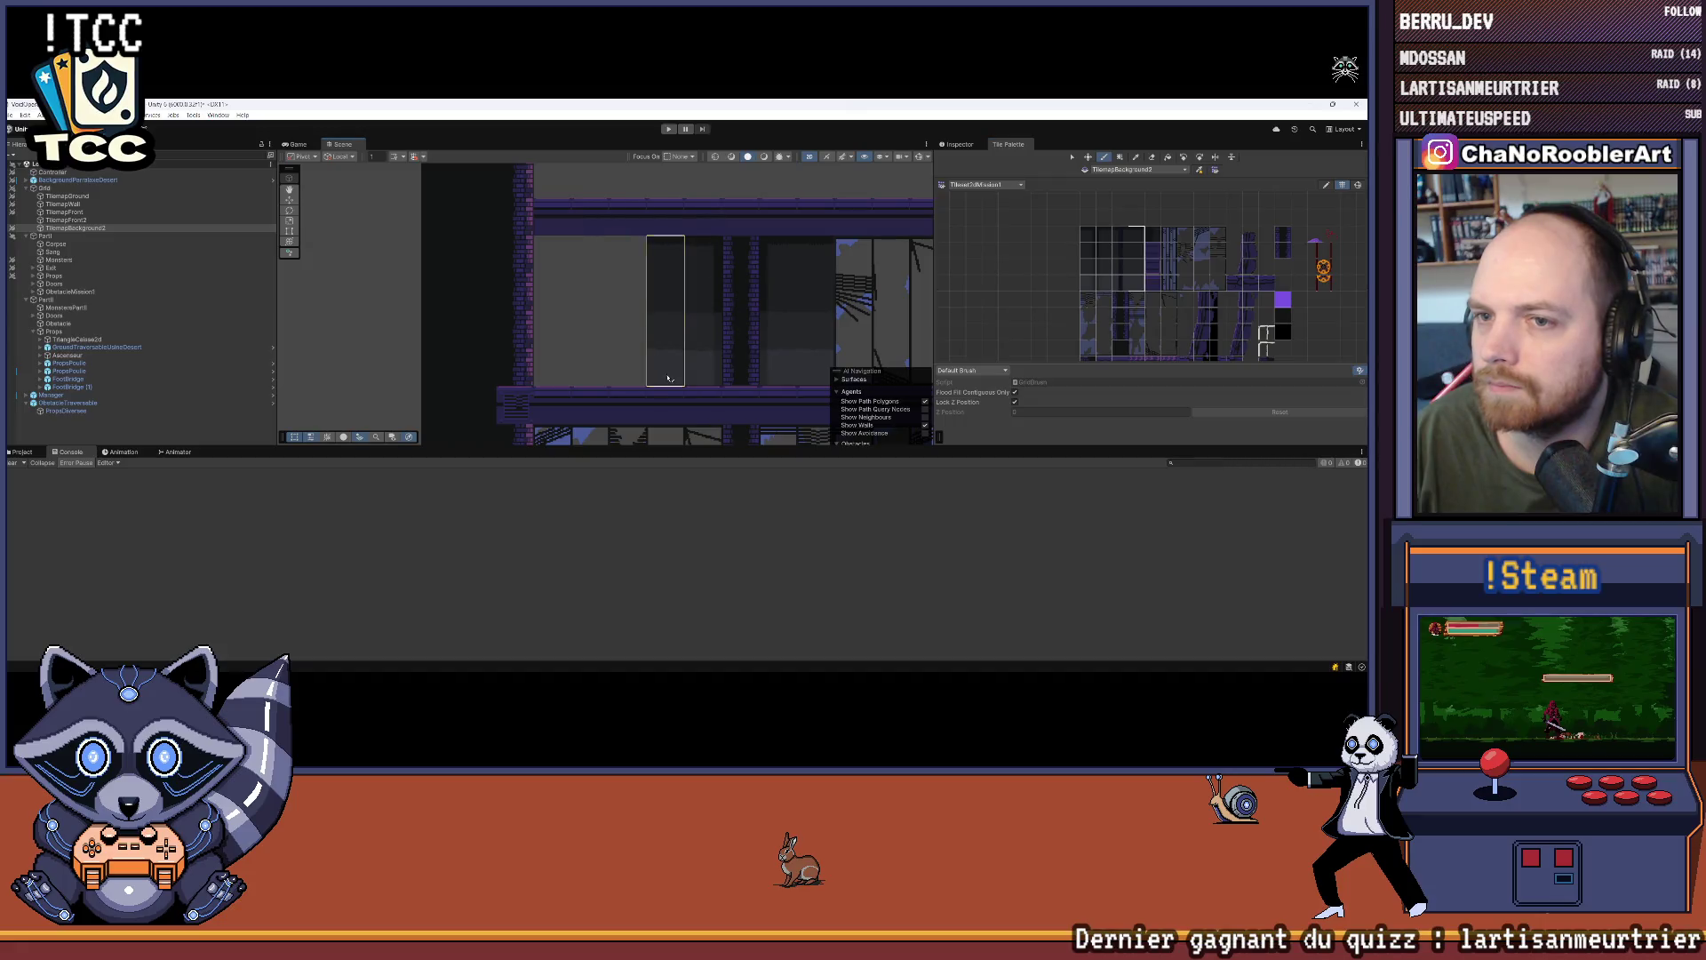
# Step: Paint background tiles onto the new upper floor of the level
pyautogui.scroll(1, 1155, 293)
pyautogui.moveTo(1127, 288); pyautogui.dragTo(1175, 354)
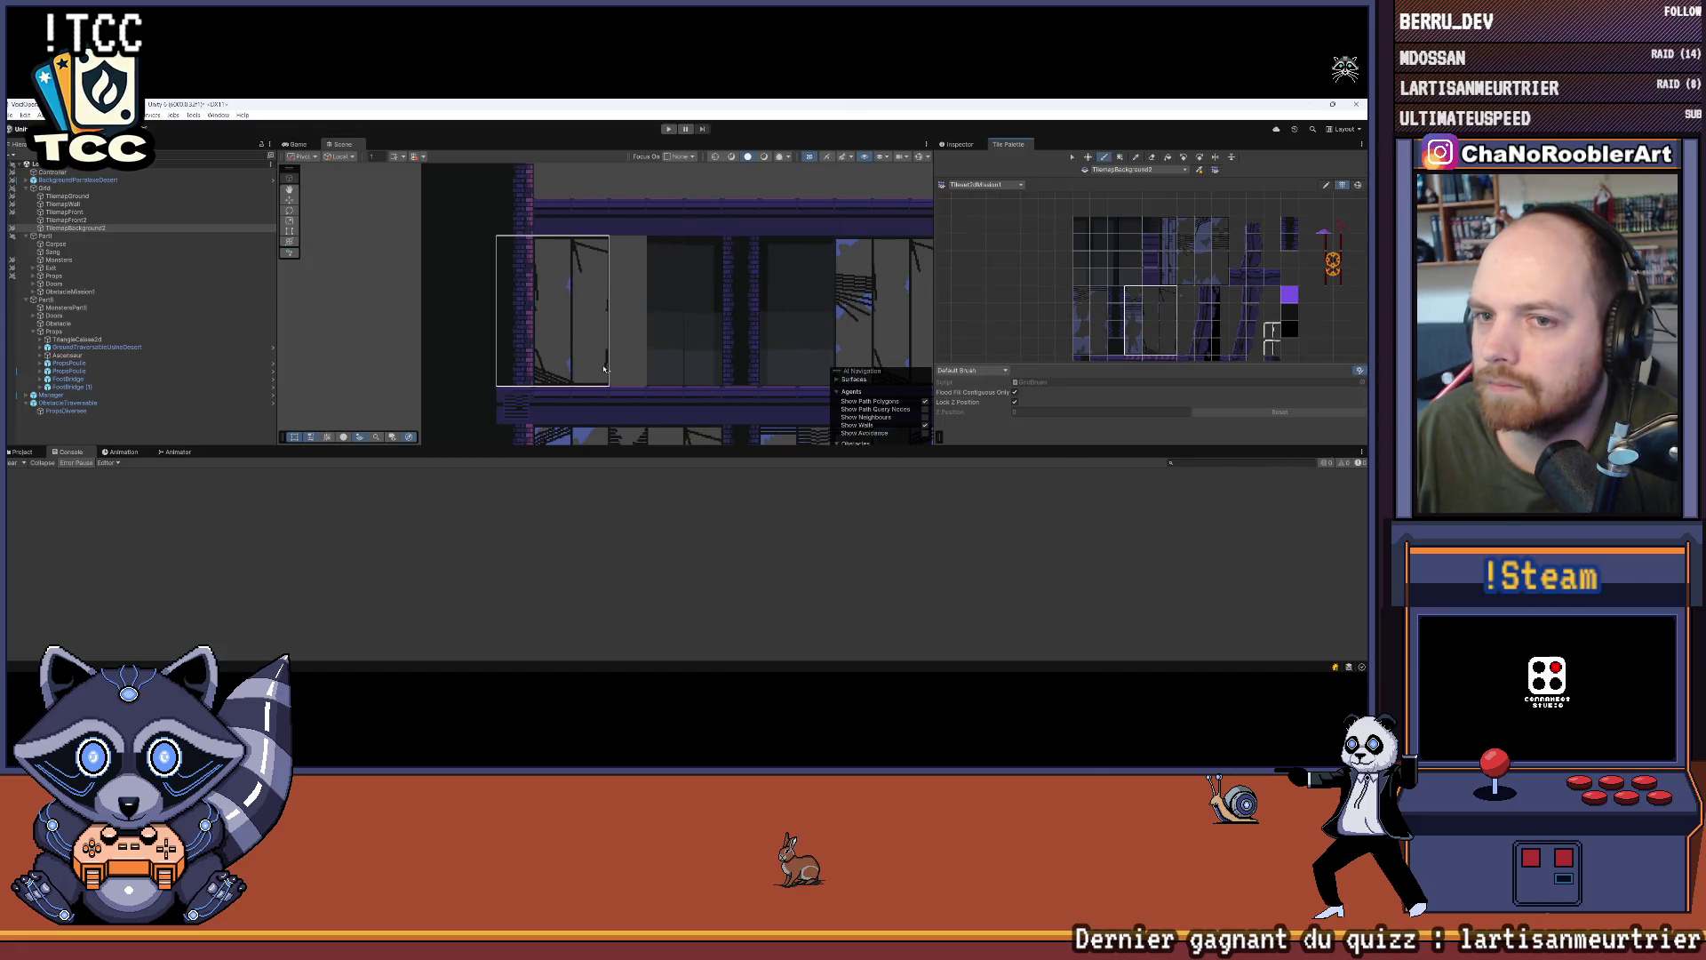
pyautogui.scroll(-3, 493, 233)
pyautogui.scroll(-1, 622, 222)
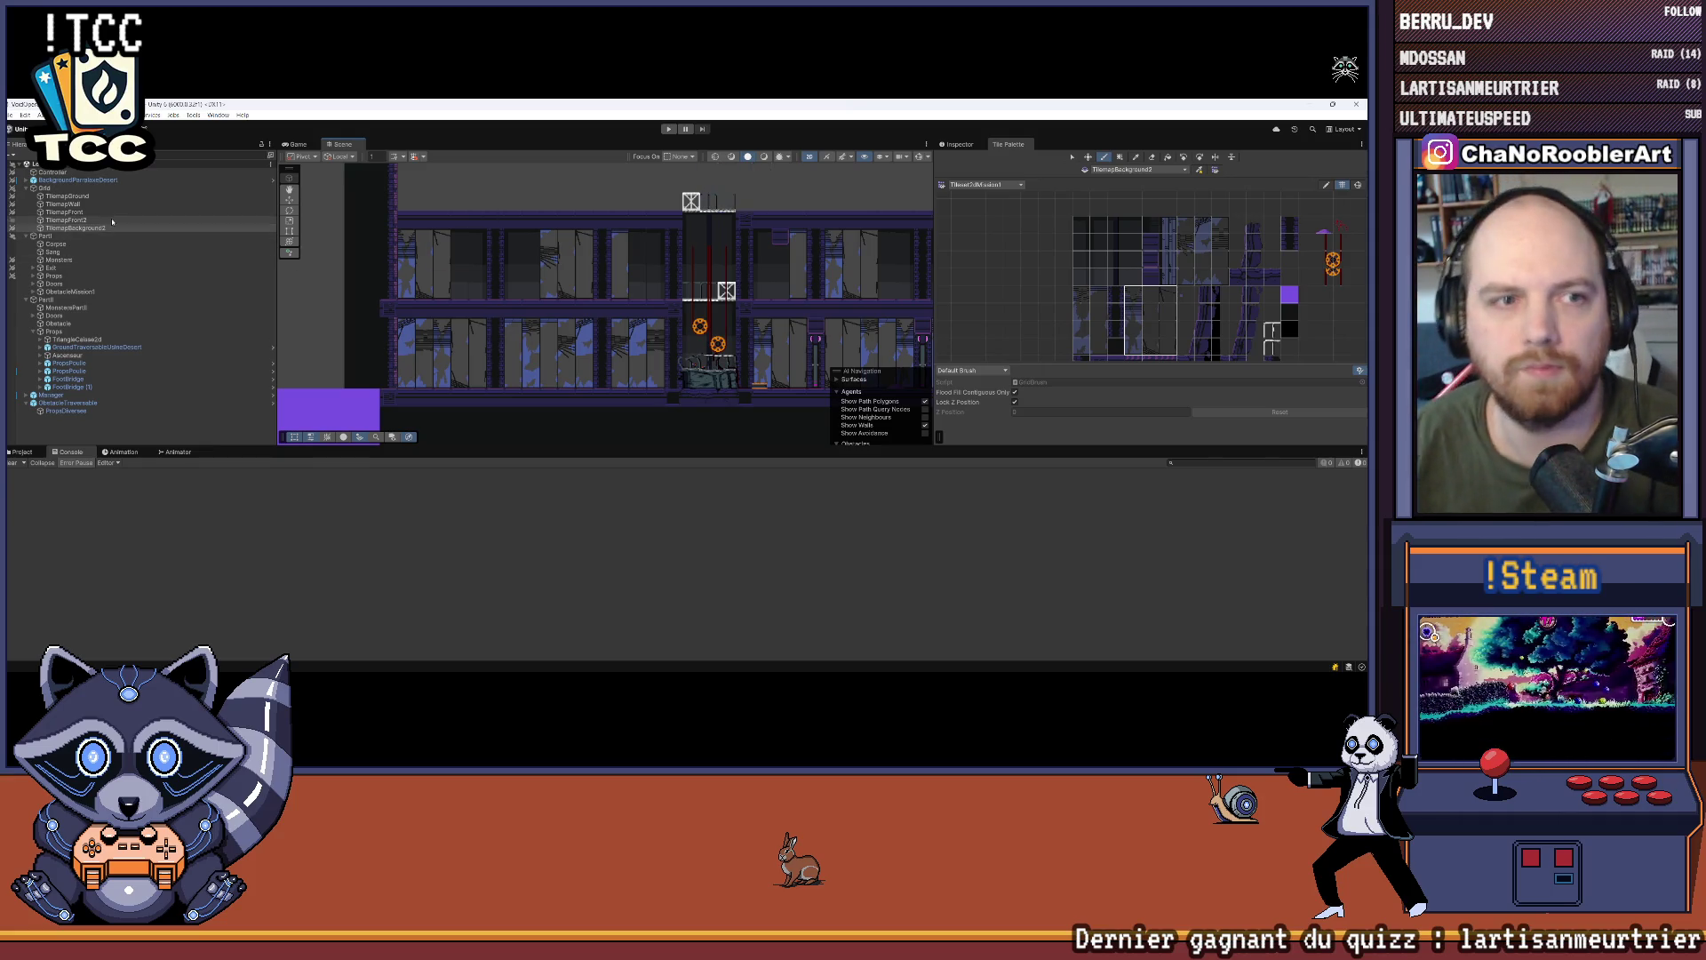
# Step: On the TilemapFront layer, paint a purple tile near the level's top
pyautogui.doubleClick(64, 212)
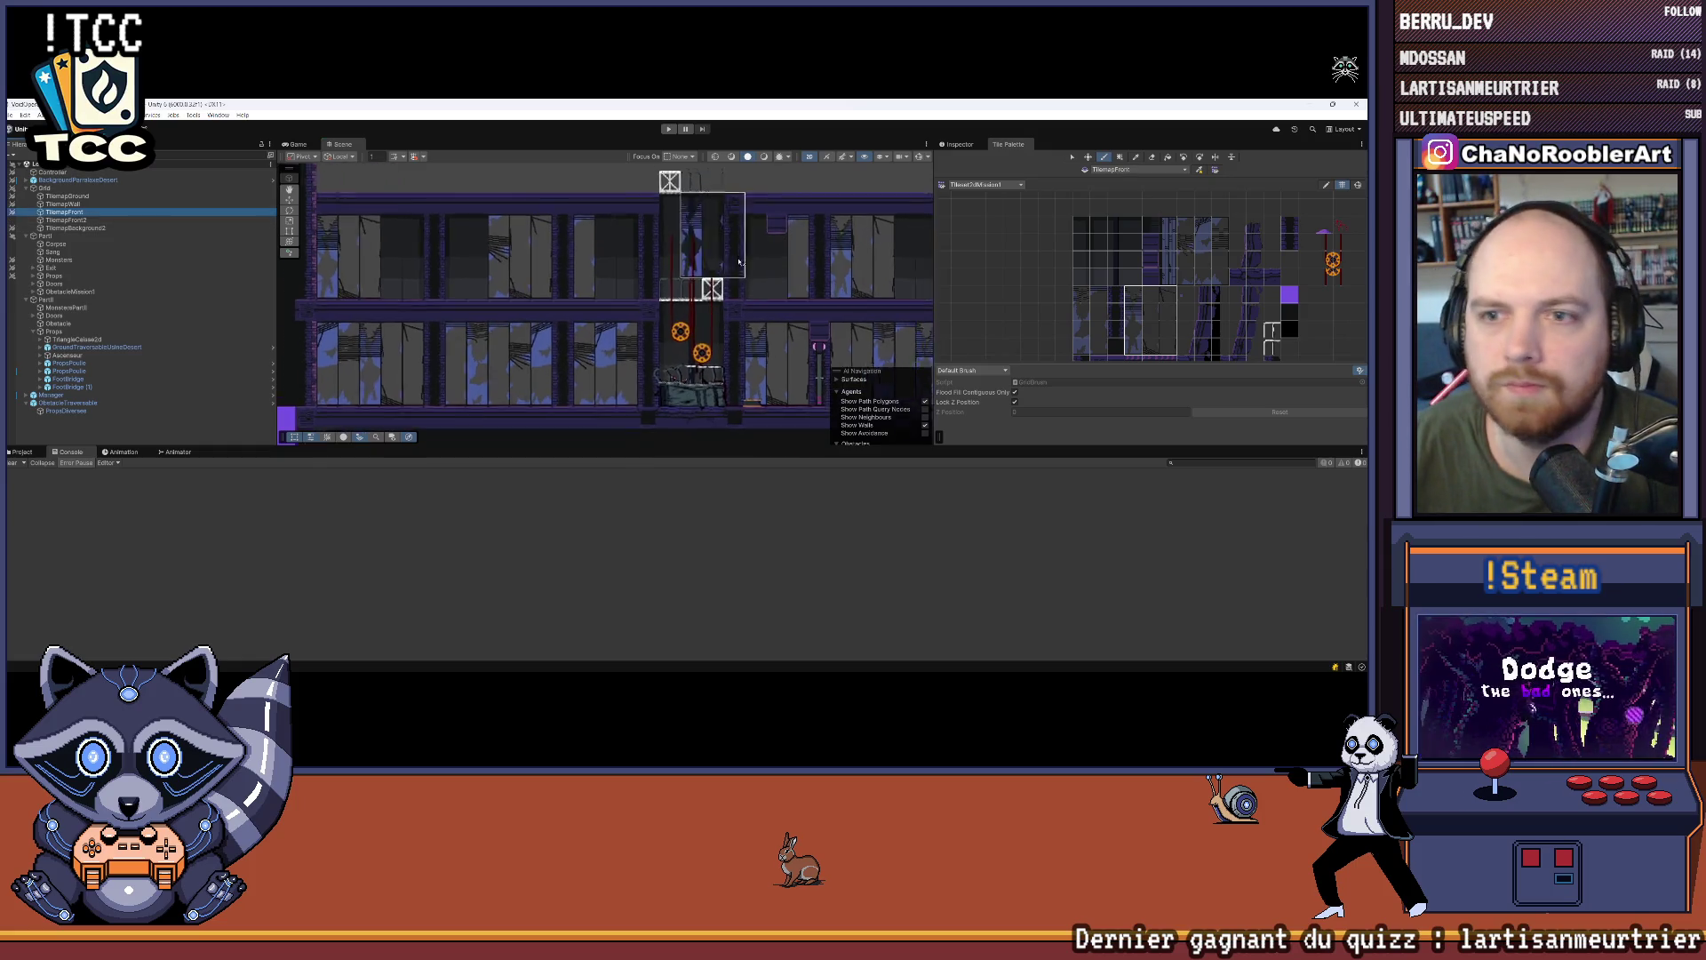
pyautogui.press('i')
pyautogui.moveTo(1211, 273)
pyautogui.mouseDown()
pyautogui.moveTo(1144, 300)
pyautogui.moveTo(1183, 303)
pyautogui.moveTo(1150, 292)
pyautogui.mouseUp()
pyautogui.press('b')
pyautogui.click(1124, 262)
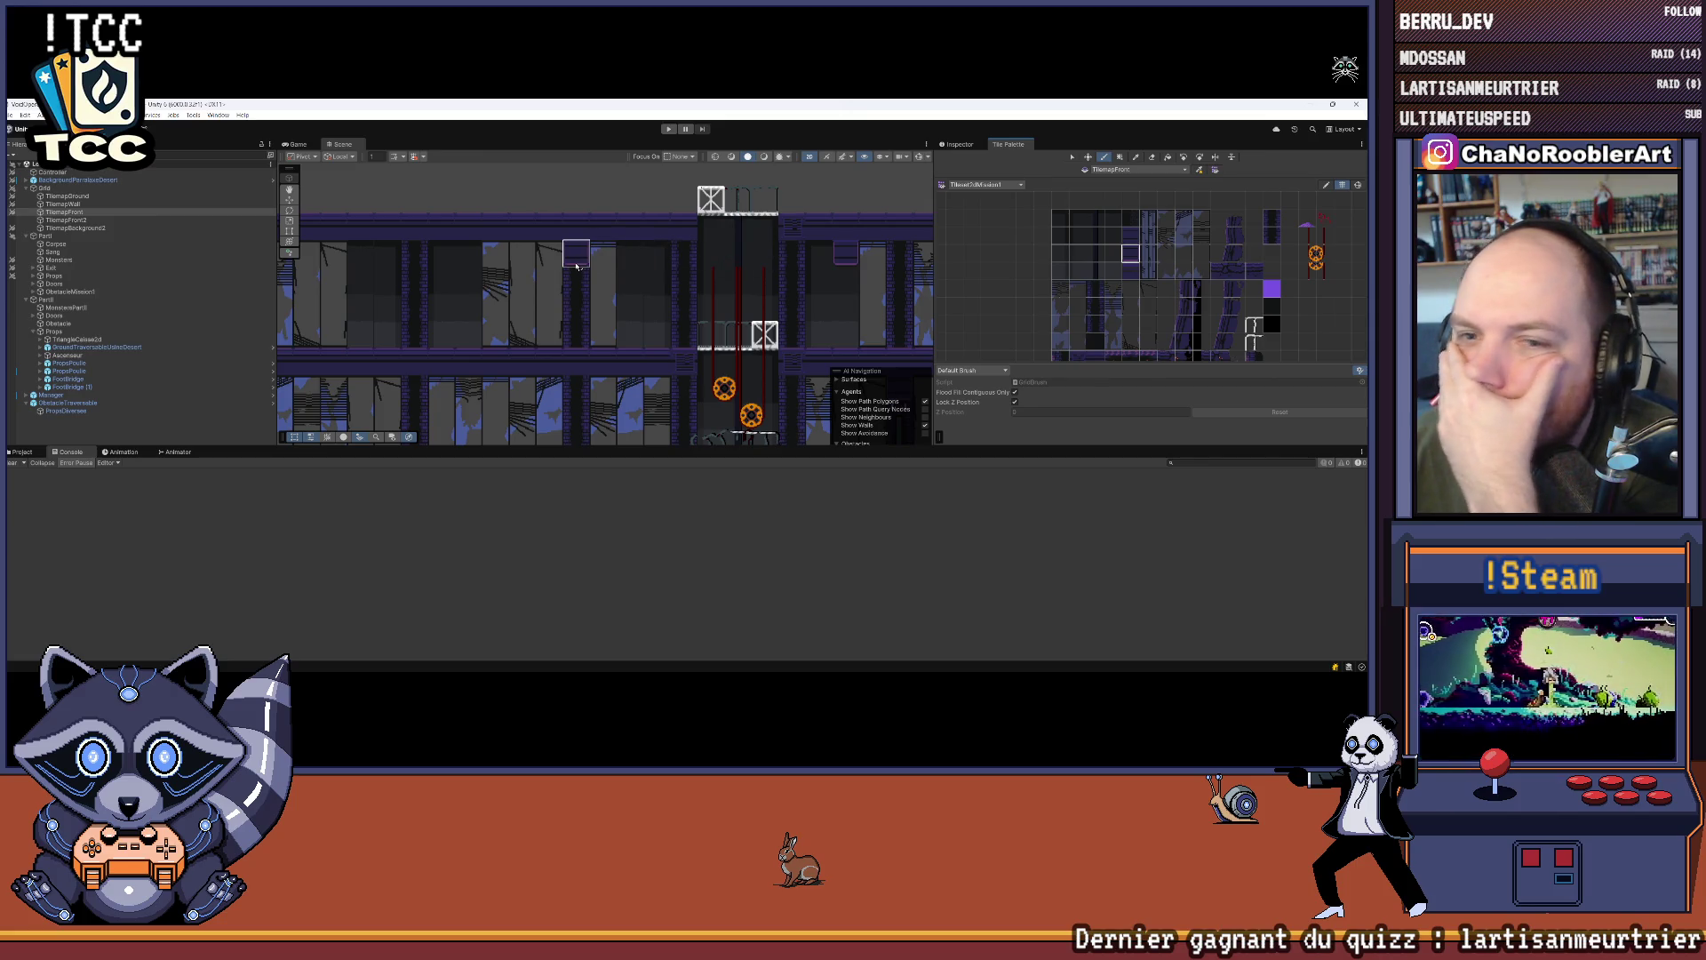
pyautogui.click(631, 257)
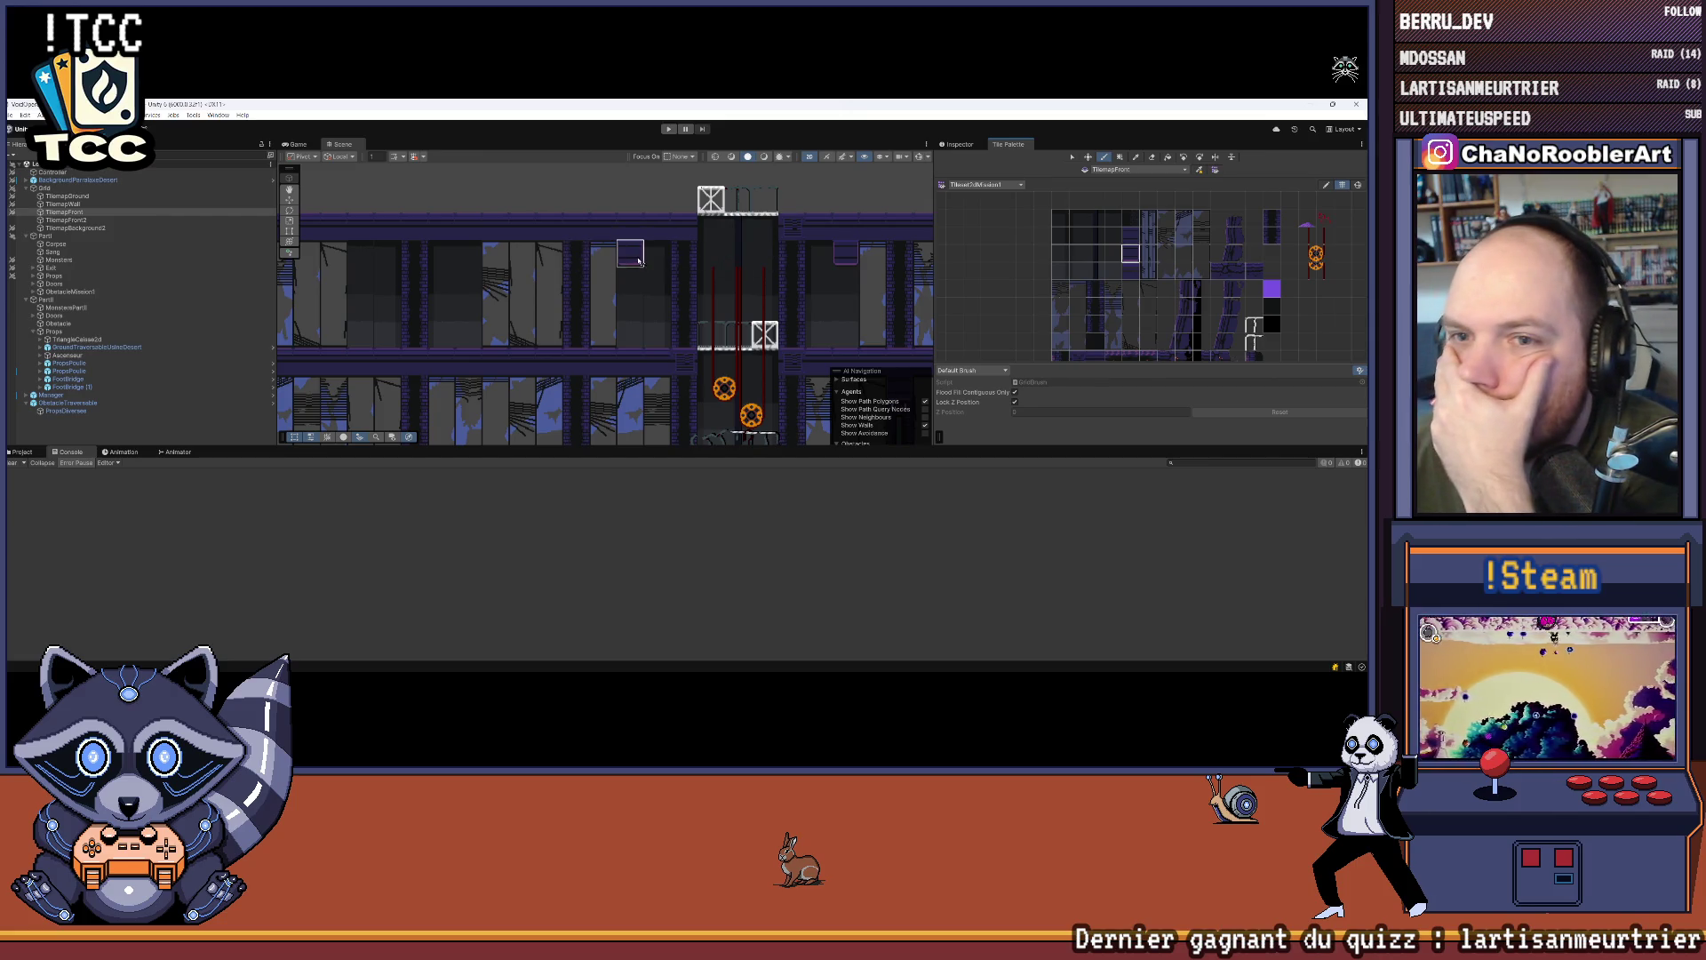
# Step: Bring the left part of the level into view and select the TilemapGround layer
pyautogui.scroll(-3, 731, 329)
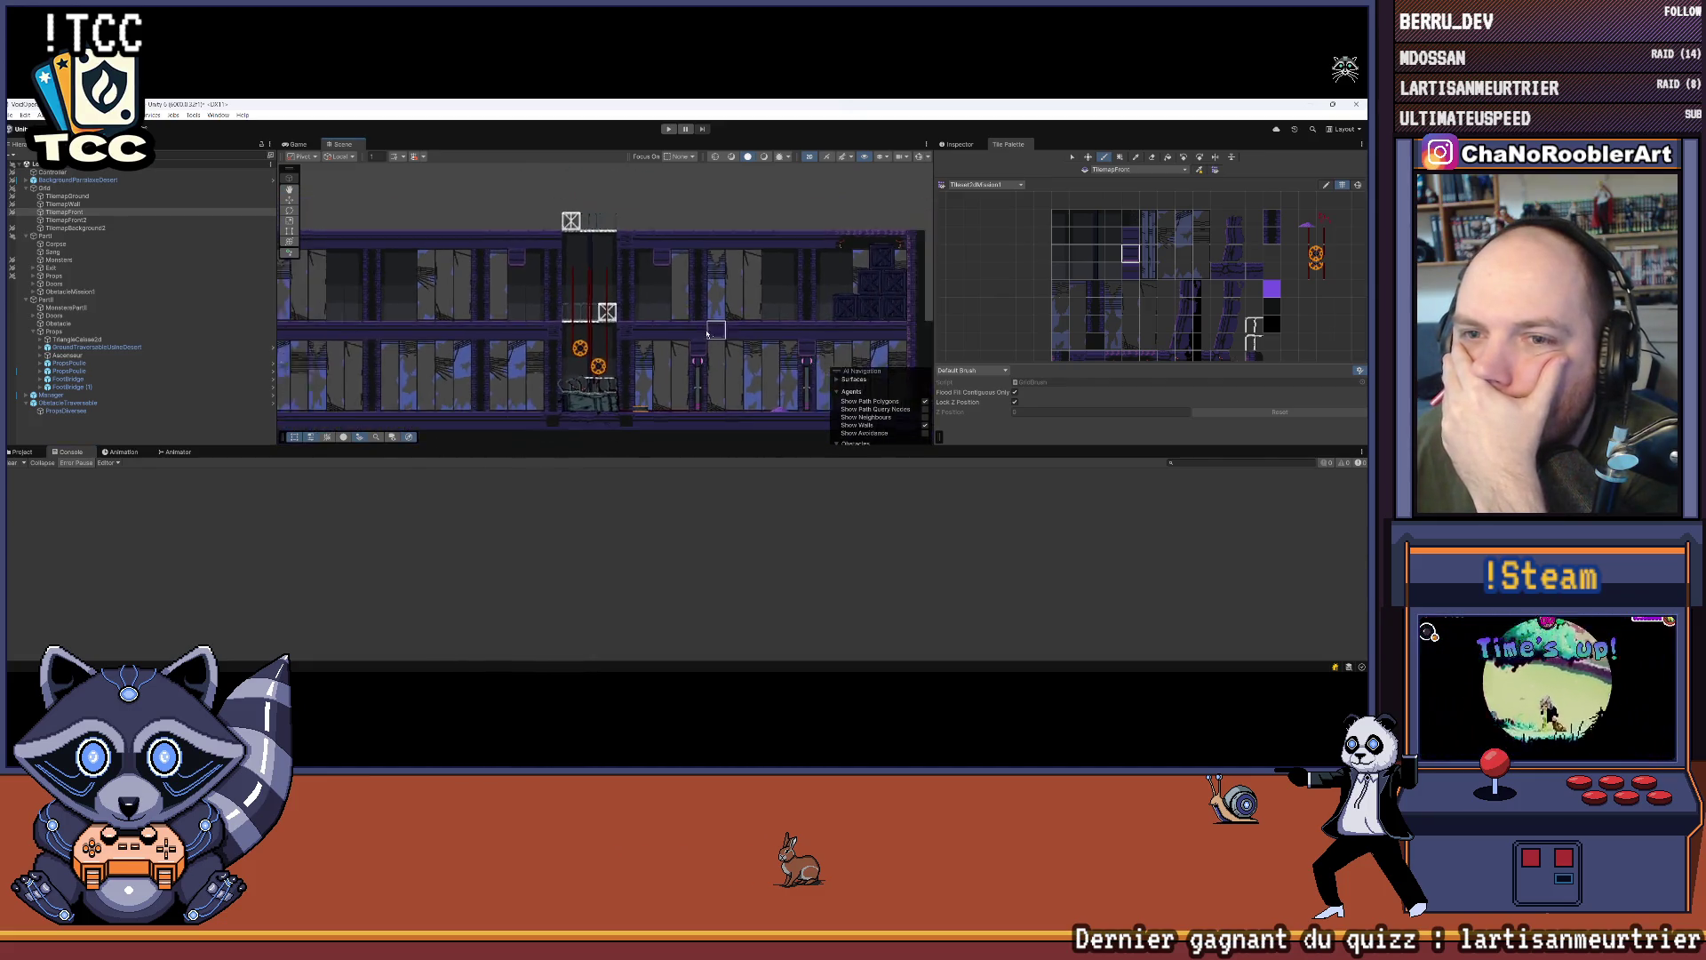
pyautogui.scroll(-1, 762, 324)
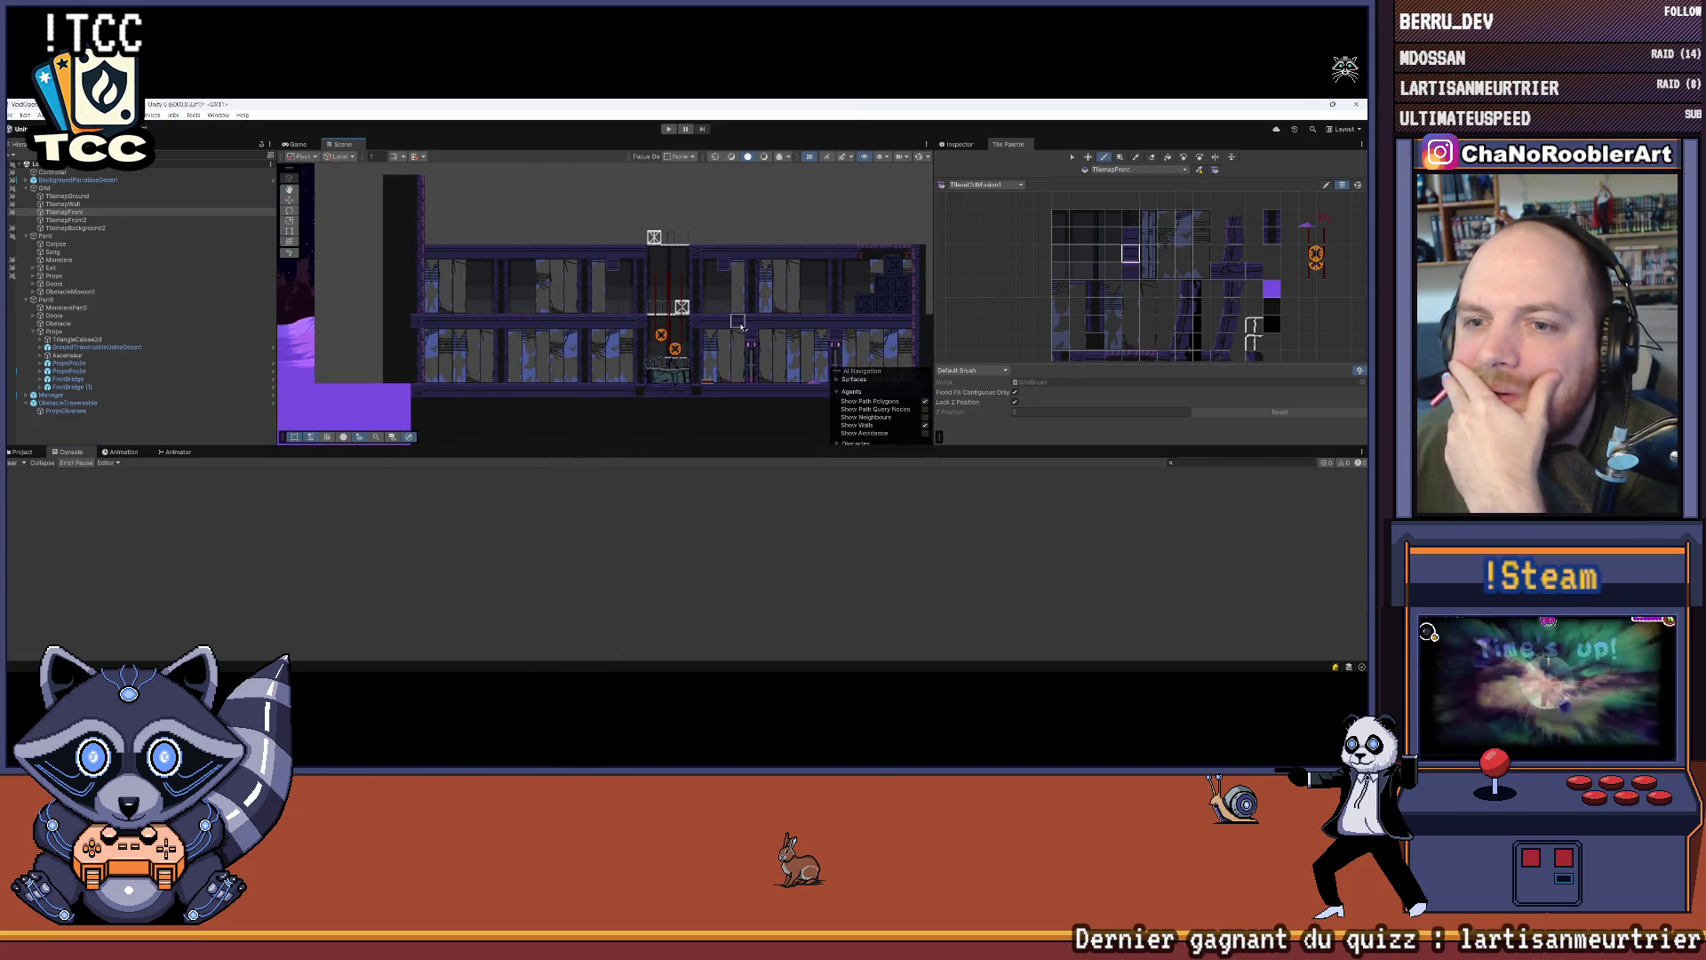
pyautogui.scroll(-1, 739, 325)
pyautogui.moveTo(602, 374)
pyautogui.mouseDown()
pyautogui.moveTo(664, 320)
pyautogui.moveTo(759, 289)
pyautogui.mouseUp()
pyautogui.click(69, 196)
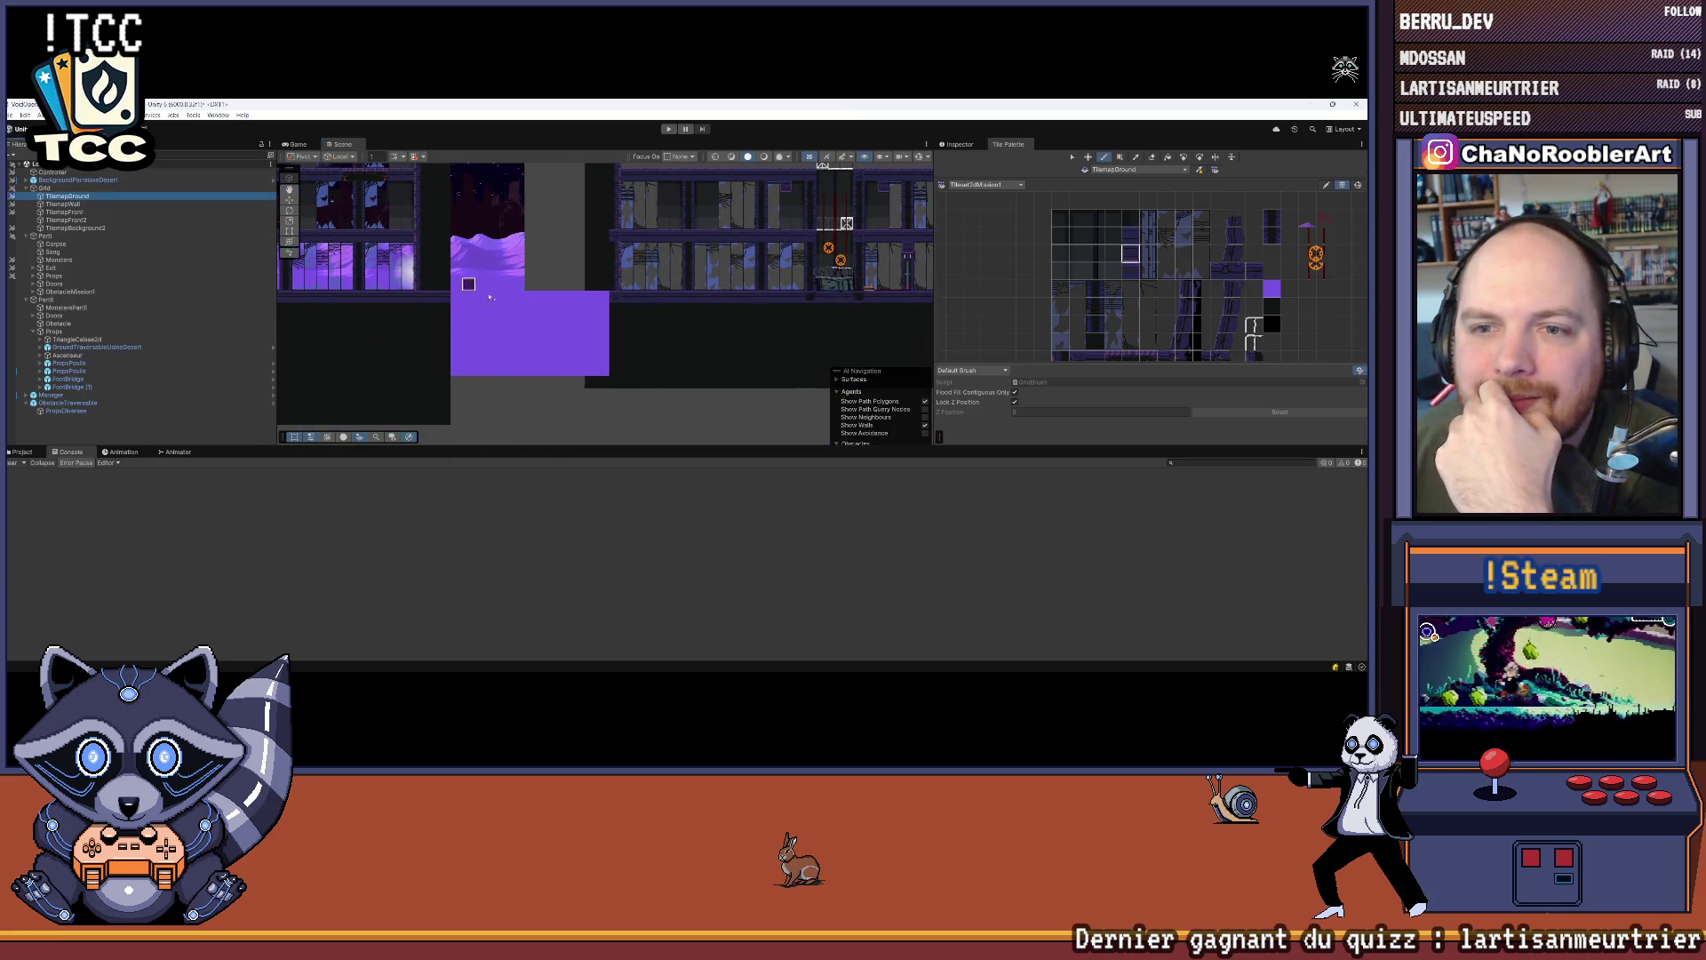
# Step: Erase two columns of purple ground tiles on the block's right edge
pyautogui.scroll(1, 616, 302)
pyautogui.moveTo(597, 296); pyautogui.dragTo(604, 384)
pyautogui.moveTo(594, 295)
pyautogui.mouseDown()
pyautogui.moveTo(591, 389)
pyautogui.moveTo(506, 373)
pyautogui.mouseUp()
pyautogui.scroll(-2, 628, 359)
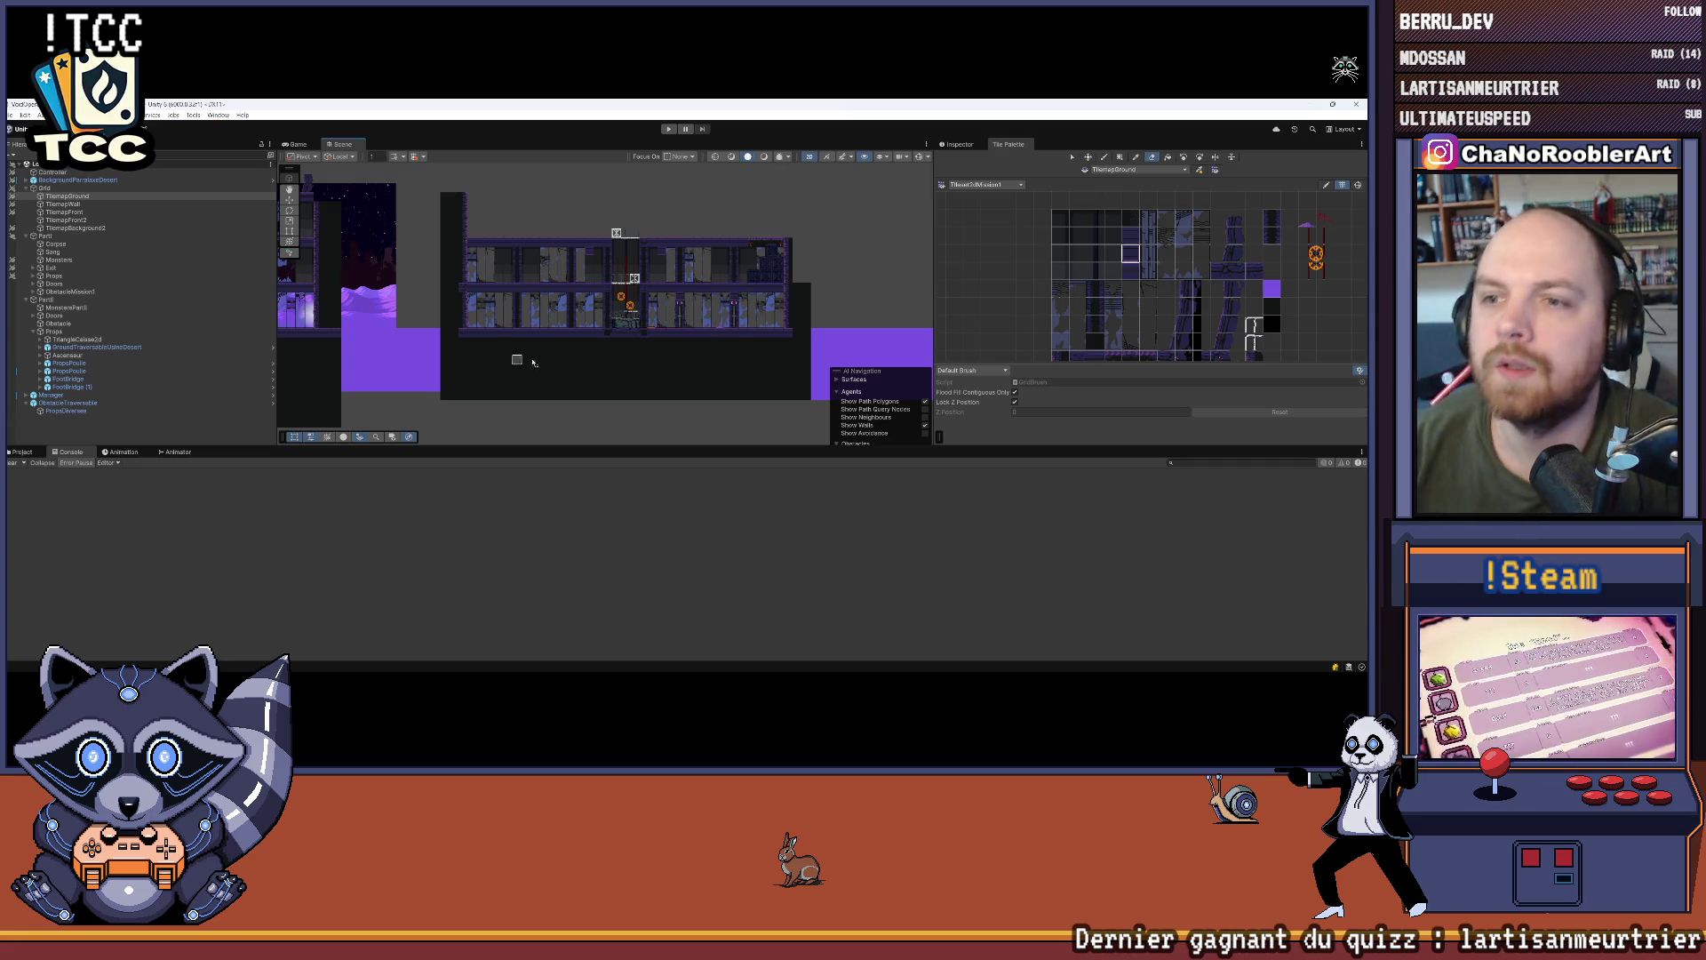
# Step: Target the TilemapWall layer and switch the palette back to the paint brush
pyautogui.scroll(2, 800, 283)
pyautogui.click(64, 204)
pyautogui.click(1276, 318)
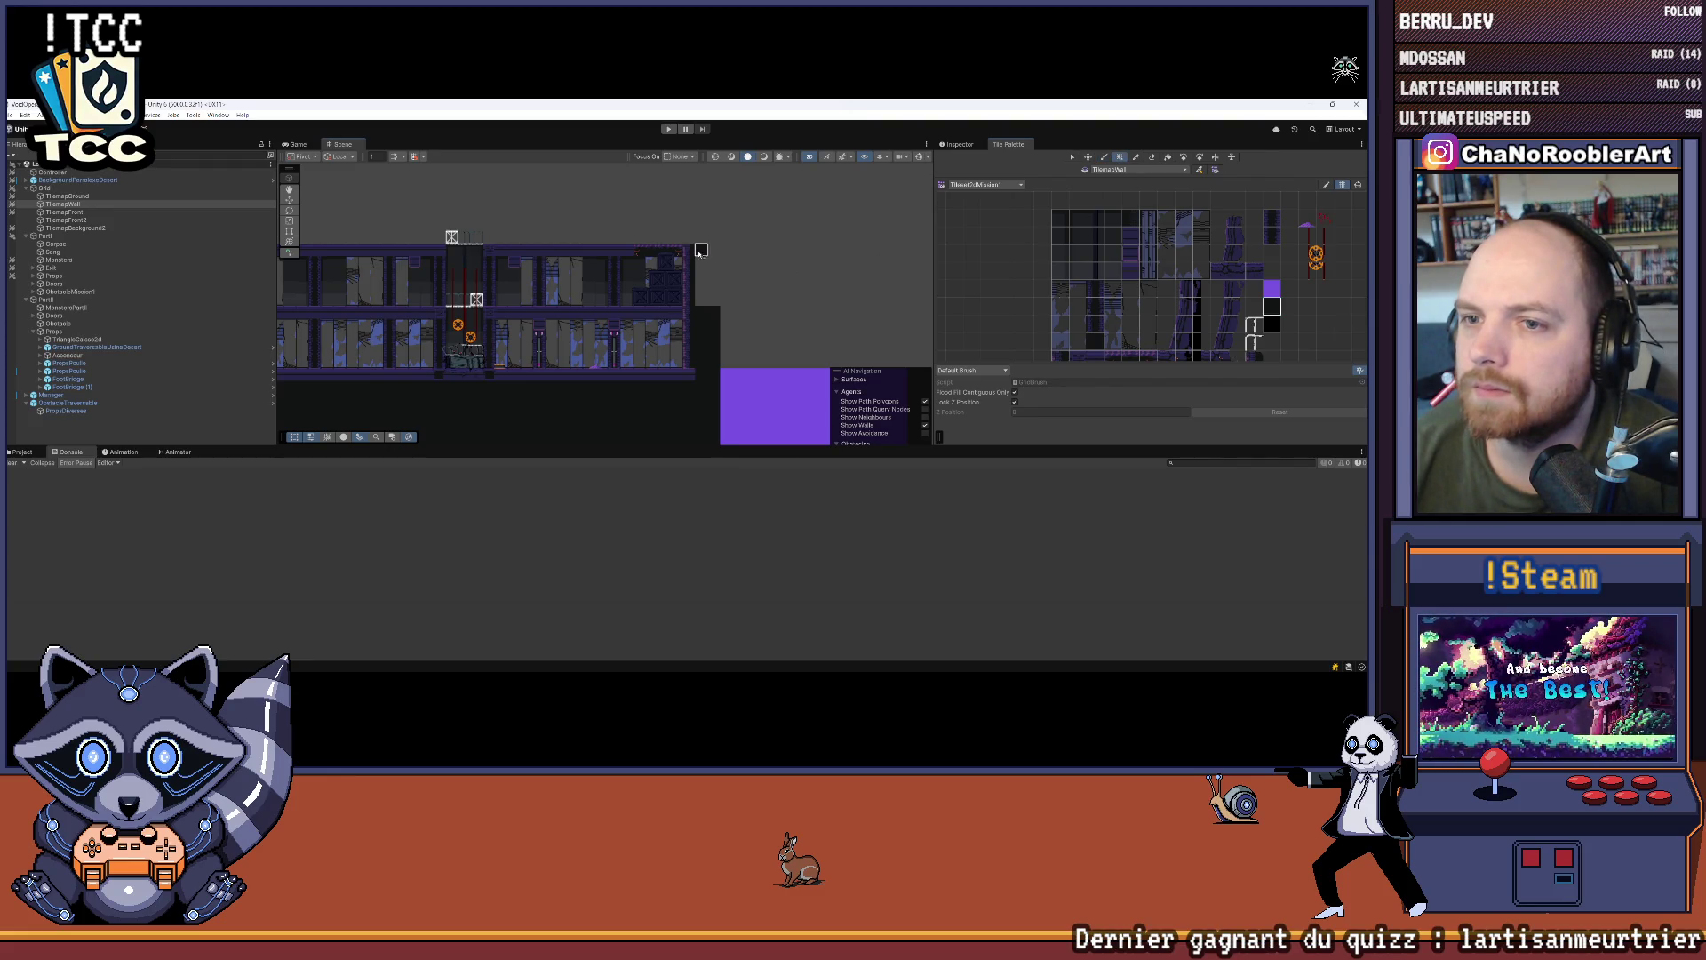
pyautogui.moveTo(537, 331); pyautogui.dragTo(658, 289)
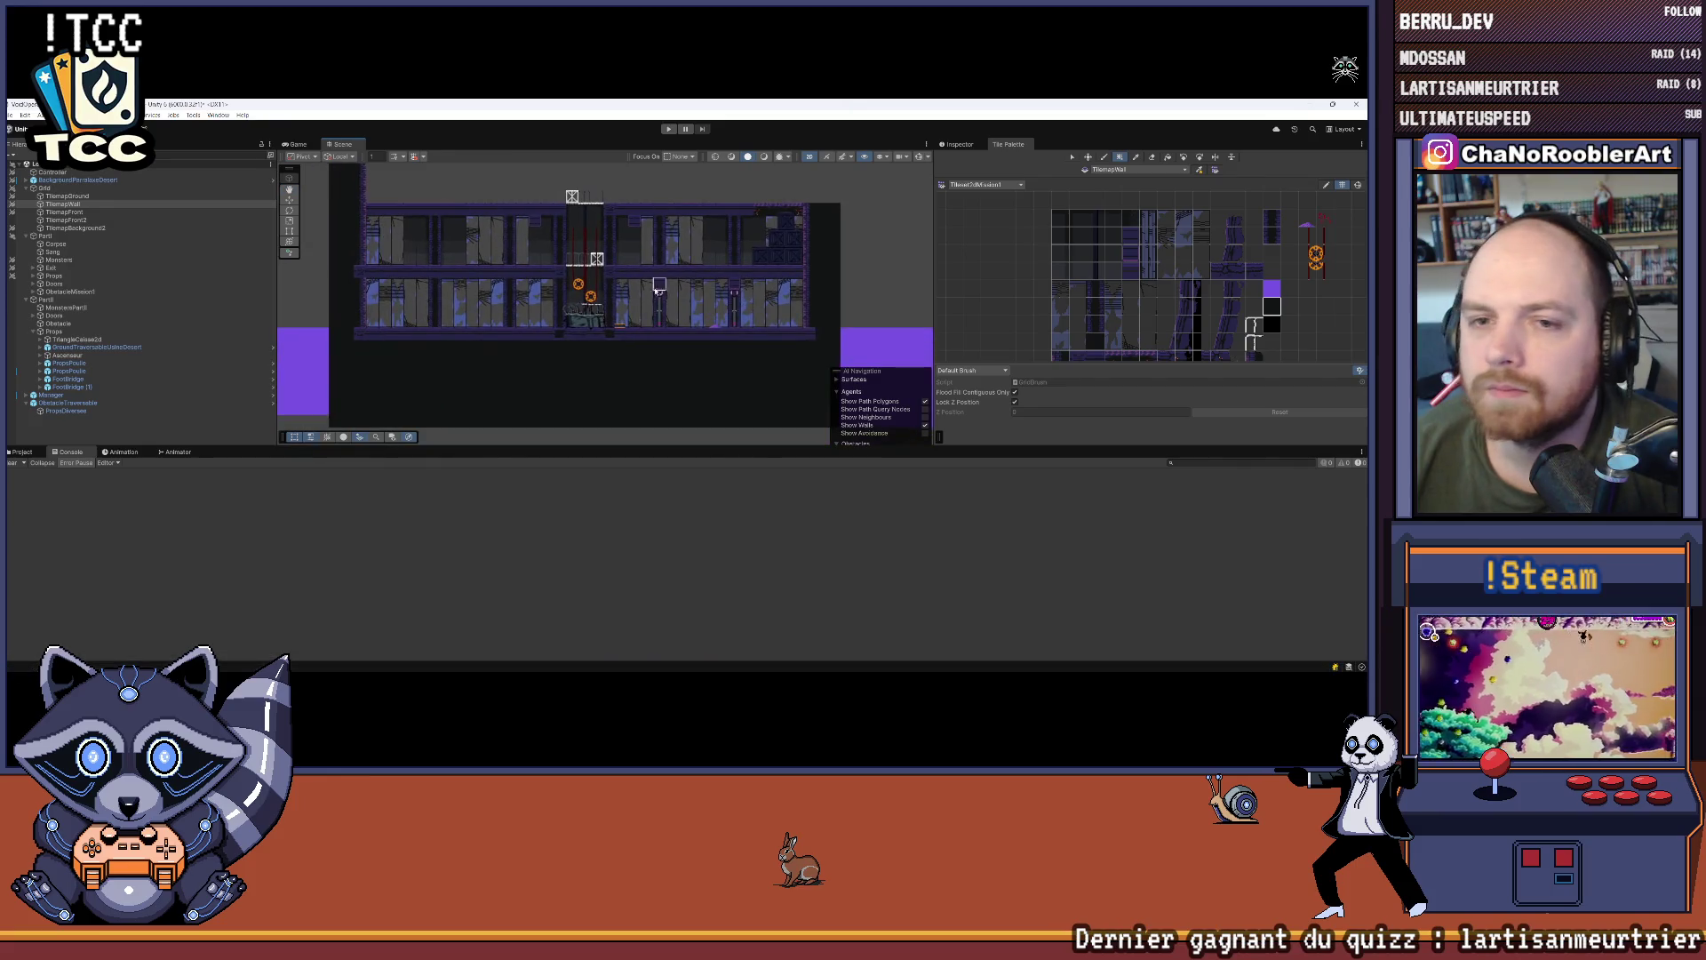
pyautogui.scroll(5, 534, 248)
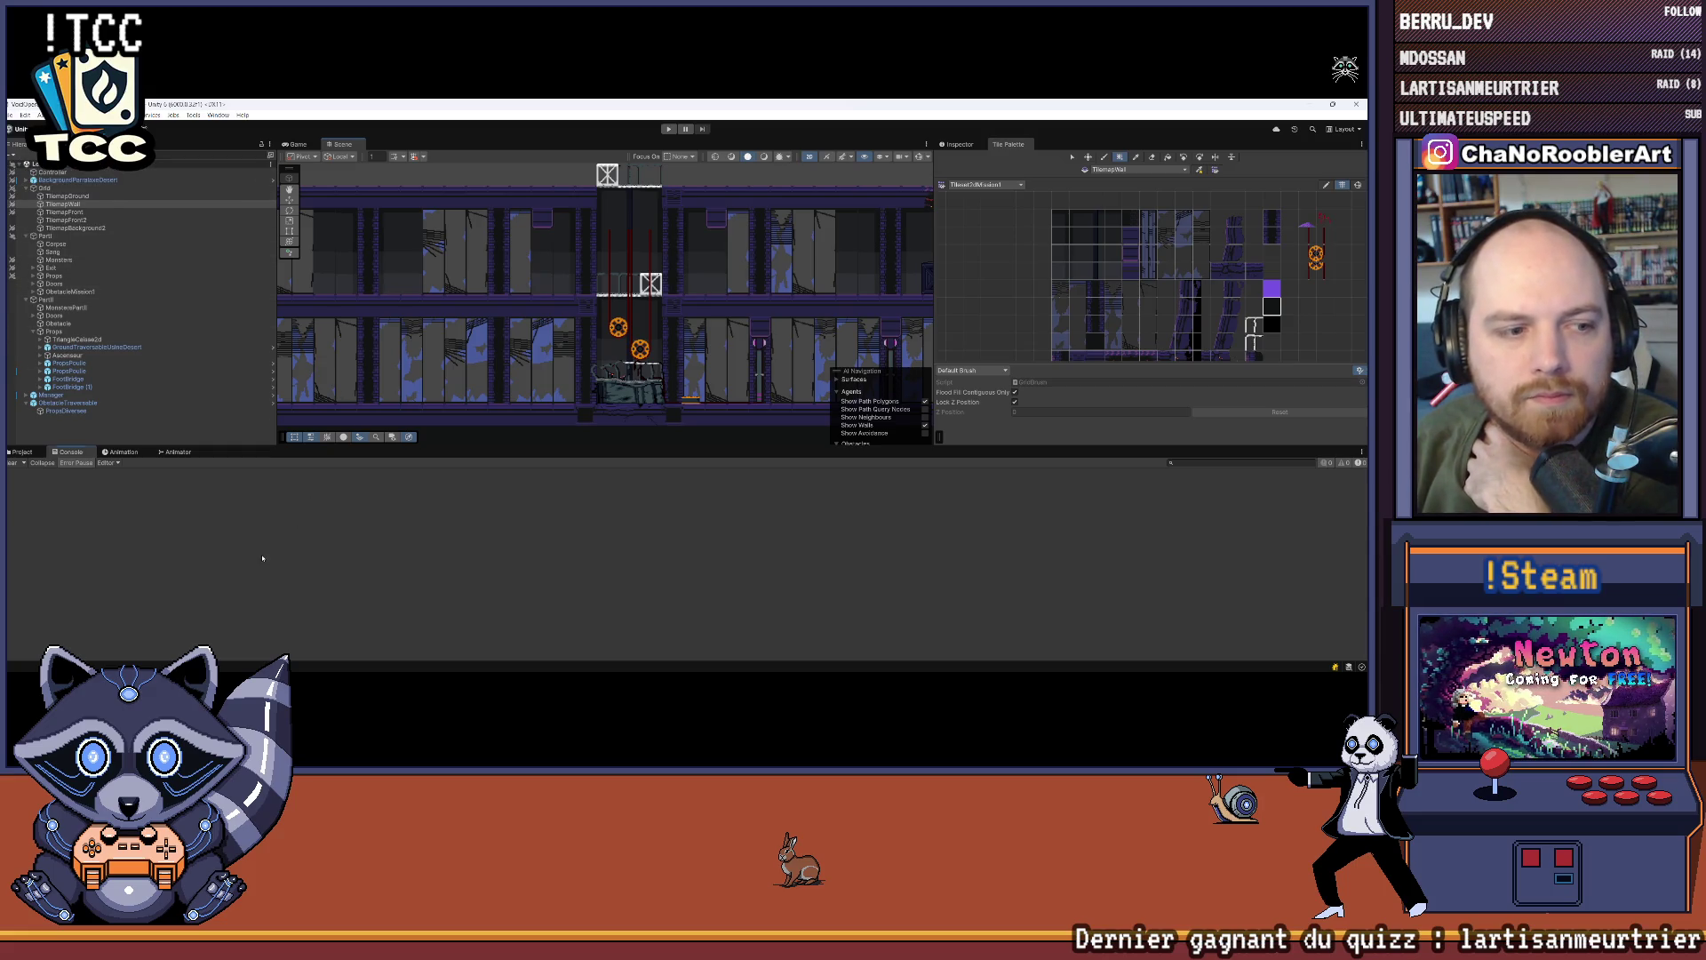
# Step: Place a DoorHitRight prefab from Props on the upper floor and save the scene
pyautogui.click(22, 451)
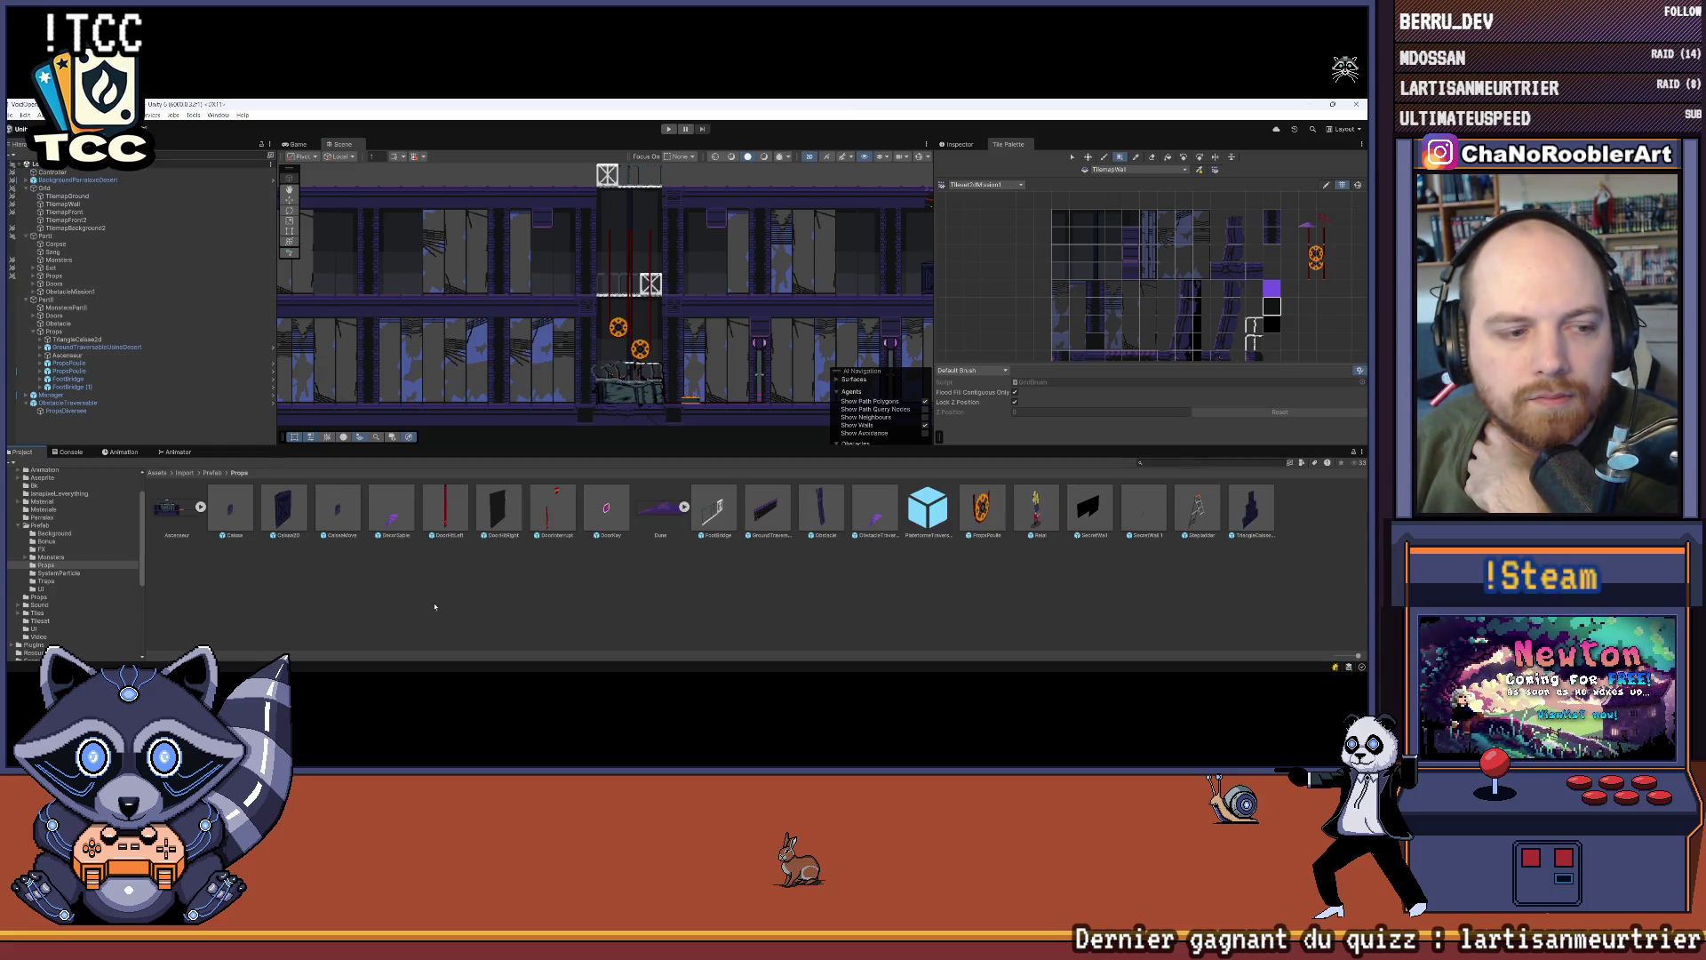
pyautogui.click(11, 116)
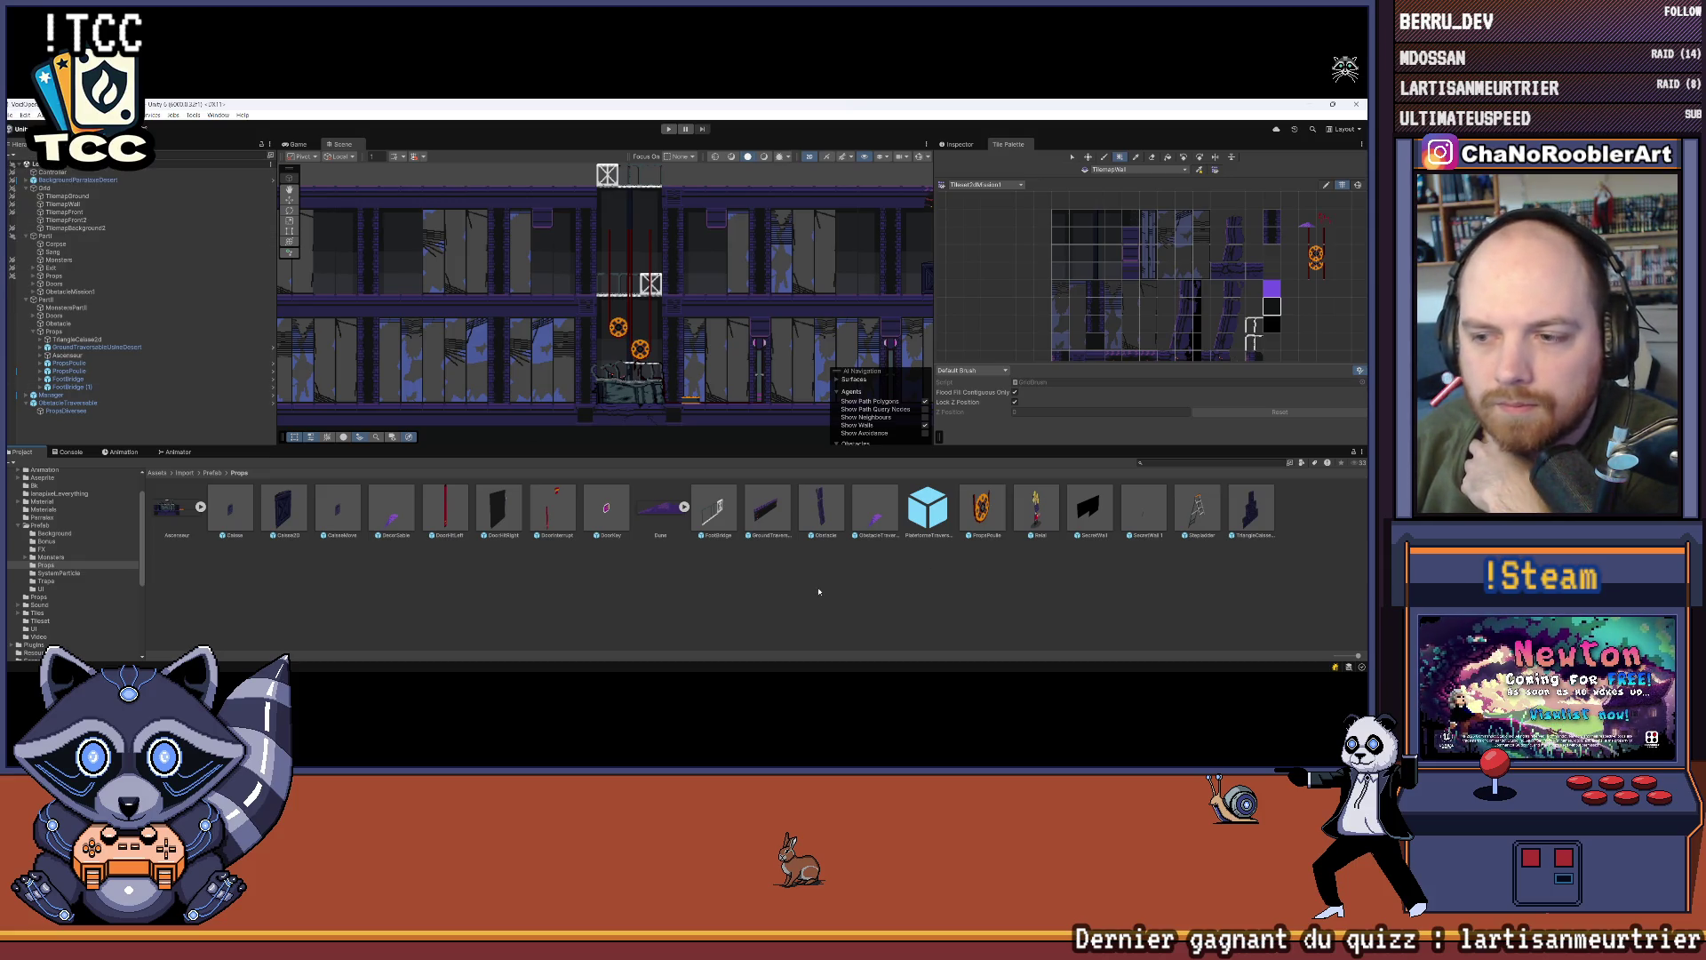
pyautogui.moveTo(715, 414); pyautogui.dragTo(579, 418)
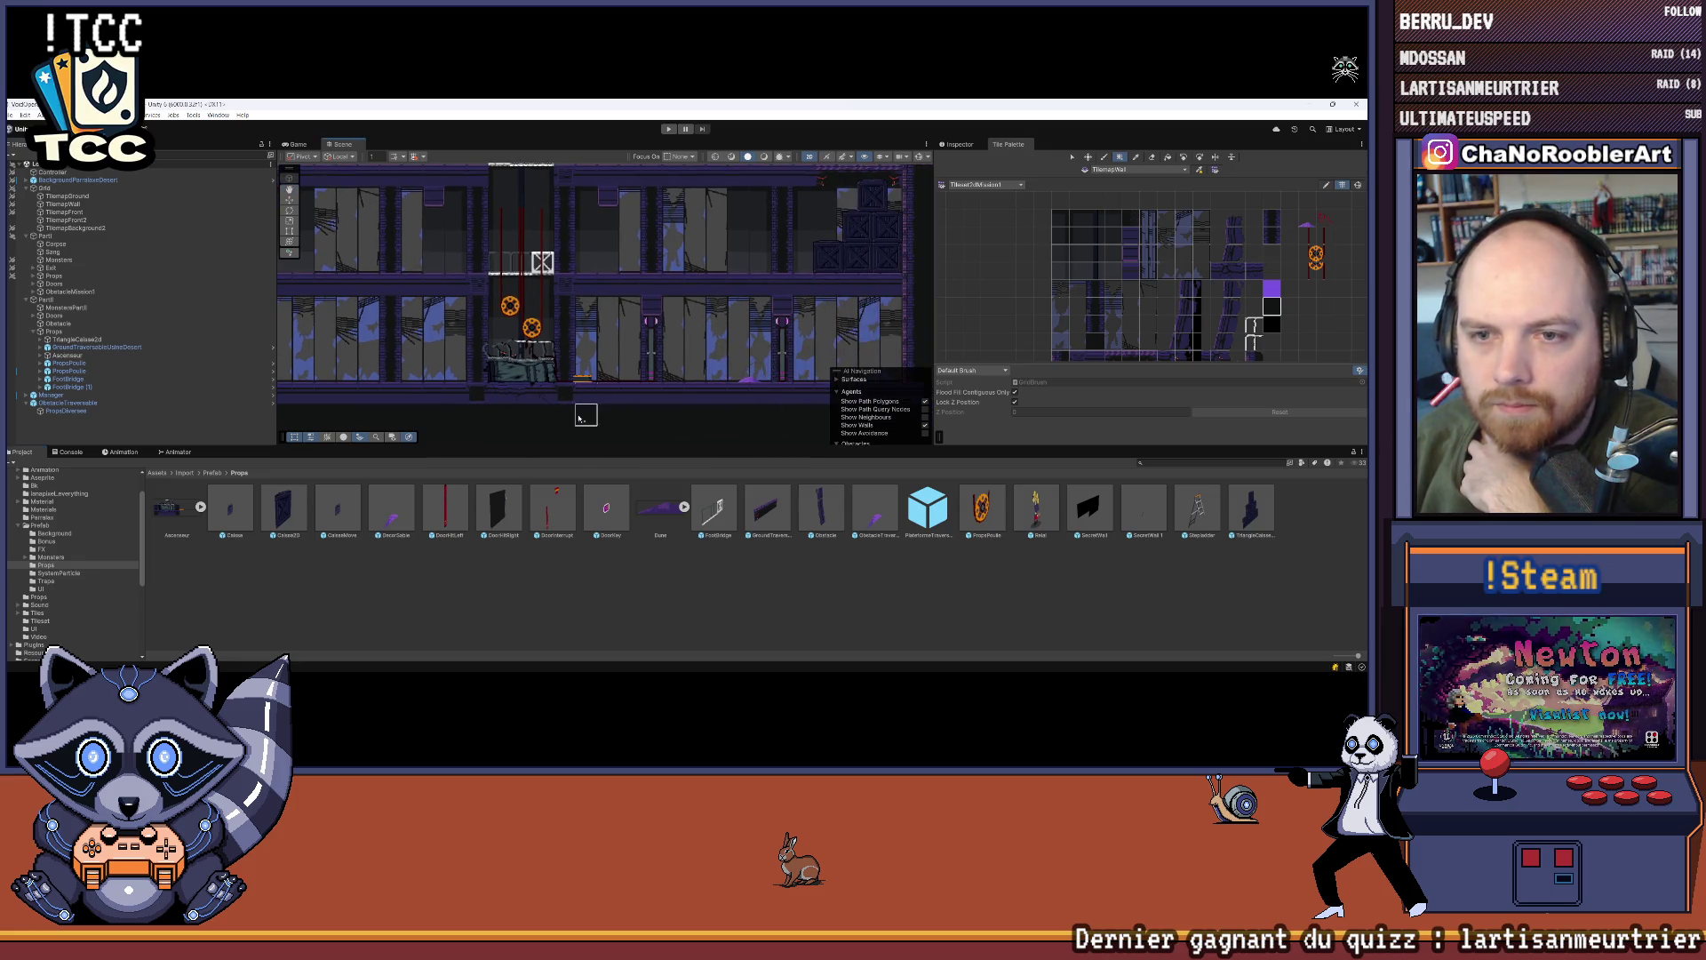
pyautogui.moveTo(505, 511)
pyautogui.mouseDown()
pyautogui.moveTo(433, 232)
pyautogui.moveTo(544, 356)
pyautogui.mouseUp()
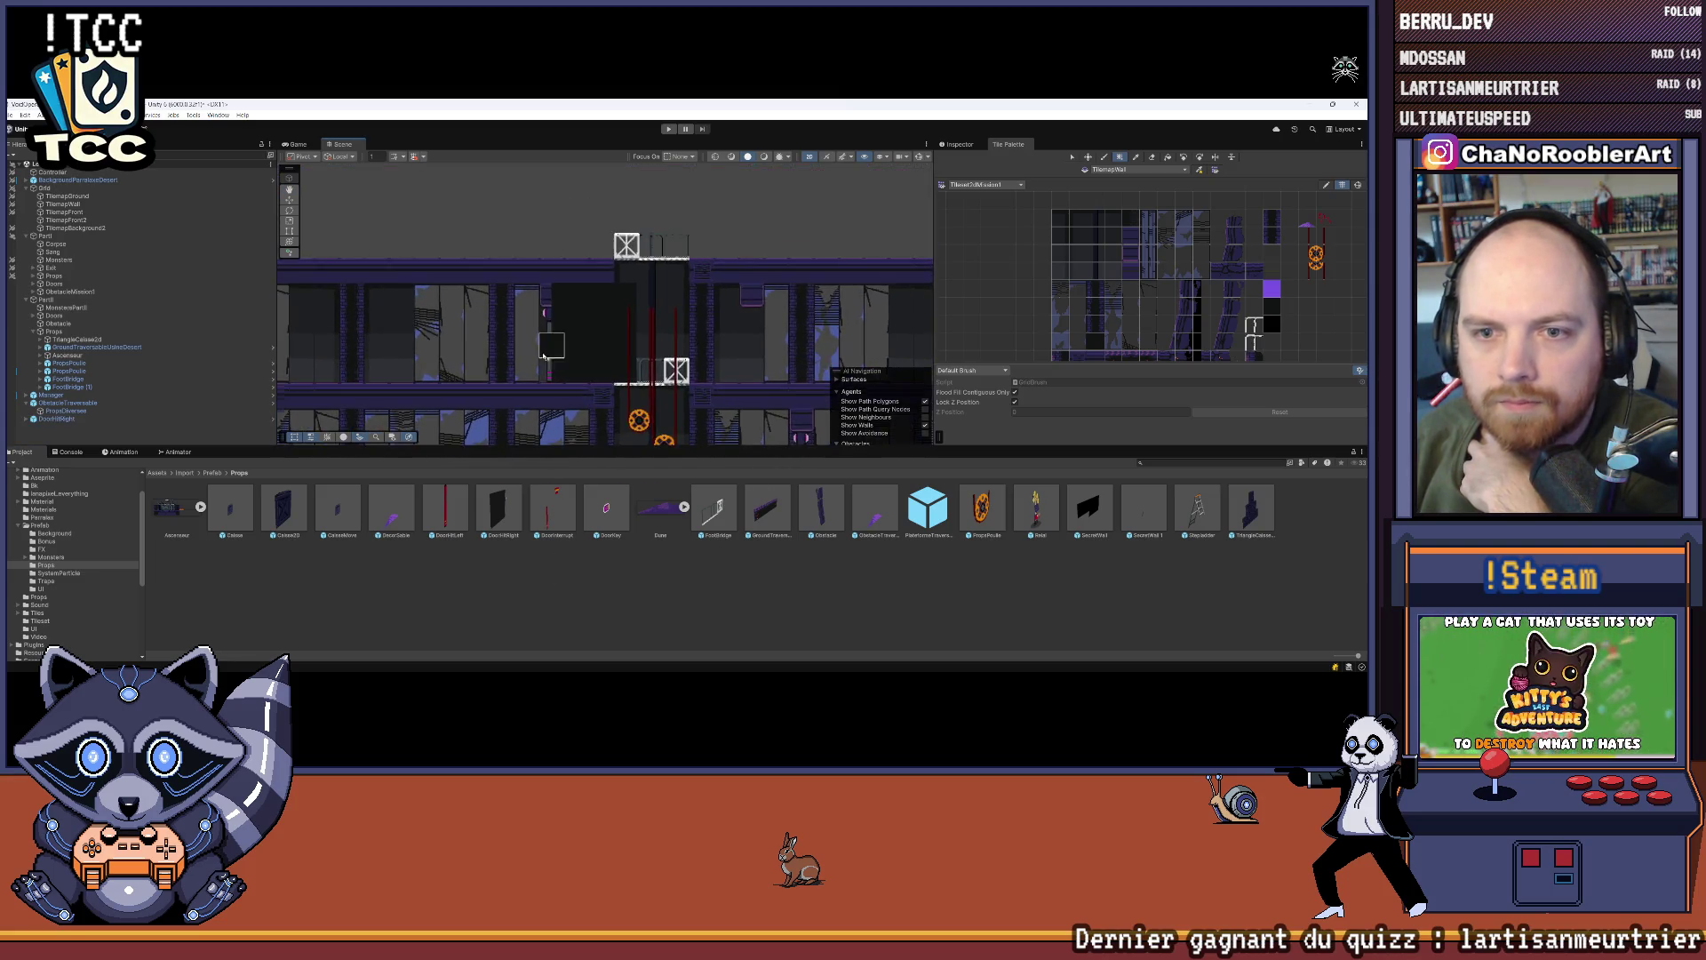
pyautogui.scroll(2, 544, 357)
pyautogui.click(11, 115)
pyautogui.click(24, 161)
# Step: Nest DoorHitRight under the Doors group in the Hierarchy
pyautogui.click(84, 418)
pyautogui.moveTo(89, 368); pyautogui.dragTo(77, 322)
pyautogui.click(31, 316)
pyautogui.rightClick(76, 323)
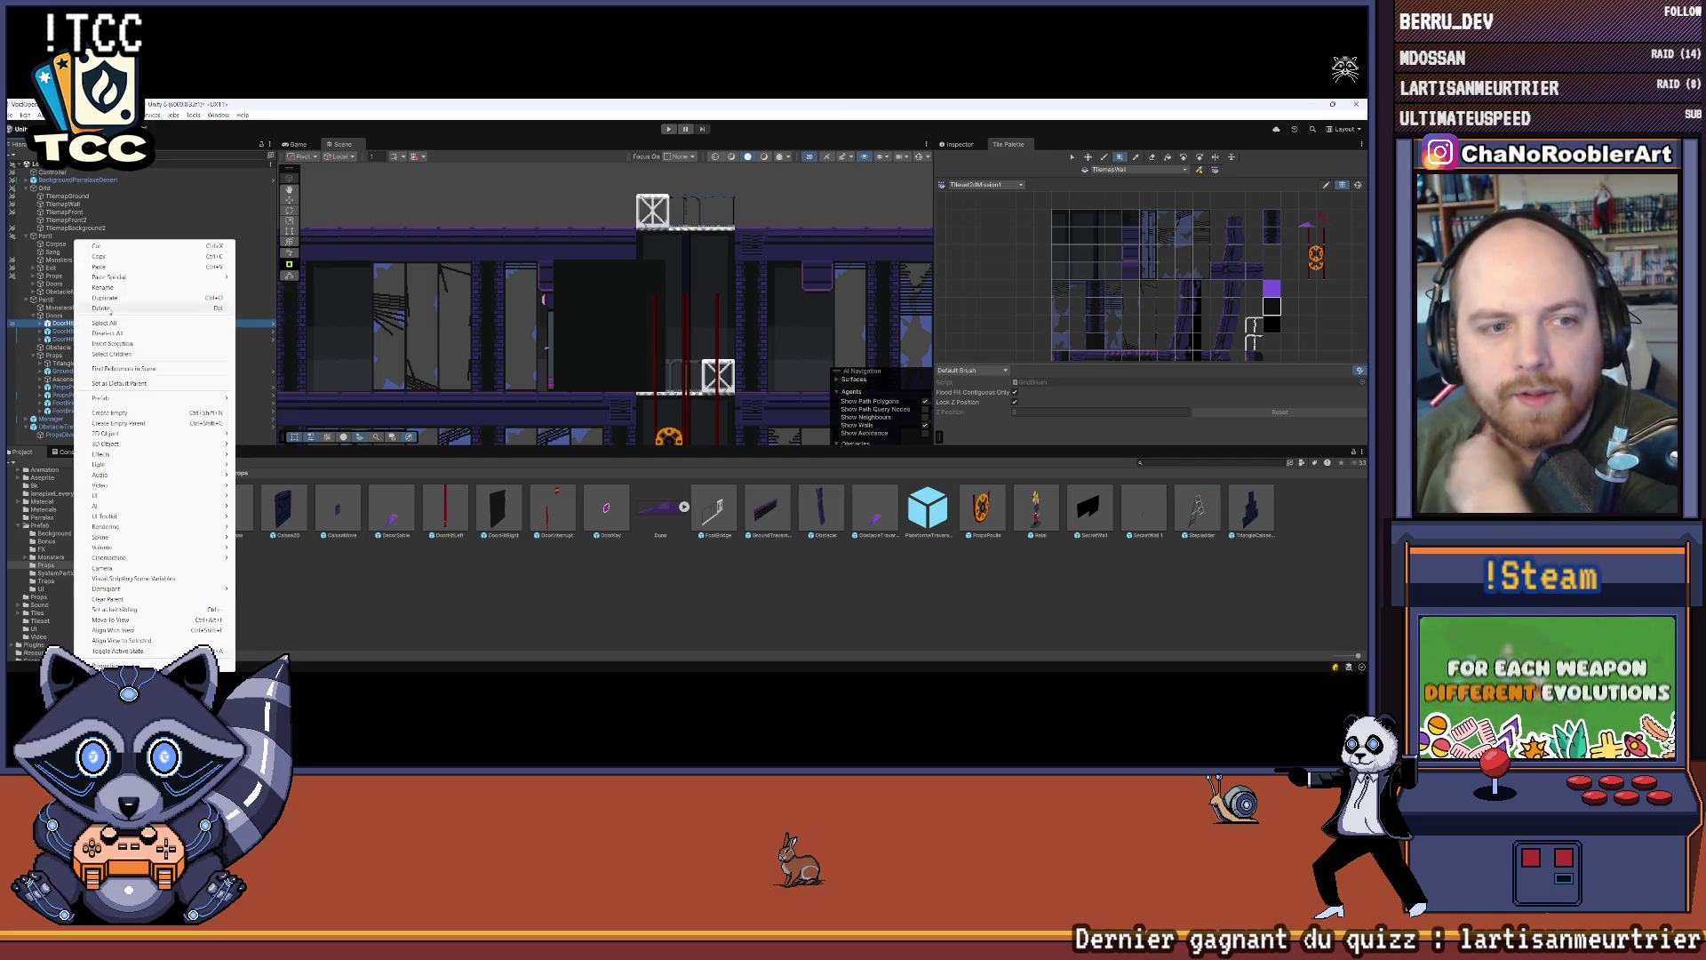
# Step: Rename the door to DoorClose and unpack it from its prefab
pyautogui.click(191, 290)
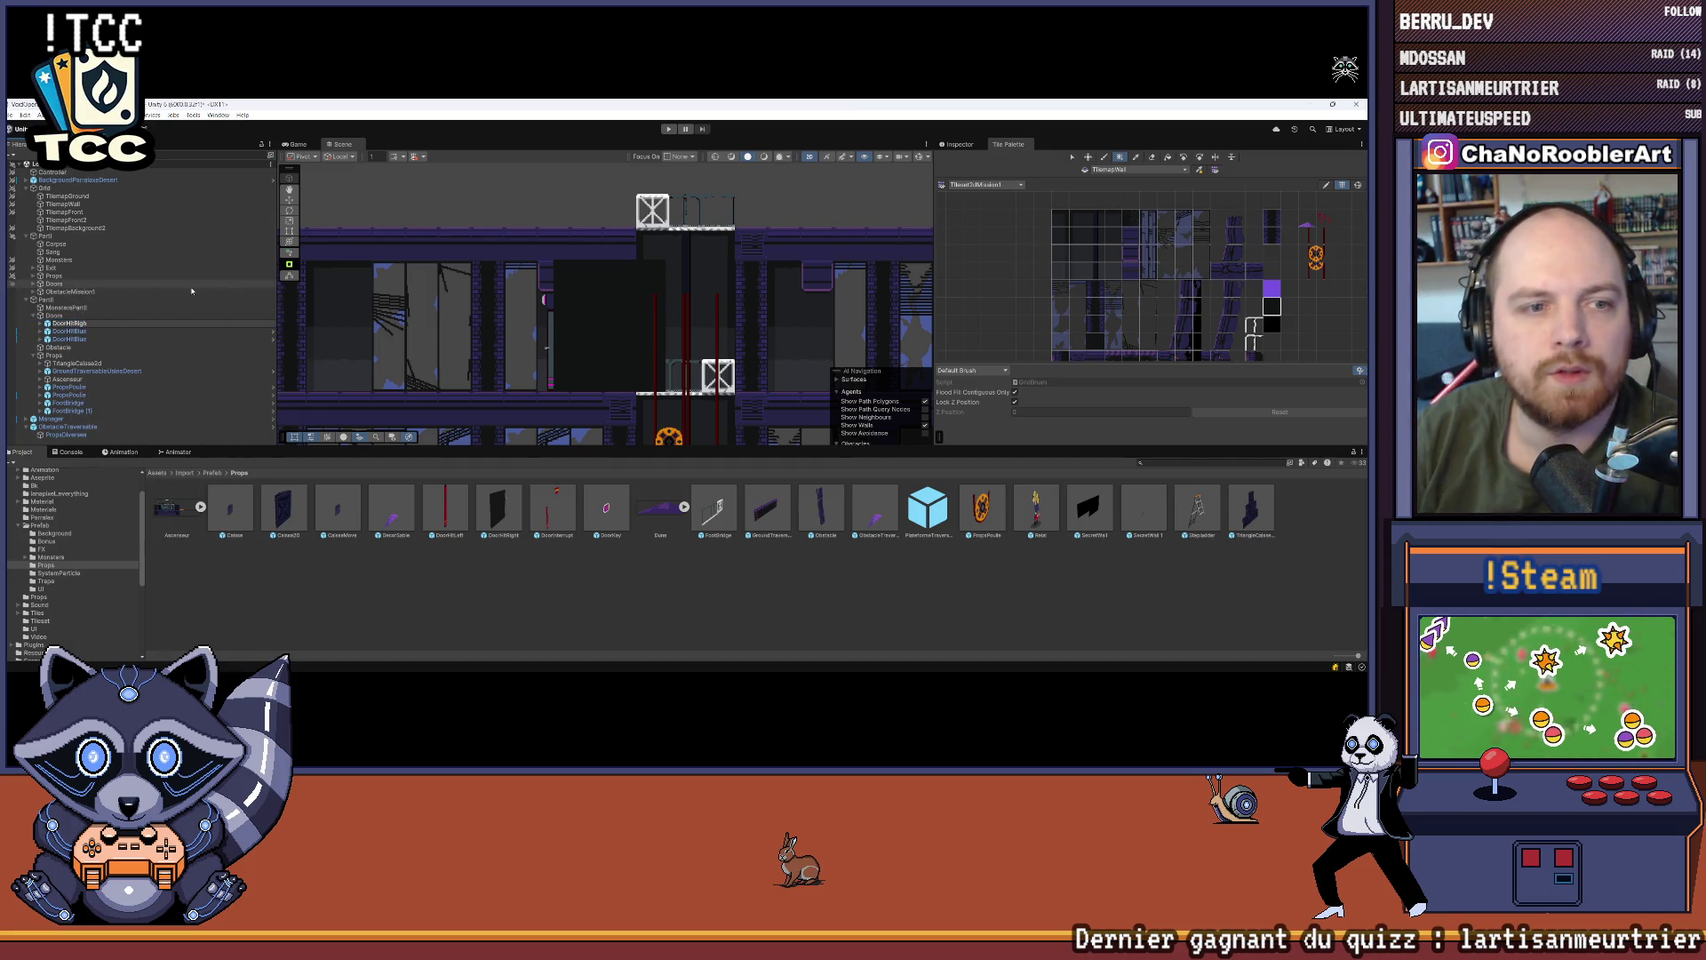
pyautogui.write('ose')
pyautogui.press('Return')
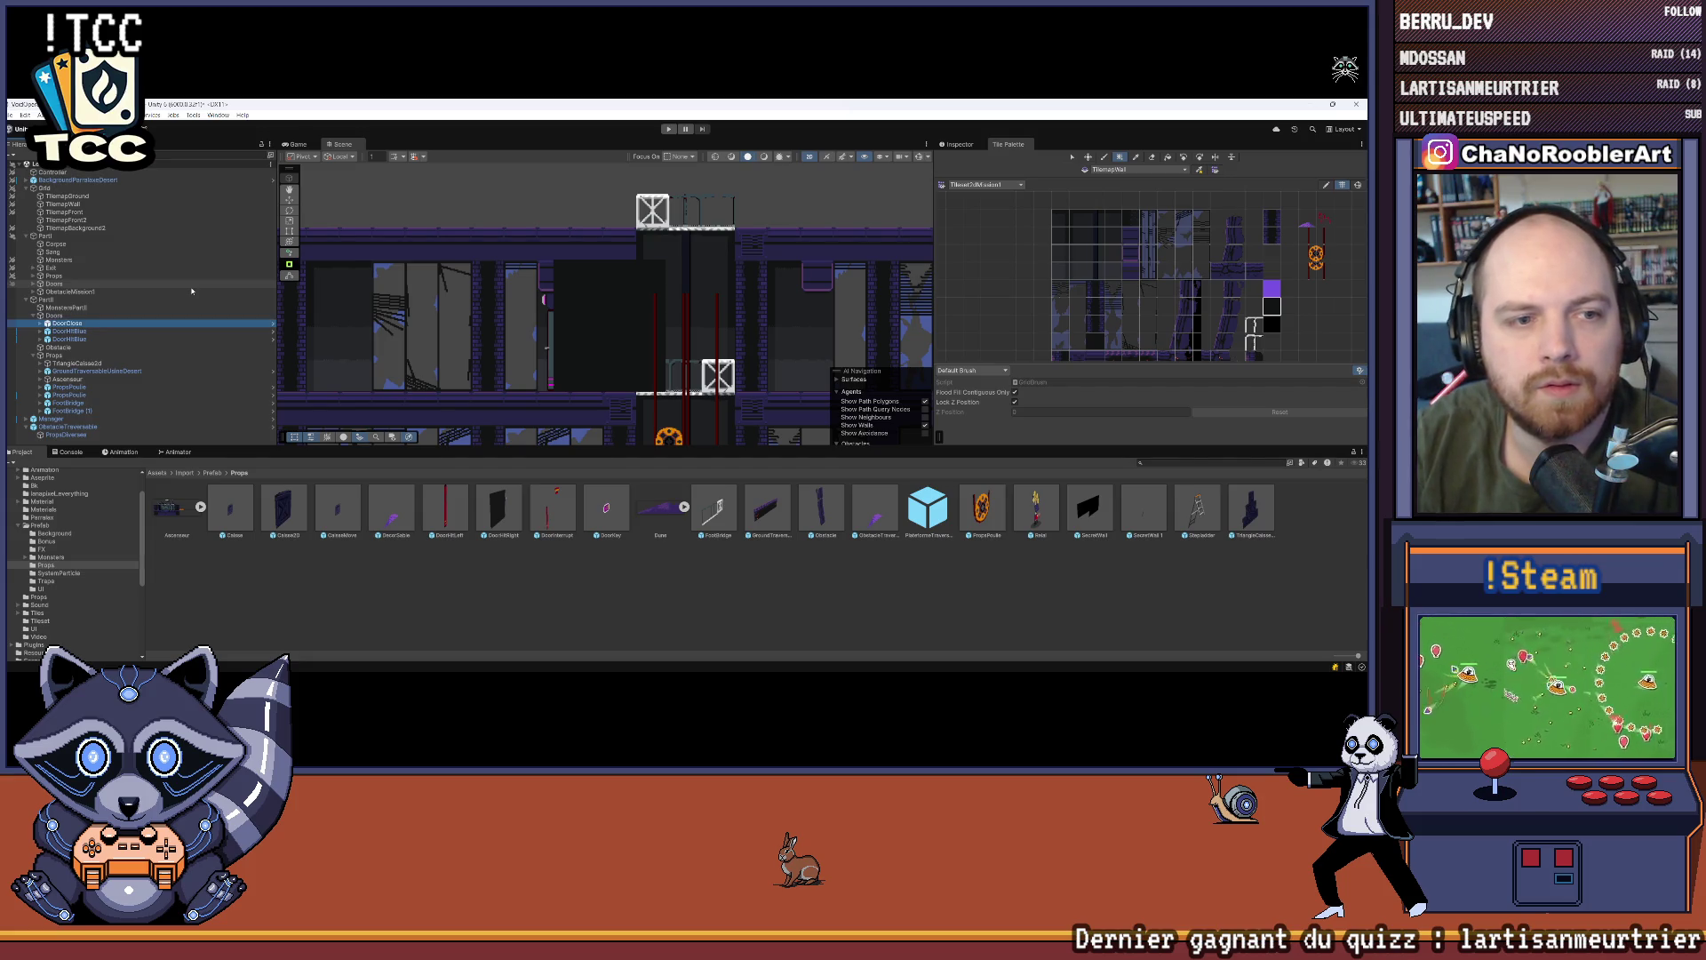
pyautogui.rightClick(58, 325)
pyautogui.moveTo(130, 397)
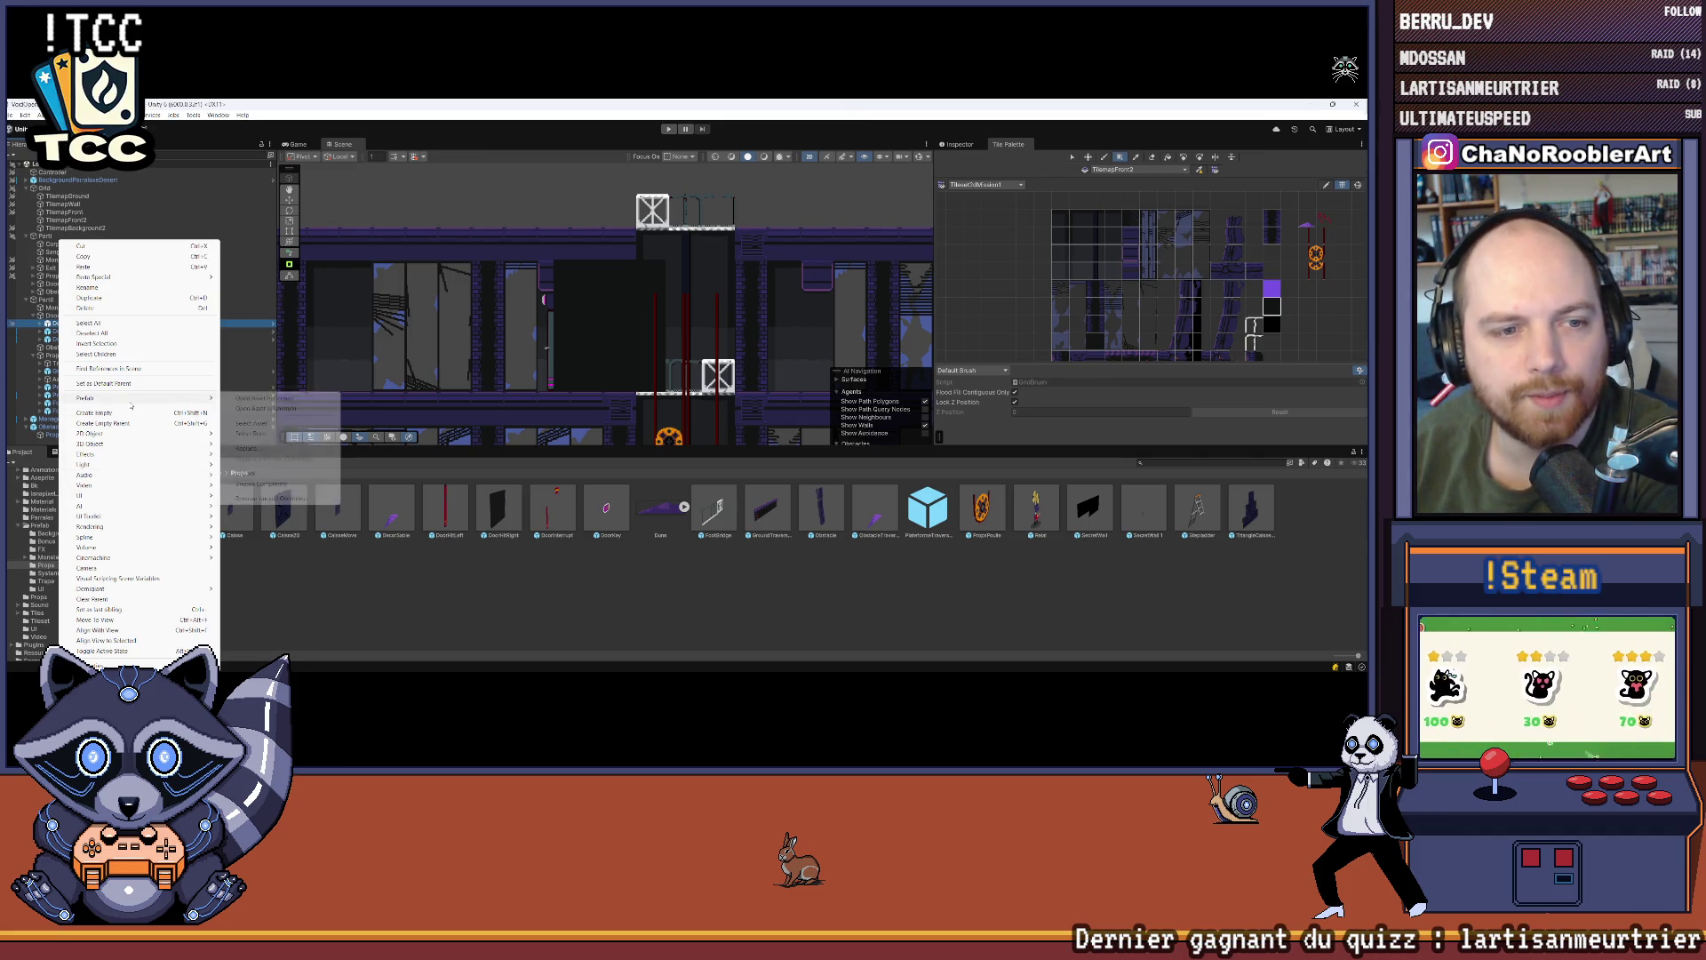
pyautogui.click(245, 472)
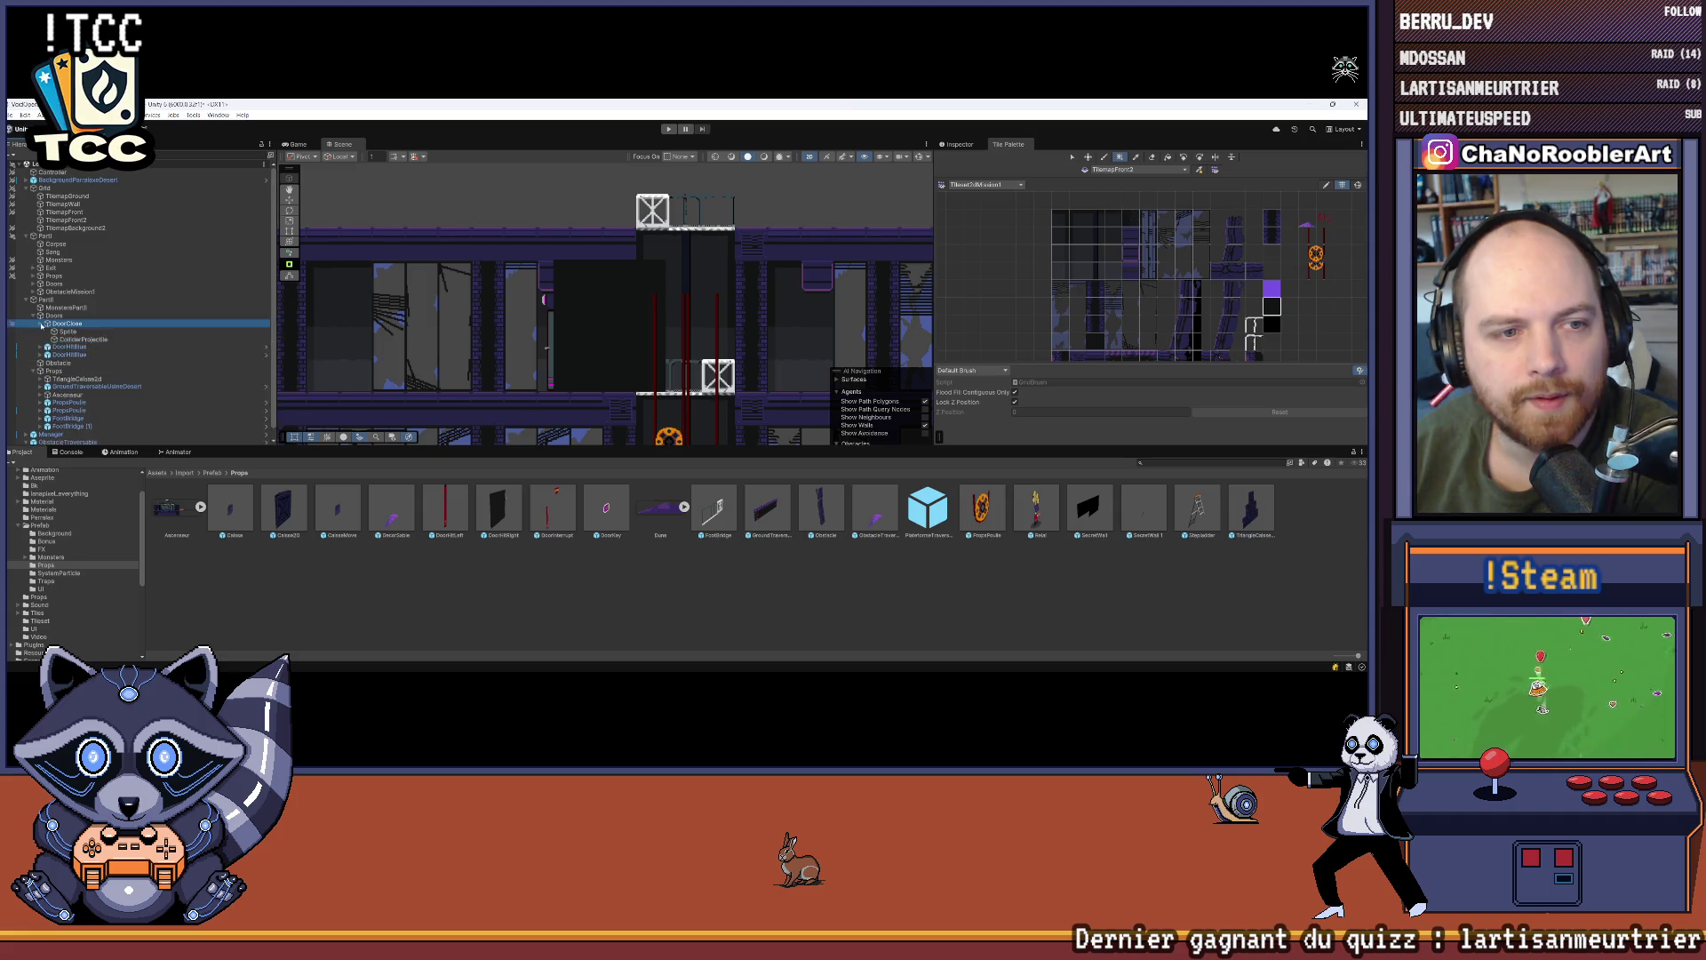
# Step: Delete the BlackSprite and BlackSprite2 cover sprites from DoorClose
pyautogui.click(90, 356)
pyautogui.press('Delete')
pyautogui.click(87, 346)
pyautogui.press('Delete')
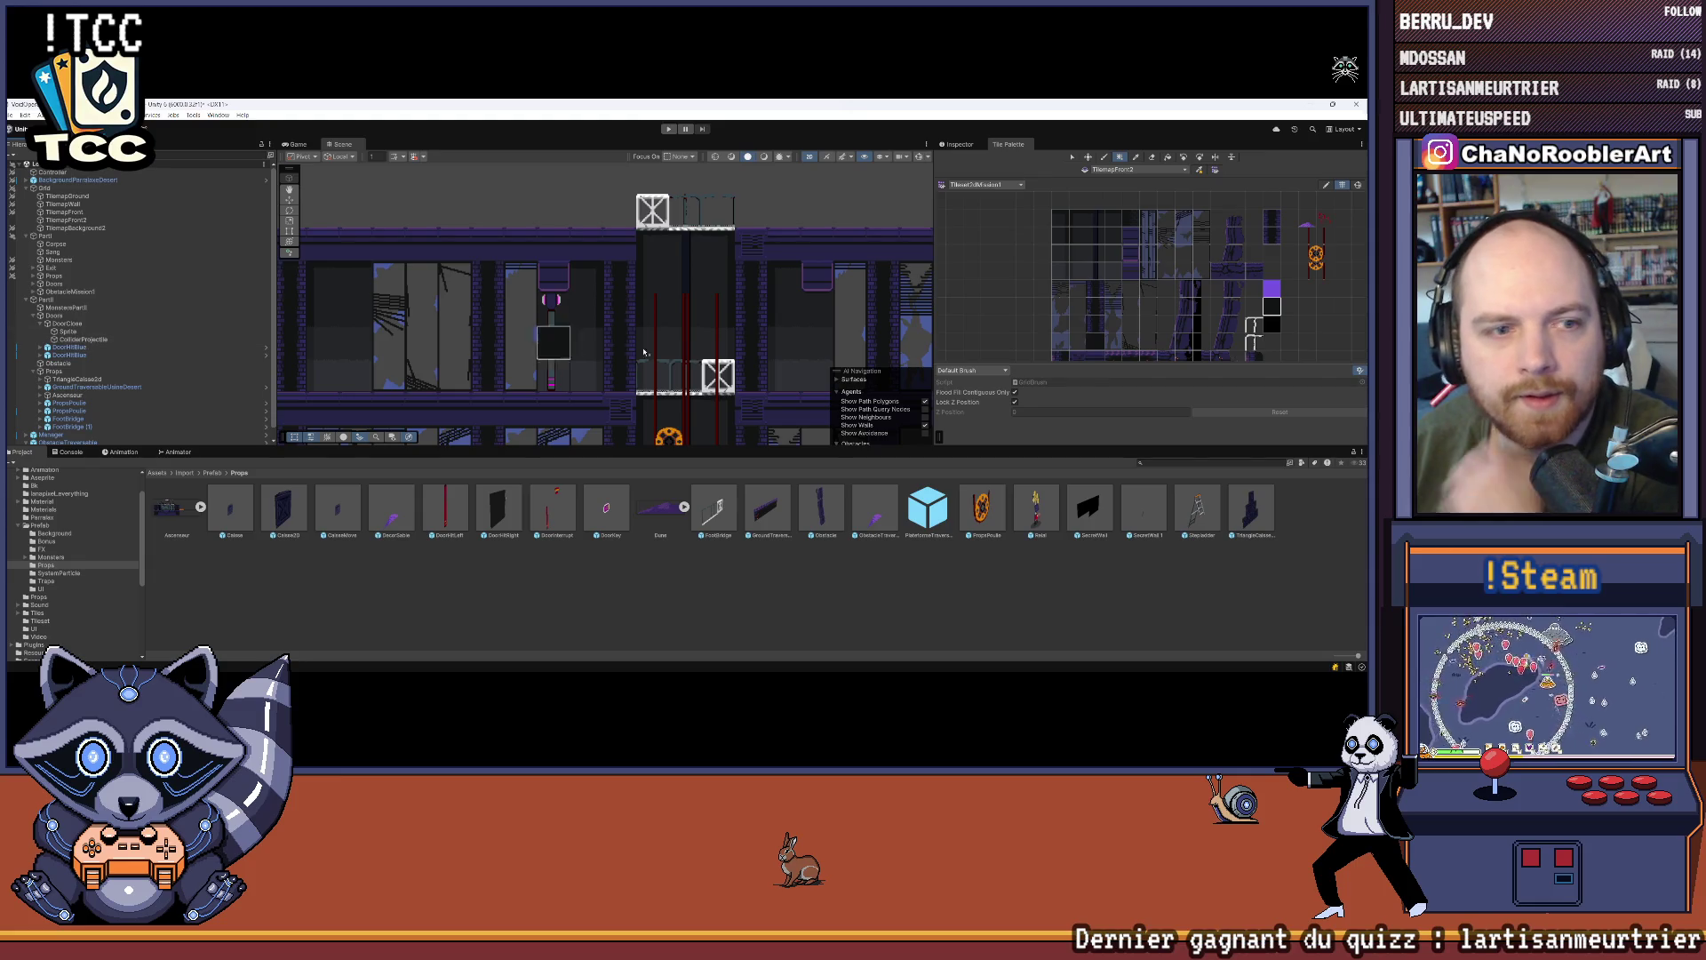
# Step: Select DoorClose, zoom in, test the move gizmo, and view its components in the Inspector
pyautogui.scroll(2, 639, 336)
pyautogui.scroll(1, 639, 336)
pyautogui.click(82, 340)
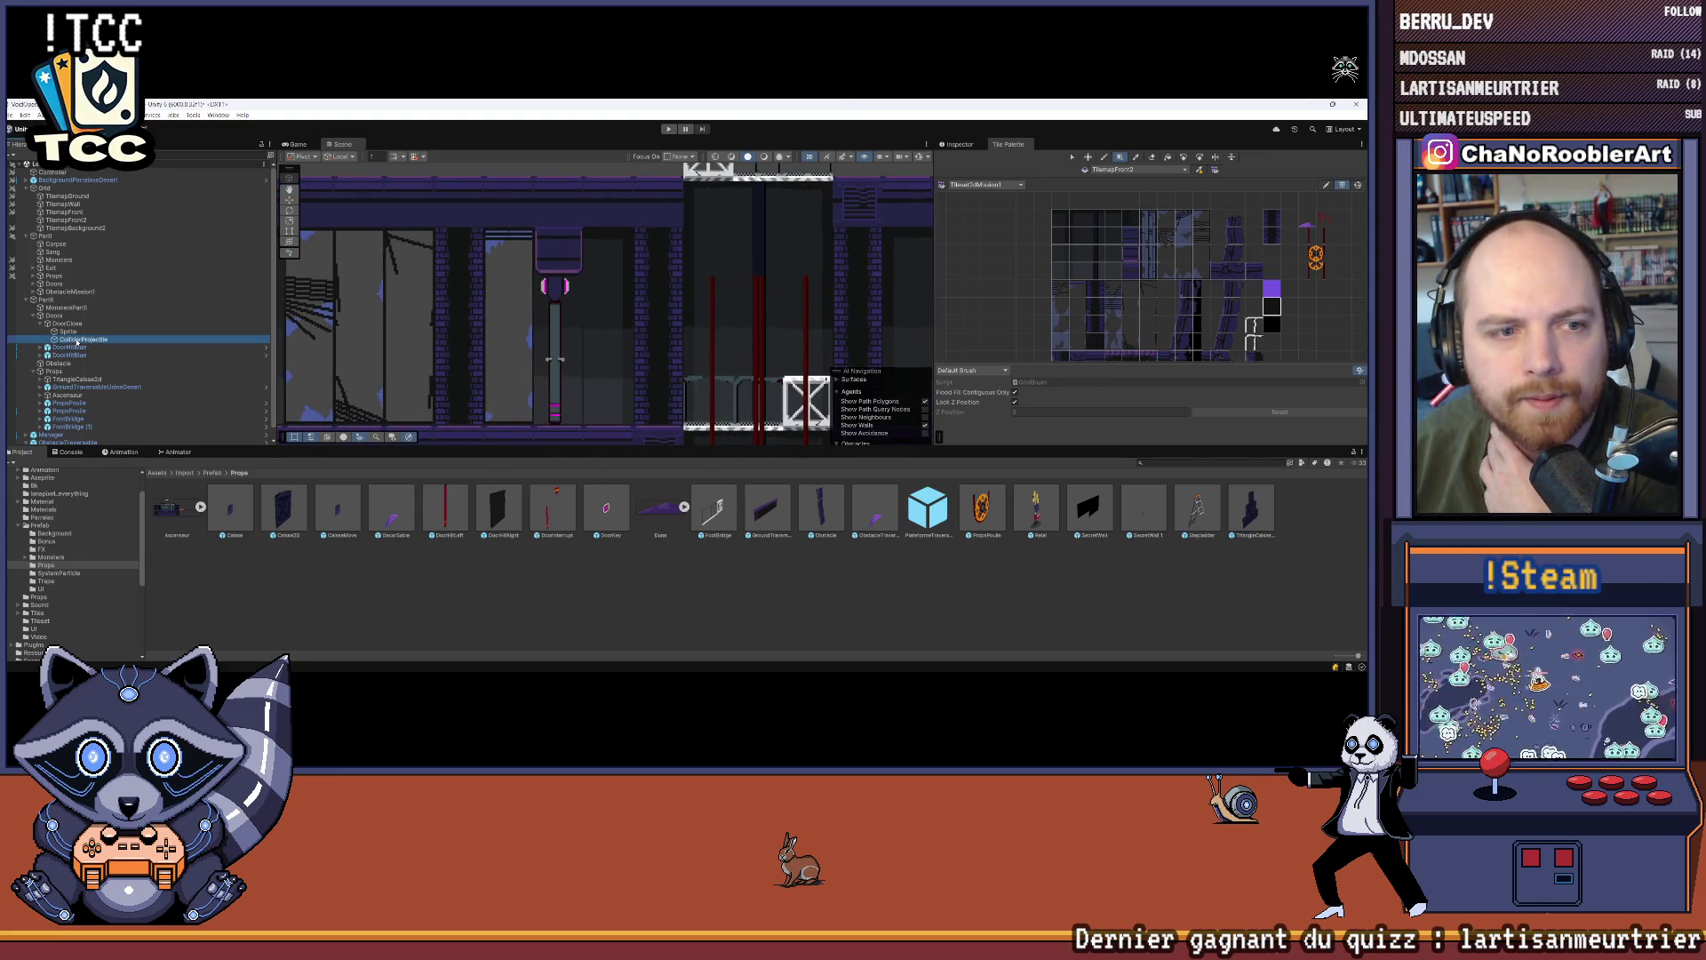
pyautogui.click(68, 331)
pyautogui.click(66, 324)
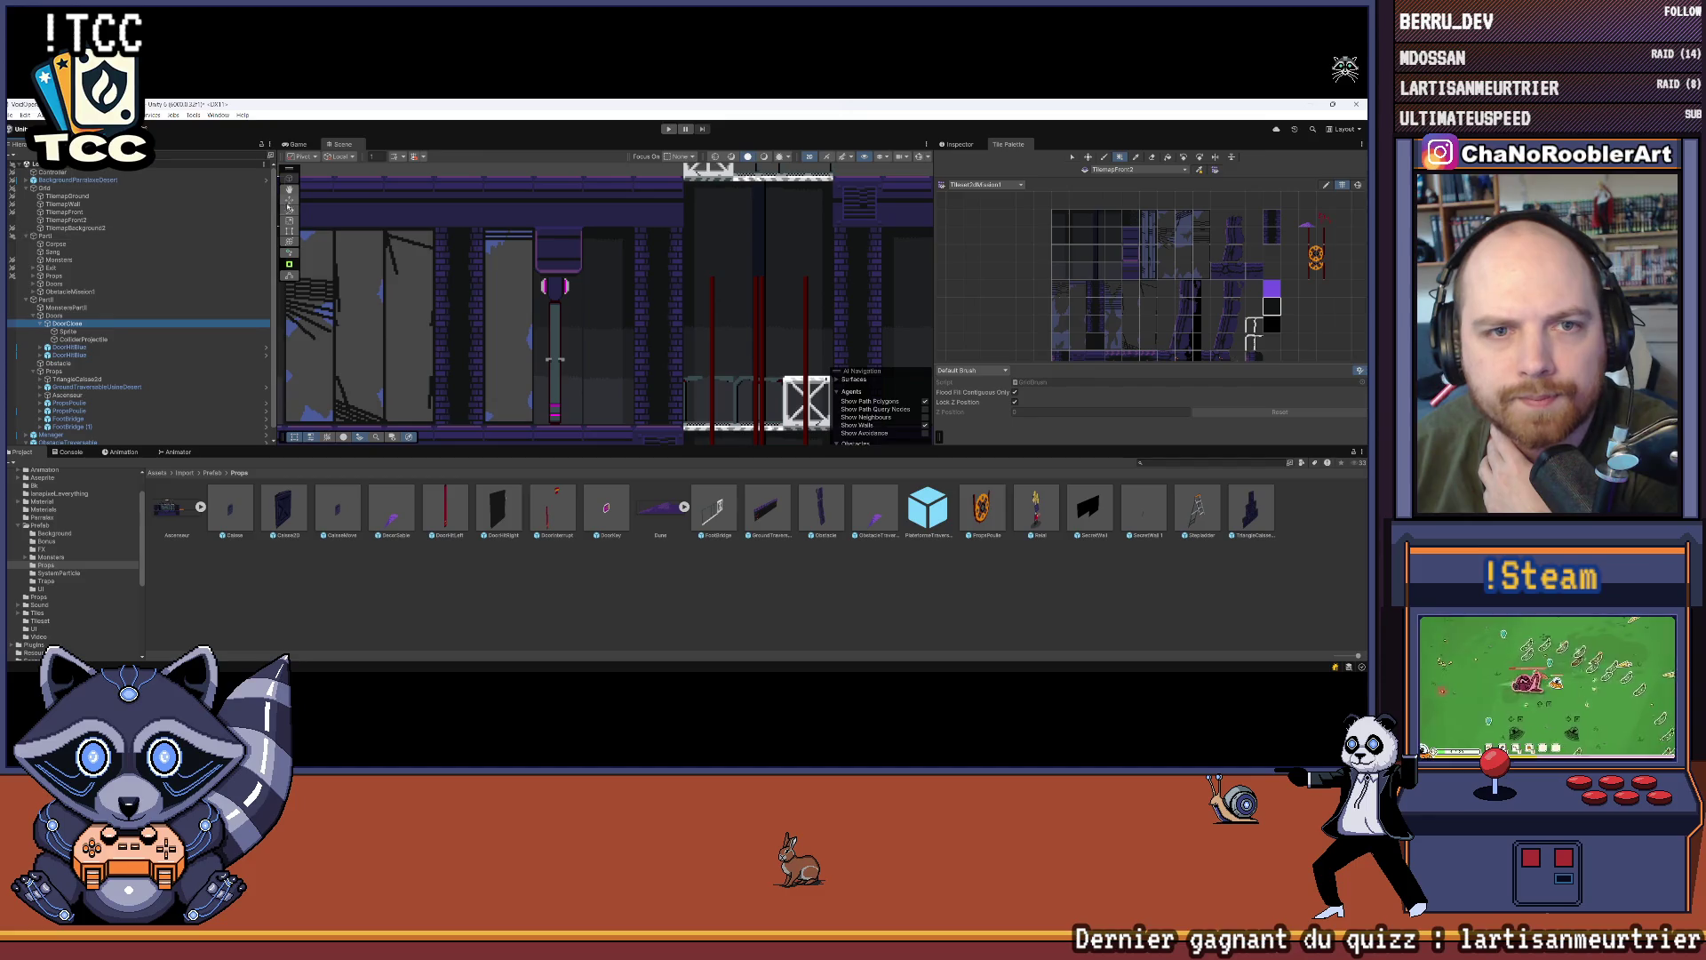
pyautogui.scroll(2, 590, 278)
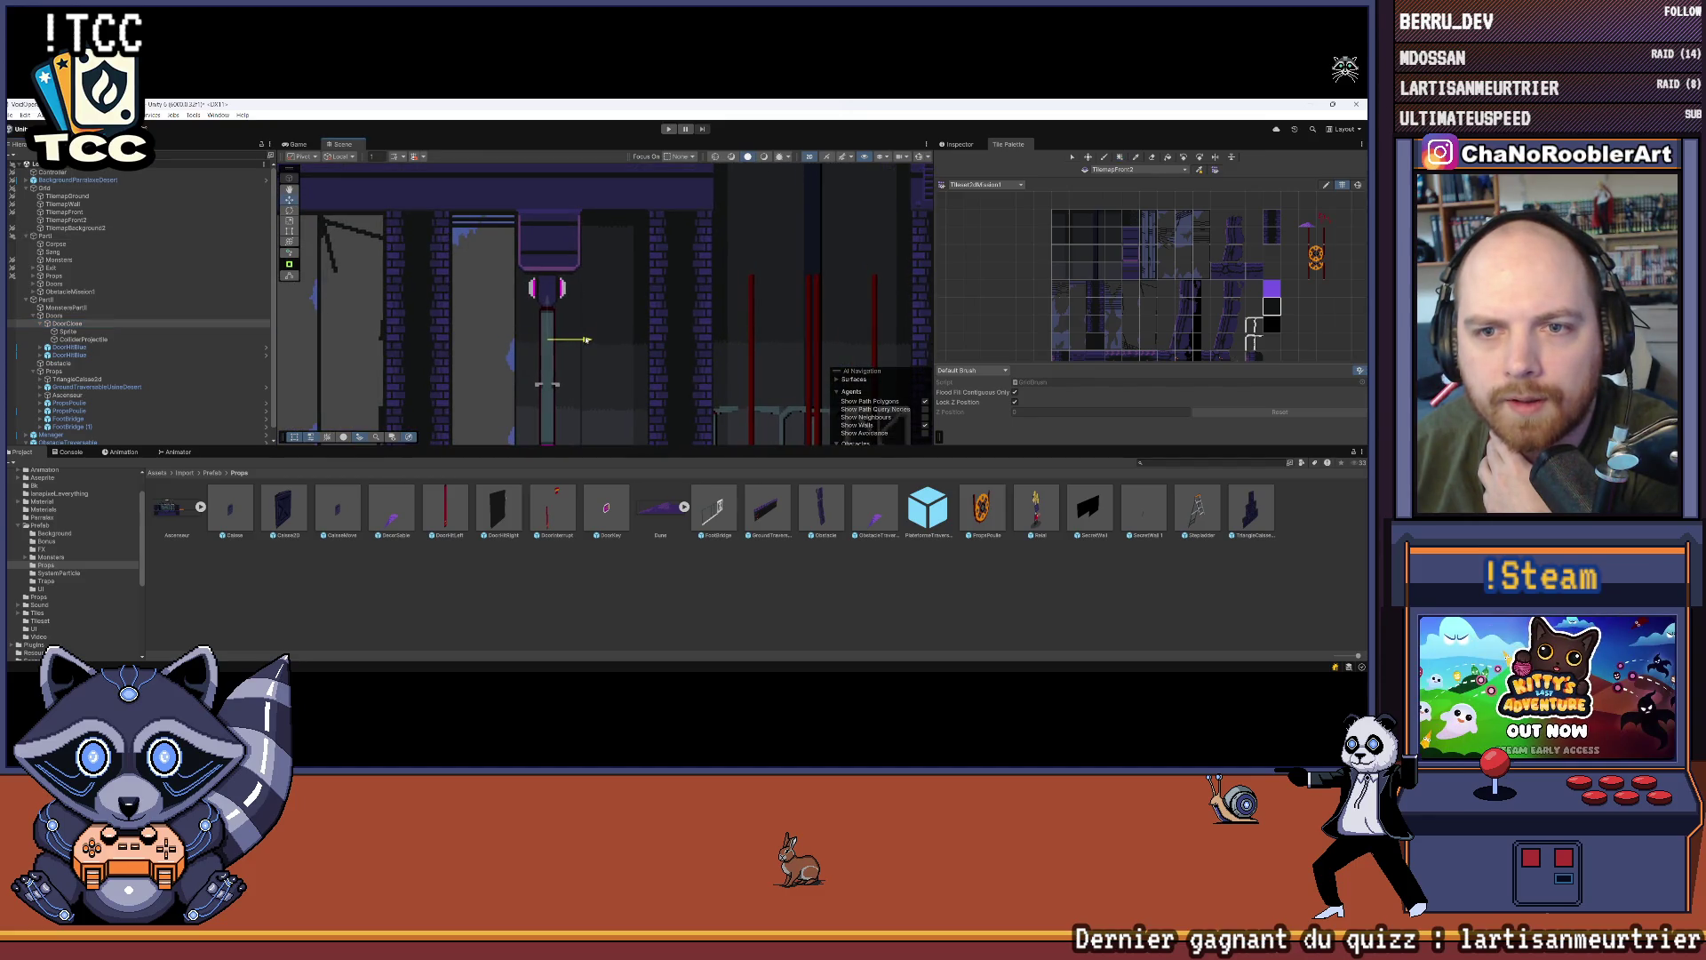
pyautogui.scroll(3, 583, 314)
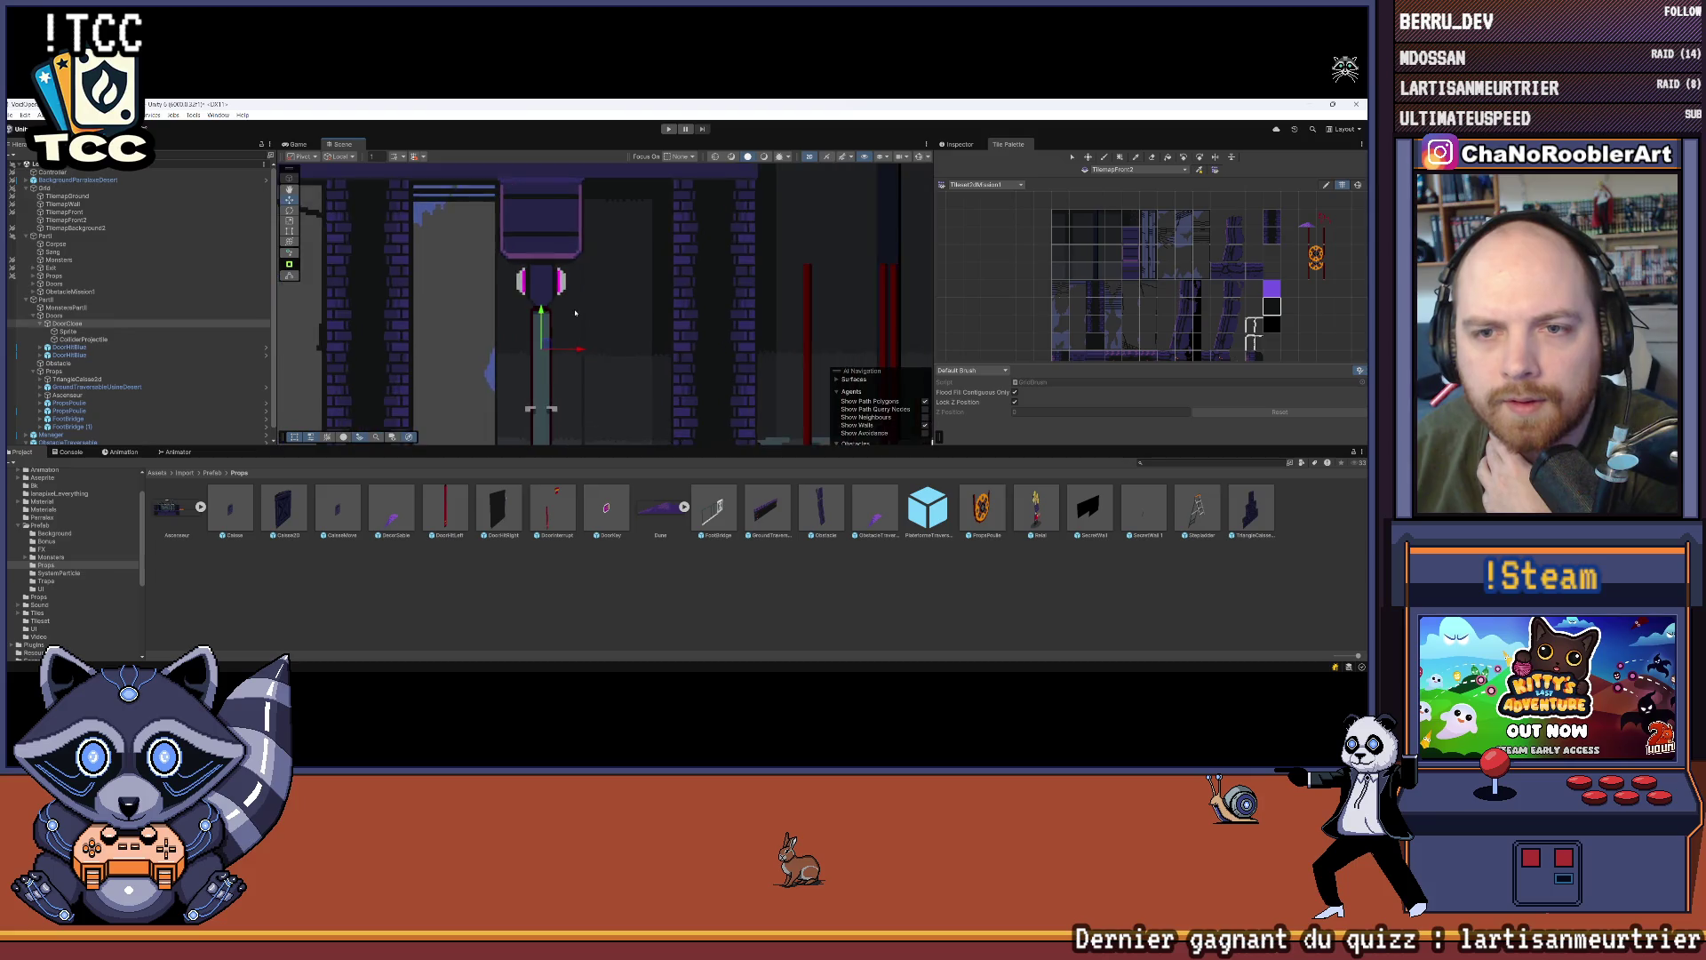
pyautogui.moveTo(573, 376); pyautogui.dragTo(567, 374)
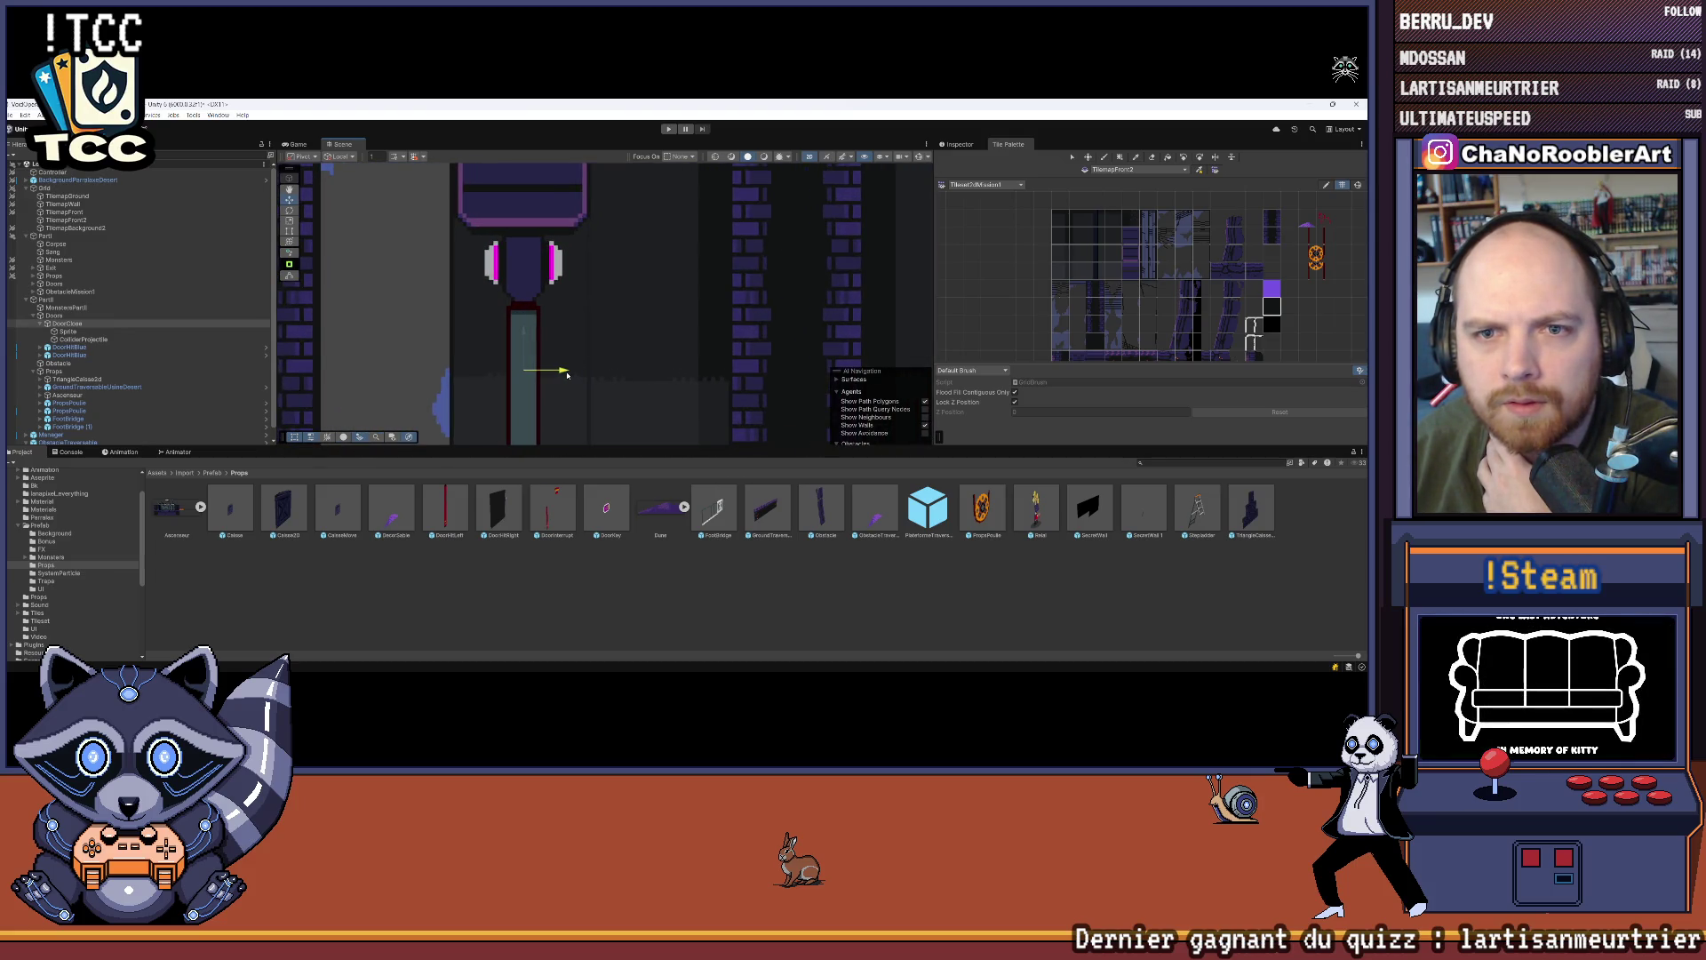
pyautogui.click(947, 146)
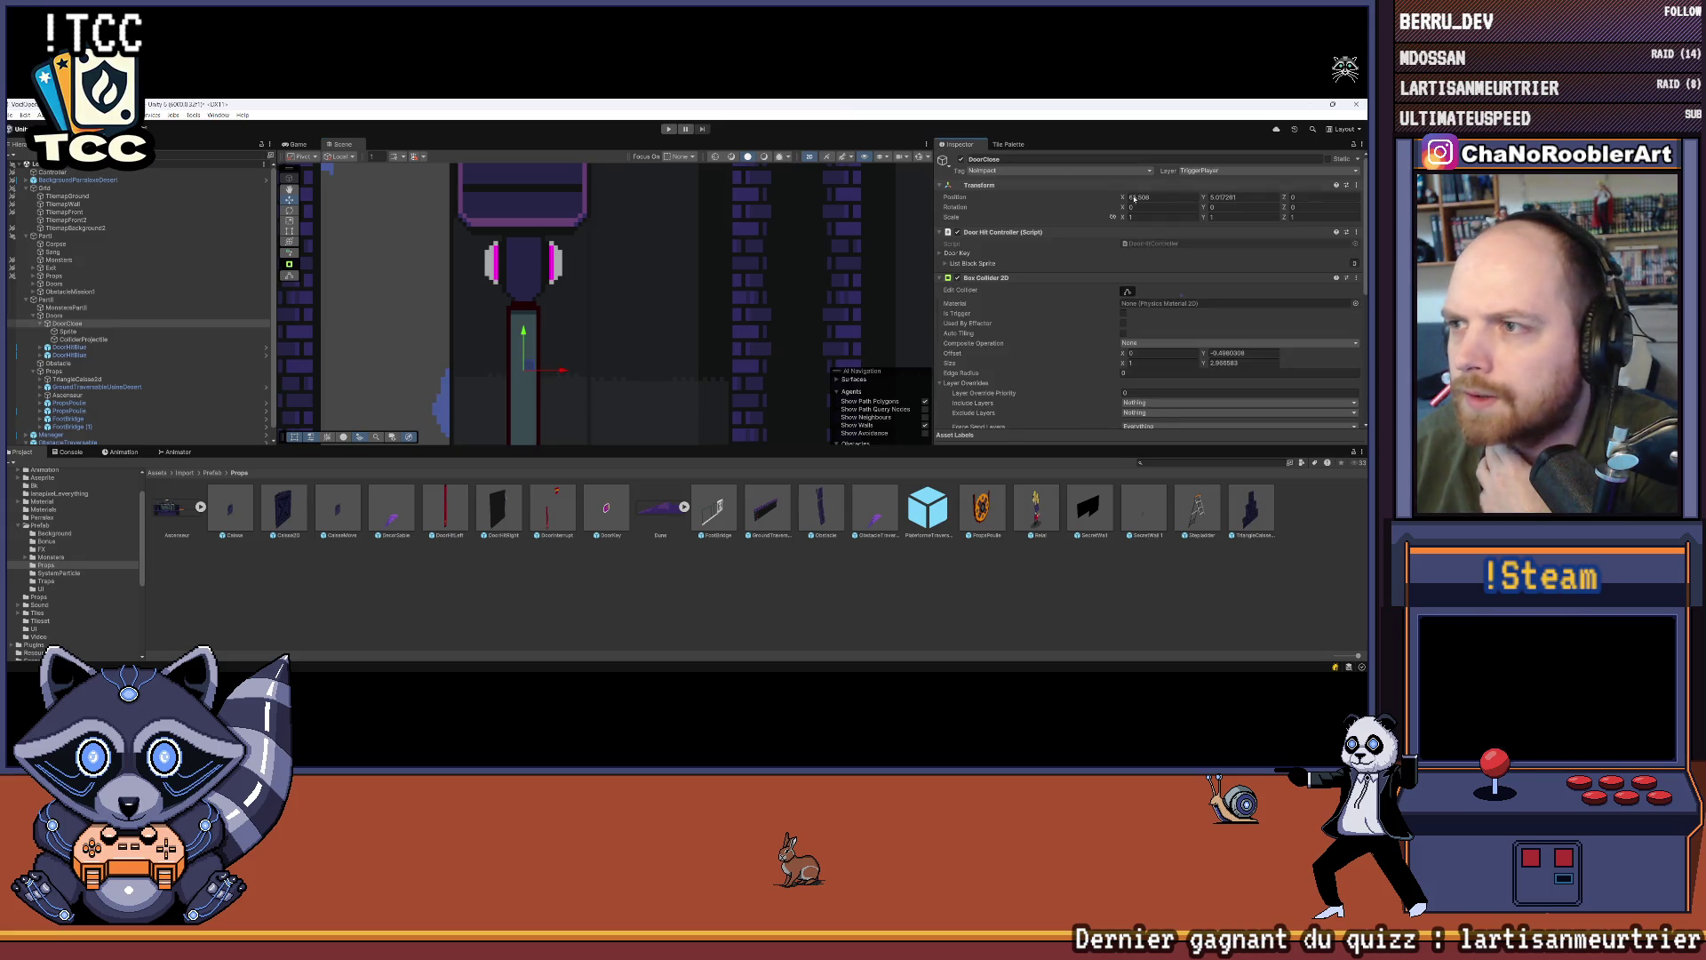
pyautogui.click(566, 316)
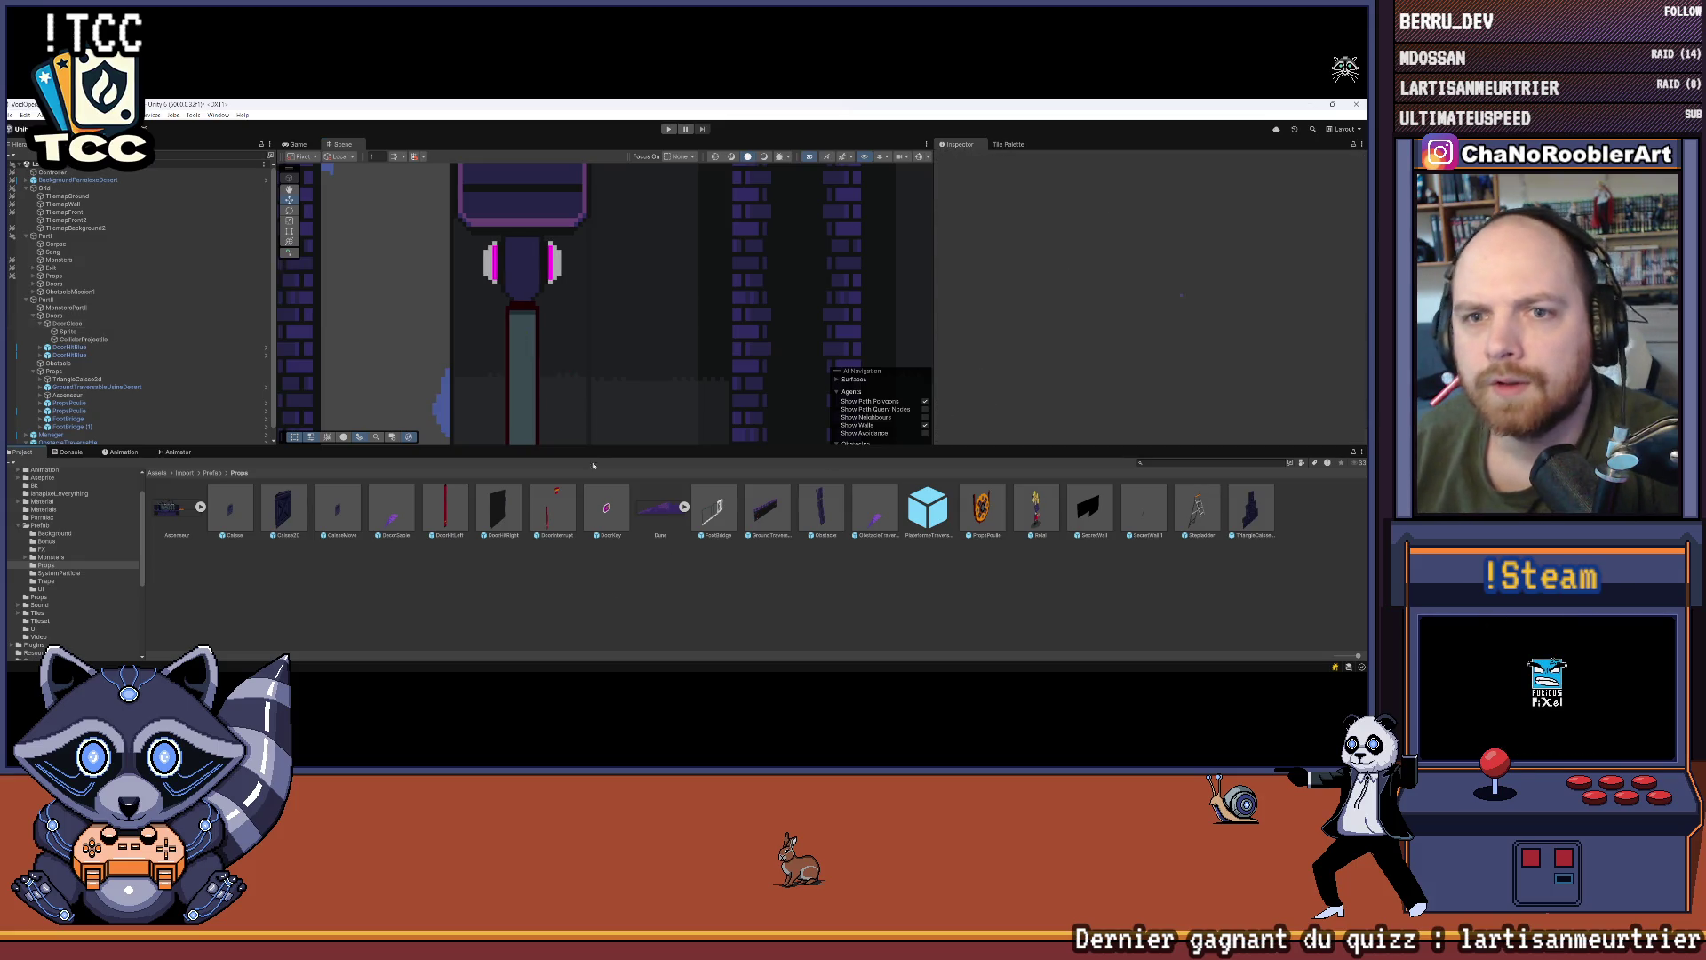
# Step: Remove the Animator component from the door's Sprite child
pyautogui.scroll(-3, 566, 317)
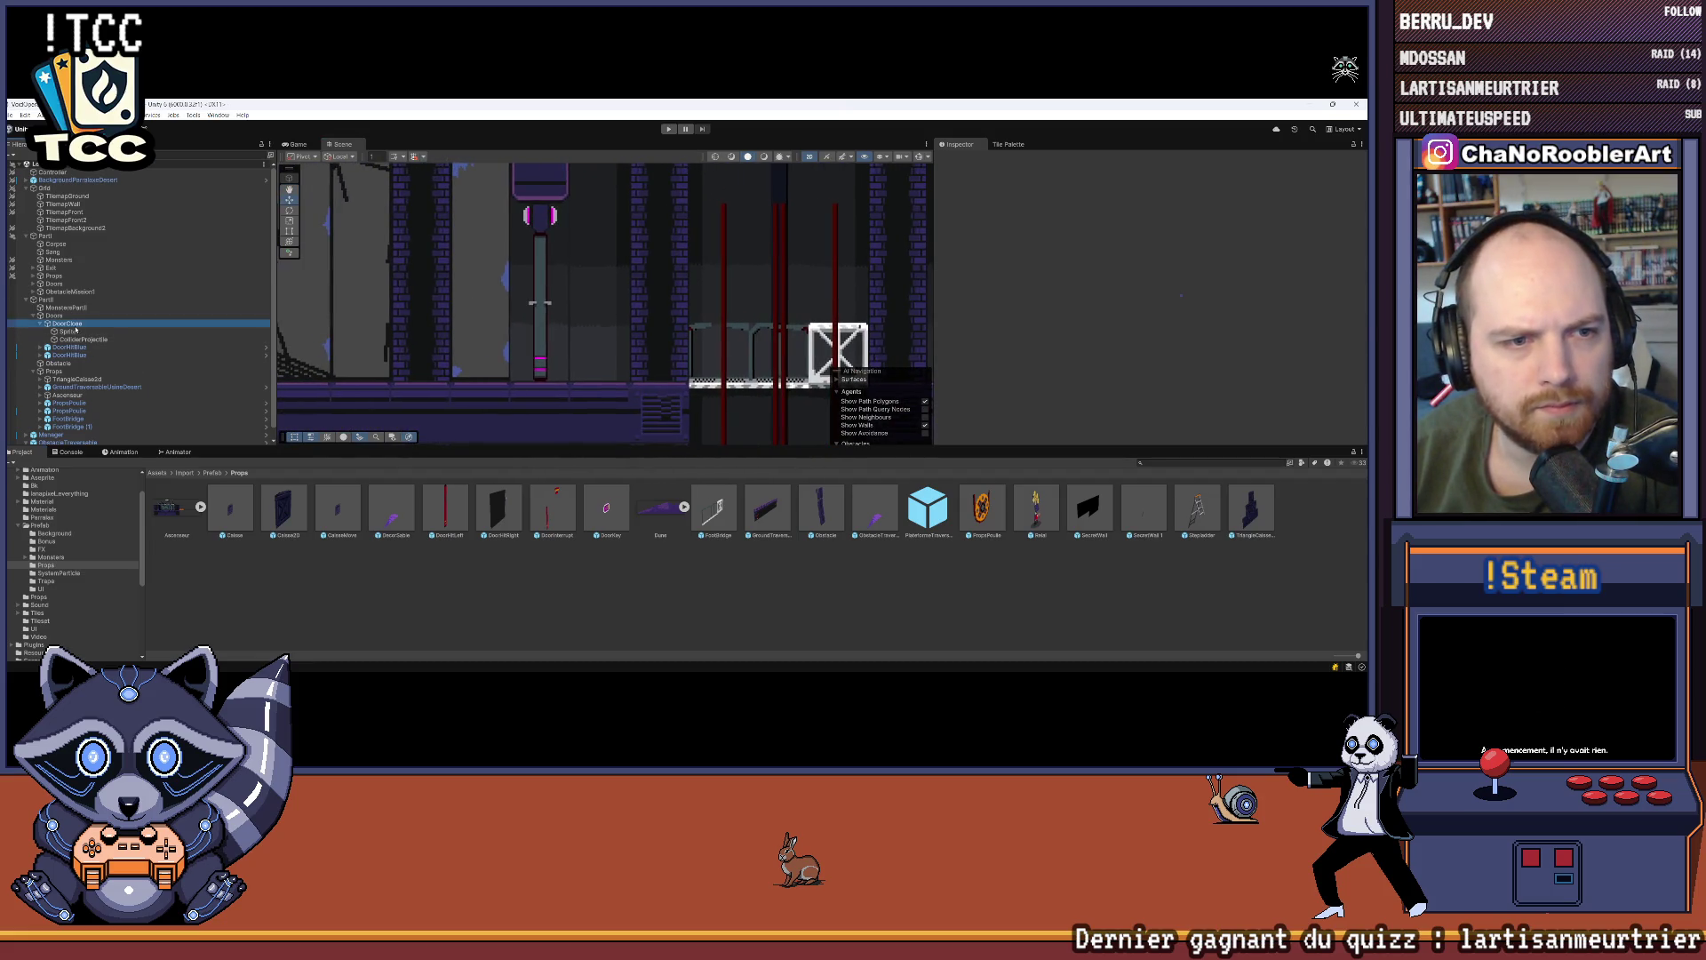
pyautogui.click(68, 333)
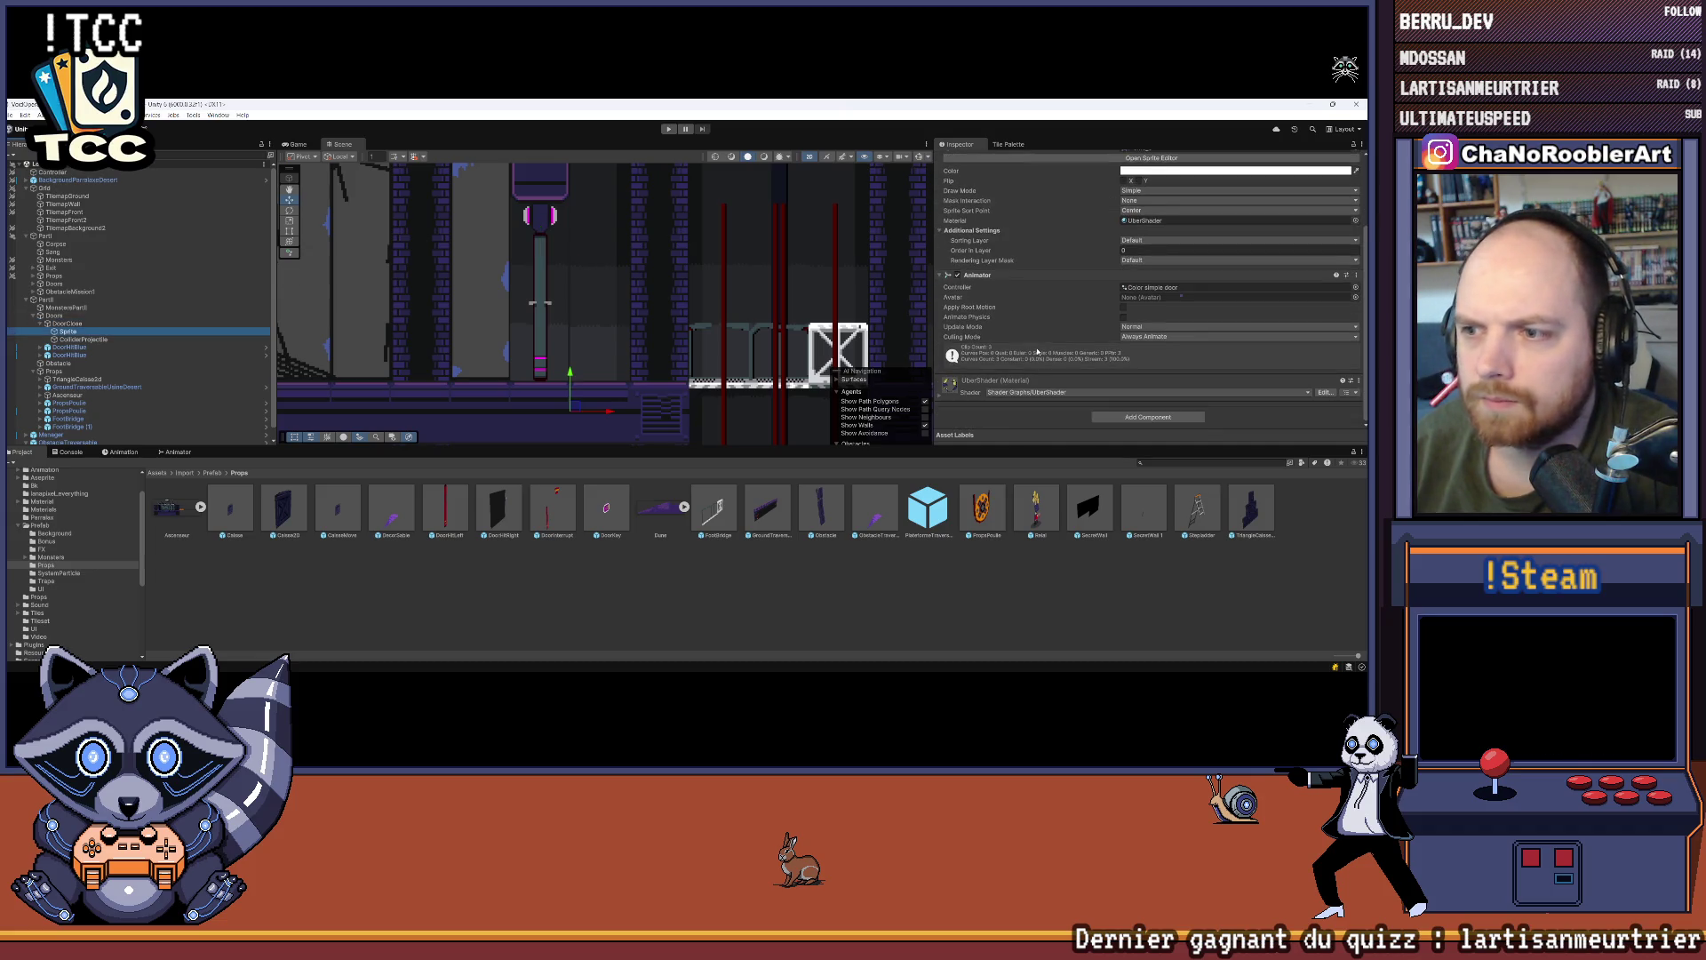
pyautogui.scroll(1, 1038, 350)
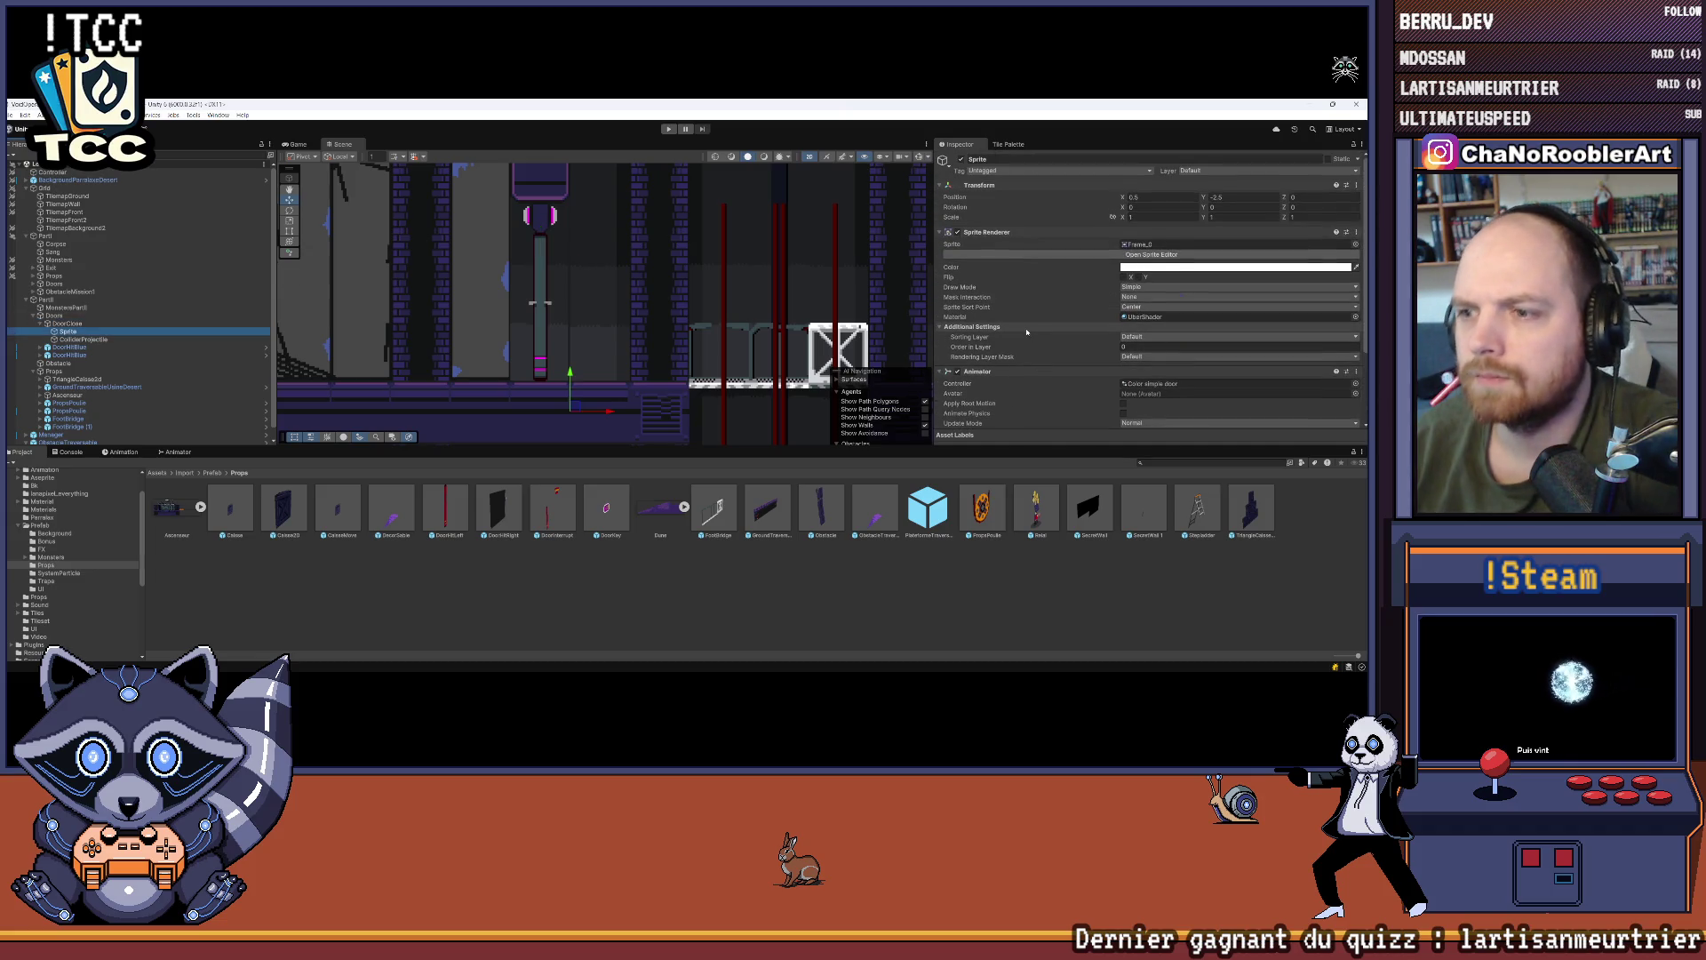
pyautogui.rightClick(986, 372)
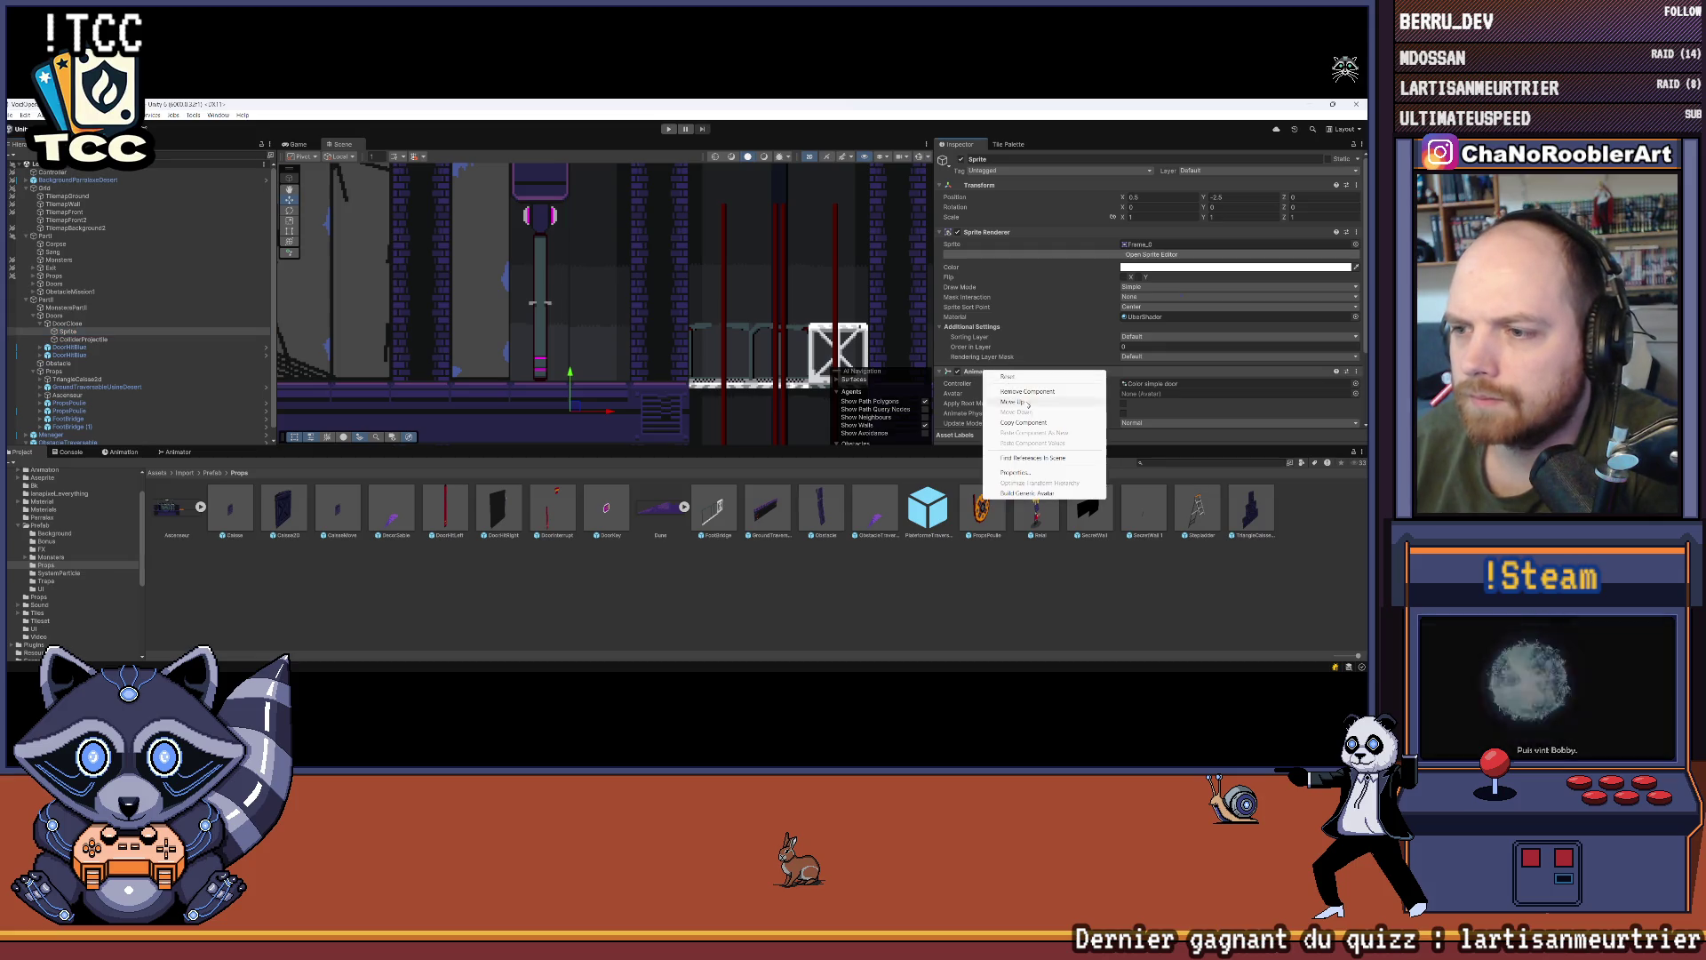
pyautogui.click(1027, 392)
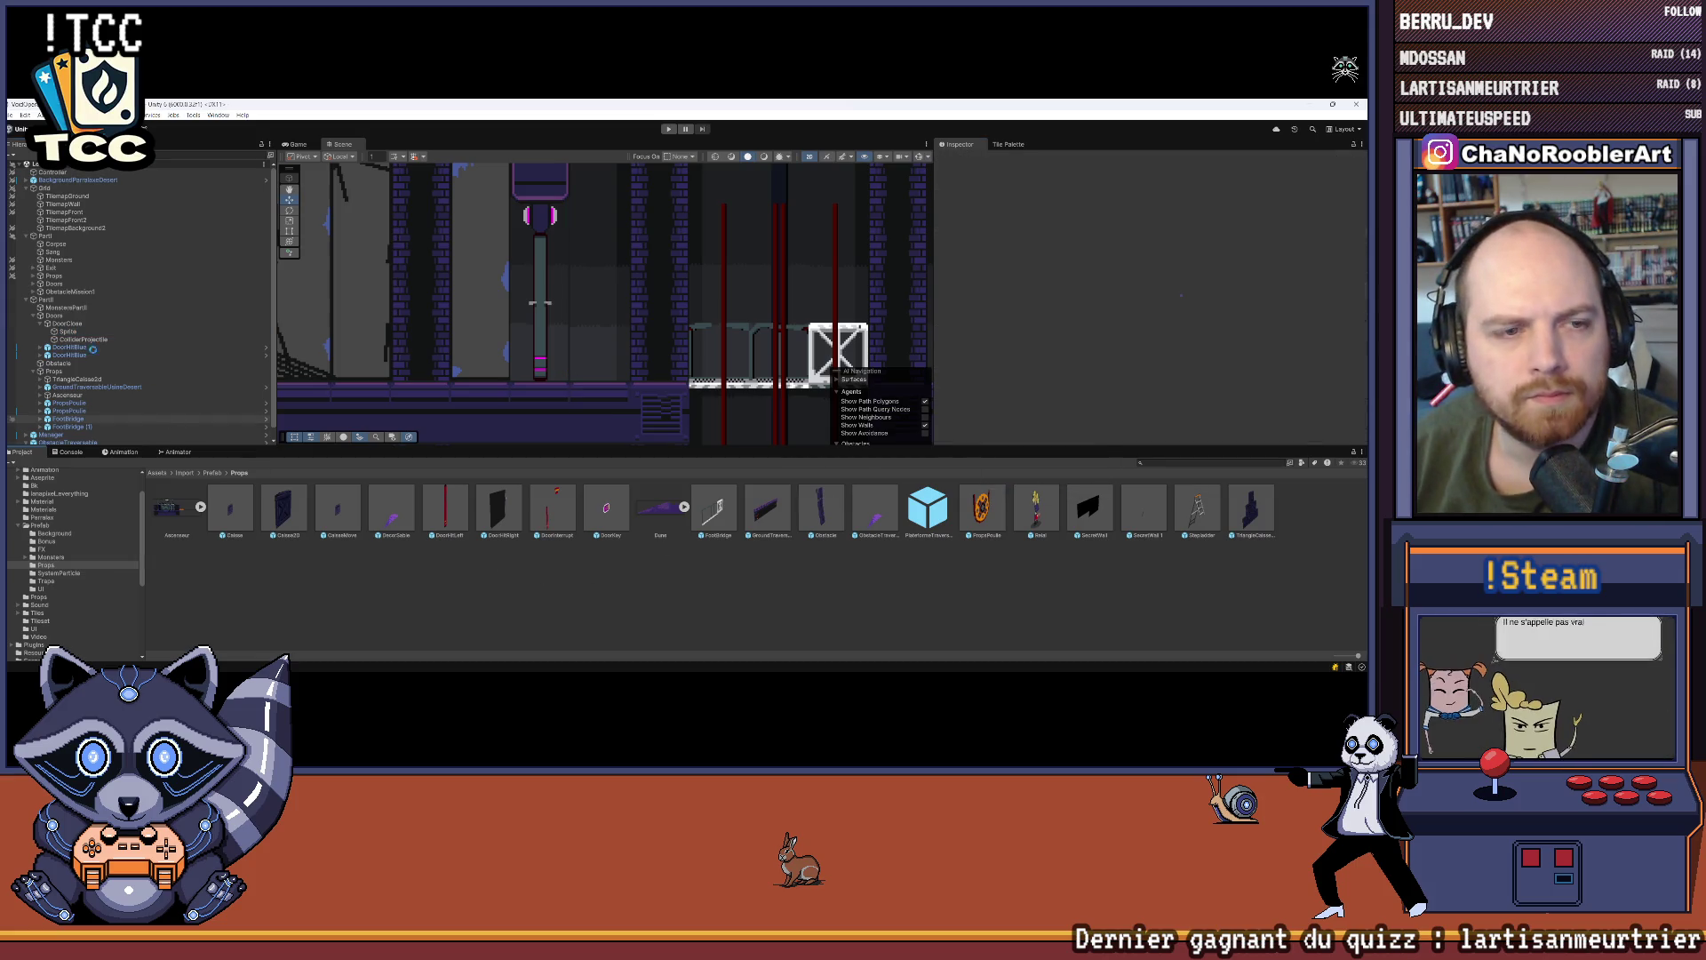
# Step: Review the remaining components on DoorClose and its Sprite child
pyautogui.click(81, 325)
pyautogui.click(79, 333)
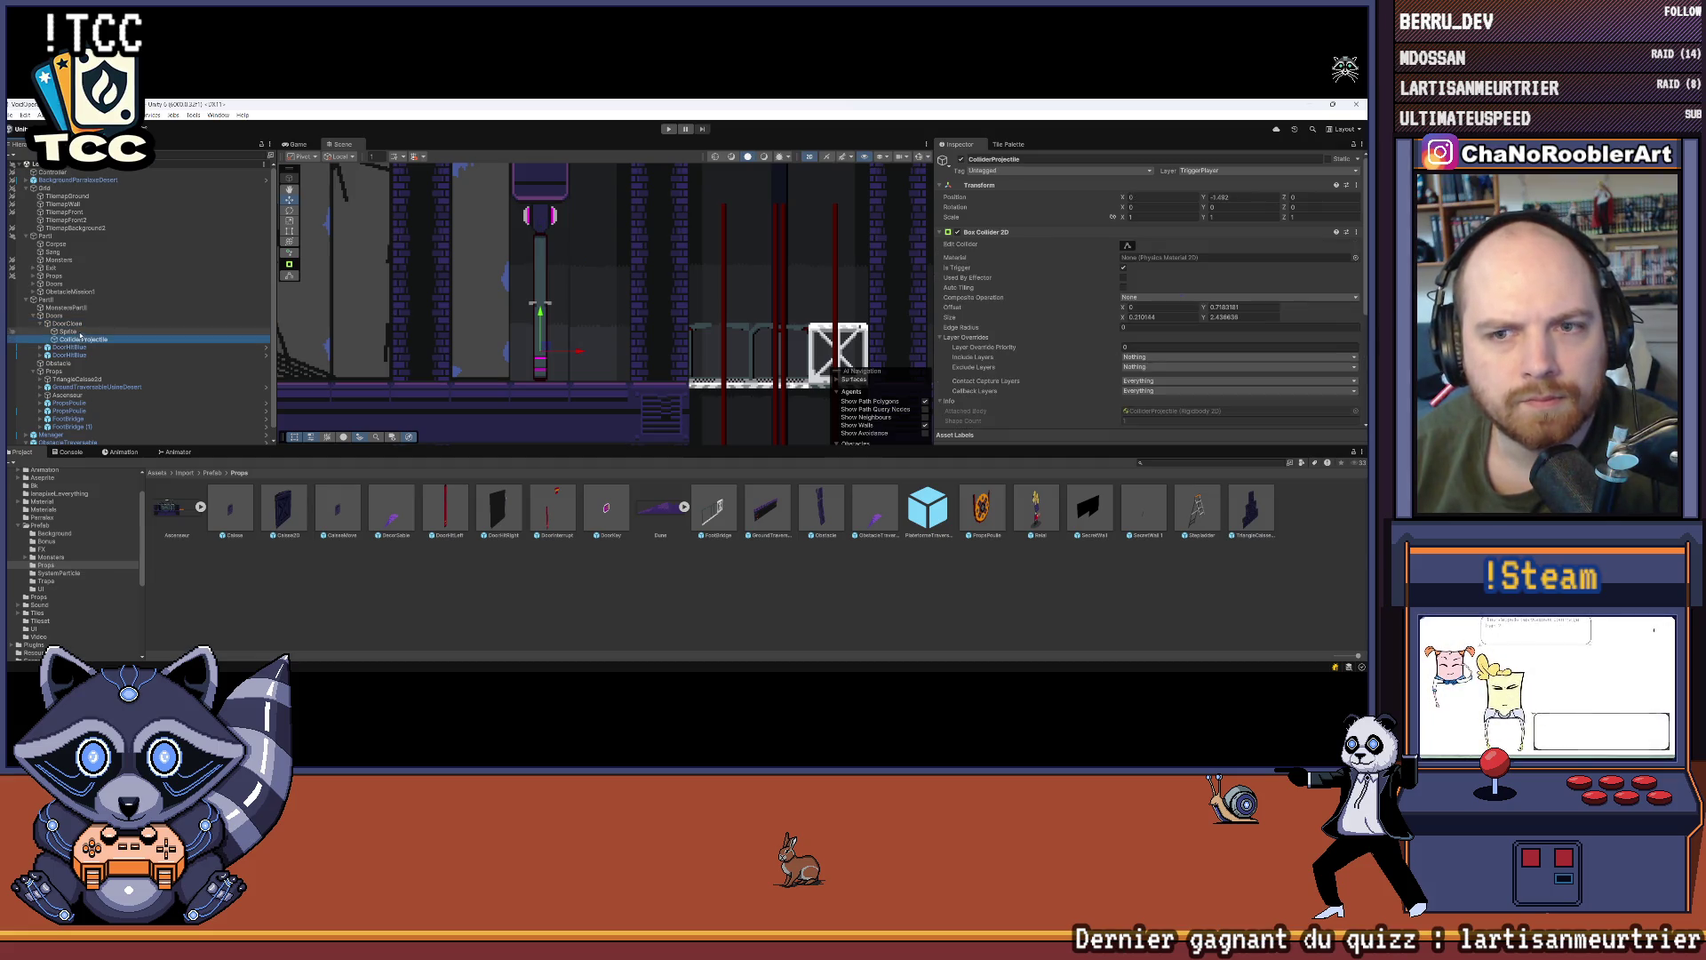
pyautogui.click(71, 324)
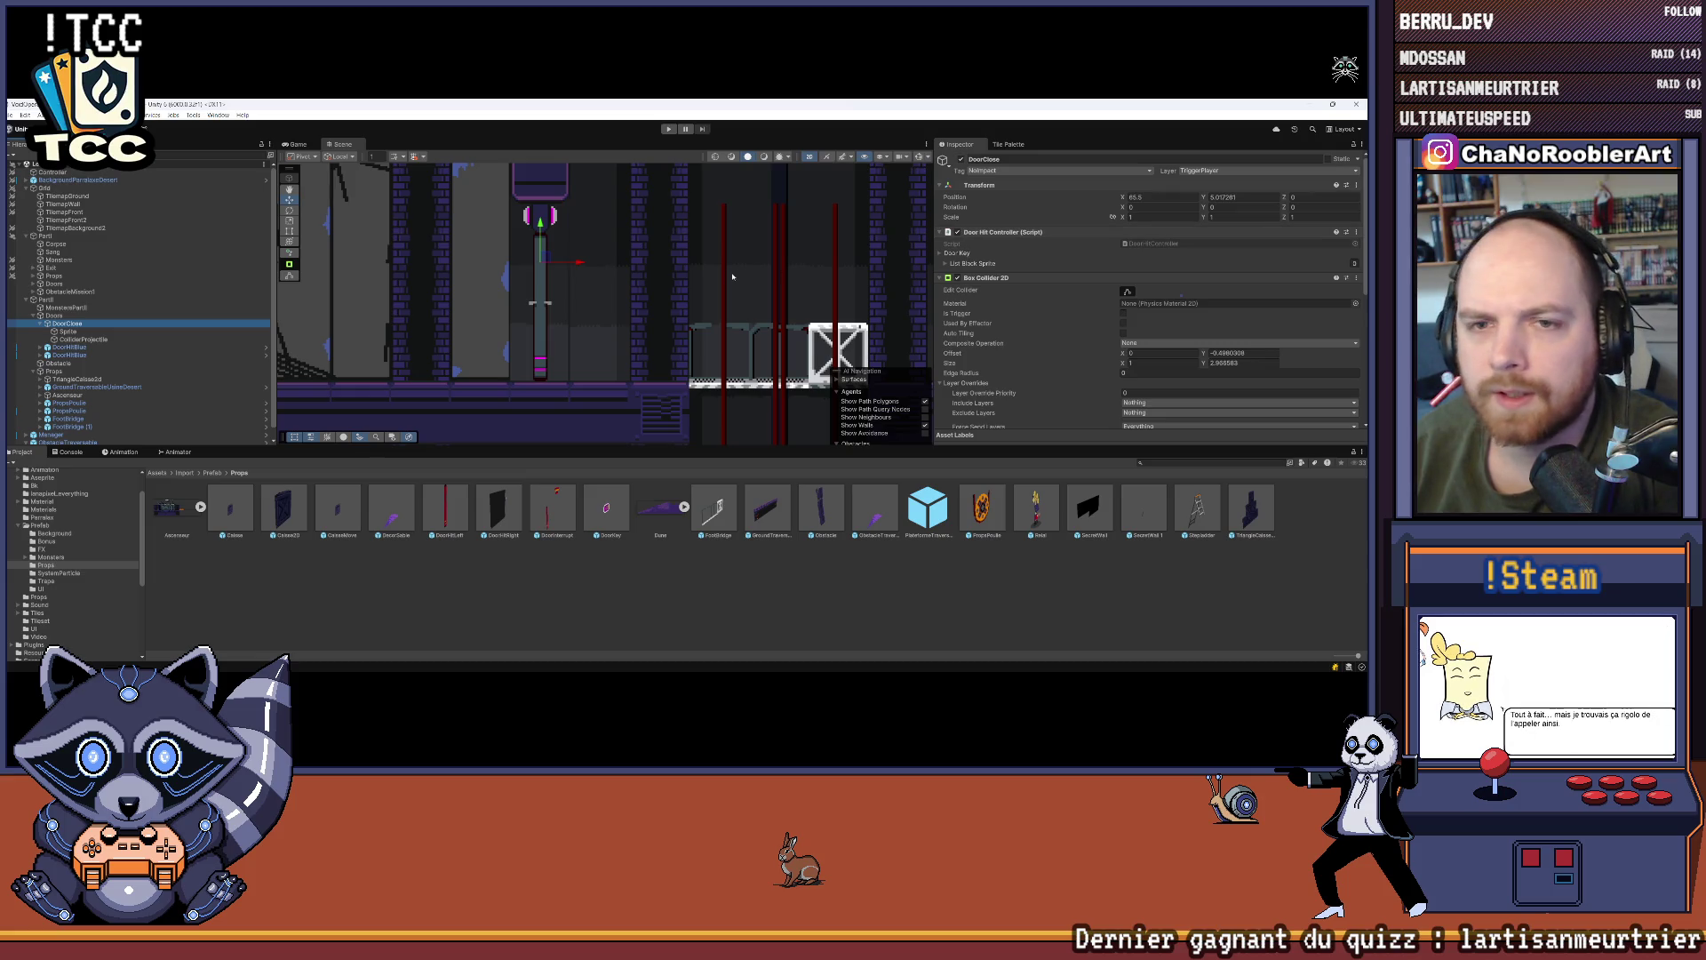
pyautogui.scroll(-2, 533, 284)
pyautogui.click(78, 333)
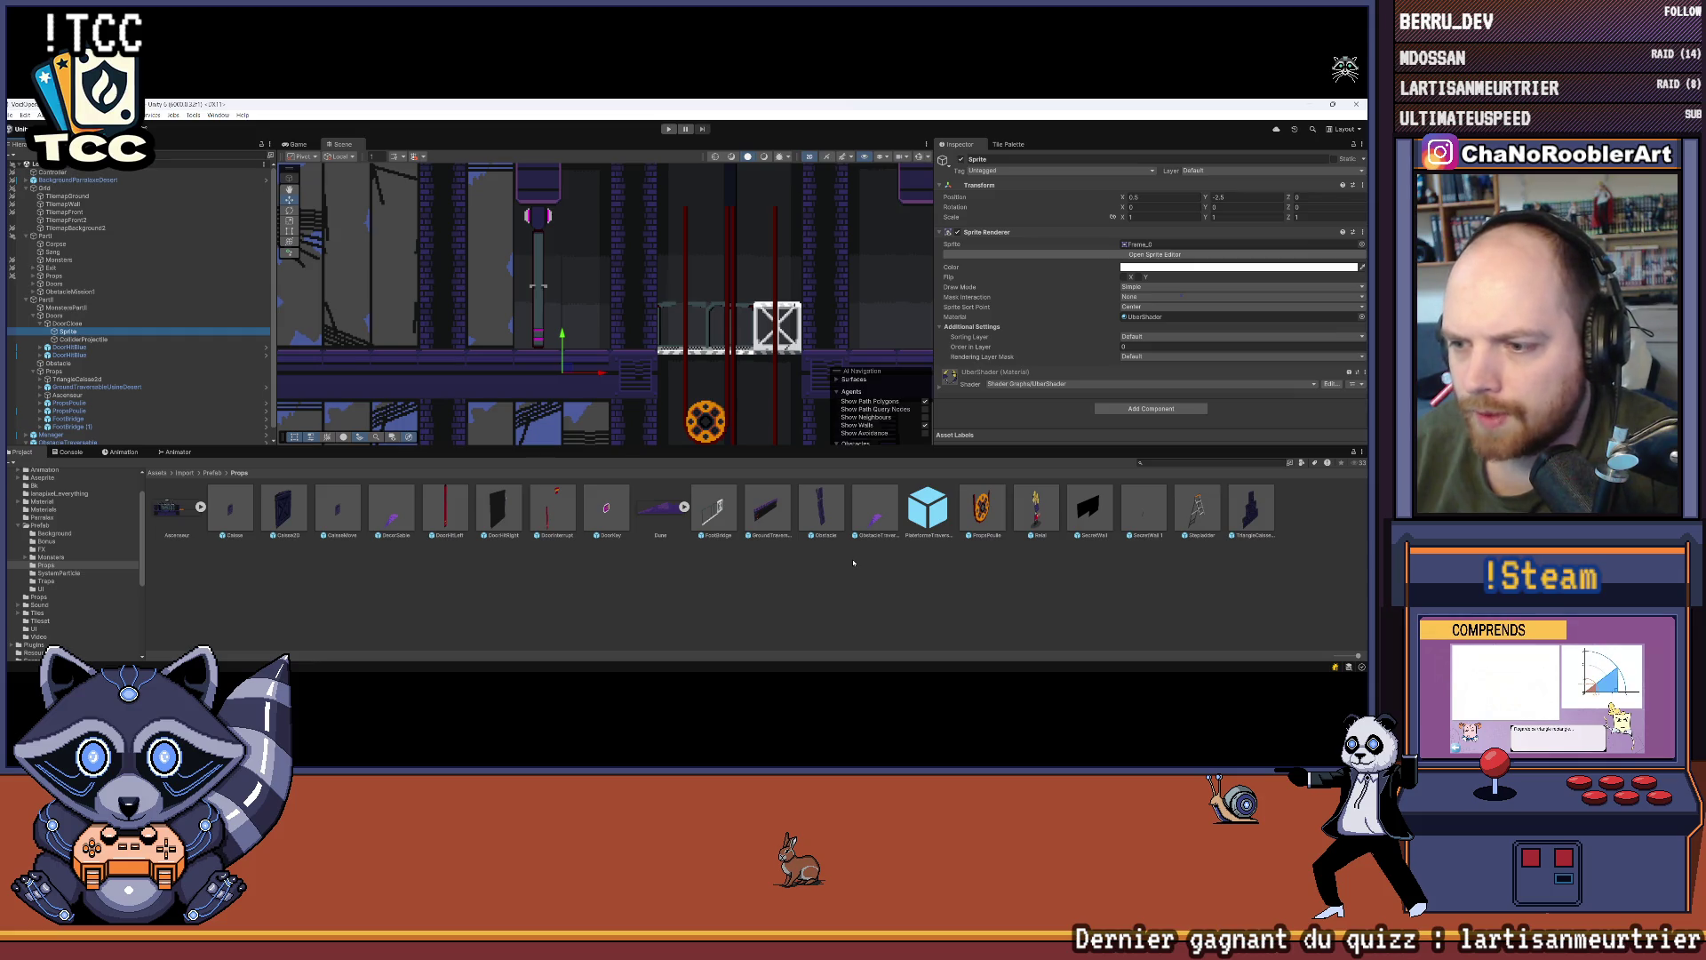
pyautogui.scroll(-4, 600, 299)
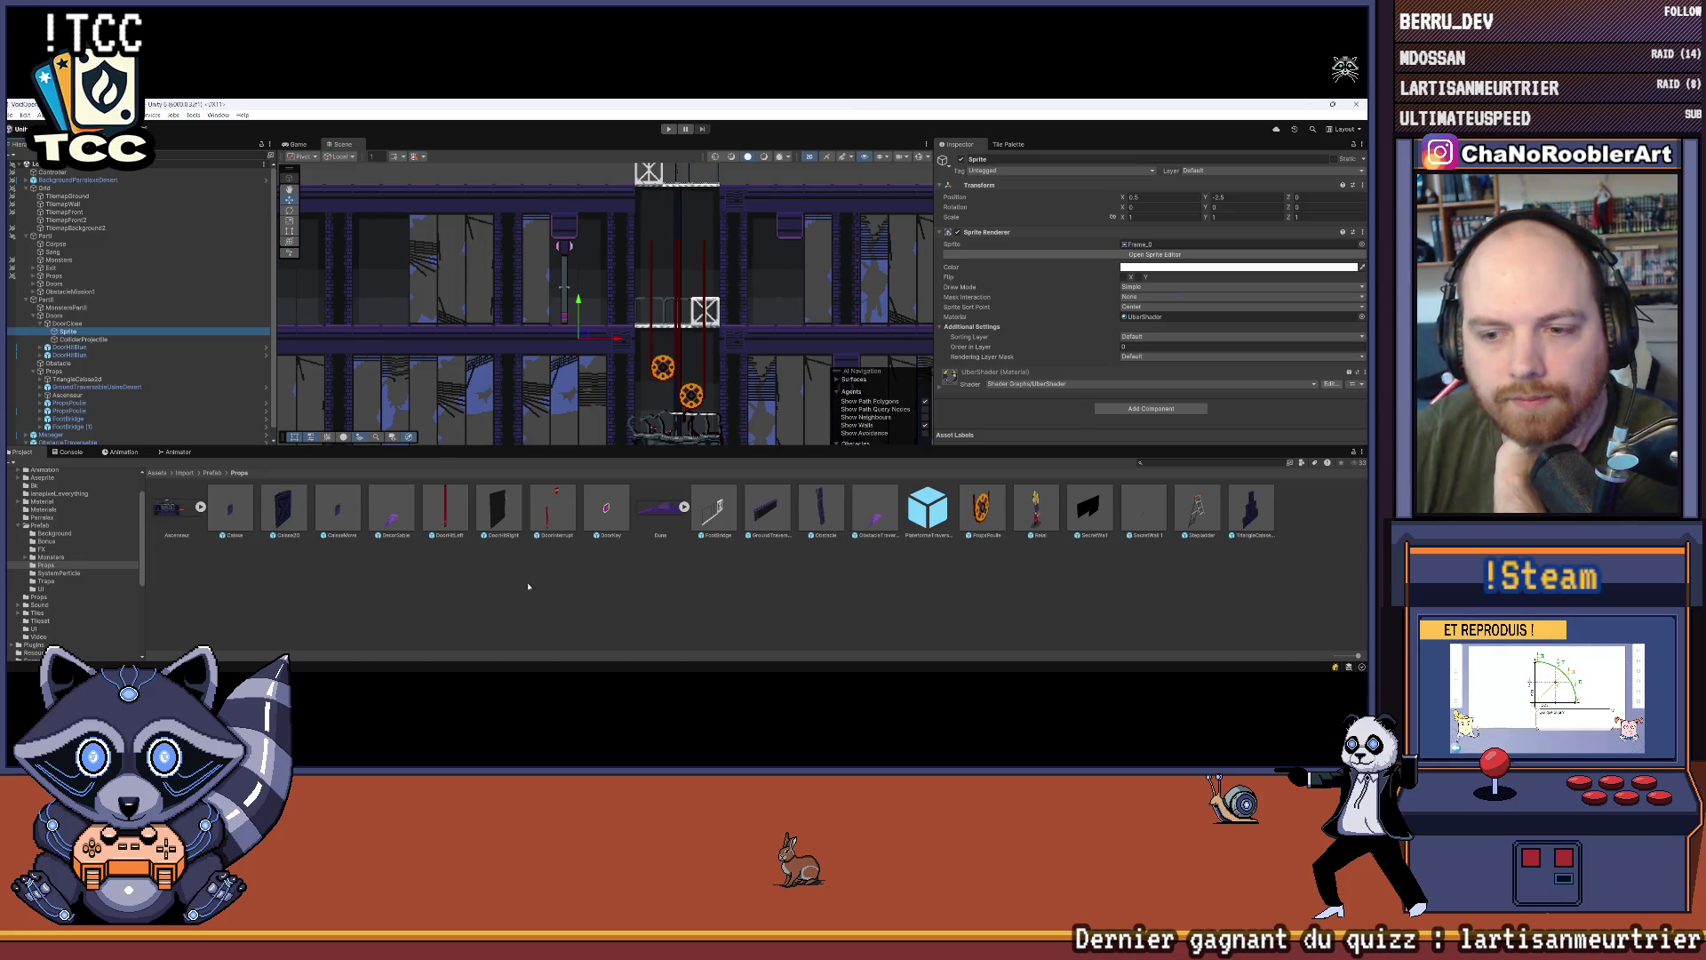
pyautogui.scroll(2, 127, 555)
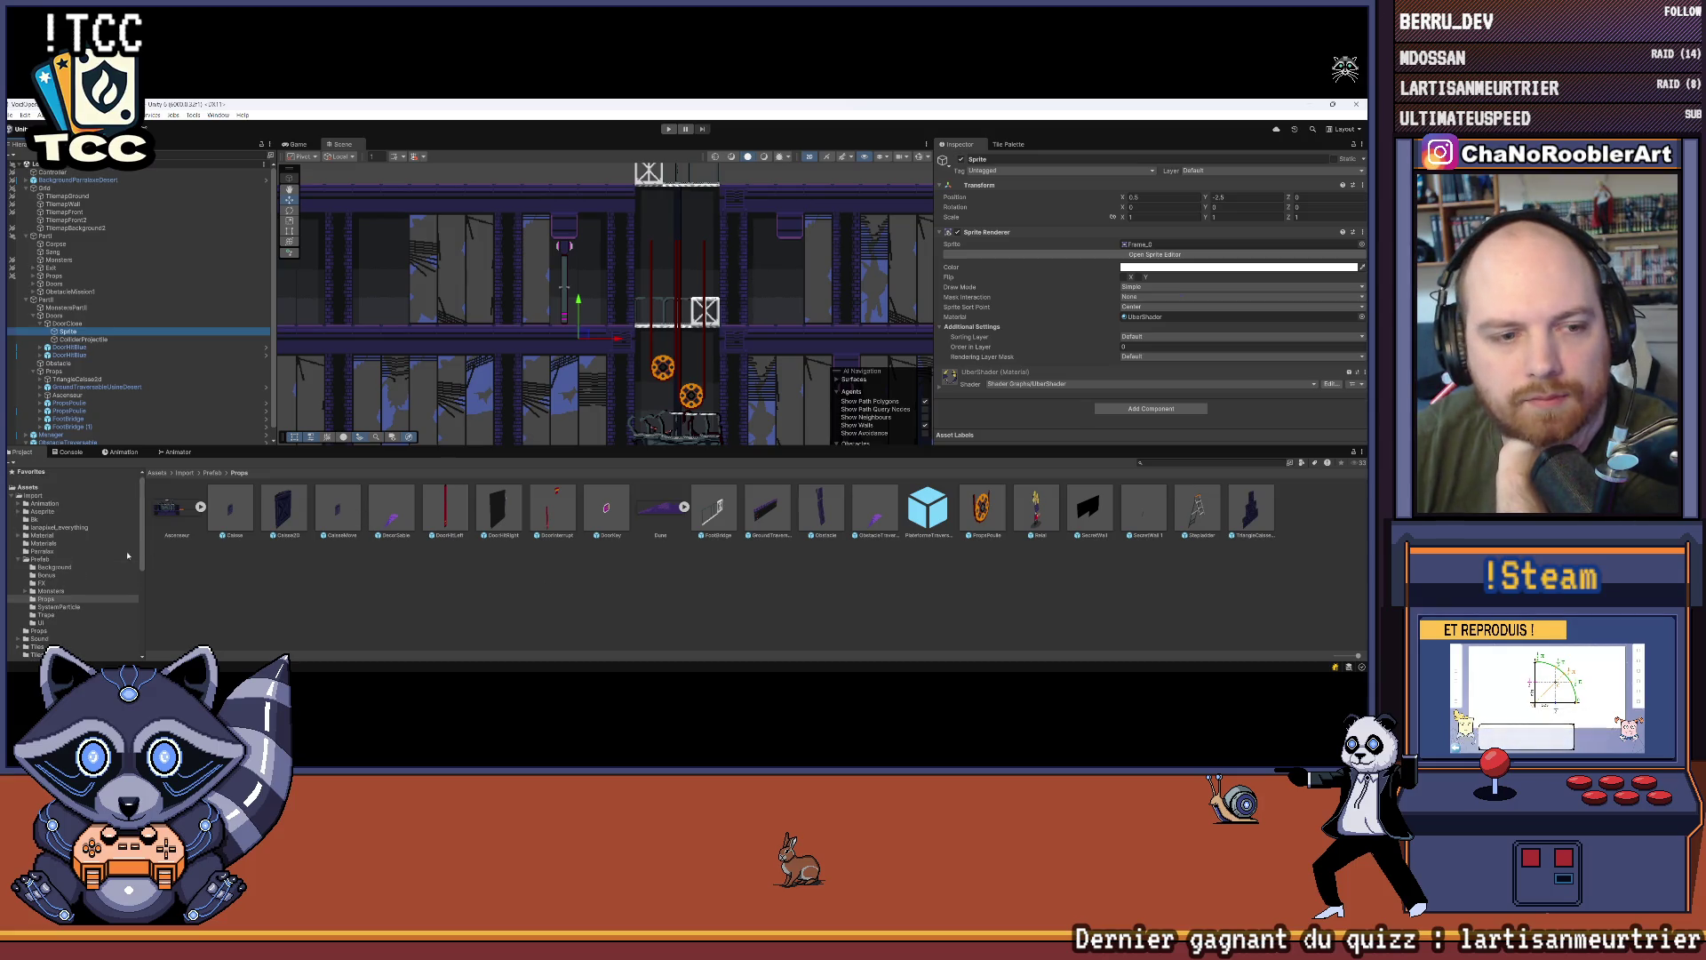
# Step: Assign the ClosedDoor image from Assets/Import/Props as the Sprite Renderer's sprite
pyautogui.click(61, 497)
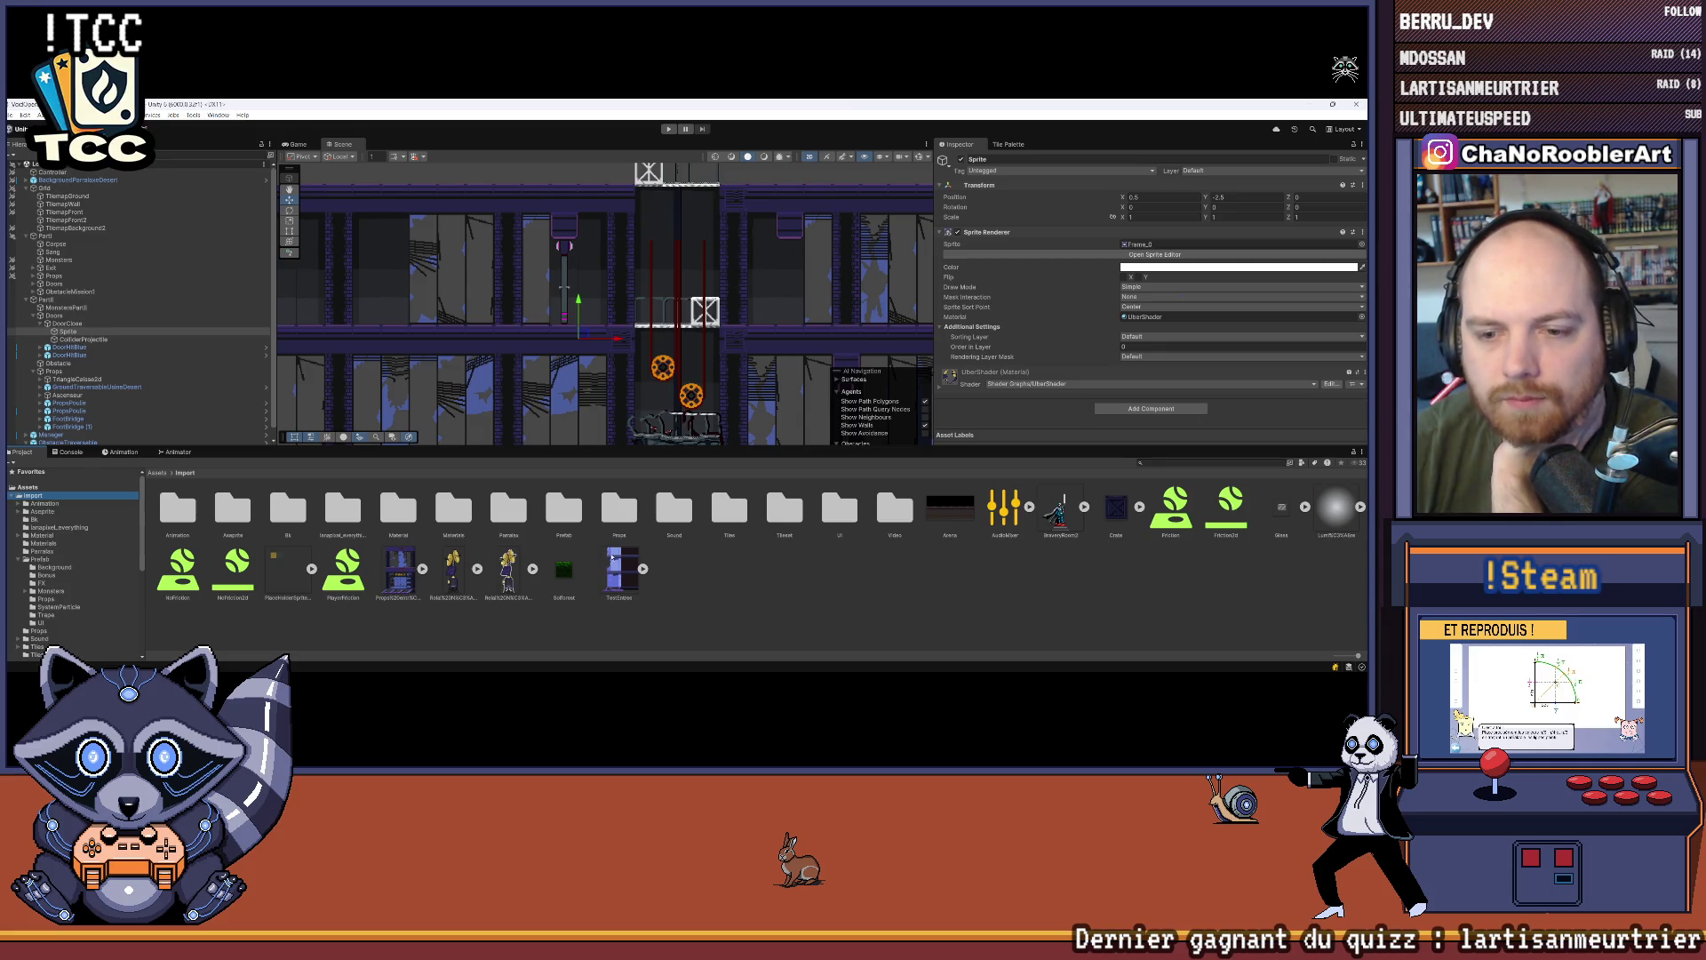
pyautogui.doubleClick(621, 511)
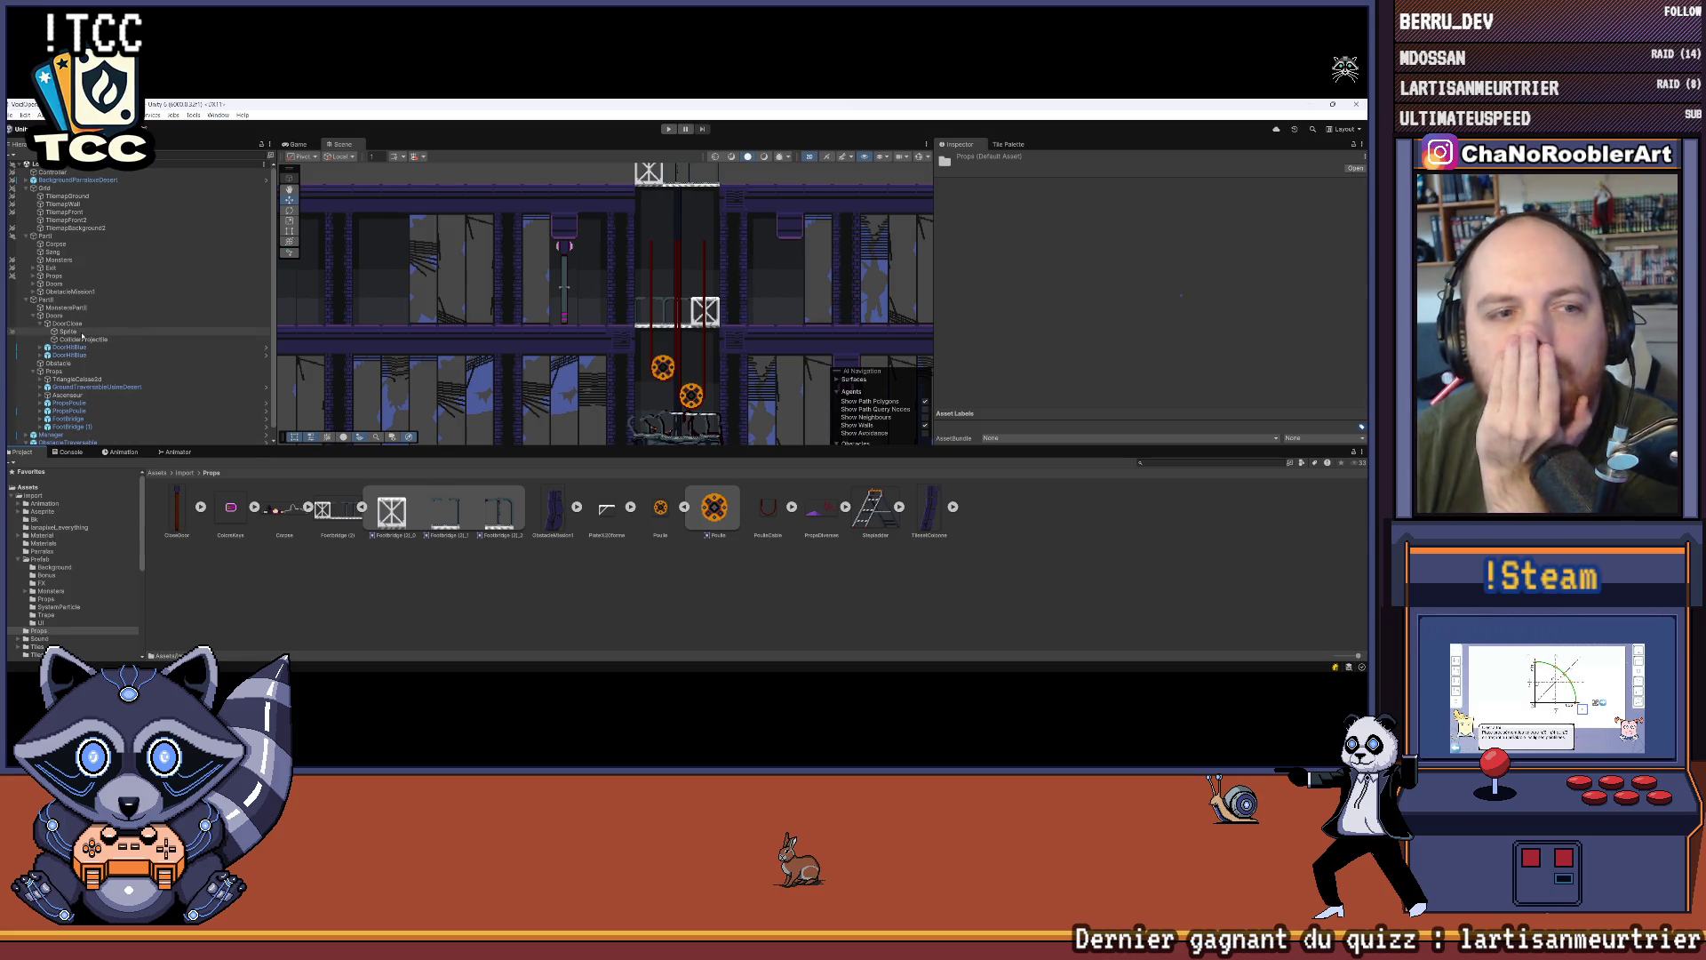
pyautogui.click(69, 331)
pyautogui.moveTo(177, 513)
pyautogui.mouseDown()
pyautogui.moveTo(1022, 328)
pyautogui.moveTo(1155, 247)
pyautogui.mouseUp()
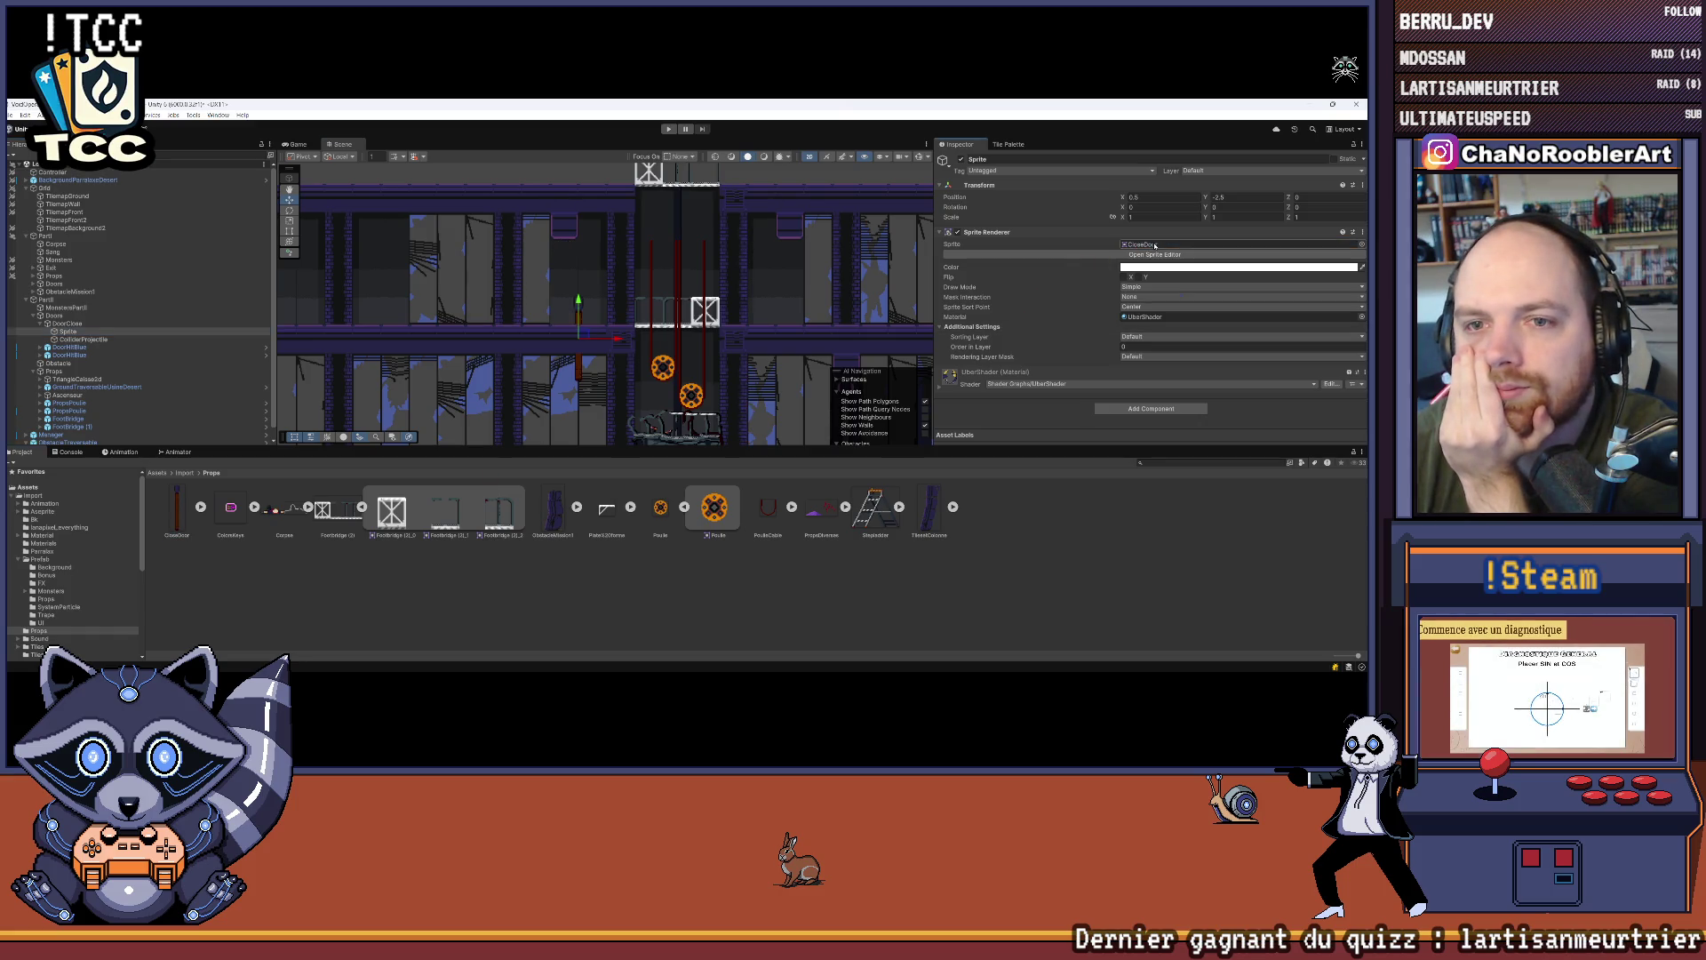
pyautogui.press('f')
# Step: Raise the door sprite, setting Position X to 0 and adjusting Y with 0.5-0.5
pyautogui.moveTo(613, 359); pyautogui.dragTo(613, 270)
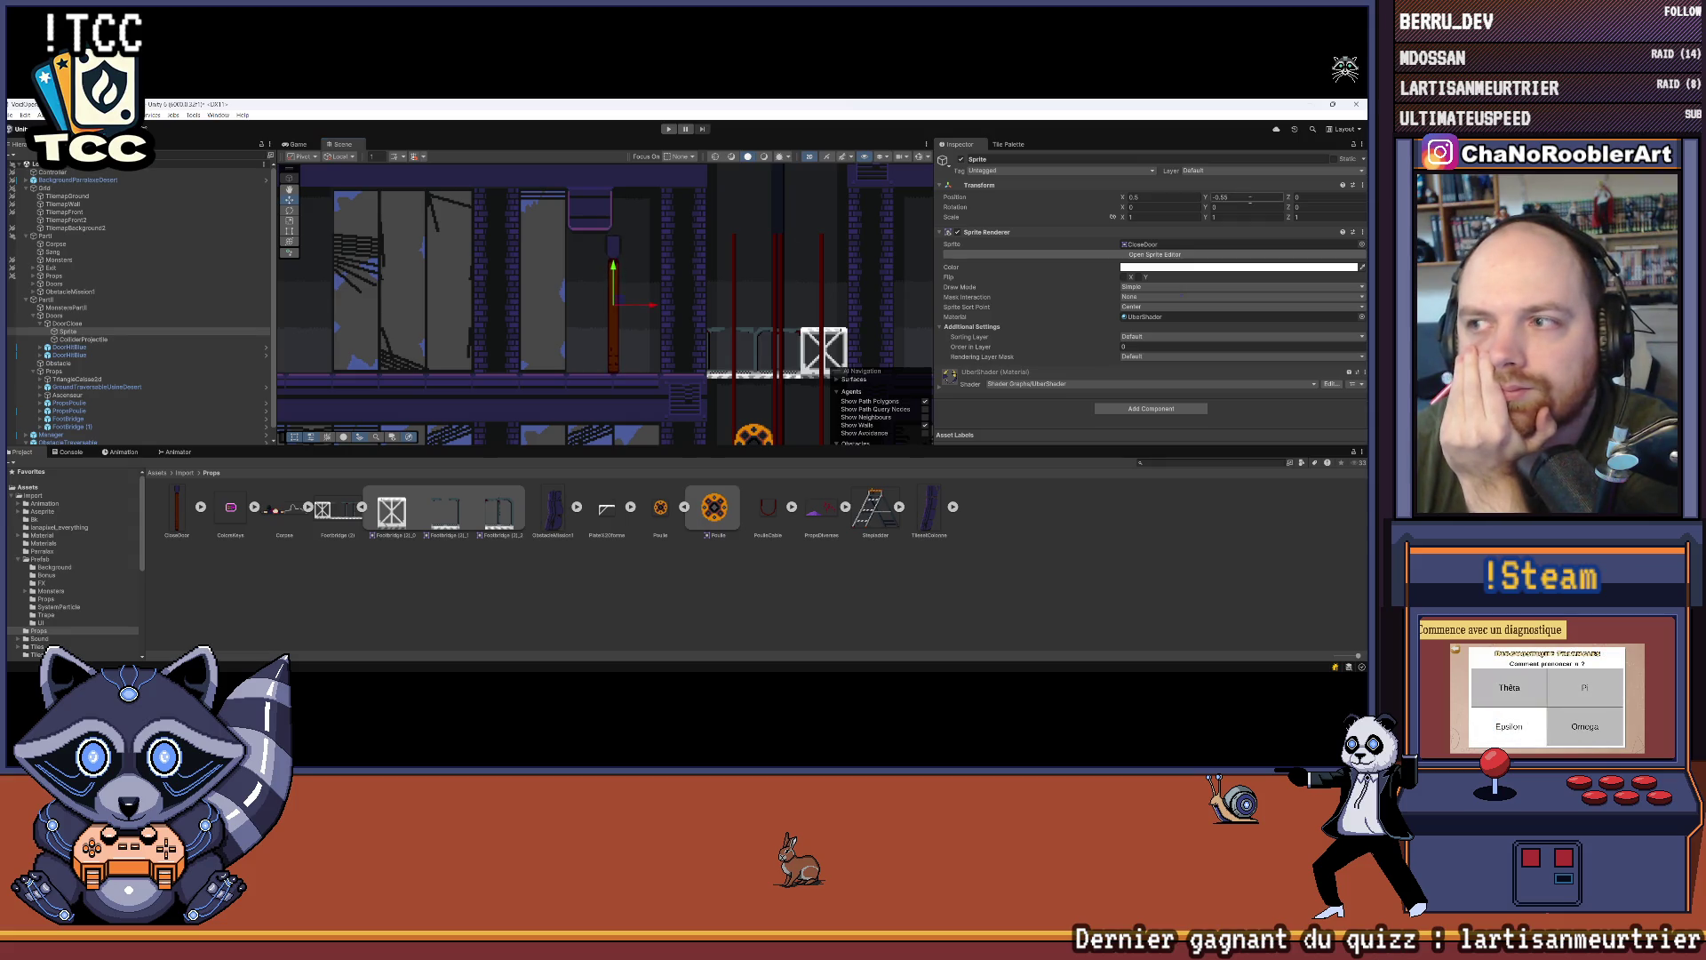
pyautogui.write('0')
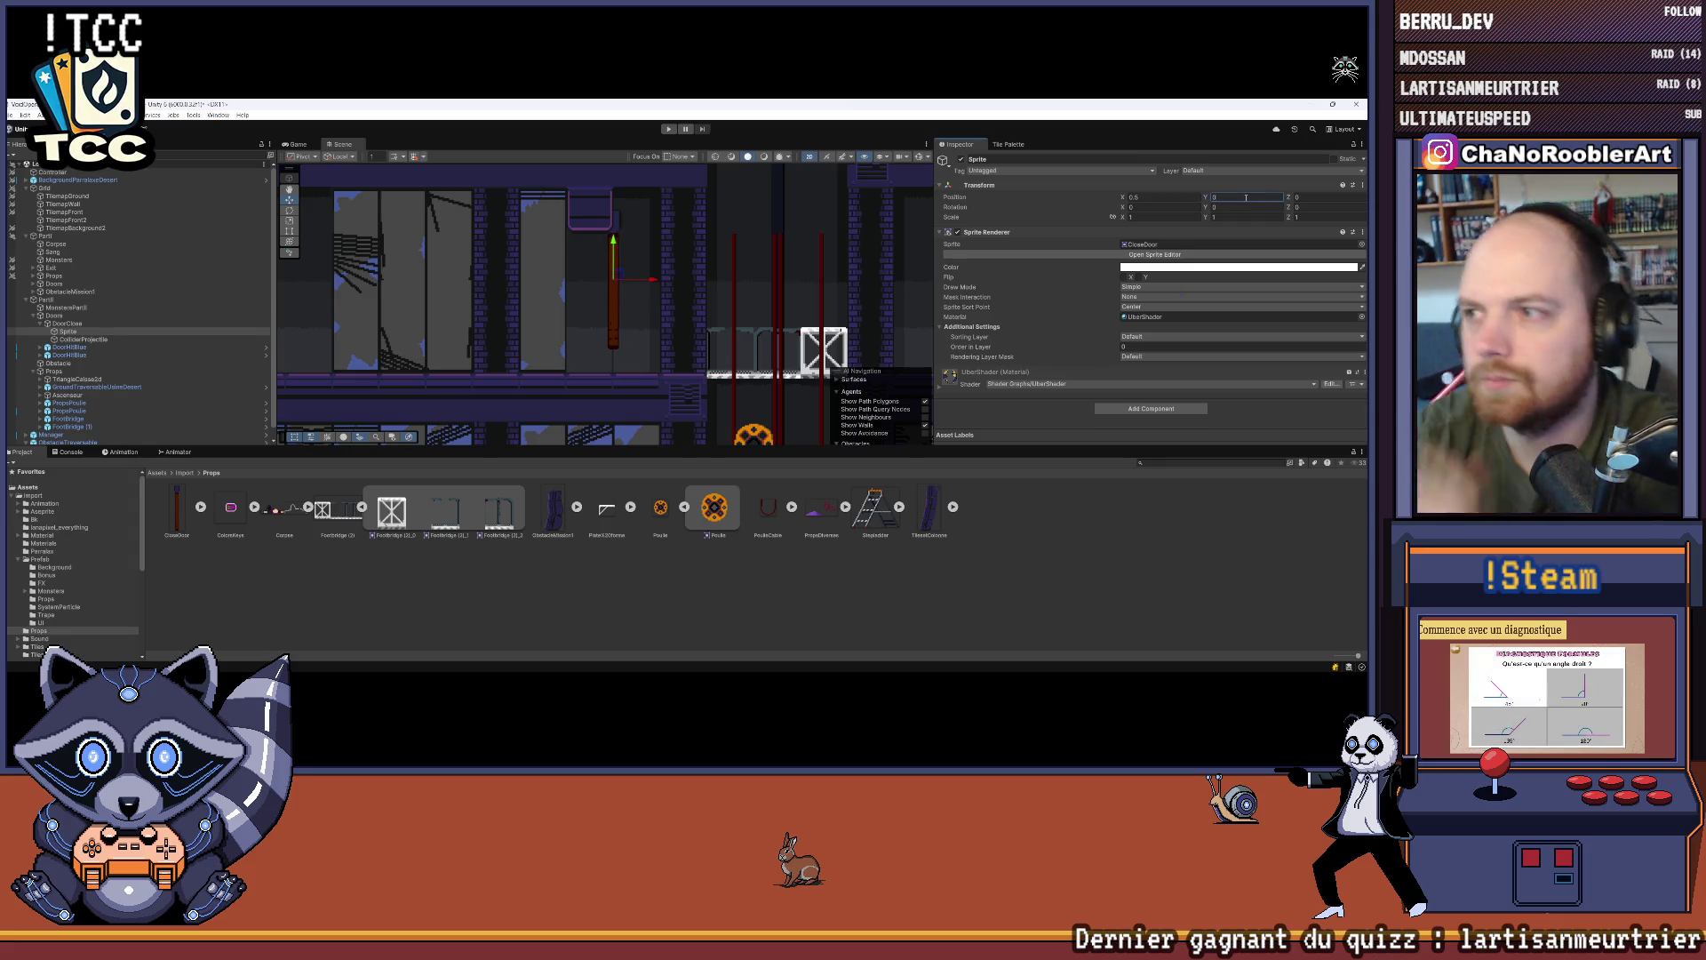
pyautogui.hotkey('shift', 'Tab')
pyautogui.write('0')
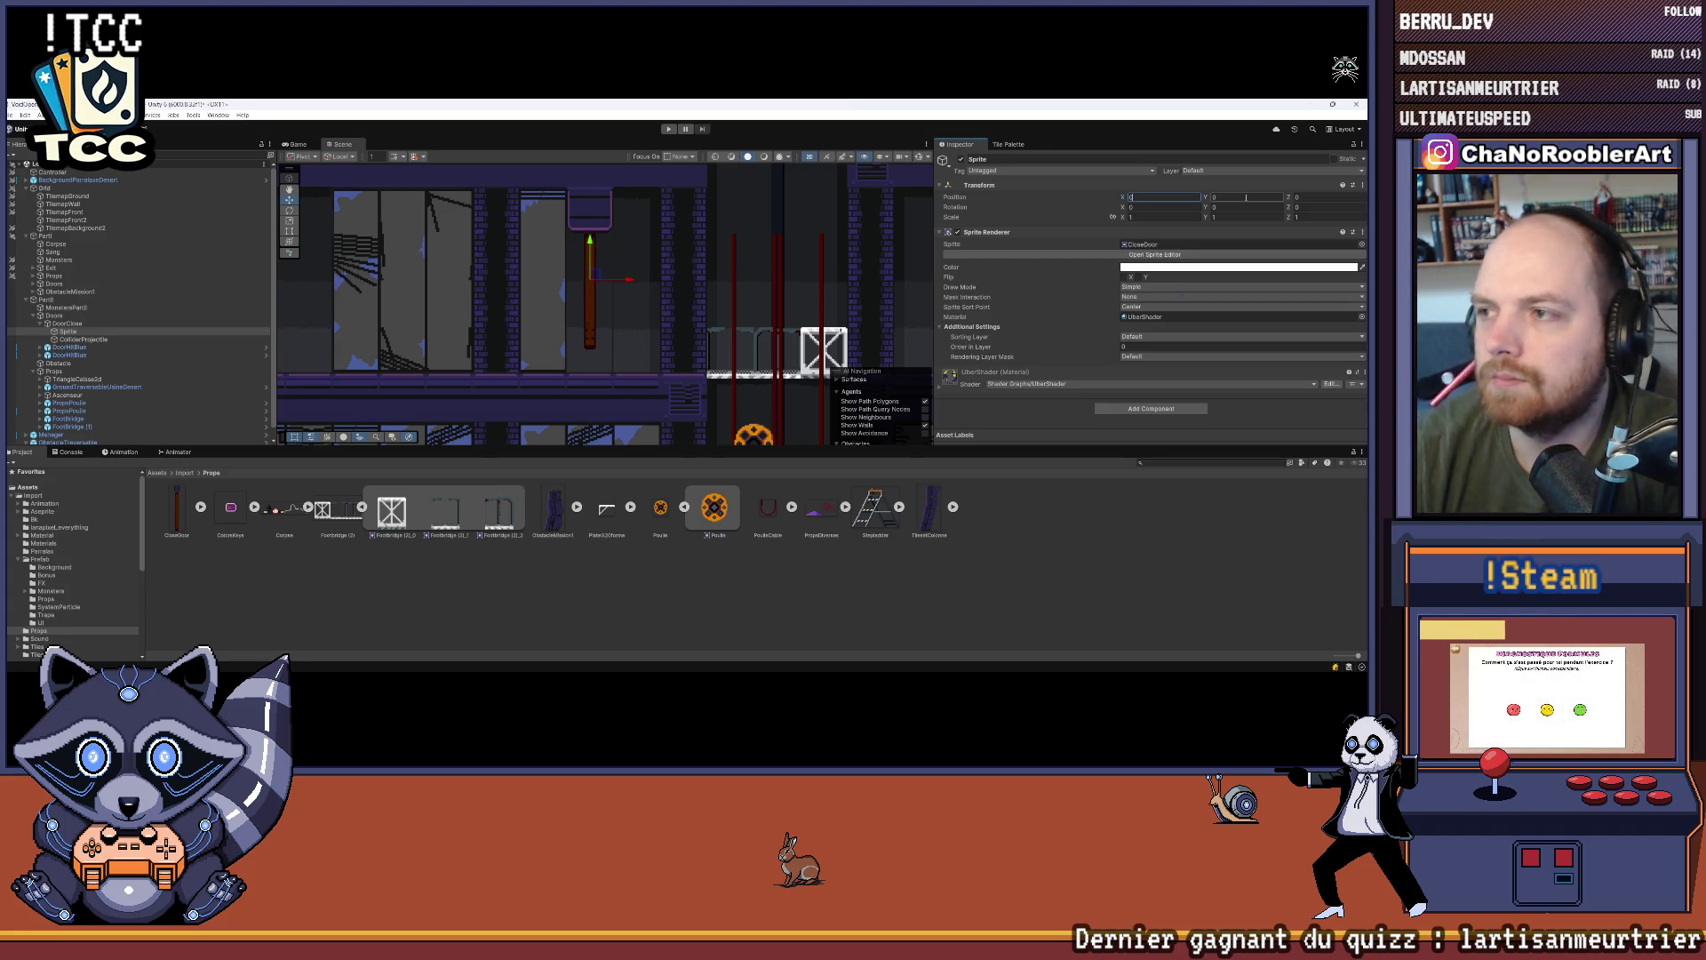
pyautogui.press('Tab')
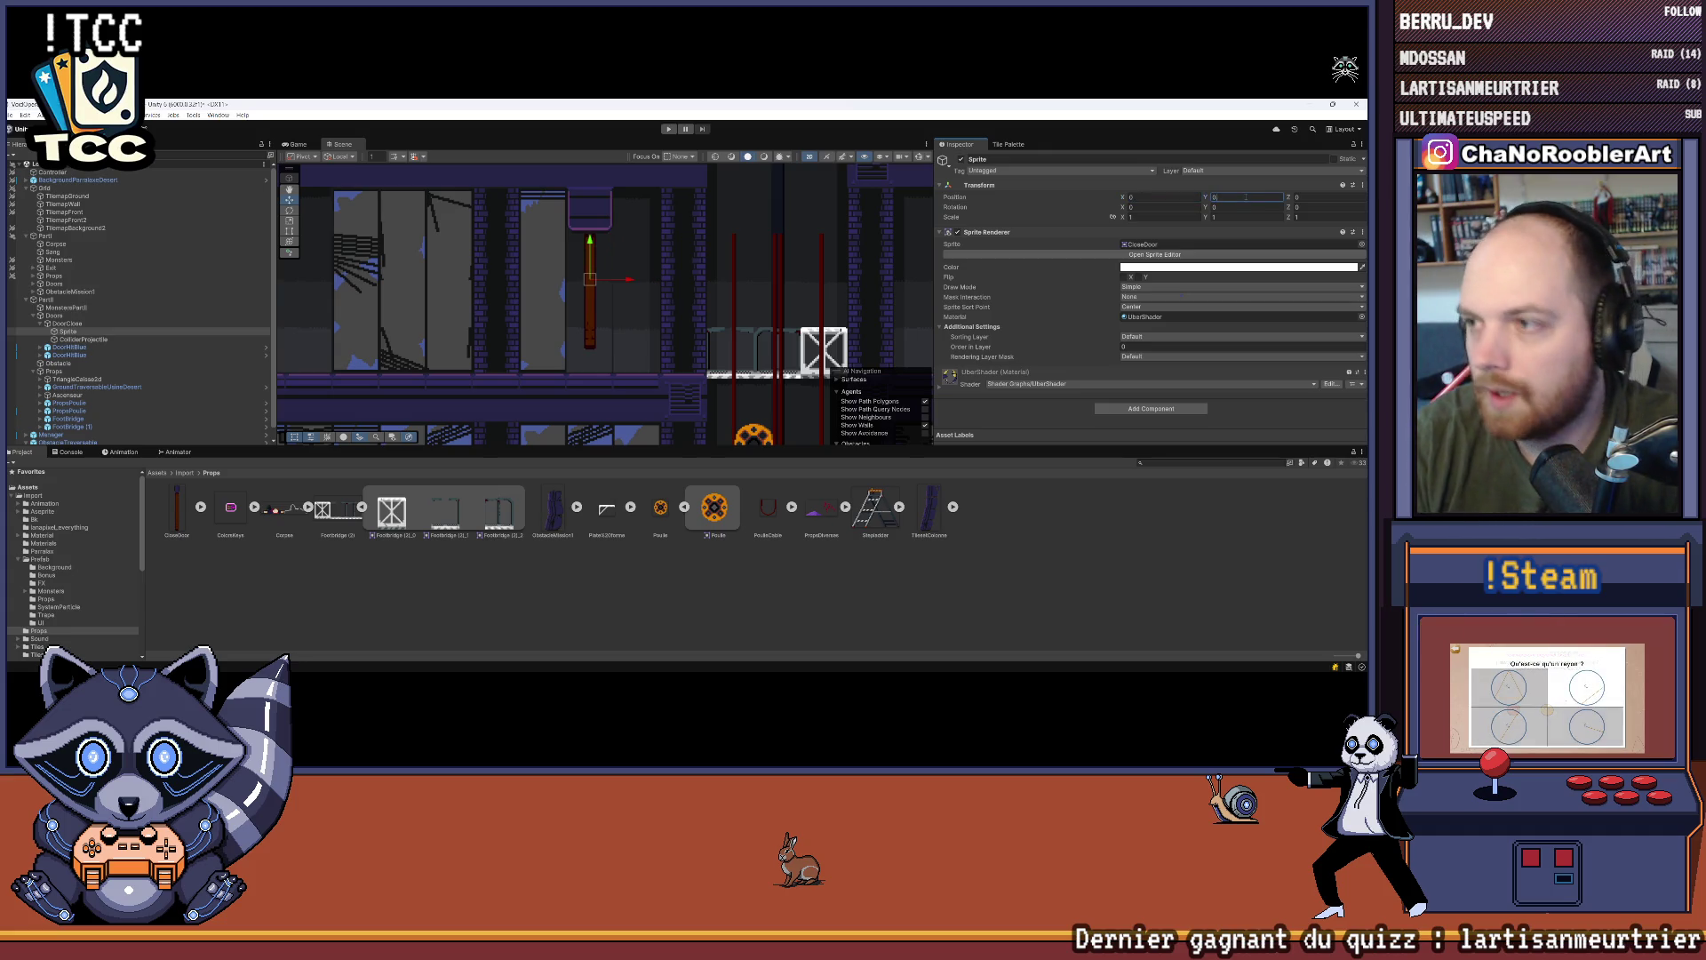
pyautogui.write('0.5')
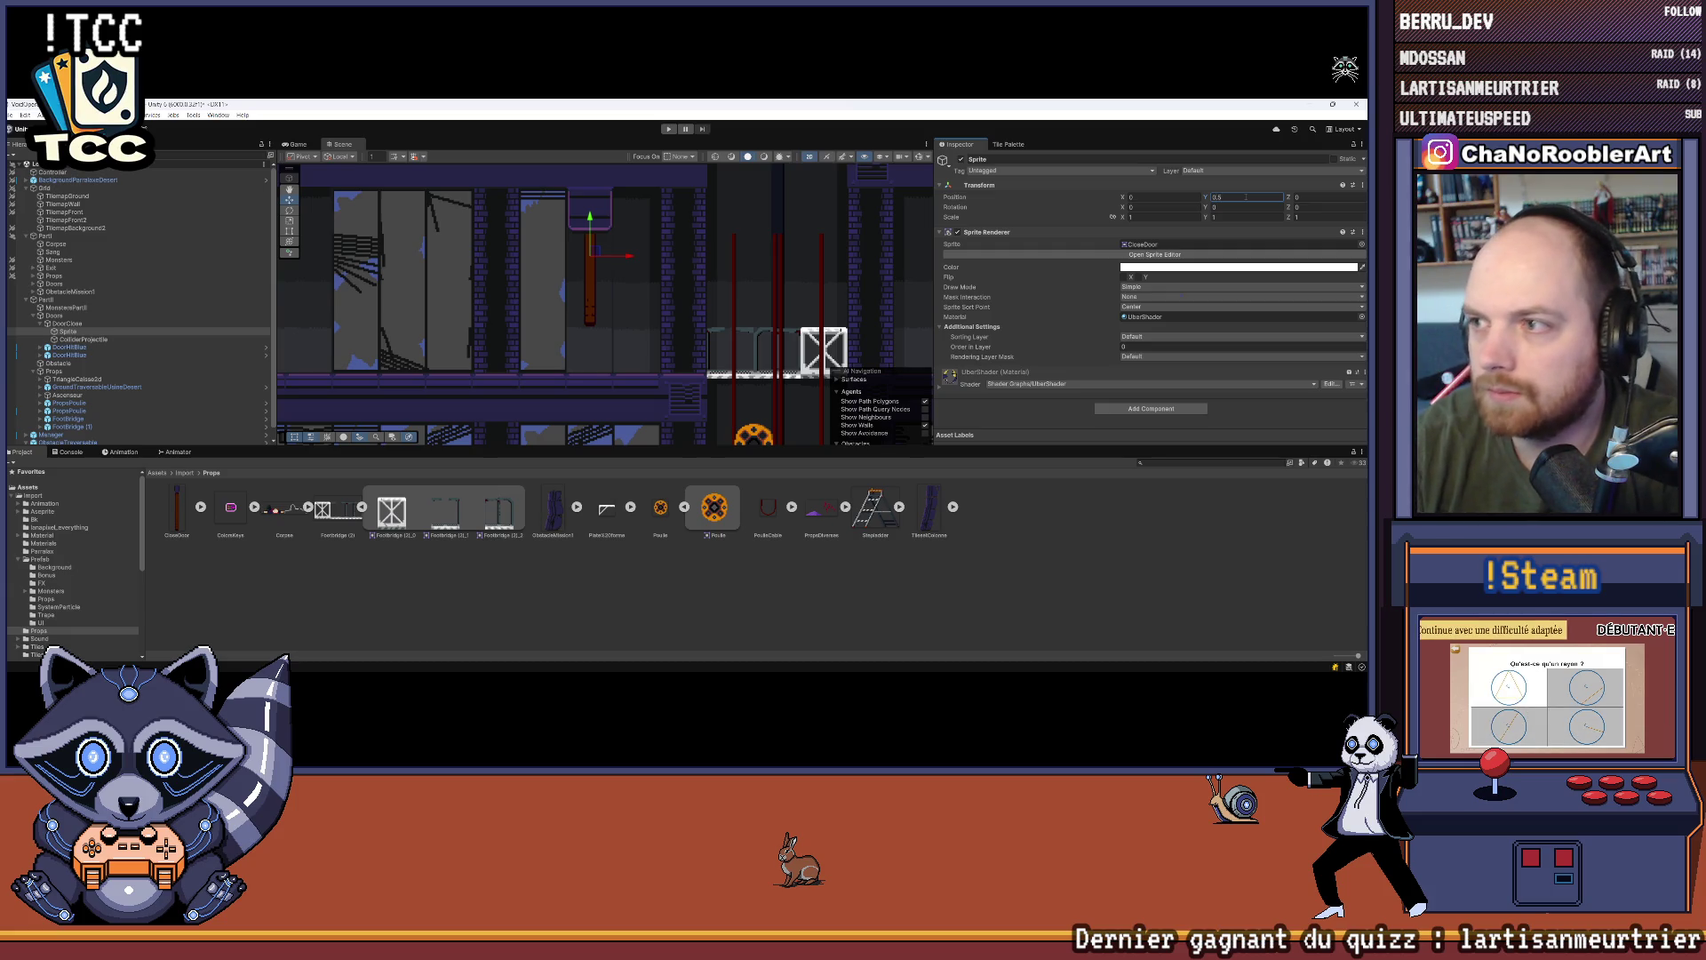
pyautogui.write('-0.5')
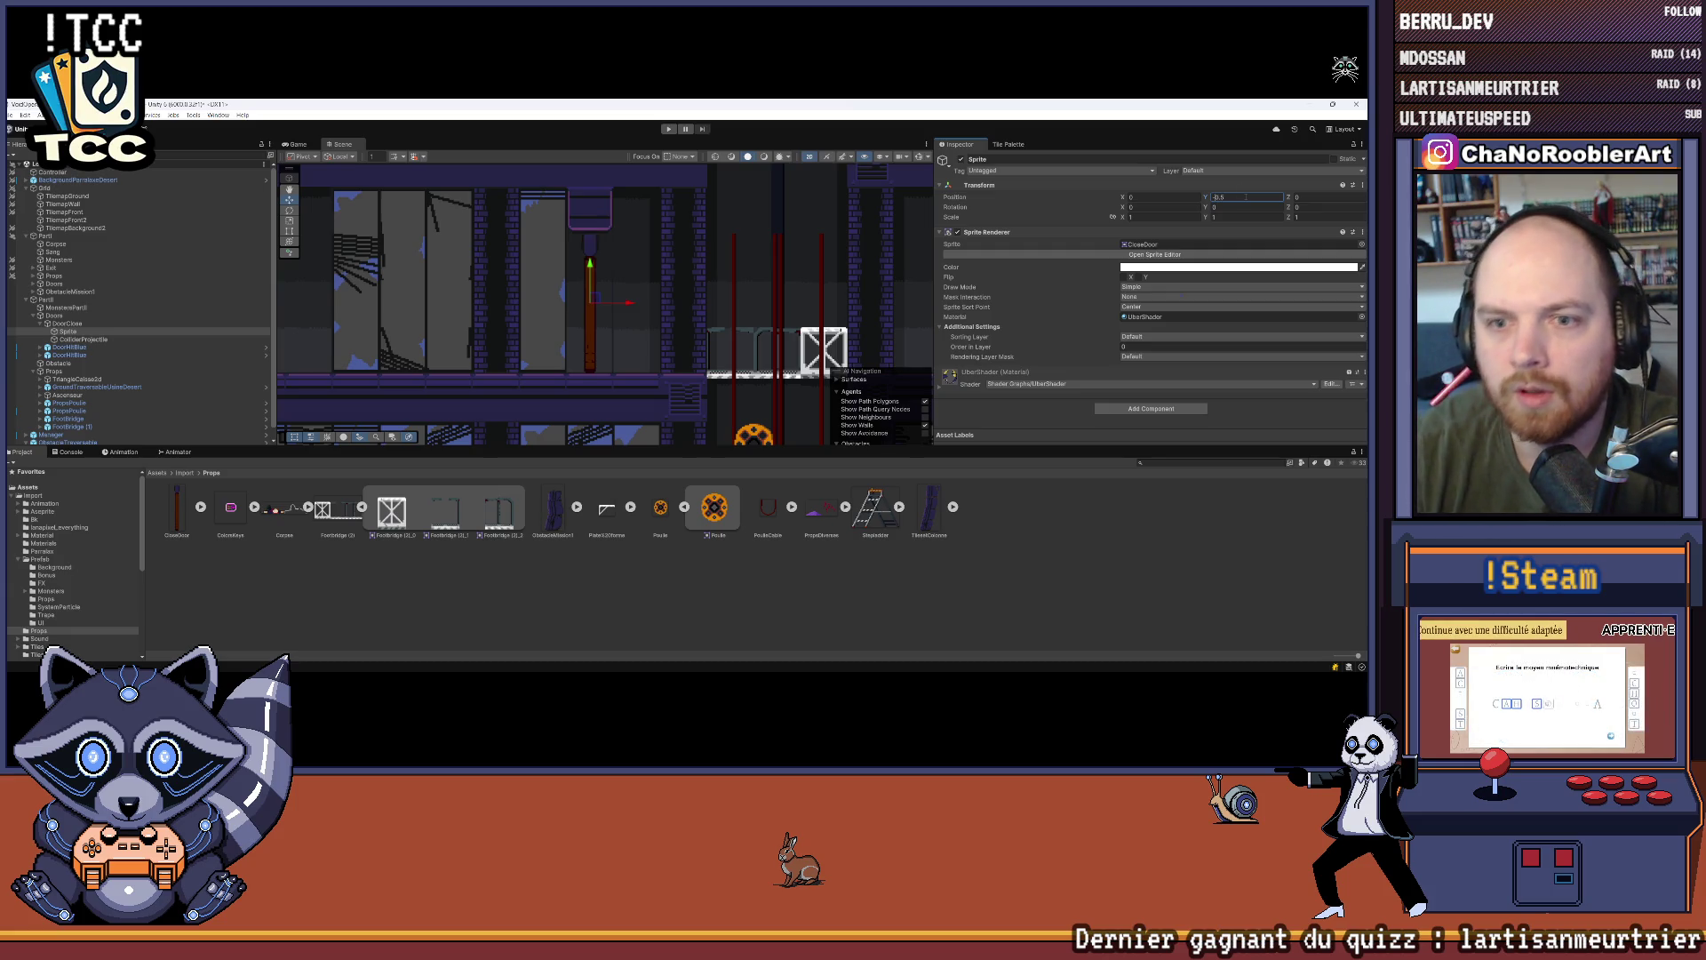
pyautogui.click(749, 599)
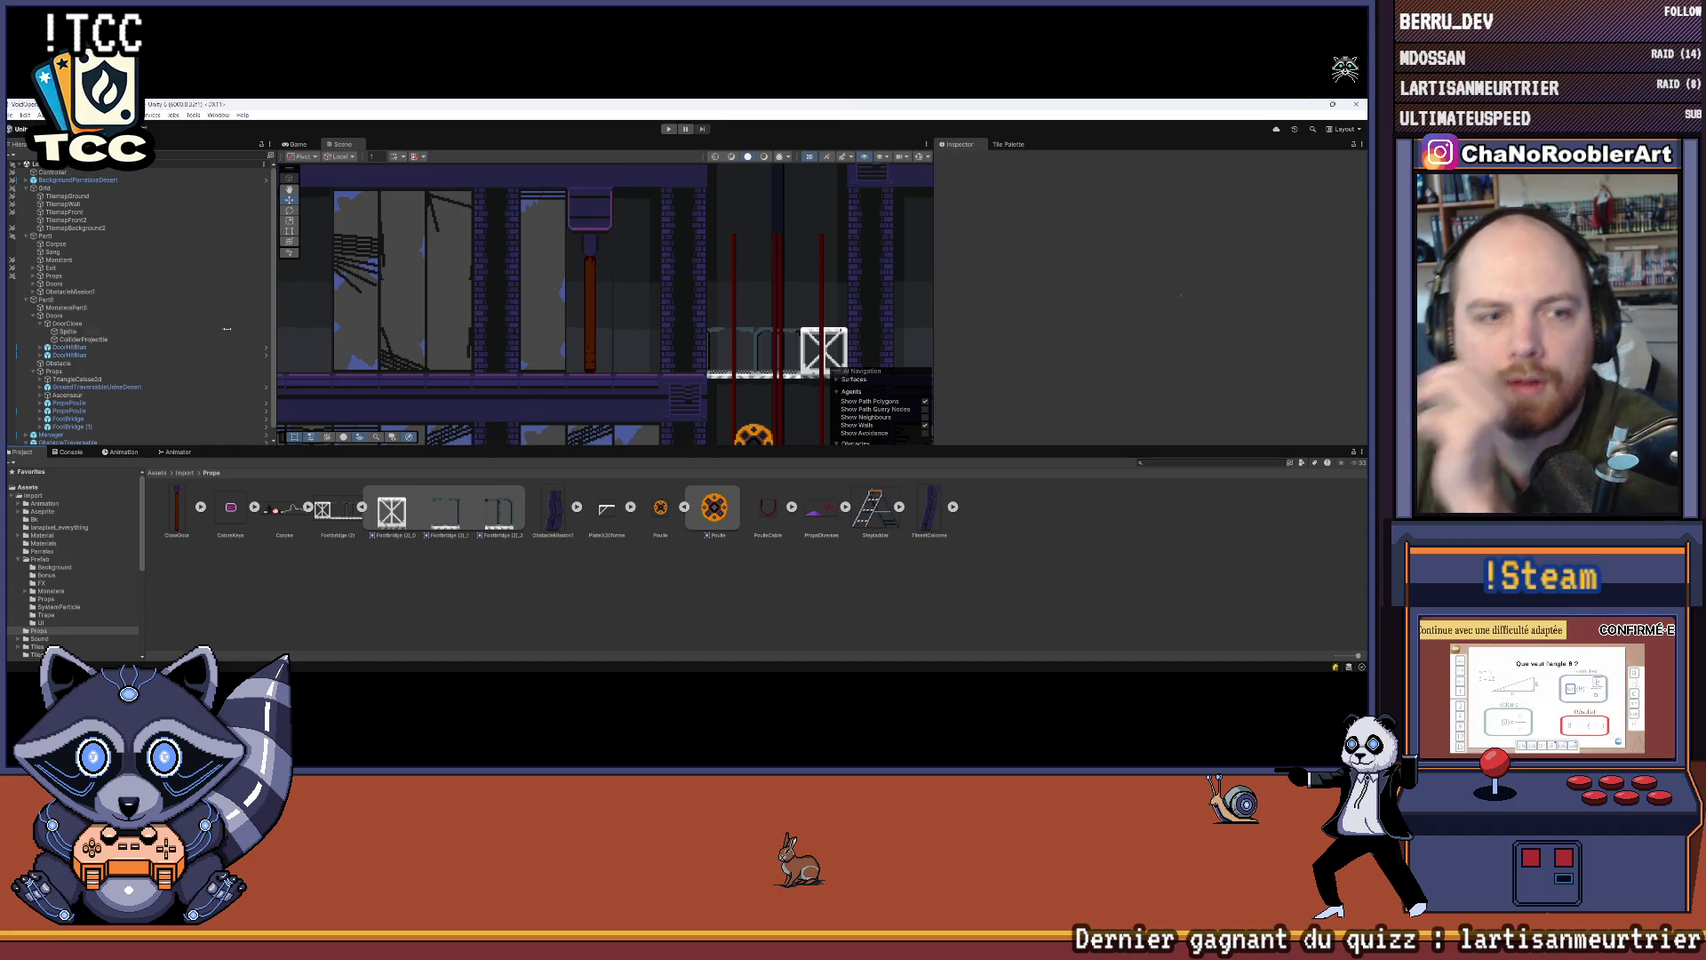
pyautogui.click(133, 332)
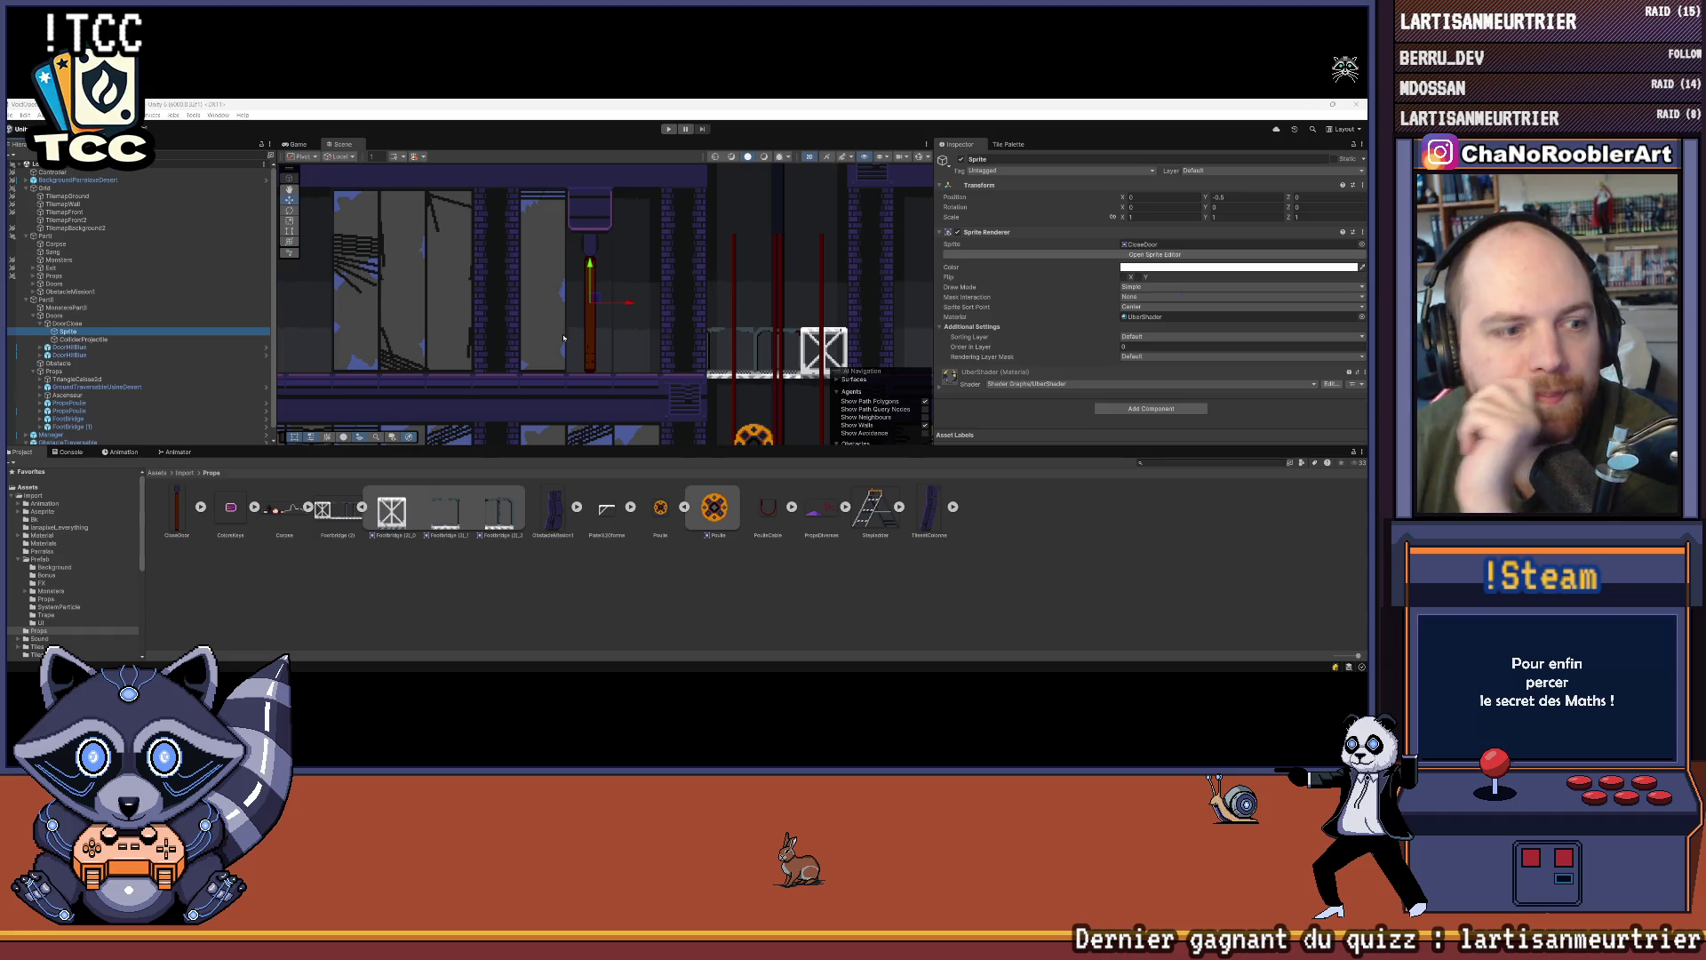
pyautogui.scroll(-2, 569, 343)
# Step: Check DoorClose's Door Key and List Block Sprite settings, then ping its DoorHitController script
pyautogui.click(582, 355)
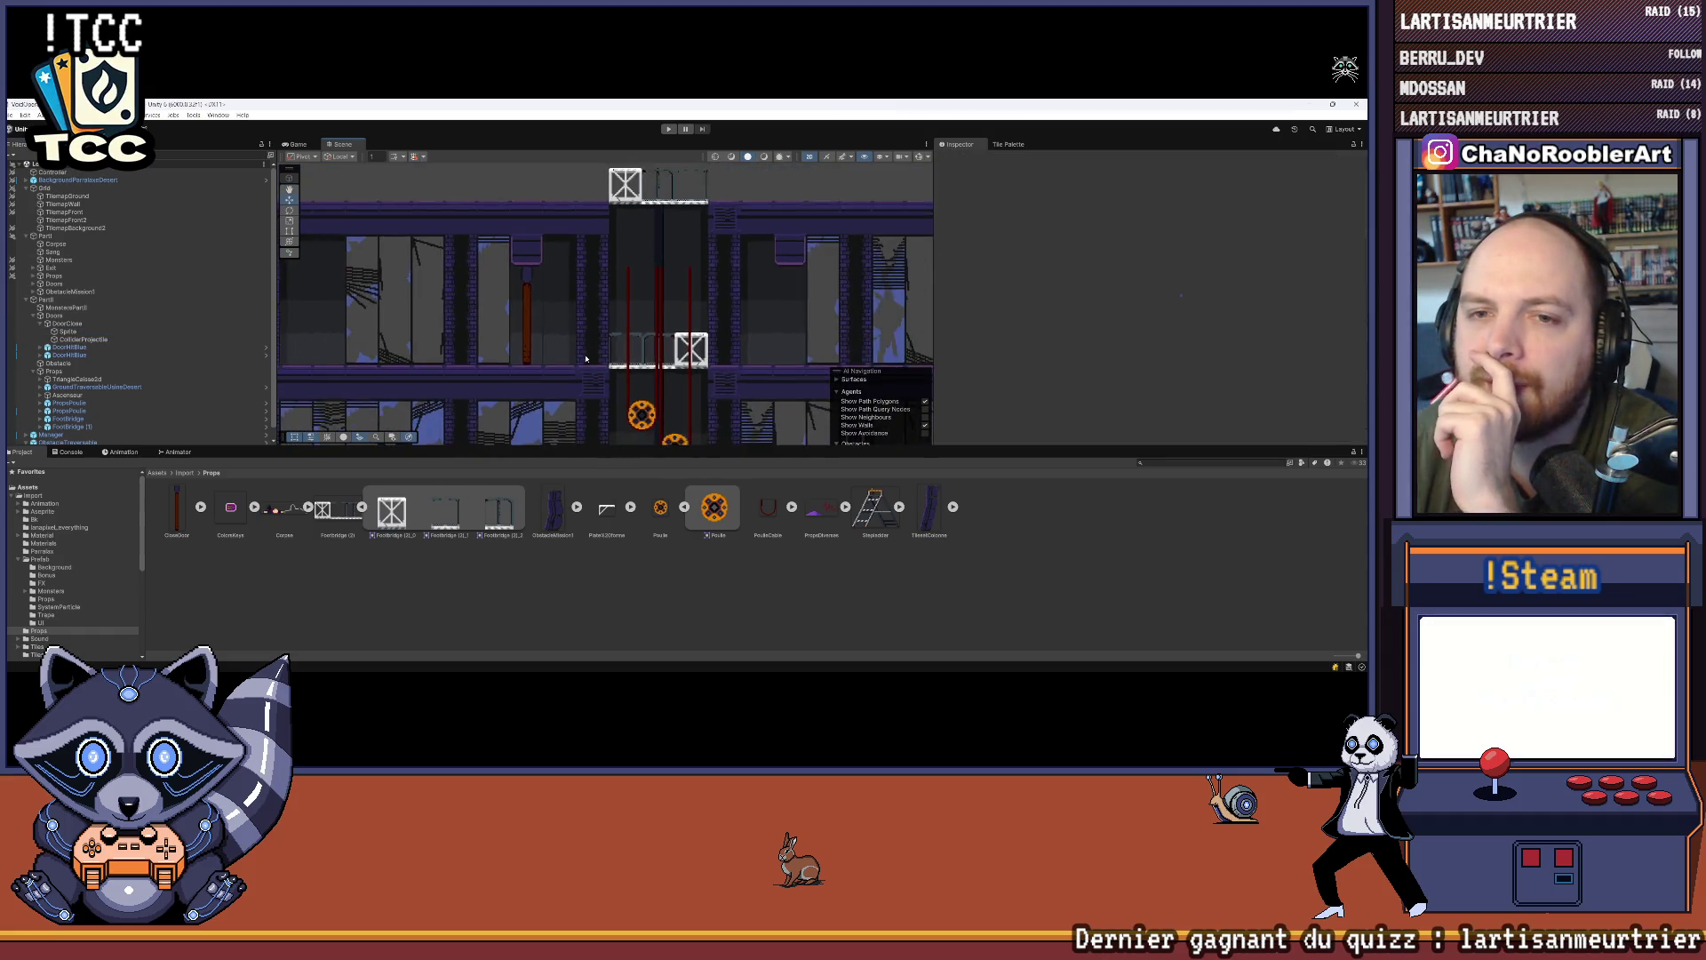
pyautogui.scroll(-3, 586, 359)
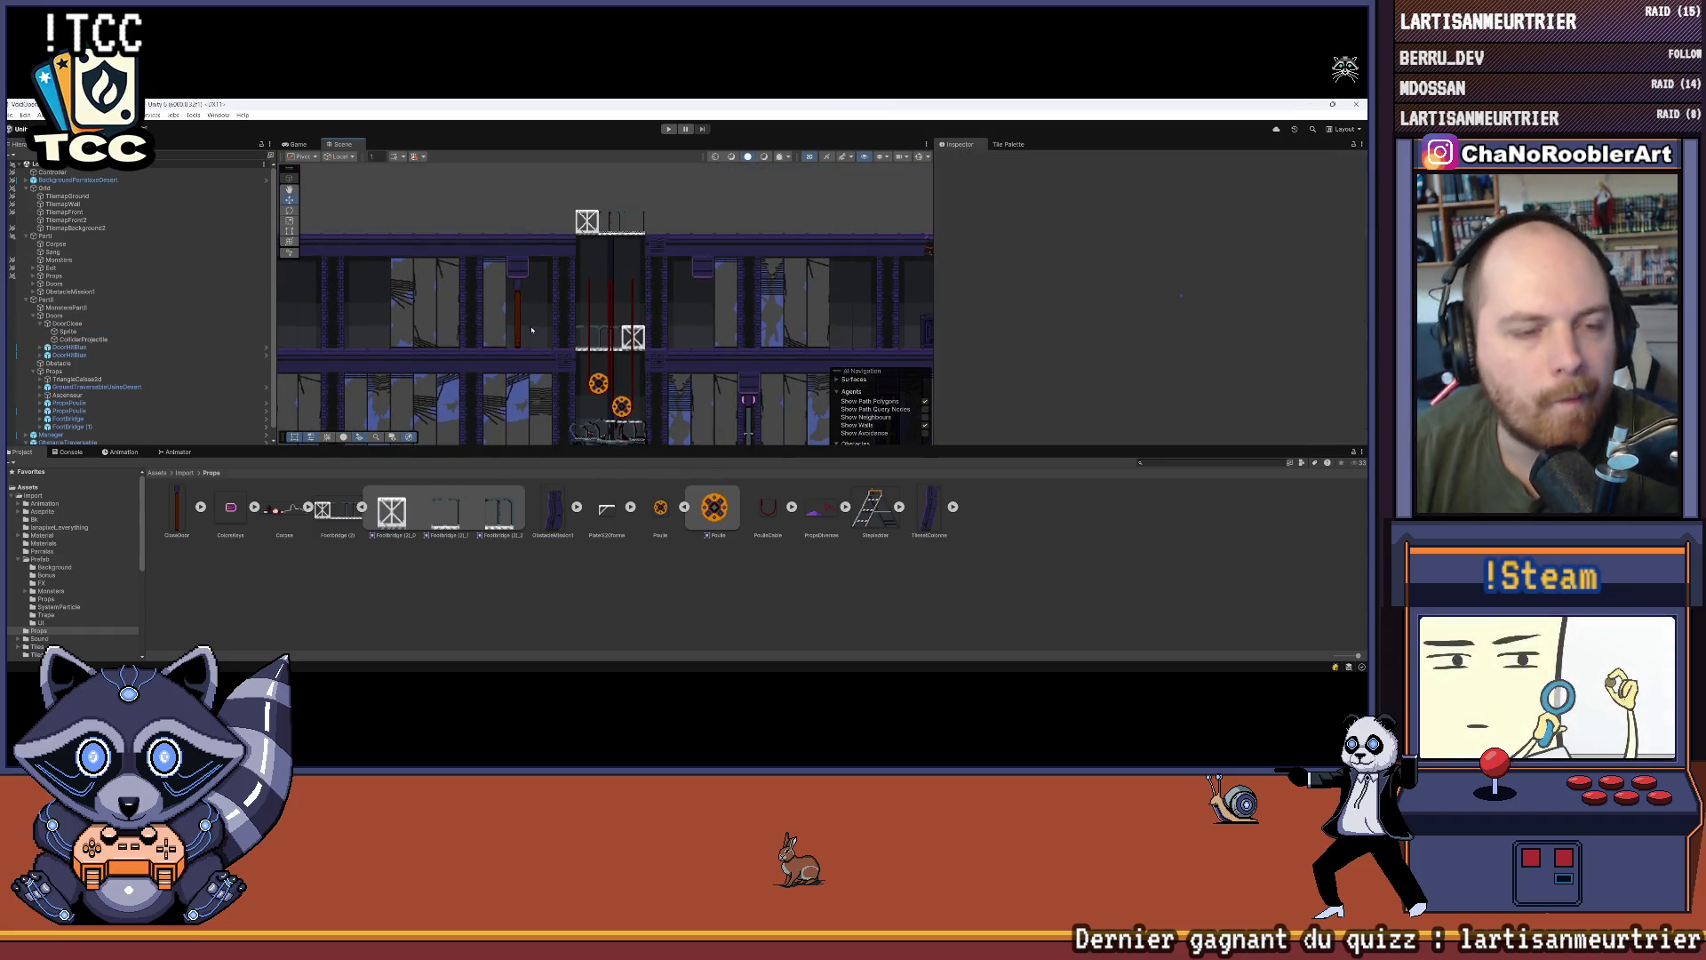
pyautogui.click(114, 324)
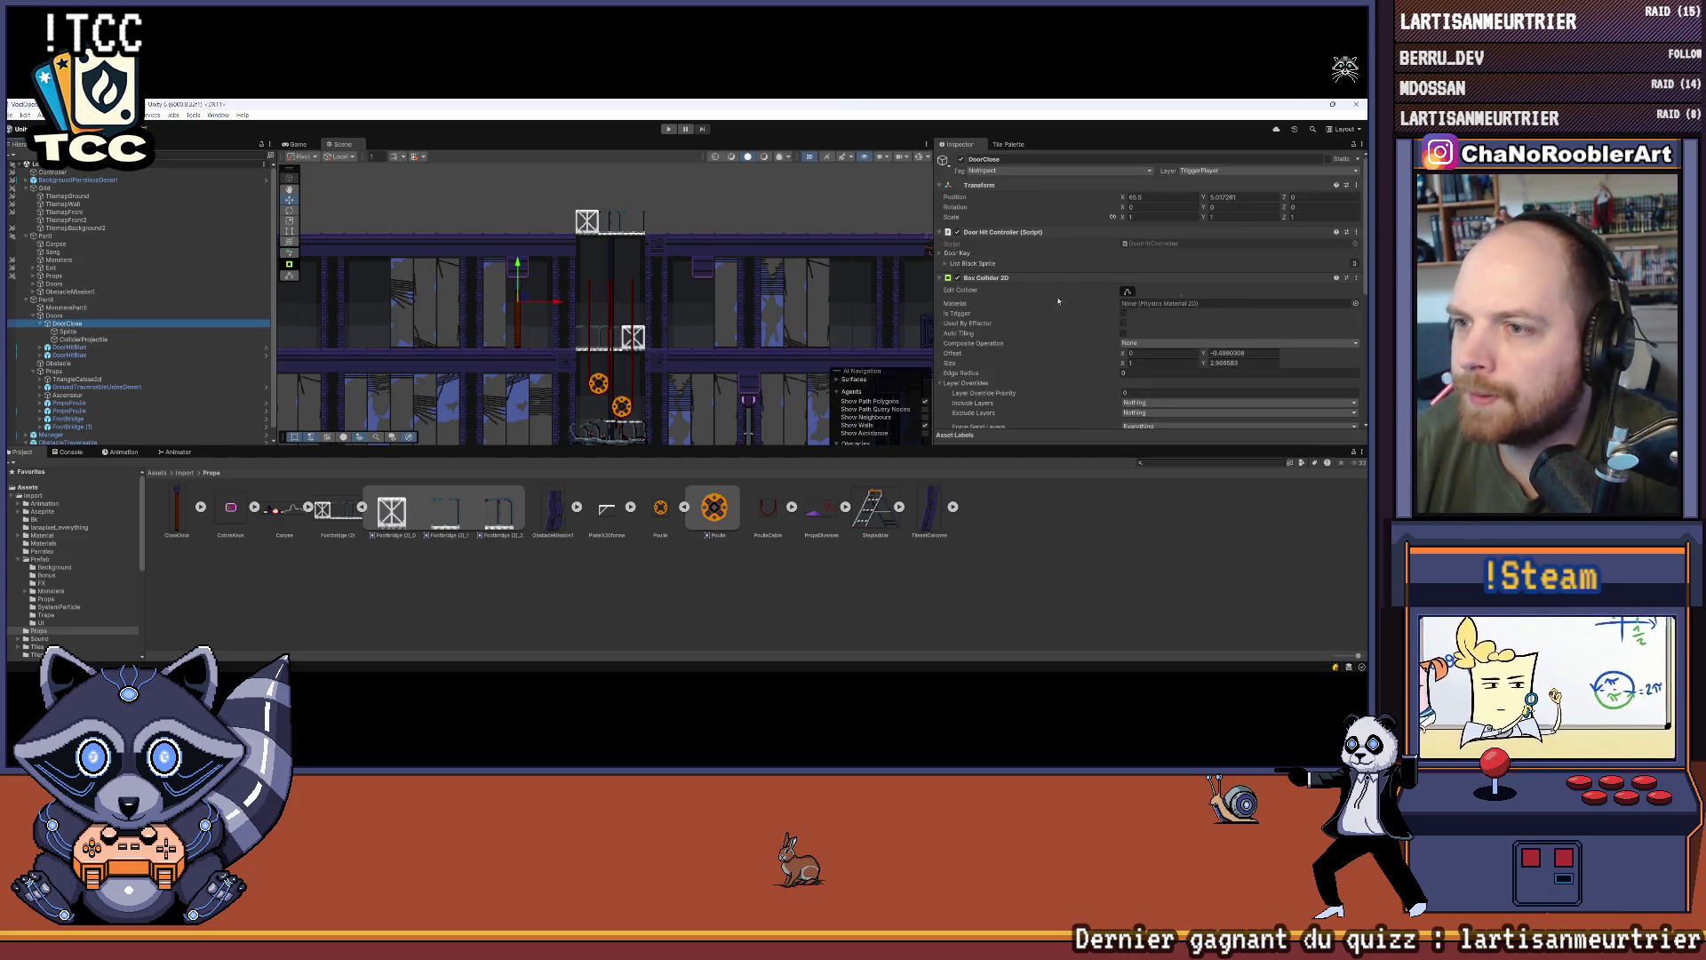
pyautogui.click(946, 264)
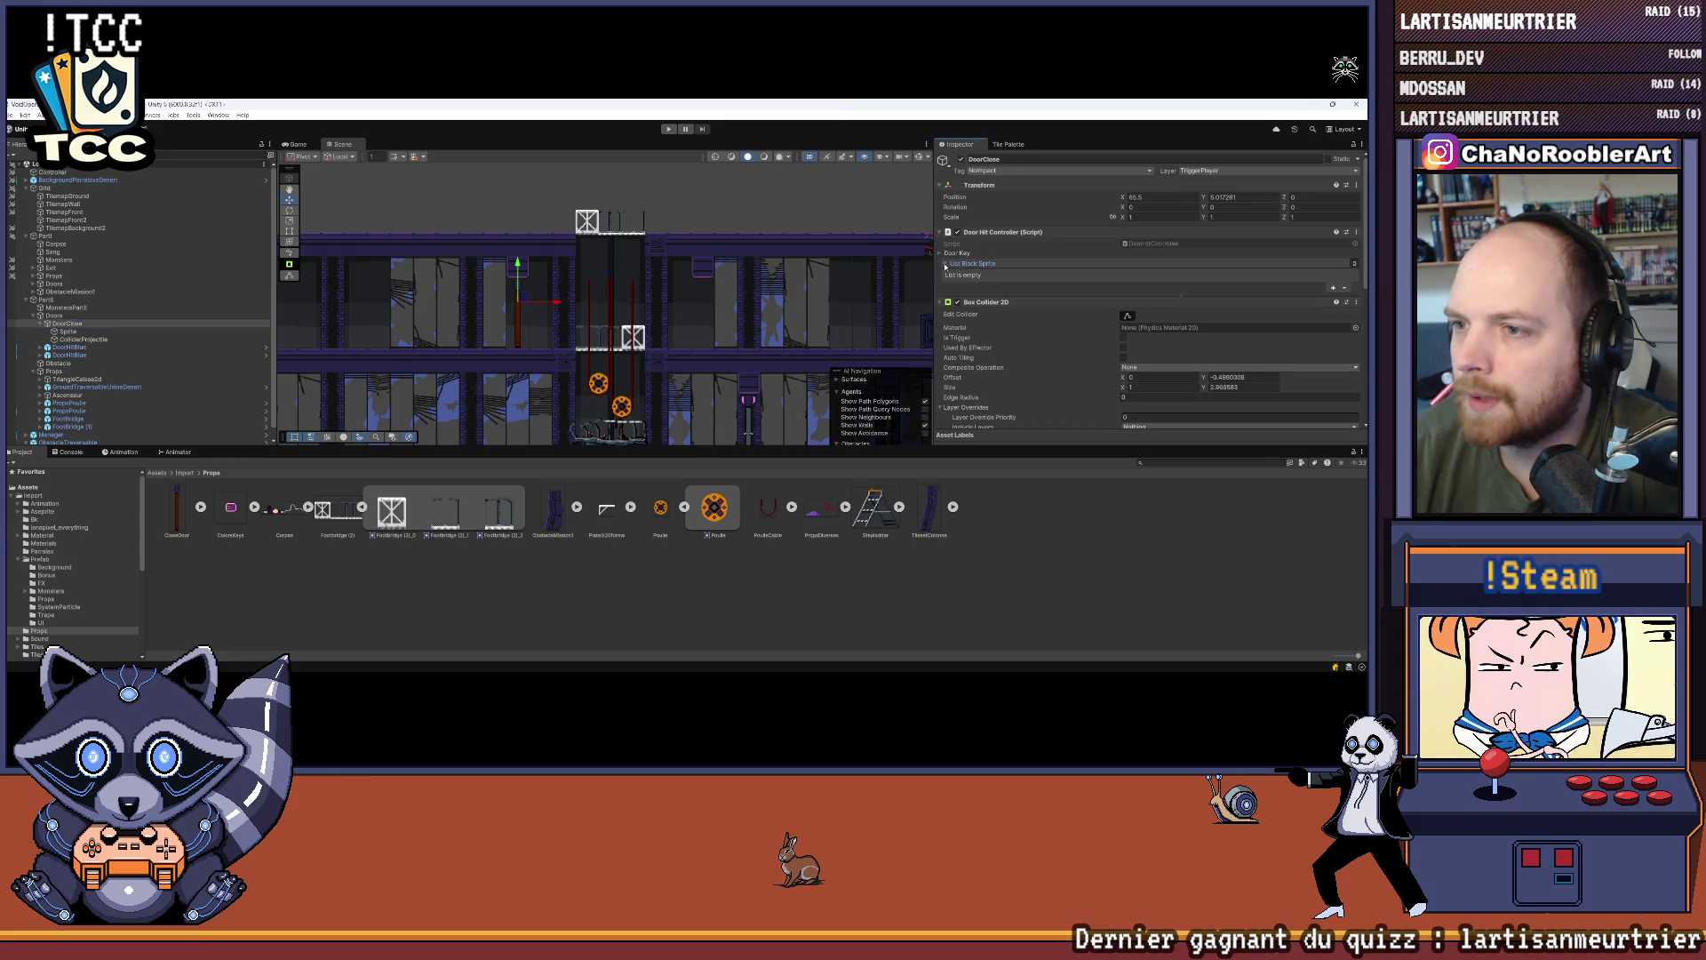
pyautogui.click(946, 264)
pyautogui.click(940, 254)
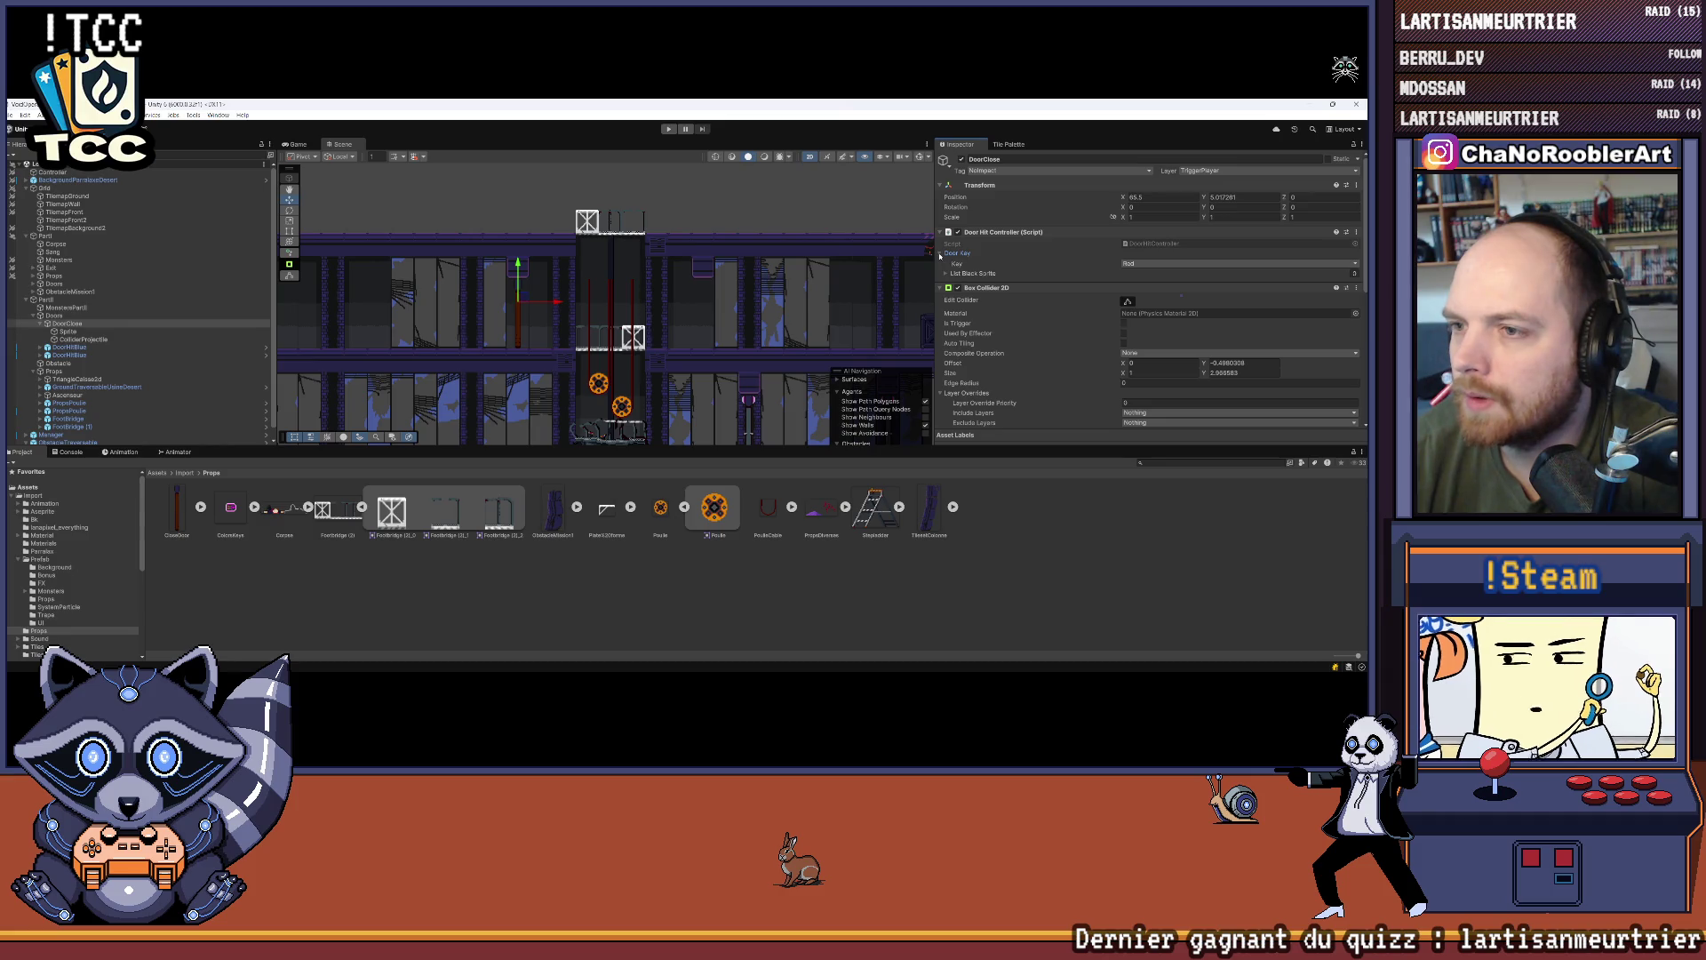
pyautogui.click(940, 254)
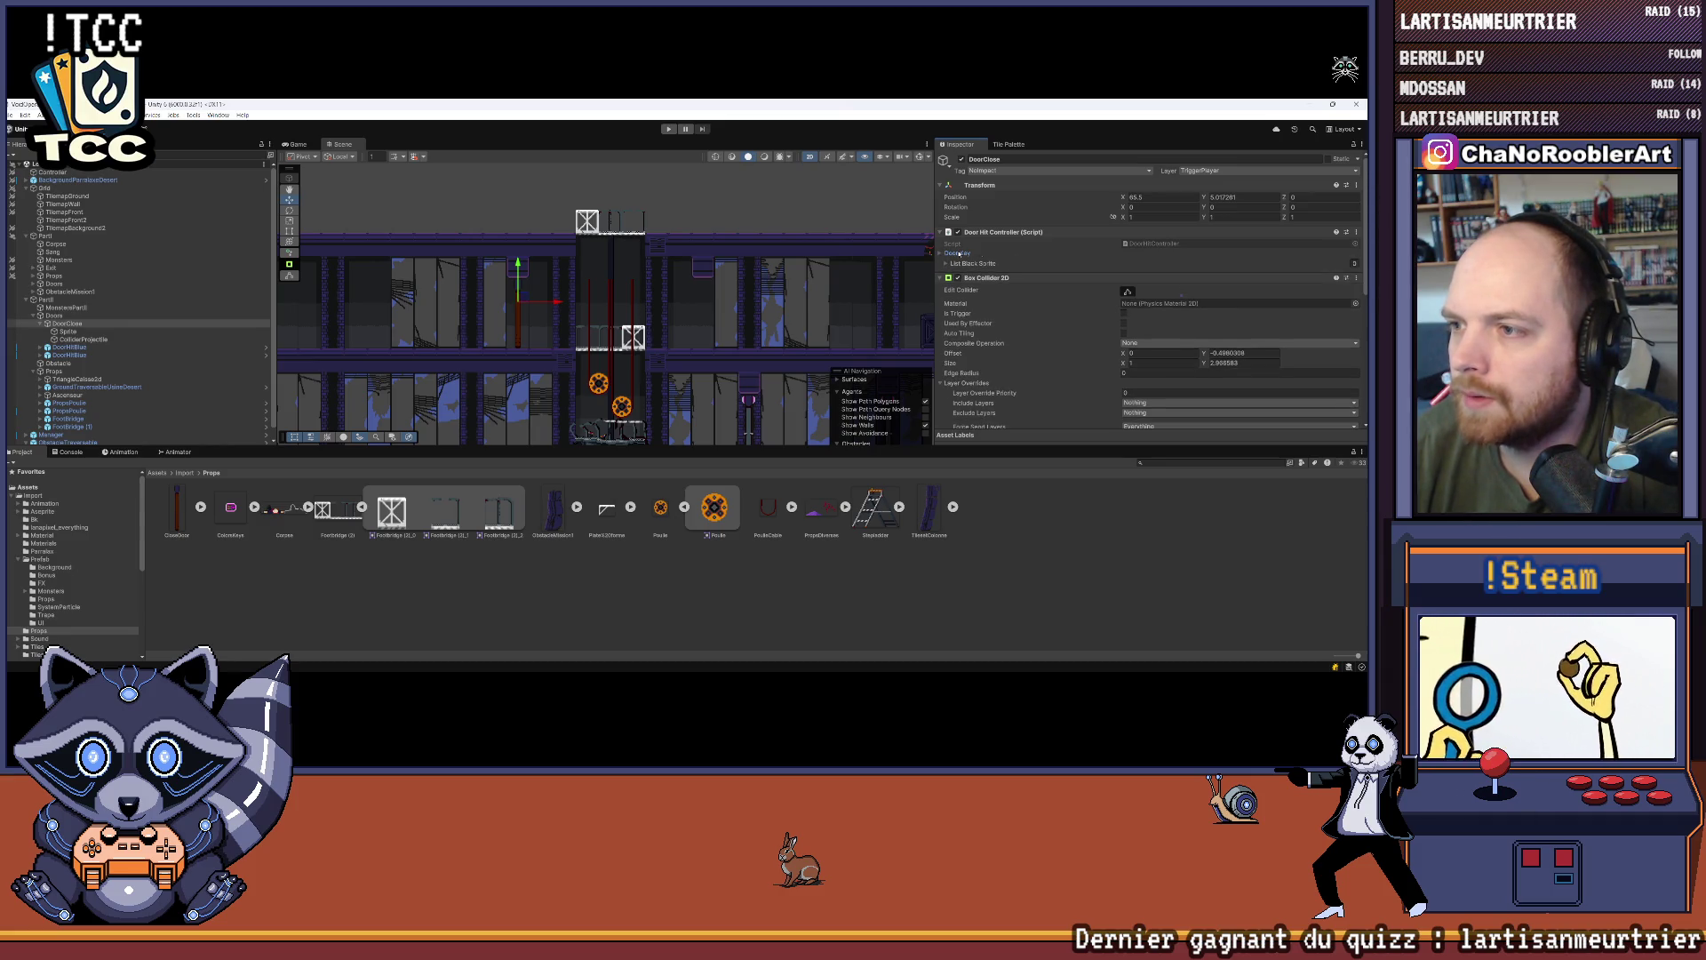
pyautogui.click(1155, 243)
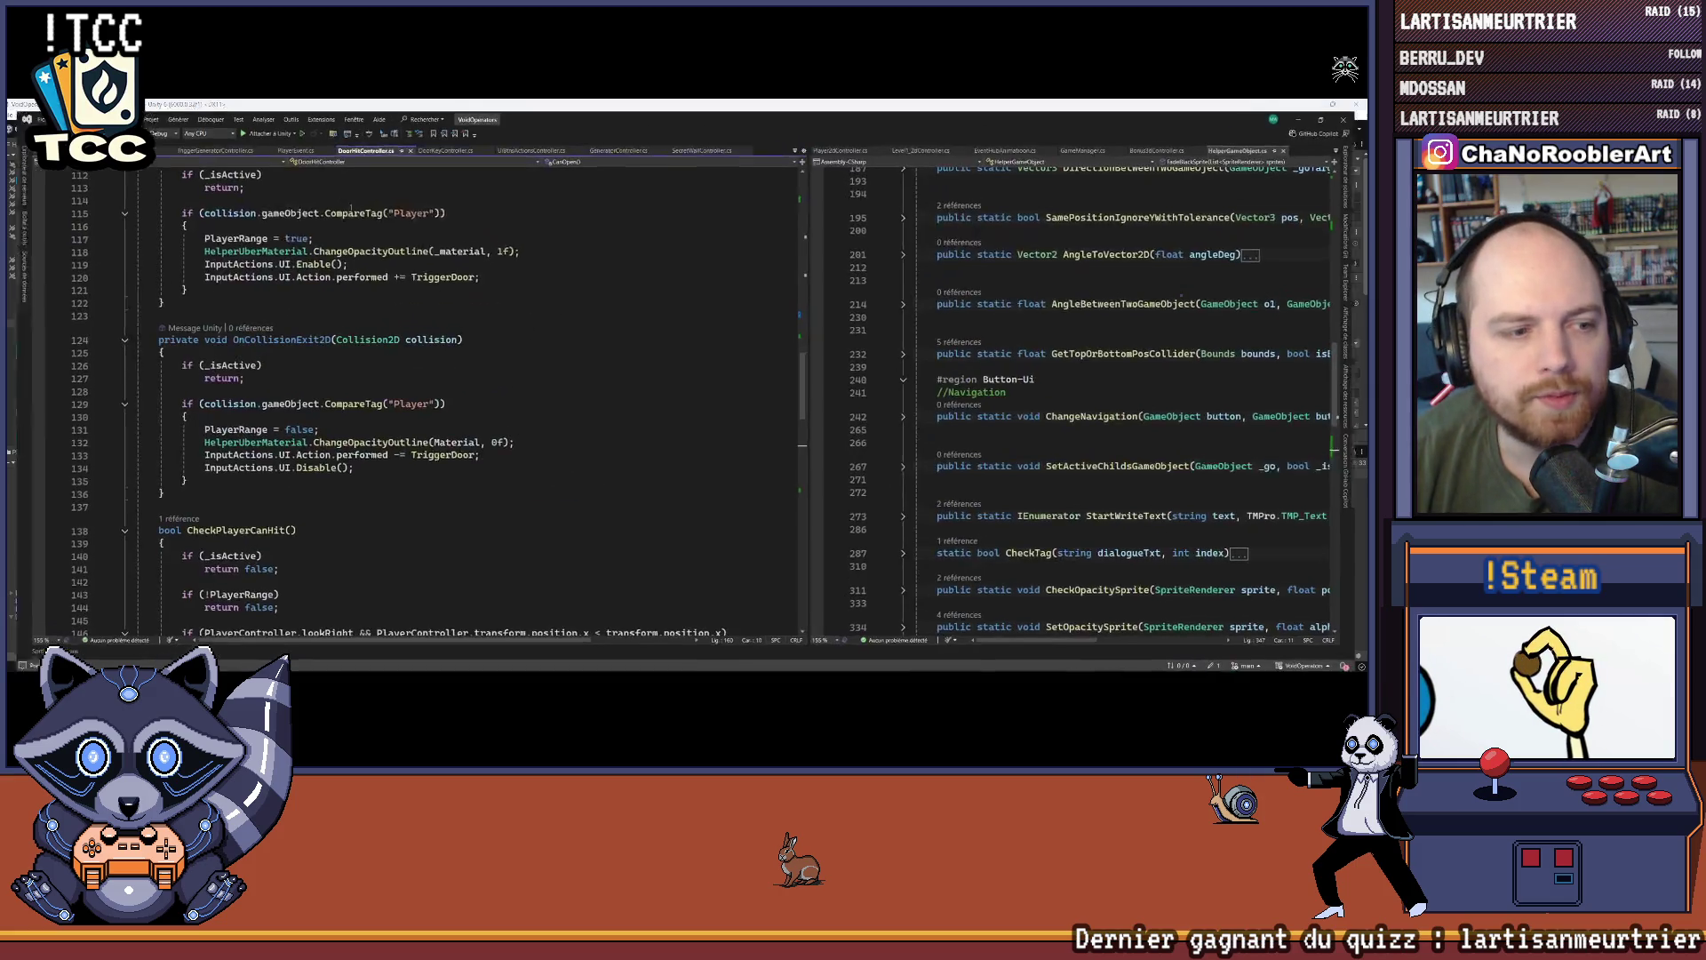
# Step: Deselect DoorClose in Unity and bring the DoorHitController script forward in Visual Studio
pyautogui.scroll(20, 499, 416)
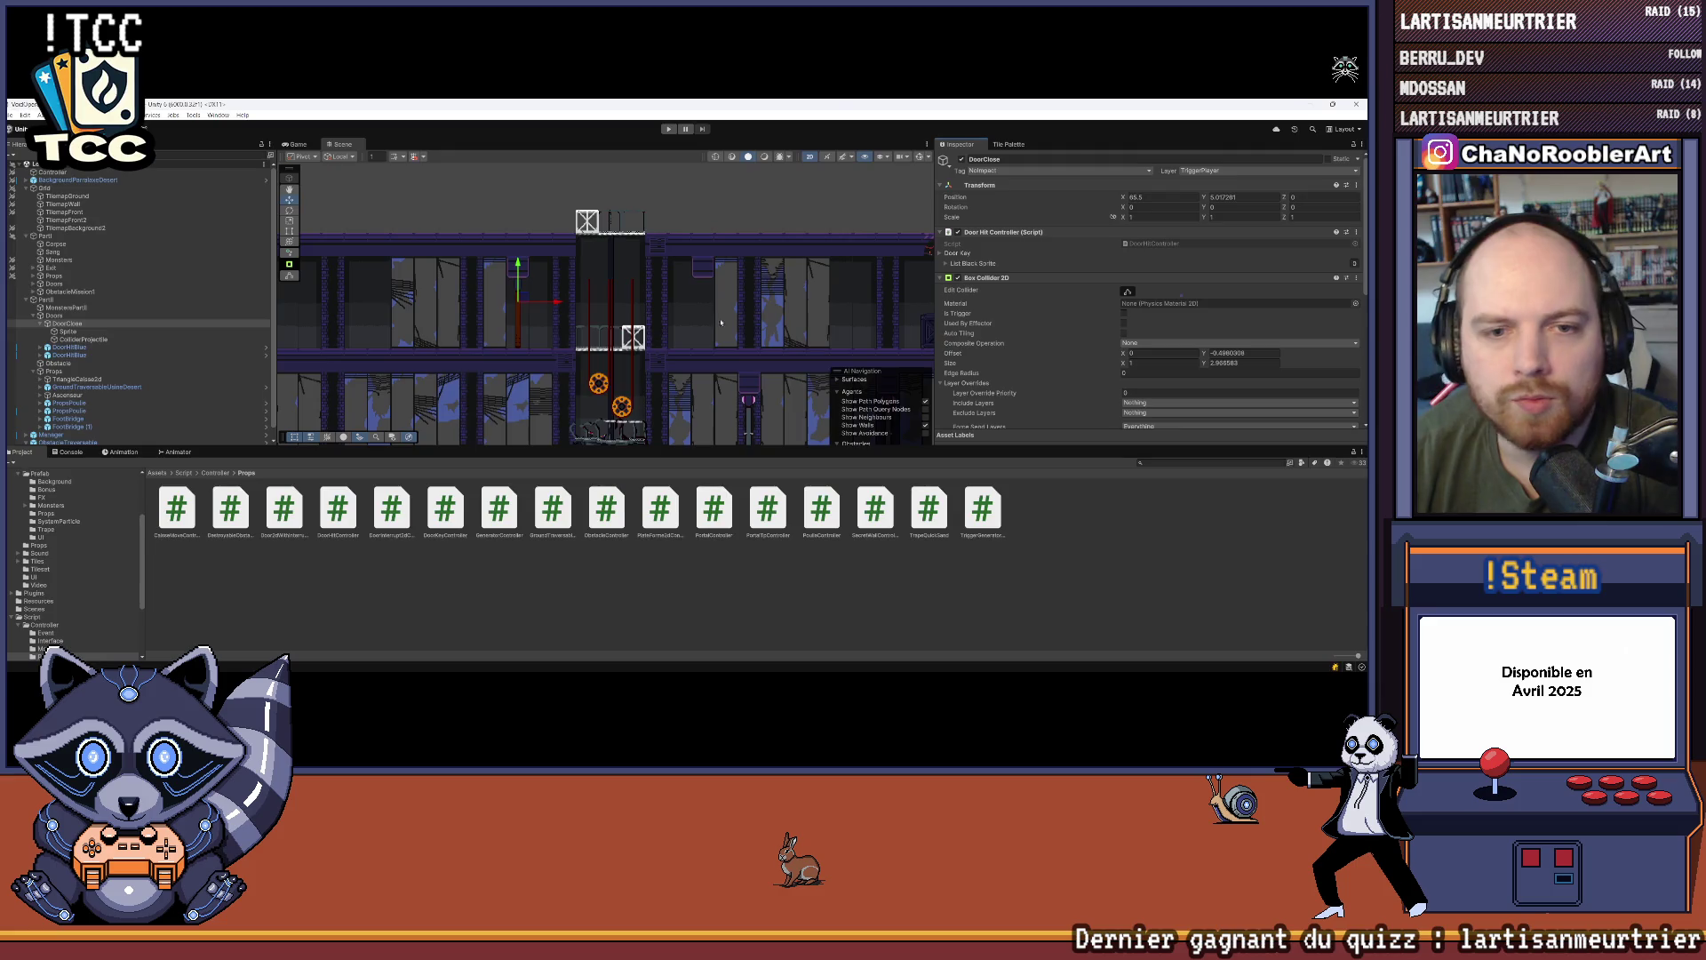
pyautogui.hotkey('alt', 'Tab')
pyautogui.click(1150, 344)
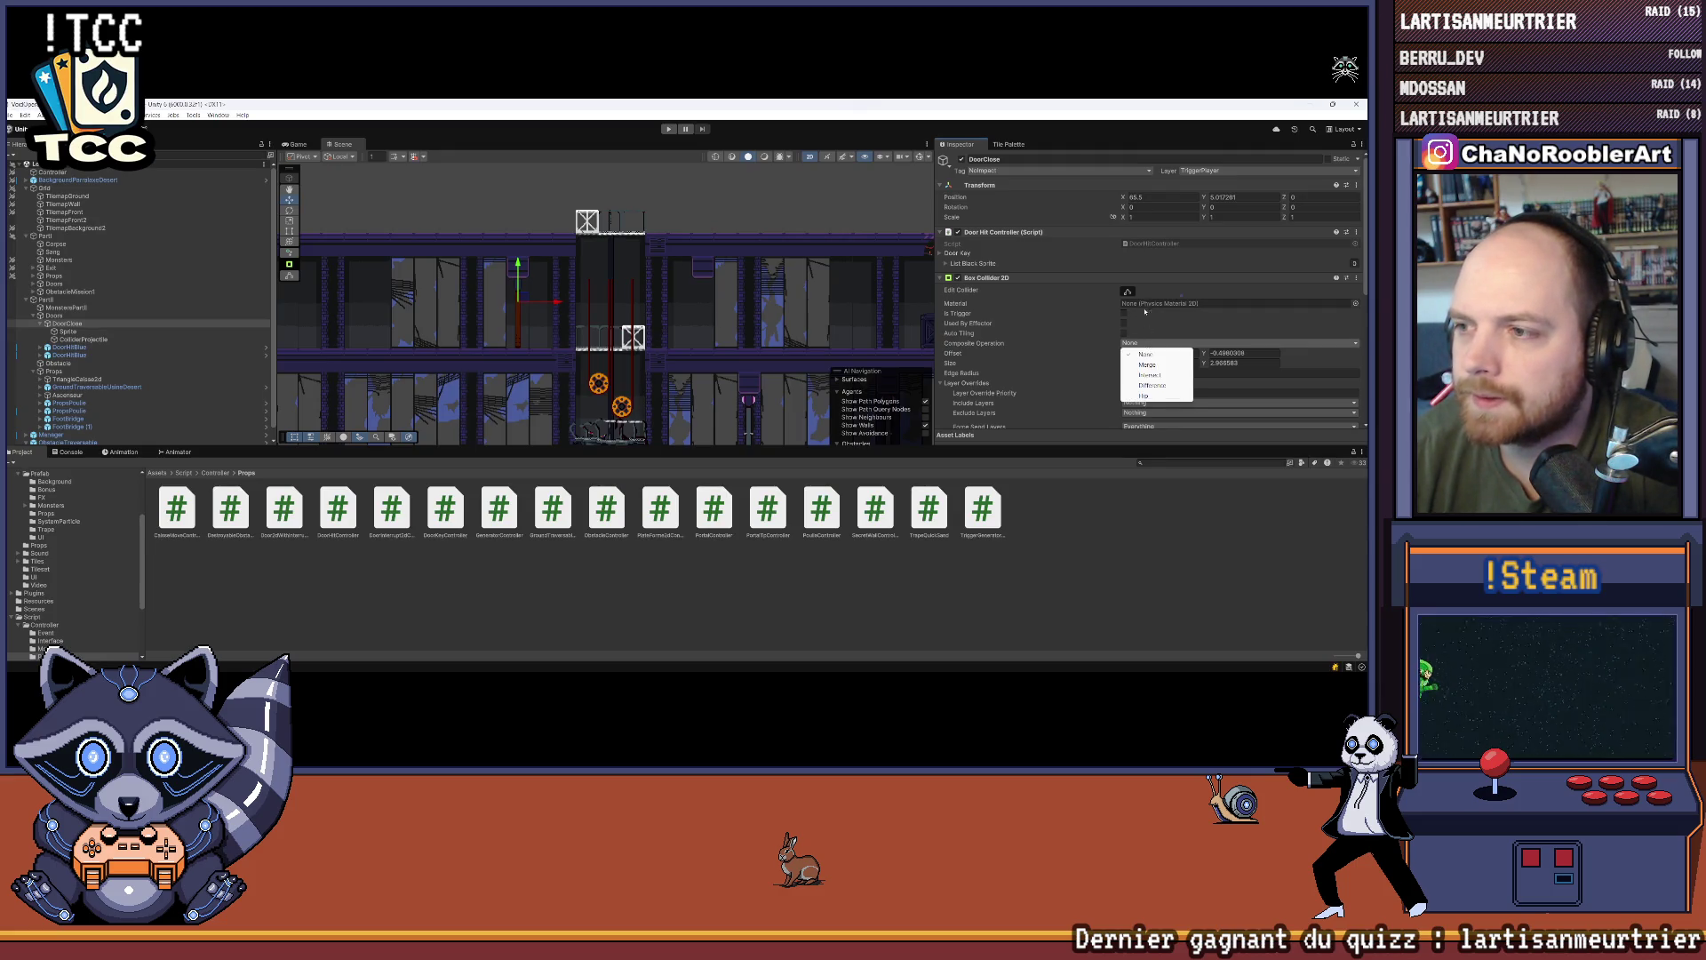
pyautogui.click(1116, 506)
pyautogui.hotkey('alt', 'Tab')
pyautogui.hotkey('alt', 'Tab')
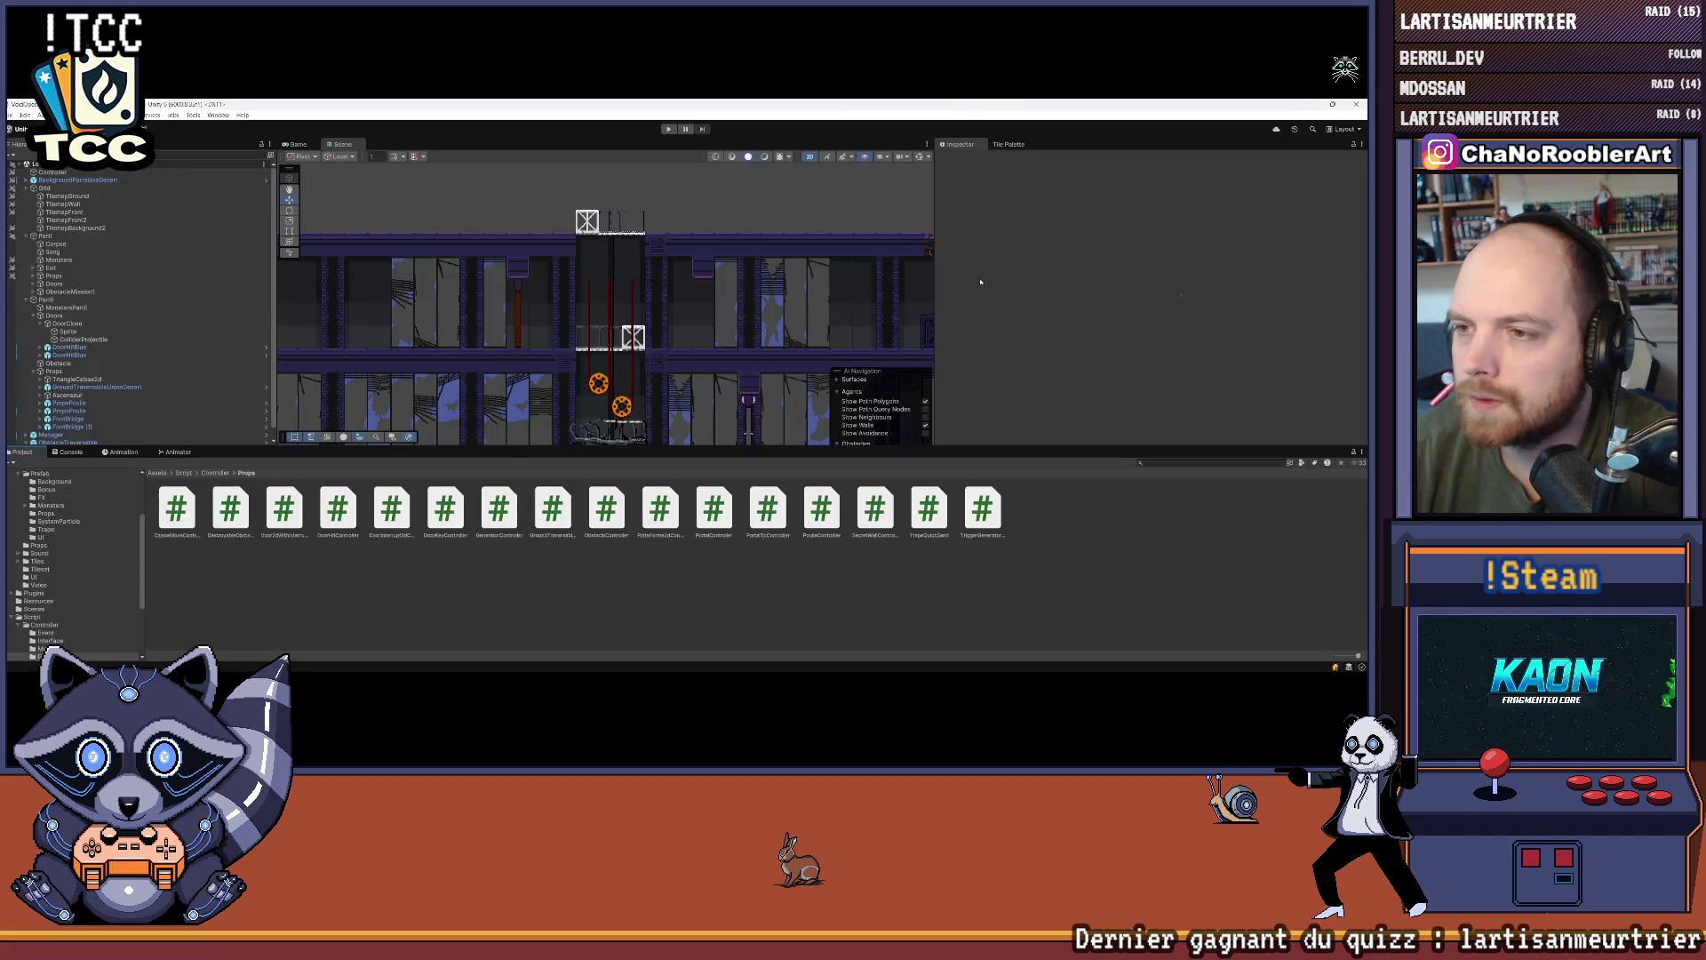
pyautogui.click(1011, 144)
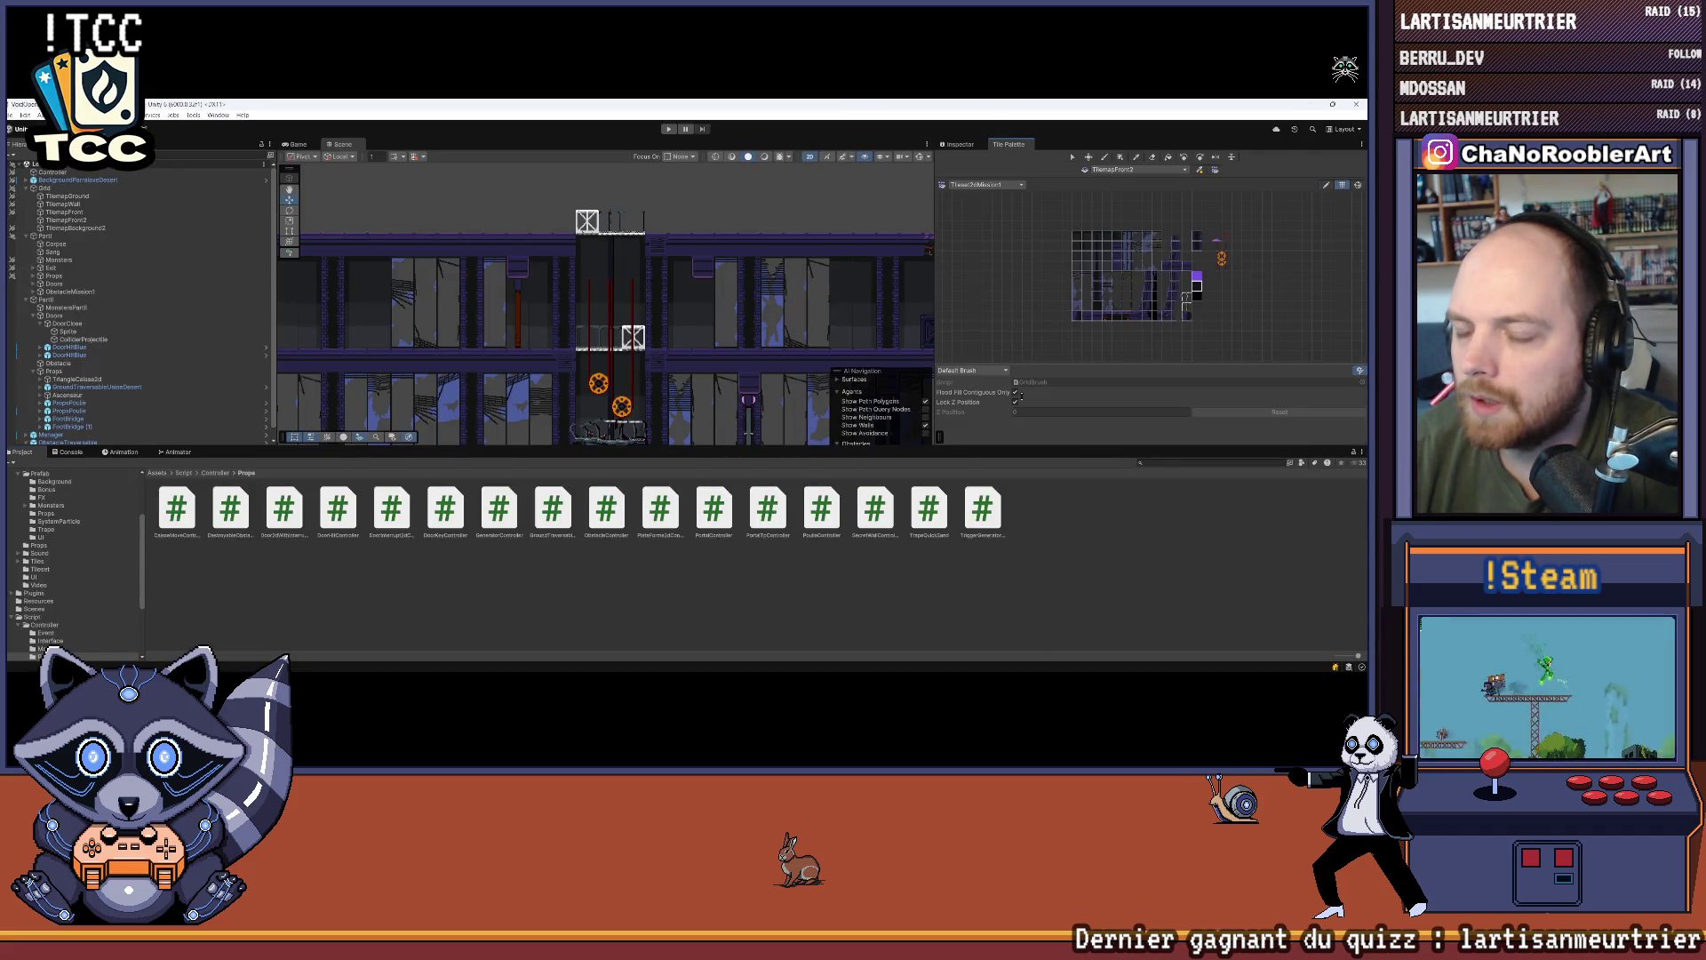
pyautogui.click(741, 660)
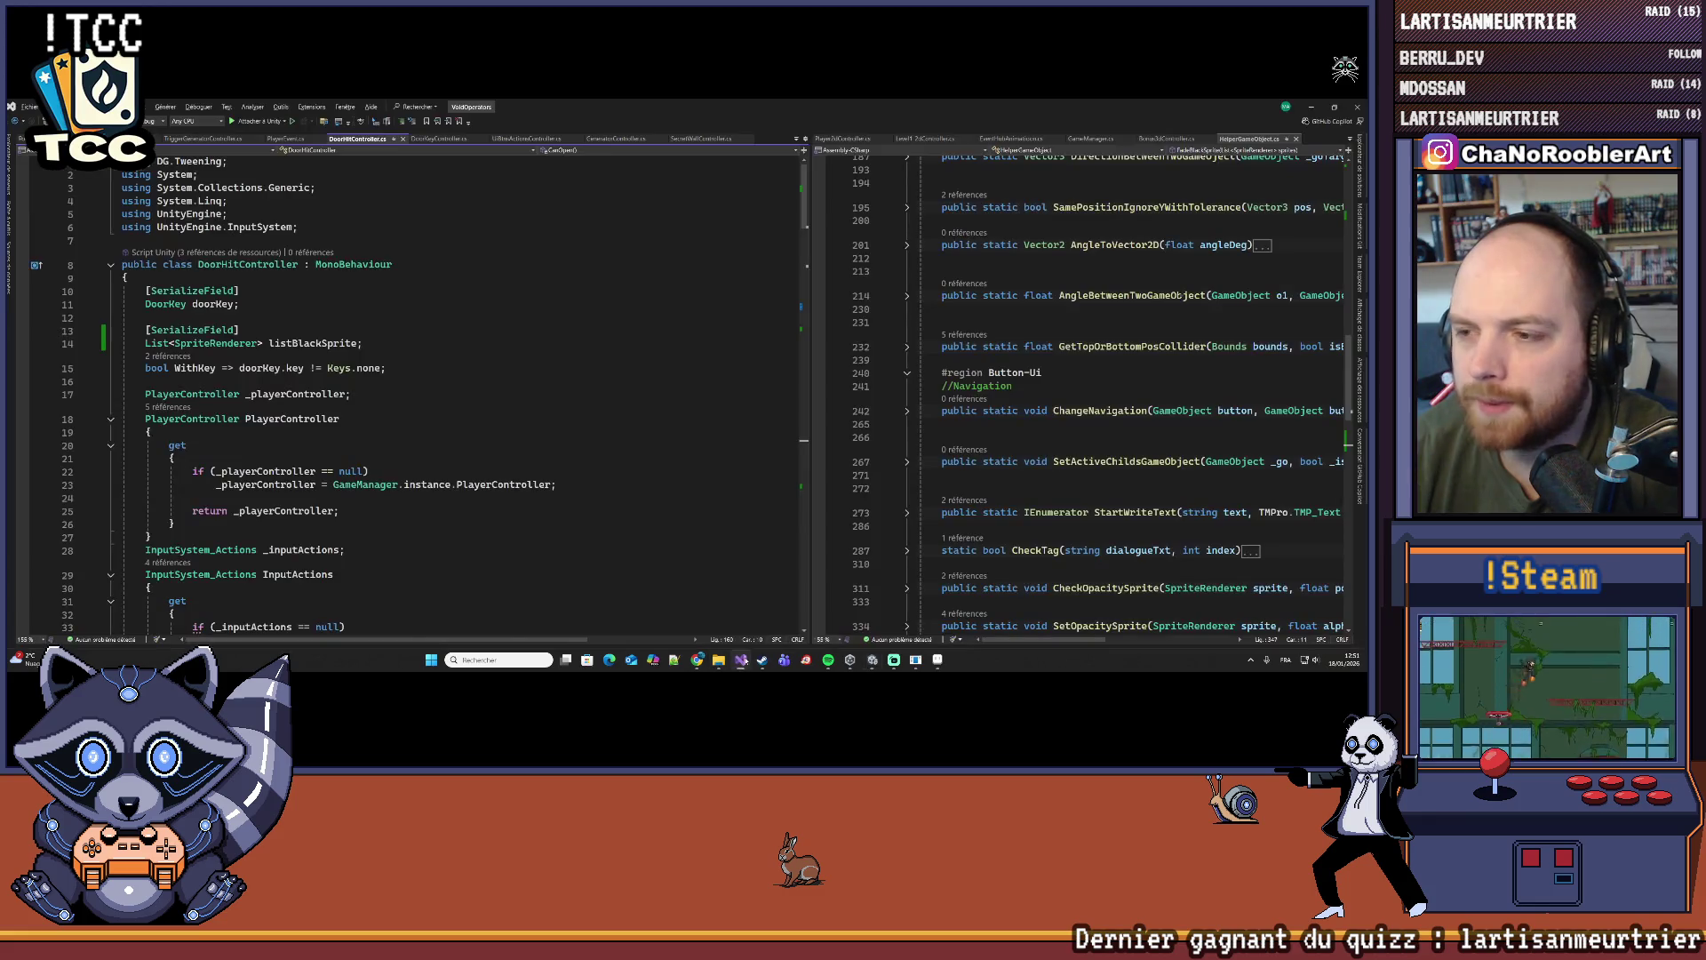
pyautogui.click(936, 660)
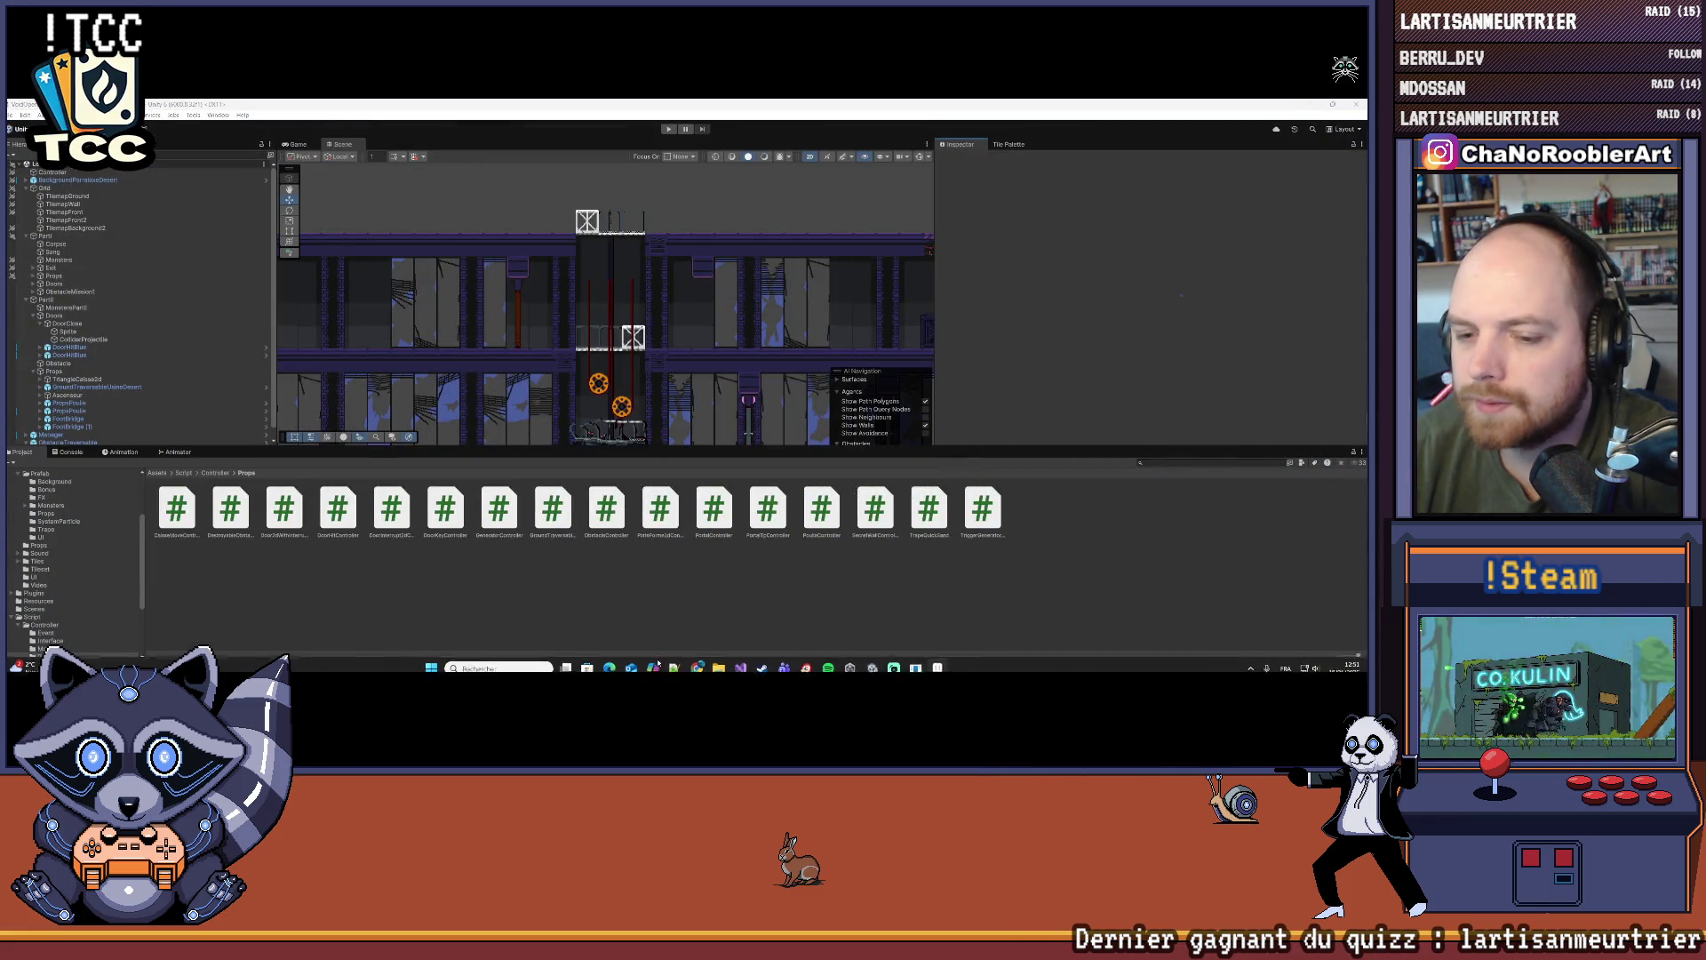
pyautogui.click(741, 659)
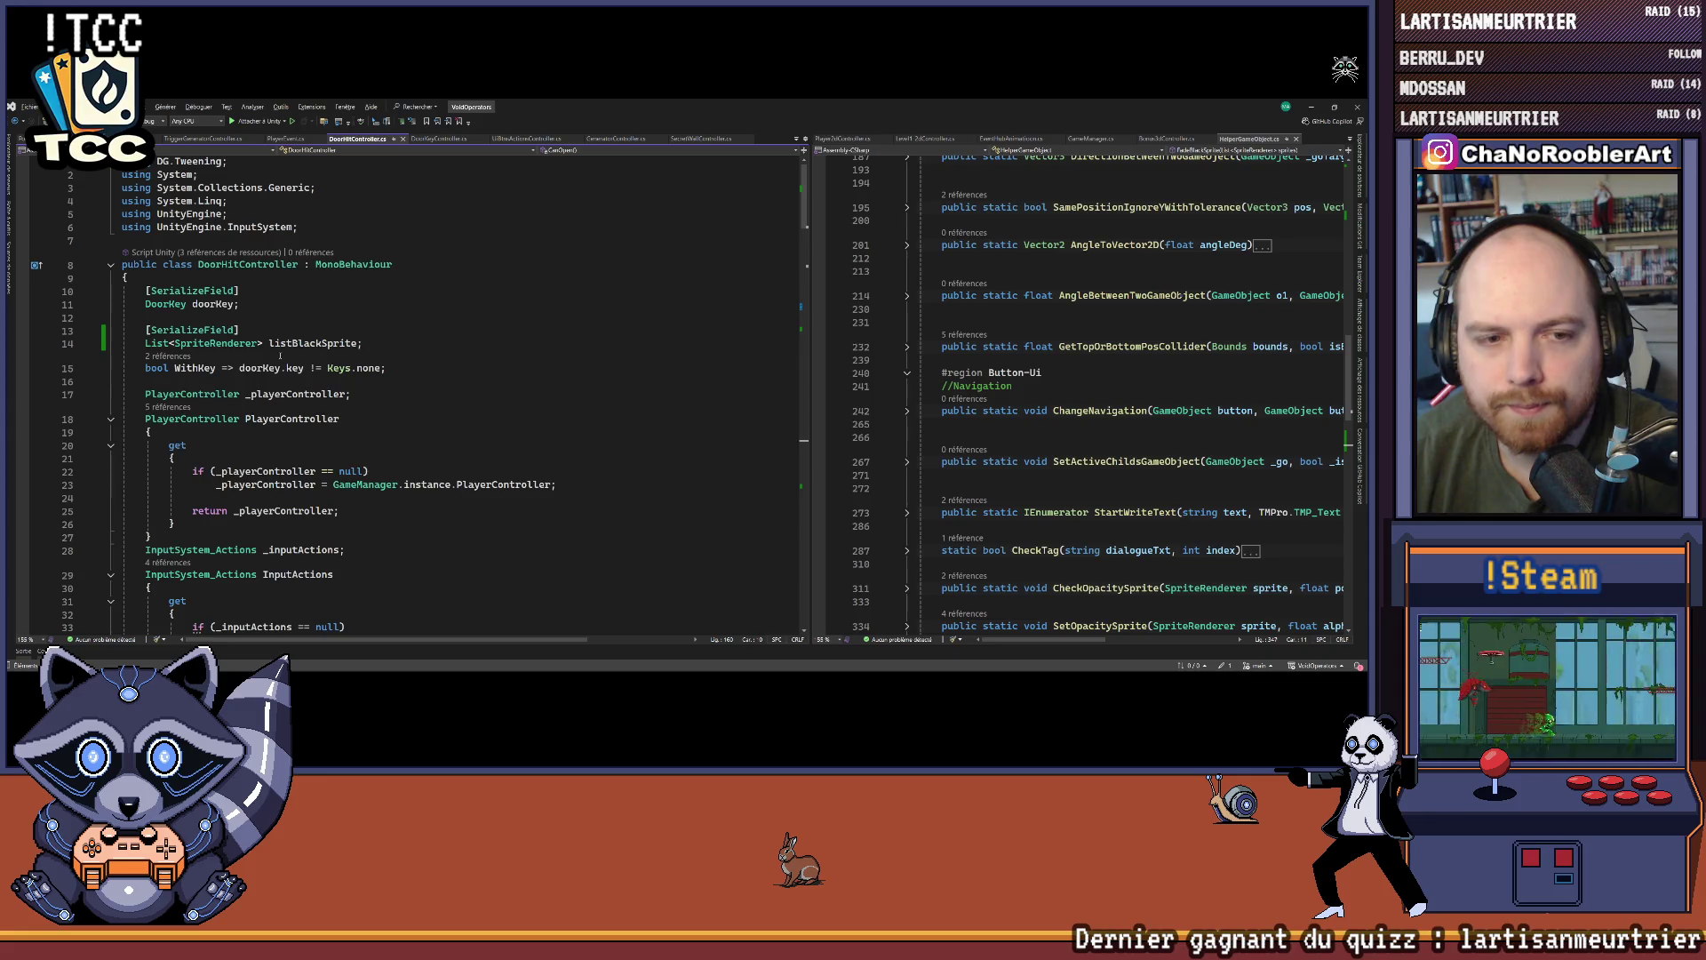
# Step: Highlight every use of WithKey and scroll through DoorHitController.cs
pyautogui.click(203, 372)
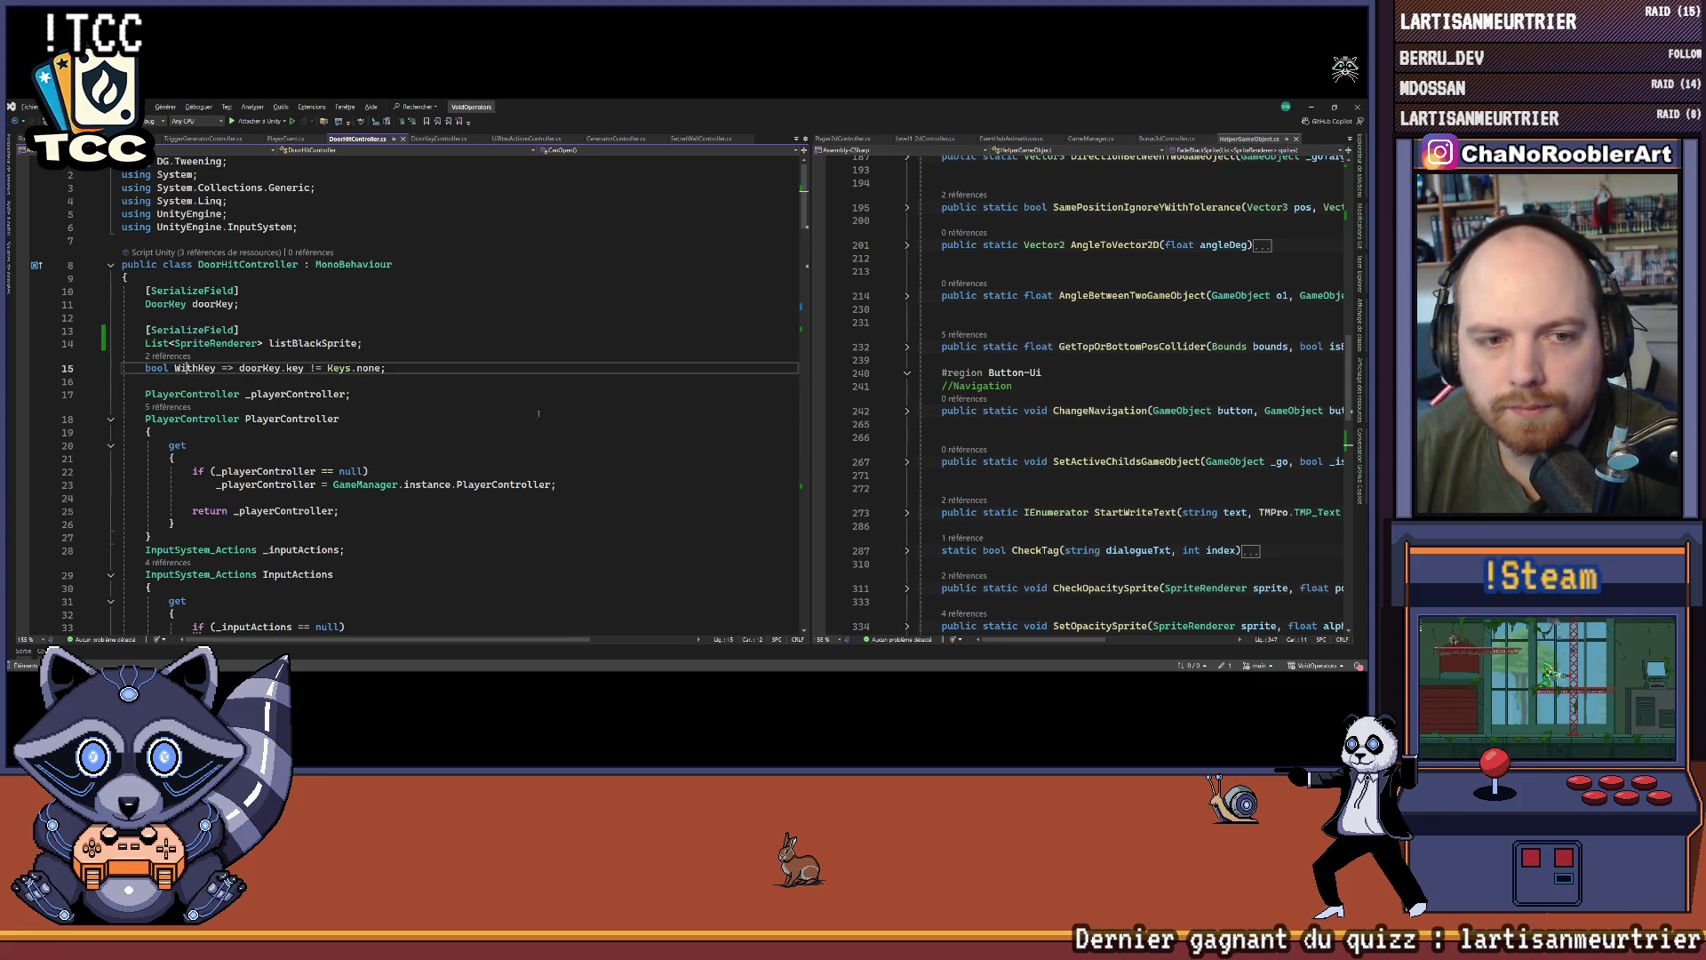
pyautogui.scroll(-20, 203, 373)
pyautogui.scroll(-6, 400, 552)
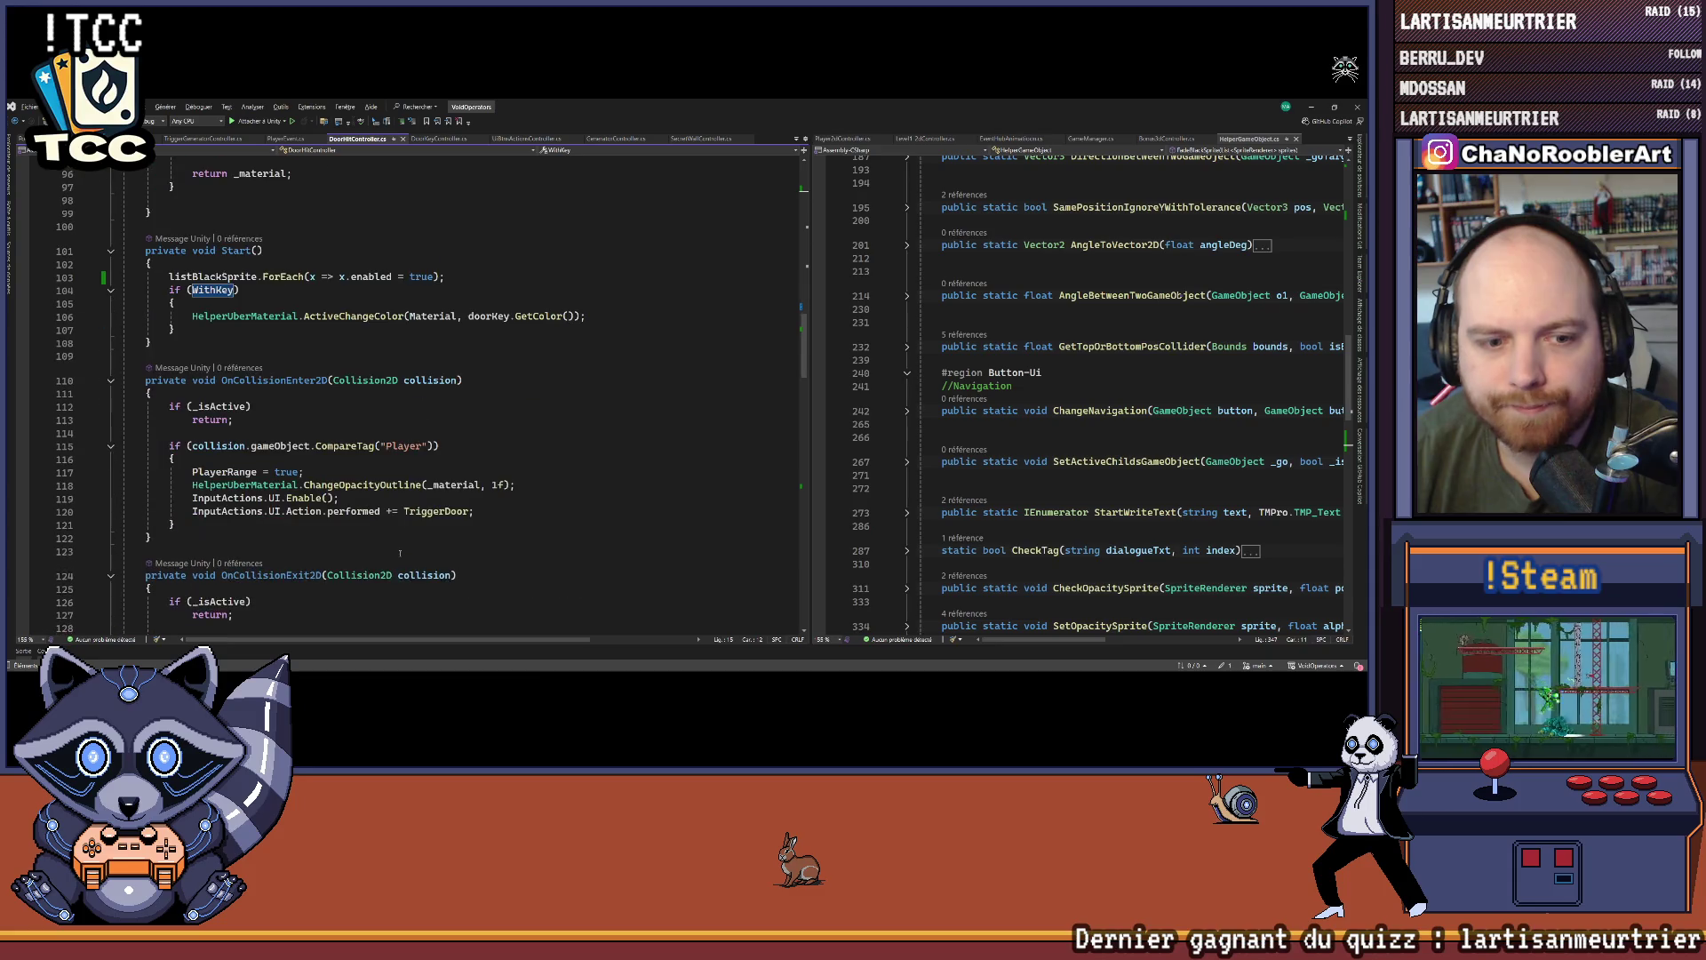
pyautogui.scroll(1, 350, 348)
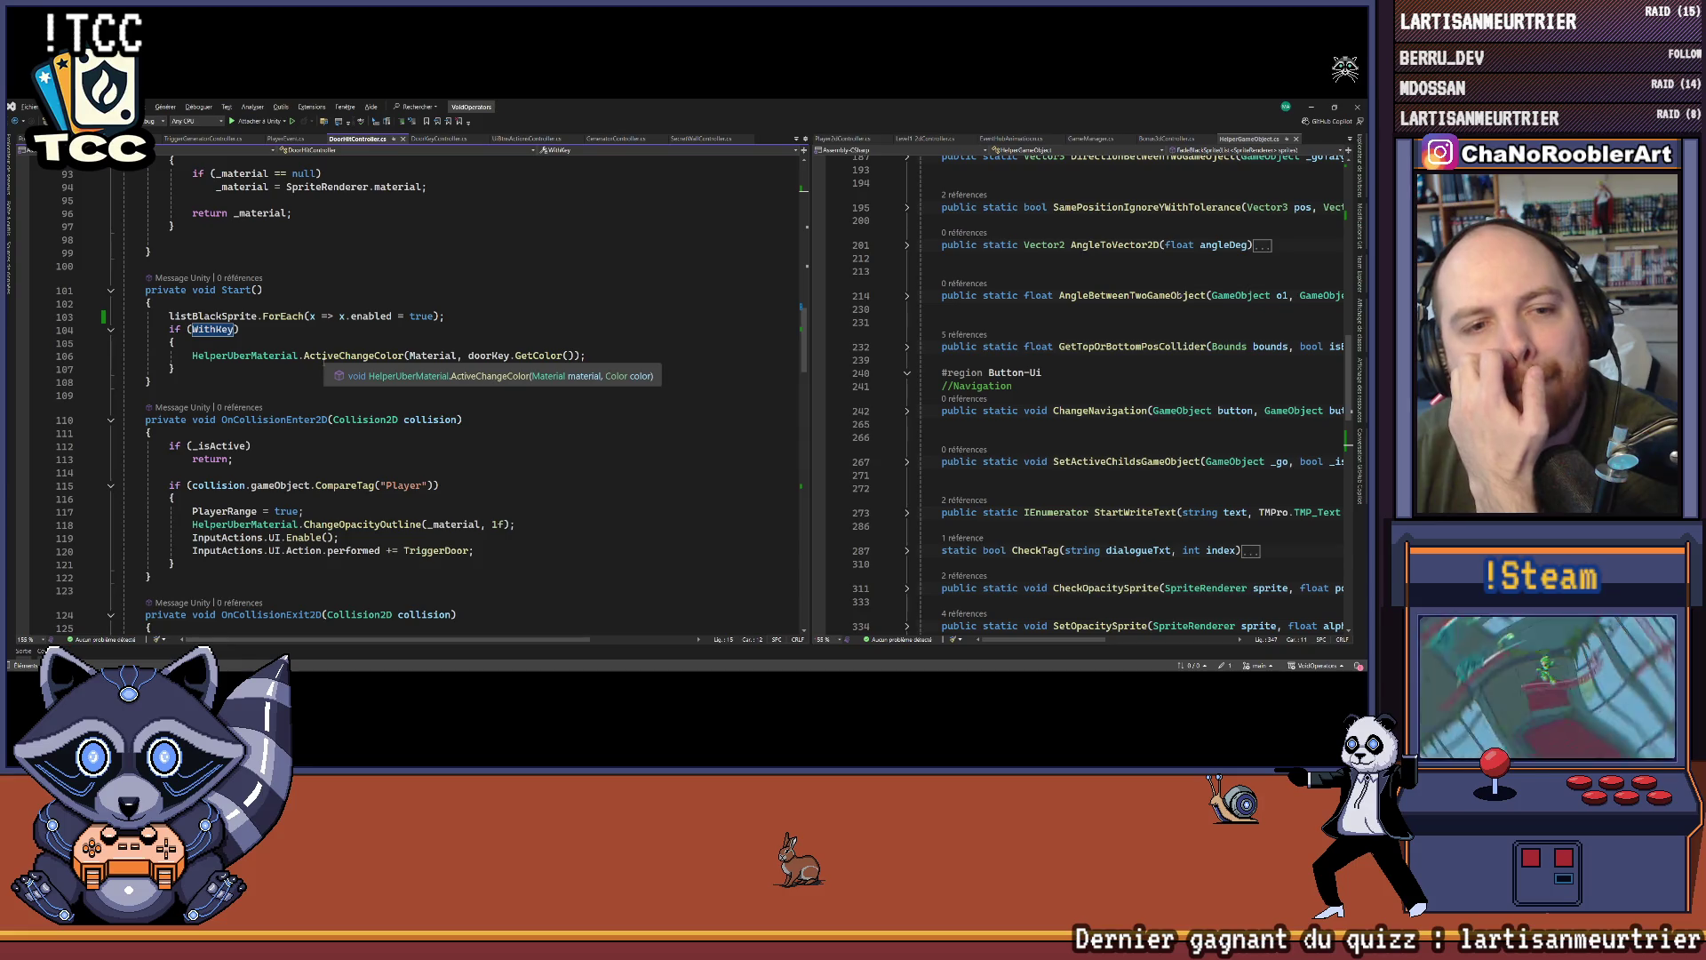
pyautogui.scroll(-18, 323, 361)
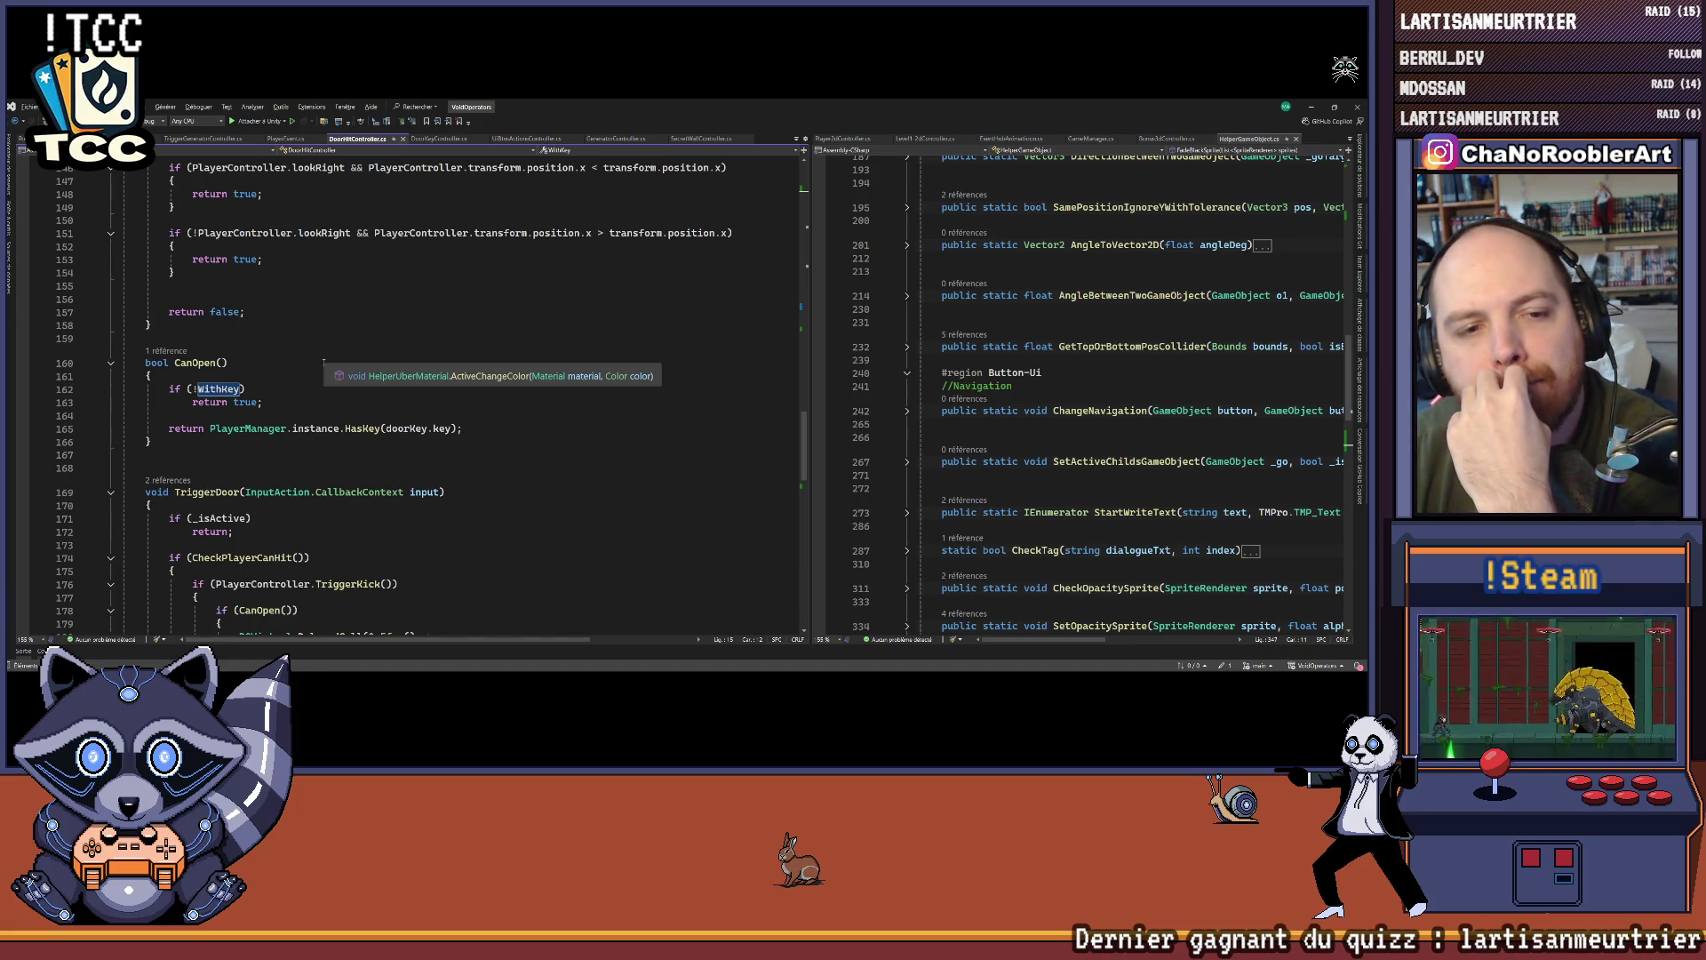
pyautogui.scroll(20, 324, 360)
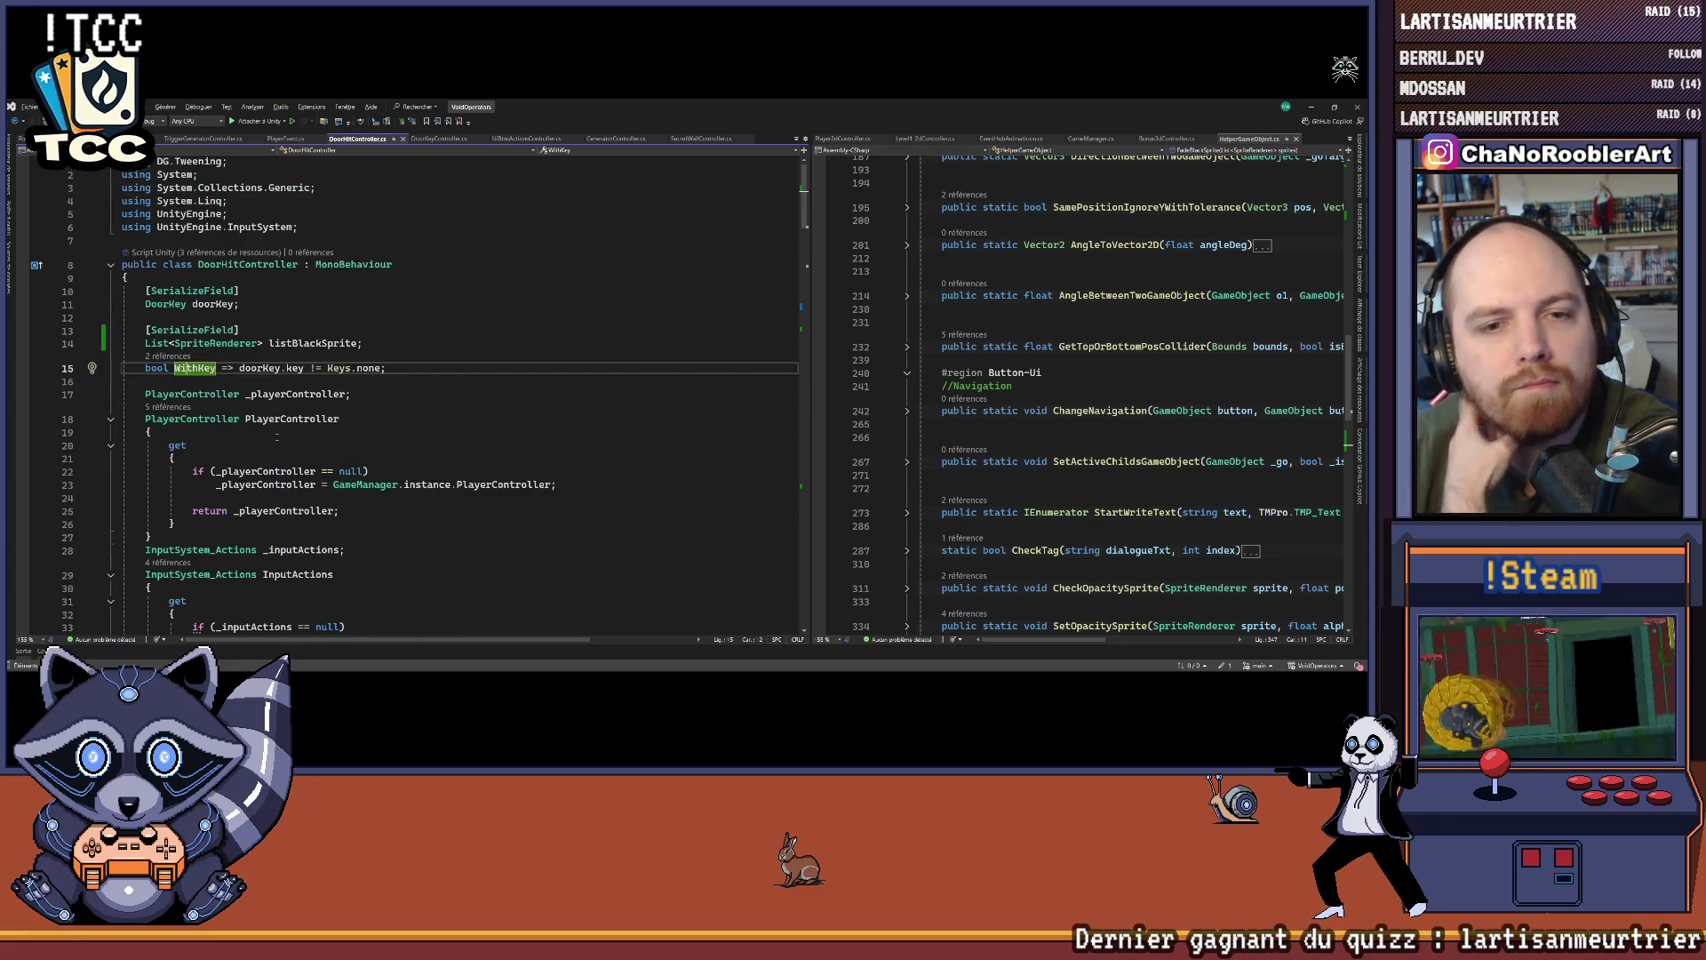
# Step: Open the Keys enum in Enums.cs and add a close entry after gold
pyautogui.click(340, 367)
pyautogui.press('F12')
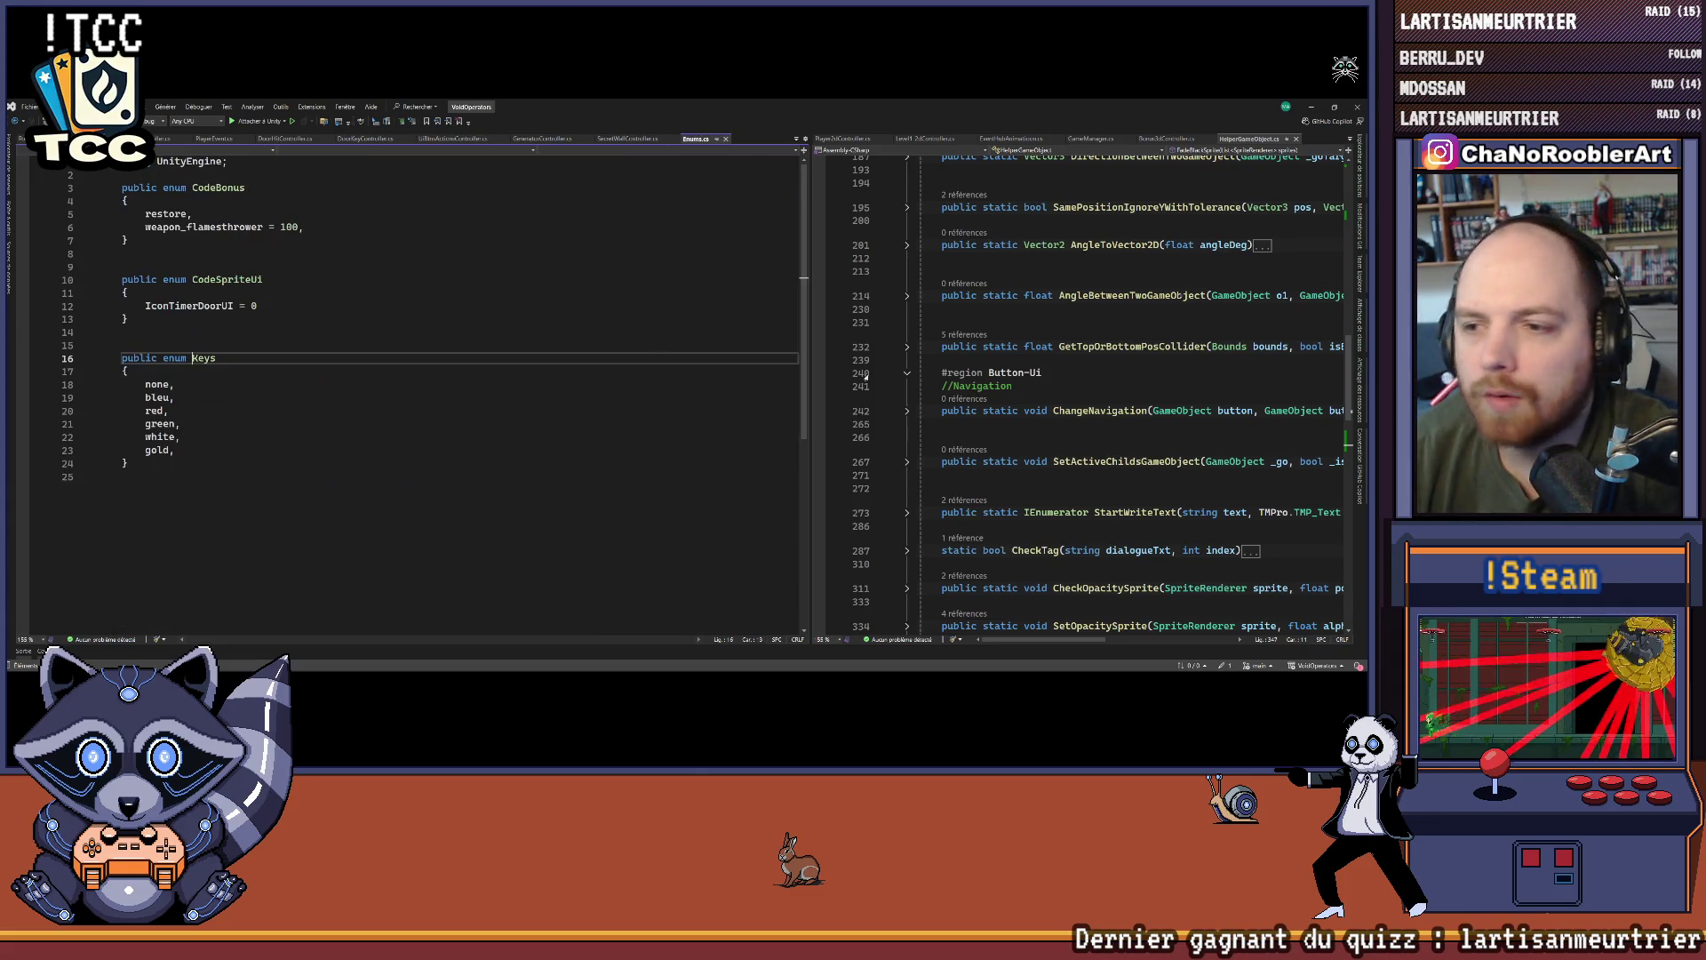
pyautogui.click(369, 487)
pyautogui.press('Return')
pyautogui.write('close,')
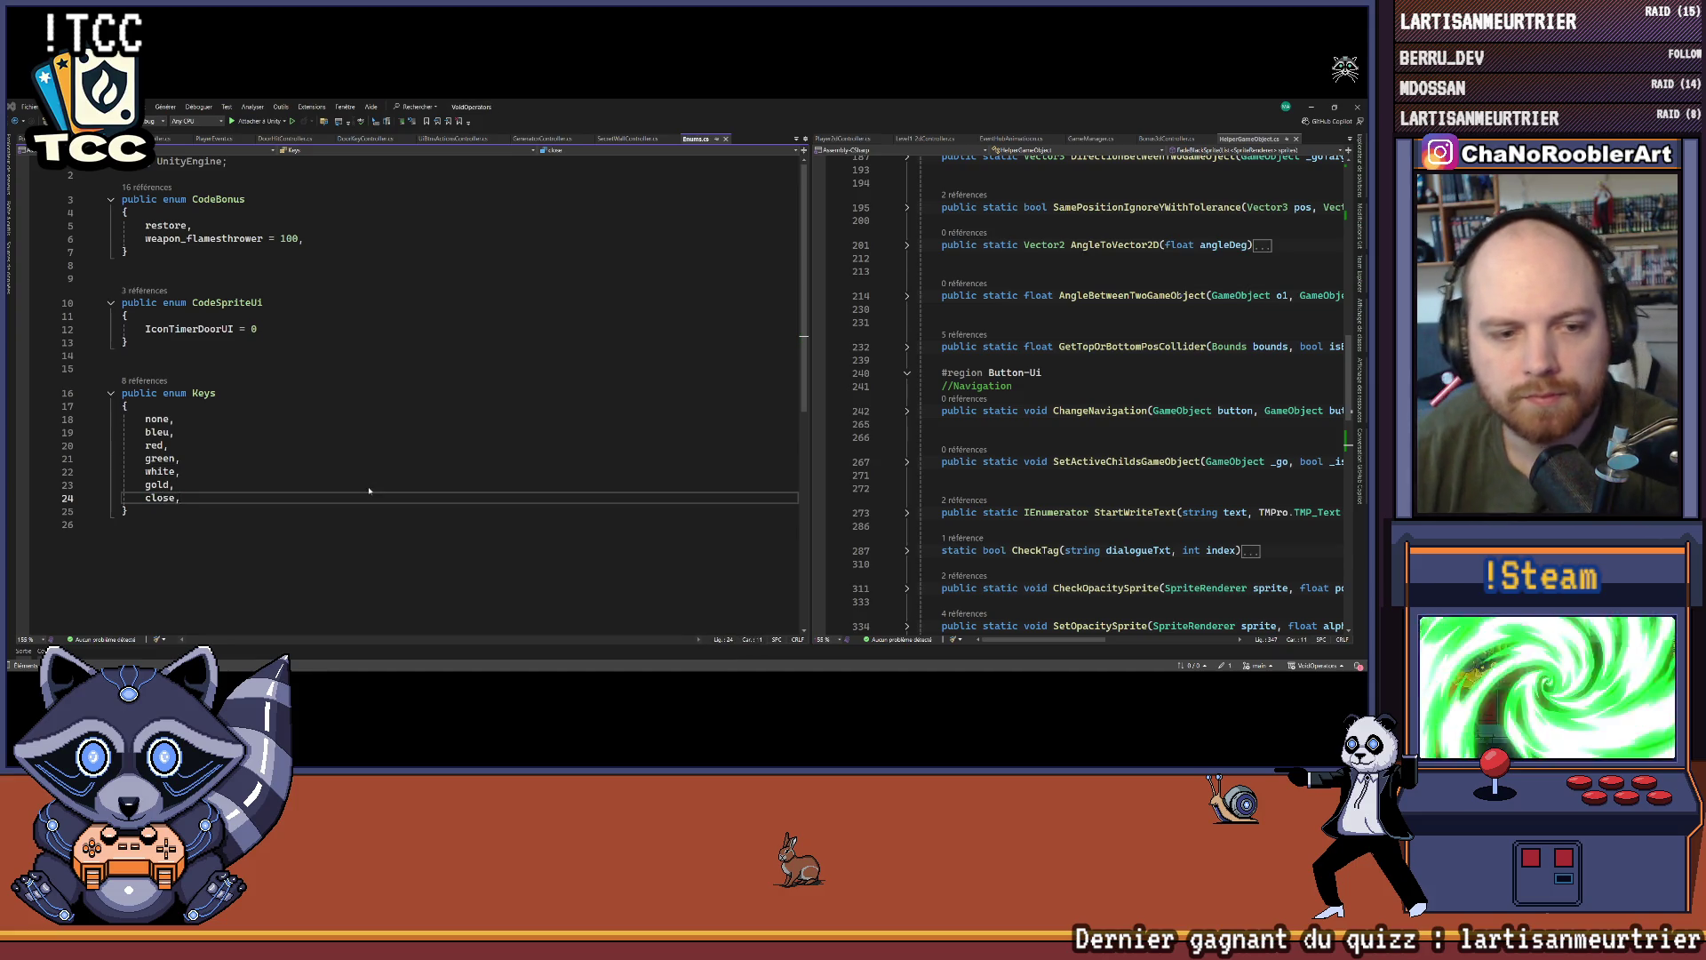
# Step: Append '&& doorKey.key != Keys.close' to the WithKey condition on line 15
pyautogui.hotkey('ctrl', '-')
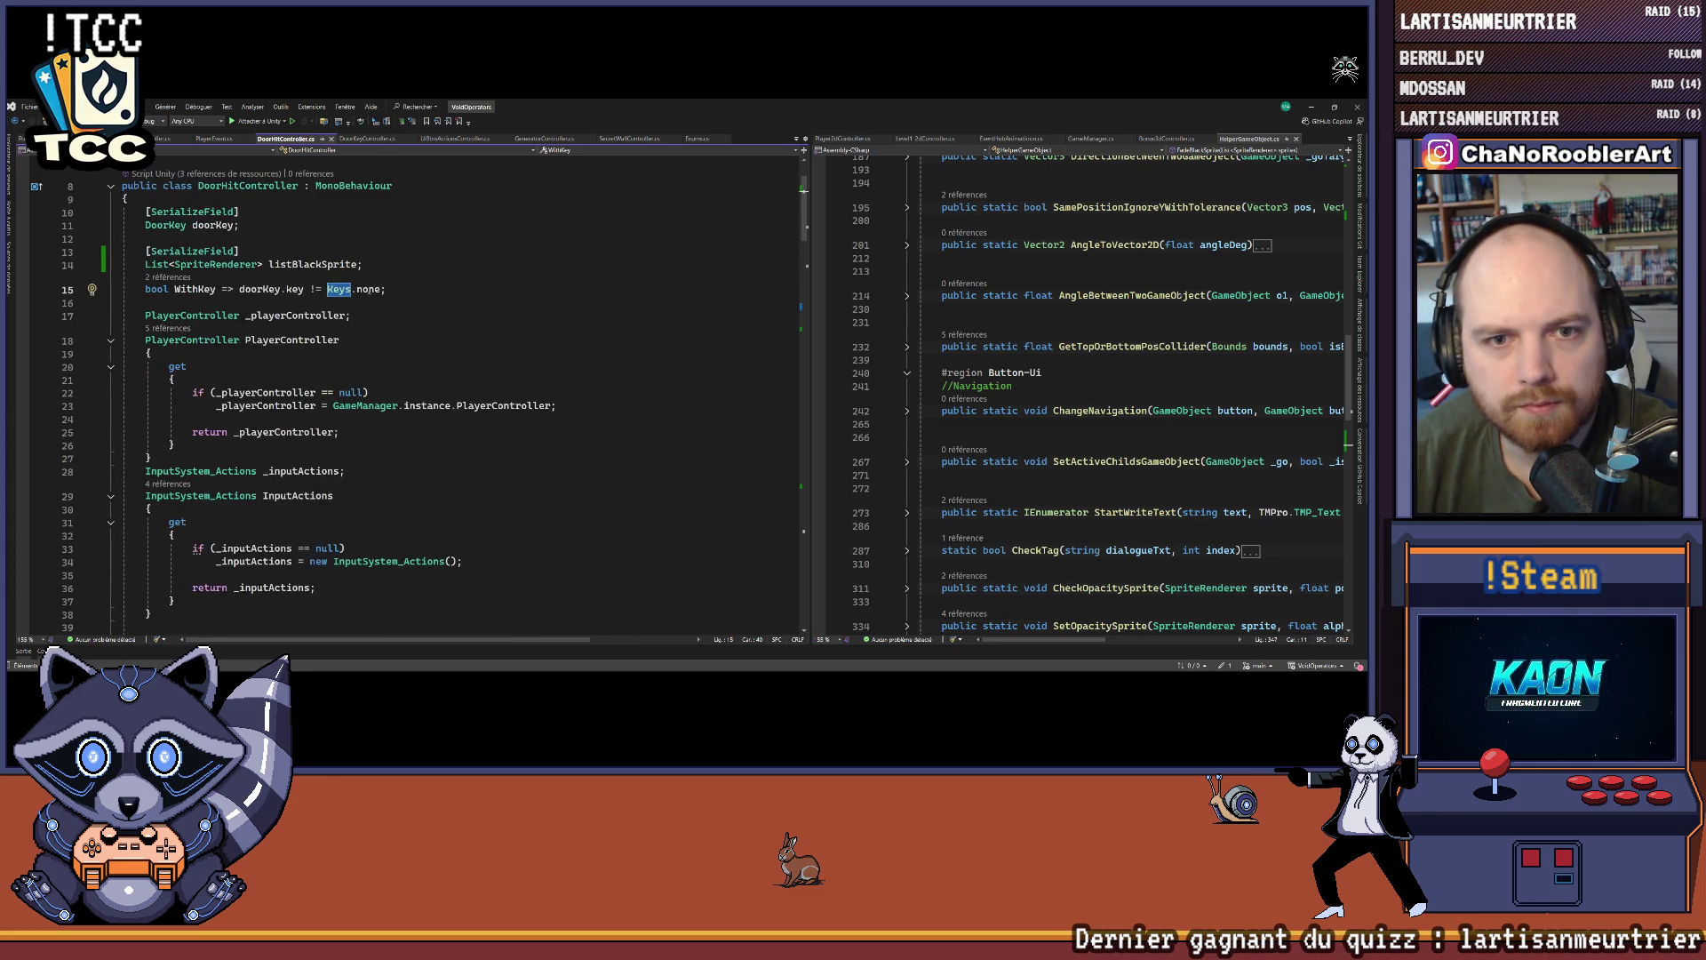
pyautogui.click(382, 288)
pyautogui.write('door')
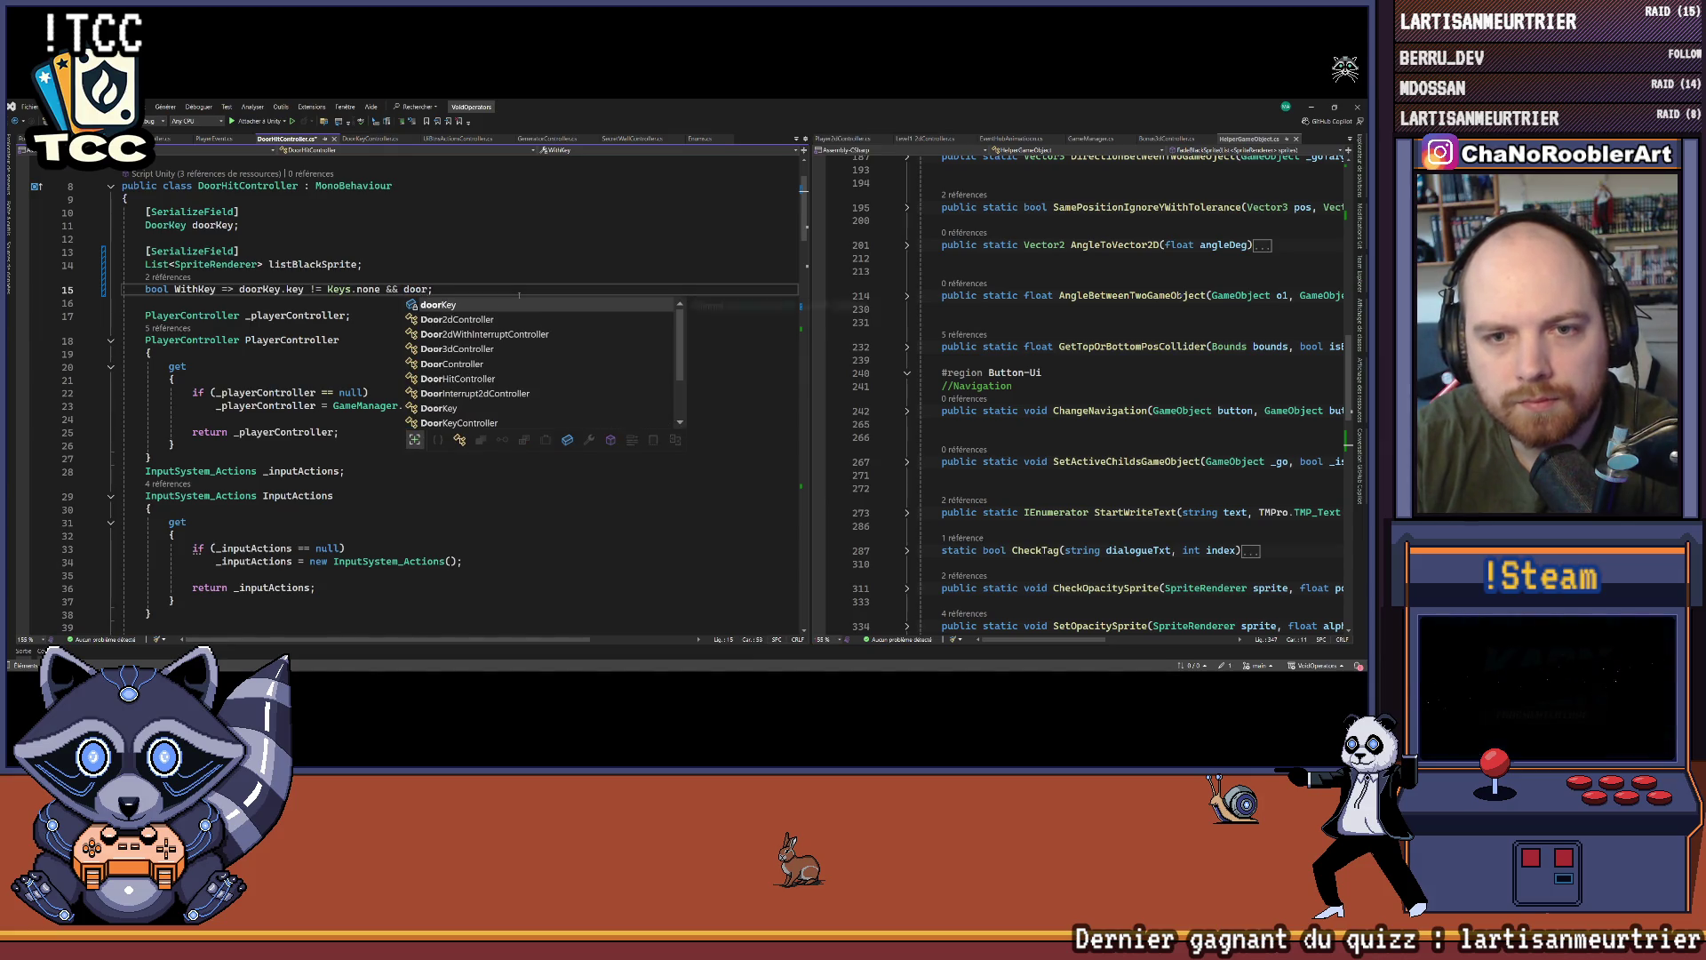
pyautogui.press('Tab')
pyautogui.write('!= ')
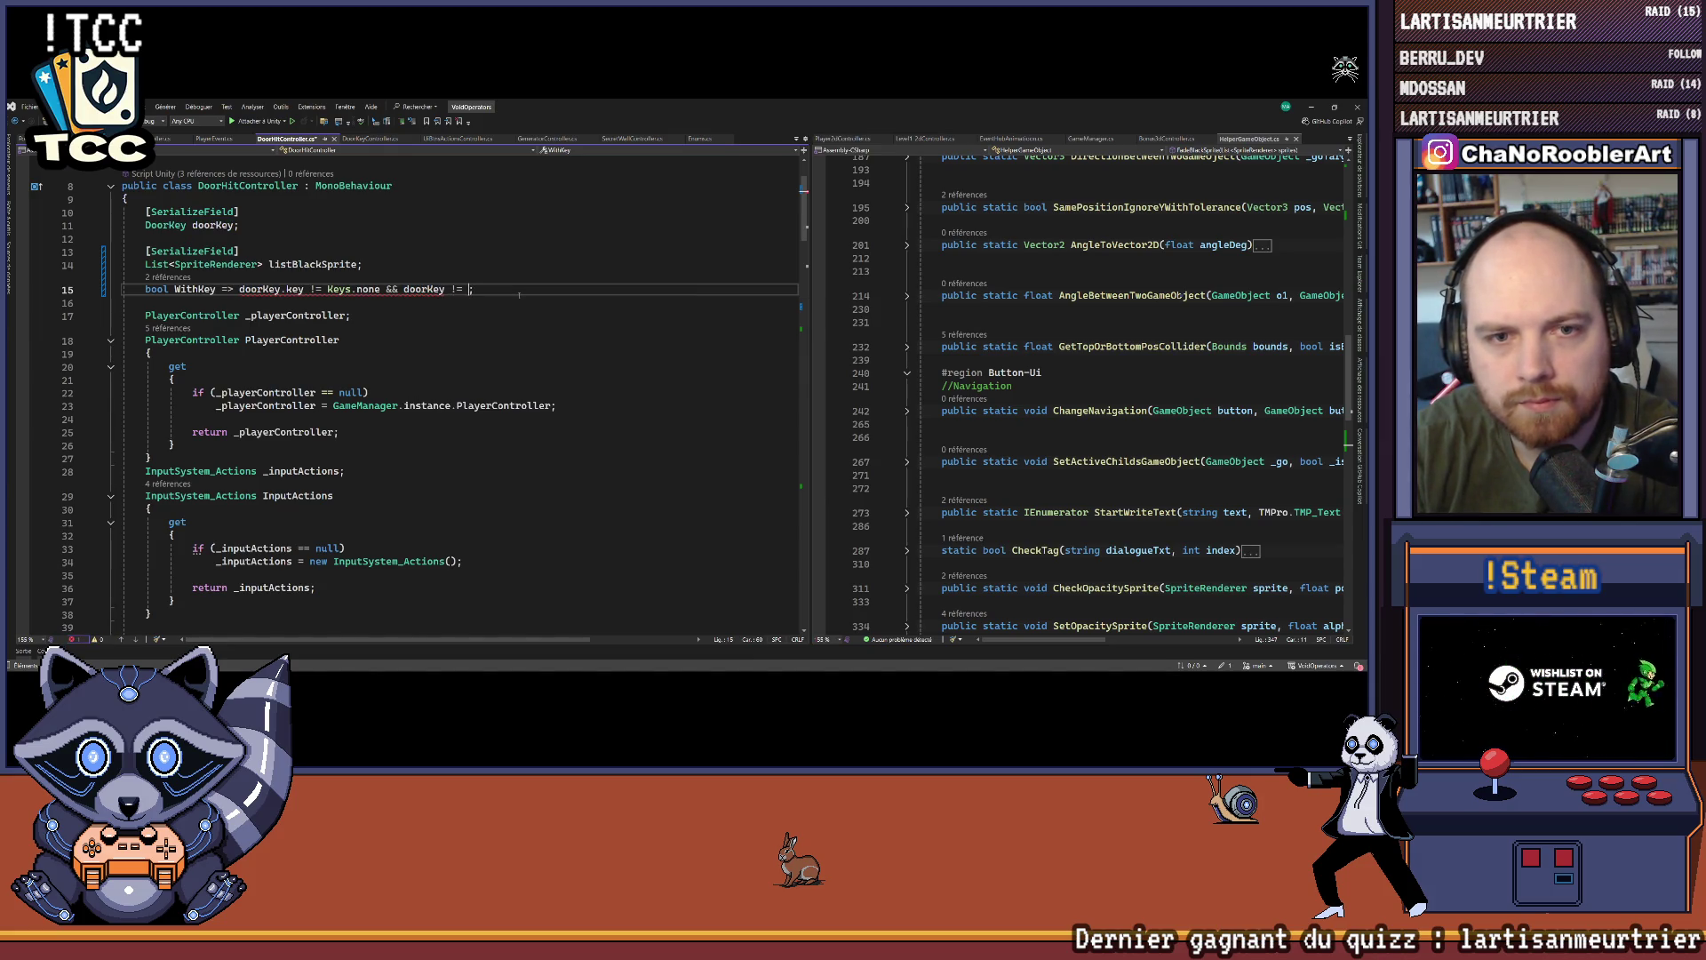
pyautogui.write('Keys.cl')
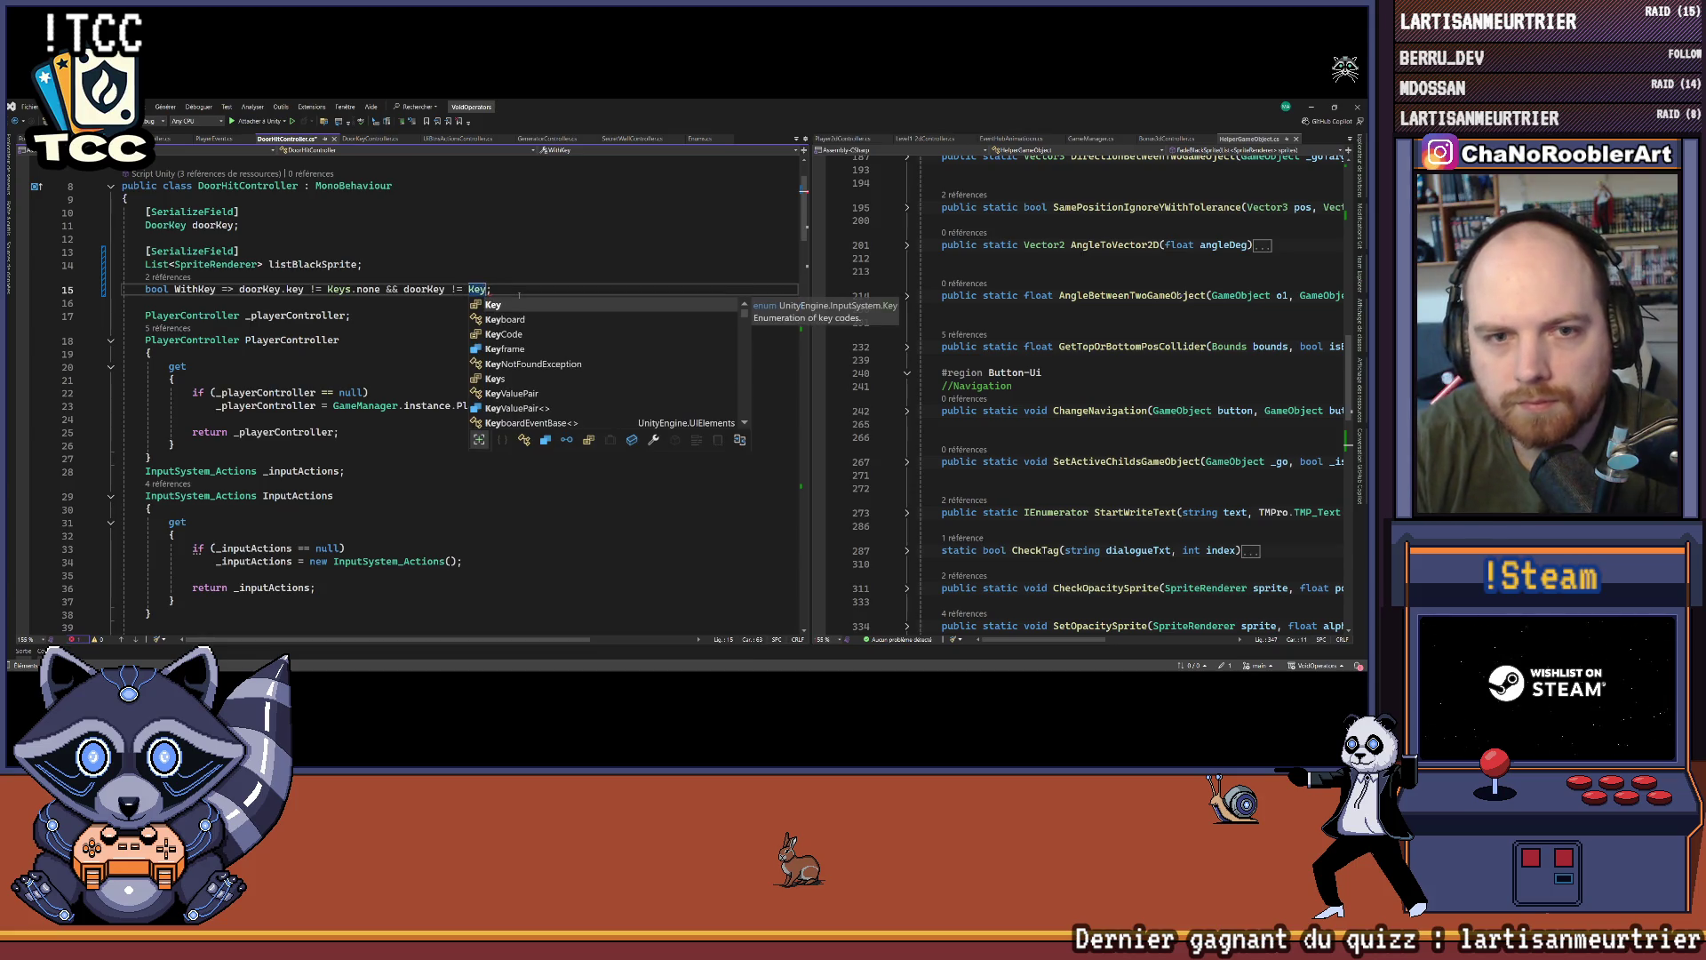
pyautogui.press('Tab')
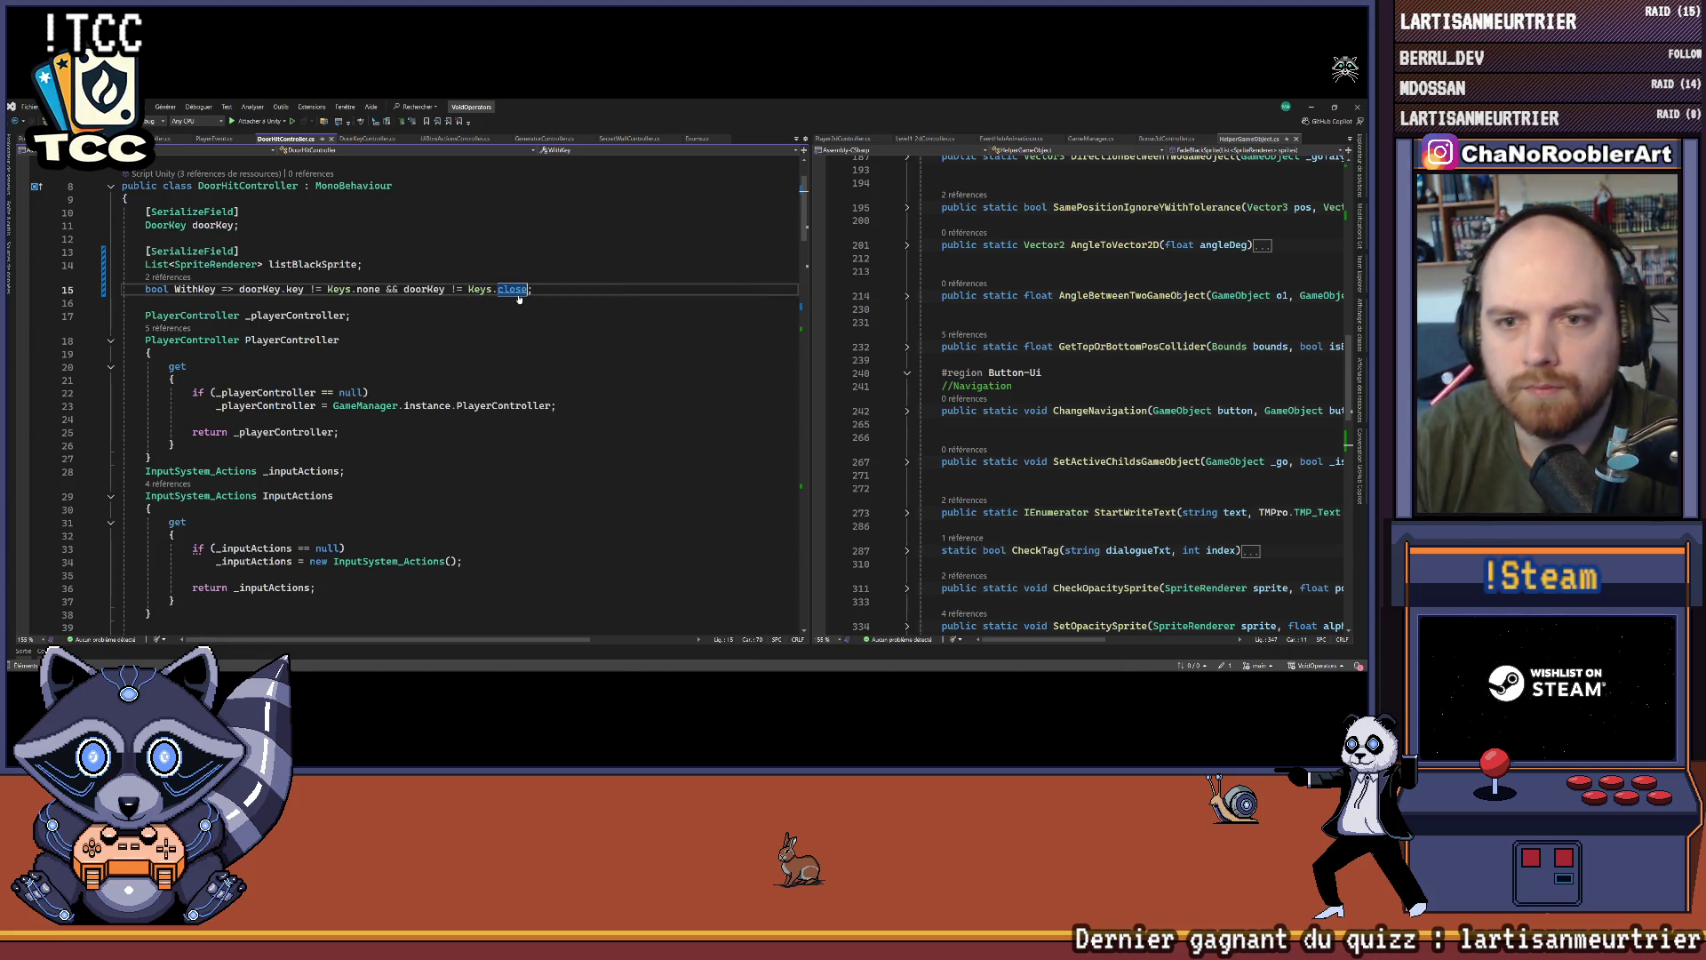
pyautogui.click(510, 303)
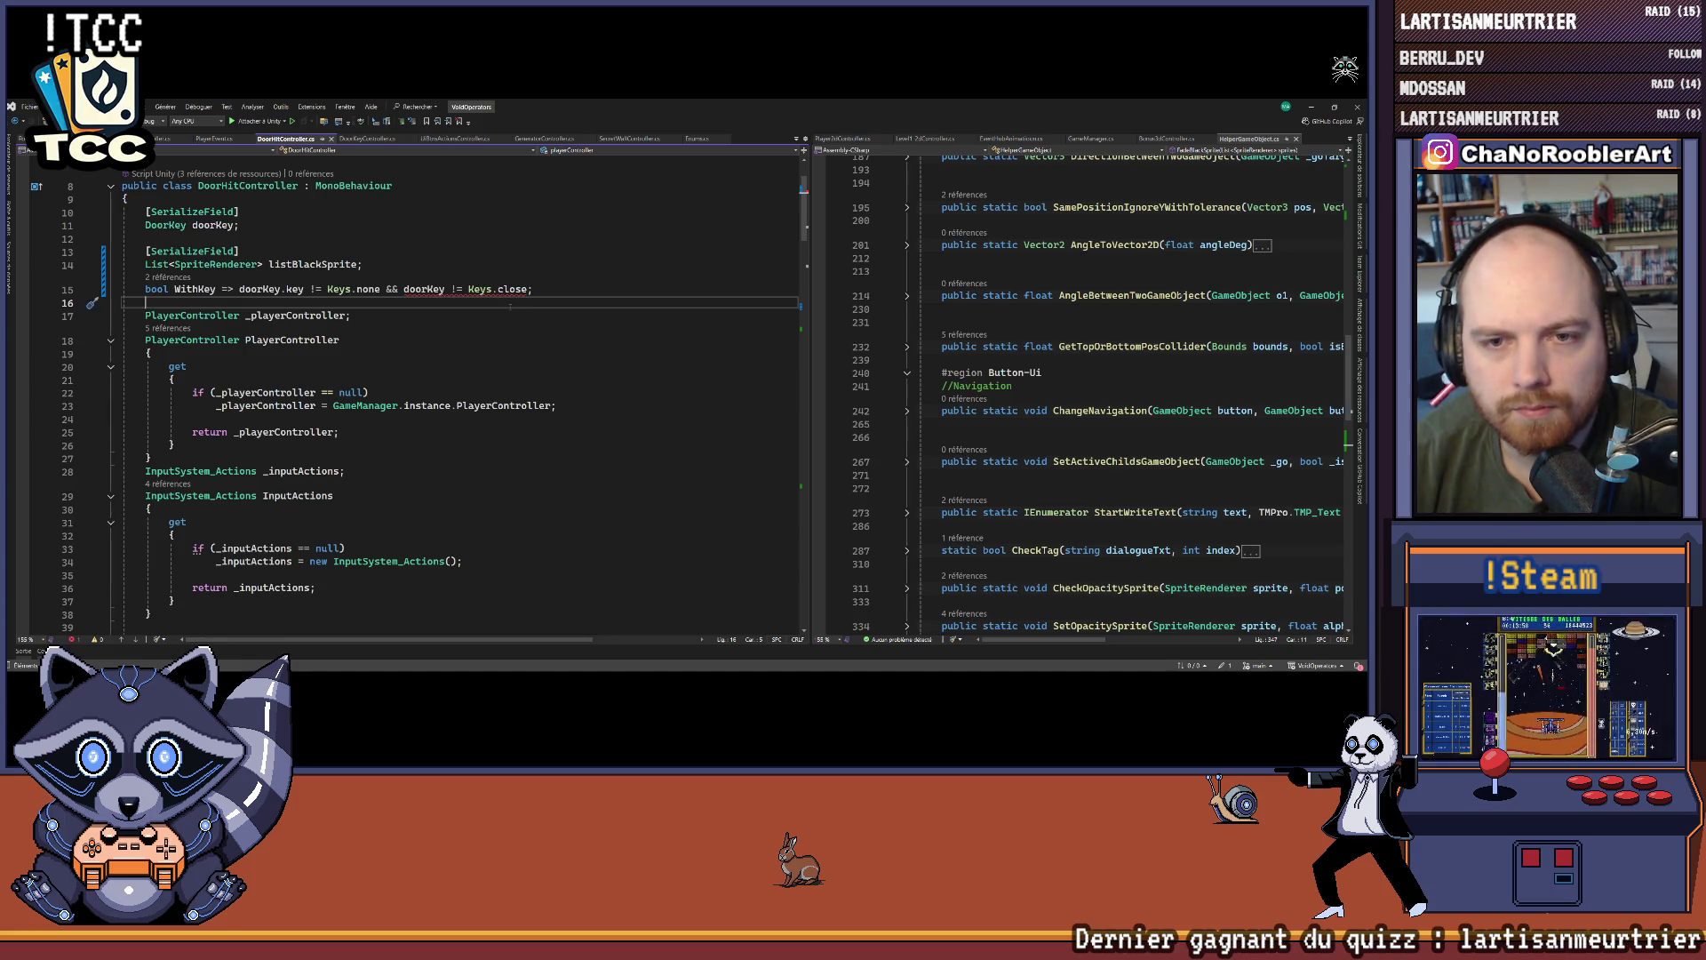
pyautogui.click(445, 290)
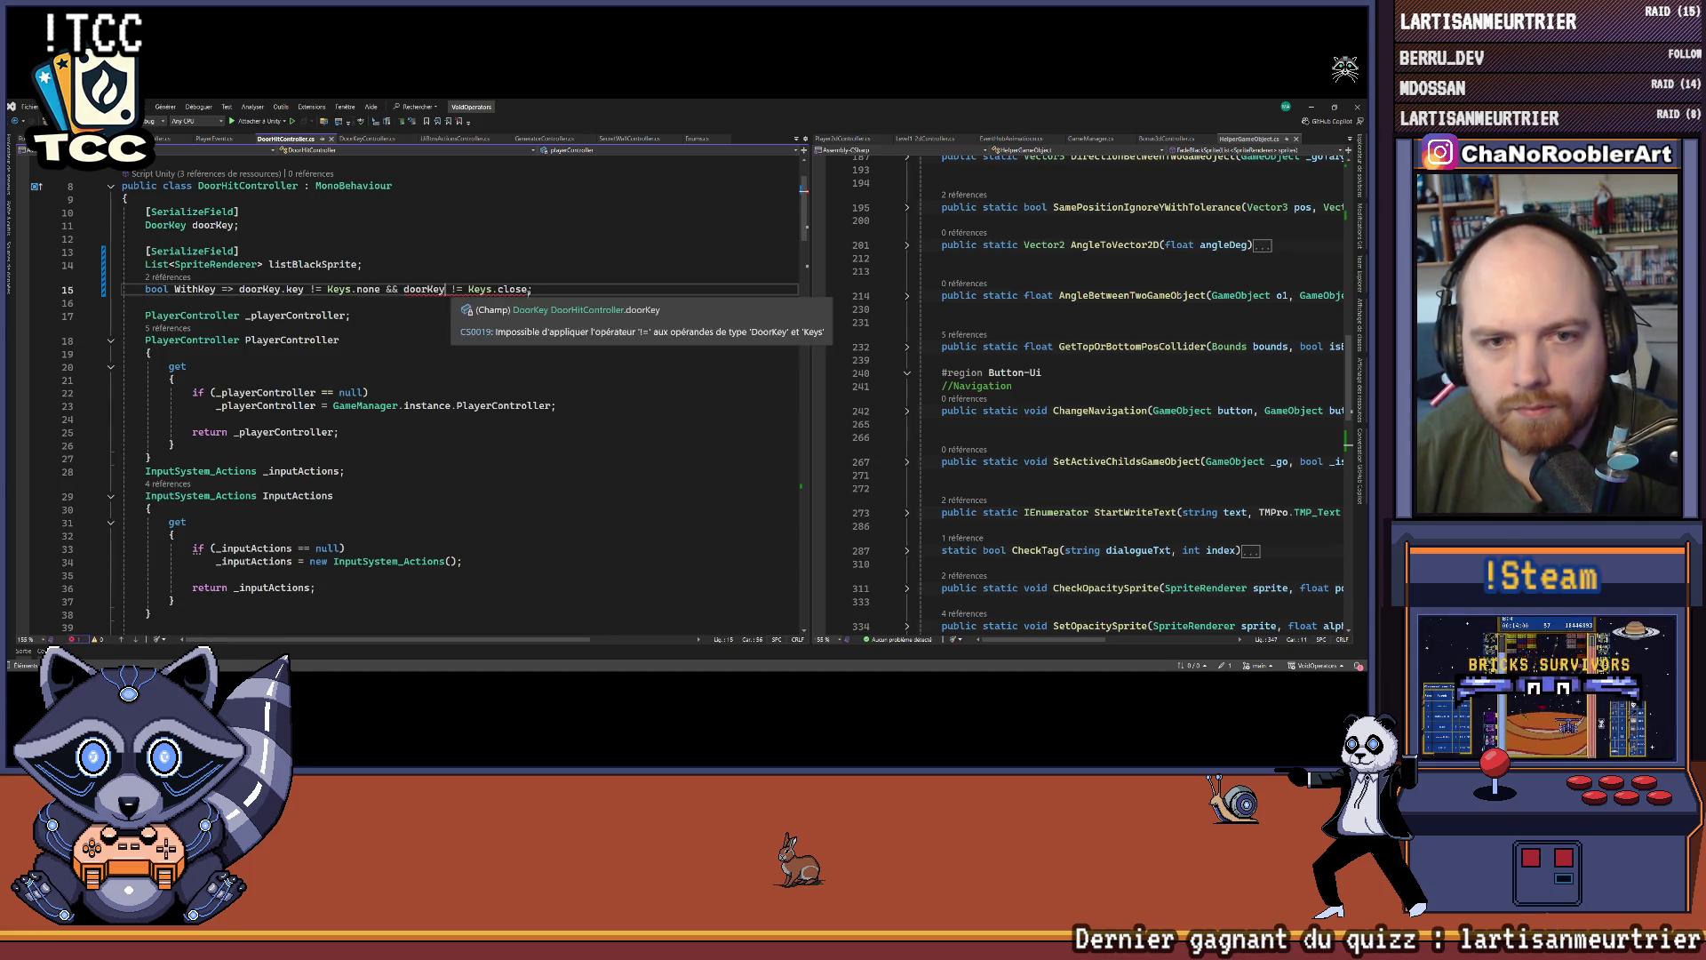
pyautogui.write('.key')
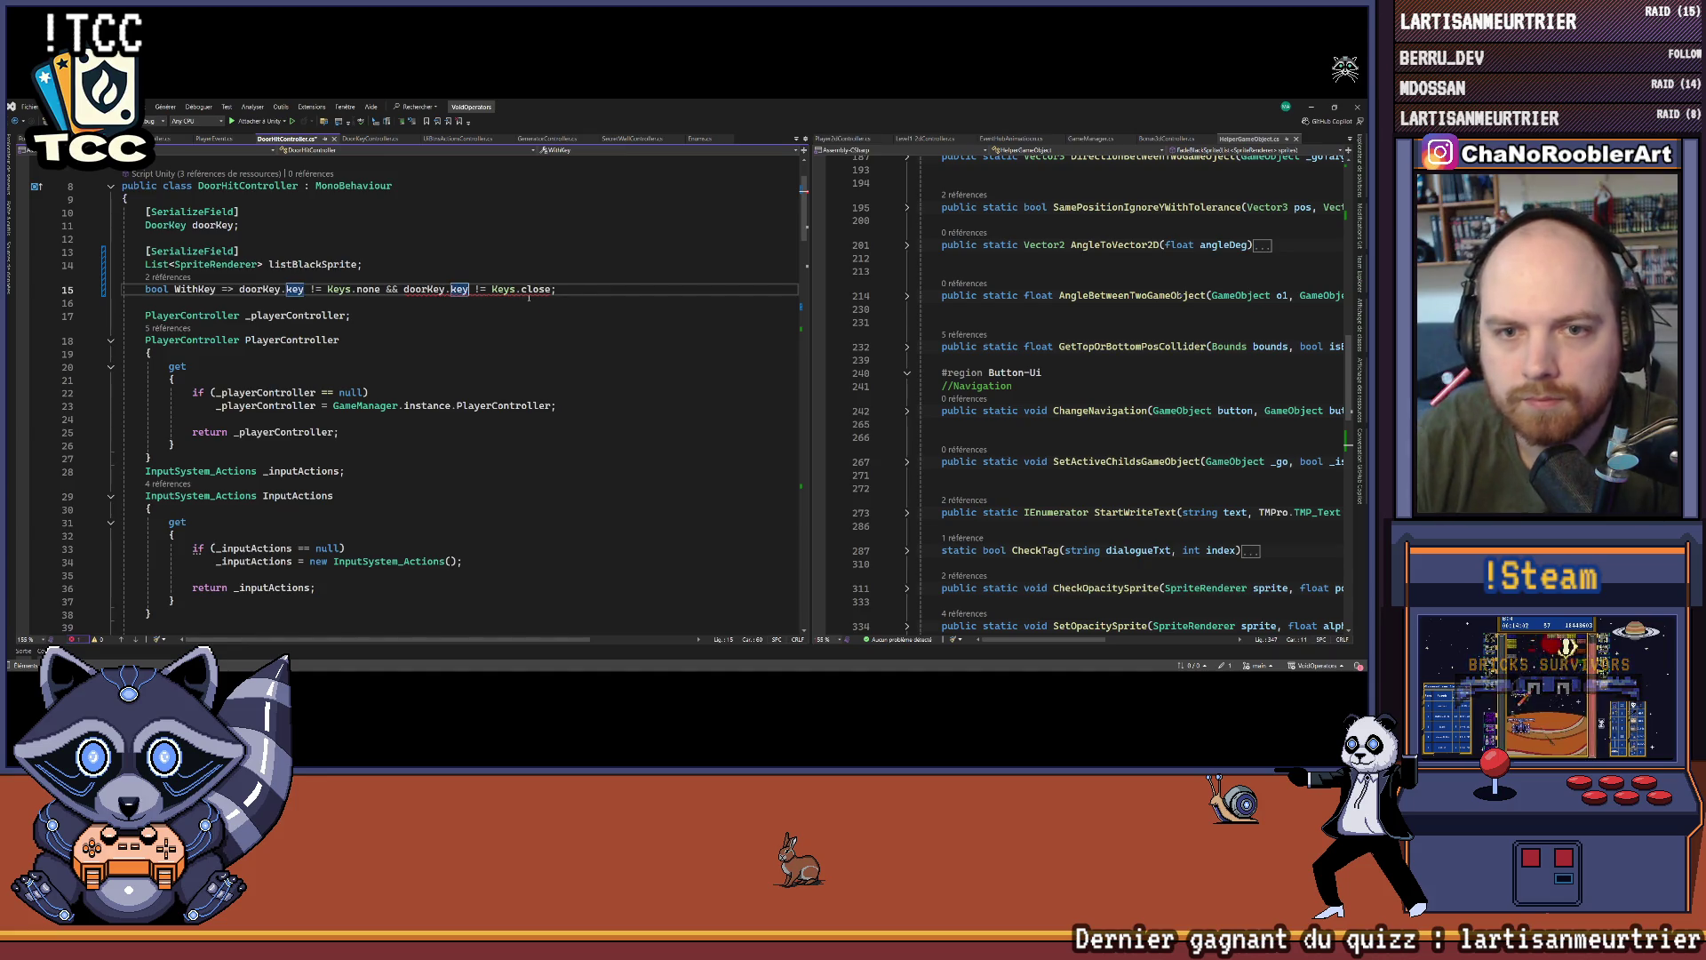
pyautogui.click(537, 340)
# Step: Go to the CanOpen method, placing the cursor after the if (!WithKey) check
pyautogui.scroll(-6, 540, 377)
pyautogui.scroll(-20, 541, 377)
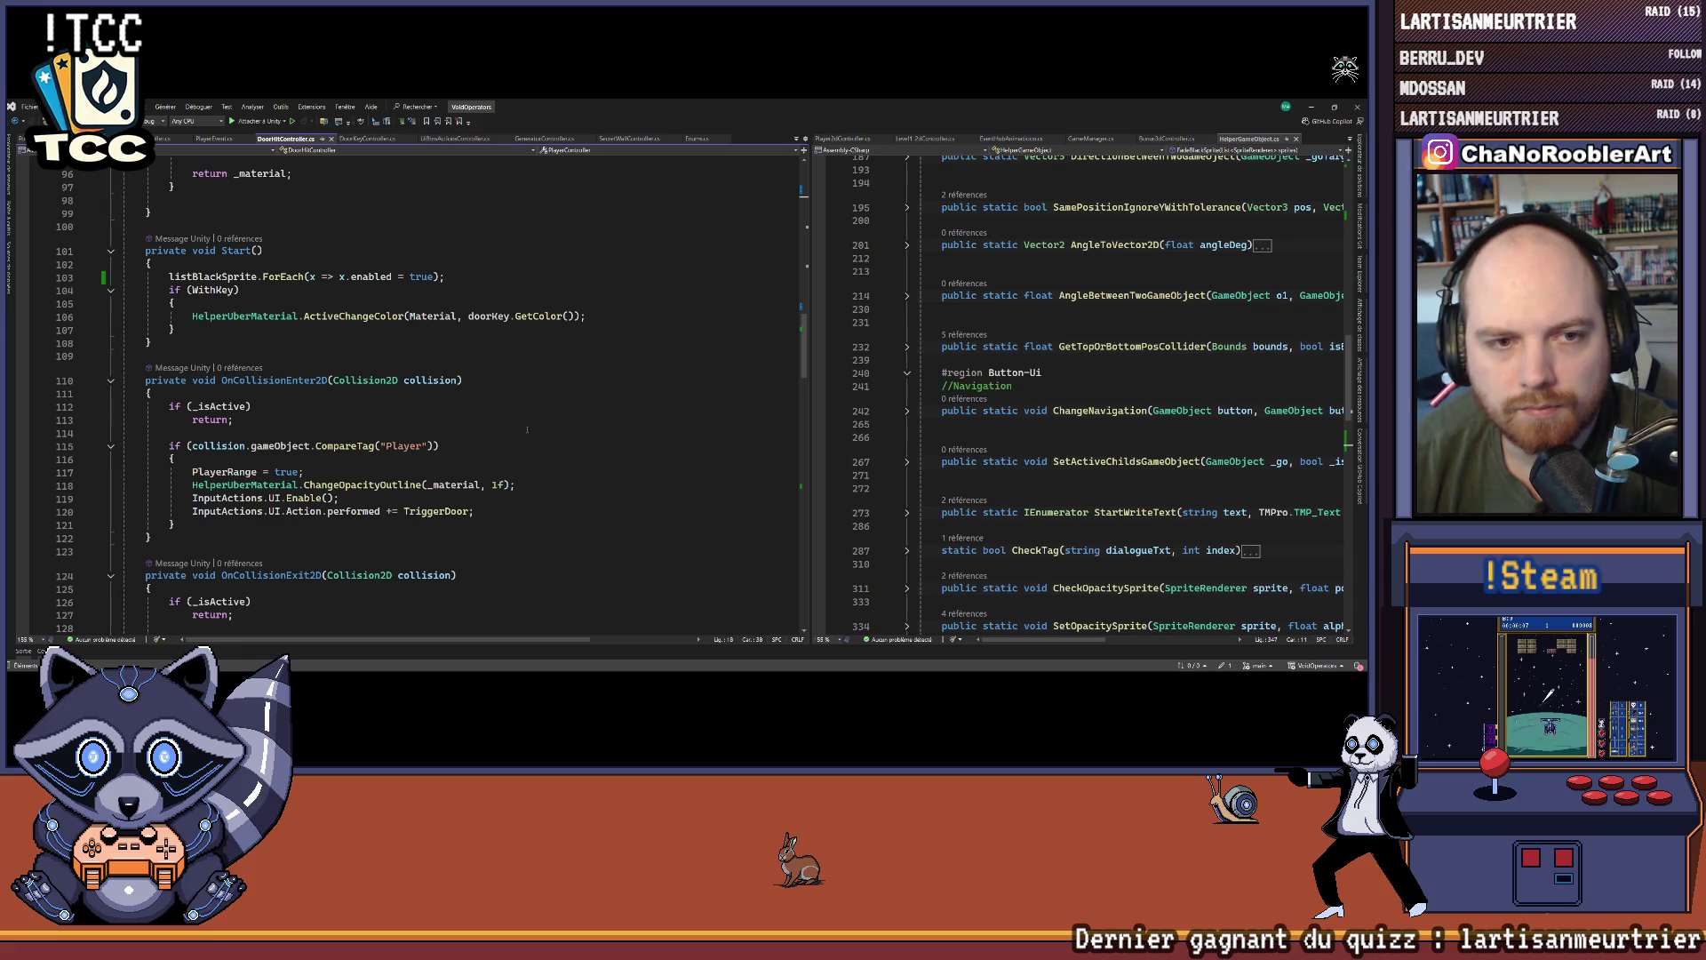
pyautogui.scroll(-5, 520, 424)
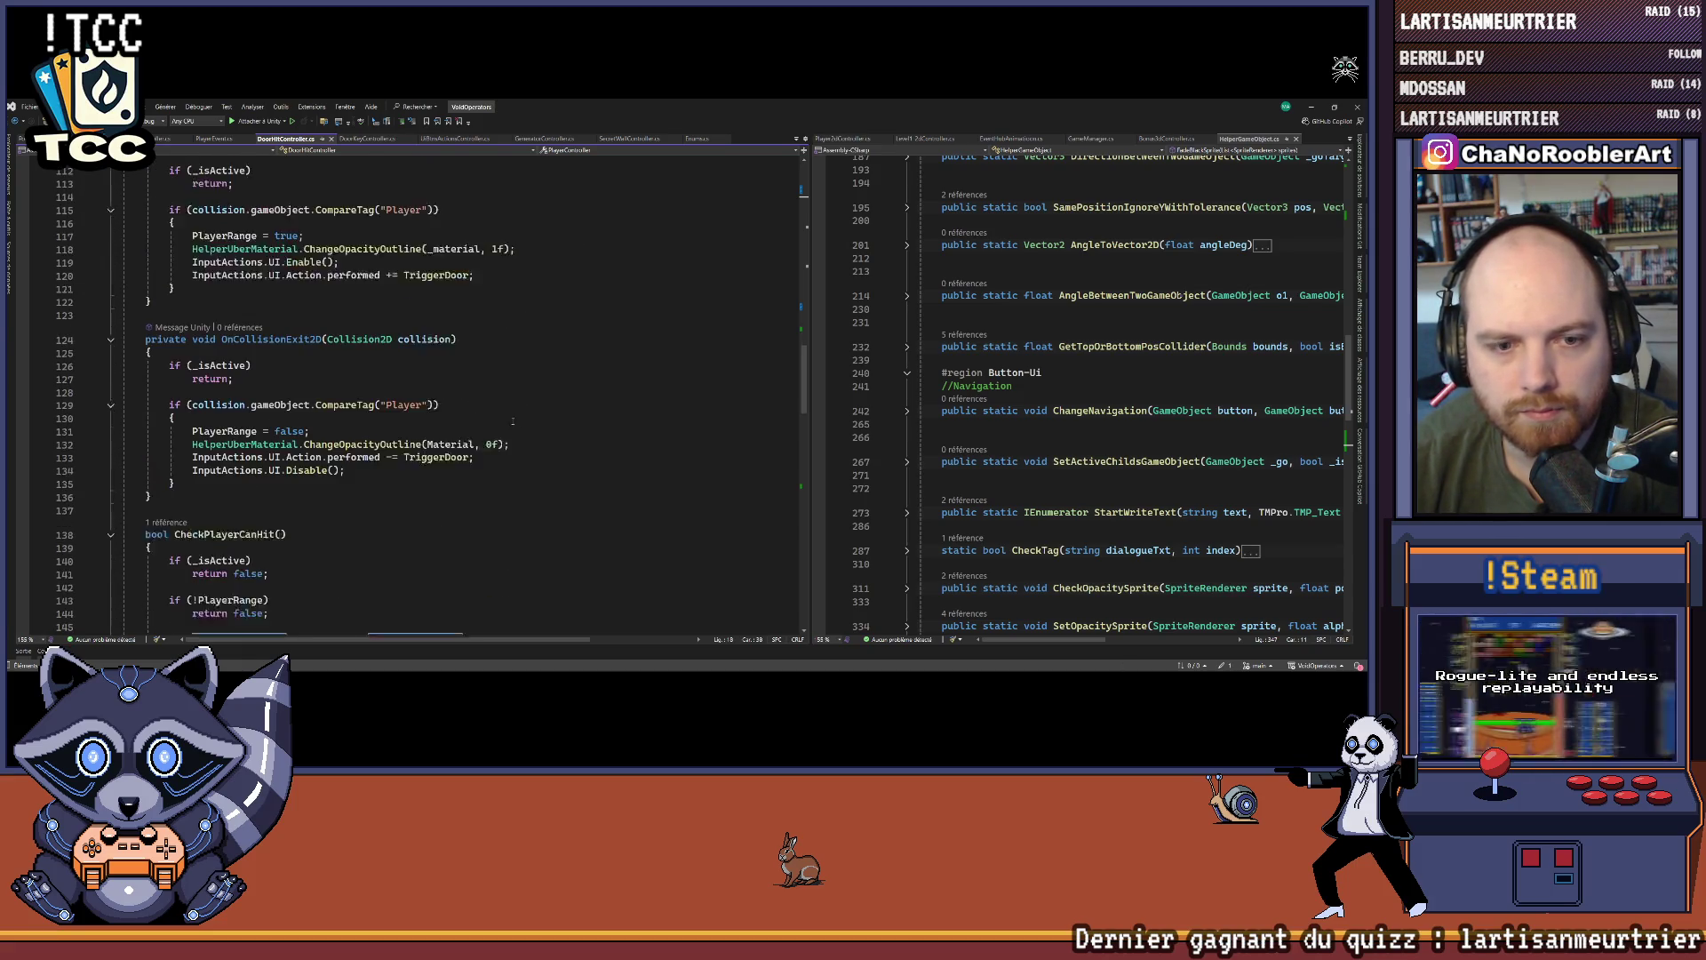
pyautogui.scroll(-13, 513, 420)
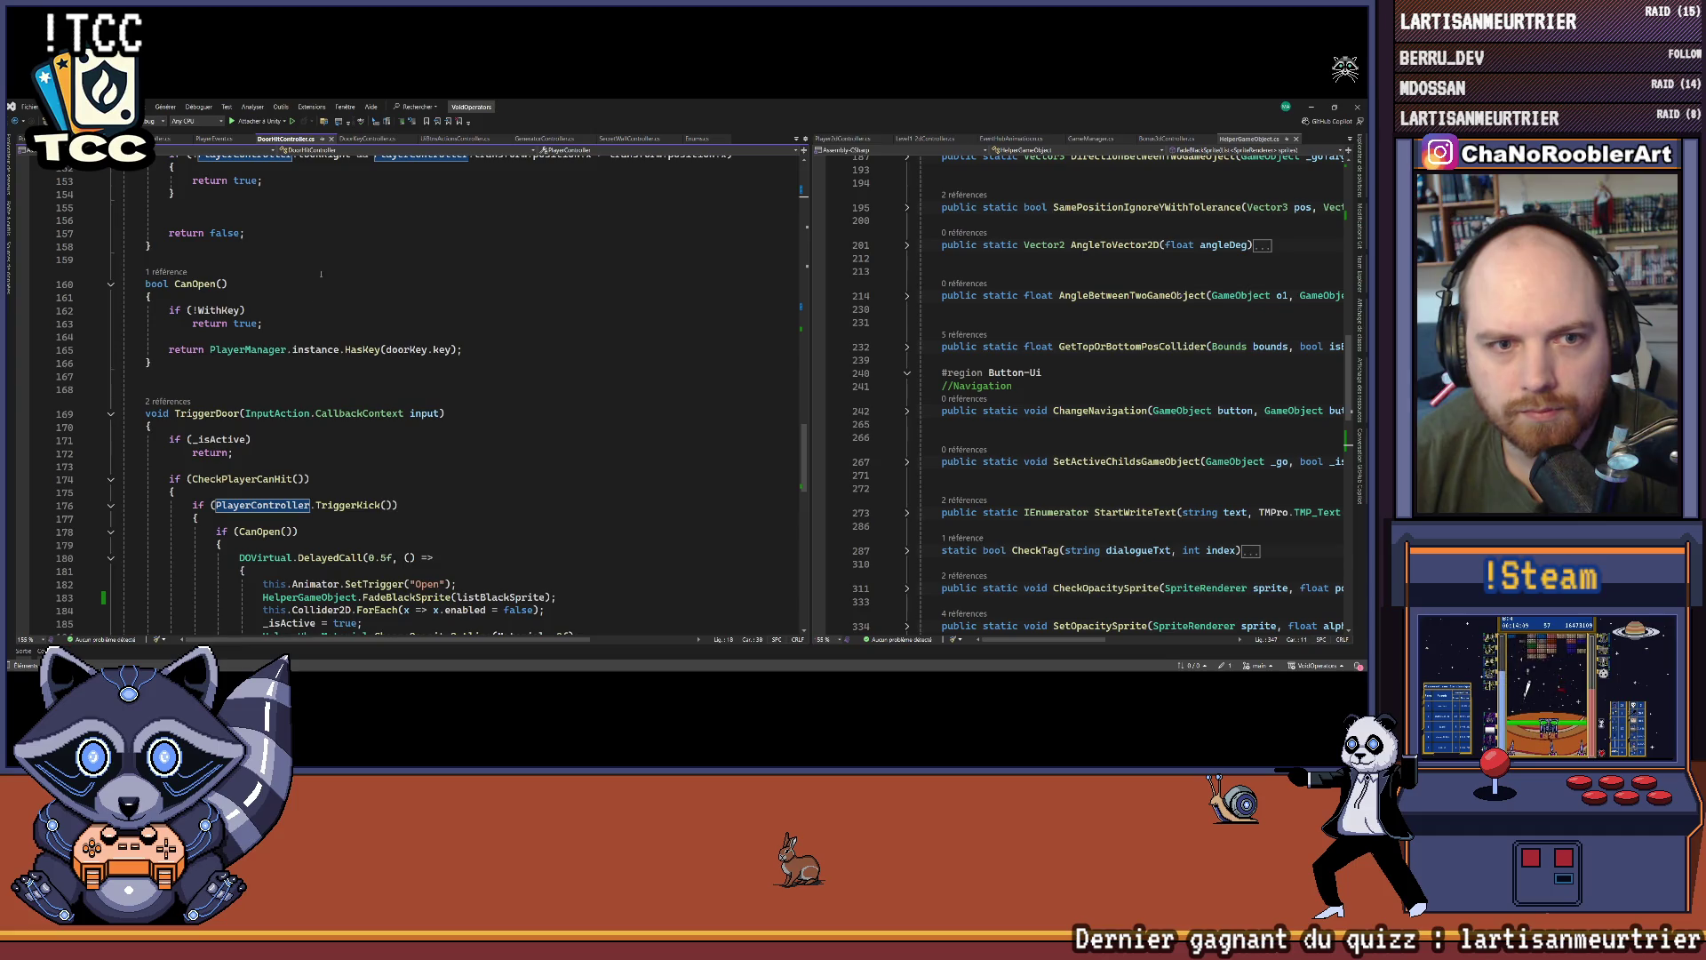
pyautogui.scroll(-4, 321, 274)
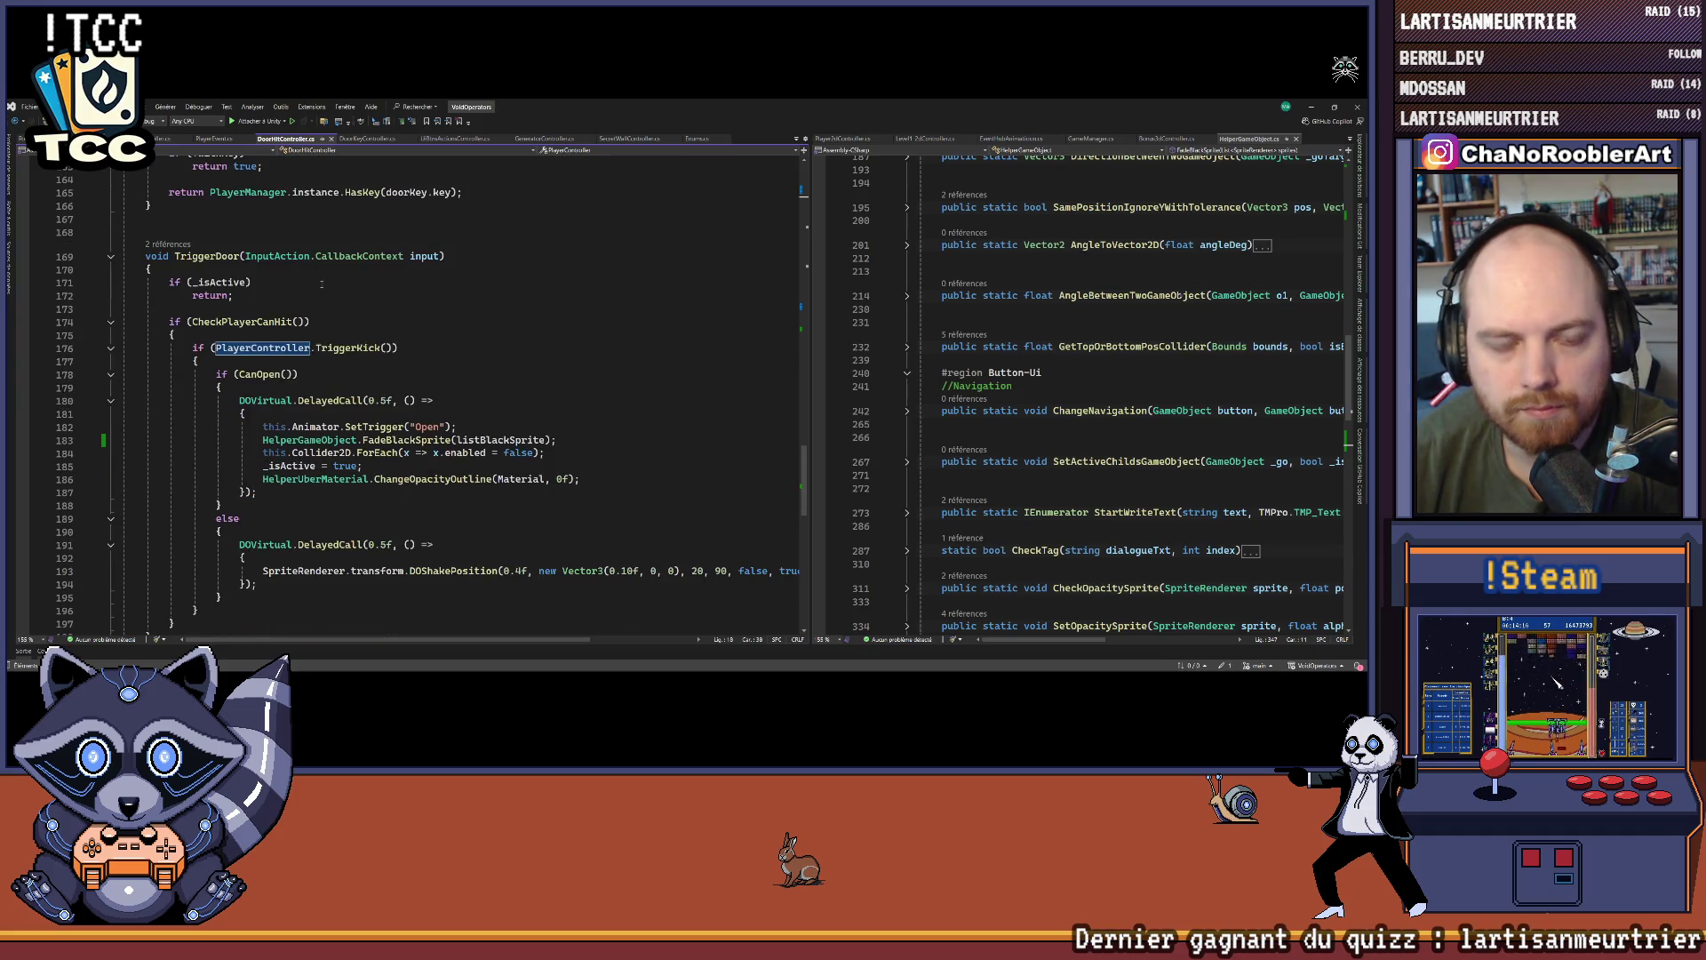
pyautogui.keyDown('ctrl'); pyautogui.click(260, 375); pyautogui.keyUp('ctrl')
pyautogui.click(485, 420)
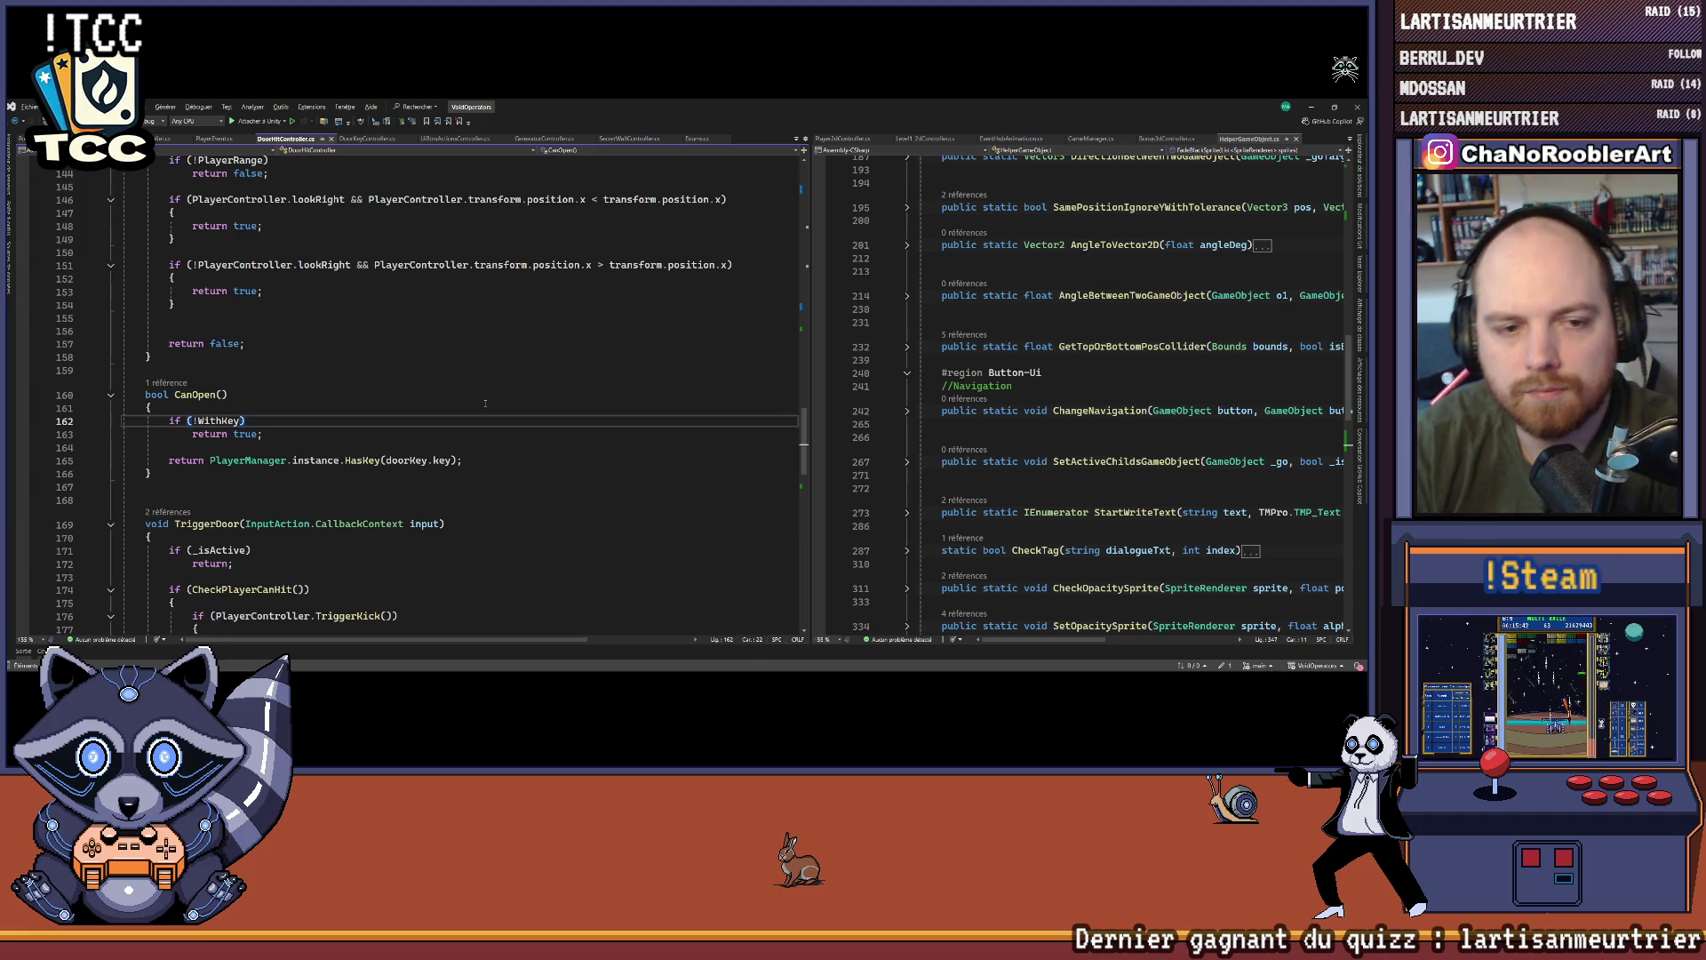
# Step: Wrap the 'return true' under the WithKey check in a braced block with a blank line above it
pyautogui.press('Return')
pyautogui.write('{')
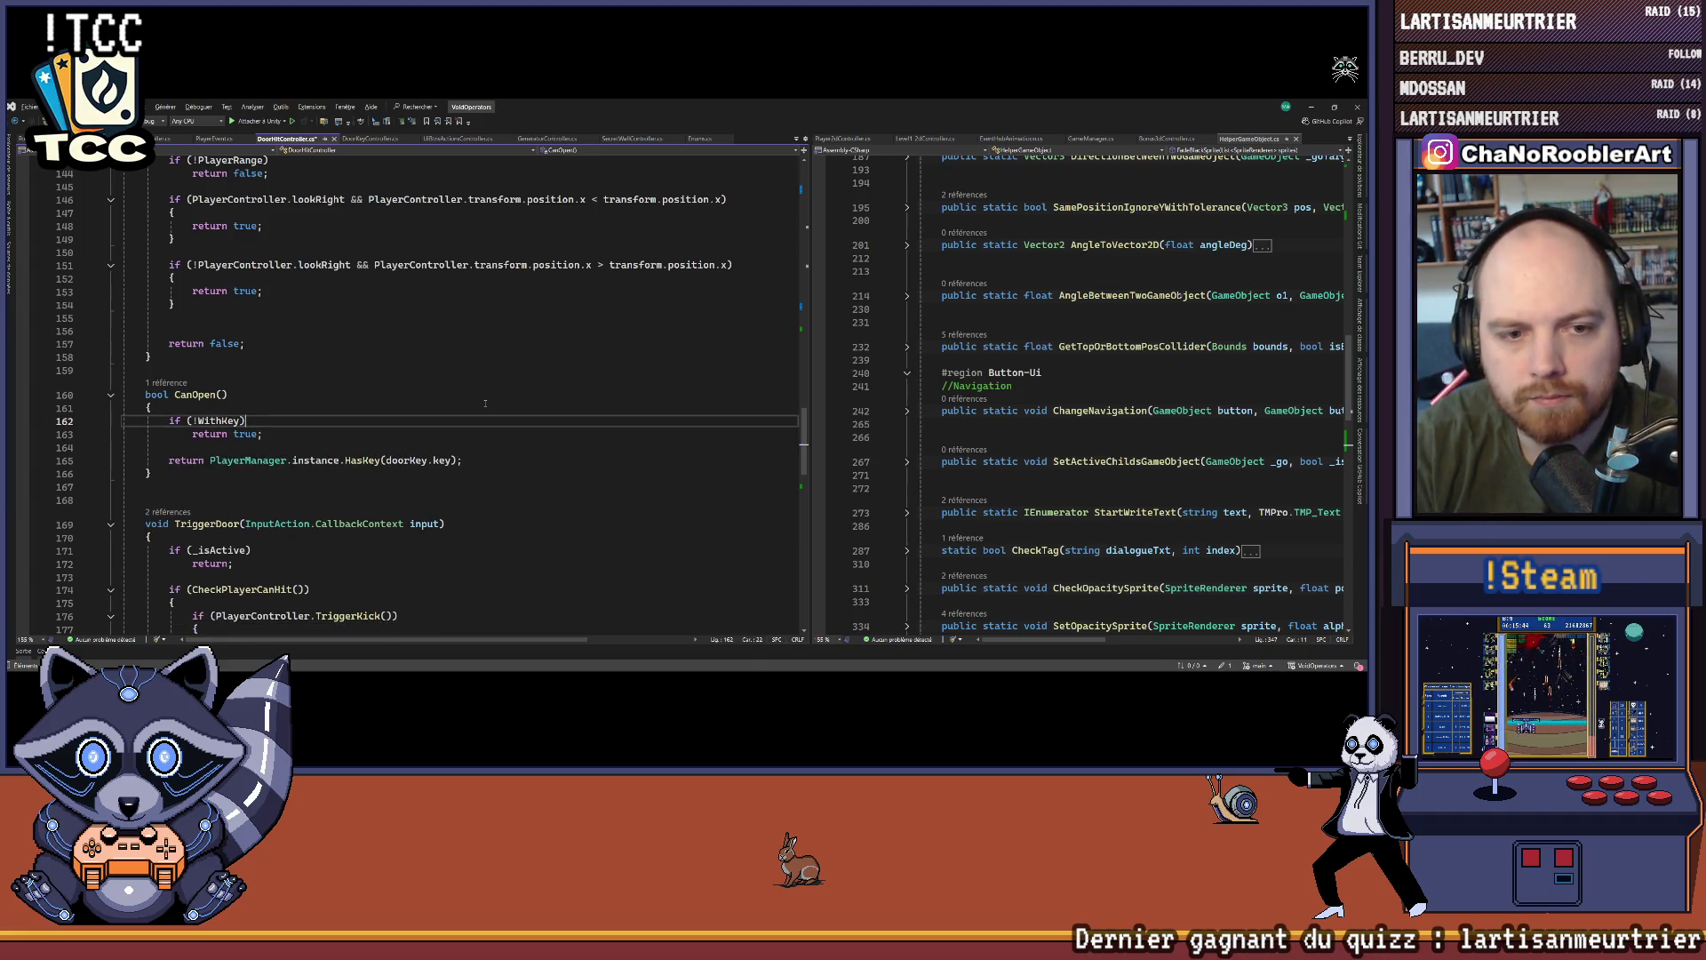
pyautogui.press('Return')
pyautogui.press('Down')
pyautogui.press('Down')
pyautogui.hotkey('shift', 'End')
pyautogui.hotkey('alt', 'Up')
pyautogui.hotkey('alt', 'Up')
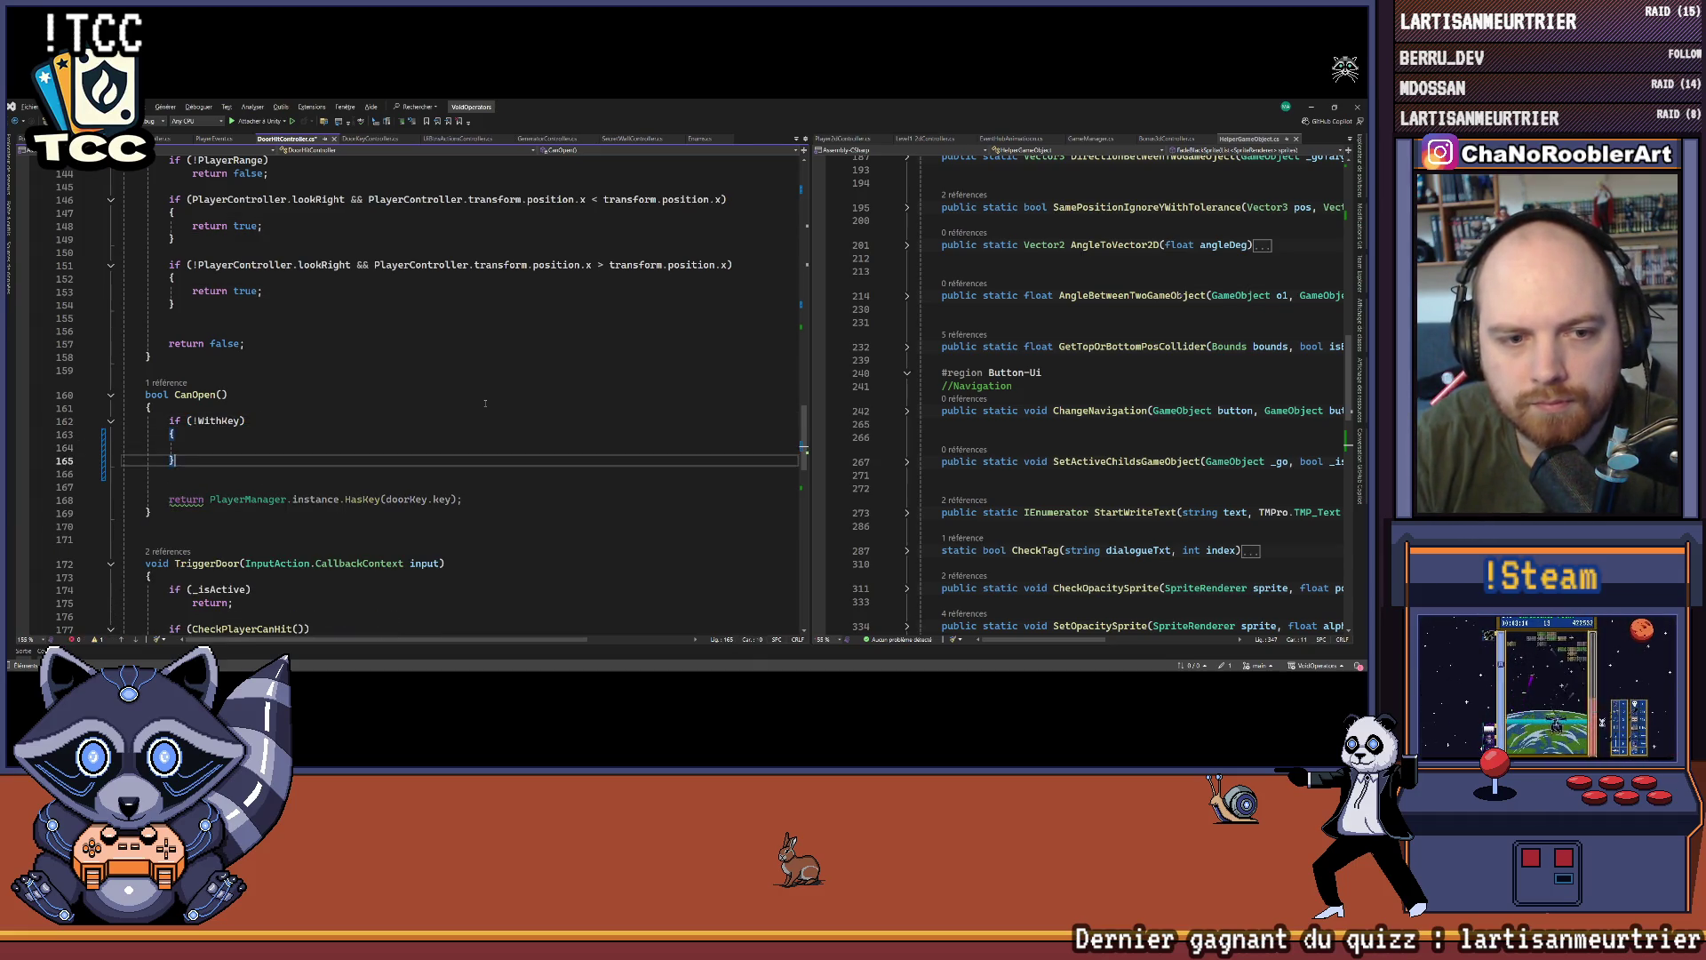
pyautogui.press('Home')
pyautogui.press('Return')
pyautogui.press('Return')
pyautogui.press('Up')
pyautogui.press('Up')
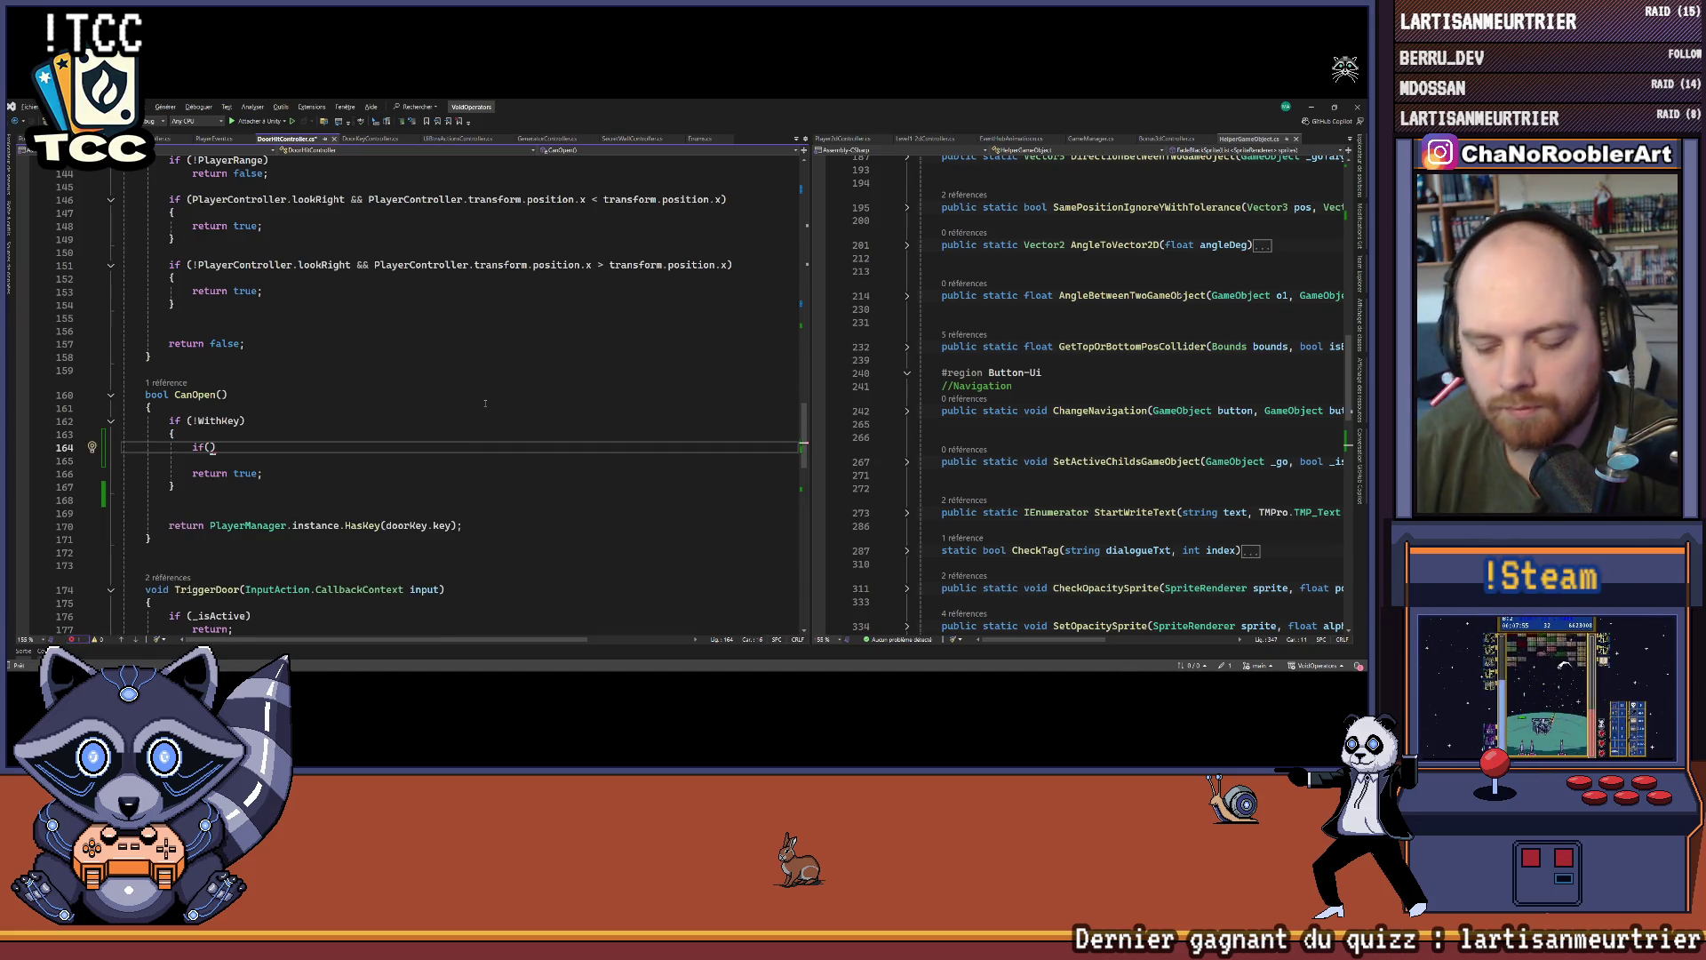
# Step: Add 'if (doorKey.key == Keys.close) return false;' inside the new block
pyautogui.write('do')
pyautogui.press('Tab')
pyautogui.write('.clo')
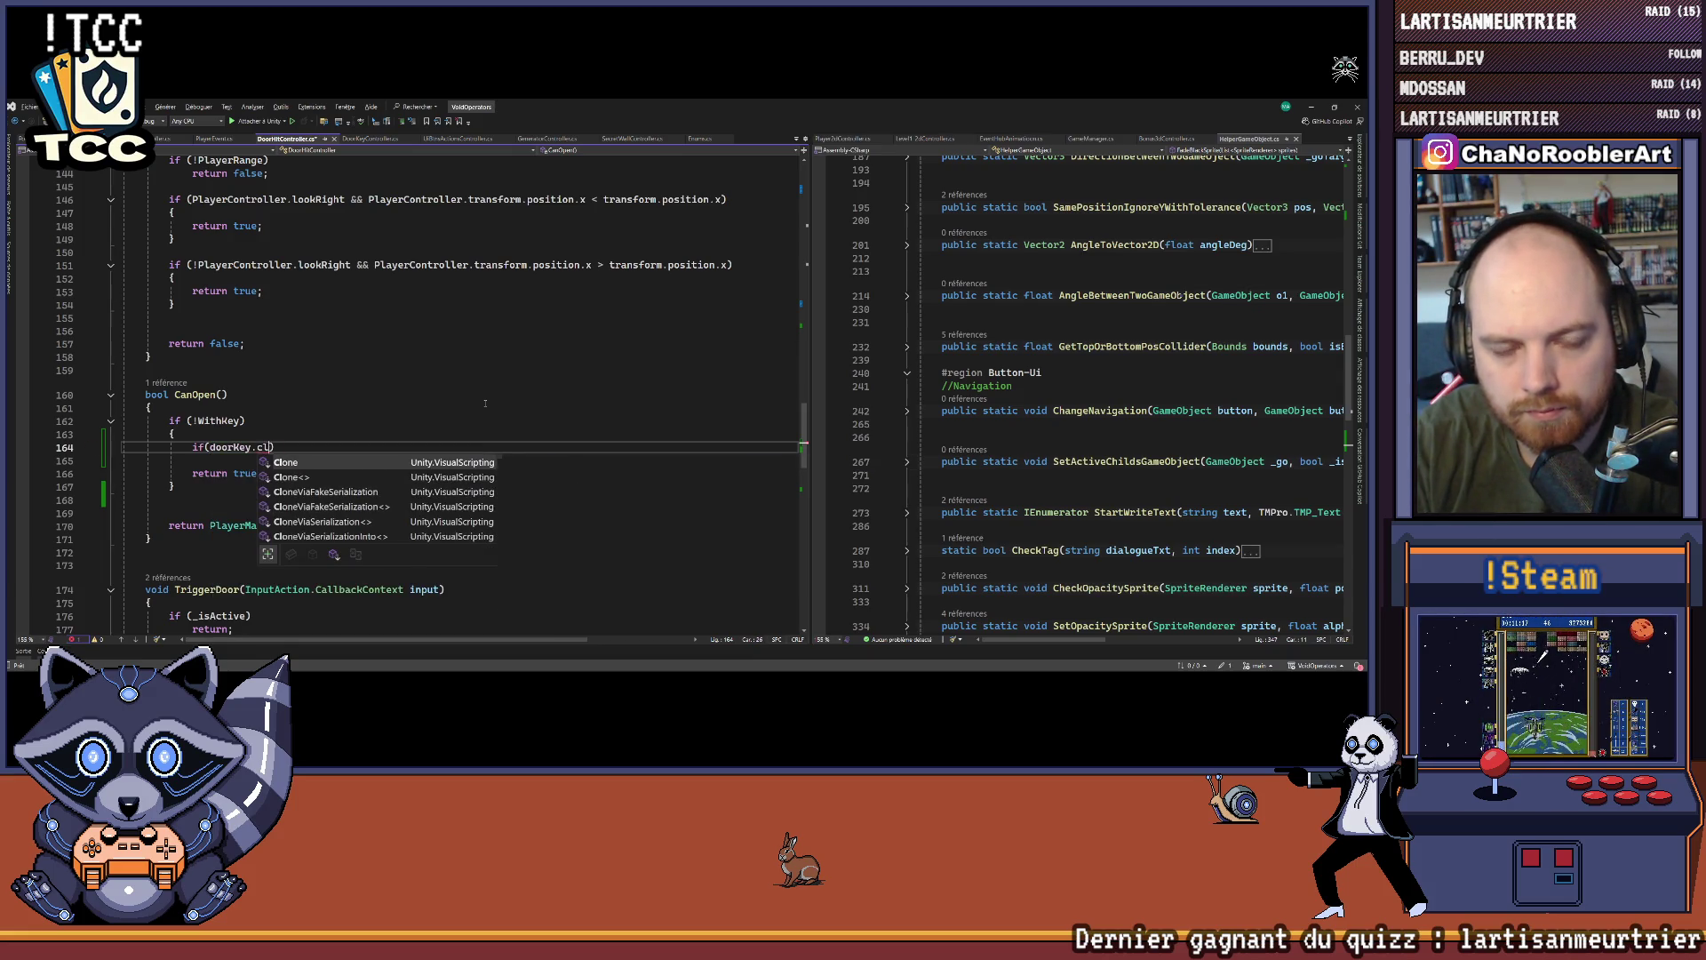
pyautogui.press('BackSpace')
pyautogui.press('BackSpace')
pyautogui.press('BackSpace')
pyautogui.write('key == ')
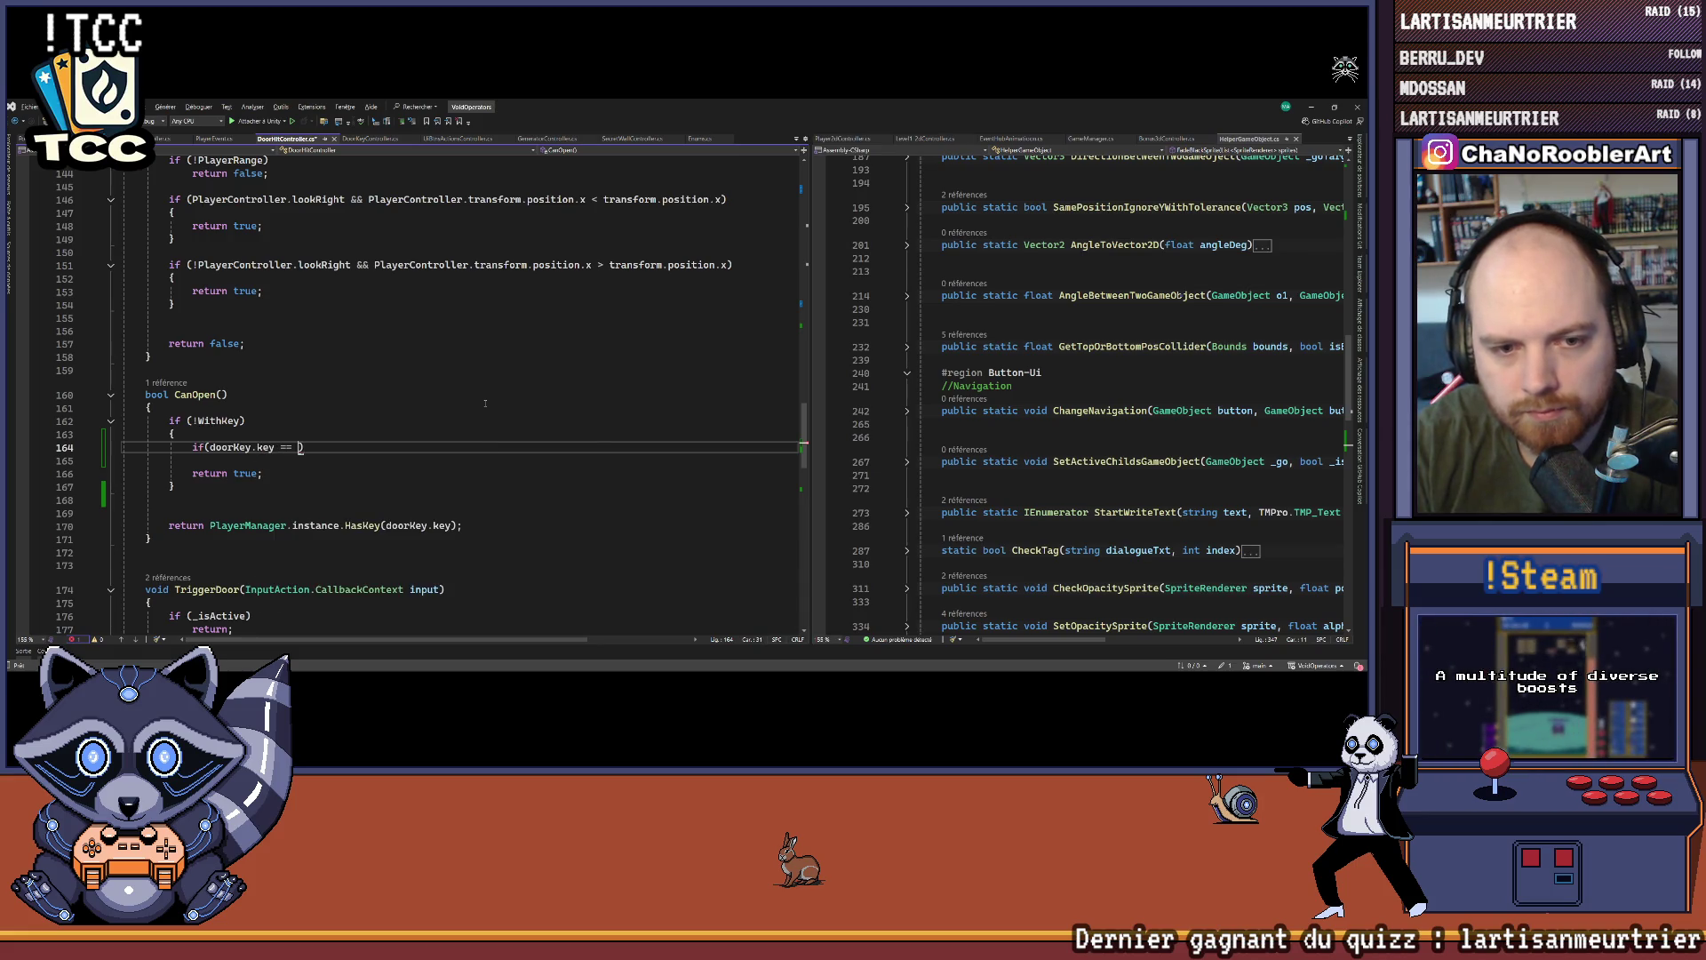
pyautogui.write('Key.clo')
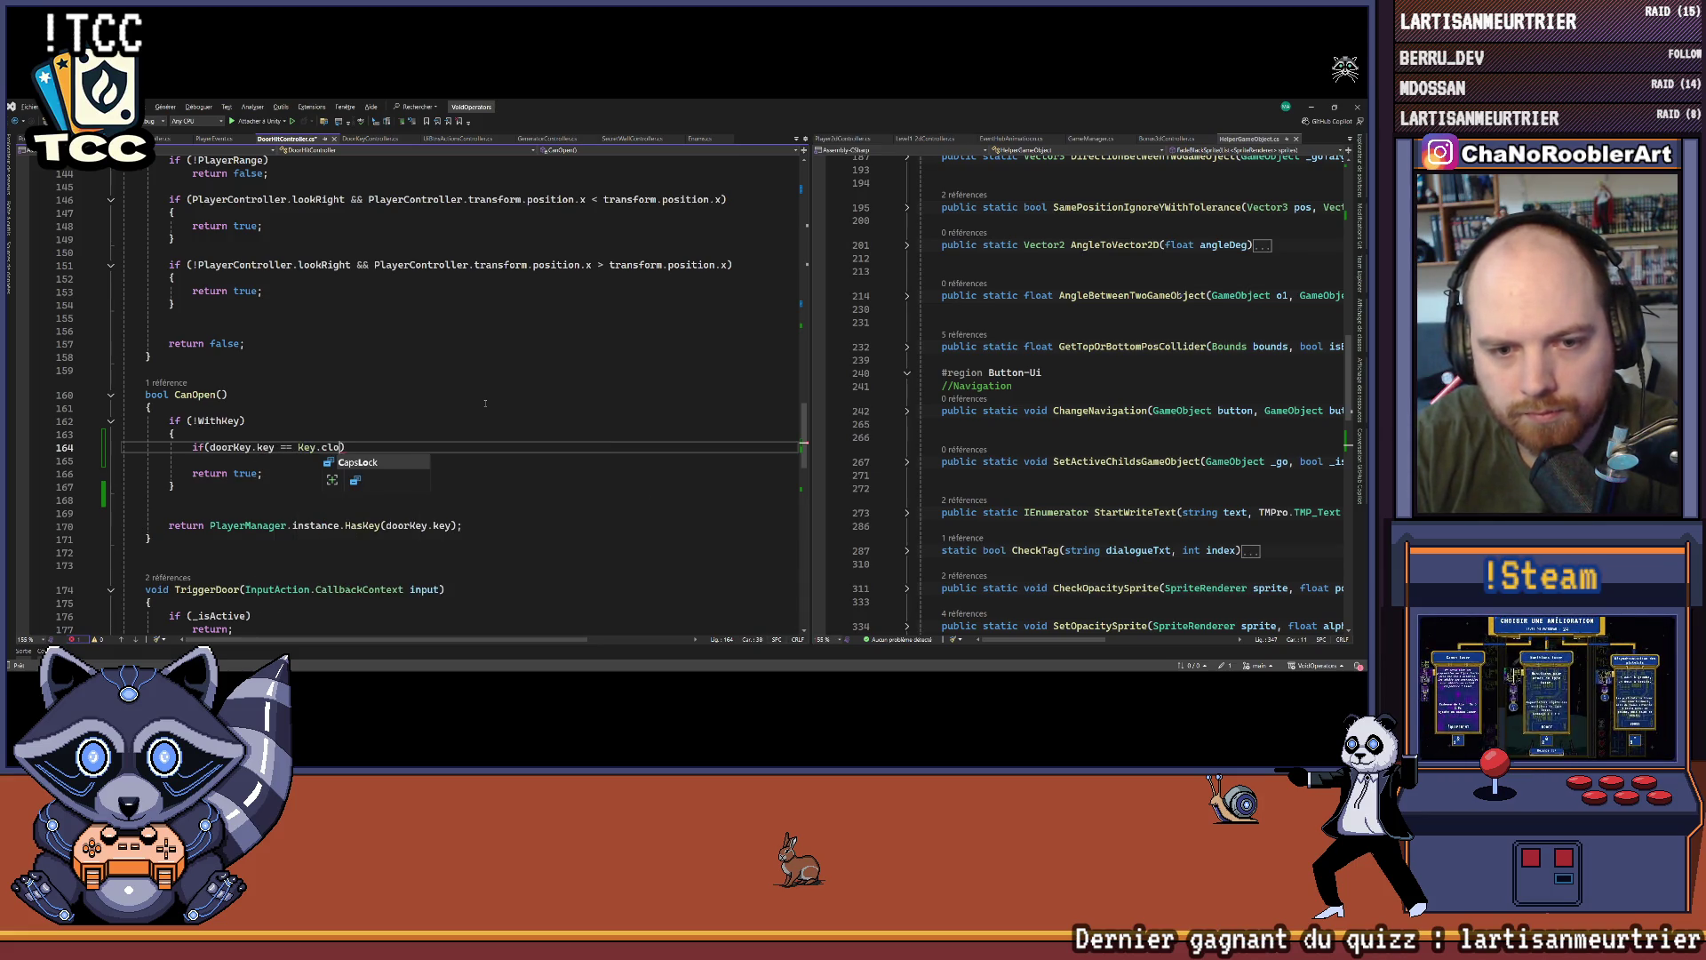
pyautogui.press('BackSpace')
pyautogui.press('BackSpace')
pyautogui.press('BackSpace')
pyautogui.write('s.close)')
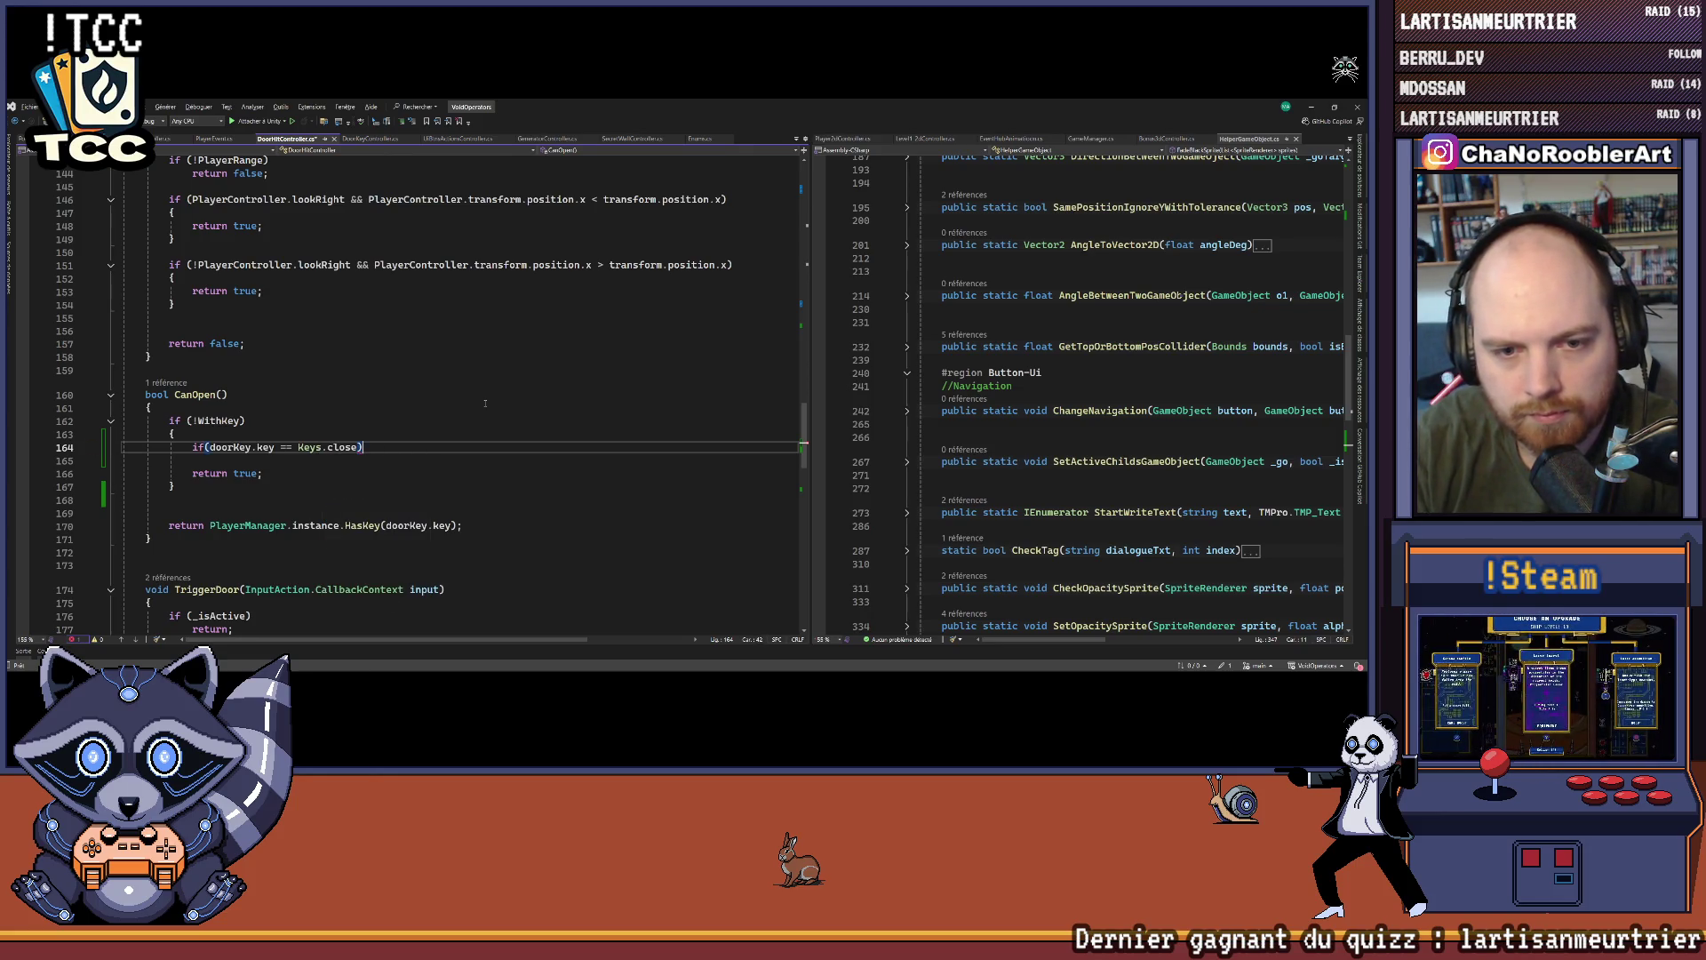
pyautogui.press('Return')
pyautogui.write('reti')
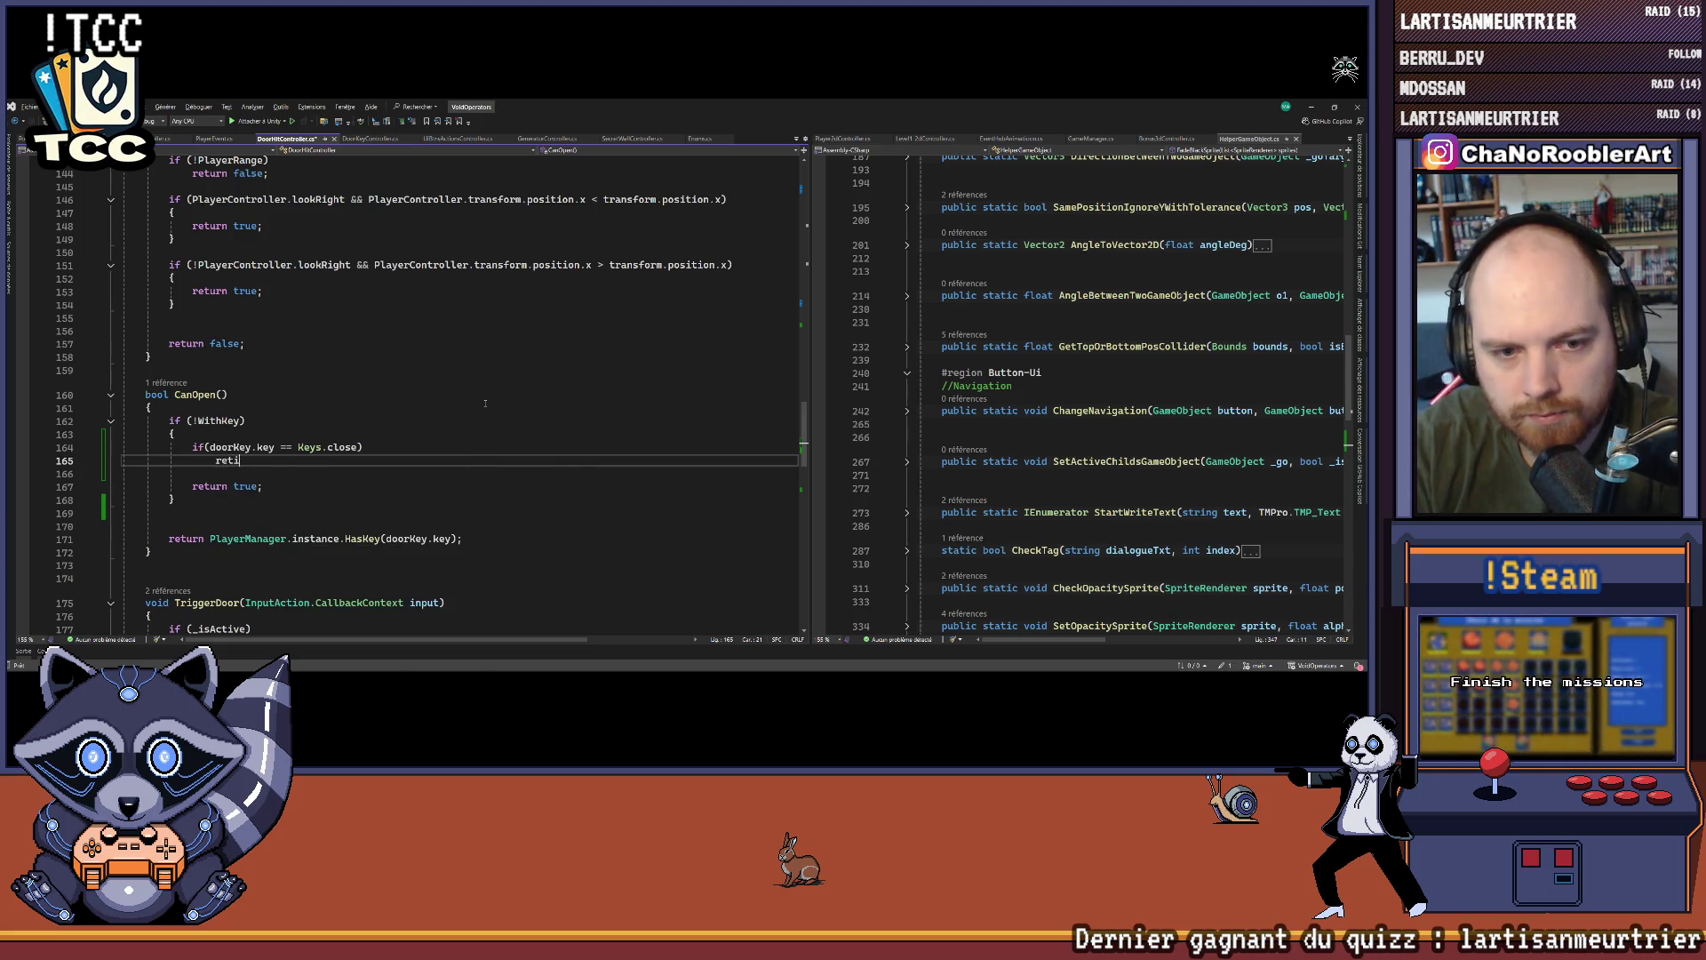
pyautogui.press('BackSpace')
pyautogui.write('urn false;')
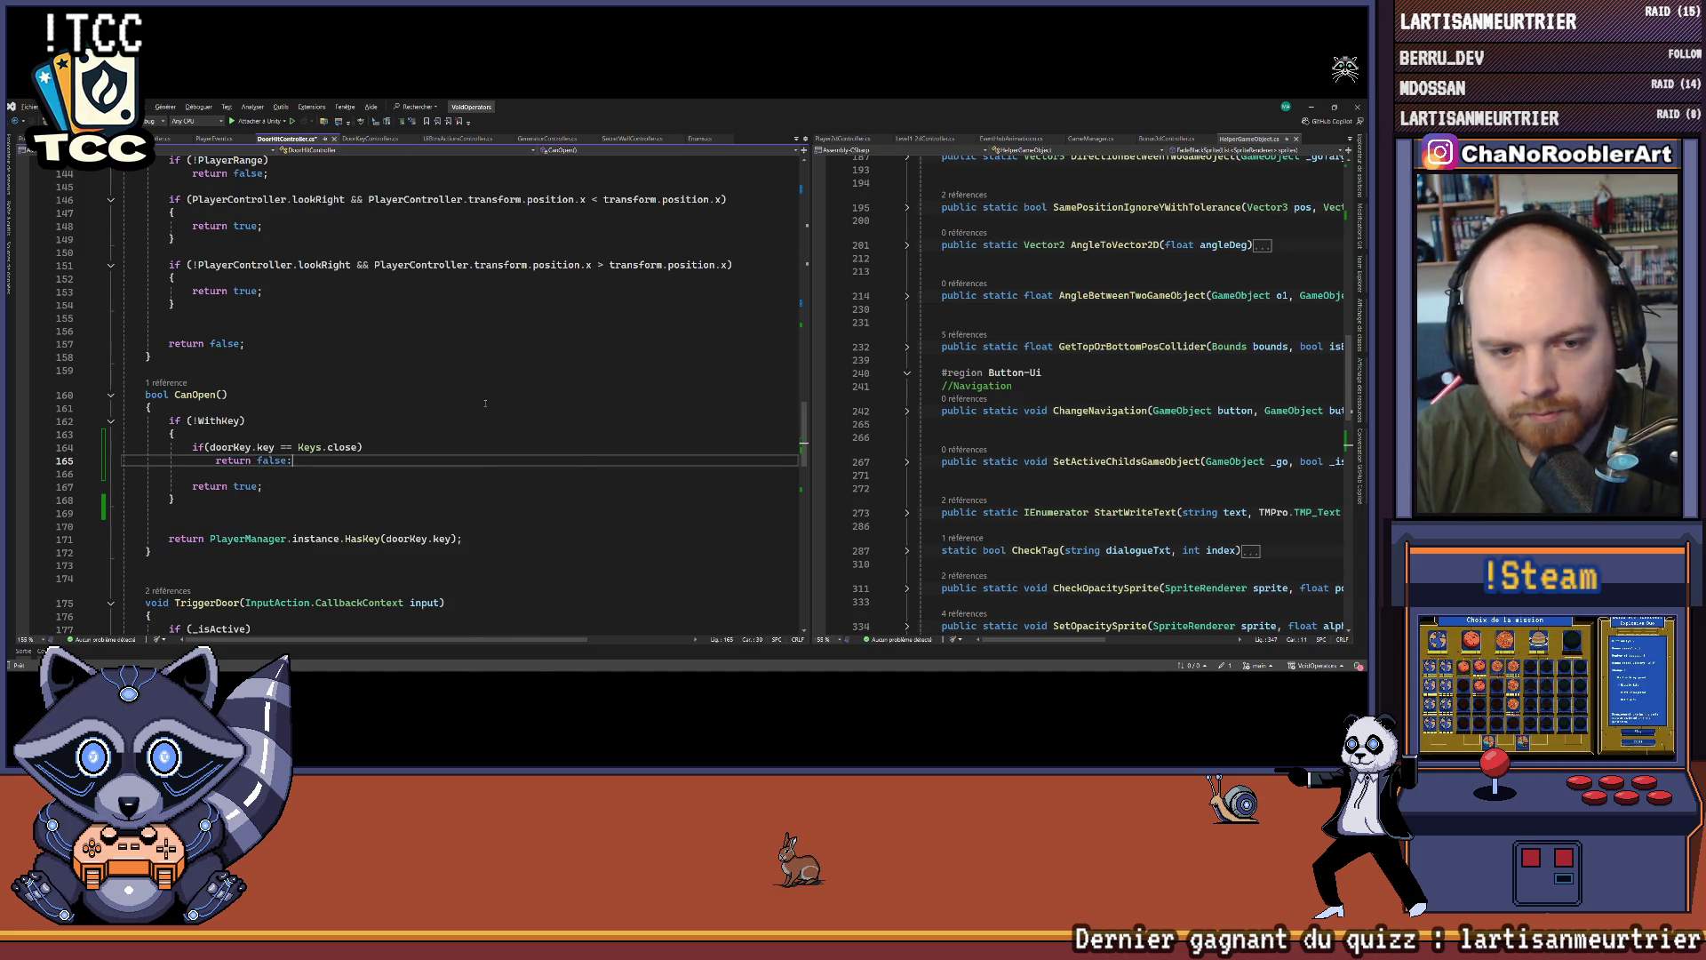
pyautogui.write(';')
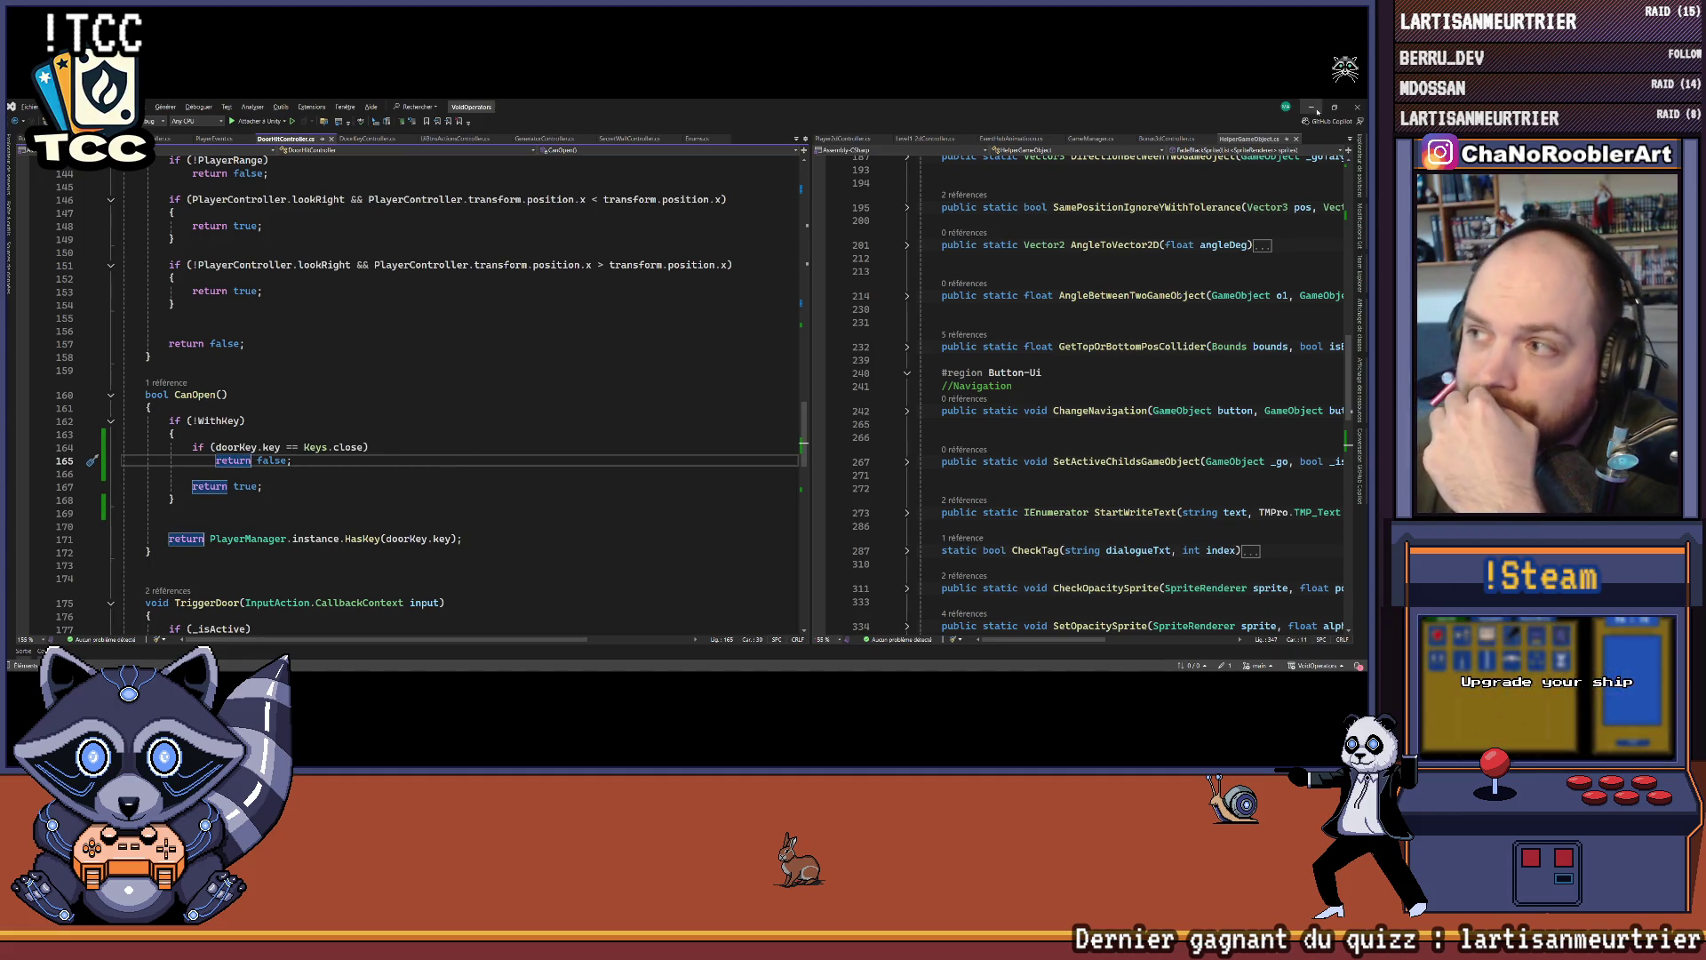
pyautogui.hotkey('alt', 'Tab')
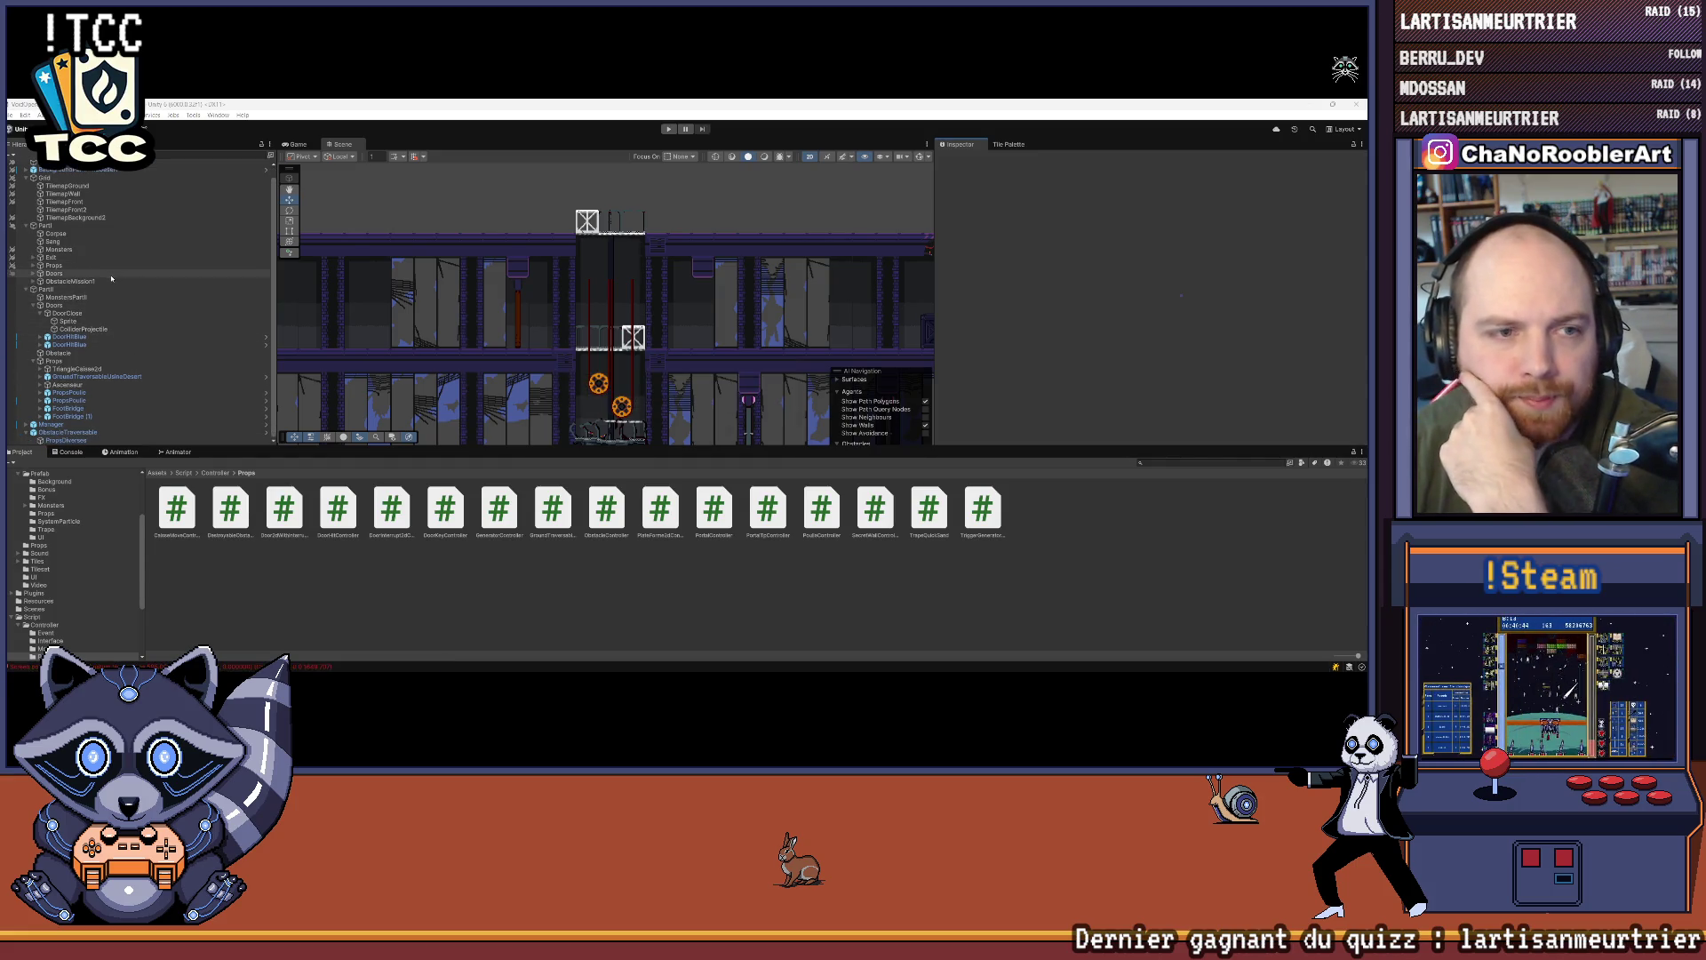
# Step: Set the DoorClose object's Door Key to Close in the Inspector
pyautogui.click(116, 312)
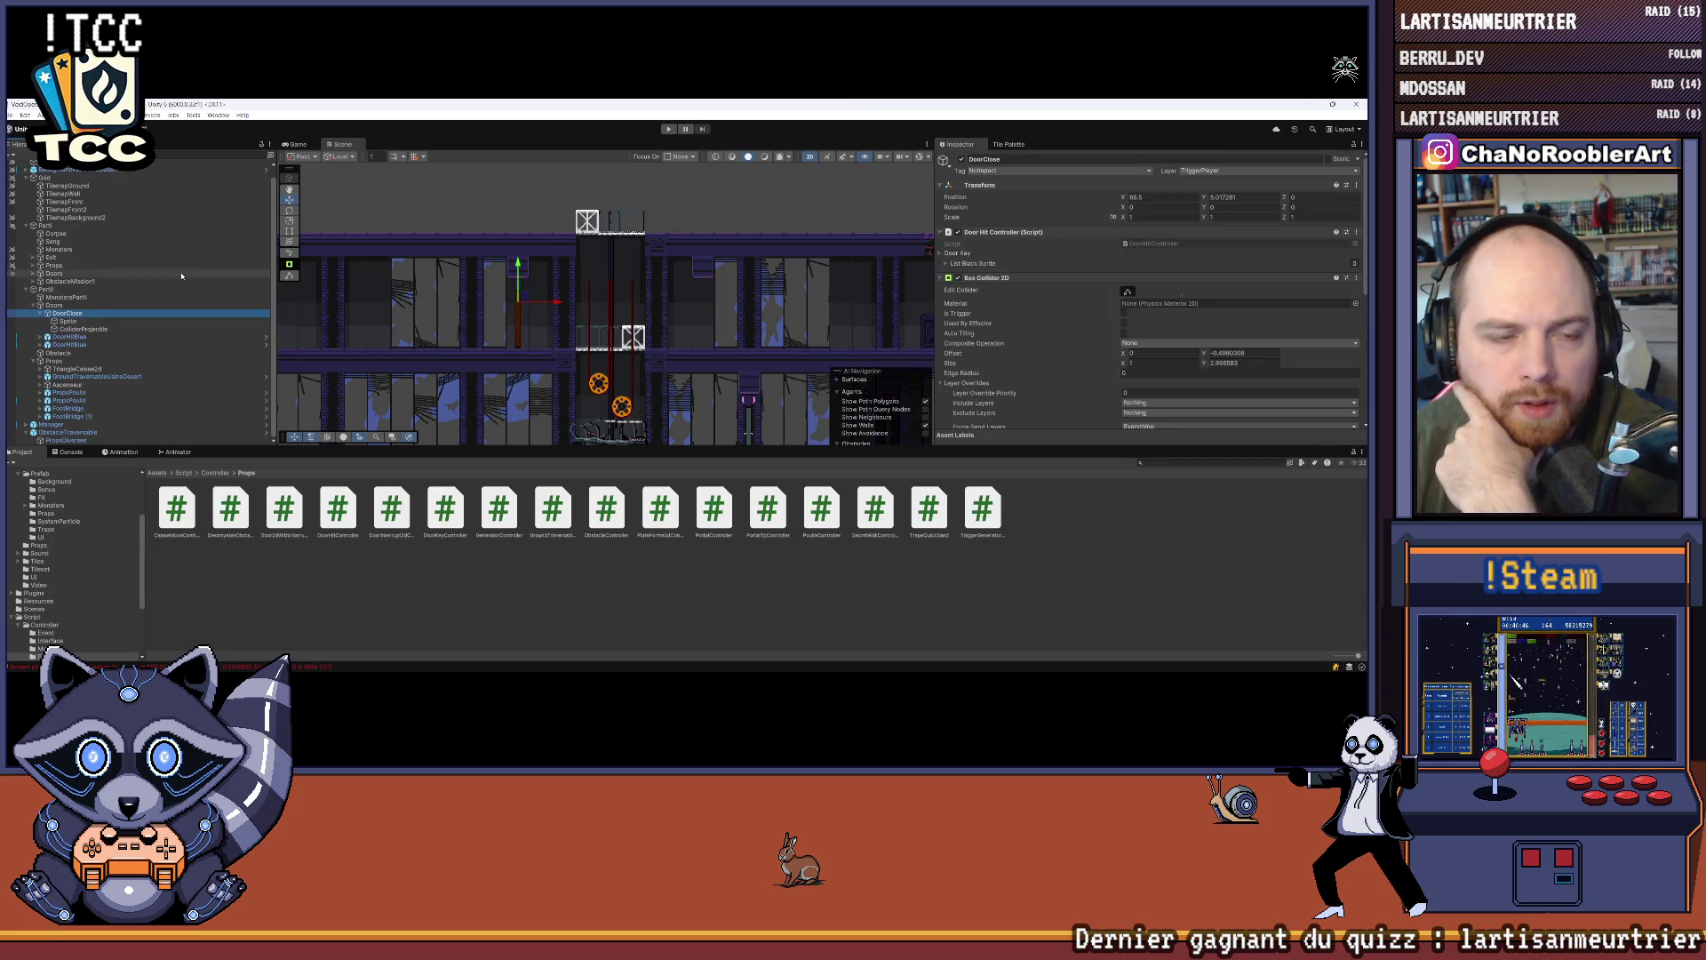
pyautogui.scroll(-3, 1118, 336)
pyautogui.scroll(3, 1118, 336)
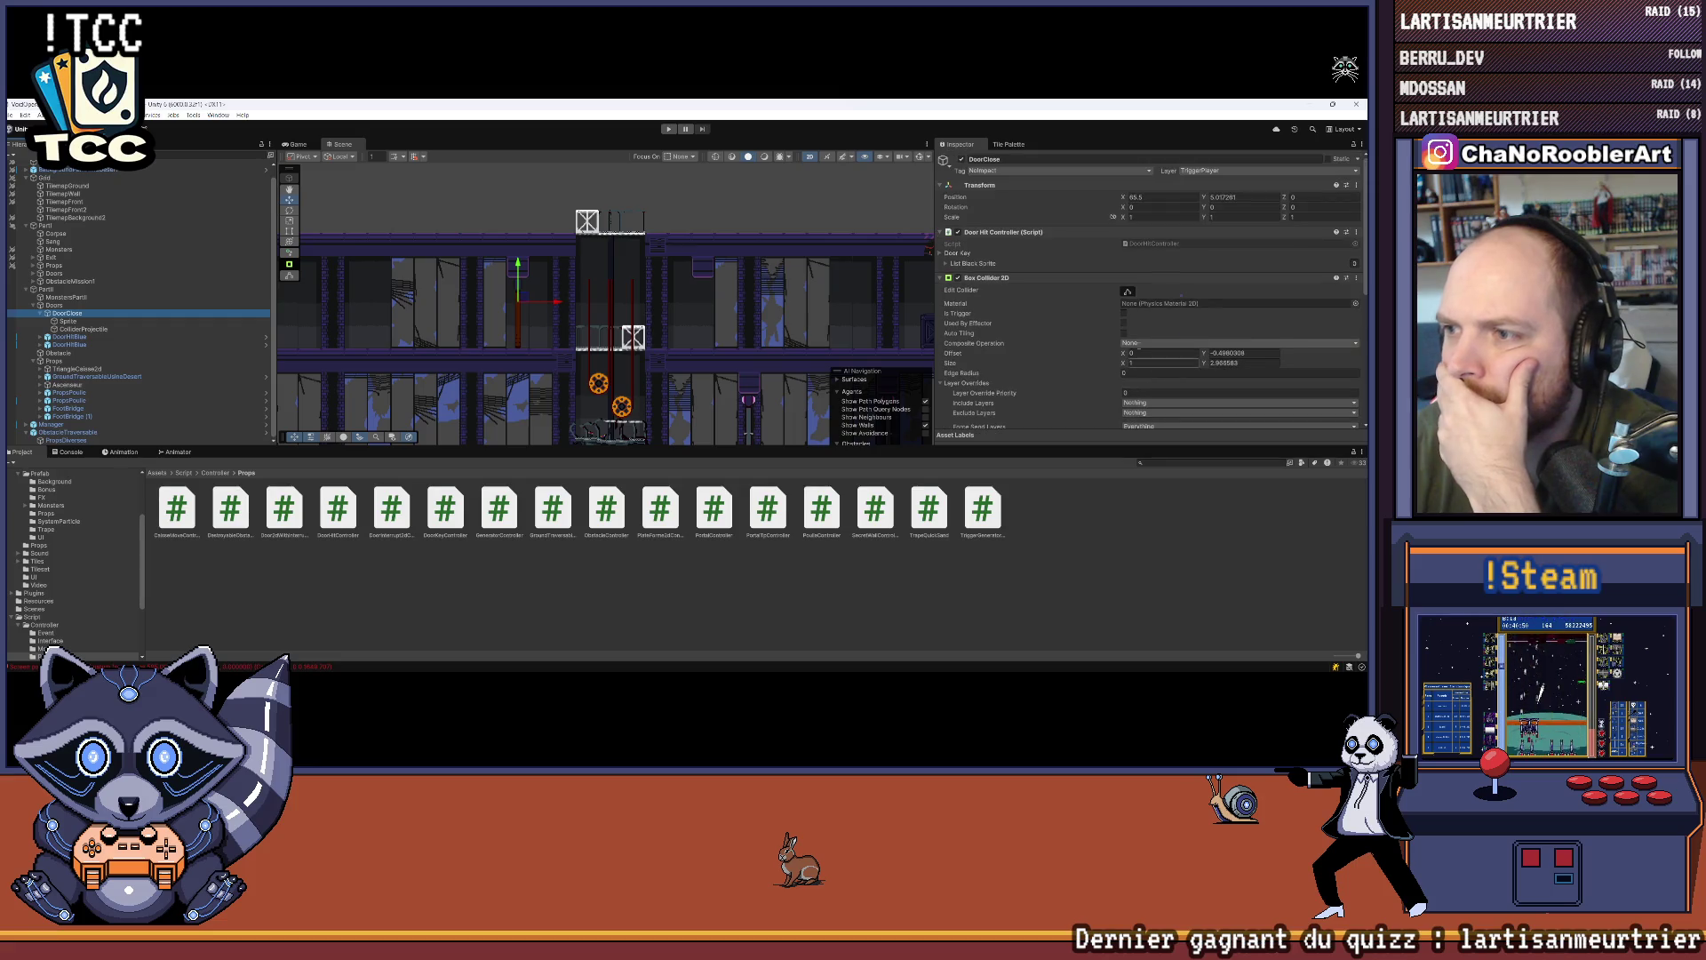
pyautogui.click(957, 252)
pyautogui.click(1148, 263)
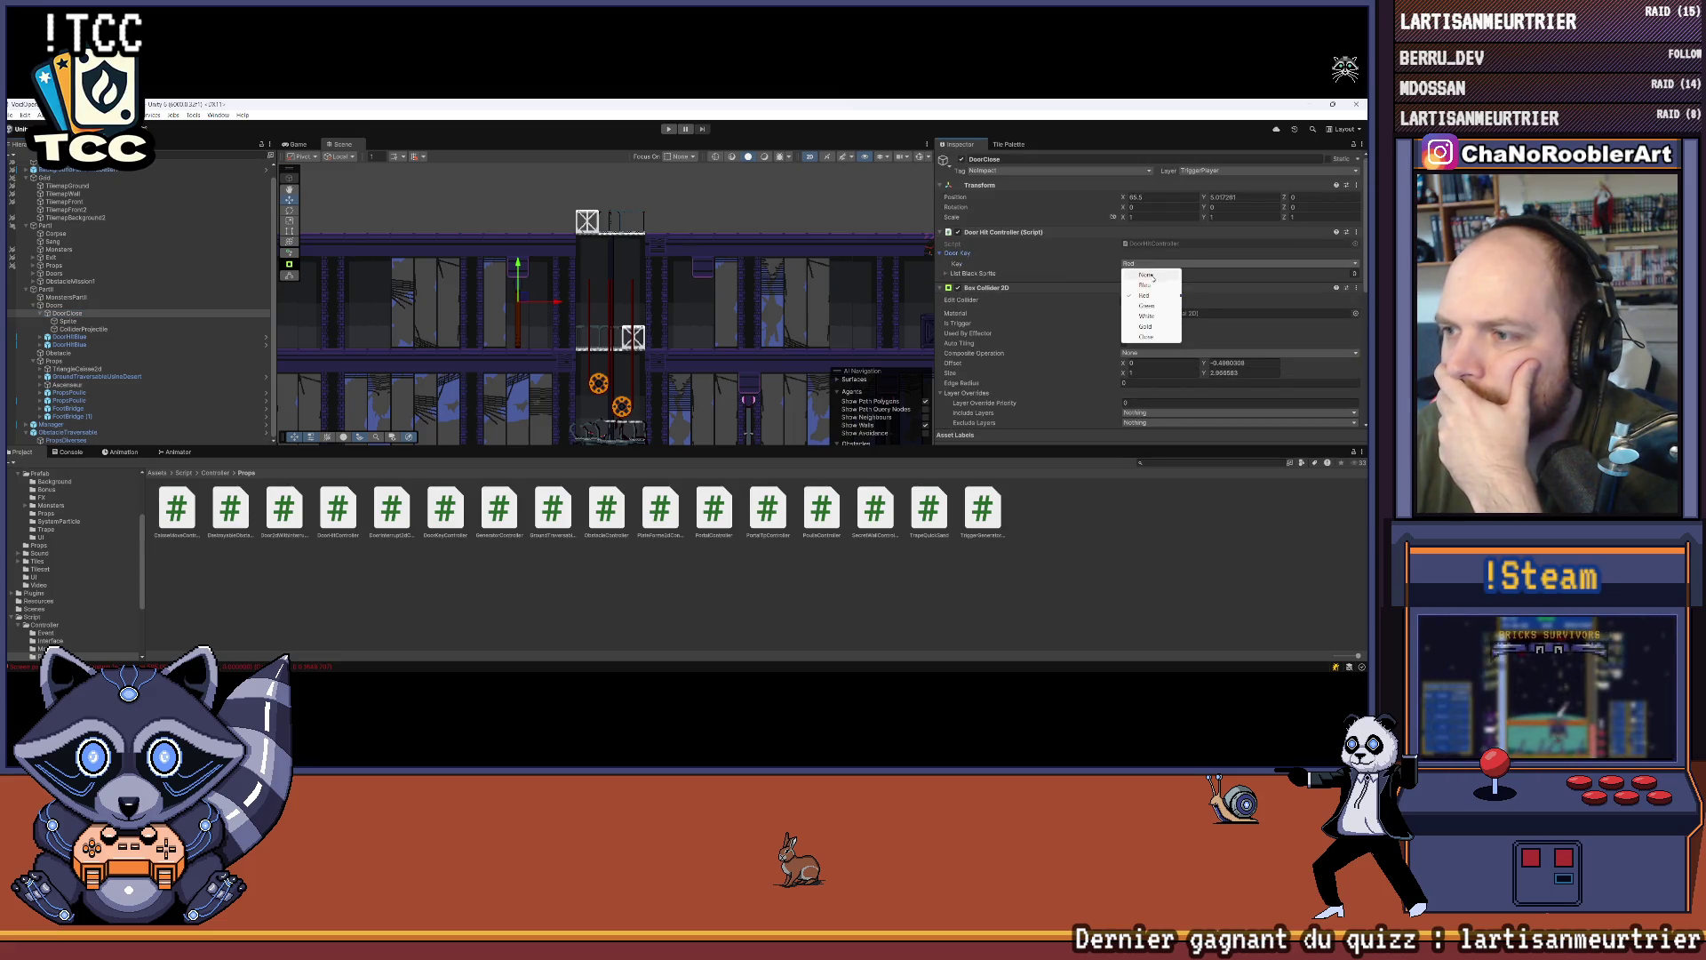
pyautogui.click(1150, 336)
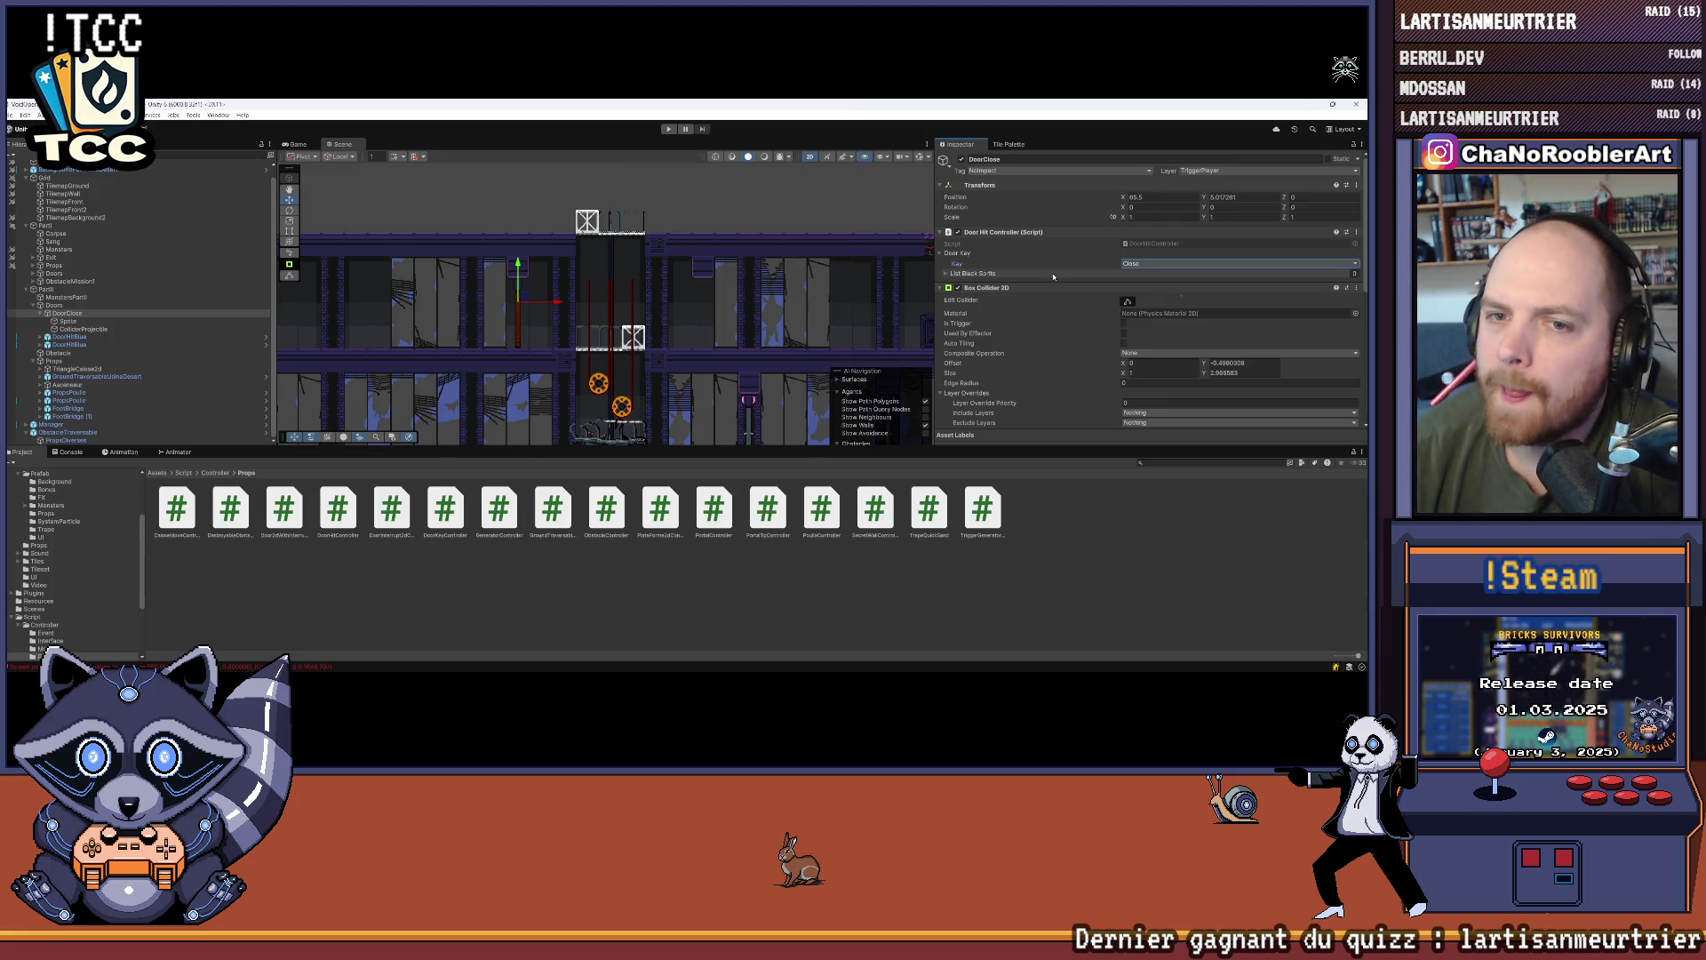
# Step: Deselect DoorClose, pan the Scene view right, and start Play mode
pyautogui.click(579, 355)
pyautogui.moveTo(579, 355); pyautogui.dragTo(626, 296)
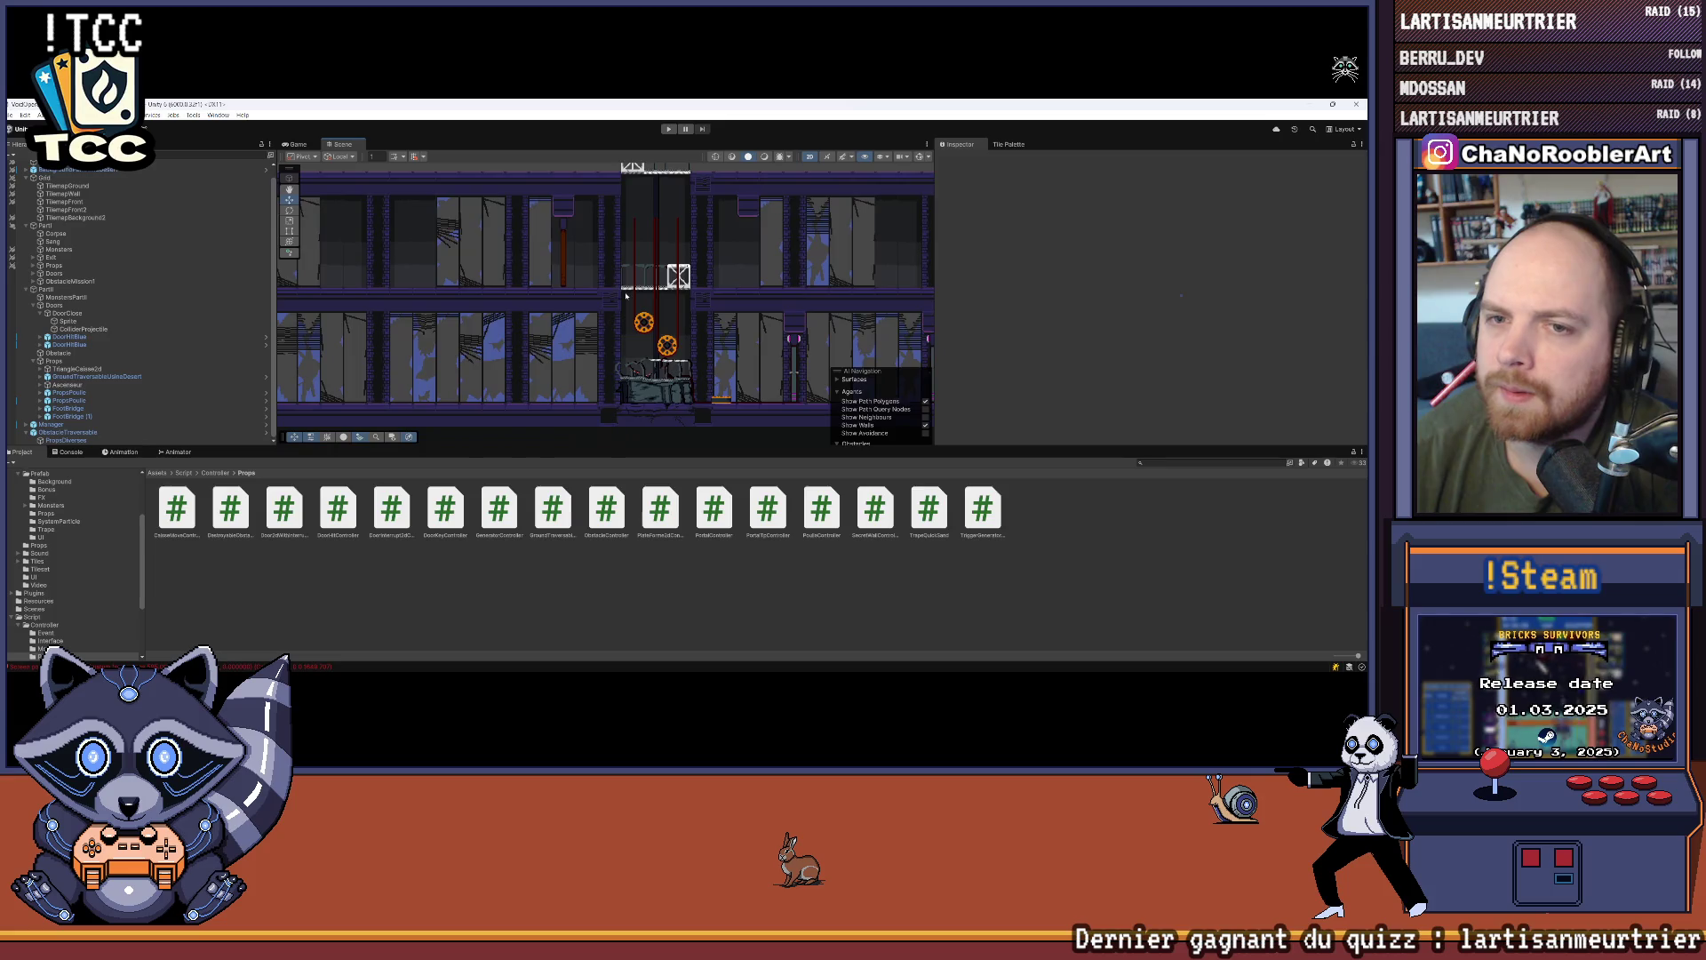
pyautogui.scroll(-2, 626, 296)
pyautogui.moveTo(664, 172); pyautogui.dragTo(720, 175)
pyautogui.click(670, 129)
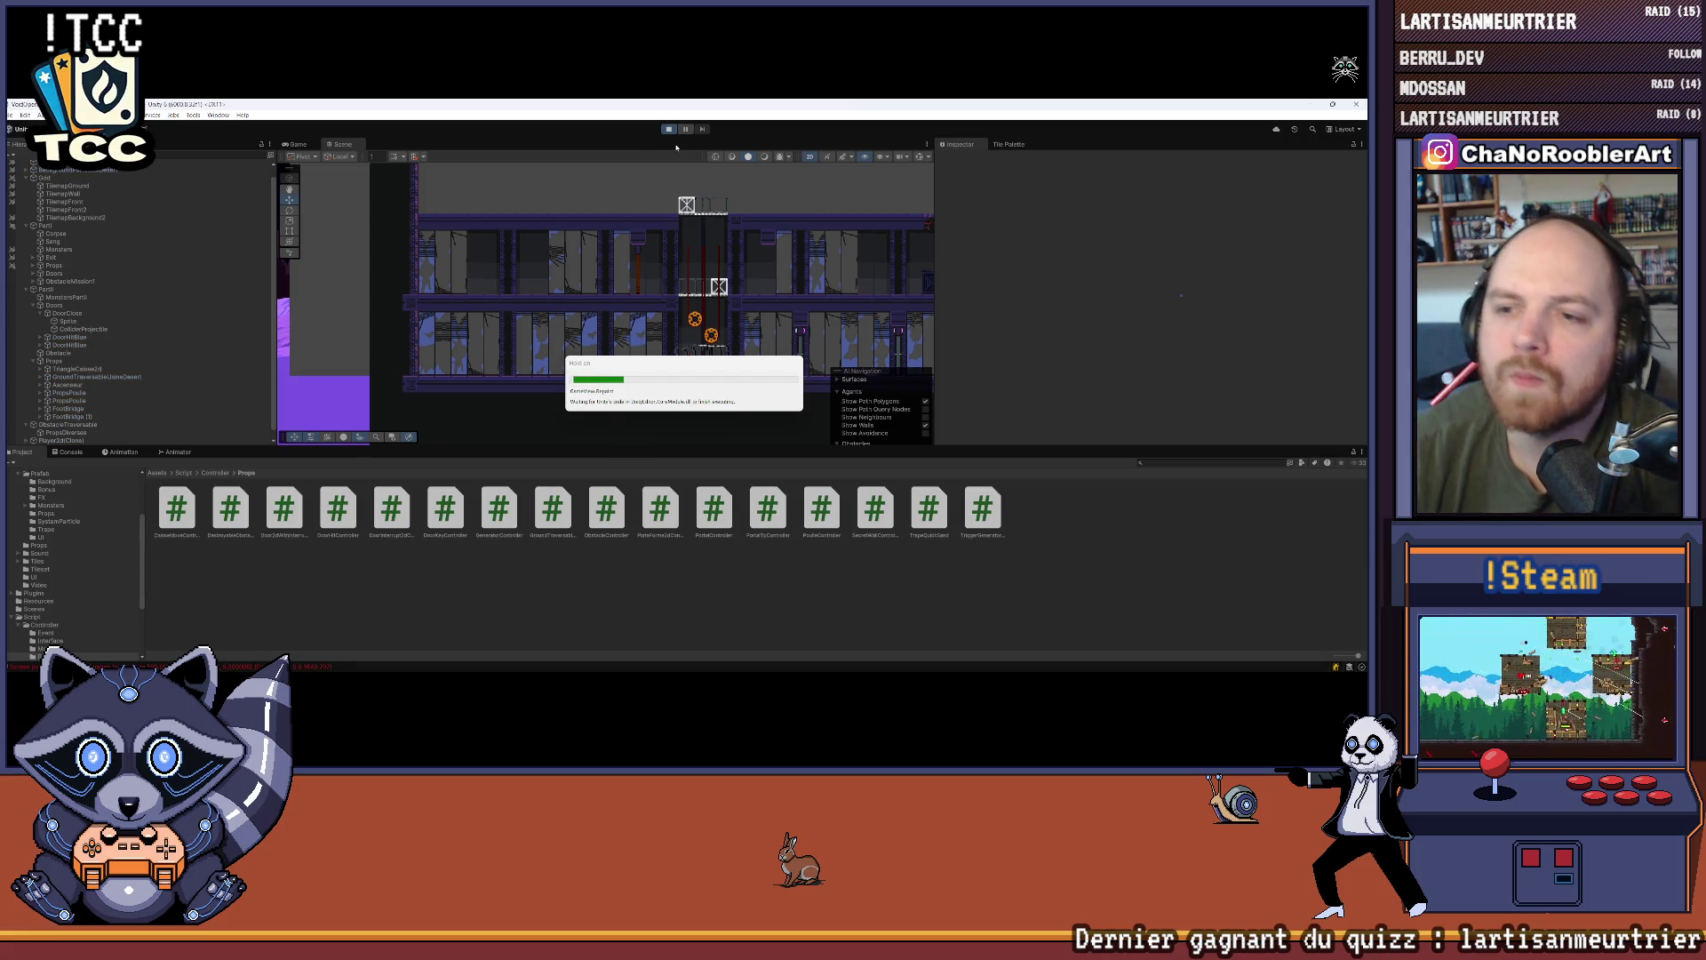
# Step: Start Mission 1, make the Game view taller, and walk the character onto the elevator
pyautogui.click(440, 327)
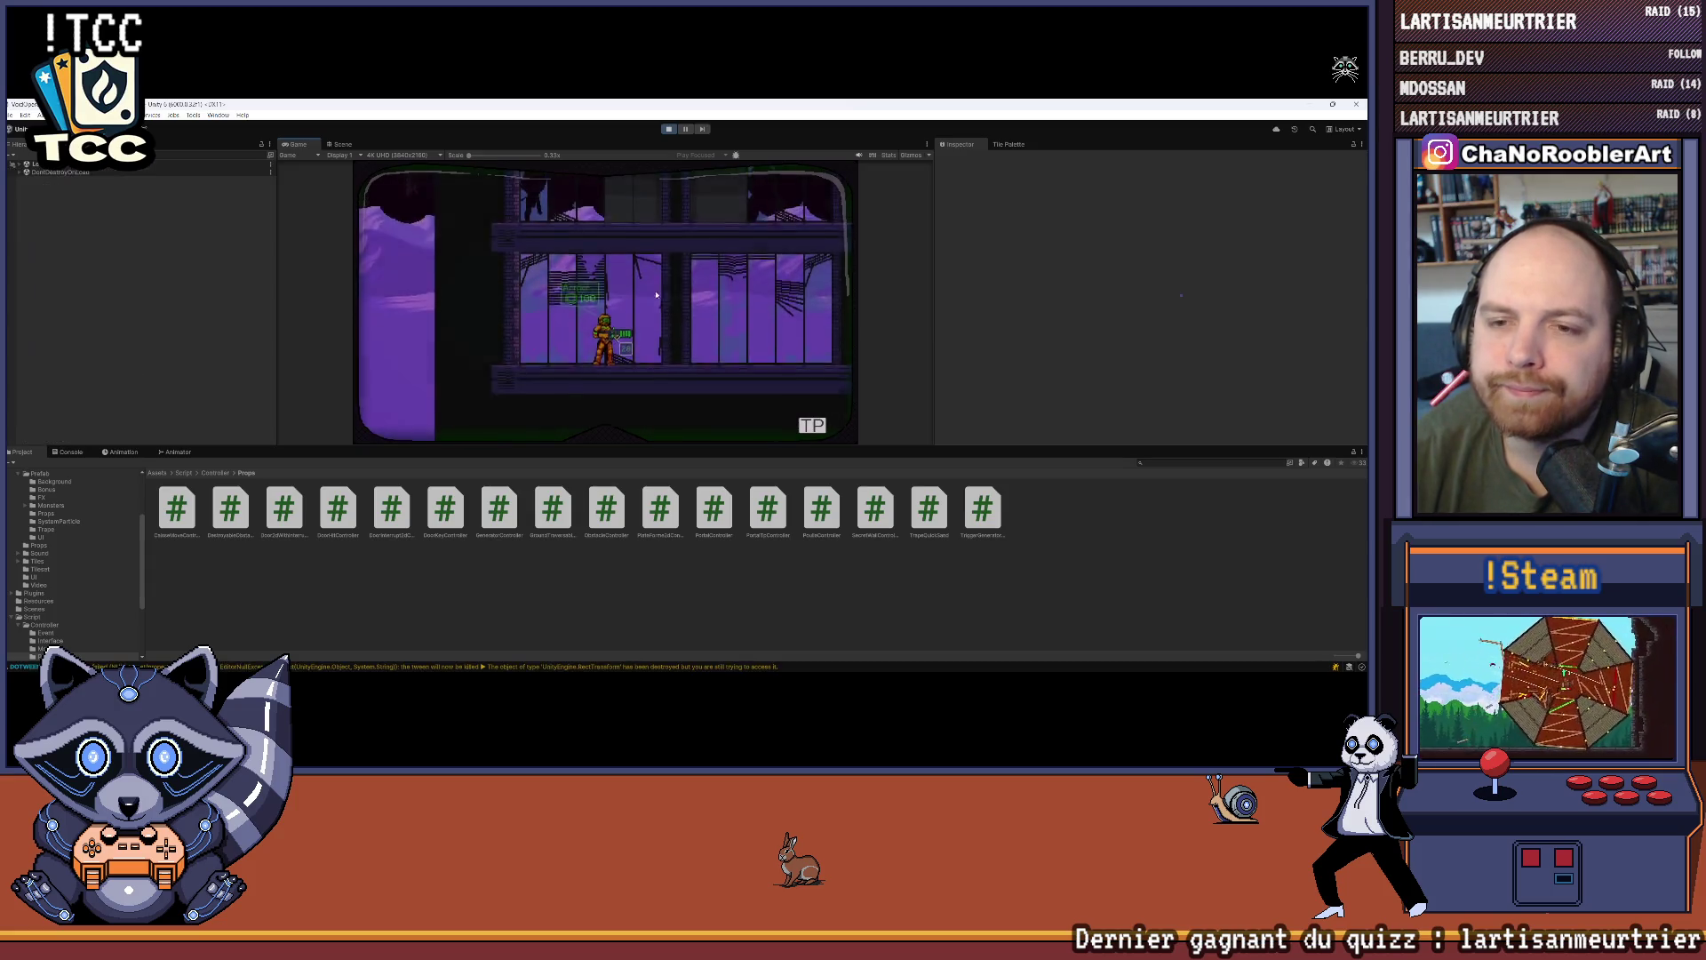
pyautogui.moveTo(695, 448); pyautogui.dragTo(696, 530)
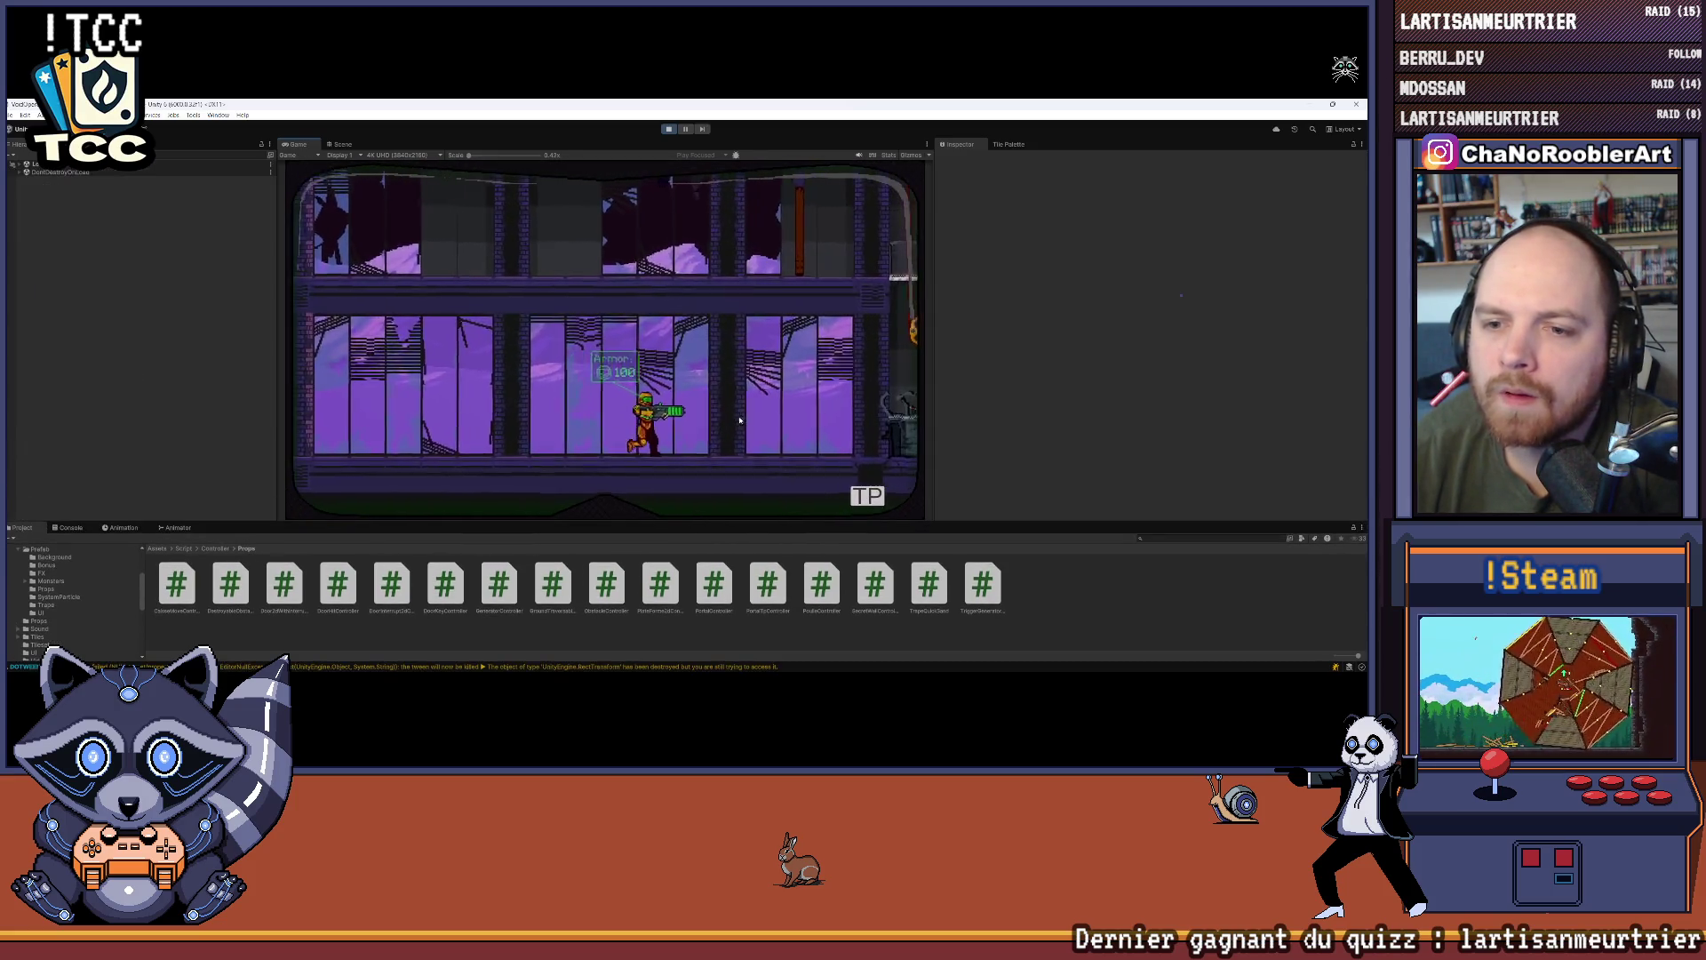
pyautogui.press('Right')
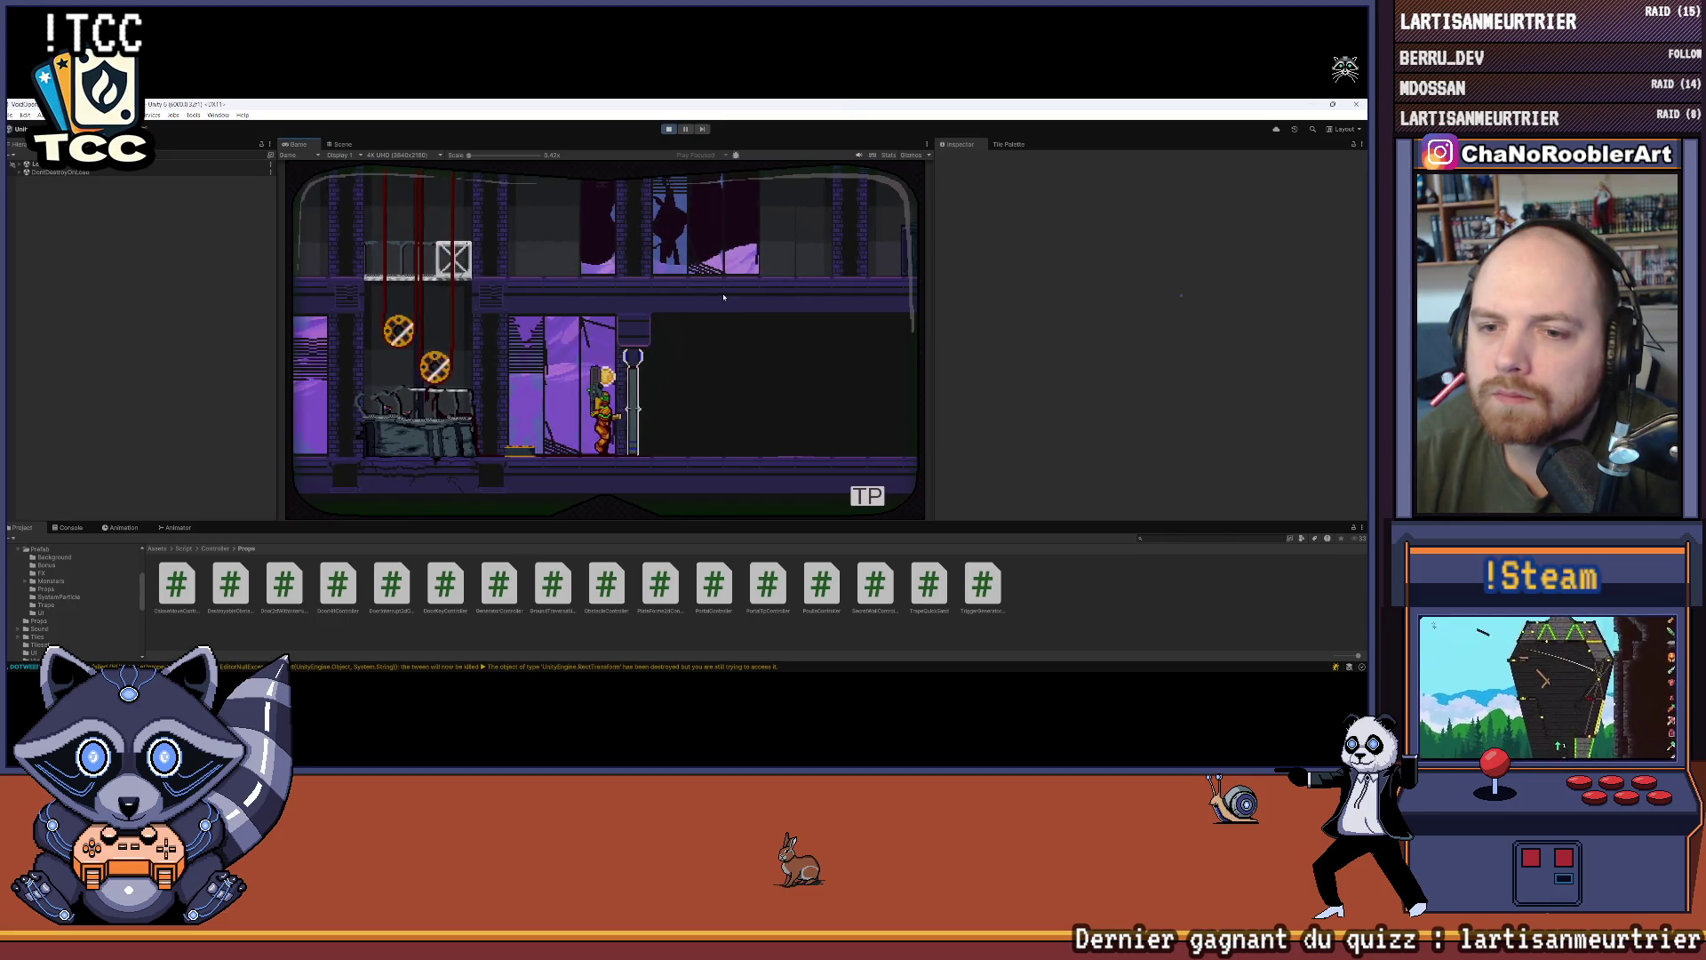
pyautogui.press('Left')
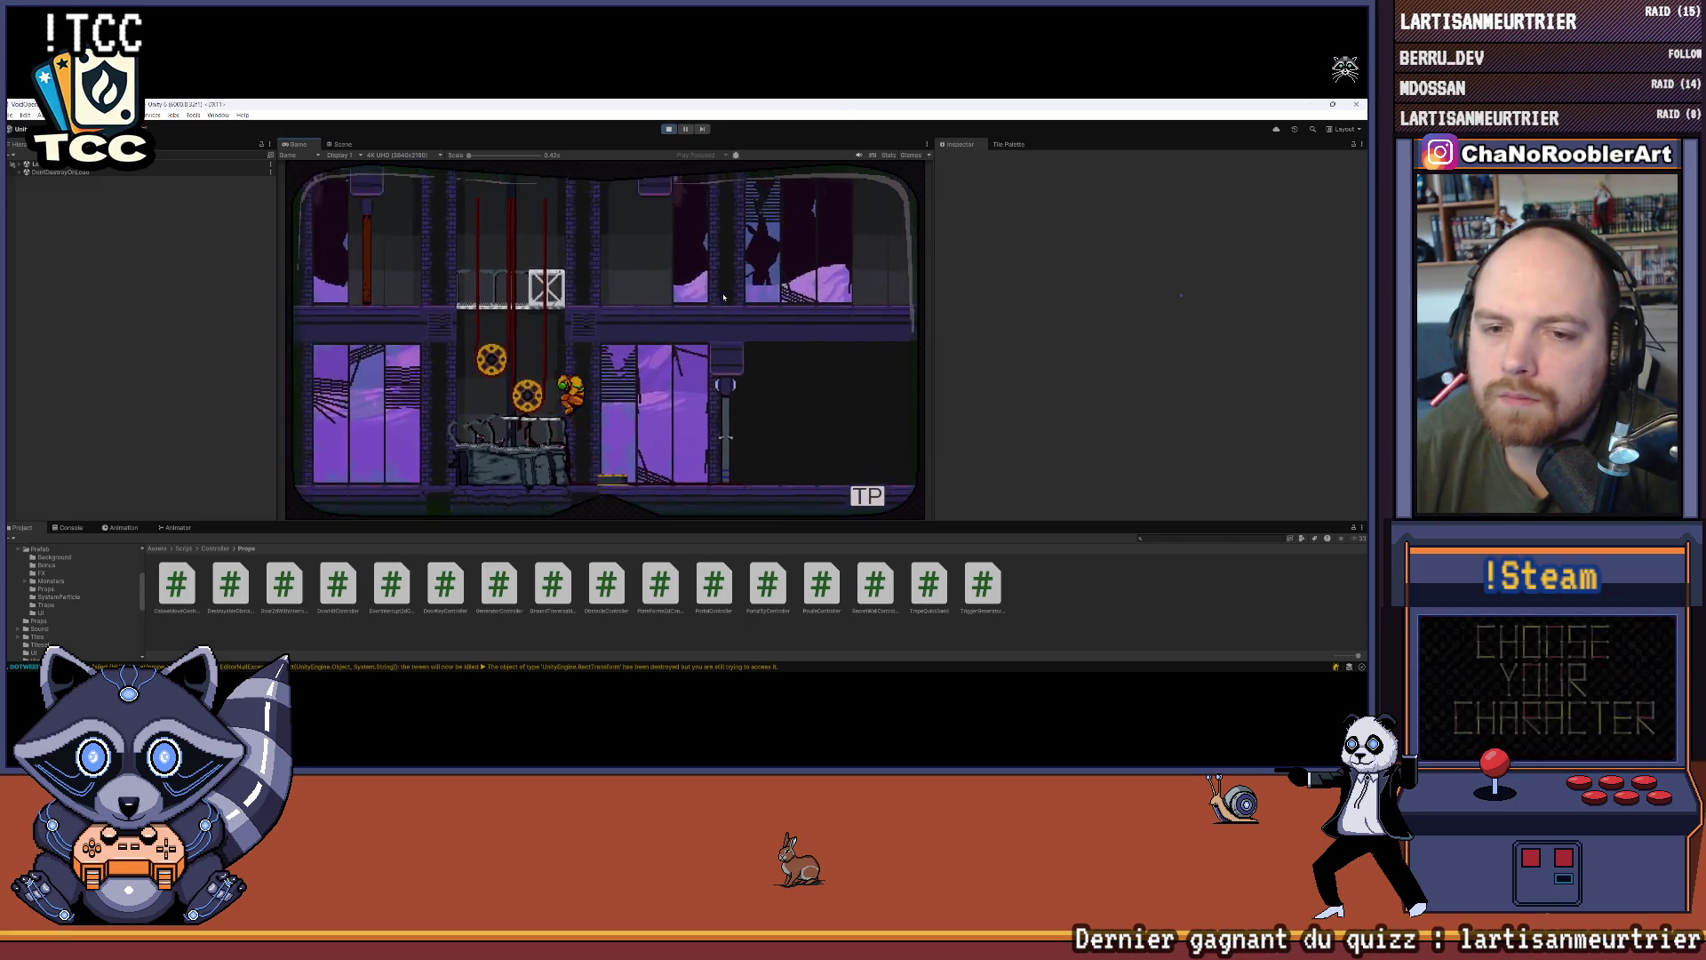
pyautogui.press('space')
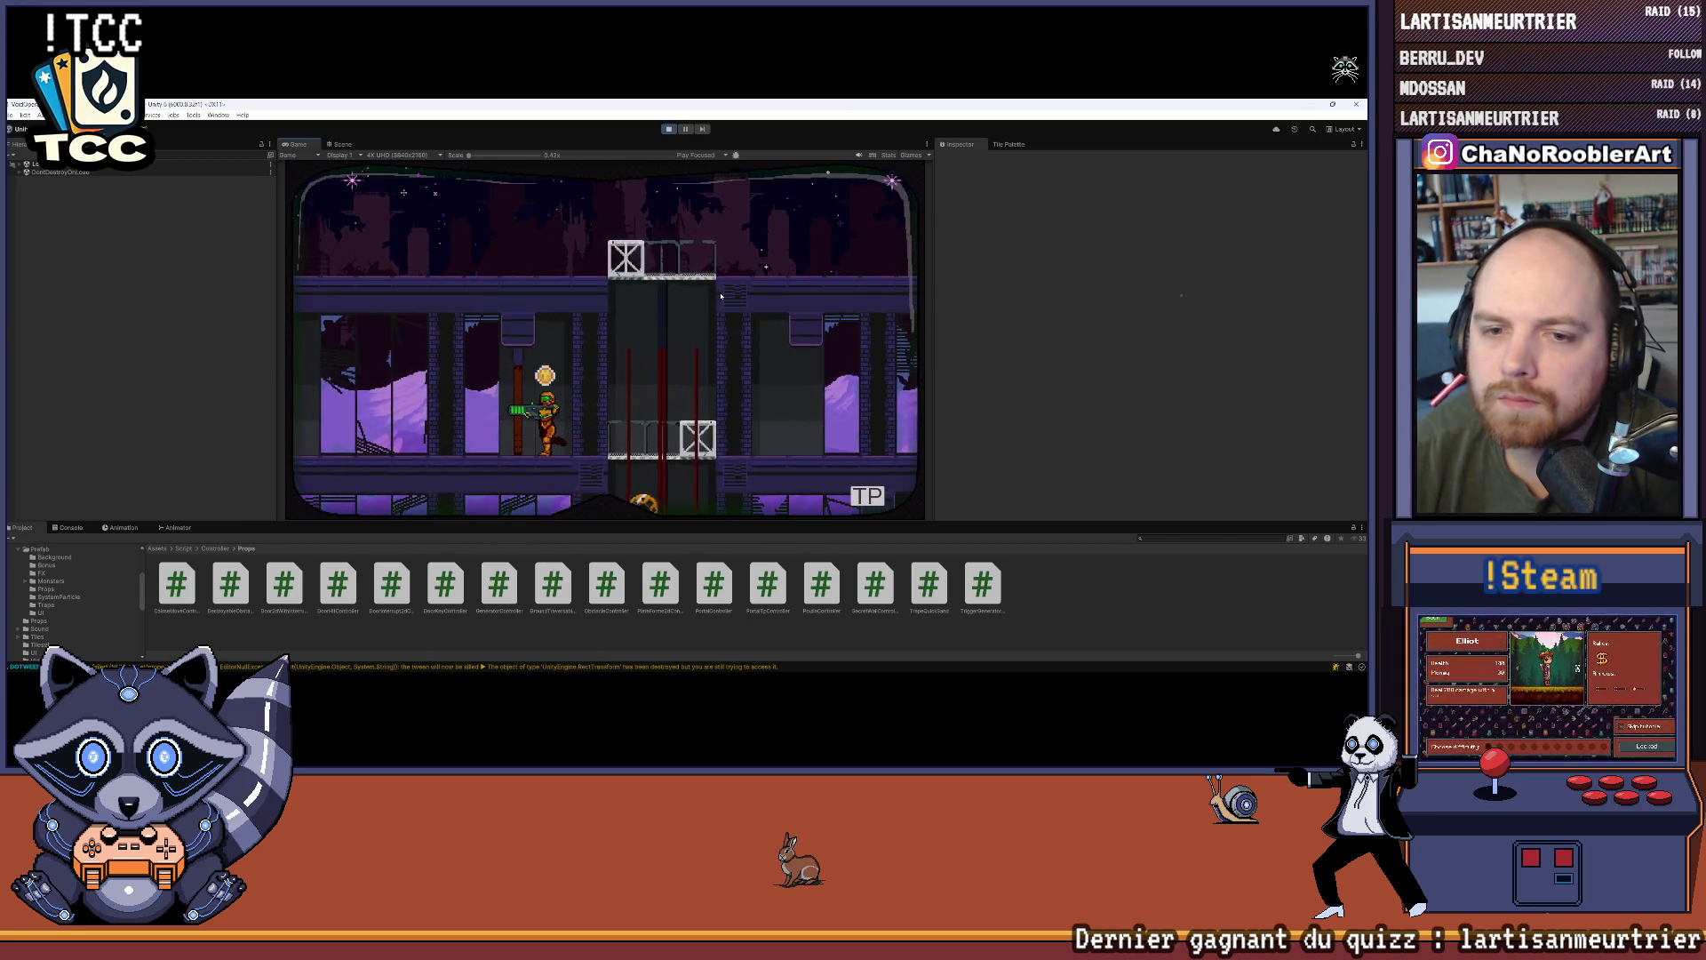
pyautogui.hotkey('ctrl', '1')
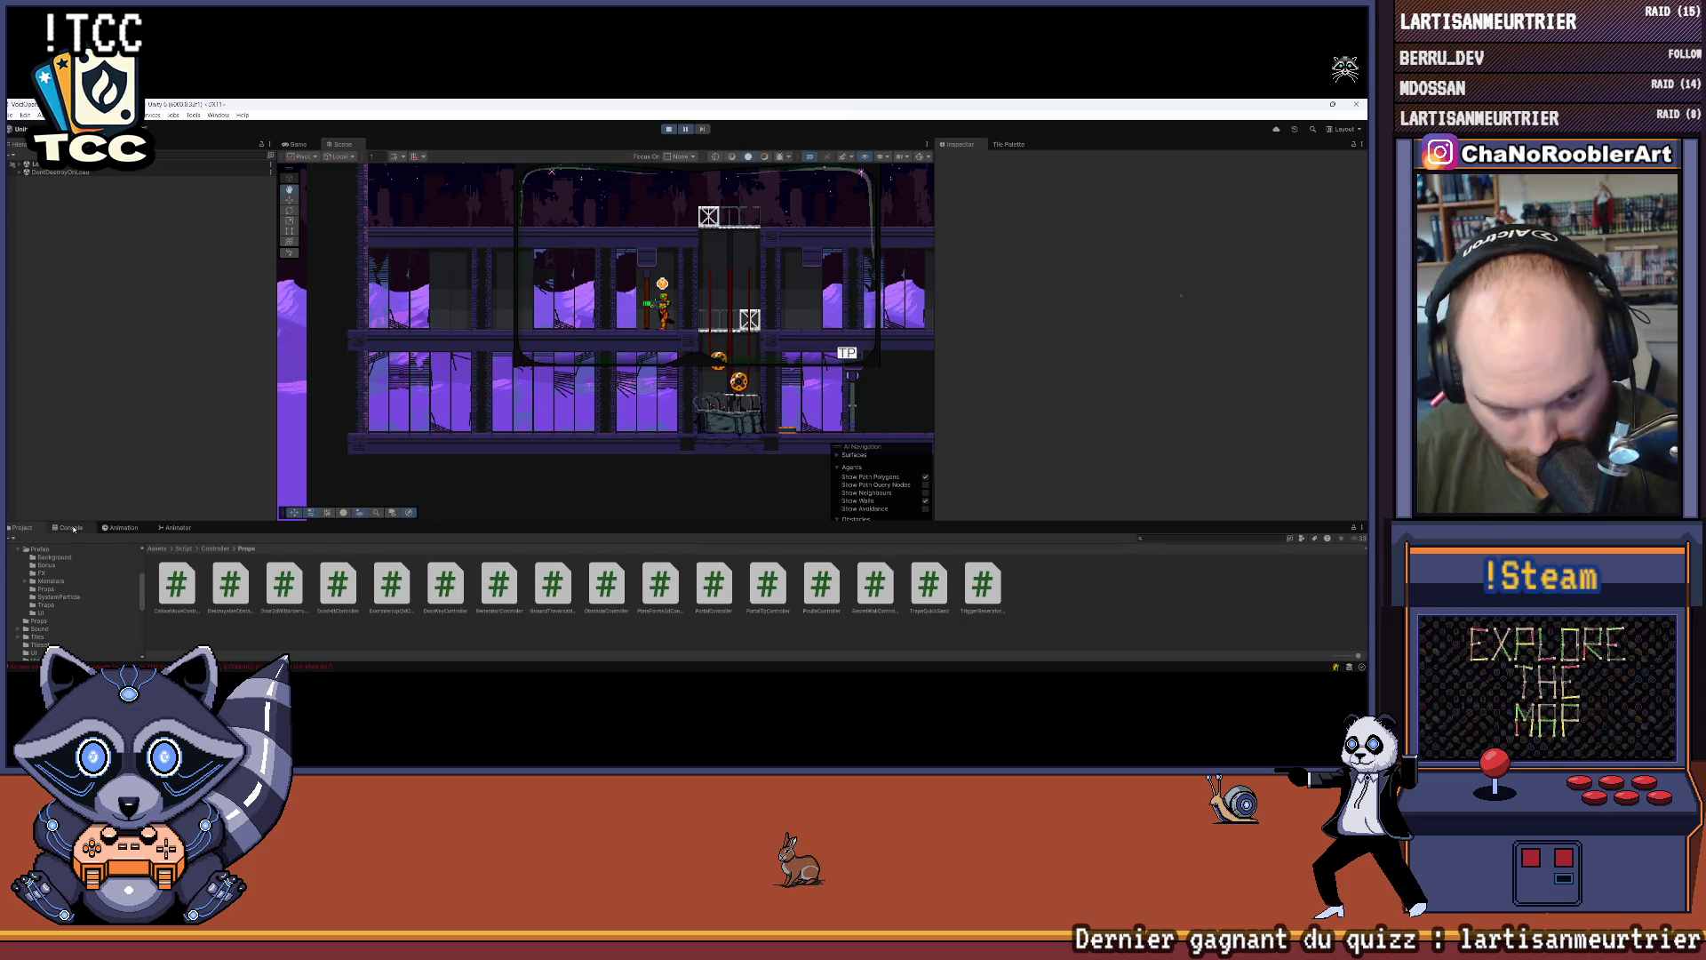
# Step: Open the Console and inspect the DOTween warning and NullReferenceException stack traces
pyautogui.click(70, 527)
pyautogui.scroll(-2, 268, 584)
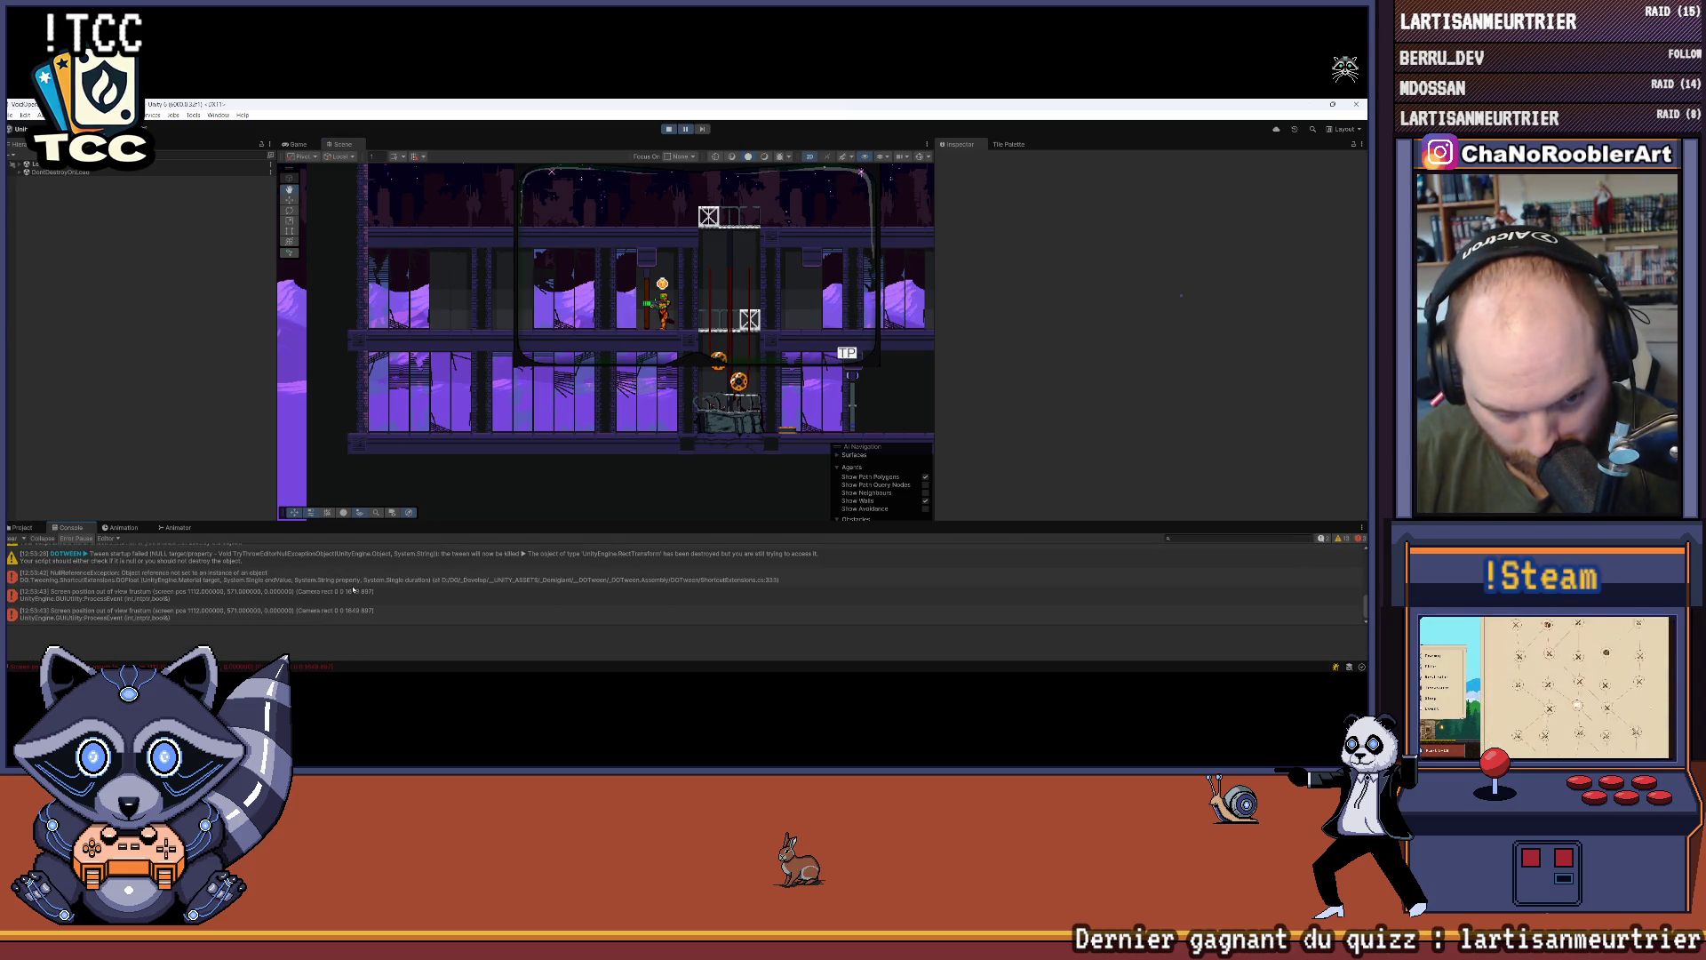
pyautogui.click(374, 557)
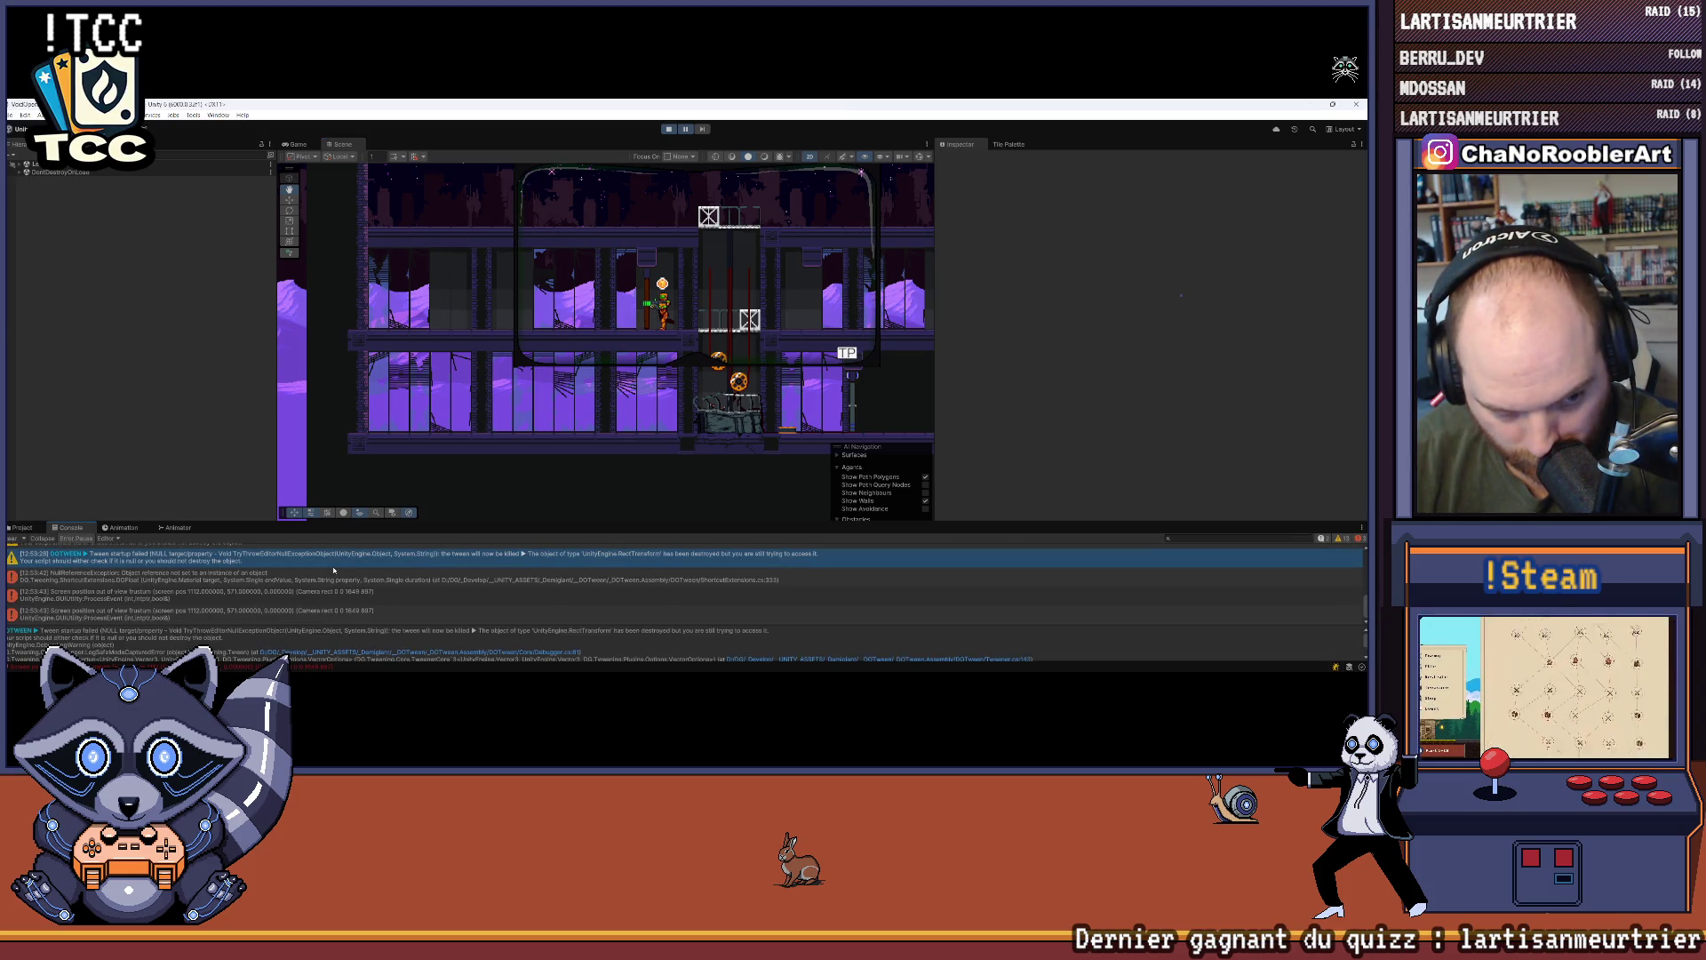
pyautogui.click(391, 582)
pyautogui.scroll(3, 355, 591)
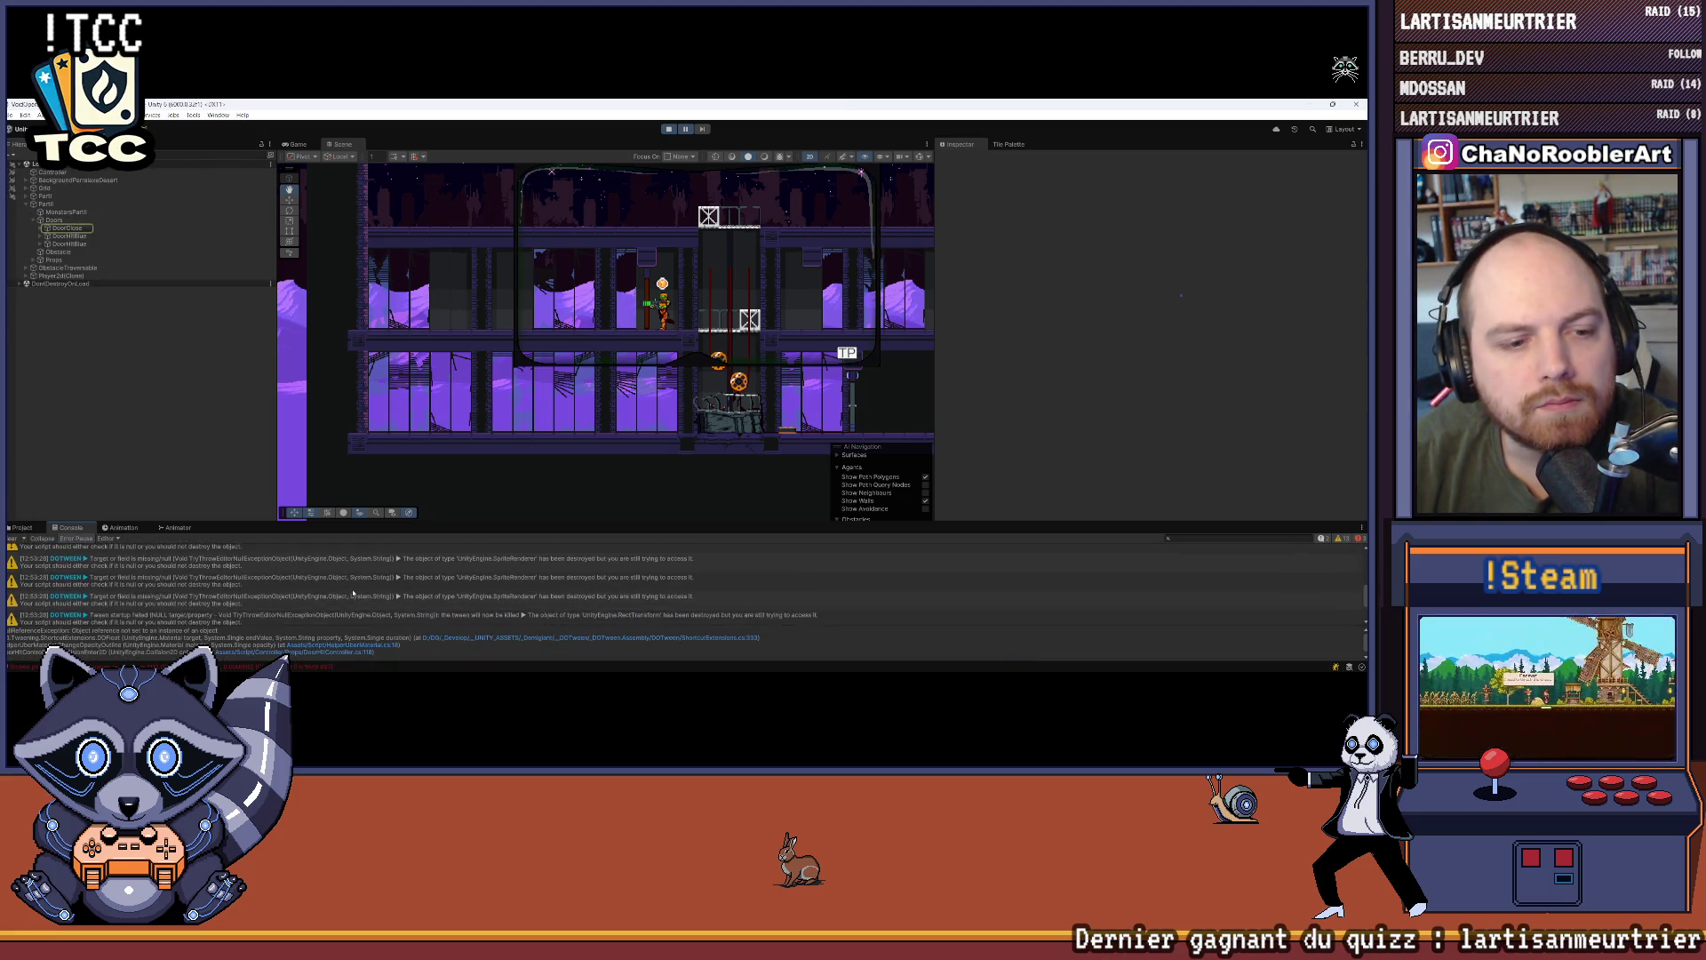
pyautogui.scroll(-3, 352, 593)
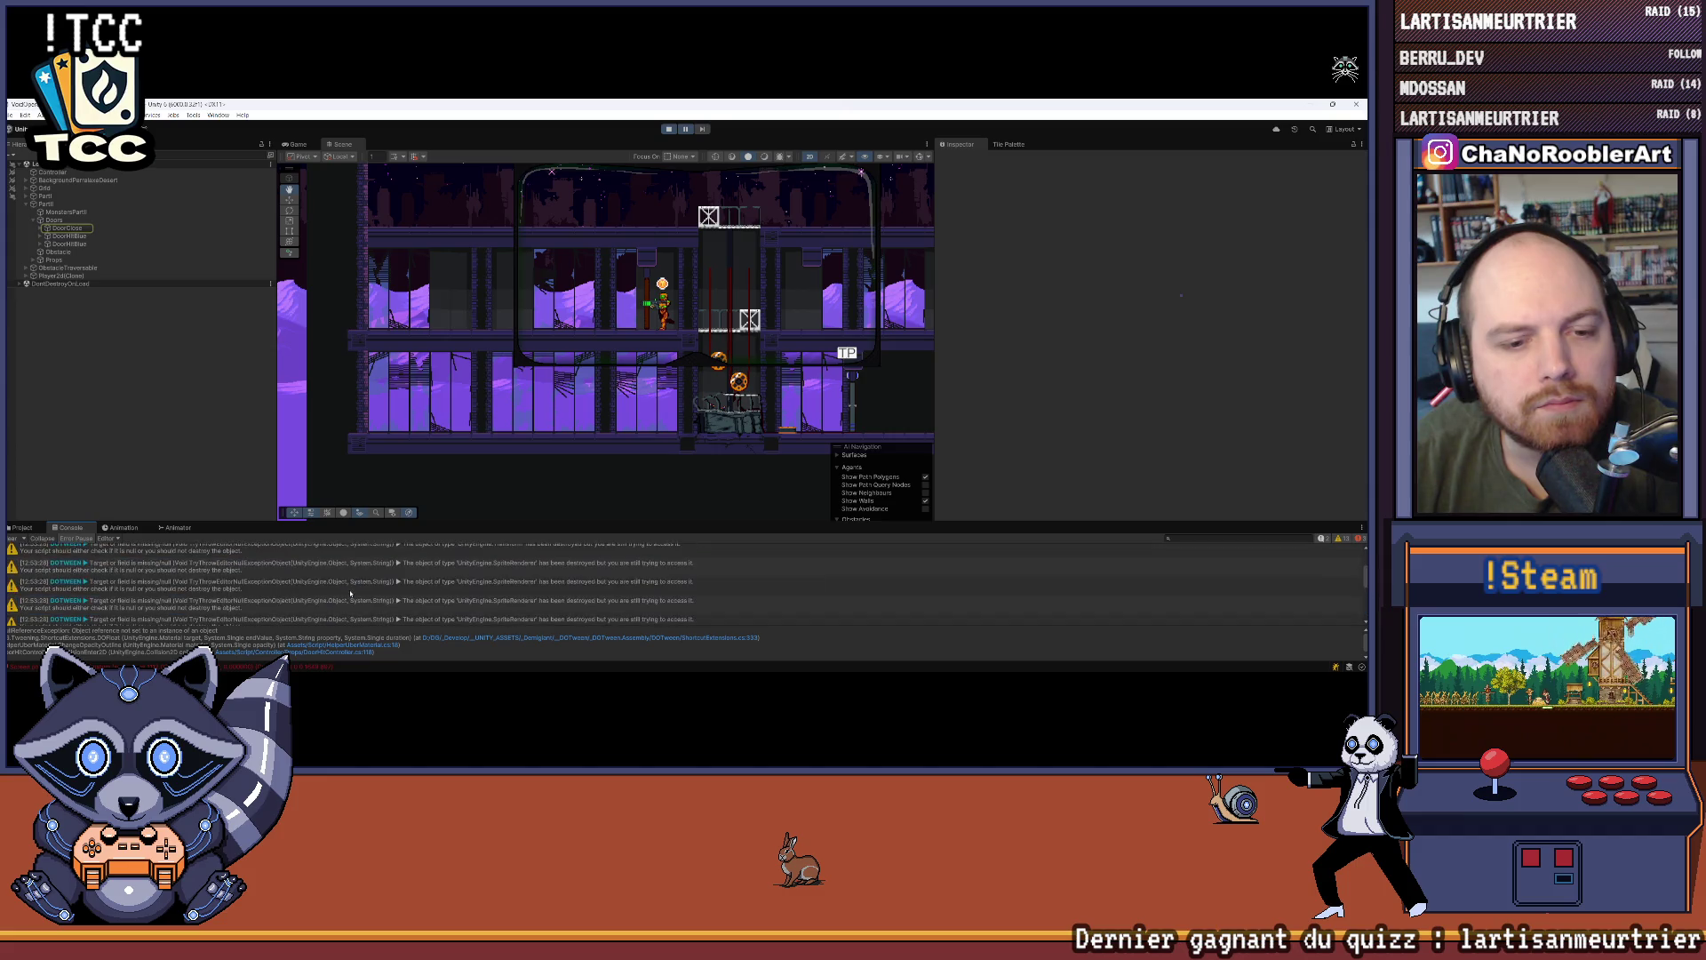
# Step: Resume the game, walk the character left to the door, and ping DoorClose from the error
pyautogui.click(670, 129)
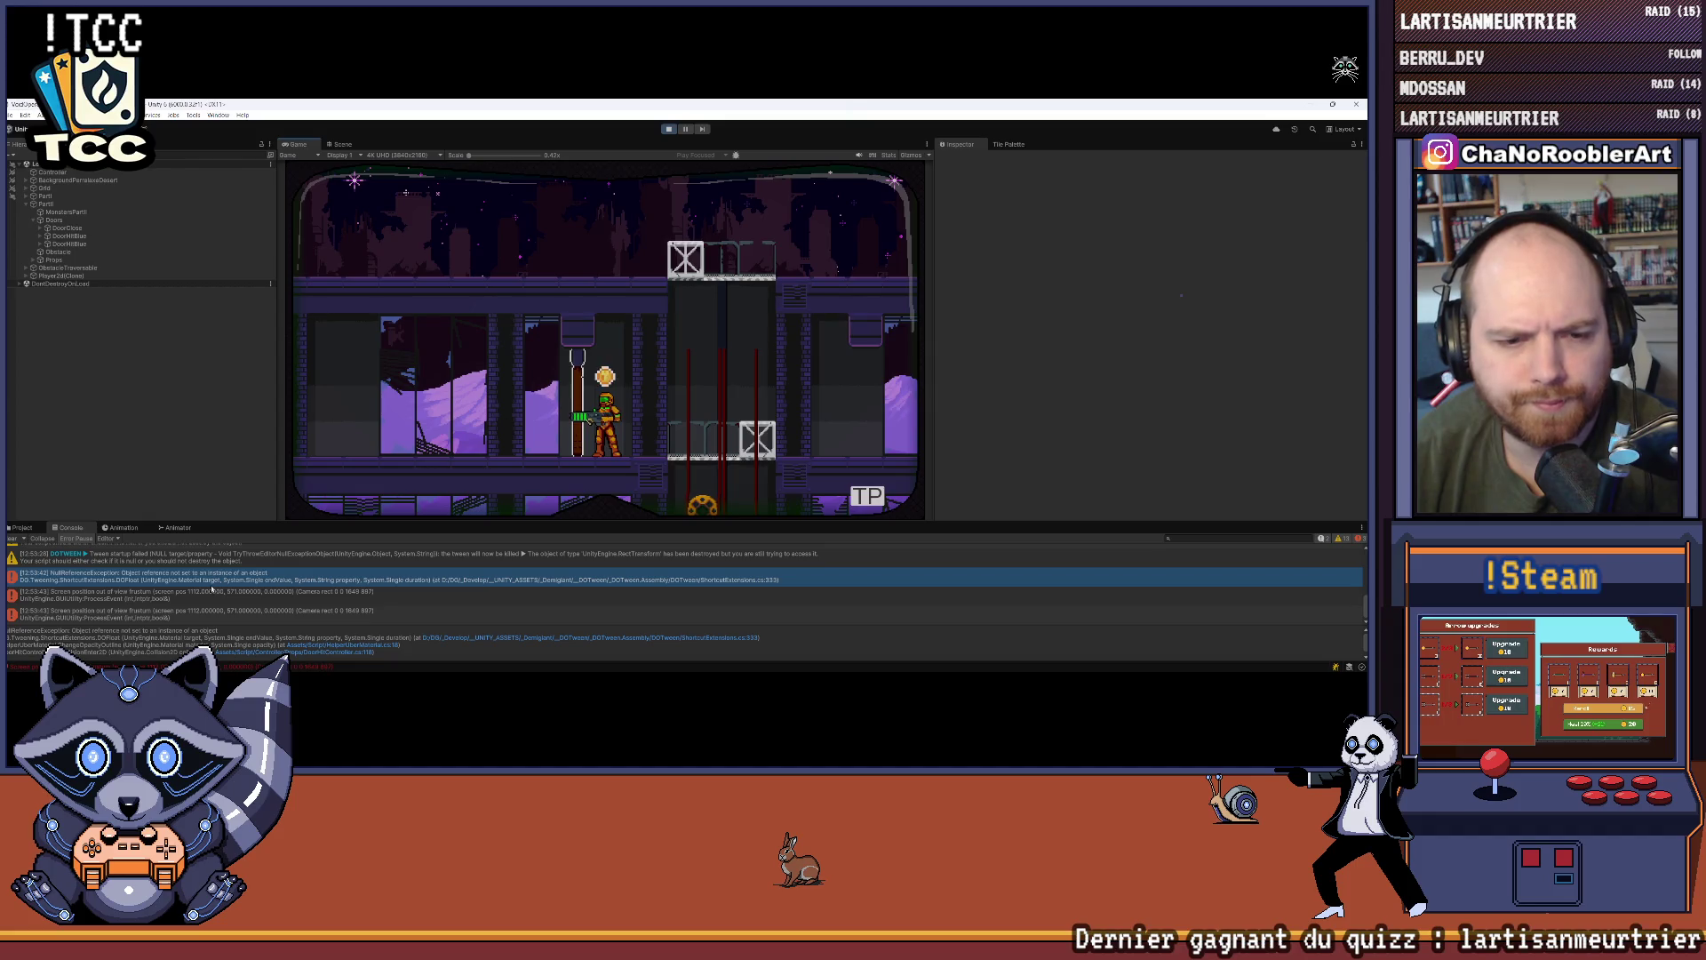
pyautogui.scroll(3, 212, 589)
pyautogui.scroll(-3, 213, 588)
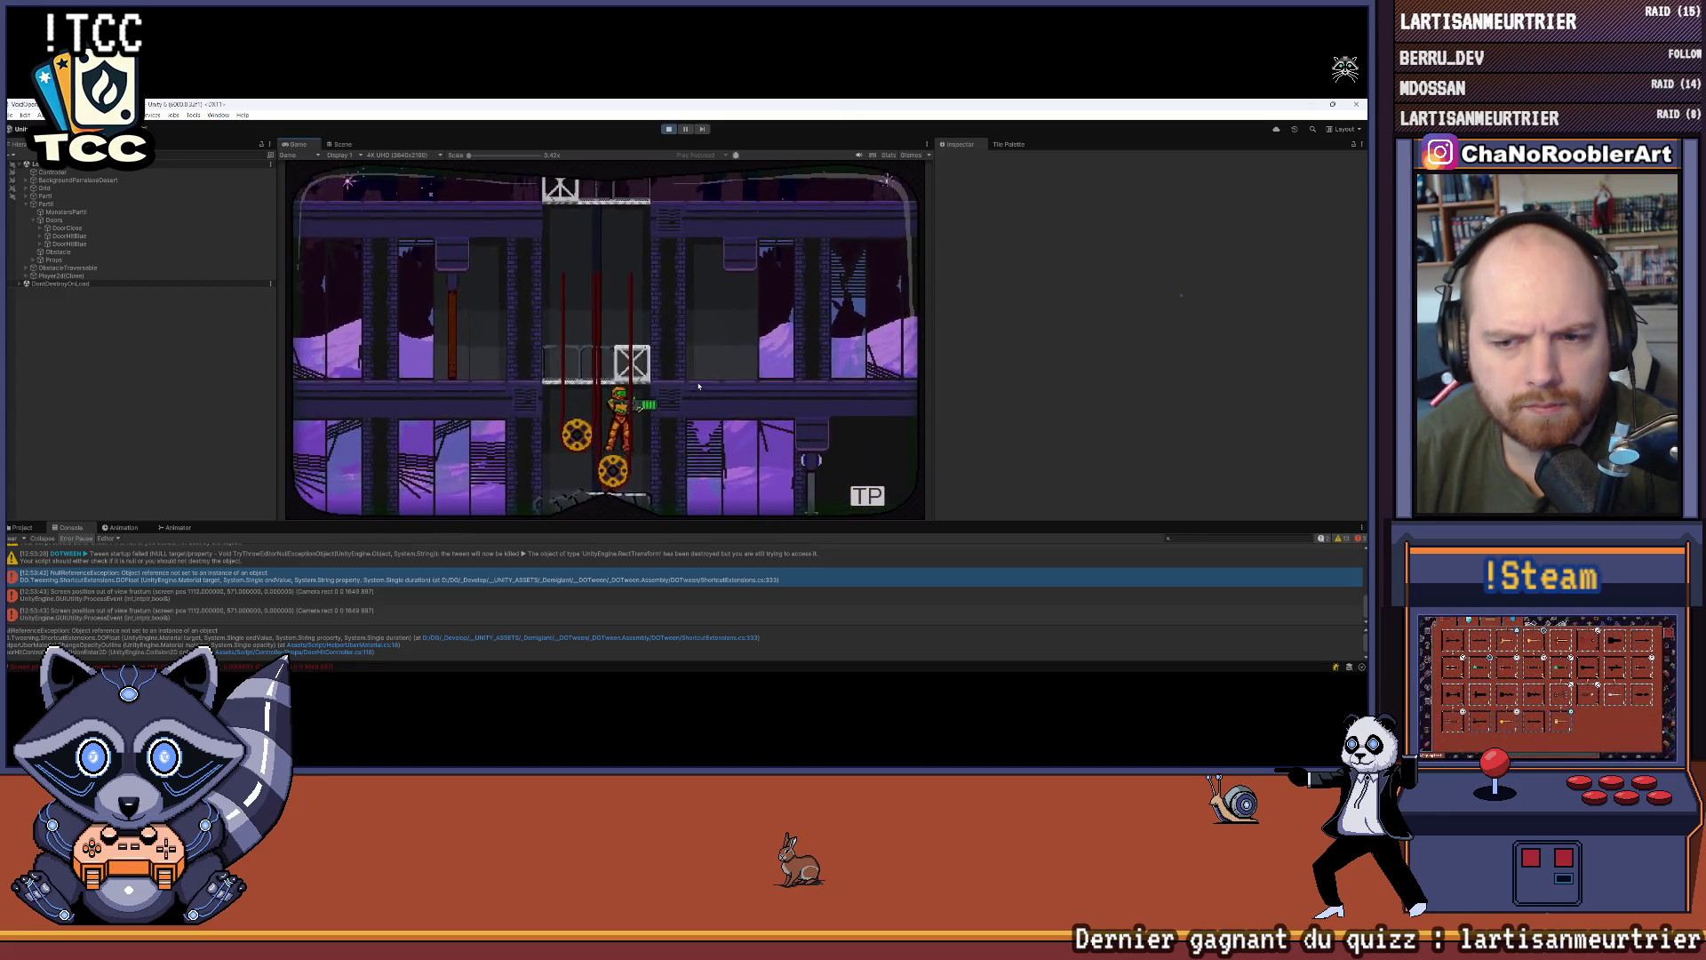
pyautogui.press('Left')
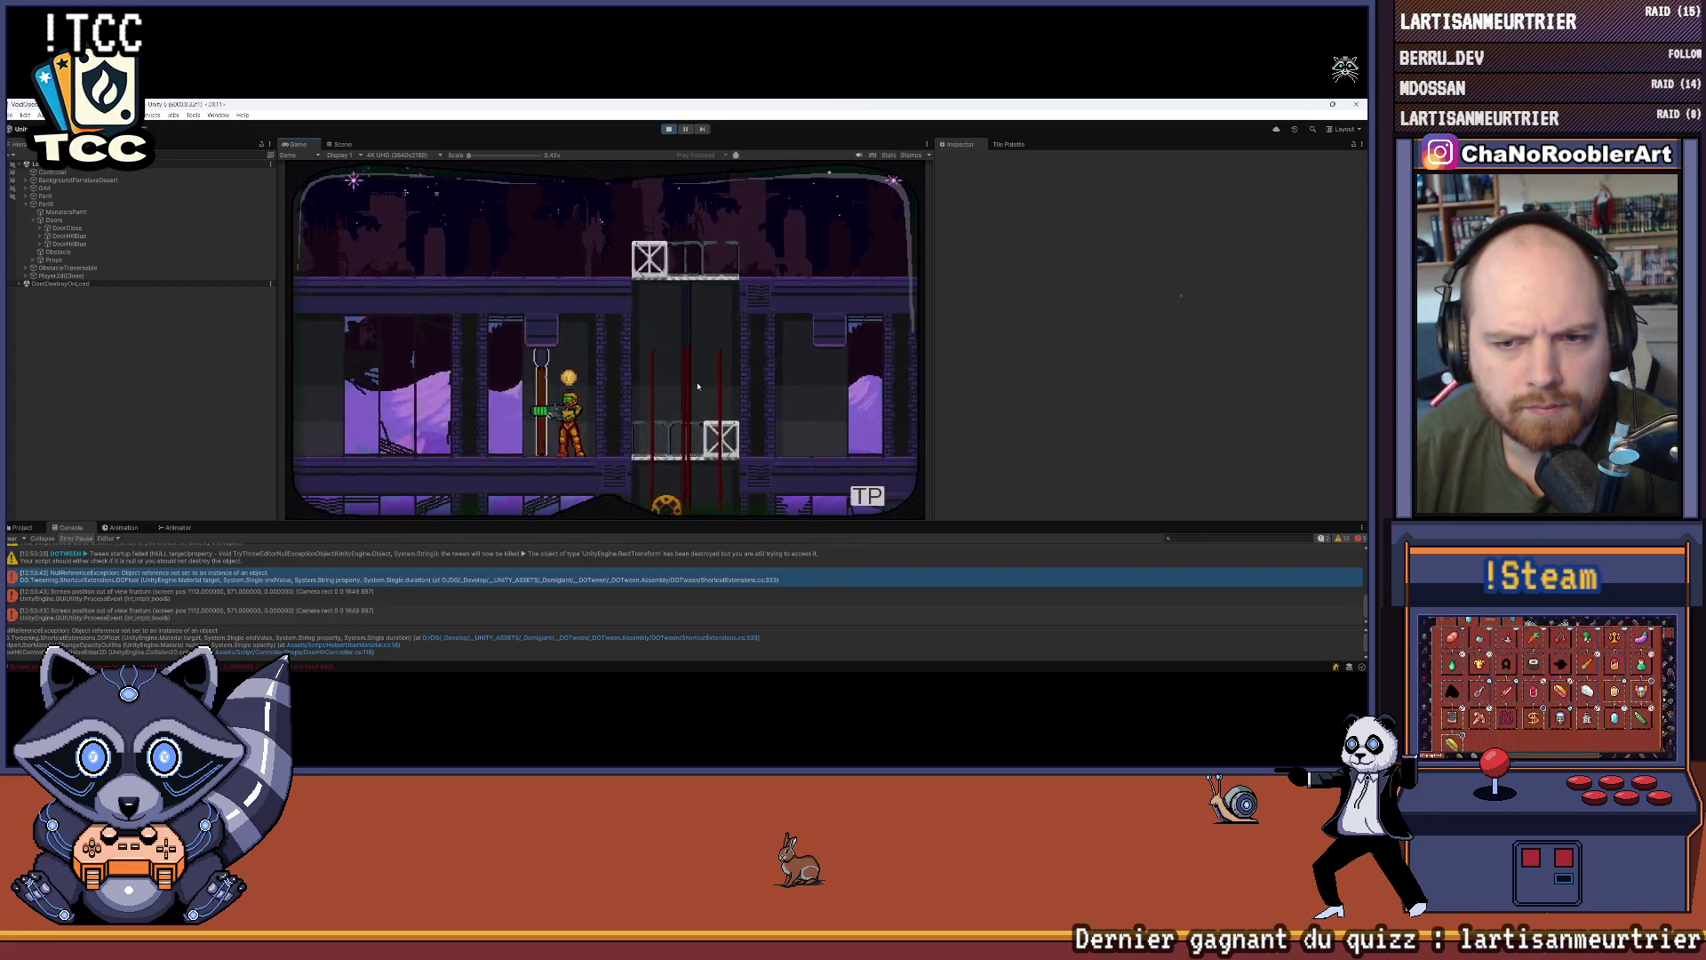
pyautogui.click(115, 582)
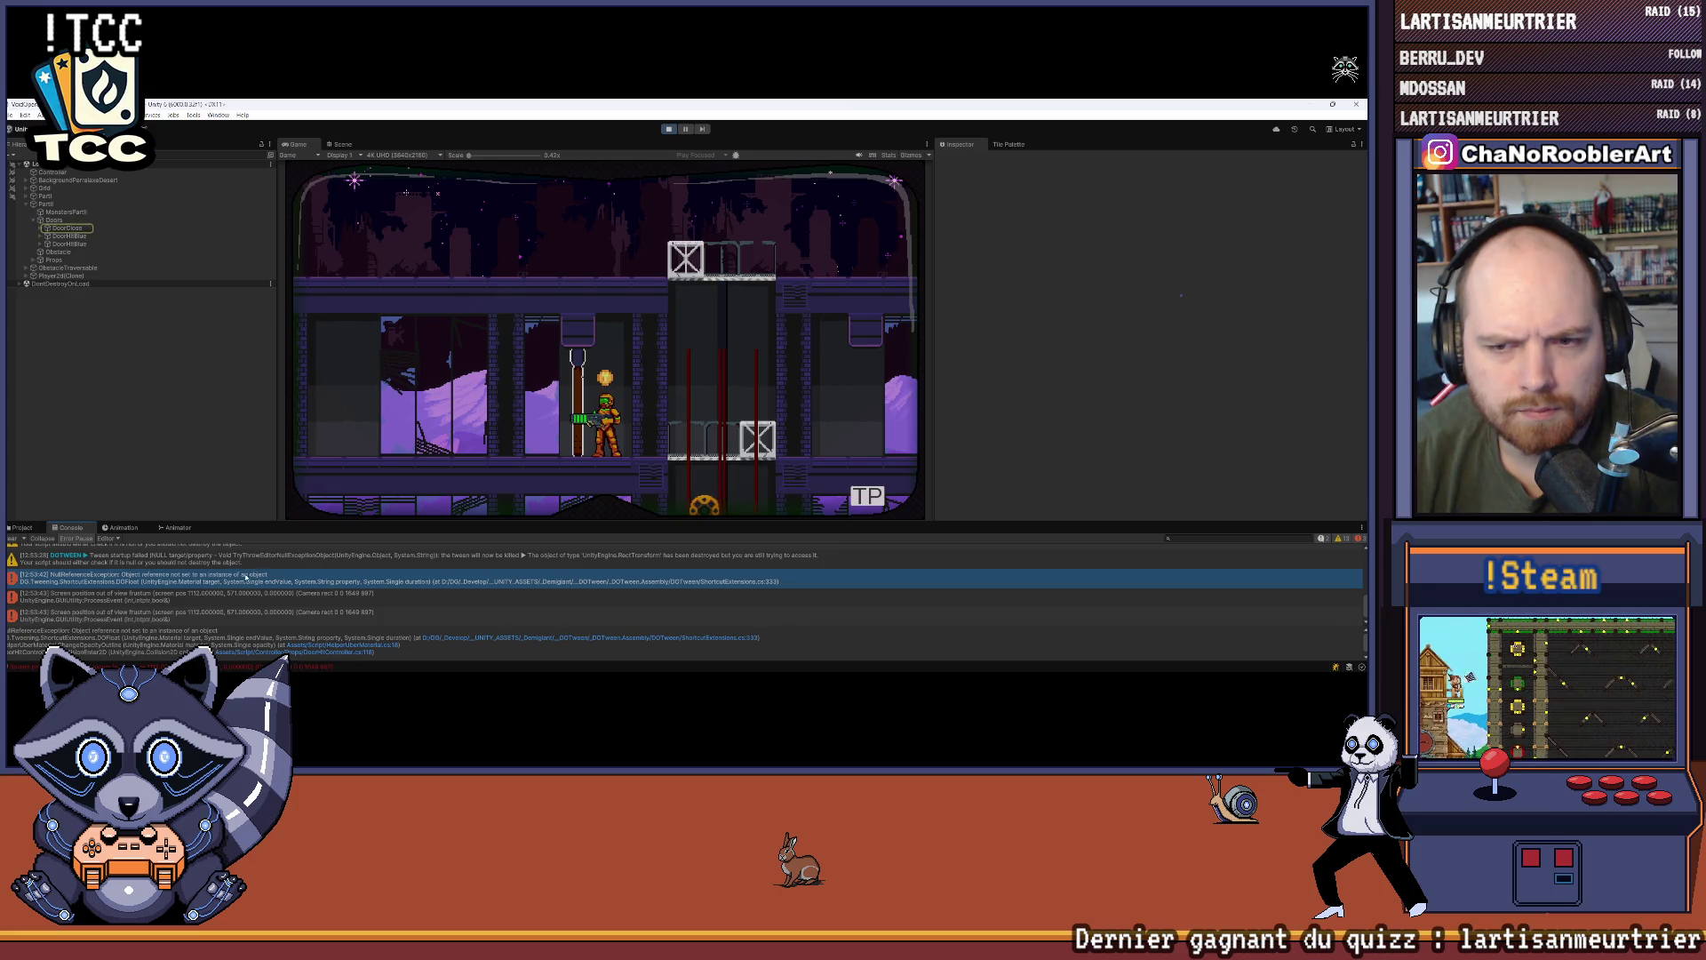
pyautogui.scroll(3, 298, 587)
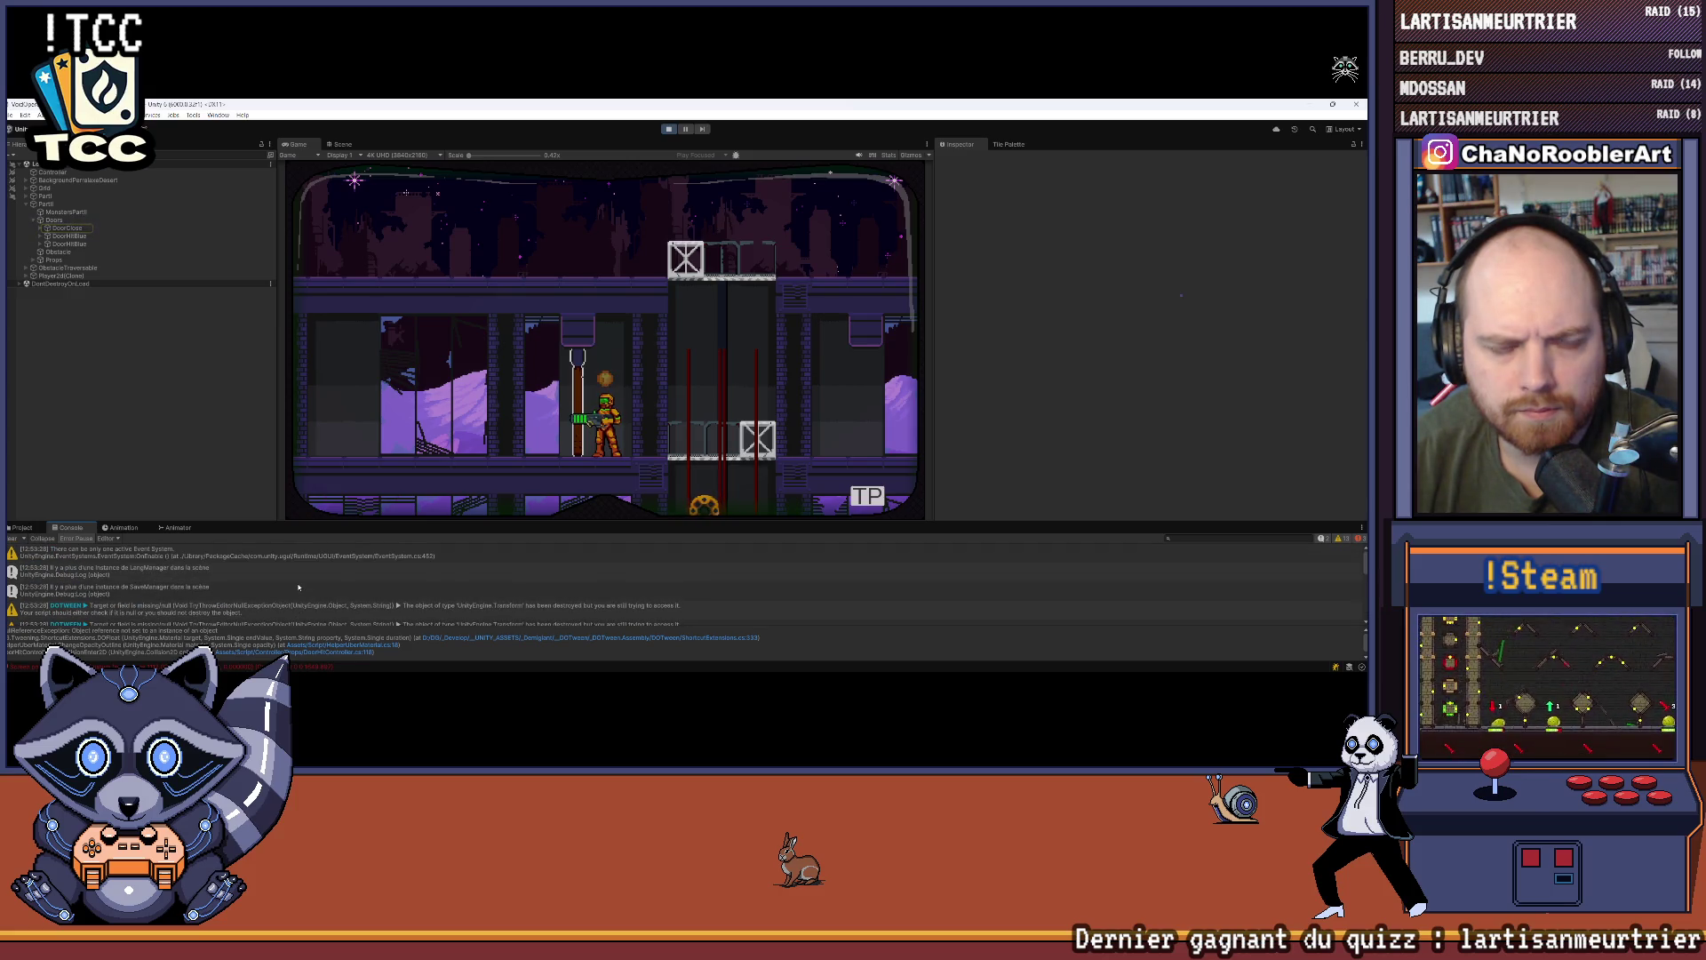
pyautogui.scroll(-3, 298, 586)
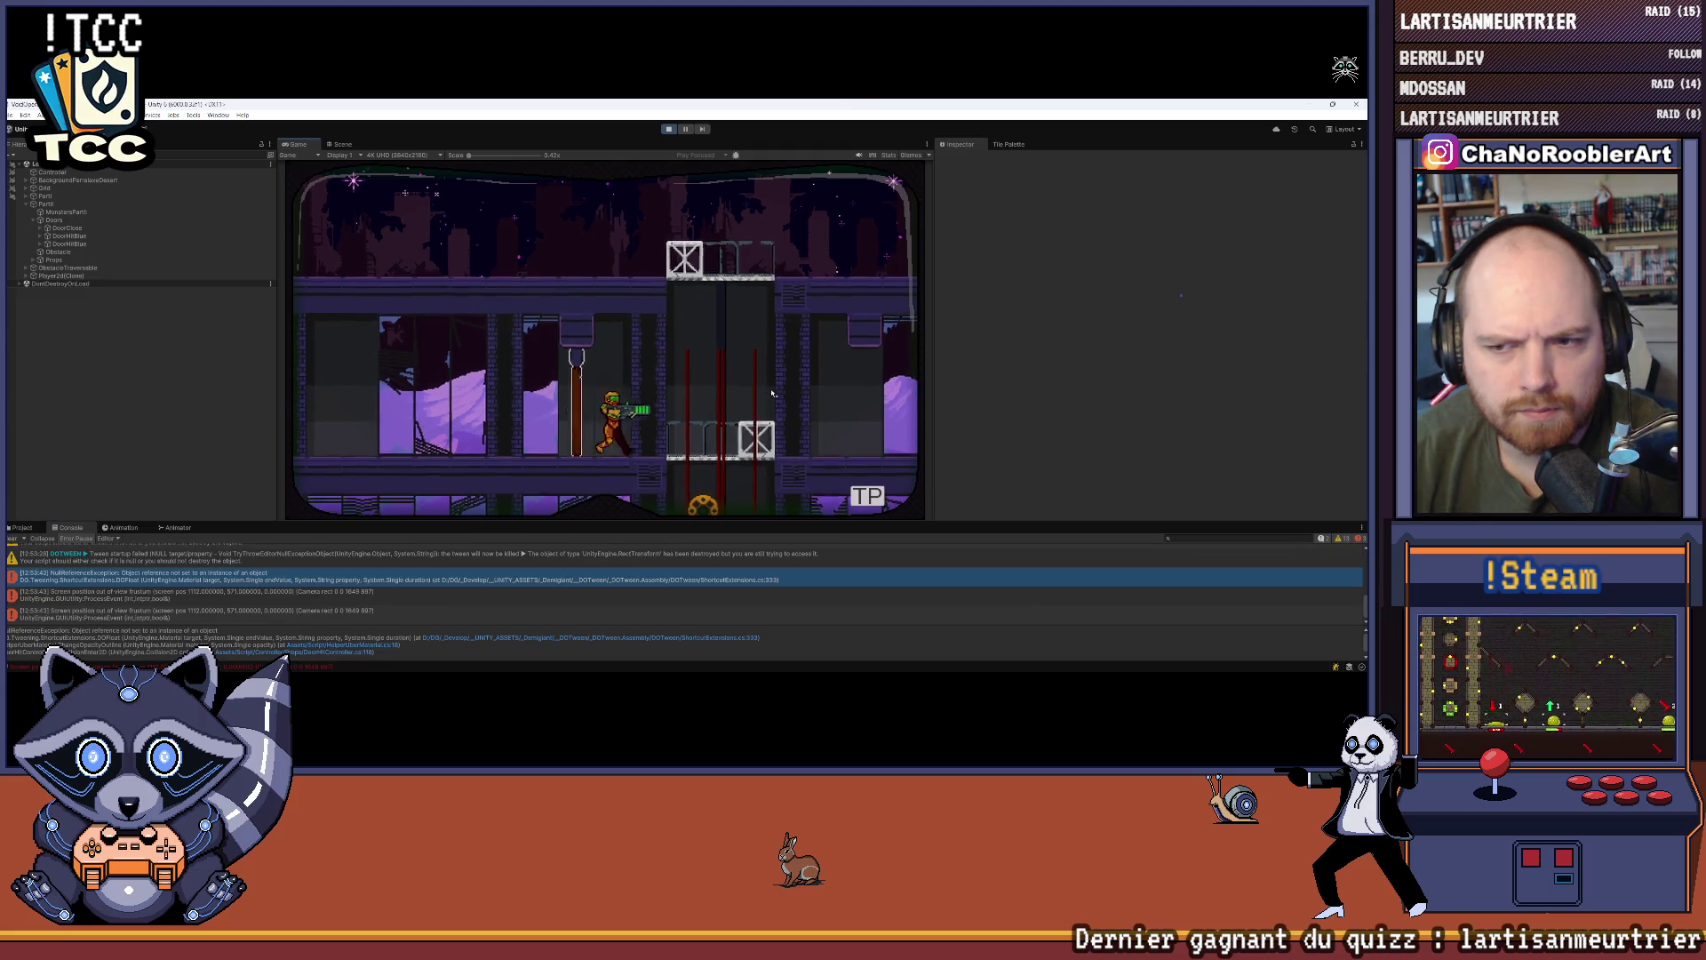
# Step: Move the character around the upper floor and down the shaft, then enlarge the Console panel
pyautogui.press('d')
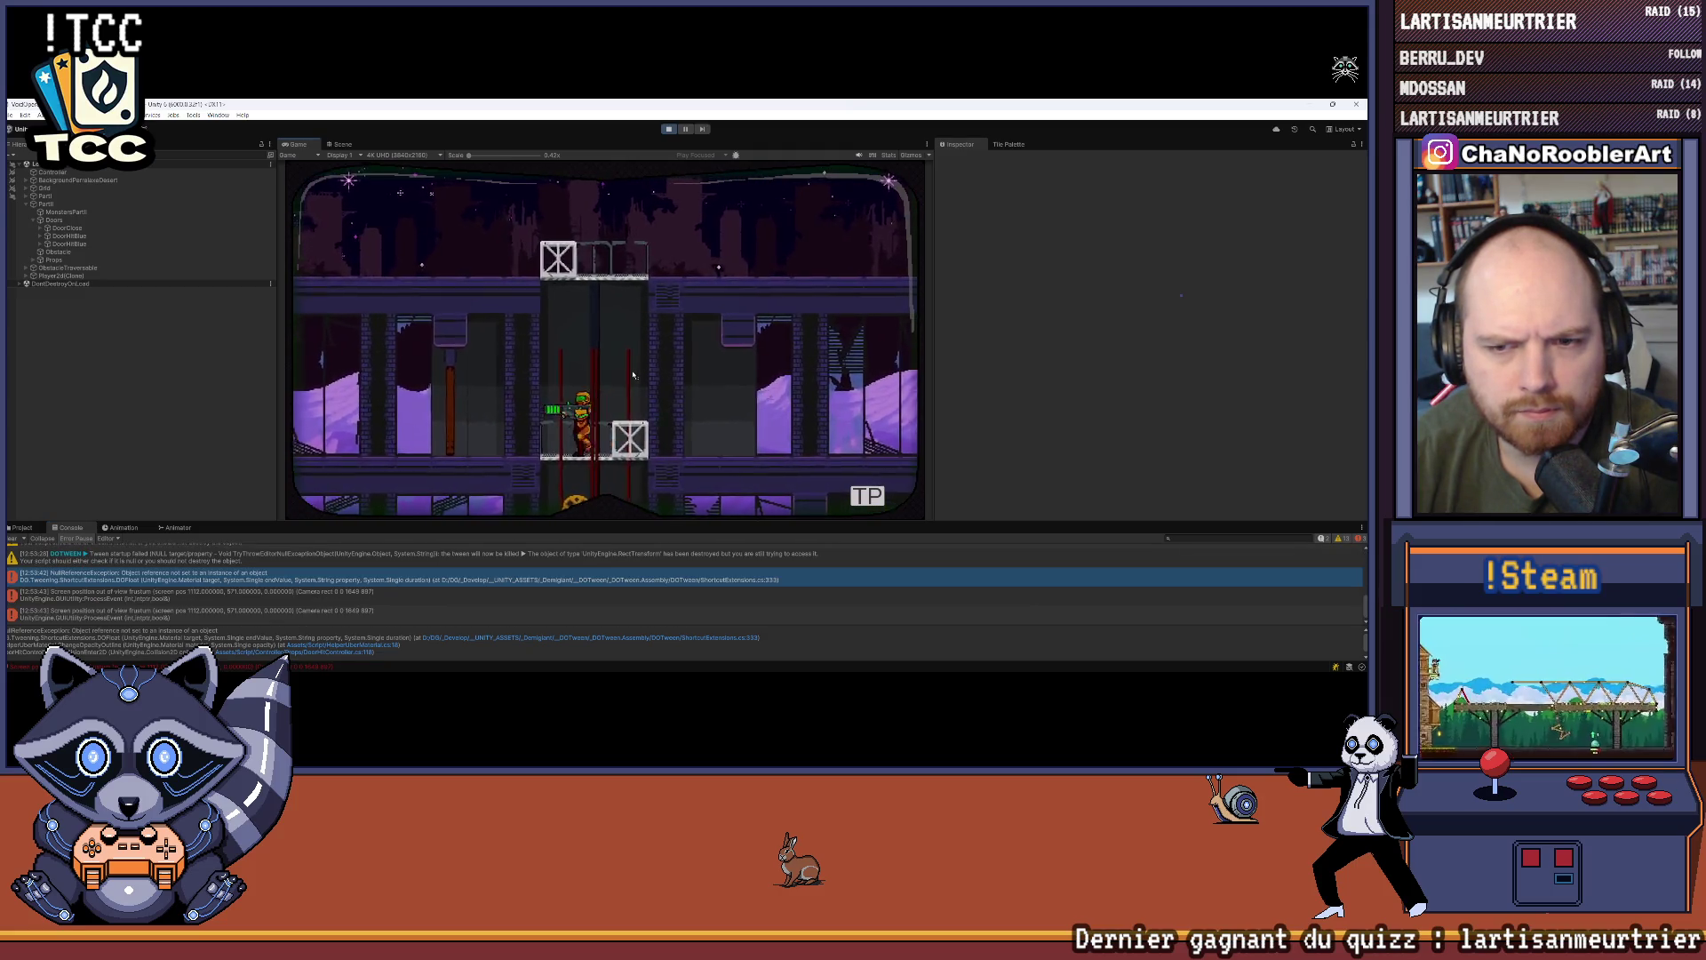
pyautogui.press('d')
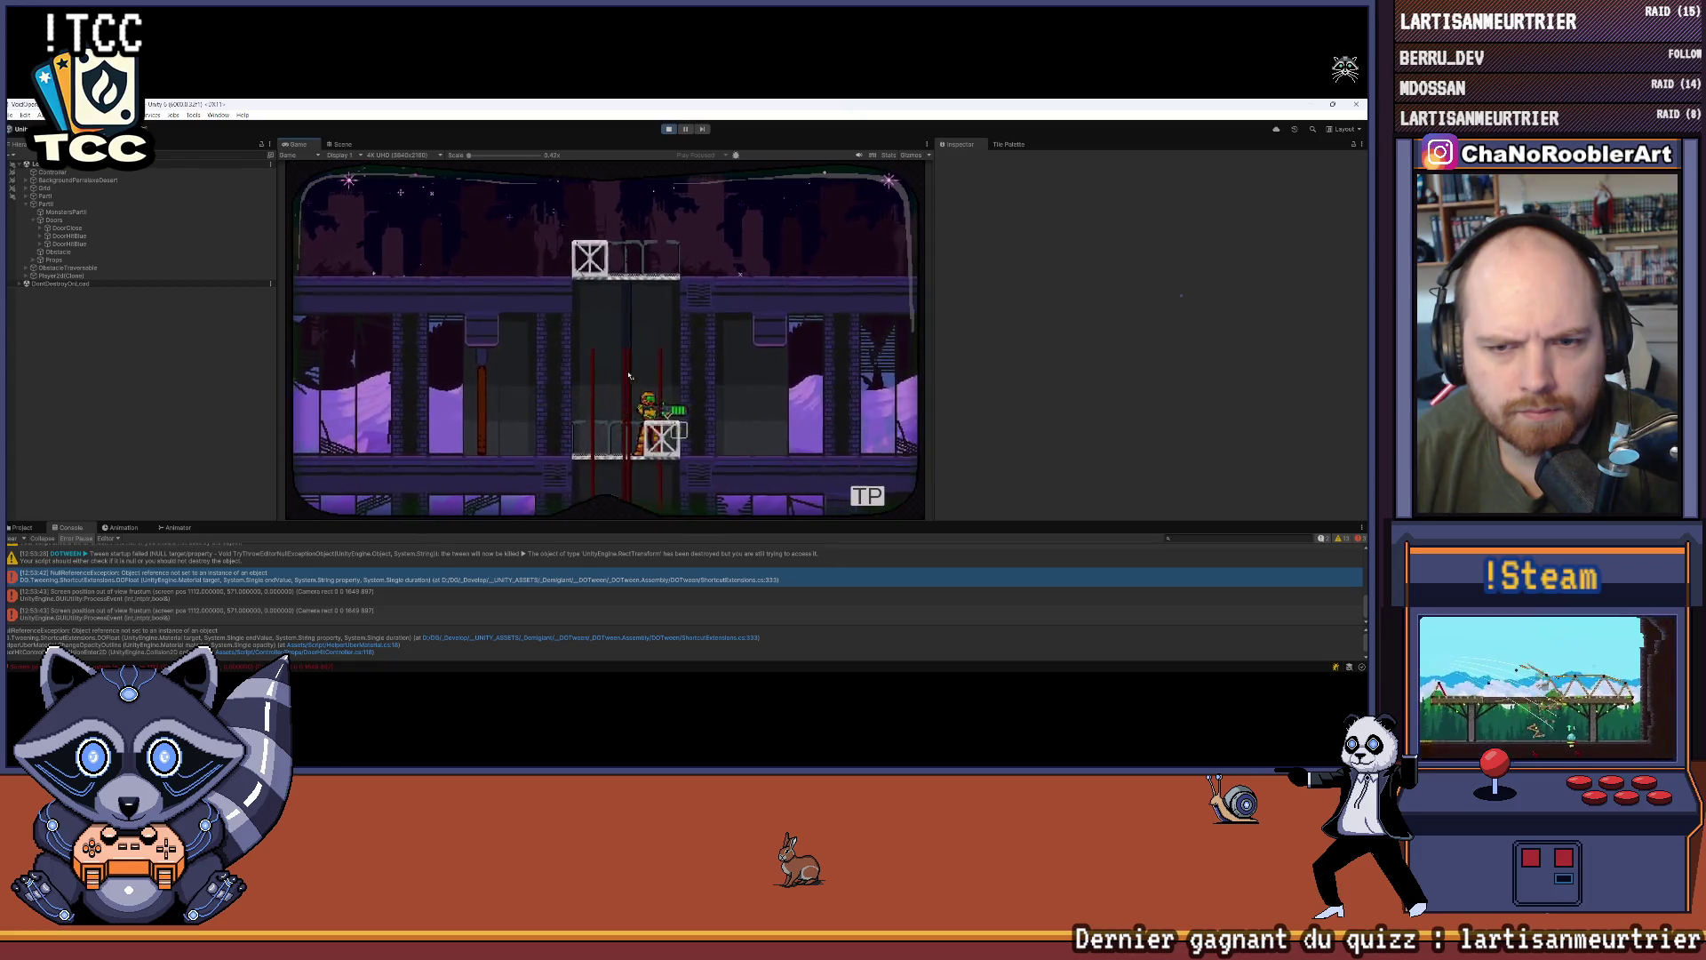
pyautogui.press('a')
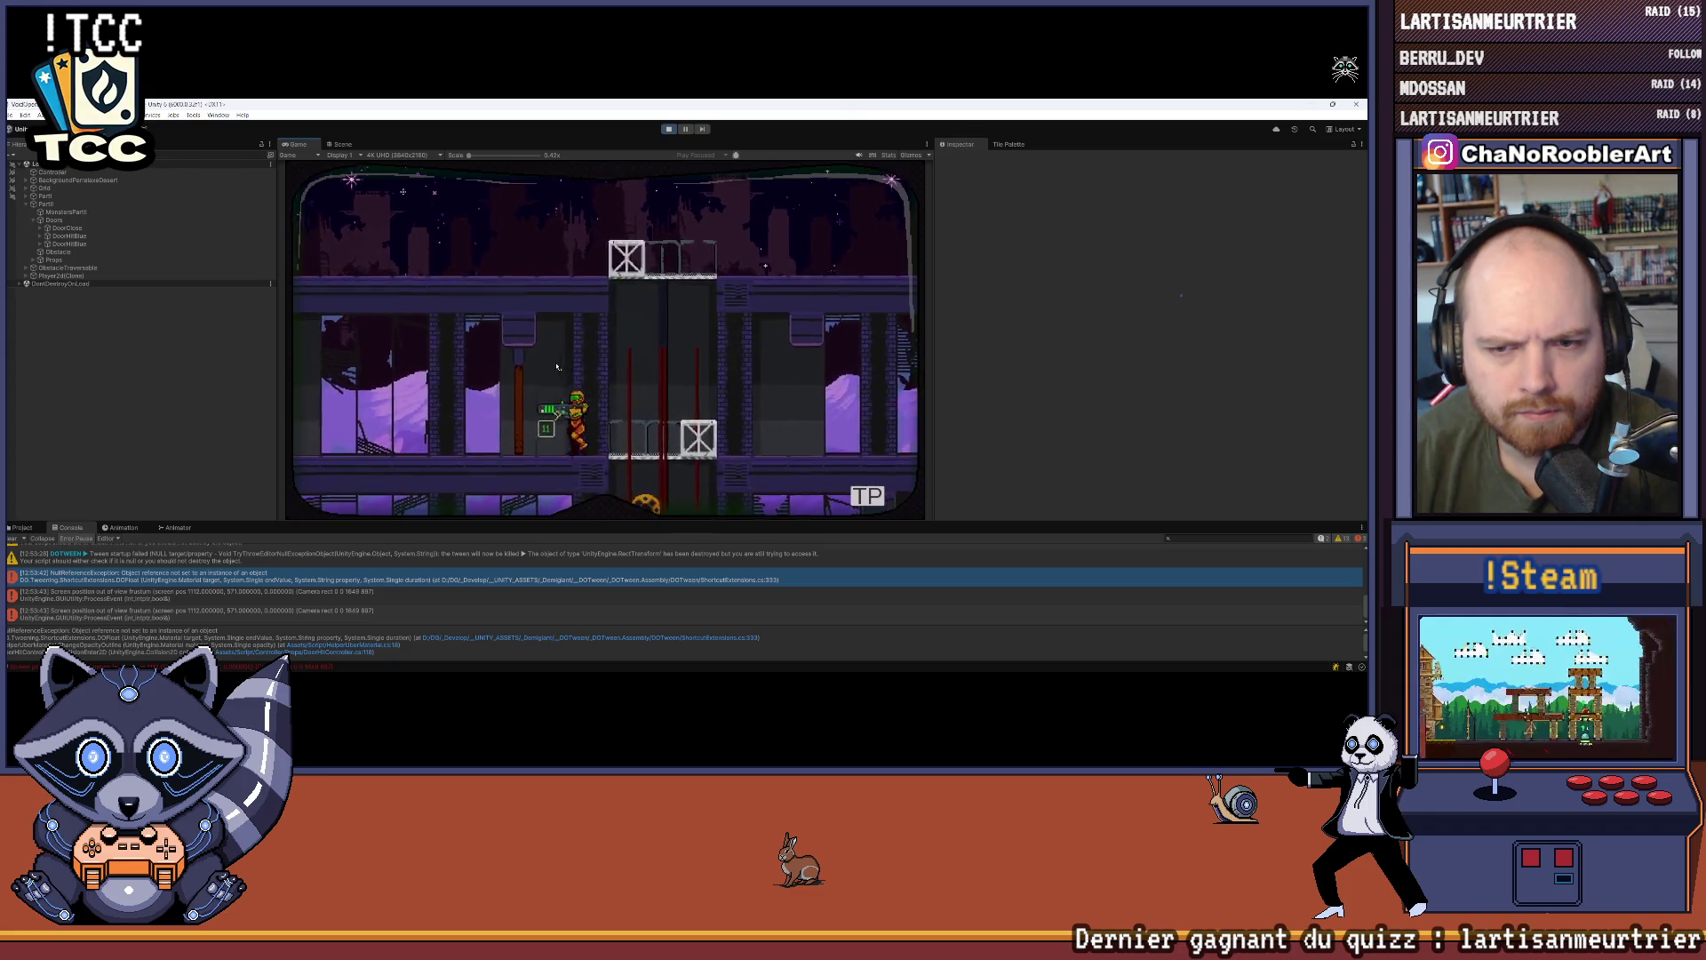
pyautogui.press('a')
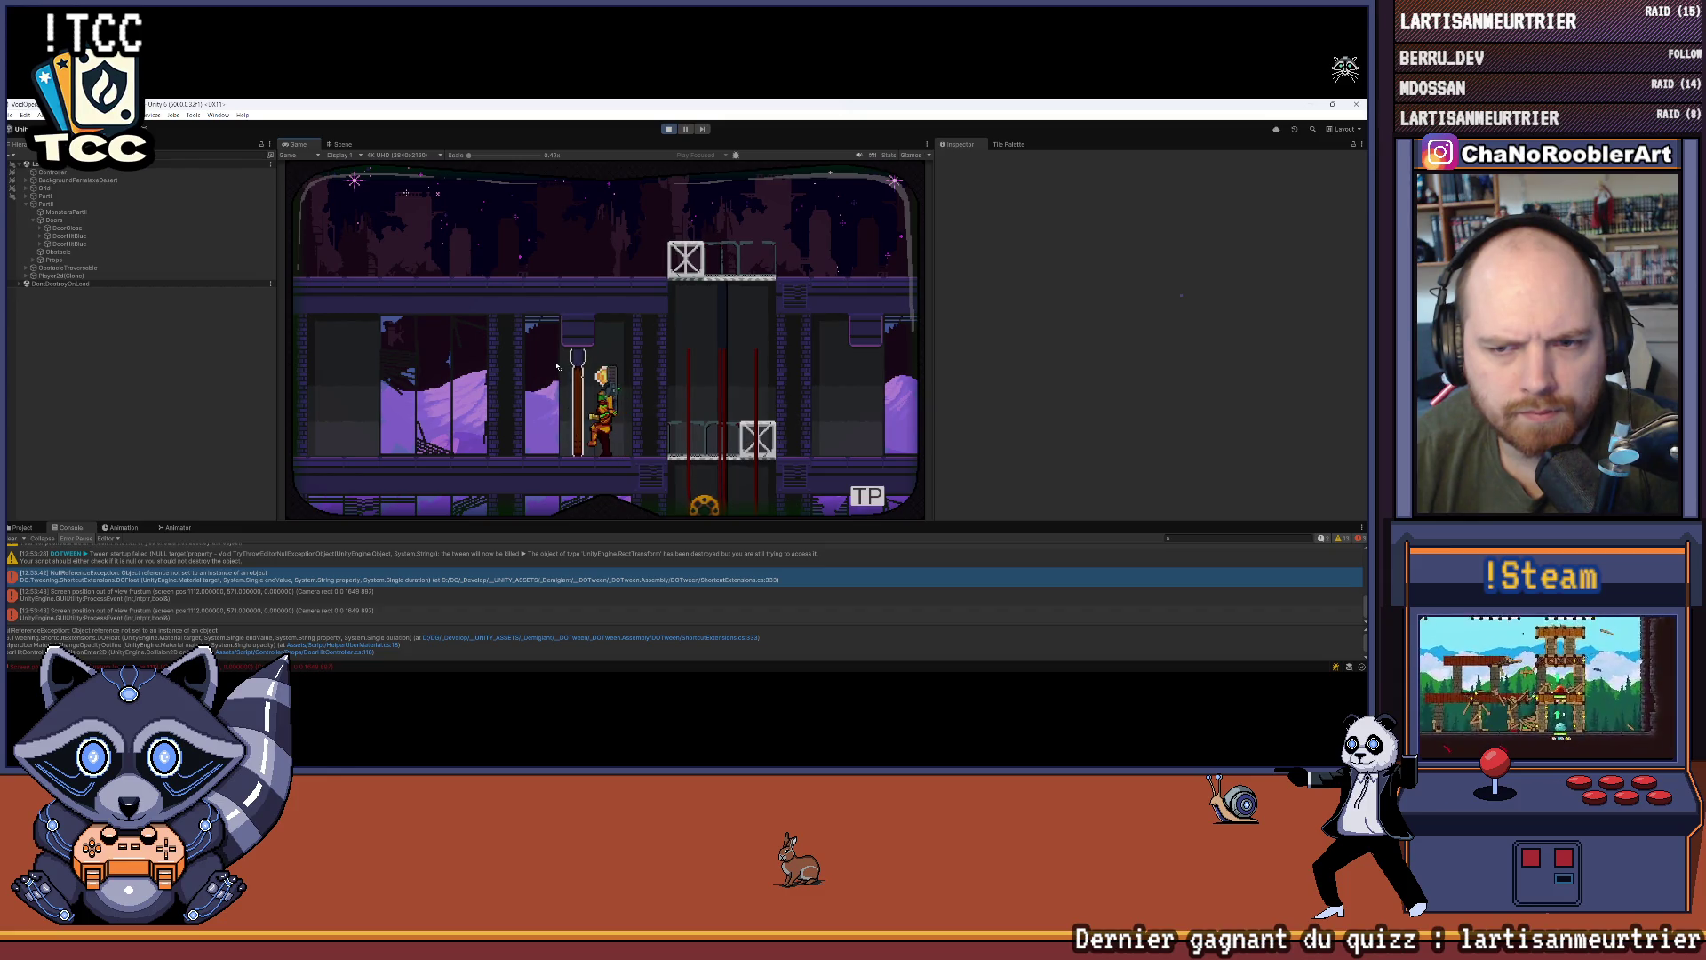
pyautogui.press('d')
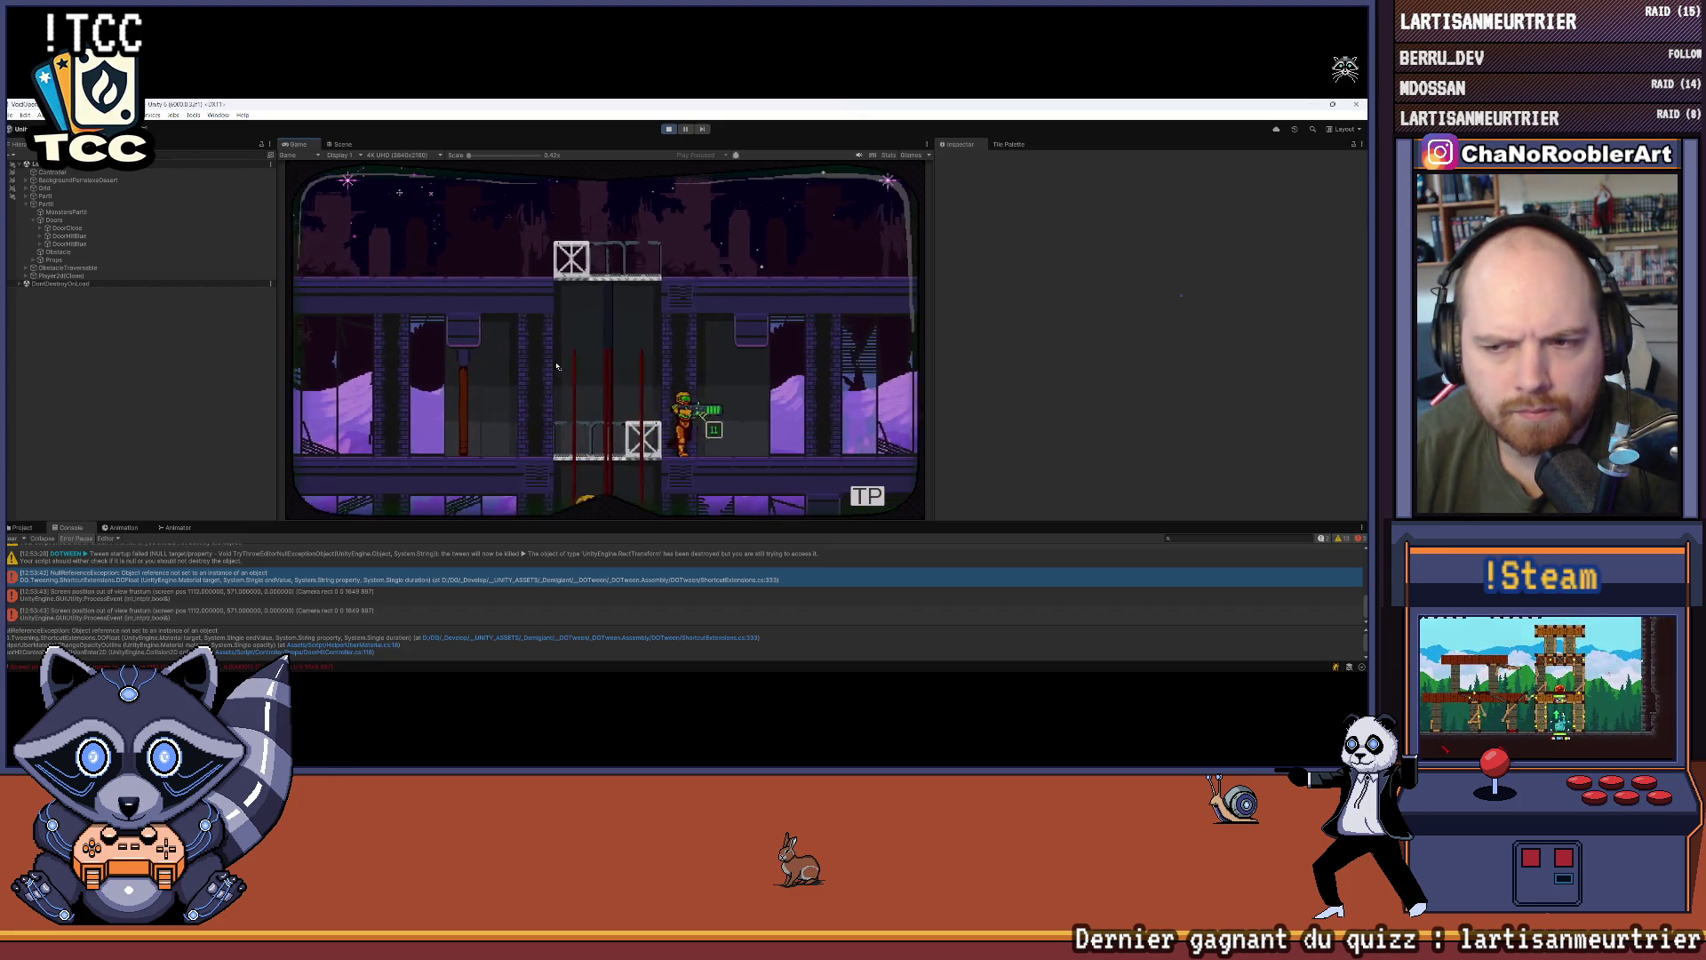
pyautogui.press('a')
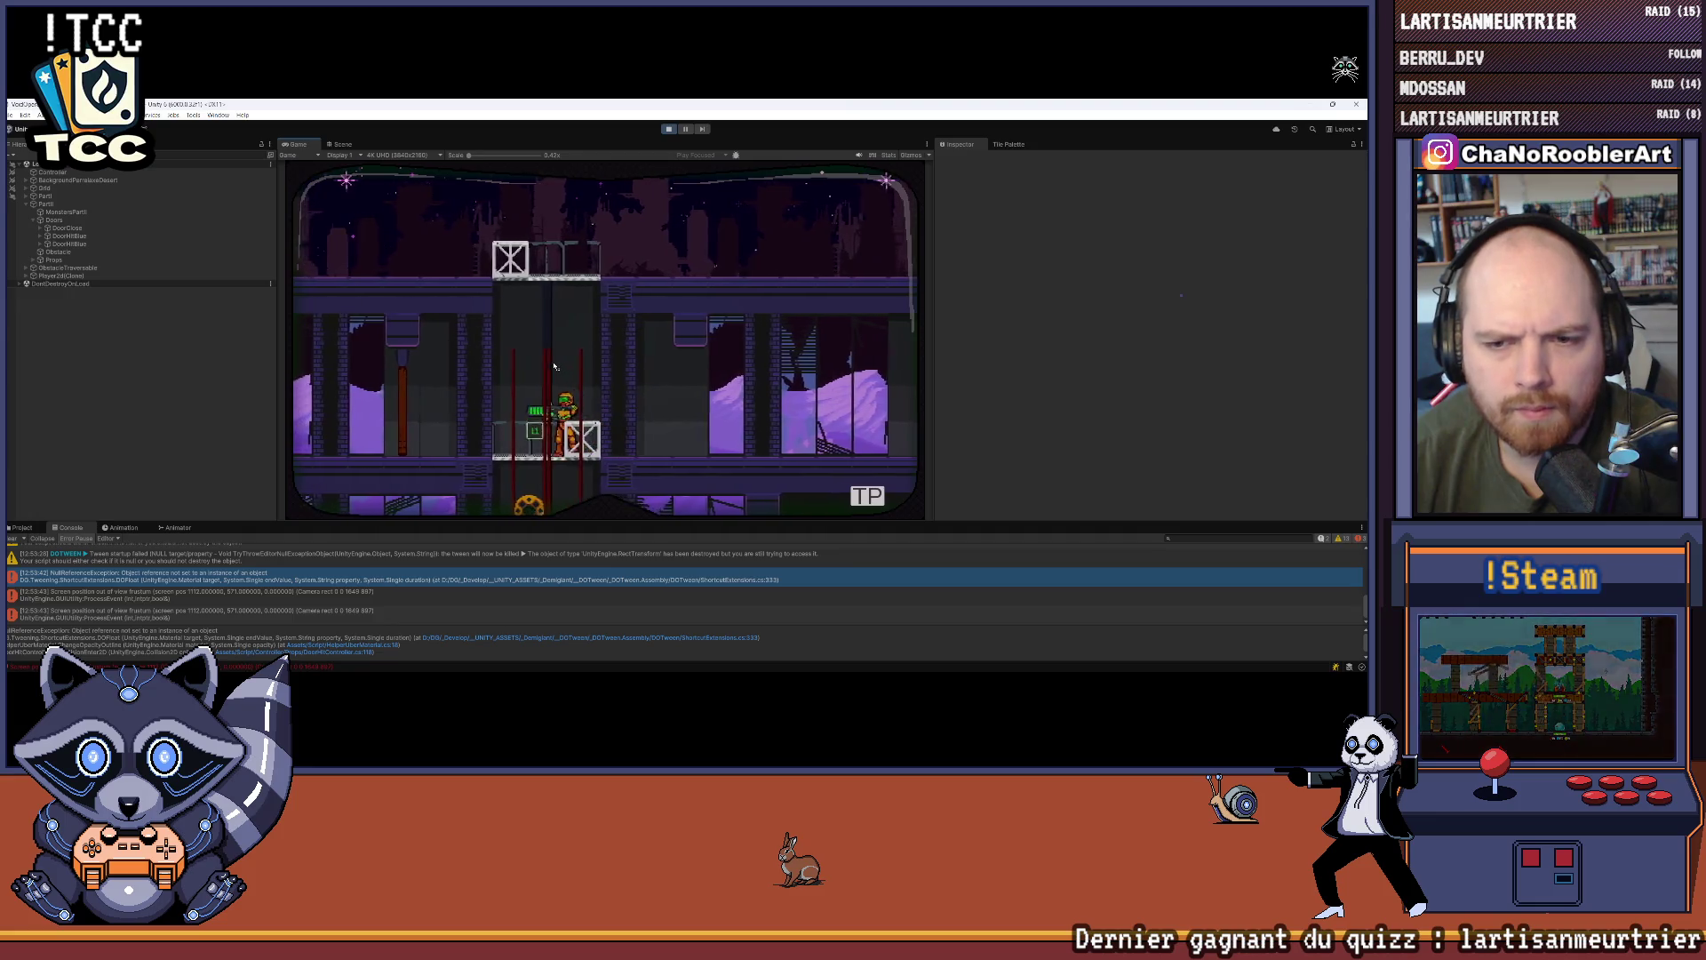
pyautogui.press('a')
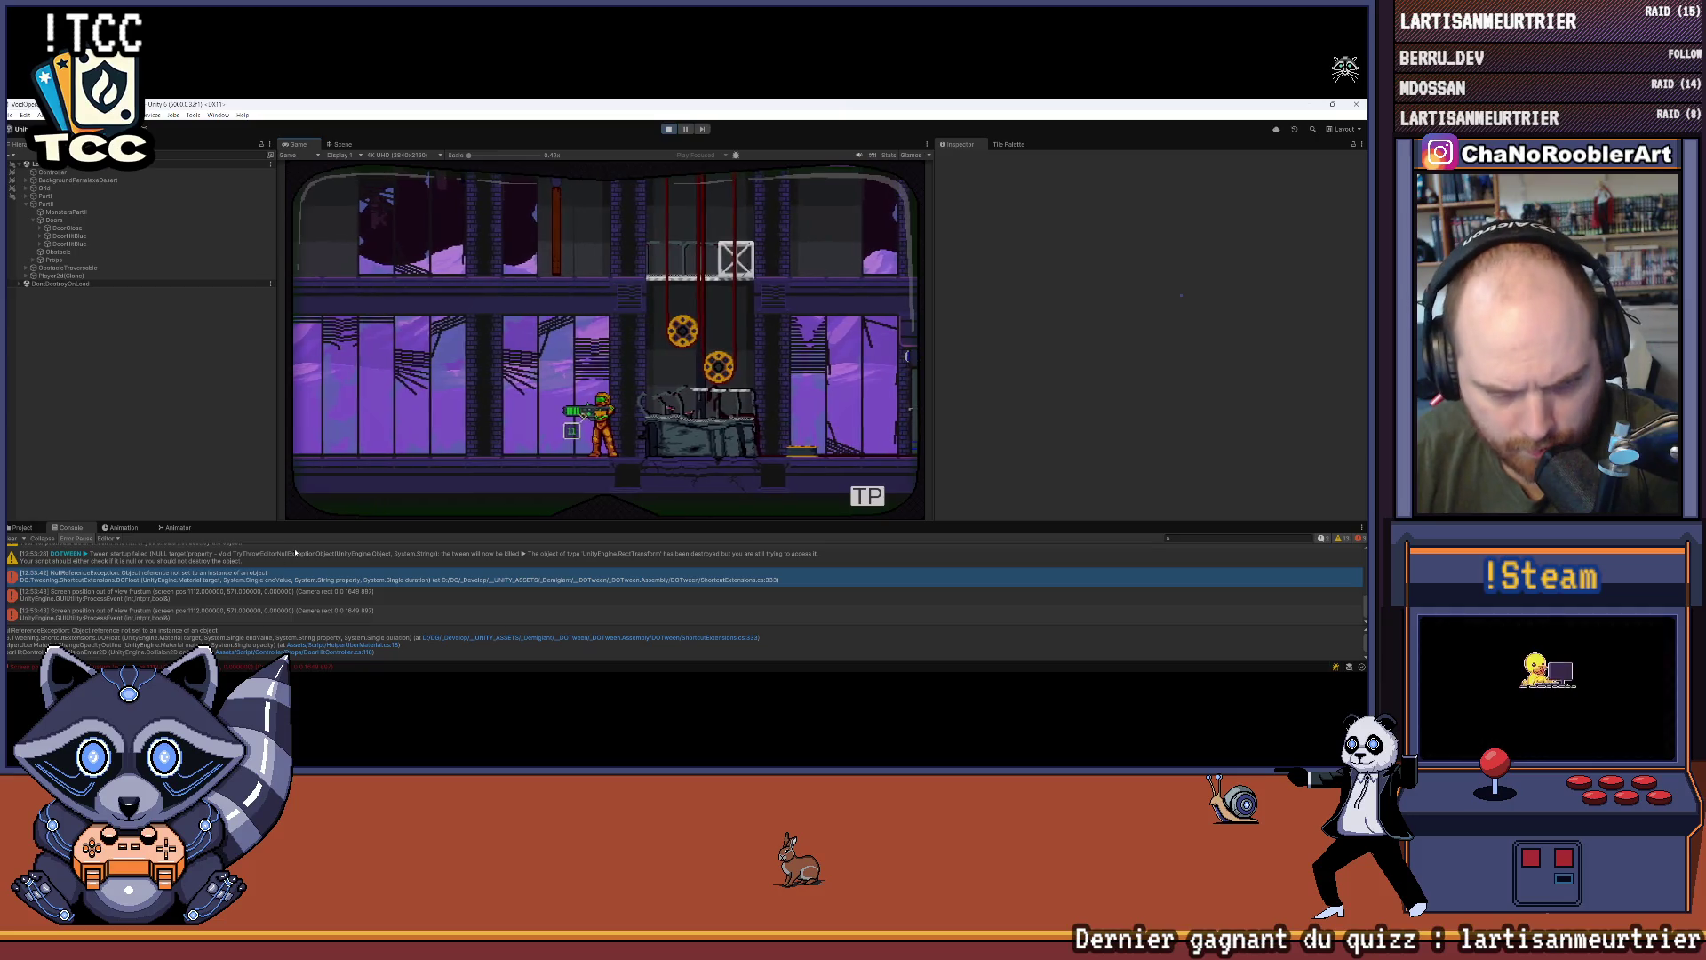
pyautogui.moveTo(305, 523); pyautogui.dragTo(305, 424)
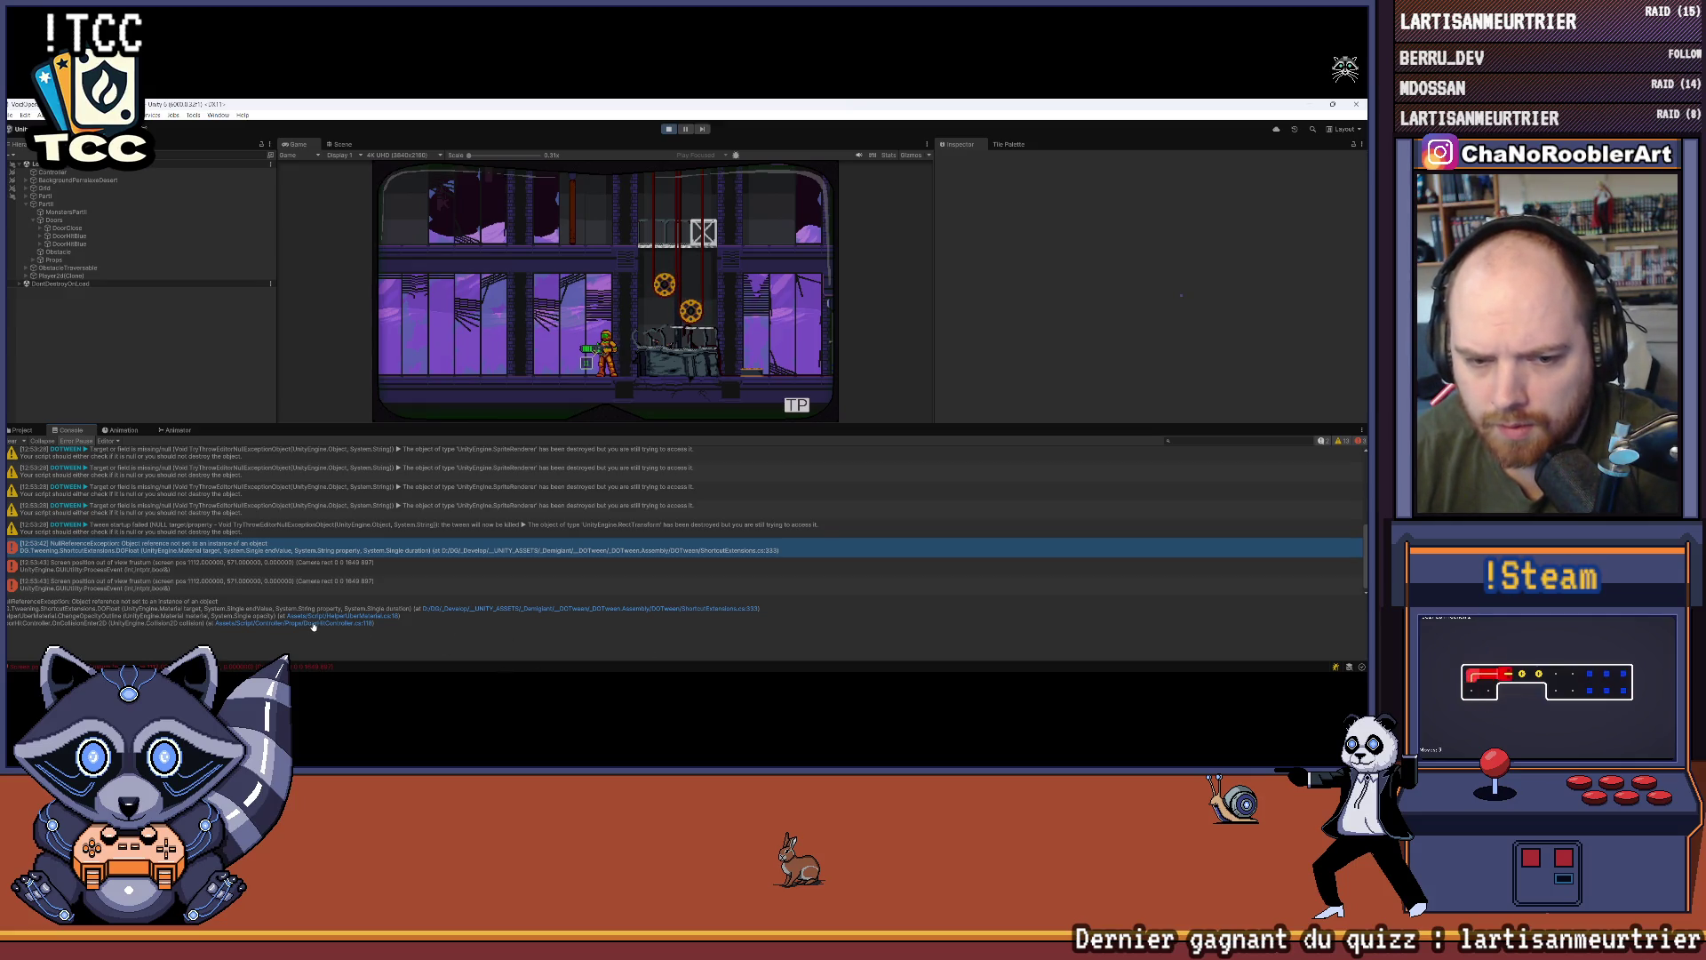
# Step: Replace _material with Material in the ChangeOpacityOutline call on line 118 of DoorHitController
pyautogui.moveTo(403, 674)
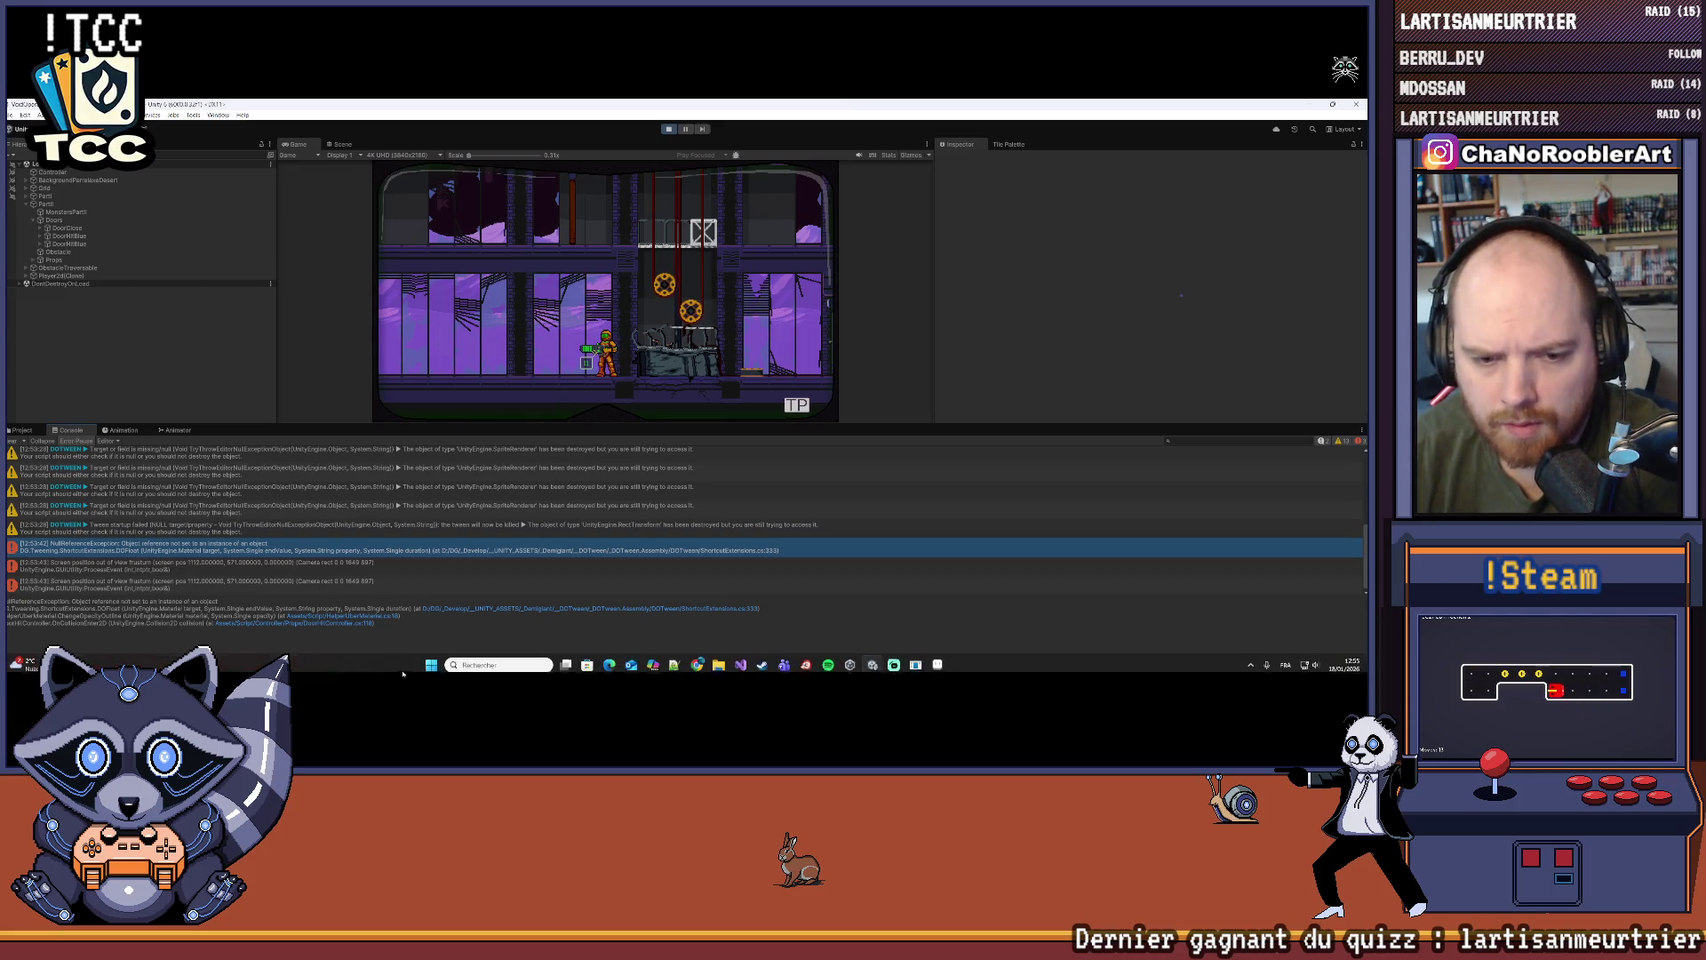
pyautogui.click(740, 664)
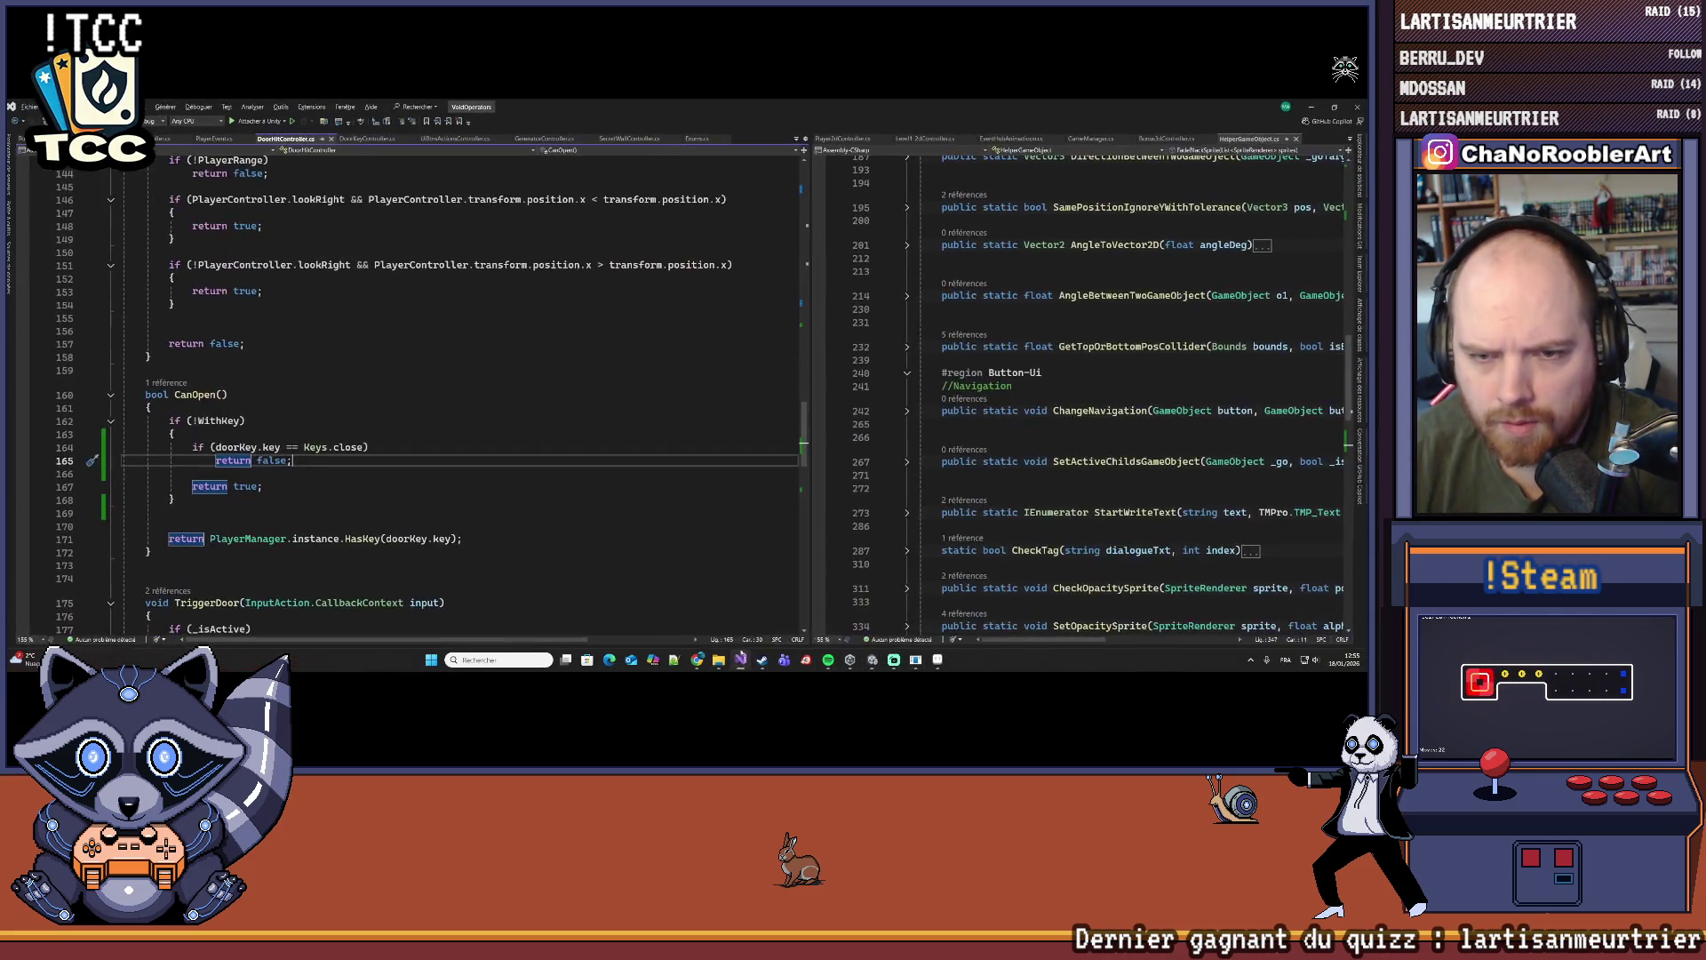
pyautogui.scroll(6, 329, 435)
pyautogui.scroll(9, 328, 434)
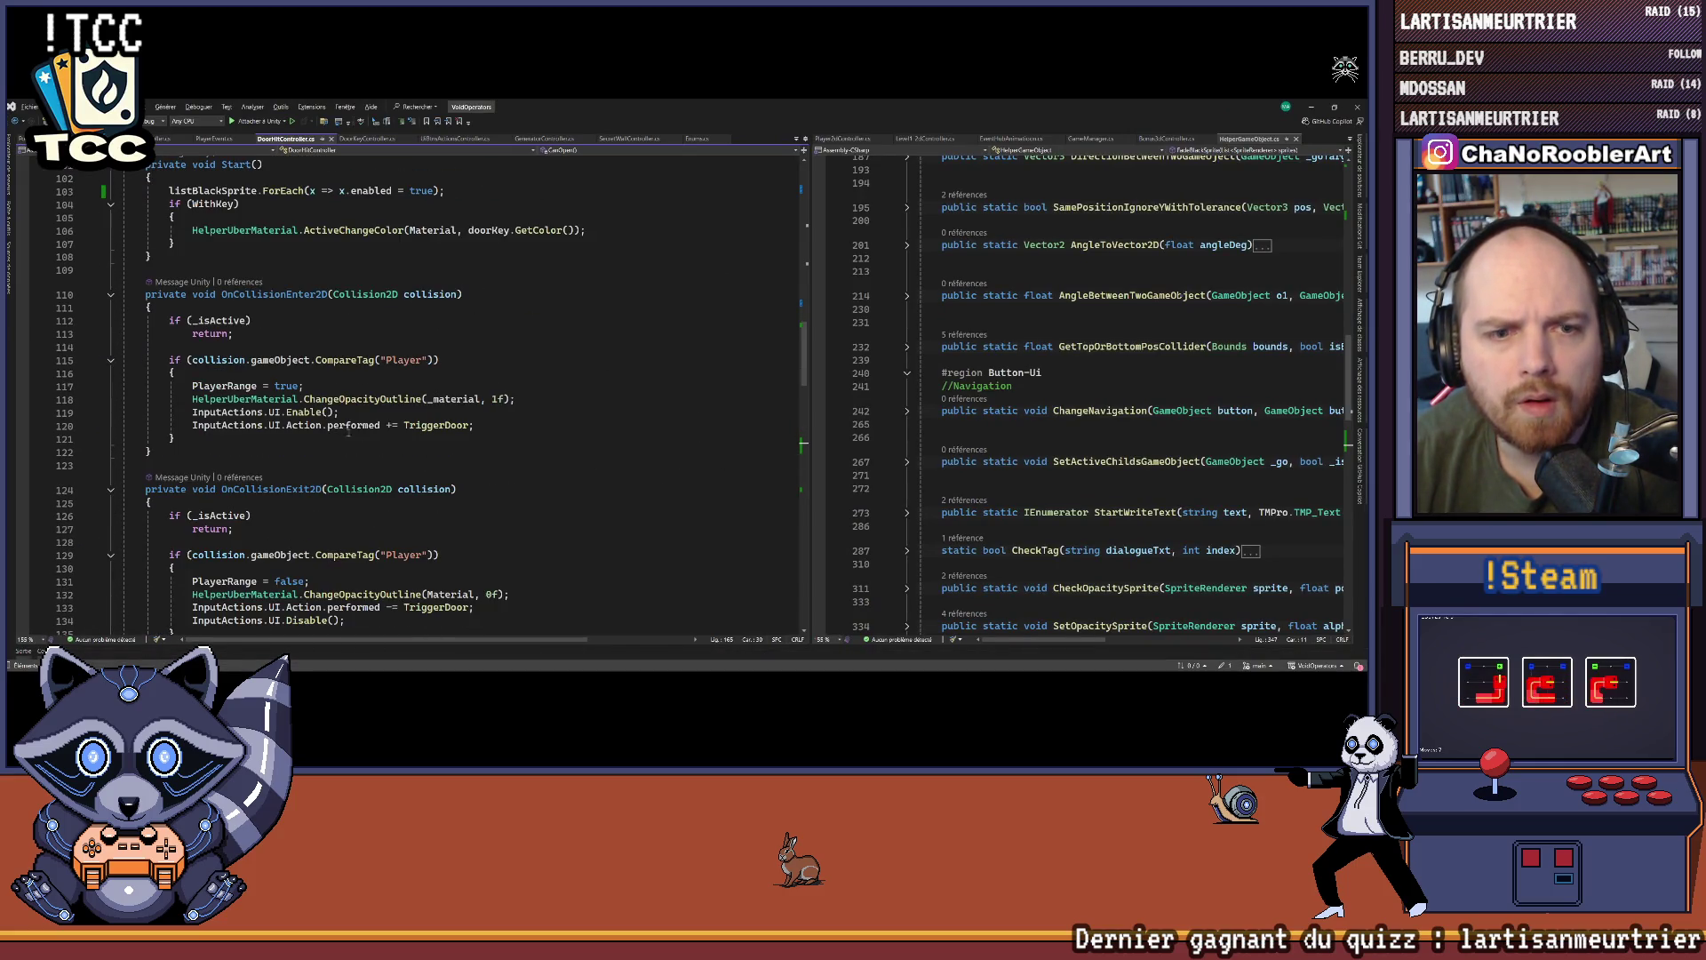
pyautogui.click(535, 402)
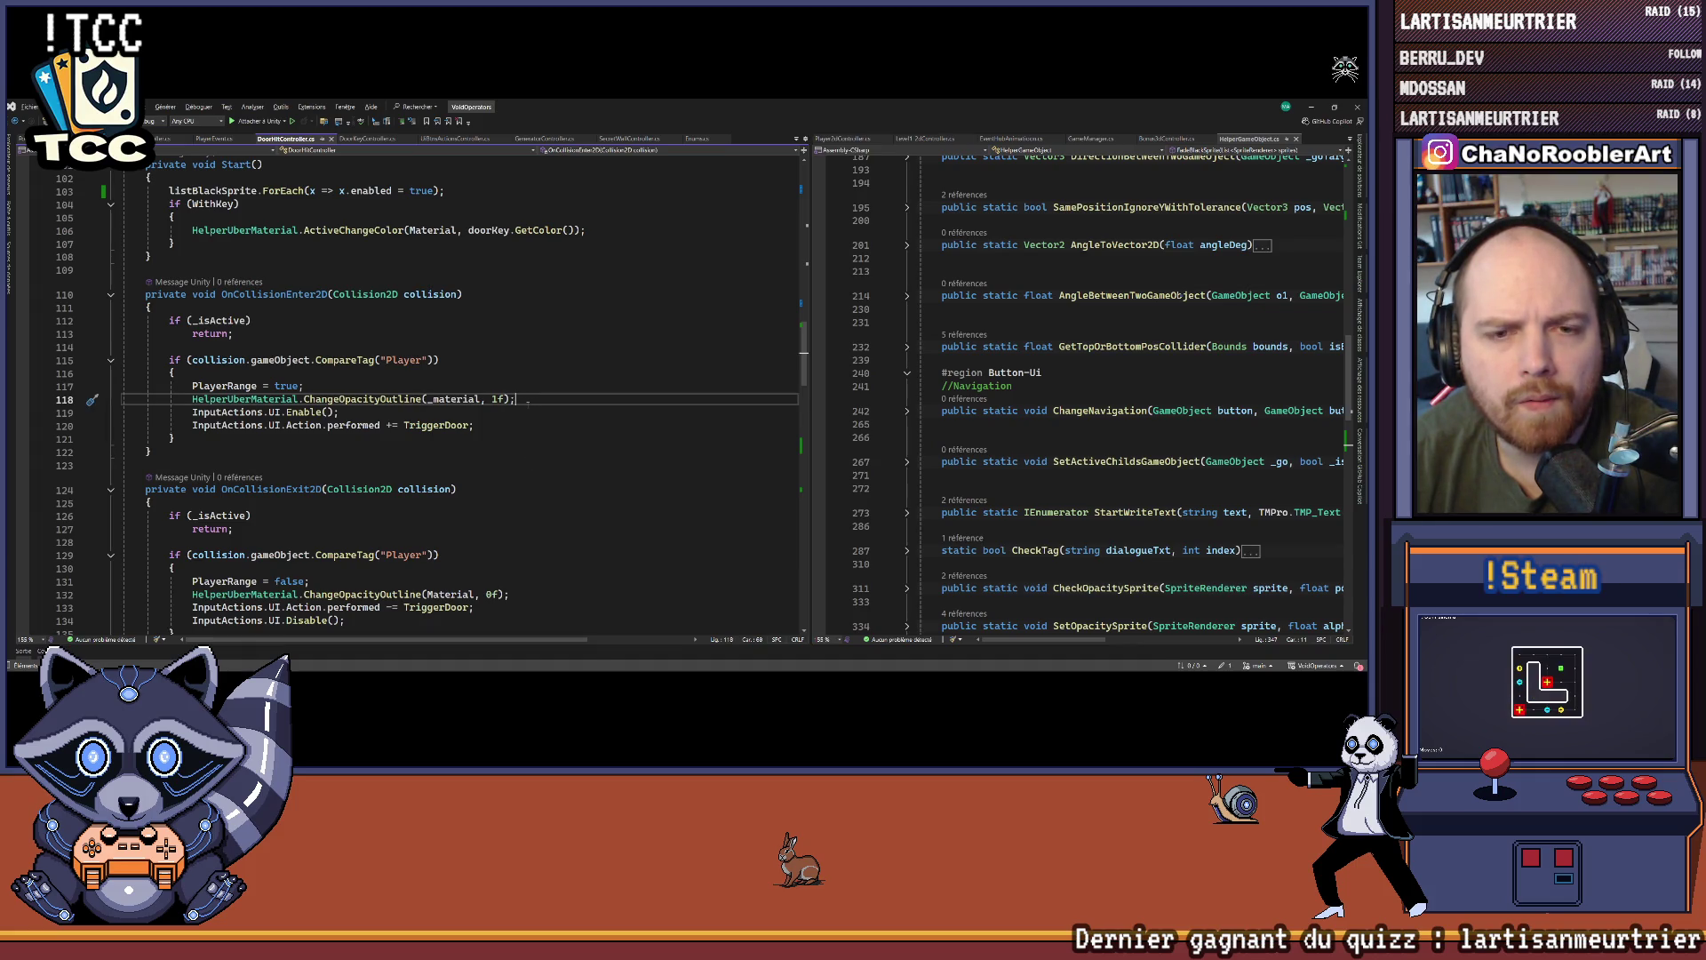
pyautogui.doubleClick(459, 400)
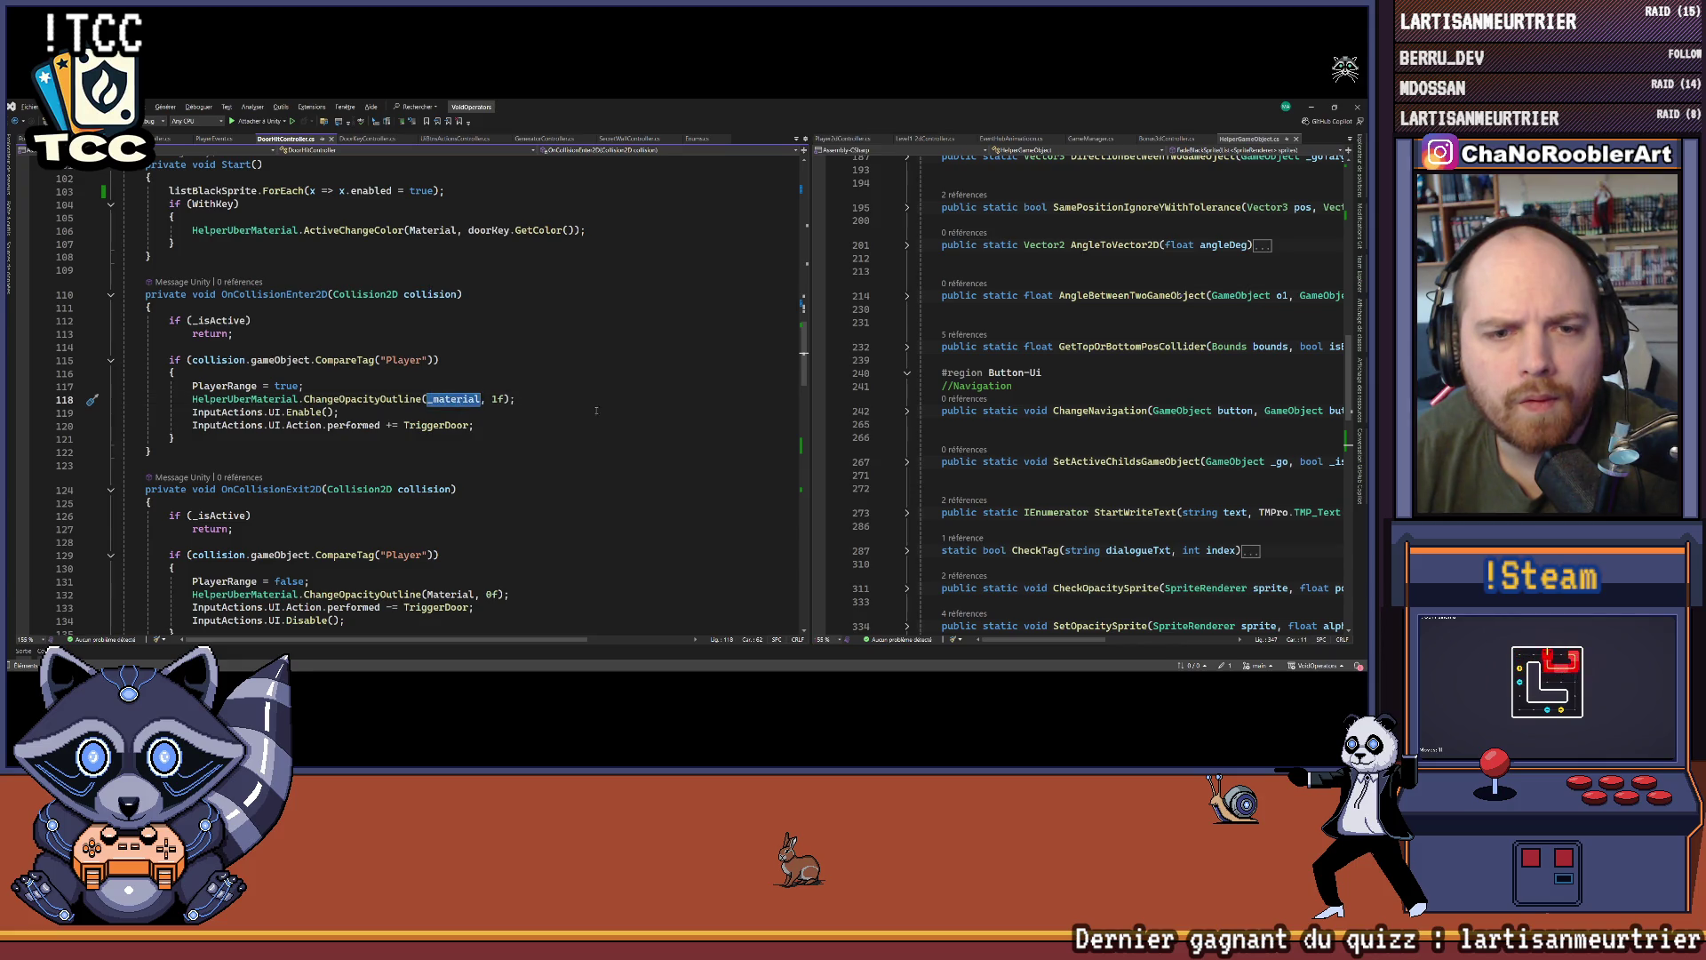
pyautogui.scroll(6, 596, 410)
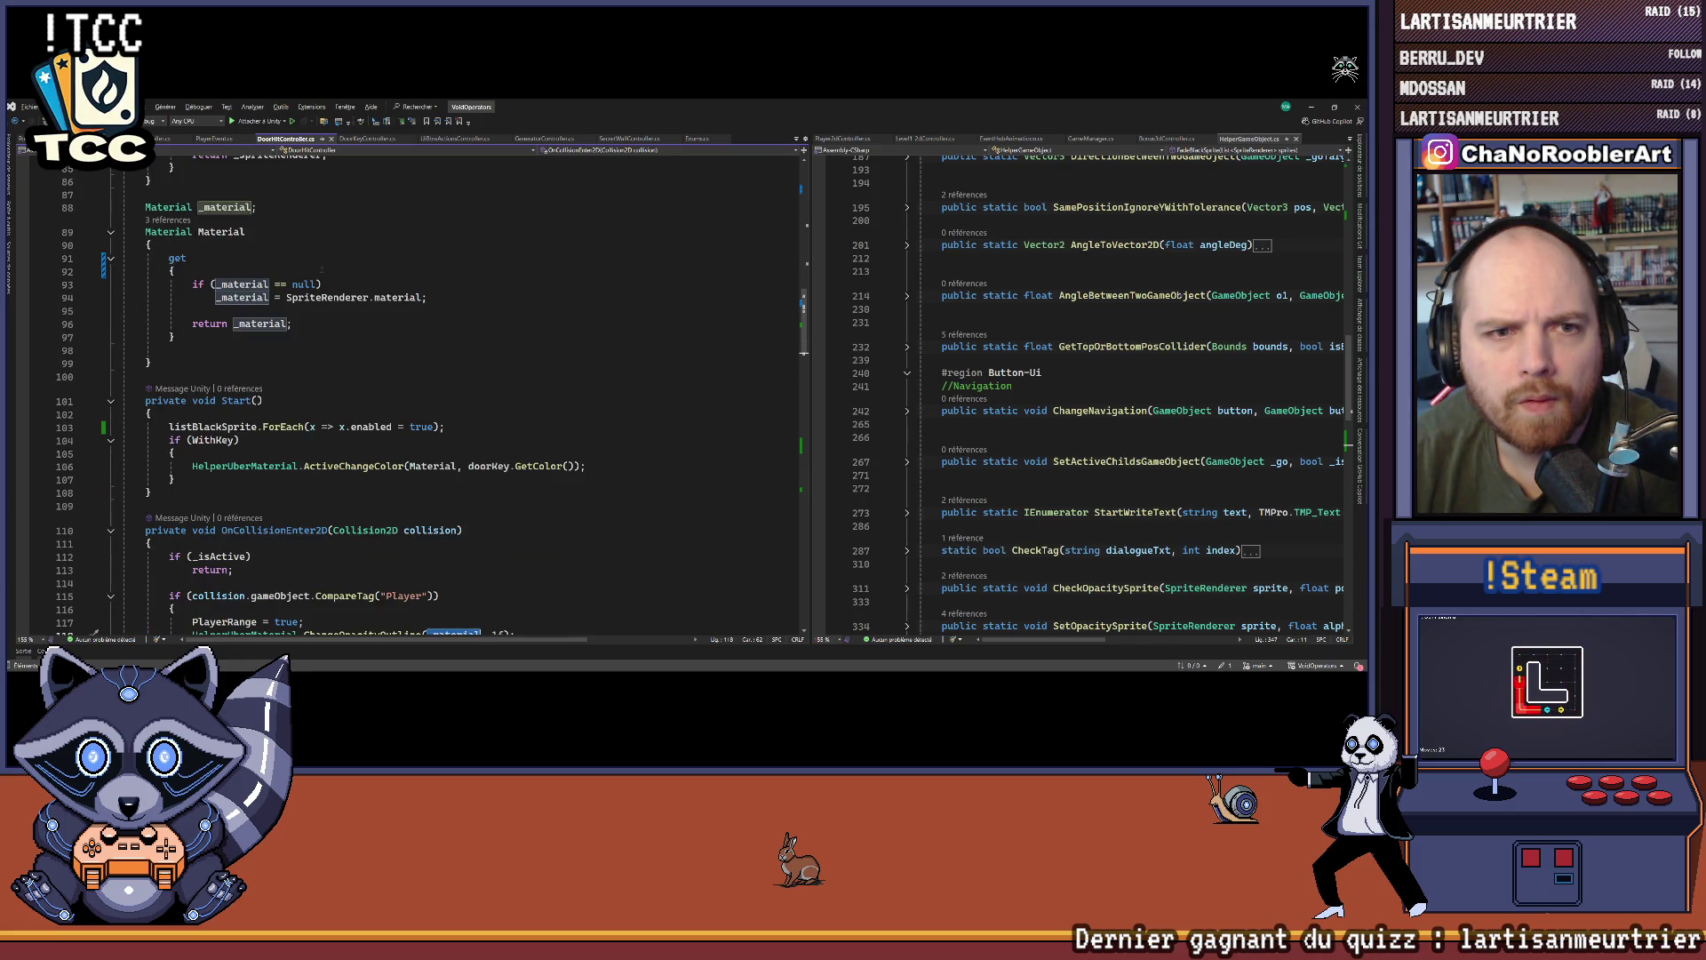
pyautogui.scroll(-5, 444, 391)
pyautogui.moveTo(304, 386); pyautogui.dragTo(453, 400)
pyautogui.doubleClick(454, 399)
pyautogui.write('Material')
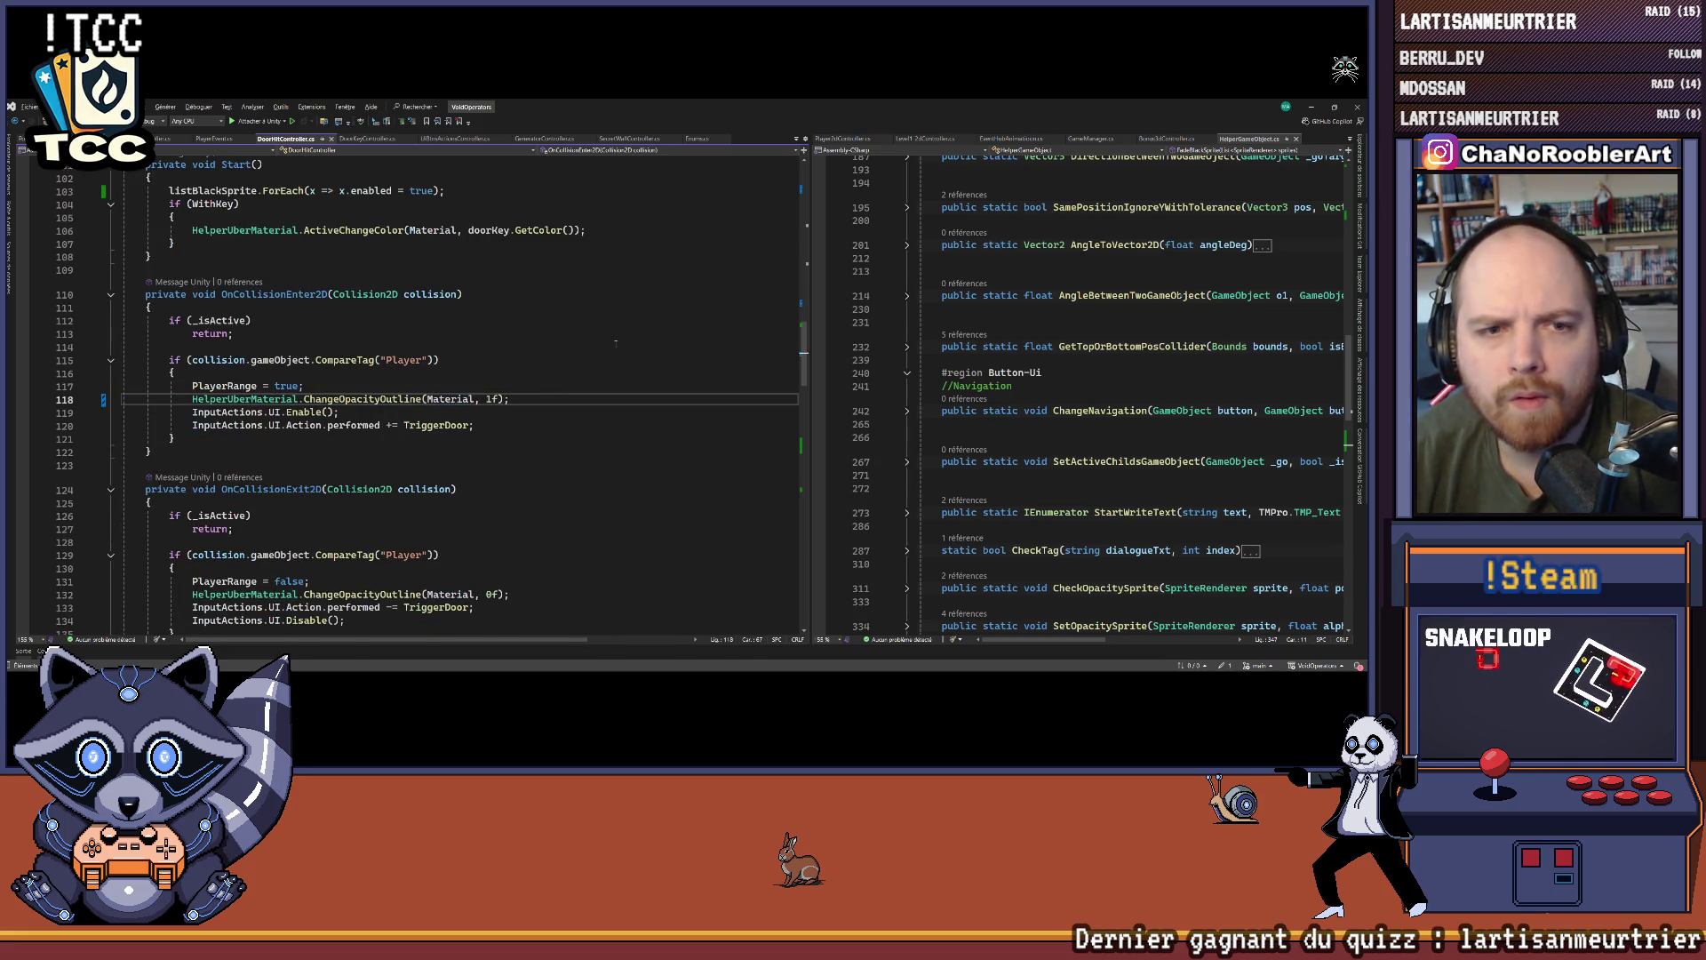
pyautogui.scroll(3, 527, 340)
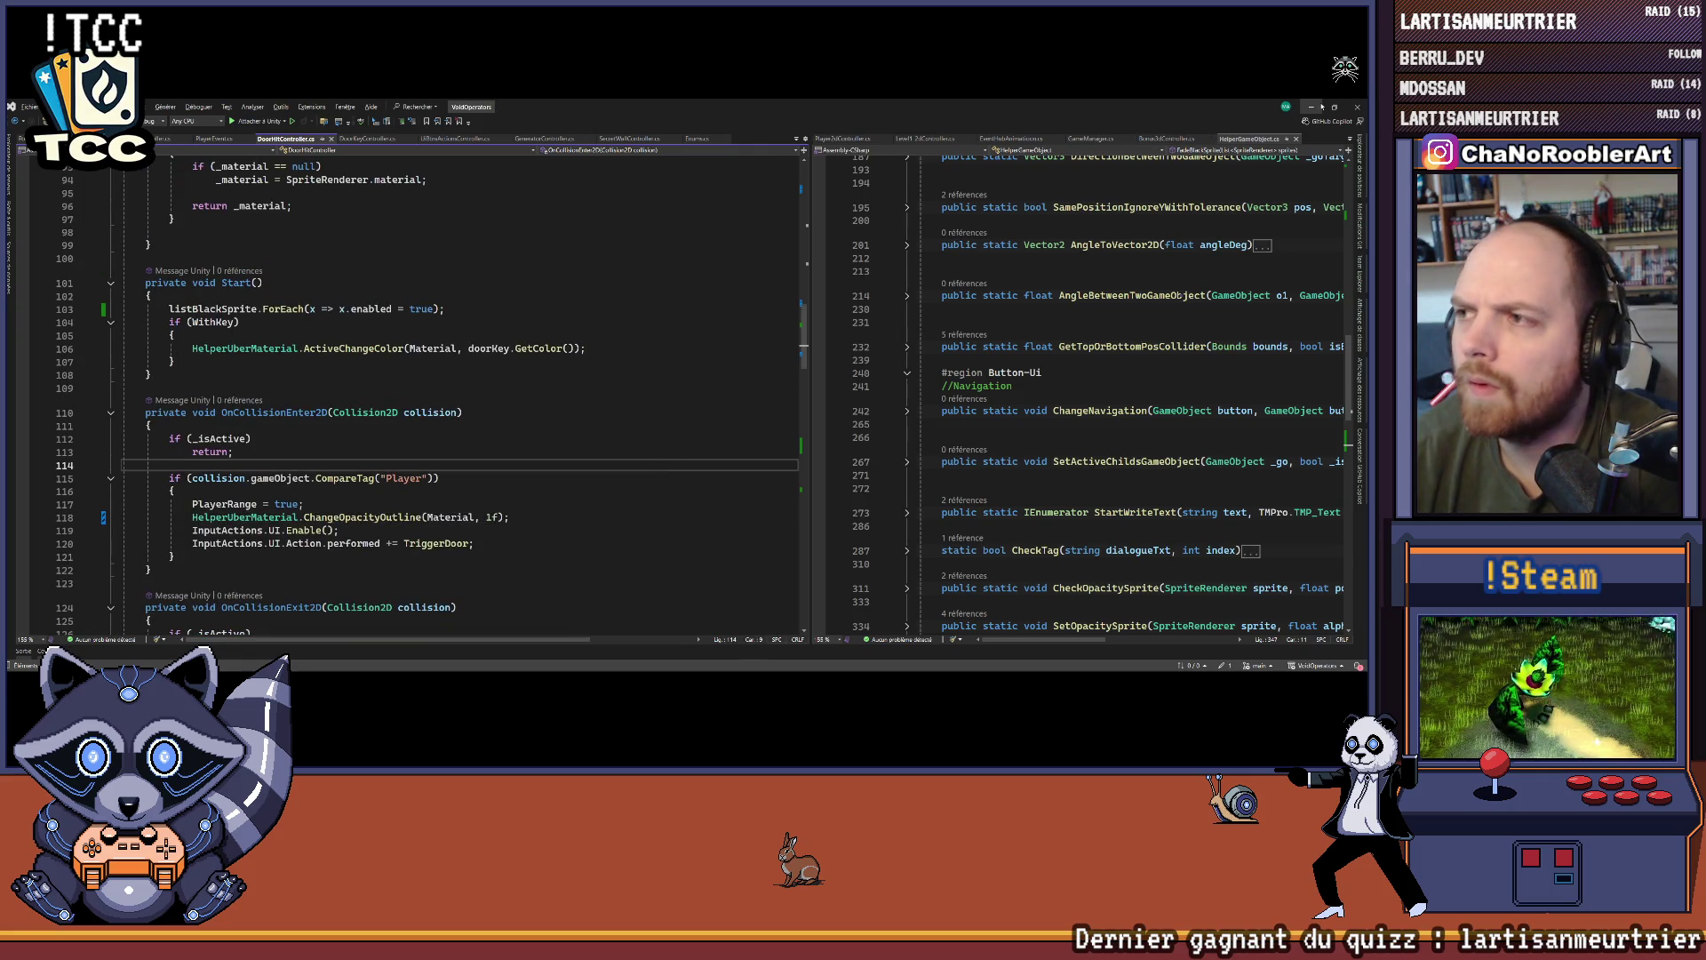
pyautogui.hotkey('alt', 'Tab')
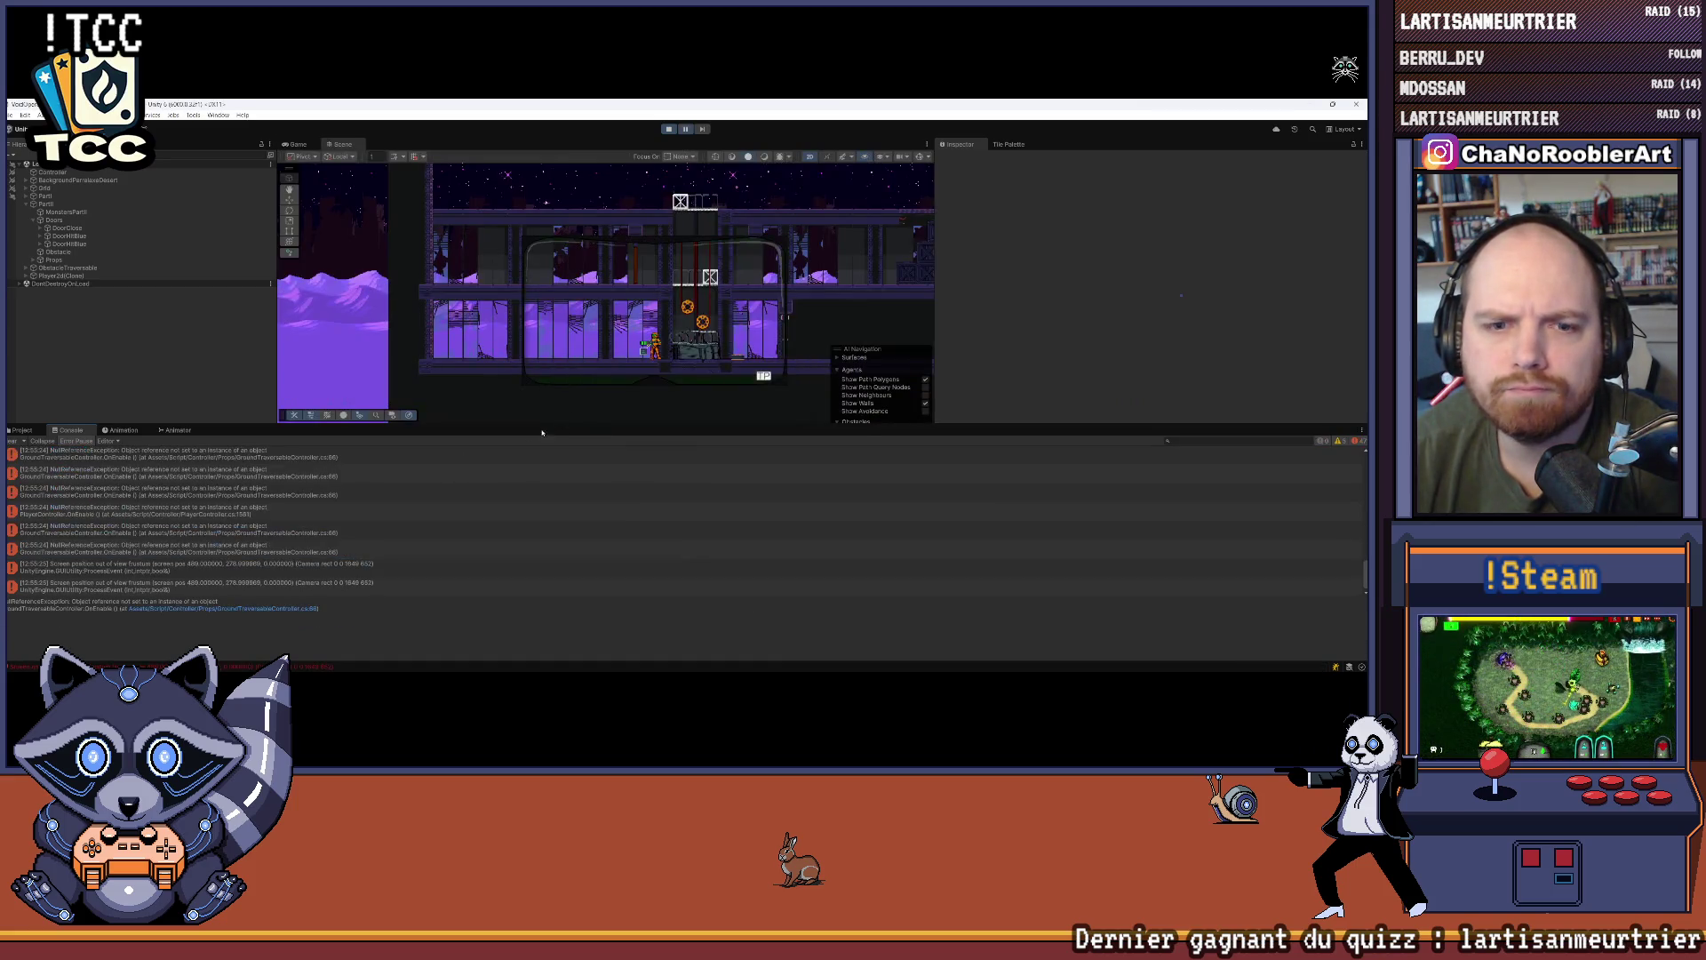
# Step: Clear the Console, select DoorClose, and frame it in the Scene view
pyautogui.click(16, 441)
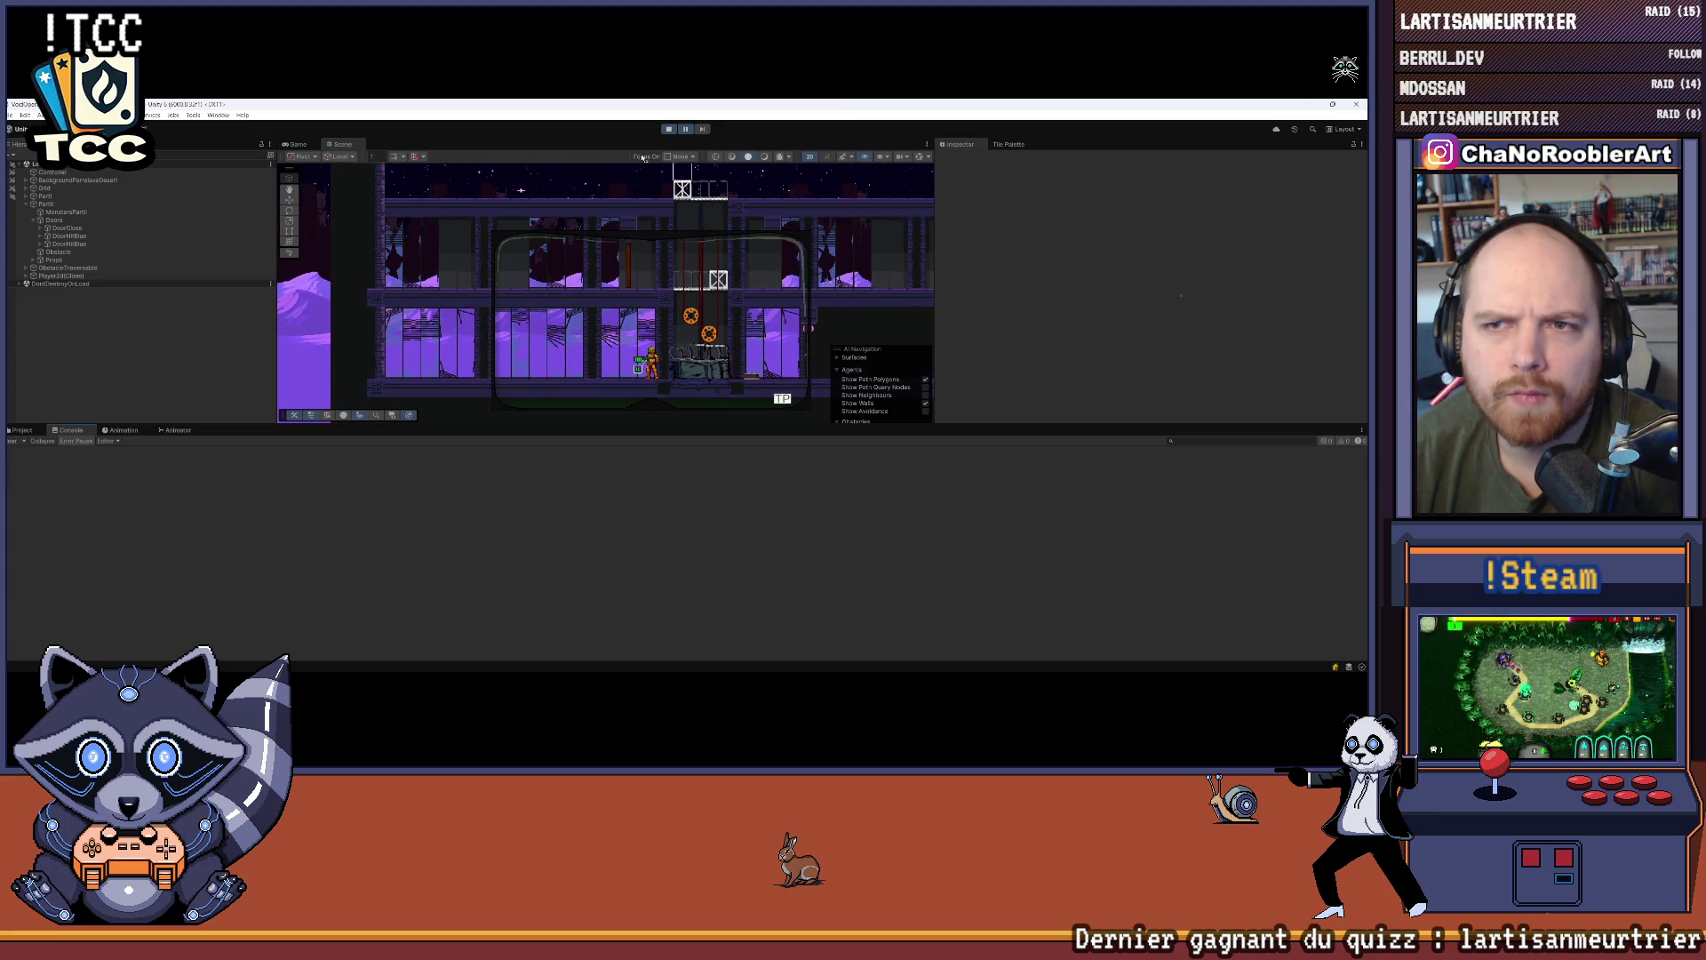
pyautogui.click(296, 144)
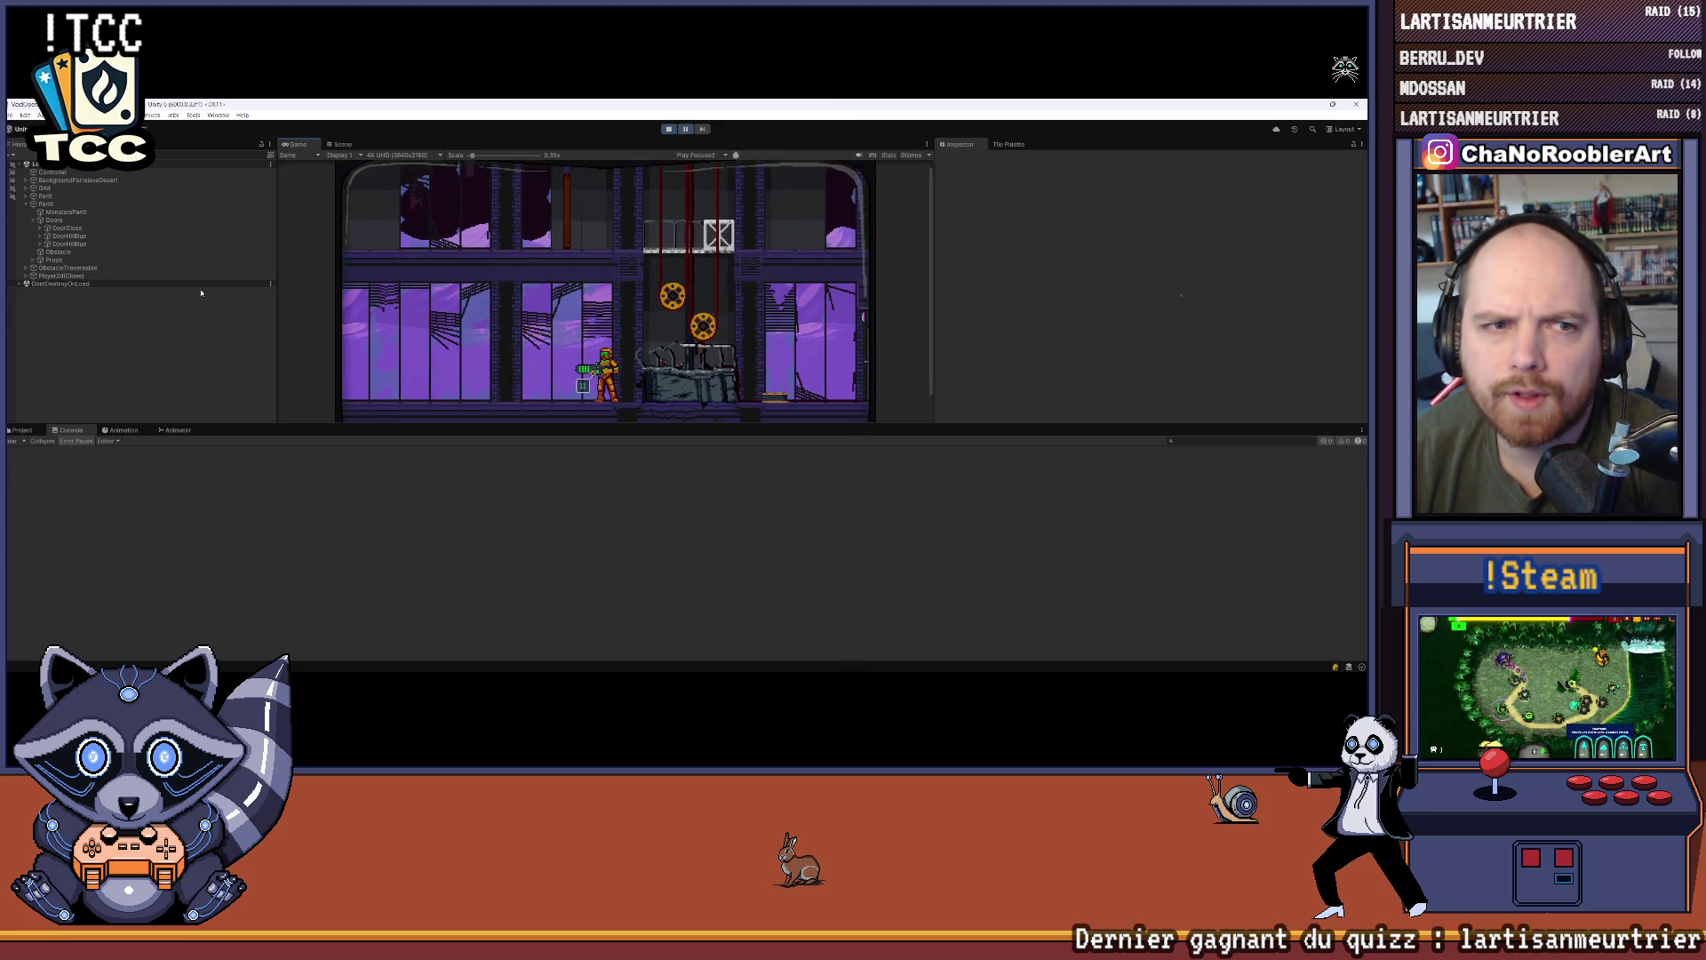
pyautogui.click(41, 228)
pyautogui.click(64, 229)
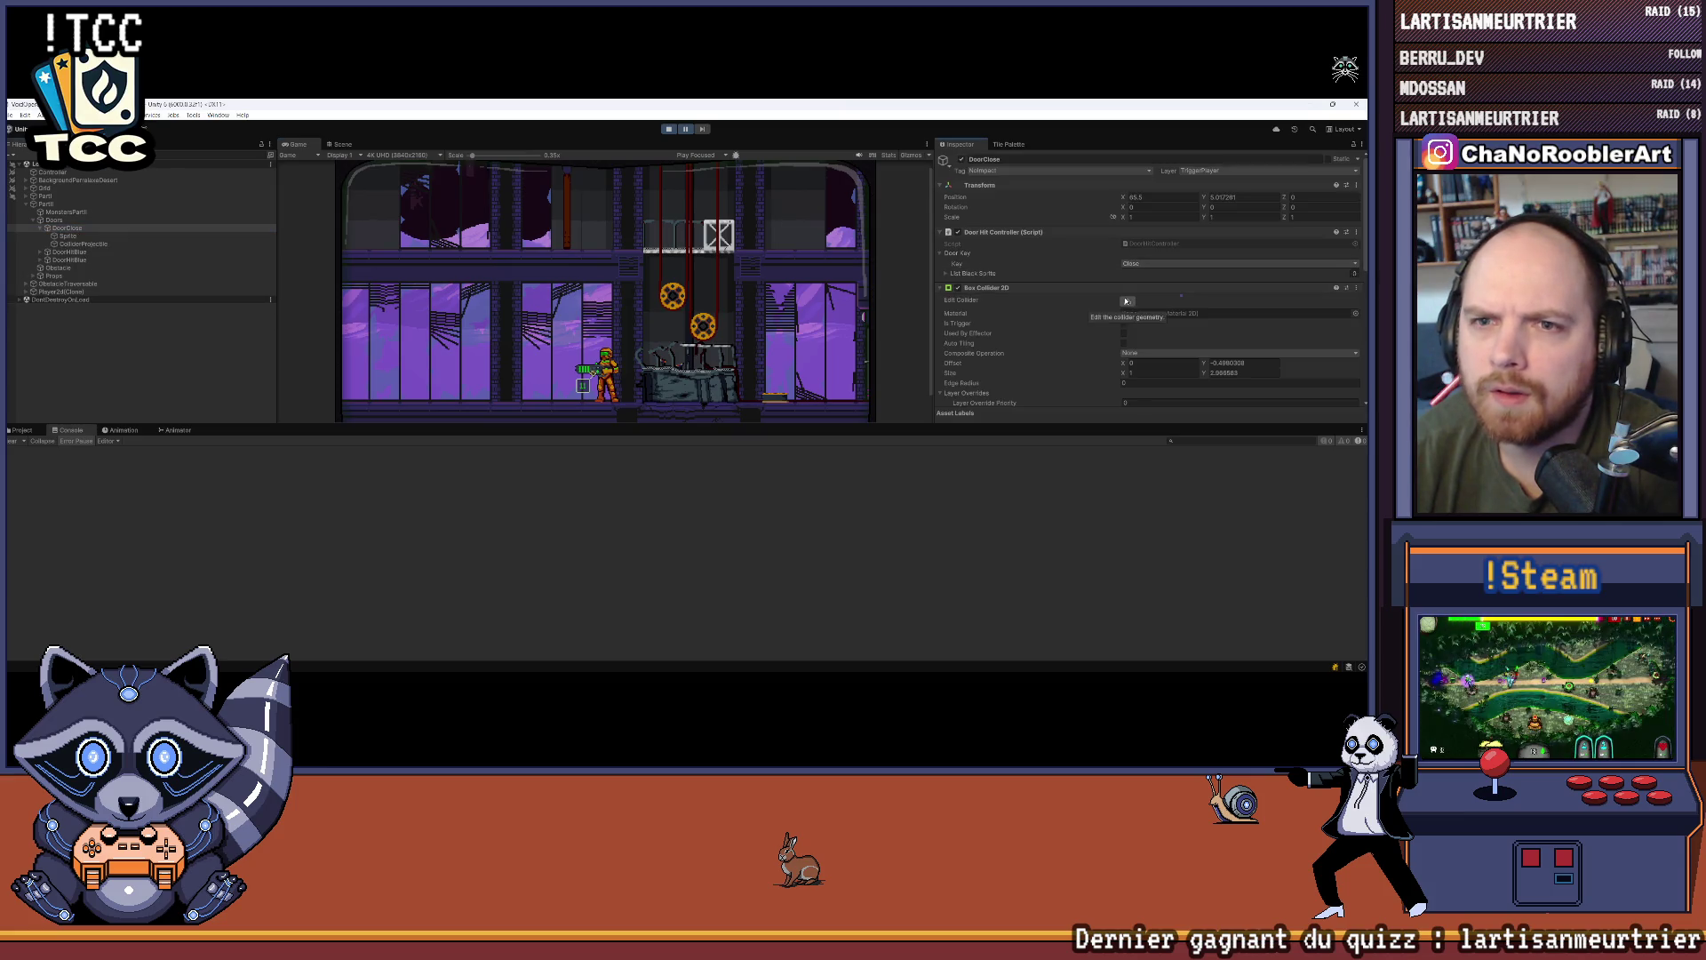
pyautogui.click(341, 144)
pyautogui.press('f')
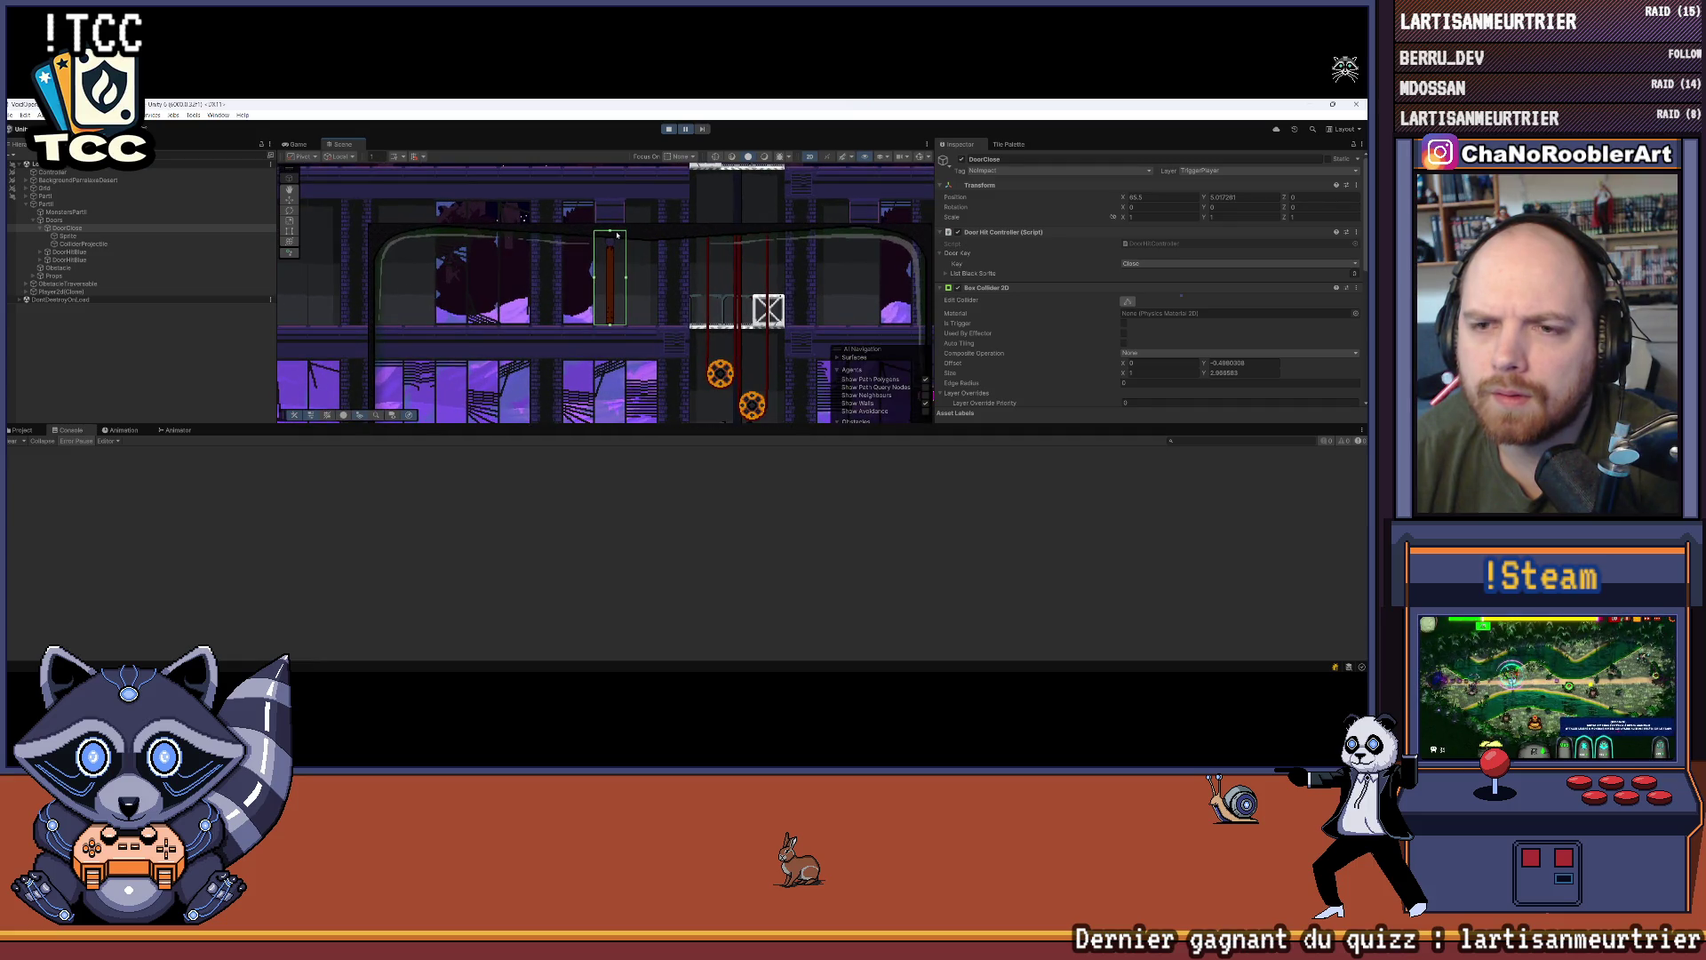
# Step: Stop Play mode, dismiss the play-mode changes prompt, and clear the Console again
pyautogui.hotkey('ctrl', 's')
pyautogui.hotkey('ctrl', 'p')
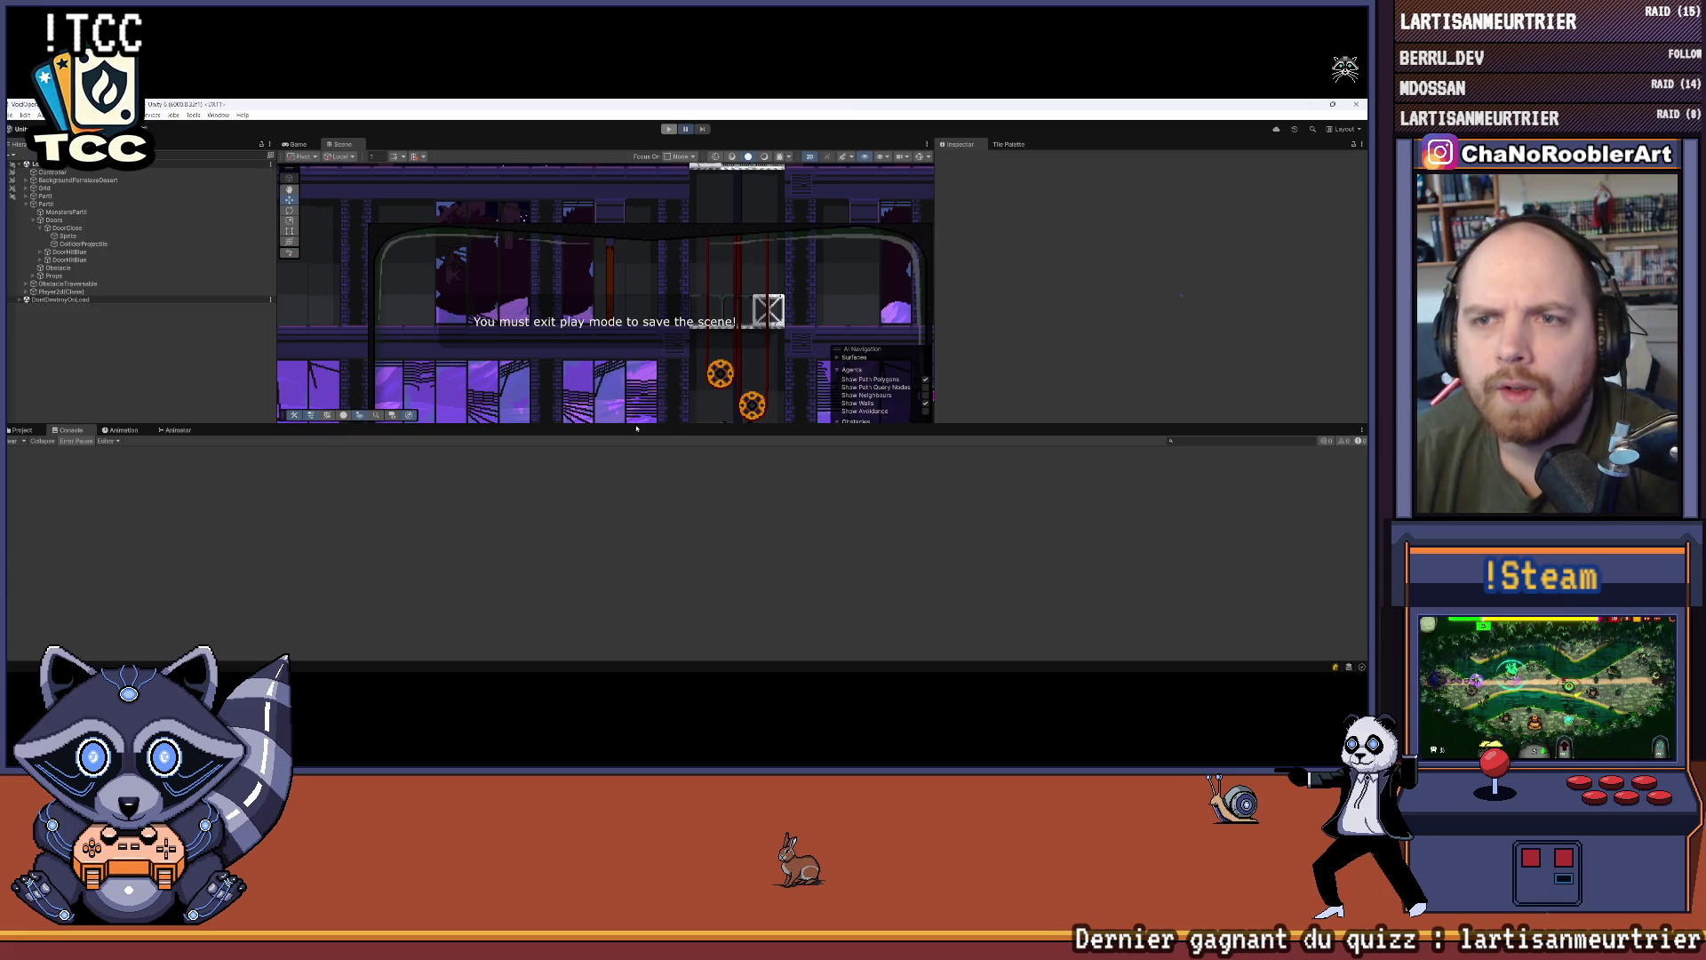
pyautogui.click(709, 432)
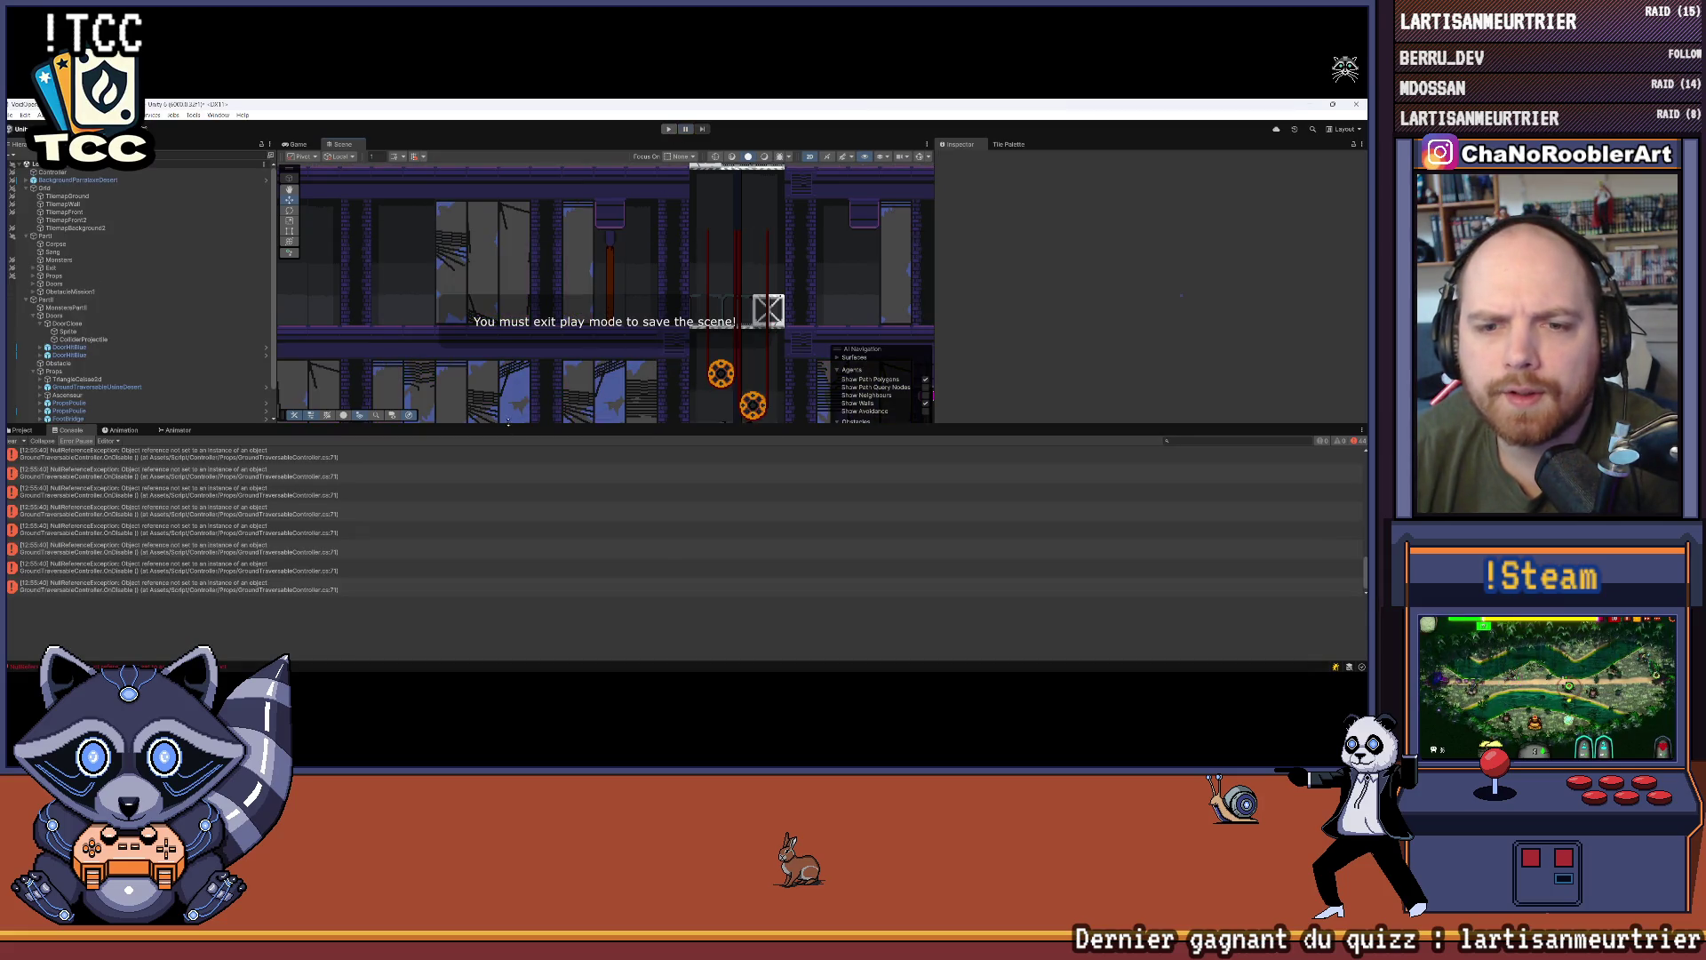
pyautogui.click(12, 531)
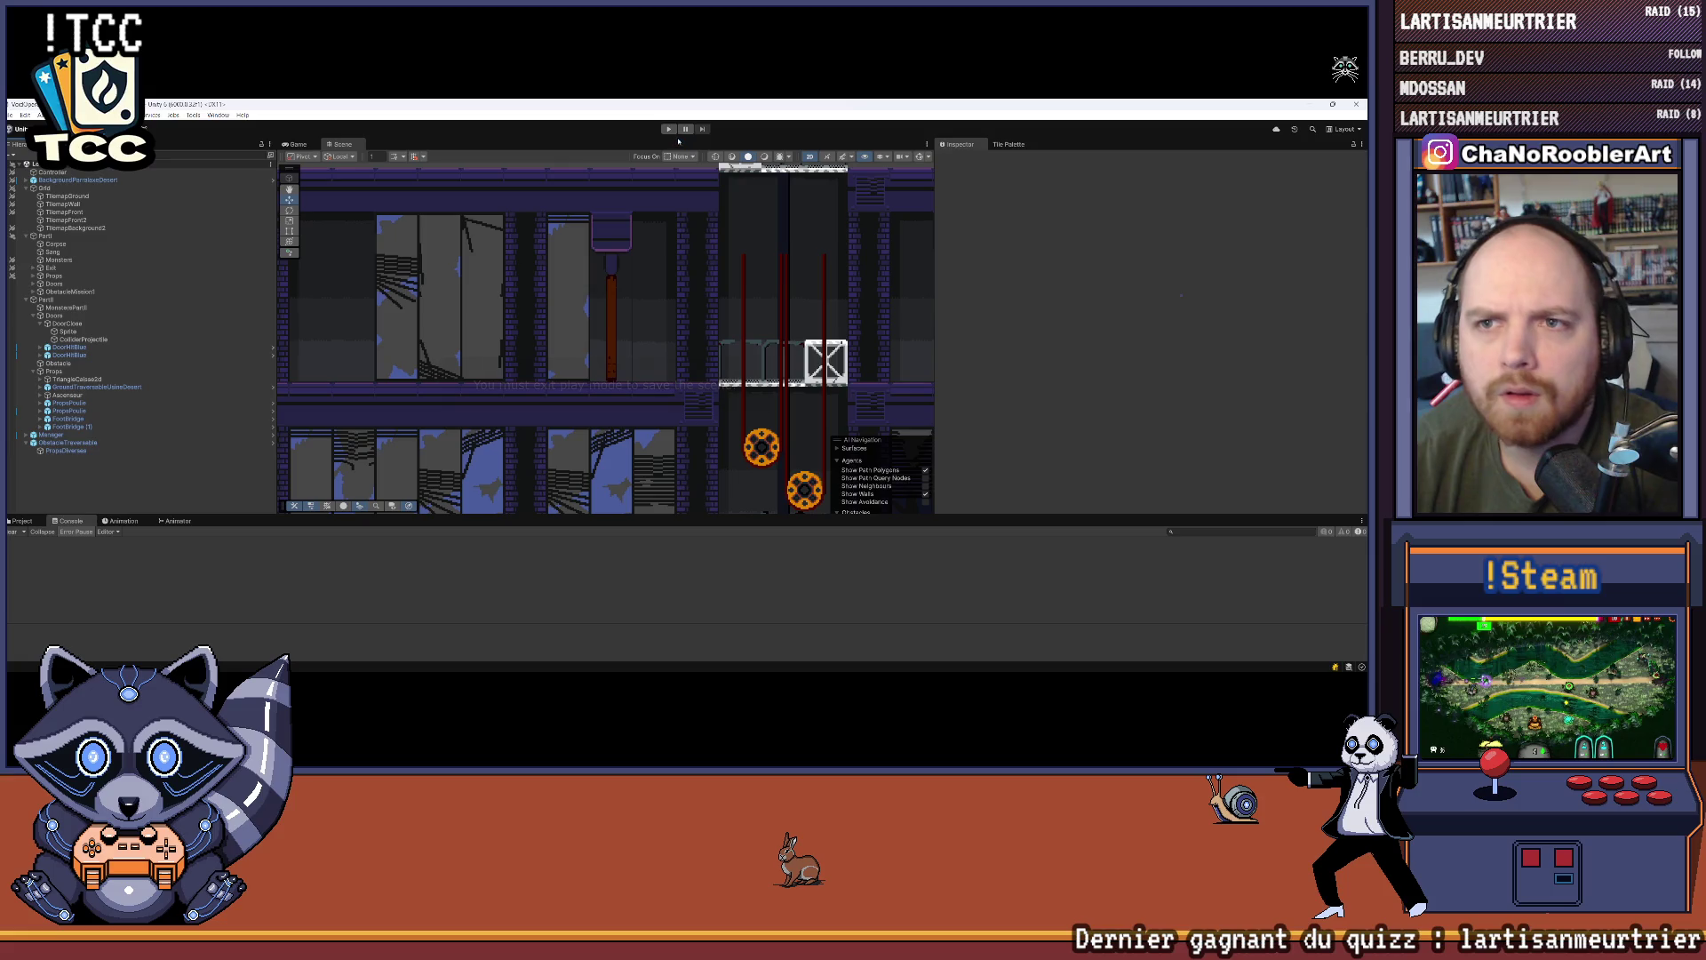
# Step: Play the level, running the character right through the corridors and back left, then stop
pyautogui.hotkey('ctrl', 'p')
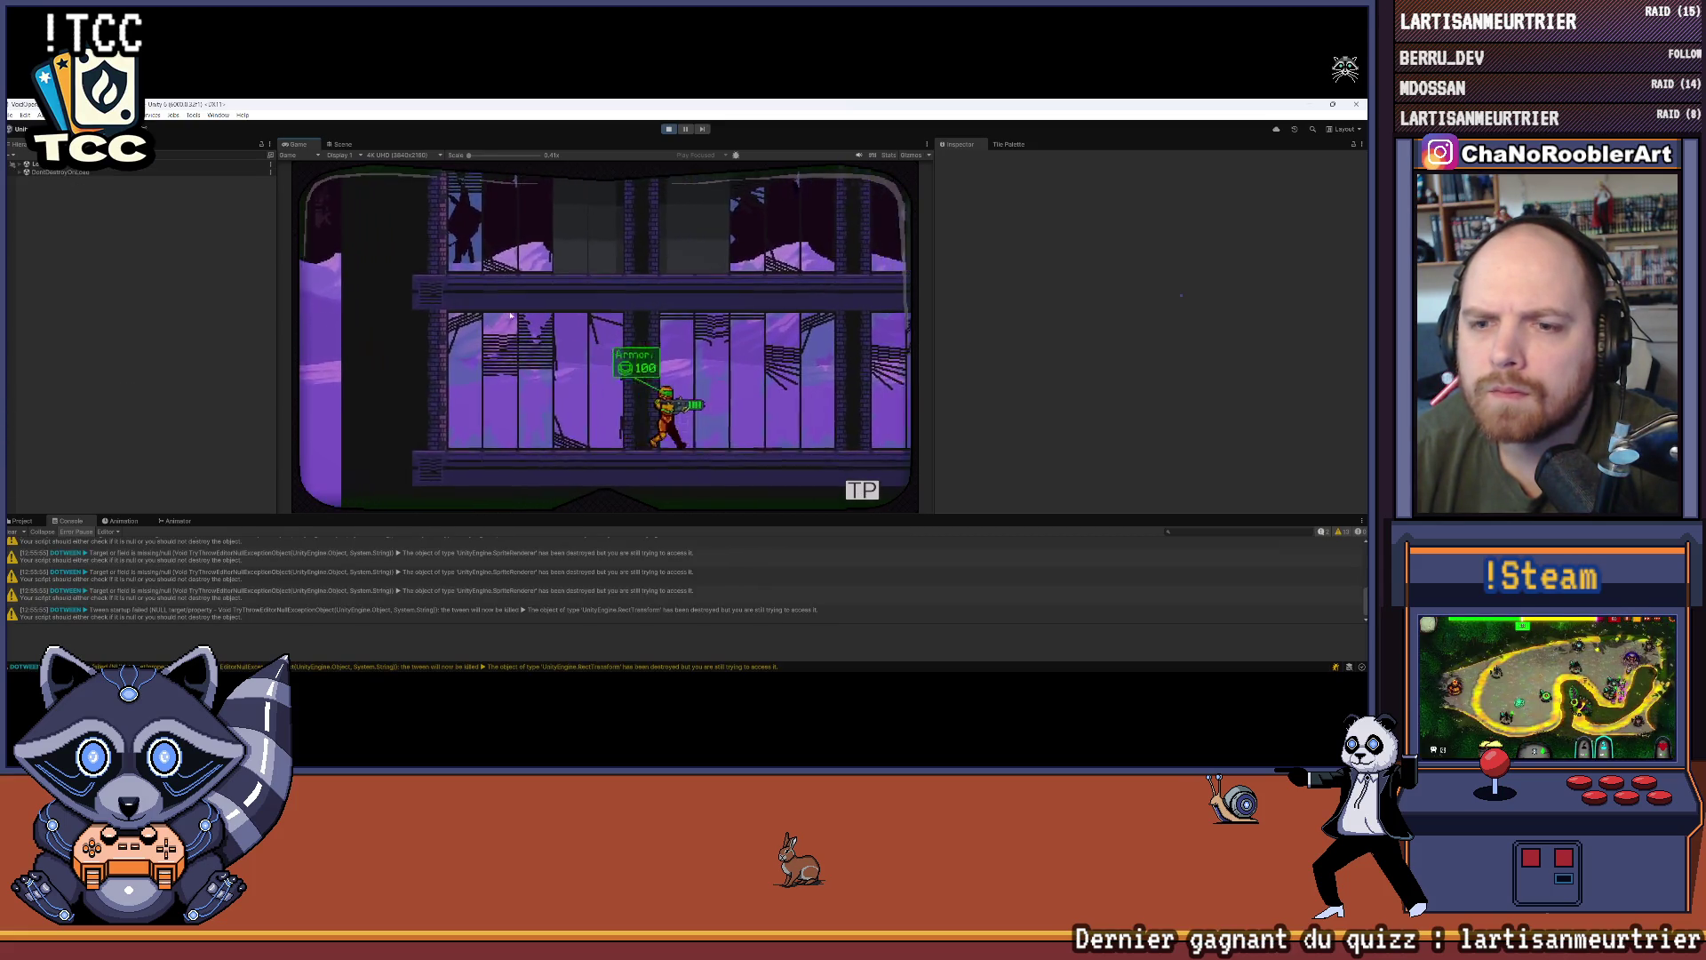
pyautogui.press('Right')
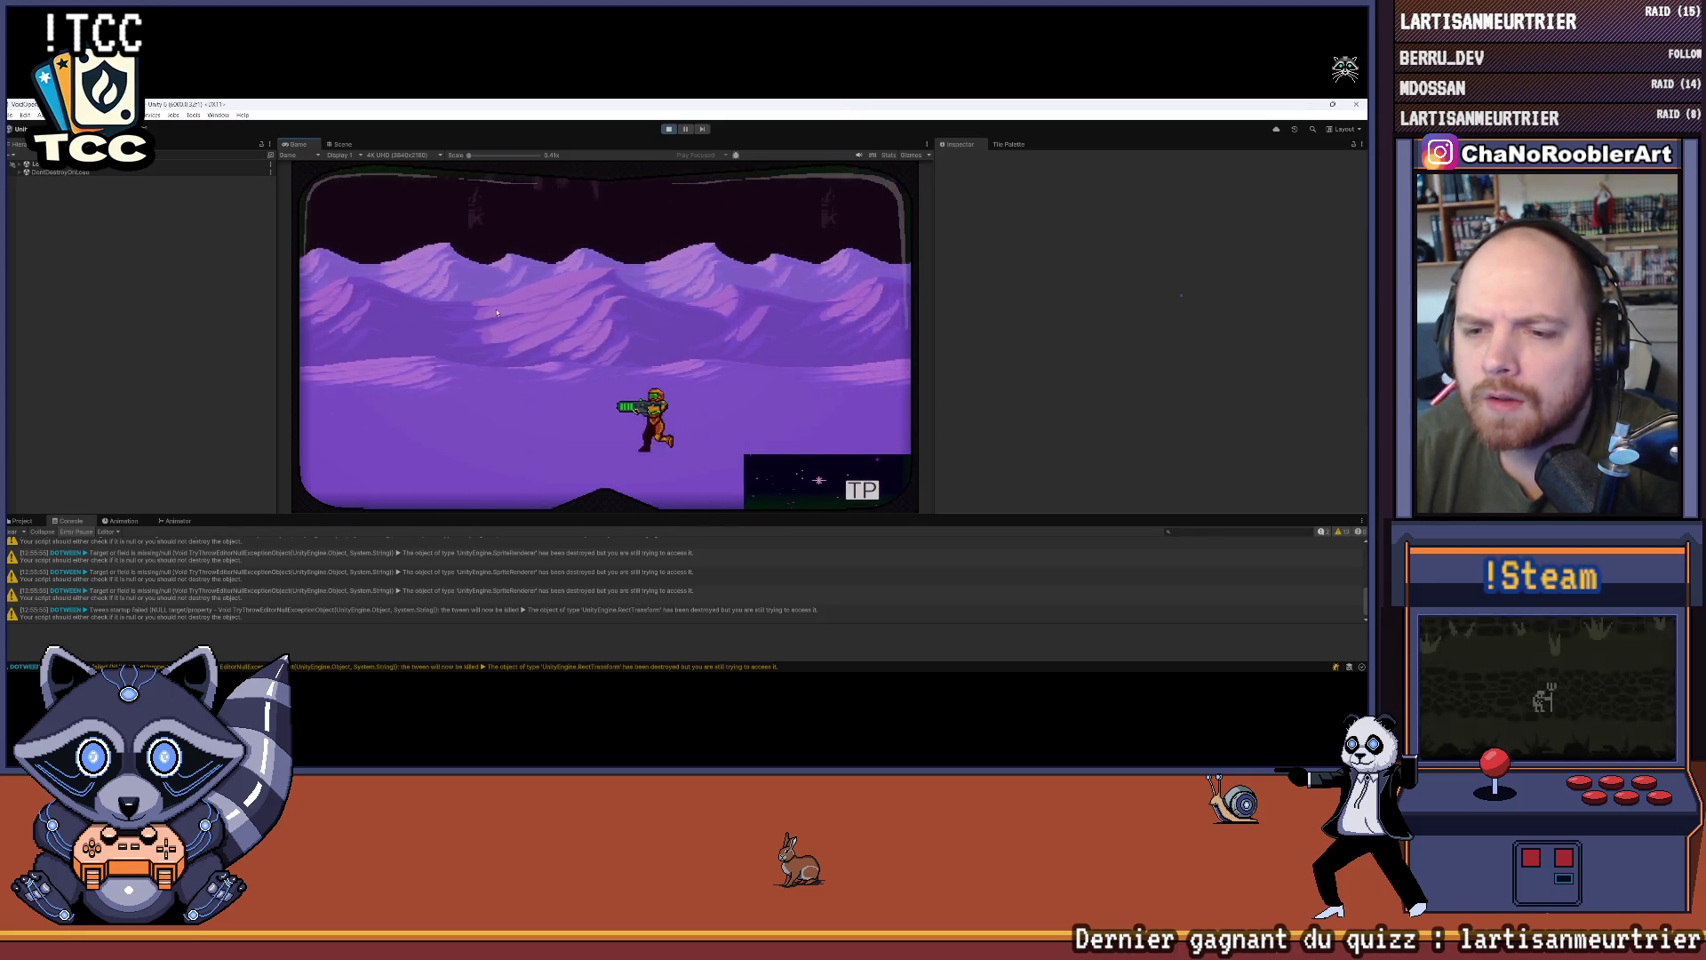
pyautogui.press('Left')
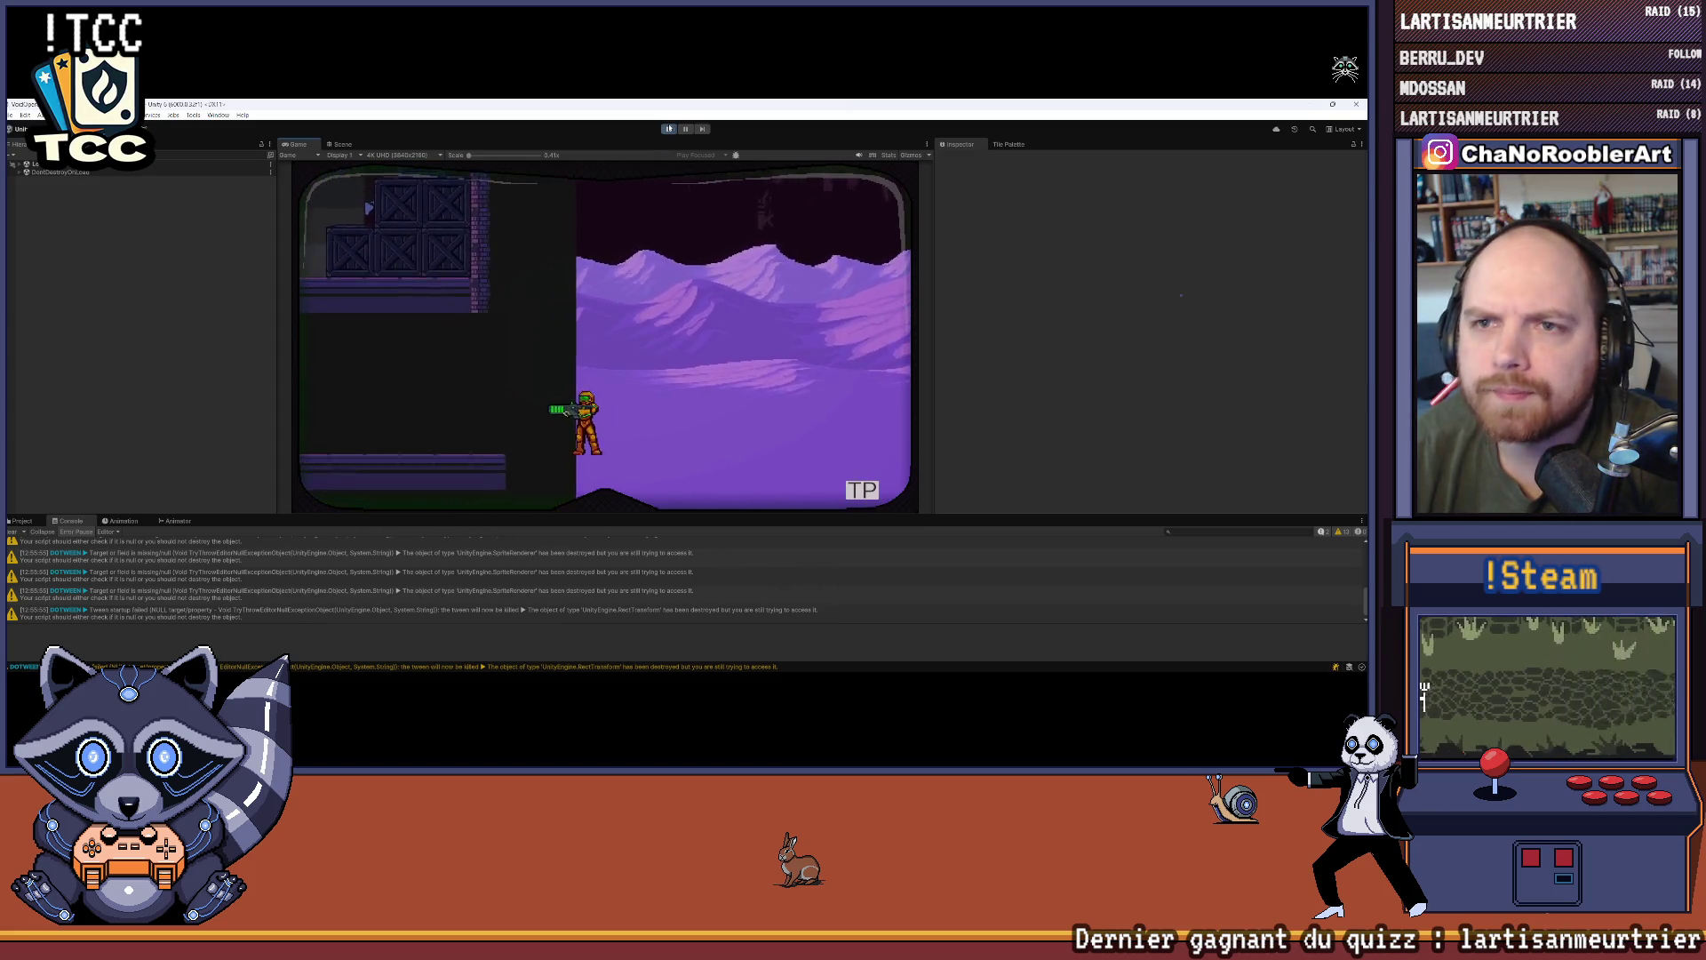
pyautogui.hotkey('ctrl', 'p')
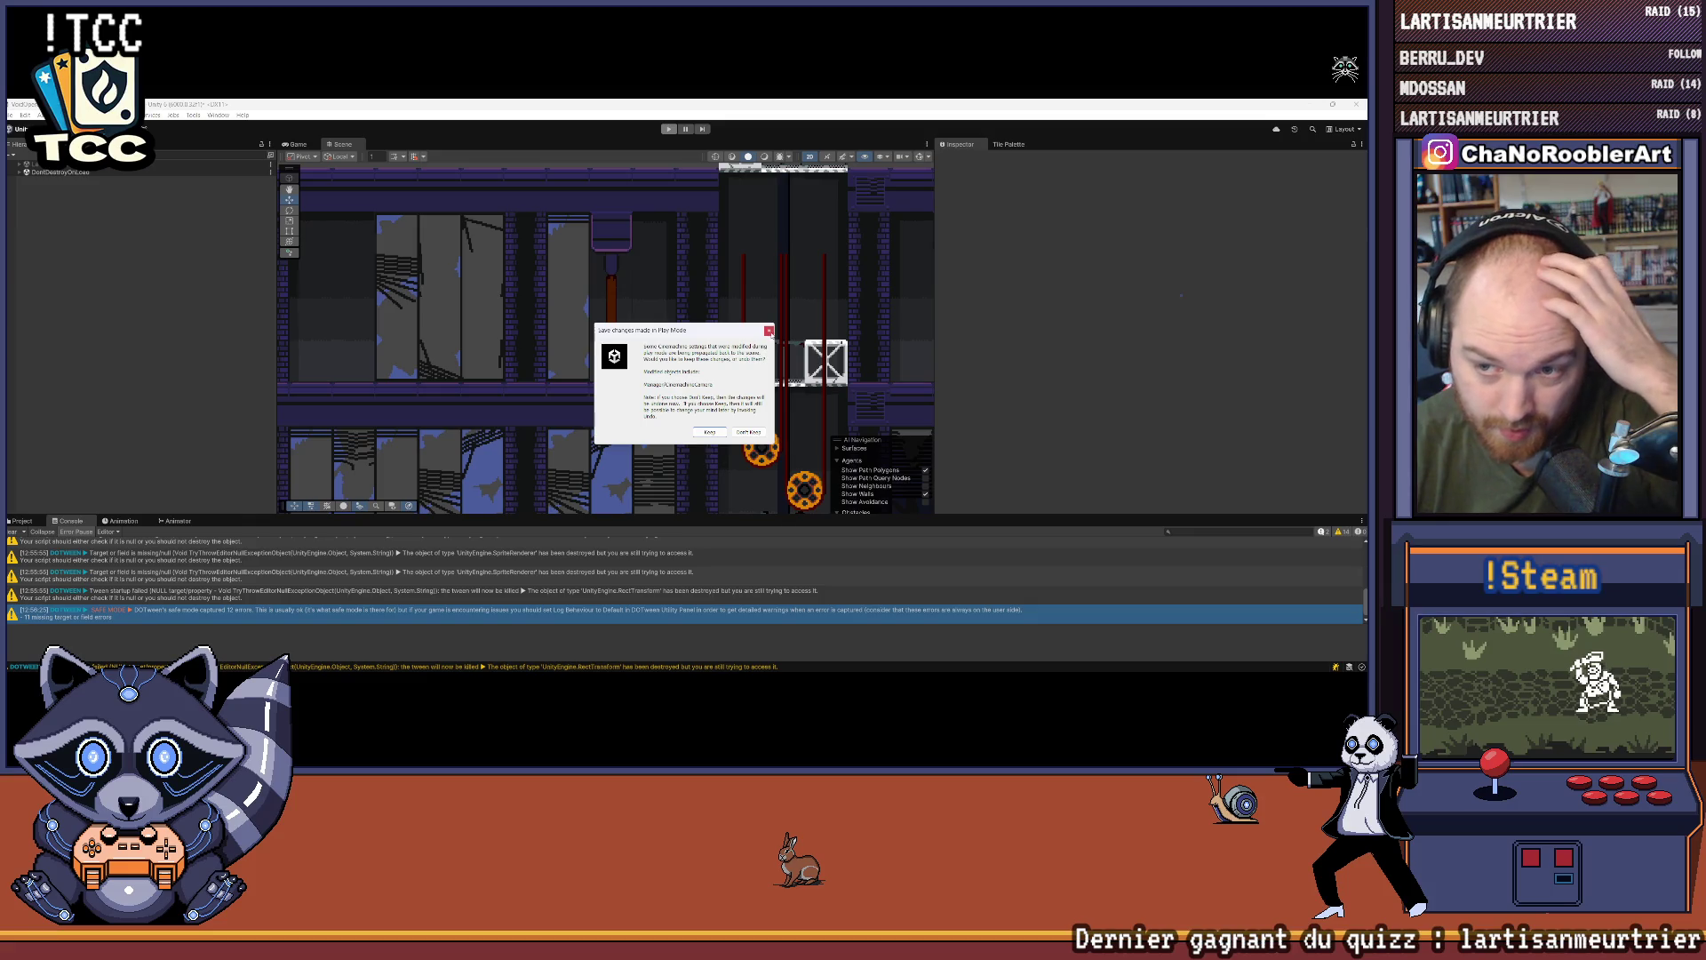
# Step: Dismiss the play-mode prompt, clear the Console warnings, enlarge the Scene view and pan across the level
pyautogui.click(748, 431)
pyautogui.scroll(-2, 743, 365)
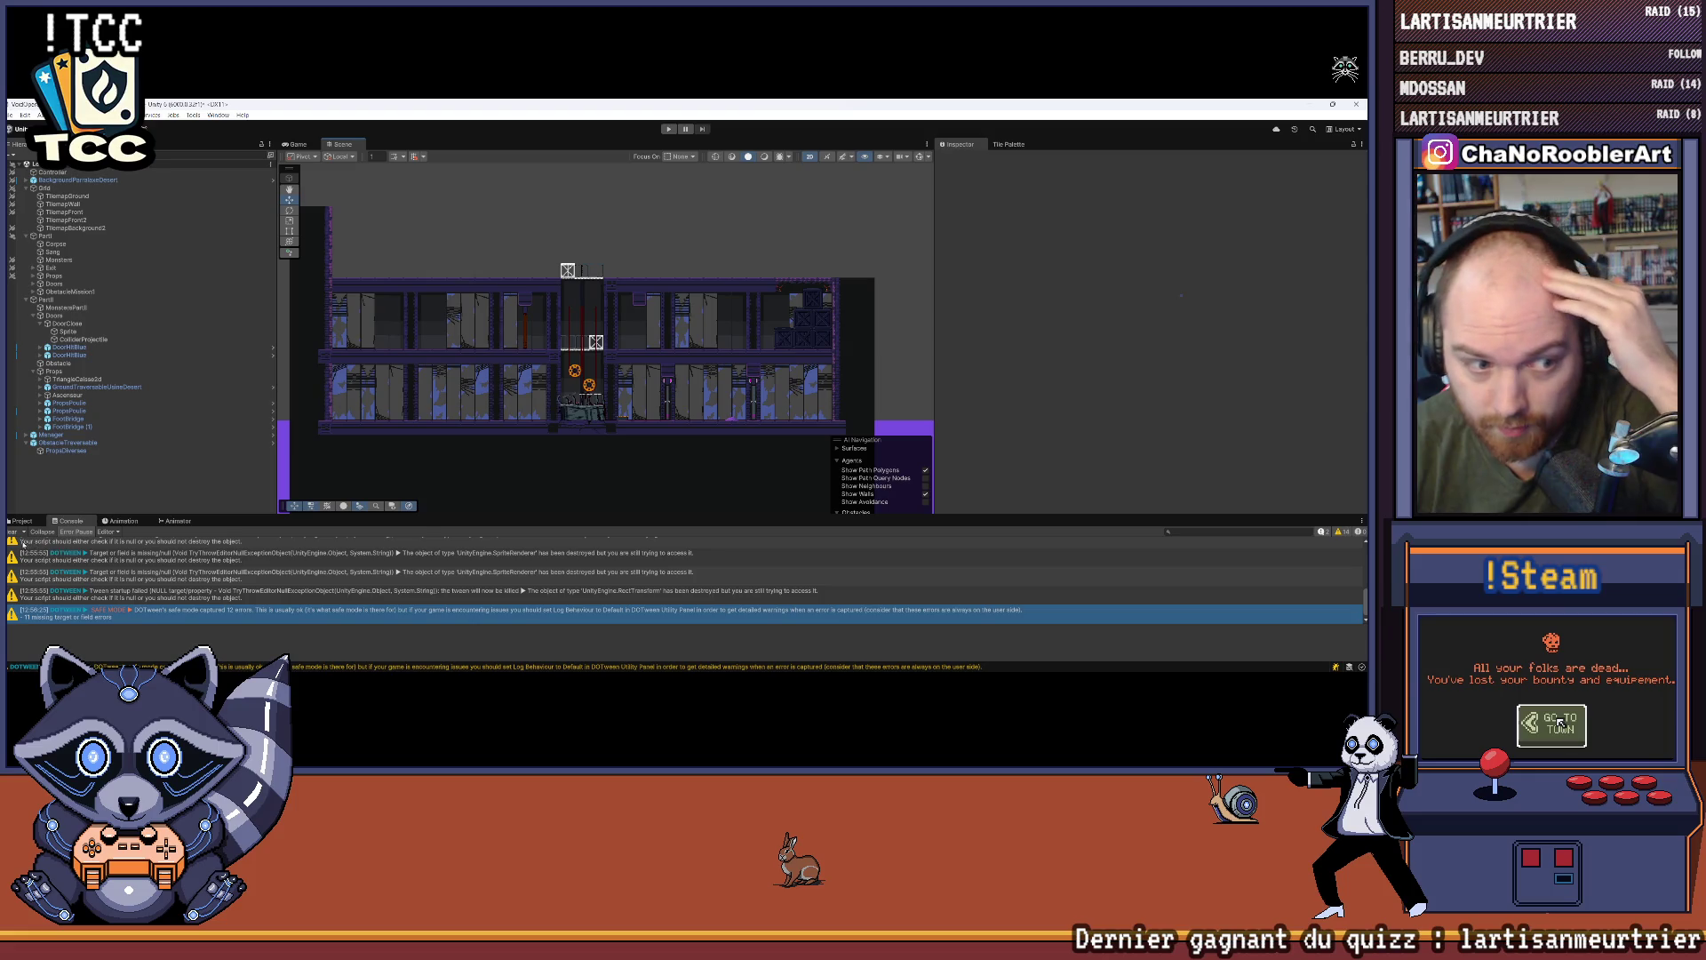
pyautogui.click(12, 532)
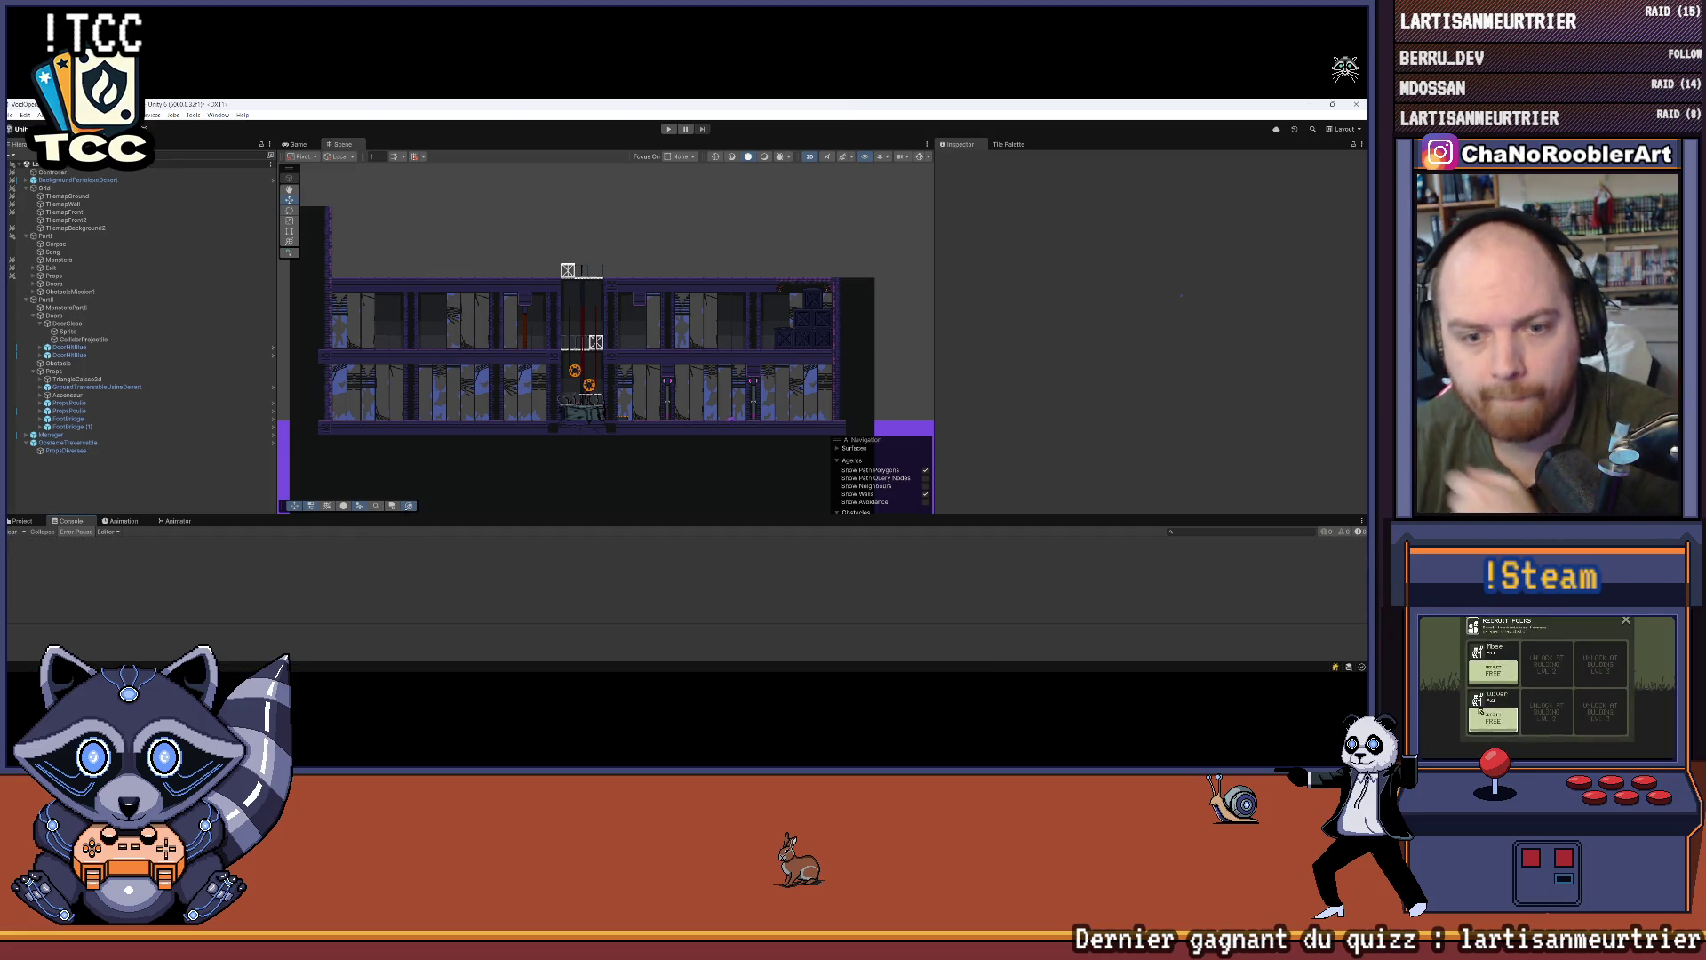
pyautogui.moveTo(406, 516); pyautogui.dragTo(406, 608)
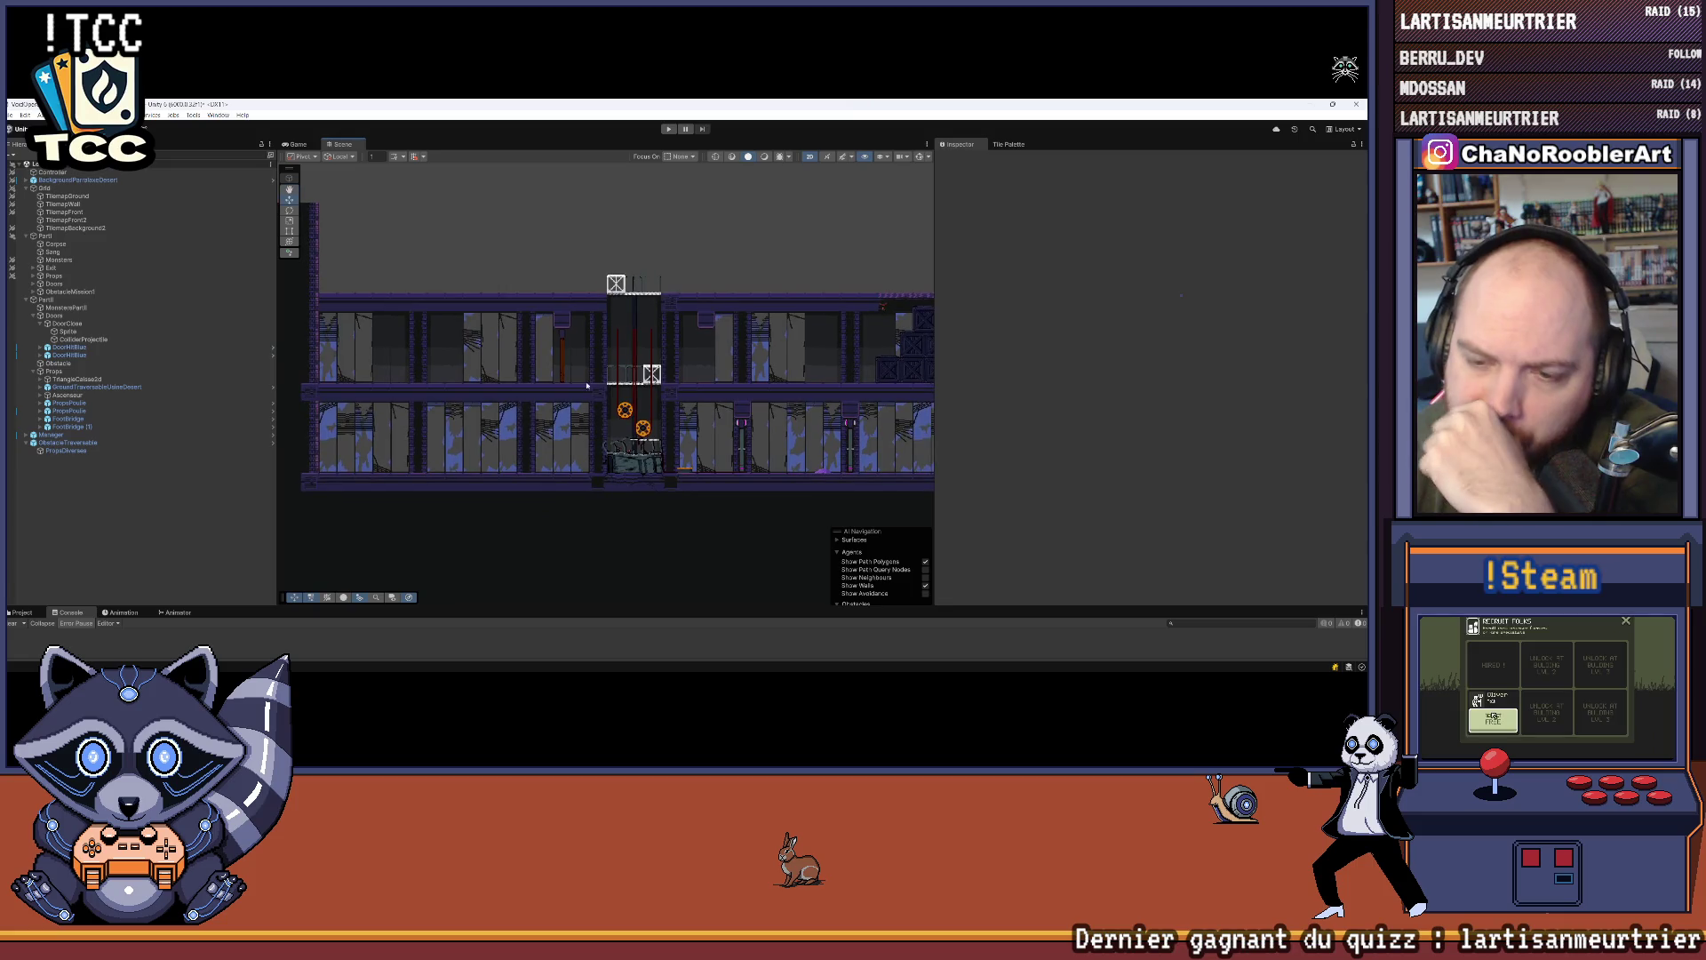
pyautogui.press('Up')
pyautogui.press('Right')
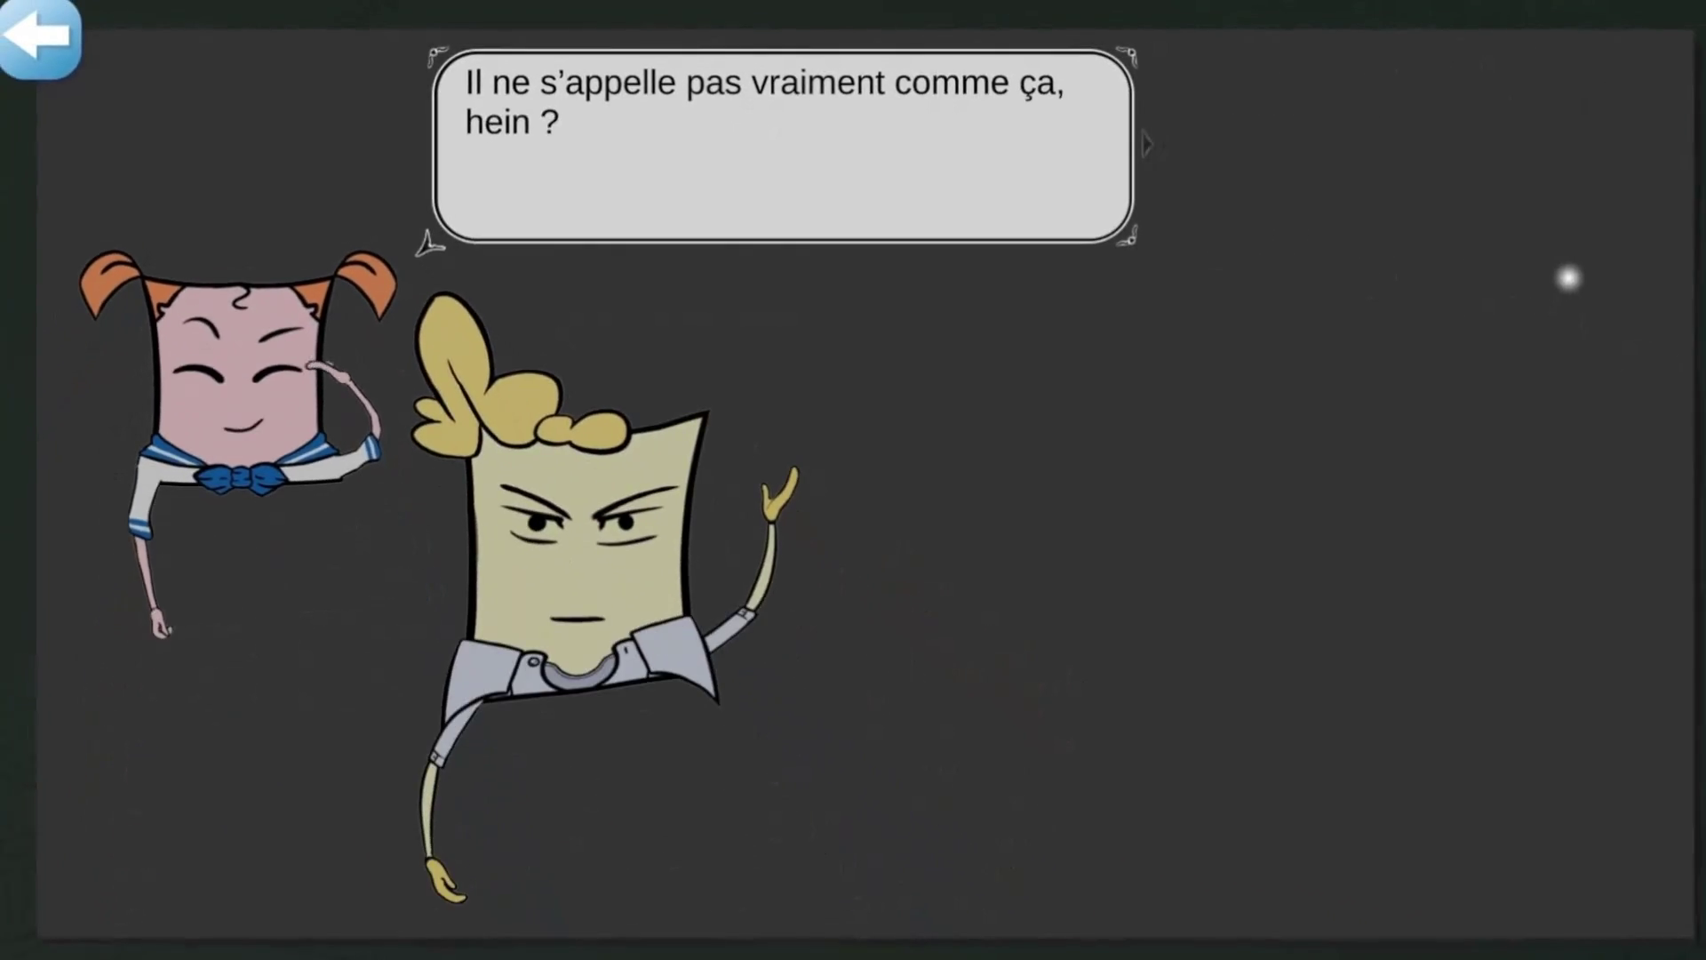
pyautogui.click(1569, 278)
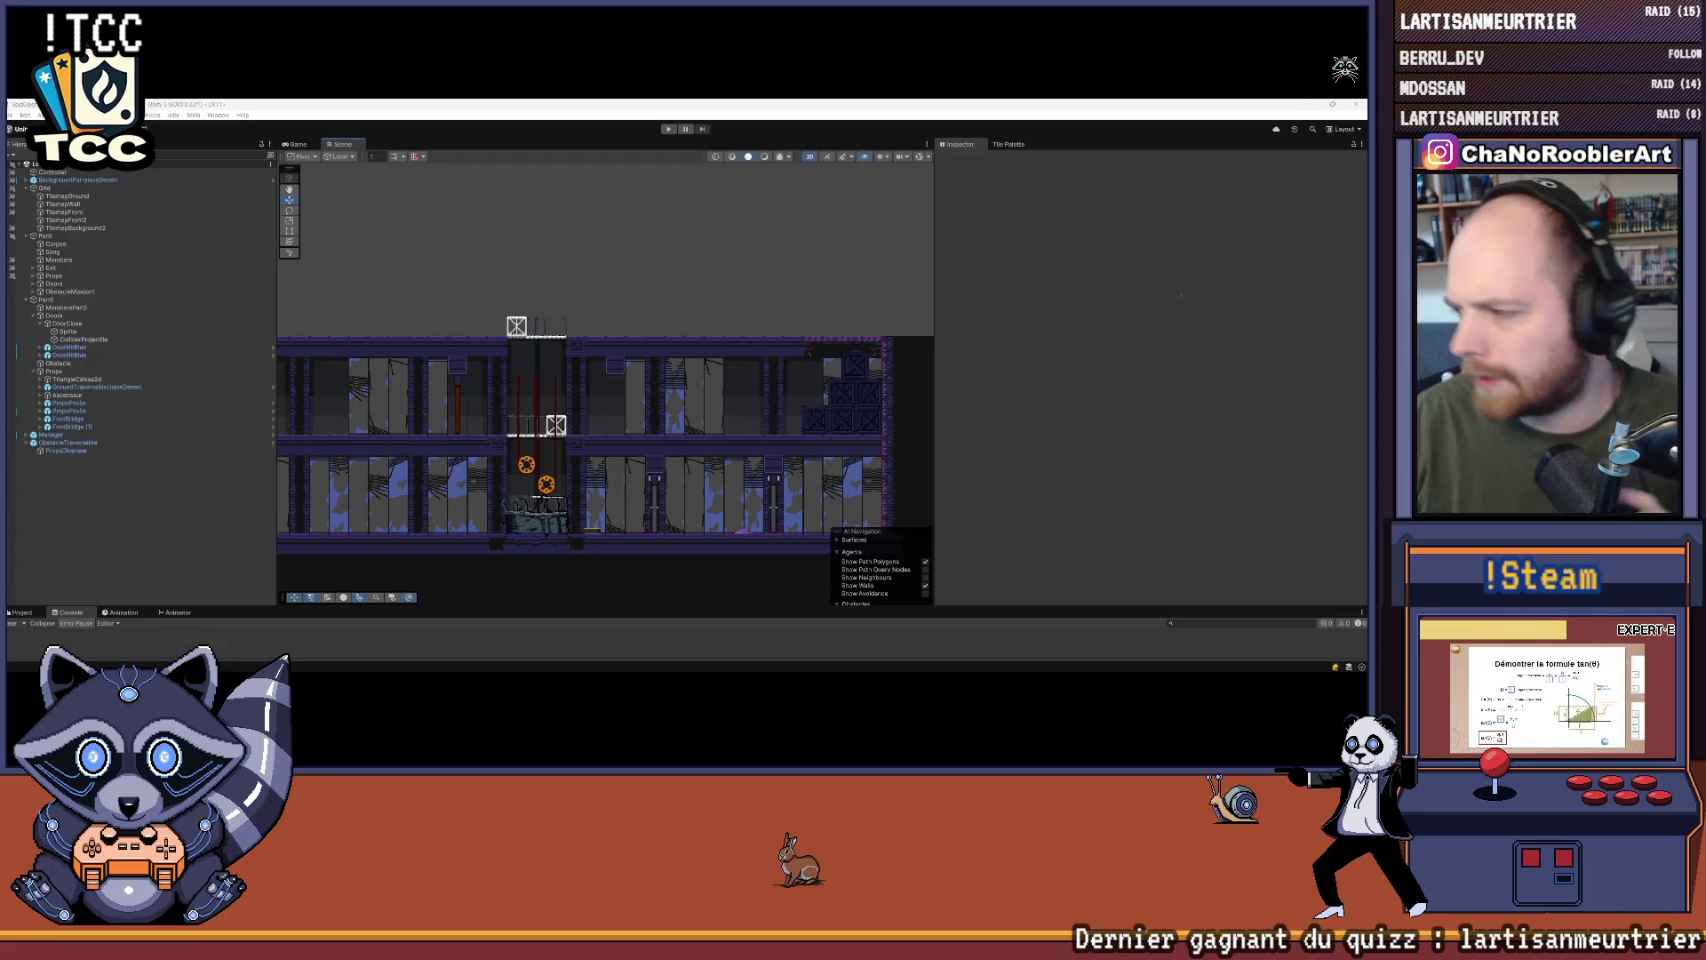
# Step: Pan and zoom around the annotated level map in Paint.NET, including its upper rows, then resize the window
pyautogui.hotkey('alt', 'Tab')
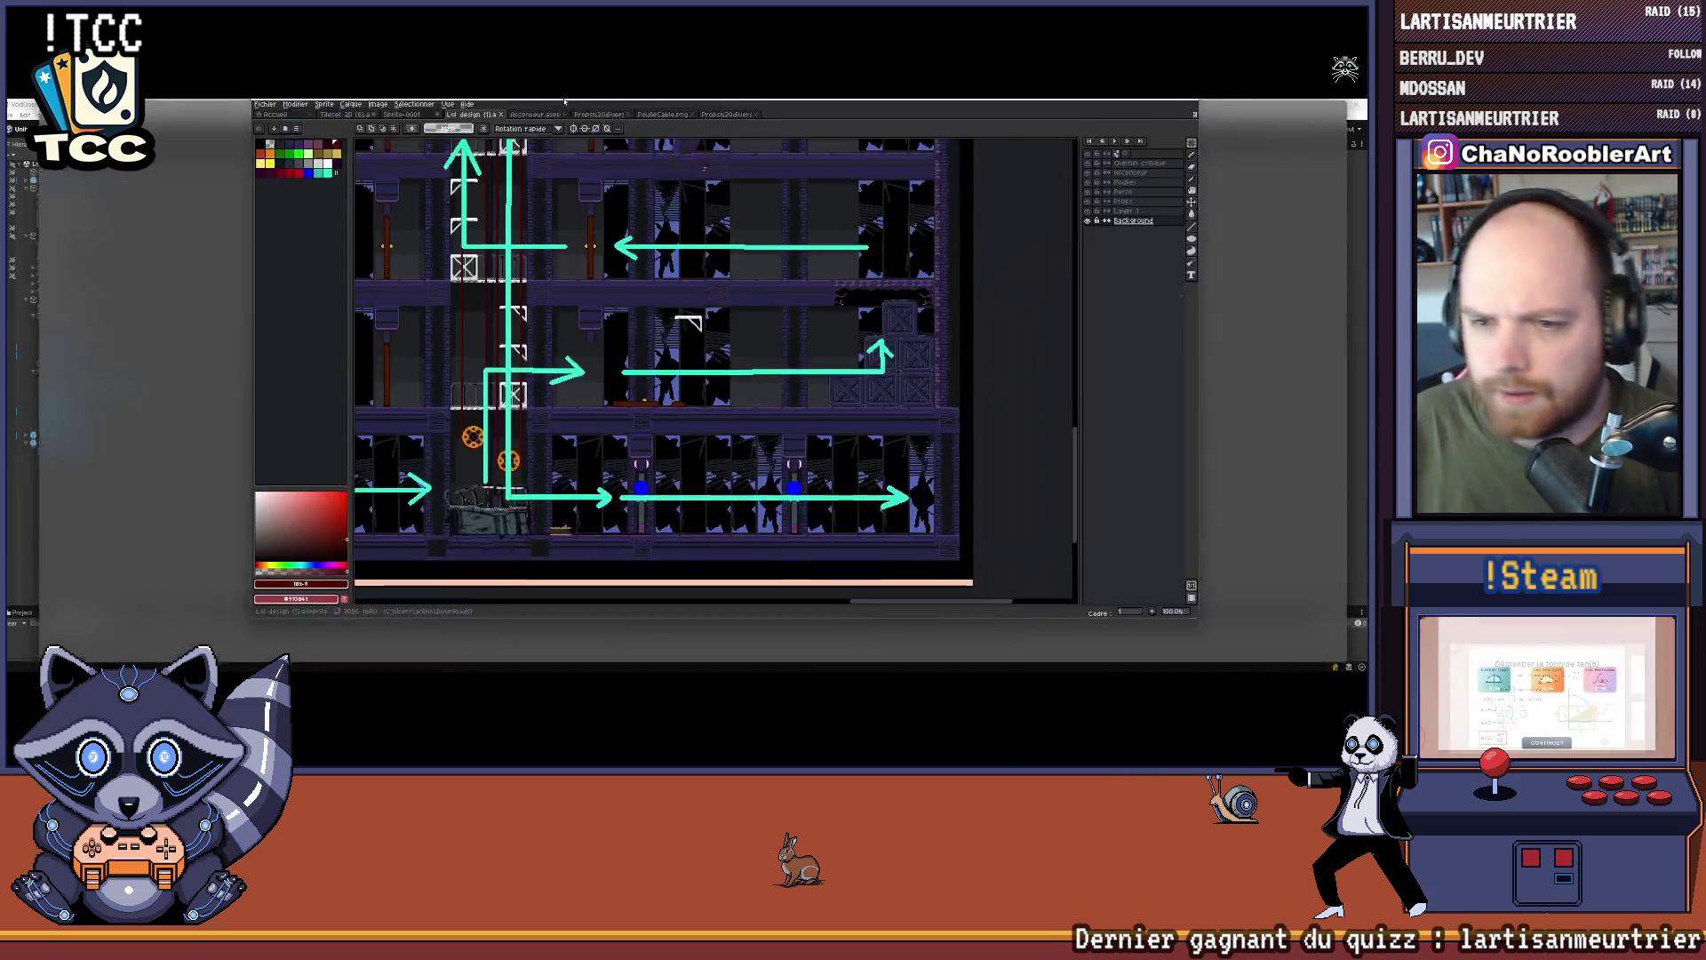
pyautogui.scroll(3, 837, 346)
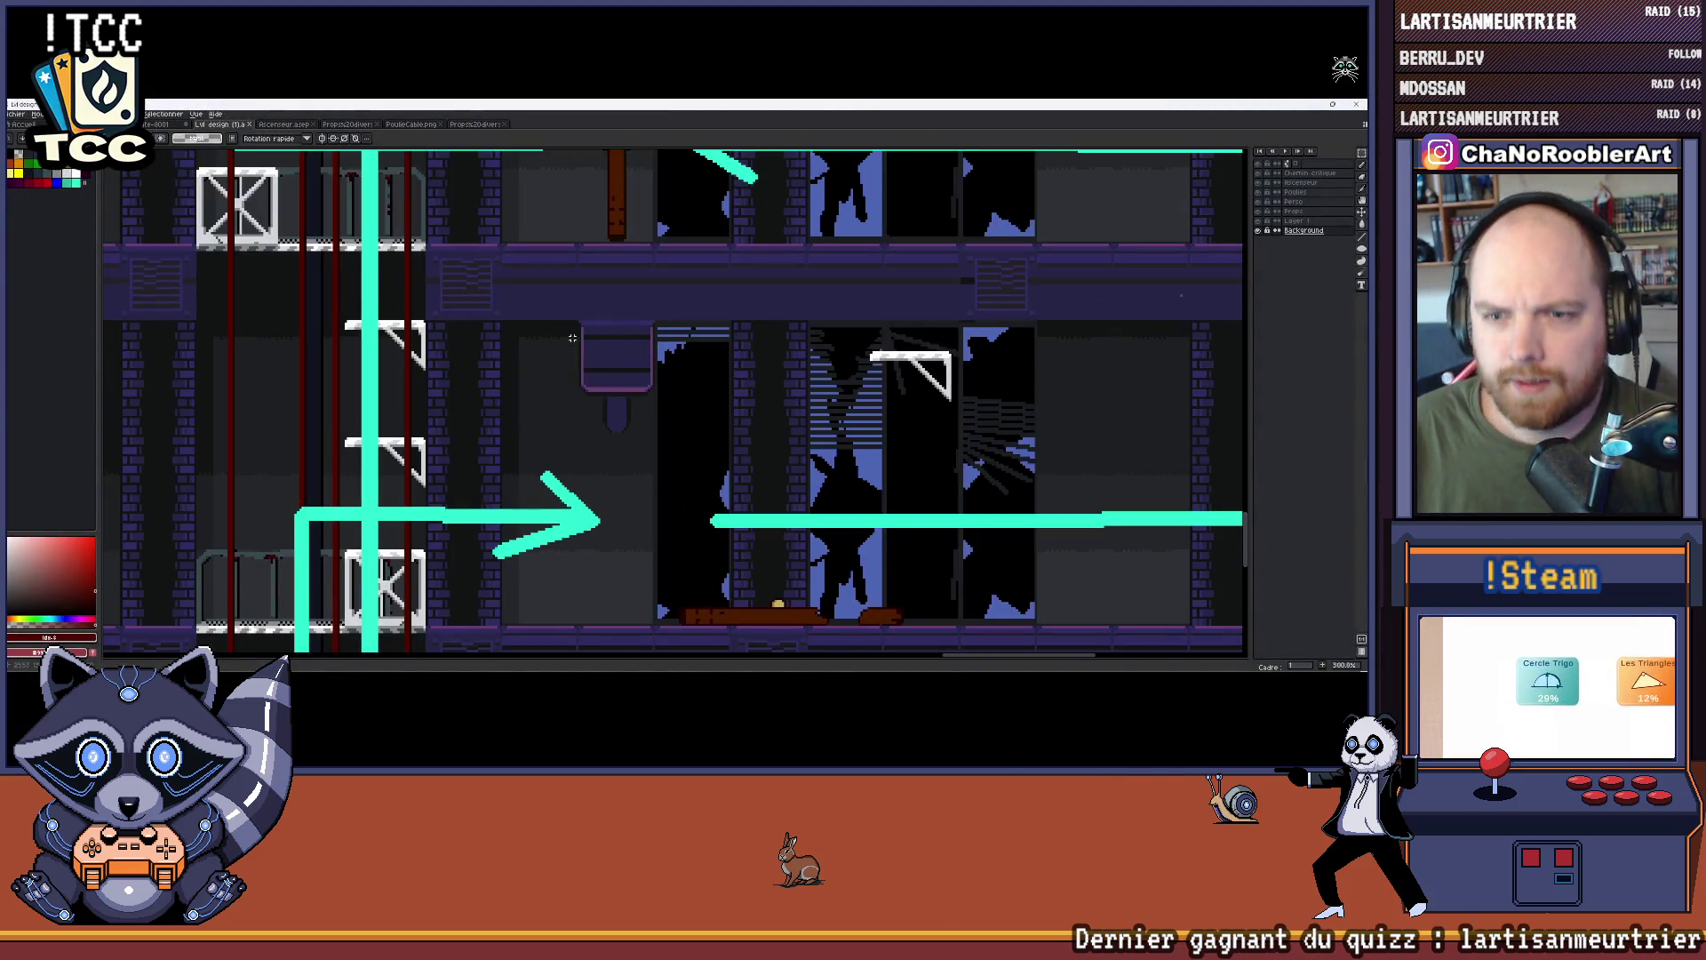
pyautogui.scroll(-1, 625, 407)
pyautogui.scroll(-2, 624, 407)
pyautogui.scroll(1, 755, 396)
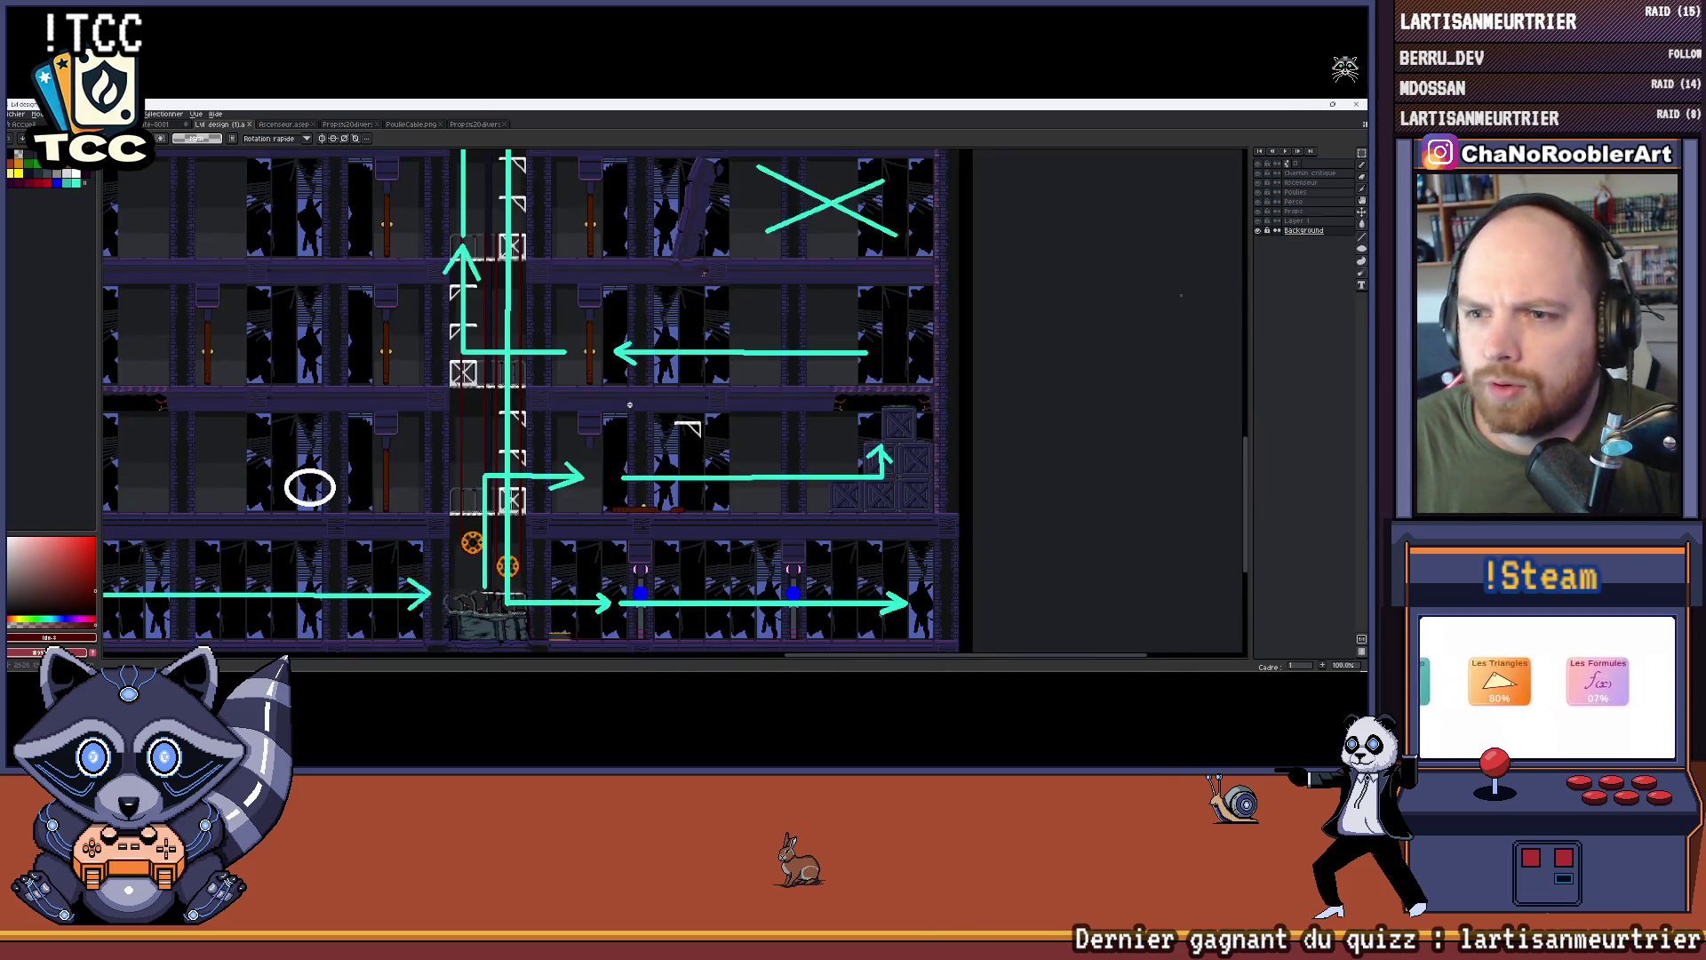
pyautogui.moveTo(765, 345); pyautogui.dragTo(824, 354)
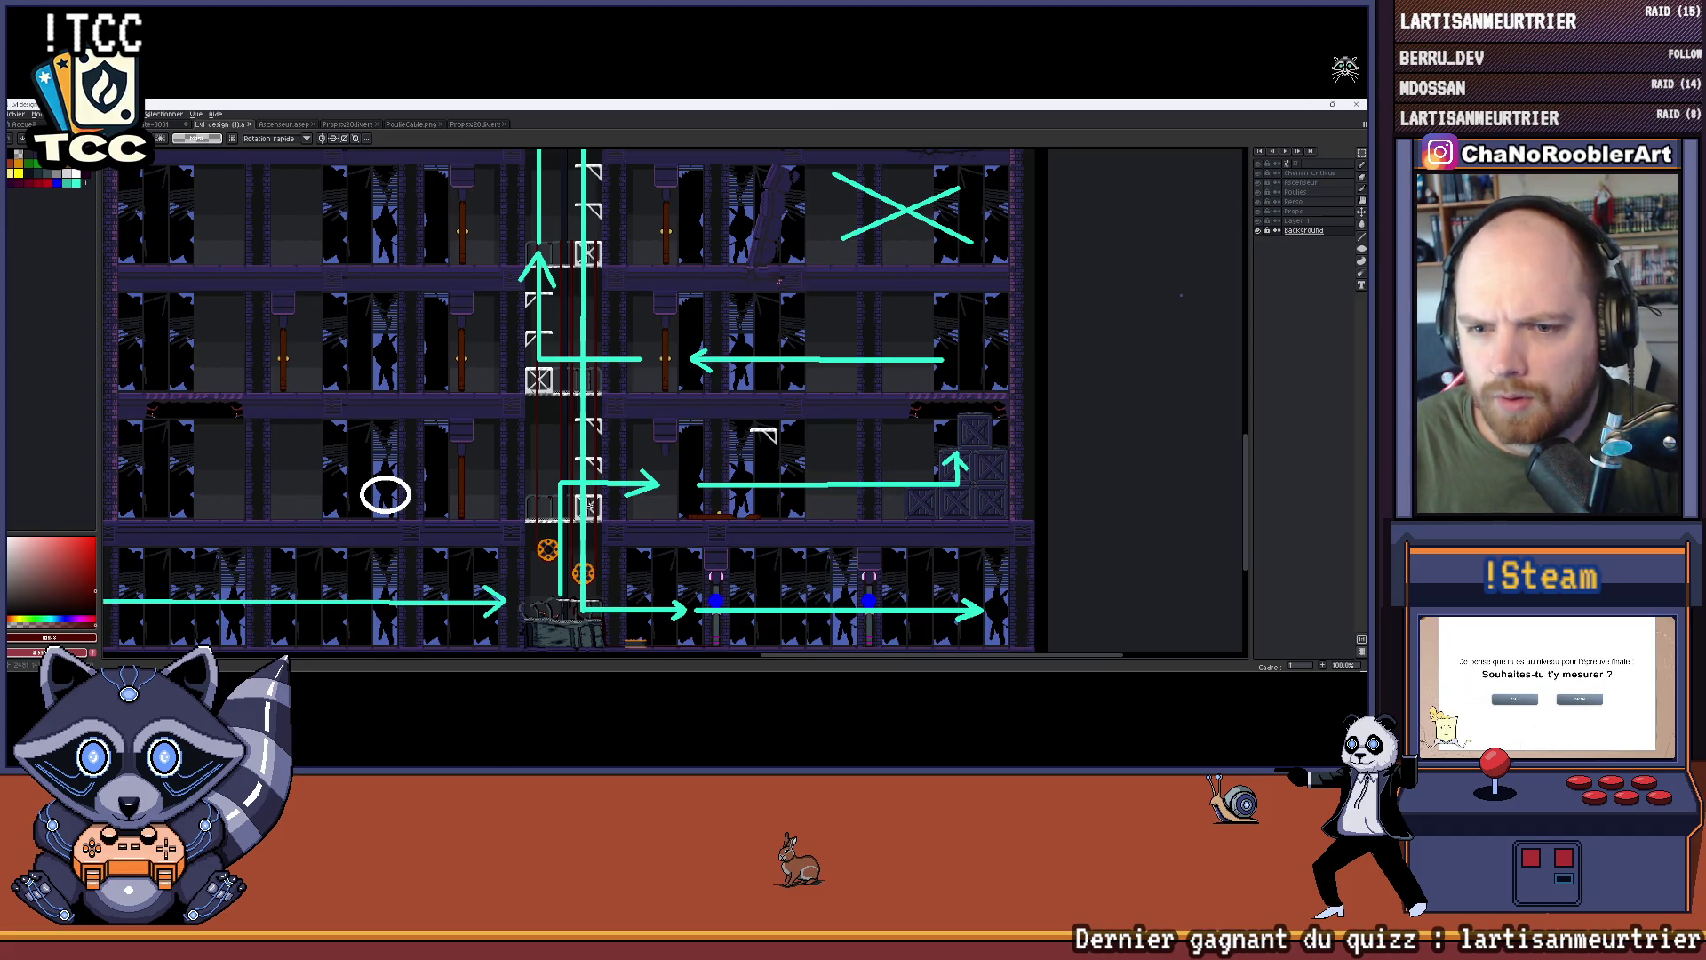
pyautogui.moveTo(801, 456); pyautogui.dragTo(877, 491)
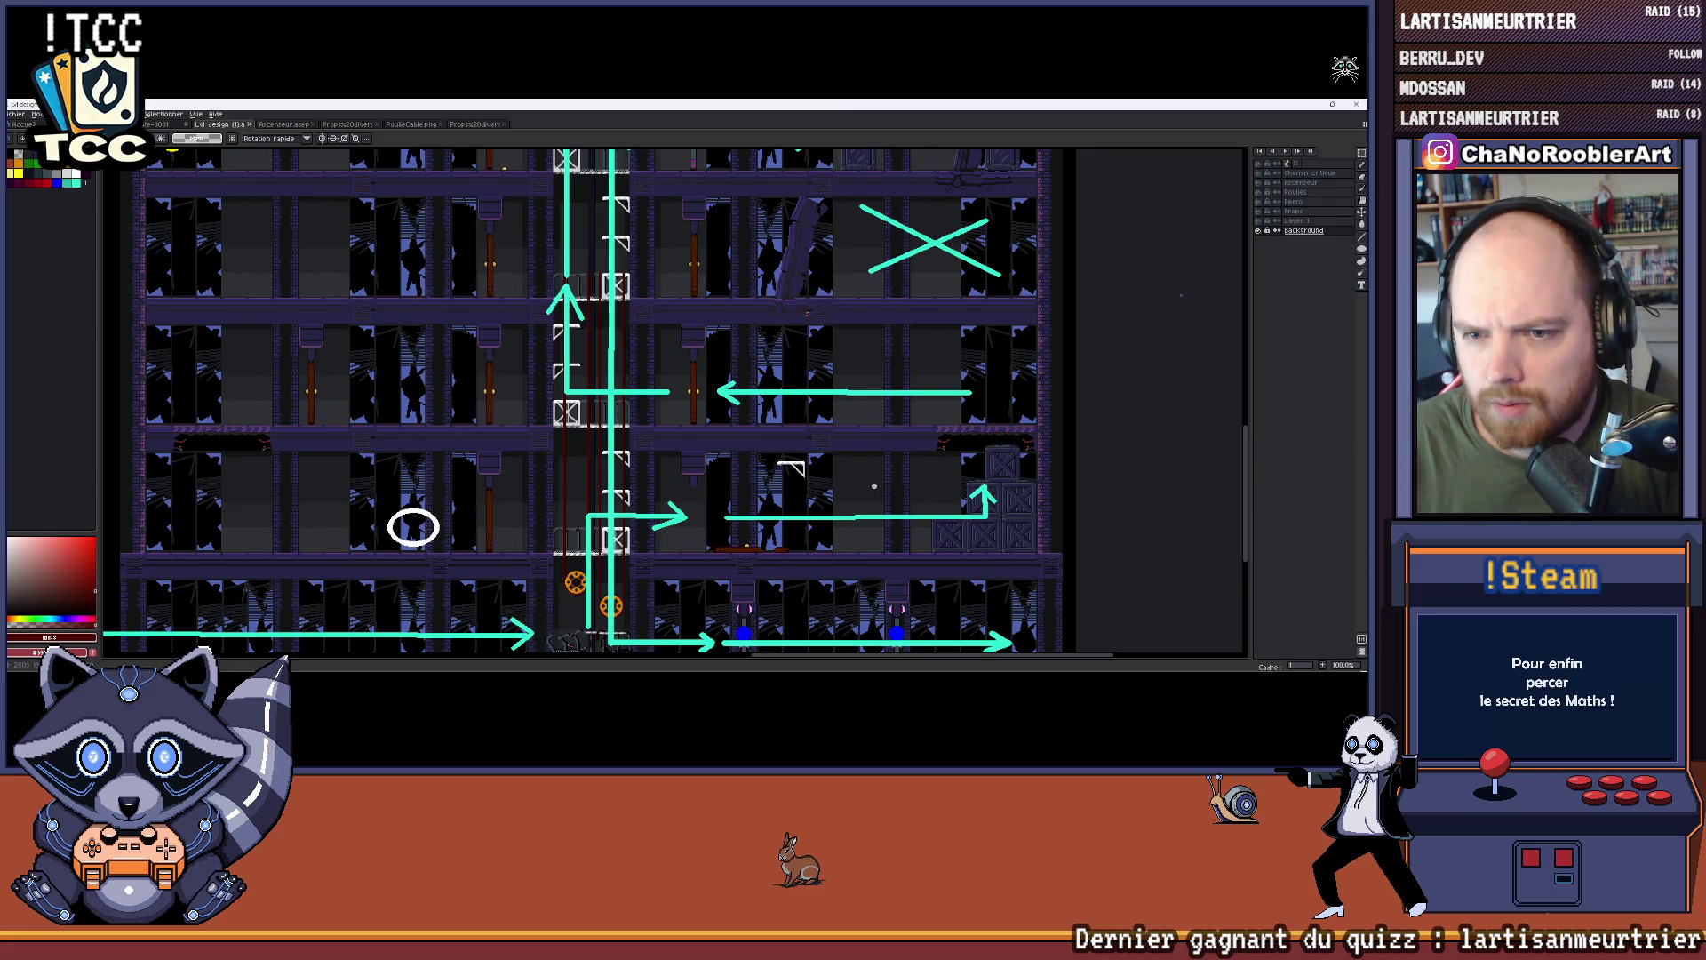
pyautogui.scroll(-2, 832, 384)
pyautogui.scroll(2, 791, 454)
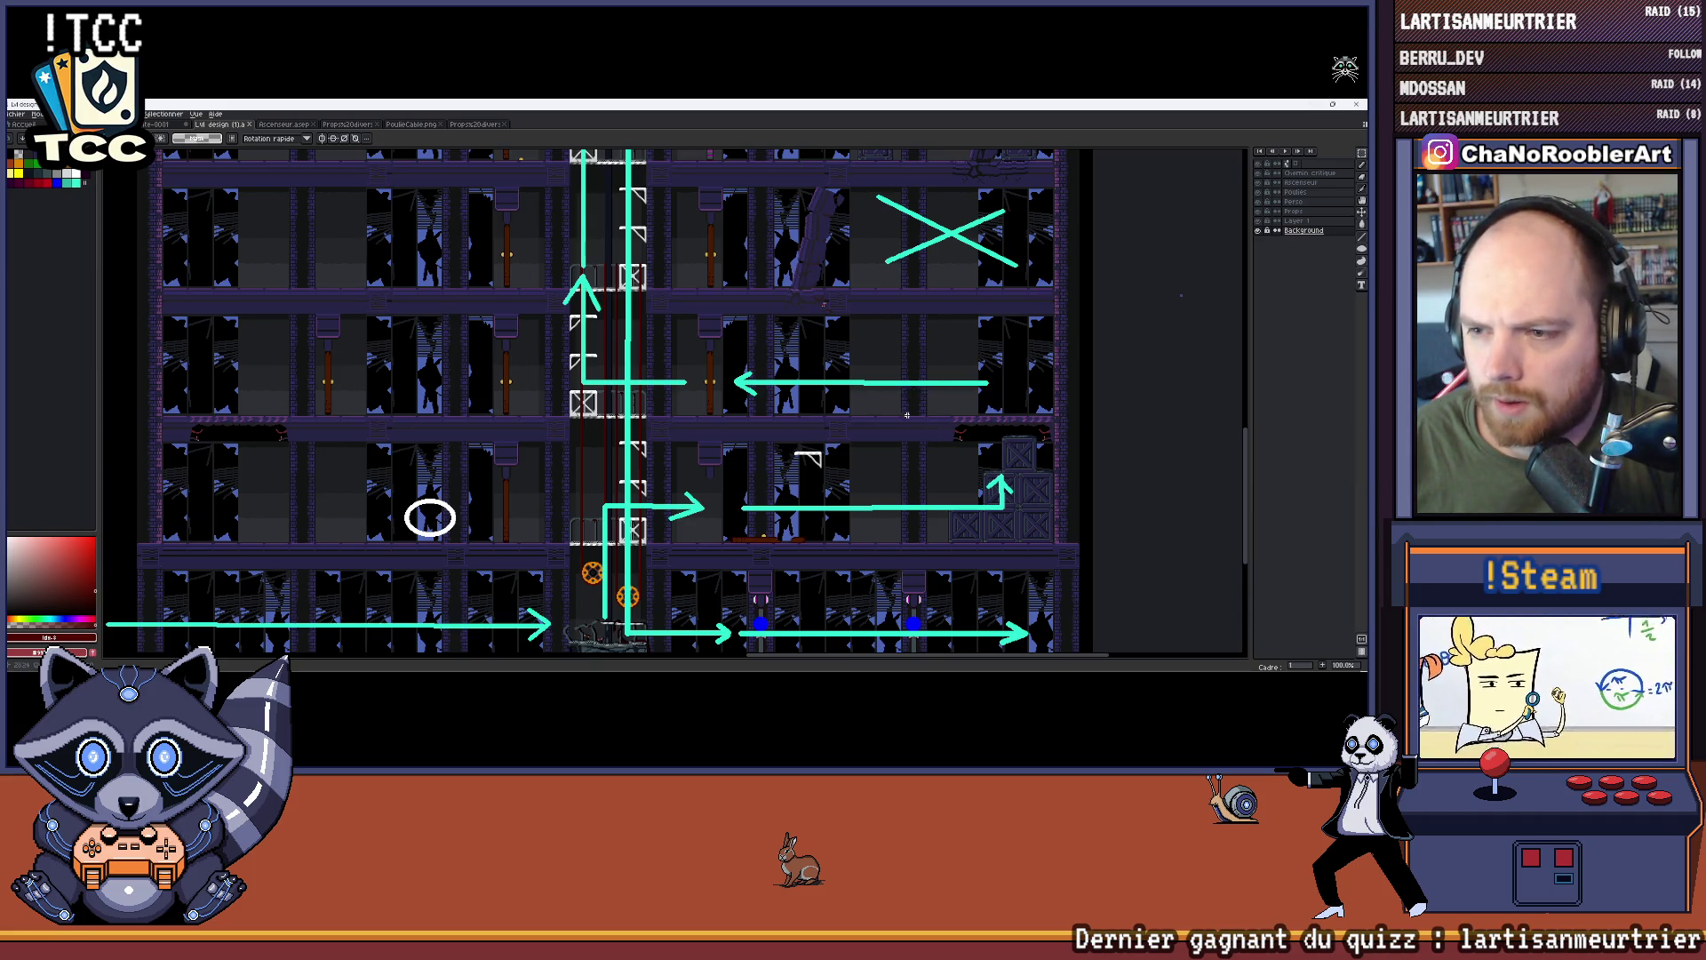
pyautogui.moveTo(907, 415)
pyautogui.mouseDown()
pyautogui.moveTo(910, 593)
pyautogui.moveTo(918, 406)
pyautogui.mouseUp()
pyautogui.scroll(-3, 762, 397)
pyautogui.scroll(5, 761, 396)
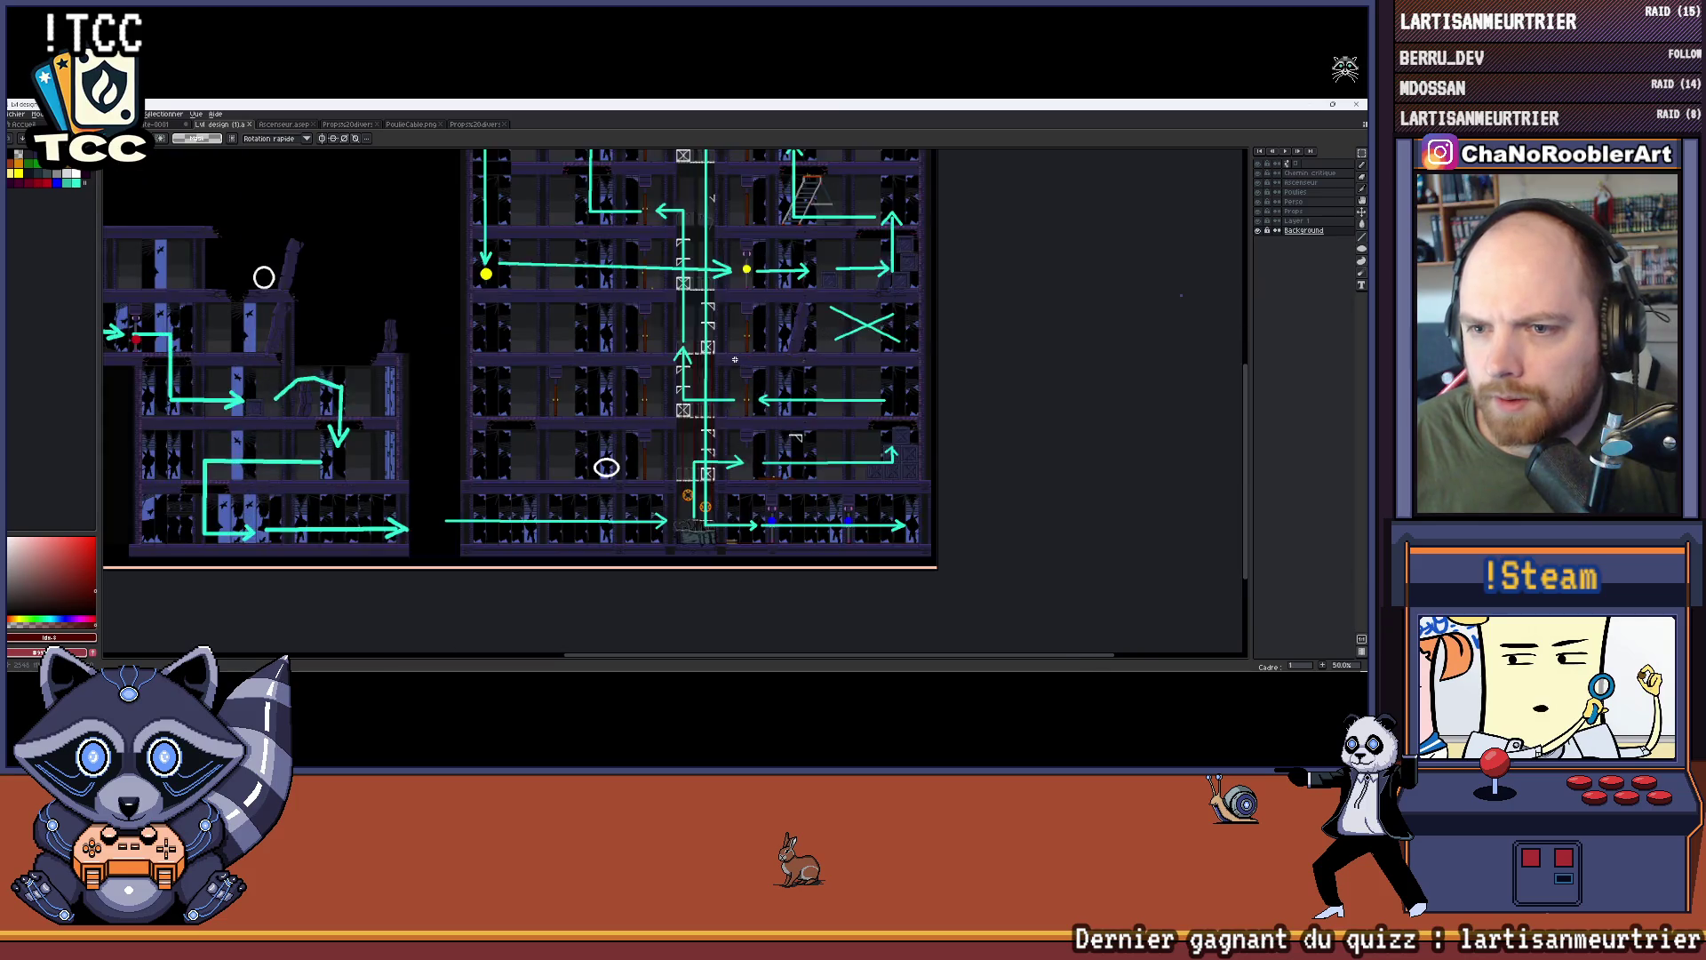
pyautogui.scroll(-2, 755, 314)
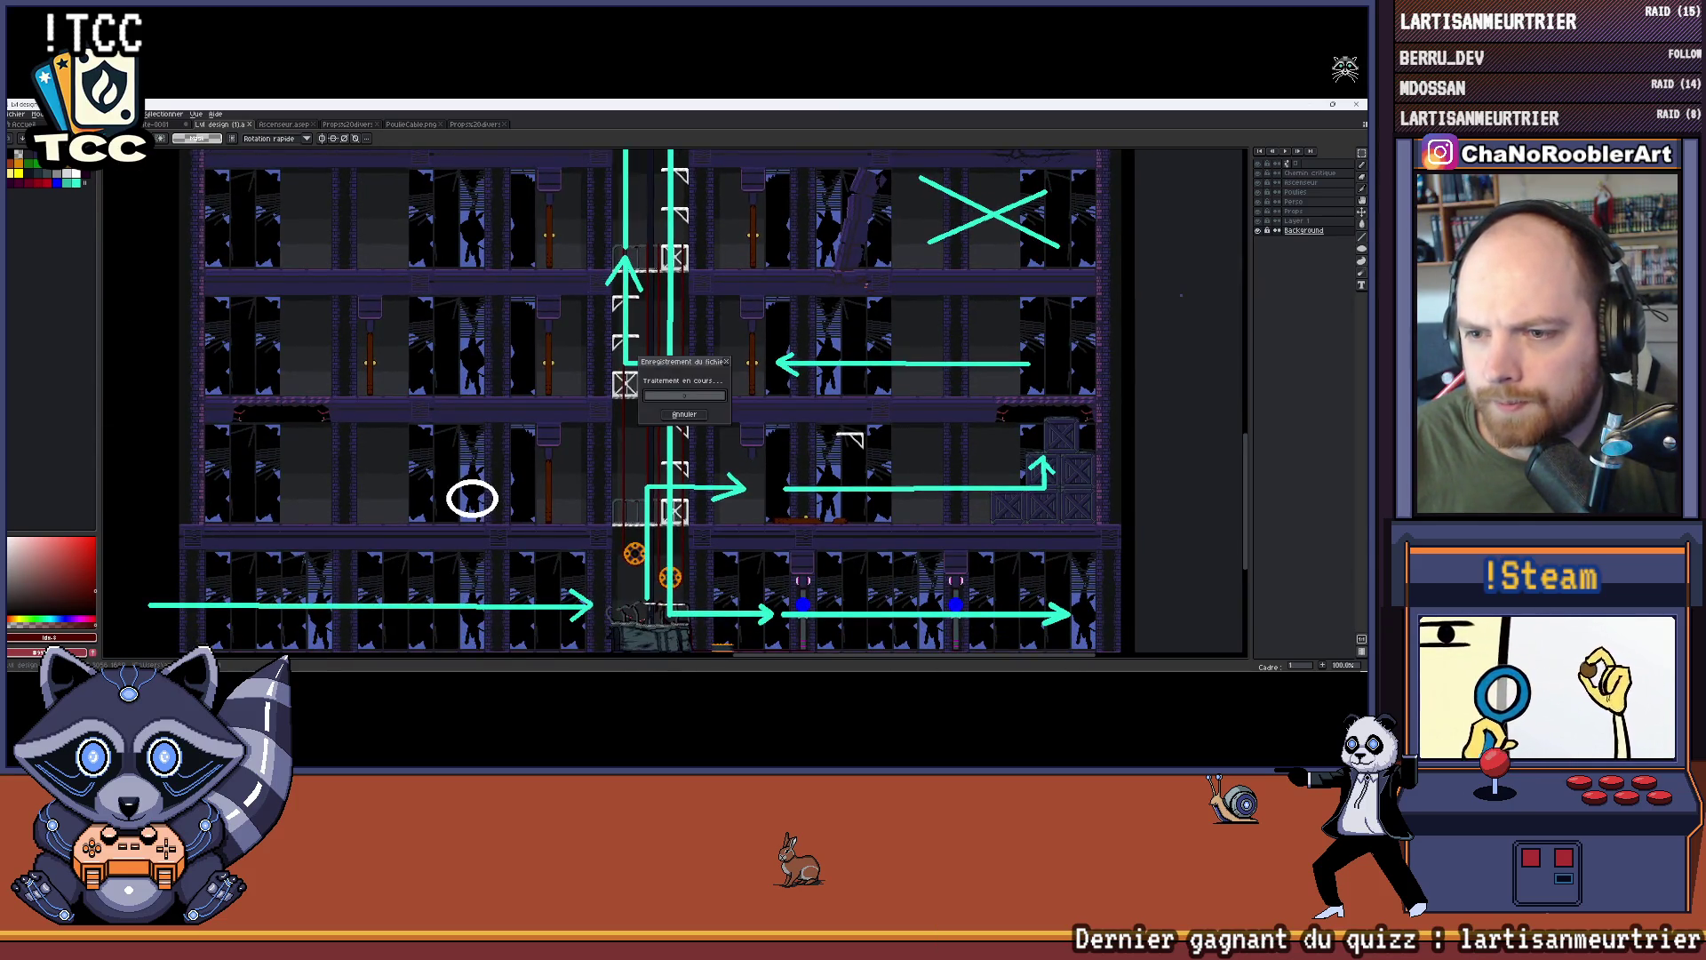
pyautogui.doubleClick(1300, 111)
# Step: Return to Unity and pan the Scene view across the level
pyautogui.hotkey('alt', 'Tab')
pyautogui.scroll(3, 509, 349)
pyautogui.scroll(-1, 509, 349)
pyautogui.moveTo(509, 349)
pyautogui.mouseDown()
pyautogui.moveTo(716, 351)
pyautogui.moveTo(684, 331)
pyautogui.mouseUp()
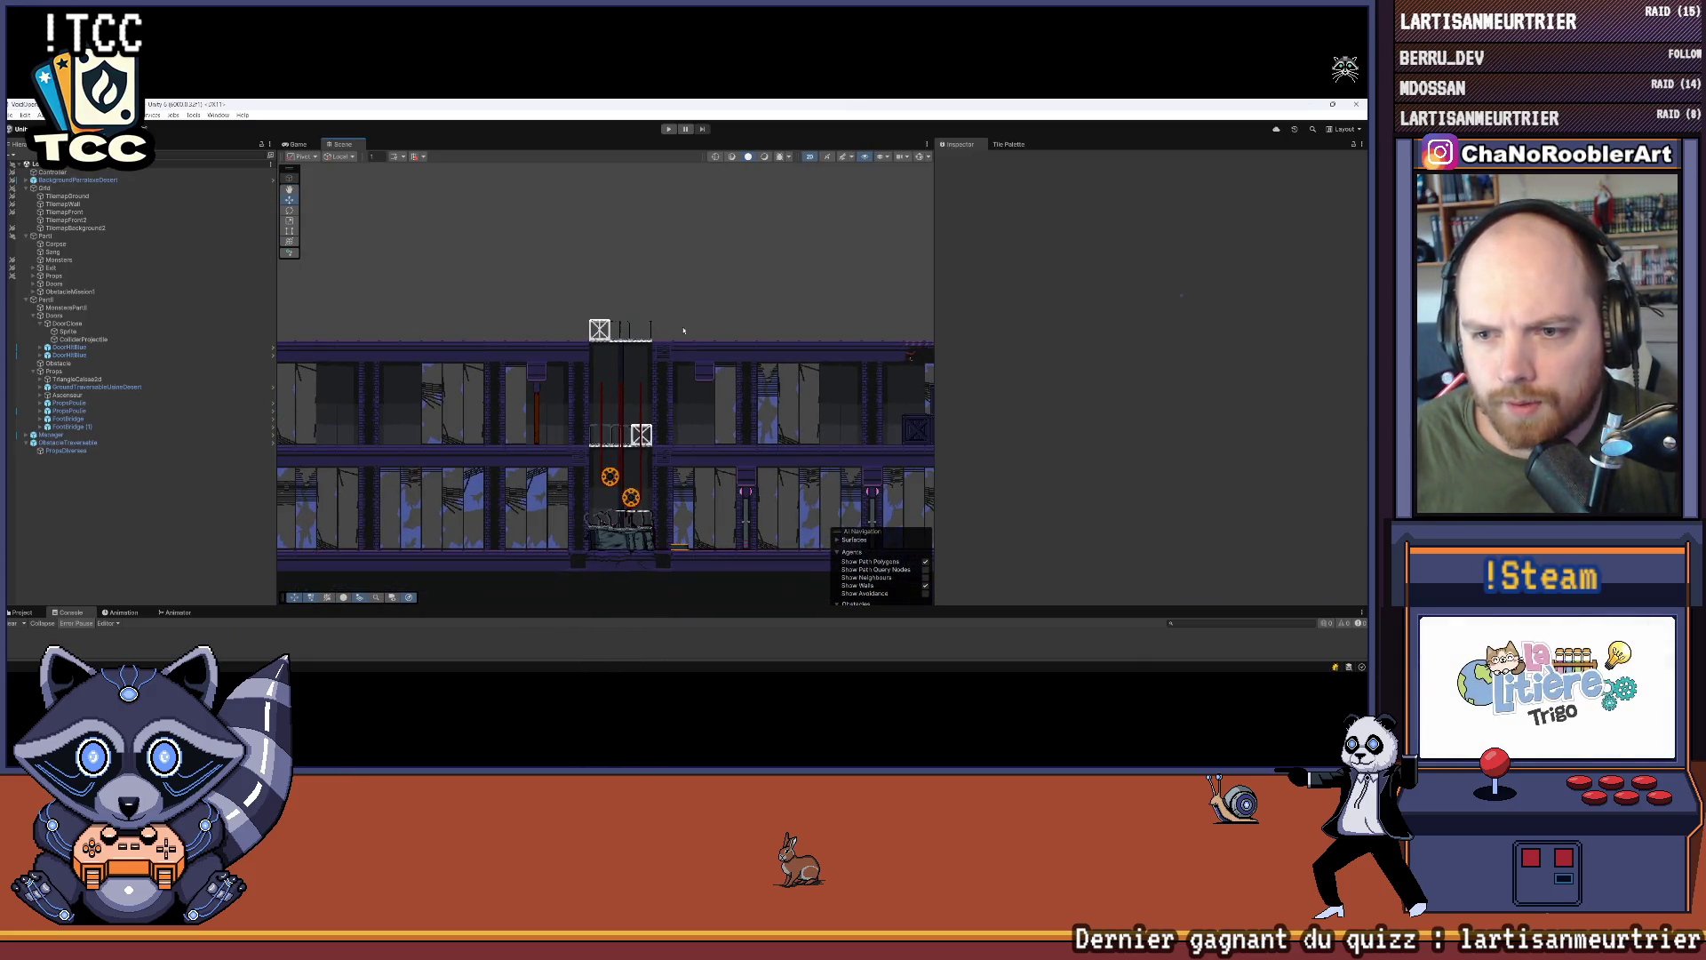
# Step: Target the TilemapGround layer and pick a ground tile from the Tile Palette
pyautogui.click(68, 196)
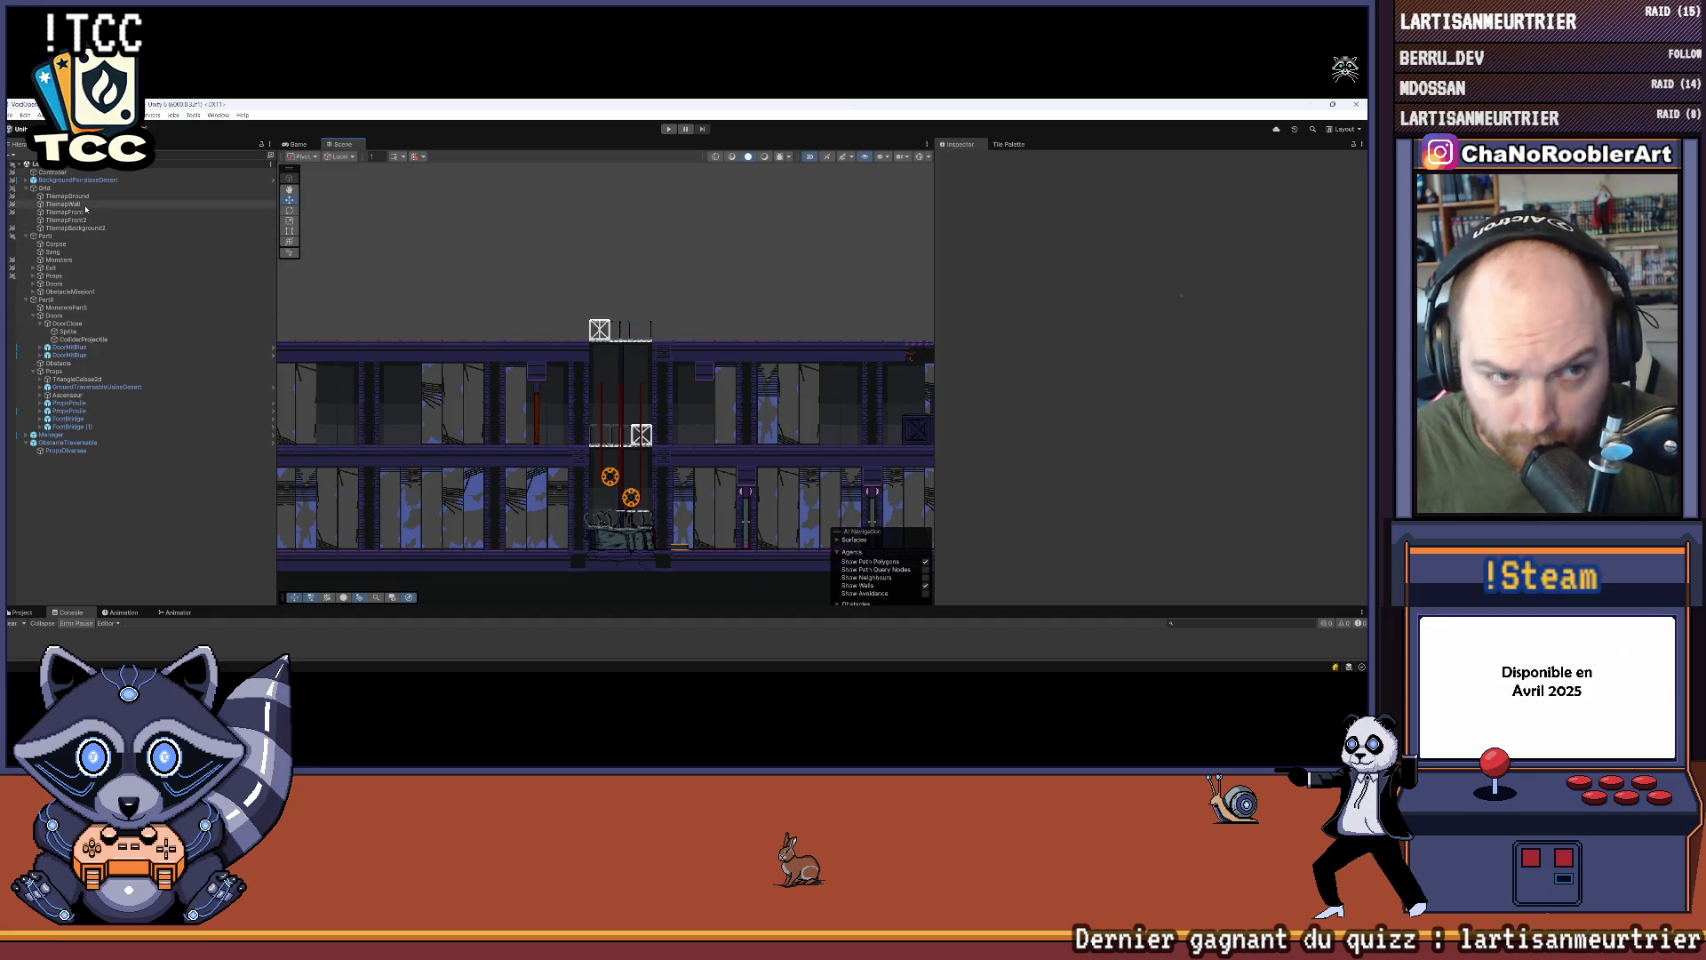
pyautogui.click(1009, 144)
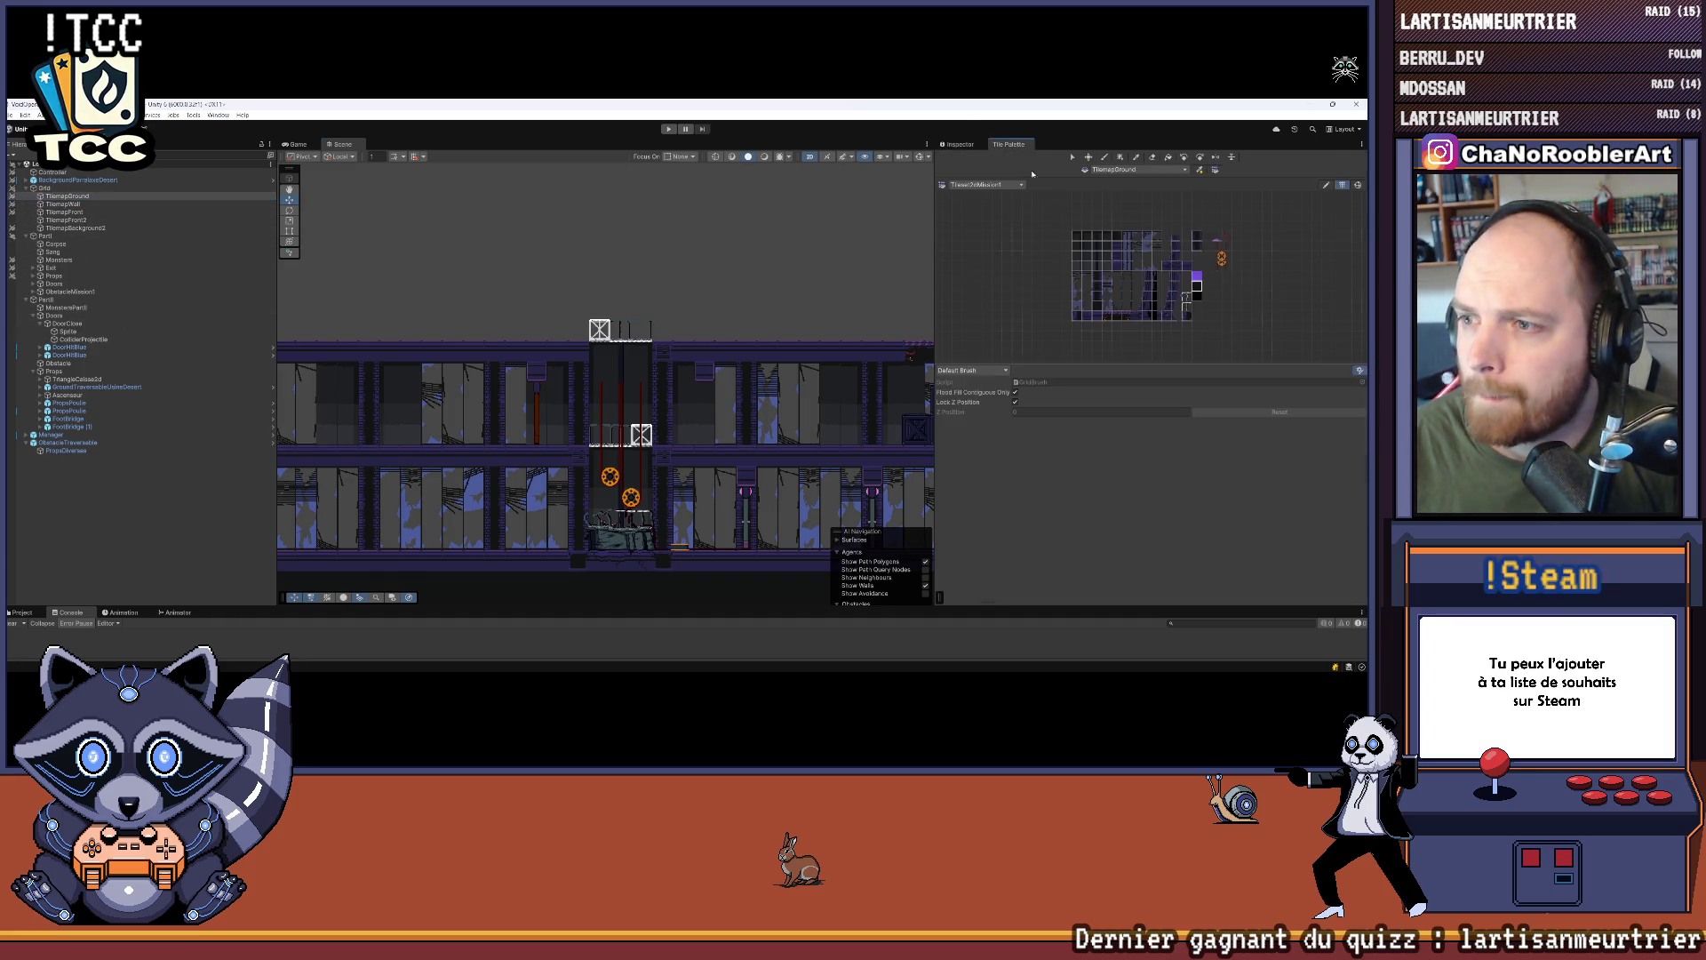
pyautogui.scroll(3, 1084, 306)
pyautogui.click(1088, 293)
pyautogui.scroll(1, 565, 357)
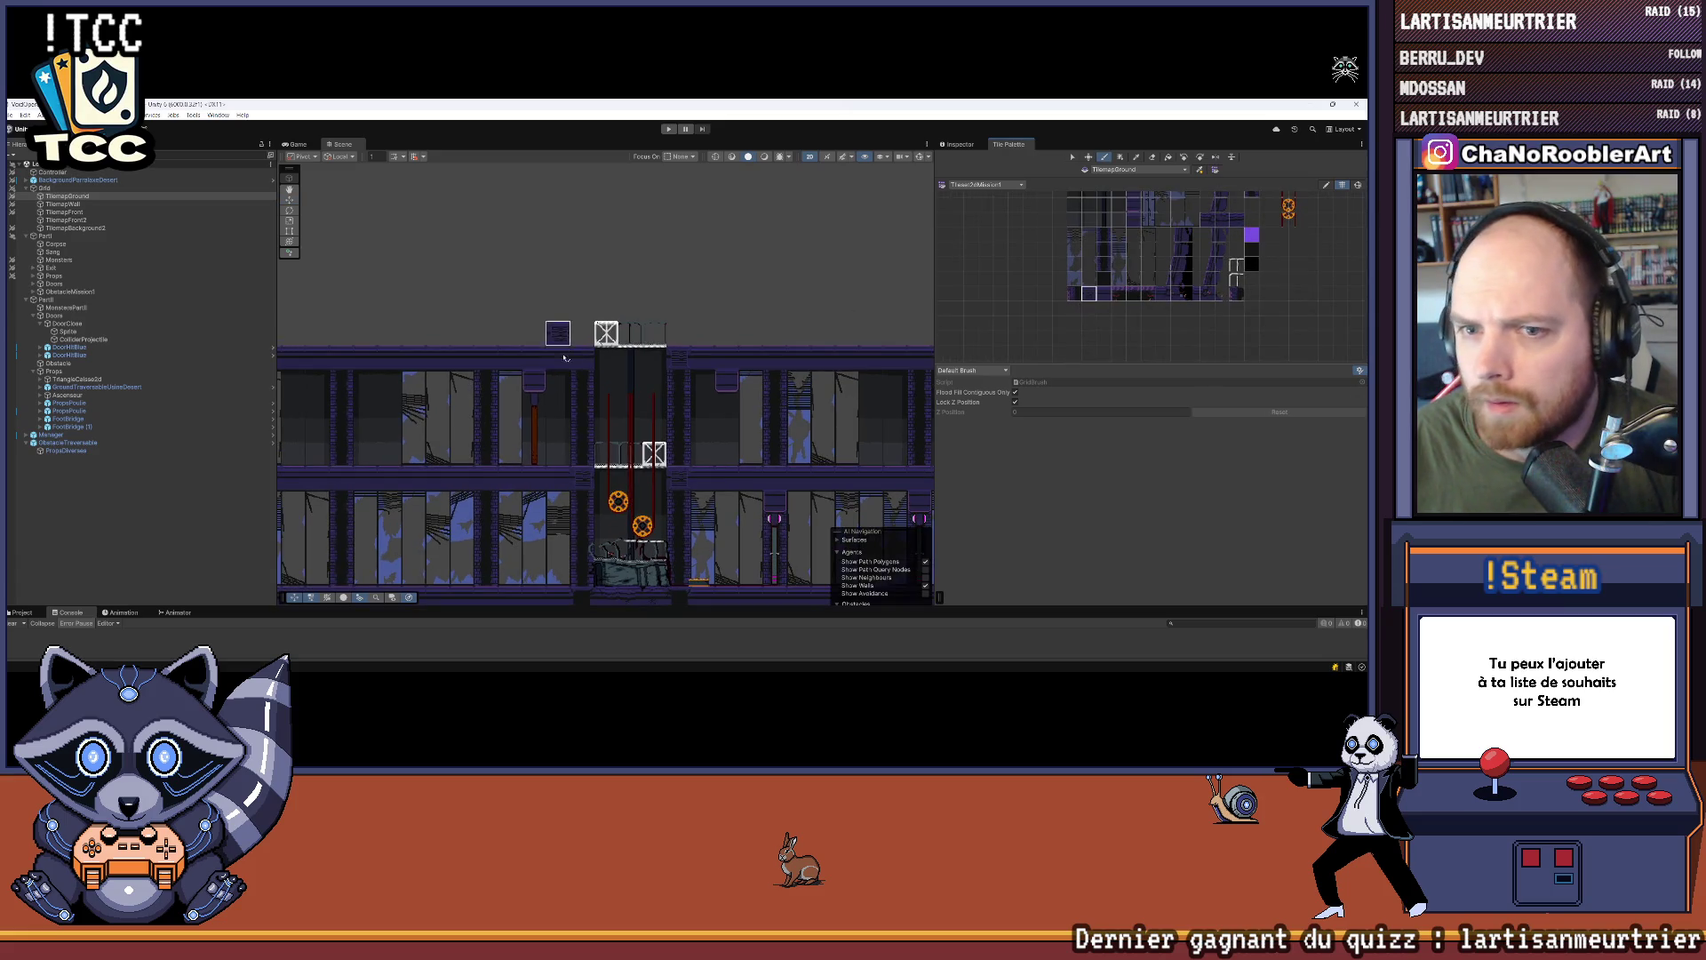
pyautogui.scroll(-1, 585, 287)
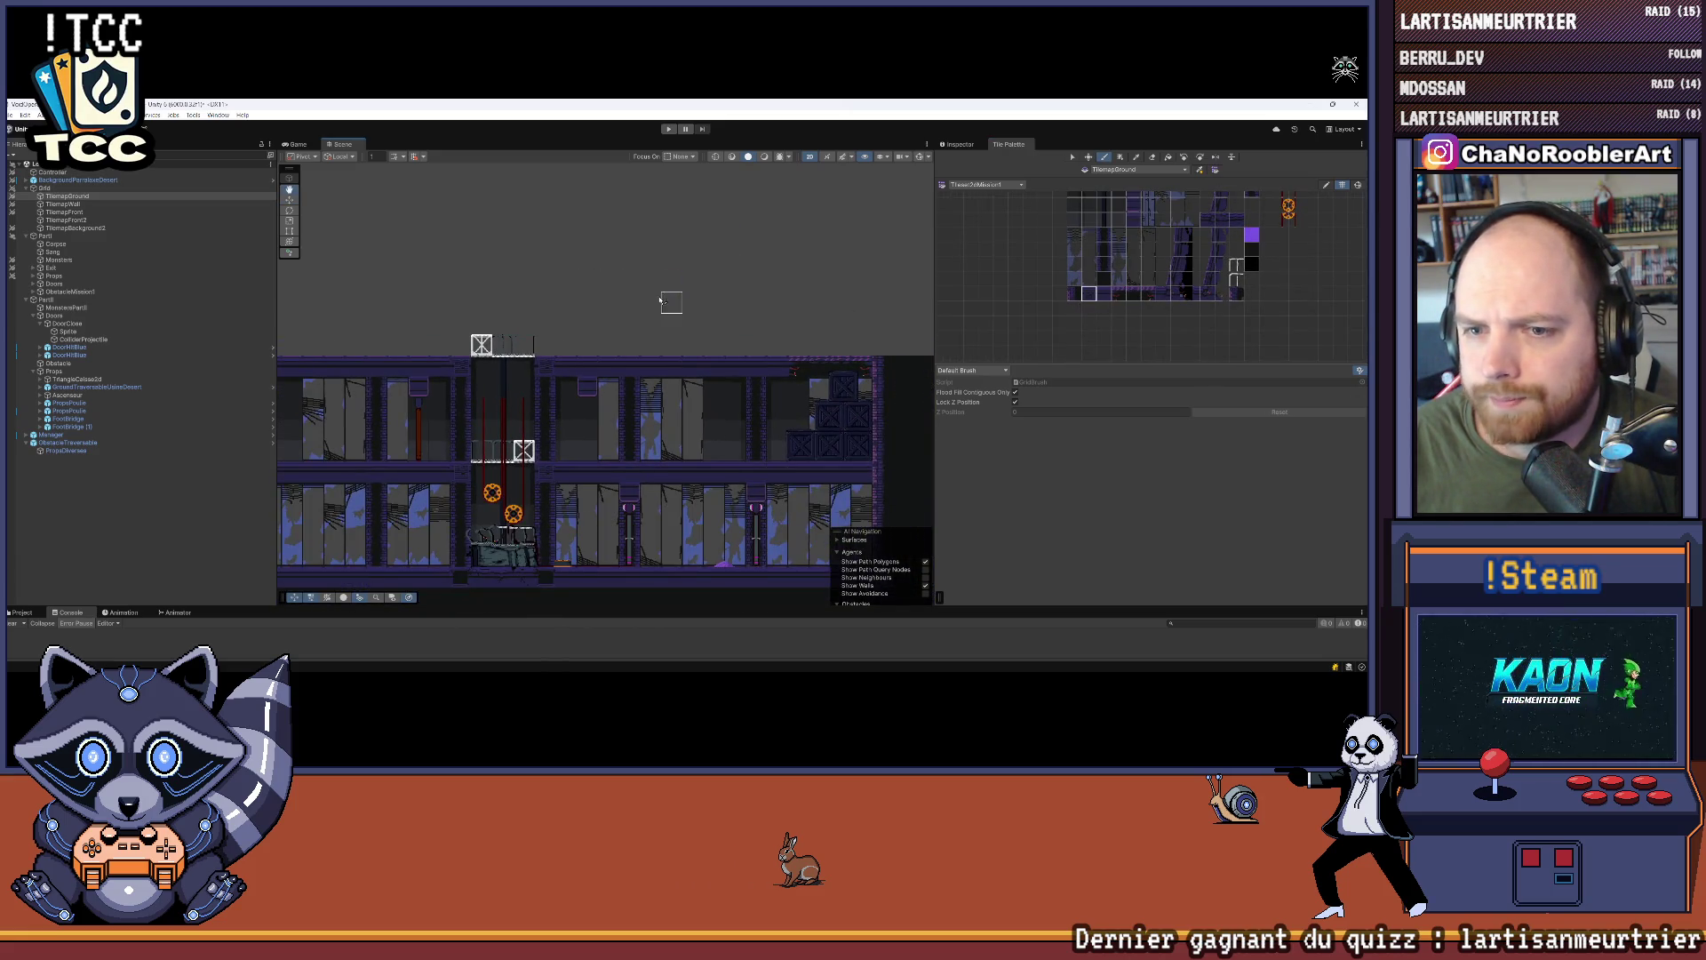
pyautogui.moveTo(660, 301); pyautogui.dragTo(630, 331)
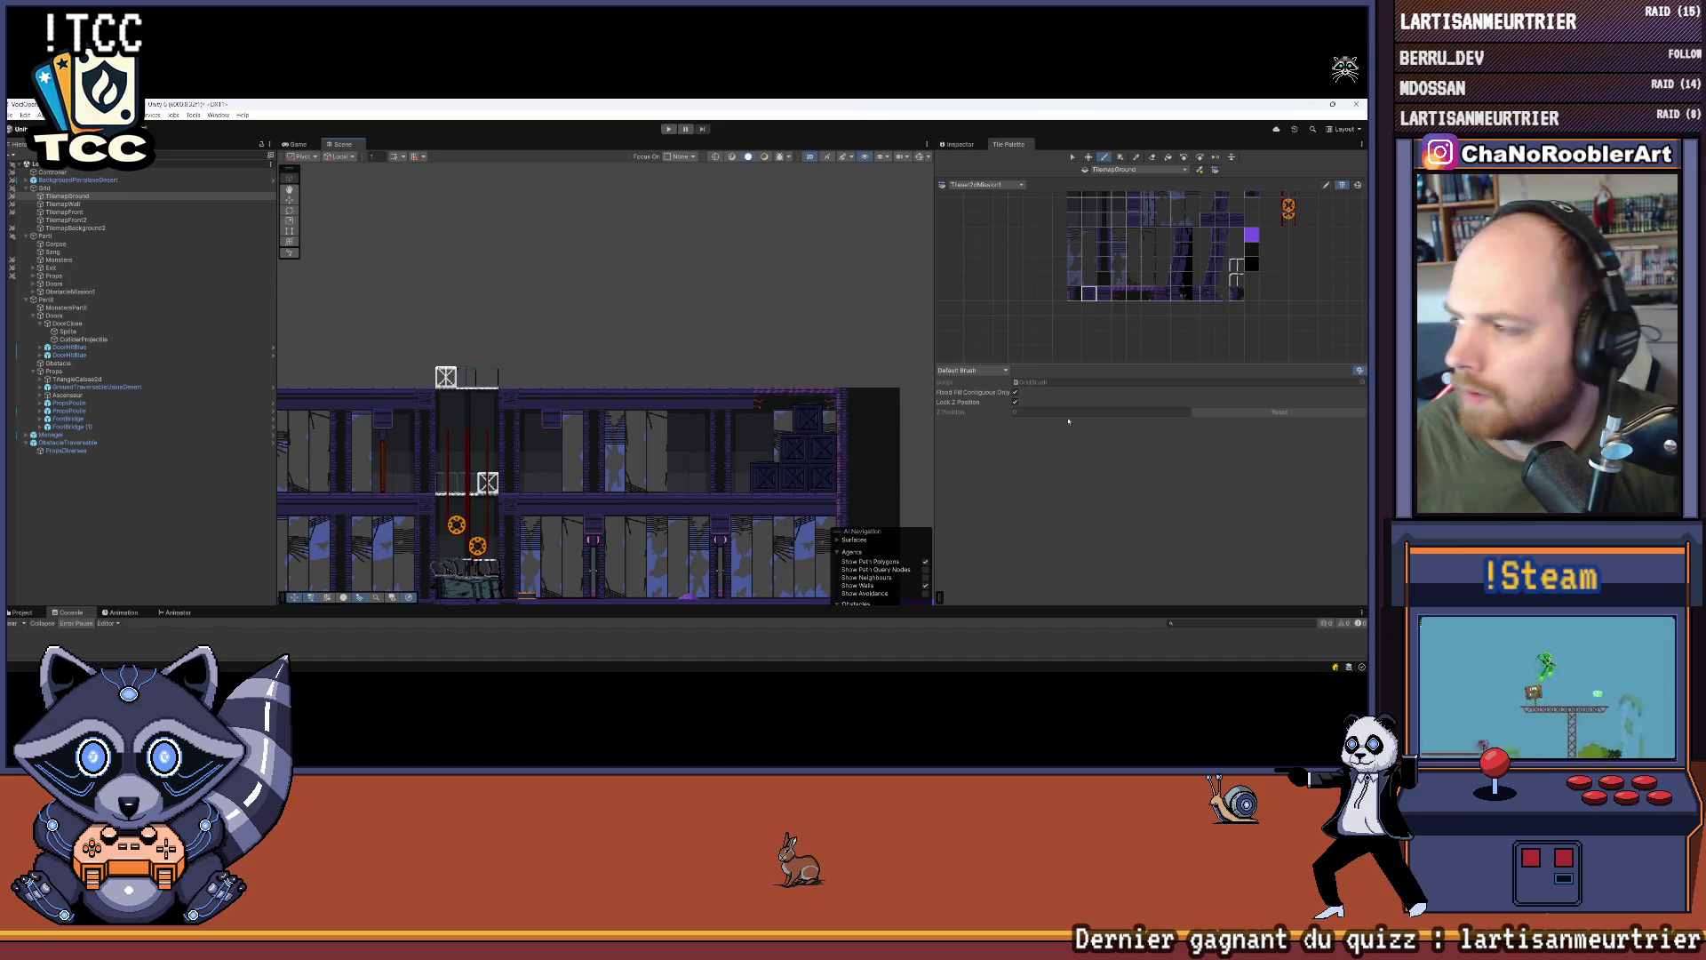
# Step: Check the level map reference image, then return to the Unity scene
pyautogui.moveTo(796, 662)
pyautogui.click(937, 660)
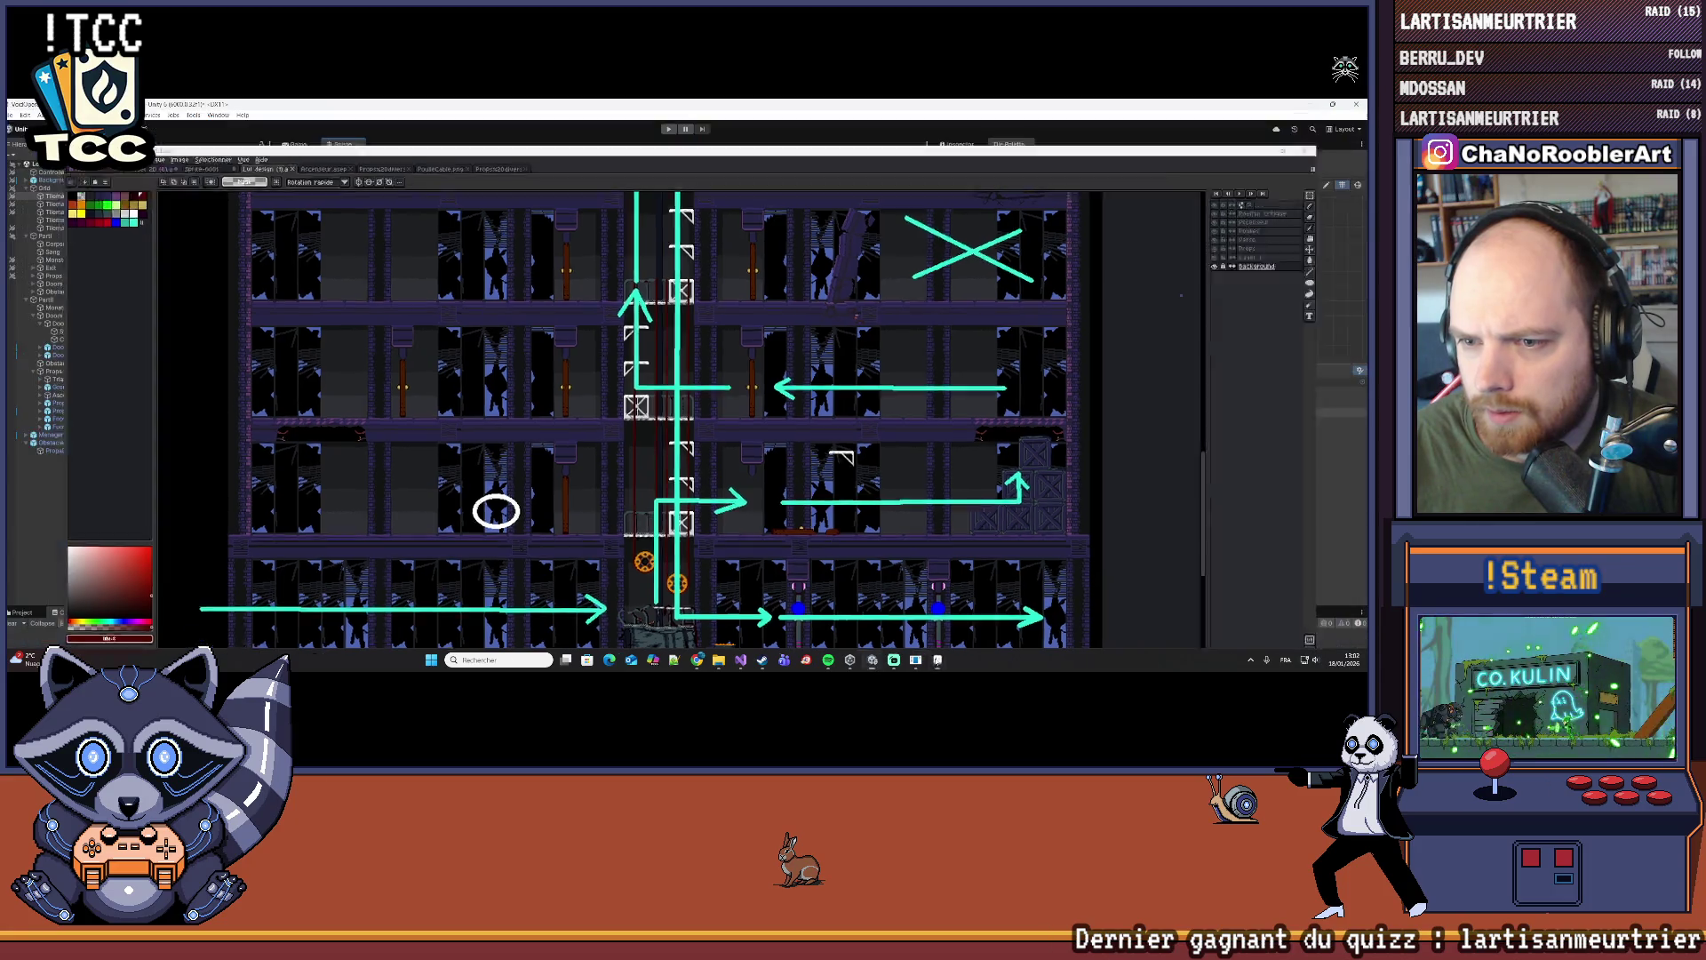
pyautogui.click(937, 660)
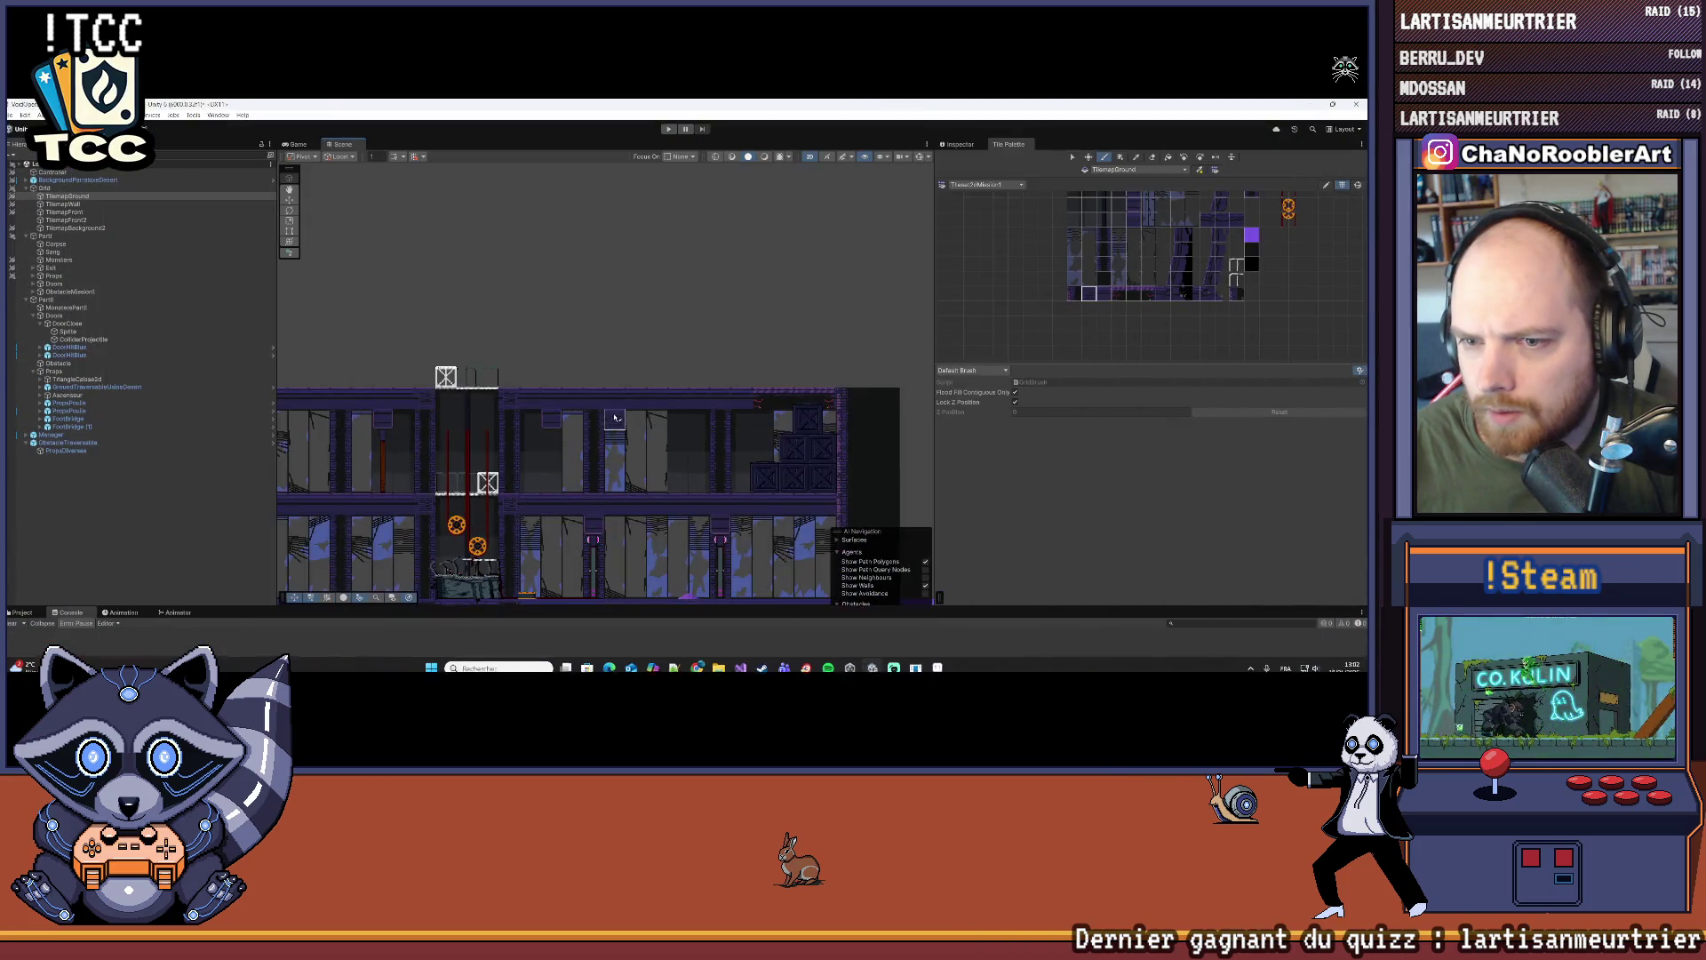
pyautogui.moveTo(1025, 663)
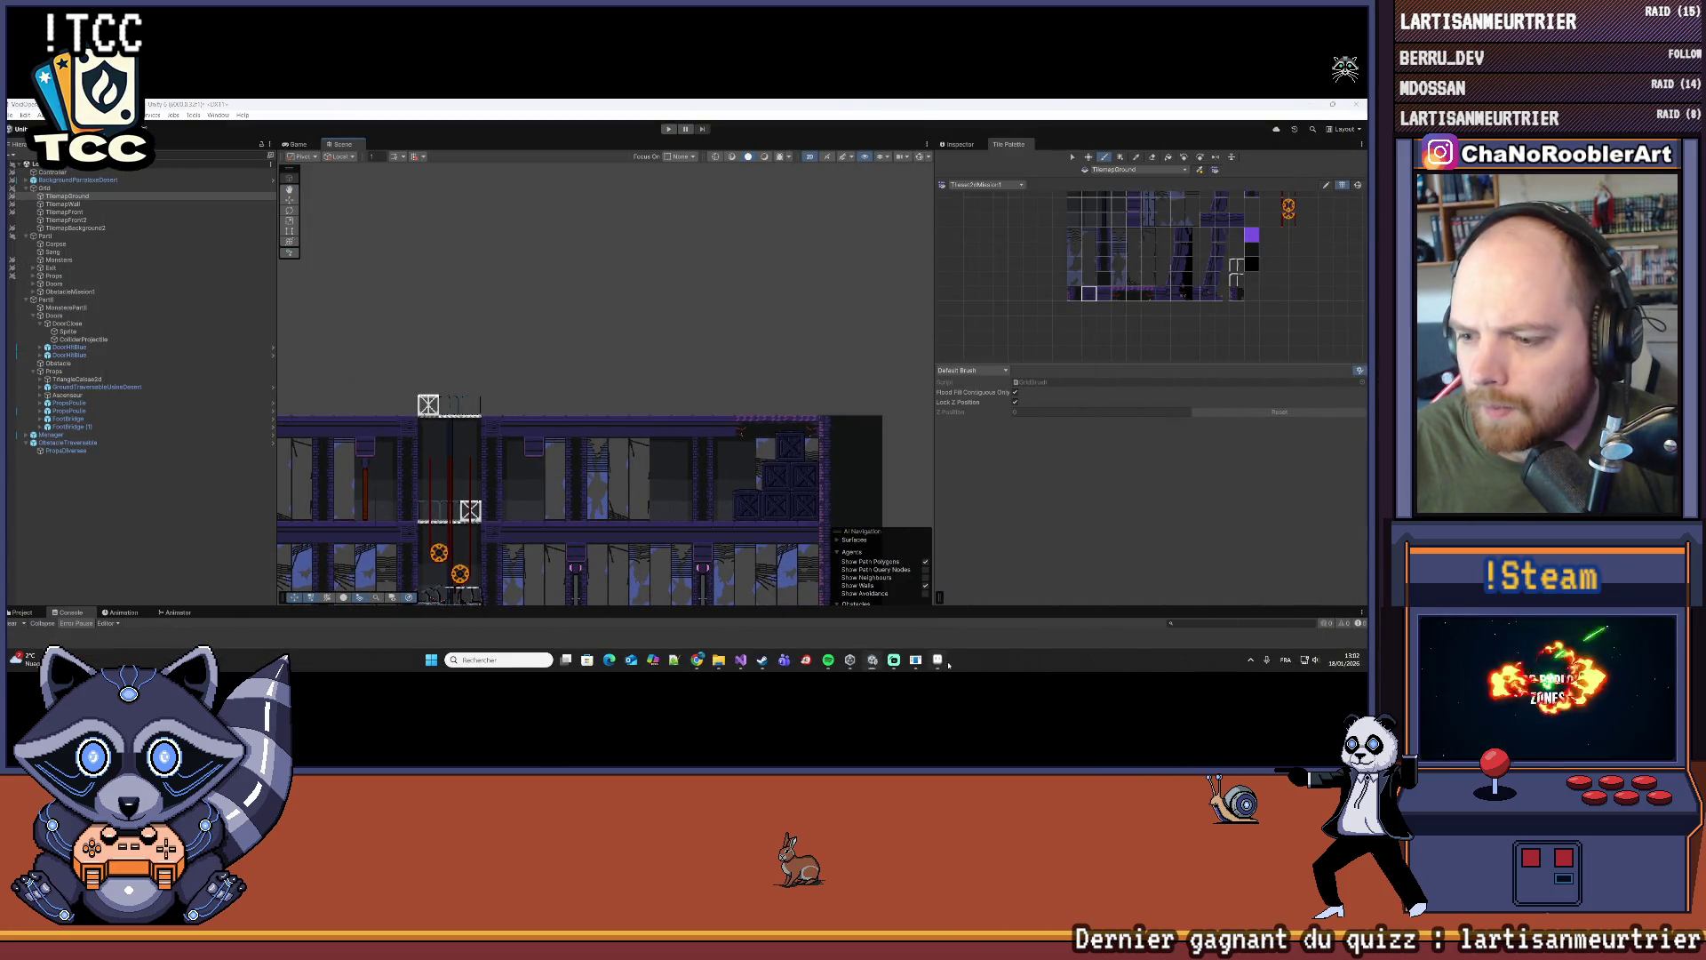
pyautogui.click(936, 661)
pyautogui.click(936, 661)
pyautogui.scroll(3, 598, 349)
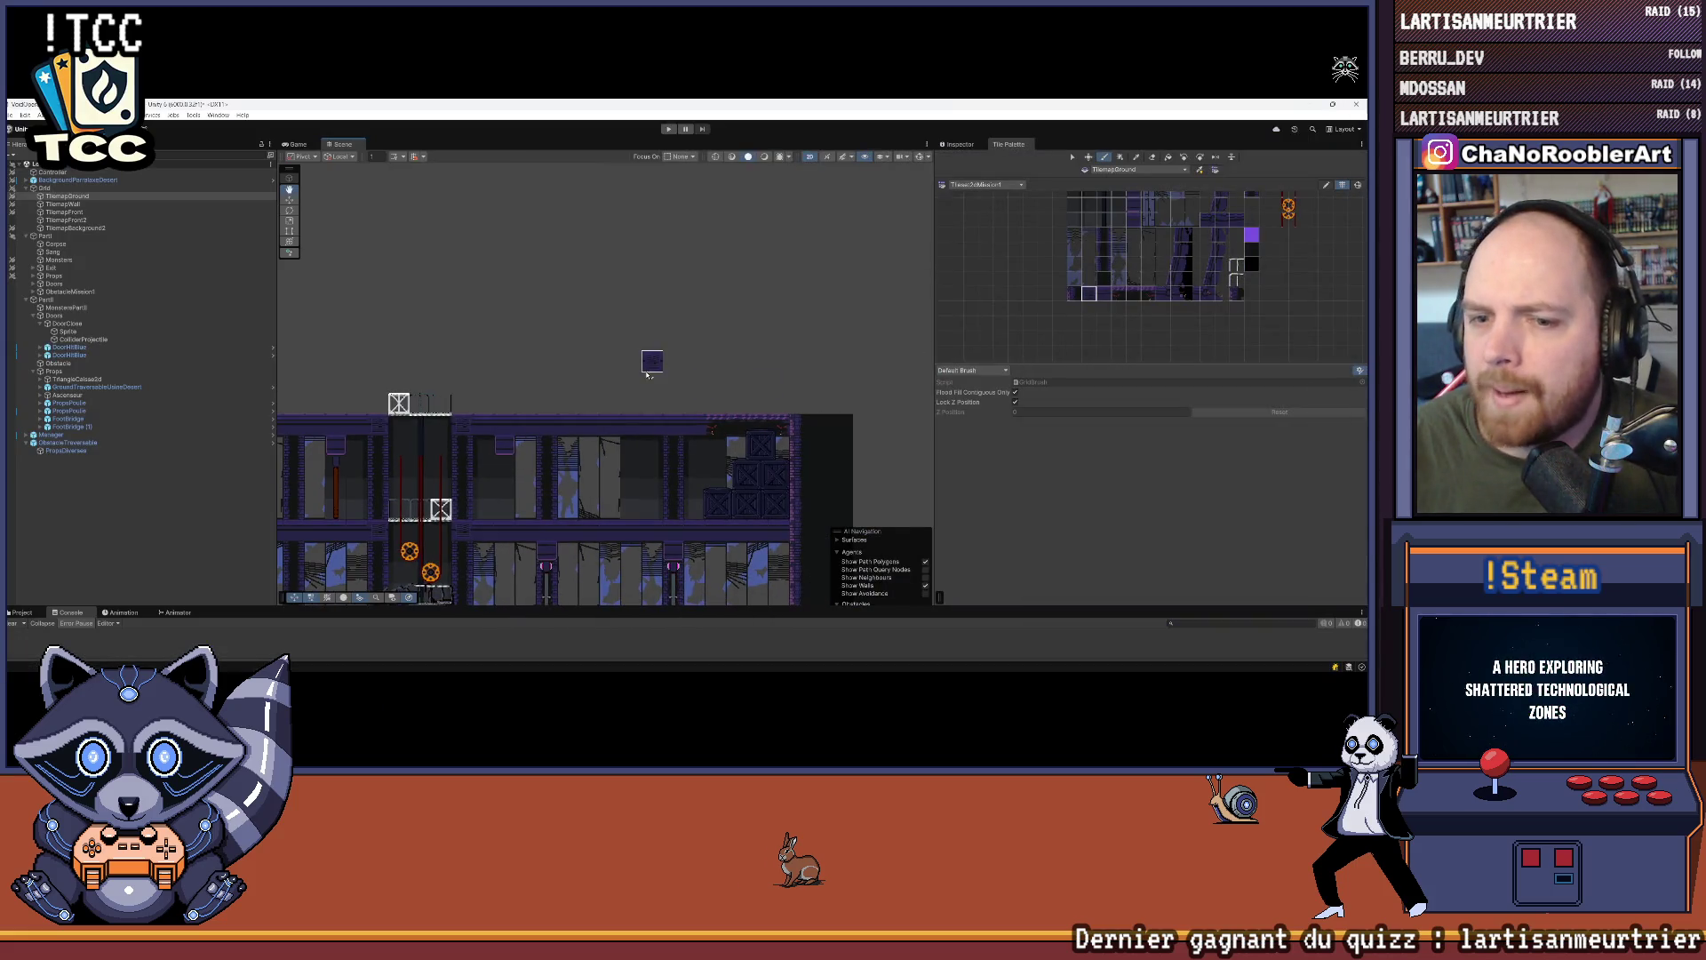
# Step: Paint four dark pillar columns above the top floor on TilemapBackground2, then reselect TilemapGround
pyautogui.click(80, 228)
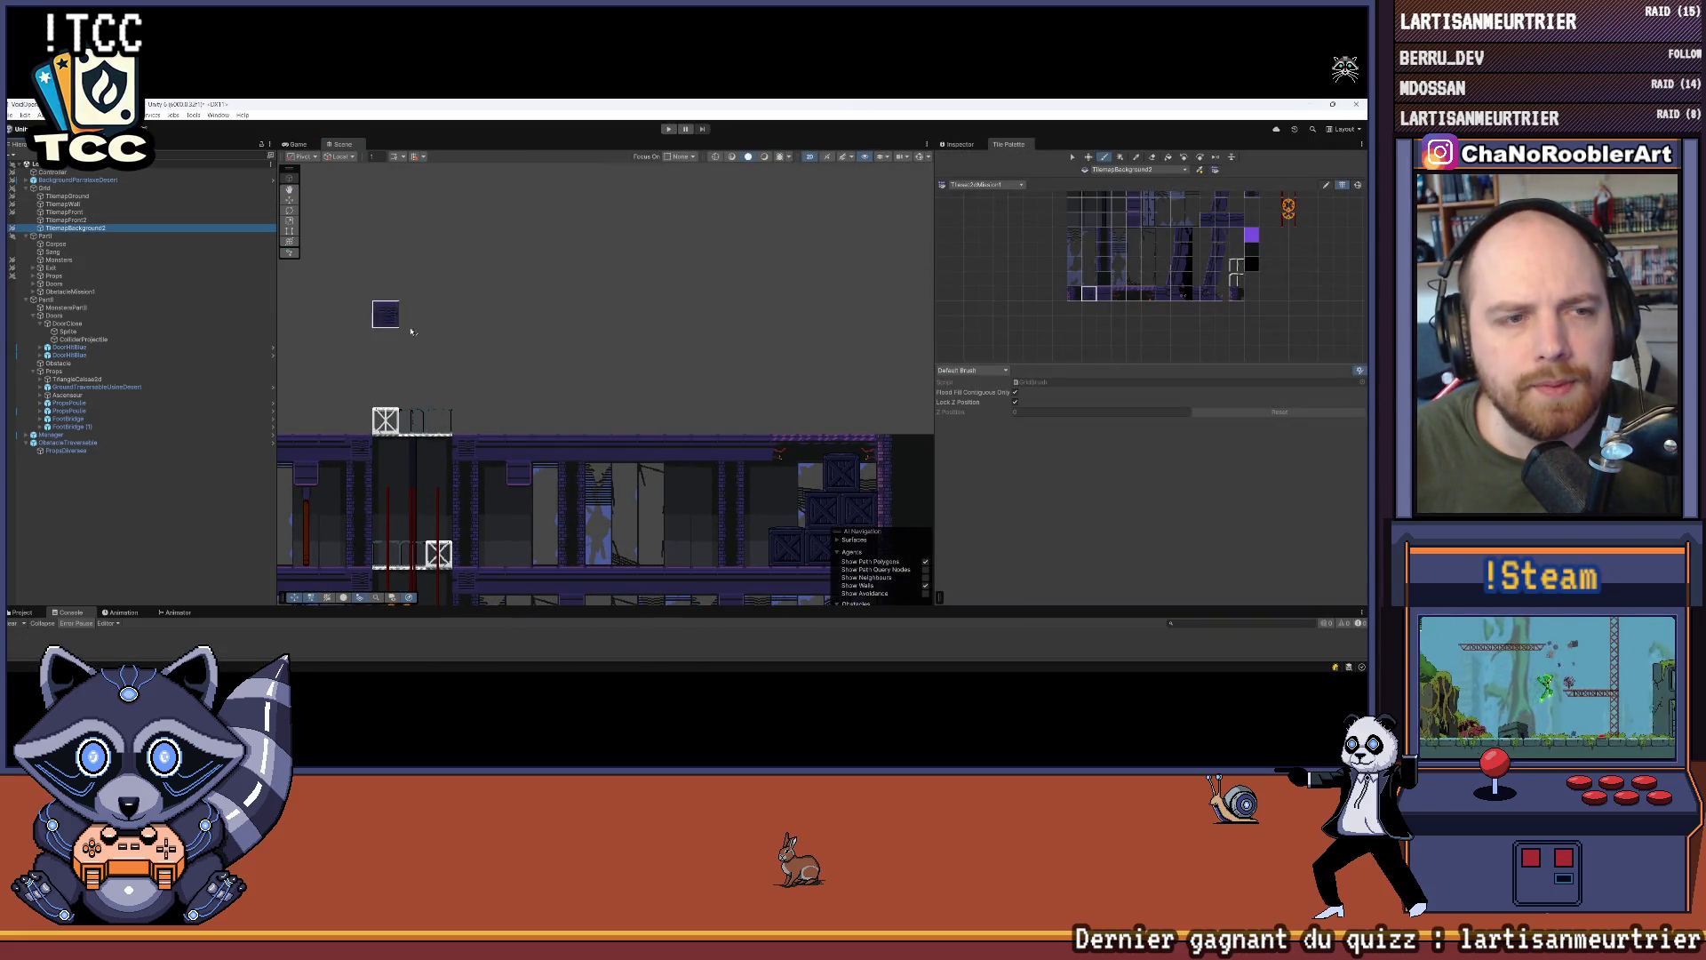
pyautogui.moveTo(554, 453); pyautogui.dragTo(685, 424)
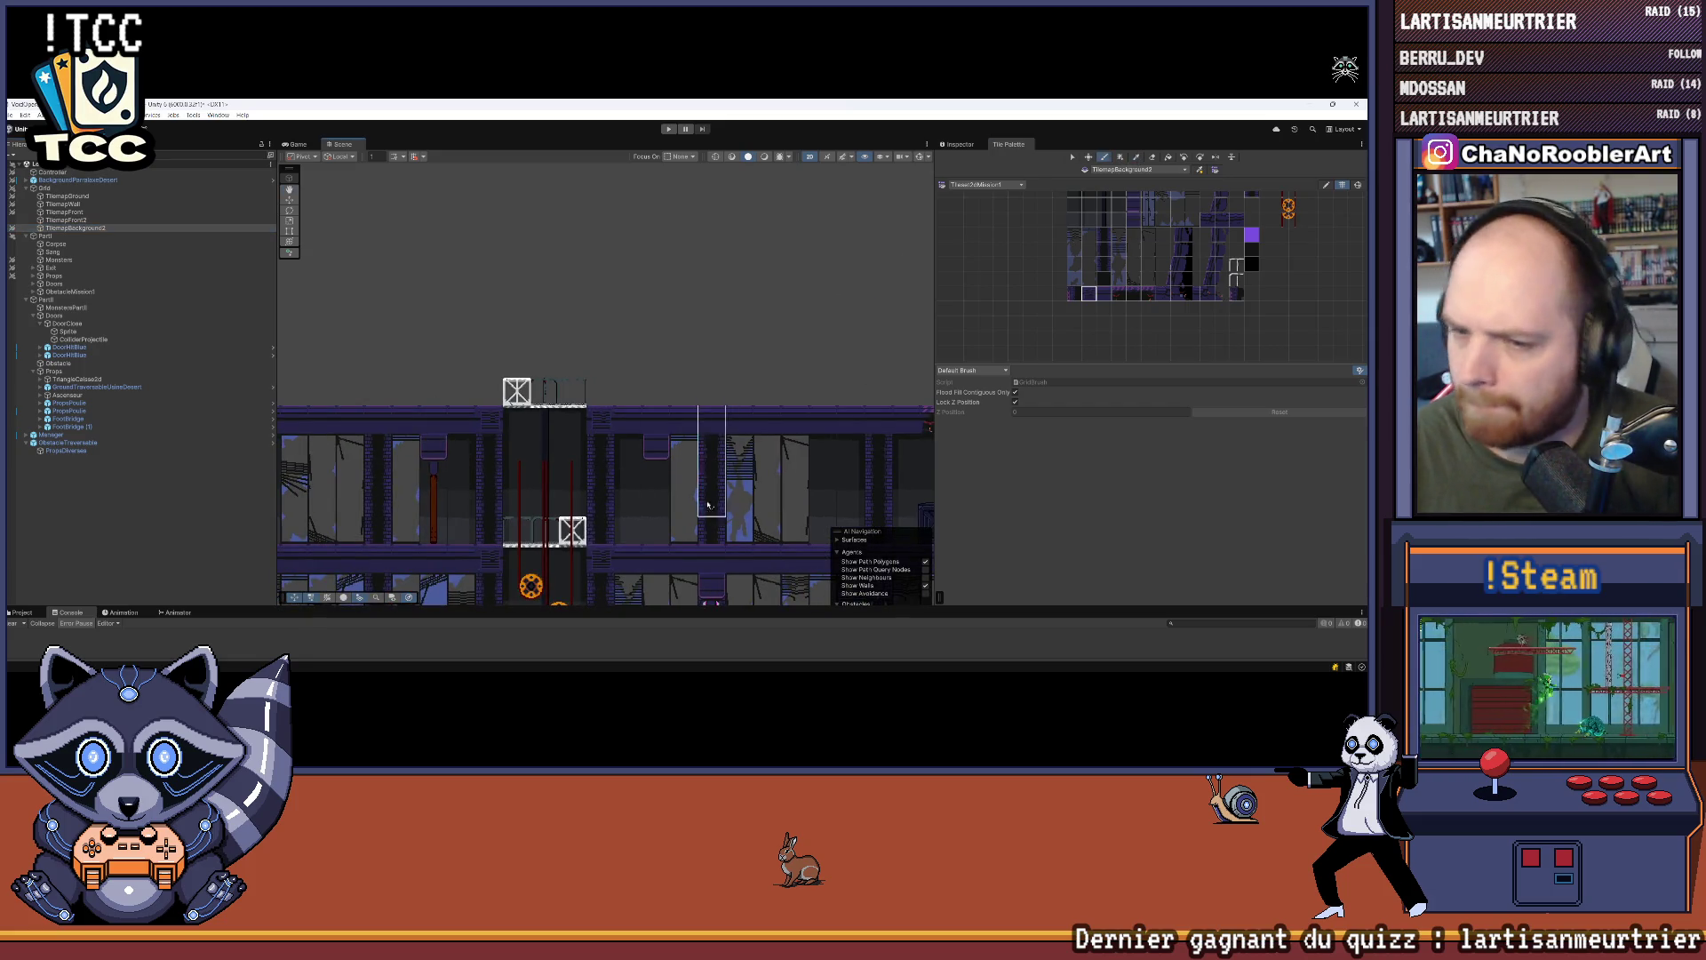
pyautogui.click(702, 394)
pyautogui.click(599, 395)
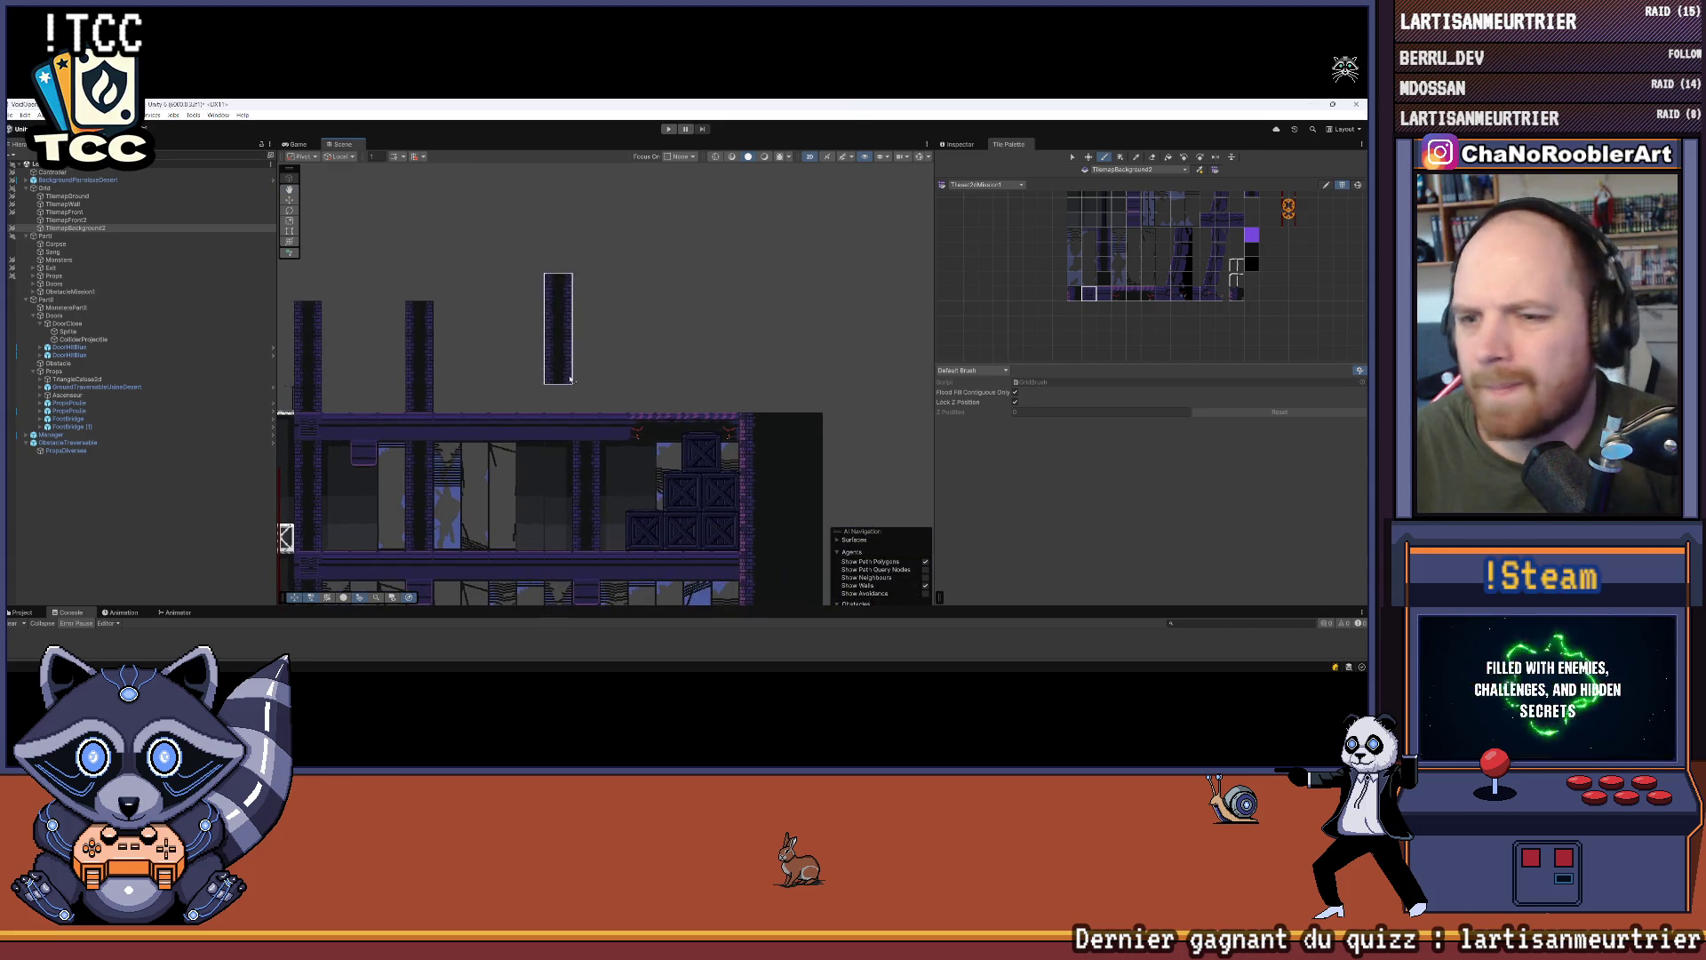
pyautogui.moveTo(687, 376); pyautogui.dragTo(888, 362)
pyautogui.click(587, 393)
pyautogui.moveTo(587, 393)
pyautogui.mouseDown()
pyautogui.moveTo(799, 388)
pyautogui.moveTo(622, 373)
pyautogui.moveTo(494, 311)
pyautogui.mouseUp()
pyautogui.click(640, 392)
pyautogui.scroll(-1, 751, 386)
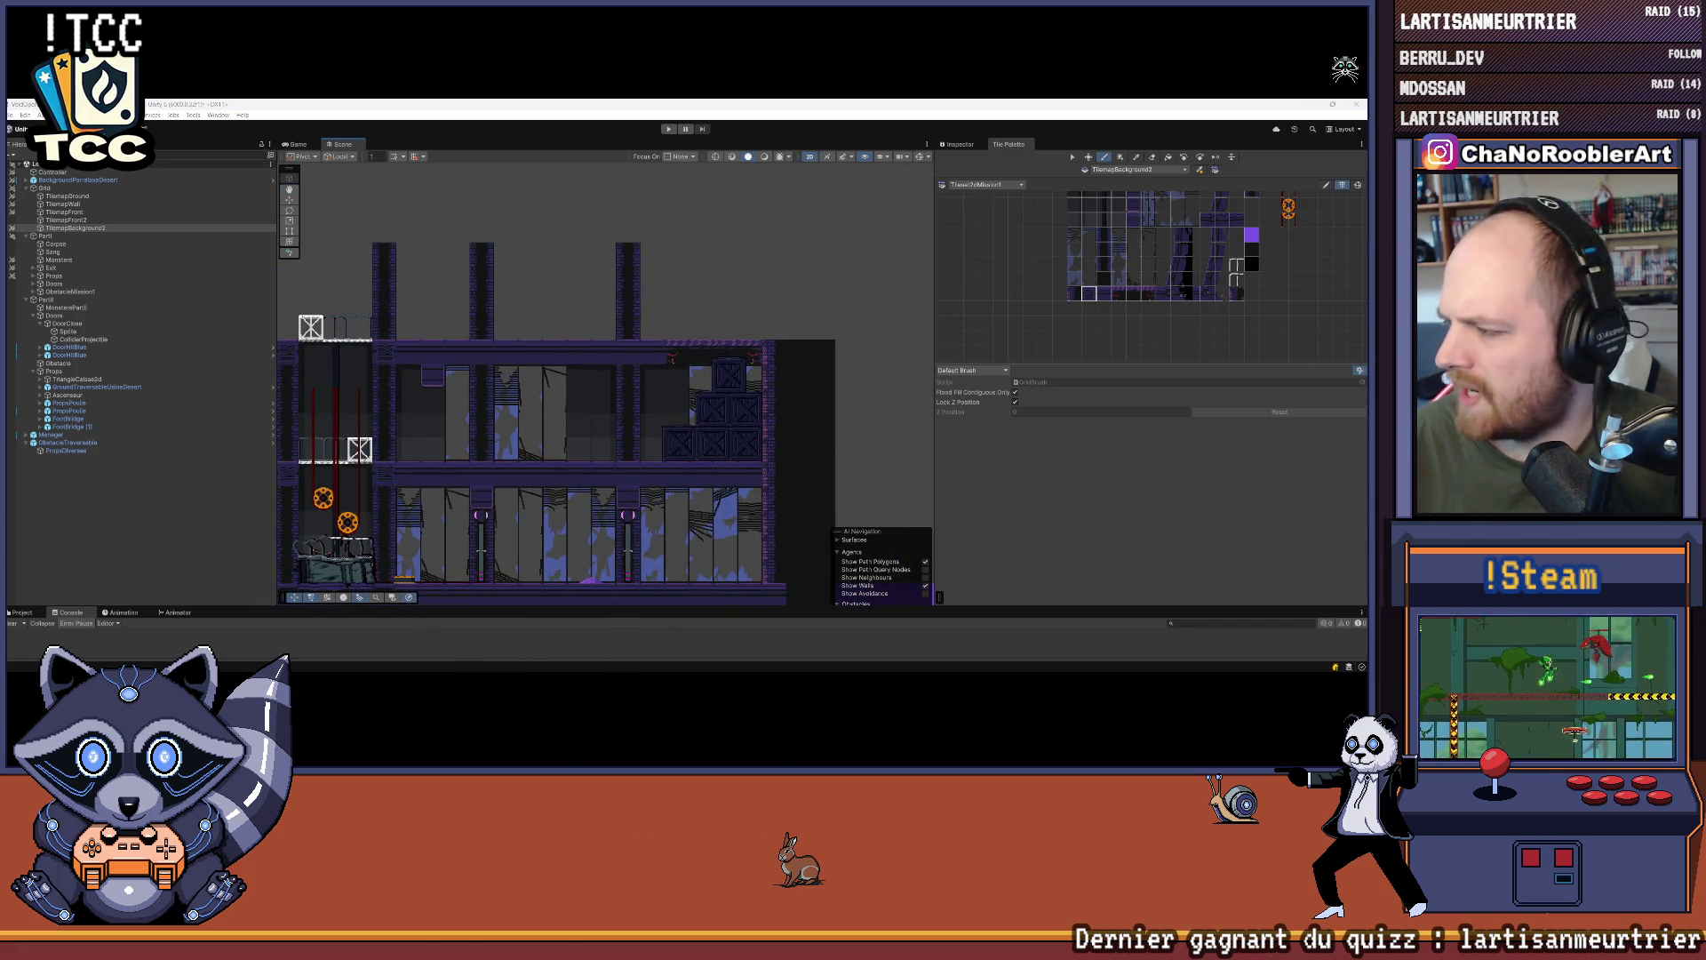
pyautogui.moveTo(815, 320)
pyautogui.mouseDown()
pyautogui.moveTo(805, 298)
pyautogui.moveTo(680, 349)
pyautogui.mouseUp()
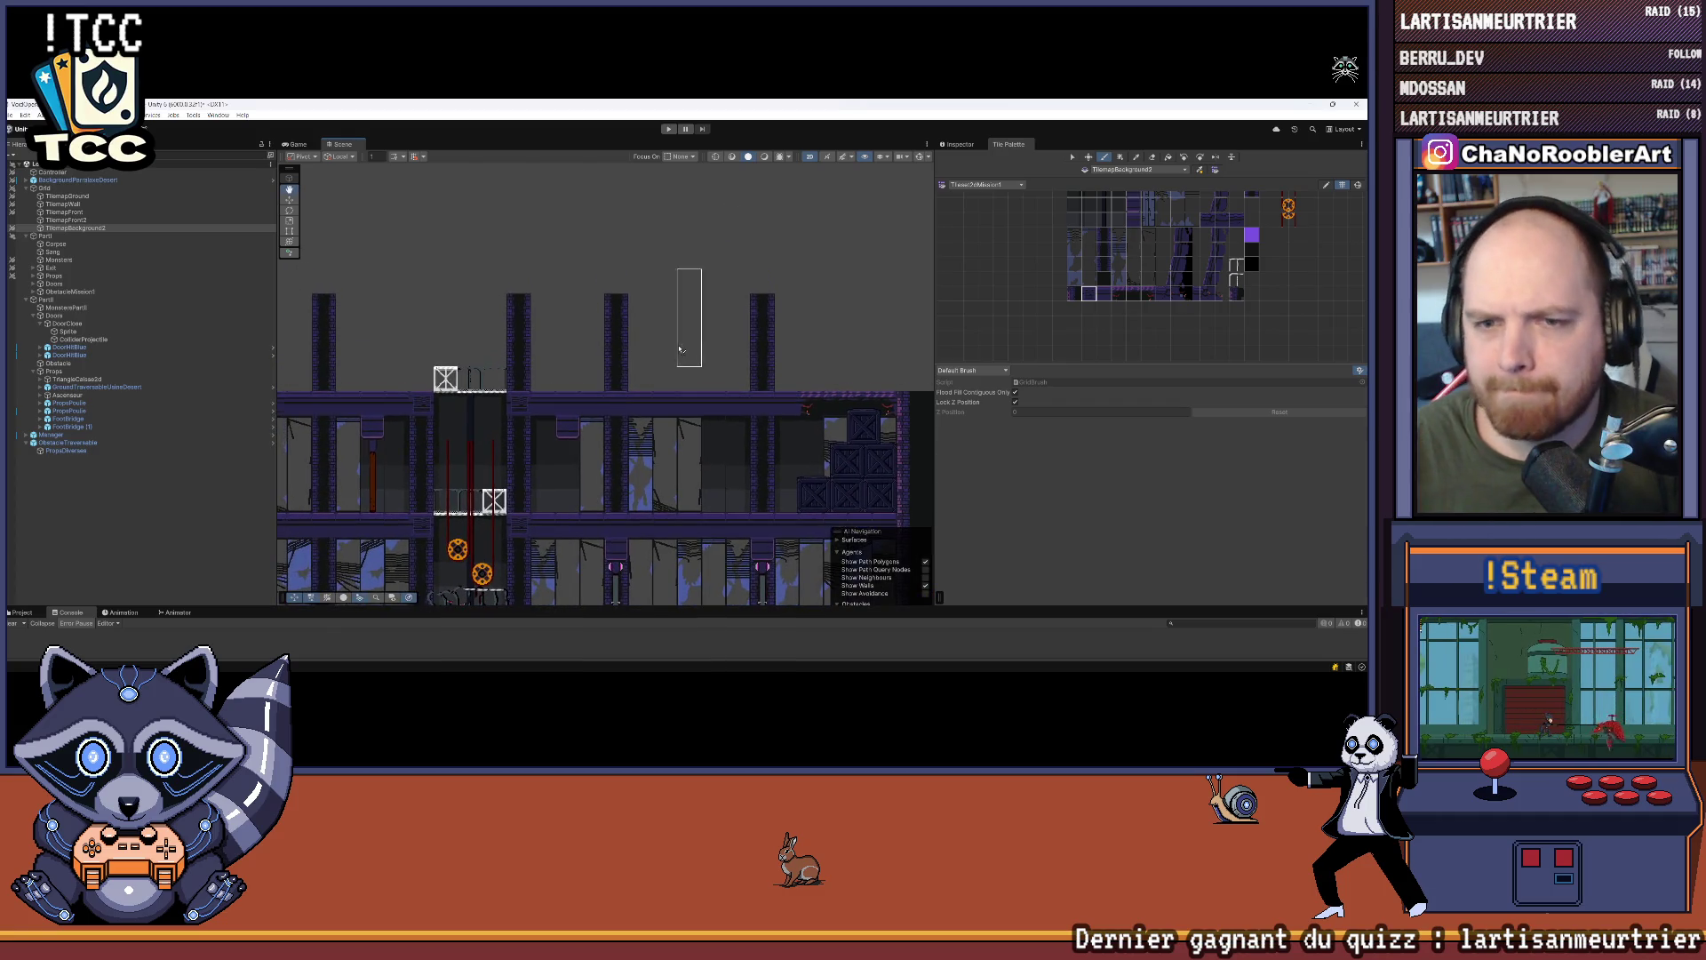
pyautogui.click(75, 197)
pyautogui.scroll(1, 545, 325)
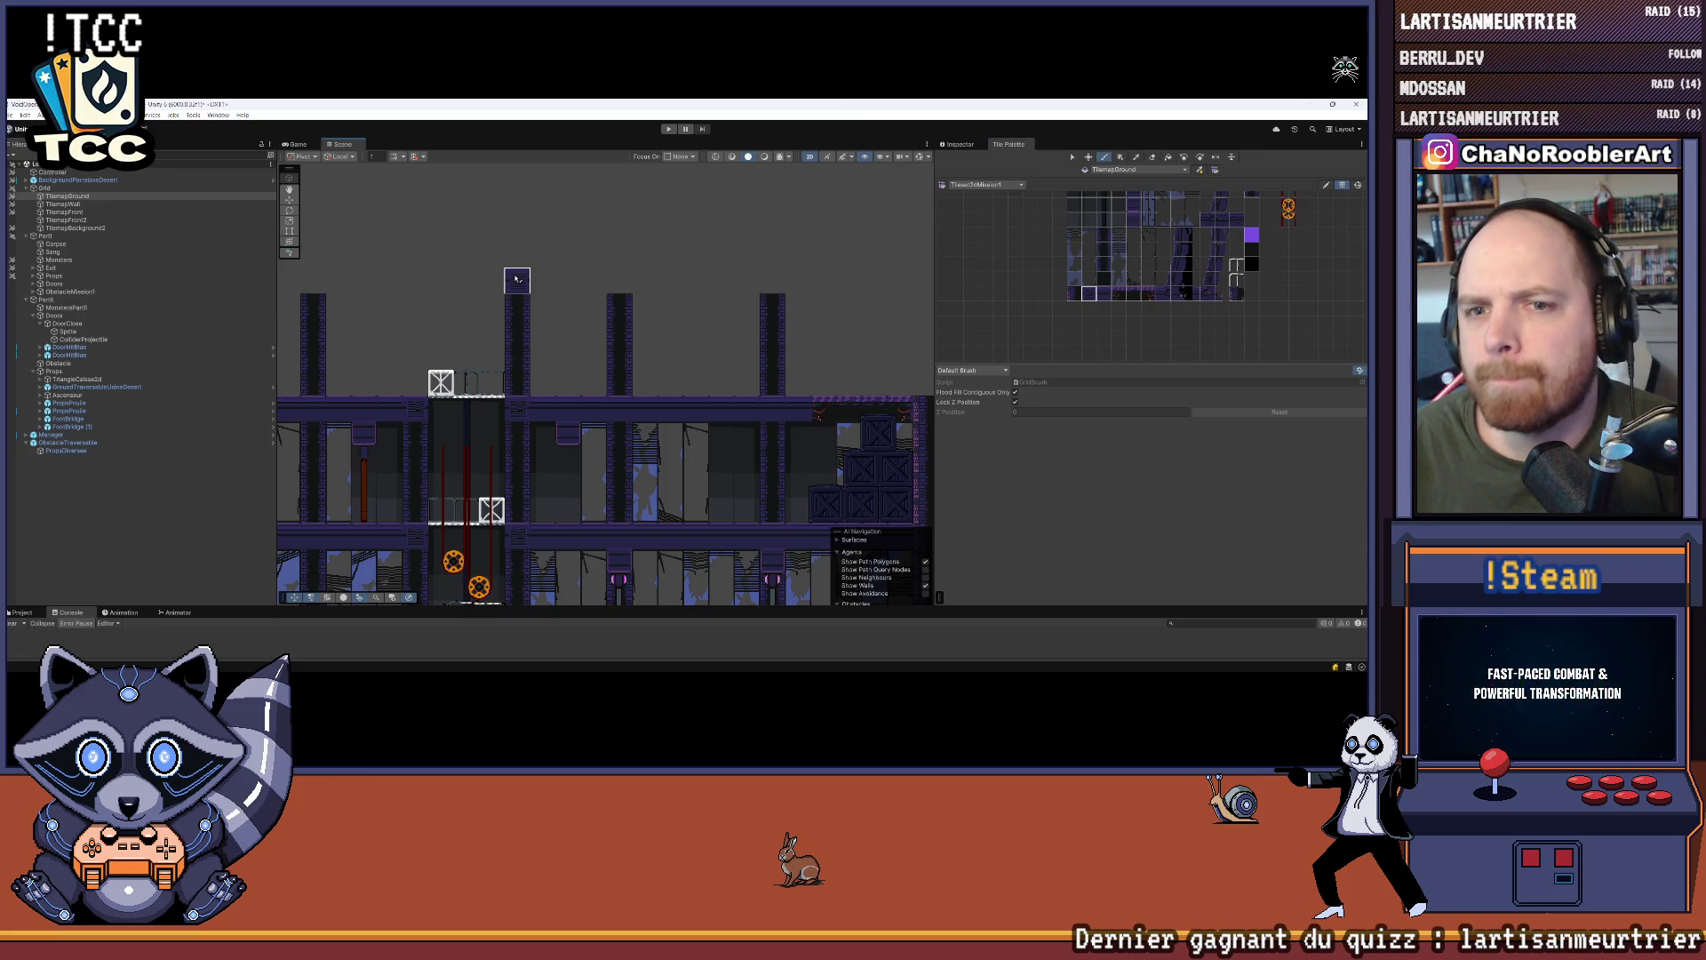
# Step: Paint a new floor tile row across the tops of the pillars
pyautogui.click(1106, 299)
pyautogui.moveTo(566, 295)
pyautogui.mouseDown()
pyautogui.moveTo(469, 275)
pyautogui.moveTo(803, 281)
pyautogui.mouseUp()
pyautogui.moveTo(462, 259); pyautogui.dragTo(818, 272)
pyautogui.scroll(2, 819, 273)
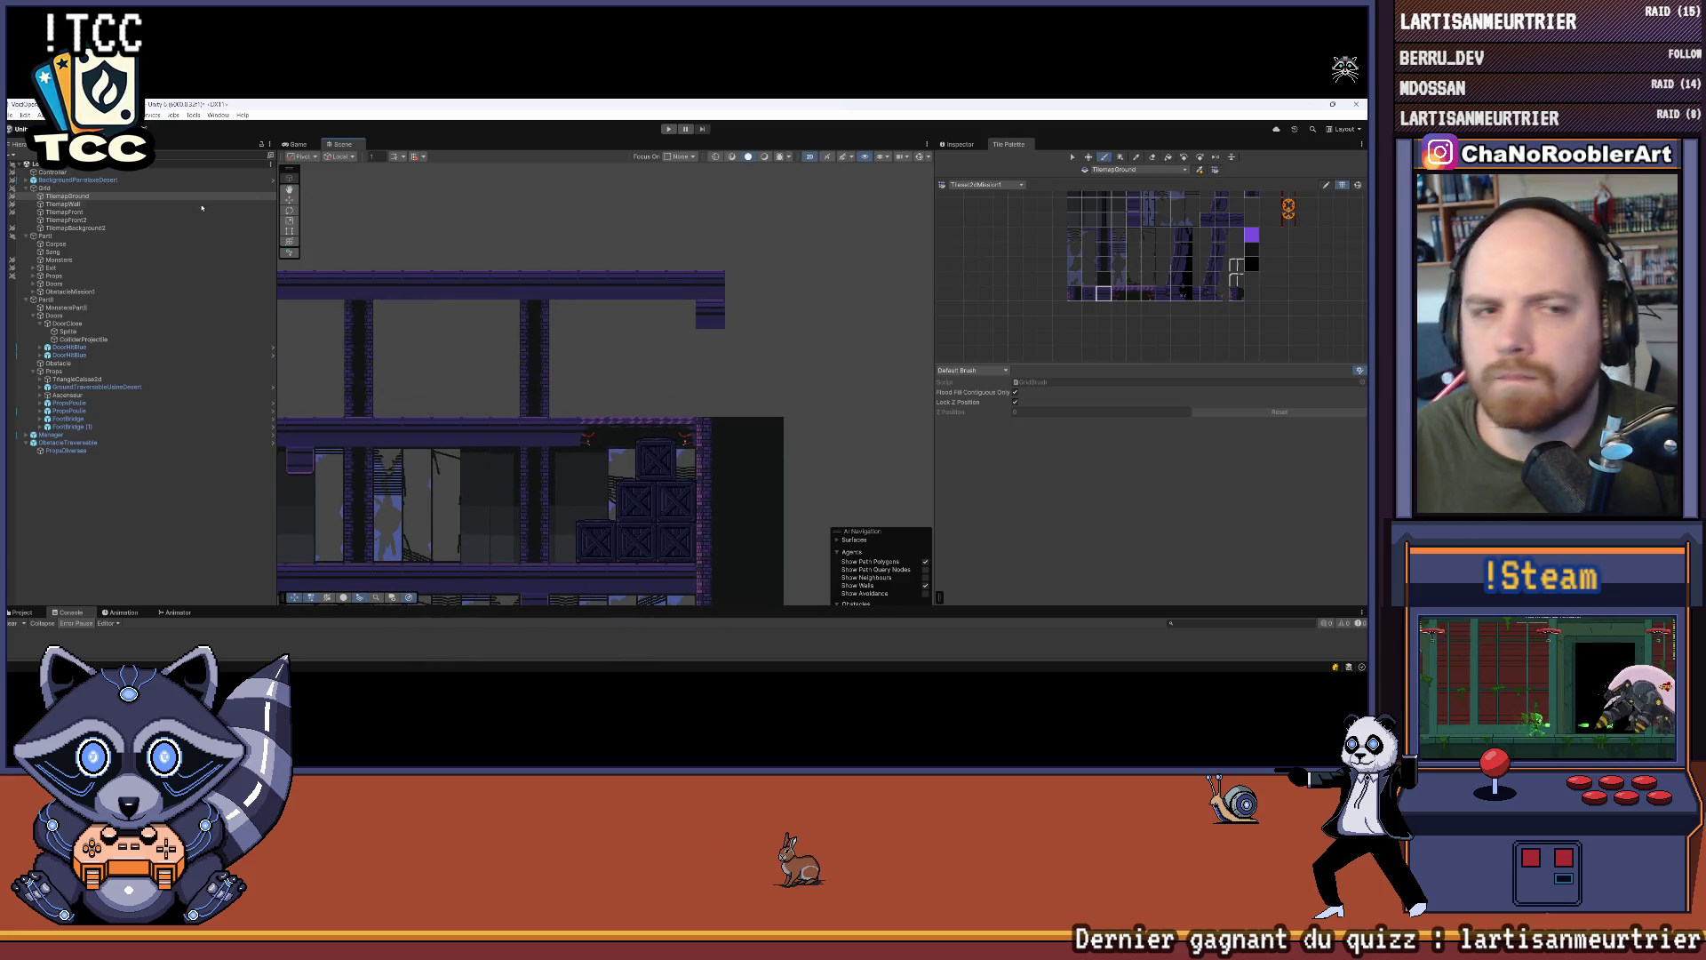
# Step: Paint a wall column down the right side of the new level on TilemapWall
pyautogui.click(89, 203)
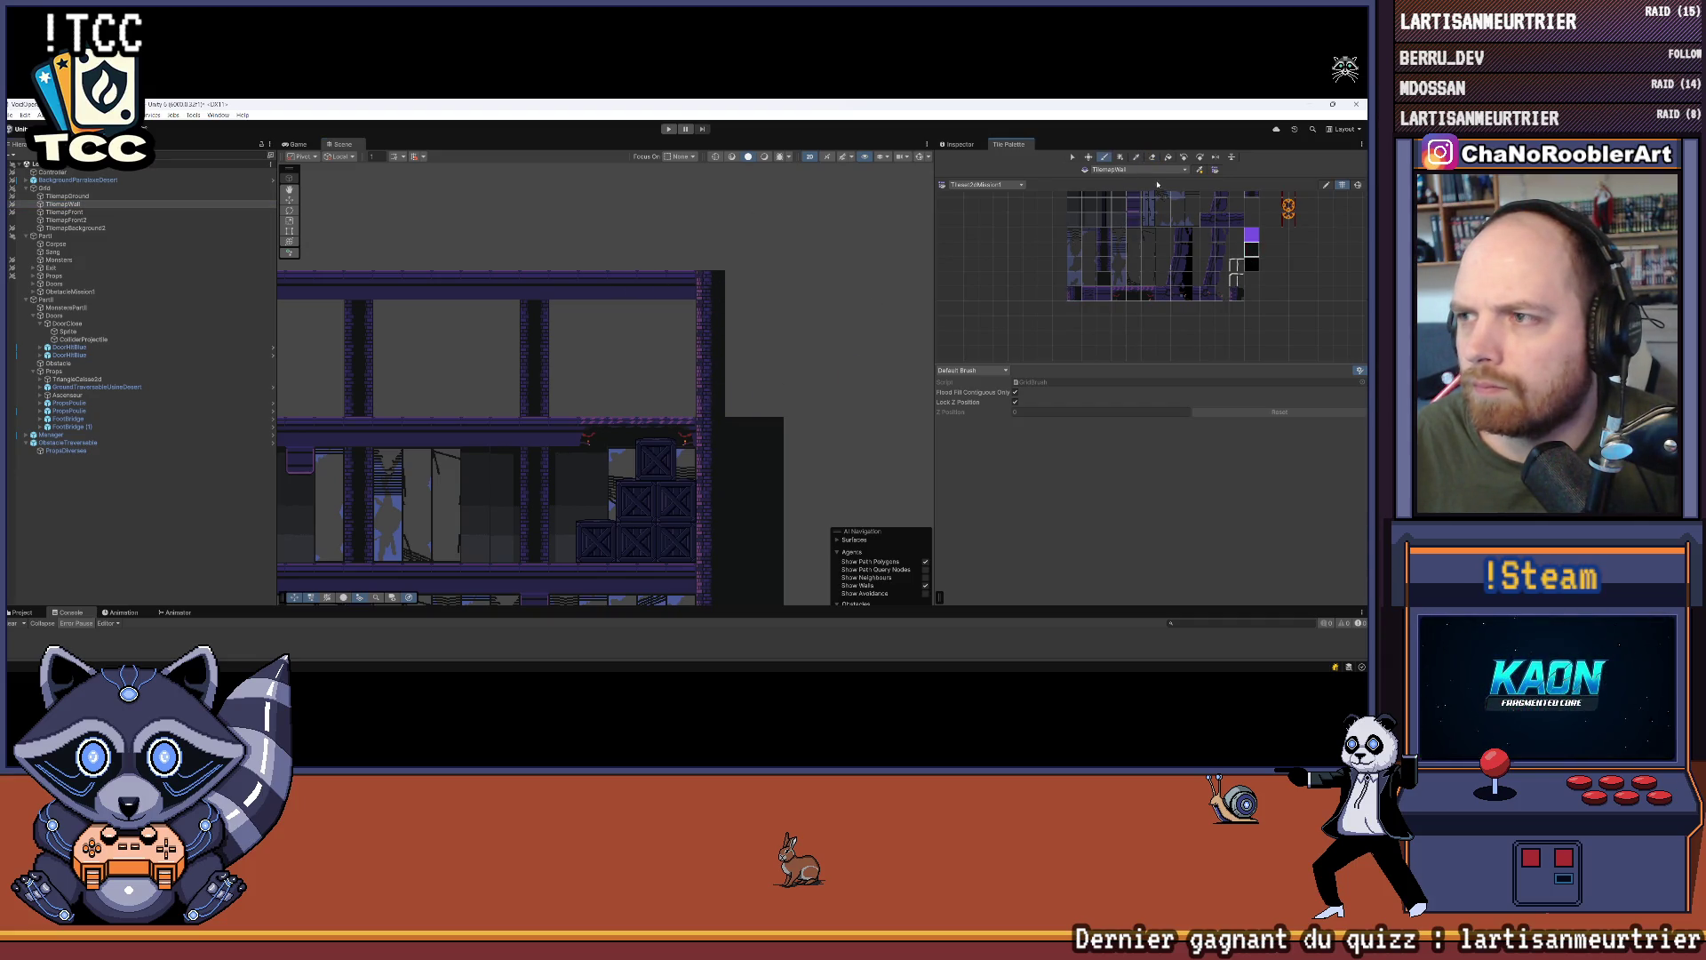
pyautogui.moveTo(757, 279); pyautogui.dragTo(771, 404)
pyautogui.moveTo(496, 377); pyautogui.dragTo(651, 352)
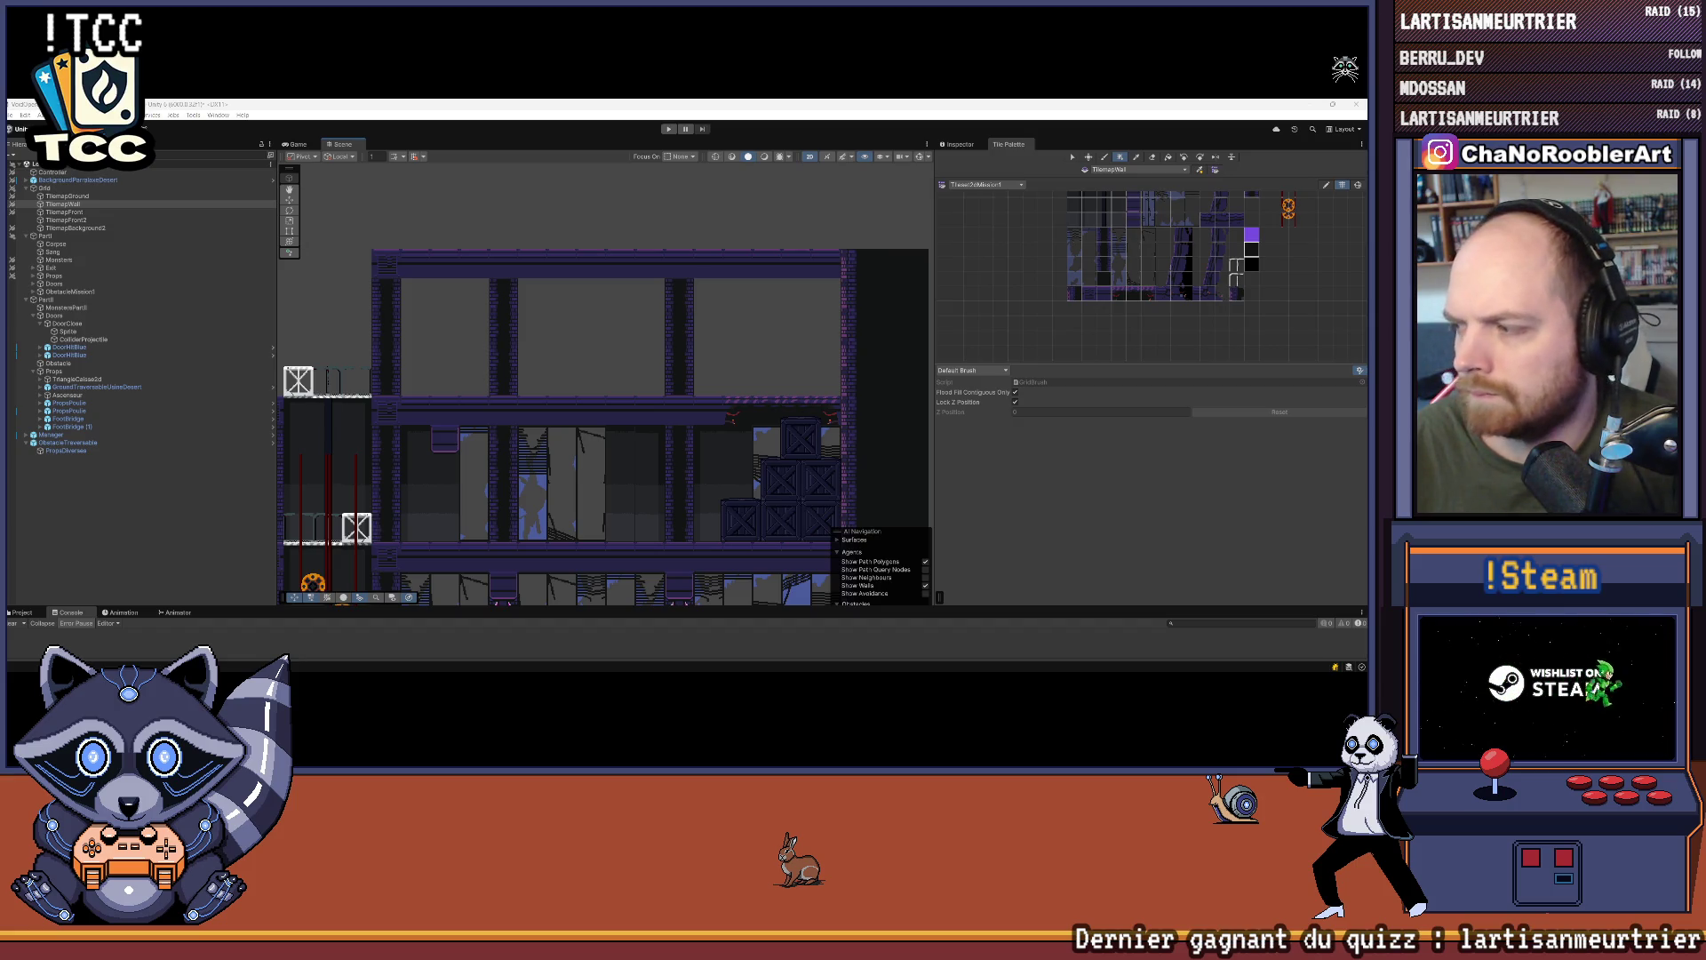
pyautogui.press('Left')
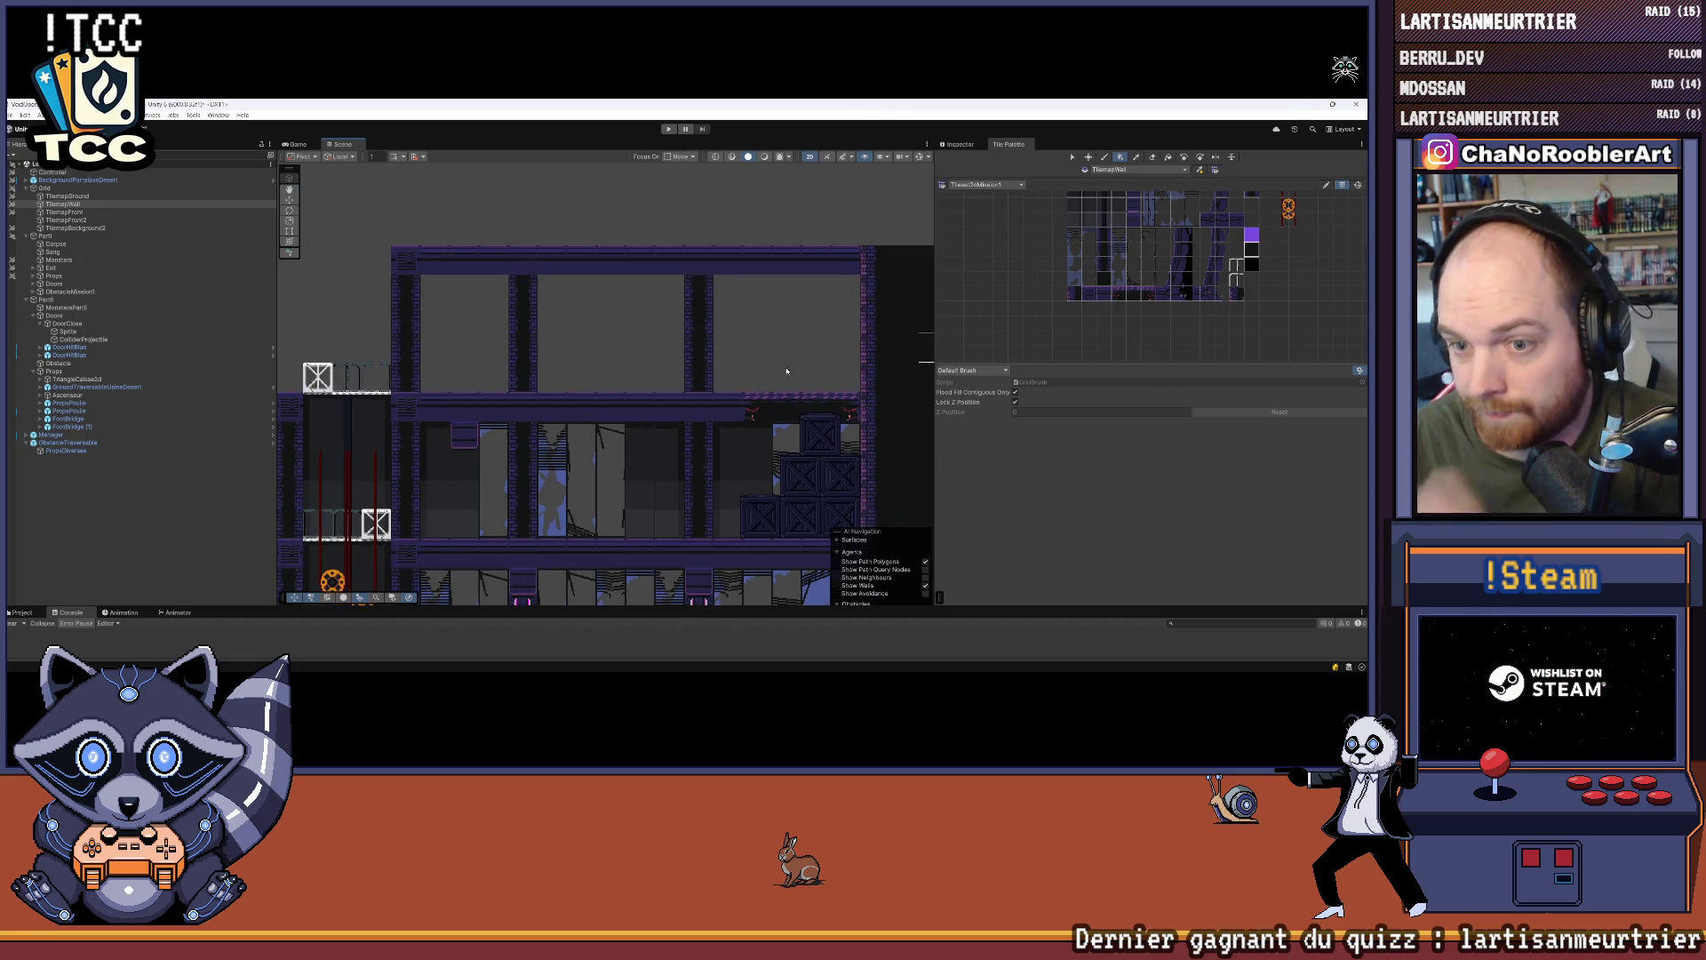
pyautogui.scroll(3, 787, 372)
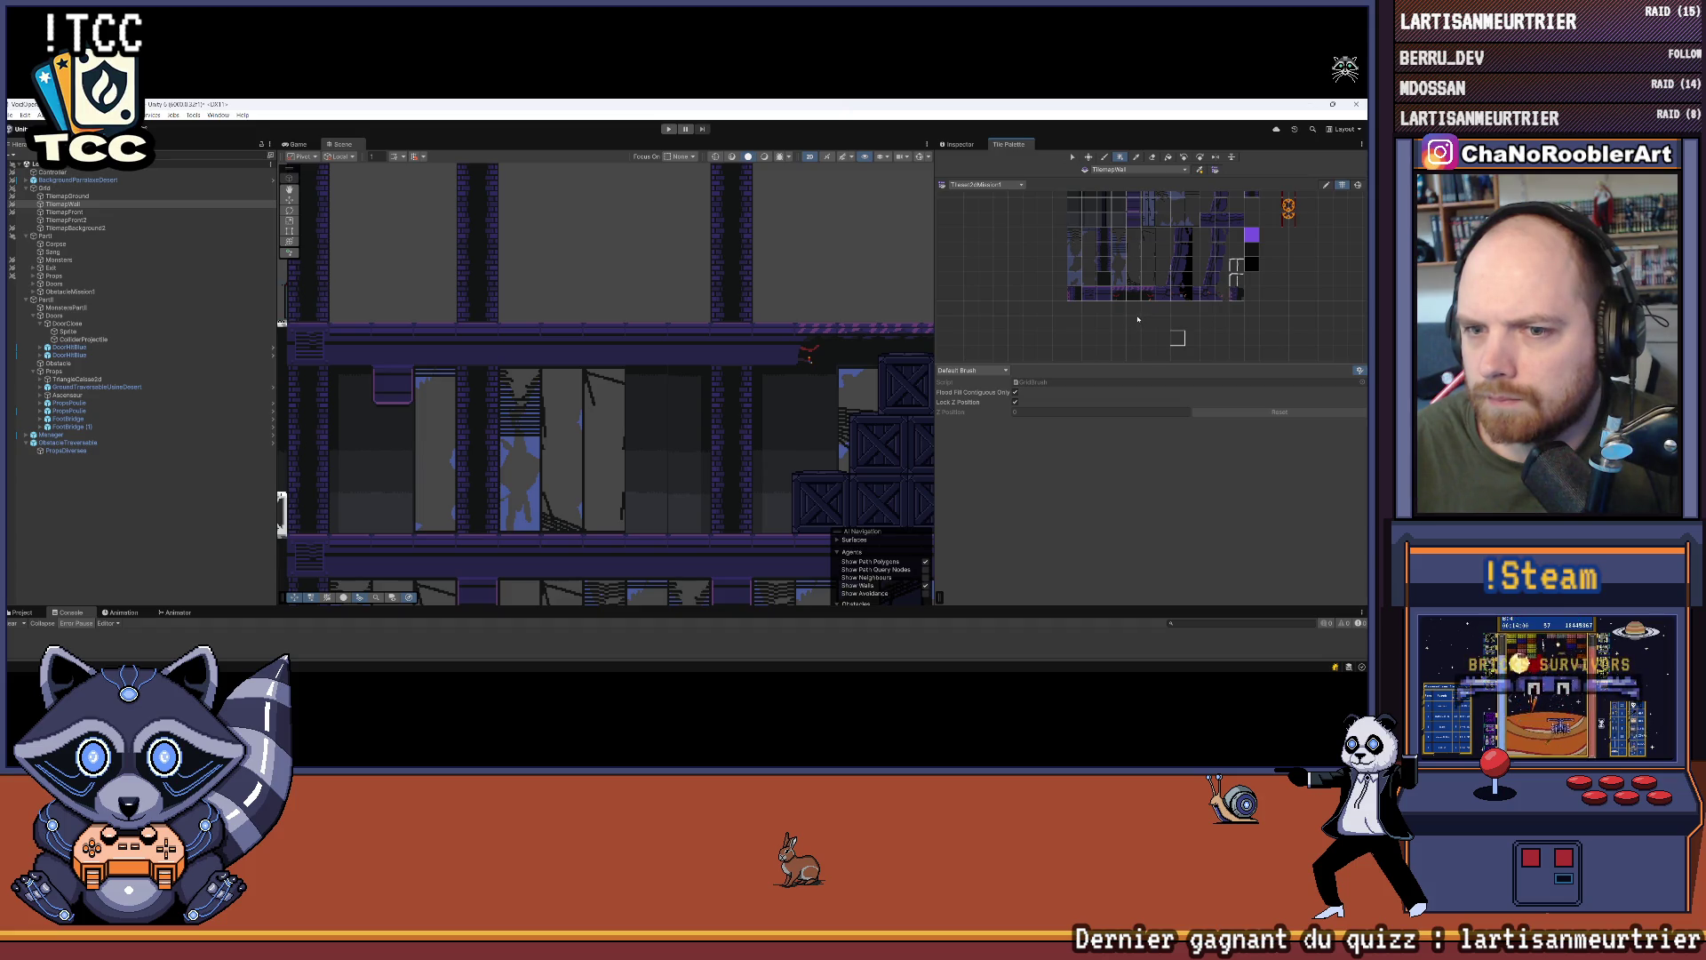
pyautogui.scroll(2, 1125, 275)
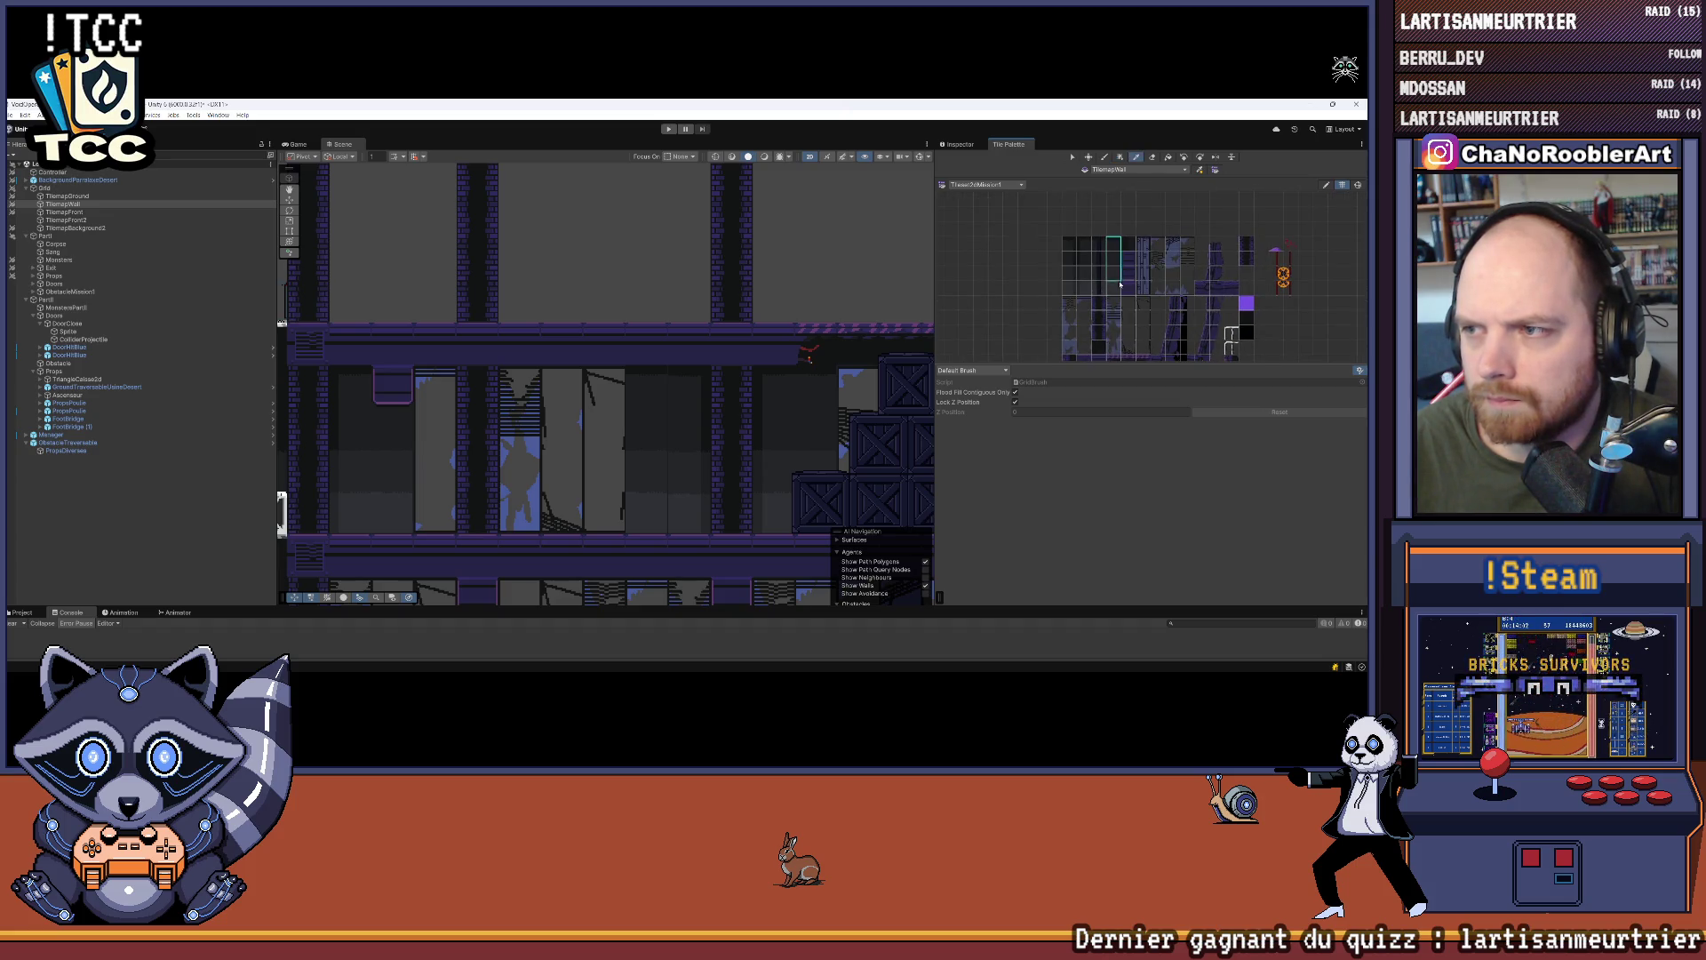
# Step: Target TilemapBackground2 and select a taller background tile block for the Paint Brush
pyautogui.click(69, 228)
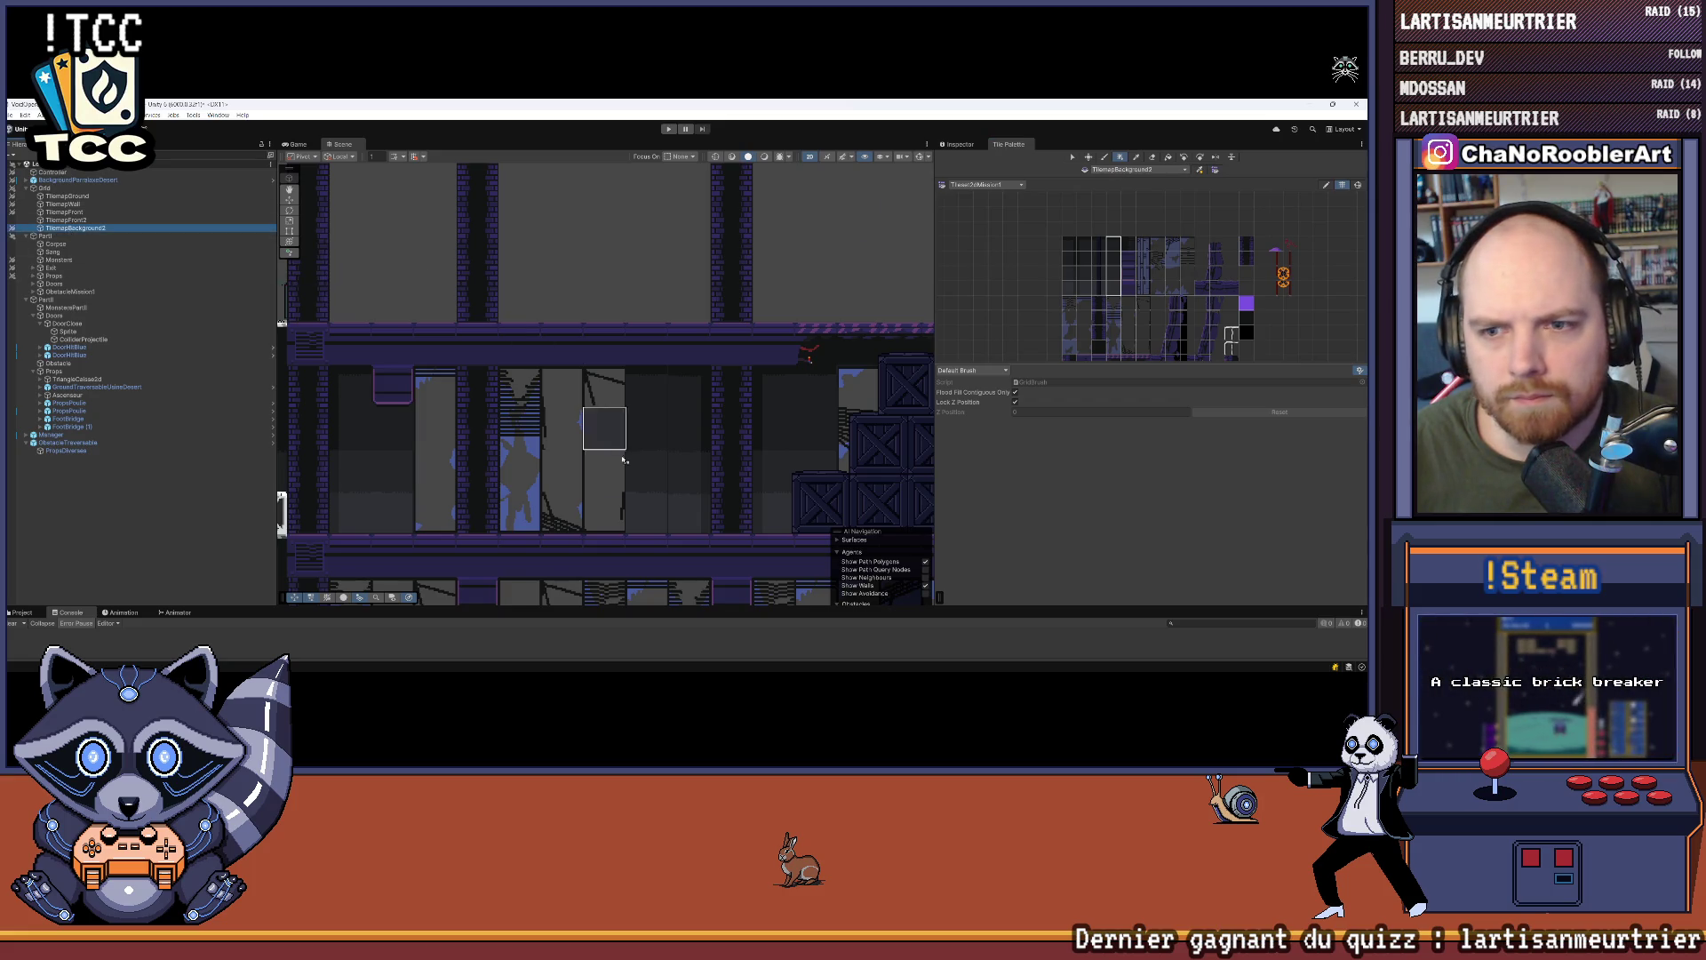
pyautogui.click(1143, 229)
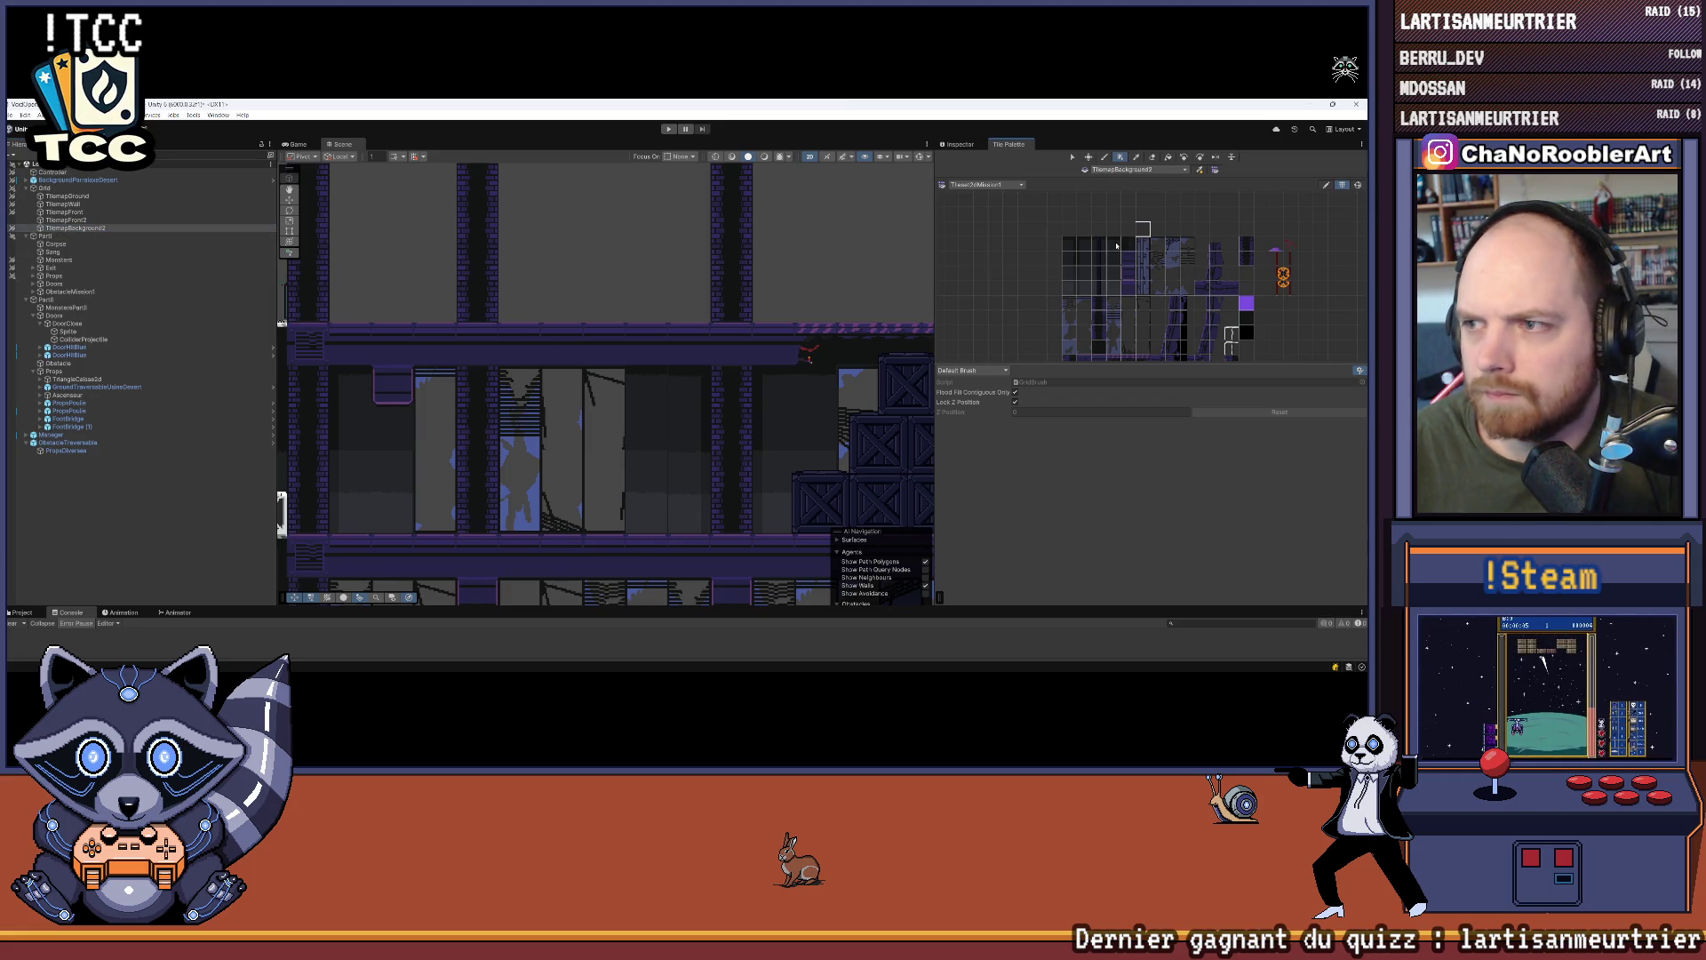
pyautogui.click(1104, 157)
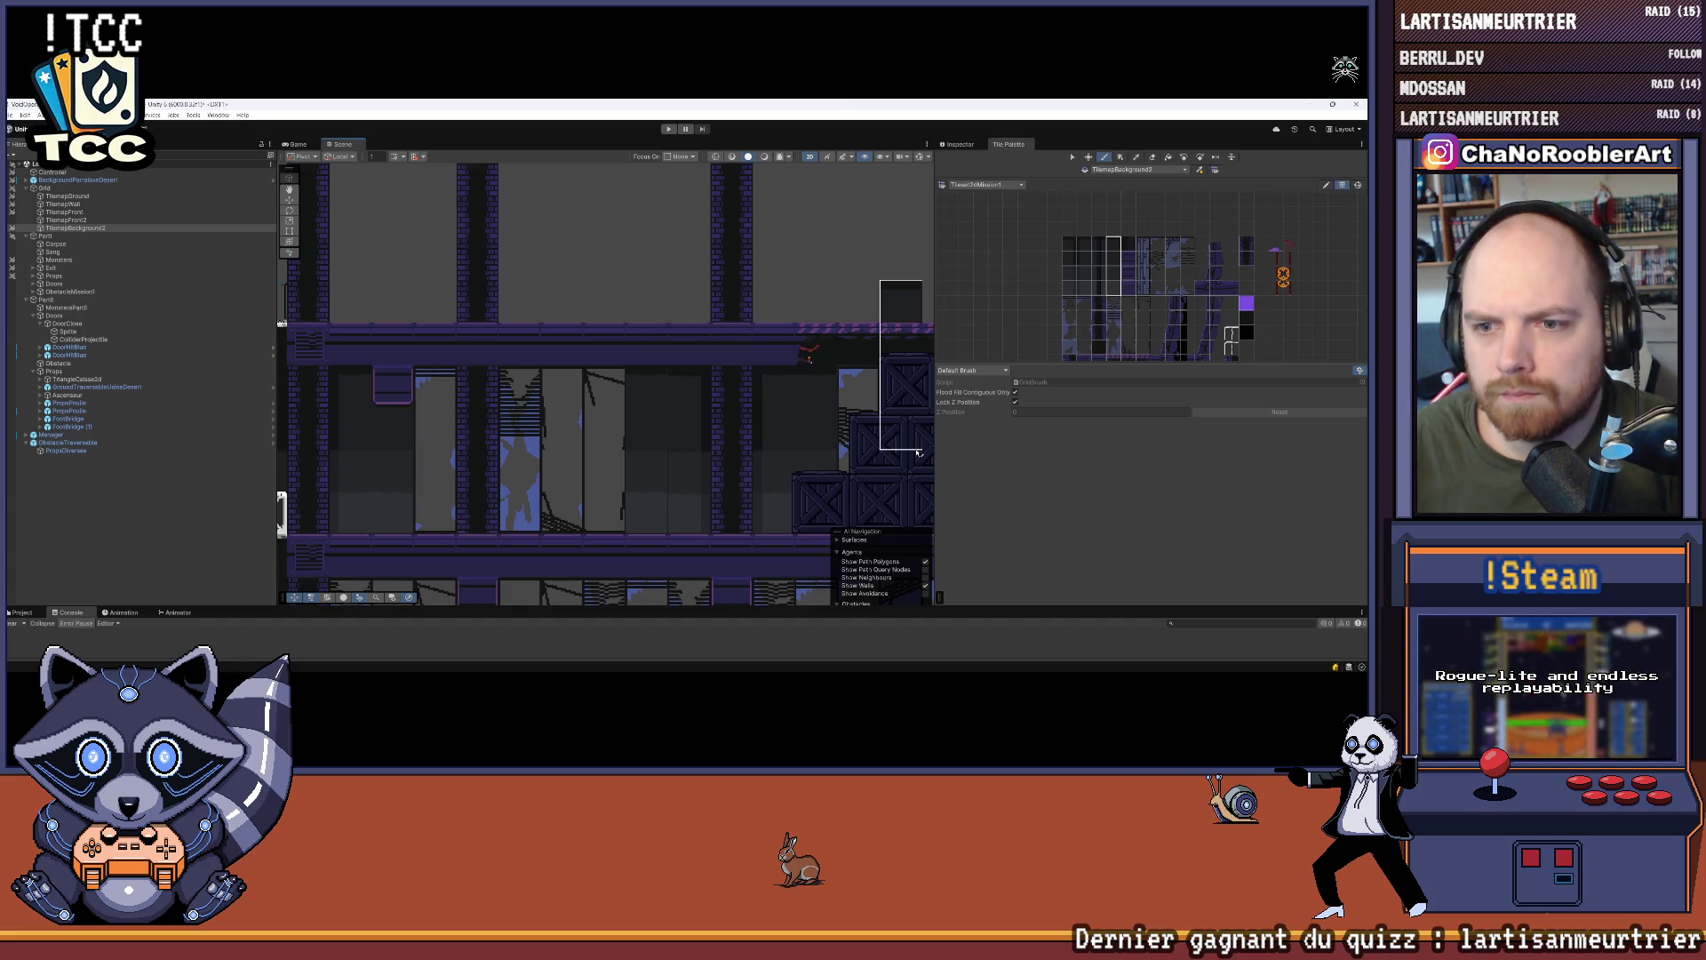
pyautogui.scroll(3, 793, 452)
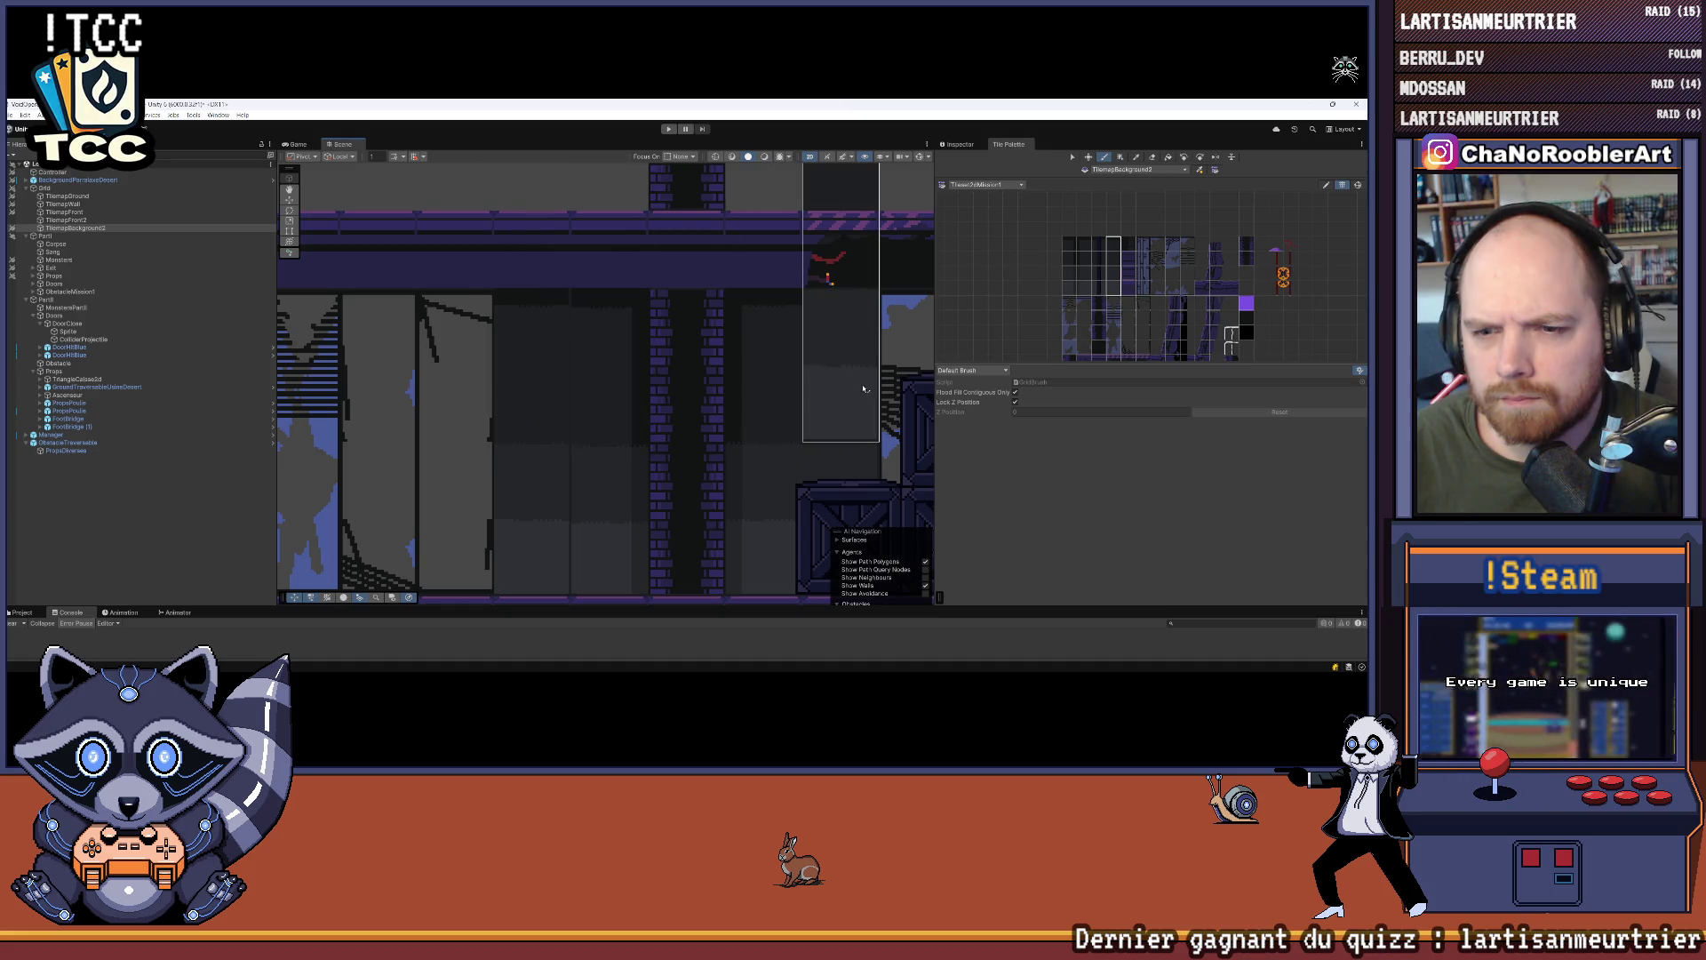
pyautogui.moveTo(1070, 291); pyautogui.dragTo(1069, 242)
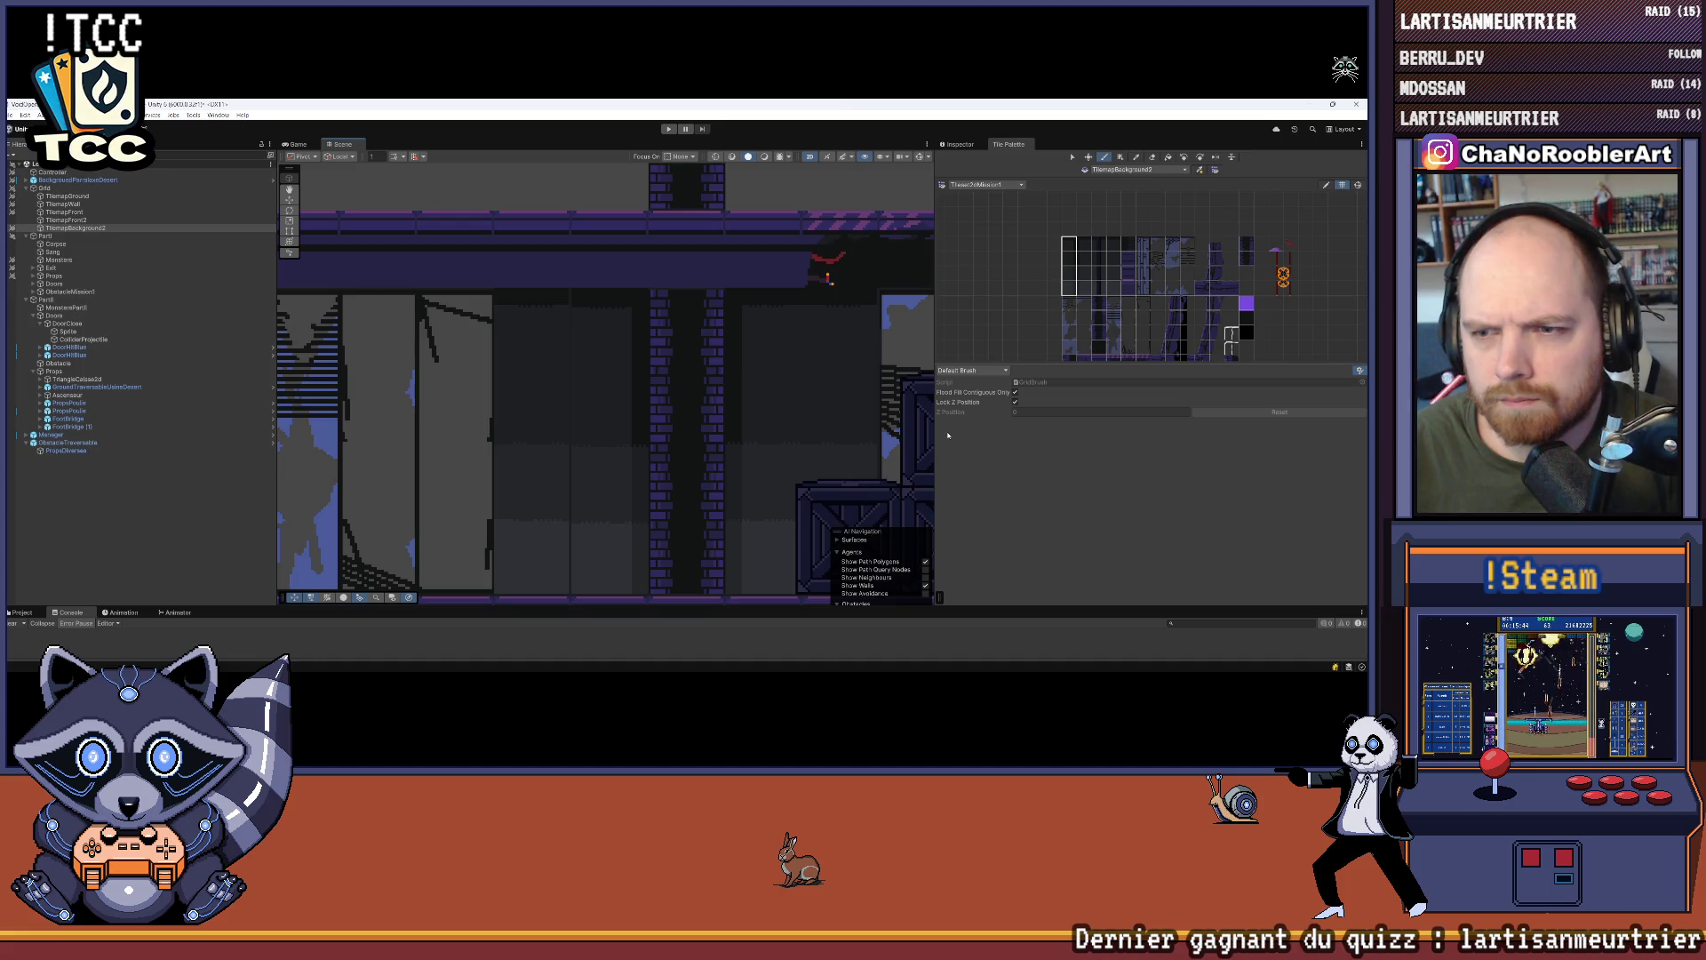
# Step: Pick the plain dark background tile and survey the level's empty walls
pyautogui.moveTo(615, 430)
pyautogui.mouseDown()
pyautogui.moveTo(807, 430)
pyautogui.moveTo(505, 401)
pyautogui.mouseUp()
pyautogui.scroll(5, 1089, 296)
pyautogui.scroll(1, 1090, 296)
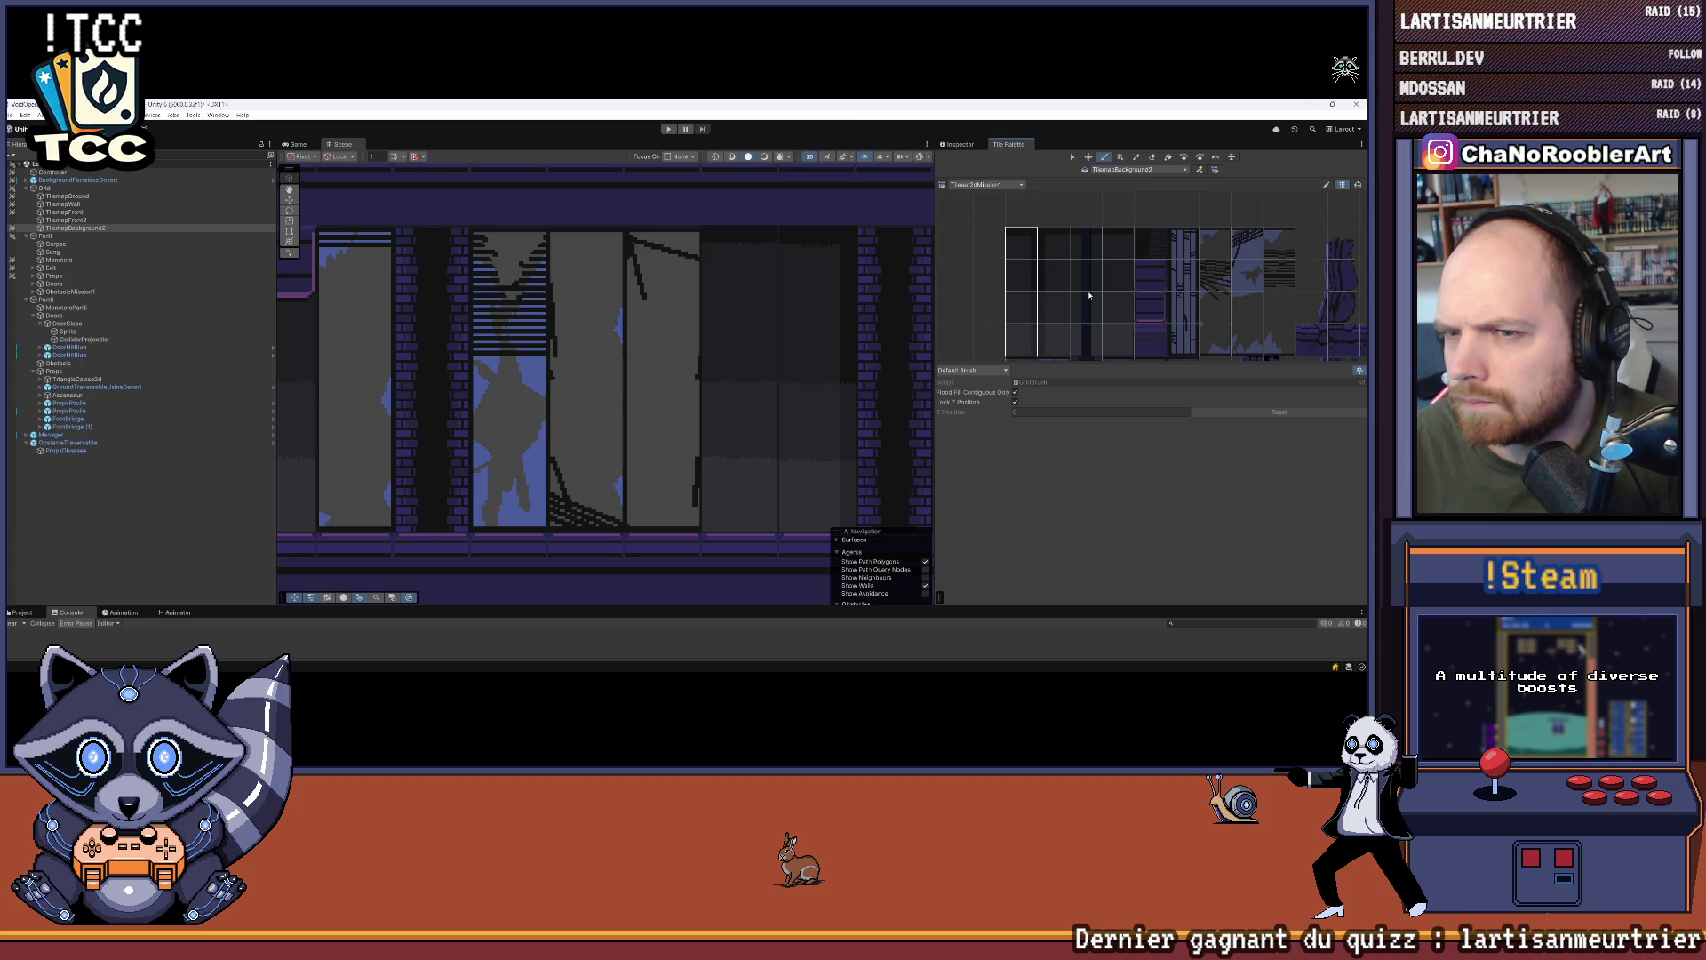
pyautogui.scroll(-2, 1105, 284)
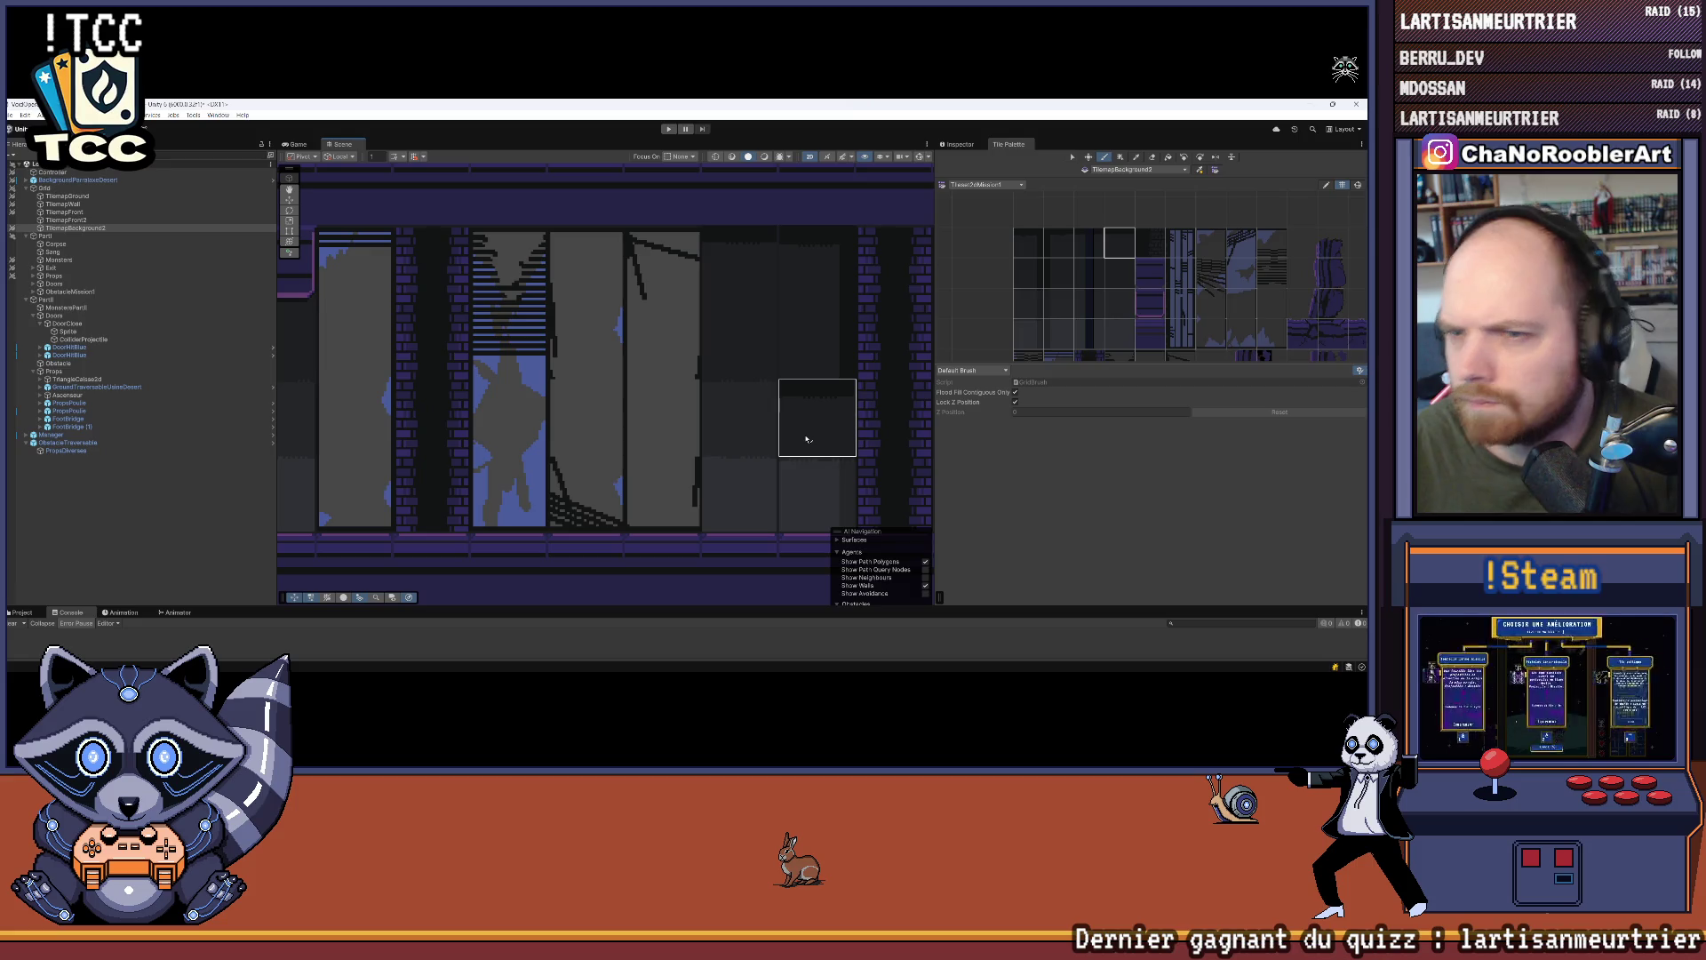
pyautogui.click(1029, 243)
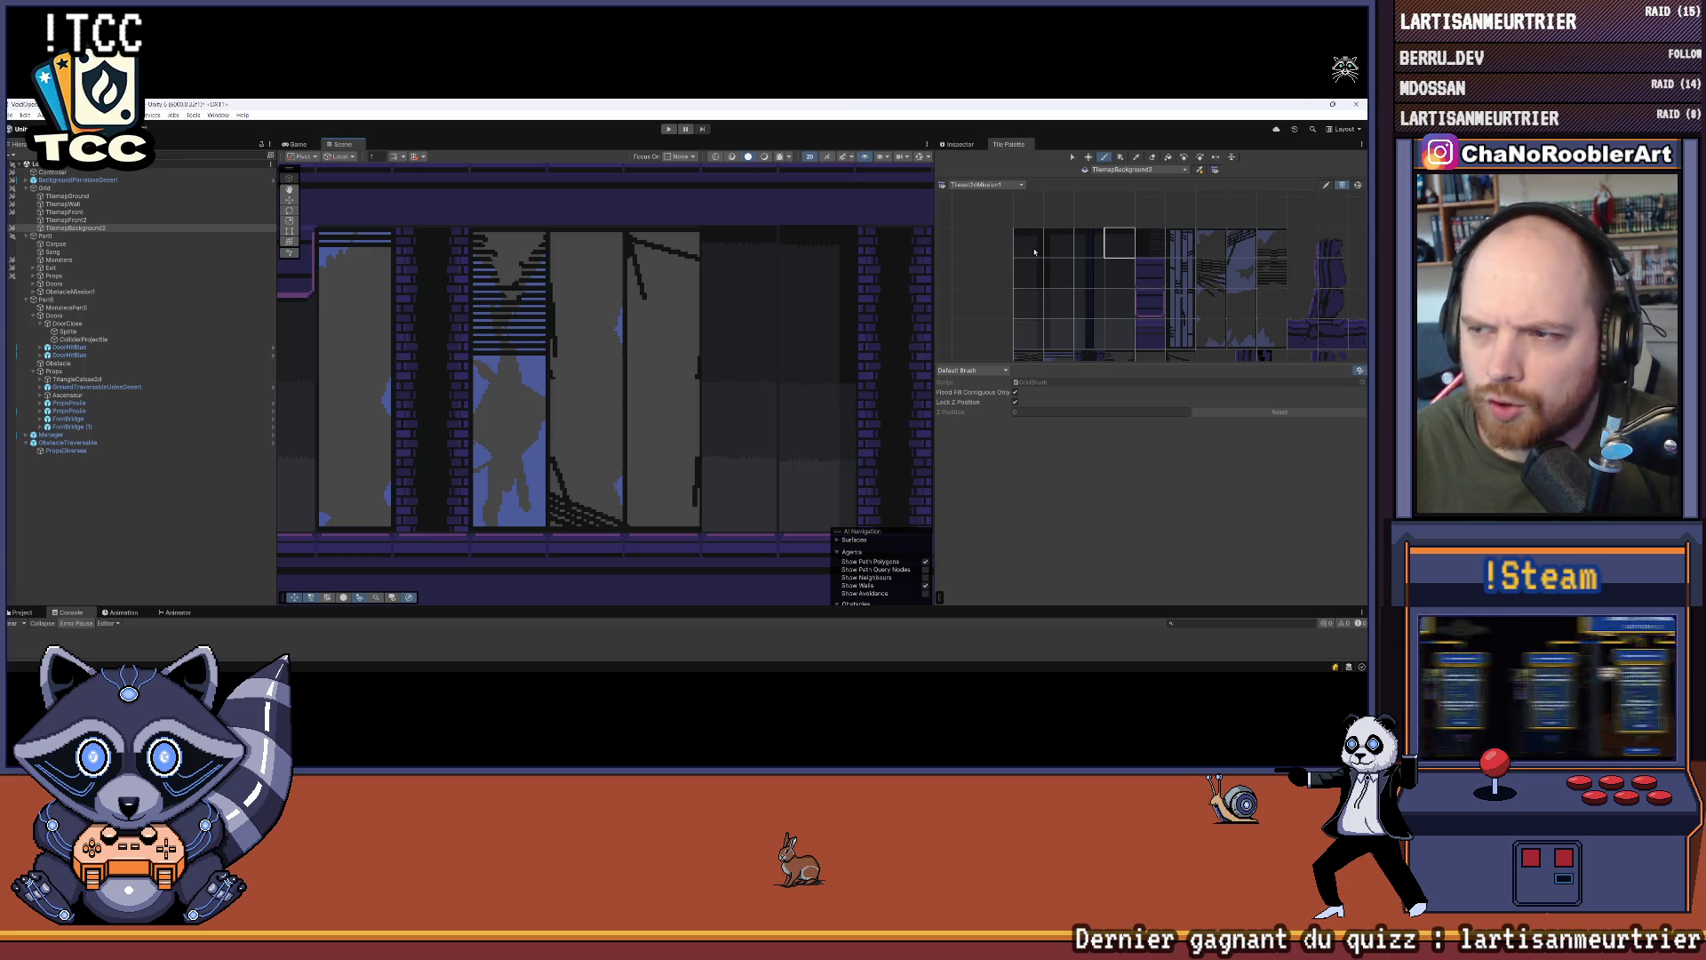
pyautogui.press('Right')
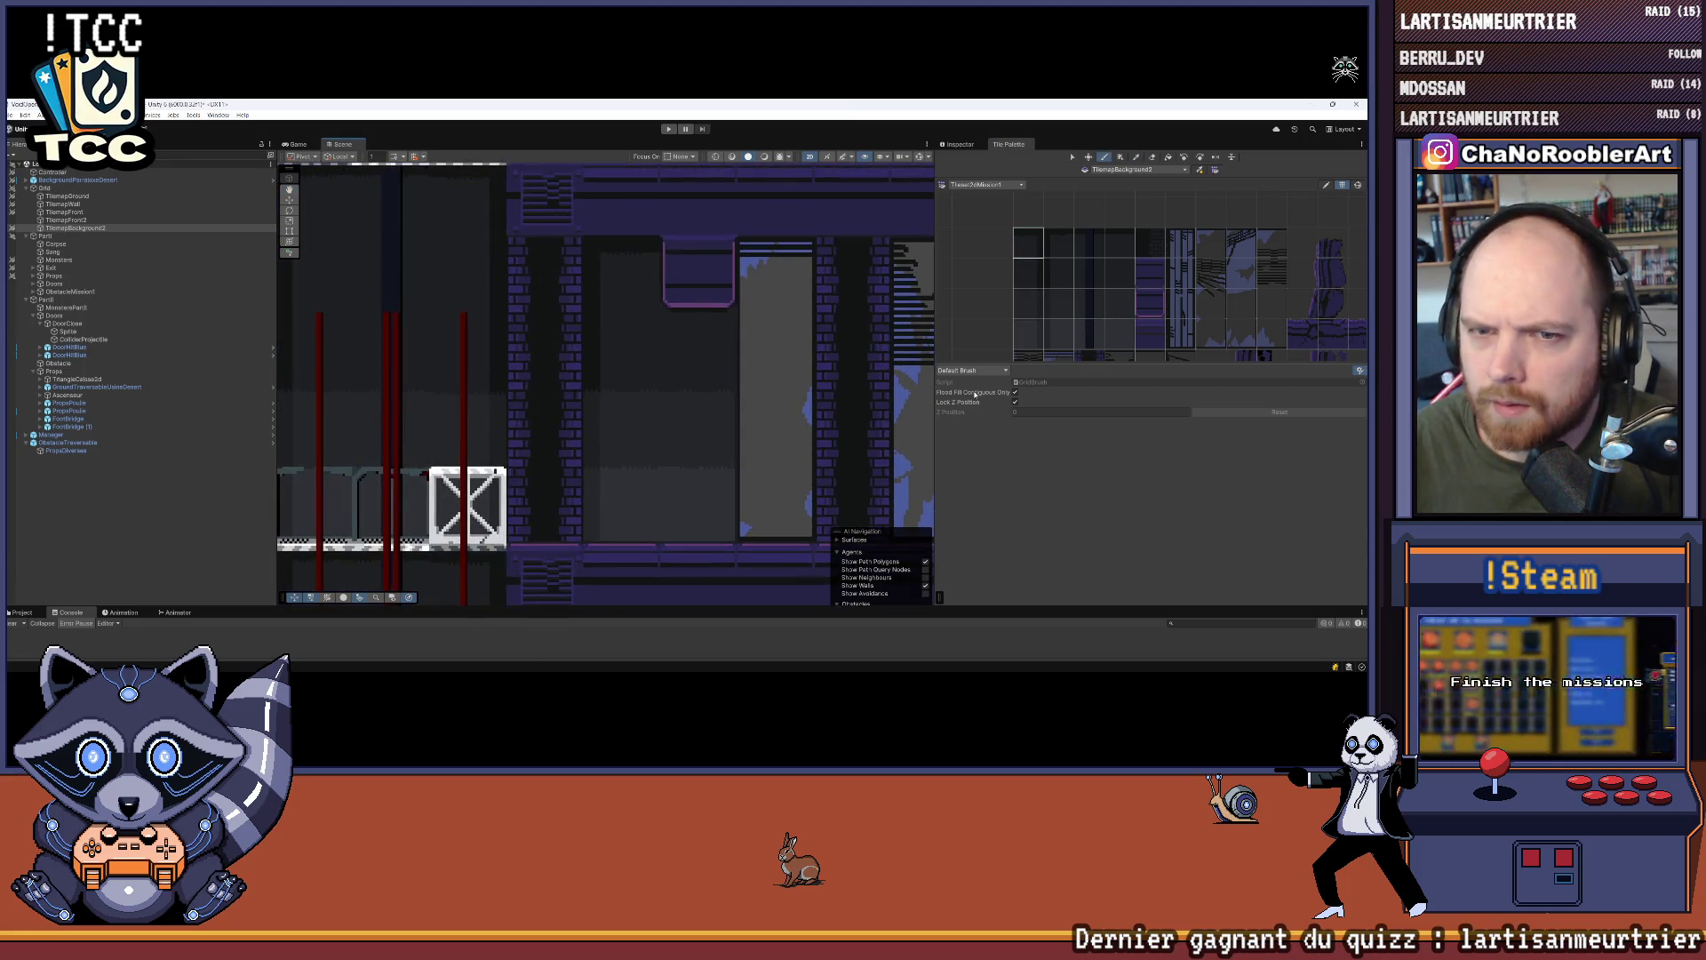
pyautogui.press('Left')
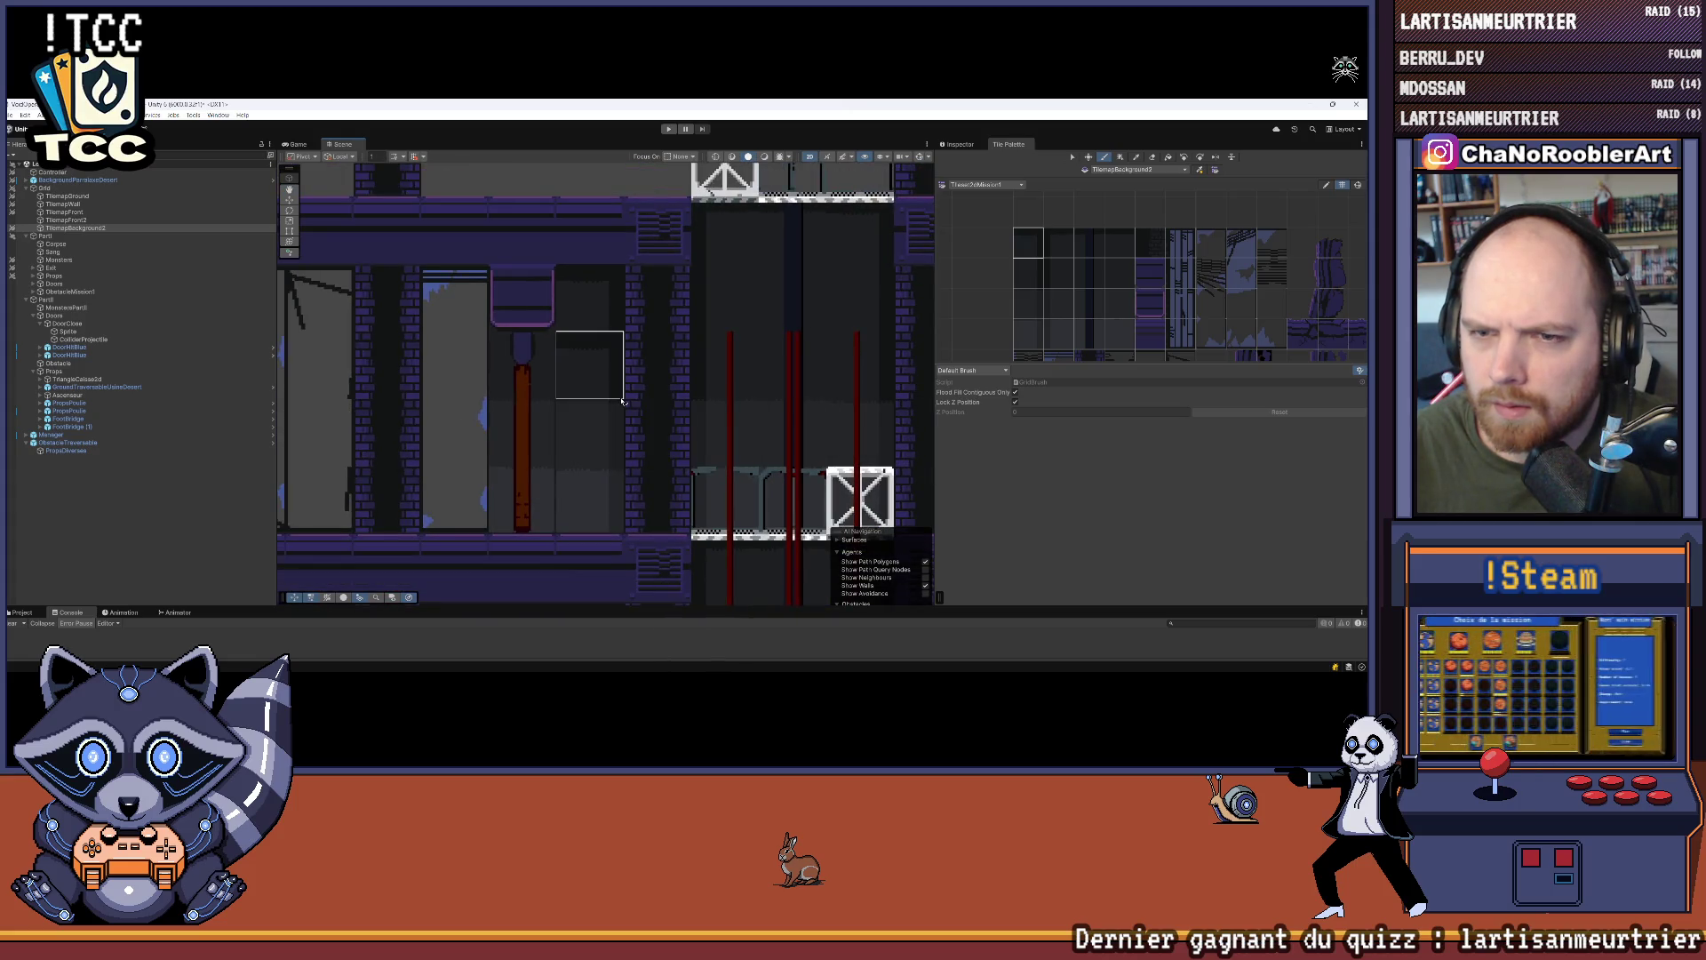
pyautogui.scroll(-5, 622, 402)
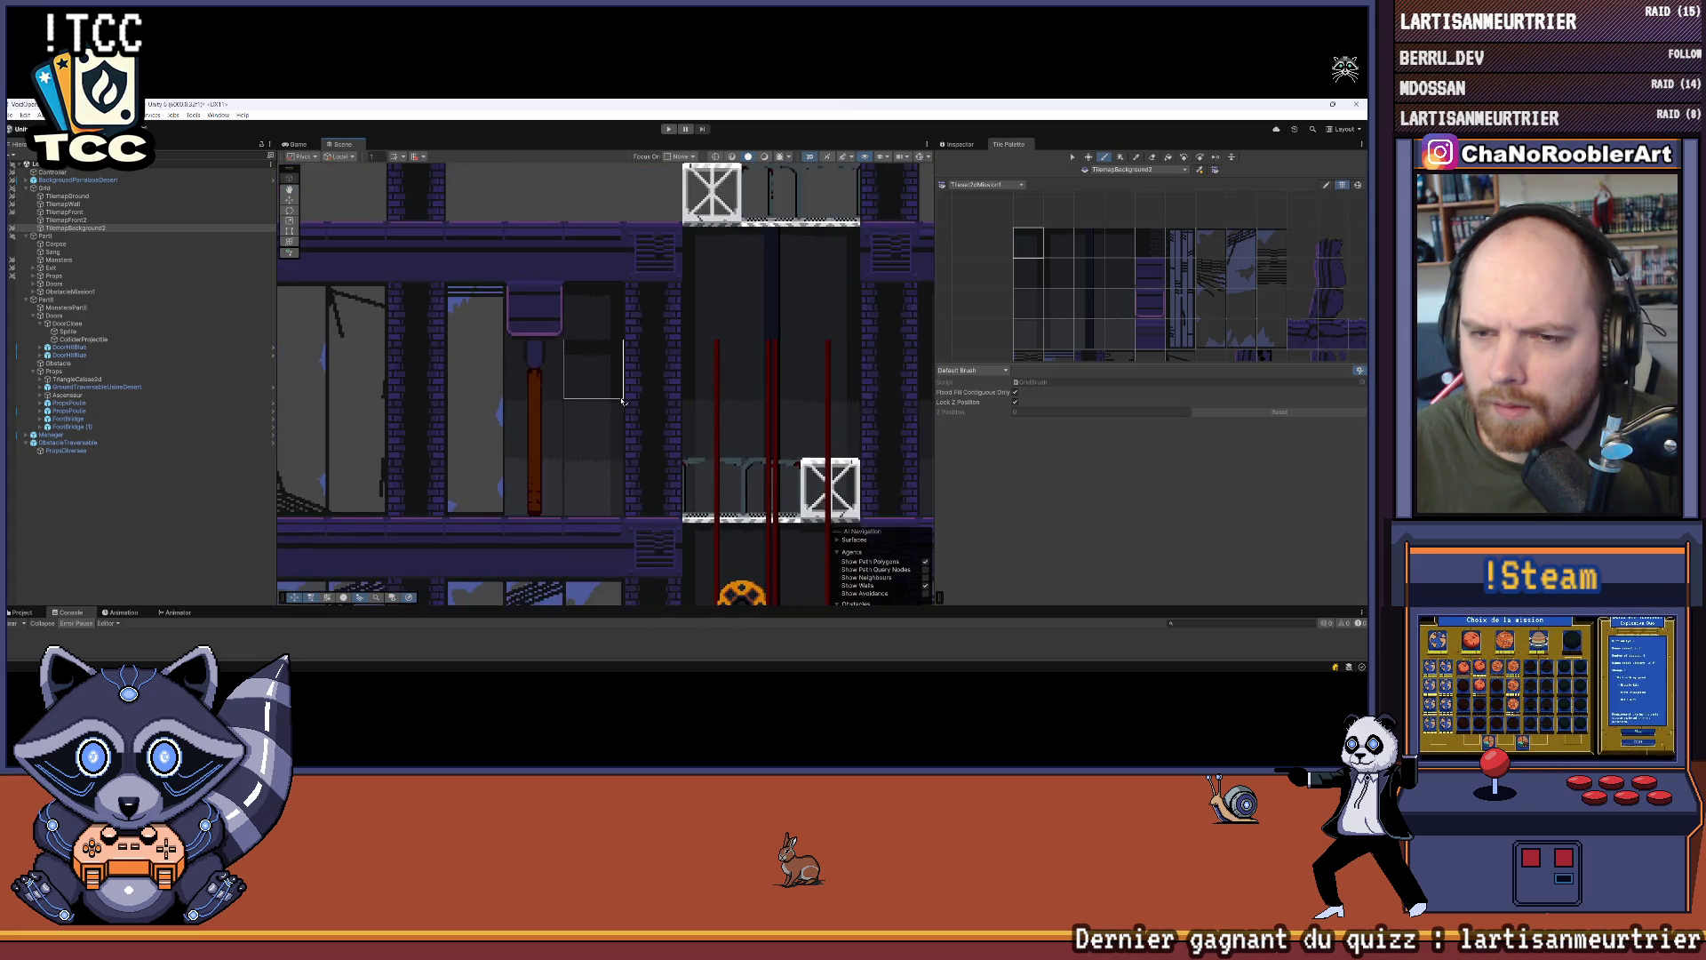
pyautogui.press('Right')
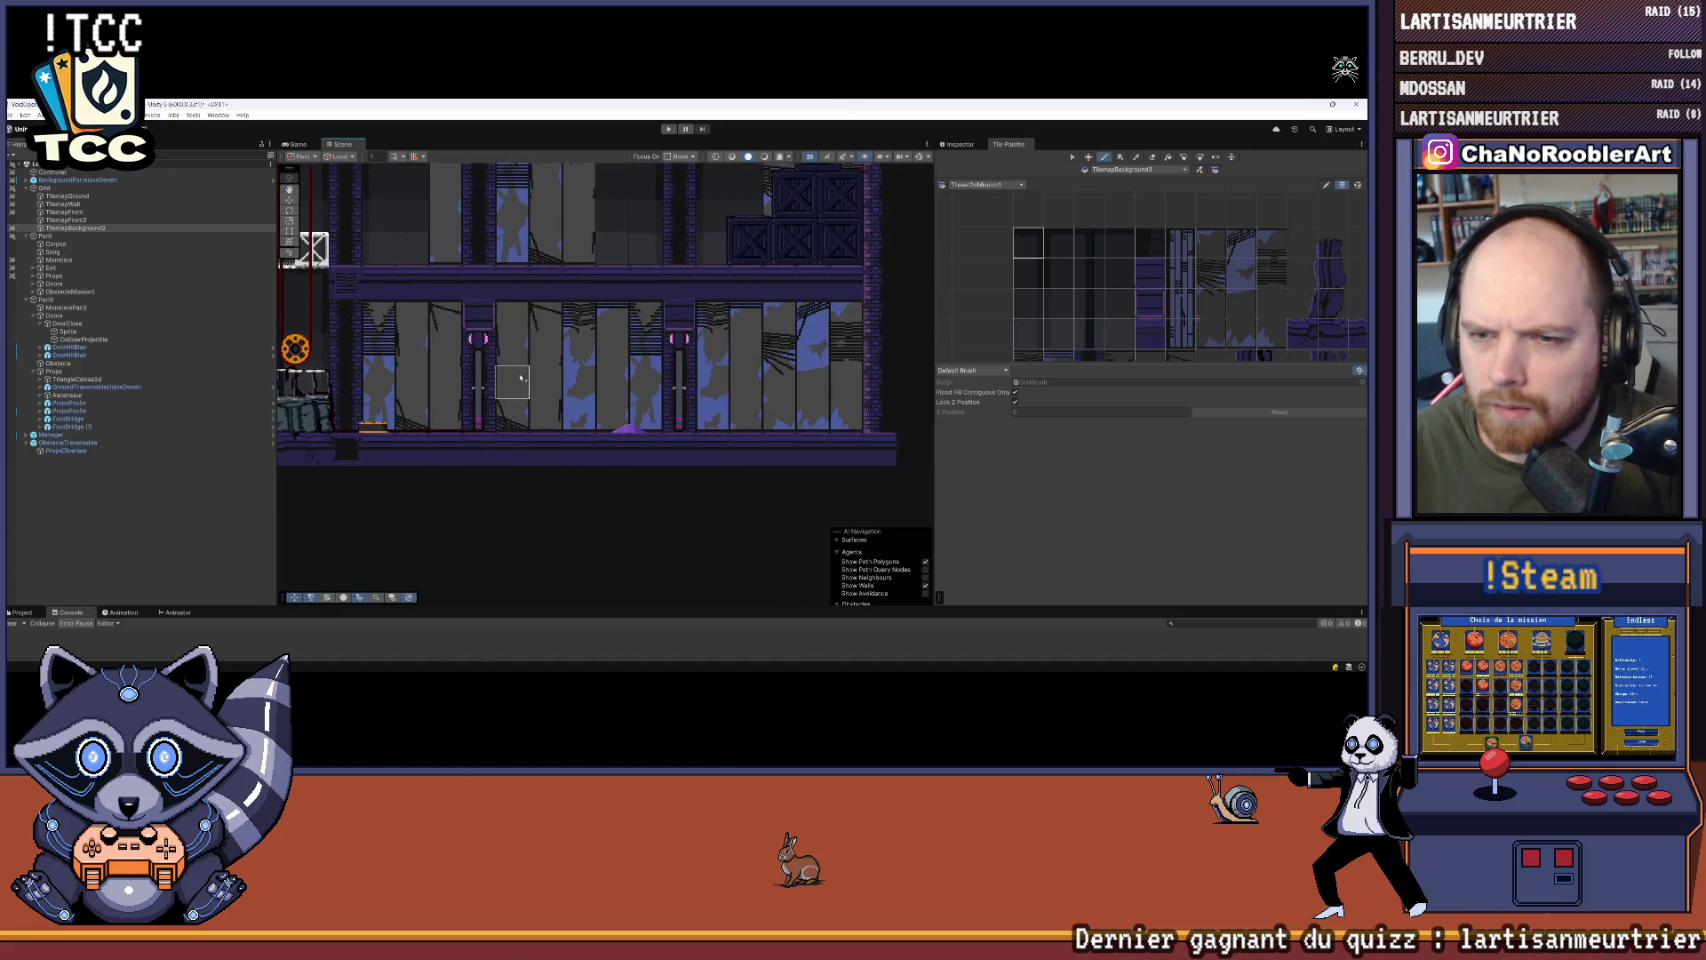
pyautogui.scroll(5, 521, 378)
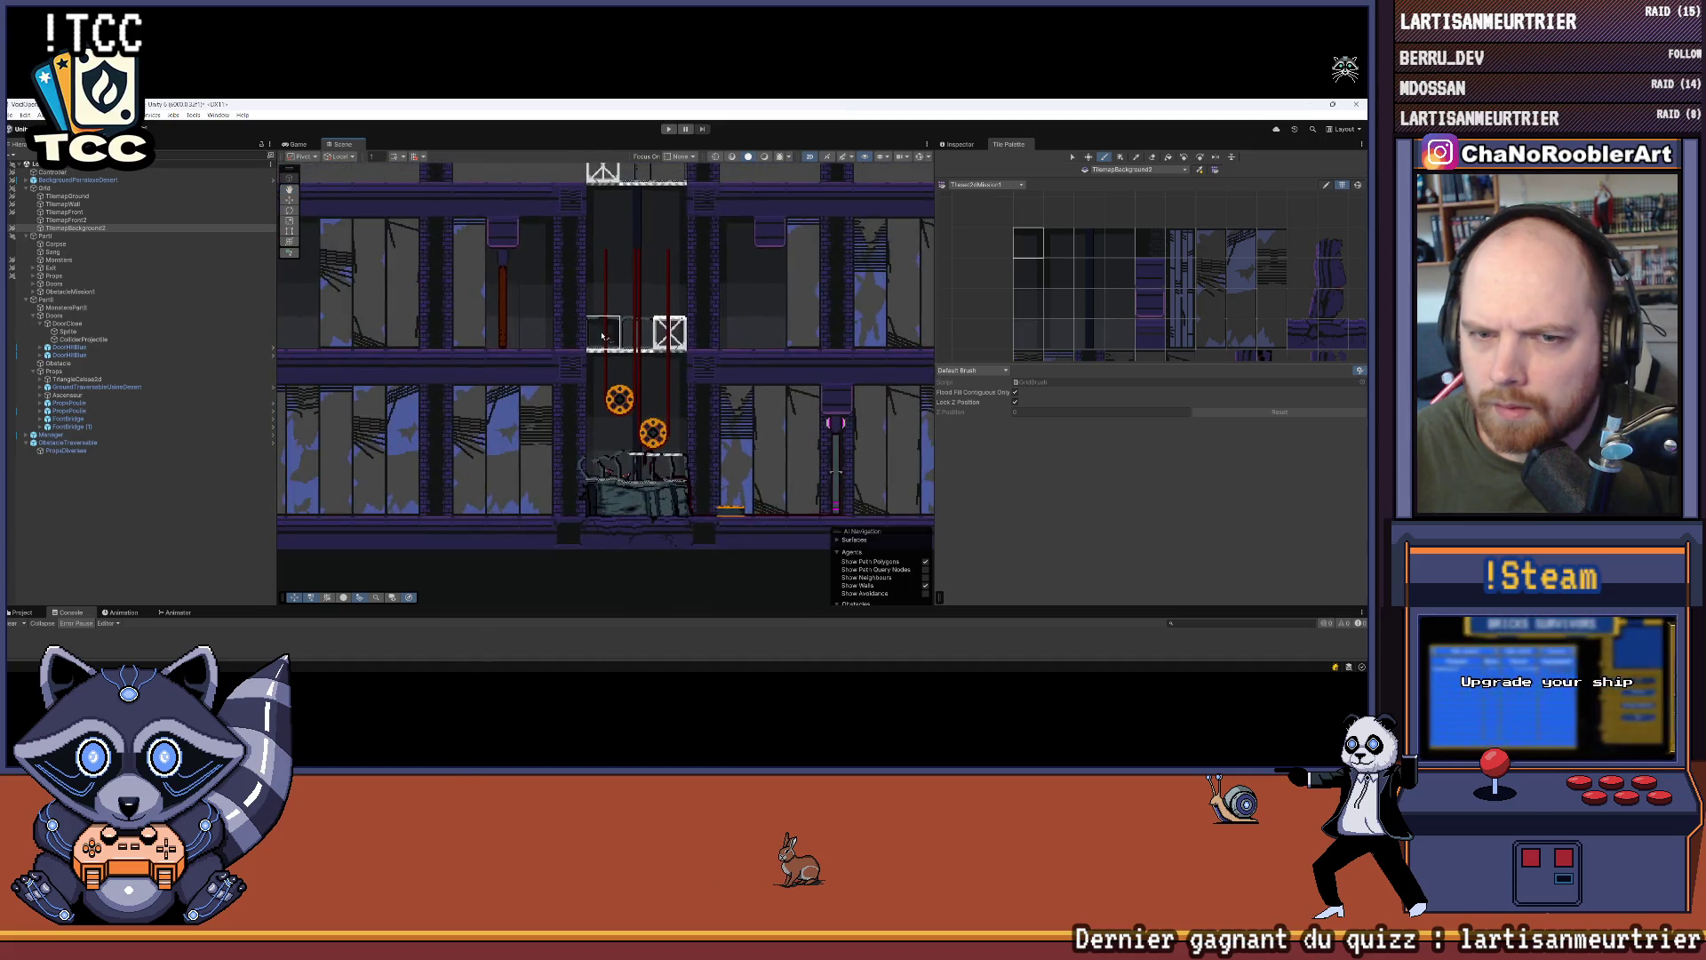
pyautogui.scroll(5, 363, 338)
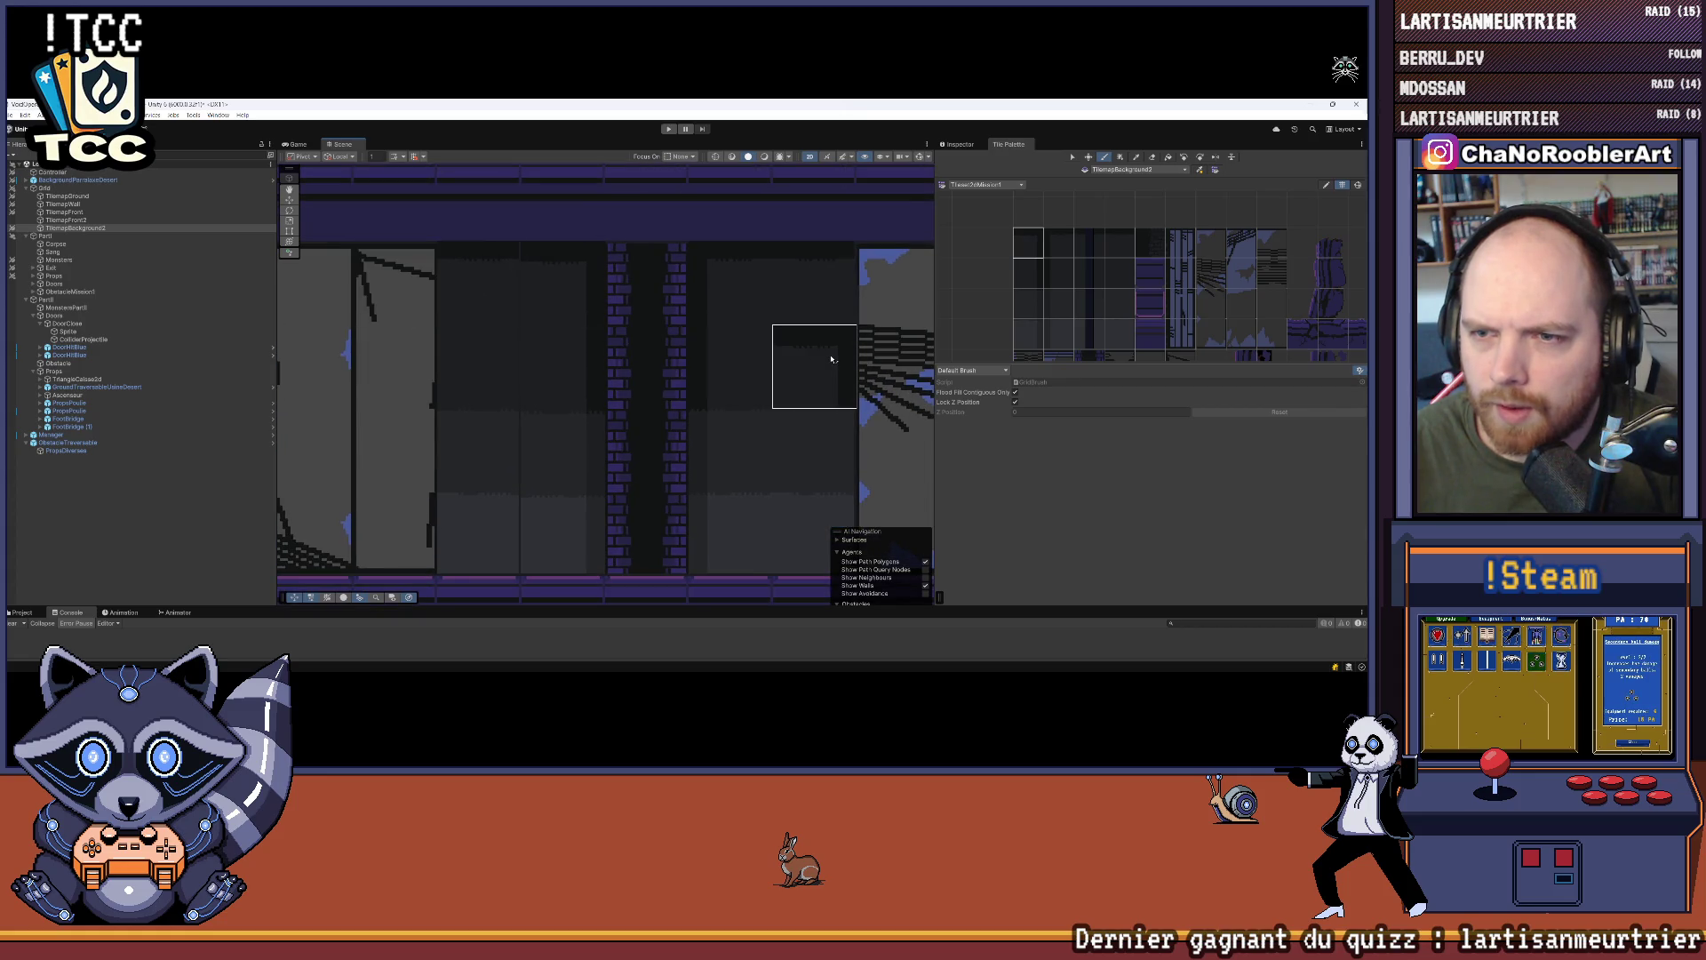
pyautogui.scroll(2, 1123, 236)
pyautogui.scroll(2, 1123, 236)
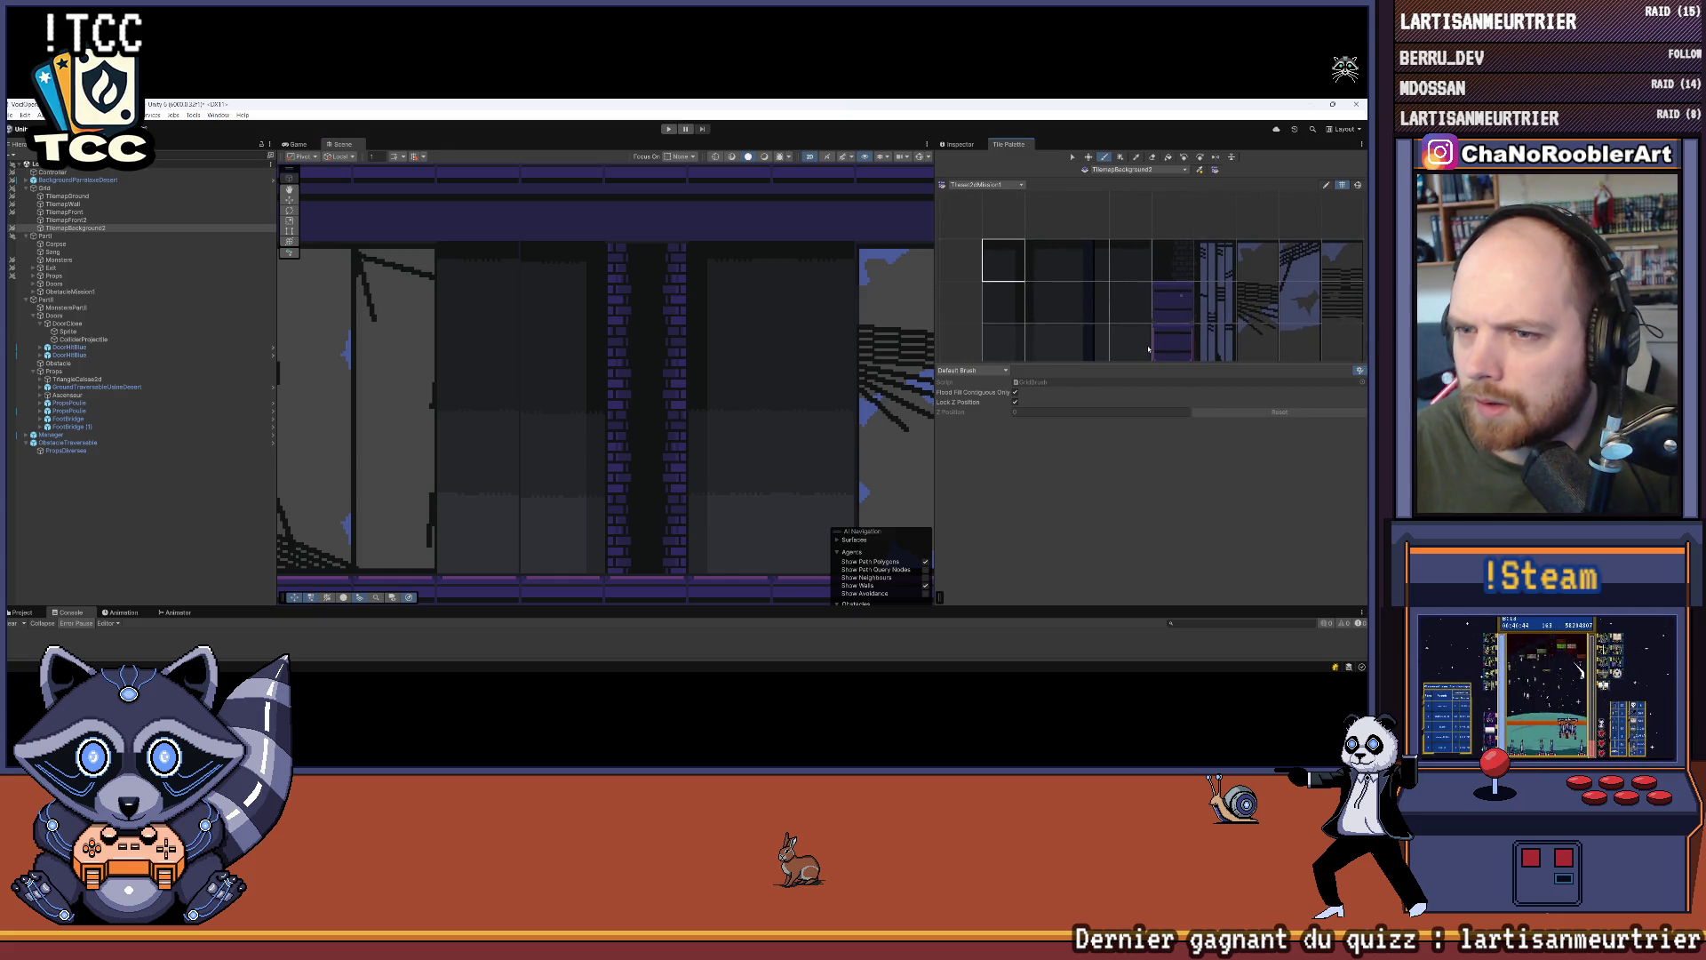
pyautogui.scroll(3, 1080, 313)
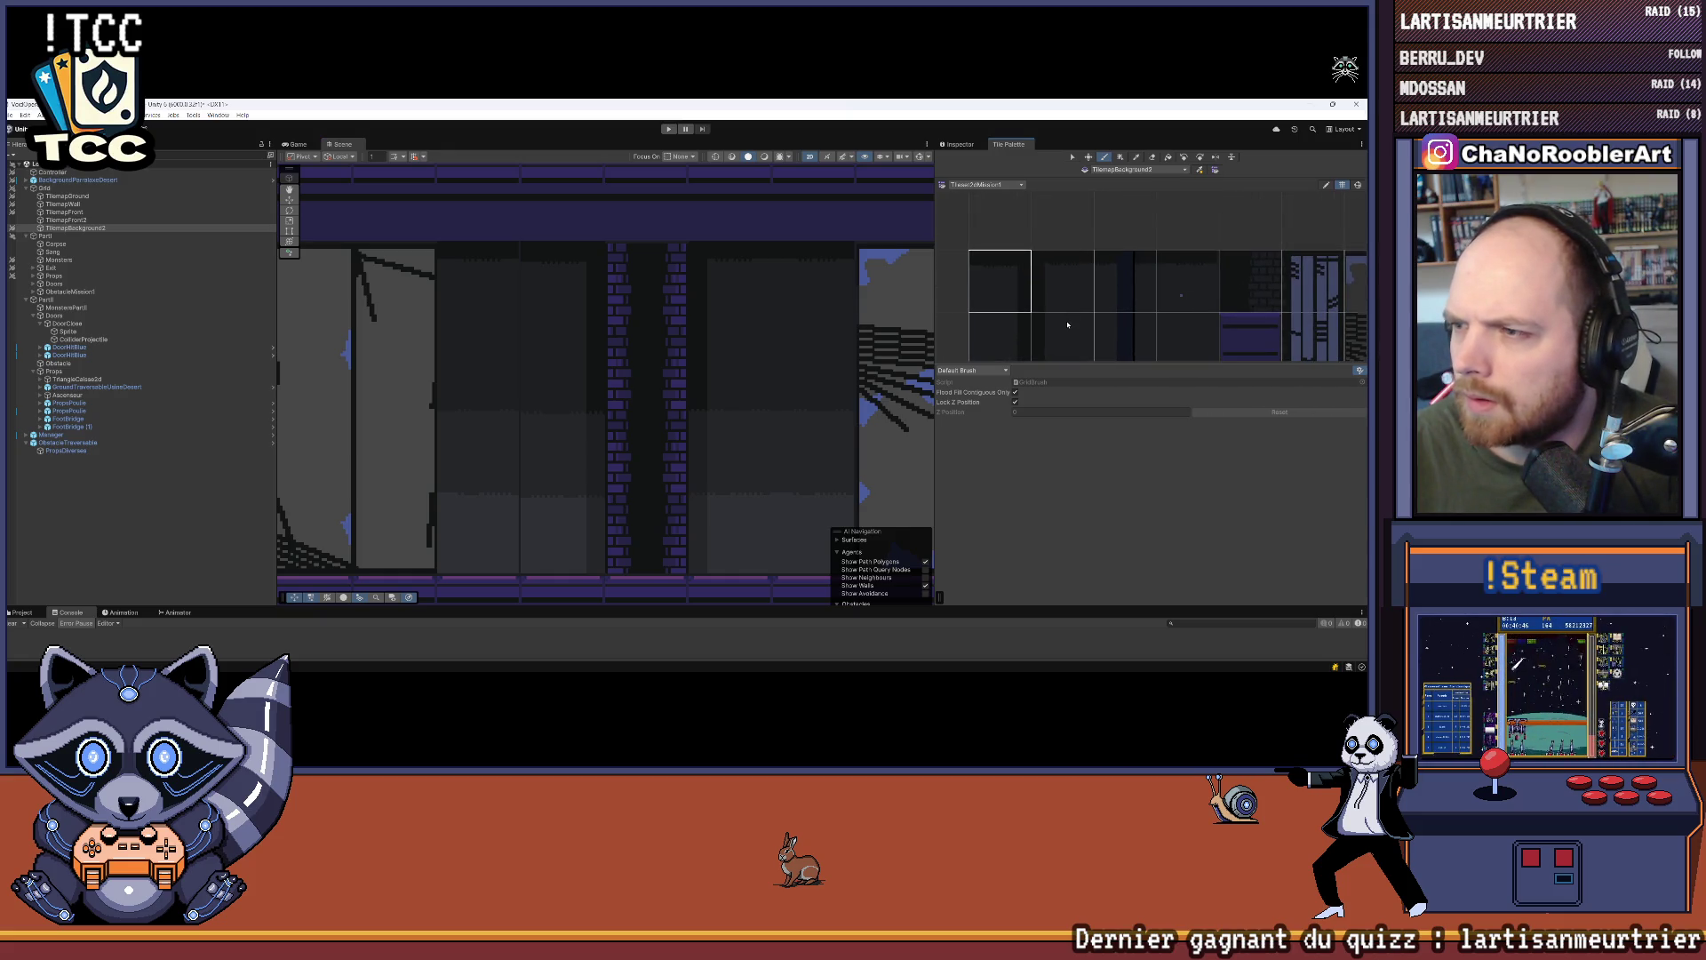
# Step: Browse the full background tile sheet and bring the empty upper floor into view
pyautogui.moveTo(1067, 325); pyautogui.dragTo(1050, 292)
pyautogui.scroll(3, 1182, 264)
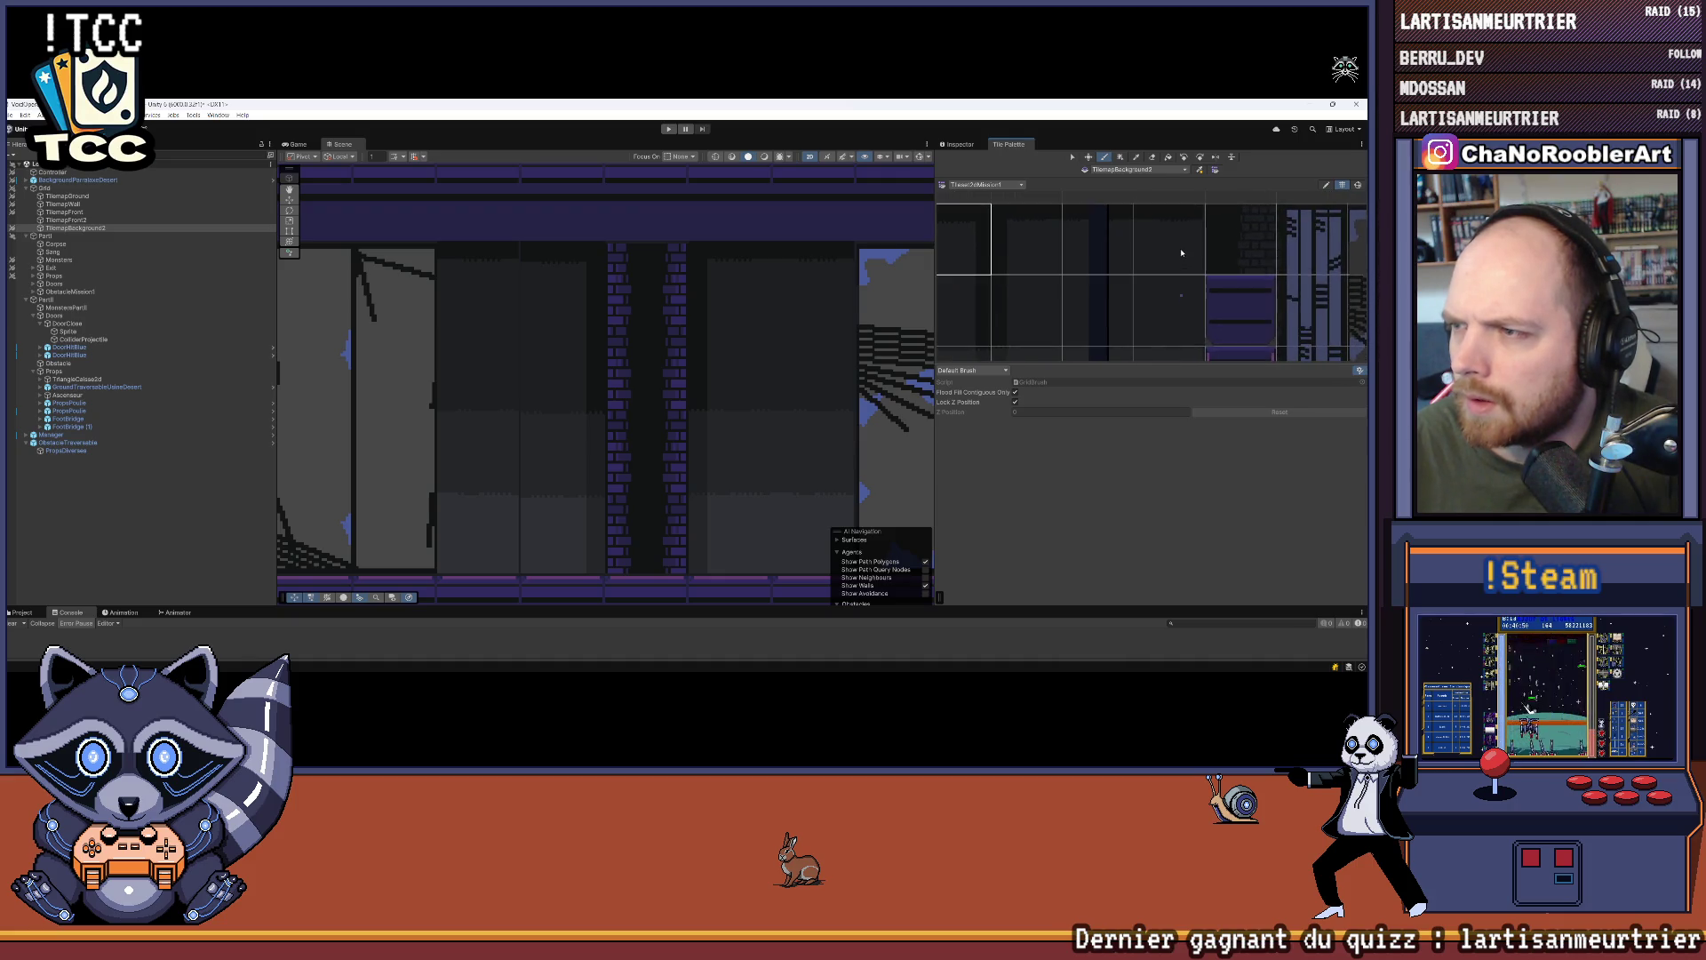
pyautogui.scroll(-5, 1069, 249)
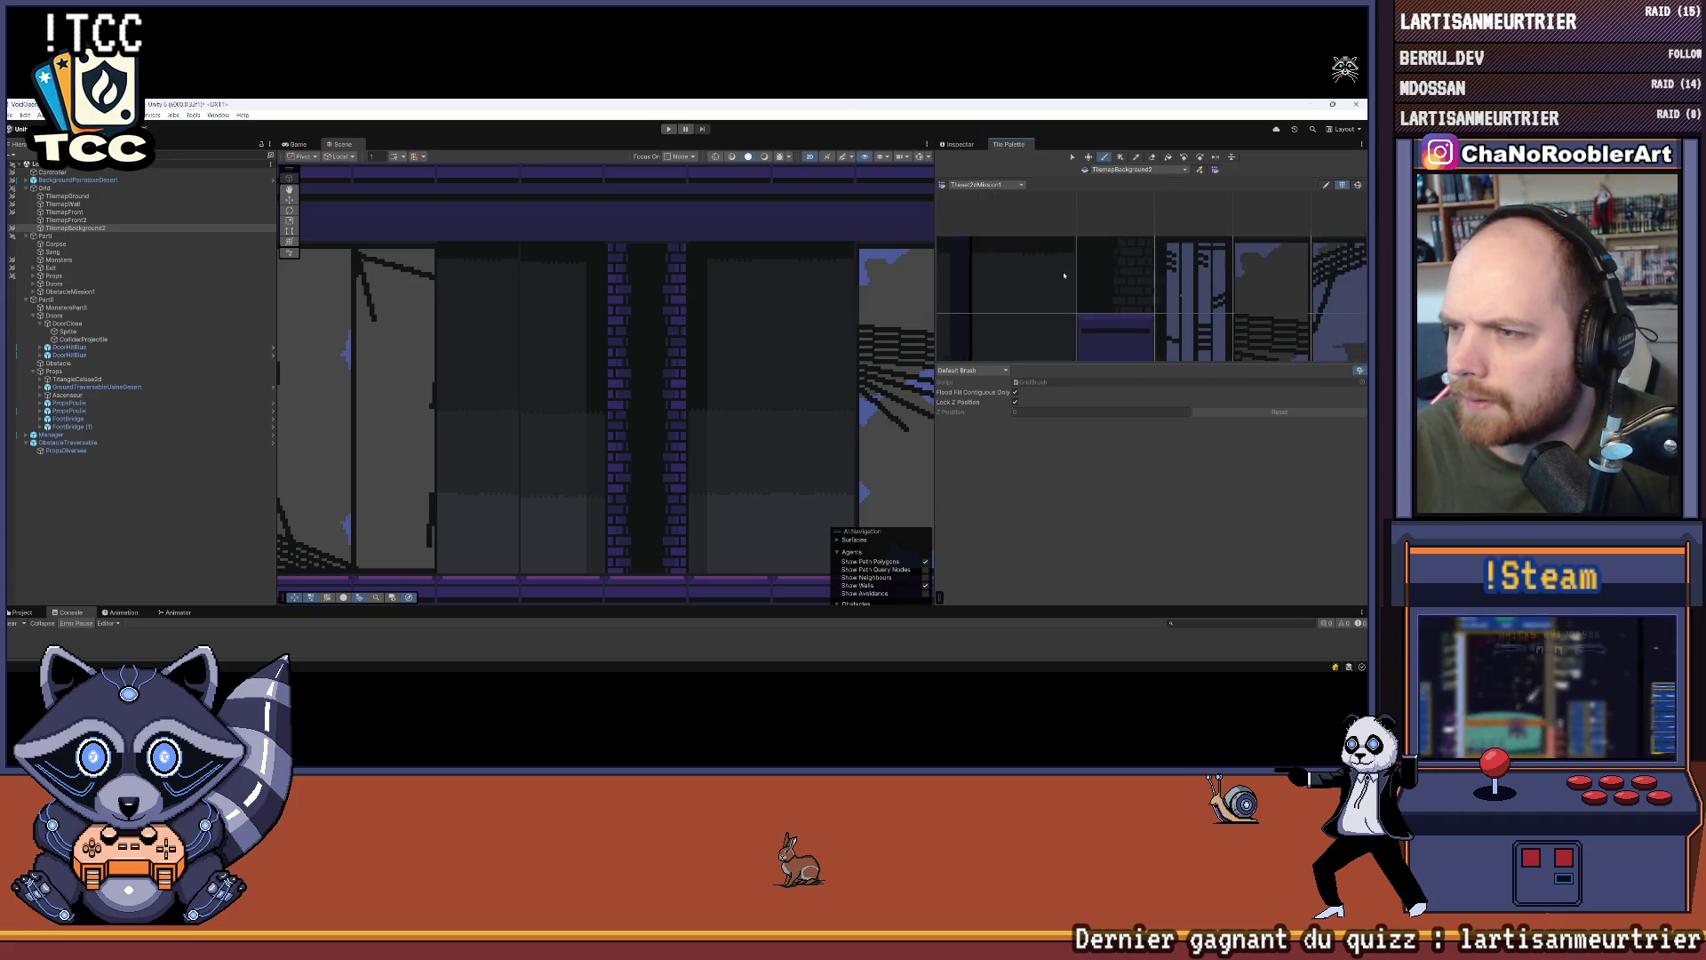
pyautogui.scroll(-5, 1066, 323)
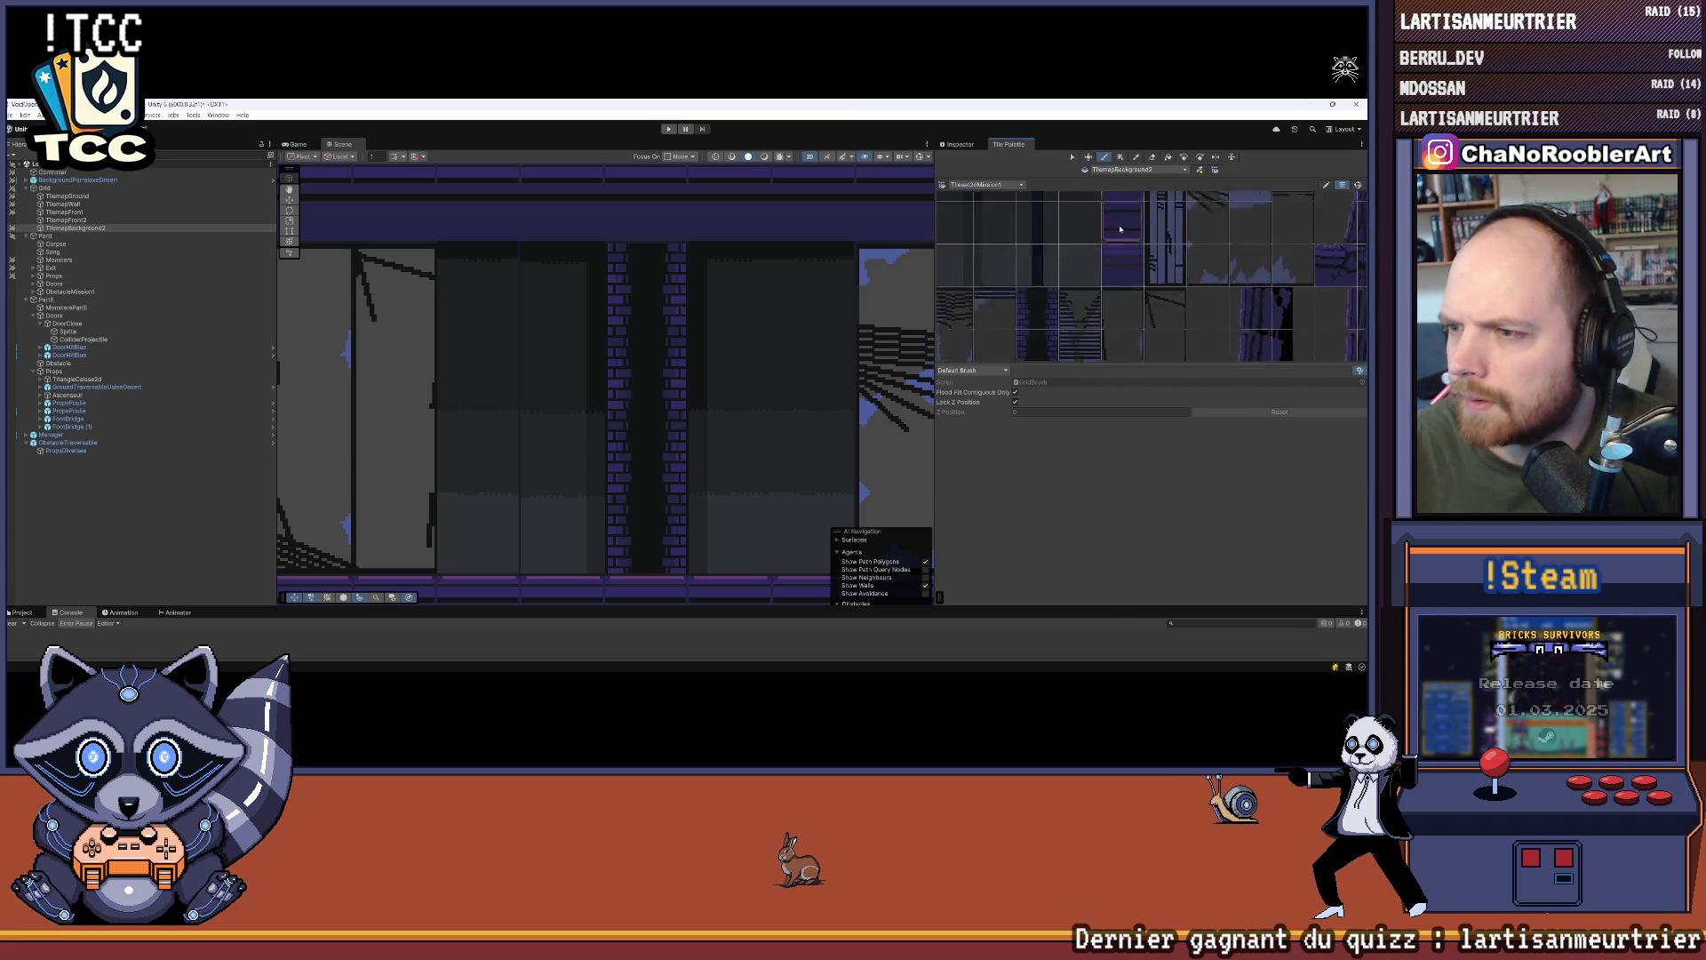
pyautogui.moveTo(1089, 319)
pyautogui.mouseDown()
pyautogui.moveTo(1124, 186)
pyautogui.moveTo(1110, 263)
pyautogui.mouseUp()
pyautogui.scroll(-1, 724, 373)
pyautogui.scroll(-5, 731, 423)
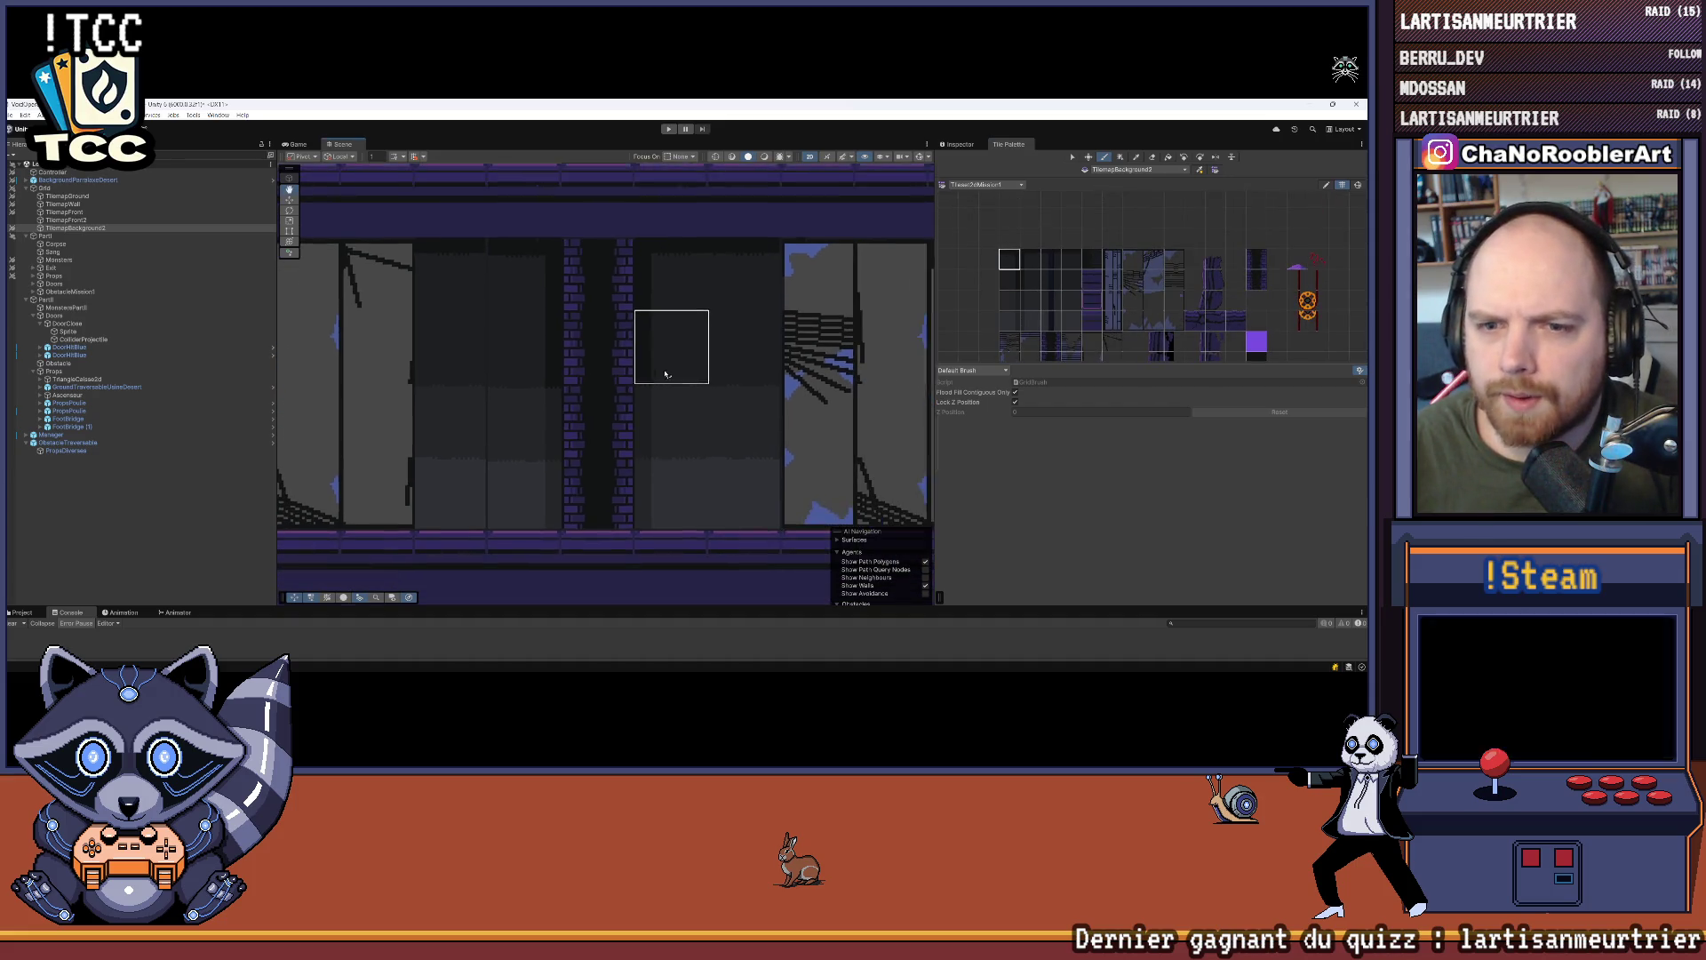
pyautogui.moveTo(825, 342)
pyautogui.mouseDown()
pyautogui.moveTo(781, 293)
pyautogui.moveTo(457, 353)
pyautogui.moveTo(669, 412)
pyautogui.mouseUp()
pyautogui.scroll(3, 669, 411)
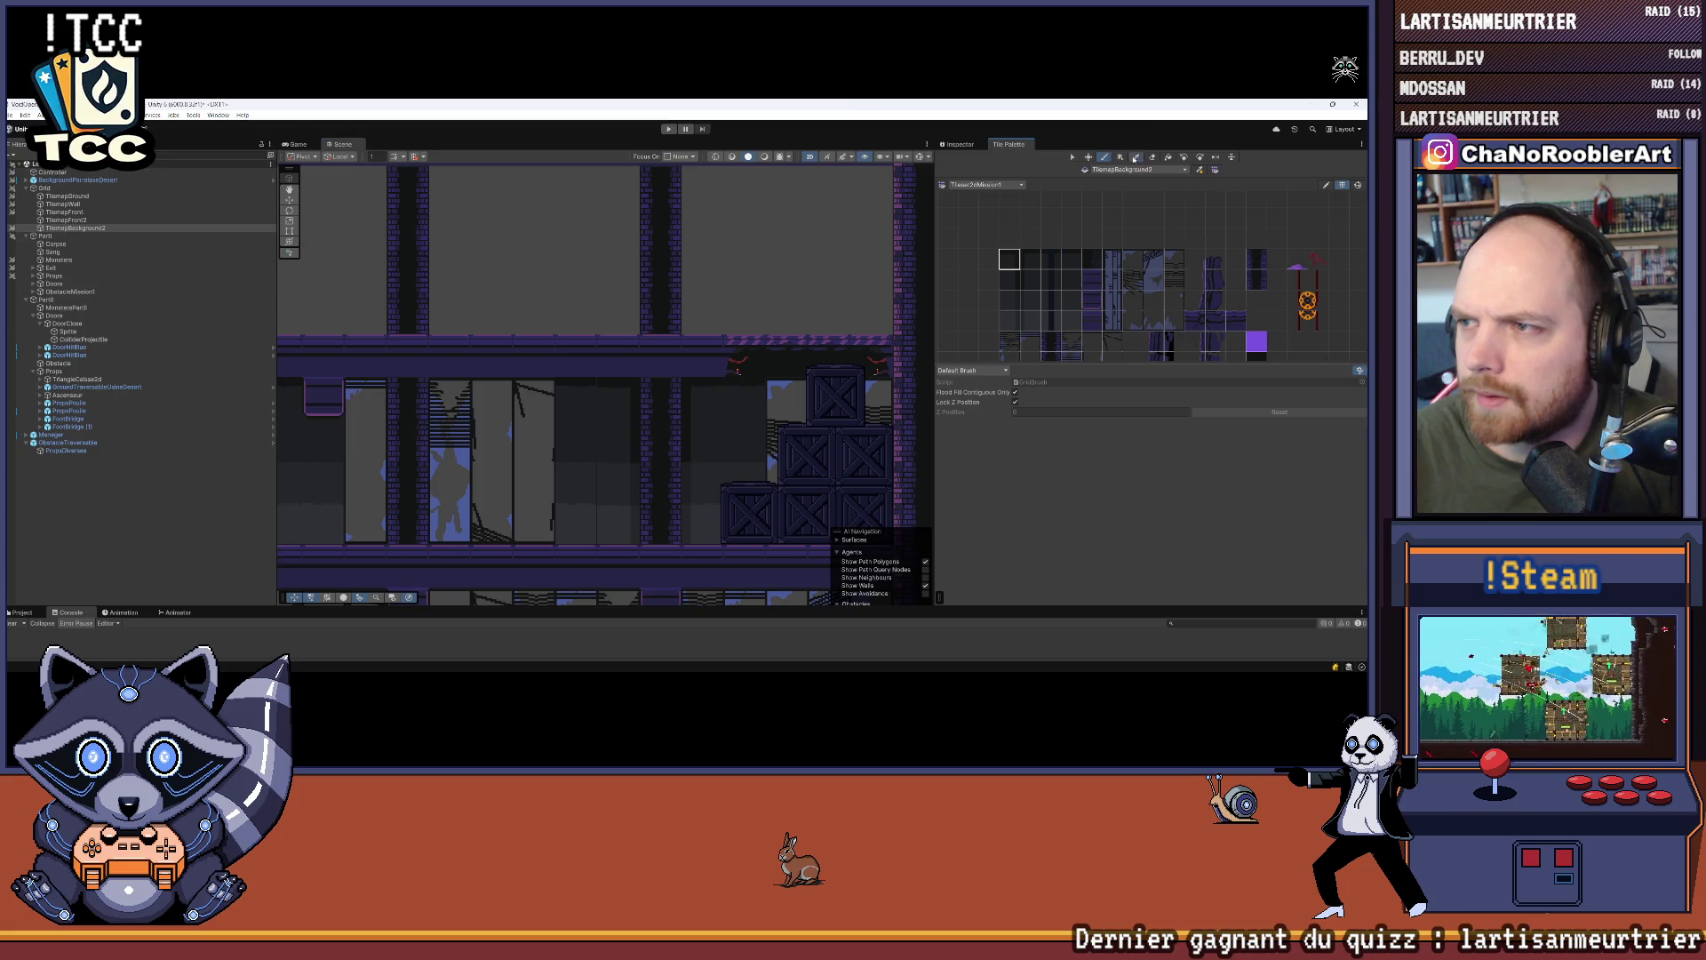
# Step: Paint a background block onto the upper floor's wall with the brush (B)
pyautogui.click(611, 524)
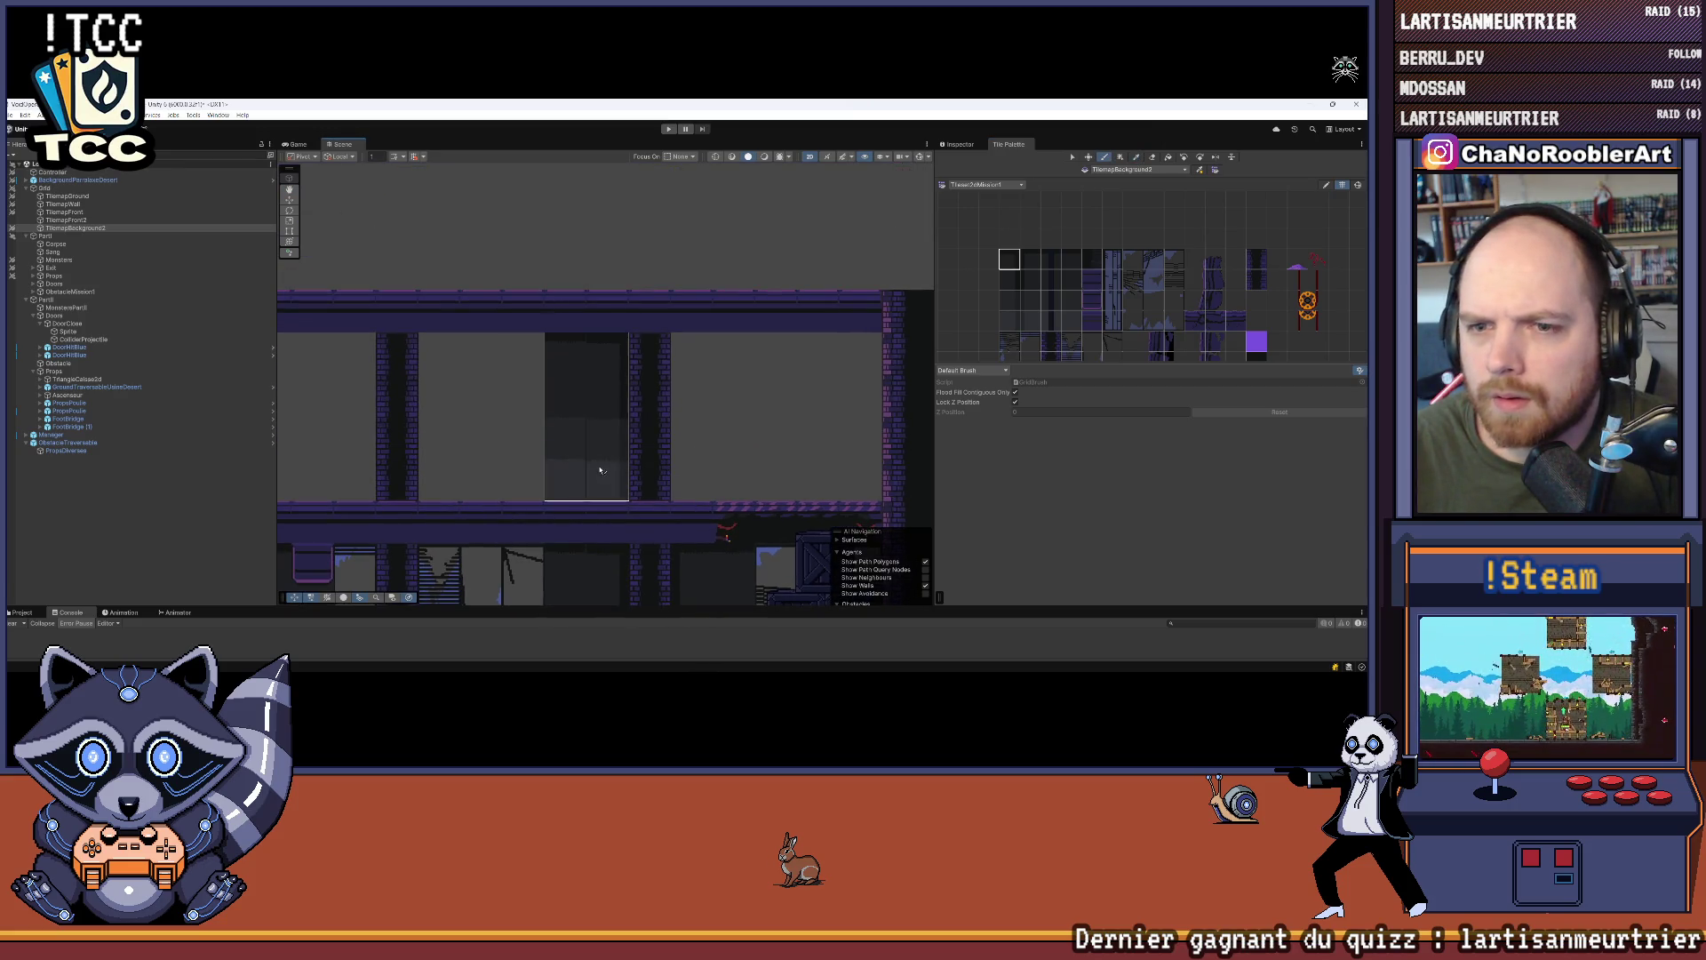
pyautogui.click(1104, 157)
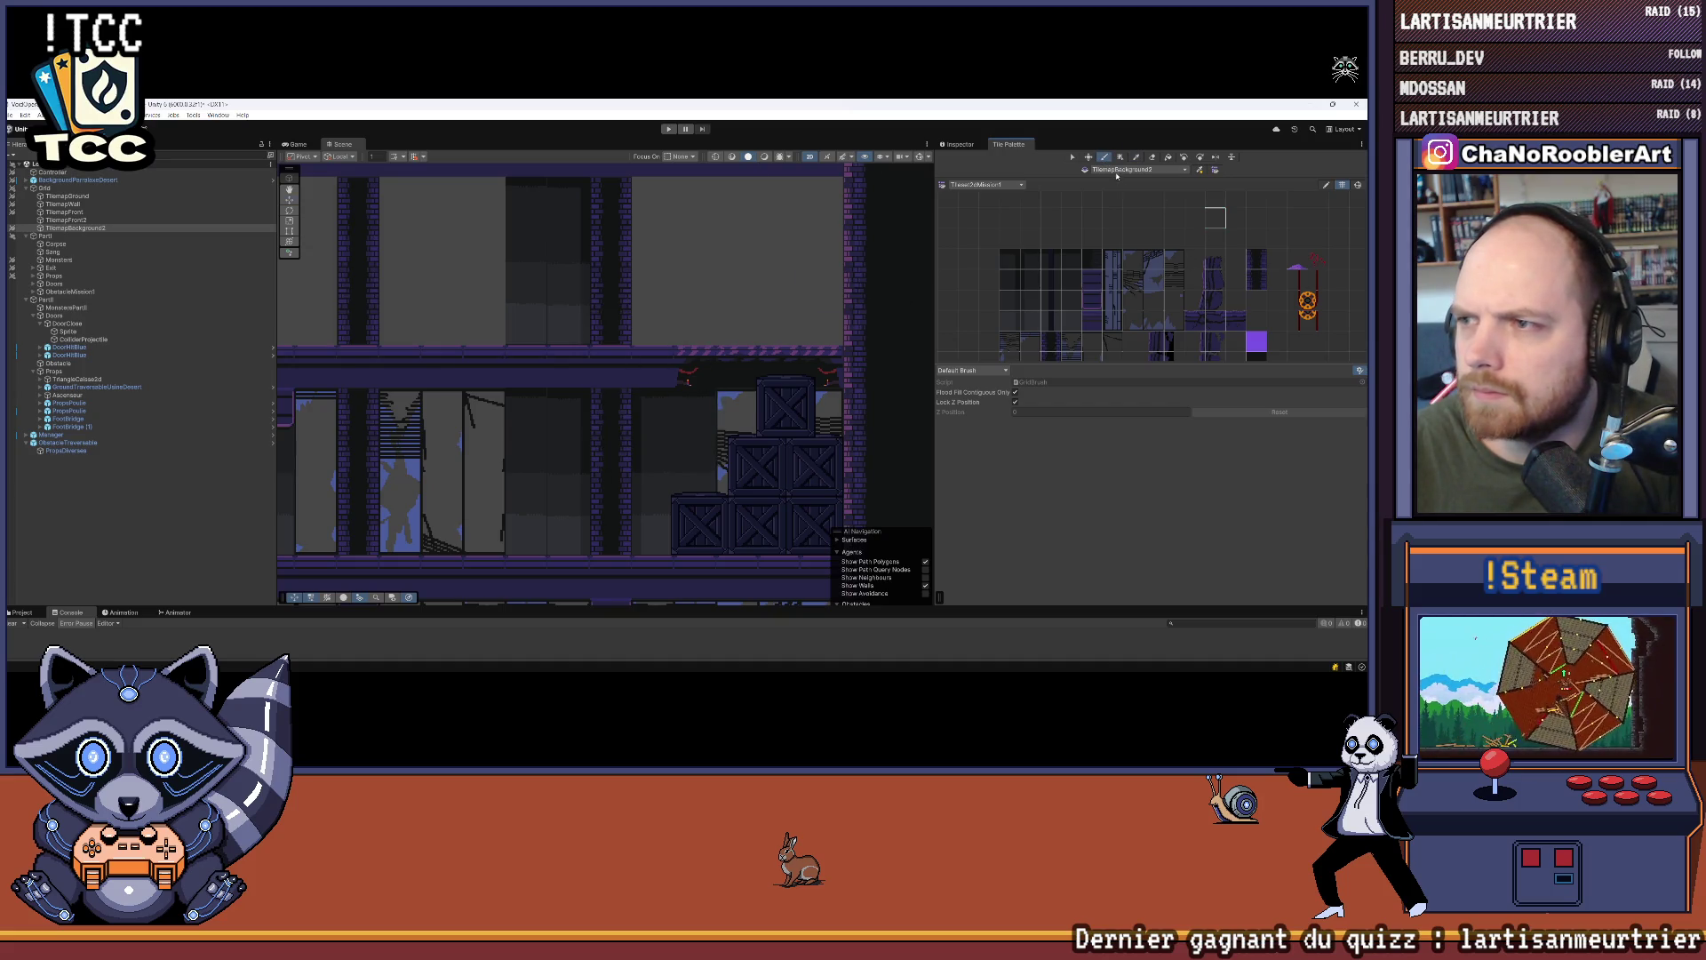
pyautogui.press('b')
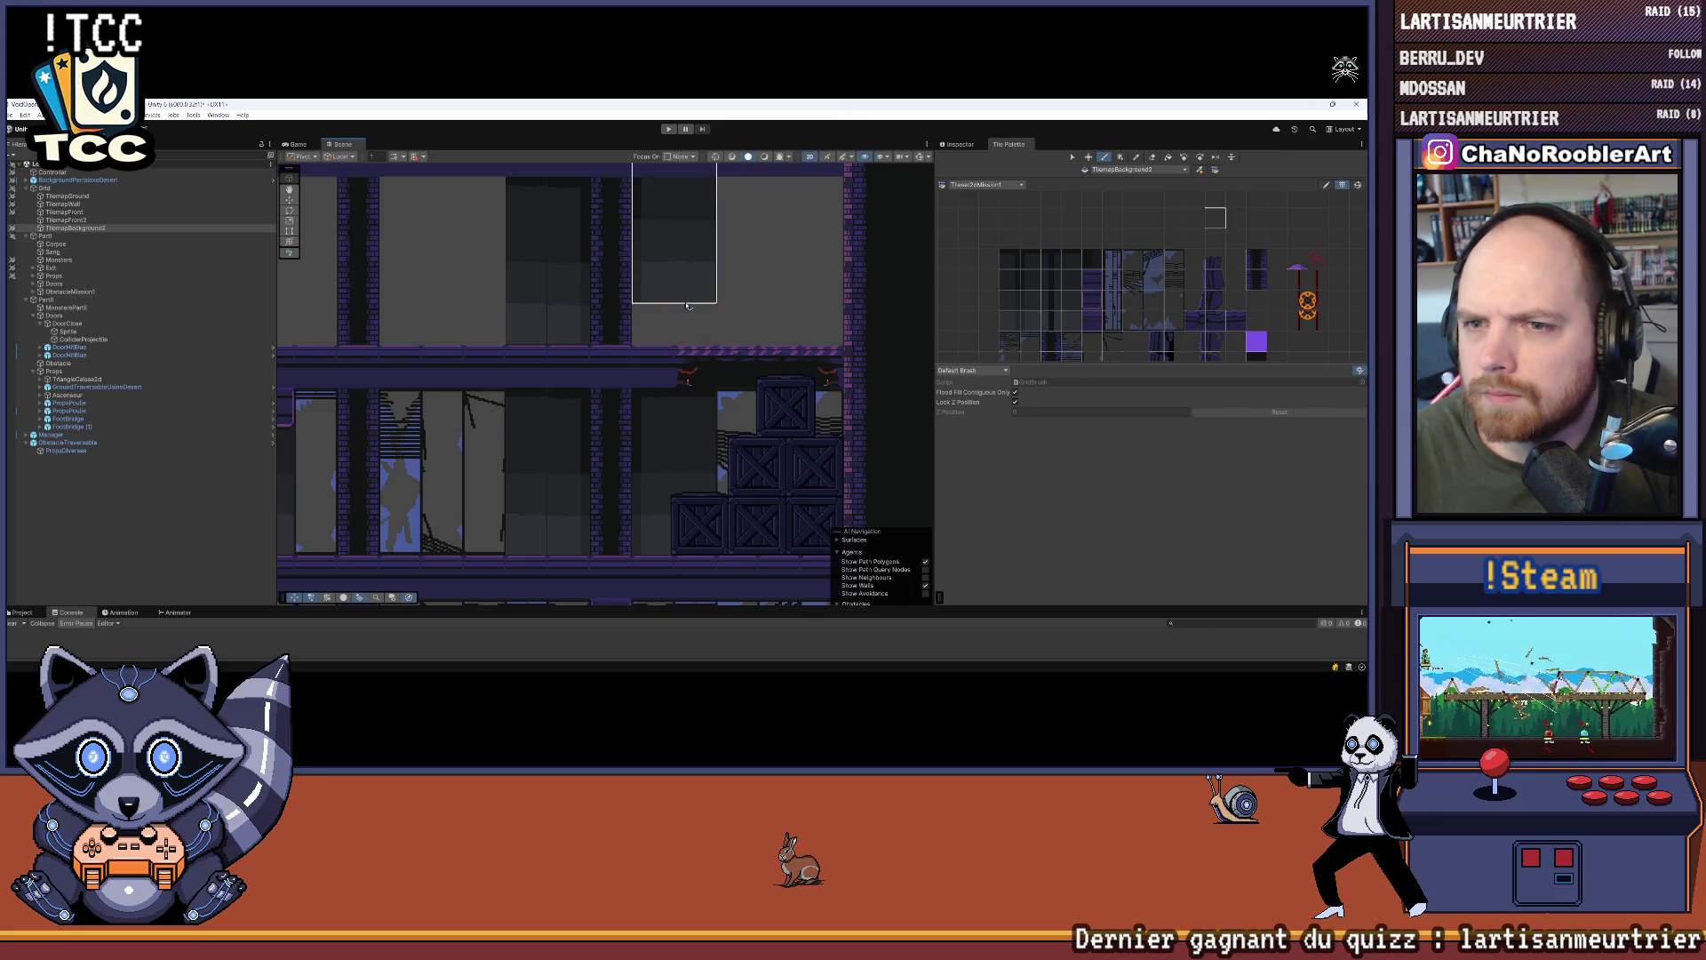
pyautogui.click(676, 334)
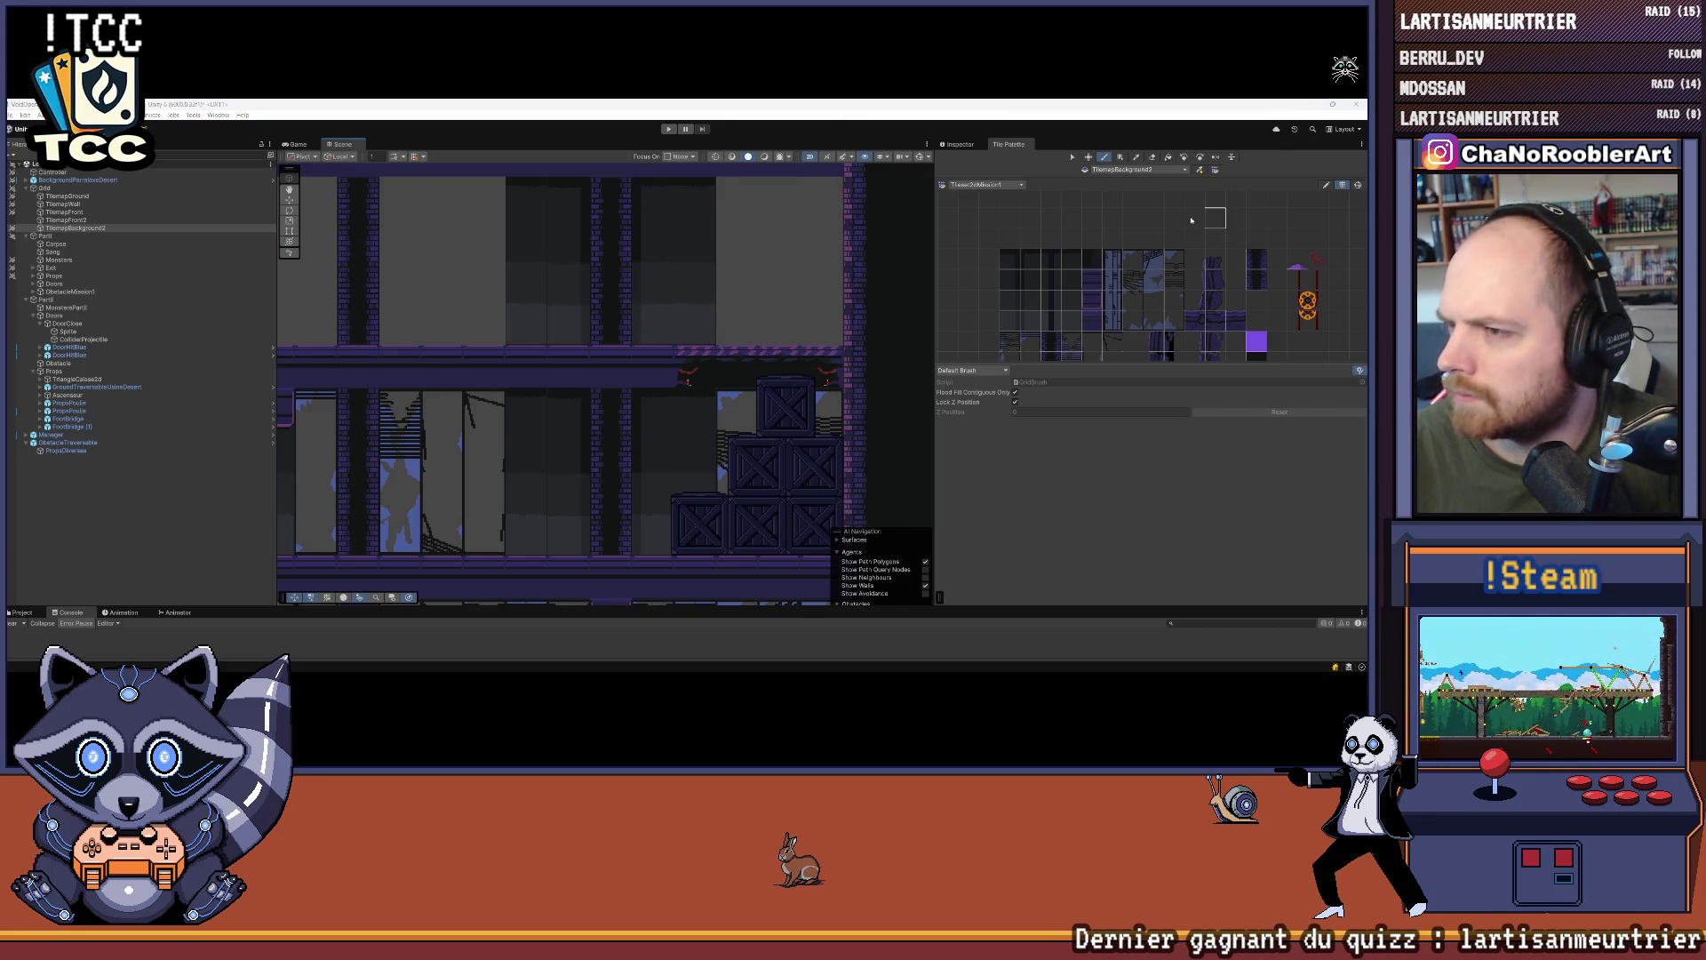
# Step: Paint 2x4 broken-window blocks and a single window column into the upper walls
pyautogui.moveTo(1136, 259); pyautogui.dragTo(1155, 324)
pyautogui.click(780, 198)
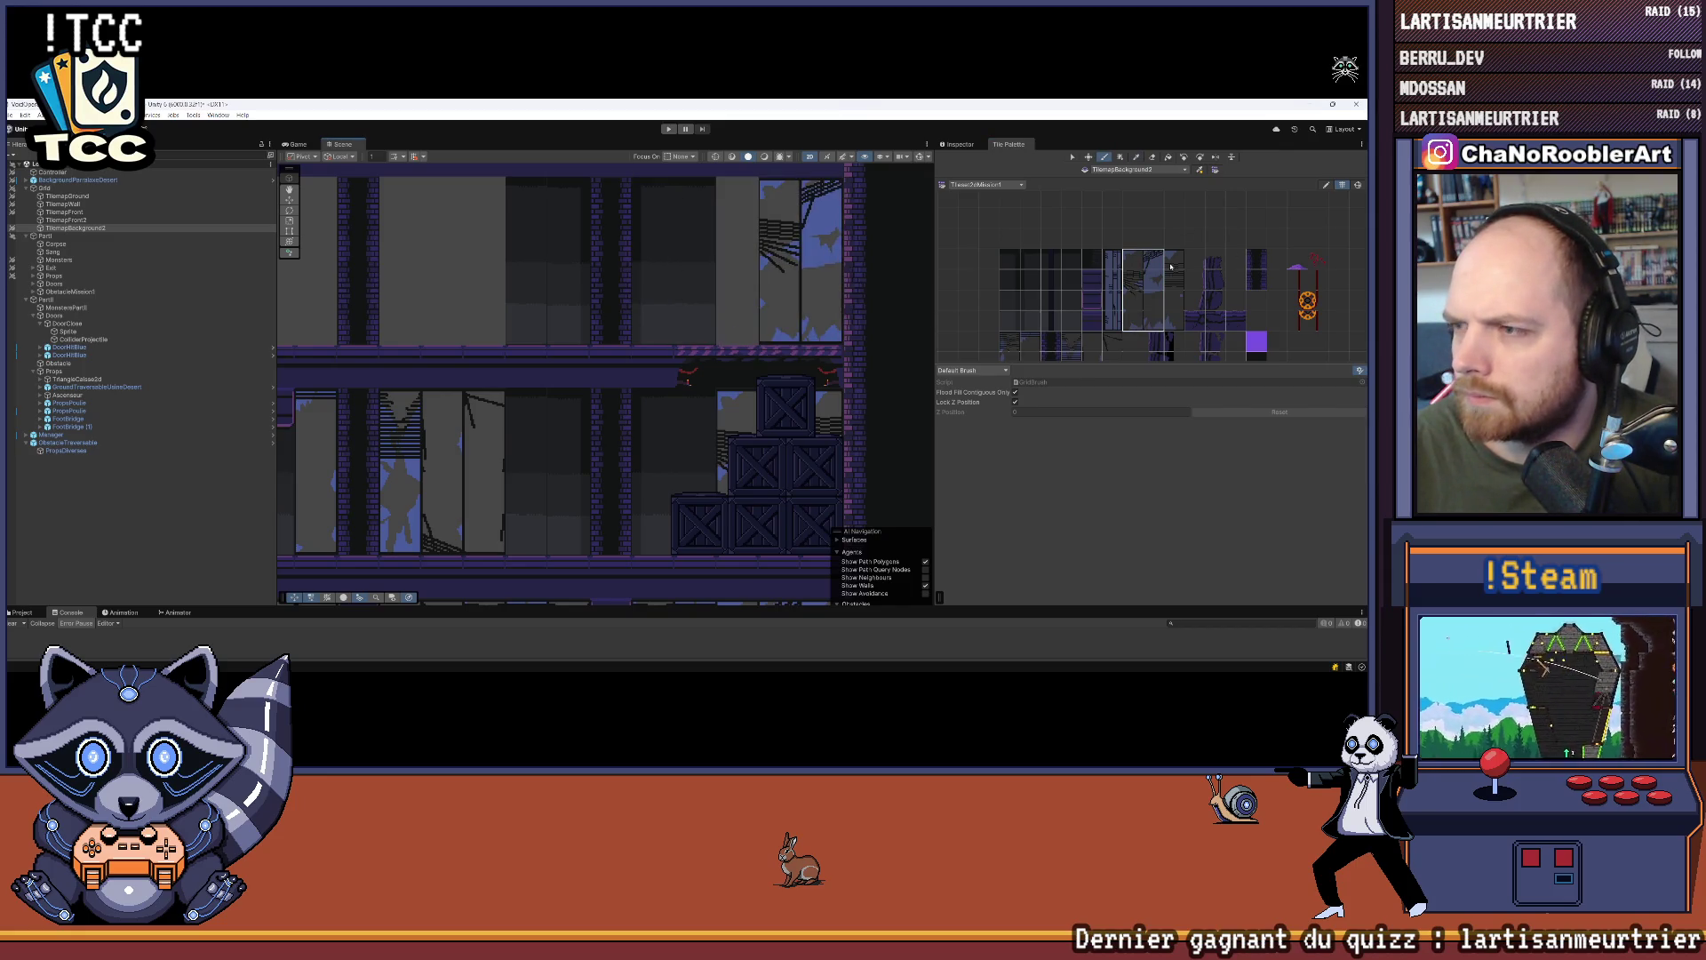
pyautogui.scroll(-3, 736, 327)
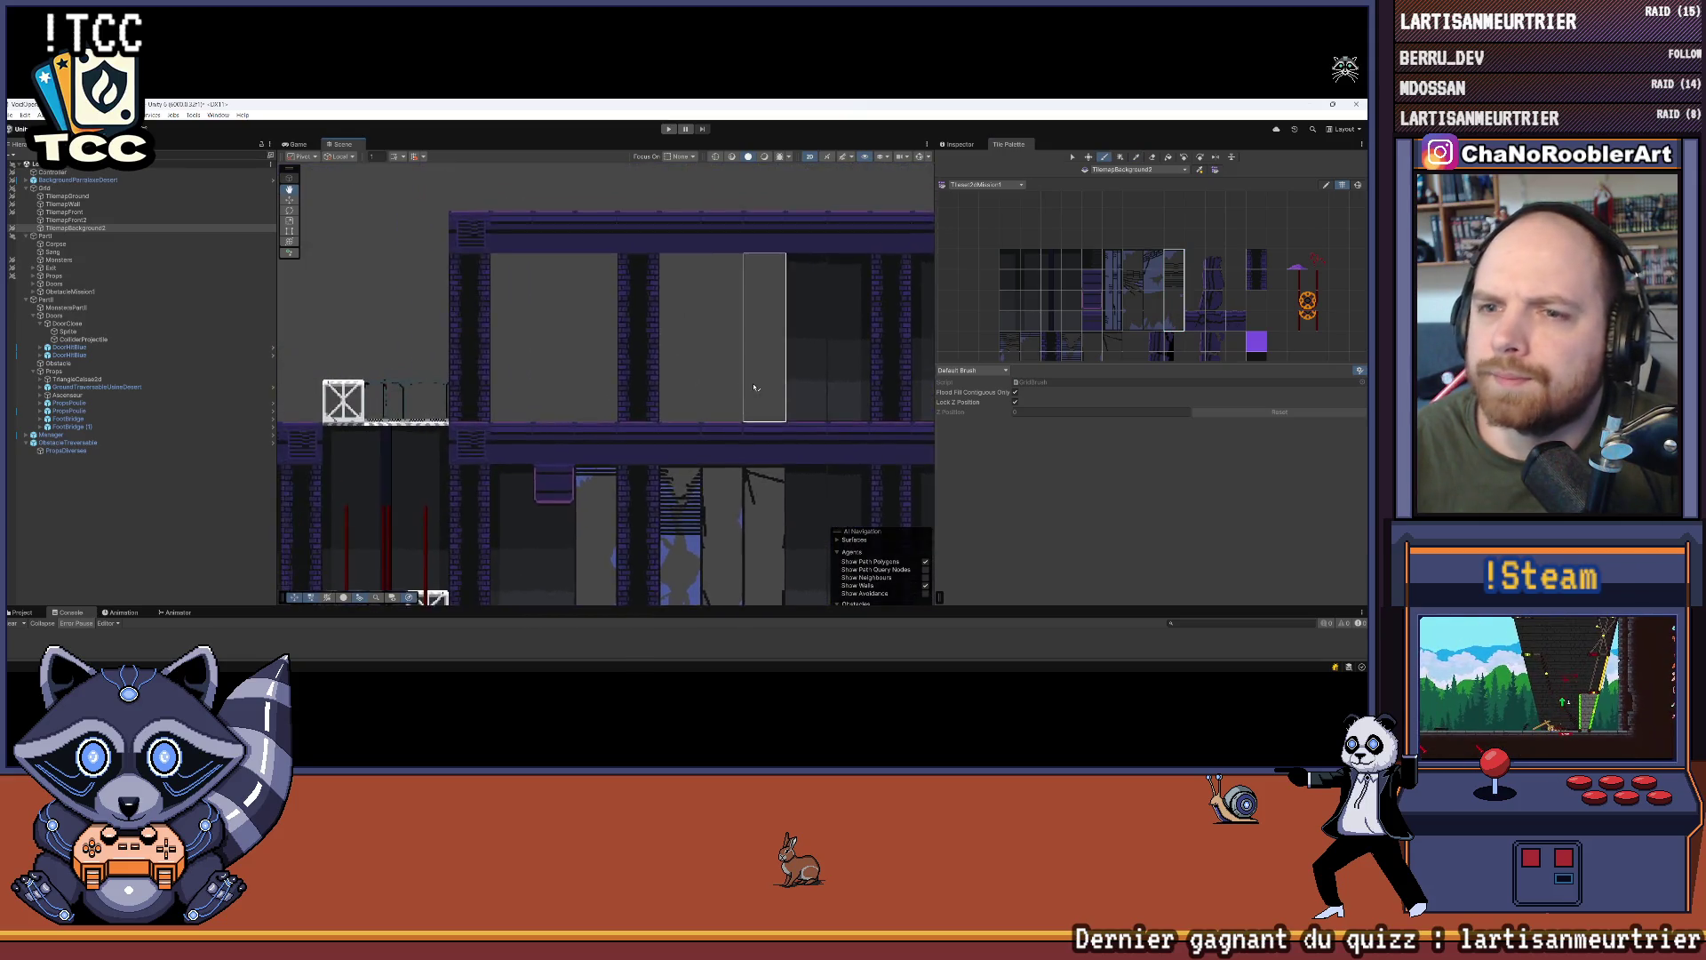
pyautogui.moveTo(1095, 306)
pyautogui.mouseDown()
pyautogui.moveTo(1108, 261)
pyautogui.moveTo(1105, 318)
pyautogui.mouseUp()
pyautogui.moveTo(1034, 276); pyautogui.dragTo(1013, 351)
pyautogui.click(760, 355)
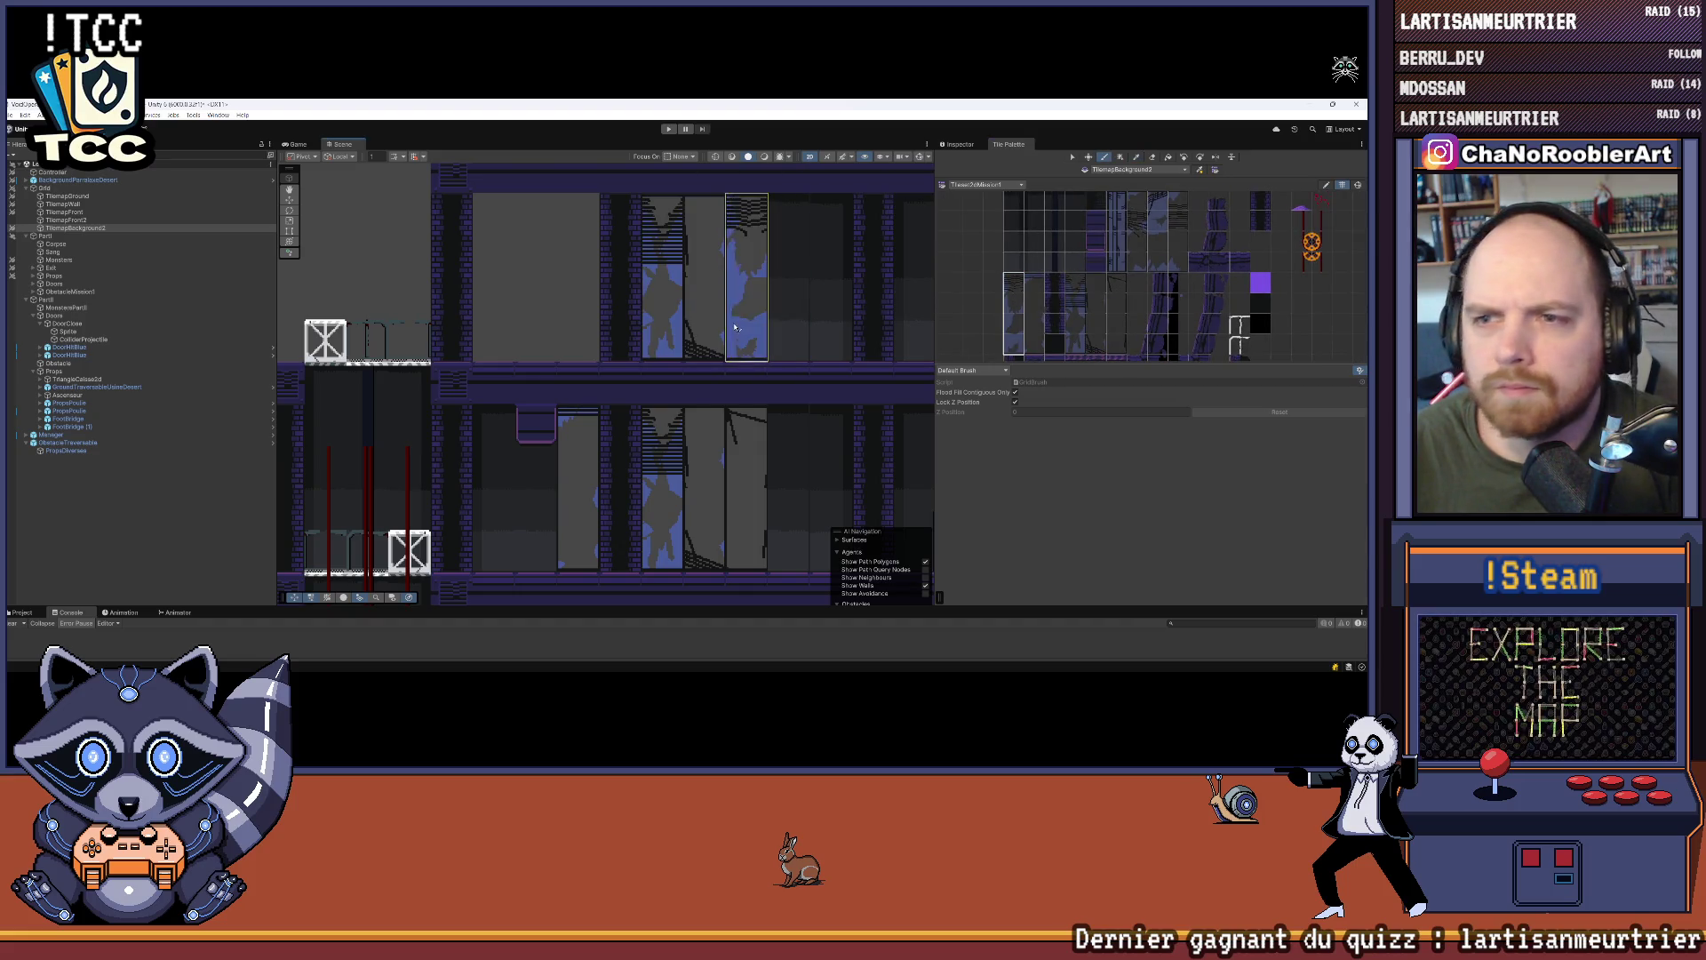
pyautogui.scroll(-1, 763, 317)
pyautogui.moveTo(763, 317); pyautogui.dragTo(800, 223)
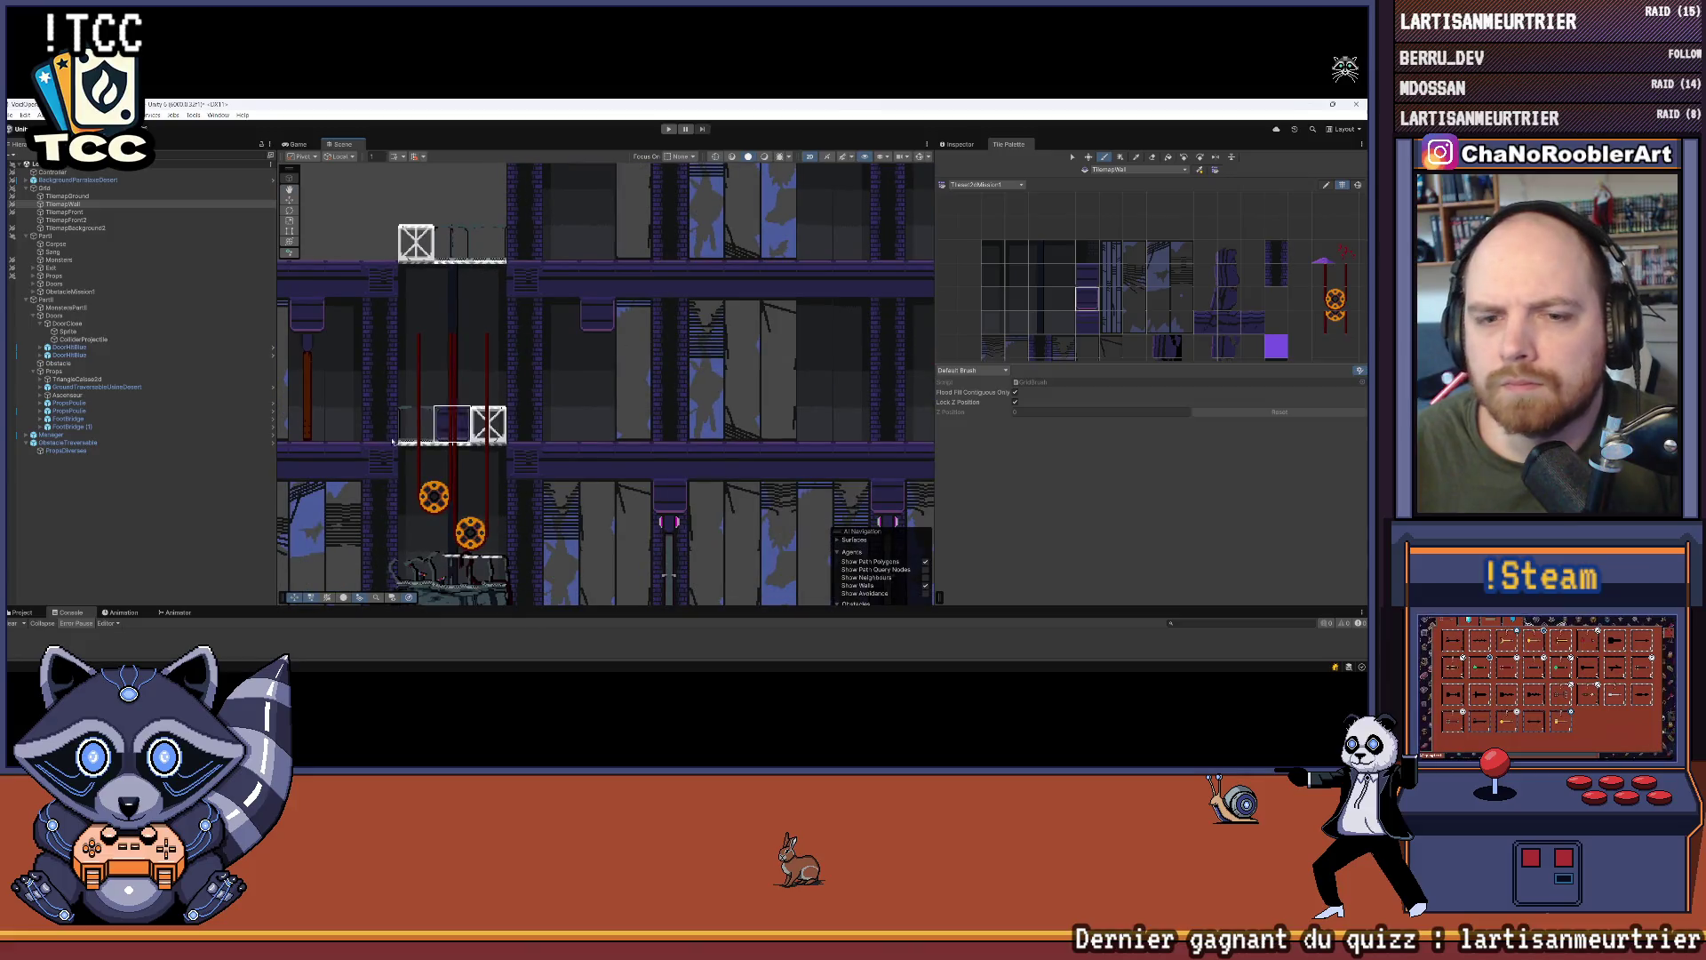
pyautogui.scroll(-1, 527, 500)
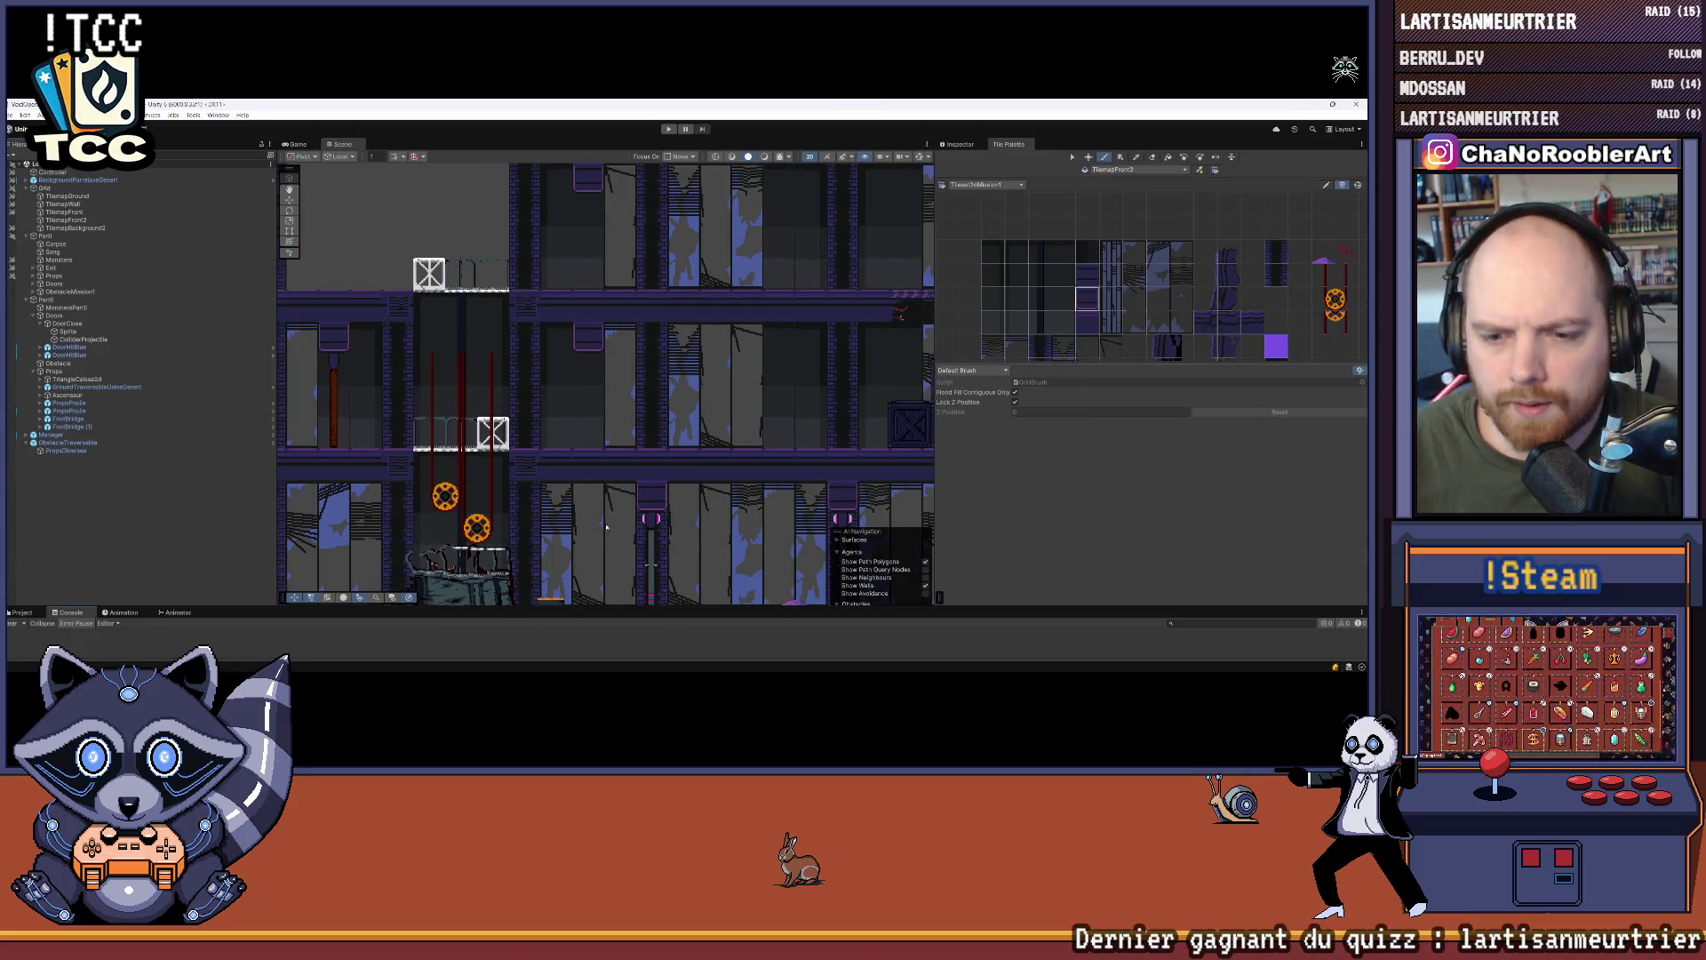
pyautogui.moveTo(548, 608); pyautogui.dragTo(545, 441)
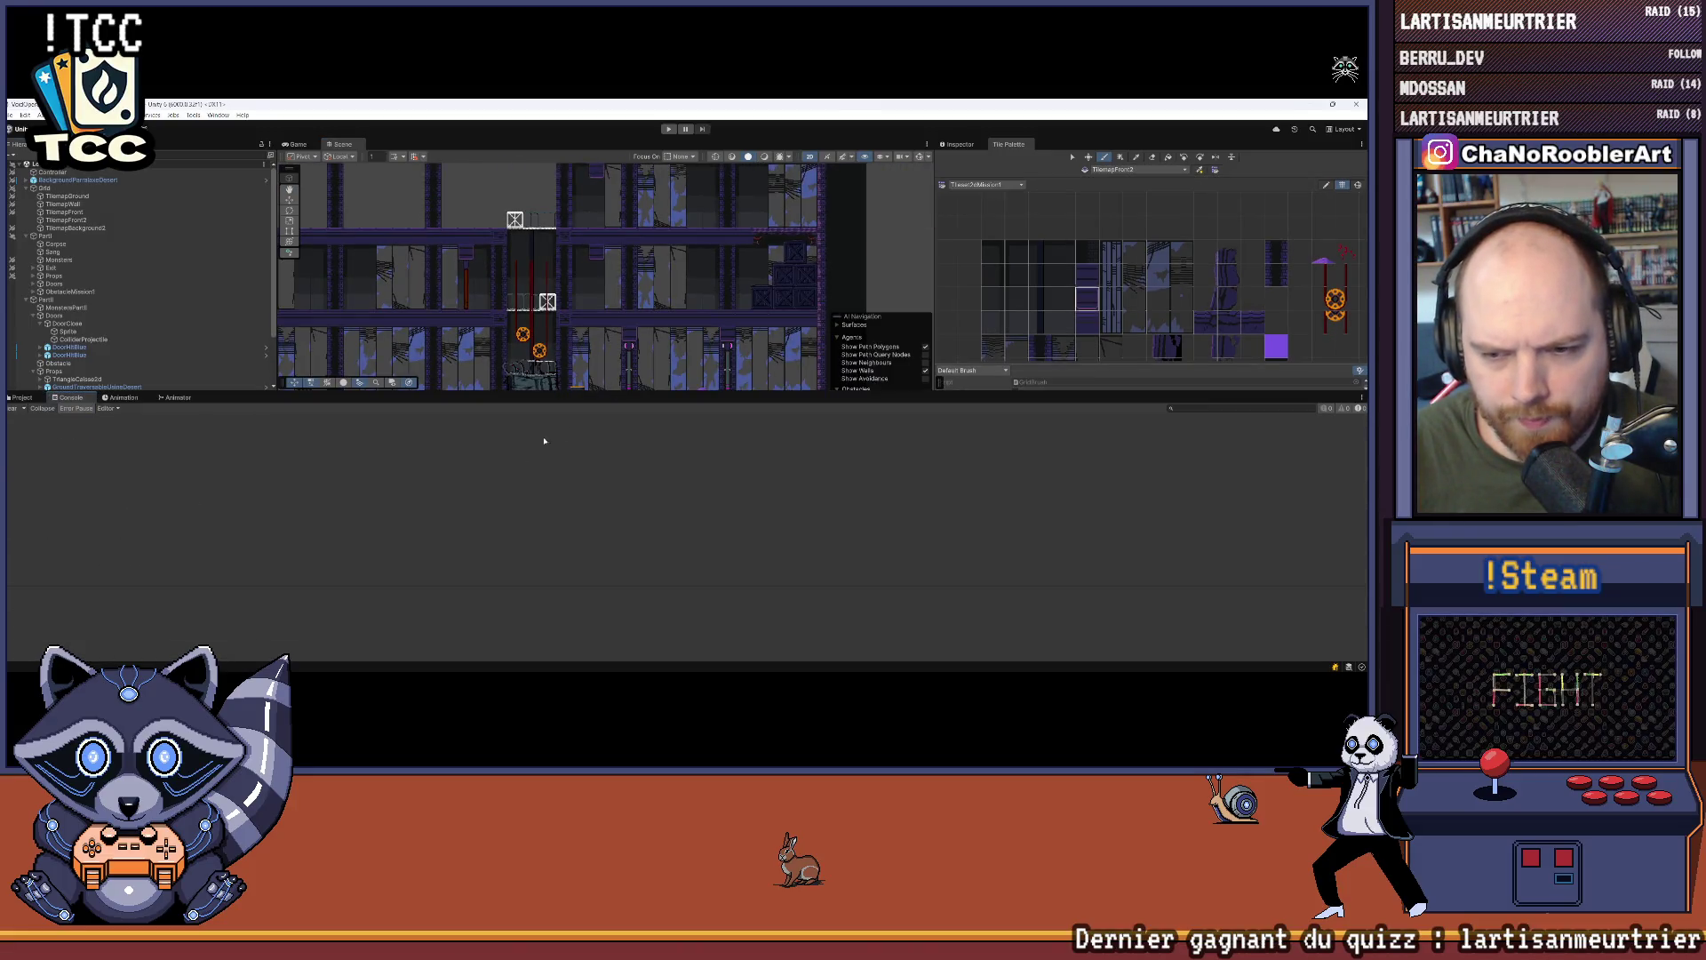
pyautogui.click(22, 397)
pyautogui.scroll(4, 44, 512)
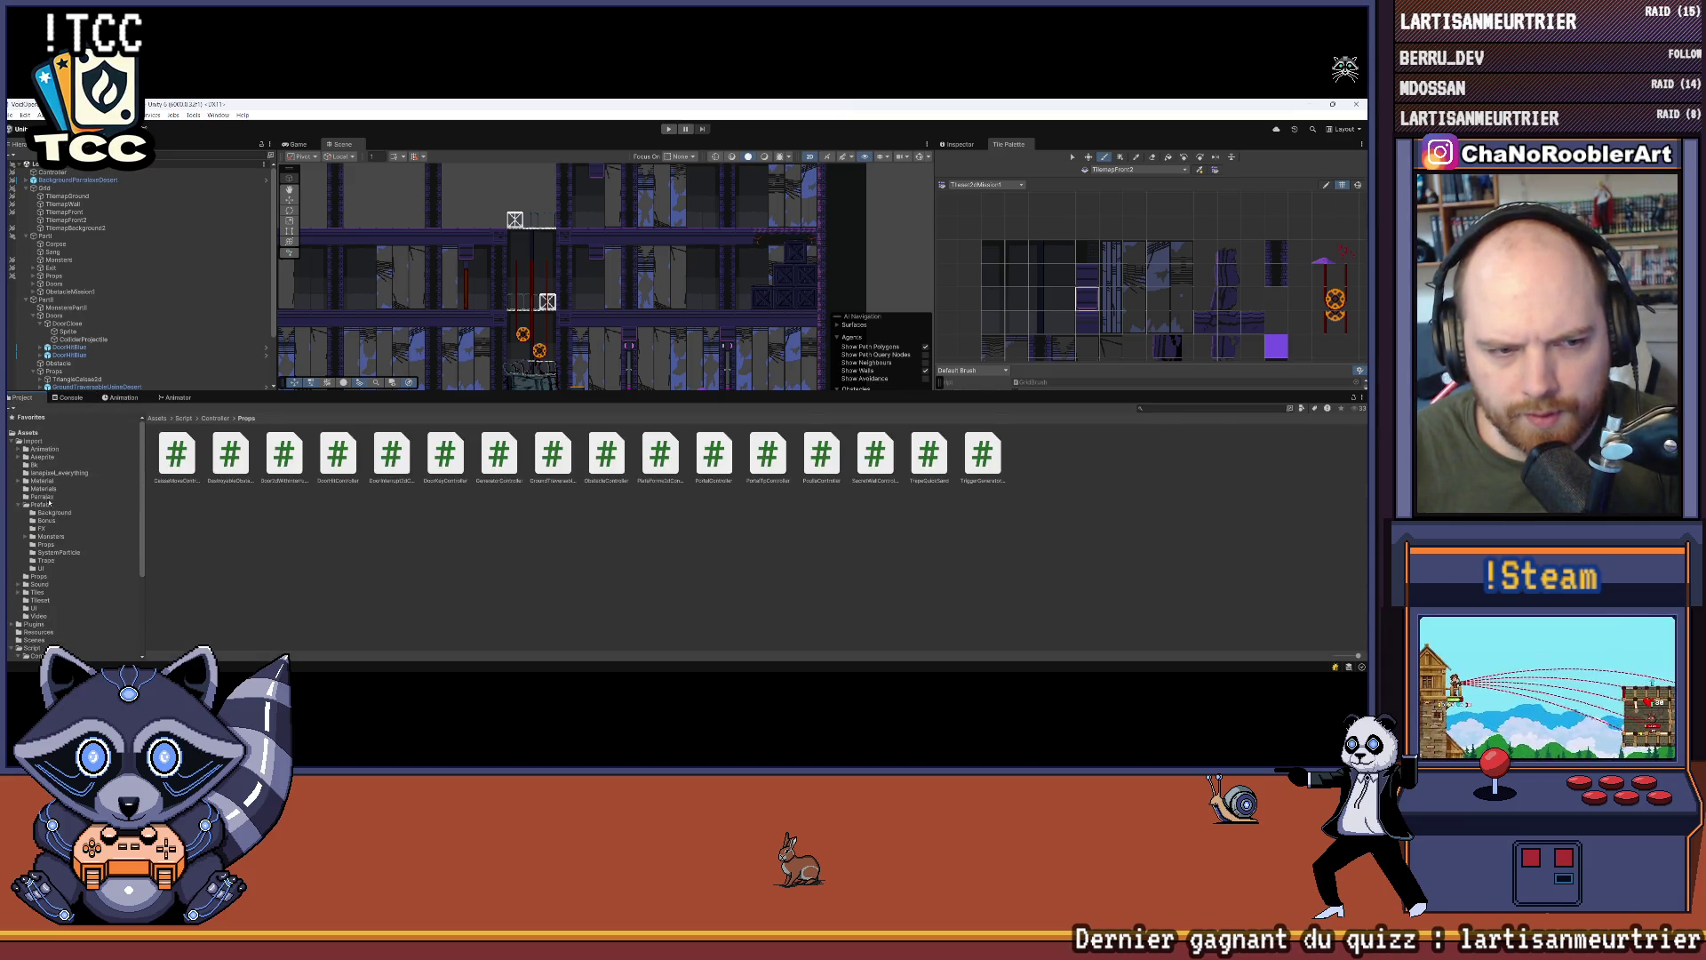
pyautogui.click(35, 441)
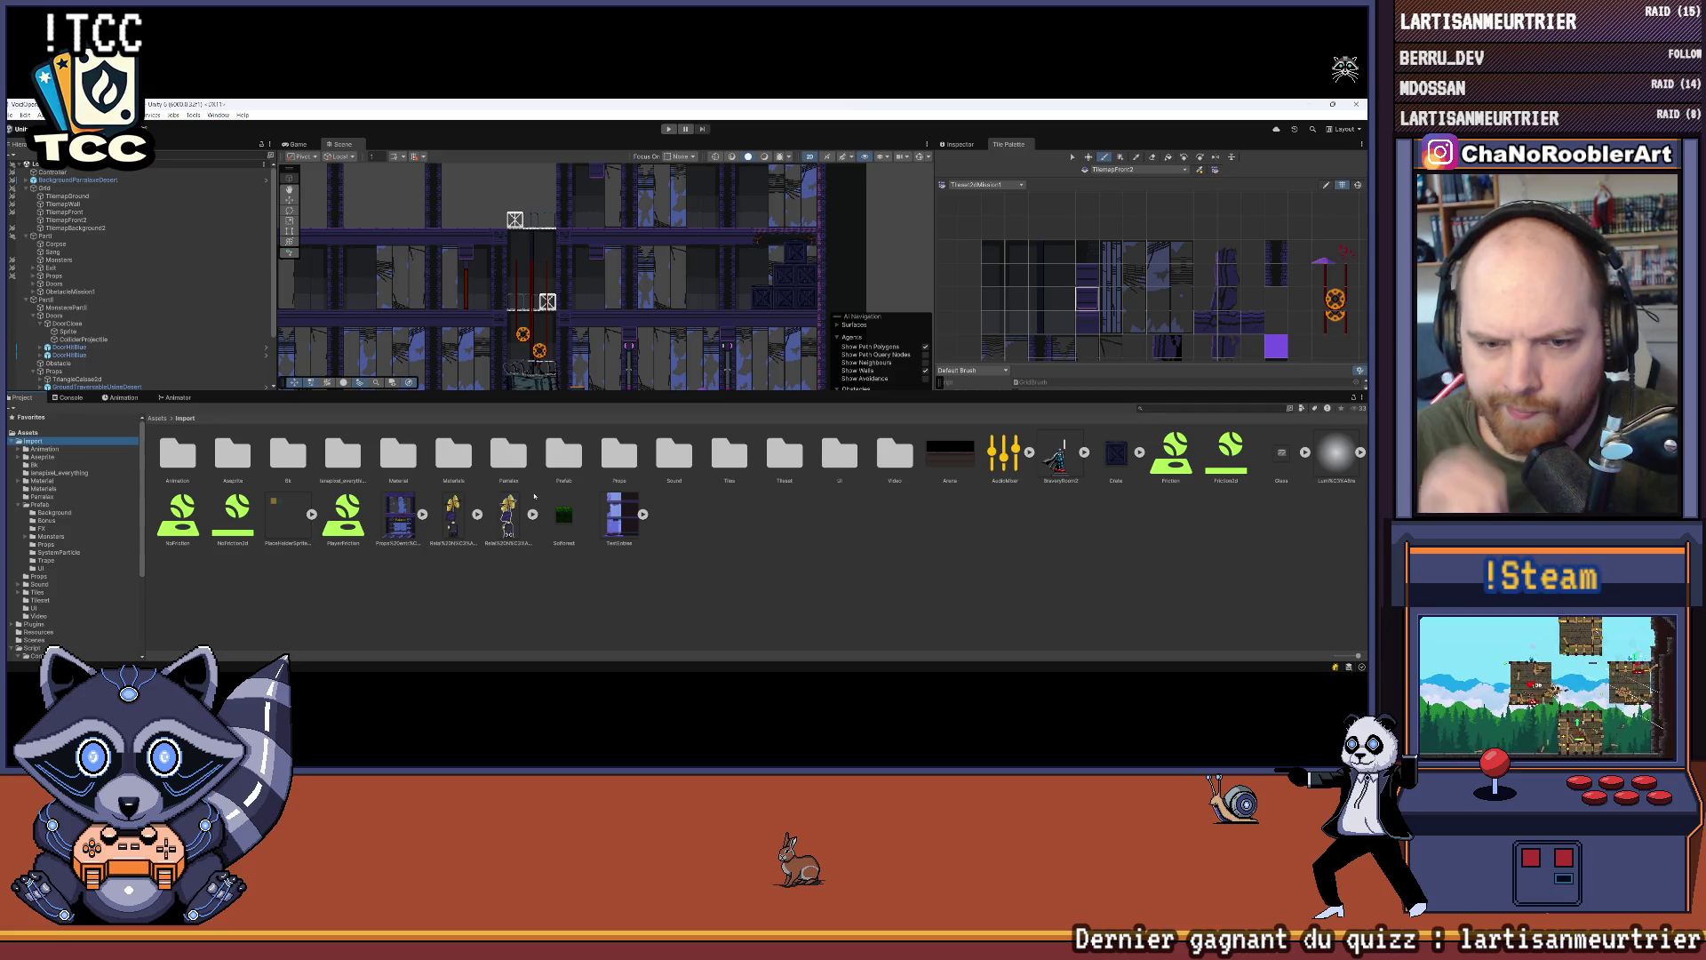
pyautogui.click(40, 503)
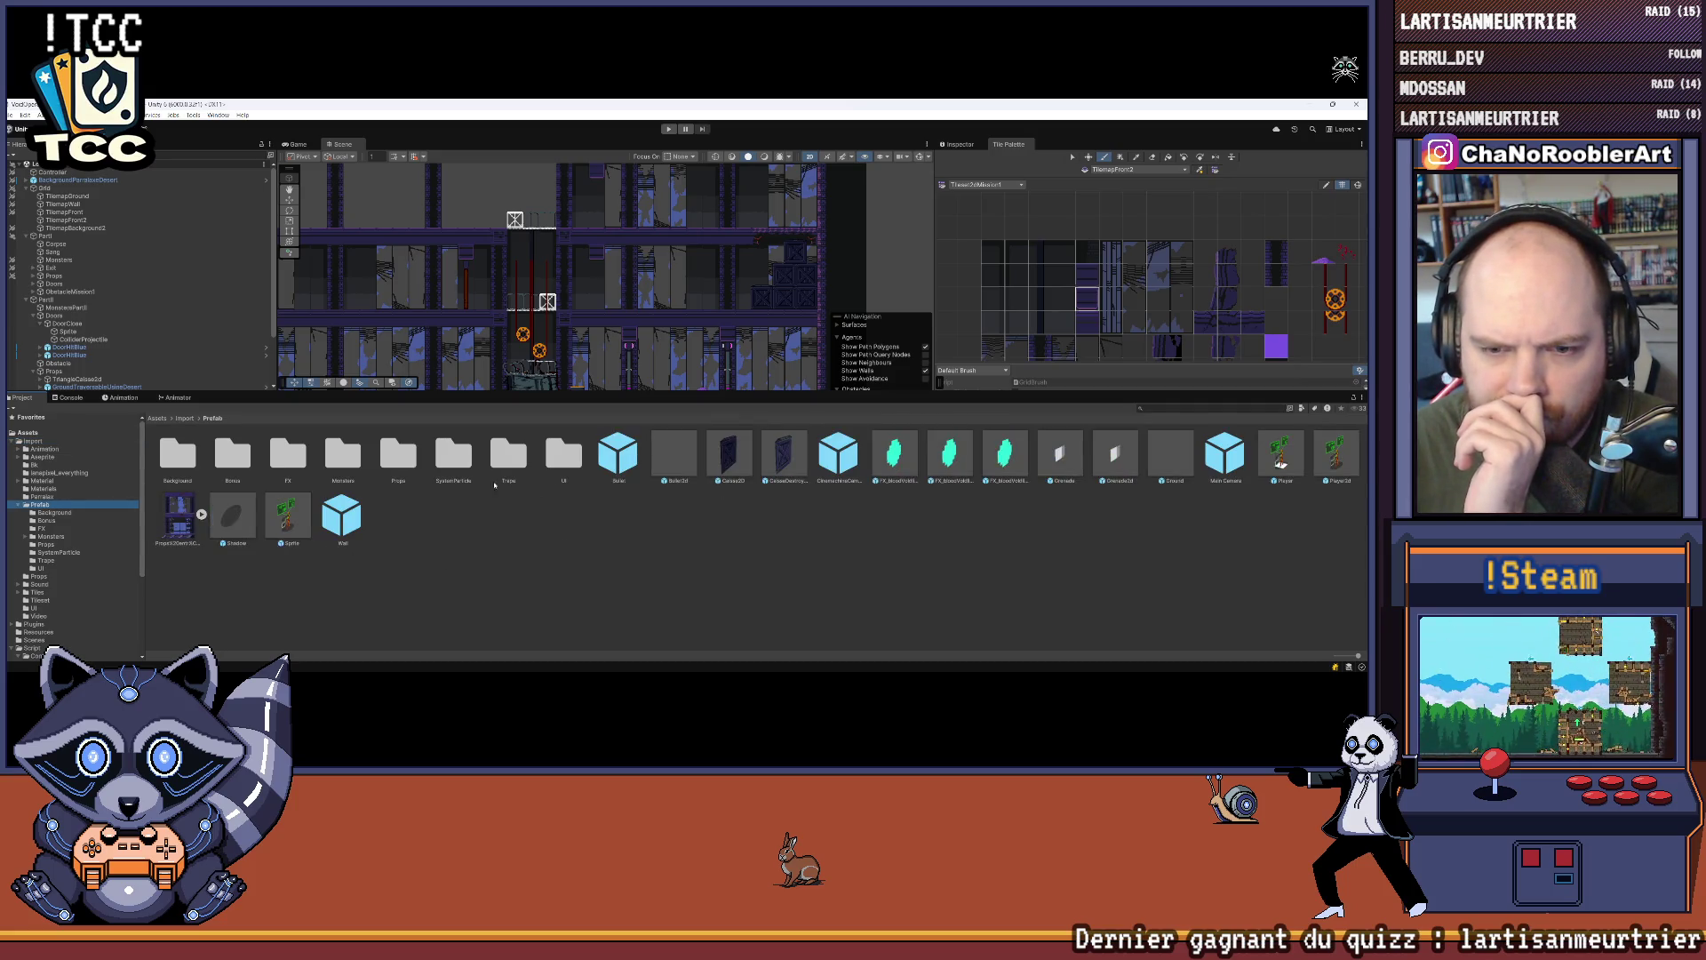
pyautogui.doubleClick(401, 460)
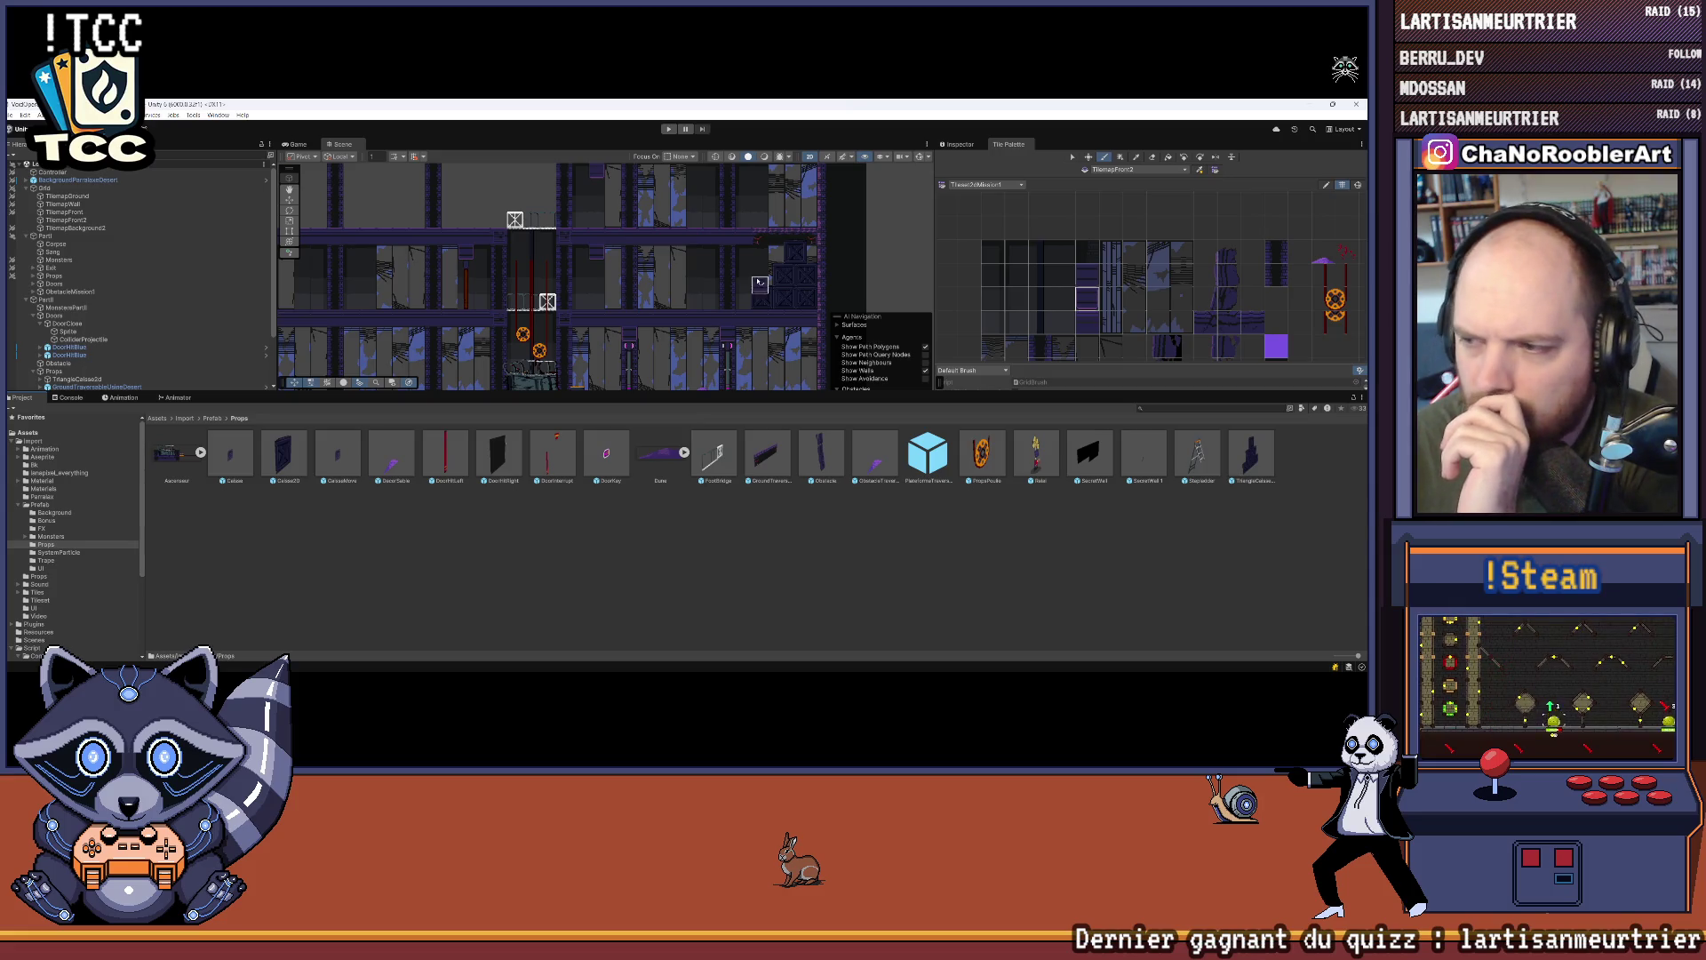
pyautogui.moveTo(695, 398); pyautogui.dragTo(698, 560)
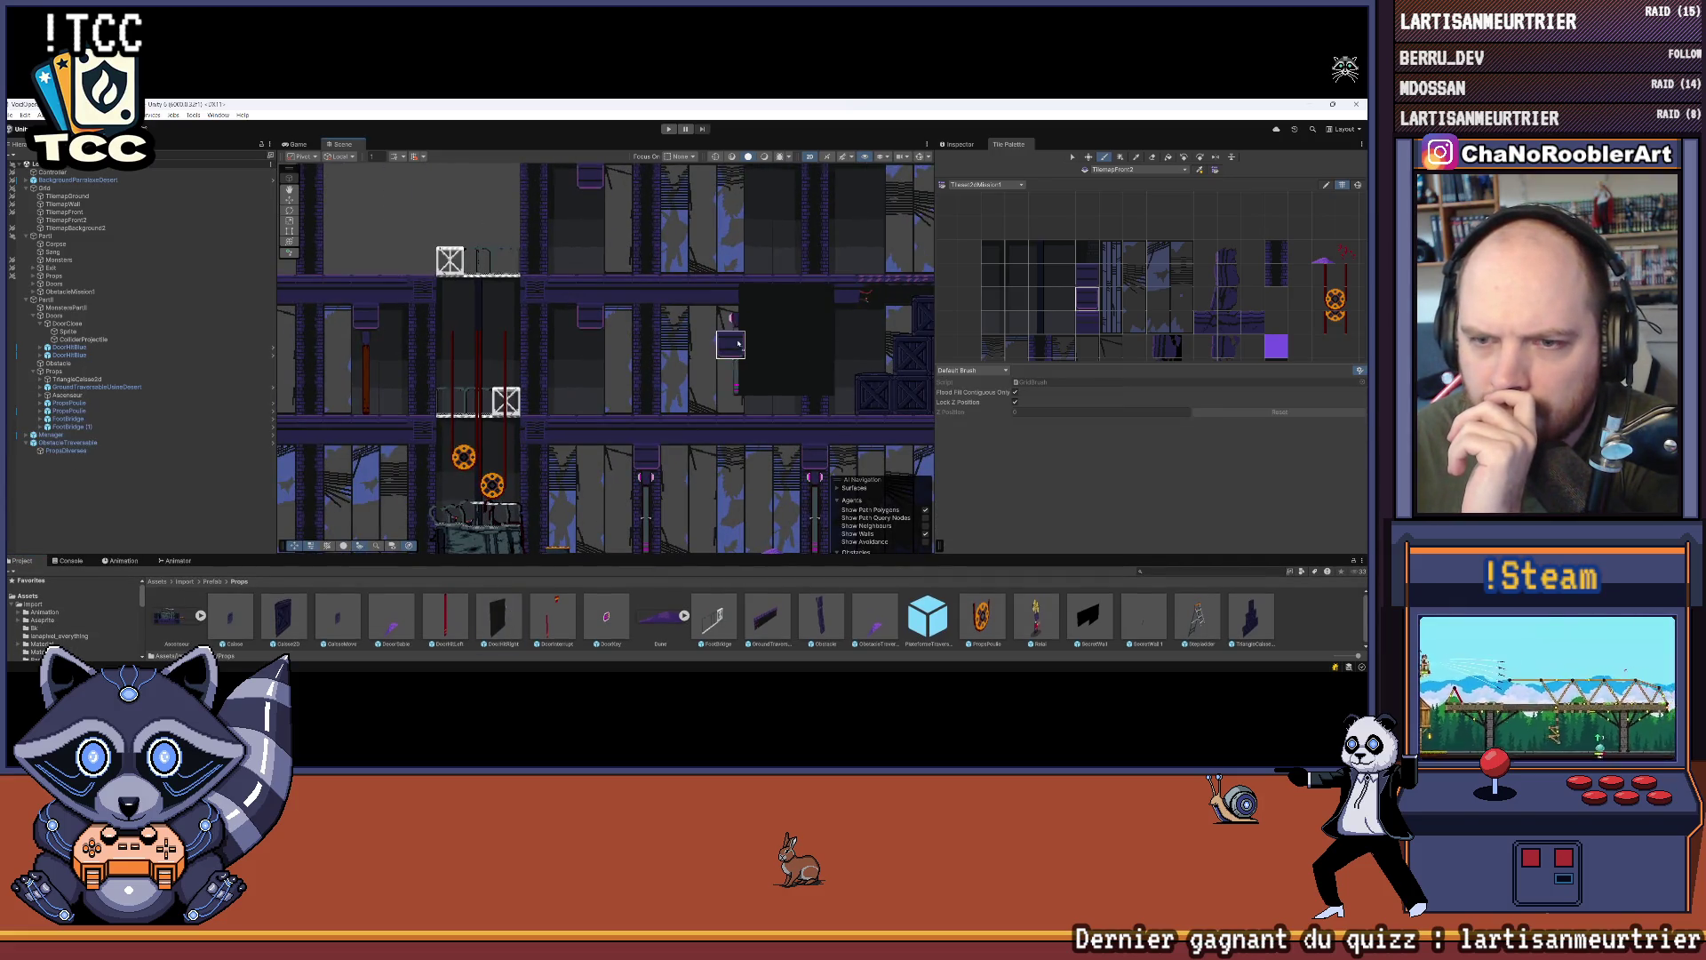
pyautogui.moveTo(706, 357); pyautogui.dragTo(702, 355)
pyautogui.scroll(-2, 602, 391)
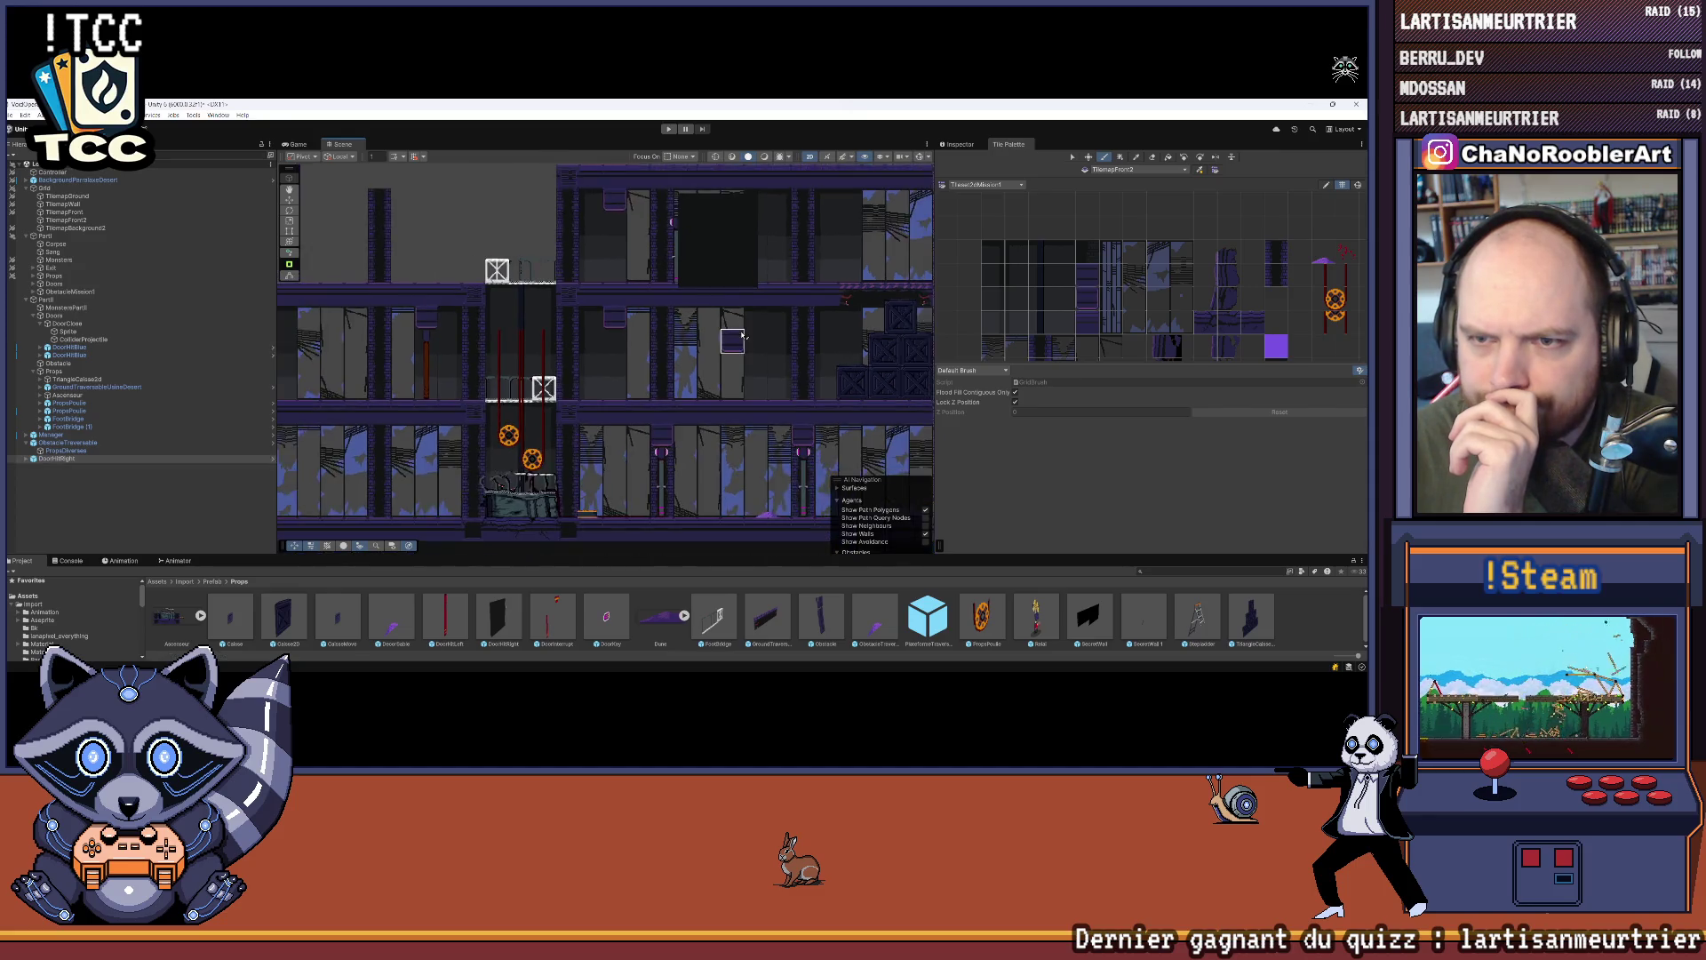
pyautogui.scroll(3, 603, 391)
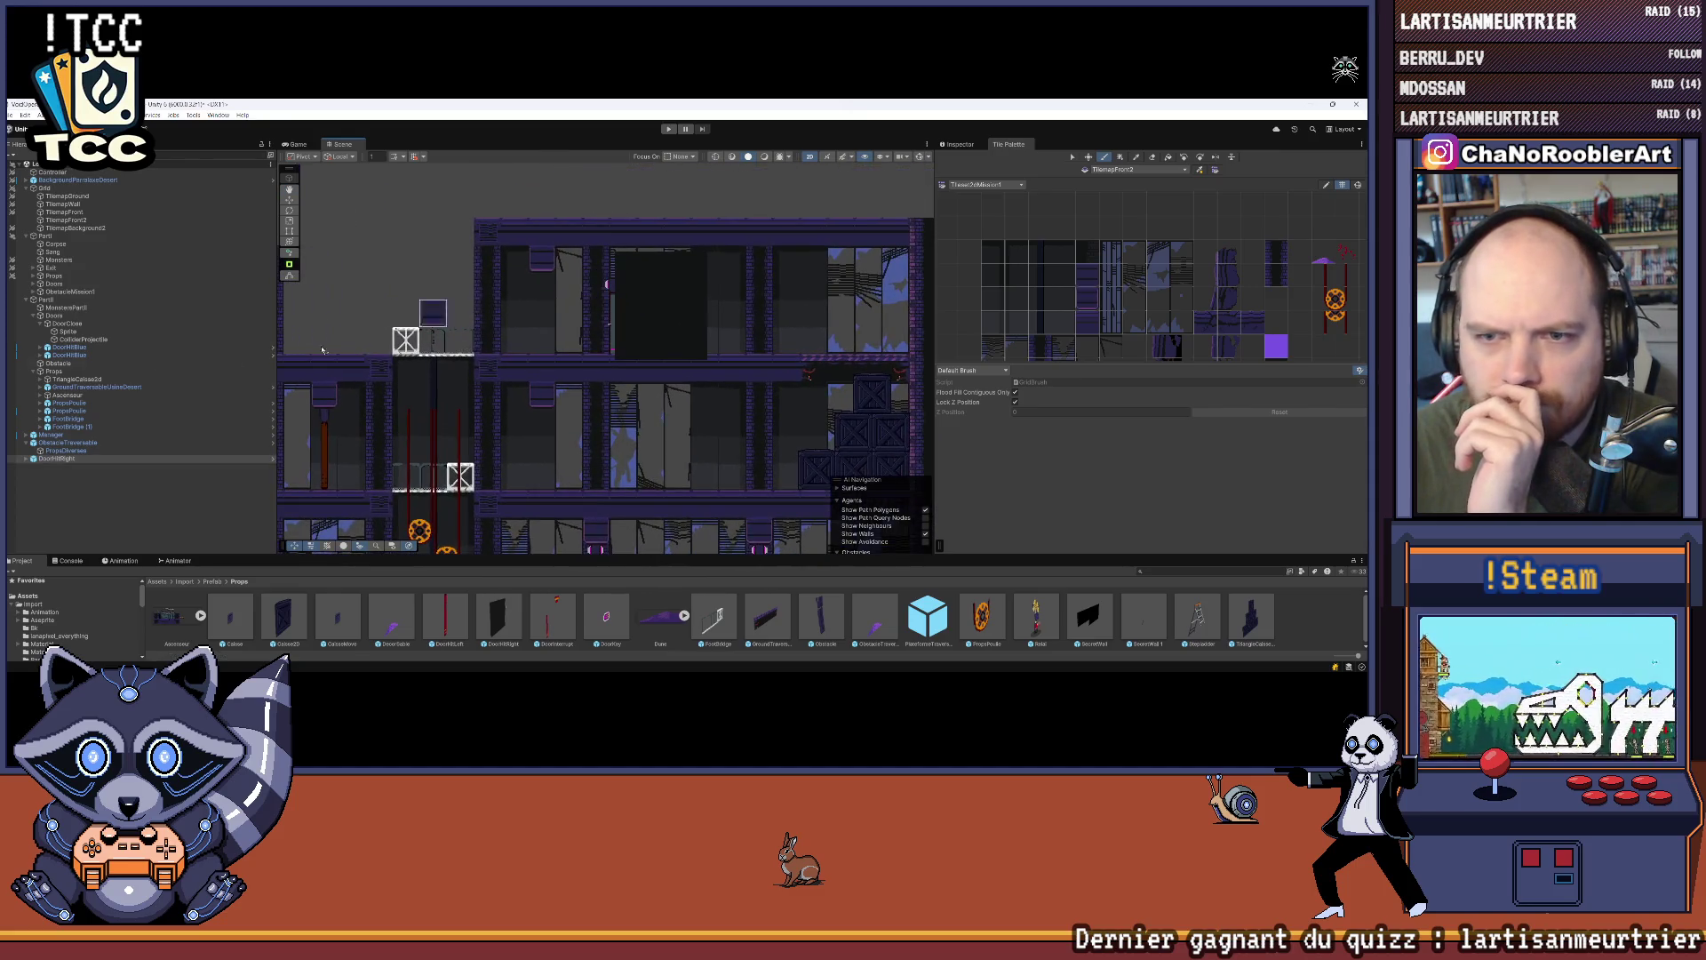
pyautogui.click(51, 459)
# Step: Move DoorHitRight into the Doors group and rename it DoorOpen
pyautogui.moveTo(123, 332); pyautogui.dragTo(96, 322)
pyautogui.rightClick(96, 323)
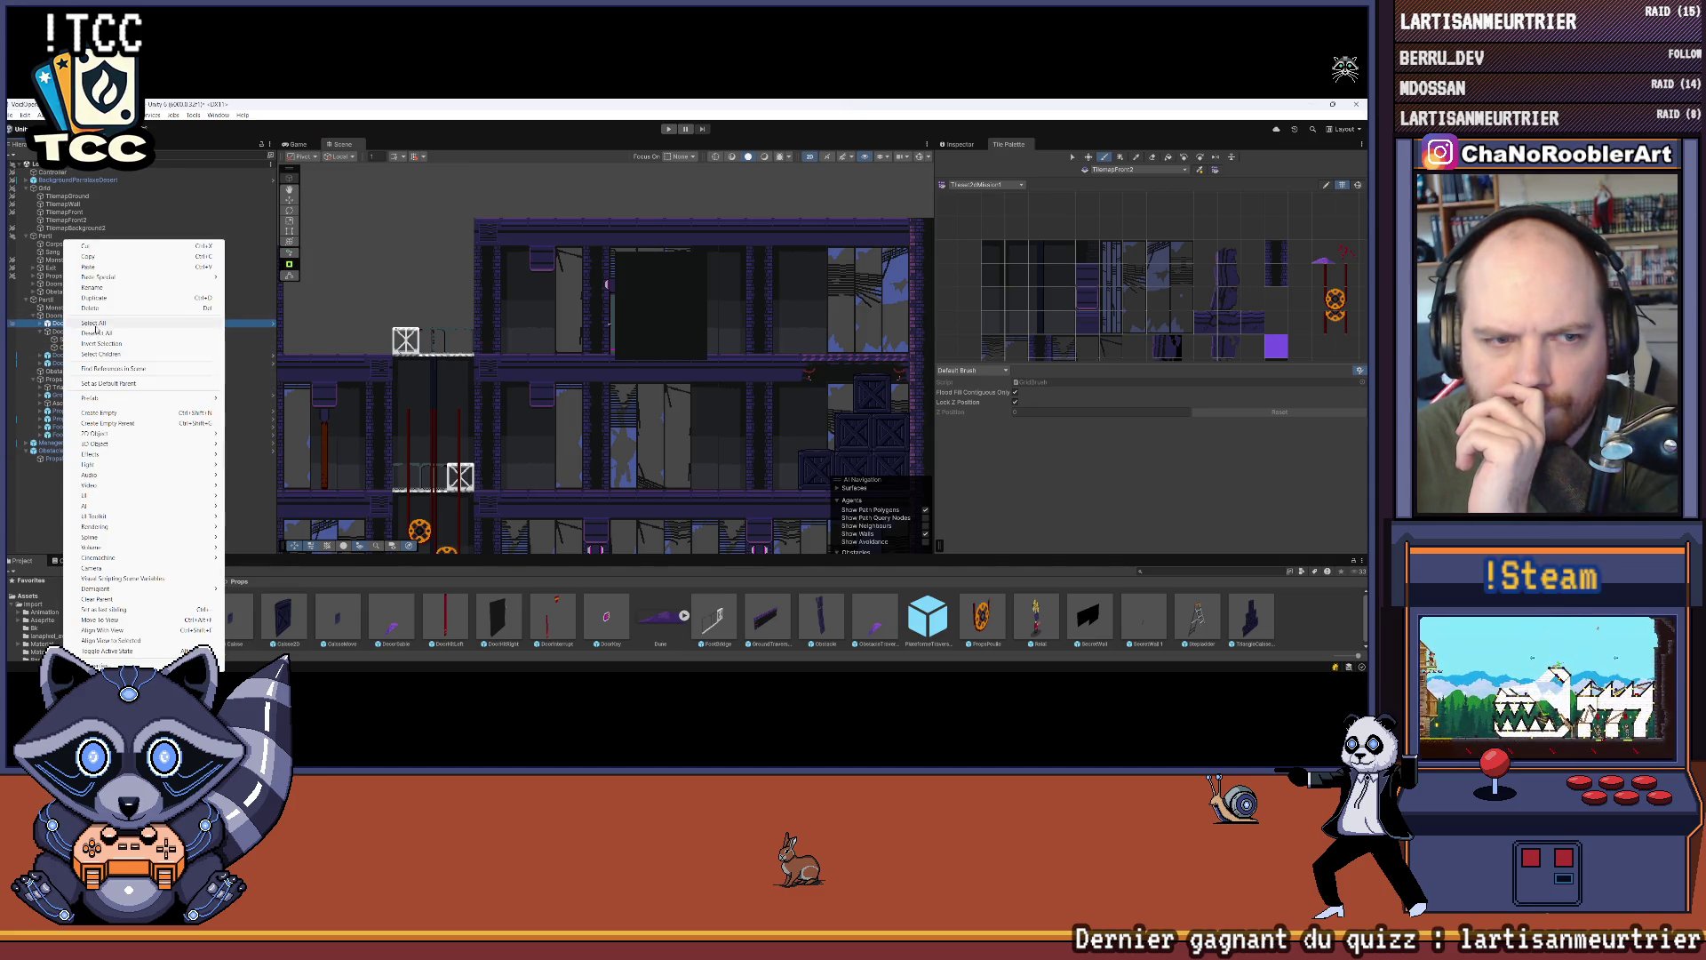
pyautogui.click(92, 287)
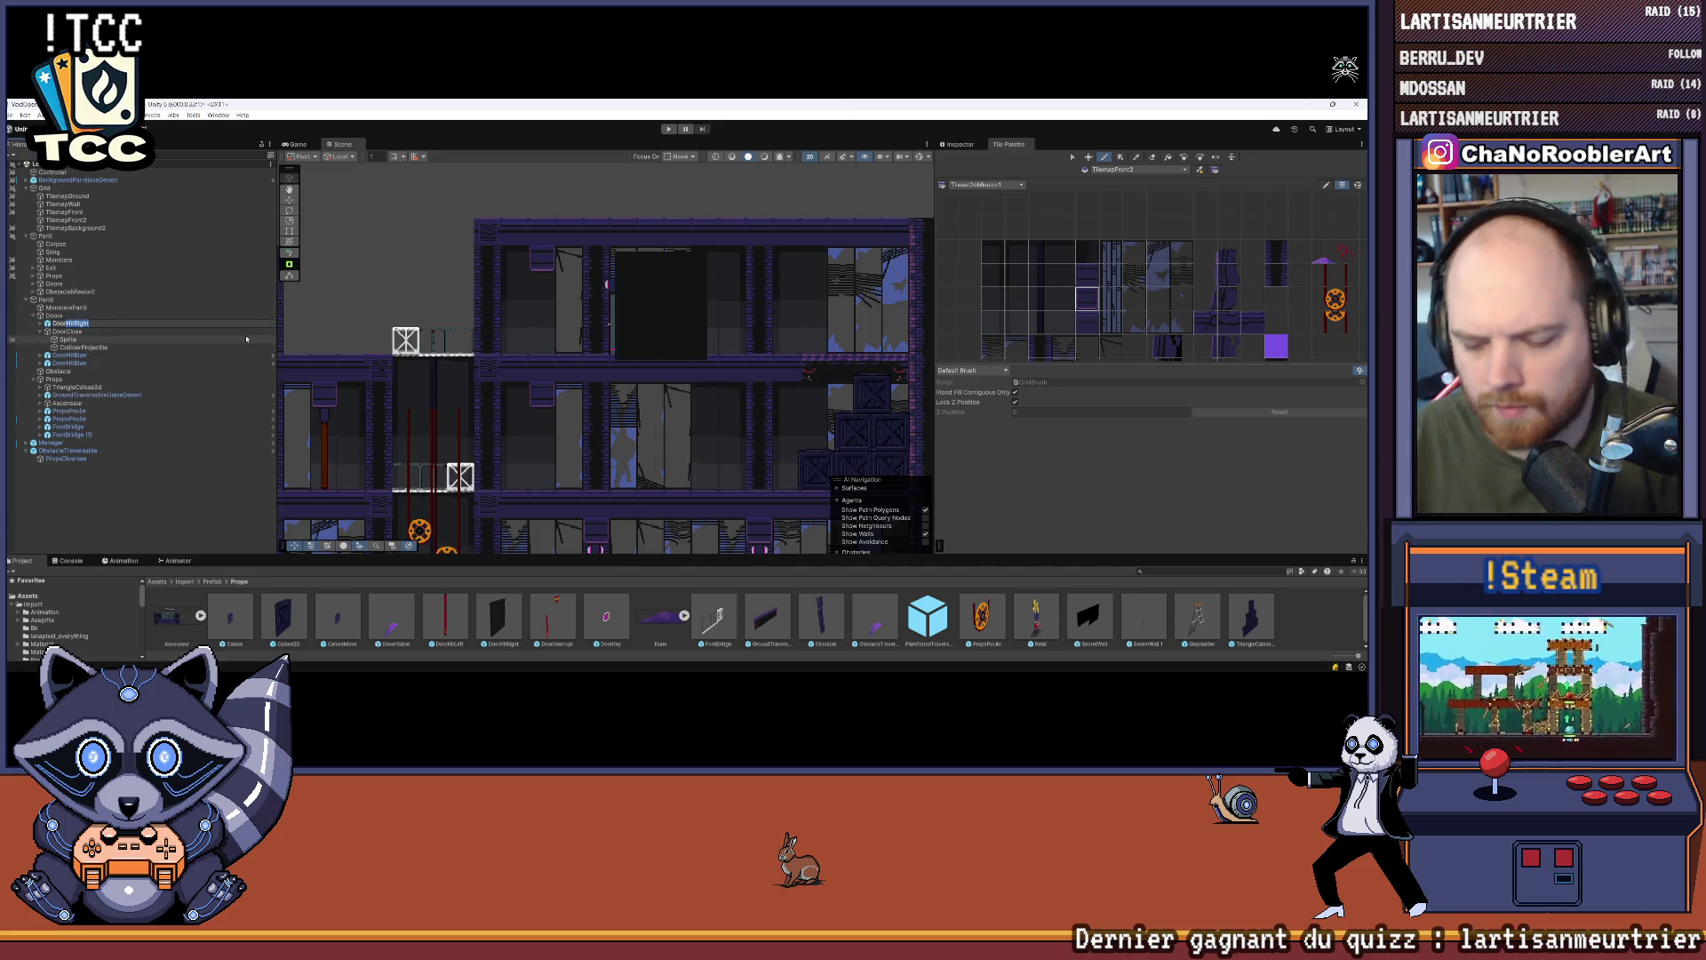
pyautogui.press('Return')
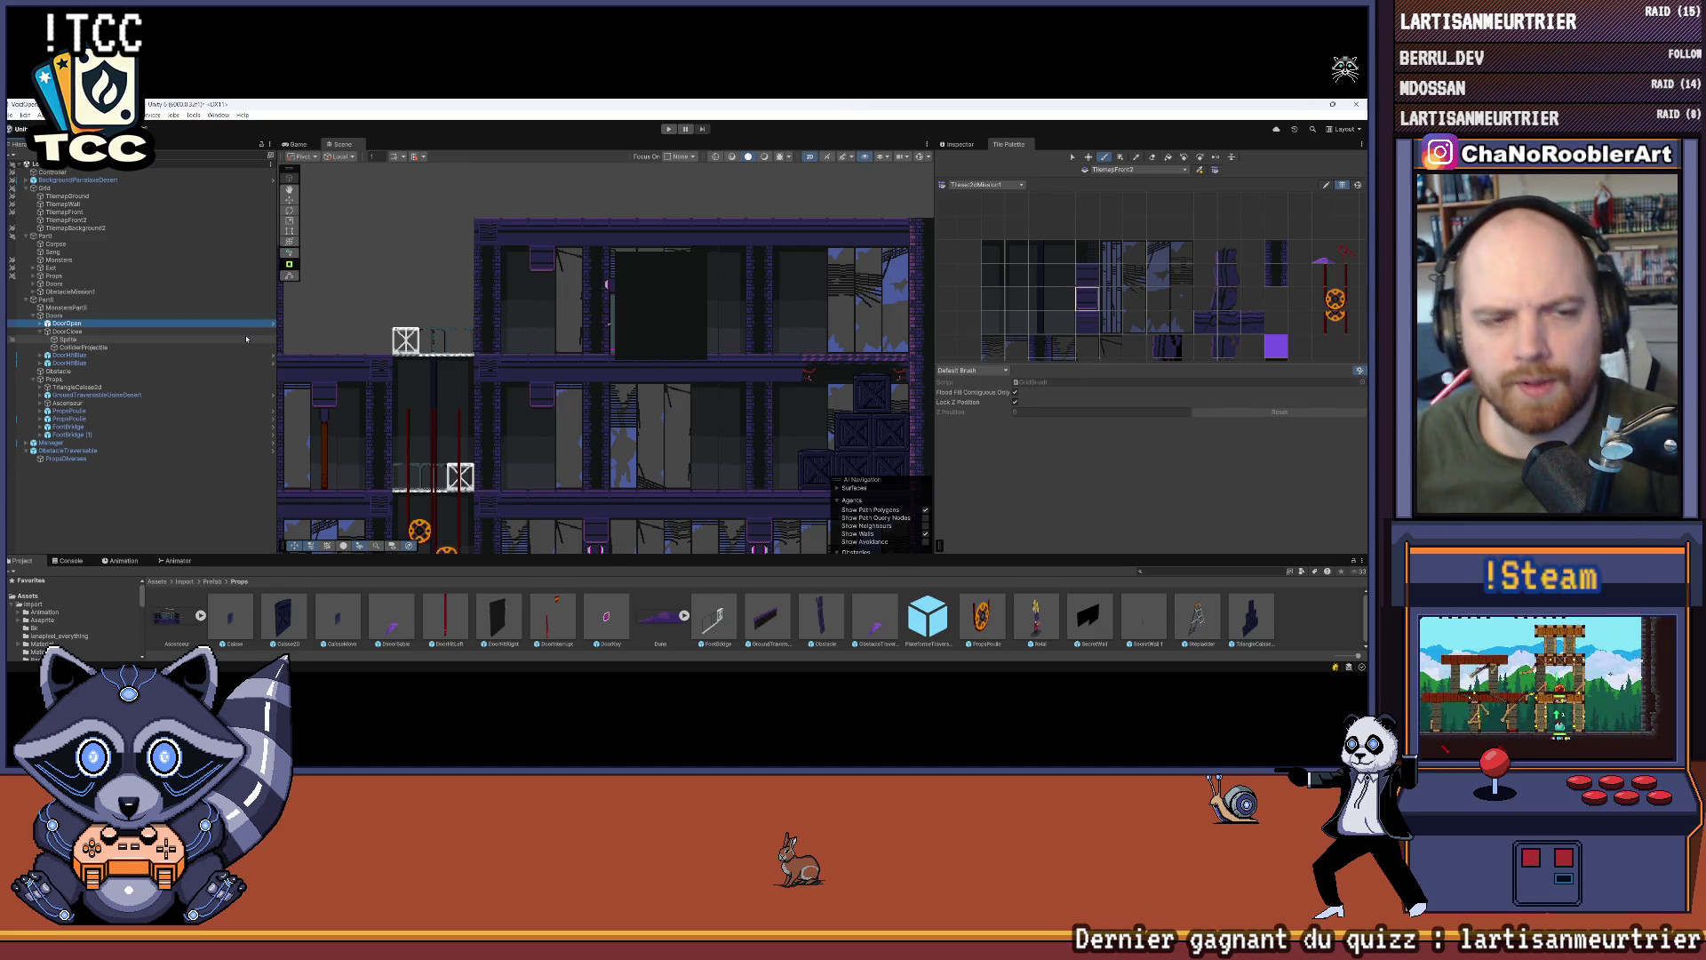
pyautogui.rightClick(72, 323)
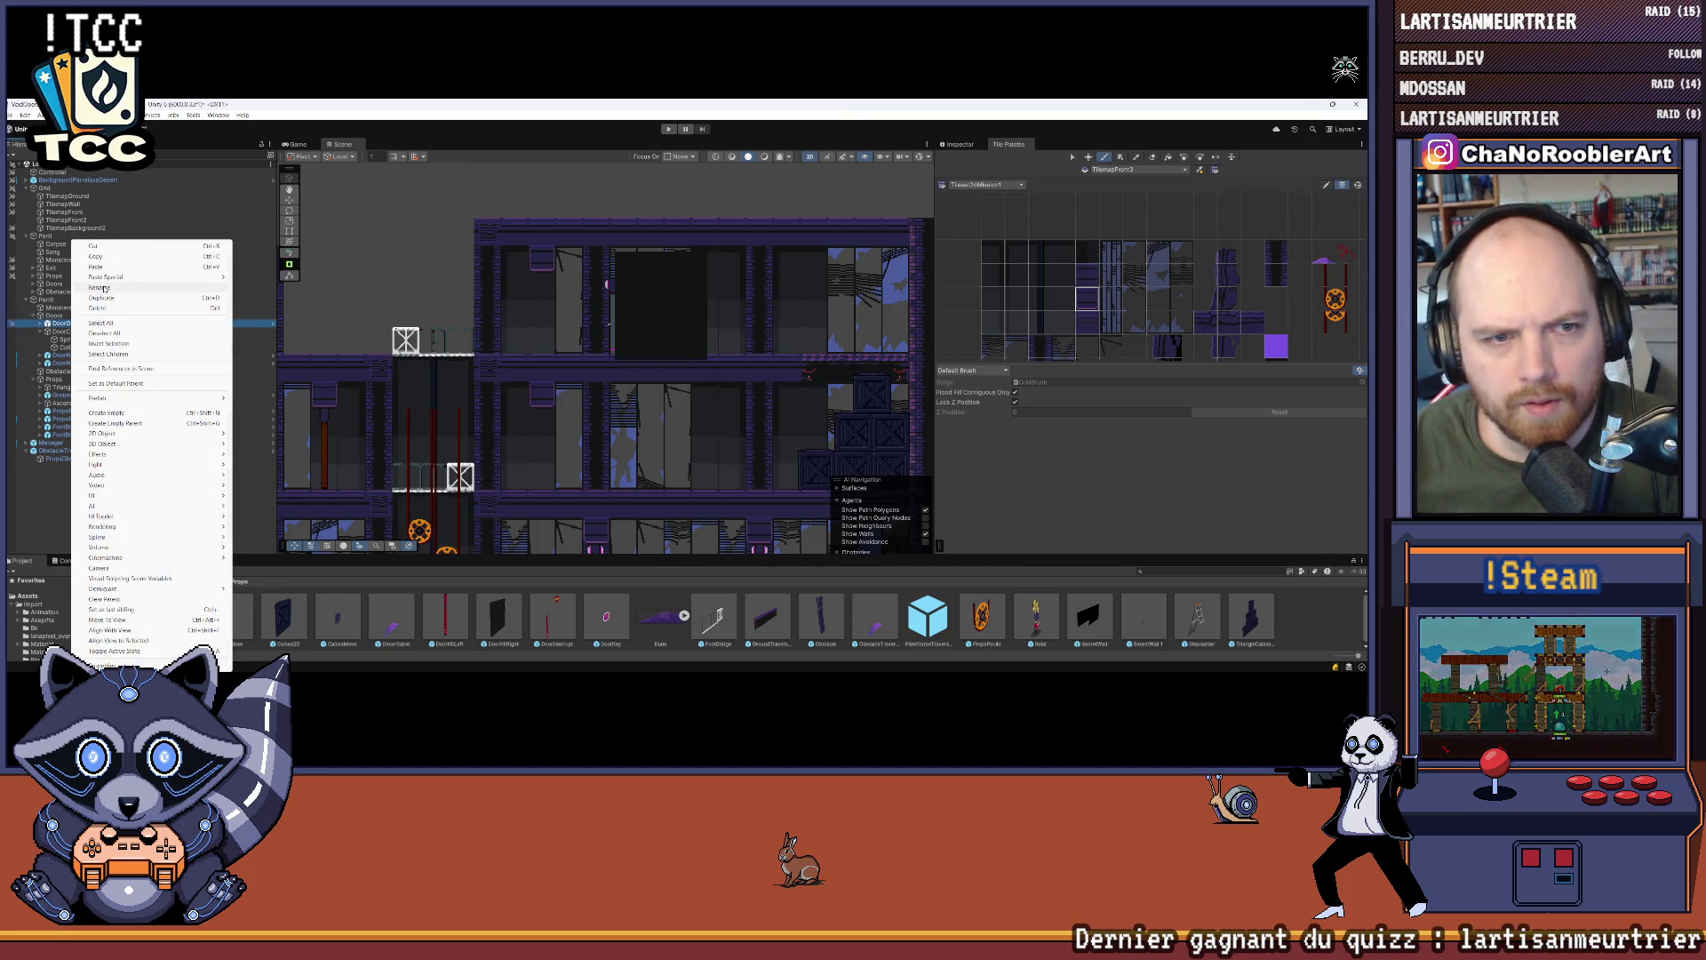
pyautogui.click(104, 288)
pyautogui.write('ft')
pyautogui.press('Return')
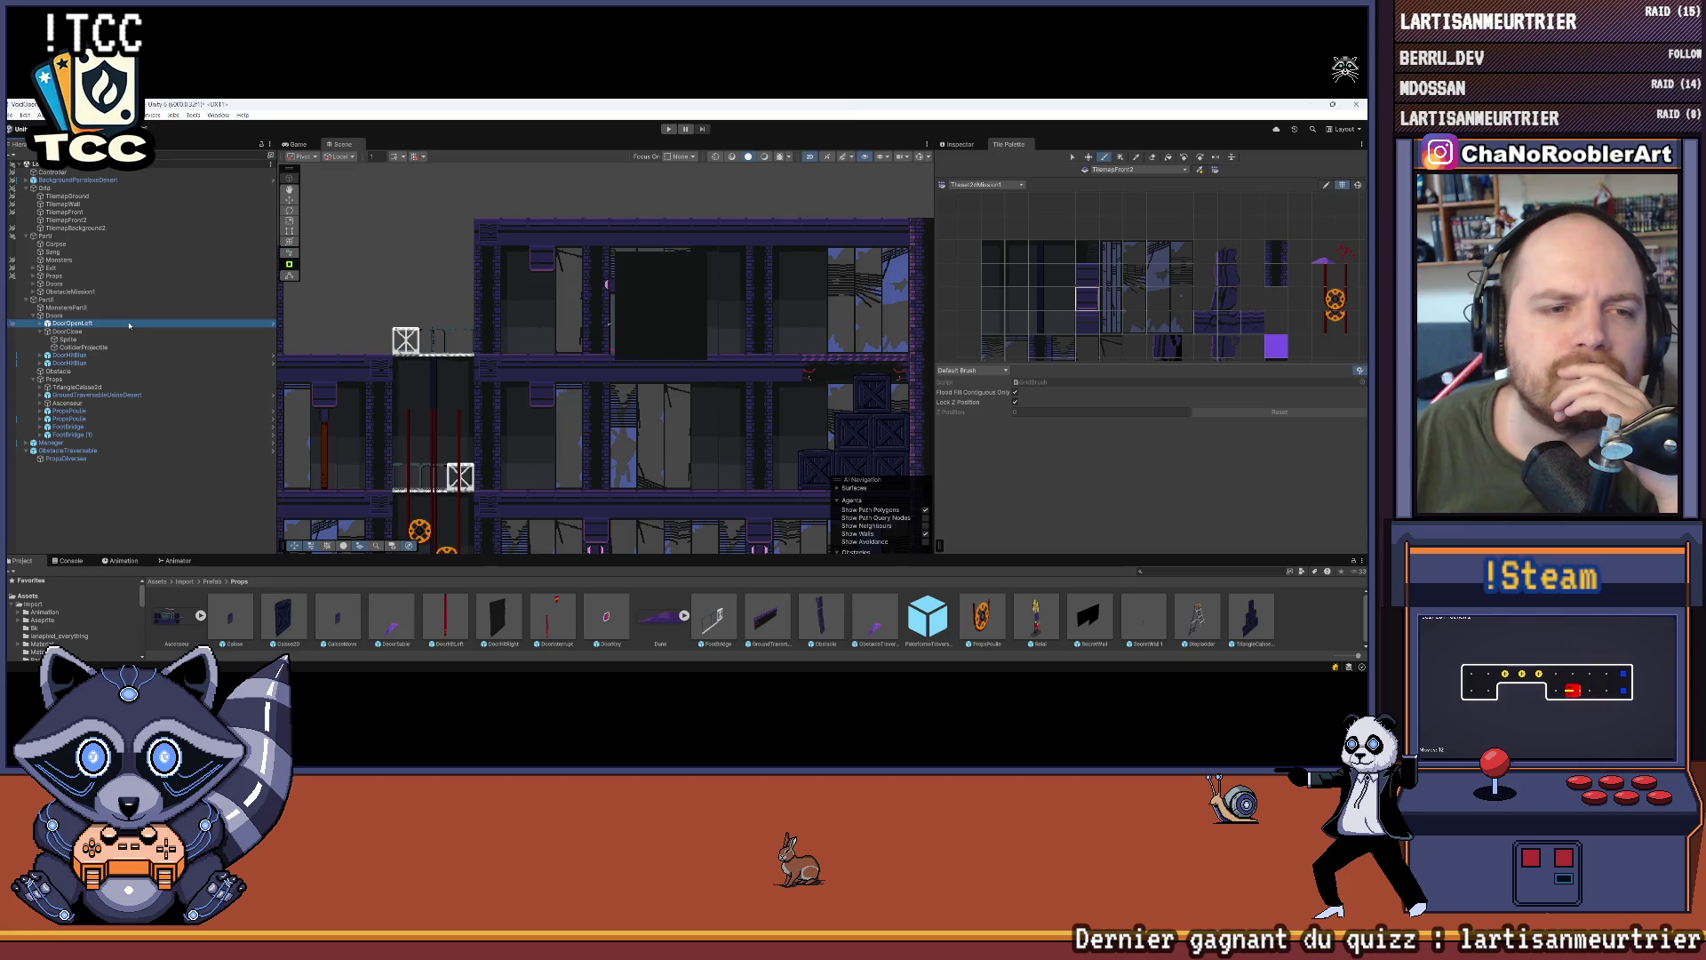
pyautogui.rightClick(99, 325)
pyautogui.click(146, 305)
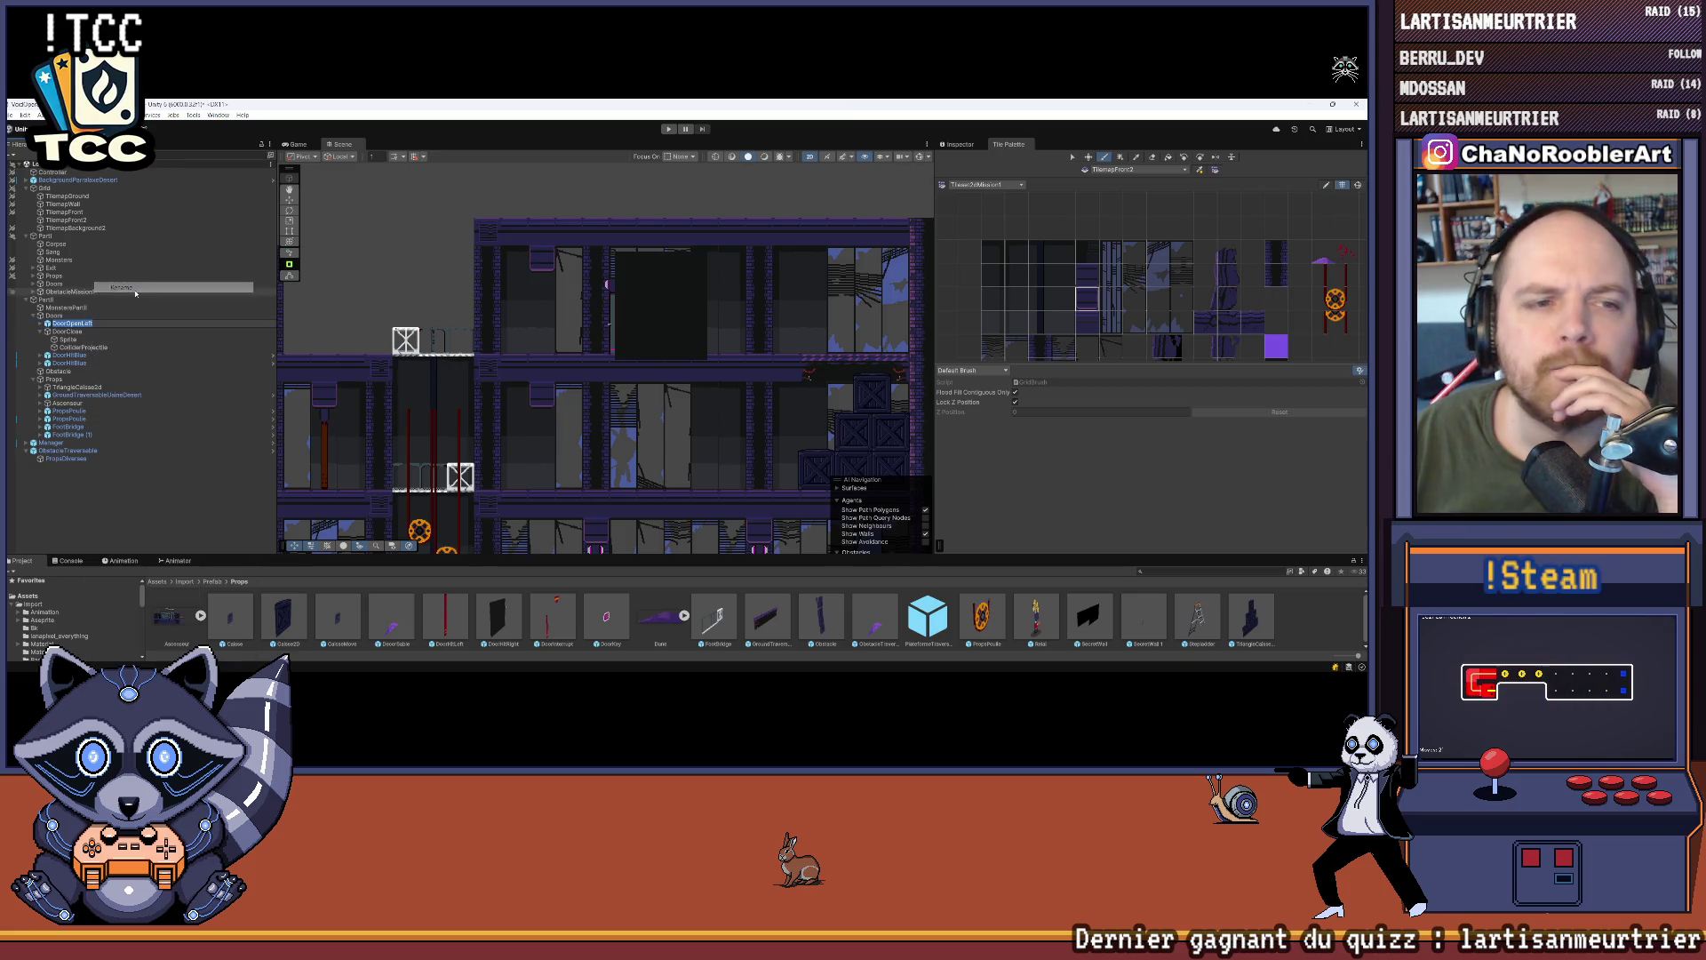
pyautogui.press('BackSpace')
pyautogui.press('BackSpace')
pyautogui.press('BackSpace')
pyautogui.press('Return')
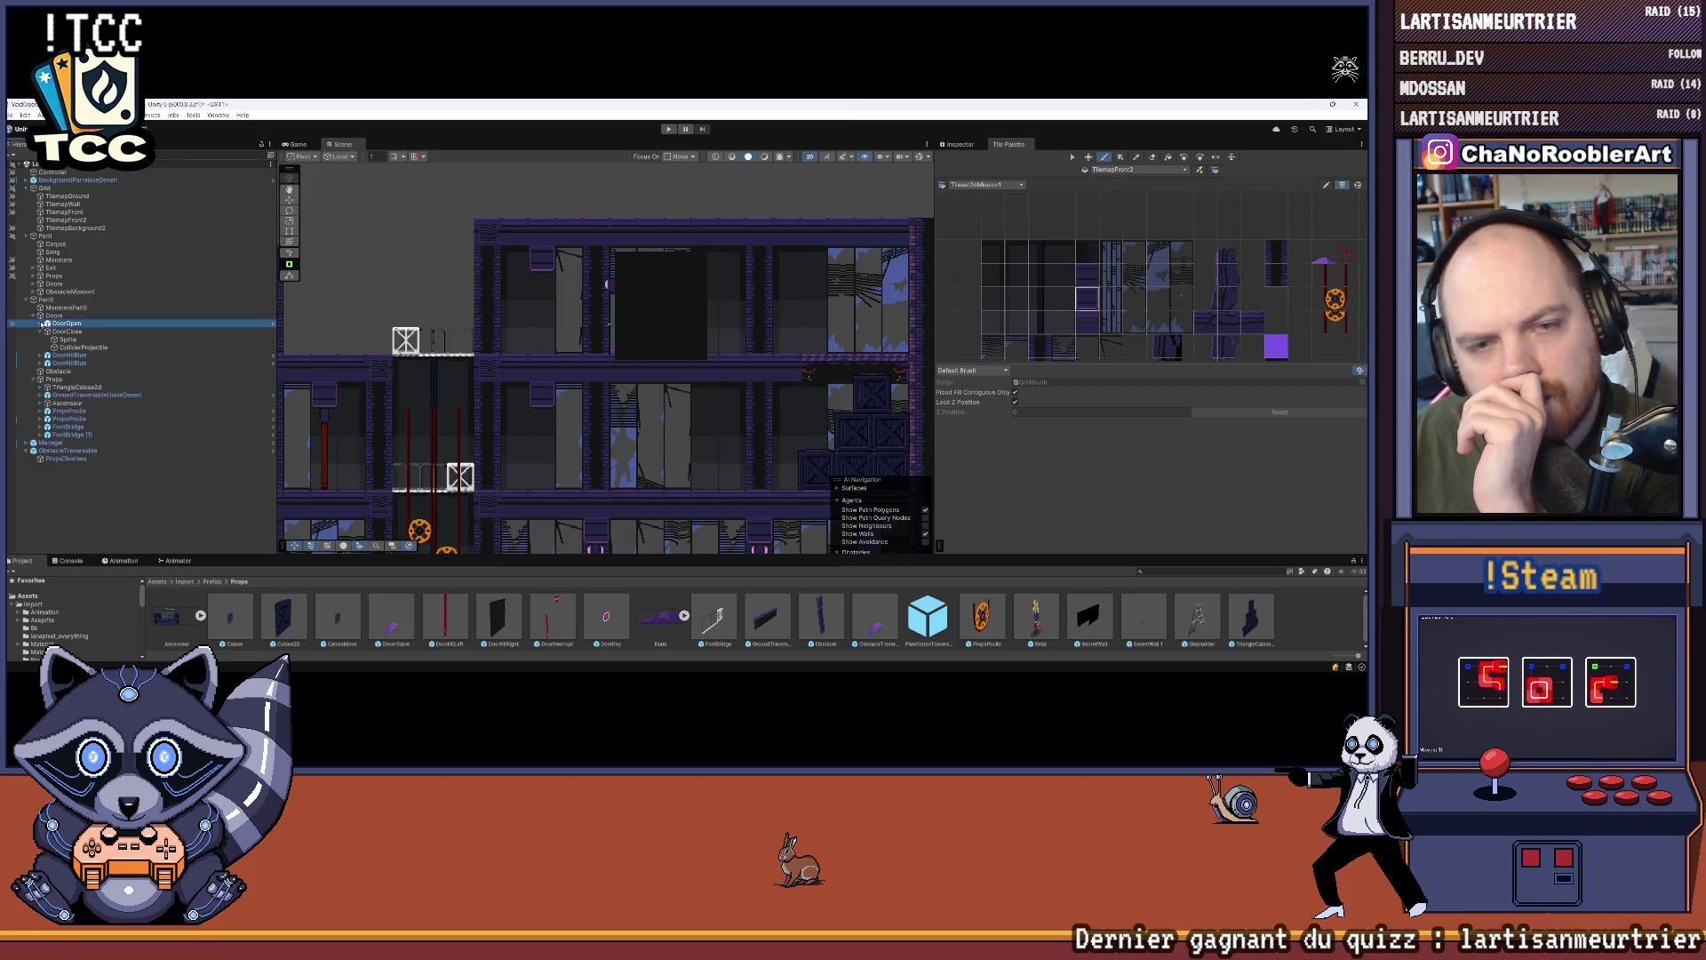
# Step: Delete DoorOpen's BlockSprite and BlockSprite2 children
pyautogui.click(42, 324)
pyautogui.click(75, 347)
pyautogui.keyDown('shift'); pyautogui.click(76, 354); pyautogui.keyUp('shift')
pyautogui.press('Delete')
# Step: Unpack DoorOpen from its prefab and frame it in the scene
pyautogui.rightClick(67, 323)
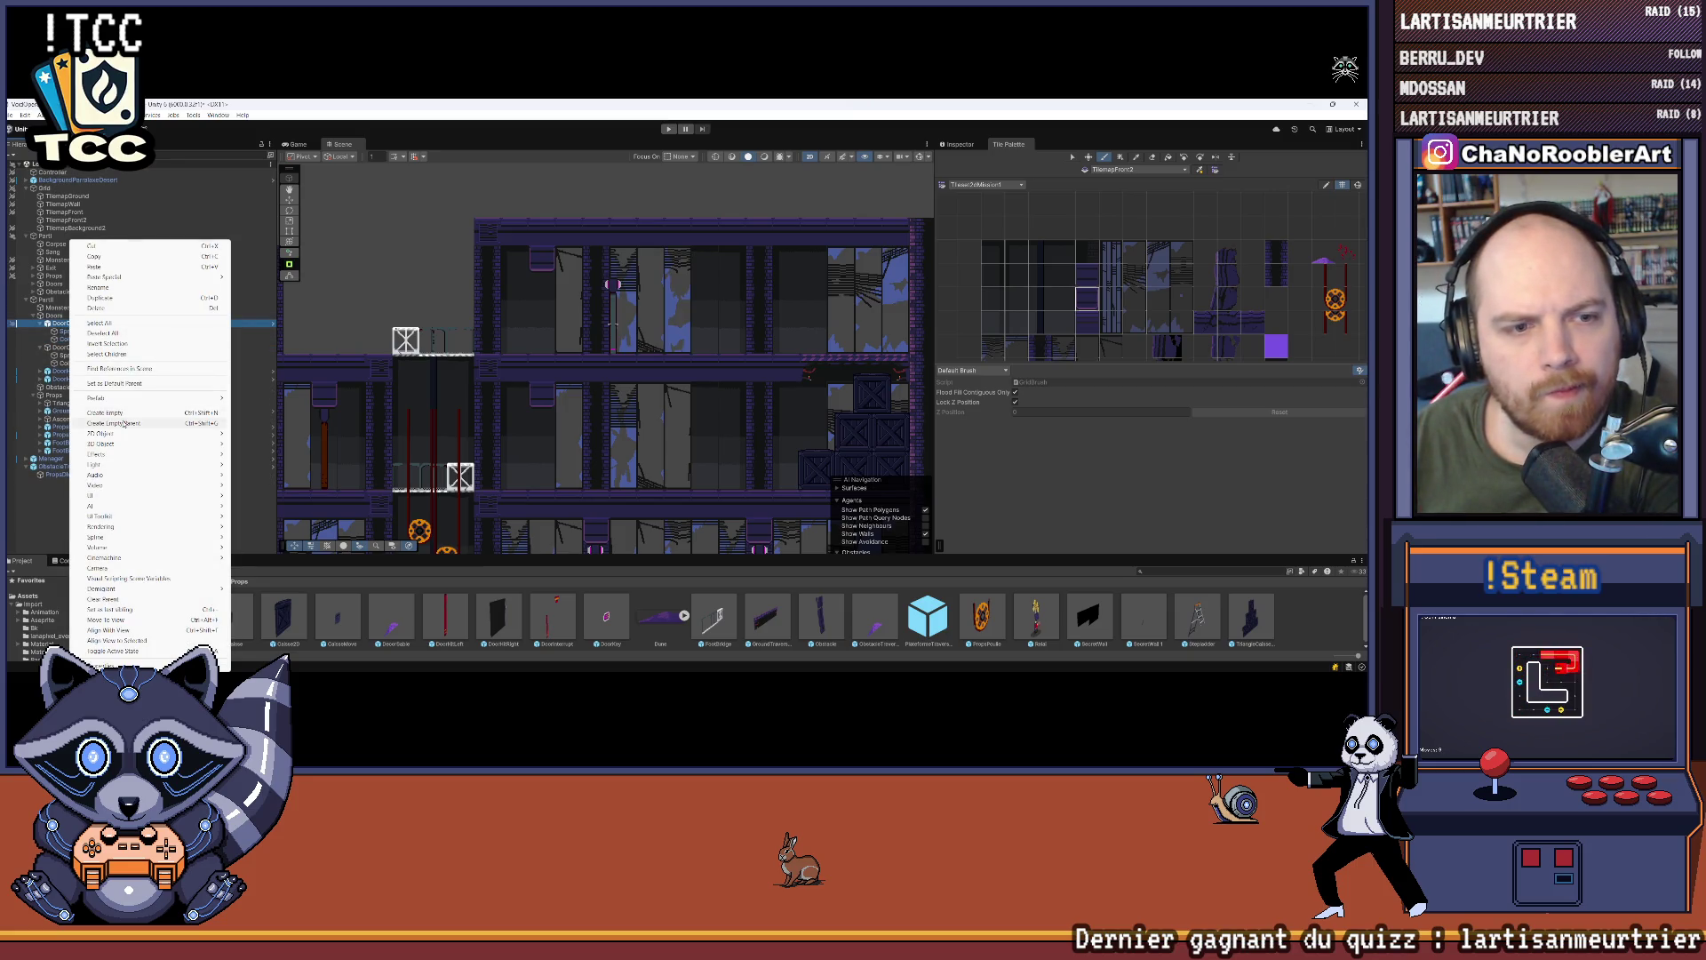
pyautogui.moveTo(125, 401)
pyautogui.click(293, 473)
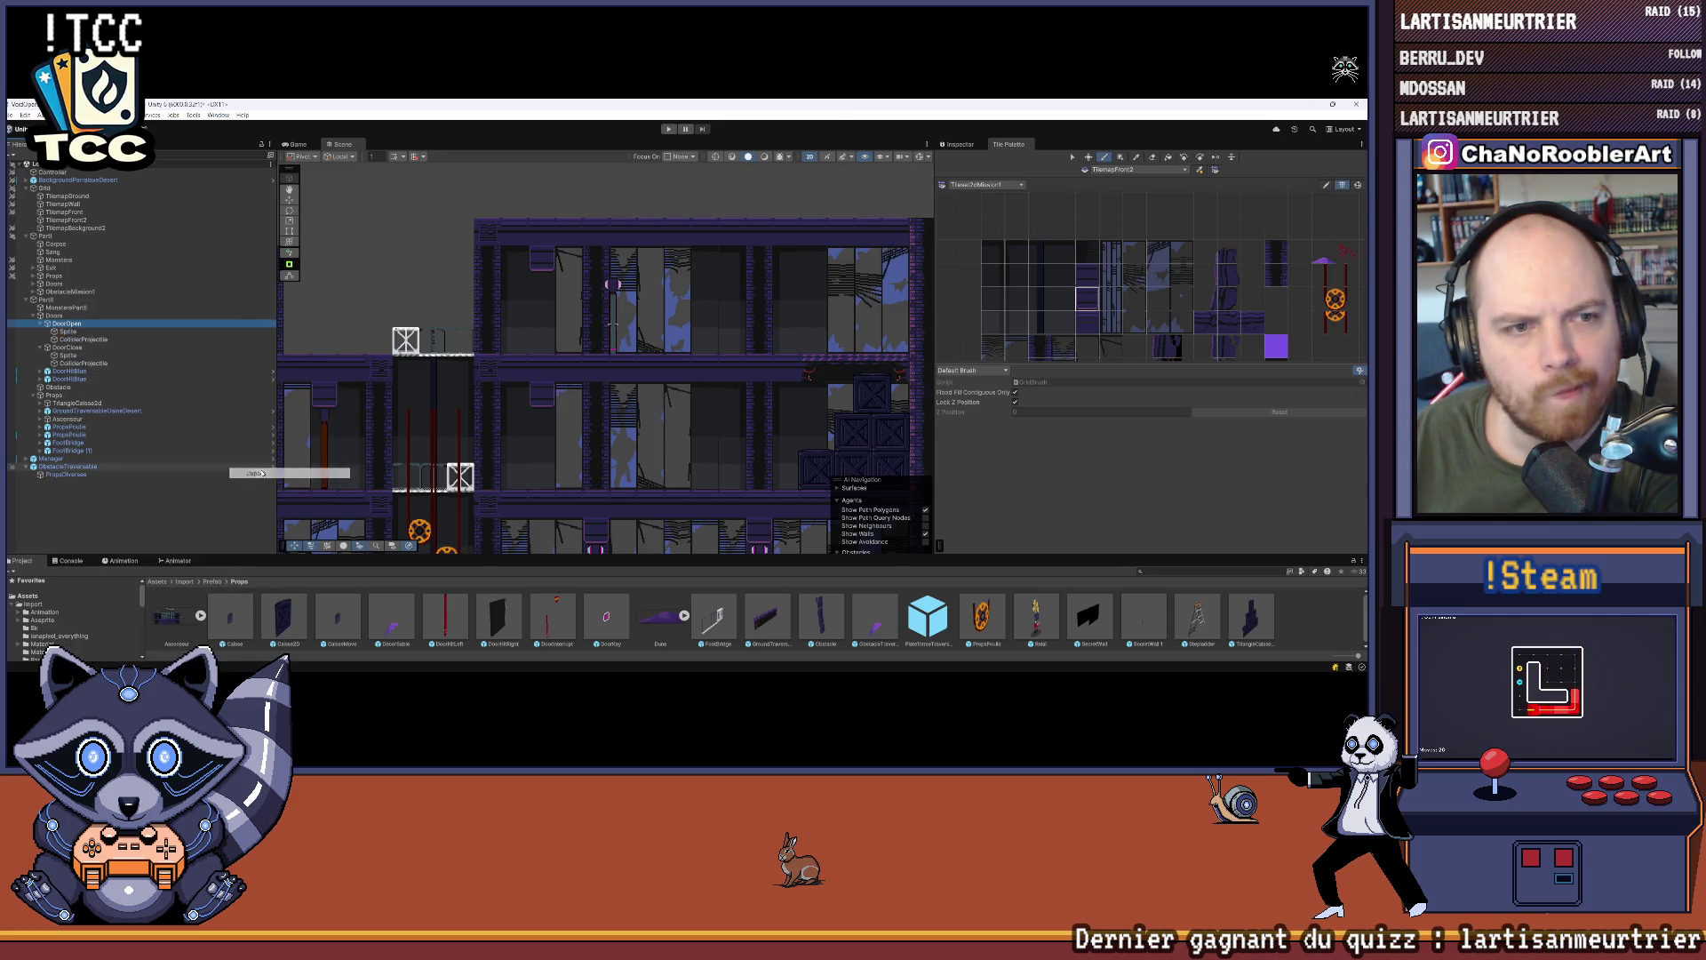
pyautogui.click(89, 339)
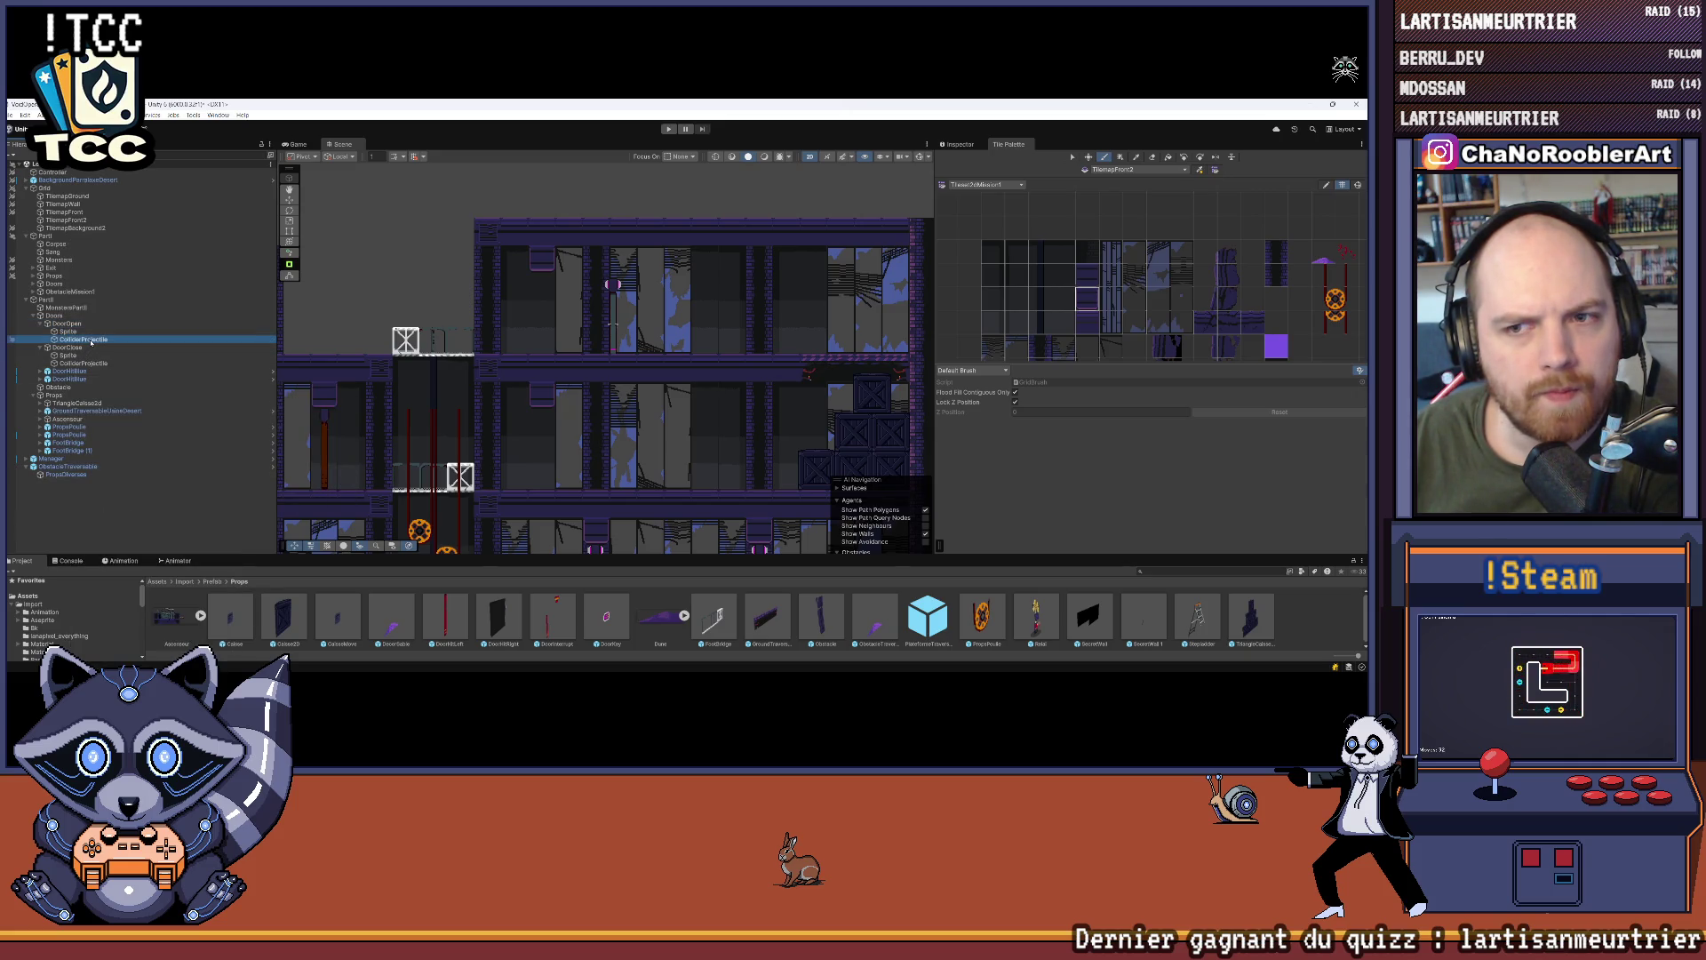
pyautogui.click(66, 324)
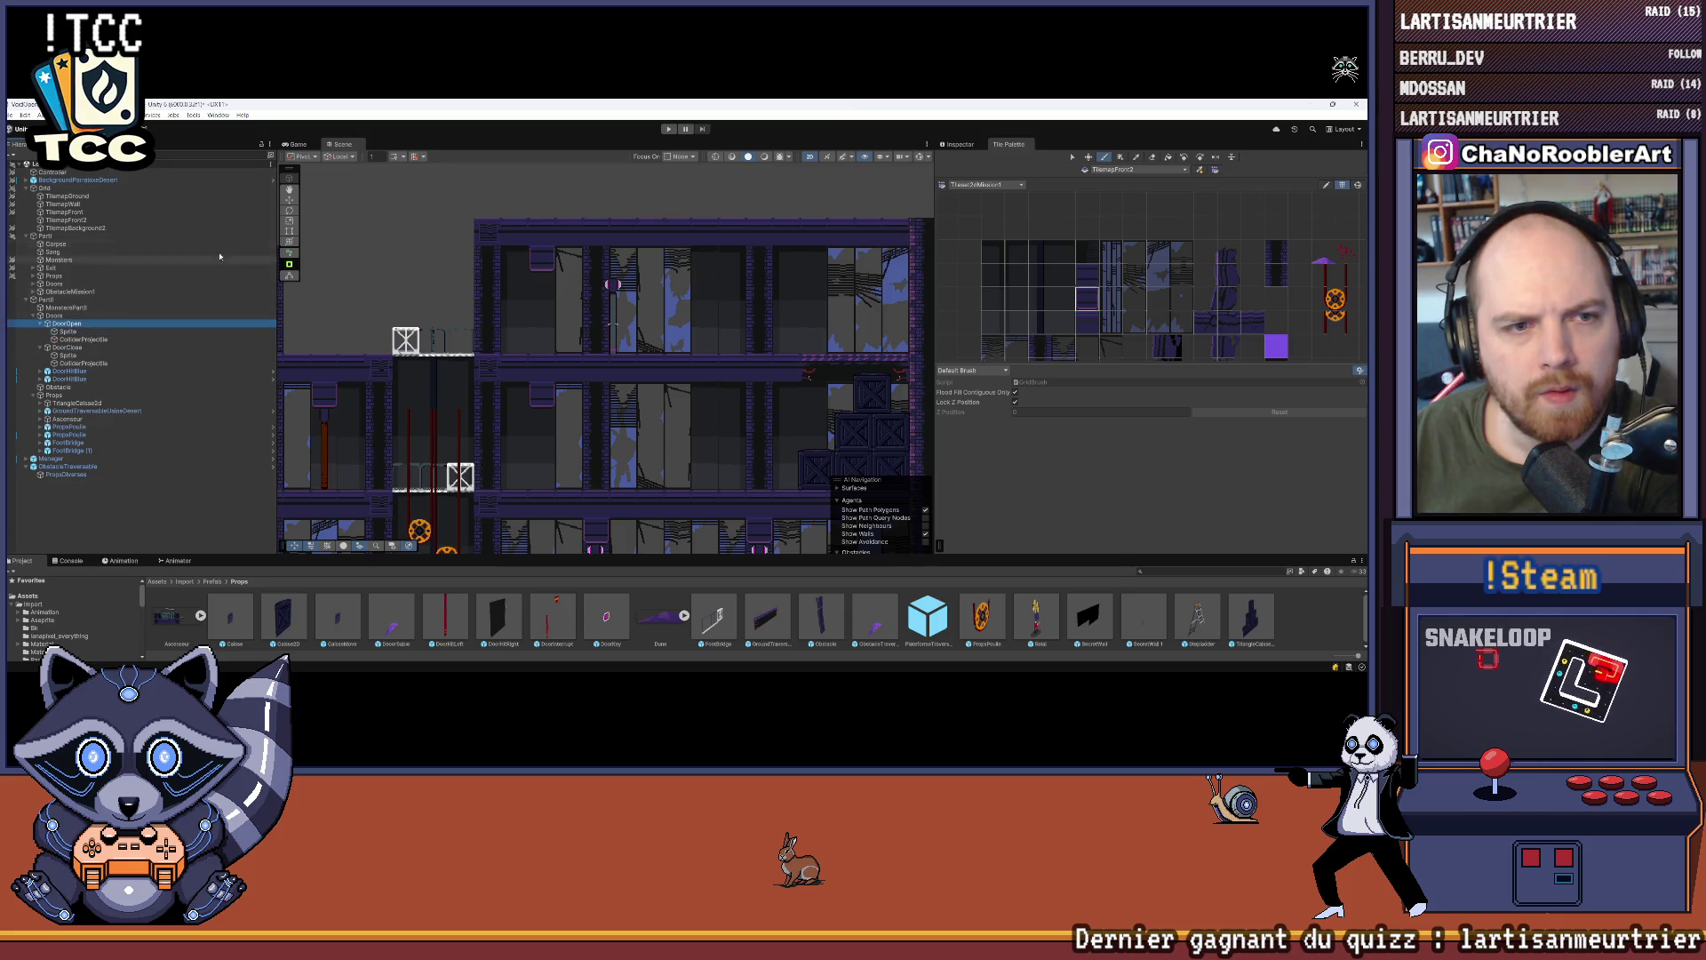
pyautogui.doubleClick(70, 324)
pyautogui.click(88, 315)
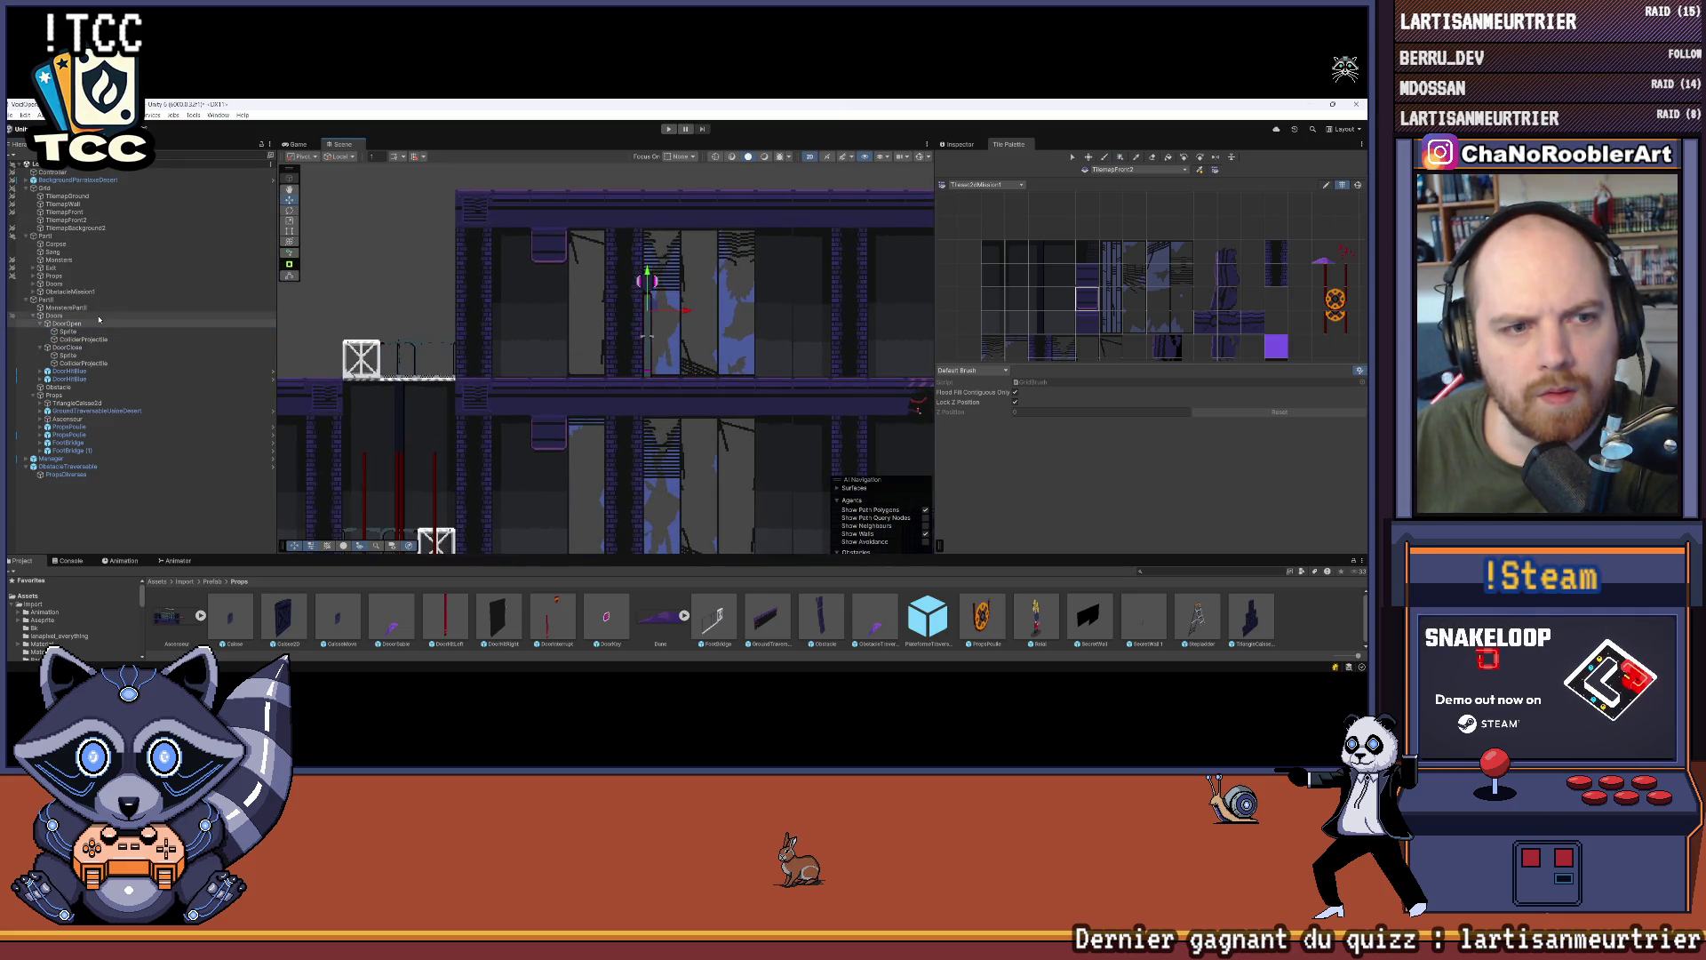
# Step: Drag DoorOpen left and set its Transform Position to X 73.5, Y 10
pyautogui.doubleClick(93, 325)
pyautogui.moveTo(689, 314); pyautogui.dragTo(567, 304)
pyautogui.scroll(2, 547, 285)
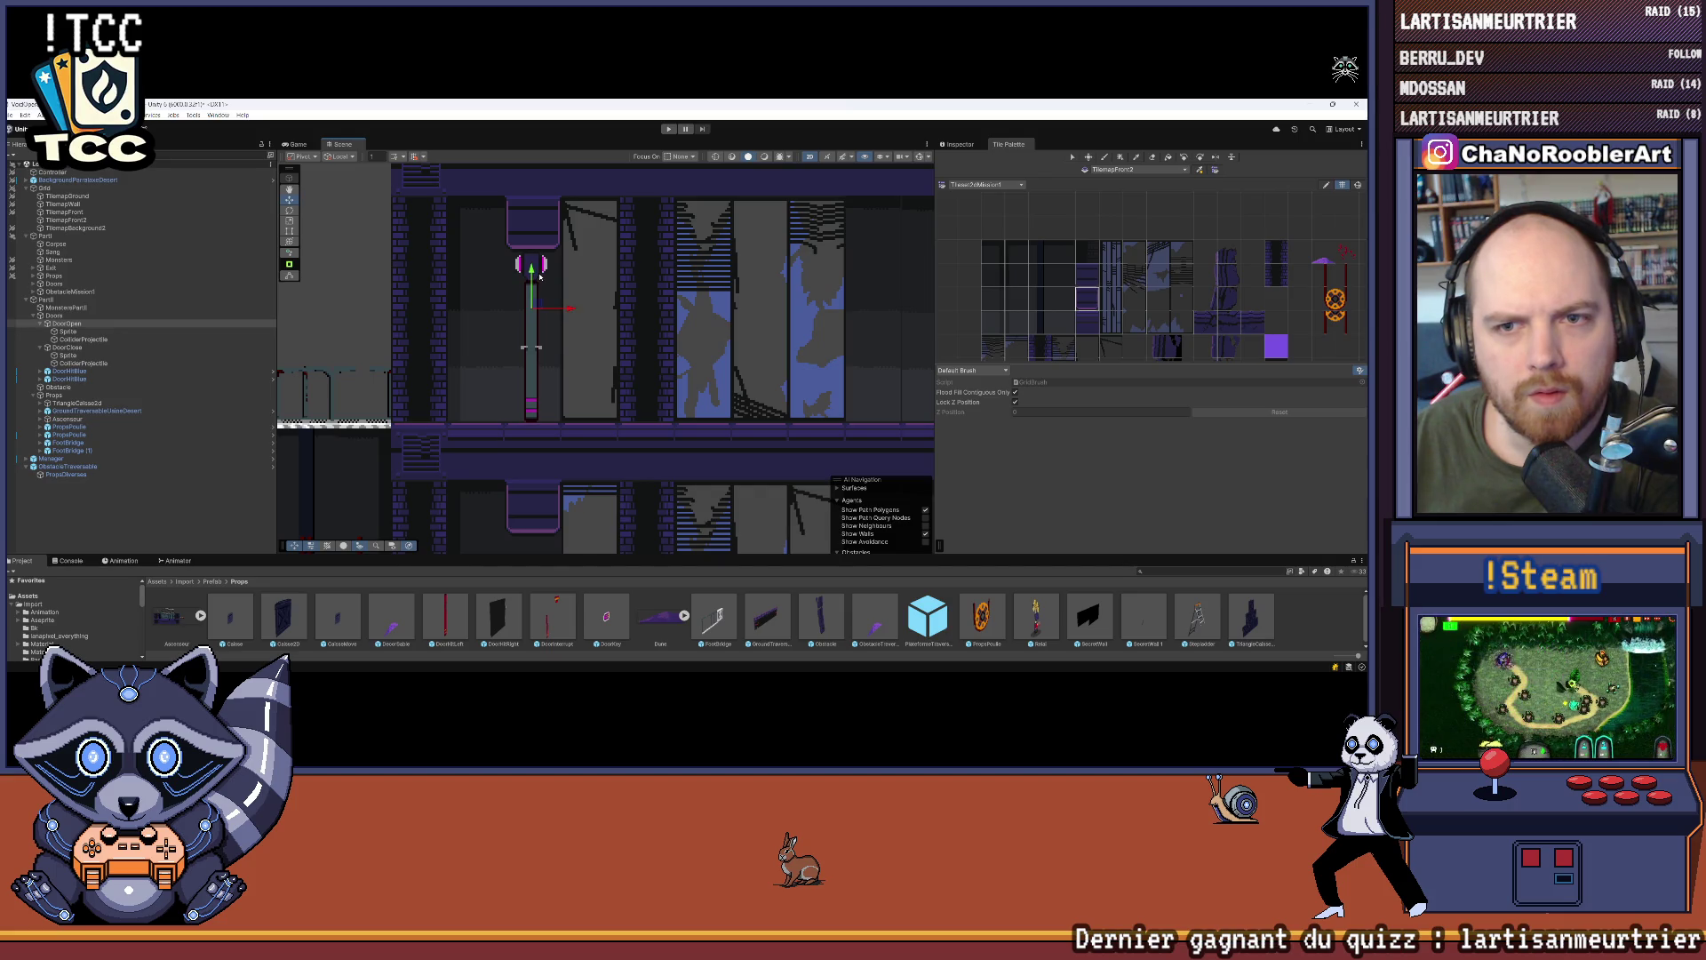
pyautogui.scroll(2, 547, 278)
pyautogui.scroll(2, 547, 278)
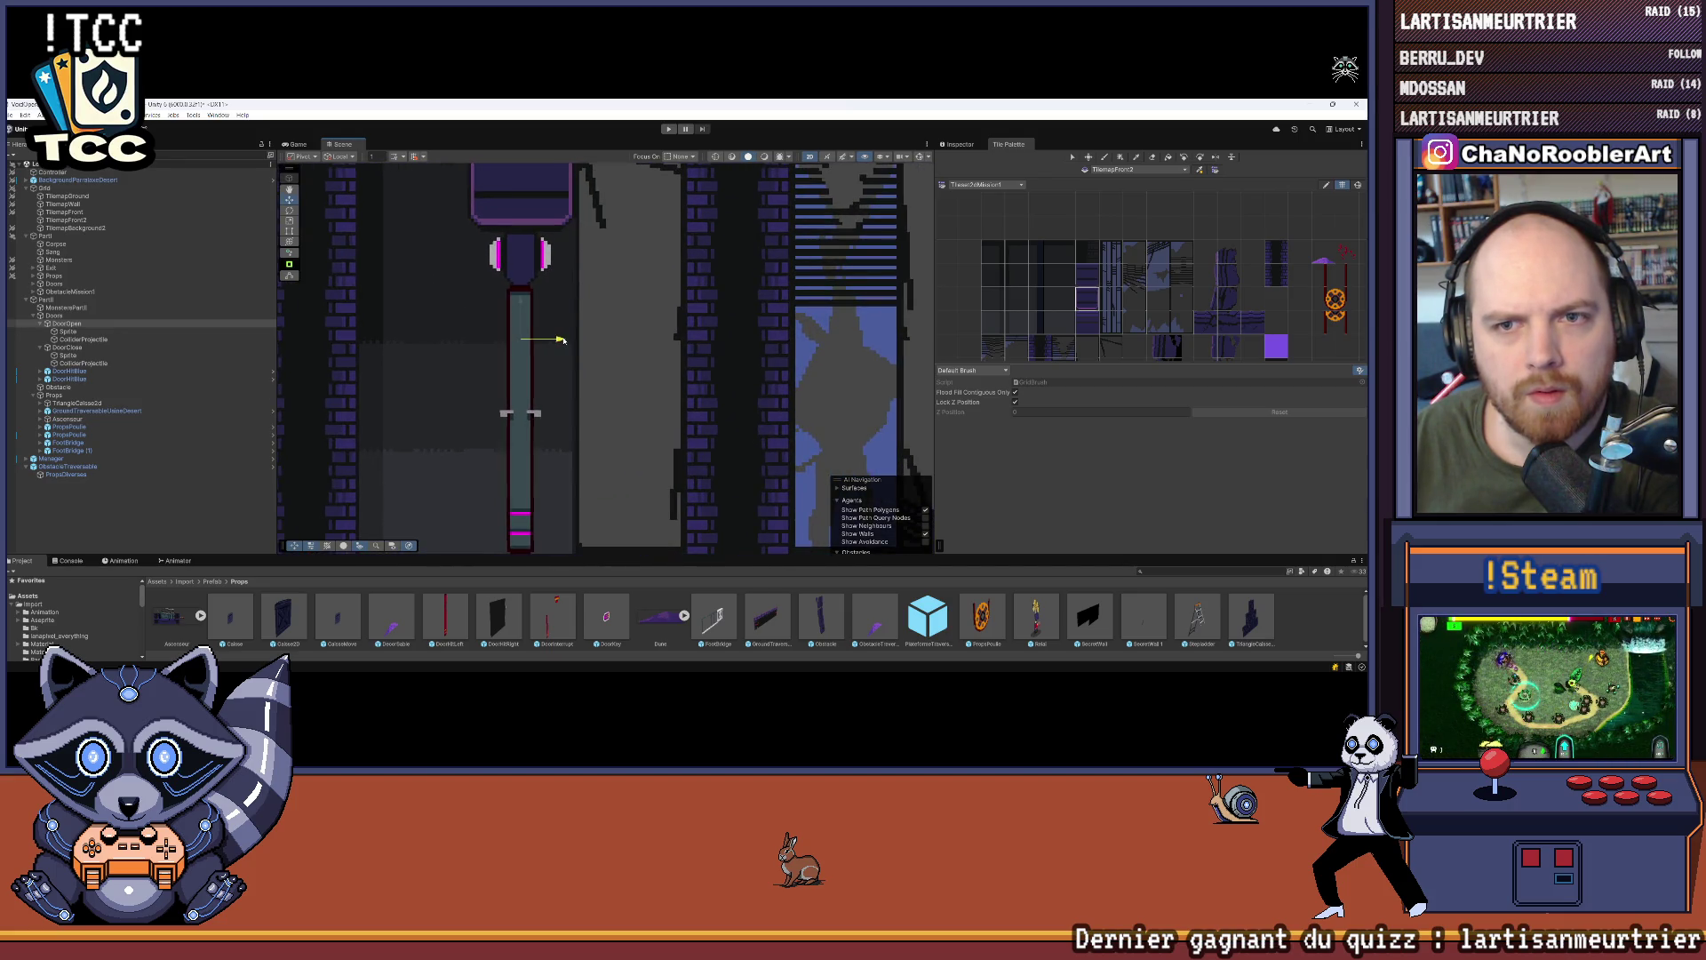
pyautogui.click(955, 144)
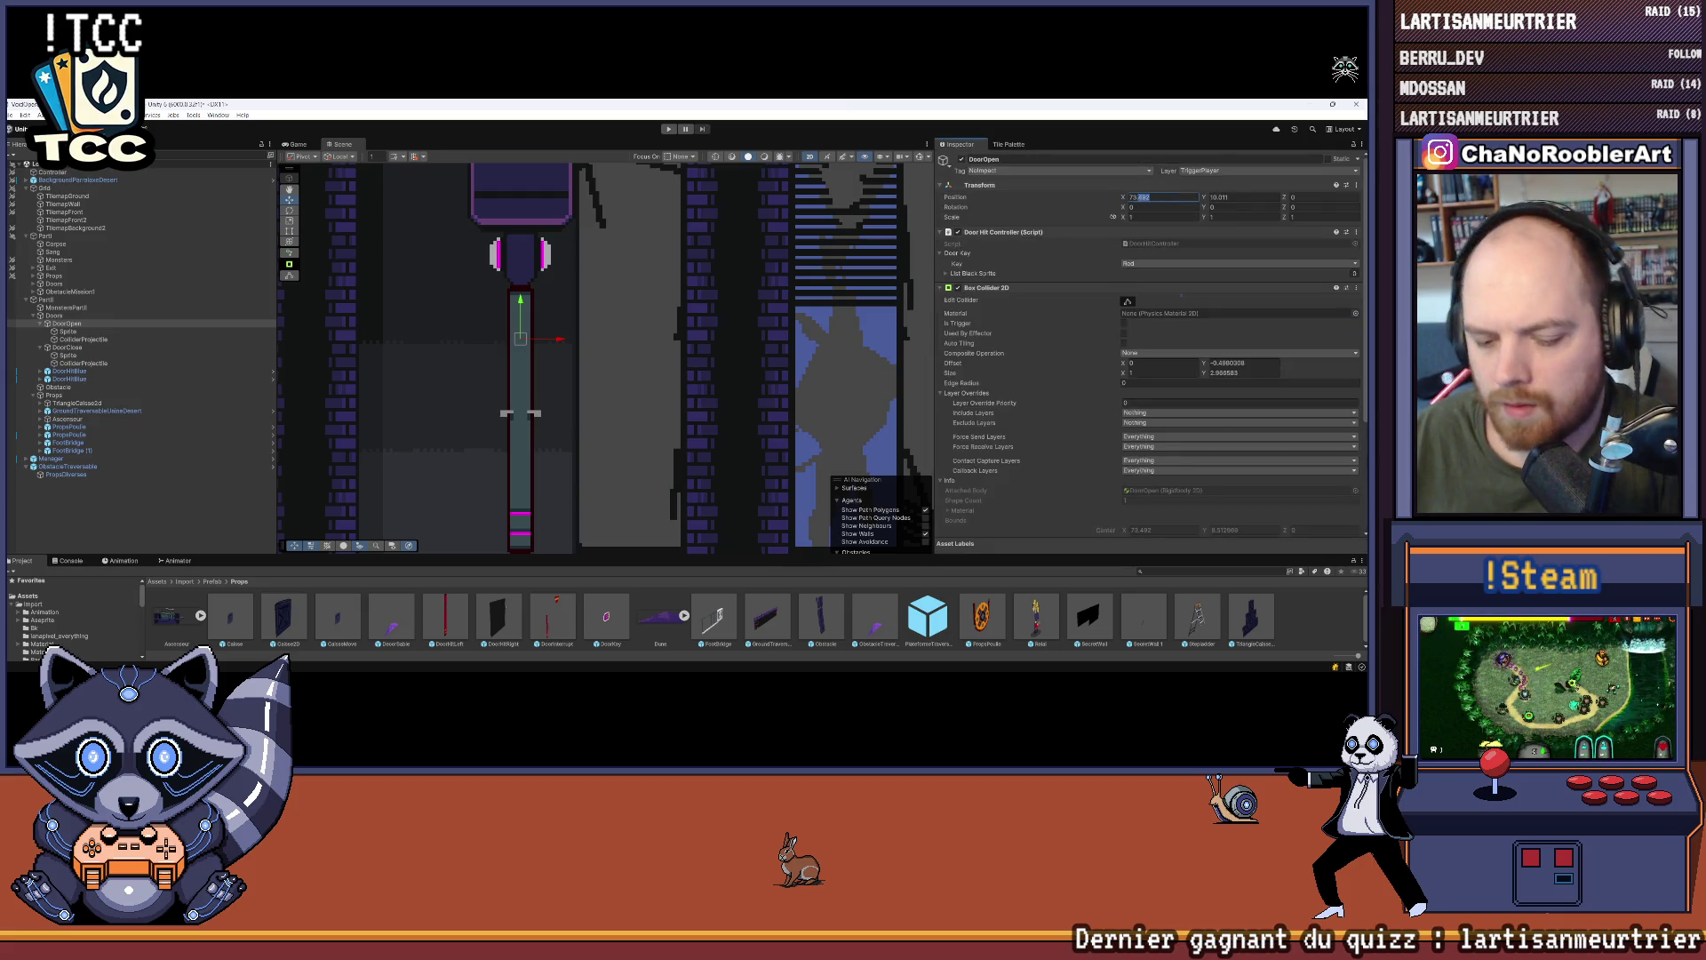
pyautogui.write('5')
pyautogui.click(1231, 197)
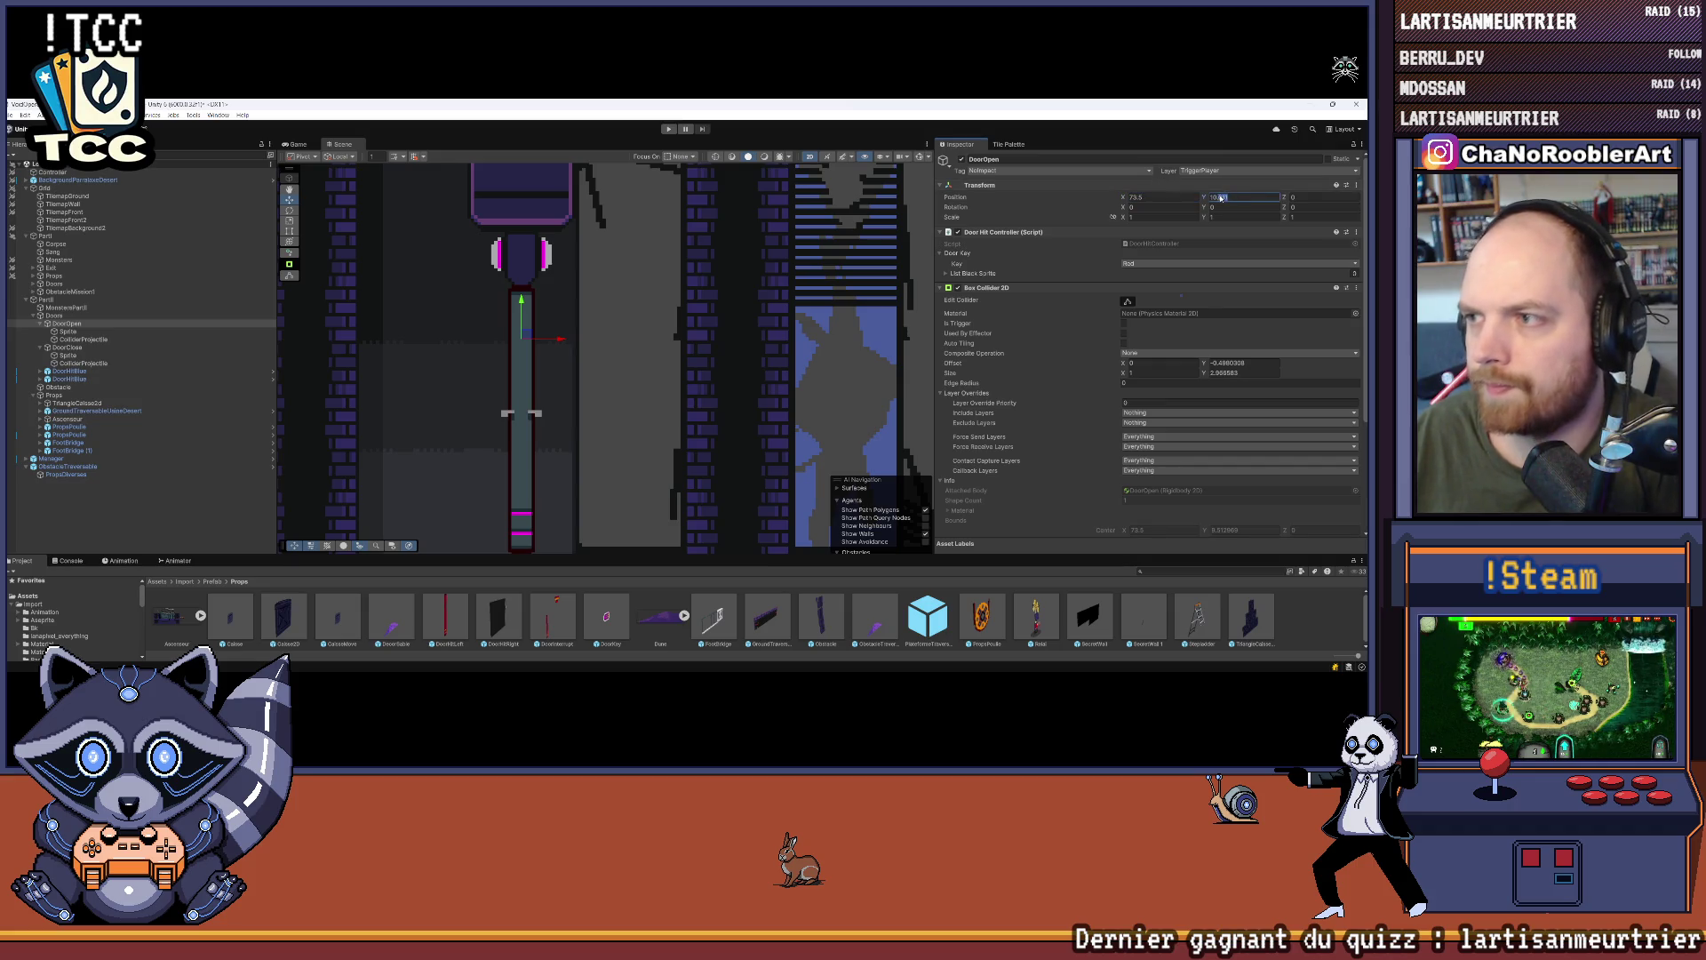
pyautogui.press('BackSpace')
pyautogui.click(1325, 627)
pyautogui.scroll(-5, 580, 377)
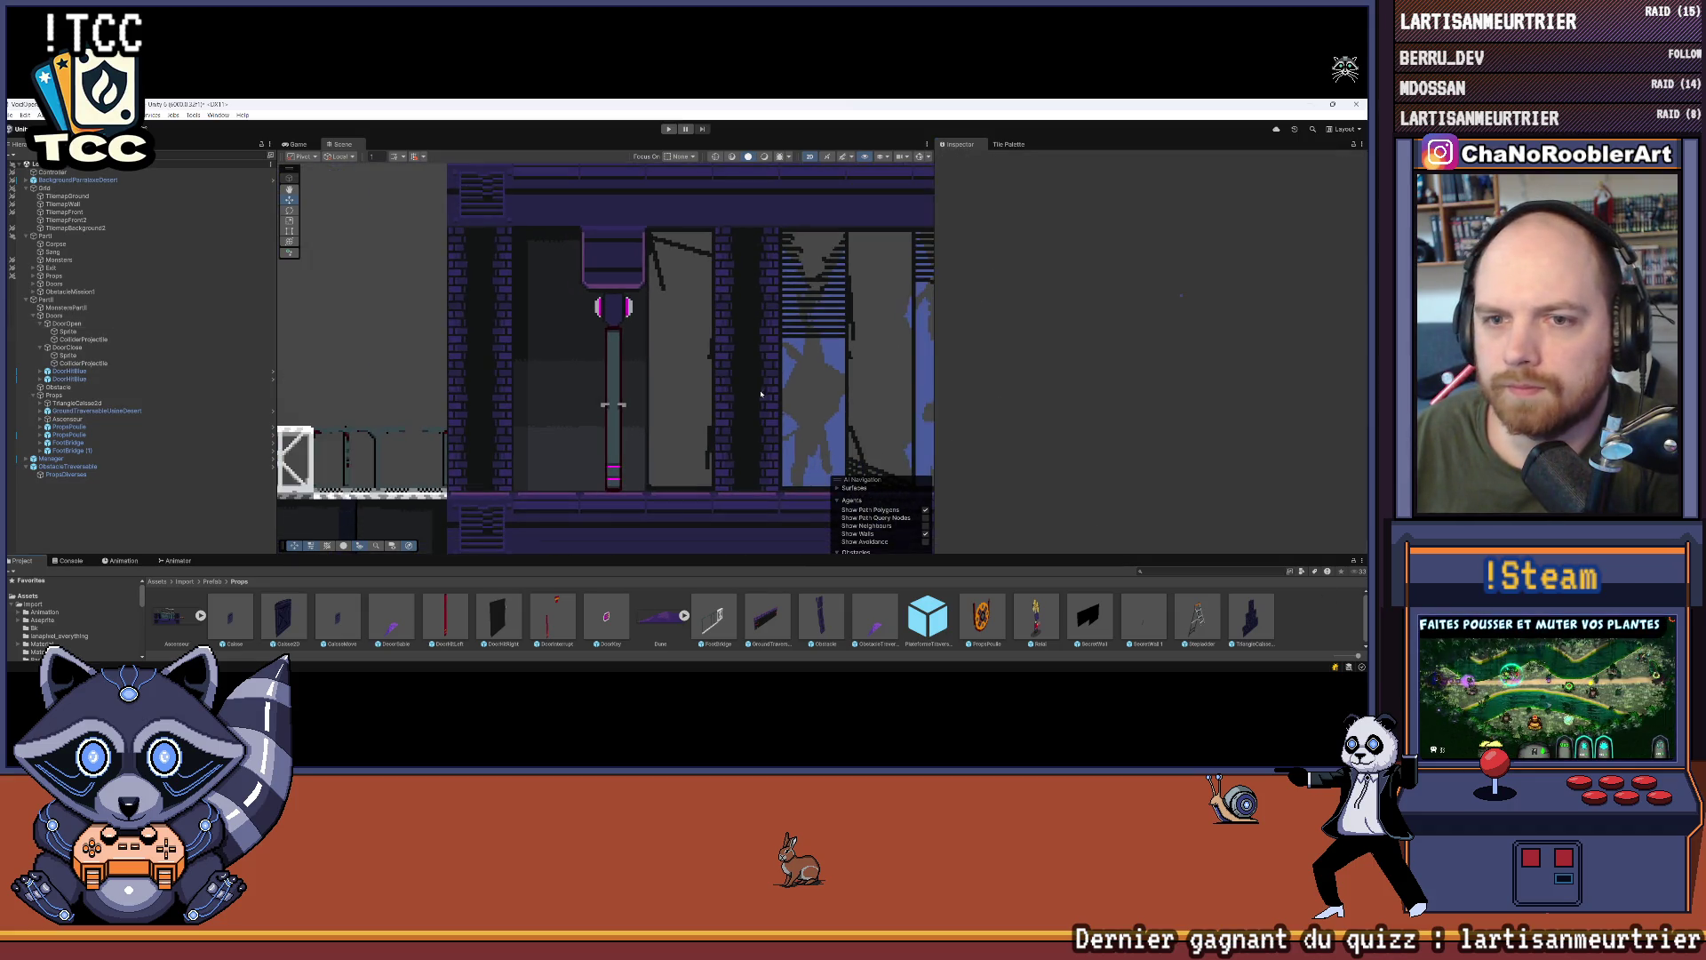
# Step: Select DoorClose's Sprite, enlarge the bottom panel and show the Animation timeline
pyautogui.scroll(-3, 579, 377)
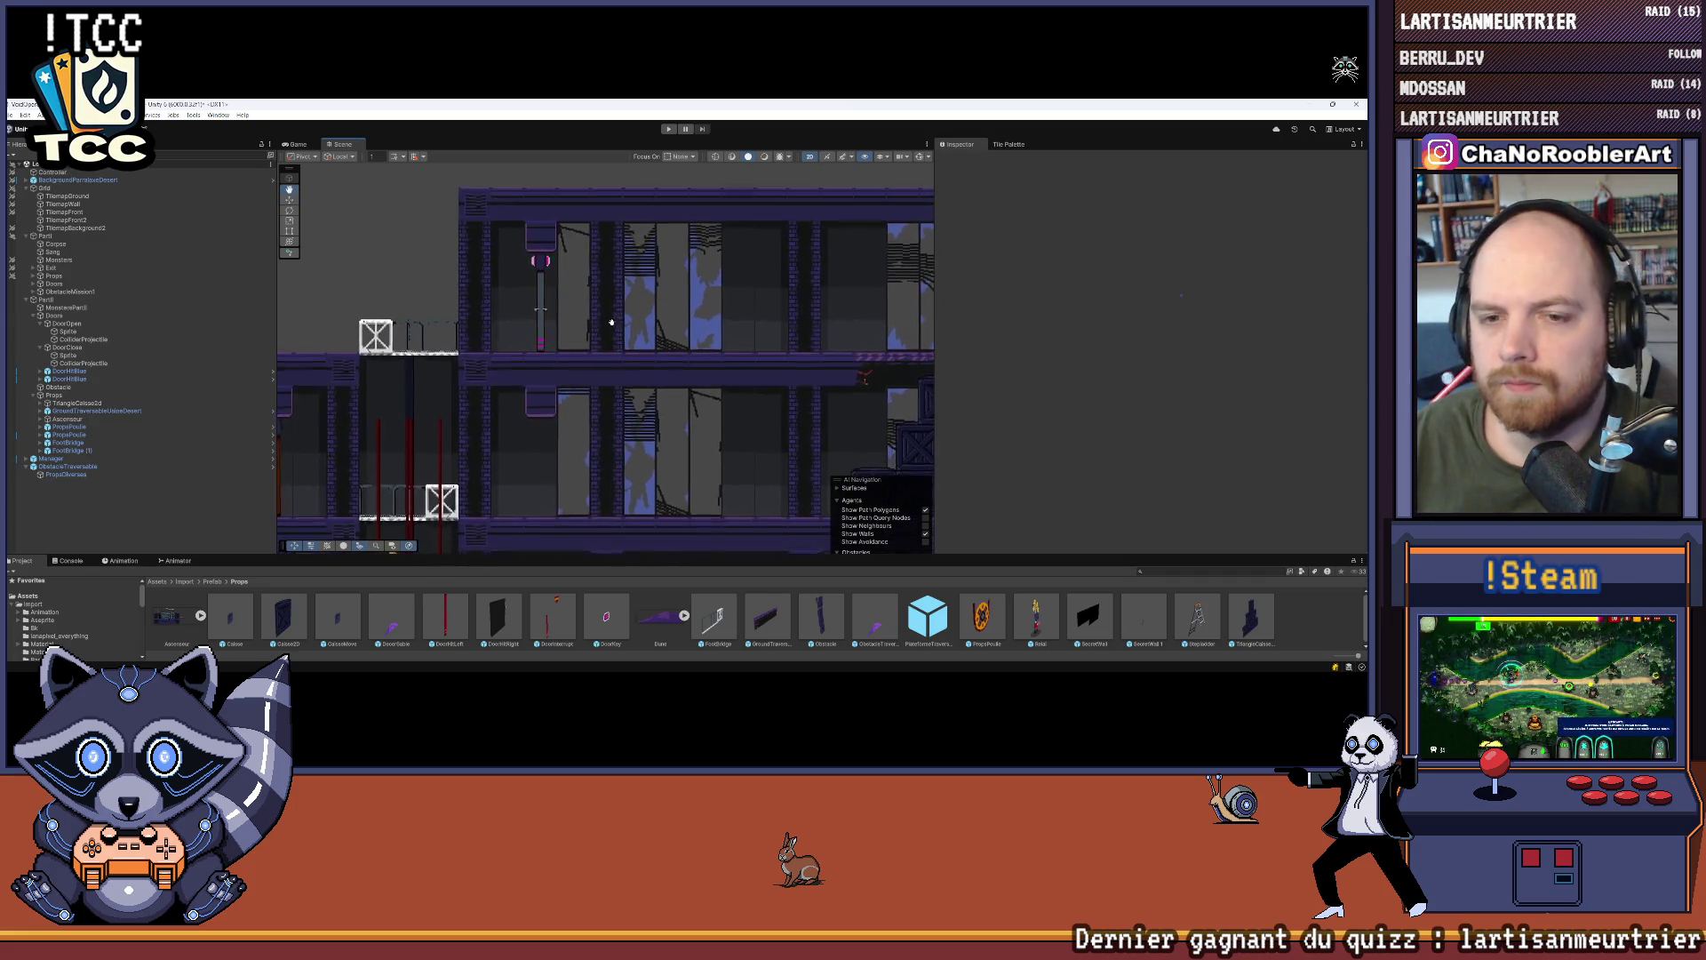
pyautogui.scroll(3, 491, 260)
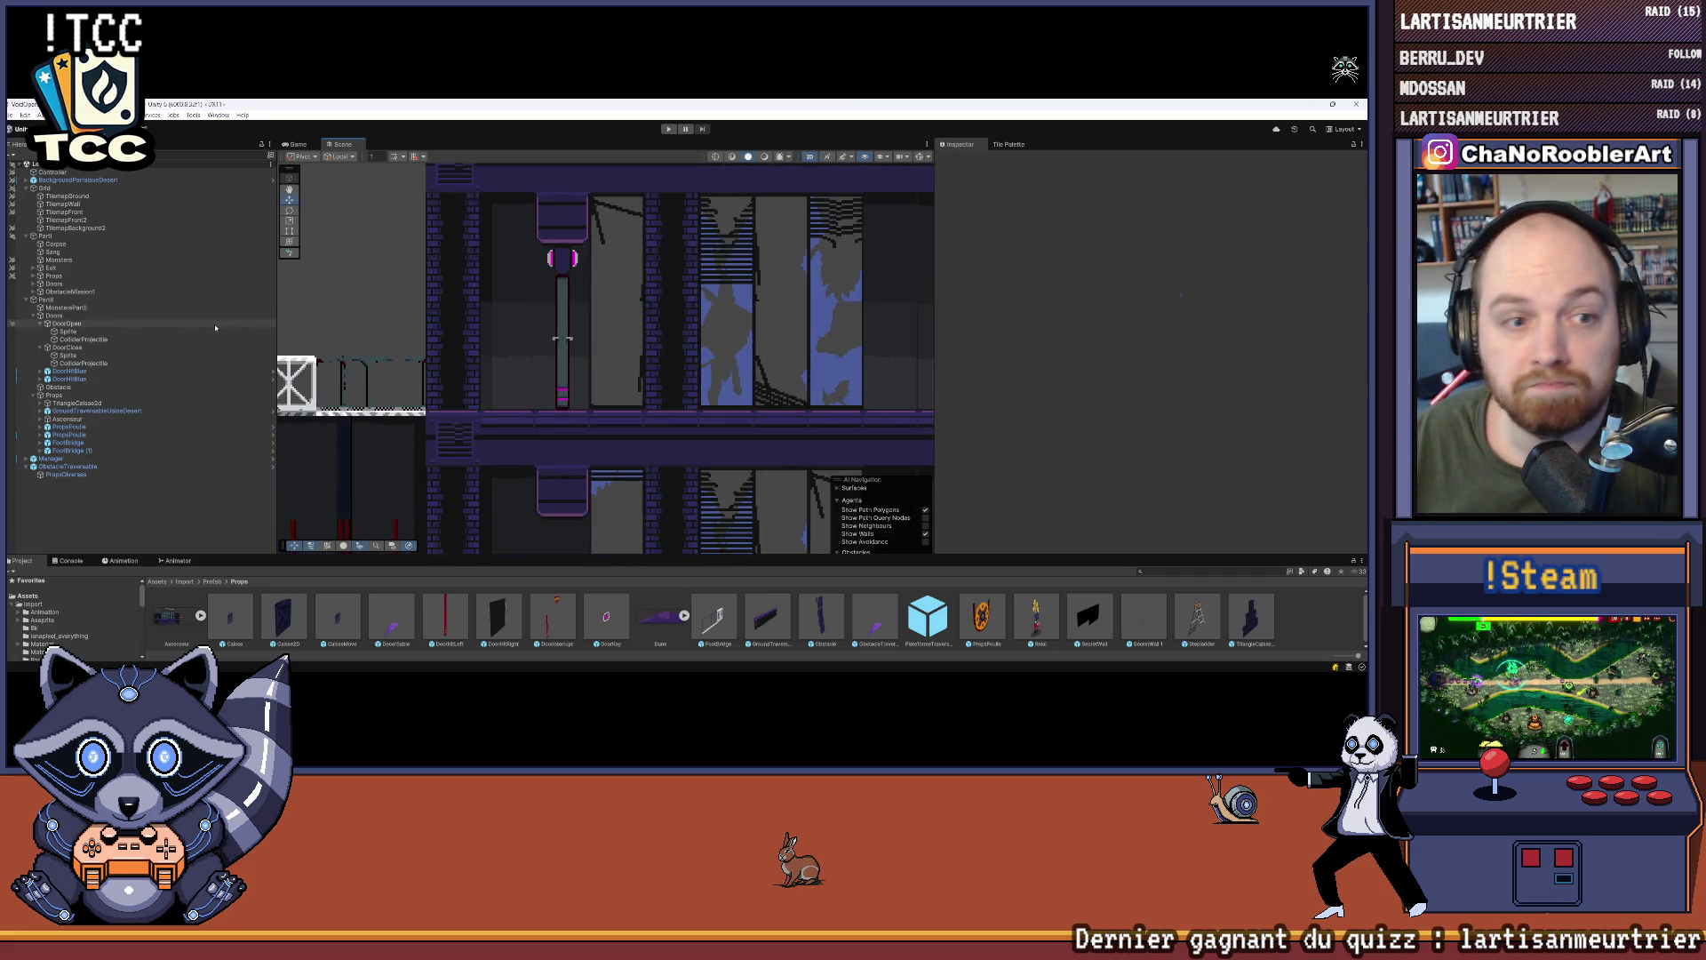
pyautogui.click(80, 354)
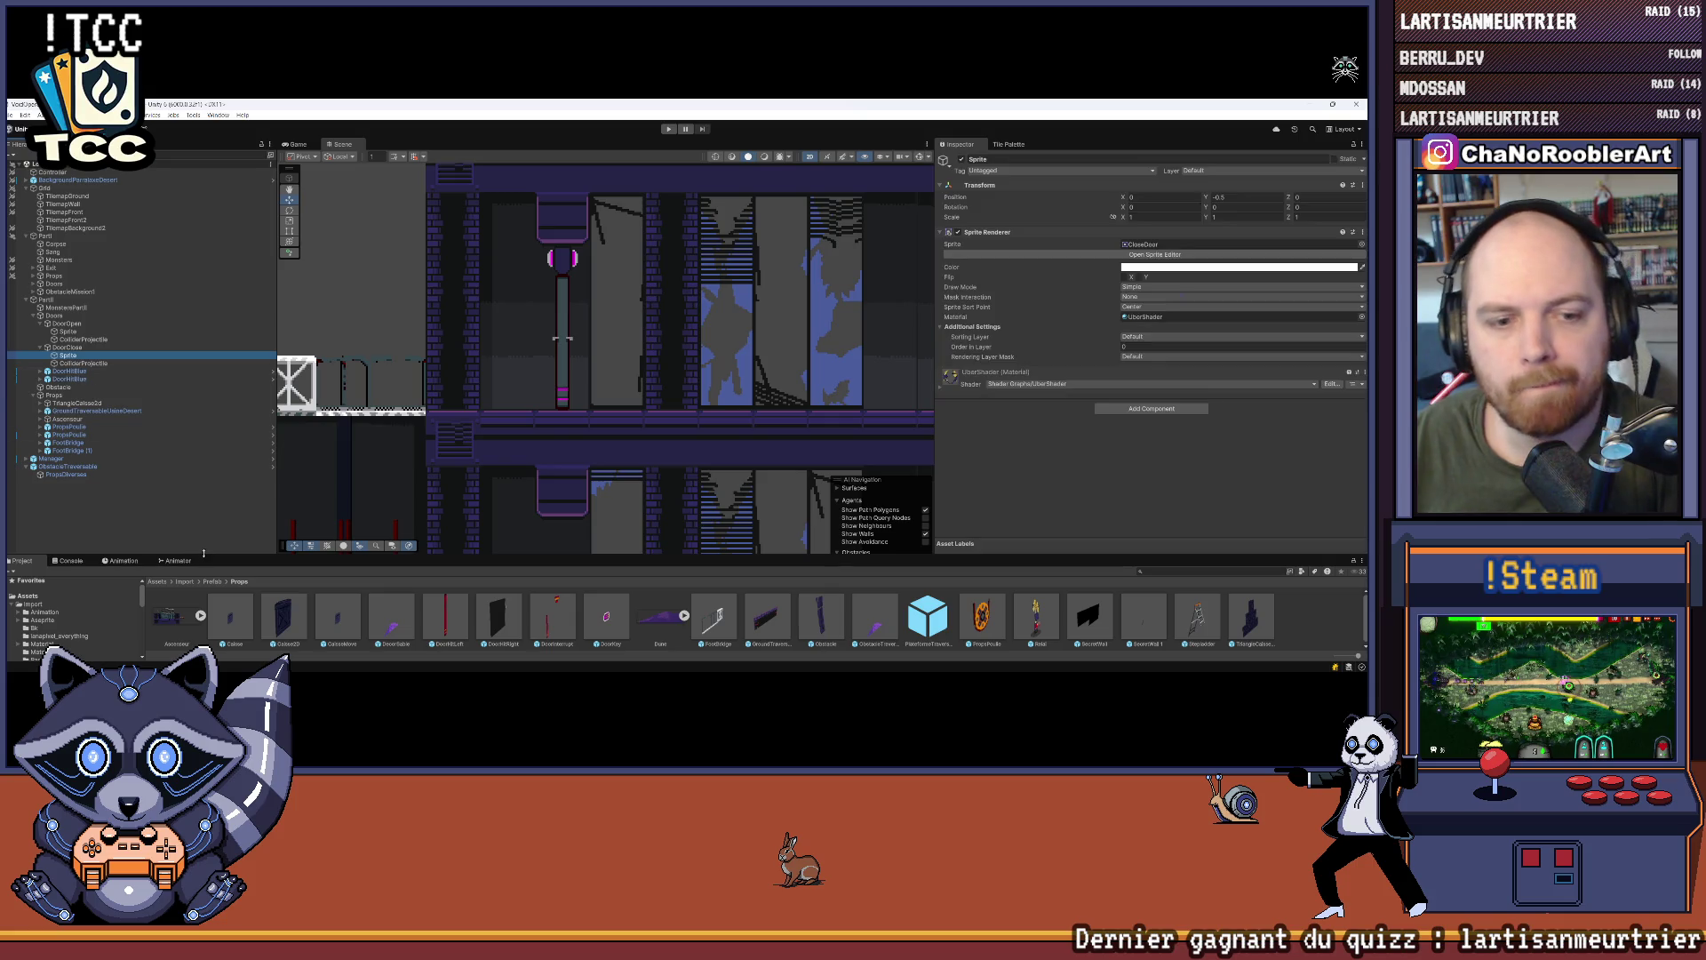
pyautogui.moveTo(204, 553)
pyautogui.mouseDown()
pyautogui.moveTo(178, 433)
pyautogui.moveTo(169, 469)
pyautogui.mouseUp()
pyautogui.click(175, 436)
pyautogui.click(124, 474)
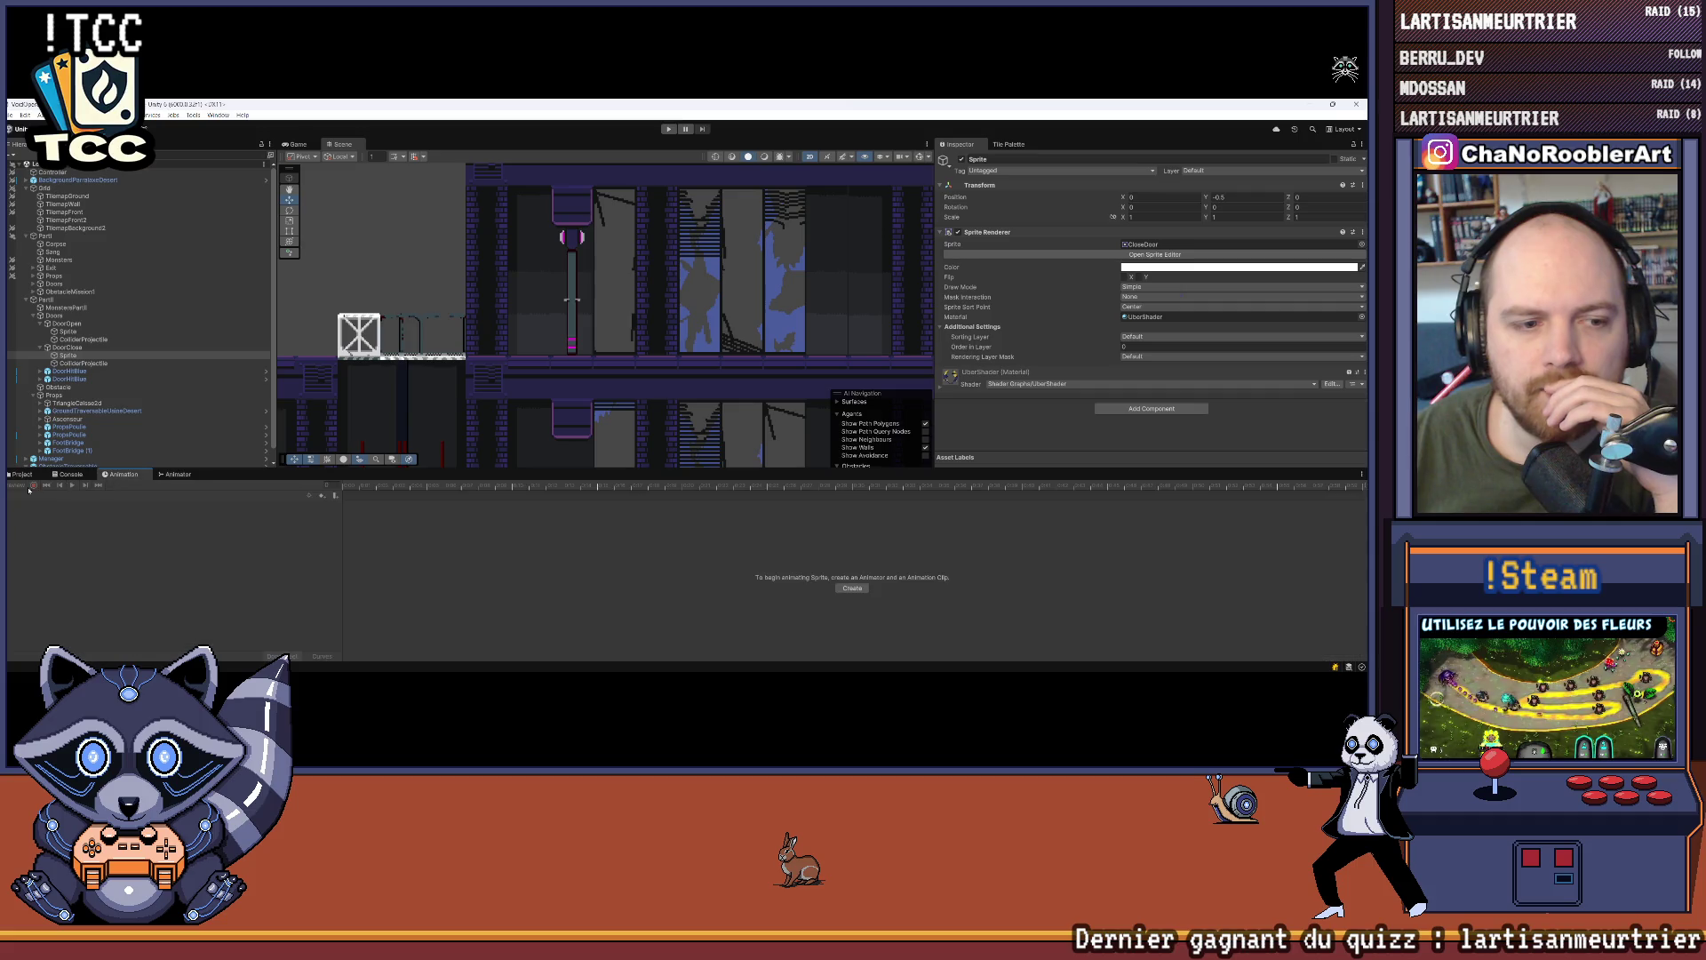
# Step: Compare DoorClose's Sprite with DoorHitBlue's animated Sprite in the Animator and Animation views
pyautogui.click(174, 474)
pyautogui.scroll(2, 470, 522)
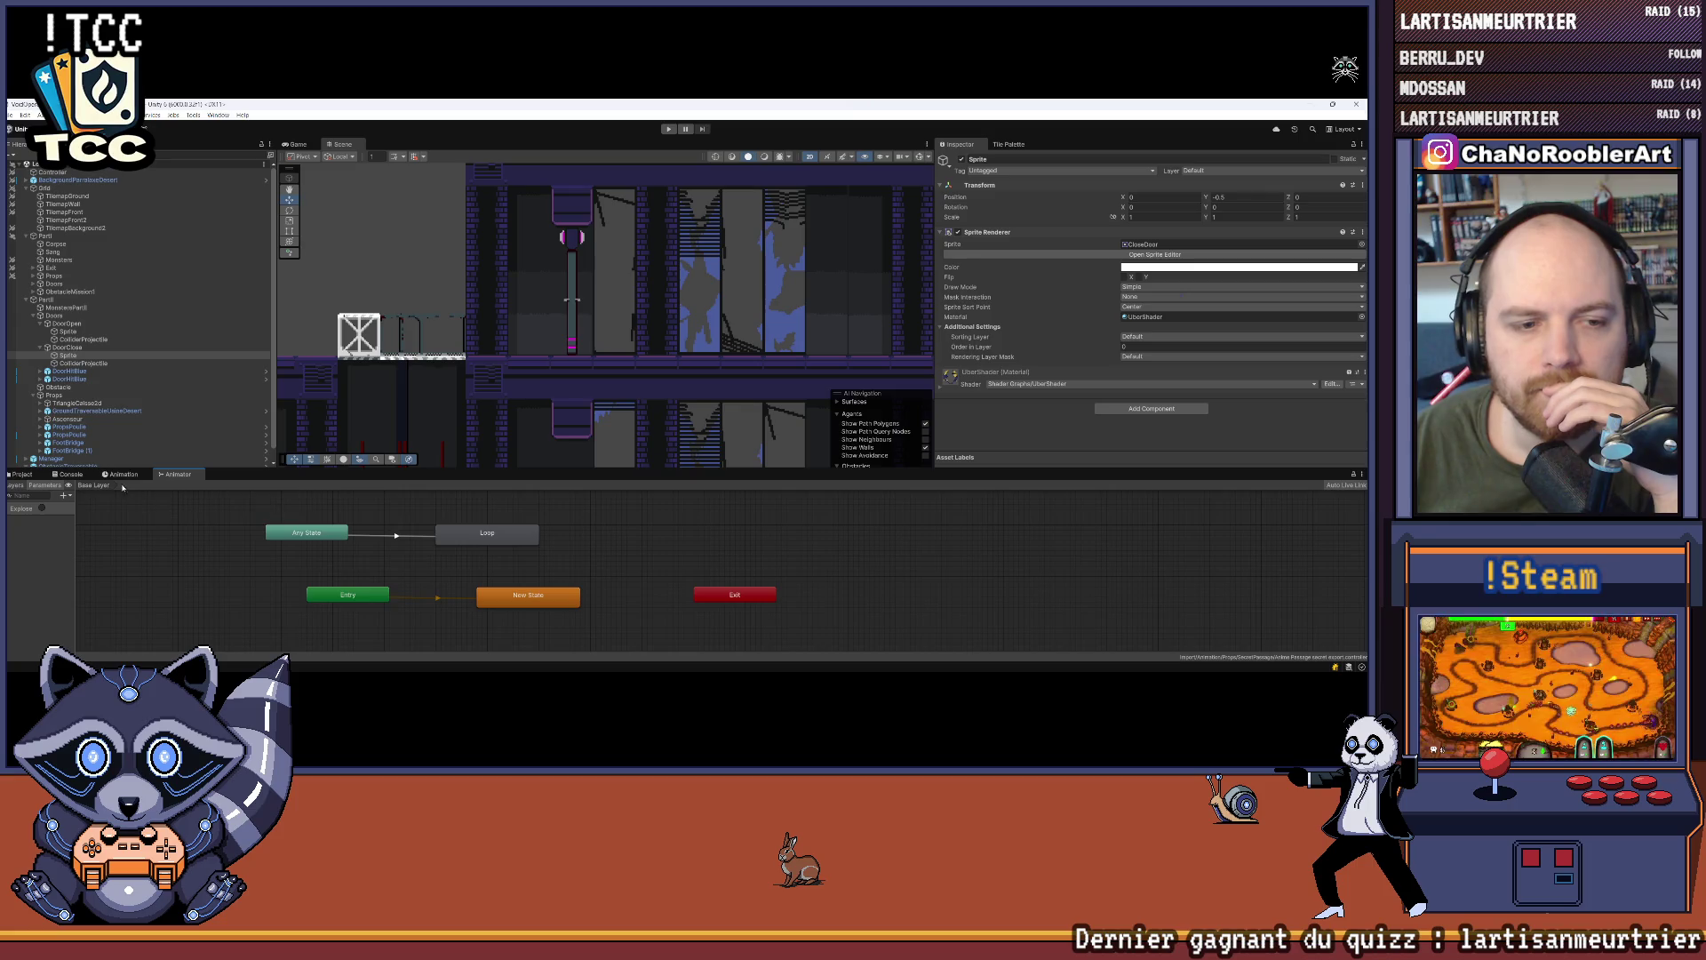
pyautogui.click(122, 474)
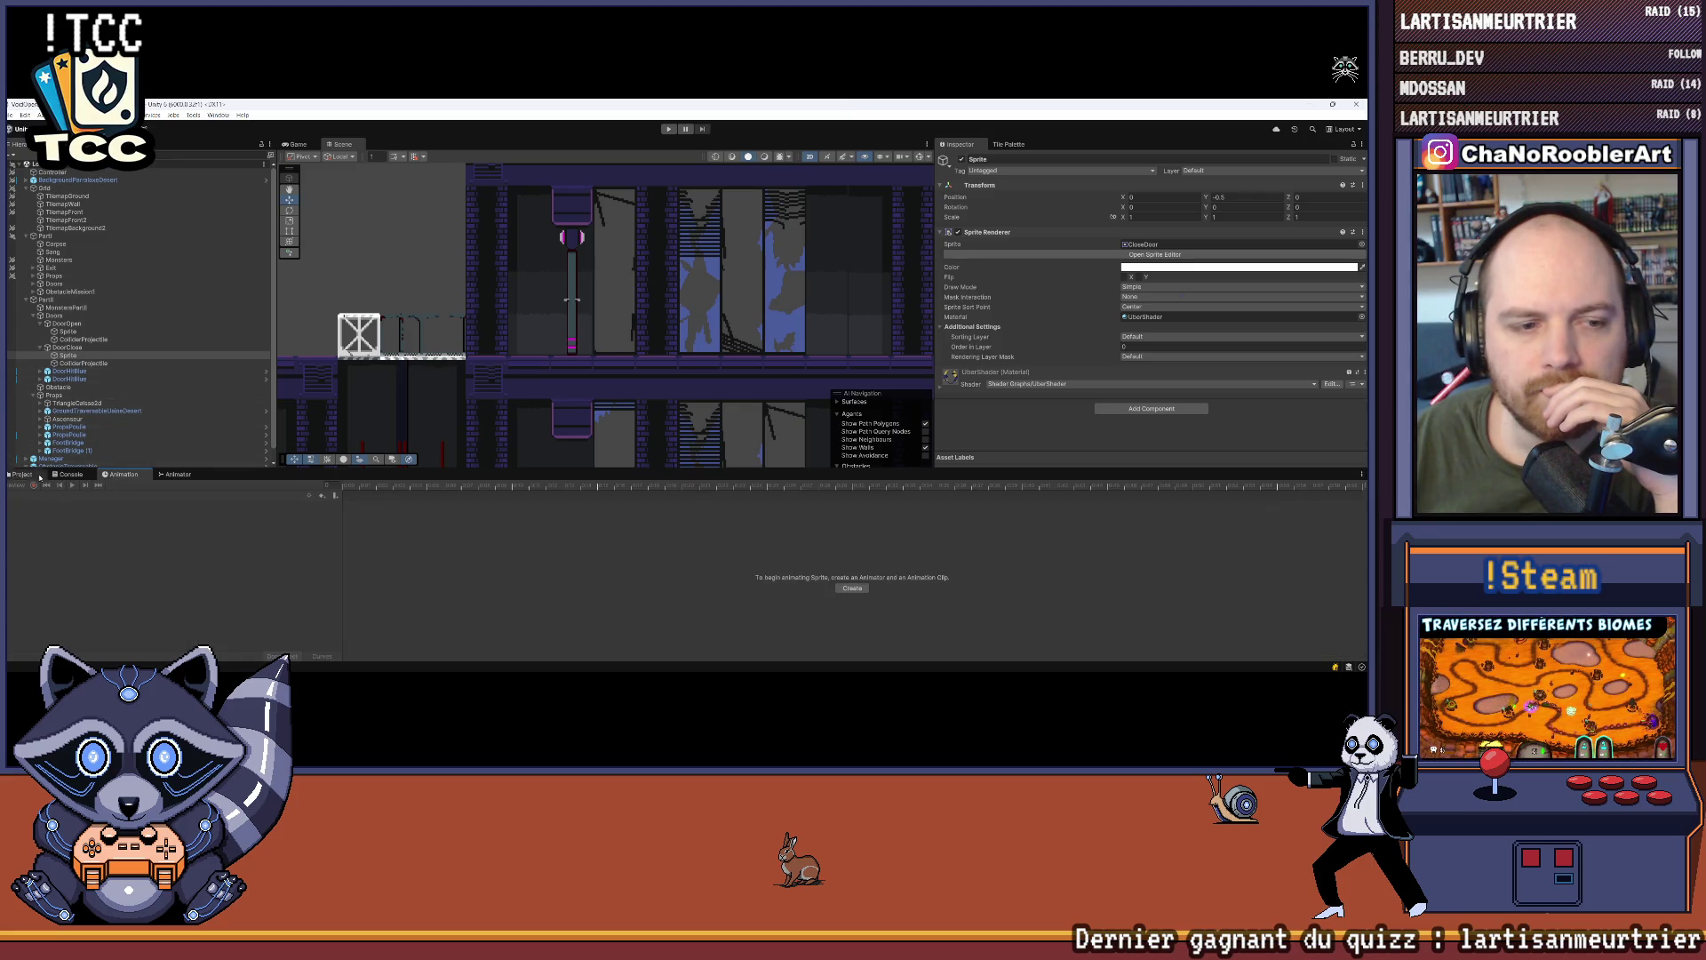
pyautogui.click(83, 355)
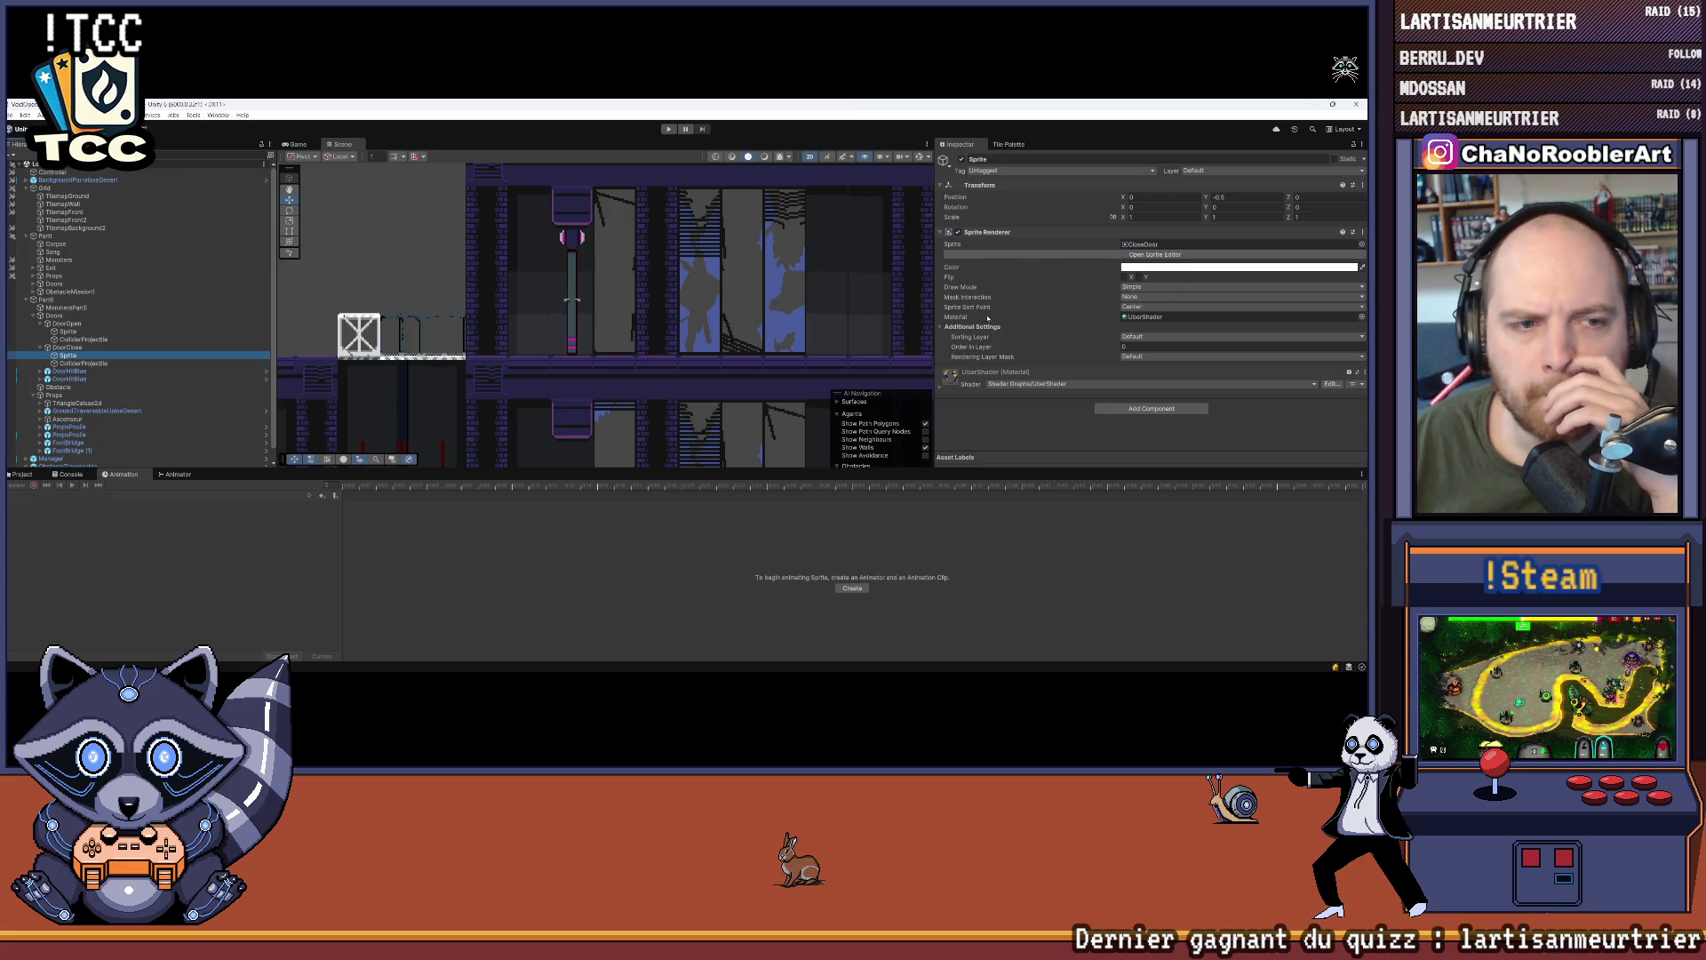
pyautogui.click(42, 371)
pyautogui.click(68, 379)
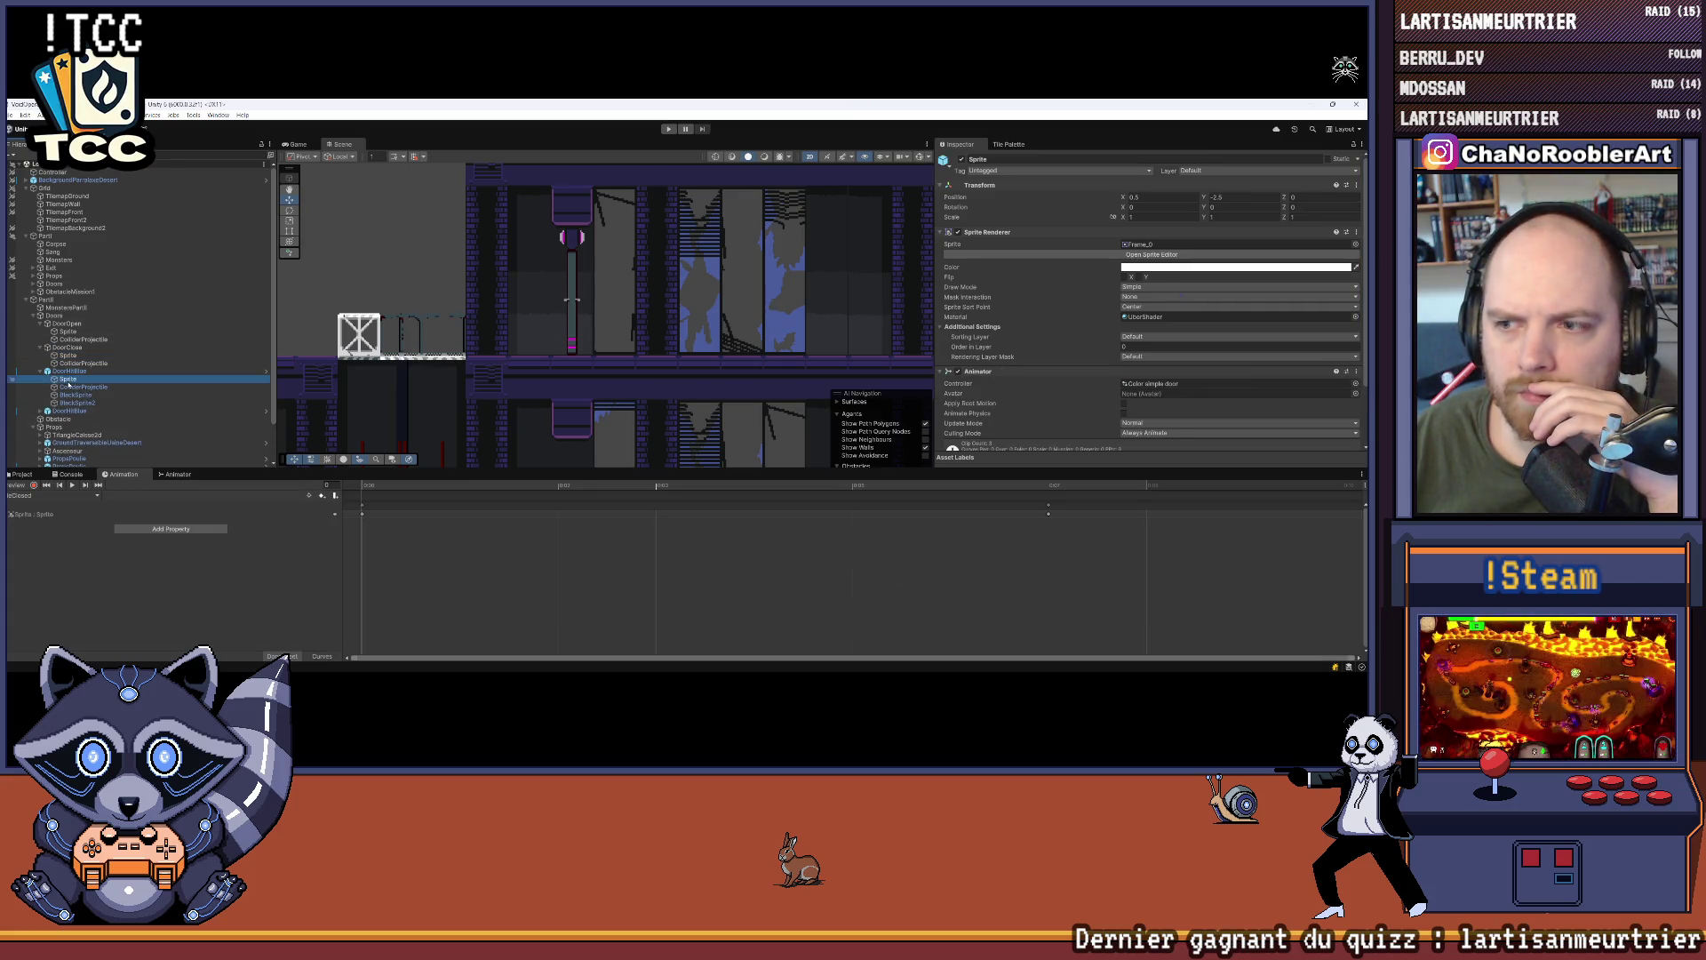
# Step: Recheck DoorClose's Sprite, collapse DoorClose and display the Props prefab folder
pyautogui.click(75, 349)
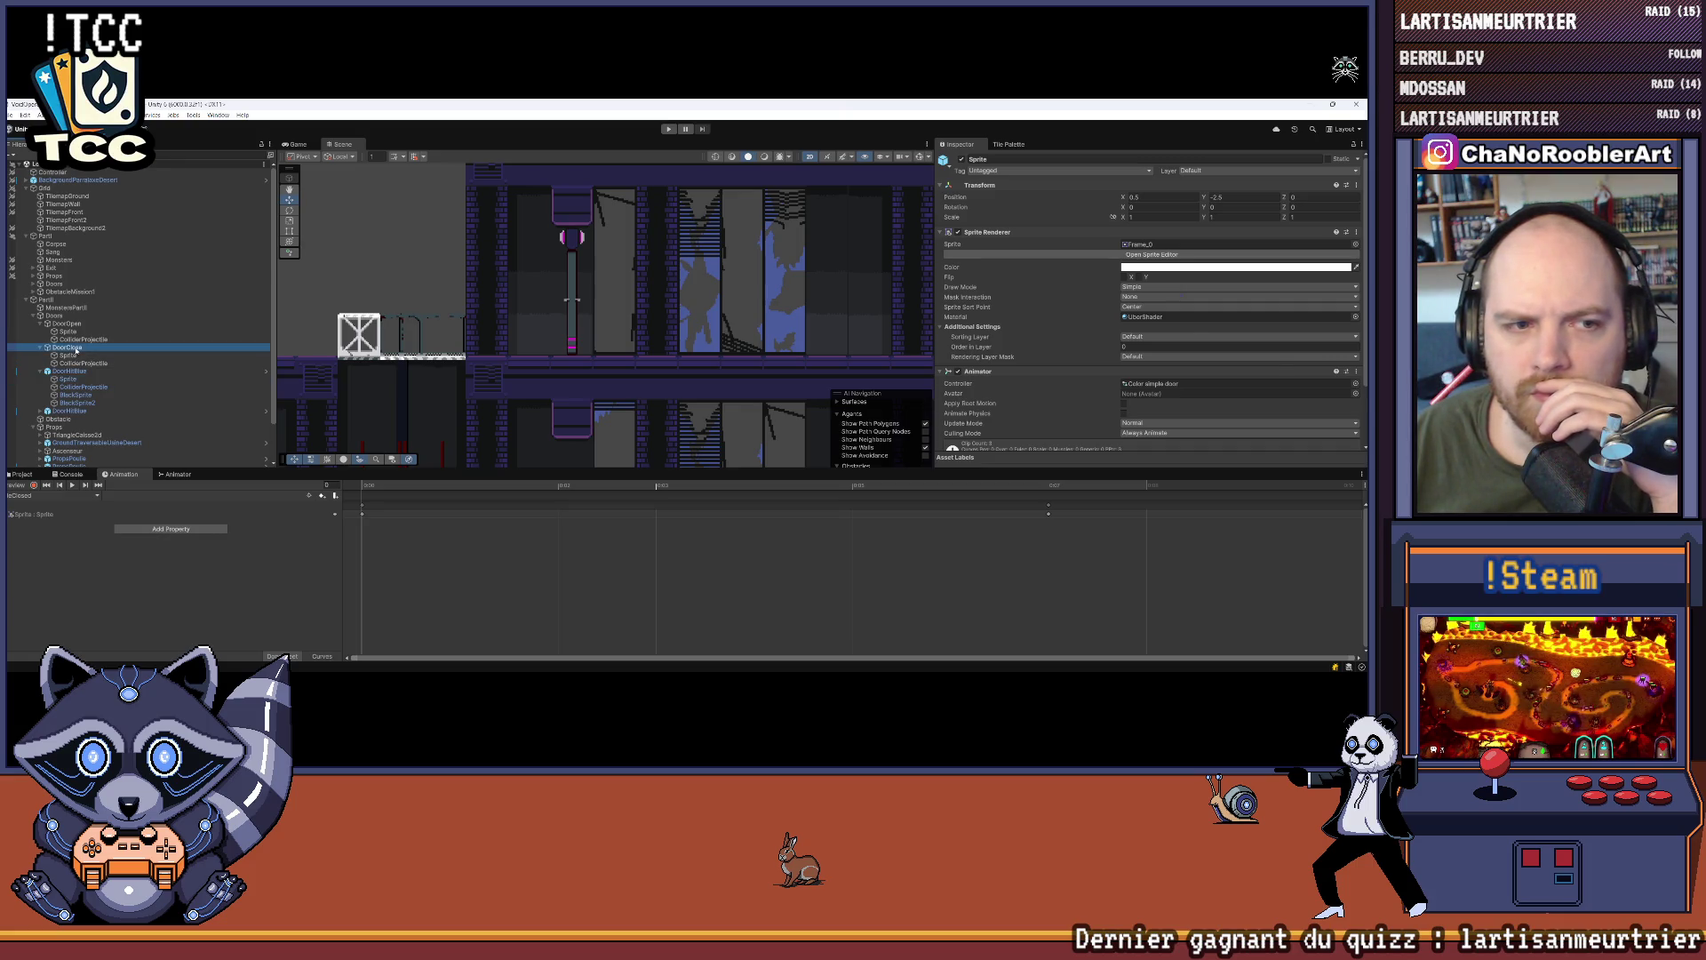
pyautogui.scroll(-5, 978, 331)
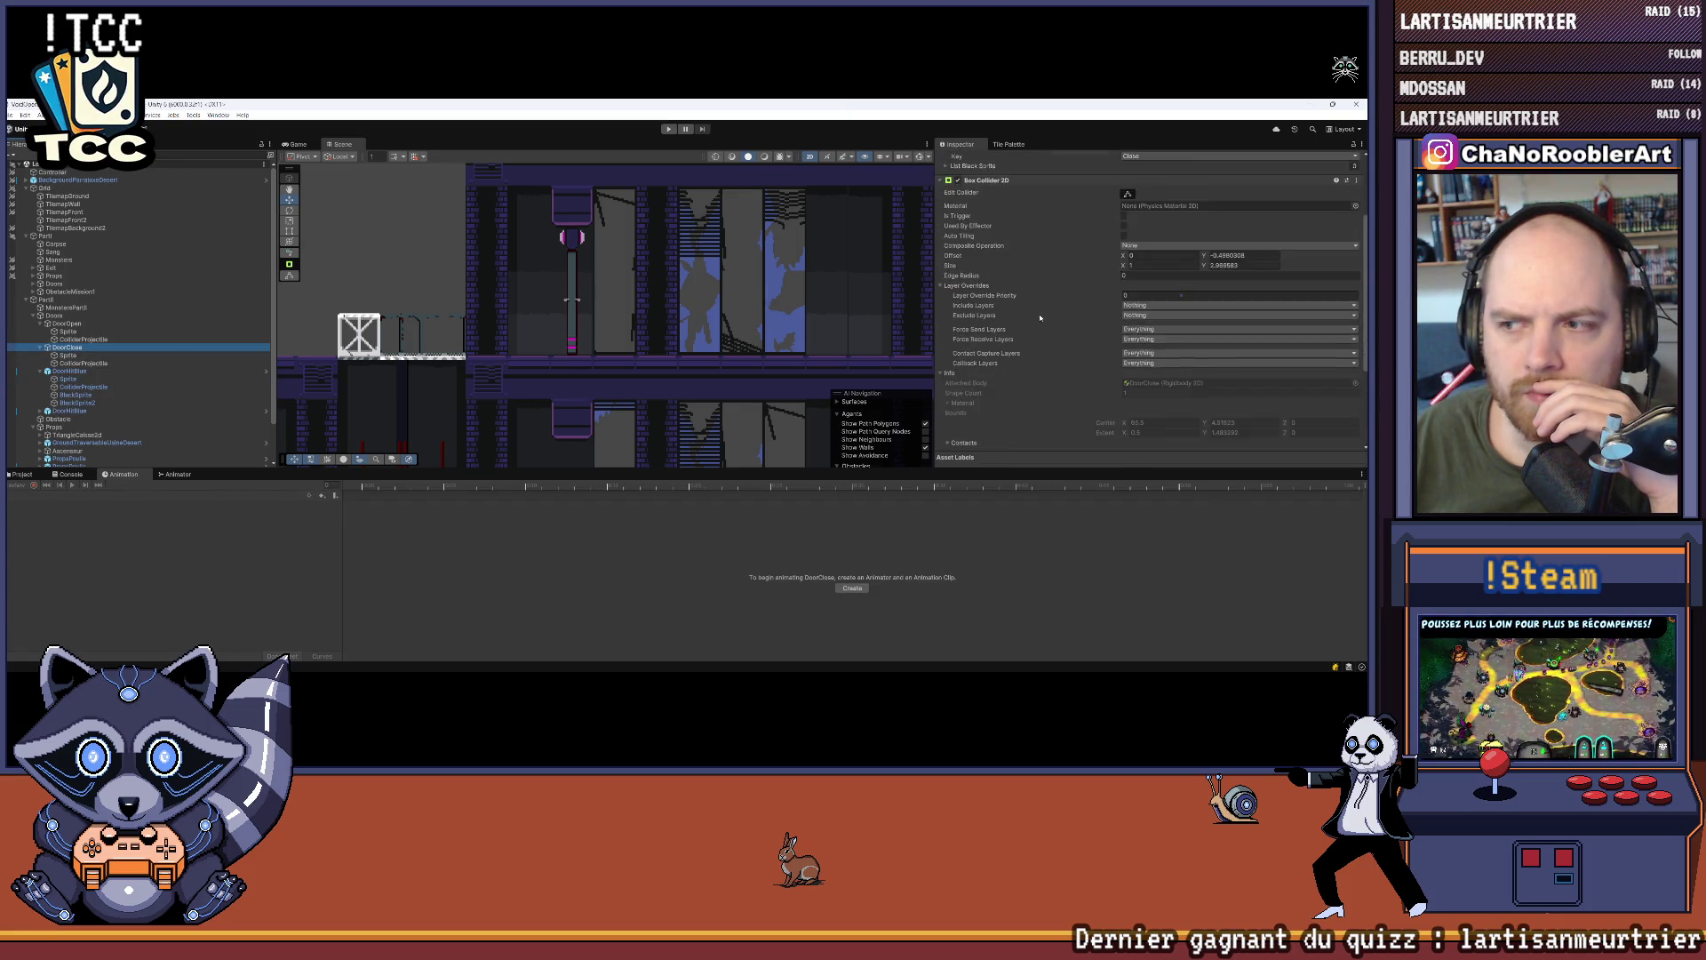
pyautogui.scroll(5, 1039, 325)
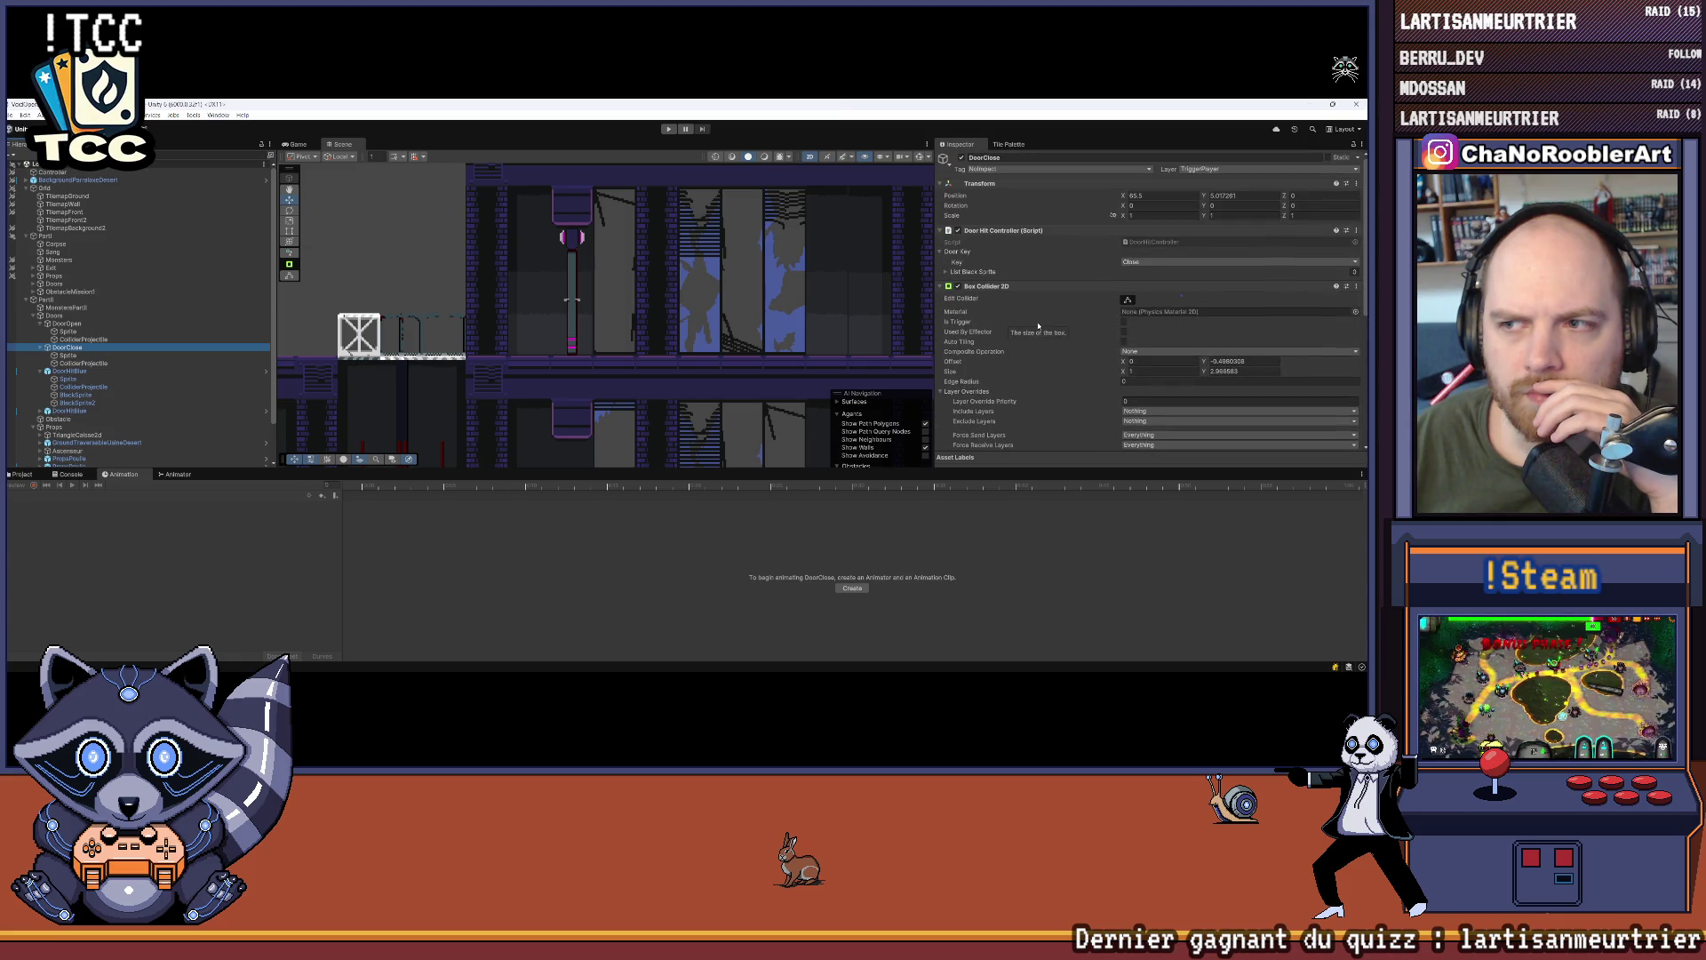
pyautogui.click(98, 356)
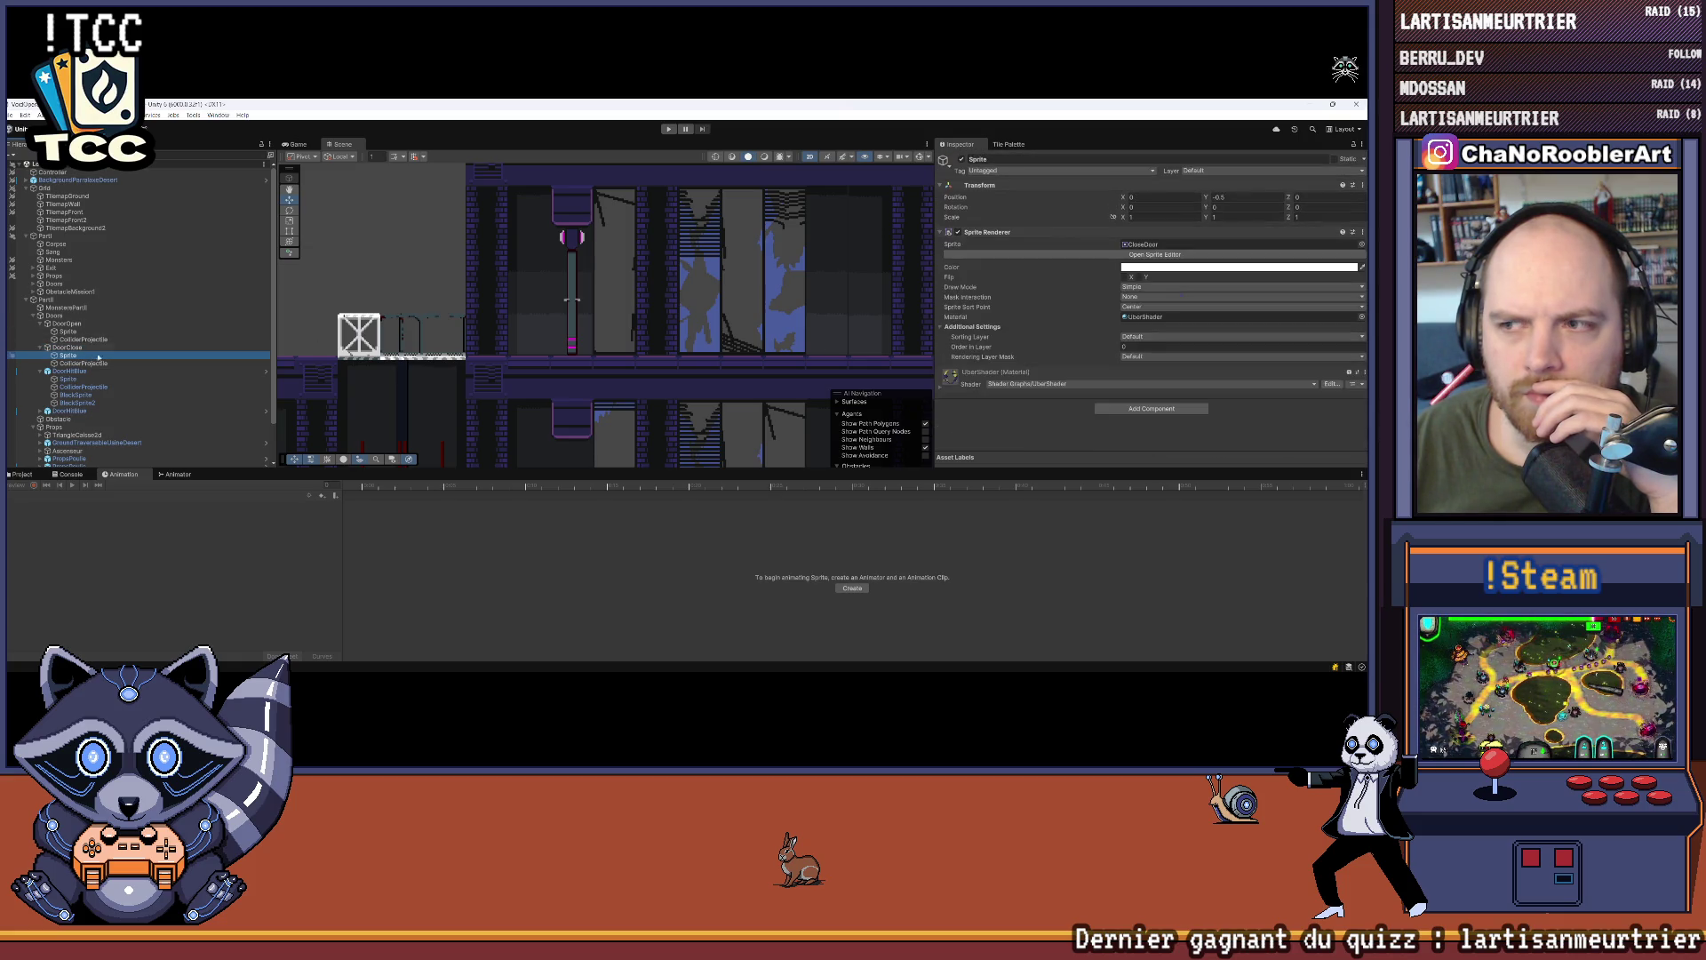
pyautogui.click(40, 348)
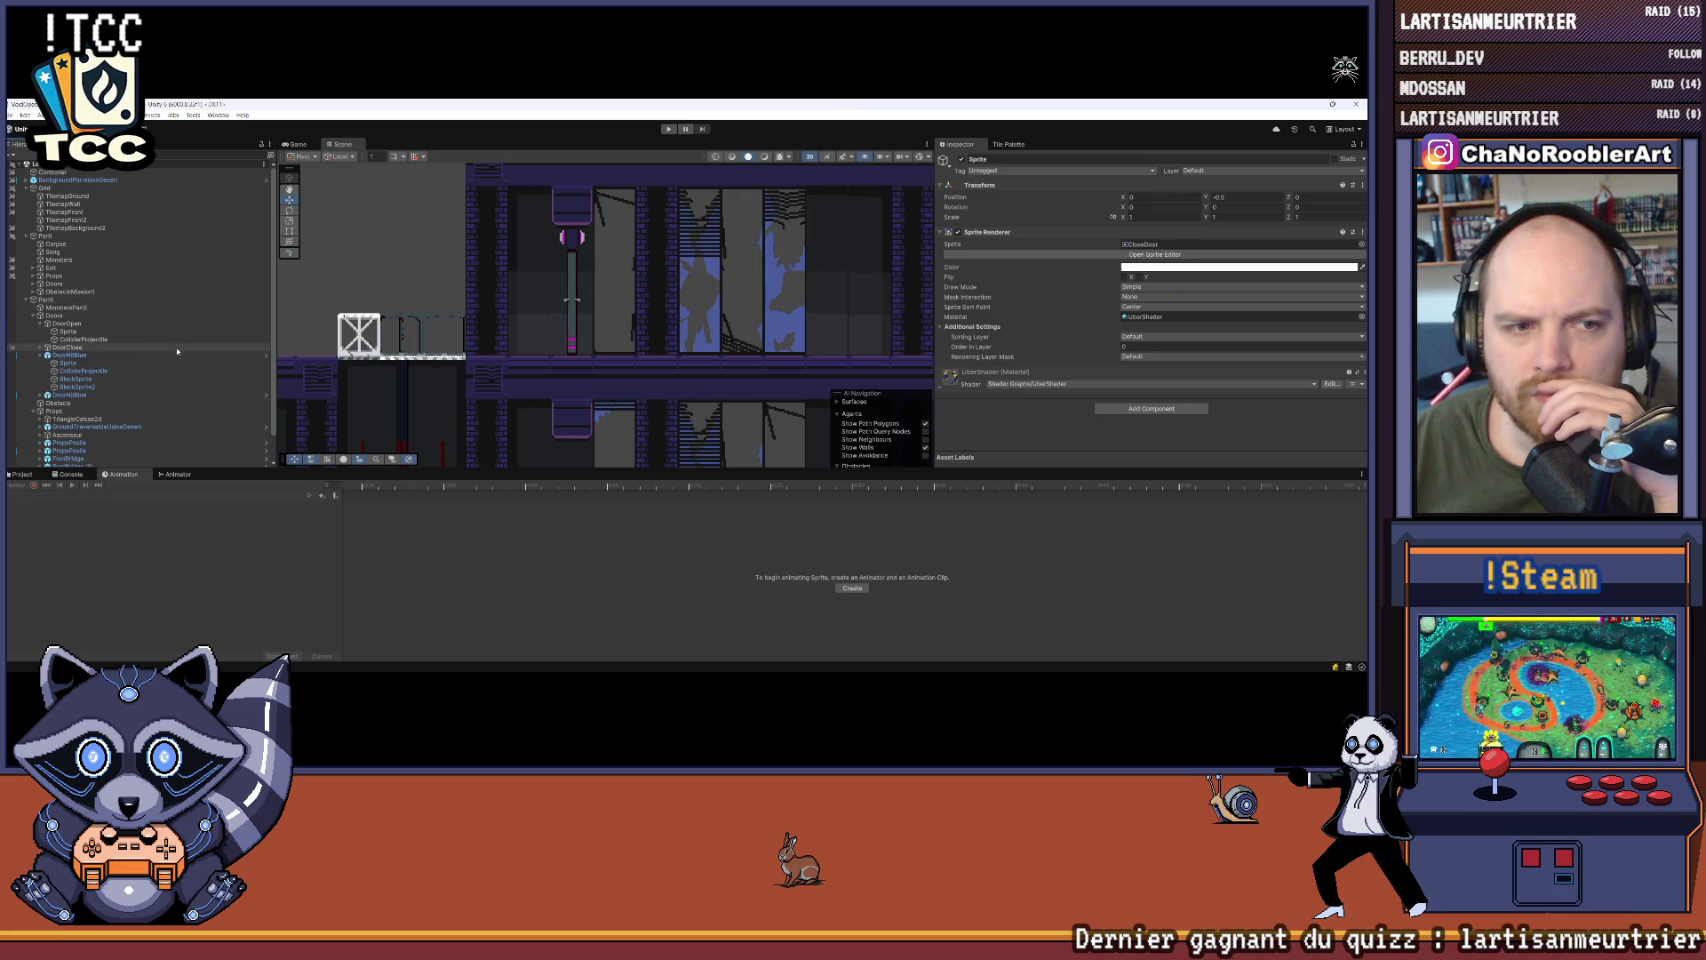
pyautogui.click(23, 474)
pyautogui.click(841, 609)
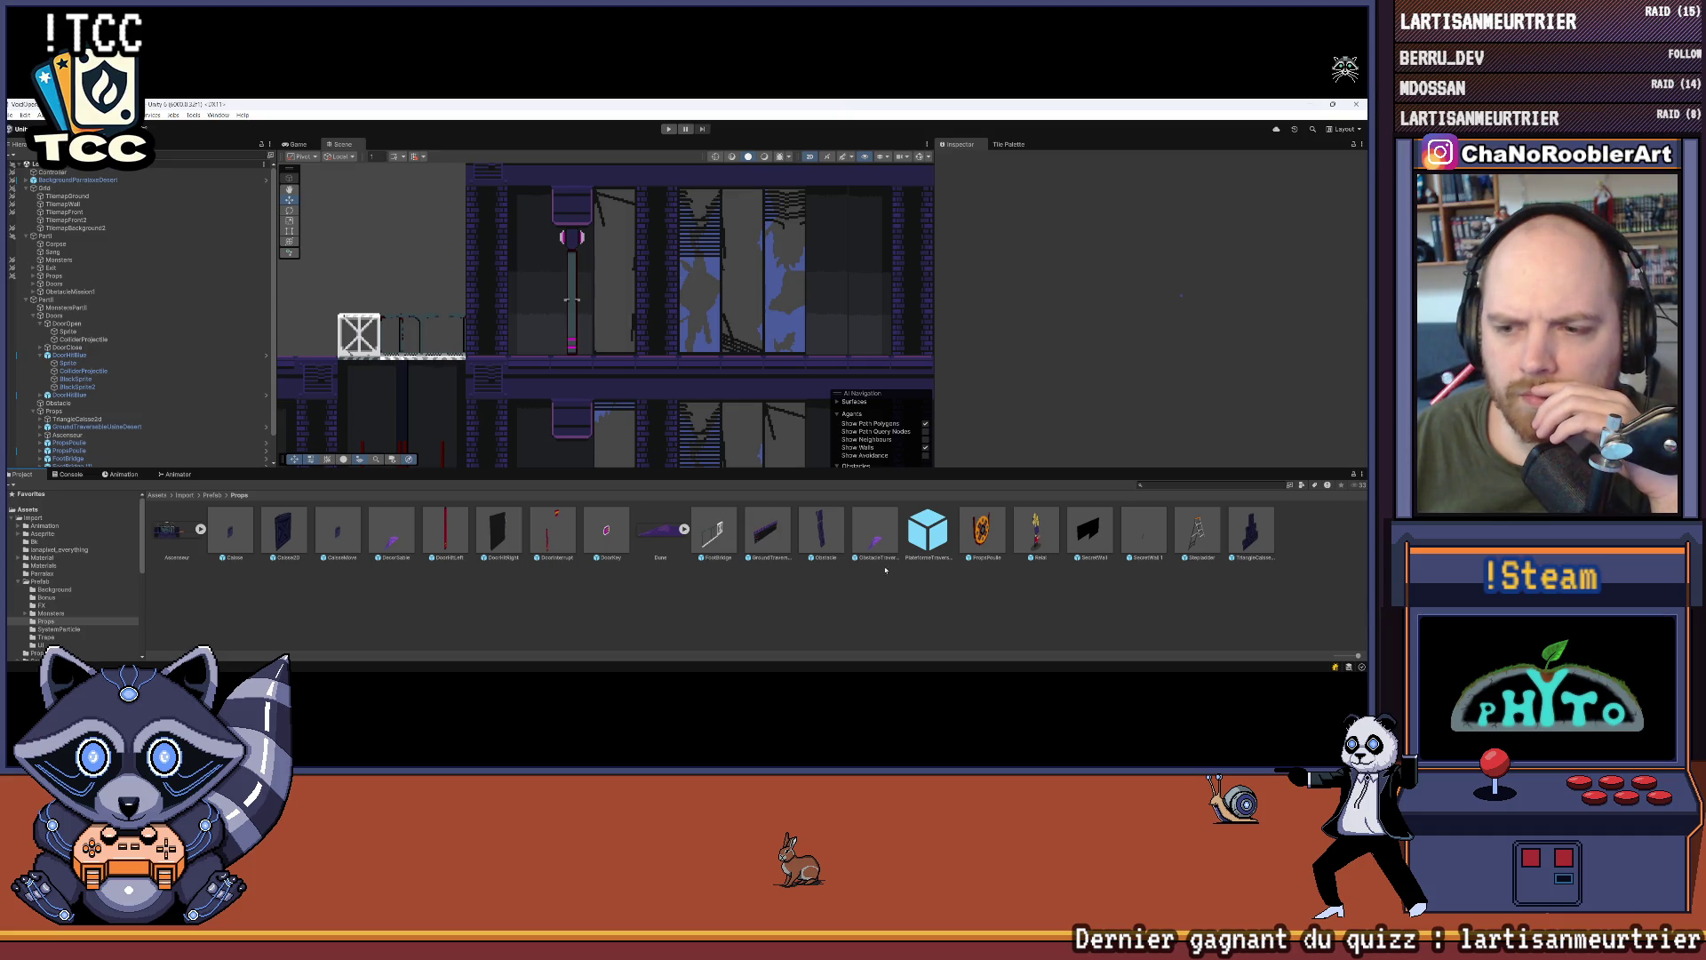
# Step: Place a DoorHitRight door instance into the new level and expand it in the Hierarchy
pyautogui.moveTo(497, 533); pyautogui.dragTo(691, 316)
pyautogui.click(27, 462)
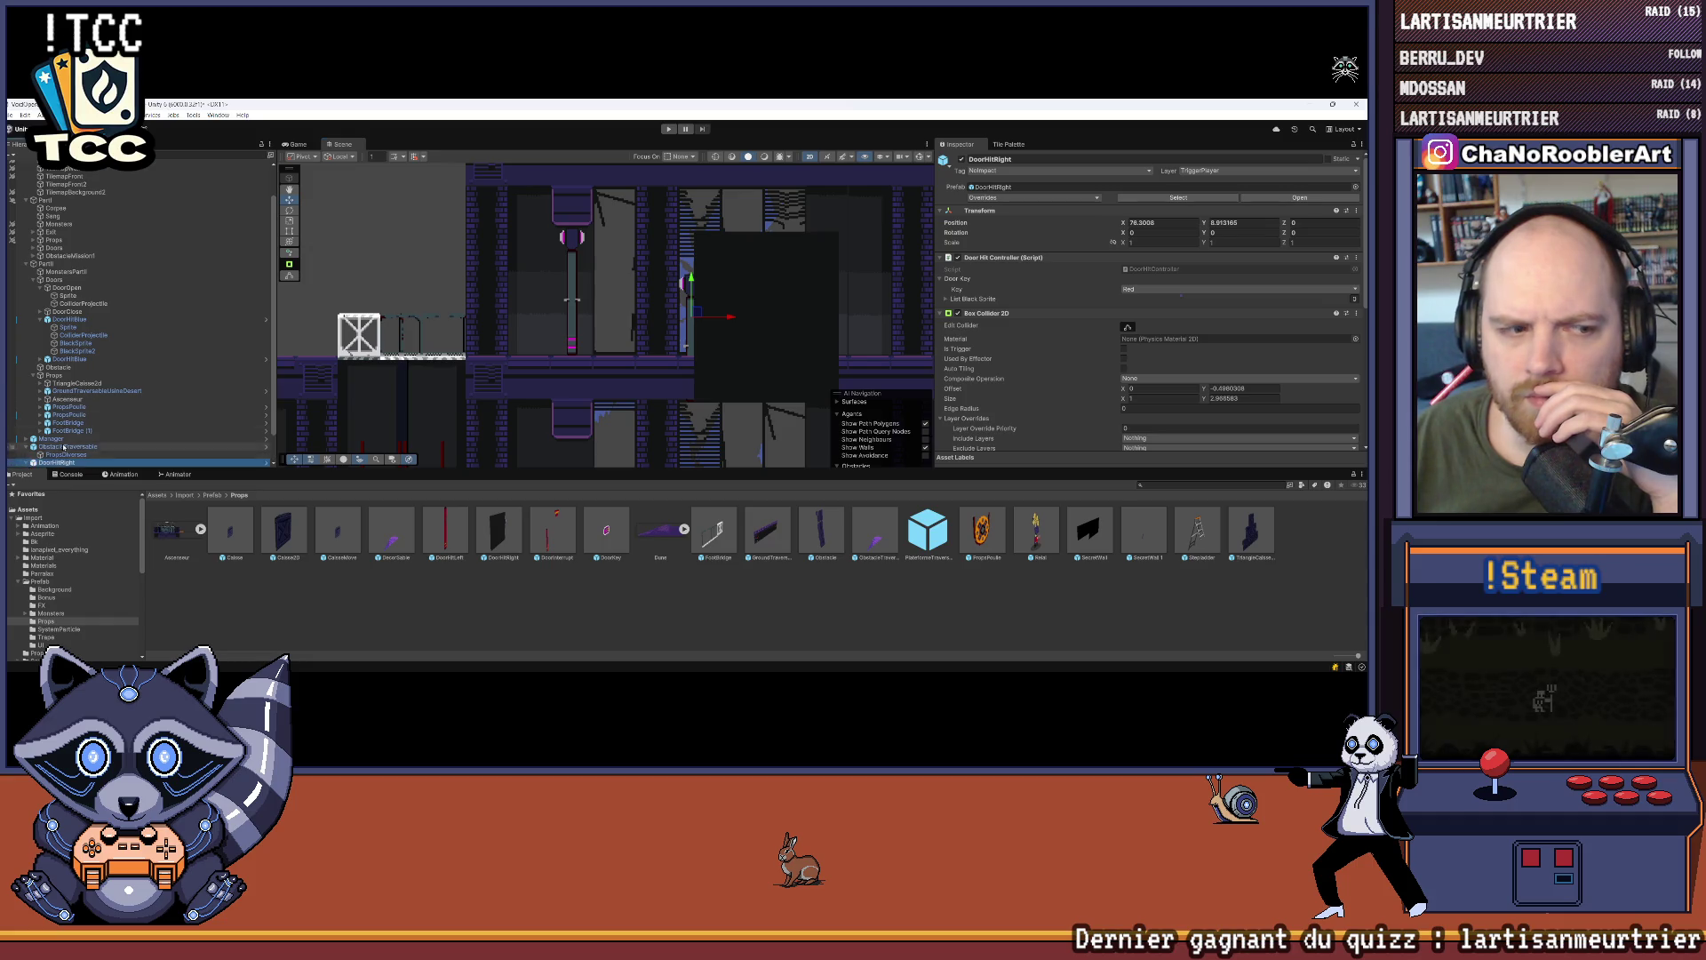
pyautogui.scroll(-1, 133, 427)
pyautogui.click(53, 438)
# Step: Select the door's Sprite under DoorOpen and list its clips in the Animation window
pyautogui.scroll(-2, 975, 299)
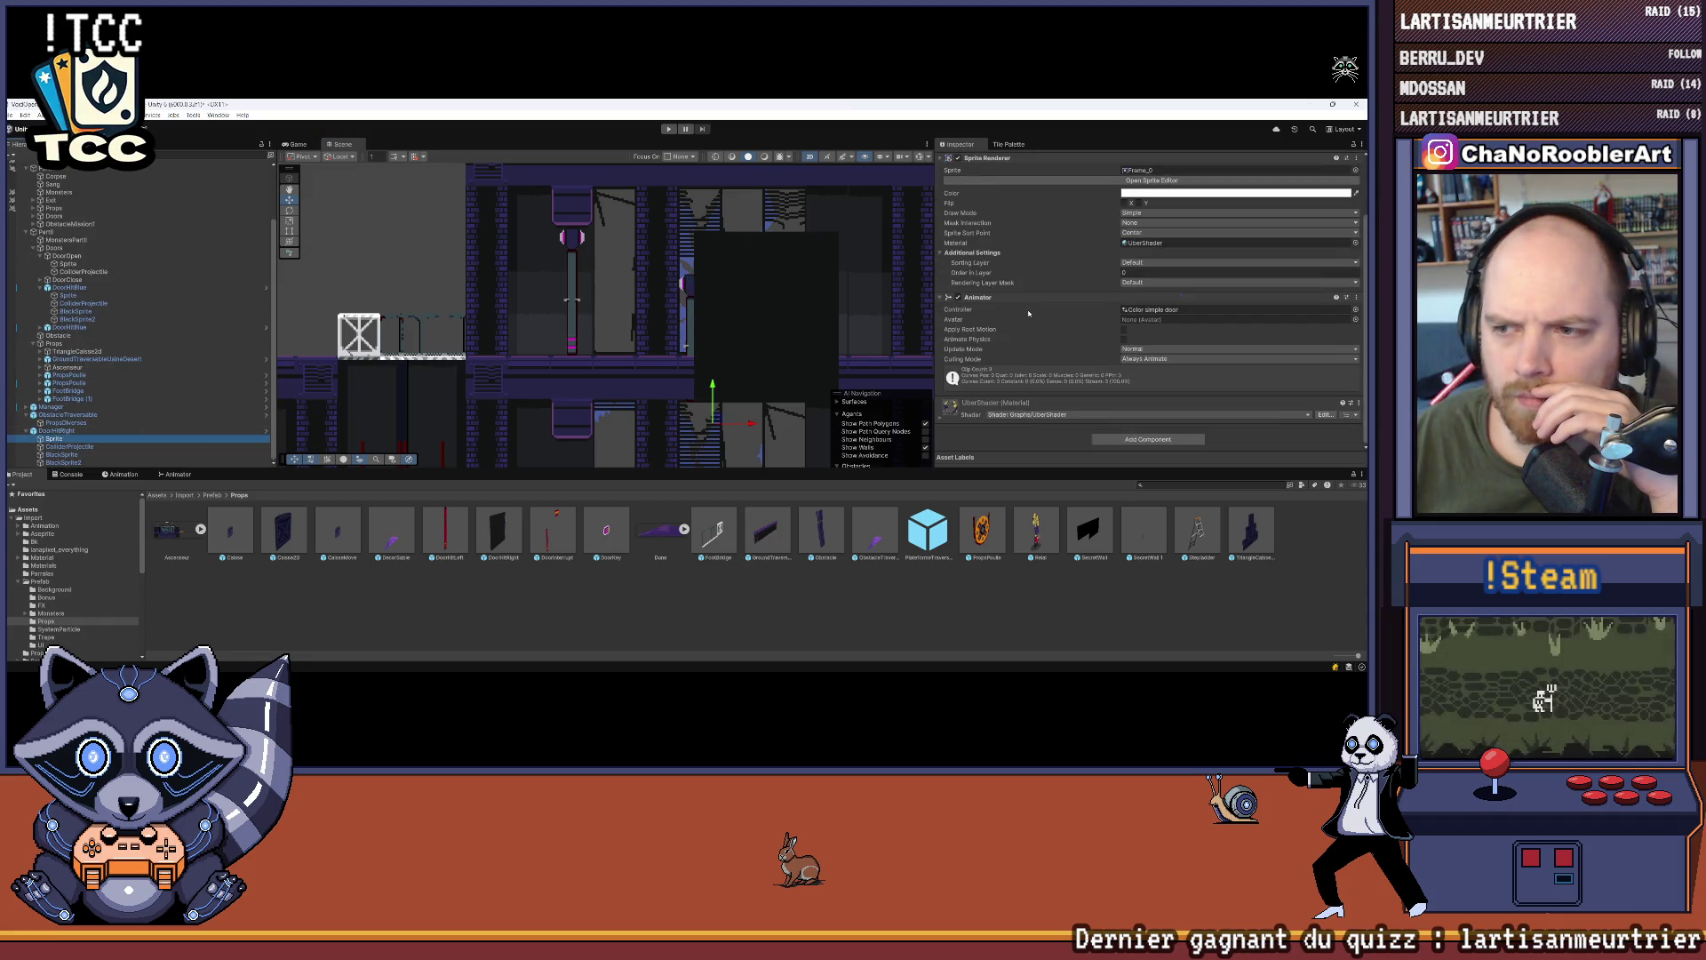
pyautogui.click(68, 264)
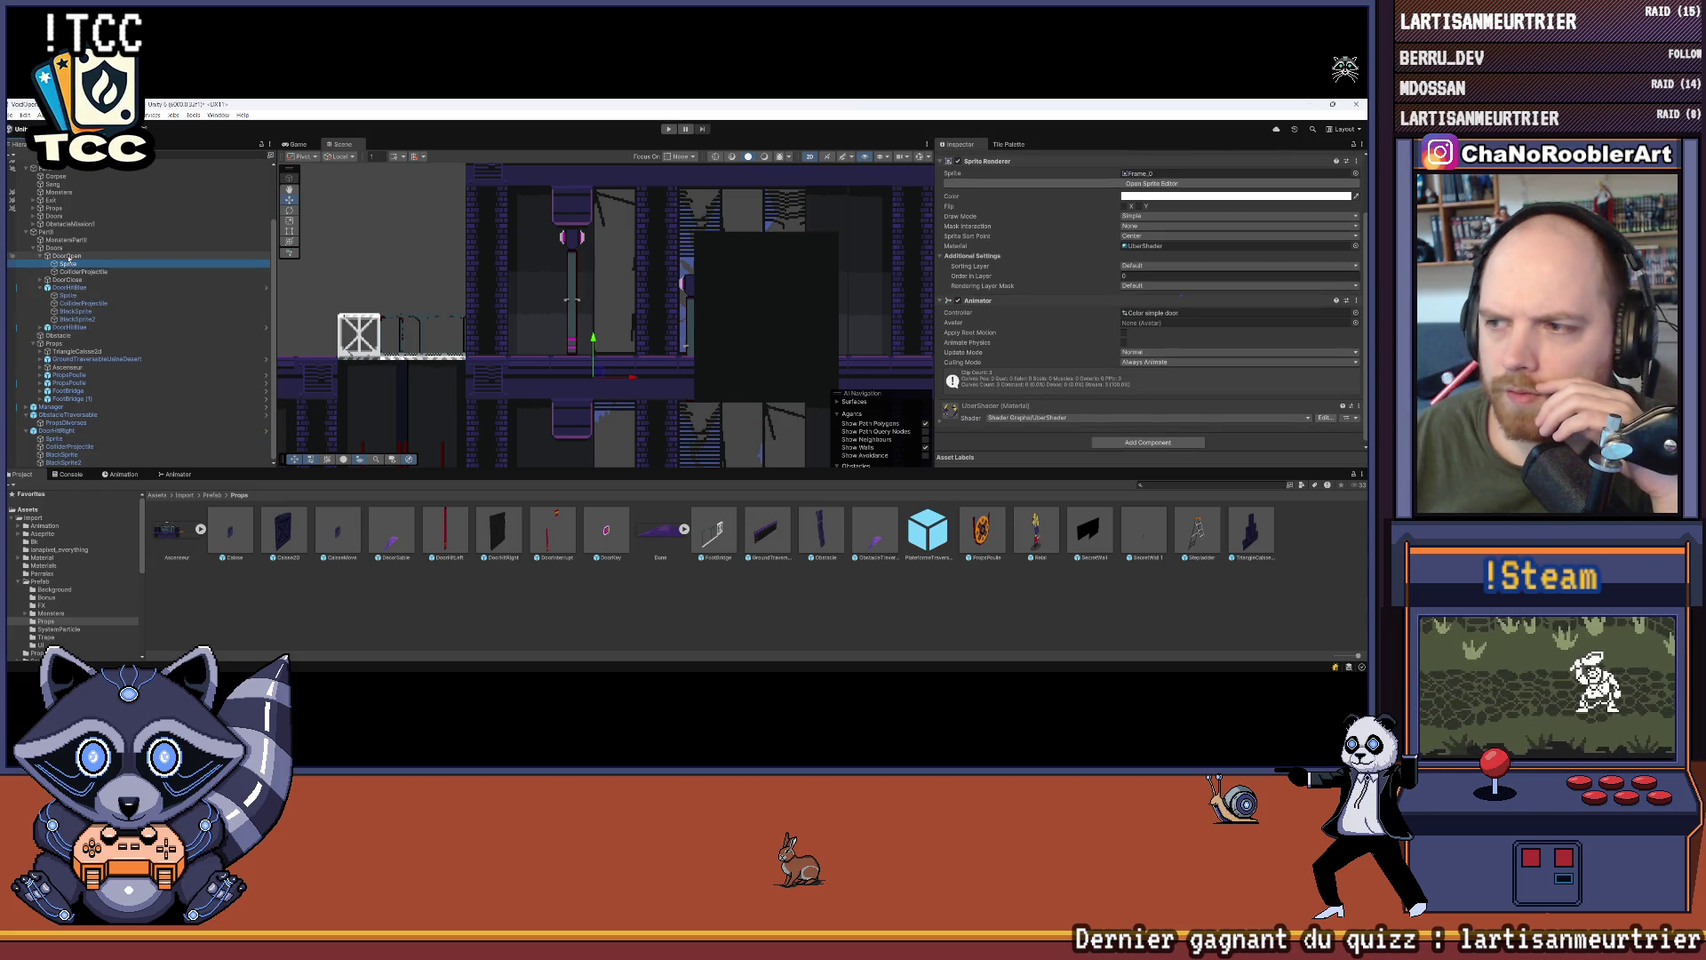
pyautogui.click(45, 431)
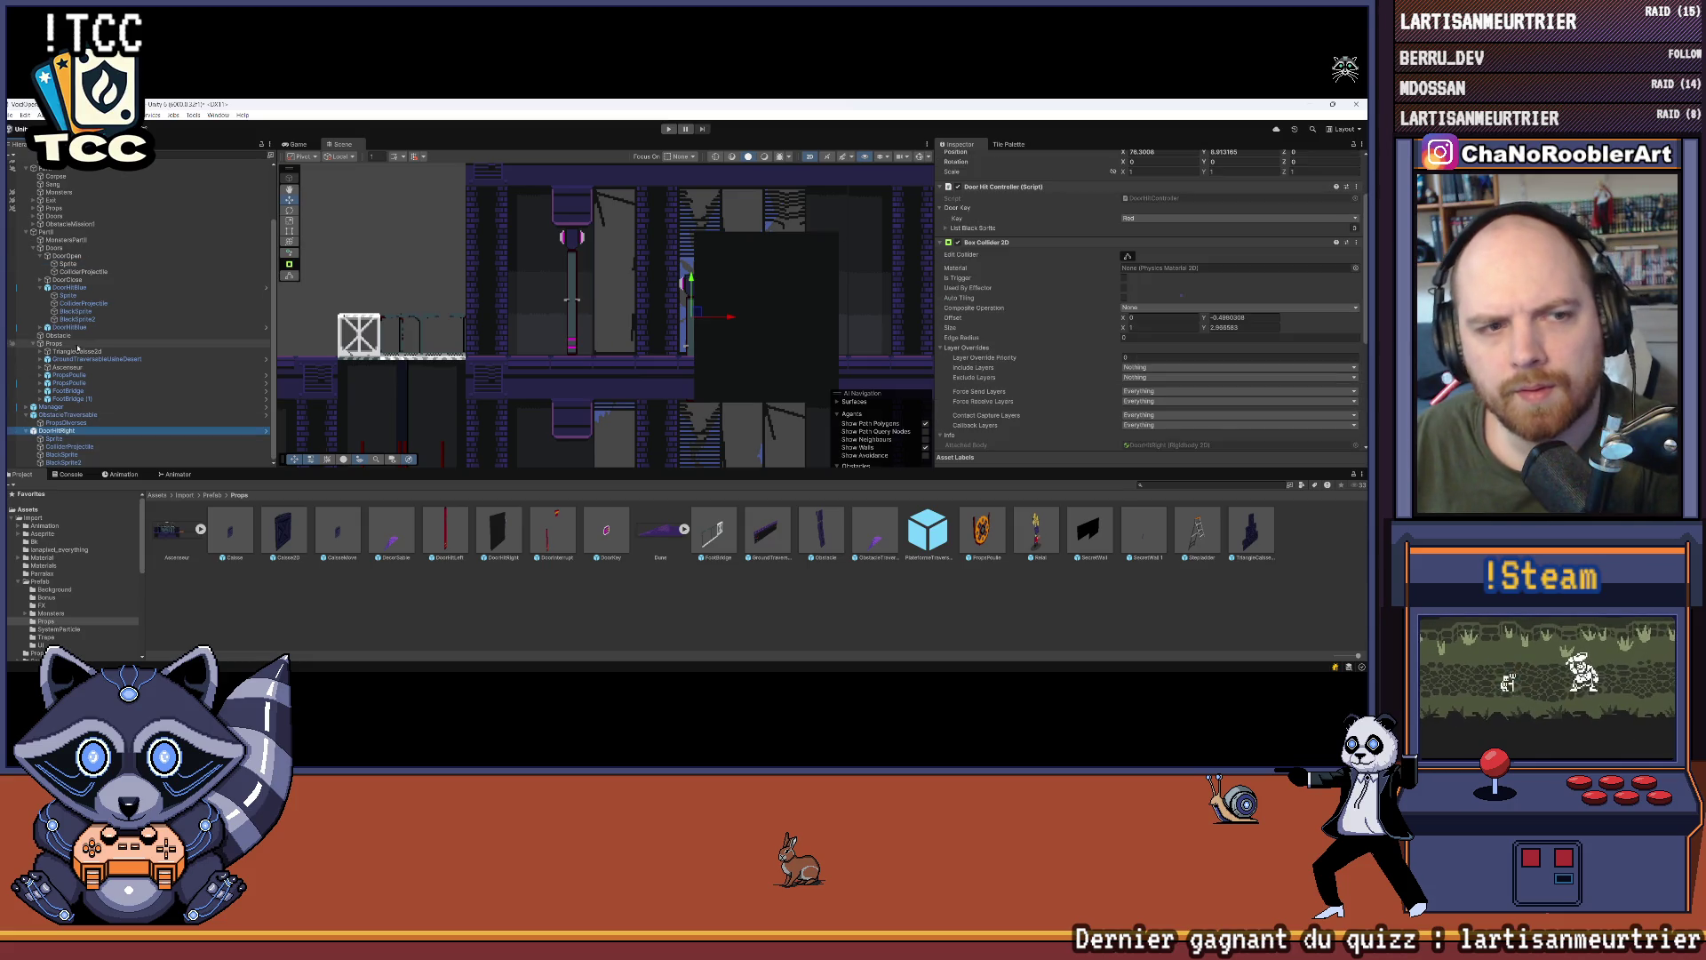
pyautogui.scroll(2, 53, 355)
pyautogui.click(71, 304)
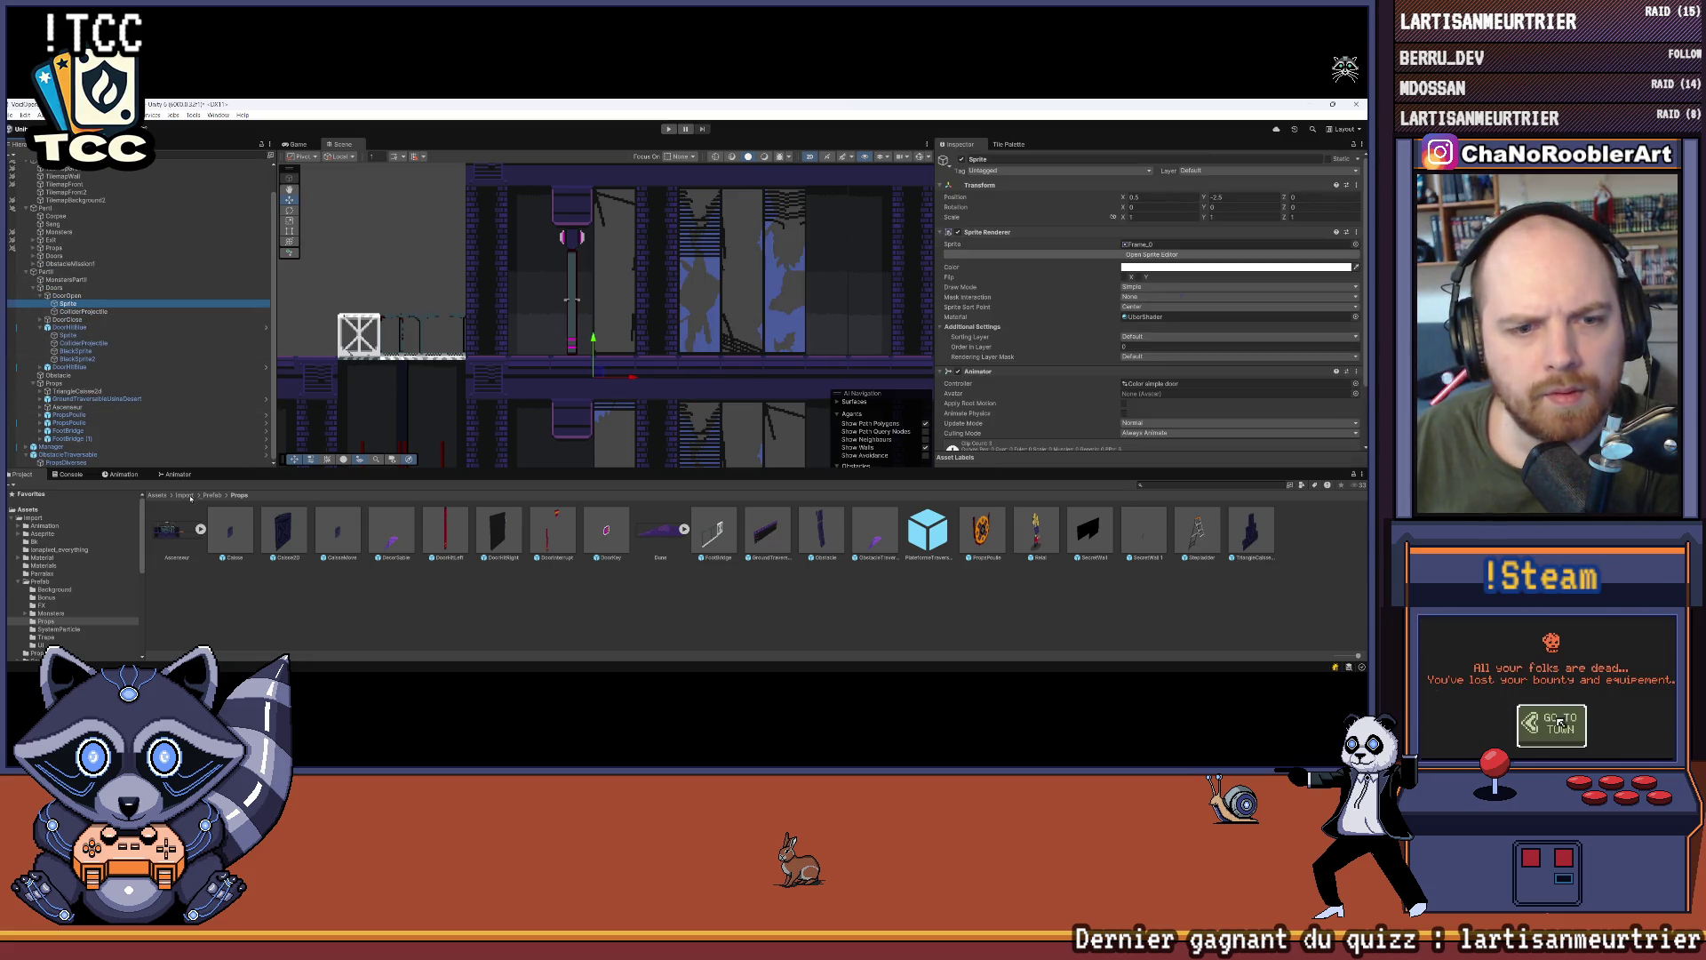
pyautogui.click(122, 474)
pyautogui.click(43, 496)
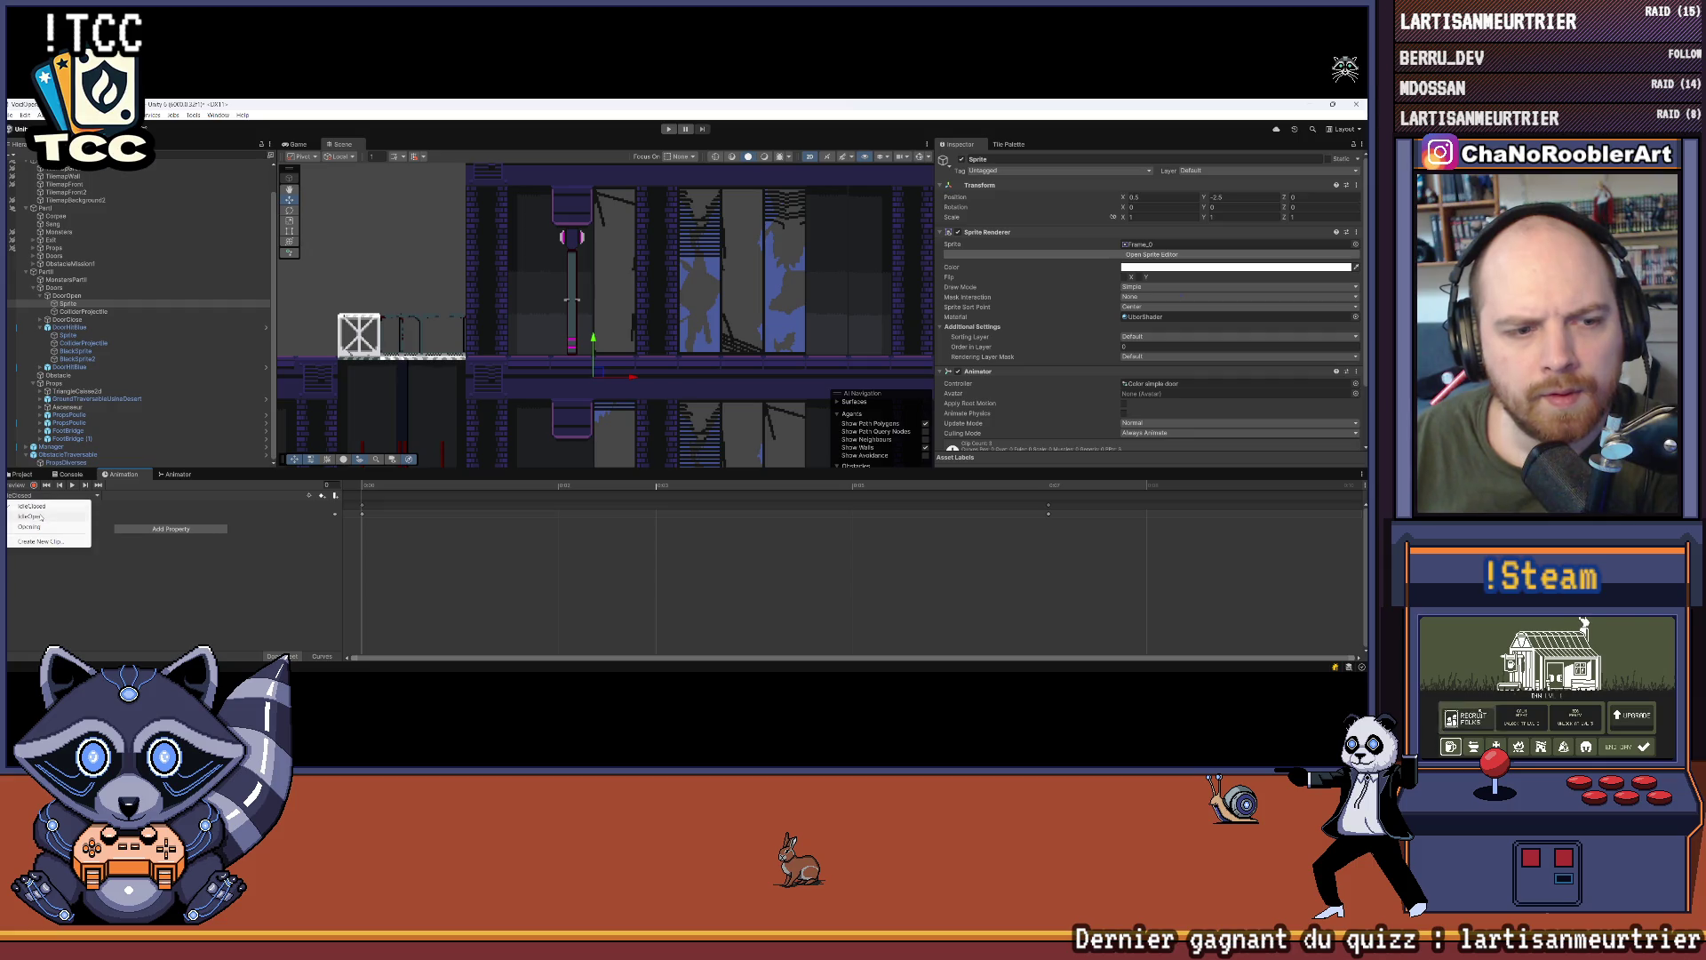
# Step: Play the door's Opening clip and zoom the Scene view out and in to watch it
pyautogui.click(34, 526)
pyautogui.click(72, 485)
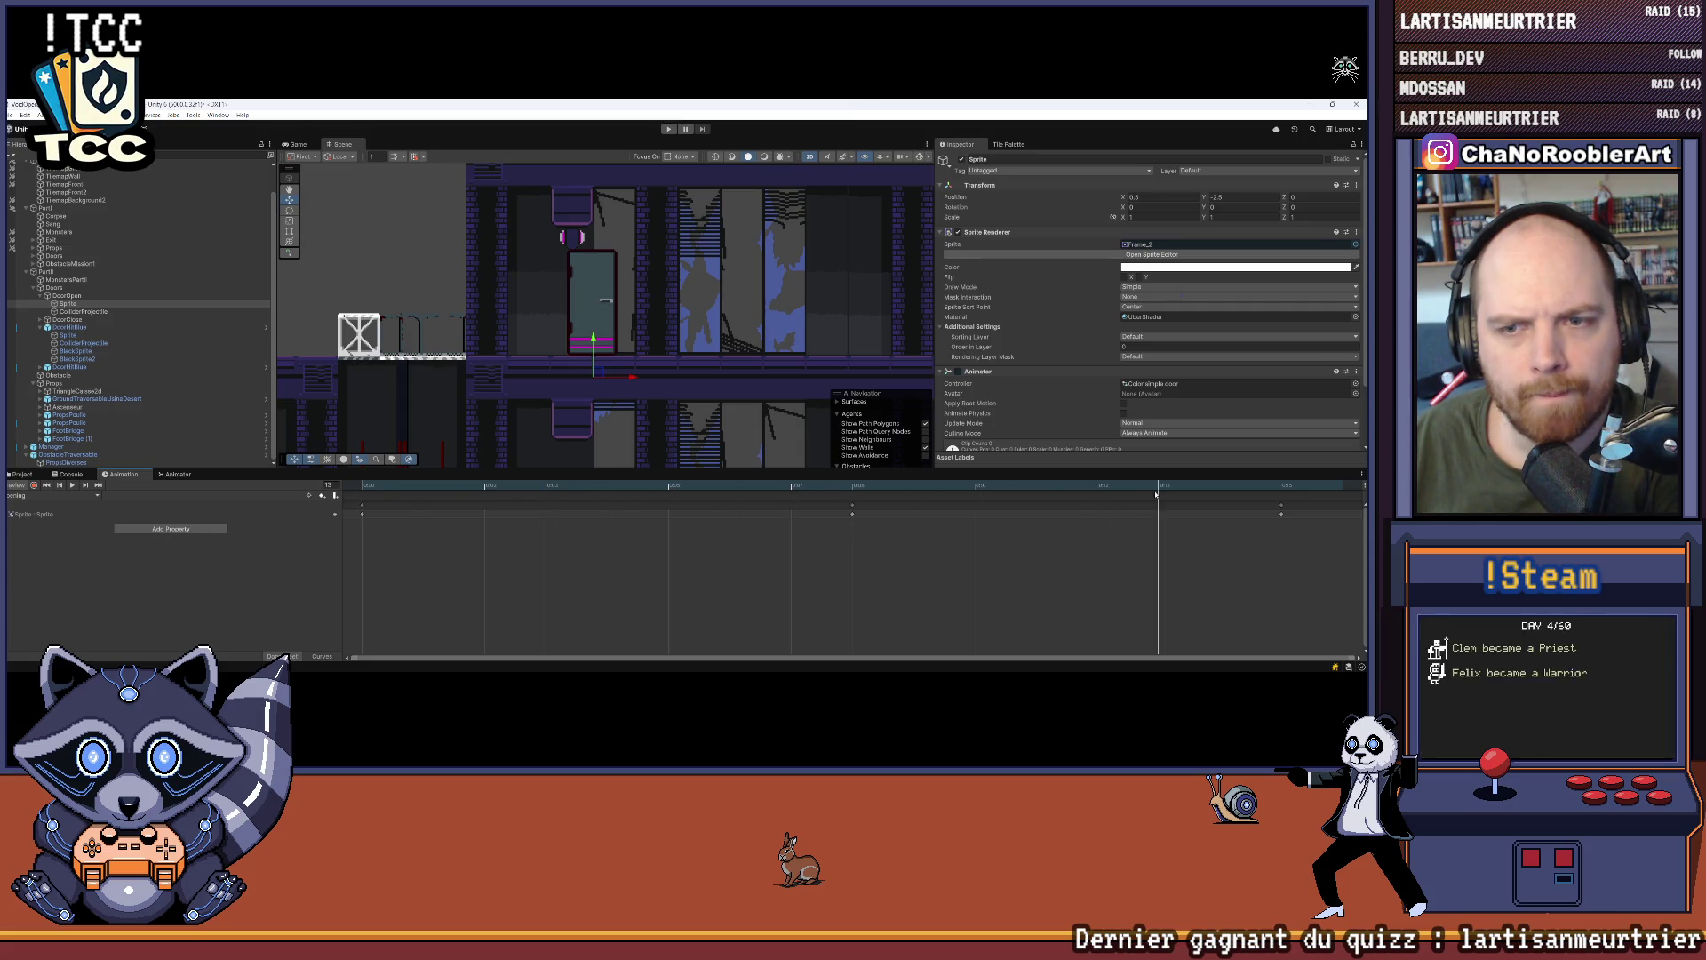
pyautogui.scroll(-5, 564, 342)
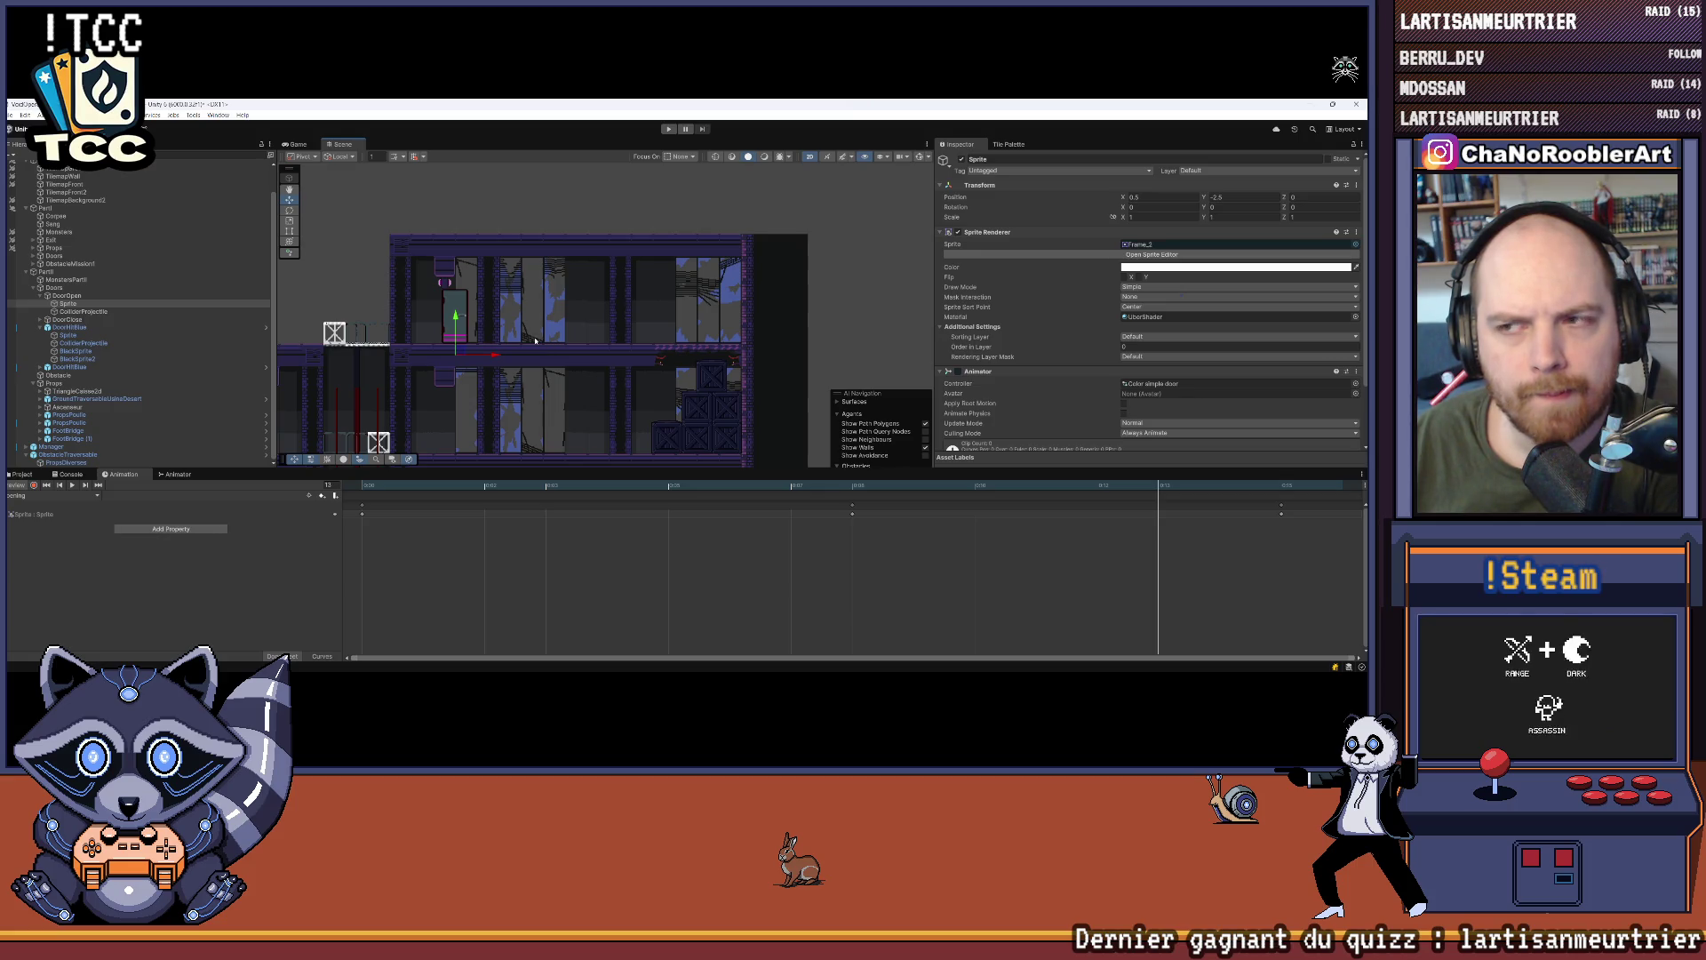
pyautogui.scroll(2, 345, 391)
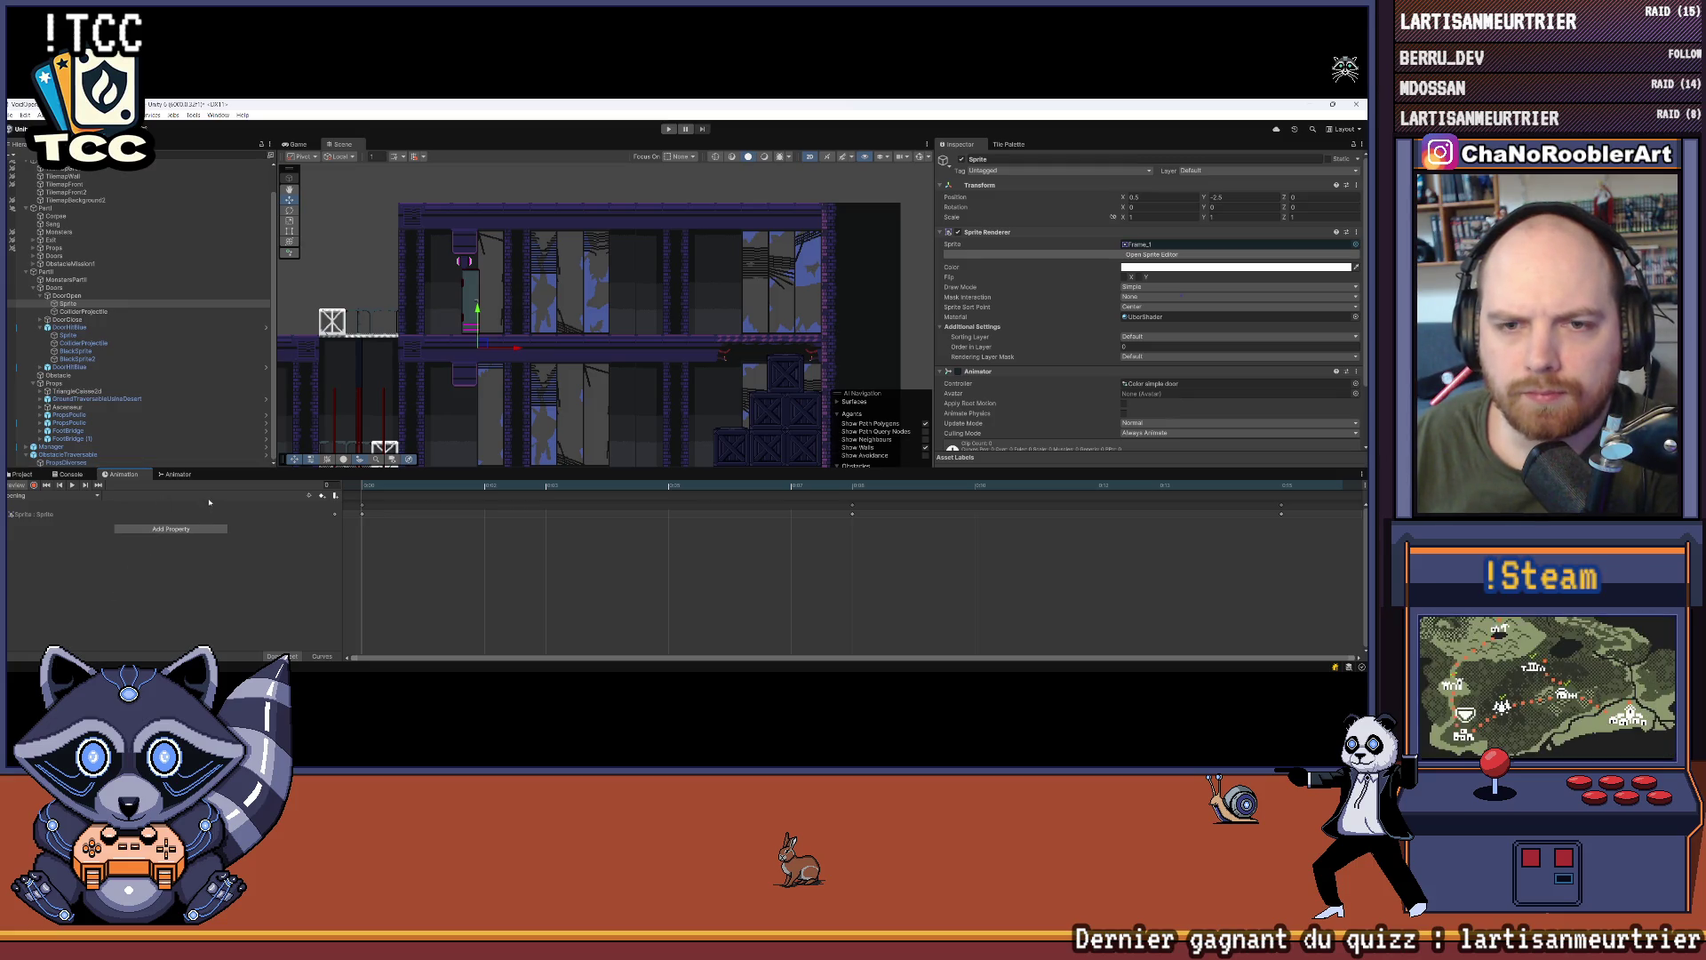
pyautogui.scroll(3, 435, 305)
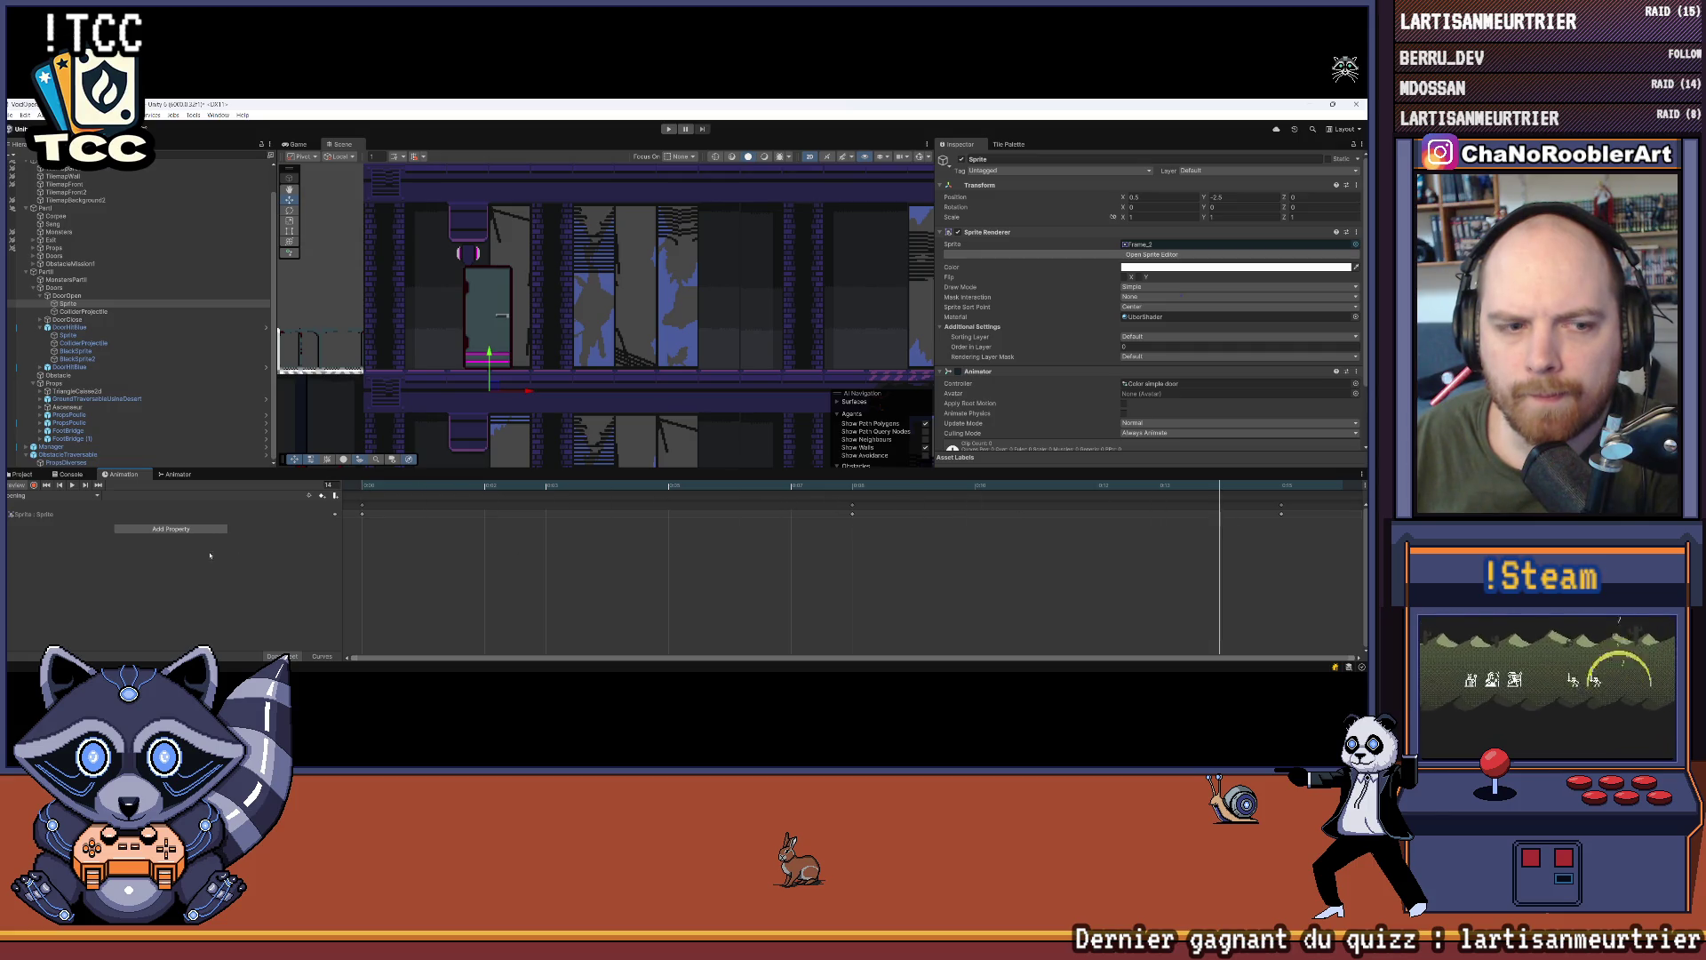
# Step: Switch the door's clip to IdleClosed, then IdleOpen, and play its preview
pyautogui.click(49, 495)
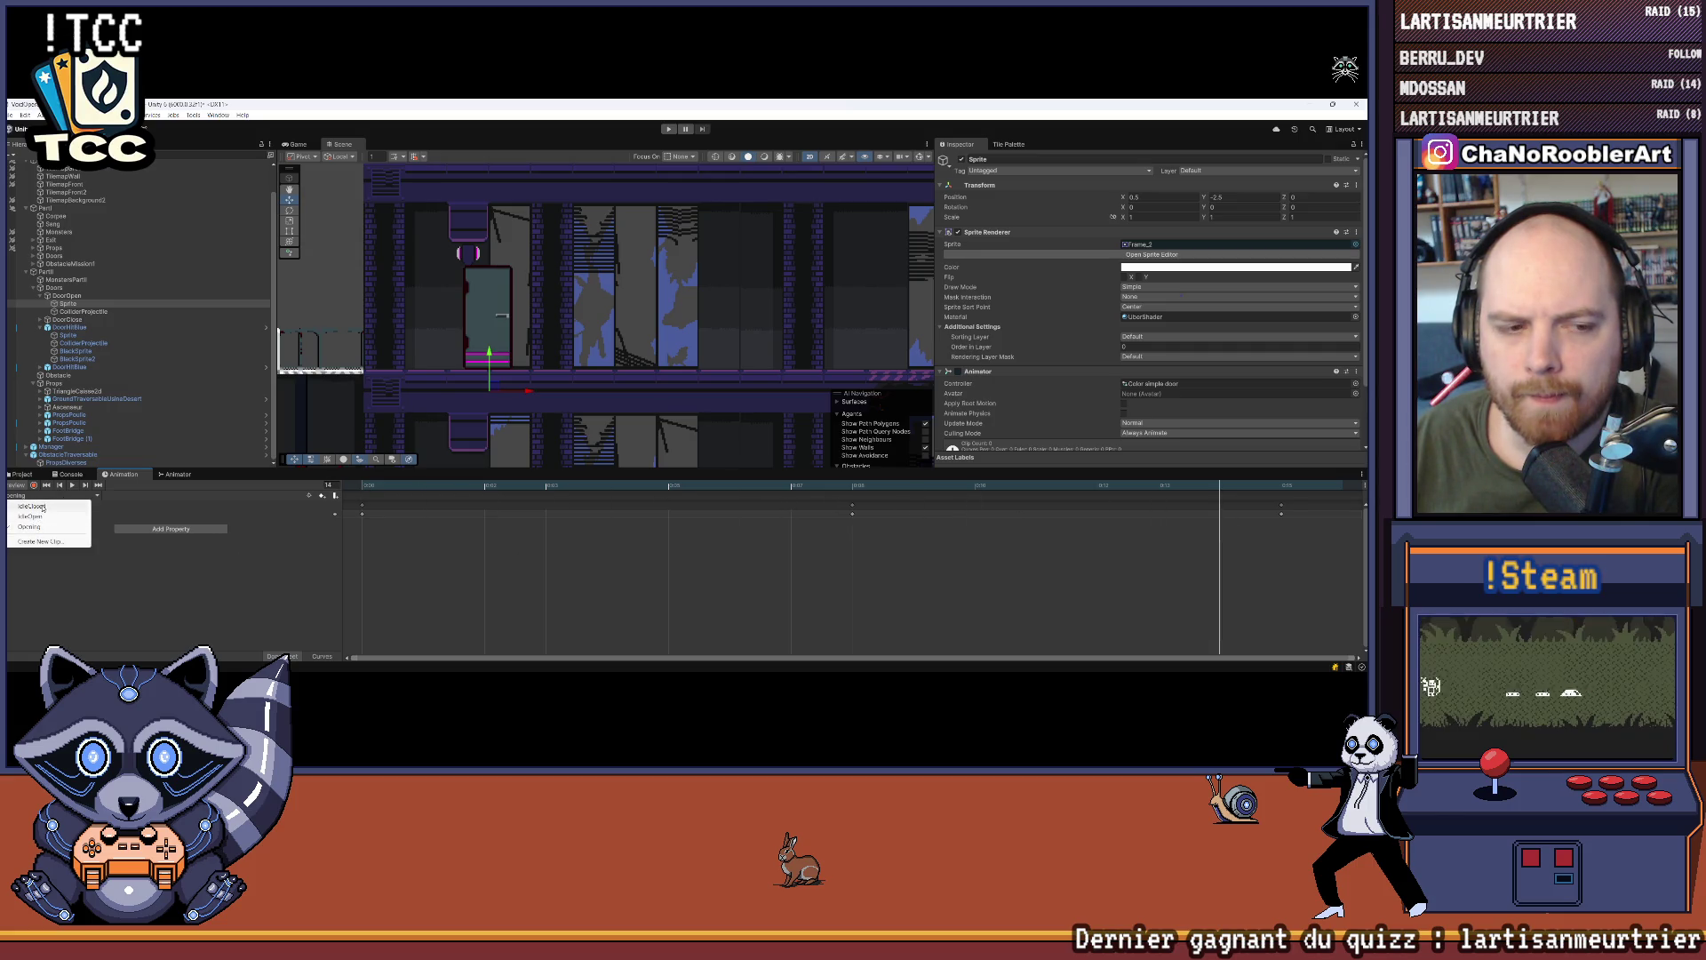
pyautogui.click(34, 506)
pyautogui.click(46, 498)
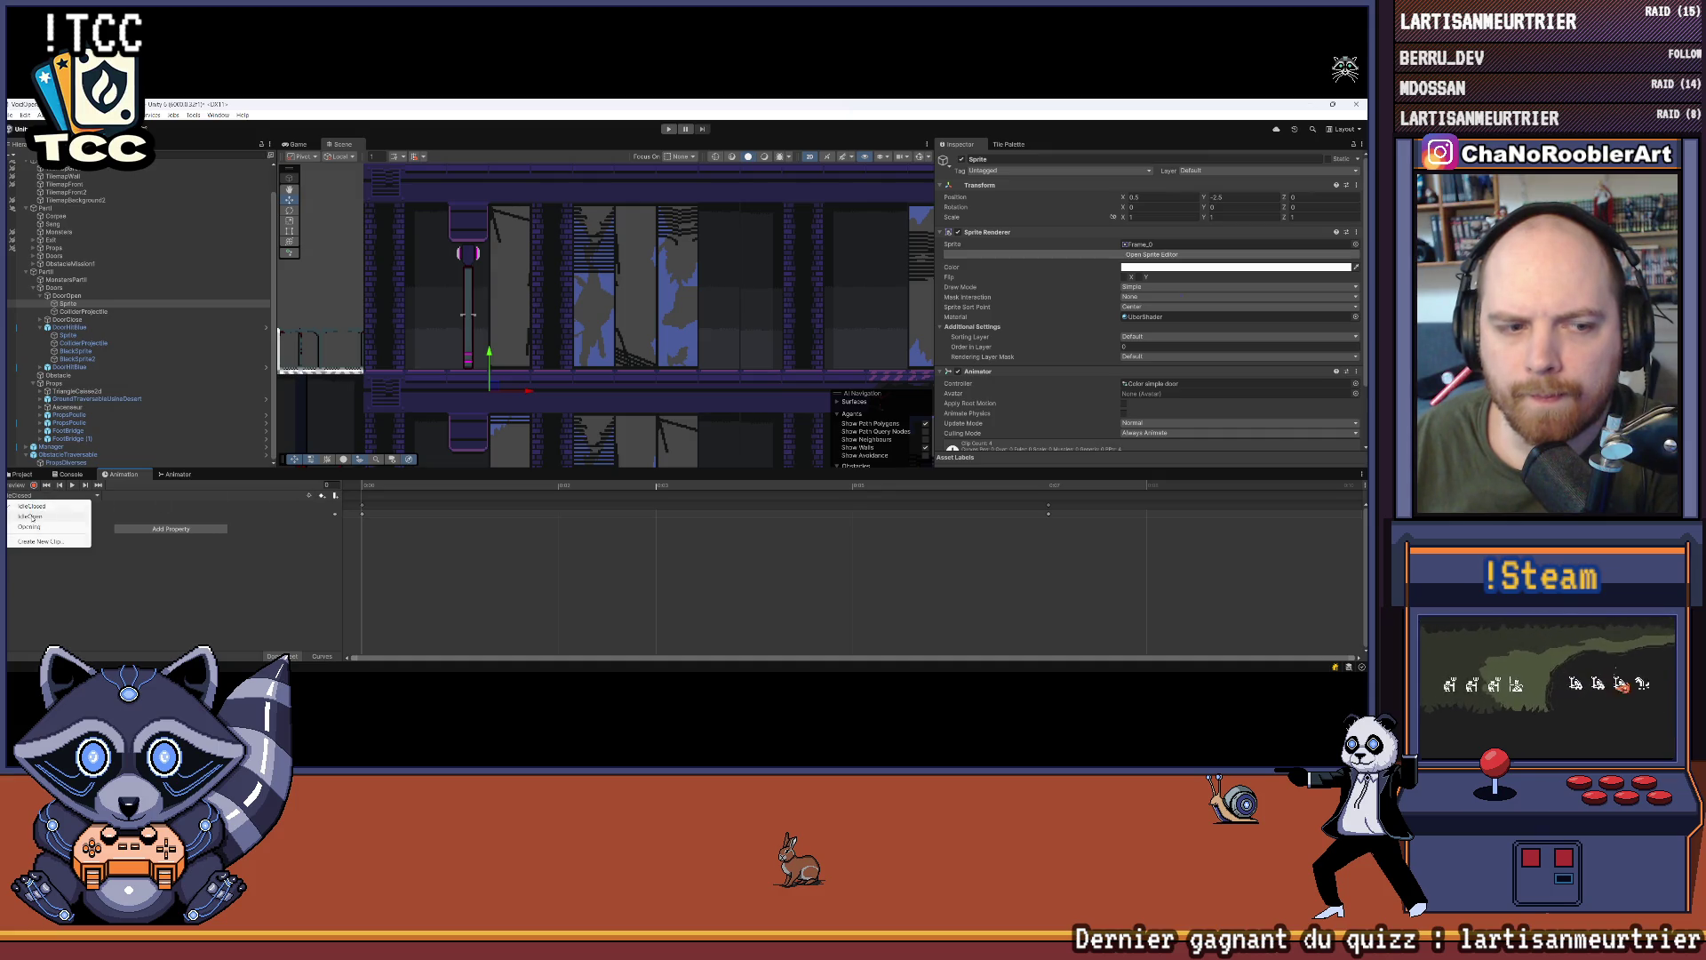
pyautogui.click(40, 516)
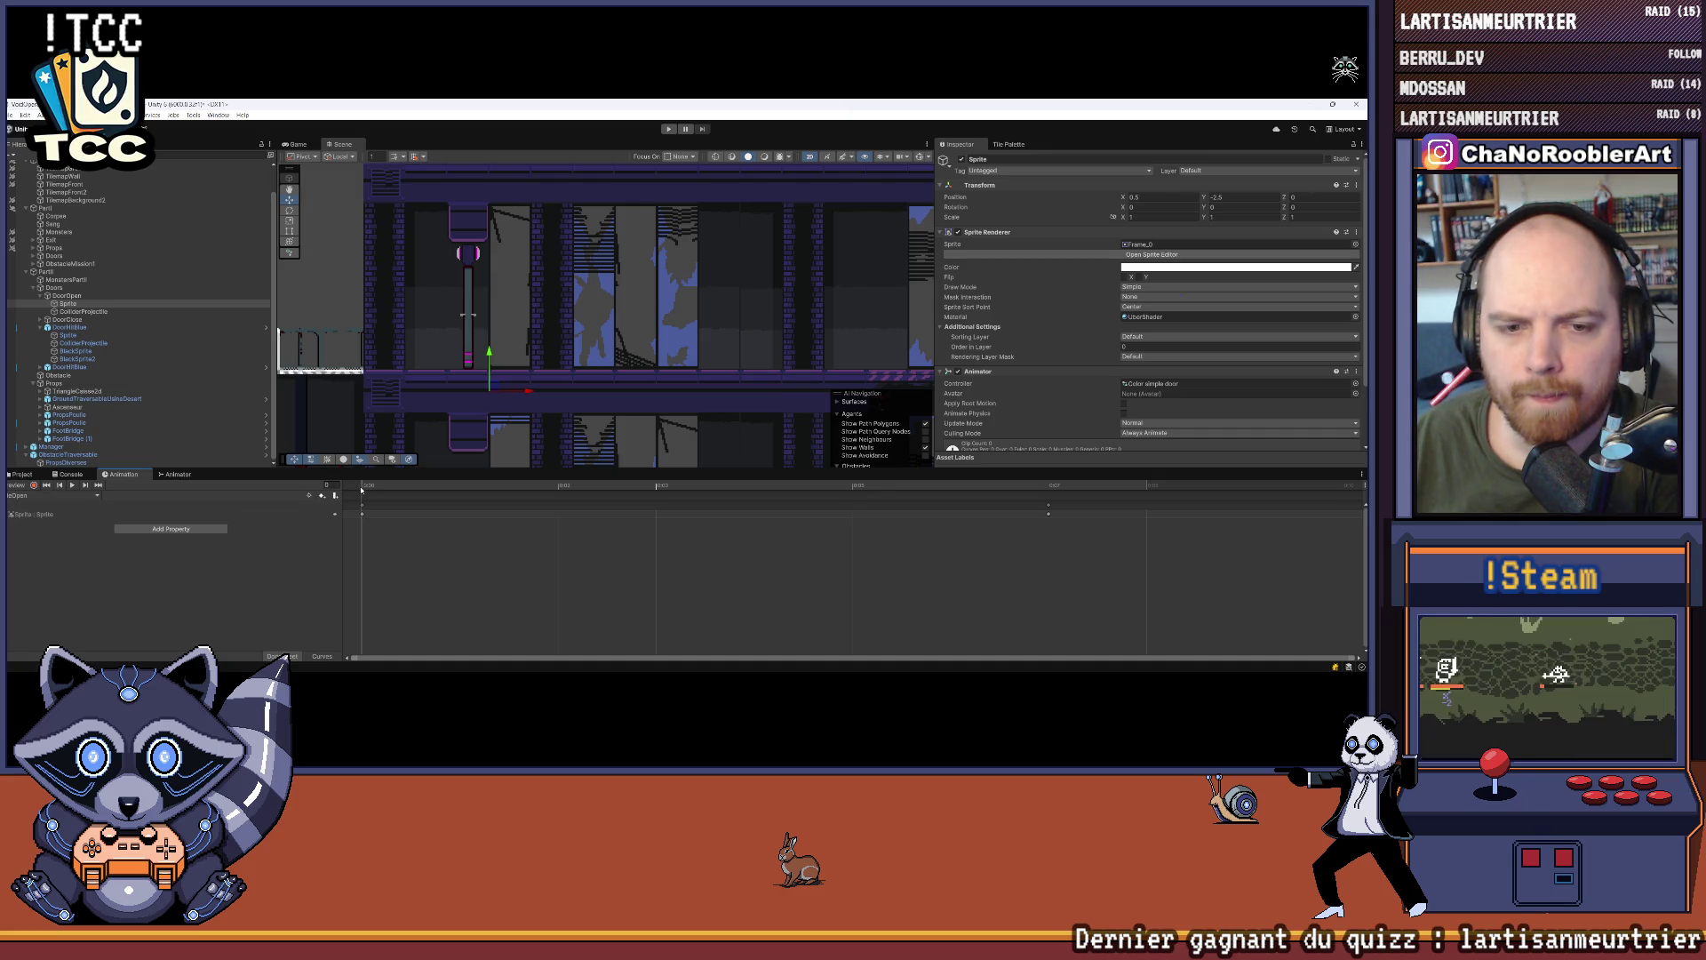
pyautogui.press('space')
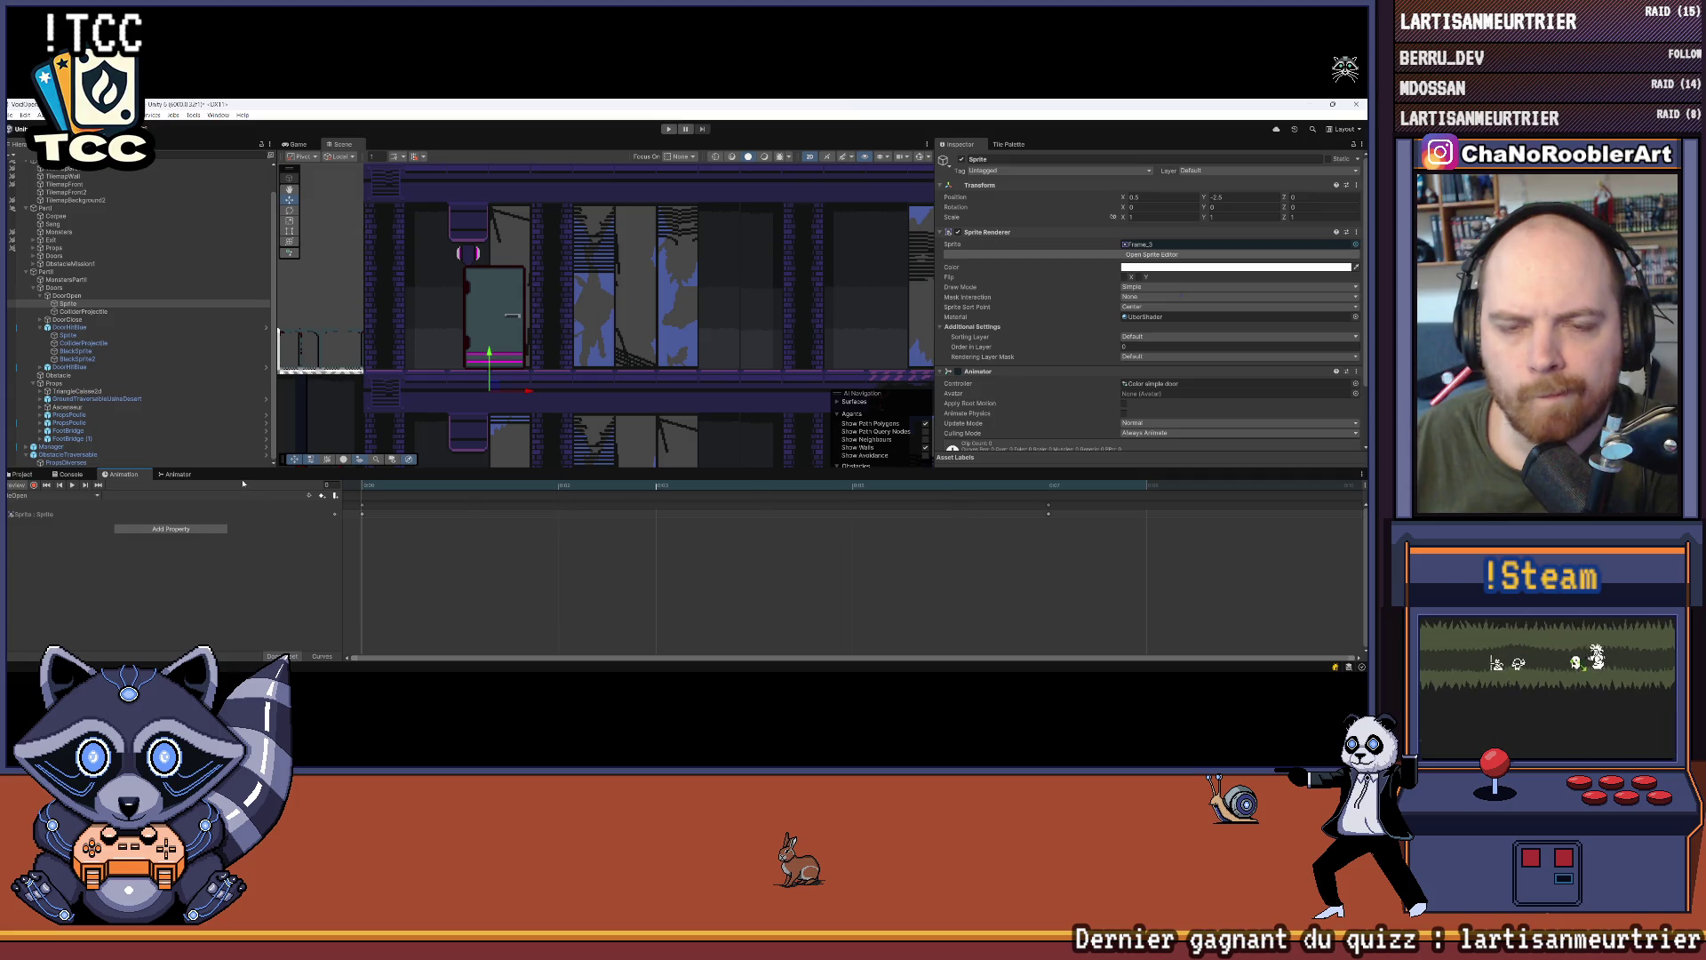
# Step: Try a door Rotation Y of 180, then undo it
pyautogui.click(1227, 205)
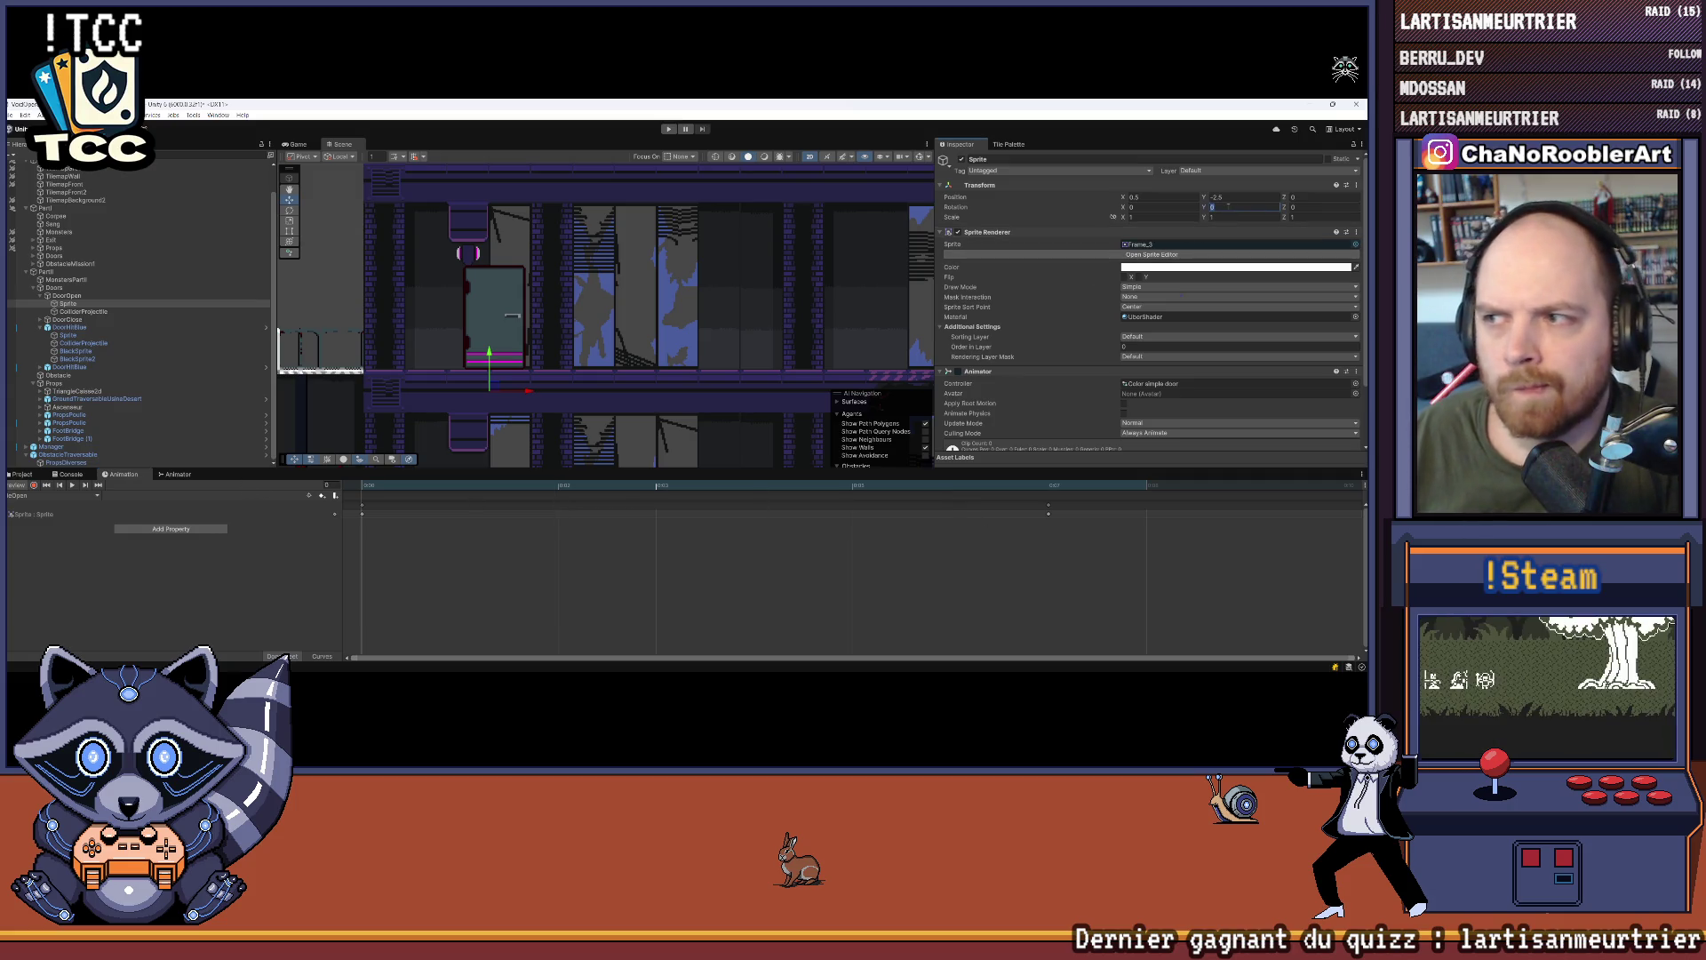
pyautogui.write('180')
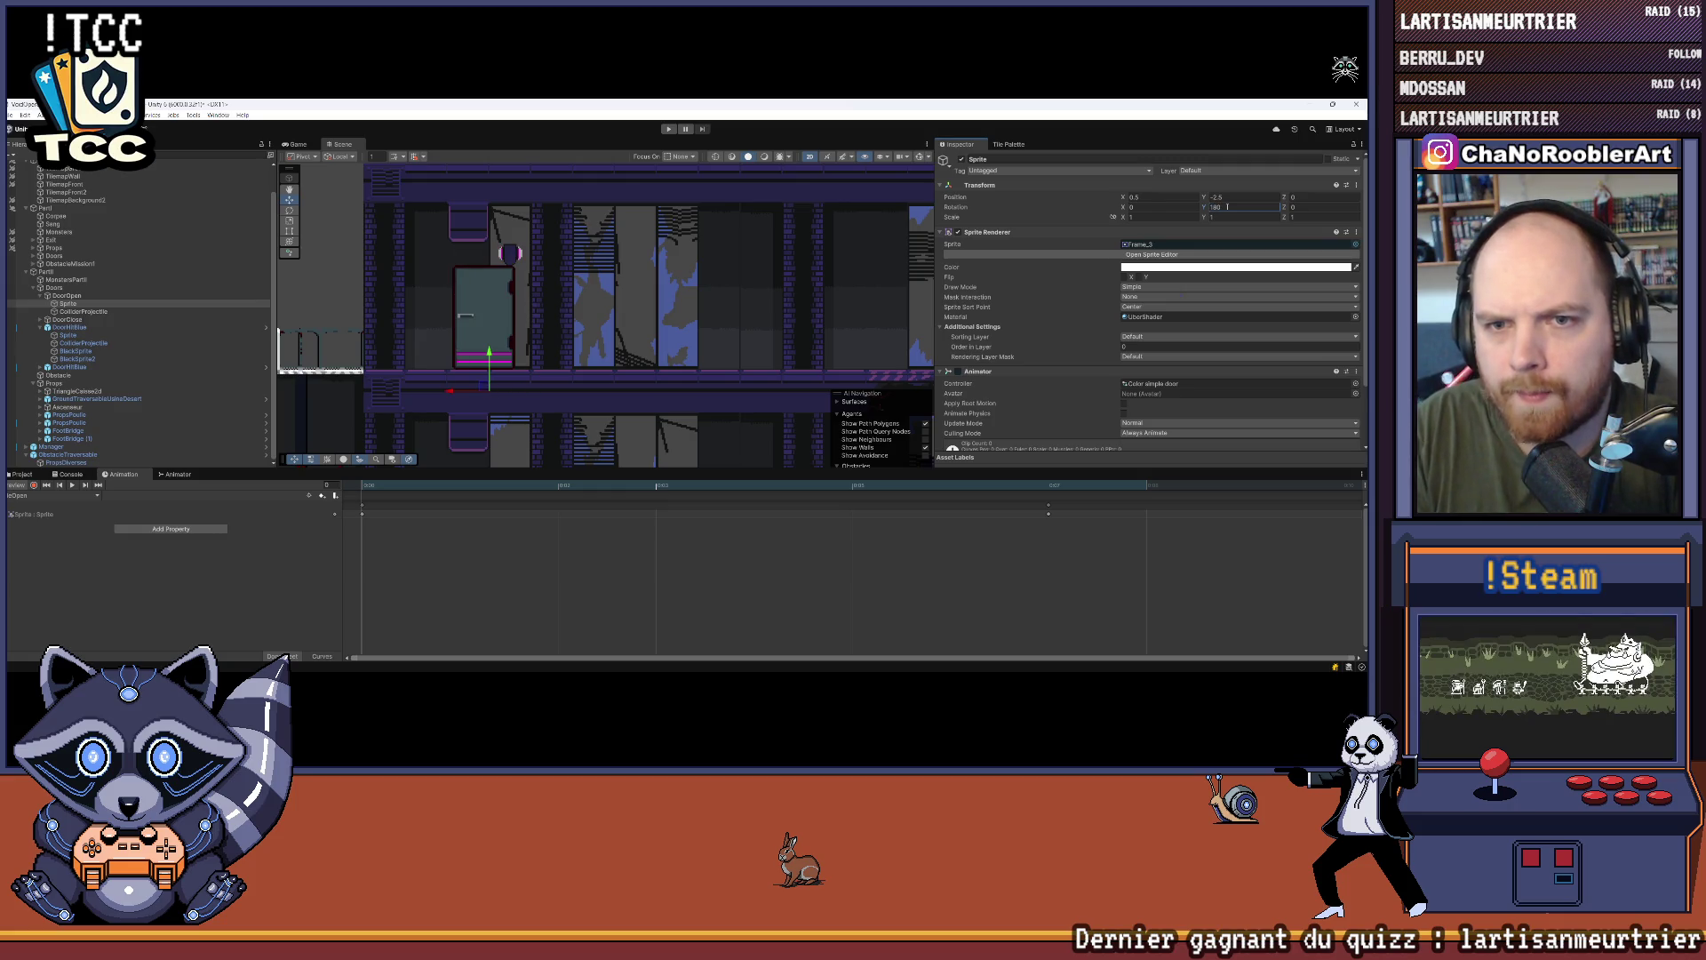
pyautogui.hotkey('ctrl', 'z')
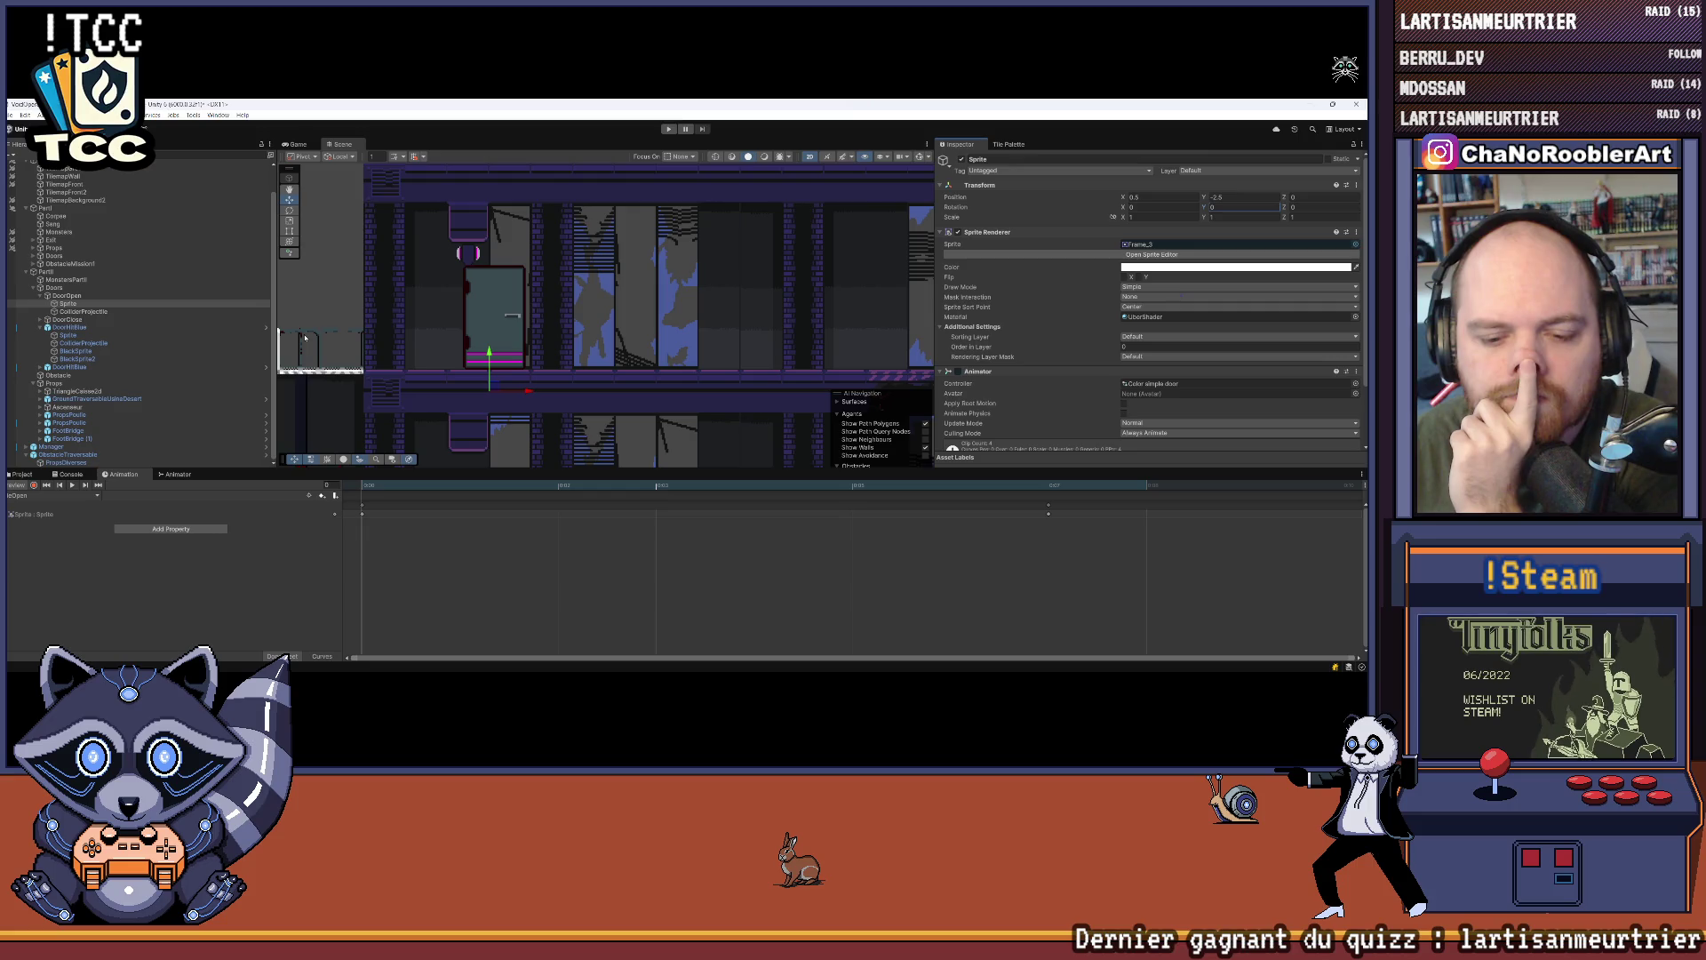
# Step: Return the door to its Opening clip, play it, and pan and zoom out over the level
pyautogui.click(51, 495)
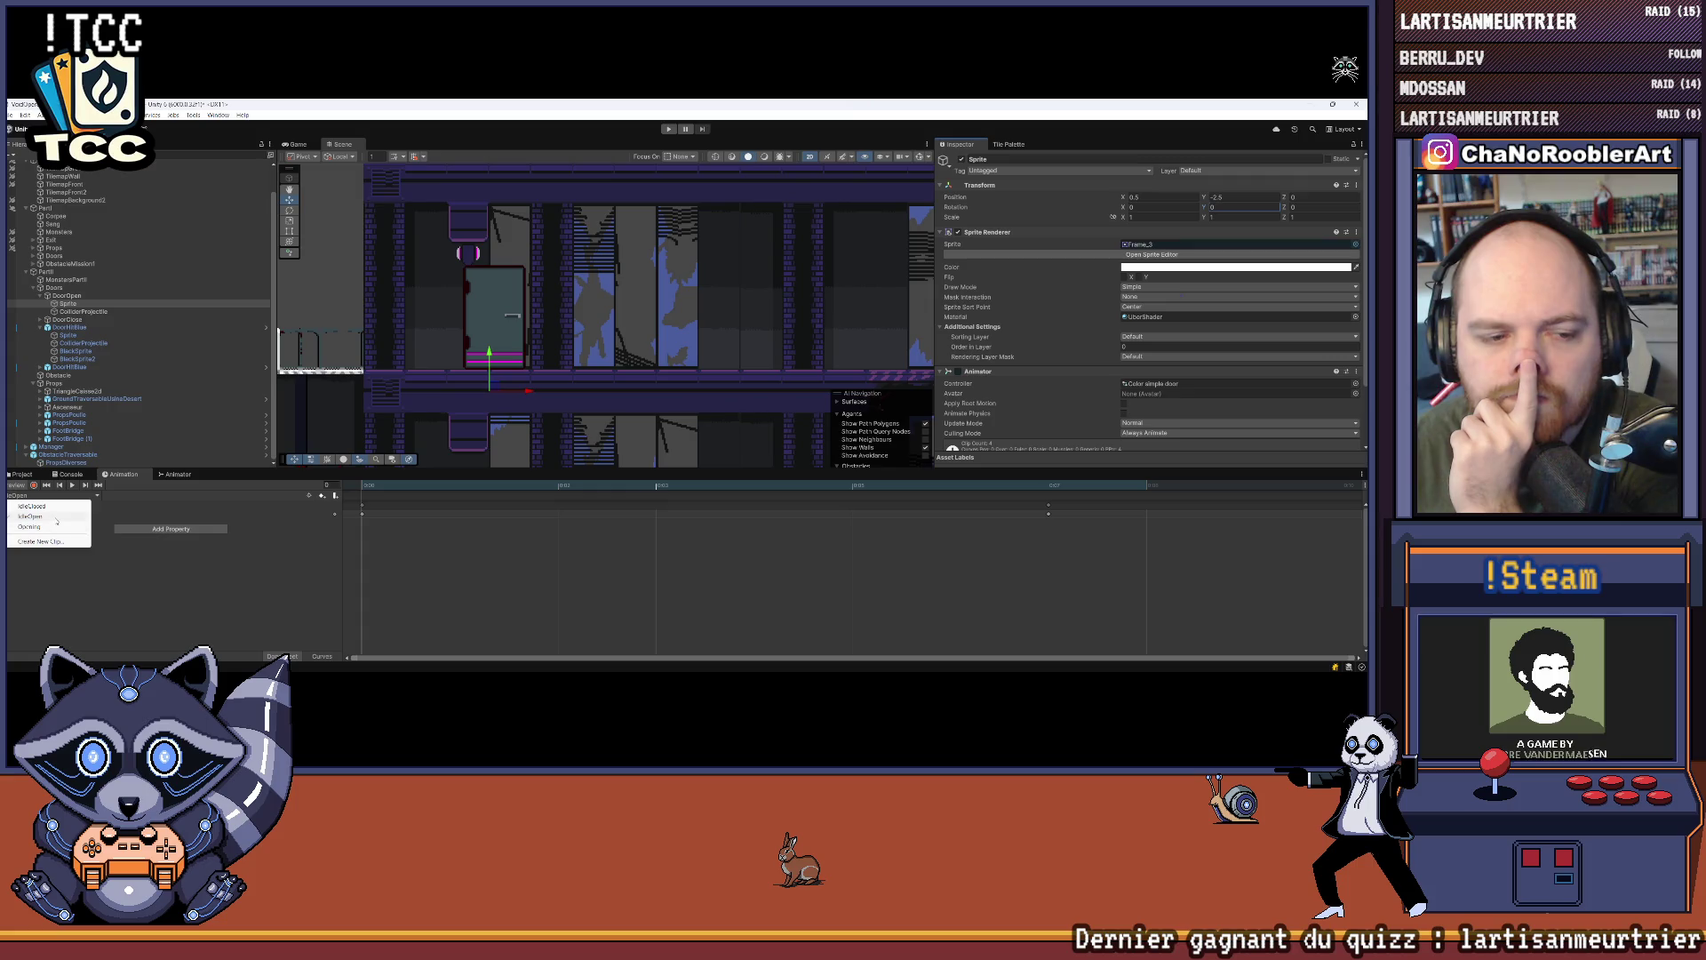
pyautogui.click(55, 519)
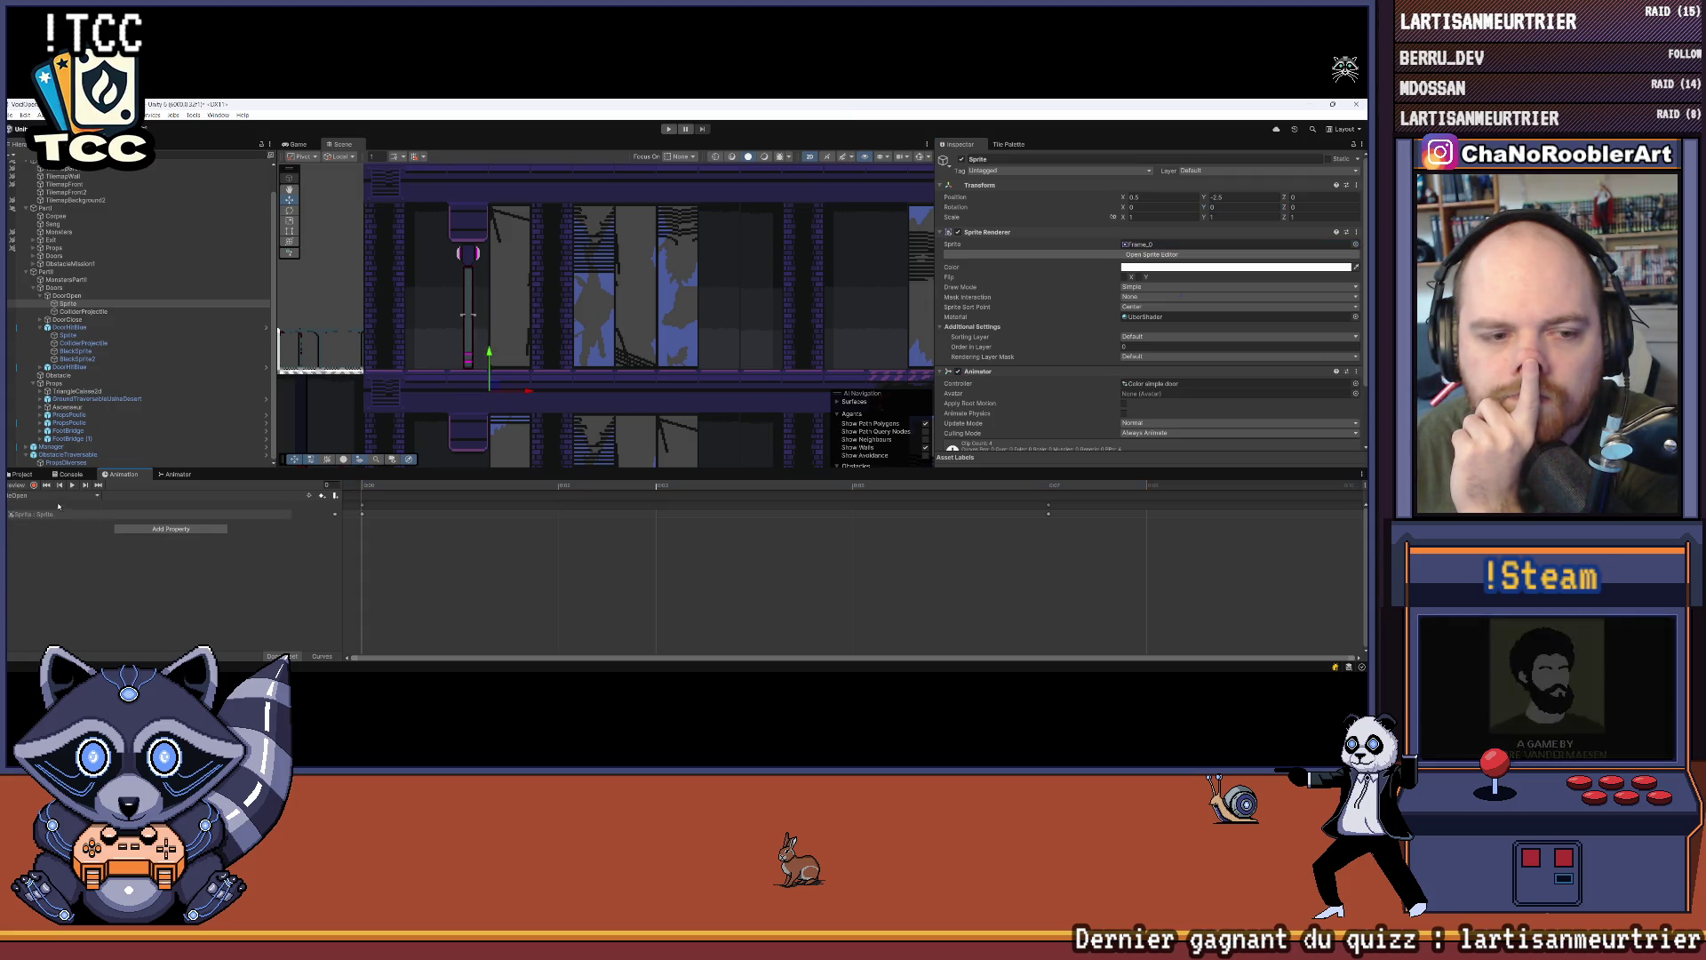
pyautogui.click(52, 495)
pyautogui.click(29, 527)
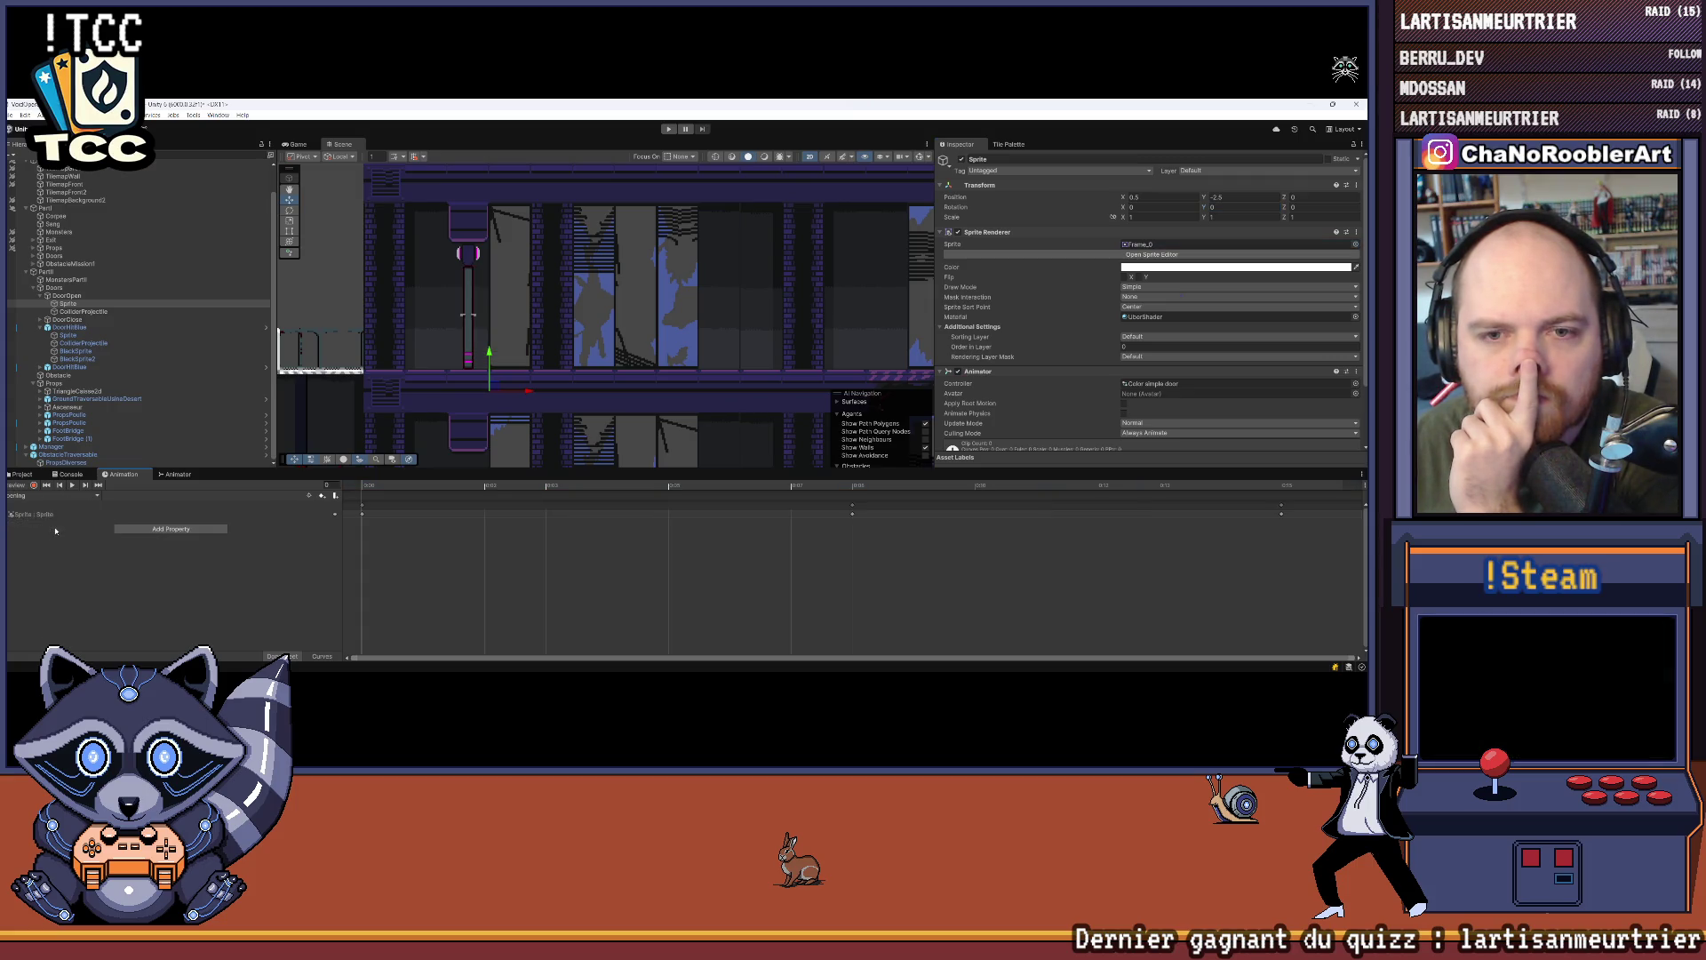
pyautogui.click(71, 486)
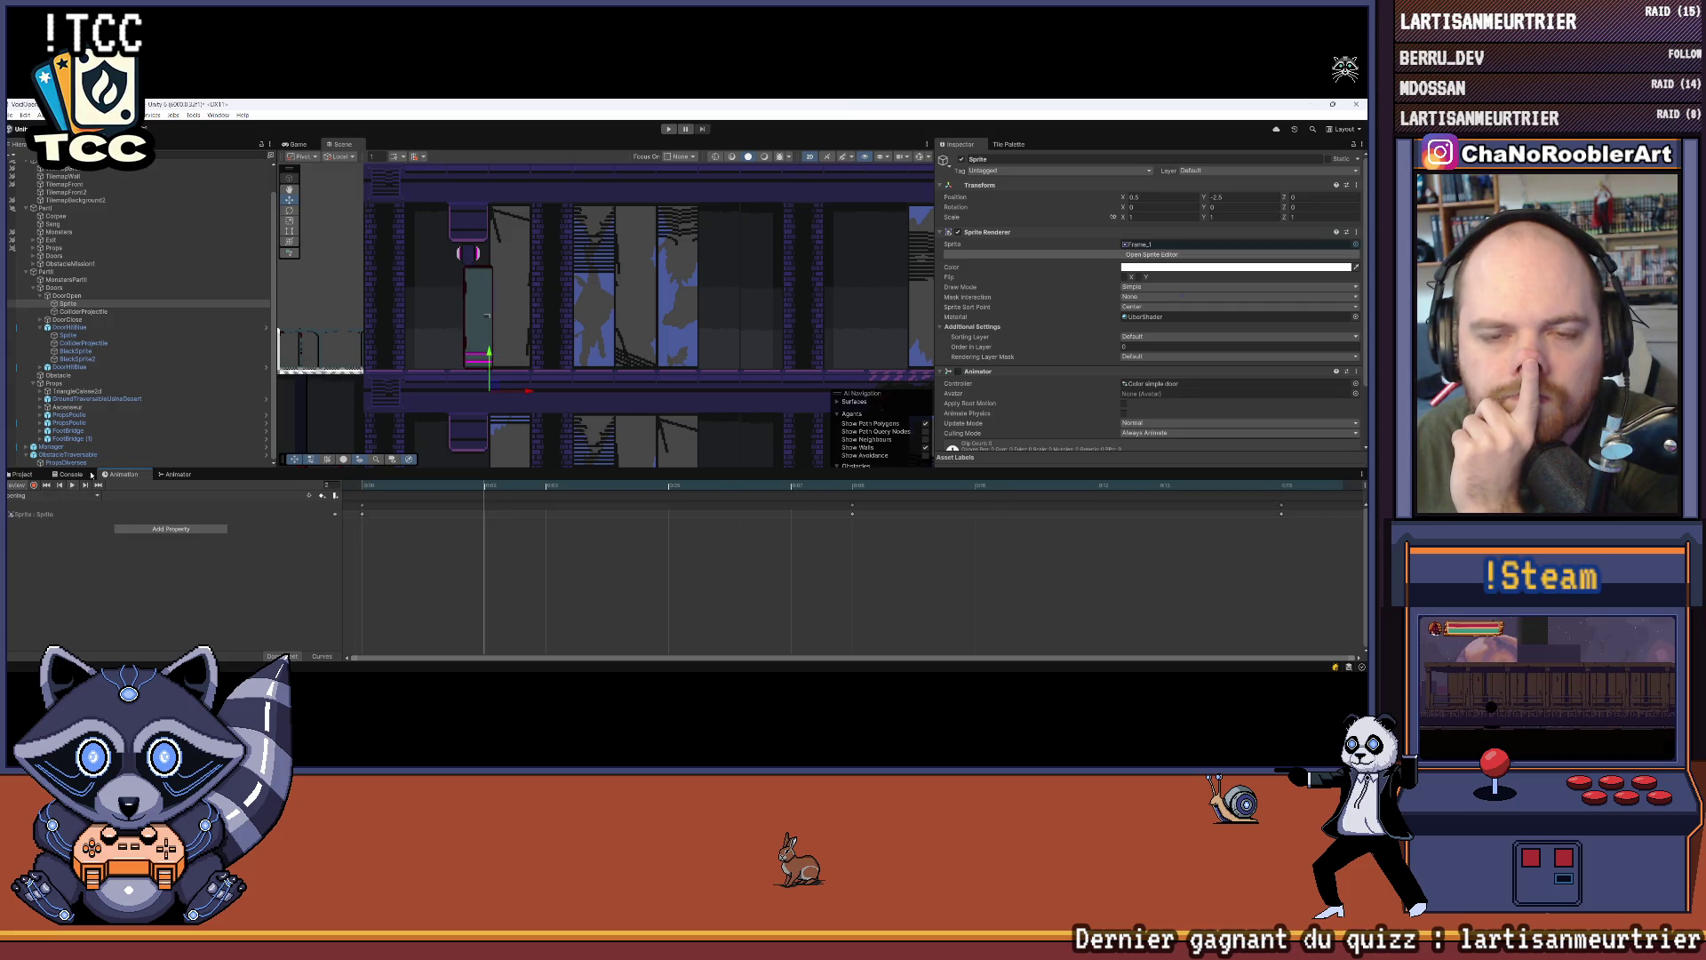
pyautogui.moveTo(400, 335); pyautogui.dragTo(471, 340)
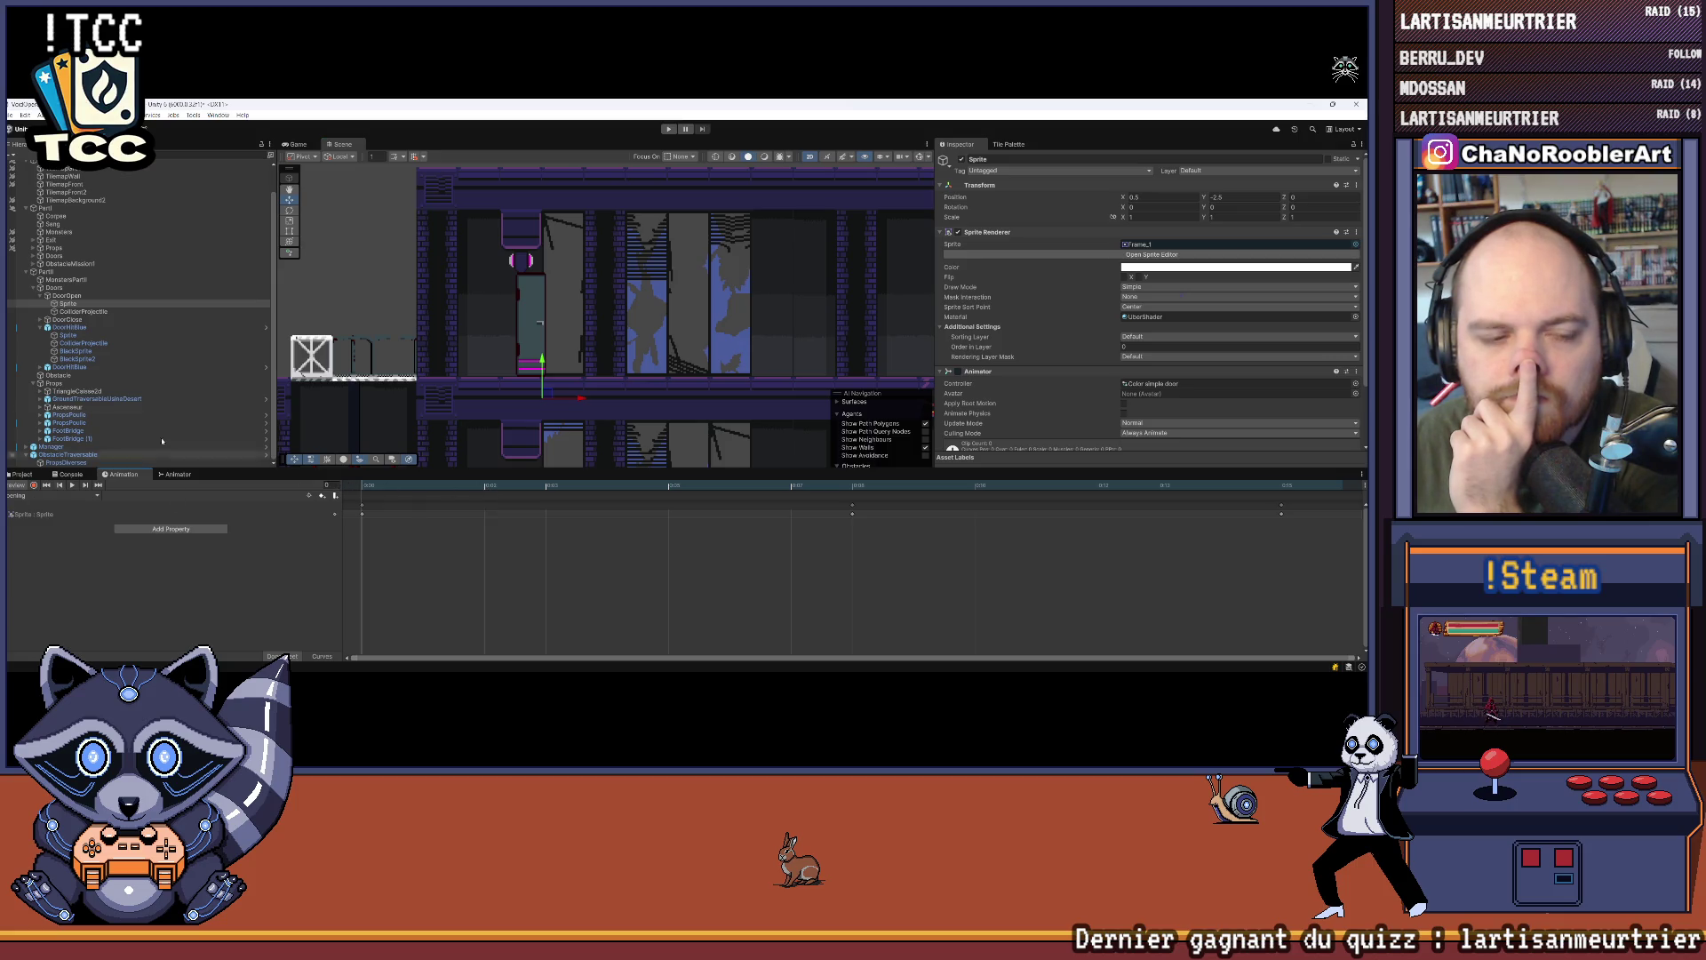
pyautogui.scroll(-5, 523, 303)
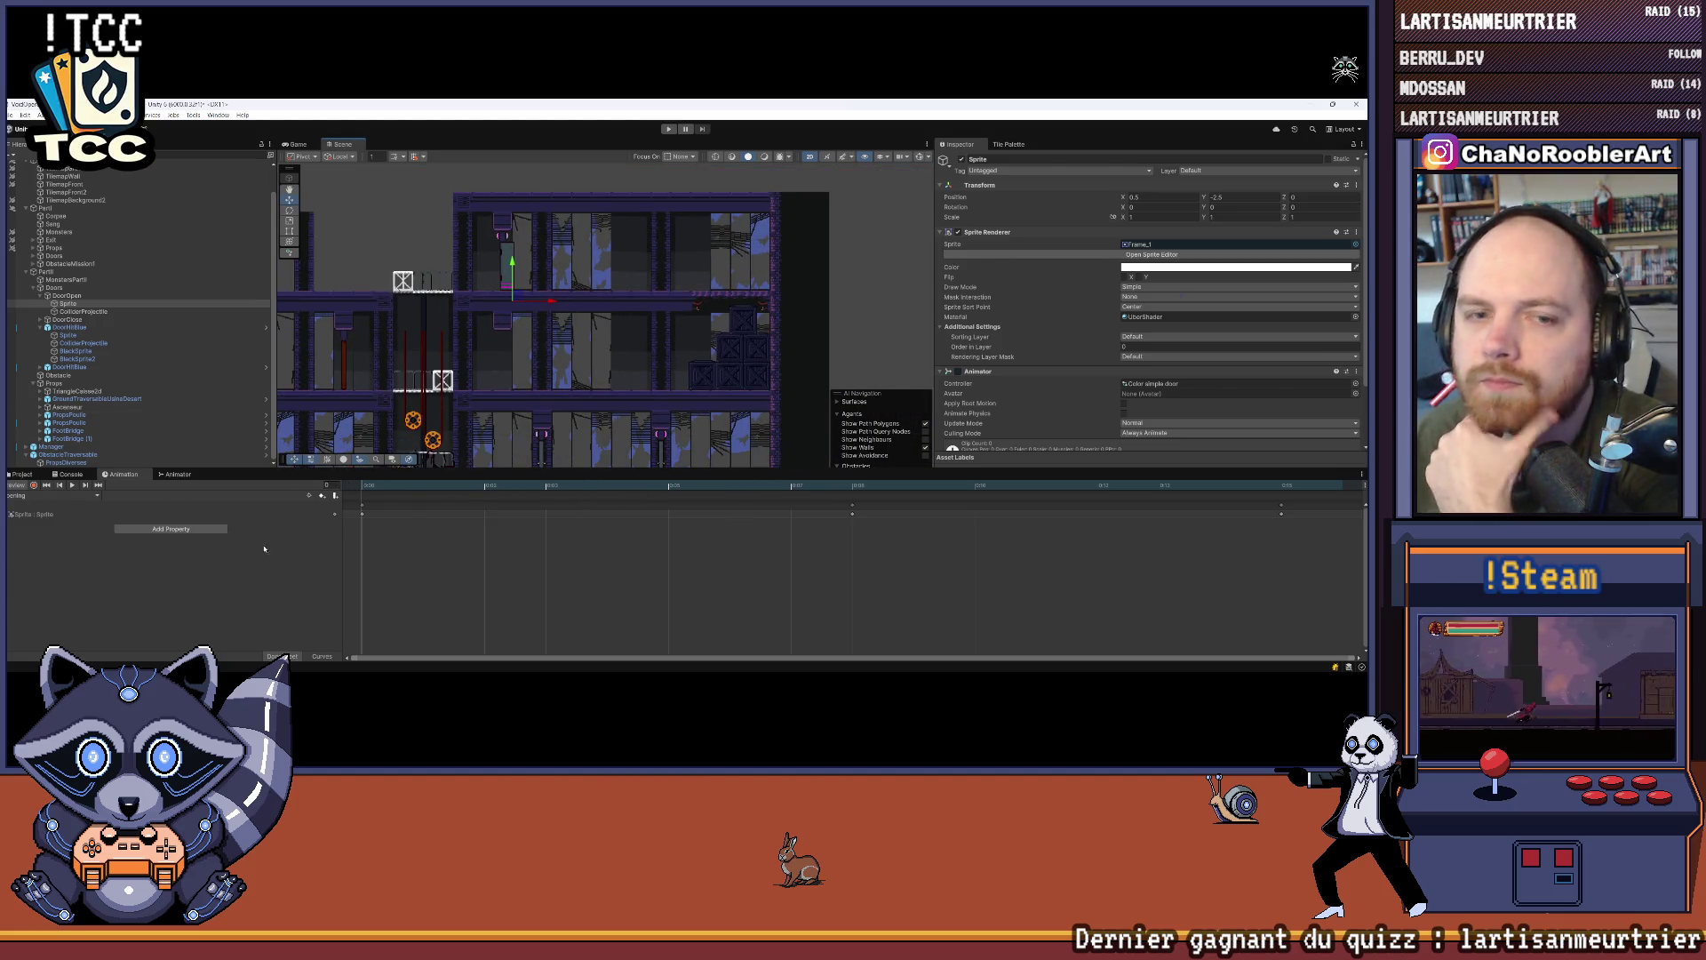
pyautogui.moveTo(570, 674)
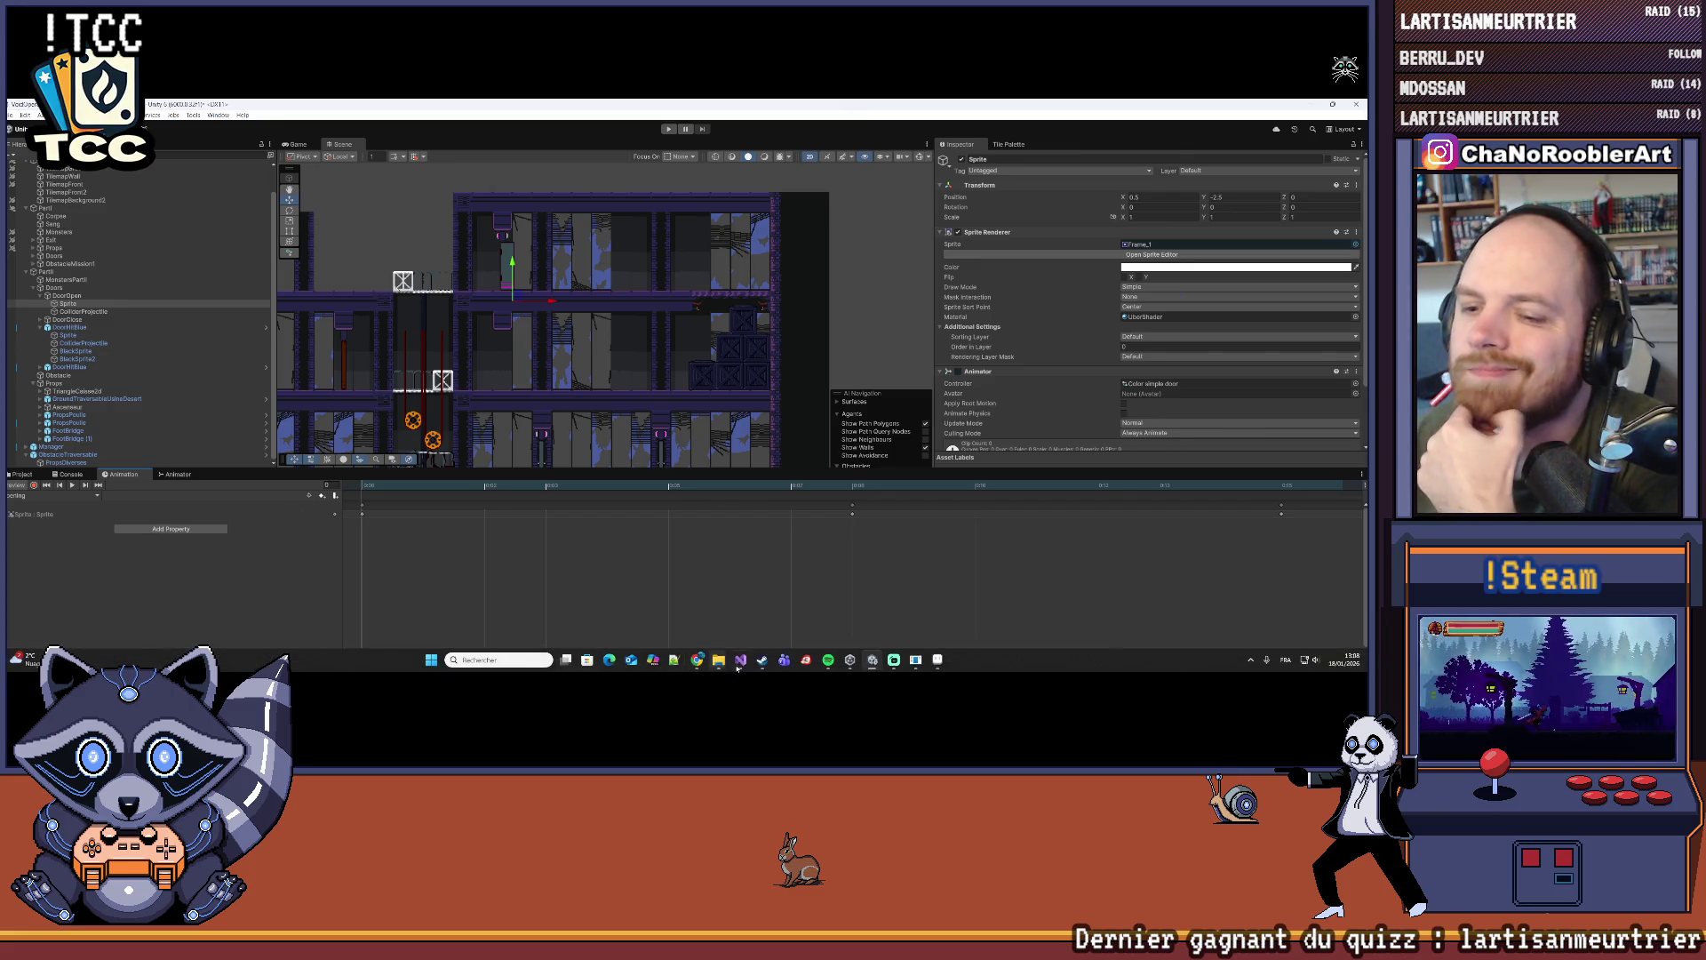
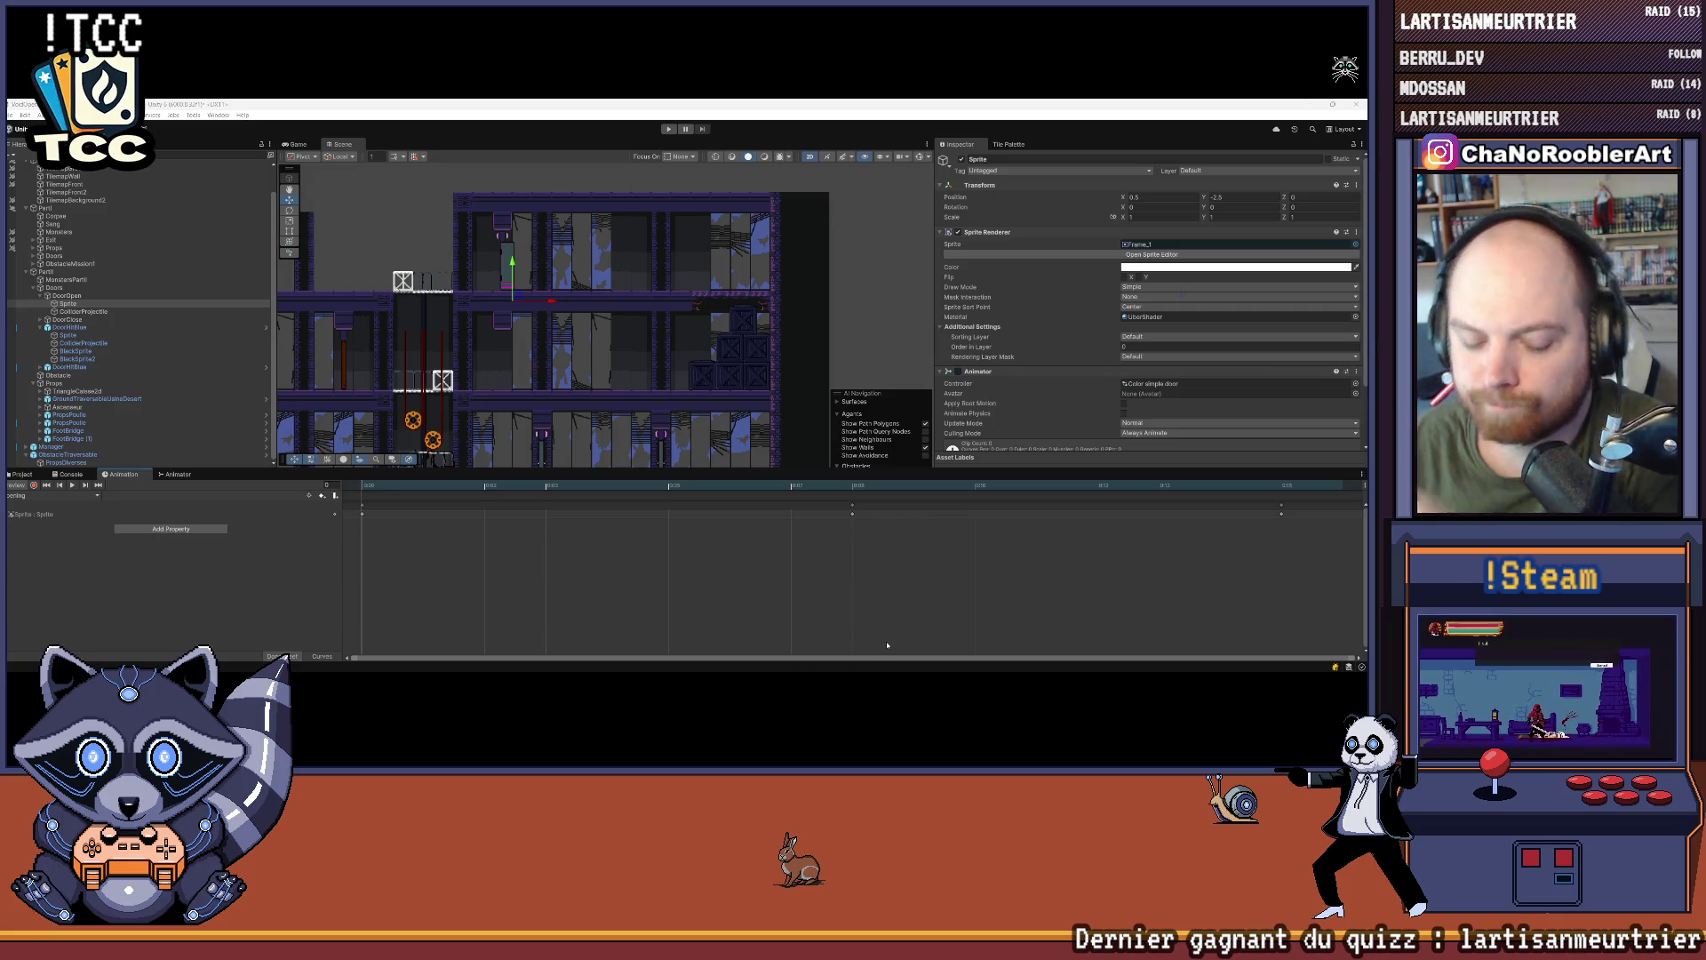
# Step: Preview the door opening animation in the pixel-art editor, starting from the closed frame 10
pyautogui.press('super')
pyautogui.click(1260, 395)
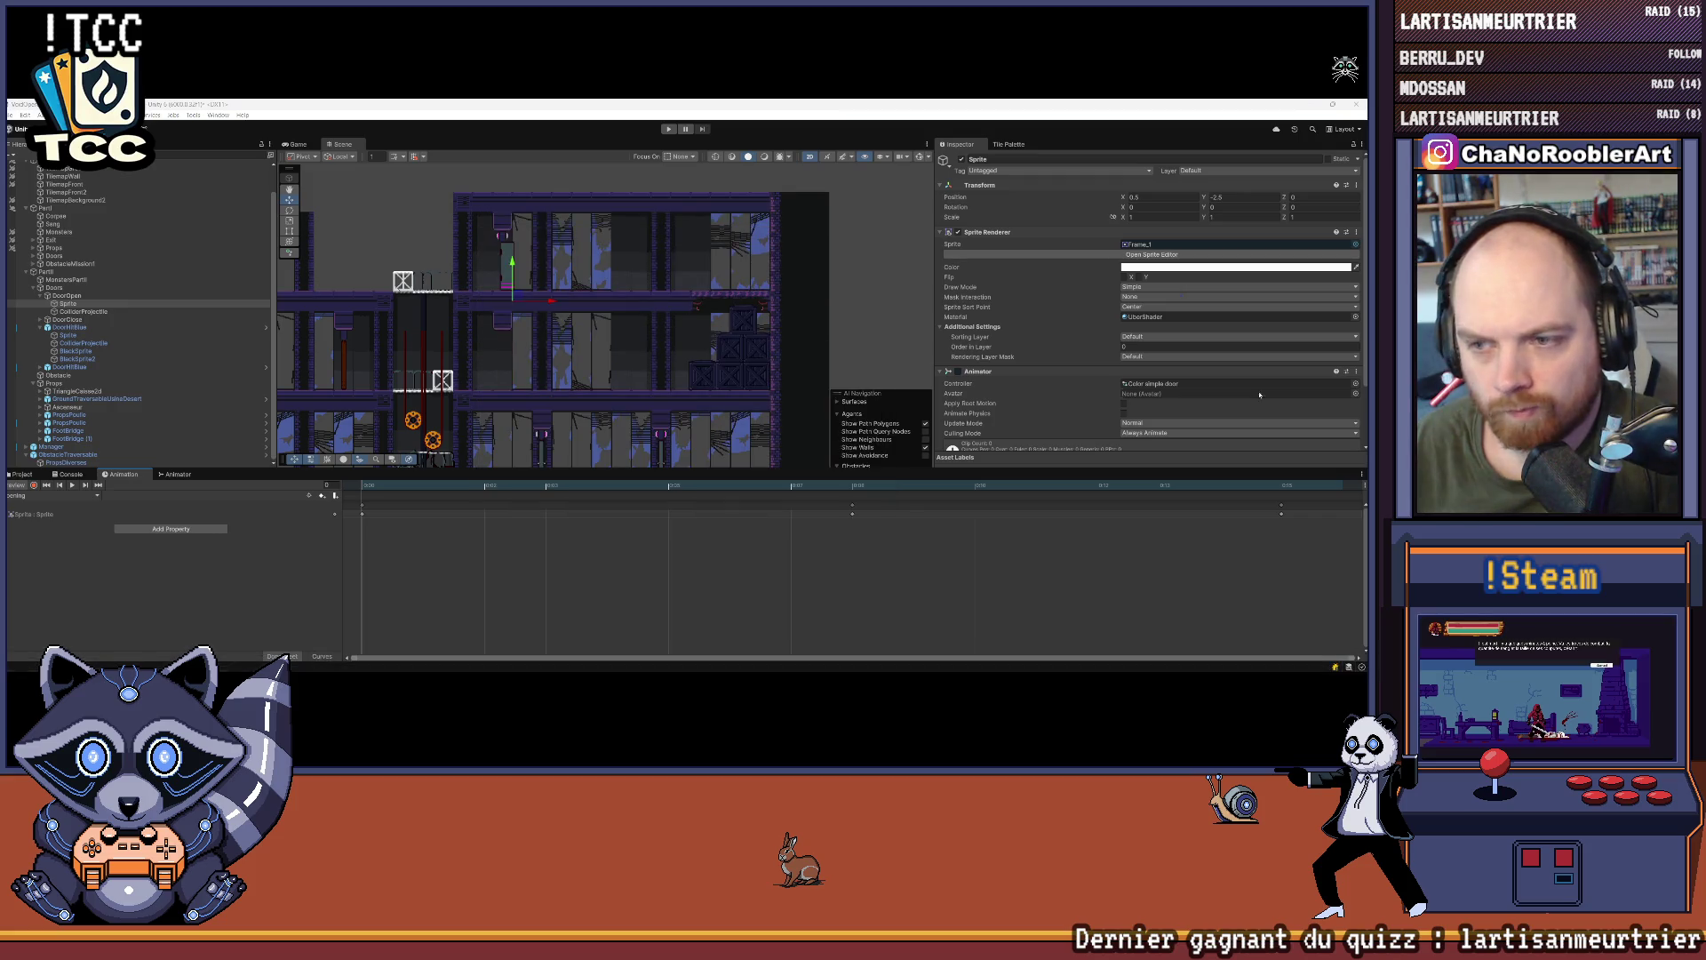
pyautogui.hotkey('alt', 'Tab')
pyautogui.scroll(3, 635, 462)
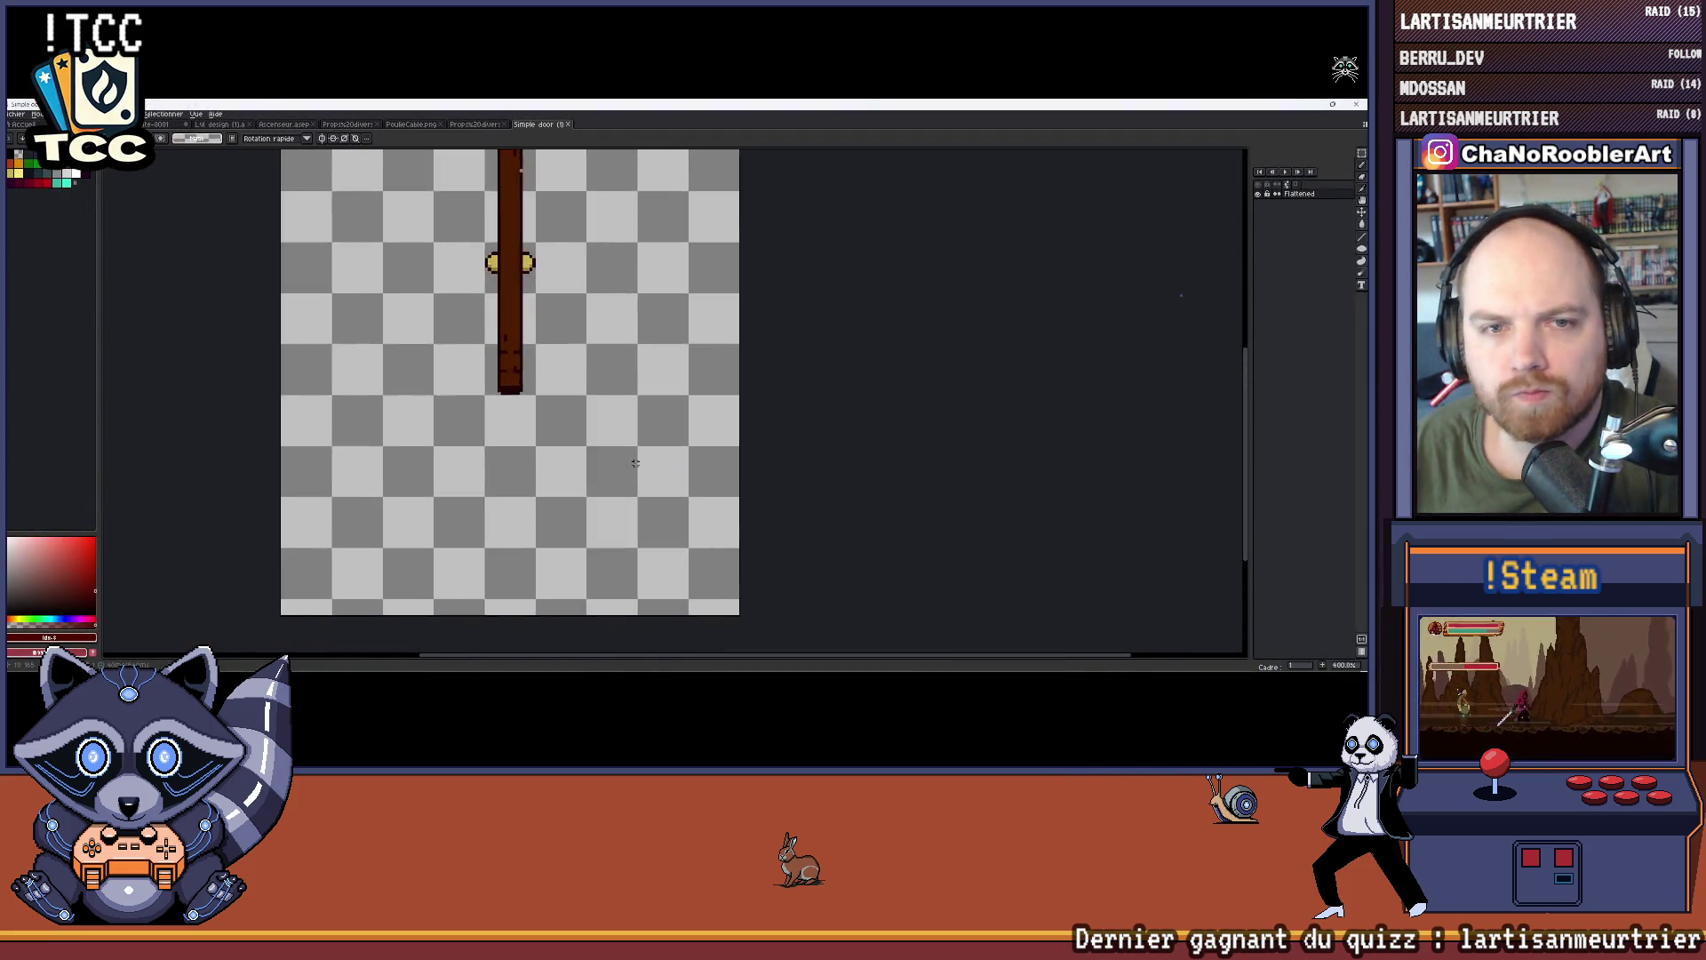
pyautogui.scroll(-1, 634, 462)
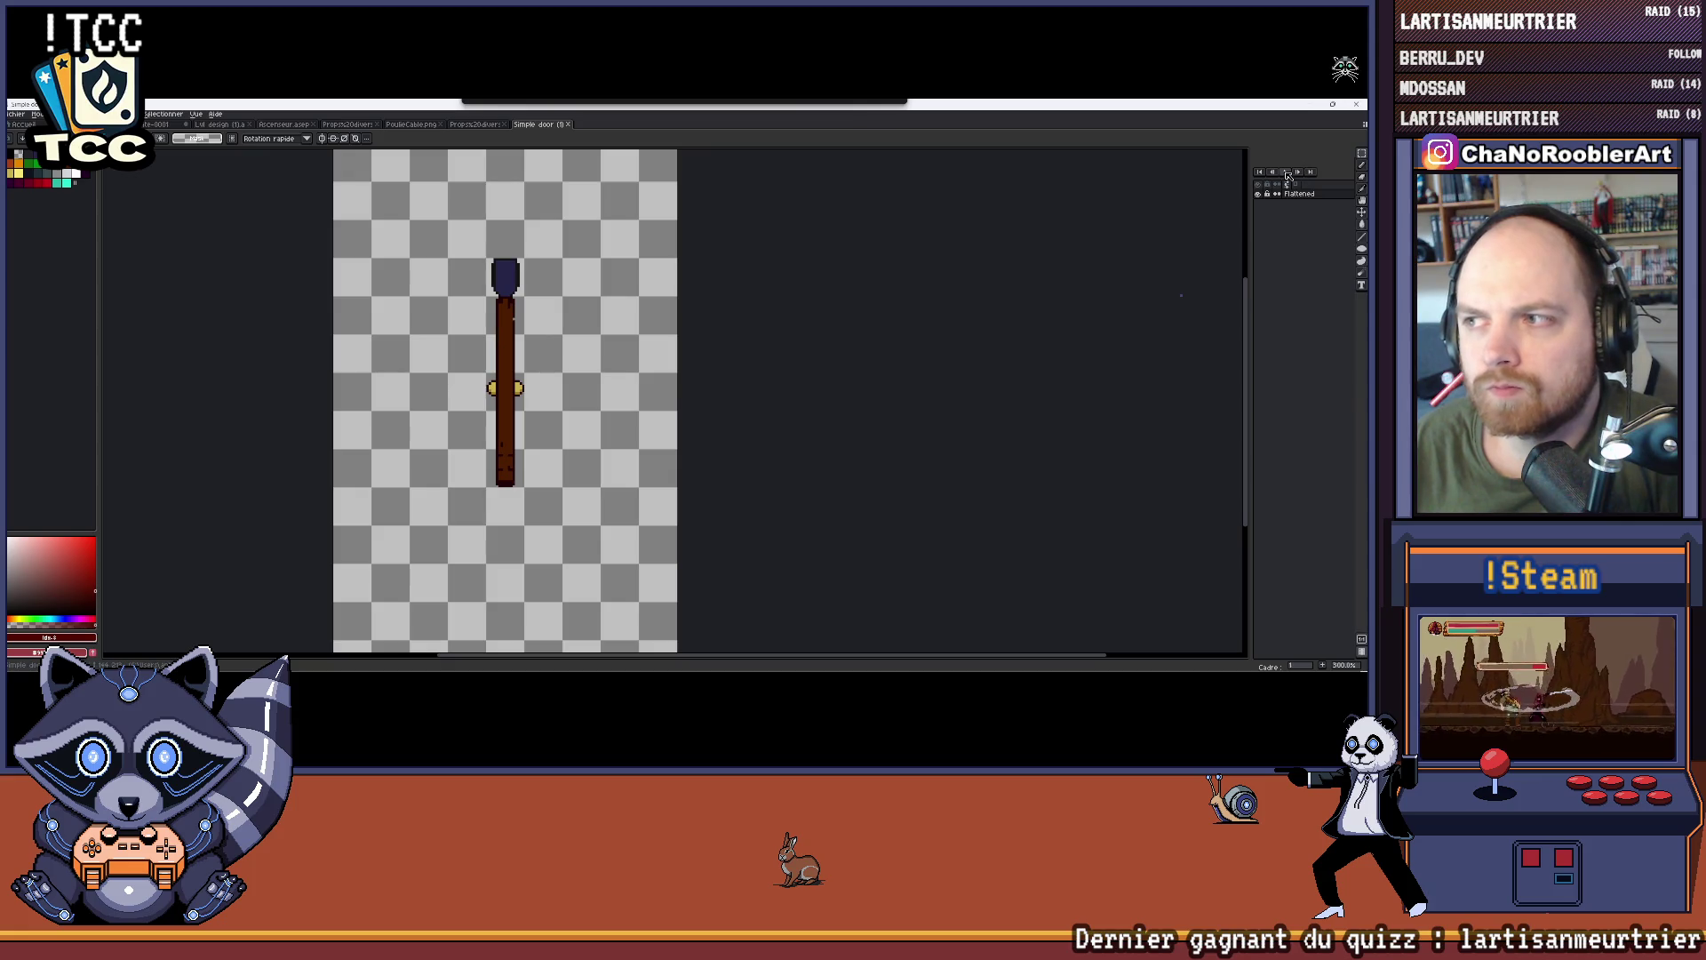
pyautogui.scroll(-2, 1041, 403)
pyautogui.moveTo(1251, 300); pyautogui.dragTo(978, 320)
pyautogui.scroll(2, 933, 336)
pyautogui.press('Return')
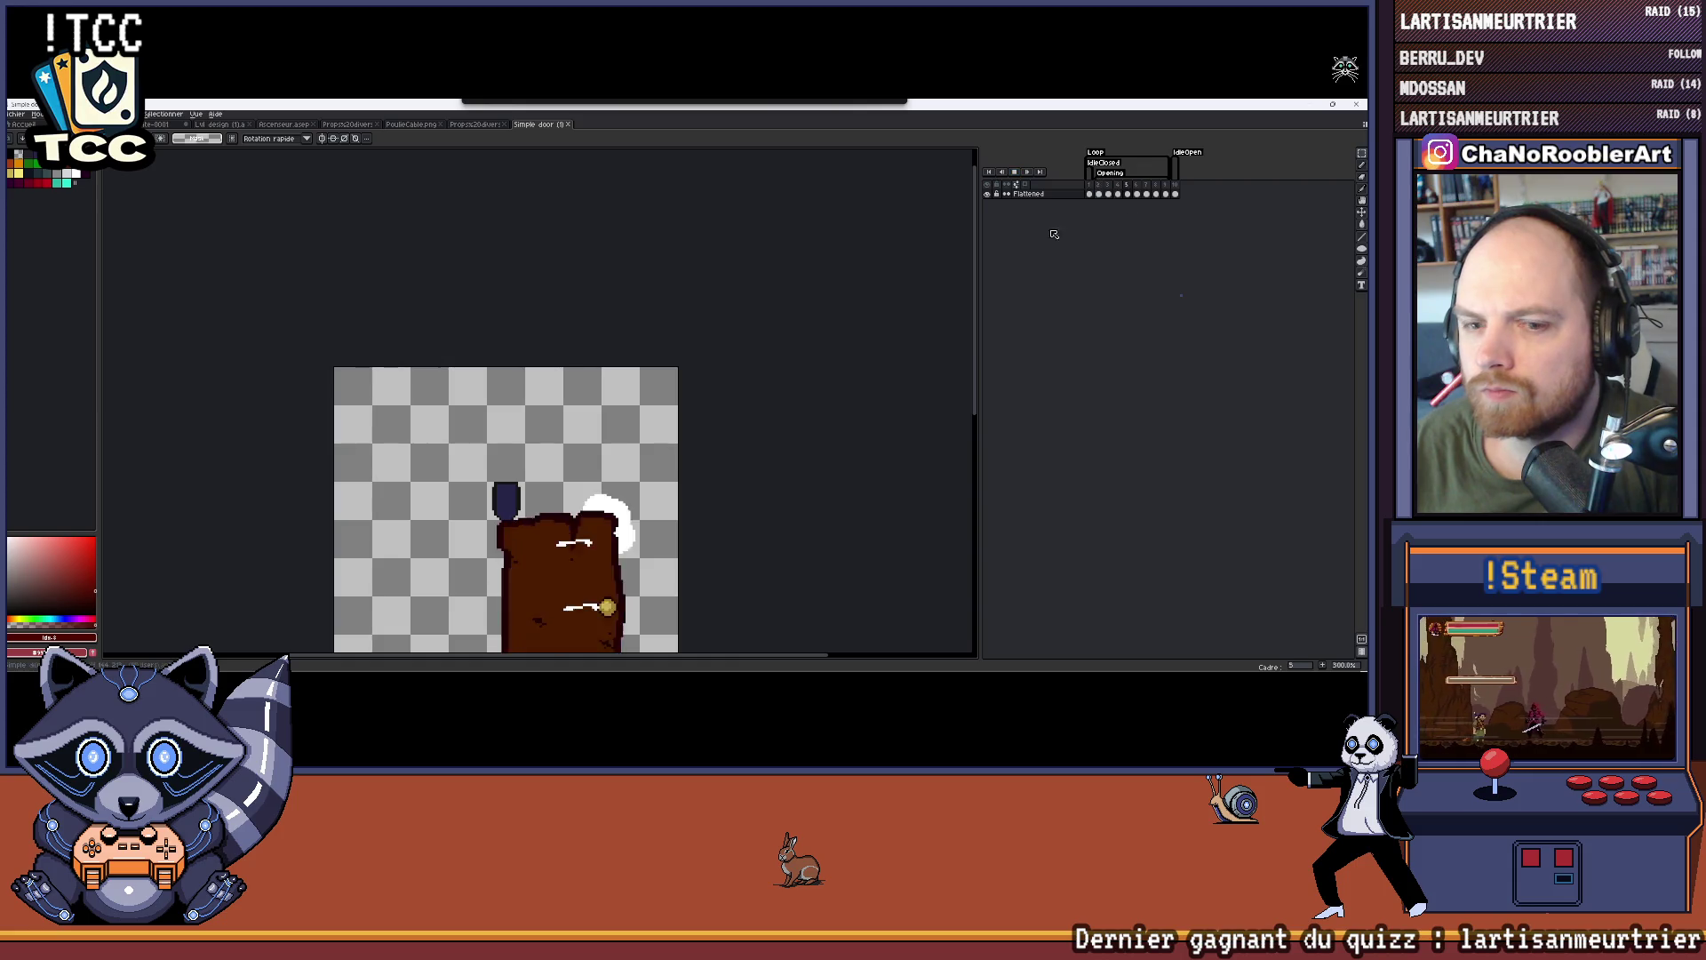
pyautogui.moveTo(757, 444); pyautogui.dragTo(793, 331)
pyautogui.moveTo(793, 477); pyautogui.dragTo(807, 397)
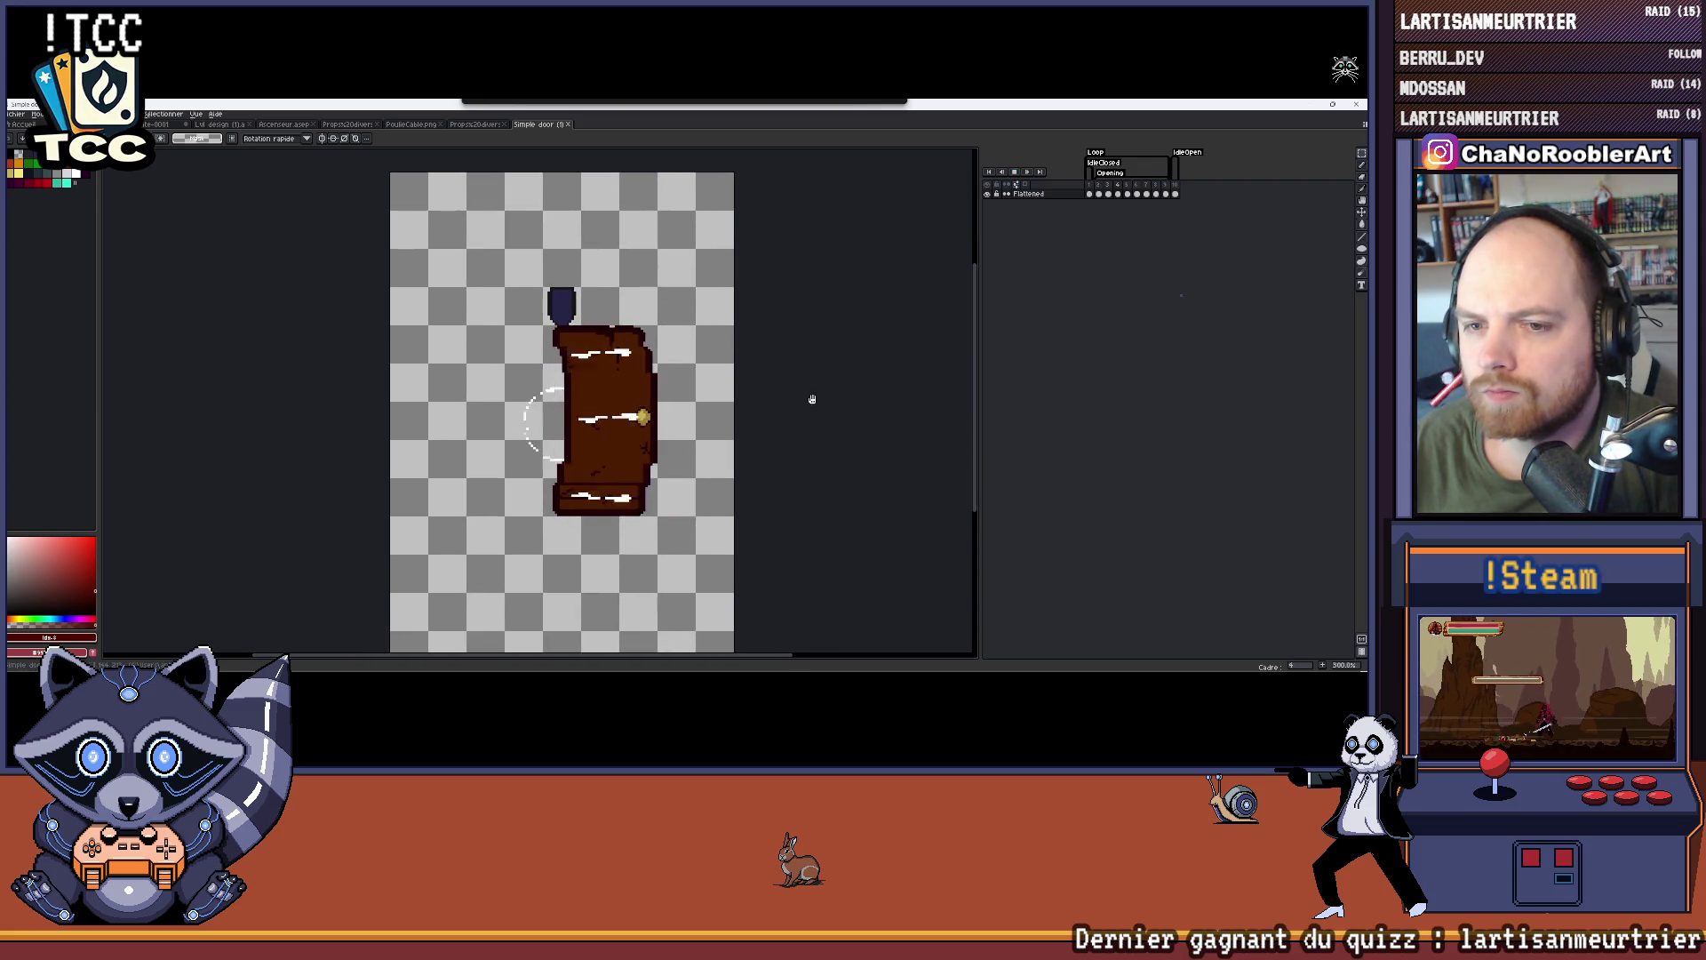
pyautogui.click(1178, 189)
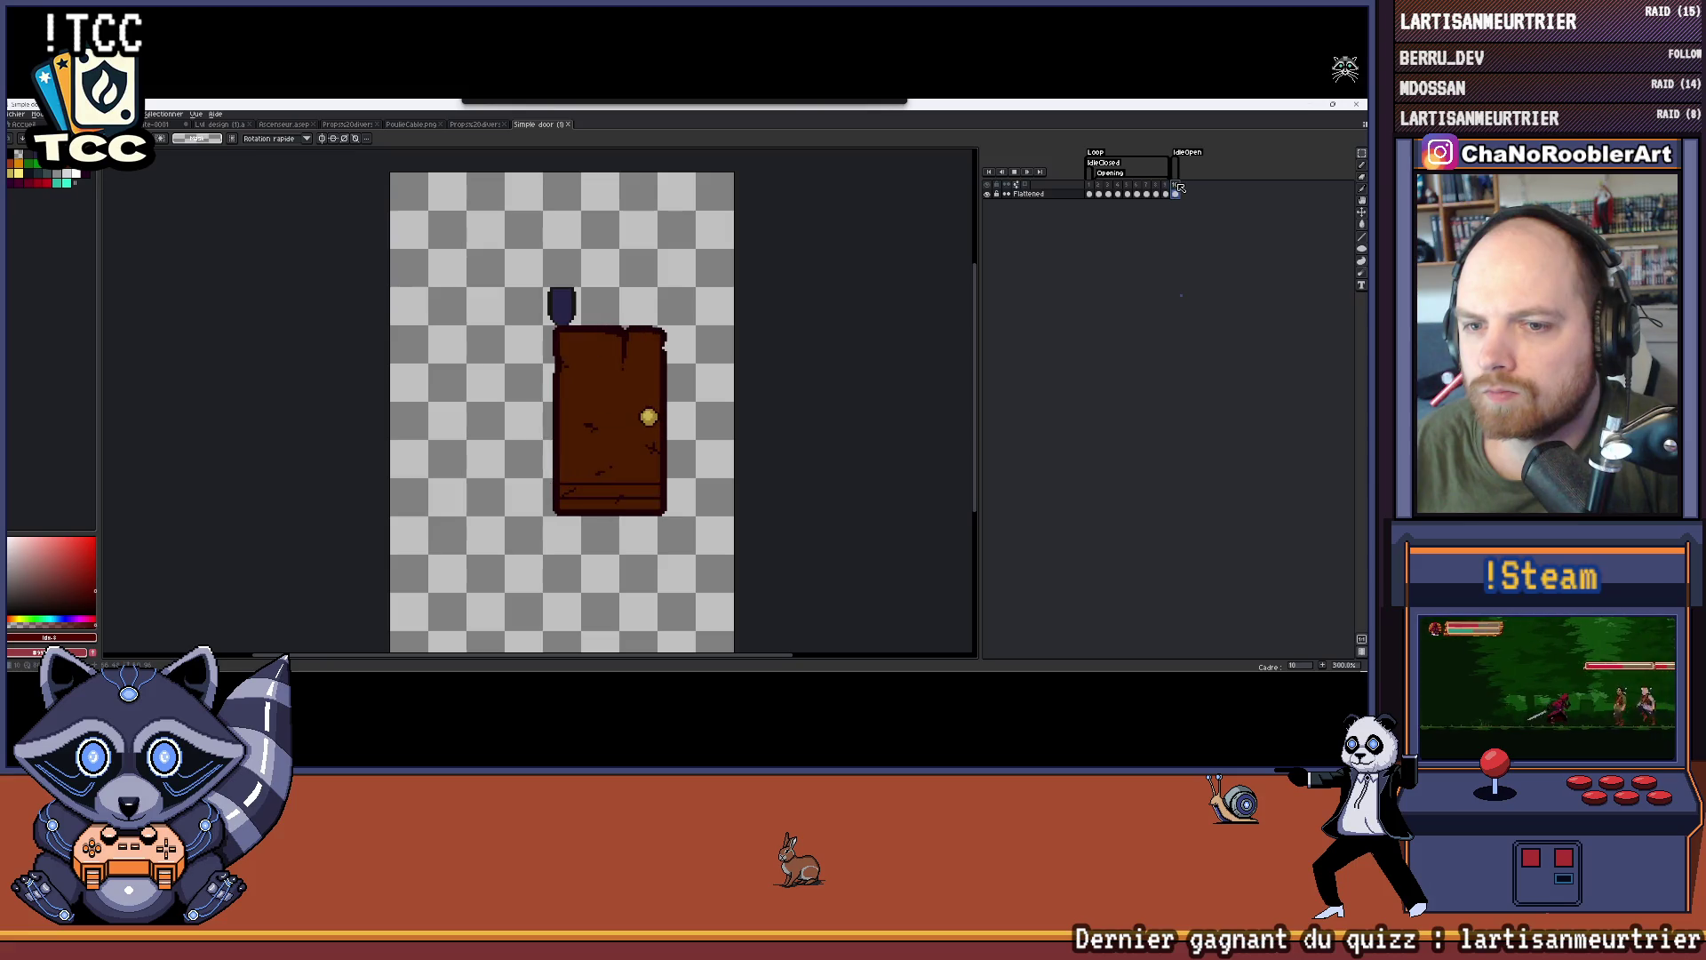
pyautogui.click(1027, 174)
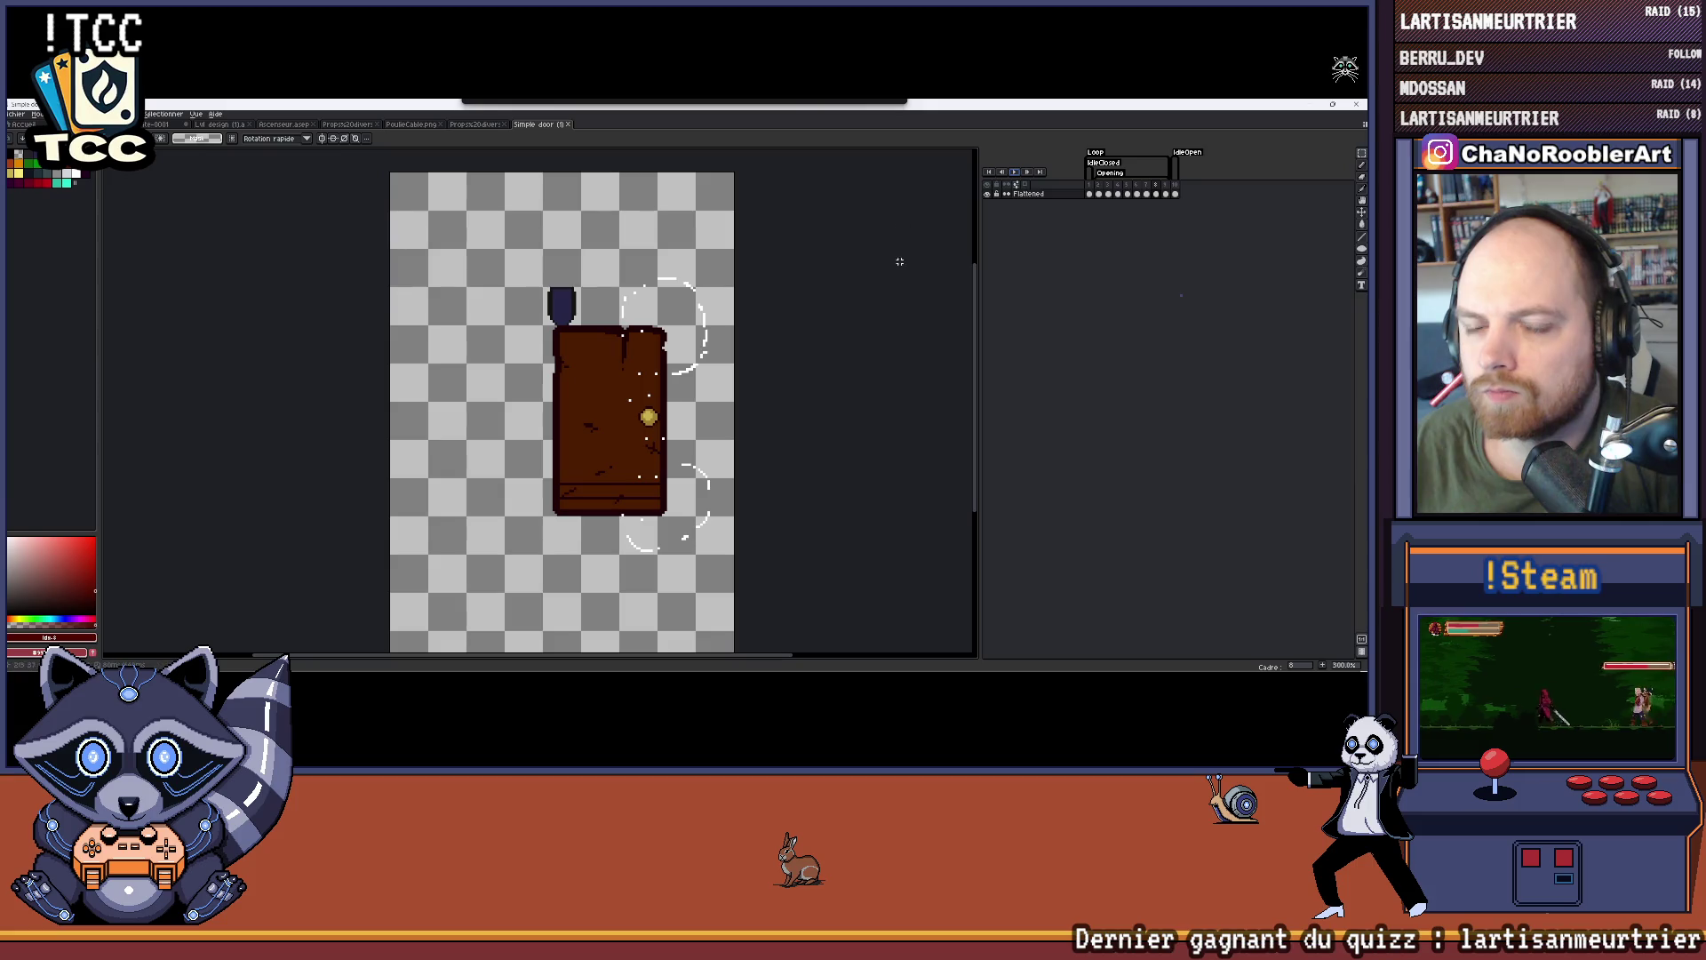
pyautogui.press('1')
# Step: Back in Unity, browse to Import > Aseprite > Props and bring up actions for Simple door (1)
pyautogui.click(1307, 105)
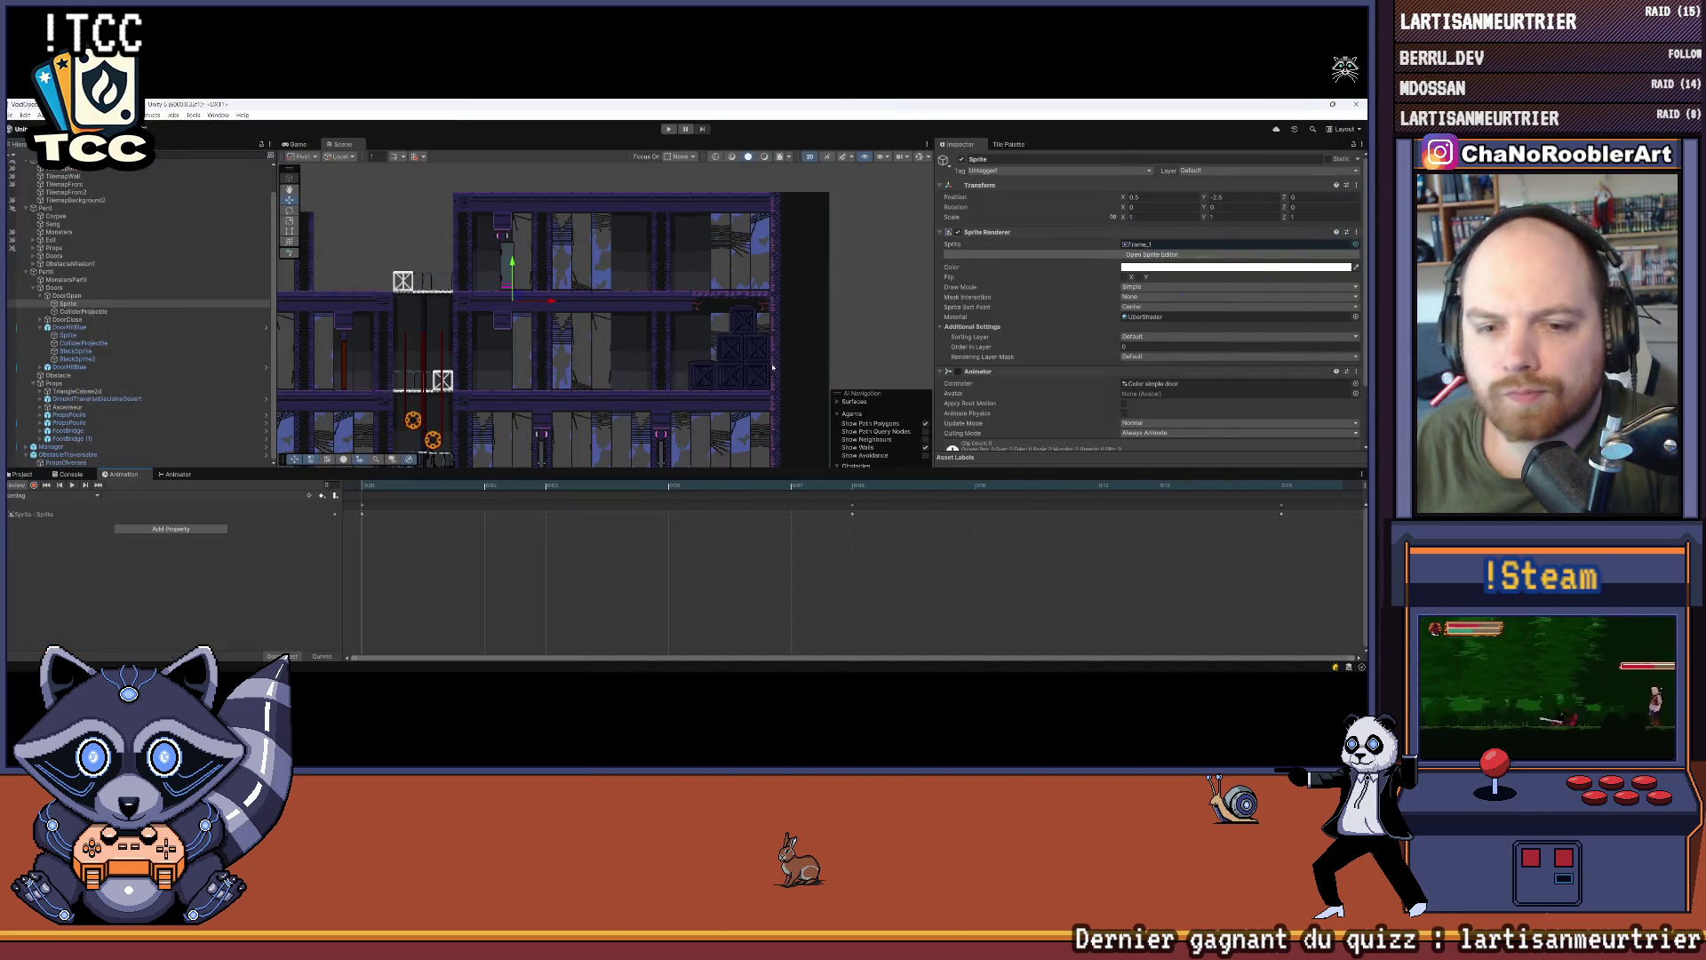
pyautogui.click(21, 473)
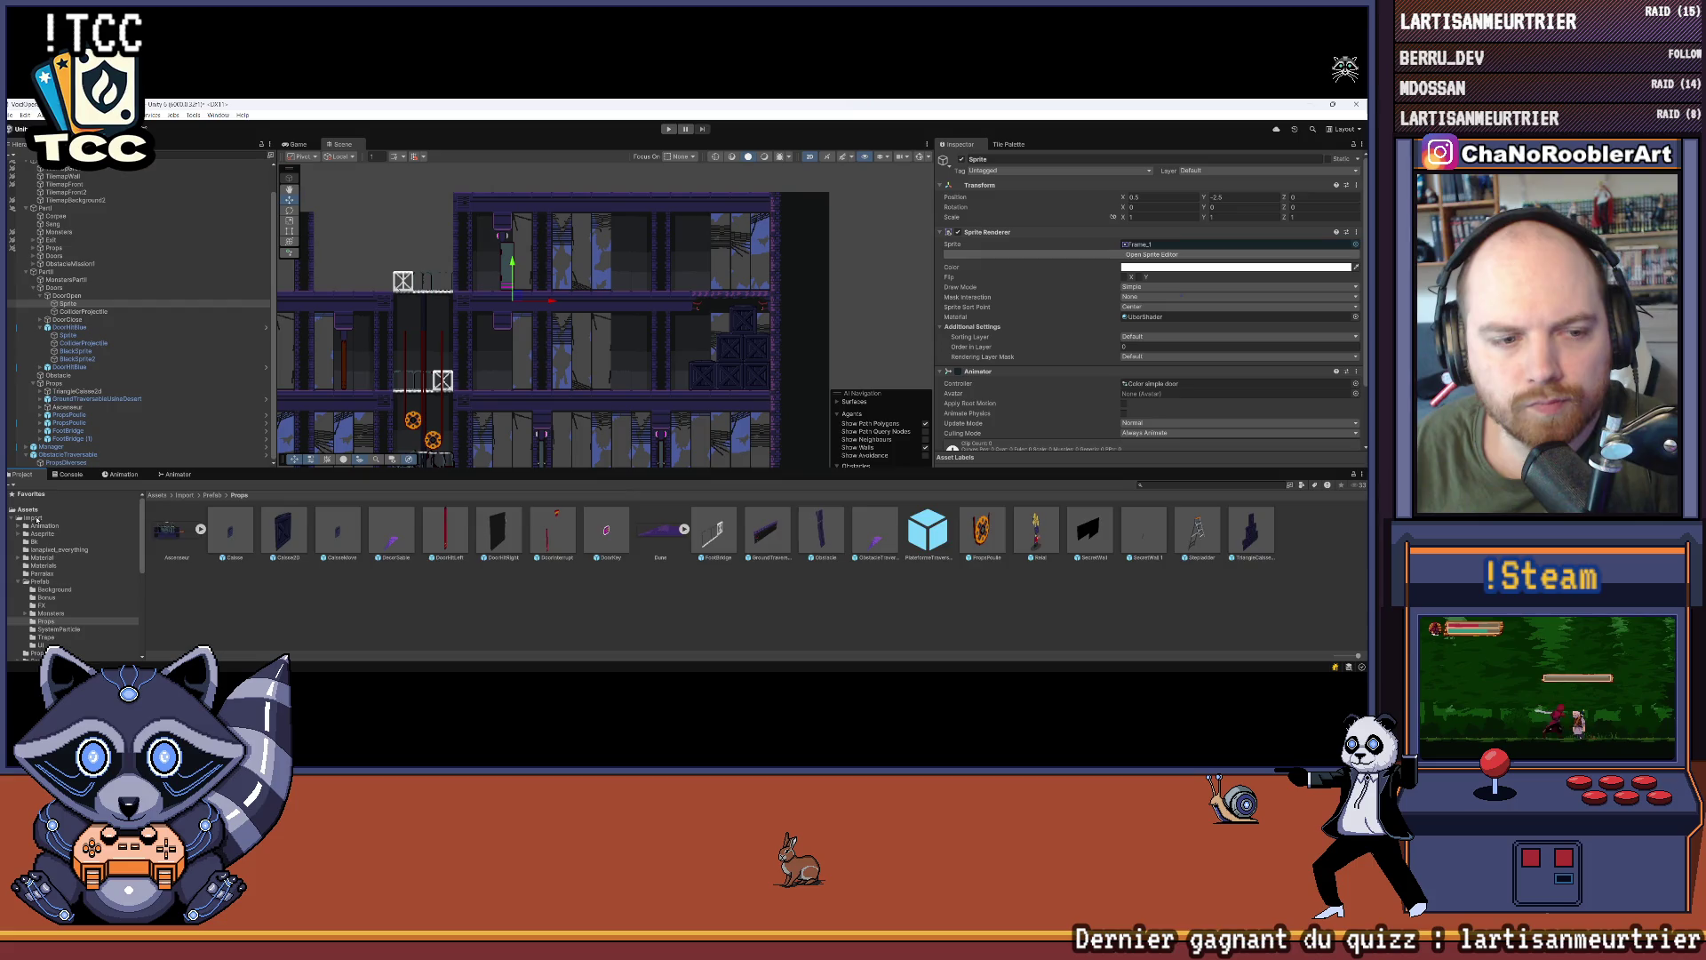
pyautogui.click(34, 518)
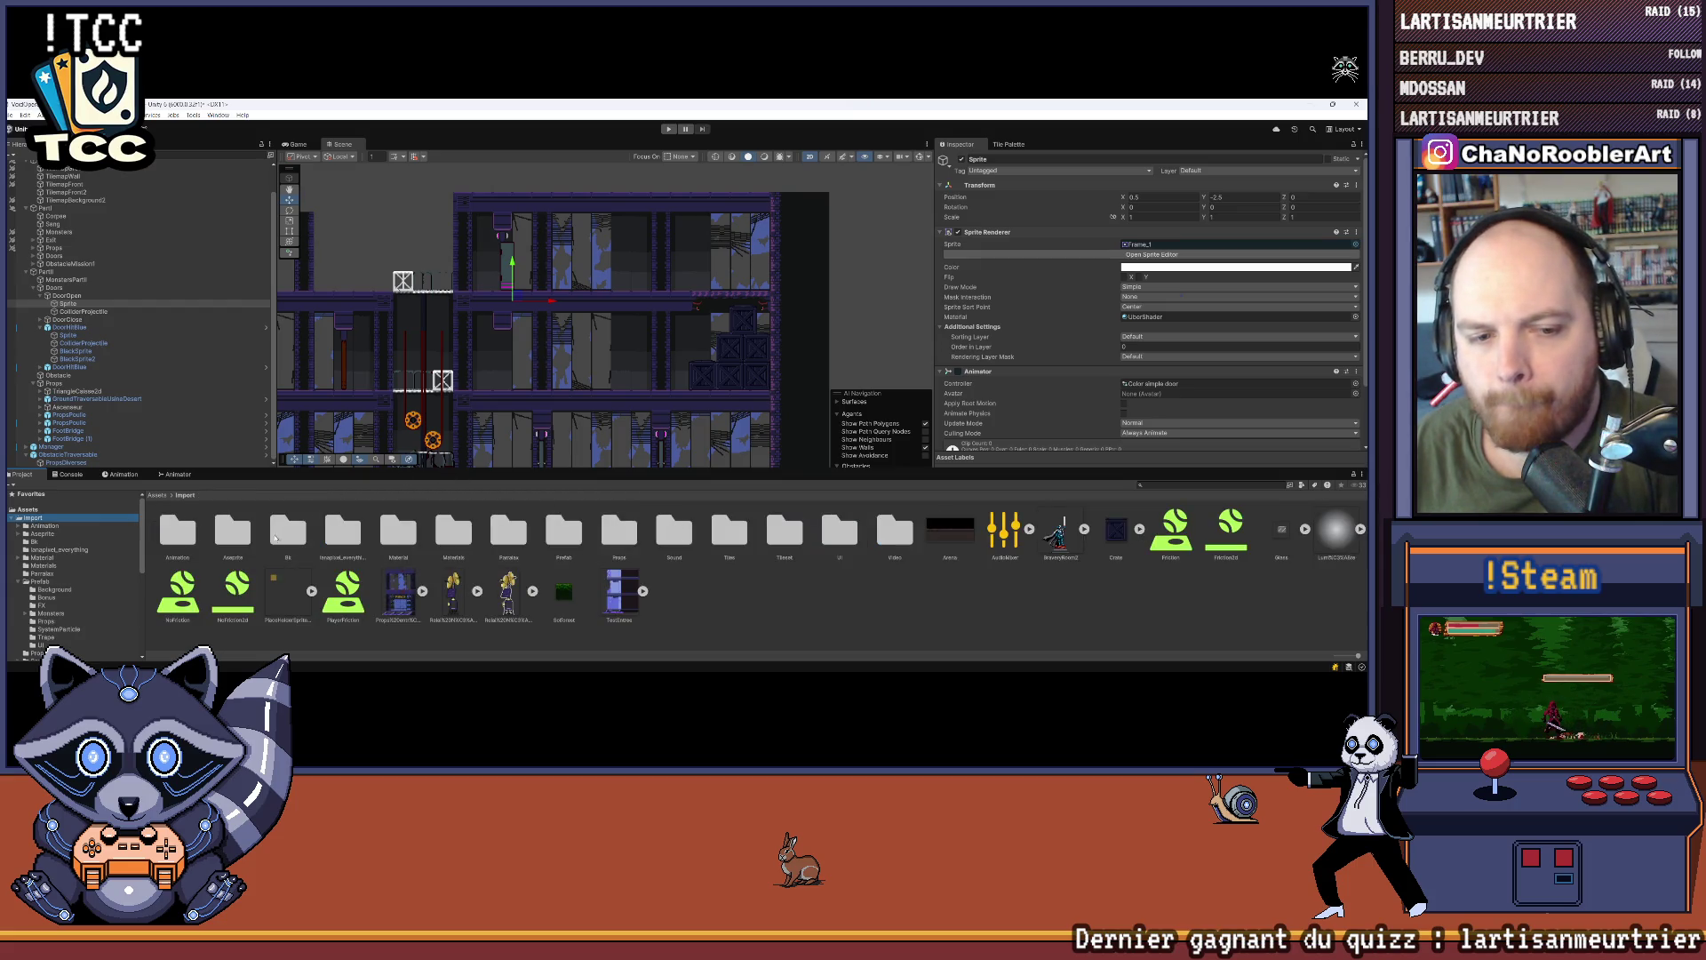
pyautogui.doubleClick(232, 531)
pyautogui.doubleClick(338, 531)
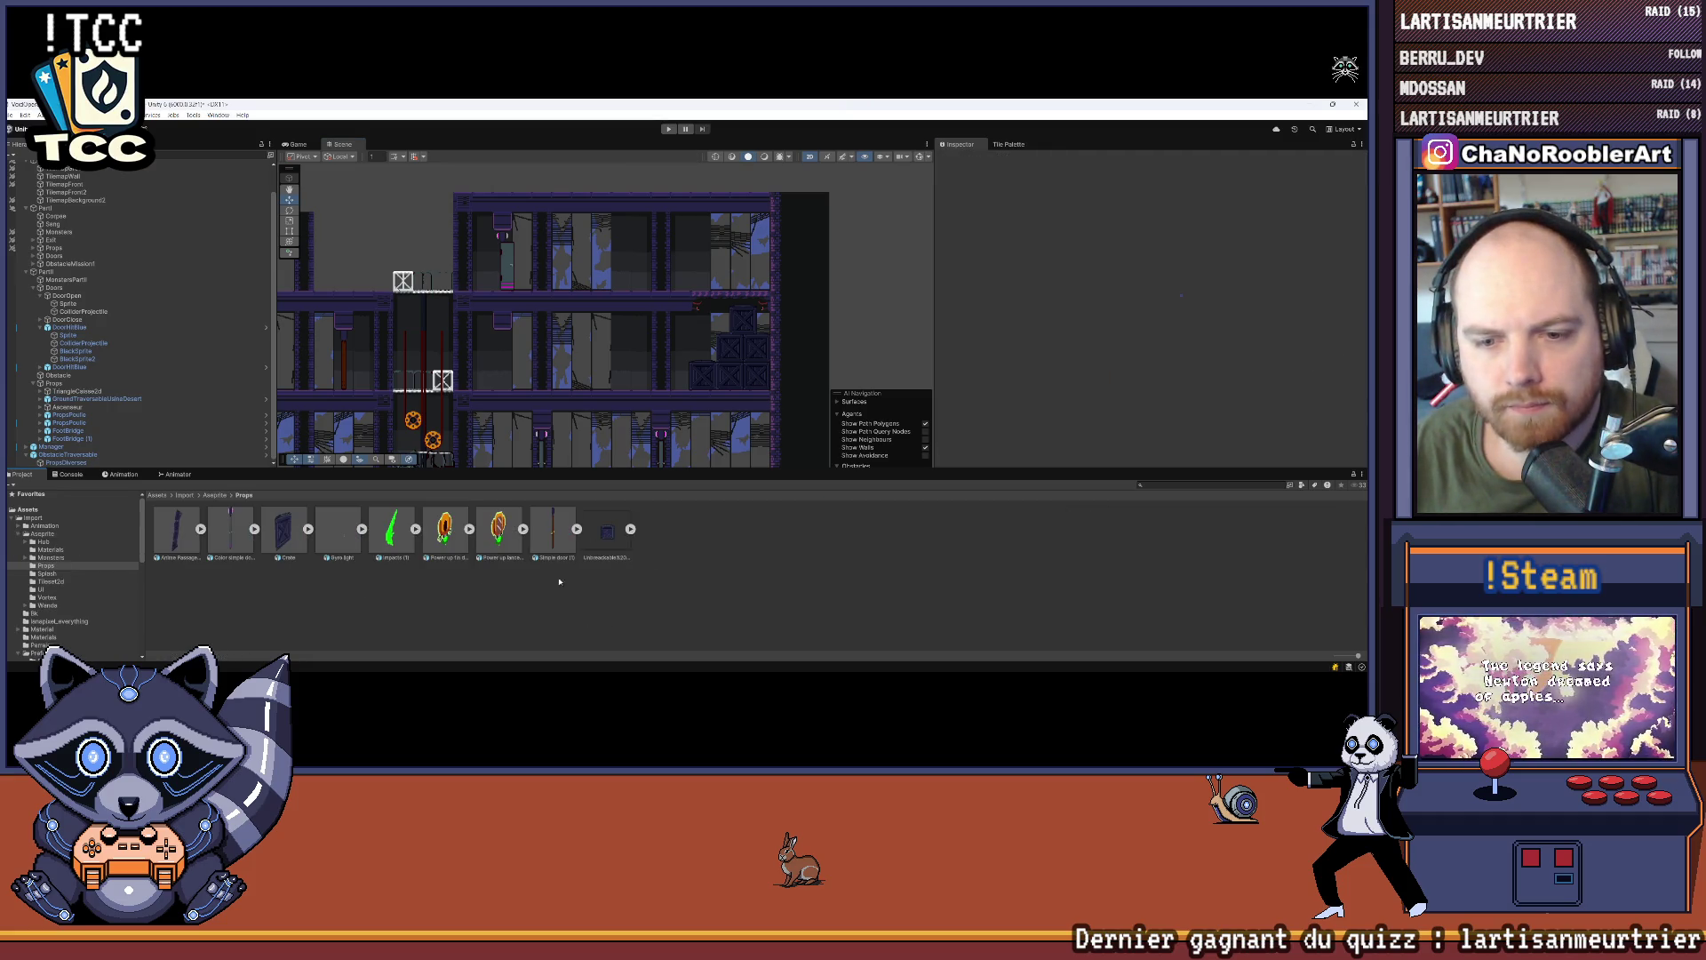
pyautogui.rightClick(553, 531)
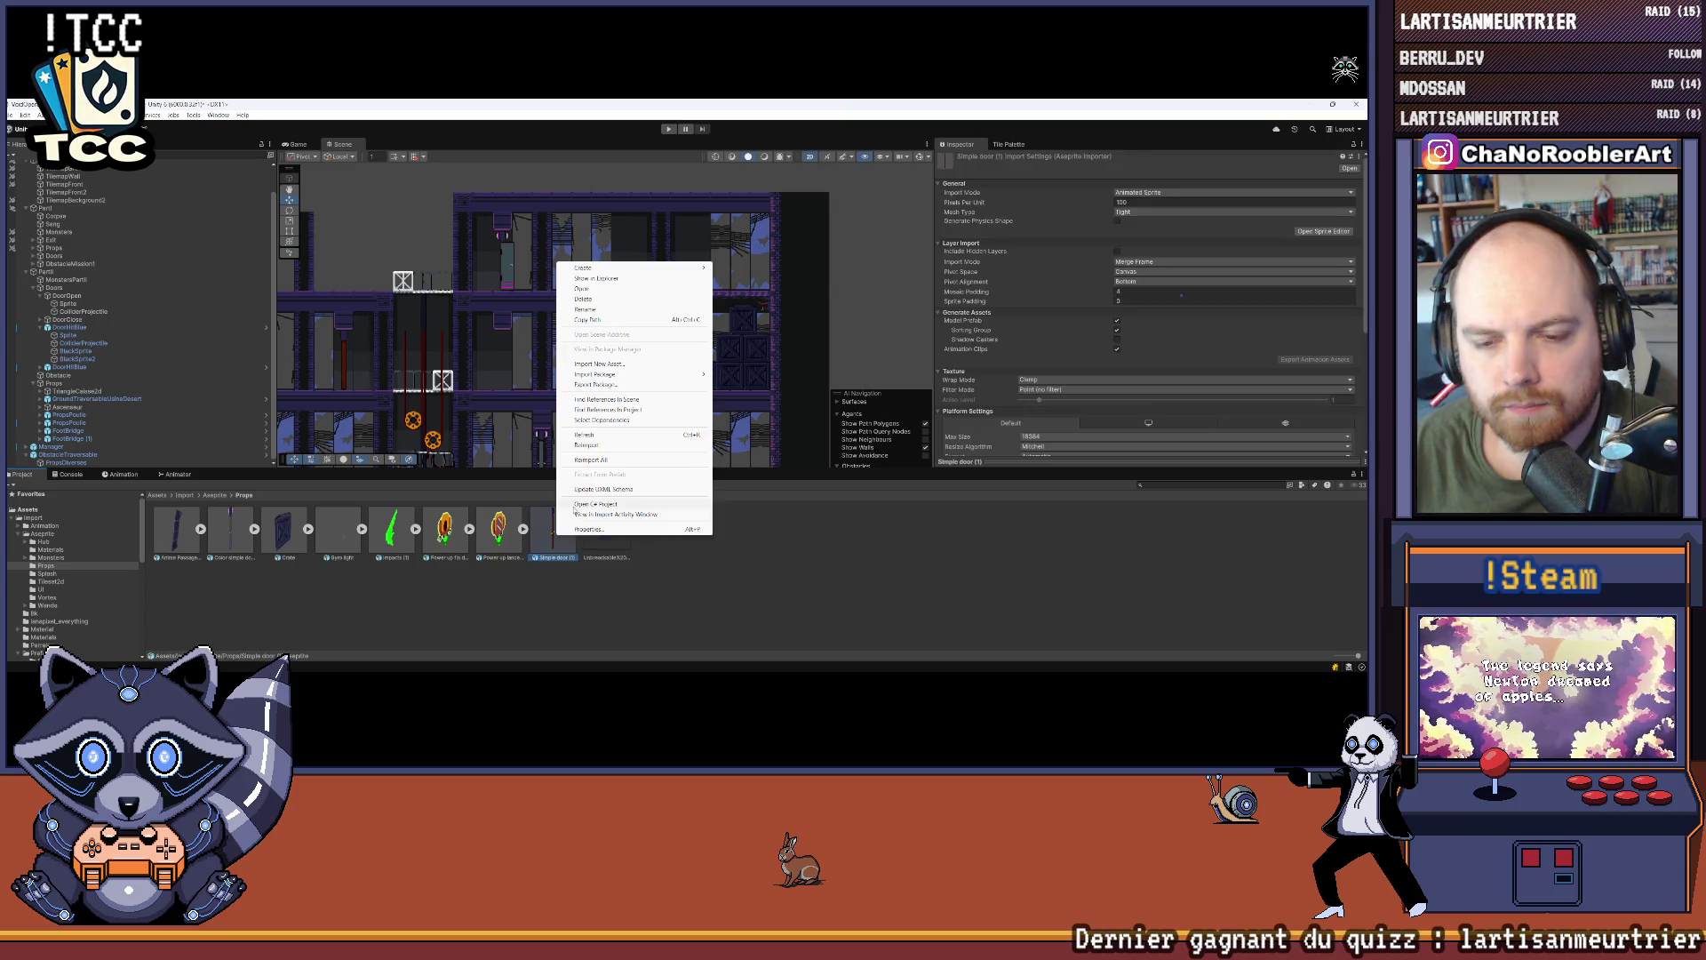
# Step: Rename the door asset to SimpleDoor and apply its import settings
pyautogui.click(591, 311)
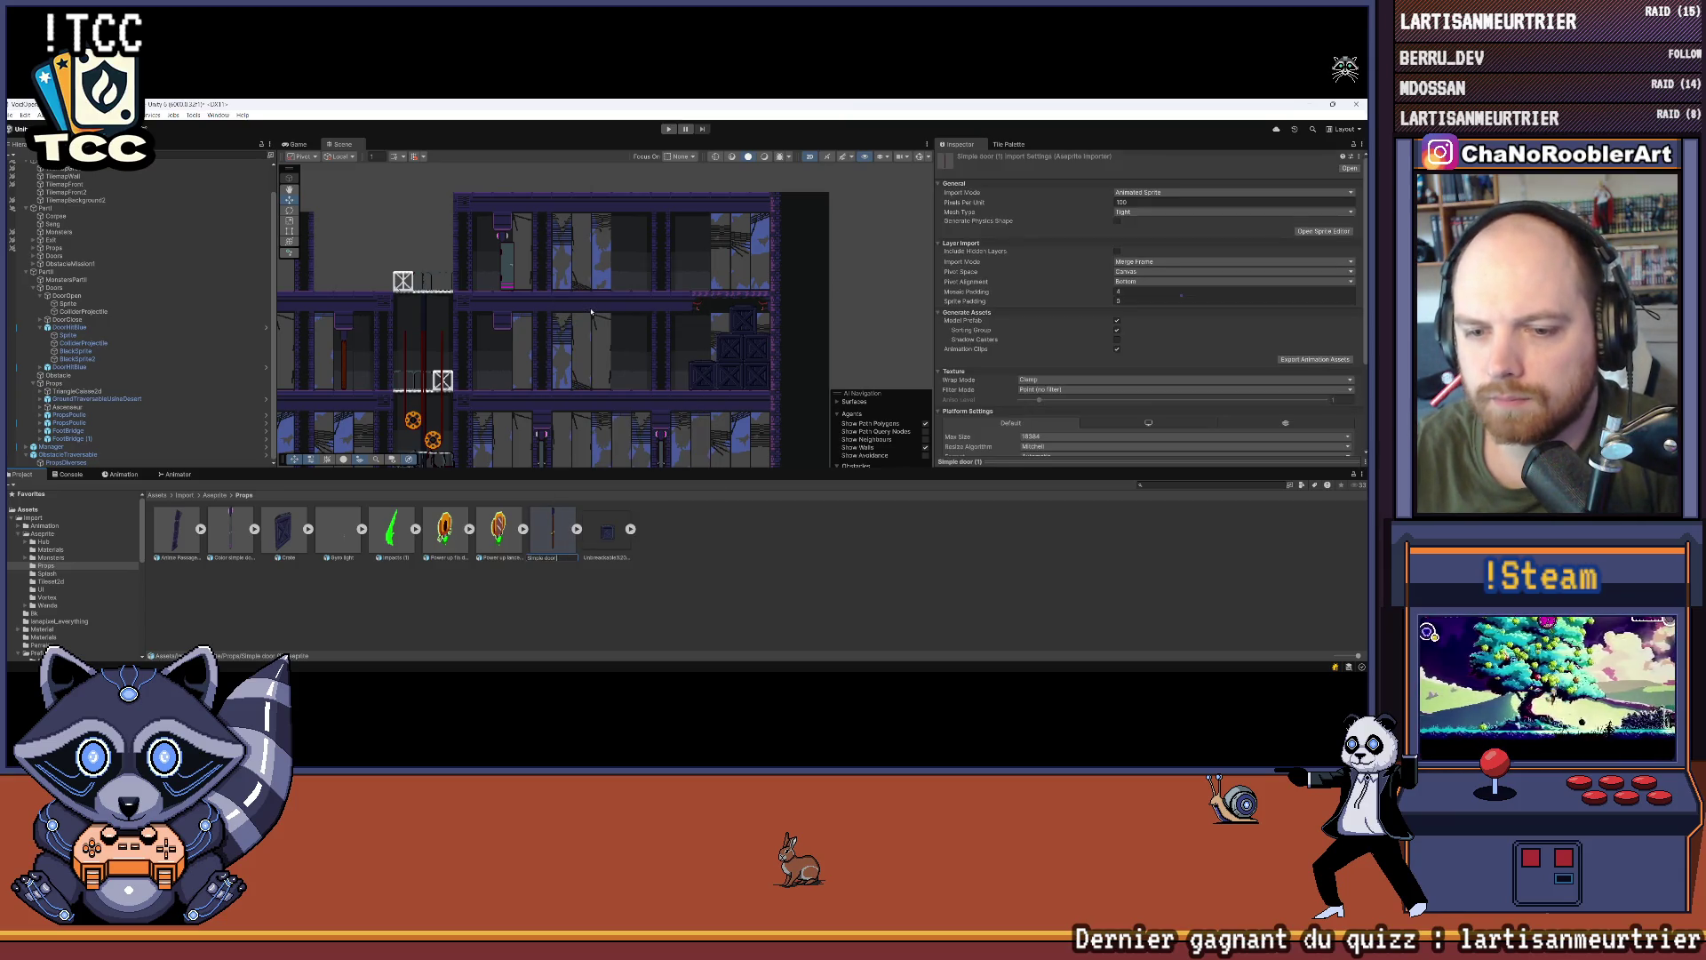
pyautogui.press('Return')
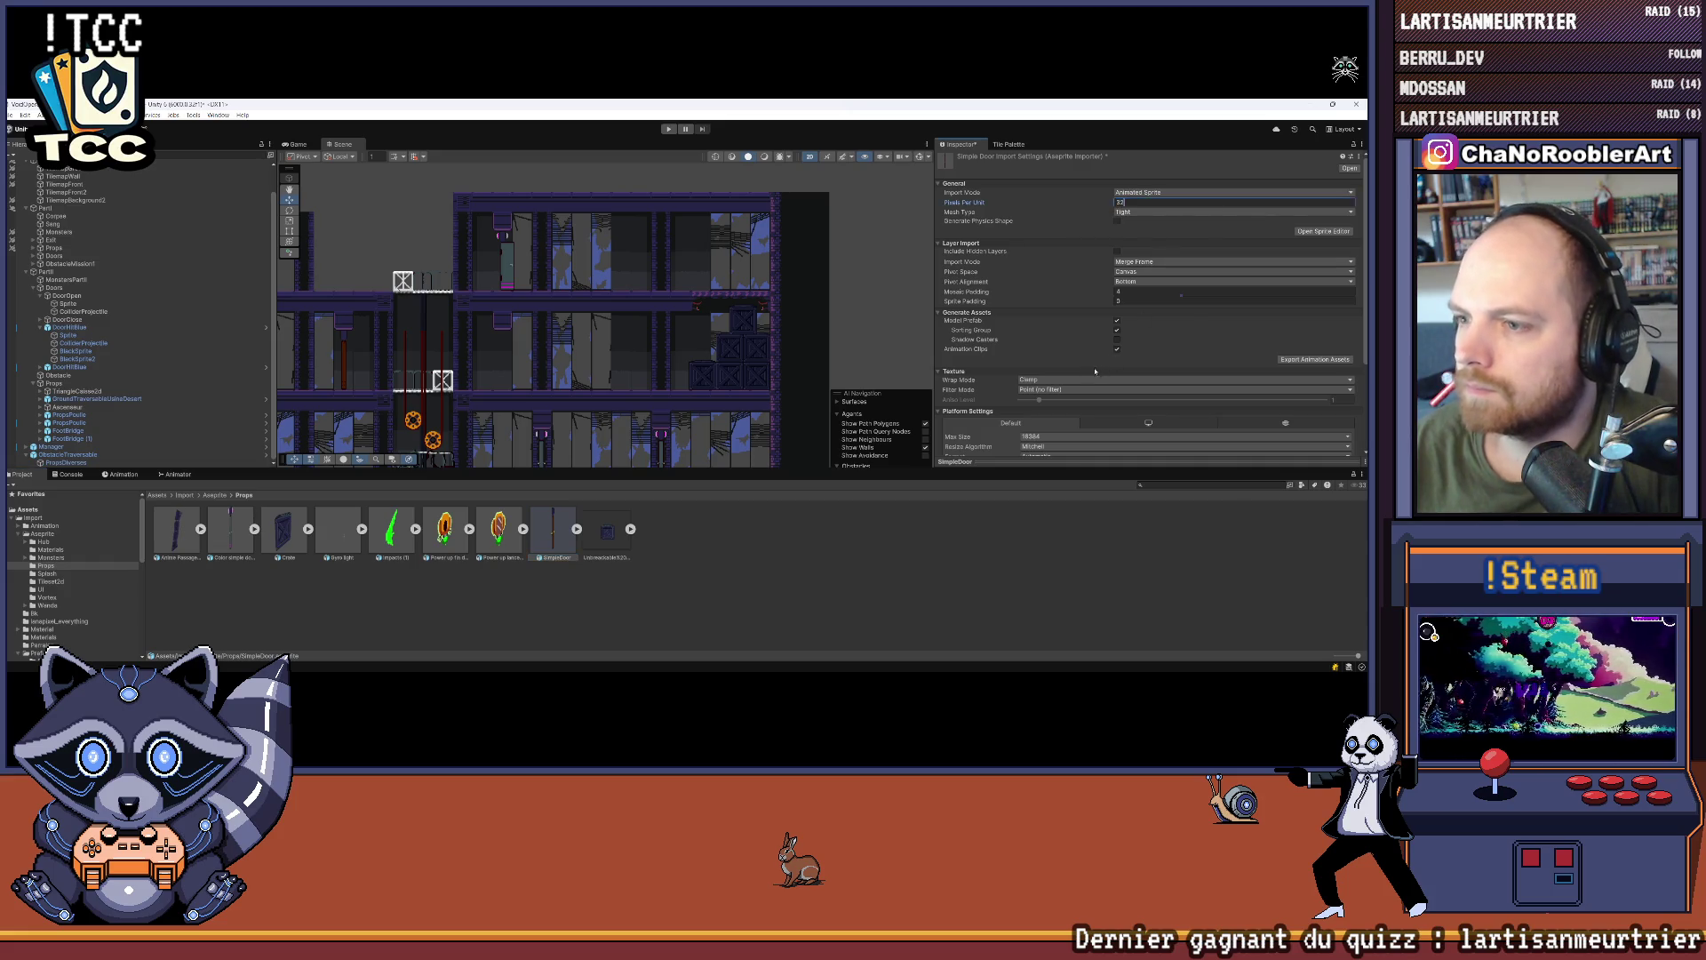
pyautogui.scroll(-3, 1063, 372)
pyautogui.scroll(3, 1080, 293)
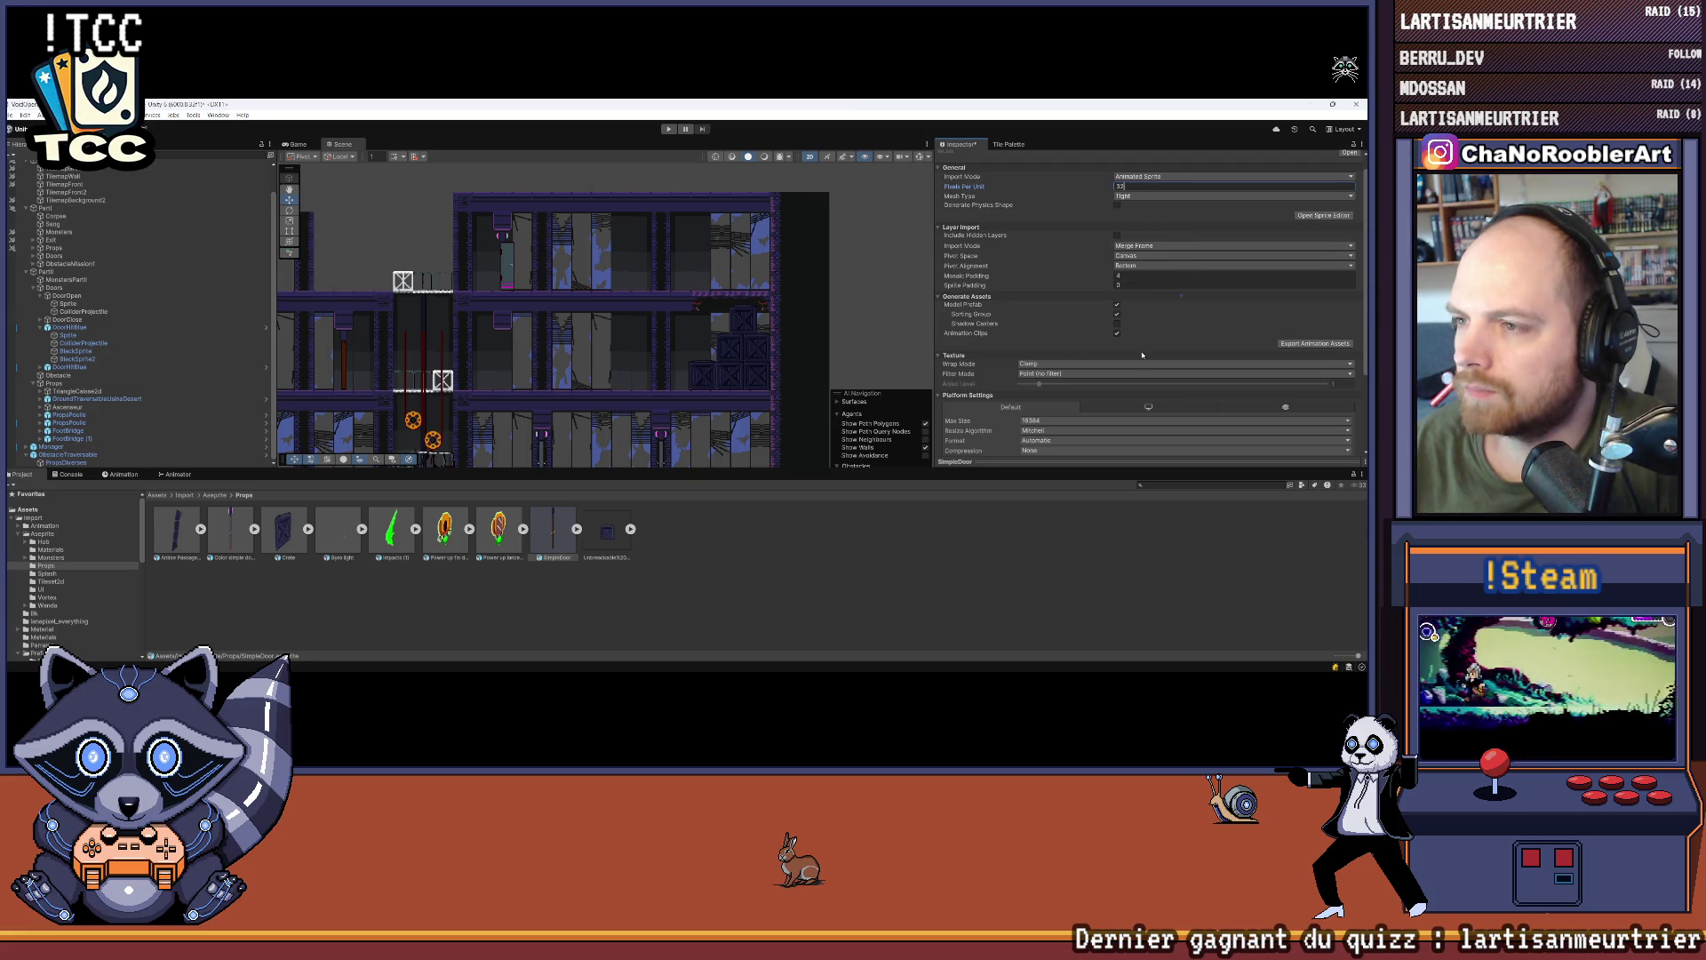
pyautogui.scroll(-3, 1142, 354)
pyautogui.click(1348, 419)
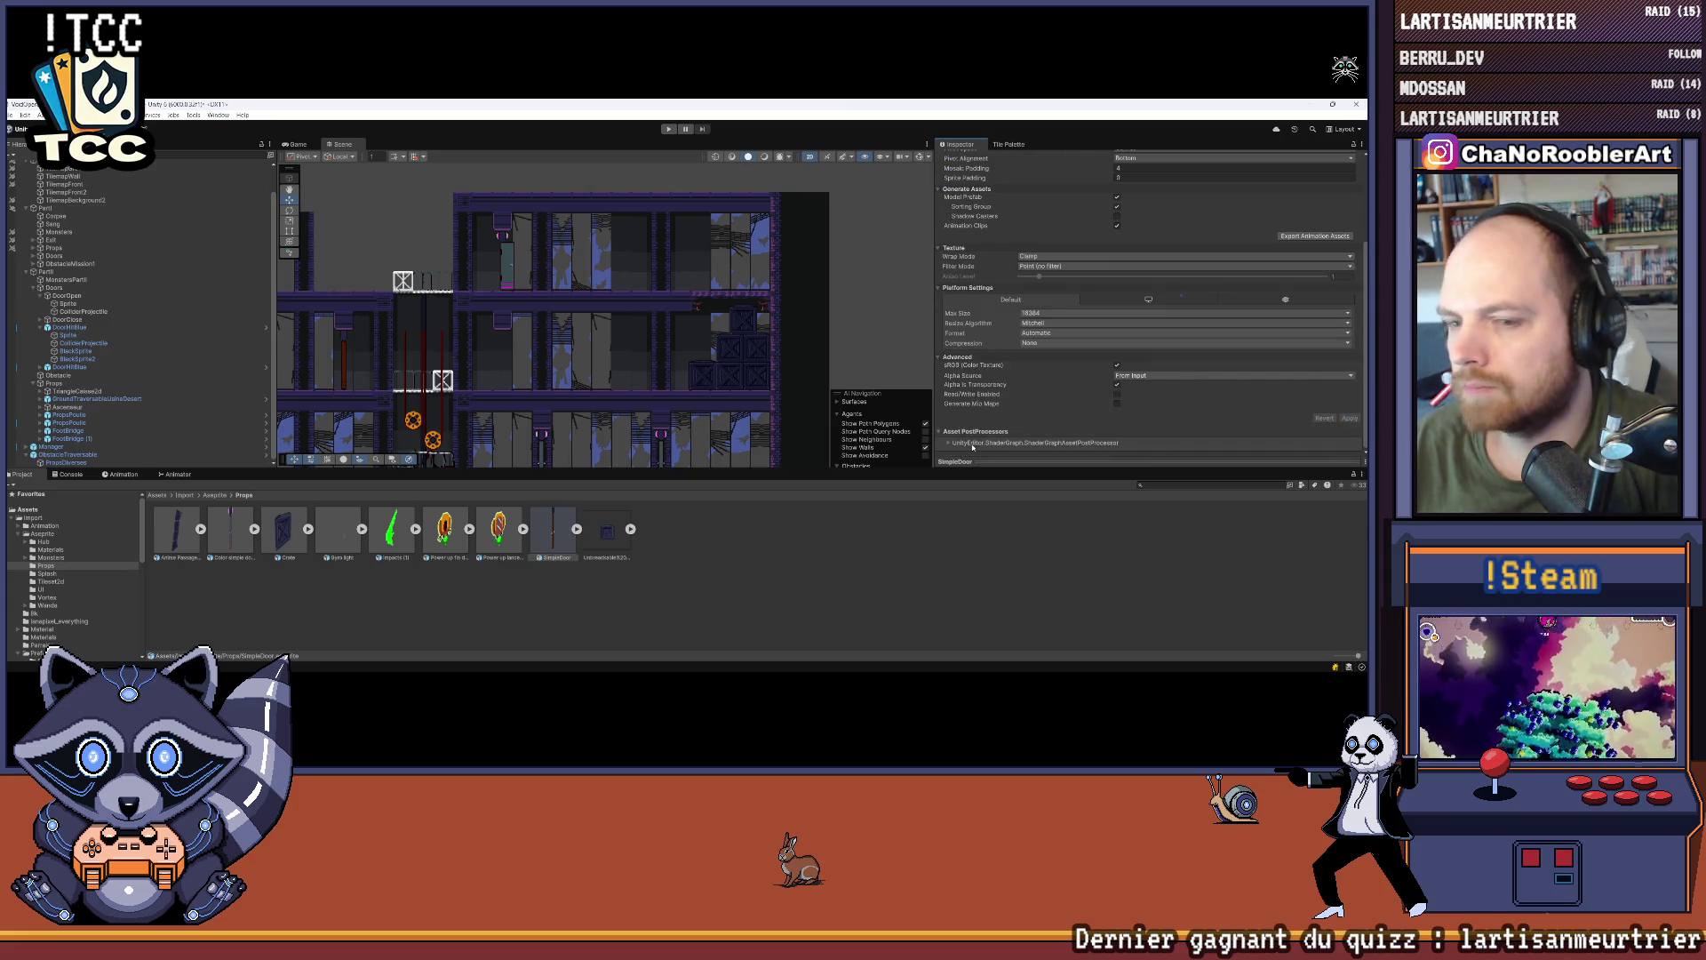
# Step: Expand and collapse the SimpleDoor asset to check its frames
pyautogui.click(588, 530)
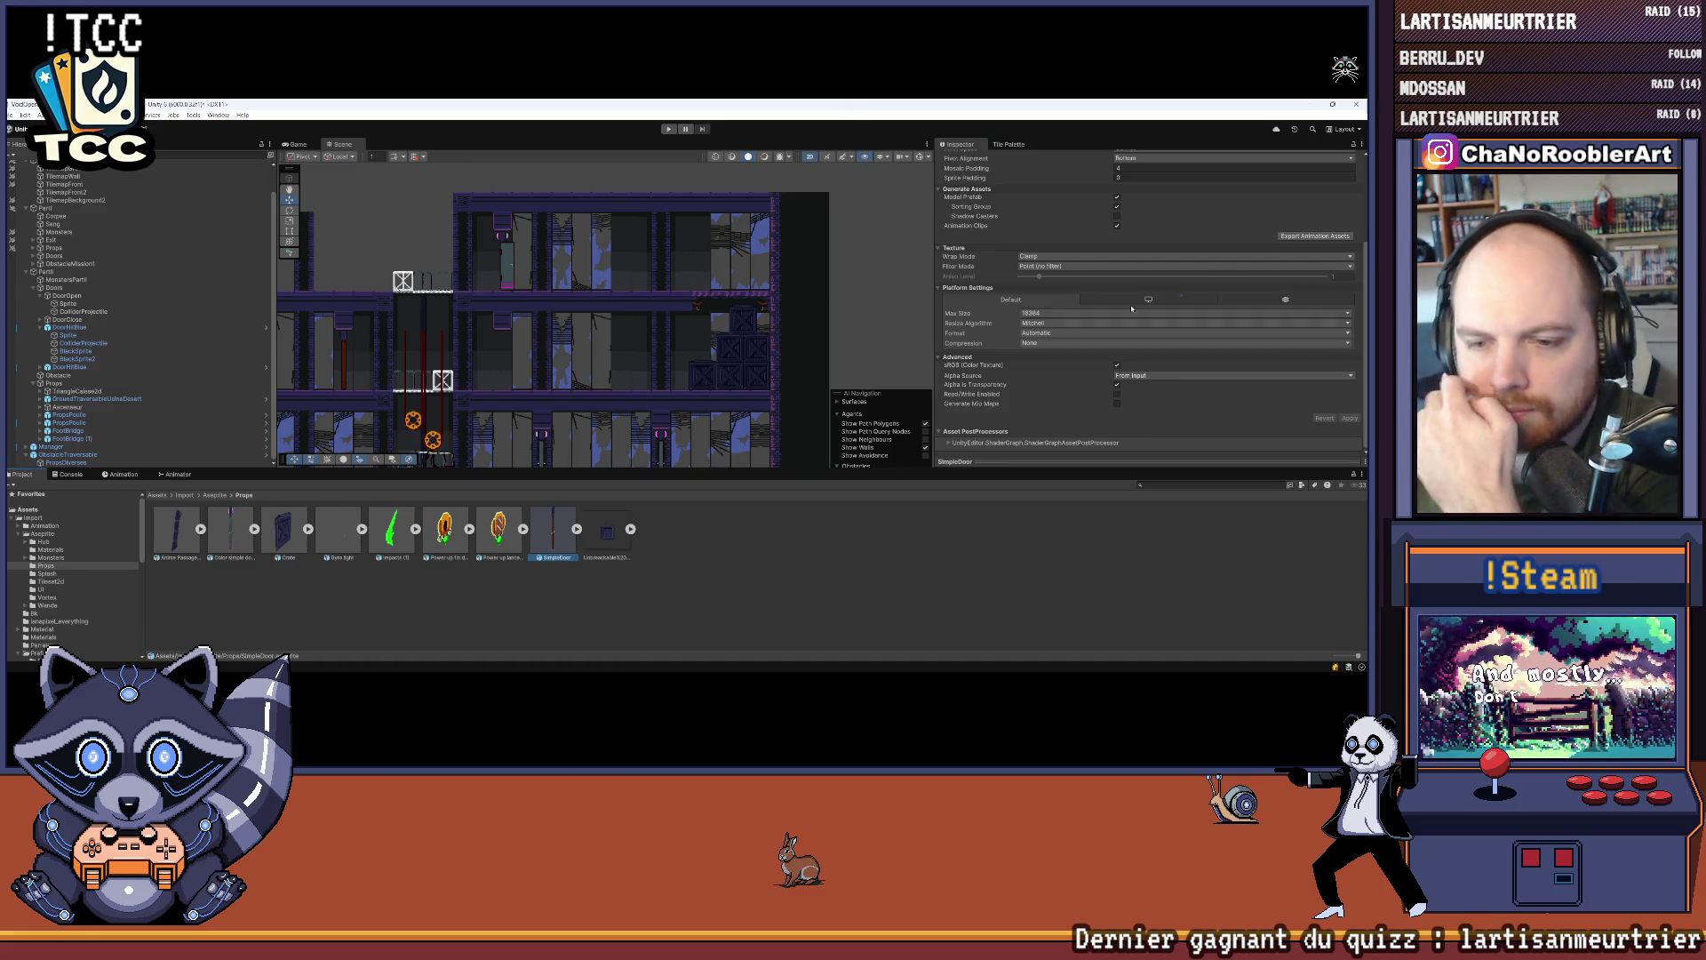
pyautogui.scroll(2, 1120, 331)
pyautogui.click(578, 531)
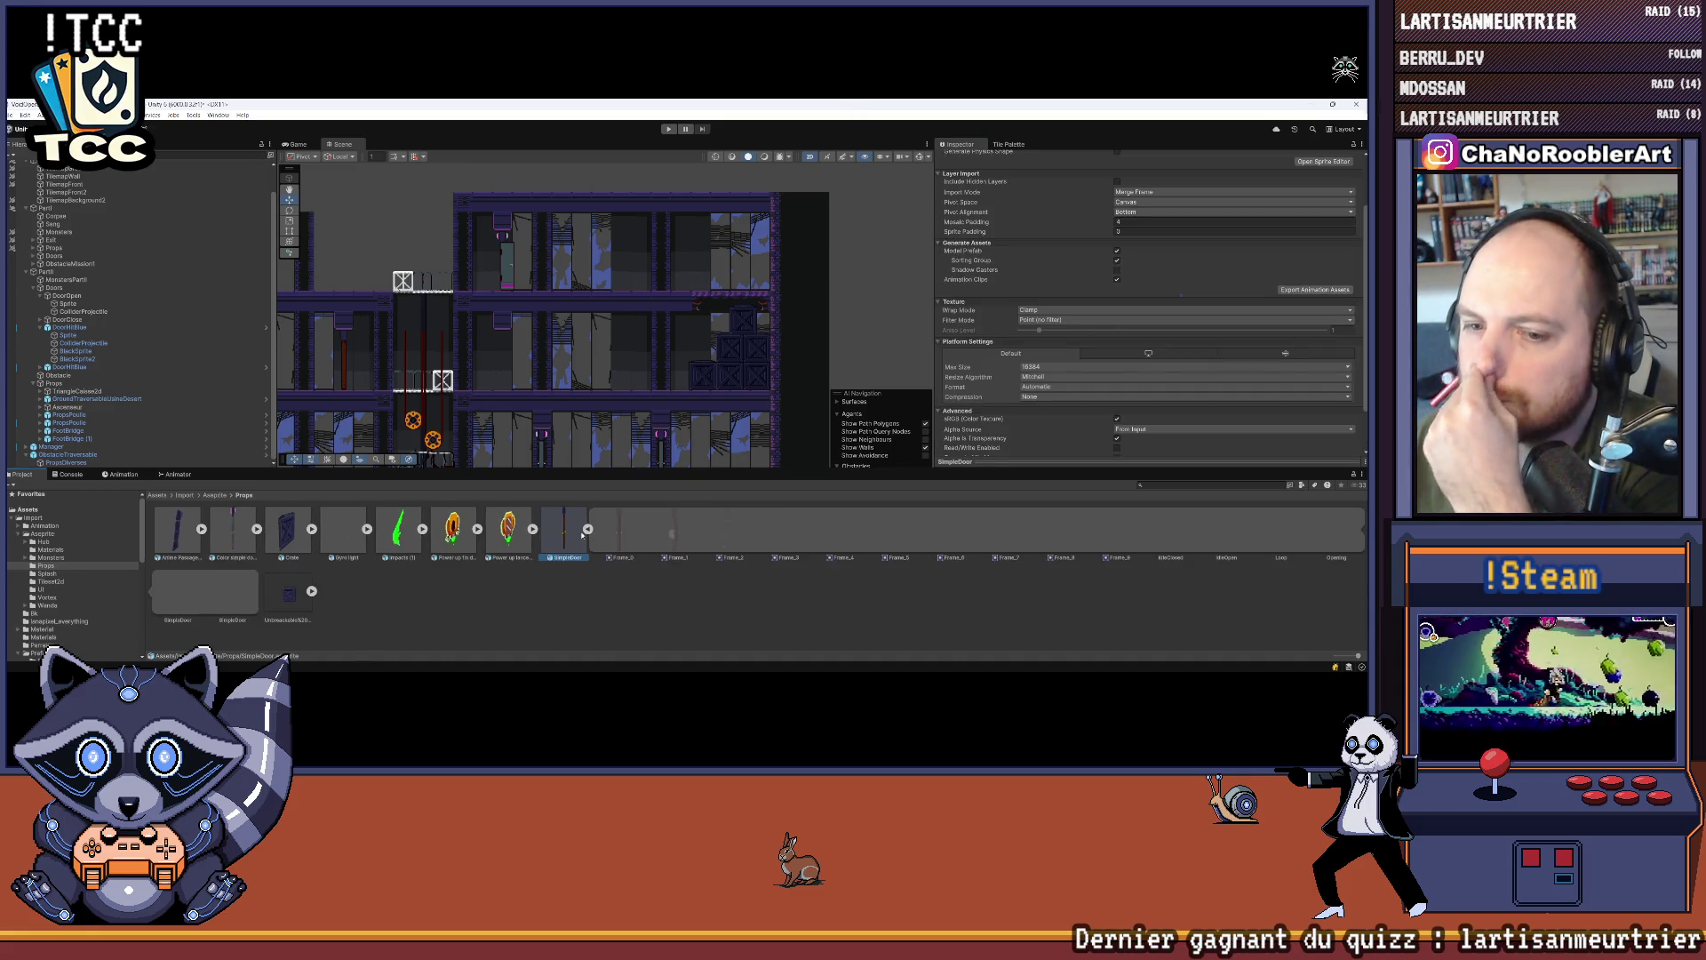
pyautogui.click(580, 530)
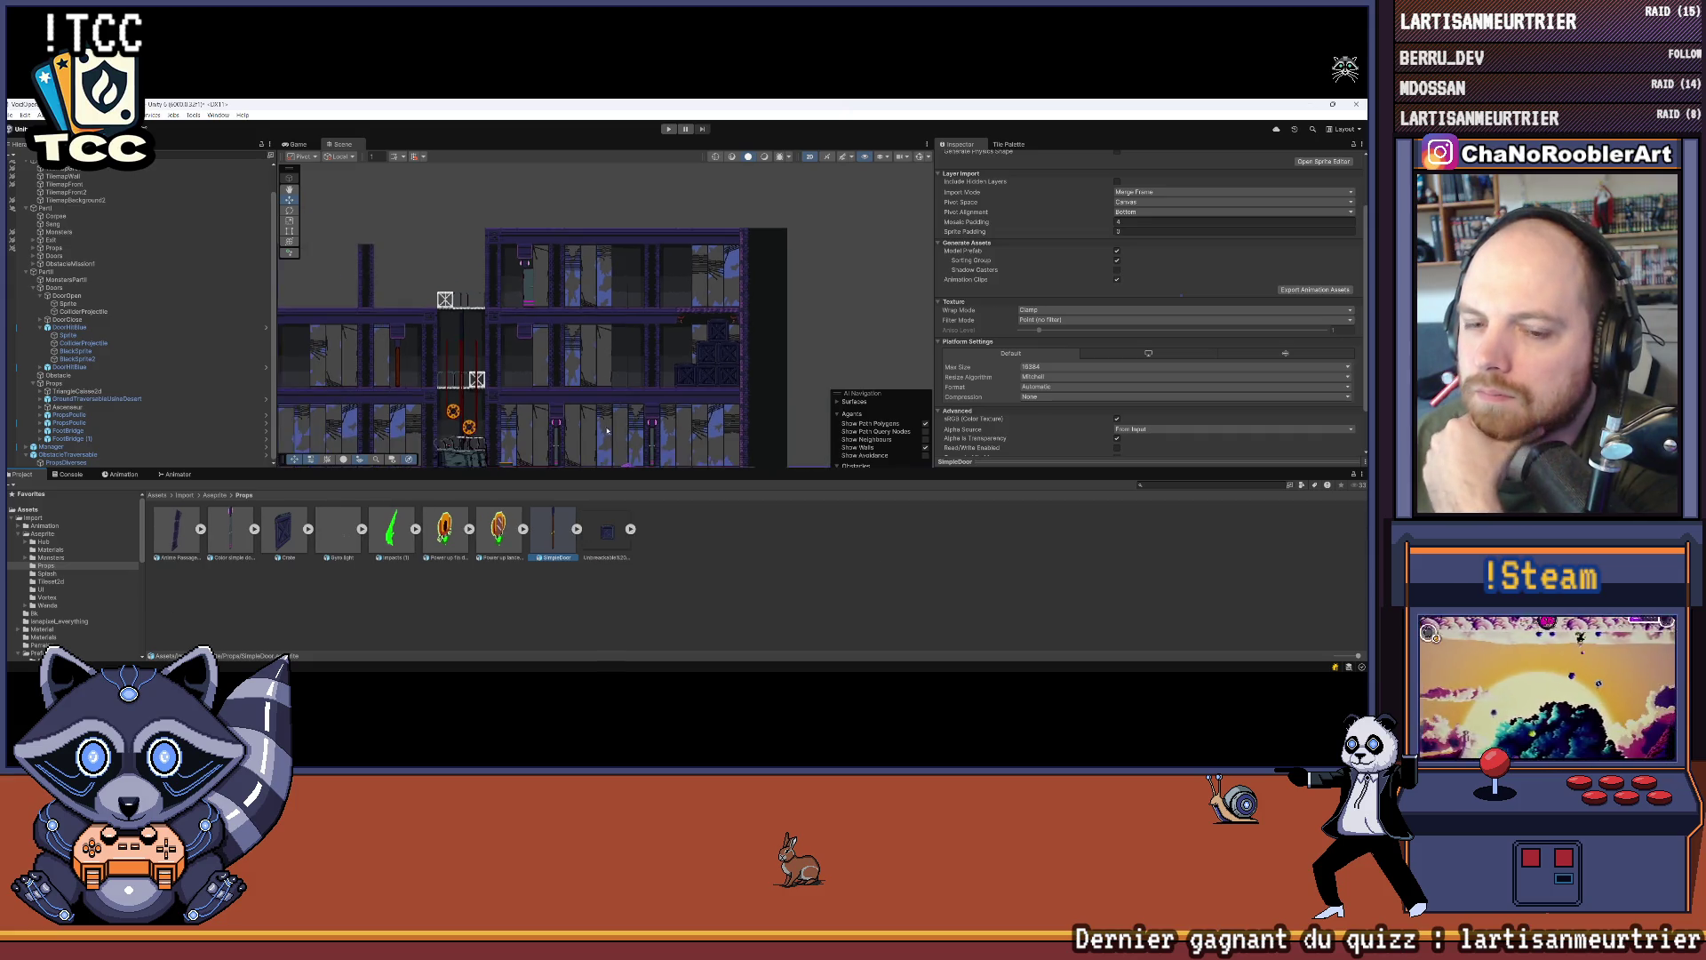
pyautogui.scroll(-2, 652, 308)
pyautogui.scroll(2, 1144, 269)
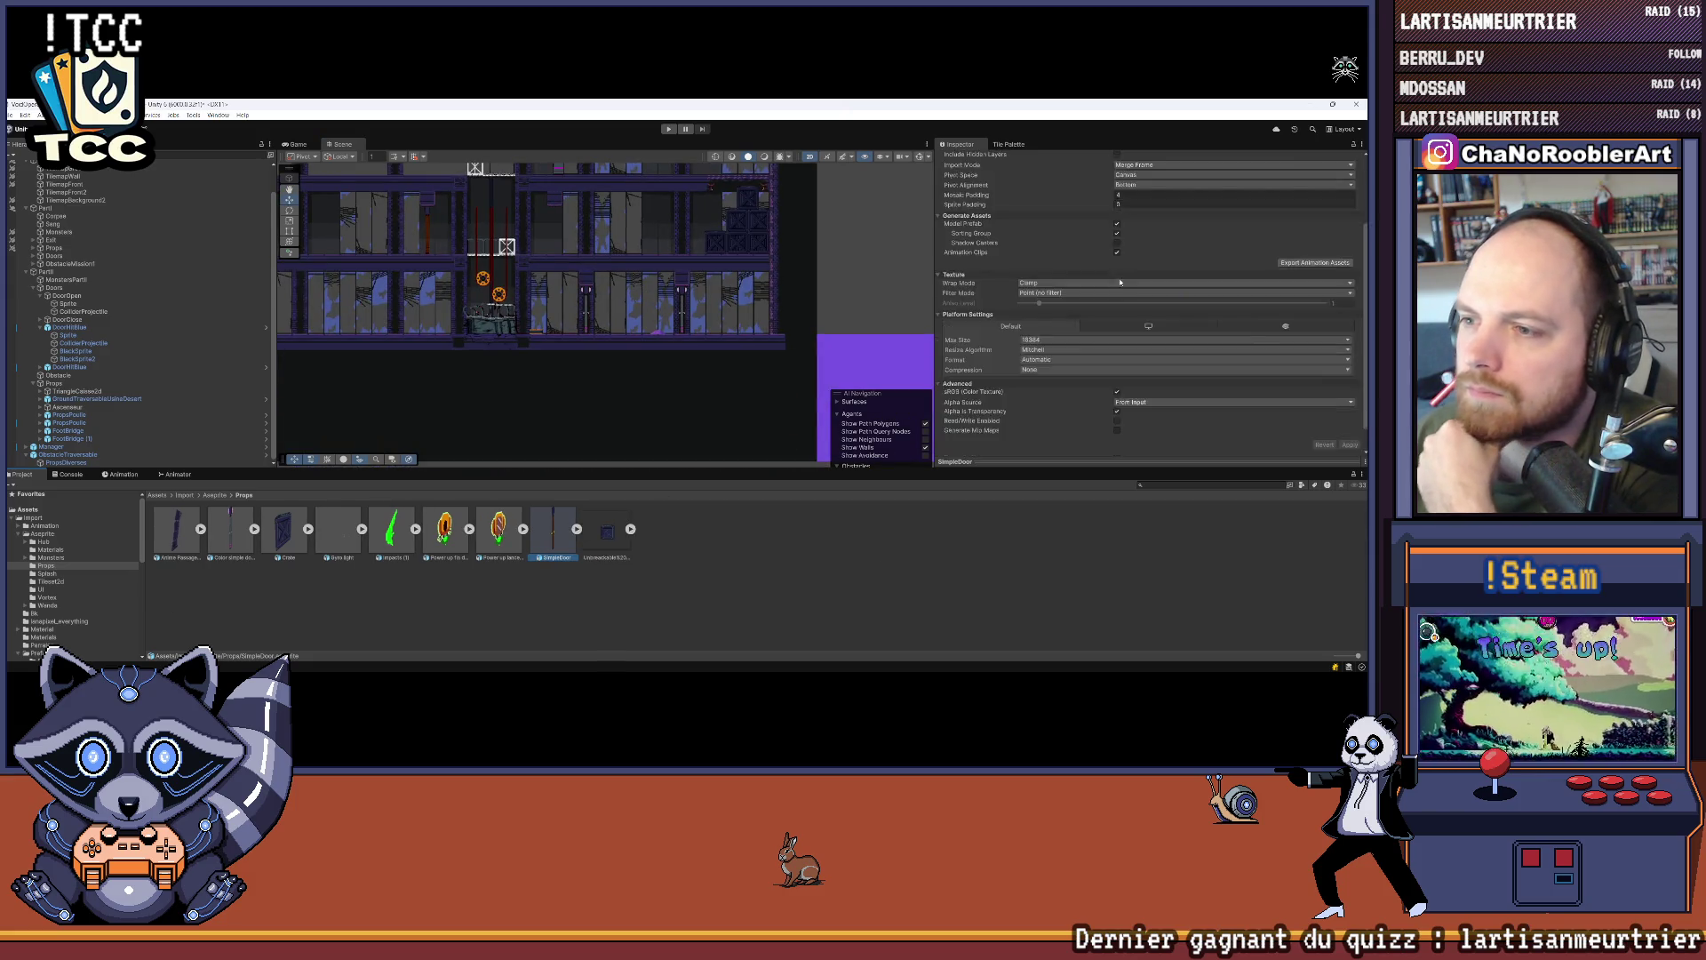
# Step: Set the sprite Pivot Alignment to Center and apply the import settings
pyautogui.click(1144, 266)
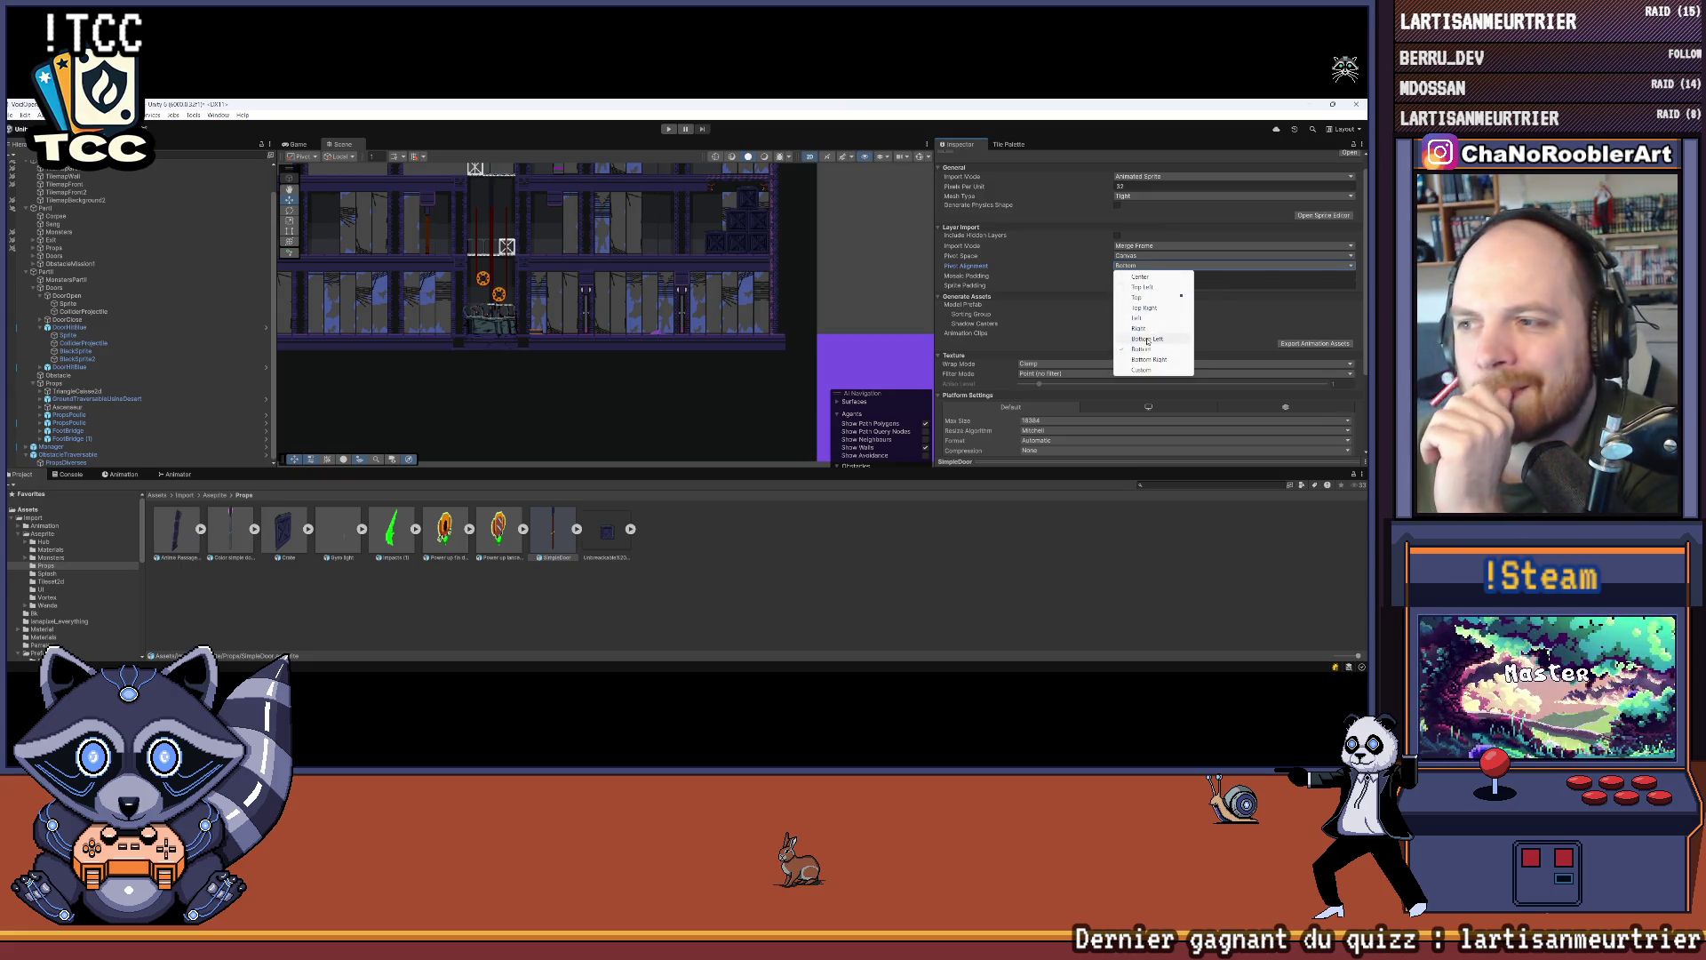
pyautogui.click(1145, 278)
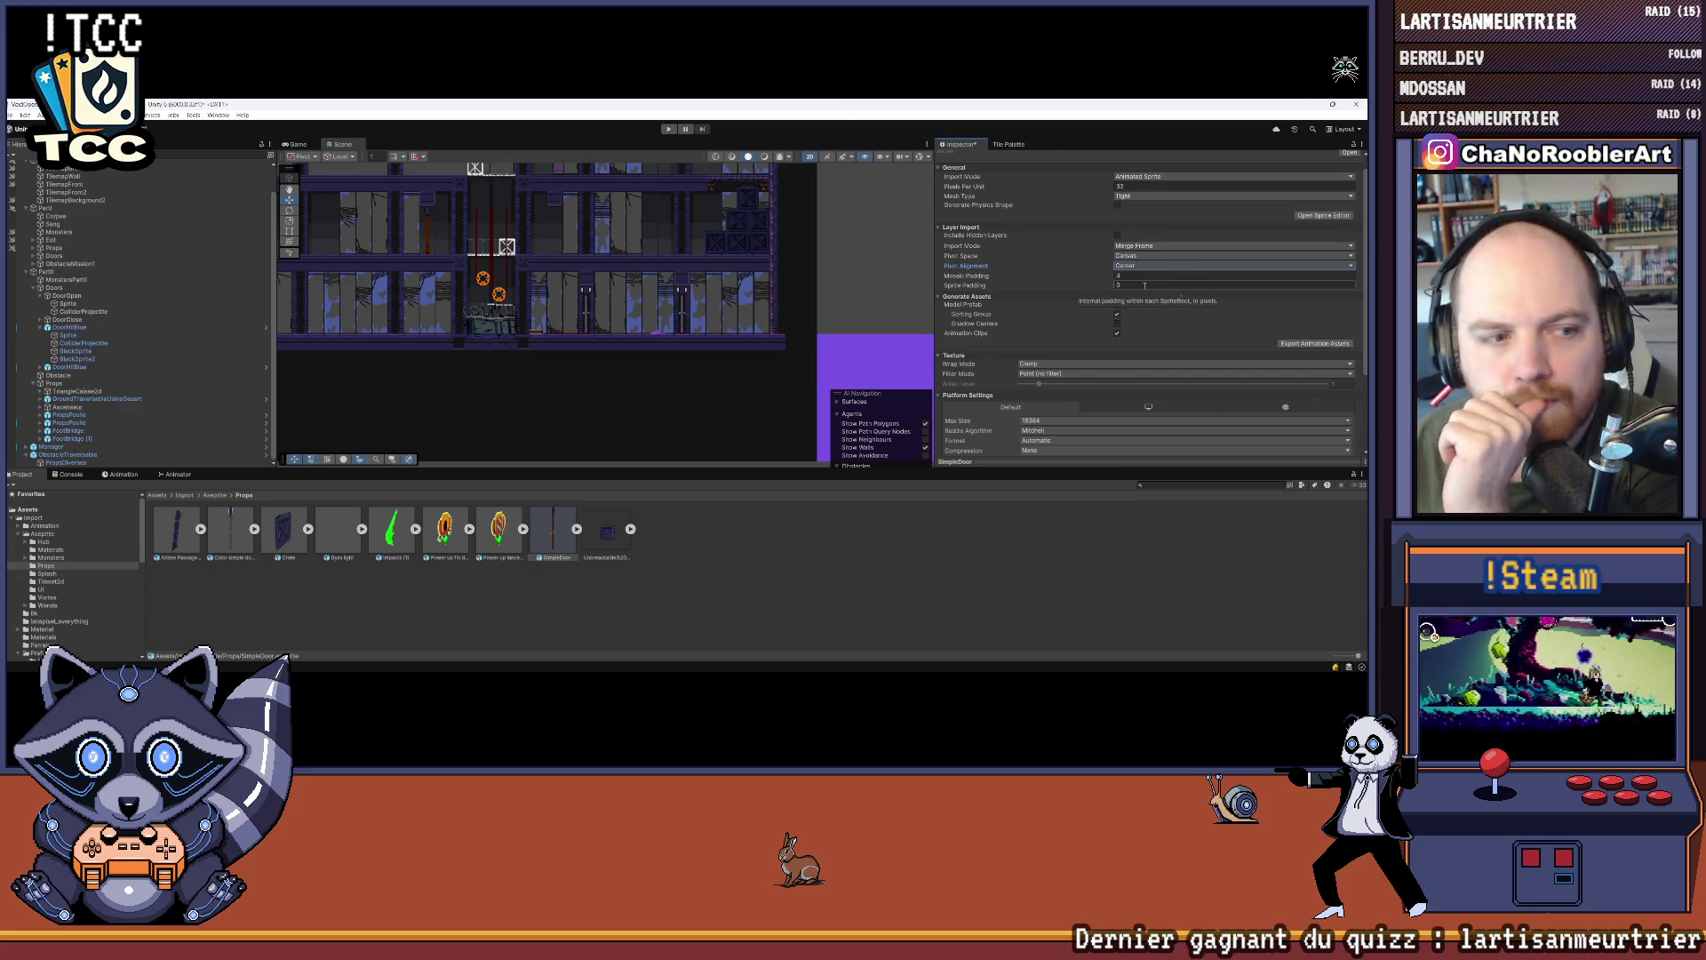
pyautogui.scroll(-3, 1297, 312)
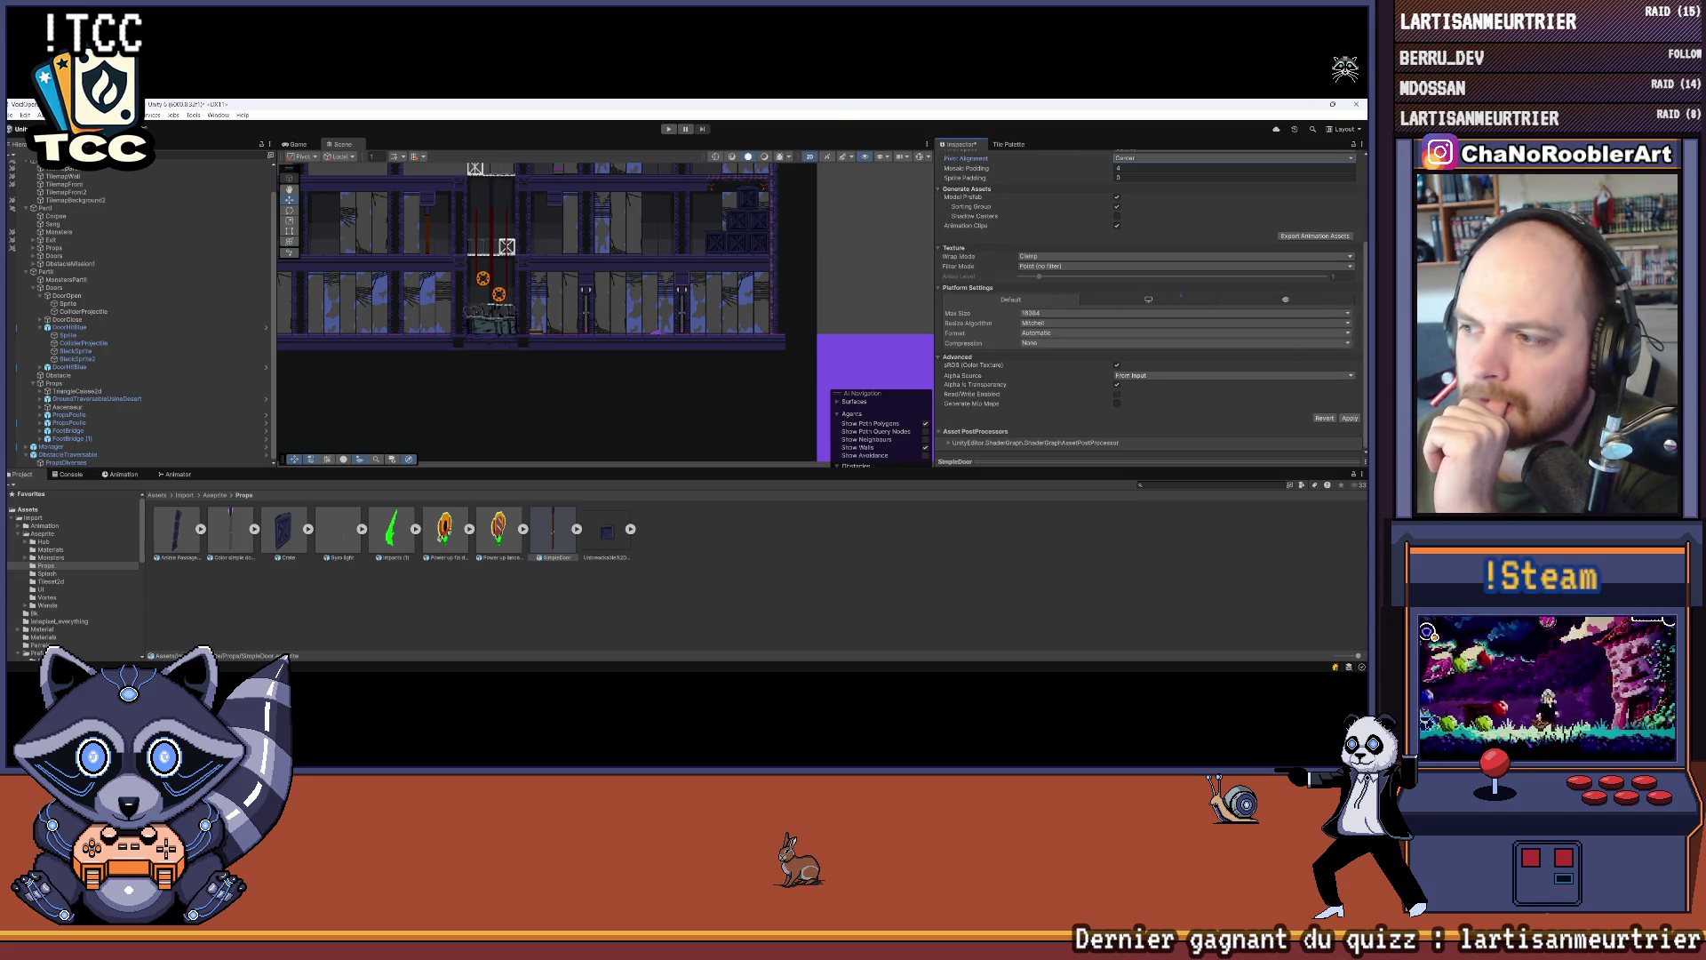
pyautogui.click(1349, 420)
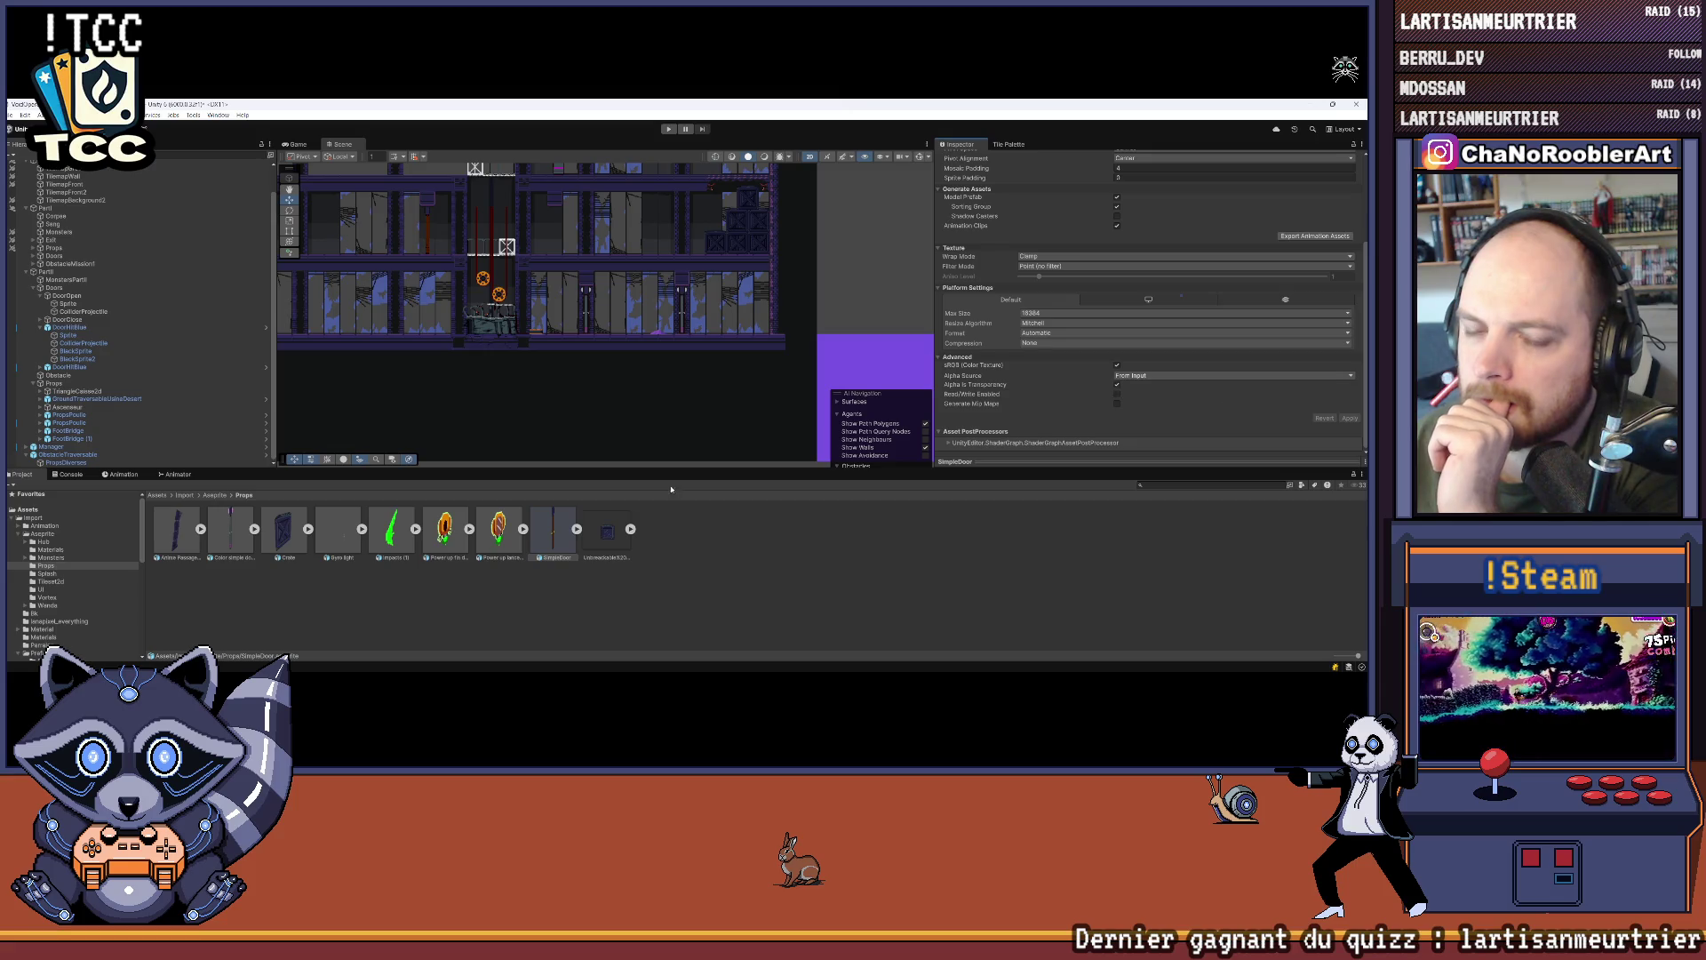
pyautogui.click(576, 528)
pyautogui.click(578, 529)
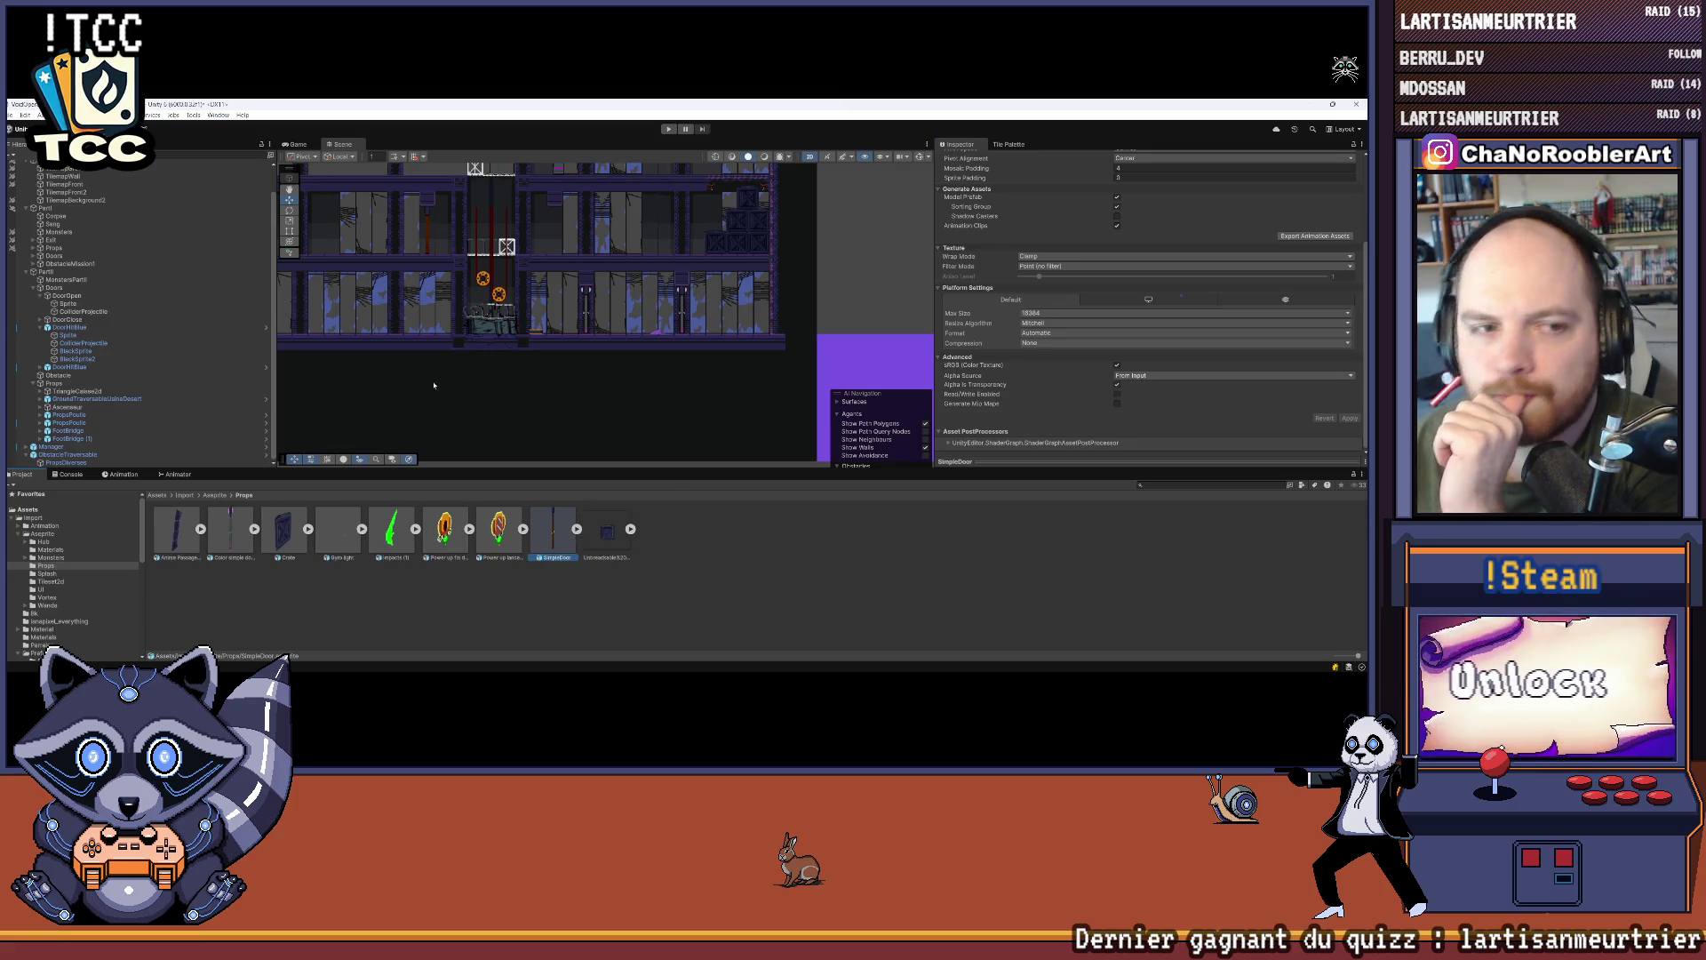
pyautogui.scroll(2, 569, 227)
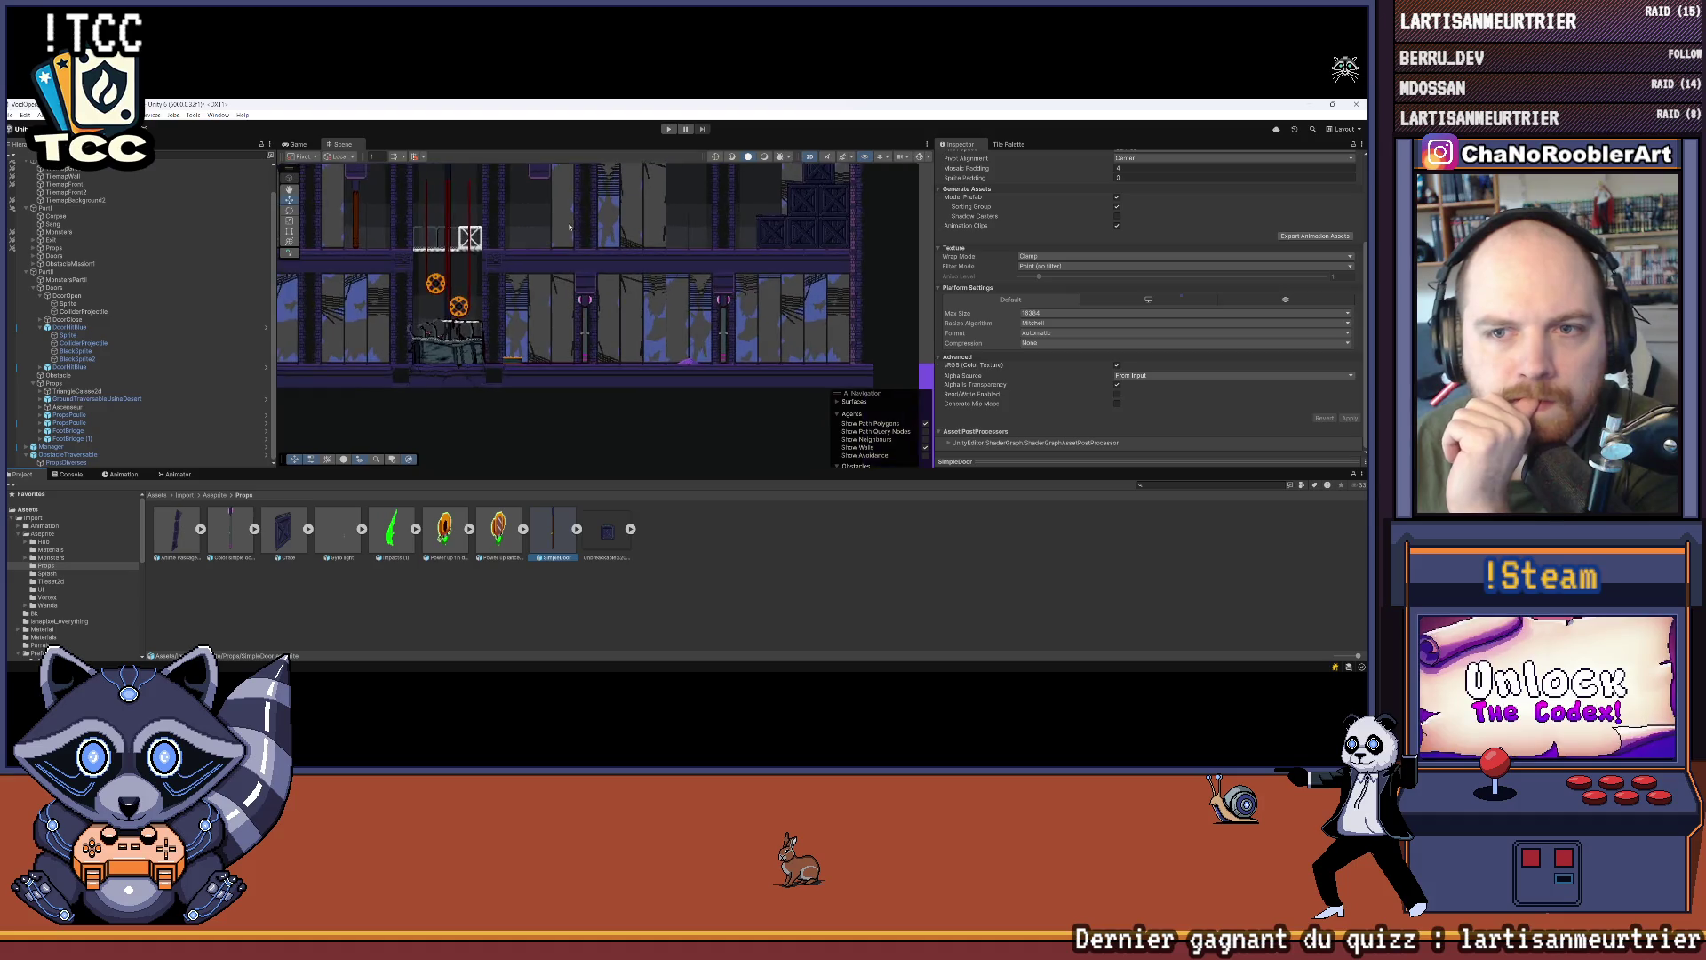
# Step: Select DoorOpen's Sprite child and drag SimpleDoor's Frame_0 into its Sprite Renderer Sprite field
pyautogui.scroll(2, 570, 226)
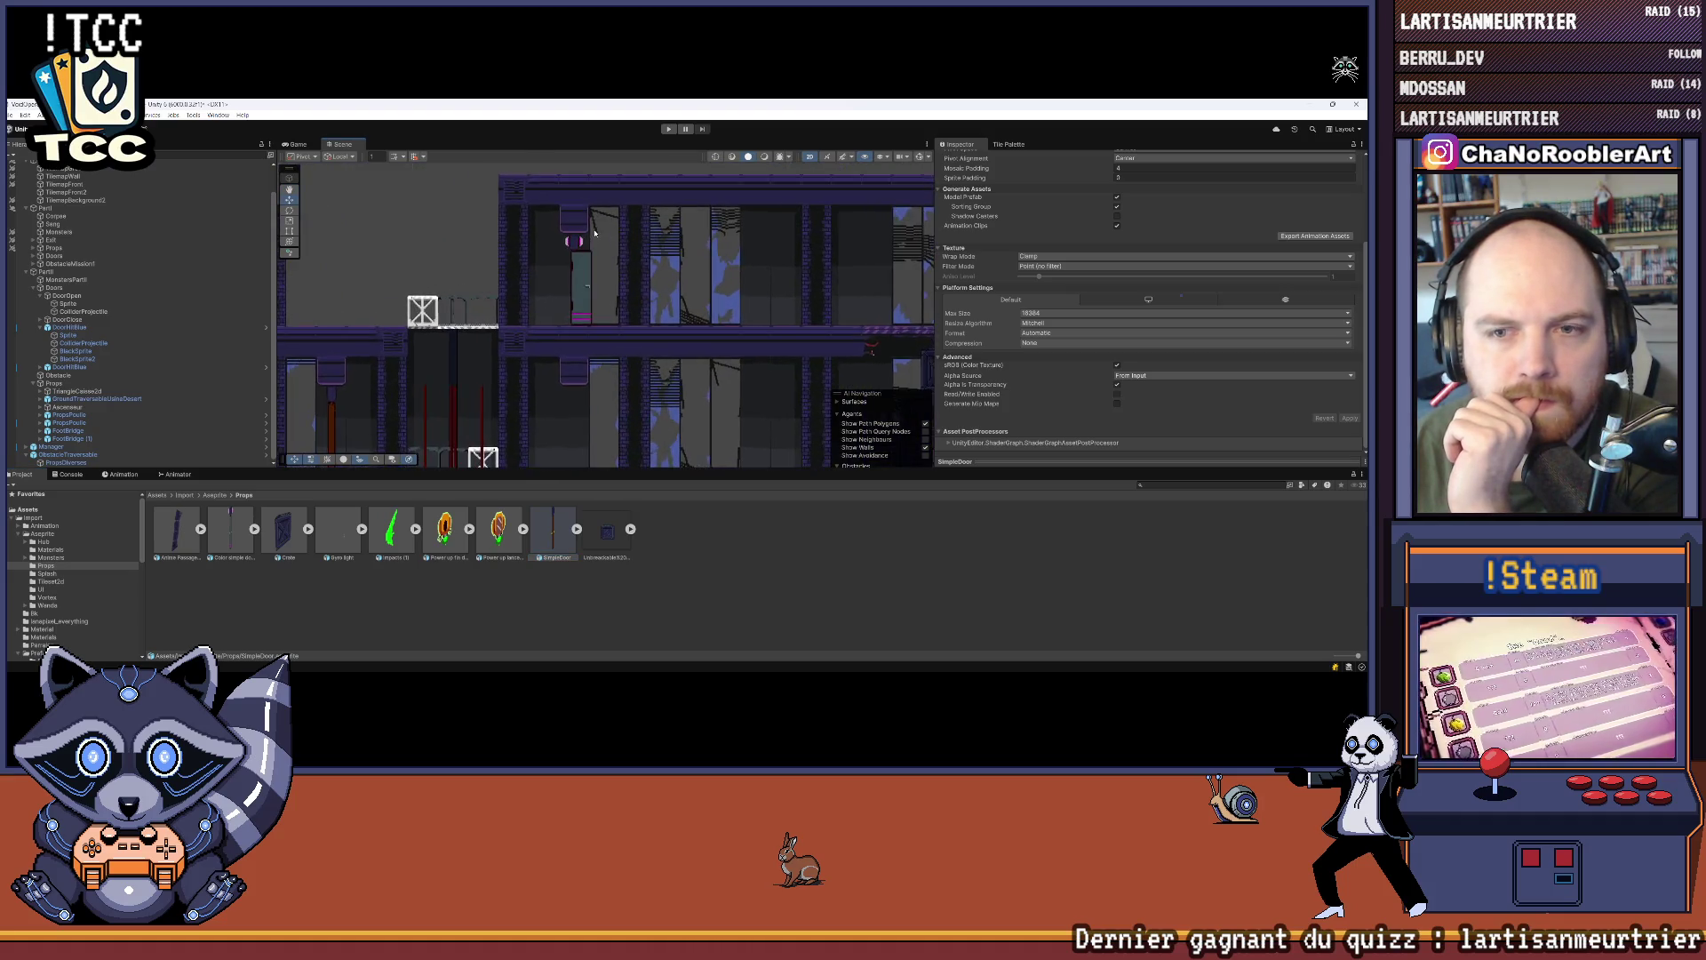
pyautogui.scroll(-2, 595, 233)
pyautogui.scroll(4, 577, 267)
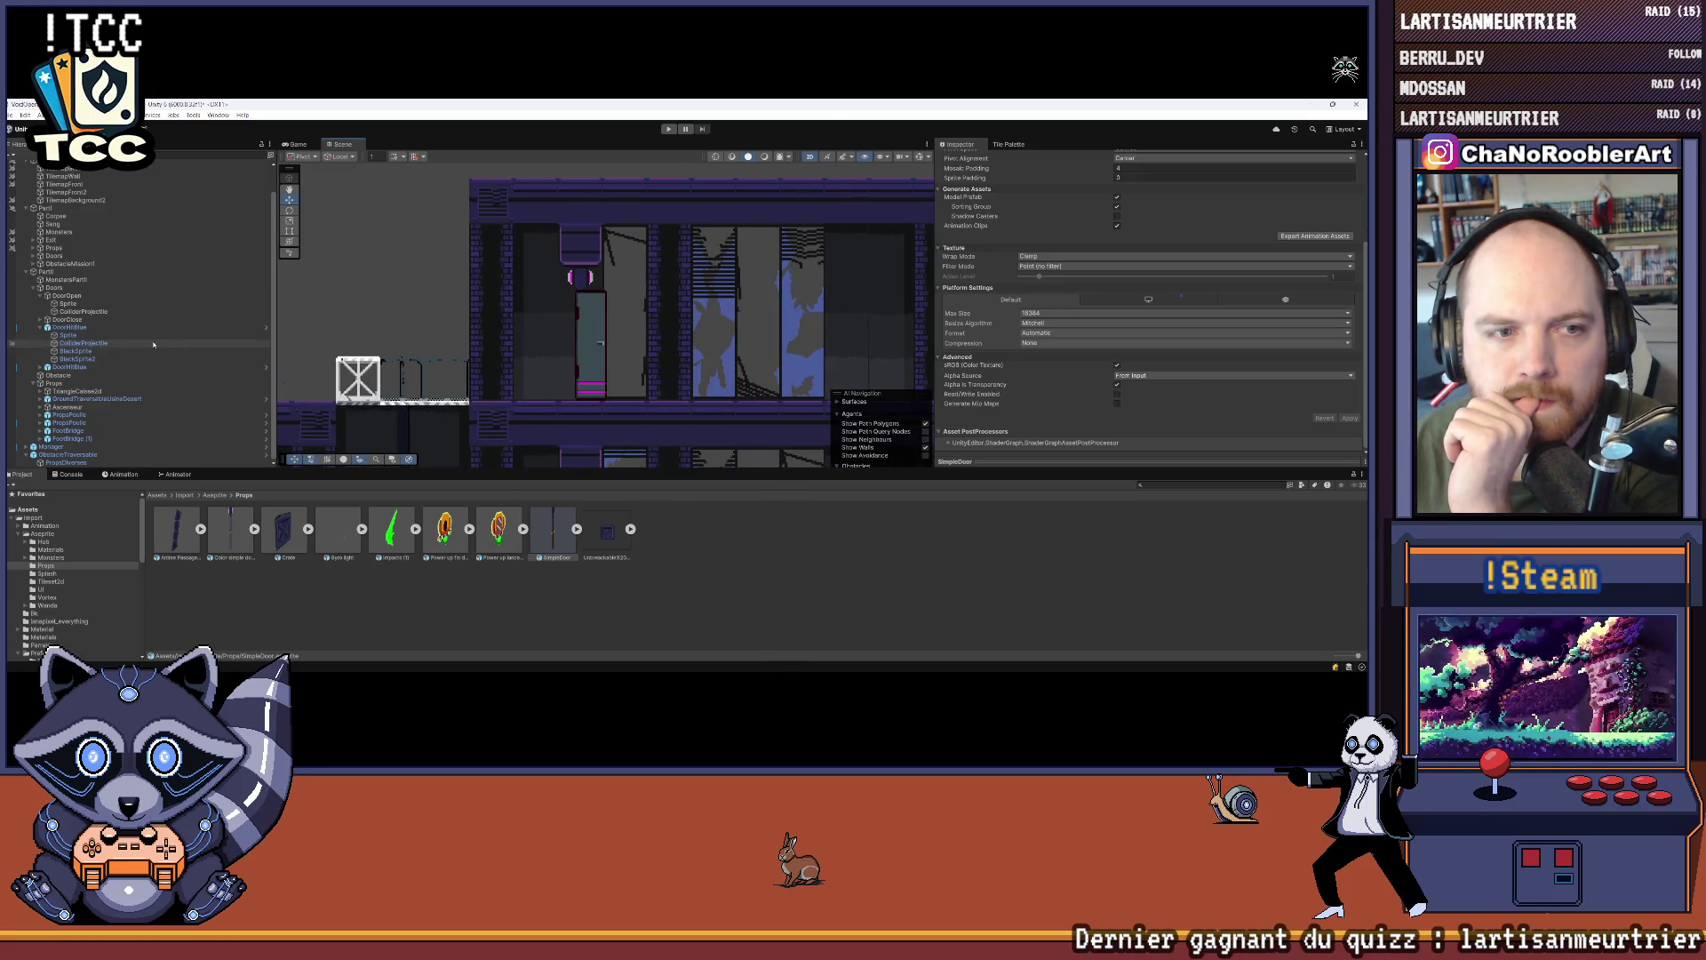
pyautogui.click(79, 296)
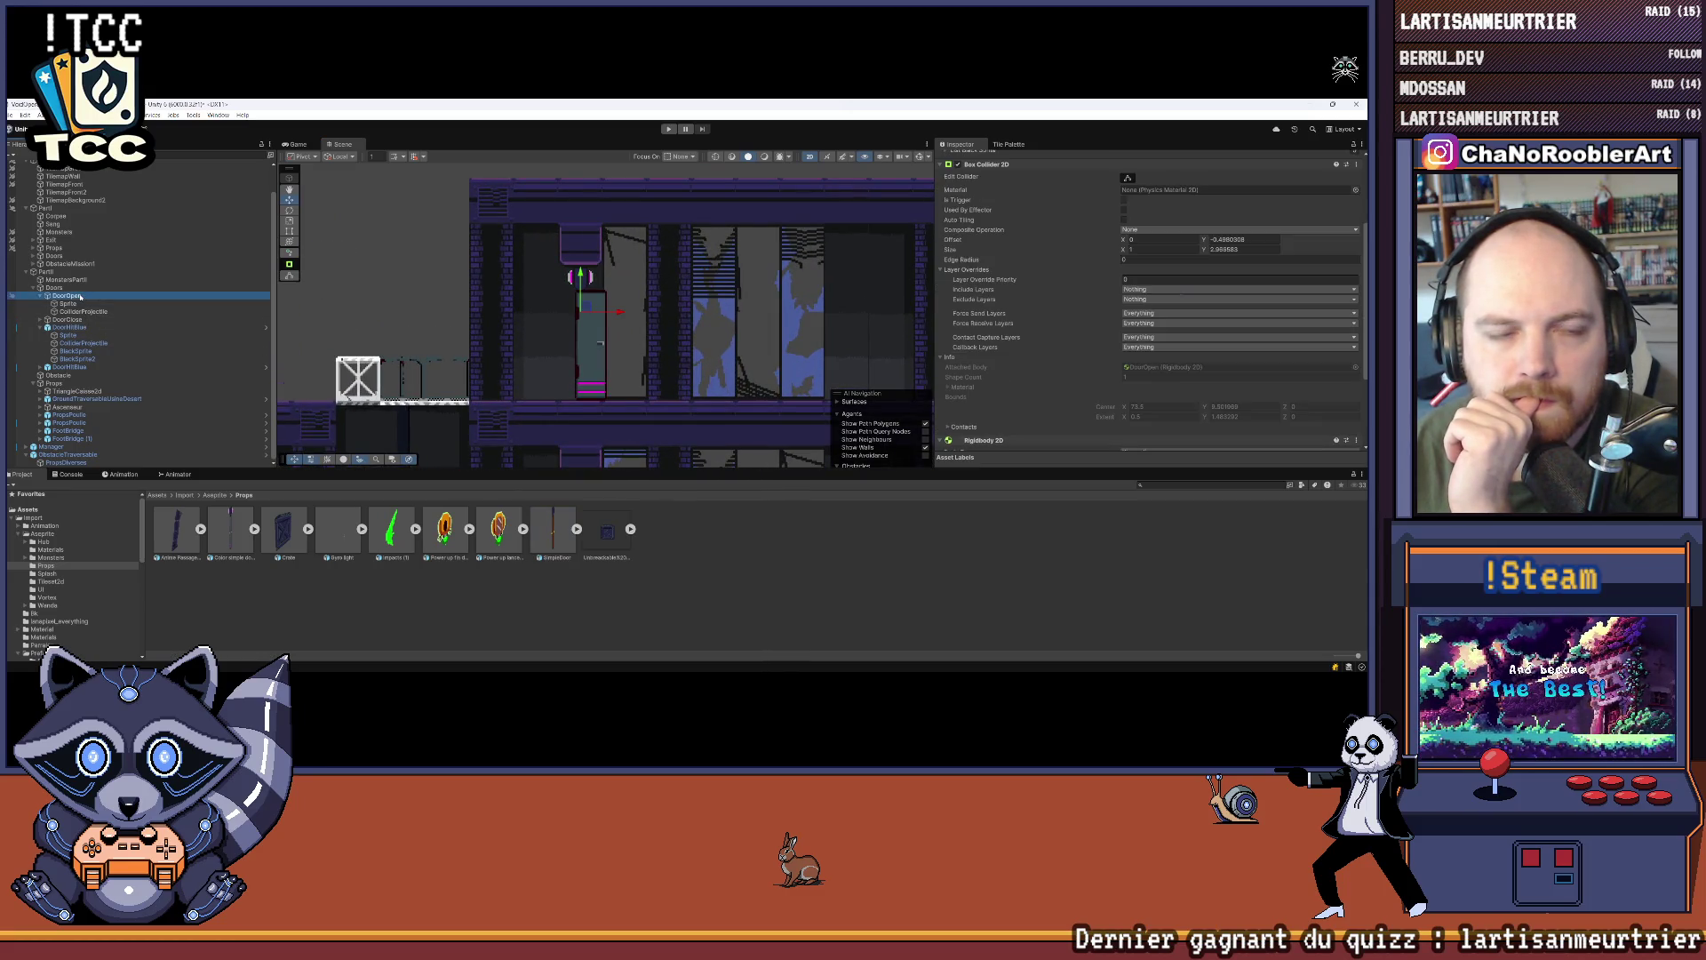
pyautogui.click(79, 305)
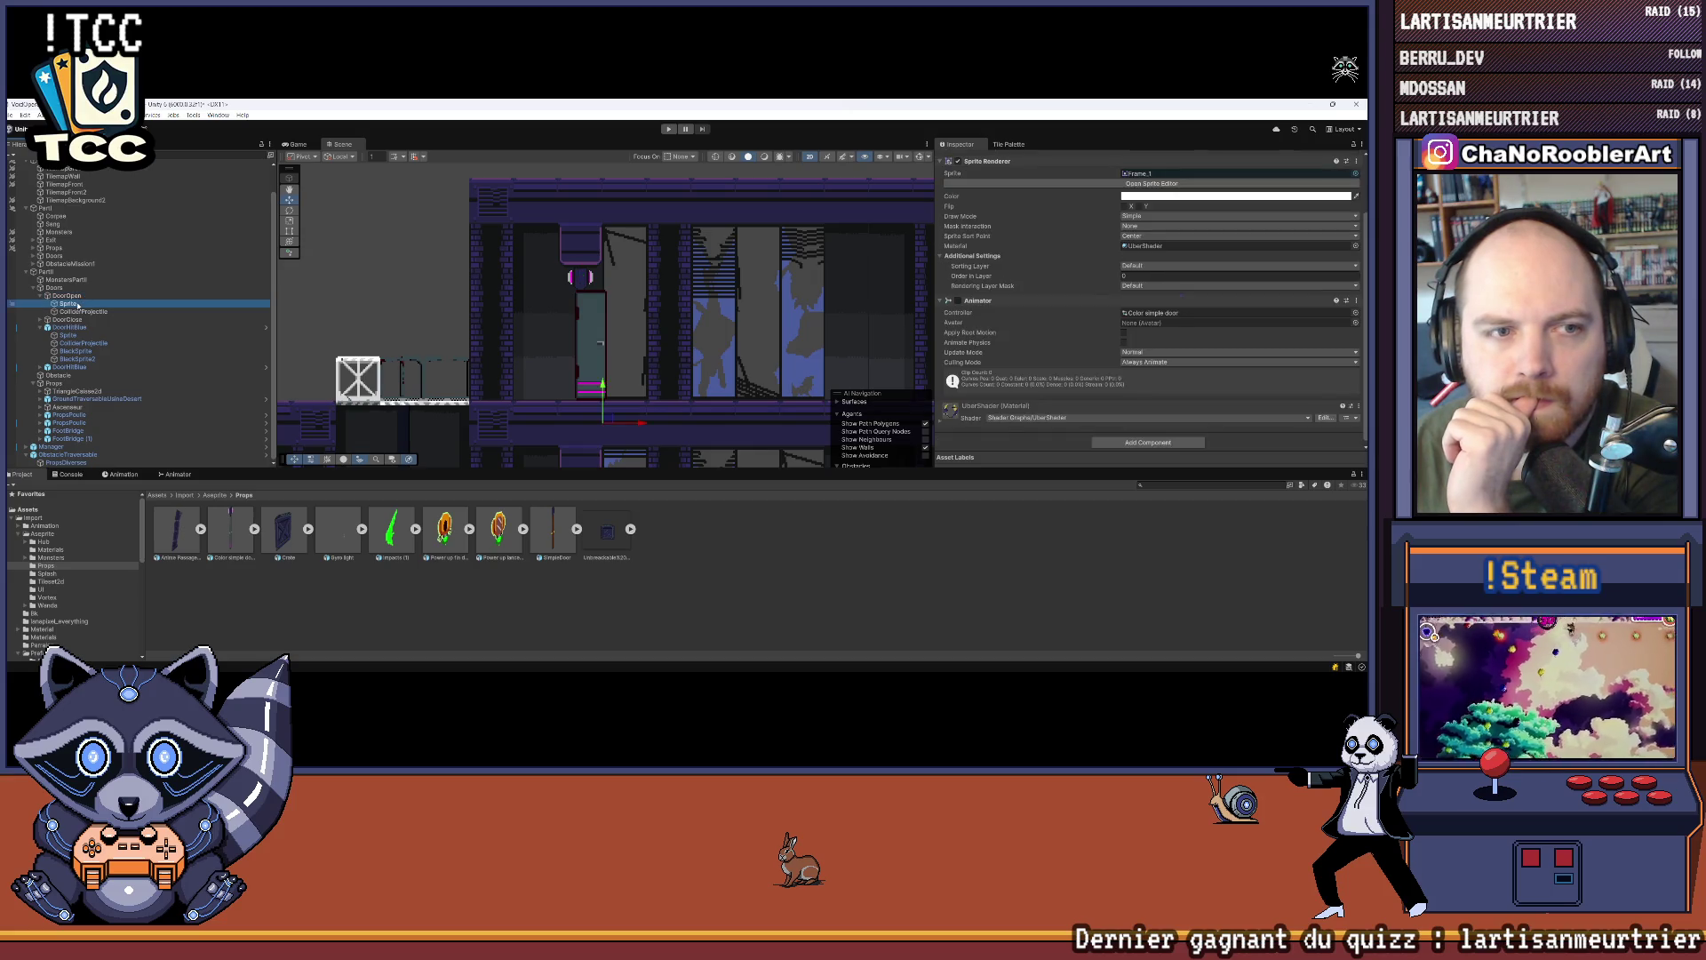
pyautogui.click(577, 530)
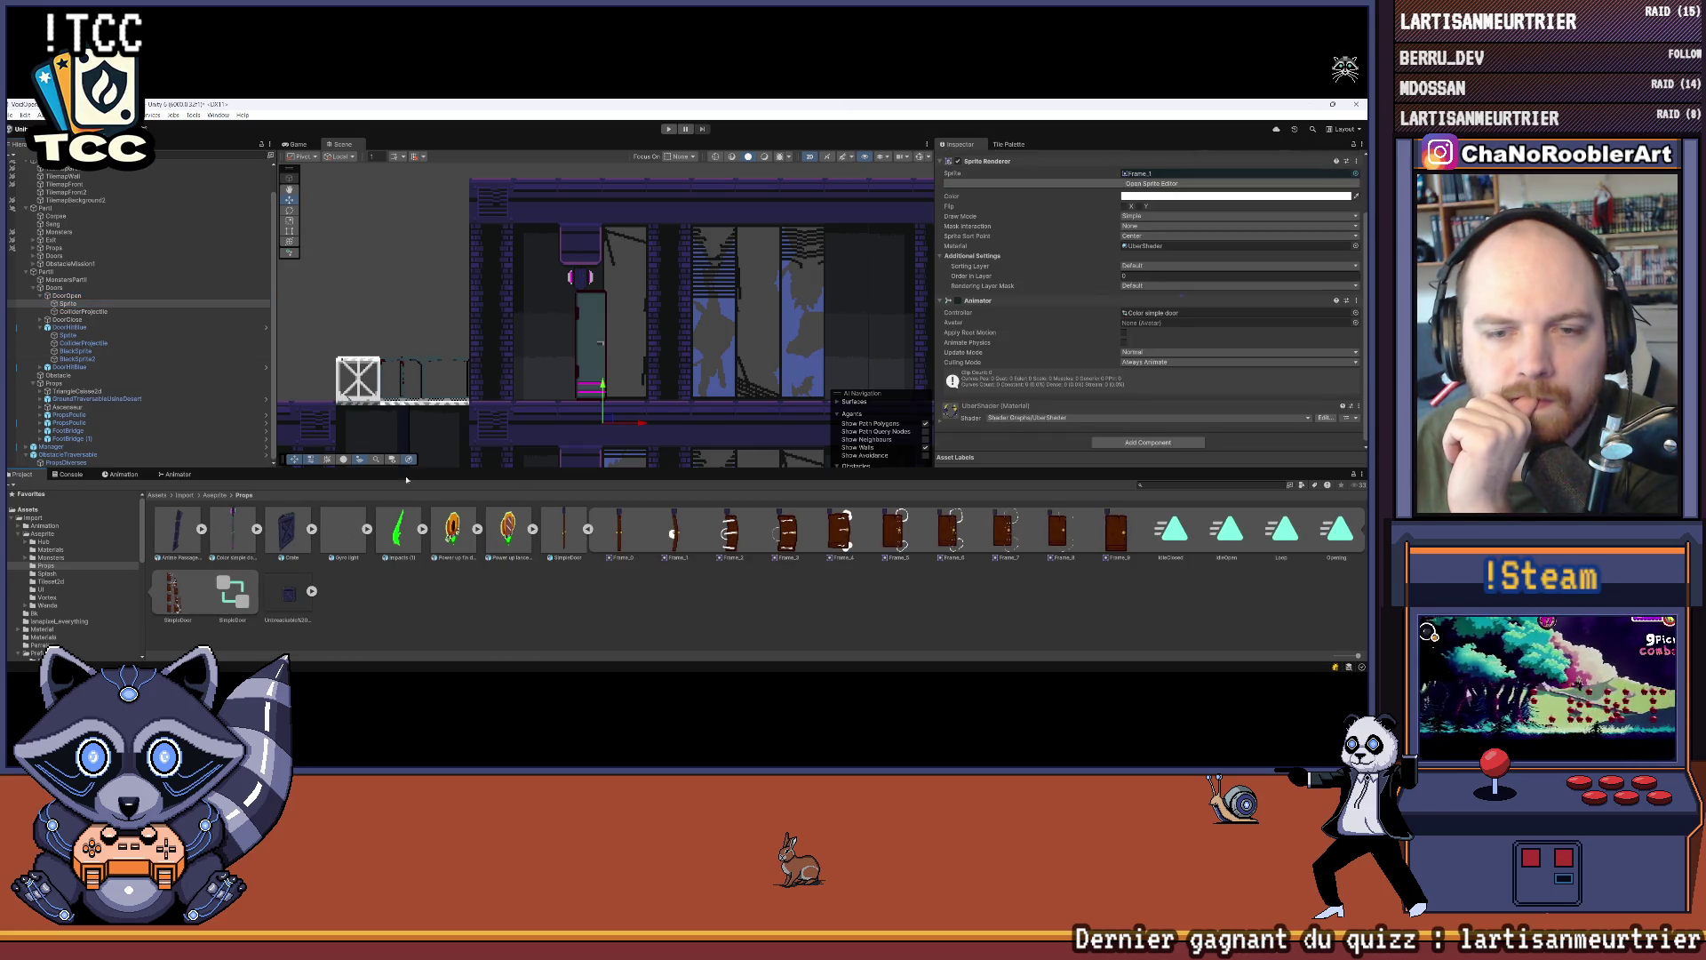
pyautogui.scroll(2, 1058, 254)
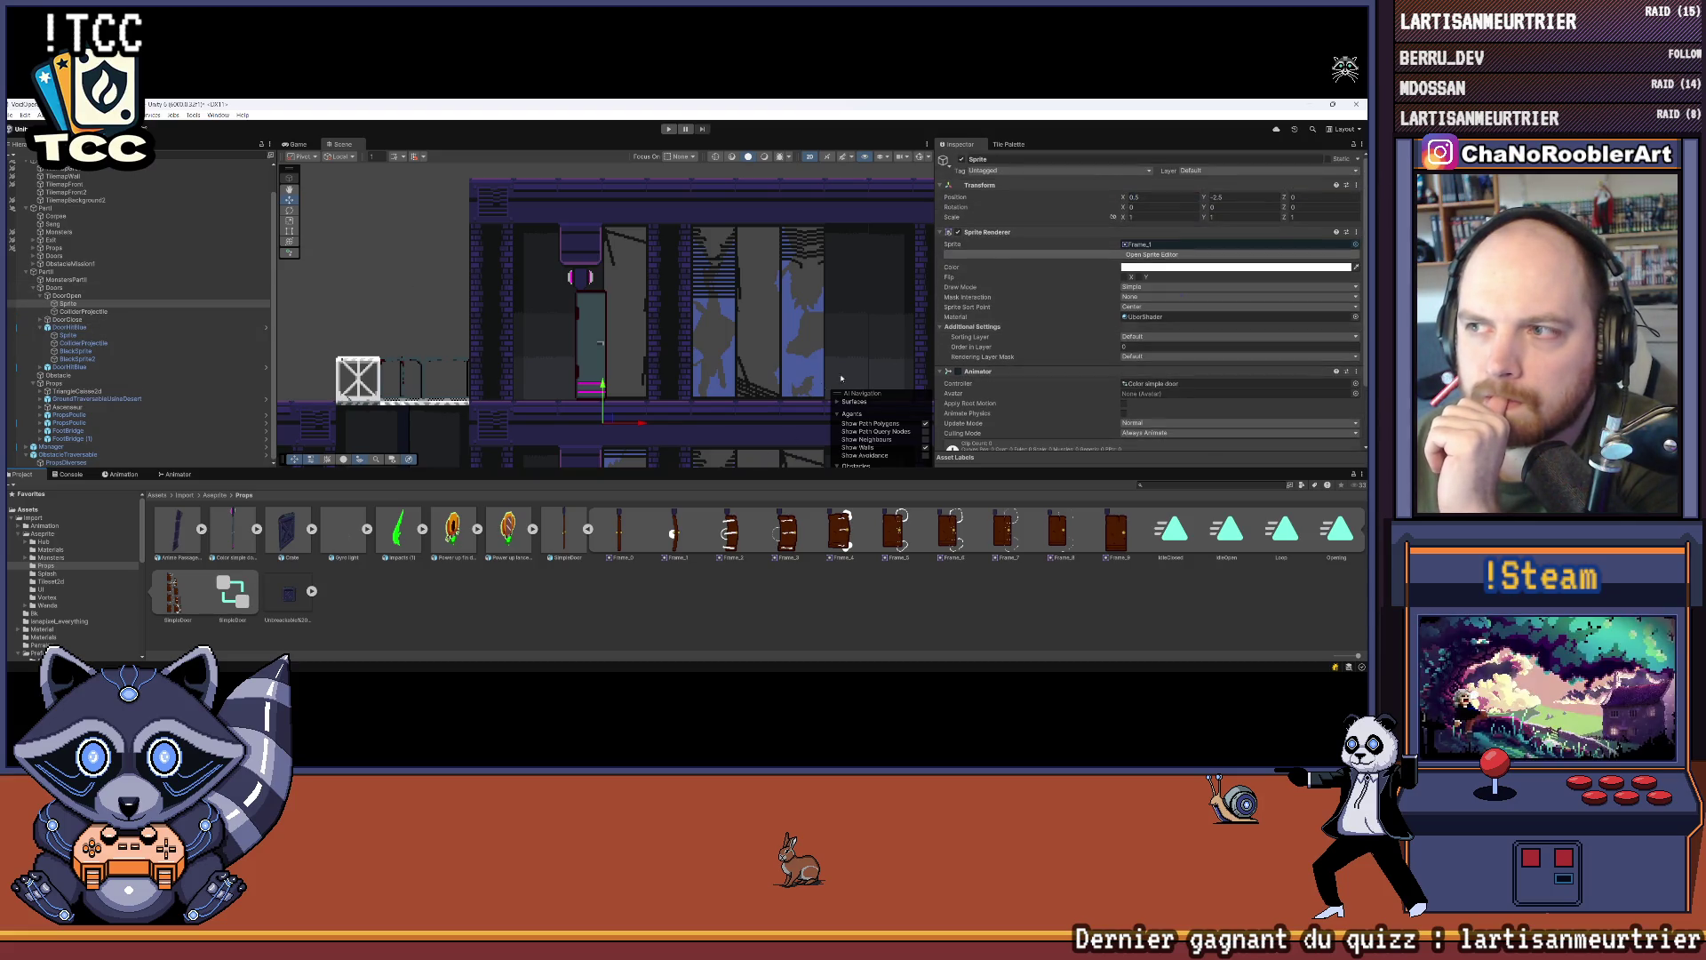
pyautogui.moveTo(623, 533)
pyautogui.mouseDown()
pyautogui.moveTo(729, 462)
pyautogui.moveTo(1181, 245)
pyautogui.mouseUp()
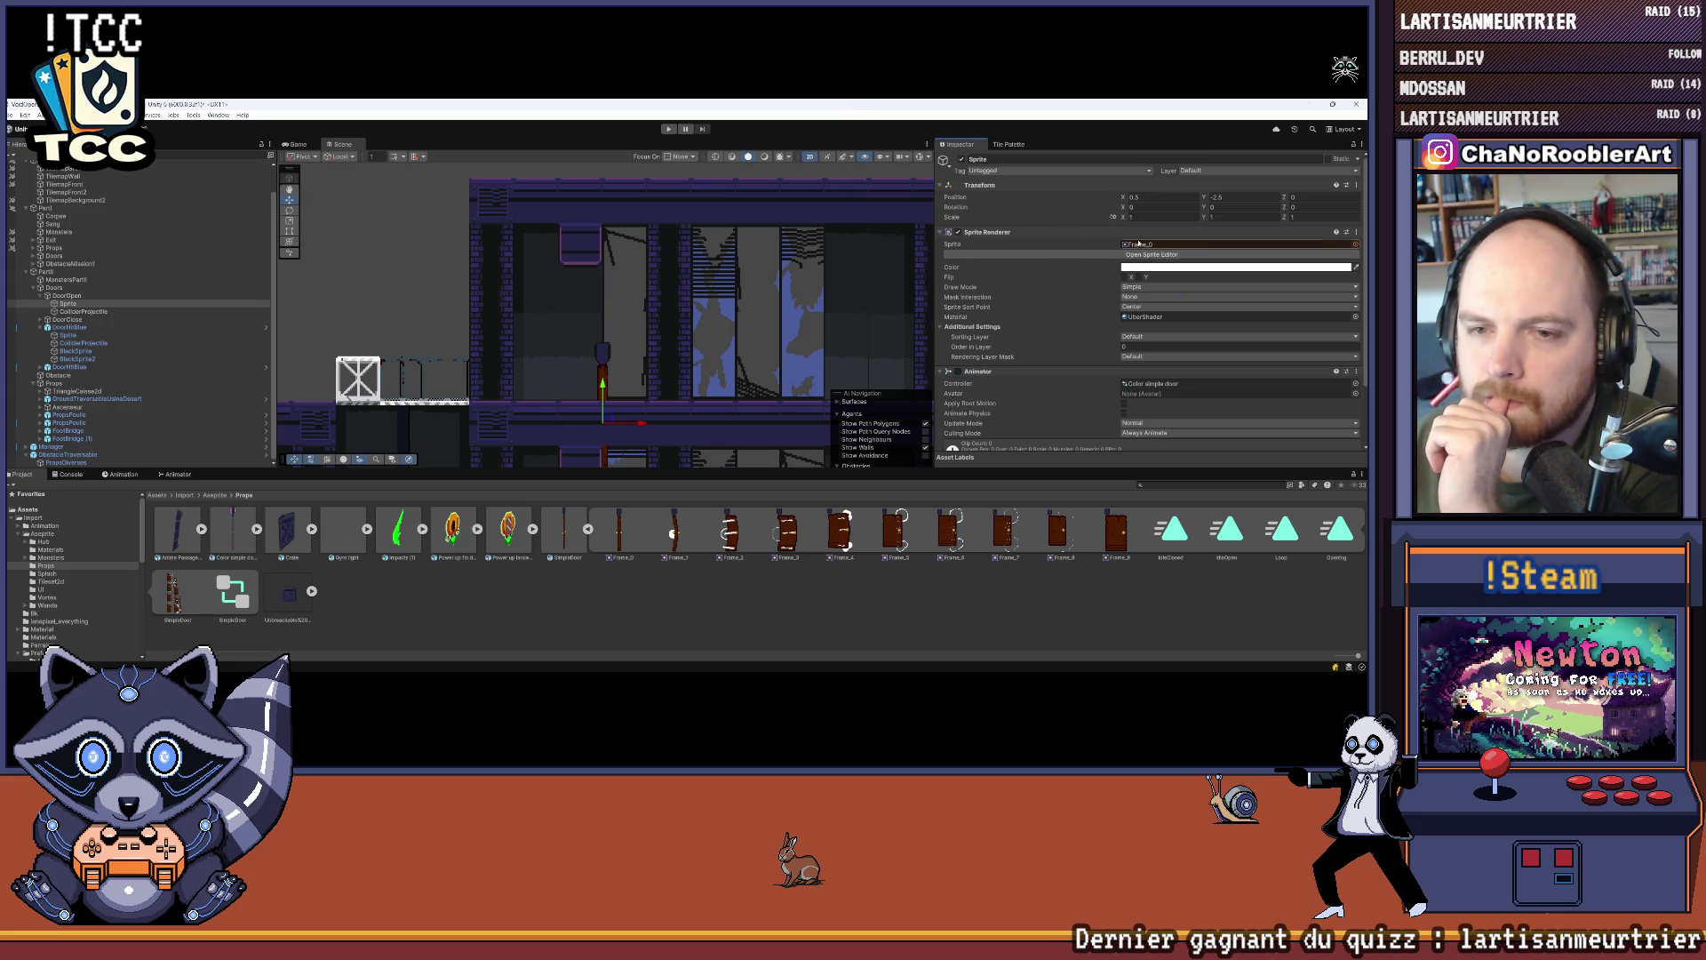
pyautogui.scroll(-3, 658, 369)
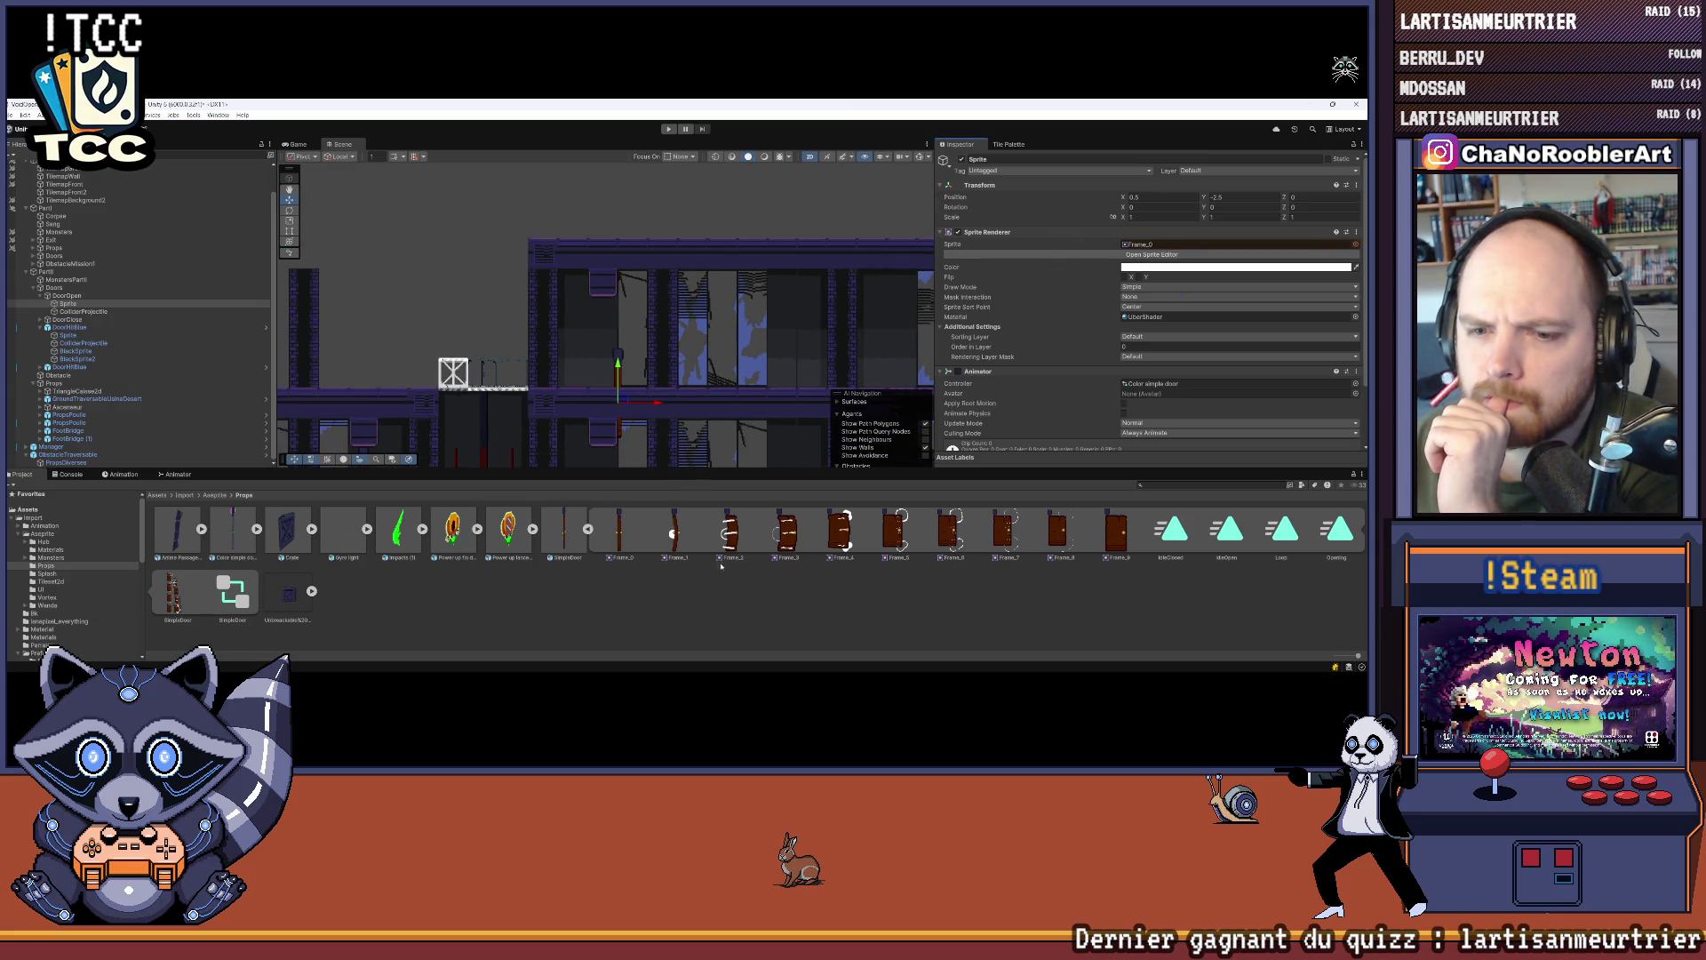
pyautogui.click(579, 545)
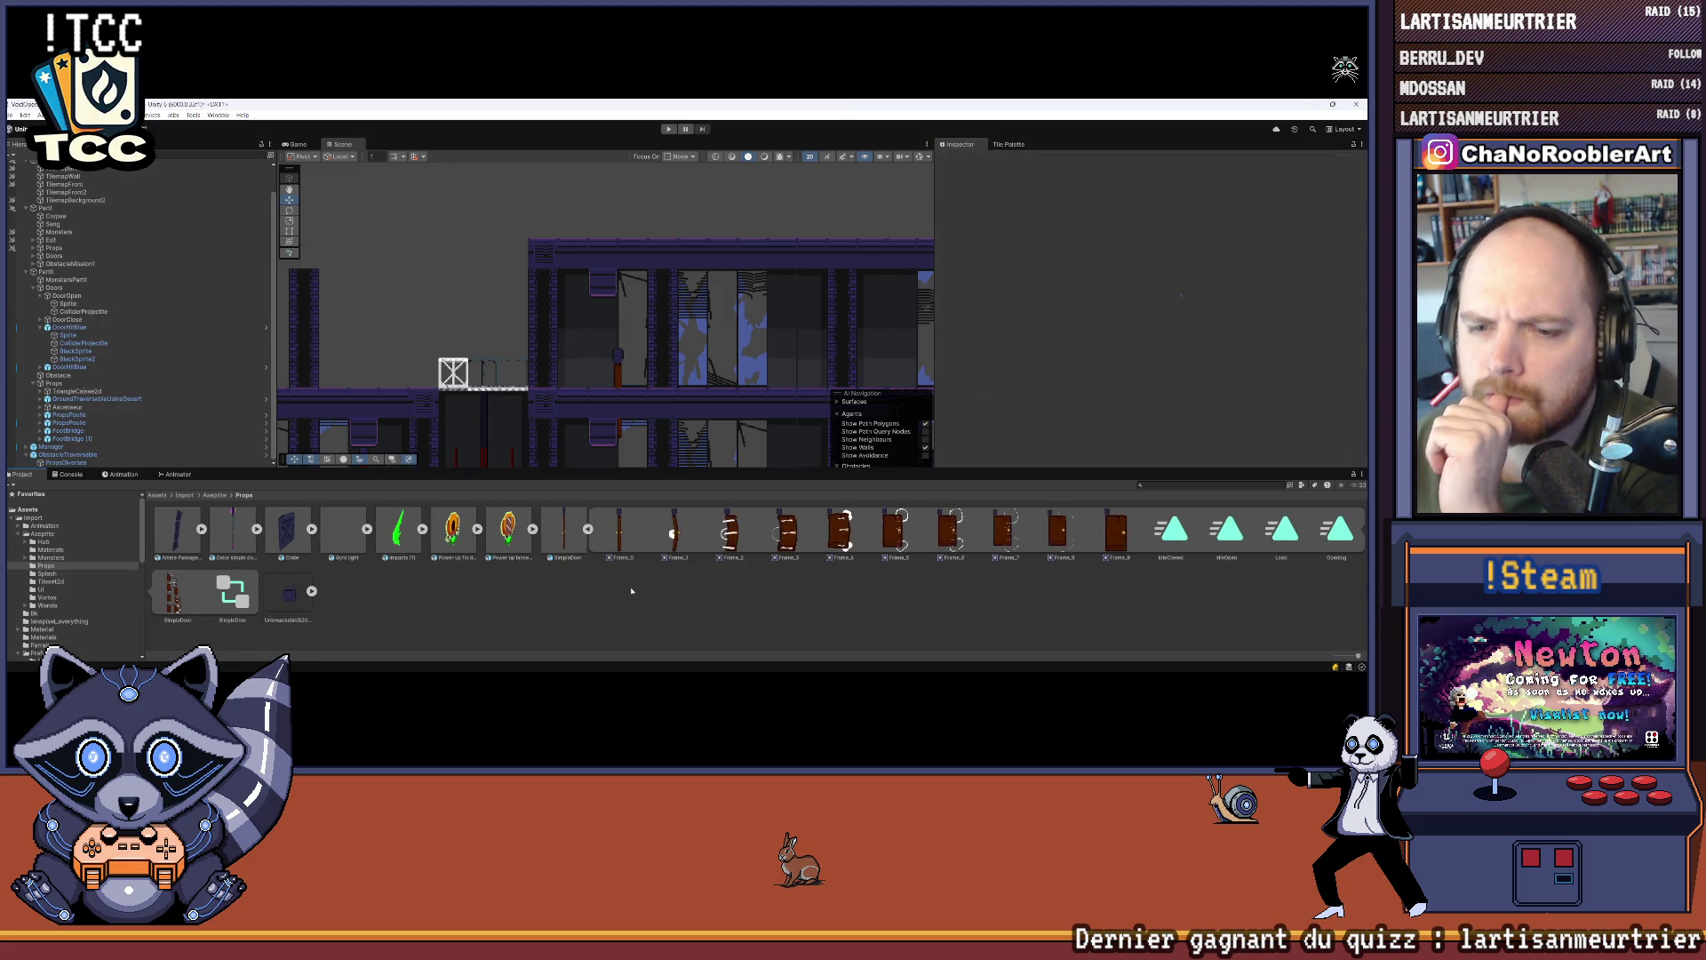
# Step: Select DoorOpen's Sprite child and lower its Y position to about -0.8
pyautogui.click(620, 533)
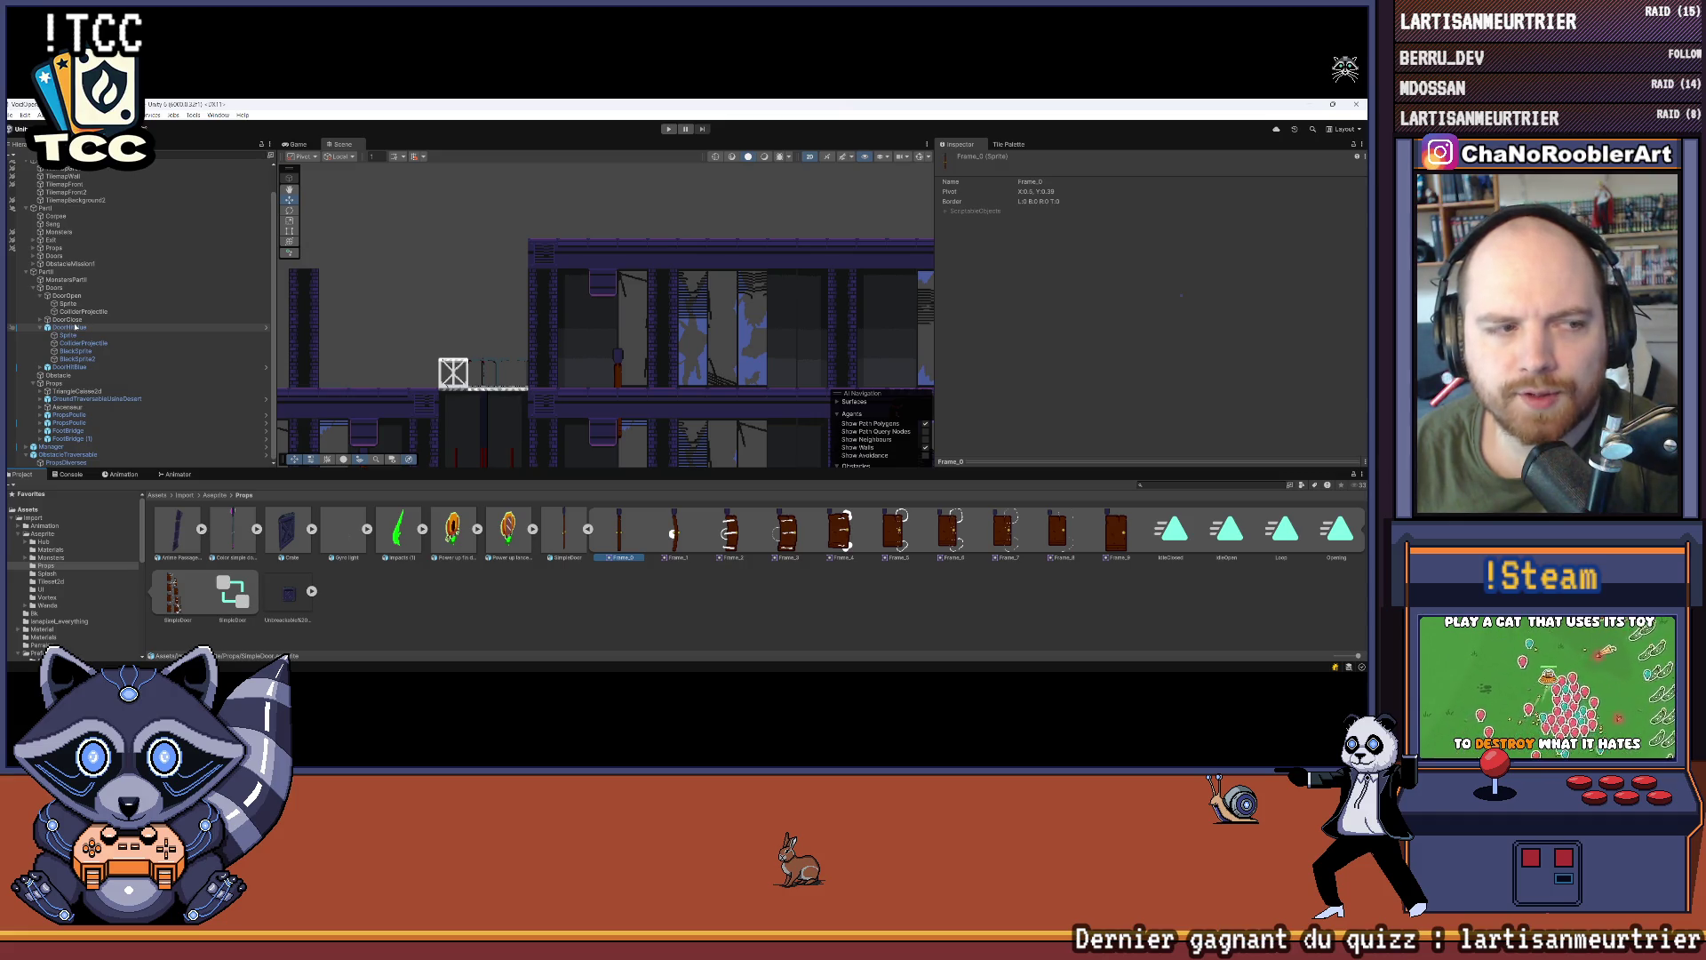
pyautogui.click(87, 296)
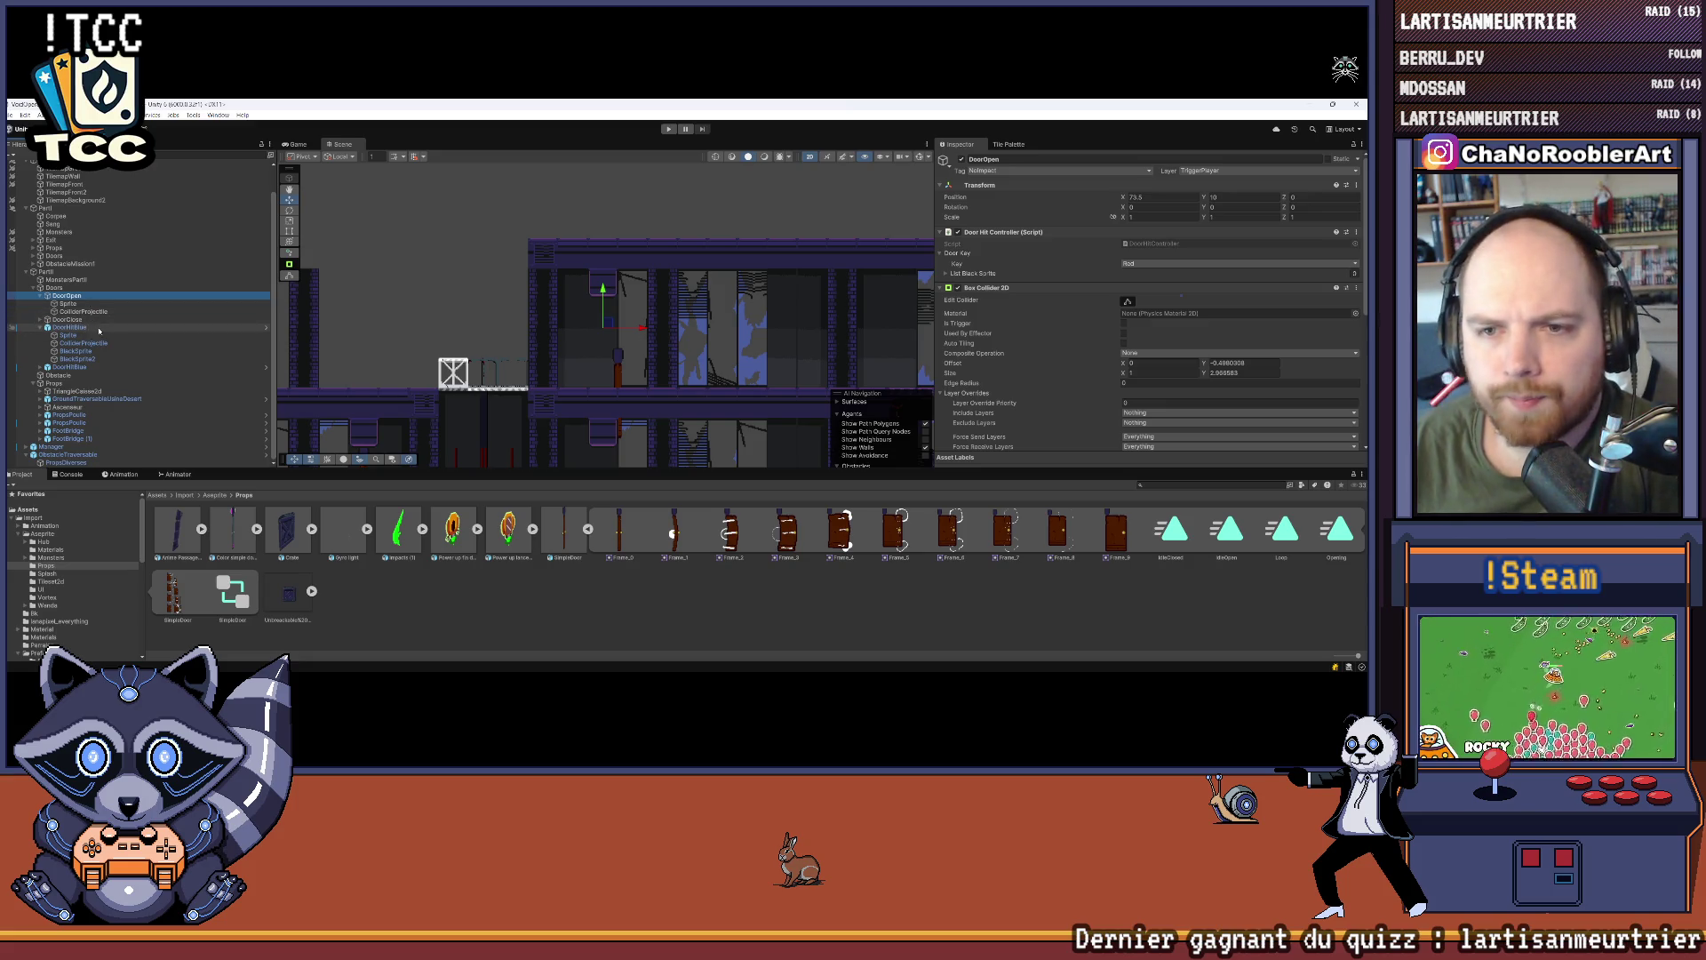
pyautogui.click(68, 303)
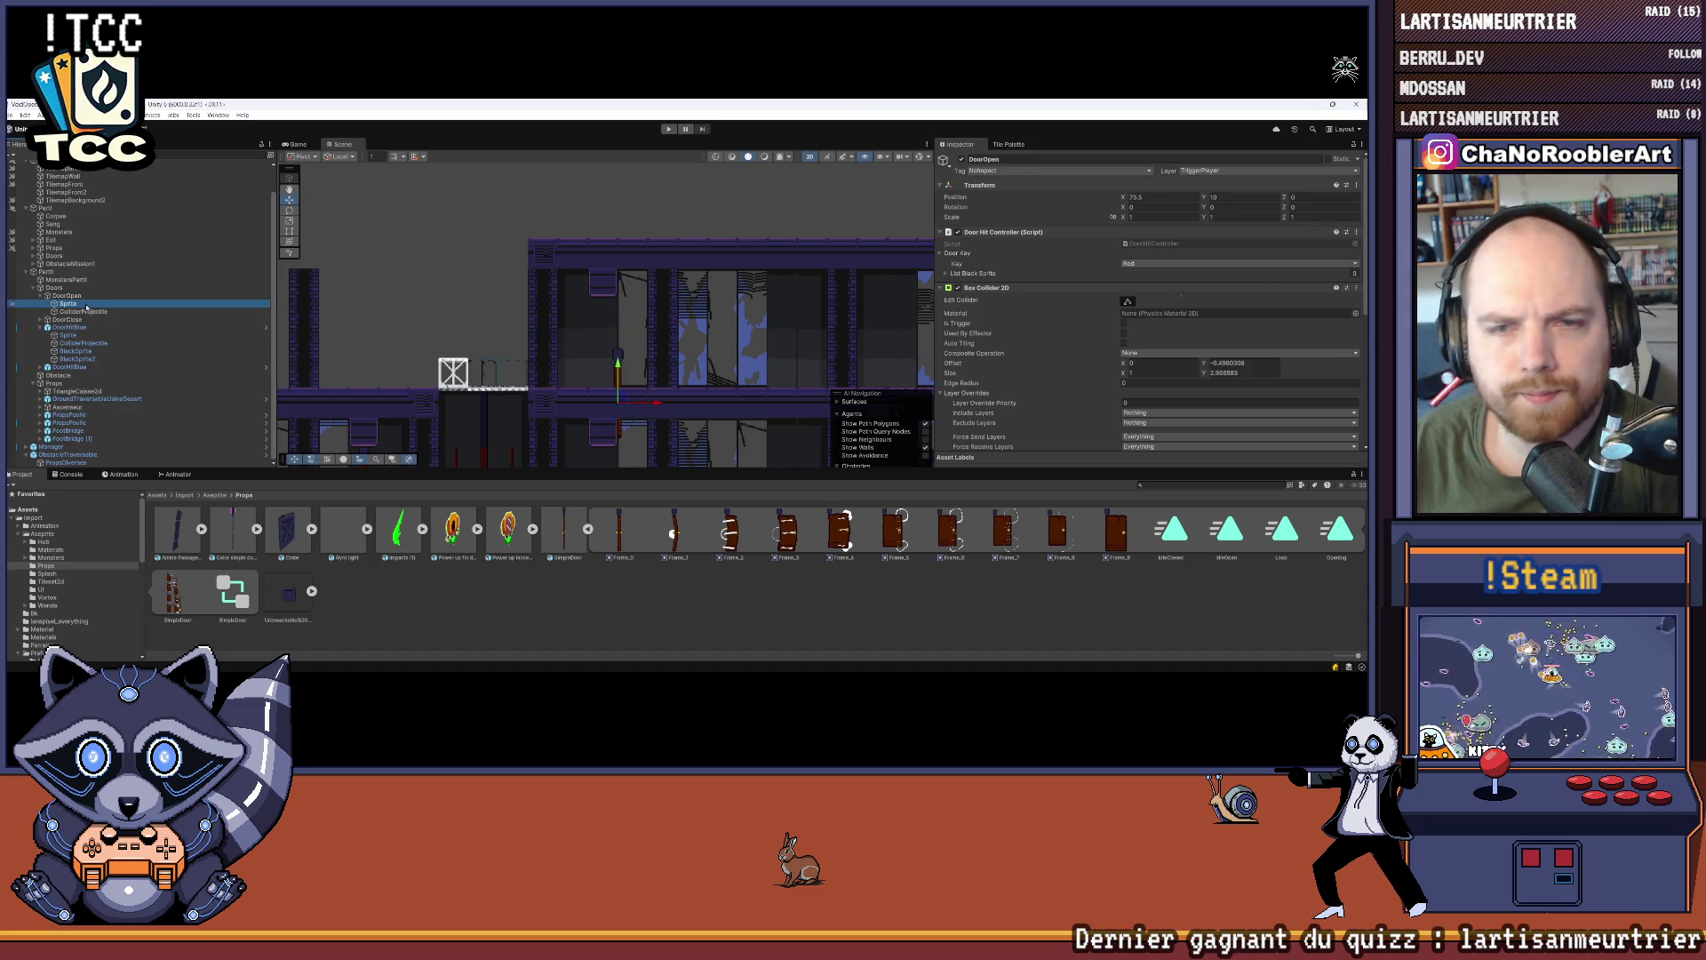
pyautogui.write('0')
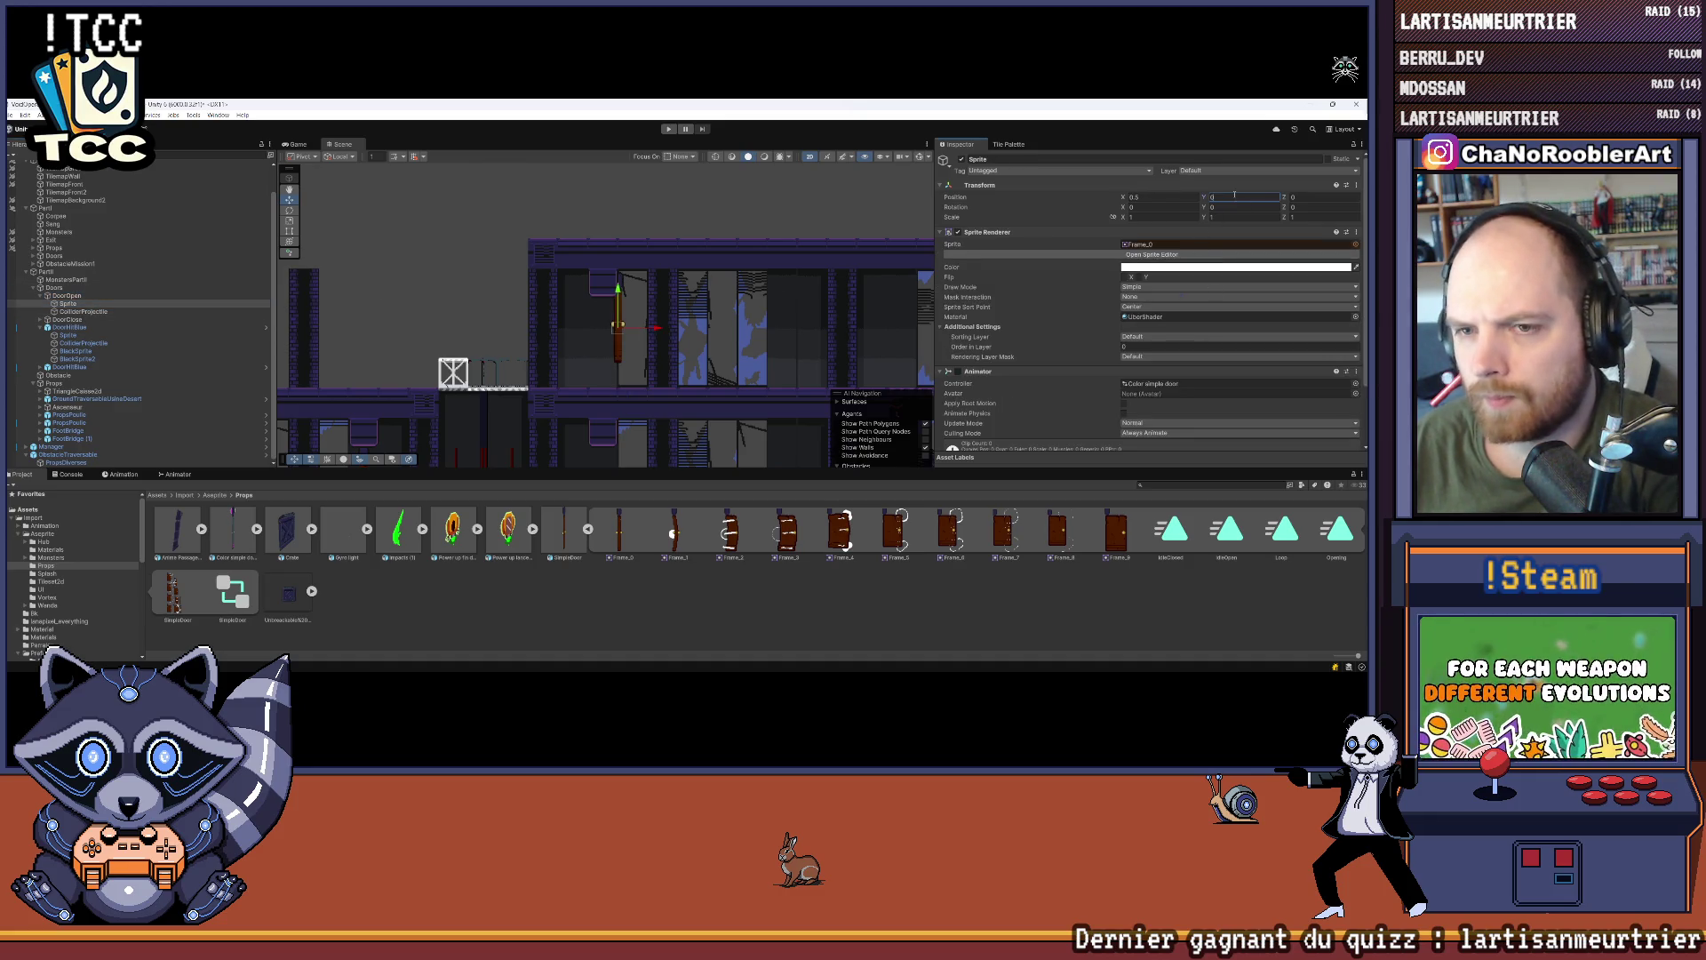
pyautogui.write('0')
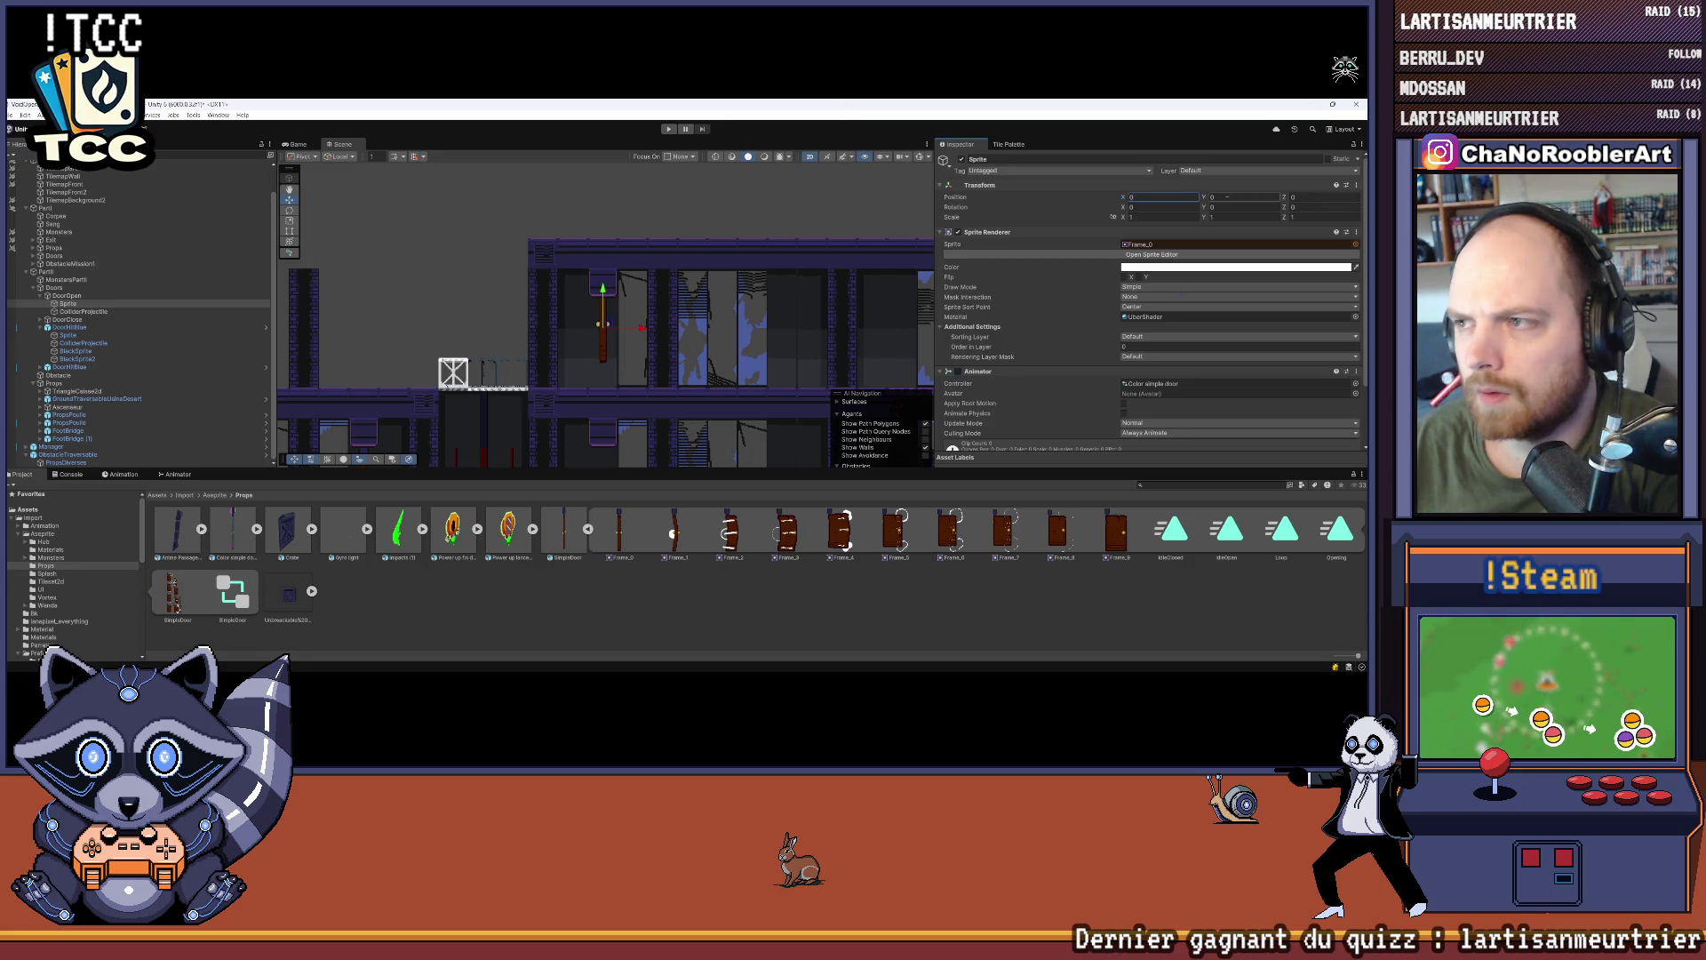
pyautogui.moveTo(1205, 199); pyautogui.dragTo(1206, 200)
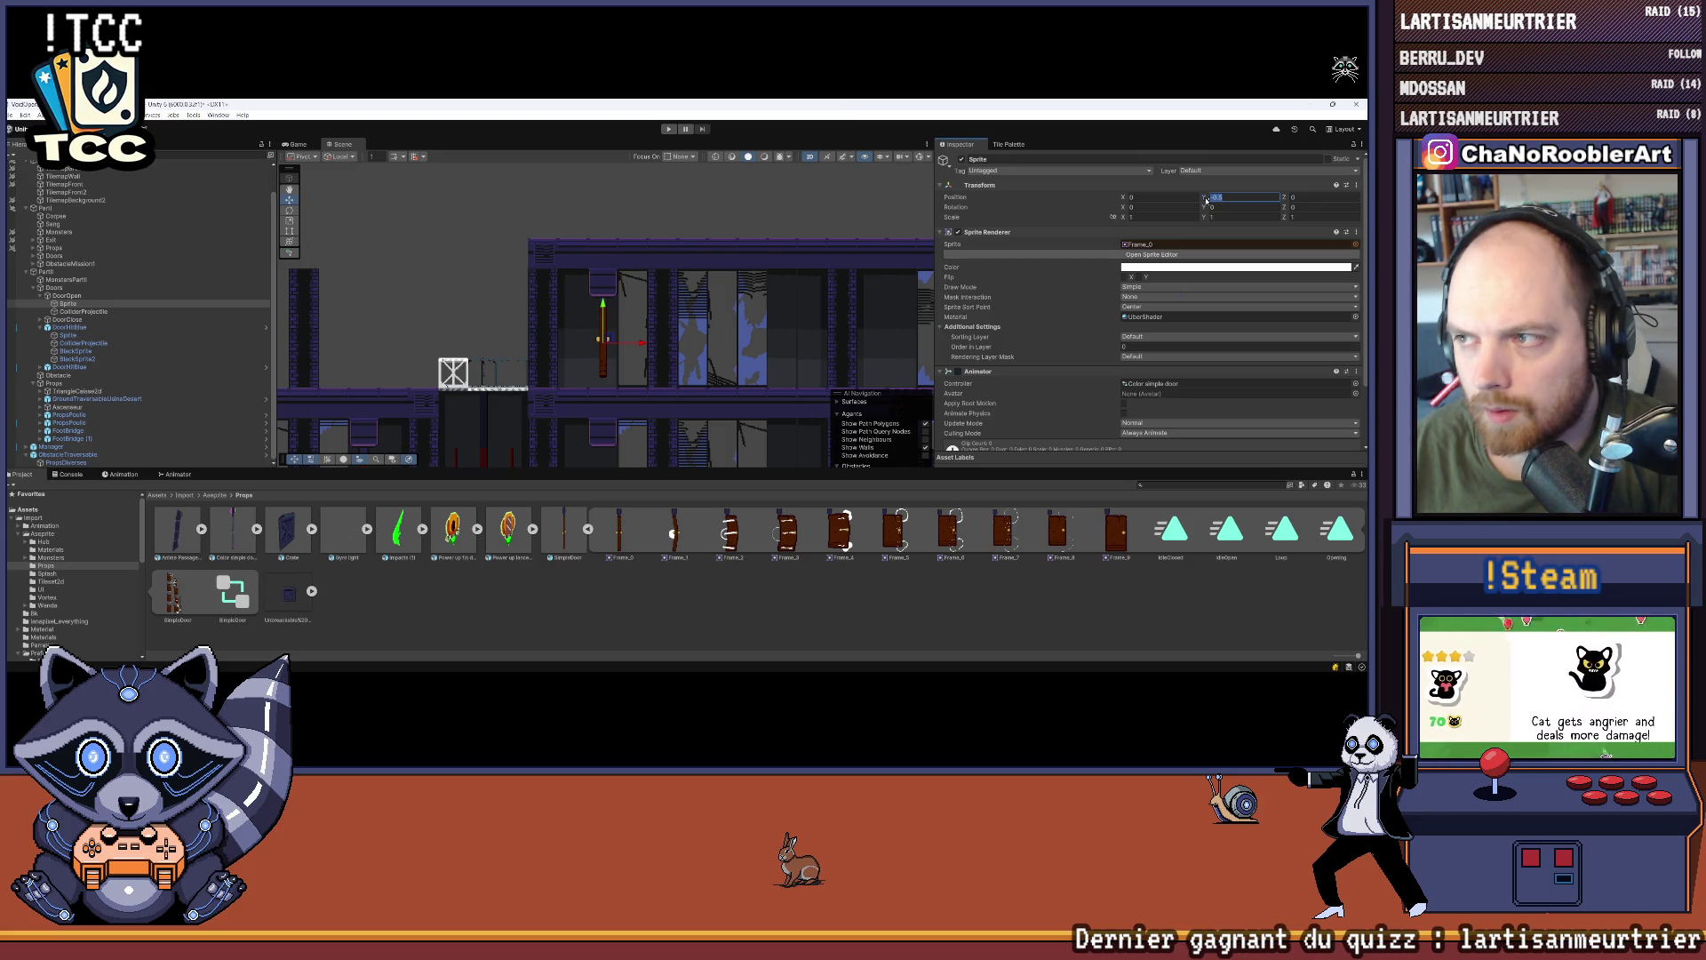
pyautogui.press('BackSpace')
pyautogui.write('72')
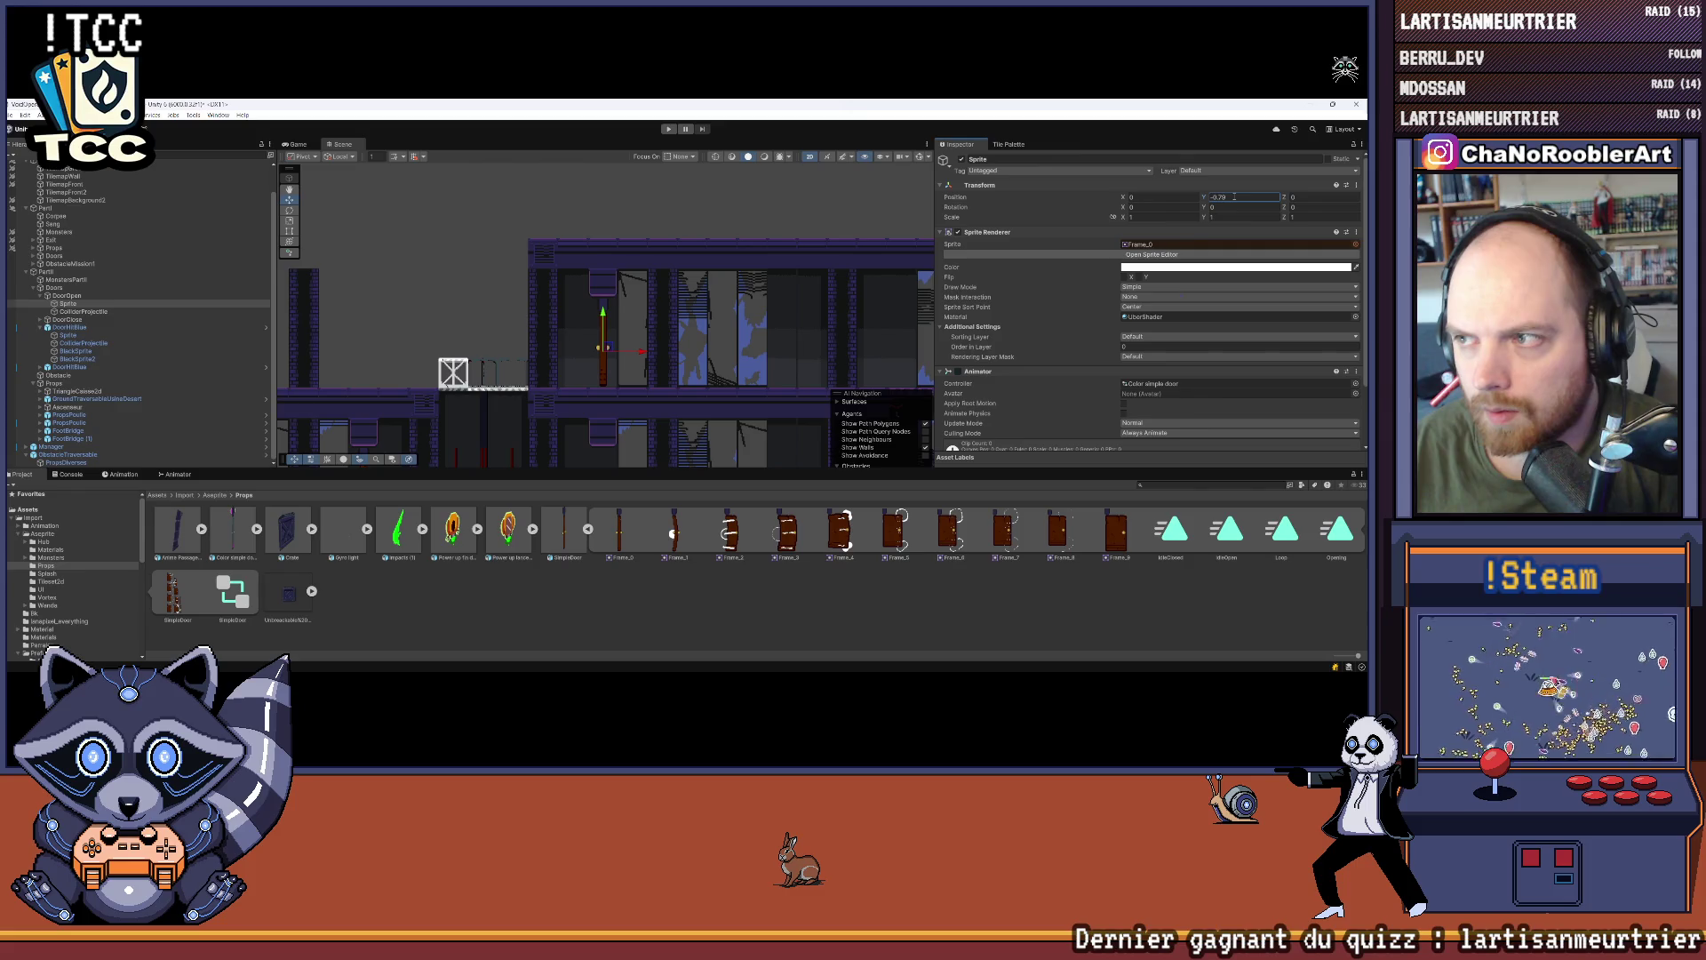
pyautogui.write('f')
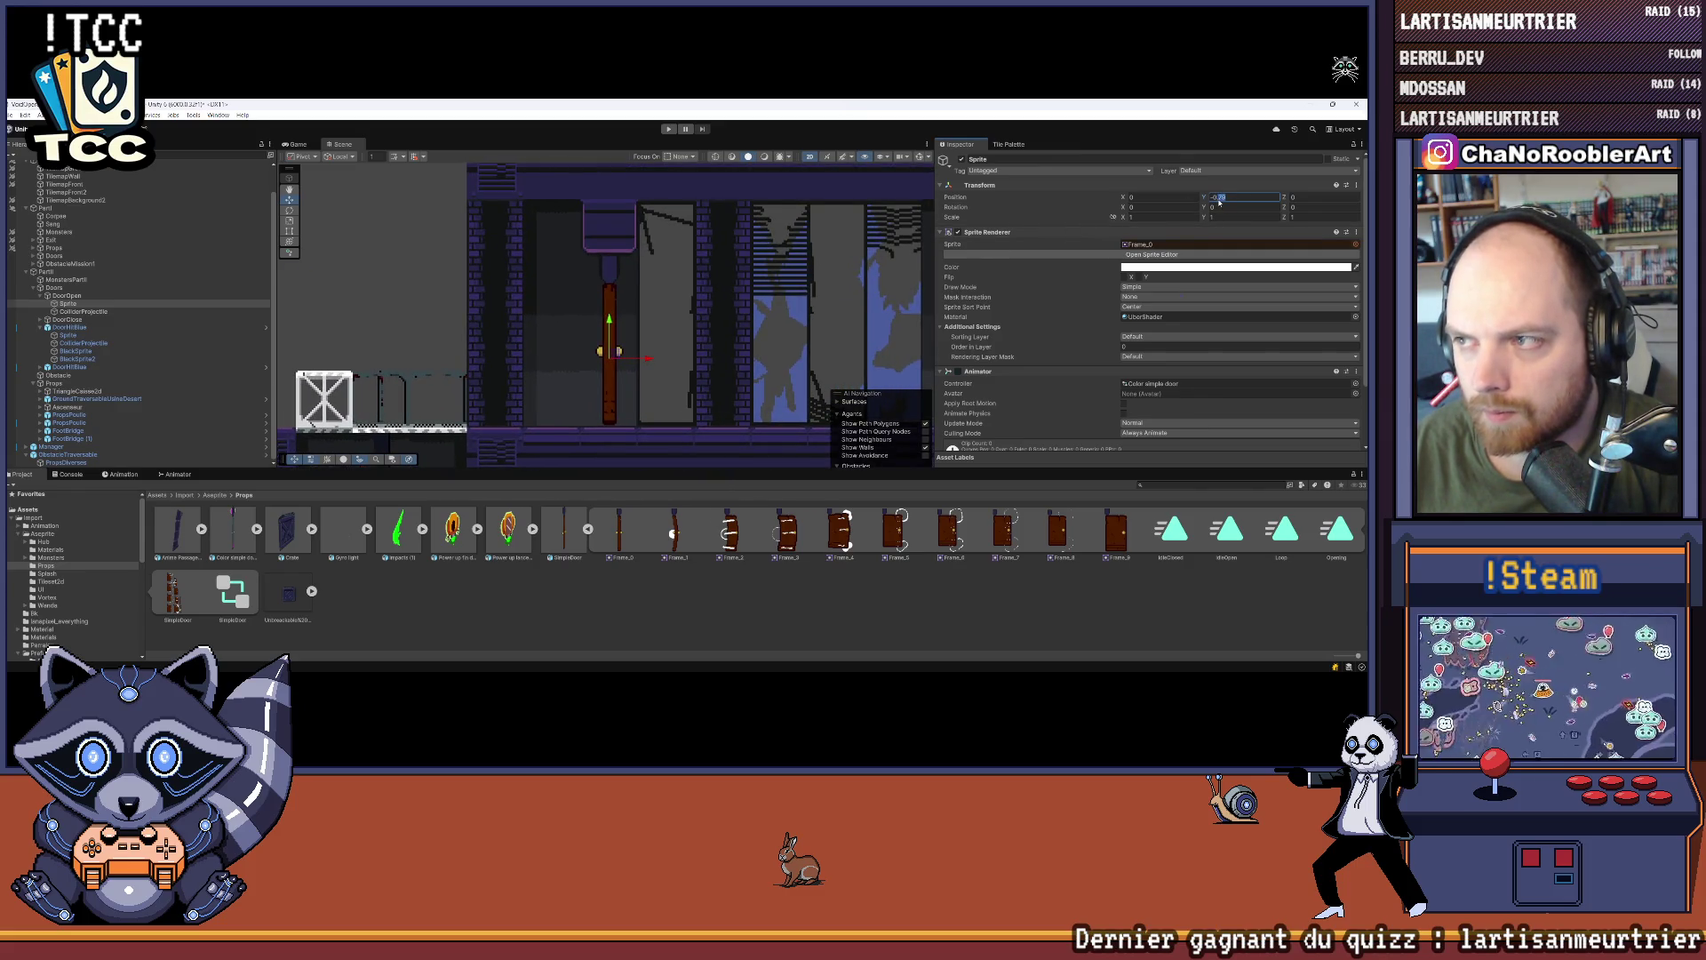
pyautogui.write('-0.8')
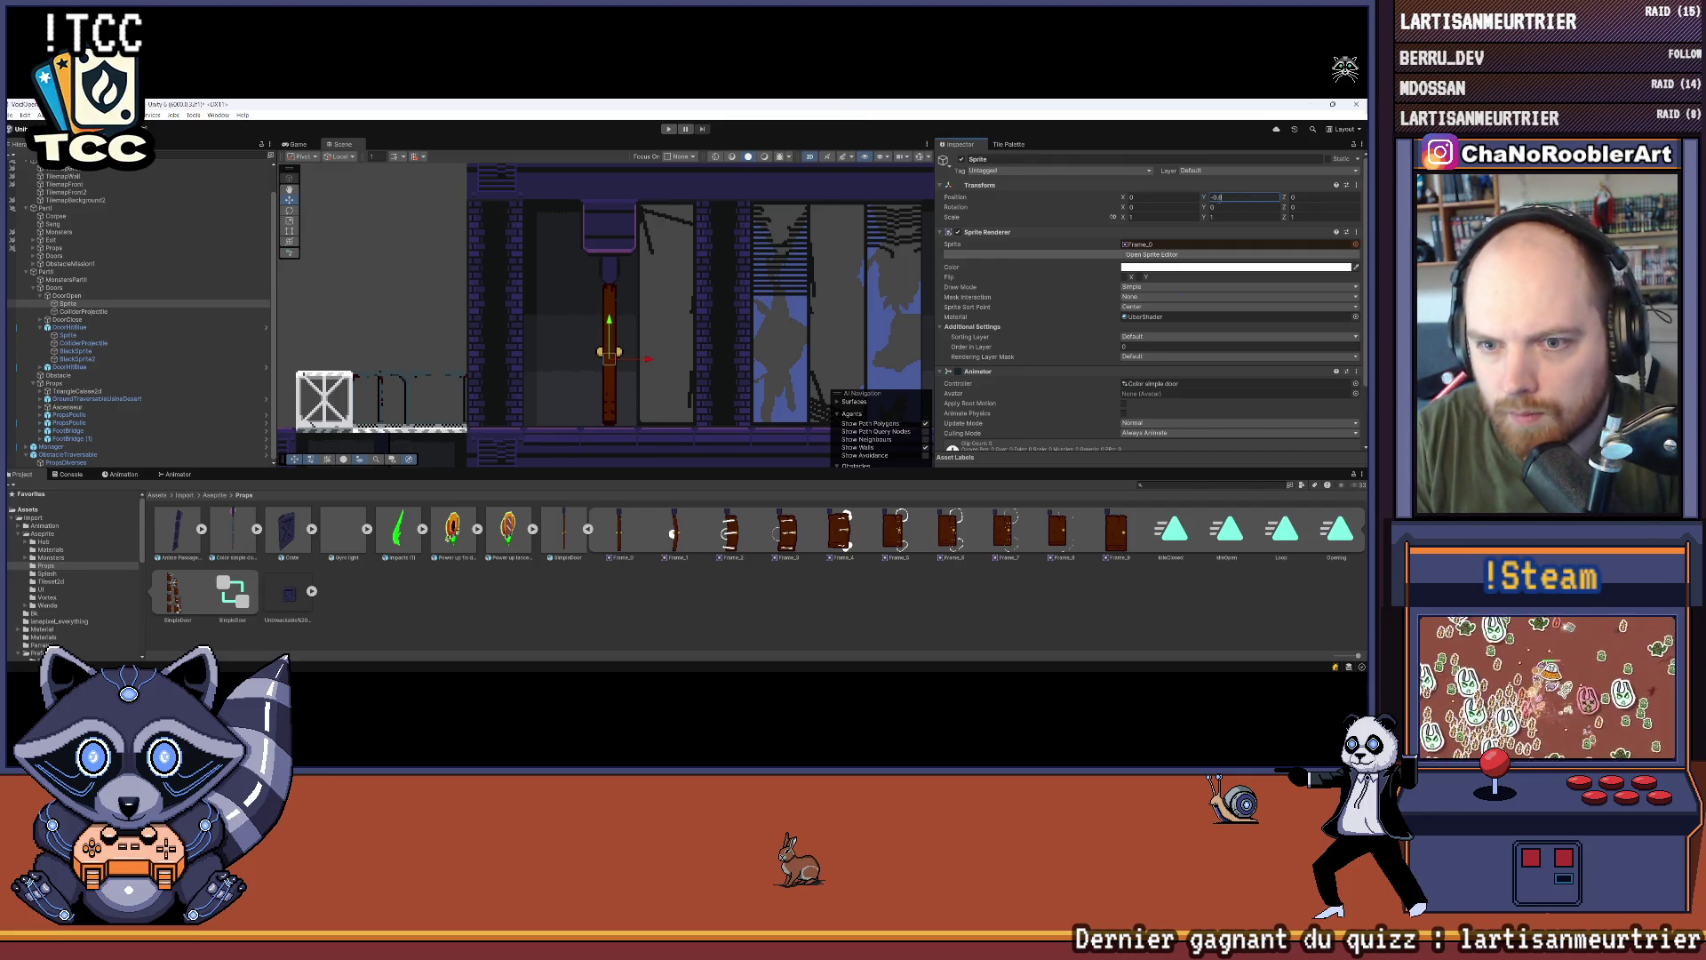
pyautogui.write('5')
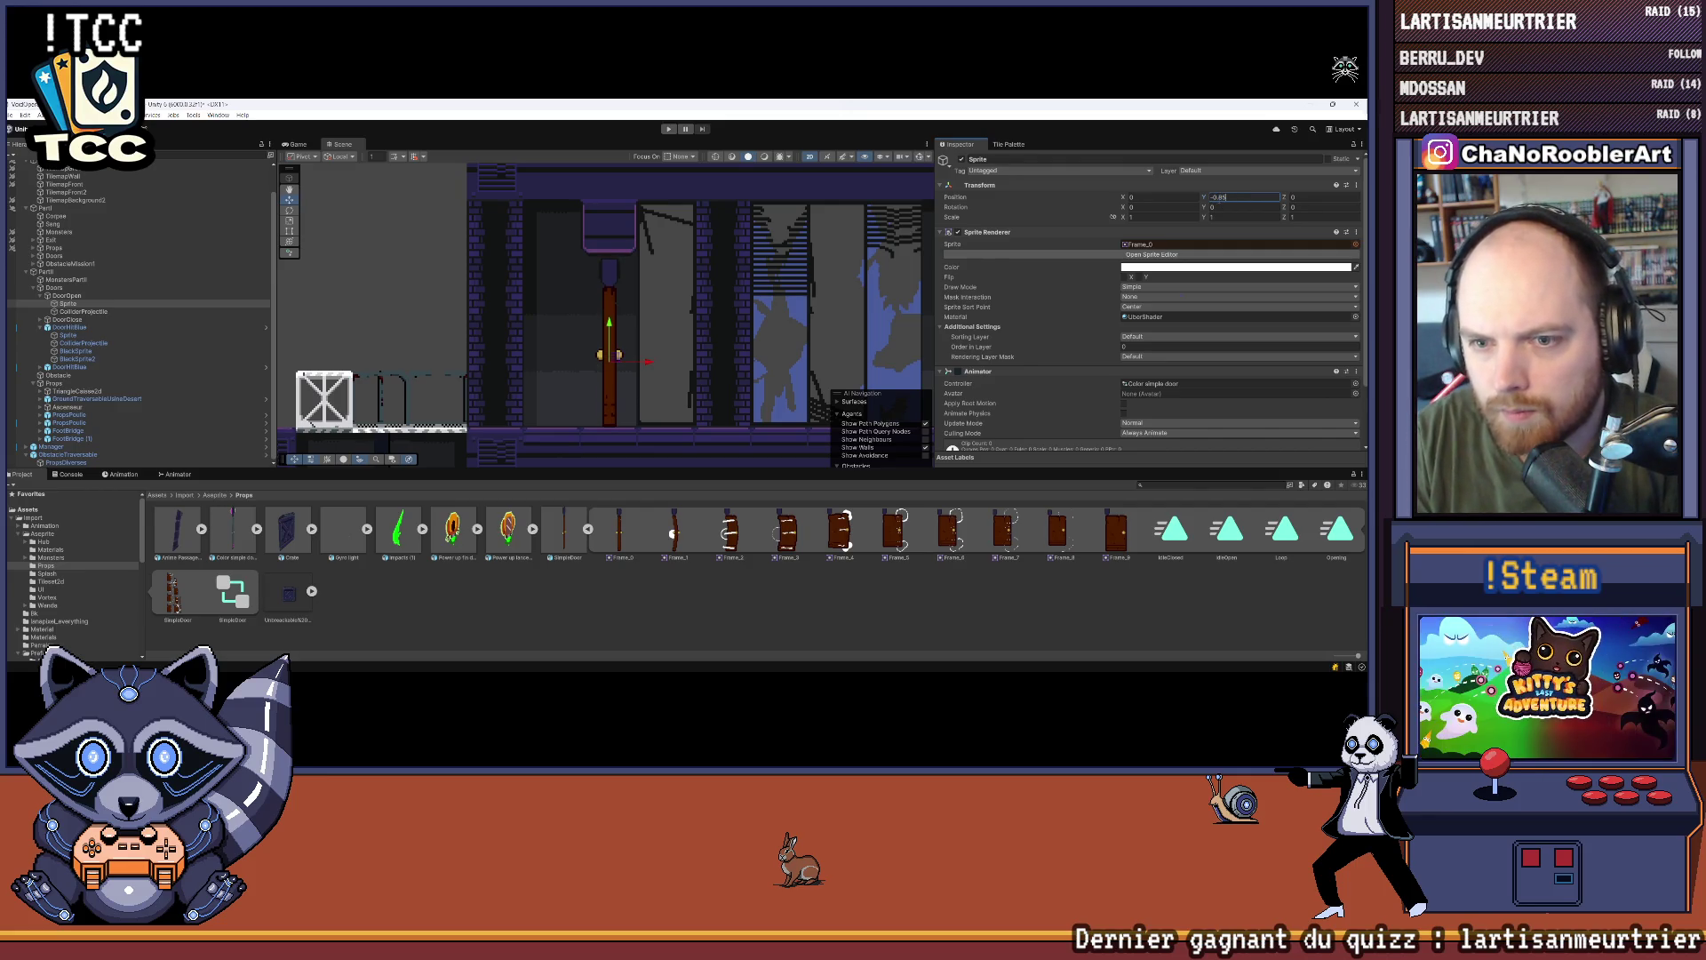
pyautogui.press('BackSpace')
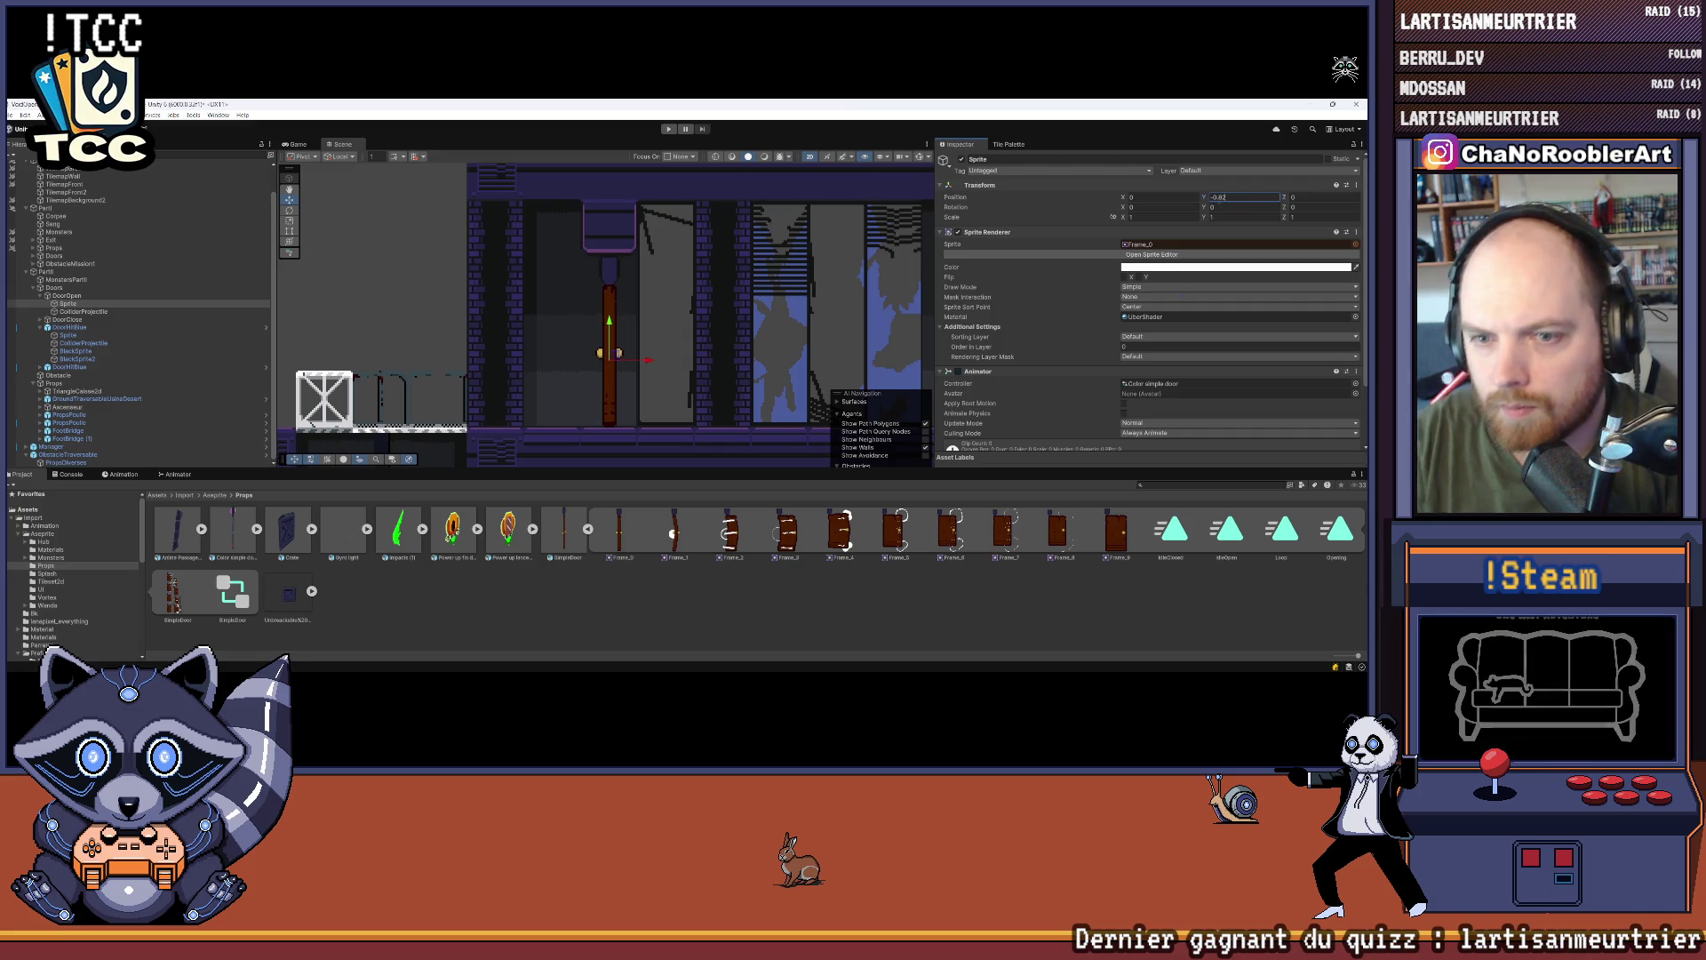
pyautogui.click(683, 646)
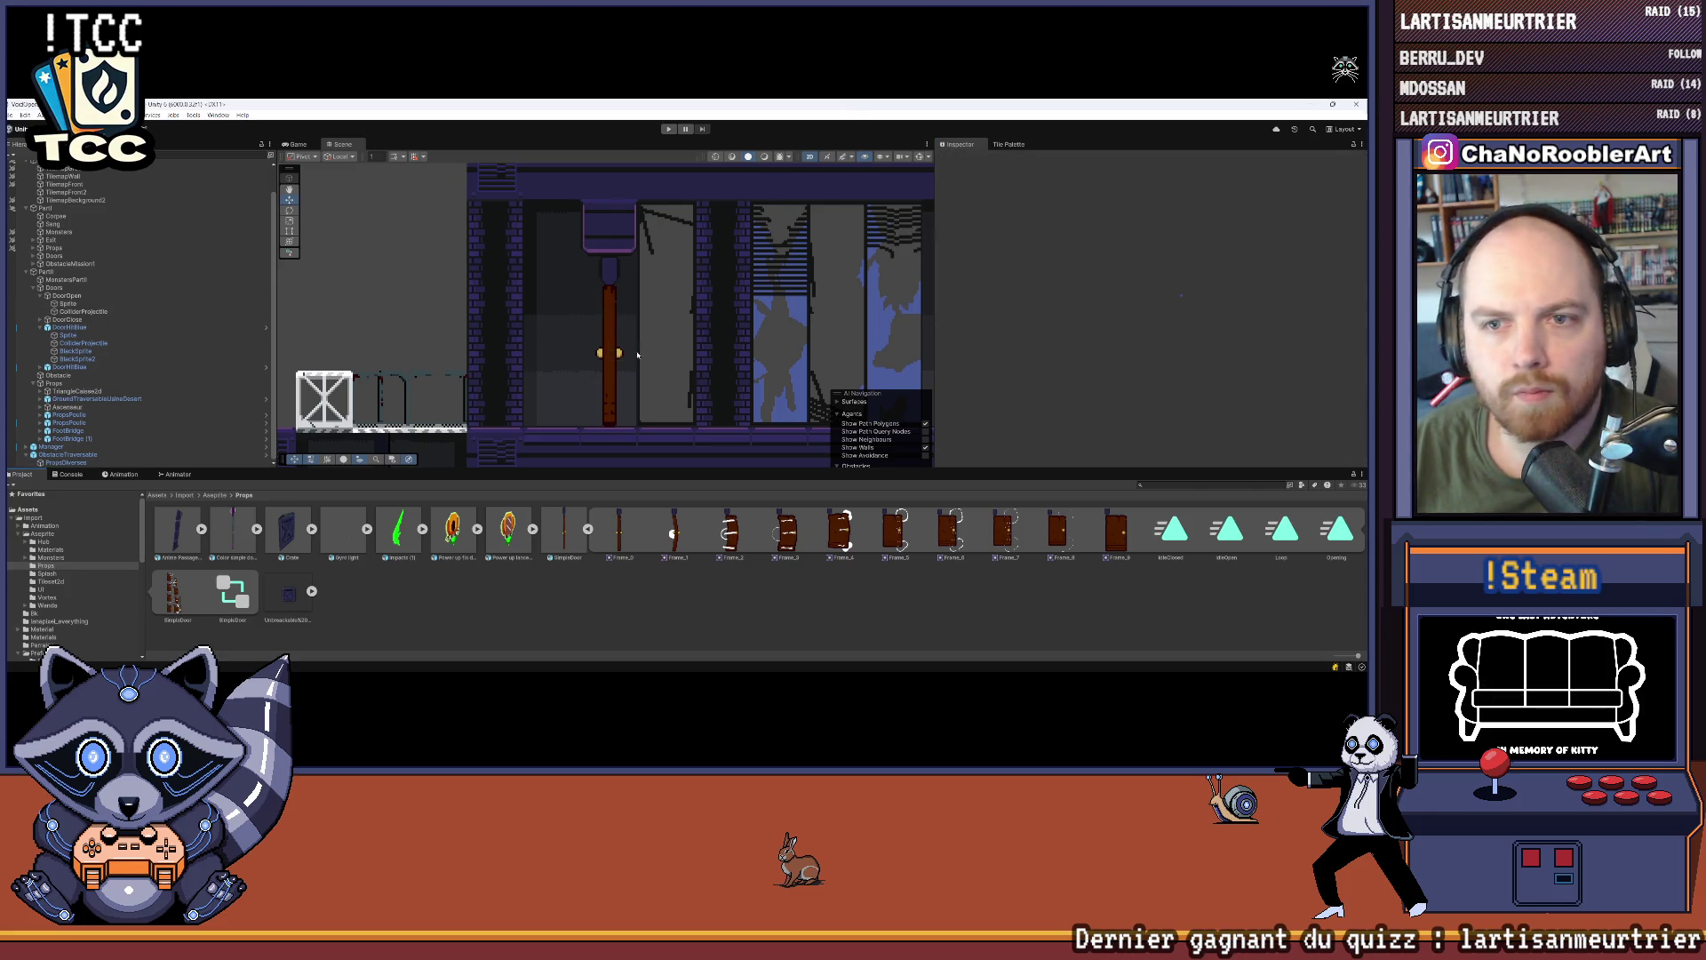
# Step: Compare with the DoorHitBlue sprite, leaving its Y position at -2.5
pyautogui.scroll(5, 601, 257)
pyautogui.scroll(2, 587, 262)
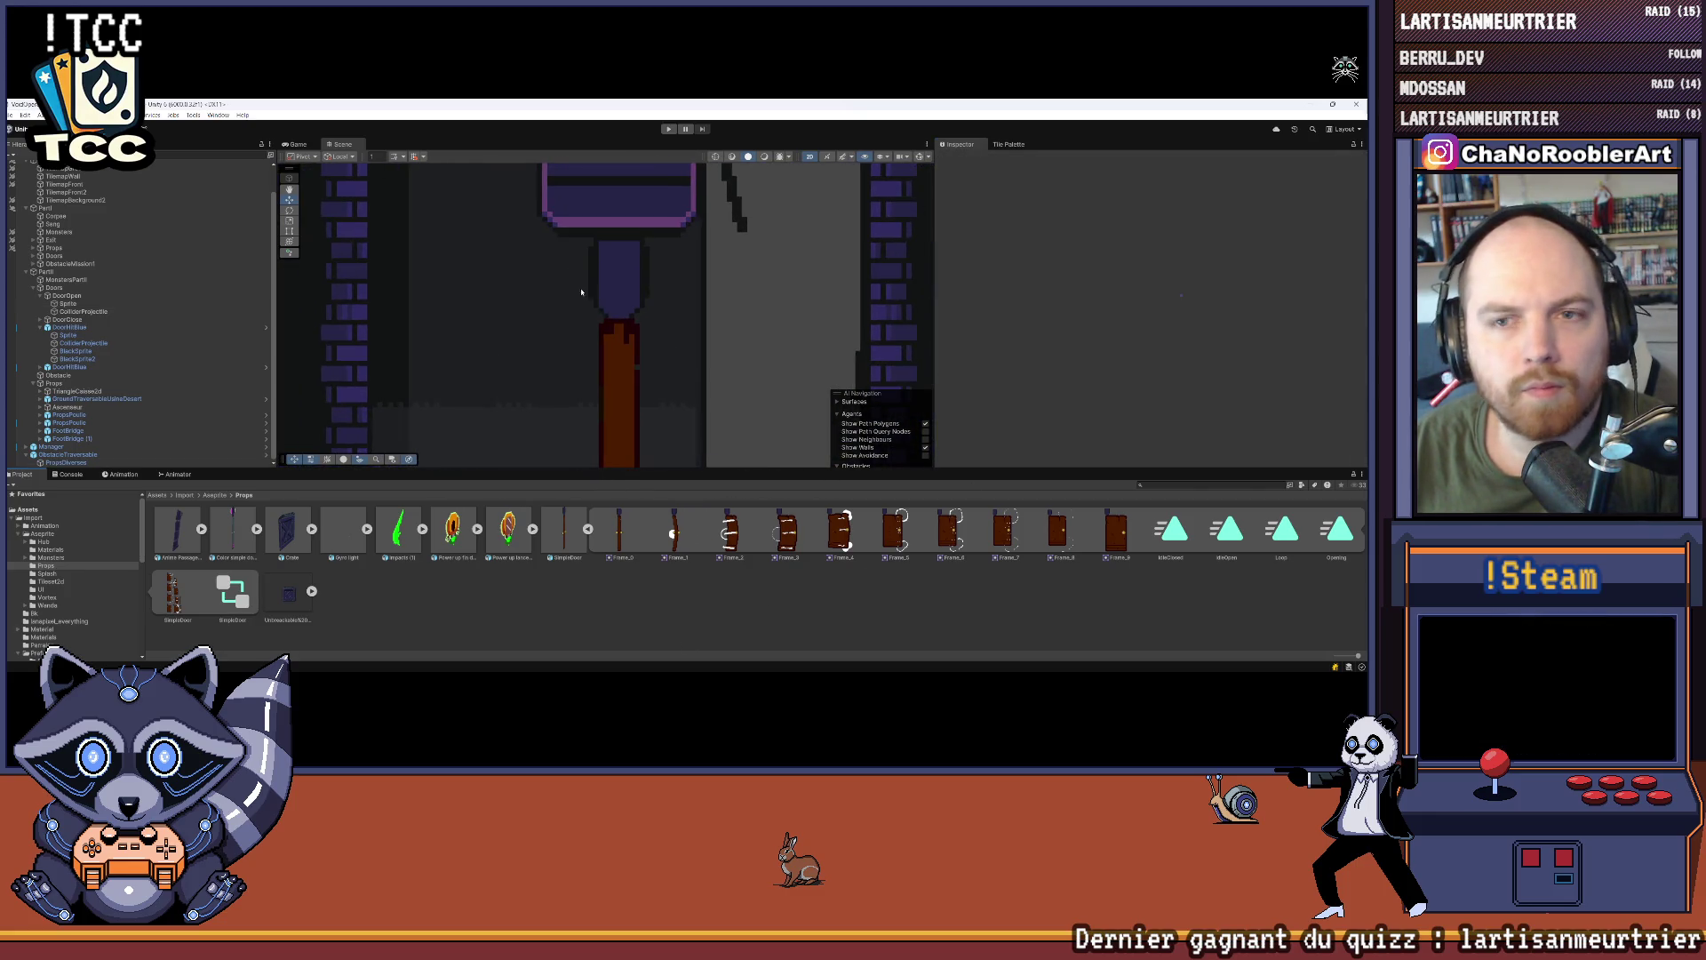
pyautogui.scroll(3, 590, 256)
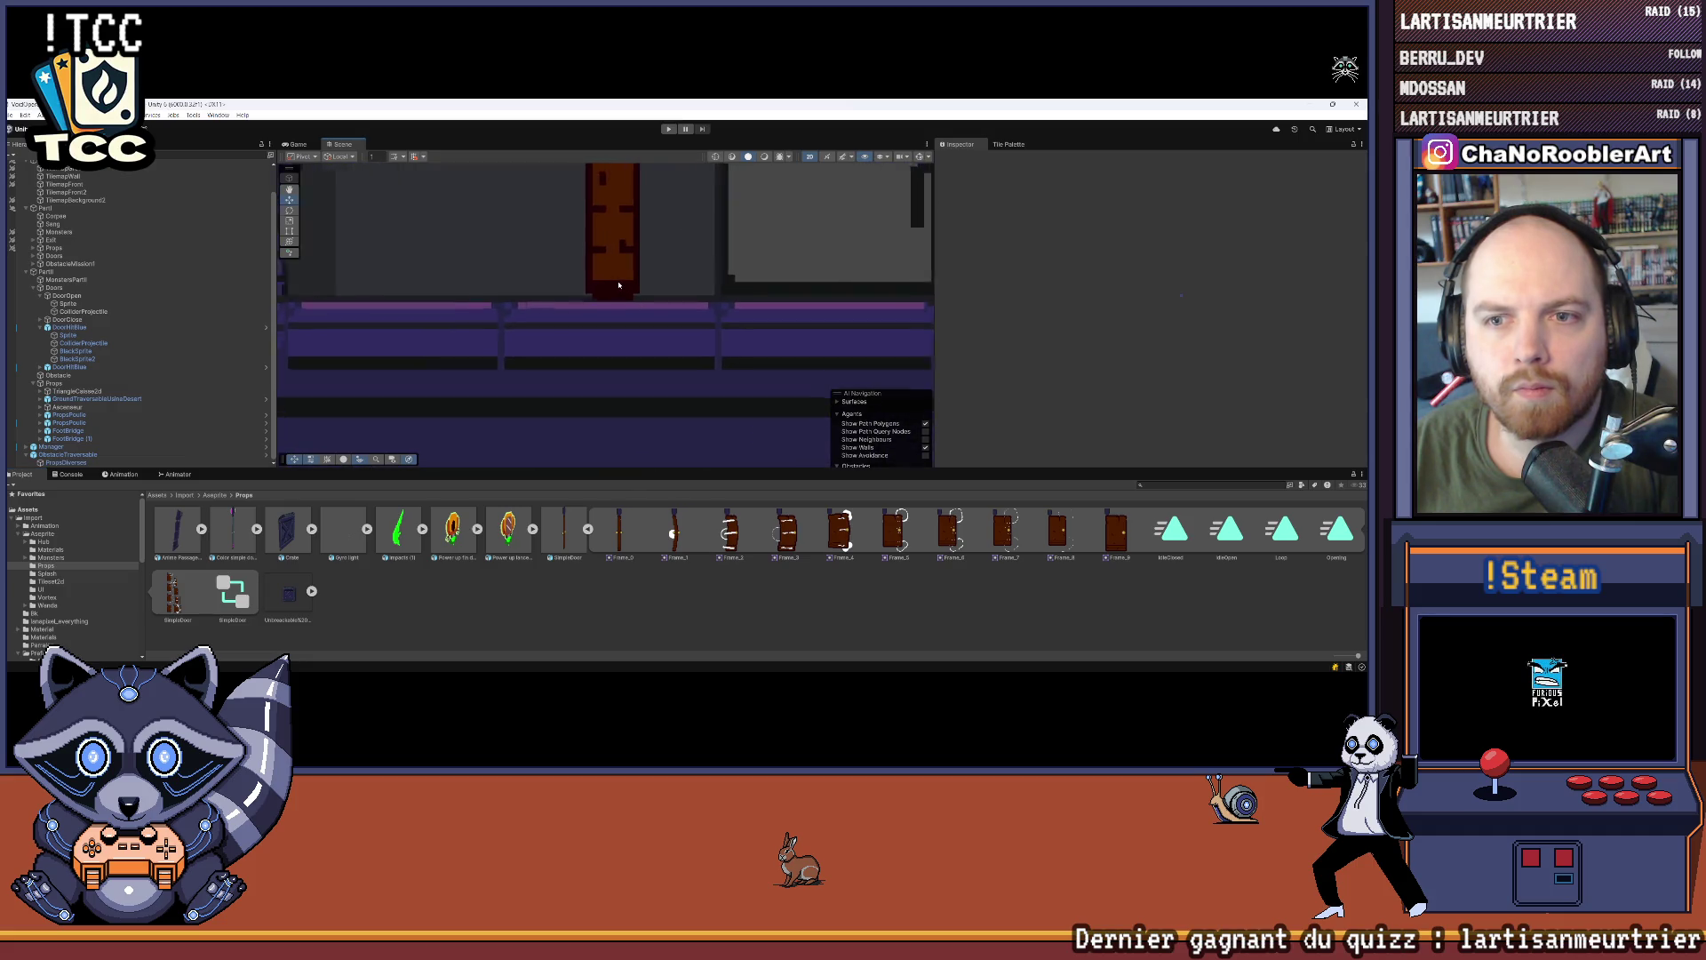
pyautogui.scroll(3, 590, 256)
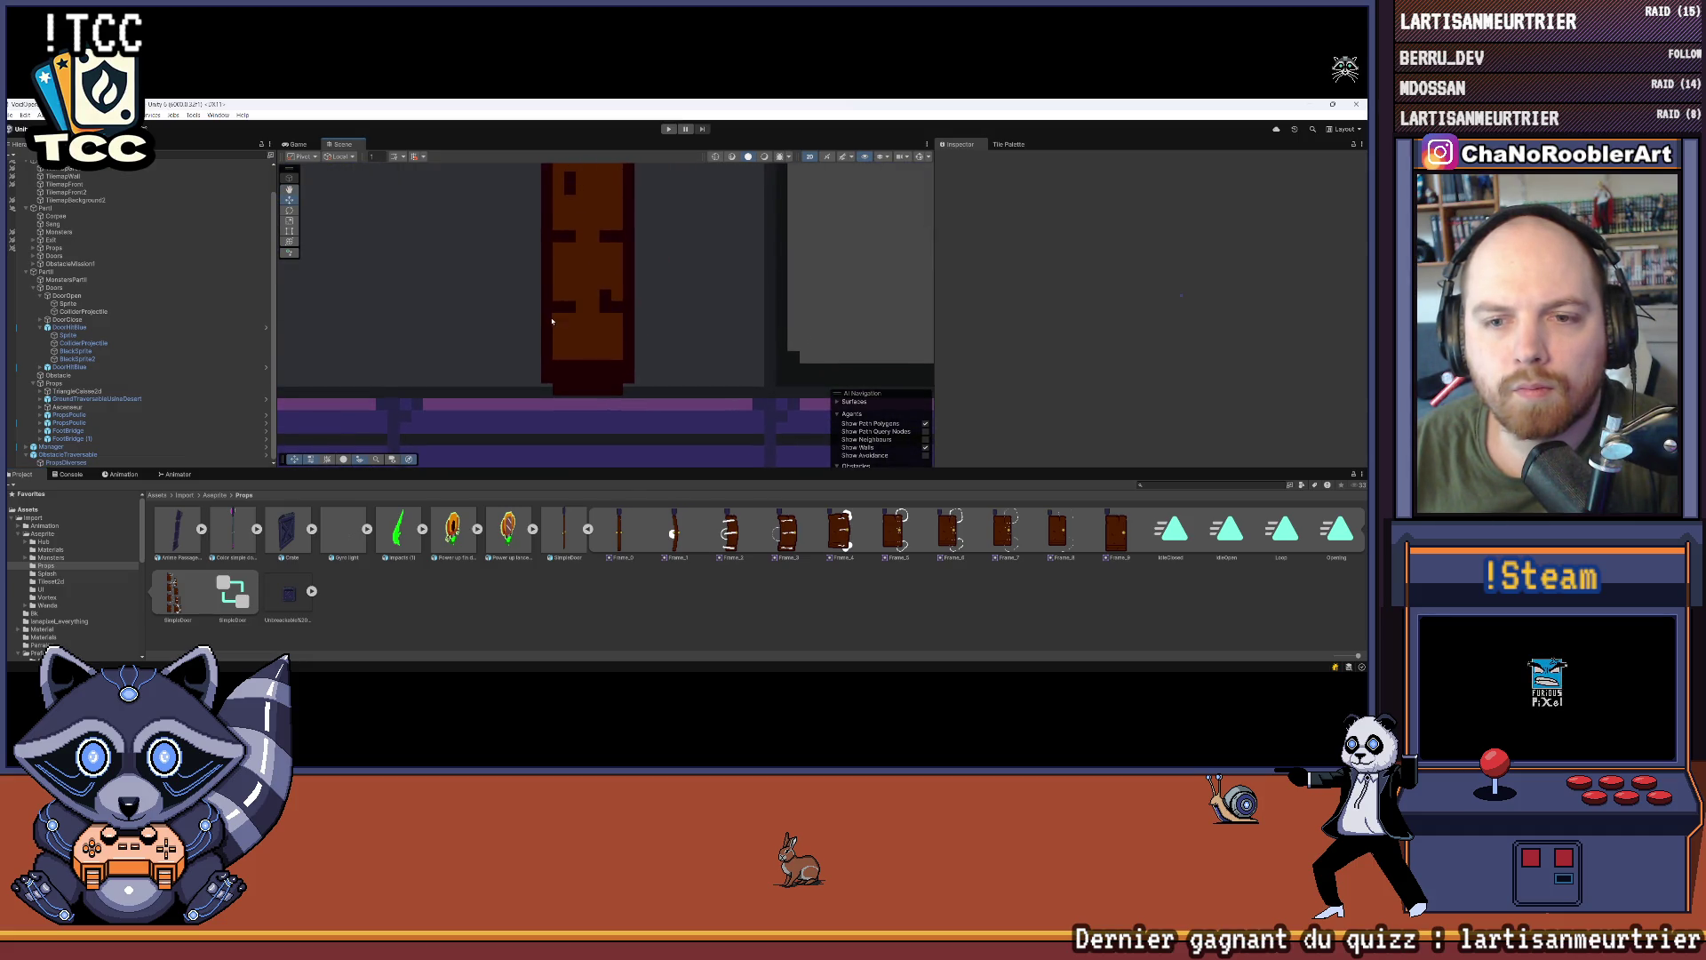
pyautogui.click(76, 336)
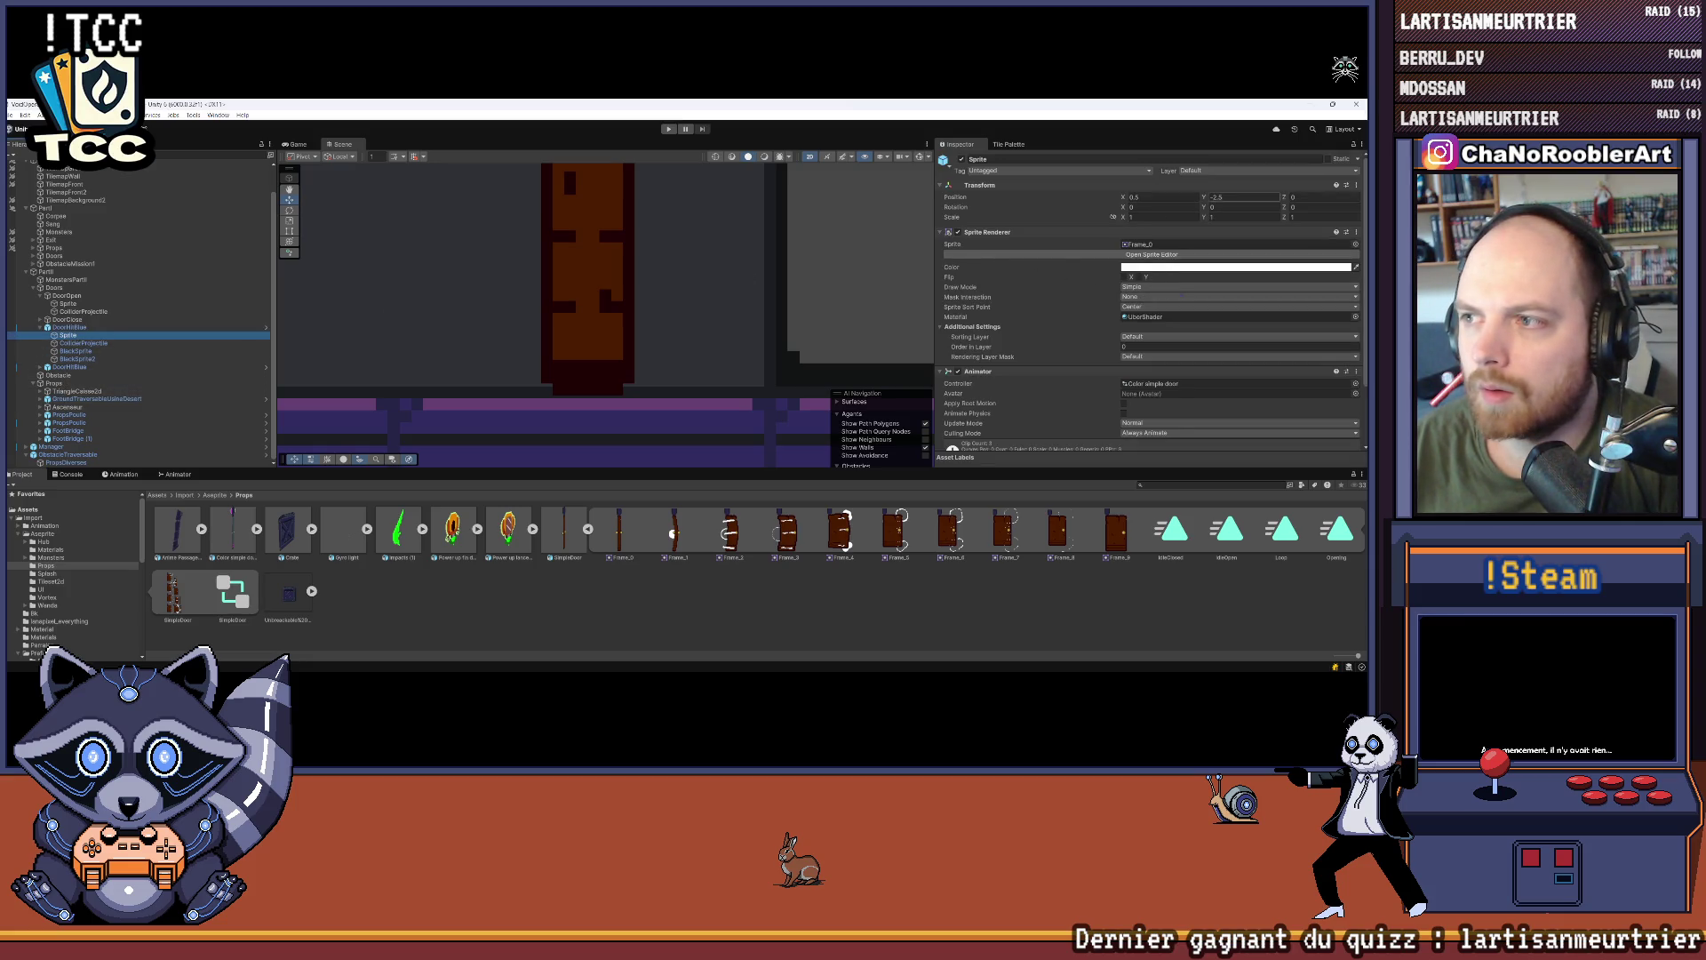
pyautogui.click(1220, 197)
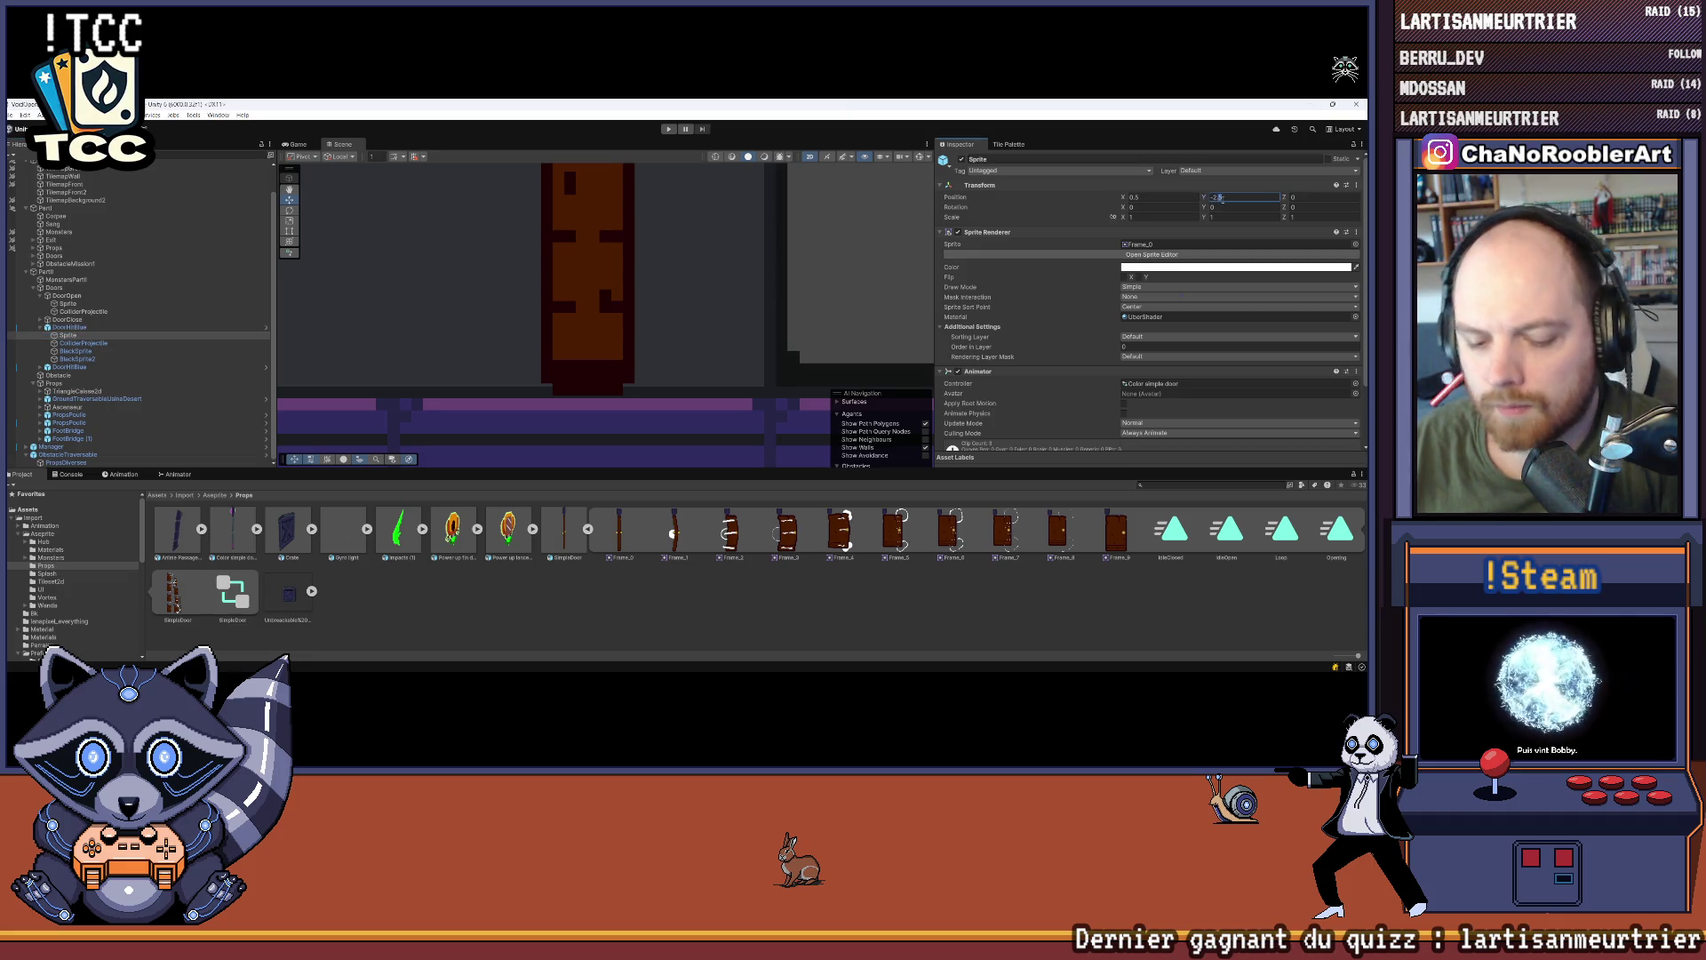
pyautogui.moveTo(1205, 203); pyautogui.dragTo(1198, 203)
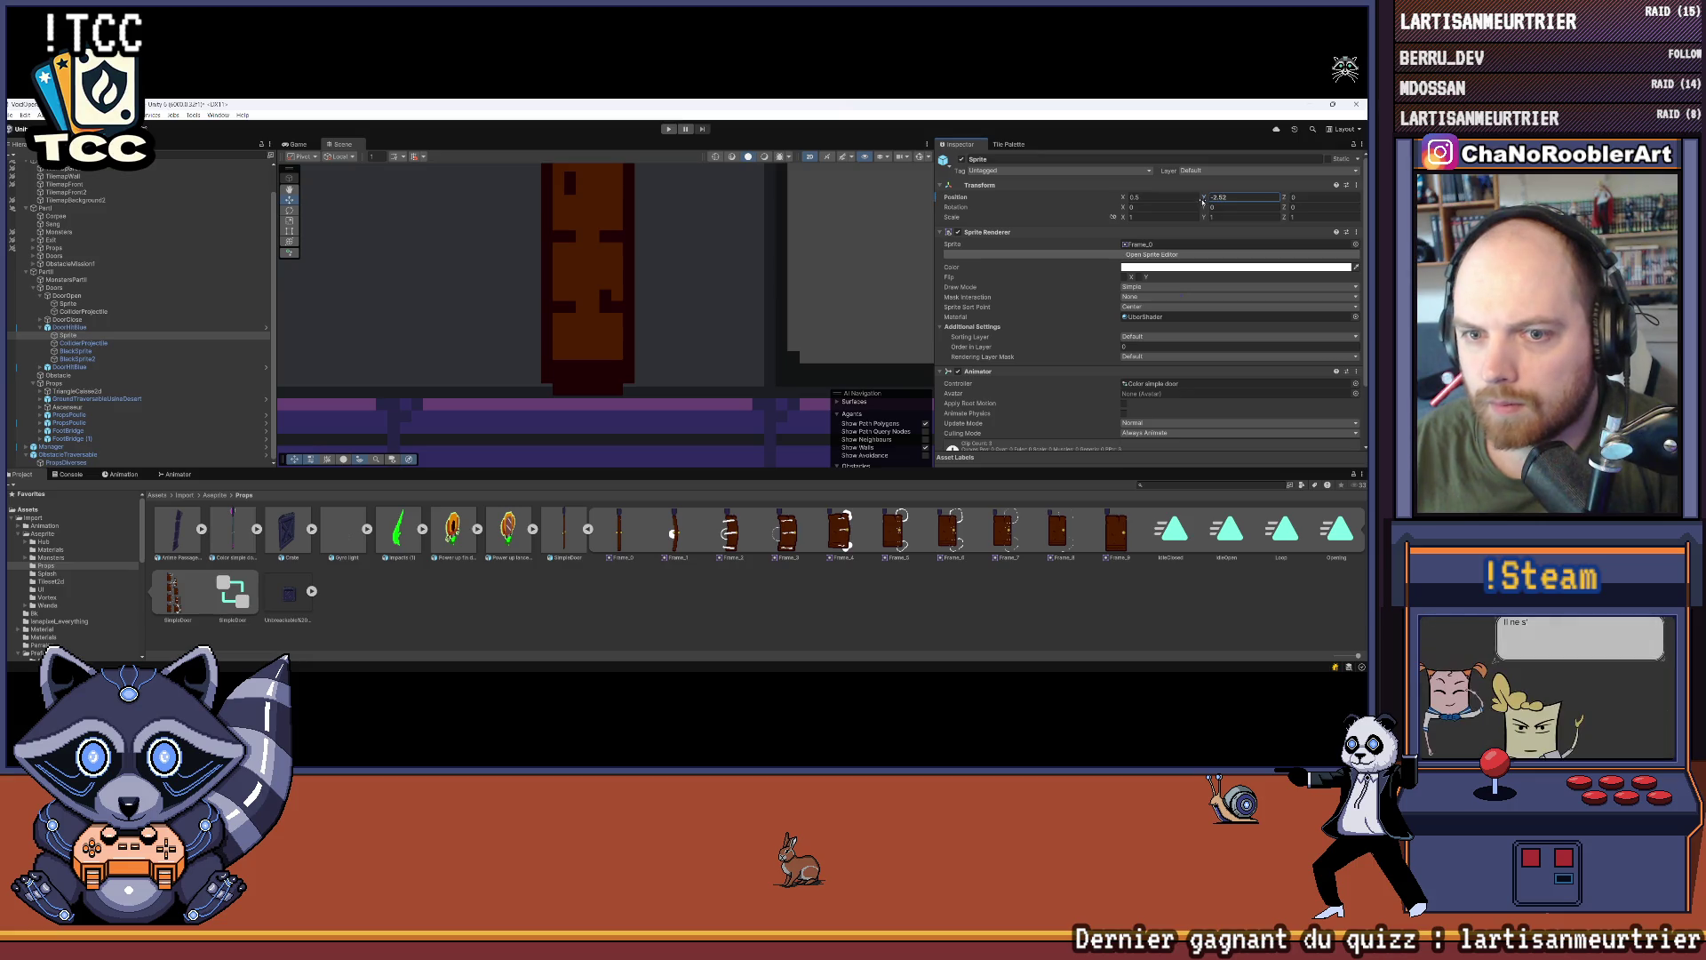
pyautogui.hotkey('ctrl', 'z')
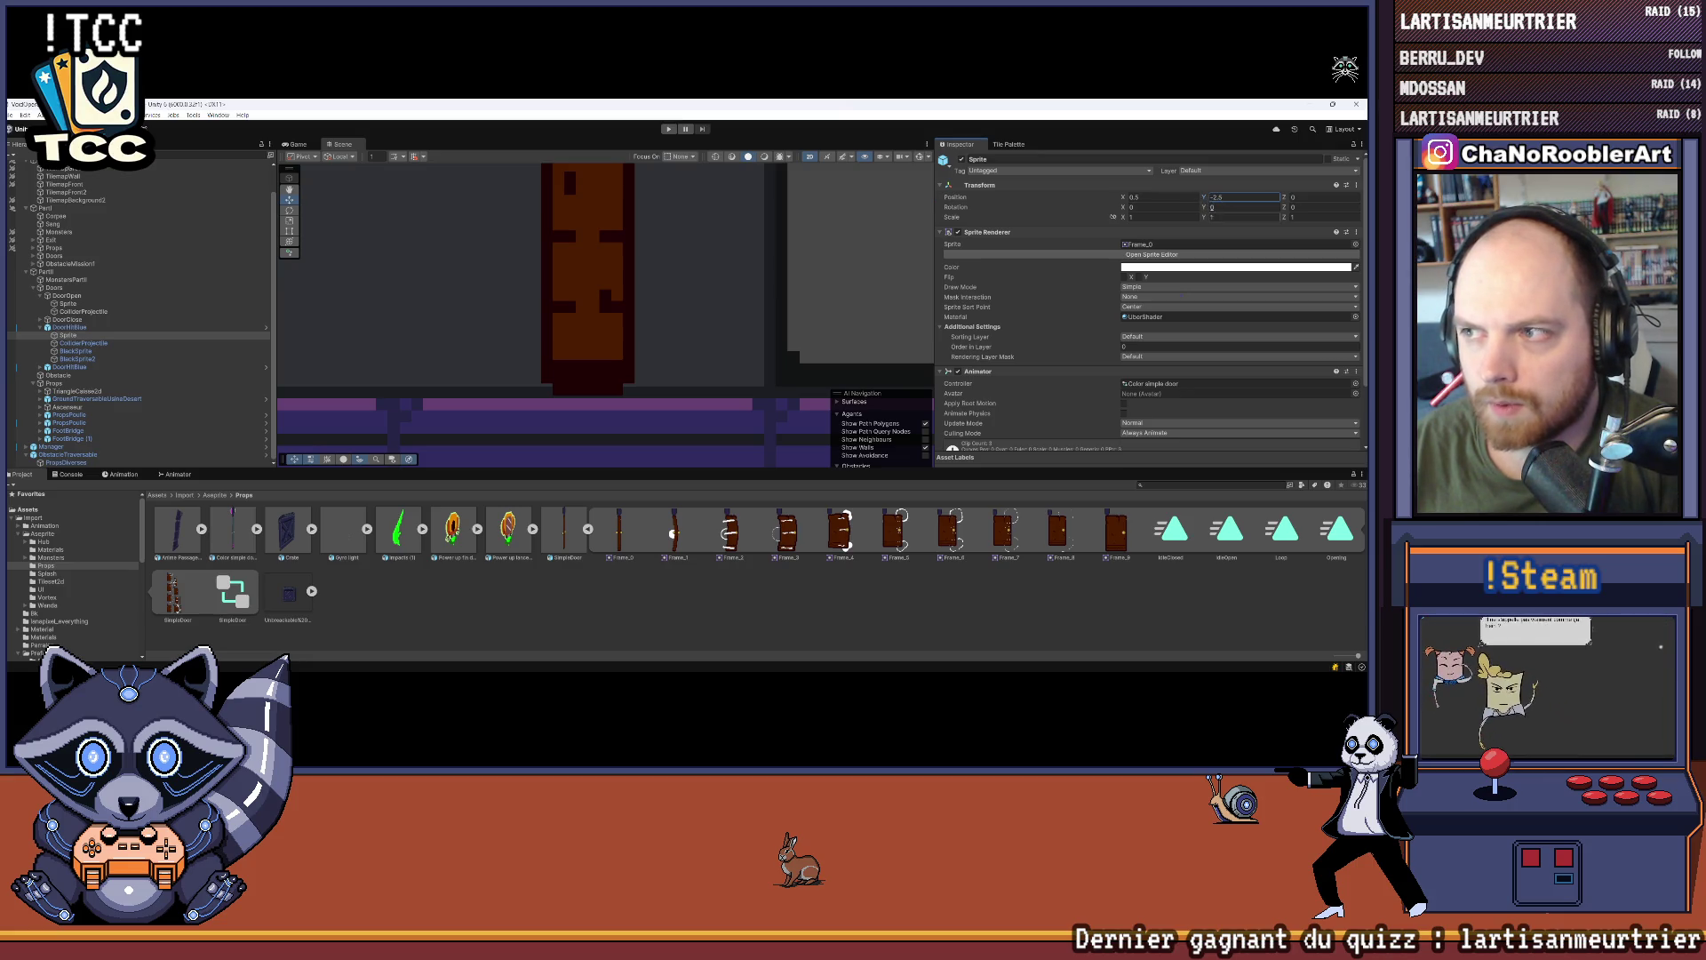
# Step: Nudge the DoorOpen sprite's Y position down to around -0.88 and check the result
pyautogui.click(67, 303)
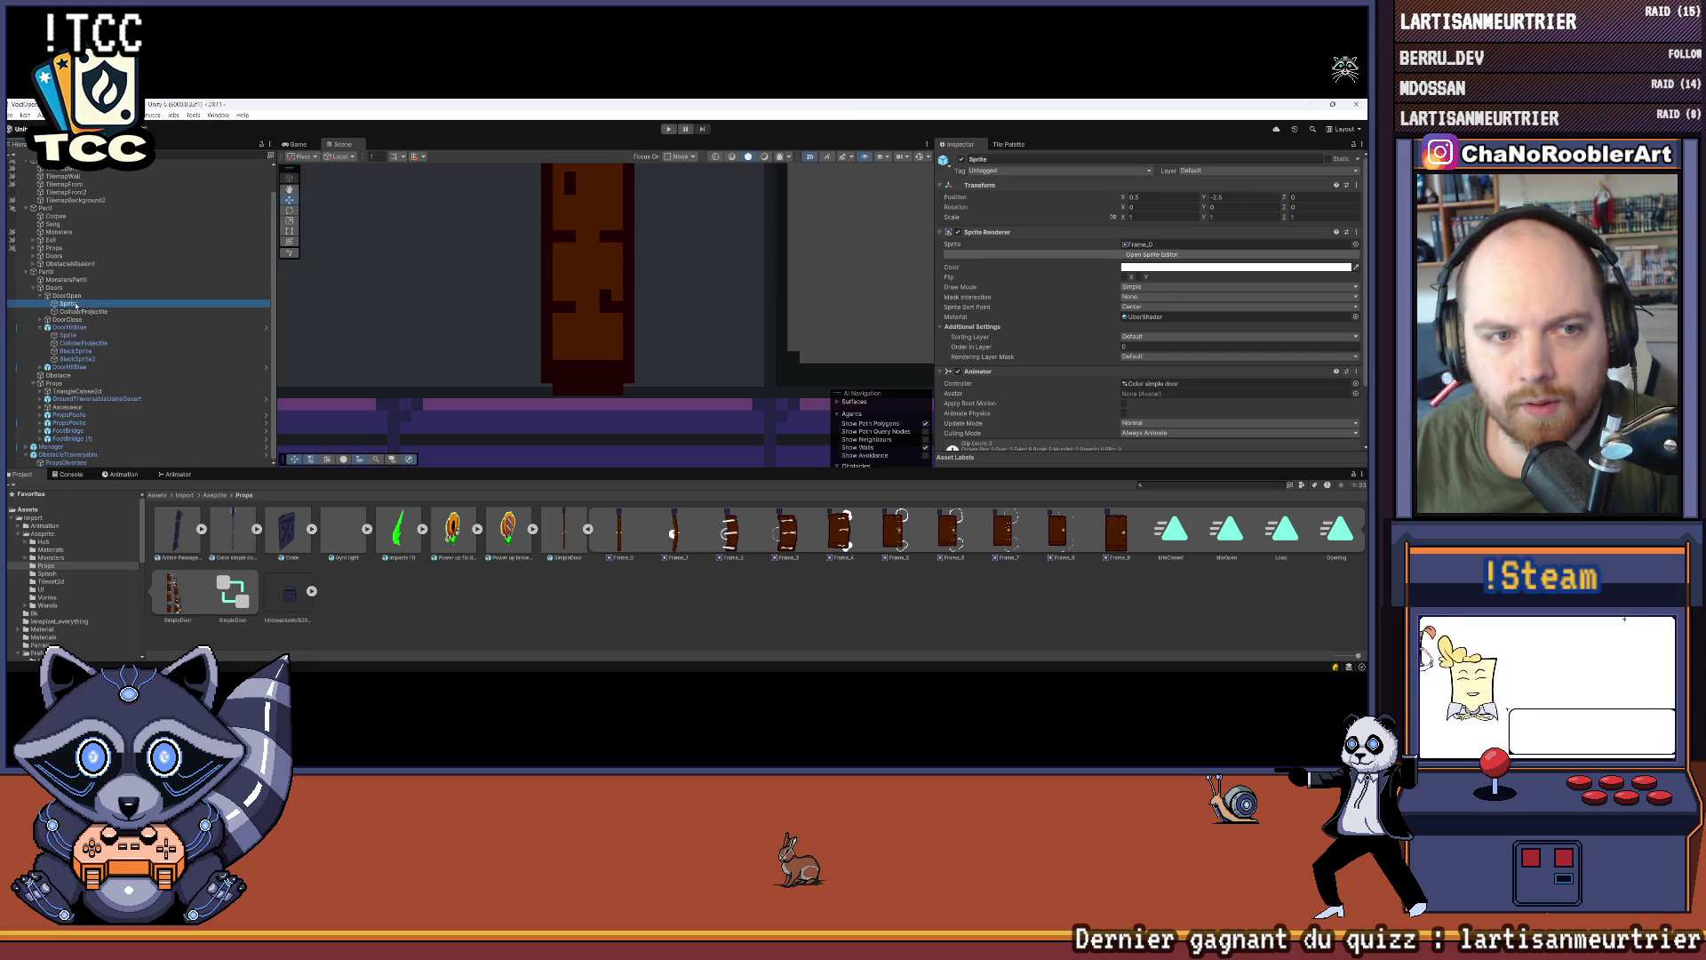
pyautogui.moveTo(1206, 197); pyautogui.dragTo(1204, 199)
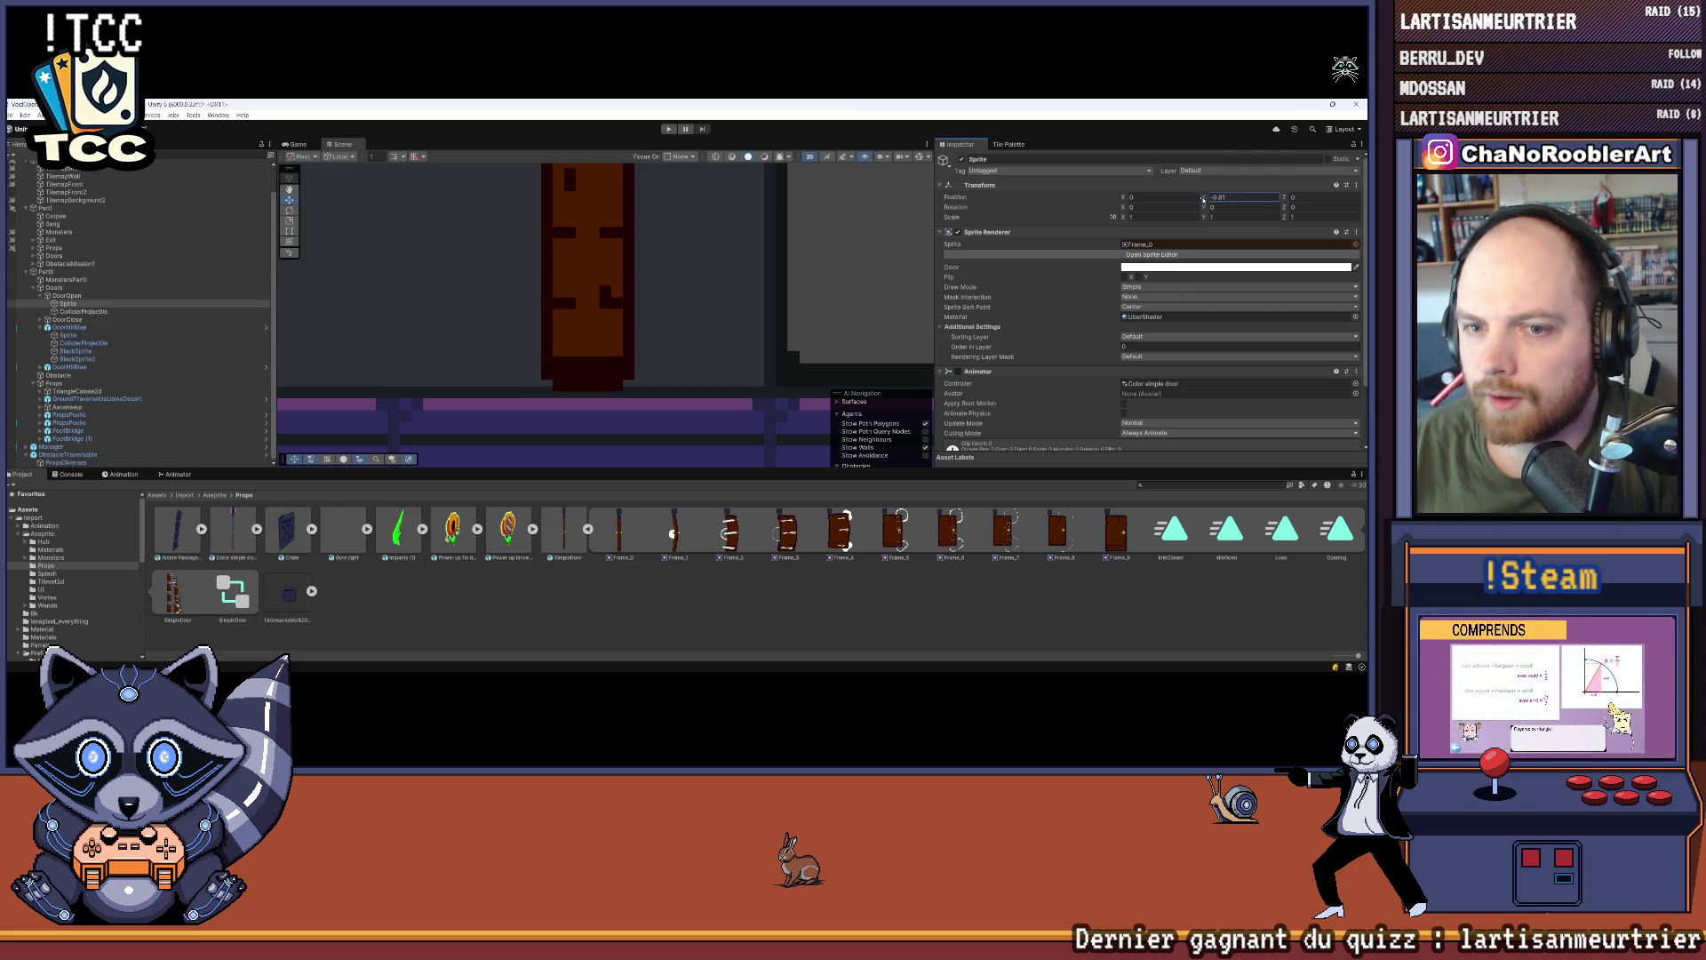
pyautogui.click(1224, 200)
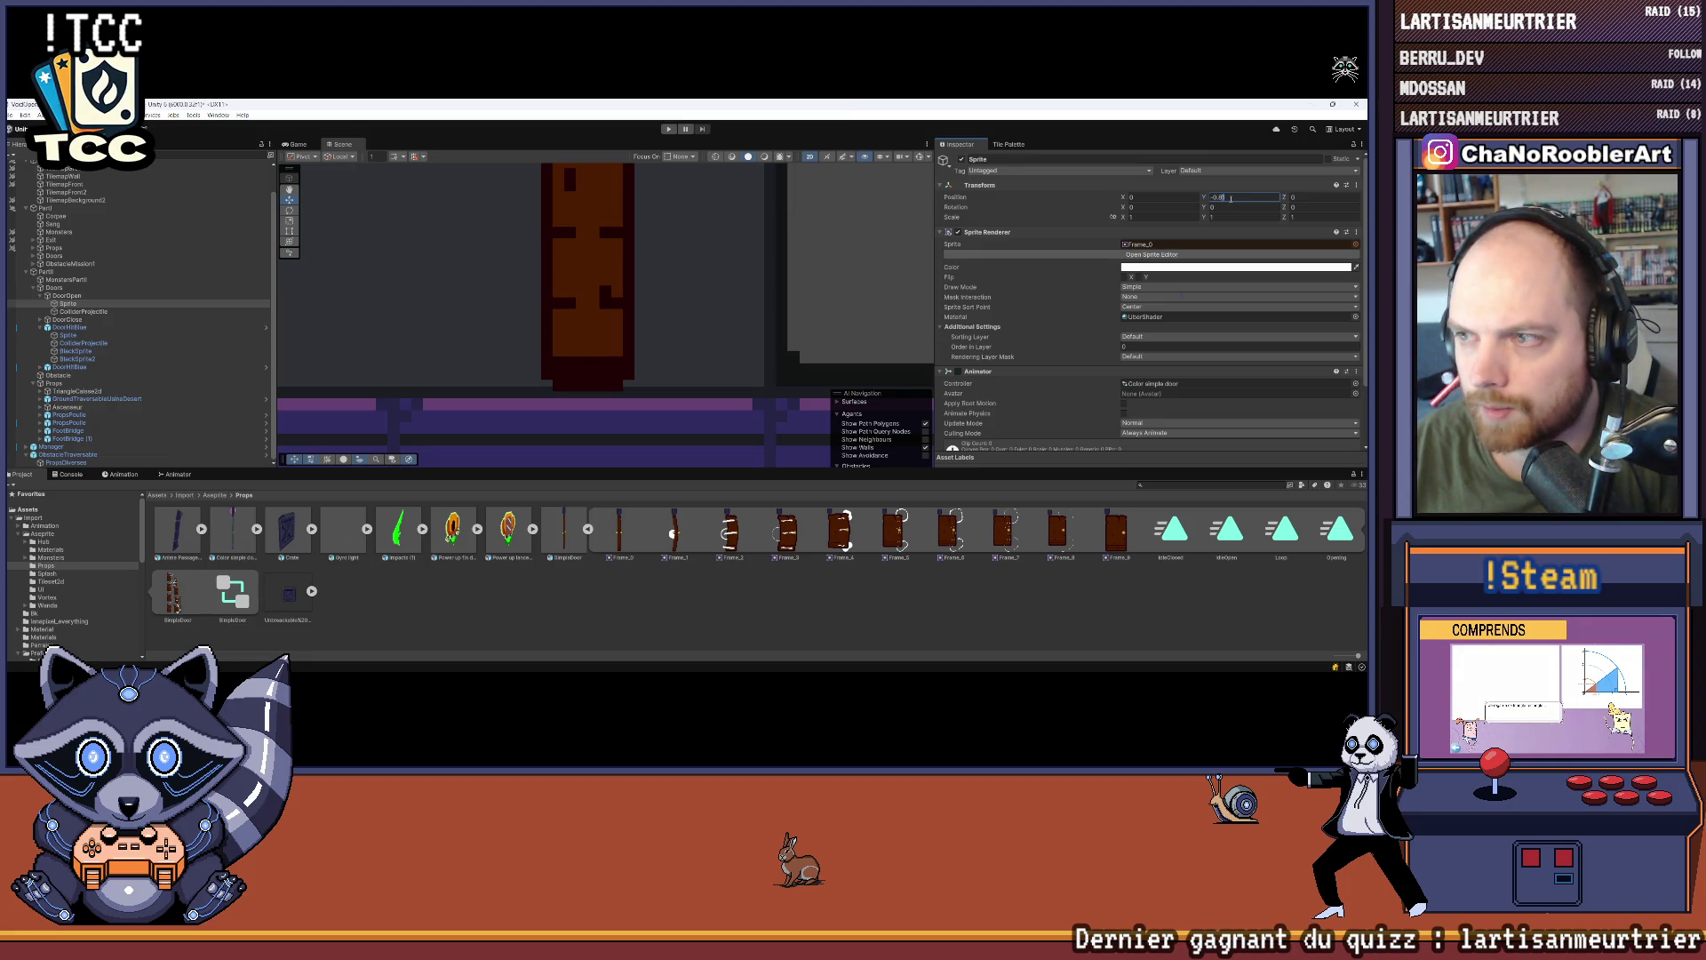
pyautogui.write('5')
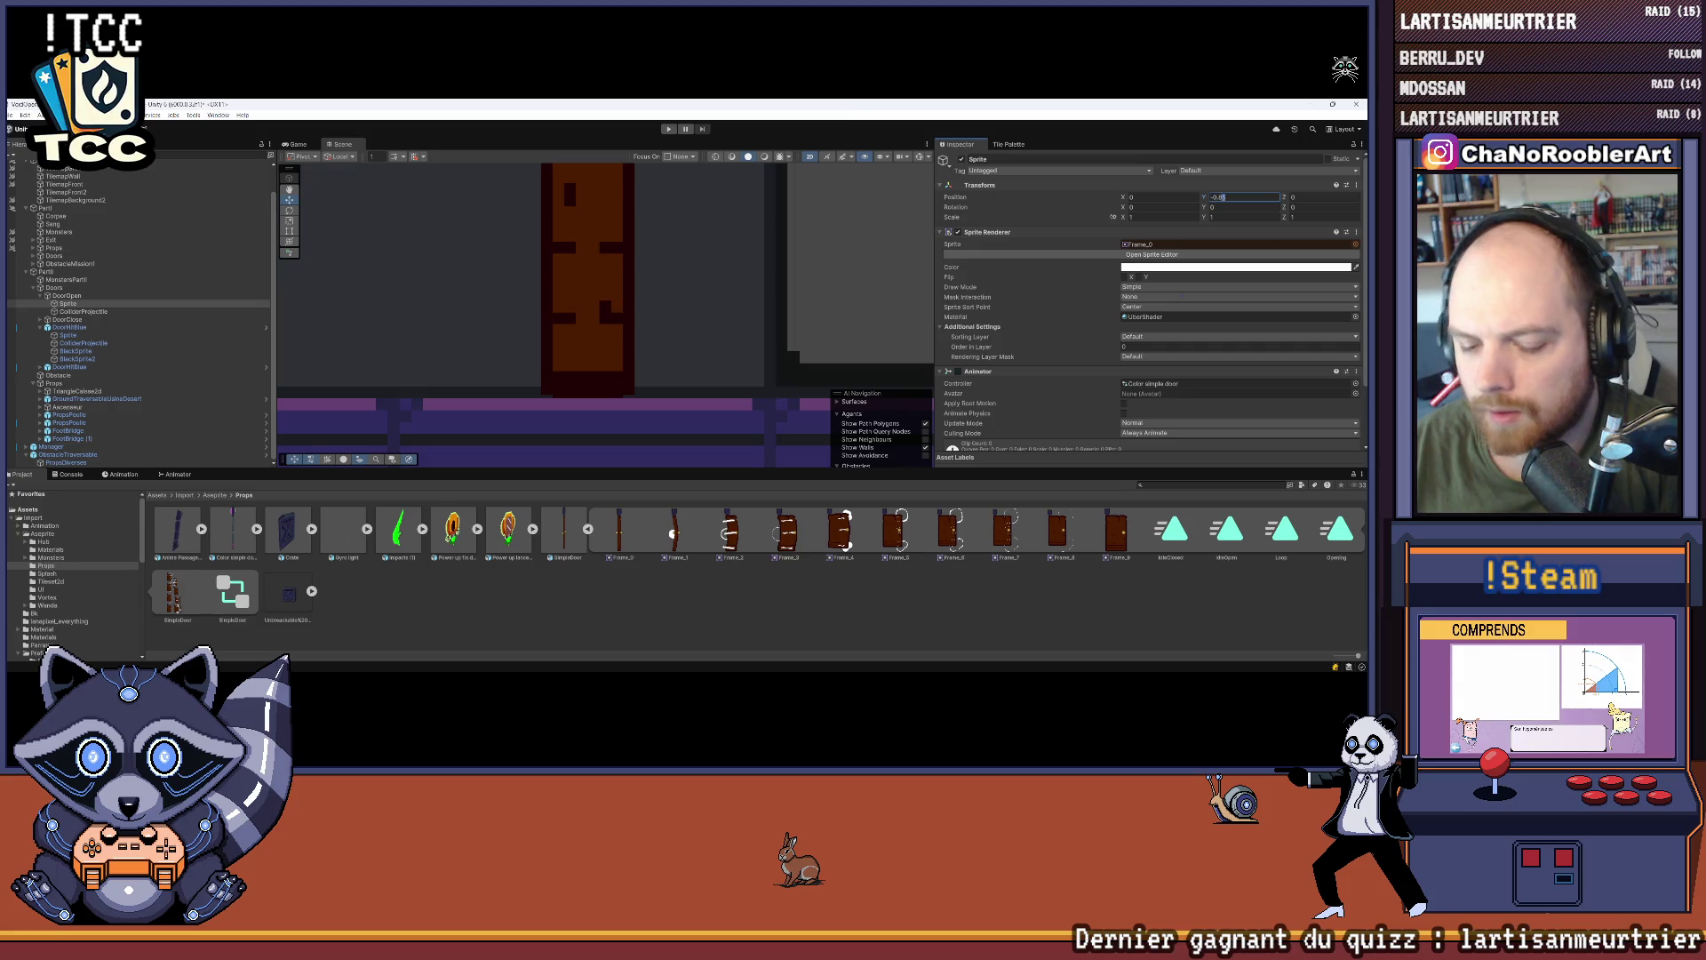
pyautogui.write('5')
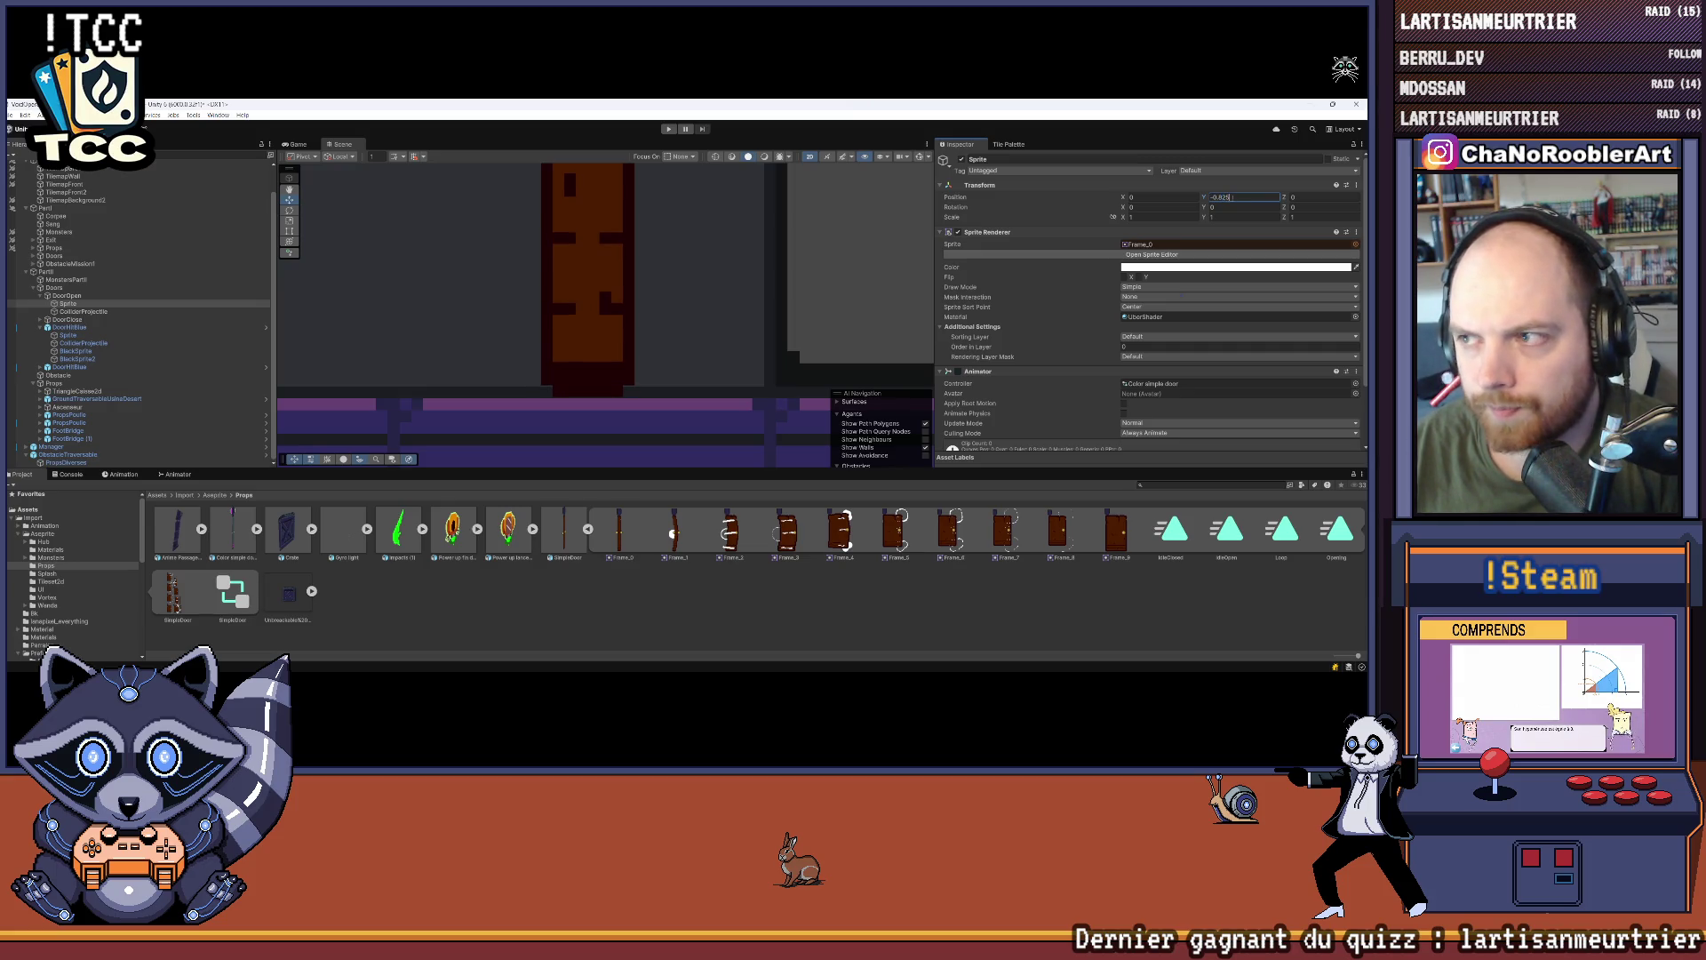
pyautogui.scroll(6, 559, 379)
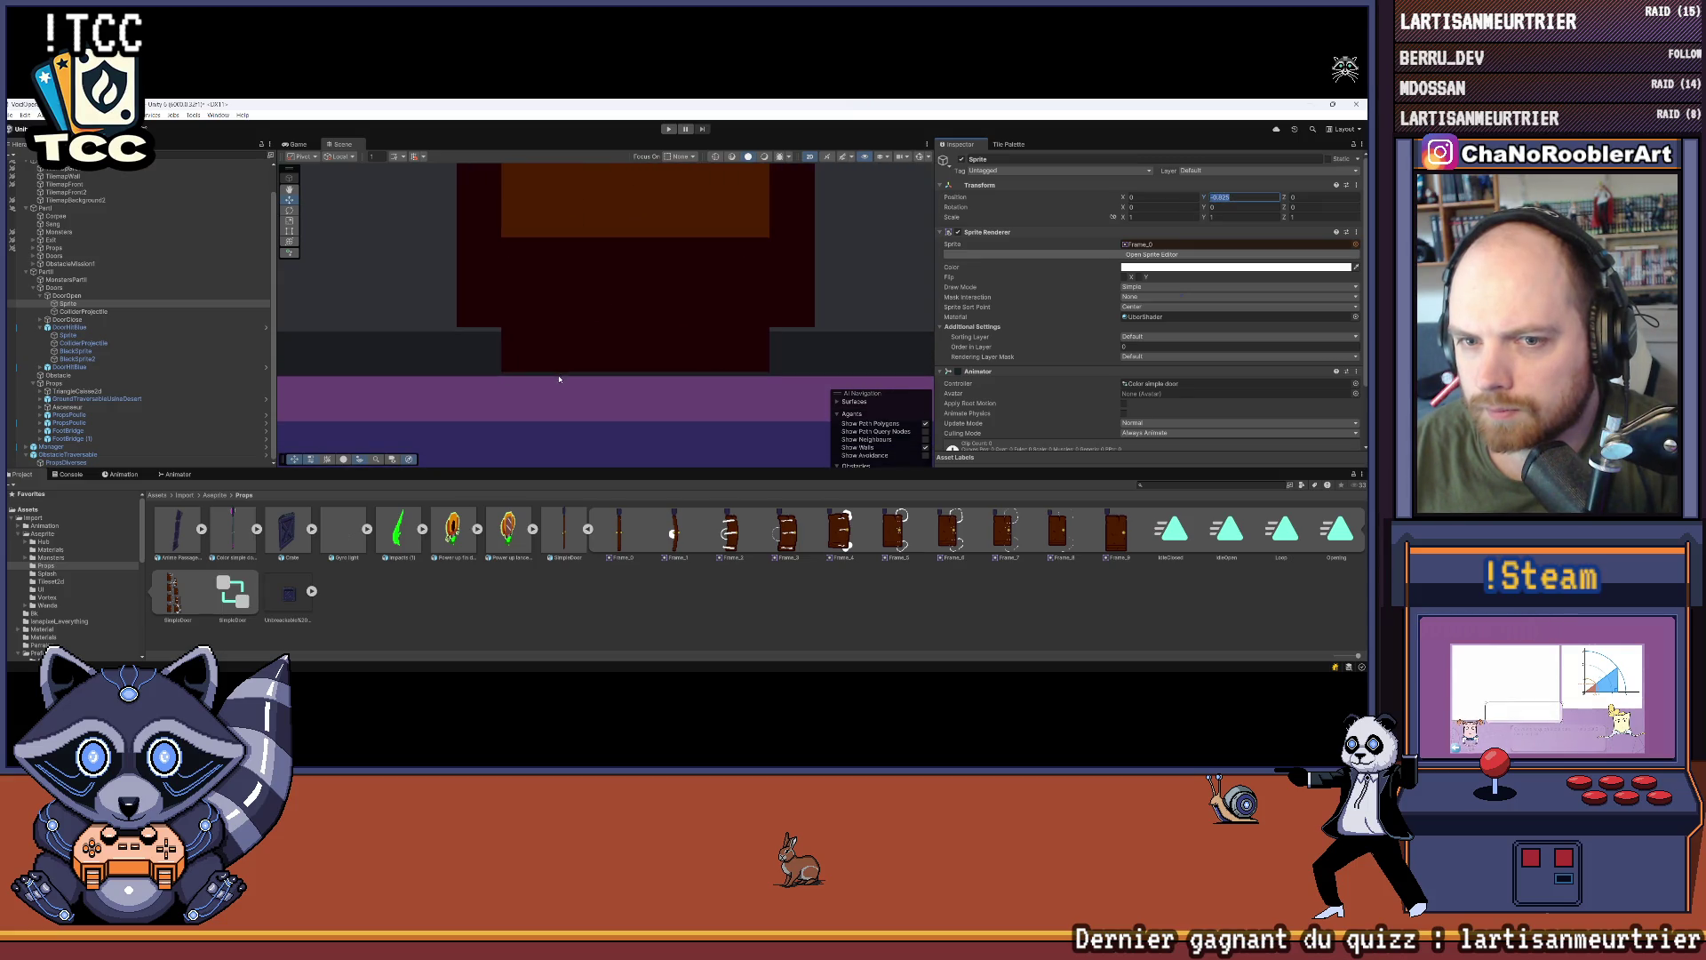
pyautogui.scroll(-5, 559, 378)
pyautogui.scroll(-3, 574, 333)
pyautogui.scroll(5, 602, 389)
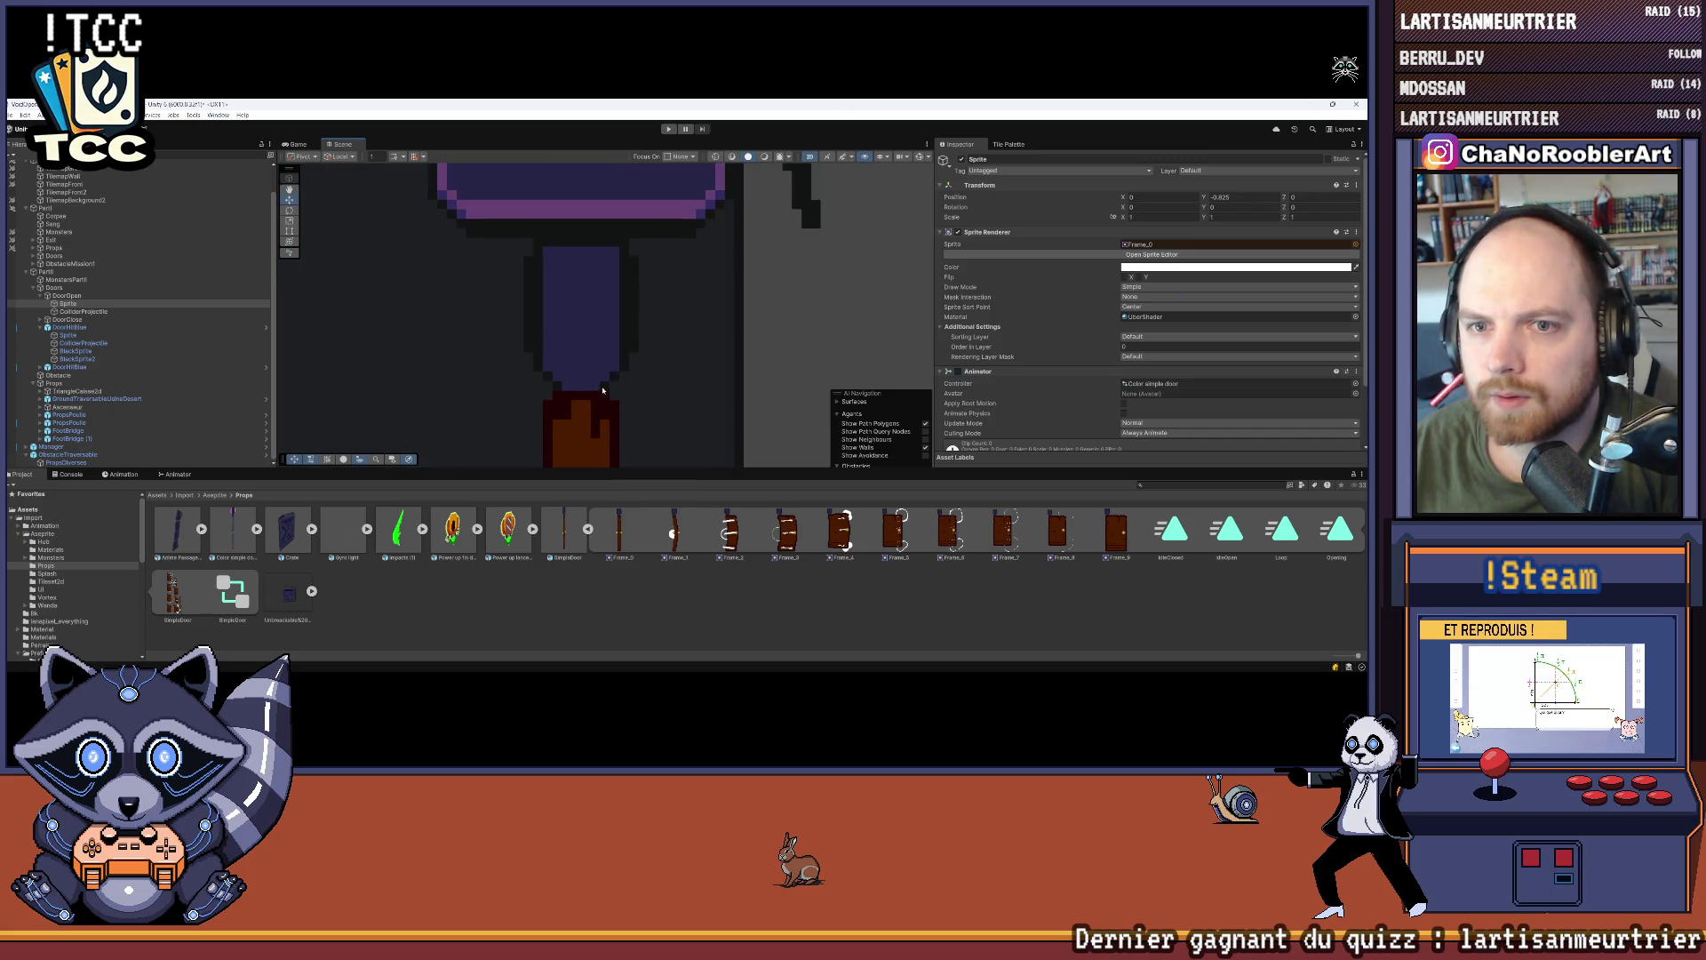
pyautogui.scroll(-2, 595, 437)
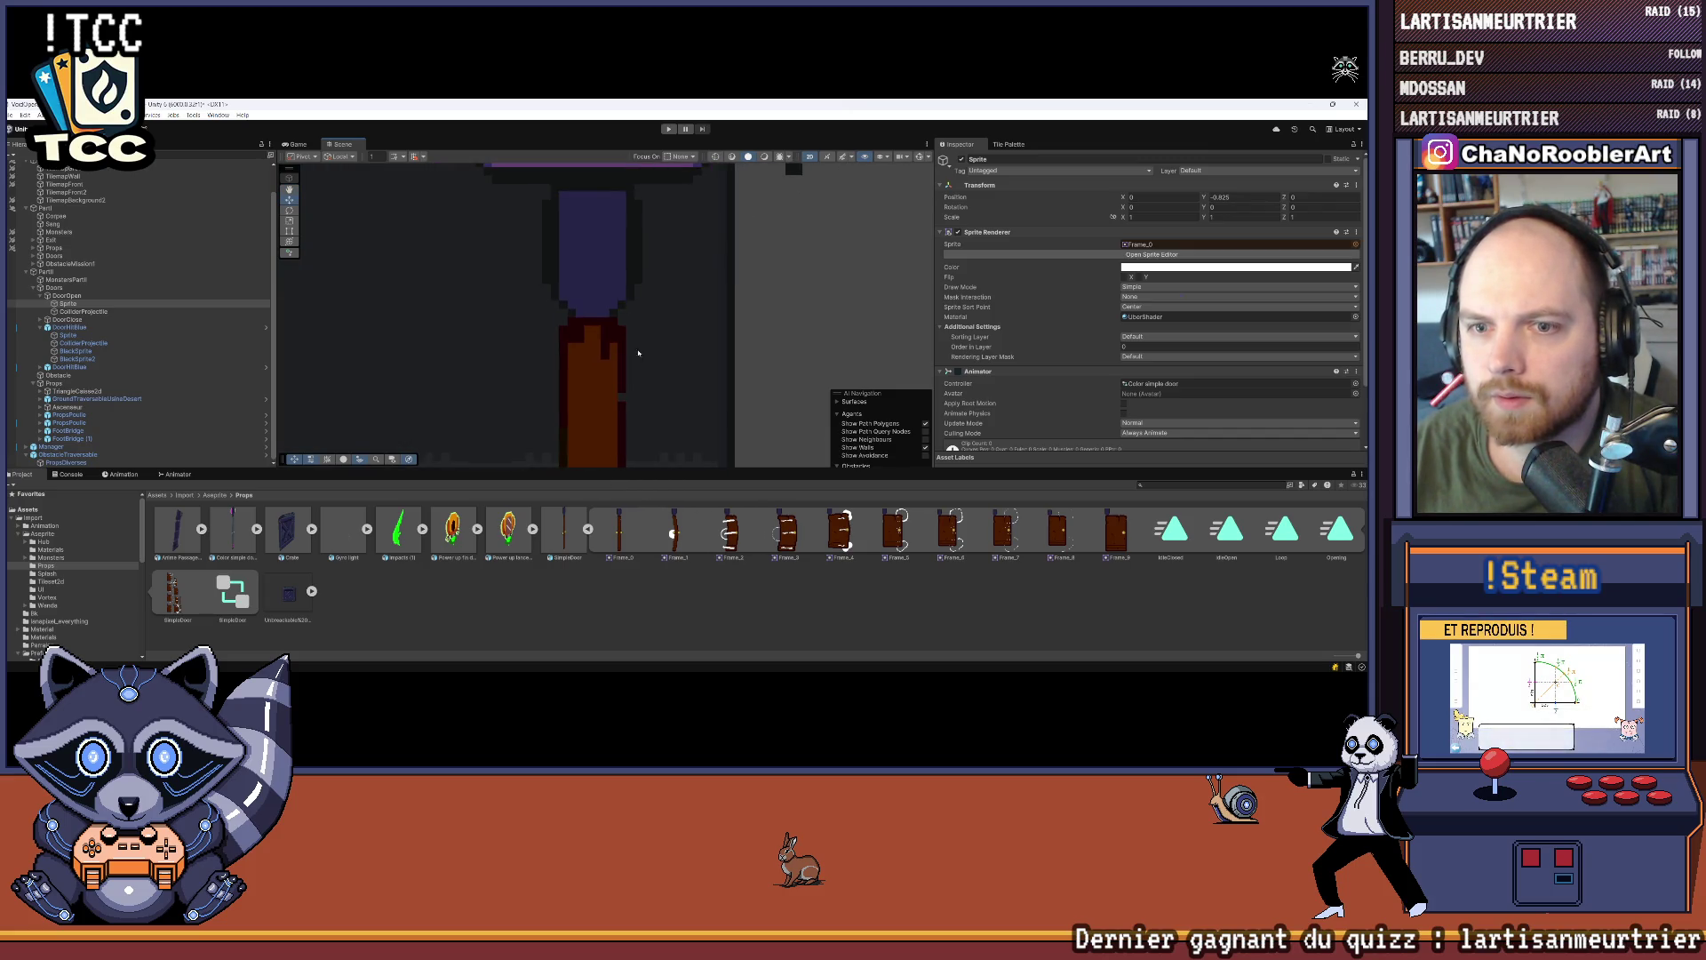
pyautogui.scroll(-2, 649, 328)
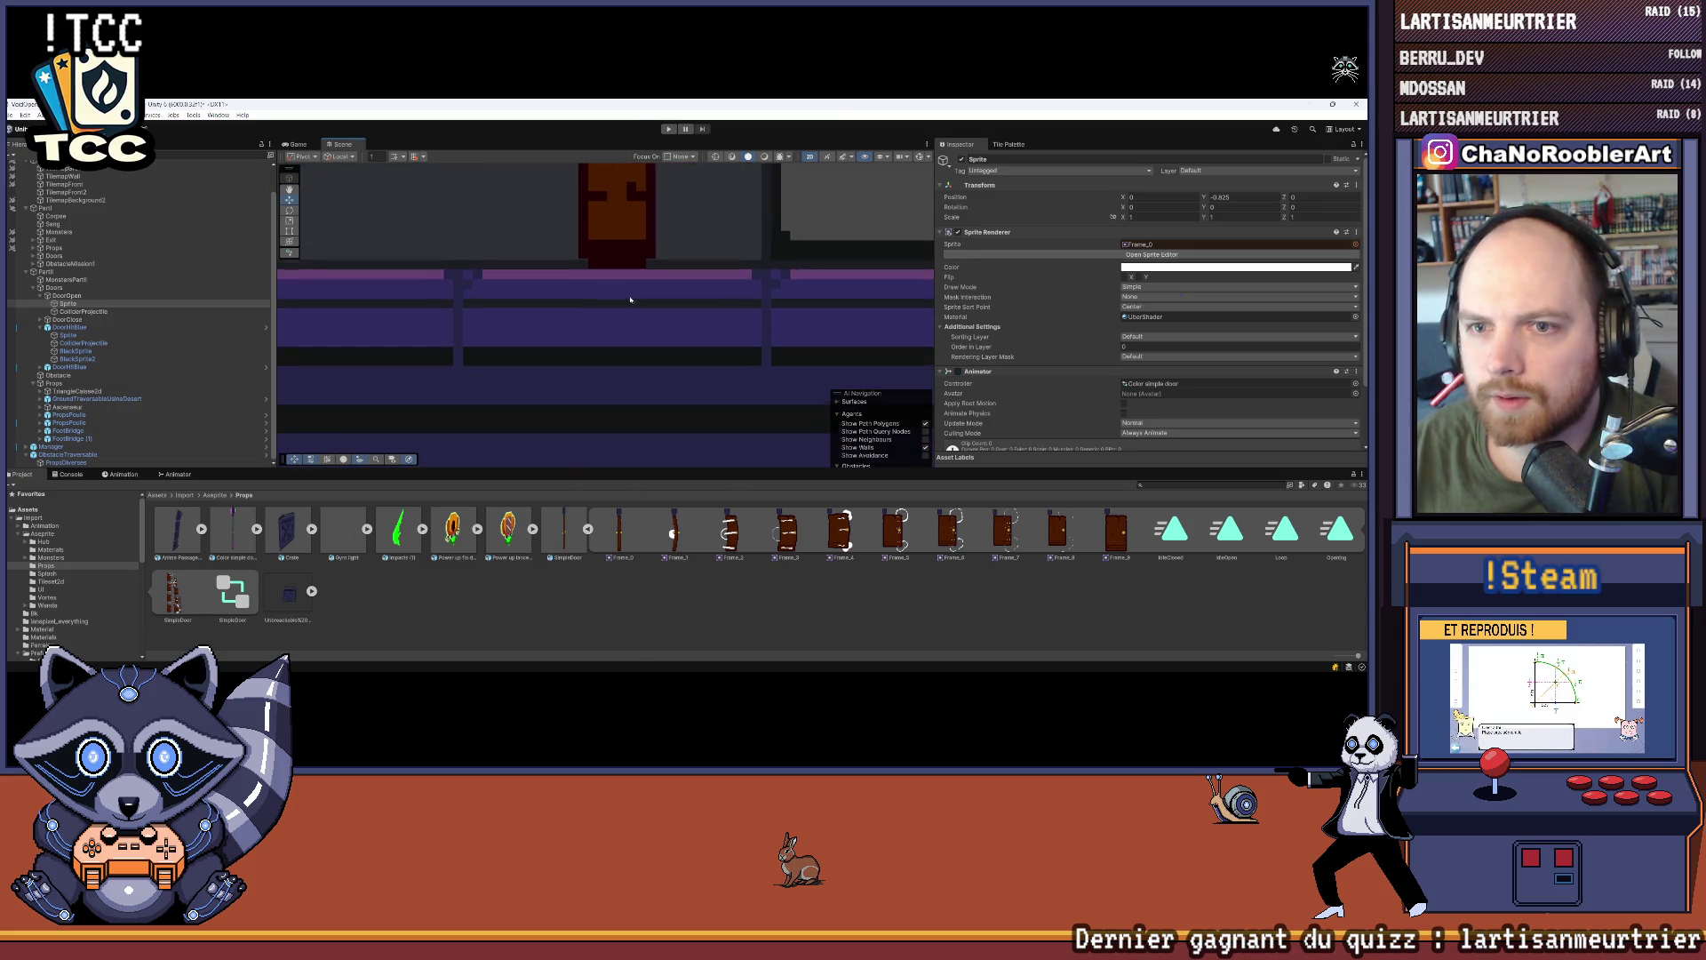
pyautogui.scroll(2, 682, 248)
pyautogui.scroll(2, 613, 221)
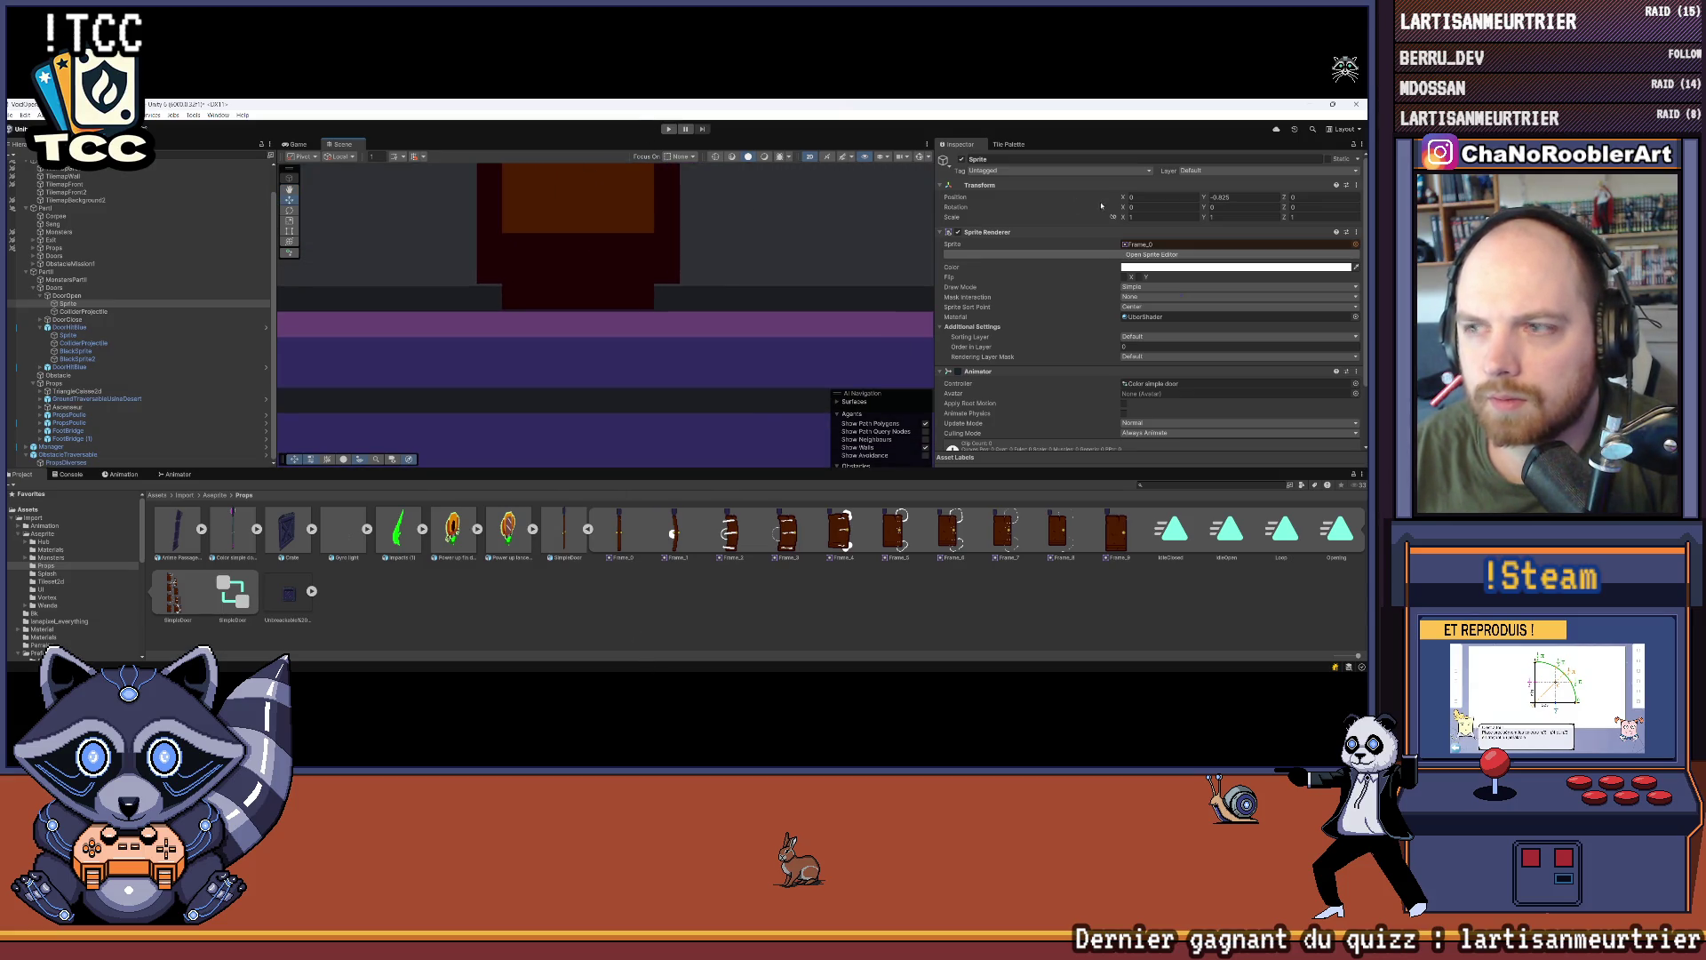
# Step: Enter -0.827 as the DoorOpen sprite's Y position and deselect it
pyautogui.click(1247, 200)
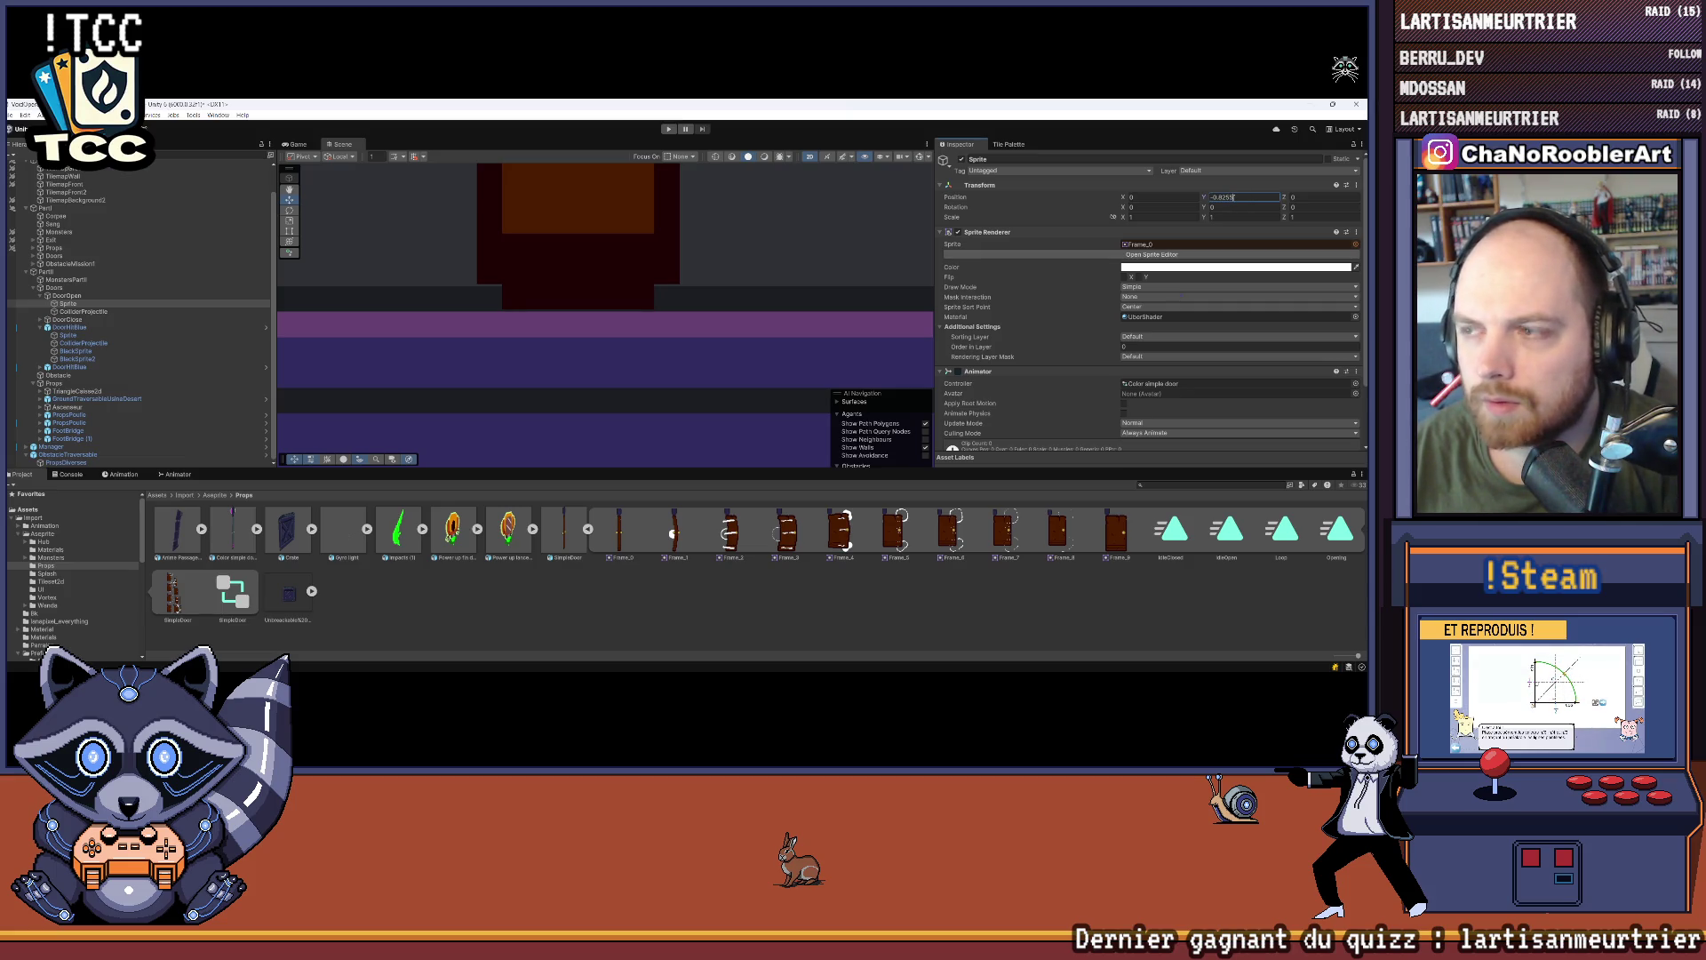
pyautogui.write('-0.8267')
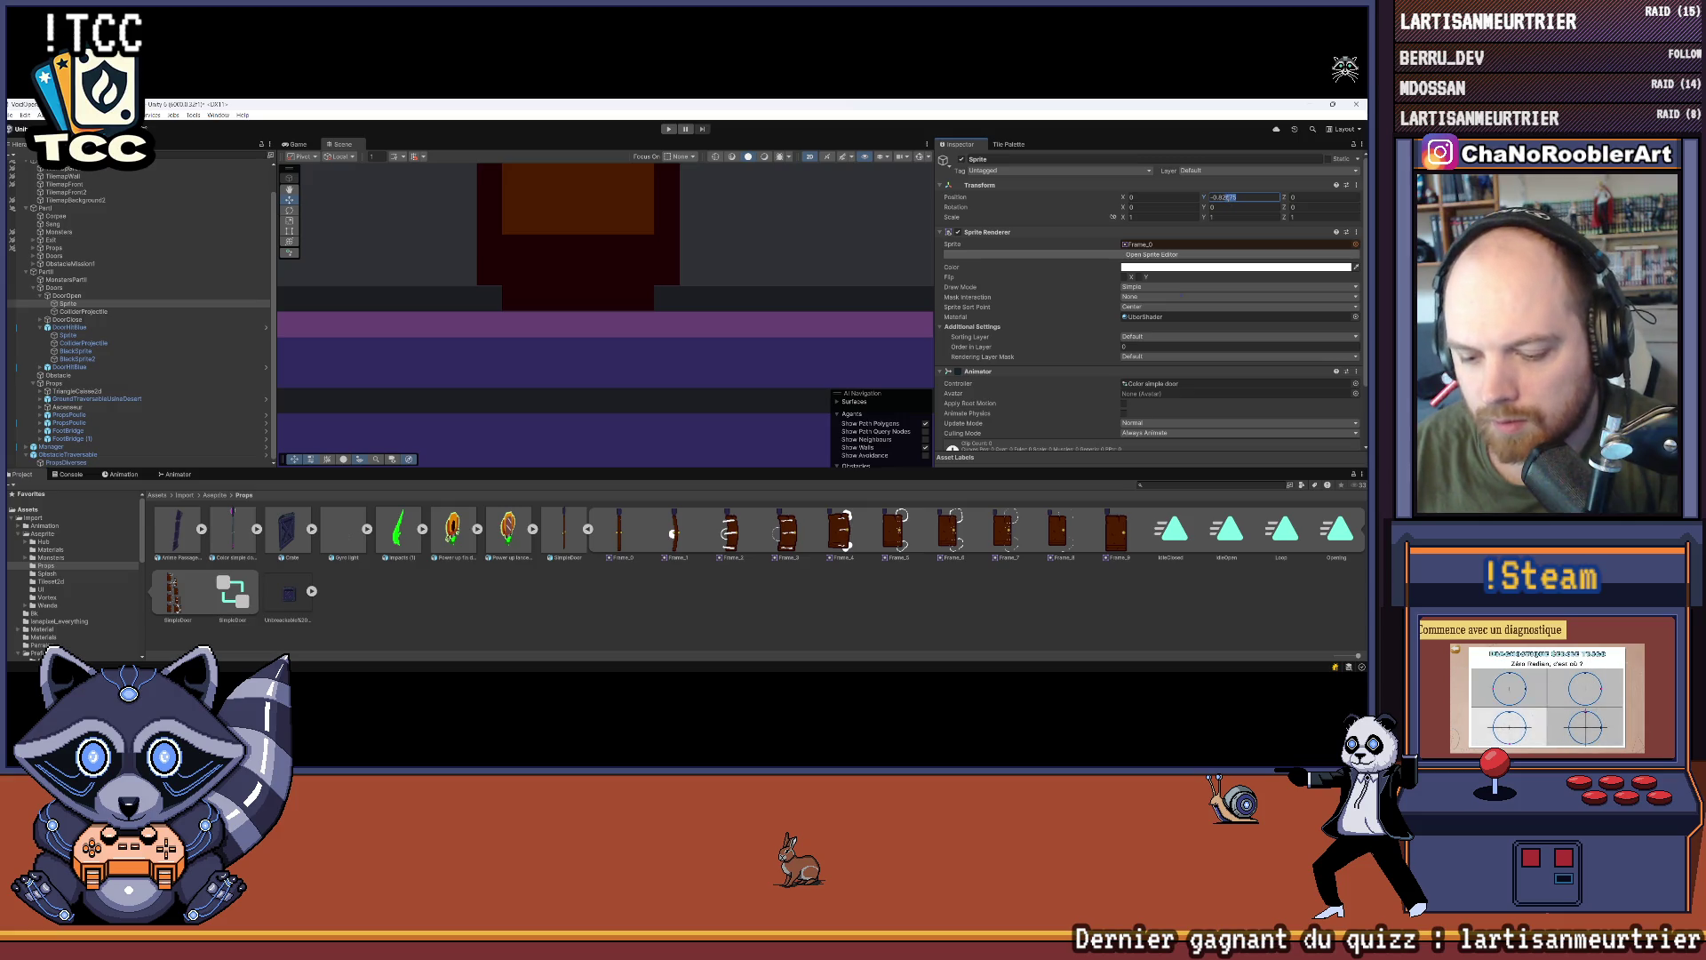
pyautogui.moveTo(1238, 200); pyautogui.dragTo(1225, 198)
pyautogui.write('7')
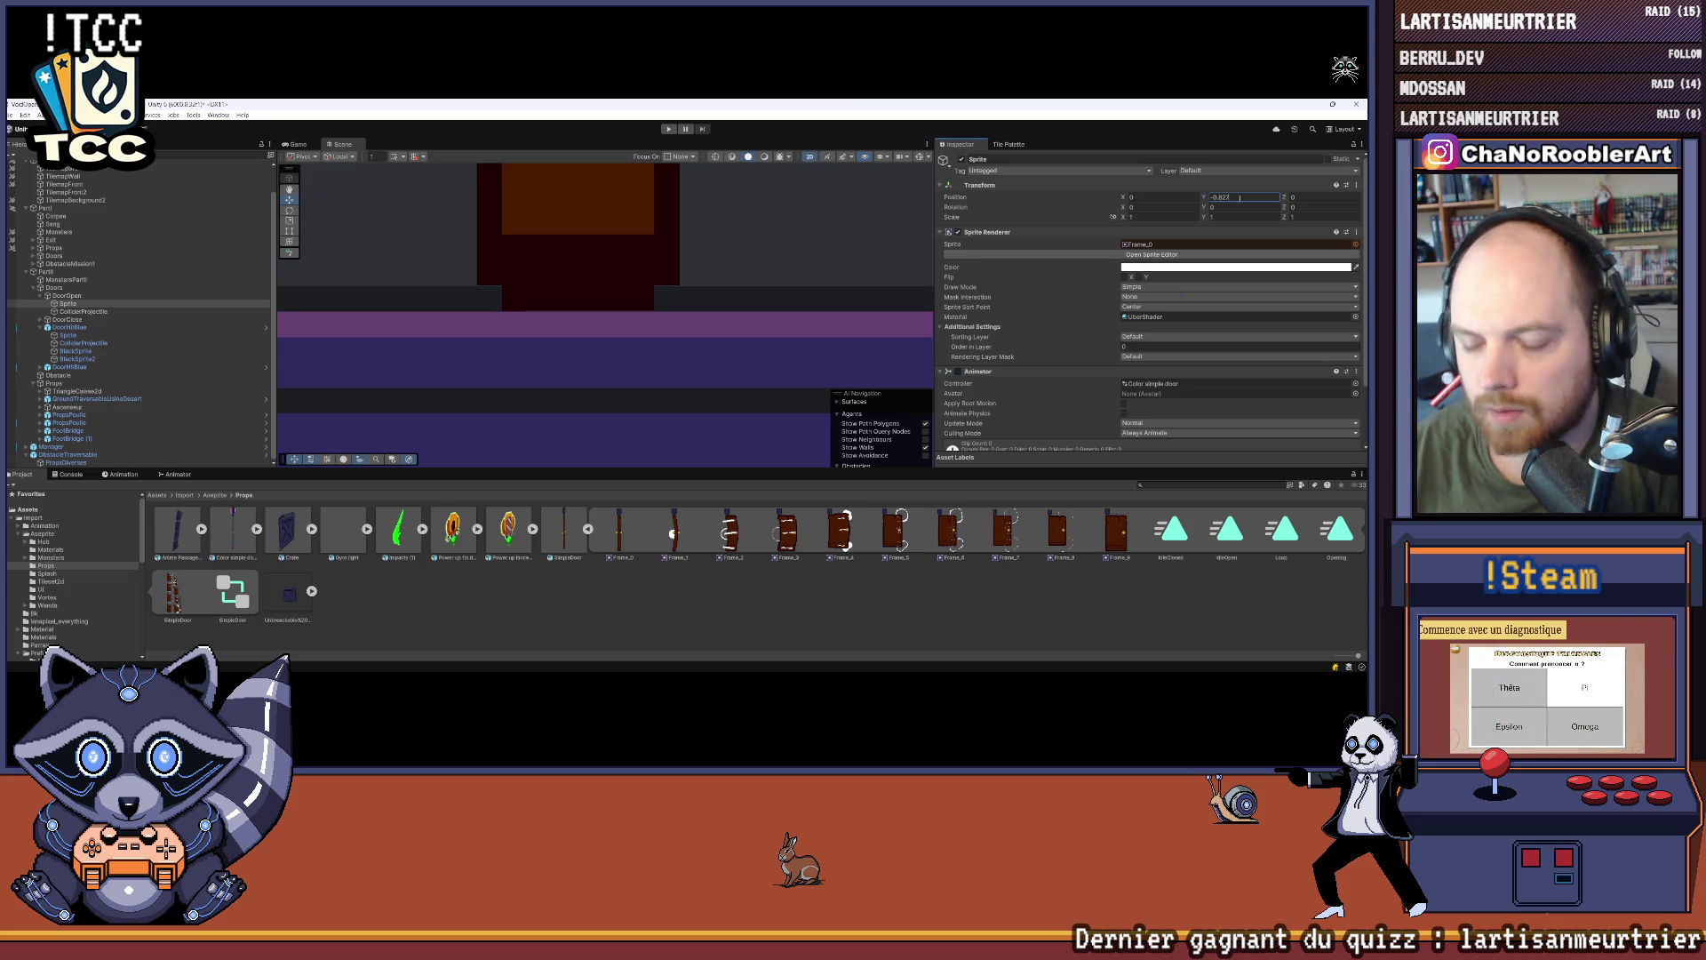
pyautogui.click(655, 373)
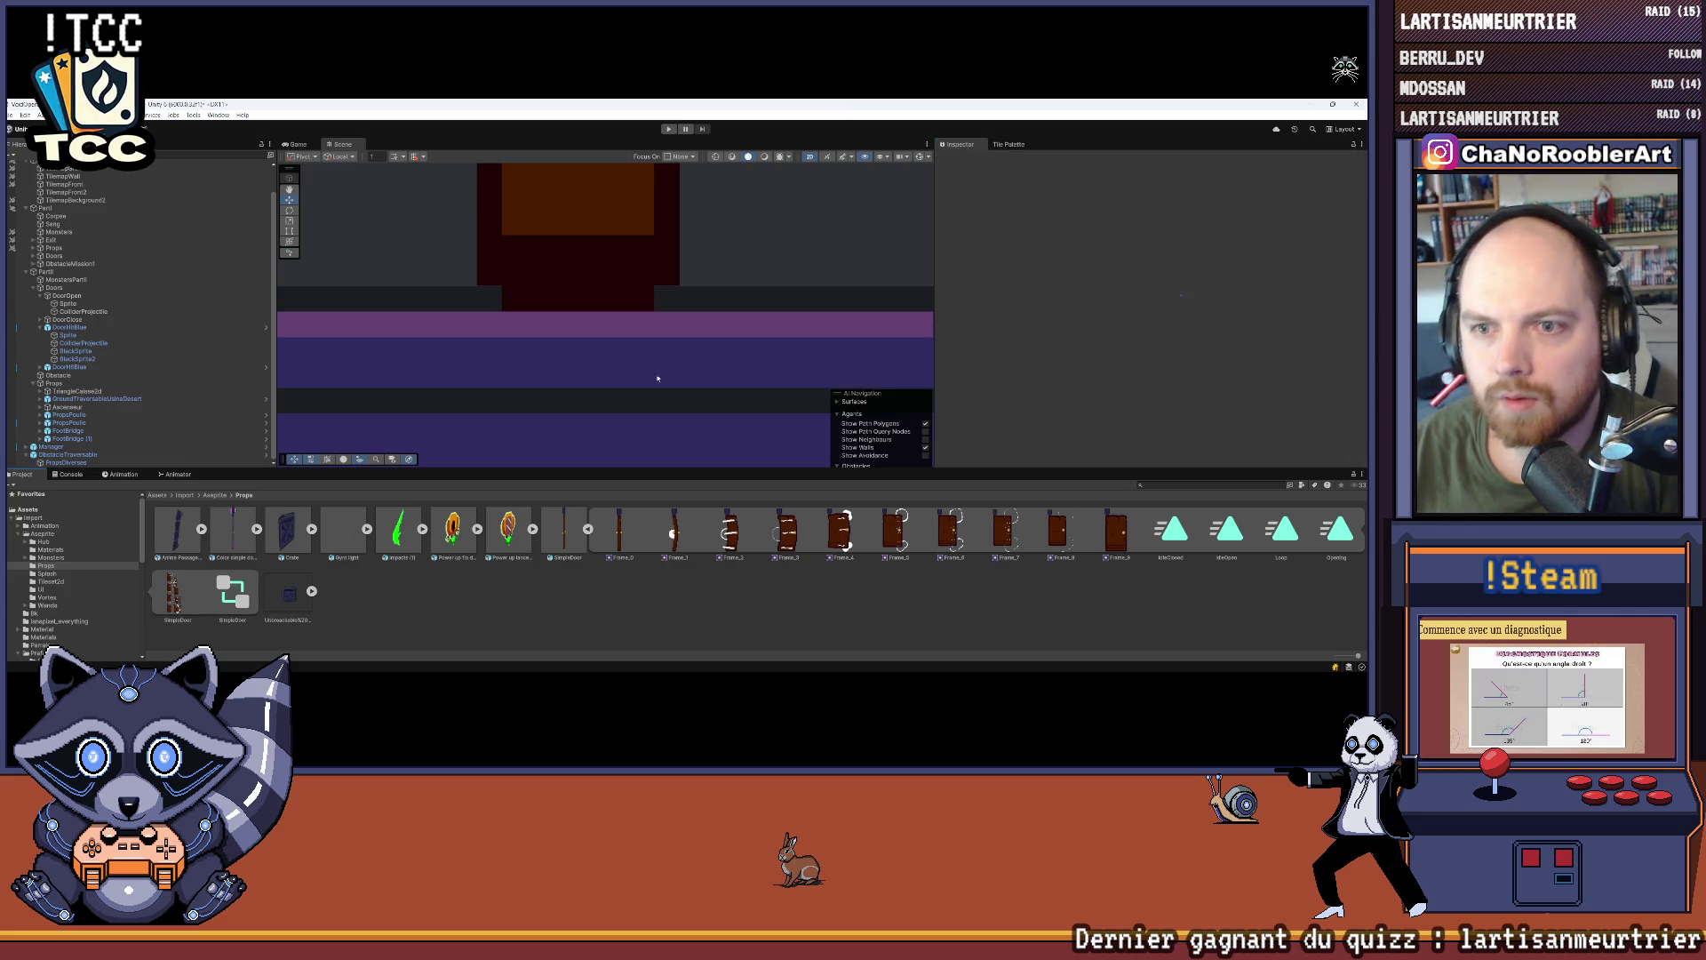
# Step: Remove the Animator component from DoorOpen's Sprite child, keeping Transform and Sprite Renderer
pyautogui.scroll(-10, 655, 373)
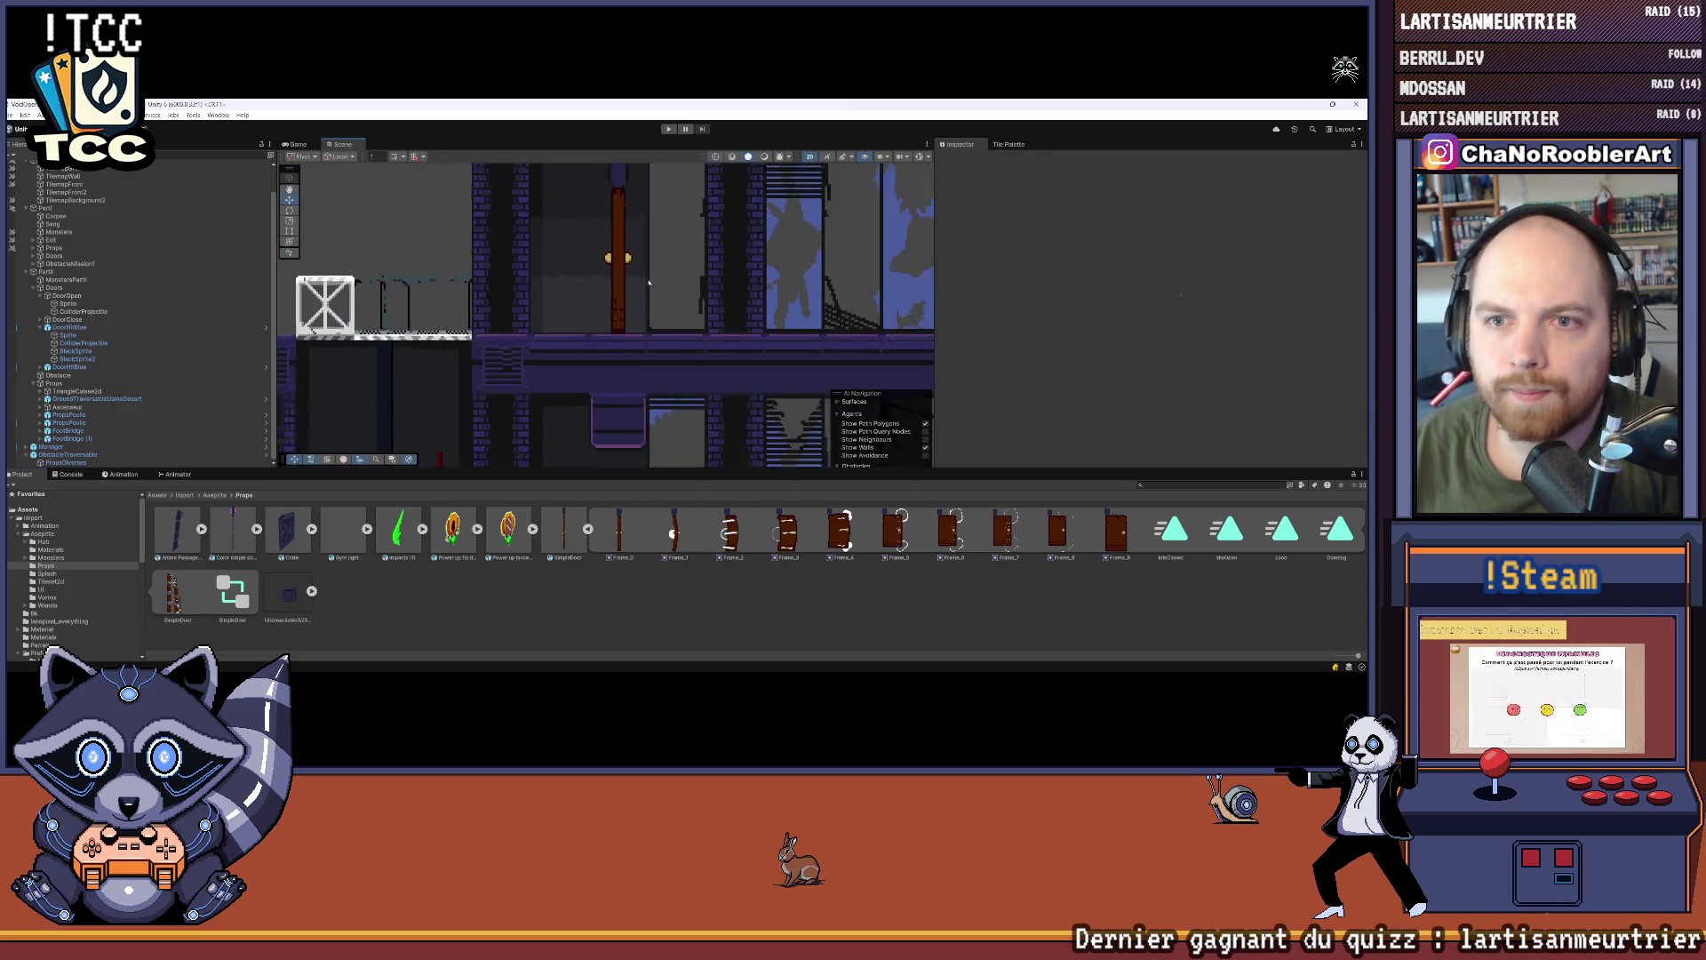
pyautogui.scroll(-5, 673, 316)
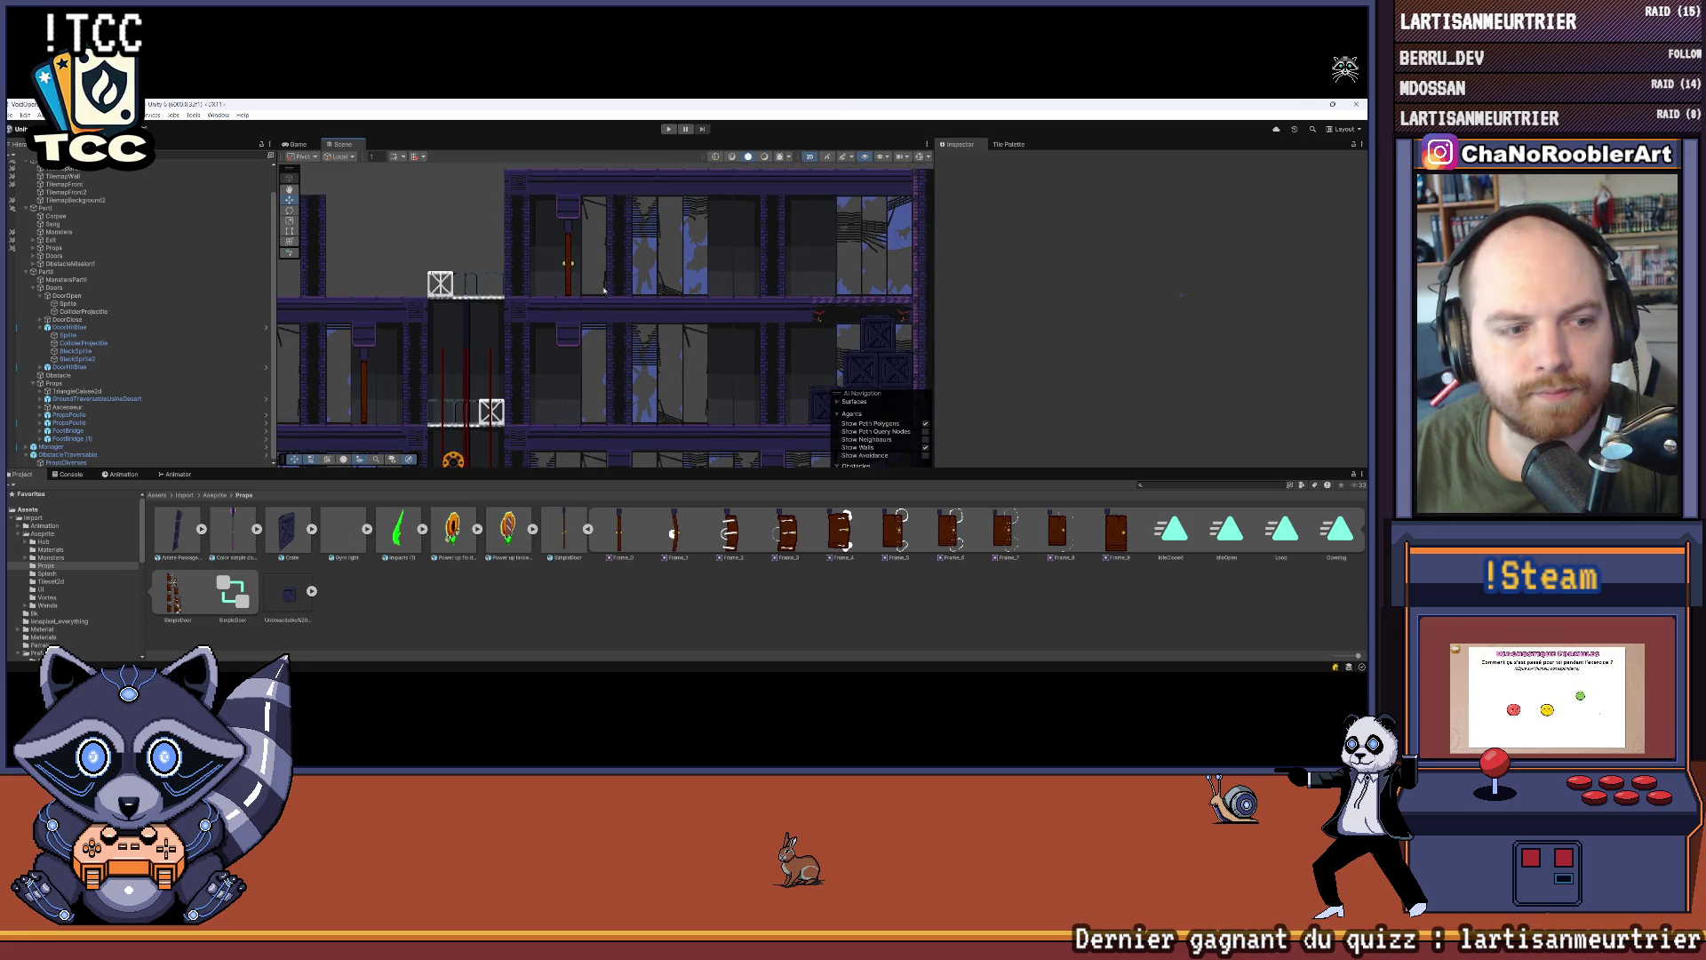
pyautogui.moveTo(640, 295); pyautogui.dragTo(608, 277)
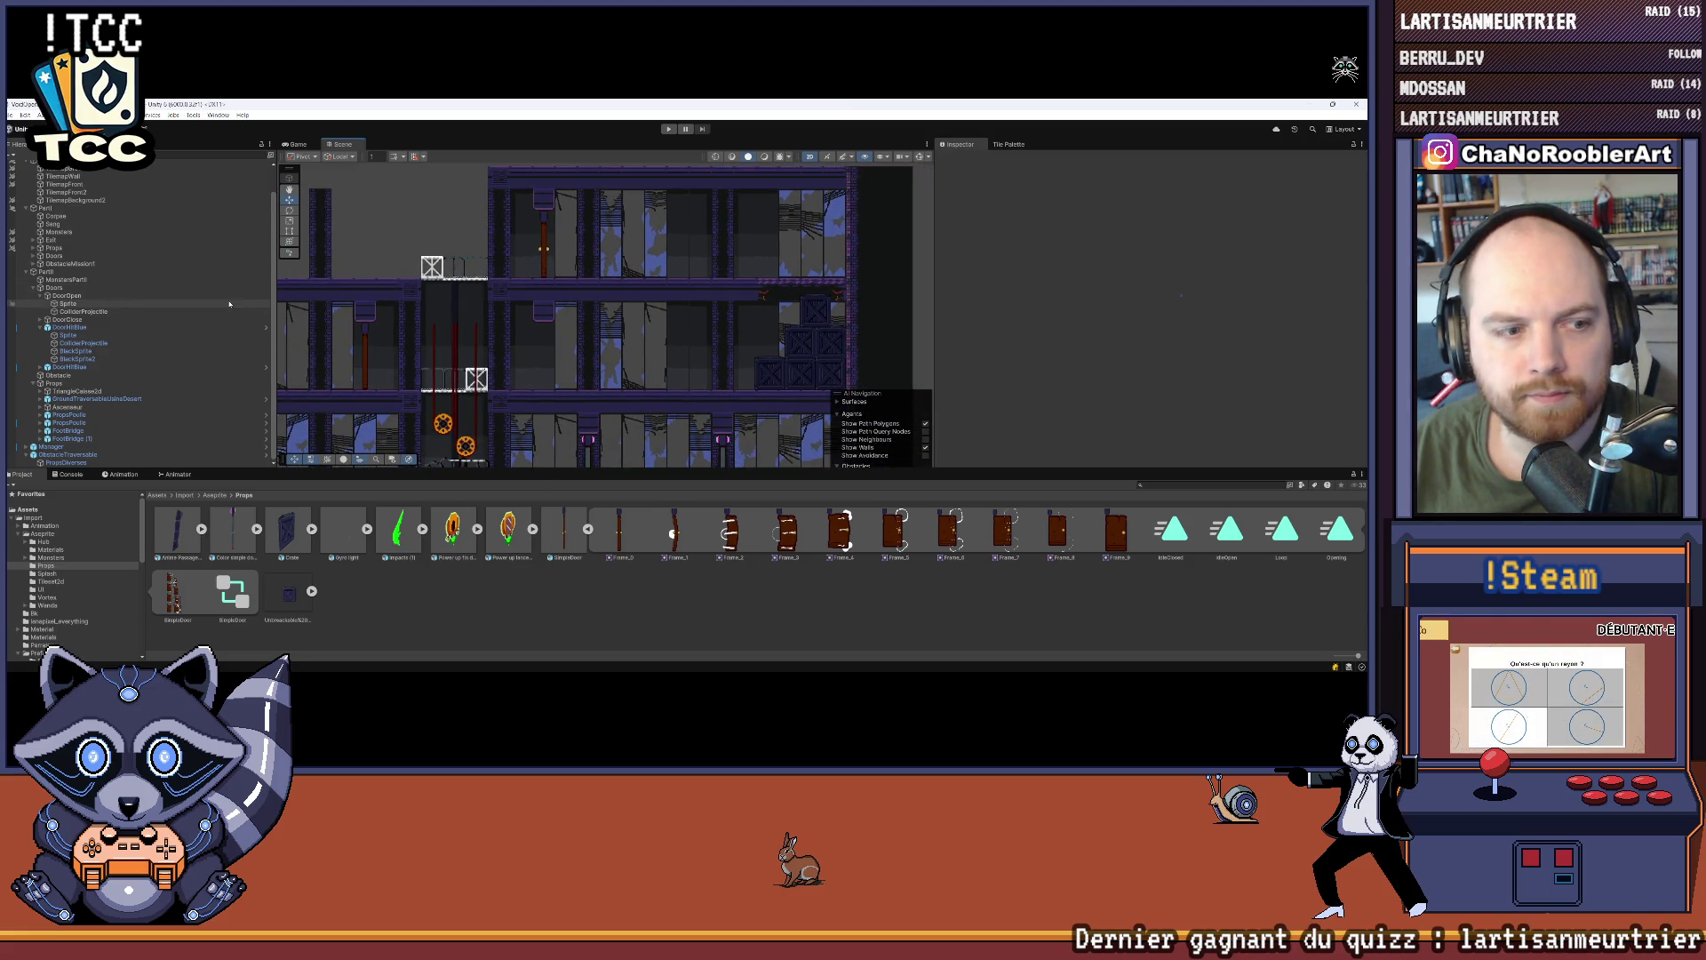
pyautogui.moveTo(476, 328); pyautogui.dragTo(511, 330)
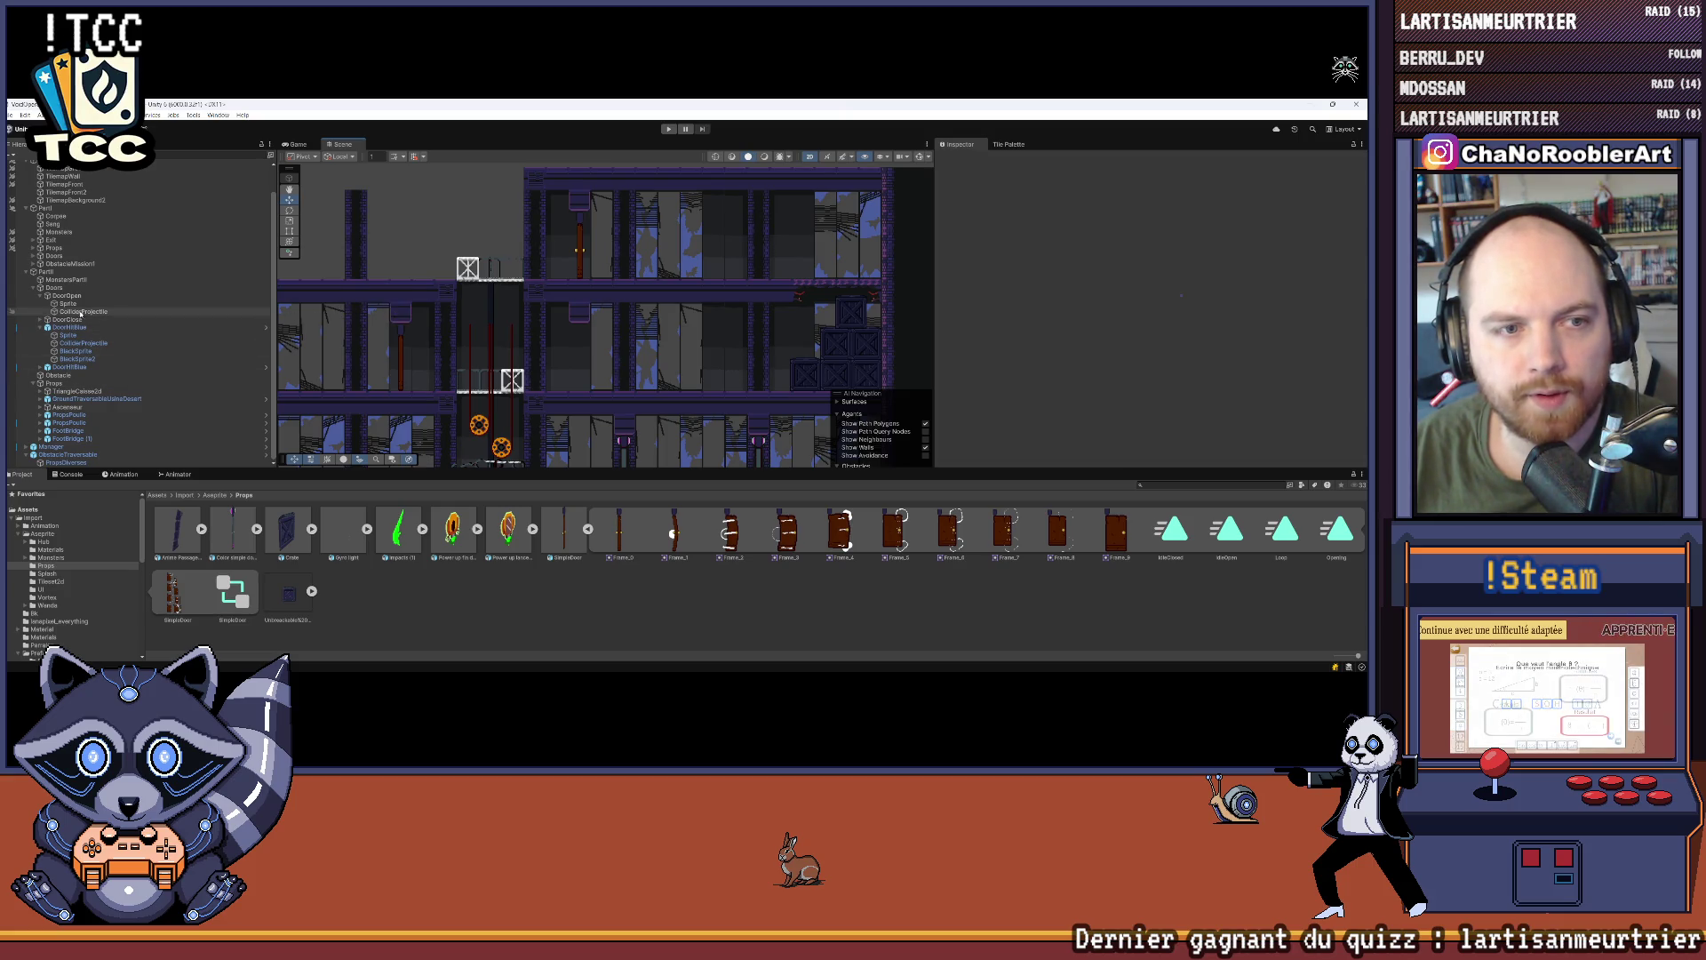
pyautogui.click(84, 312)
pyautogui.click(76, 304)
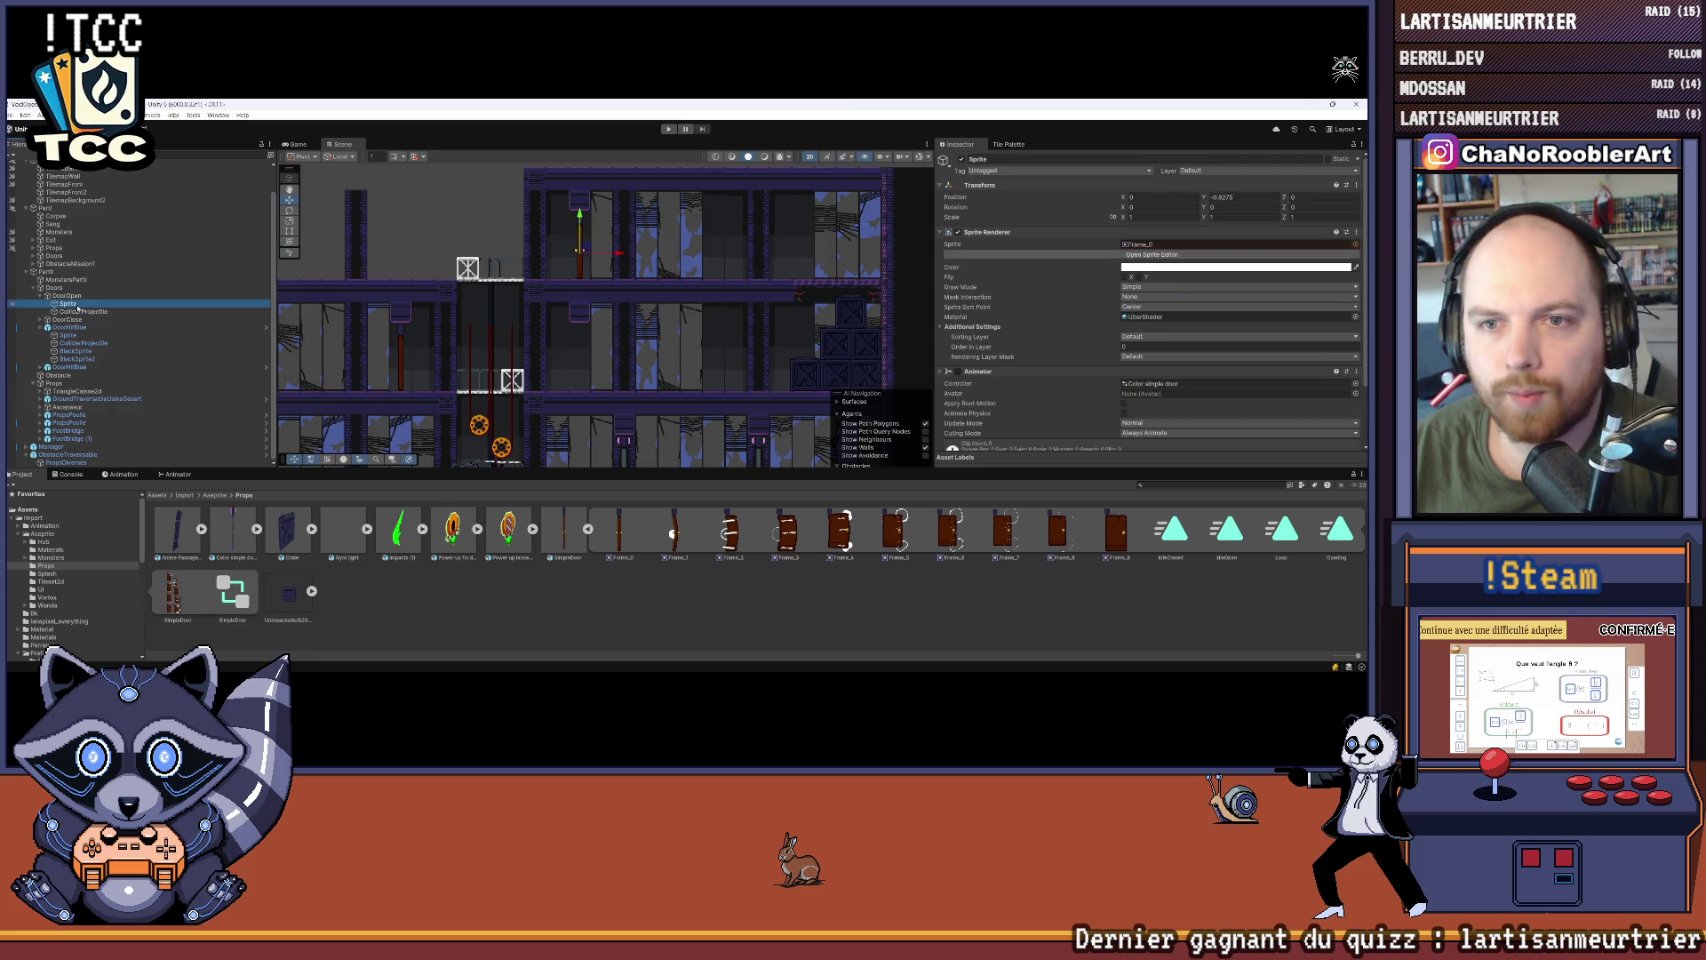
pyautogui.scroll(-3, 1027, 332)
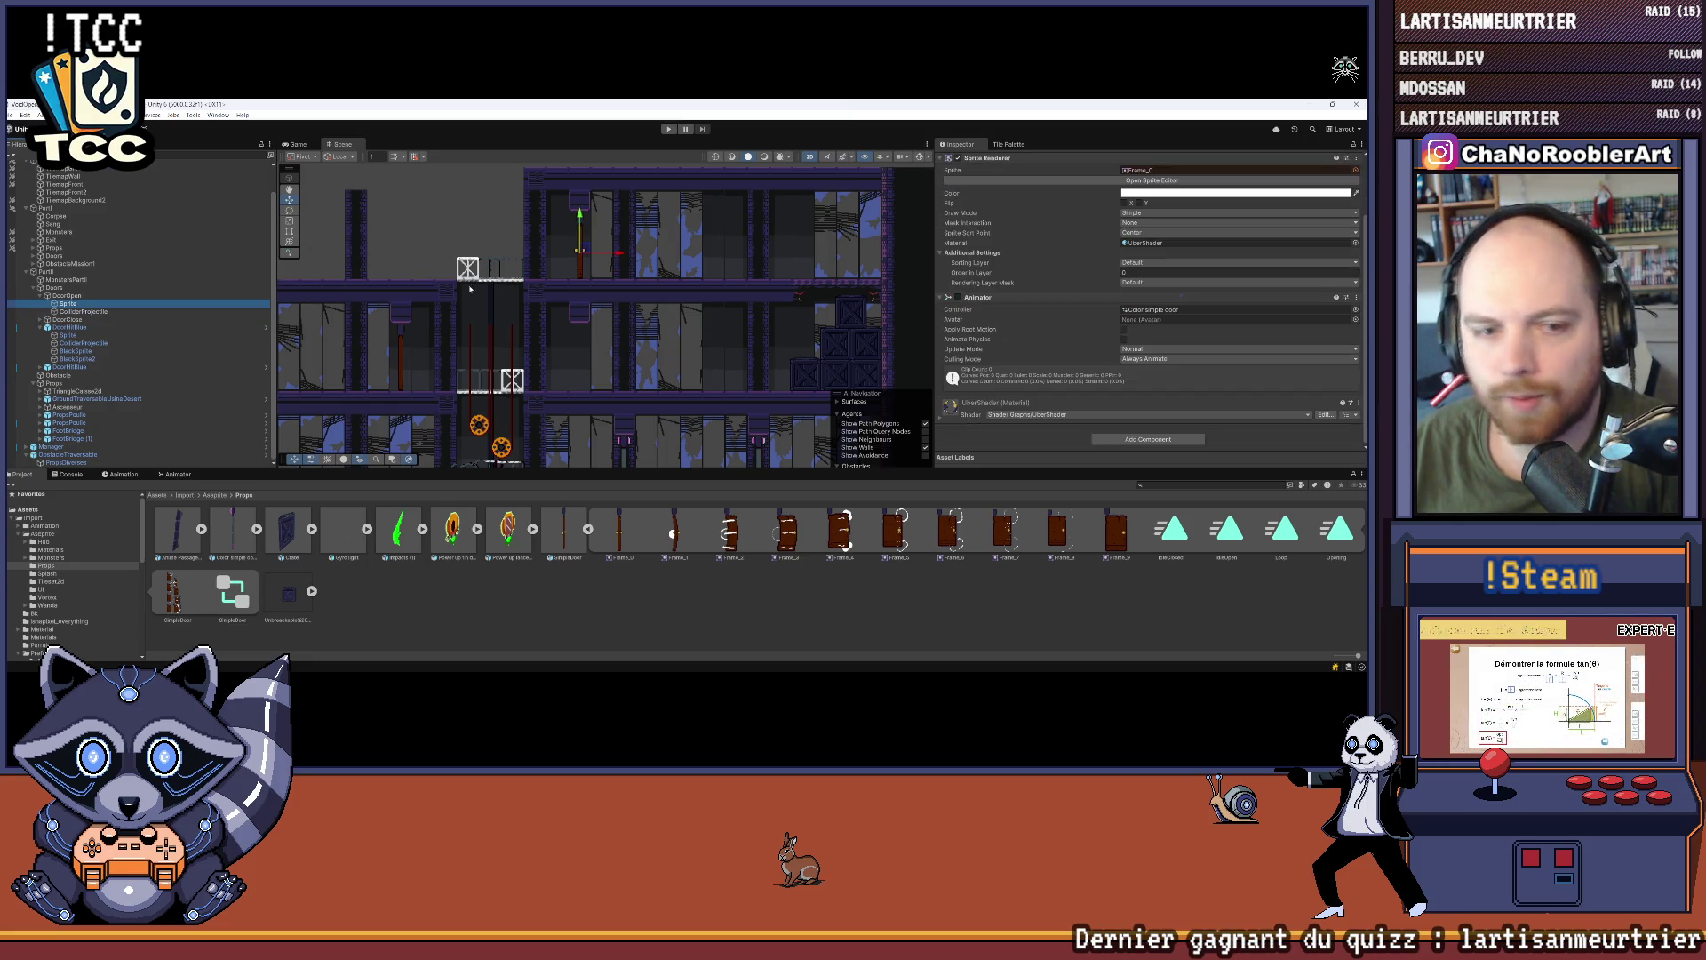
pyautogui.click(84, 312)
pyautogui.click(71, 305)
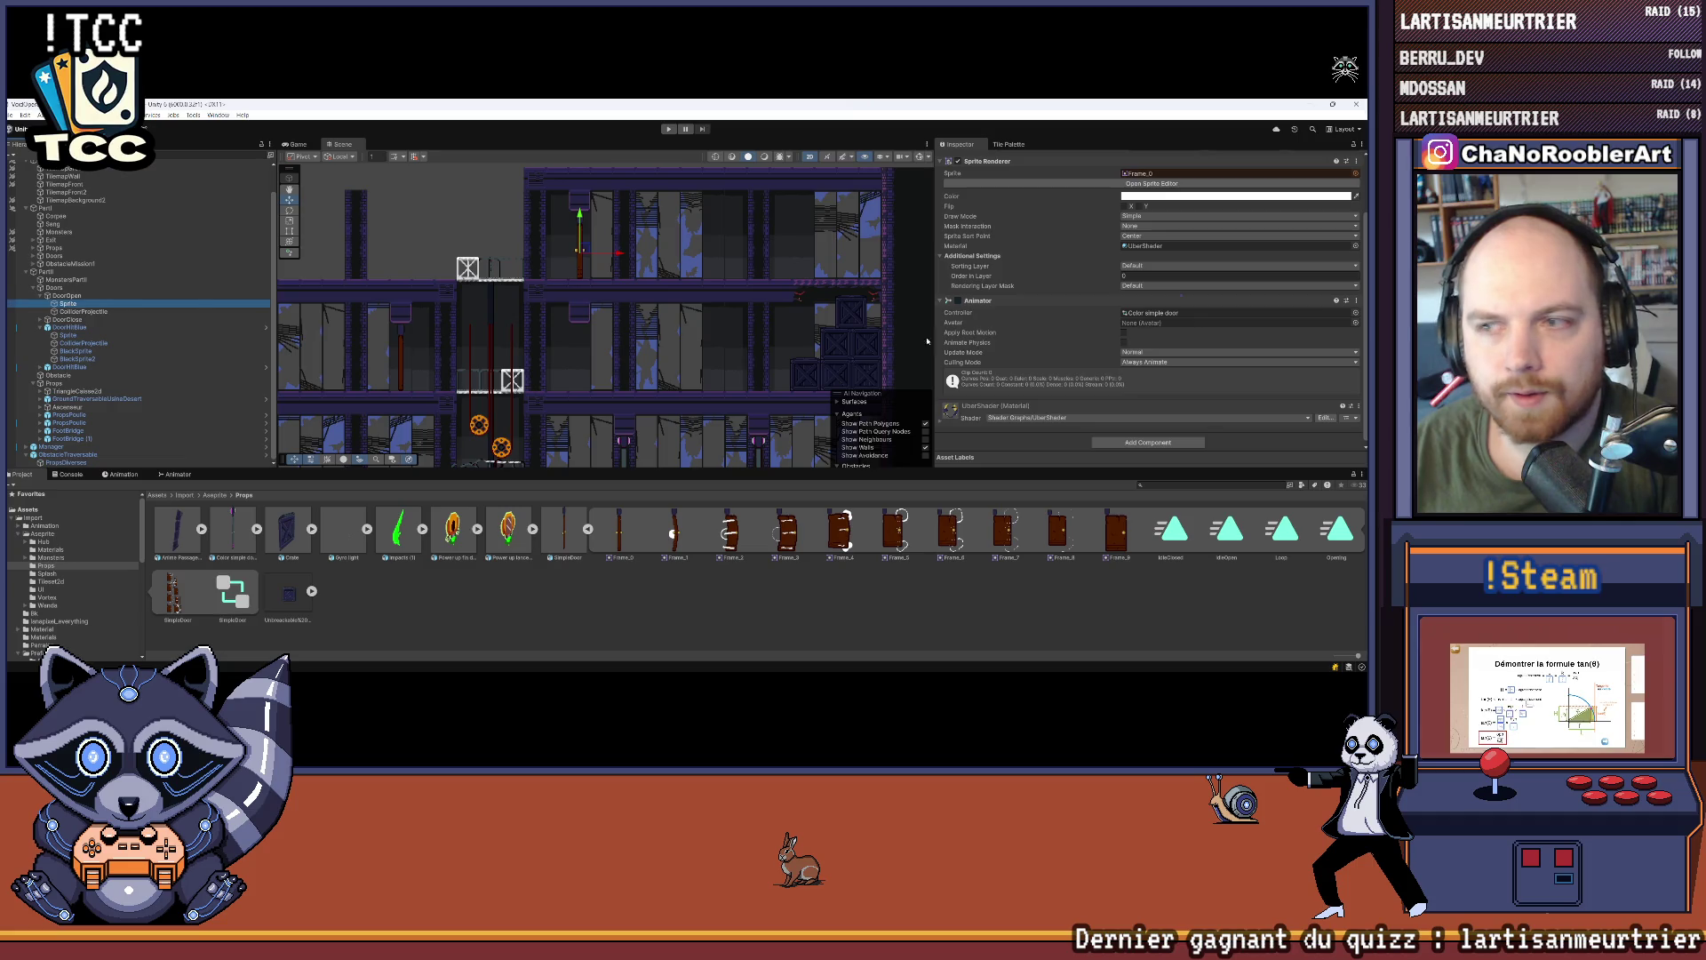
pyautogui.rightClick(969, 299)
pyautogui.click(1014, 323)
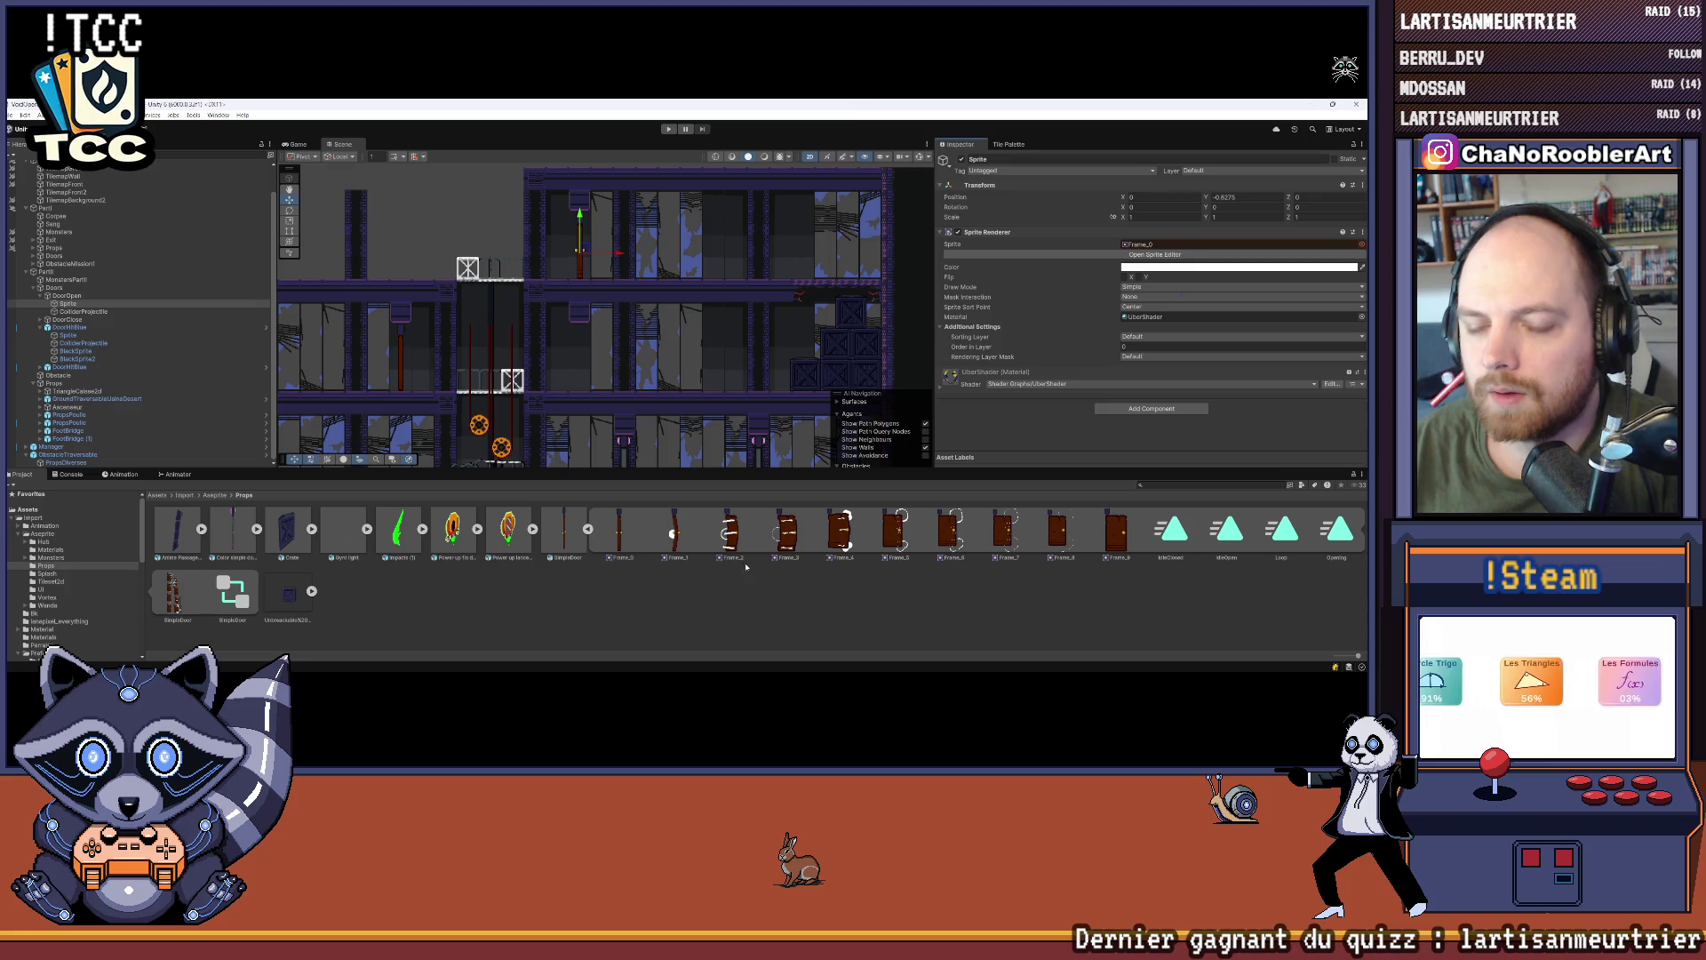
pyautogui.click(588, 530)
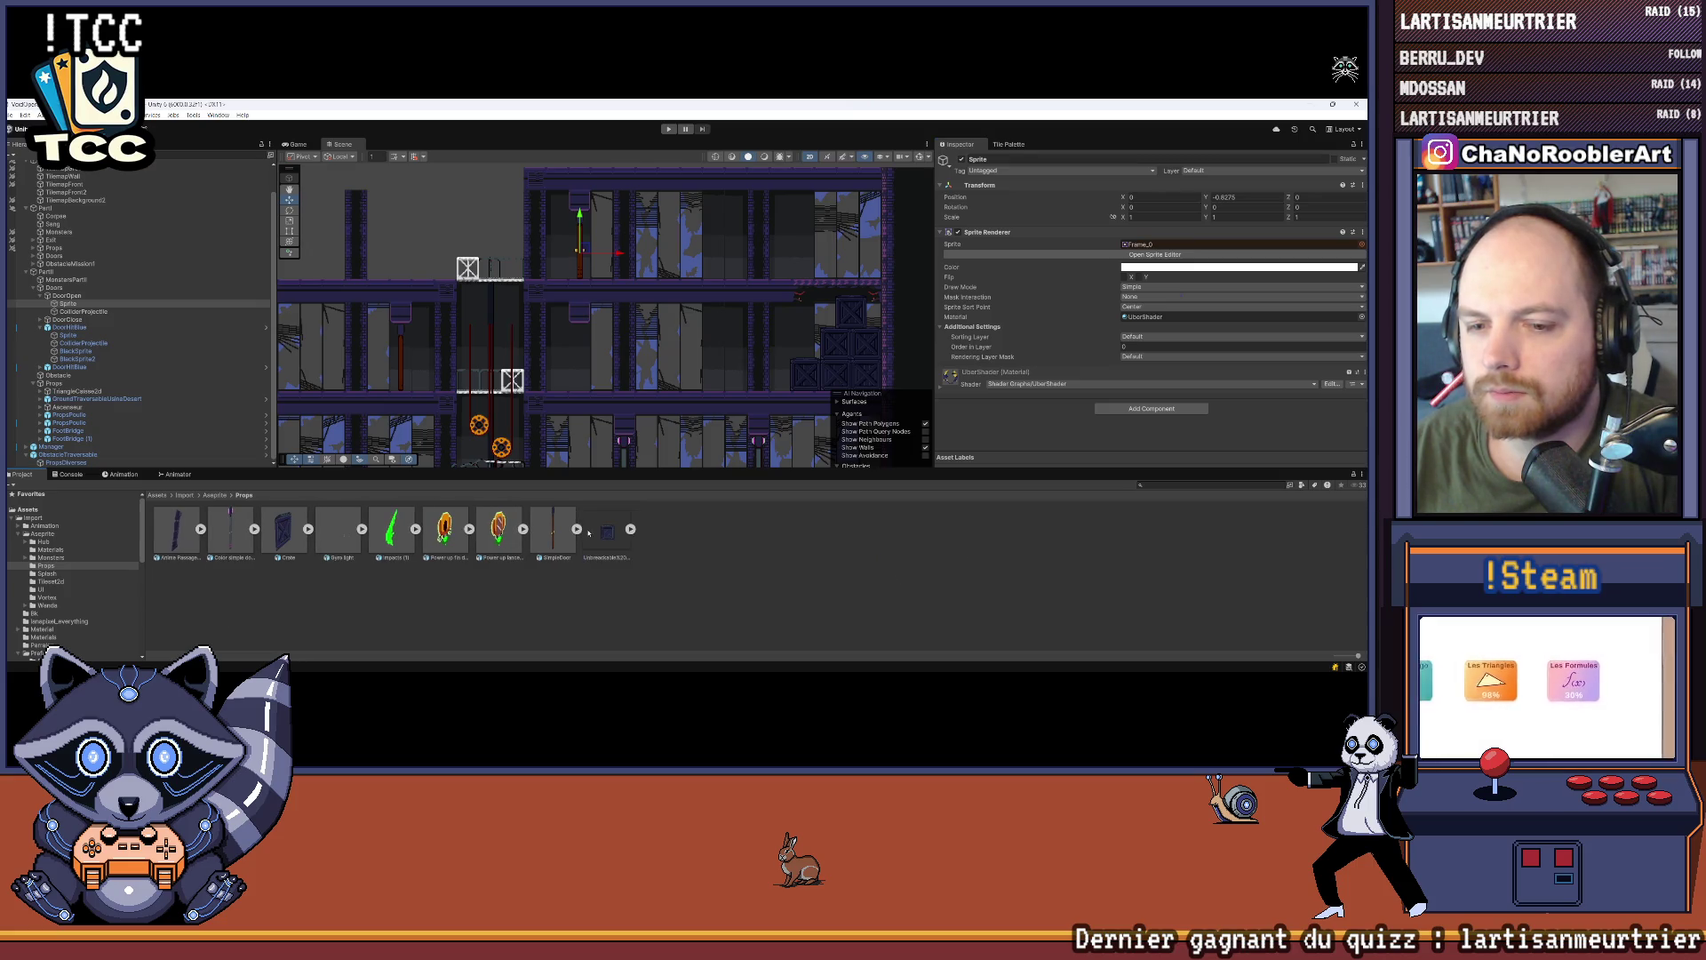
# Step: Create an OpenDoor folder in Import/Animation/Props, open it, then go back to Import
pyautogui.click(29, 526)
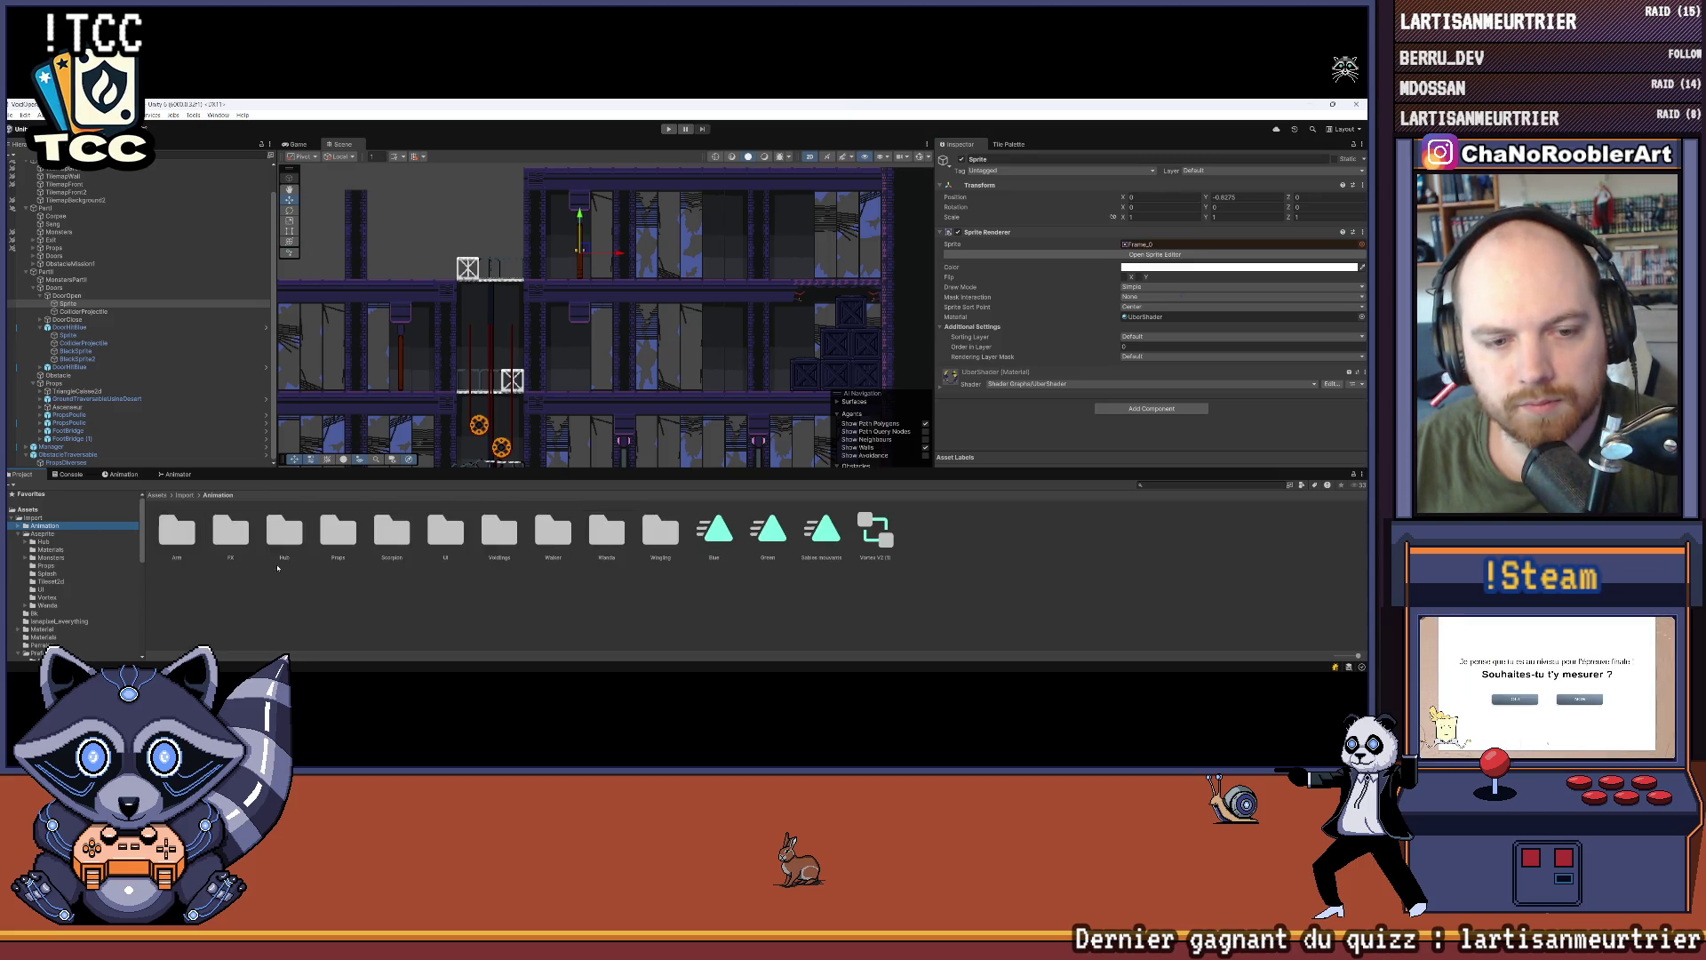
pyautogui.doubleClick(328, 545)
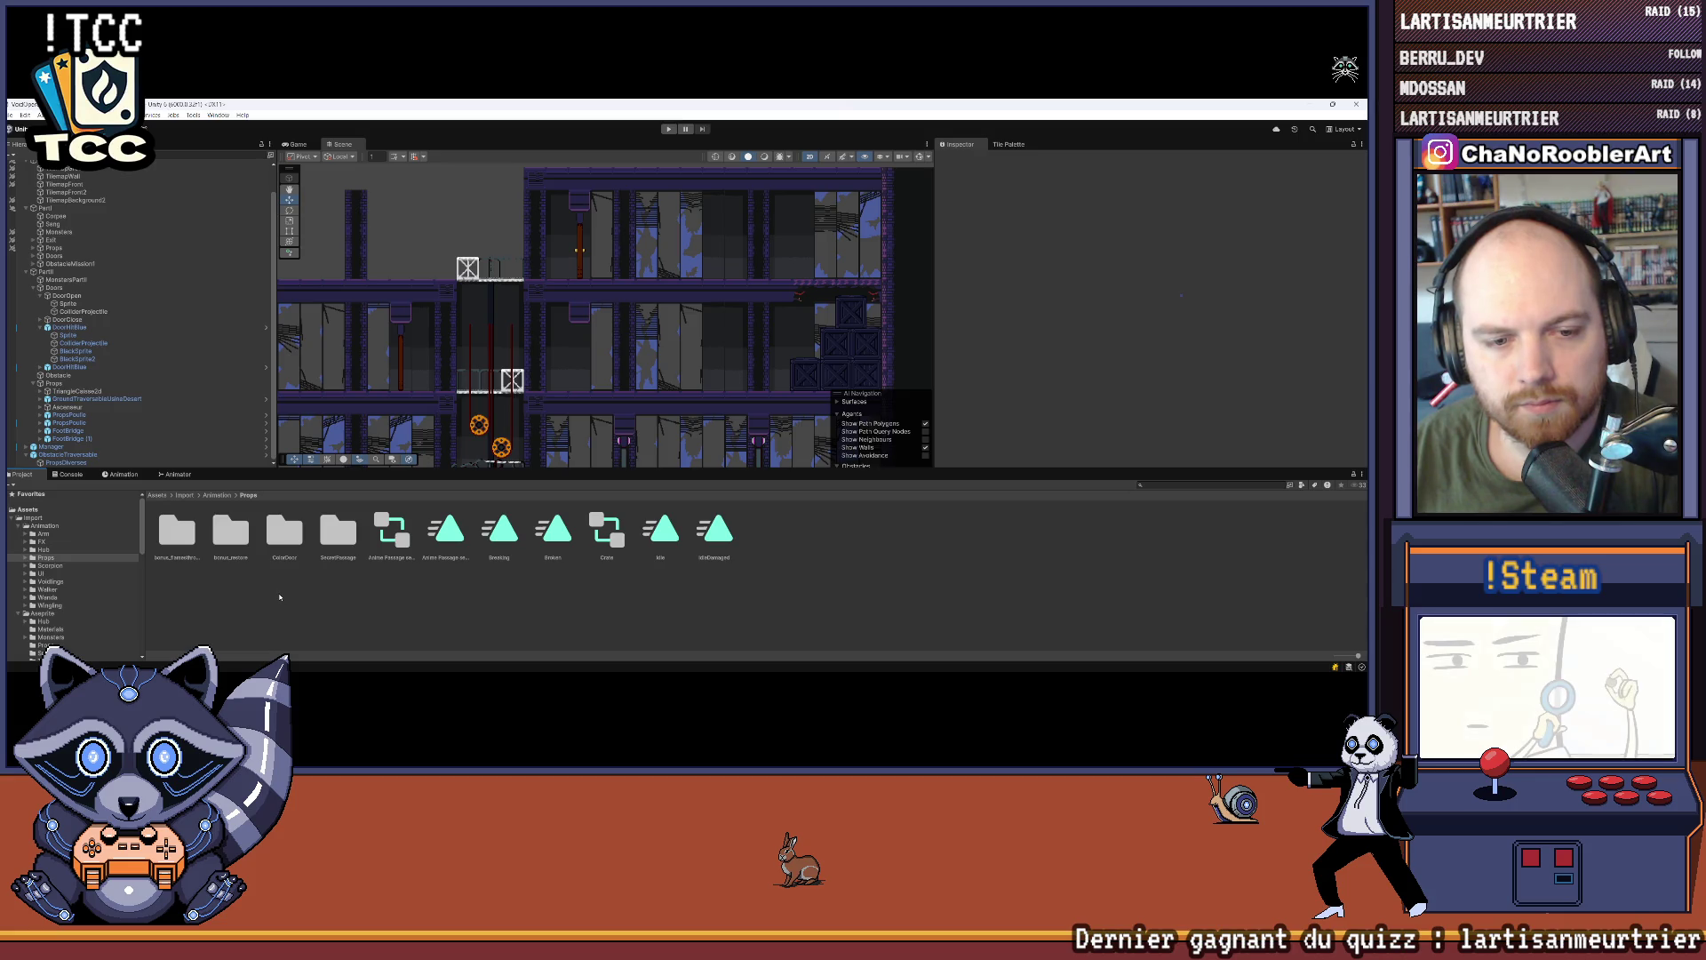
pyautogui.rightClick(279, 597)
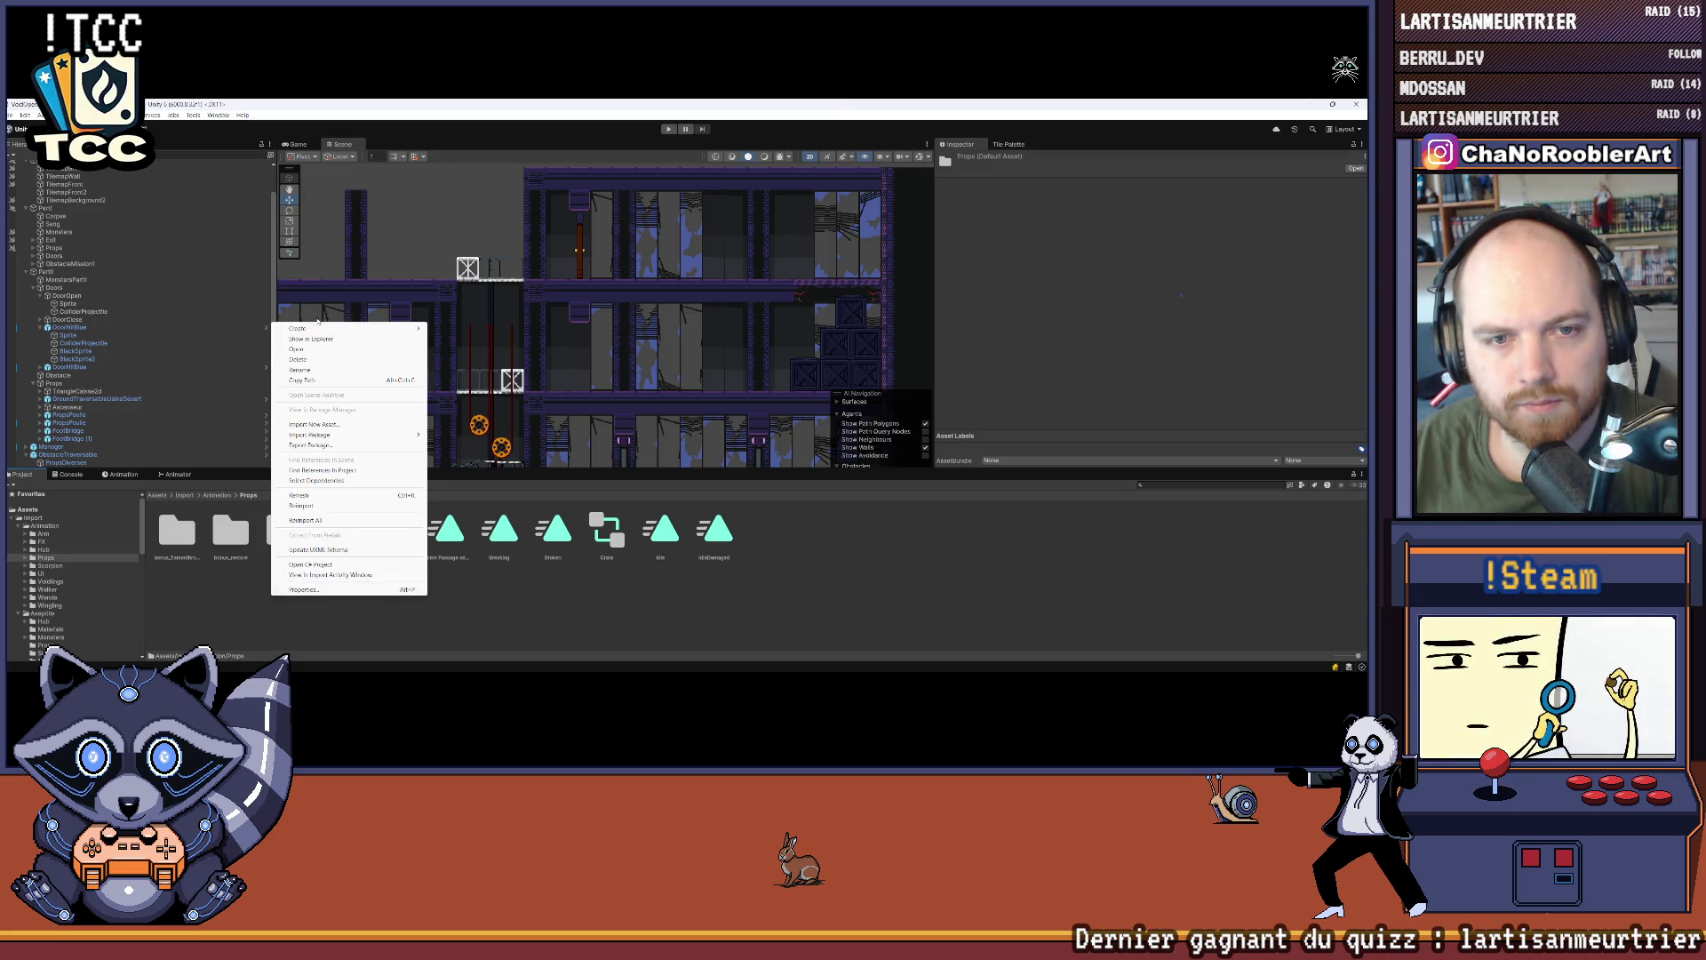
pyautogui.moveTo(356, 328)
pyautogui.click(462, 328)
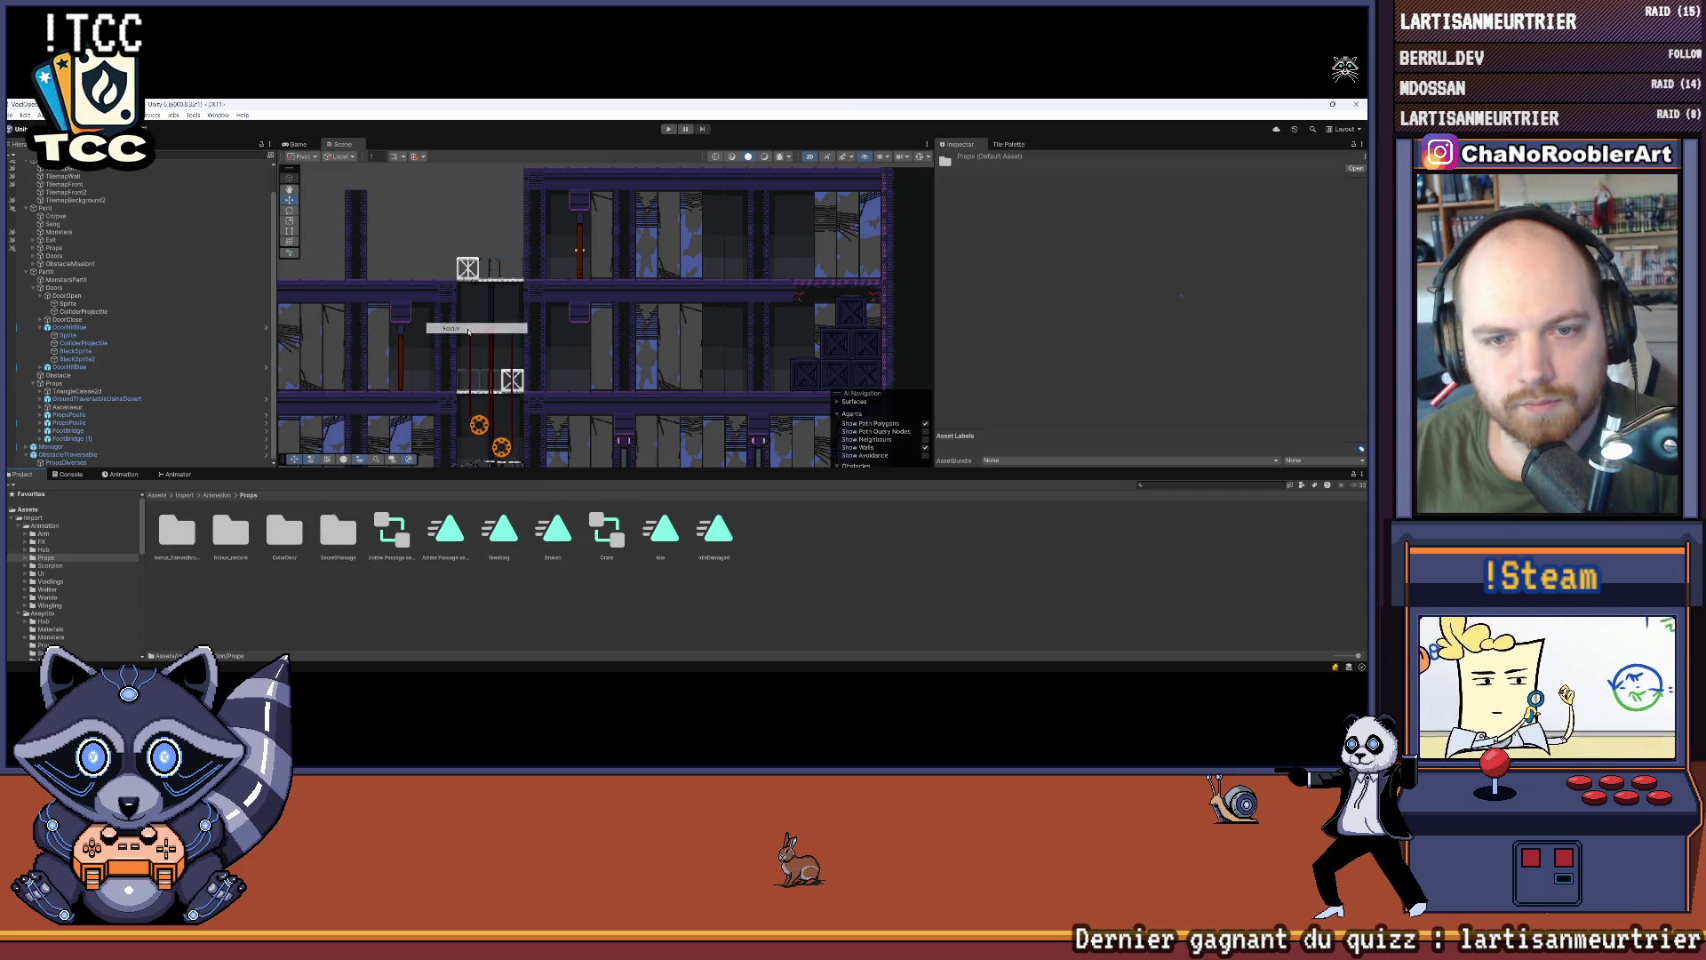
pyautogui.write('D')
pyautogui.press('BackSpace')
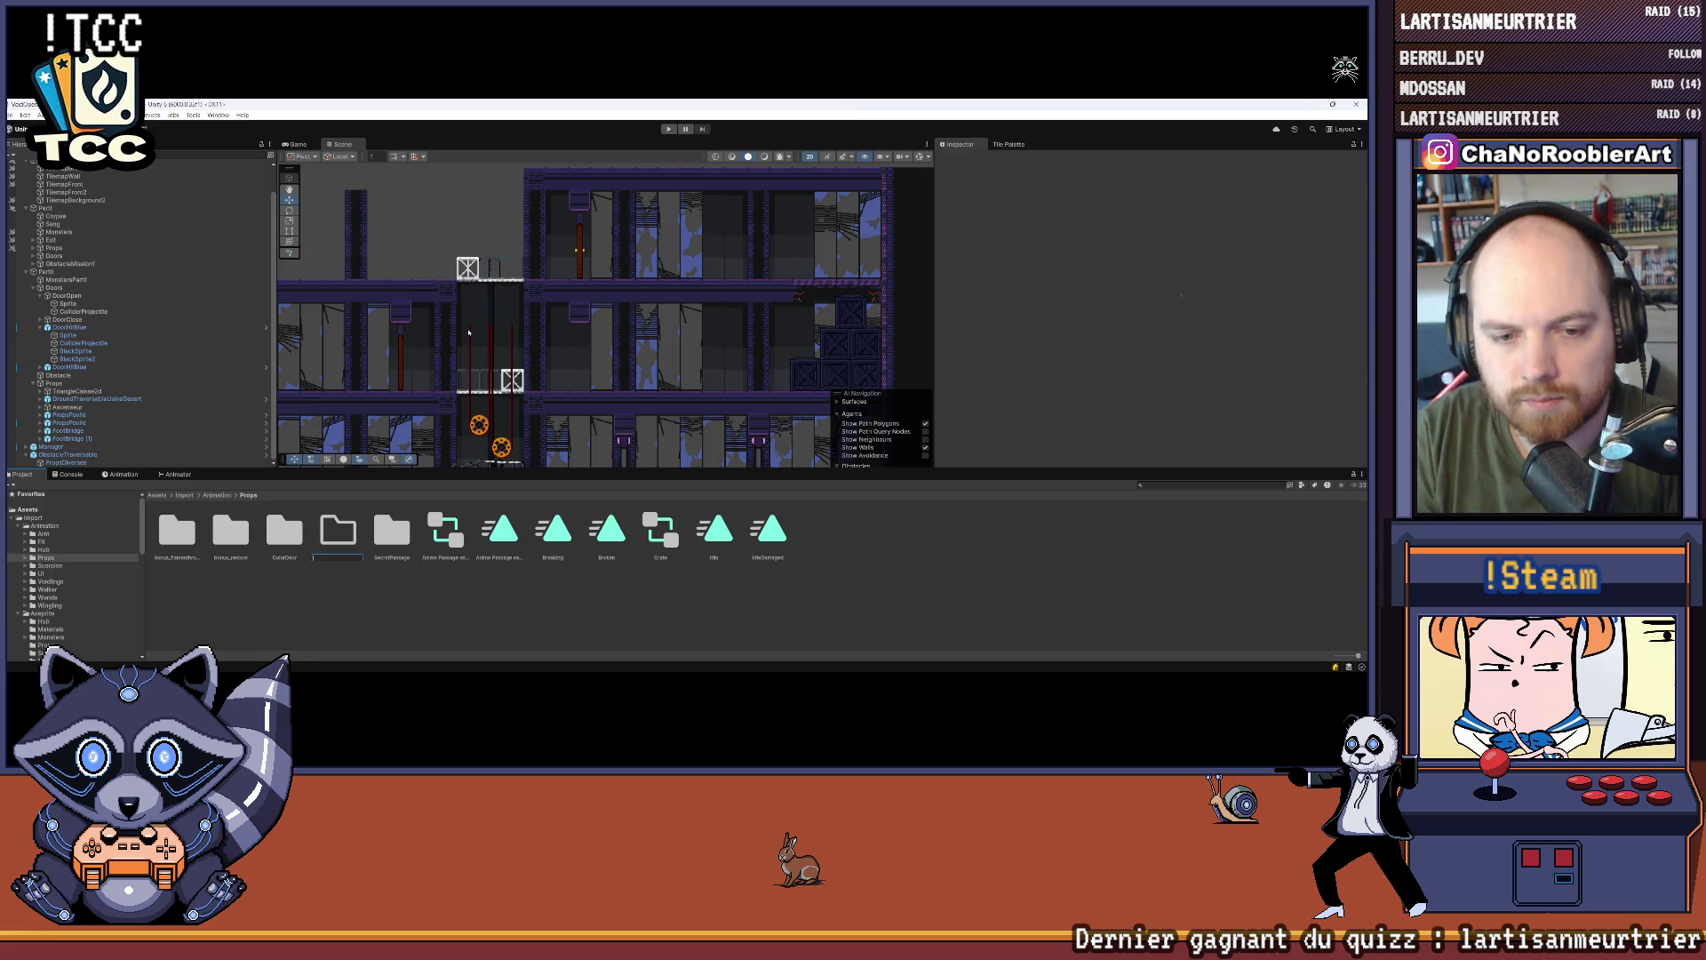
pyautogui.write('Dpu')
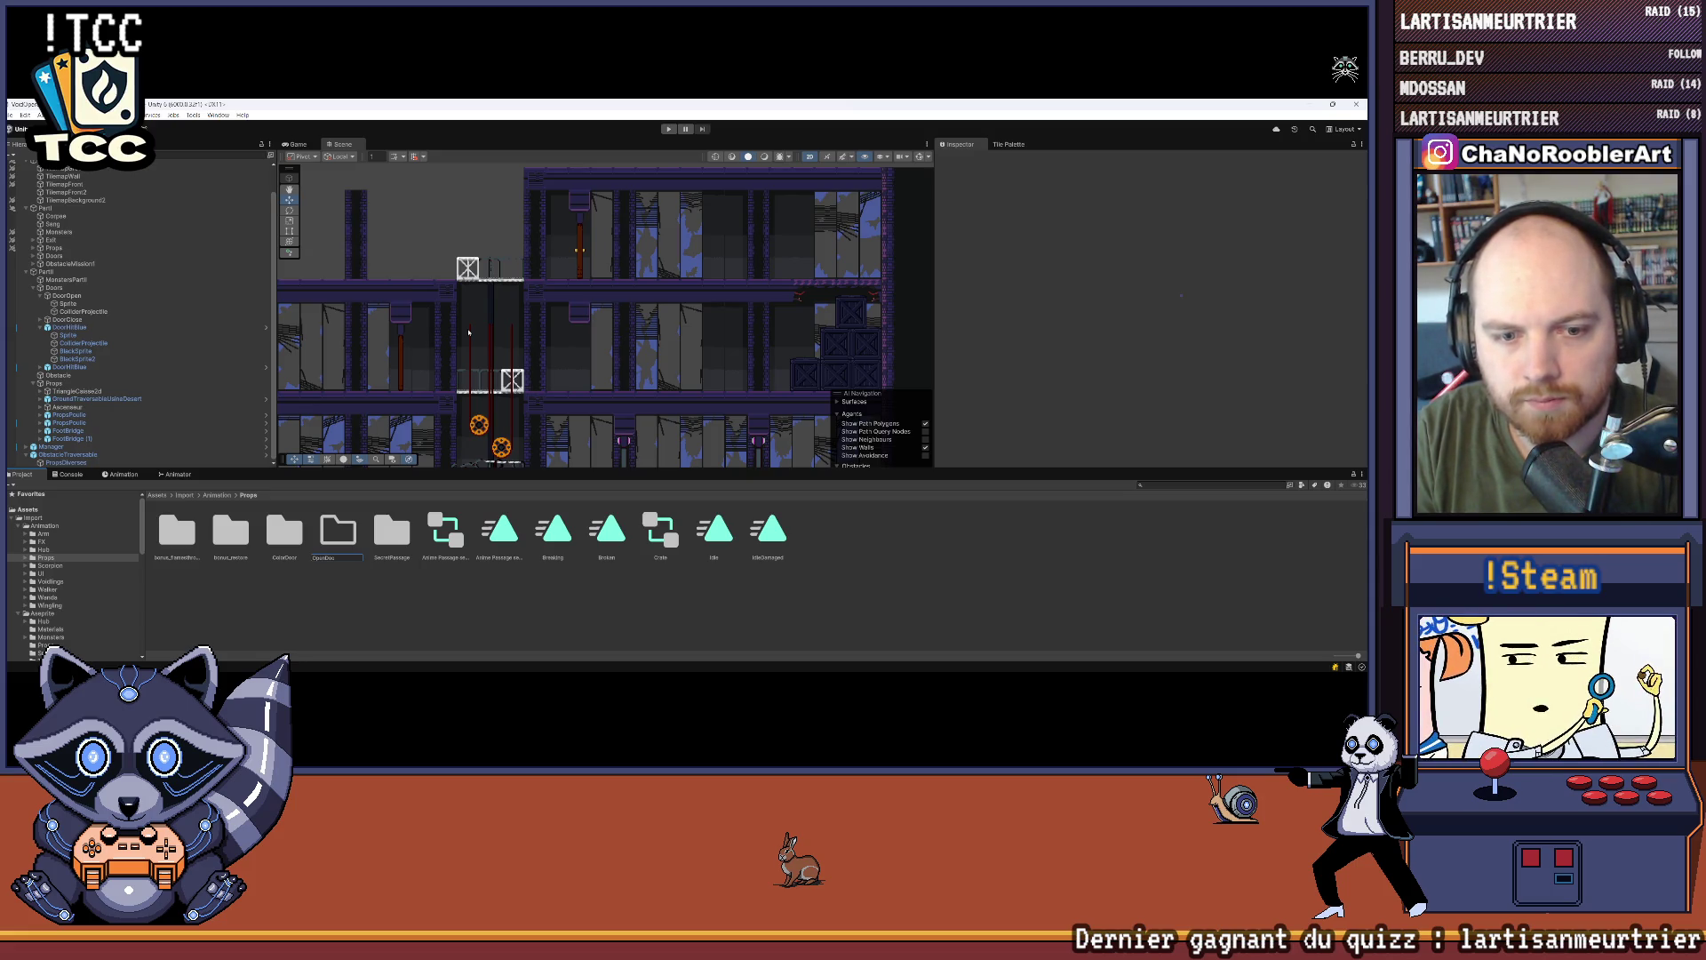
pyautogui.press('Return')
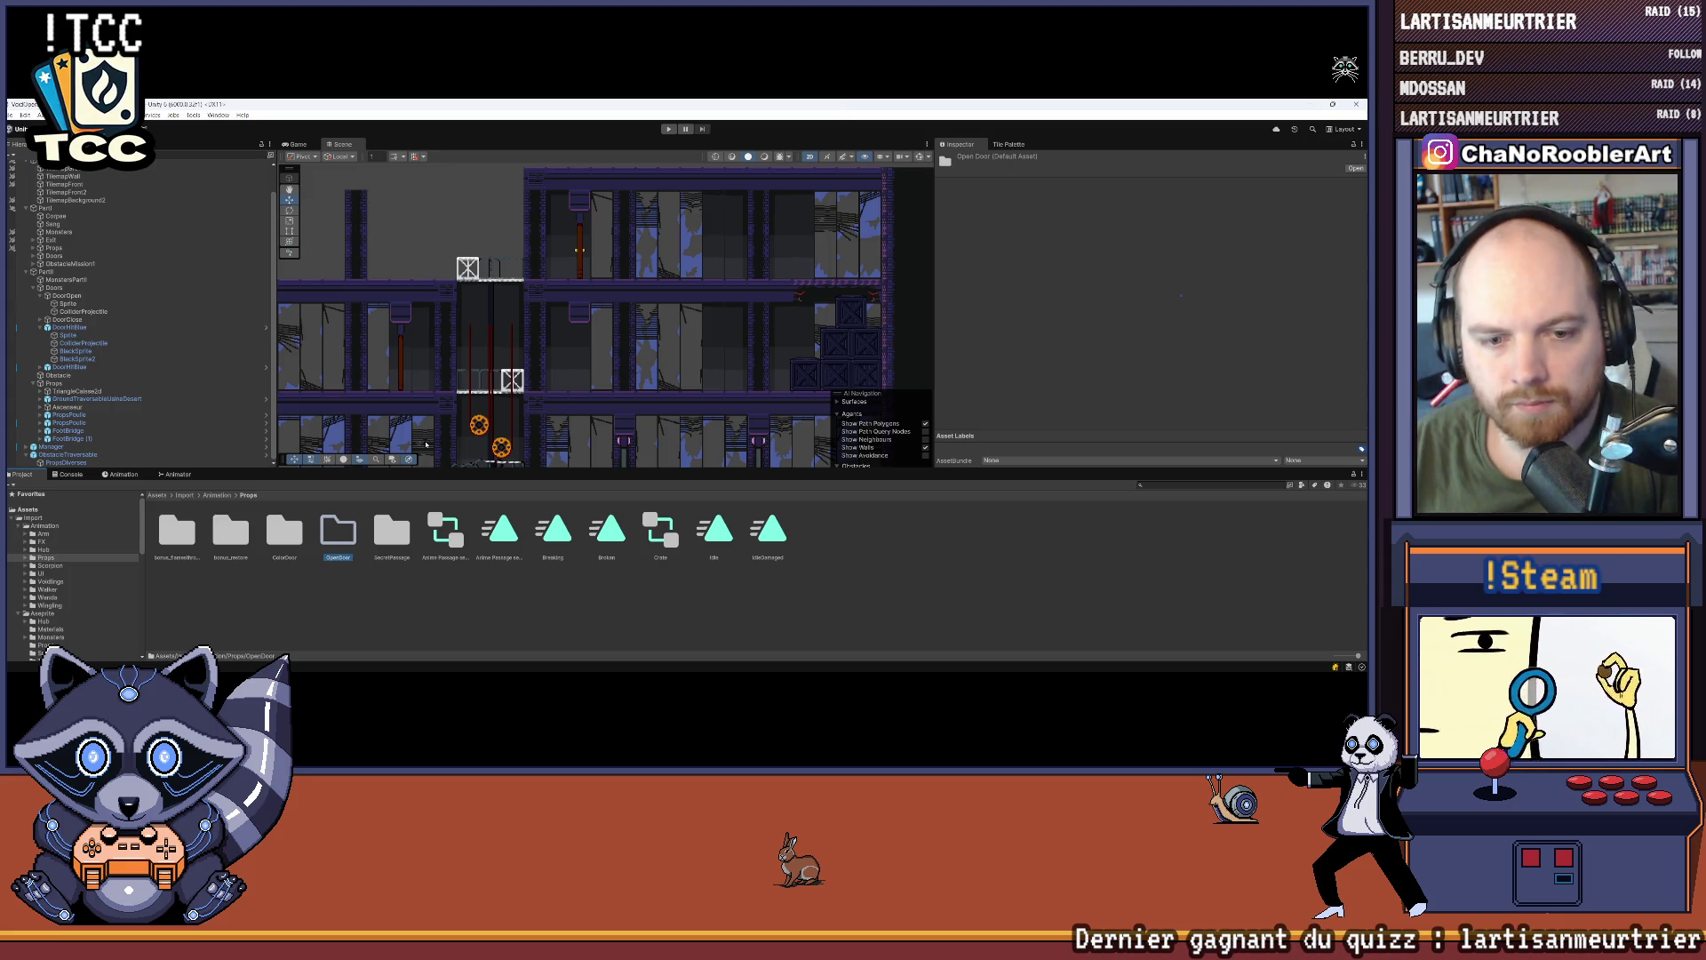
pyautogui.doubleClick(338, 532)
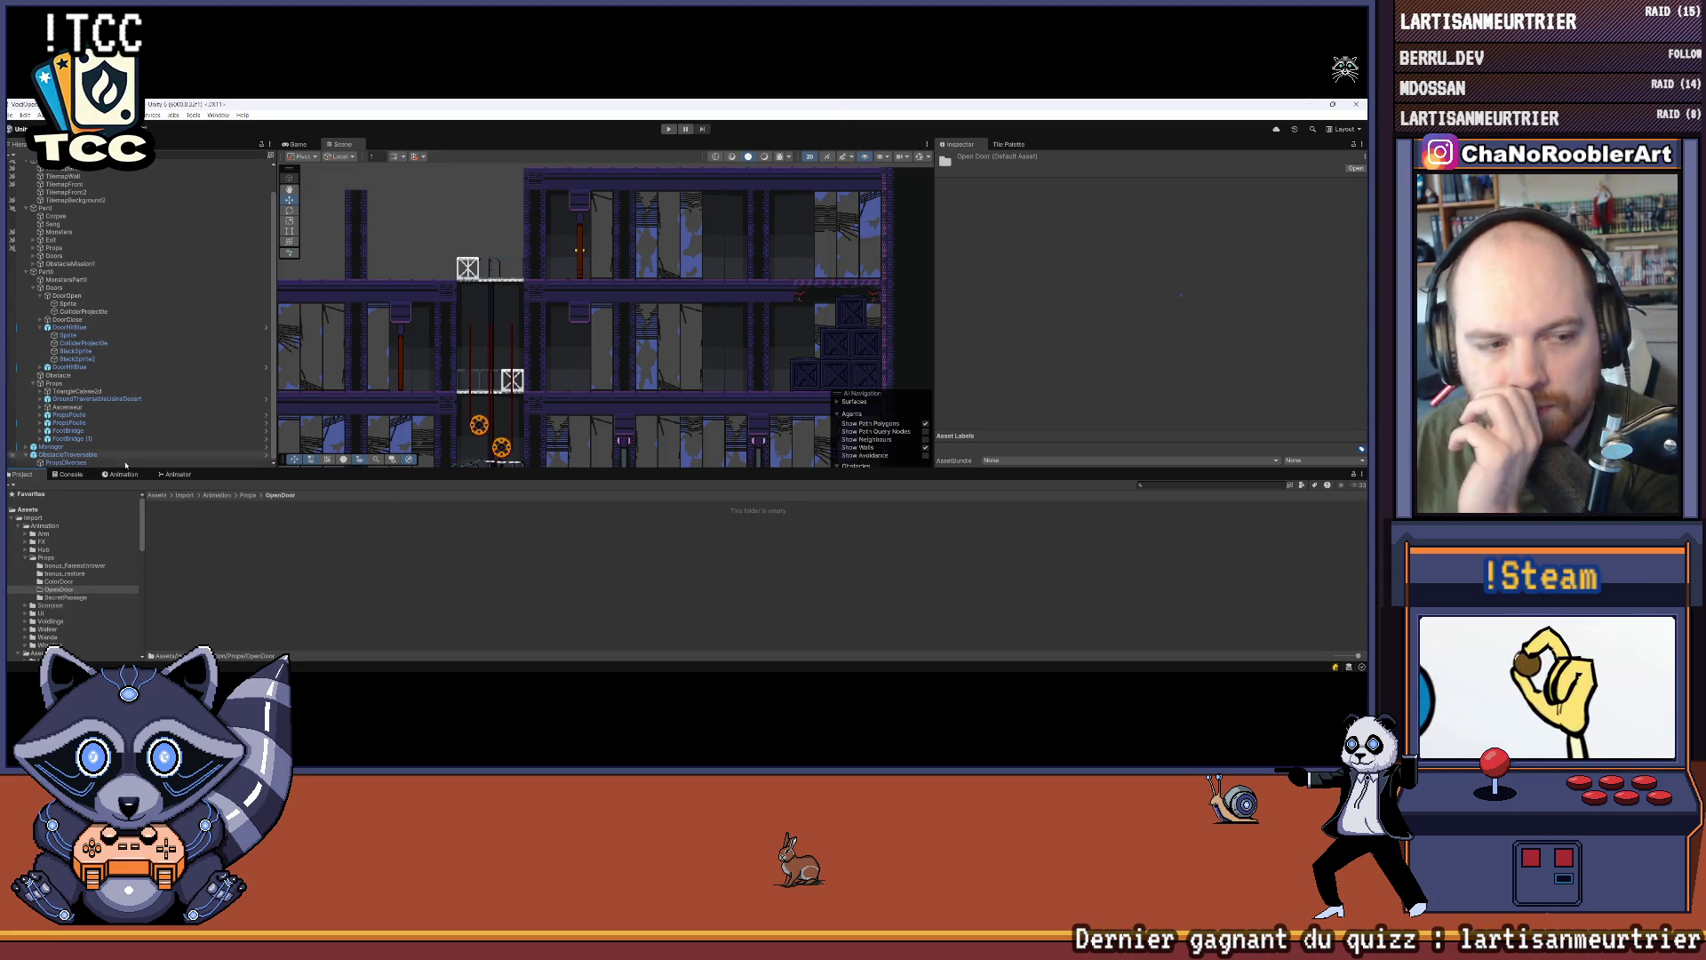
pyautogui.click(33, 517)
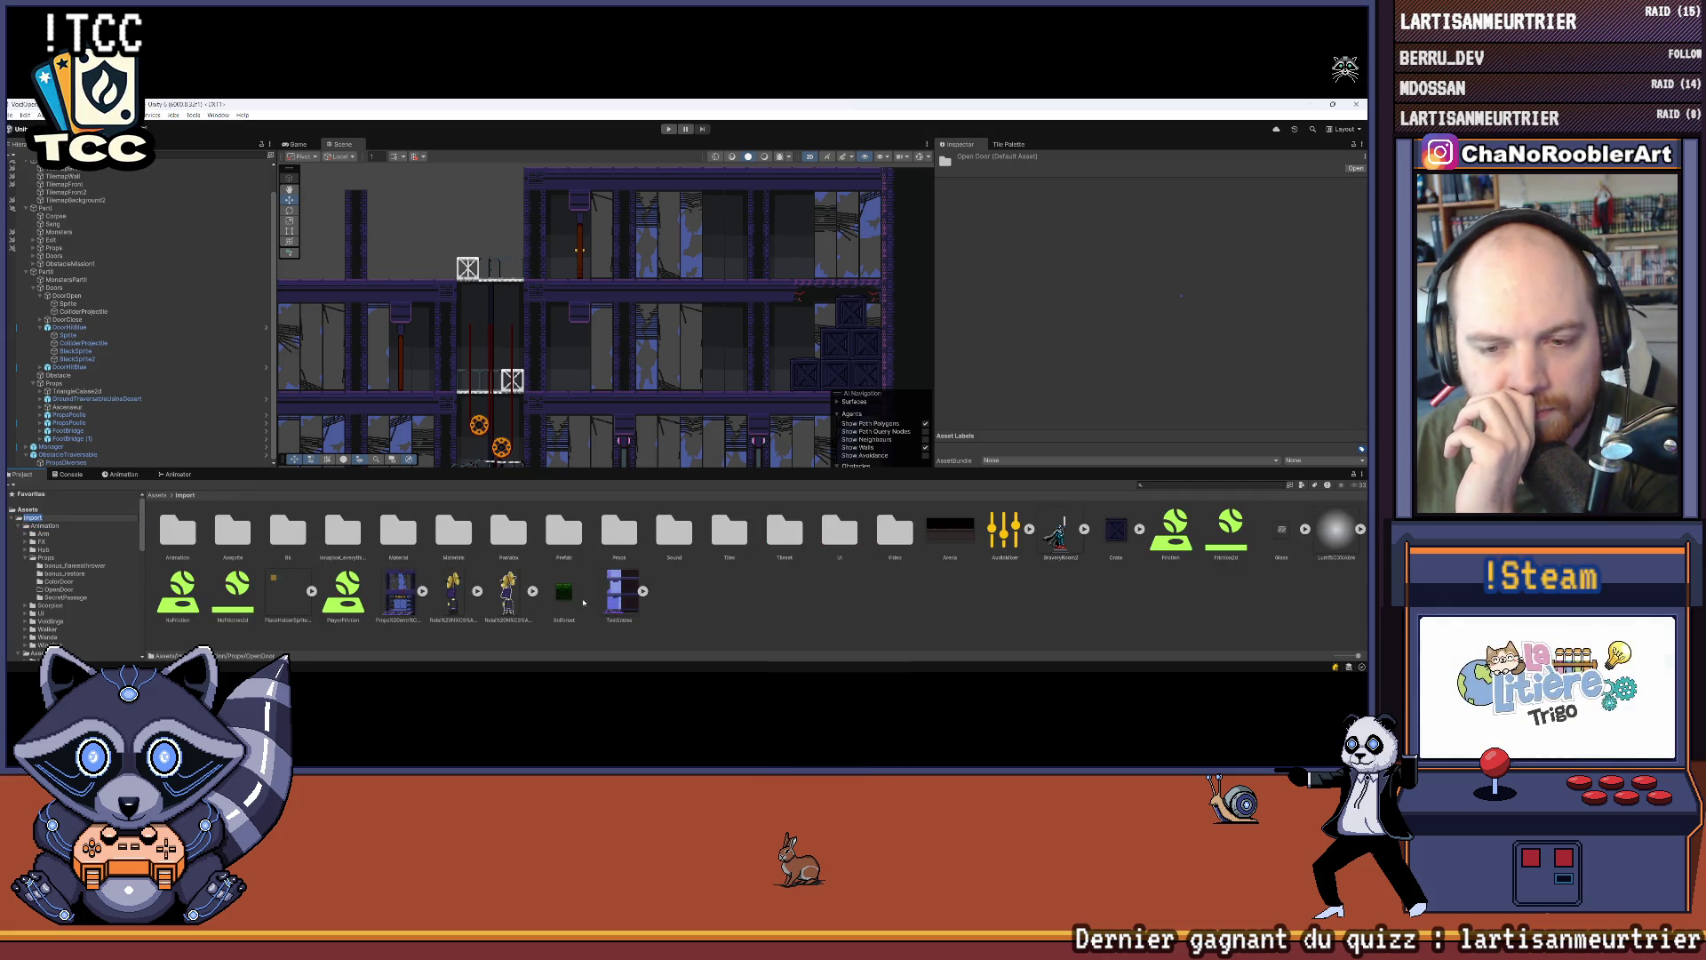
# Step: Look through the Prefab > Props folder, then open Import > Aseprite > Props
pyautogui.doubleClick(554, 538)
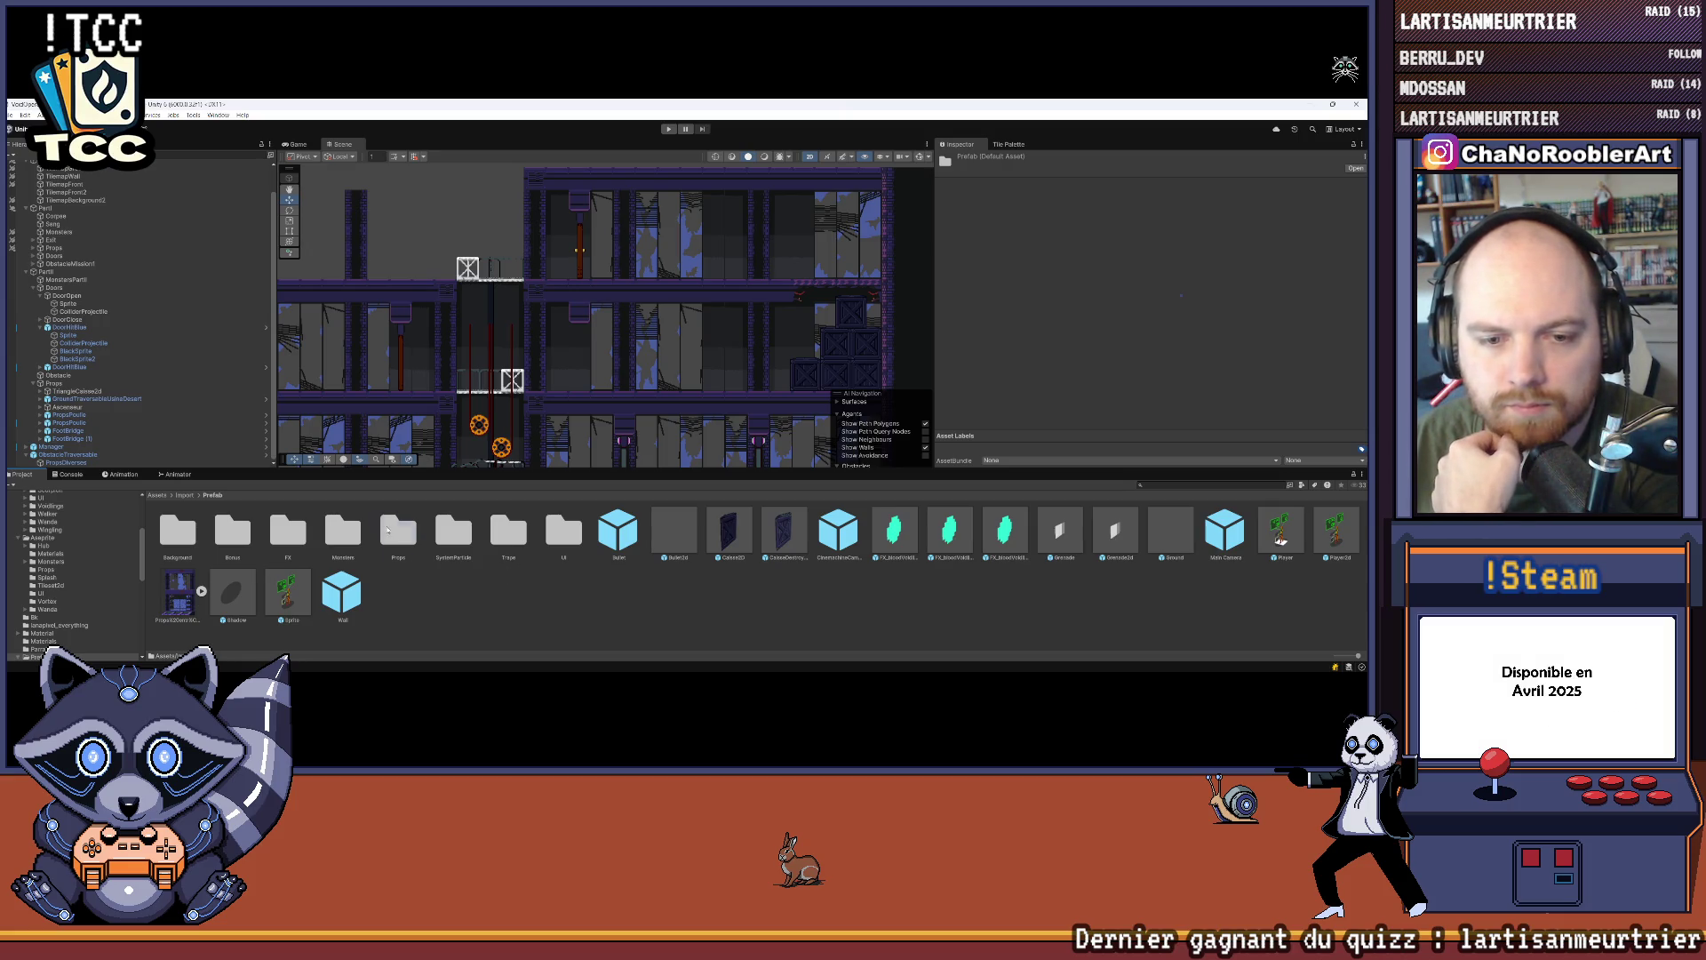
pyautogui.doubleClick(387, 530)
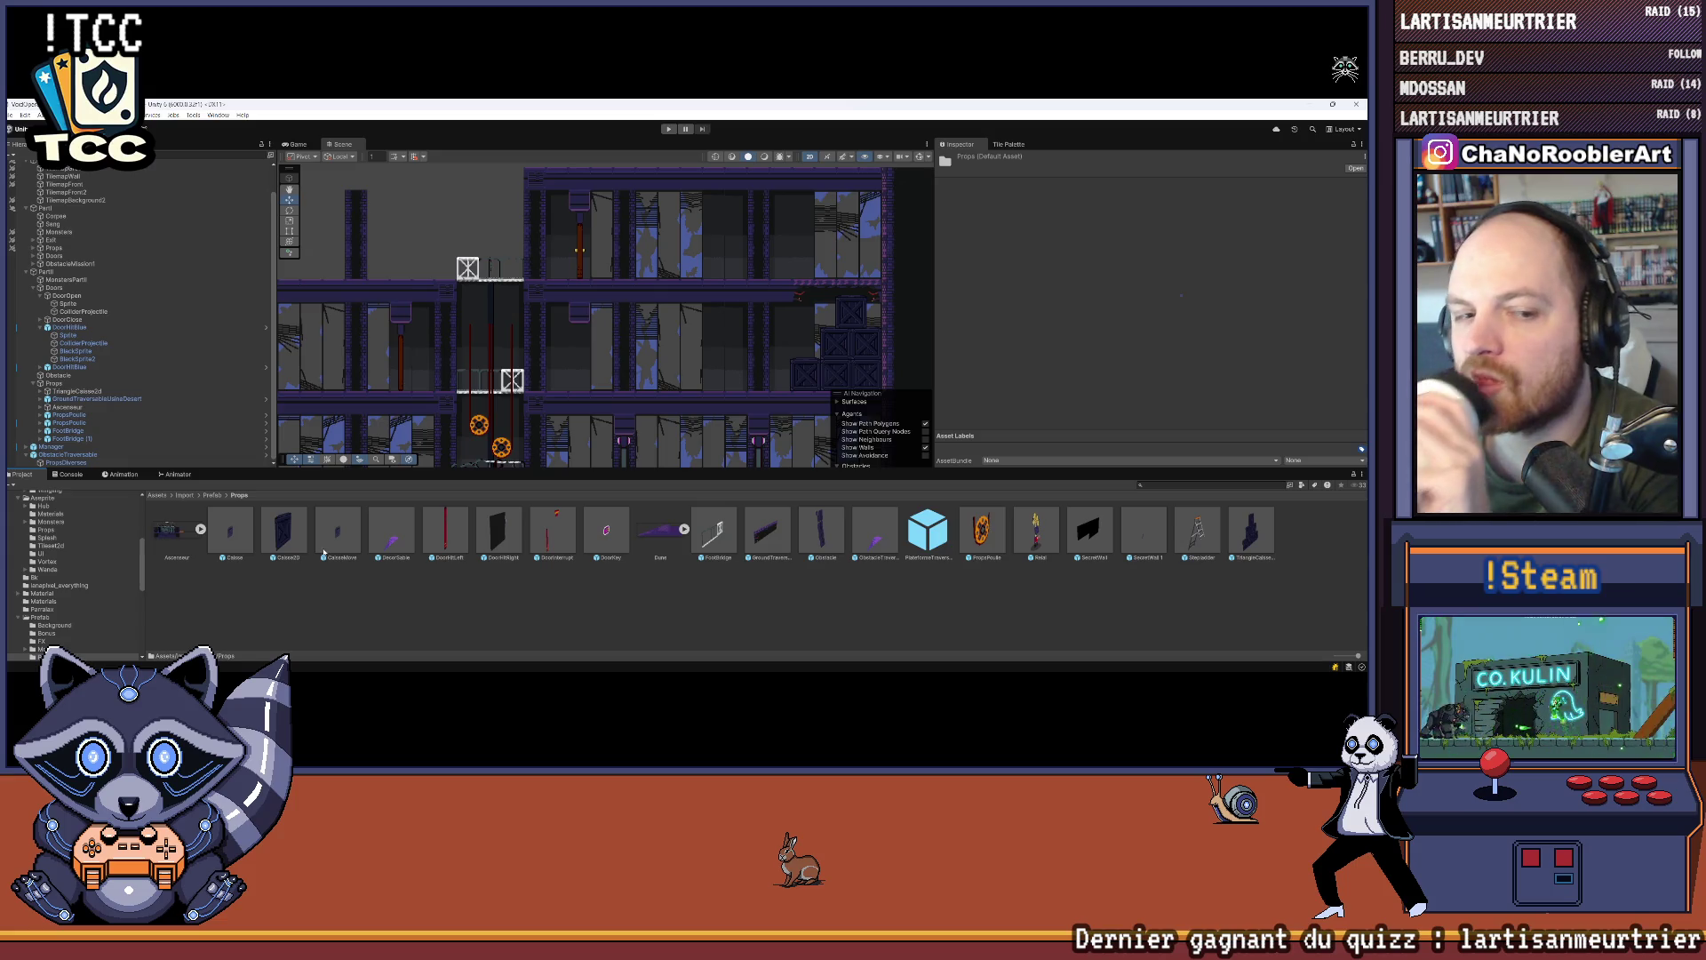
pyautogui.scroll(5, 62, 569)
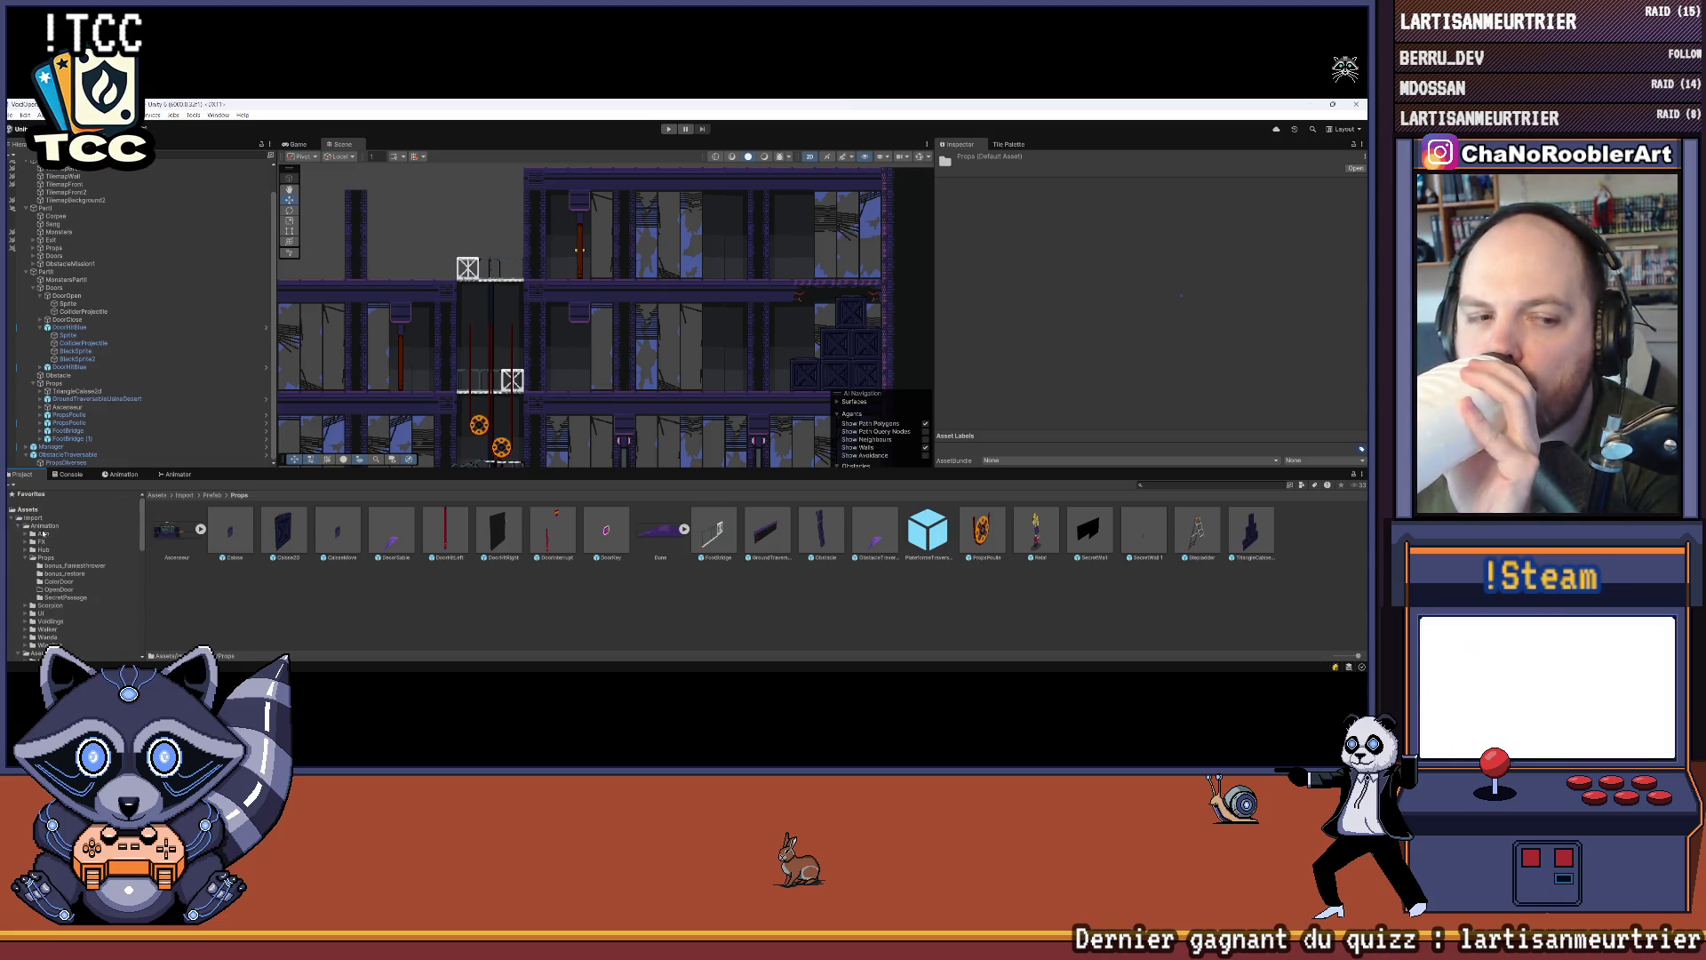
pyautogui.click(36, 518)
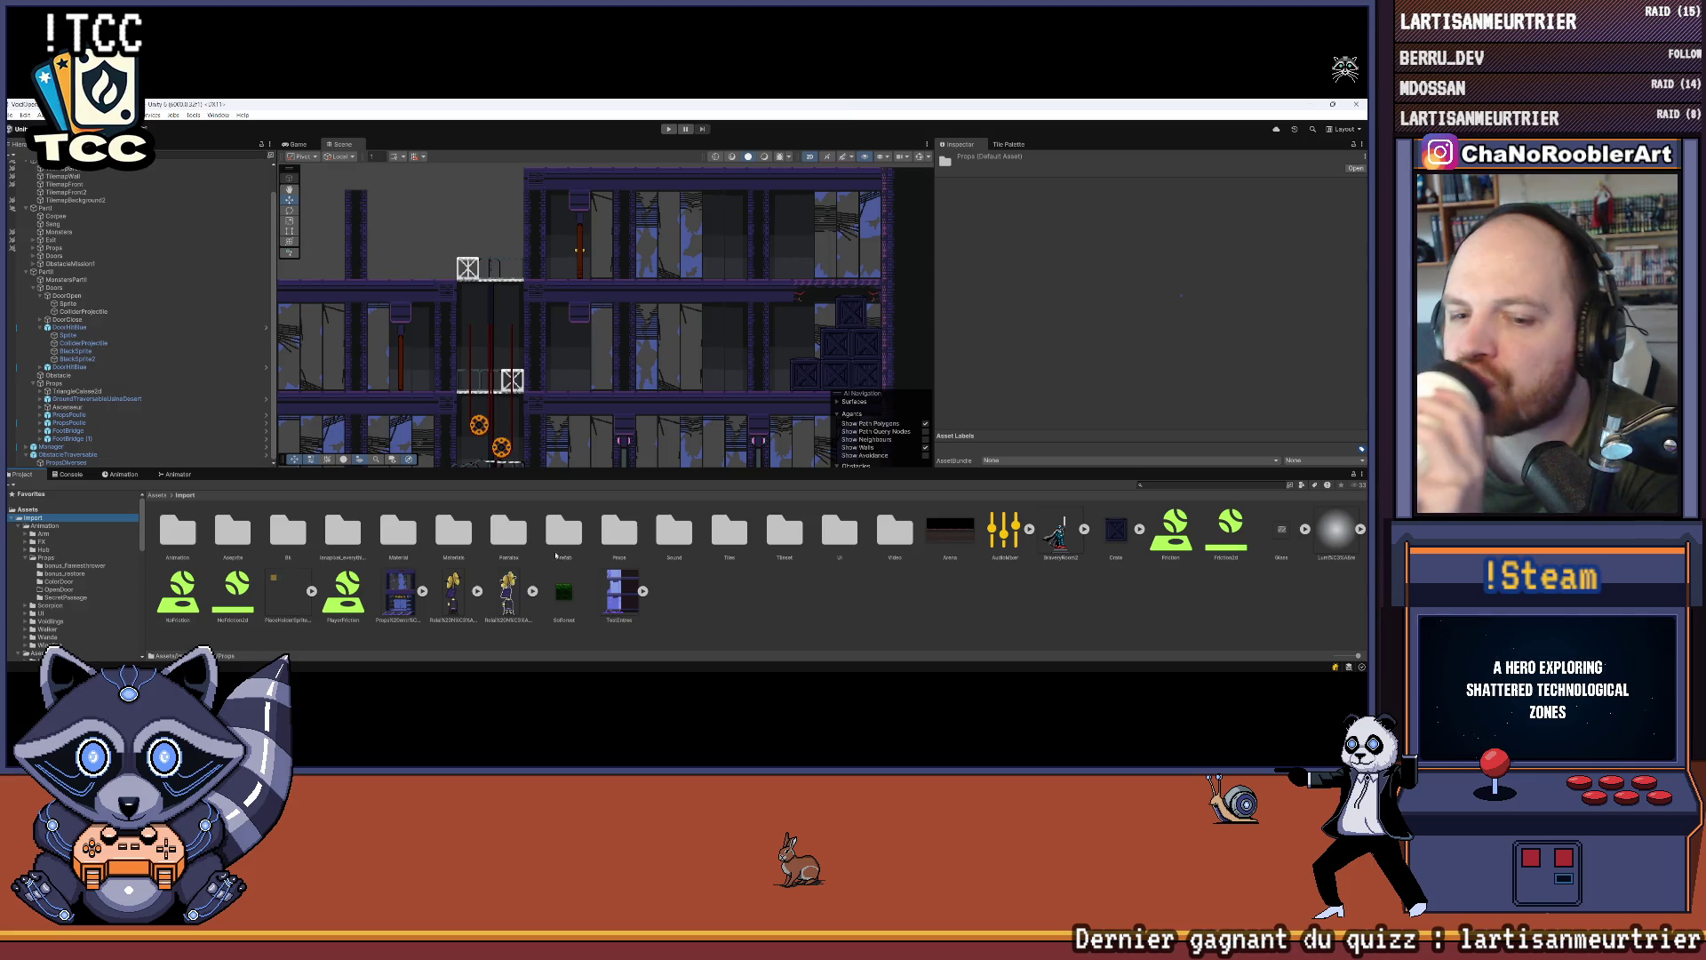
pyautogui.doubleClick(565, 537)
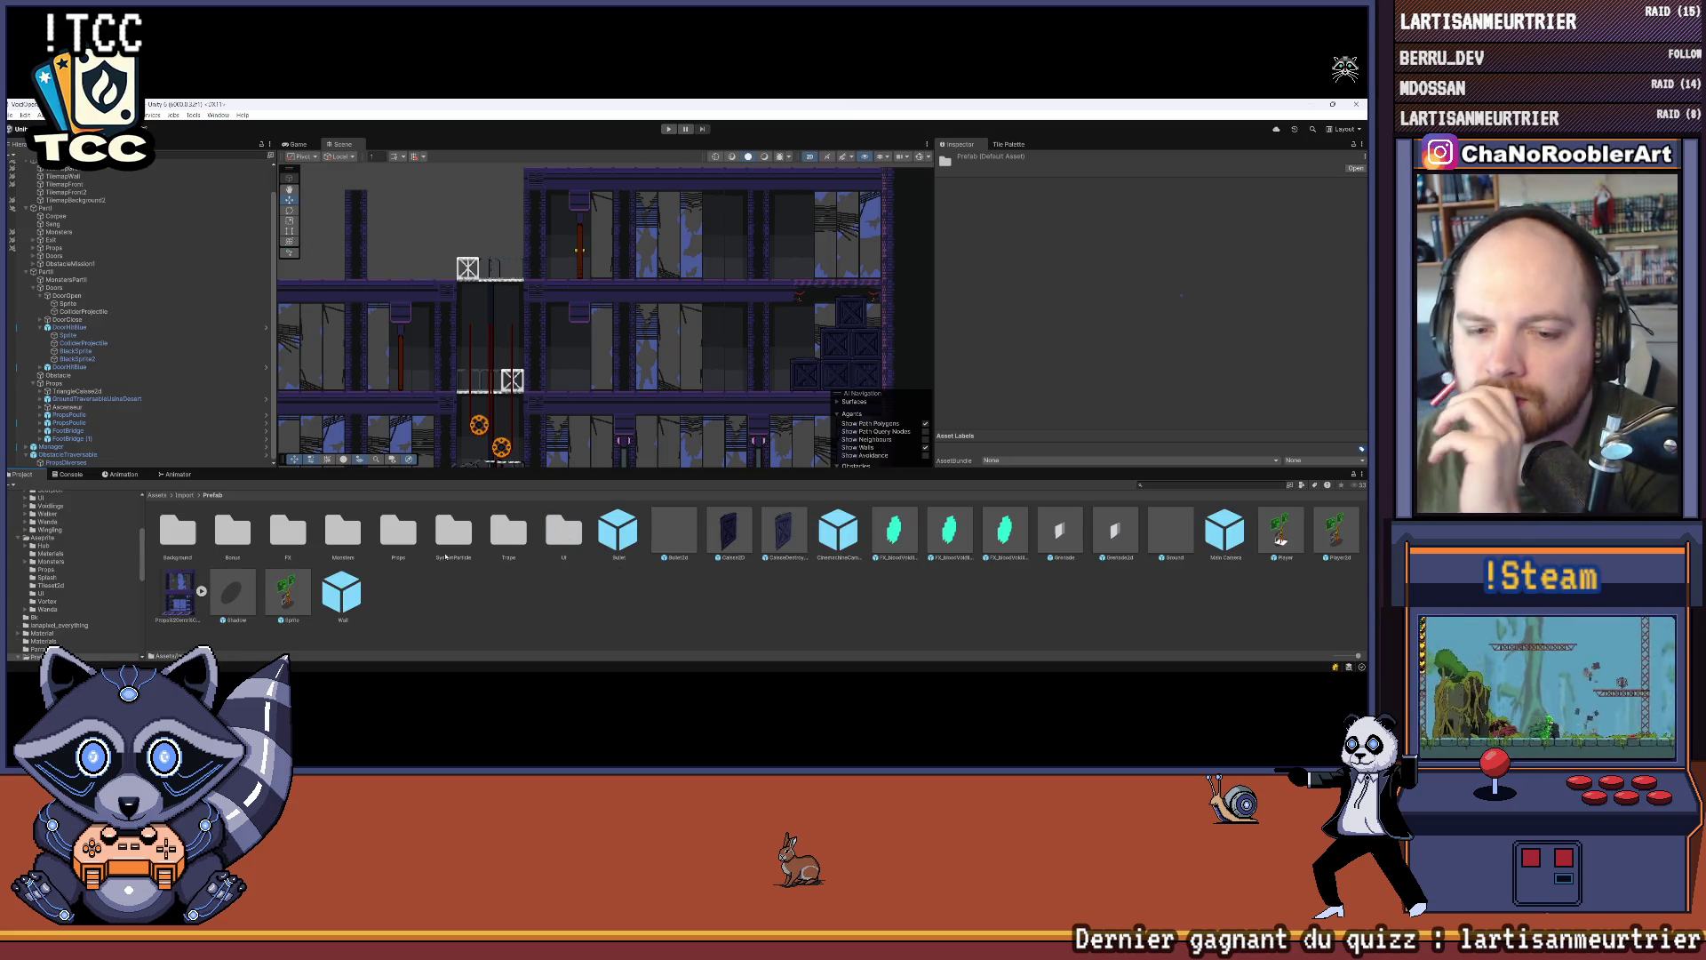
pyautogui.doubleClick(391, 542)
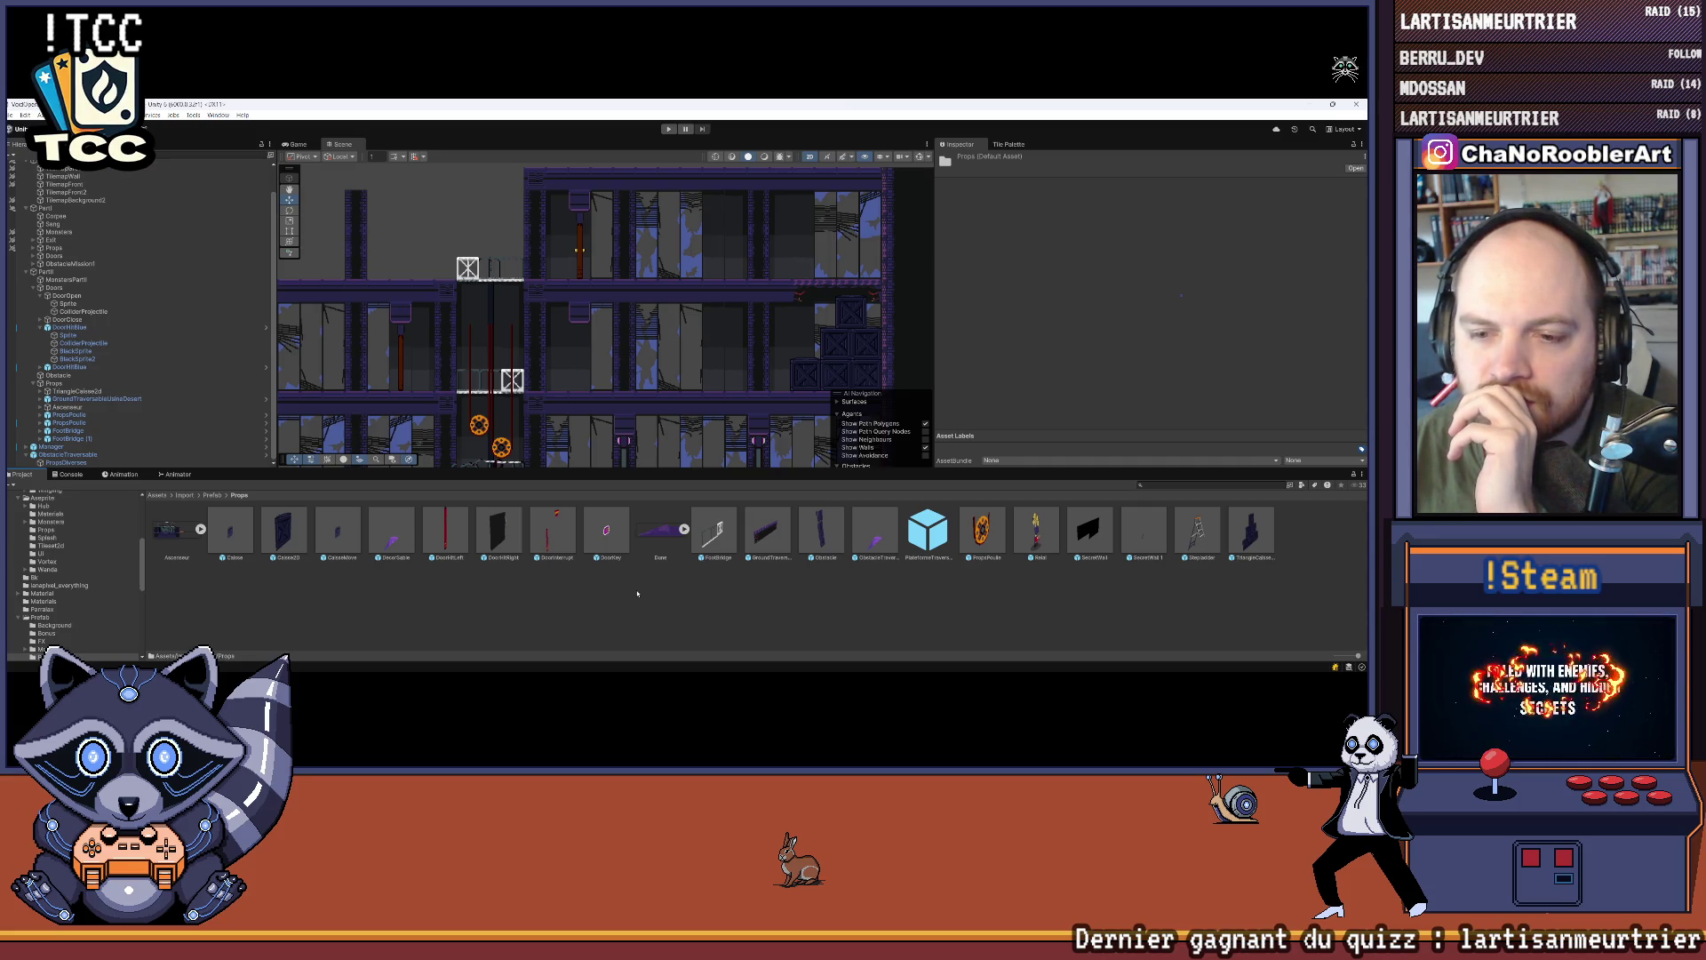
pyautogui.scroll(5, 73, 533)
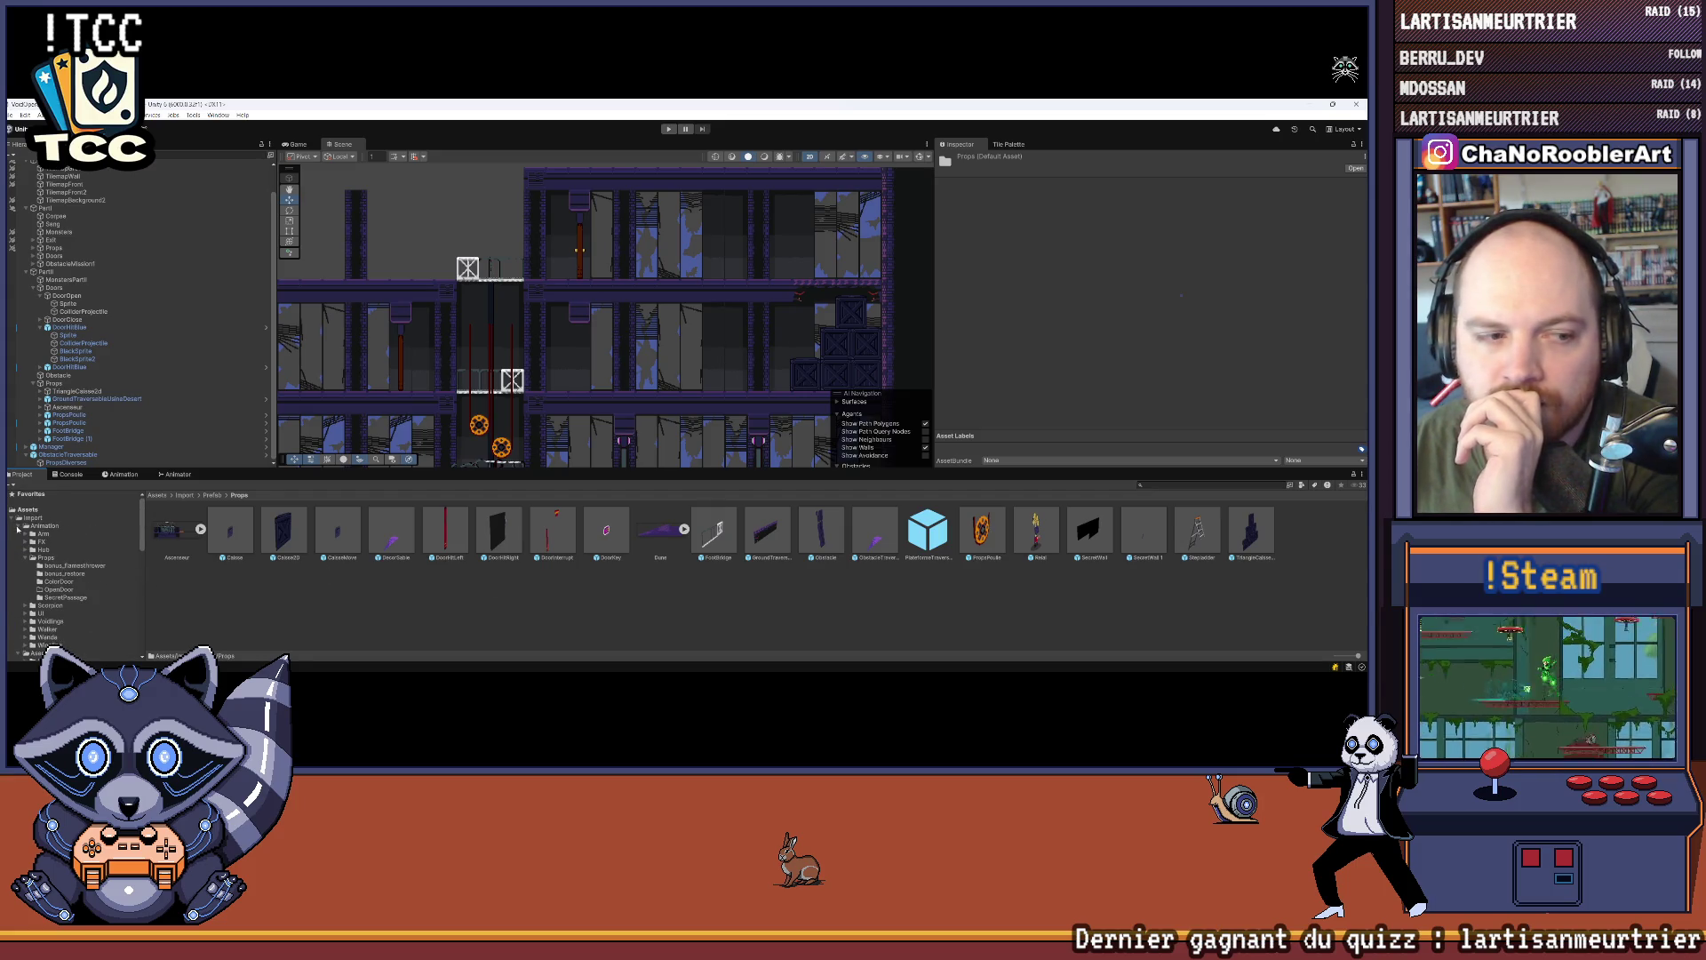
pyautogui.click(18, 527)
pyautogui.click(43, 534)
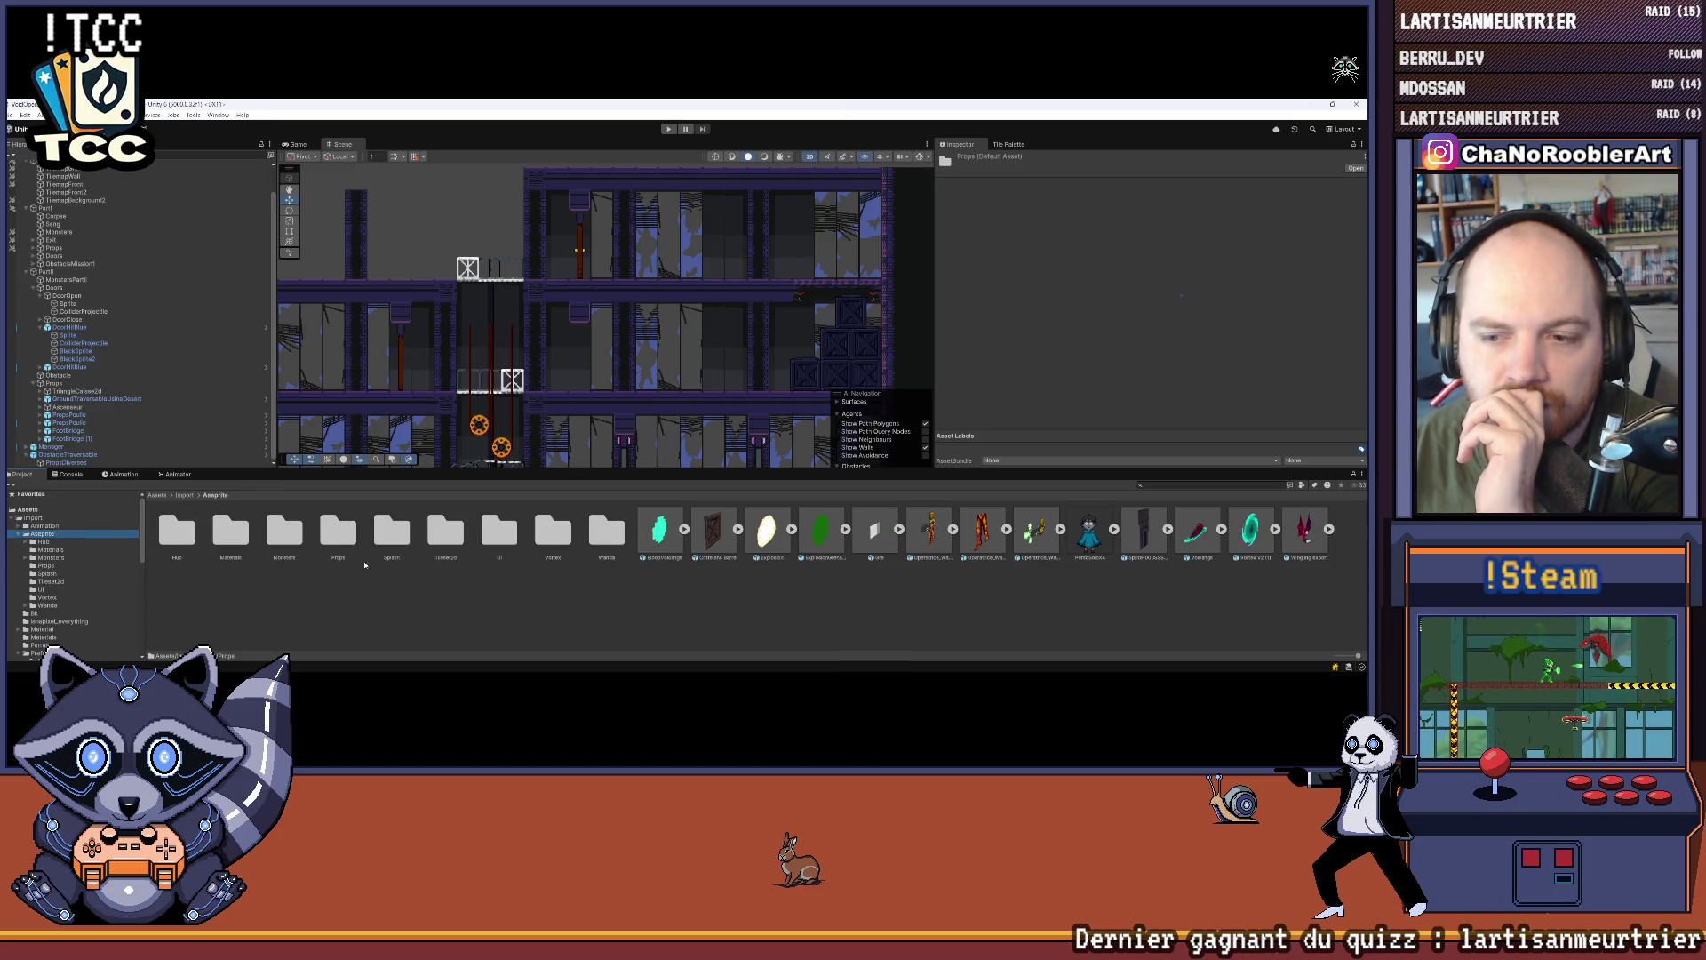
pyautogui.doubleClick(346, 540)
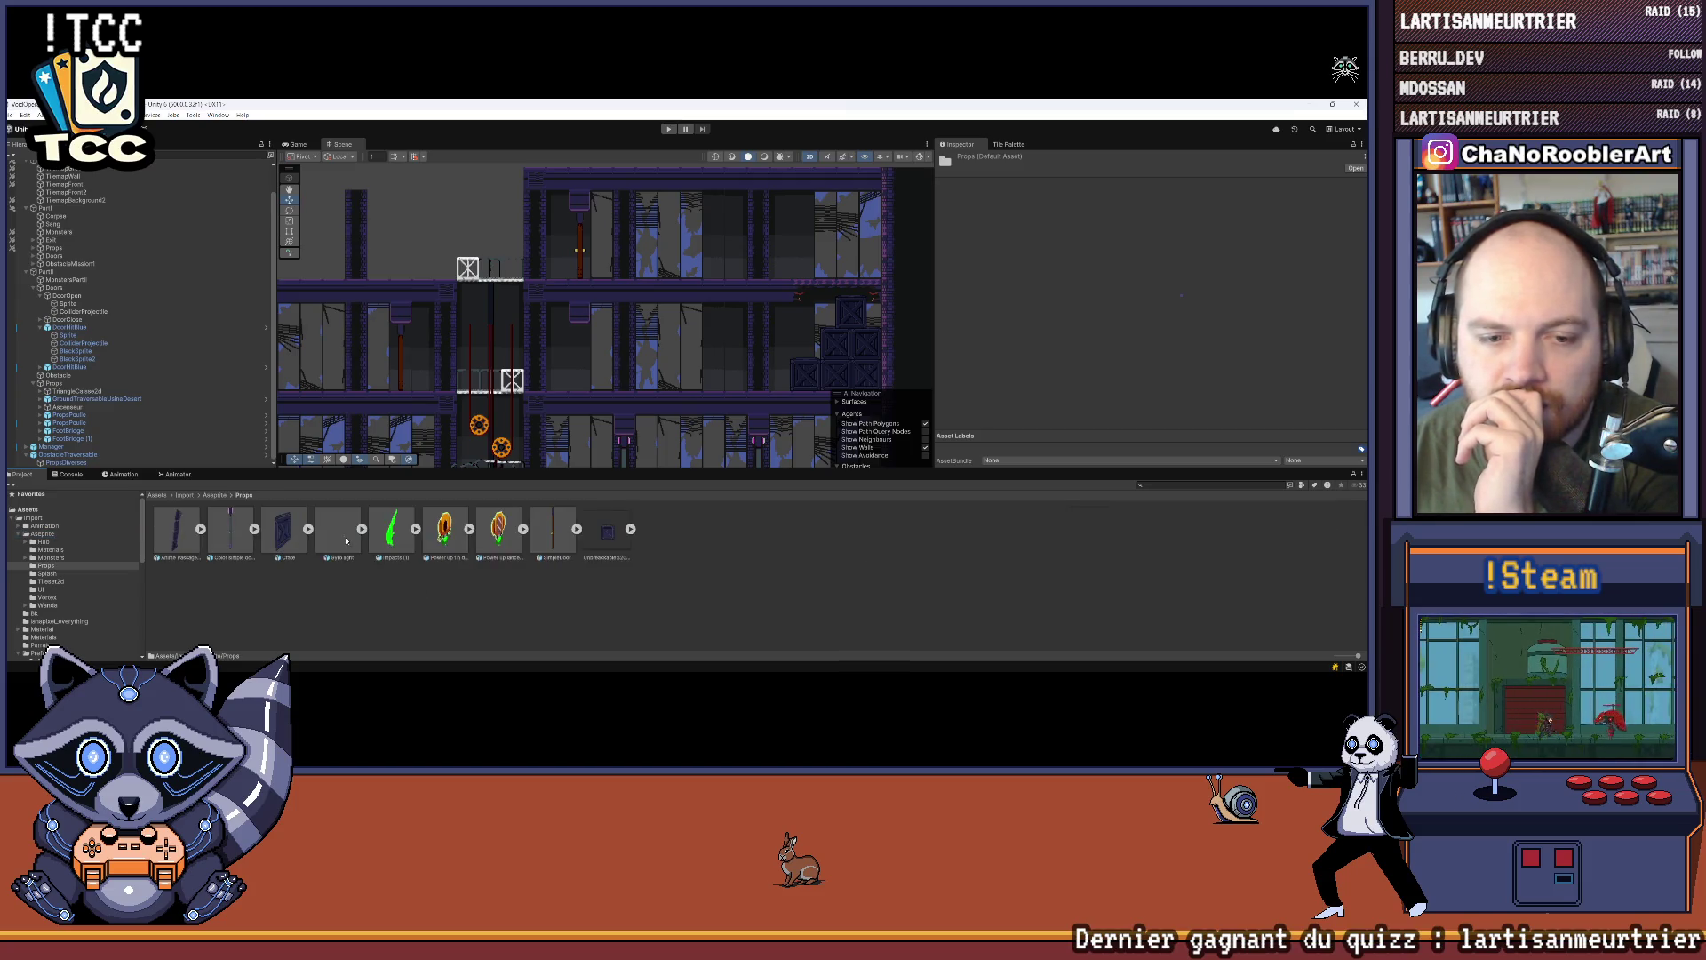
# Step: Export SimpleDoor's animation assets with Import/Animation/Props/OpenDoor as the destination folder
pyautogui.click(539, 539)
pyautogui.click(1313, 359)
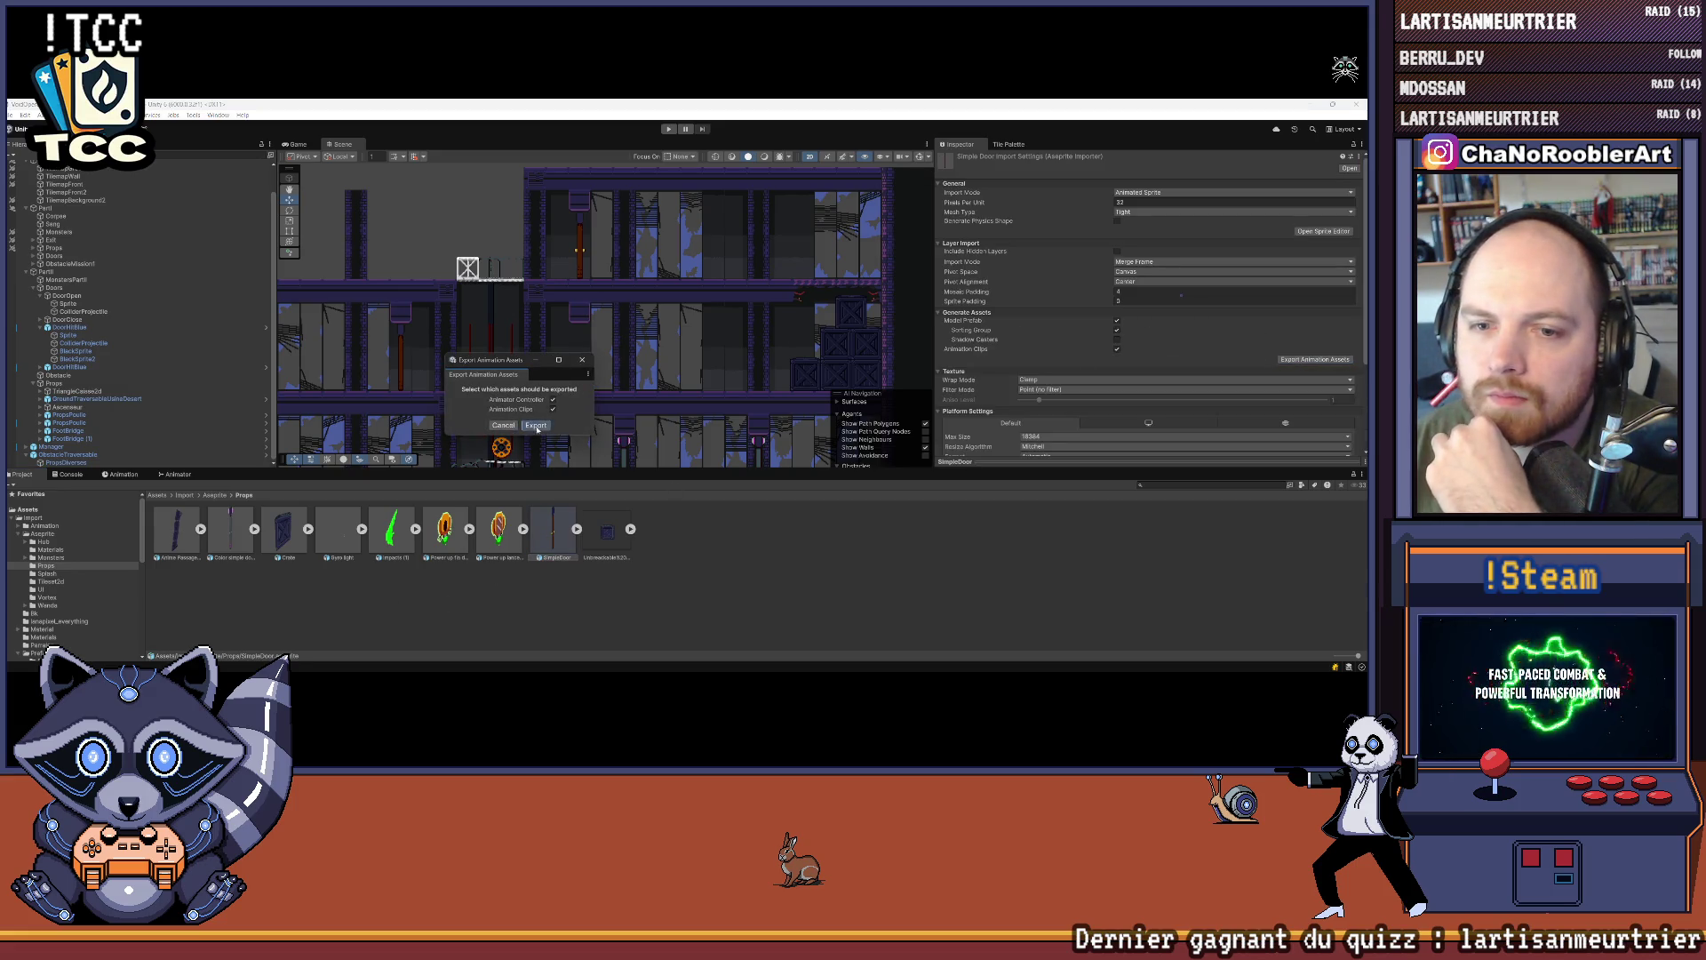
pyautogui.click(536, 426)
pyautogui.click(216, 202)
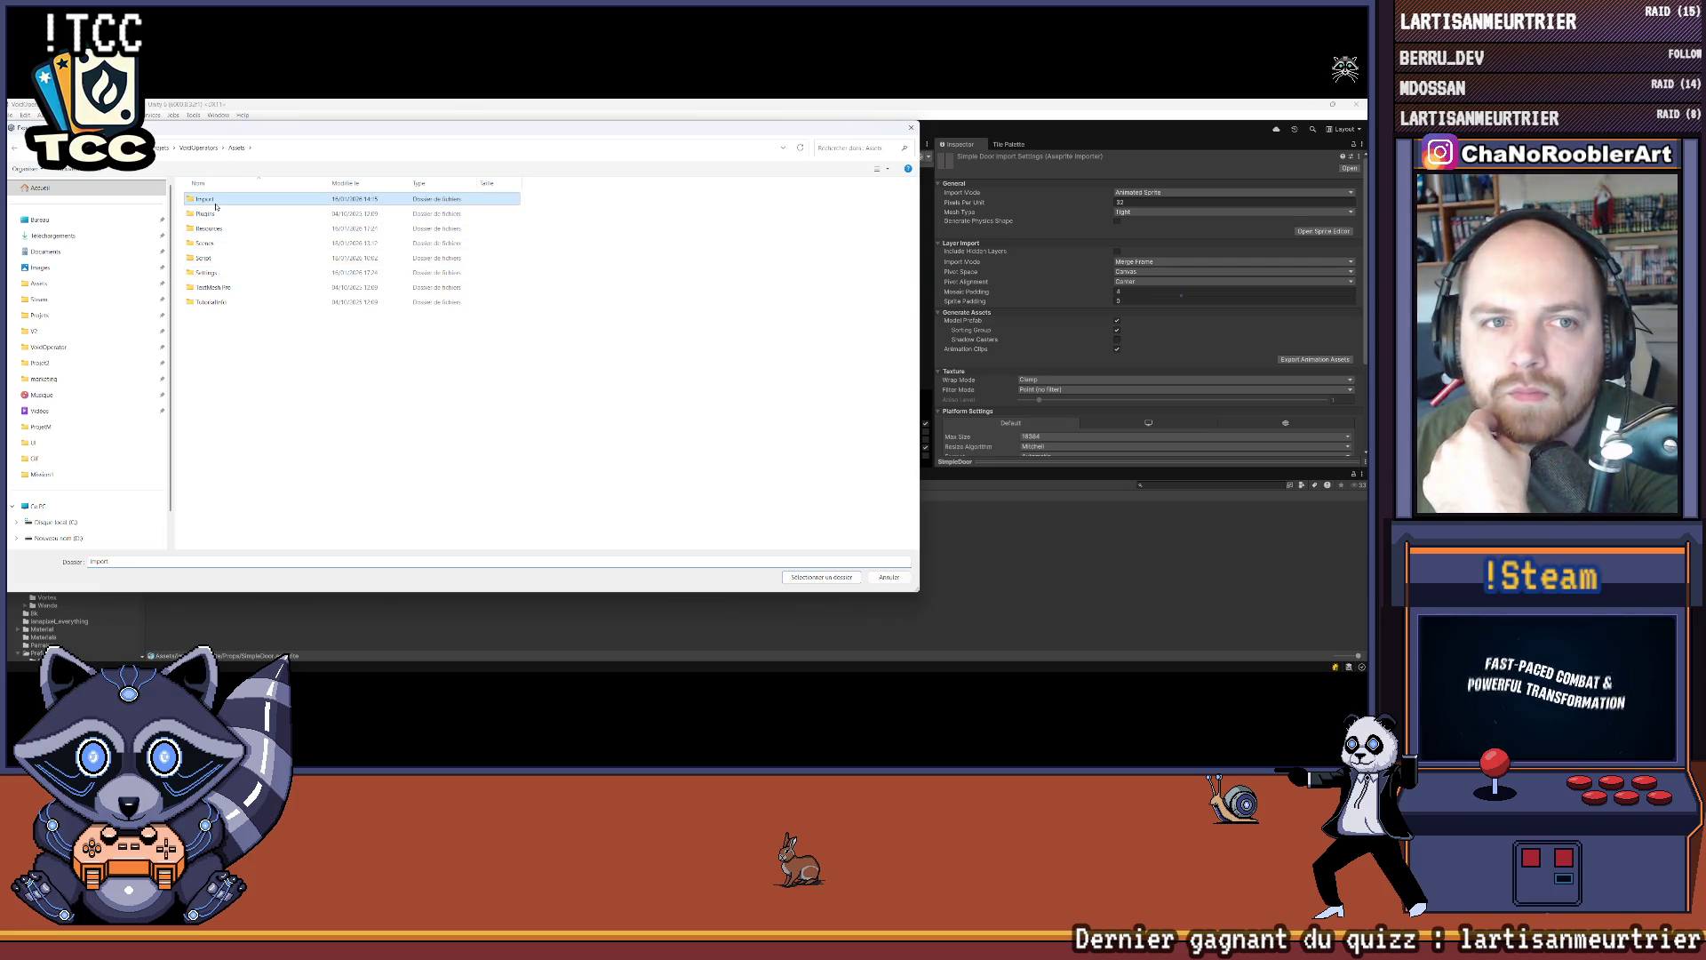
pyautogui.doubleClick(215, 203)
pyautogui.doubleClick(213, 200)
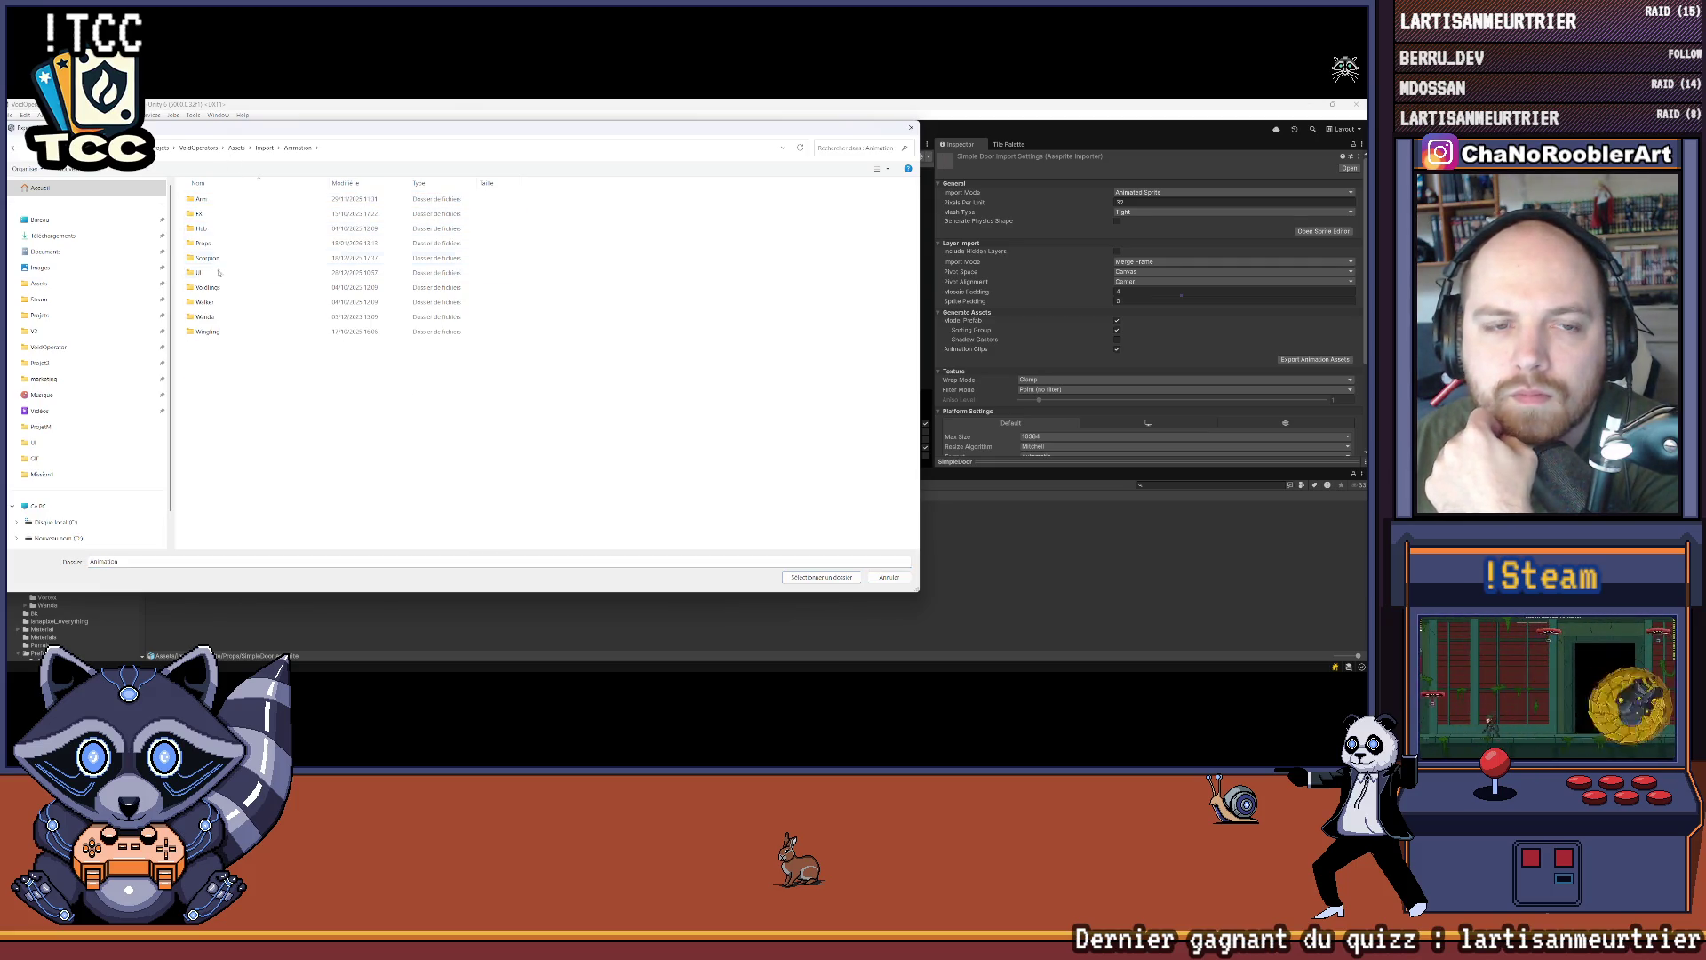
pyautogui.doubleClick(204, 242)
pyautogui.doubleClick(209, 242)
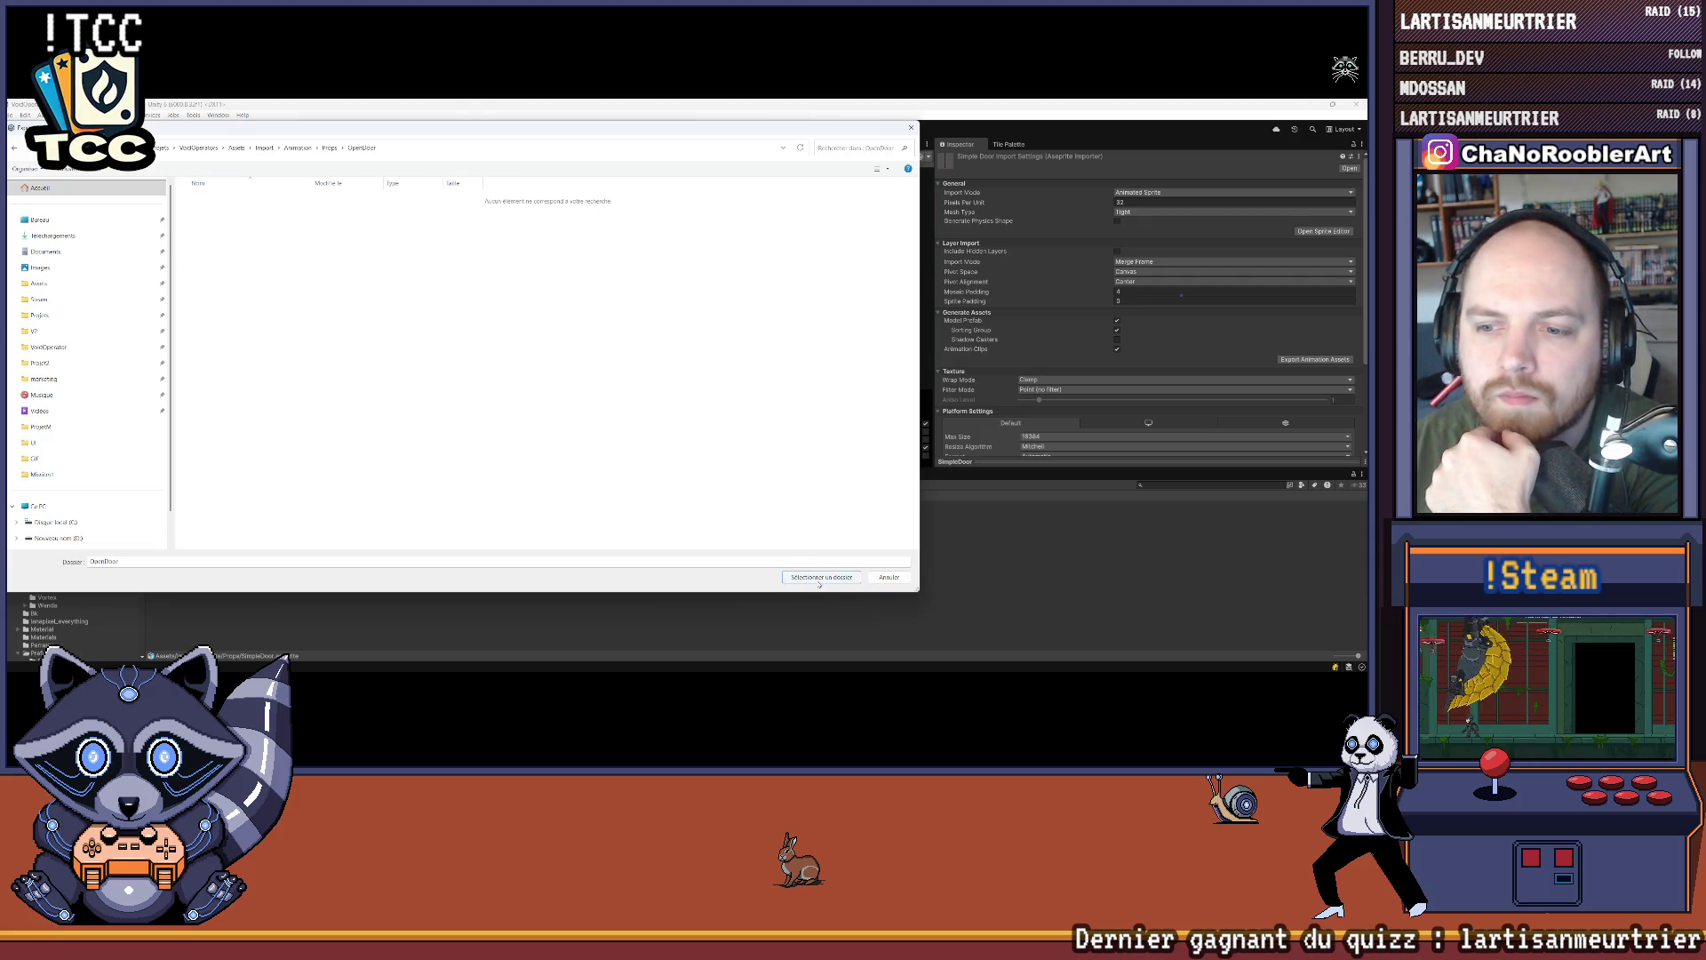
pyautogui.click(819, 579)
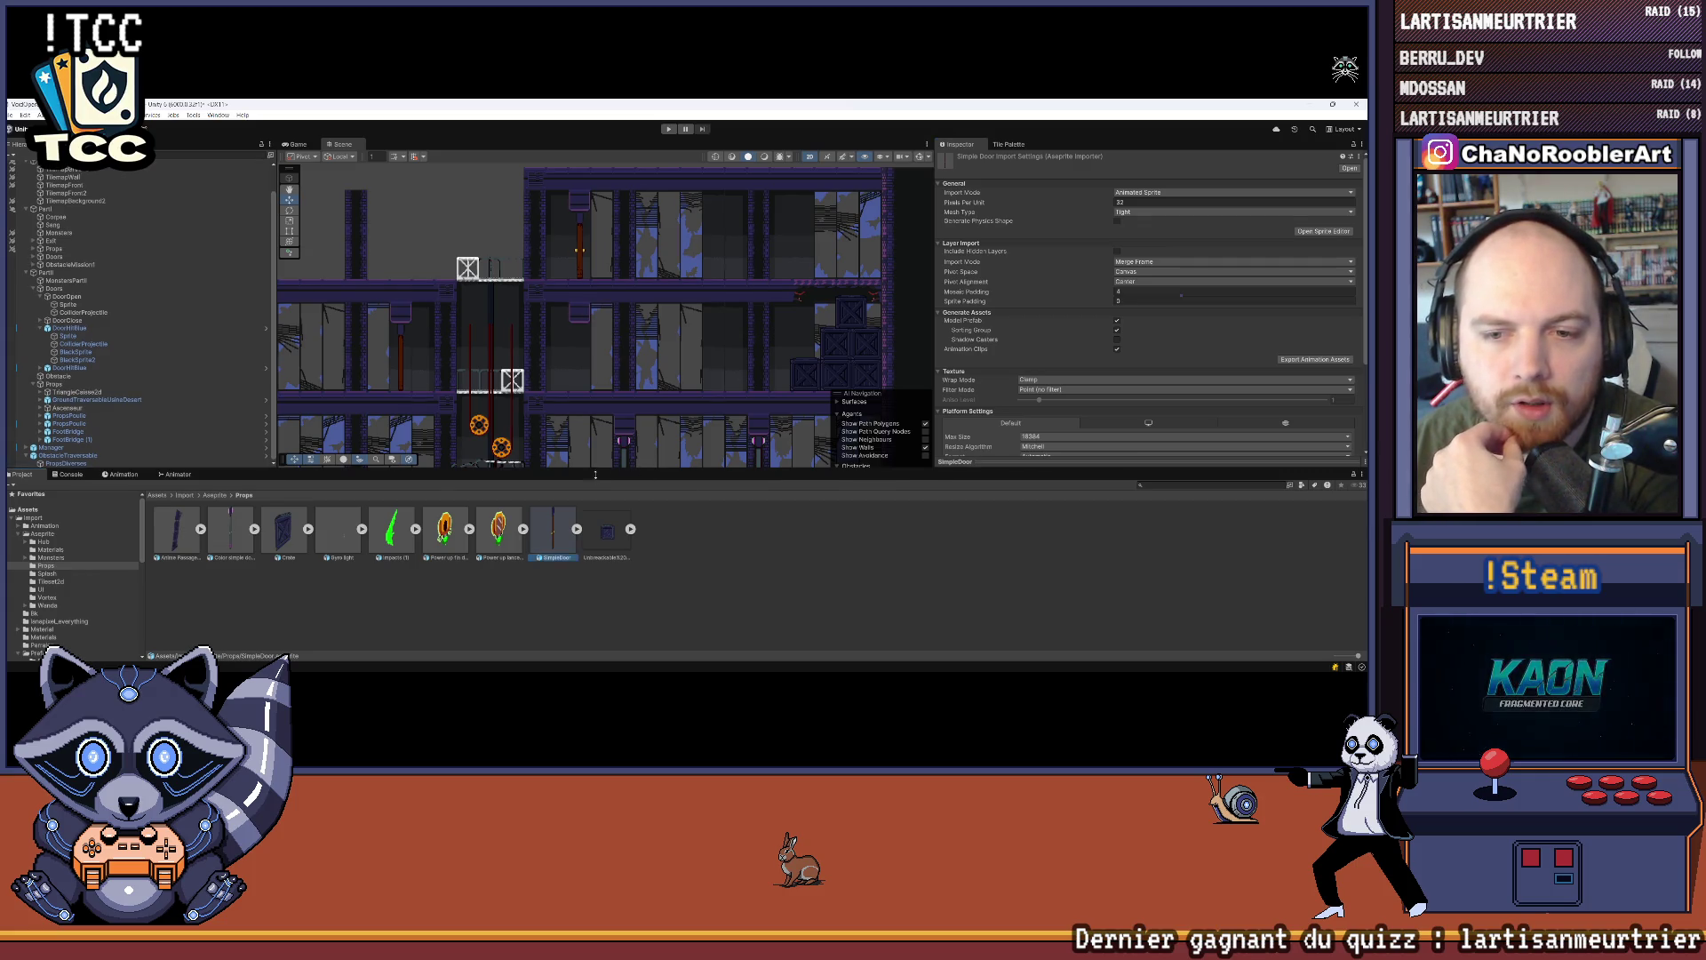
# Step: Enlarge the Scene view, pan to the door, and select DoorOpen's Sprite child
pyautogui.moveTo(591, 477); pyautogui.dragTo(592, 559)
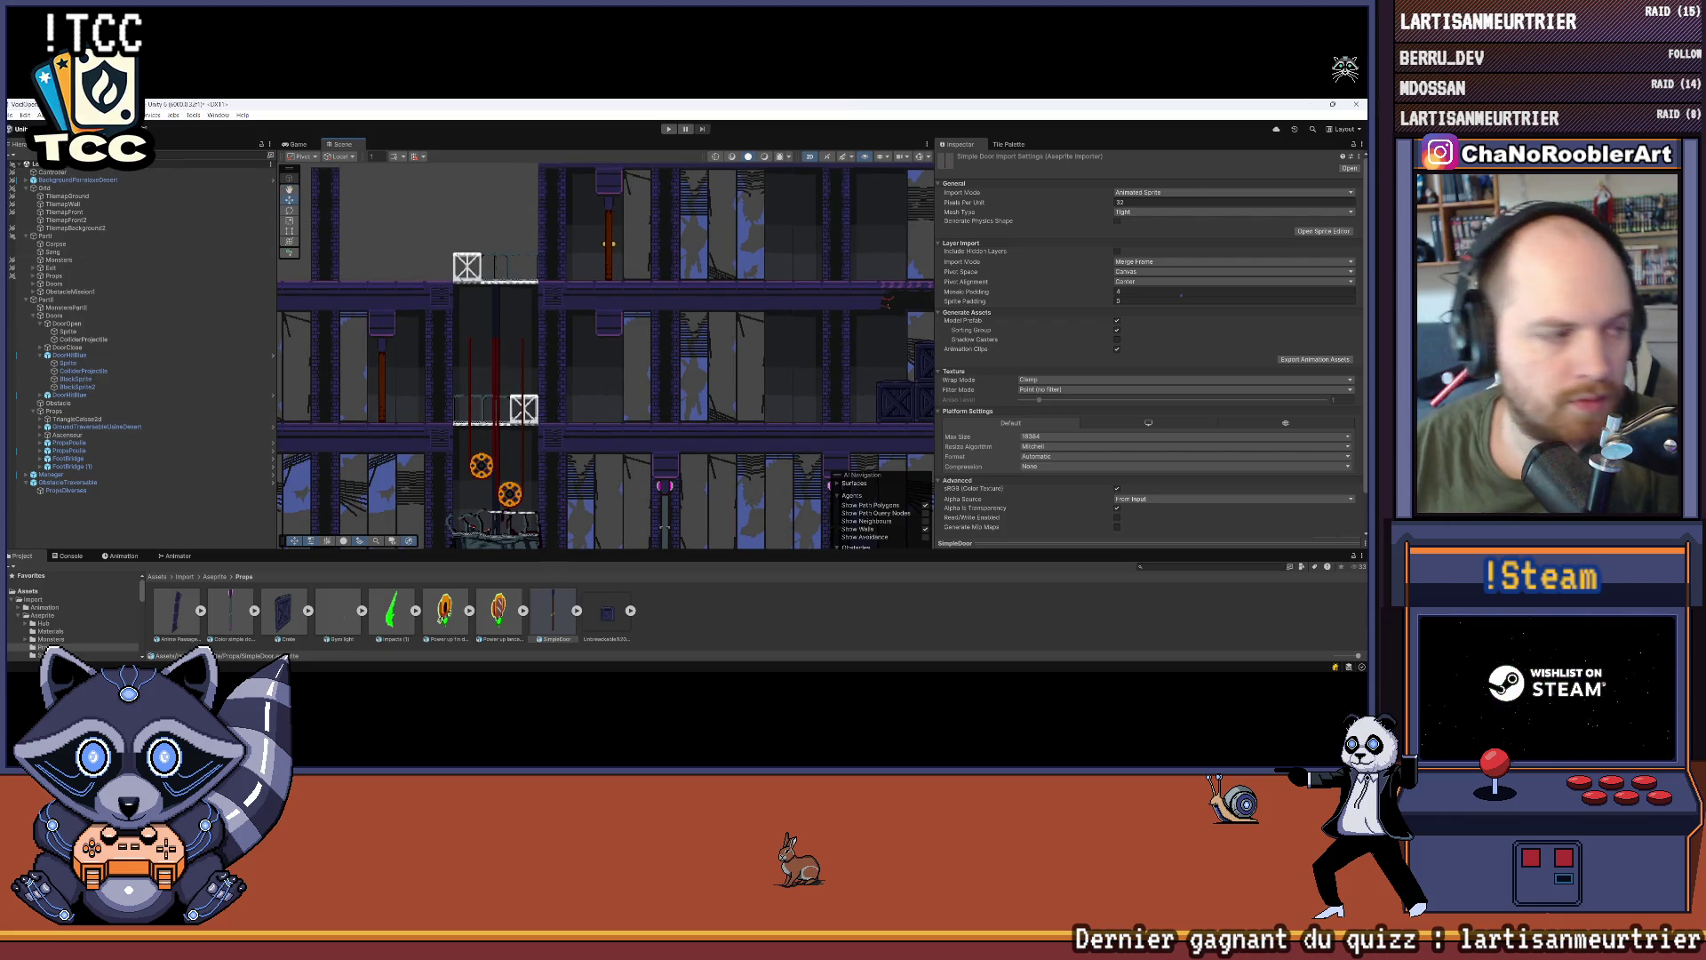
pyautogui.moveTo(683, 673)
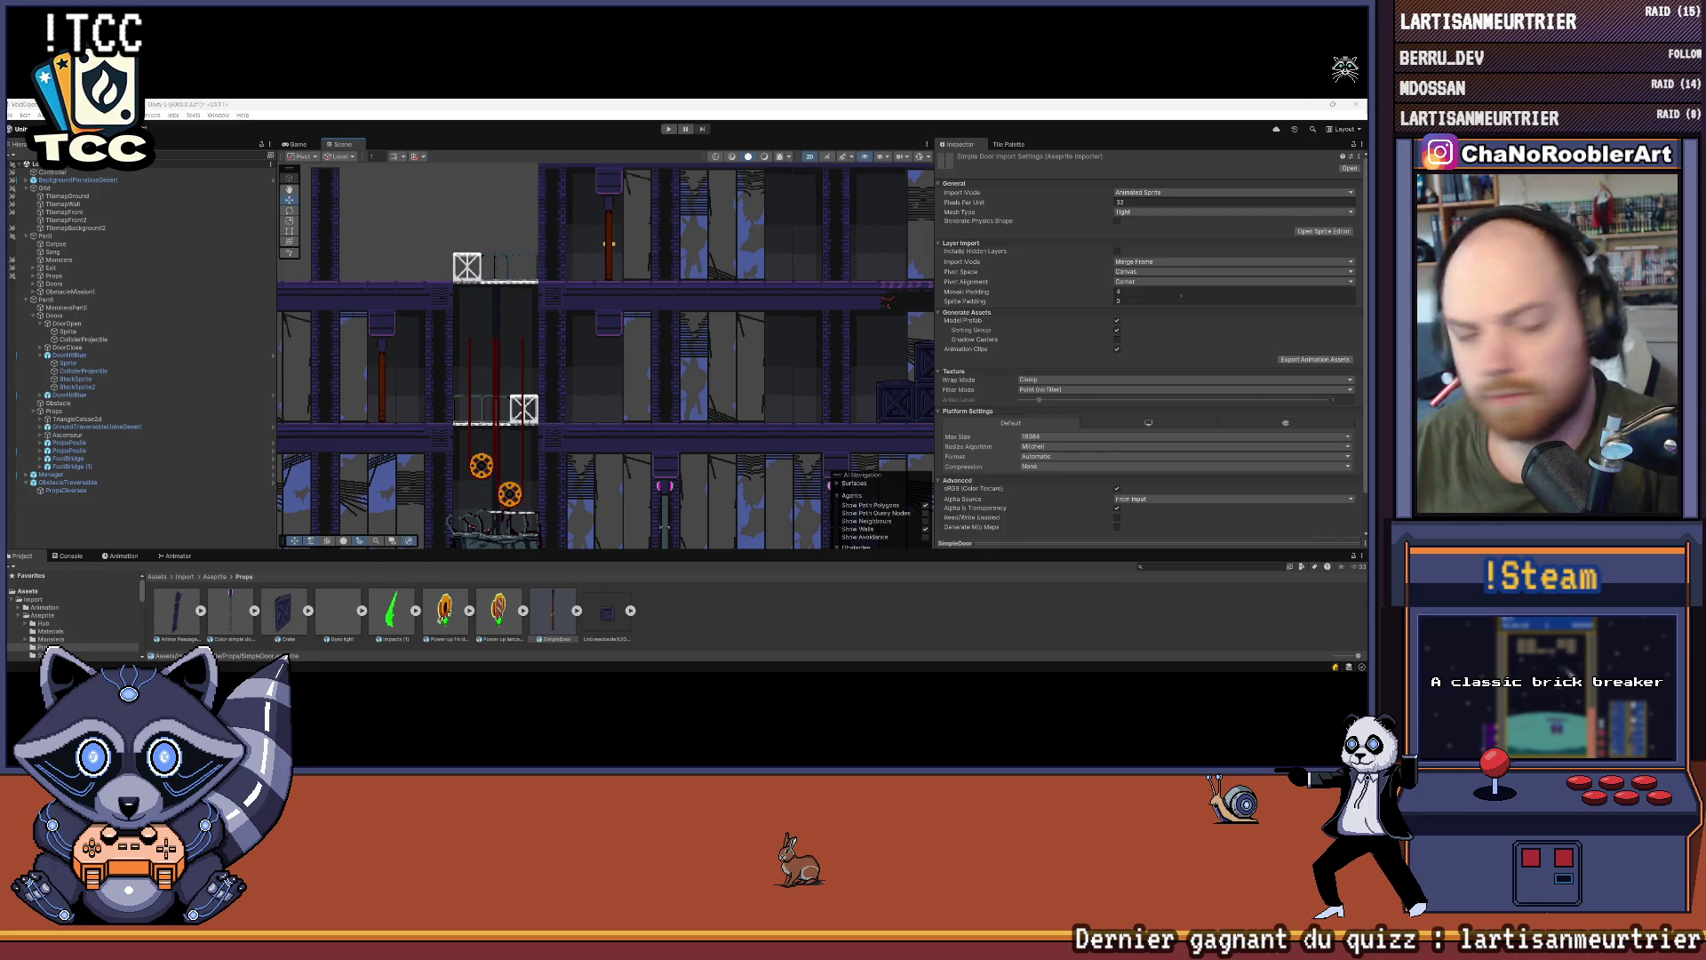
pyautogui.scroll(-4, 606, 367)
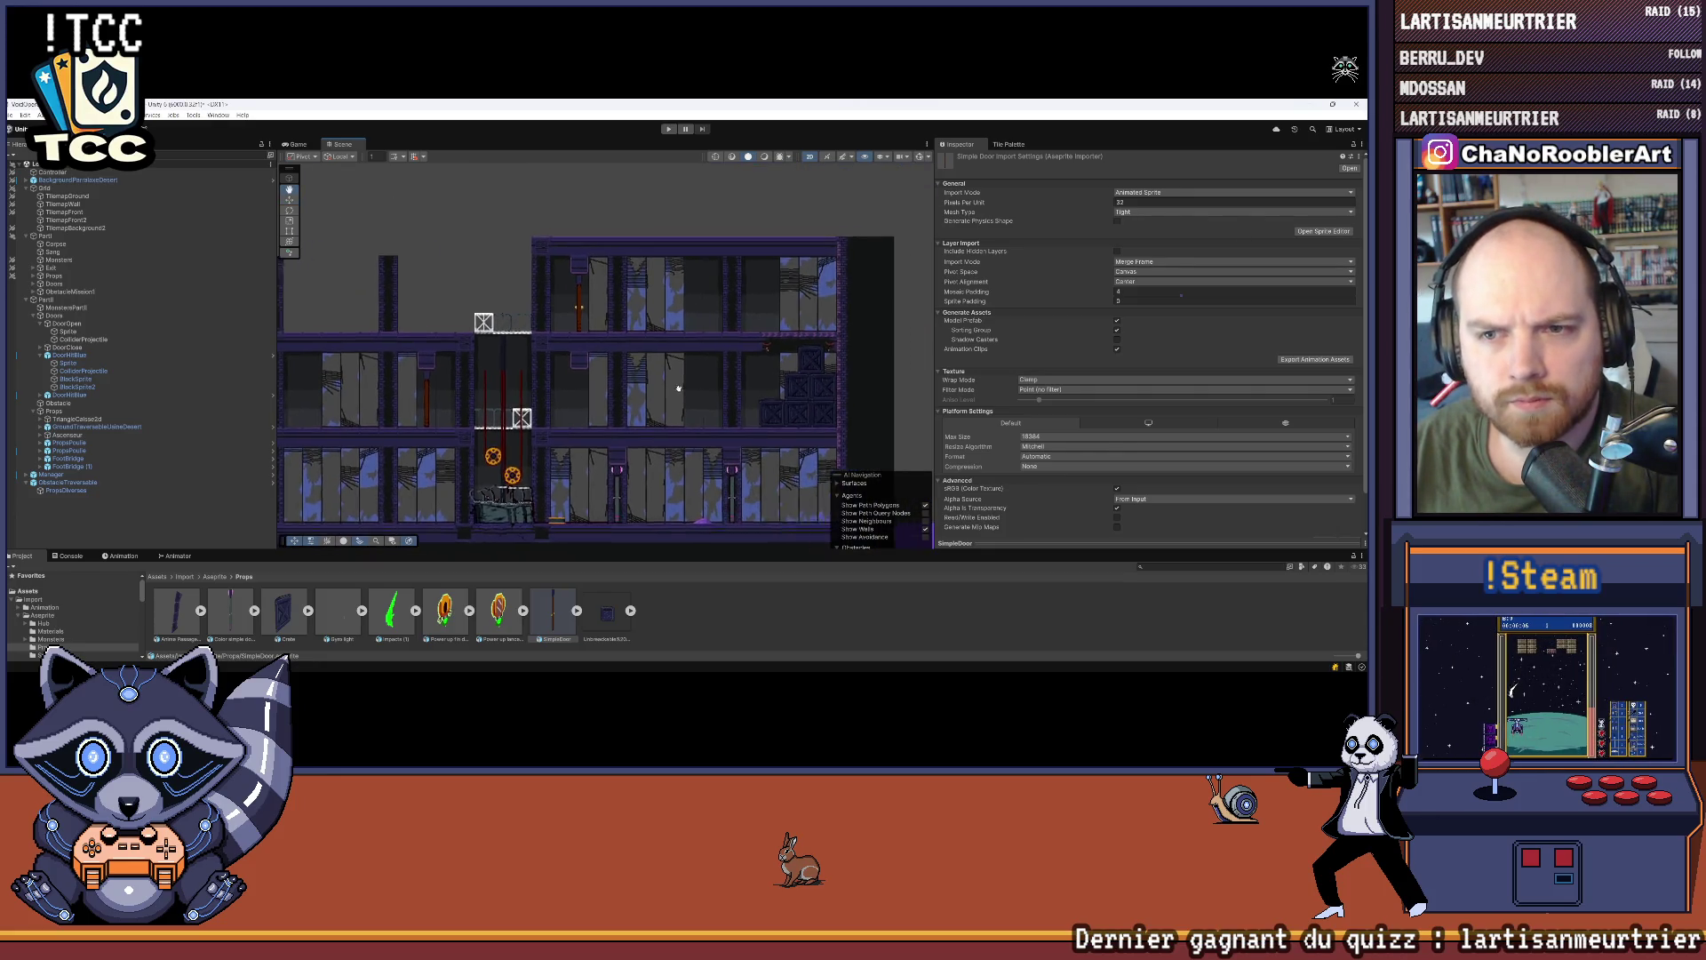
pyautogui.scroll(4, 580, 355)
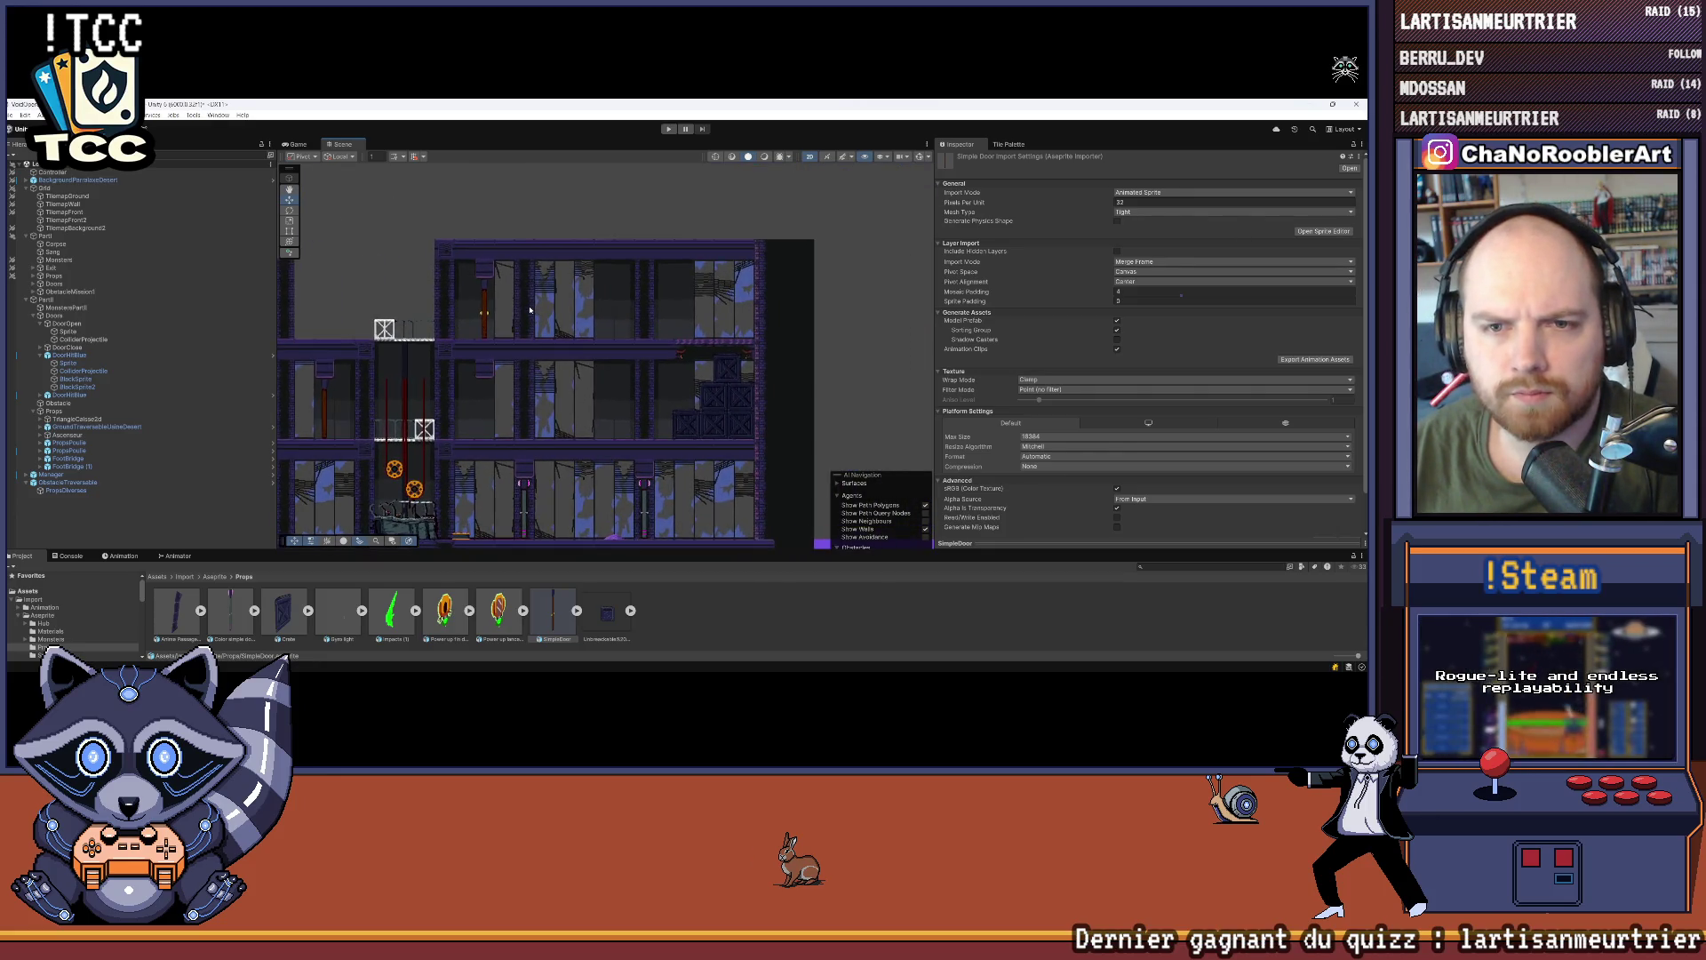
pyautogui.moveTo(515, 369)
pyautogui.mouseDown()
pyautogui.moveTo(674, 301)
pyautogui.moveTo(648, 407)
pyautogui.mouseUp()
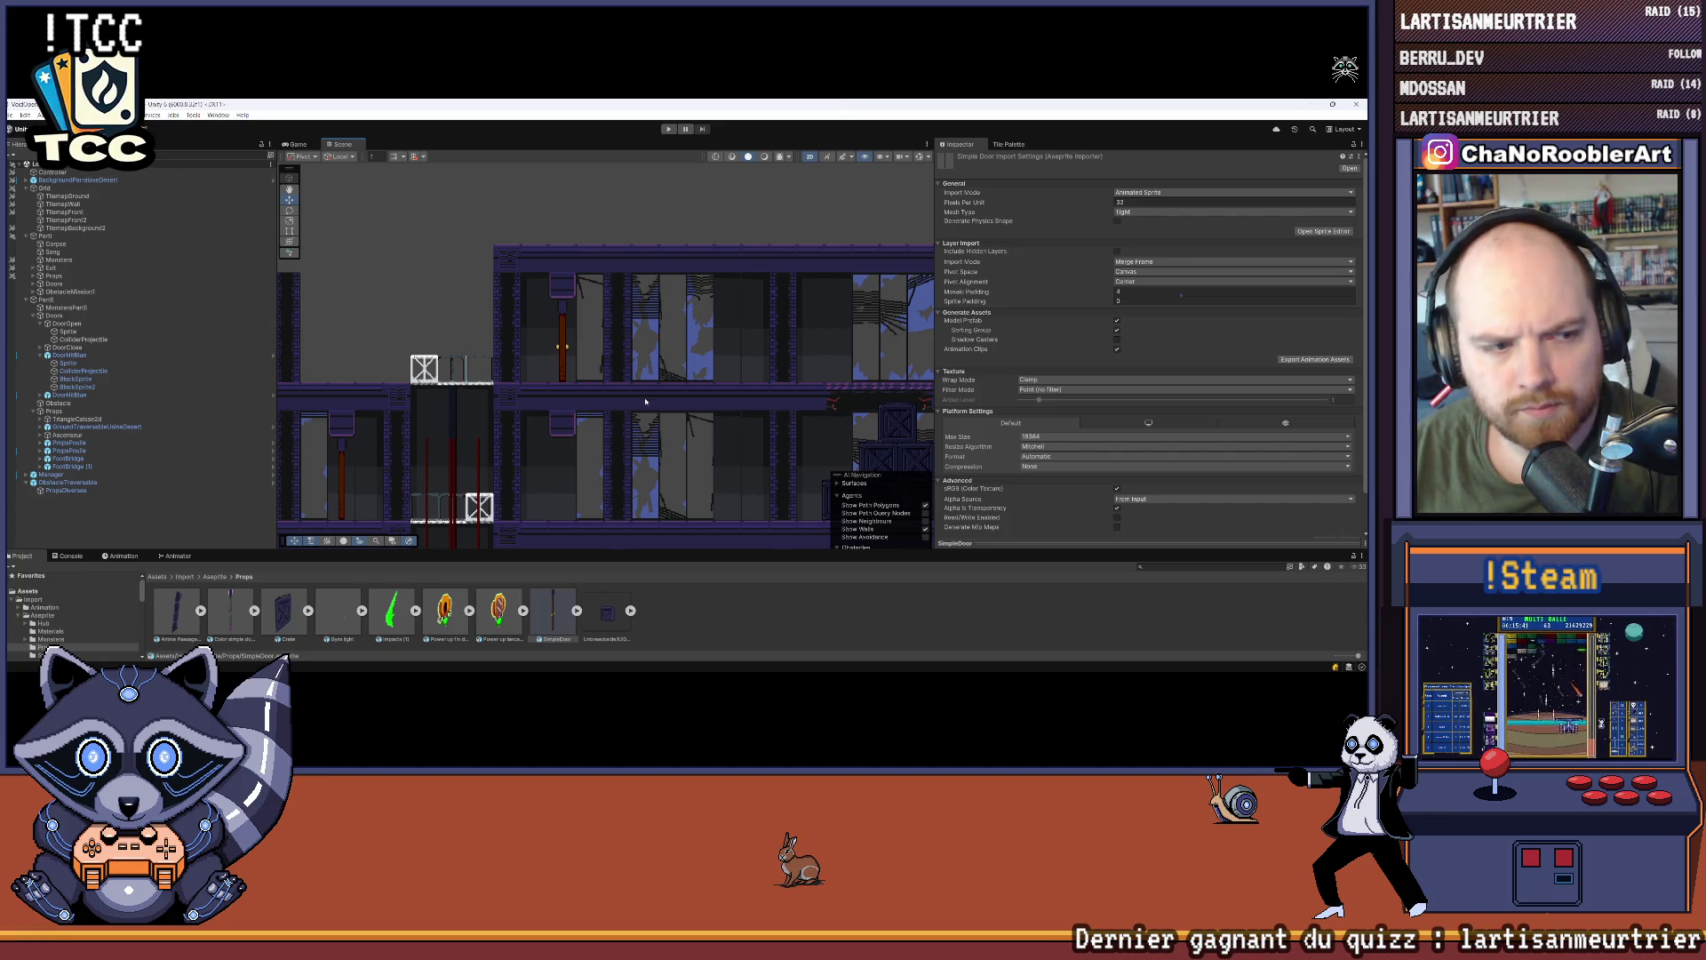
pyautogui.scroll(3, 599, 333)
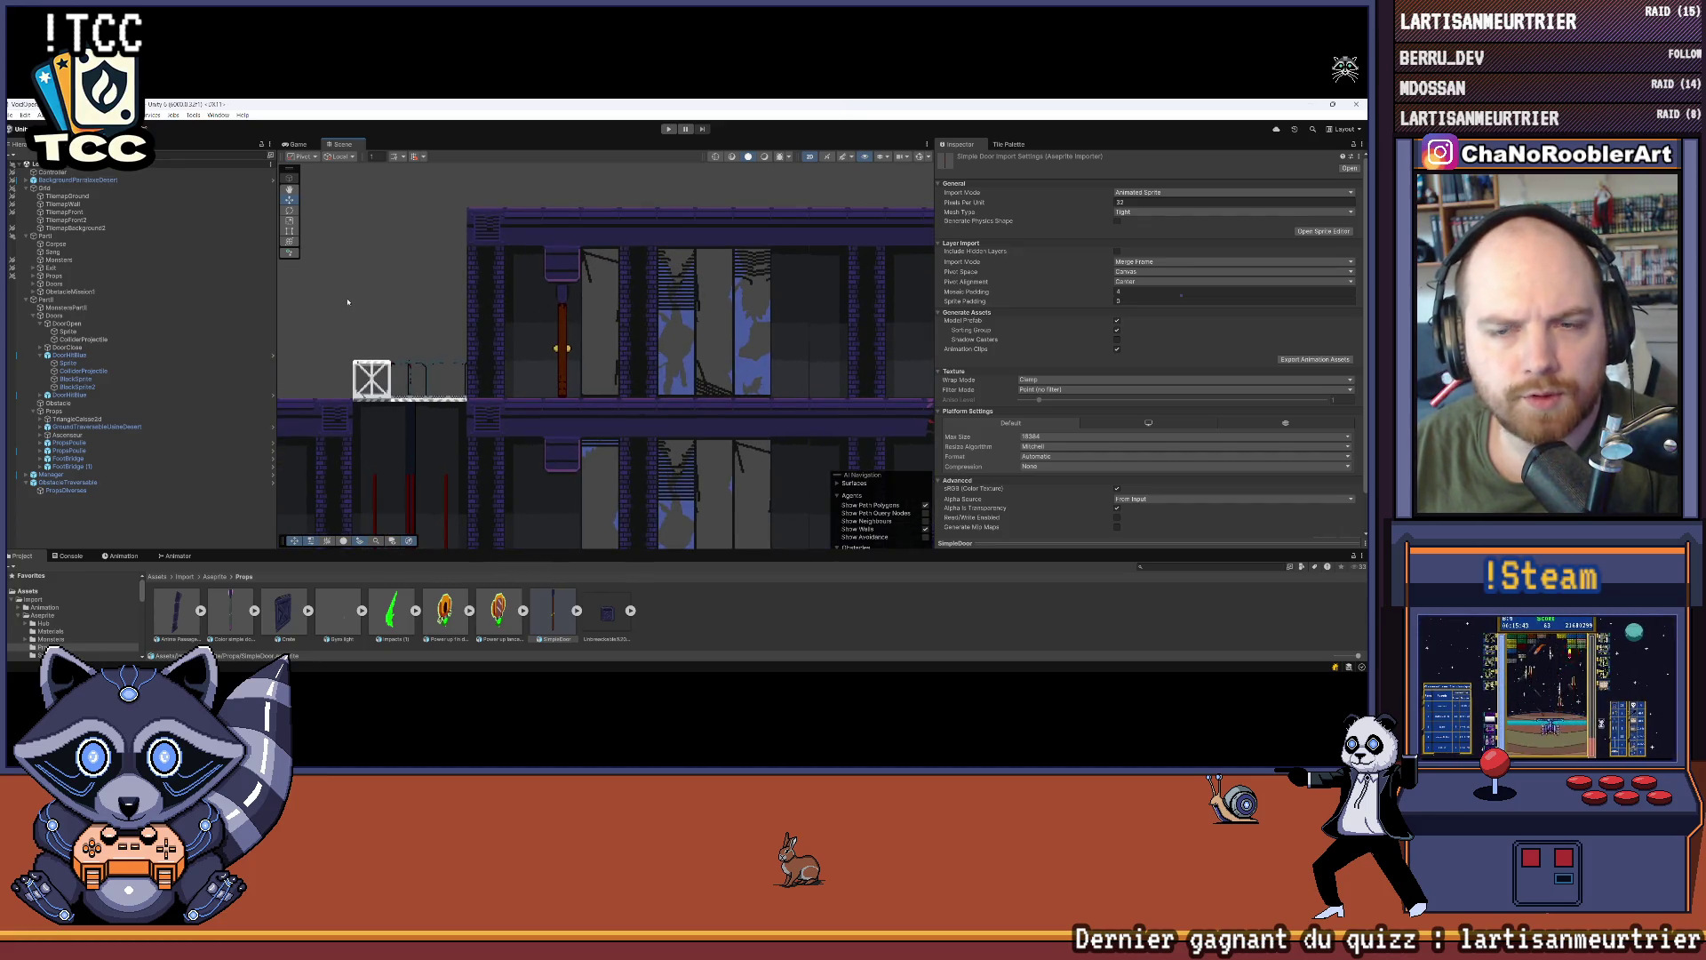
pyautogui.click(82, 339)
pyautogui.click(78, 332)
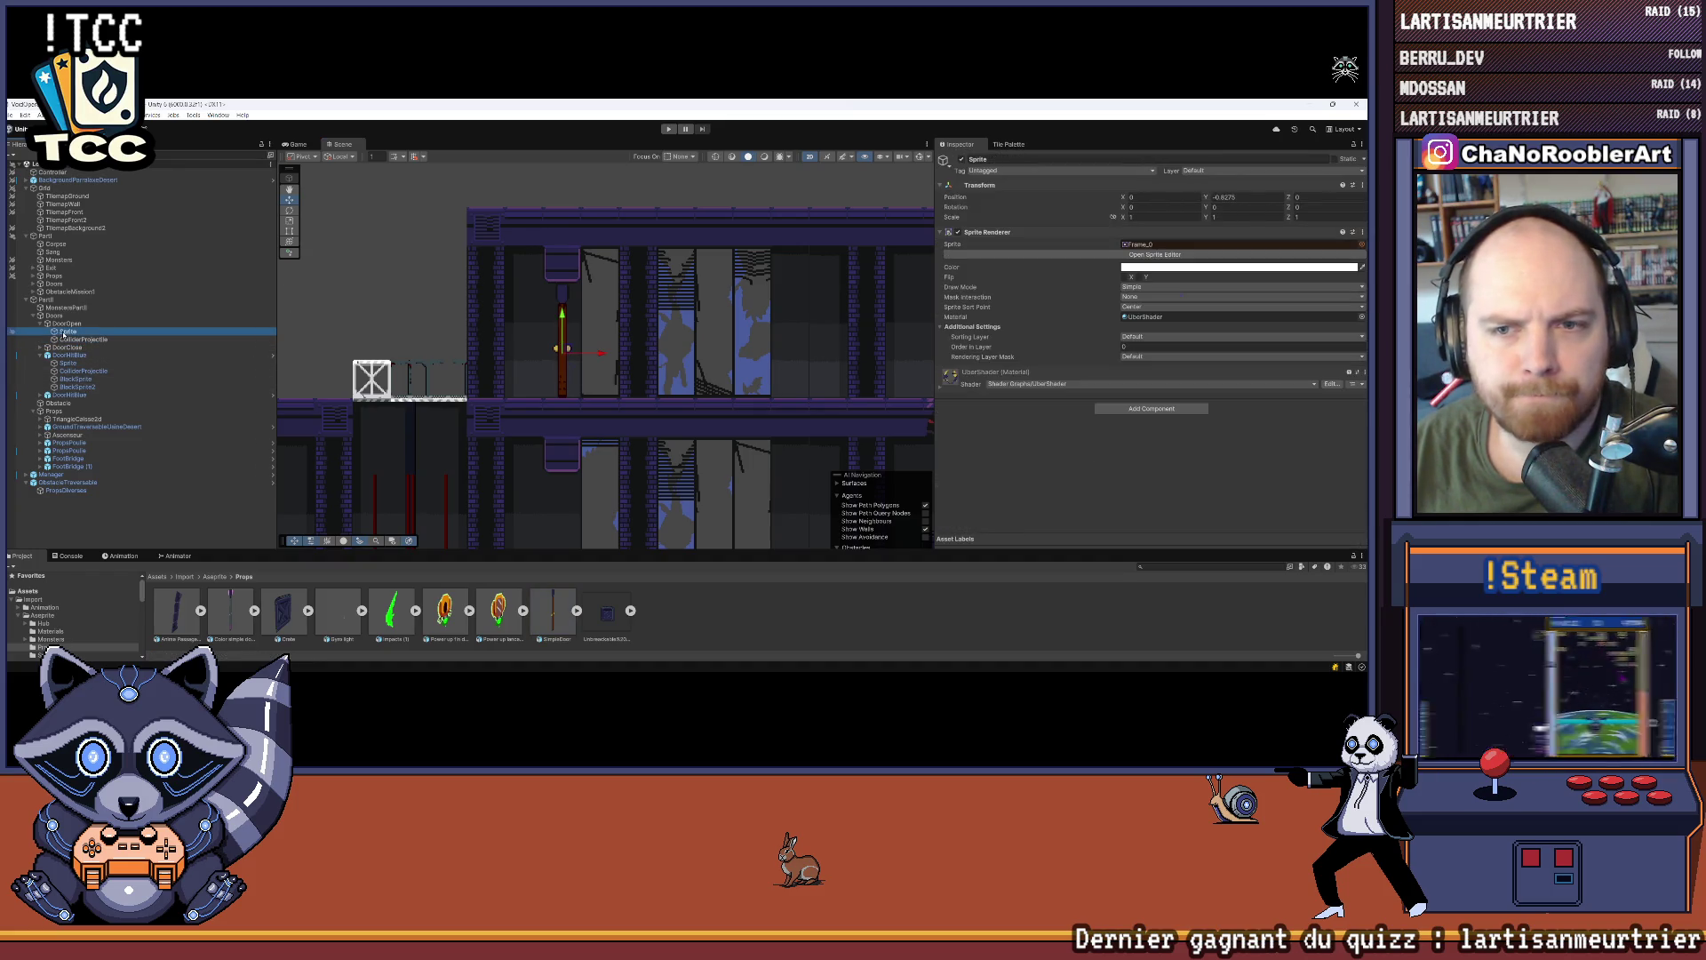
# Step: Check the enlarged Animator graph and the Animation timeline for DoorOpen's Sprite child
pyautogui.click(178, 556)
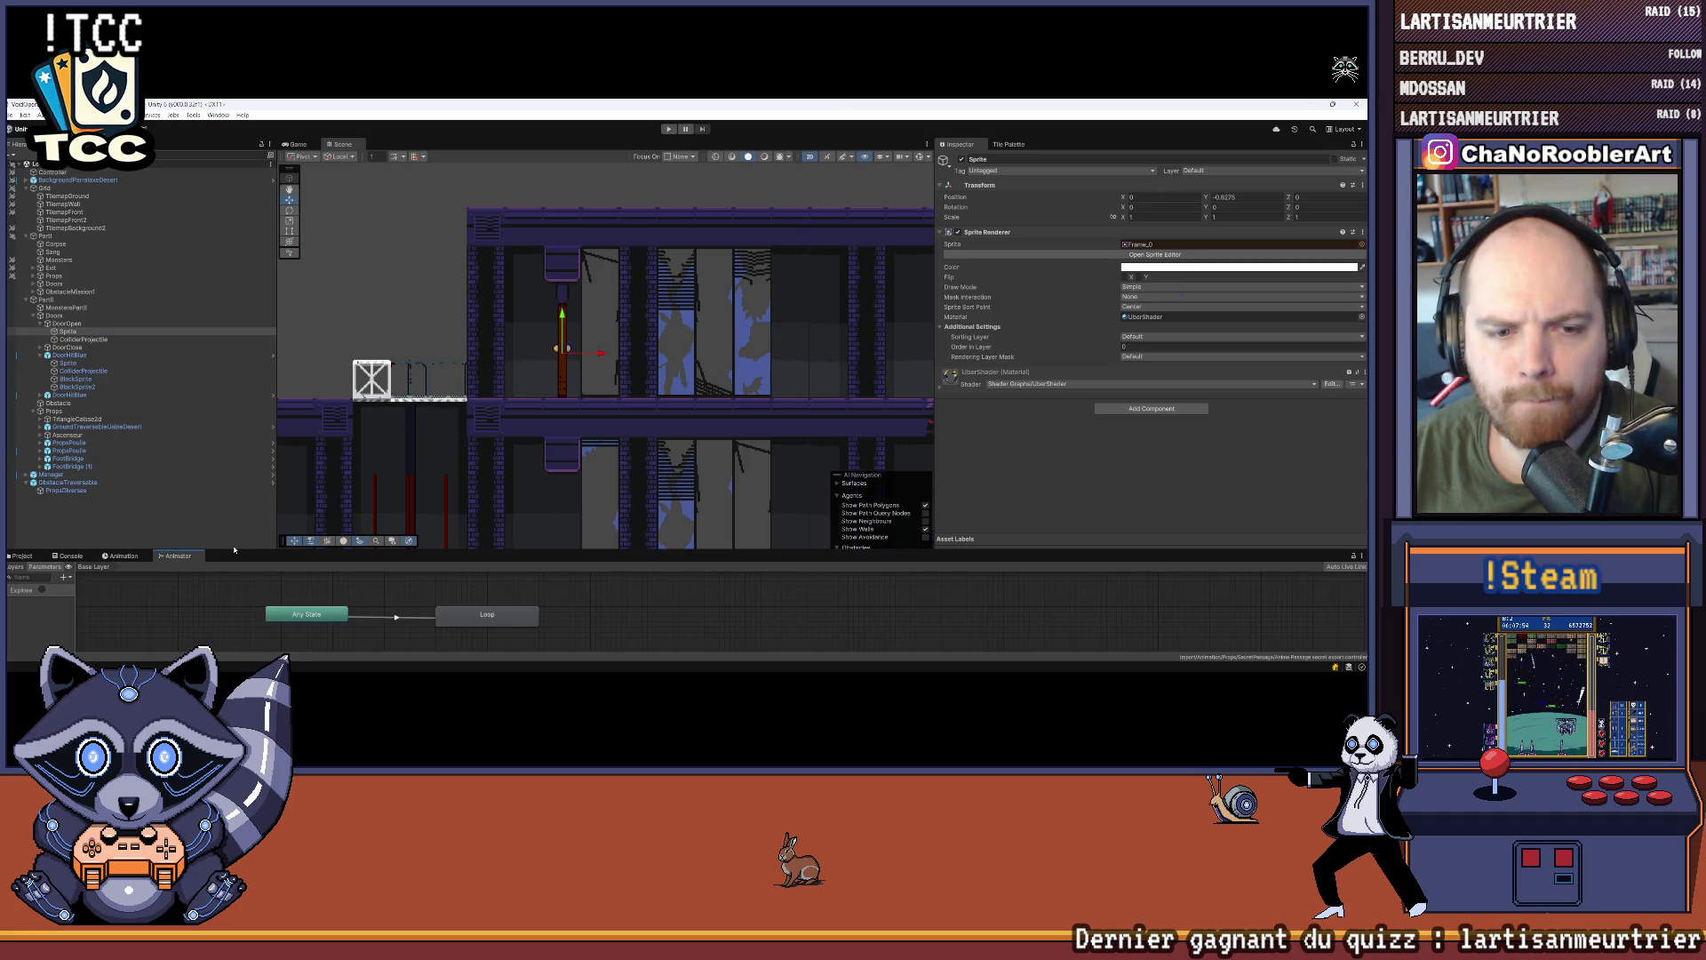
pyautogui.moveTo(233, 550); pyautogui.dragTo(234, 418)
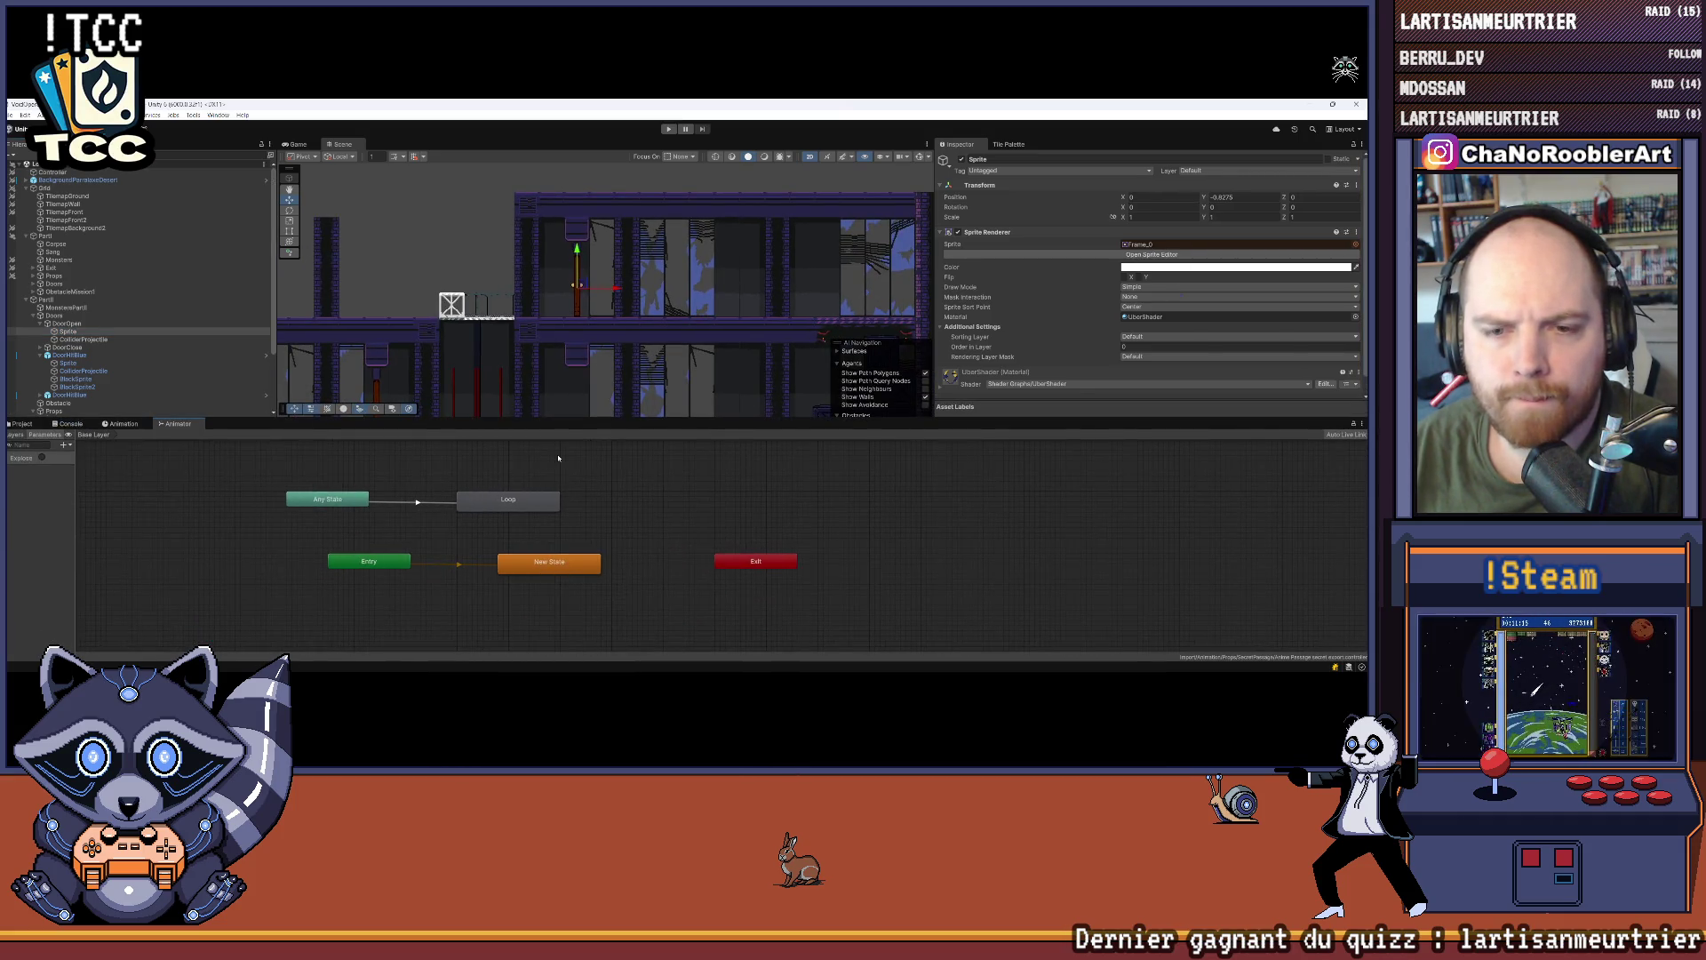
pyautogui.click(83, 334)
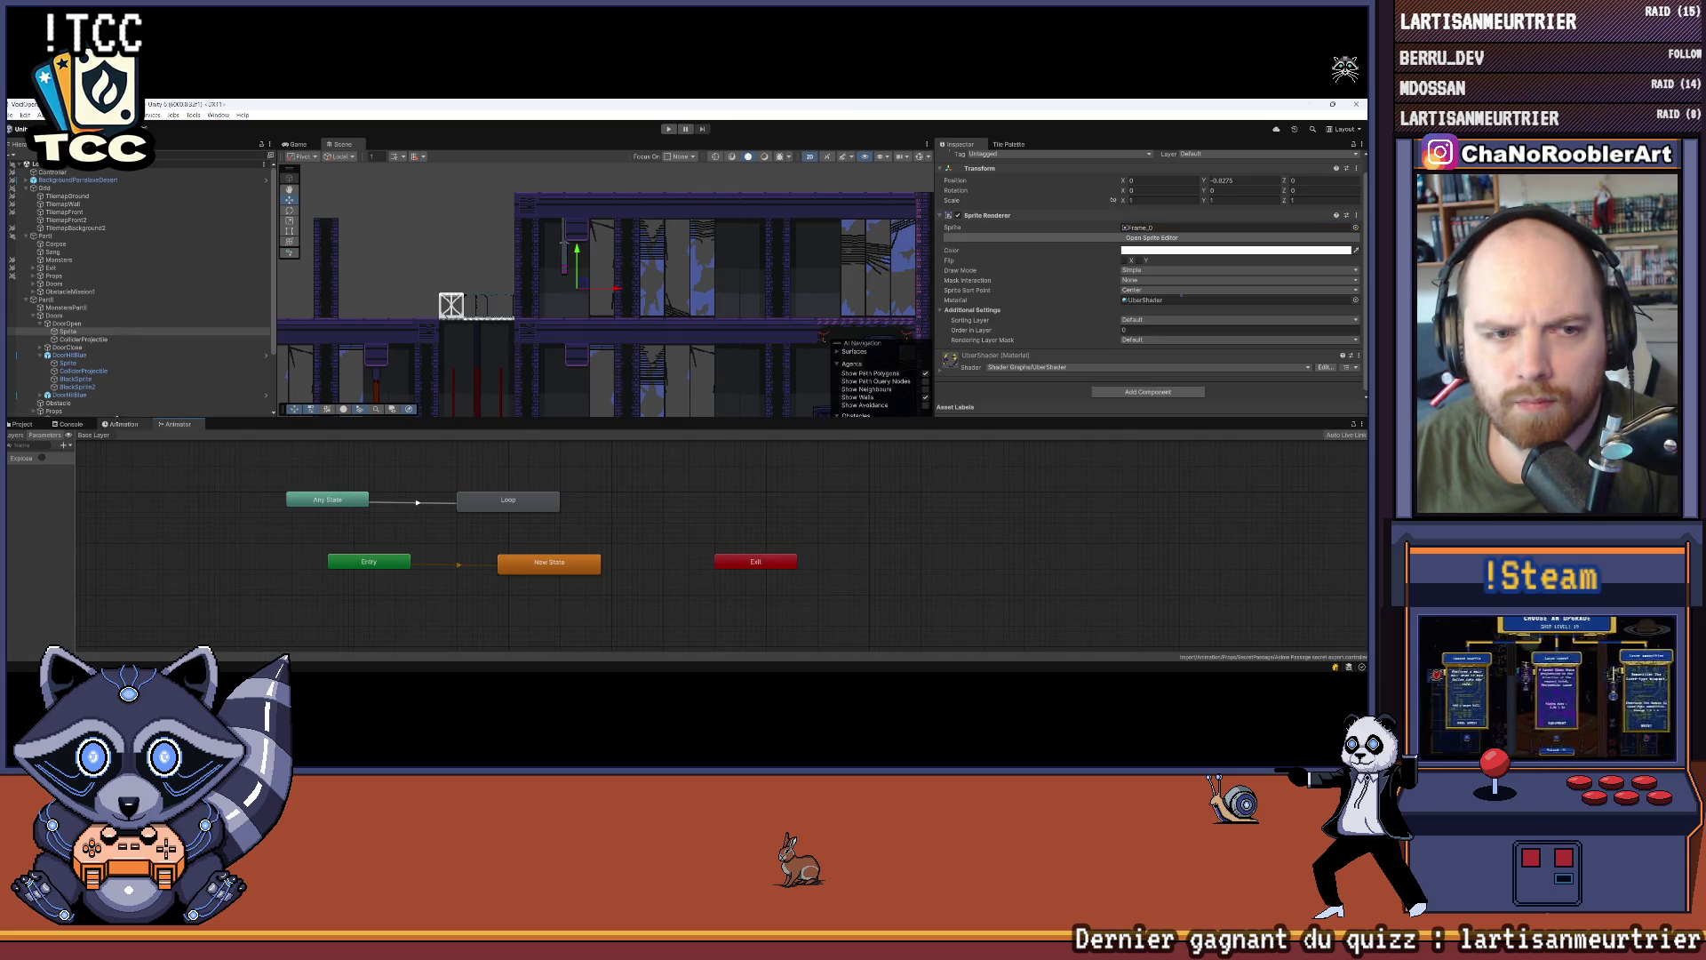
pyautogui.click(119, 423)
pyautogui.scroll(1, 933, 233)
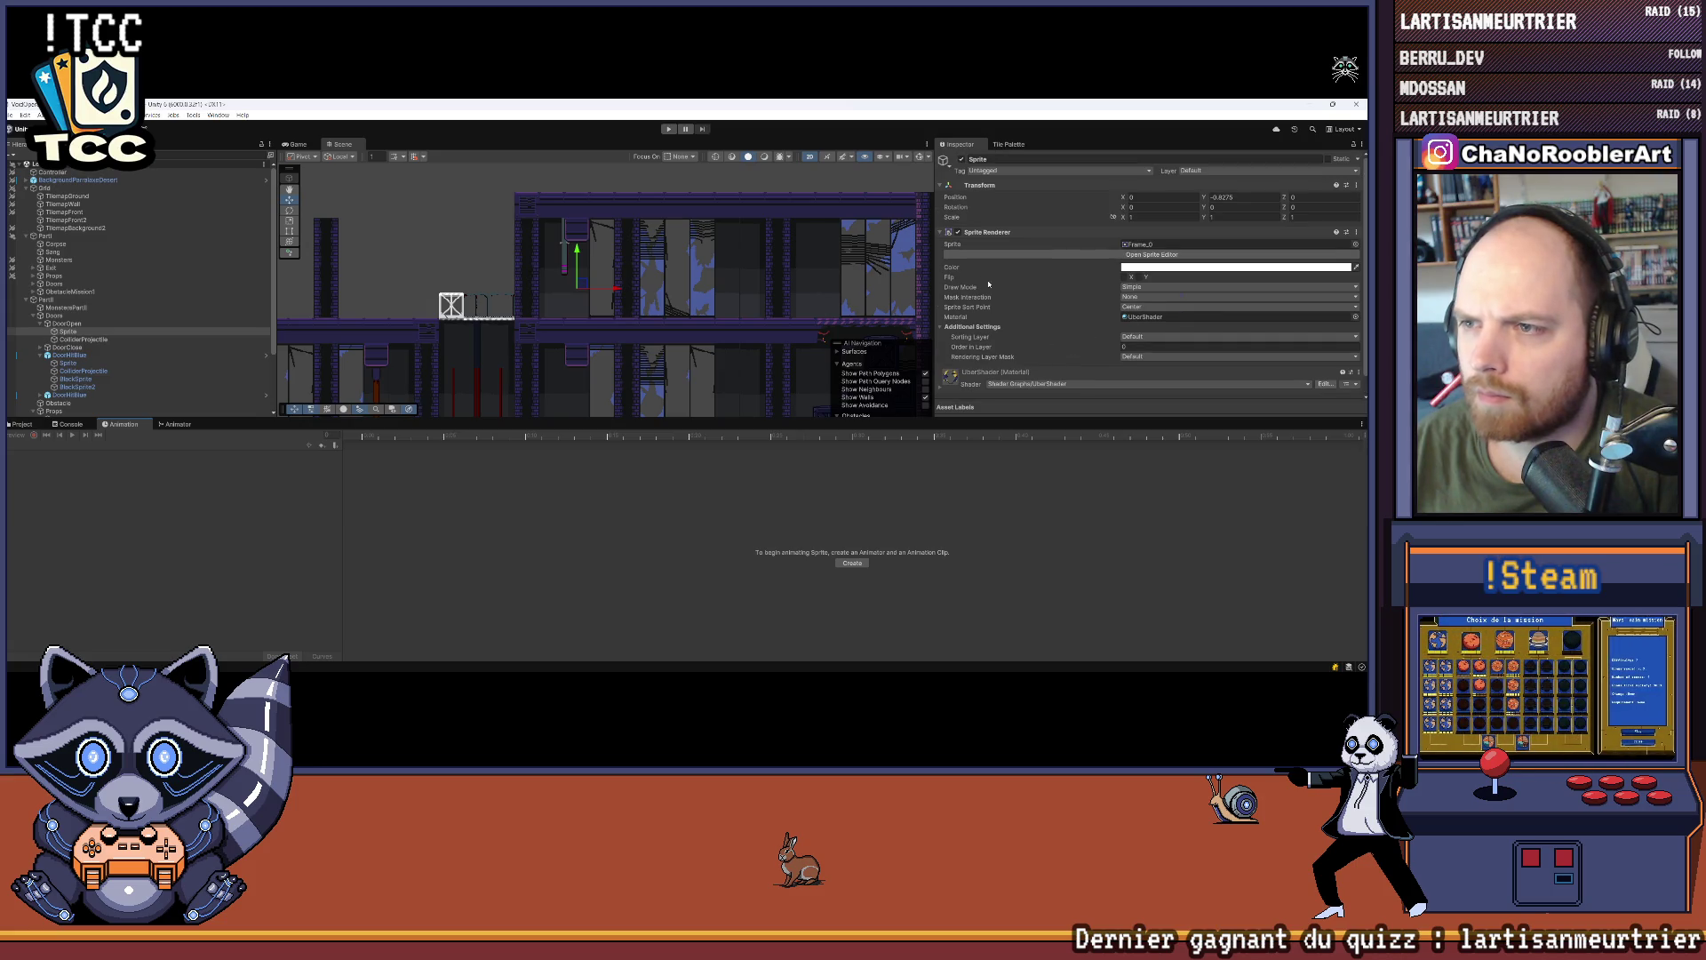
# Step: Review the Sprite Renderer, reselect DoorOpen's Sprite child, and show the Project assets
pyautogui.click(942, 232)
pyautogui.scroll(-5, 584, 329)
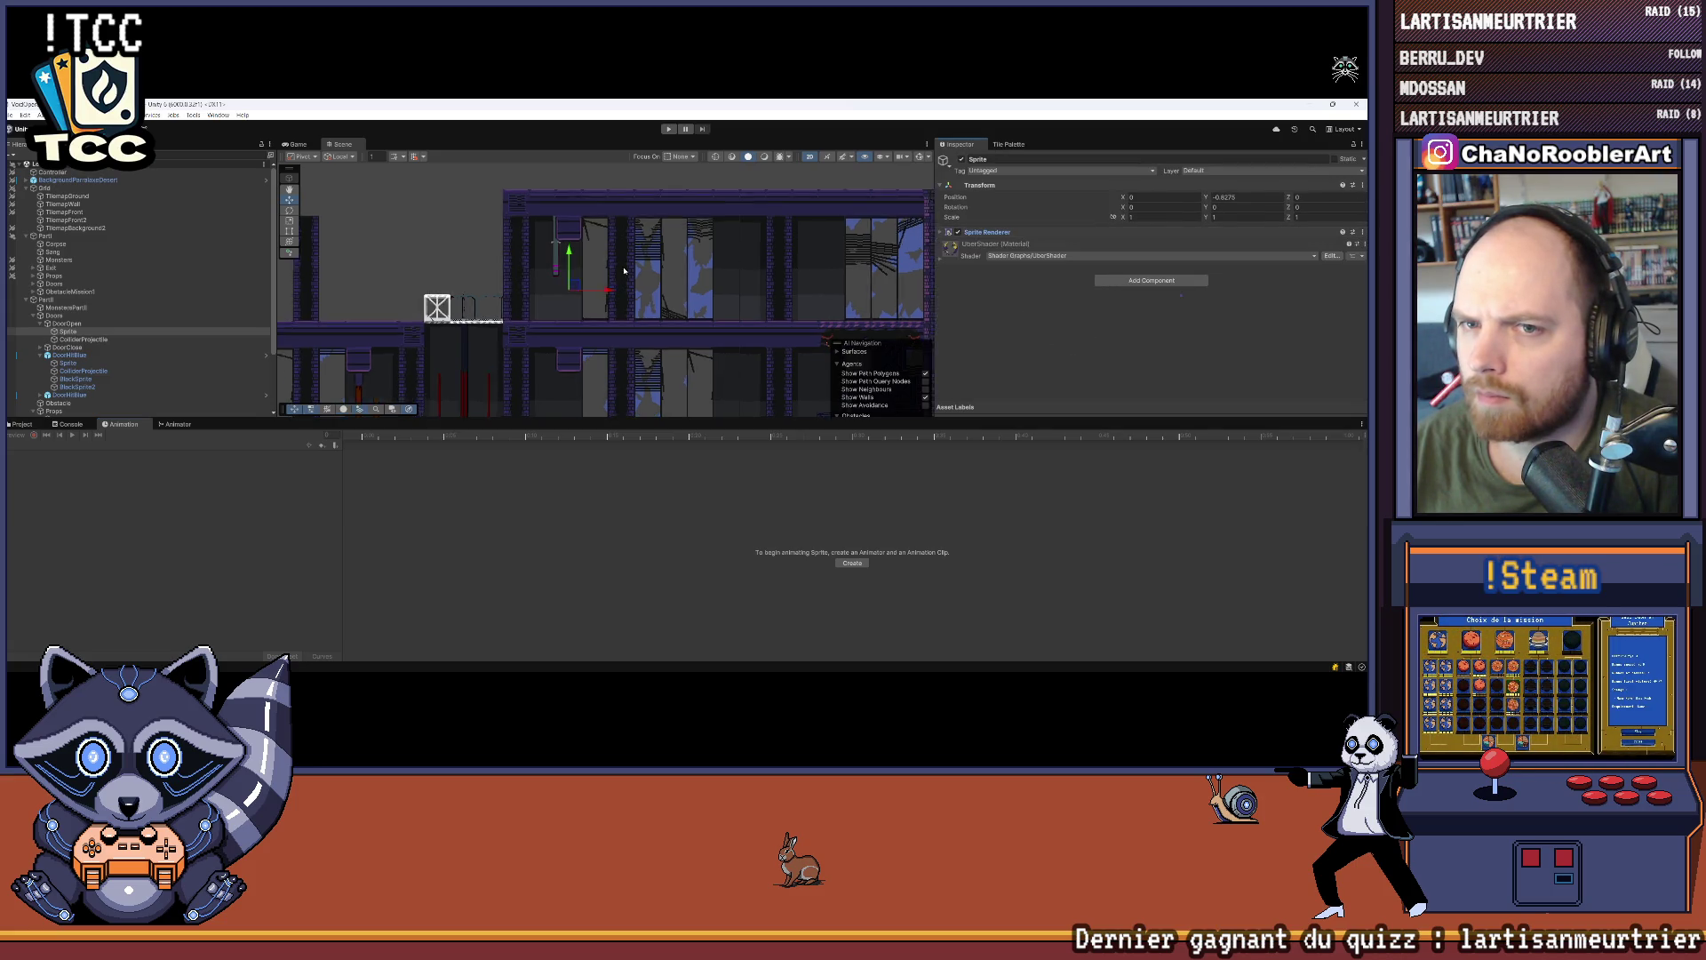
pyautogui.scroll(5, 584, 329)
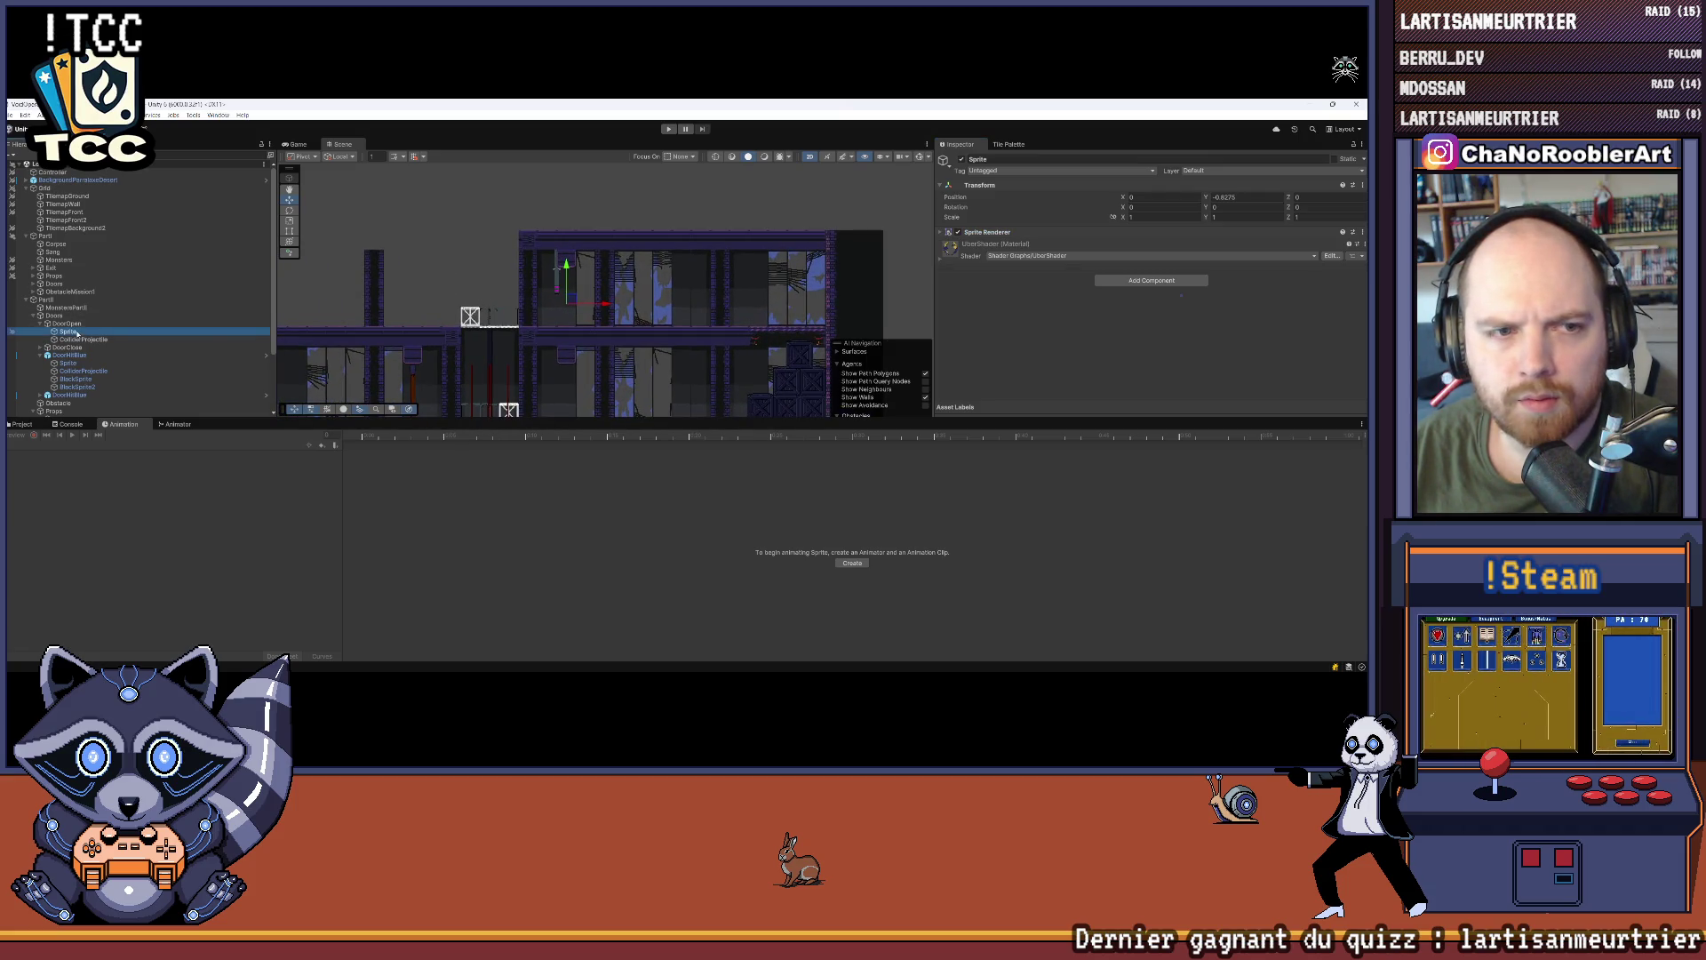
pyautogui.click(977, 232)
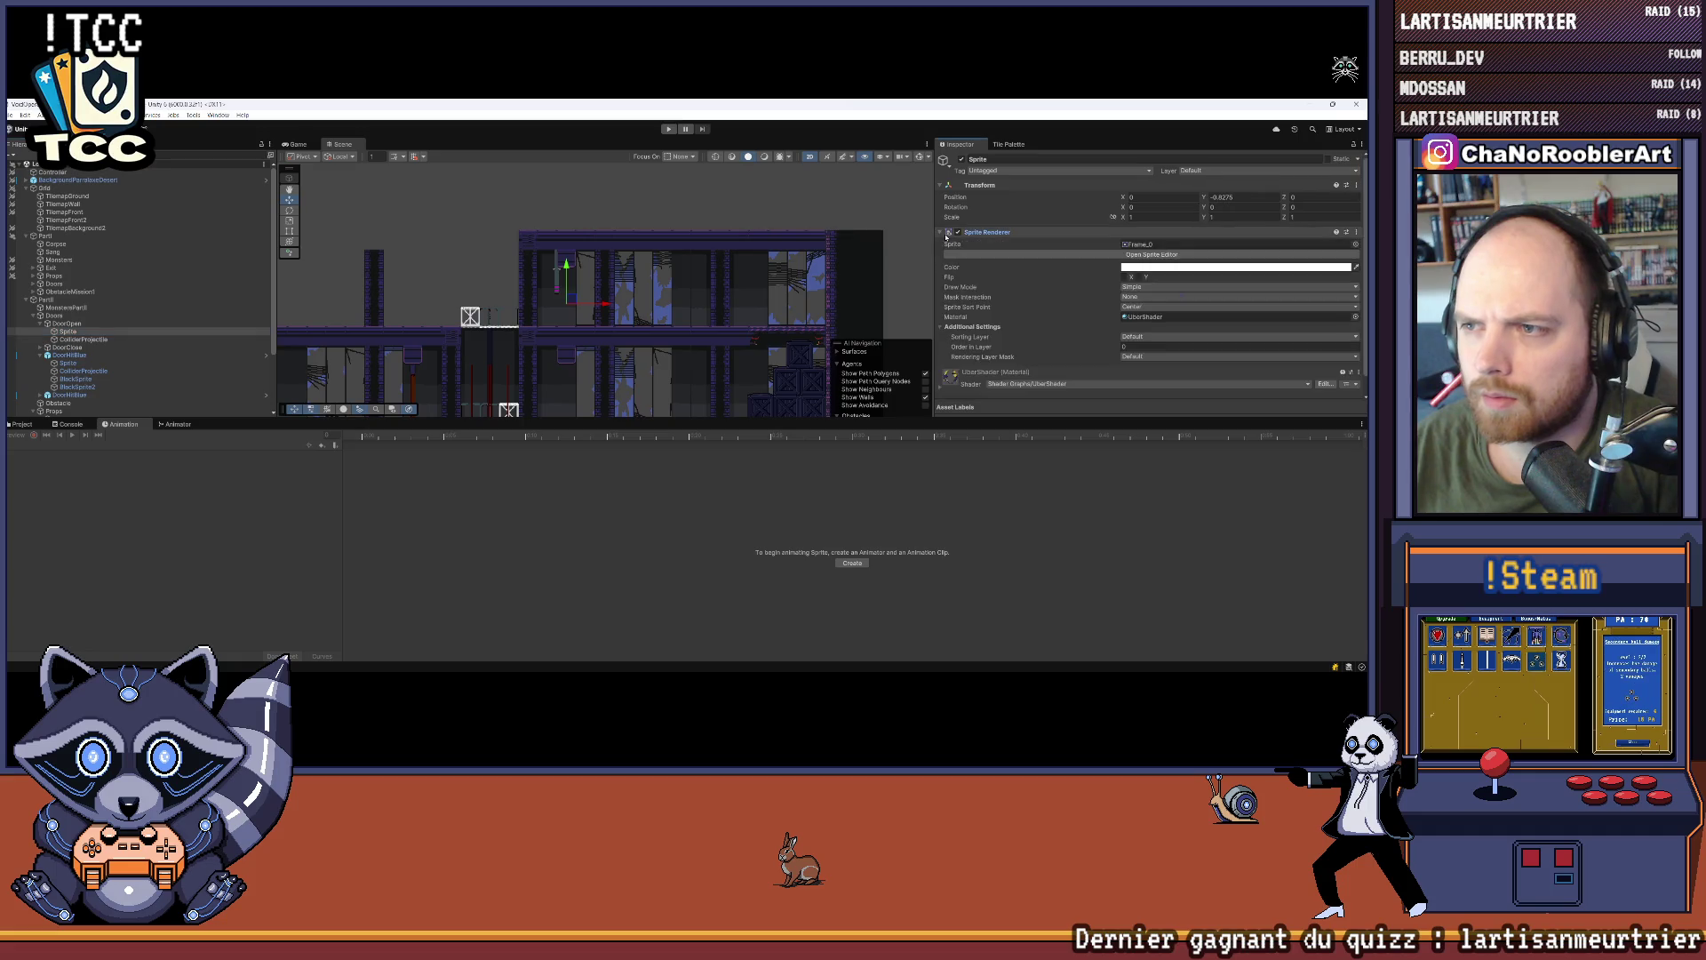
pyautogui.click(89, 325)
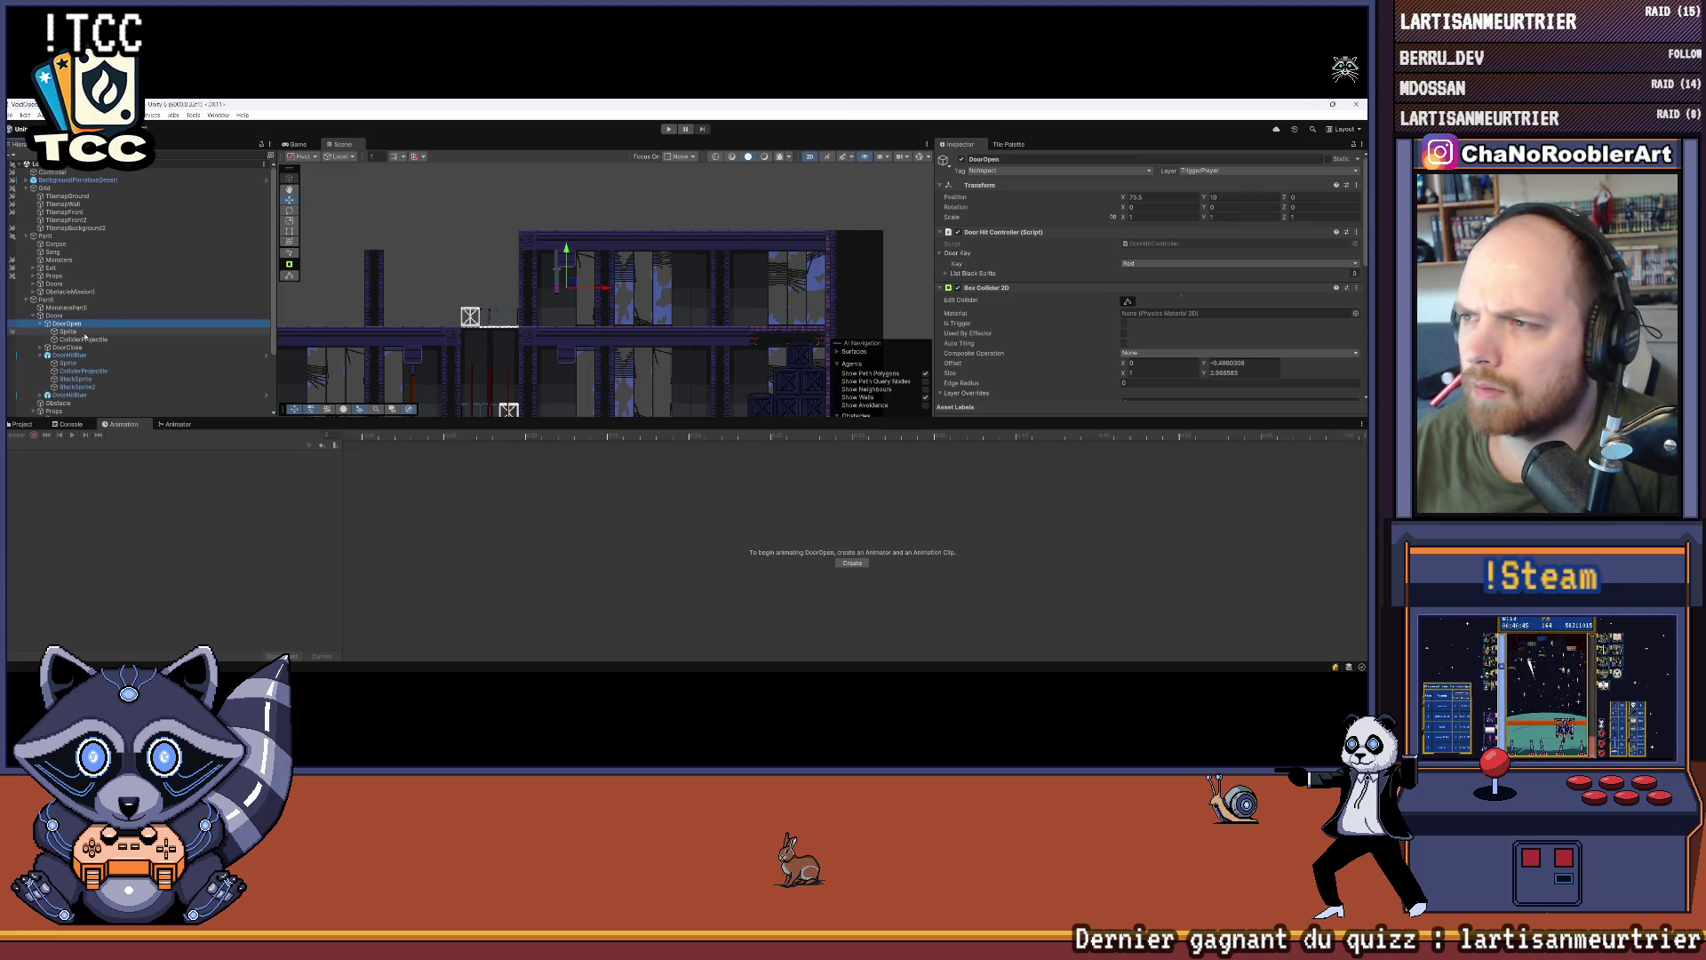
pyautogui.click(84, 332)
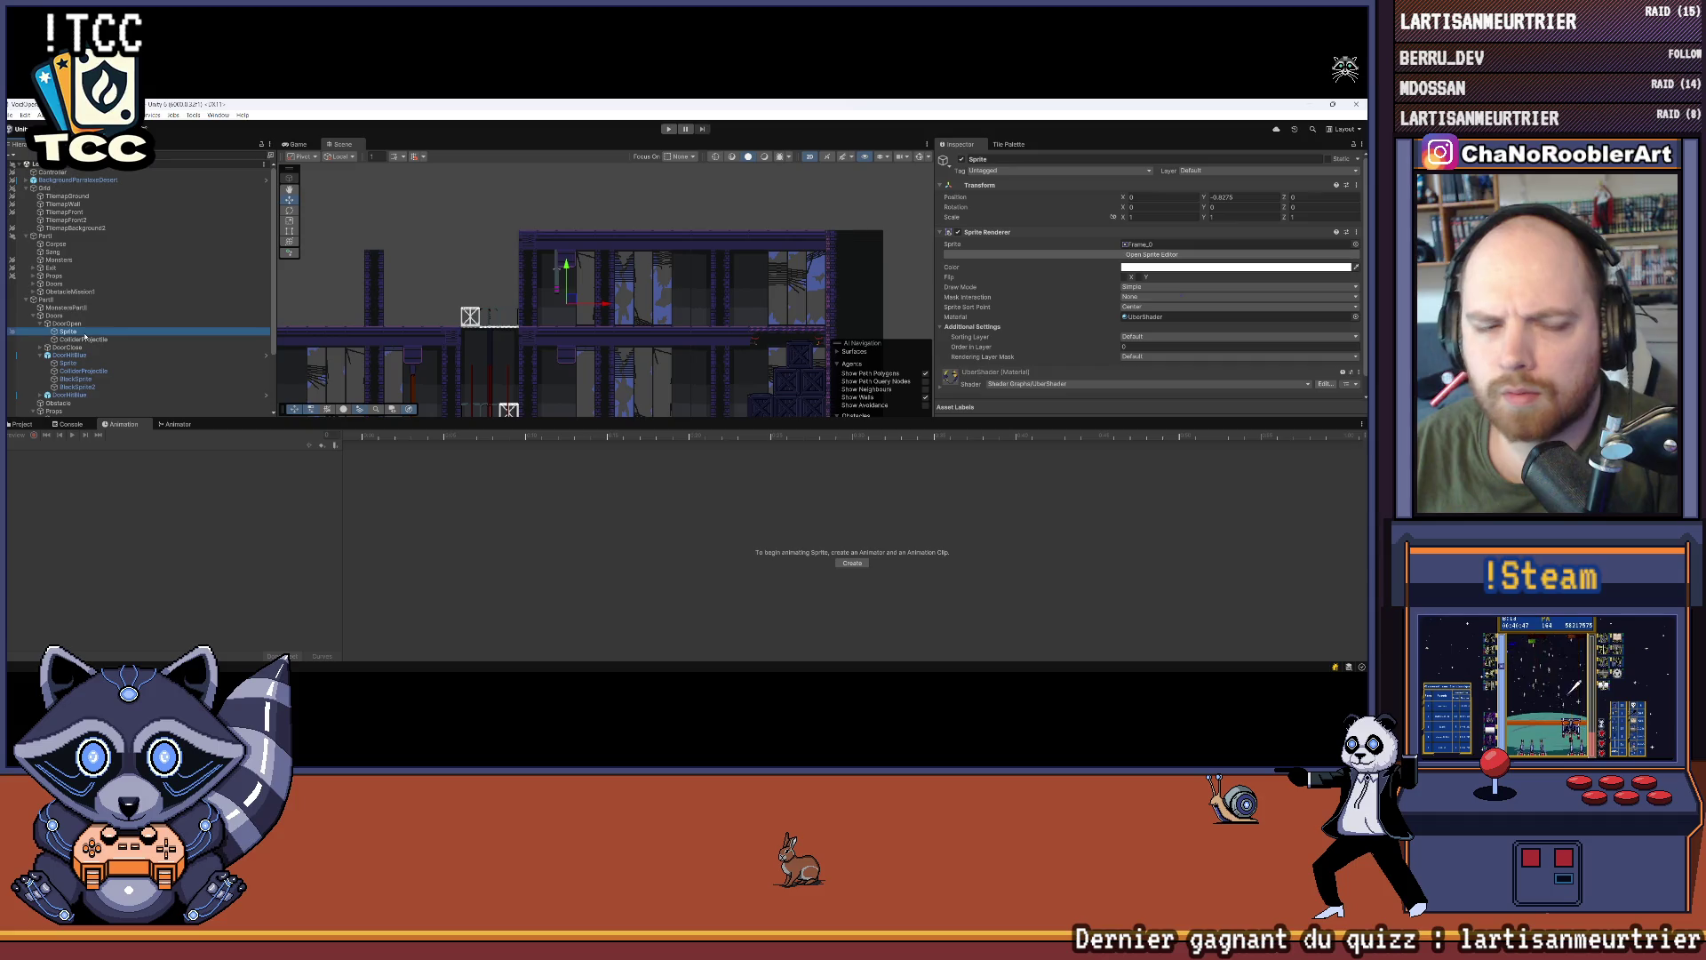
pyautogui.click(27, 423)
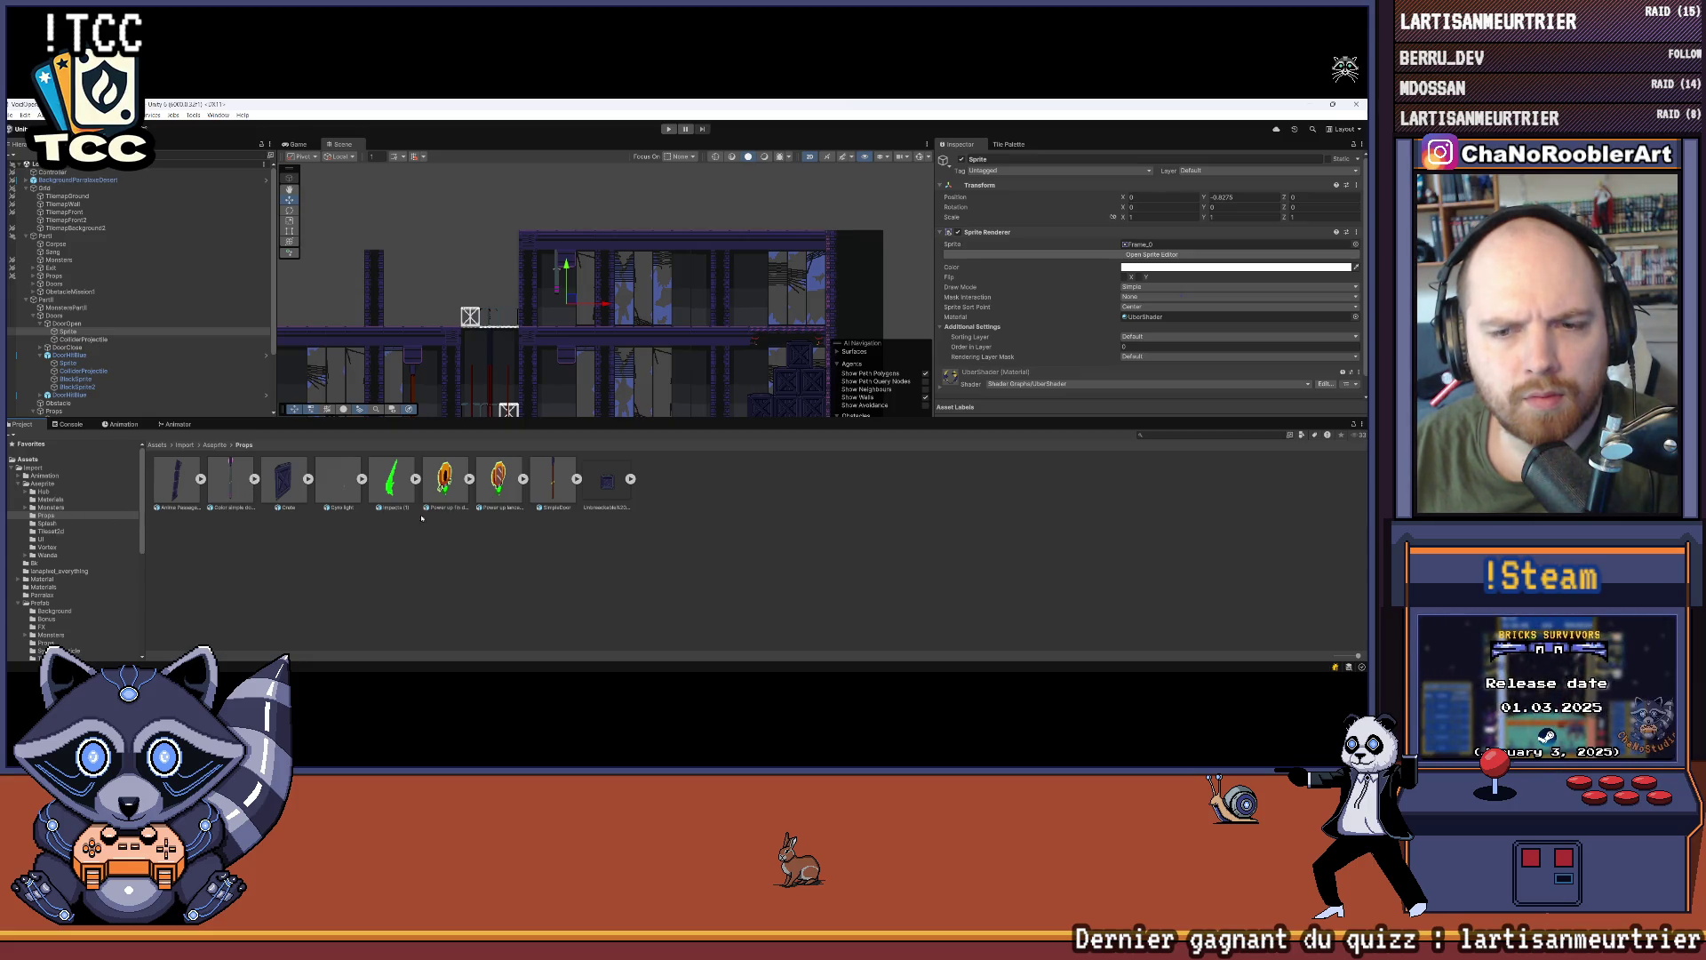
# Step: Expand the SimpleDoor asset's frames and glance over the Animator and Animation panels
pyautogui.click(576, 479)
pyautogui.click(1157, 246)
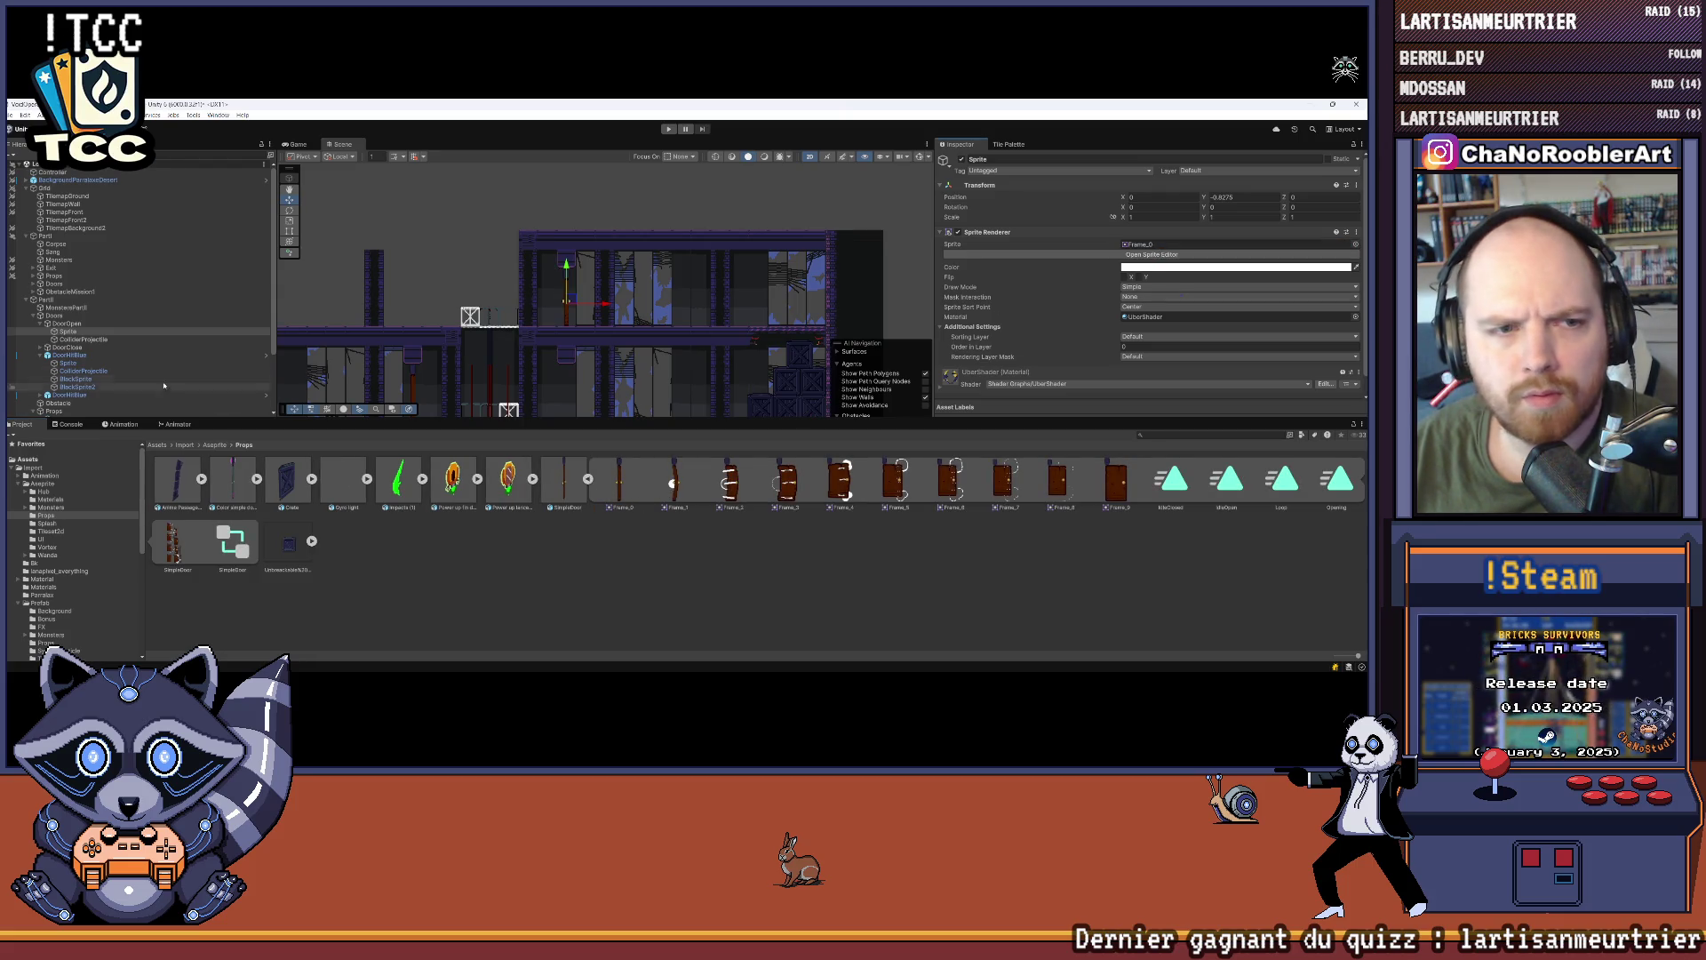
pyautogui.click(171, 424)
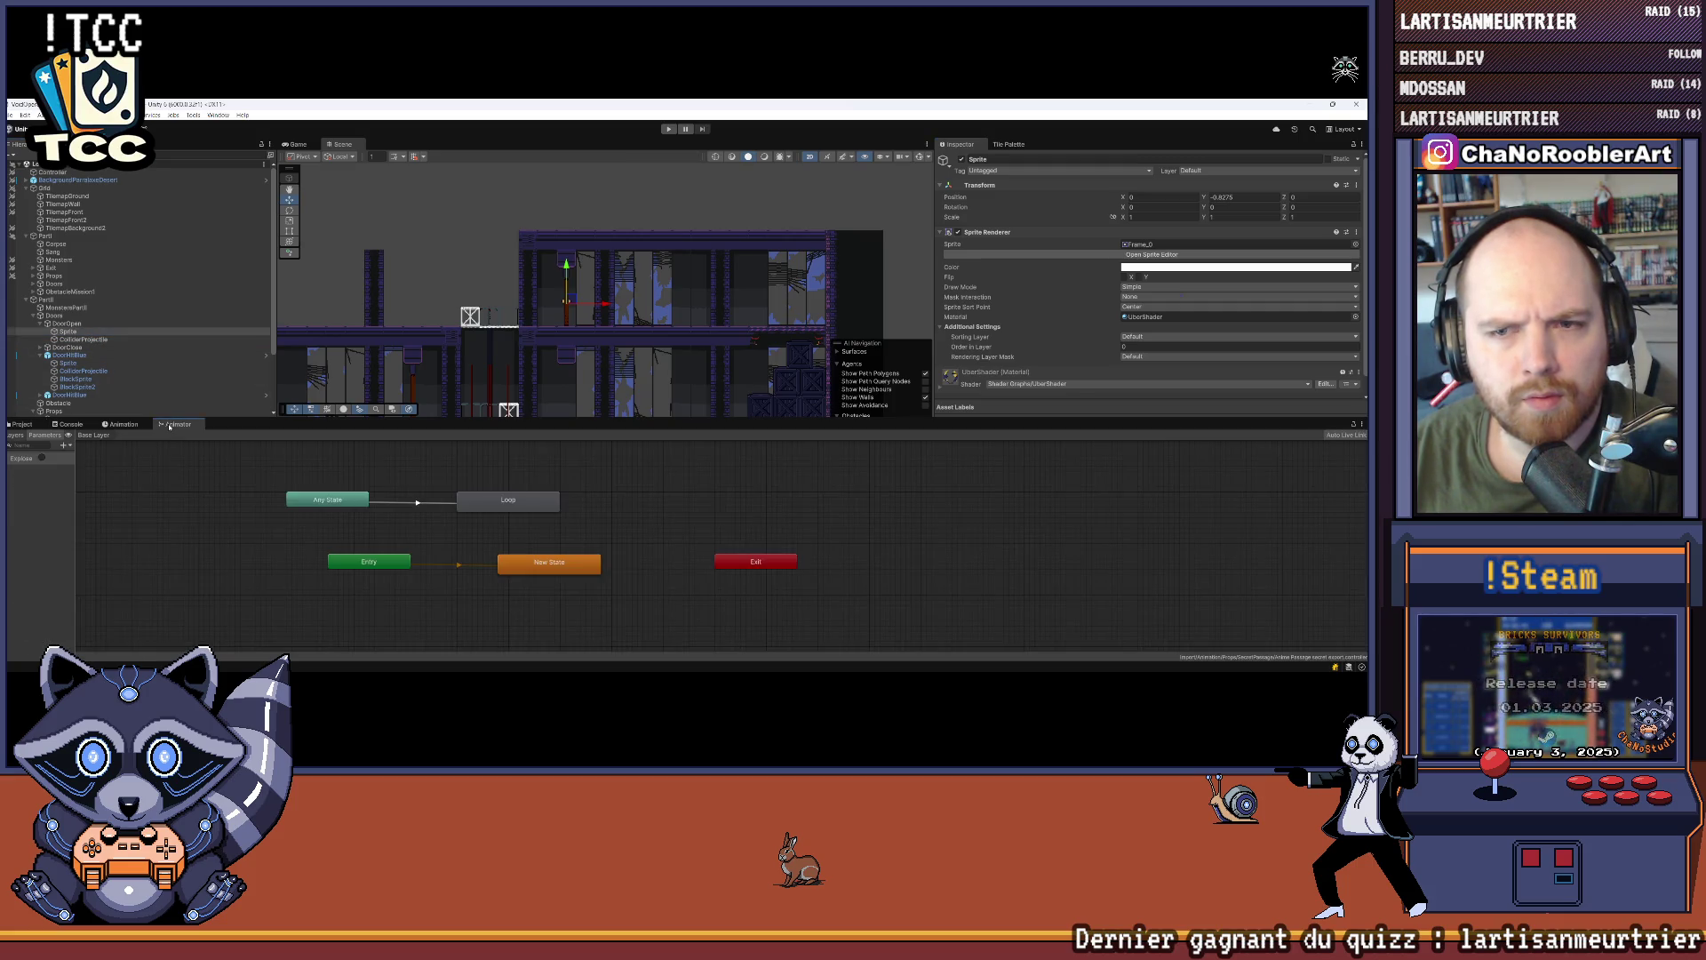
pyautogui.click(124, 425)
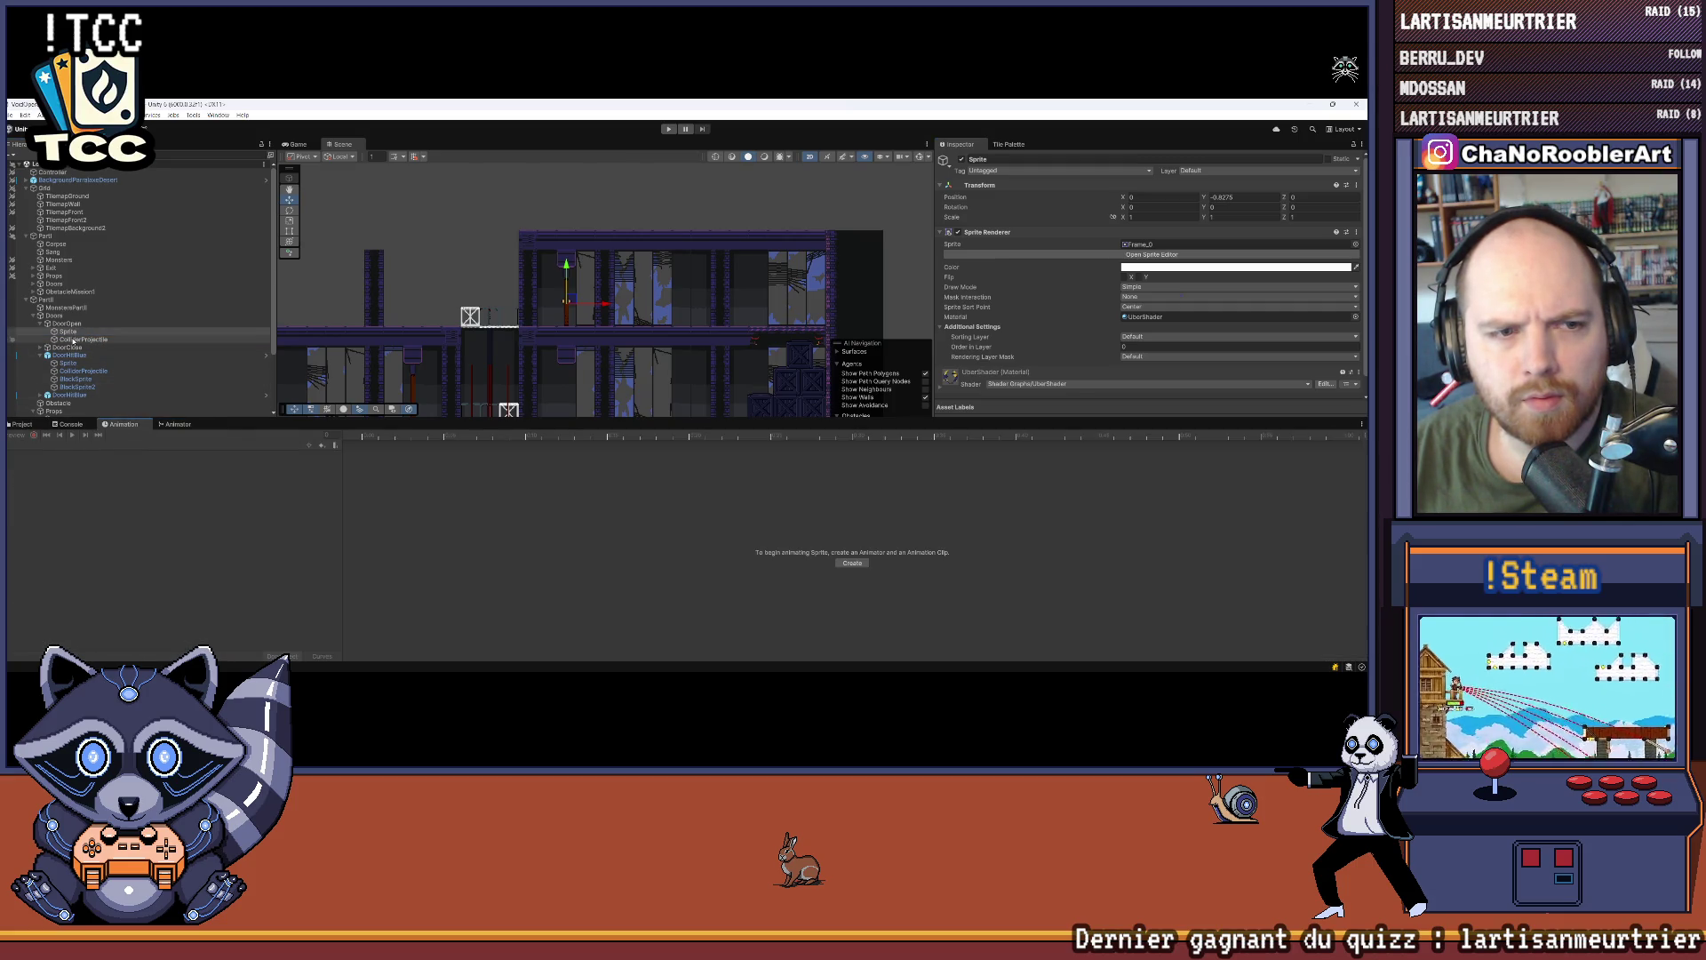
pyautogui.click(172, 425)
pyautogui.click(21, 425)
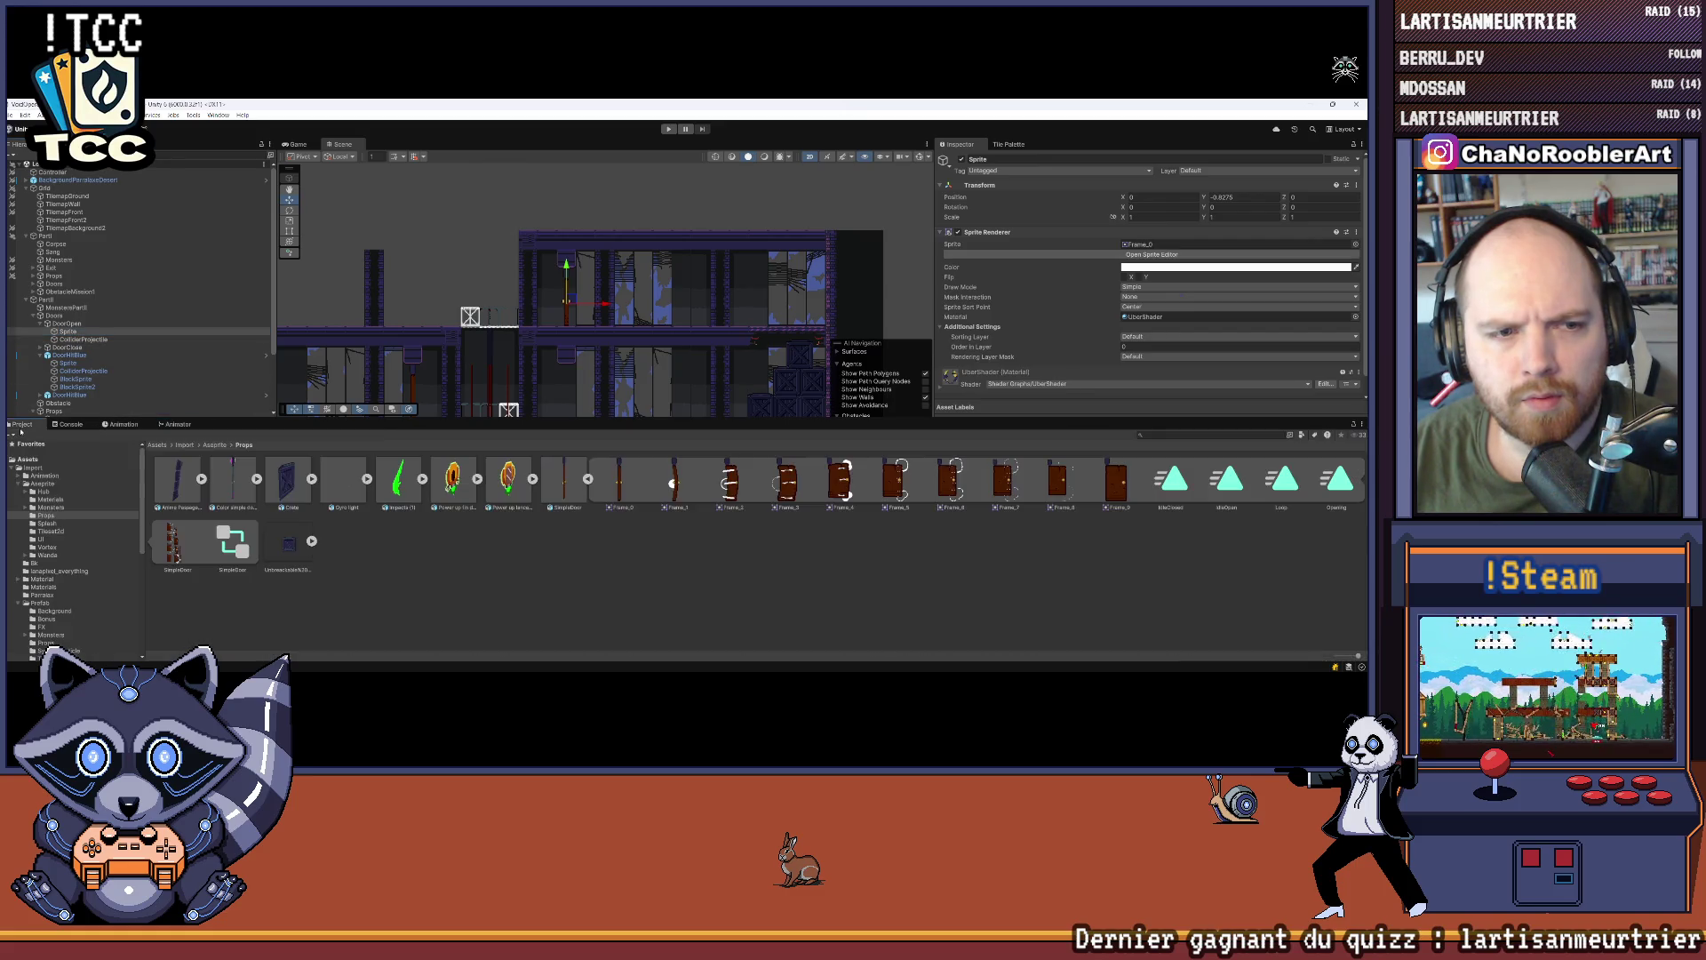
pyautogui.scroll(-1, 997, 316)
# Step: Add an Animator component to the Sprite through Add Component, then open the Animation folder
pyautogui.click(1148, 388)
pyautogui.write('box')
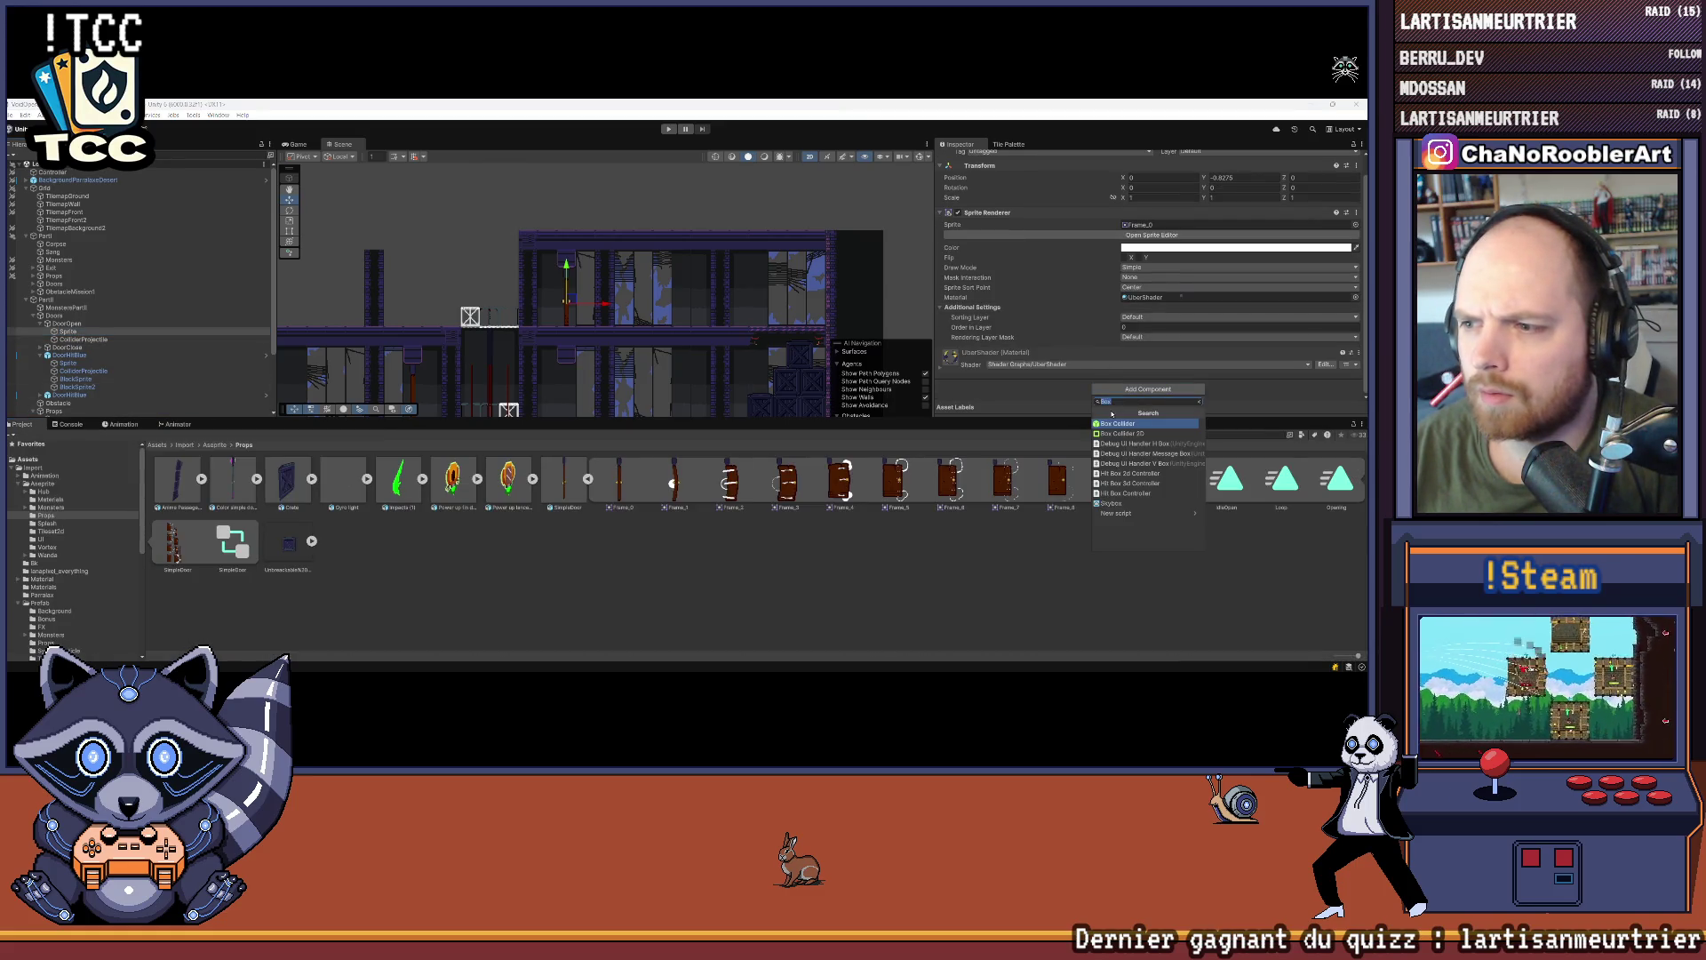
pyautogui.write('Anim')
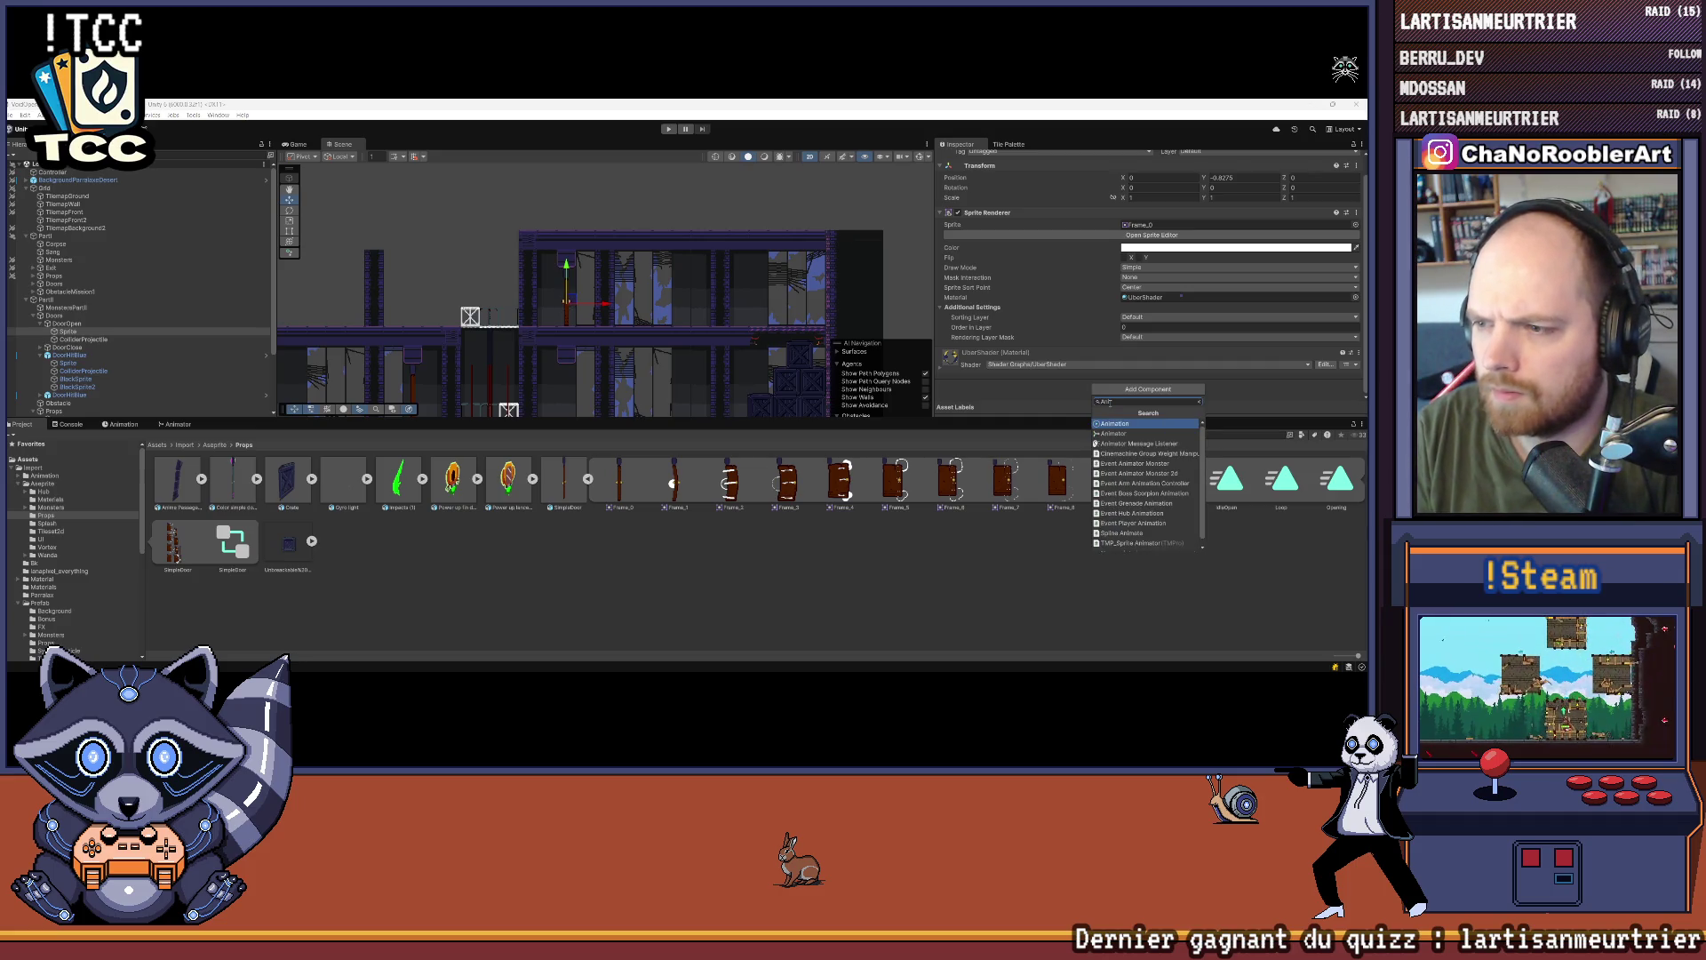
pyautogui.press('Down')
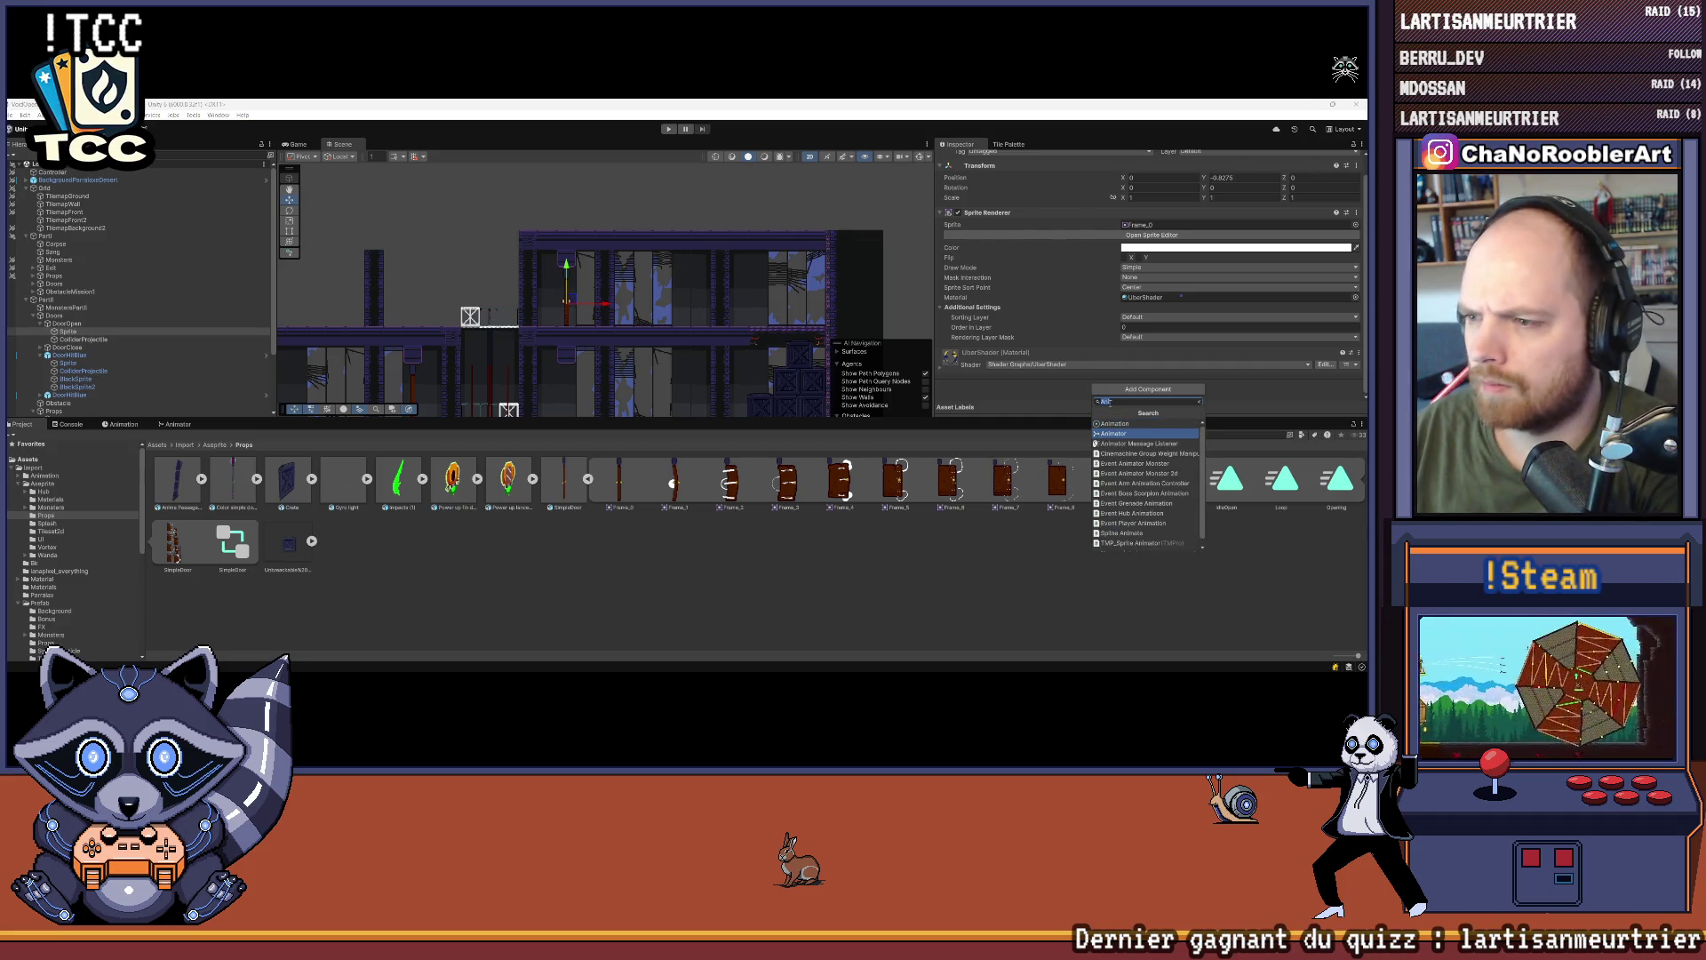
pyautogui.press('Return')
pyautogui.scroll(-3, 1110, 391)
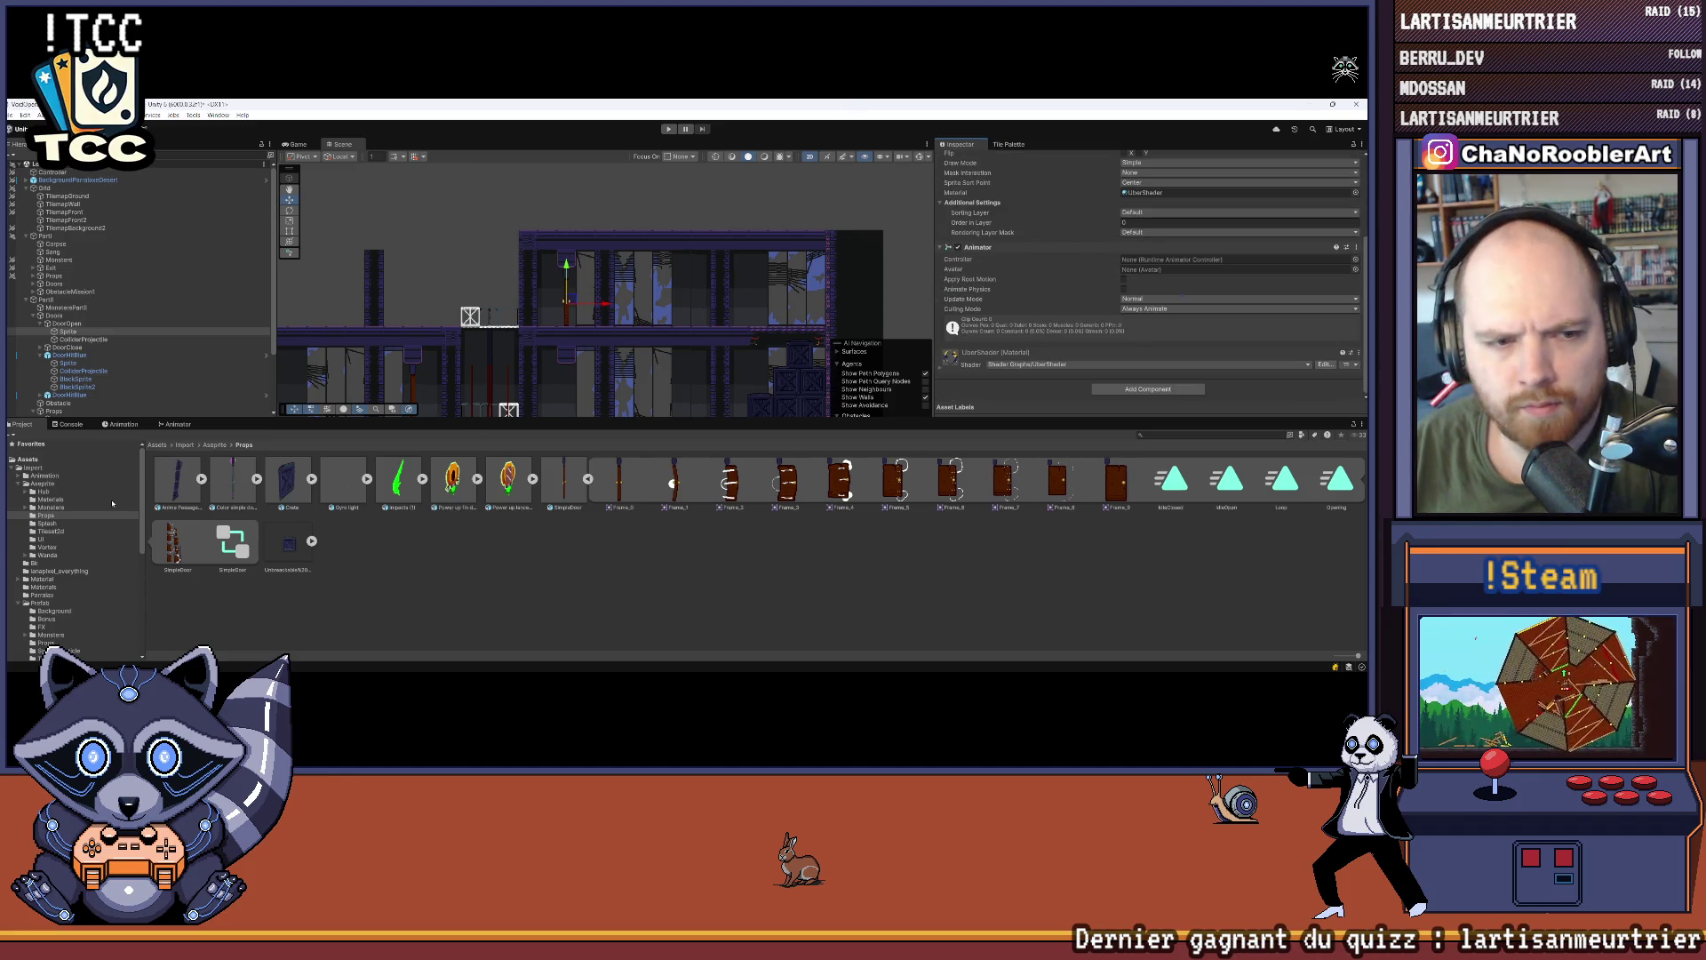
pyautogui.click(40, 477)
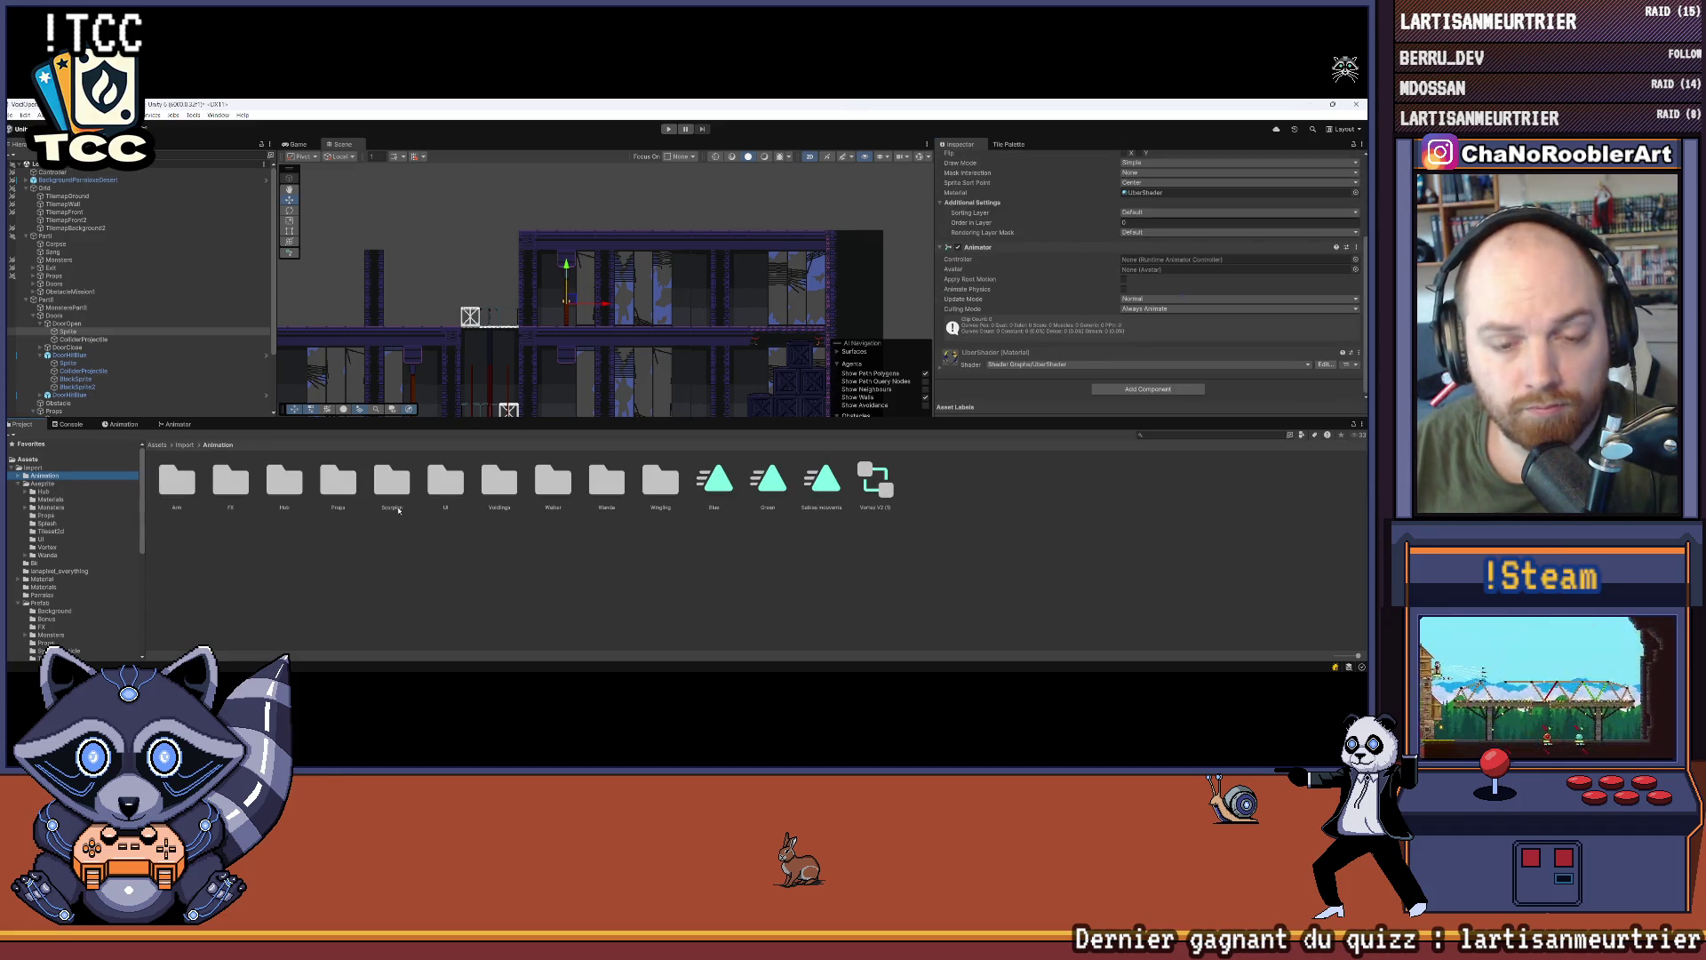
# Step: Drag SimpleDoor from Animation > Props > OpenDoor into the Sprite Animator's Controller field
pyautogui.doubleClick(353, 491)
pyautogui.doubleClick(338, 480)
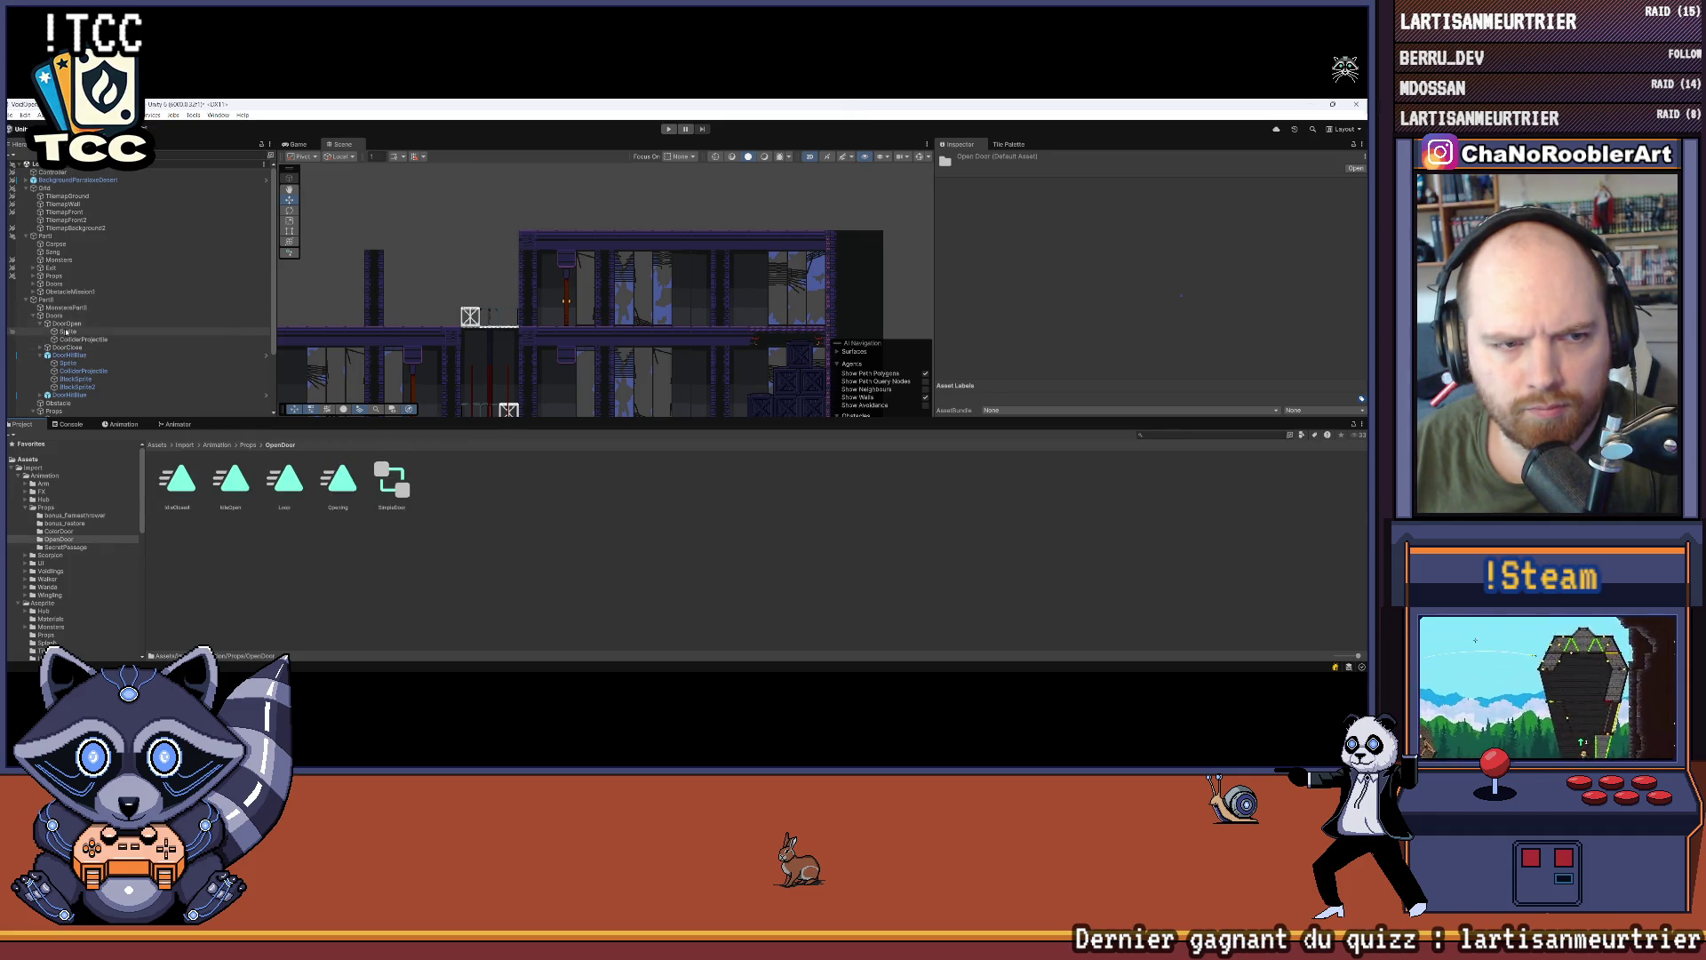
pyautogui.click(67, 331)
pyautogui.scroll(-2, 1080, 334)
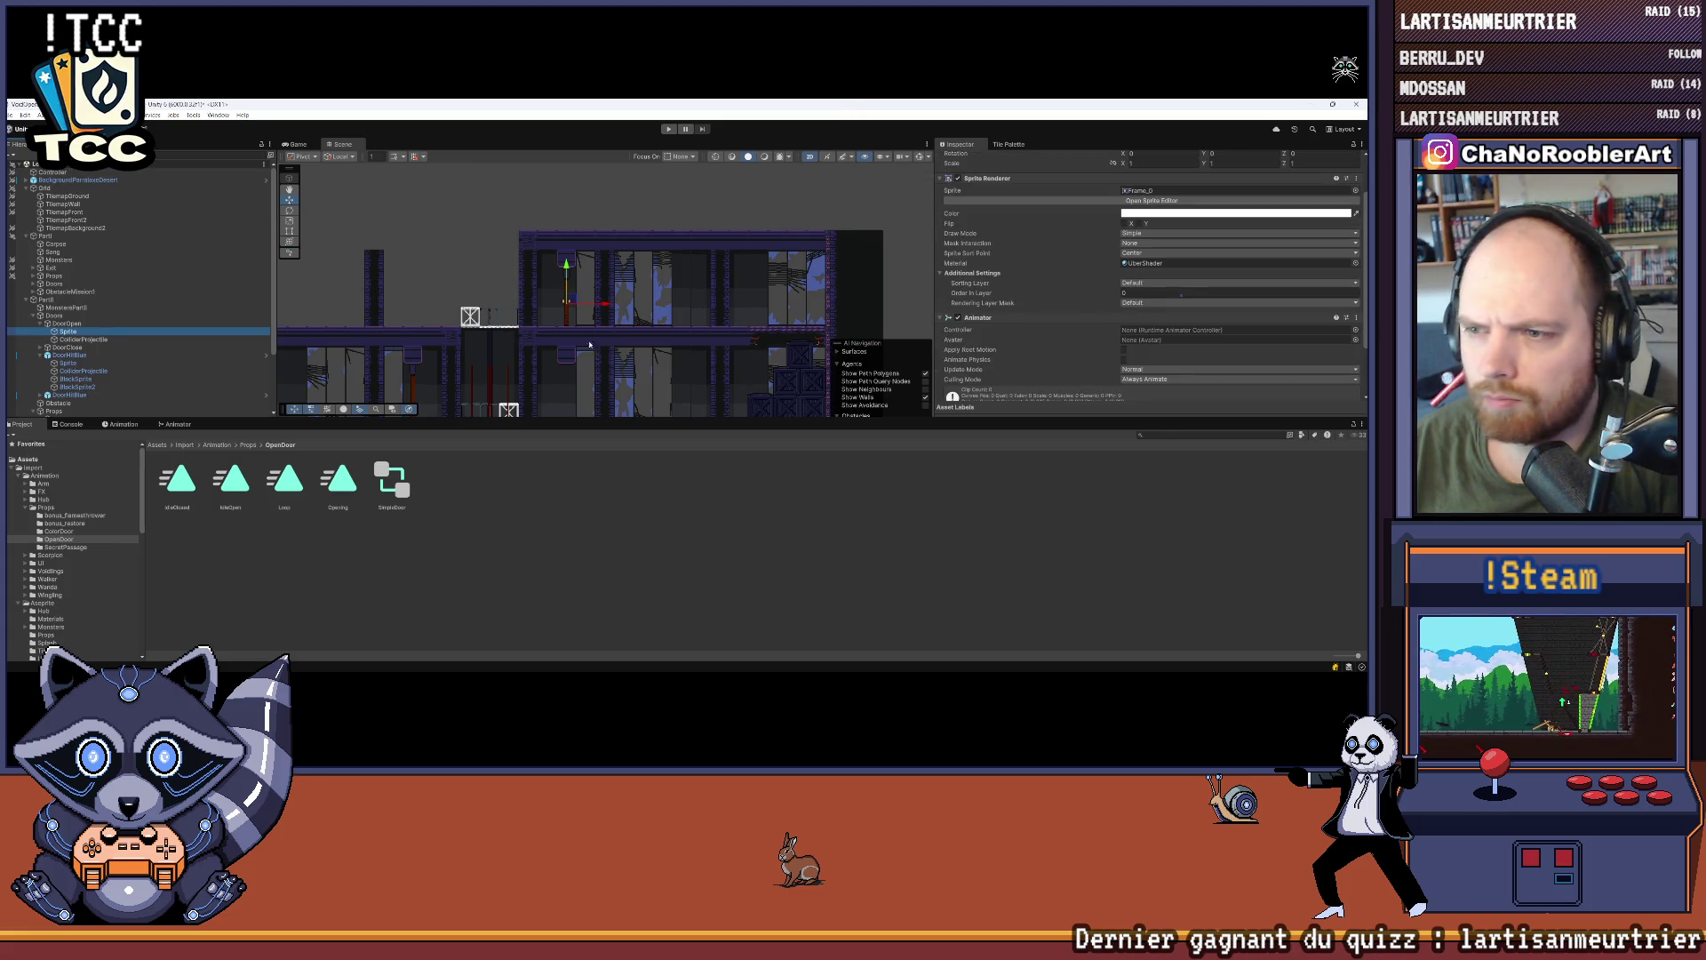
pyautogui.moveTo(388, 483)
pyautogui.mouseDown()
pyautogui.moveTo(756, 382)
pyautogui.moveTo(1236, 300)
pyautogui.mouseUp()
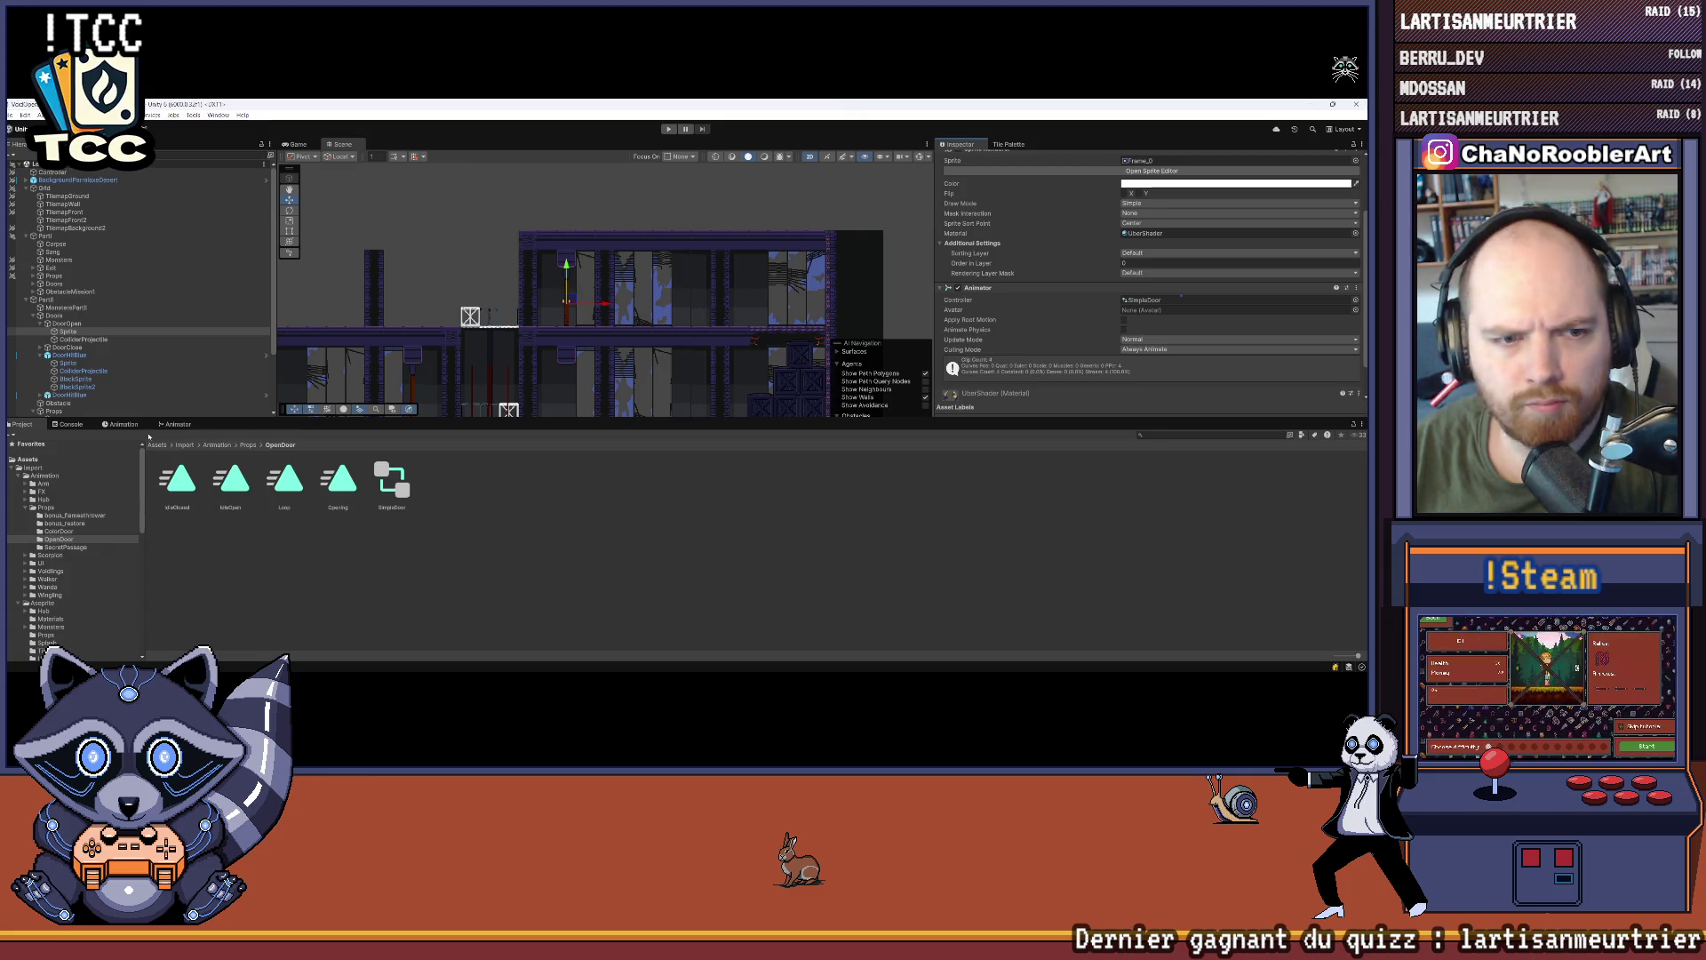
# Step: Preview the door's IdleOpen and Opening clips in the Animation timeline
pyautogui.click(125, 425)
pyautogui.click(175, 425)
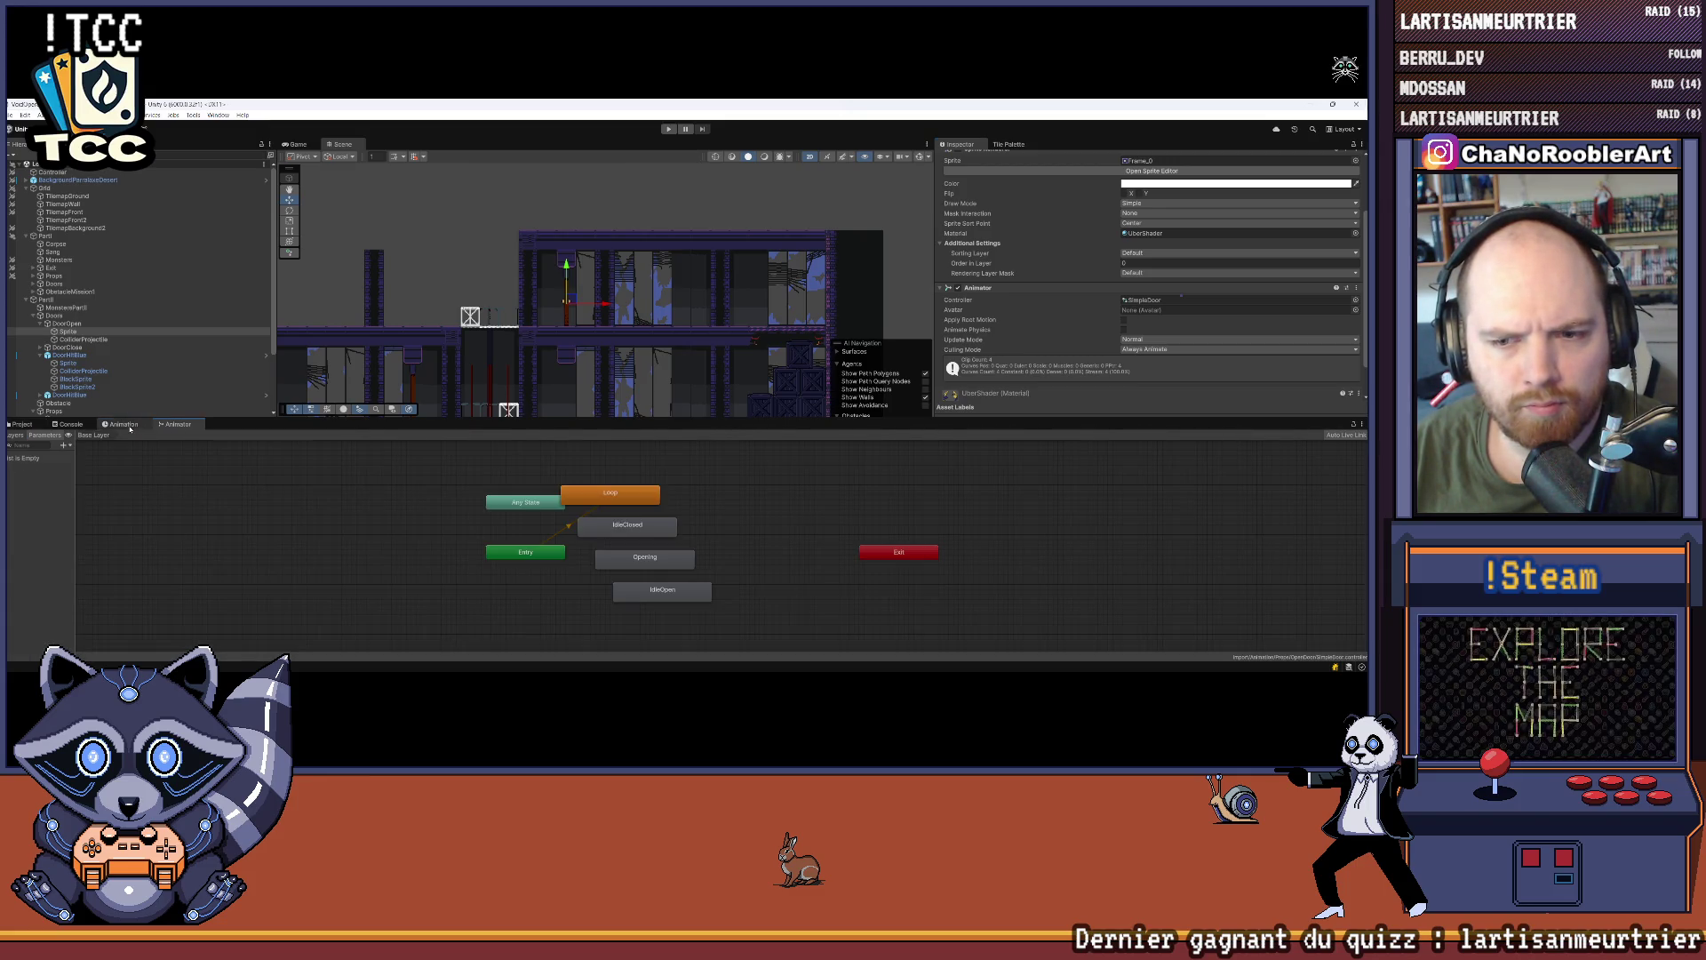
pyautogui.click(126, 425)
pyautogui.click(72, 435)
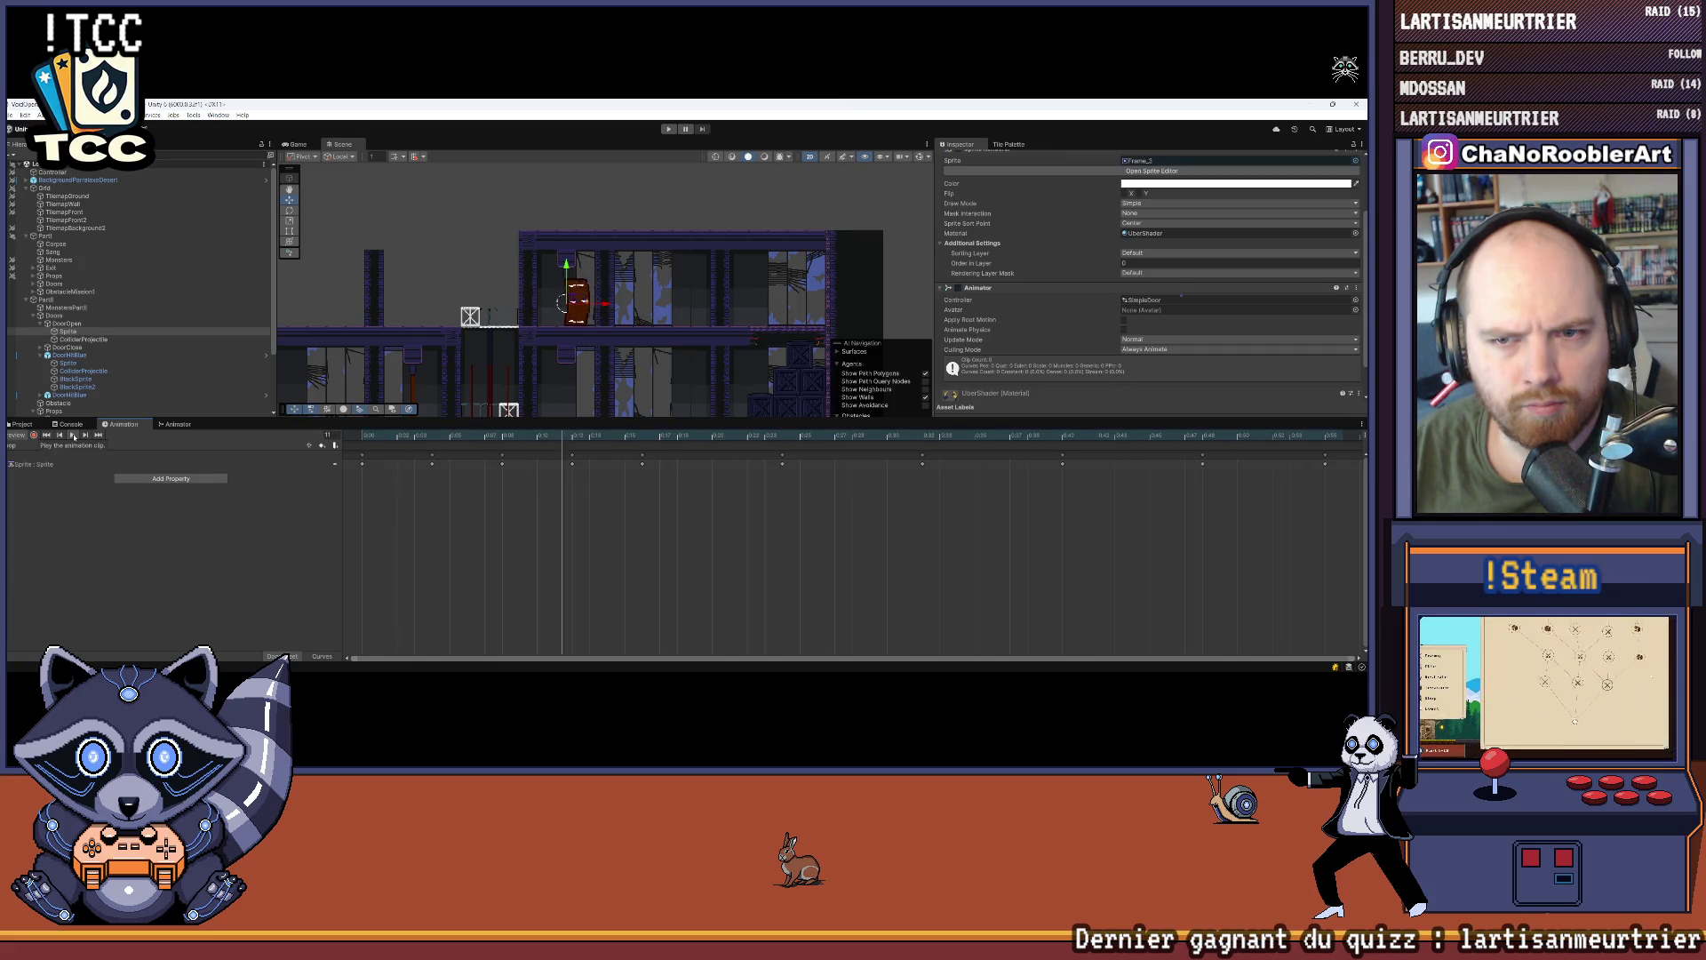
pyautogui.click(56, 445)
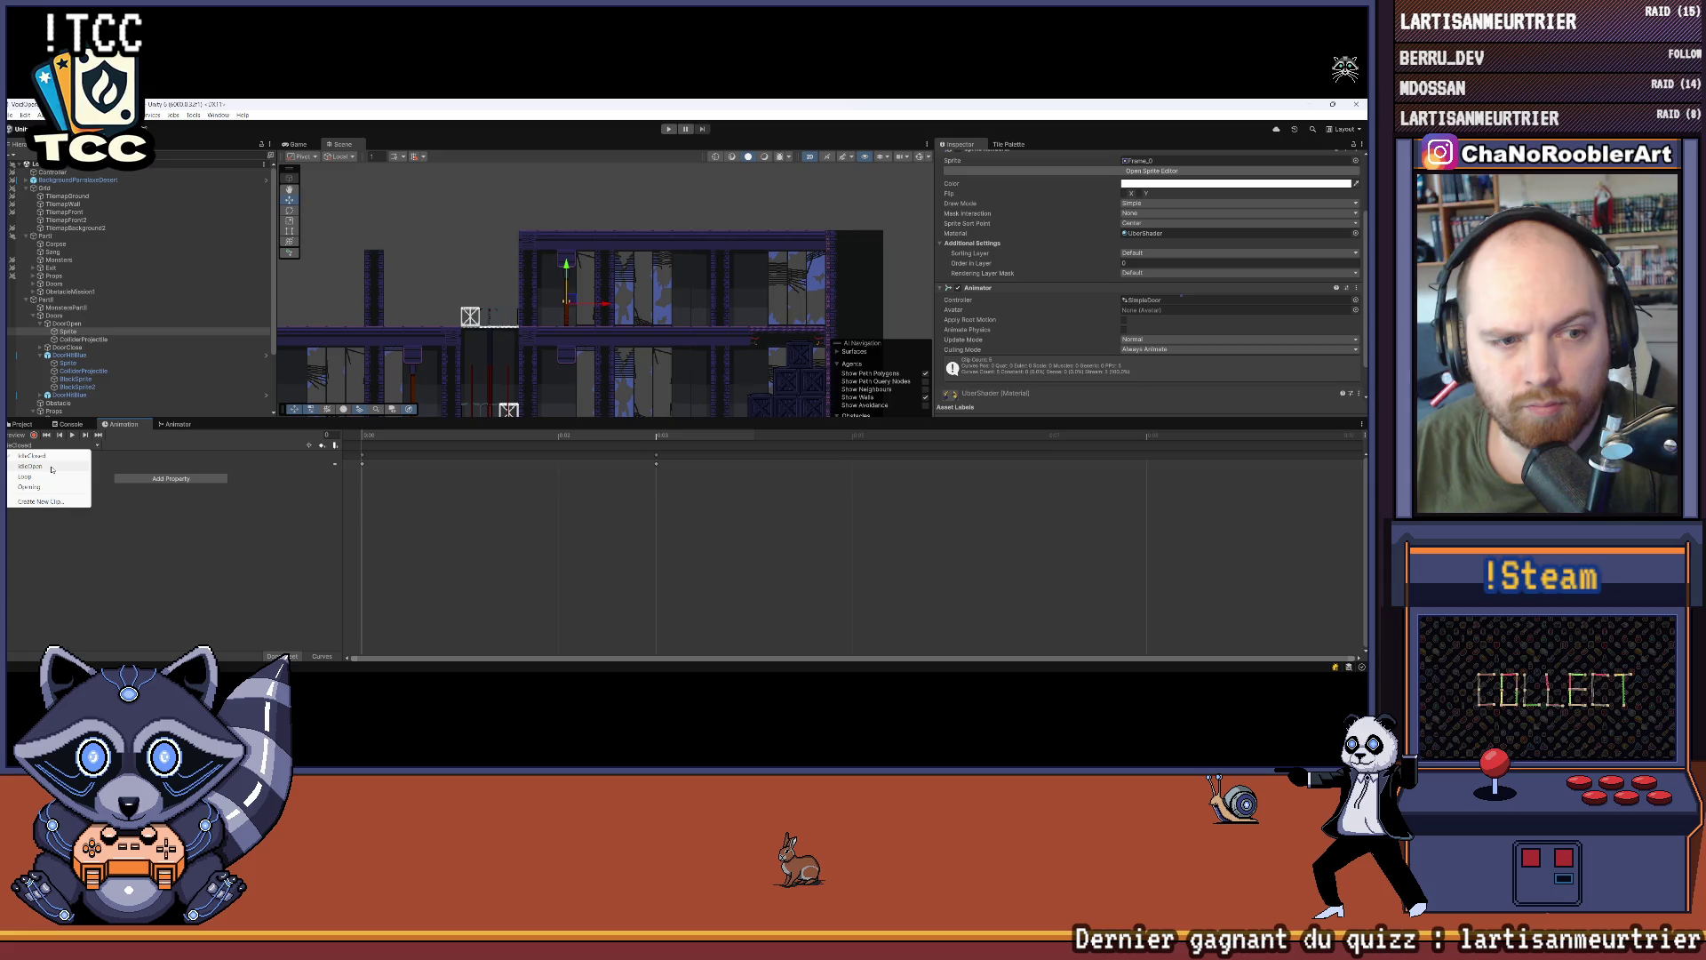
pyautogui.click(51, 465)
pyautogui.click(56, 446)
pyautogui.click(31, 487)
pyautogui.click(72, 435)
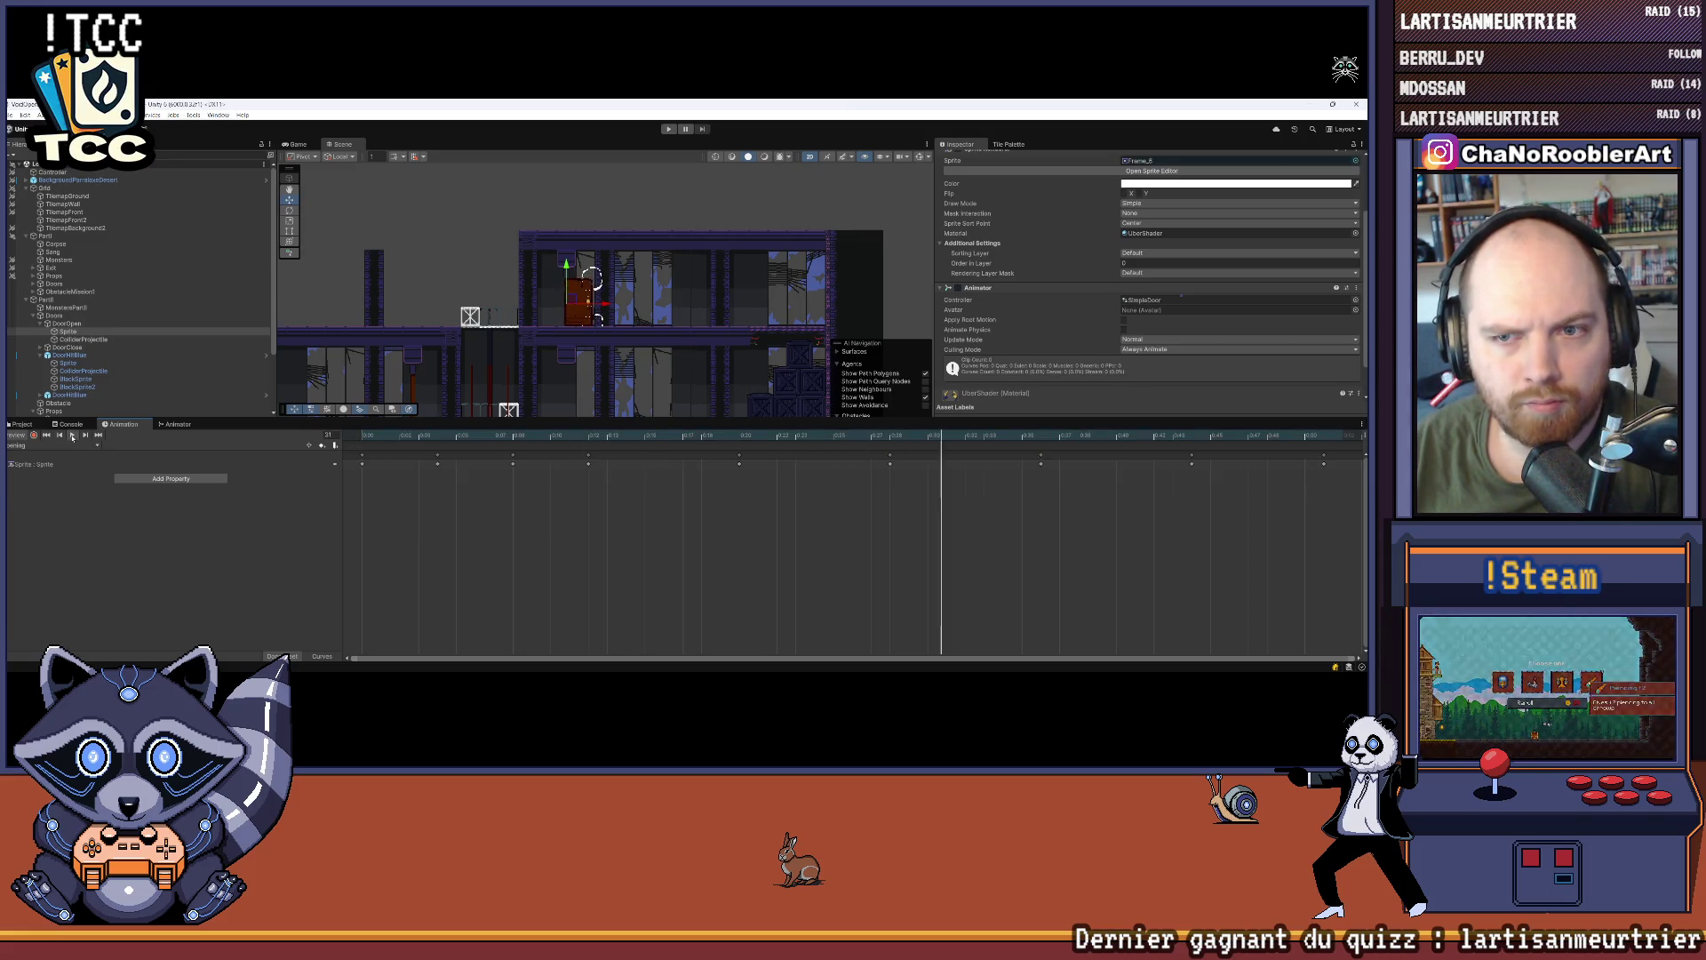
pyautogui.click(72, 435)
# Step: Dock the Animator state graph beside the Scene view
pyautogui.click(53, 445)
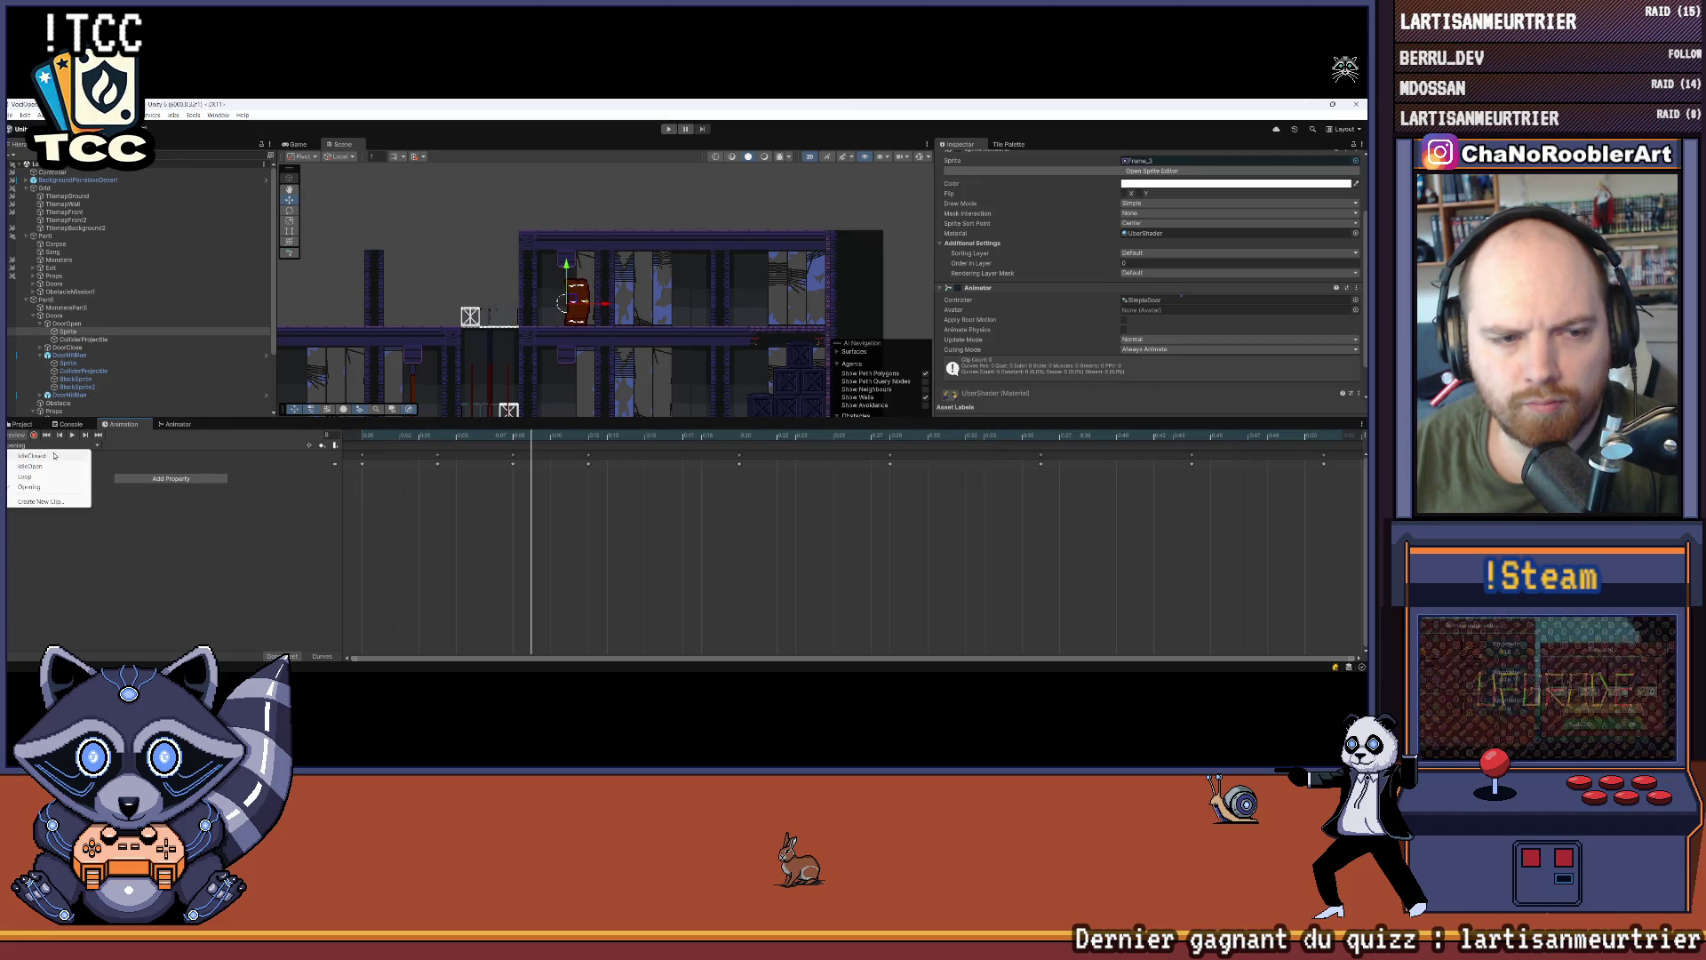
pyautogui.click(198, 453)
pyautogui.moveTo(178, 424)
pyautogui.mouseDown()
pyautogui.moveTo(578, 373)
pyautogui.moveTo(592, 525)
pyautogui.mouseUp()
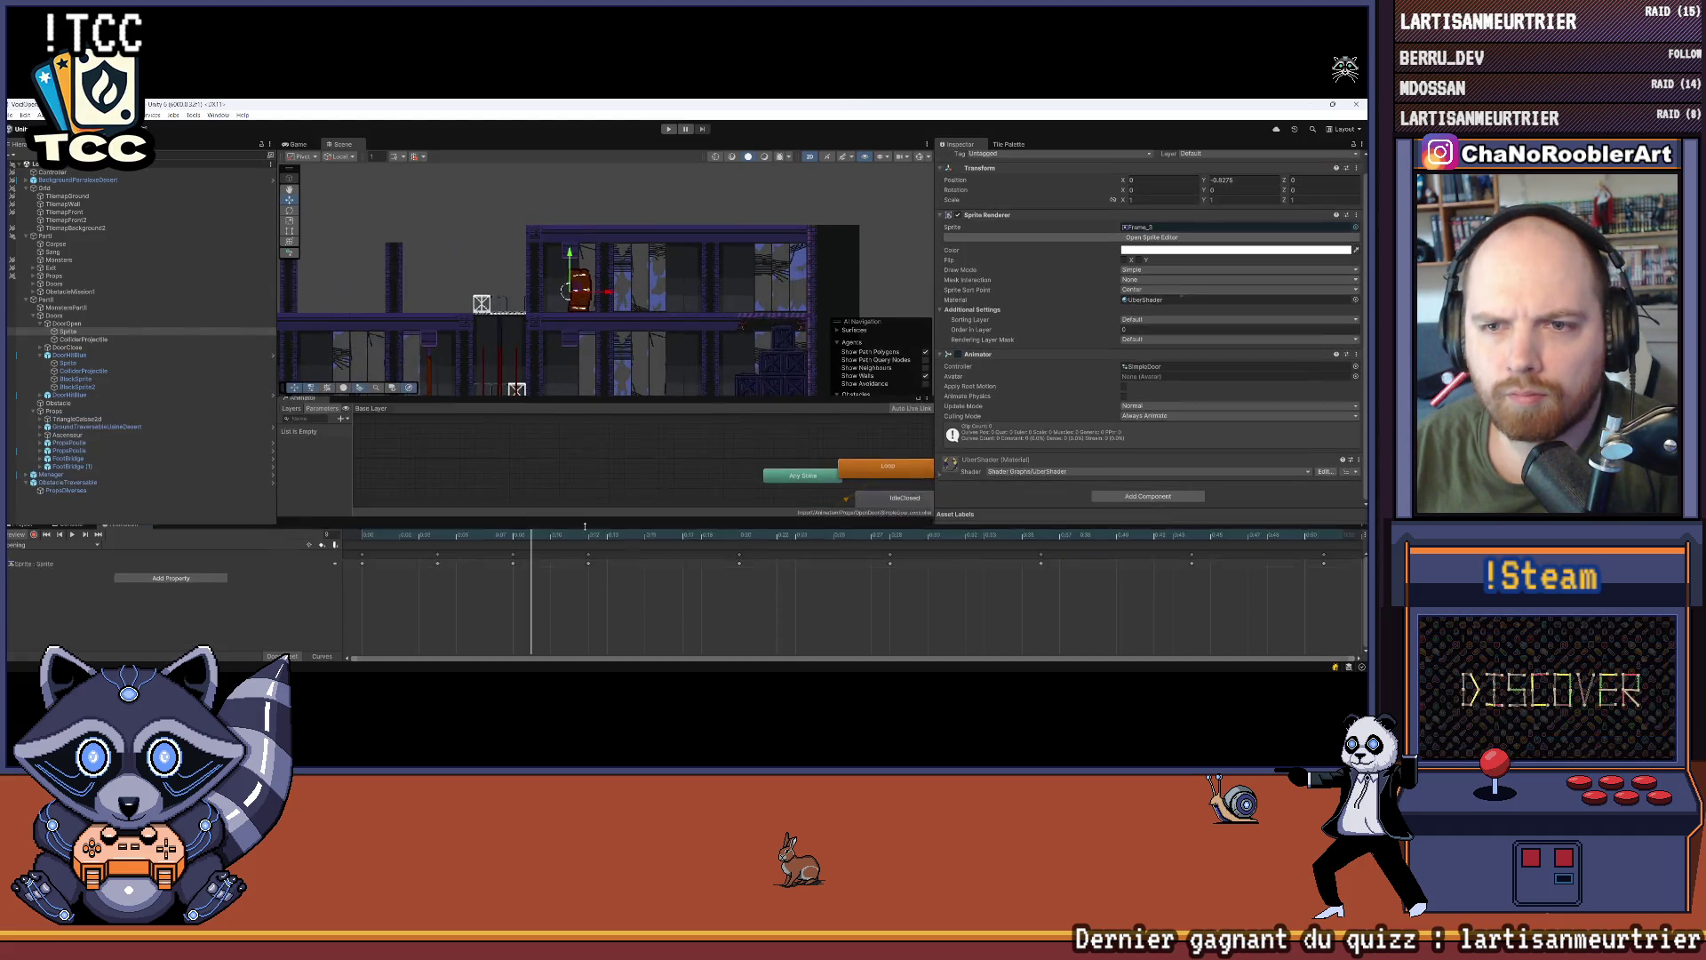
# Step: Make the state graph area taller and move the Entry node left
pyautogui.moveTo(837, 664)
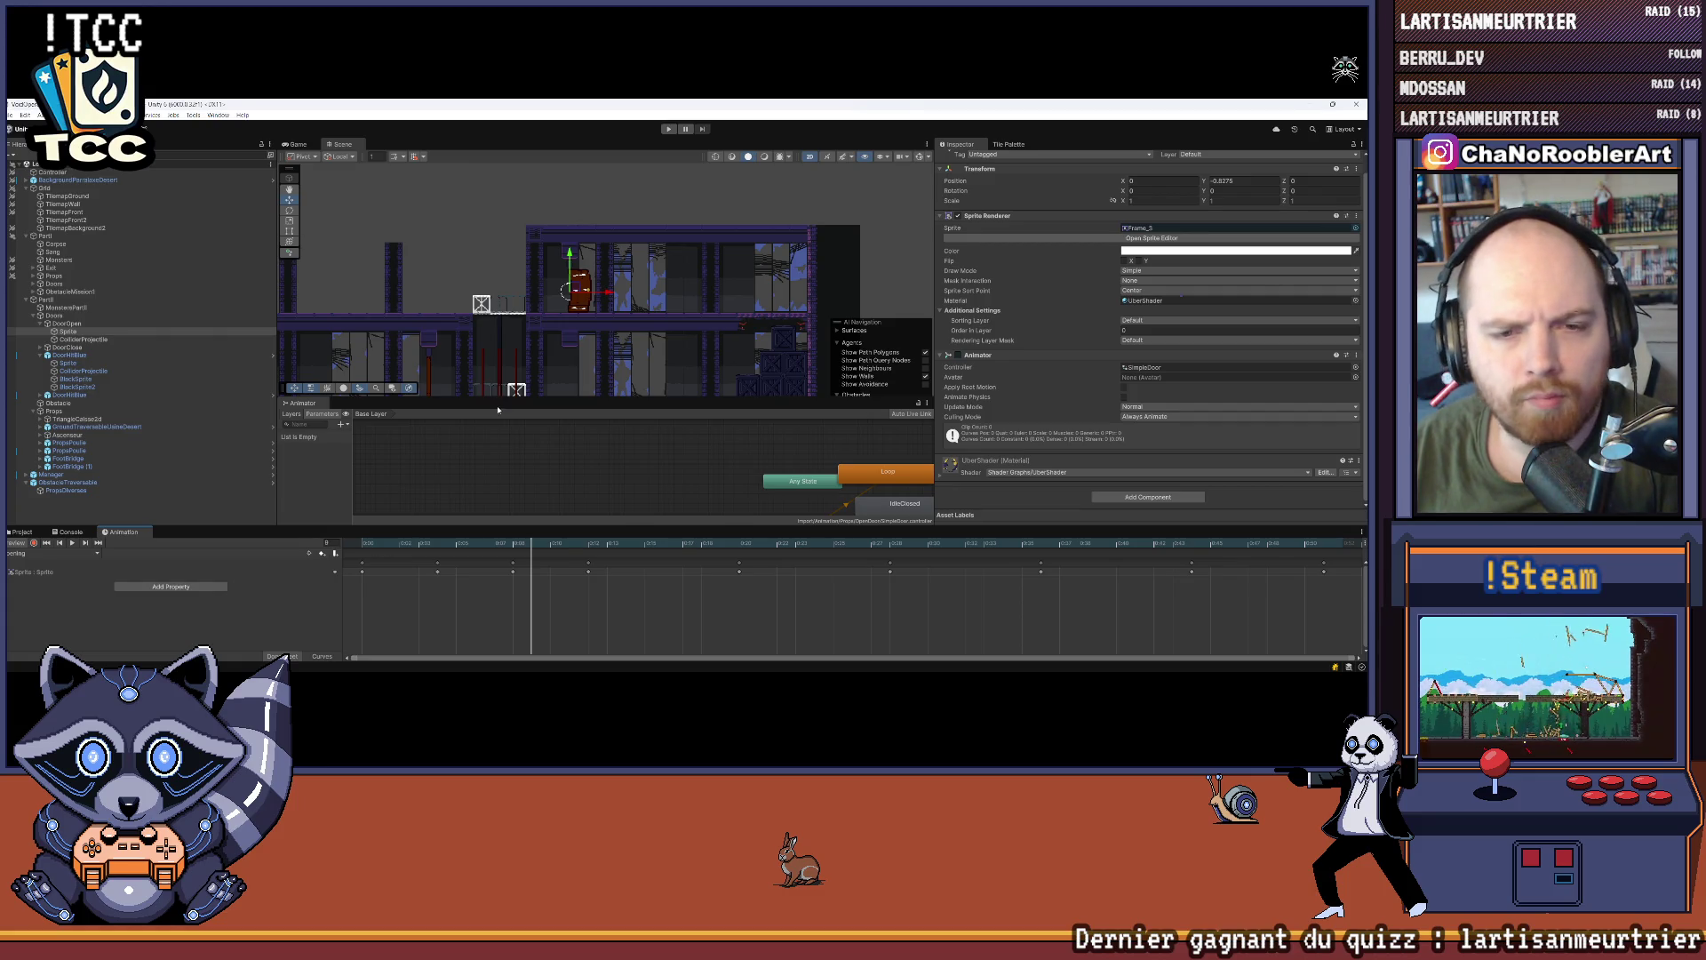
pyautogui.scroll(-5, 642, 468)
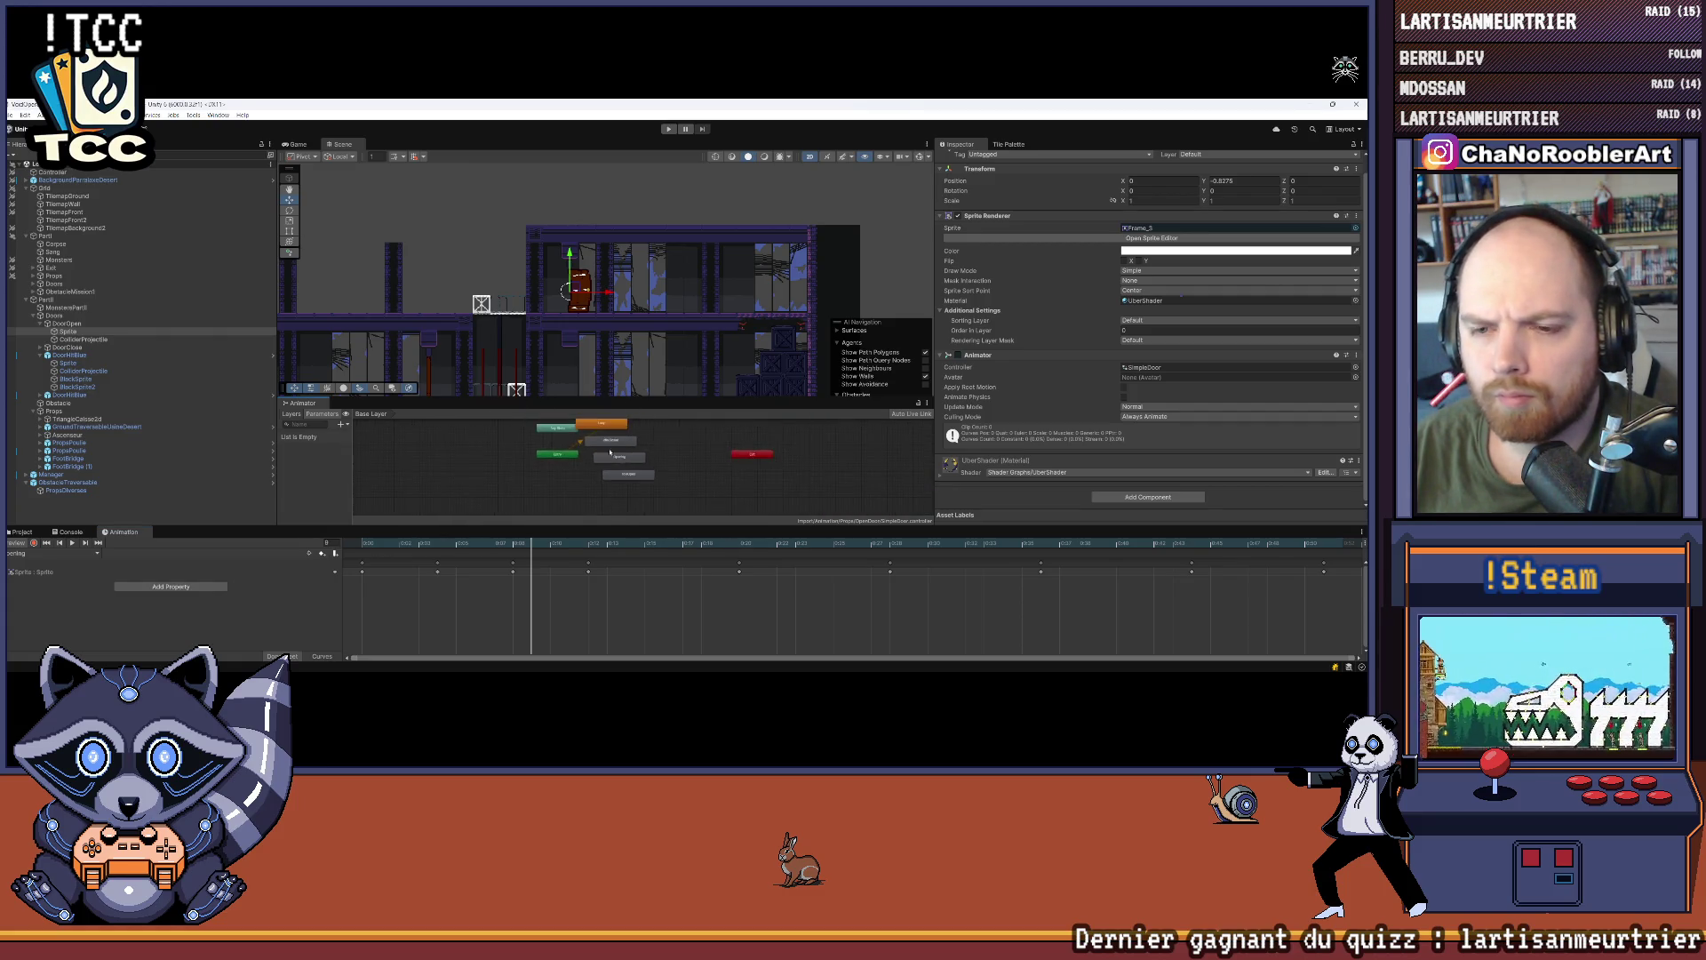
pyautogui.click(647, 449)
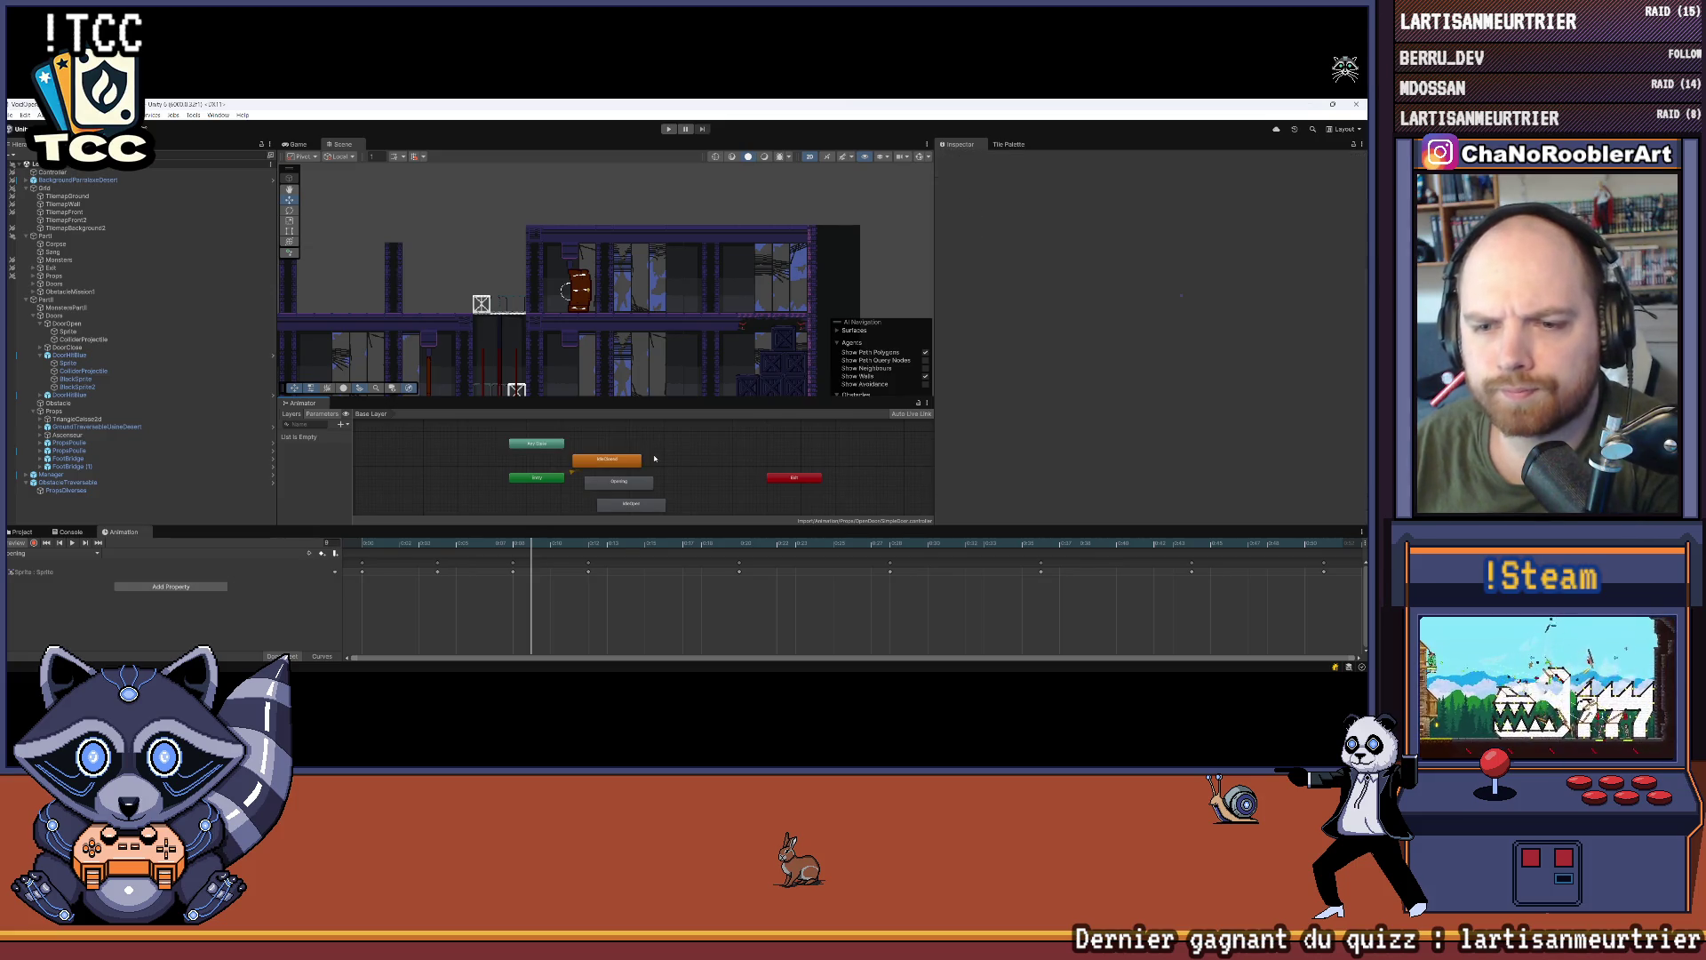
pyautogui.moveTo(654, 401); pyautogui.dragTo(654, 344)
pyautogui.scroll(3, 675, 418)
pyautogui.click(714, 396)
pyautogui.moveTo(494, 428); pyautogui.dragTo(429, 438)
# Step: Create an empty New State, set it as default, and place IdleClosed beside Entry
pyautogui.rightClick(545, 455)
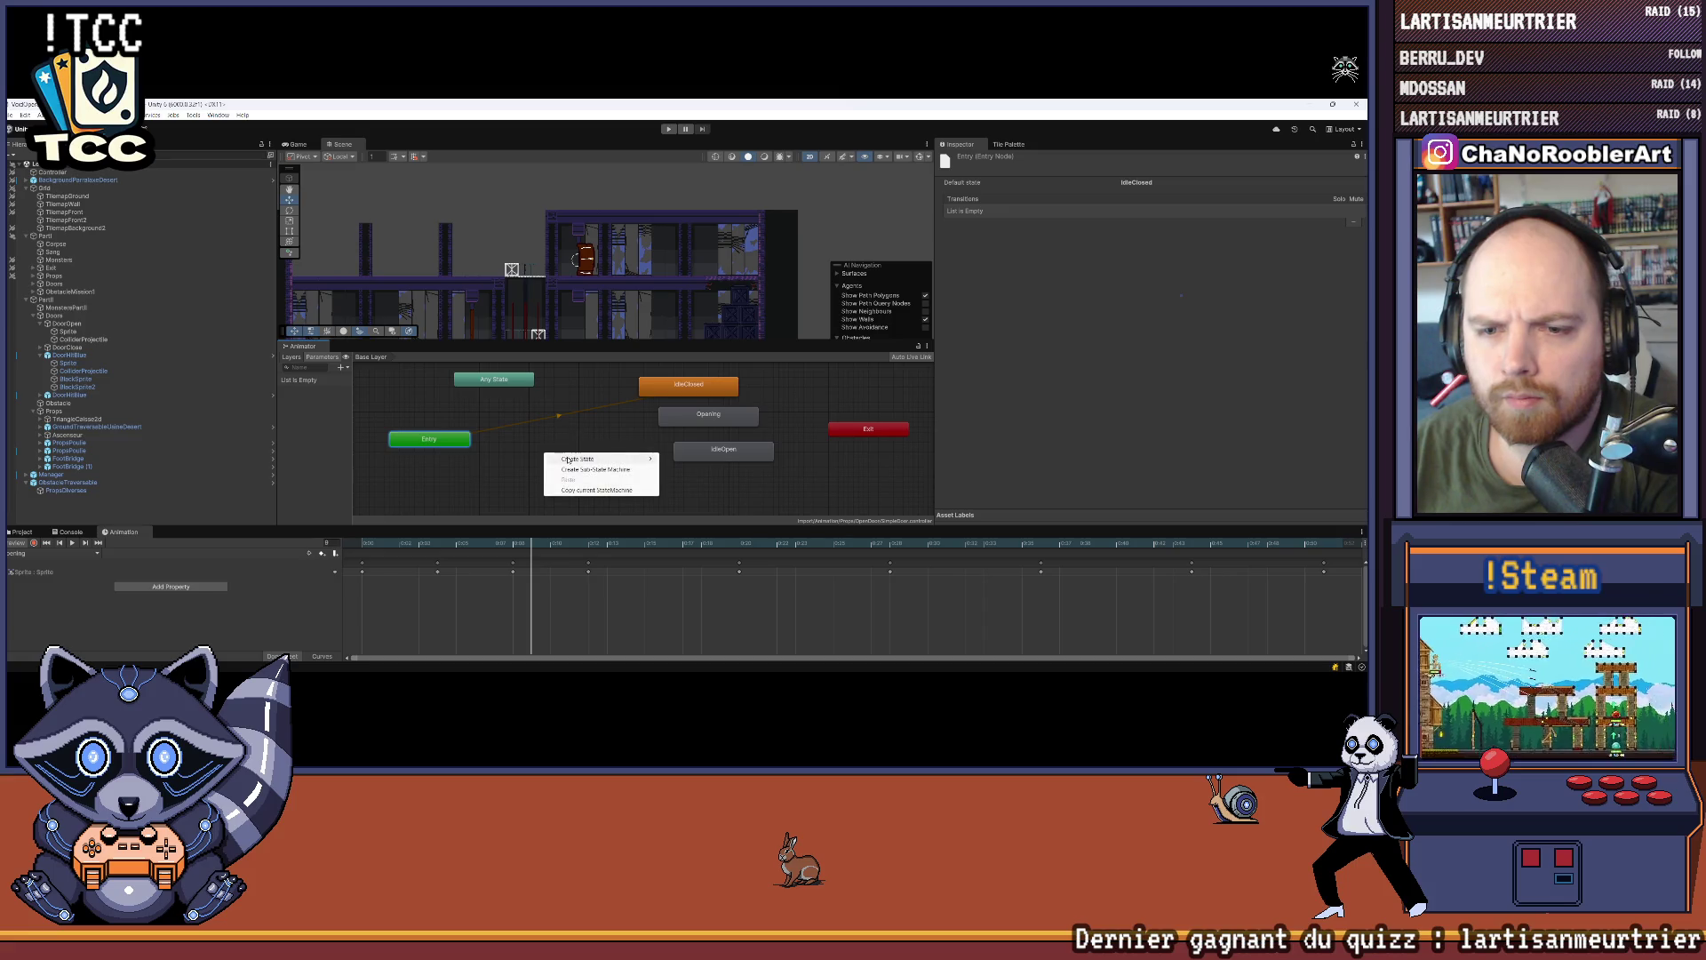
pyautogui.moveTo(604, 458)
pyautogui.click(683, 459)
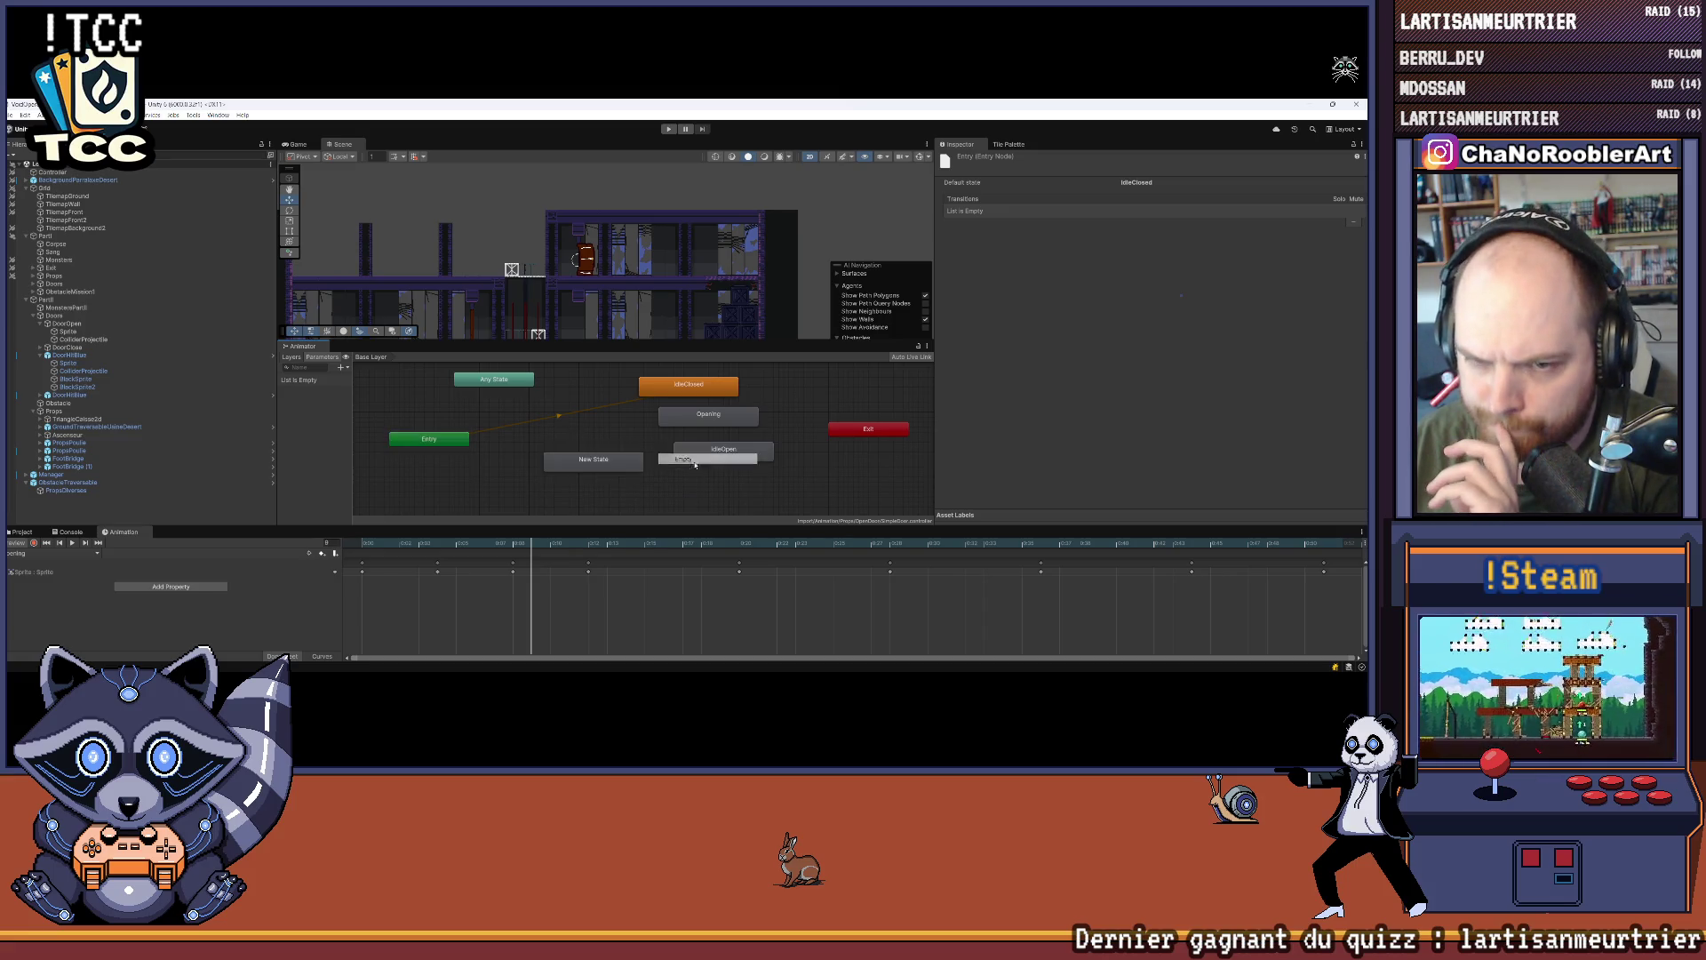
pyautogui.rightClick(574, 468)
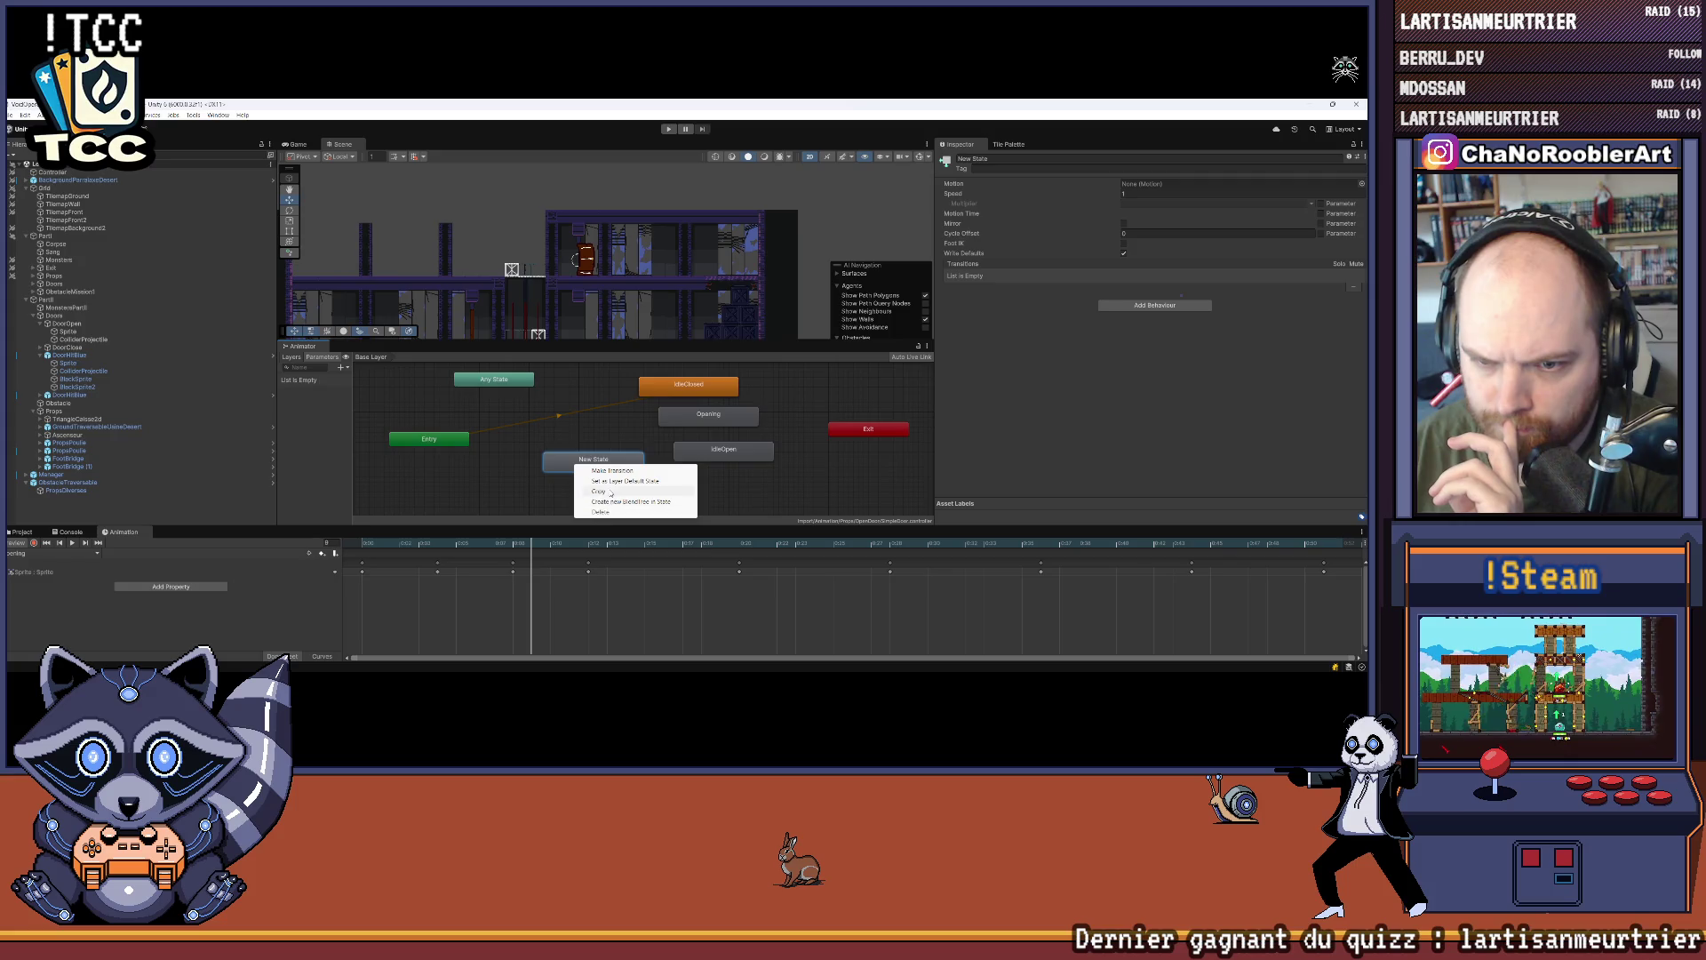
pyautogui.click(625, 481)
pyautogui.moveTo(613, 459); pyautogui.dragTo(554, 480)
pyautogui.scroll(-1, 646, 447)
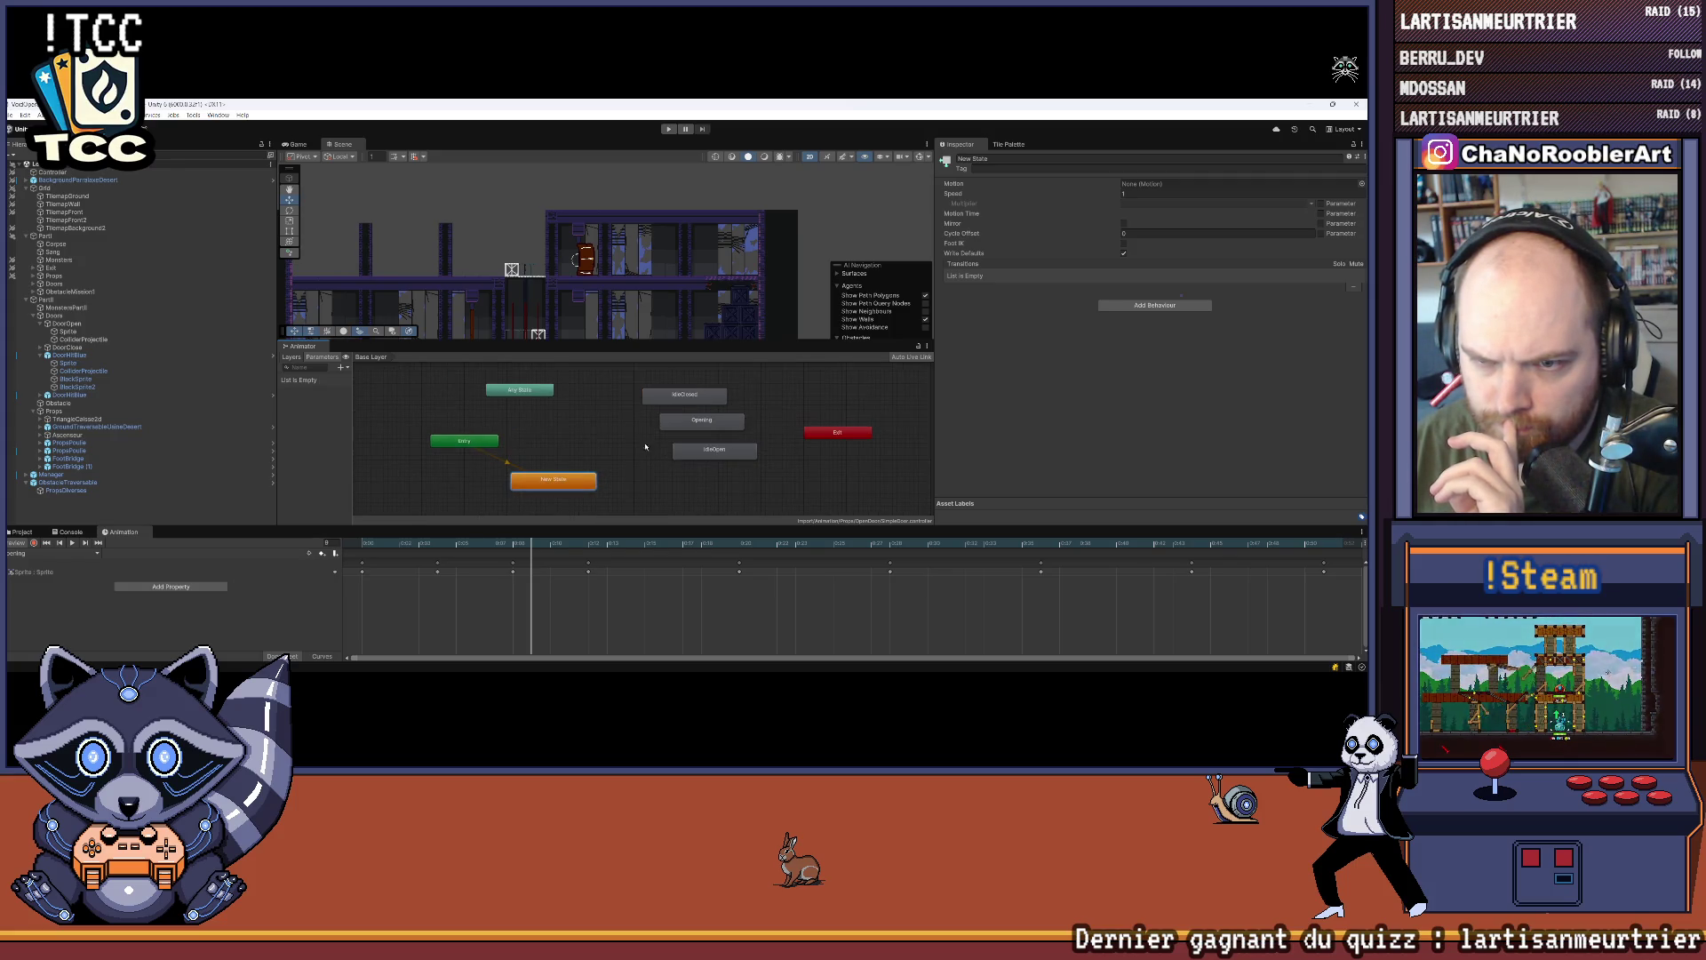
pyautogui.moveTo(650, 407); pyautogui.dragTo(543, 443)
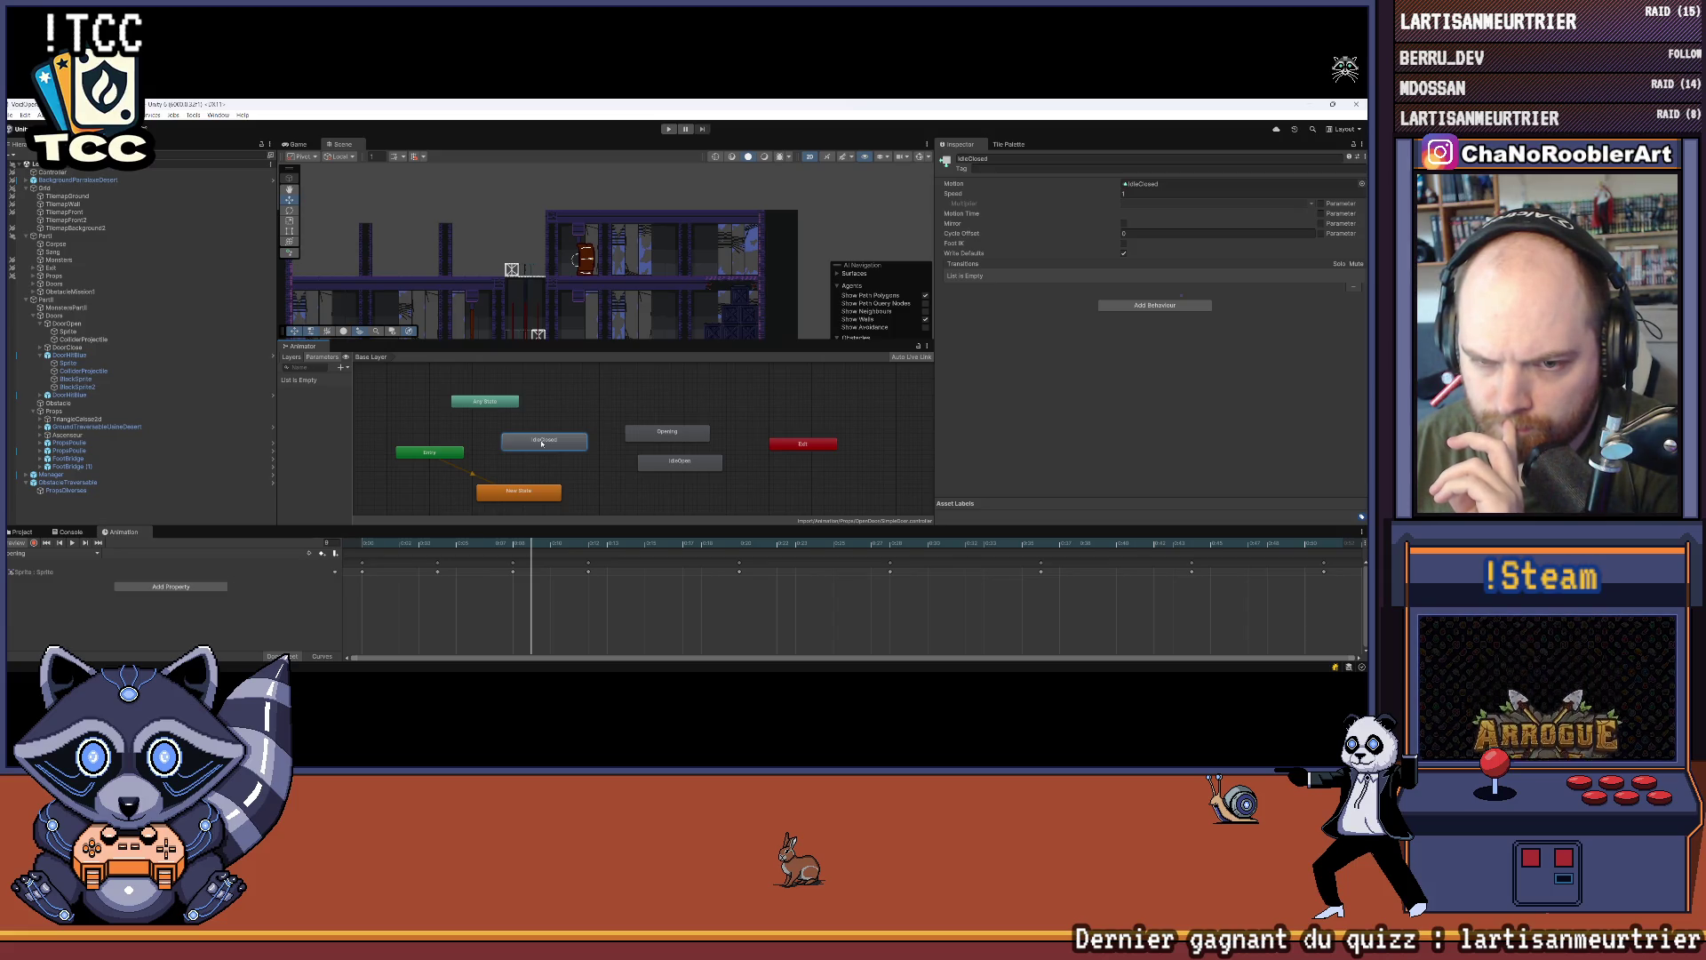
# Step: Switch to the IdleClosed clip and set IdleClosed as the layer default state
pyautogui.click(74, 553)
pyautogui.click(44, 569)
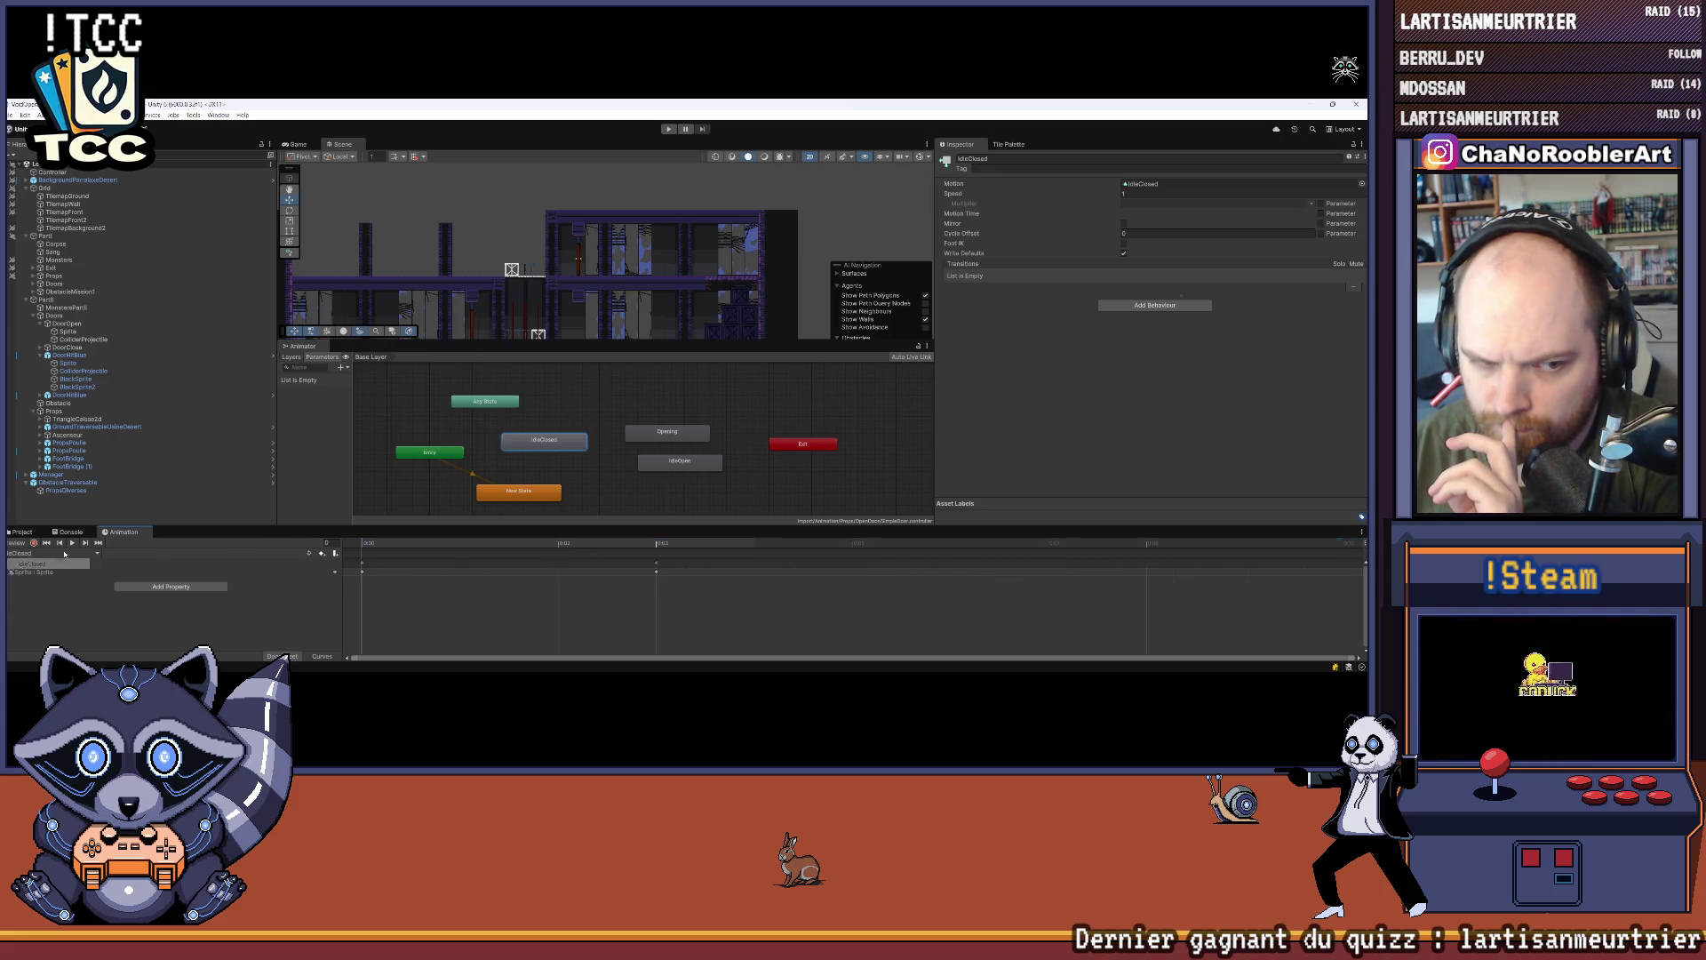
pyautogui.rightClick(542, 444)
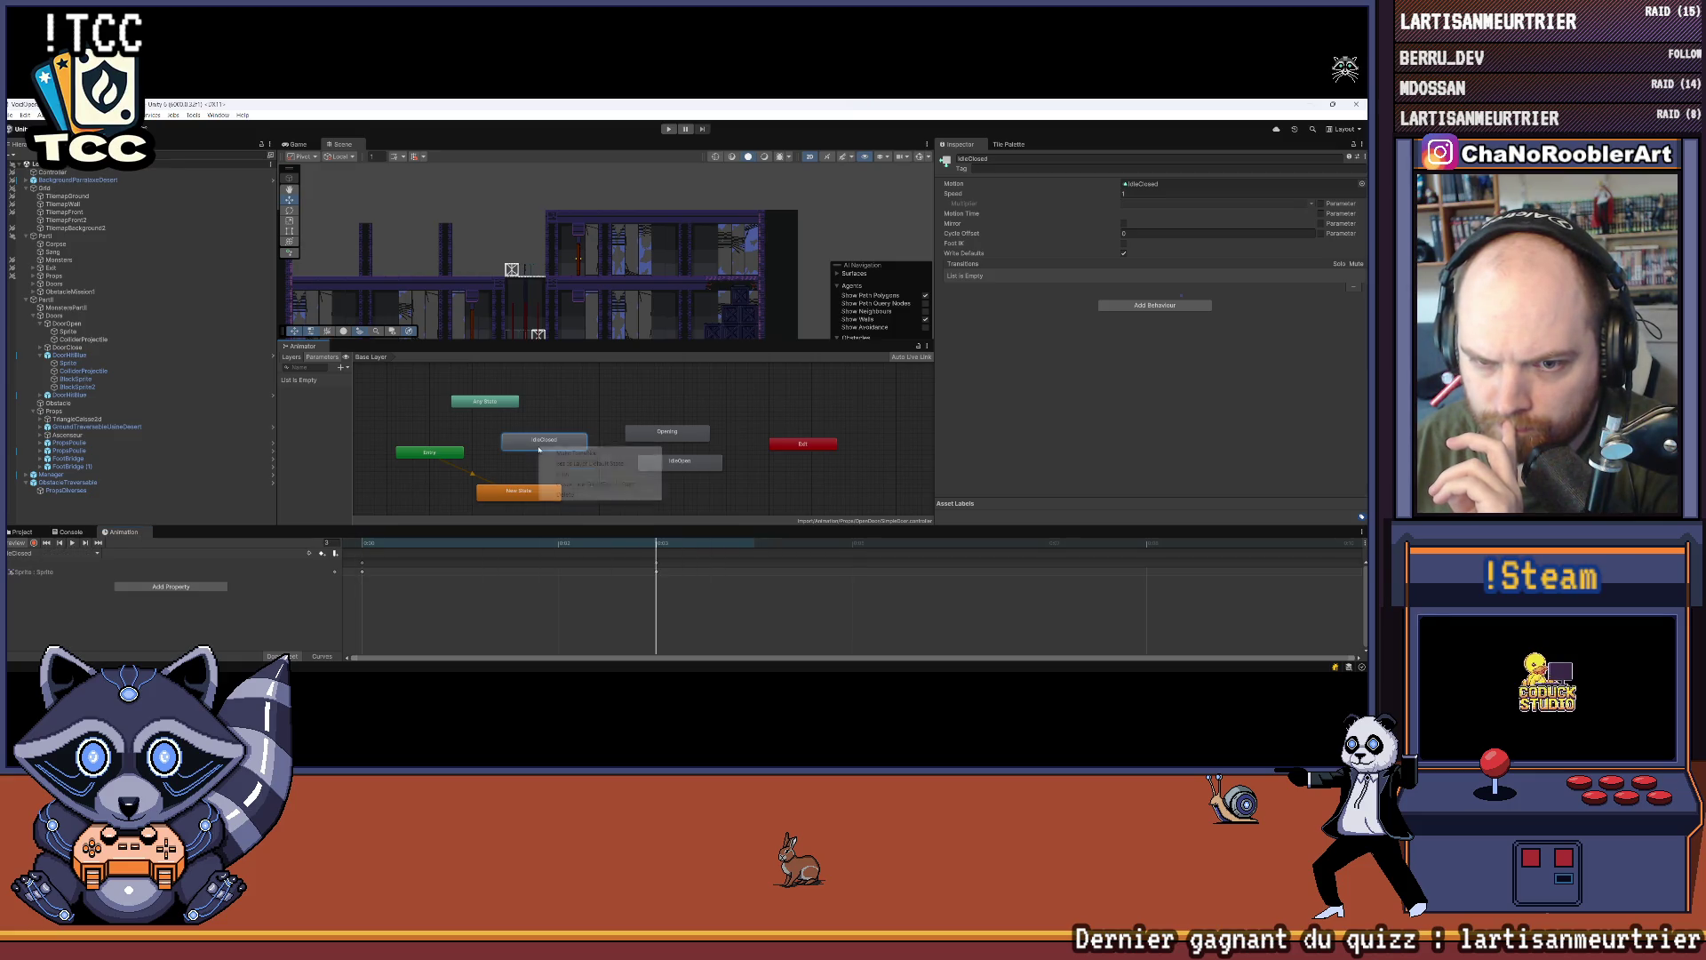
pyautogui.click(580, 494)
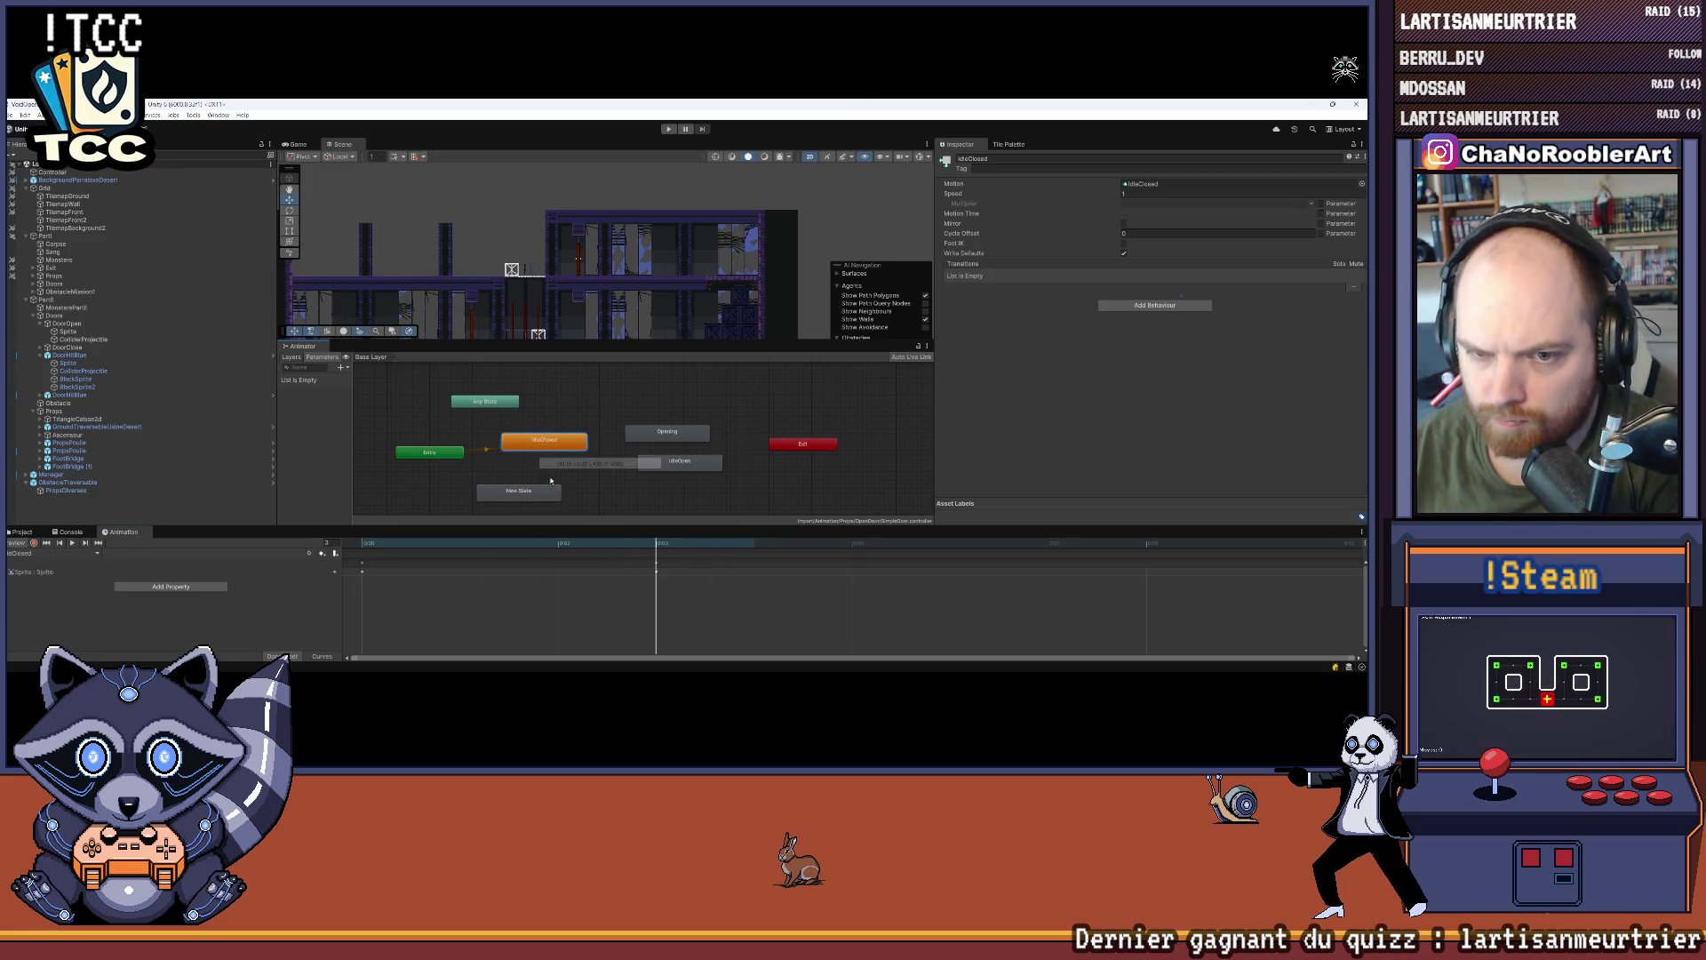
# Step: Rearrange the IdleClosed, Opening, IdleOpen and Exit nodes to spread out the graph
pyautogui.moveTo(561, 451)
pyautogui.mouseDown()
pyautogui.moveTo(592, 500)
pyautogui.moveTo(659, 514)
pyautogui.mouseUp()
pyautogui.moveTo(671, 434)
pyautogui.mouseDown()
pyautogui.moveTo(615, 433)
pyautogui.moveTo(701, 429)
pyautogui.mouseUp()
pyautogui.moveTo(803, 444); pyautogui.dragTo(866, 443)
pyautogui.moveTo(701, 428); pyautogui.dragTo(731, 423)
pyautogui.click(627, 436)
pyautogui.moveTo(641, 503); pyautogui.dragTo(594, 494)
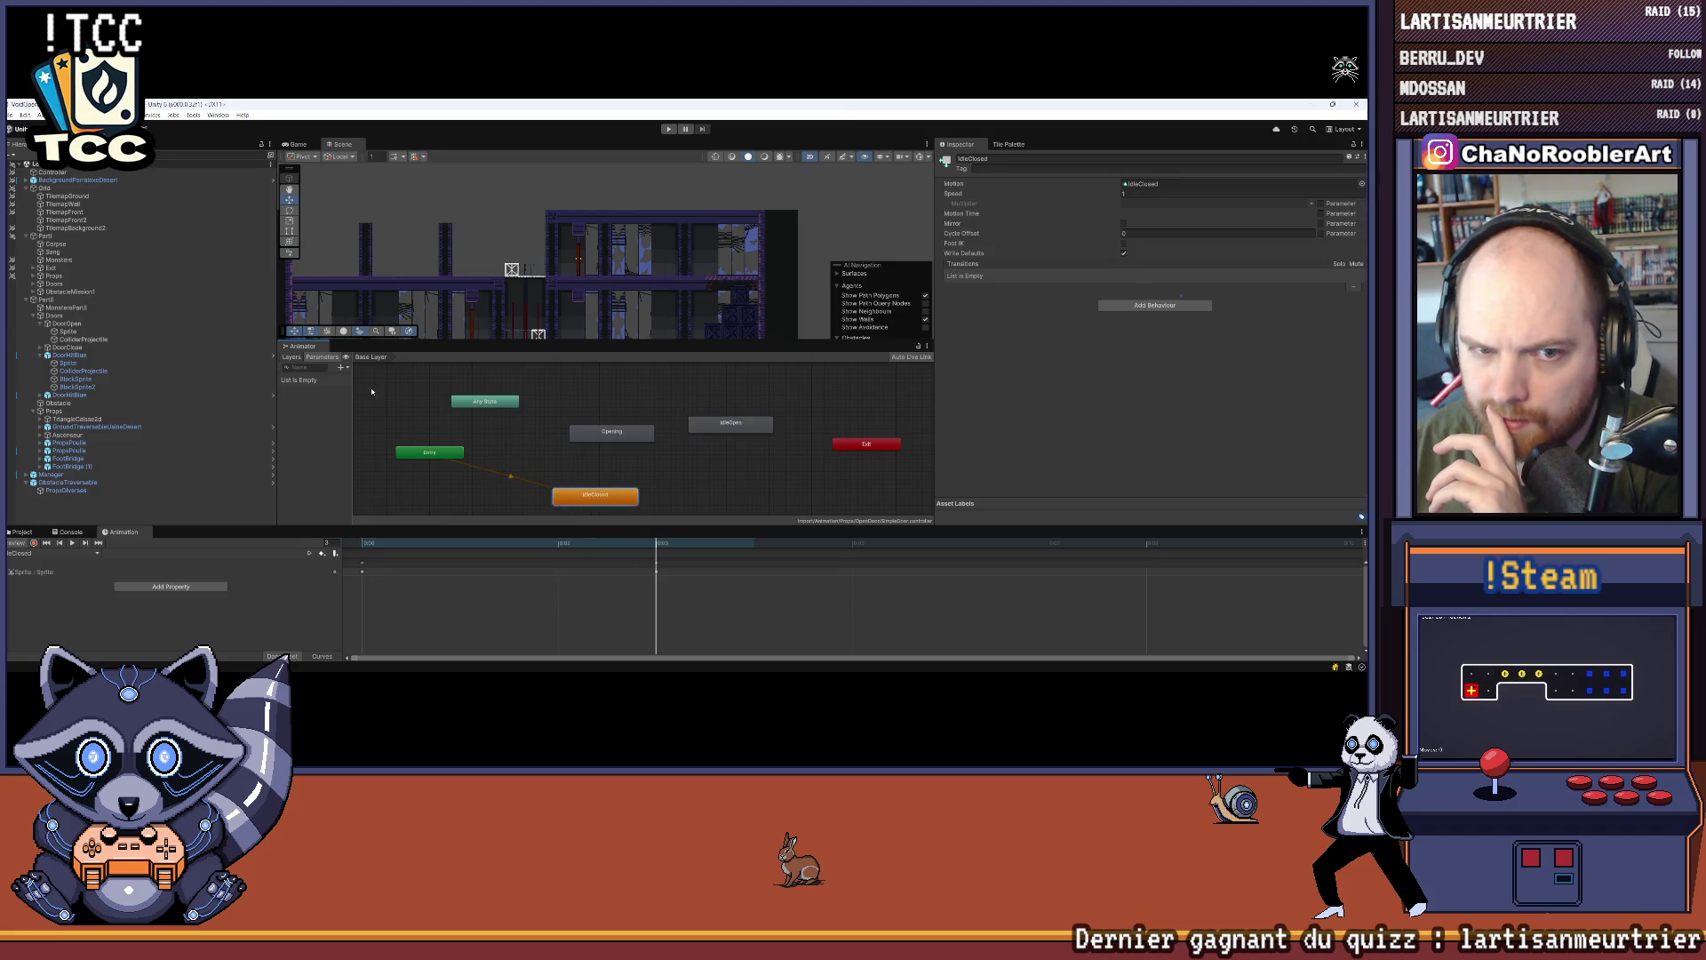
# Step: Add a trigger parameter named Open and nudge IdleClosed up and left
pyautogui.click(340, 367)
pyautogui.click(360, 407)
pyautogui.write('Open')
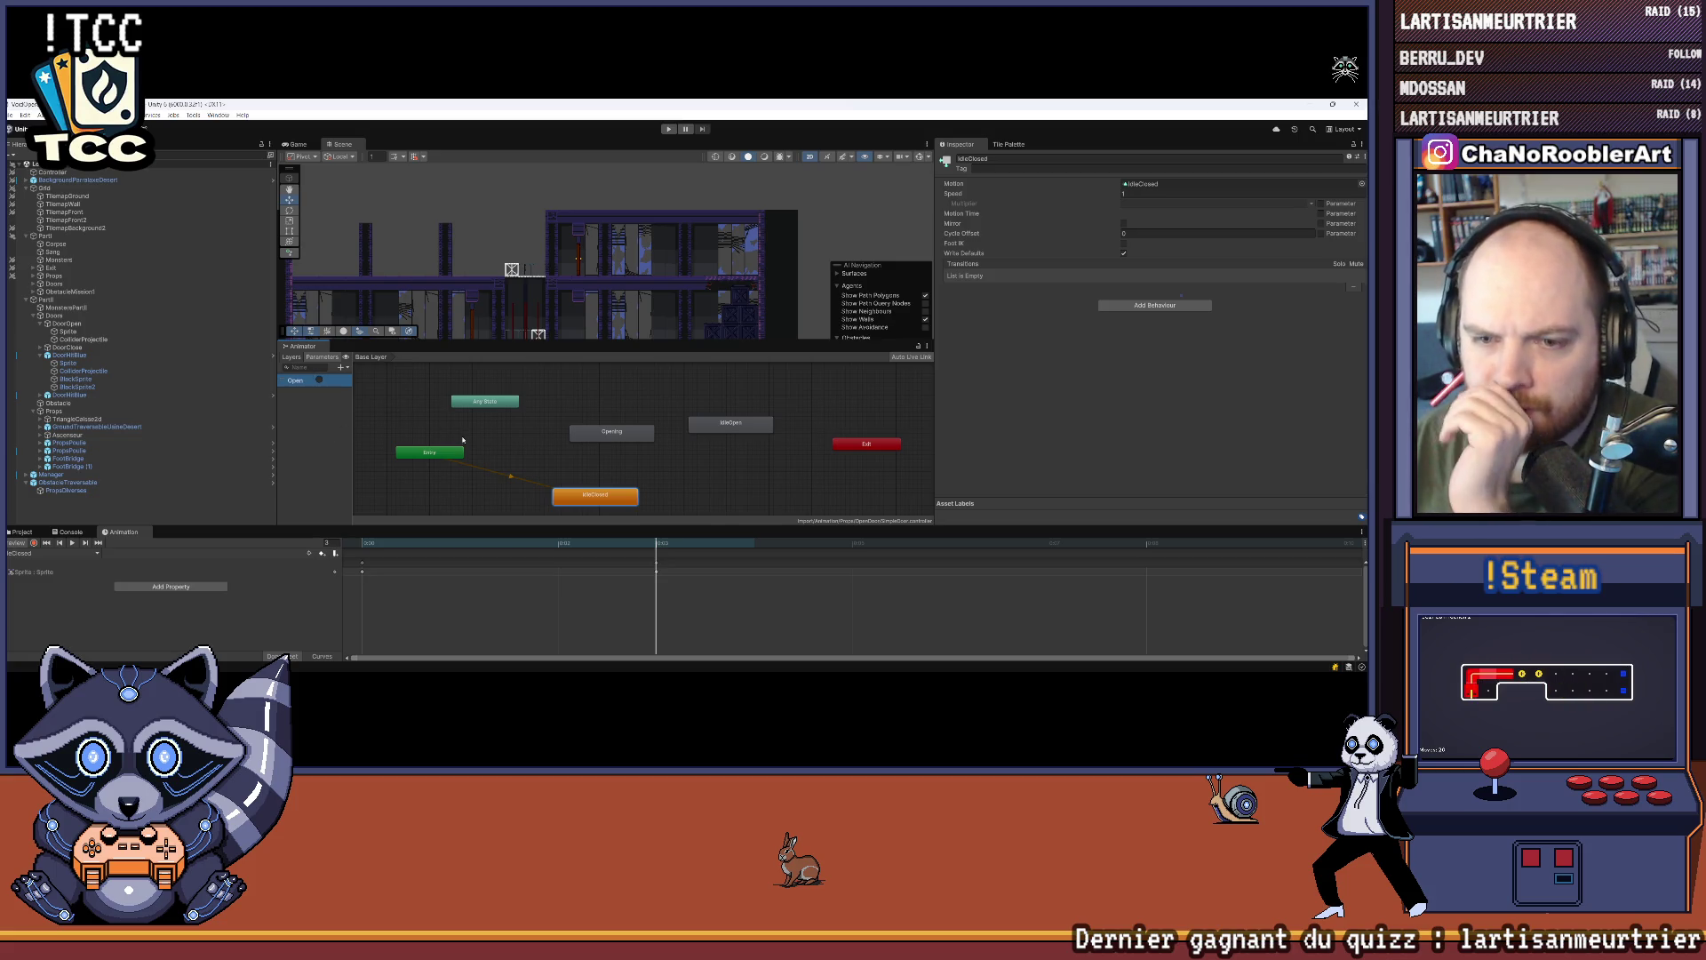
pyautogui.scroll(-1, 572, 309)
pyautogui.scroll(-2, 572, 310)
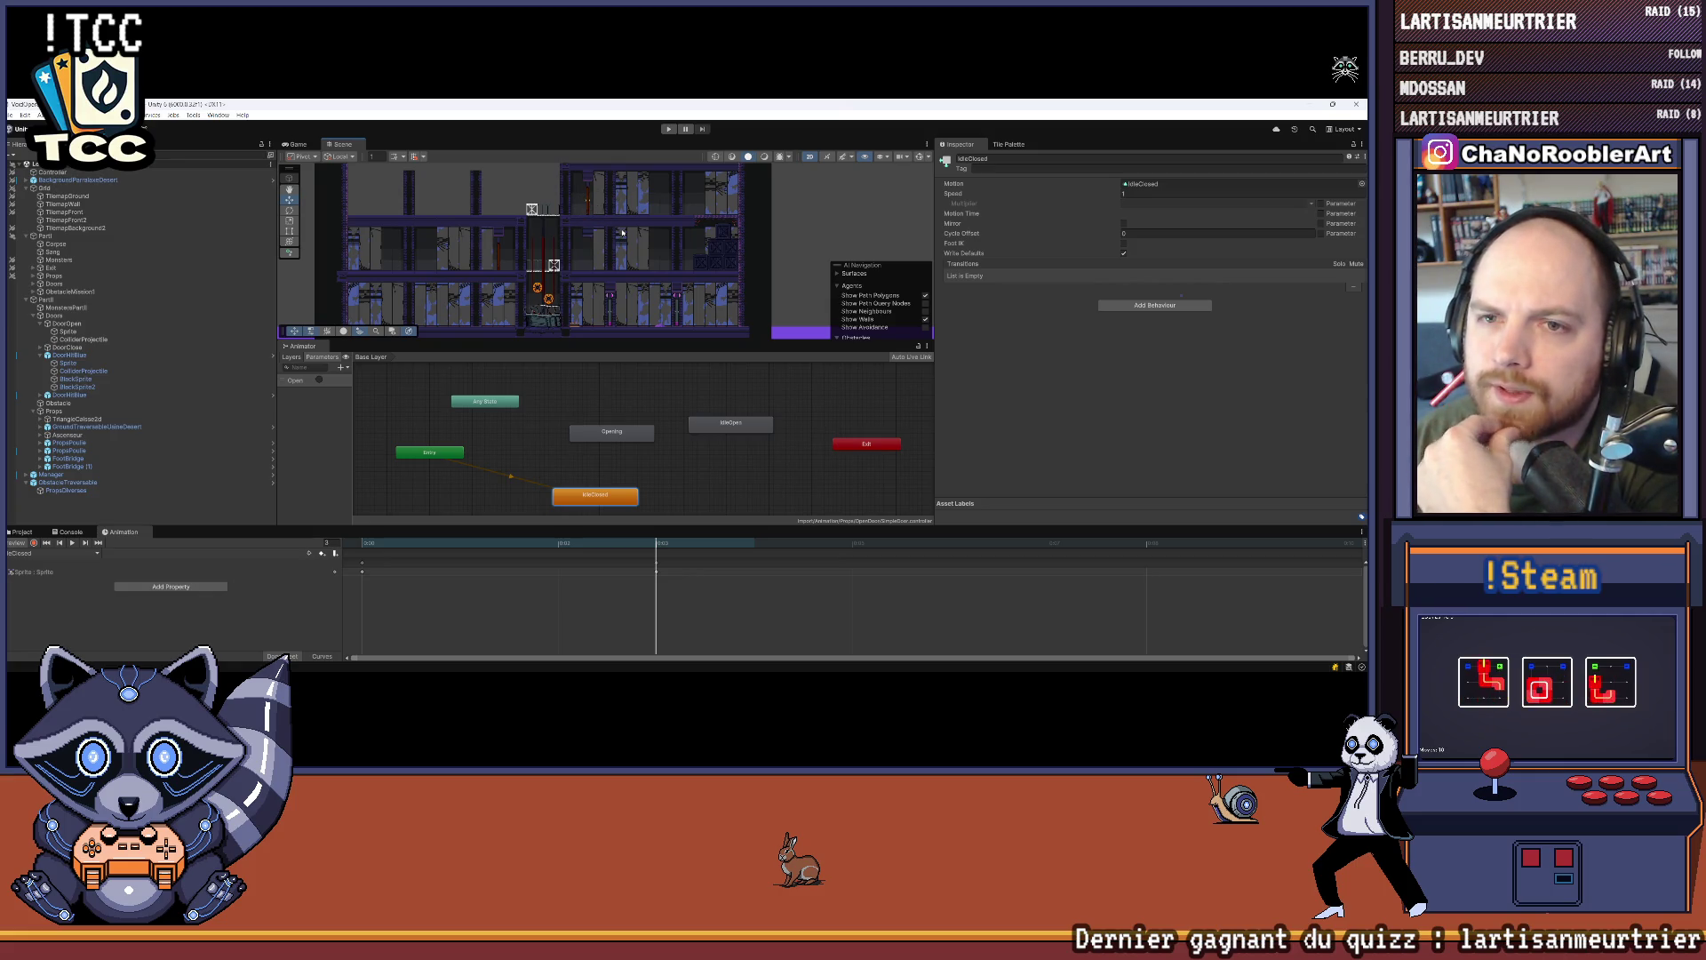
pyautogui.moveTo(587, 499); pyautogui.dragTo(540, 490)
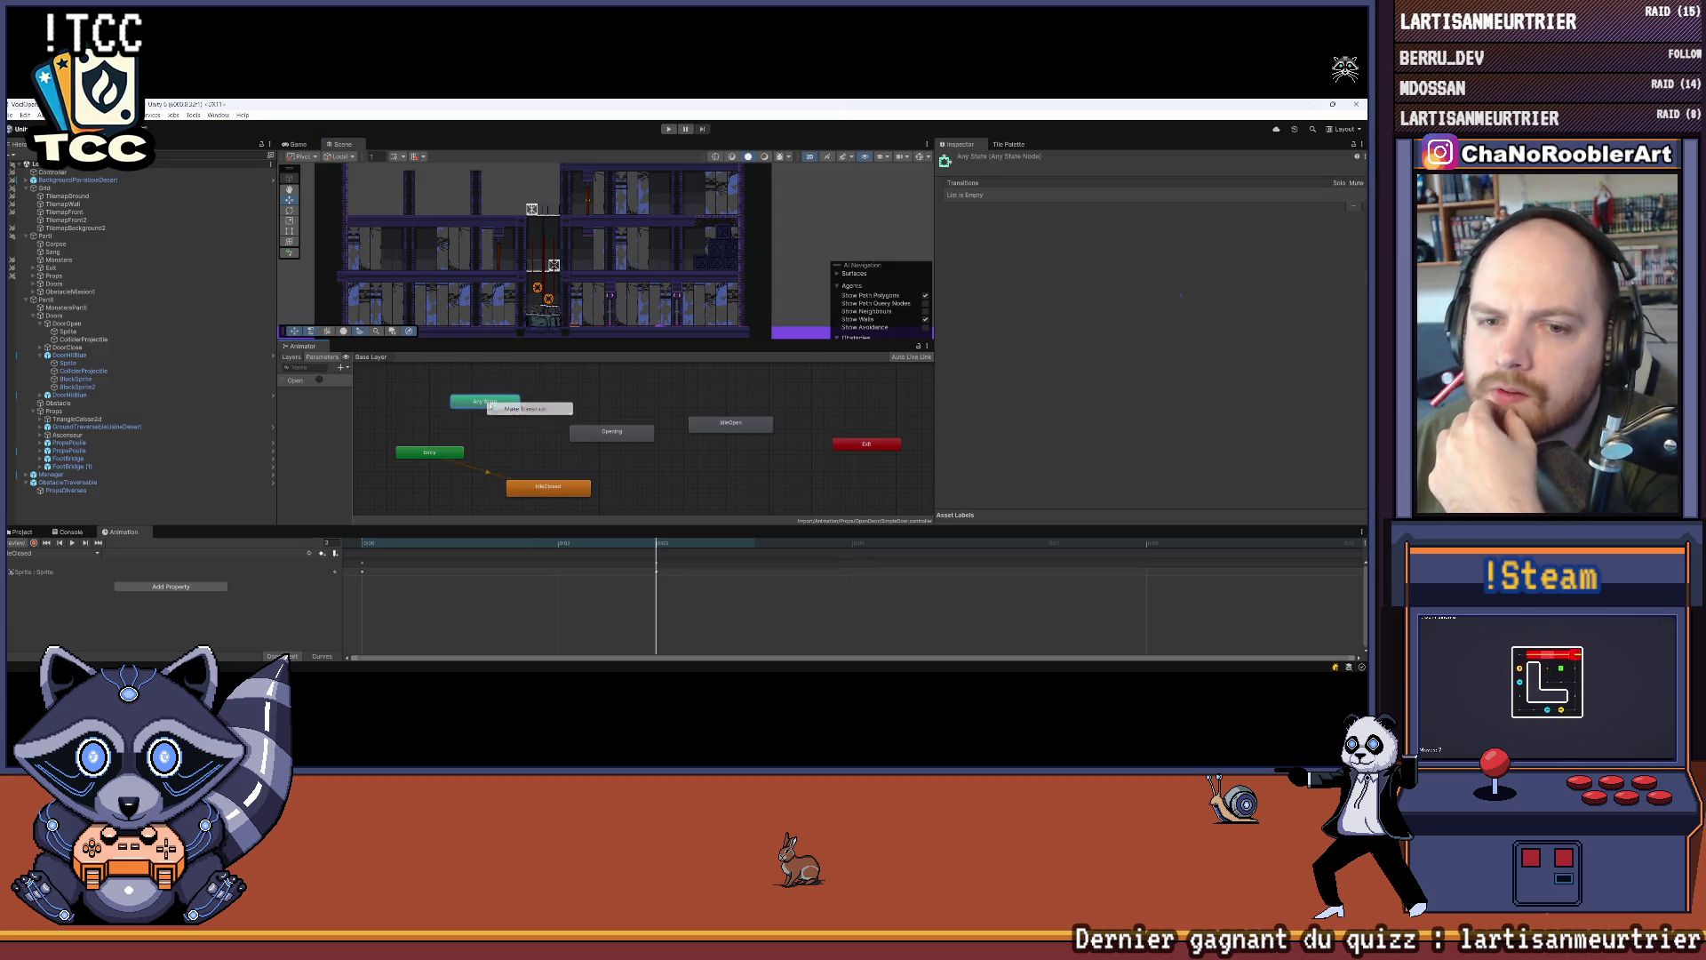
# Step: Create the Any State → Opening transition on the Open trigger and edit its duration
pyautogui.click(597, 431)
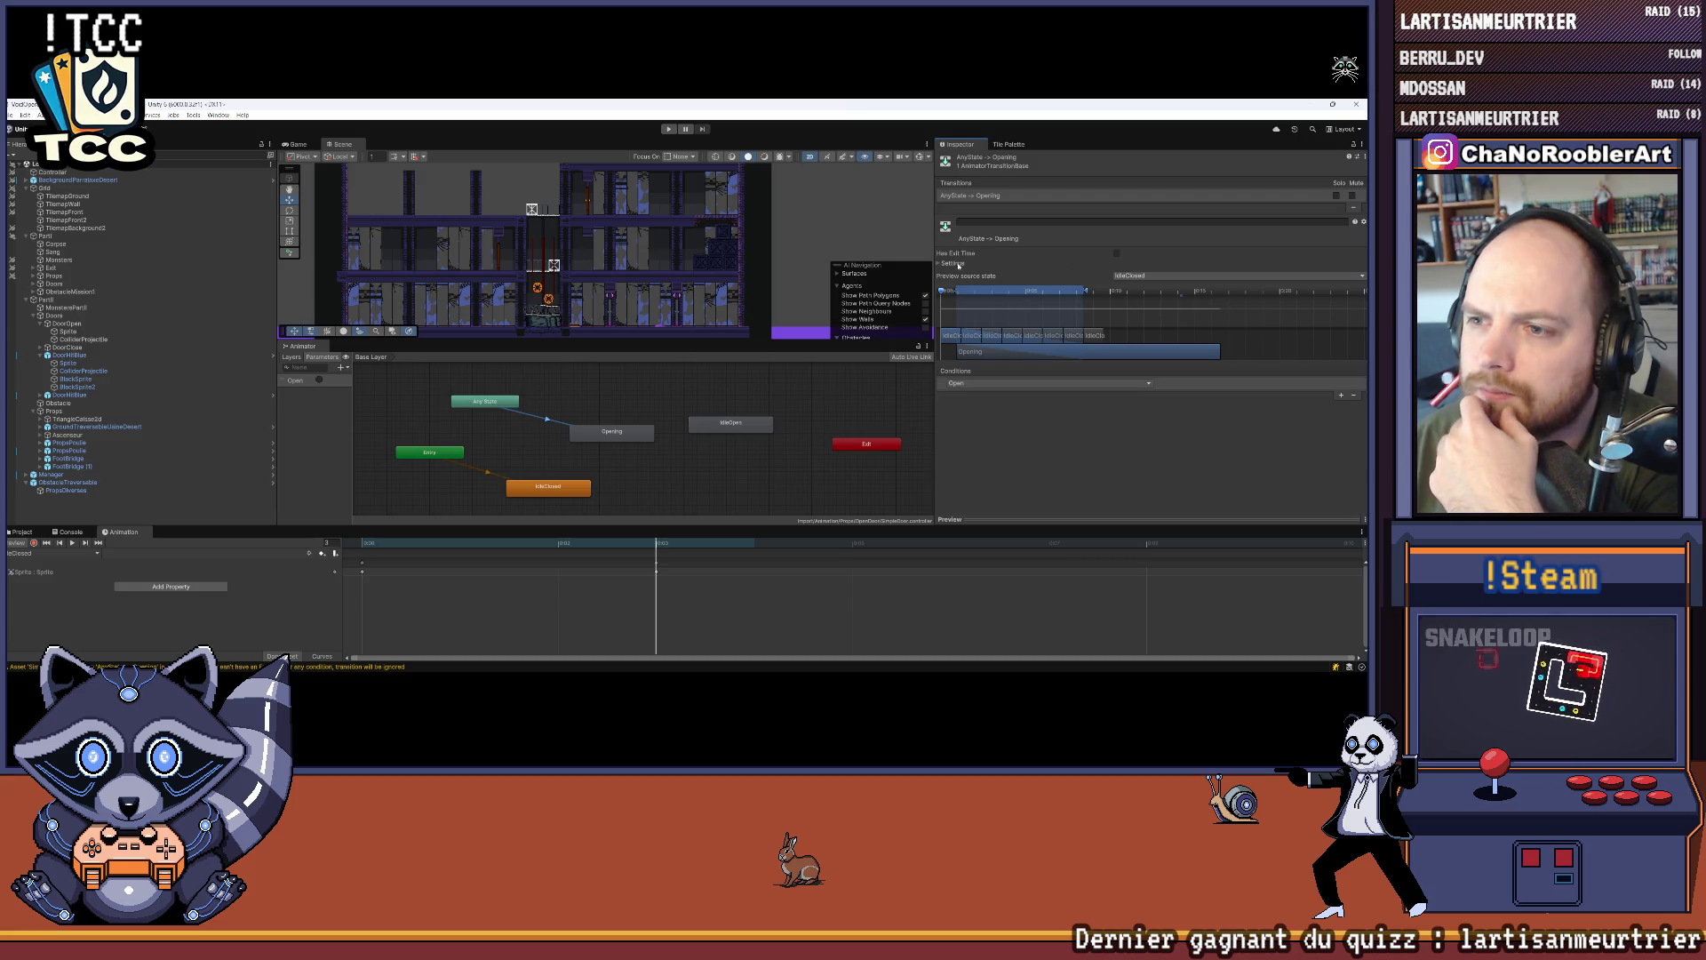
pyautogui.click(939, 264)
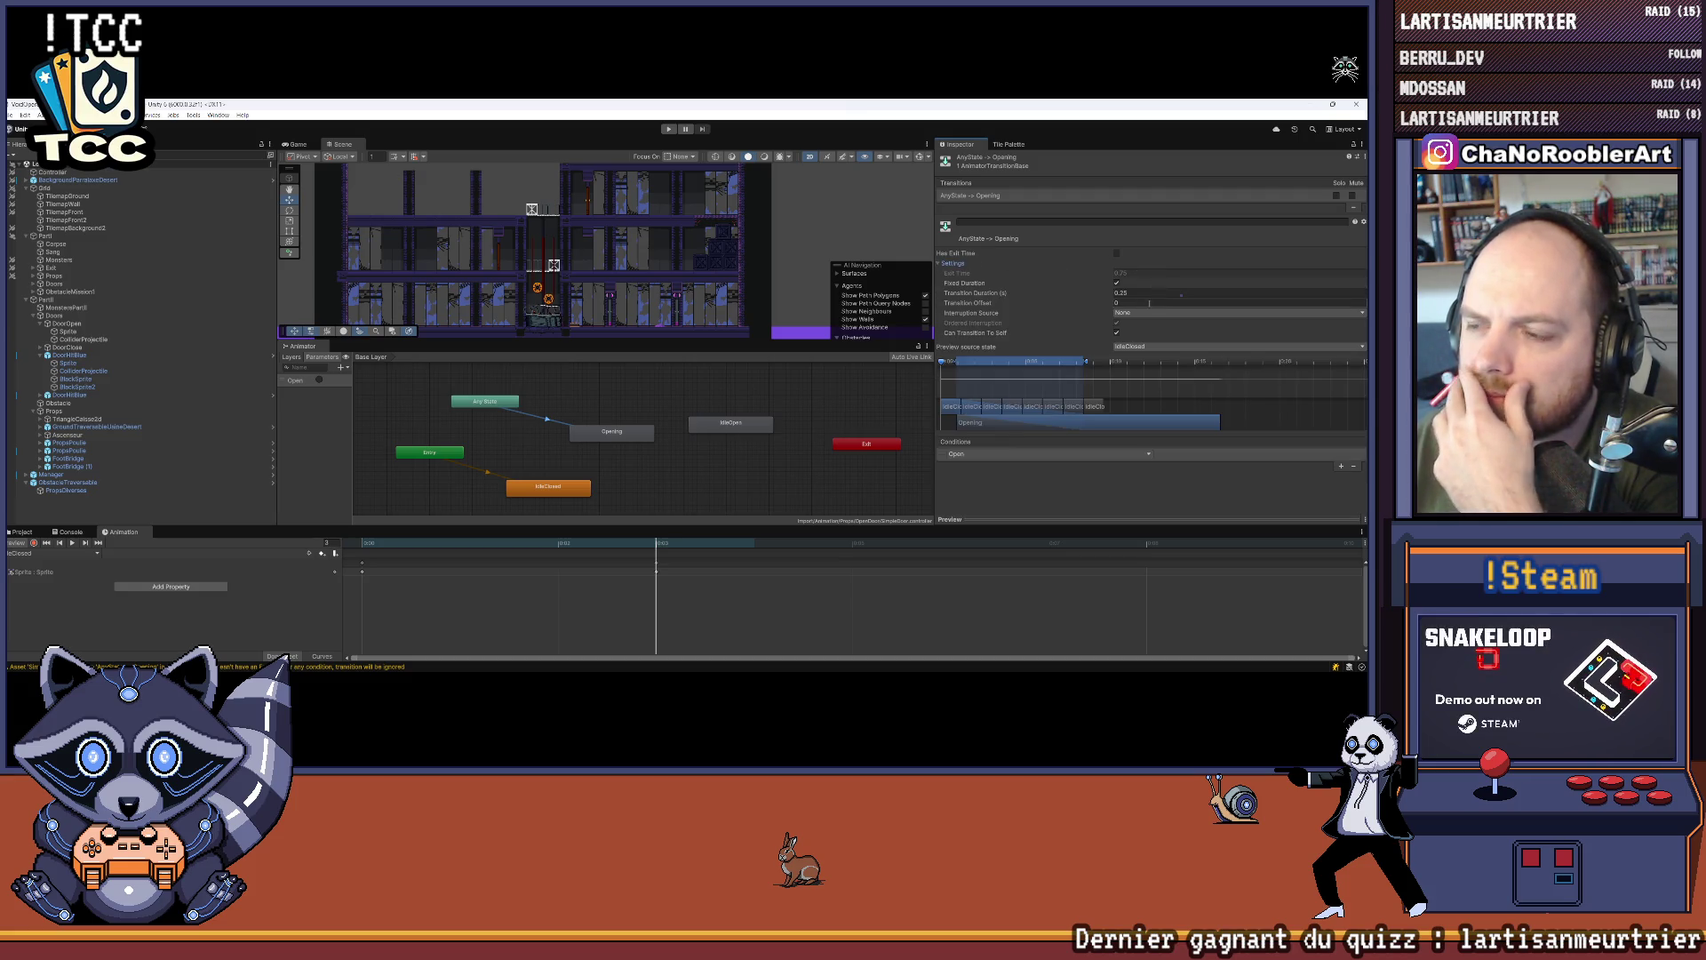
pyautogui.click(939, 264)
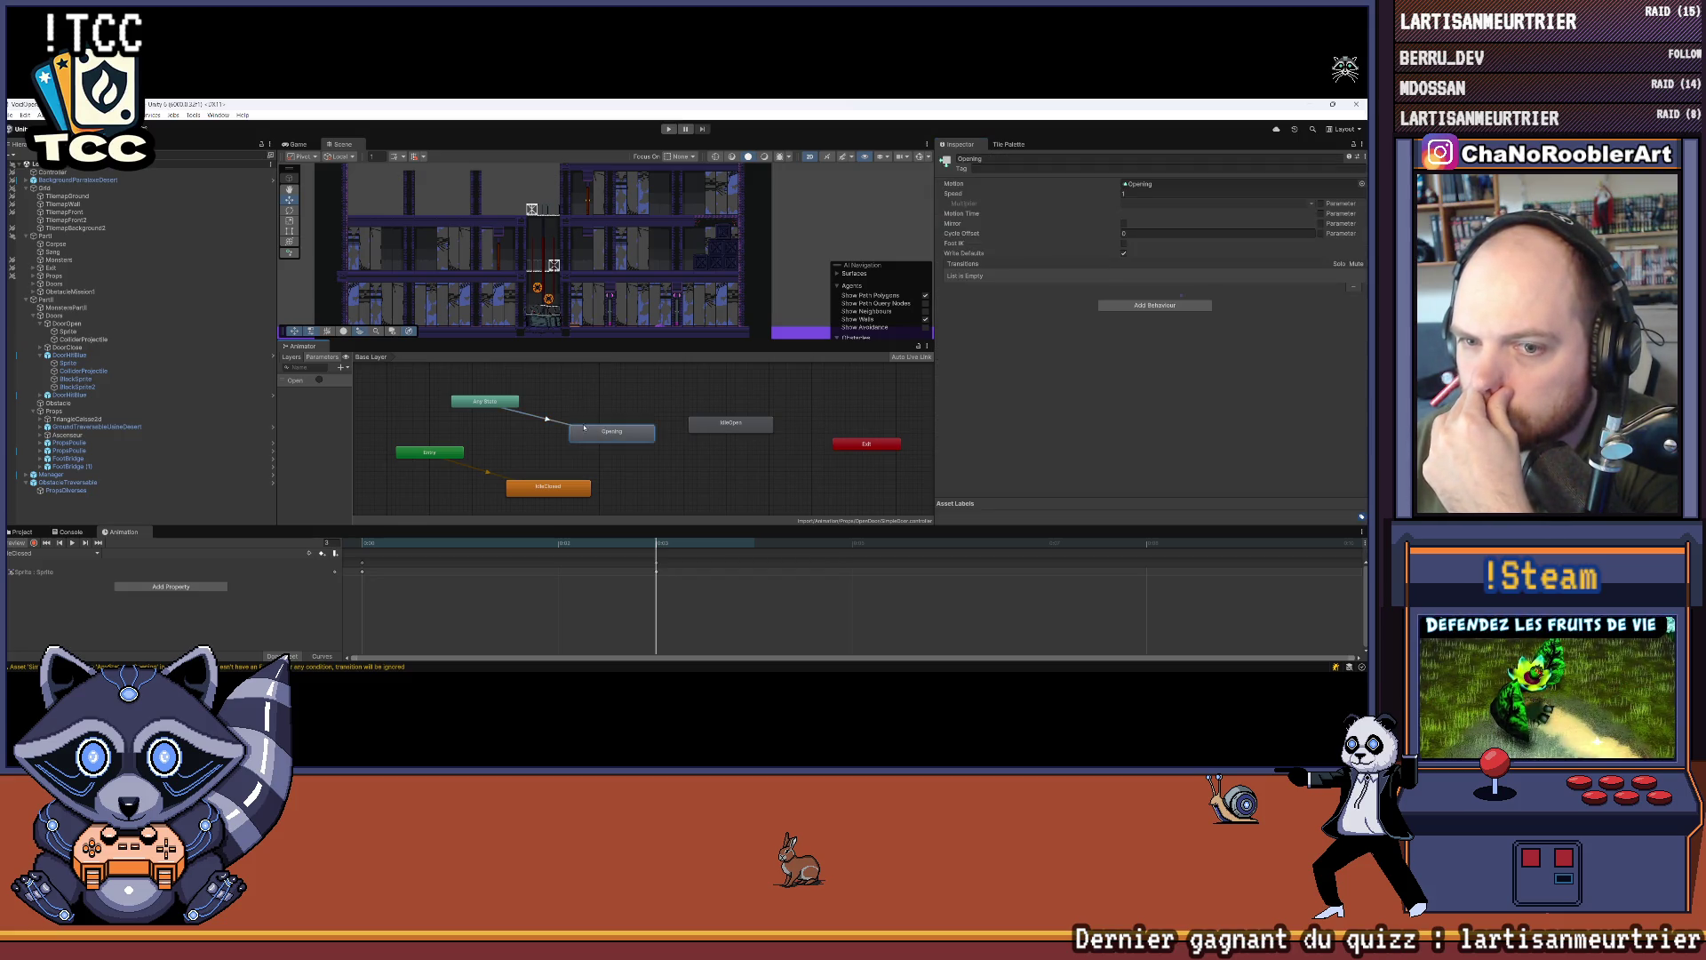
pyautogui.click(951, 264)
pyautogui.click(1128, 292)
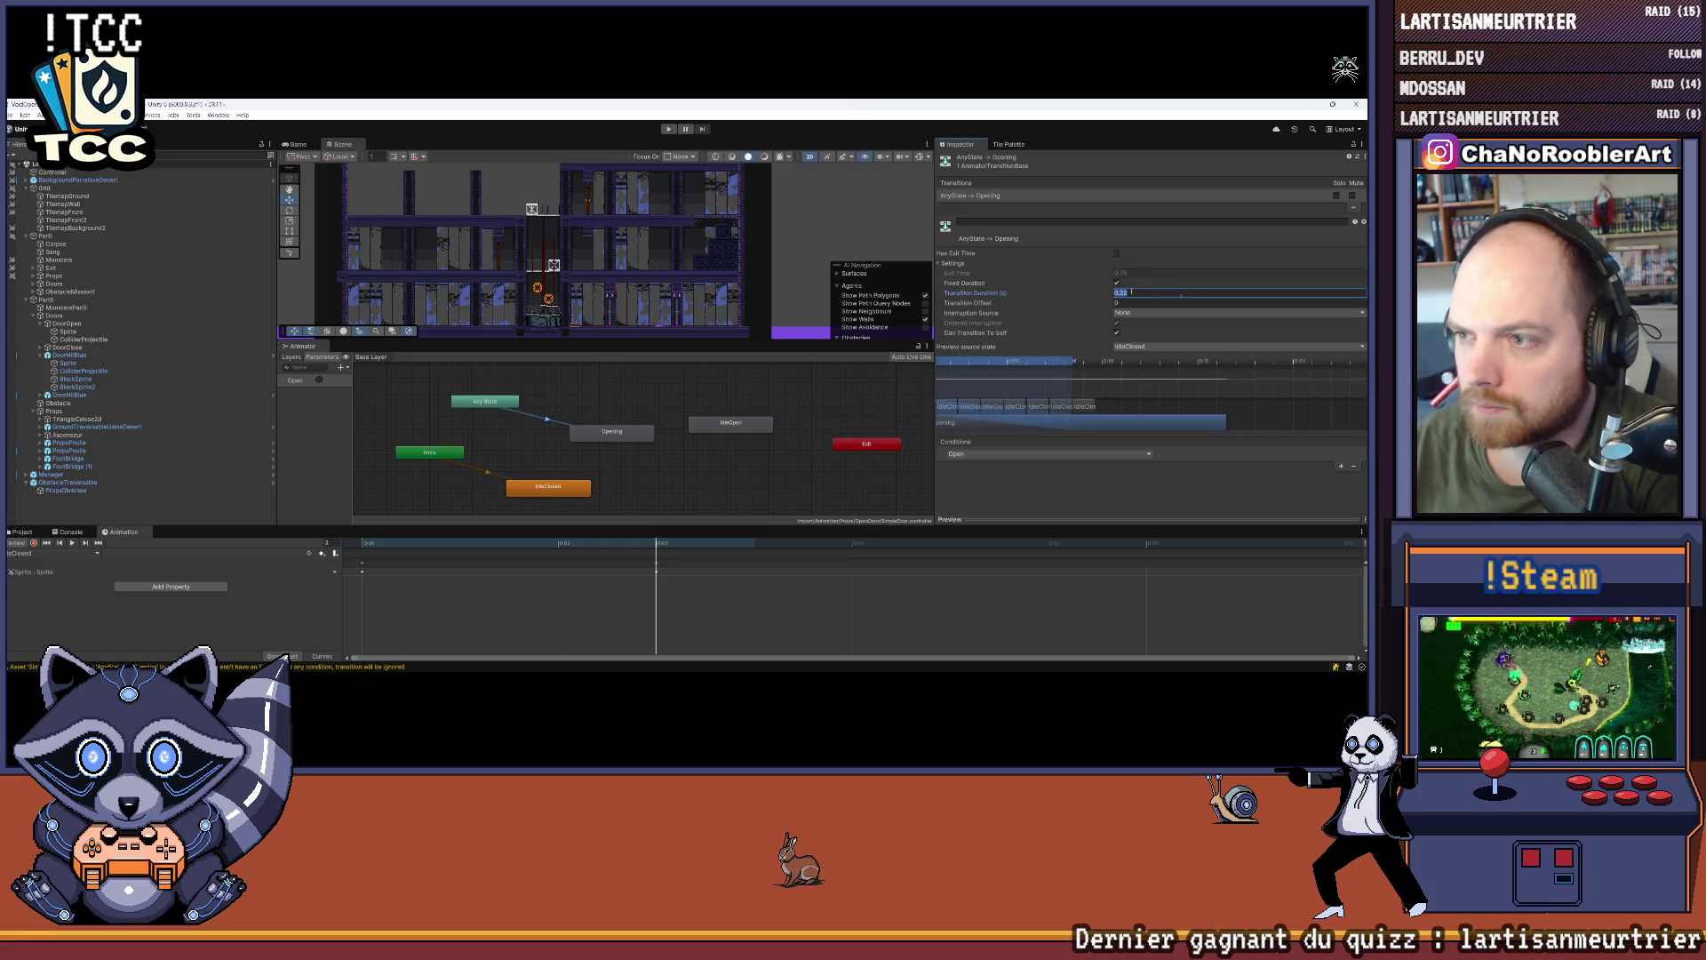
# Step: Add an Opening → IdleOpen transition with exit time 1
pyautogui.rightClick(643, 435)
pyautogui.click(660, 440)
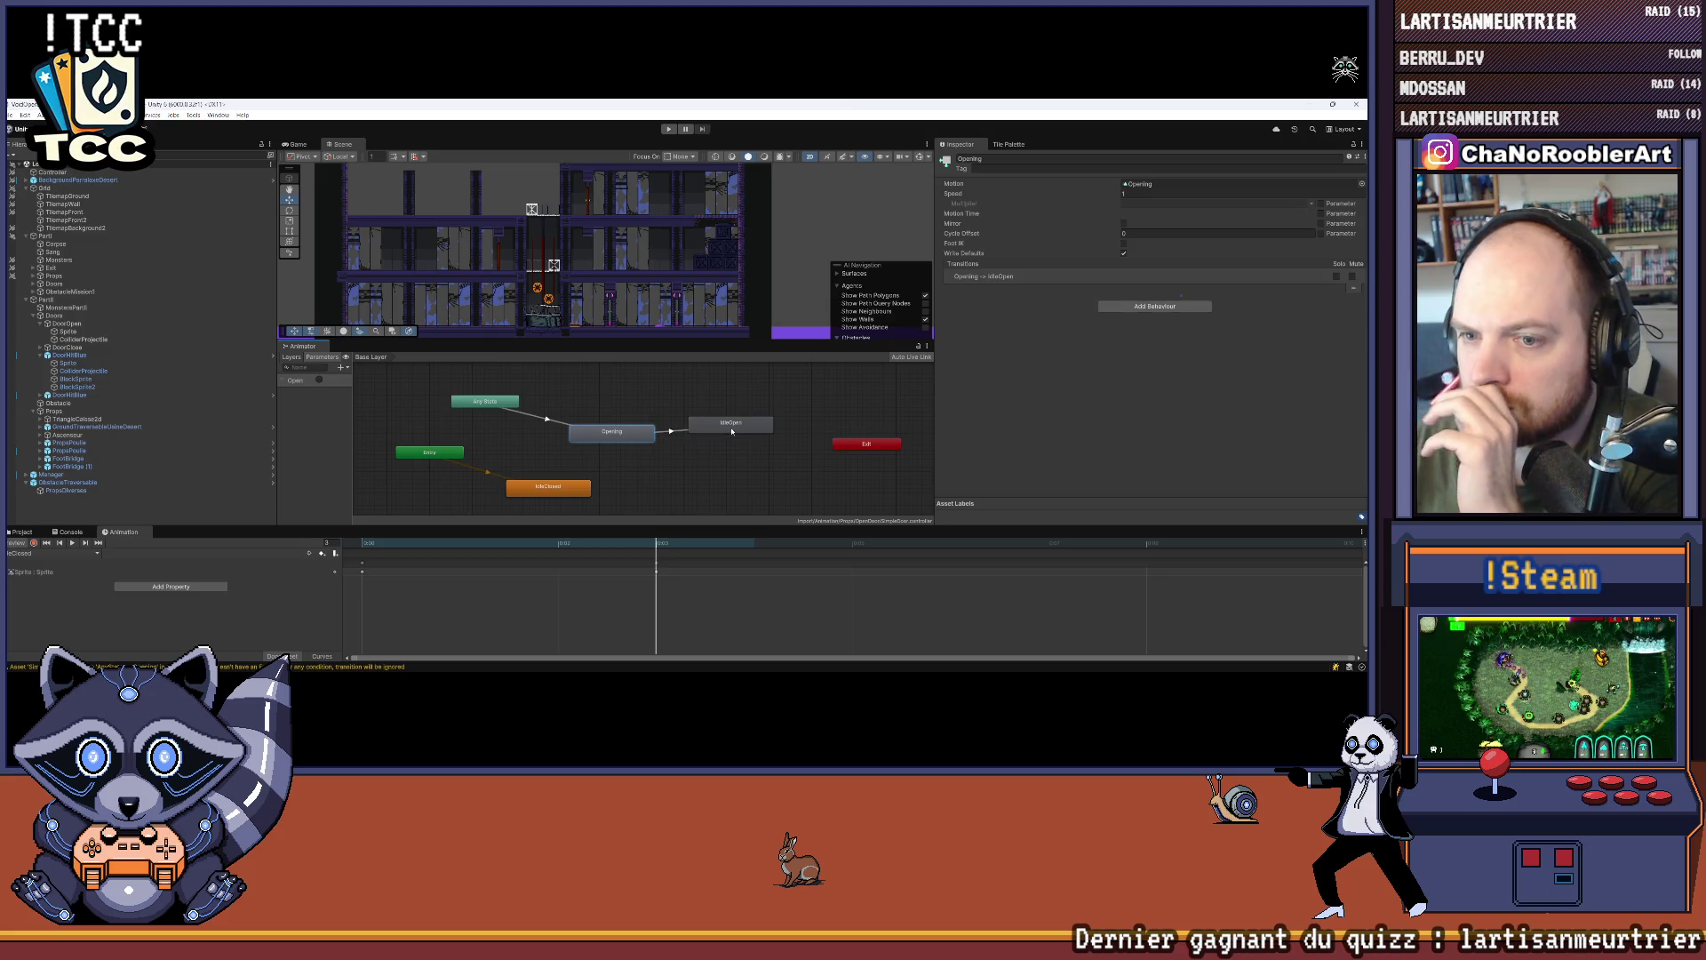
pyautogui.click(693, 427)
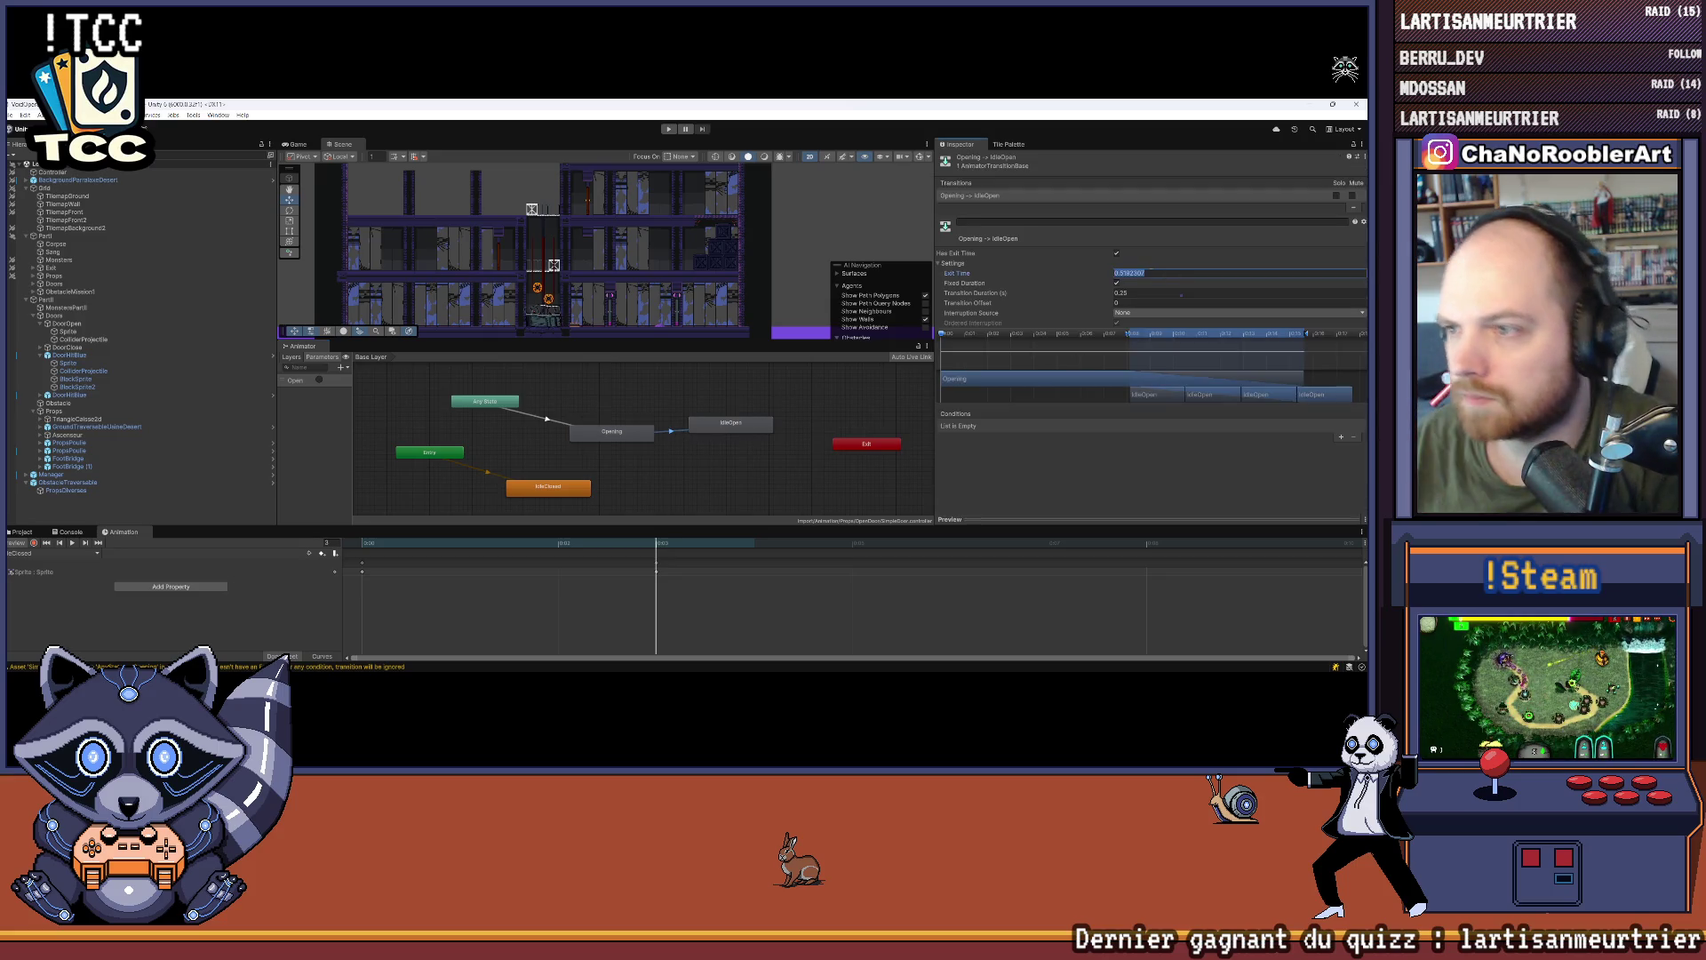
pyautogui.write('1')
pyautogui.click(1138, 293)
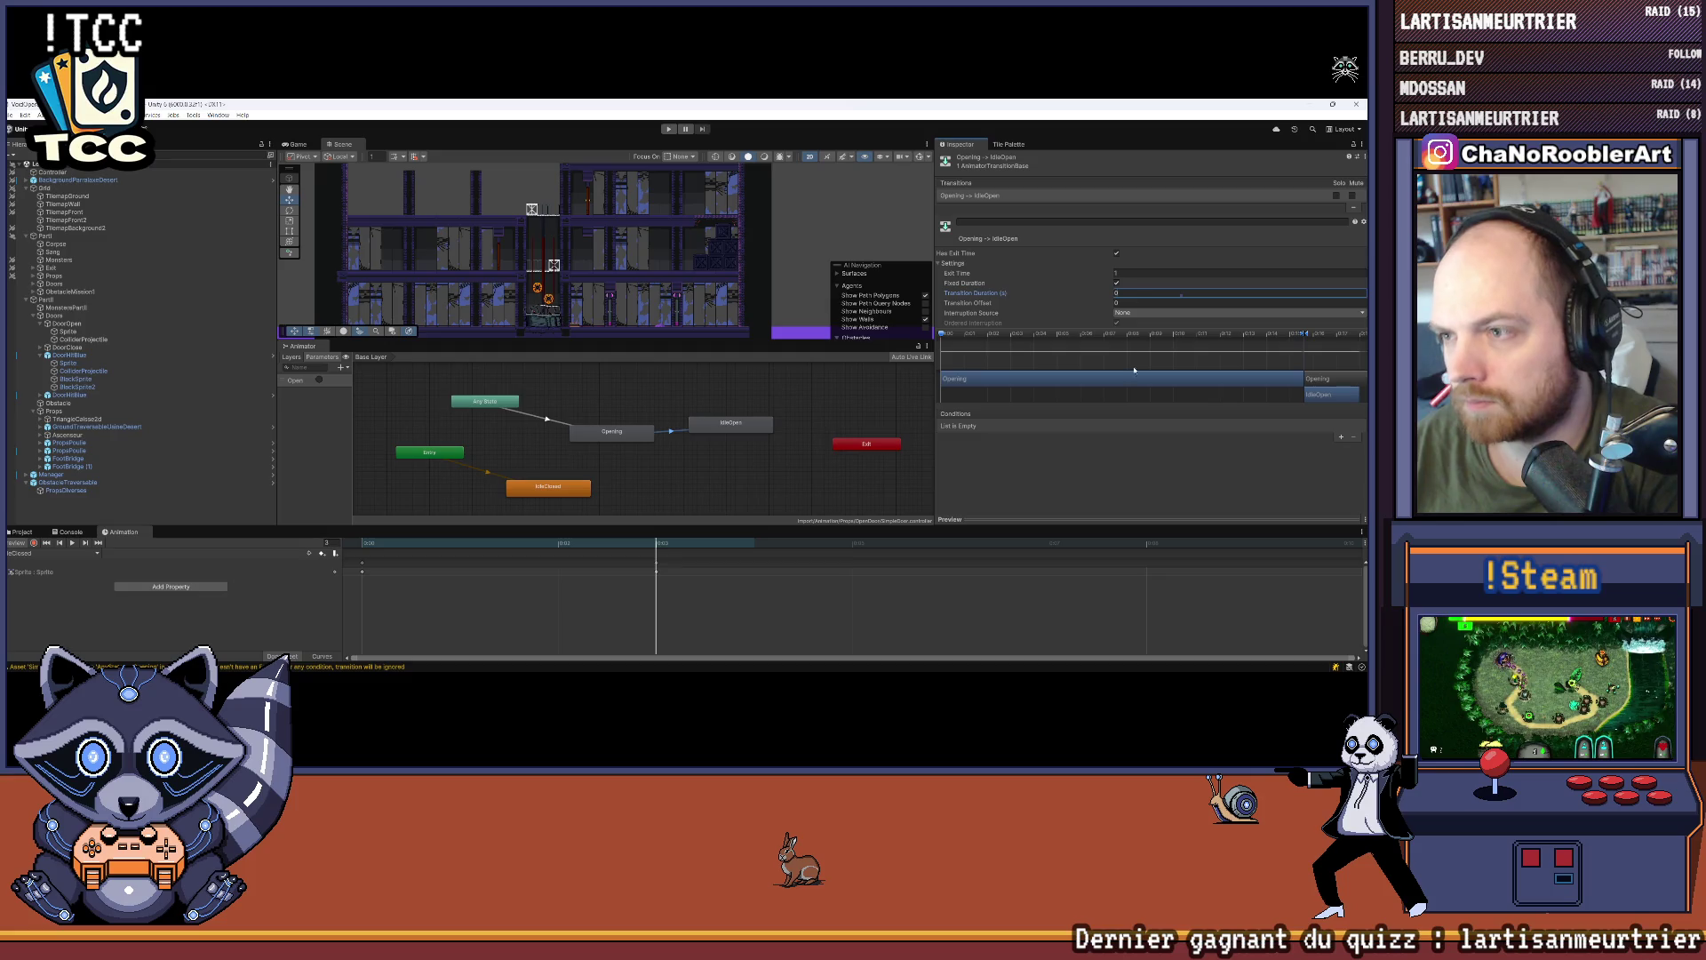
pyautogui.click(782, 400)
pyautogui.scroll(2, 739, 422)
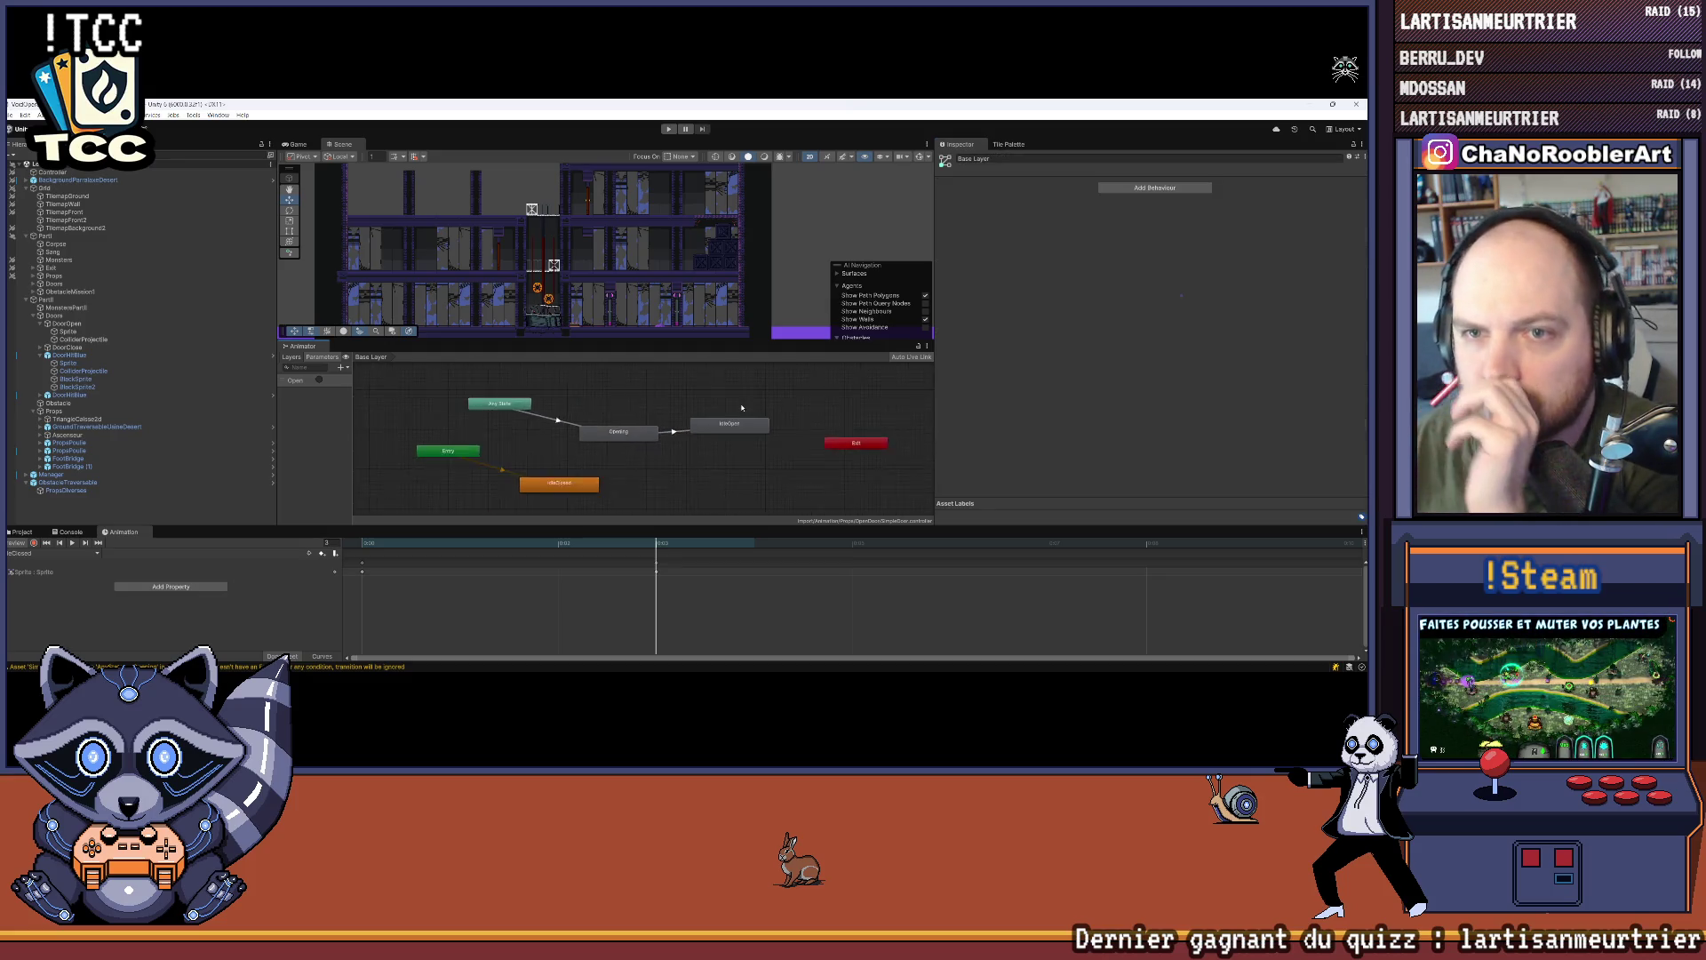
pyautogui.click(601, 437)
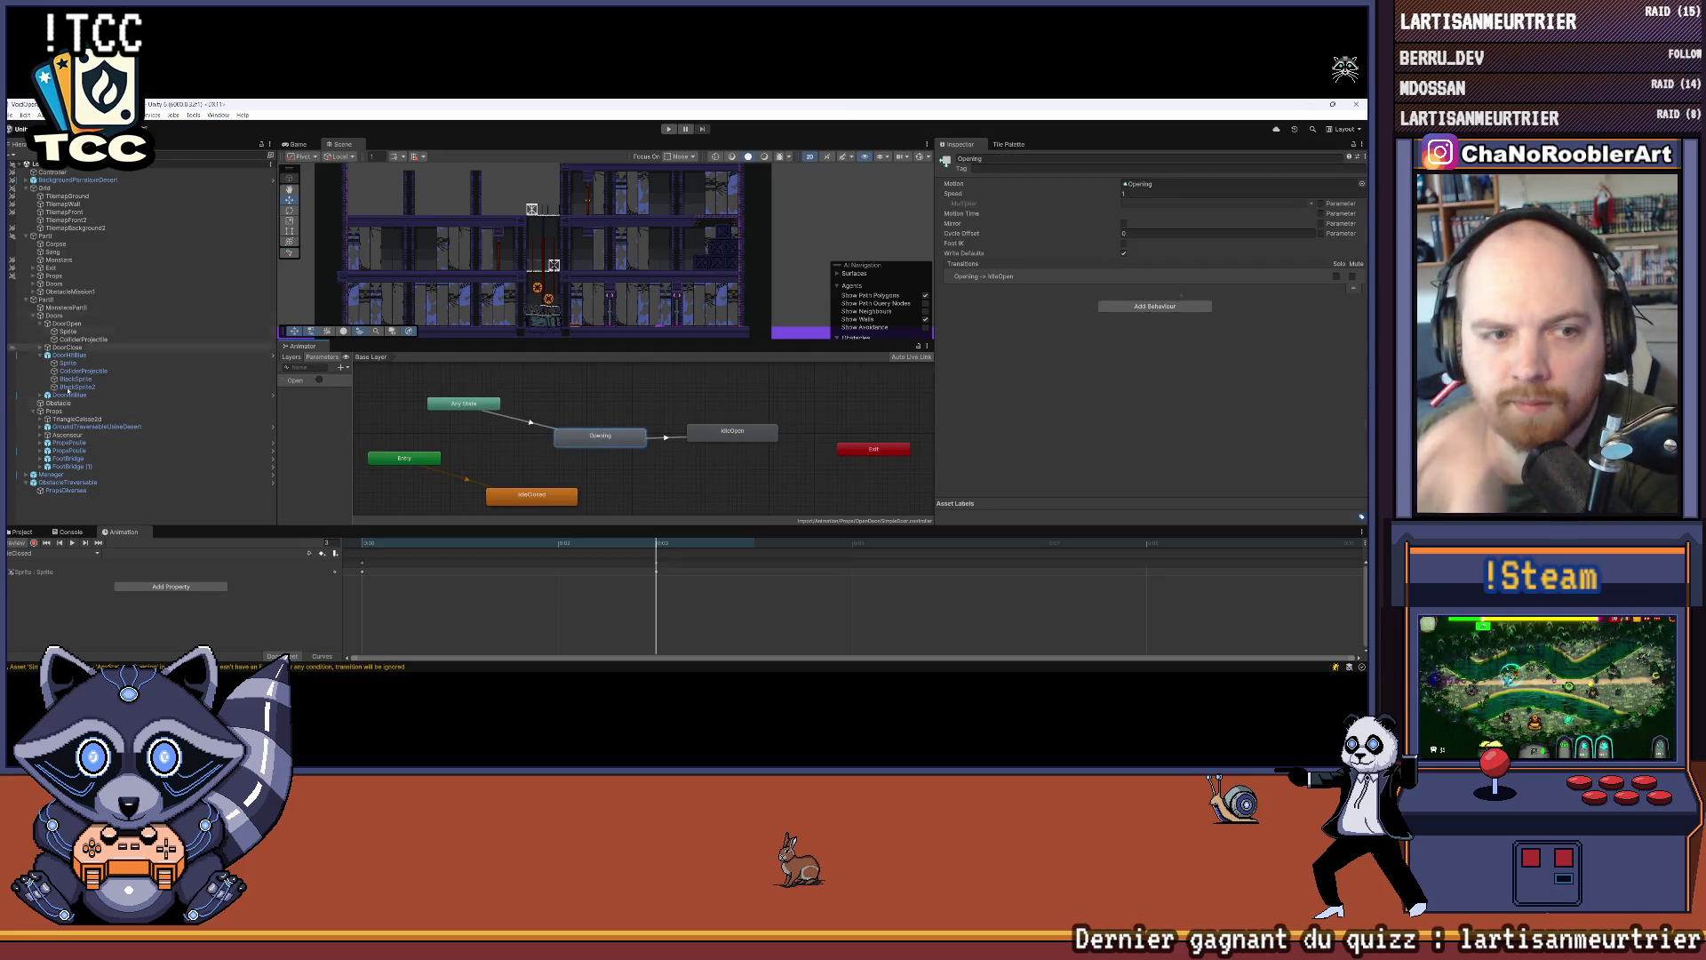
# Step: Dock the Animator beside the Animation timeline and show the timeline
pyautogui.click(134, 357)
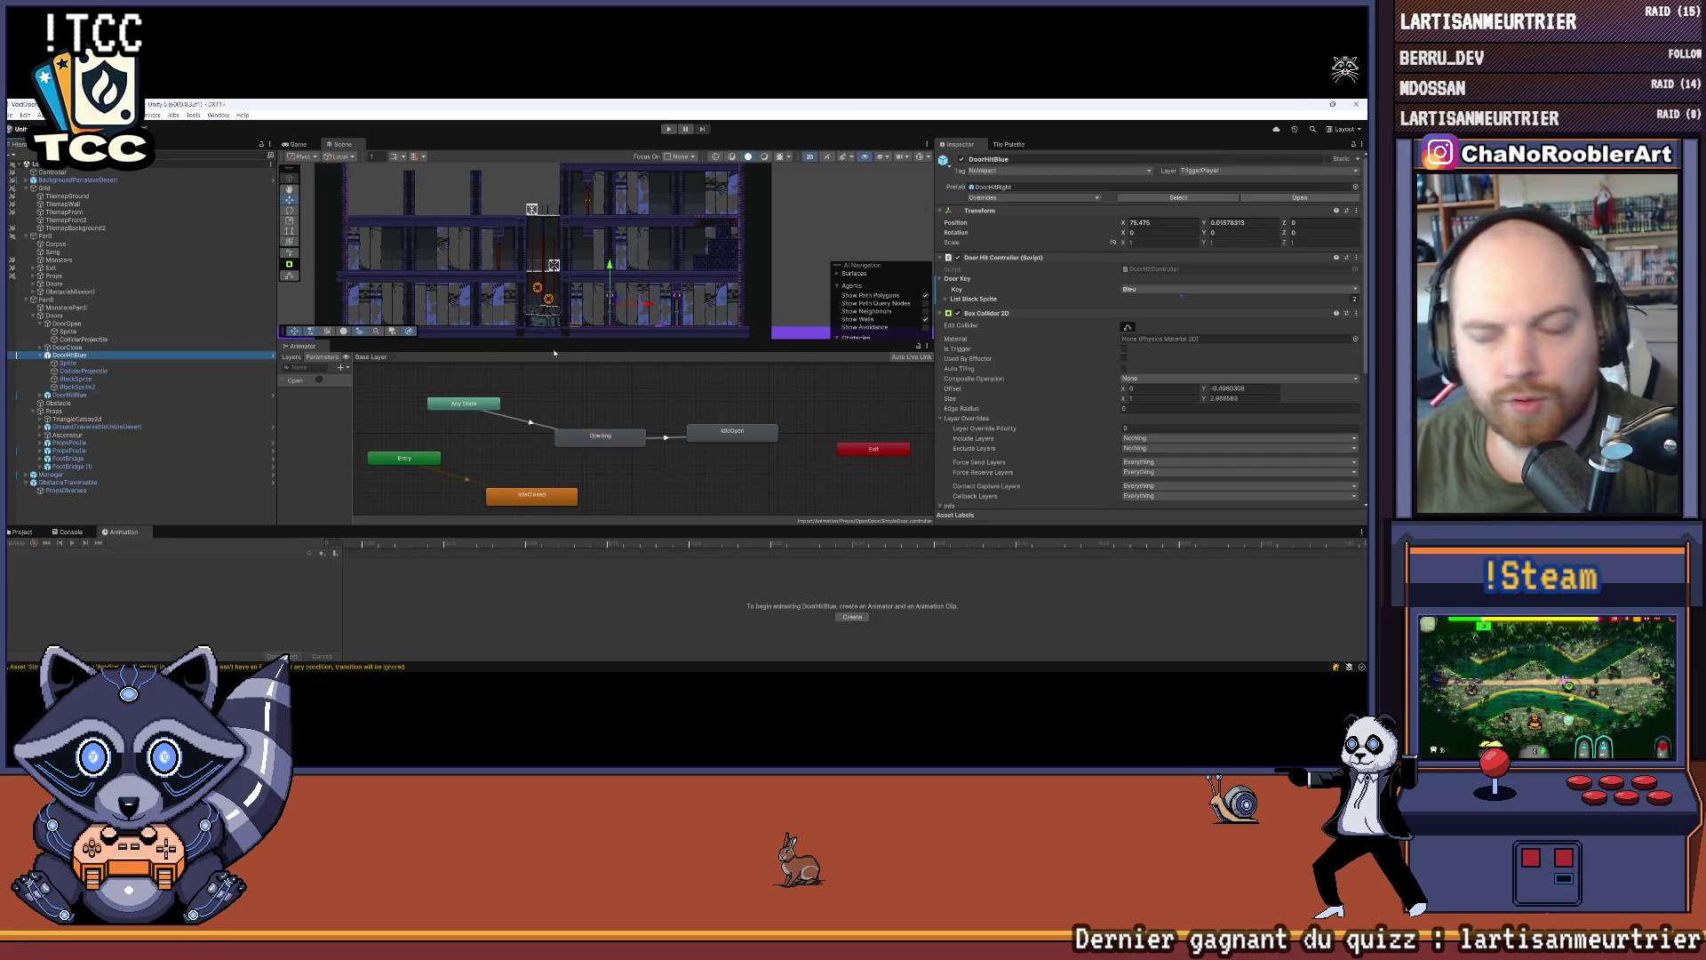
pyautogui.scroll(5, 693, 260)
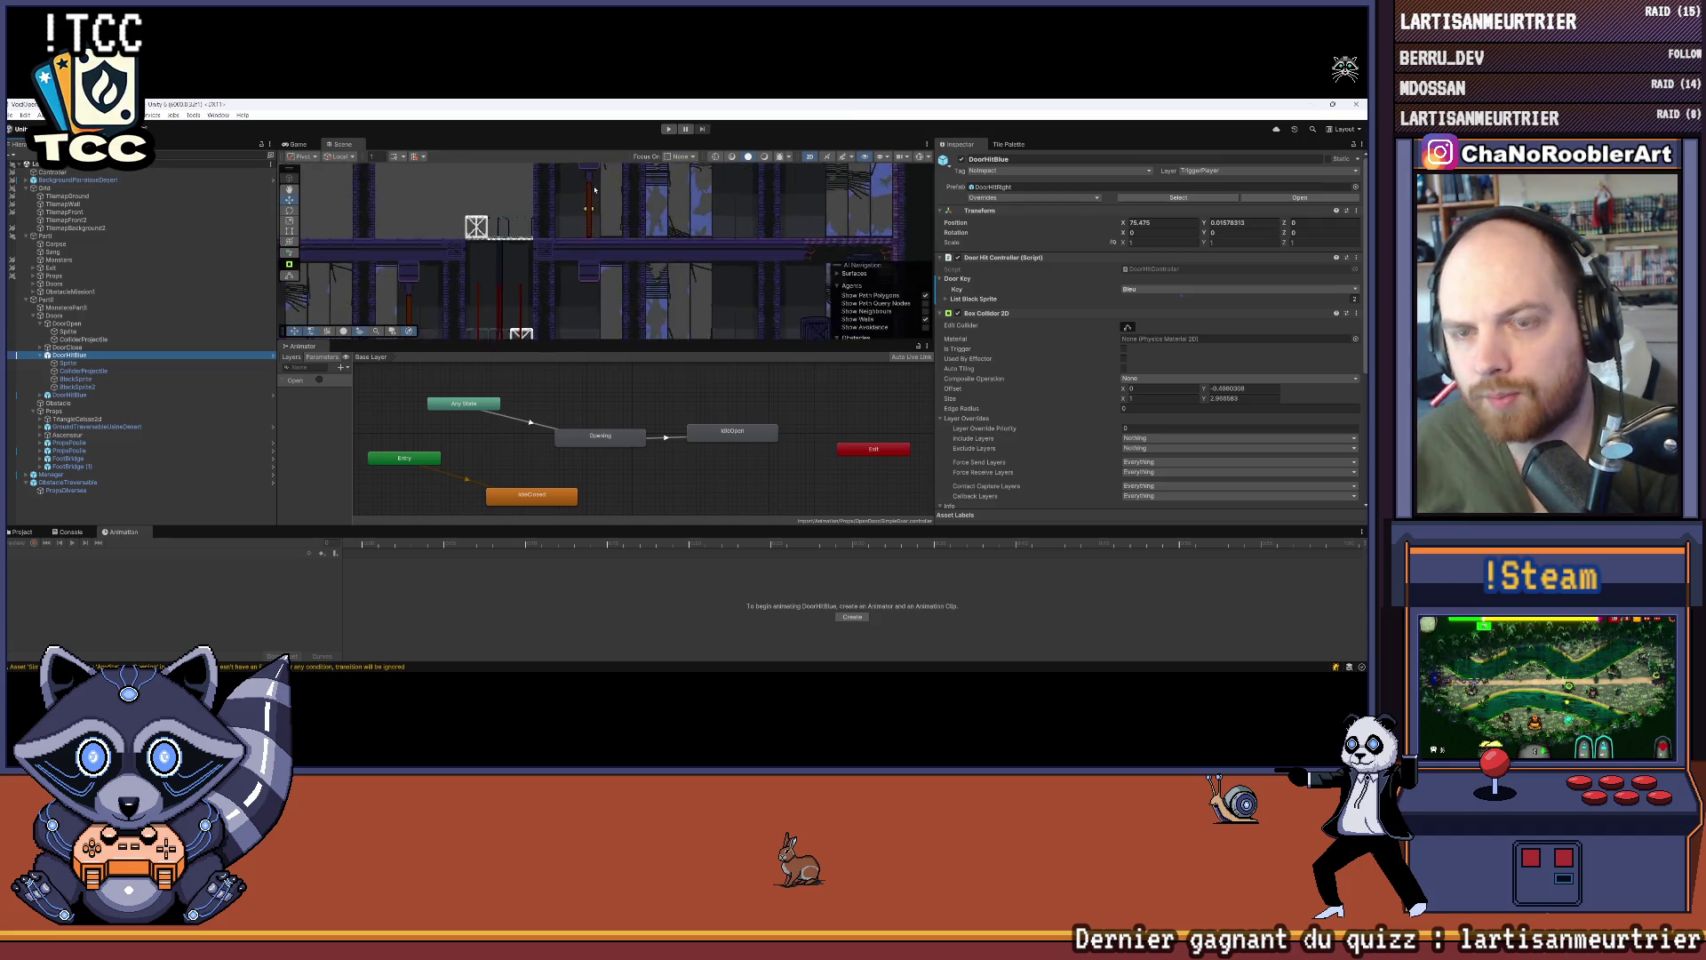
pyautogui.scroll(3, 612, 256)
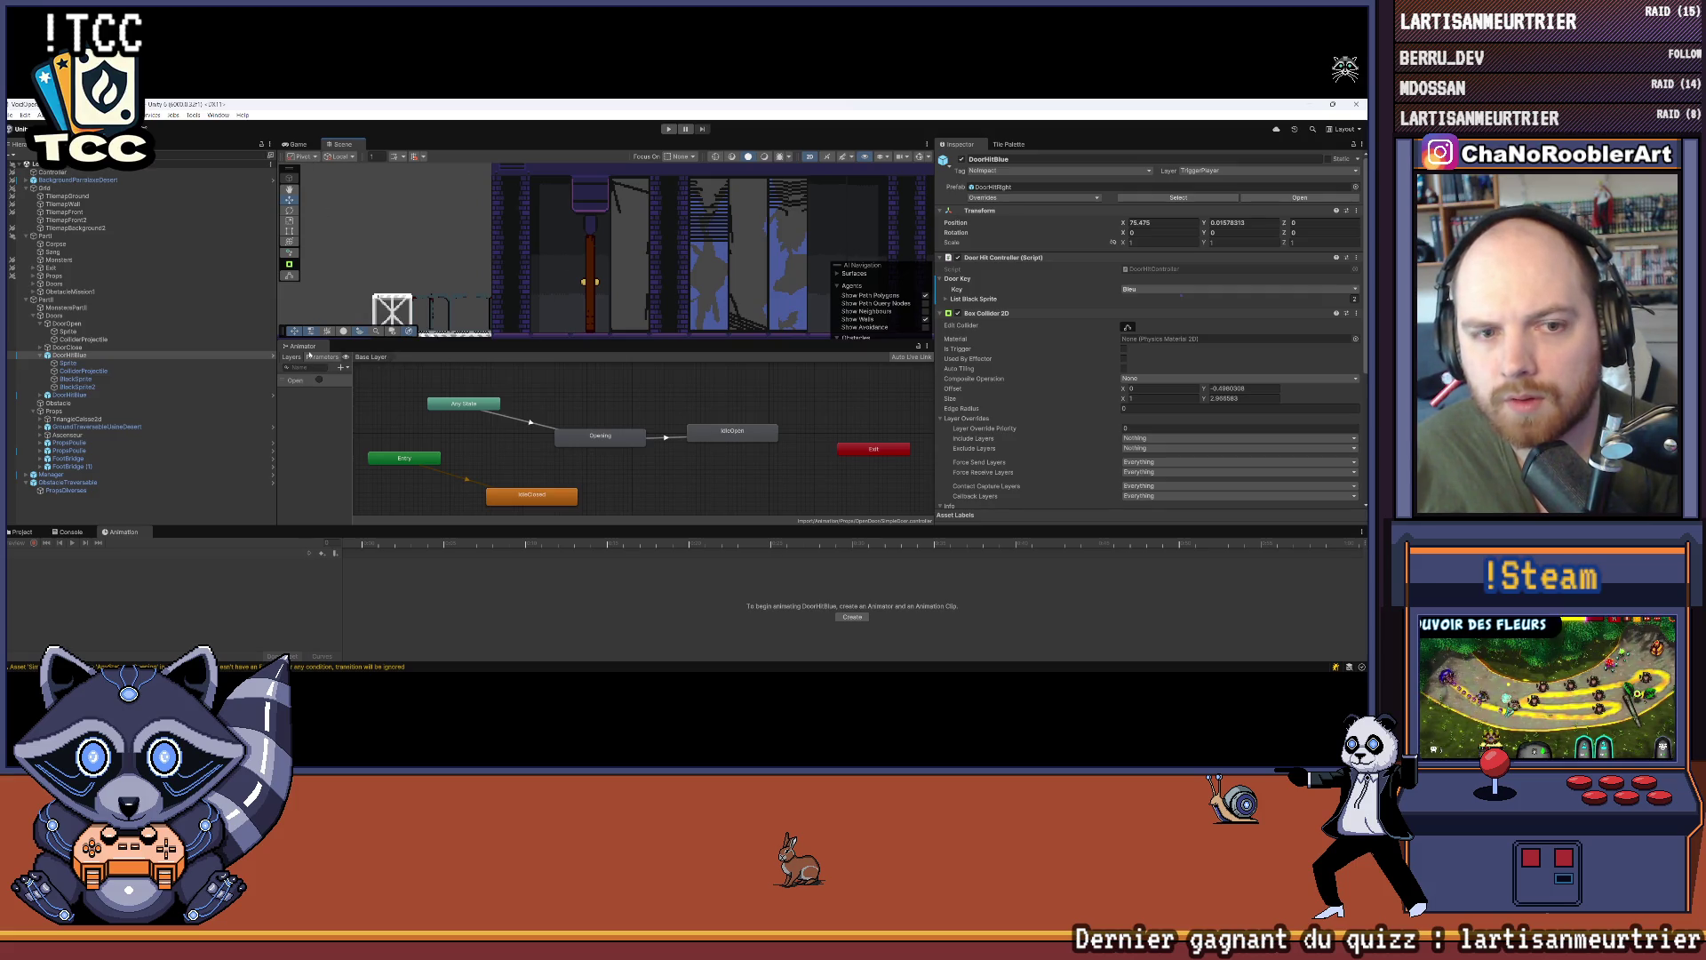
pyautogui.moveTo(302, 345)
pyautogui.mouseDown()
pyautogui.moveTo(204, 462)
pyautogui.moveTo(223, 531)
pyautogui.mouseUp()
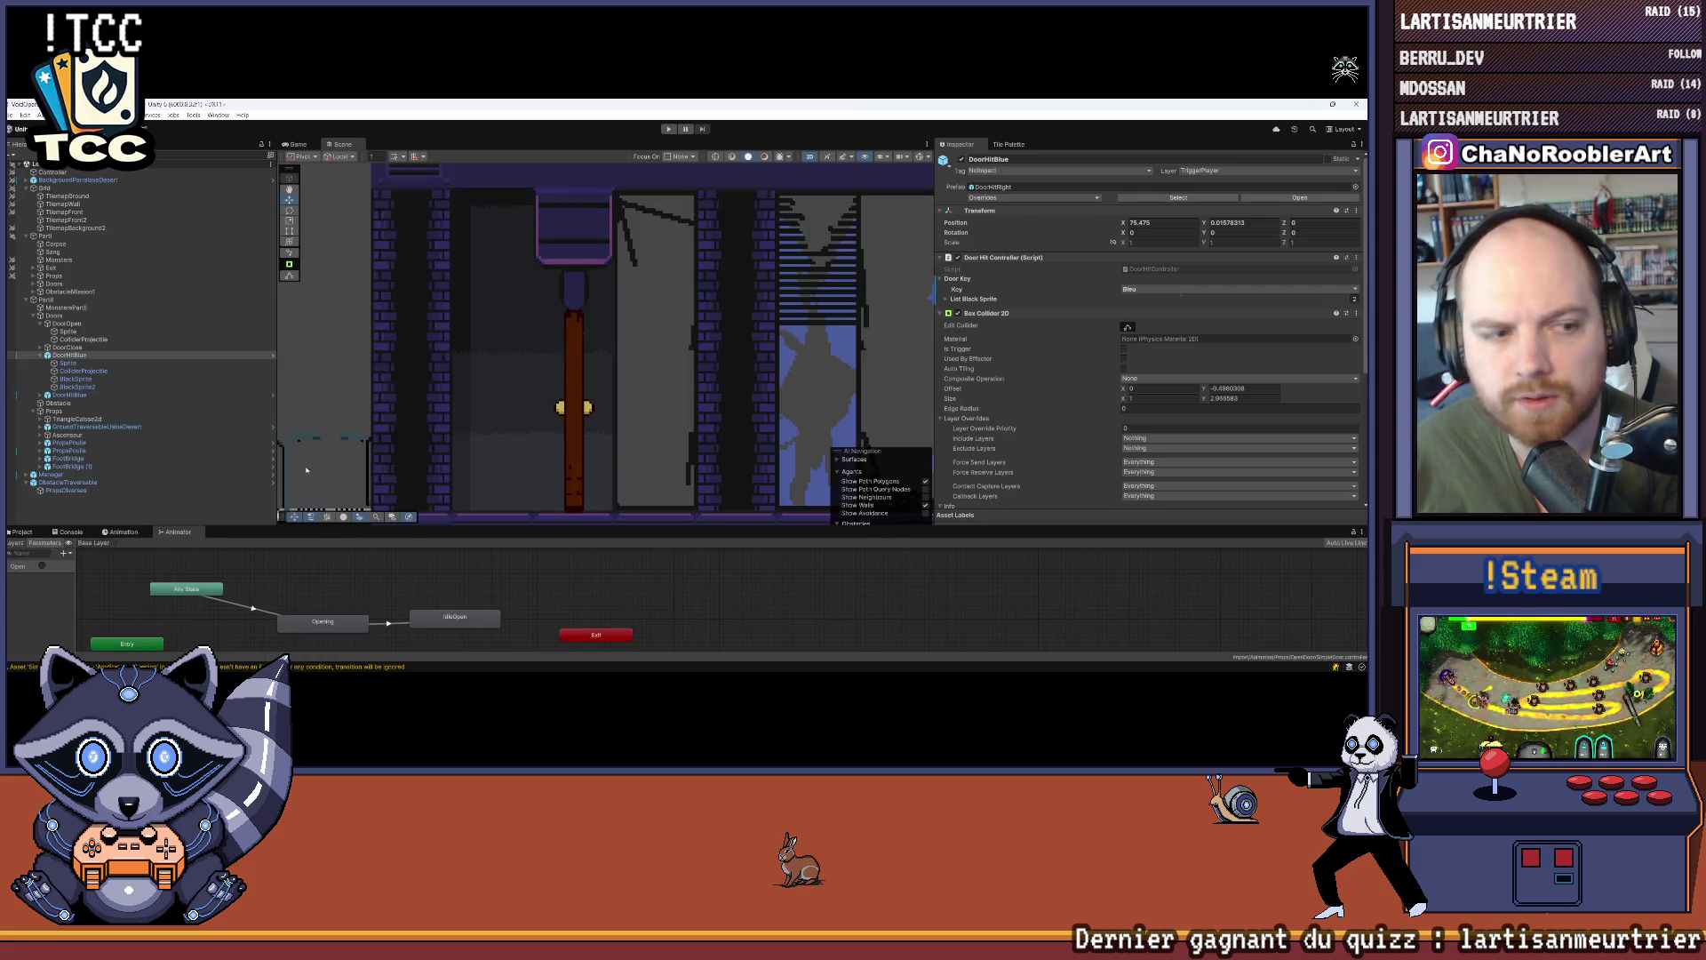
pyautogui.scroll(-4, 440, 326)
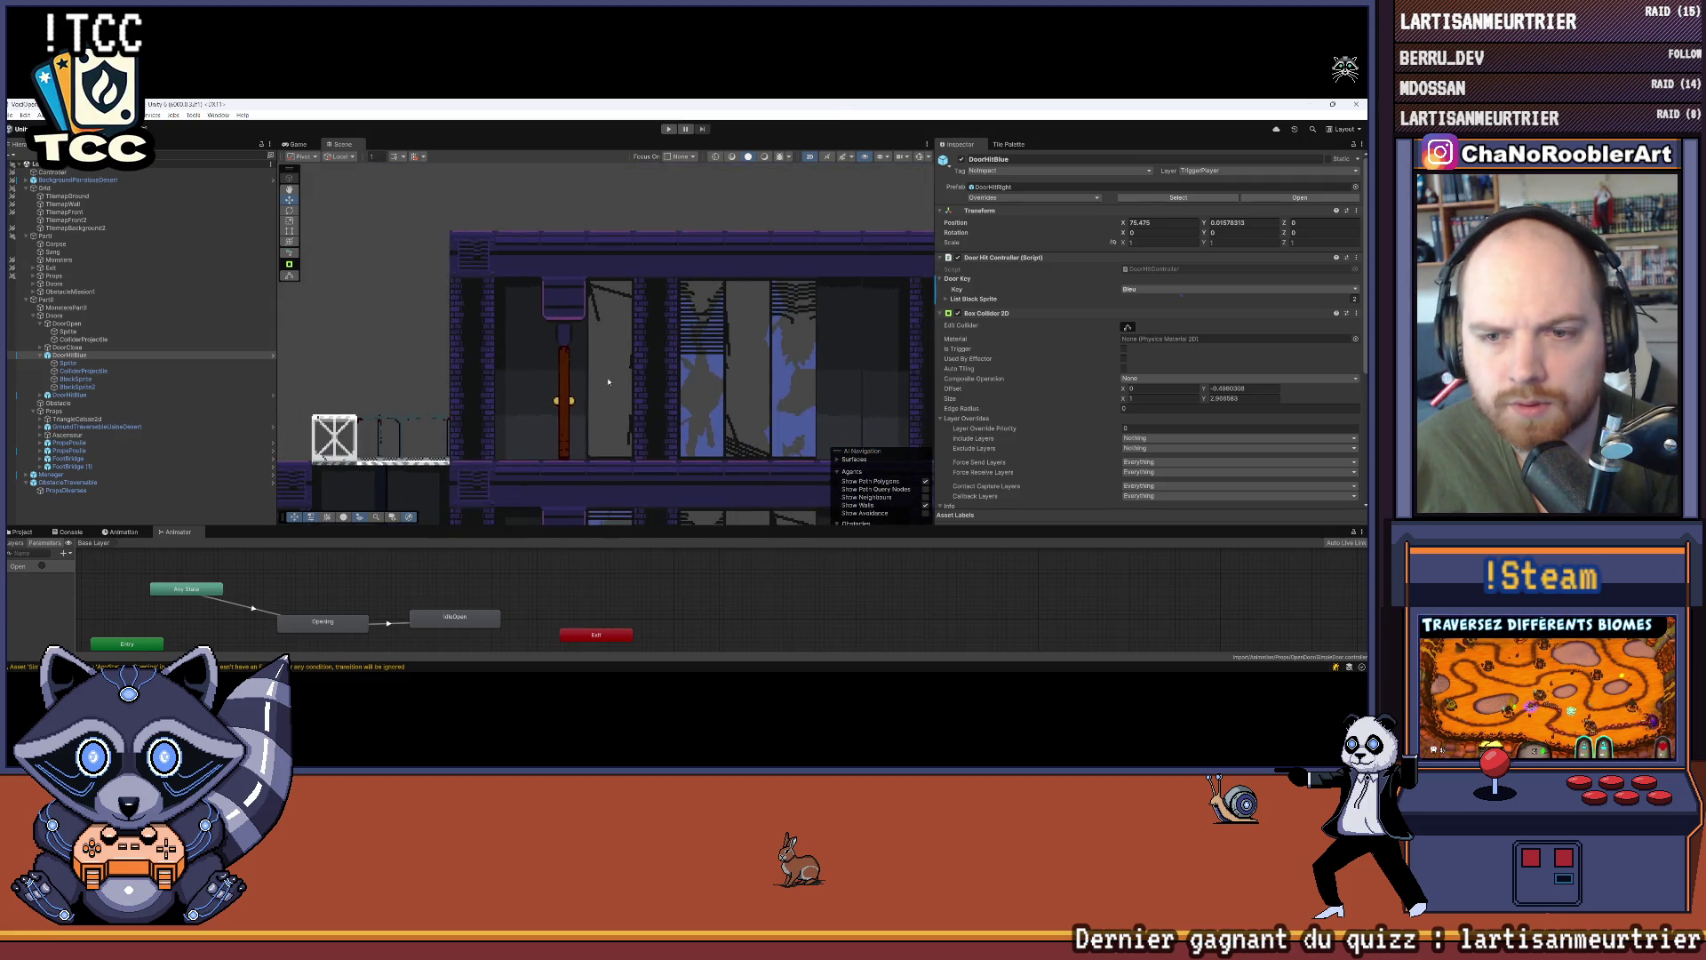
pyautogui.click(124, 531)
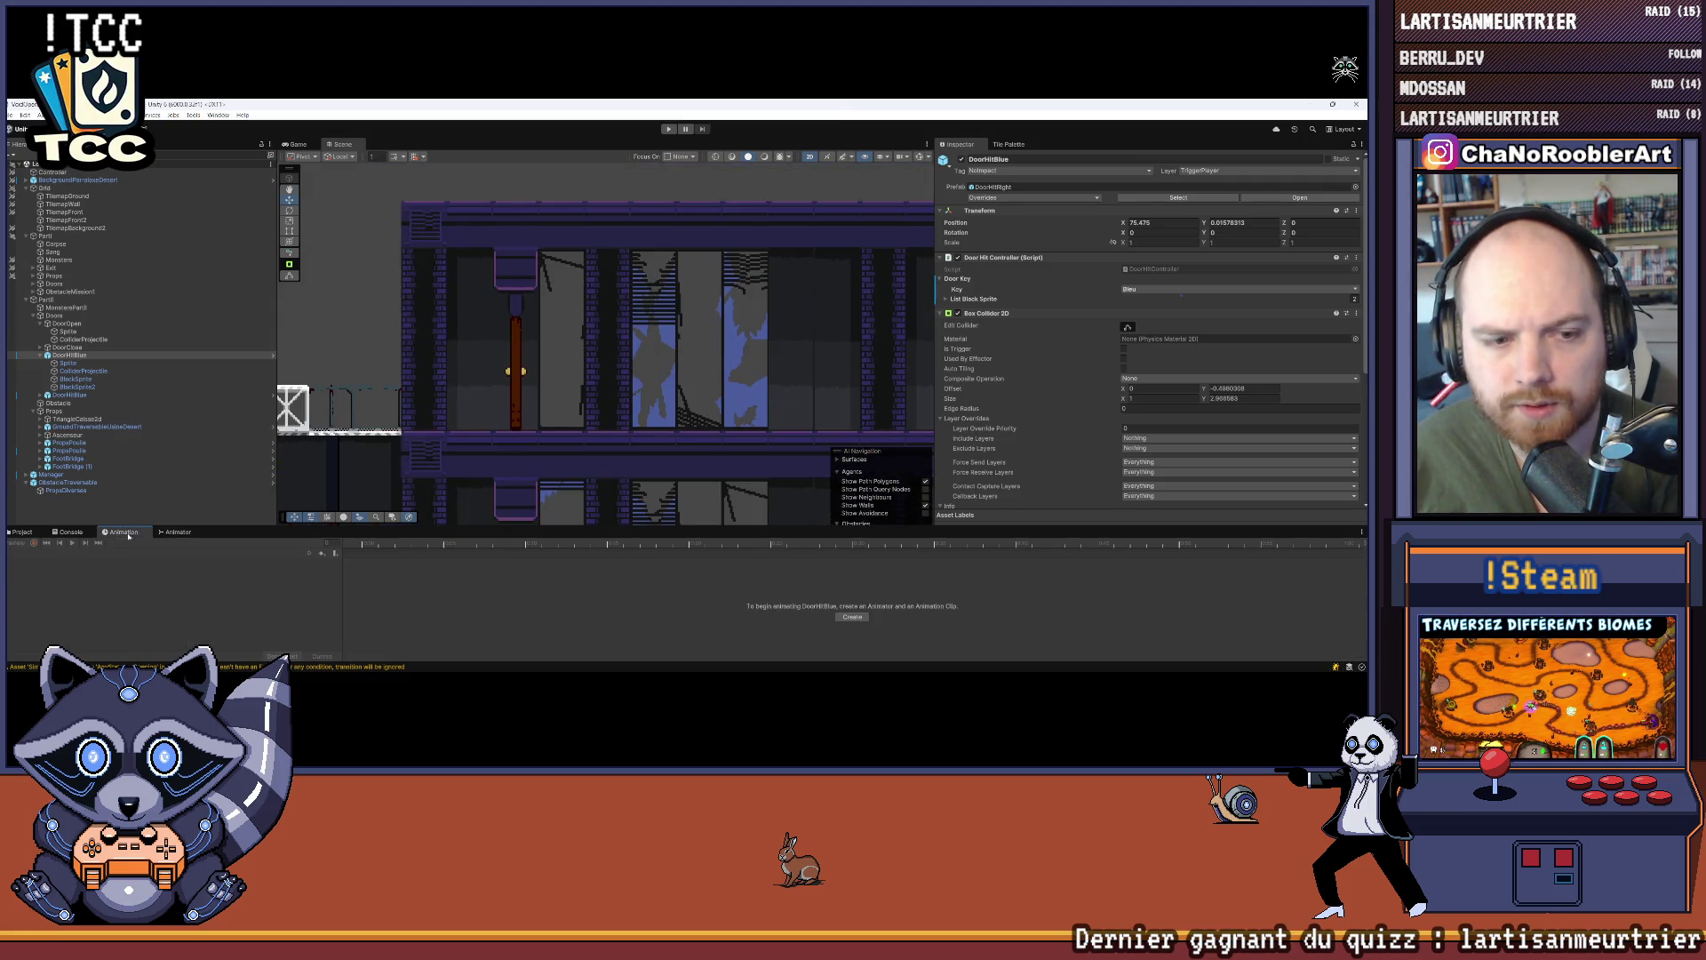
# Step: Preview DoorOpen's Sprite clips IdleOpen and Opening, then return to IdleClosed
pyautogui.click(75, 364)
pyautogui.click(68, 332)
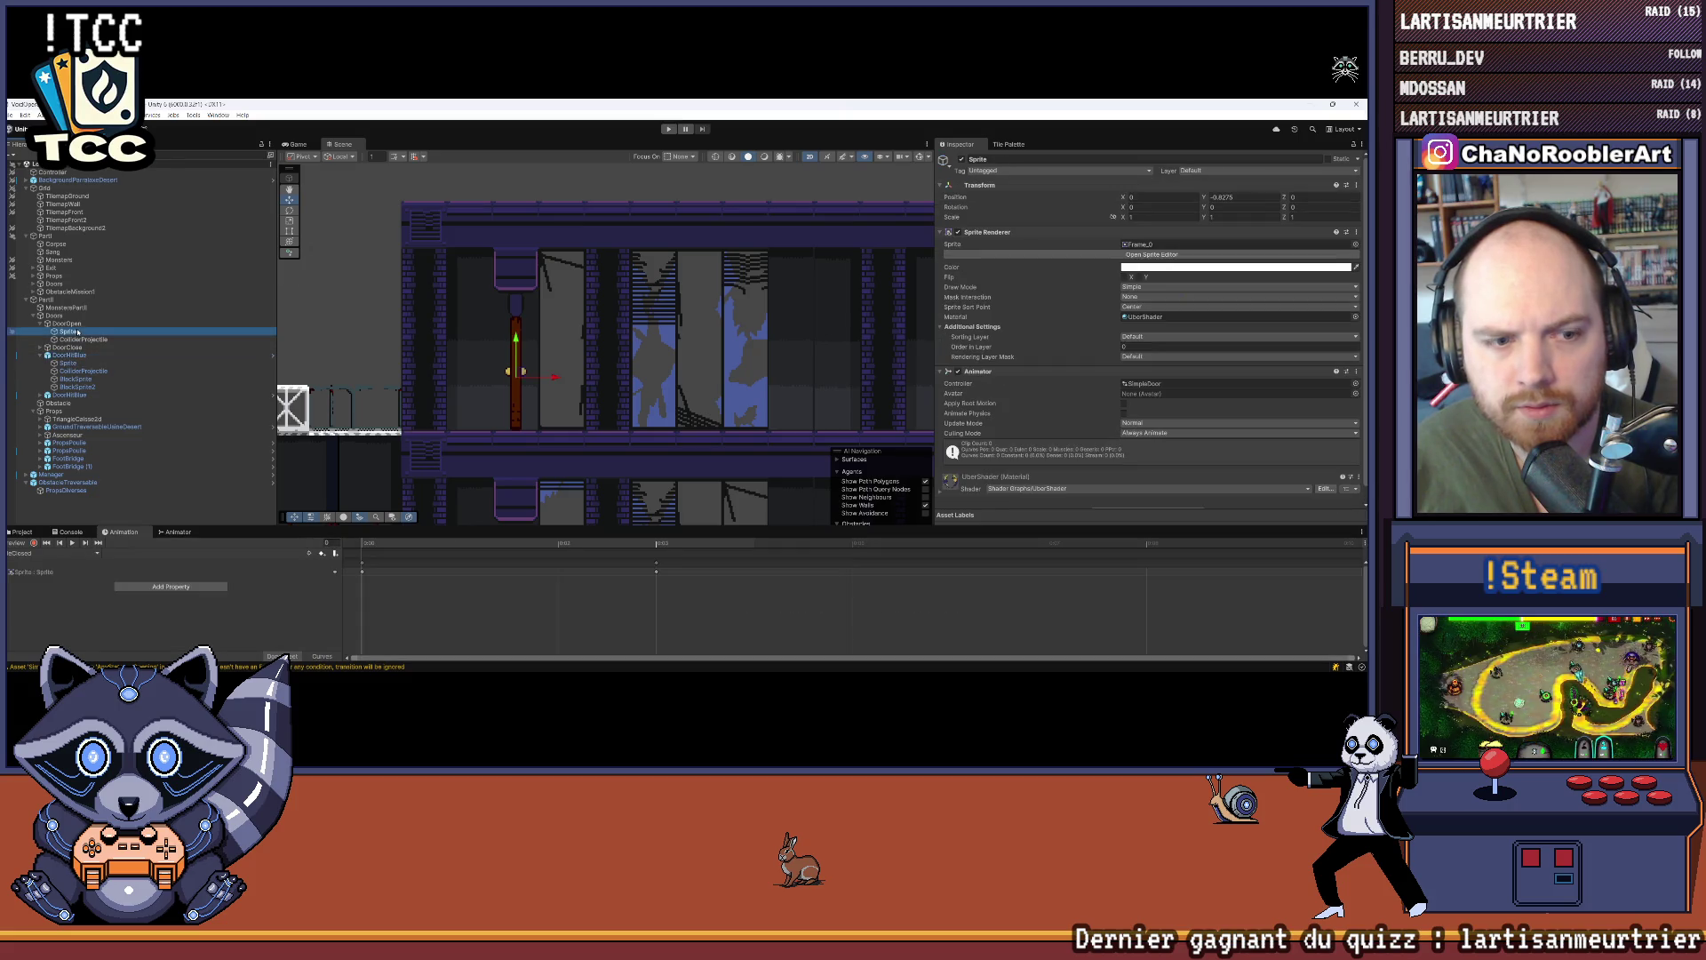
pyautogui.click(44, 552)
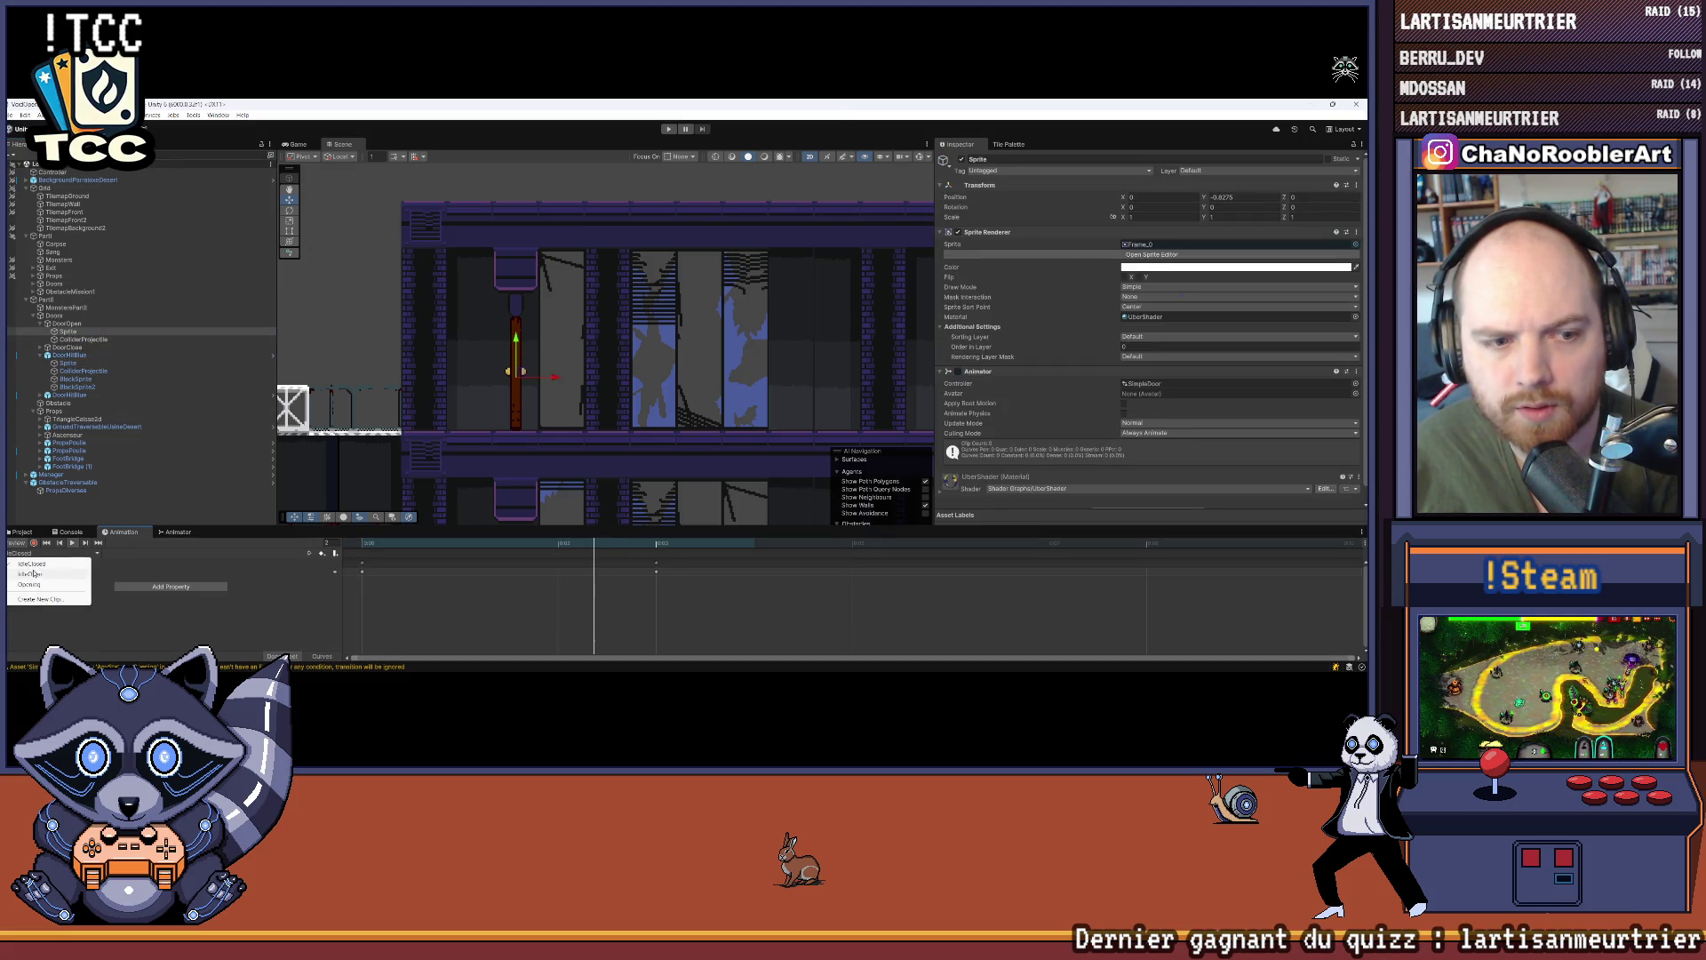
pyautogui.click(36, 574)
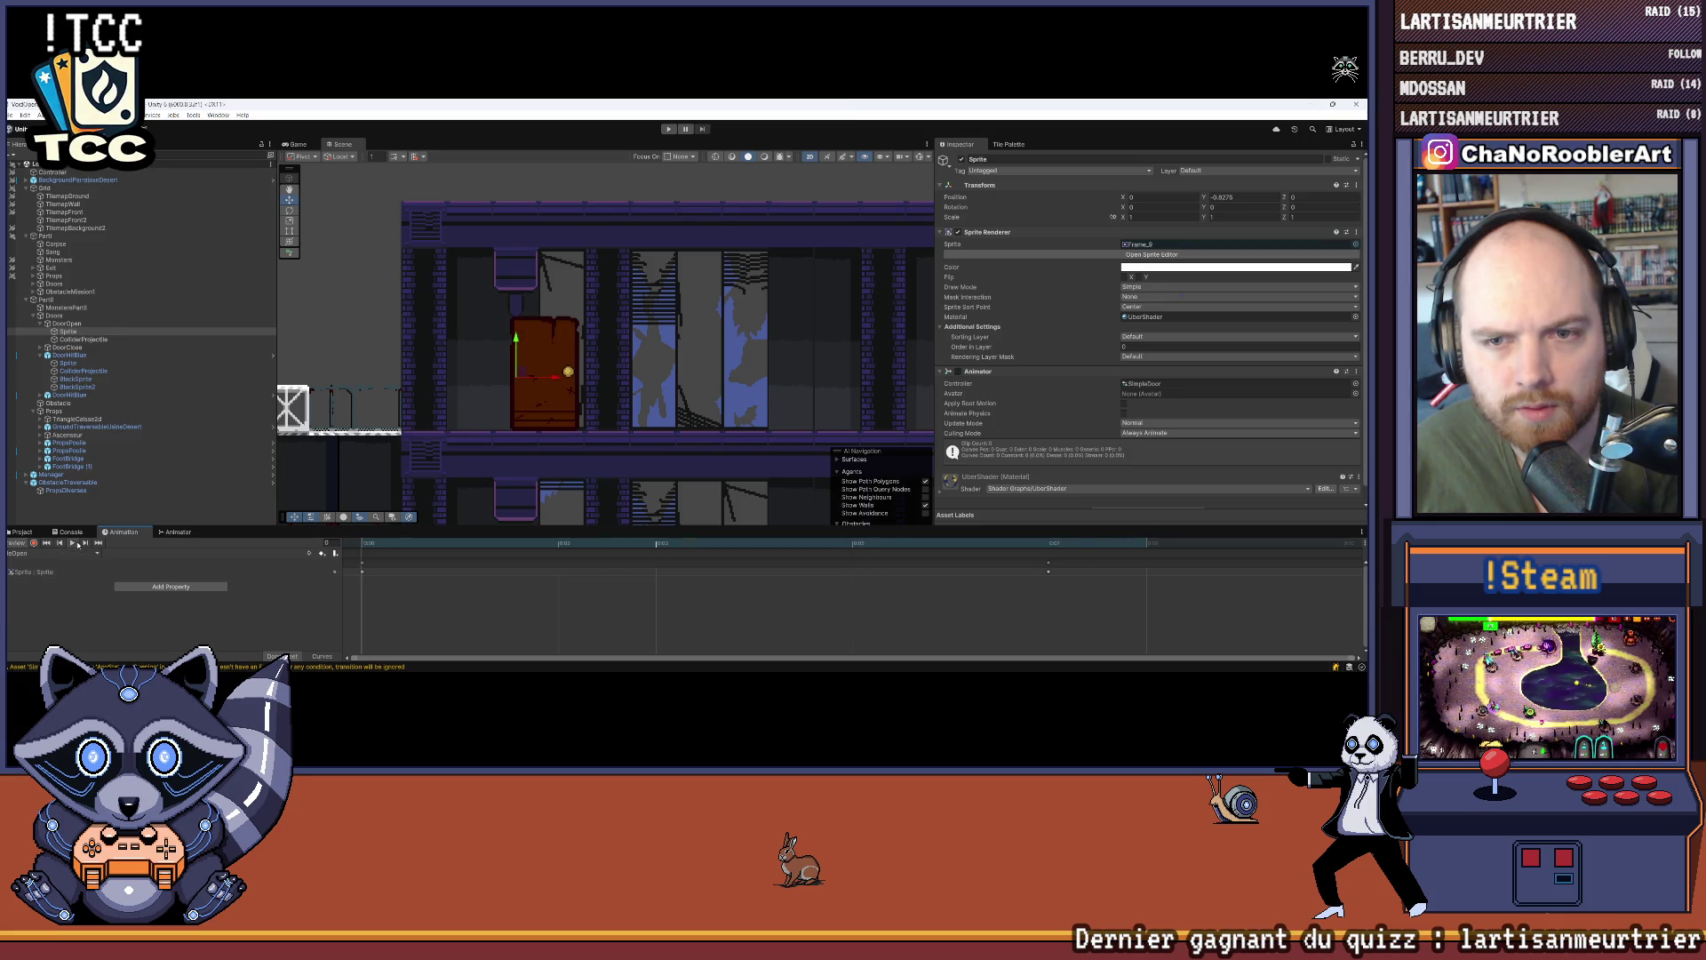
pyautogui.click(45, 552)
pyautogui.click(53, 586)
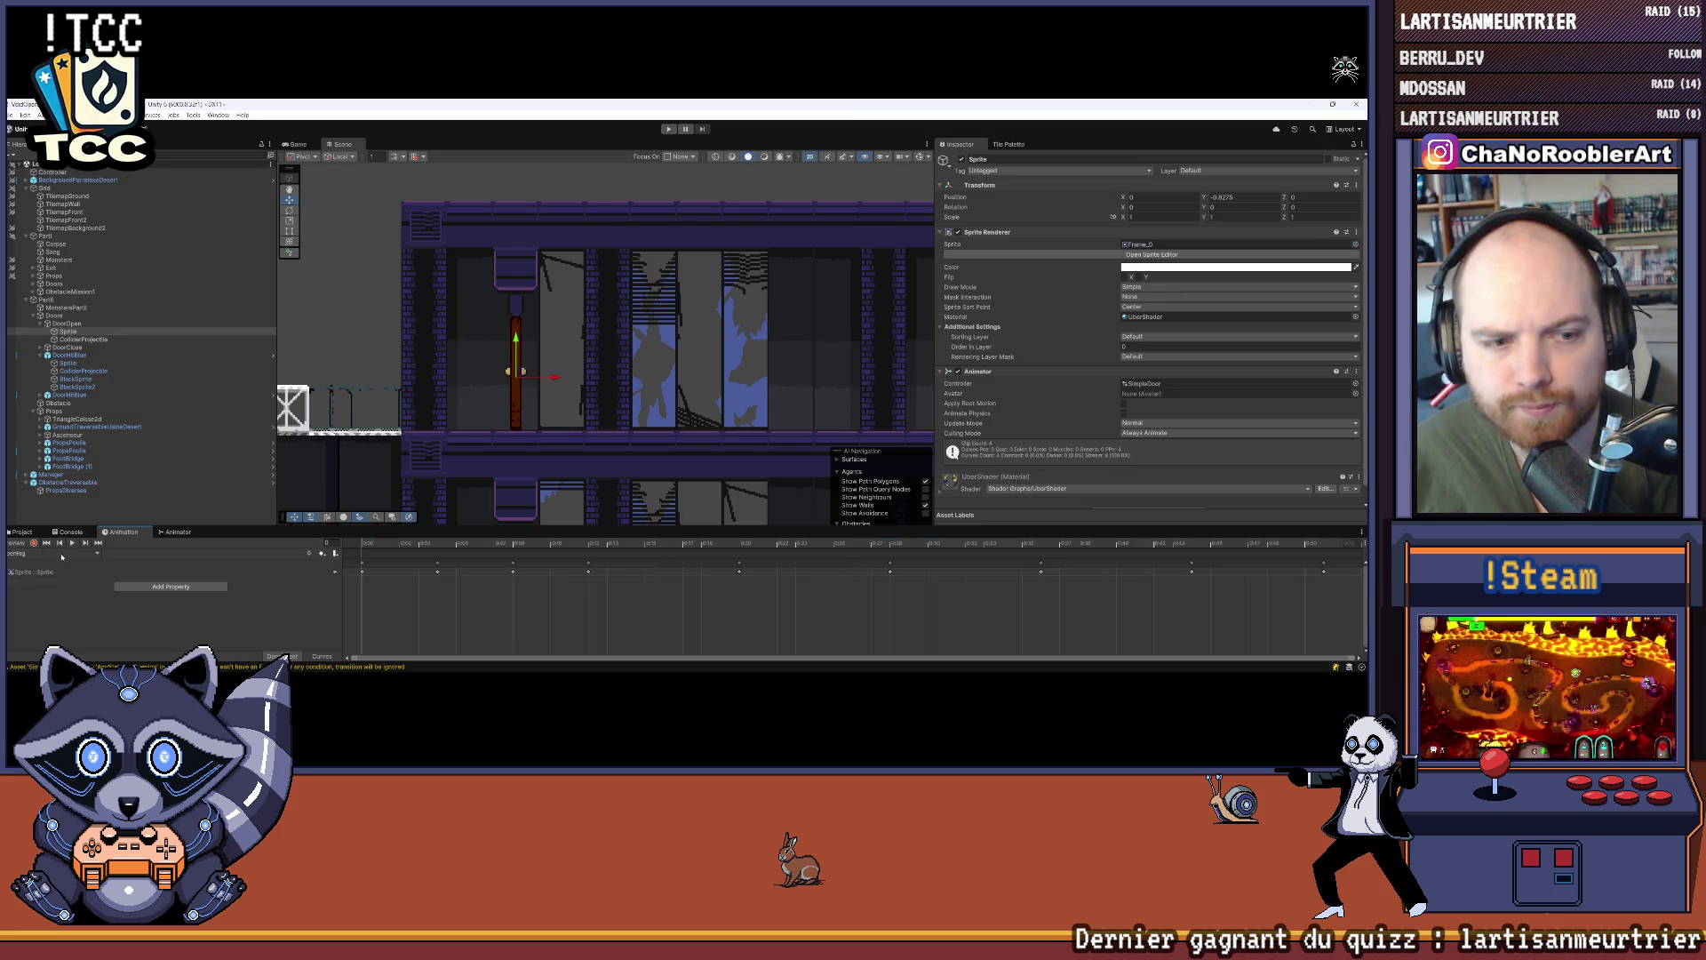
pyautogui.click(70, 543)
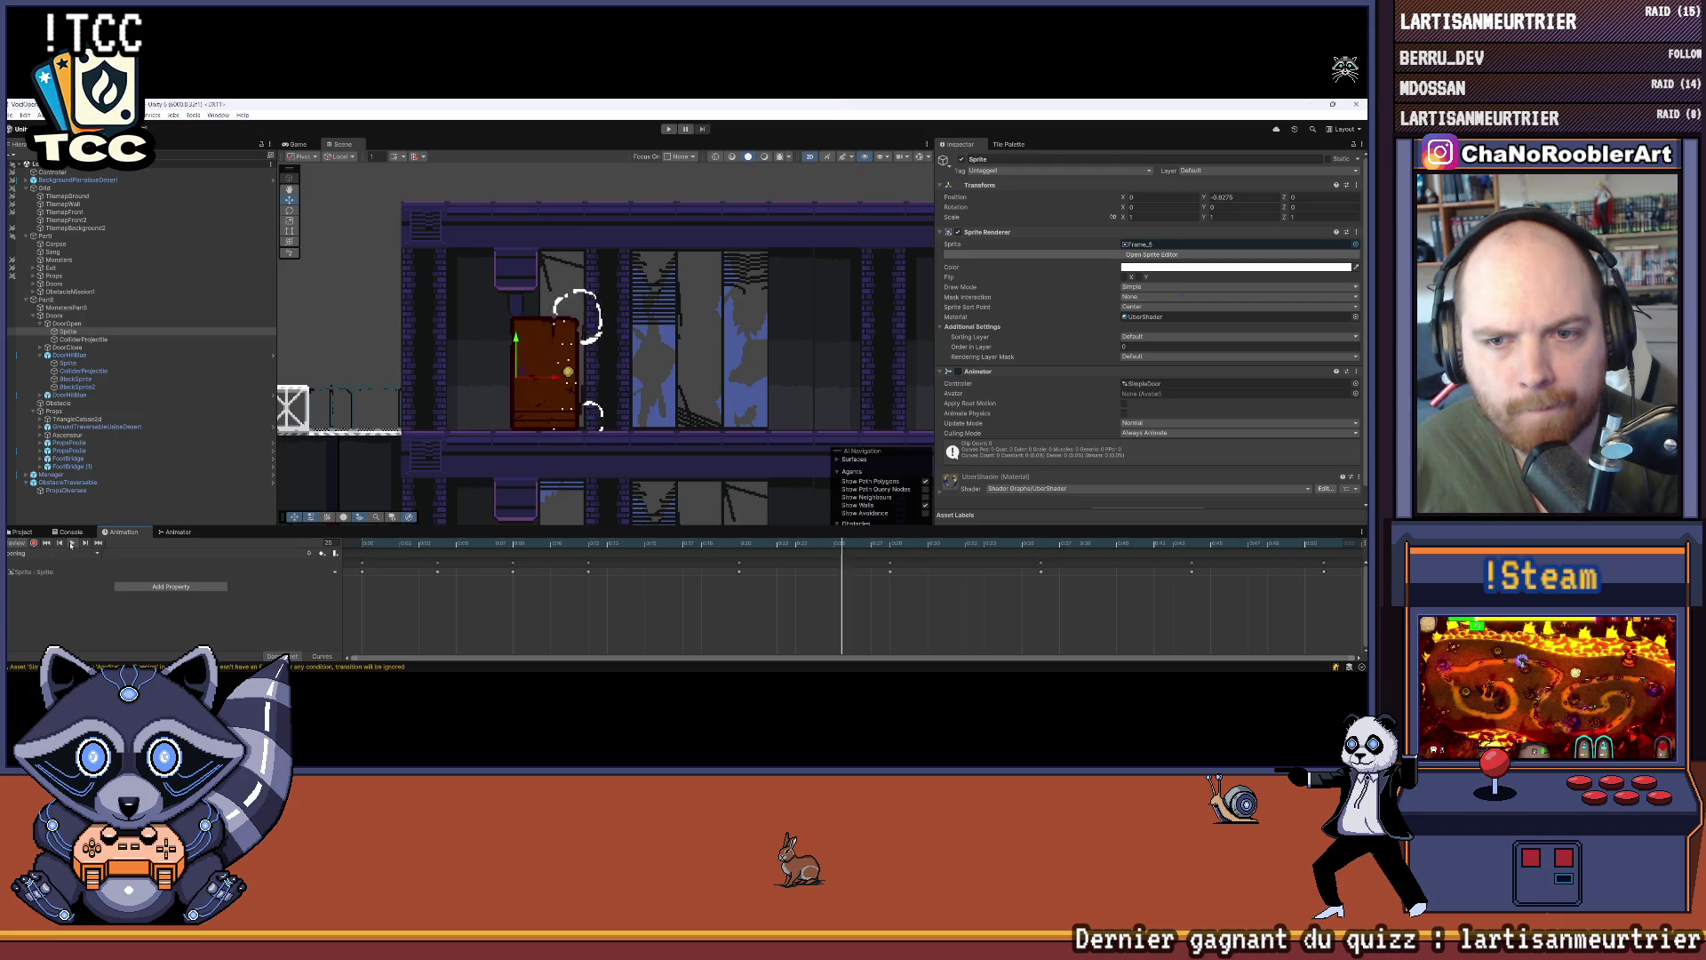
pyautogui.click(70, 543)
pyautogui.click(44, 553)
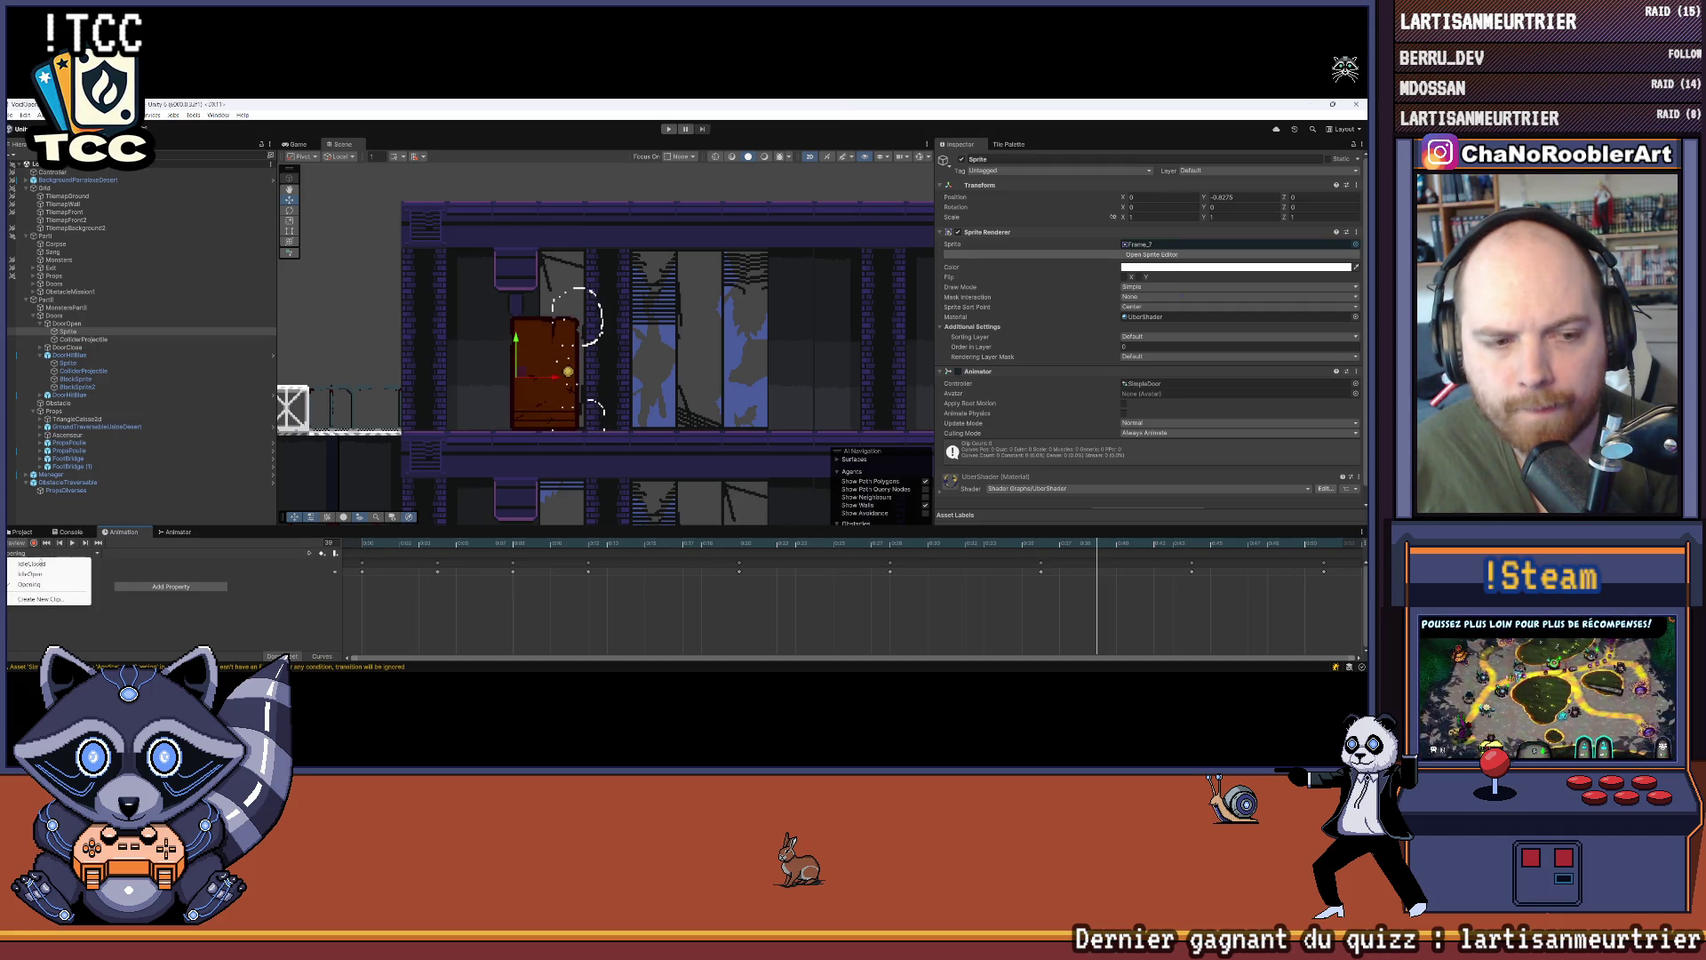
pyautogui.click(28, 564)
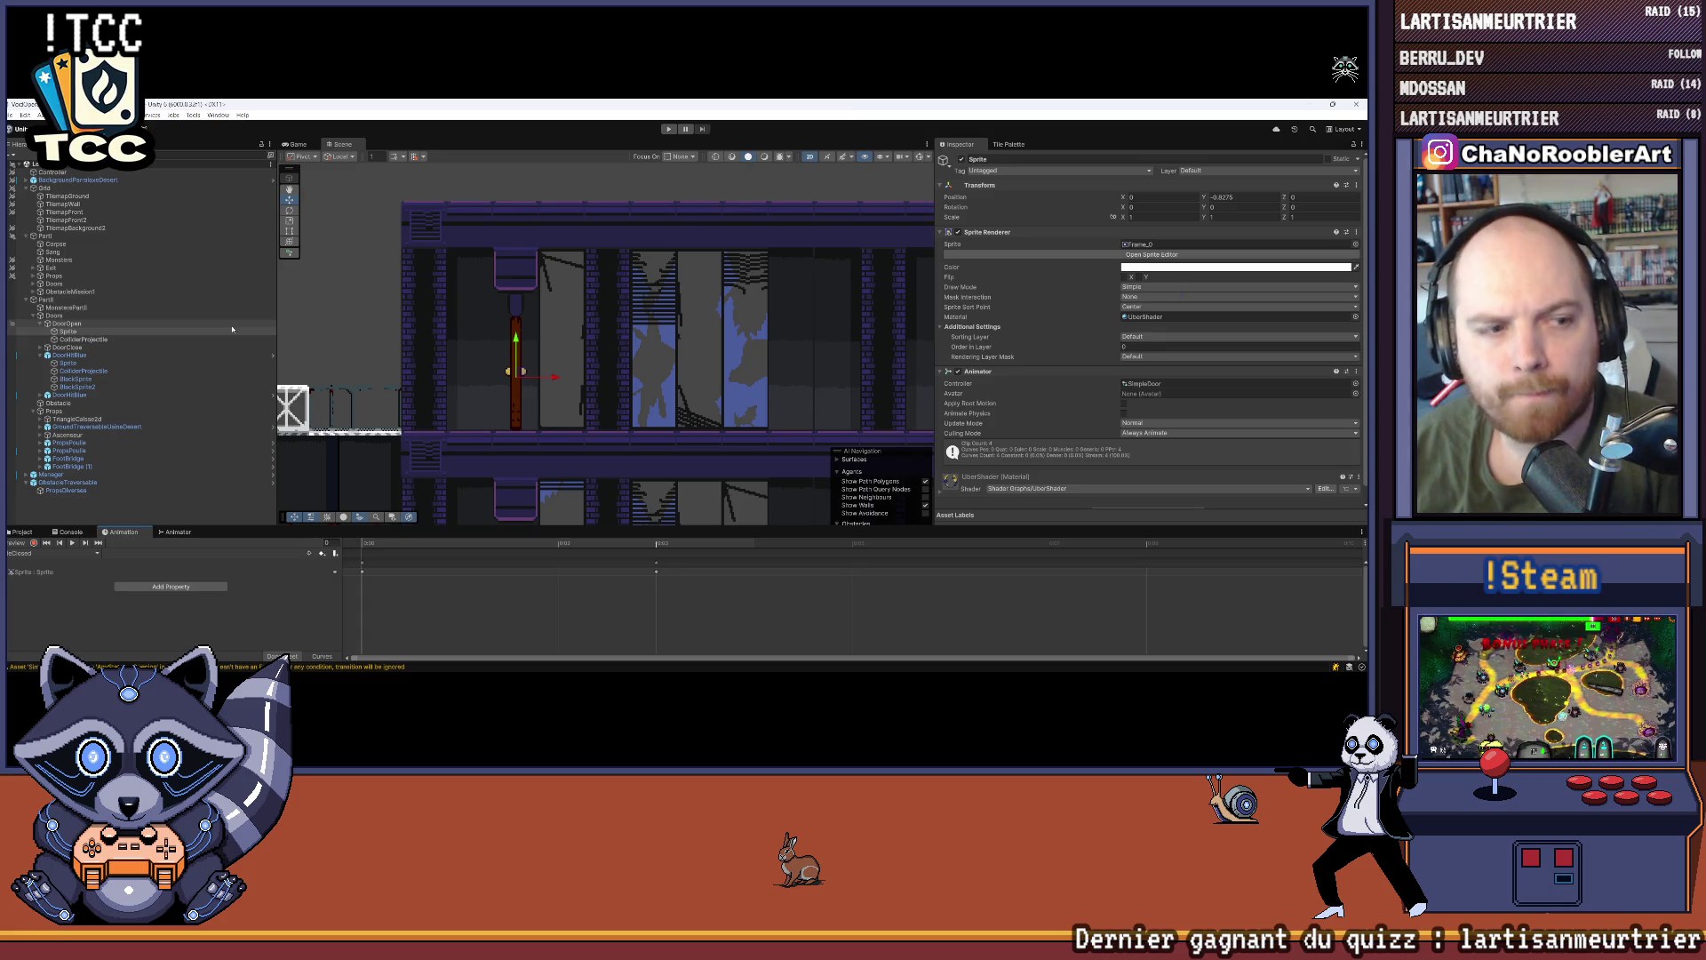
# Step: Set the DoorOpen Door Hit Controller's Key from Red to None and collapse its sections
pyautogui.doubleClick(69, 324)
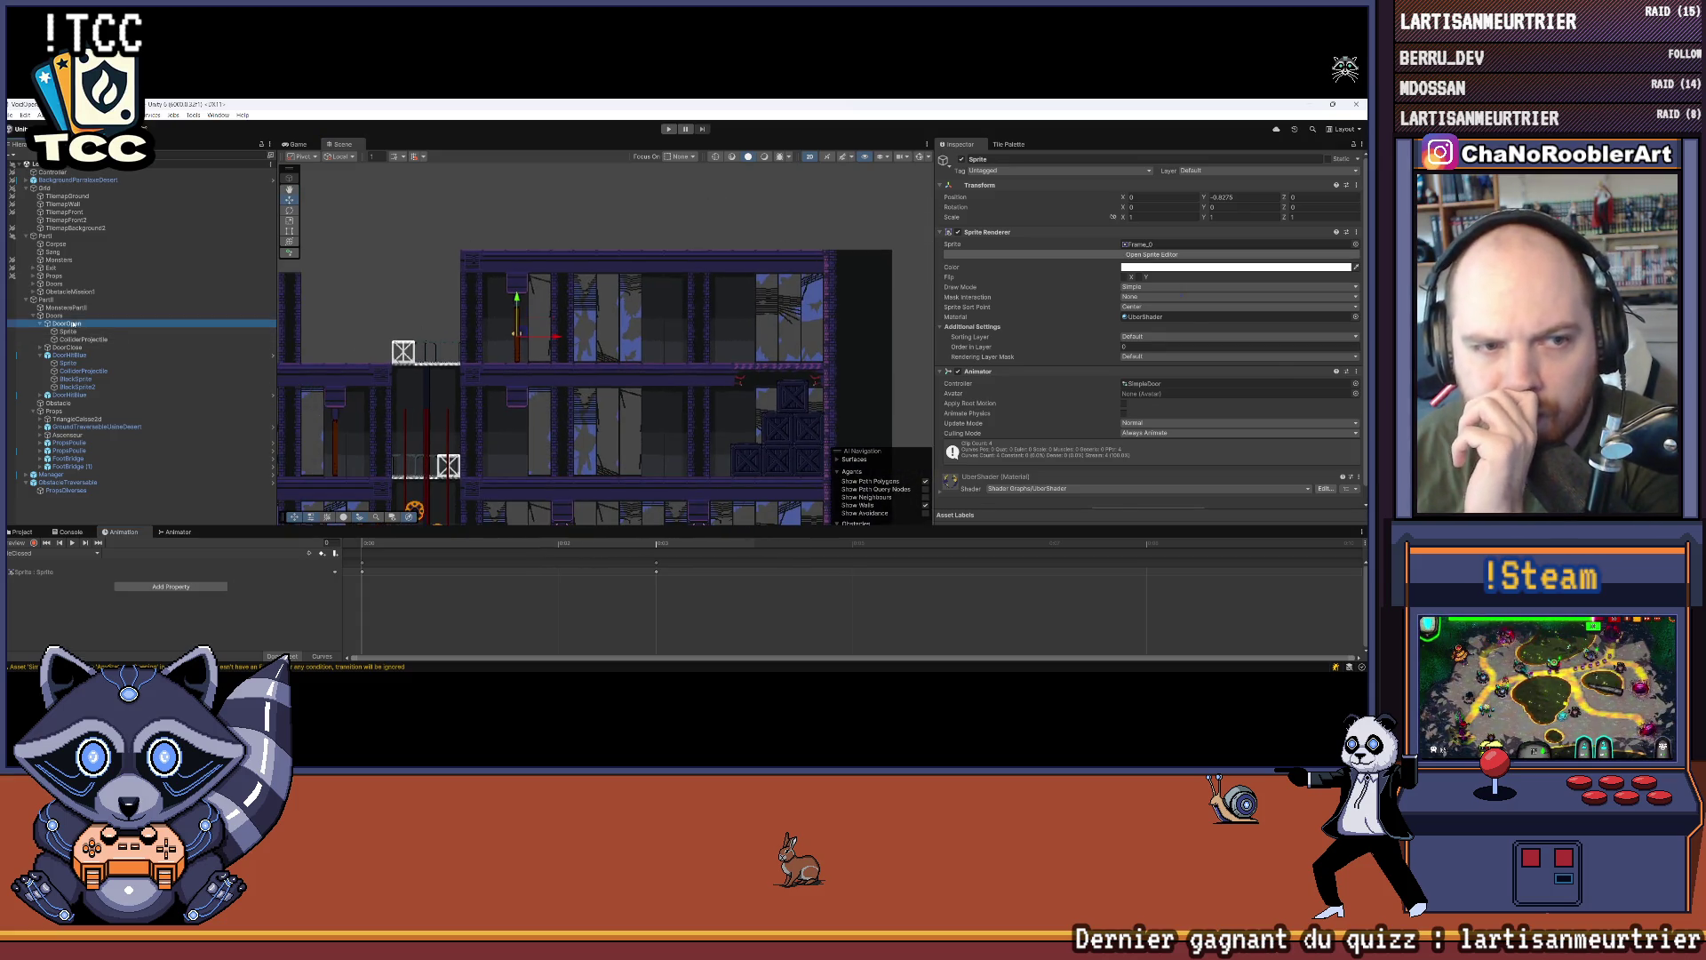
pyautogui.scroll(-5, 1075, 378)
pyautogui.scroll(5, 1071, 378)
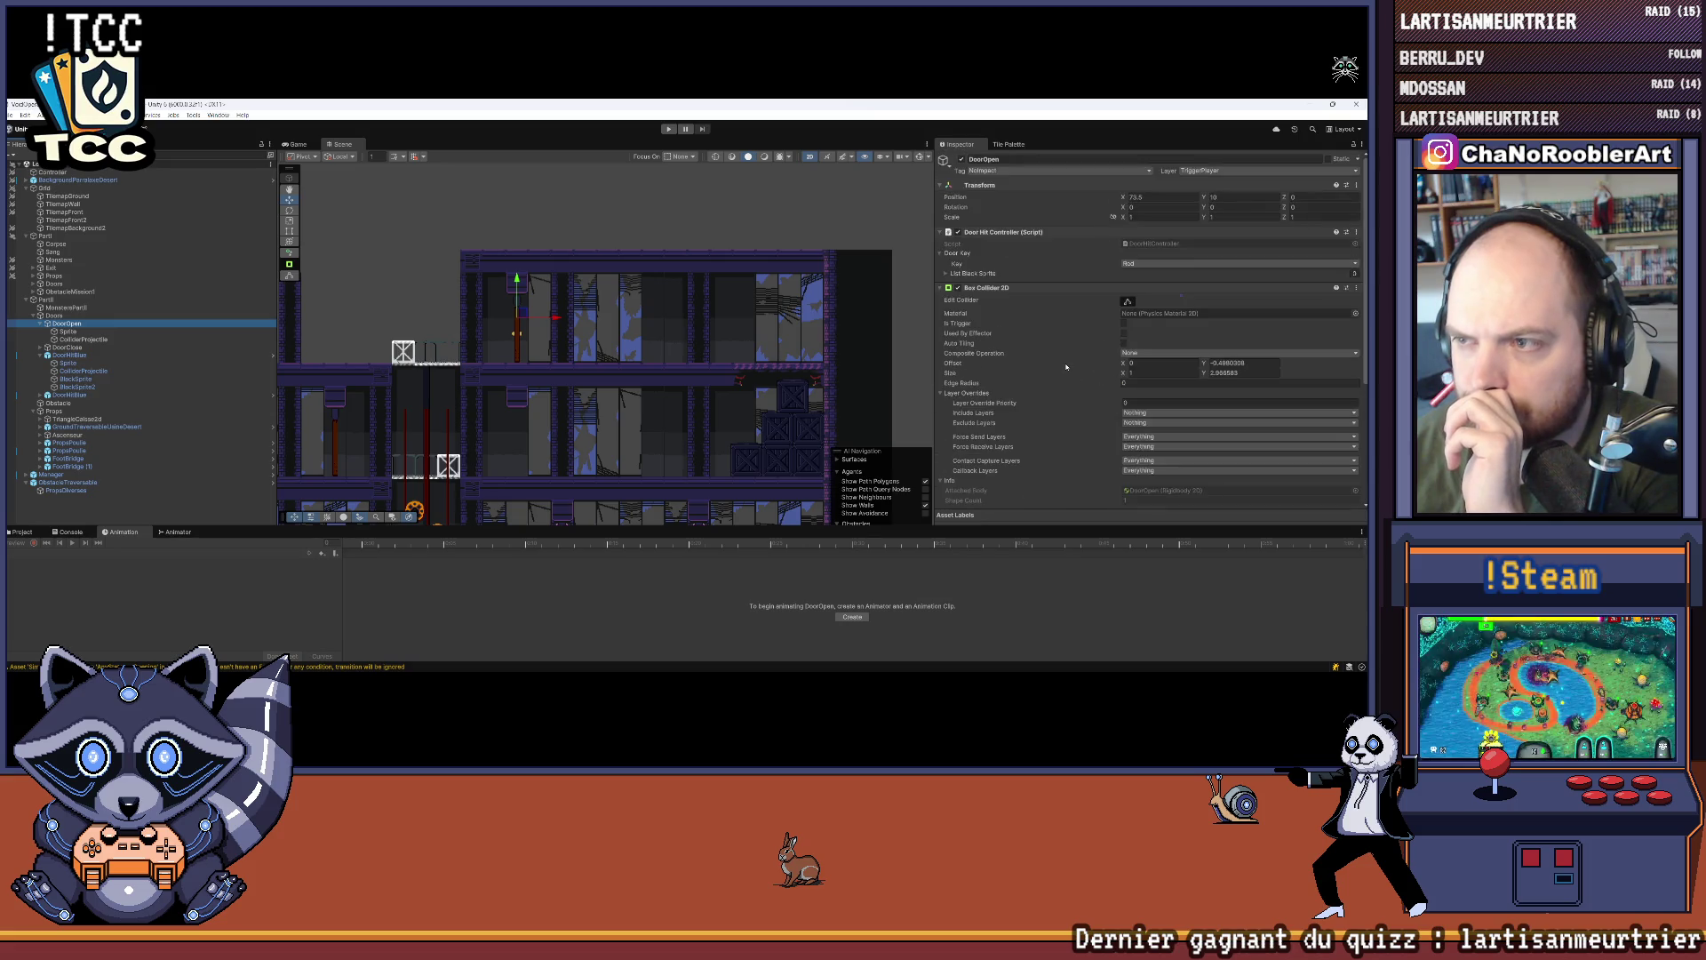
pyautogui.click(949, 288)
pyautogui.click(948, 273)
pyautogui.click(1135, 264)
pyautogui.click(1142, 275)
pyautogui.click(946, 274)
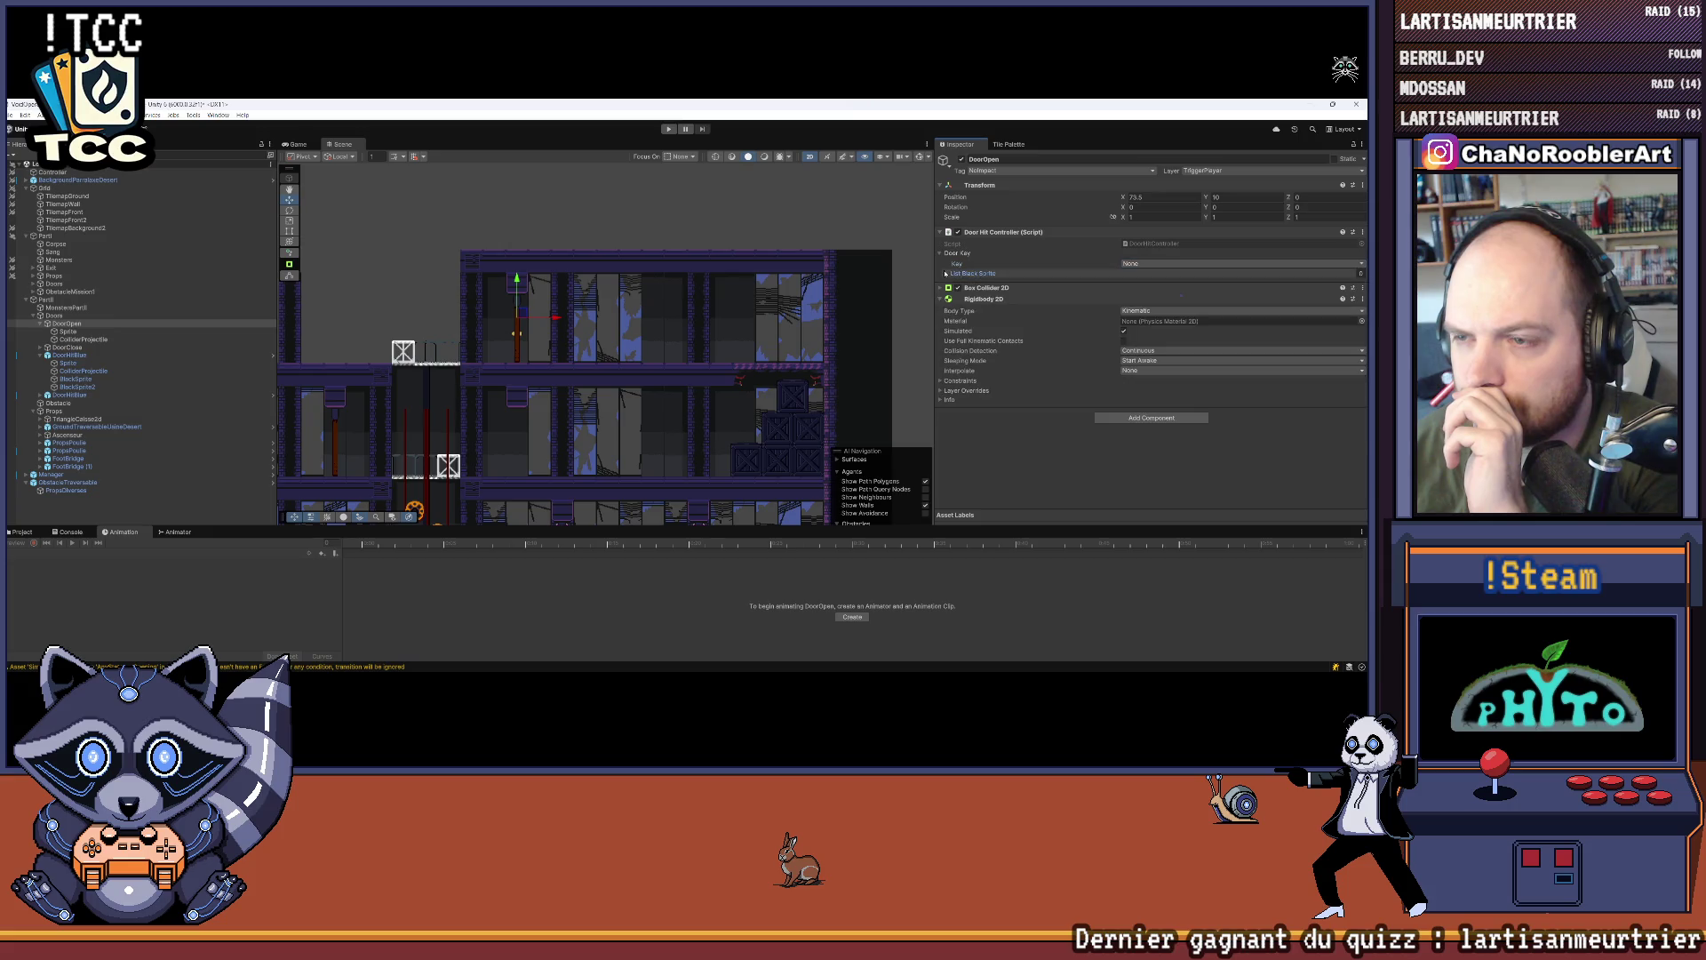
pyautogui.click(942, 254)
pyautogui.scroll(-3, 705, 235)
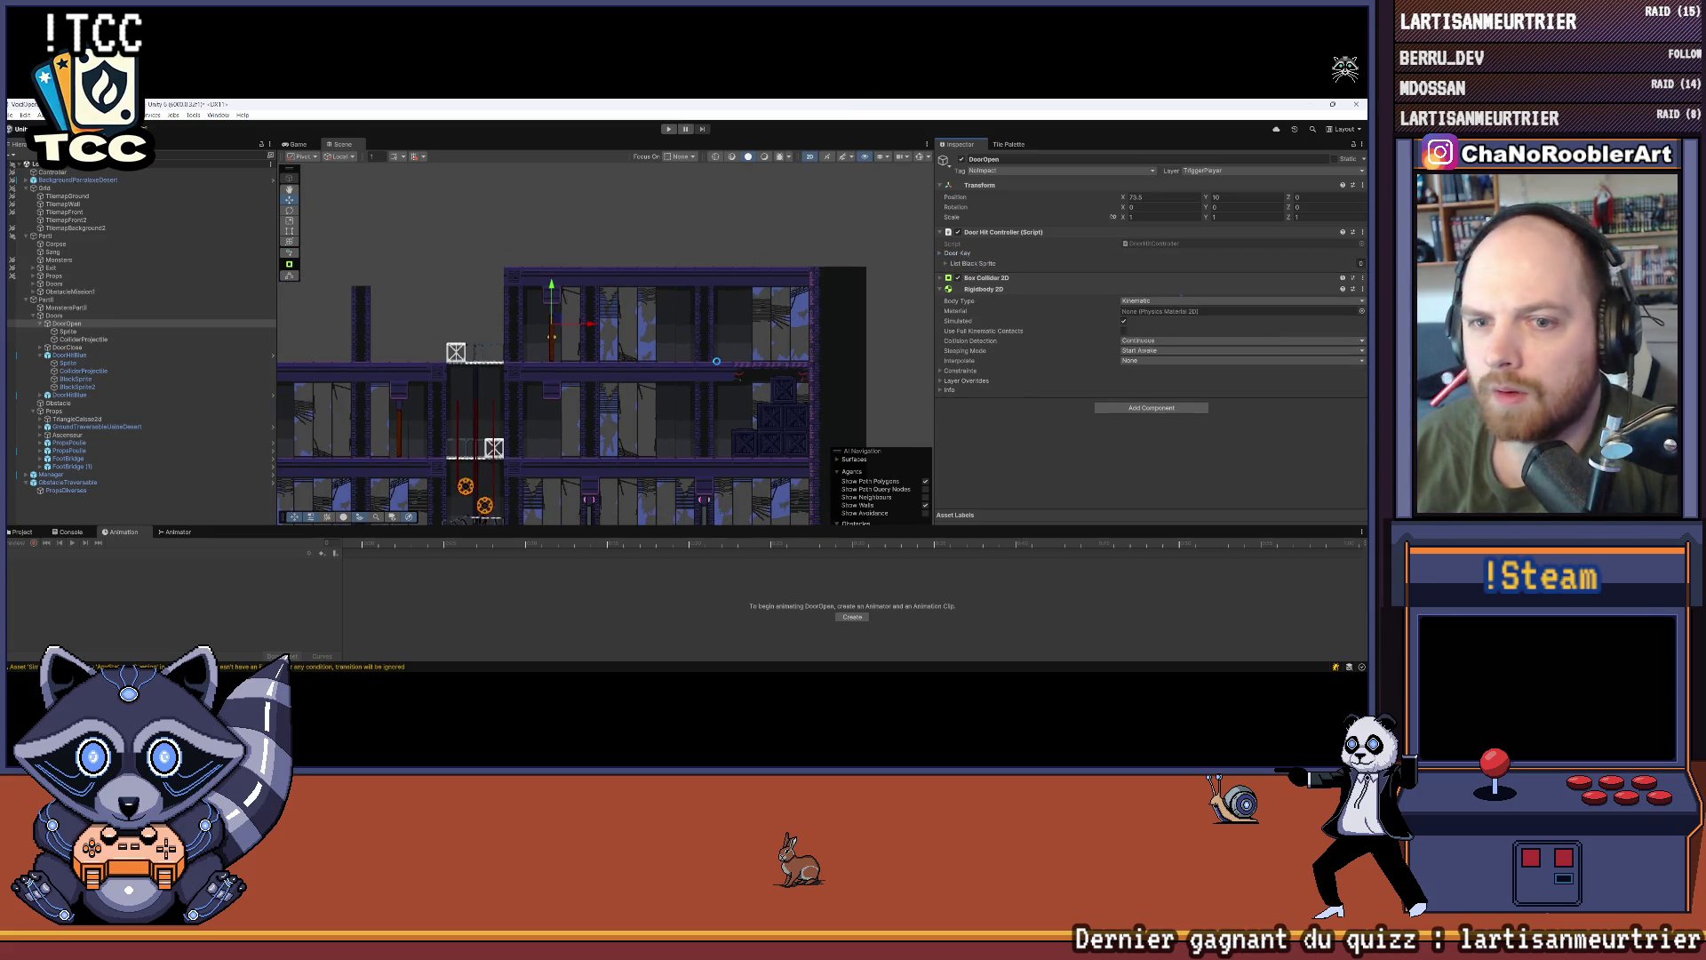
# Step: Play-test the level, running and jumping the character up through the building to the brown door
pyautogui.click(671, 130)
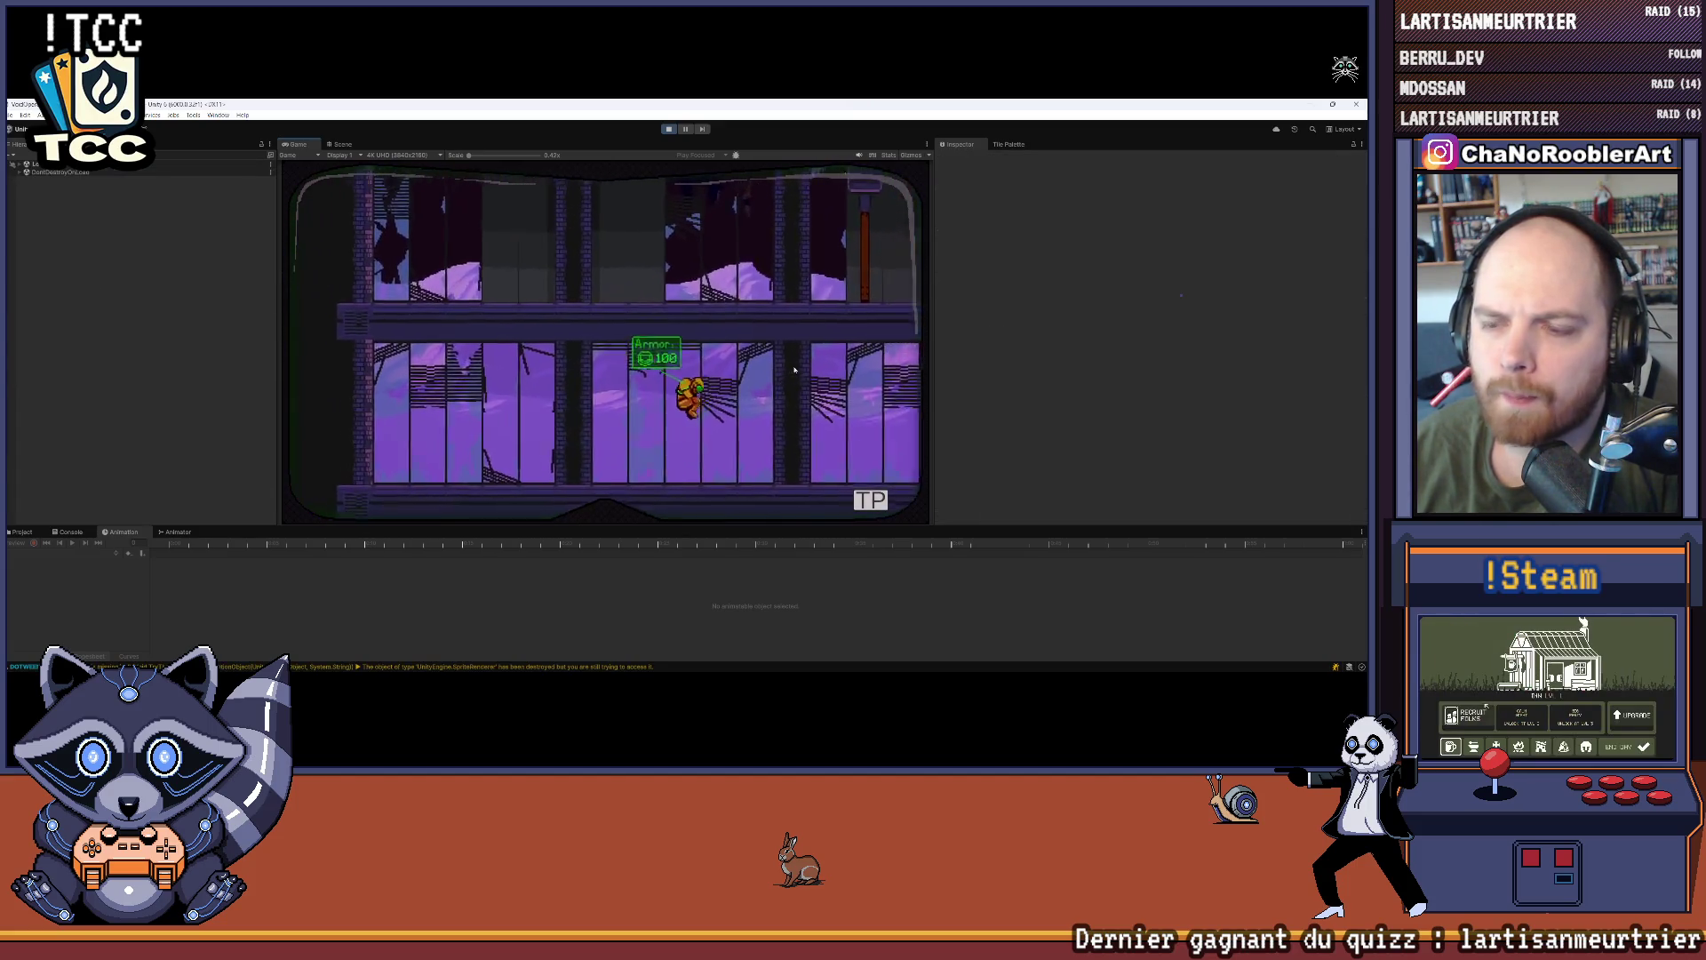
pyautogui.press('d')
pyautogui.press('space')
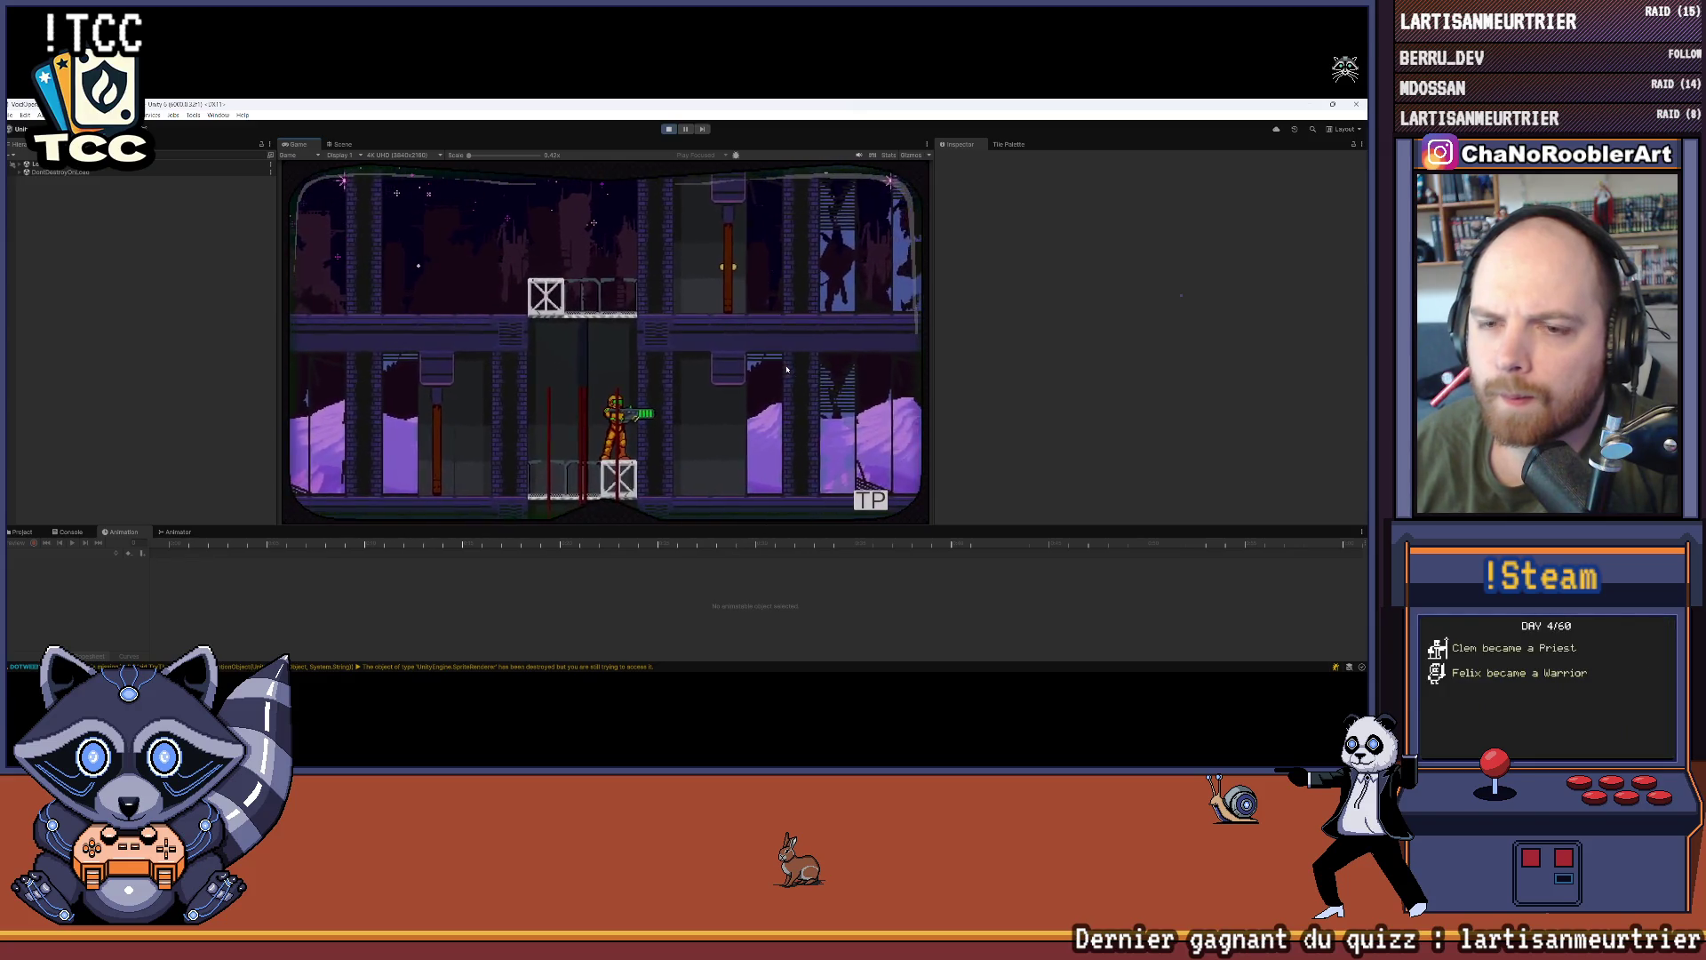
pyautogui.press('Right')
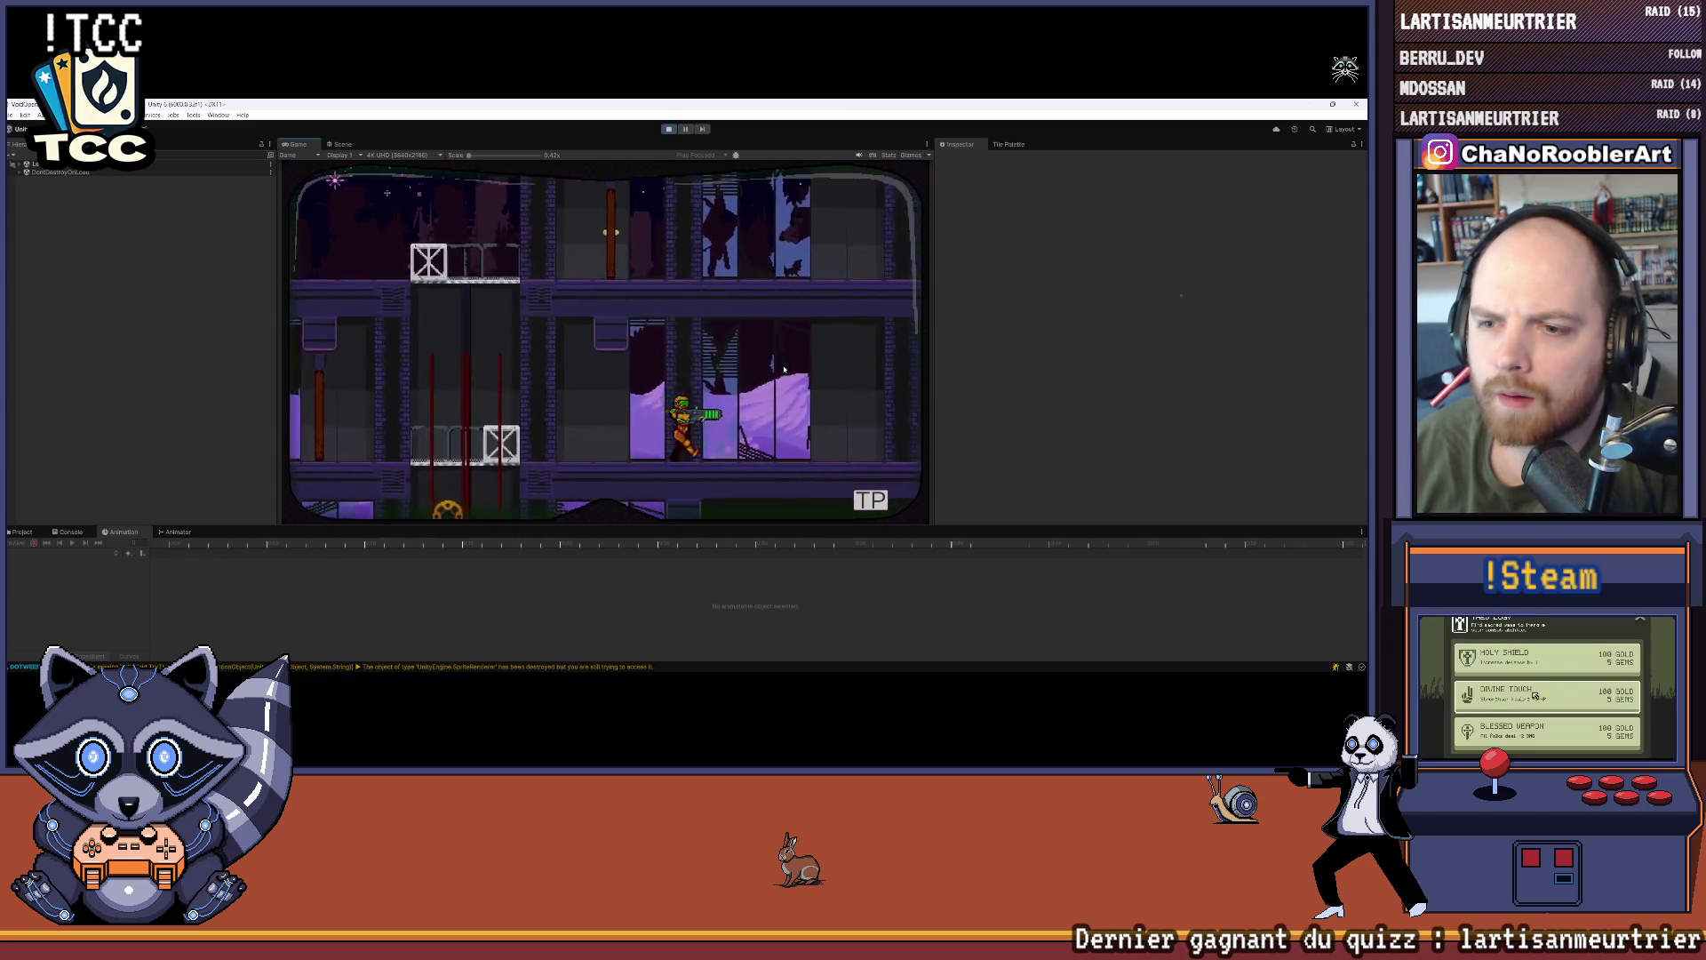
pyautogui.press('space')
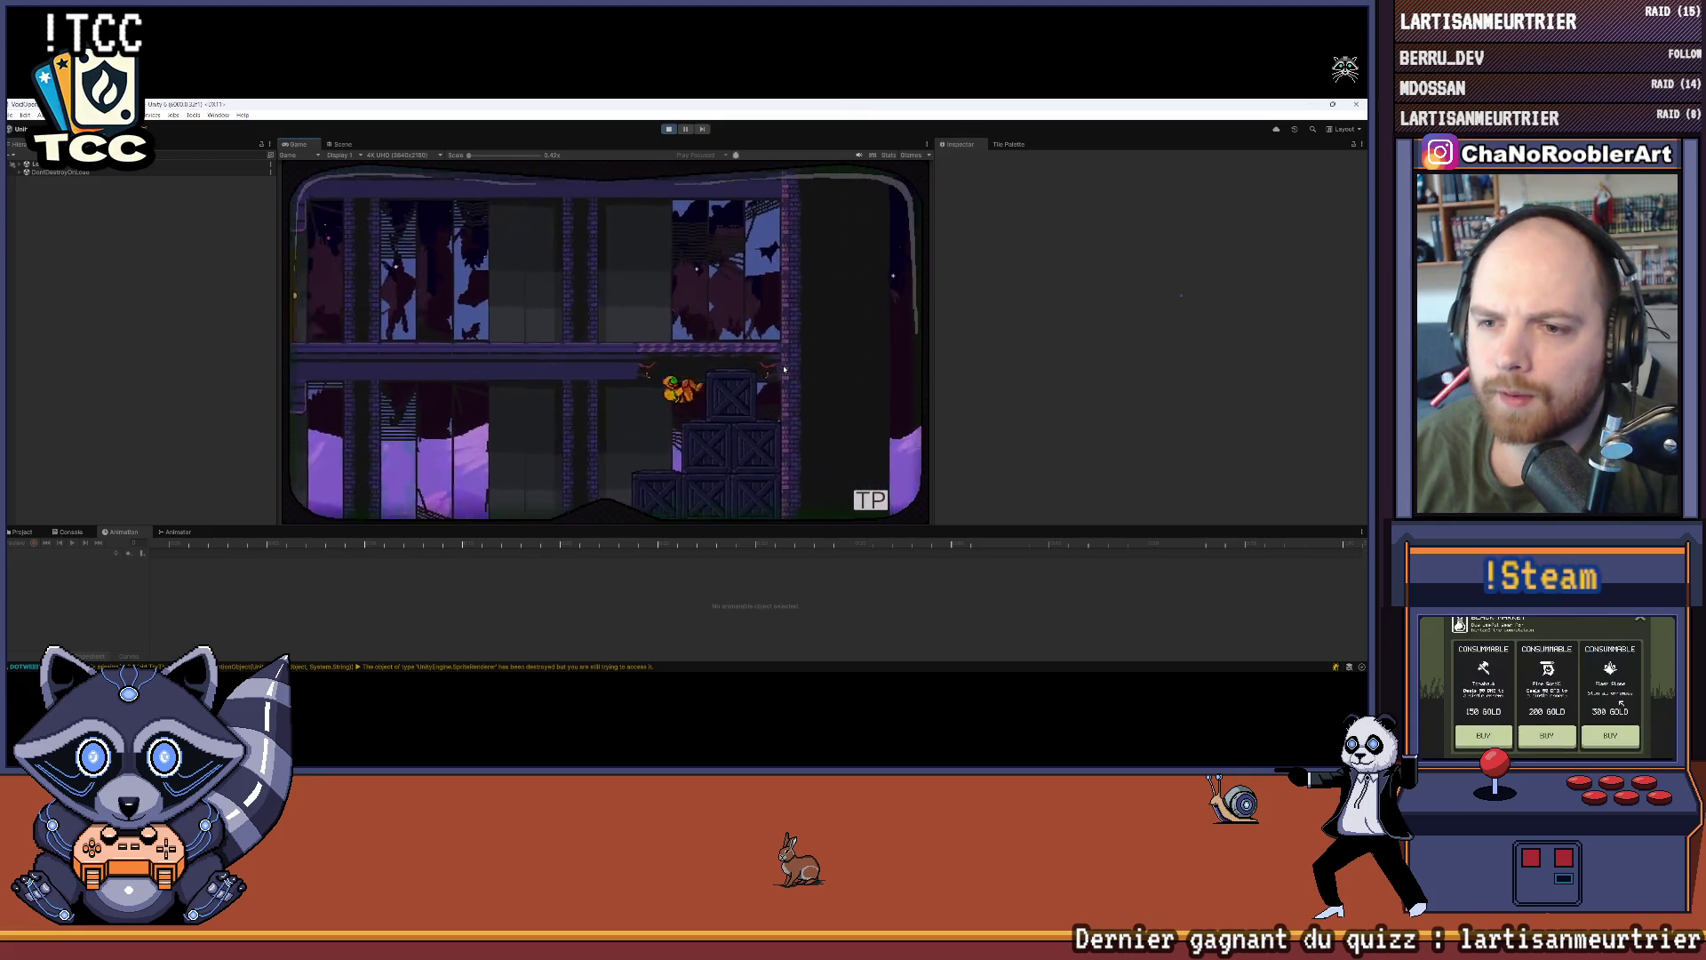
pyautogui.press('Left')
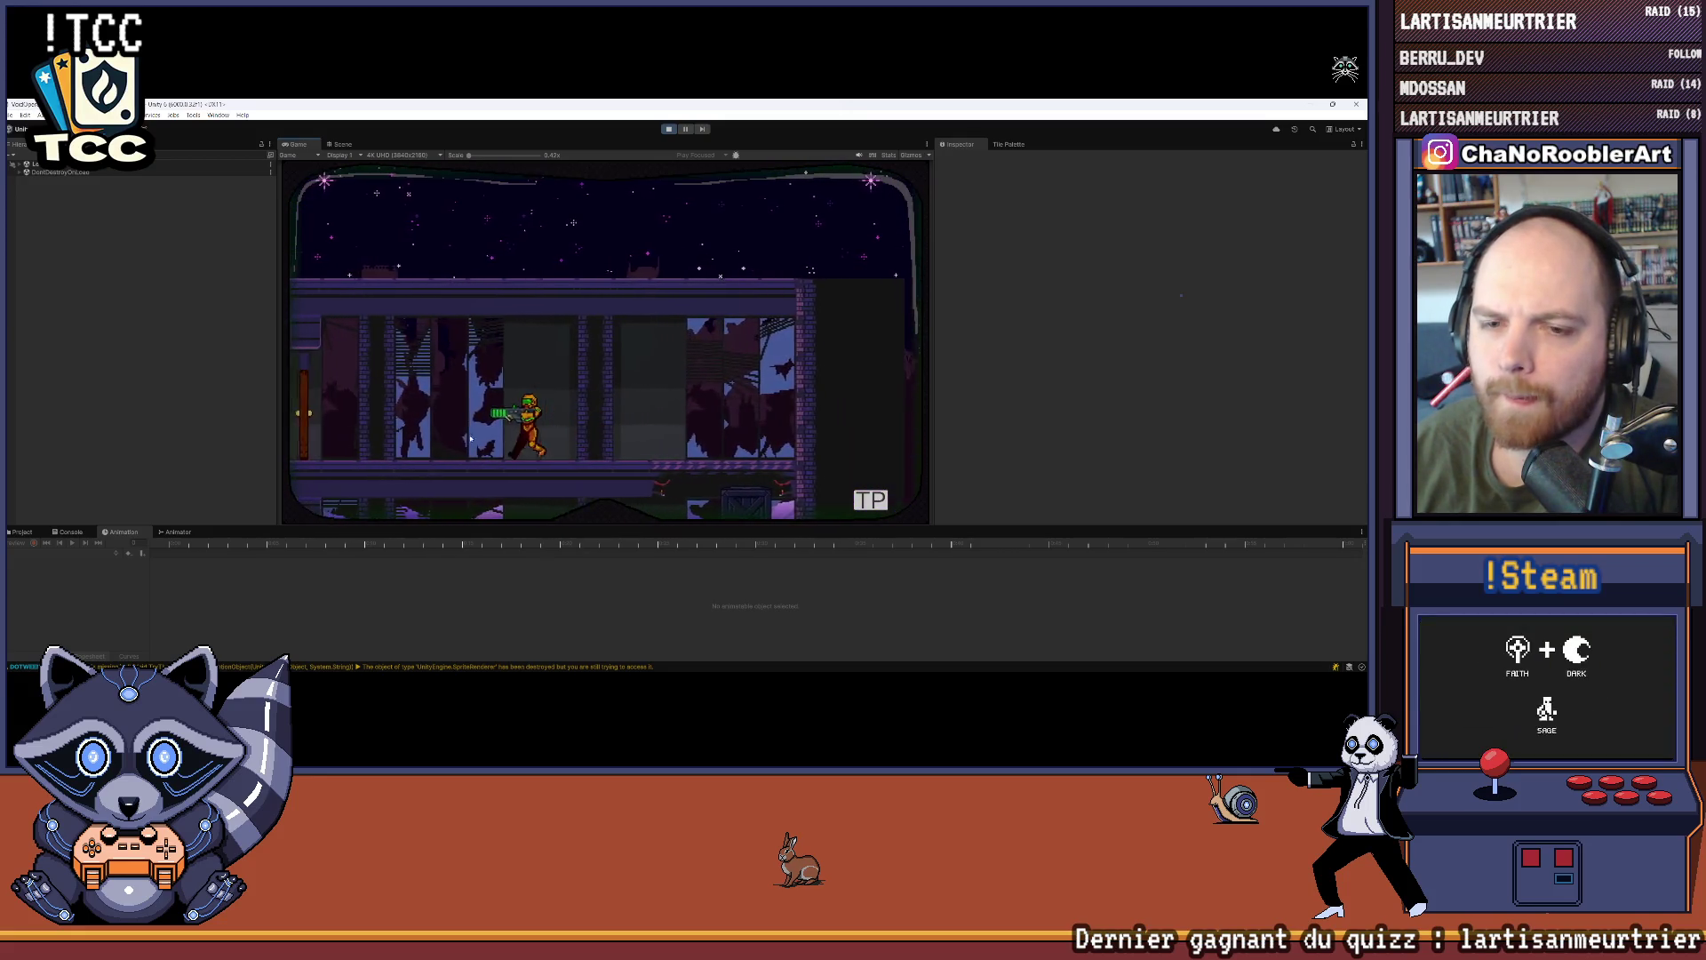
pyautogui.press('Left')
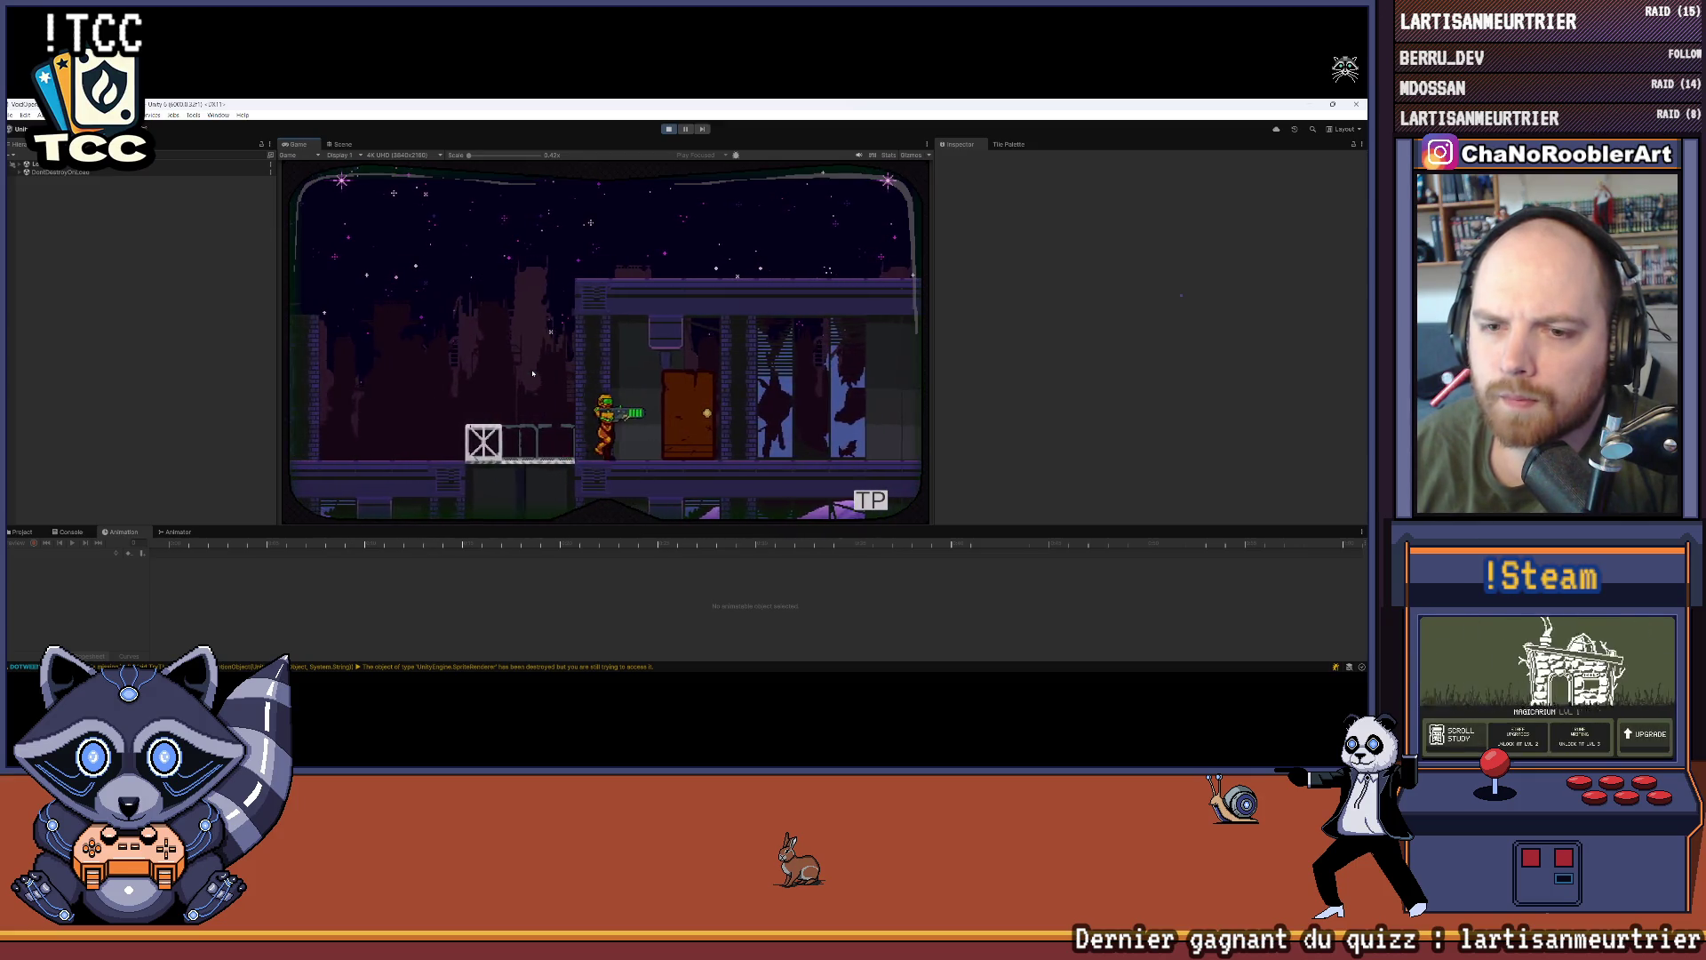
pyautogui.press('Right')
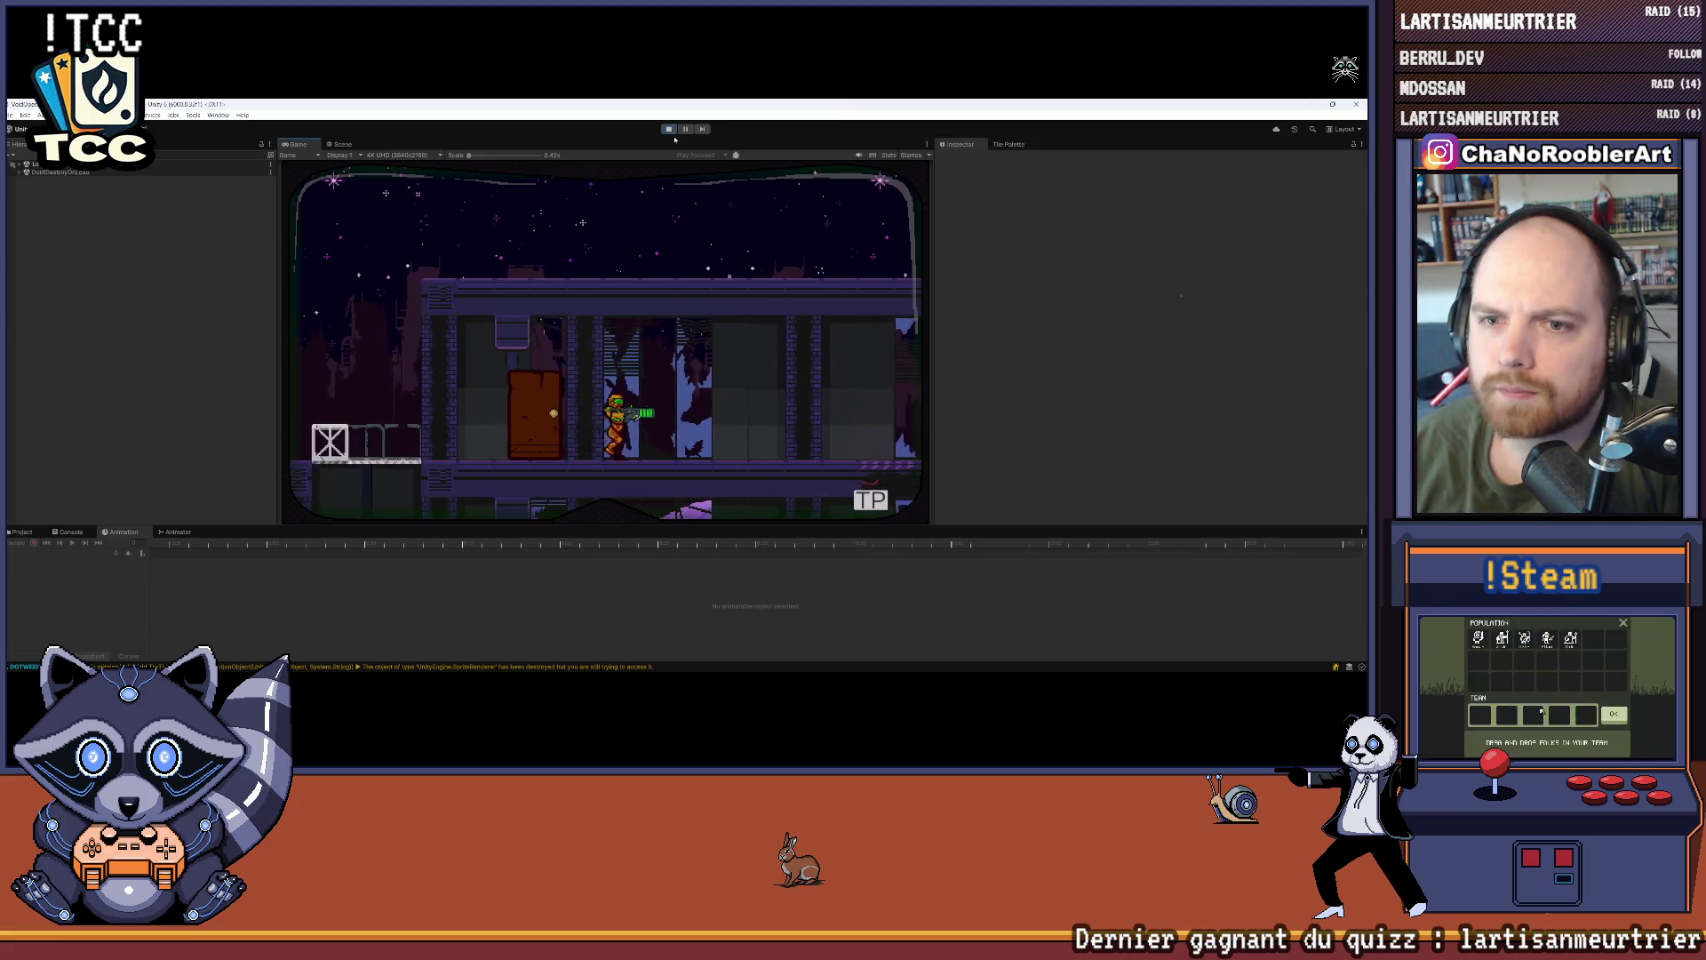
pyautogui.click(671, 130)
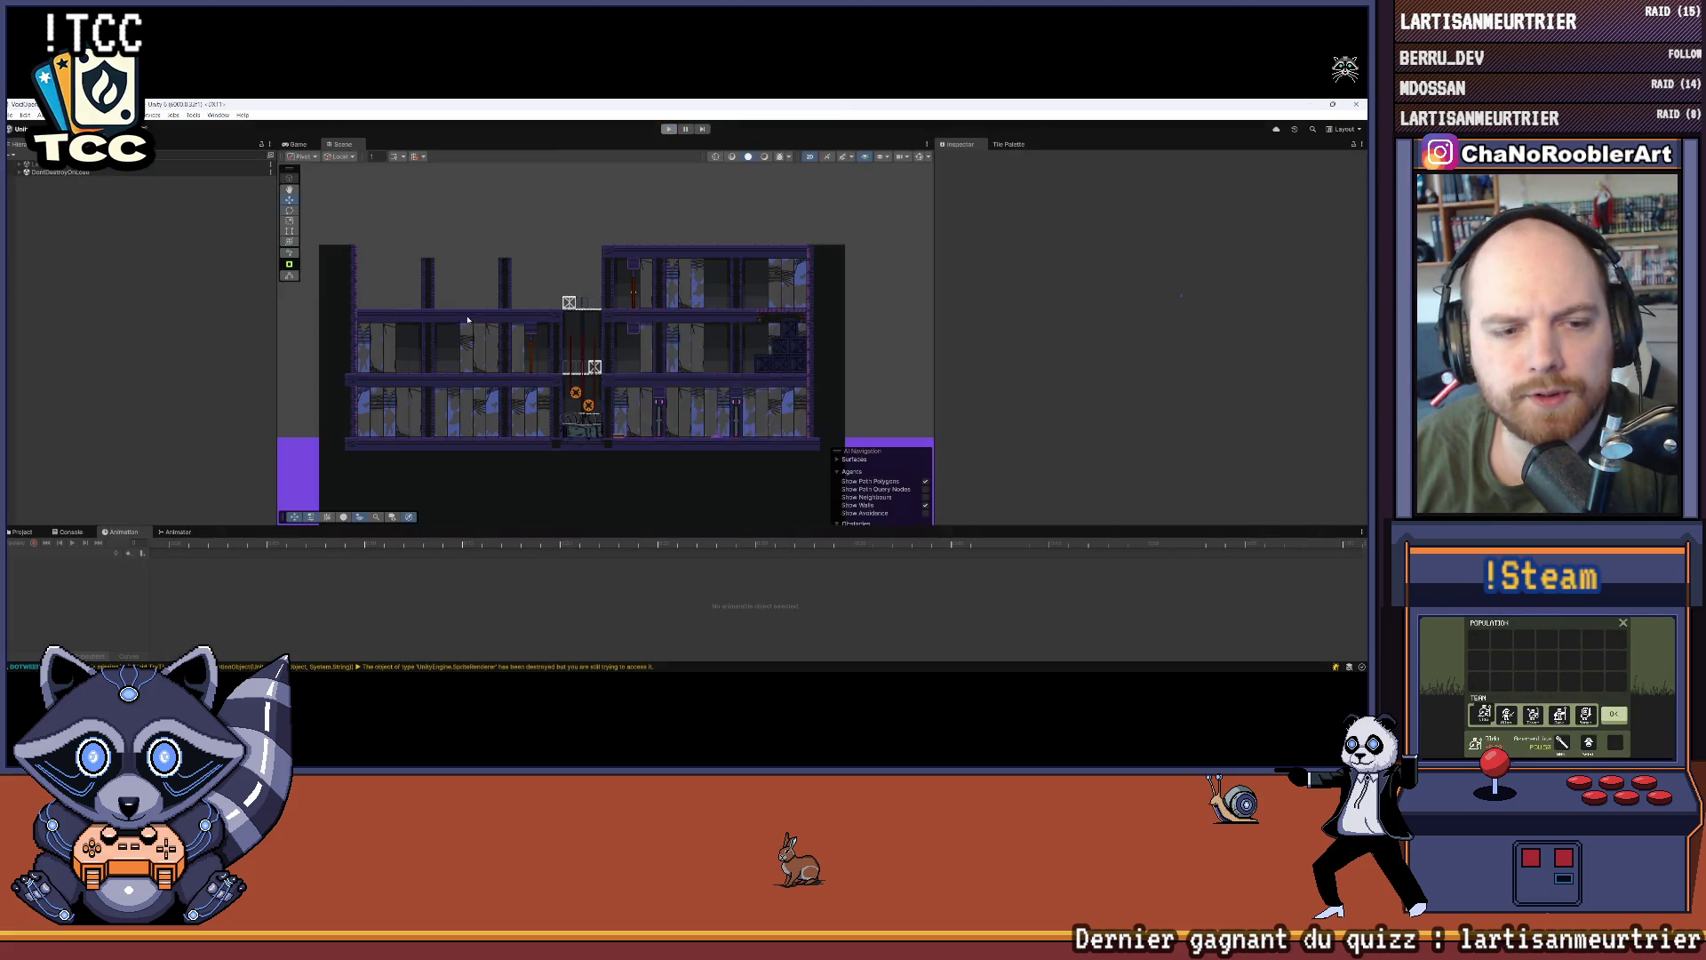
# Step: Dismiss the save prompt and bring up the door's animation assets and Animator graph
pyautogui.click(770, 331)
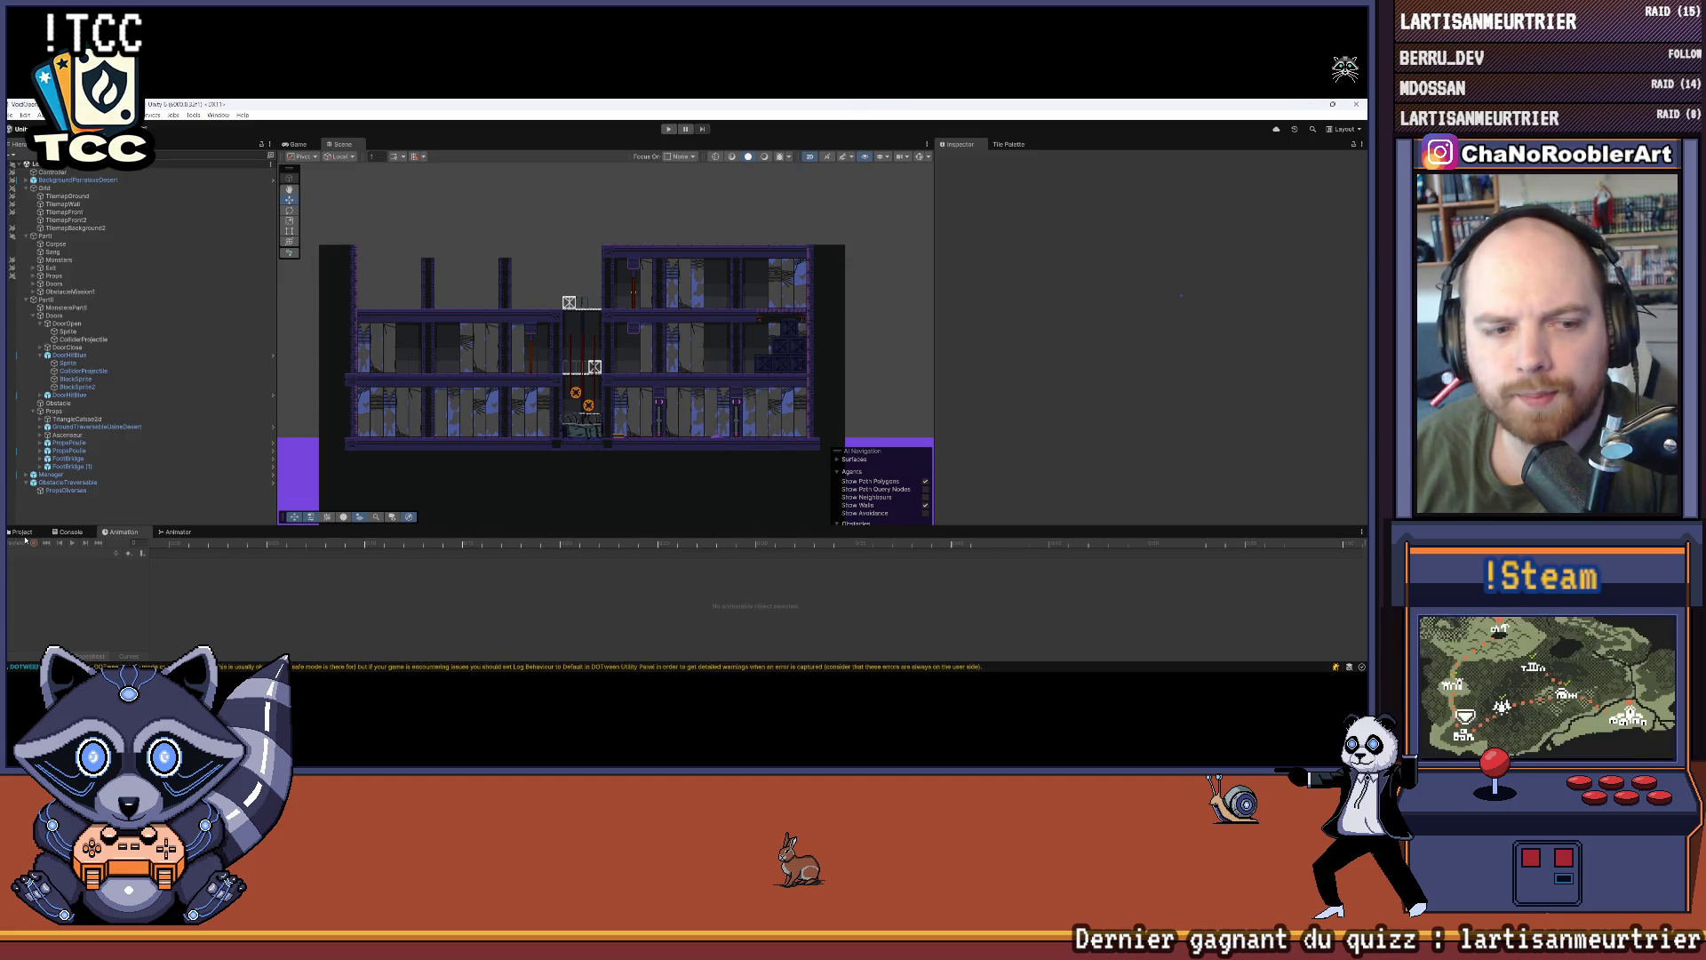
pyautogui.click(21, 532)
pyautogui.scroll(3, 530, 299)
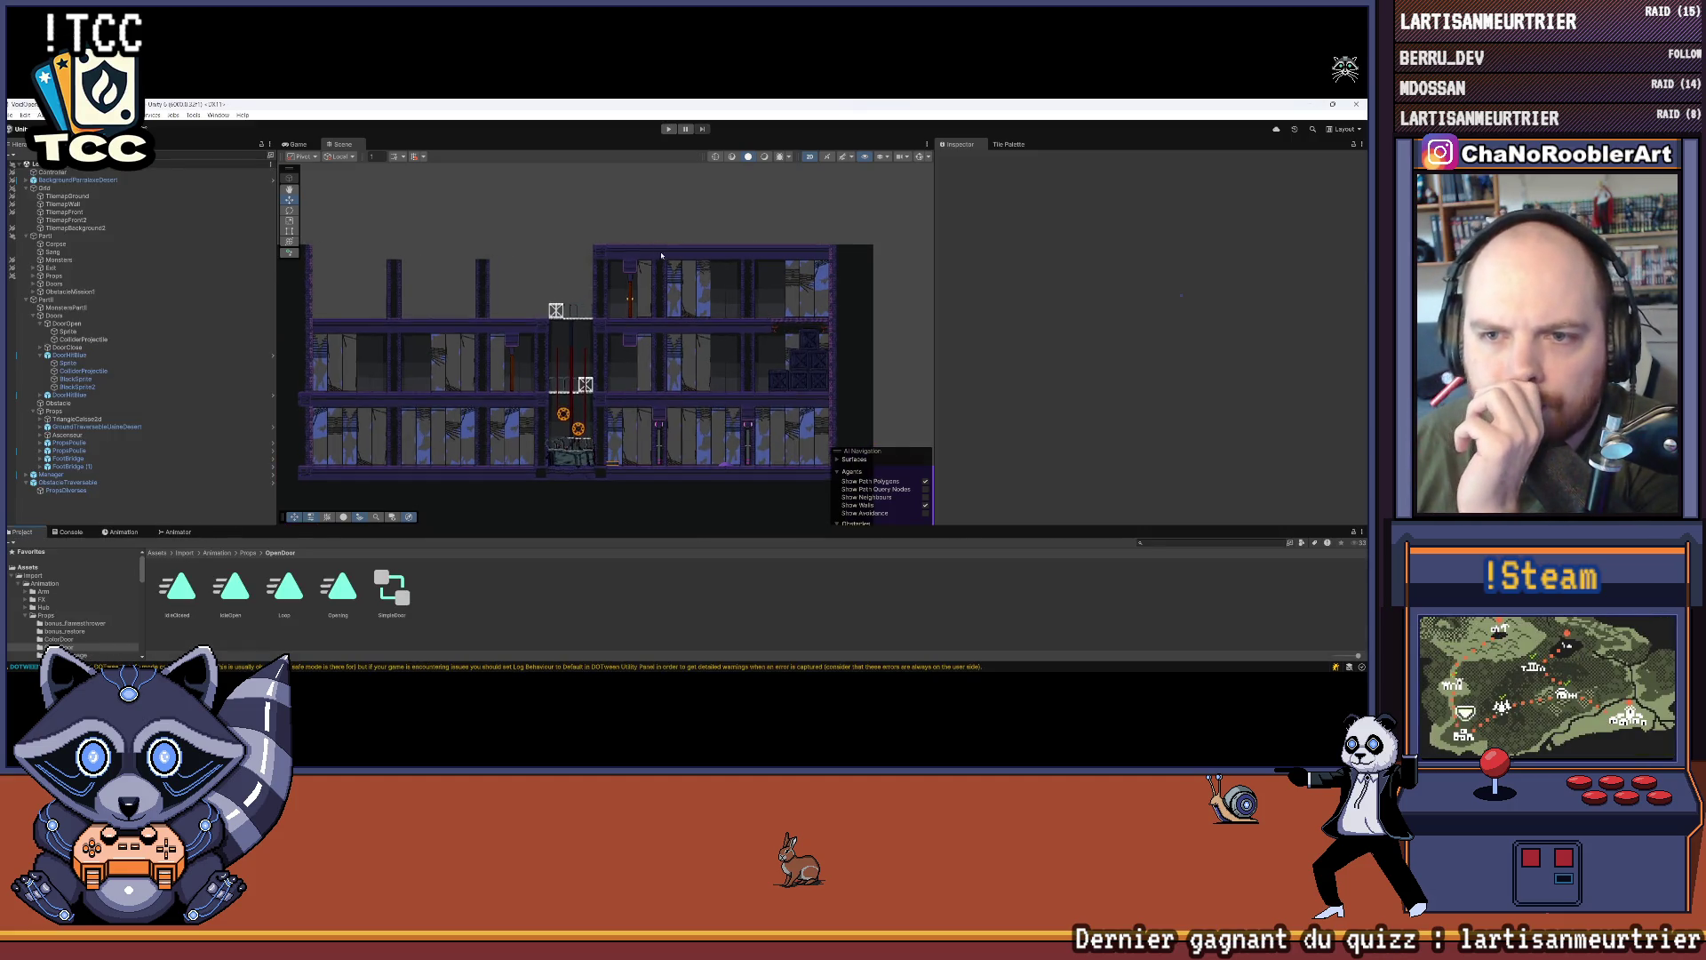
pyautogui.click(174, 532)
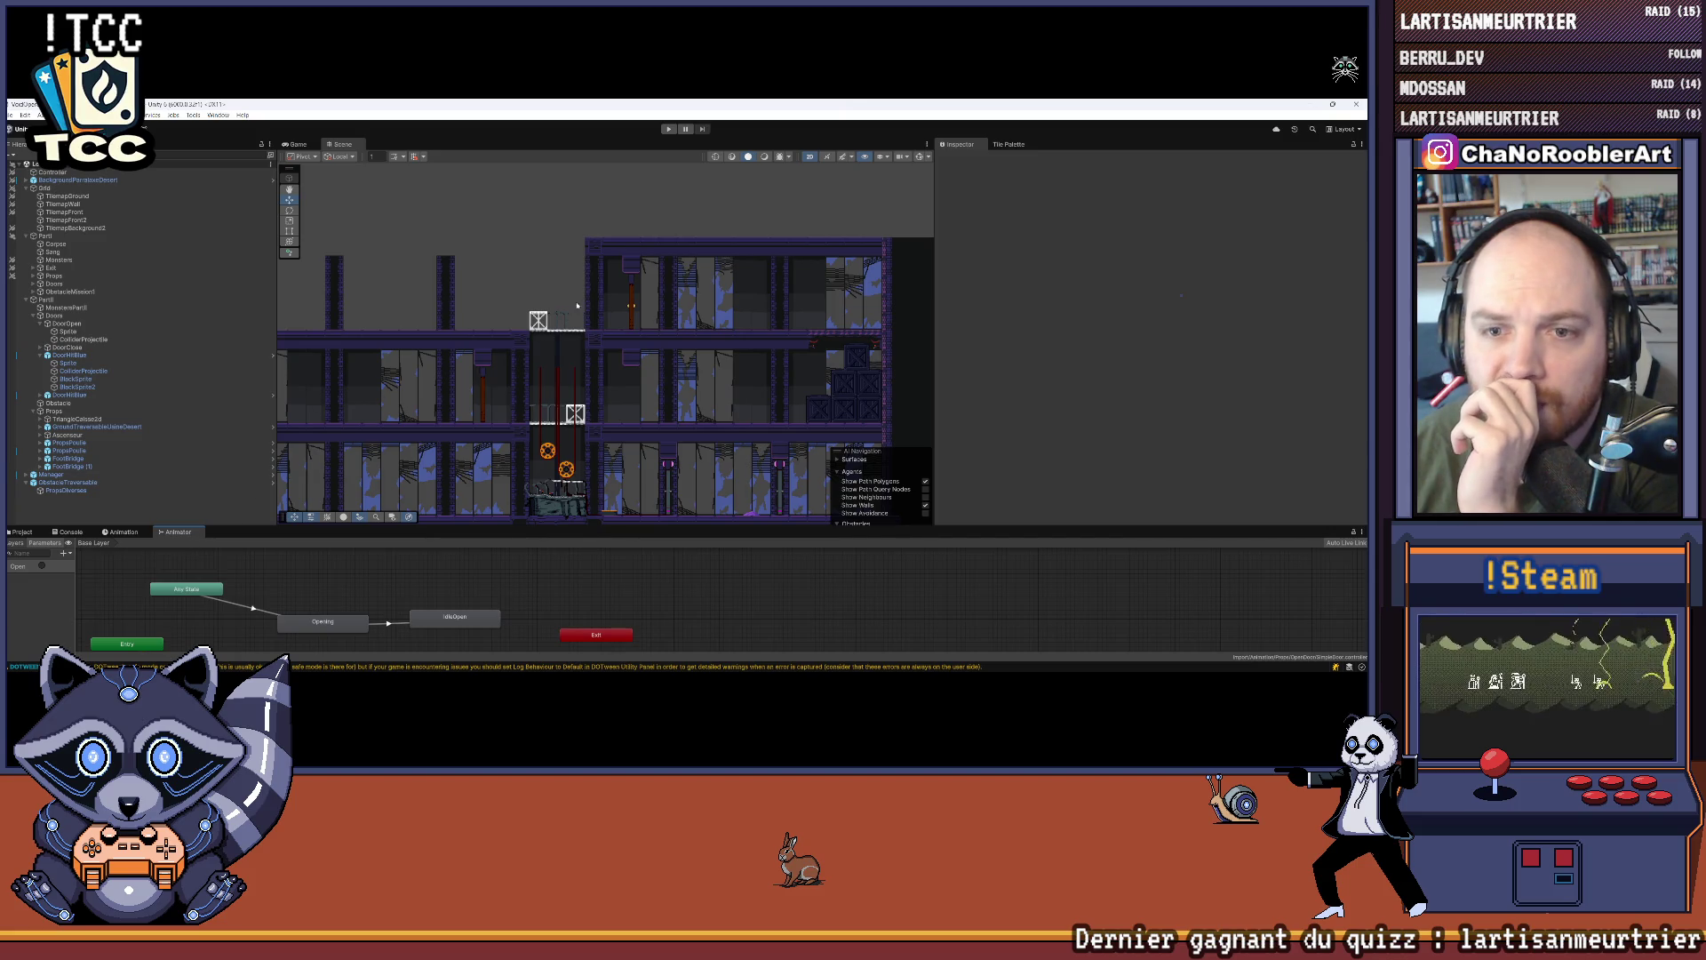
pyautogui.press('Right')
pyautogui.press('Right')
pyautogui.press('Right')
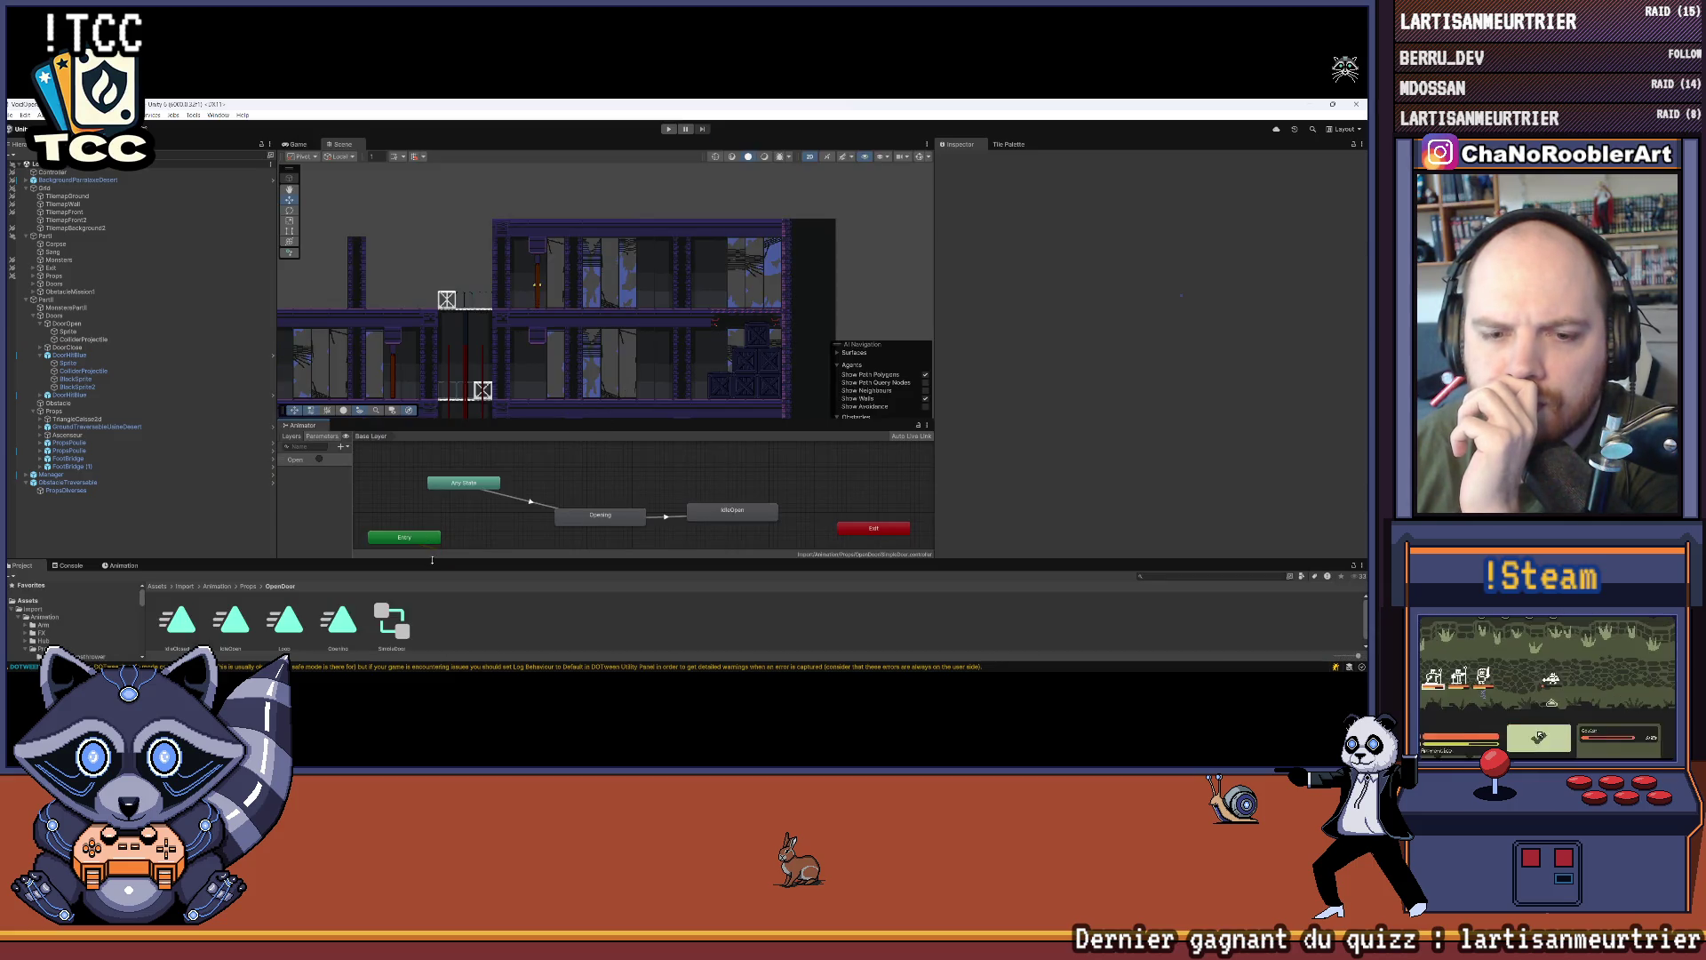
# Step: Enlarge the lower panels and duplicate the Opening state as 'Opening 0'
pyautogui.moveTo(432, 560); pyautogui.dragTo(462, 517)
pyautogui.moveTo(569, 419); pyautogui.dragTo(573, 358)
pyautogui.click(588, 459)
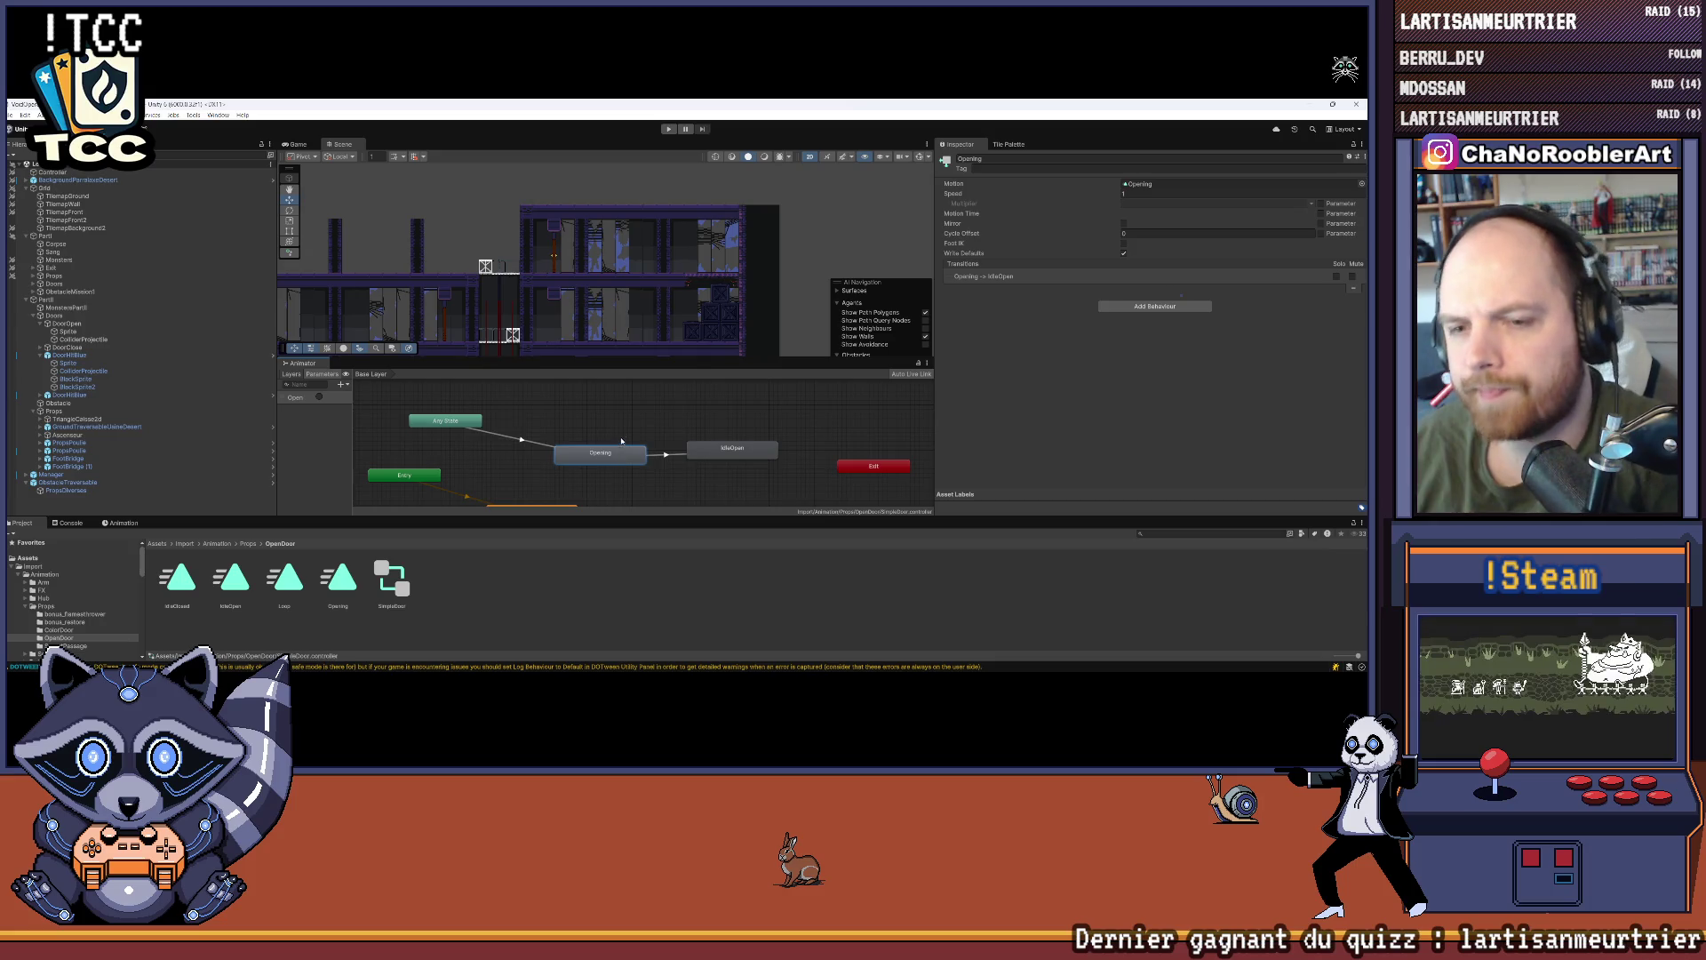
pyautogui.hotkey('ctrl', 'd')
# Step: Move the duplicated Opening state aside and rename it OpeningLeft
pyautogui.moveTo(493, 430); pyautogui.dragTo(629, 422)
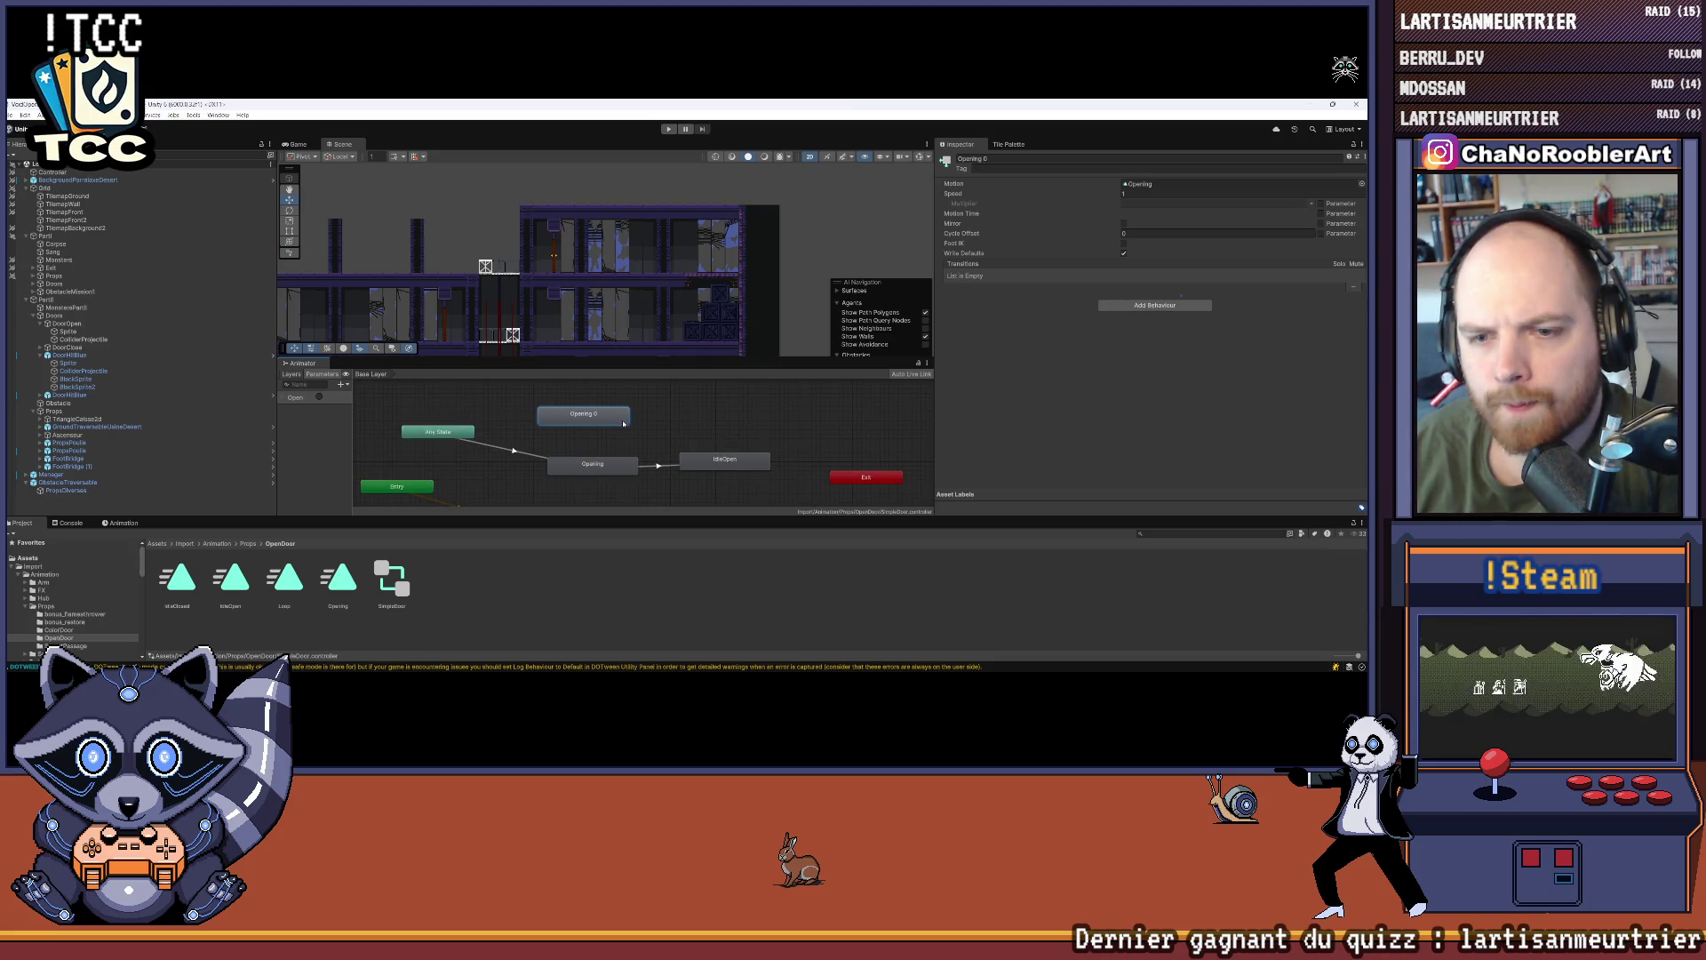
pyautogui.rightClick(610, 419)
pyautogui.click(1076, 366)
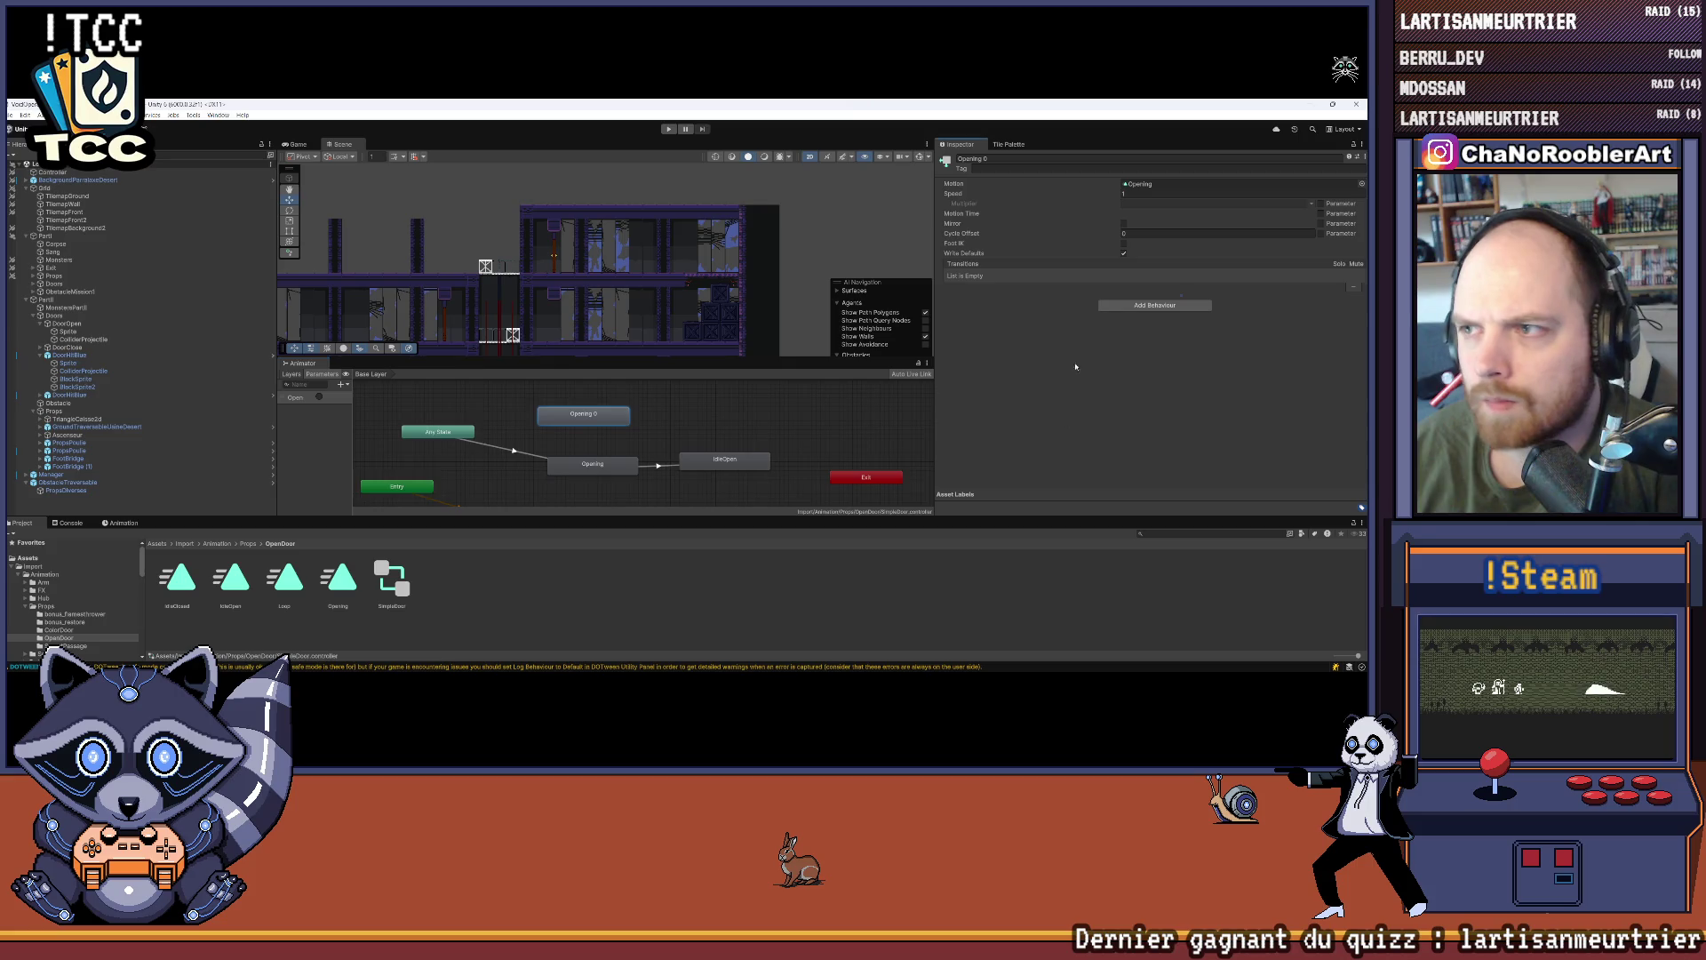
pyautogui.click(995, 159)
pyautogui.write('Left')
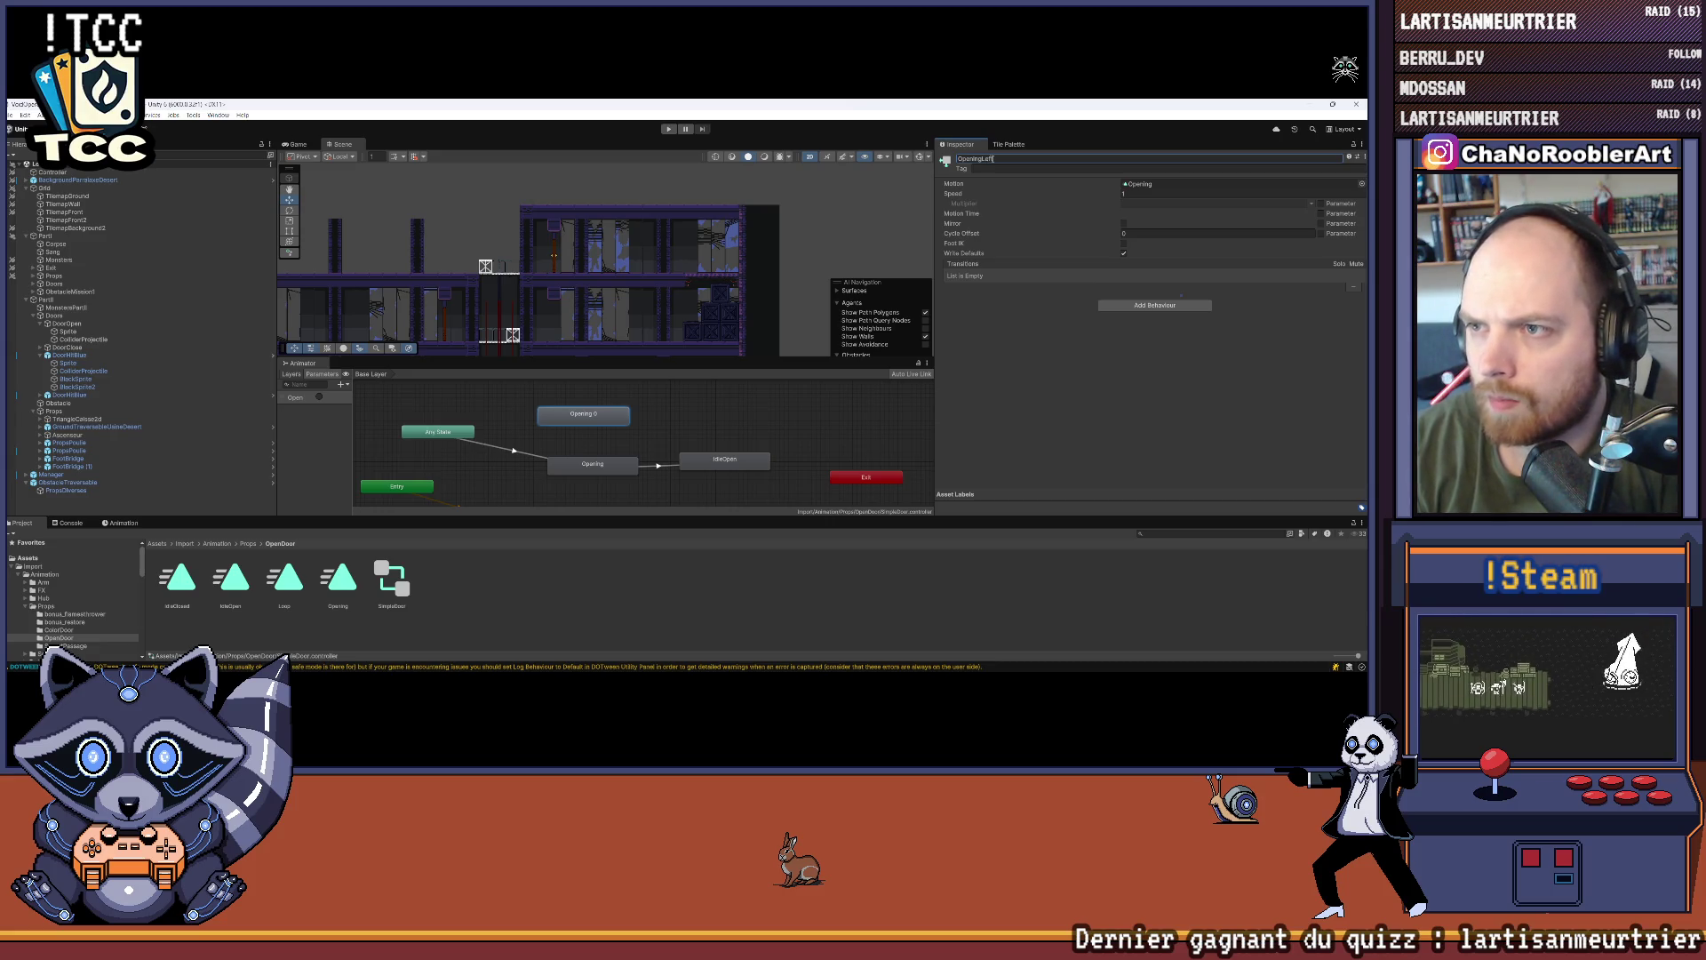
pyautogui.press('Return')
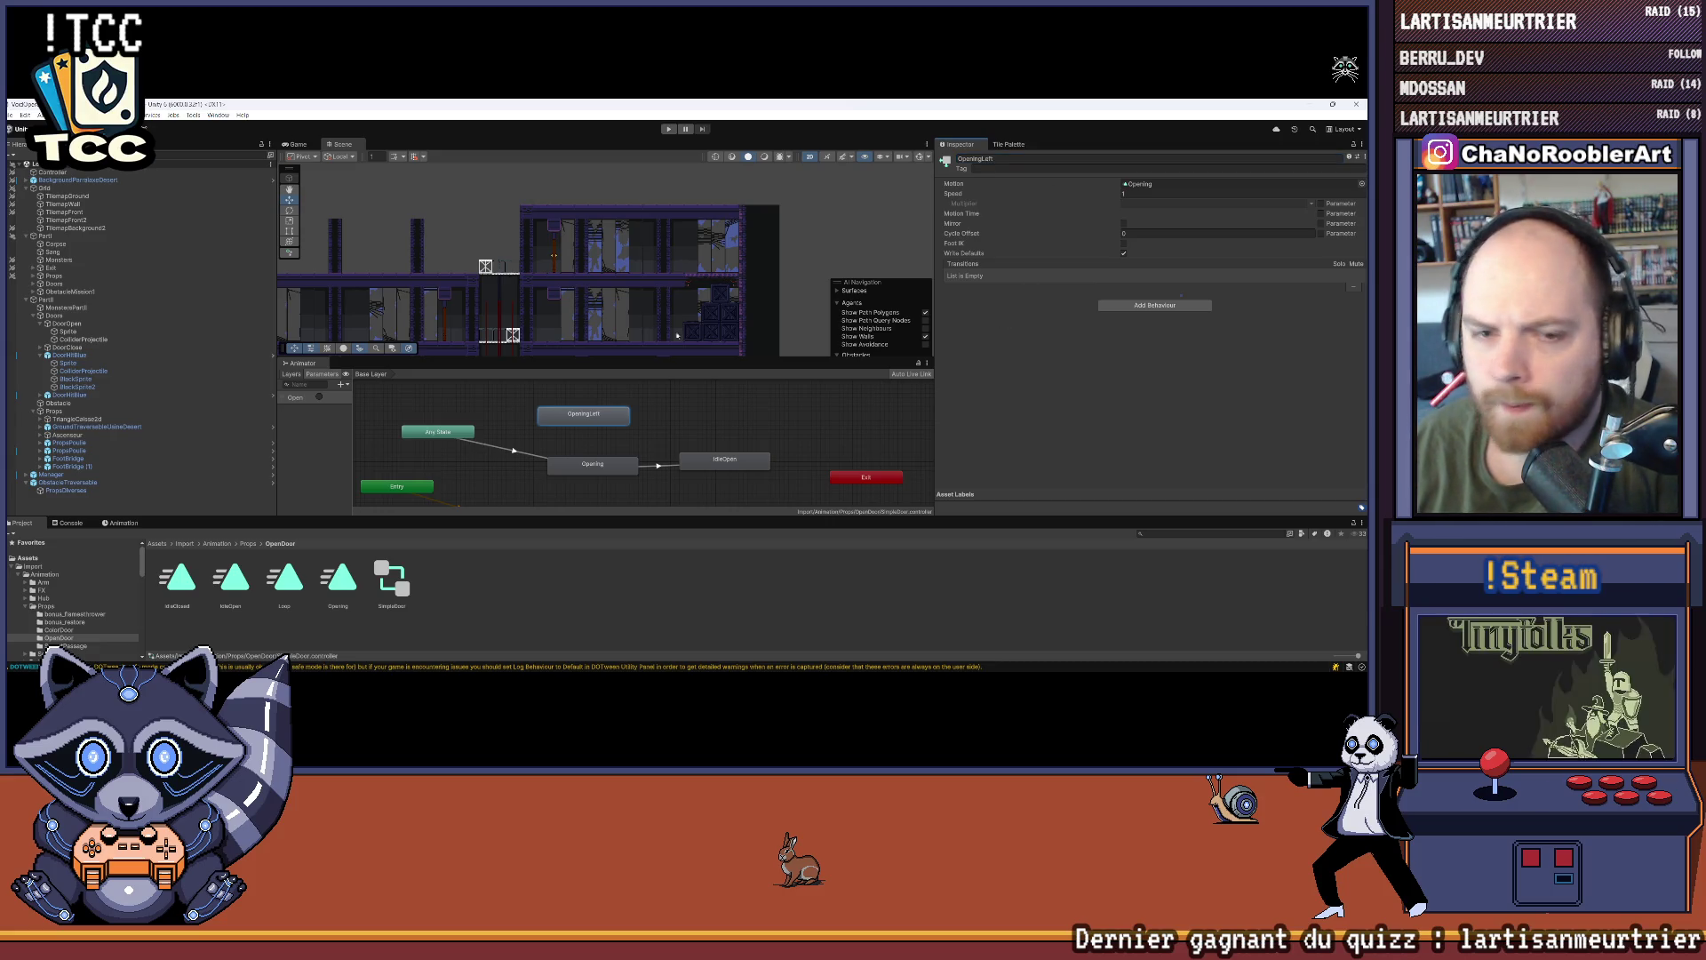
# Step: In the Animation window, select the DoorOpen door's Sprite child and list its animation clips
pyautogui.click(120, 523)
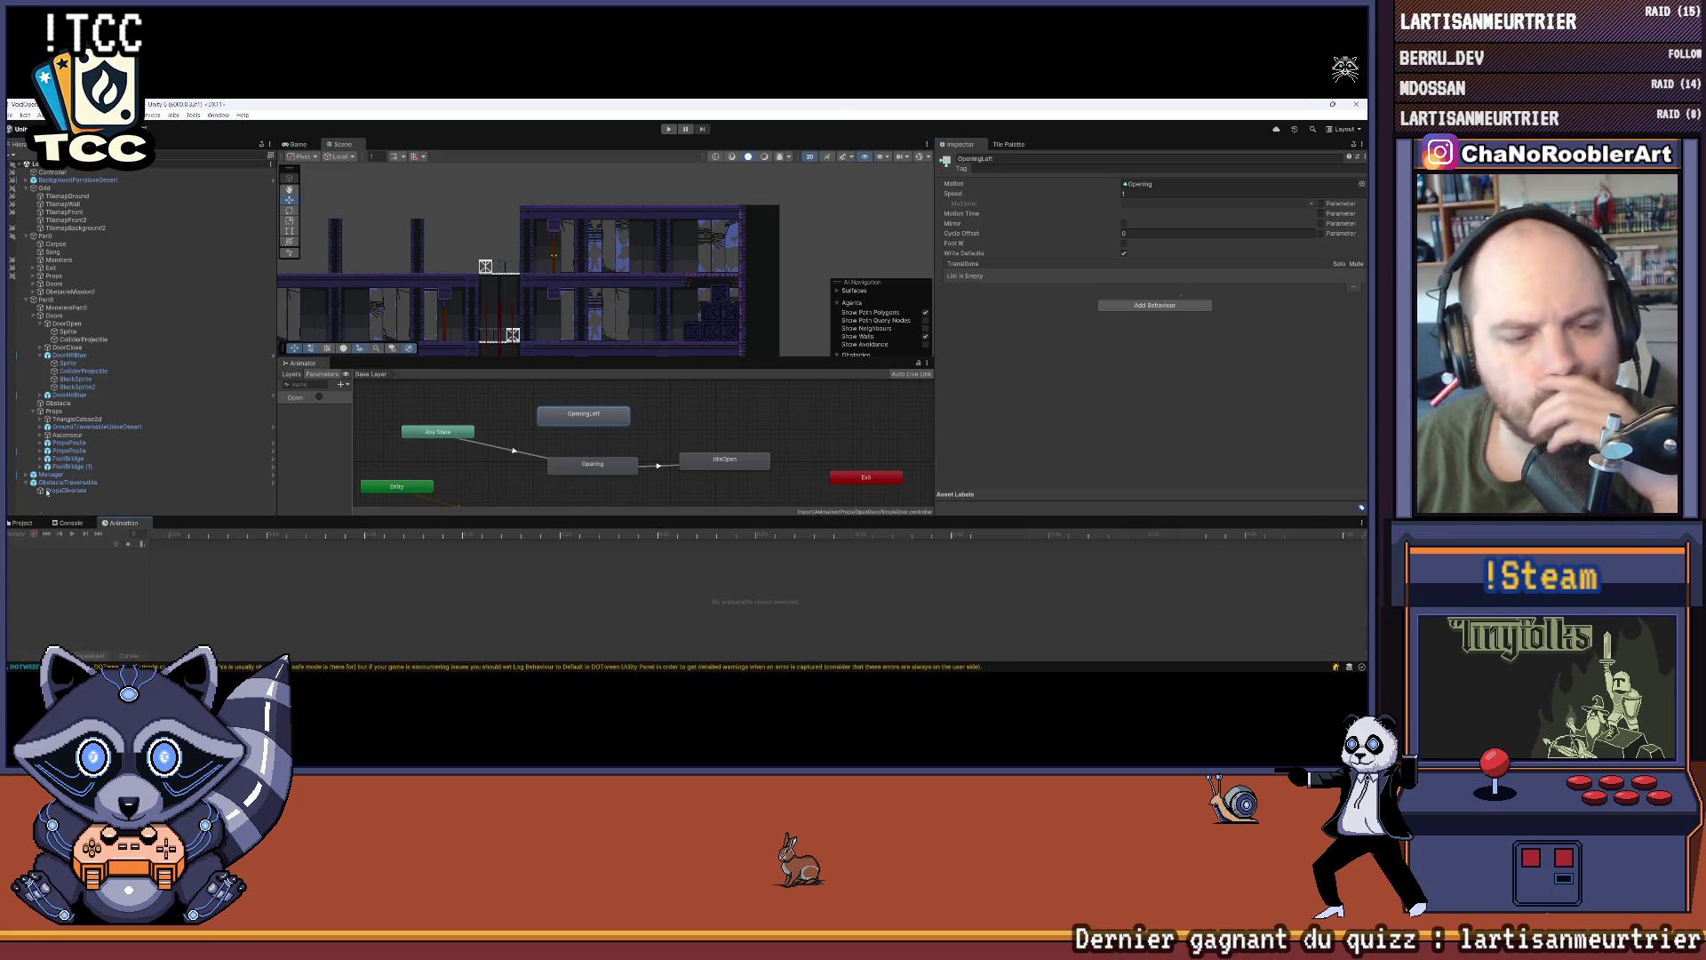
pyautogui.click(68, 330)
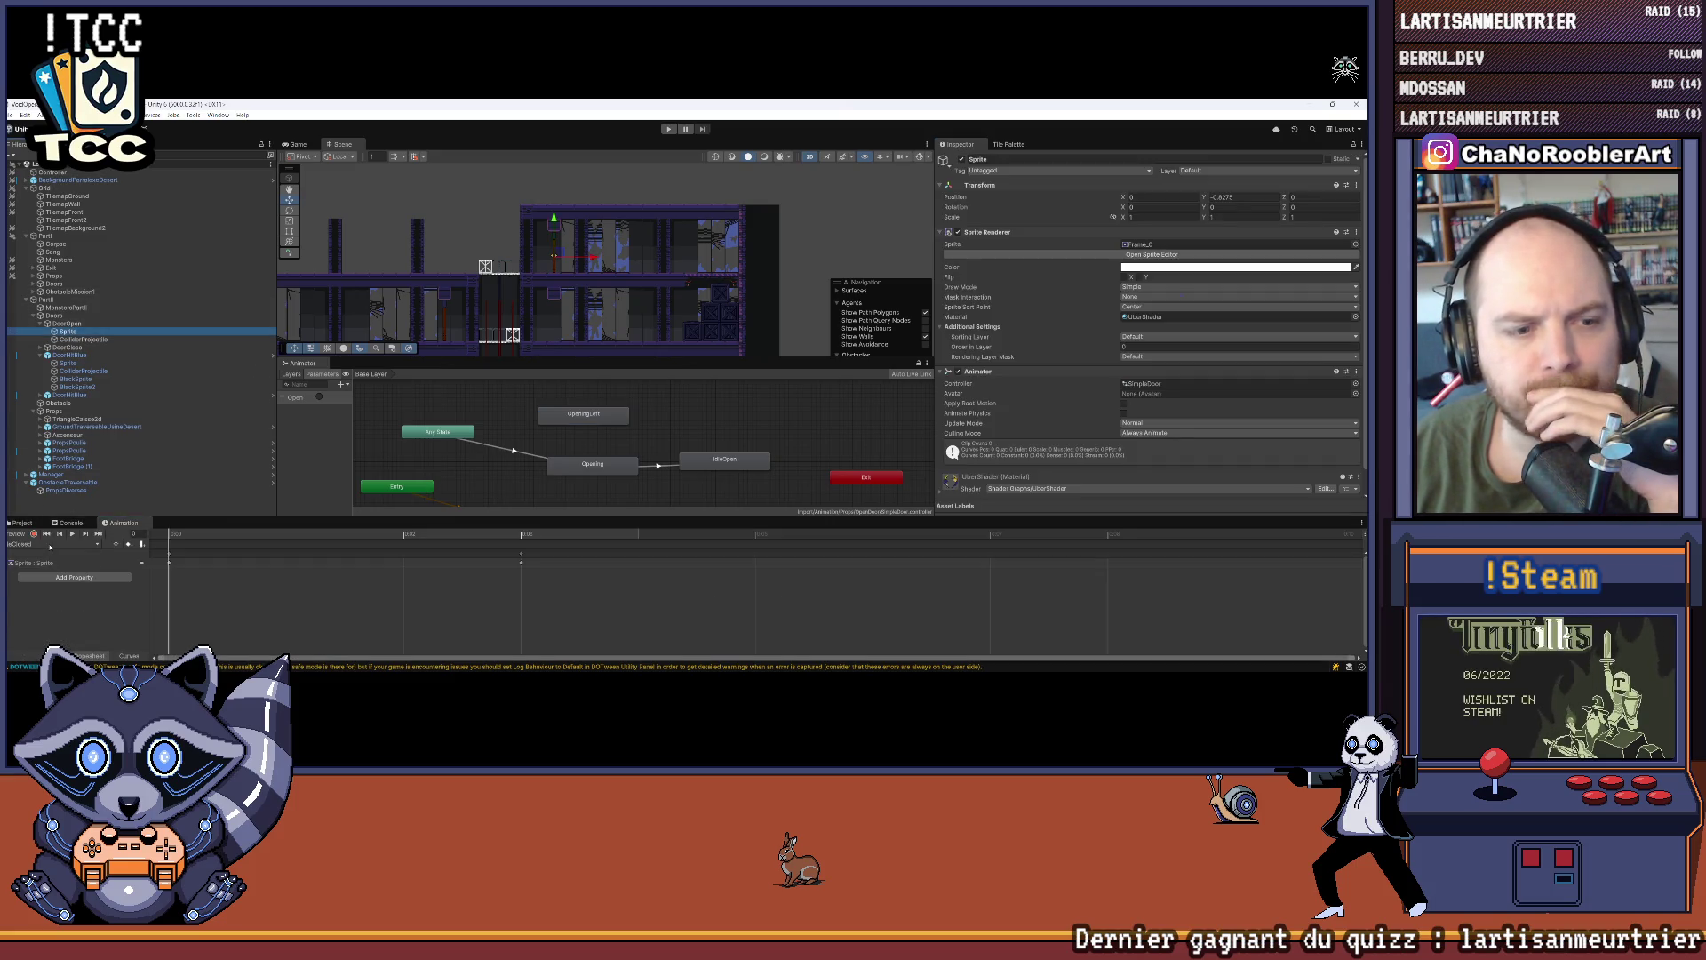
pyautogui.click(50, 545)
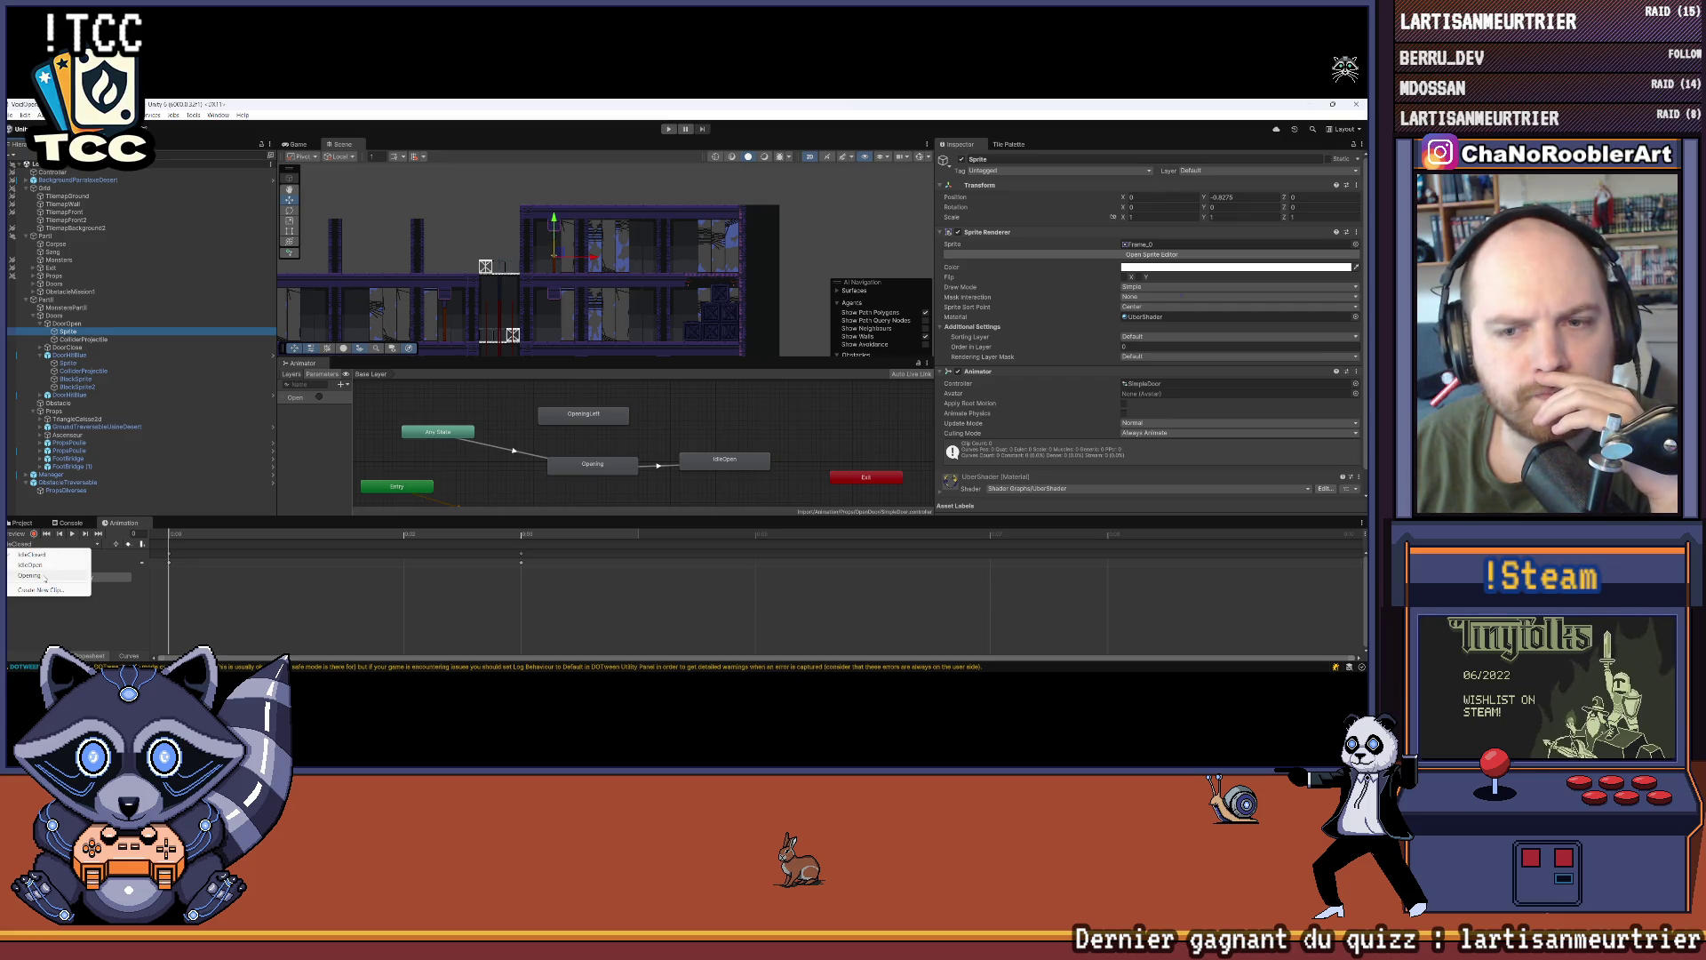
pyautogui.click(103, 364)
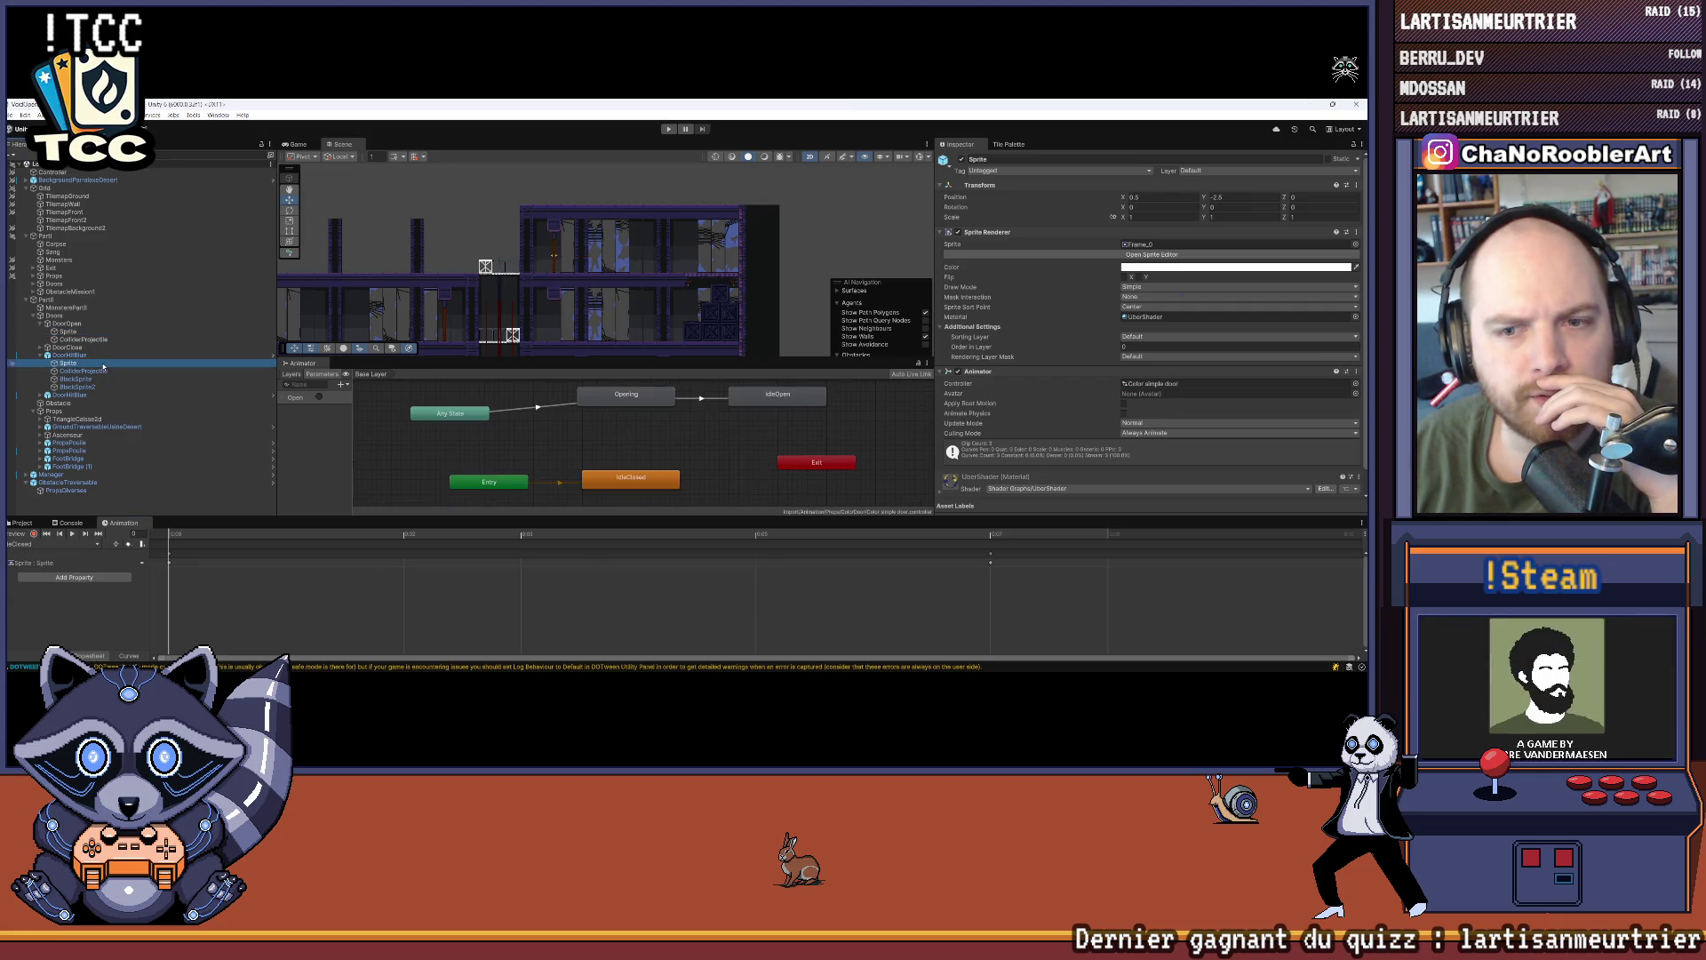
pyautogui.click(69, 331)
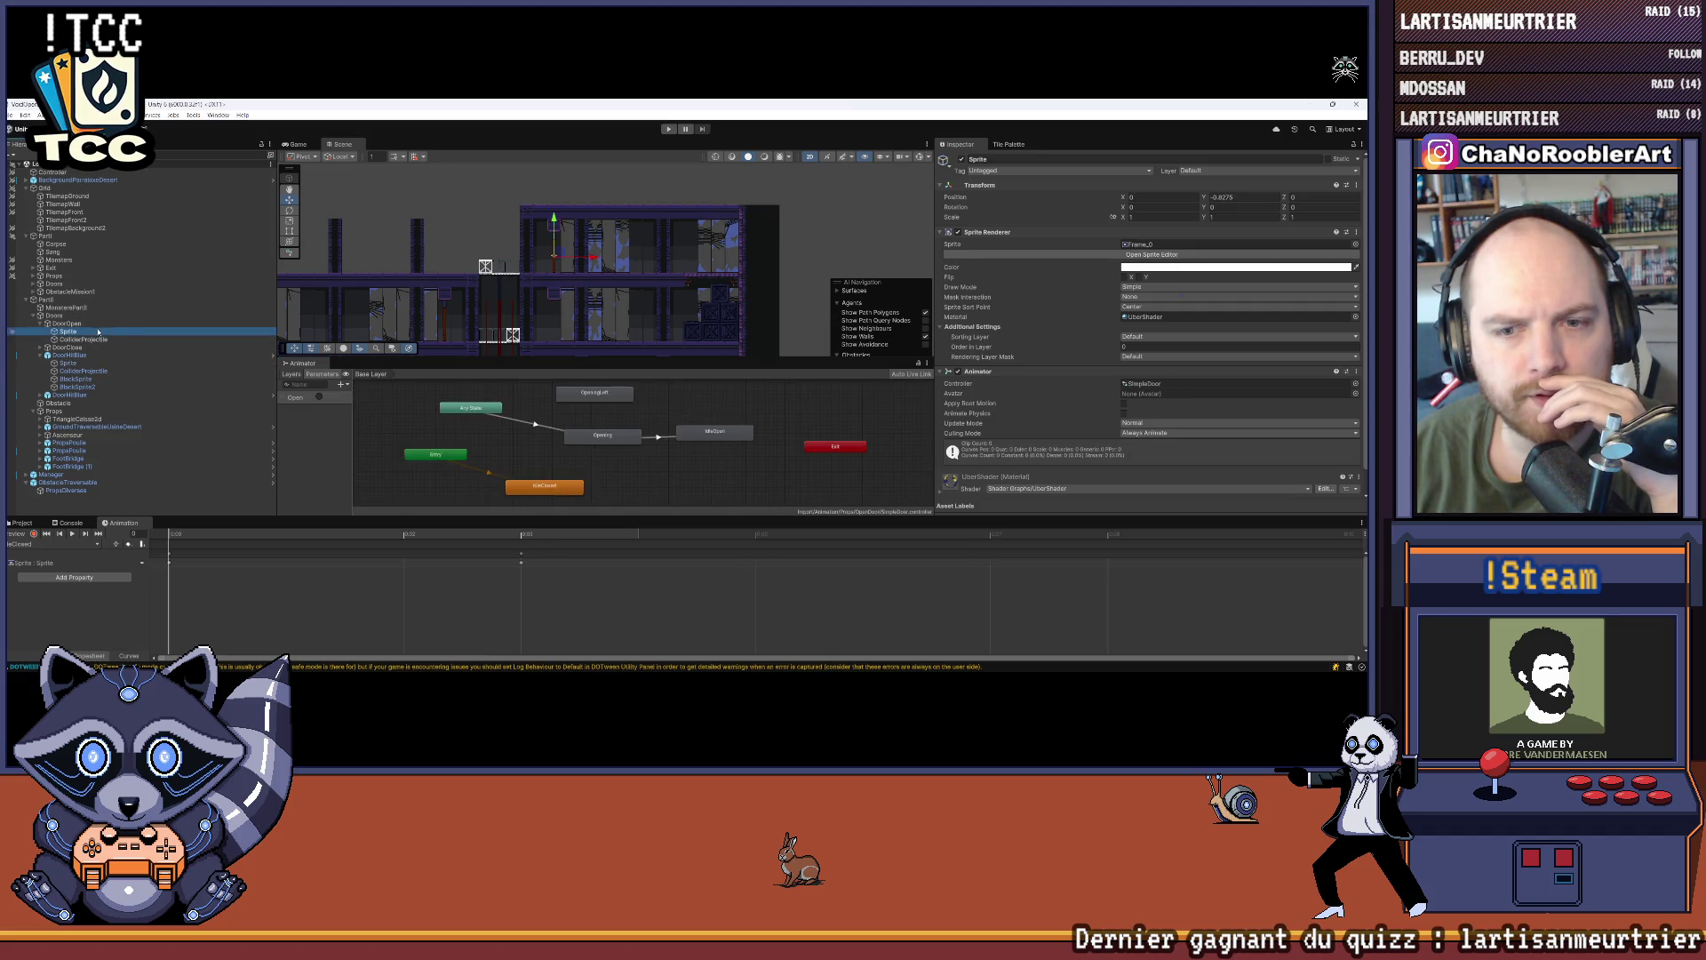
pyautogui.click(21, 545)
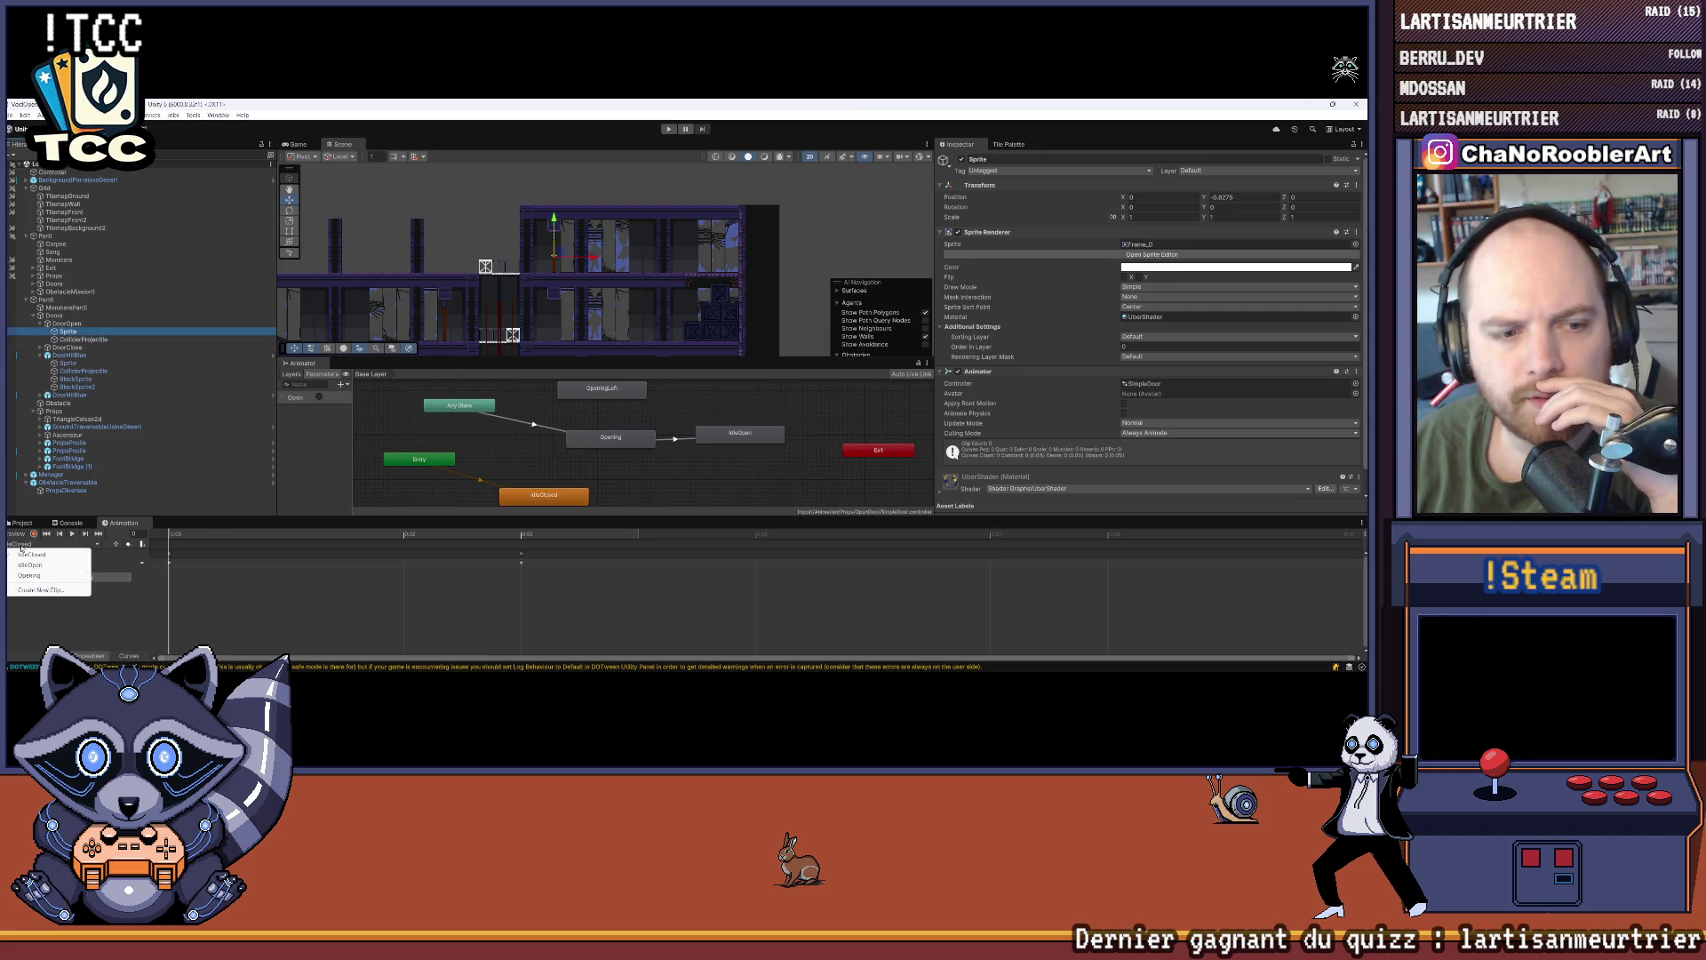
pyautogui.click(446, 488)
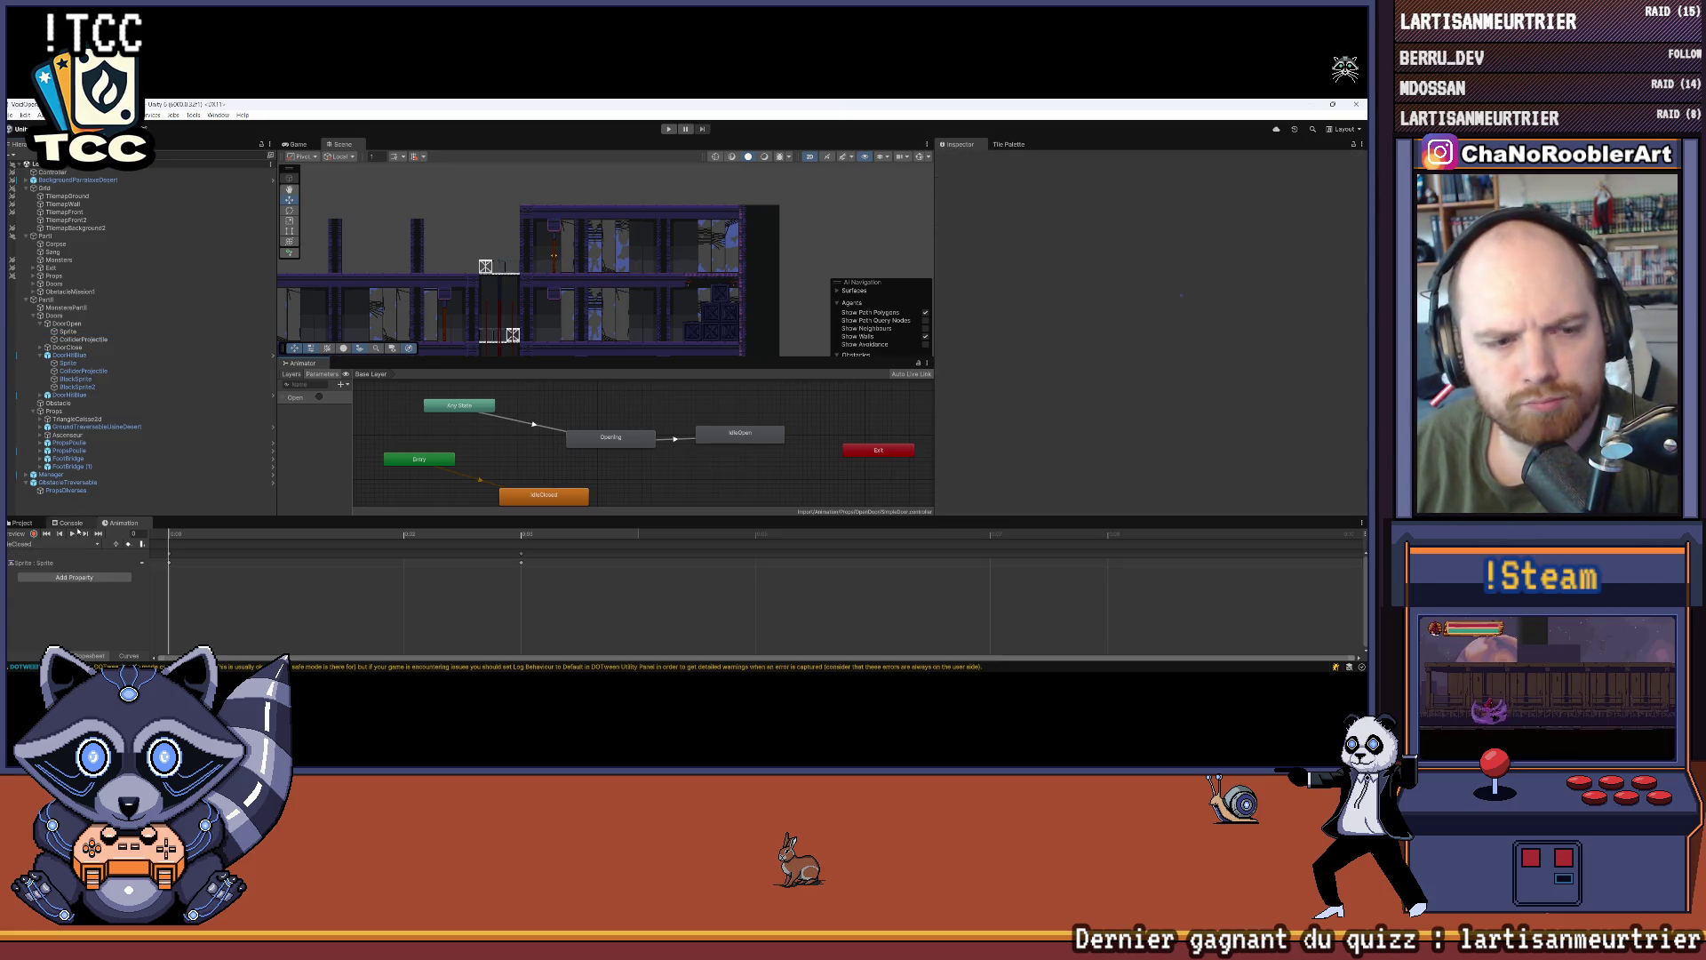
pyautogui.click(69, 324)
pyautogui.click(77, 333)
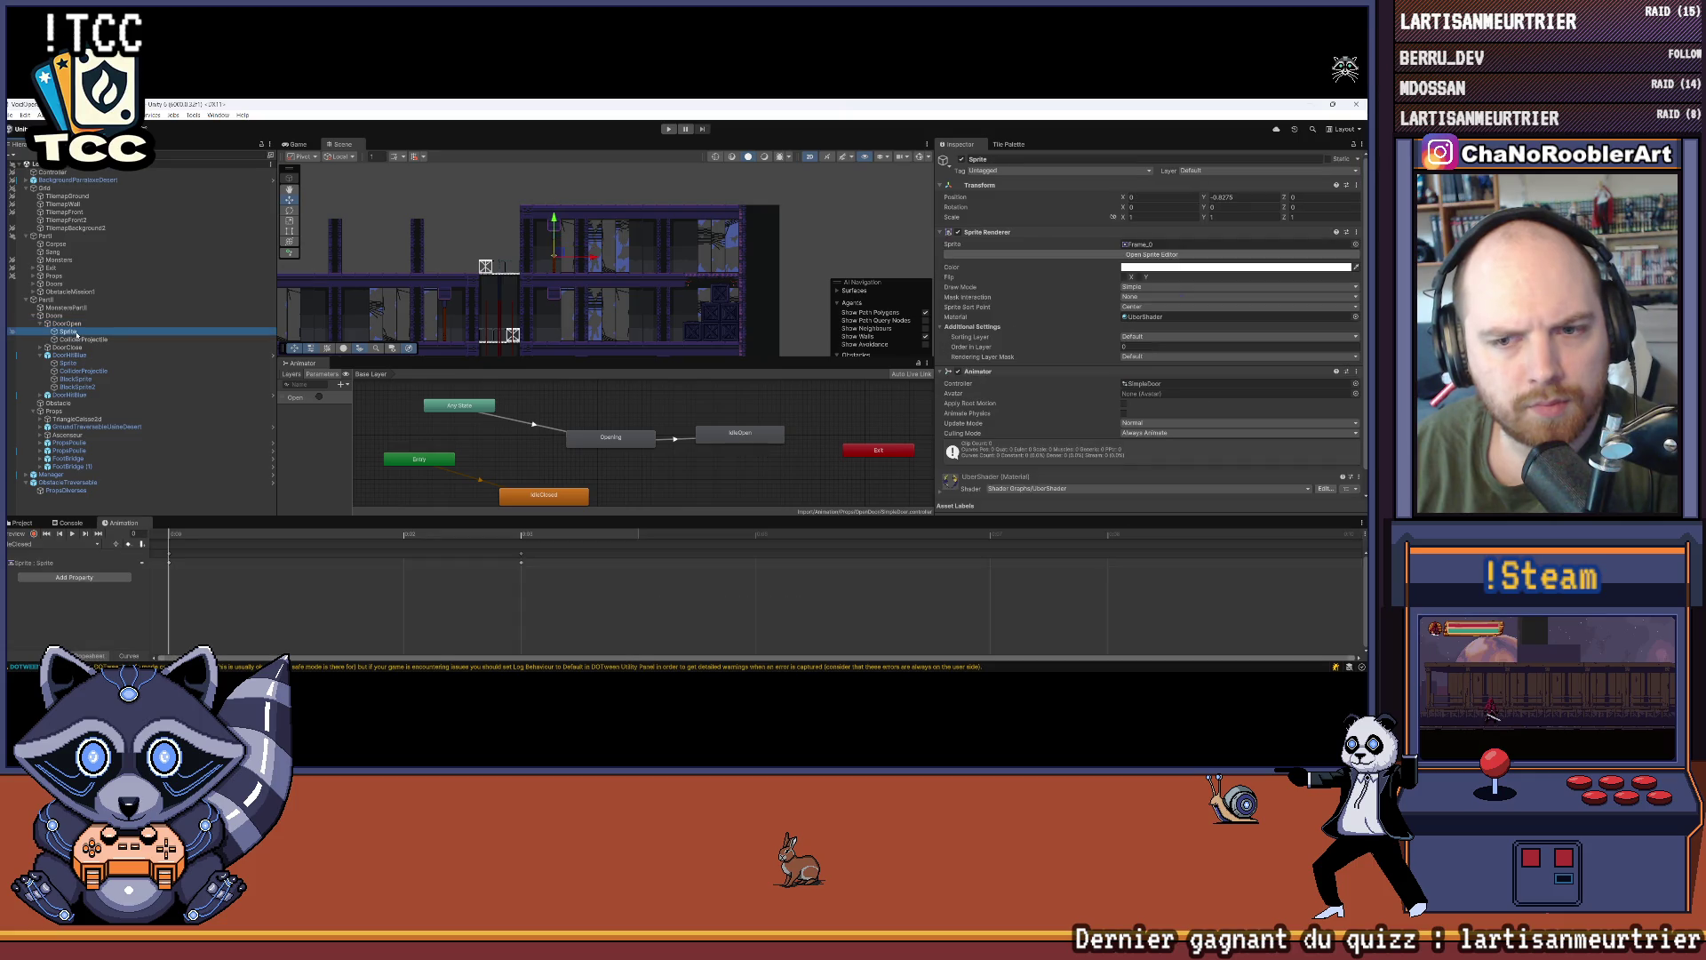
pyautogui.click(54, 544)
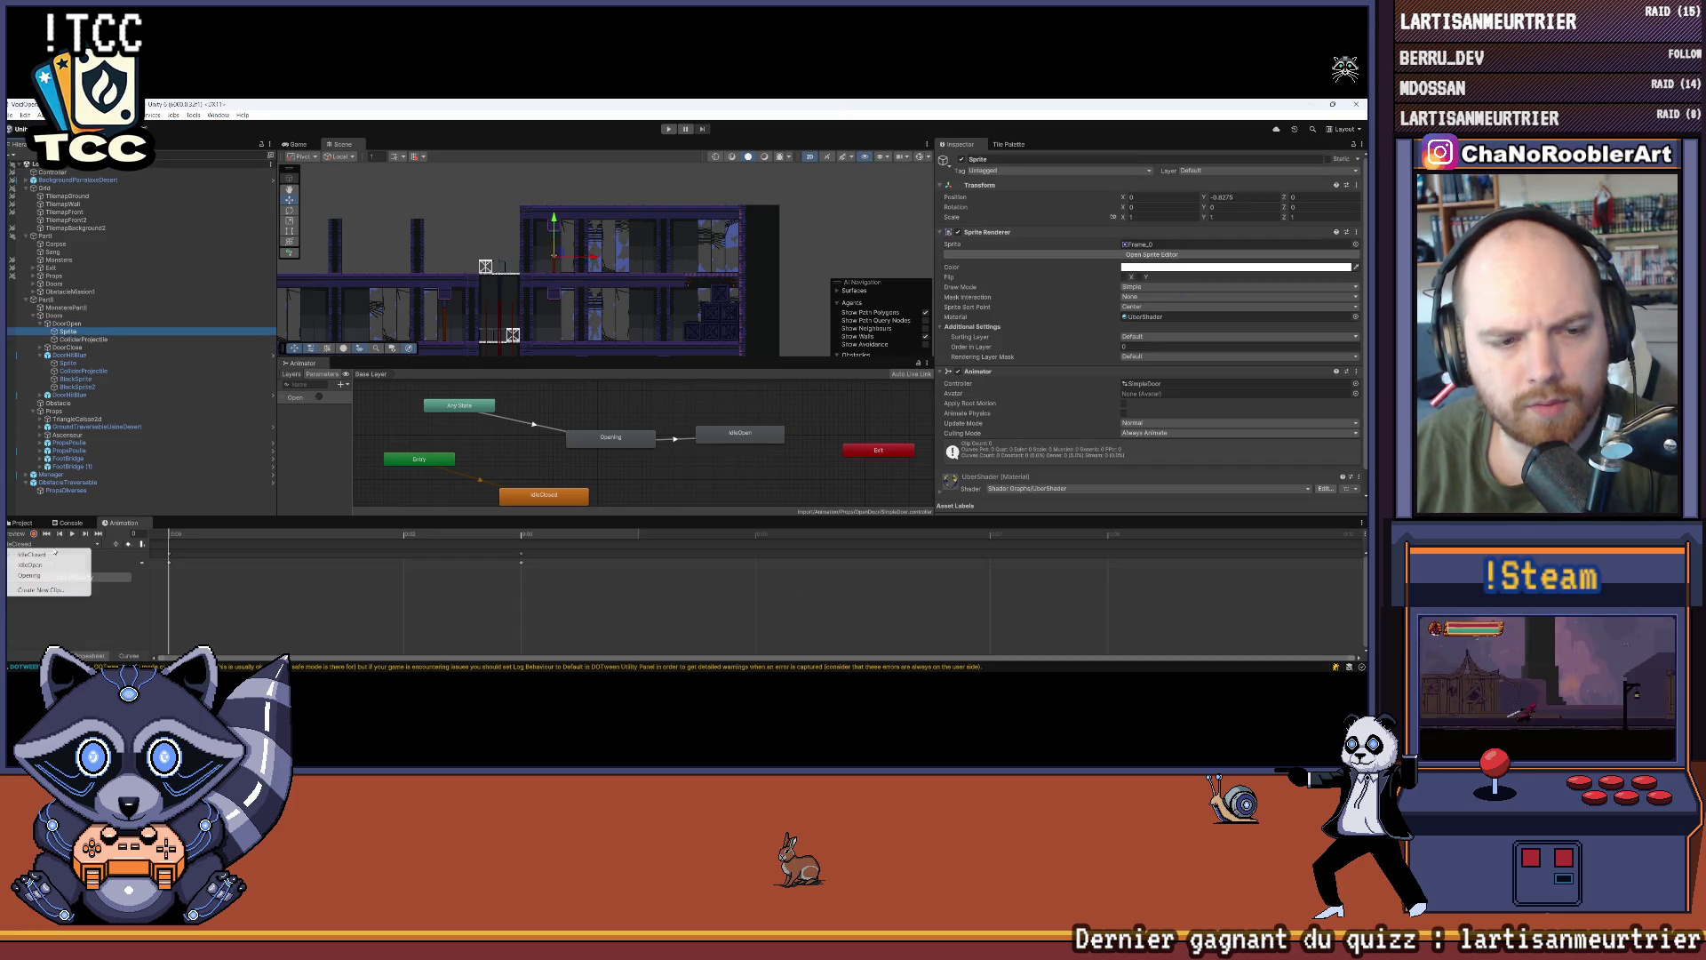
# Step: Create a new animation clip saved as OpeningLeft.anim in the OpenDoor folder
pyautogui.click(41, 591)
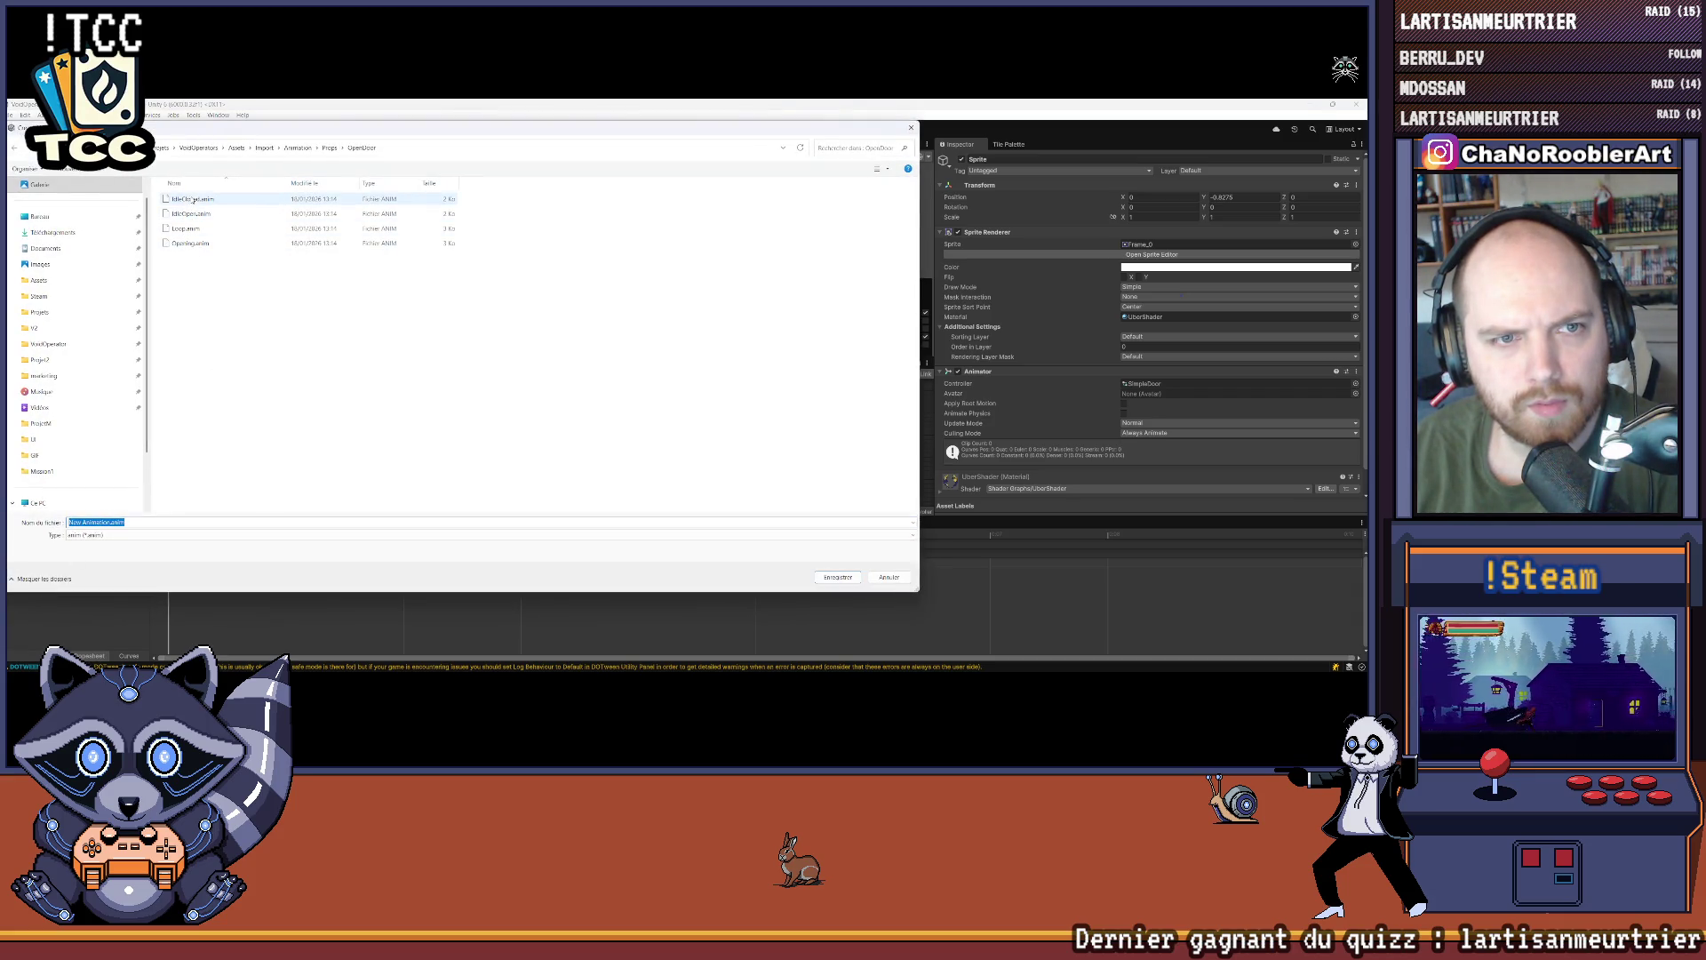
pyautogui.click(190, 243)
pyautogui.click(94, 522)
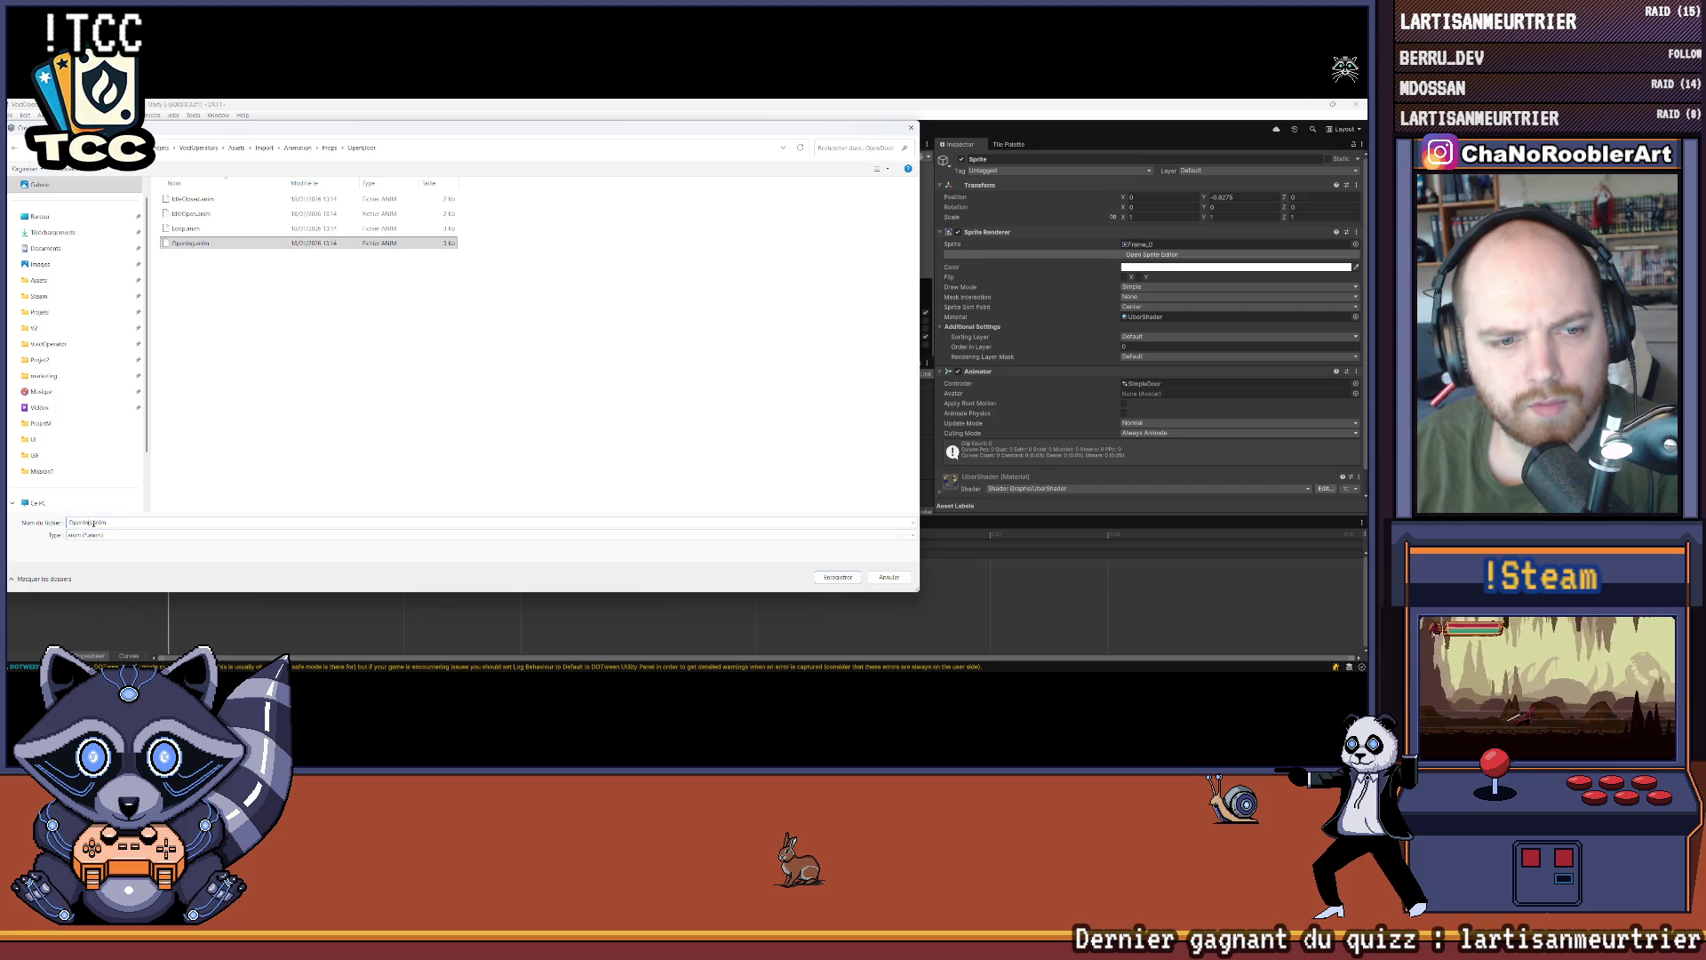
pyautogui.write('Lo')
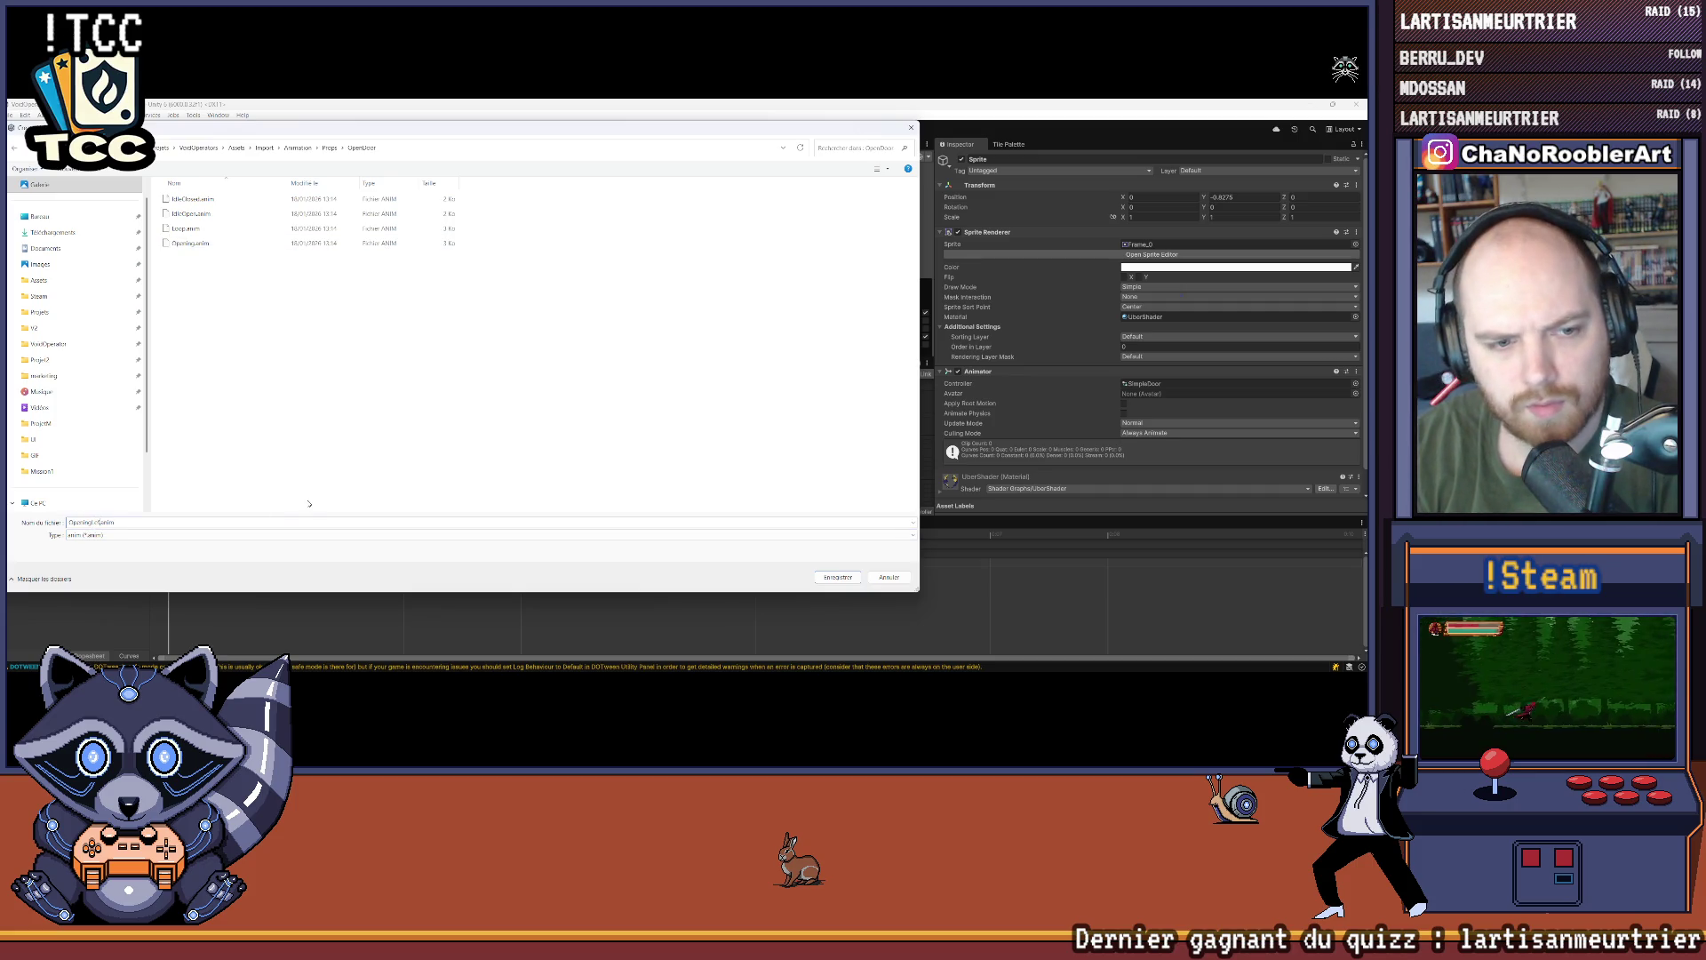
pyautogui.press('Return')
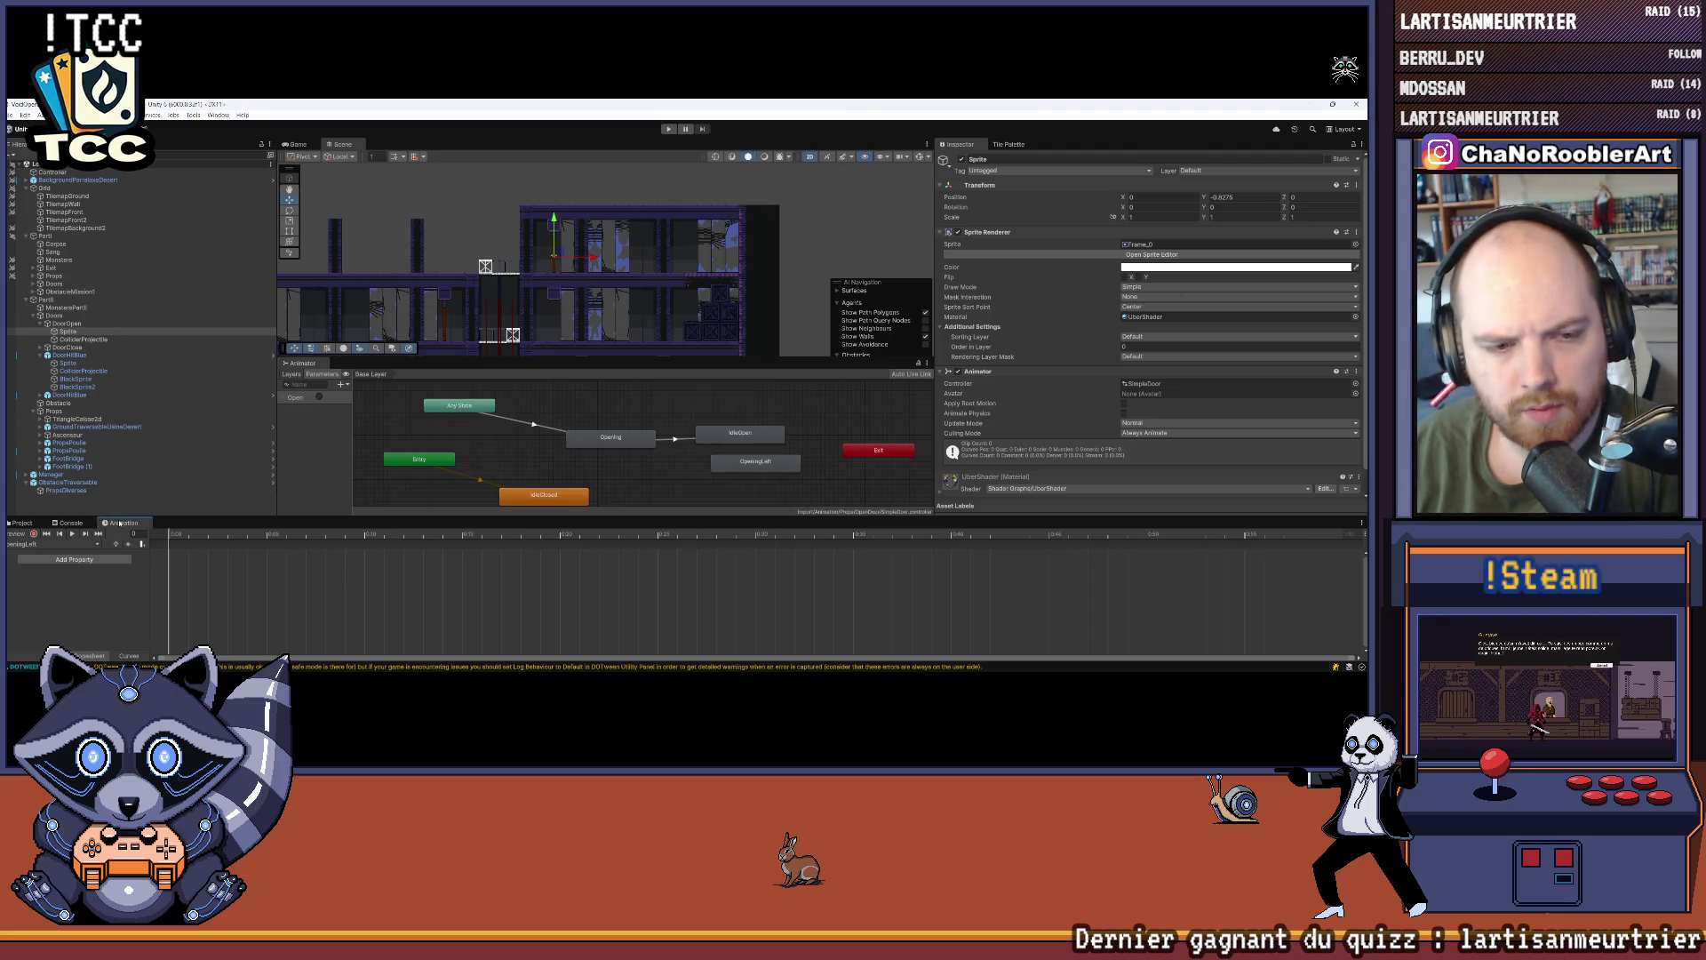
# Step: Select all of the Opening clip's sprite keyframes and bring them into the OpeningLeft clip
pyautogui.click(26, 543)
pyautogui.click(44, 564)
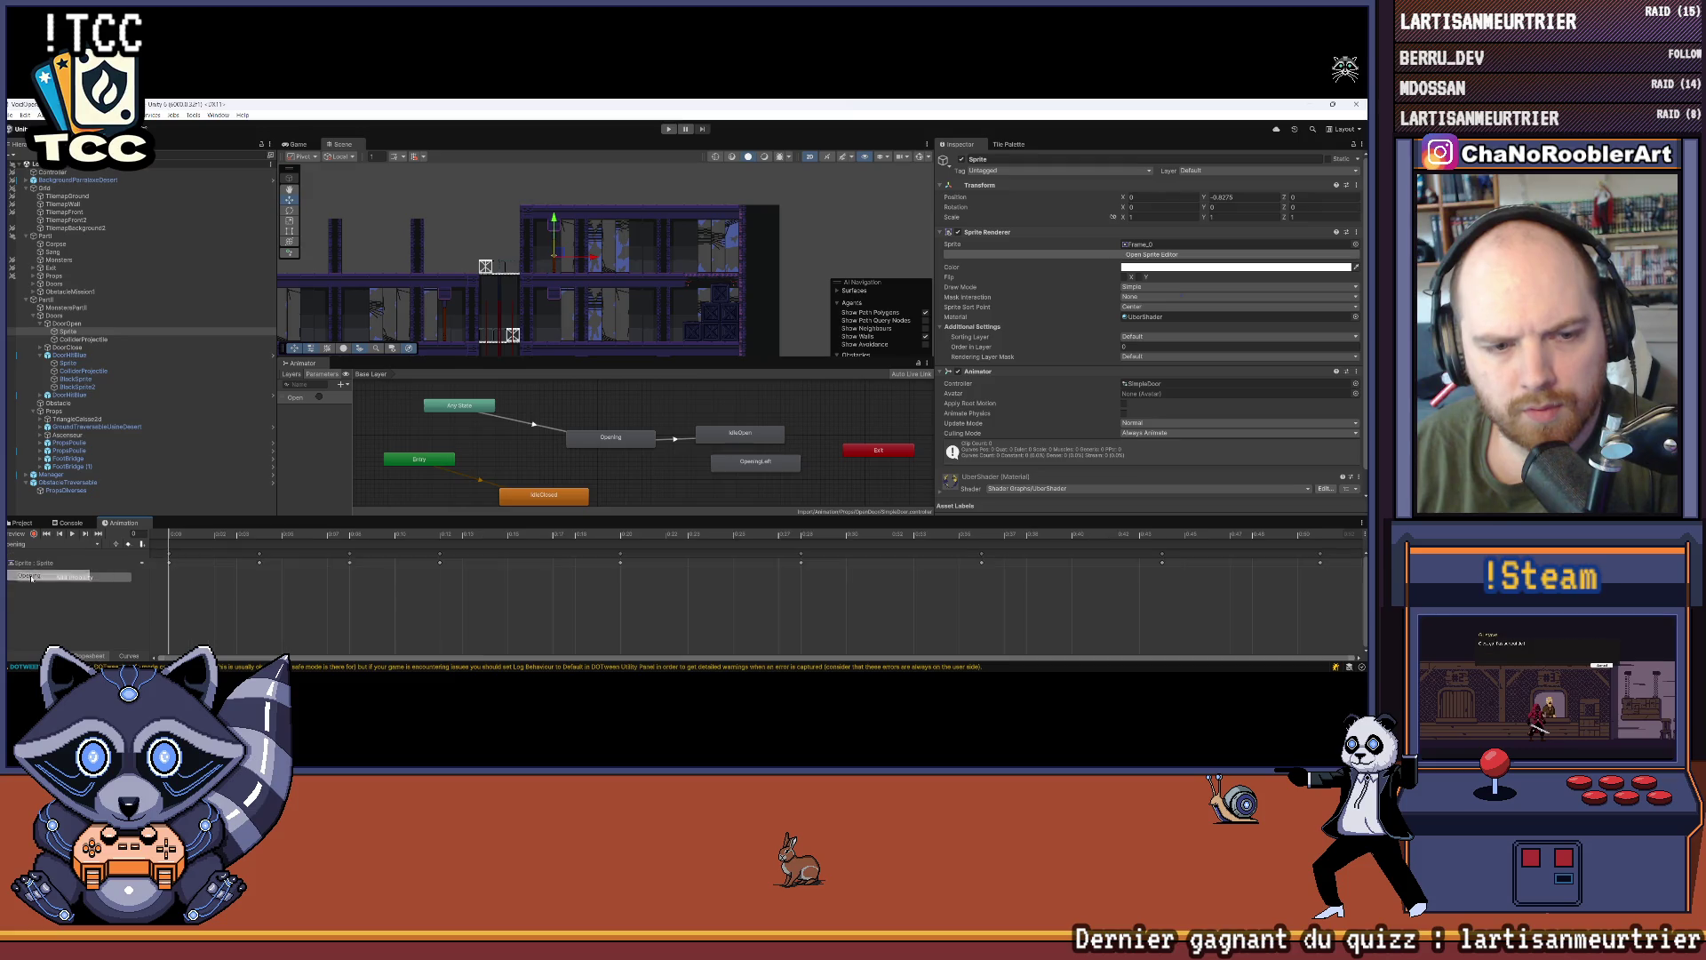
pyautogui.hotkey('ctrl', 'a')
pyautogui.click(26, 543)
pyautogui.click(48, 578)
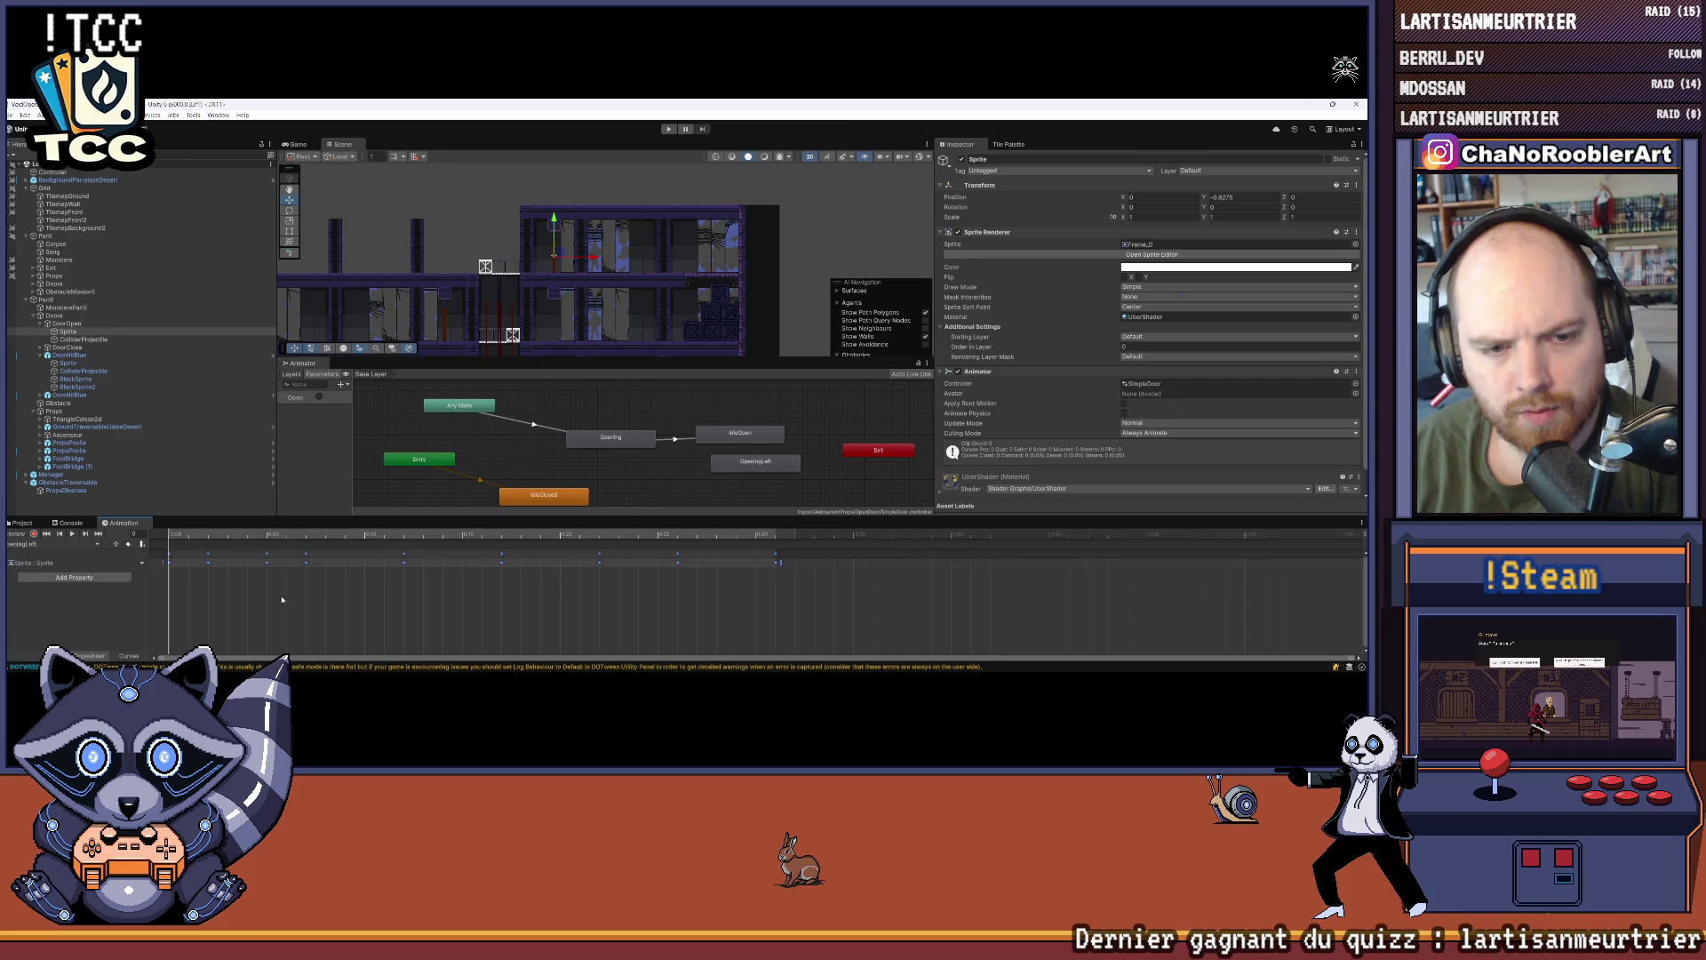
# Step: Select the door's Sprite object, enable recording, and preview OpeningLeft from frame 0
pyautogui.scroll(3, 639, 264)
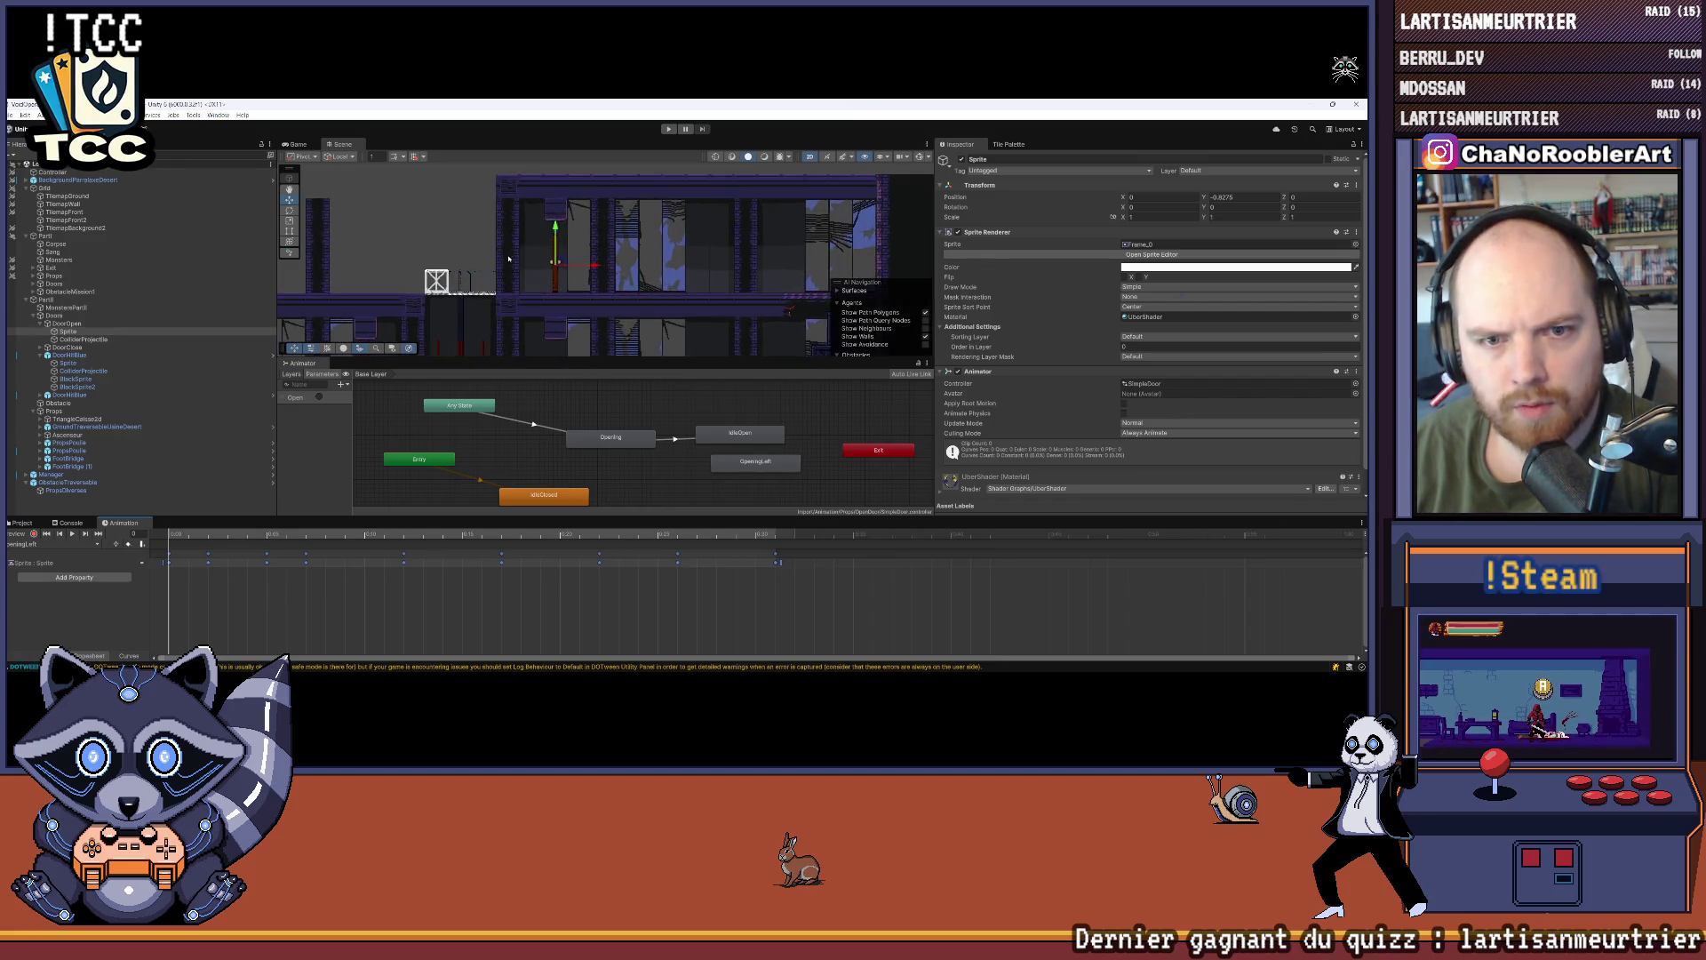
pyautogui.moveTo(741, 468)
pyautogui.mouseDown()
pyautogui.moveTo(597, 468)
pyautogui.moveTo(504, 389)
pyautogui.mouseUp()
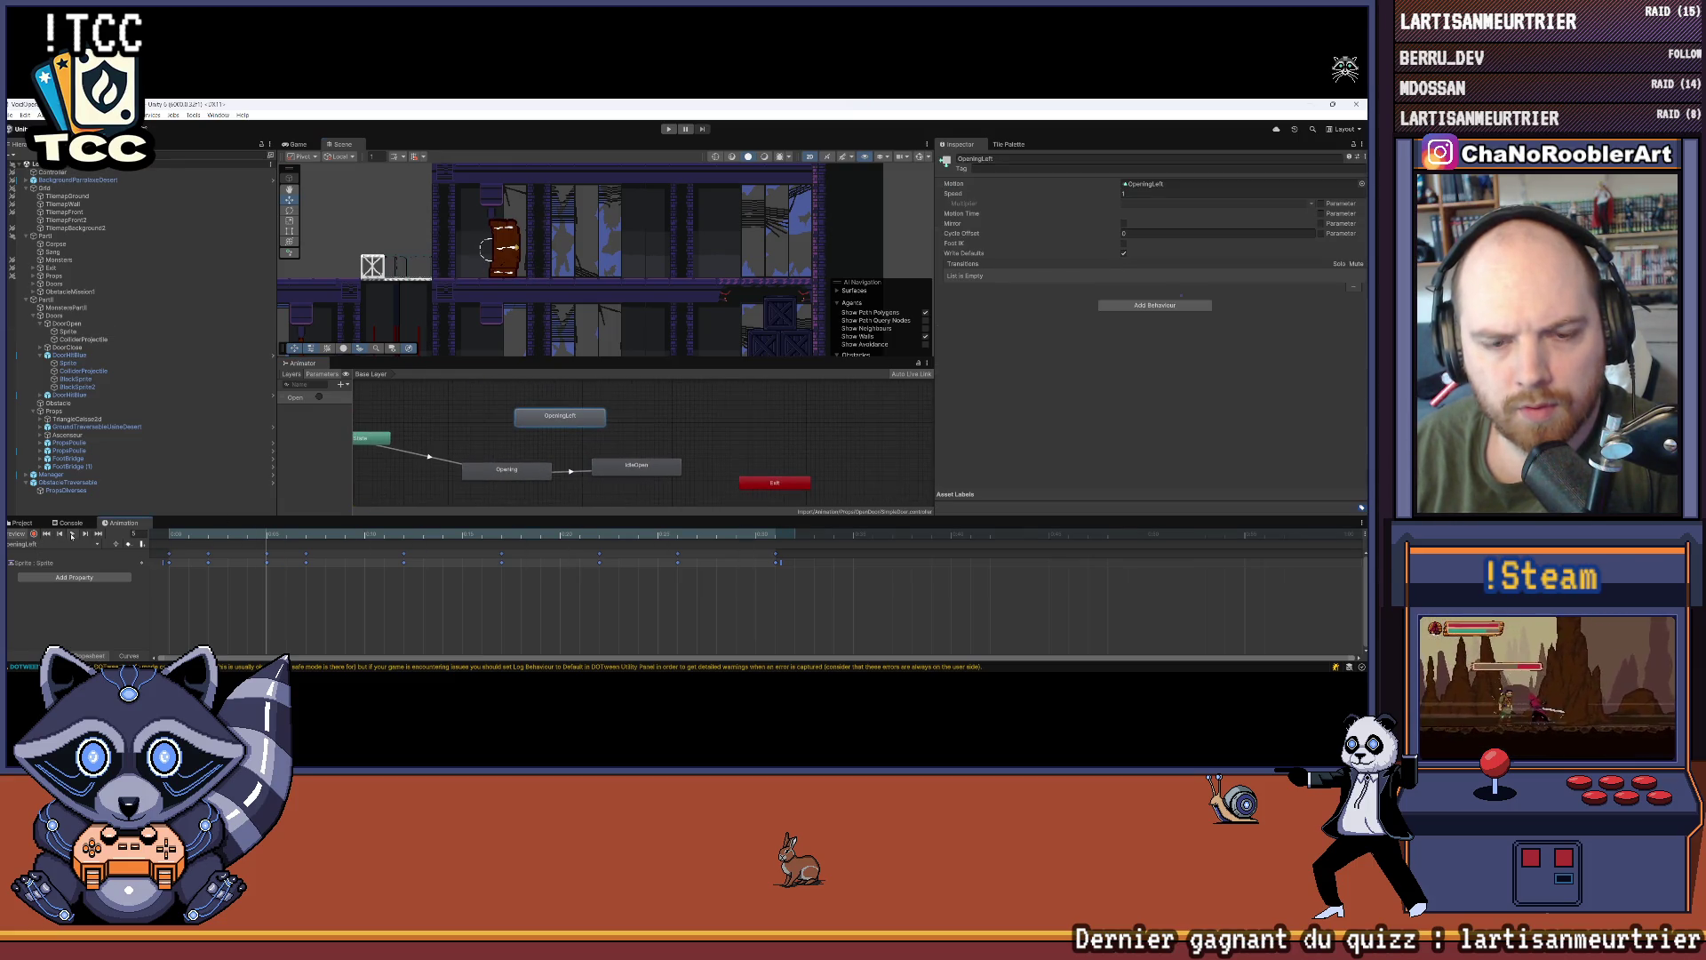
pyautogui.moveTo(265, 536); pyautogui.dragTo(169, 537)
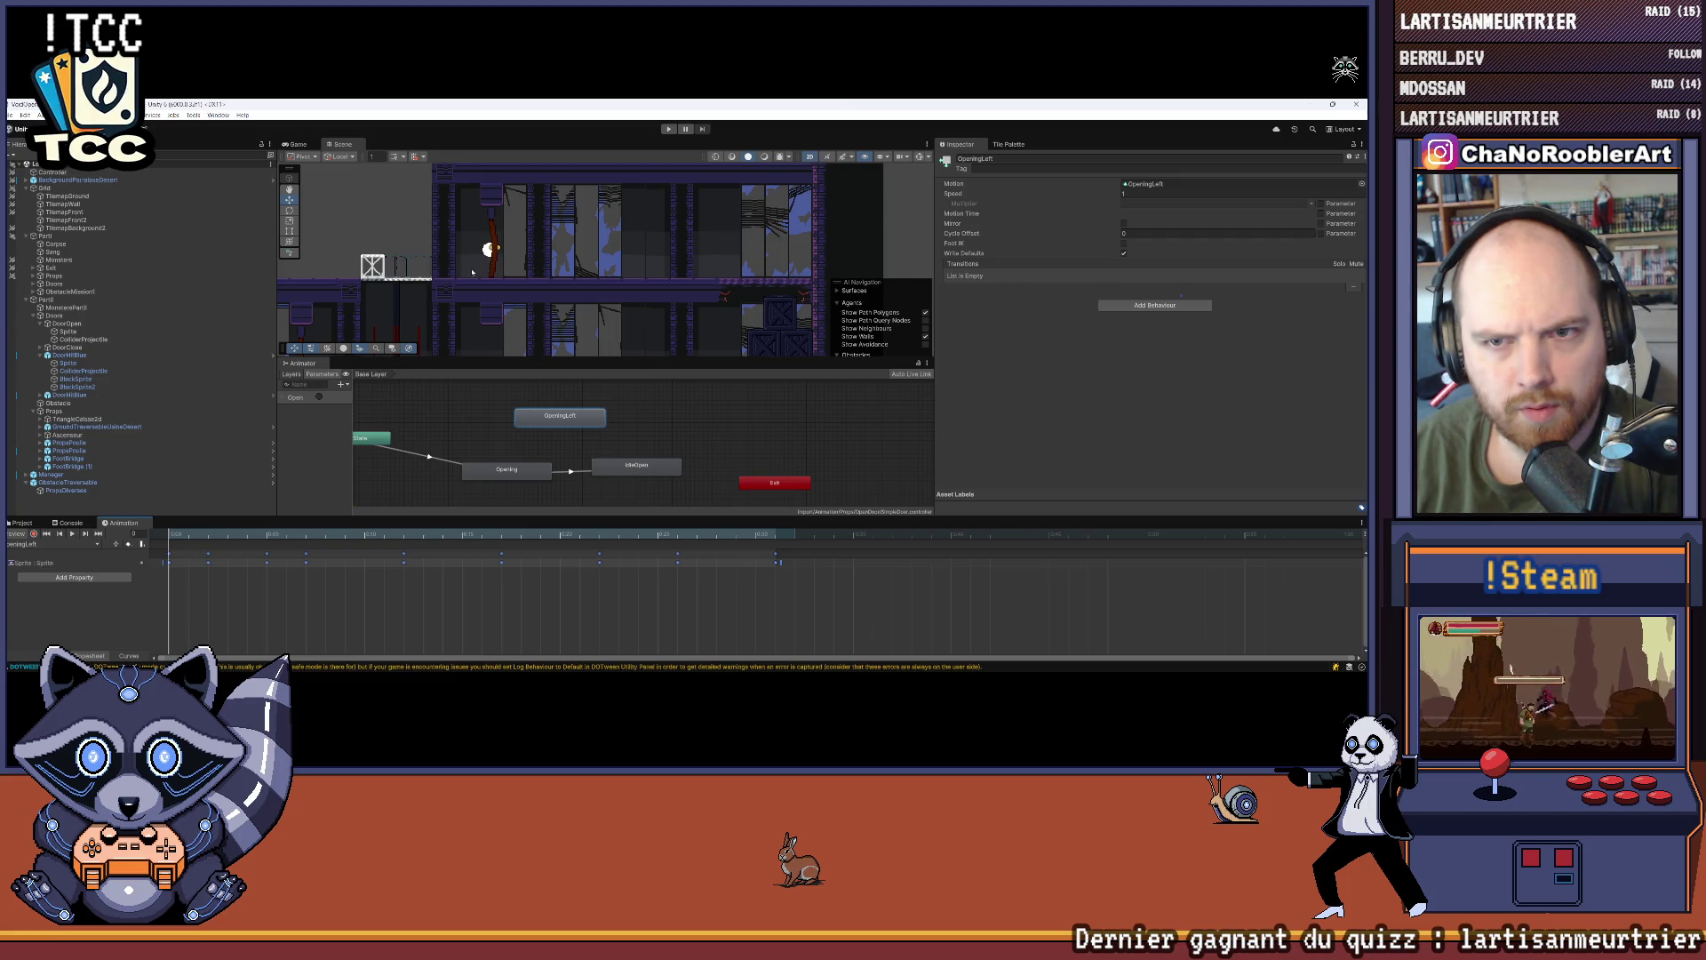
pyautogui.moveTo(507, 255); pyautogui.dragTo(518, 311)
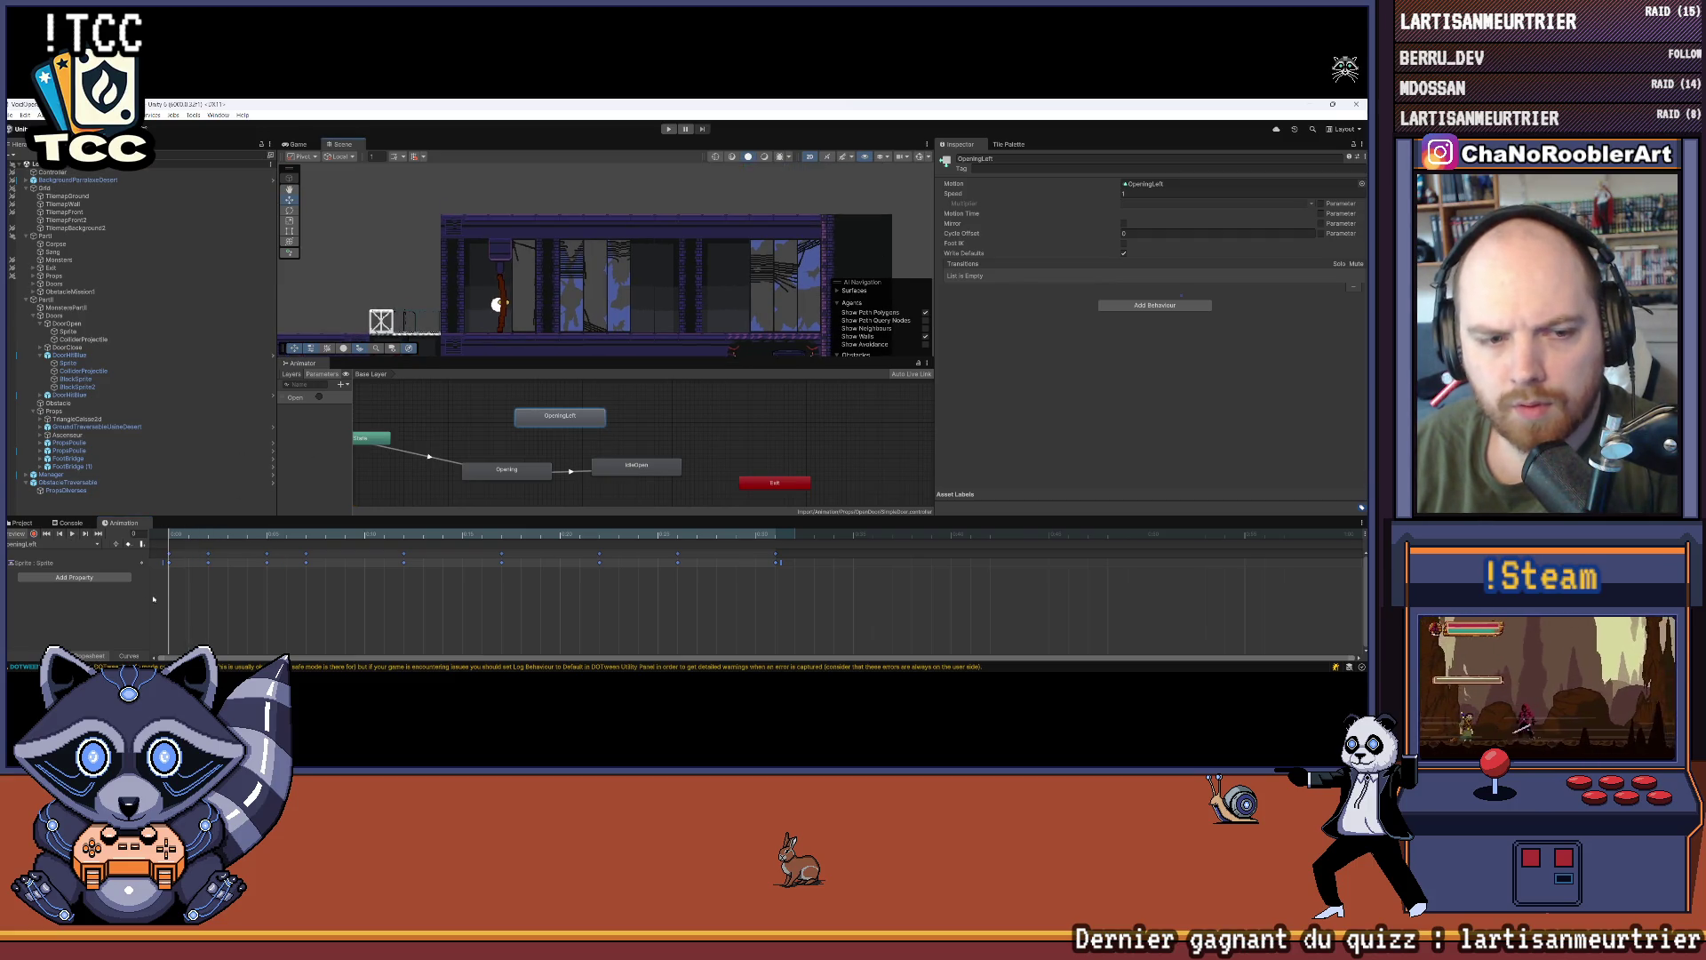
pyautogui.click(153, 599)
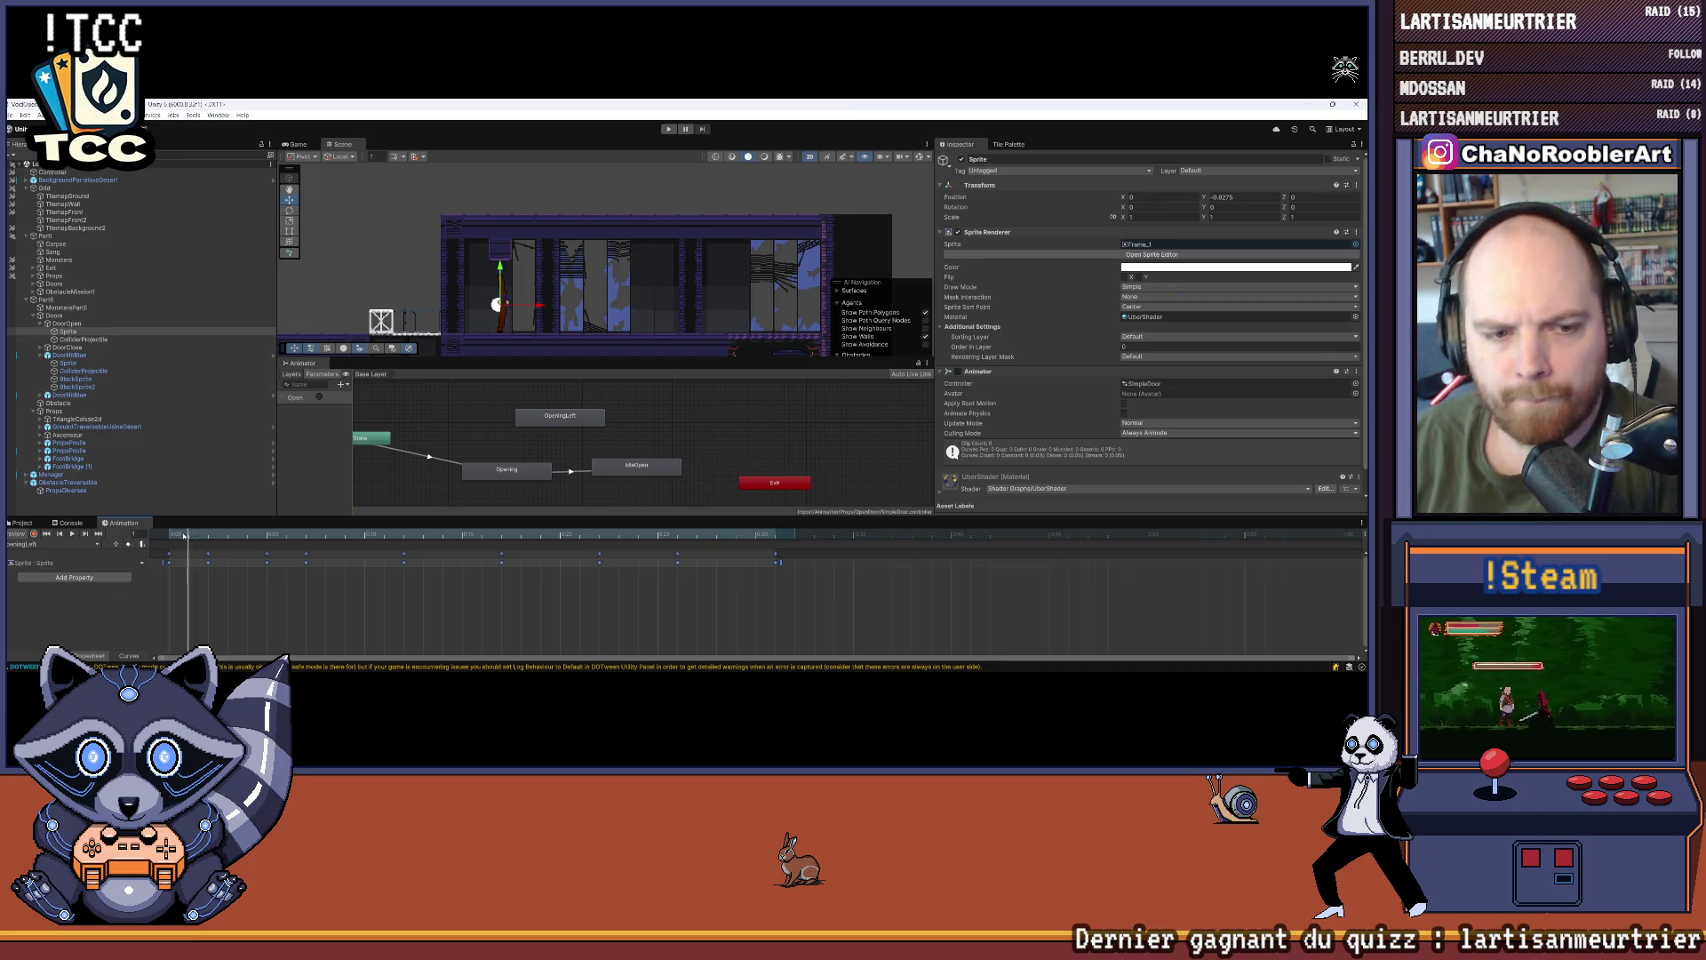
pyautogui.click(34, 534)
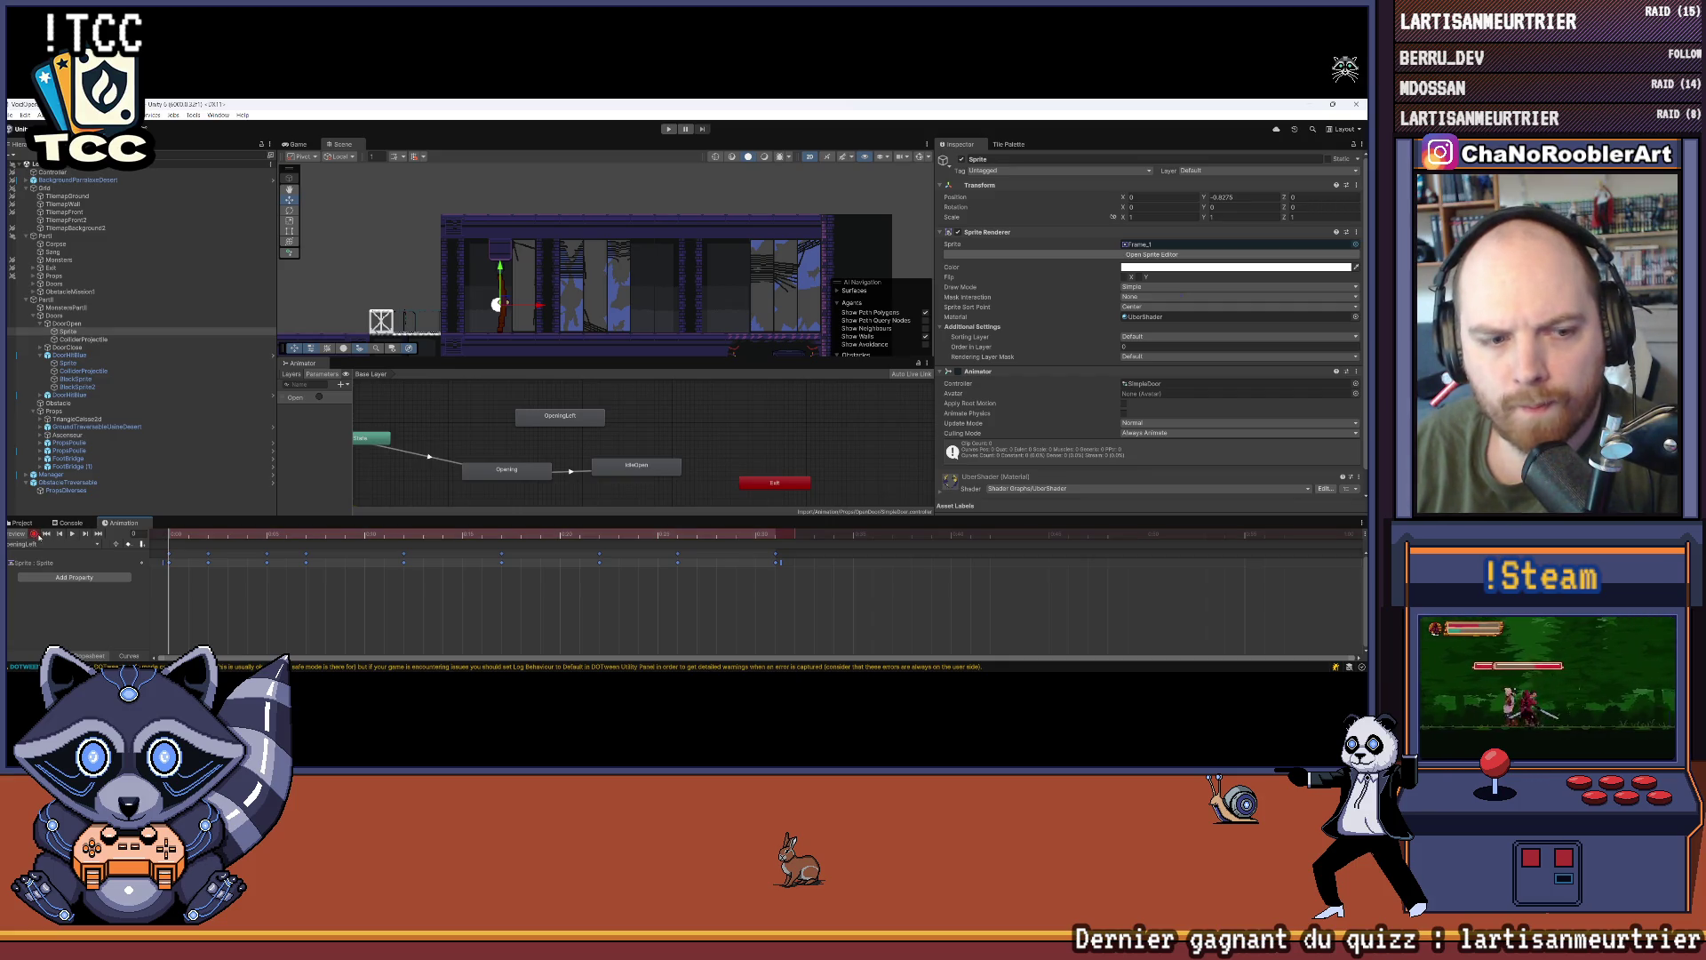
pyautogui.click(73, 534)
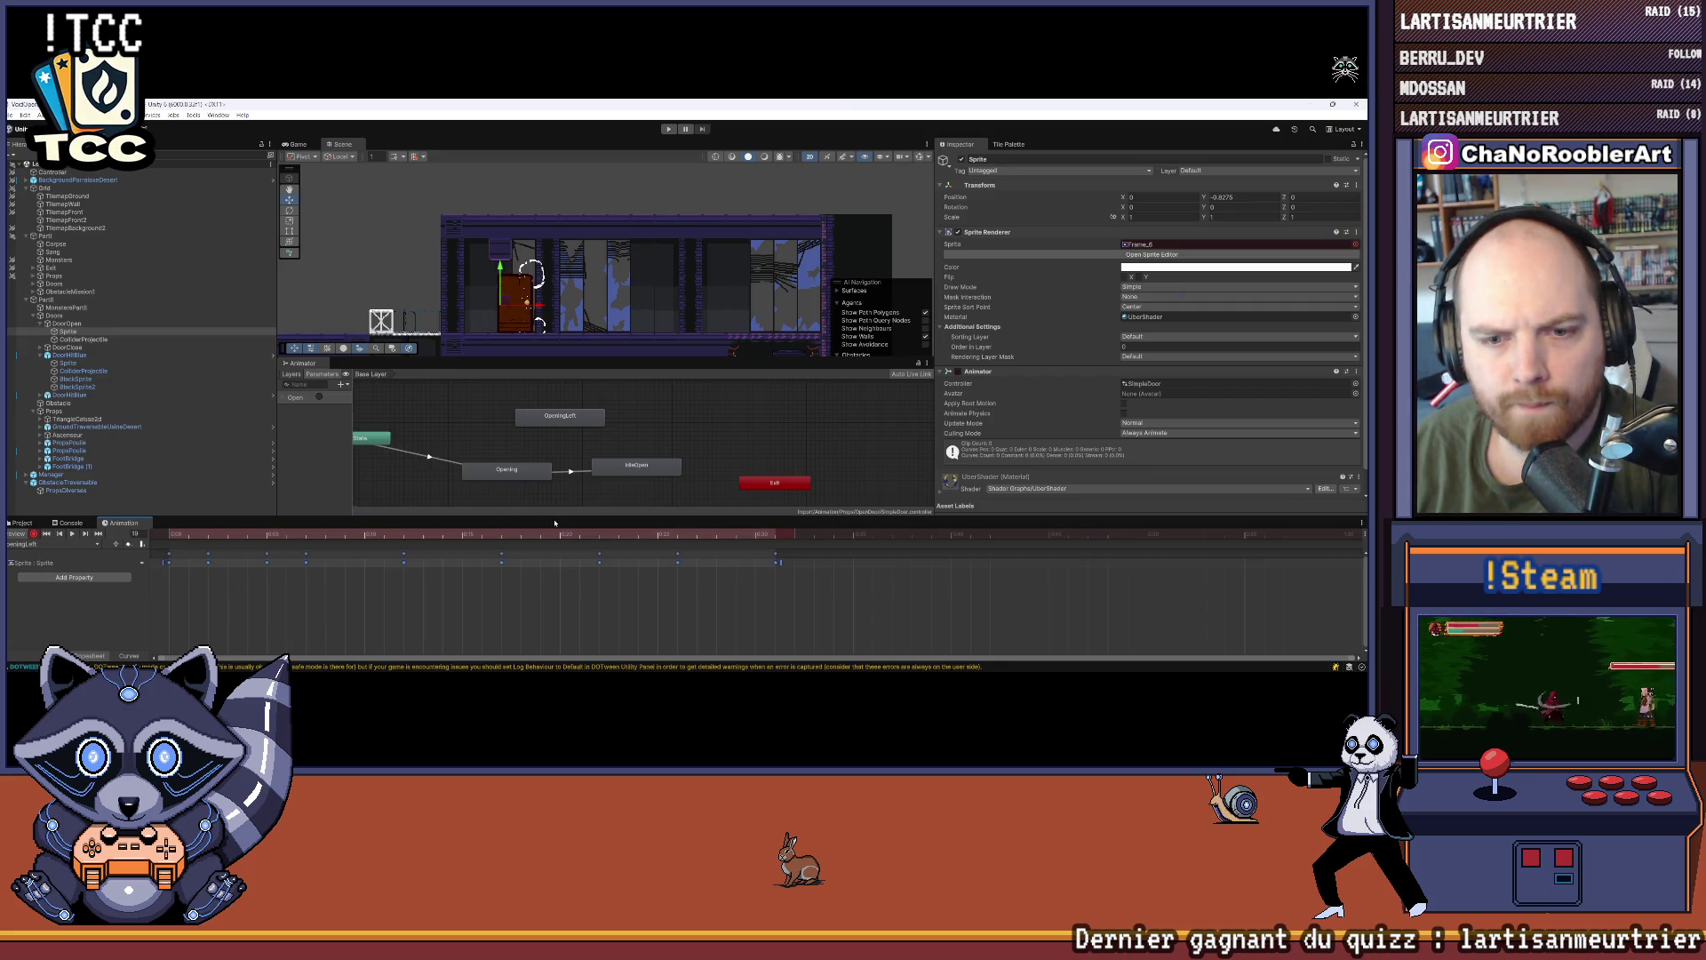
pyautogui.click(152, 545)
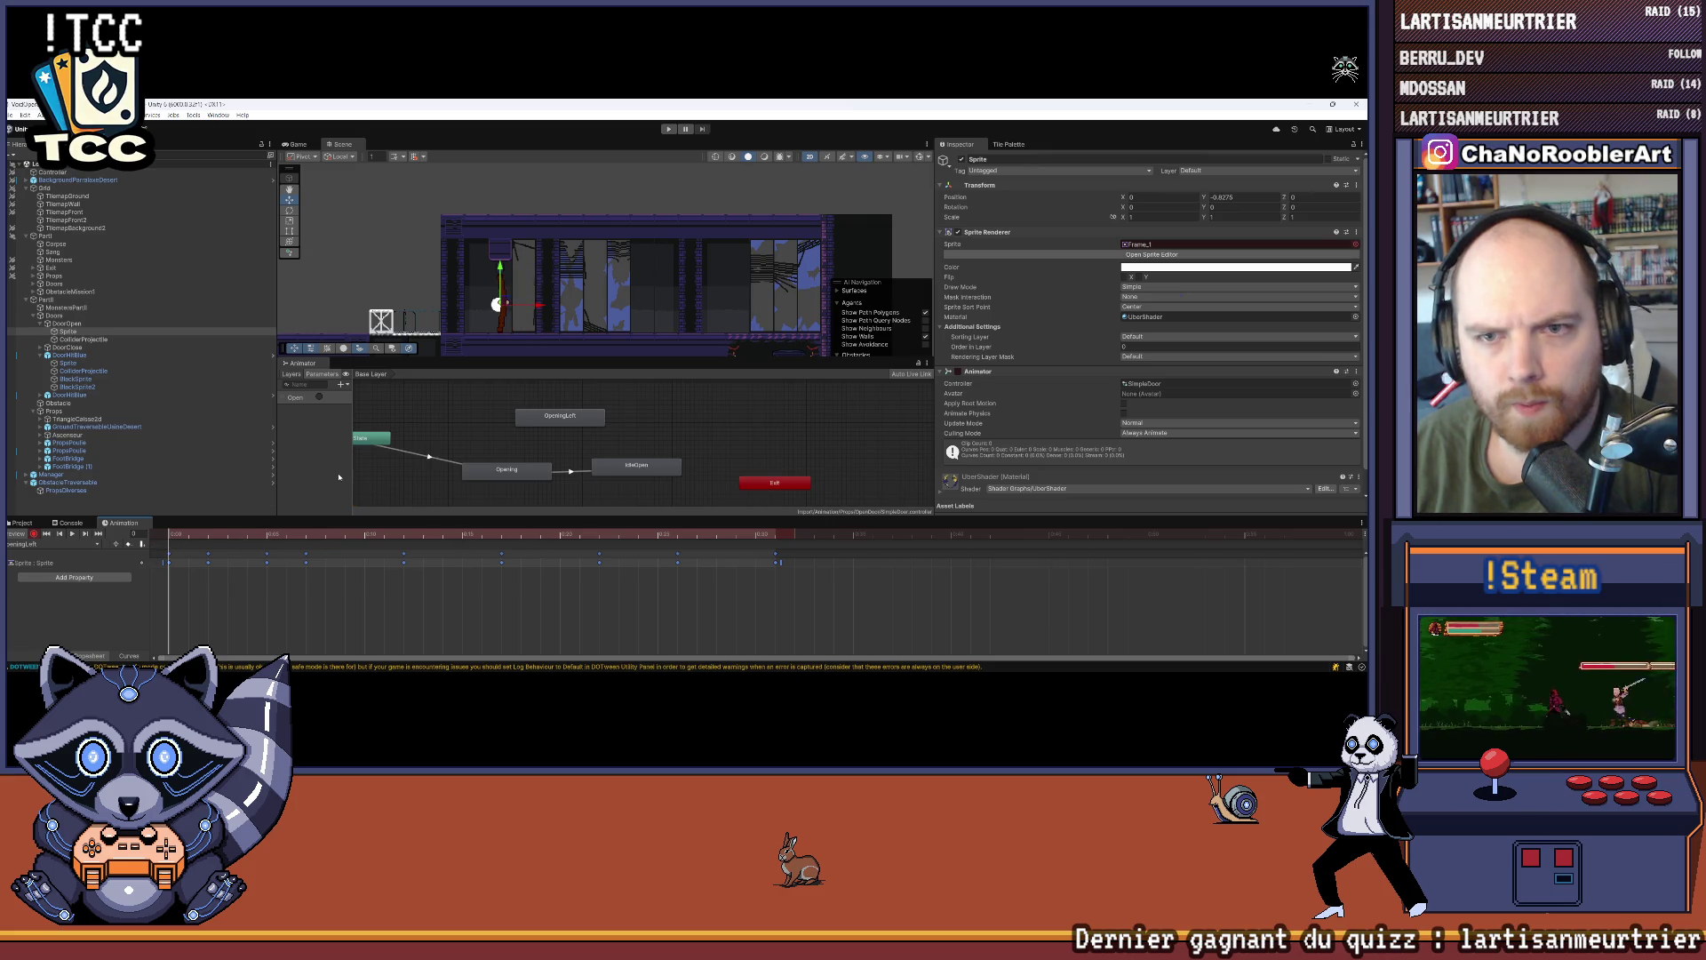
# Step: Key the door sprite's Y rotation at 180 and preview the mirrored OpeningLeft animation
pyautogui.click(1217, 207)
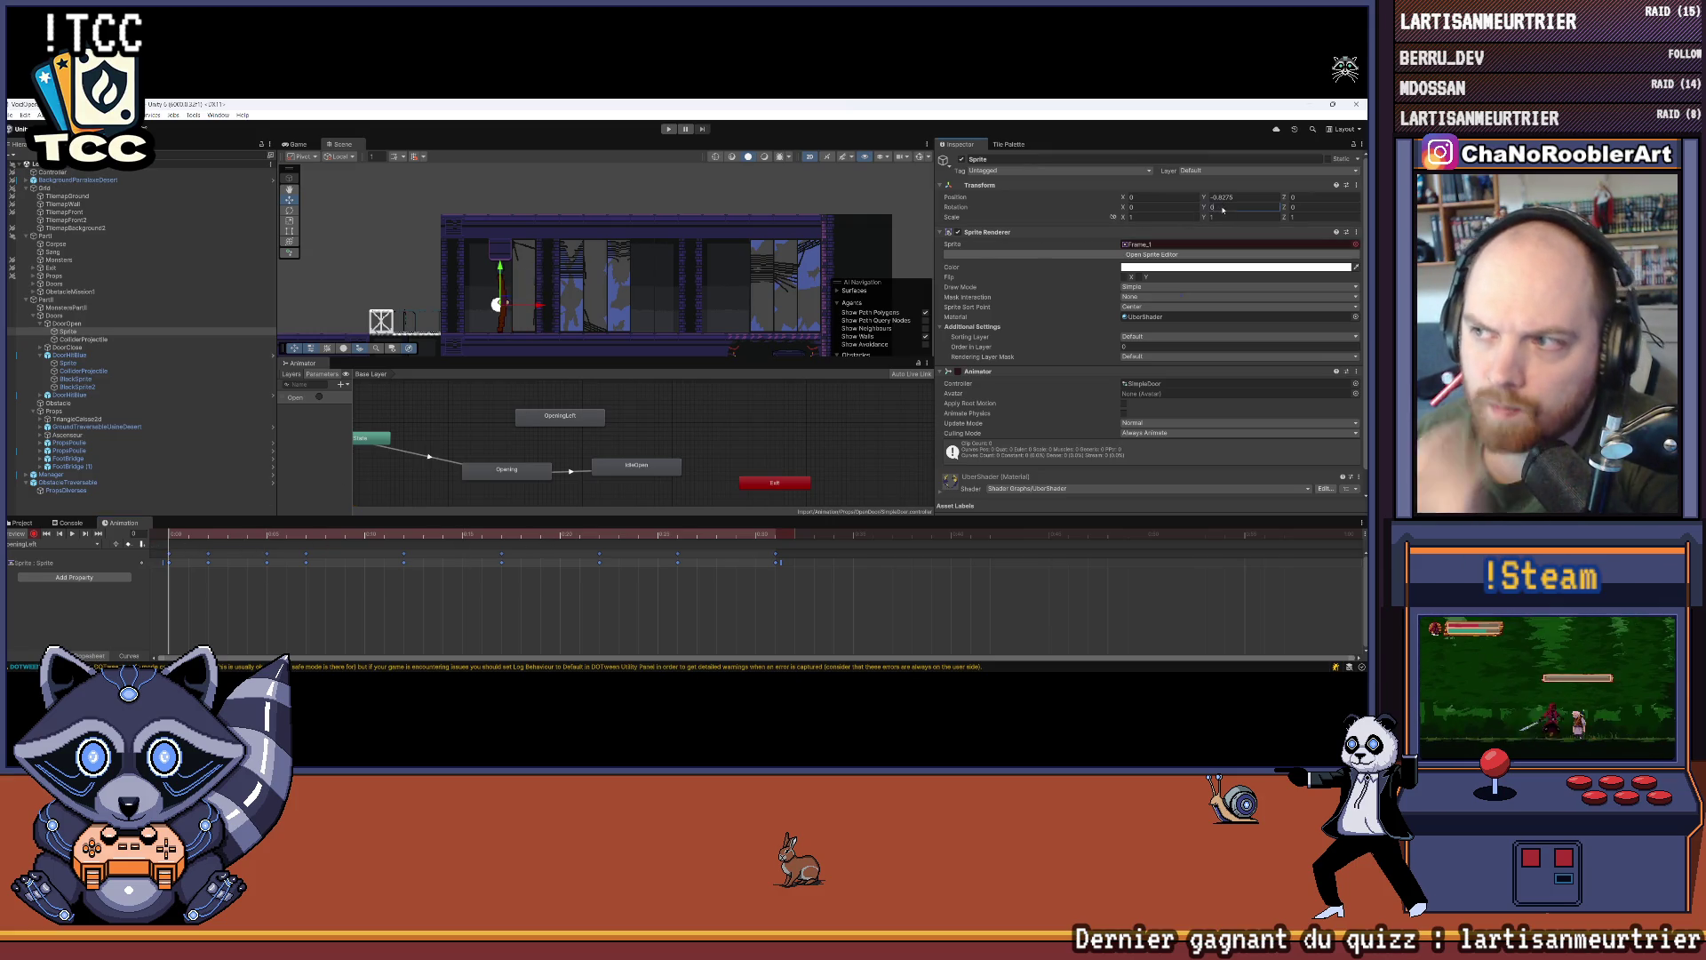
pyautogui.write('80')
pyautogui.press('Return')
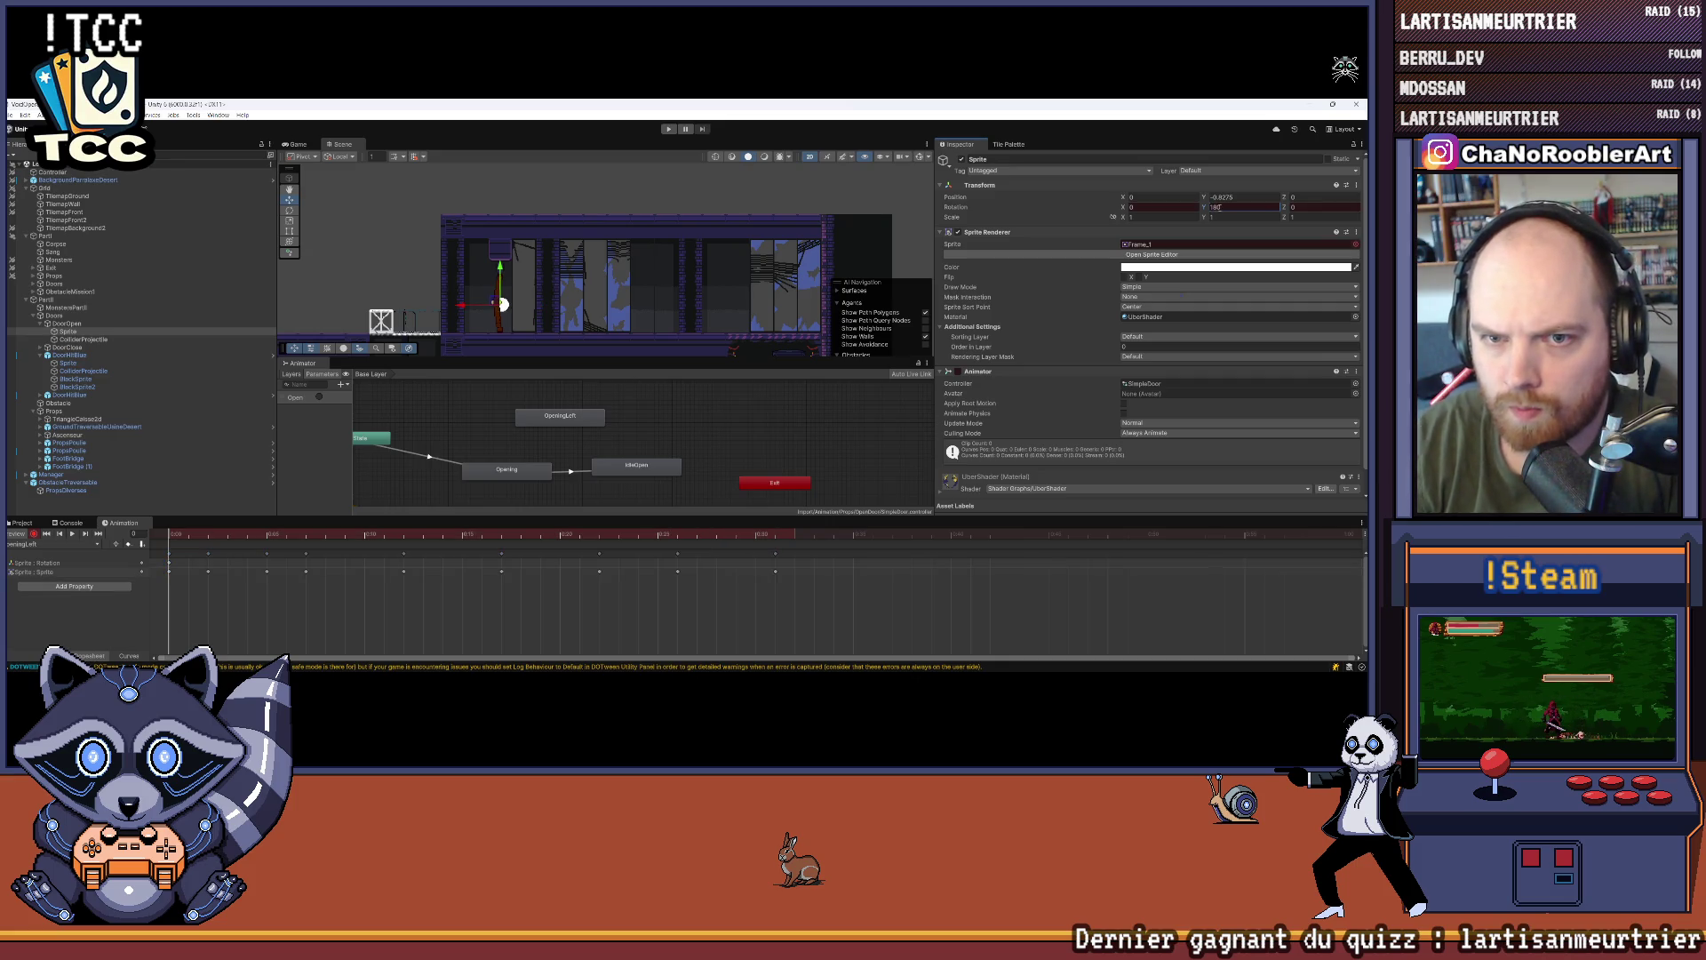
pyautogui.click(73, 534)
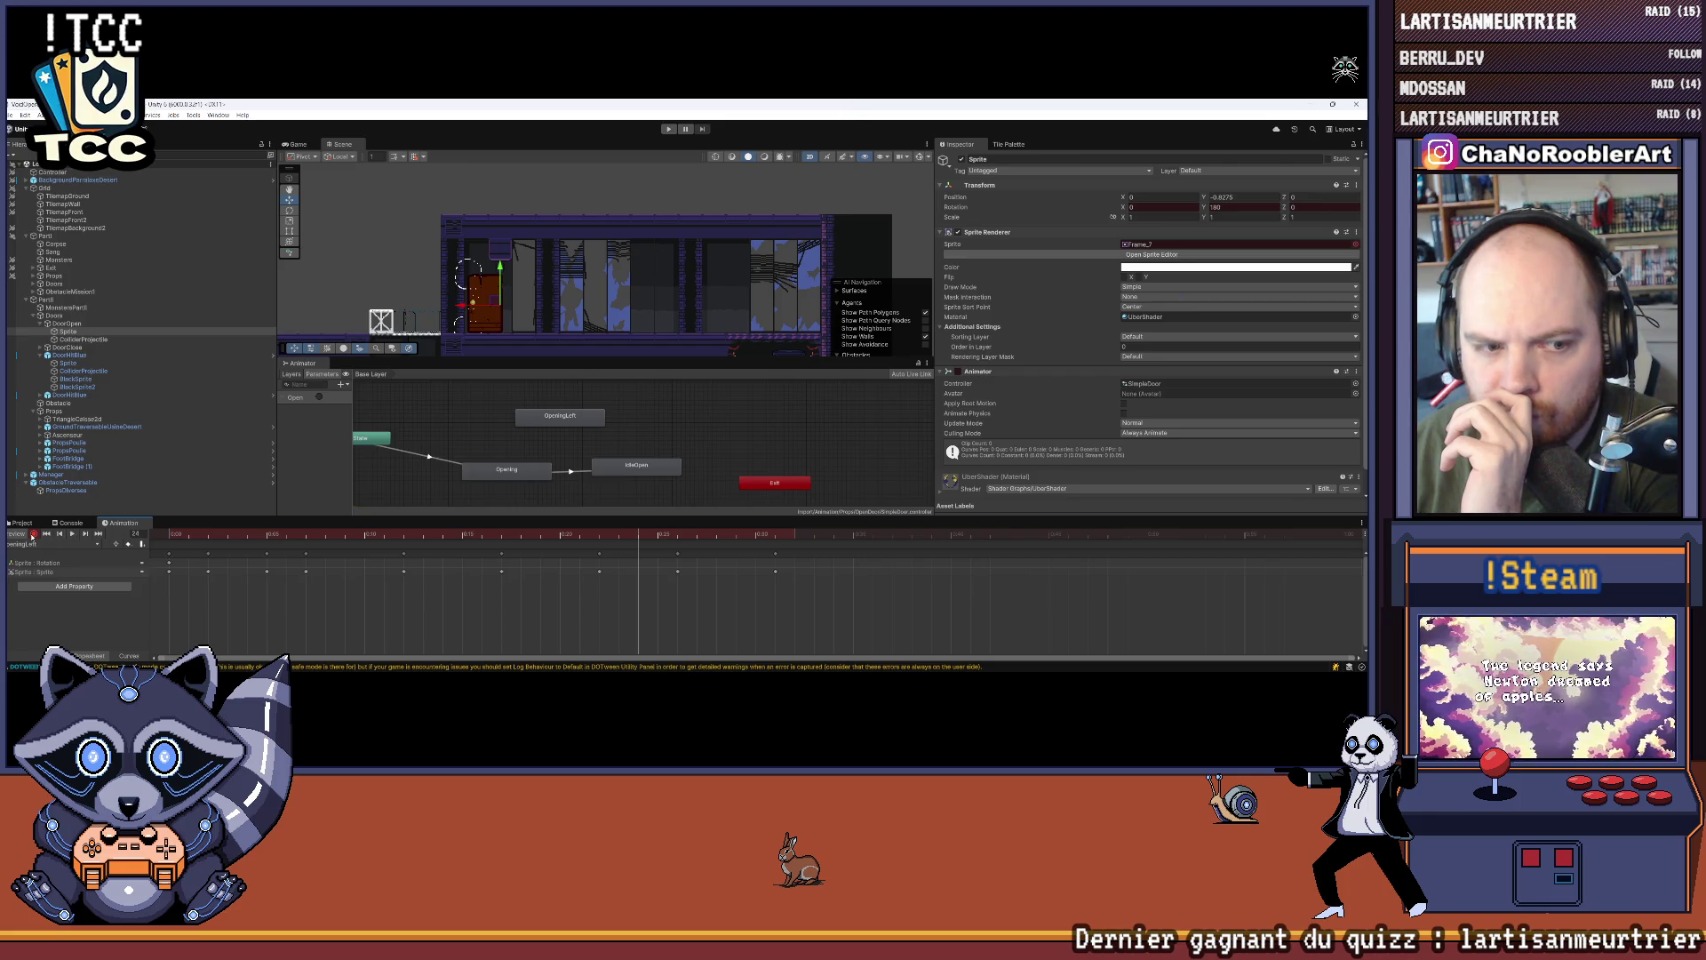
pyautogui.click(33, 534)
pyautogui.moveTo(637, 534); pyautogui.dragTo(90, 546)
pyautogui.click(71, 534)
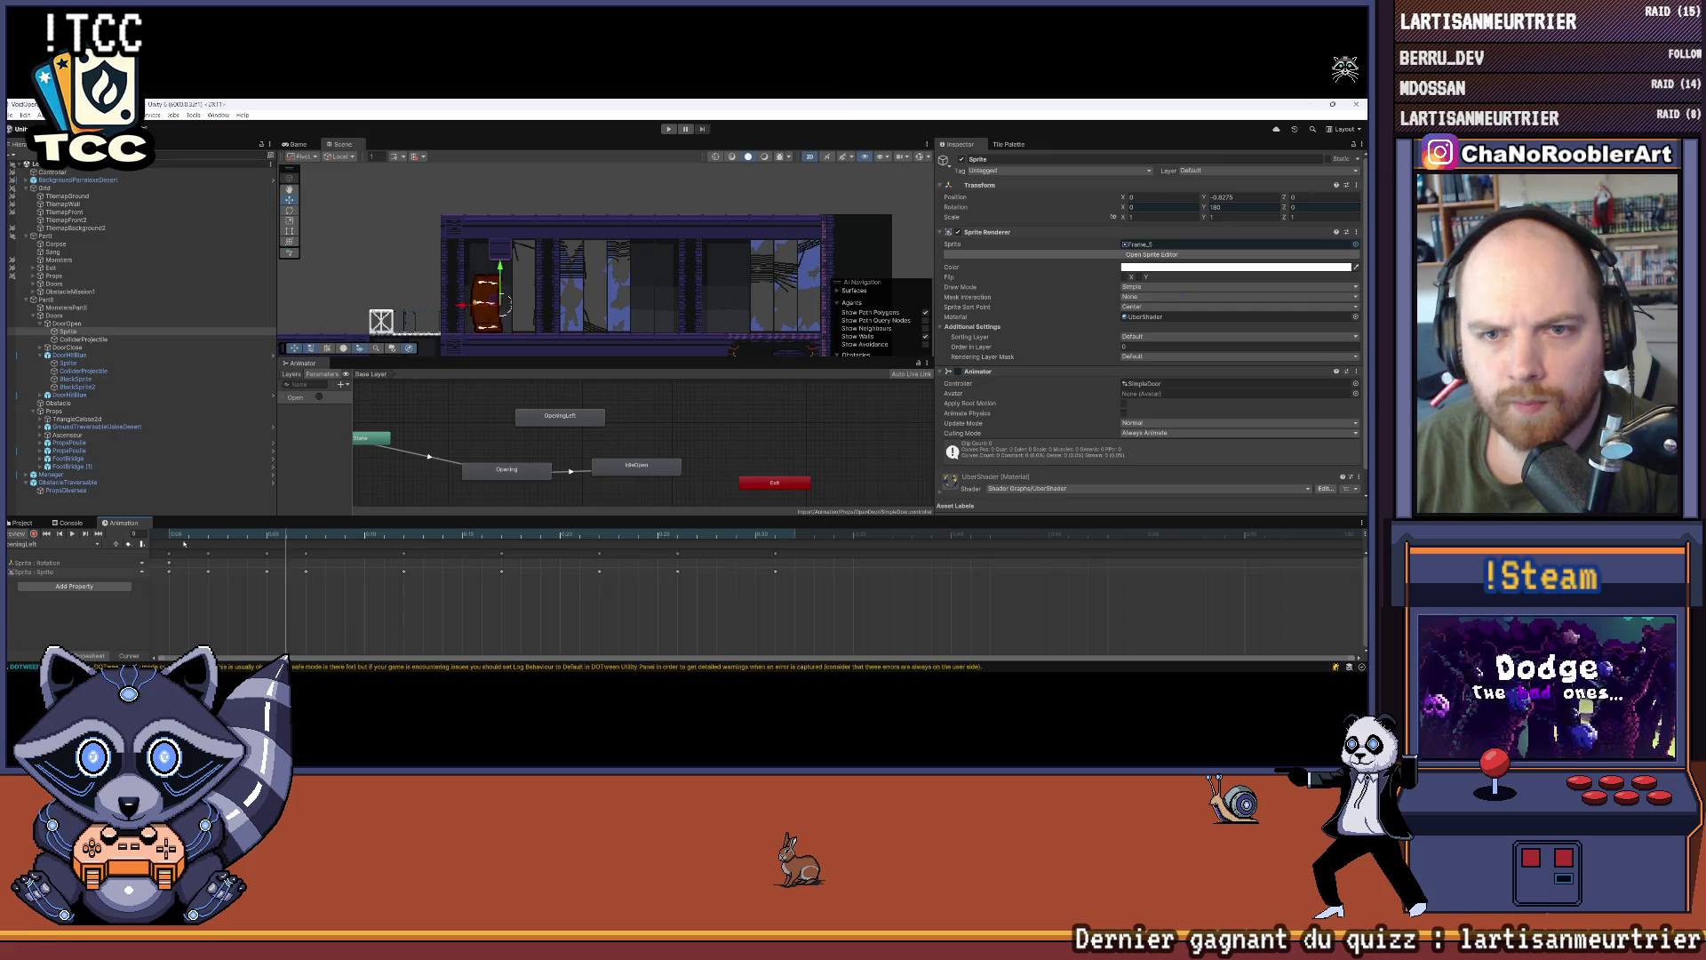
pyautogui.click(72, 533)
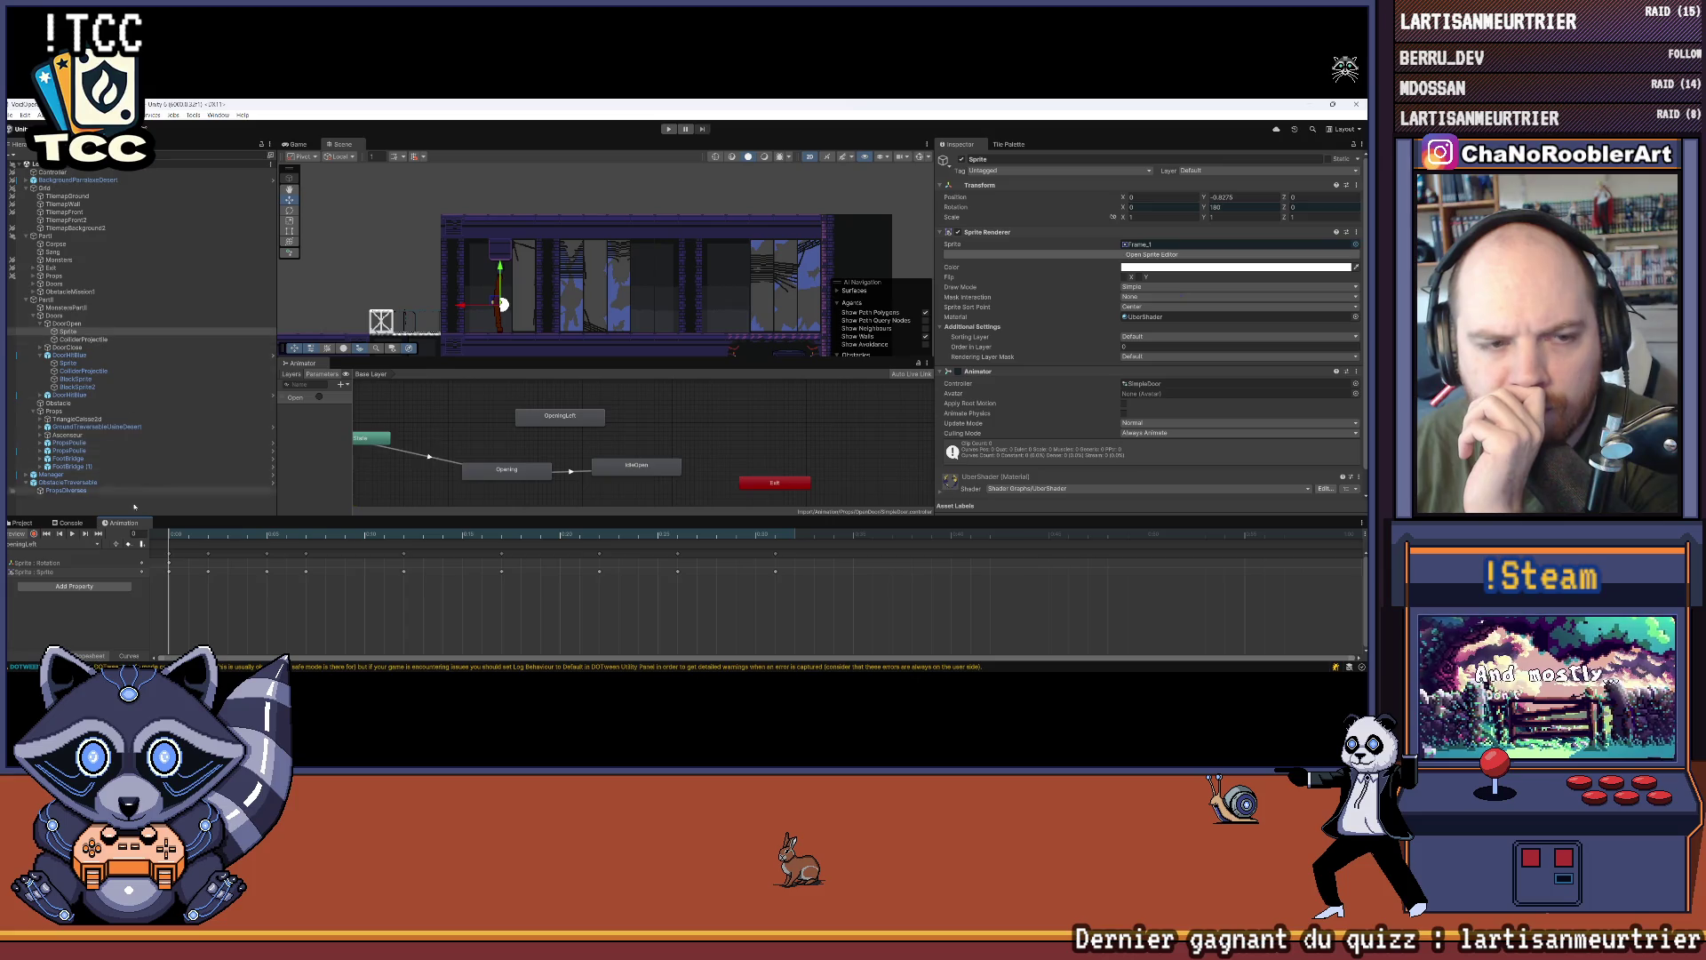
pyautogui.click(40, 543)
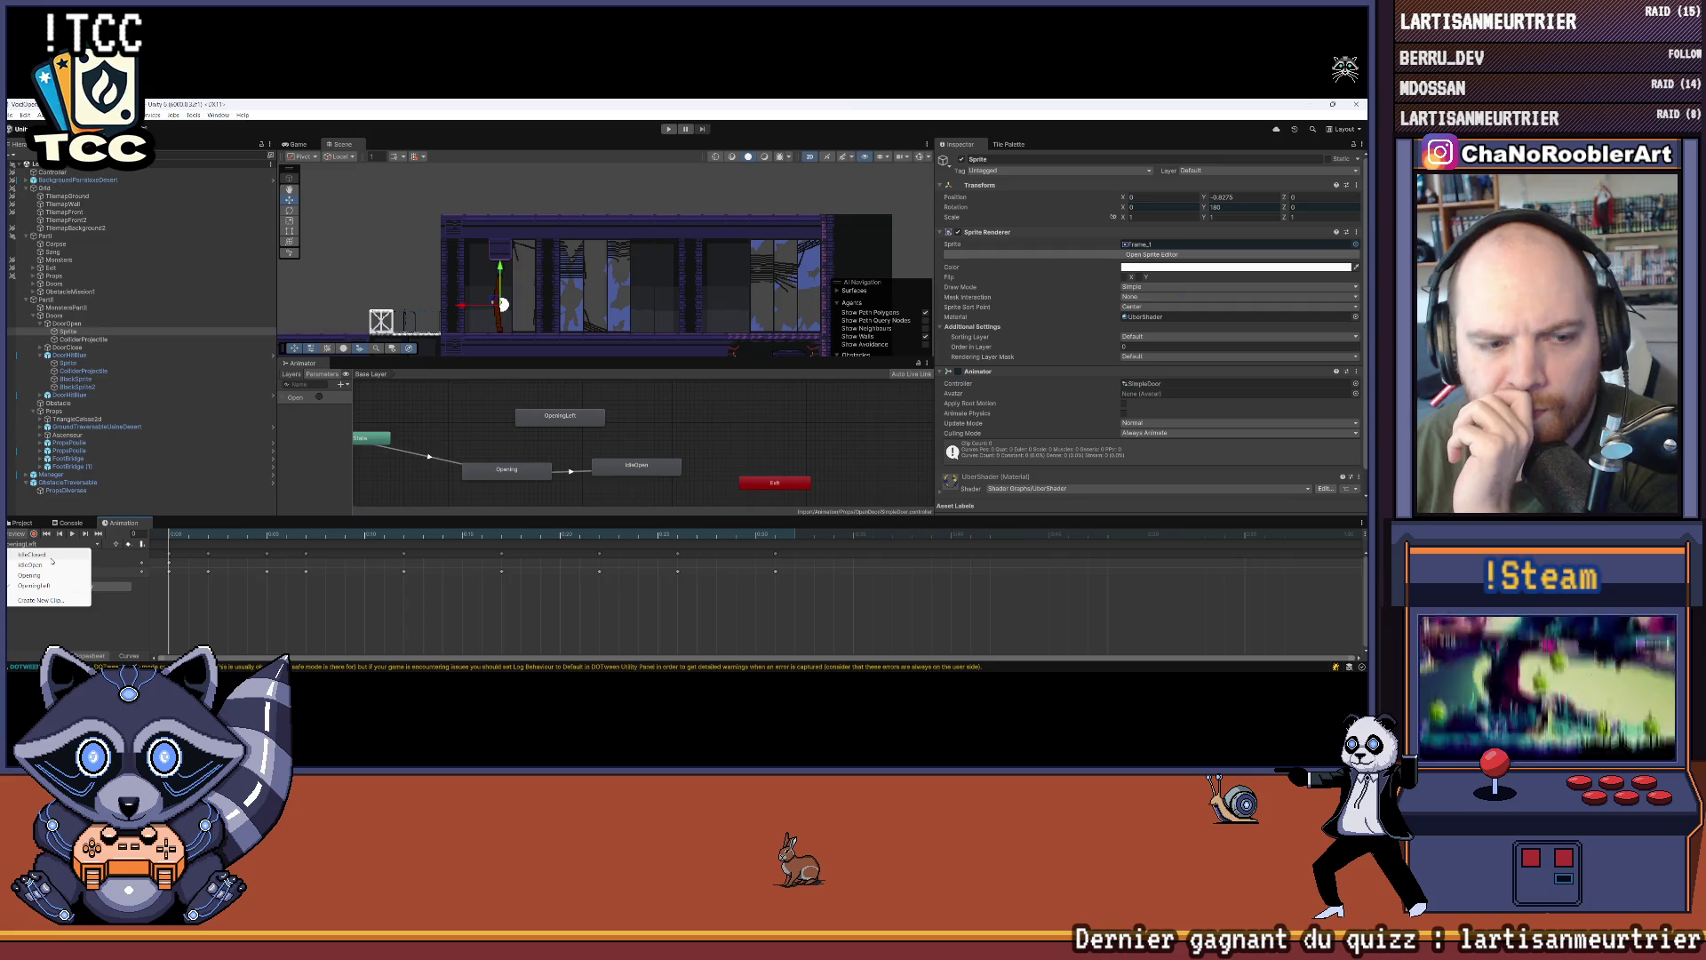
# Step: Create a new animation clip saved as IdleOpenLeft, based on the IdleOpen file name
pyautogui.click(43, 601)
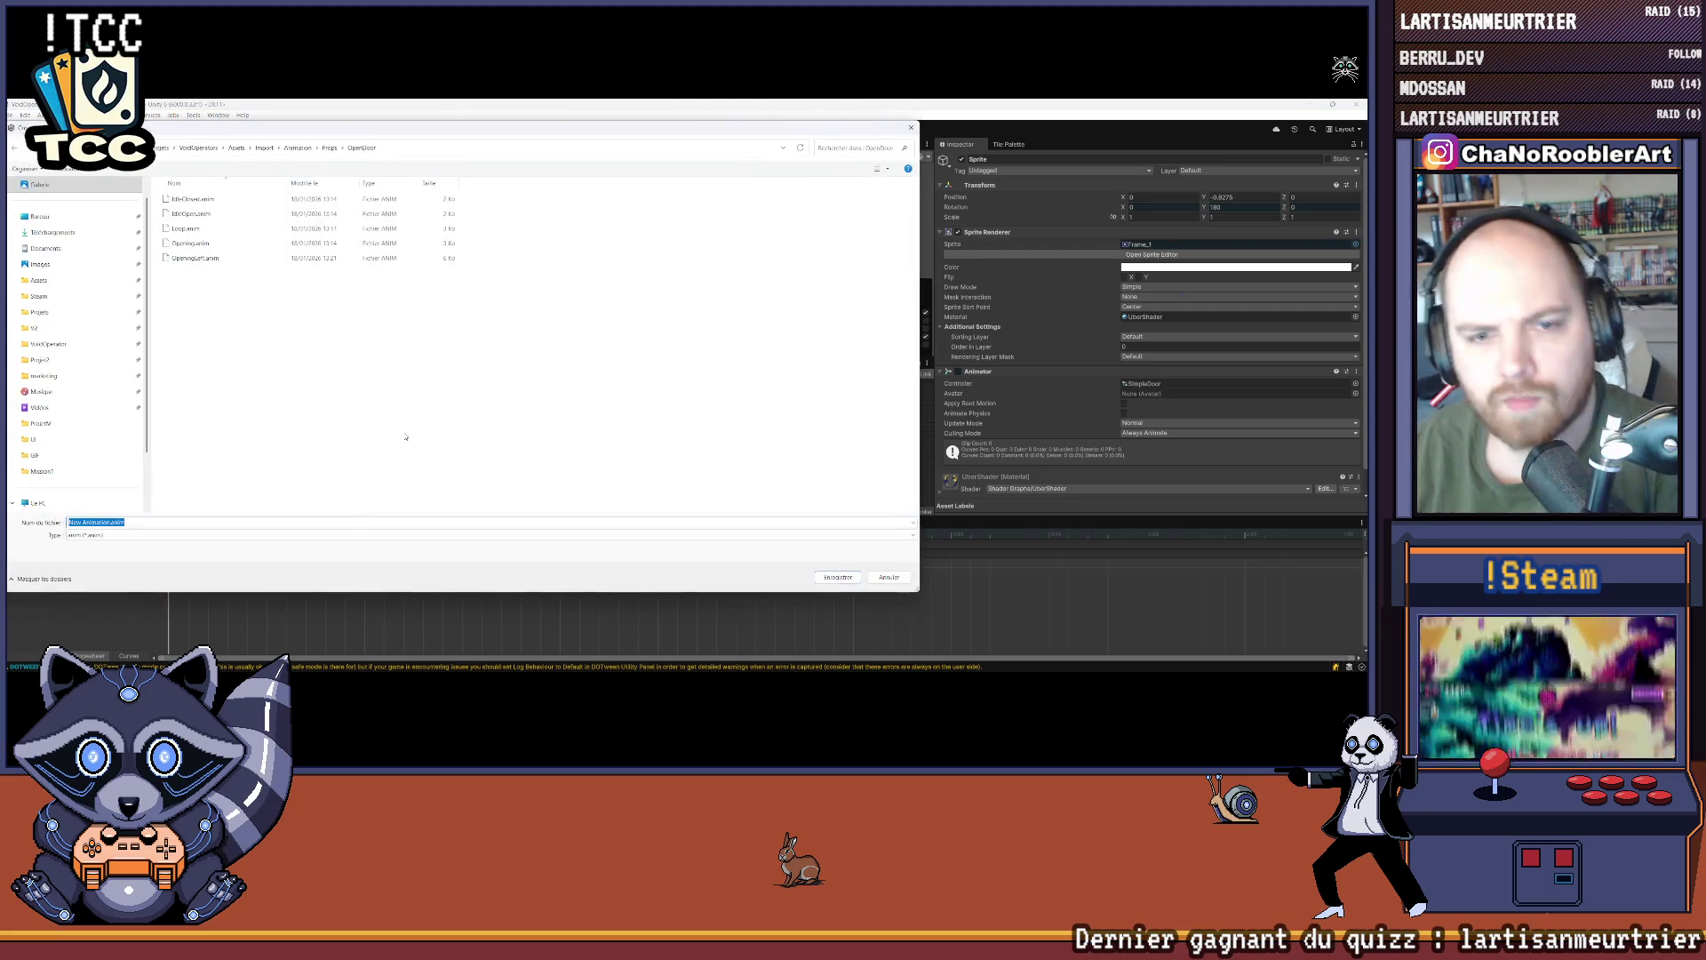
pyautogui.click(191, 213)
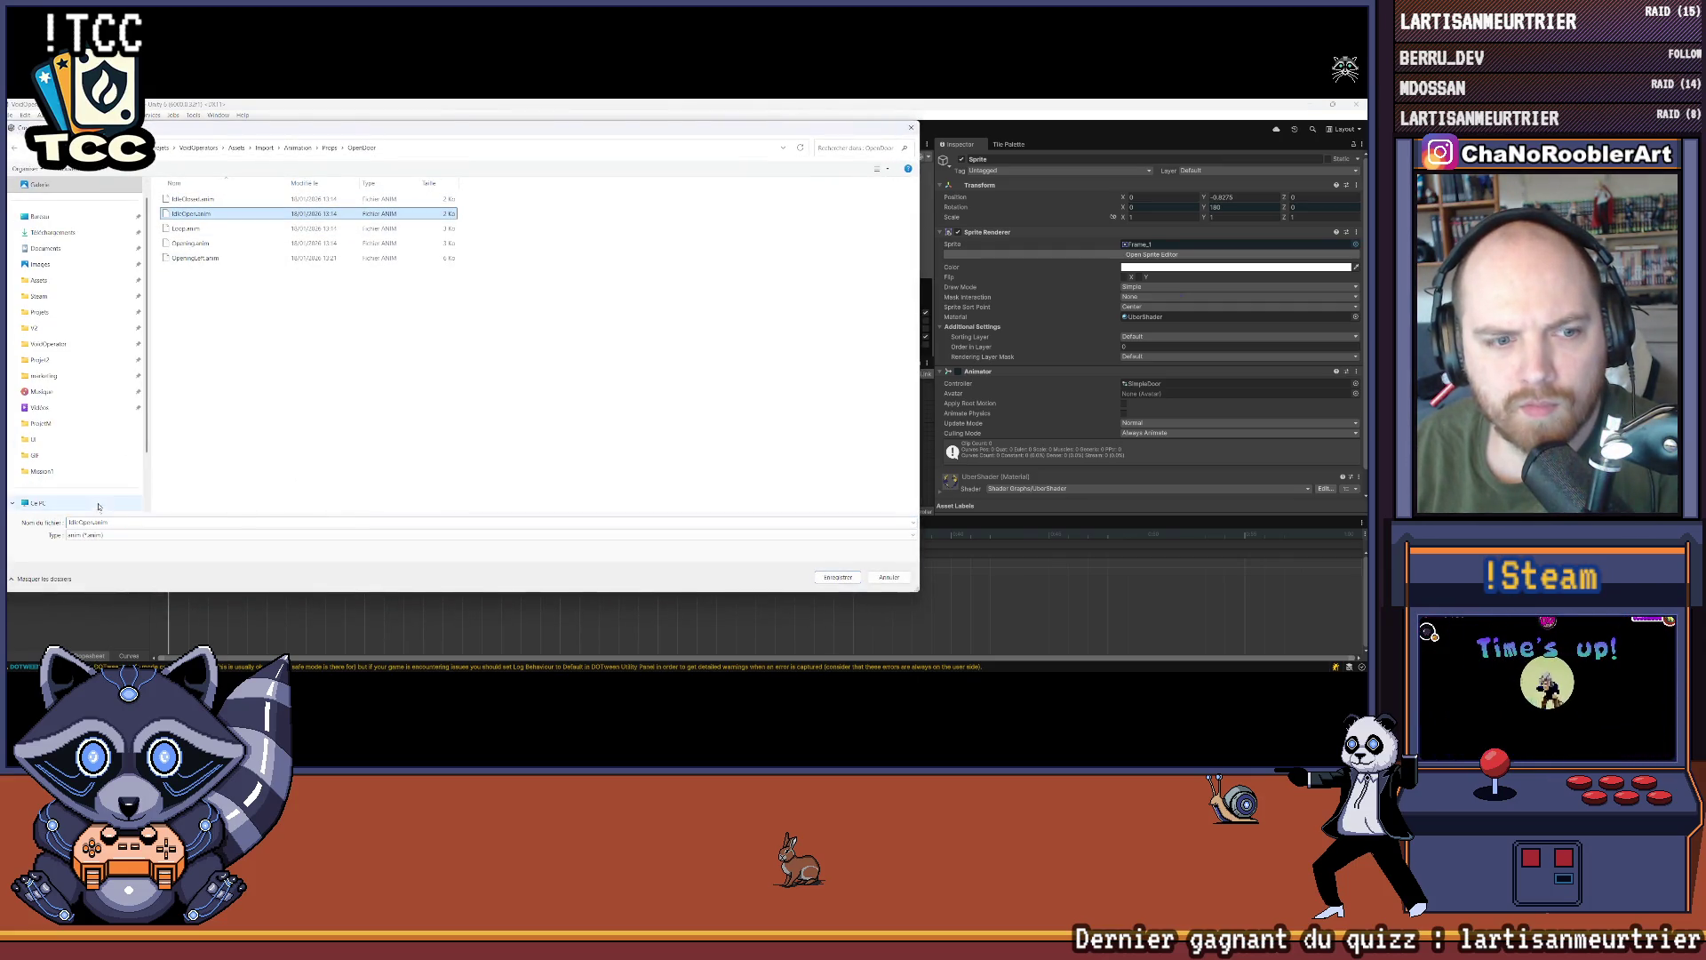
pyautogui.click(113, 523)
pyautogui.write('1')
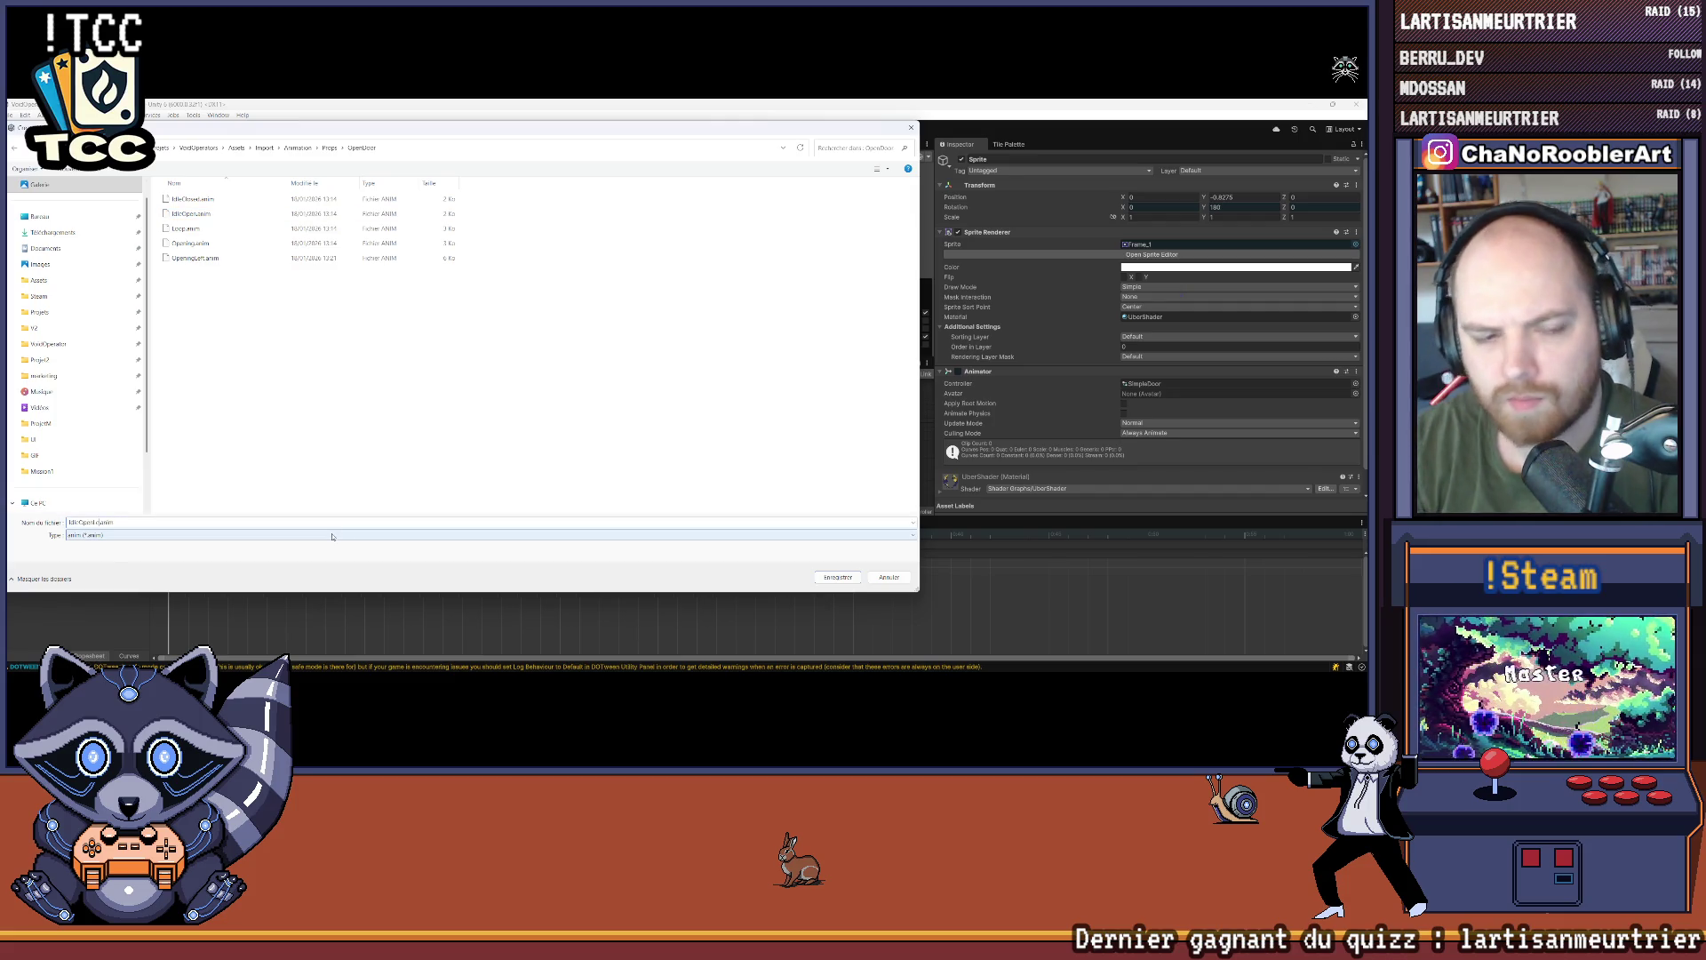
pyautogui.press('Return')
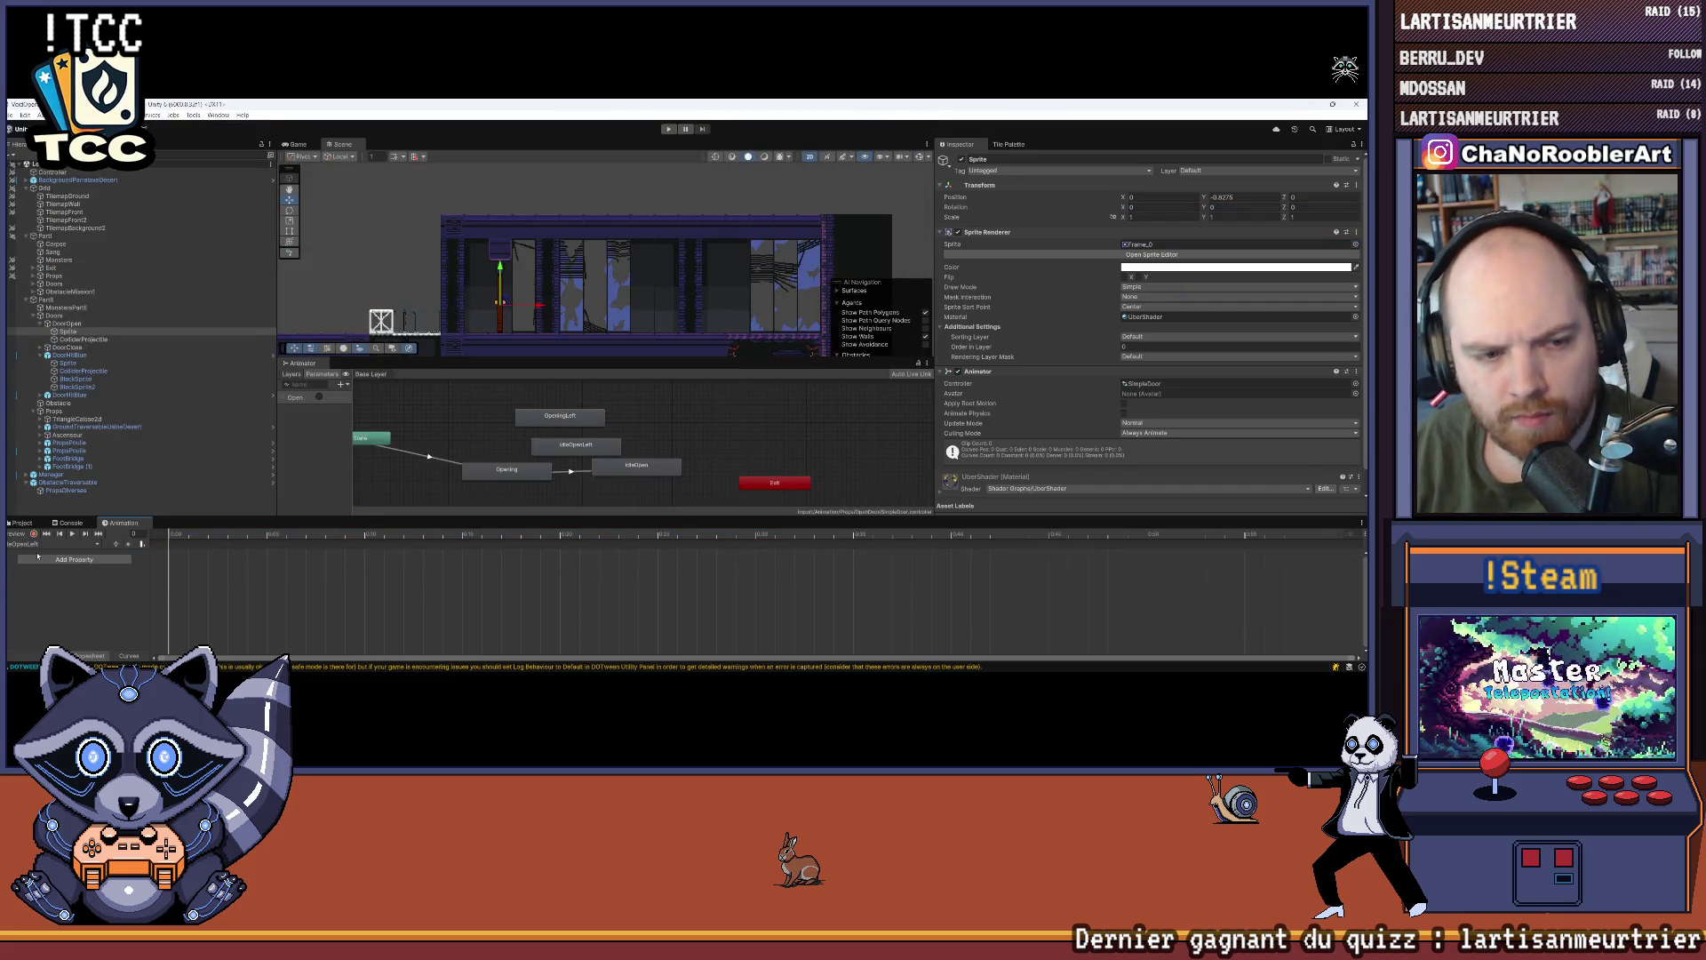
# Step: Select the IdleOpen clip's sprite keyframes and bring them into the IdleOpenLeft clip
pyautogui.click(40, 544)
pyautogui.click(60, 566)
pyautogui.click(245, 607)
pyautogui.click(27, 545)
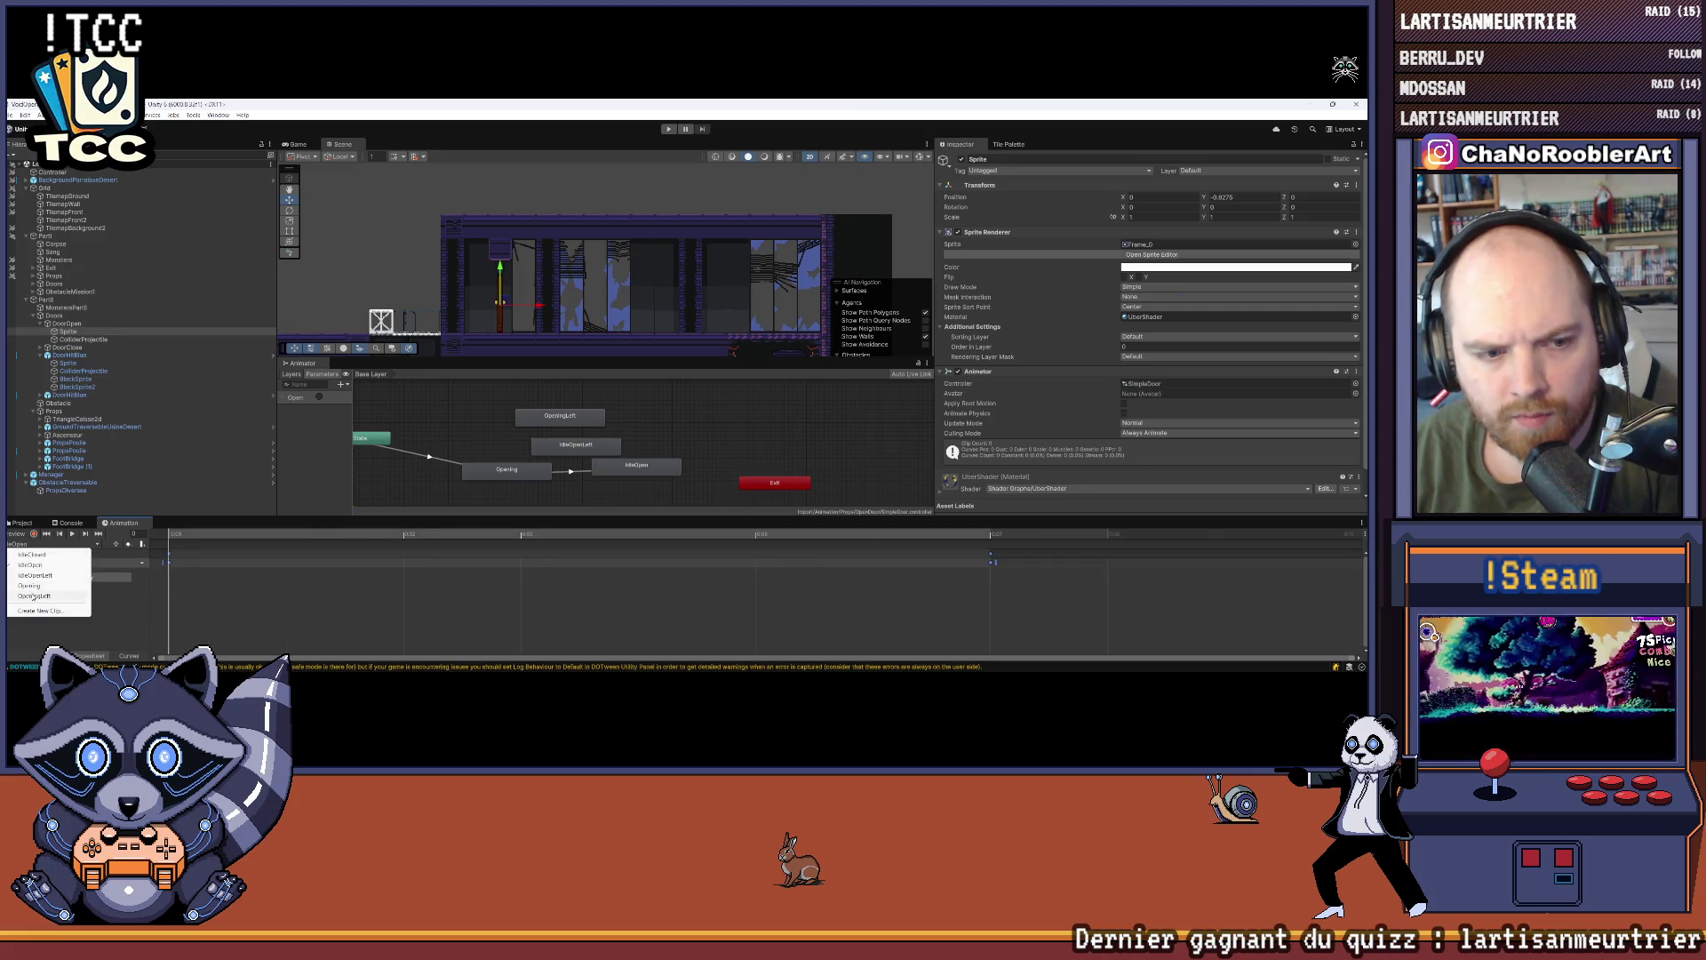
pyautogui.click(34, 596)
pyautogui.click(28, 544)
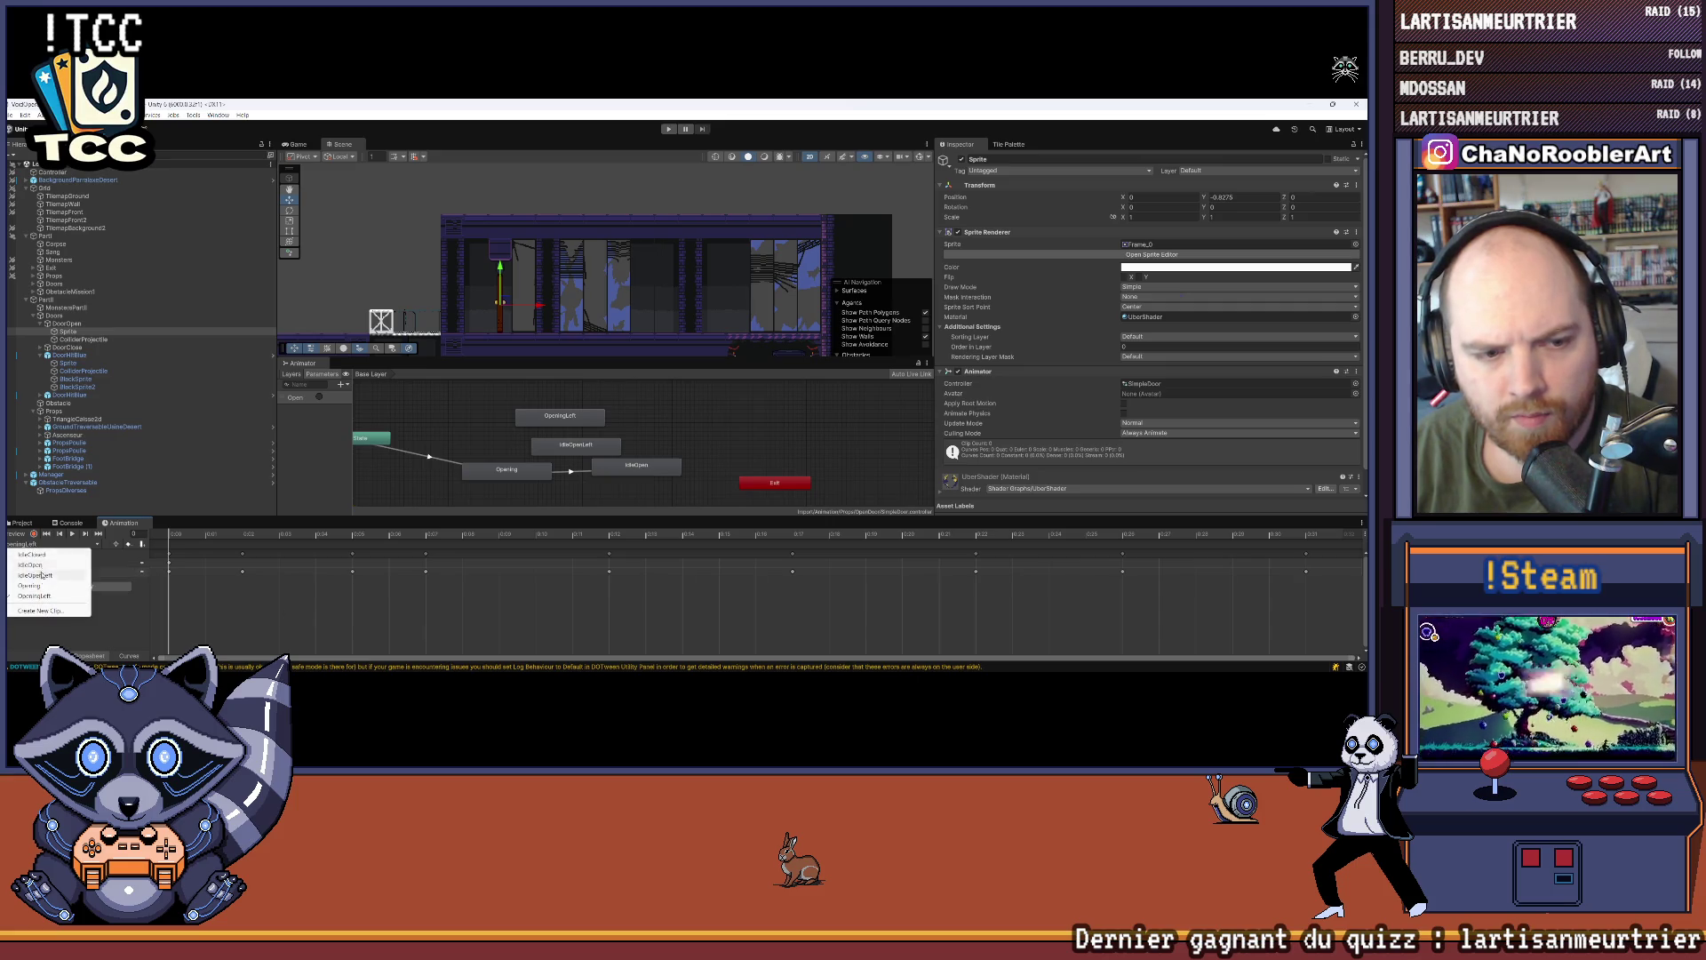
pyautogui.click(35, 576)
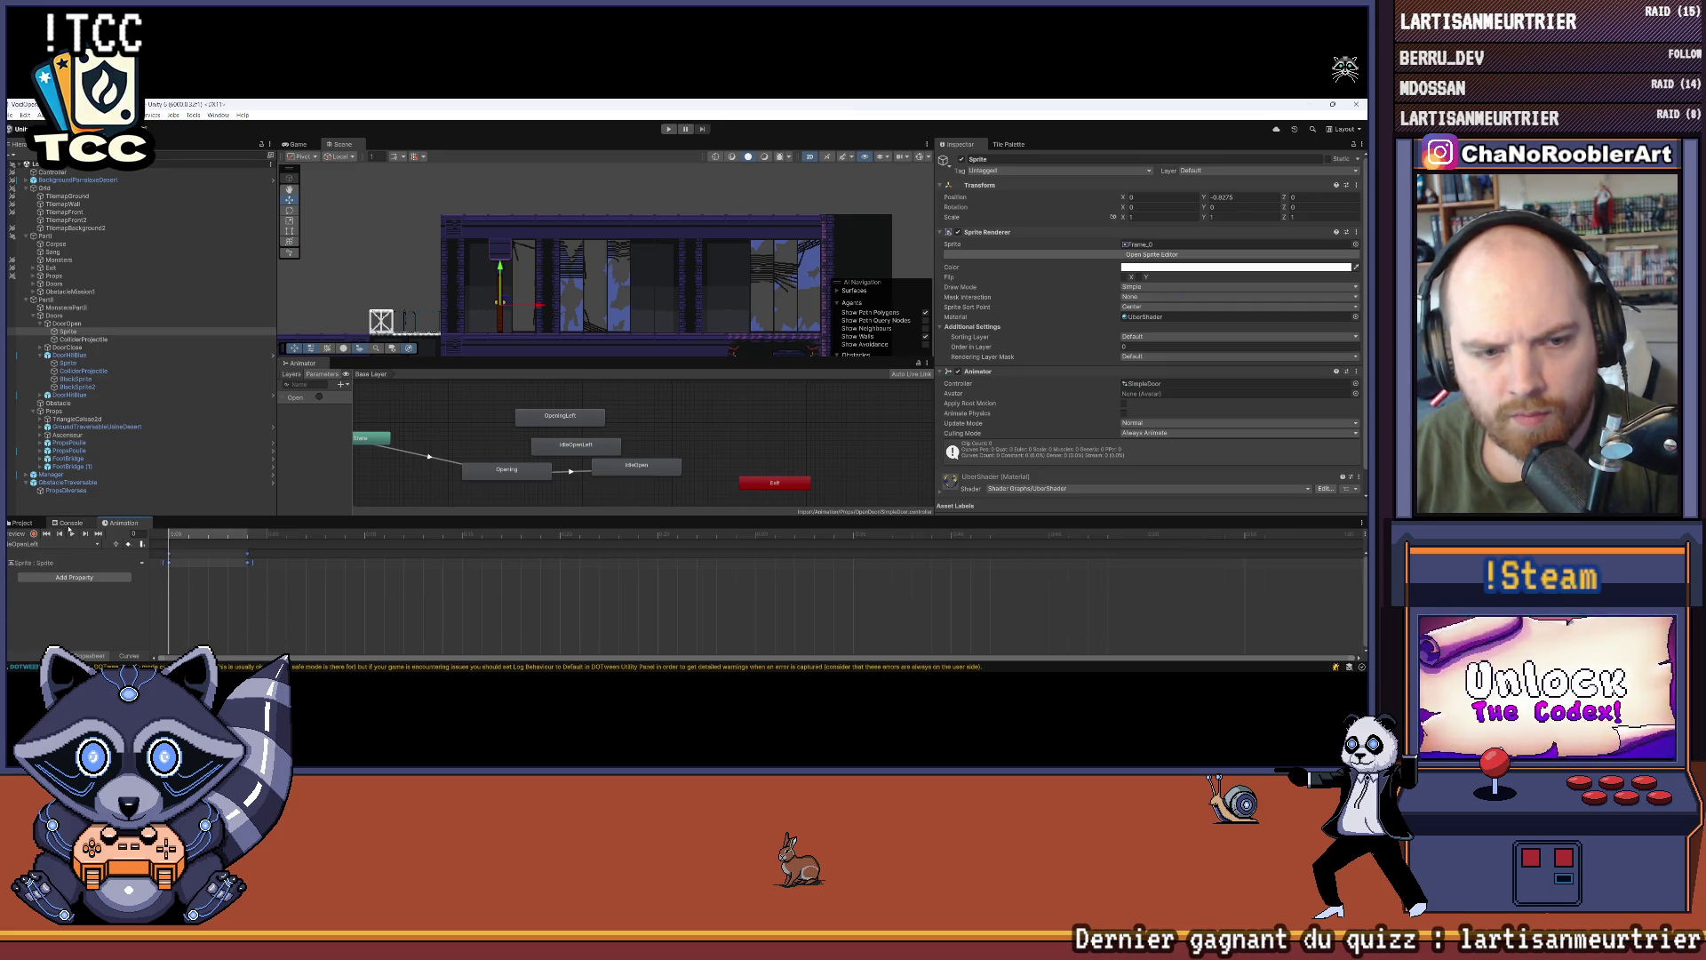
# Step: Record a door Y rotation of 180 in IdleOpenLeft, then turn recording off
pyautogui.click(71, 534)
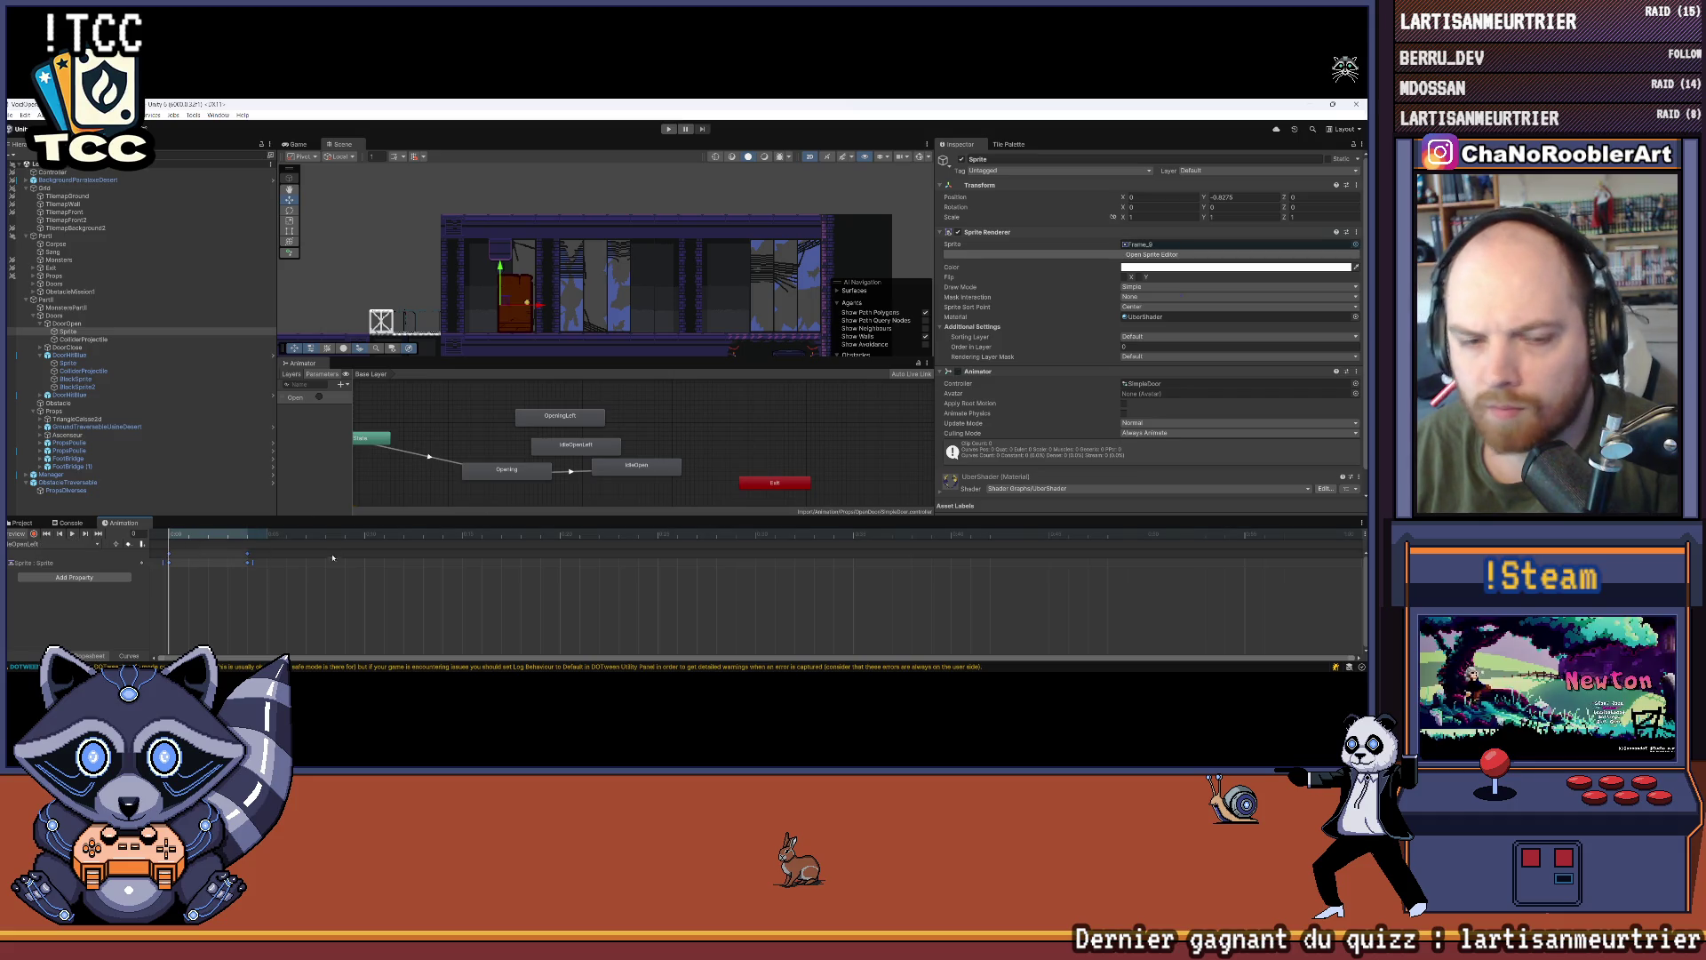
pyautogui.click(33, 533)
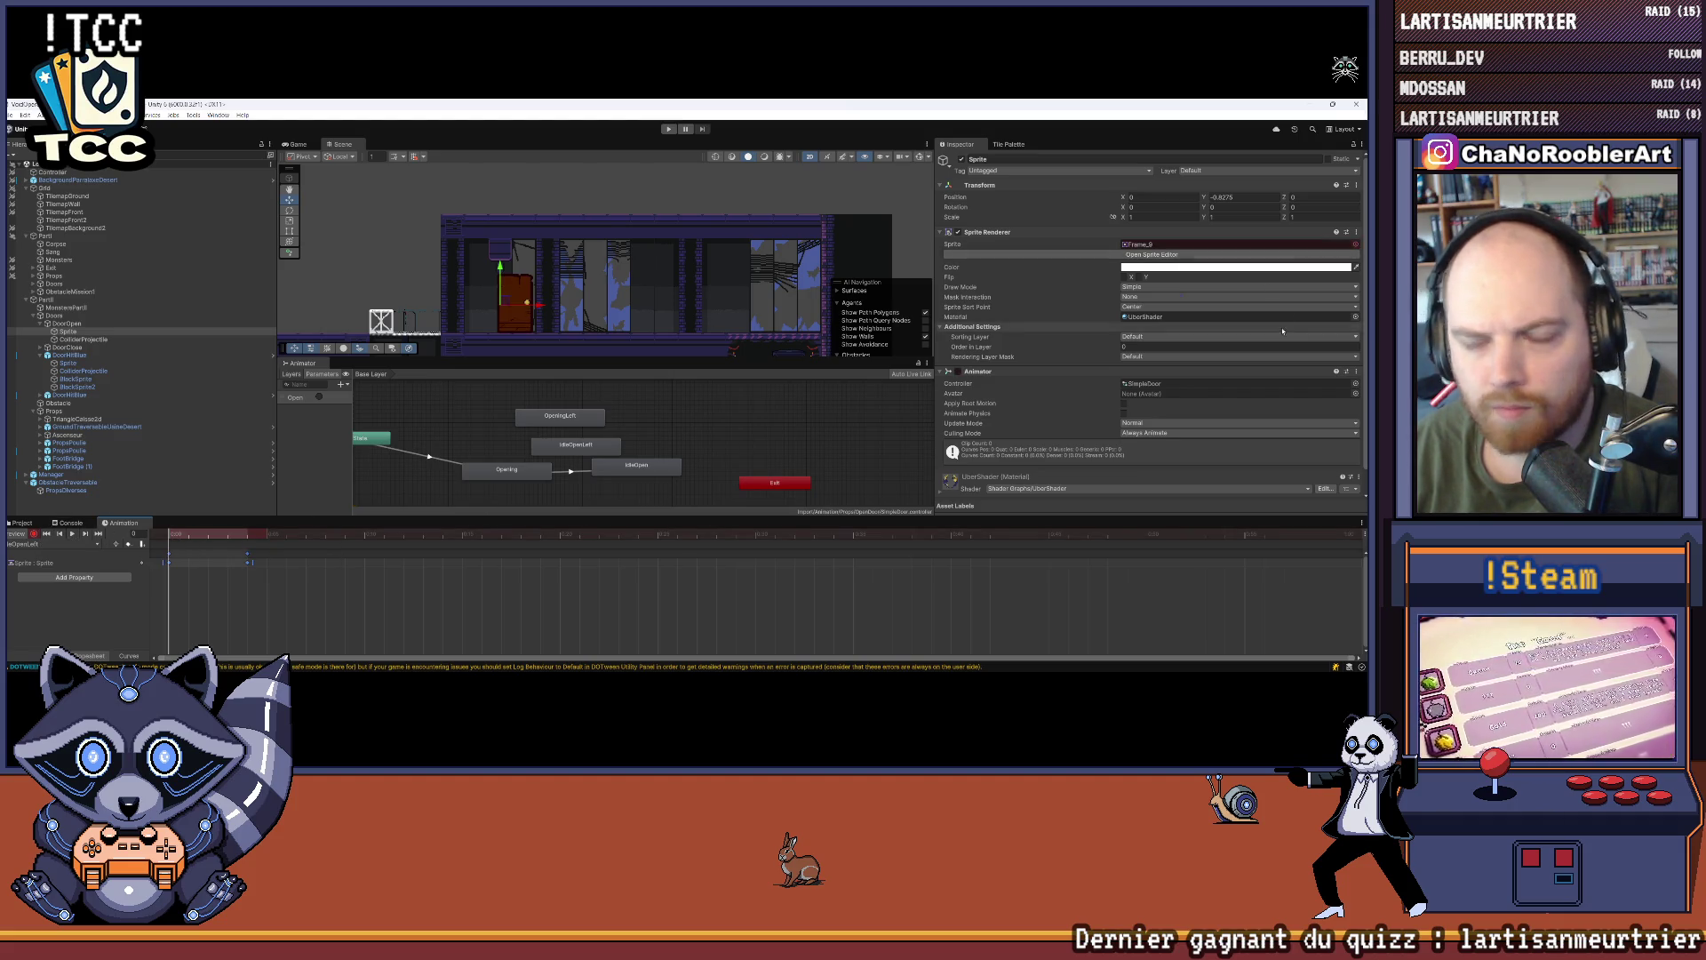
pyautogui.write('180')
pyautogui.press('Return')
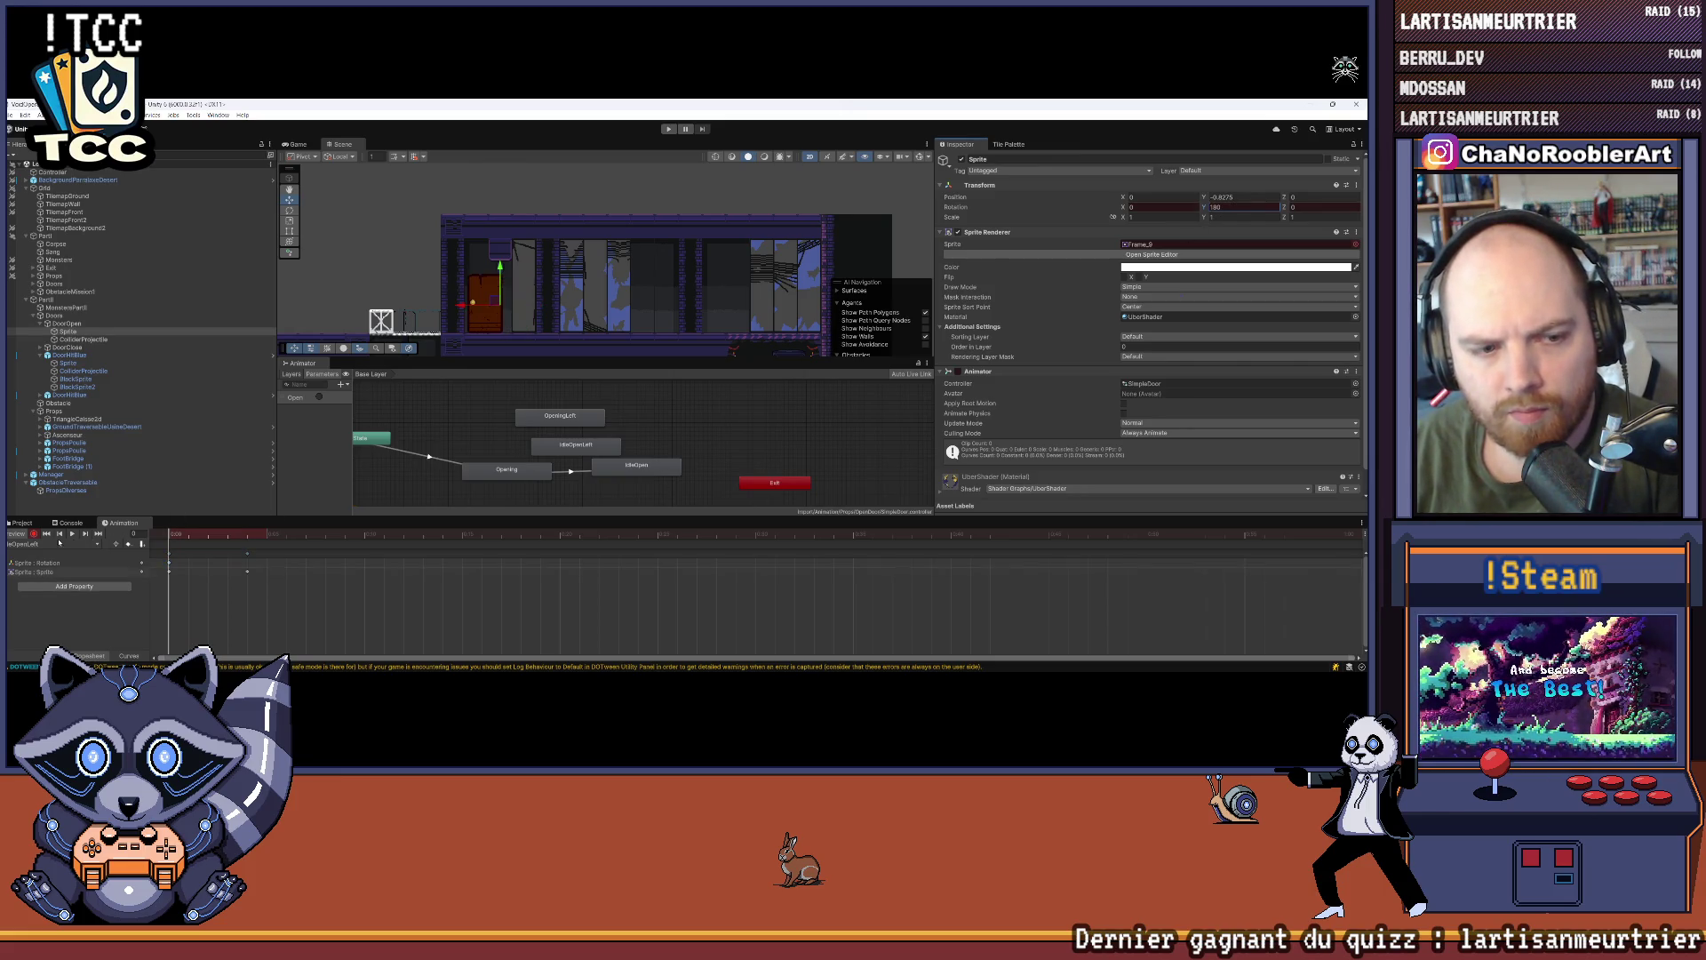
pyautogui.click(34, 534)
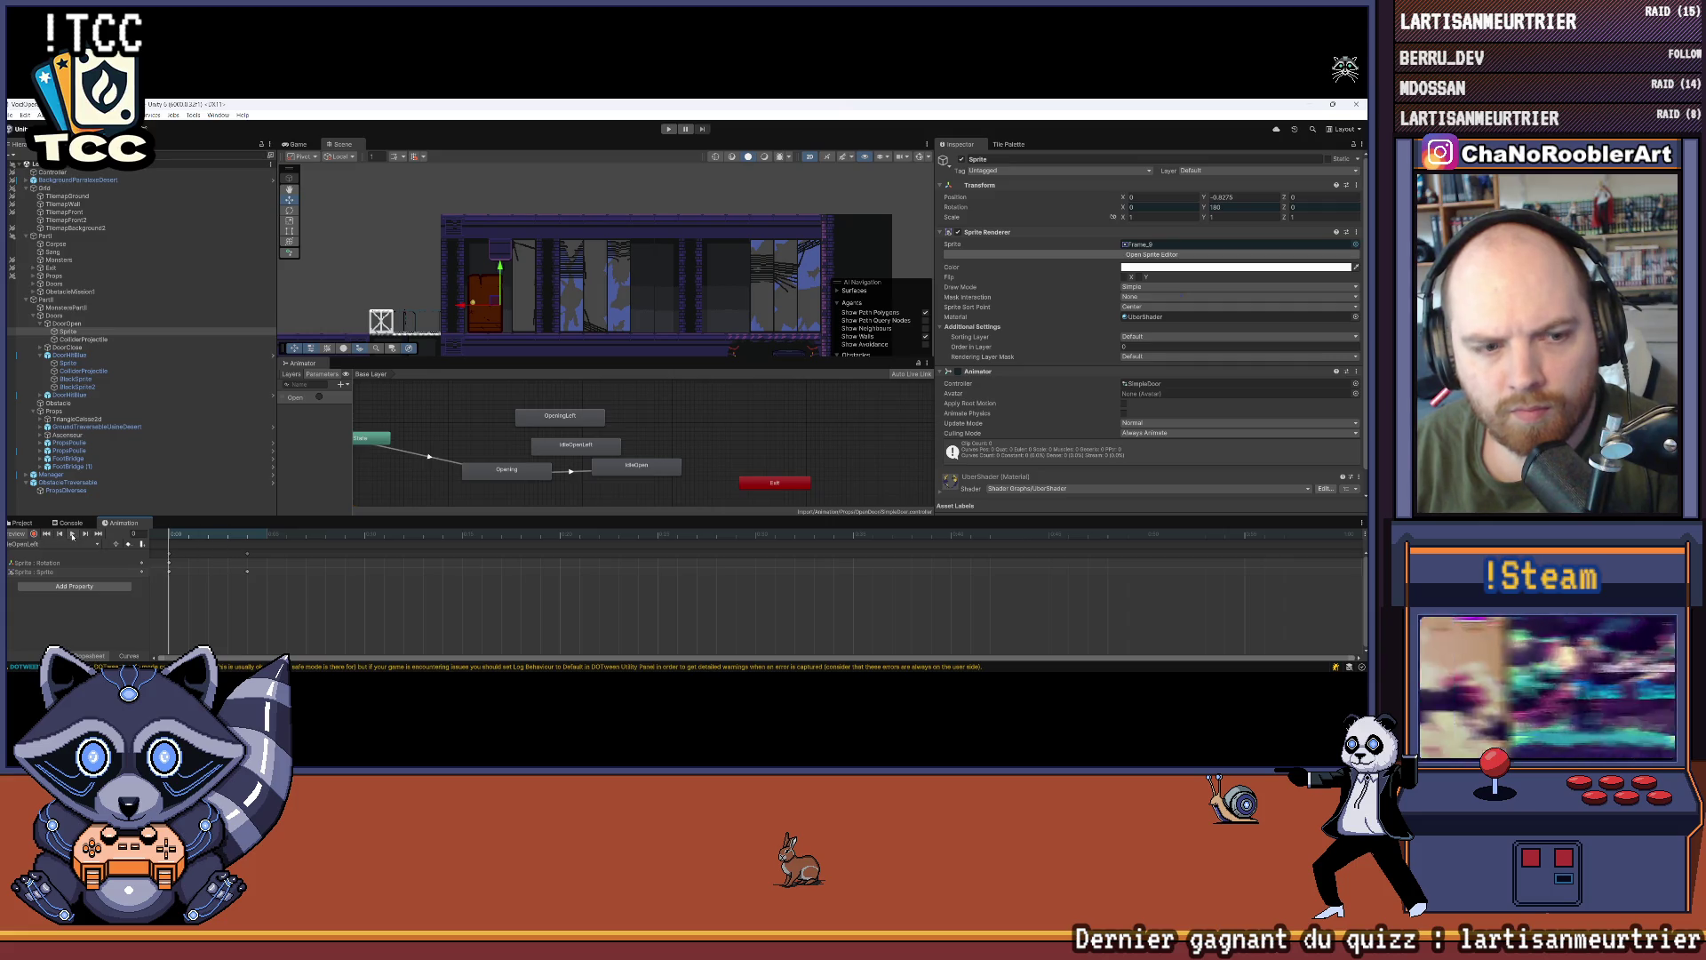
pyautogui.click(72, 533)
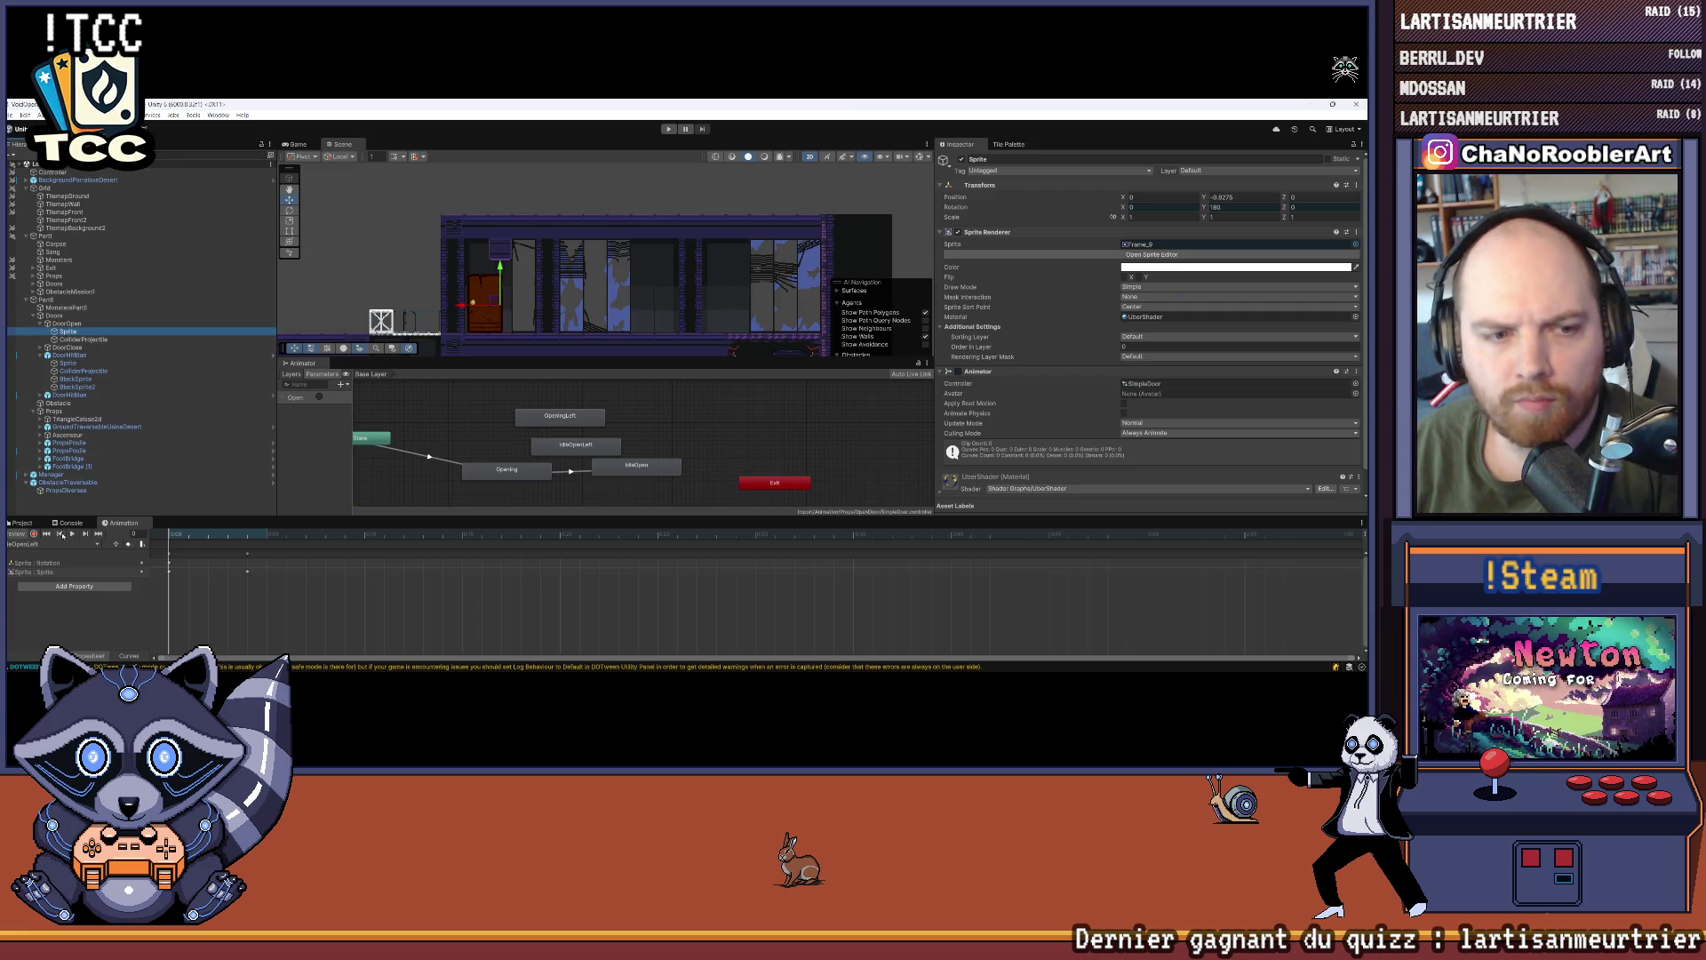
# Step: Open the Animator window for the door's controller
pyautogui.click(34, 523)
pyautogui.click(315, 615)
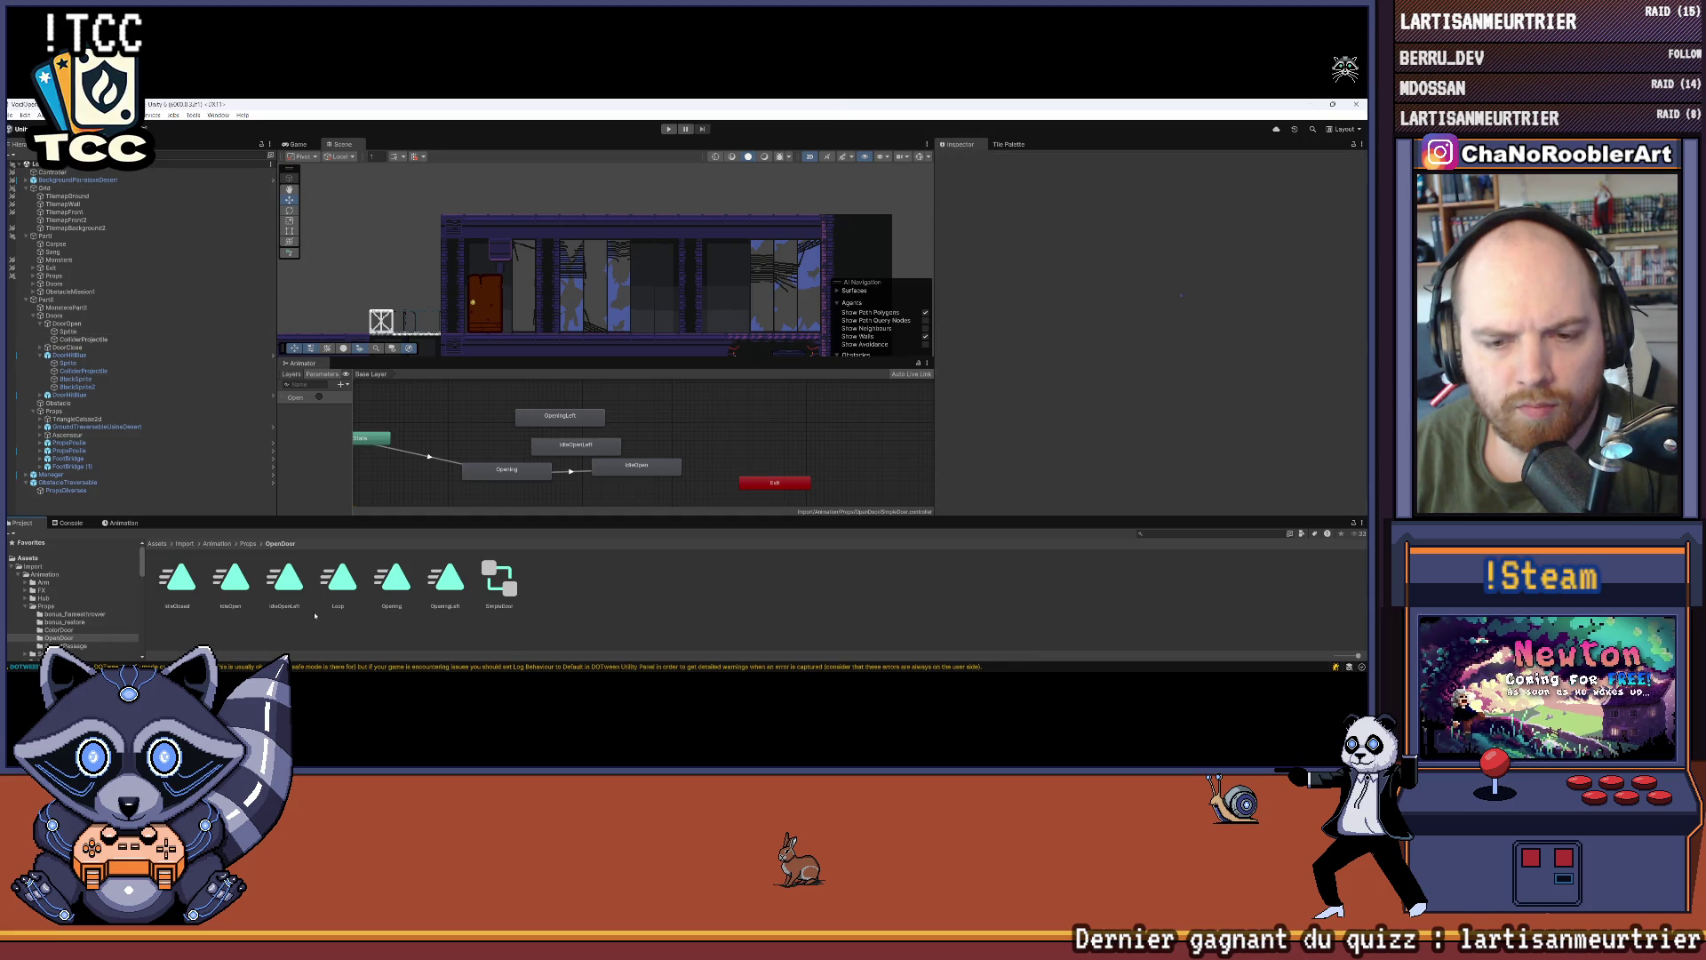
pyautogui.click(124, 523)
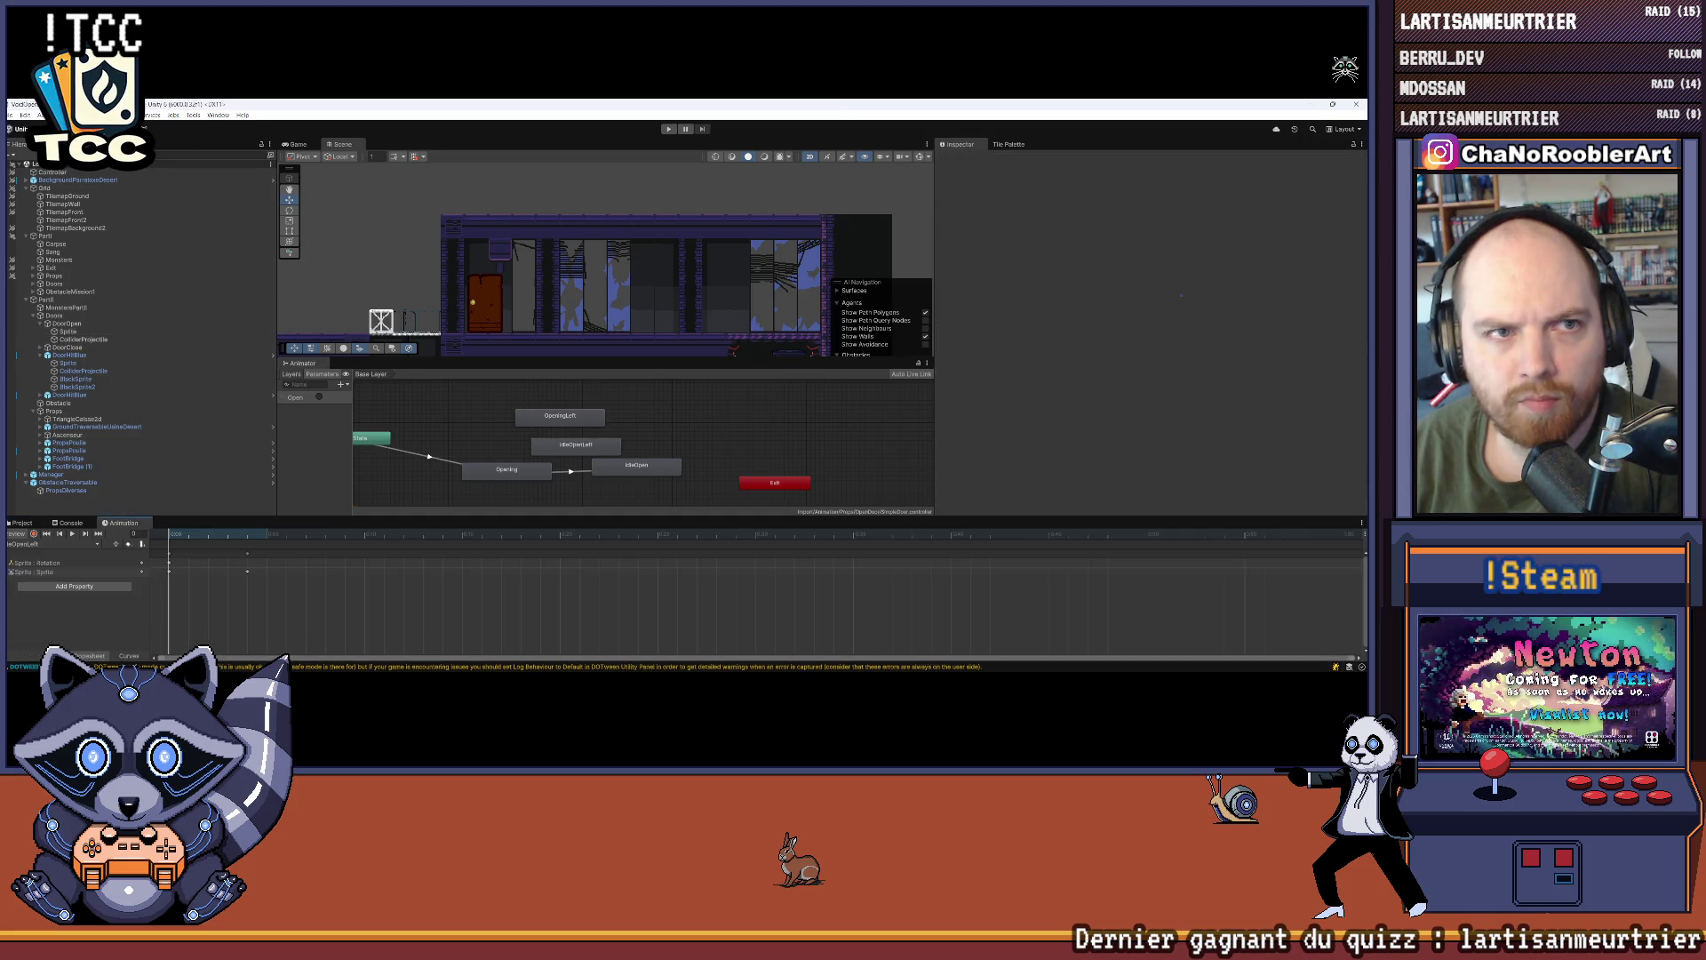
pyautogui.click(218, 116)
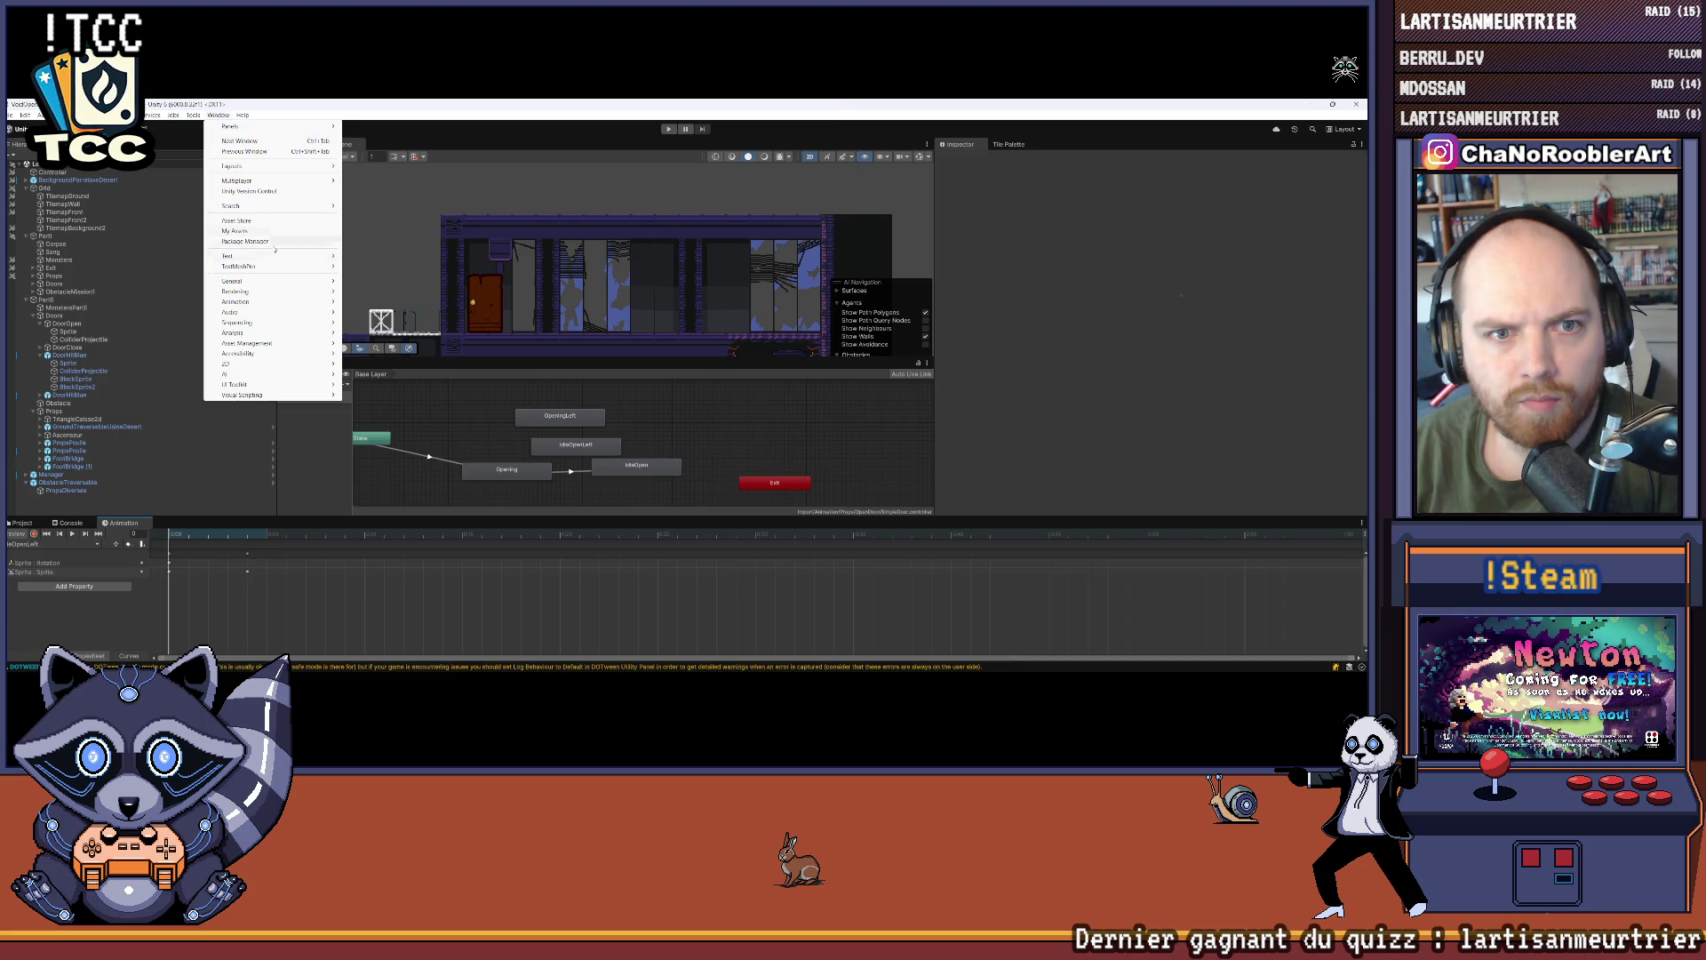
pyautogui.moveTo(240, 302)
pyautogui.click(395, 313)
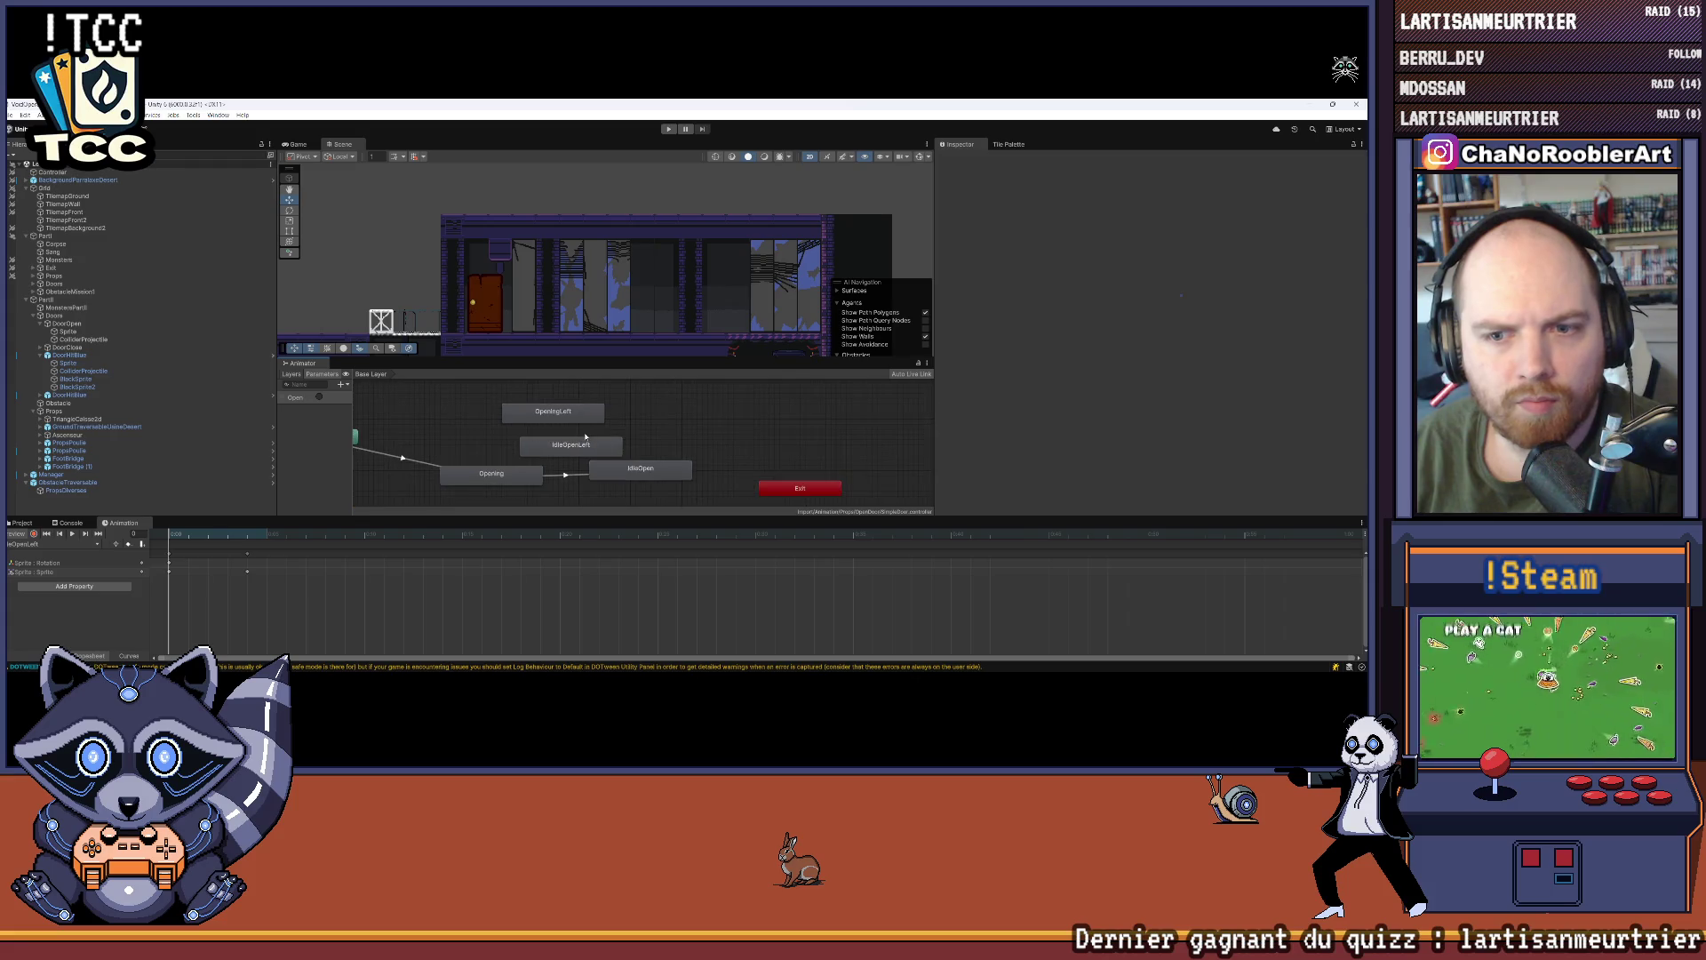
# Step: Add an OpenLeft trigger parameter and rearrange the IdleOpenLeft and OpeningLeft states
pyautogui.click(367, 398)
pyautogui.click(340, 384)
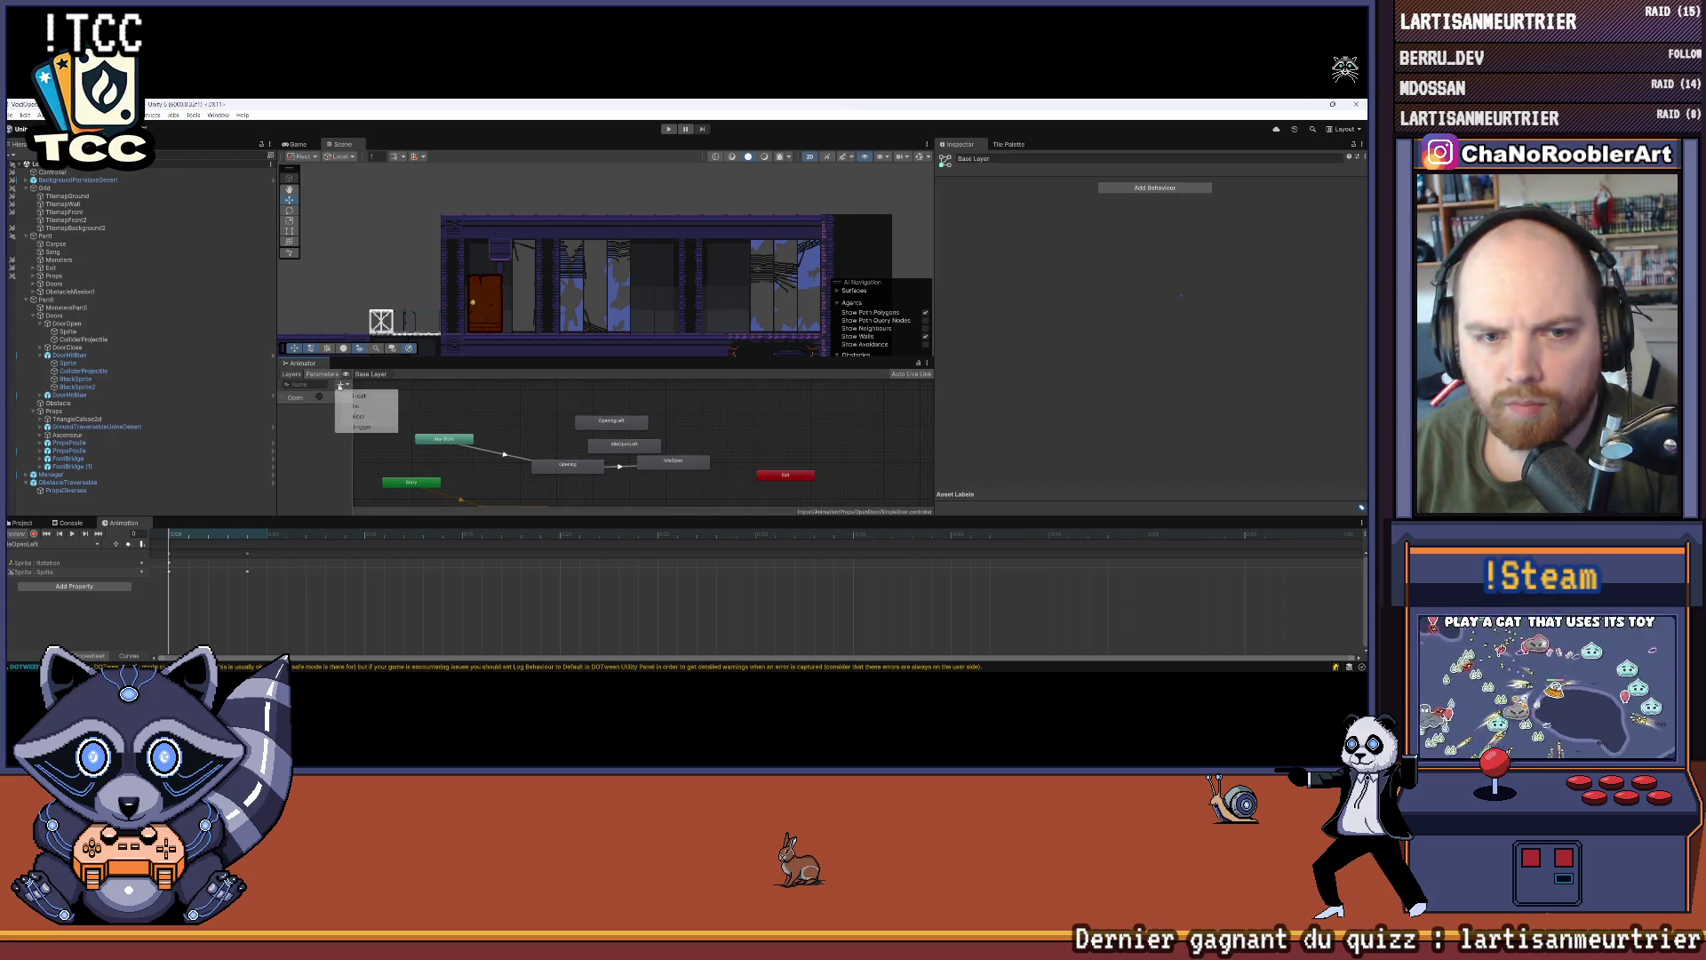
pyautogui.click(366, 428)
pyautogui.write('OpenLeft')
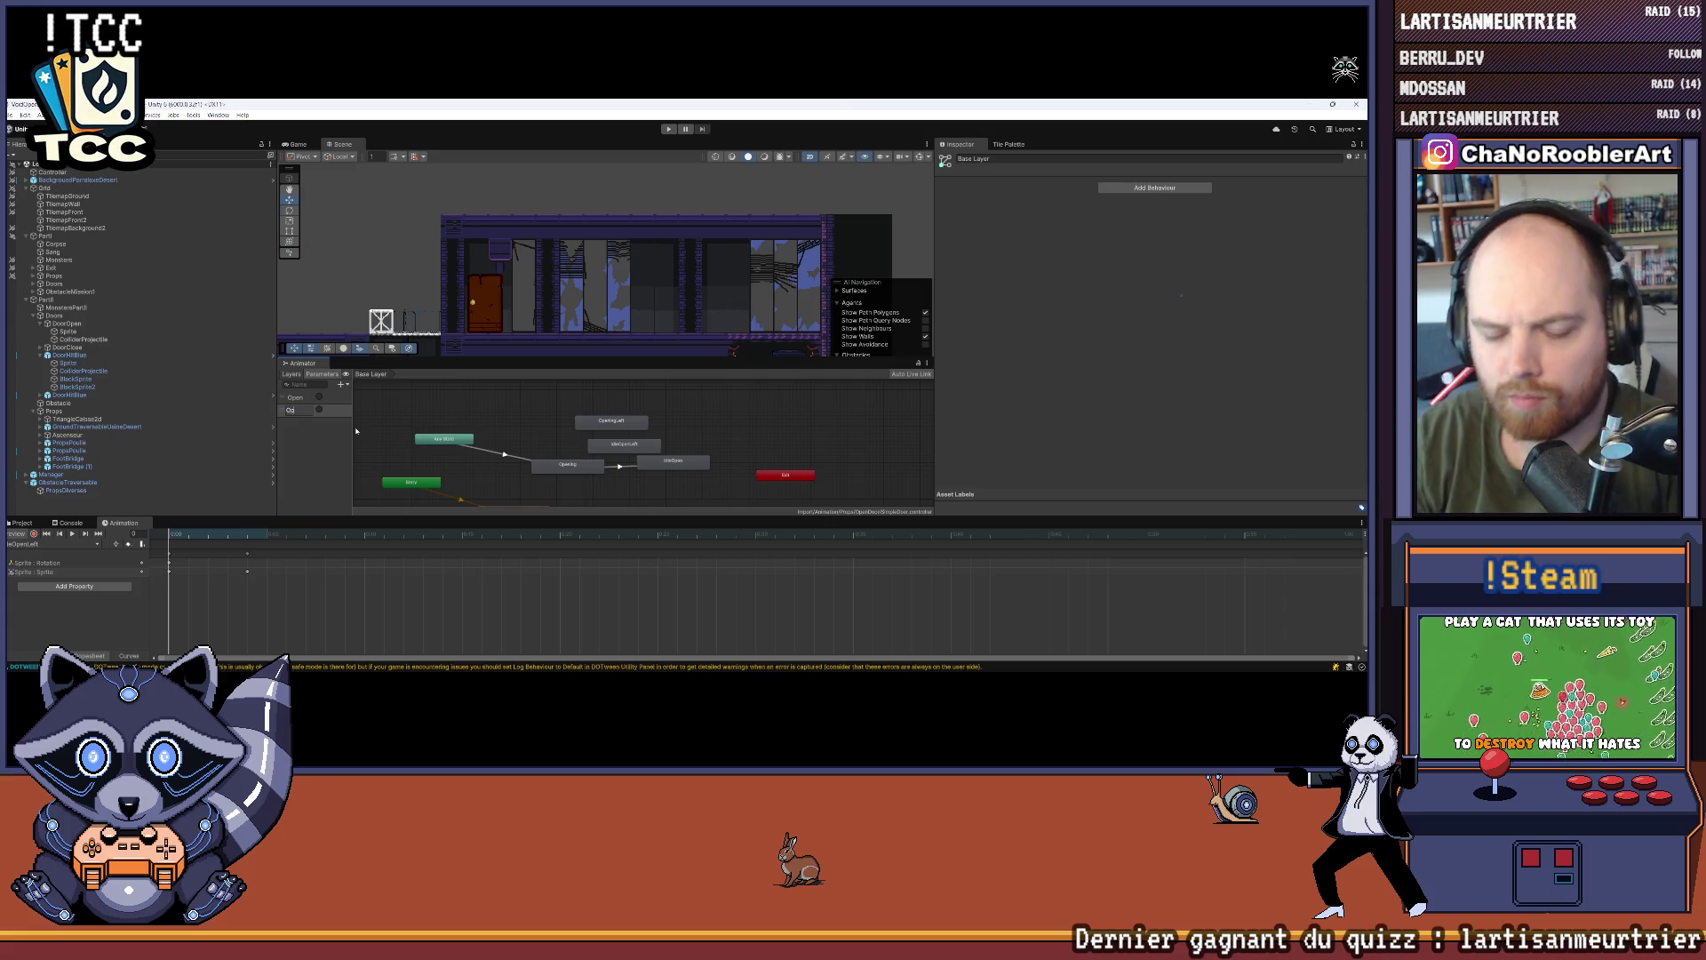
pyautogui.press('Return')
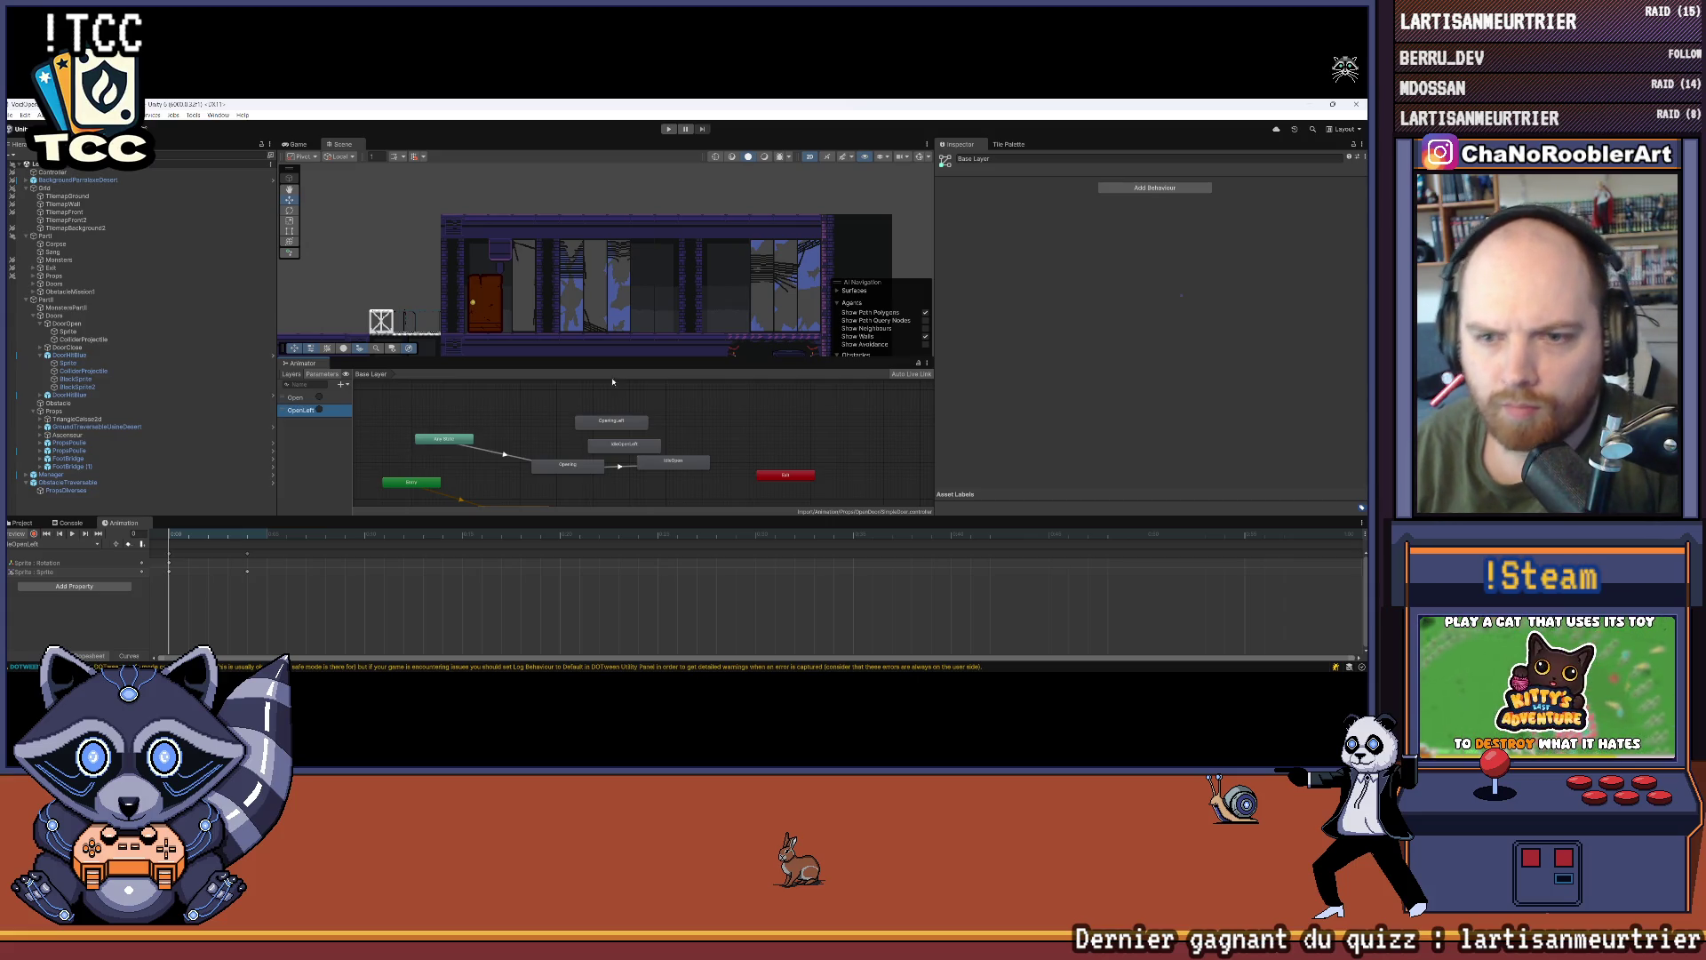
pyautogui.scroll(2, 617, 404)
pyautogui.click(600, 457)
pyautogui.moveTo(600, 457); pyautogui.dragTo(702, 417)
pyautogui.moveTo(551, 426); pyautogui.dragTo(512, 427)
# Step: Create an Any State to OpeningLeft transition with an OpenLeft condition and duration 0
pyautogui.click(391, 449)
pyautogui.rightClick(407, 451)
pyautogui.click(436, 457)
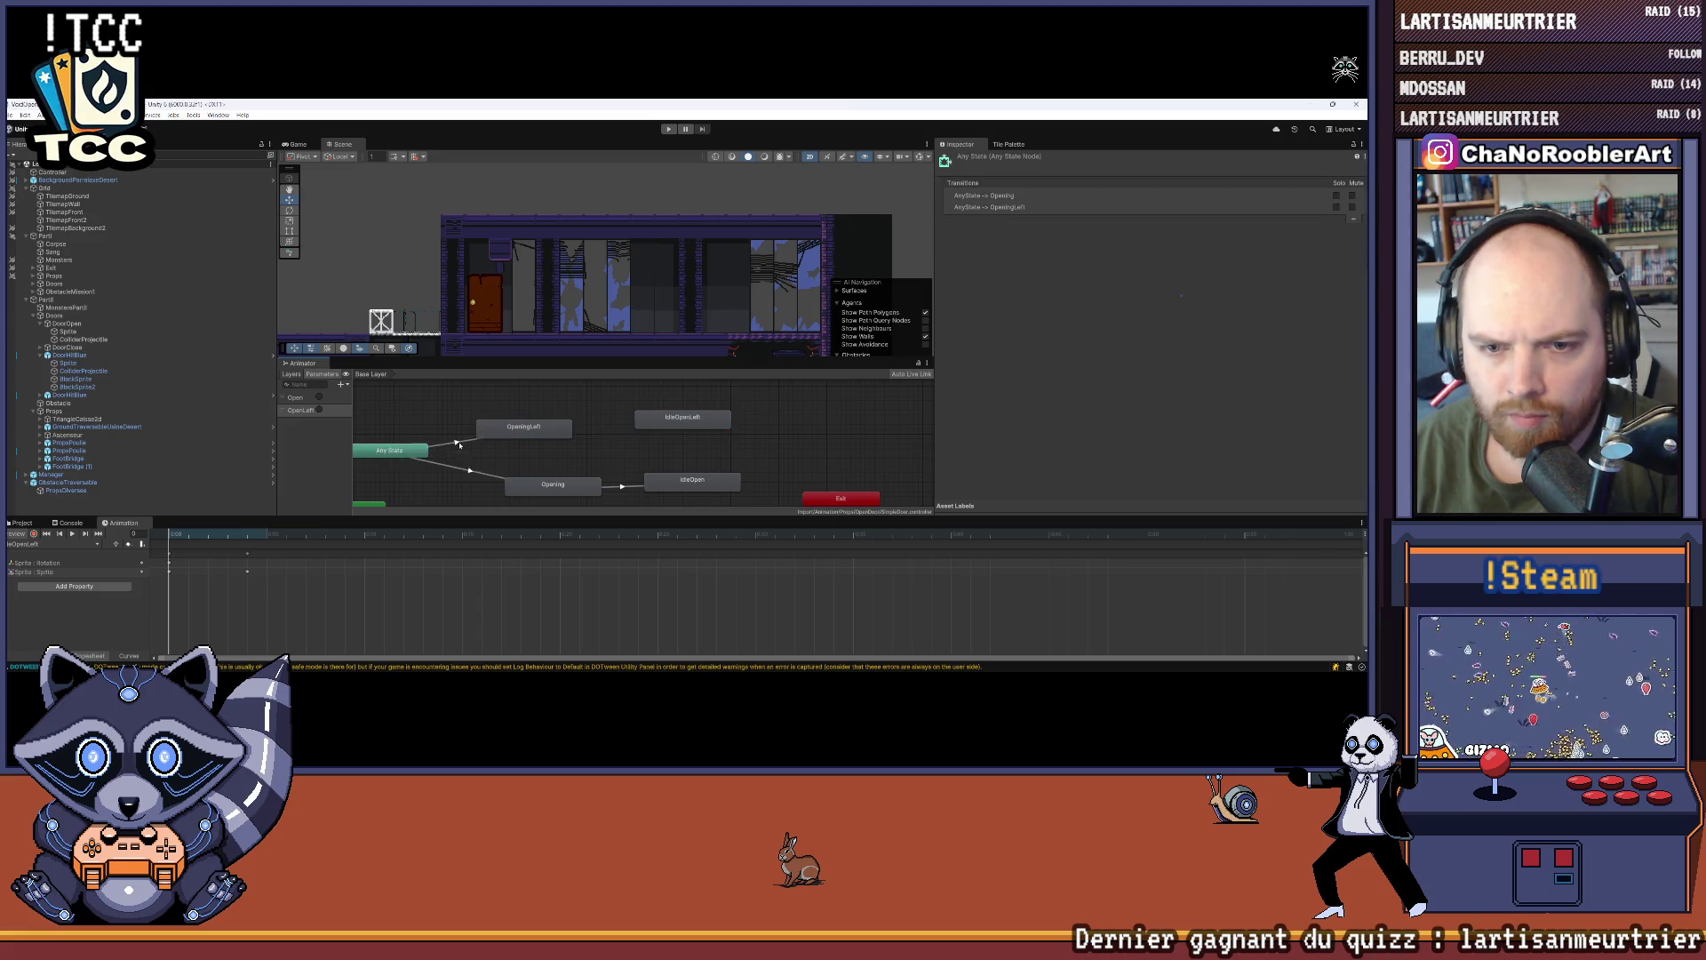
pyautogui.click(515, 429)
pyautogui.click(1342, 394)
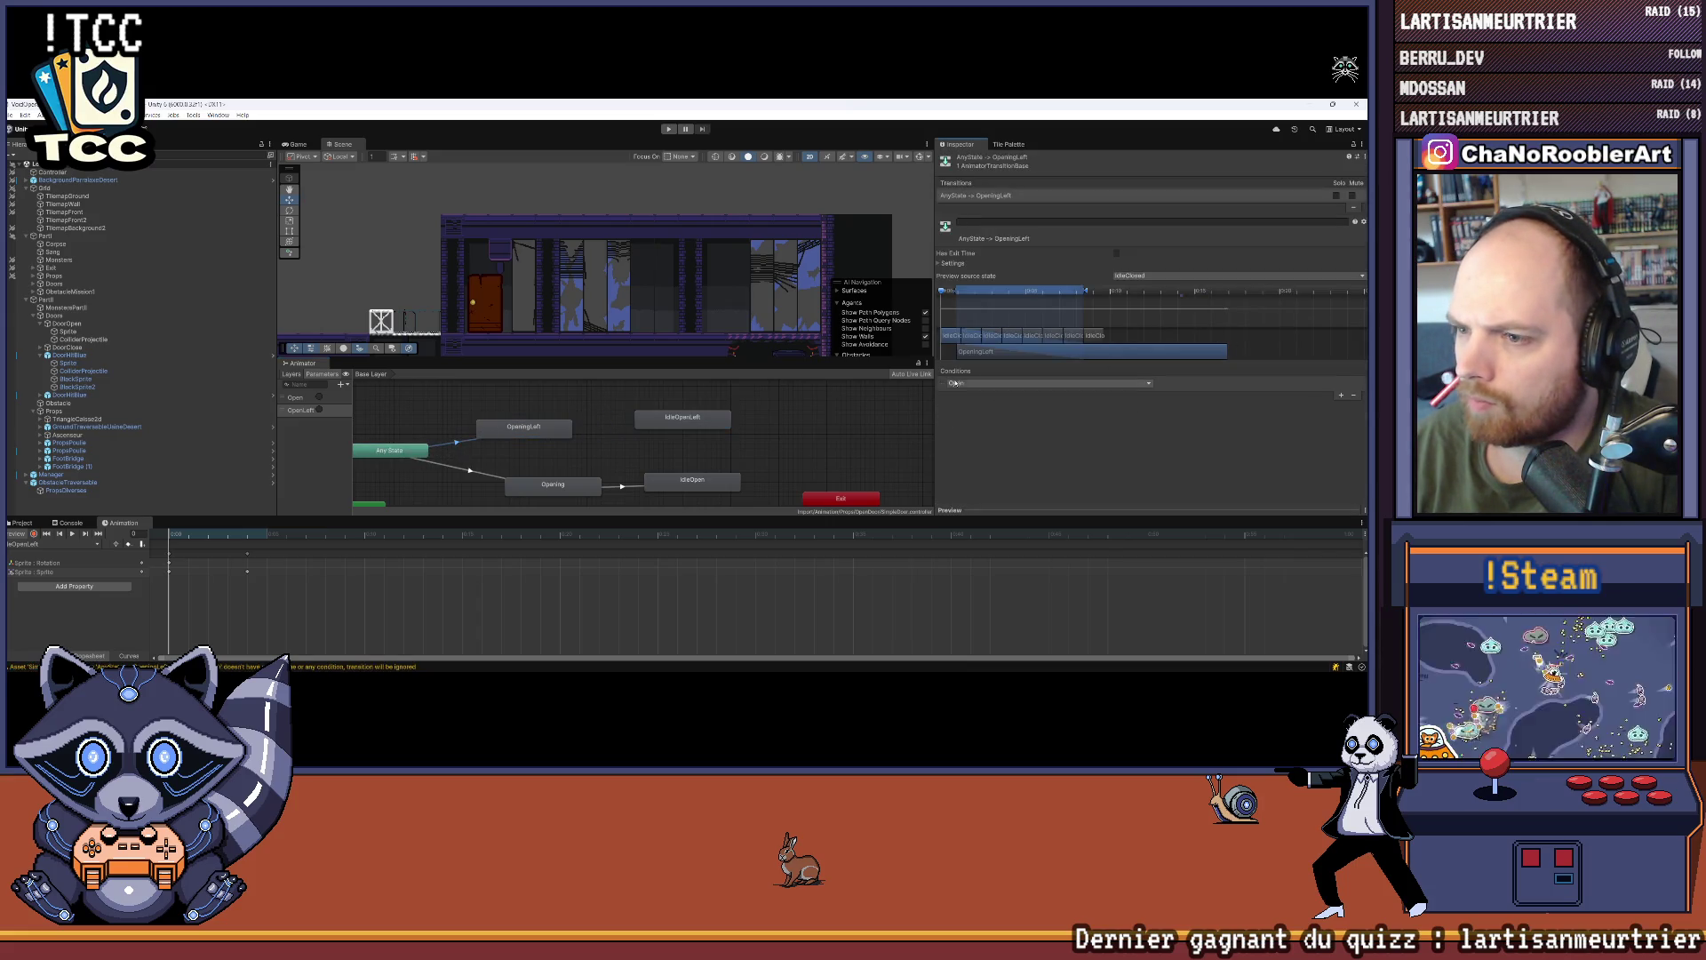
pyautogui.click(949, 264)
pyautogui.click(1147, 294)
pyautogui.write('0')
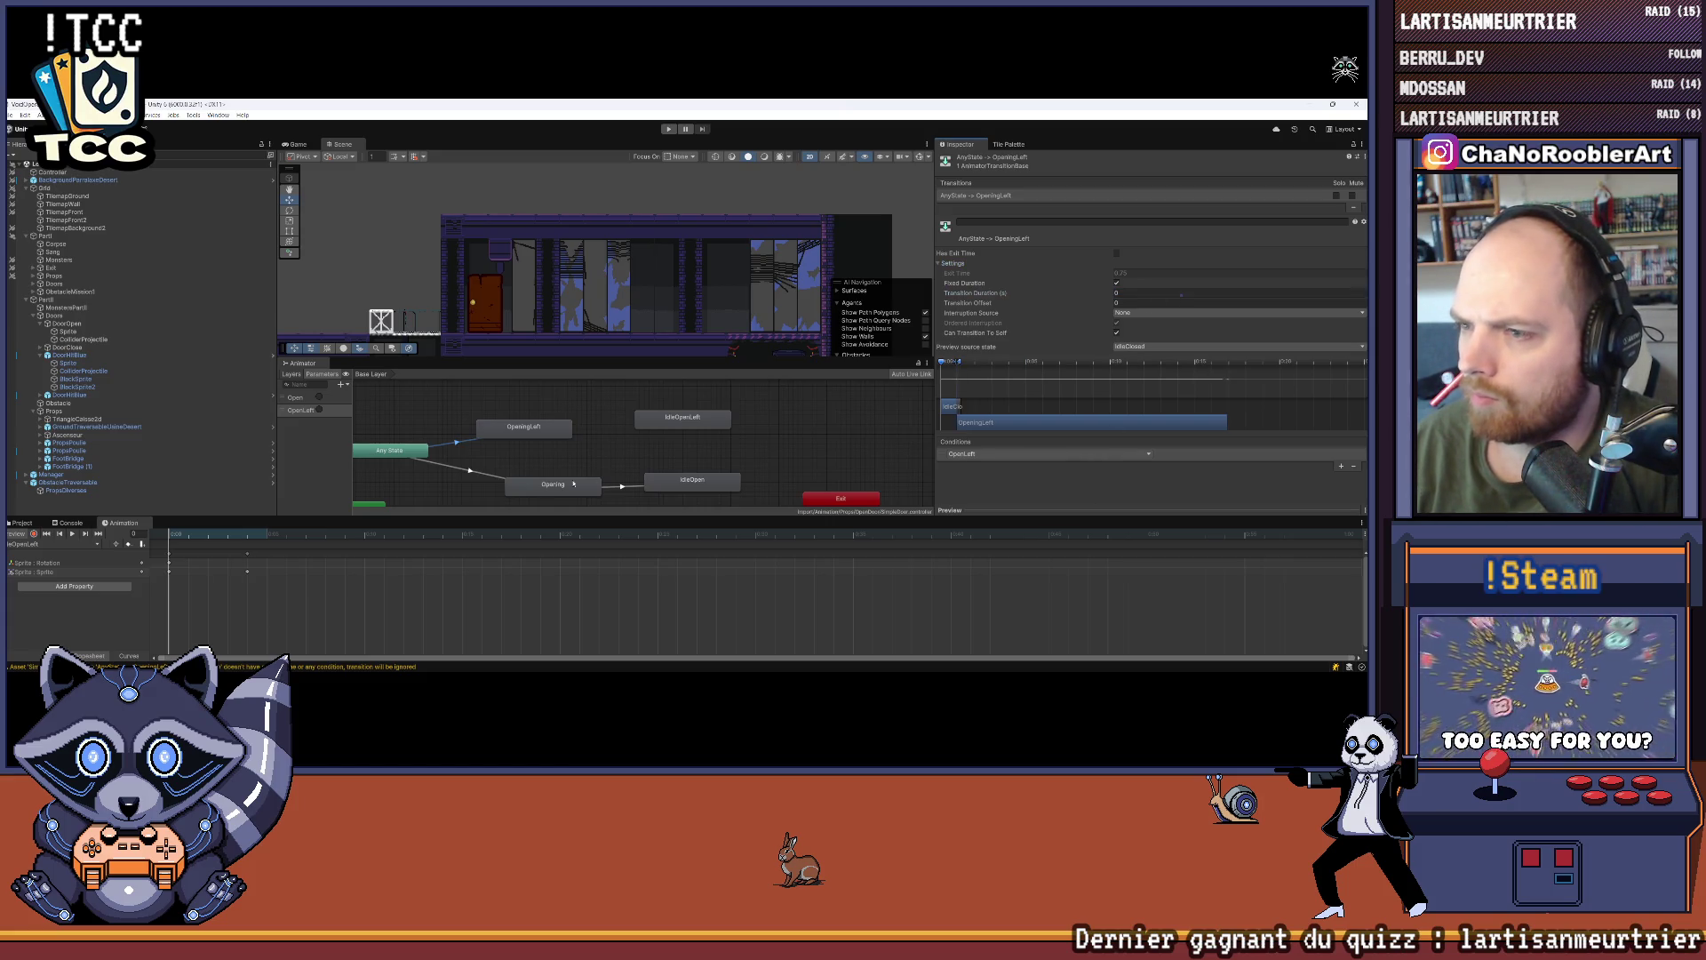
pyautogui.hotkey('alt', 'Tab')
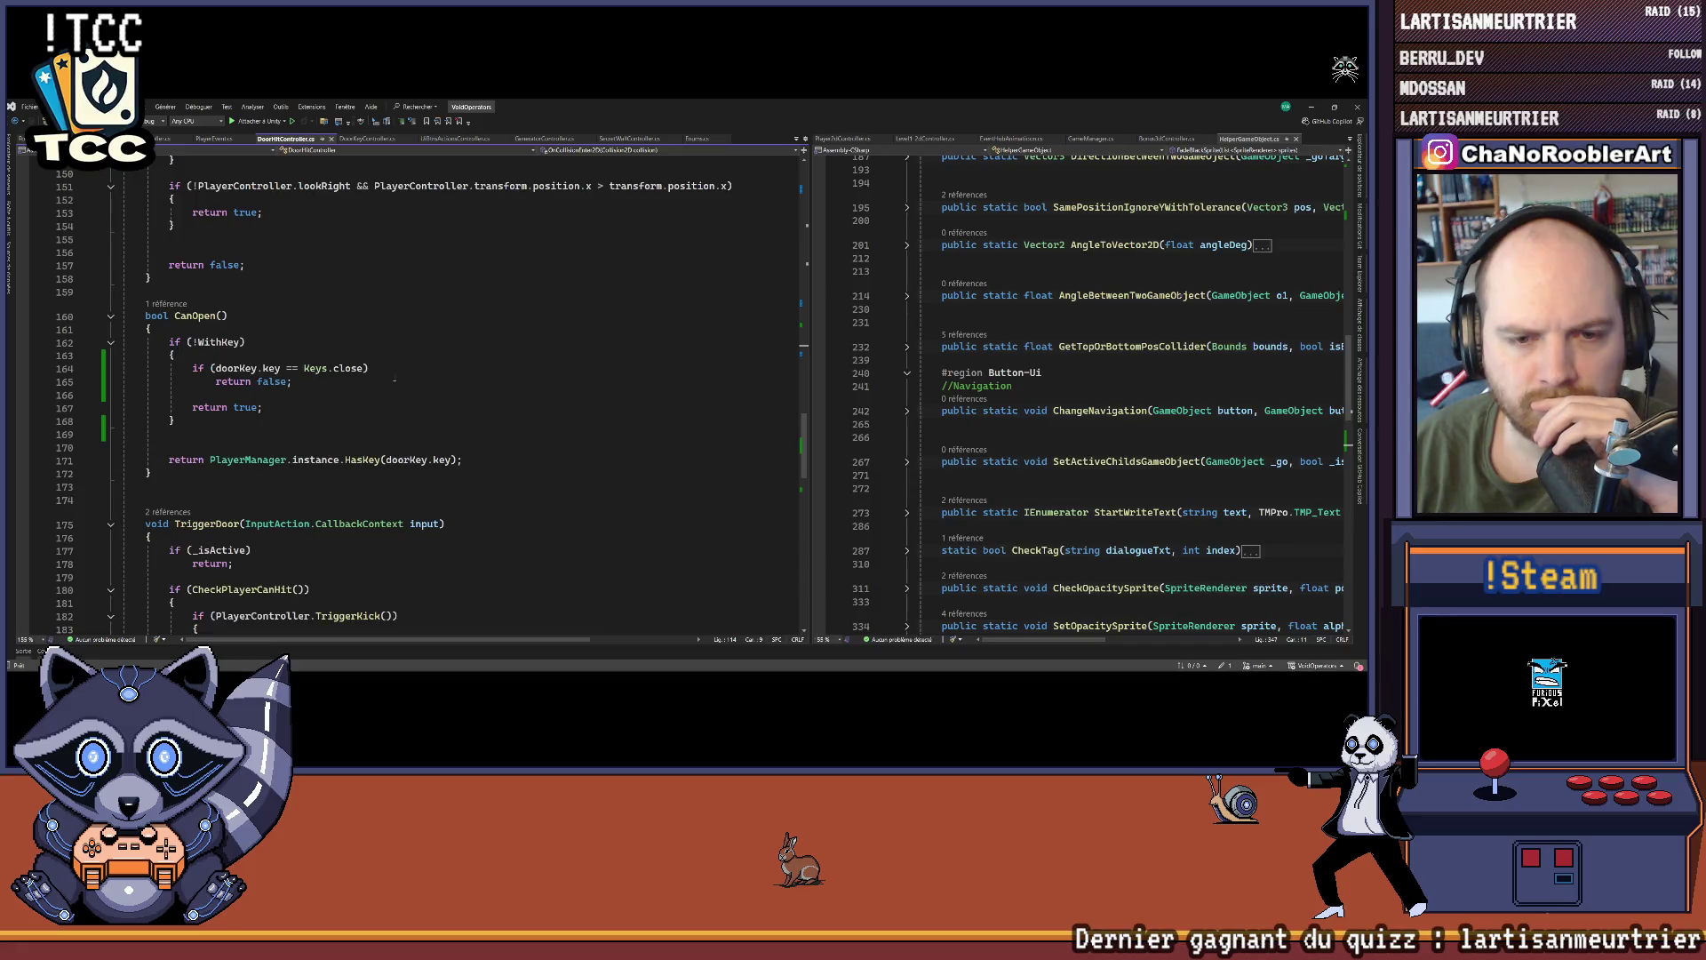
# Step: Above the Open trigger call, add a condition transform.position.x < PlayerController.transform.position.x
pyautogui.scroll(-5, 394, 378)
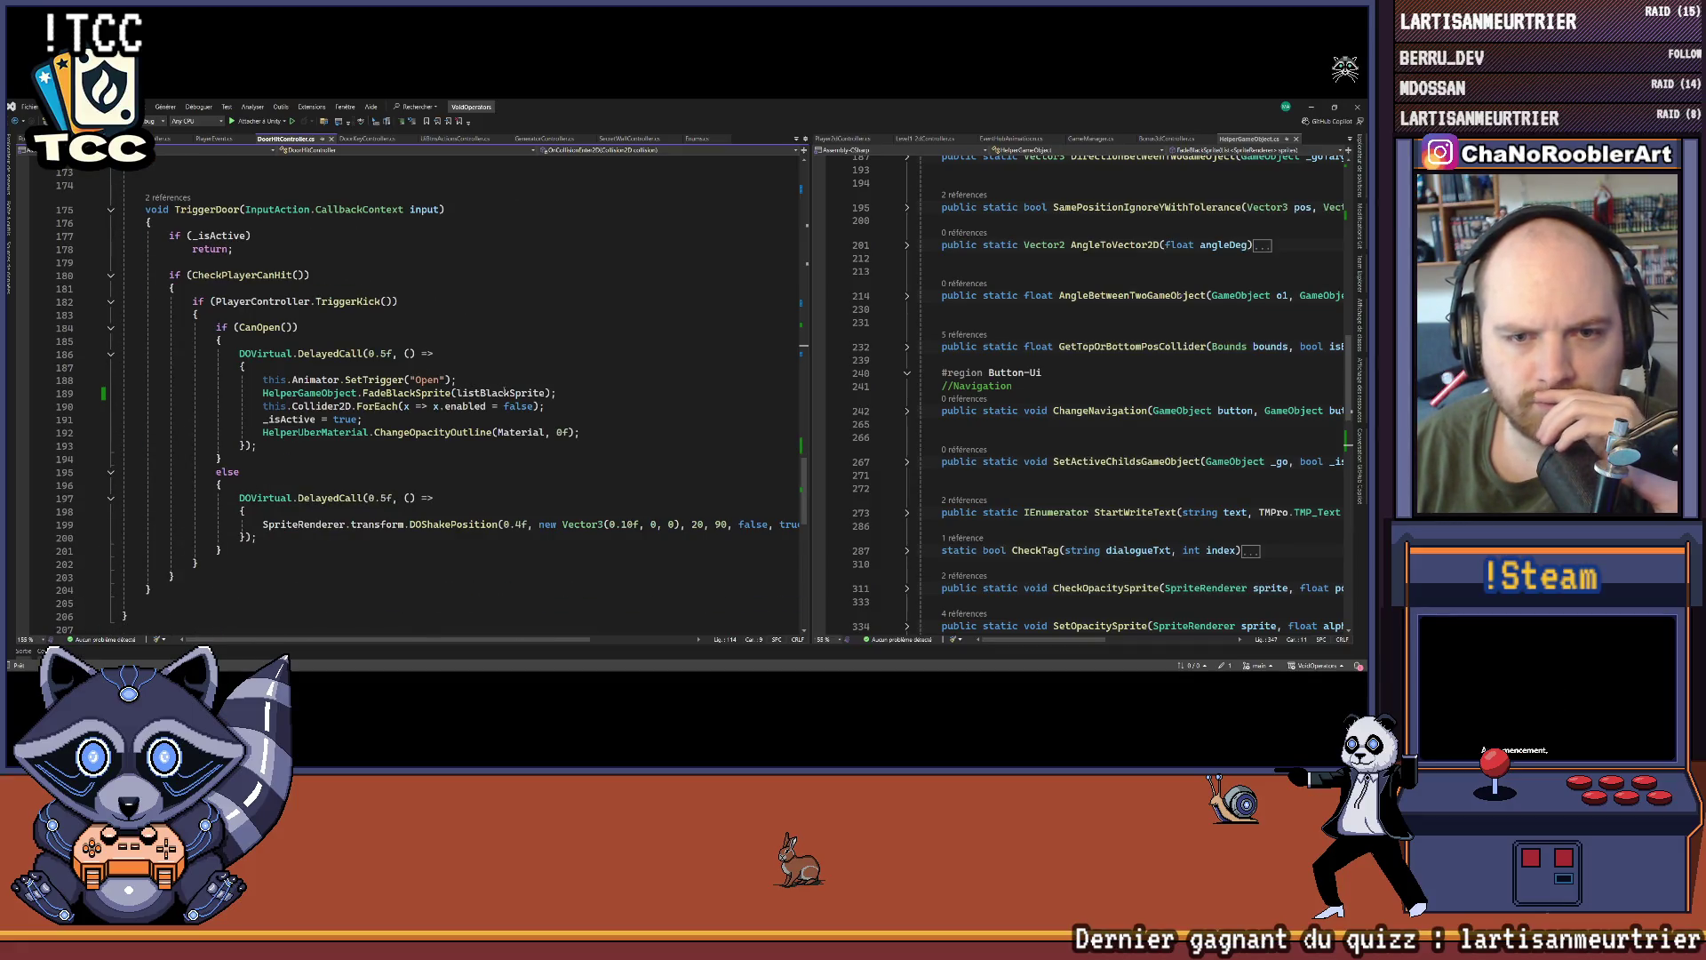
pyautogui.click(494, 380)
pyautogui.press('Return')
pyautogui.press('Return')
pyautogui.click(572, 365)
pyautogui.press('Return')
pyautogui.press('Return')
pyautogui.write('if(')
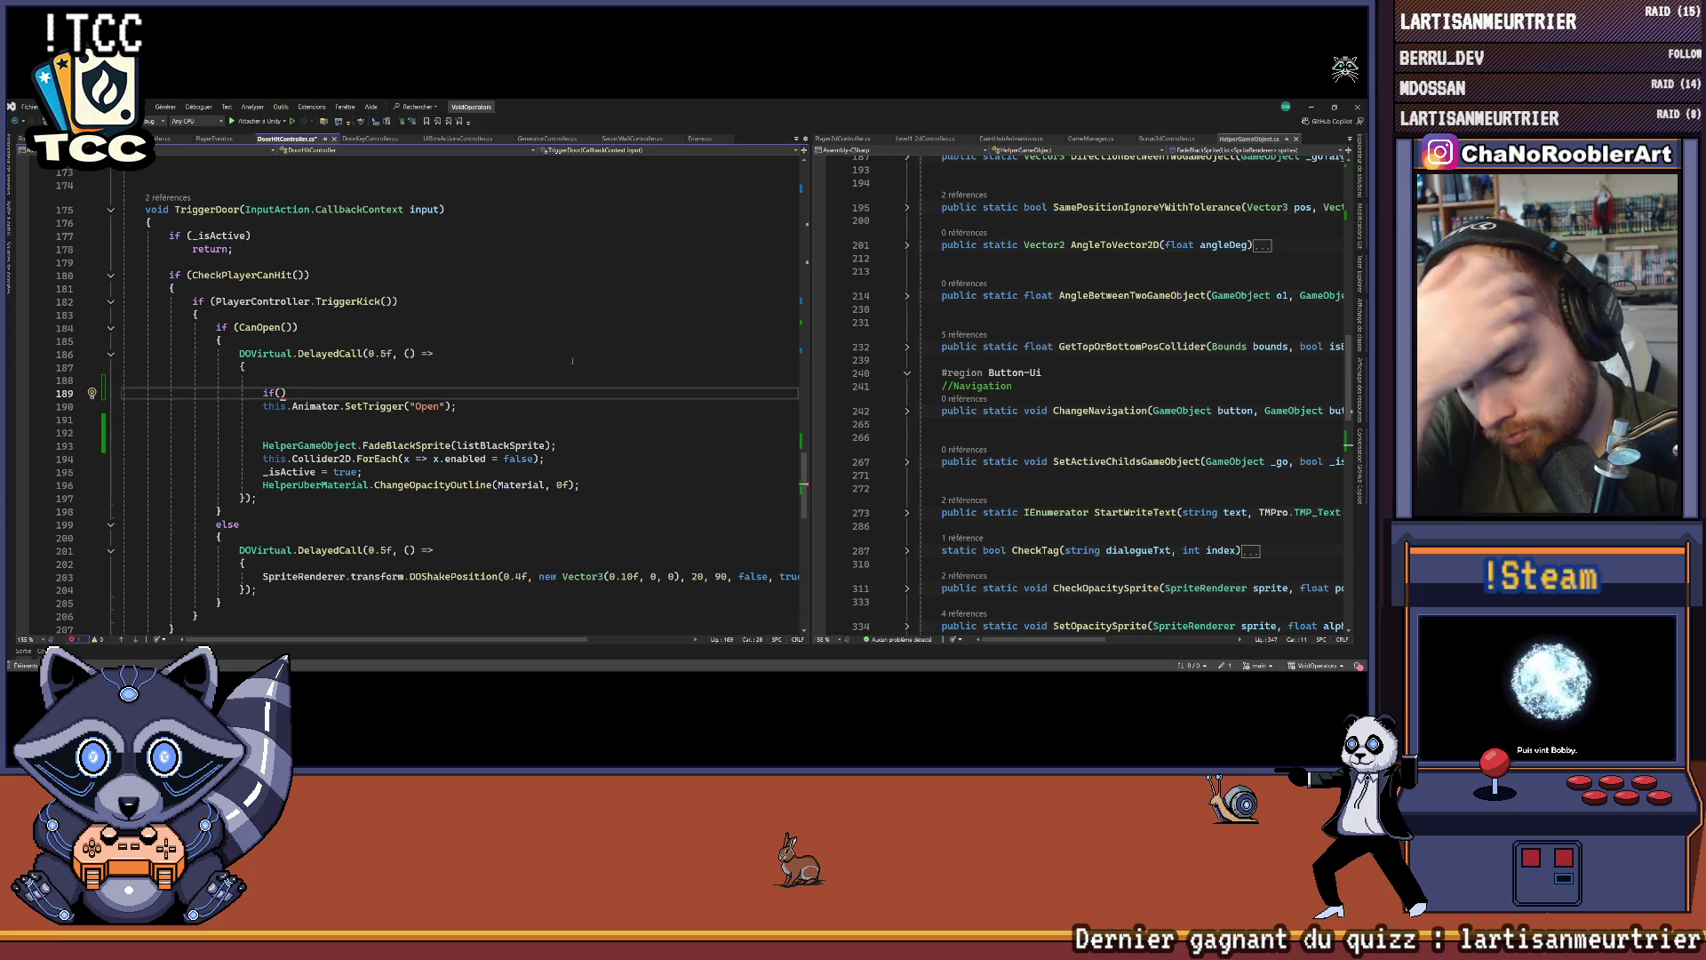
pyautogui.write('transform.pos')
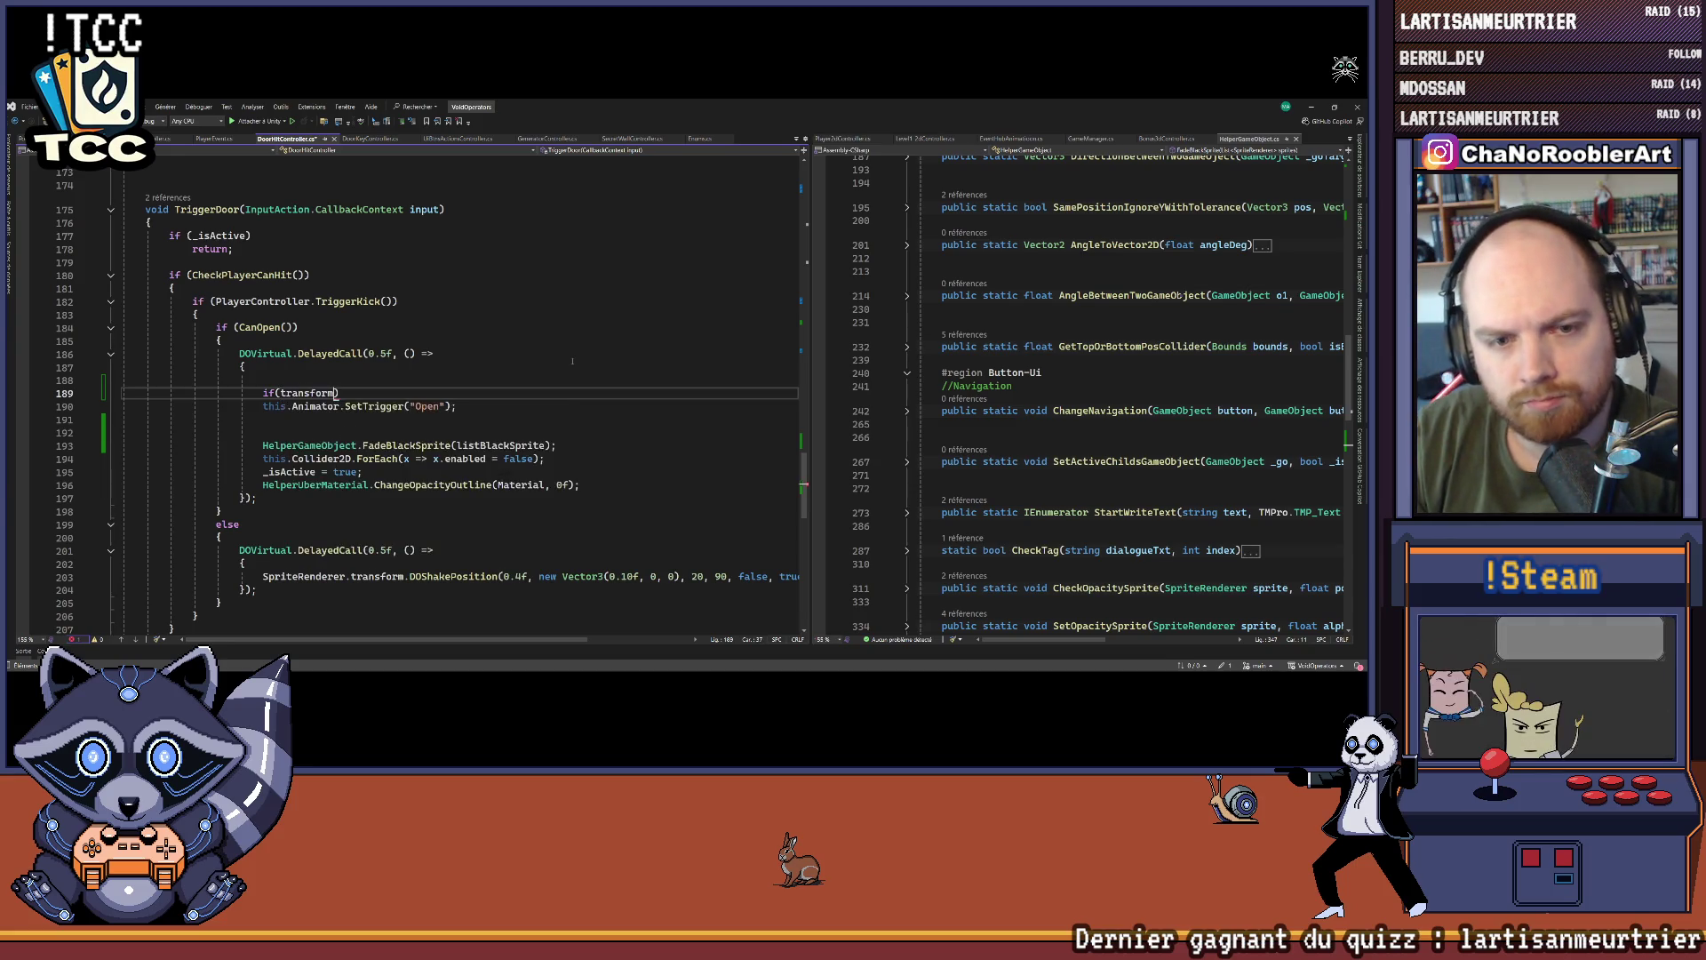
pyautogui.press('Tab')
pyautogui.write('.x <')
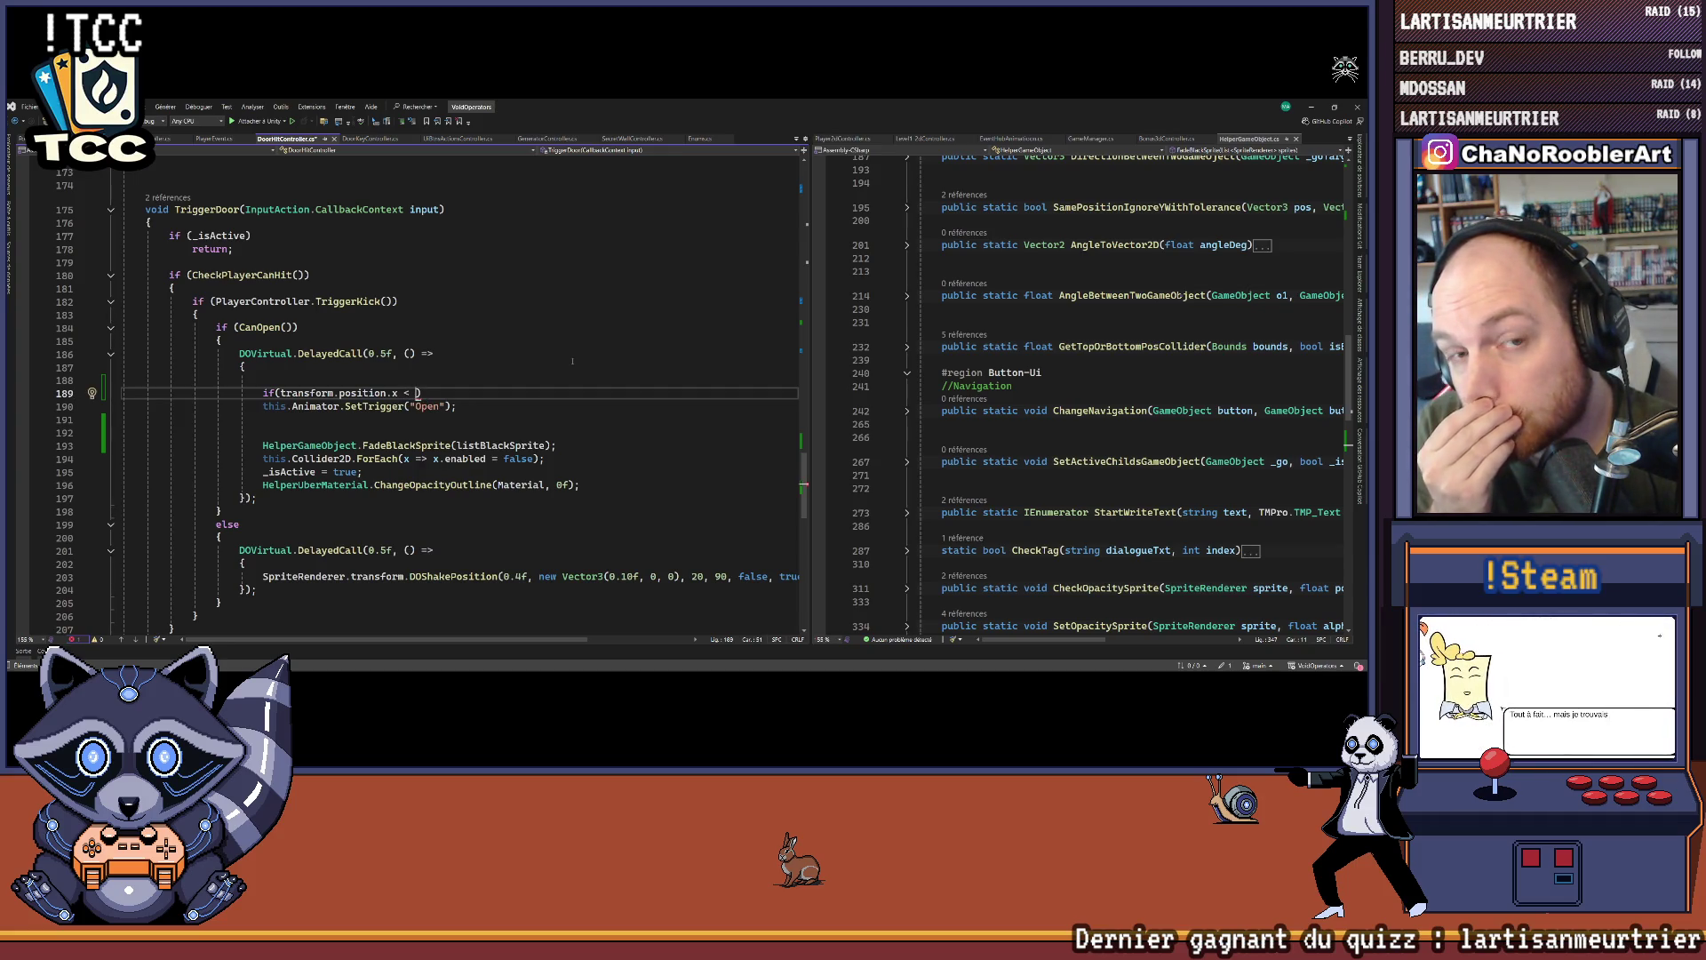
pyautogui.write('Play')
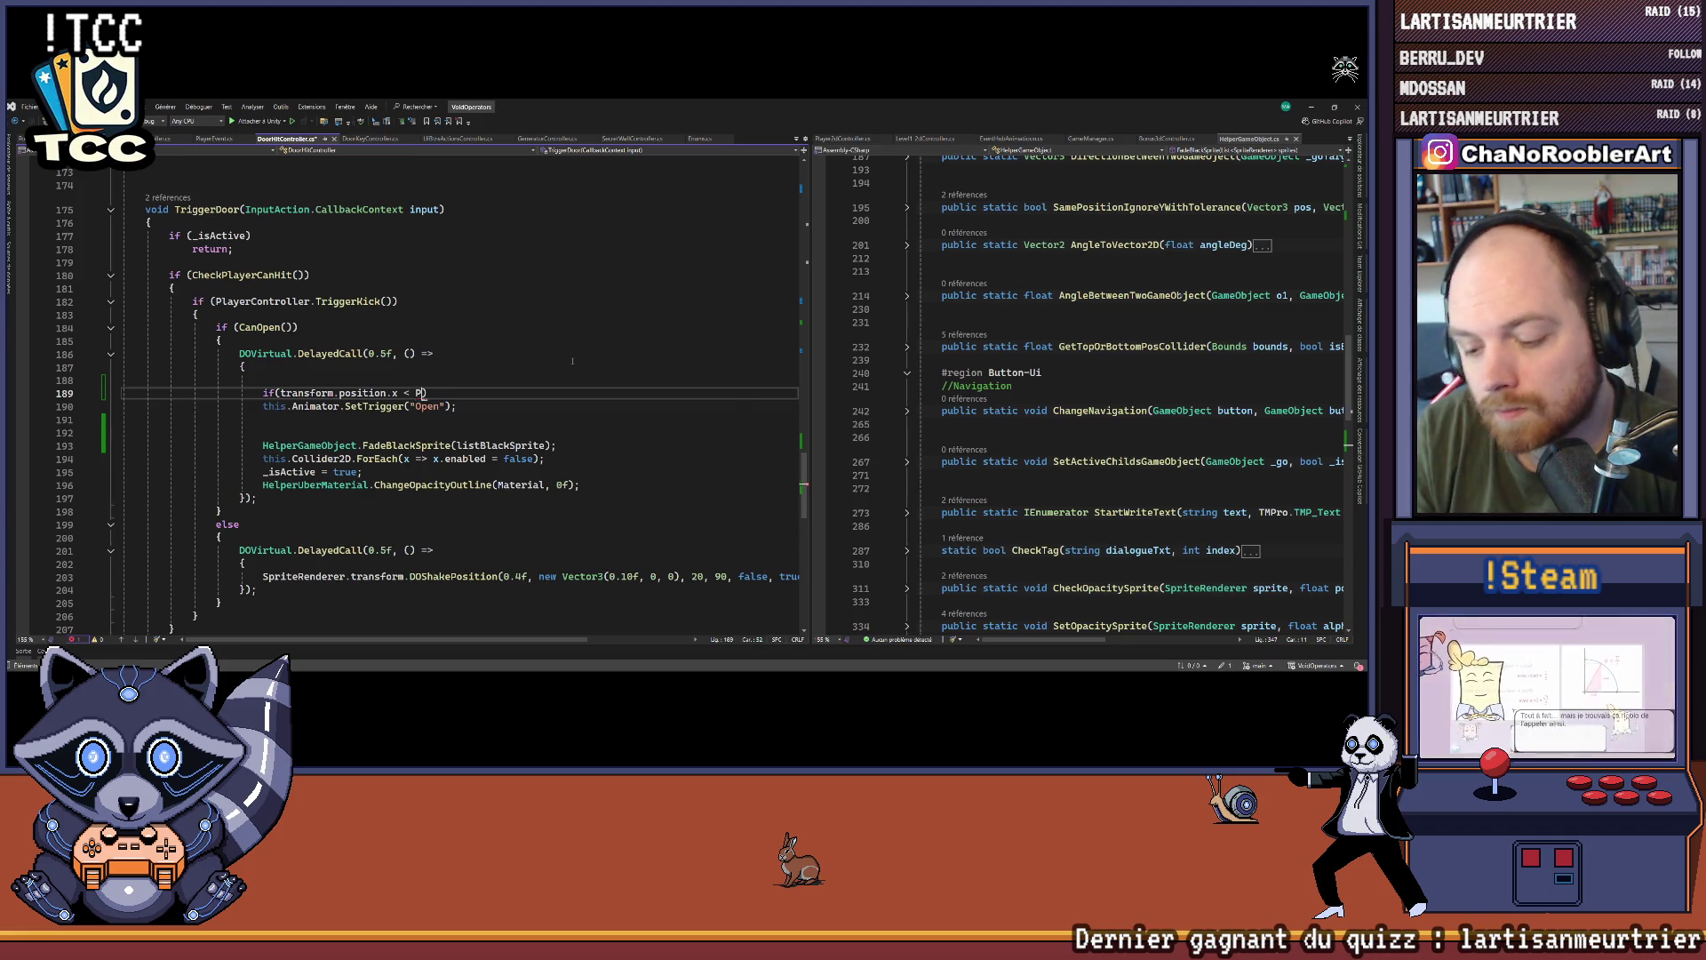
pyautogui.write('erController.transform.position.x)')
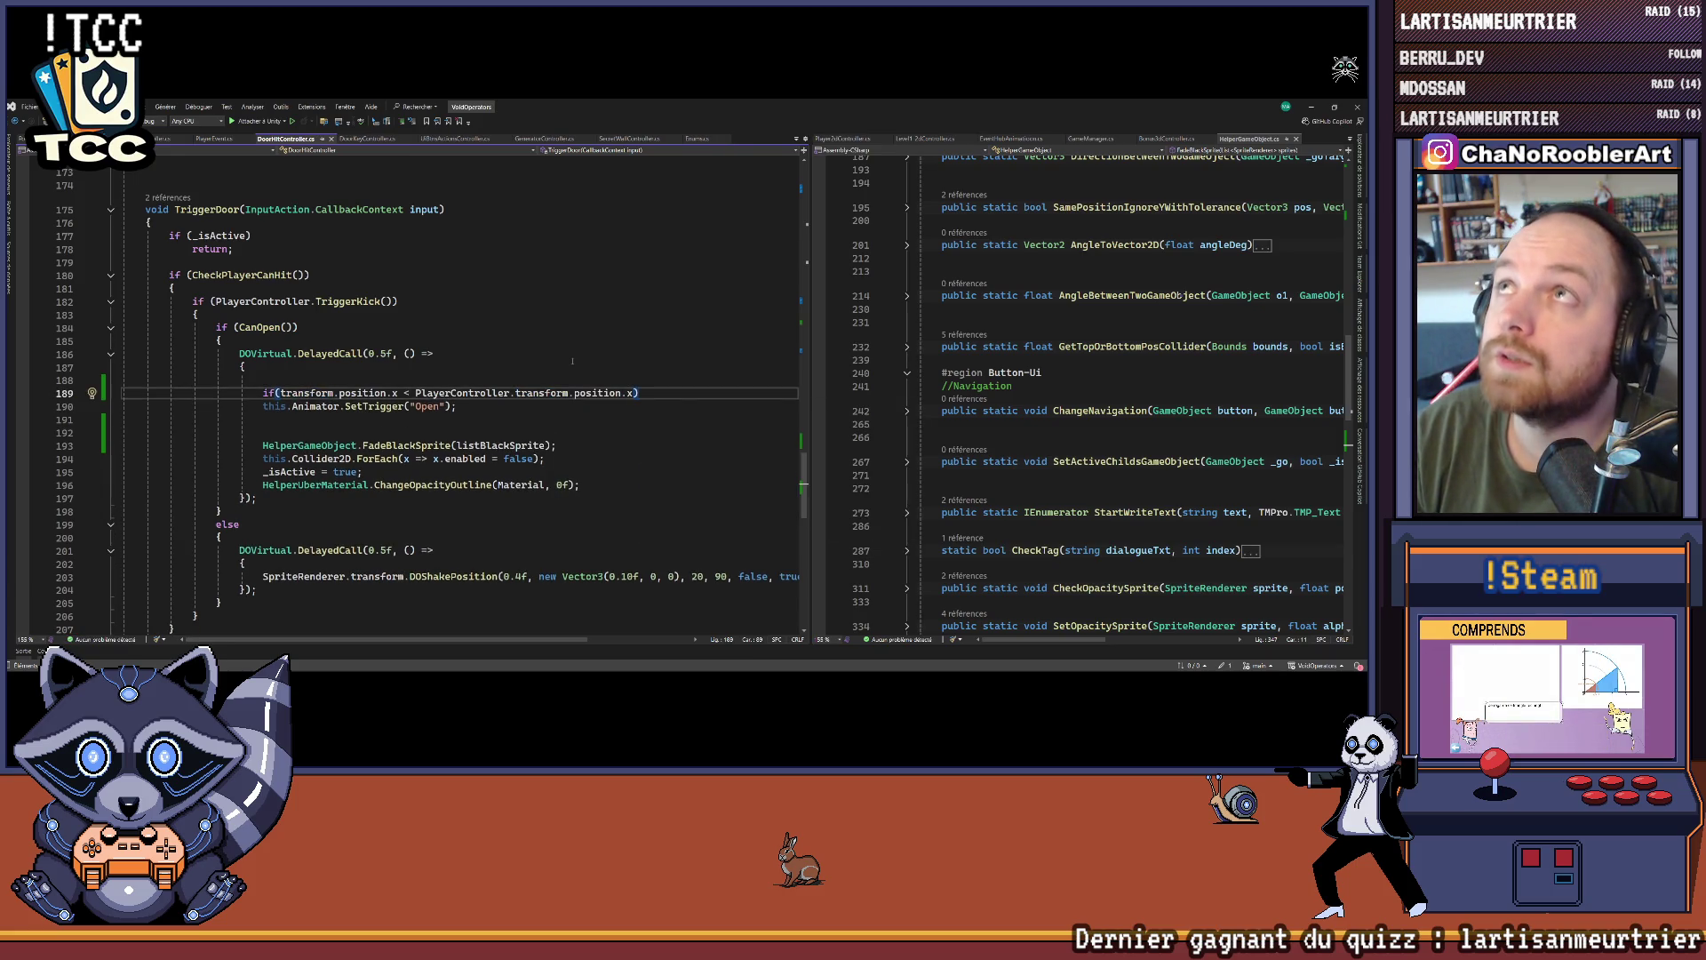
# Step: Move the trigger call into a brace block under the new condition
pyautogui.press('Return')
pyautogui.write('{')
pyautogui.press('Return')
pyautogui.press('Down')
pyautogui.press('Down')
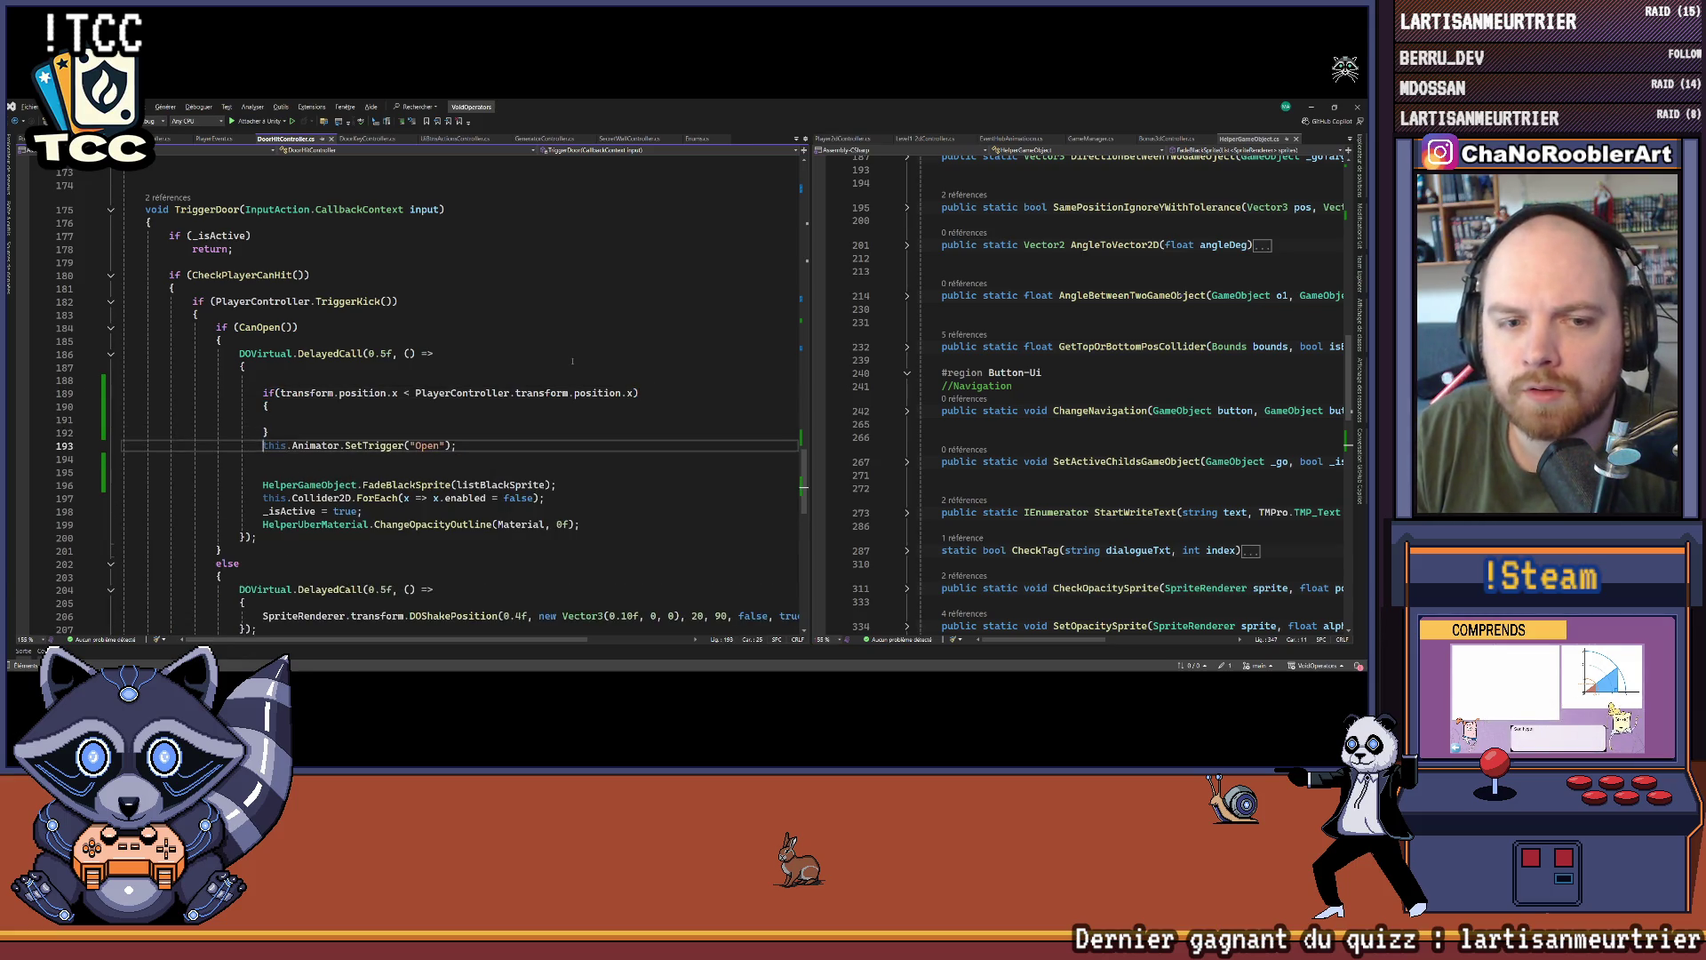
pyautogui.press('Home')
pyautogui.hotkey('shift', 'End')
pyautogui.hotkey('ctrl', 'x')
pyautogui.press('Up')
pyautogui.press('Up')
pyautogui.hotkey('ctrl', 'v')
# Step: Make the if branch fire OpenLeft and add an else branch firing Open
pyautogui.write('Le')
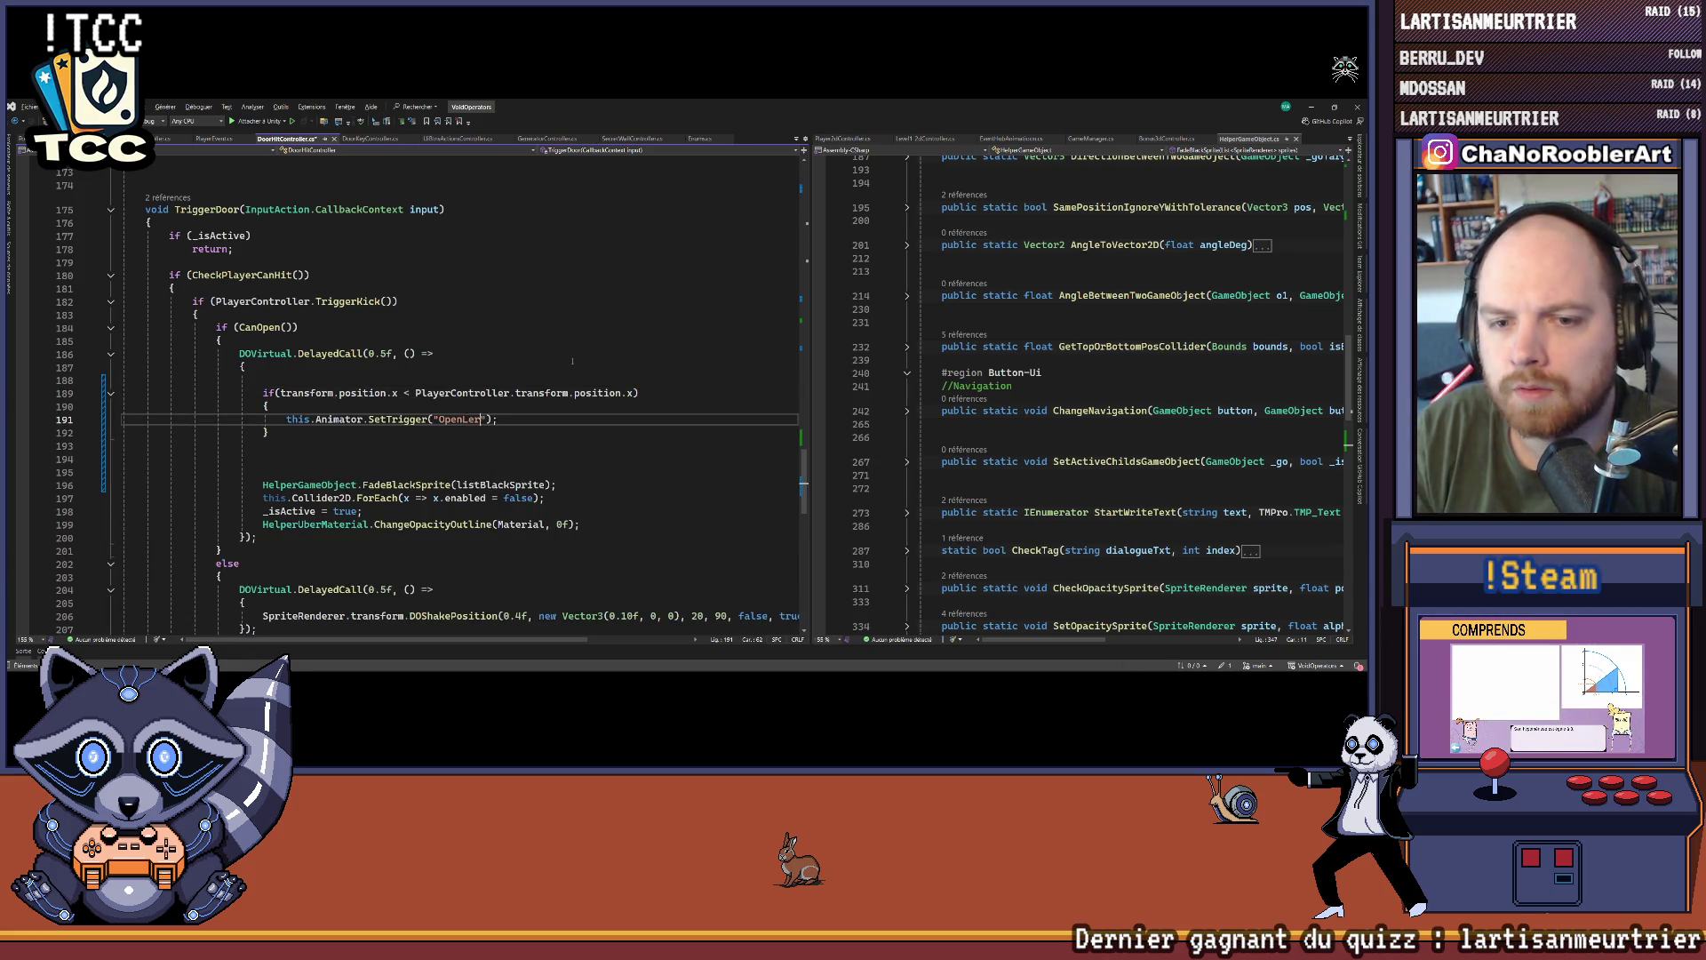
pyautogui.press('Down')
pyautogui.press('Down')
pyautogui.write('else')
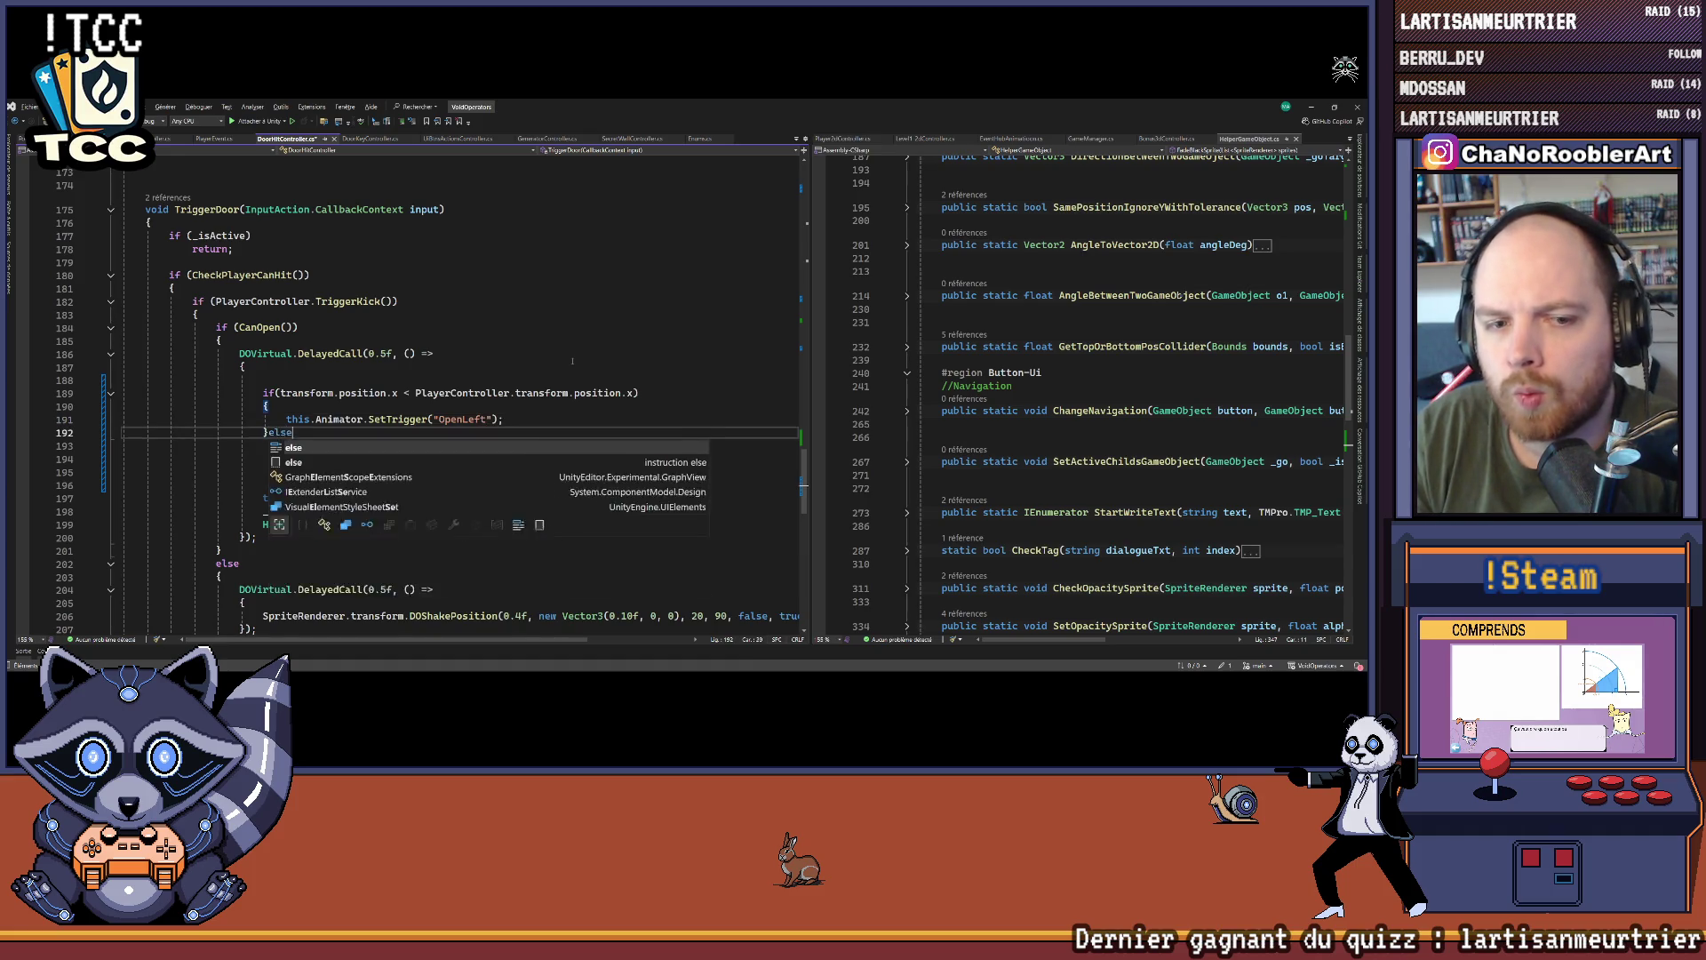
pyautogui.press('Tab')
pyautogui.press('Tab')
pyautogui.press('Up')
pyautogui.press('Home')
pyautogui.hotkey('shift', 'End')
pyautogui.hotkey('ctrl', 'c')
pyautogui.press('Down')
pyautogui.press('Down')
pyautogui.press('Down')
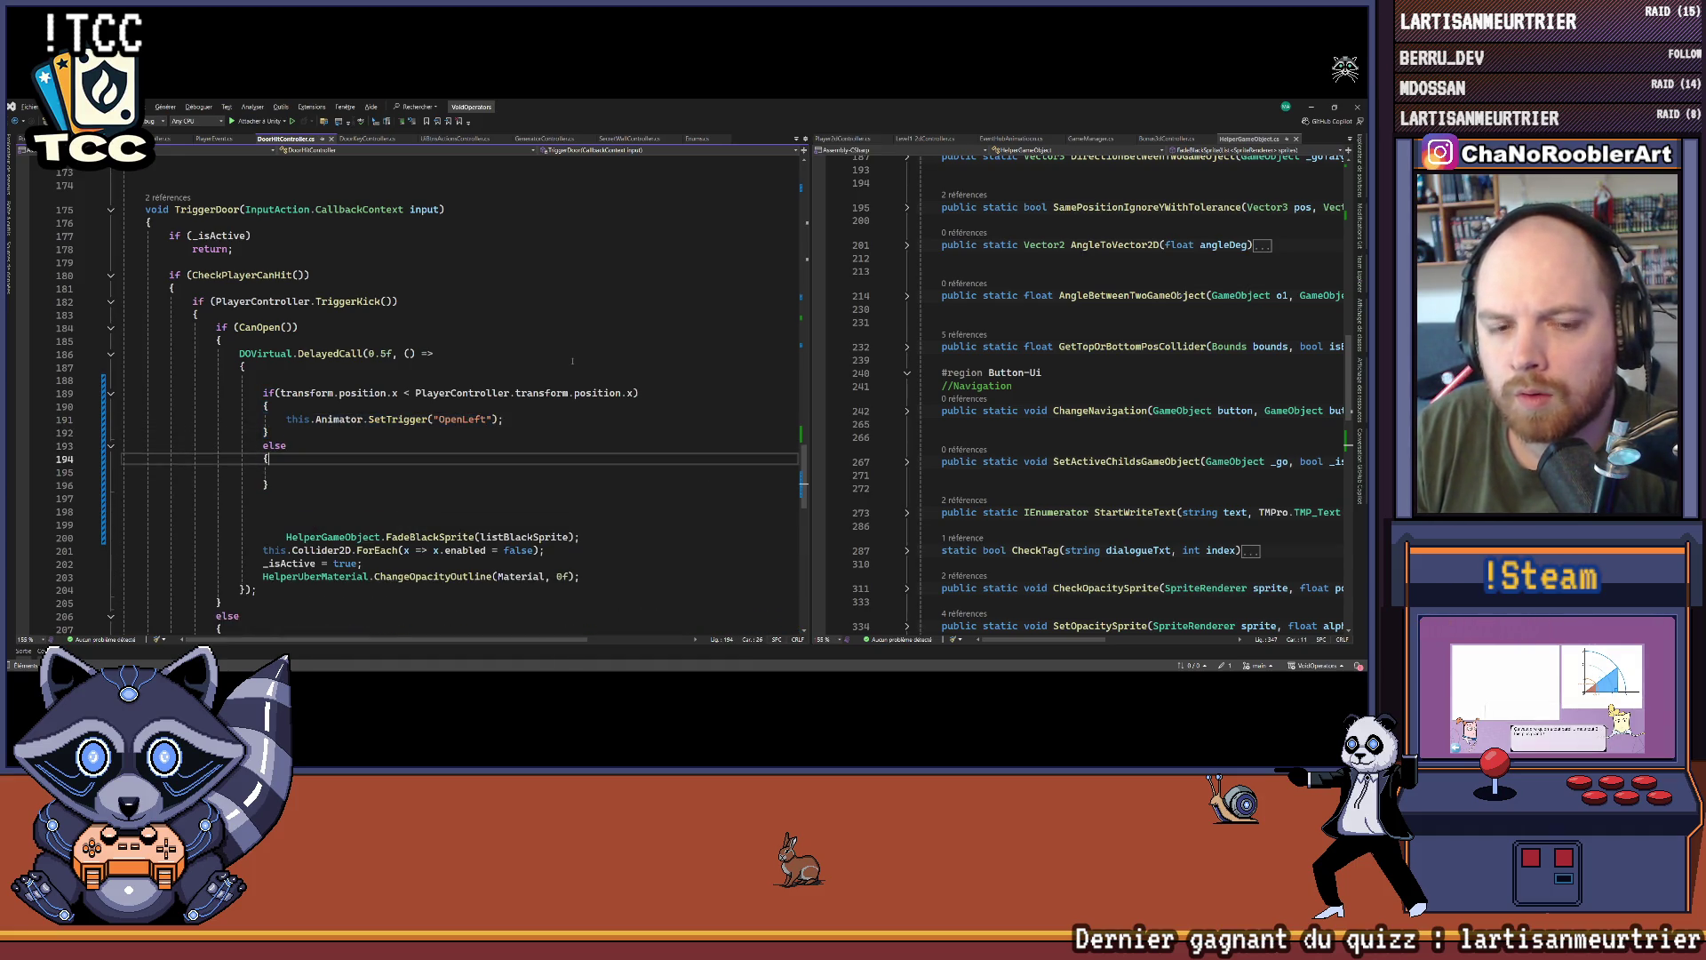
pyautogui.hotkey('ctrl', 'v')
pyautogui.press('BackSpace')
pyautogui.press('BackSpace')
pyautogui.press('BackSpace')
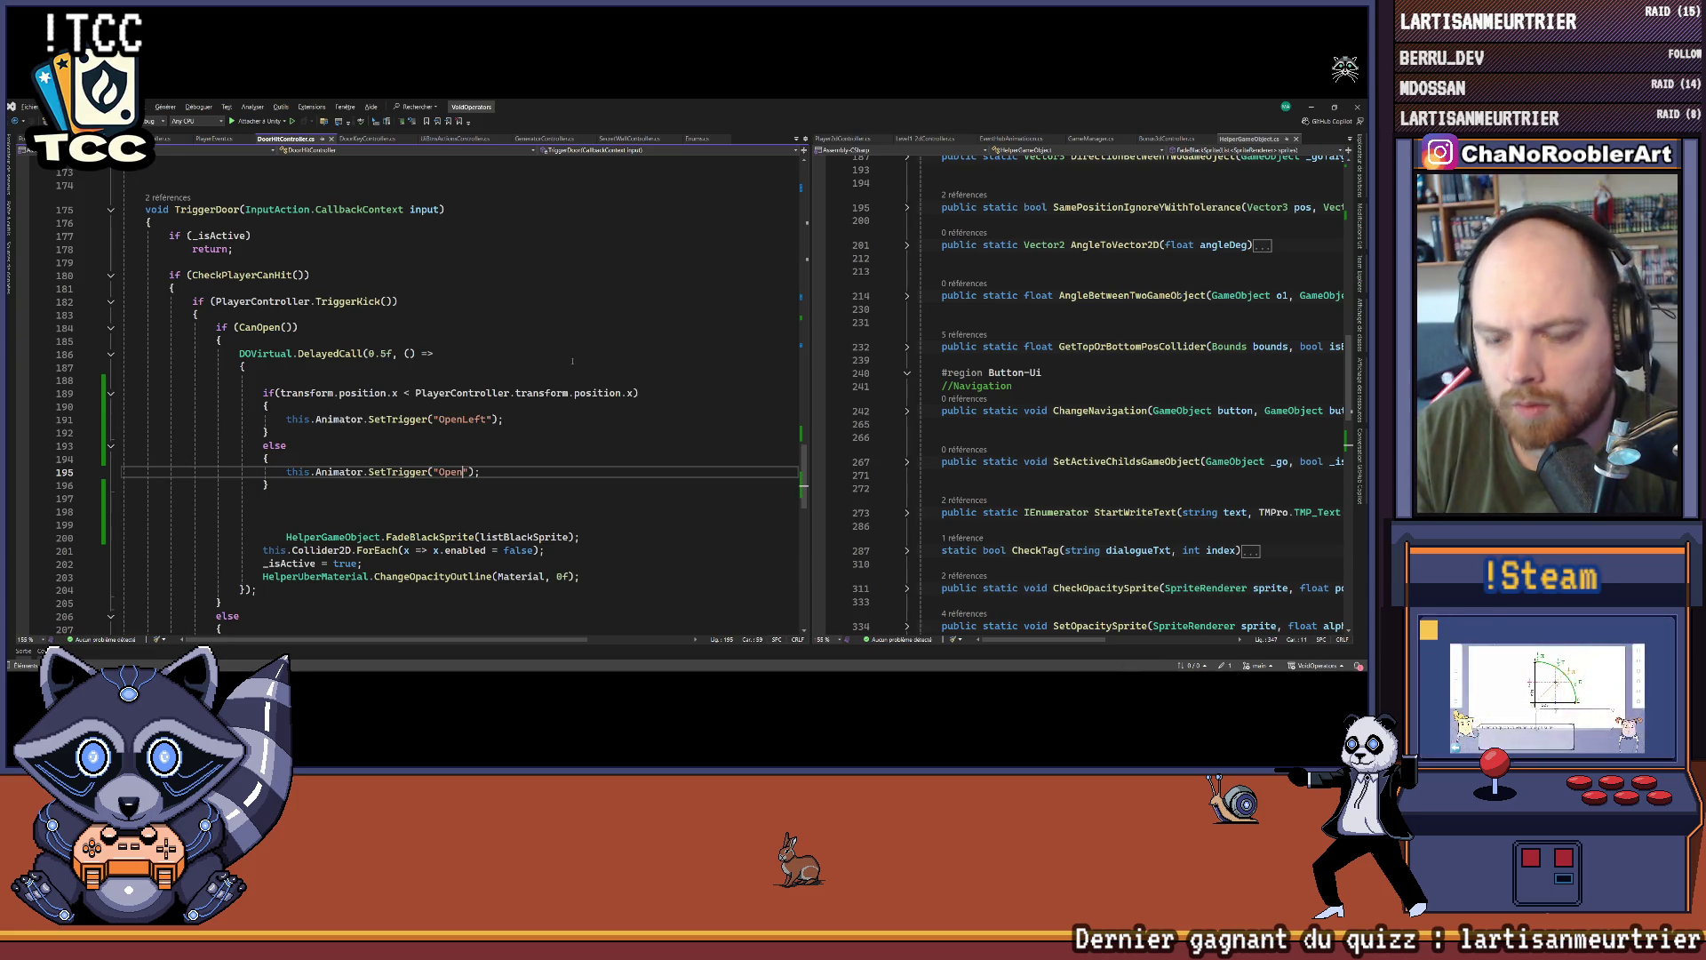
pyautogui.press('Down')
pyautogui.press('Down')
pyautogui.press('Down')
pyautogui.press('BackSpace')
pyautogui.press('Delete')
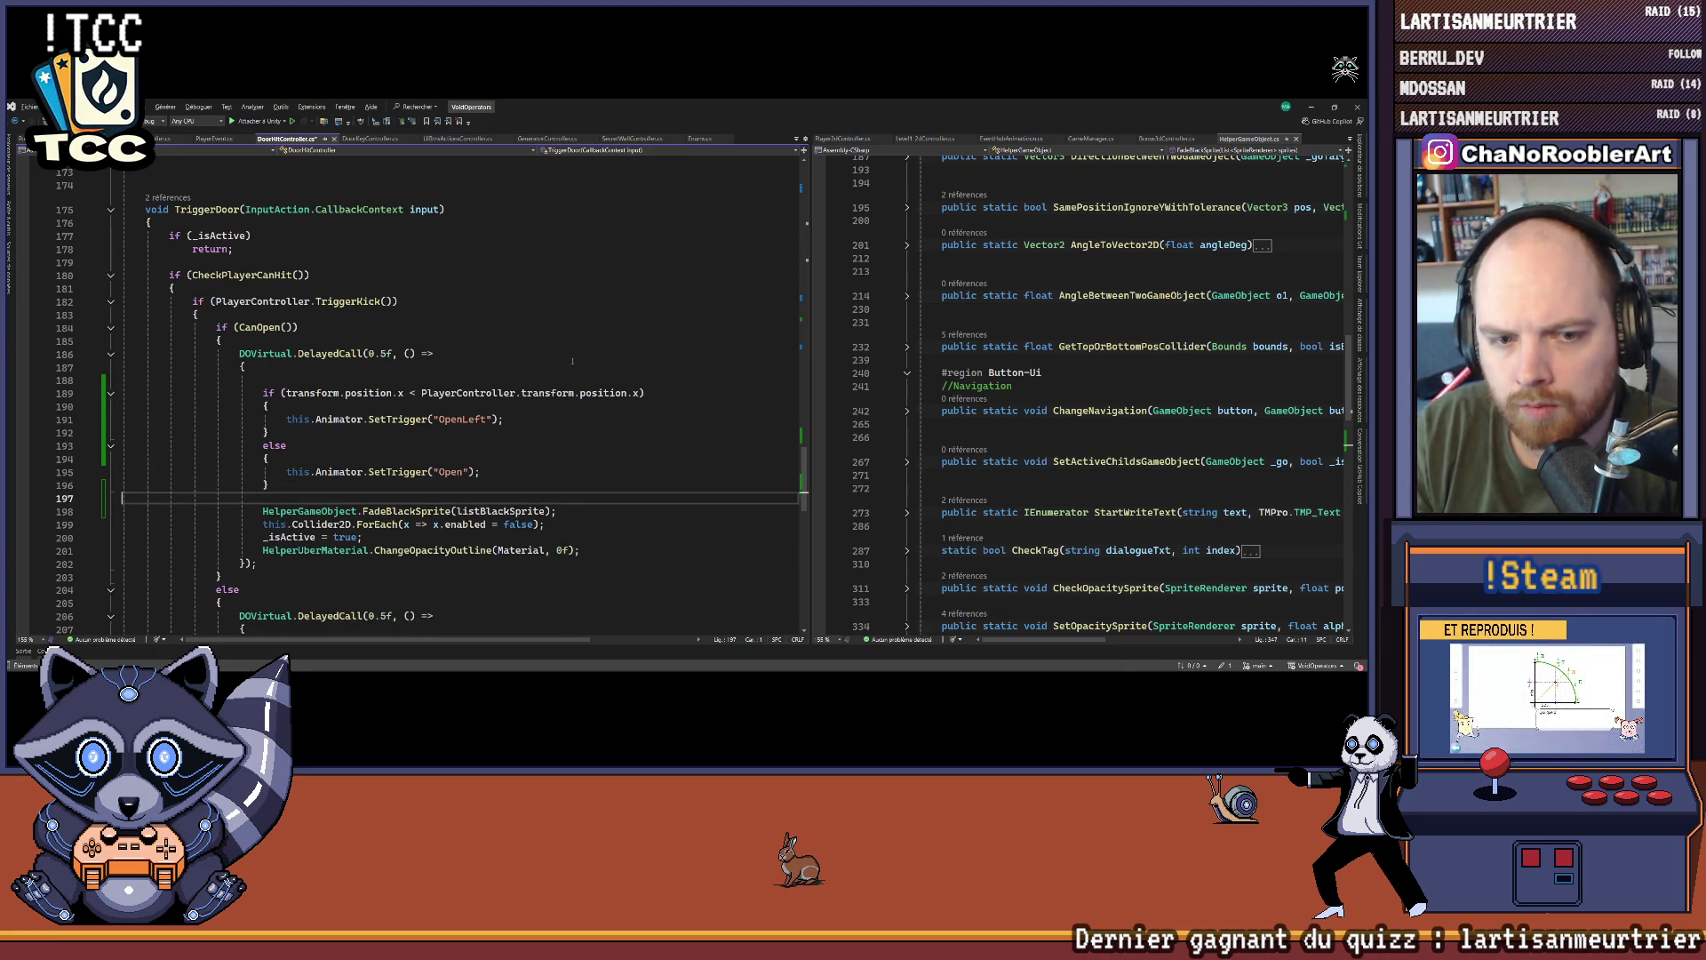
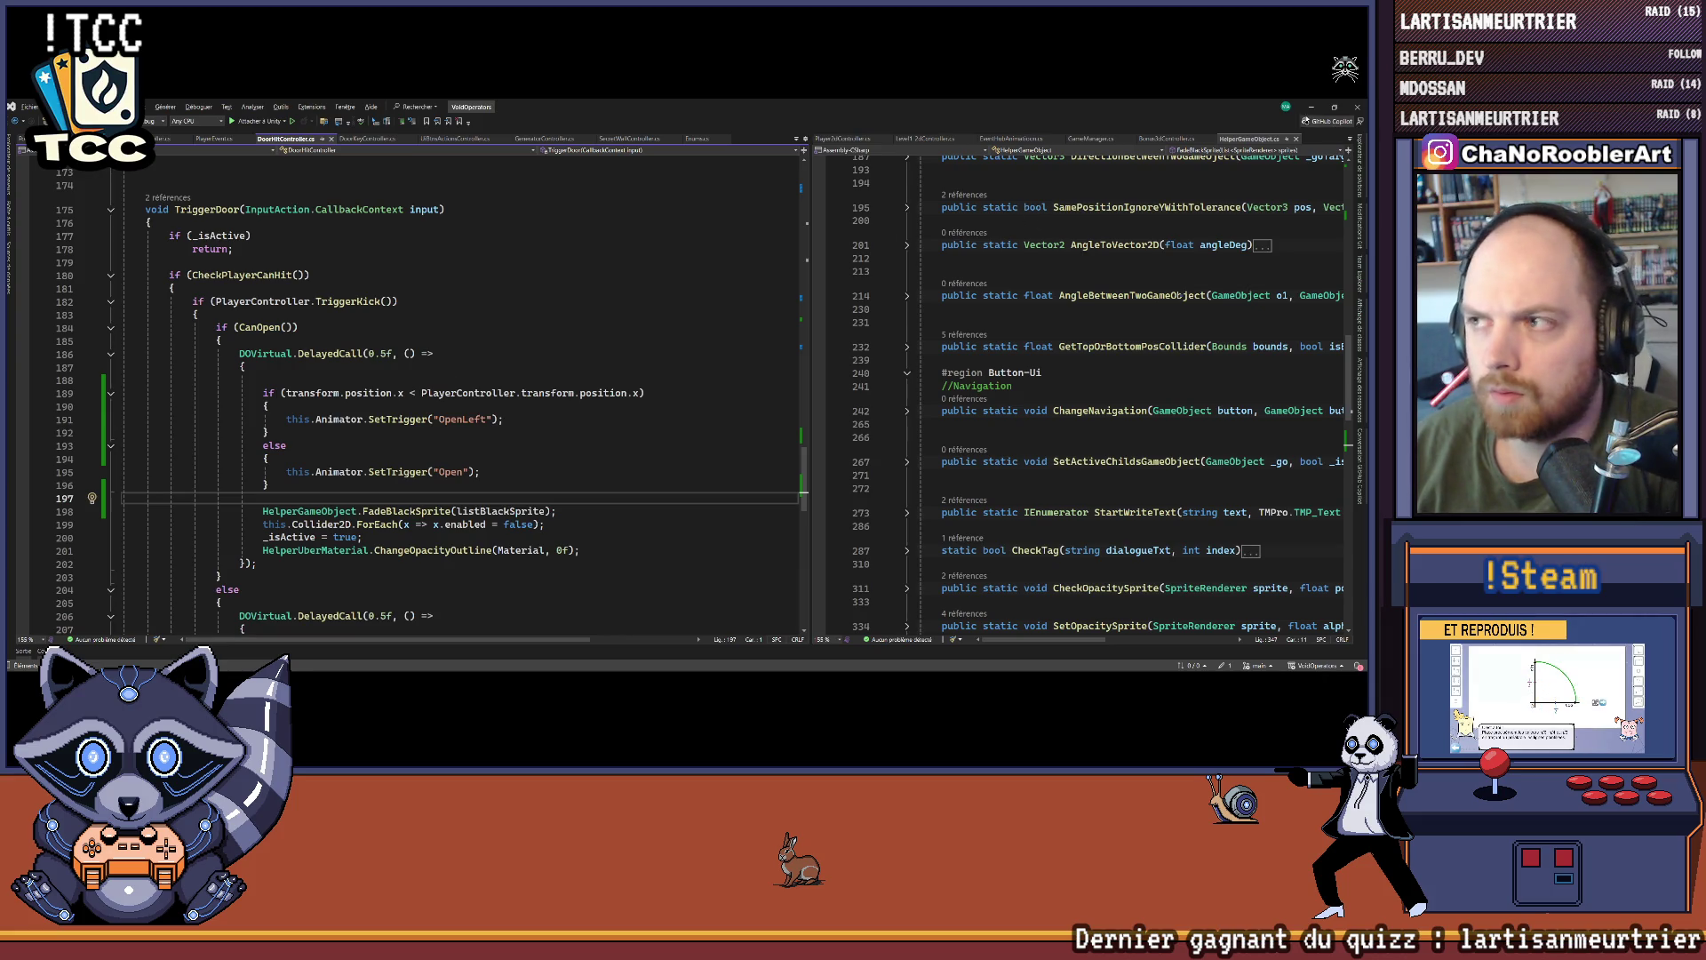
# Step: Minimize Visual Studio so Unity recompiles the updated door controller script
pyautogui.click(1309, 107)
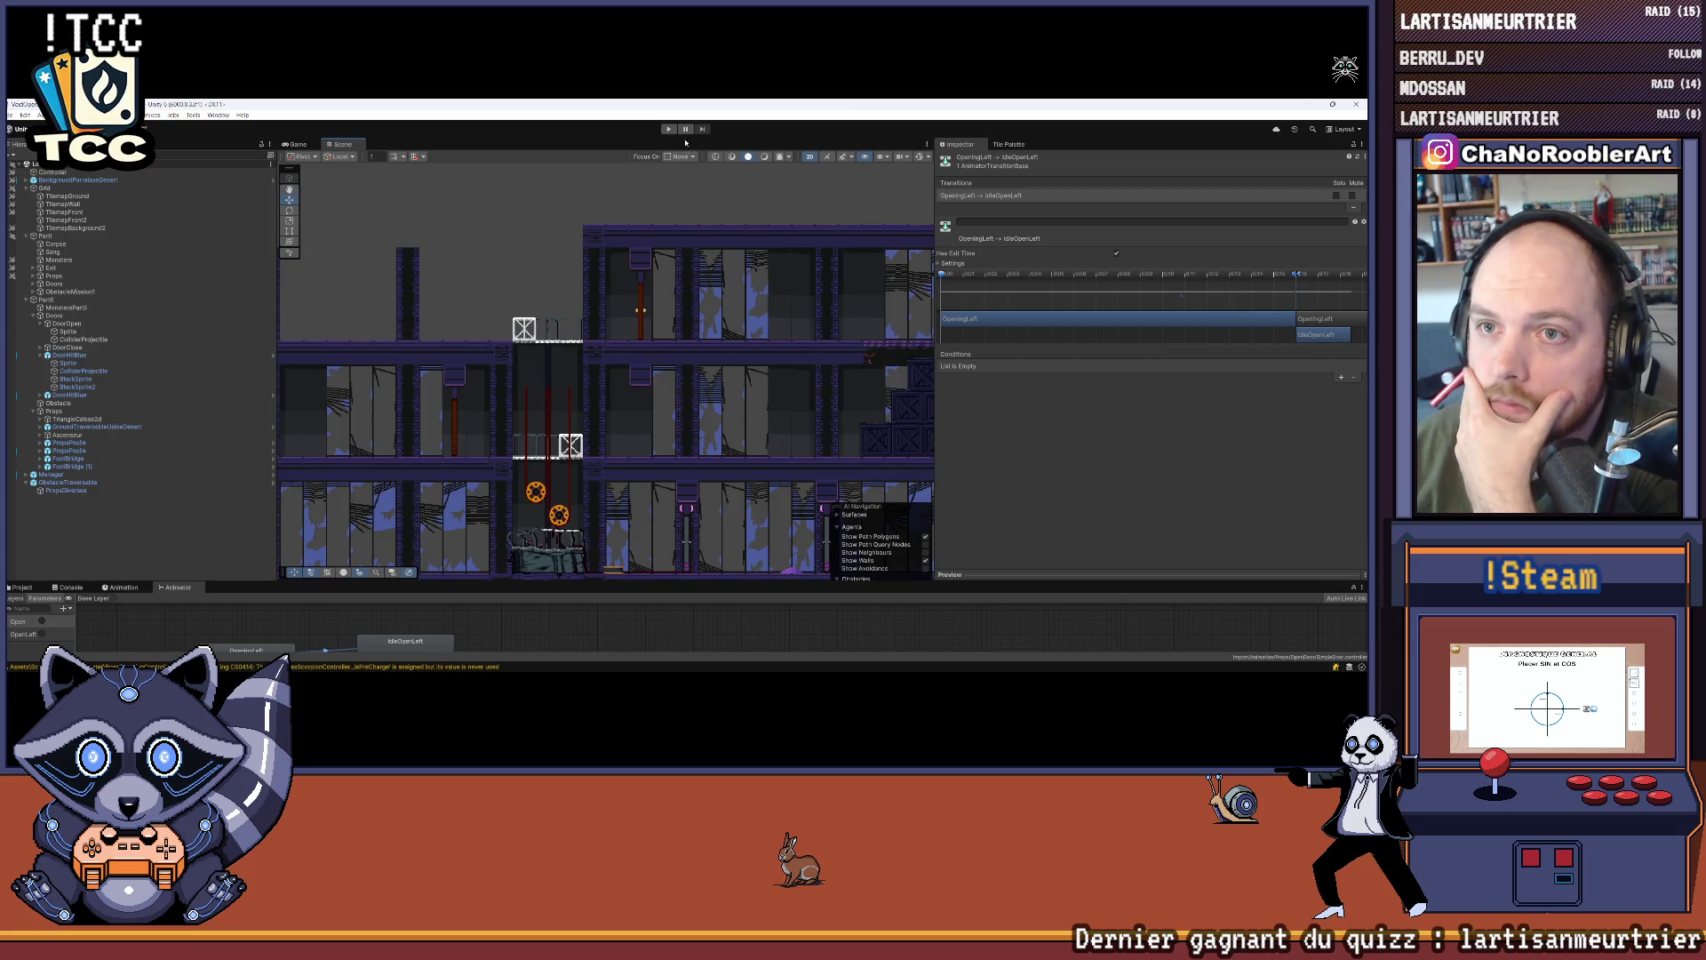
# Step: Enter Play mode and load the 2D level from the TP level list
pyautogui.hotkey('ctrl', 'p')
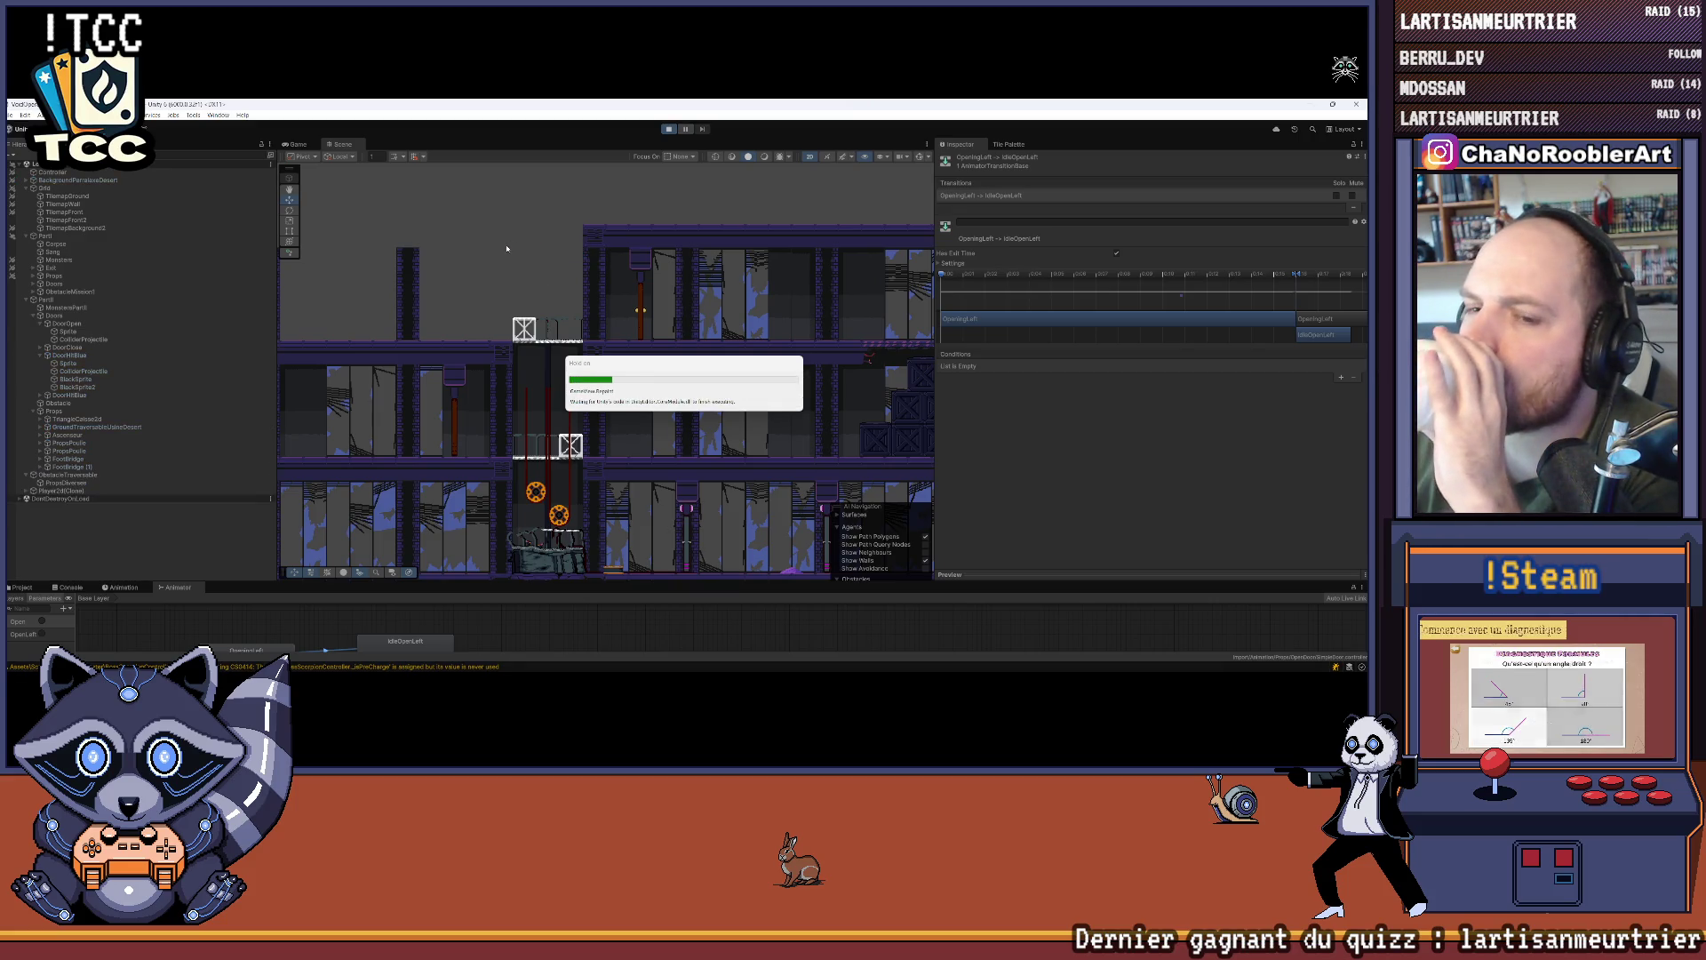
pyautogui.click(876, 533)
pyautogui.click(389, 422)
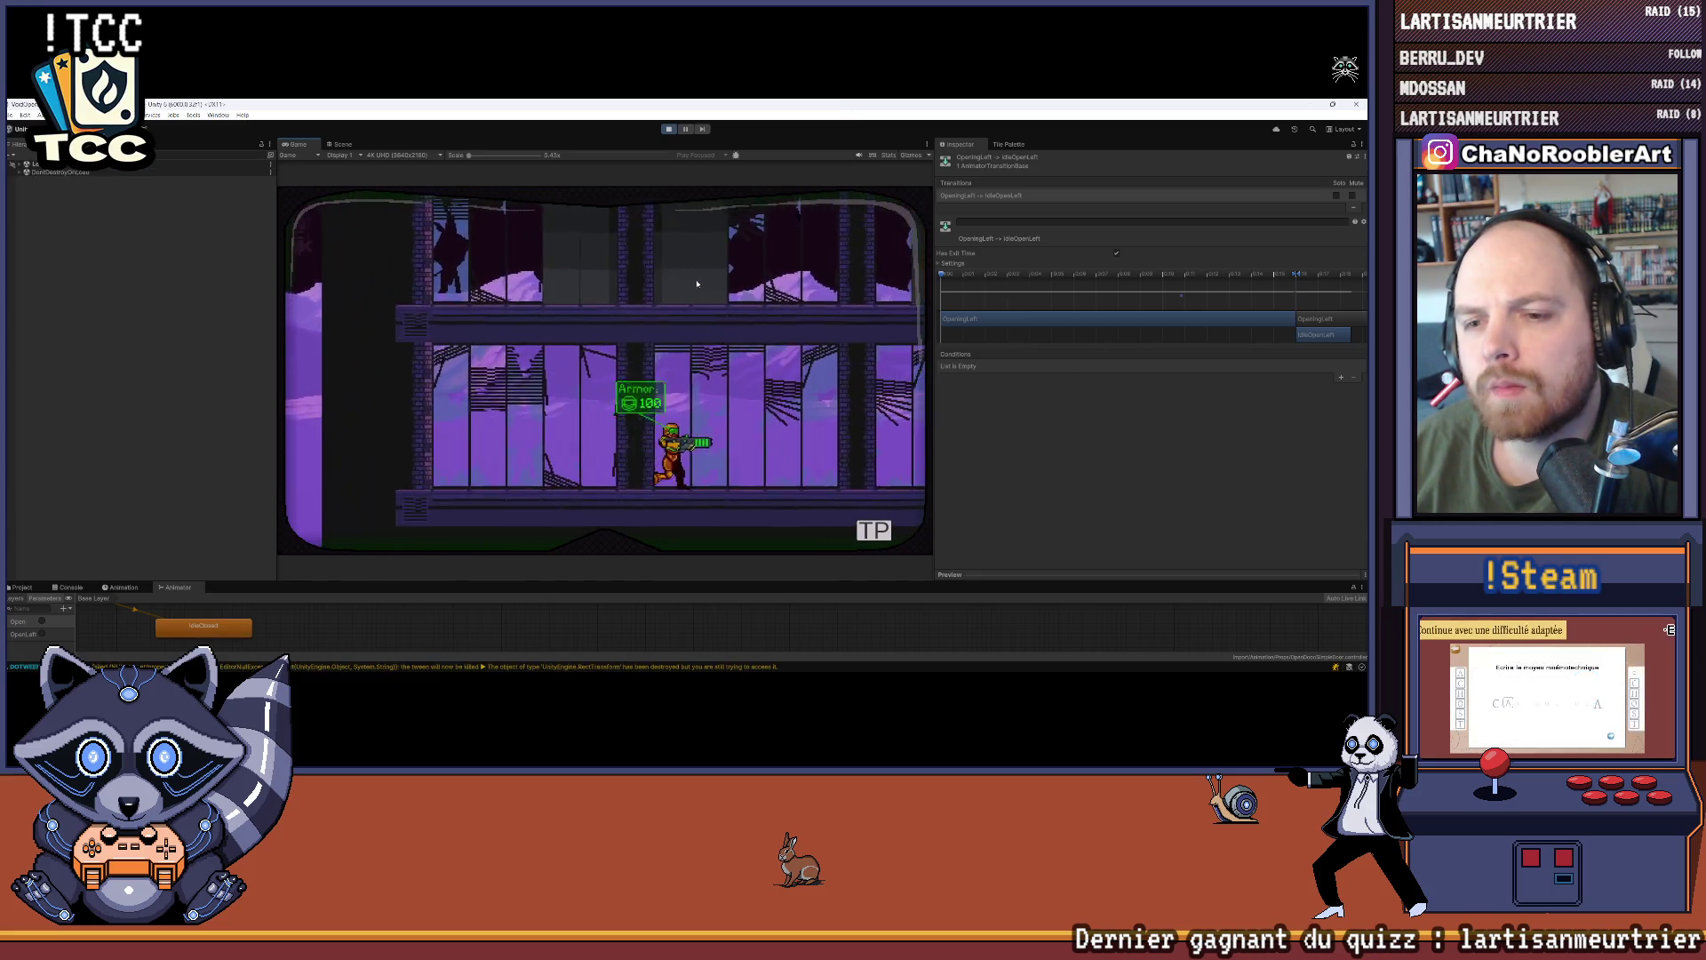
# Step: Walk the character up the elevator shaft and left along the corridor to the door, then stop play
pyautogui.press('d')
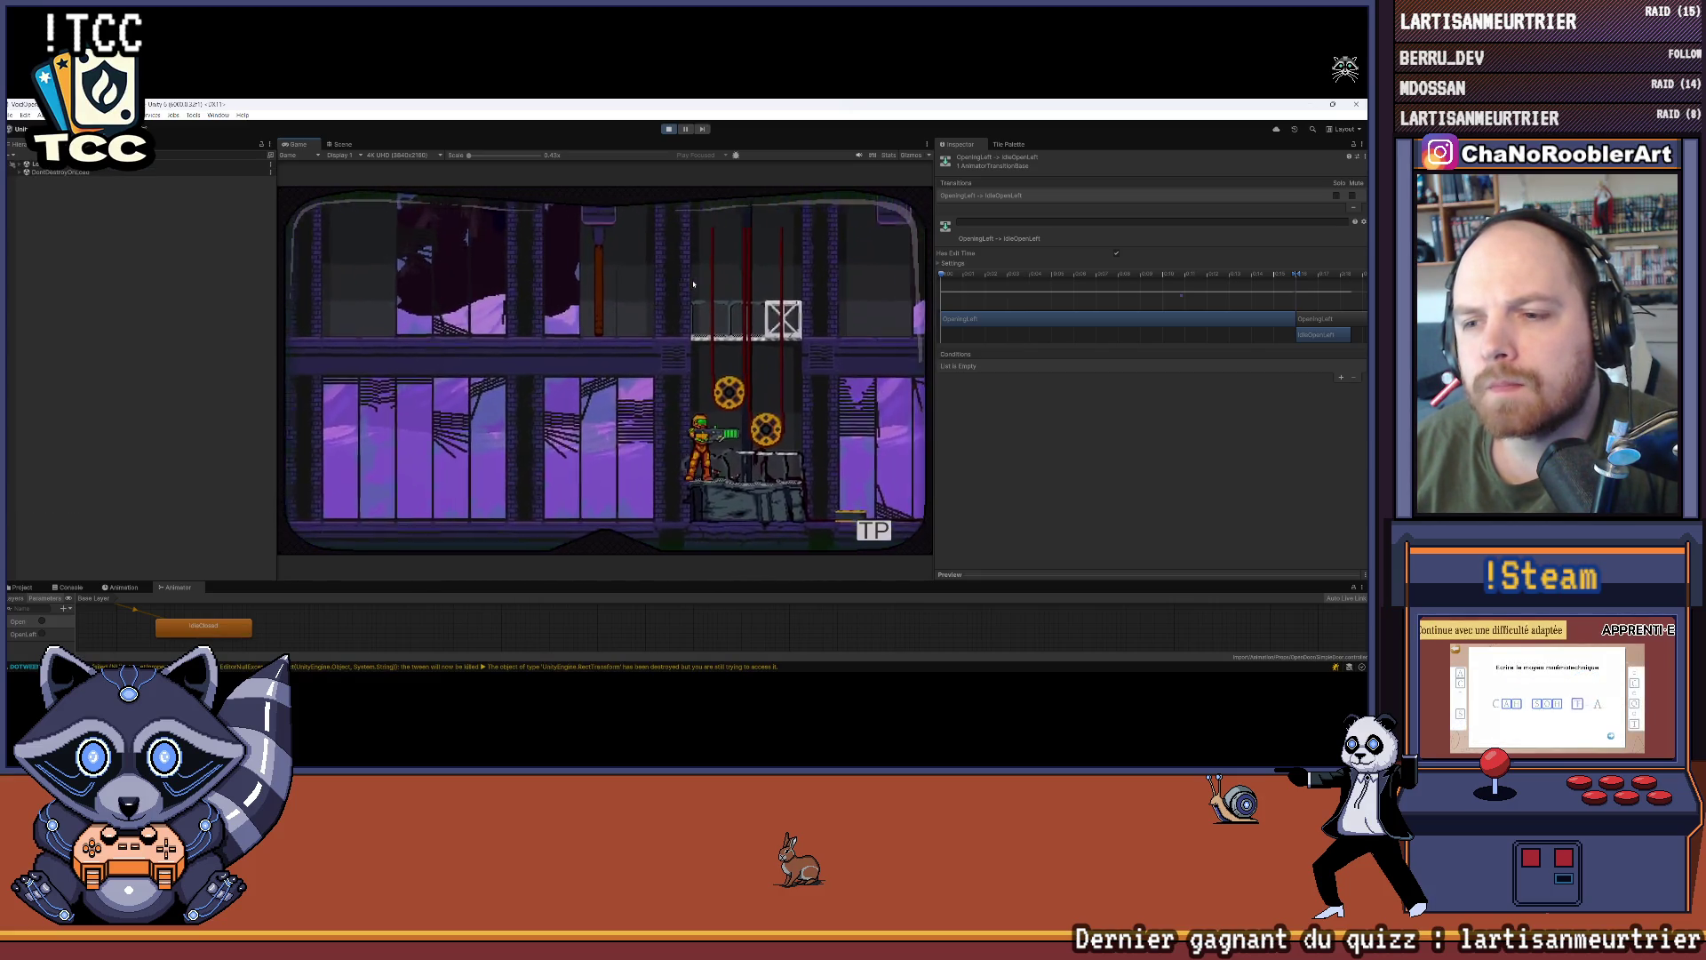
pyautogui.press('d')
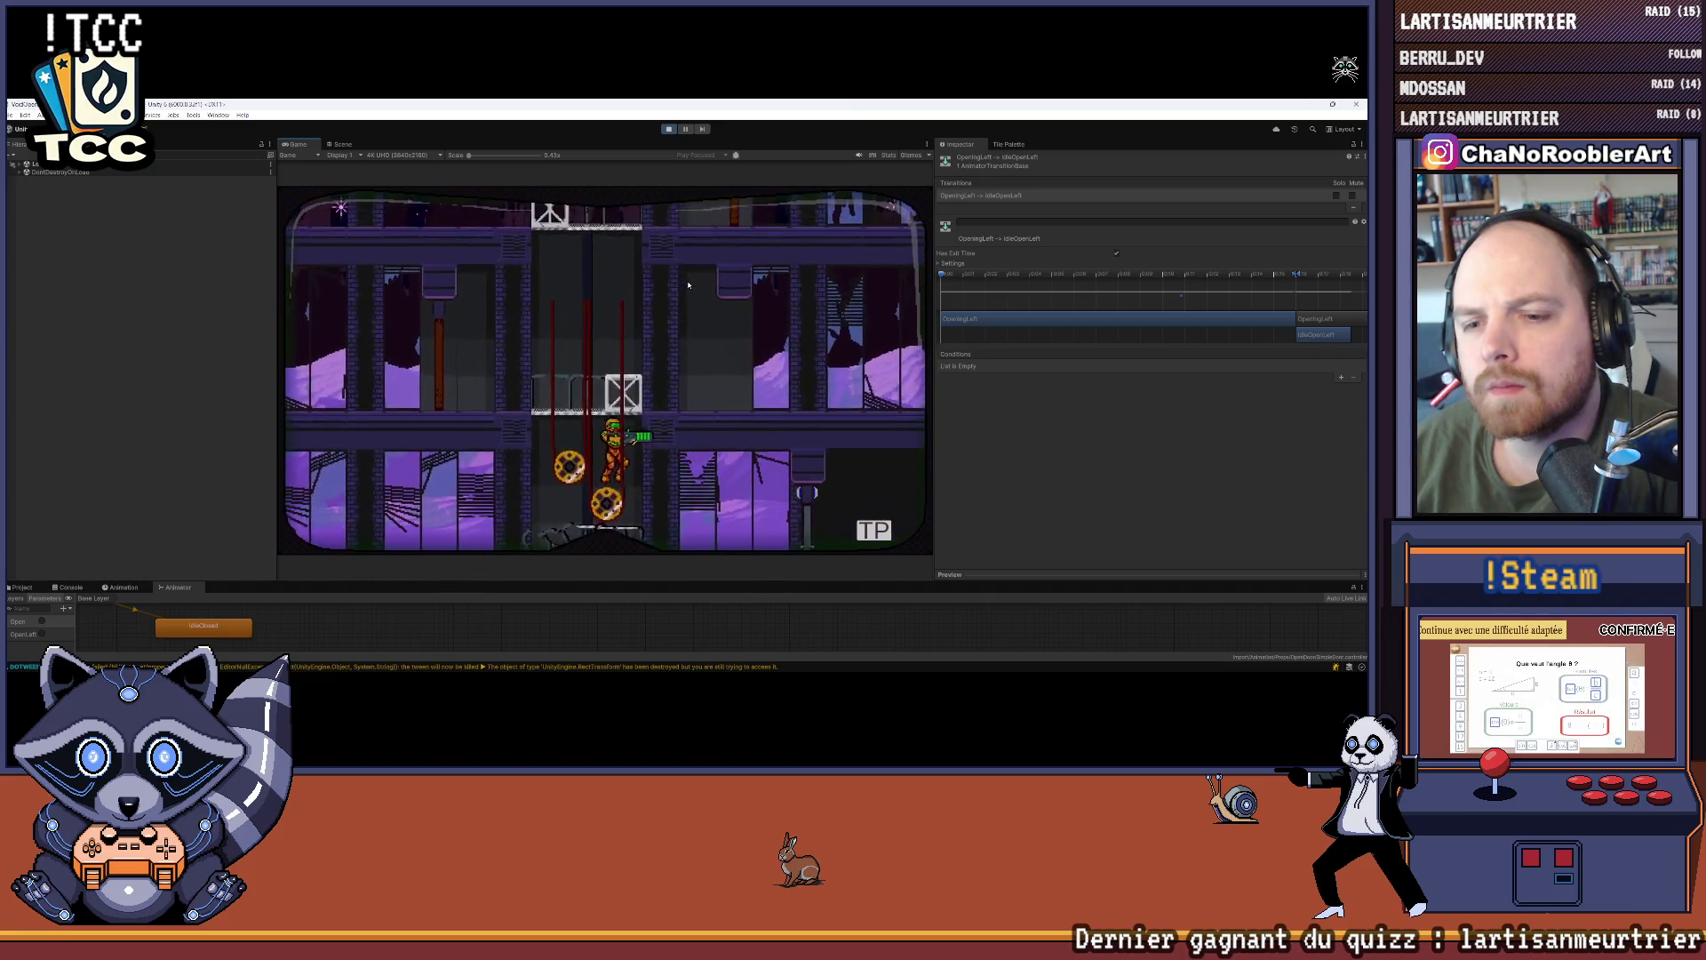
pyautogui.press('d')
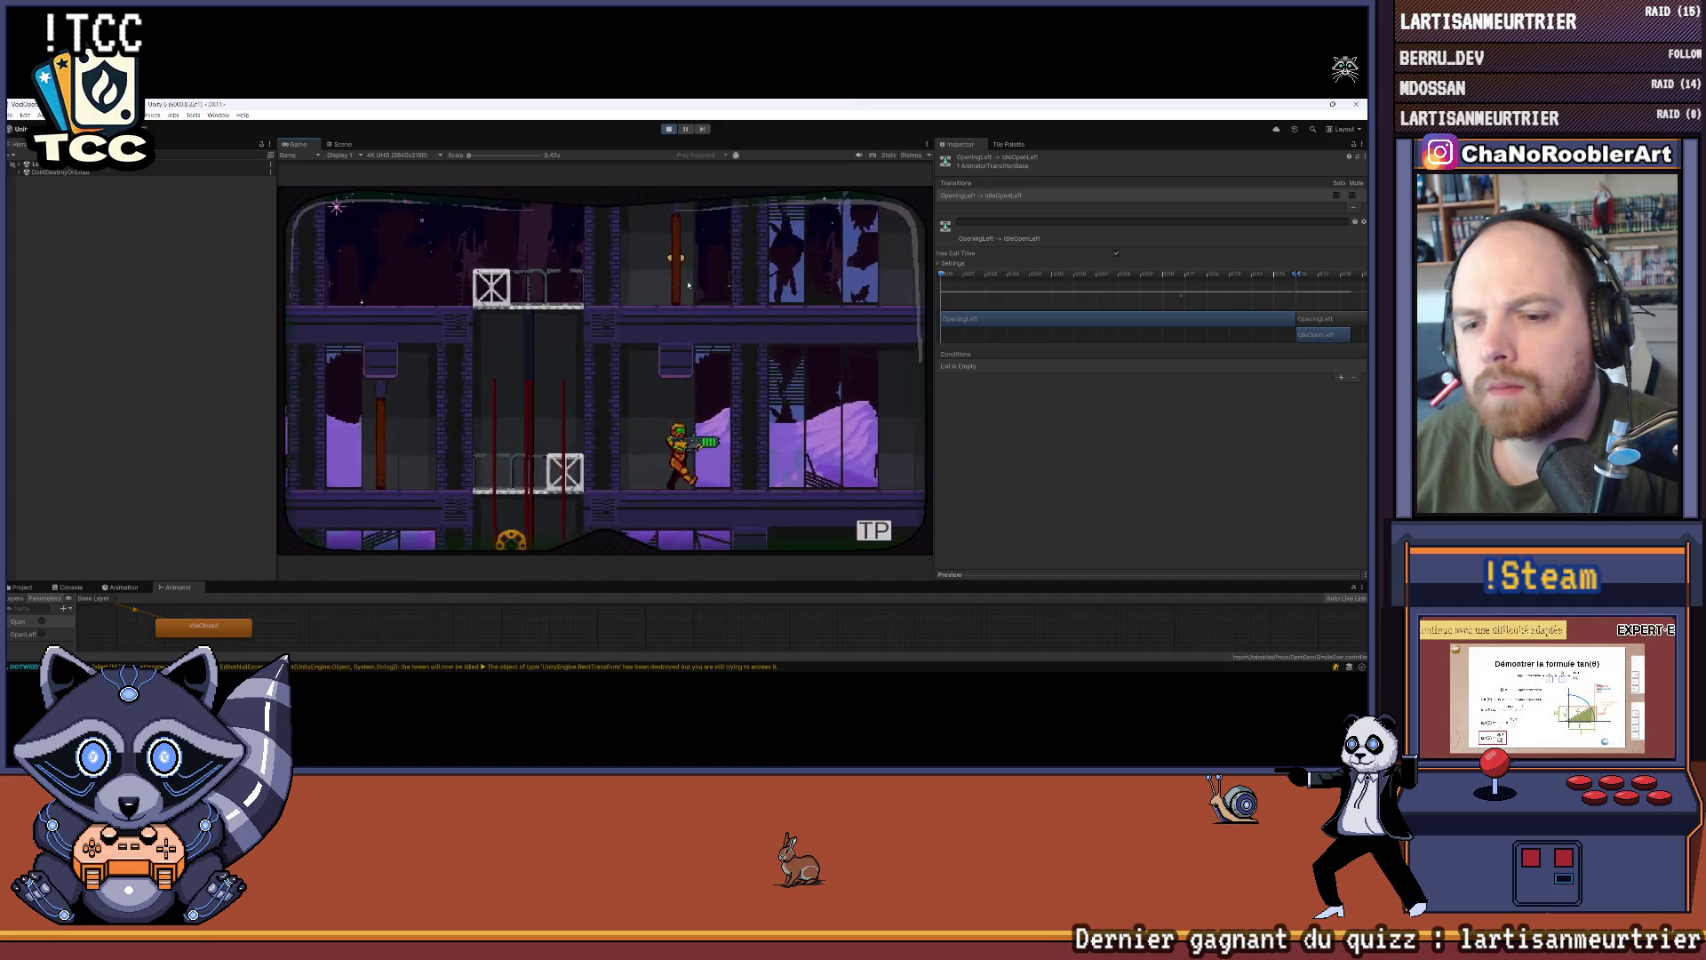
pyautogui.press('d')
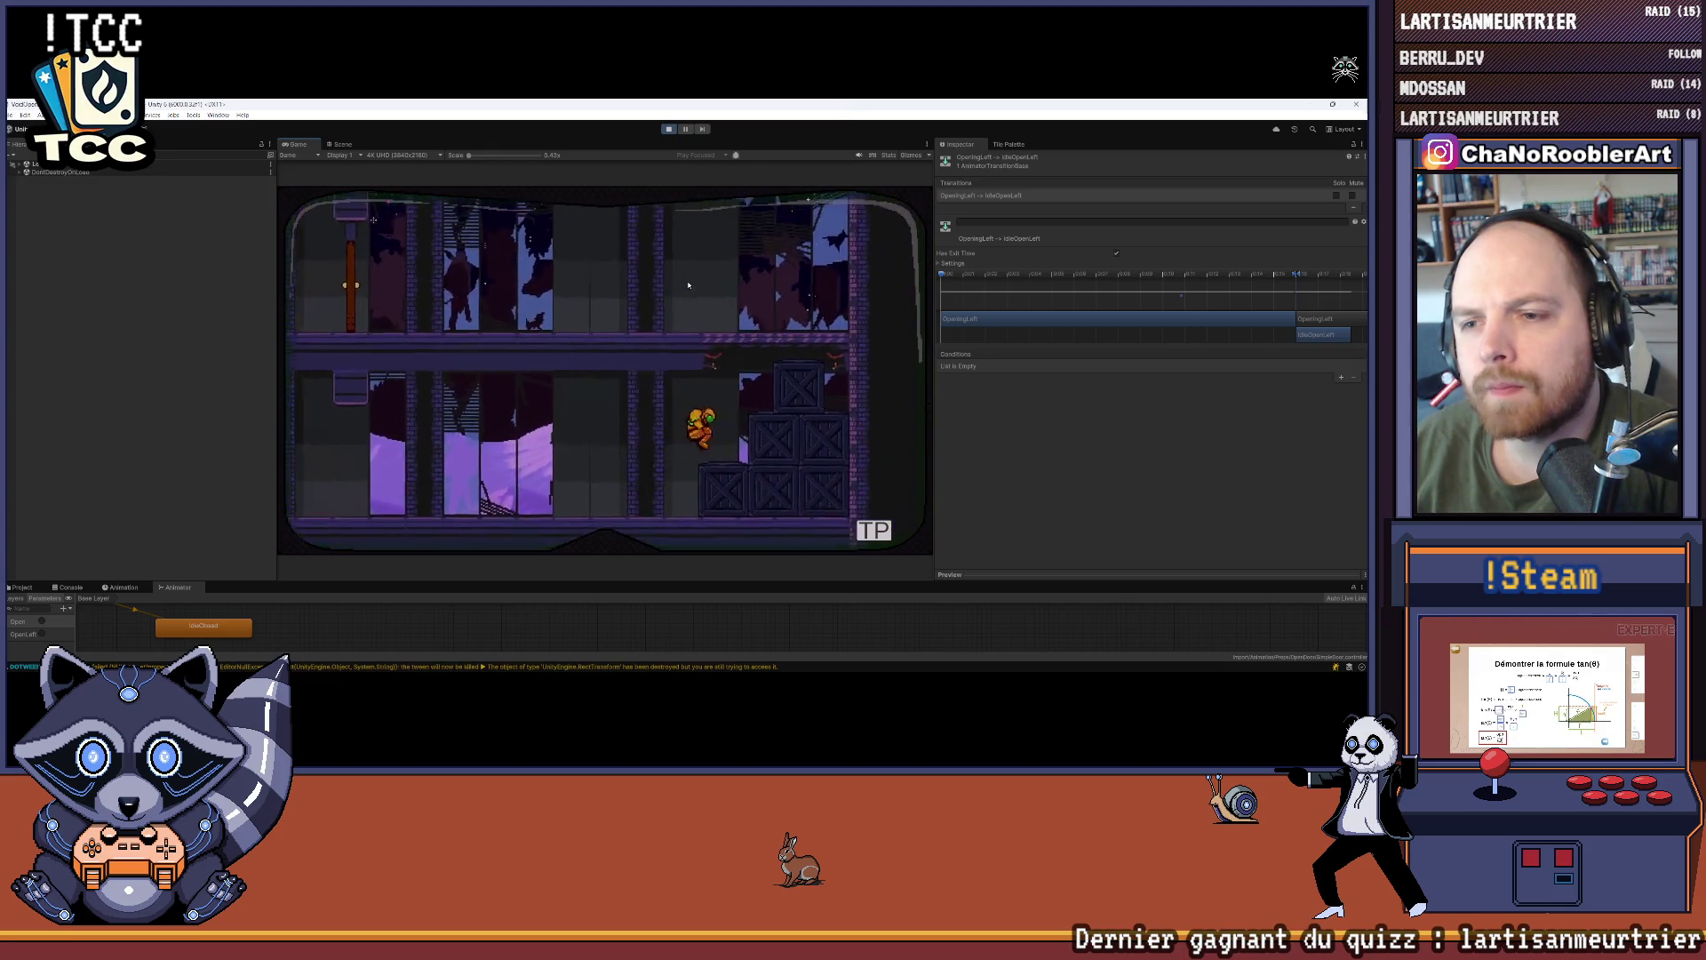
pyautogui.press('a')
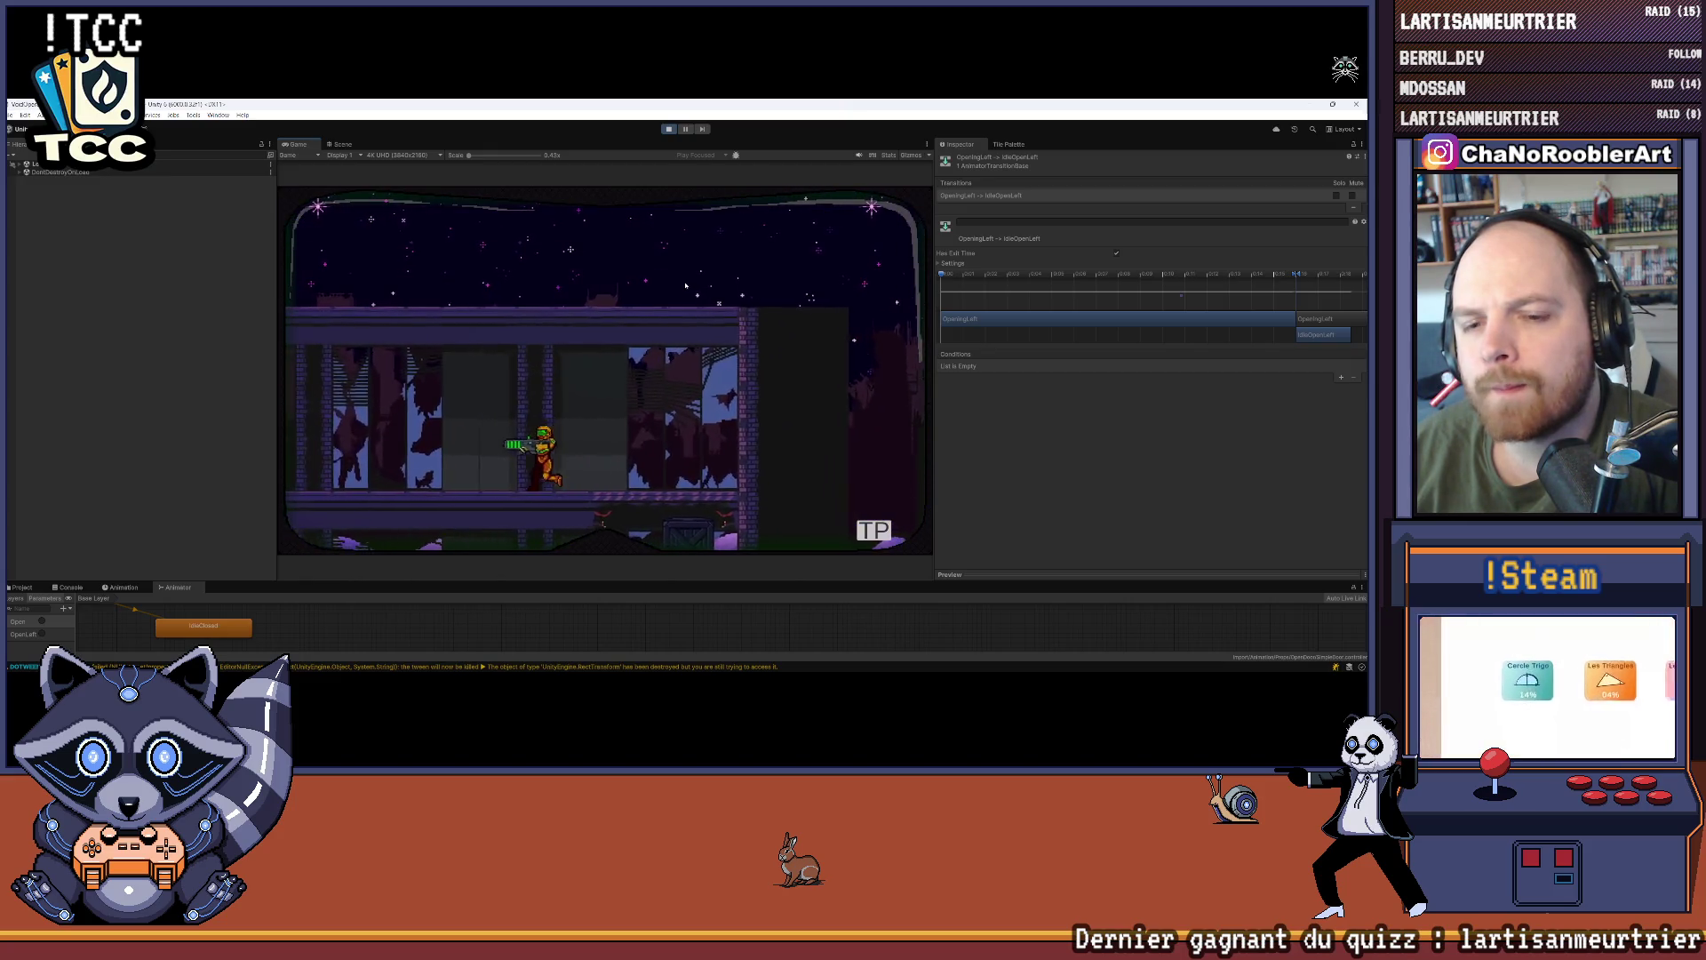
pyautogui.press('a')
pyautogui.press('a')
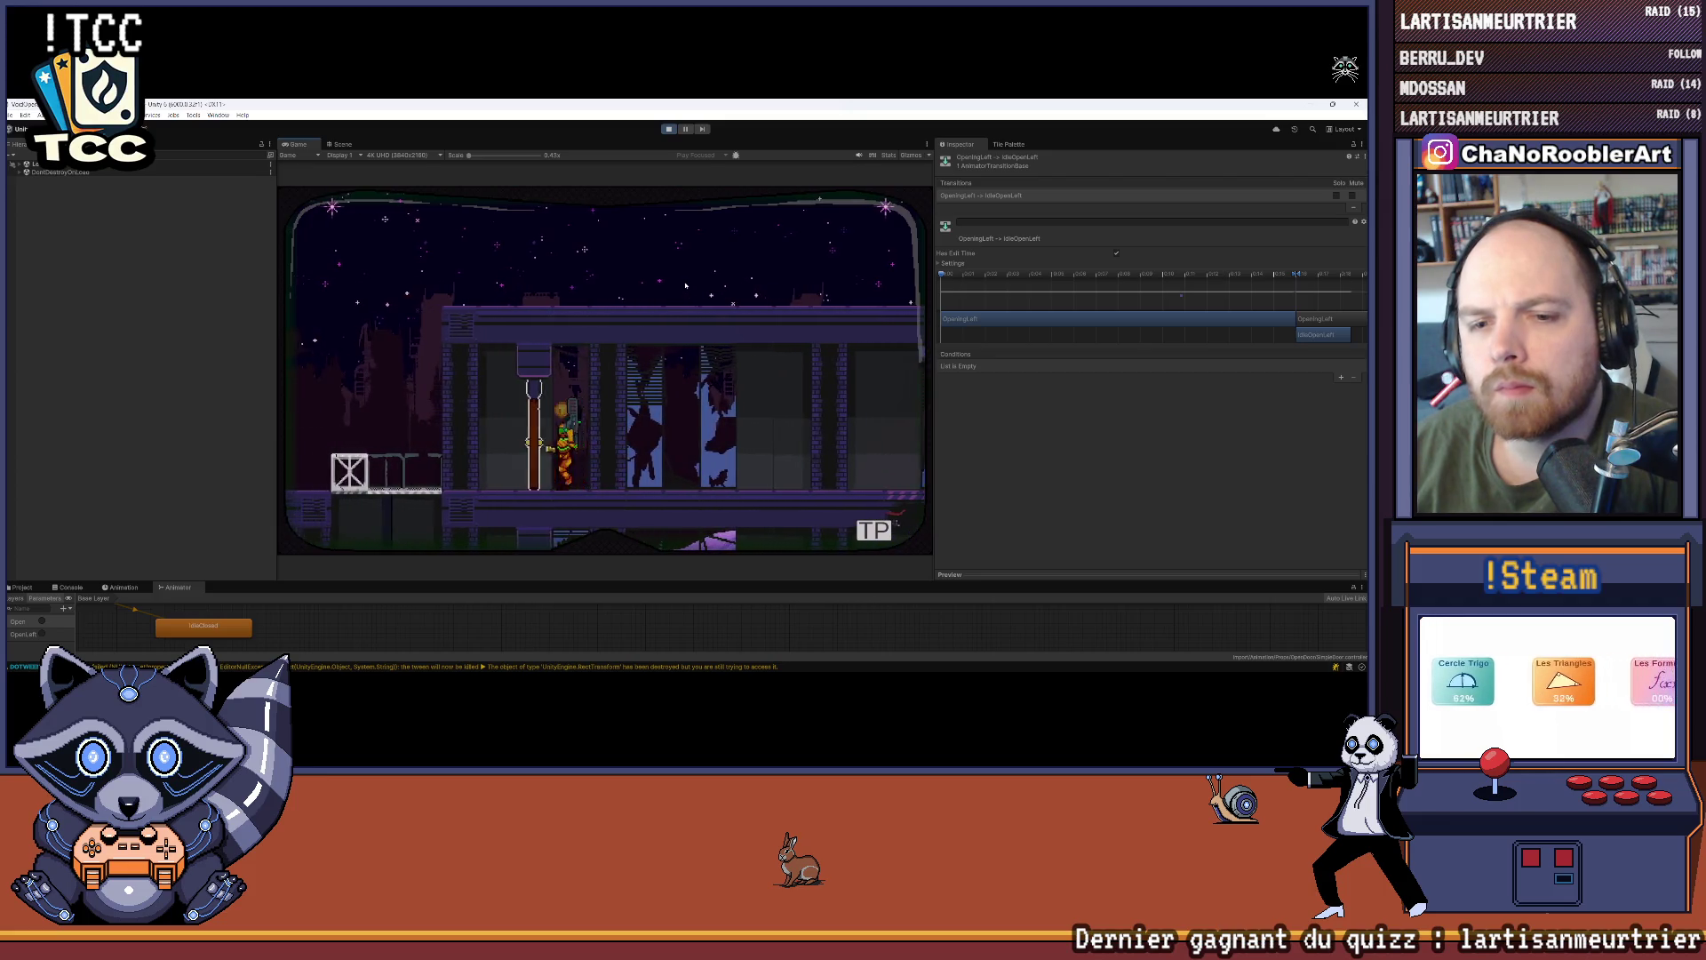
pyautogui.press('a')
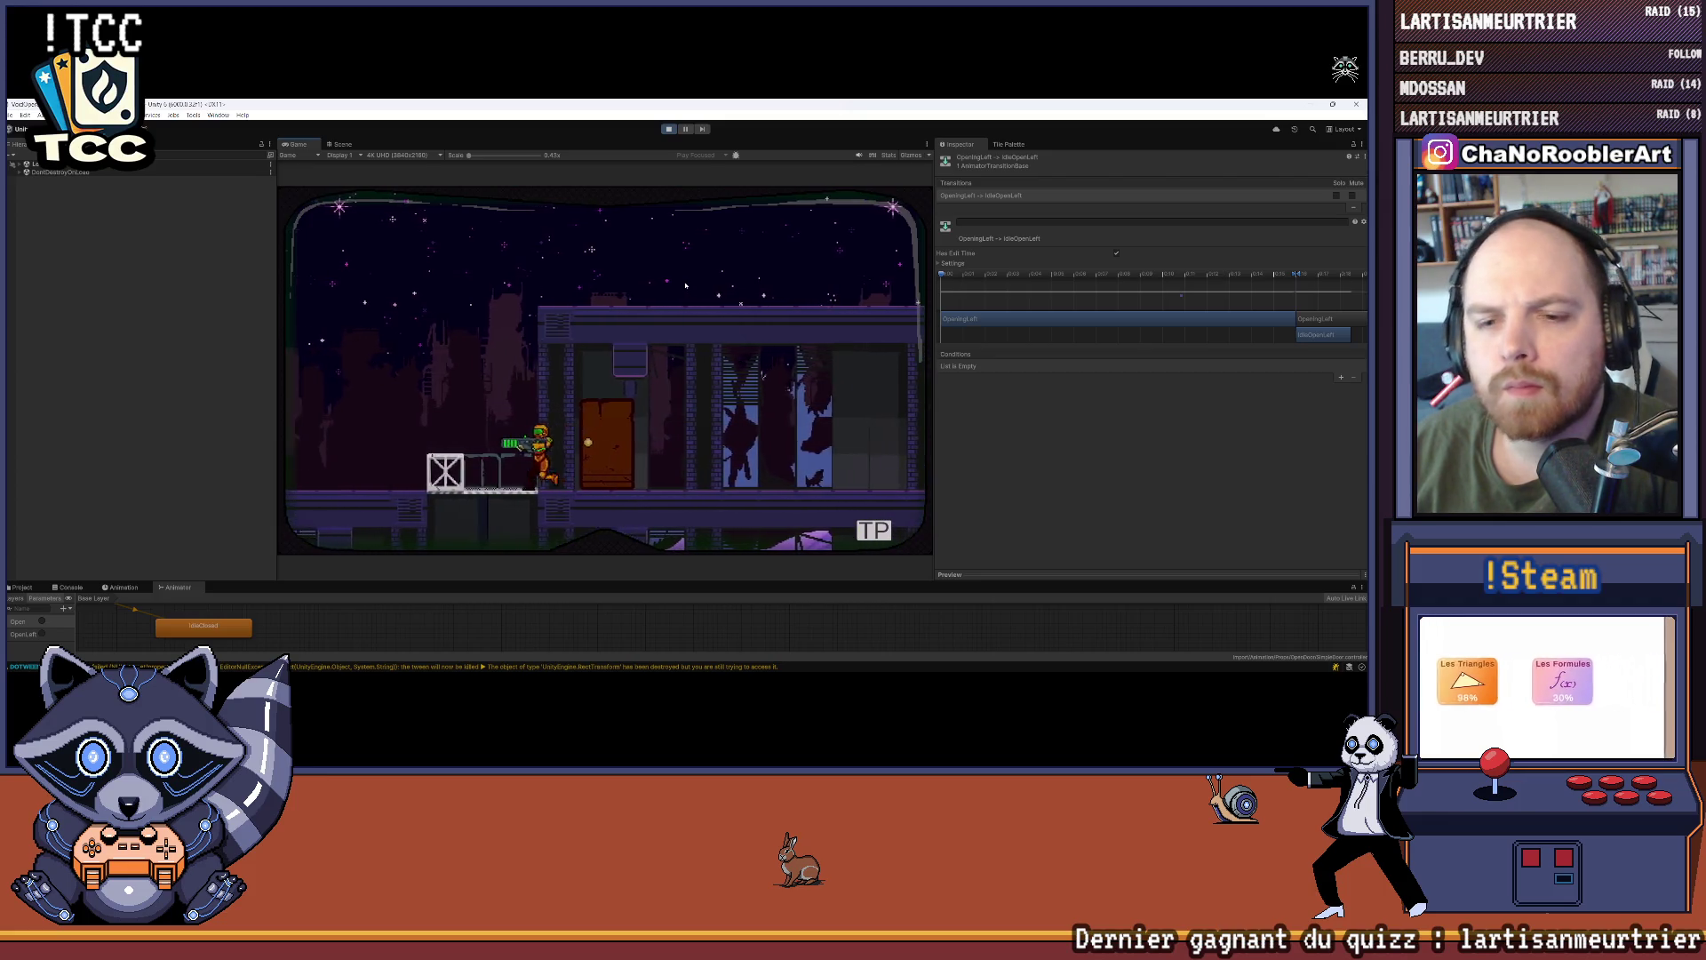
pyautogui.hotkey('ctrl', 'p')
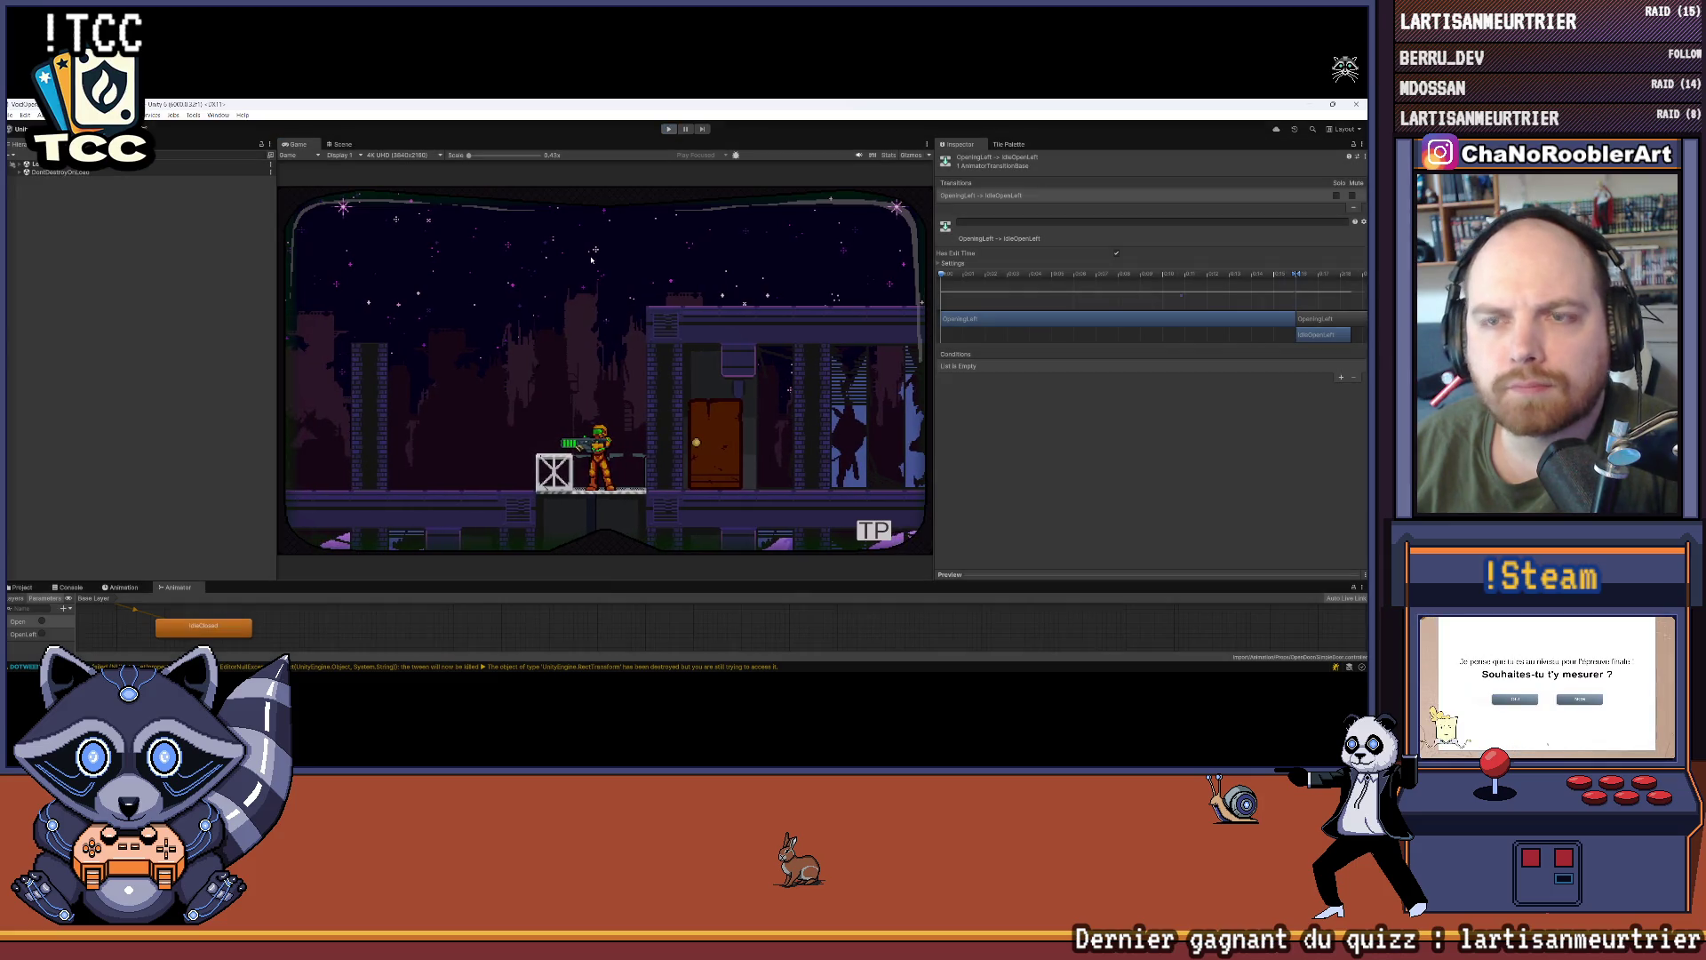
pyautogui.press('Return')
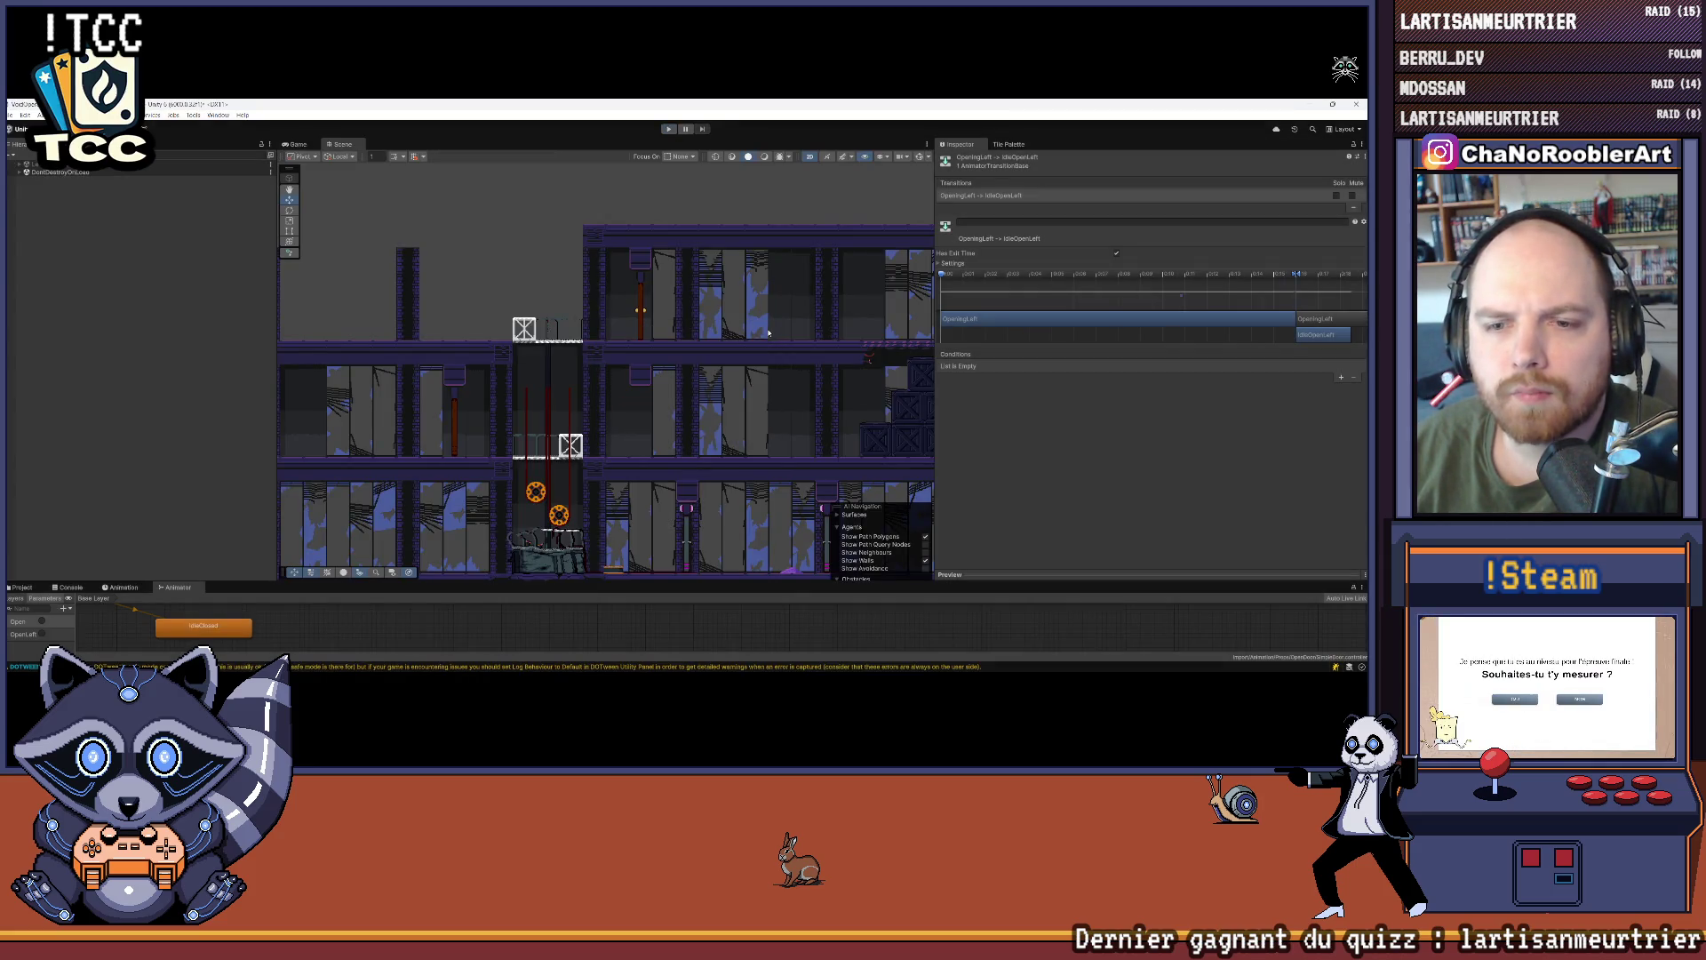
# Step: Show the OpenDoor animation clips in the Project panel, then switch to Aseprite's door sprite
pyautogui.scroll(2, 535, 391)
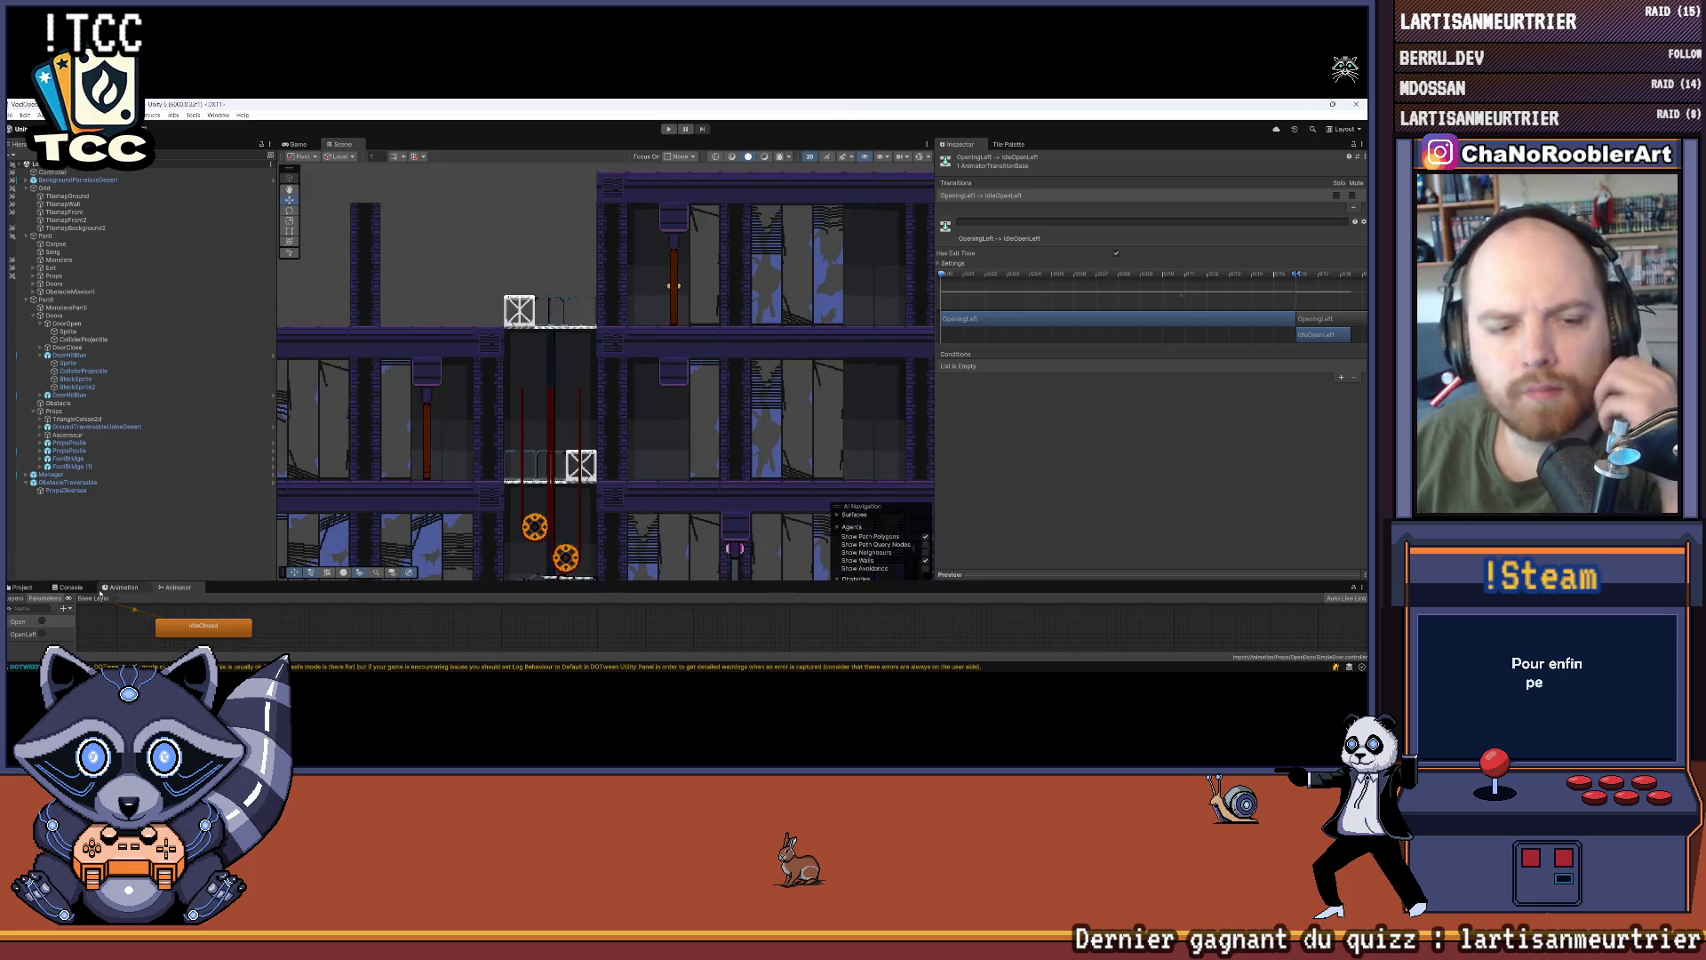
pyautogui.hotkey('ctrl', '5')
pyautogui.moveTo(339, 669)
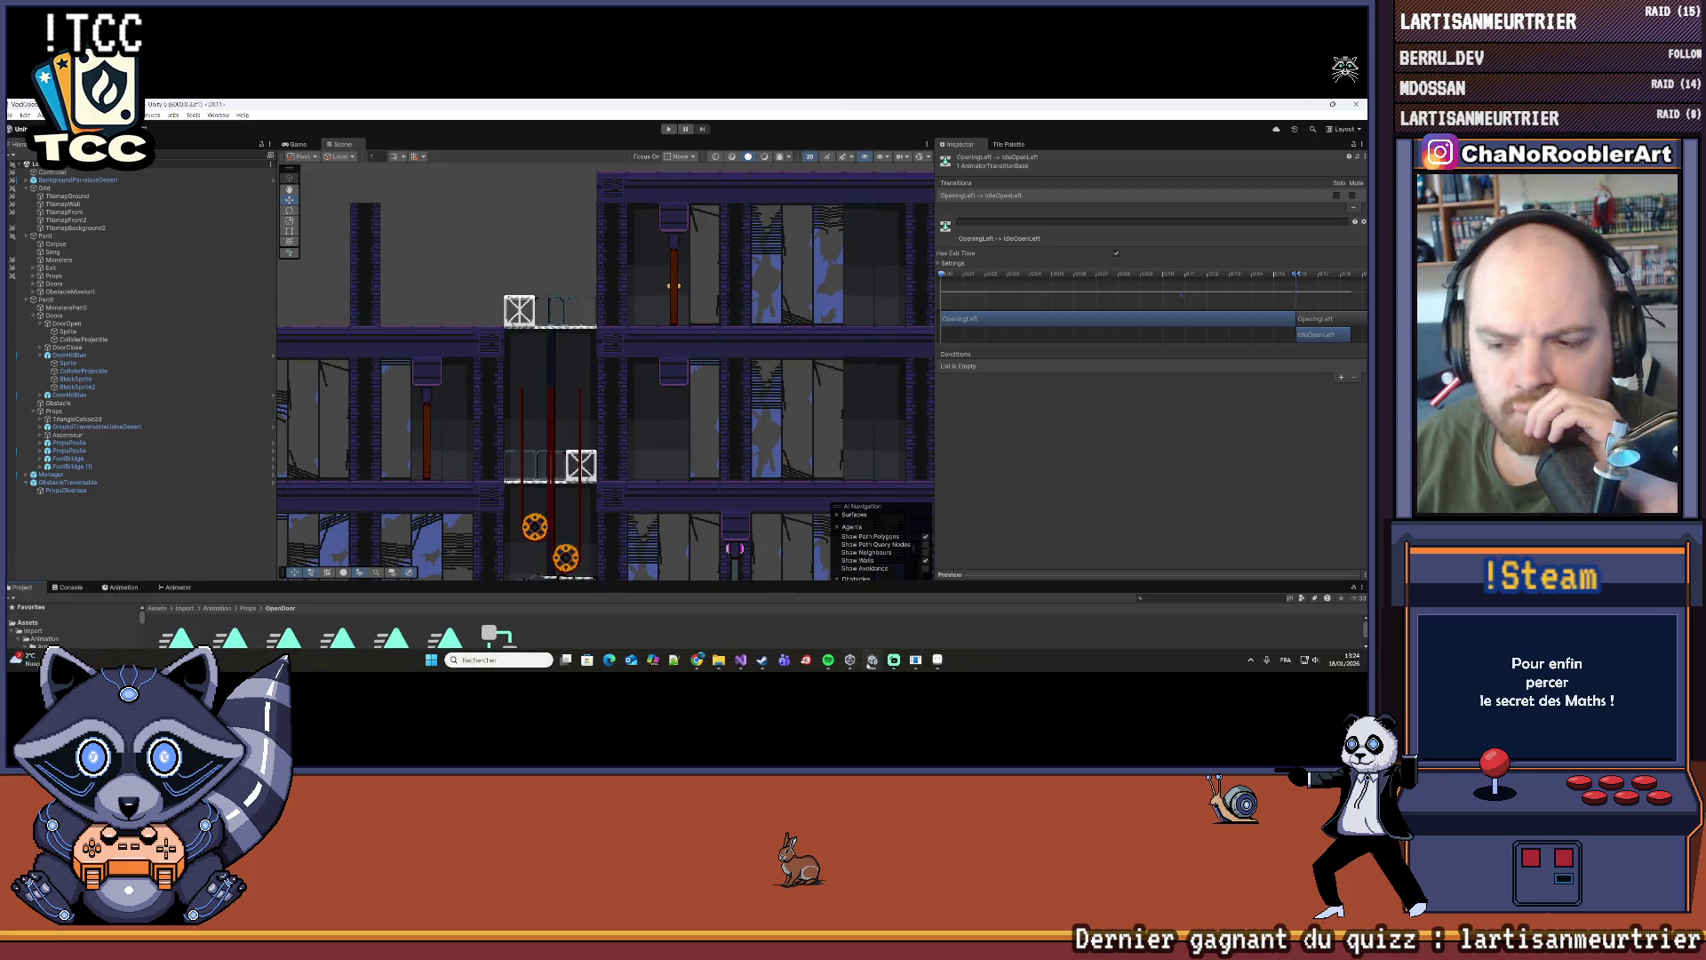
pyautogui.click(938, 660)
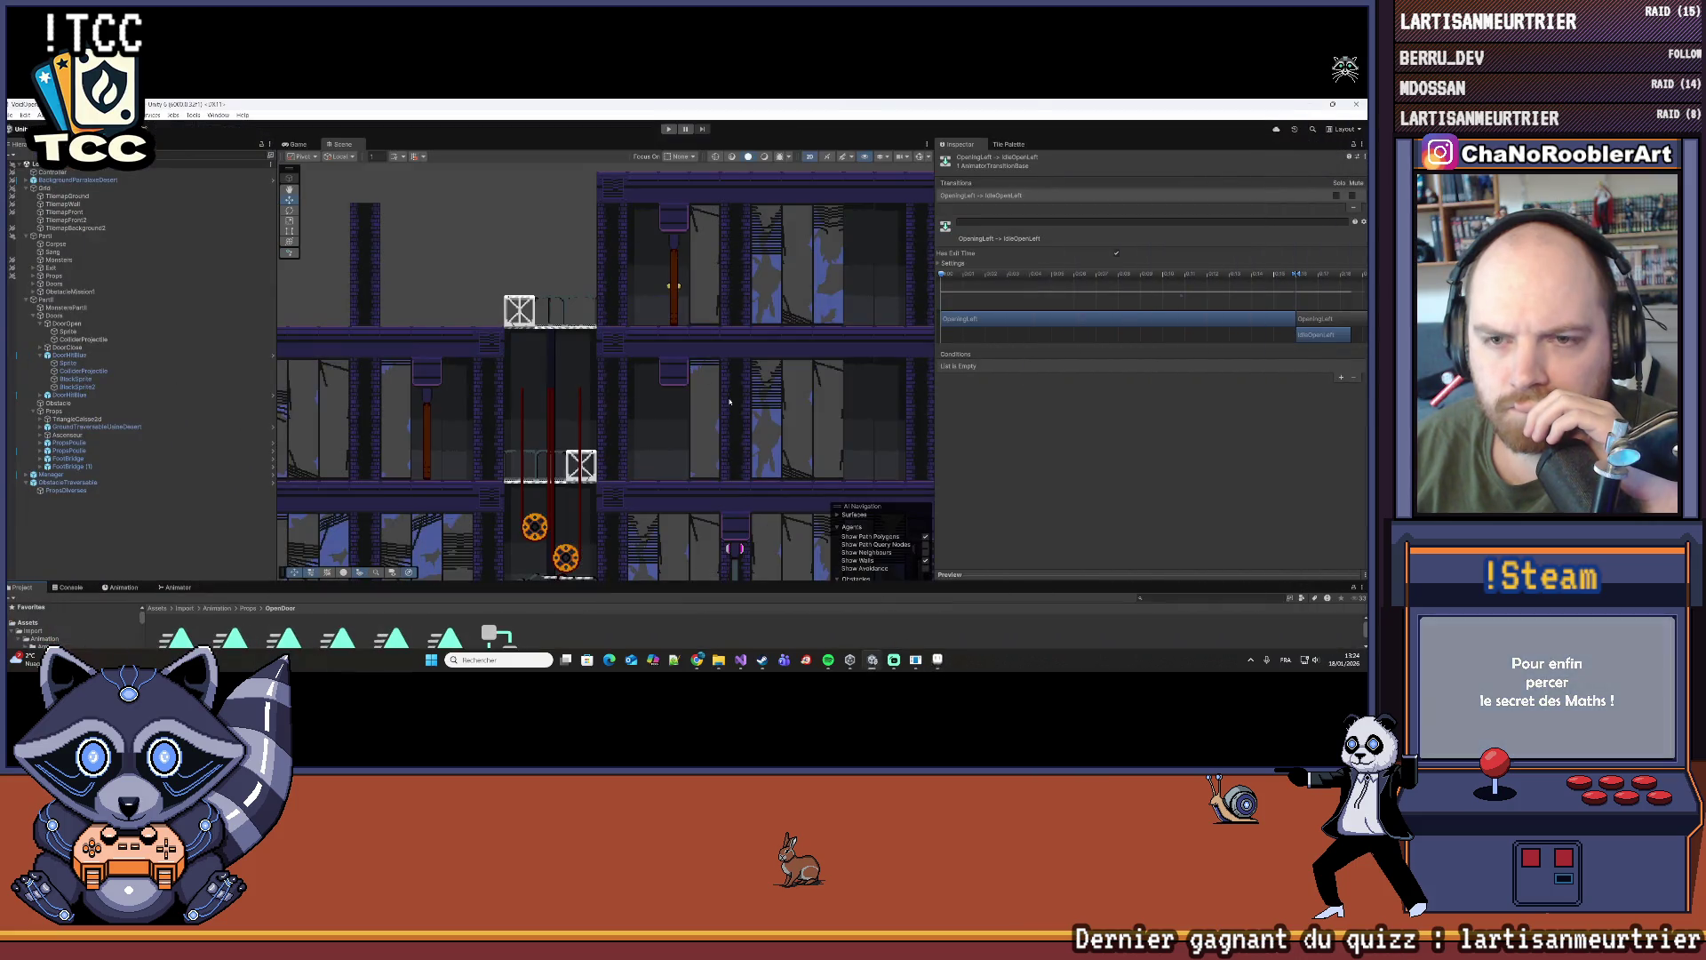
pyautogui.scroll(1, 589, 421)
pyautogui.scroll(2, 675, 433)
pyautogui.moveTo(796, 668)
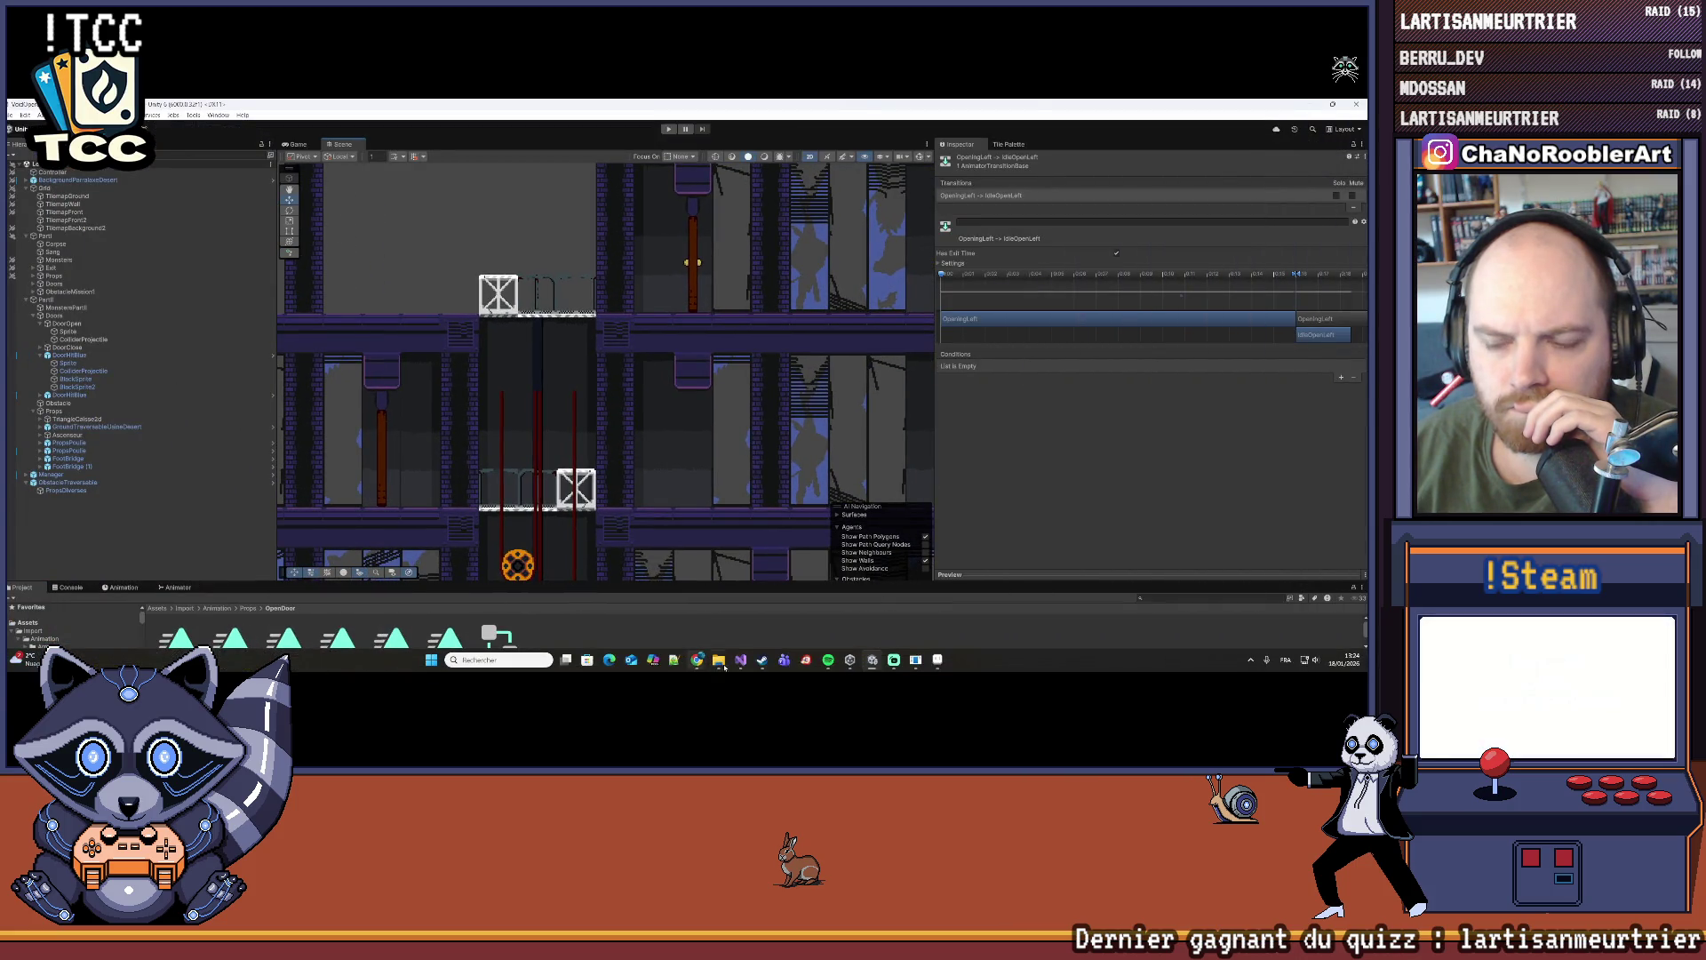
pyautogui.click(938, 660)
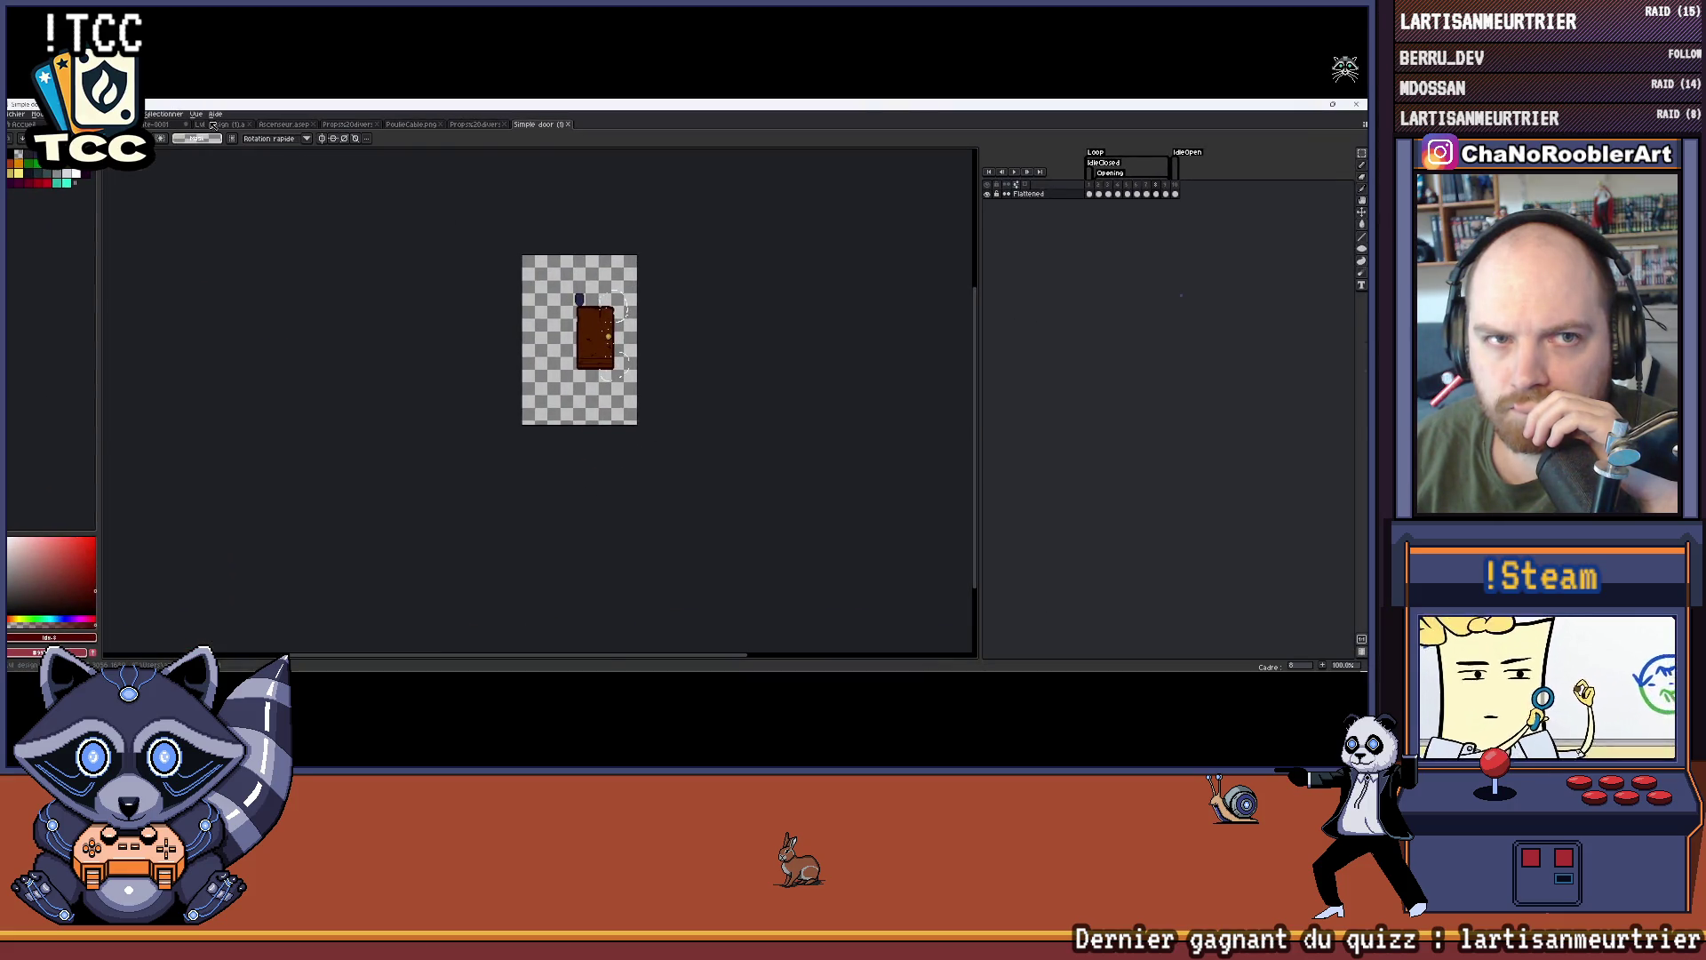
pyautogui.hotkey('ctrl', 'Tab')
pyautogui.scroll(4, 609, 352)
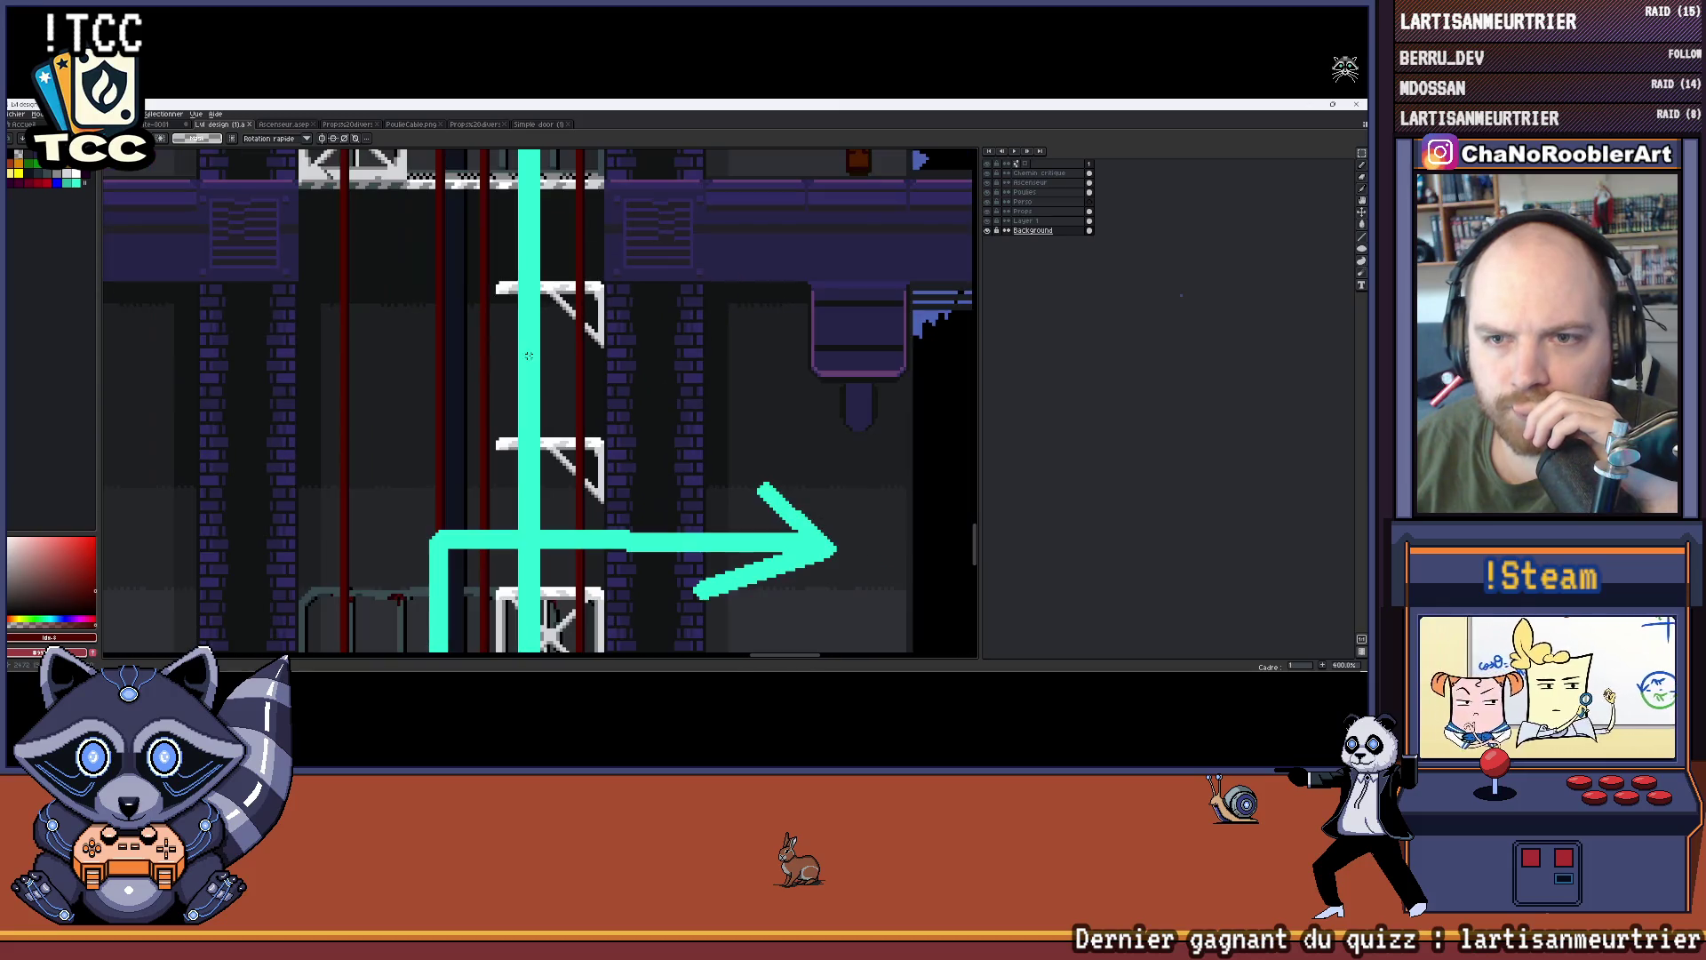
pyautogui.scroll(-3, 610, 352)
pyautogui.moveTo(610, 352); pyautogui.dragTo(548, 374)
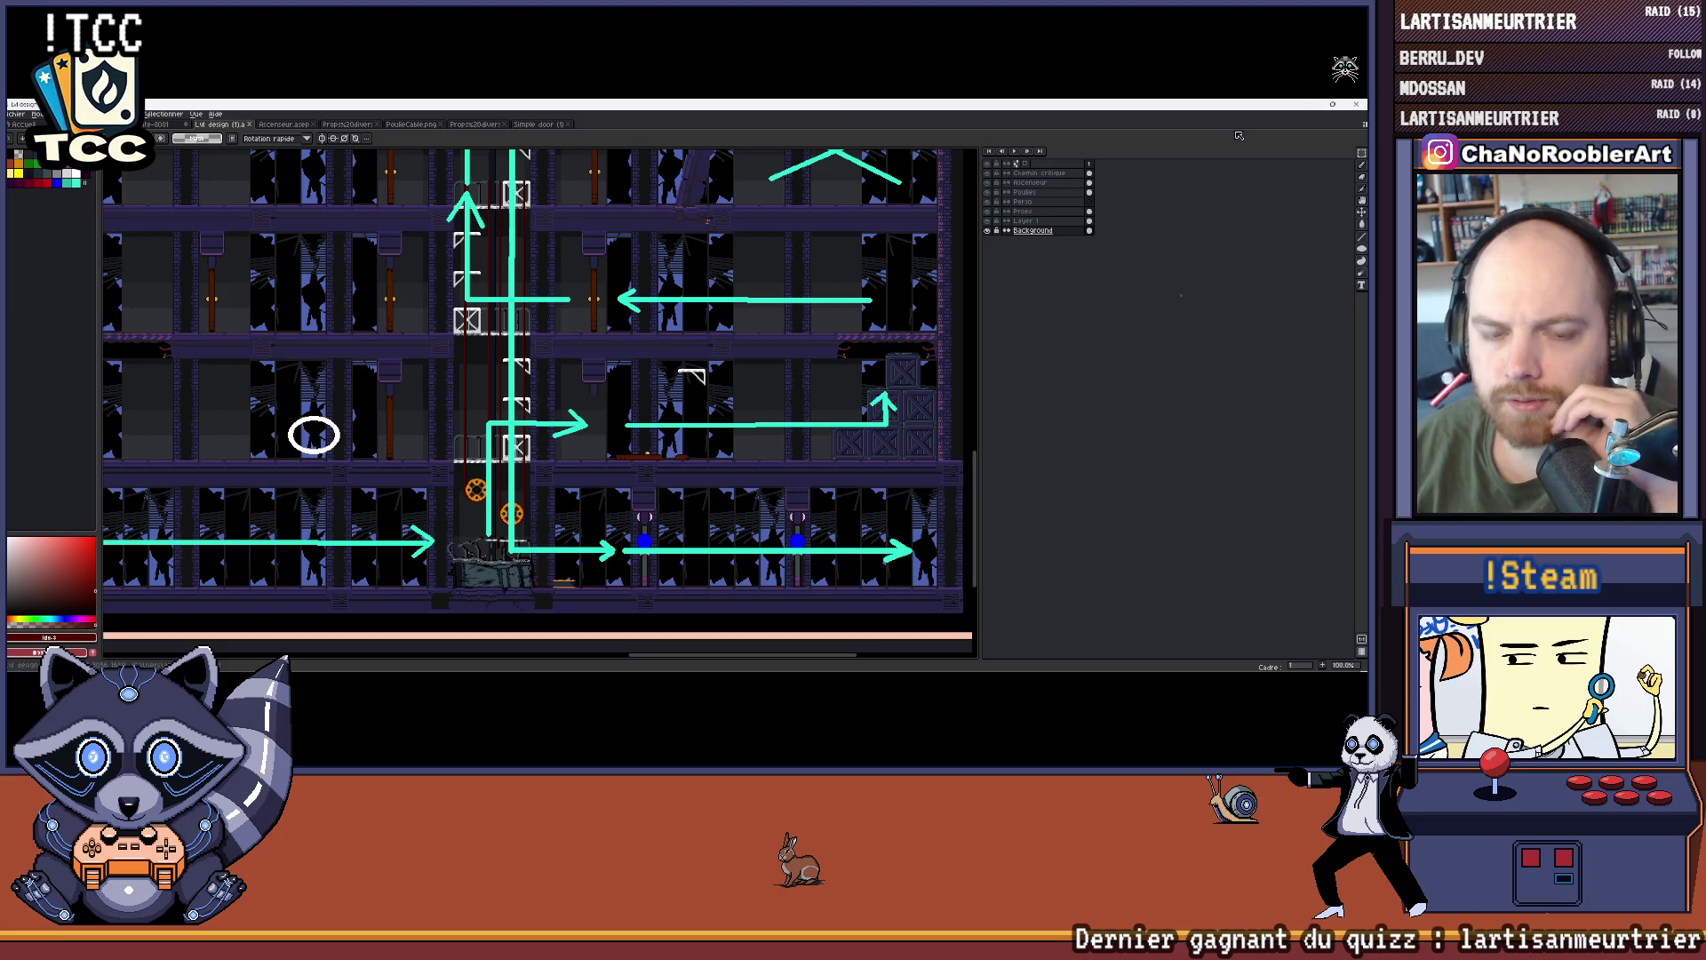
pyautogui.hotkey('alt', 'Tab')
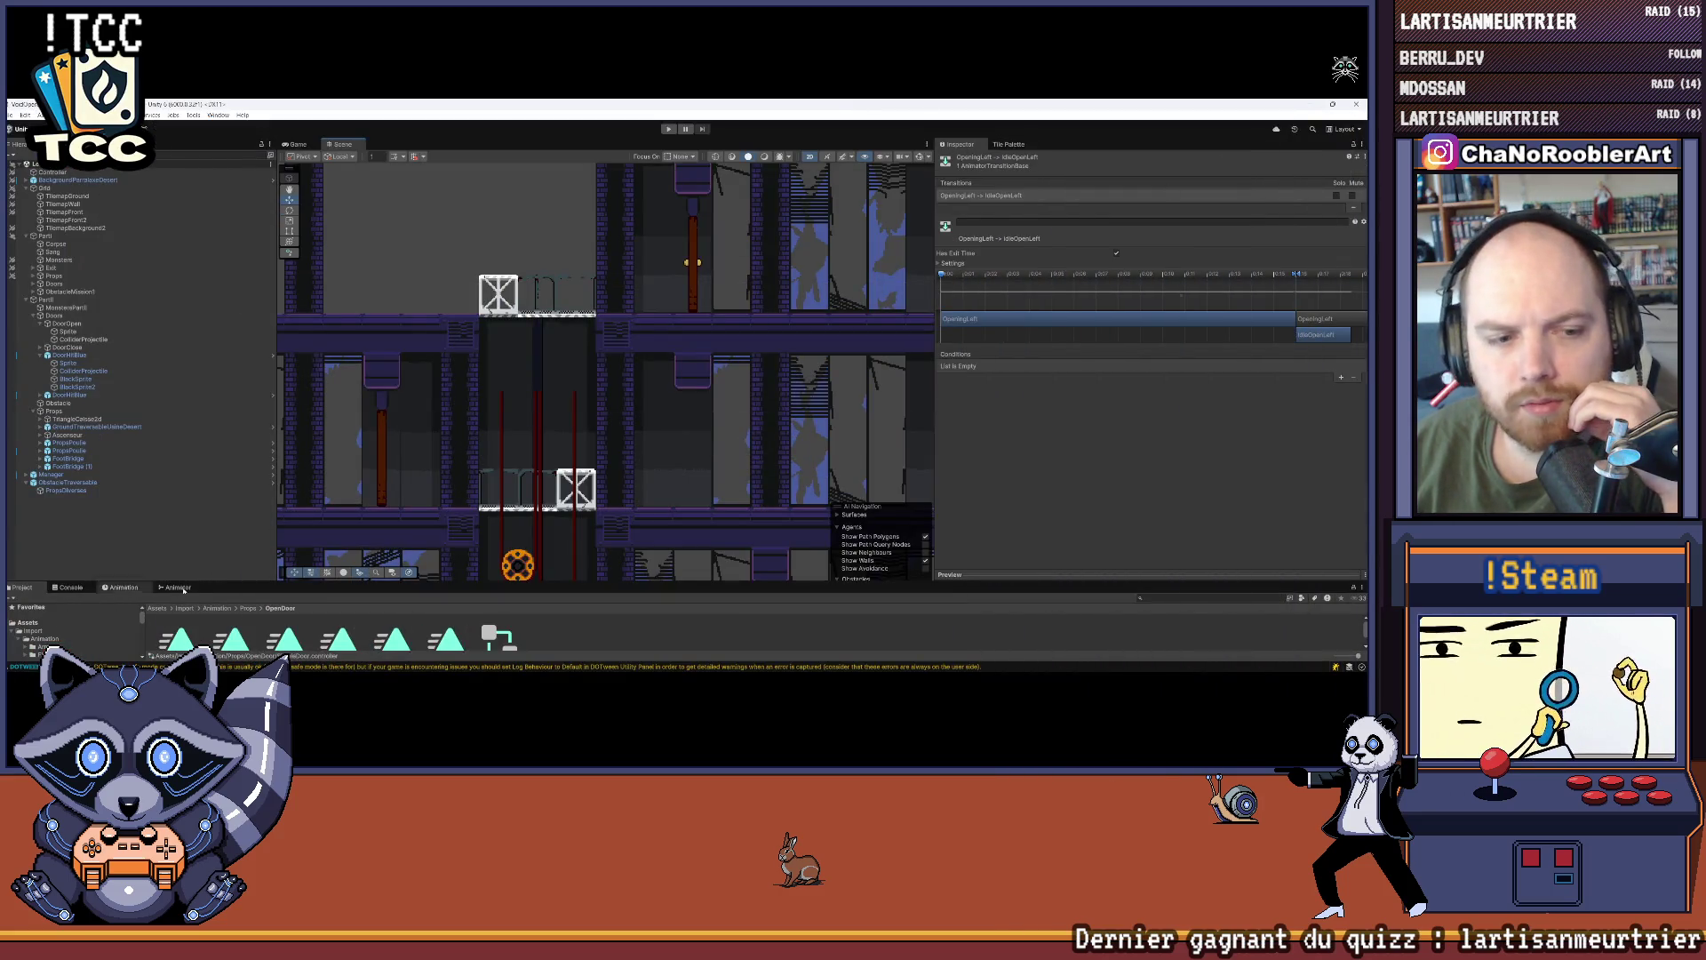
# Step: Enlarge the Project panel and collapse DoorHitBlue, DoorOpen and Doors in the Hierarchy
pyautogui.moveTo(183, 585); pyautogui.dragTo(183, 500)
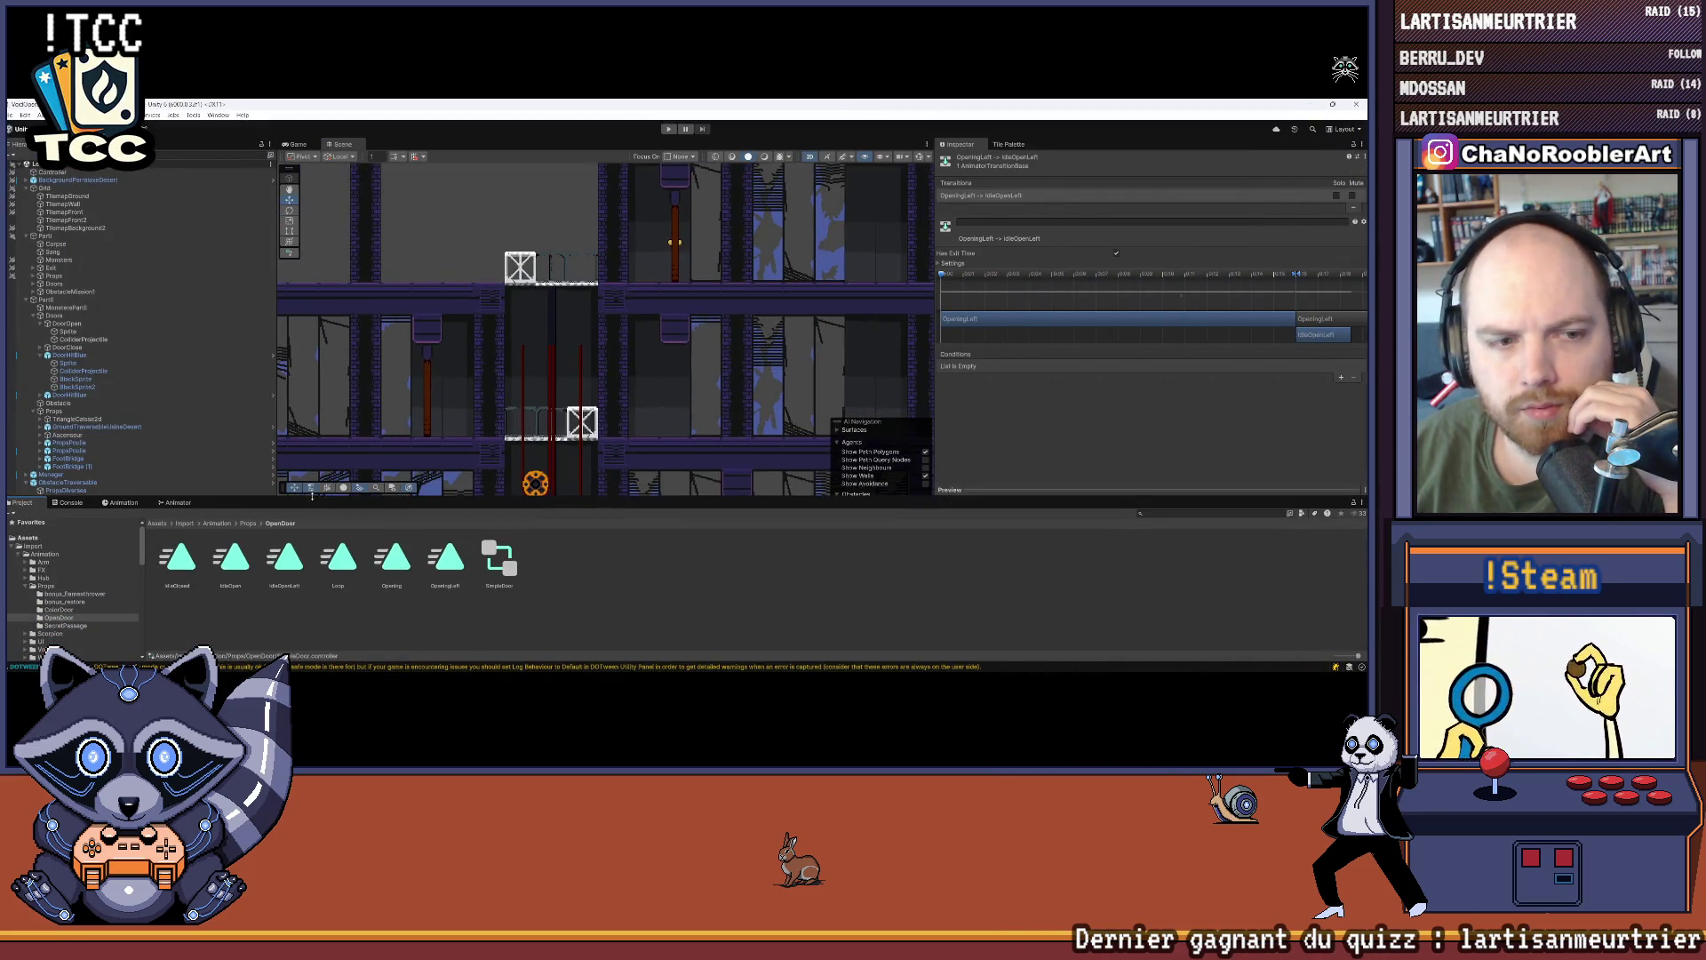
pyautogui.click(41, 355)
pyautogui.click(41, 324)
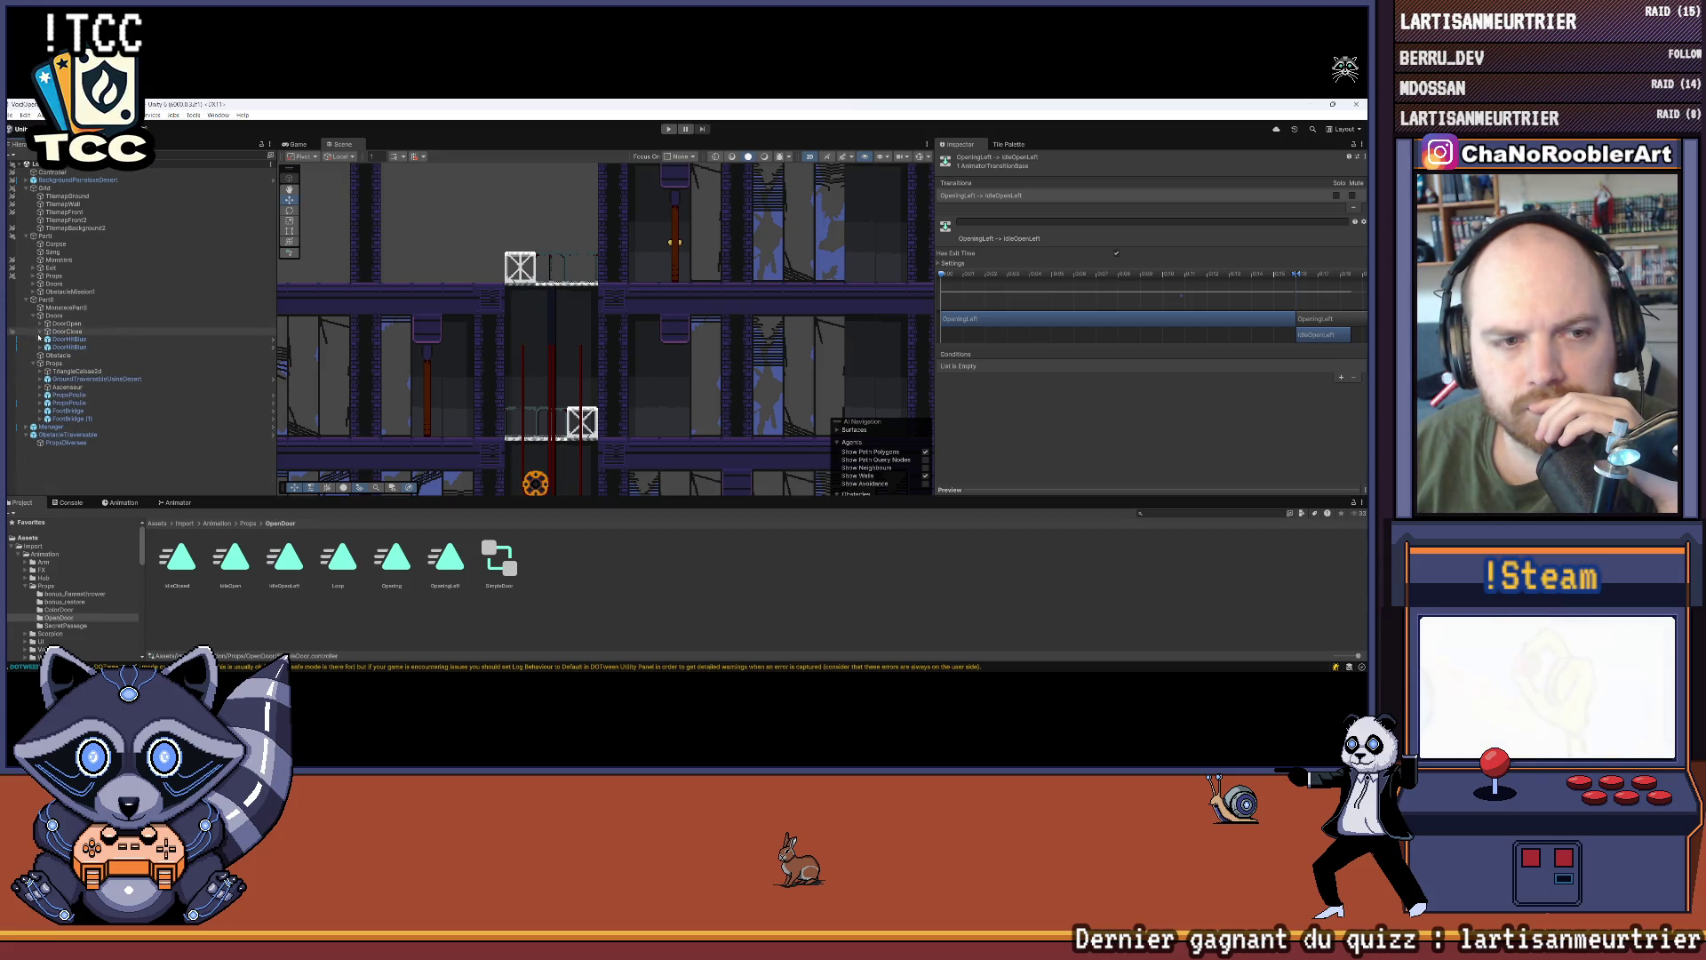
pyautogui.click(33, 316)
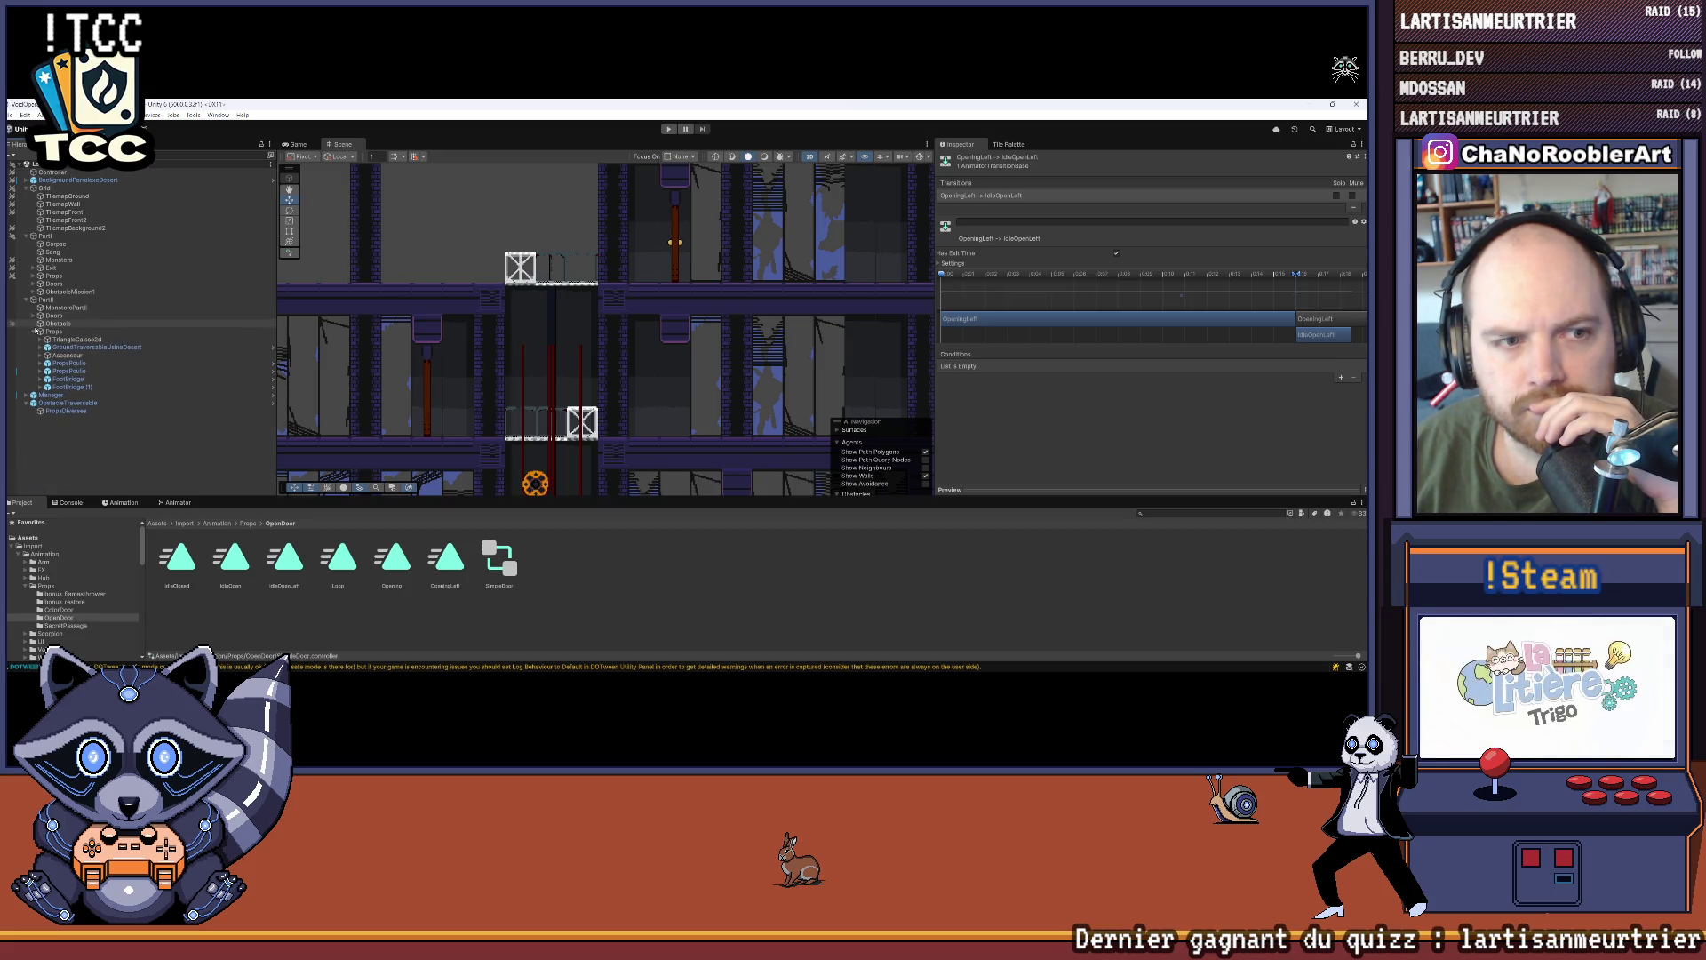
pyautogui.click(50, 314)
pyautogui.click(49, 301)
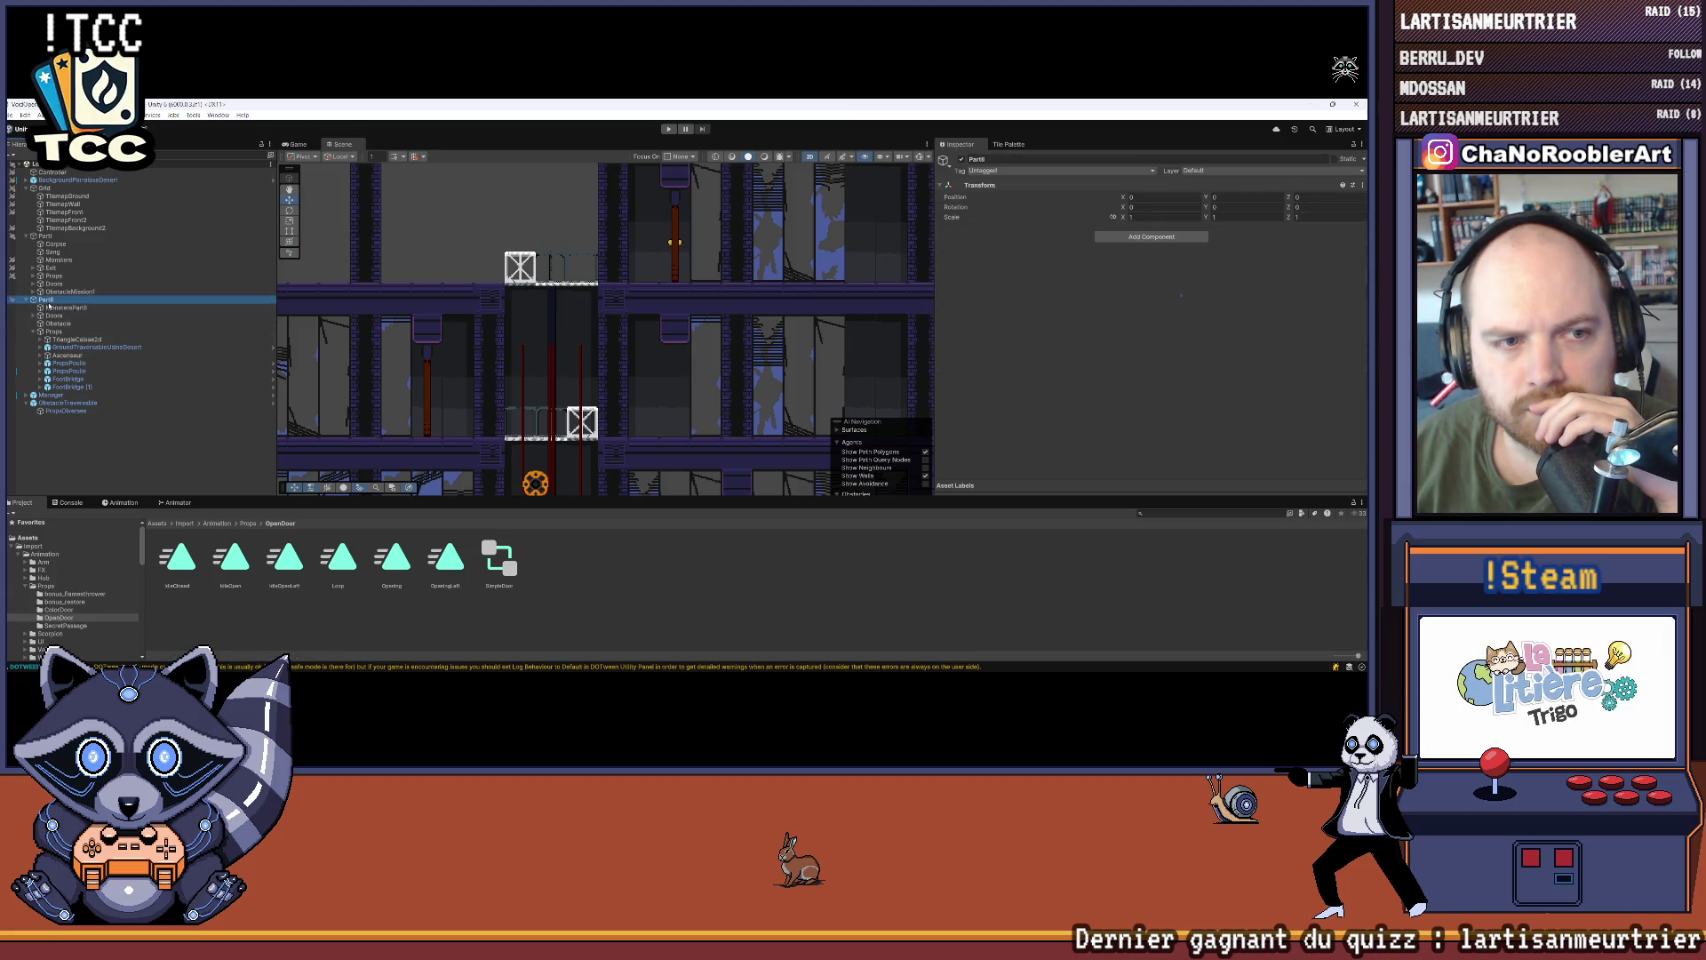
# Step: Create an empty Plateforms object under PartII with an empty child named PlateformRigth
pyautogui.rightClick(49, 301)
pyautogui.click(85, 433)
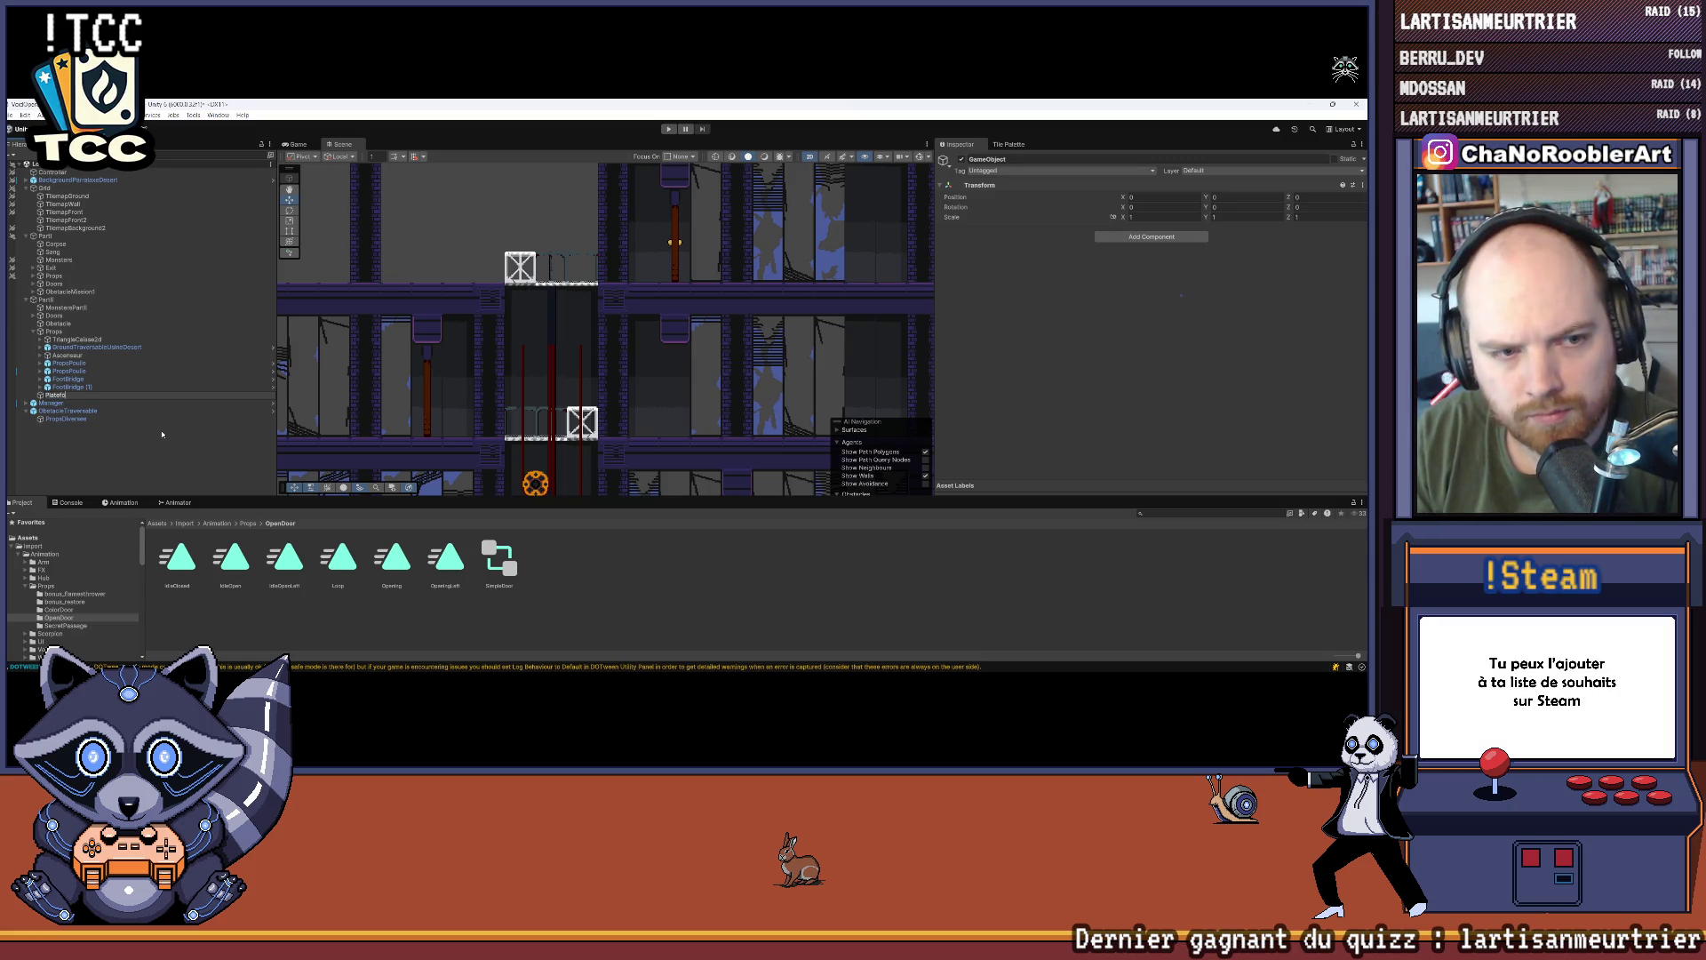
pyautogui.write('rms')
pyautogui.press('Return')
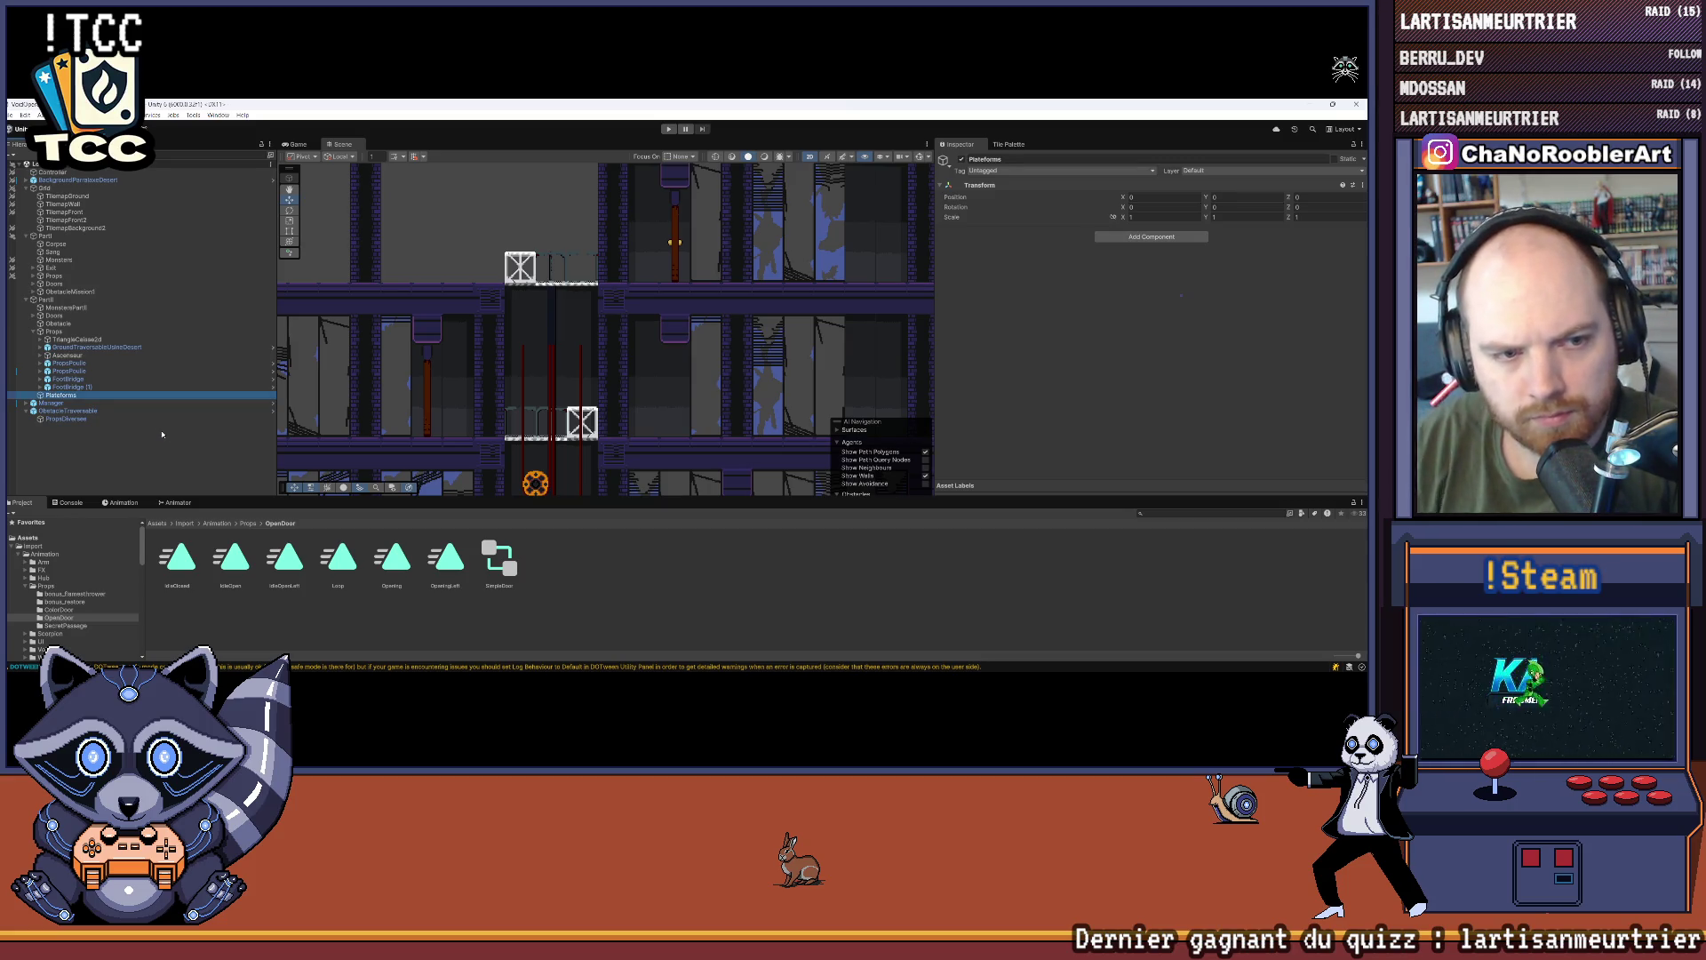
pyautogui.rightClick(82, 399)
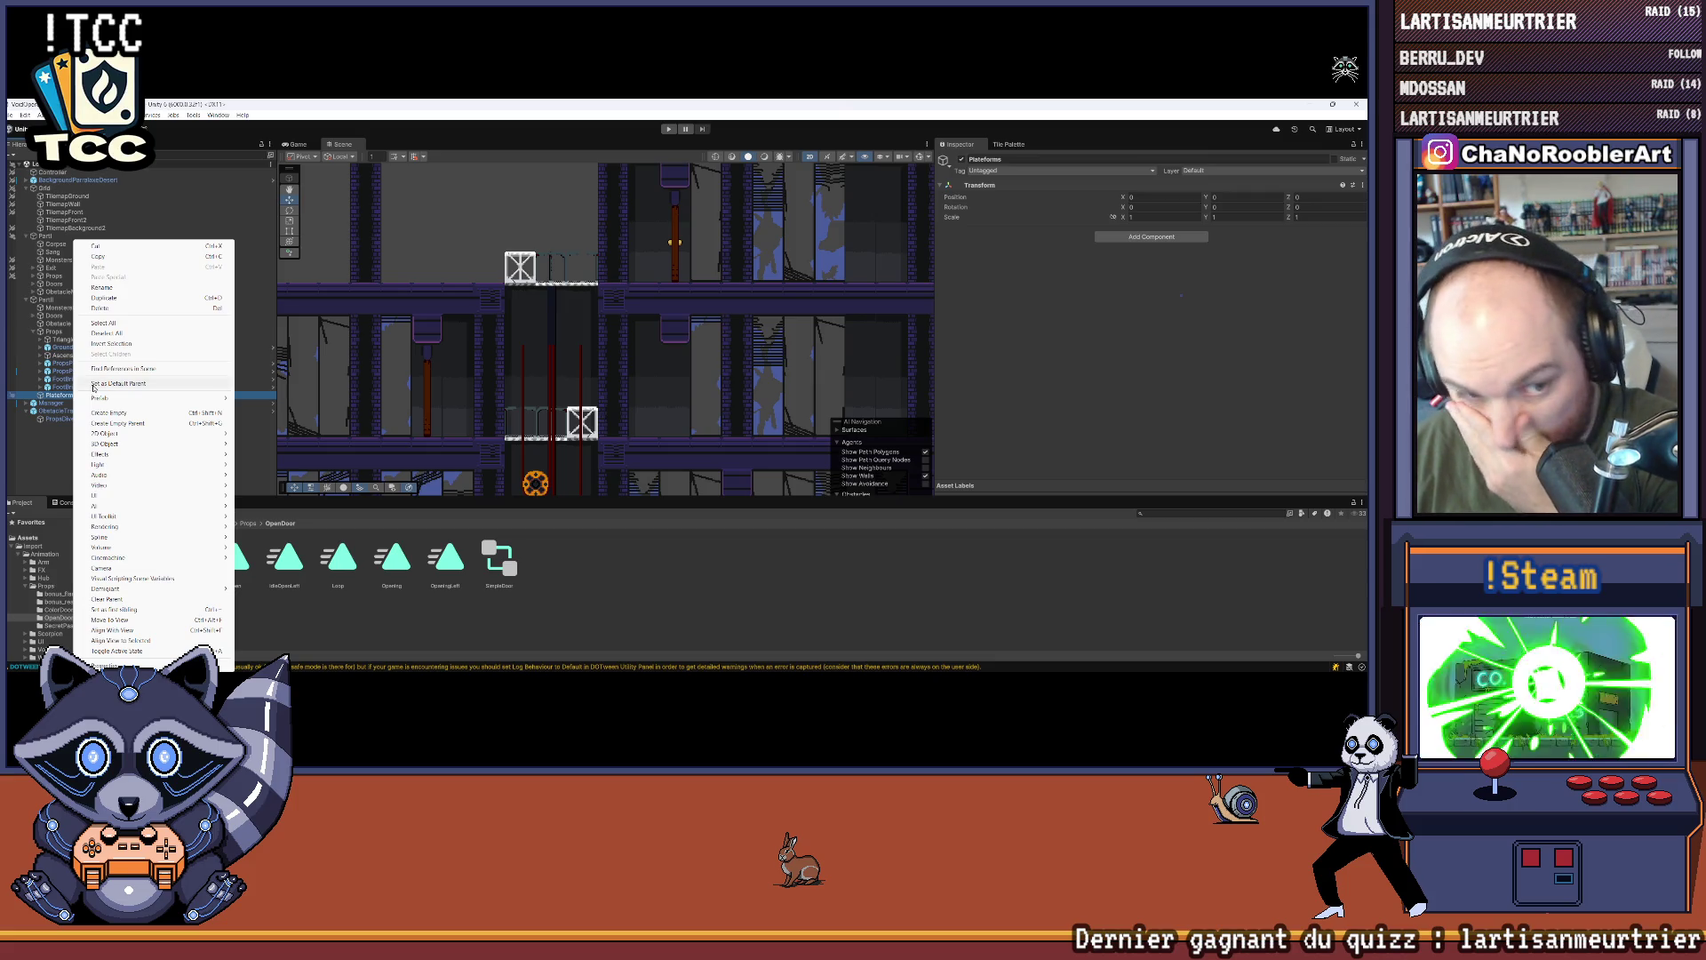
pyautogui.click(125, 412)
pyautogui.write('PlateformHigh')
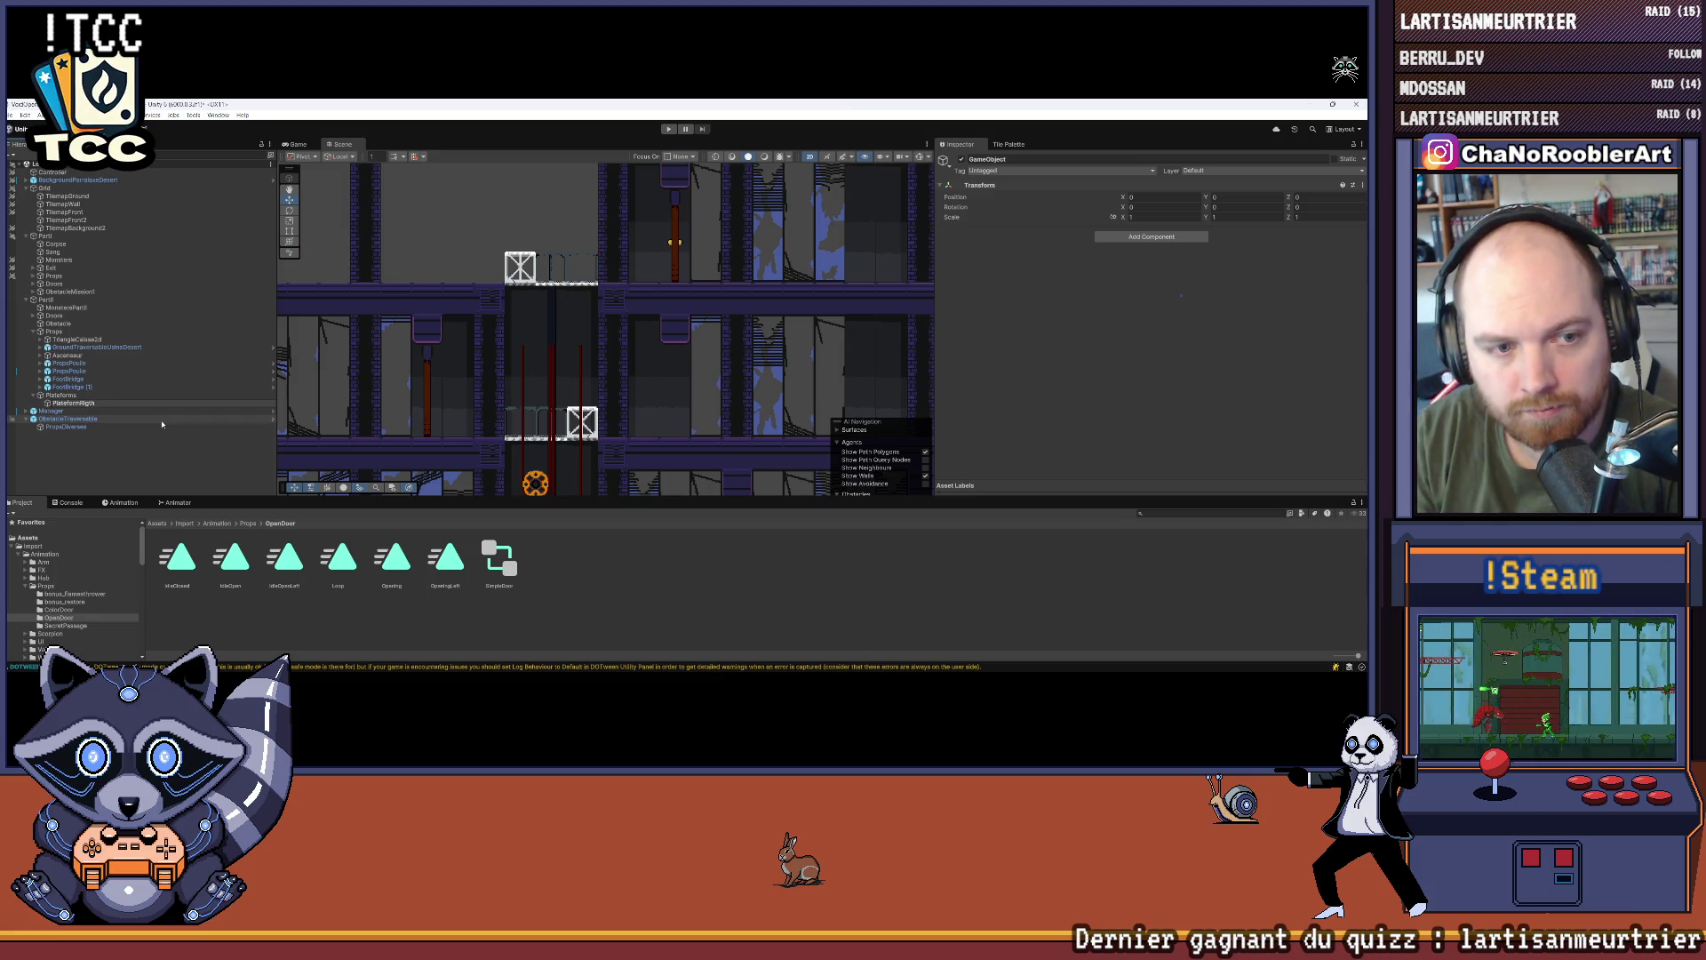
pyautogui.press('Return')
# Step: Add a 2D Square sprite under the platform group
pyautogui.rightClick(98, 404)
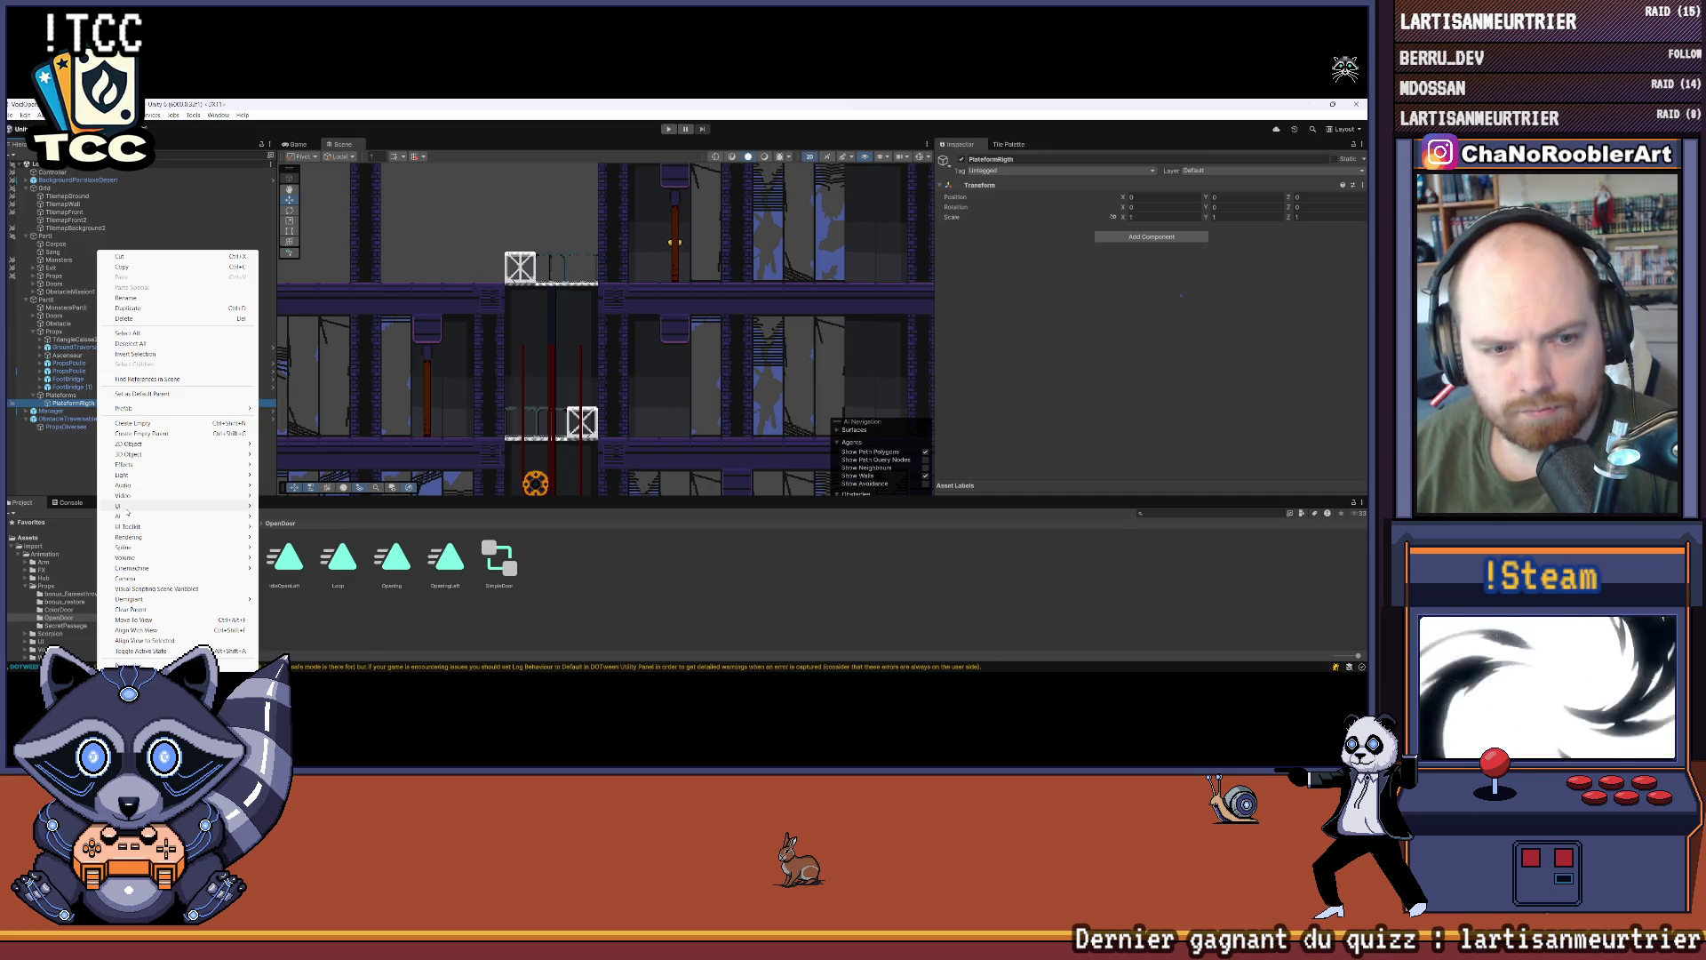
pyautogui.moveTo(148, 459)
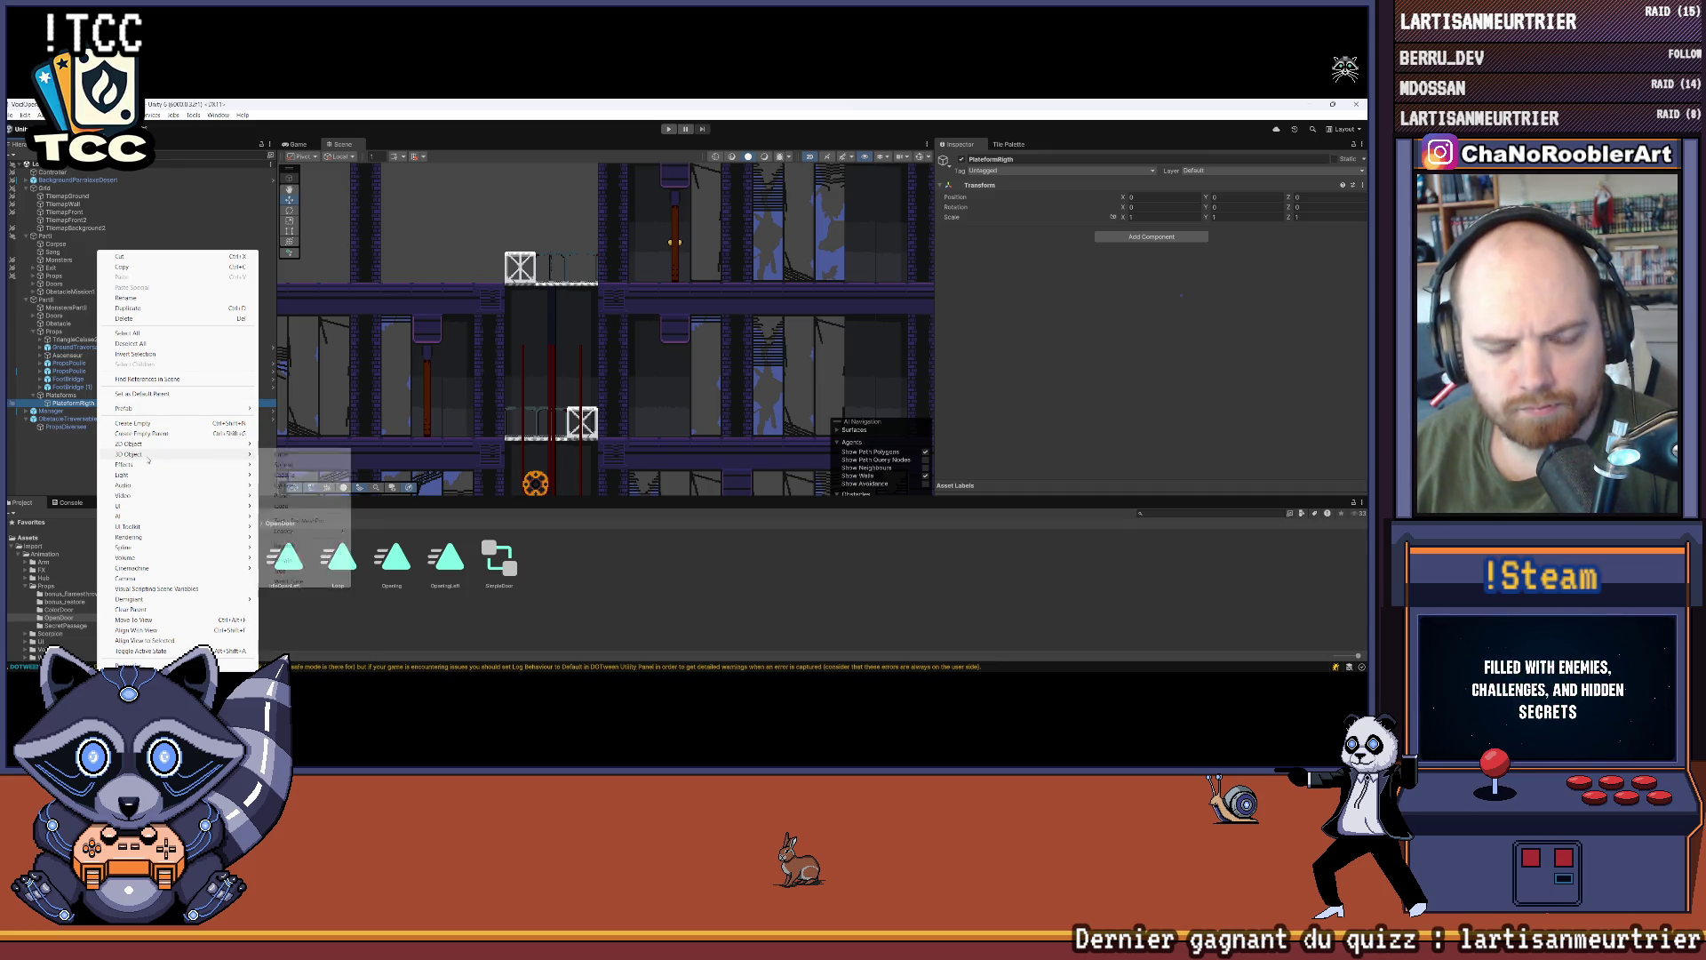
pyautogui.moveTo(302, 444)
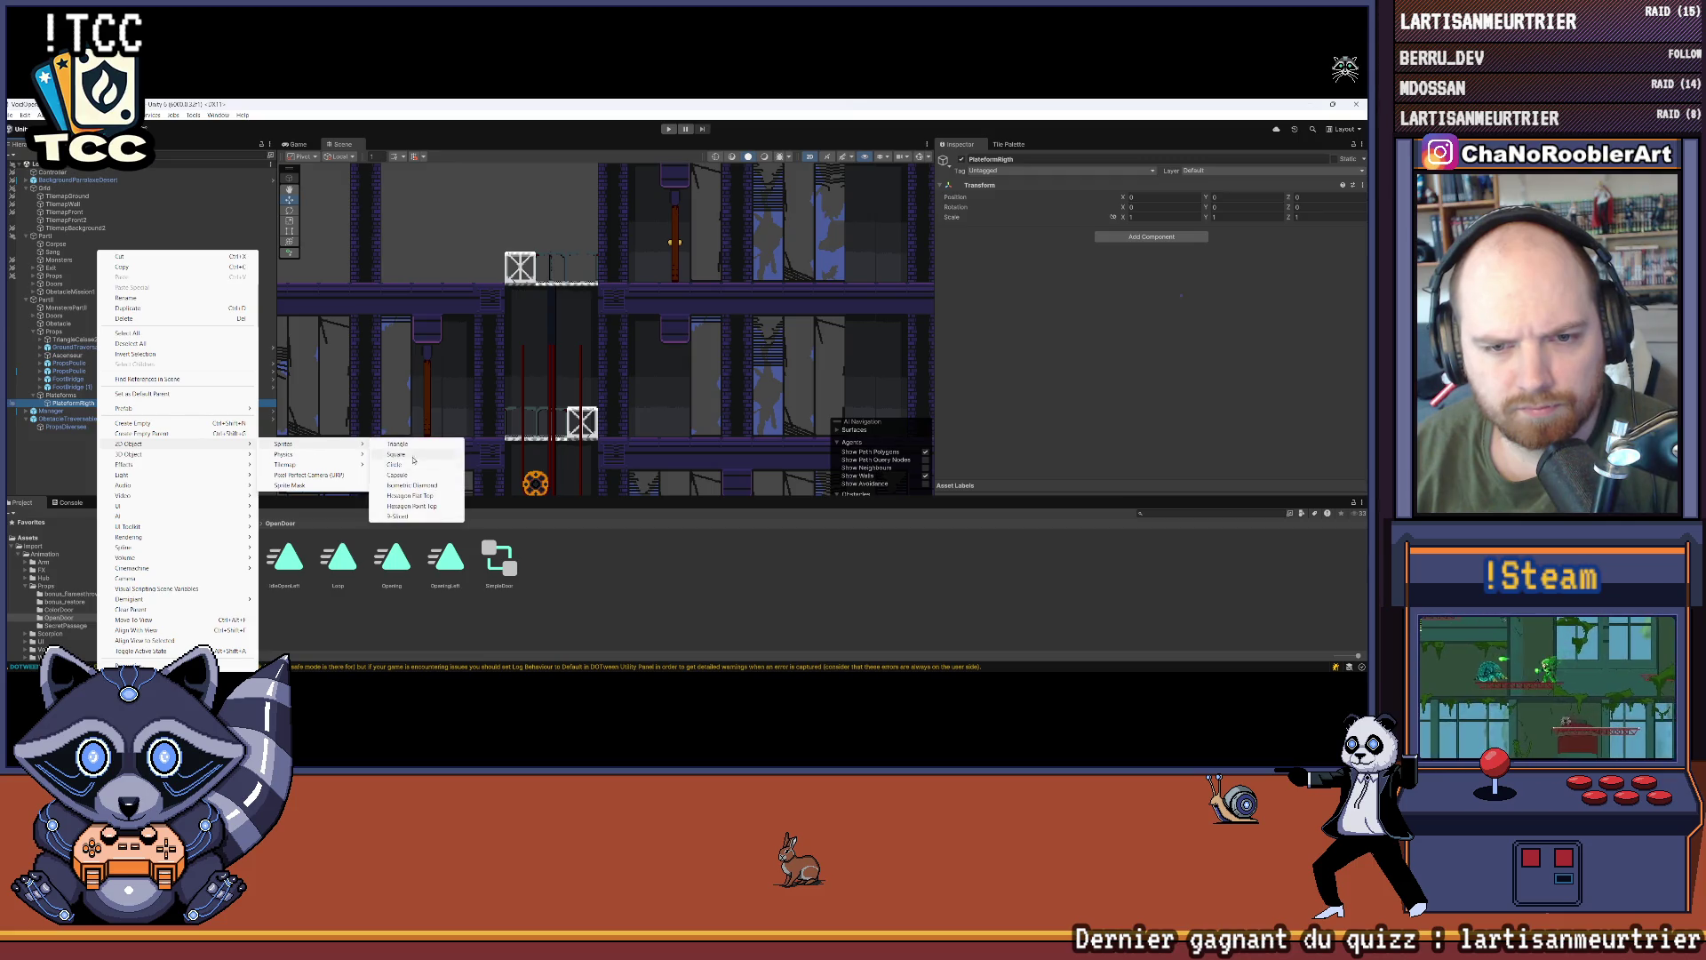
pyautogui.click(396, 454)
pyautogui.click(35, 546)
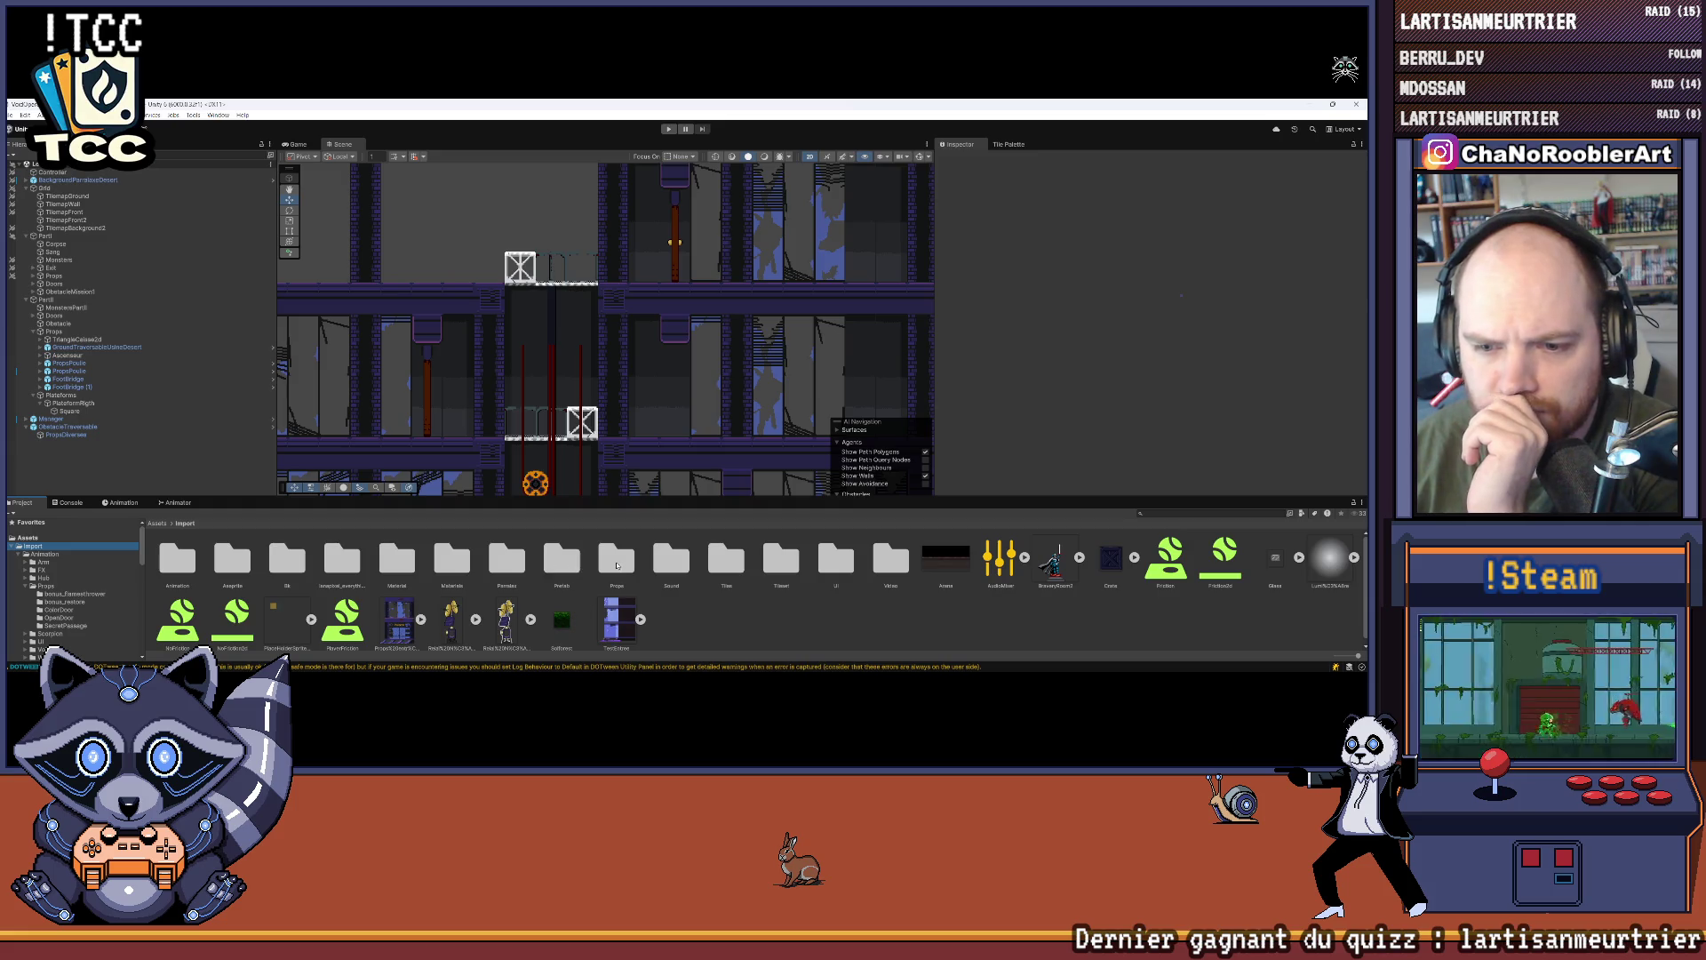
# Step: Assign the Props platform sprite to the new Square's Sprite field
pyautogui.doubleClick(617, 560)
pyautogui.click(362, 557)
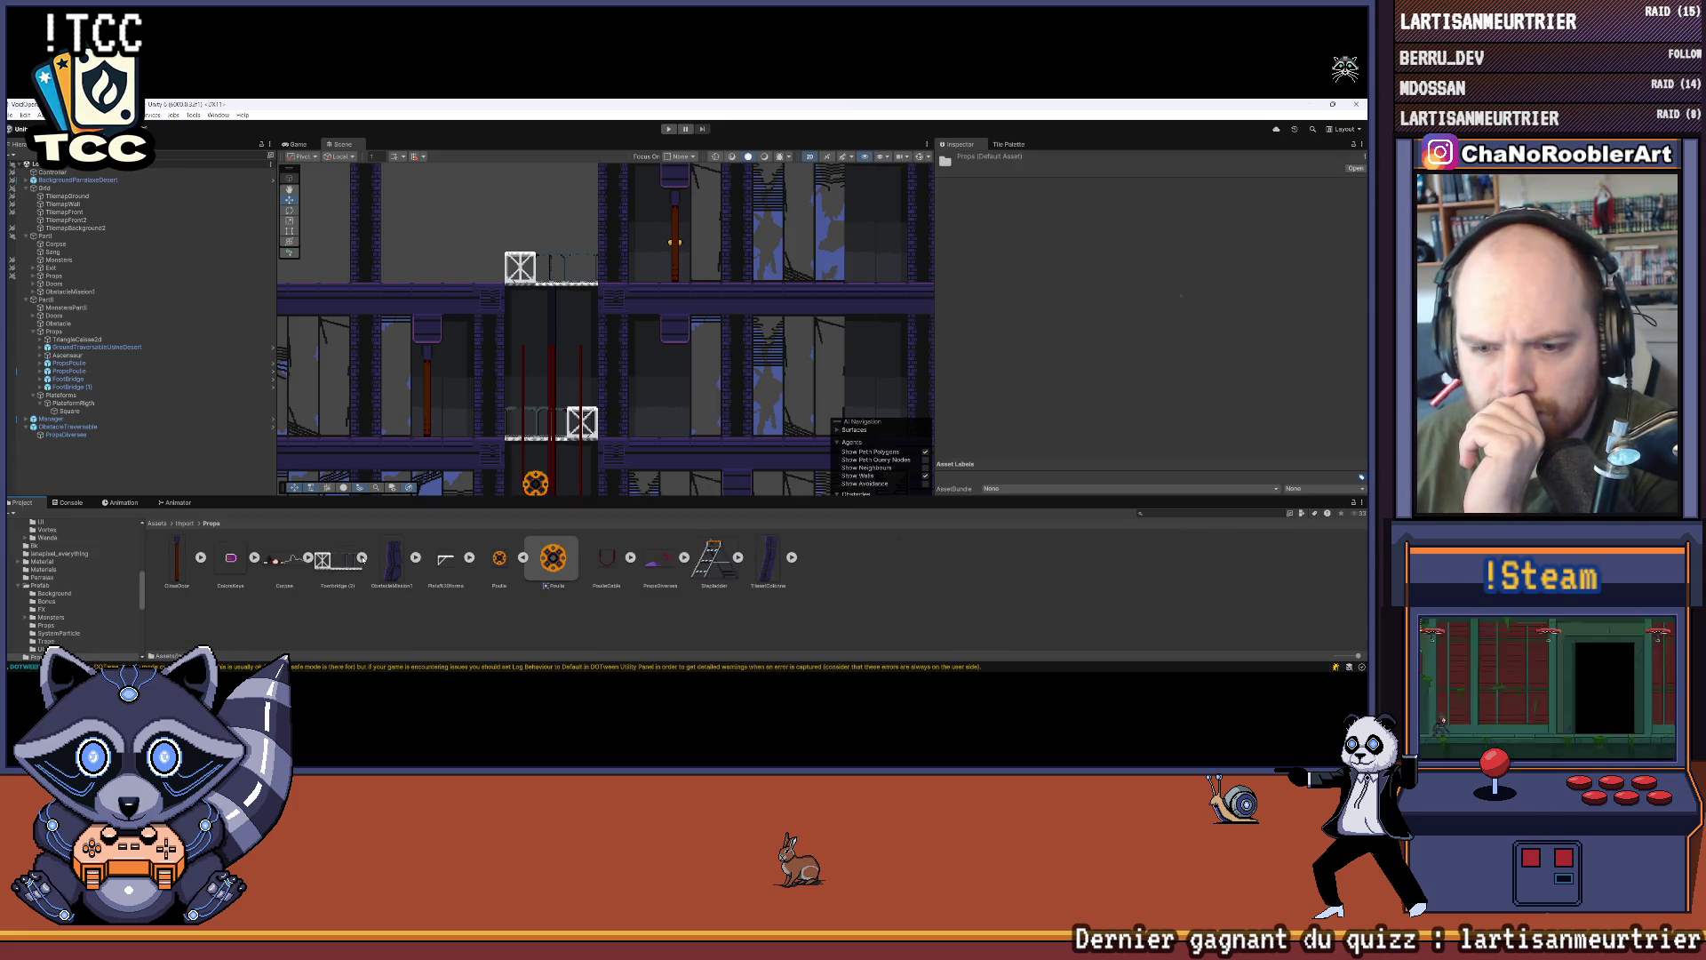
pyautogui.click(70, 411)
pyautogui.moveTo(1188, 254); pyautogui.dragTo(1173, 245)
pyautogui.scroll(-3, 562, 380)
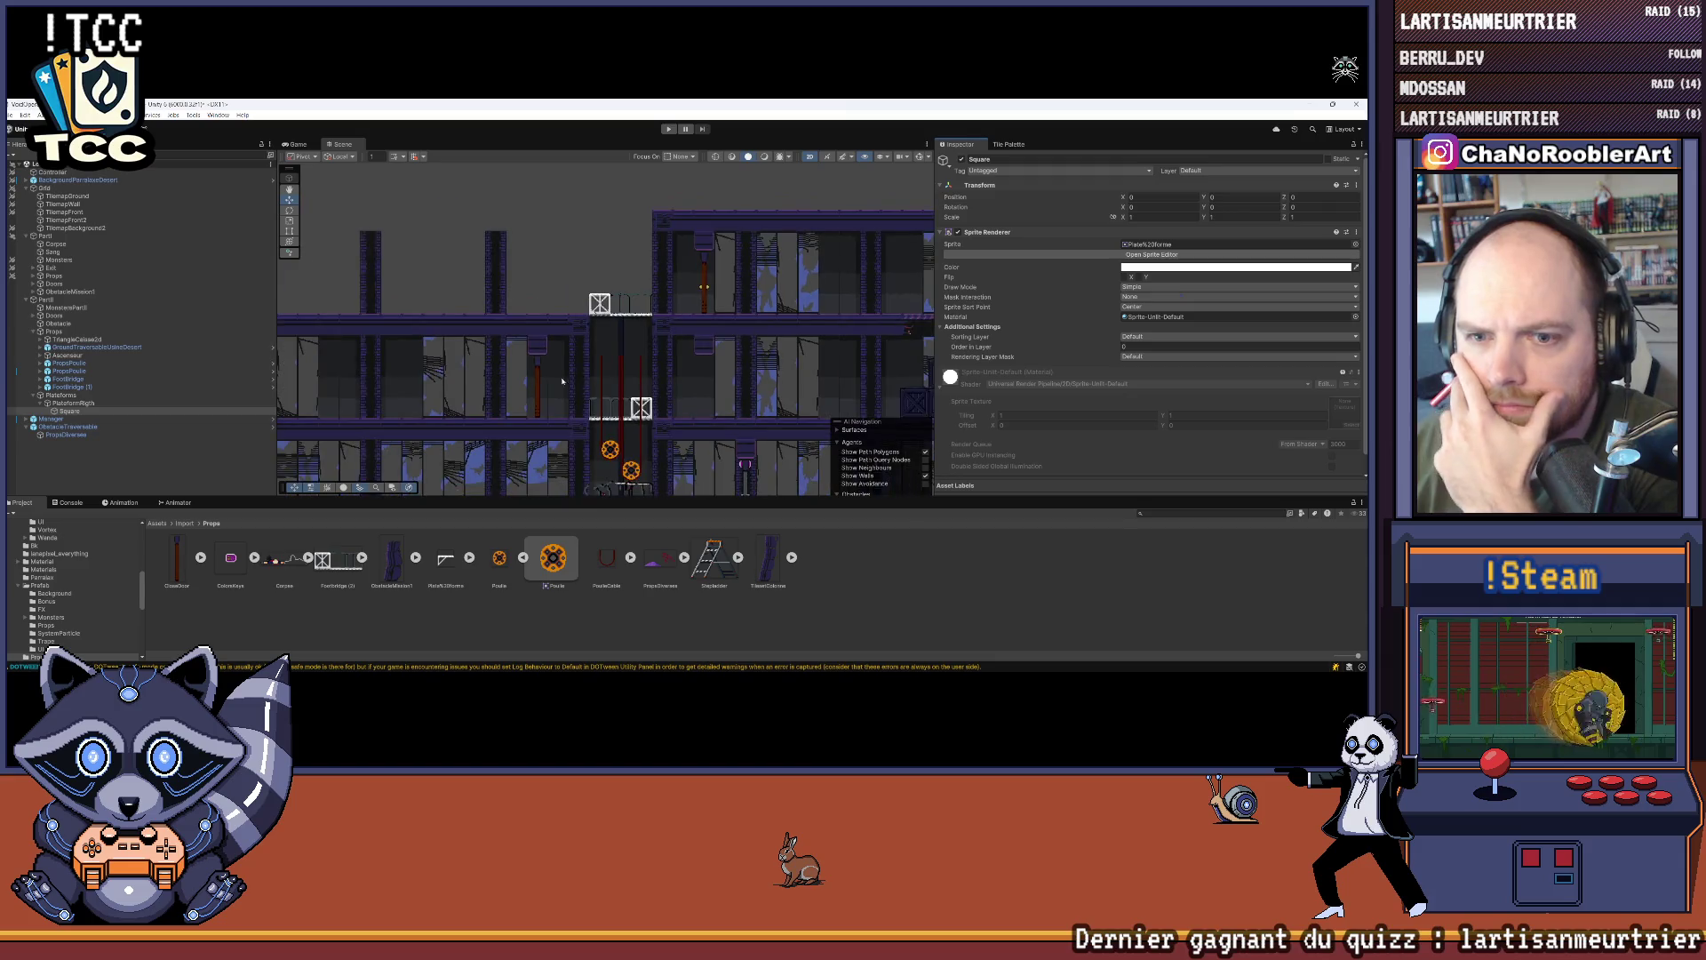
# Step: Frame the parent platform group in the Scene view and raise it higher in the shaft
pyautogui.click(73, 402)
pyautogui.moveTo(295, 201); pyautogui.dragTo(421, 373)
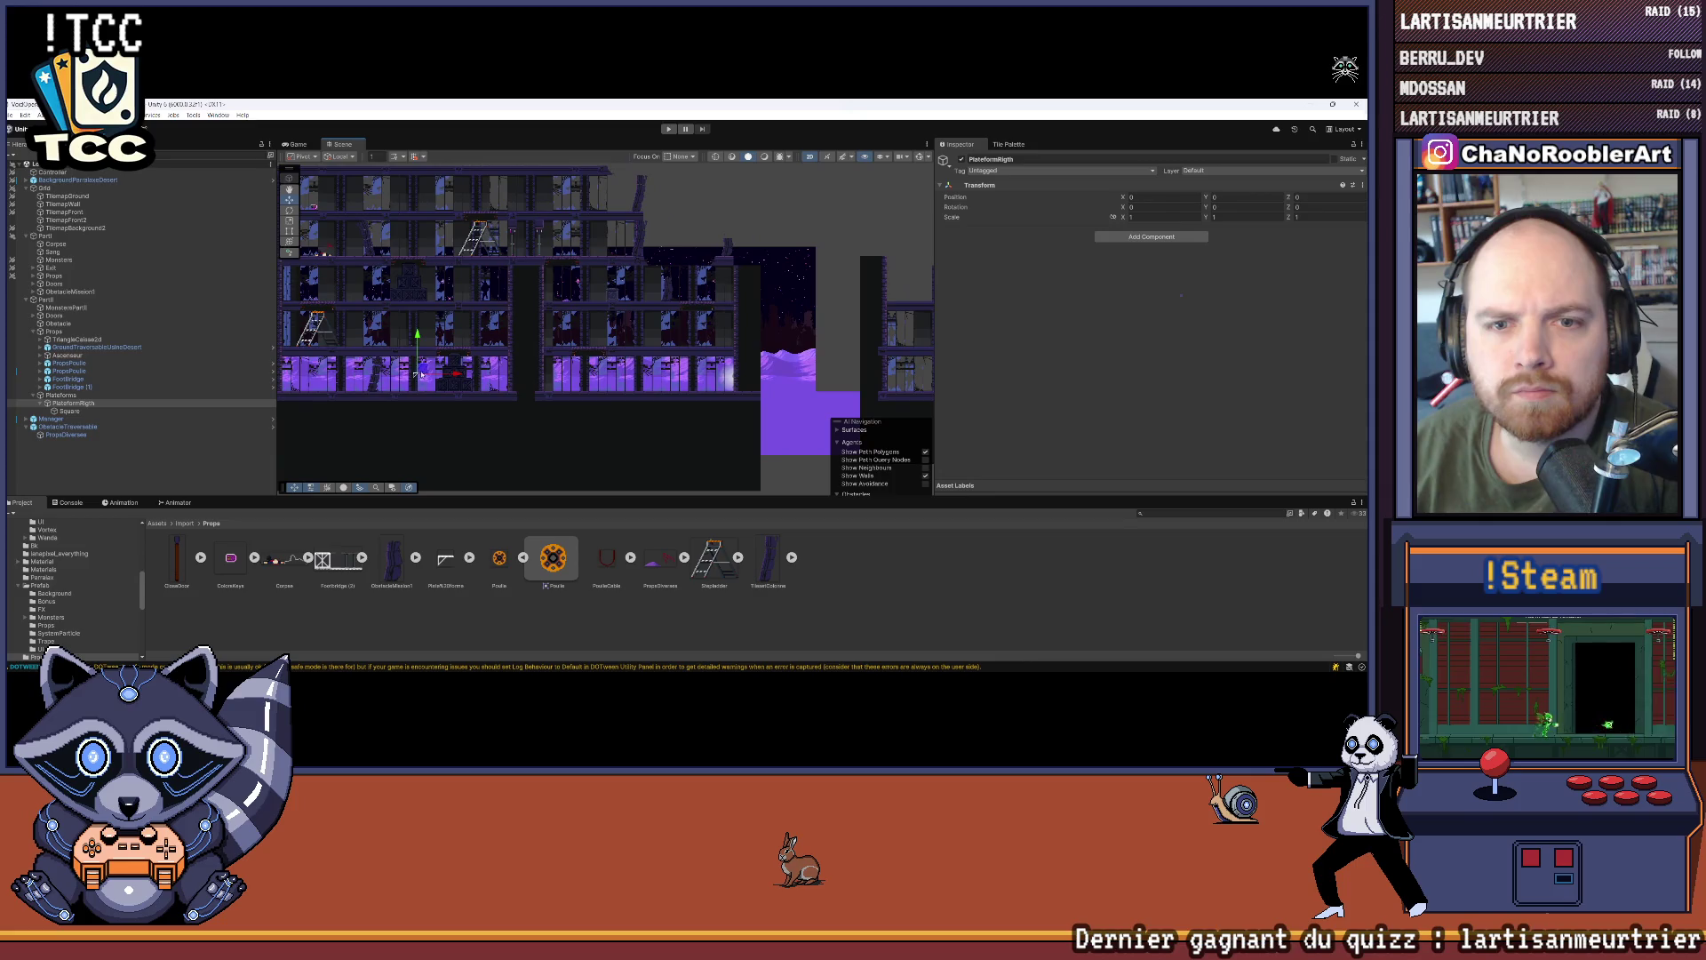
pyautogui.press('f')
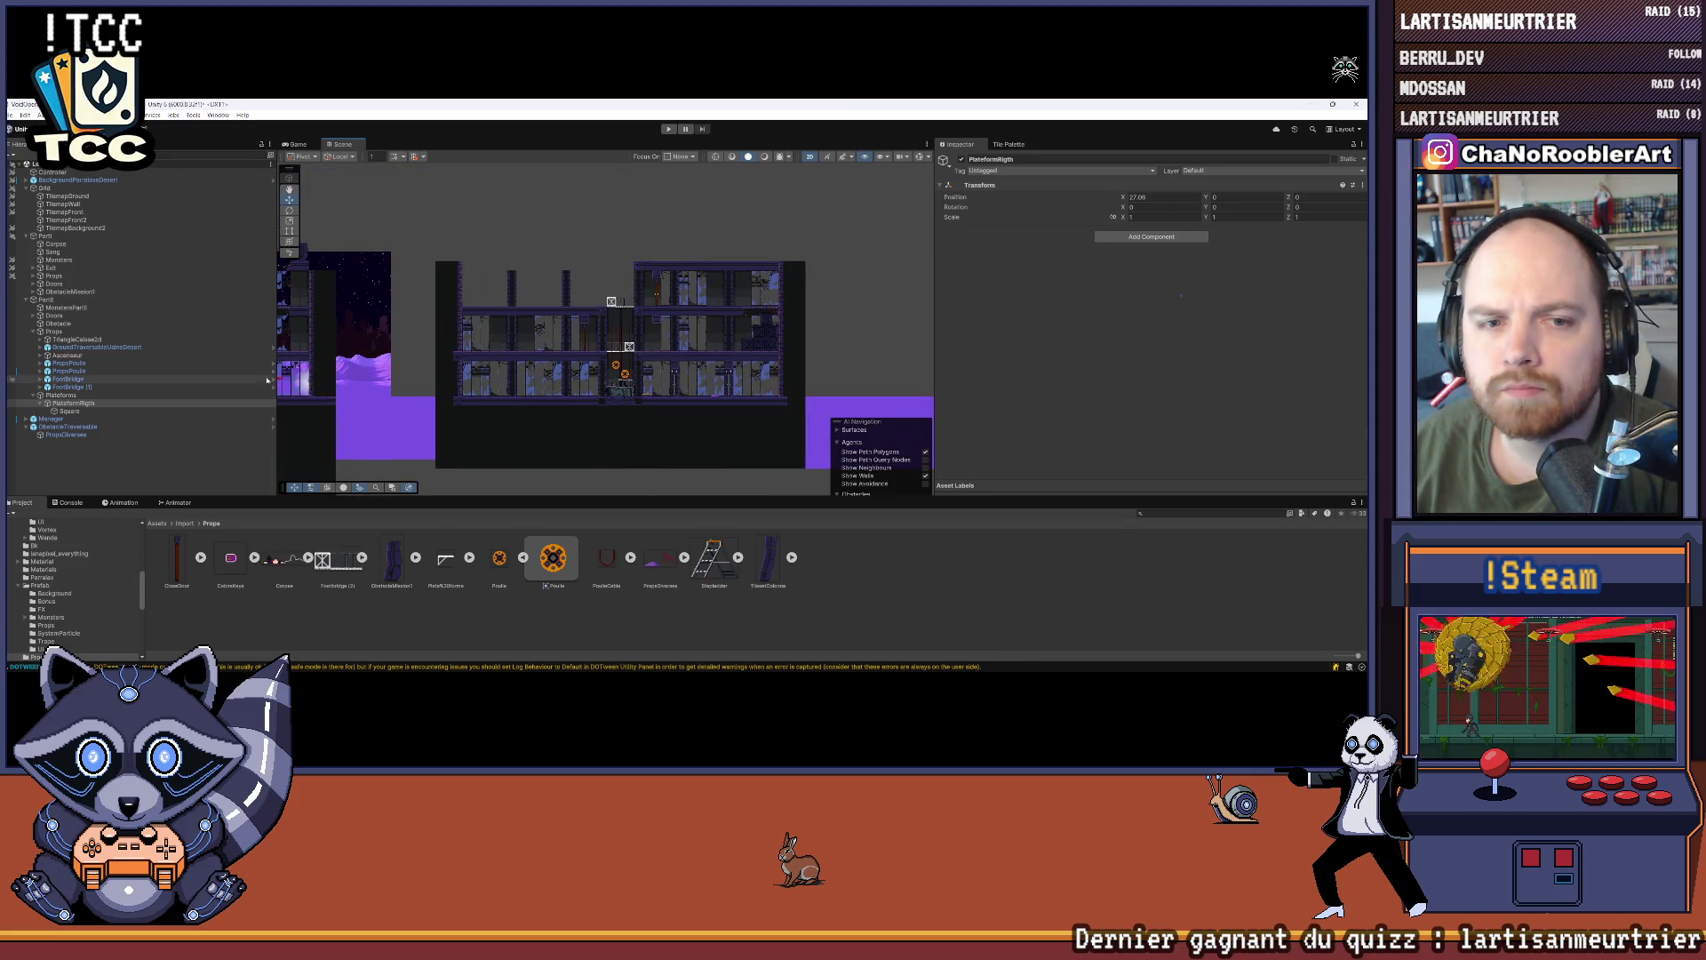
pyautogui.scroll(2, 713, 340)
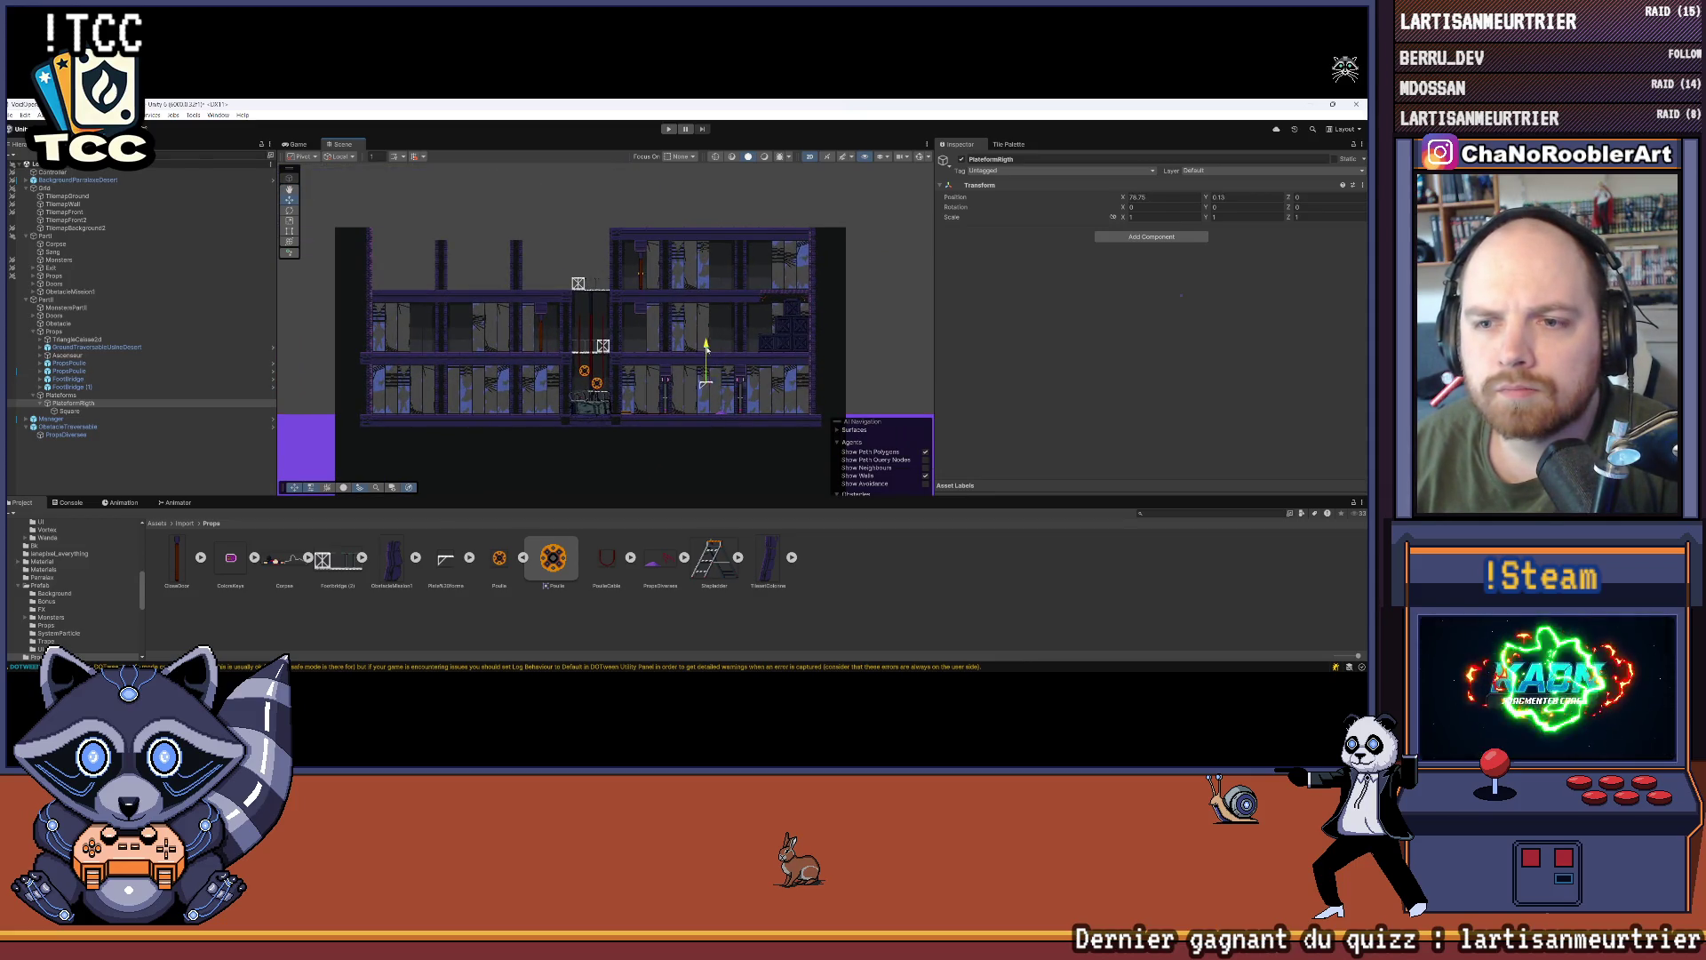
pyautogui.moveTo(706, 345); pyautogui.dragTo(708, 296)
pyautogui.scroll(1, 739, 302)
pyautogui.scroll(3, 612, 341)
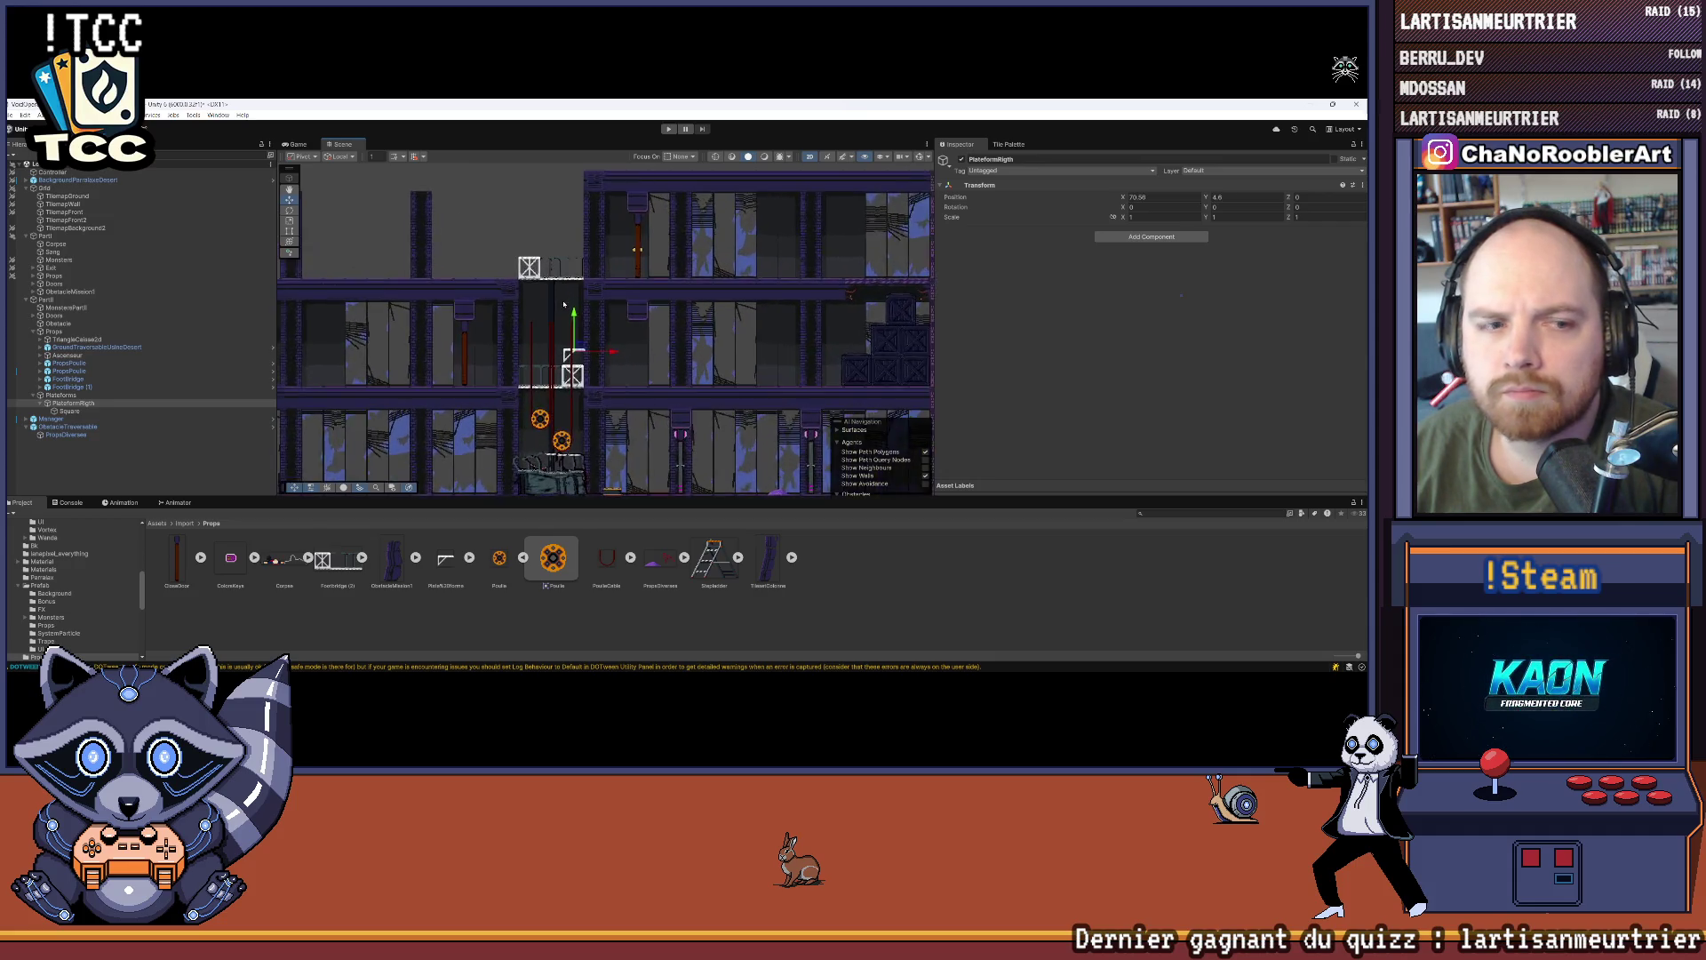
# Step: Rename the group PlateformLeft and lift it up to the upper floor
pyautogui.rightClick(79, 404)
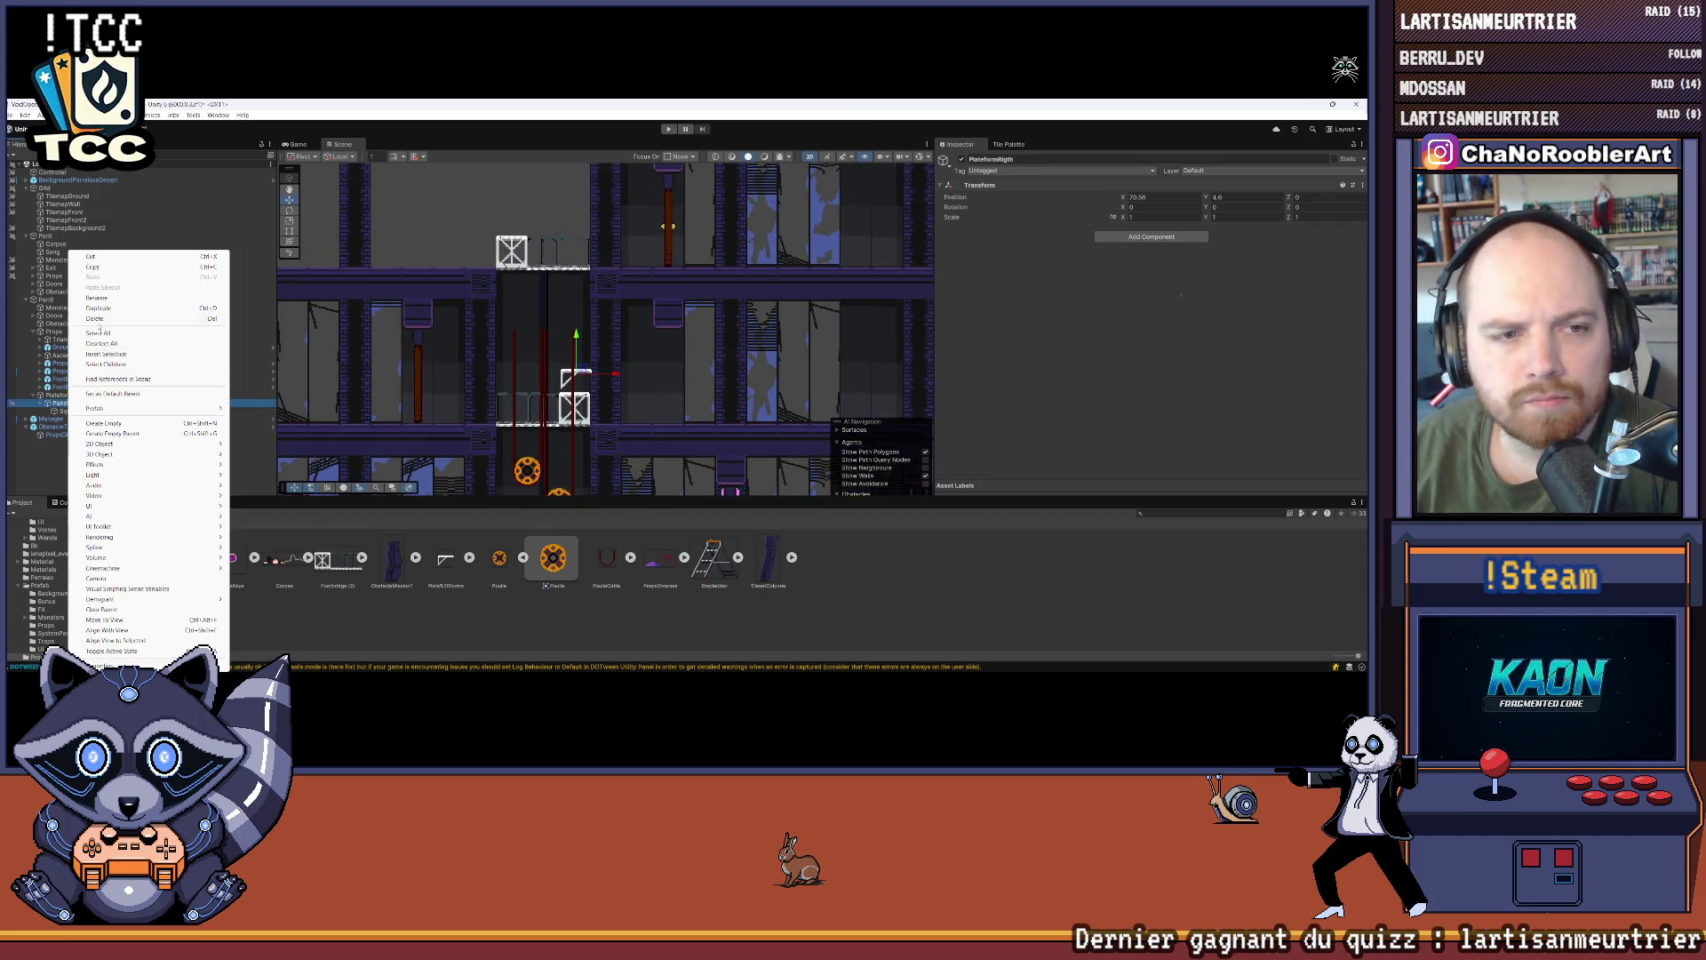
pyautogui.click(129, 298)
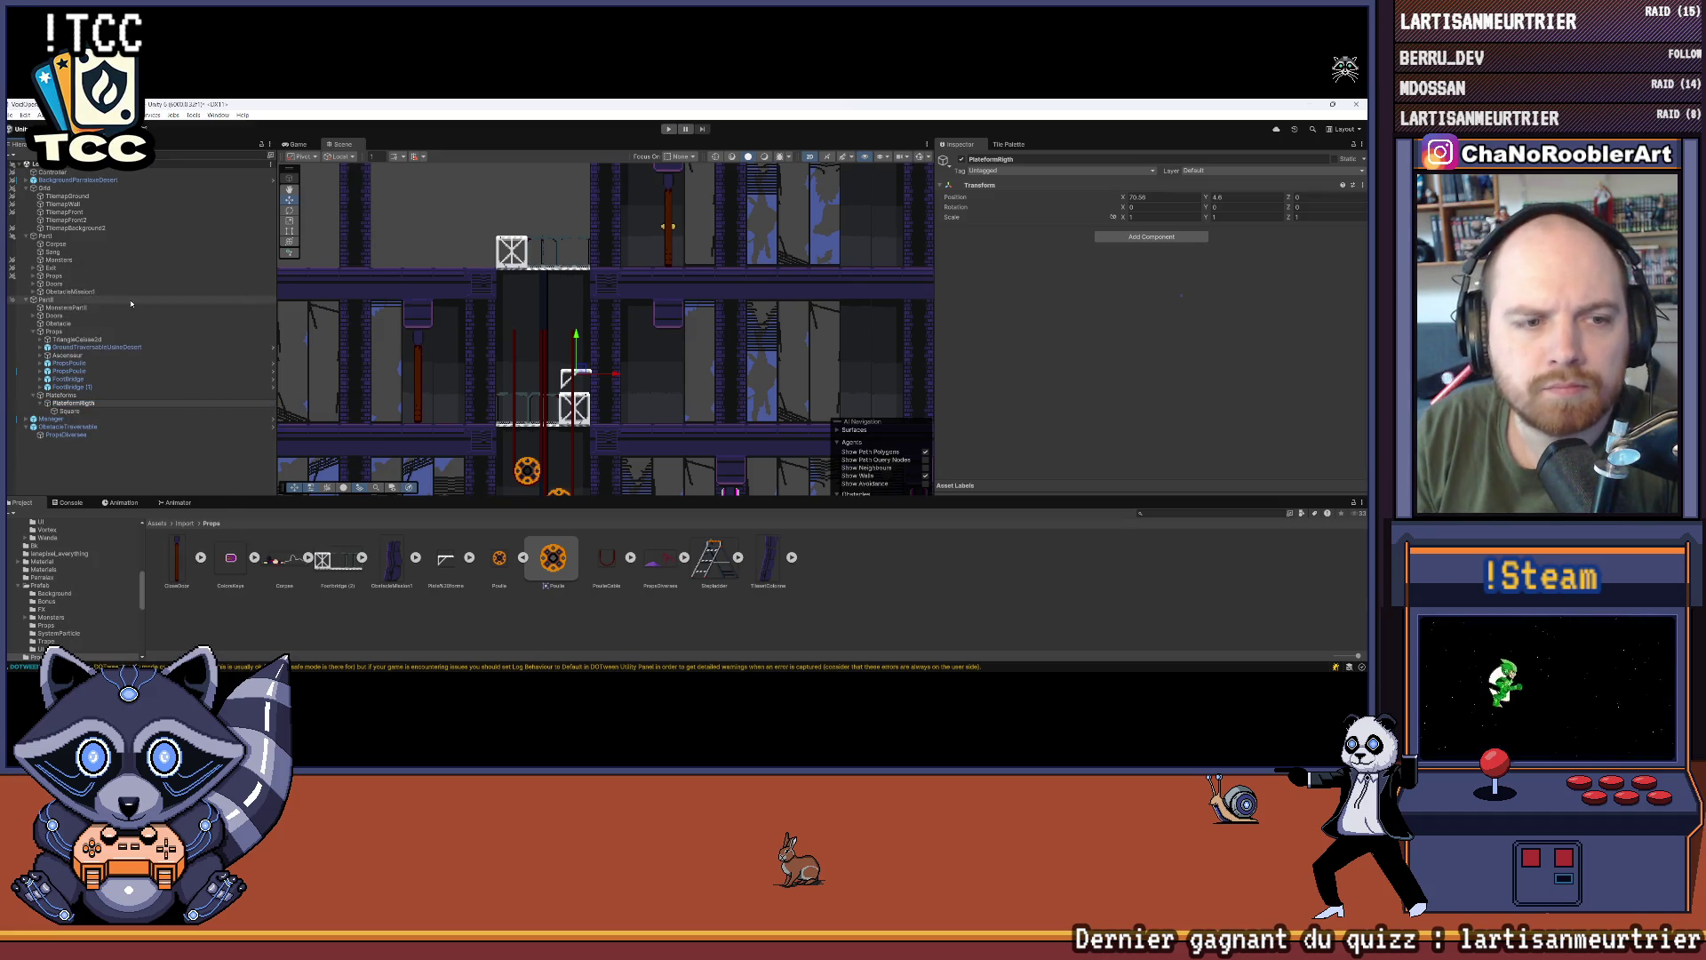
pyautogui.write('t')
pyautogui.press('Return')
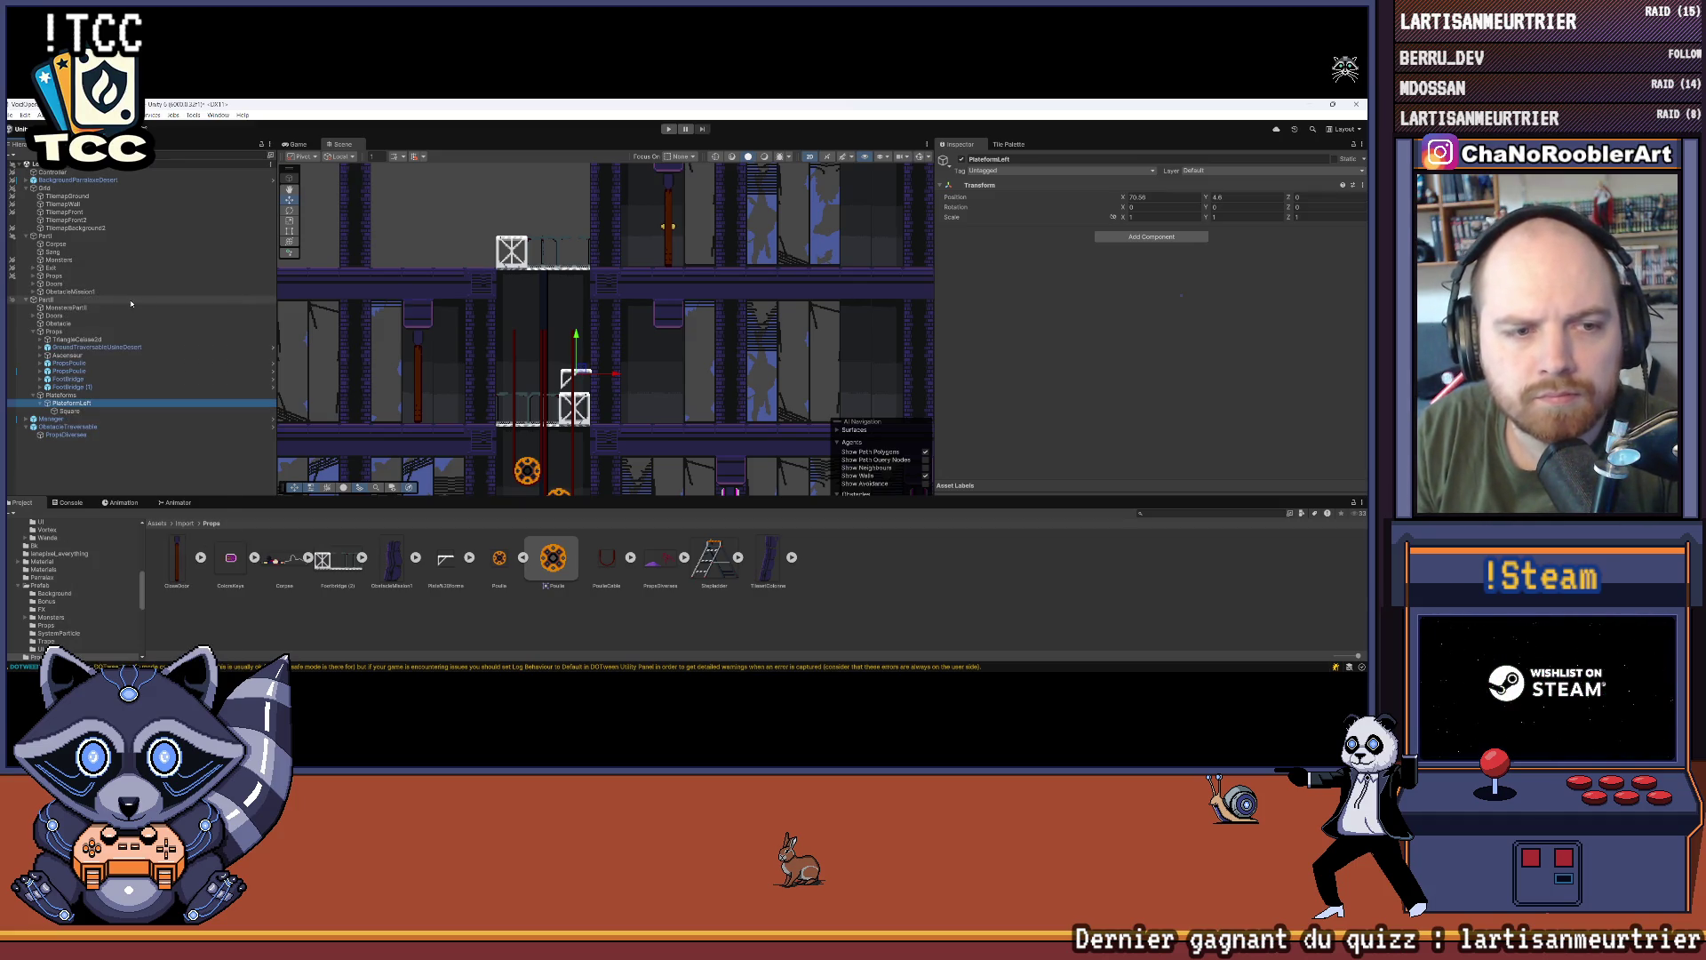
pyautogui.scroll(3, 511, 338)
pyautogui.moveTo(606, 355)
pyautogui.mouseDown()
pyautogui.moveTo(605, 253)
pyautogui.moveTo(604, 299)
pyautogui.mouseUp()
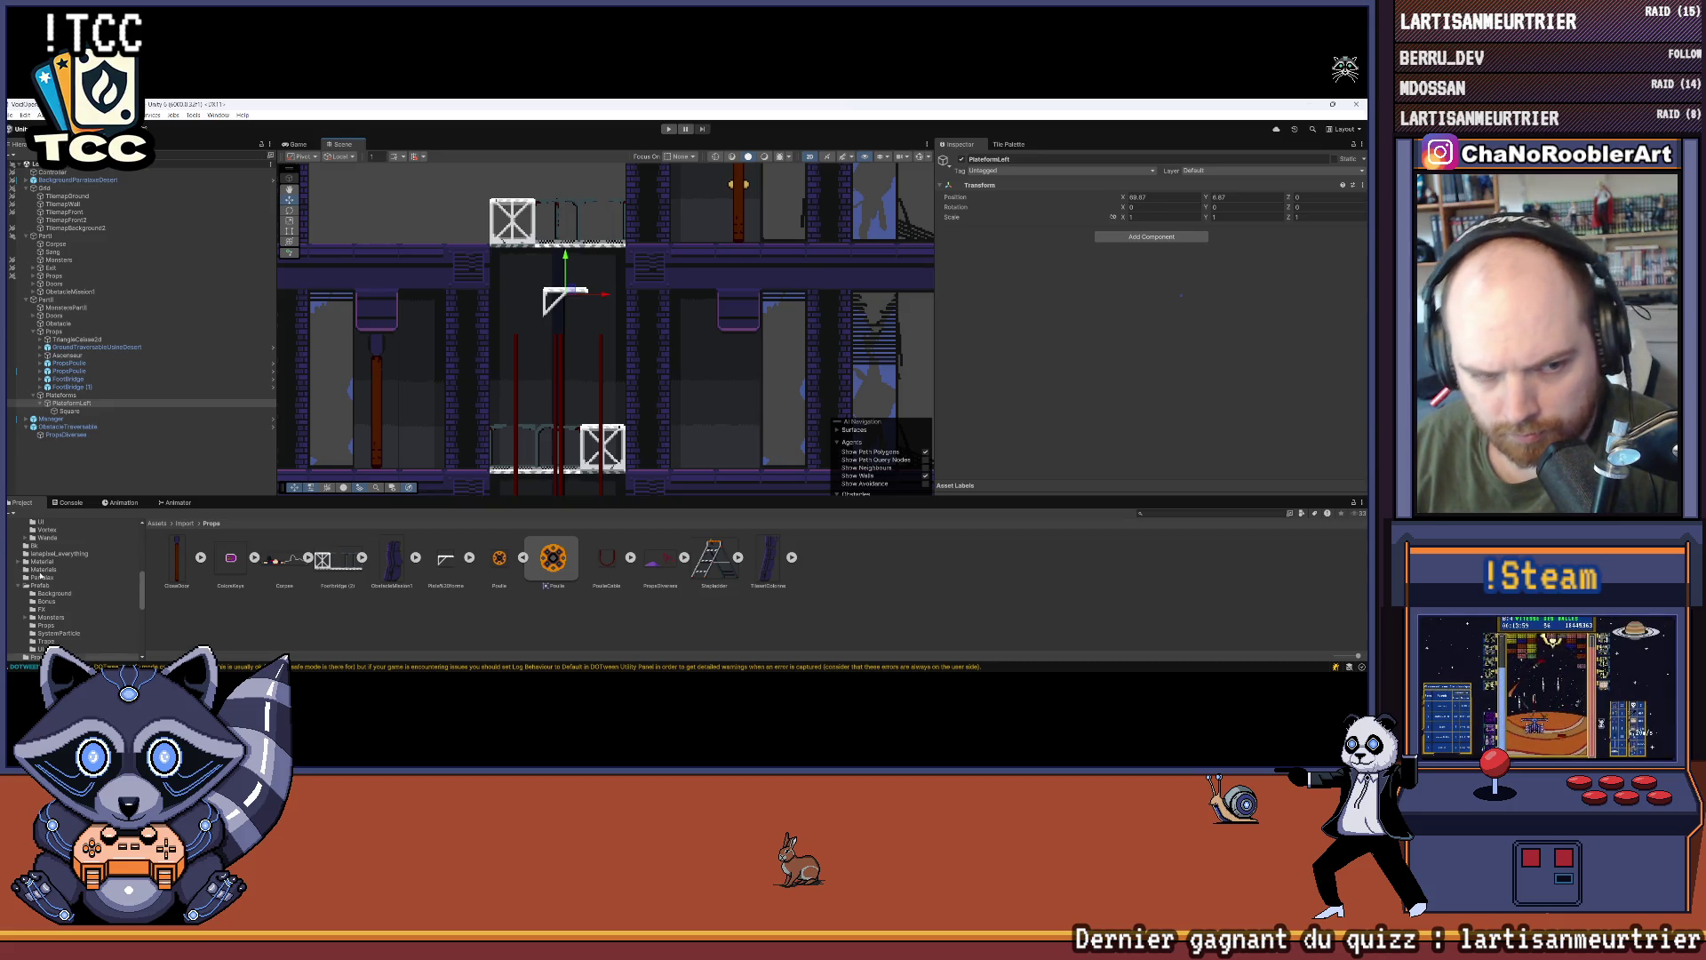
pyautogui.scroll(2, 40, 576)
pyautogui.click(80, 616)
pyautogui.doubleClick(399, 561)
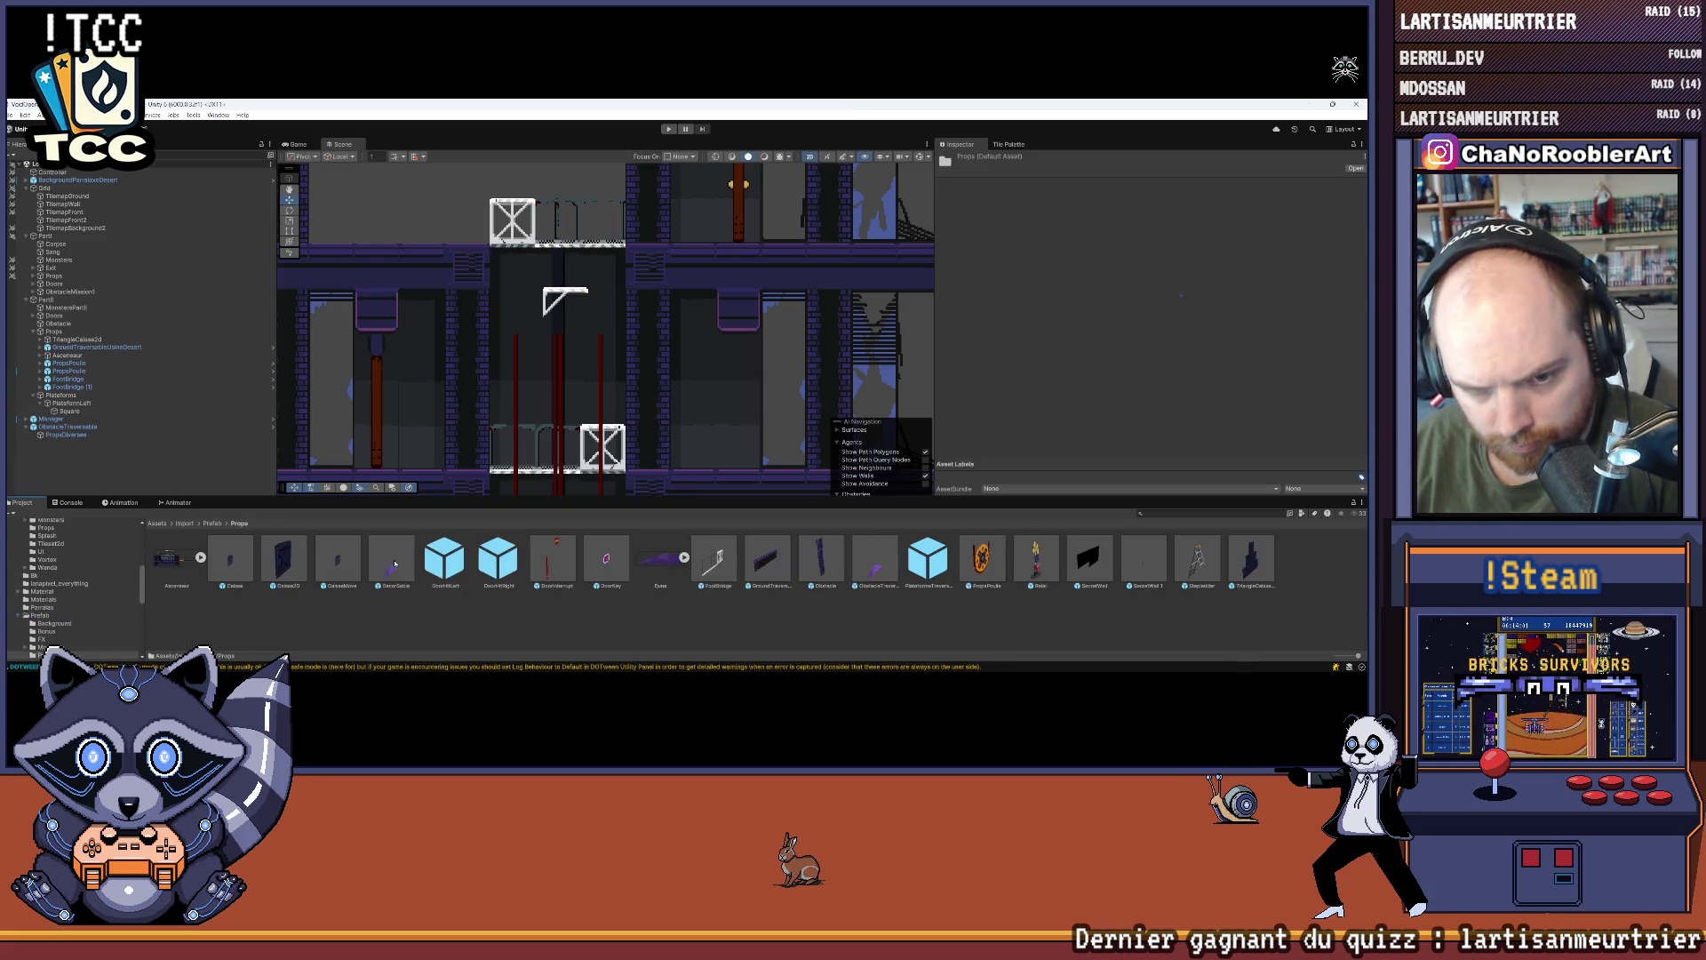
# Step: Add a PlateformeTraversable under PlateformLeft, raise it, and shrink its Box Collider 2D to fit
pyautogui.moveTo(927, 560)
pyautogui.mouseDown()
pyautogui.moveTo(133, 395)
pyautogui.moveTo(73, 402)
pyautogui.mouseUp()
pyautogui.scroll(3, 571, 289)
pyautogui.moveTo(497, 333)
pyautogui.mouseDown()
pyautogui.moveTo(496, 286)
pyautogui.moveTo(612, 293)
pyautogui.mouseUp()
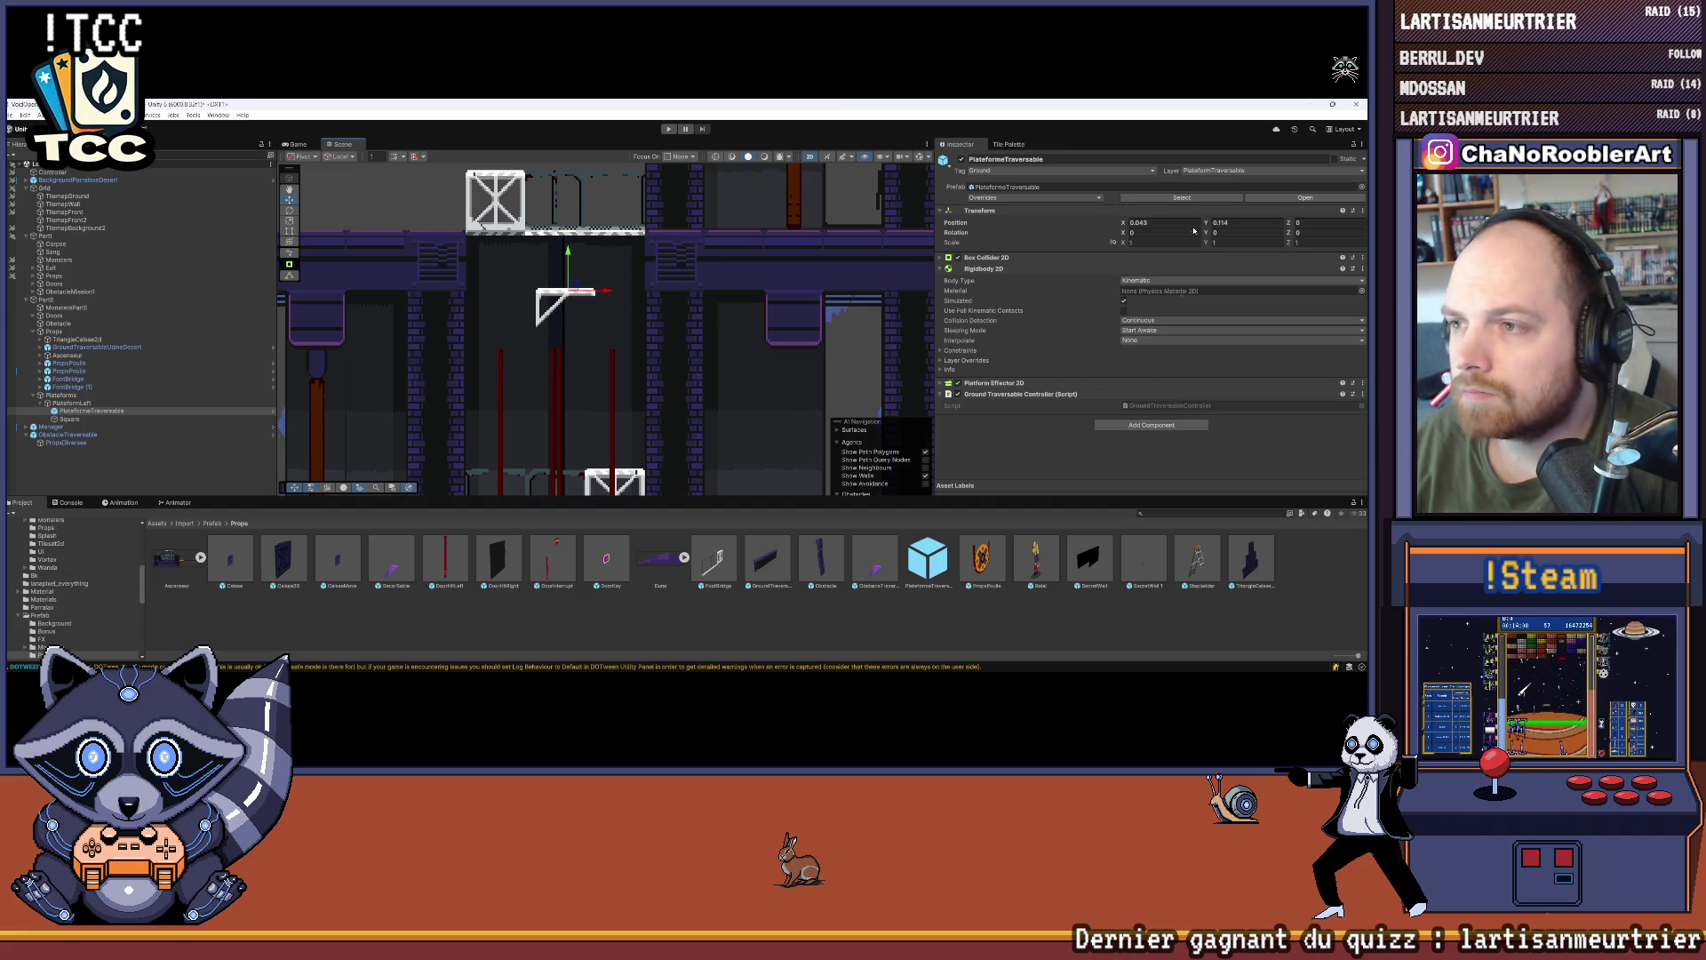
pyautogui.click(956, 259)
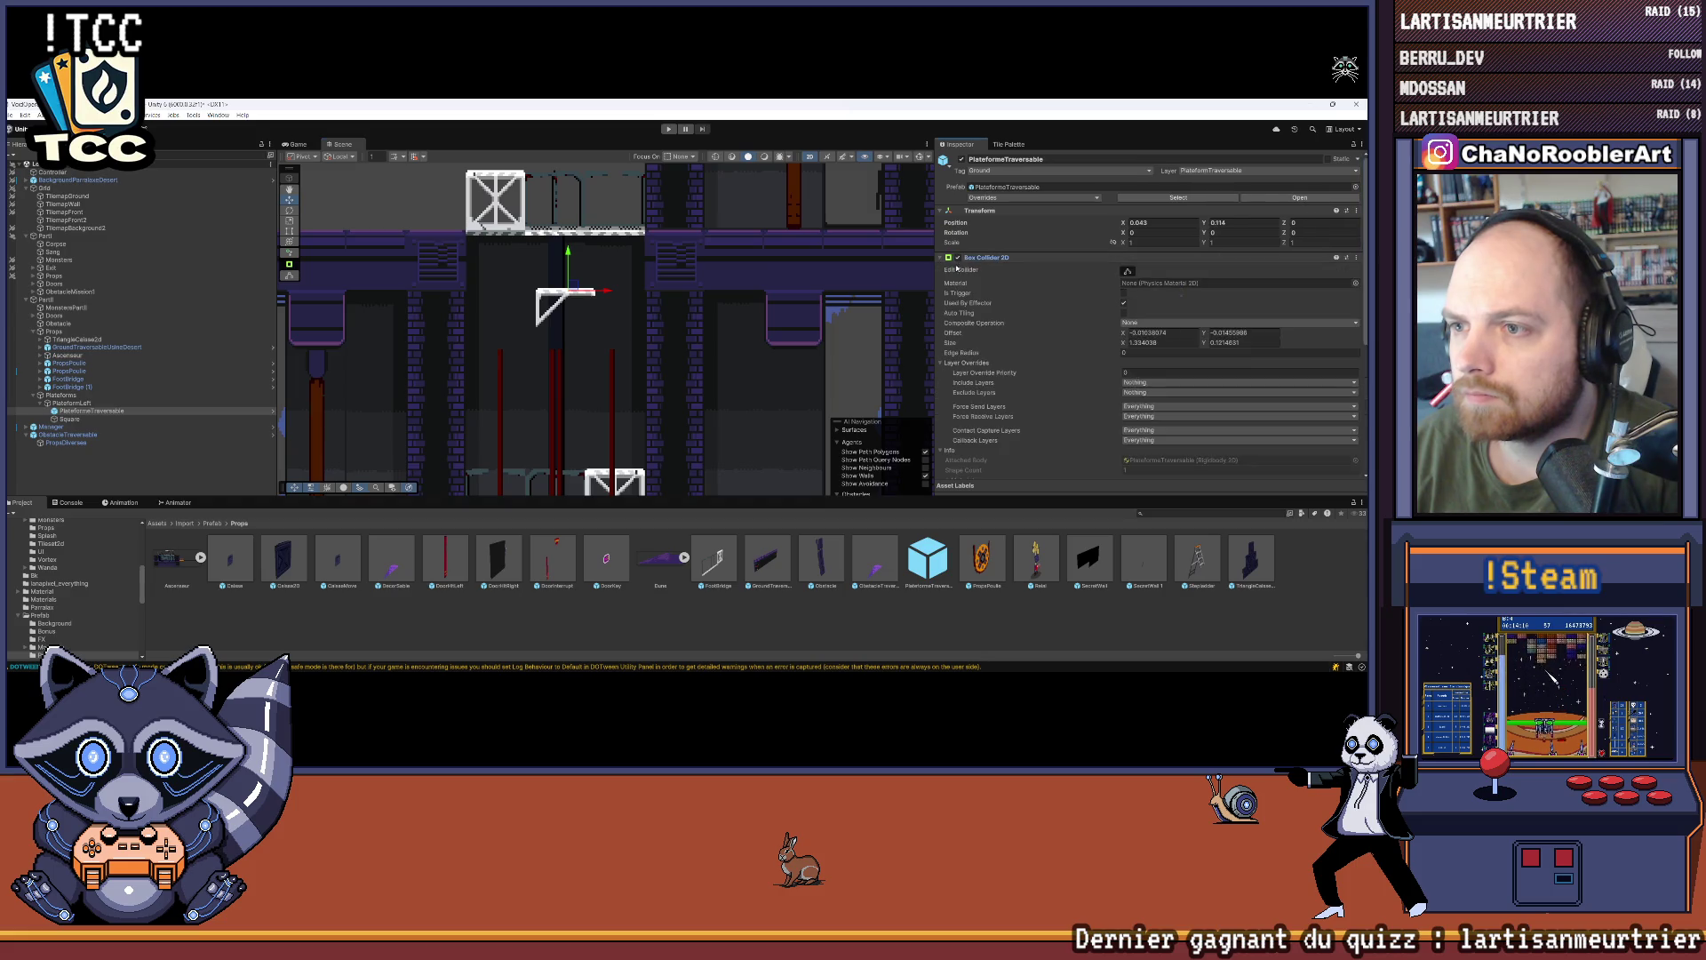
pyautogui.press('f')
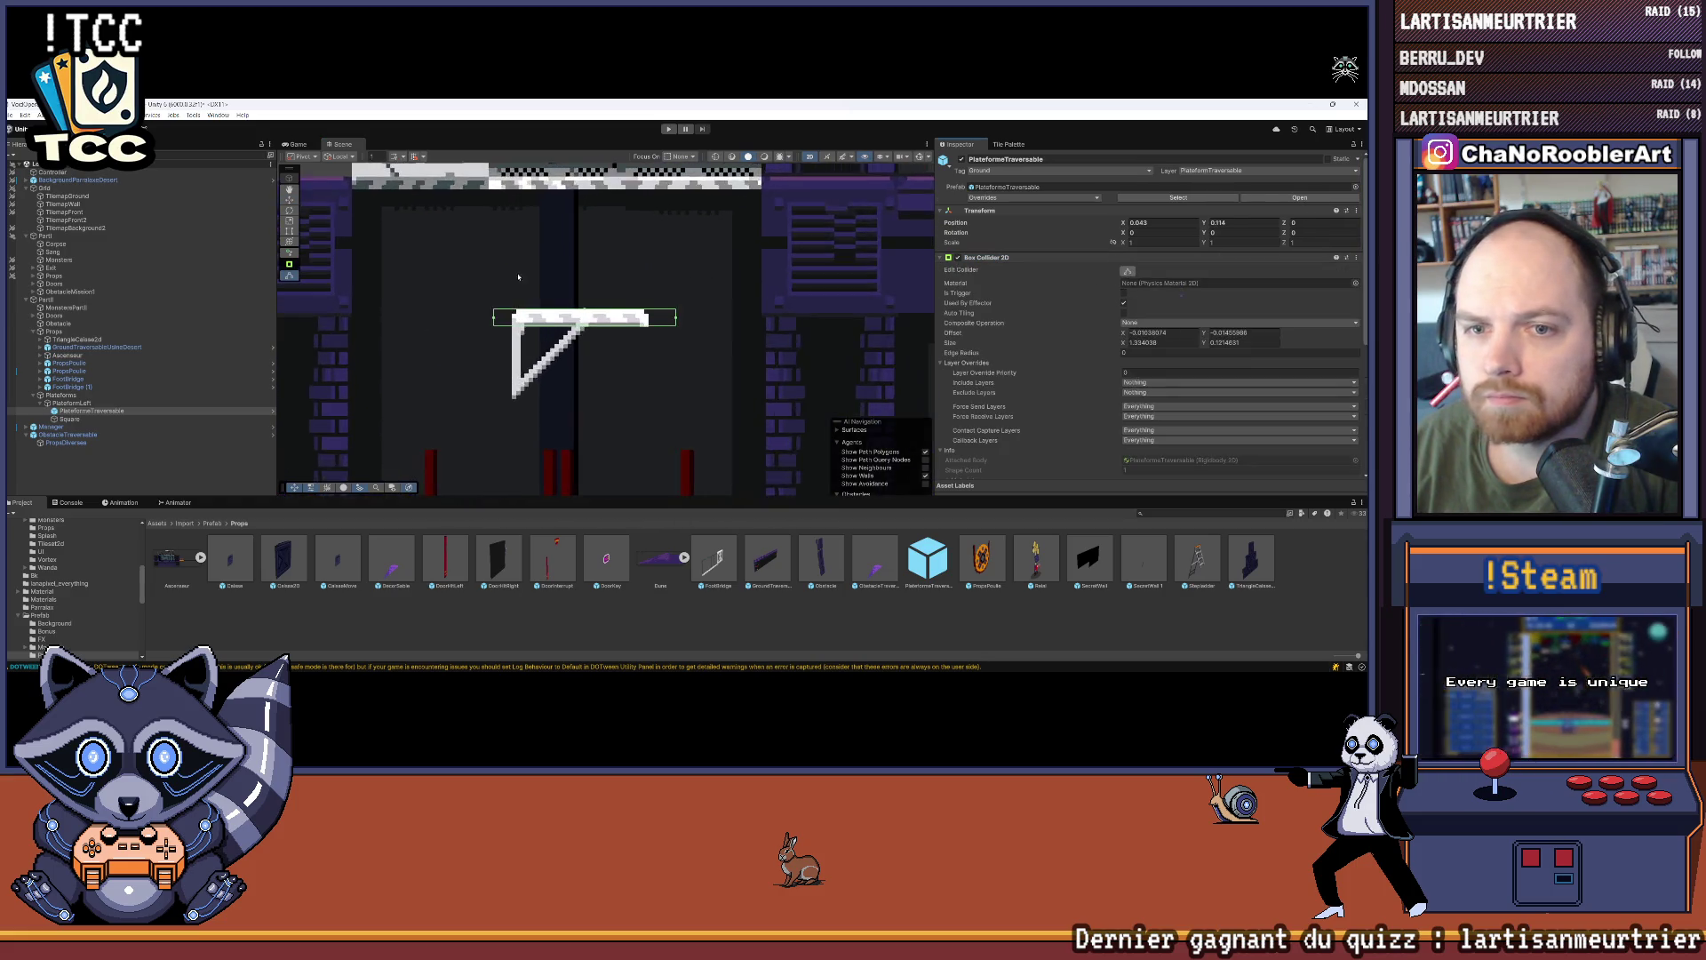
pyautogui.scroll(1, 502, 319)
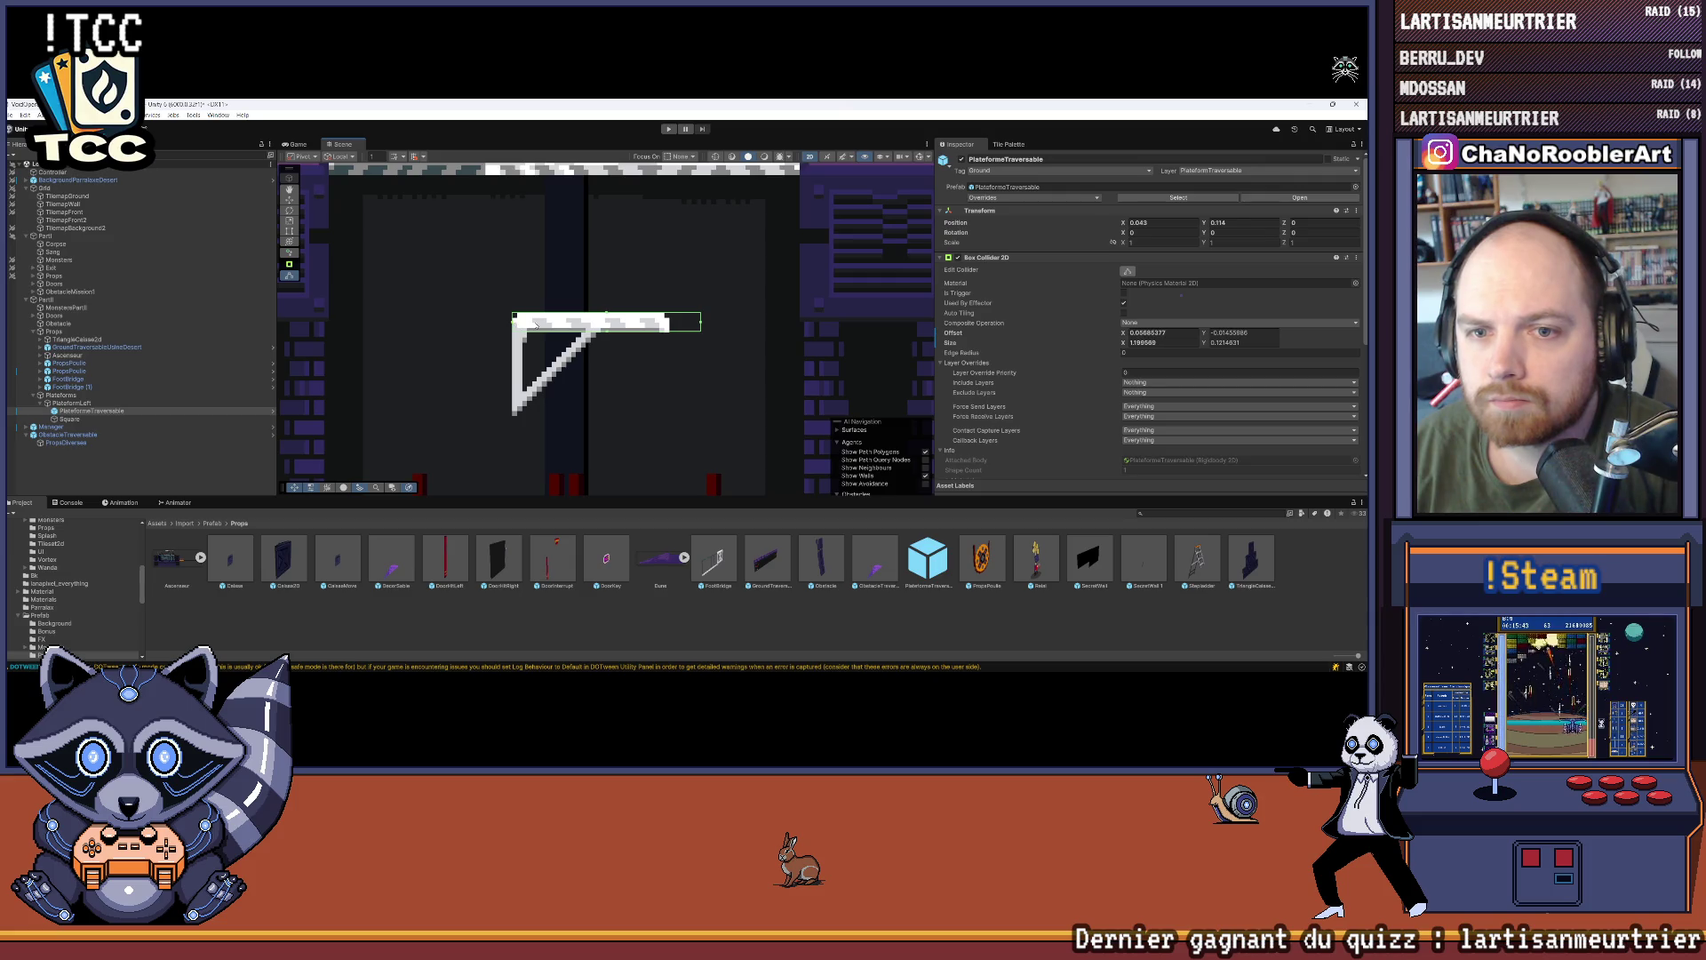
pyautogui.moveTo(697, 322)
pyautogui.mouseDown()
pyautogui.moveTo(590, 319)
pyautogui.moveTo(591, 338)
pyautogui.mouseUp()
pyautogui.scroll(1, 602, 302)
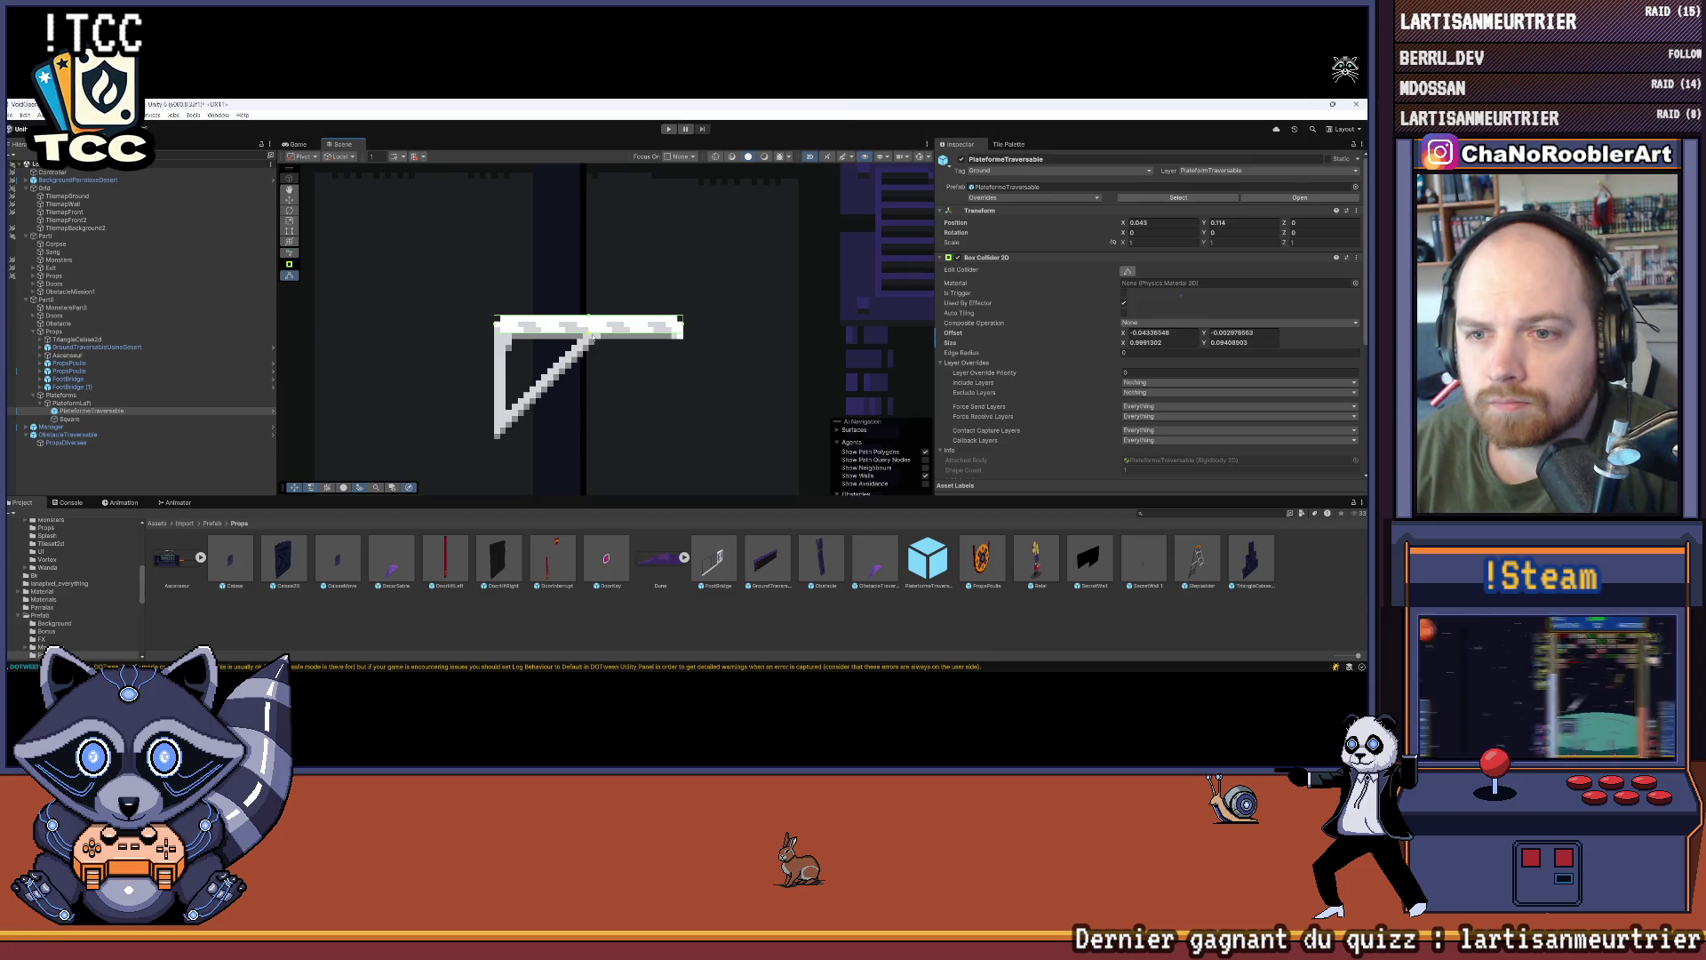
# Step: Collapse PlateformLeft in the Hierarchy and make a copy of the group
pyautogui.click(564, 402)
pyautogui.scroll(-1, 564, 403)
pyautogui.scroll(-5, 564, 406)
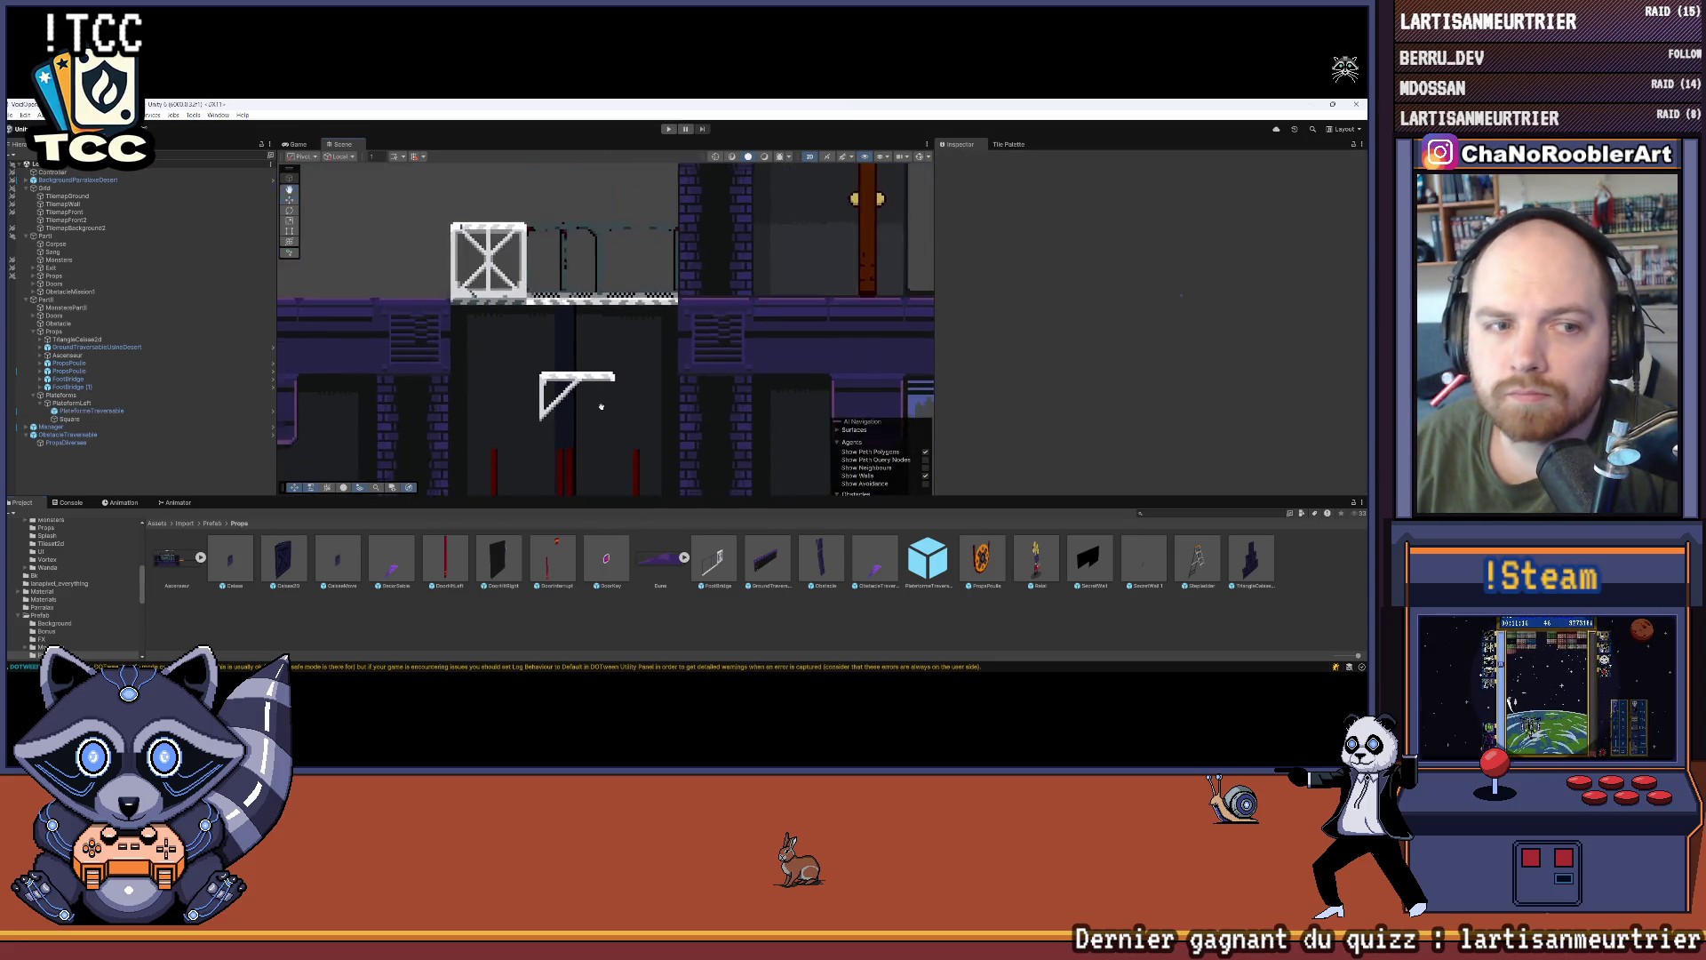
pyautogui.click(46, 404)
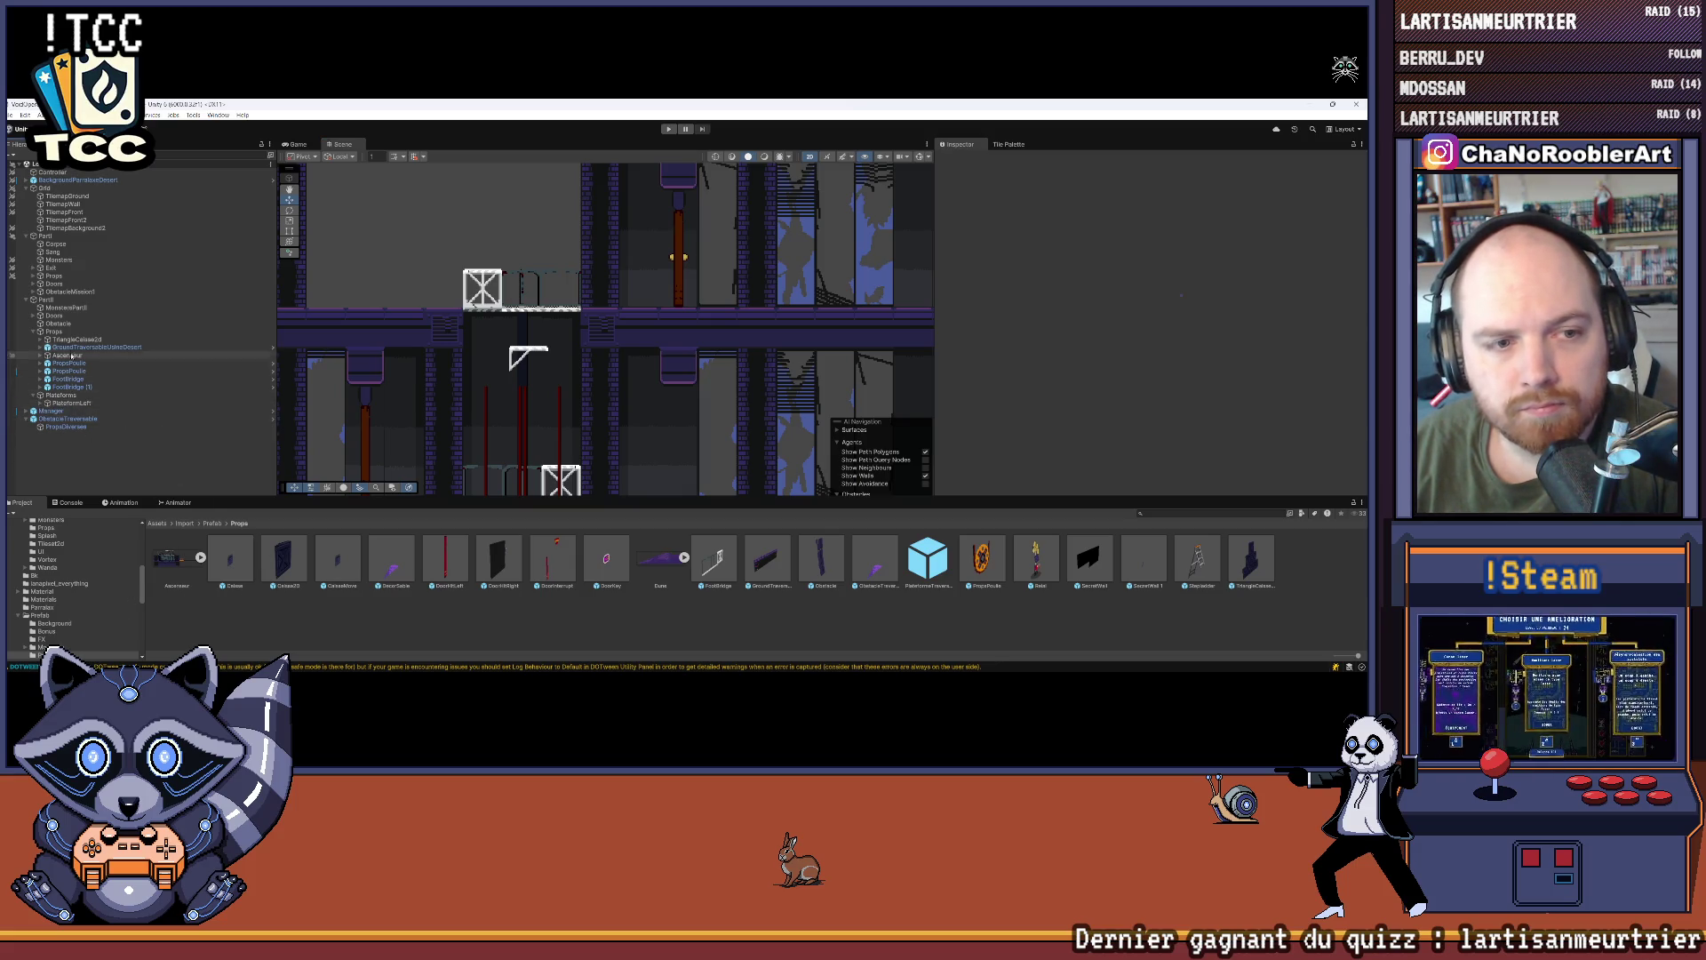
pyautogui.moveTo(79, 402)
pyautogui.mouseDown()
pyautogui.moveTo(139, 435)
pyautogui.moveTo(622, 542)
pyautogui.moveTo(982, 569)
pyautogui.moveTo(80, 410)
pyautogui.mouseUp()
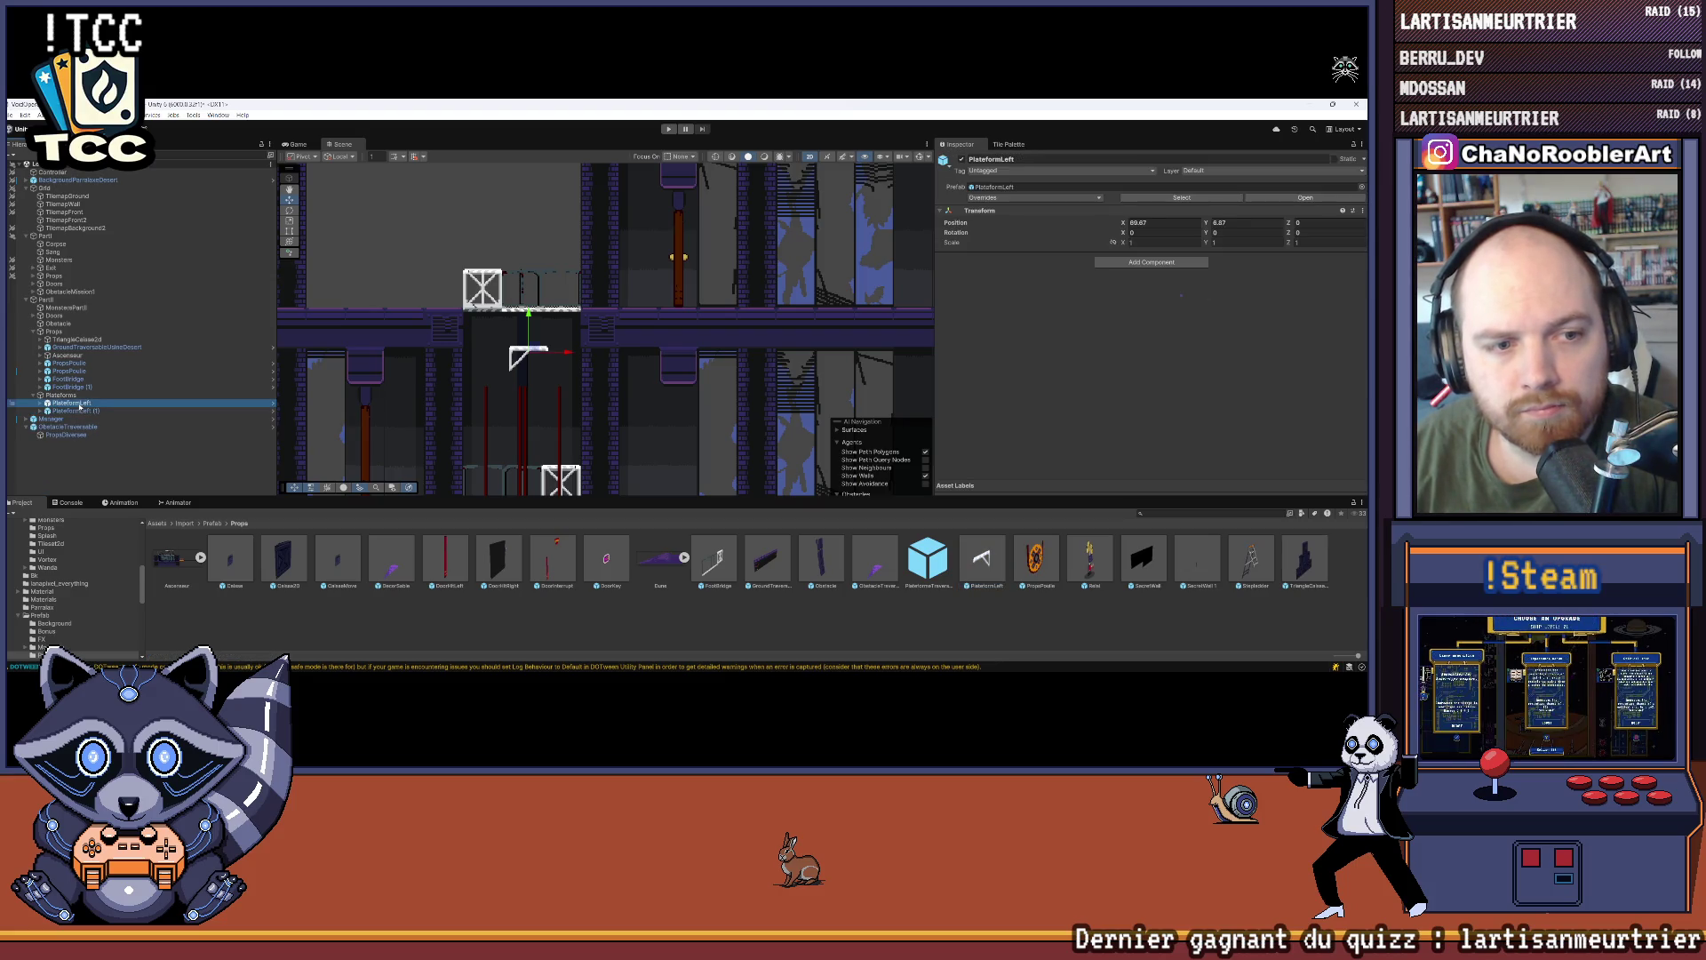
# Step: Rename the copied platform group PlateformRight
pyautogui.rightClick(80, 410)
pyautogui.click(116, 288)
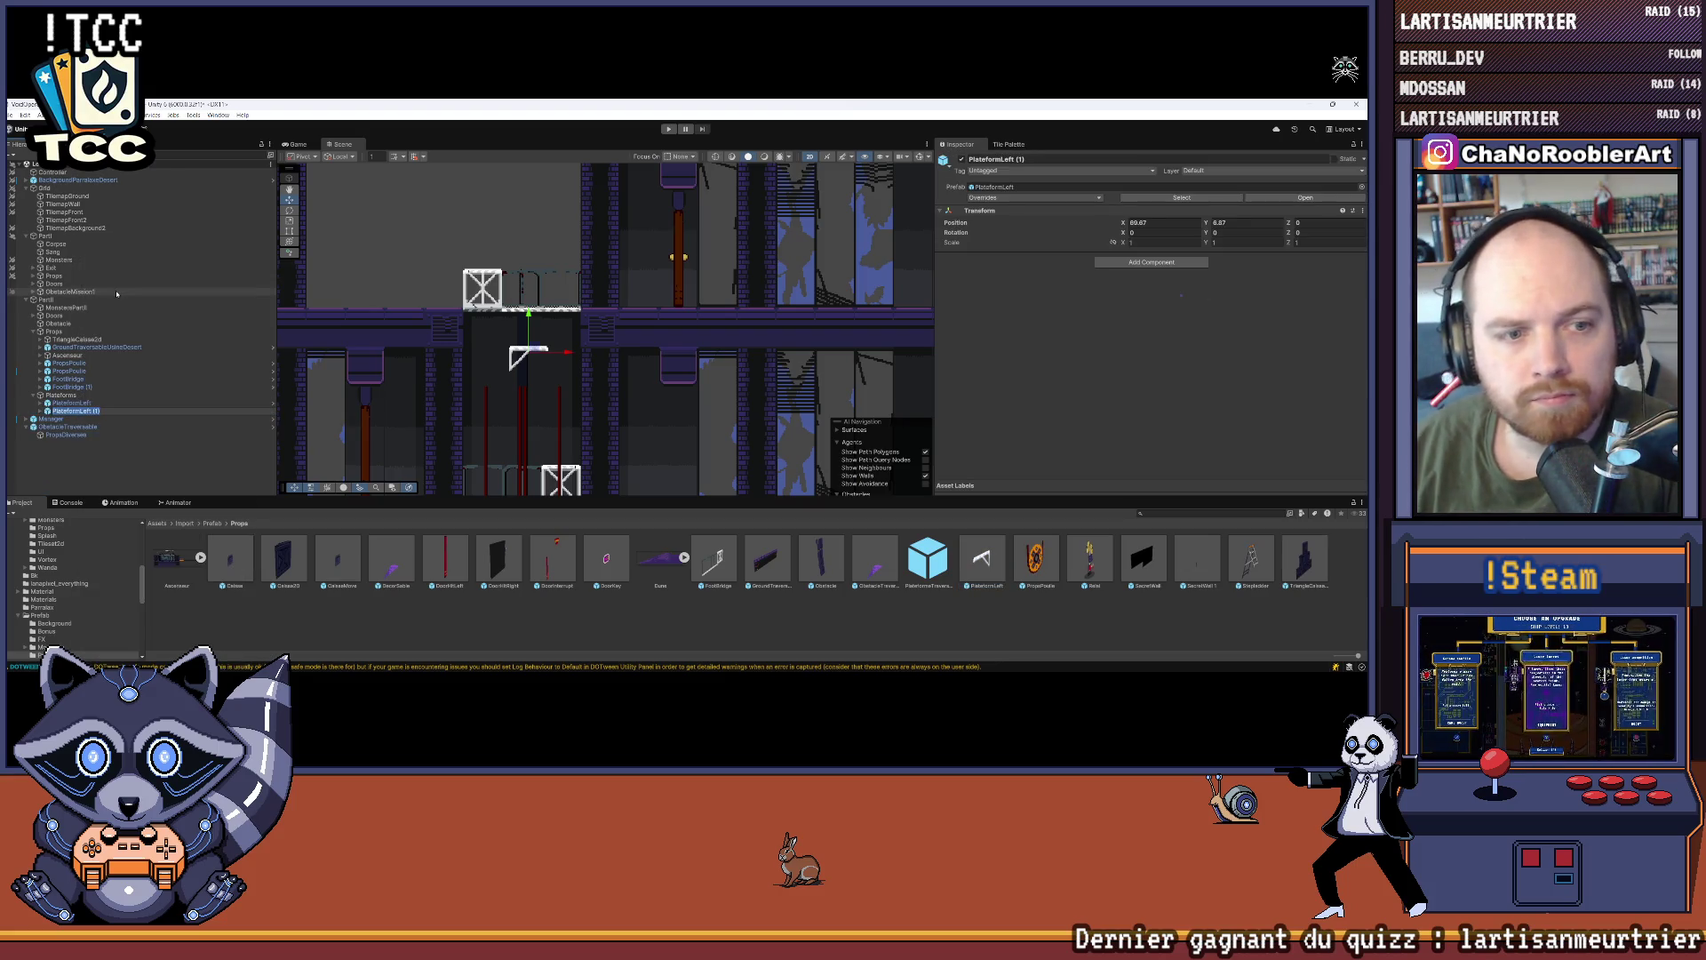
pyautogui.press('BackSpace')
pyautogui.press('BackSpace')
pyautogui.press('BackSpace')
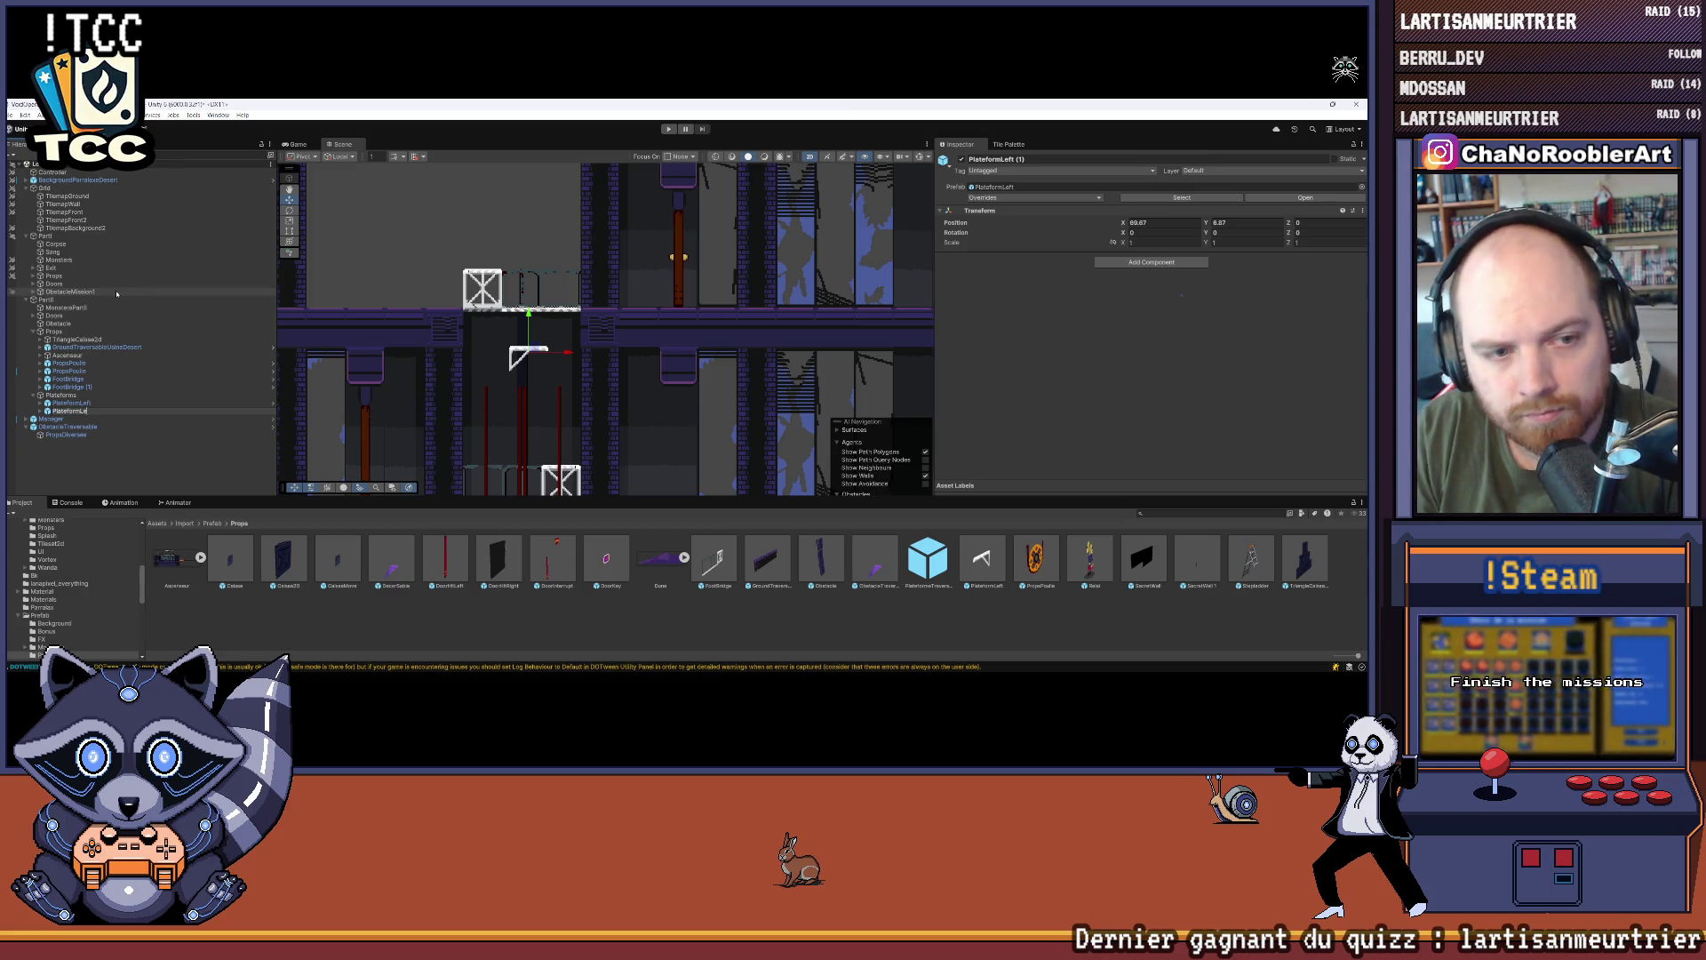
pyautogui.write('t')
pyautogui.press('Return')
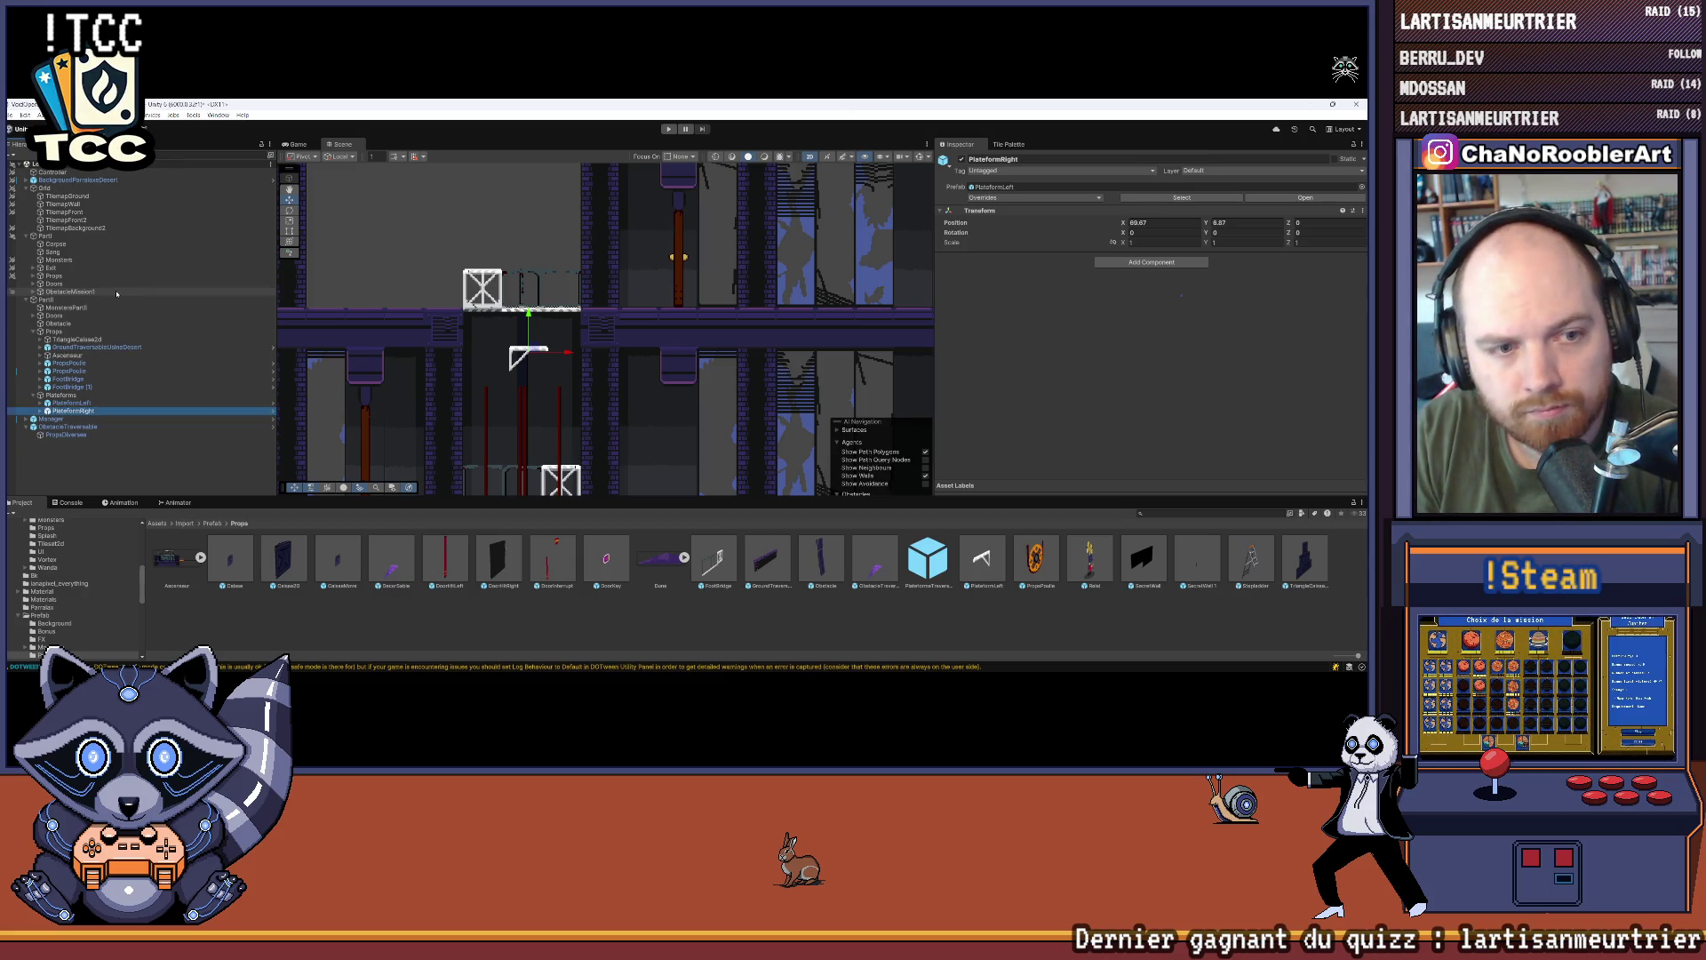
pyautogui.click(42, 412)
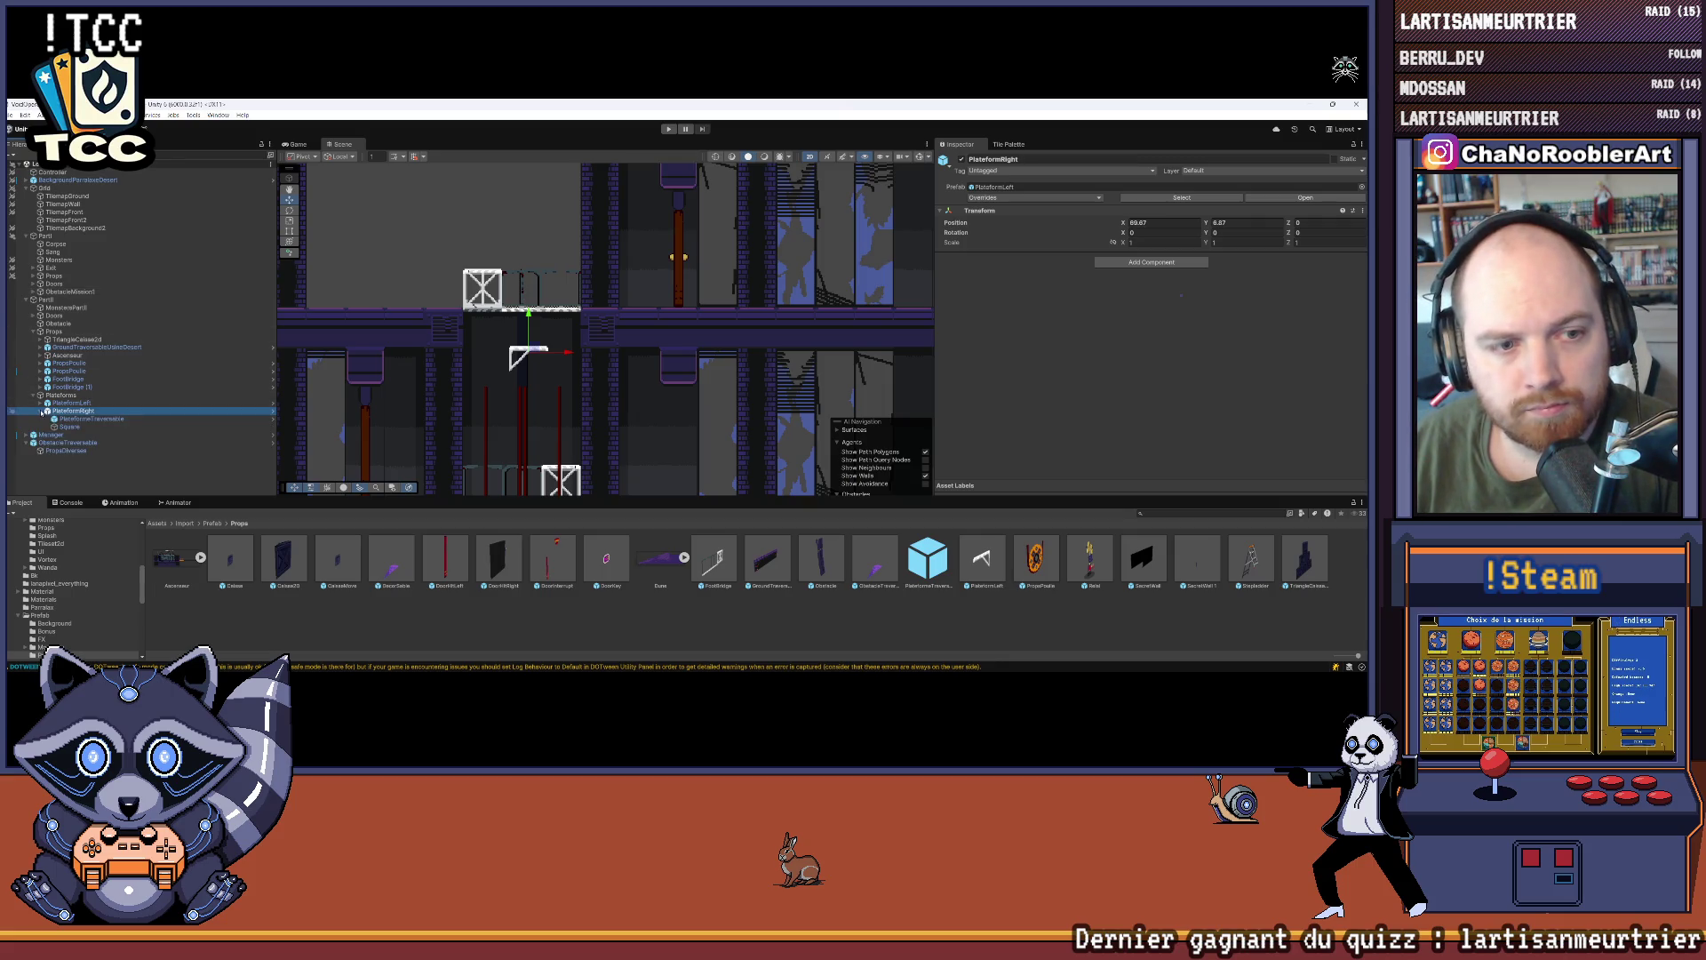
pyautogui.click(42, 411)
# Step: Set PlateformRight's Y rotation to 180, undoing an accidental deletion
pyautogui.click(1214, 233)
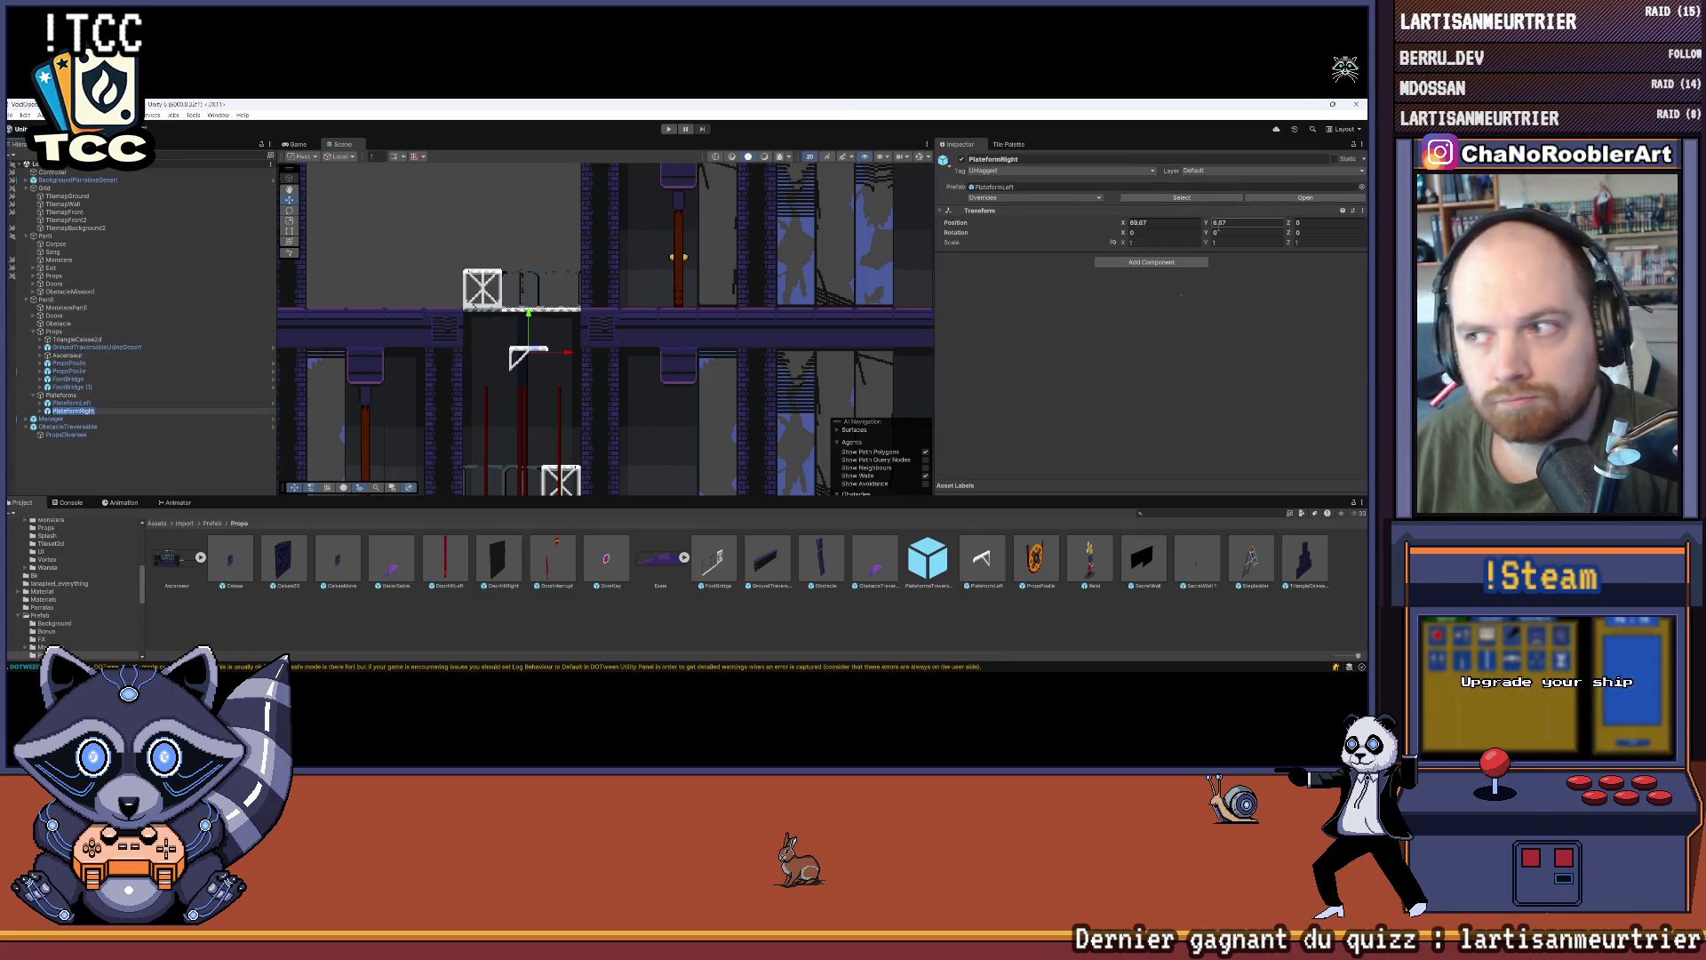
pyautogui.write('180')
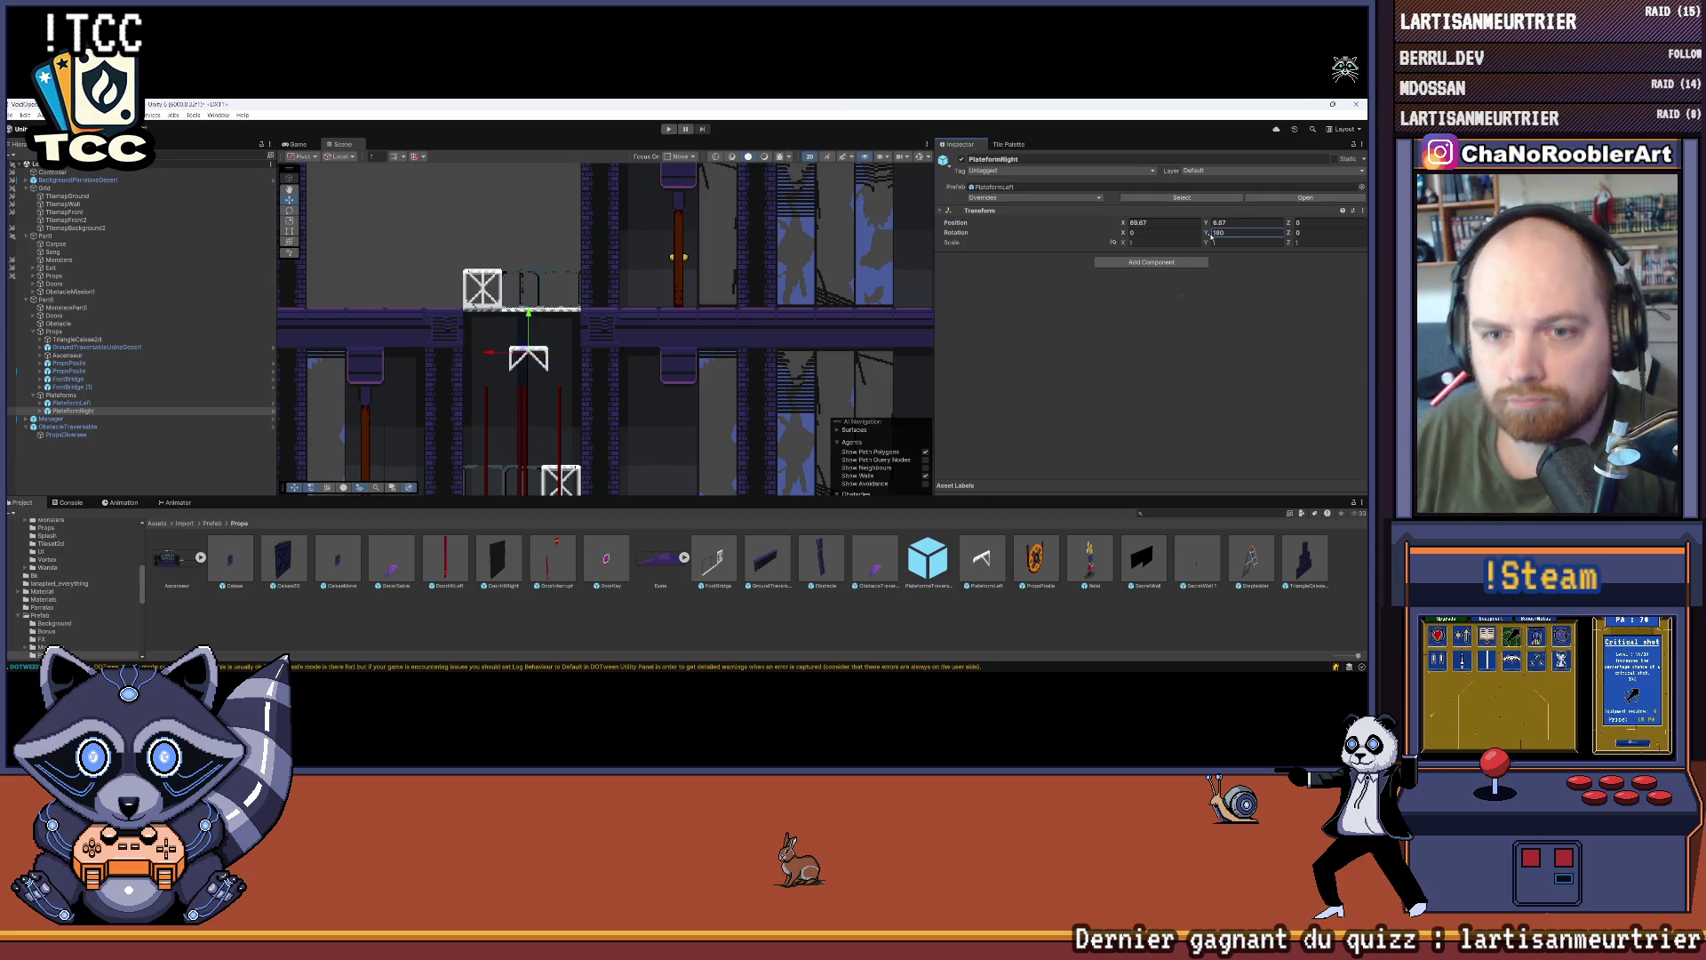
pyautogui.press('Delete')
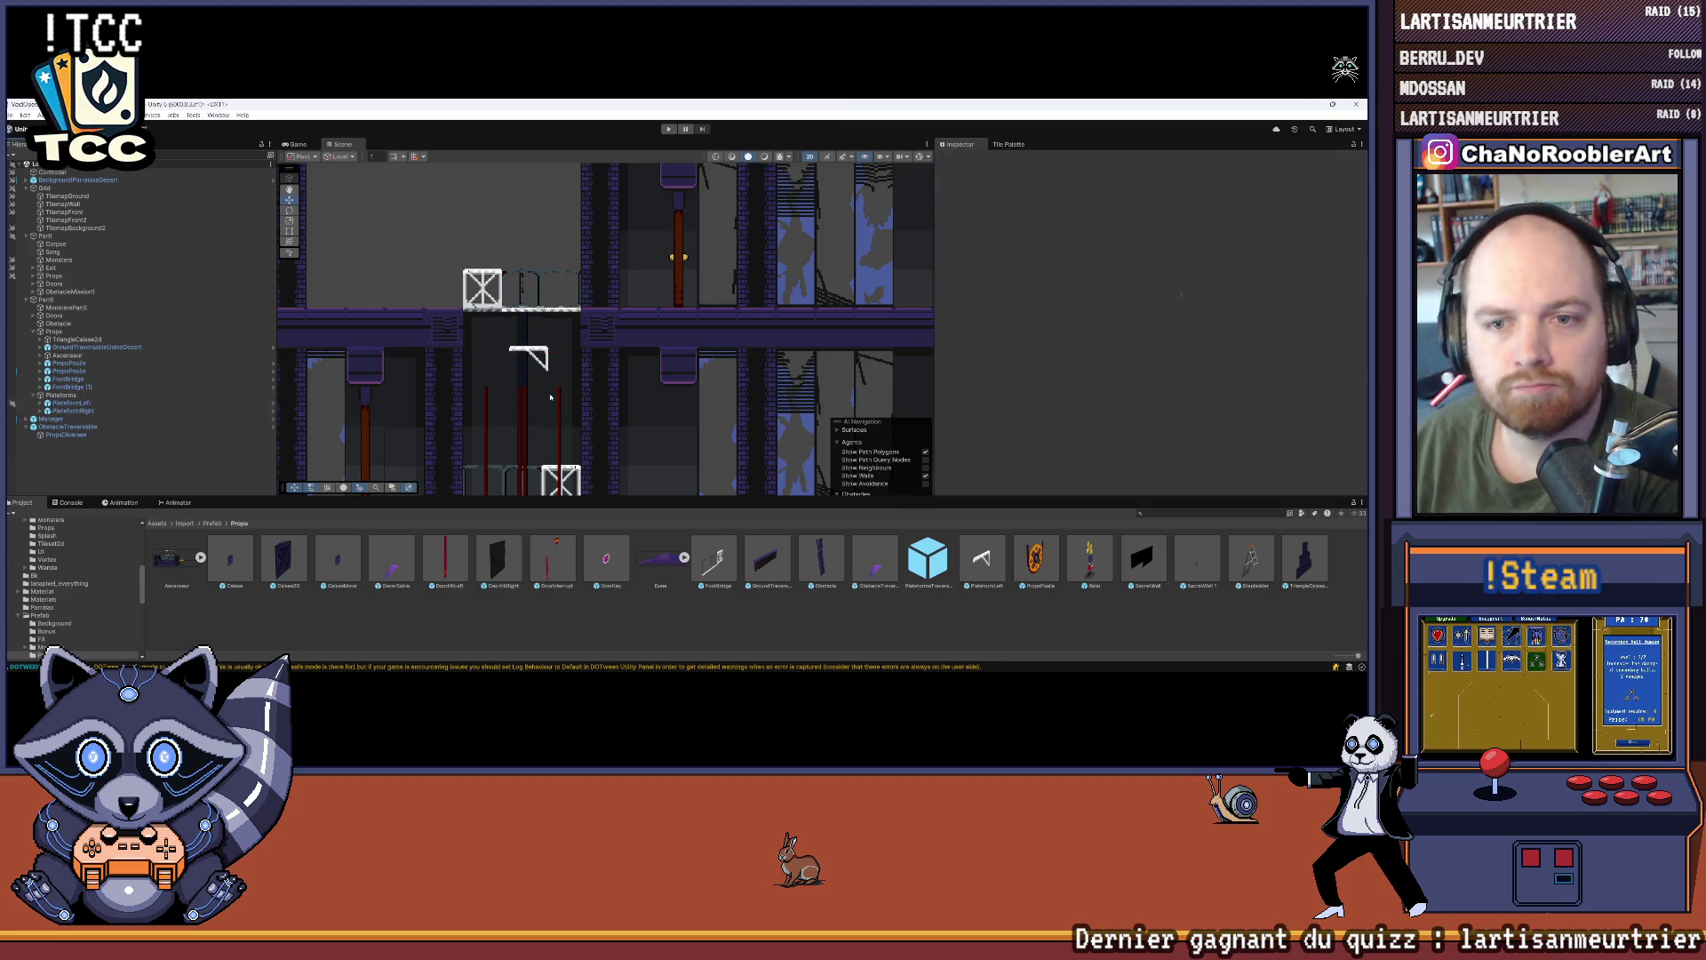
pyautogui.moveTo(568, 386); pyautogui.dragTo(563, 370)
pyautogui.hotkey('ctrl', 'z')
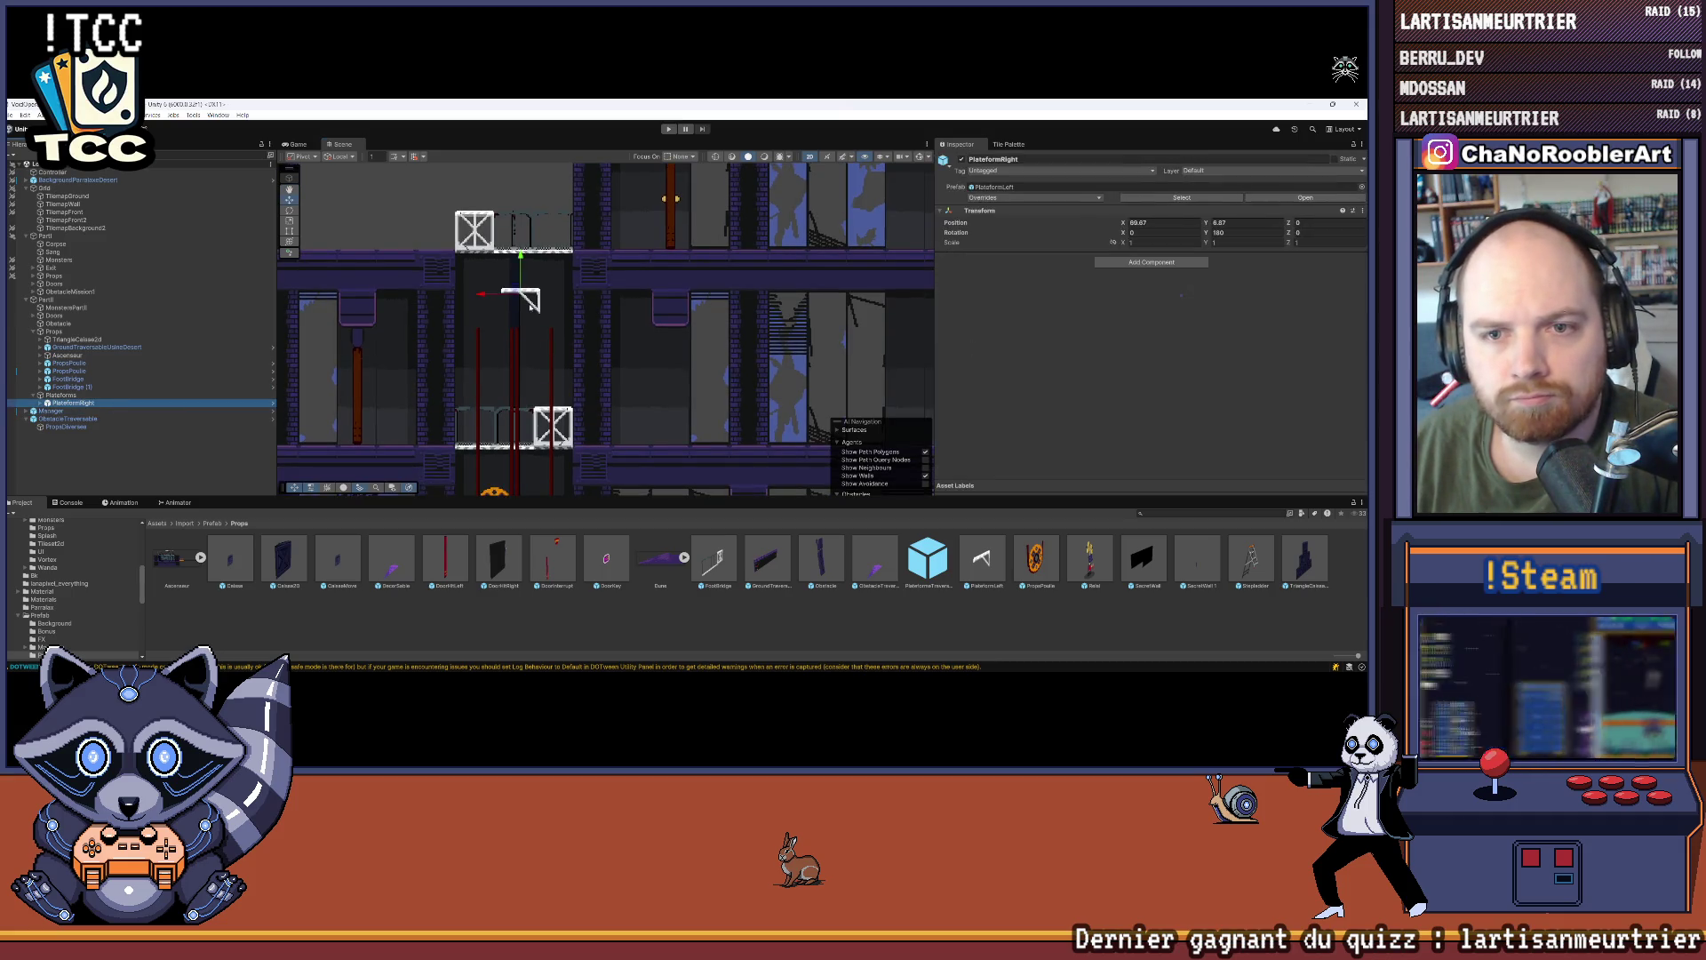
# Step: Lower the right bracket platform in the shaft and nudge it right, checking the level sketch
pyautogui.scroll(2, 513, 291)
pyautogui.moveTo(514, 292); pyautogui.dragTo(516, 363)
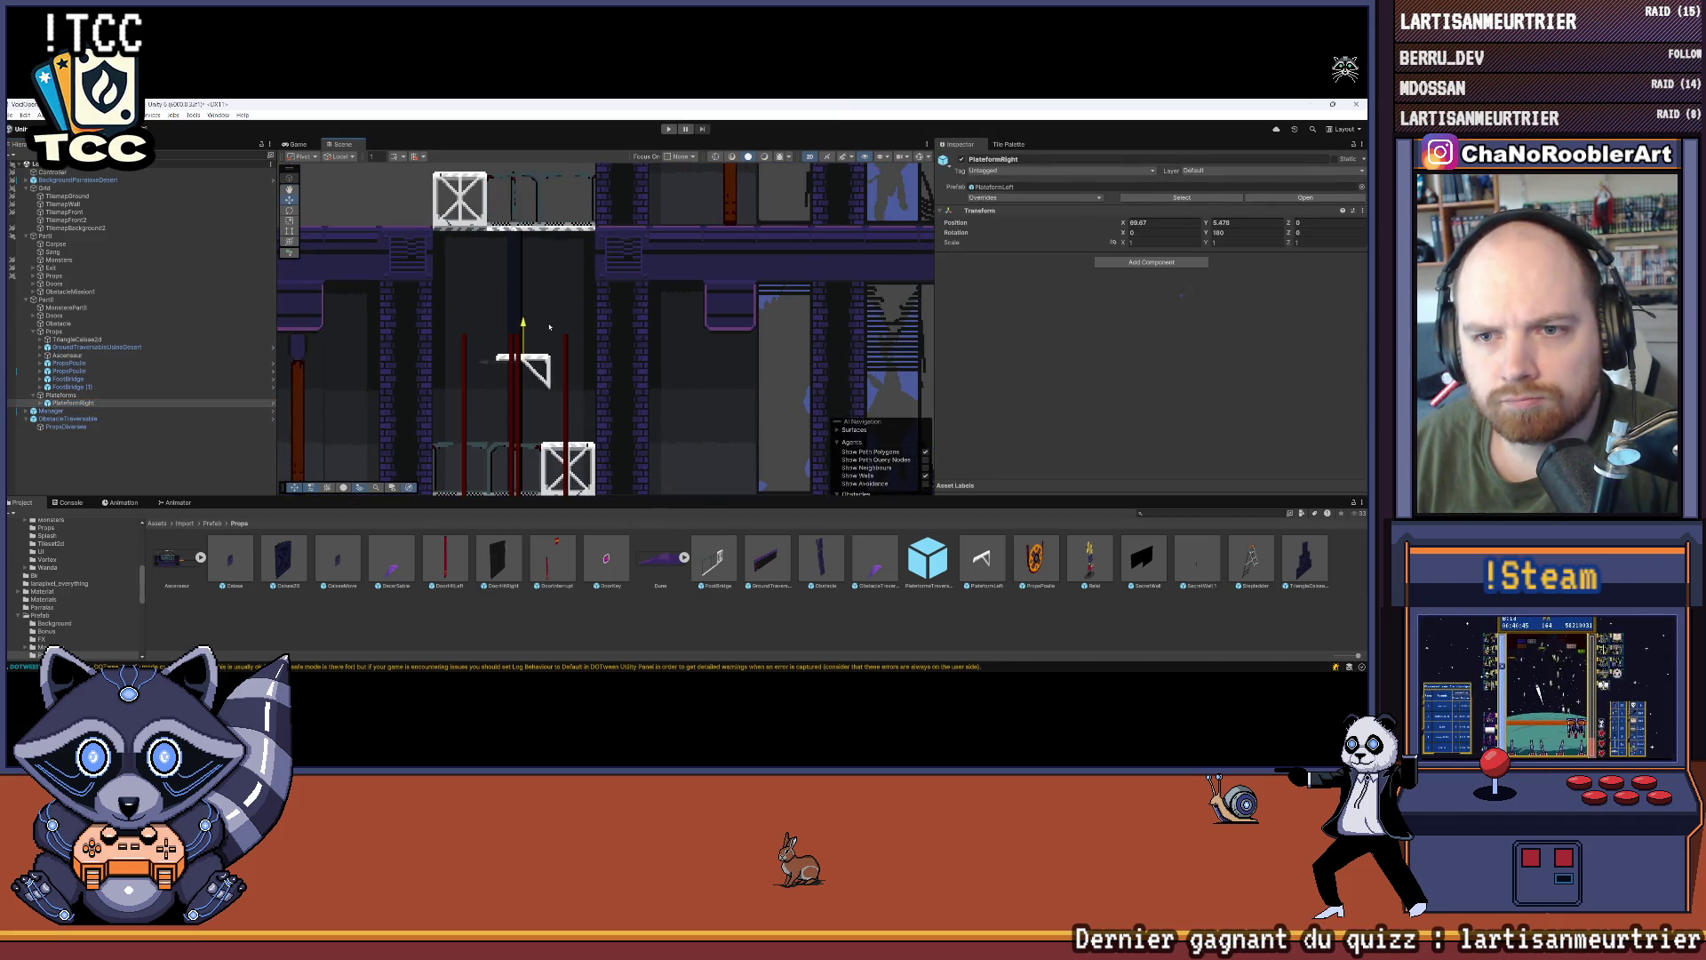
pyautogui.scroll(-1, 632, 370)
pyautogui.scroll(-2, 632, 369)
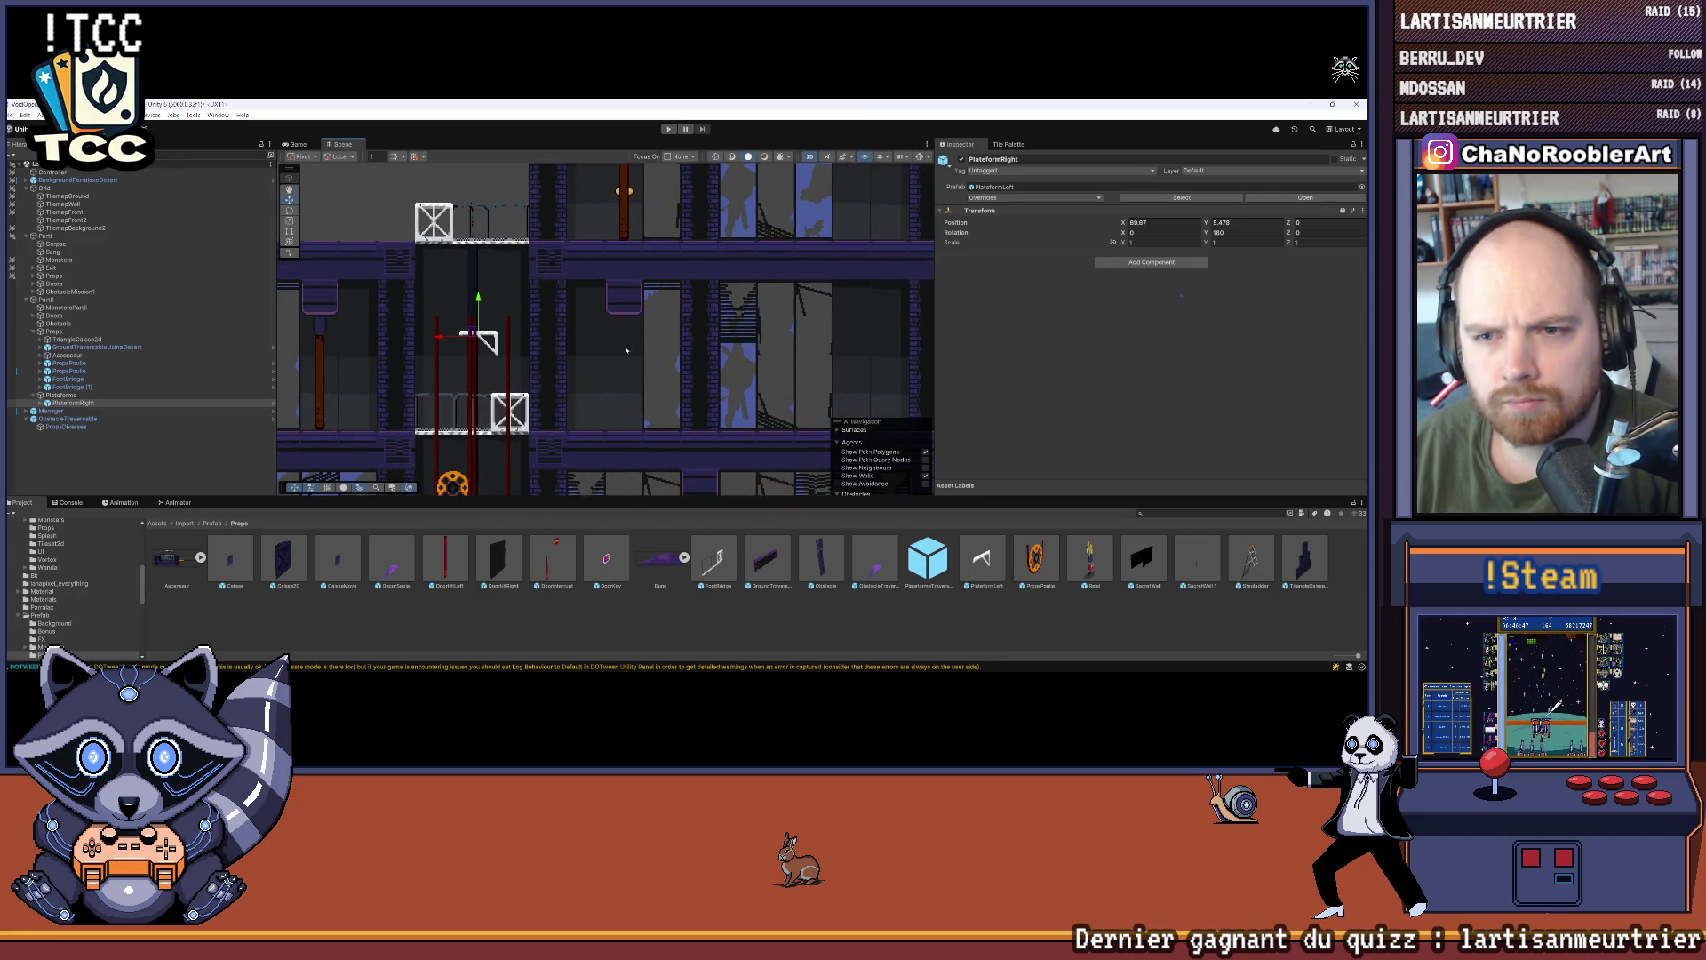
pyautogui.hotkey('alt', 'Tab')
pyautogui.scroll(3, 526, 397)
pyautogui.scroll(-1, 527, 397)
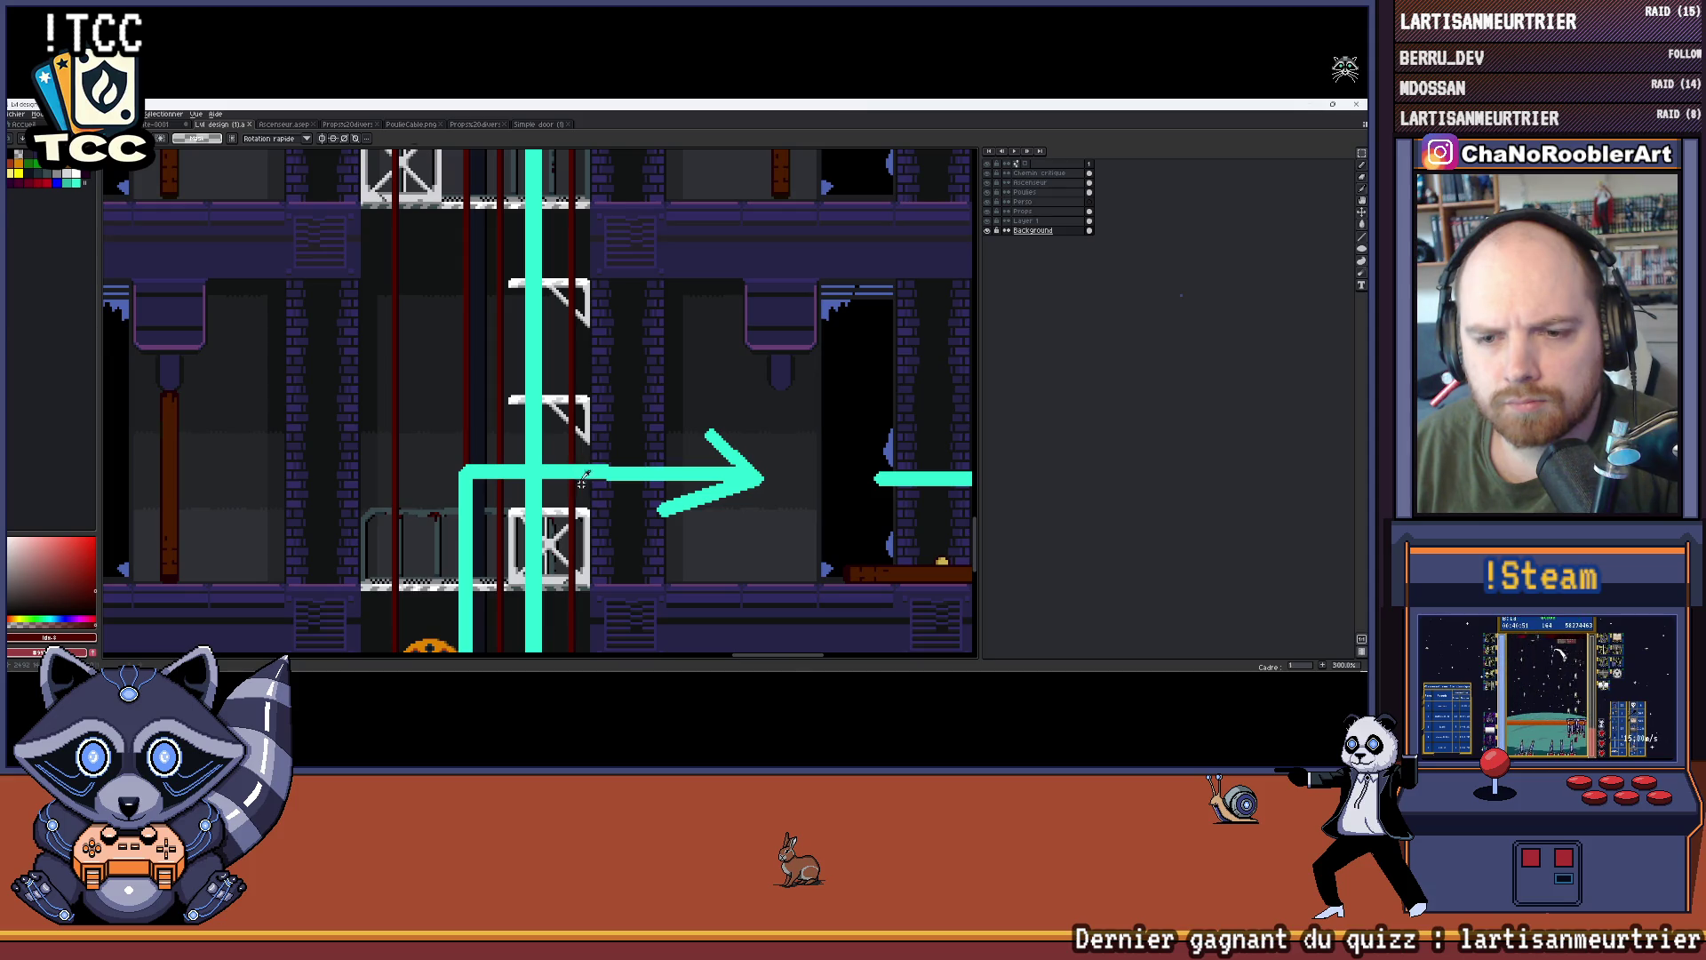
pyautogui.hotkey('alt', 'Tab')
pyautogui.scroll(3, 430, 332)
pyautogui.moveTo(414, 330); pyautogui.dragTo(457, 333)
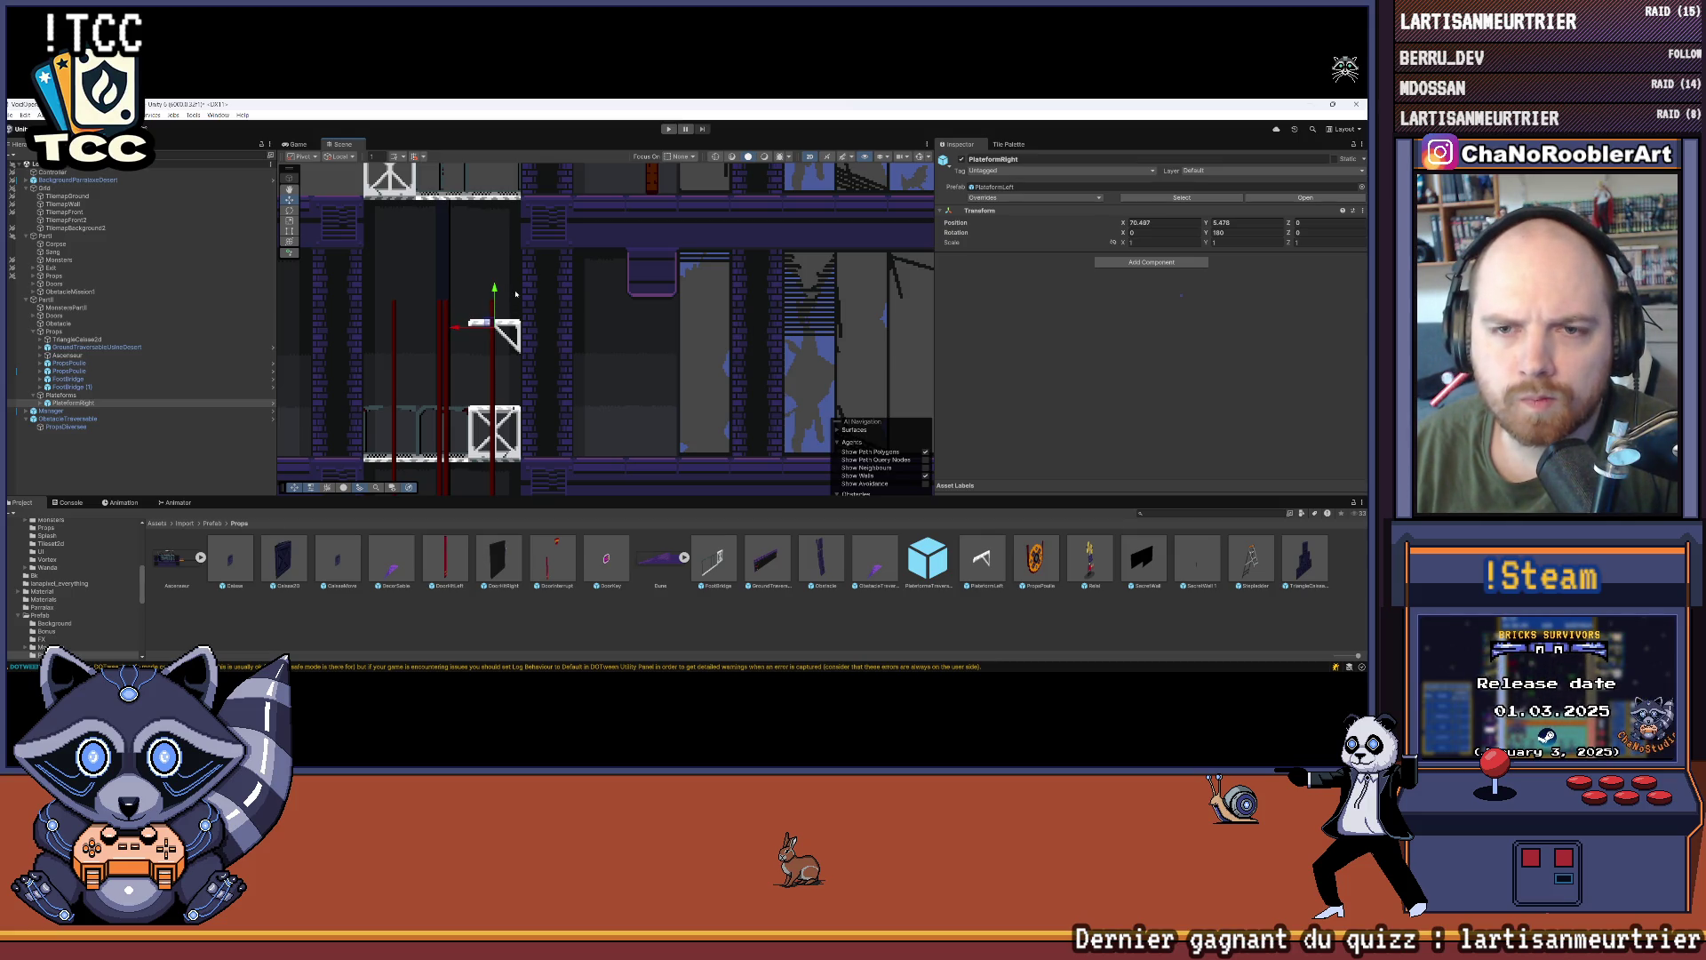
# Step: Drag the PlateformRight bracket back up and fine-tune its height
pyautogui.scroll(1, 515, 293)
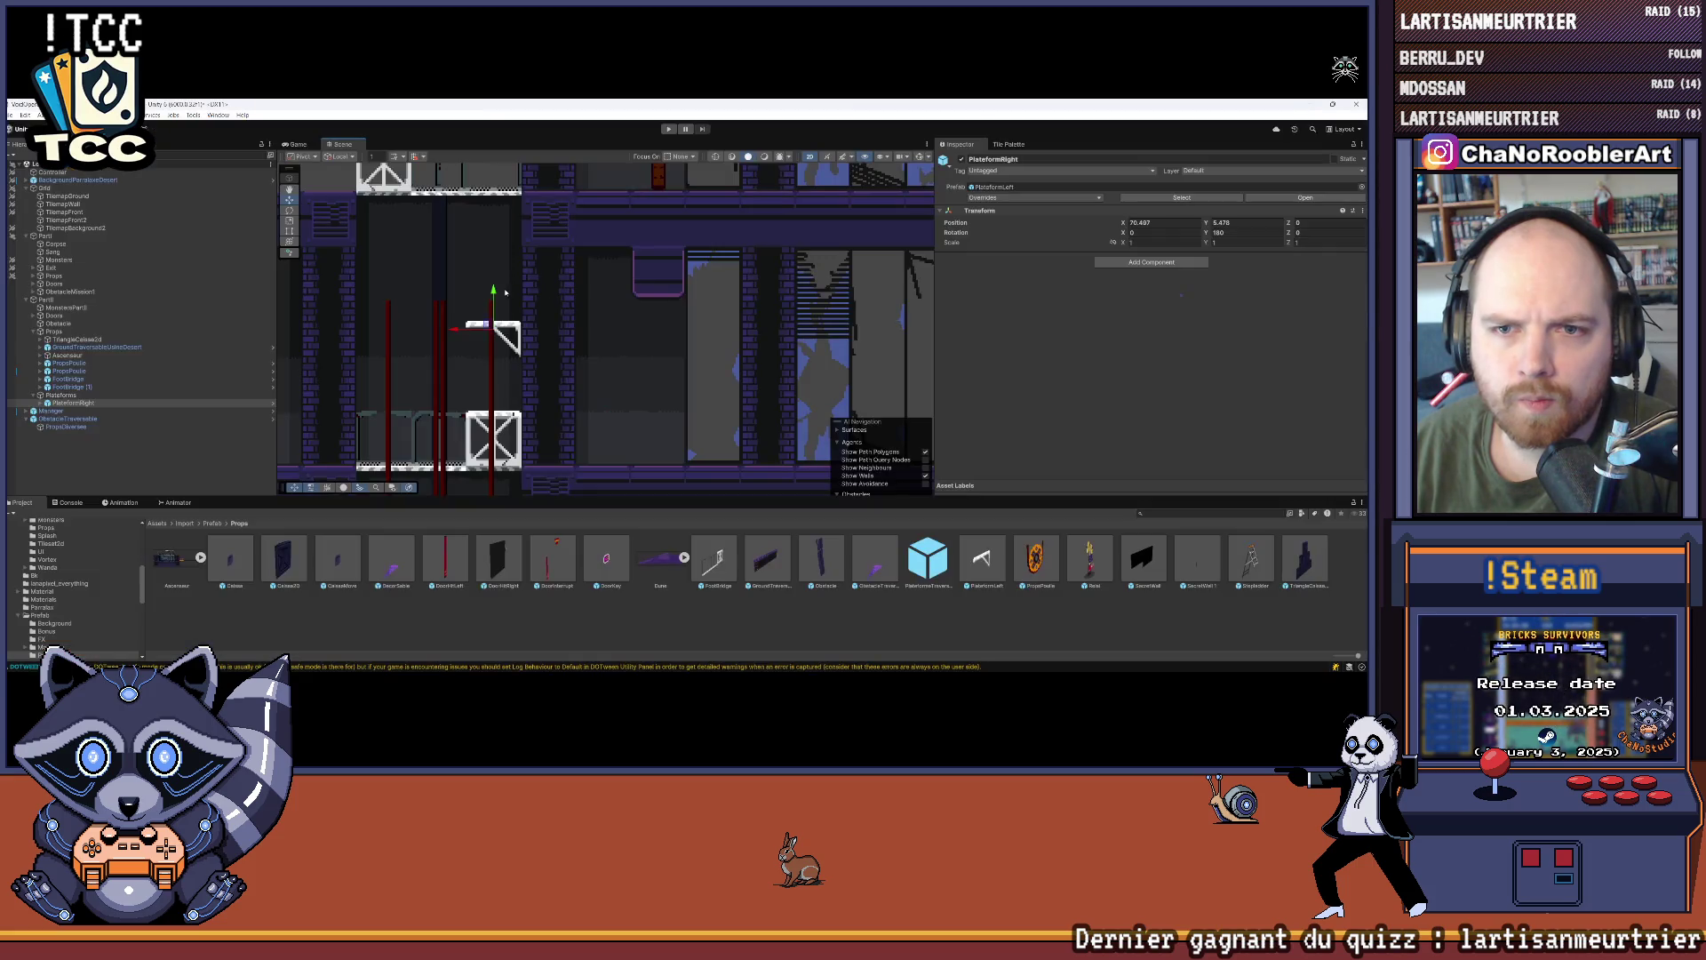
pyautogui.moveTo(505, 292); pyautogui.dragTo(495, 216)
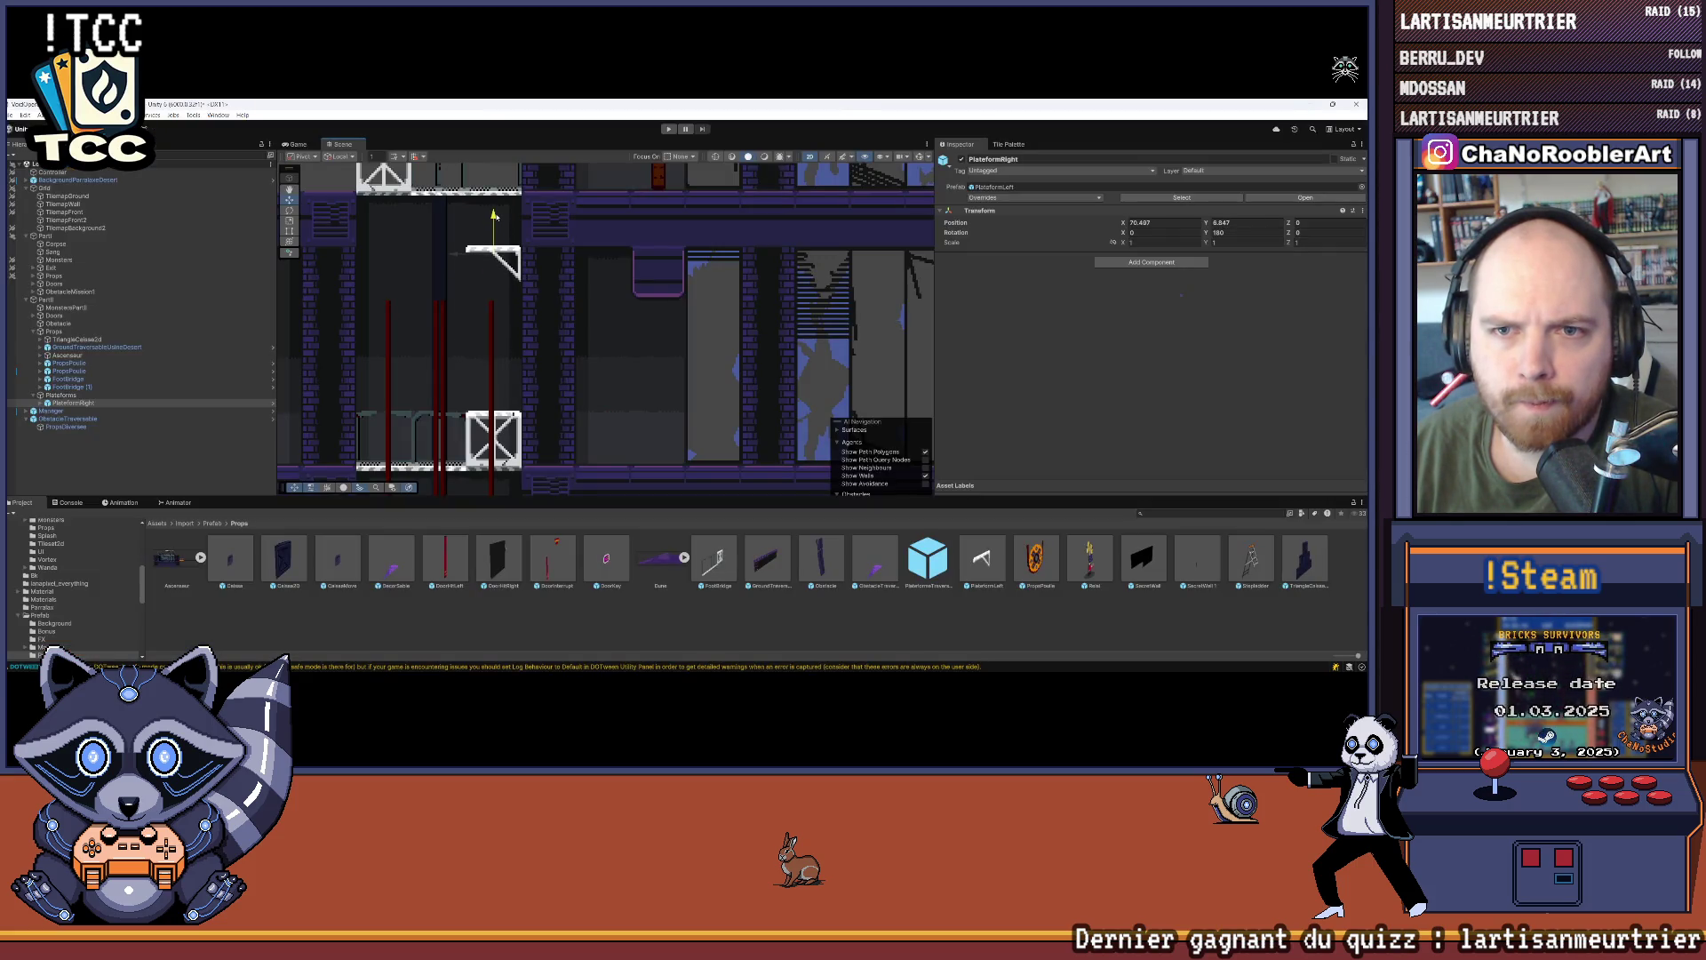
pyautogui.scroll(2, 495, 218)
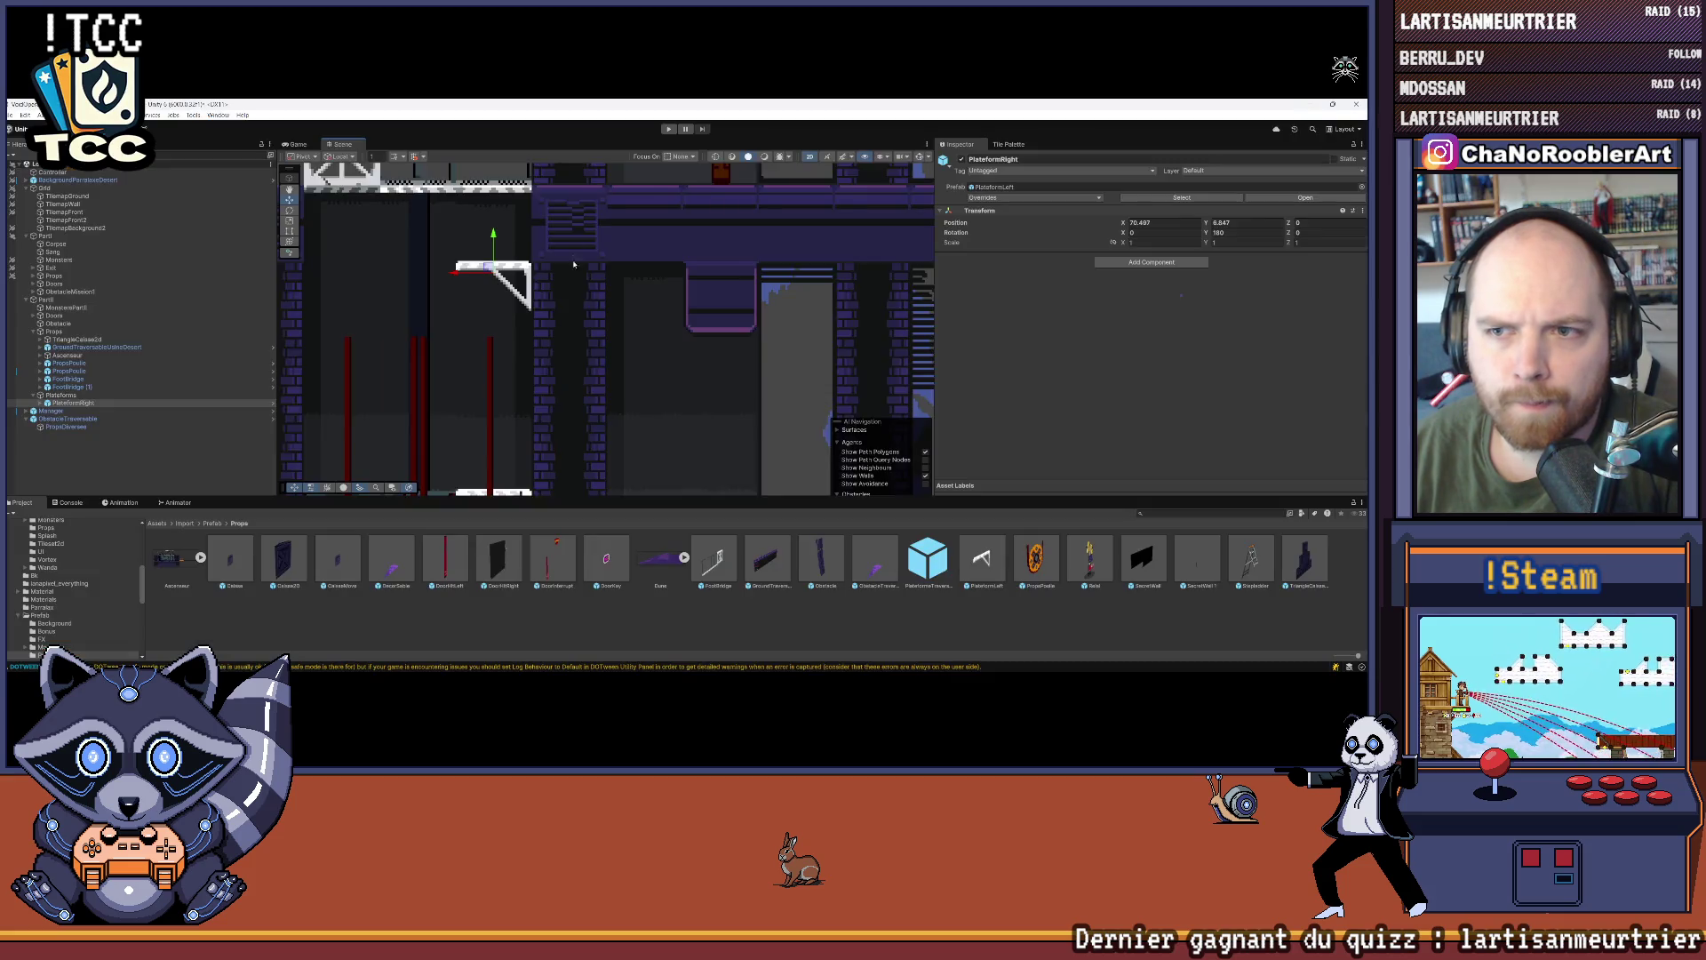
pyautogui.scroll(4, 500, 284)
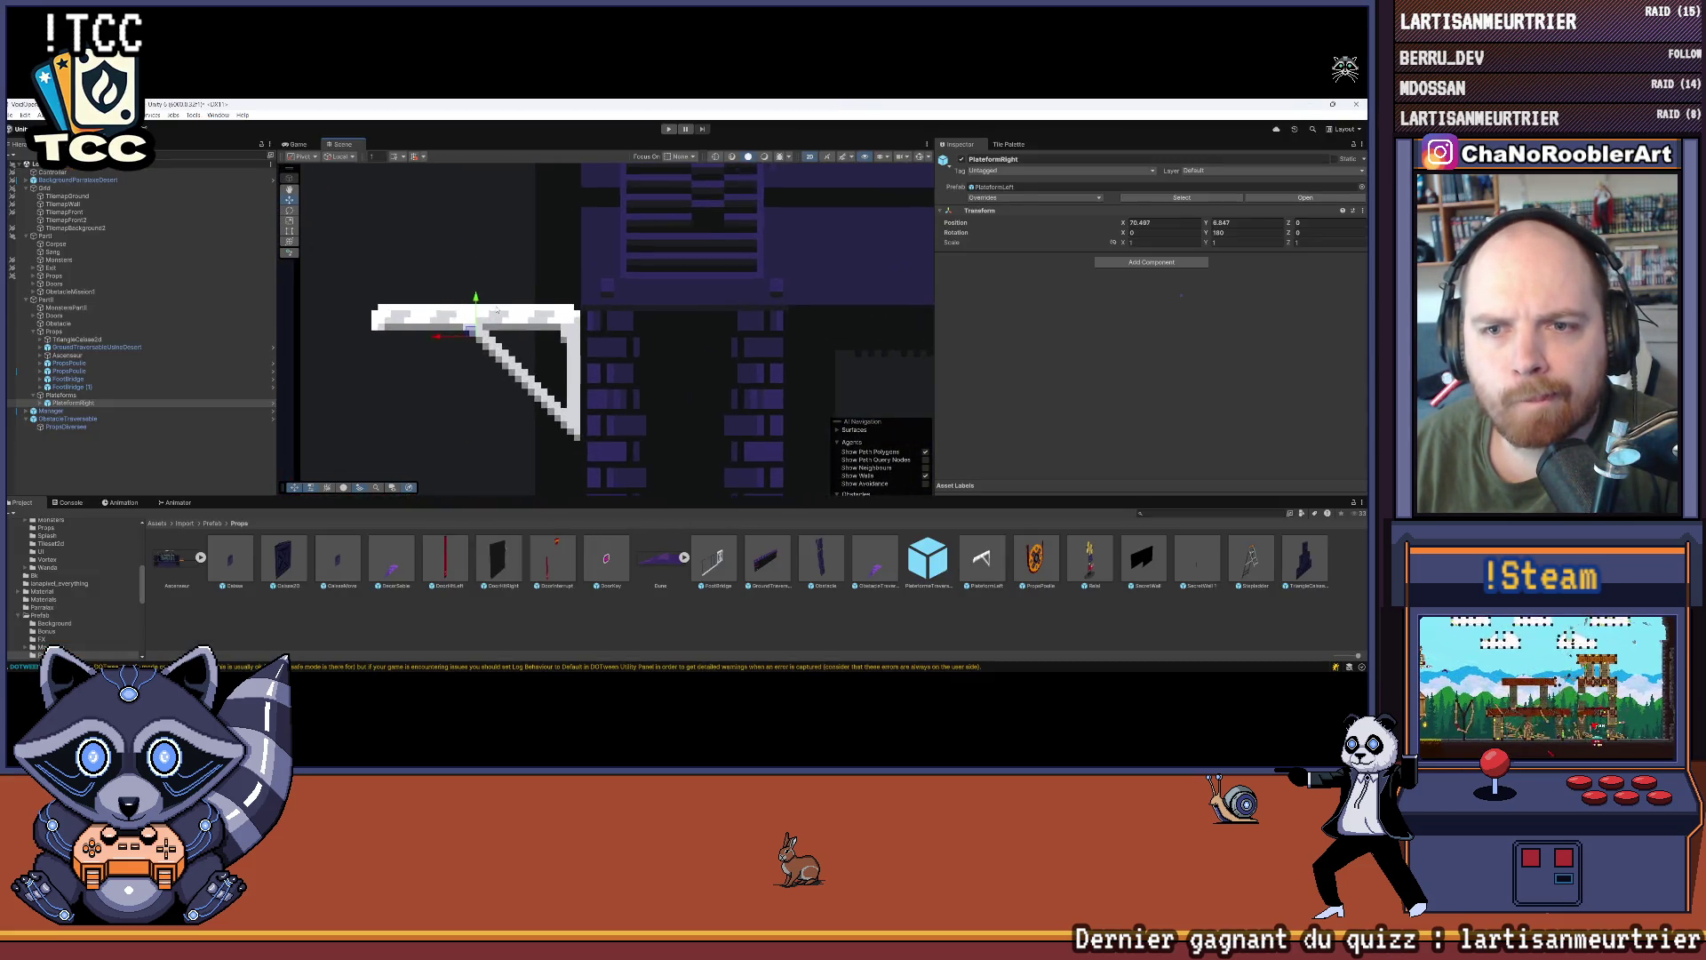
pyautogui.scroll(3, 498, 310)
pyautogui.moveTo(470, 311); pyautogui.dragTo(467, 316)
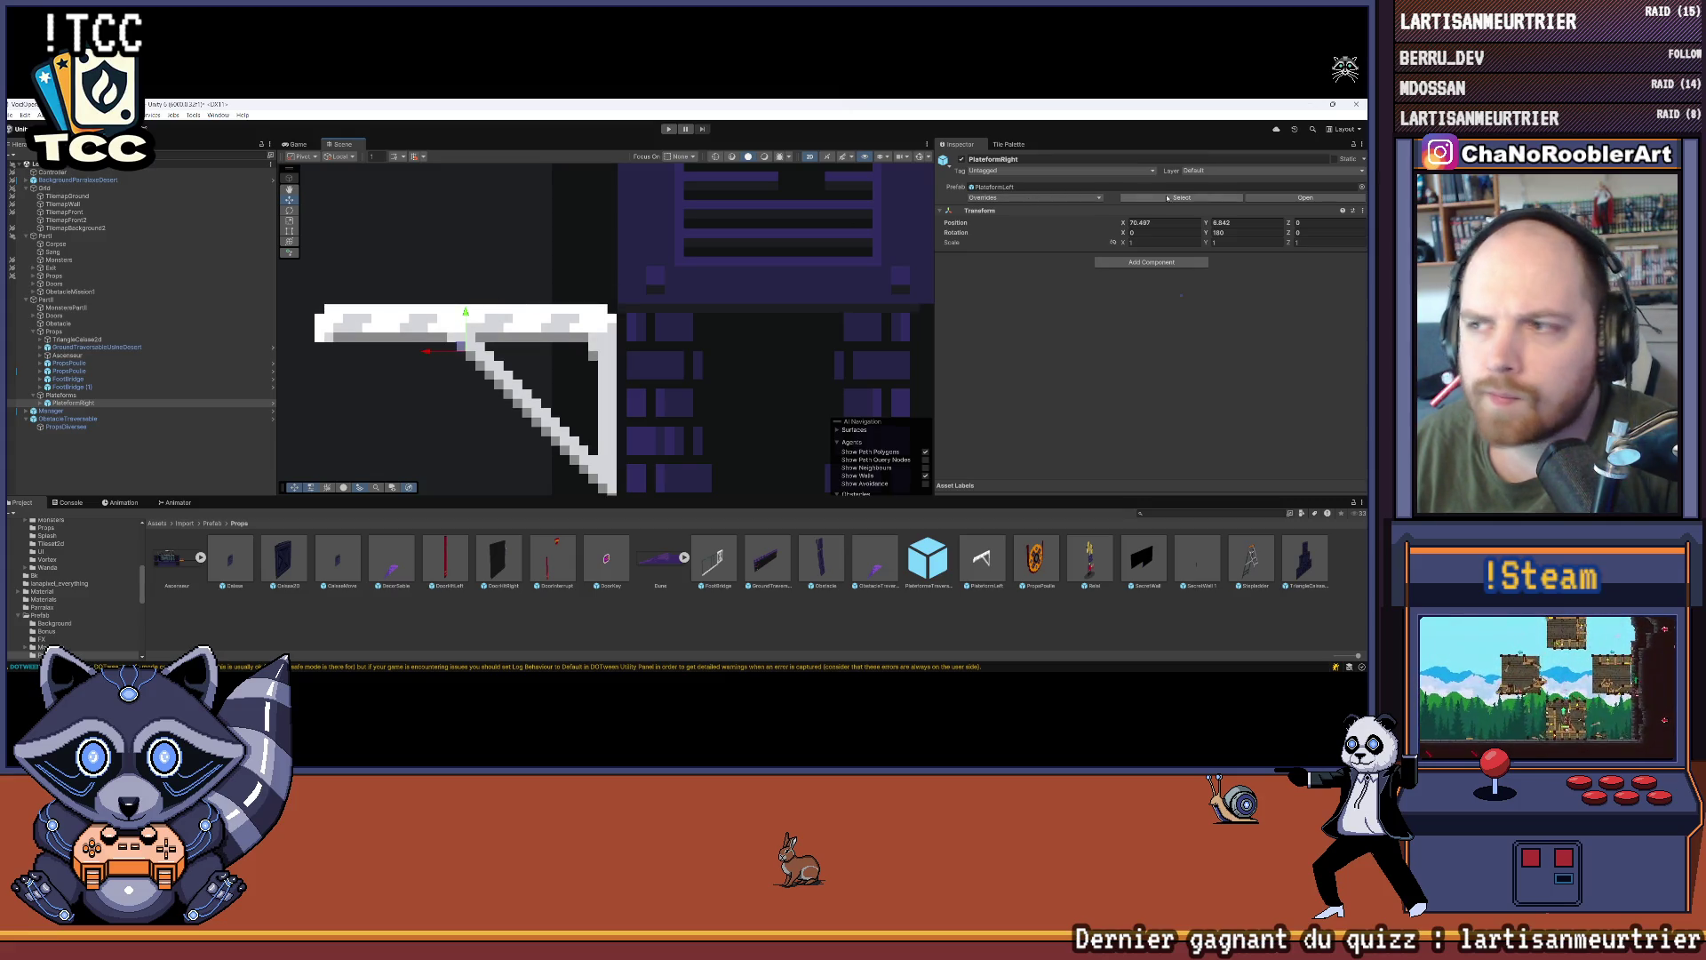
# Step: Set the bracket's position to X 70.5, Y 6.8425 and duplicate it
pyautogui.write('5')
pyautogui.click(1243, 222)
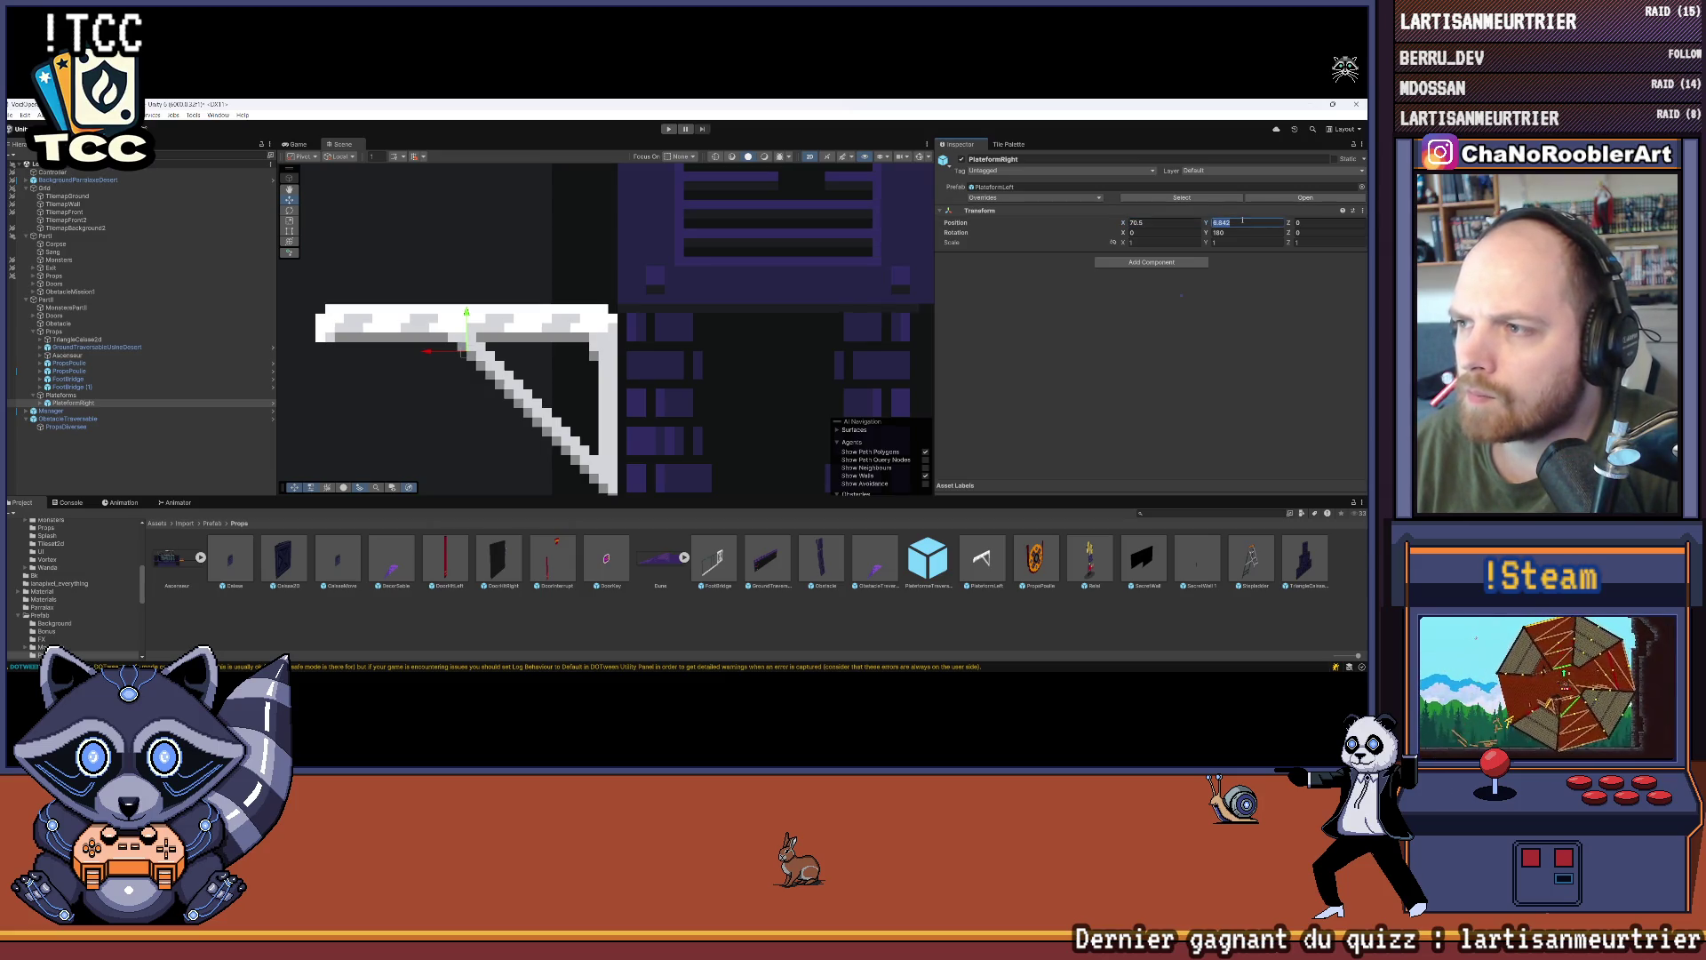
pyautogui.write('5')
pyautogui.press('Return')
pyautogui.scroll(-5, 573, 405)
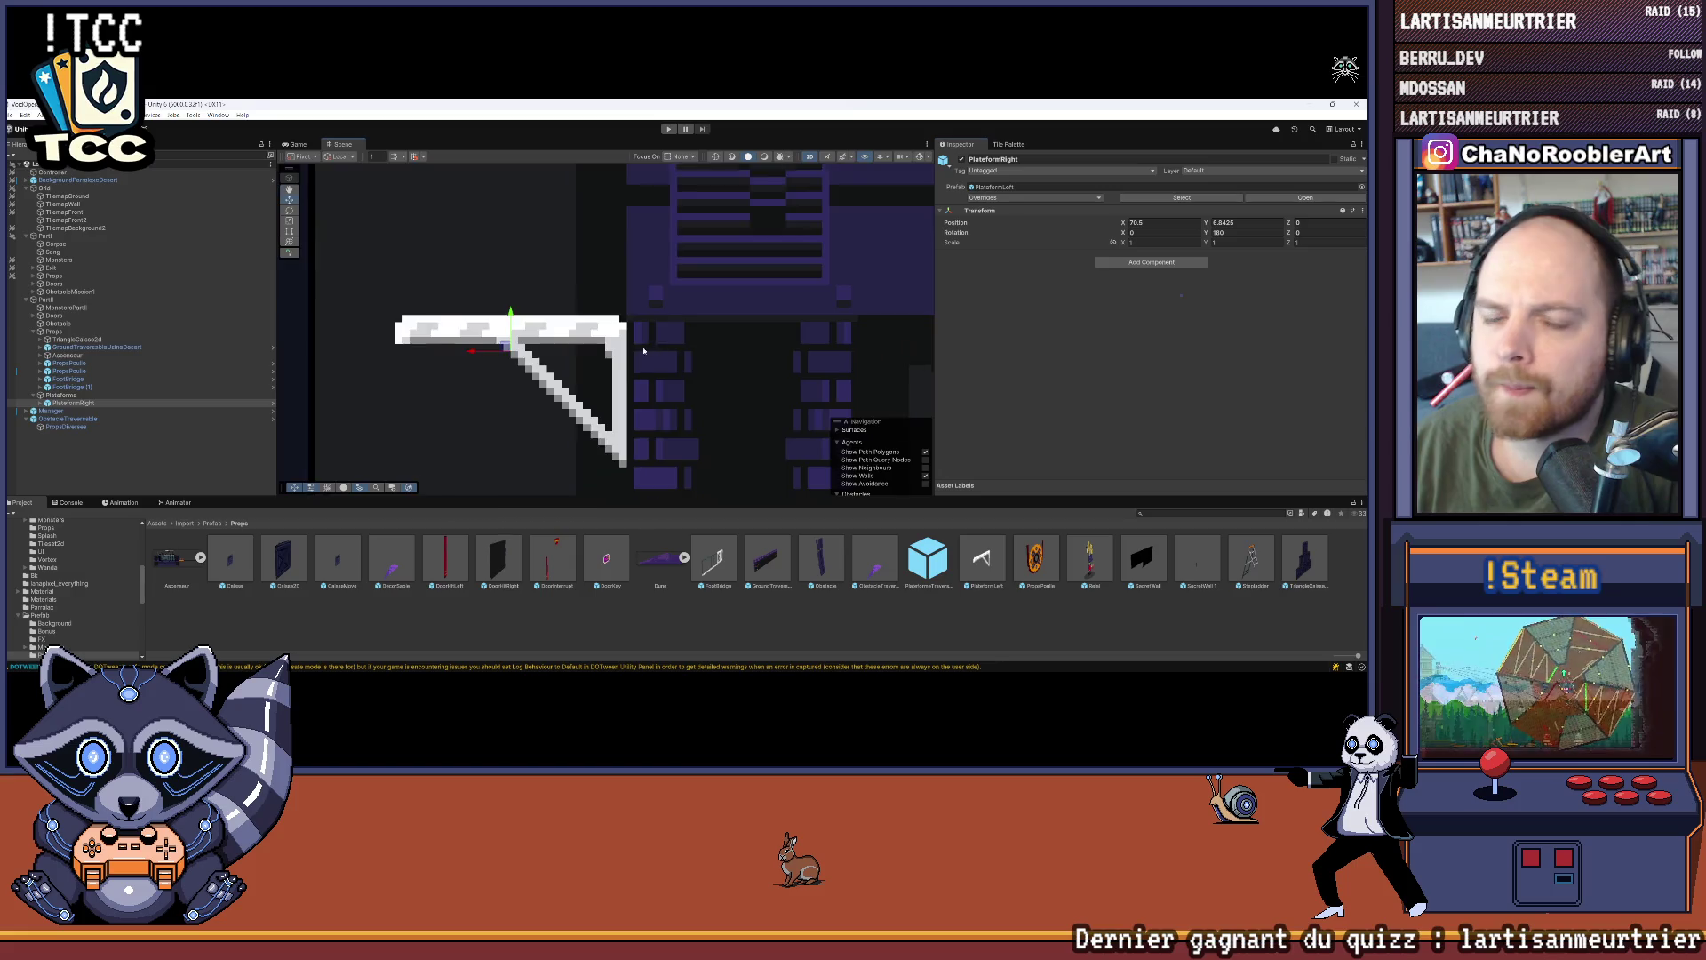
pyautogui.scroll(-3, 573, 405)
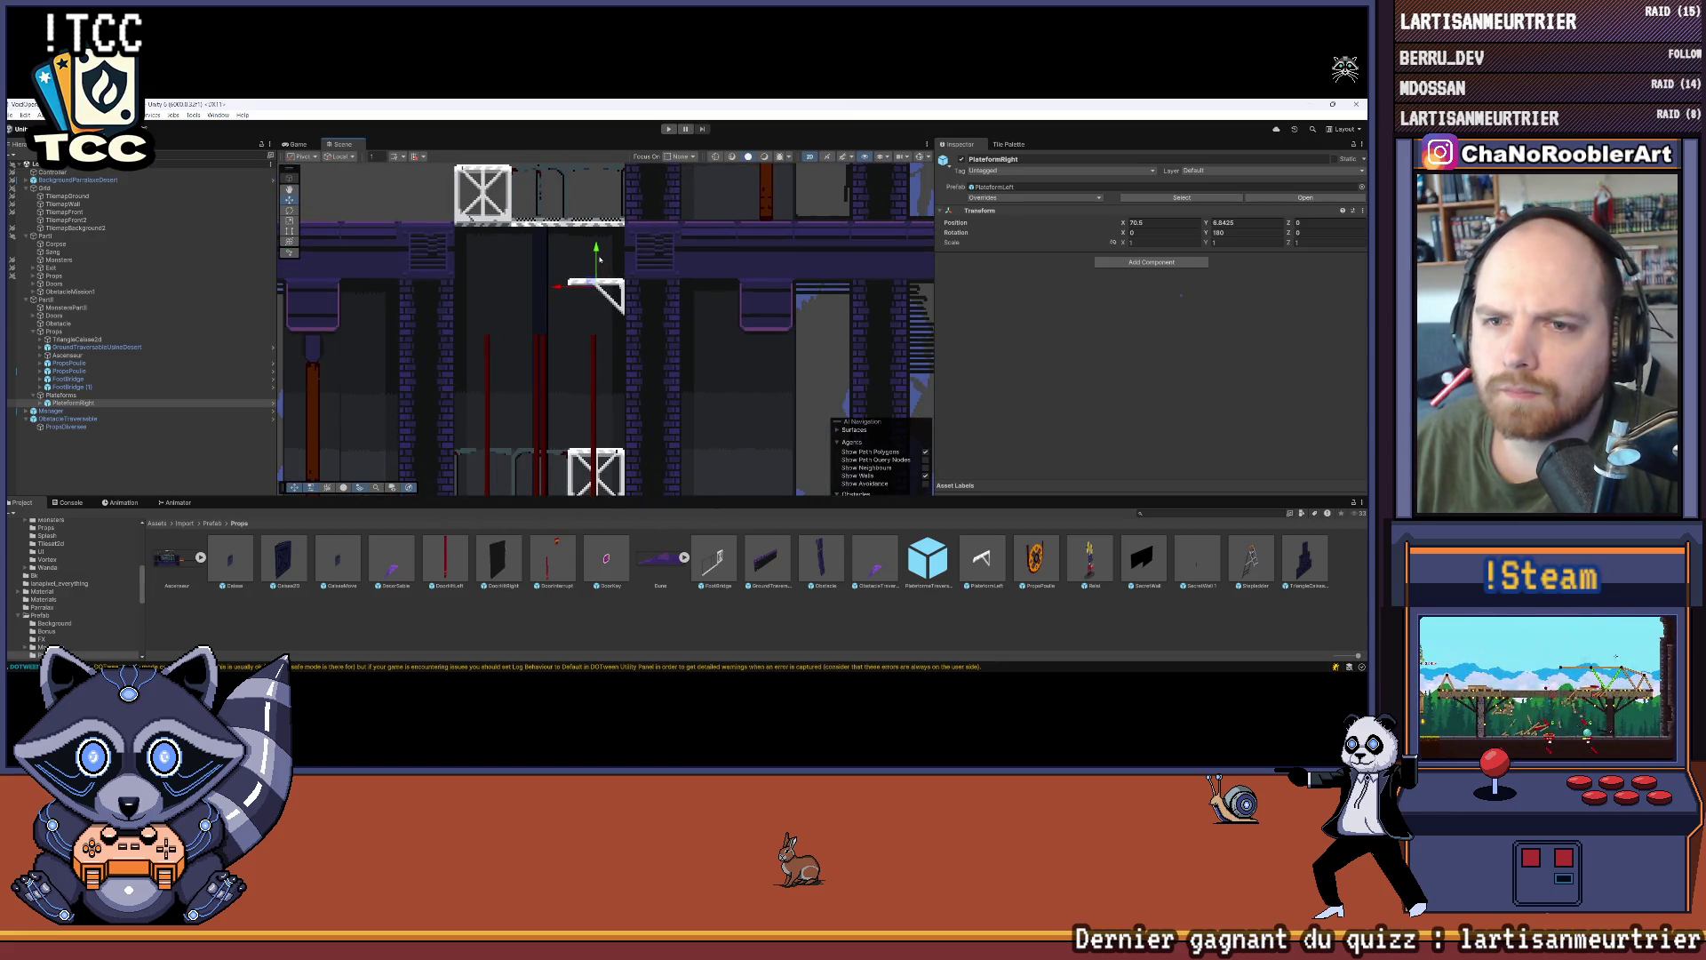
pyautogui.hotkey('ctrl', 'd')
# Step: Move the bracket copy down below the original and review it in the shaft
pyautogui.moveTo(596, 252); pyautogui.dragTo(599, 336)
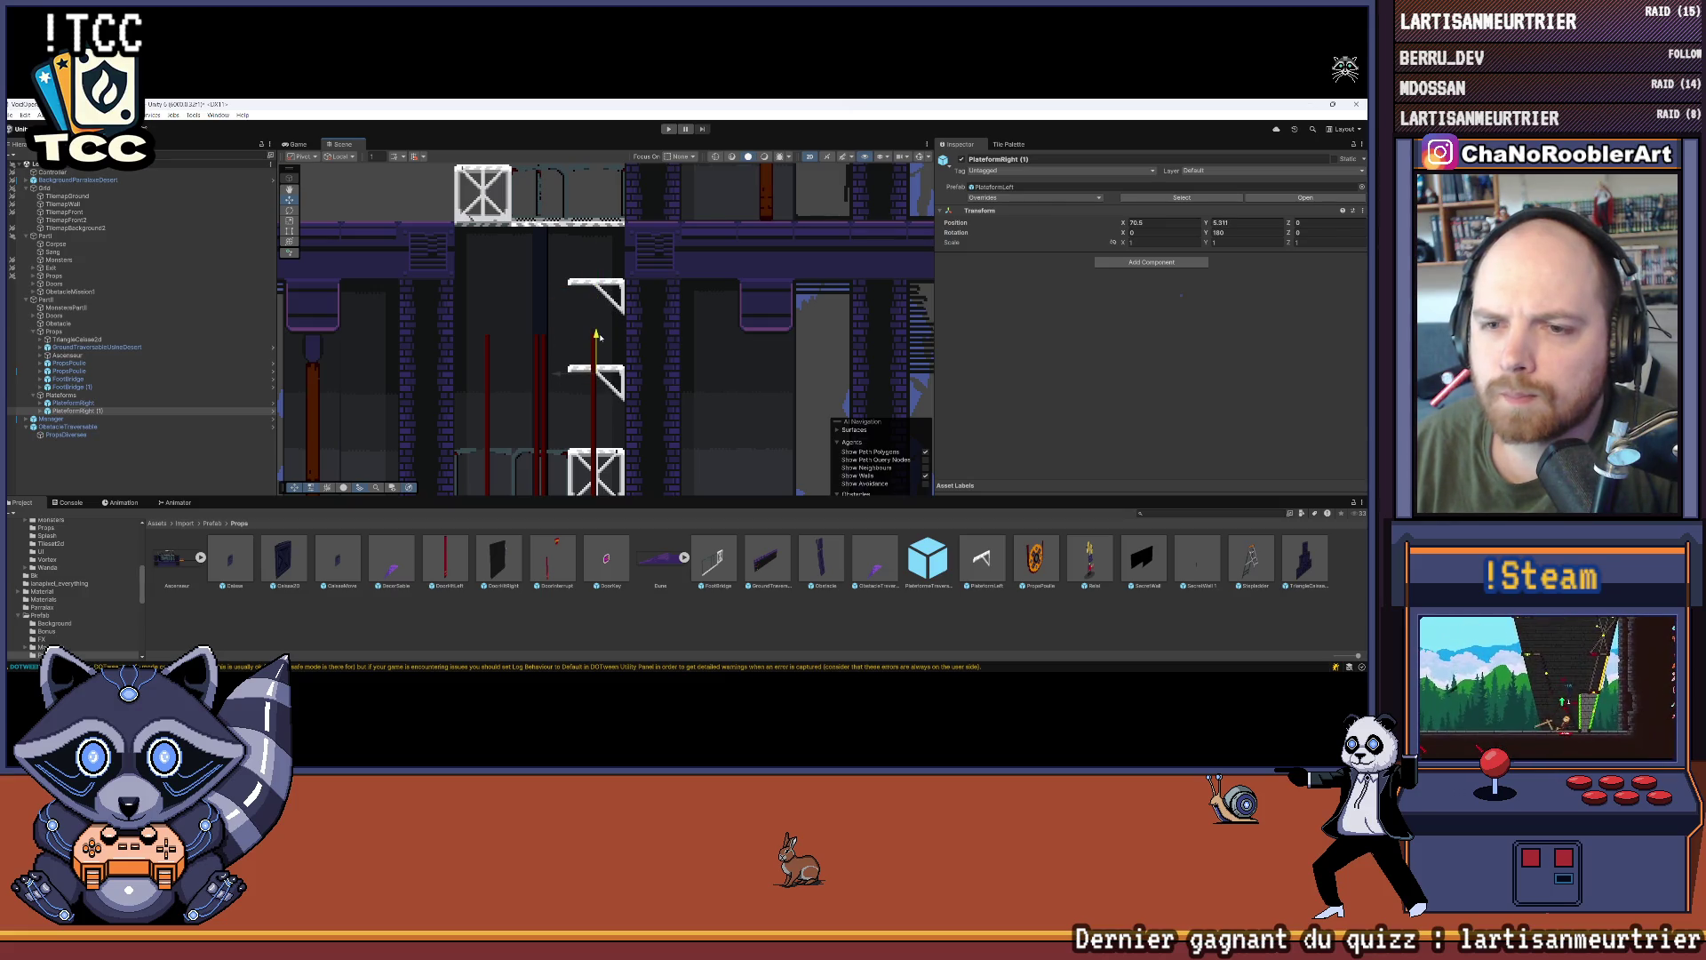
pyautogui.scroll(3, 613, 334)
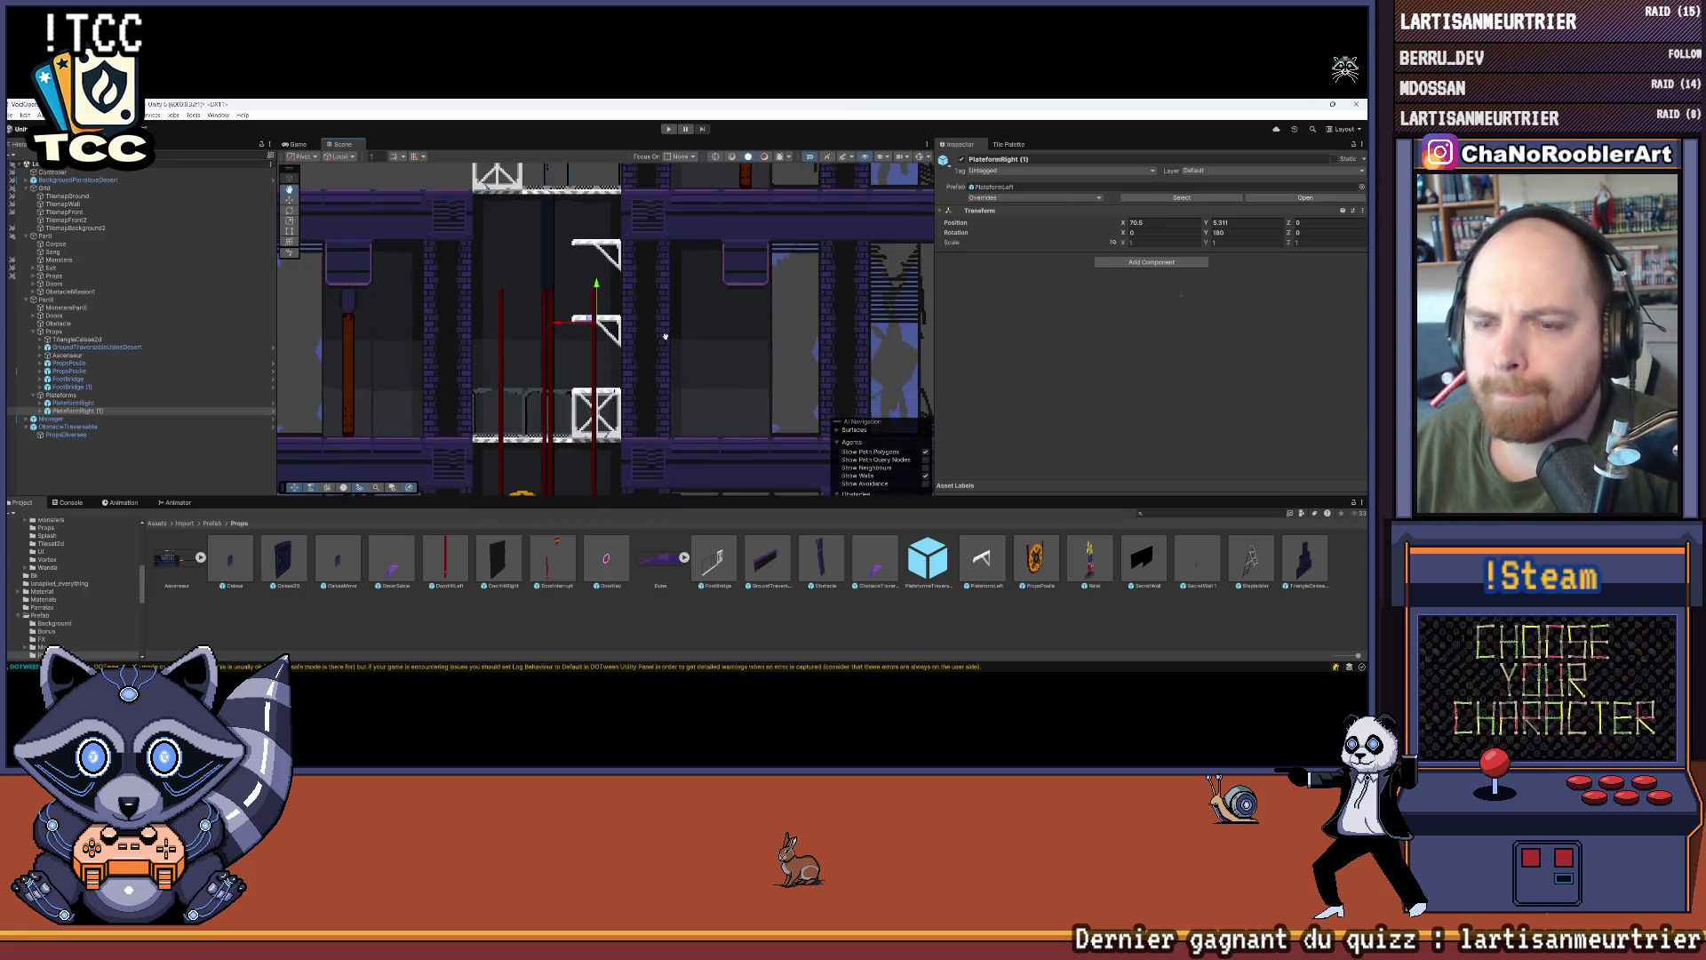
pyautogui.scroll(2, 630, 332)
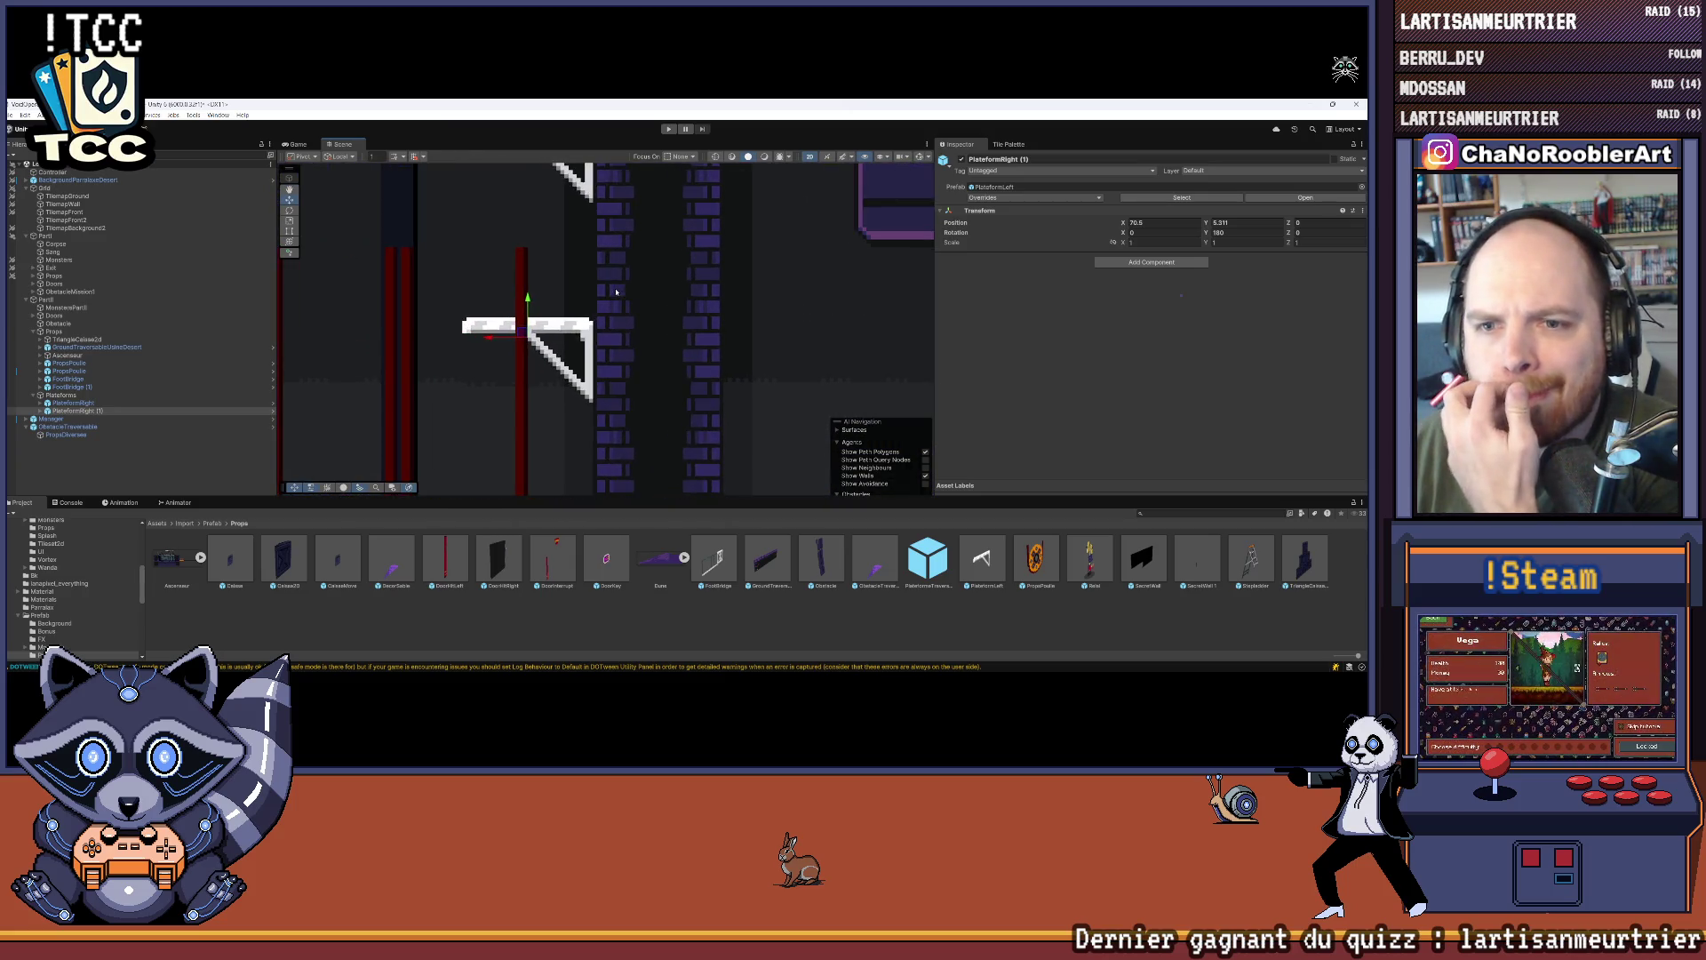
pyautogui.scroll(-3, 672, 293)
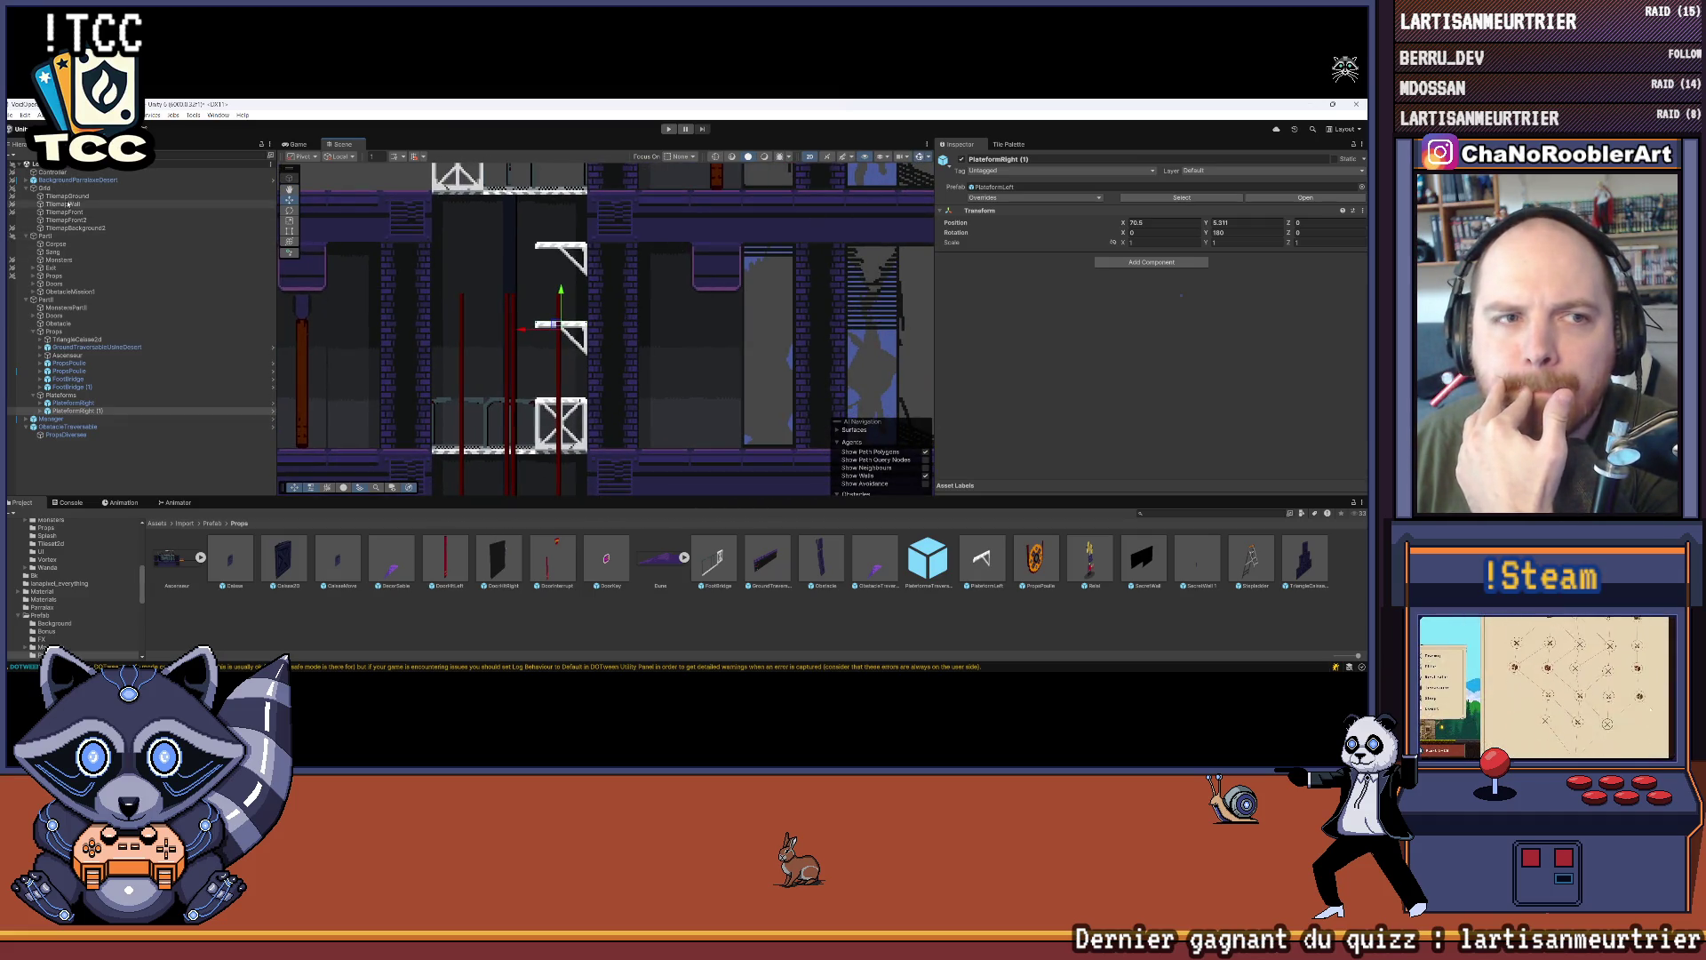
pyautogui.click(591, 272)
pyautogui.scroll(2, 591, 273)
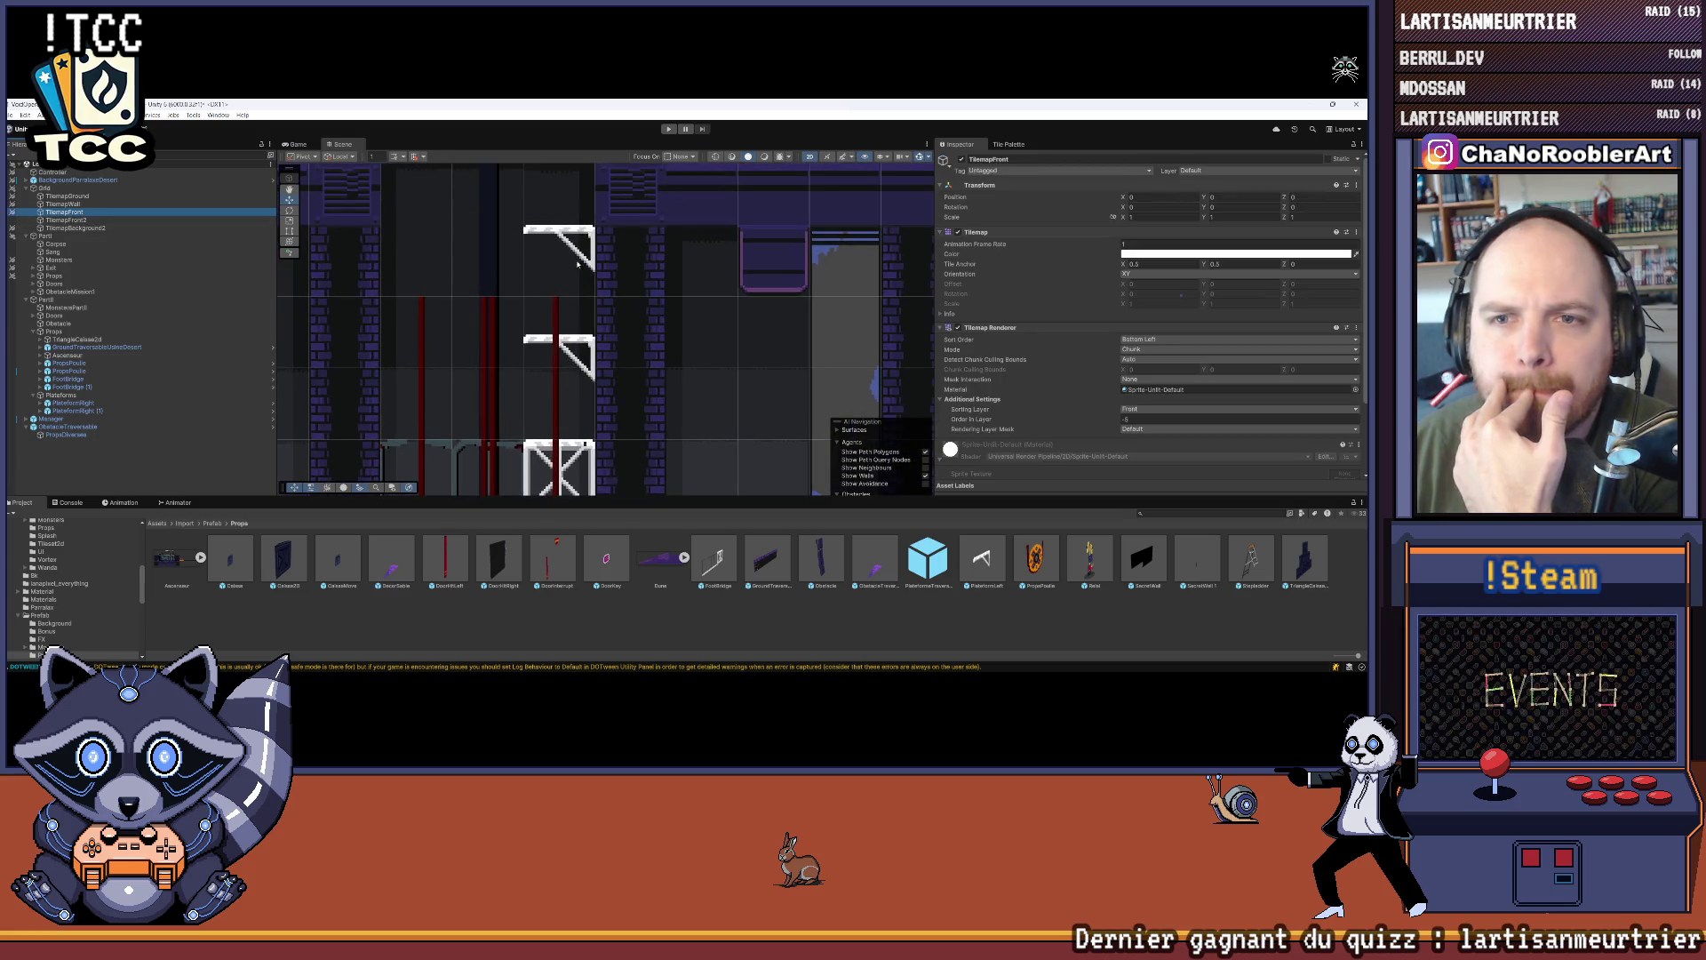
pyautogui.scroll(-1, 603, 327)
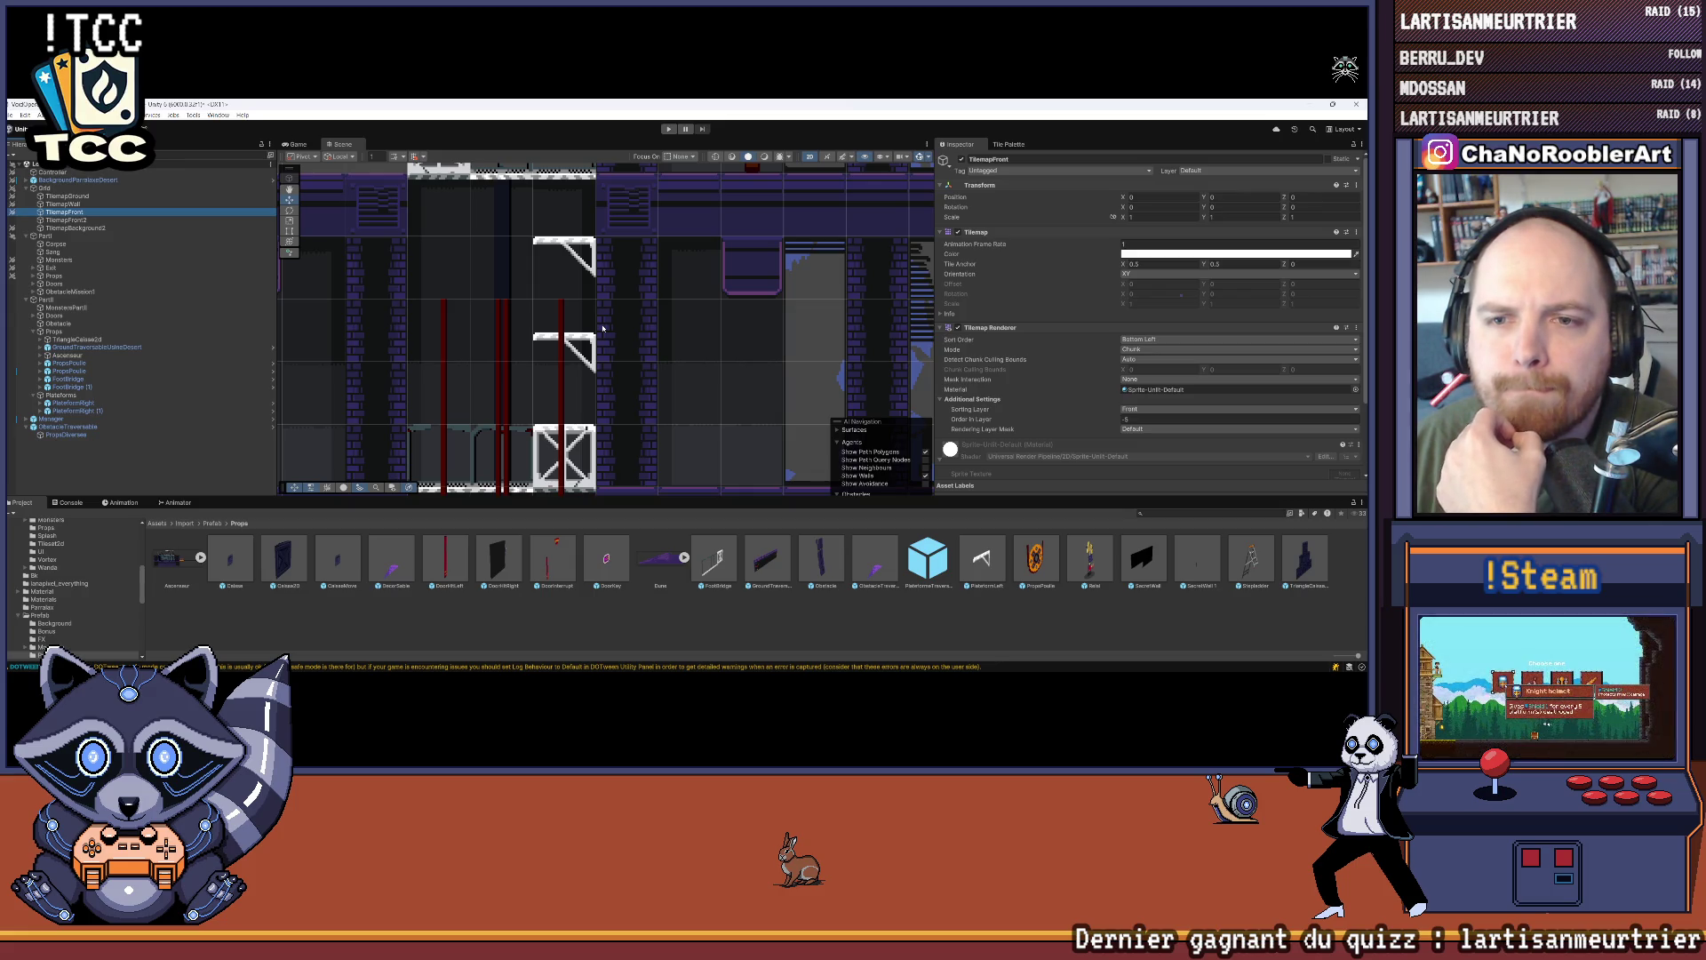
pyautogui.scroll(-3, 602, 328)
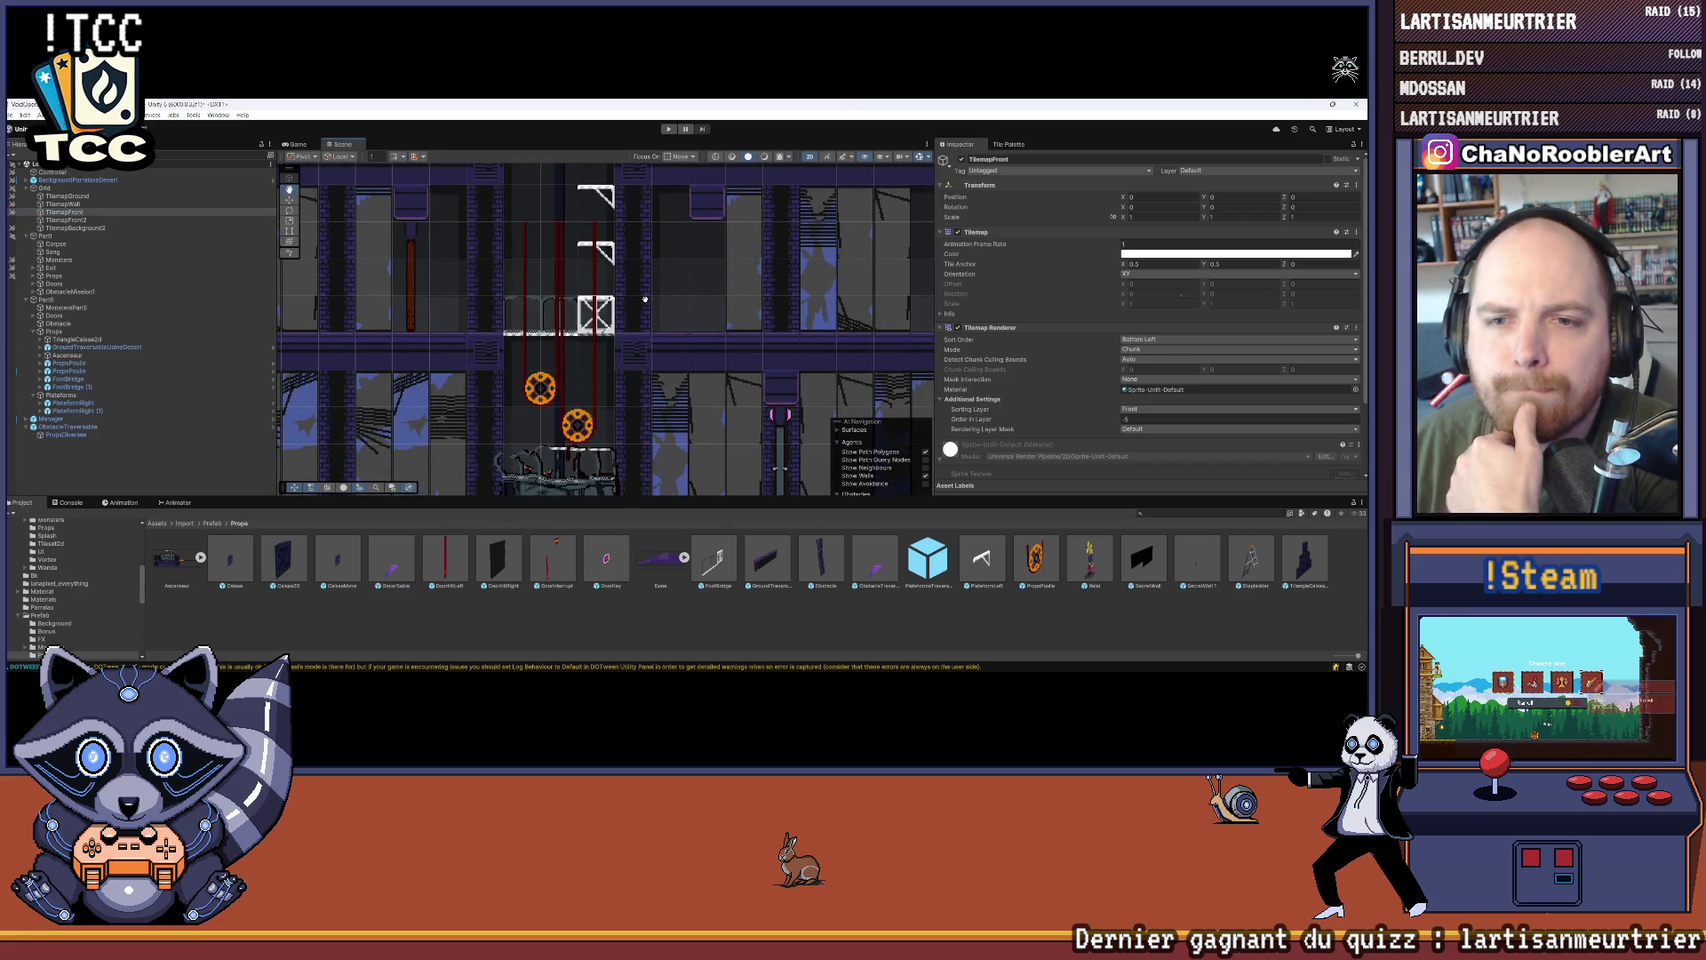
pyautogui.moveTo(645, 299); pyautogui.dragTo(613, 377)
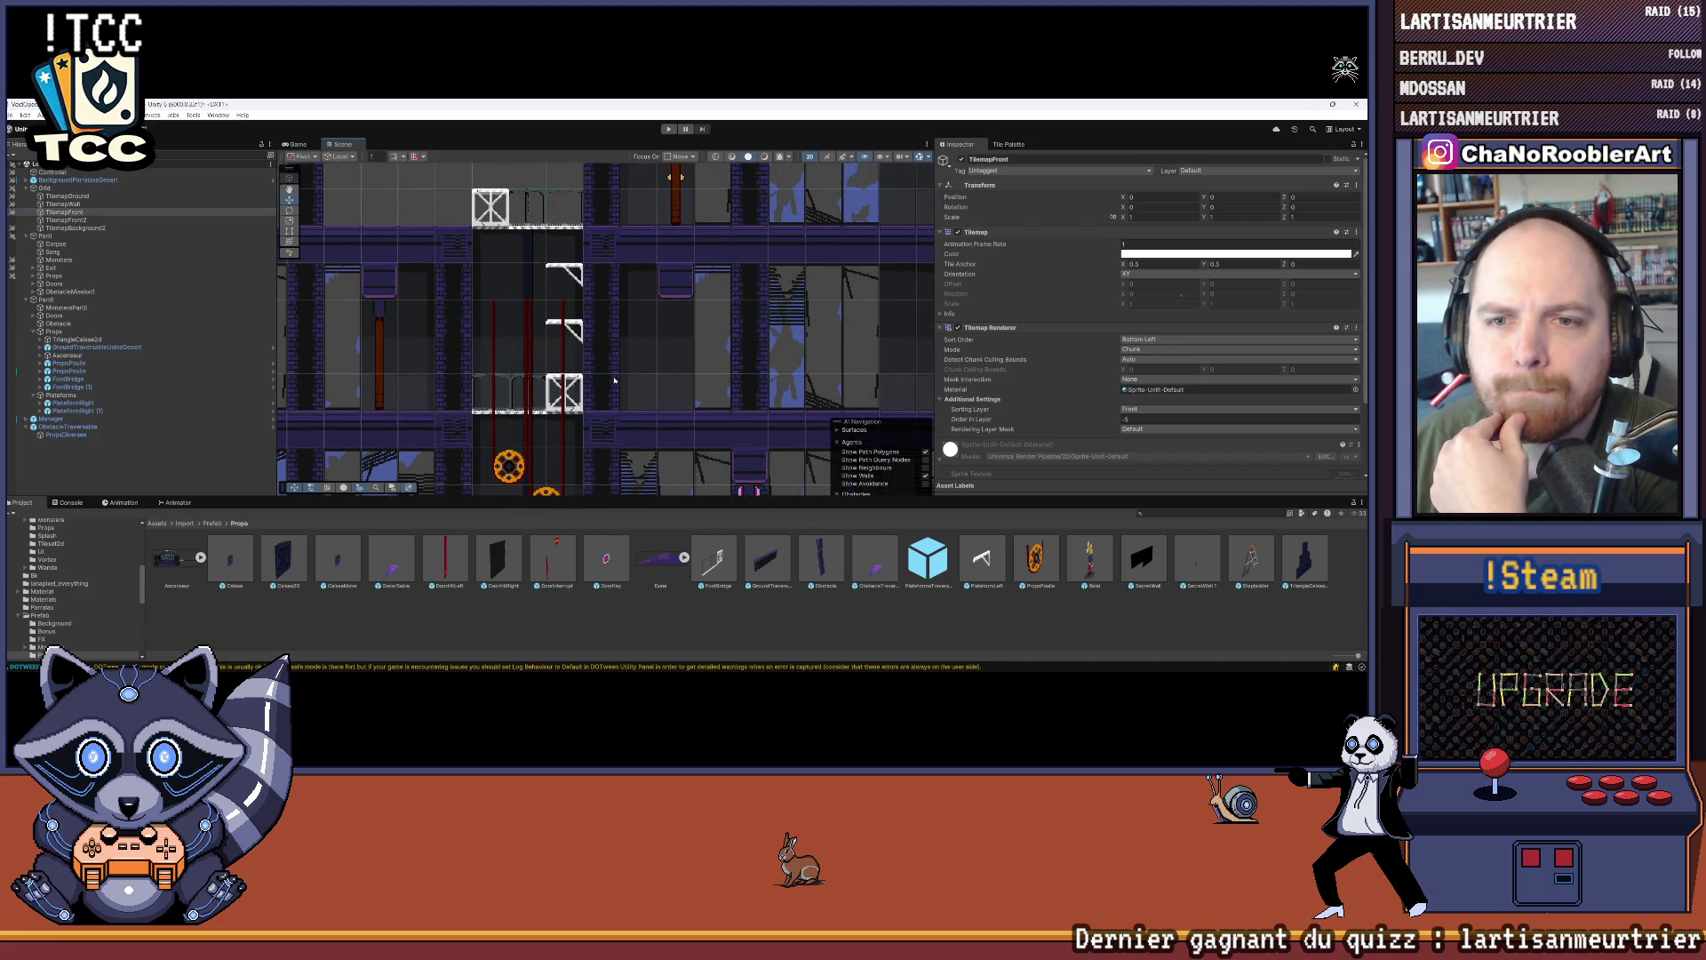
# Step: Check both brackets higher up the shaft, then clear the selection and enter Play mode
pyautogui.scroll(4, 560, 311)
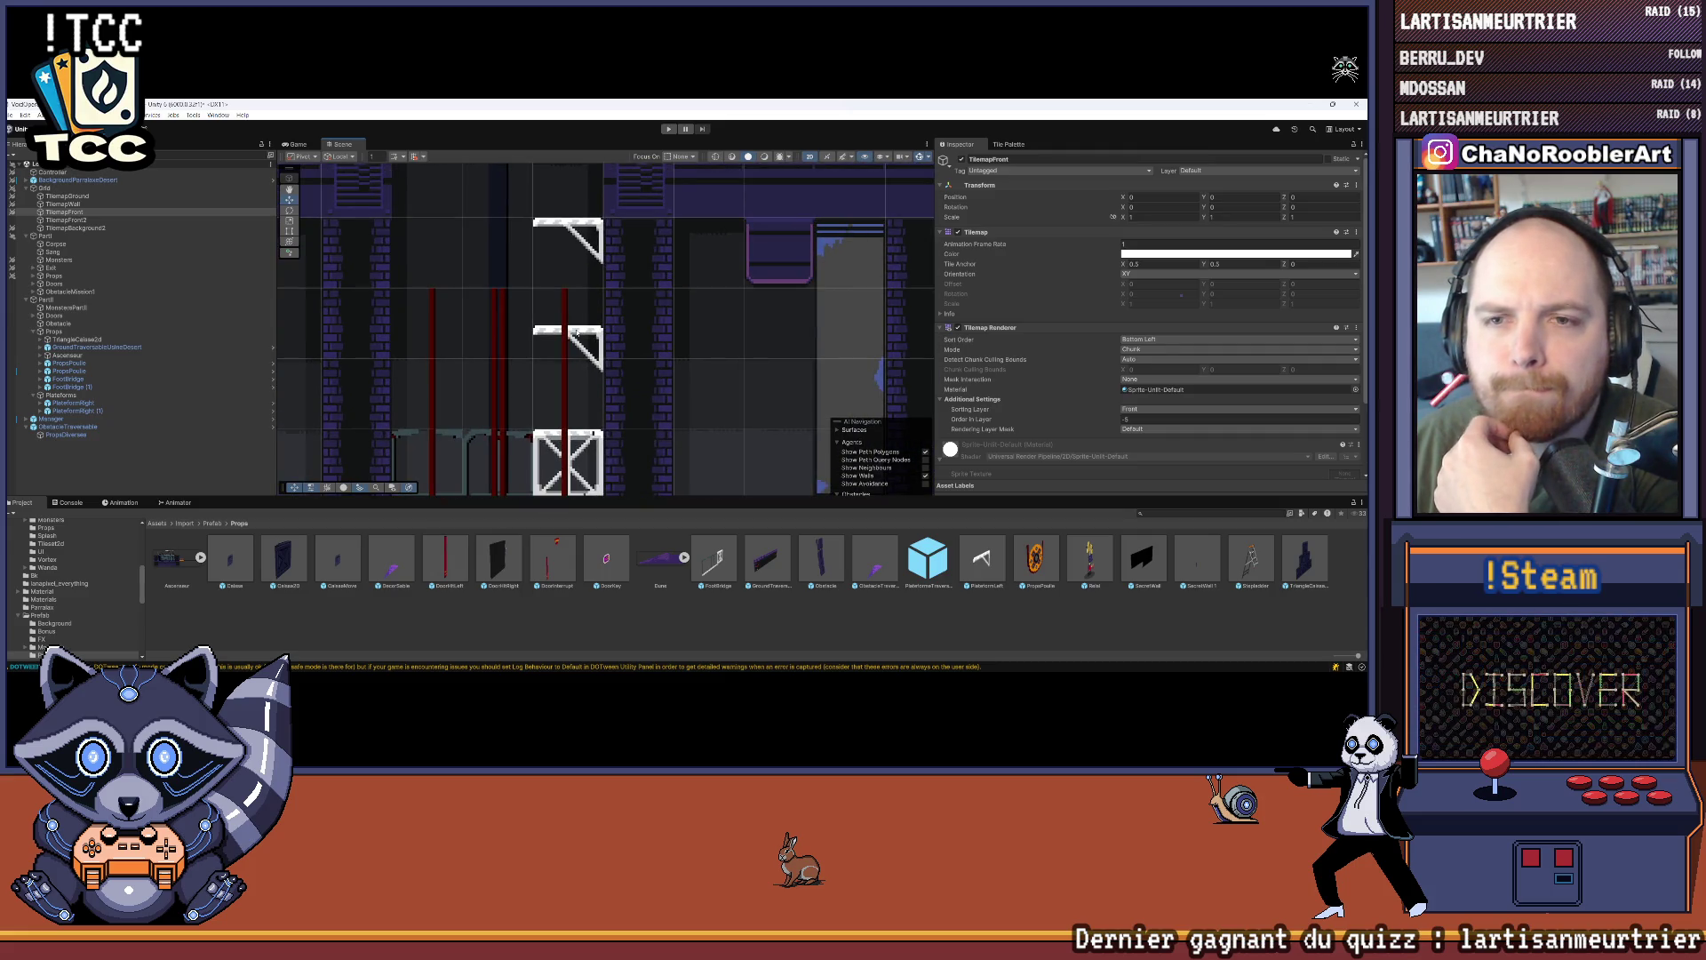
pyautogui.press('Up')
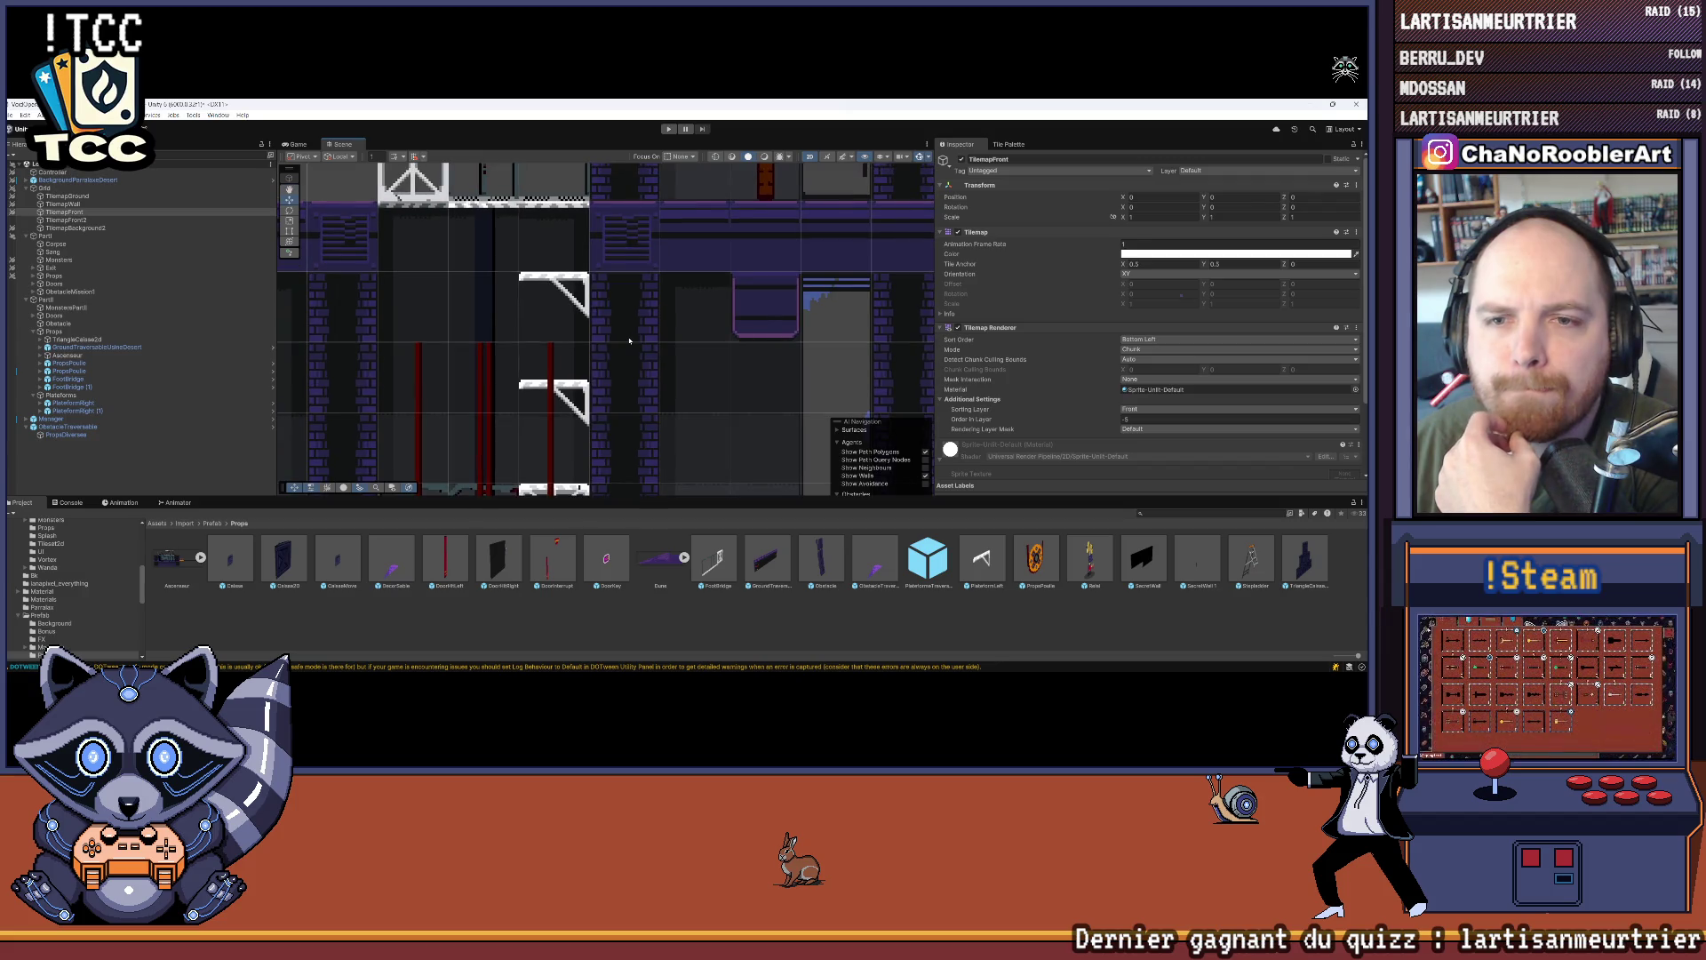
pyautogui.scroll(-1, 629, 340)
pyautogui.moveTo(630, 340); pyautogui.dragTo(641, 288)
pyautogui.scroll(-2, 641, 289)
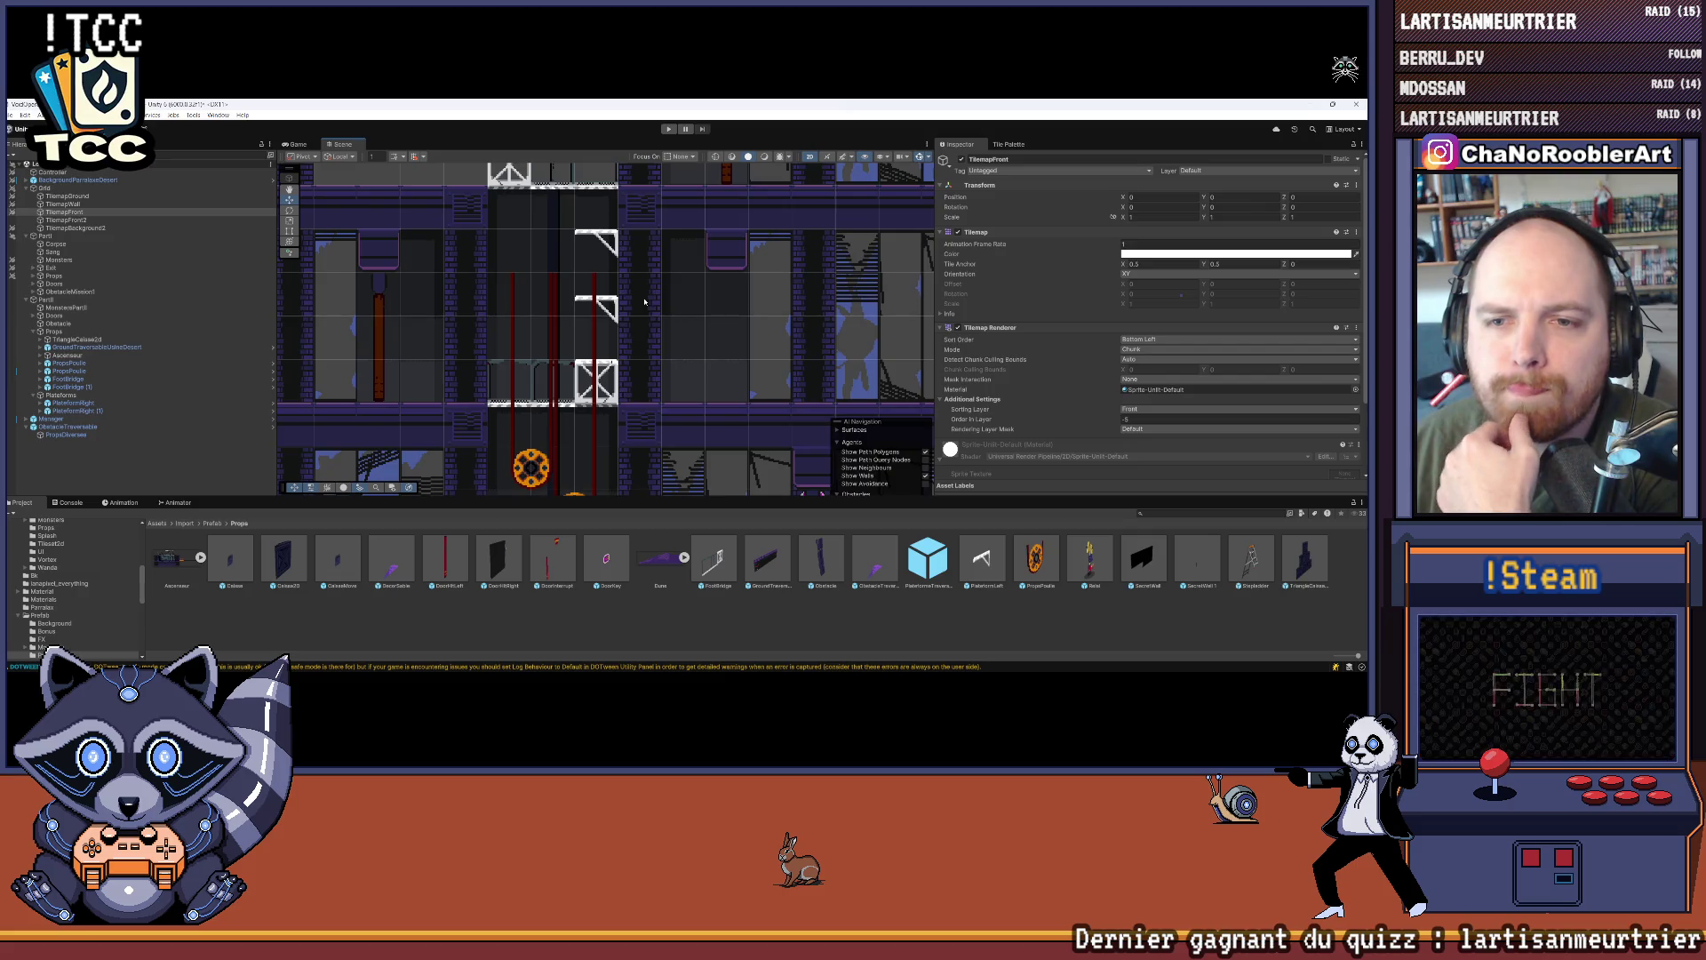
pyautogui.press('Up')
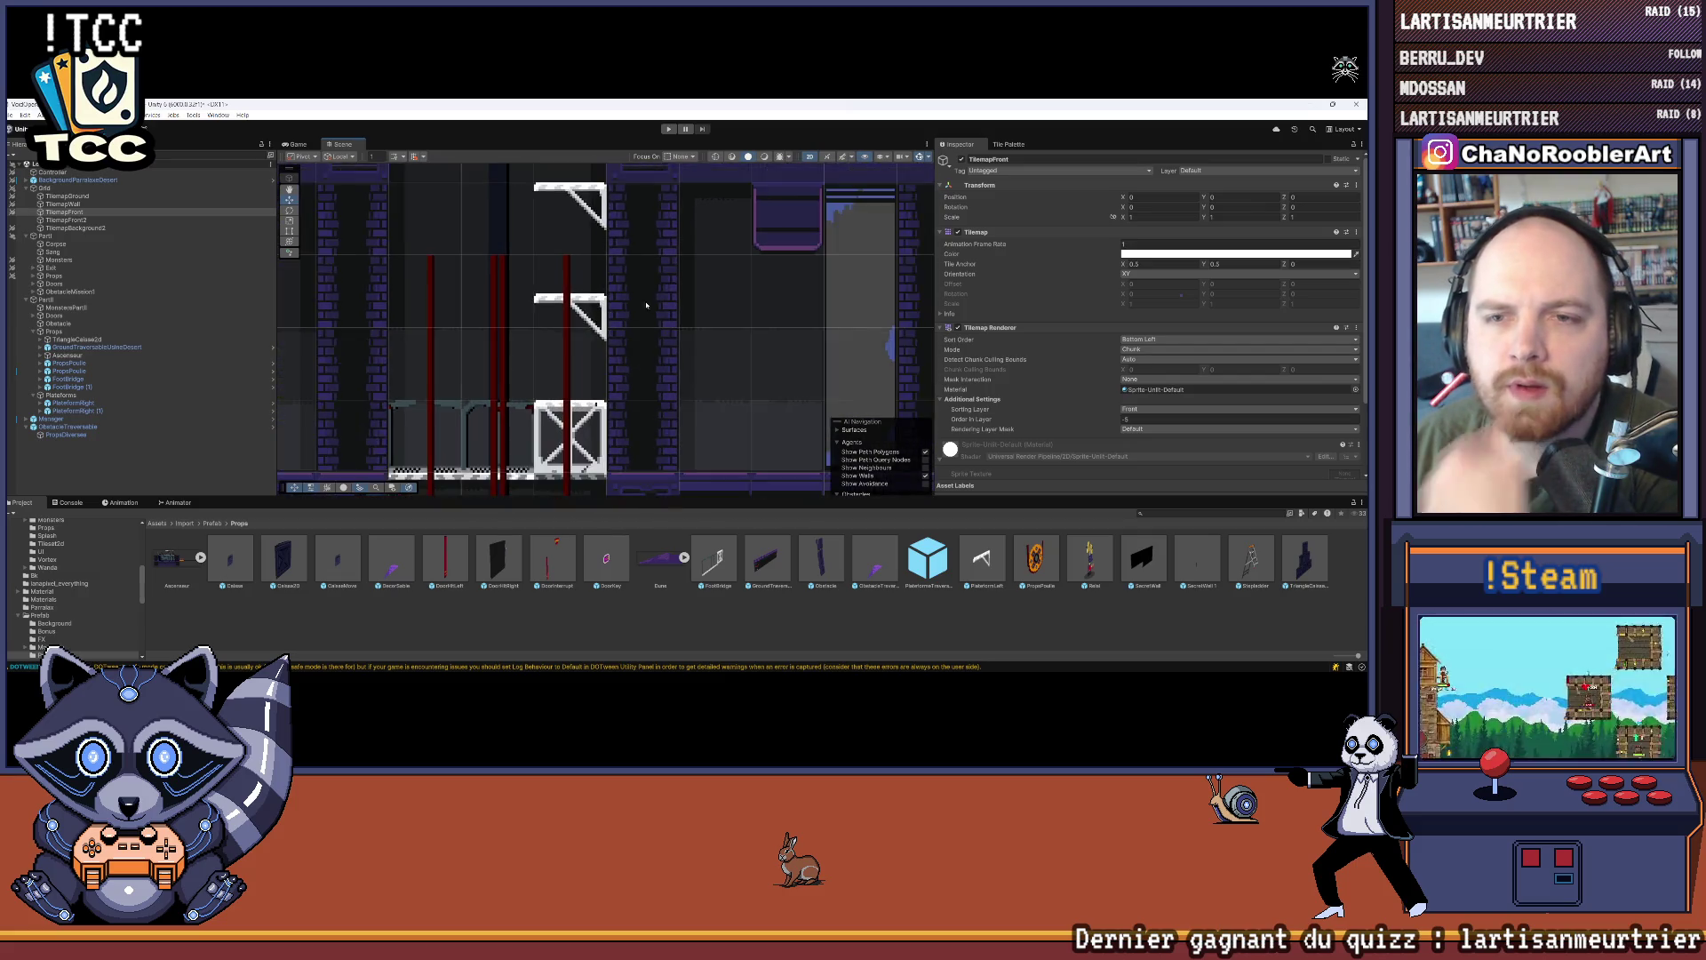
pyautogui.scroll(-2, 629, 430)
pyautogui.click(566, 435)
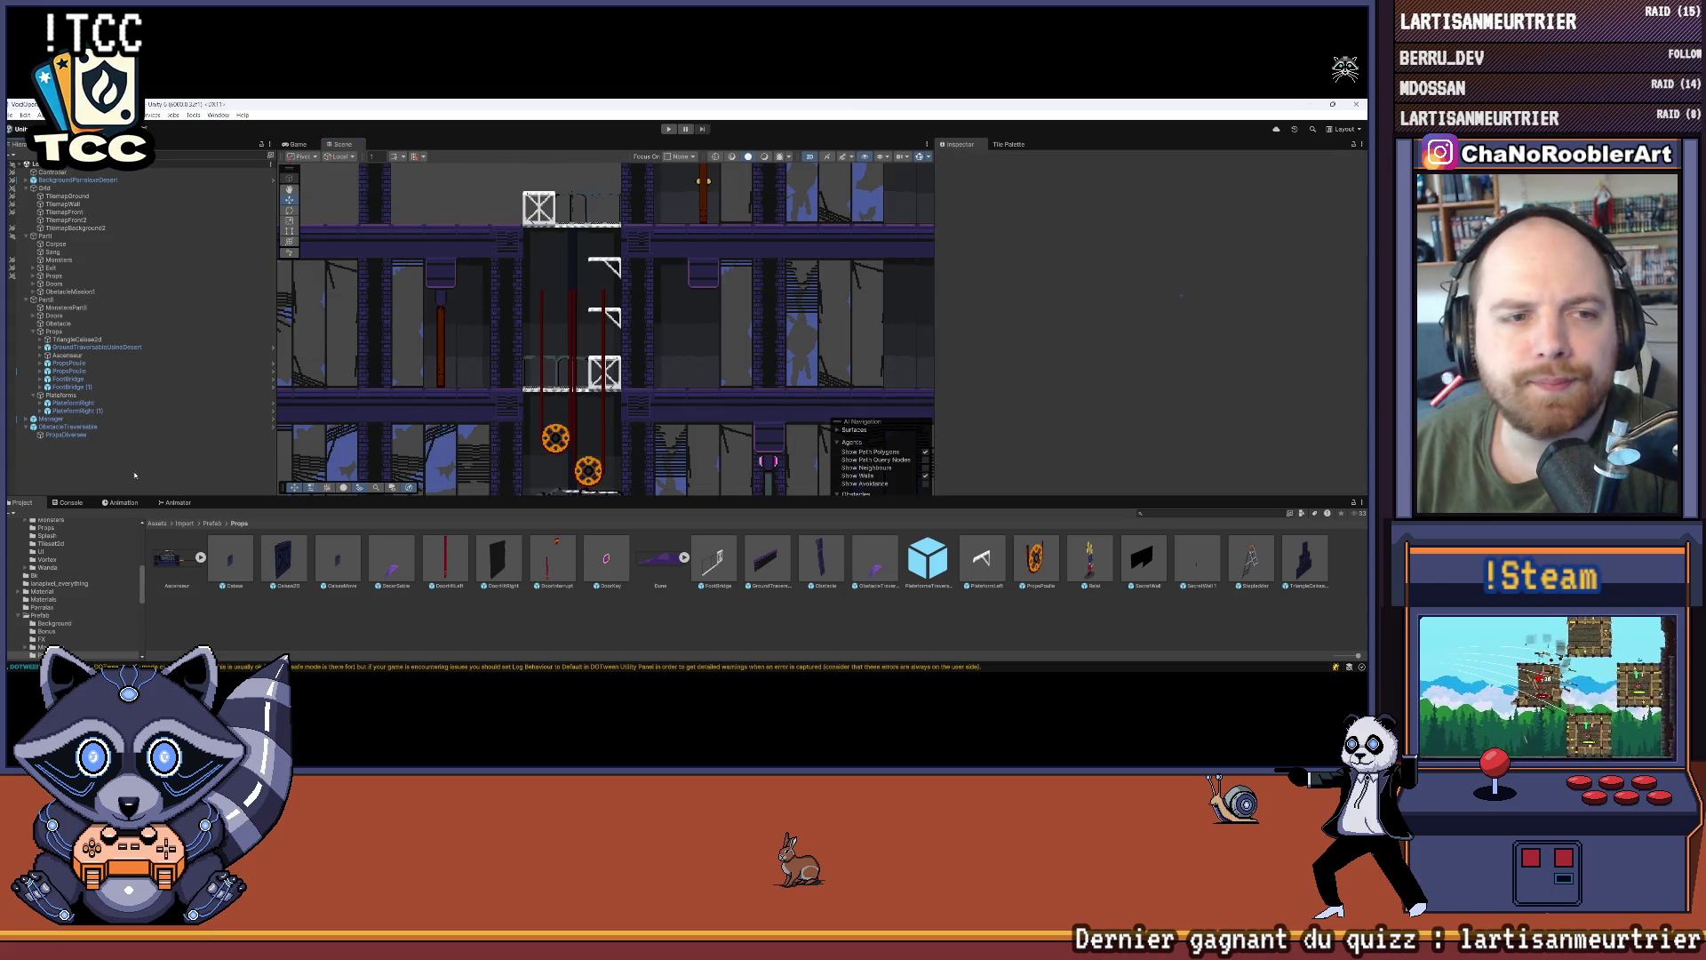
pyautogui.hotkey('ctrl', 'p')
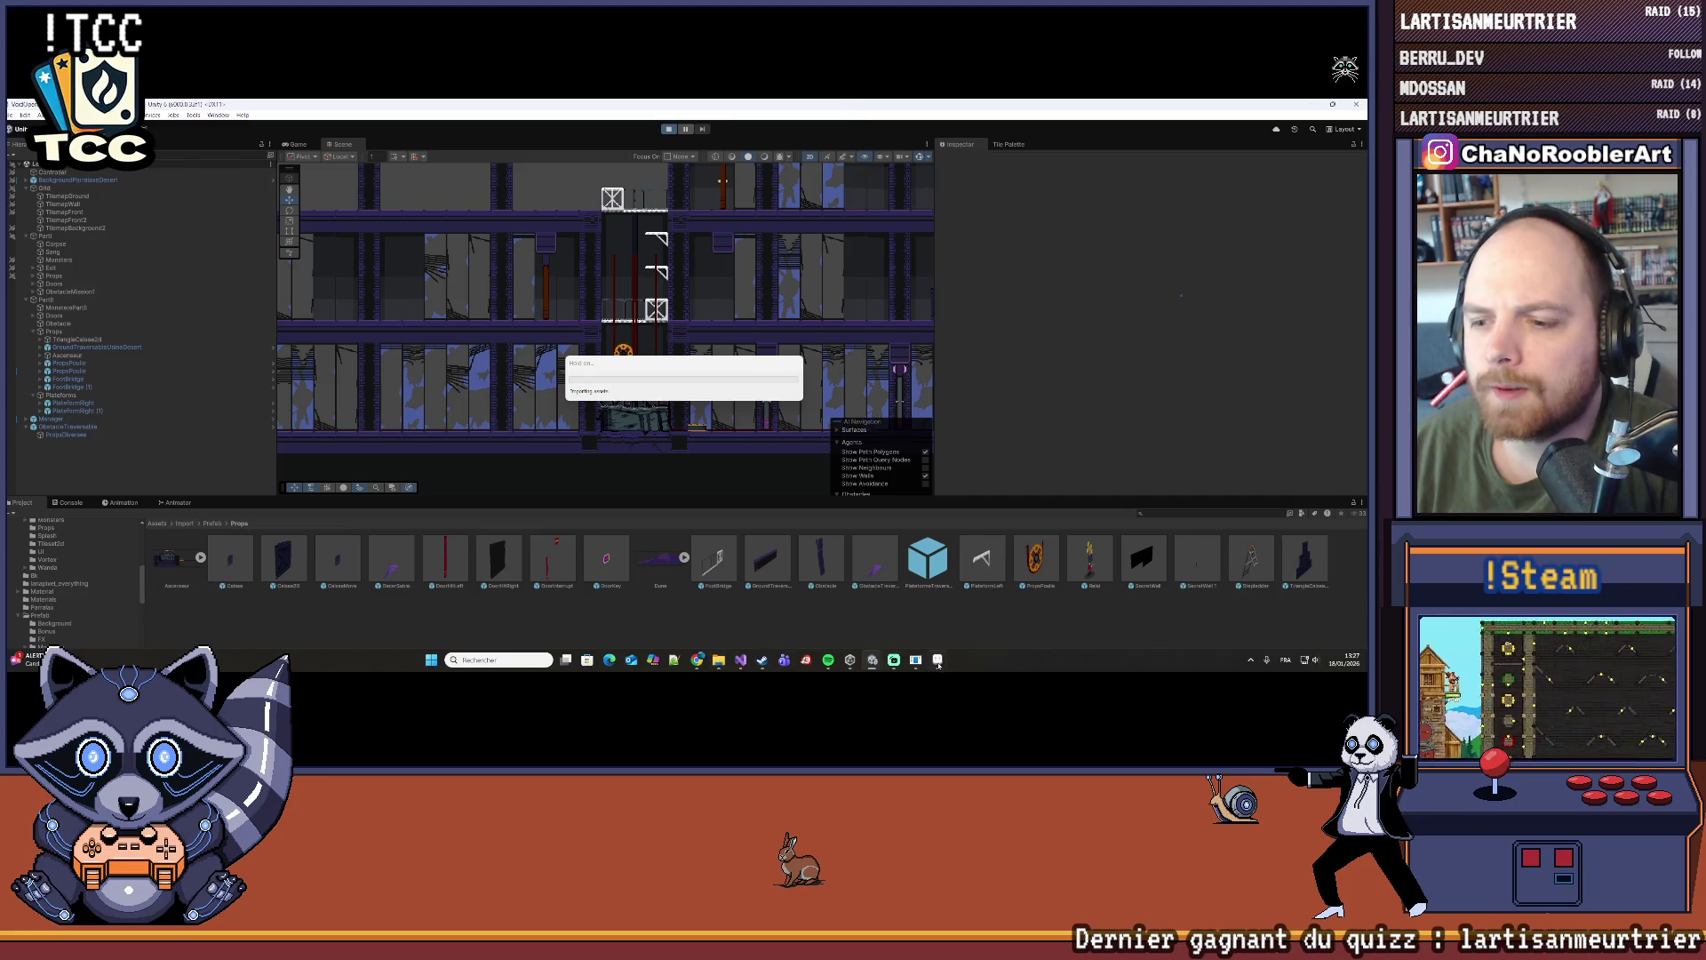
# Step: Review the level design map in Aseprite and return to the running game
pyautogui.click(938, 666)
pyautogui.scroll(-5, 821, 558)
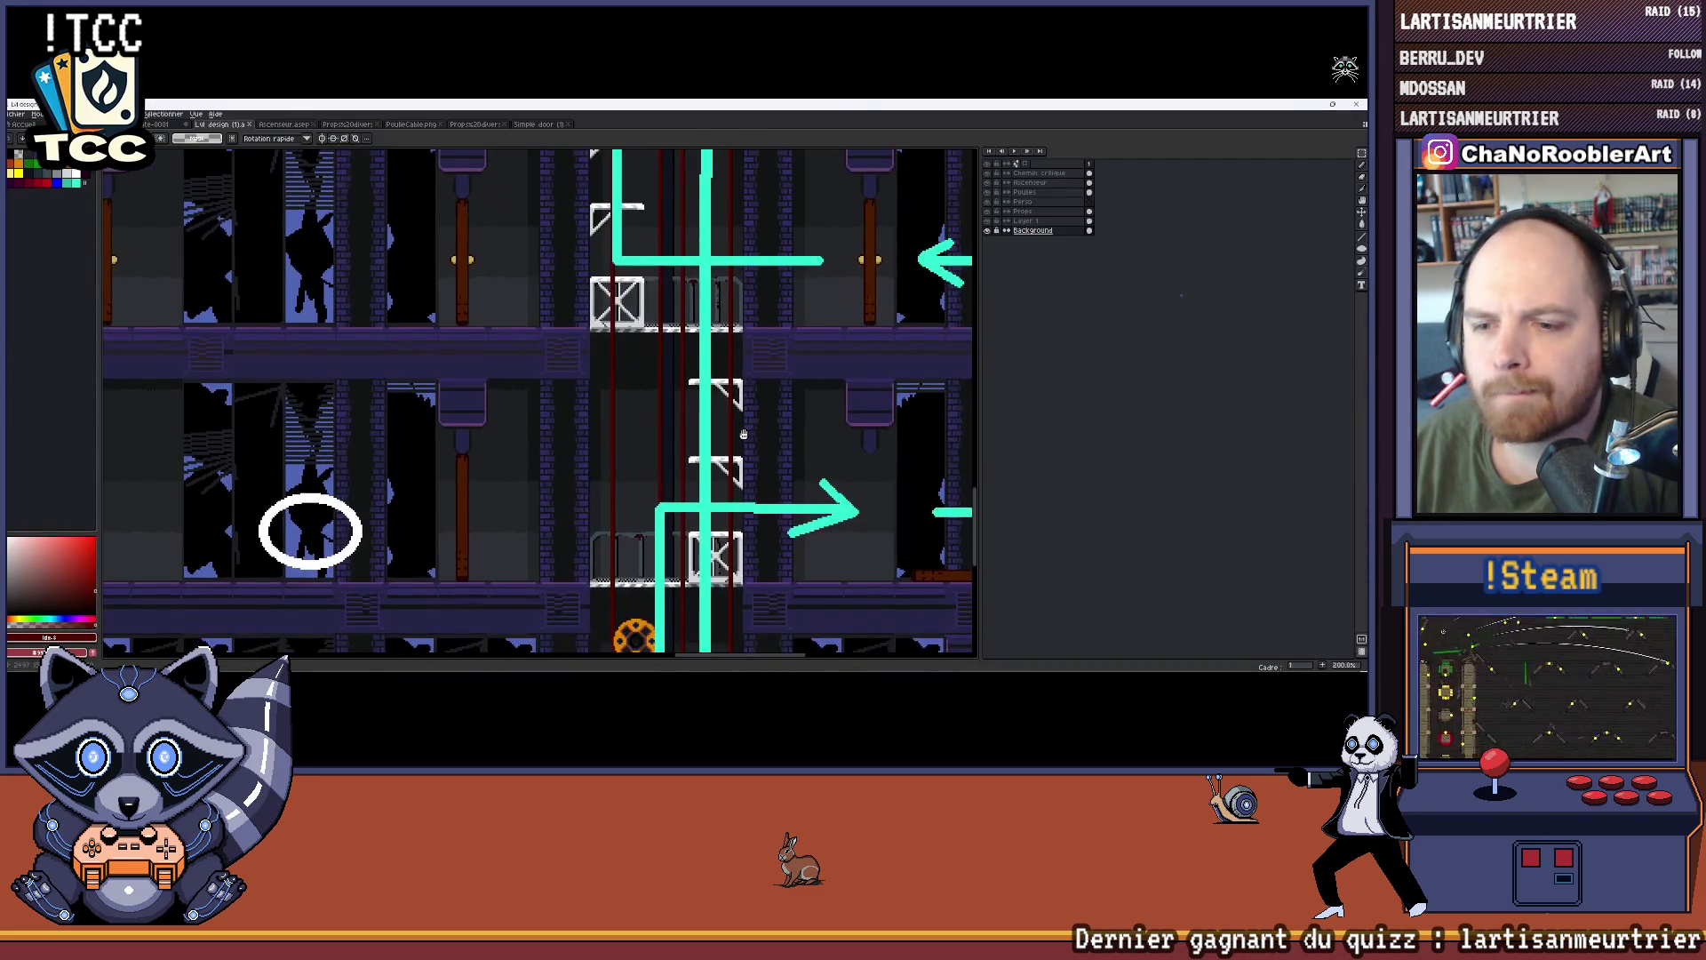
pyautogui.scroll(3, 713, 445)
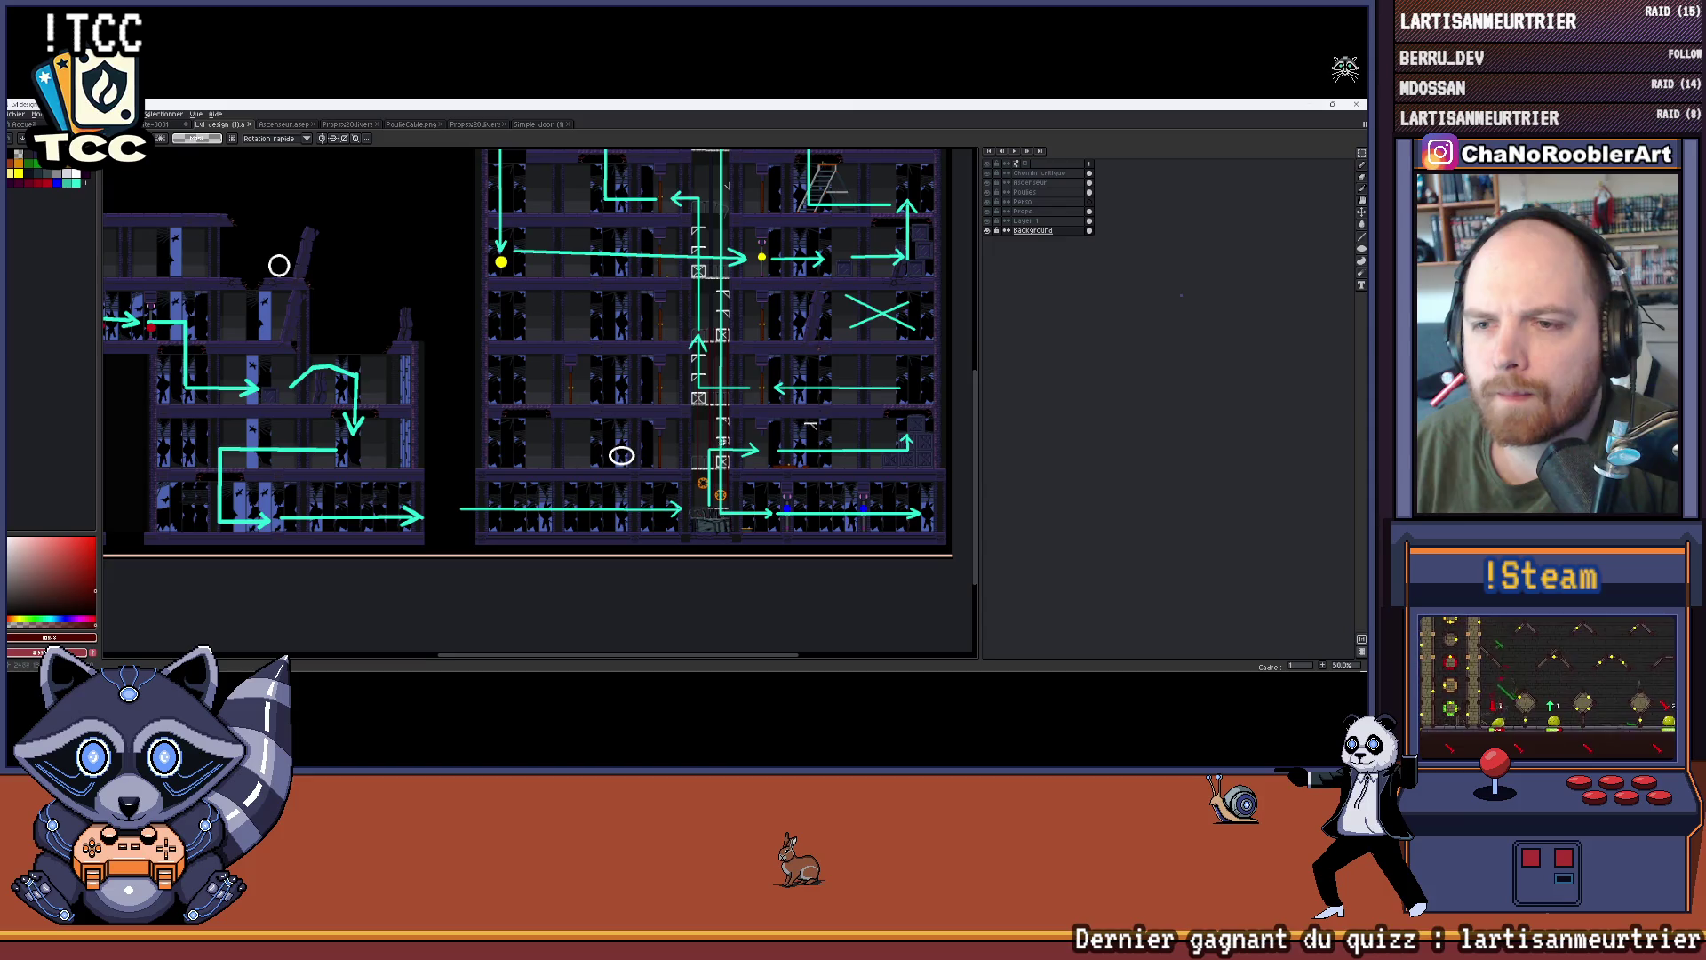
pyautogui.click(916, 666)
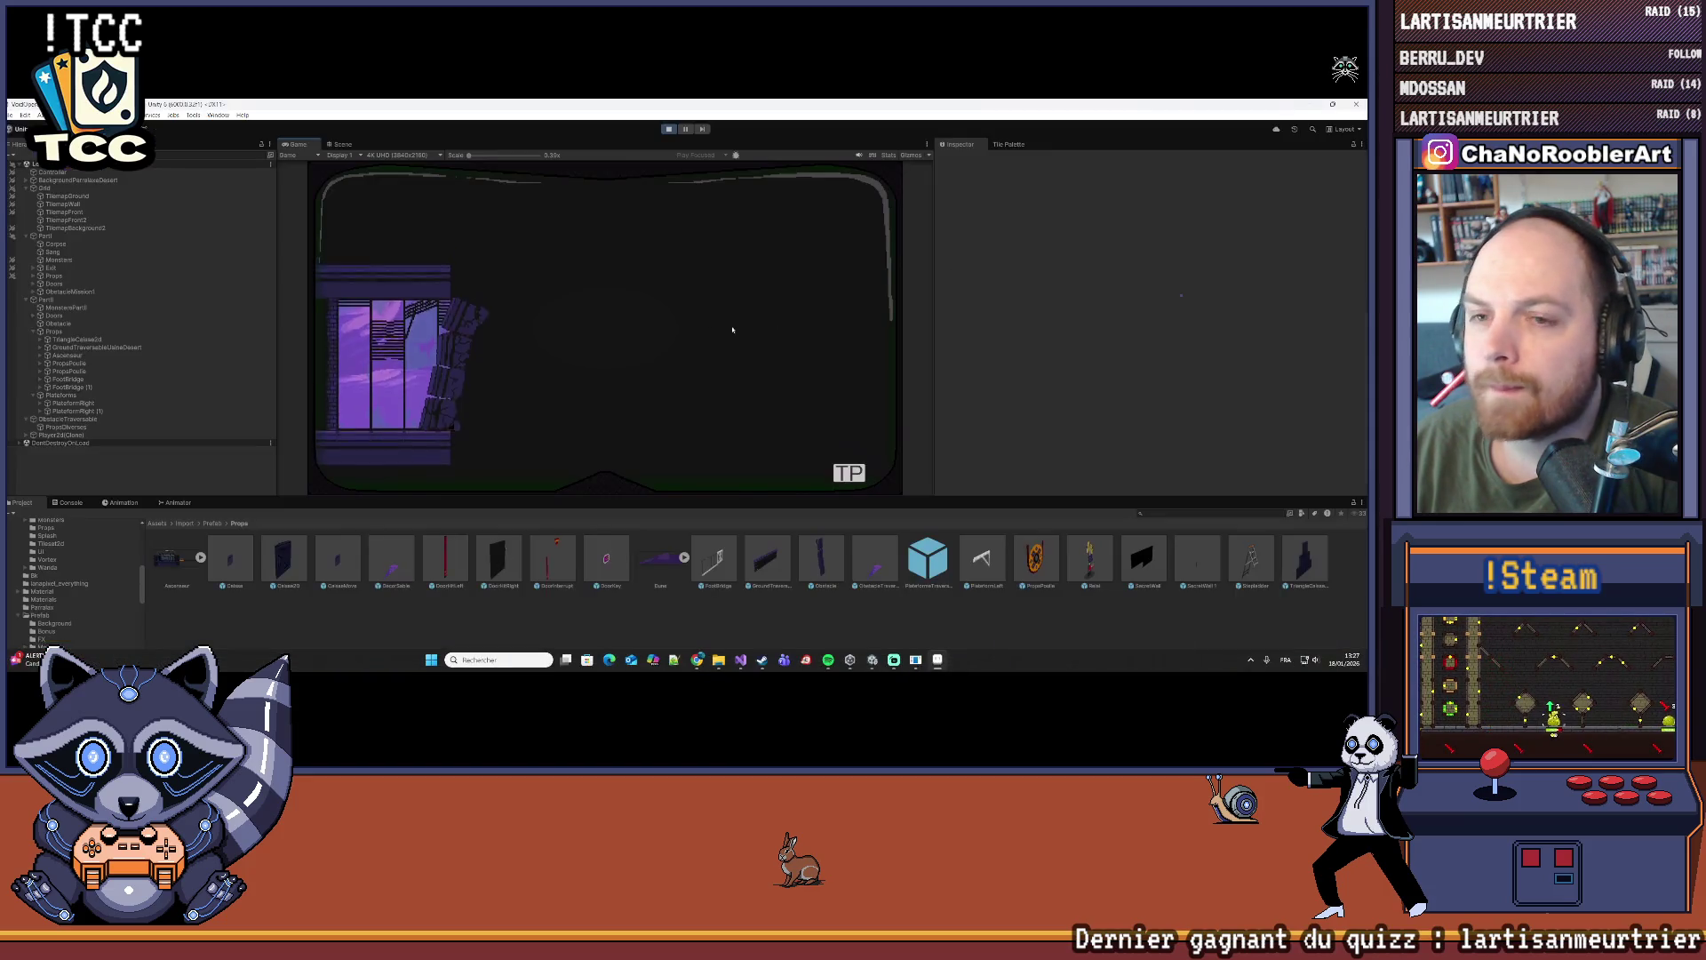
# Step: Launch the level from the mission menu, climb the shaft brackets, then stop the test
pyautogui.click(397, 353)
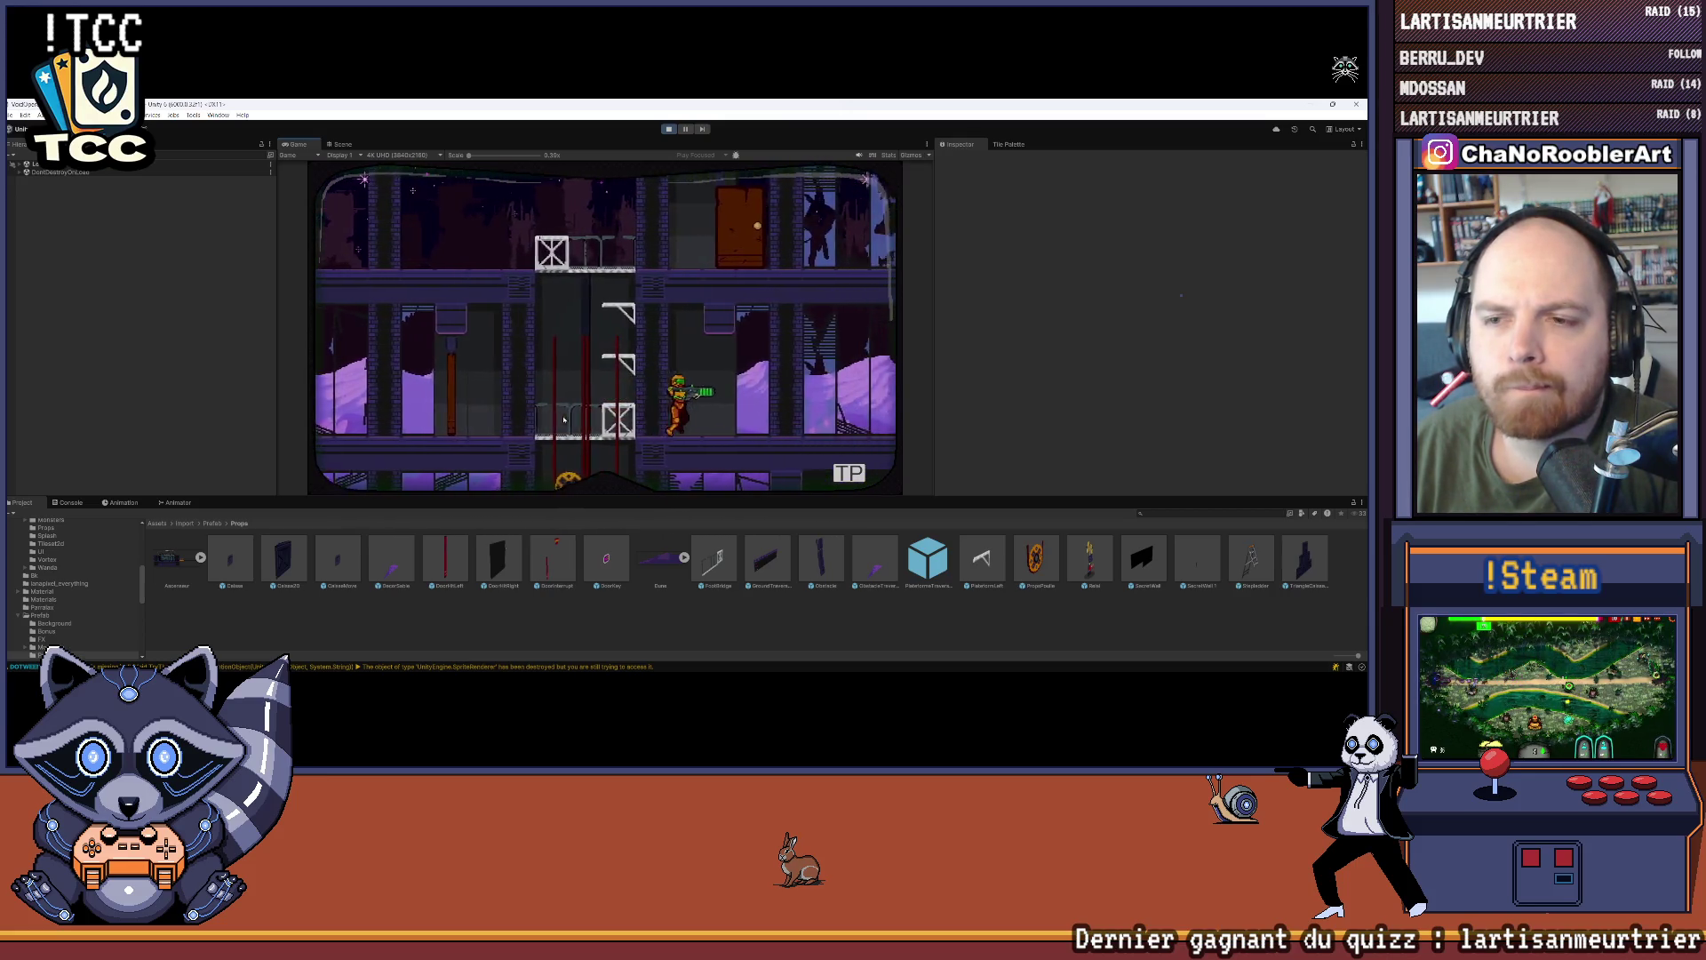
pyautogui.click(668, 129)
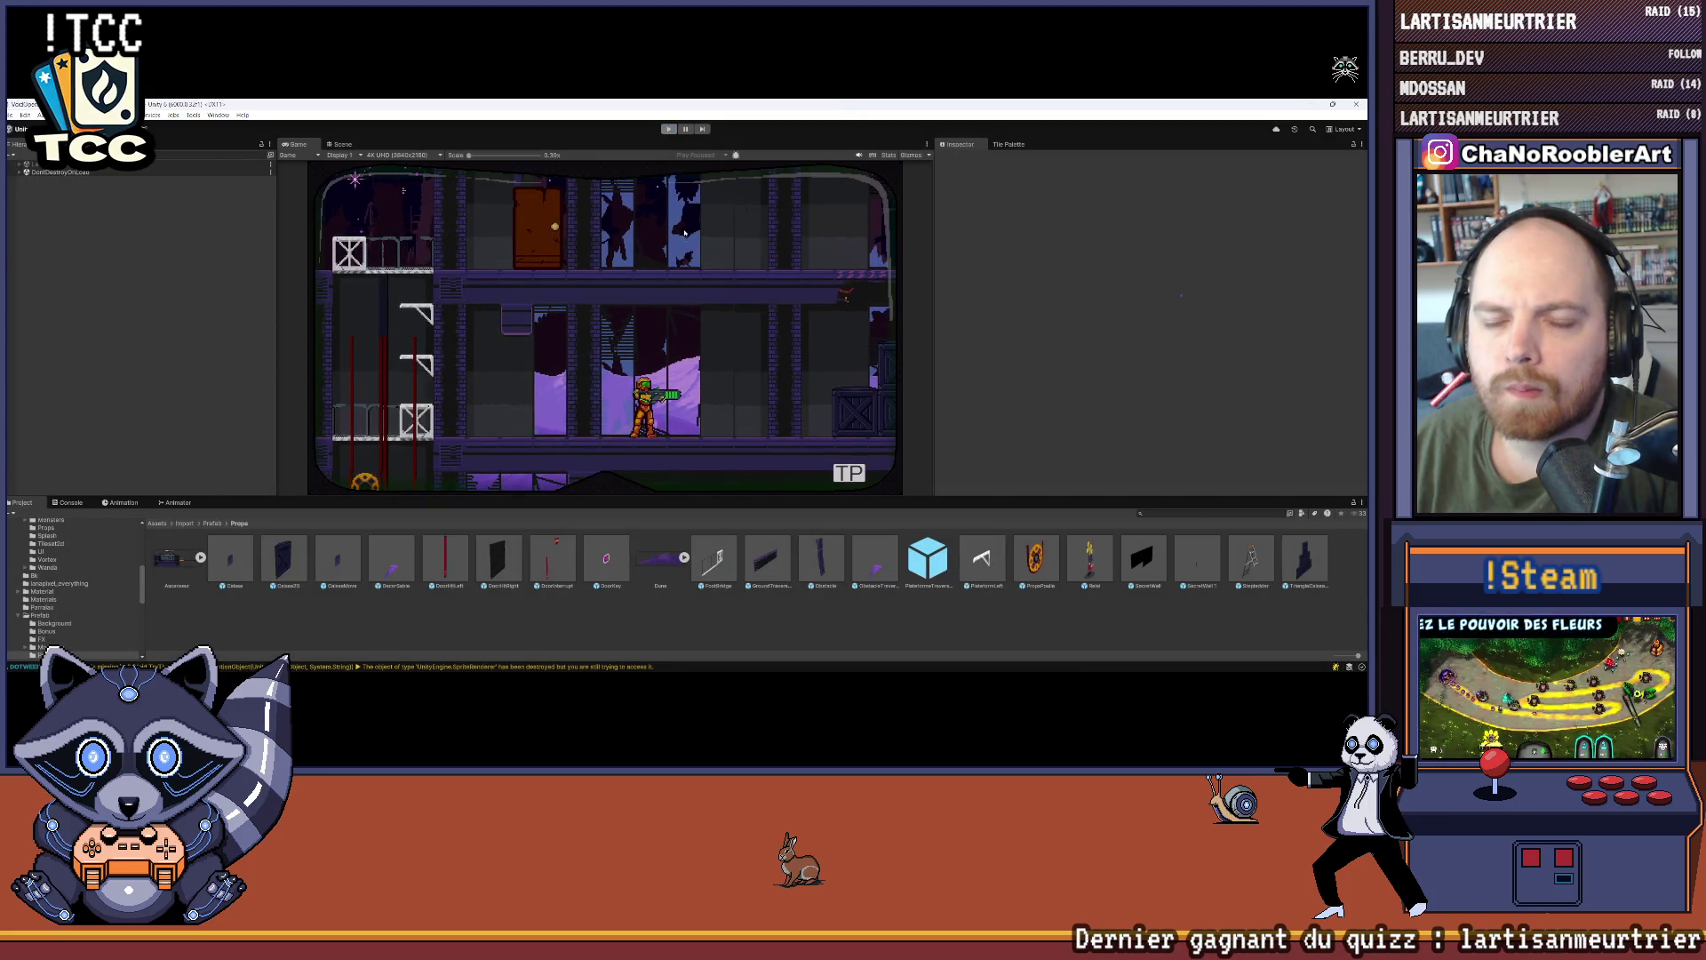
pyautogui.click(770, 331)
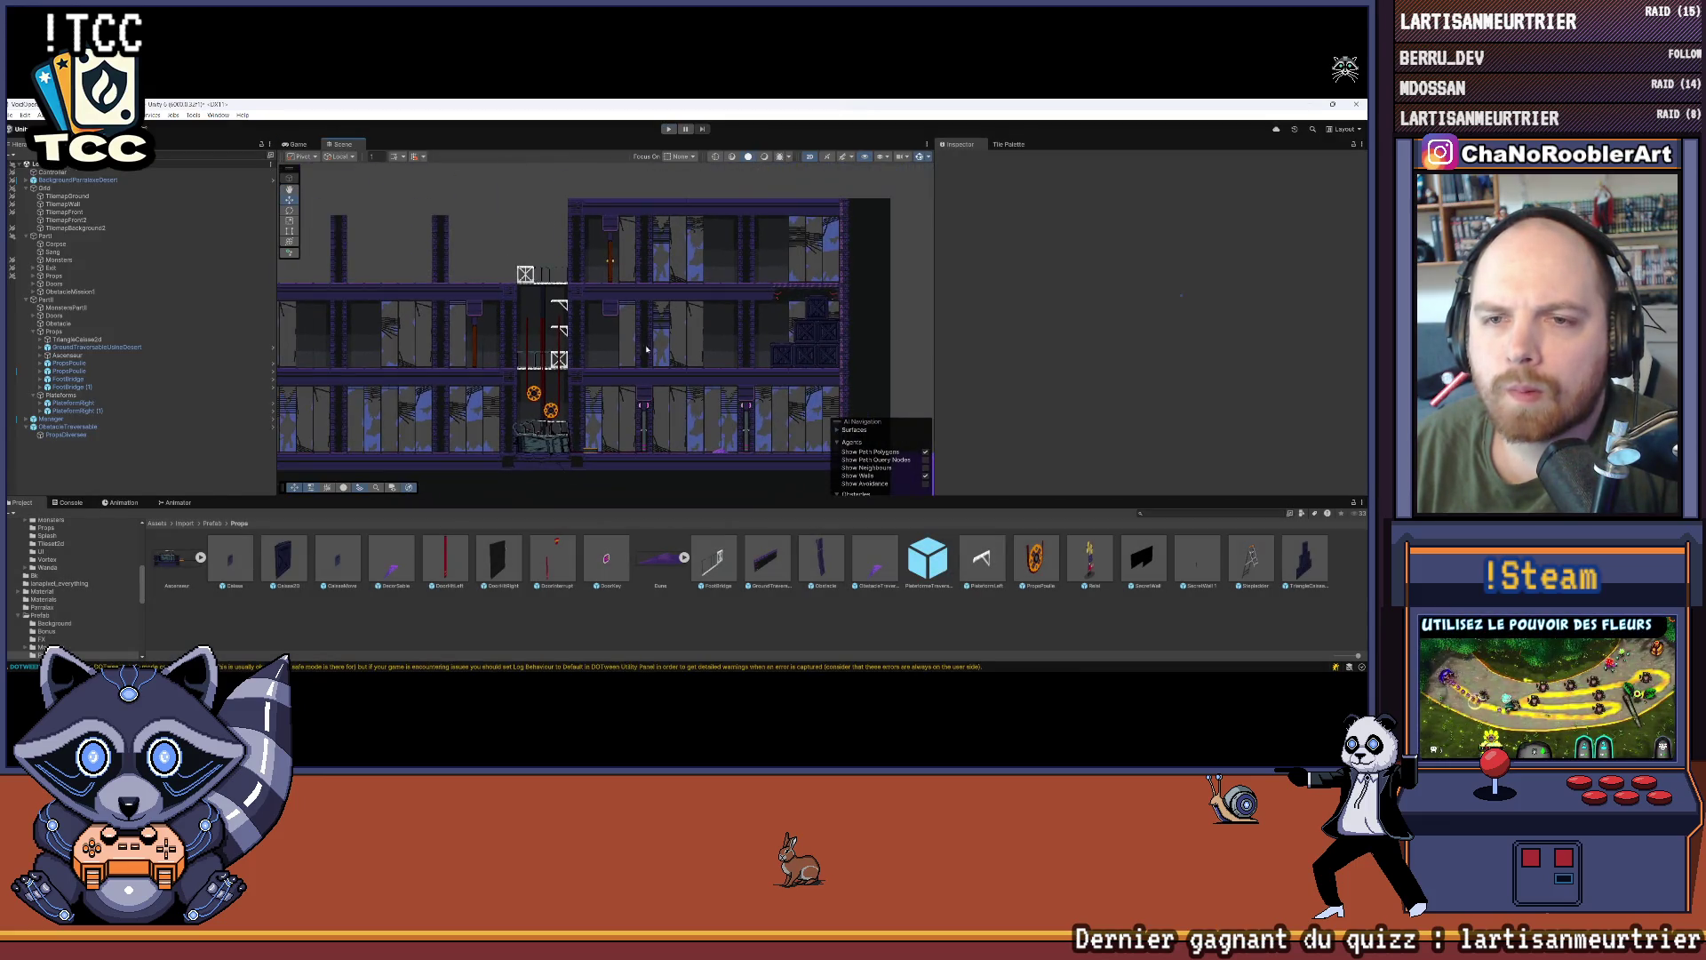
pyautogui.moveTo(631, 347); pyautogui.dragTo(705, 355)
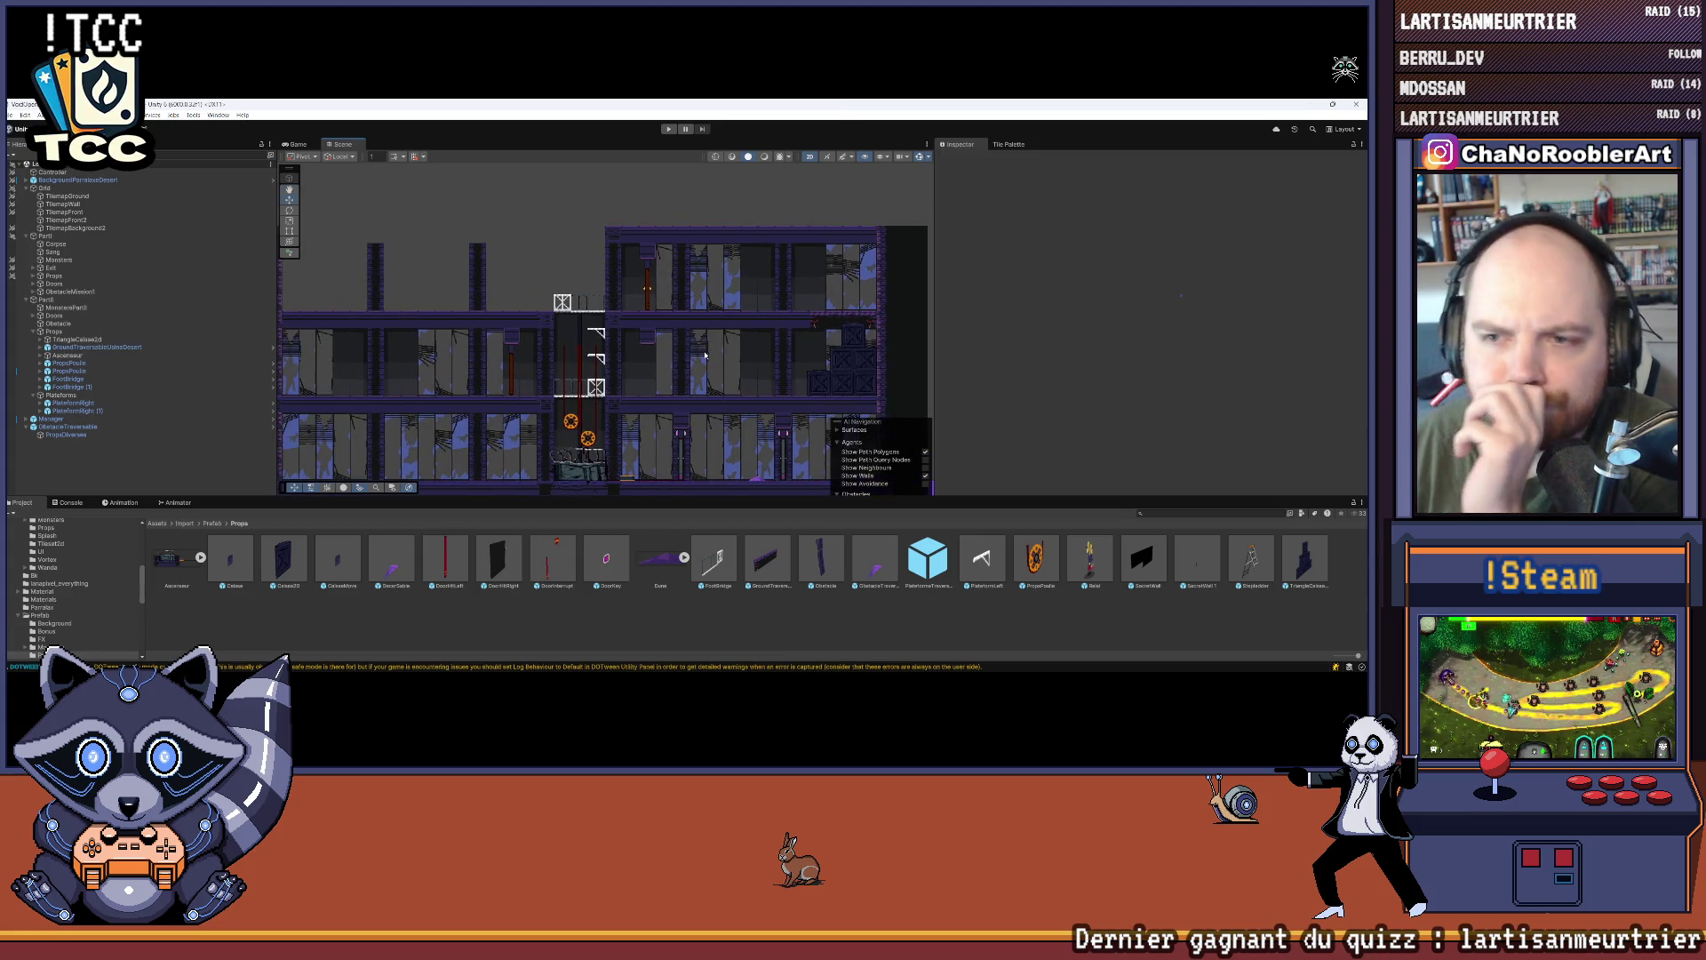
pyautogui.scroll(-1, 702, 386)
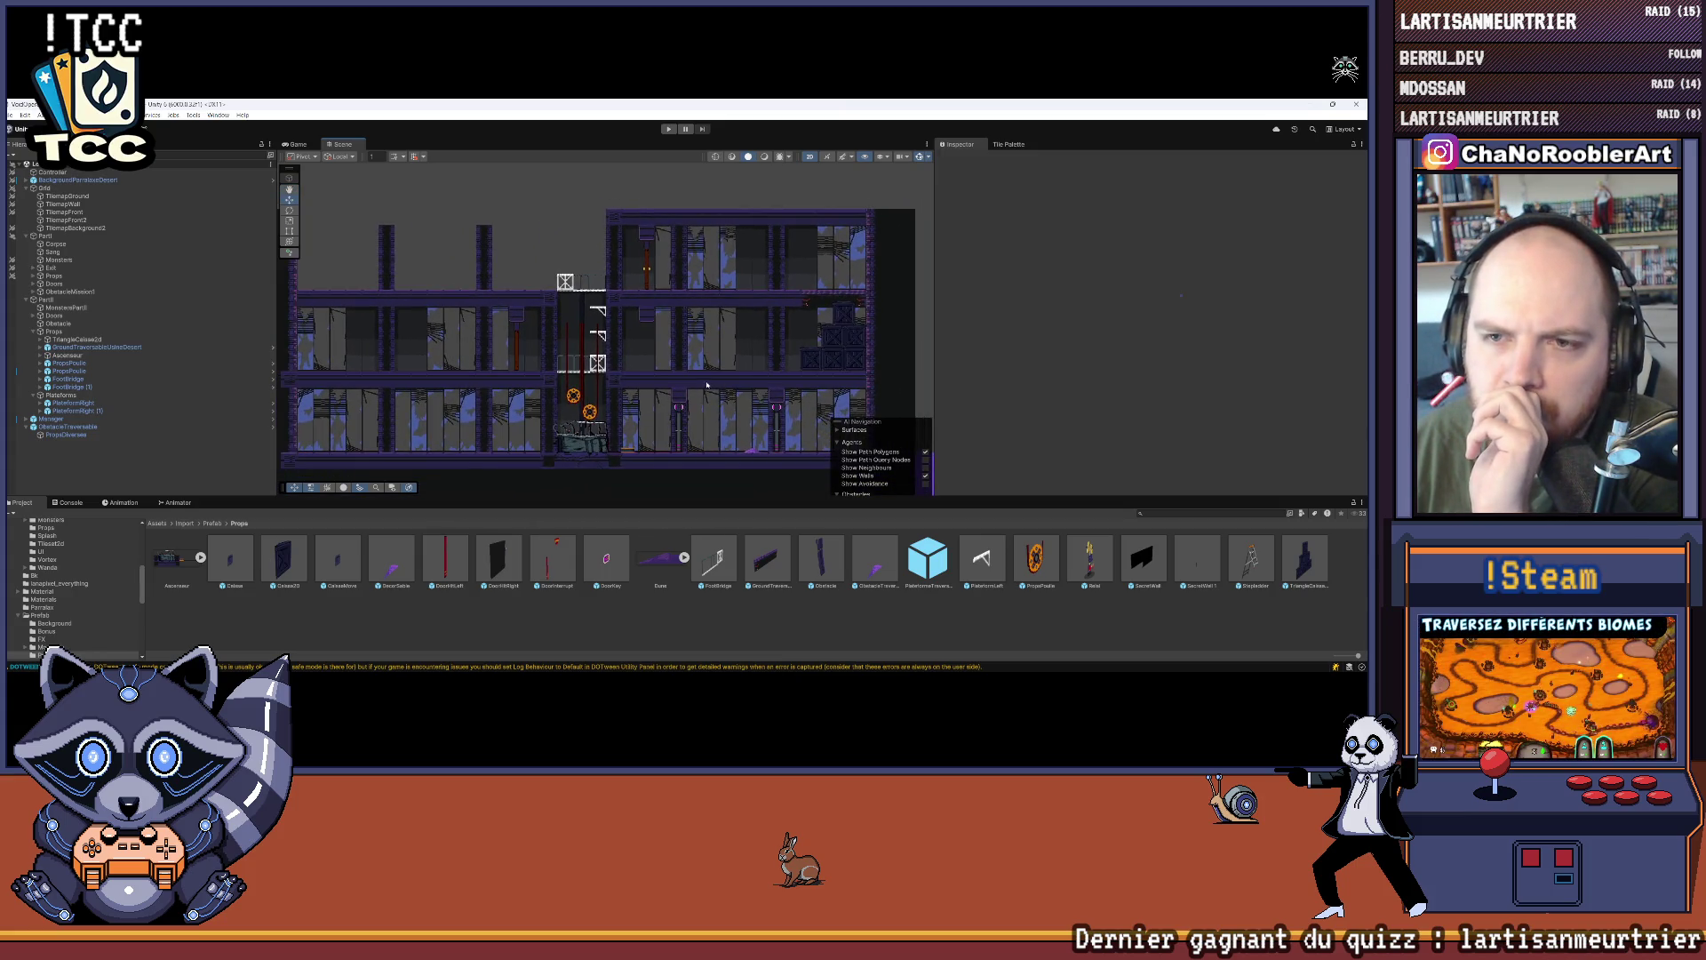
pyautogui.moveTo(806, 348)
pyautogui.mouseDown()
pyautogui.moveTo(785, 404)
pyautogui.moveTo(809, 357)
pyautogui.mouseUp()
pyautogui.moveTo(760, 663)
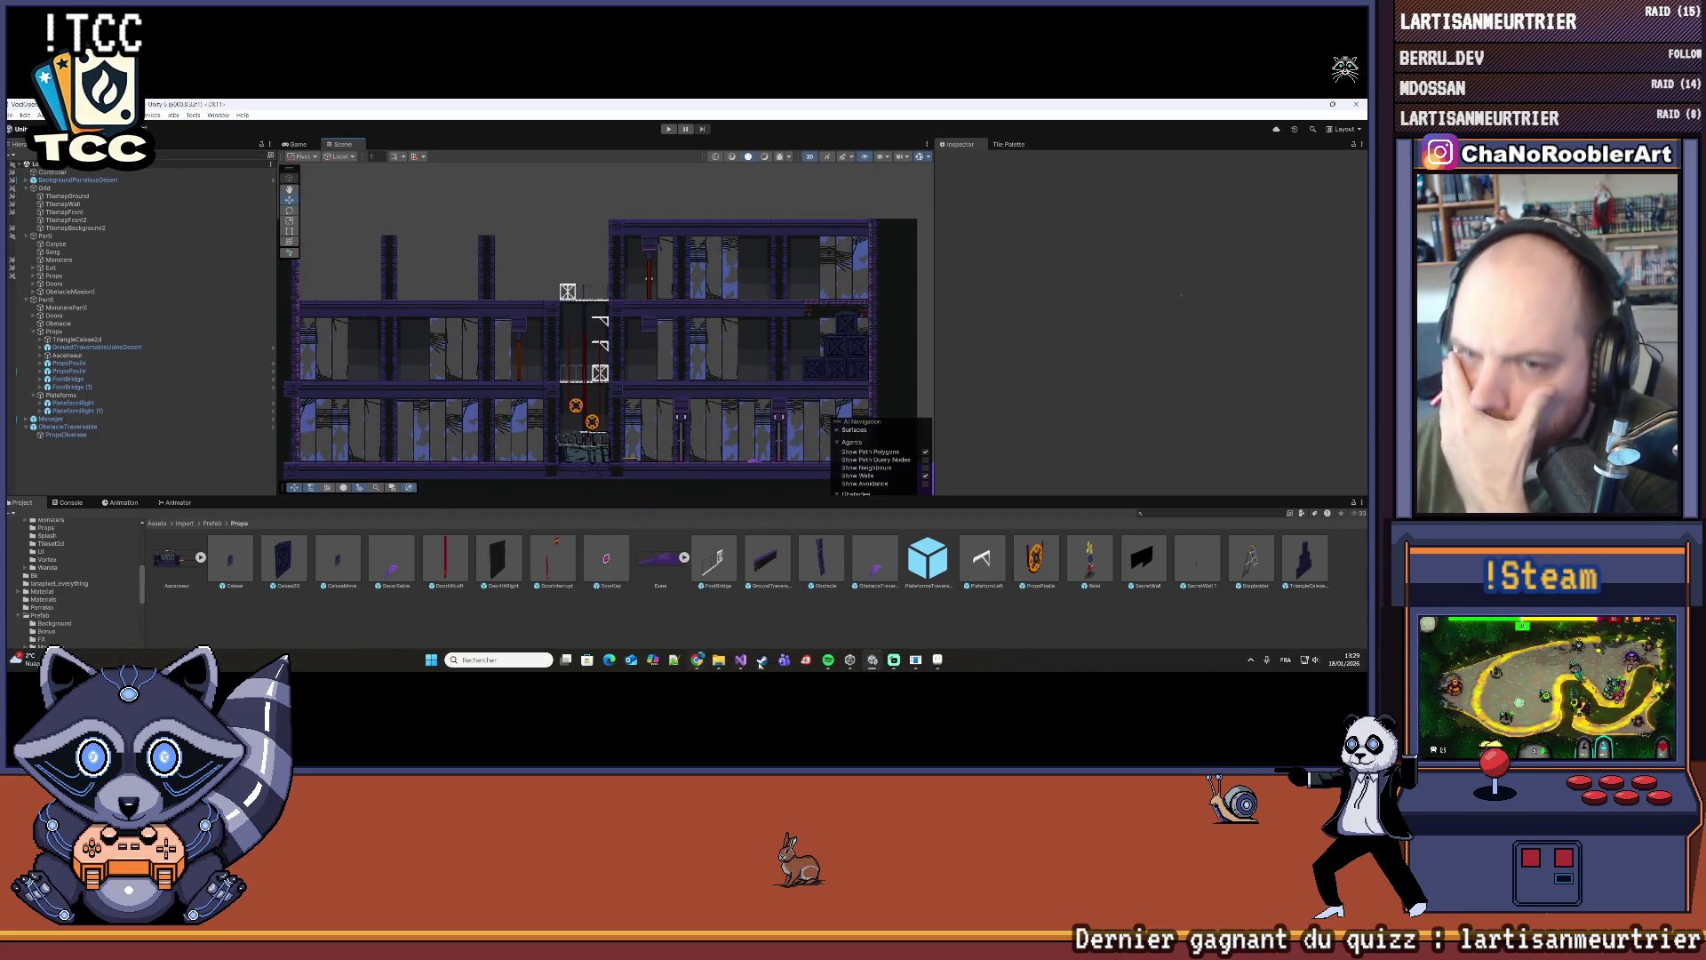
pyautogui.click(935, 661)
pyautogui.moveTo(744, 421); pyautogui.dragTo(670, 428)
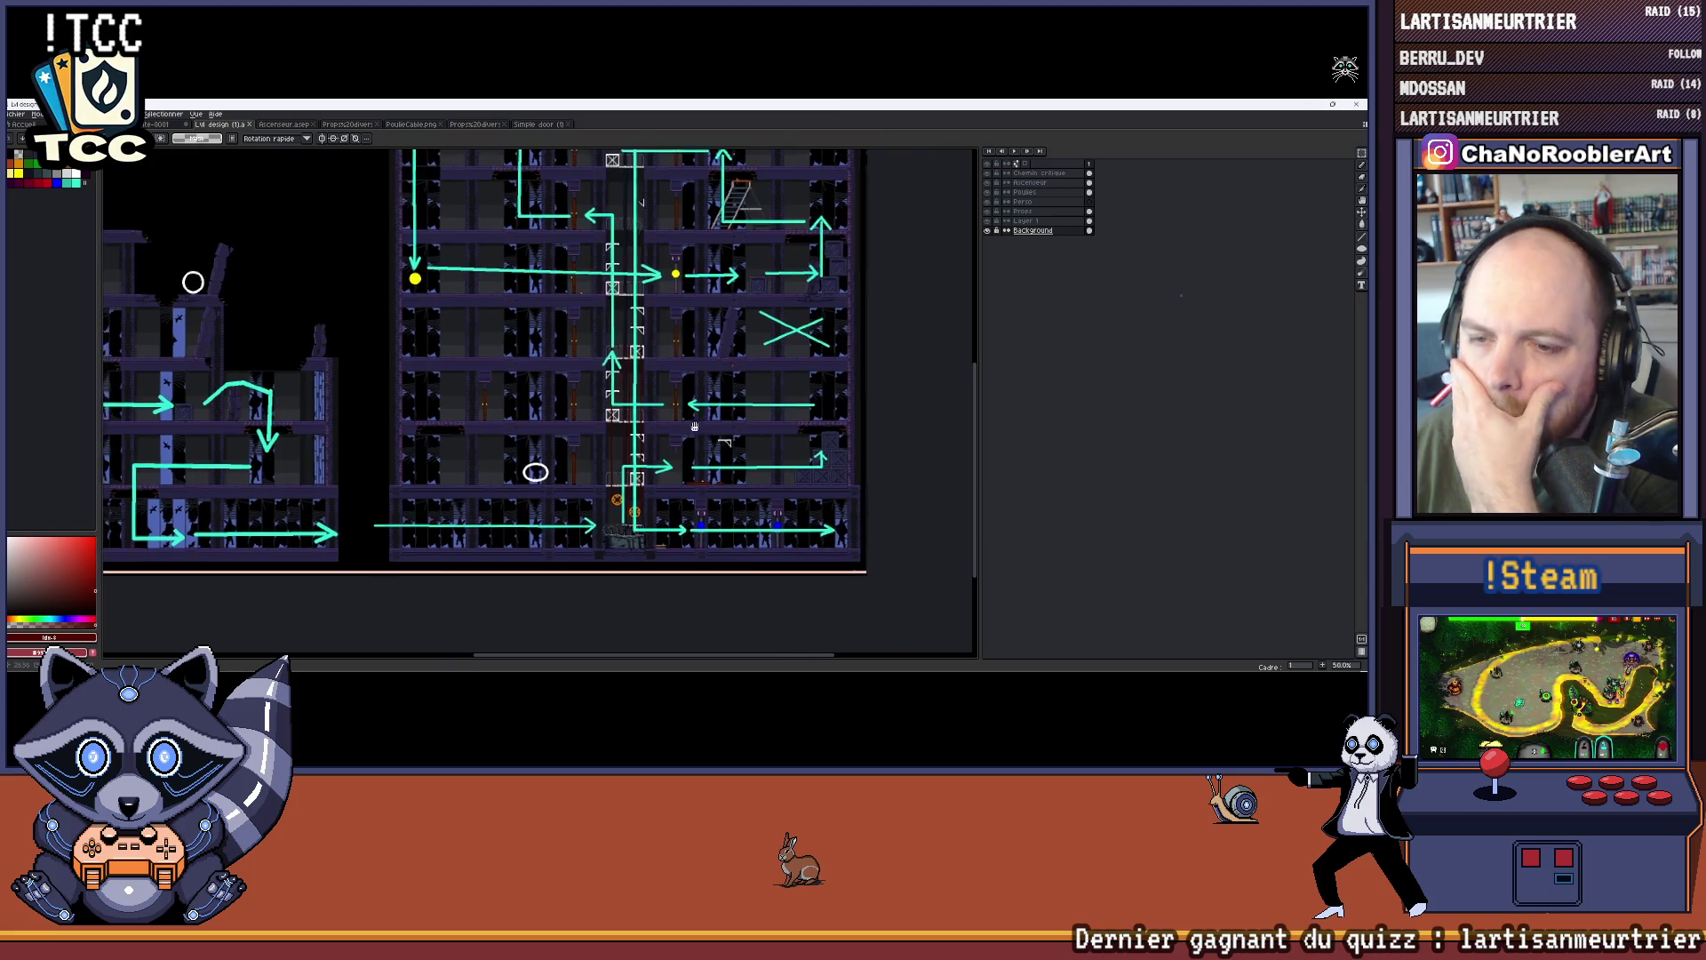
pyautogui.scroll(4, 670, 428)
pyautogui.scroll(-2, 639, 417)
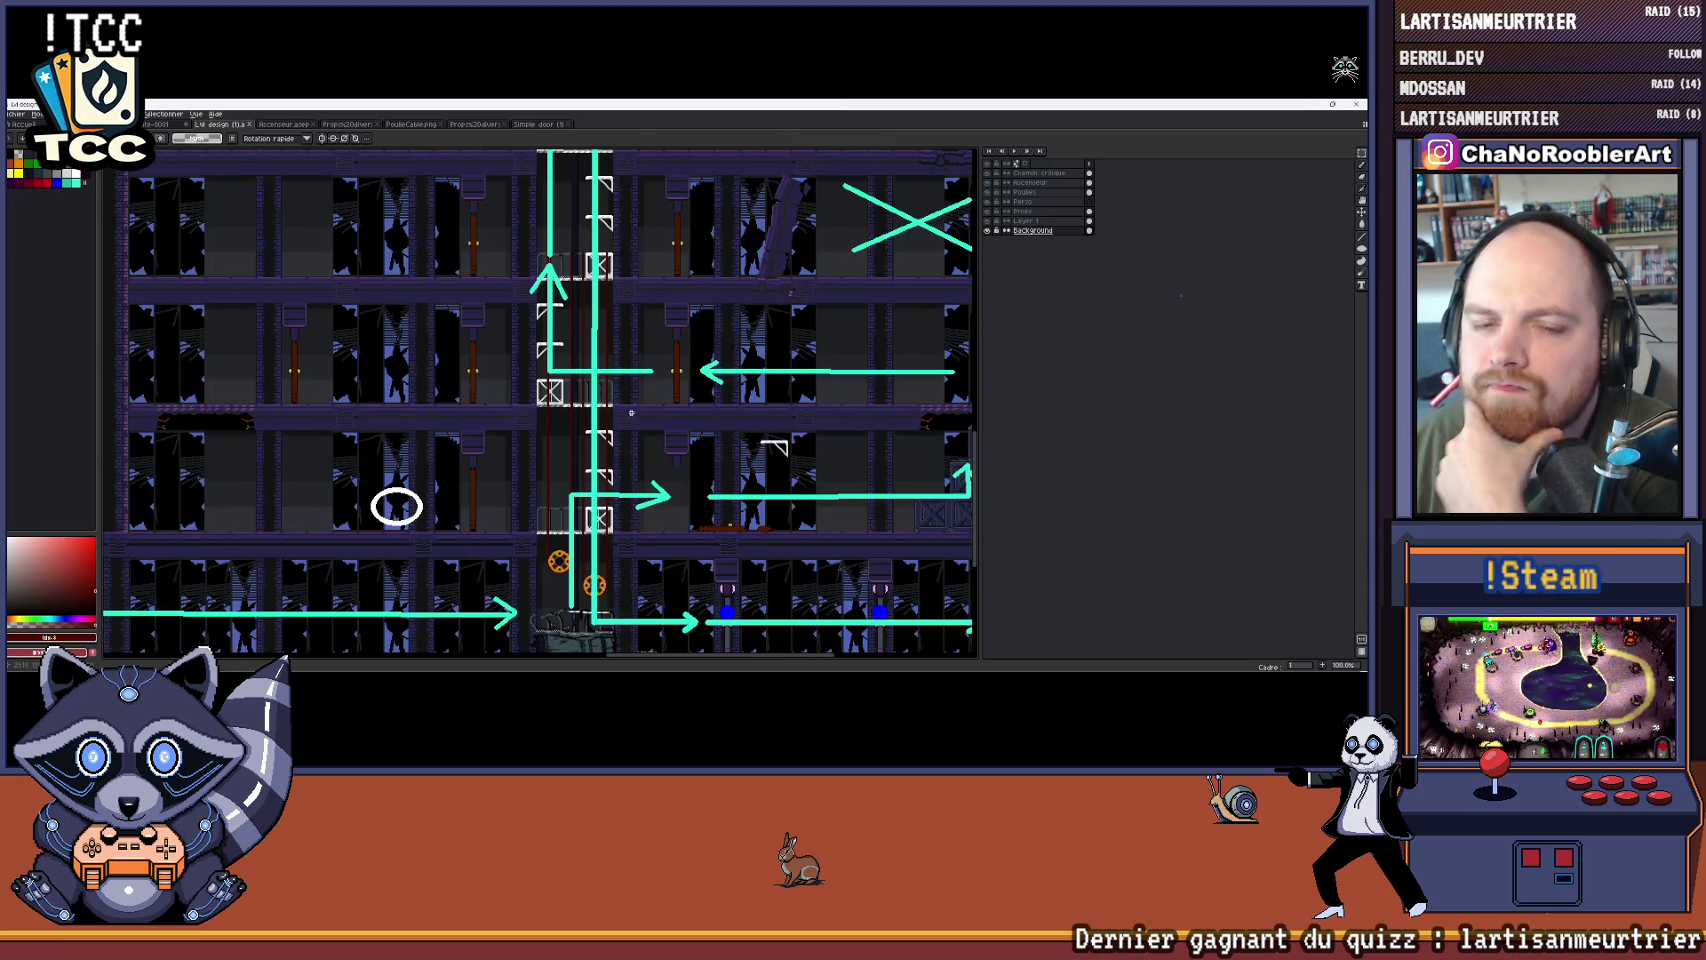
pyautogui.scroll(-1, 631, 413)
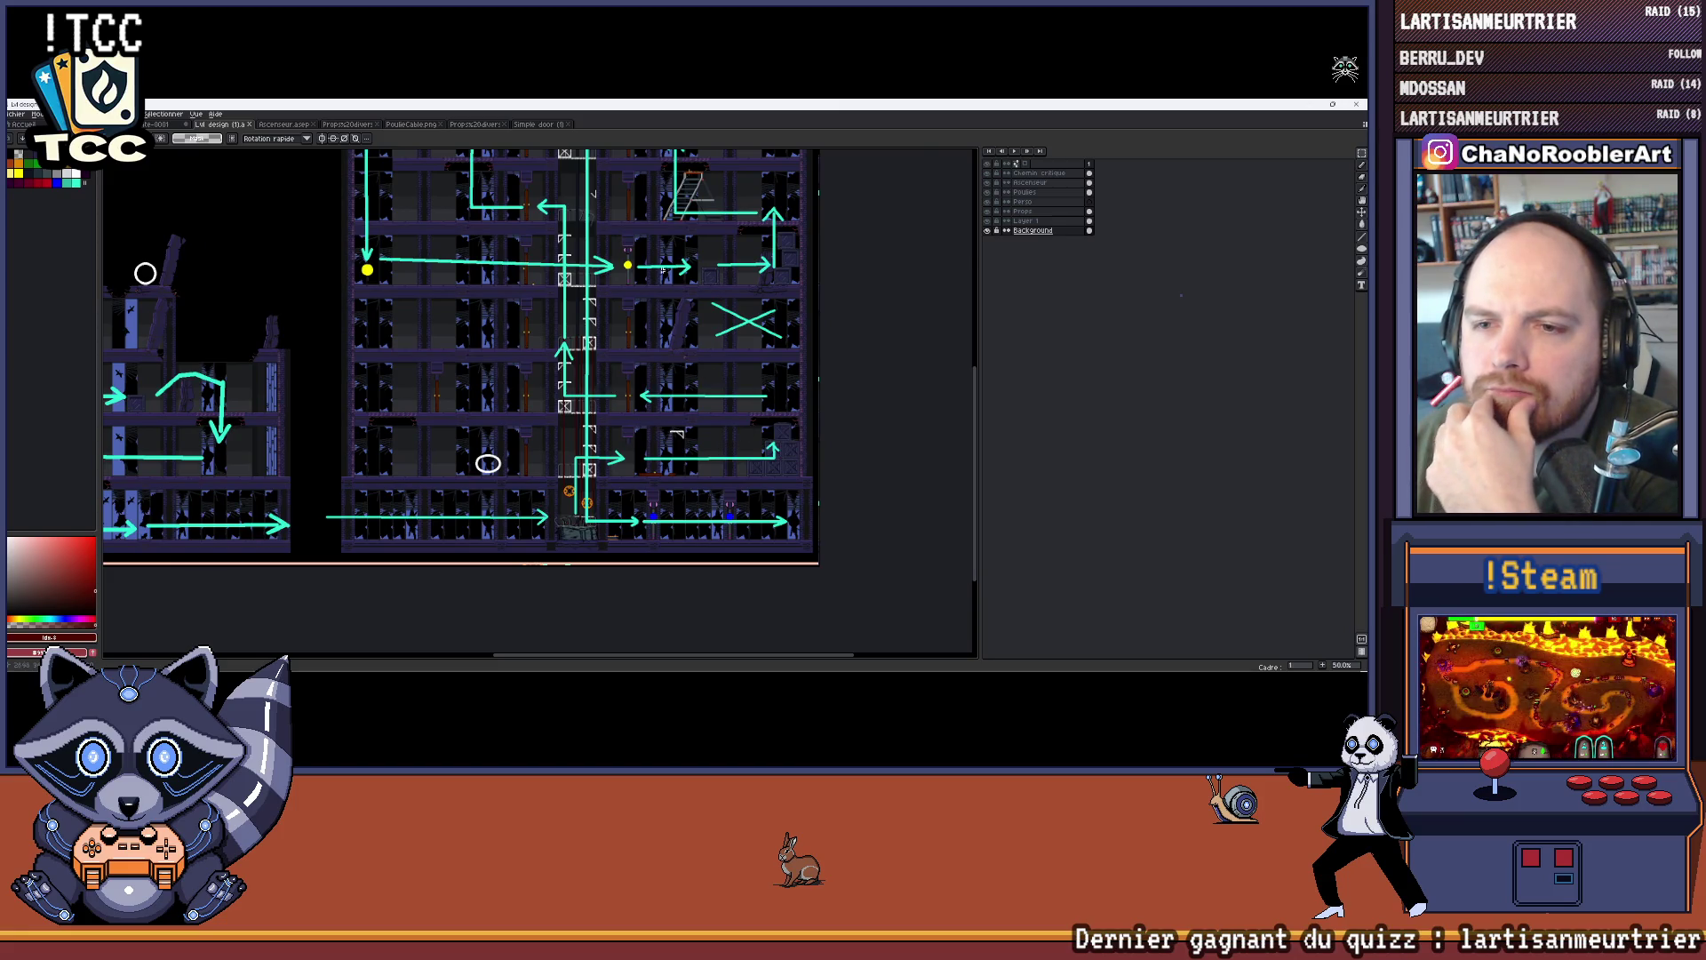
pyautogui.scroll(1, 627, 305)
pyautogui.moveTo(697, 333); pyautogui.dragTo(616, 343)
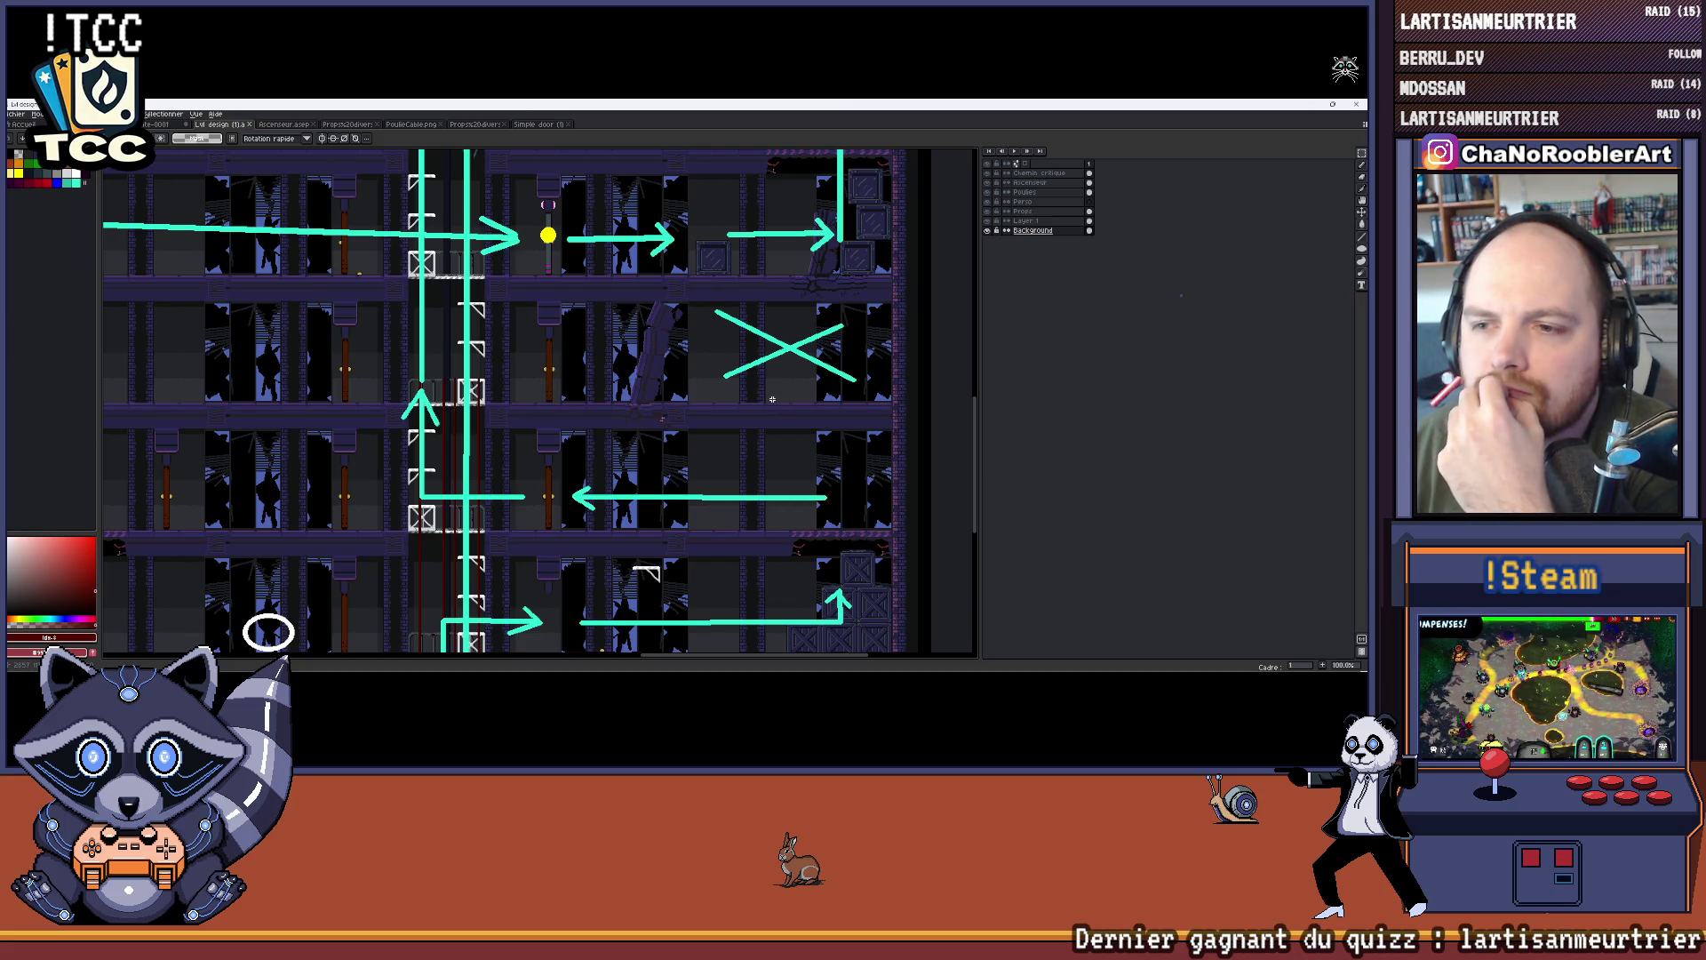
pyautogui.moveTo(515, 378)
pyautogui.mouseDown()
pyautogui.moveTo(671, 379)
pyautogui.moveTo(700, 357)
pyautogui.mouseUp()
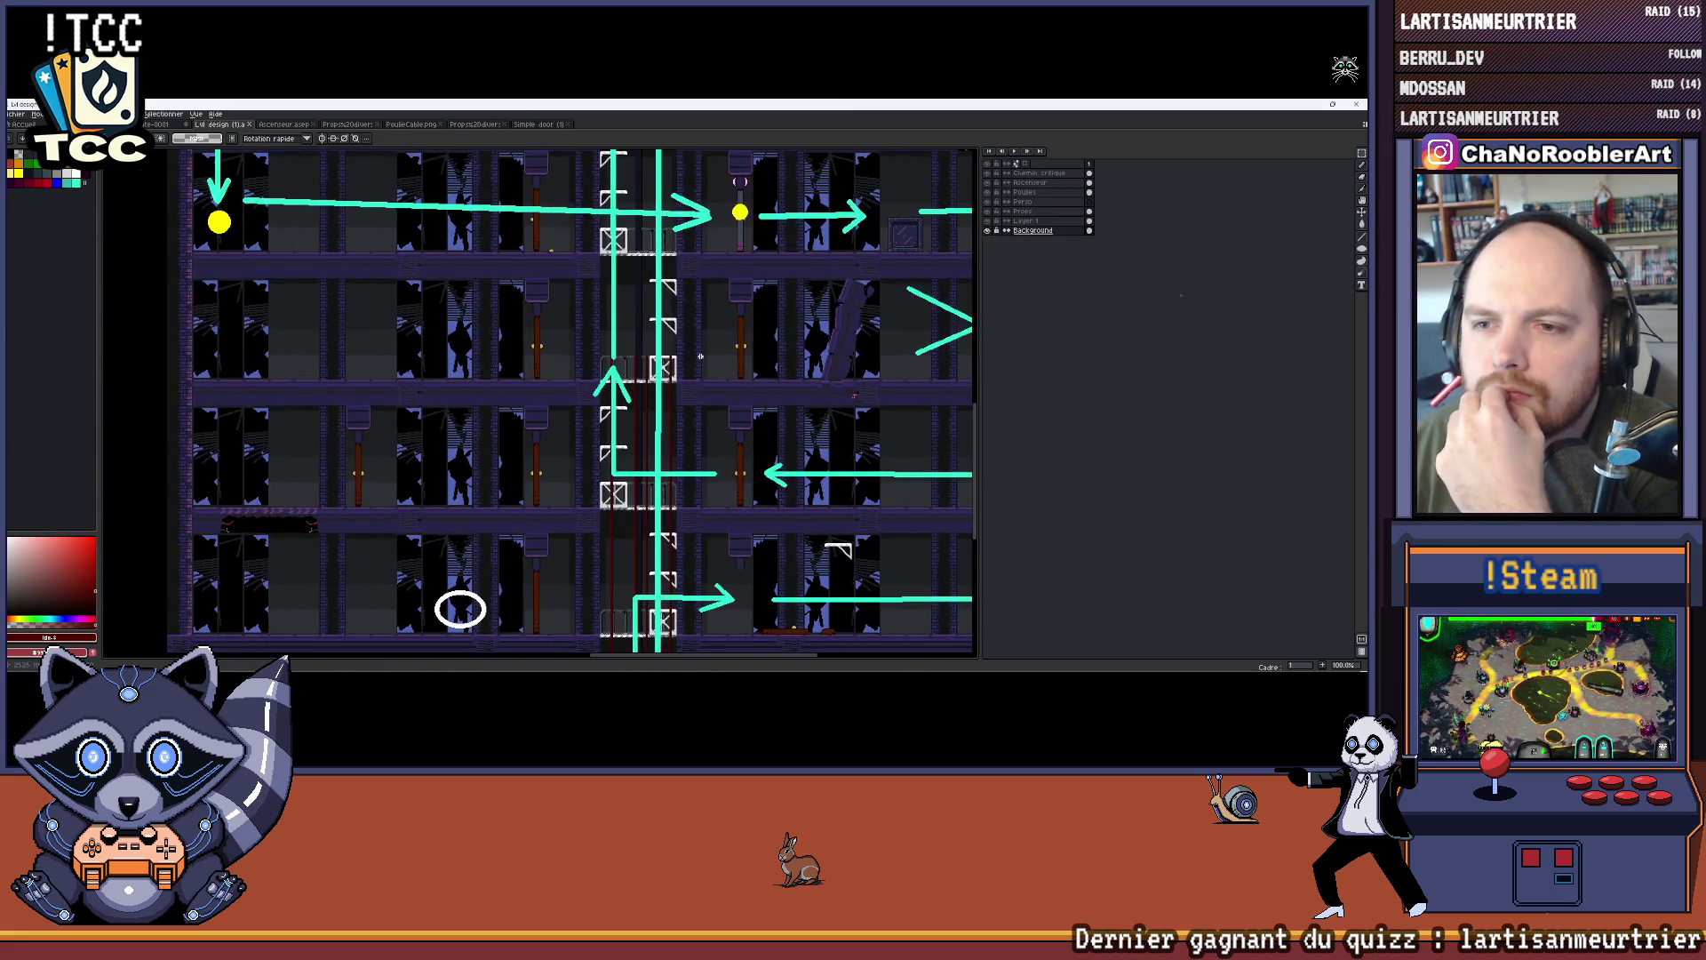
pyautogui.scroll(-1, 700, 357)
pyautogui.moveTo(710, 422); pyautogui.dragTo(679, 425)
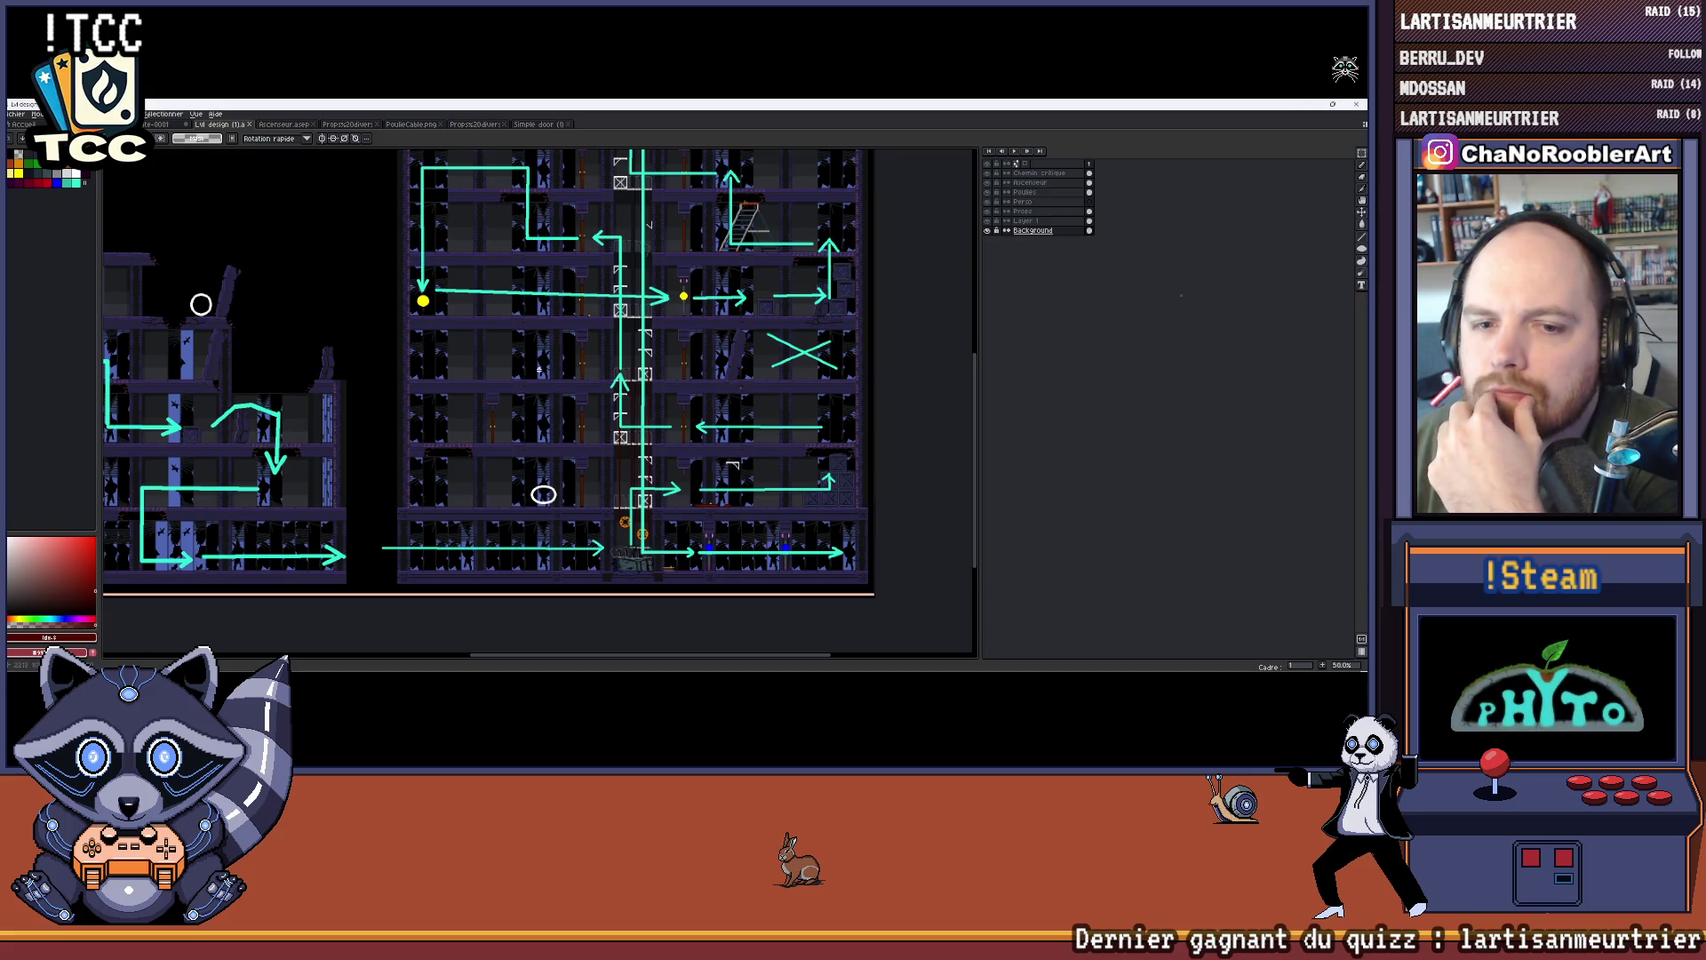
pyautogui.scroll(1, 530, 434)
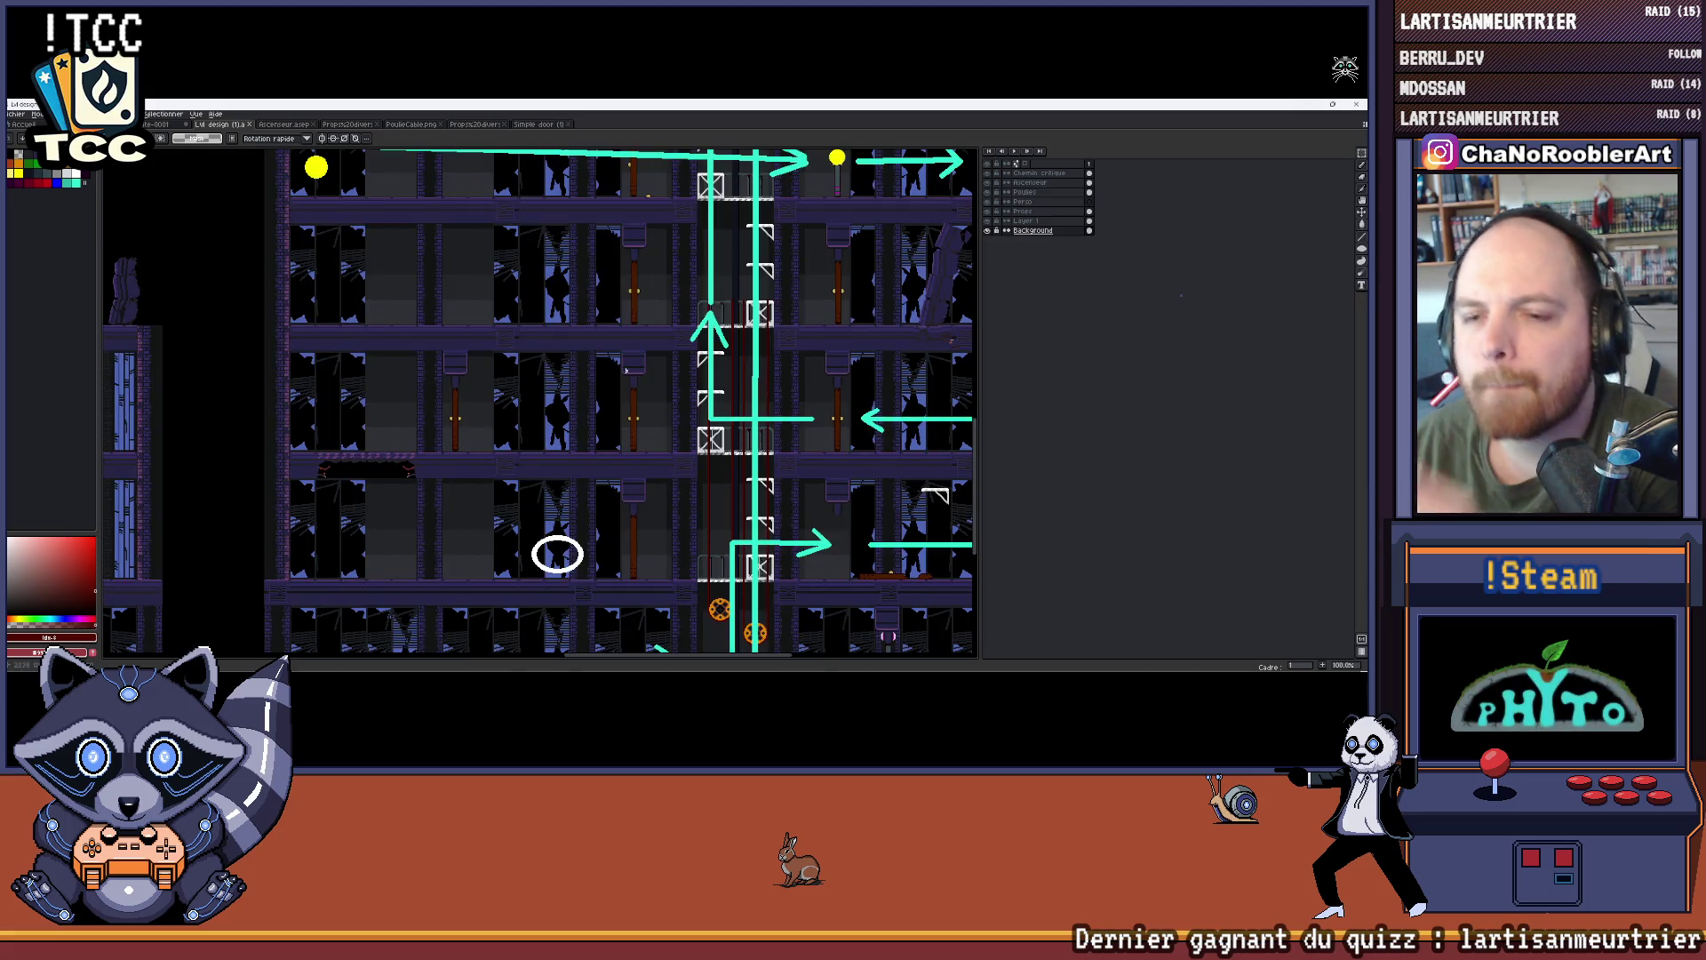
pyautogui.moveTo(669, 443); pyautogui.dragTo(589, 422)
pyautogui.hotkey('alt', 'Tab')
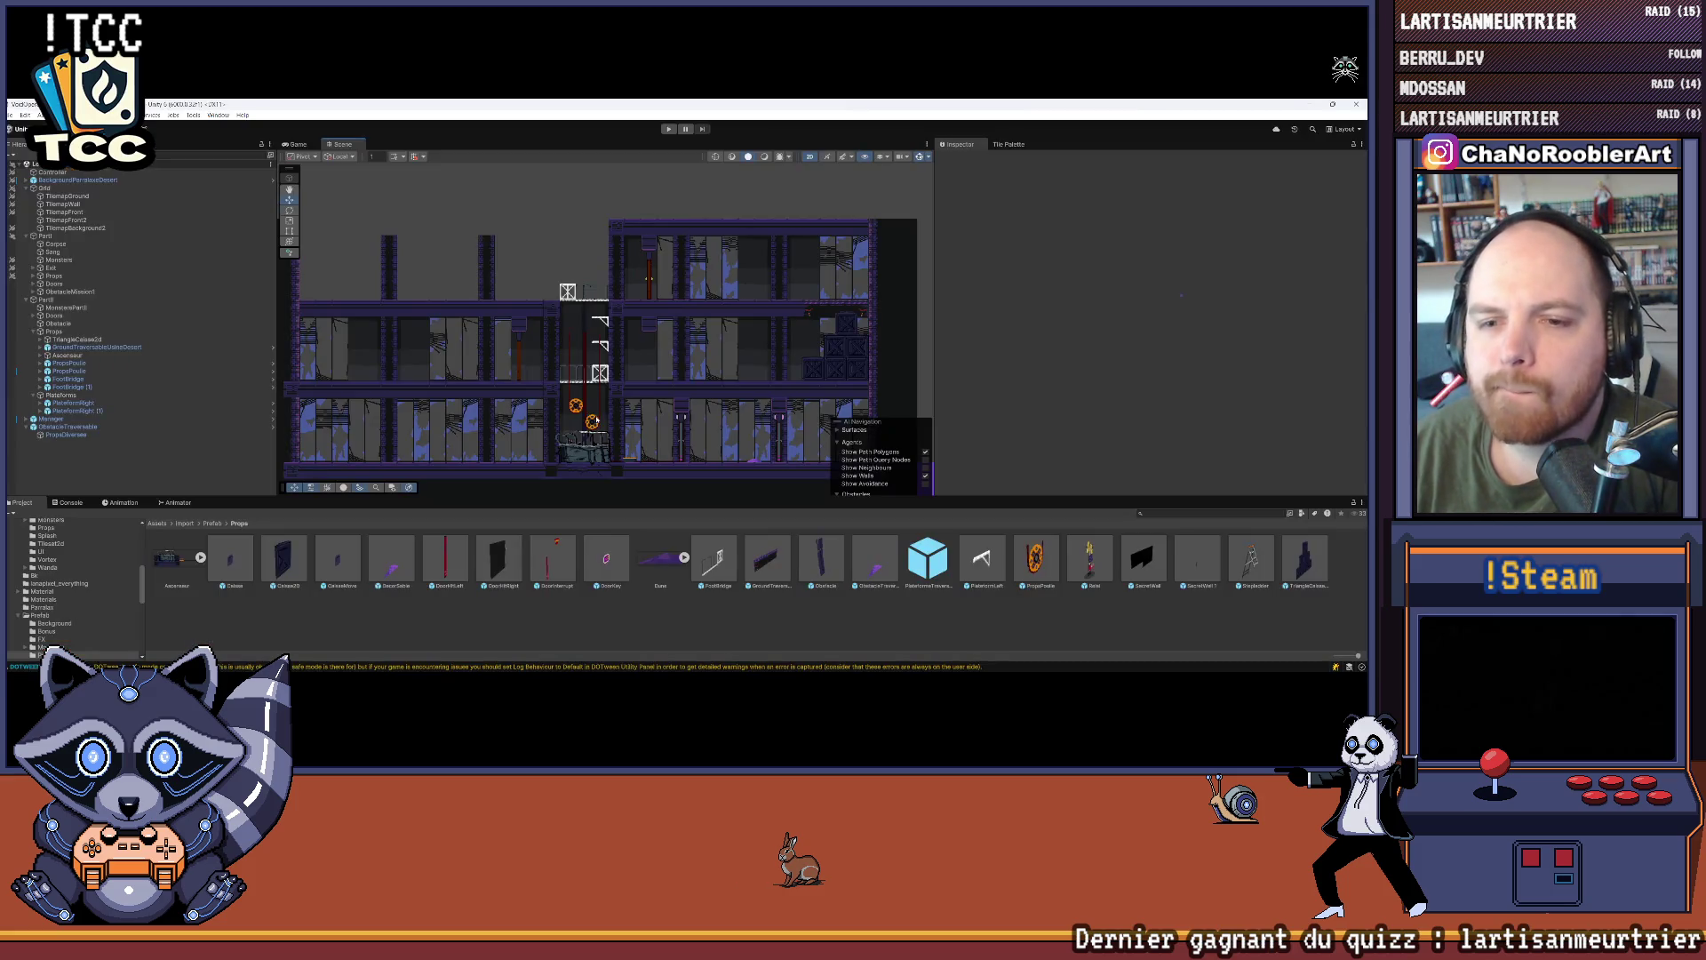
pyautogui.hotkey('alt', 'Tab')
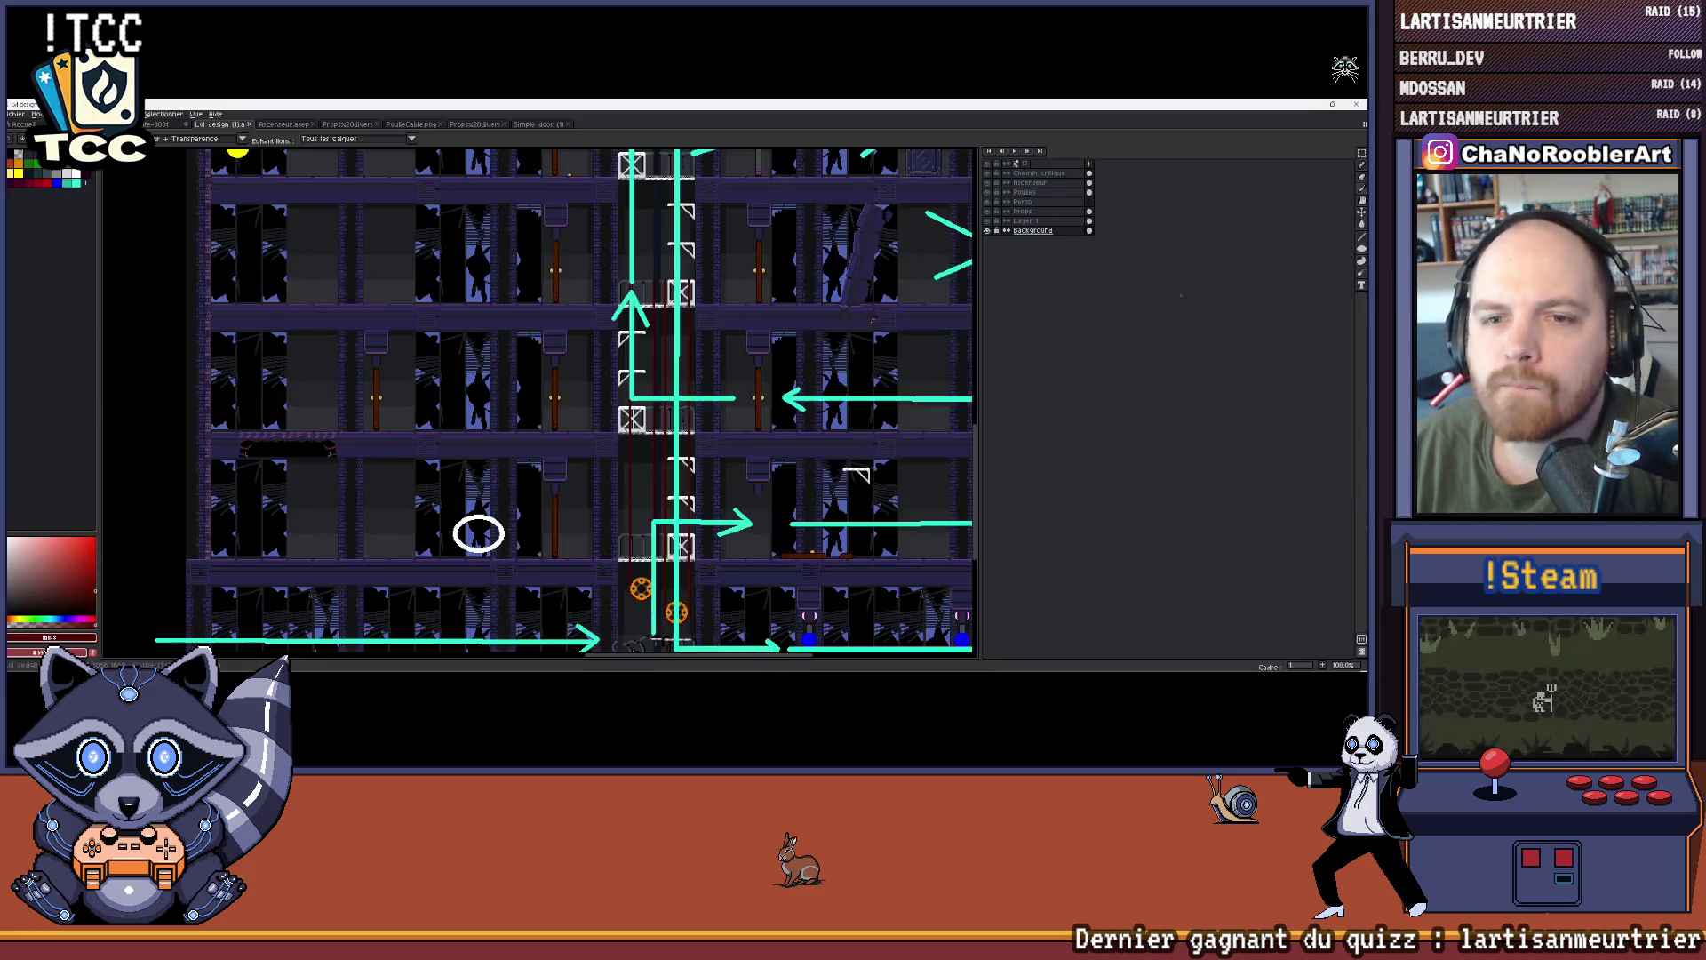
pyautogui.hotkey('alt', 'Tab')
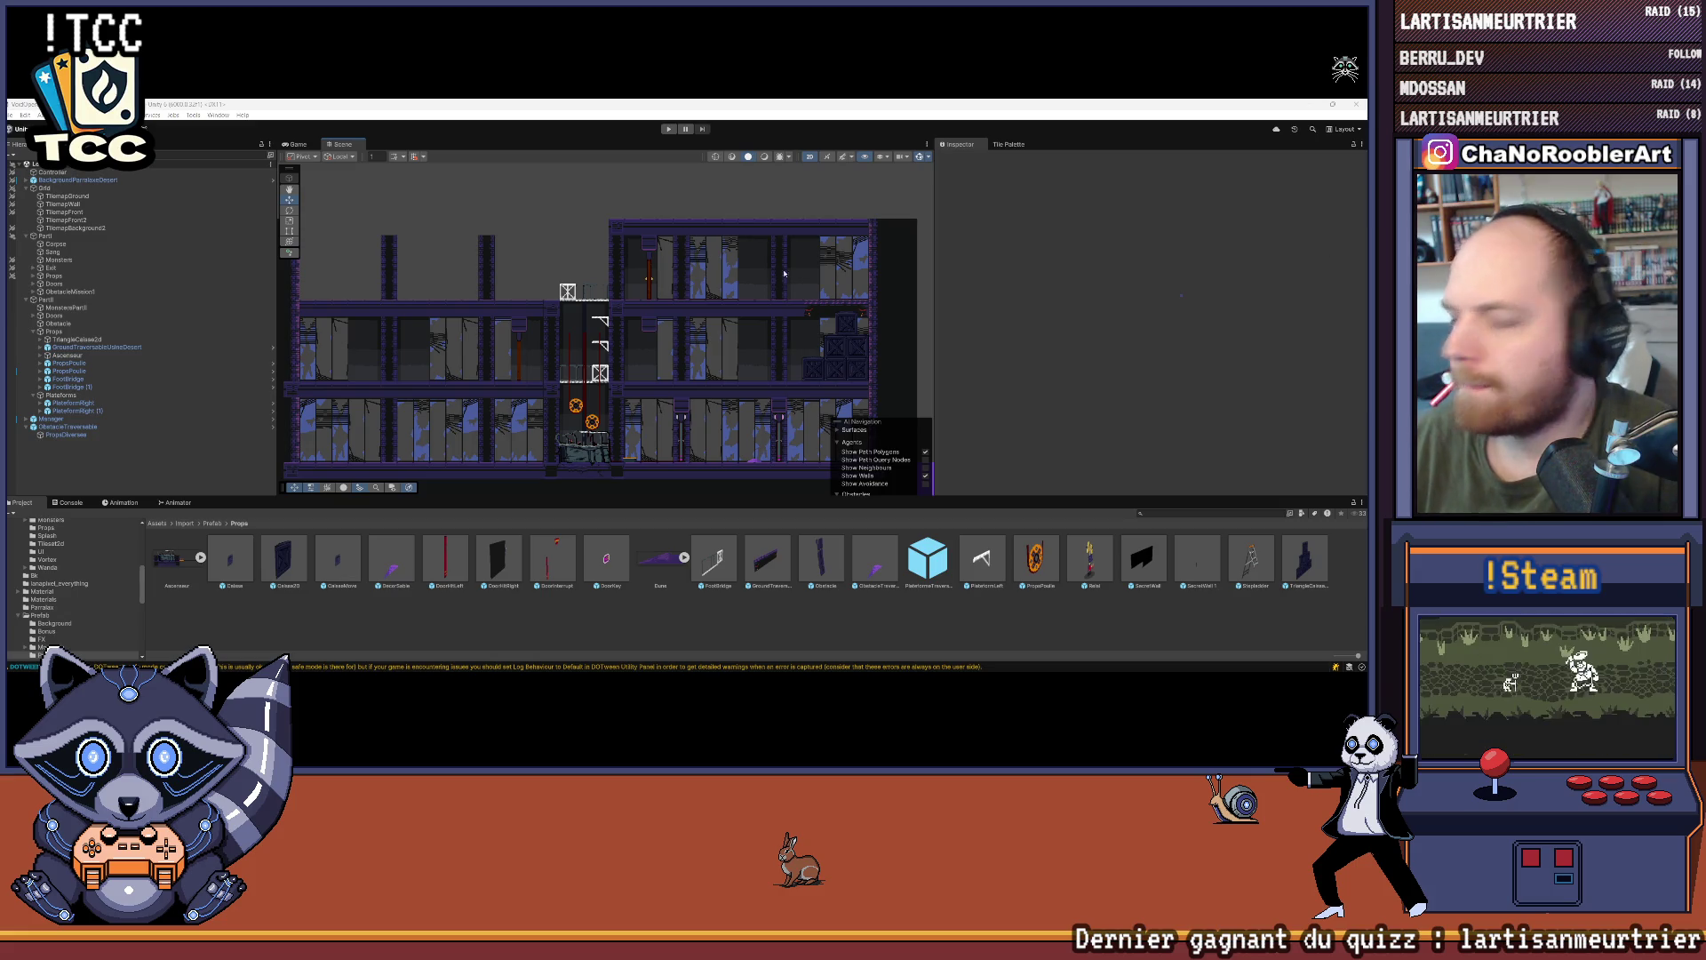
pyautogui.scroll(4, 664, 291)
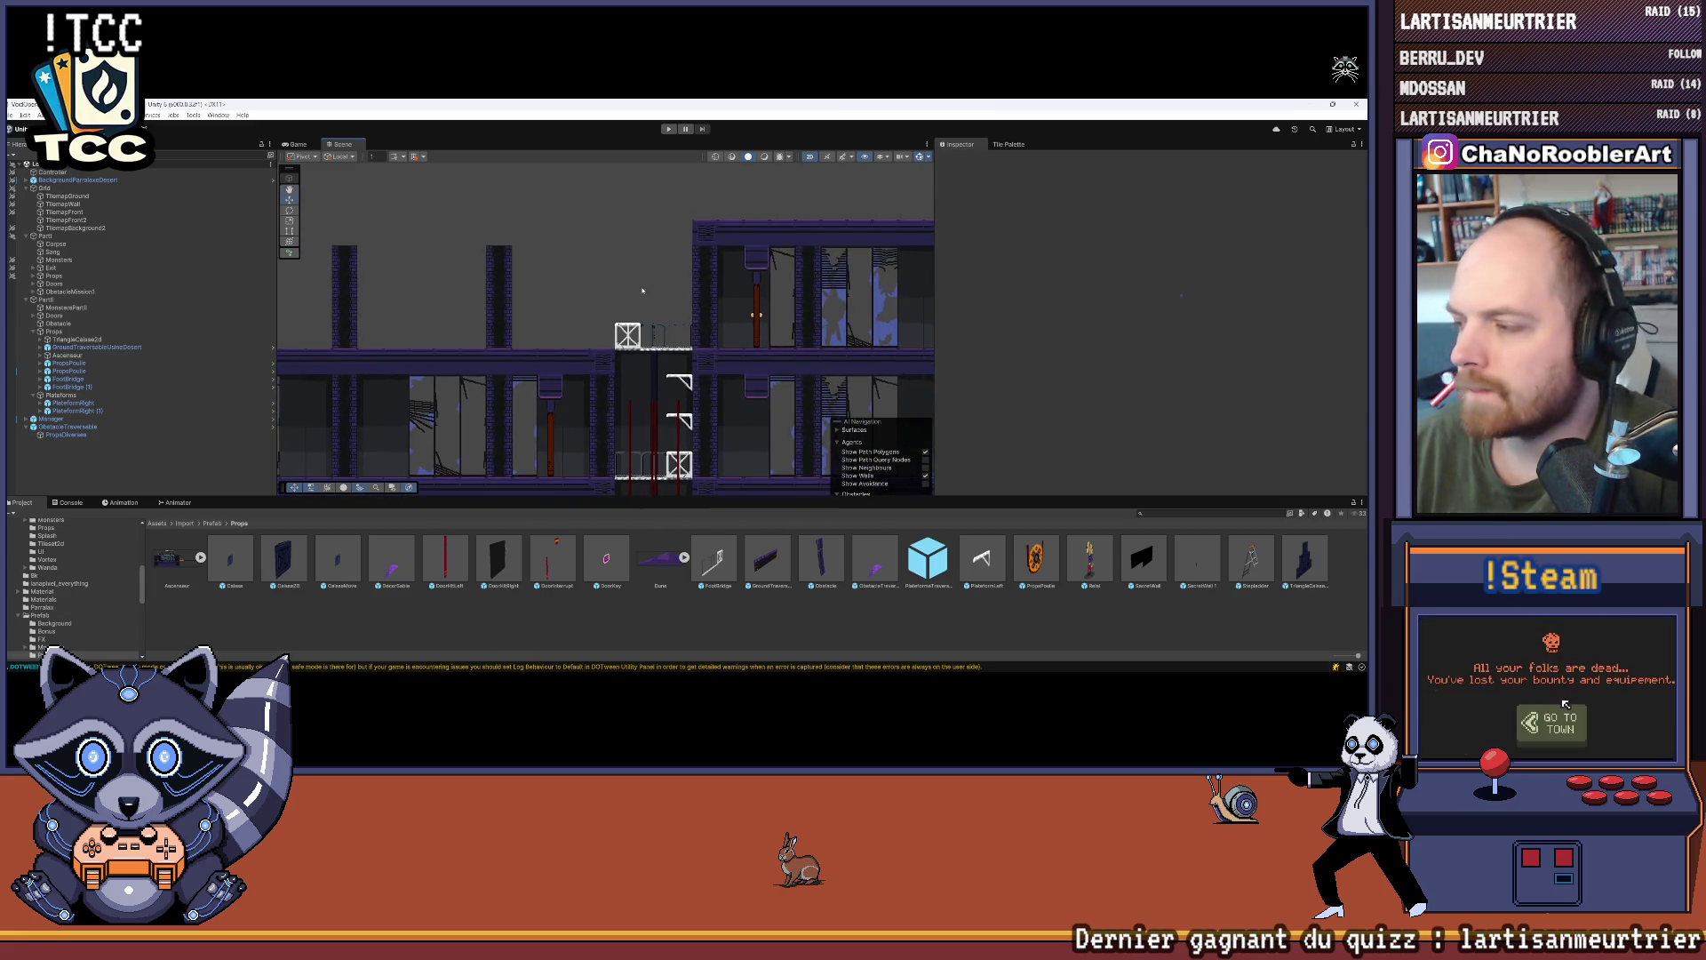
# Step: With TilemapBackground2 selected, open the Tile Palette and pick a strip of tiles
pyautogui.click(550, 270)
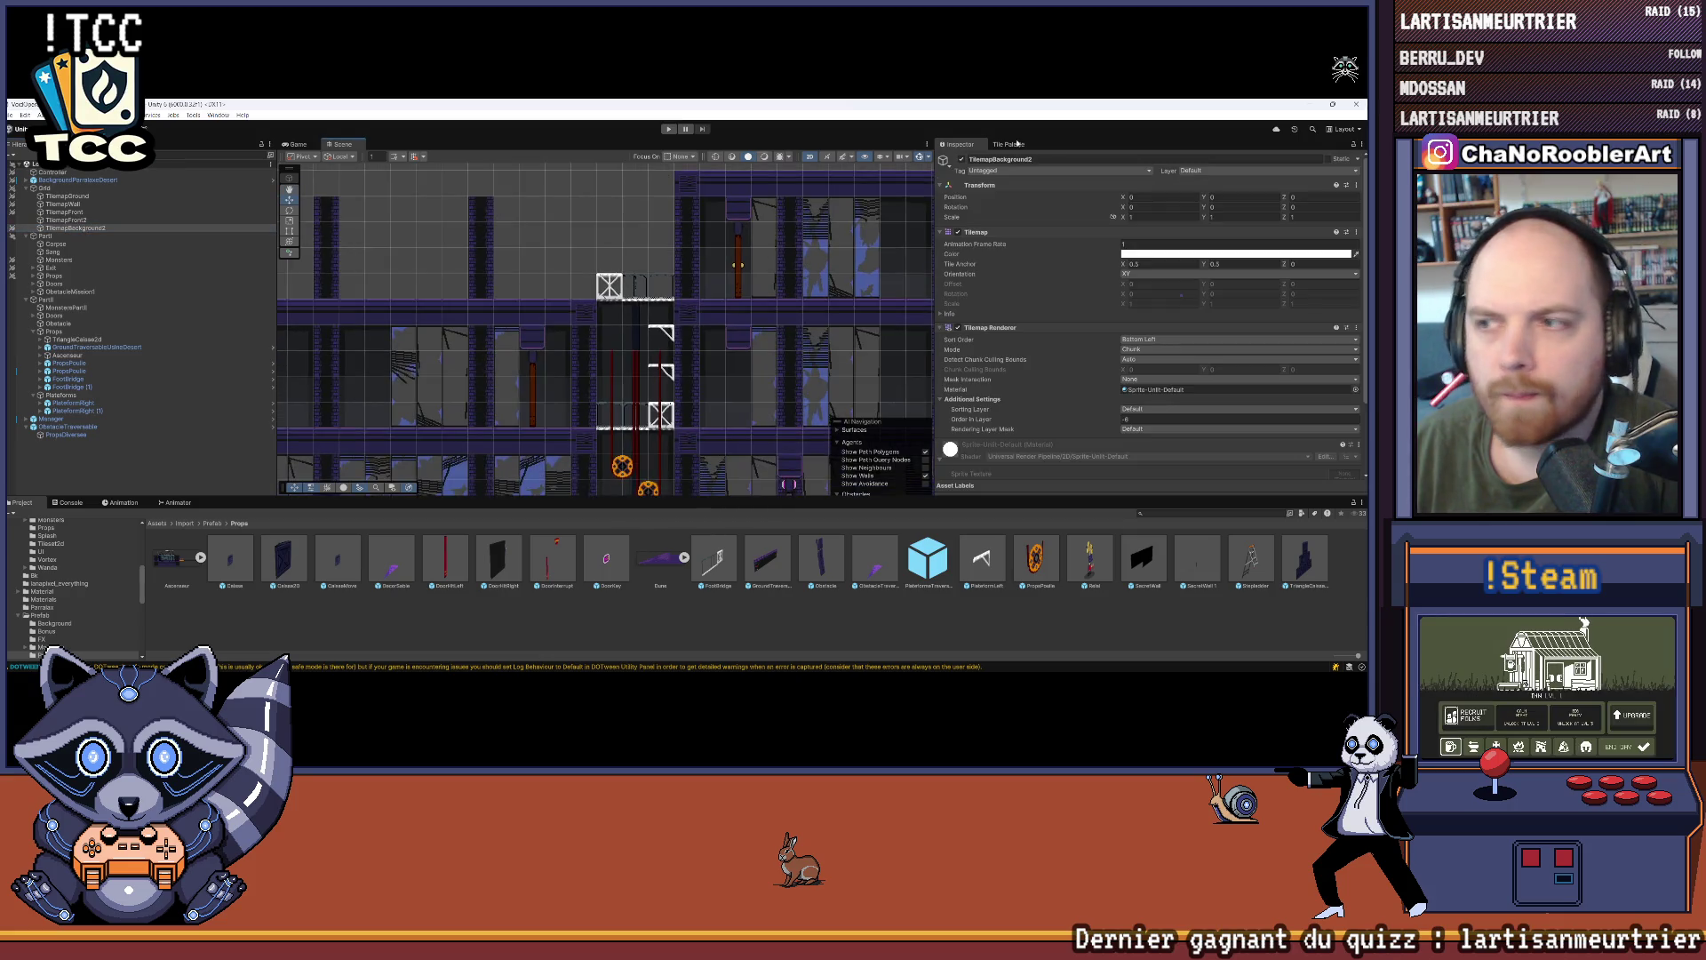
pyautogui.click(1008, 144)
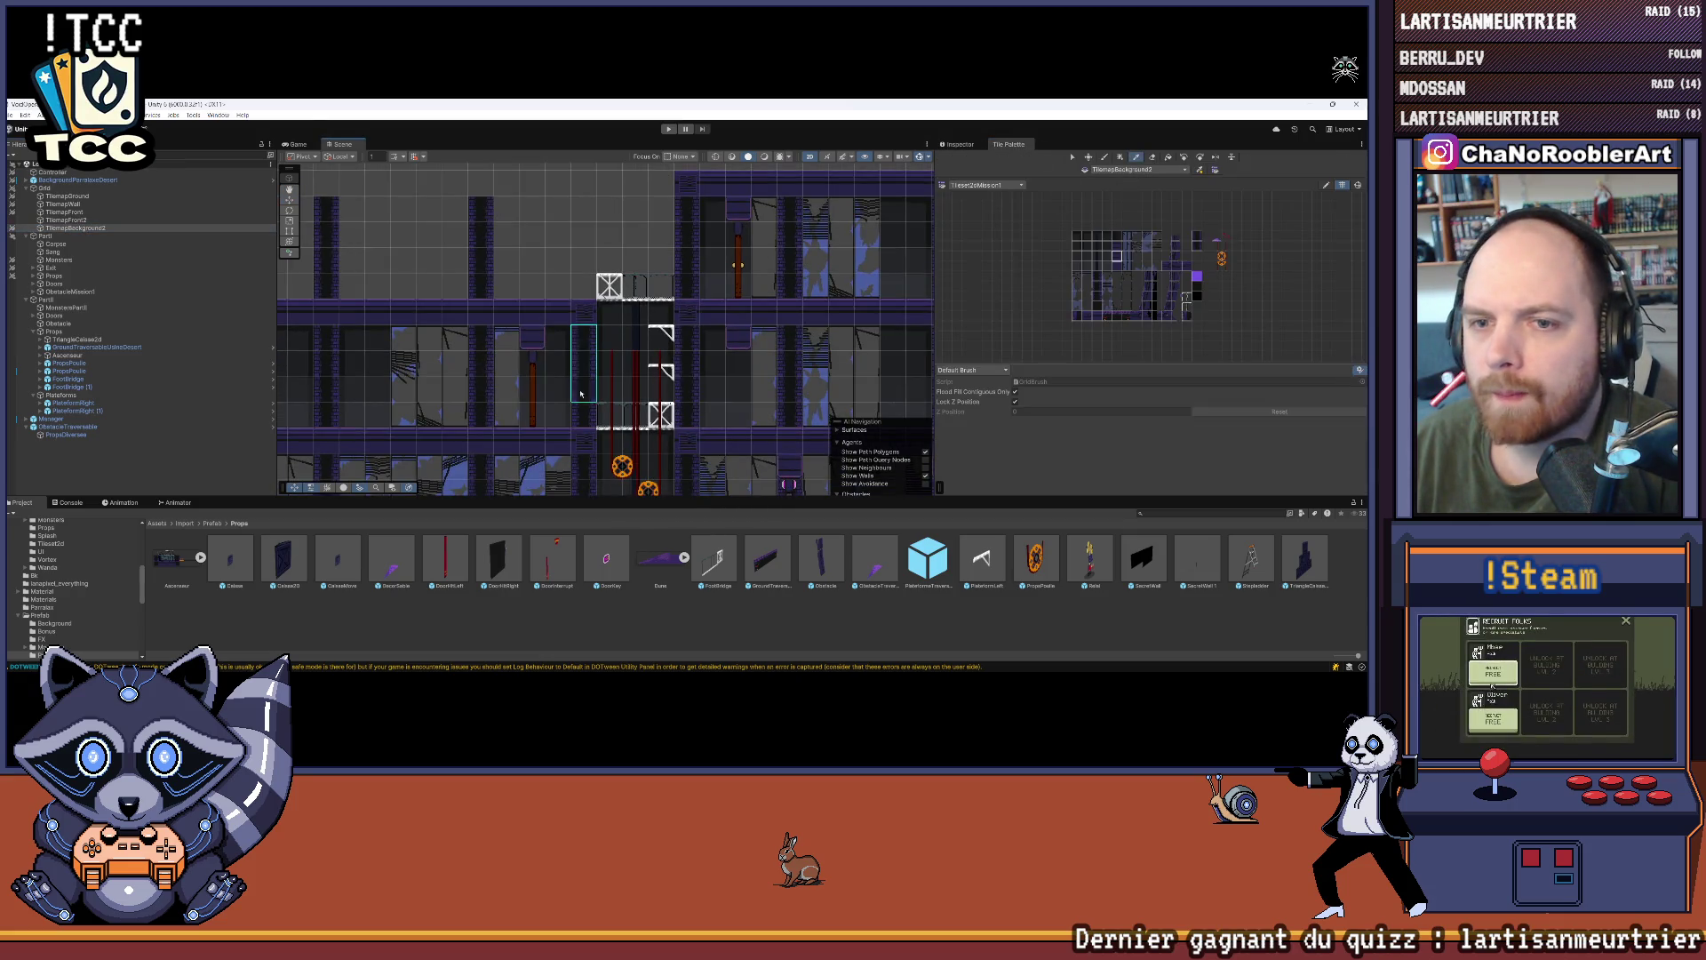
pyautogui.moveTo(686, 169); pyautogui.dragTo(678, 242)
pyautogui.scroll(-3, 678, 242)
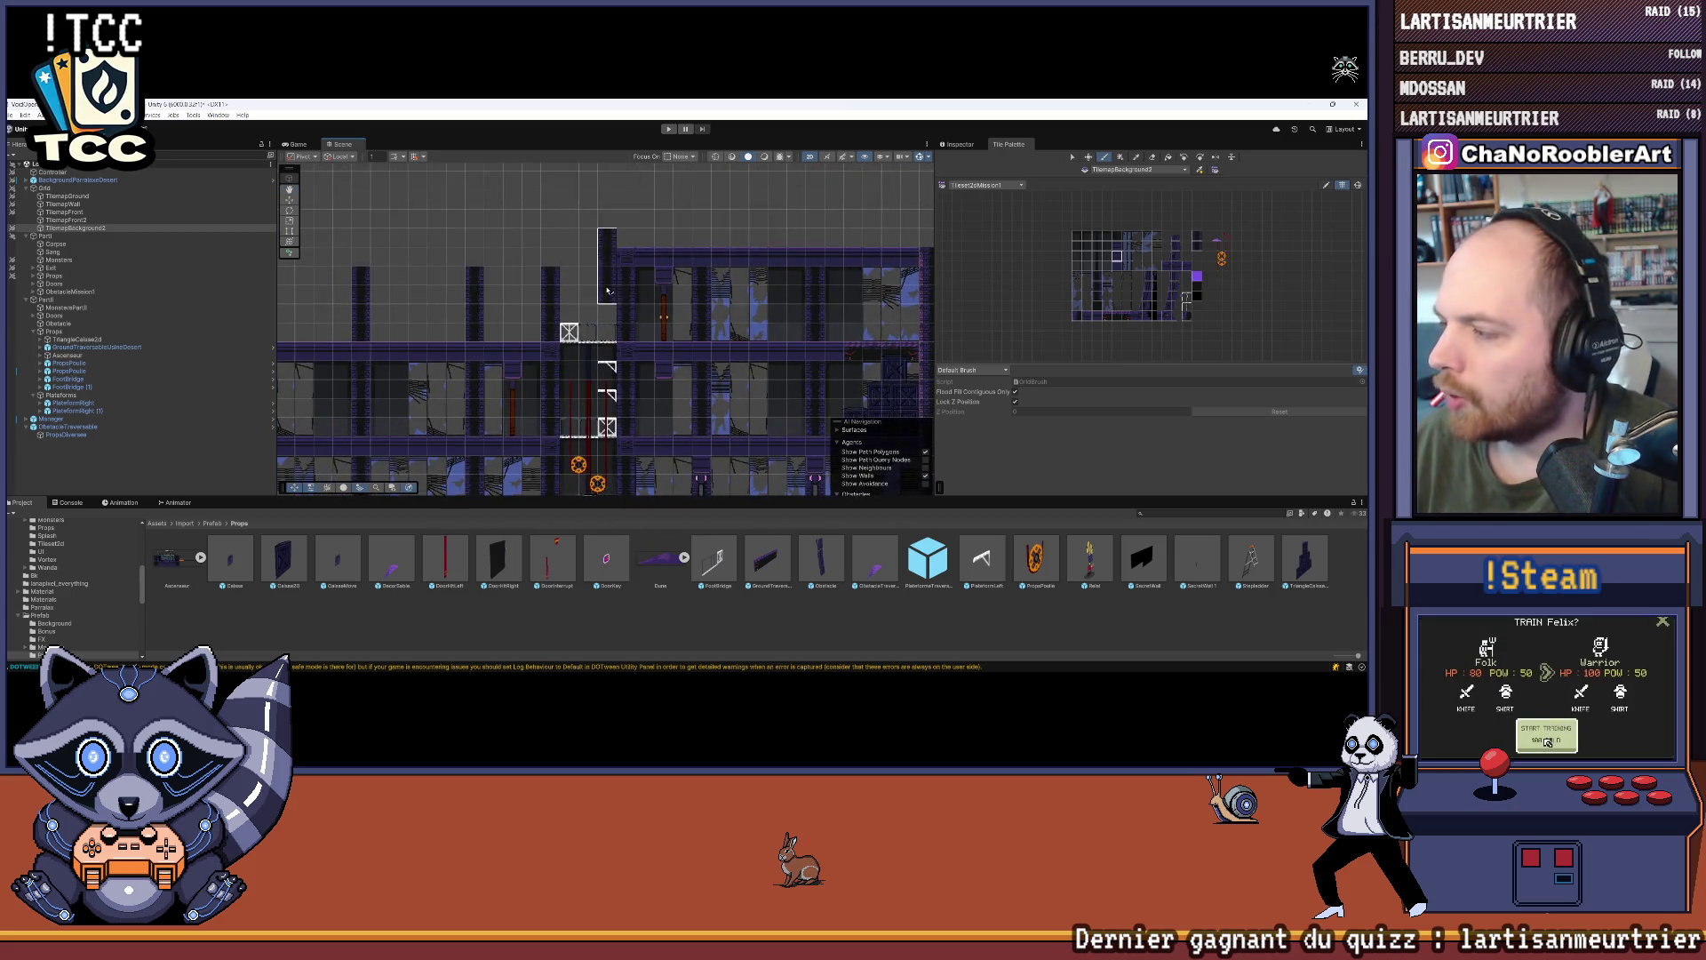
pyautogui.scroll(2, 295, 233)
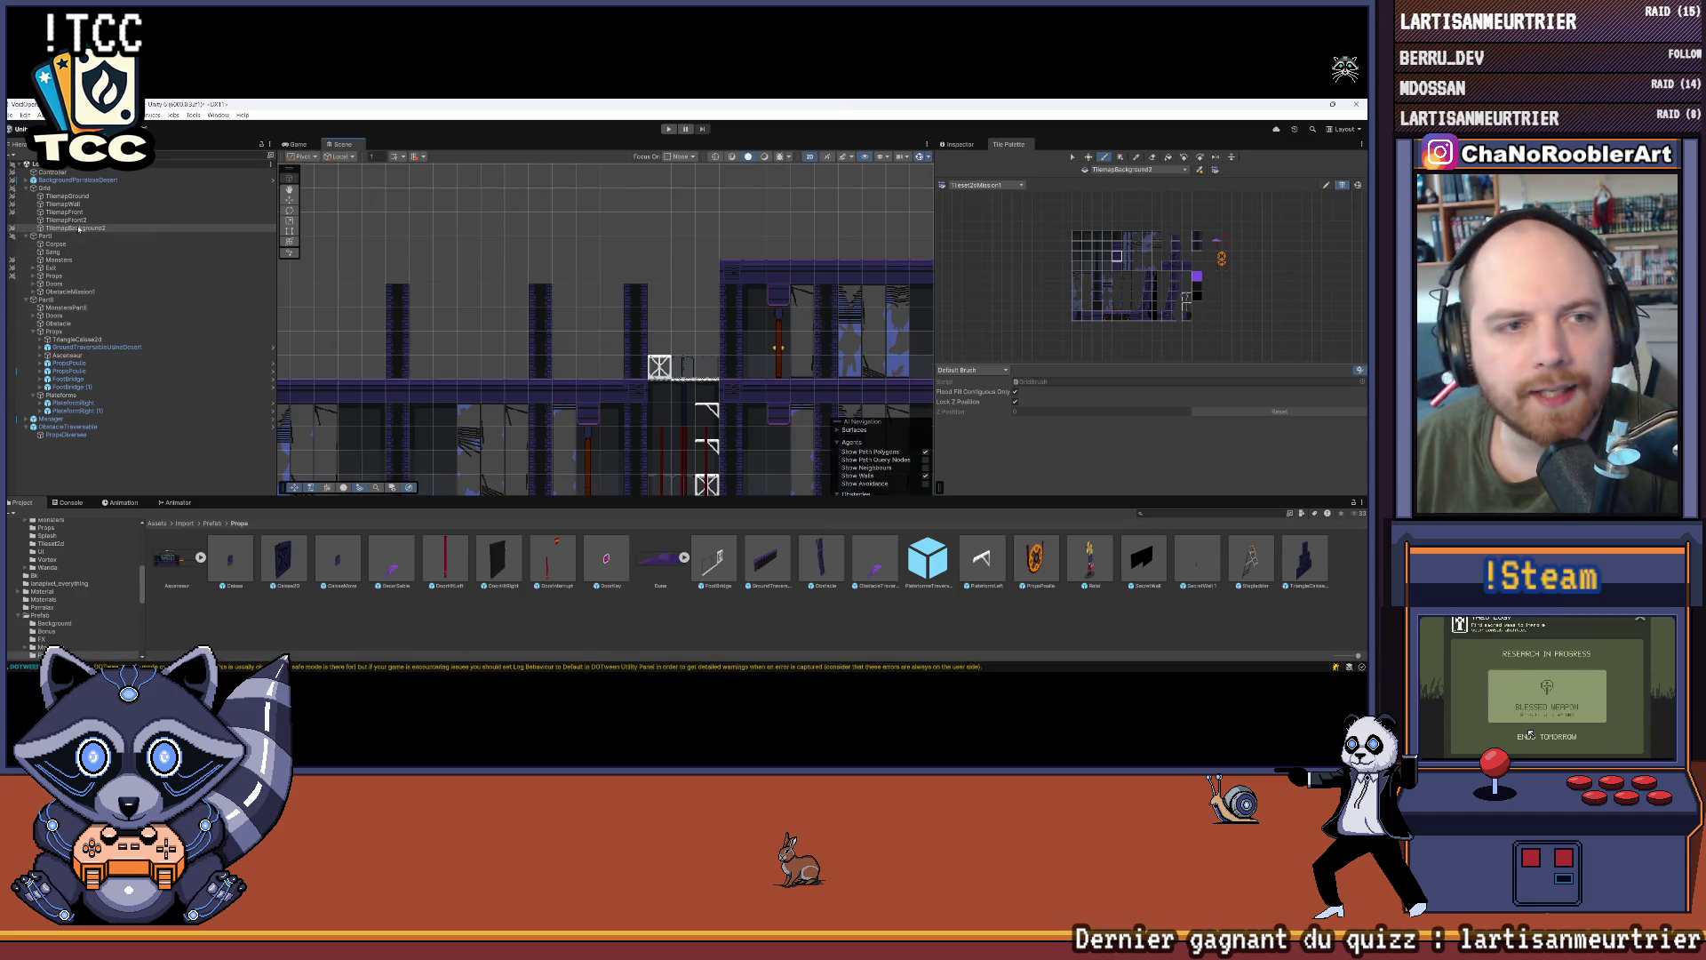
# Step: On TilemapGround, choose platform tiles and paint a new platform row across the level
pyautogui.click(67, 196)
pyautogui.moveTo(277, 404)
pyautogui.mouseDown()
pyautogui.moveTo(398, 388)
pyautogui.moveTo(216, 427)
pyautogui.mouseUp()
pyautogui.scroll(5, 1157, 240)
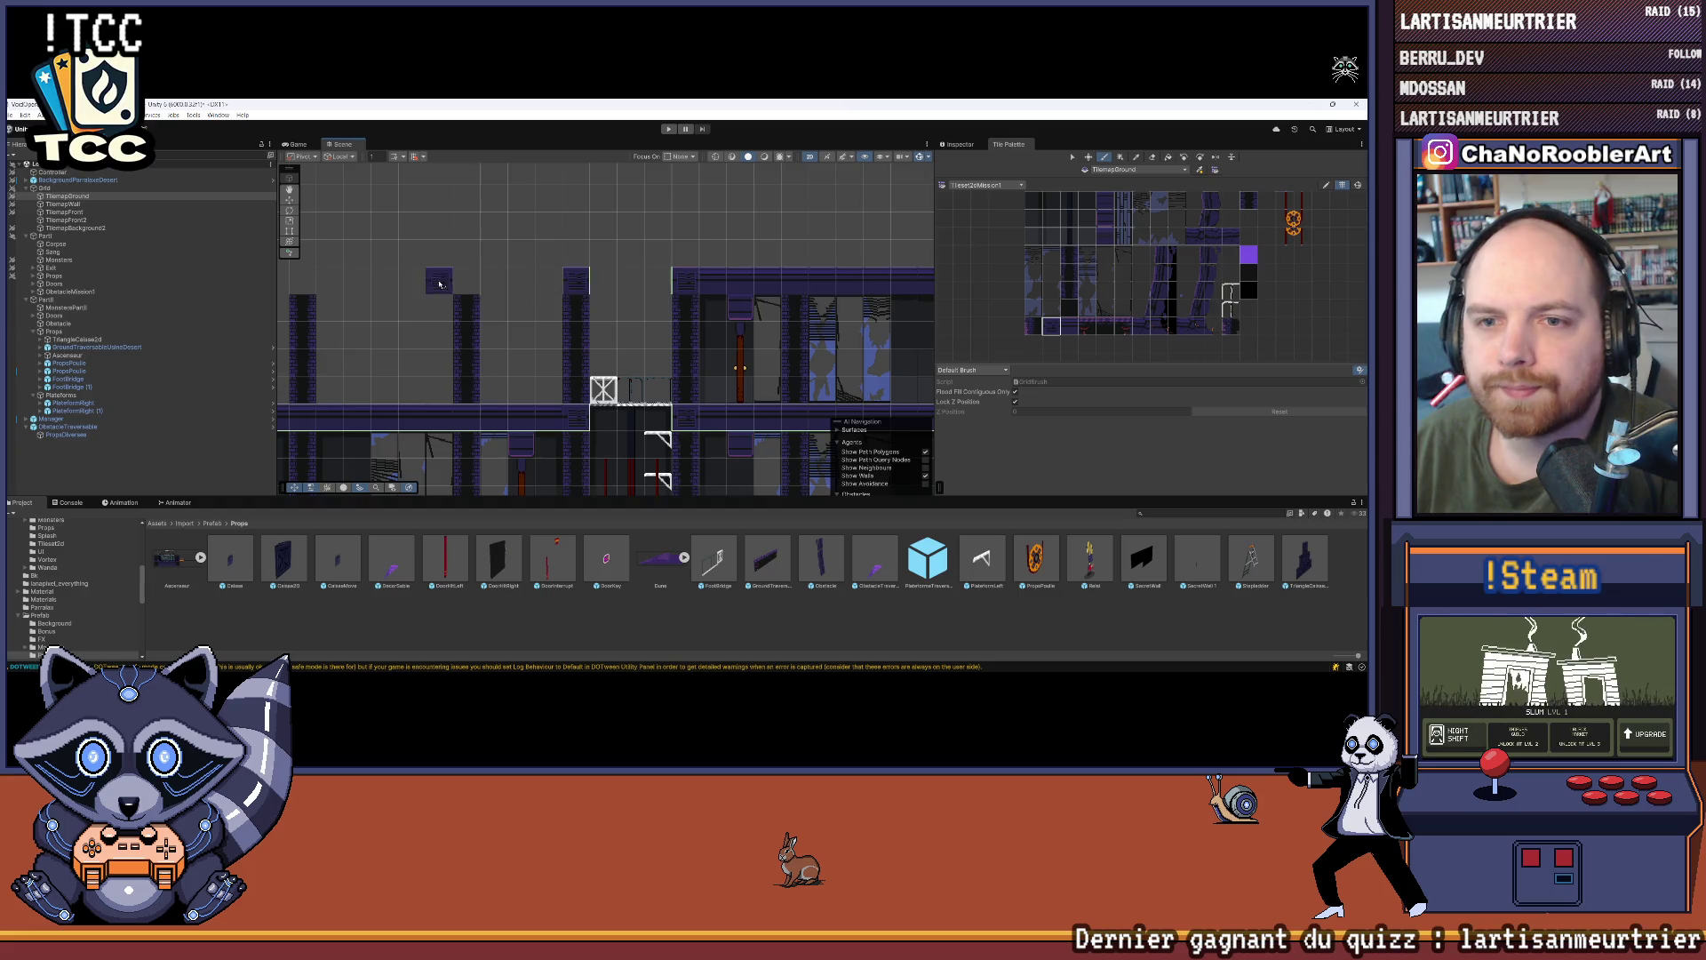
pyautogui.click(1052, 327)
pyautogui.click(1069, 330)
pyautogui.scroll(-1, 800, 267)
pyautogui.moveTo(809, 264); pyautogui.dragTo(450, 266)
pyautogui.scroll(-1, 660, 267)
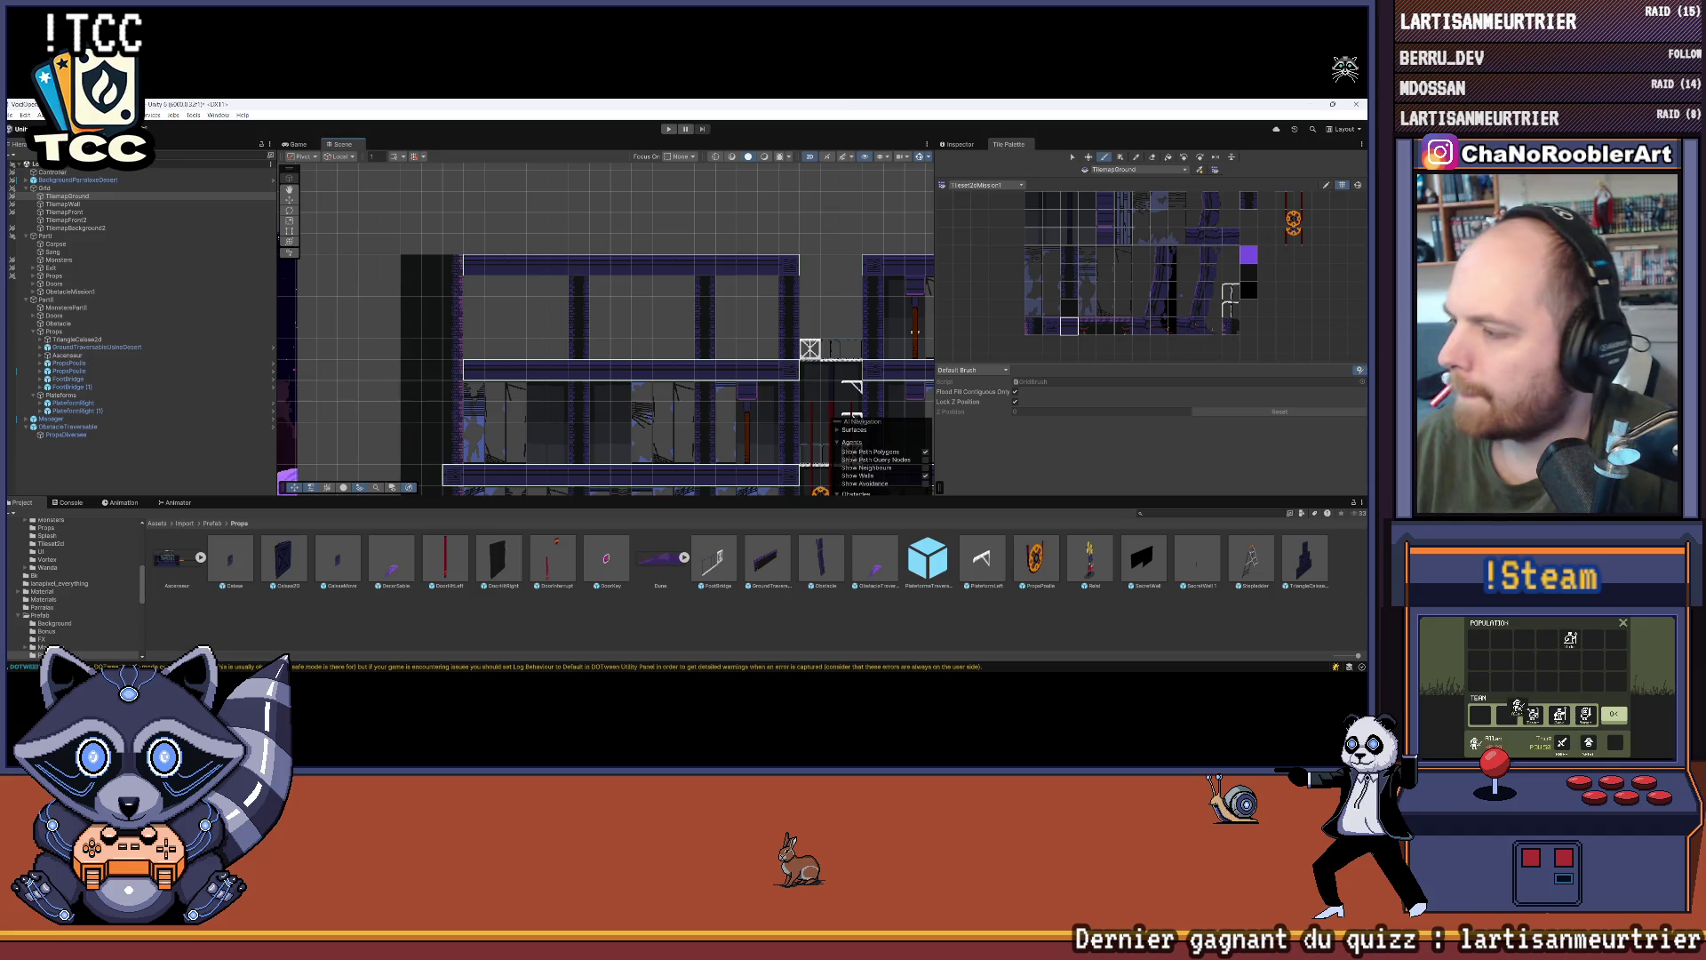
pyautogui.scroll(2, 606, 329)
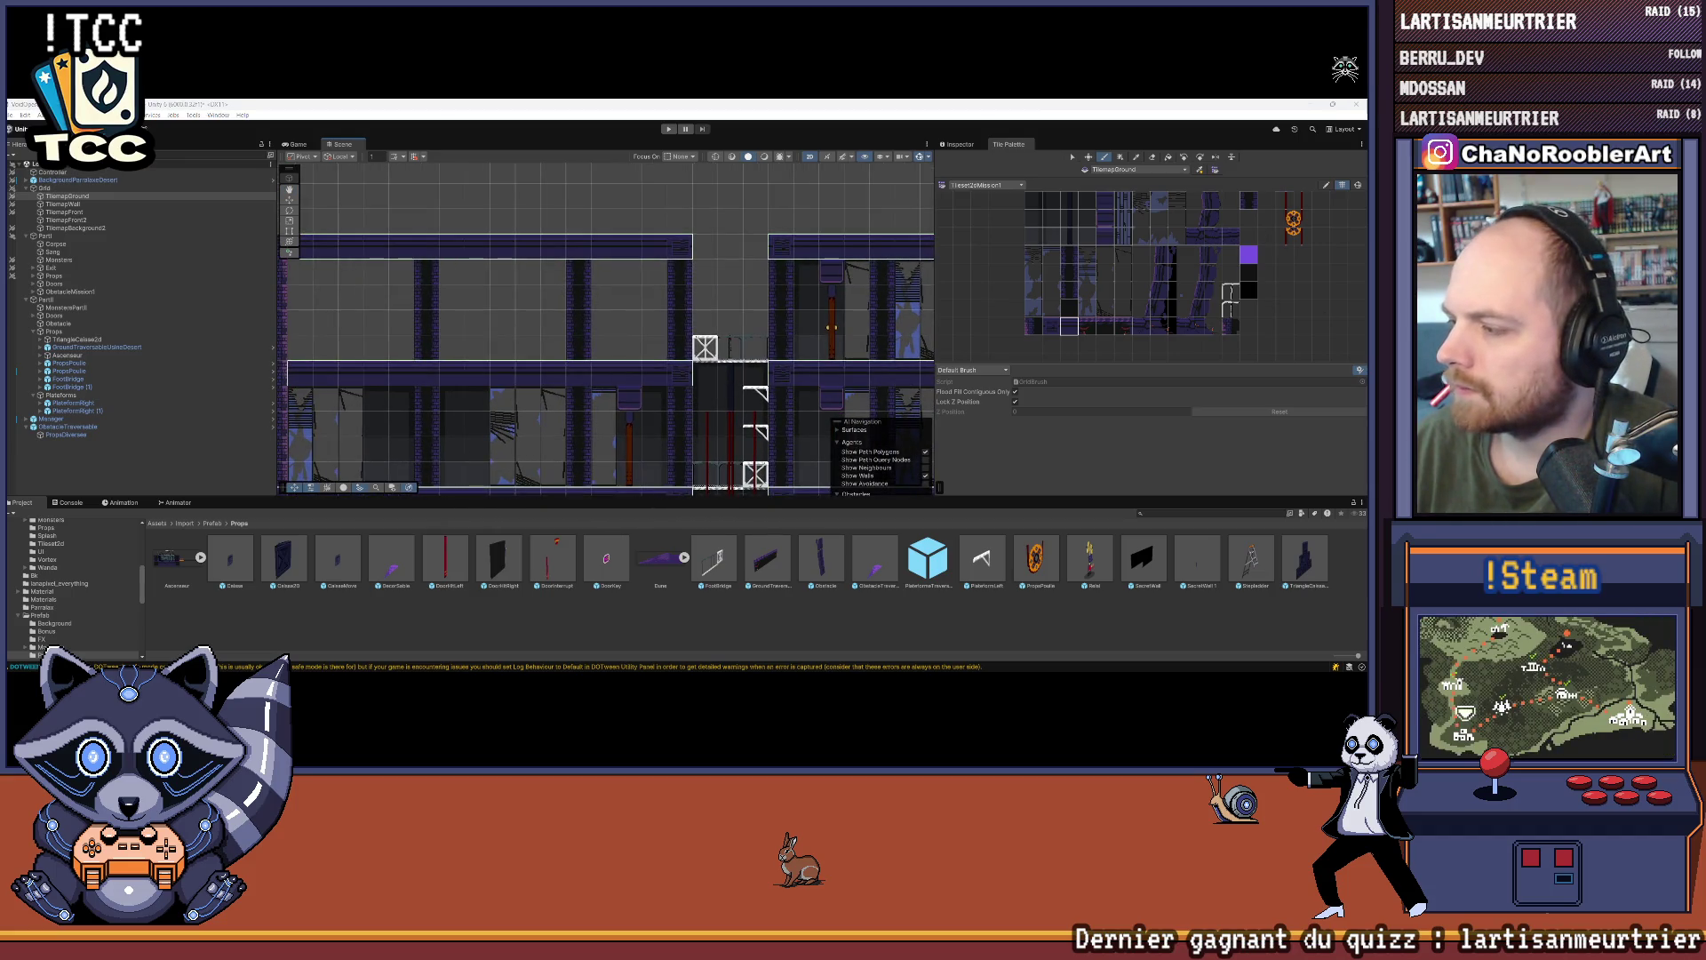
# Step: Switch the painting target back to TilemapBackground2 and pan toward the lower platforms and crates
pyautogui.click(75, 227)
pyautogui.moveTo(686, 400)
pyautogui.mouseDown()
pyautogui.moveTo(694, 329)
pyautogui.moveTo(406, 344)
pyautogui.mouseUp()
pyautogui.scroll(2, 695, 329)
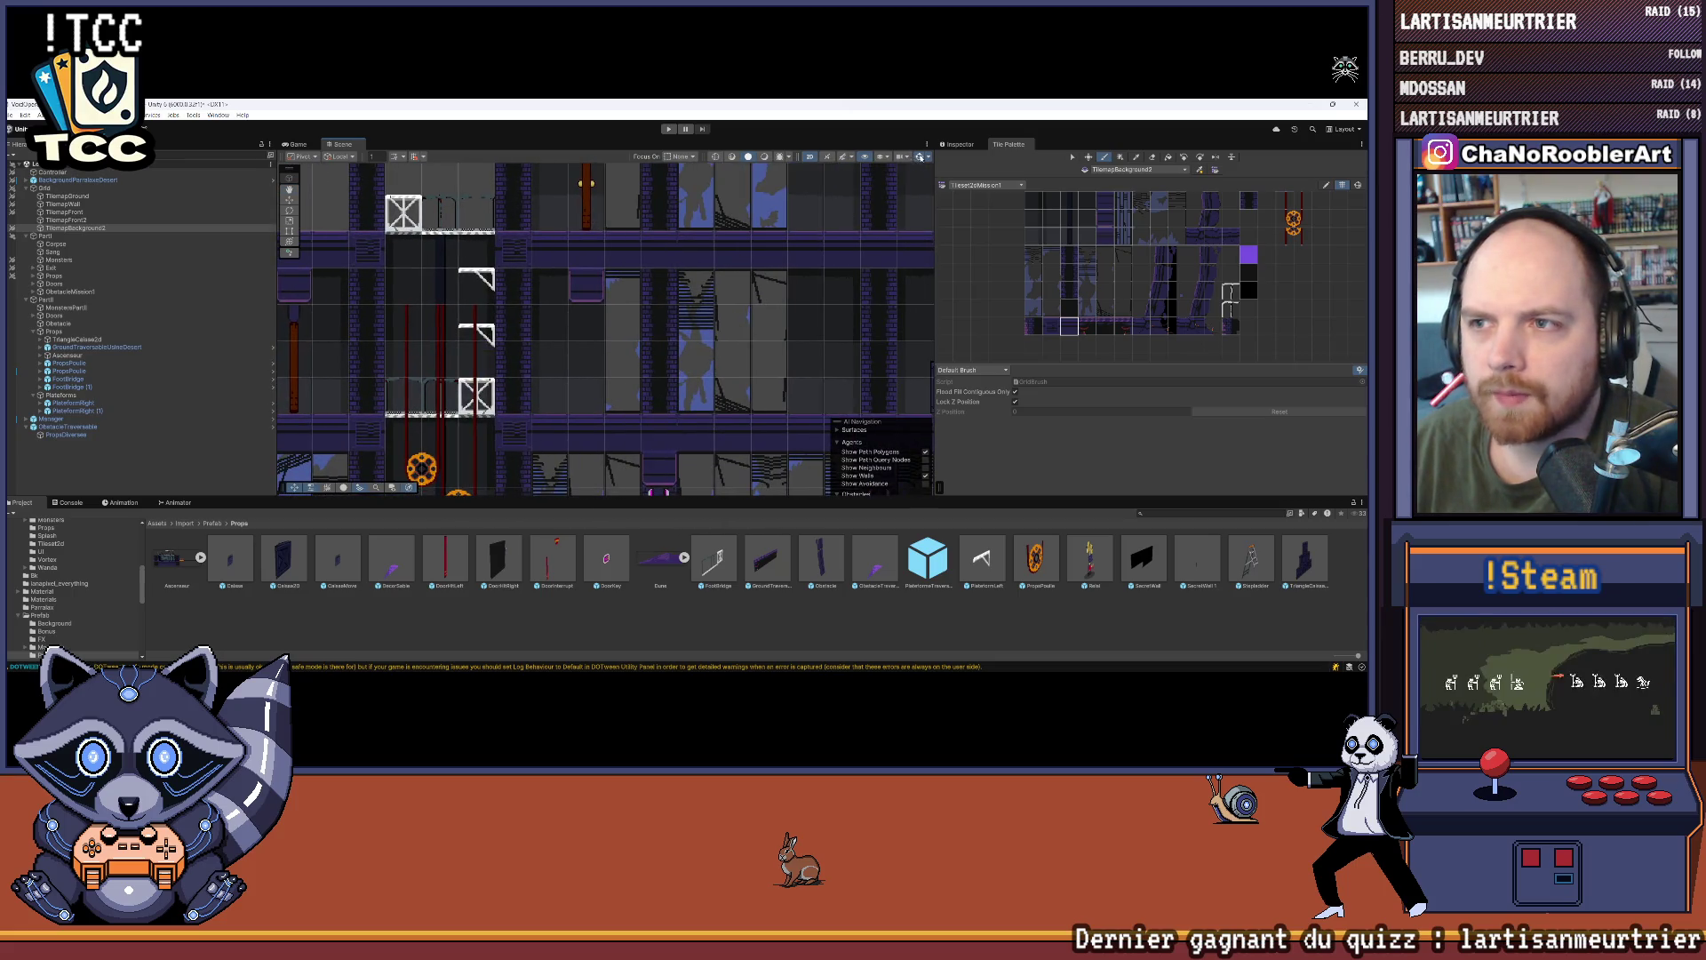
pyautogui.moveTo(561, 378)
pyautogui.mouseDown()
pyautogui.moveTo(794, 373)
pyautogui.moveTo(561, 369)
pyautogui.mouseUp()
pyautogui.scroll(2, 1093, 249)
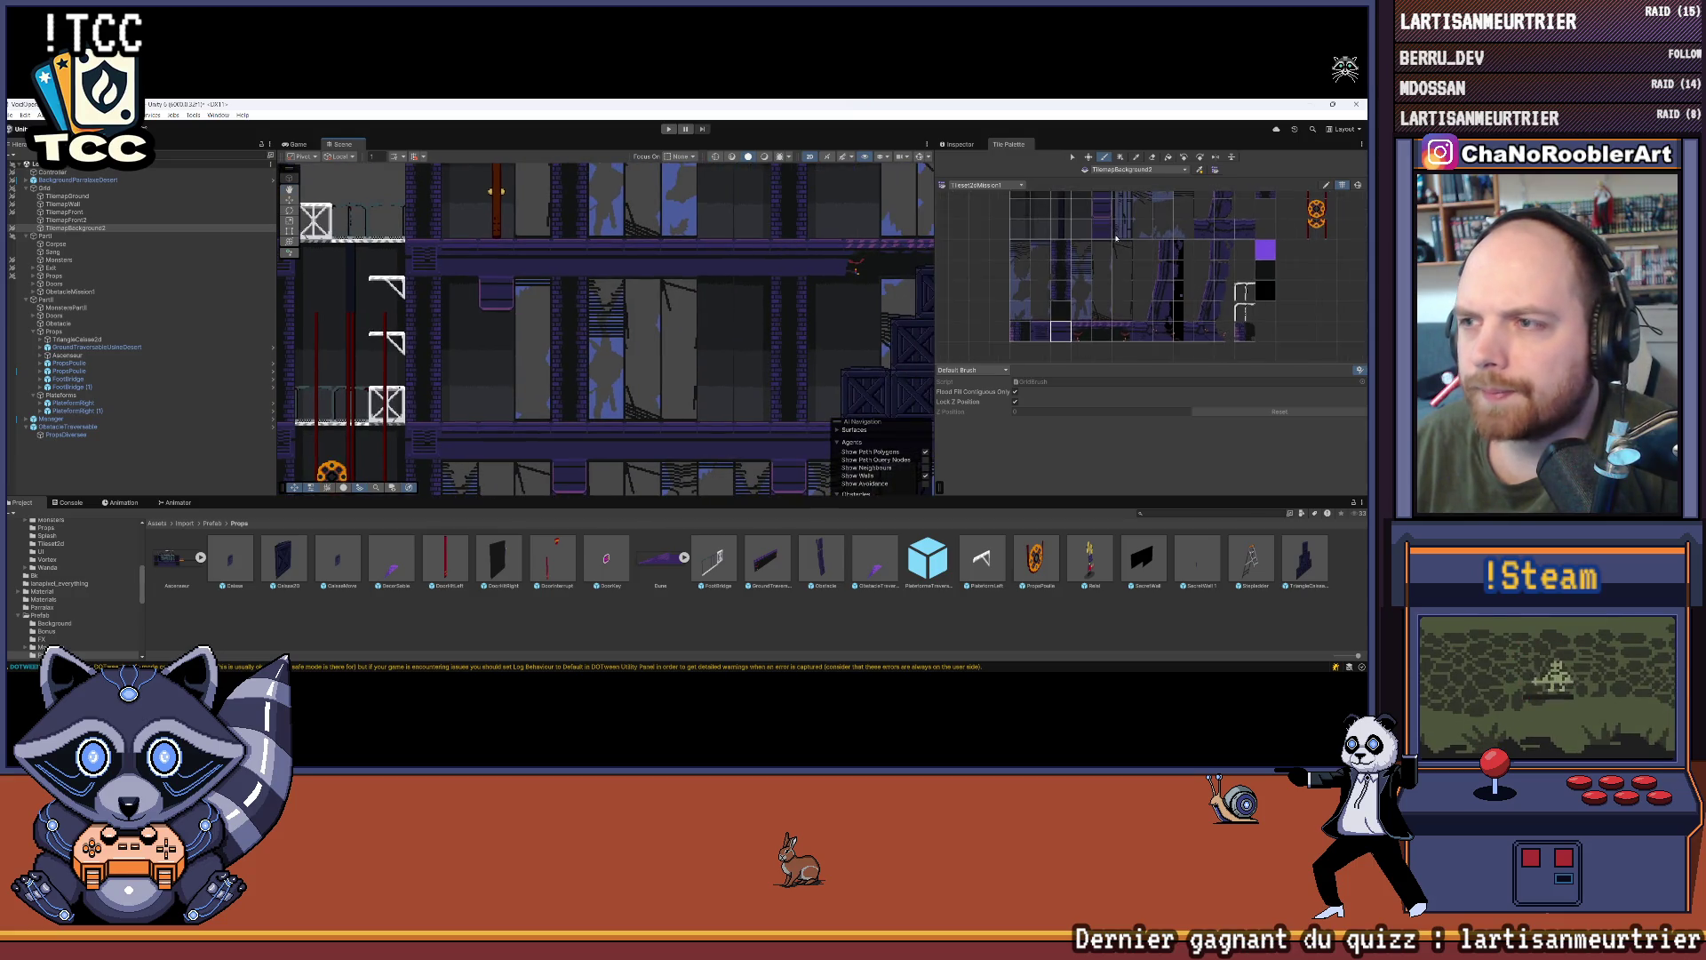
# Step: Pick a one-column, four-tile background block and paint two columns side by side into a room
pyautogui.scroll(4, 1089, 272)
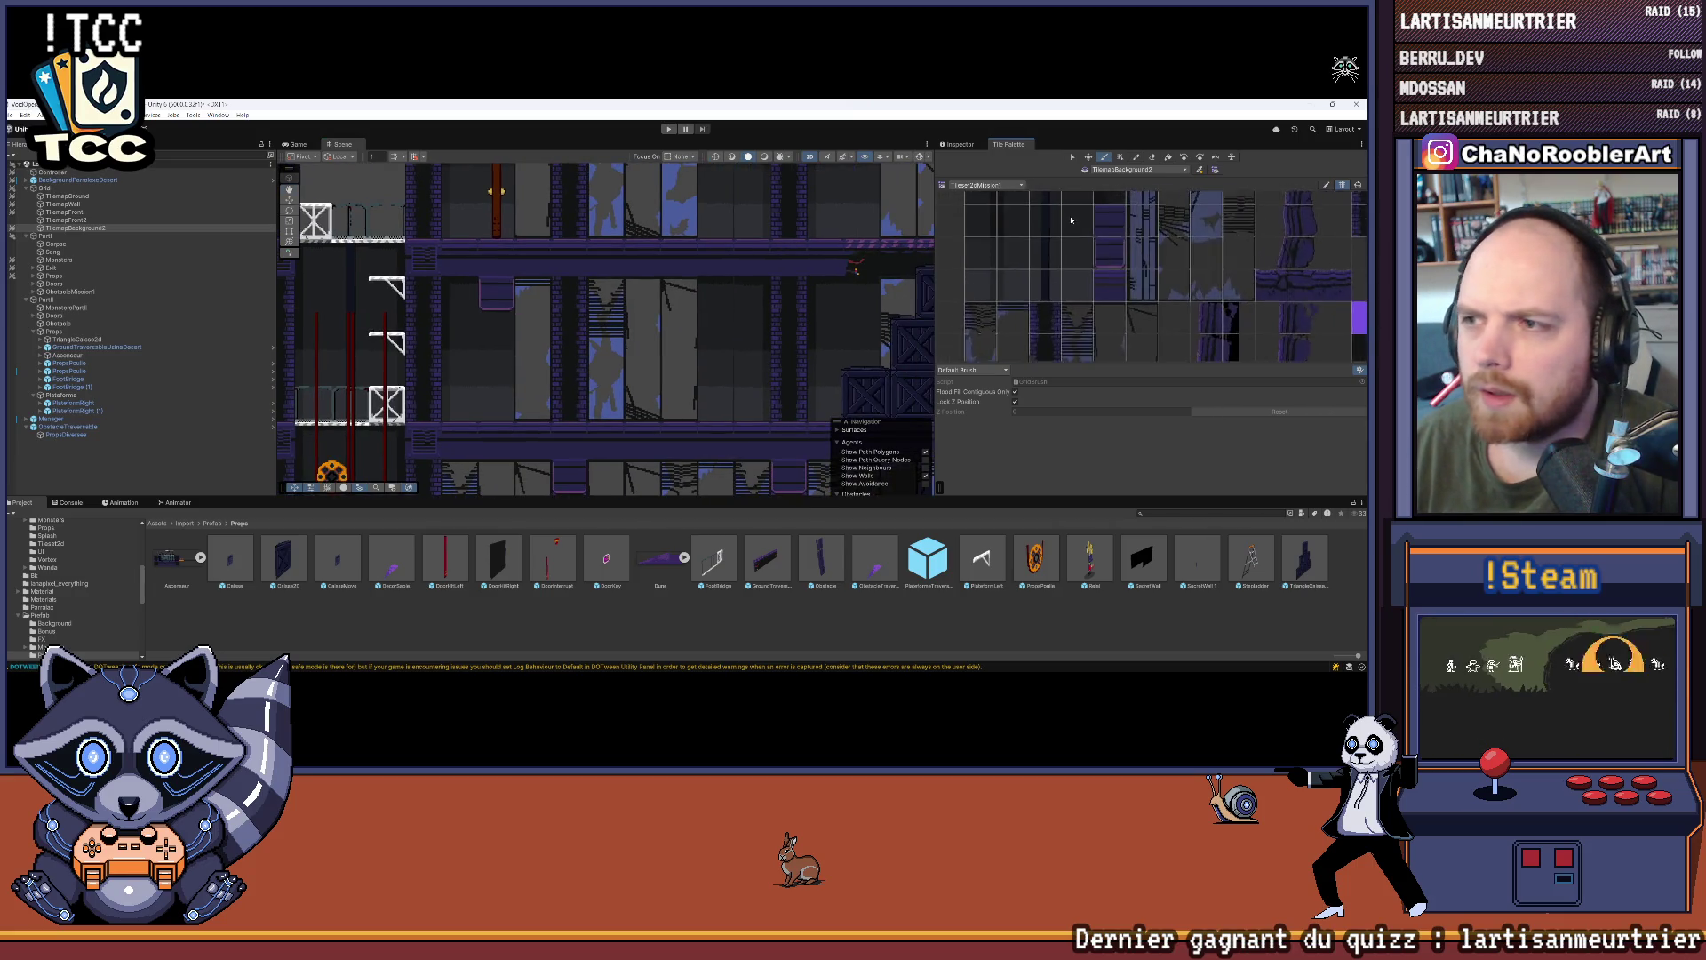
pyautogui.scroll(3, 1070, 240)
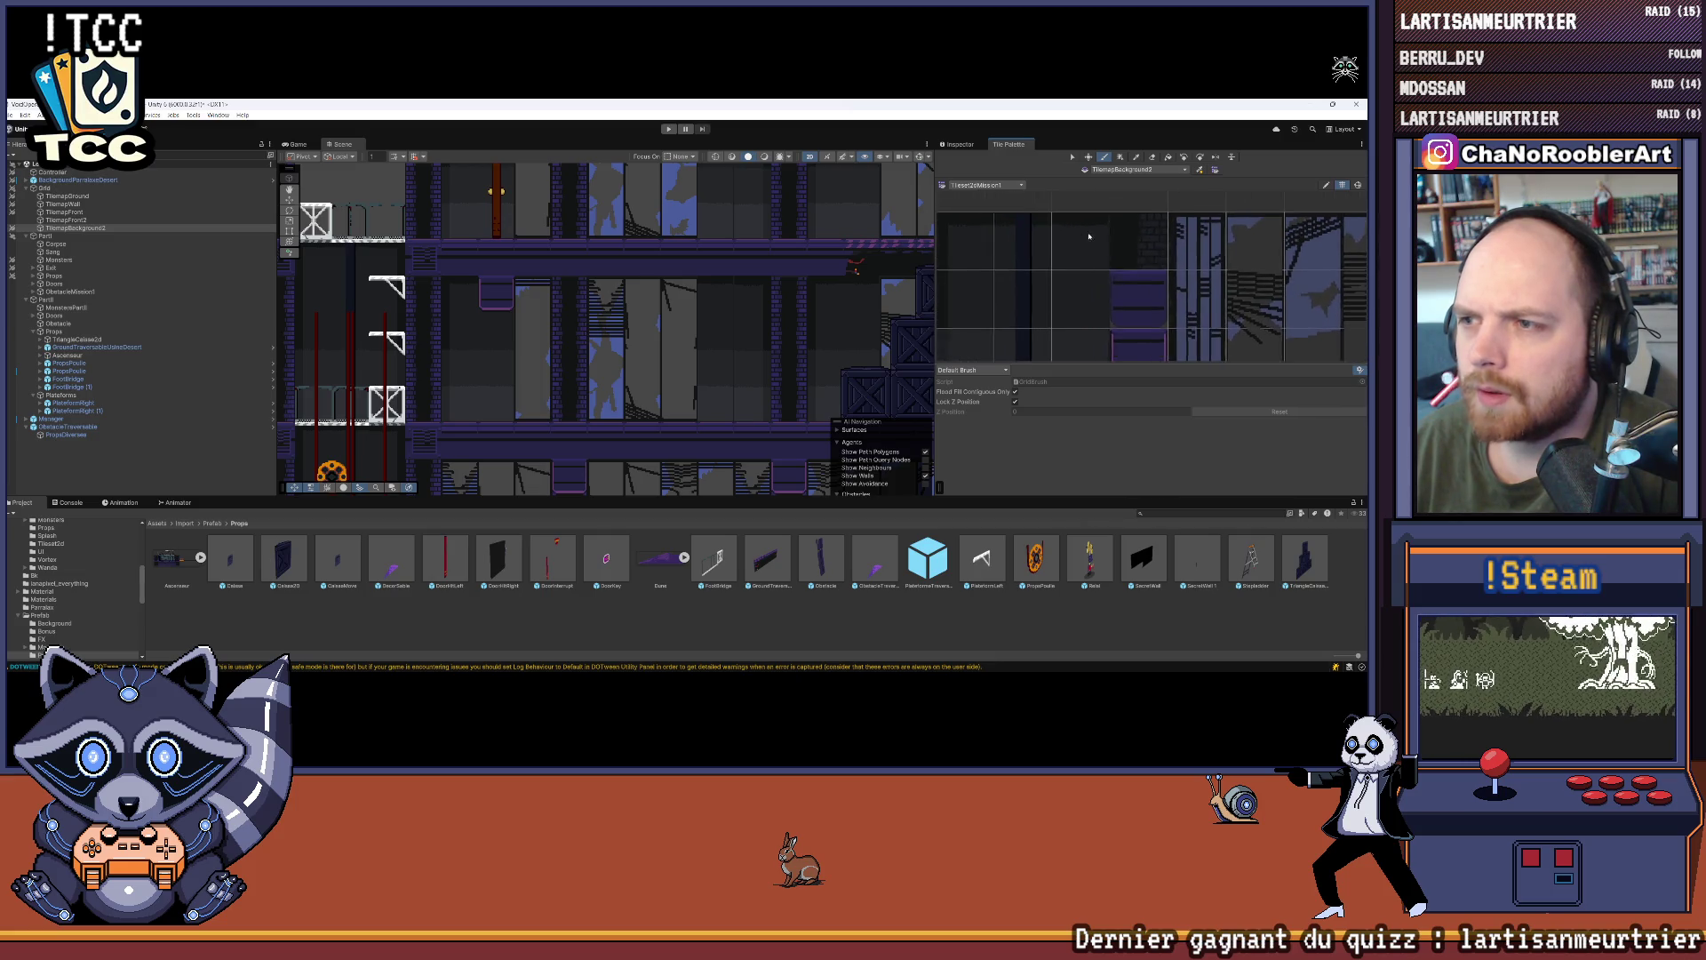
pyautogui.scroll(3, 587, 347)
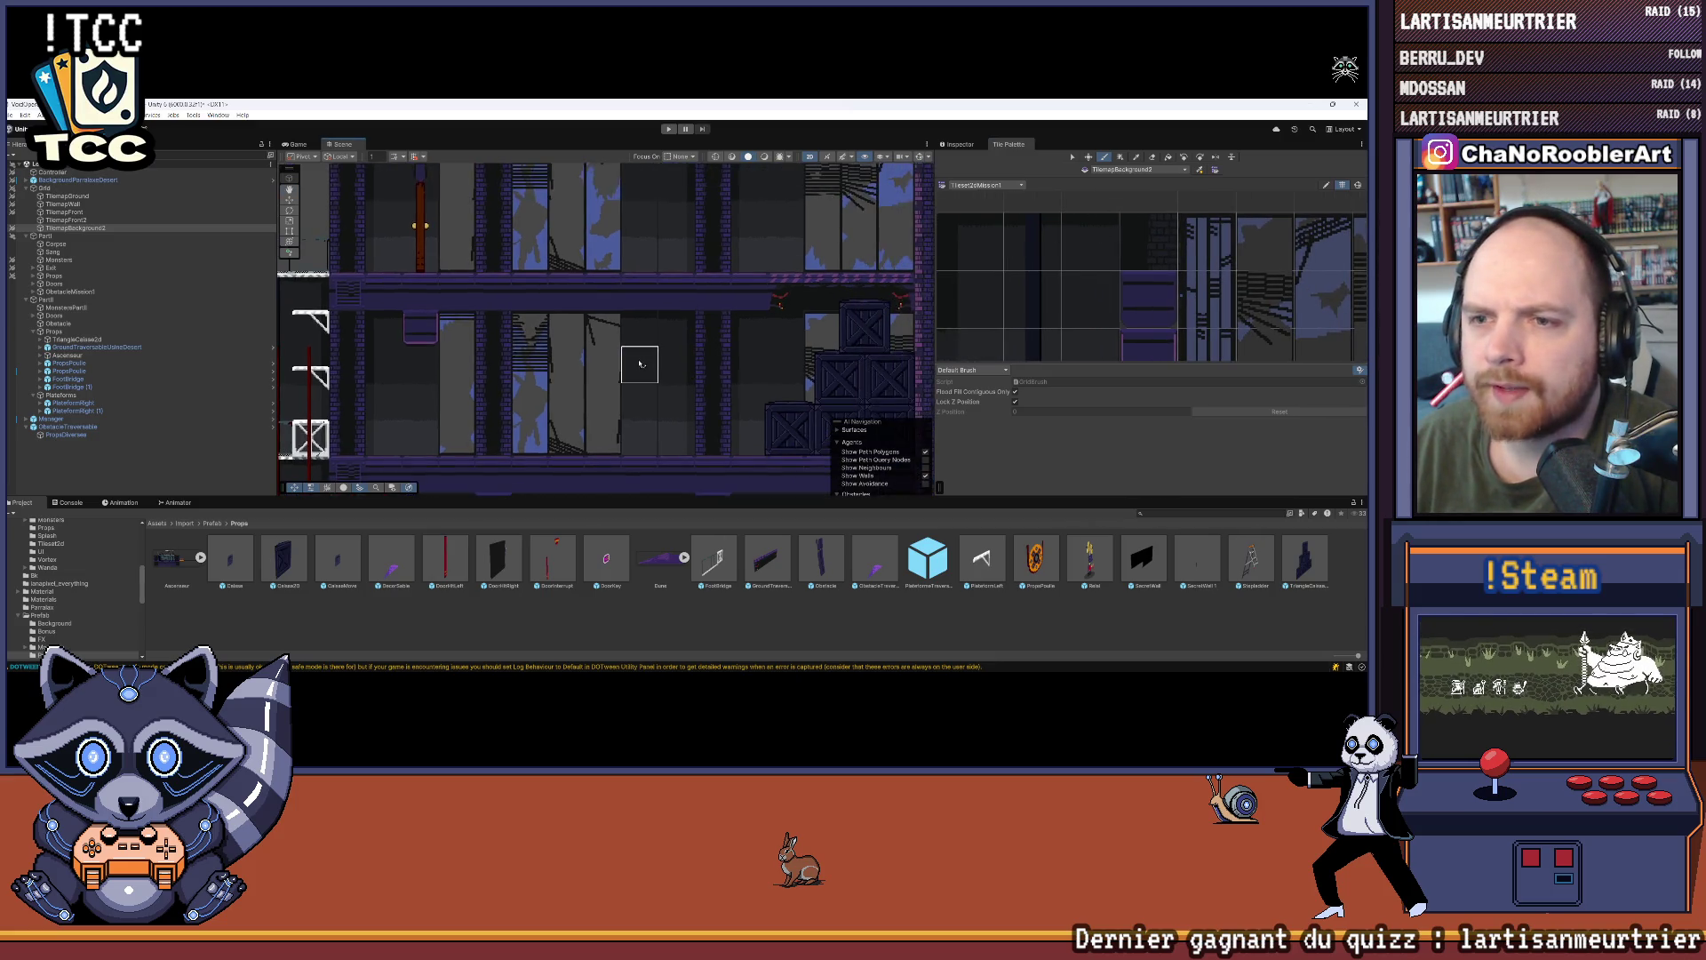
pyautogui.hscroll(5, 551, 383)
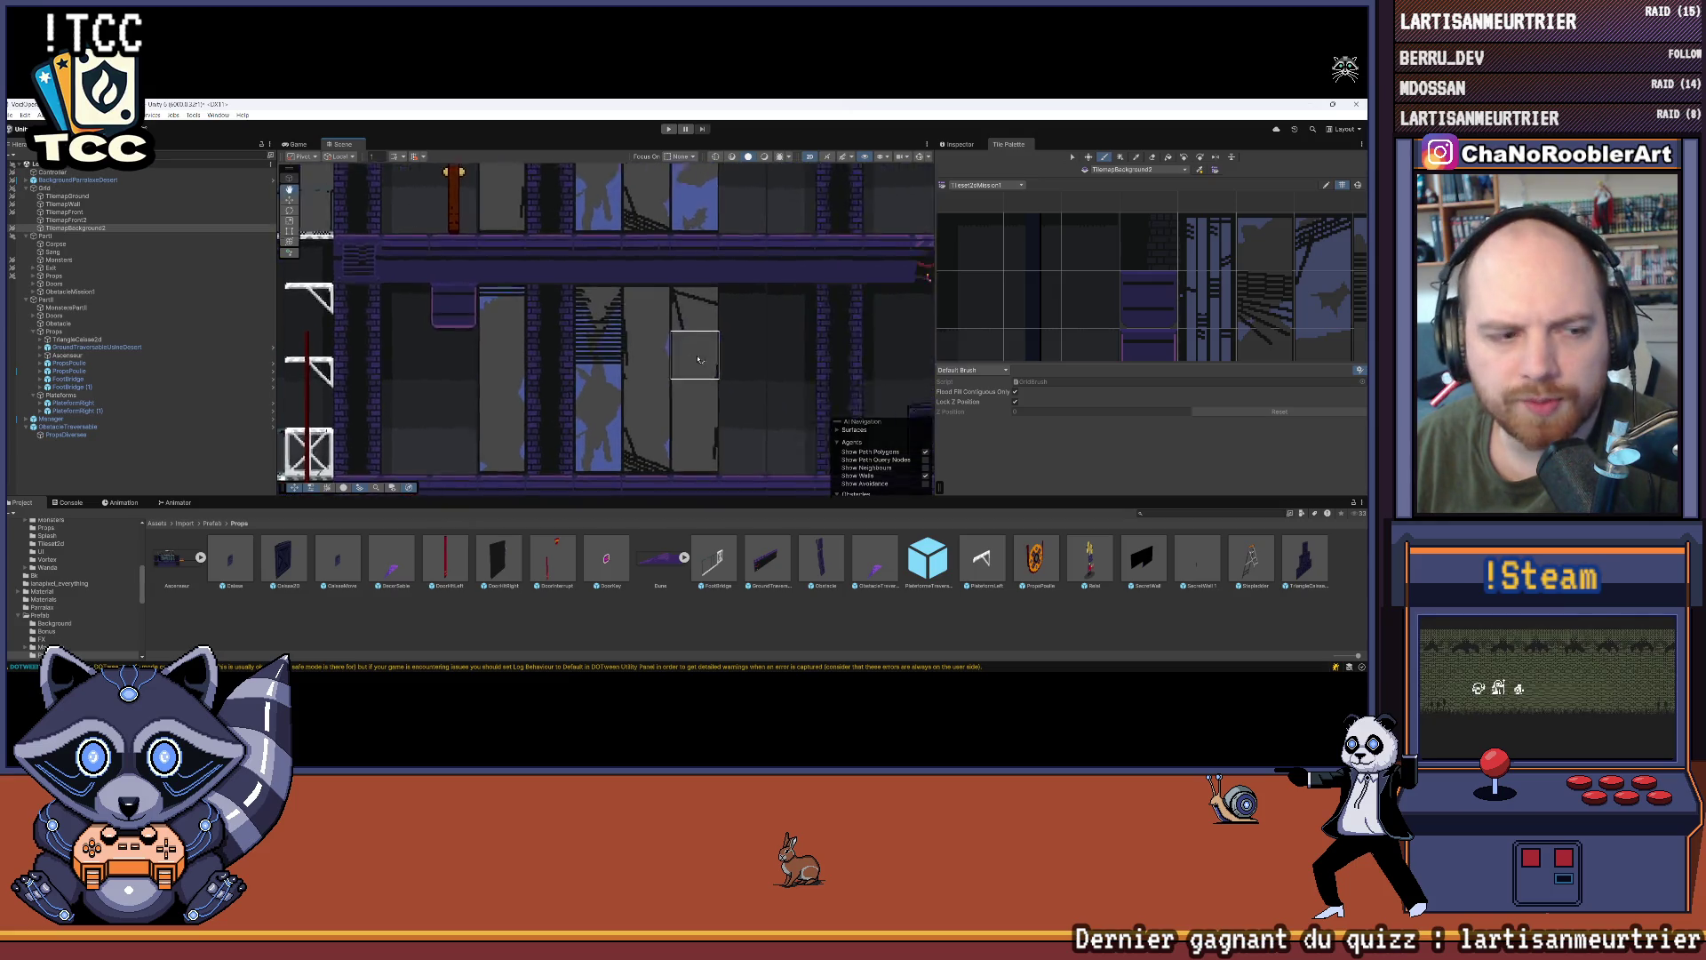
pyautogui.scroll(-5, 526, 416)
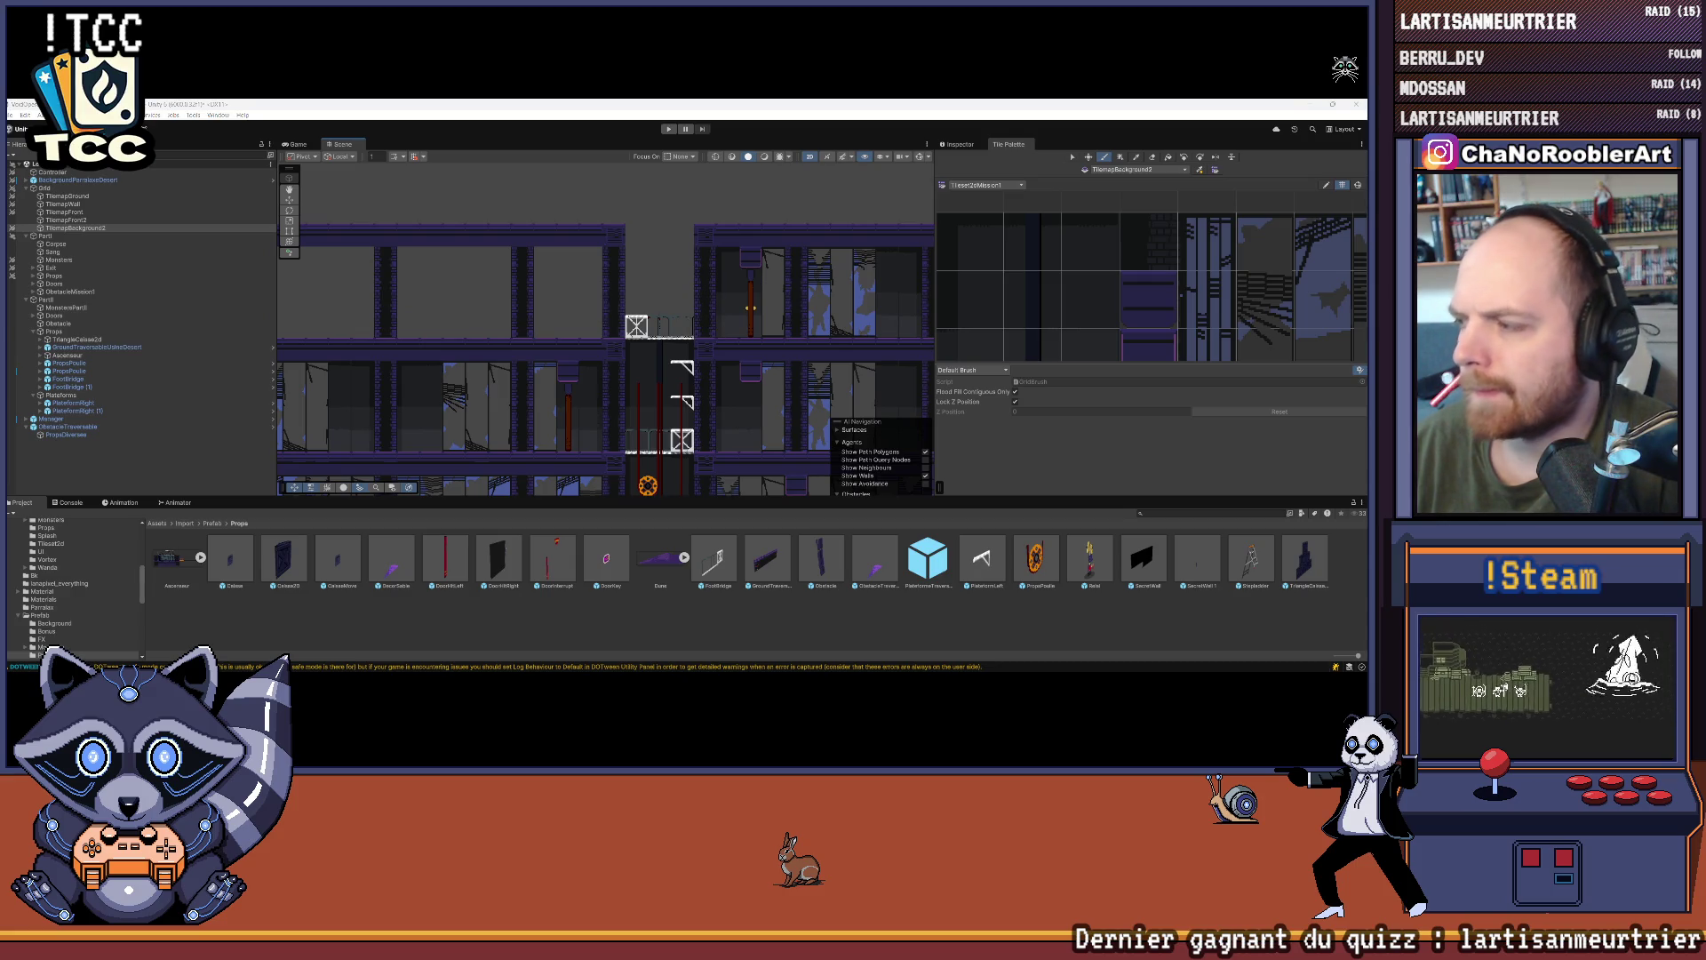
pyautogui.scroll(-2, 604, 355)
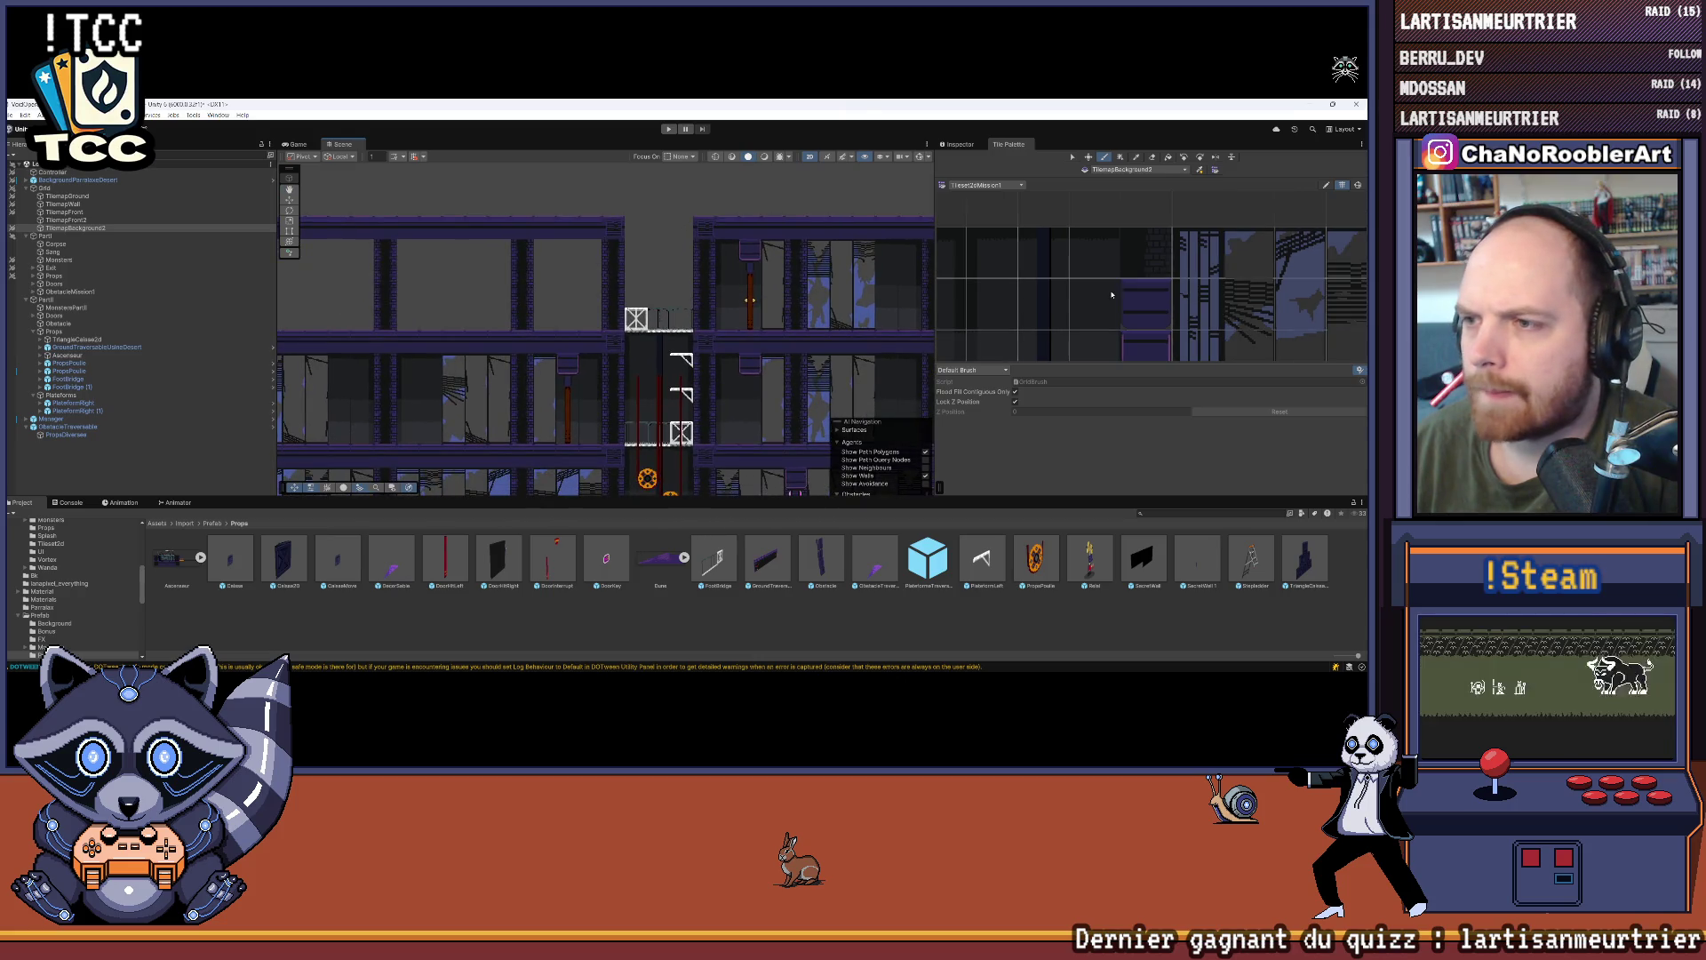
pyautogui.hscroll(-3, 1111, 295)
pyautogui.scroll(-3, 1055, 298)
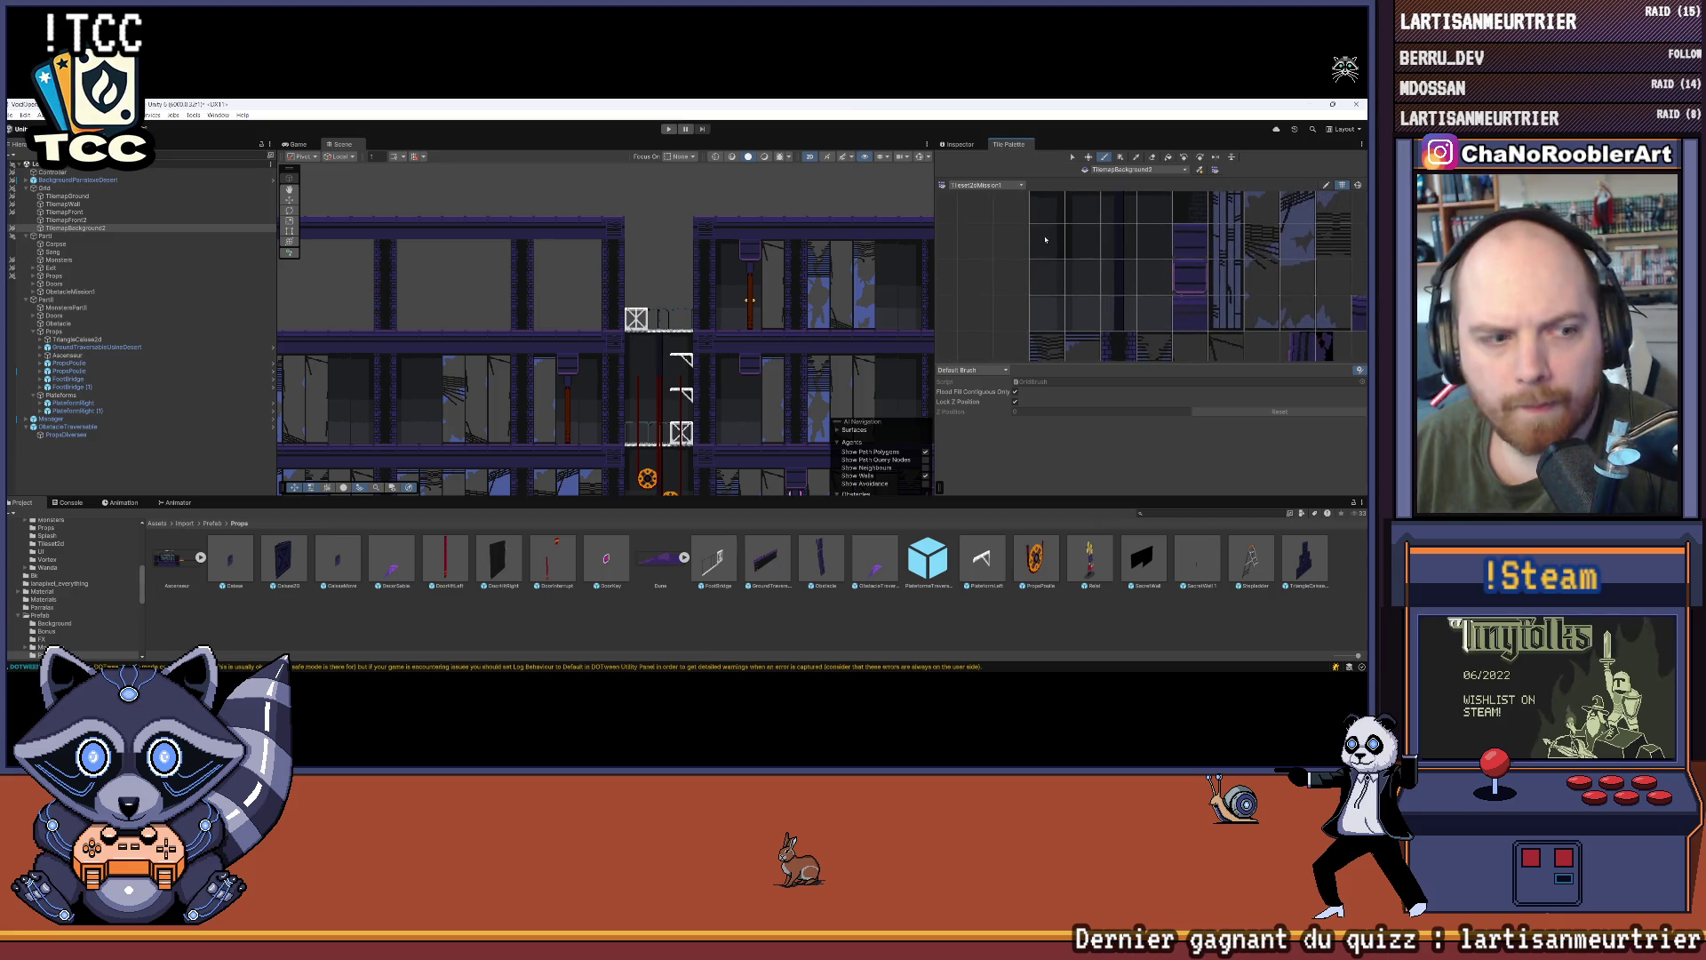
pyautogui.scroll(1, 589, 315)
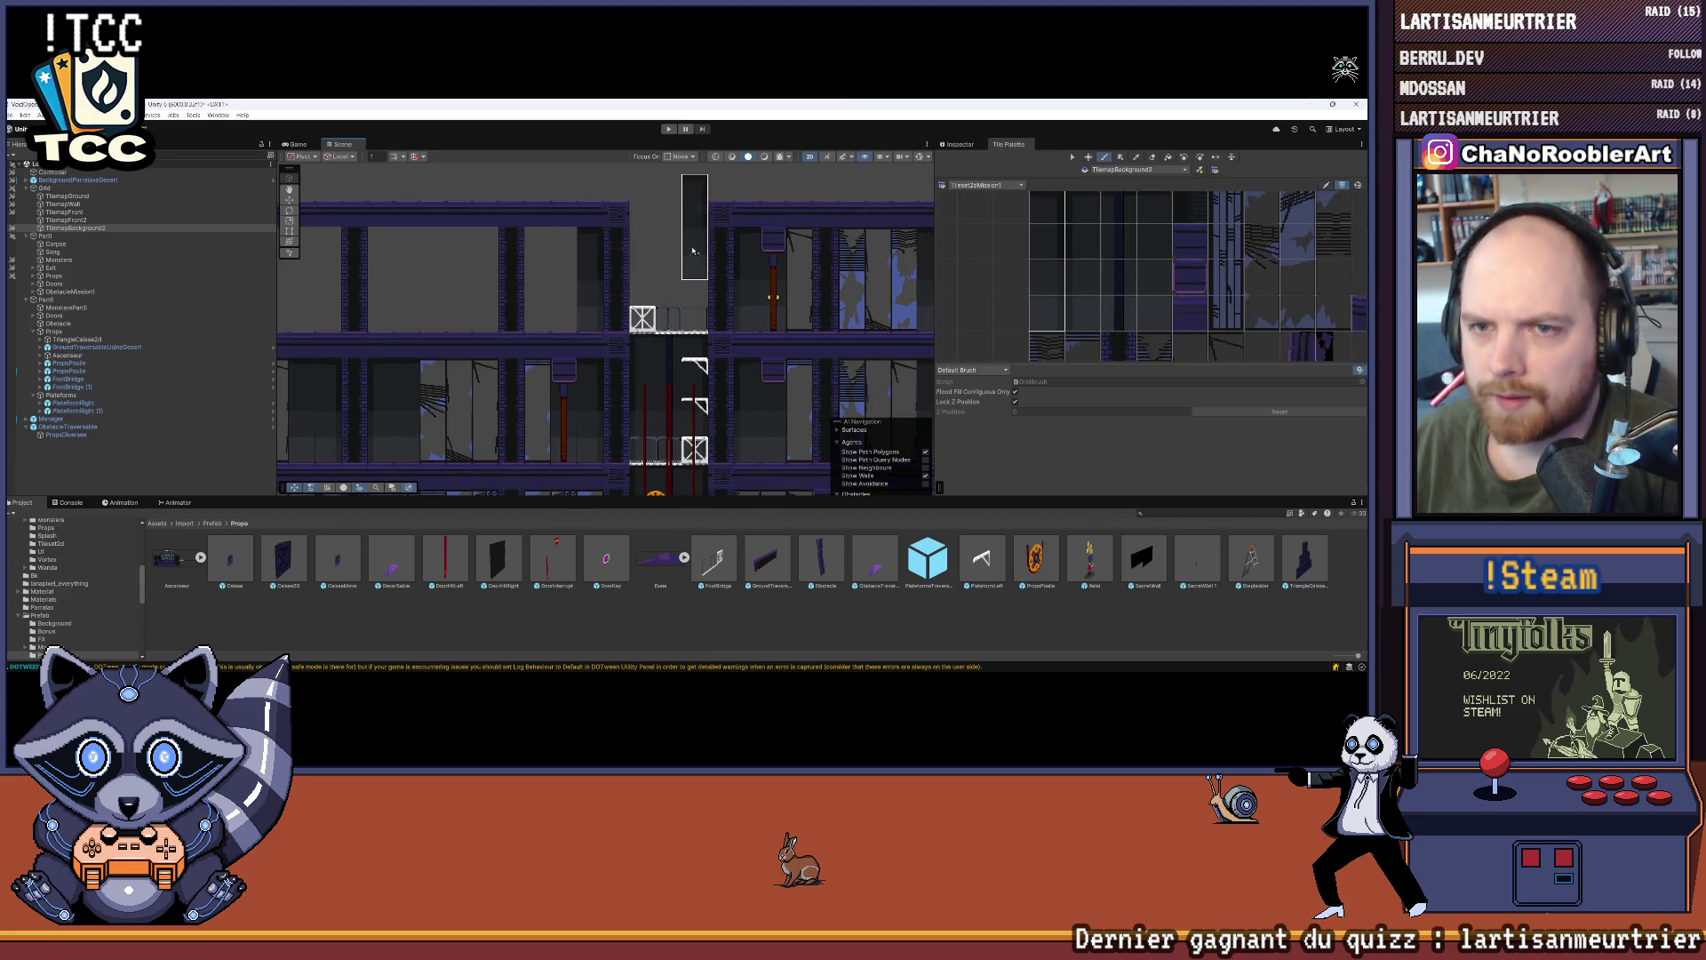
pyautogui.scroll(5, 589, 315)
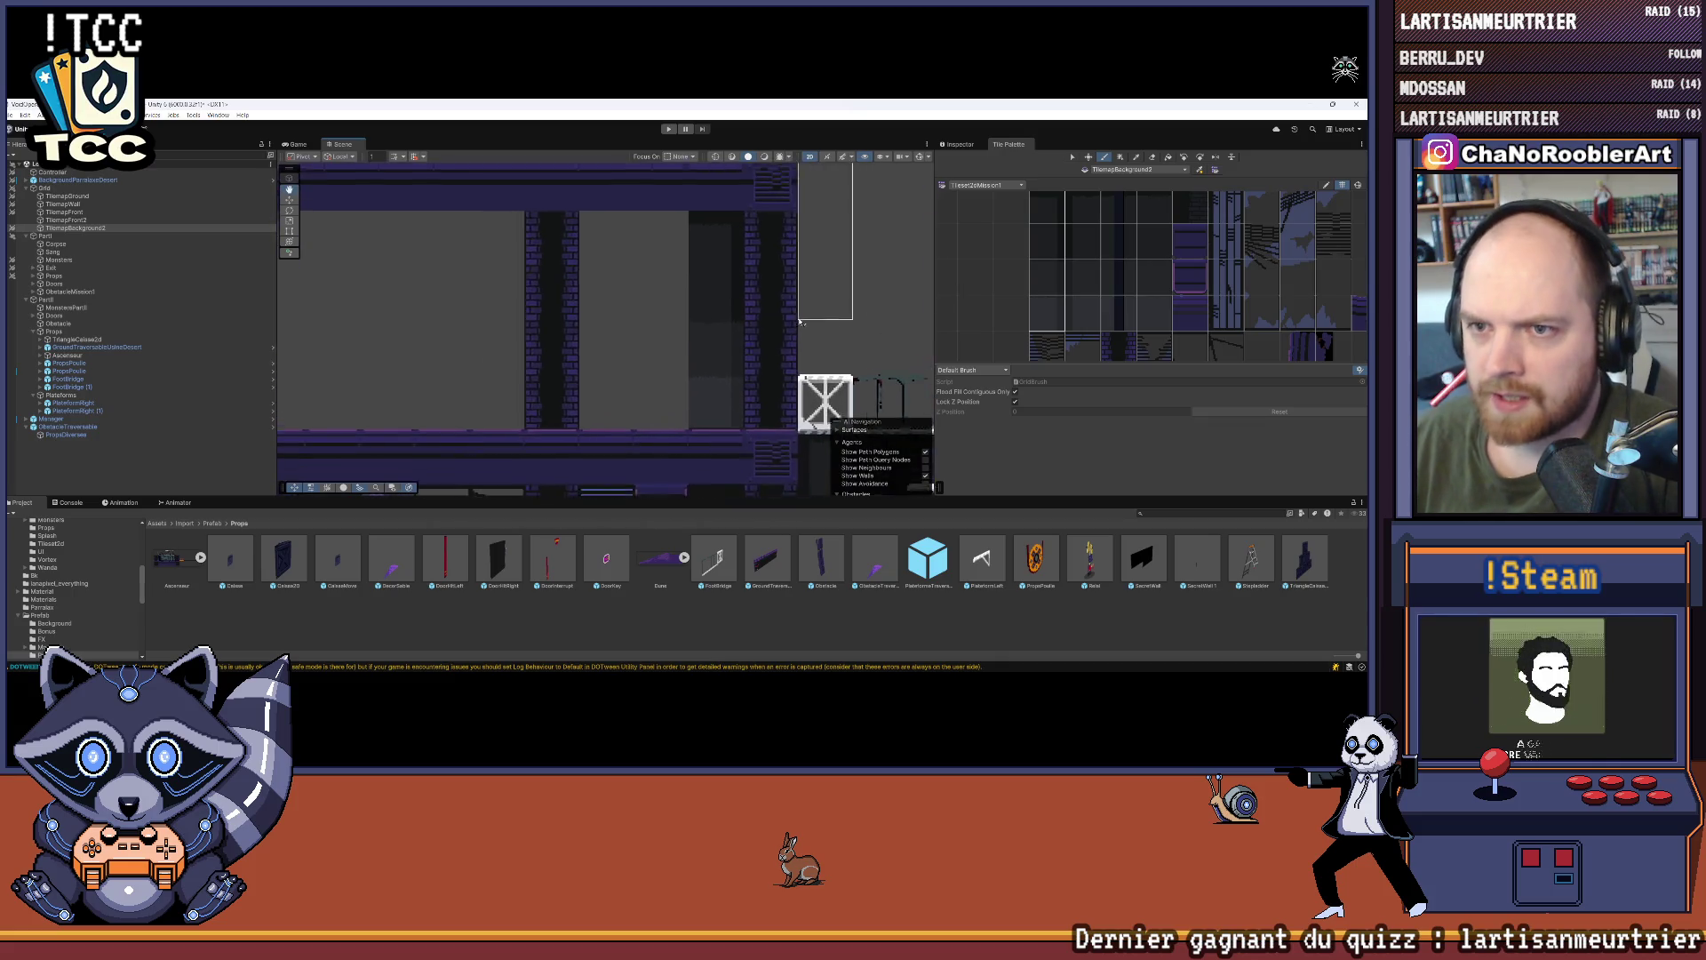
pyautogui.moveTo(1148, 199); pyautogui.dragTo(1147, 320)
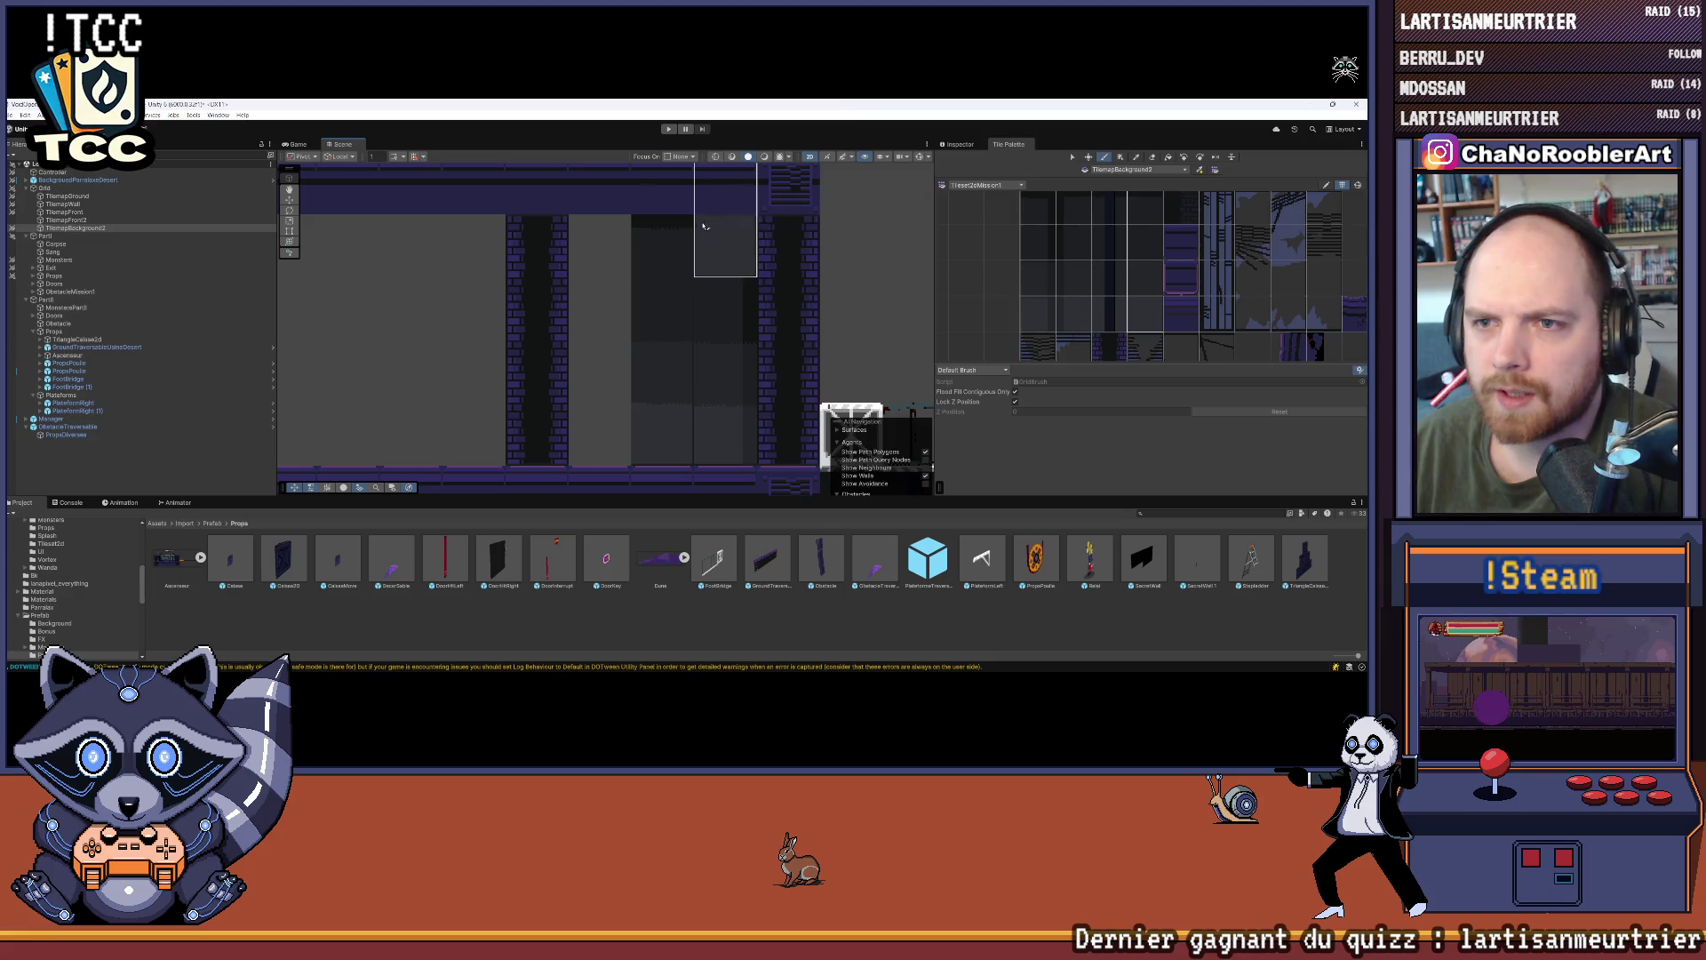
pyautogui.click(999, 291)
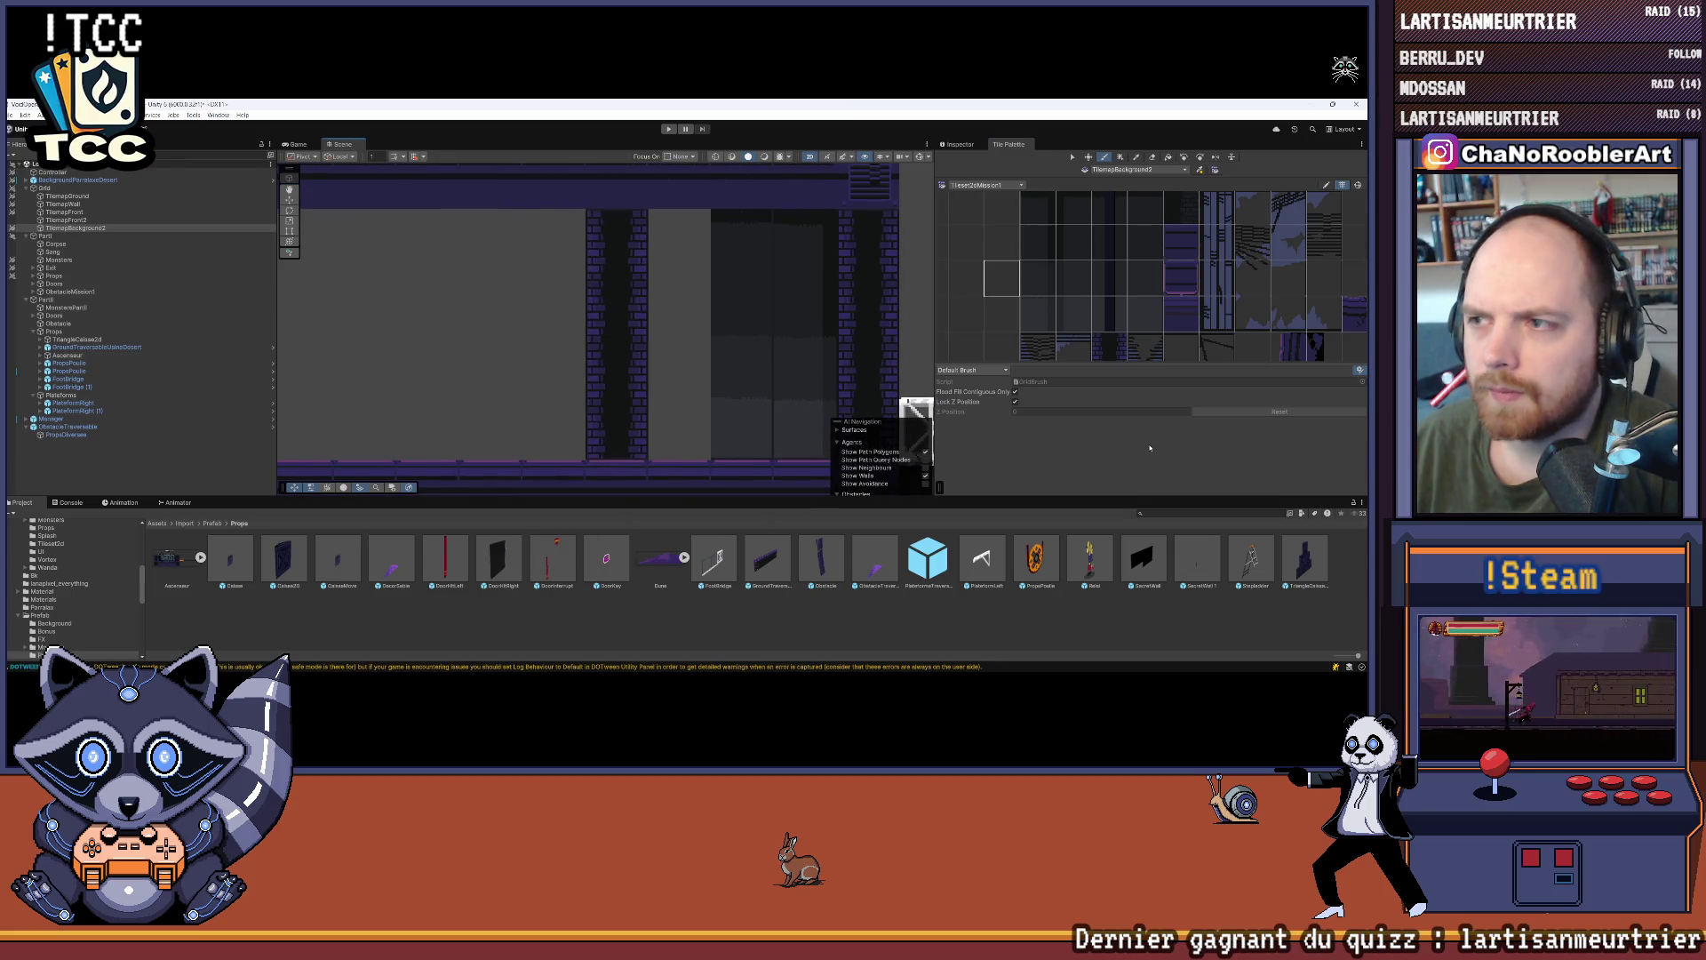
pyautogui.scroll(-2, 1122, 247)
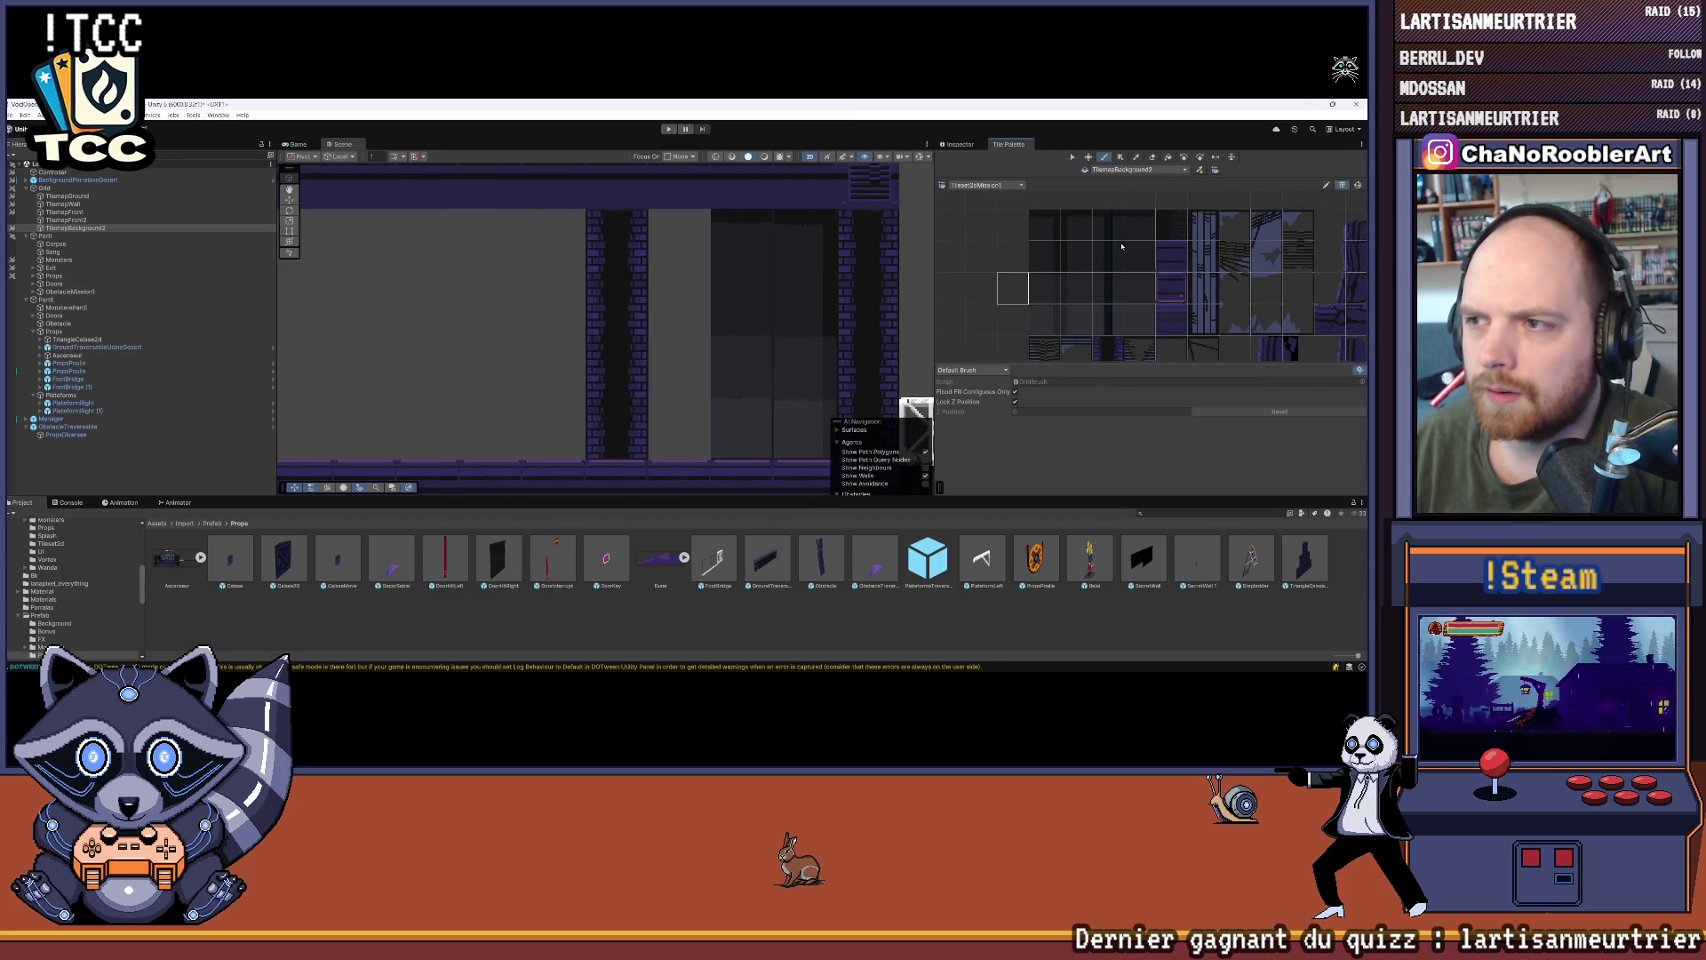
pyautogui.moveTo(1076, 325)
pyautogui.mouseDown()
pyautogui.moveTo(1075, 220)
pyautogui.moveTo(1140, 325)
pyautogui.mouseUp()
pyautogui.click(440, 441)
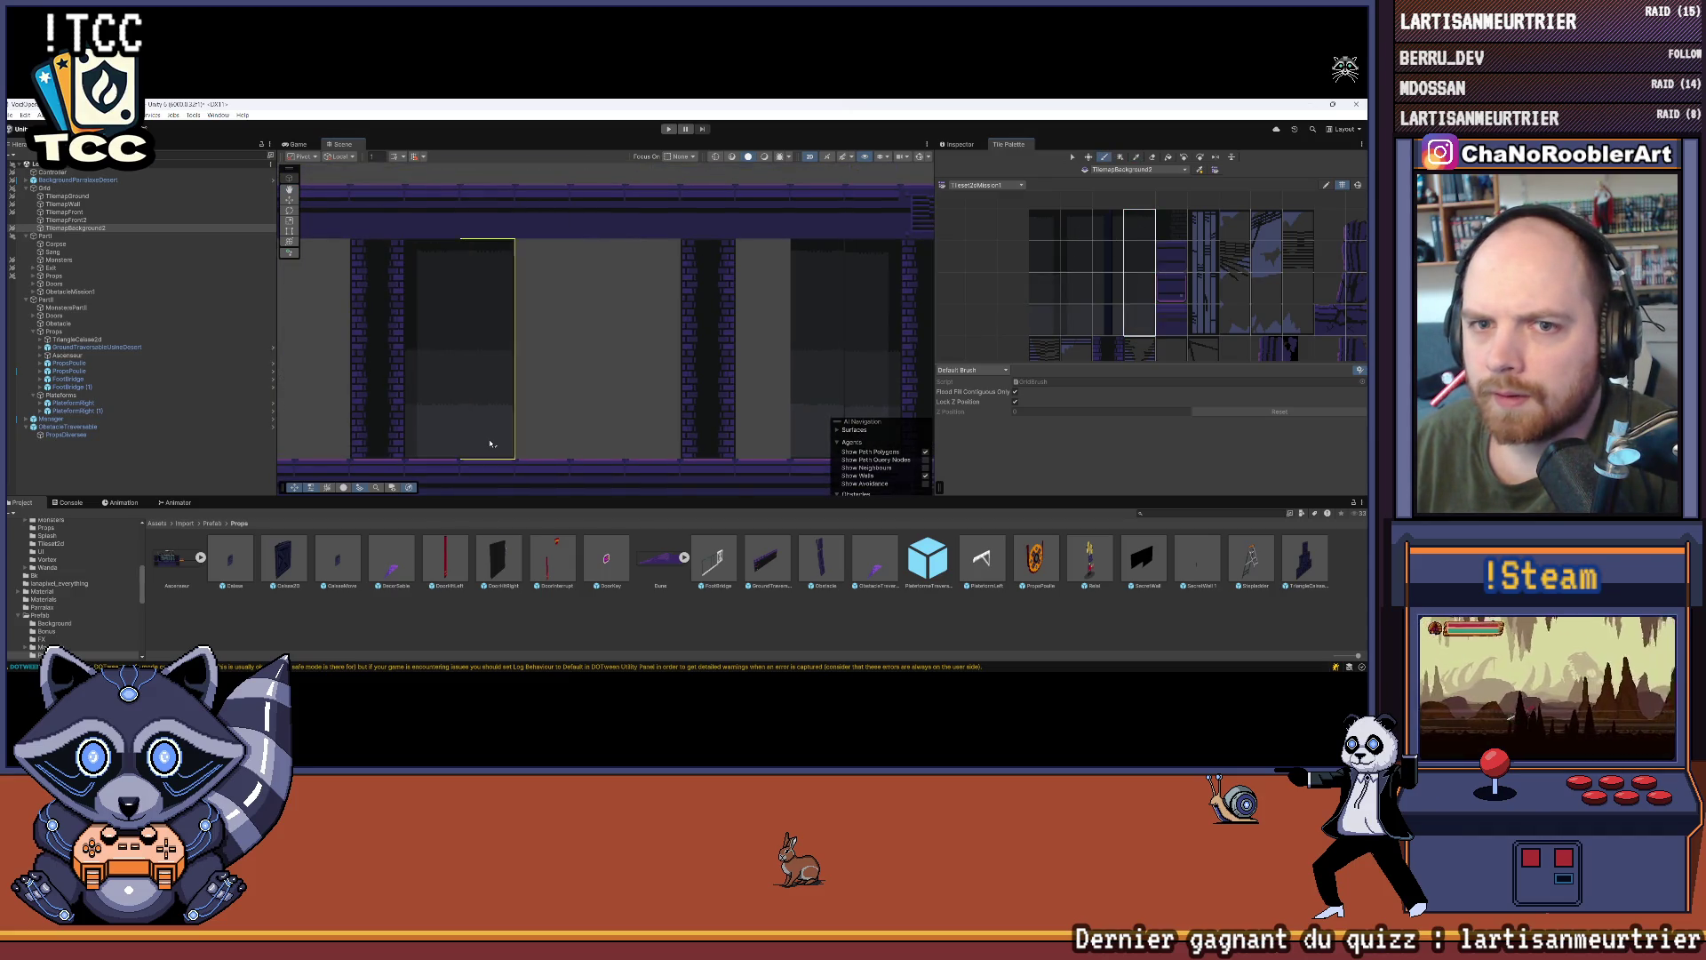
pyautogui.click(489, 443)
# Step: Pick the tall tile column from the palette and paint it into another room
pyautogui.moveTo(608, 431); pyautogui.dragTo(584, 434)
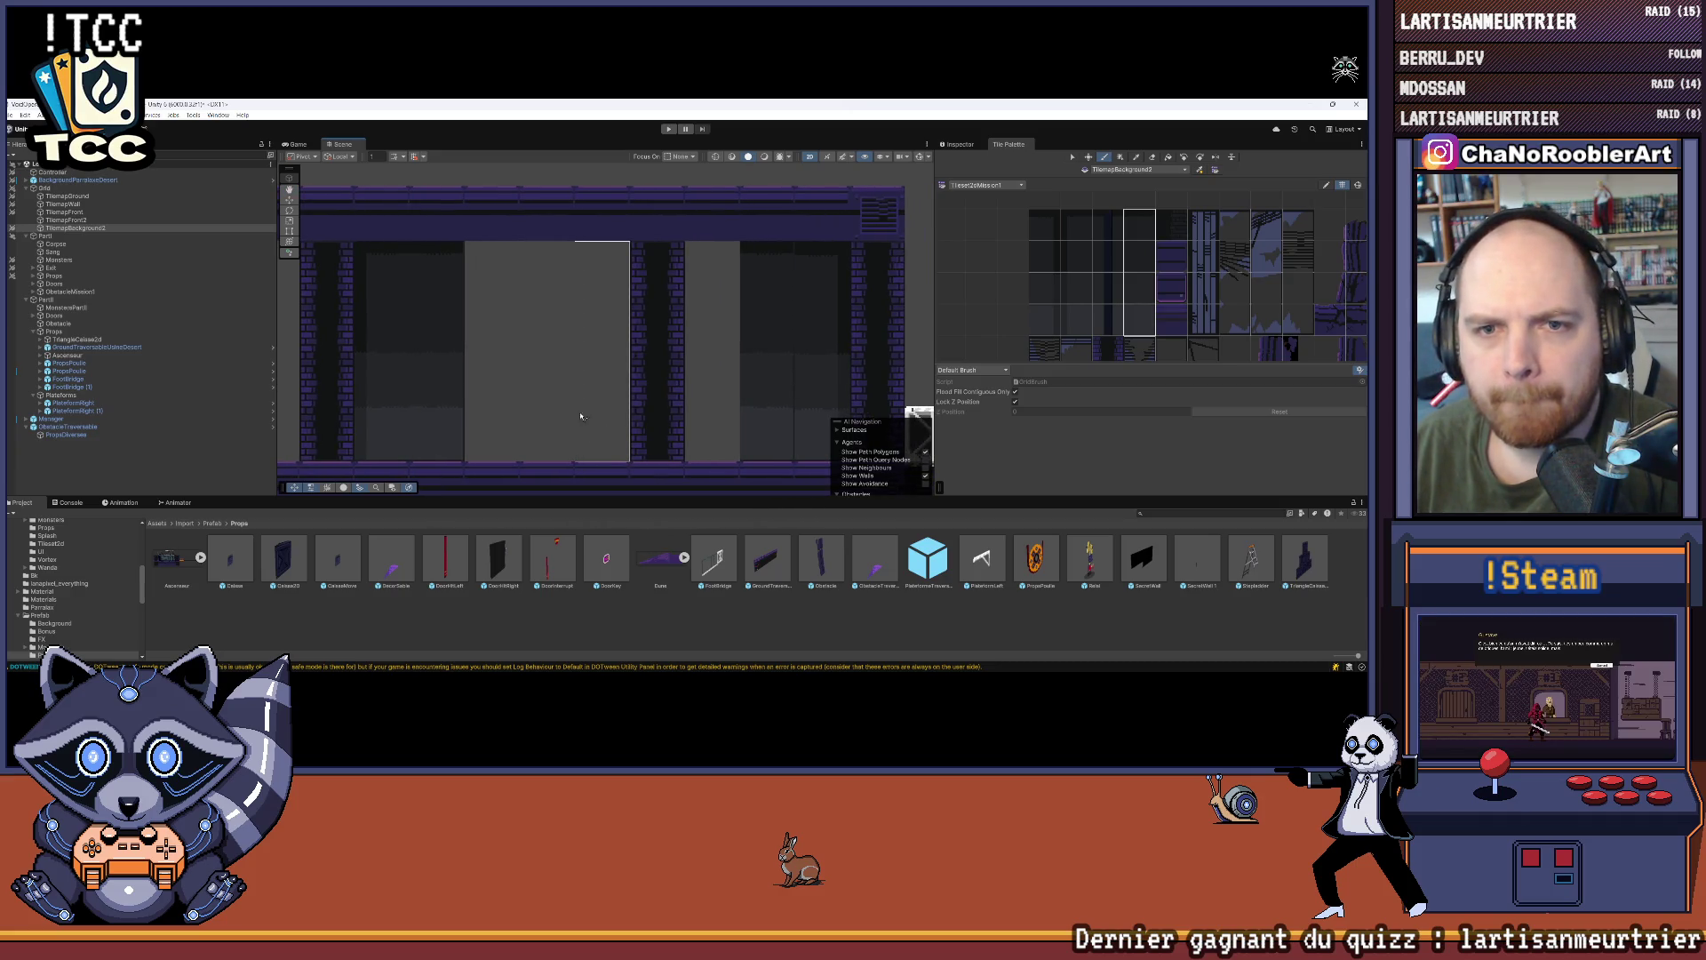
pyautogui.scroll(5, 582, 416)
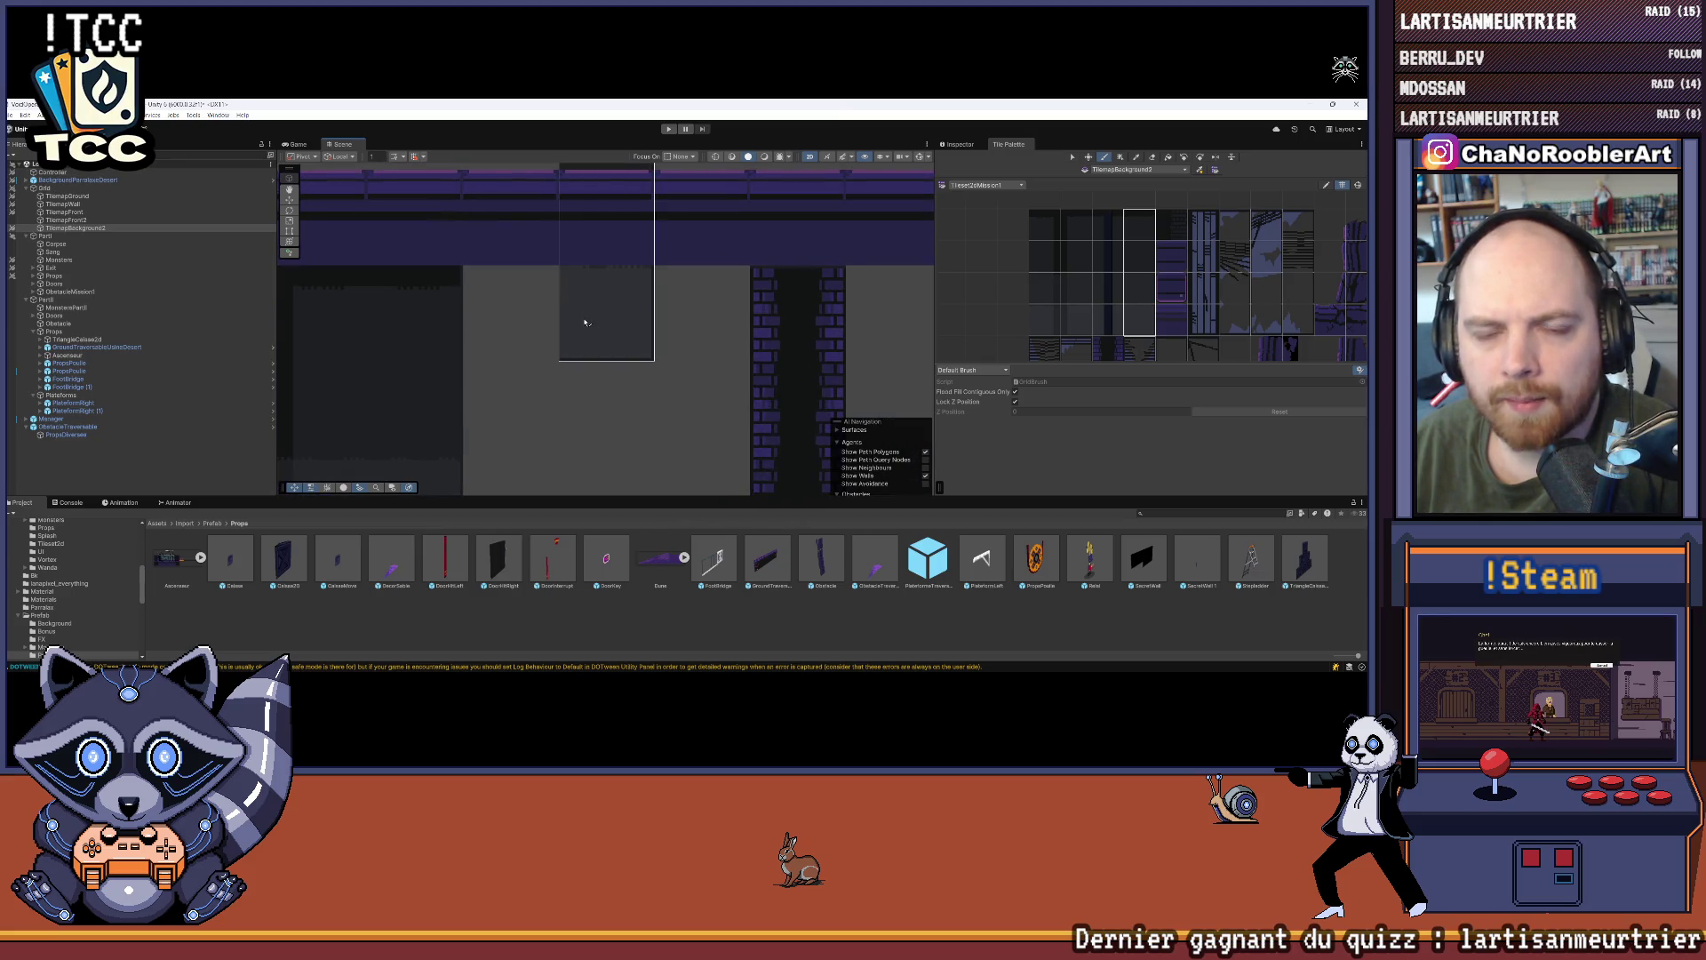
pyautogui.scroll(3, 585, 322)
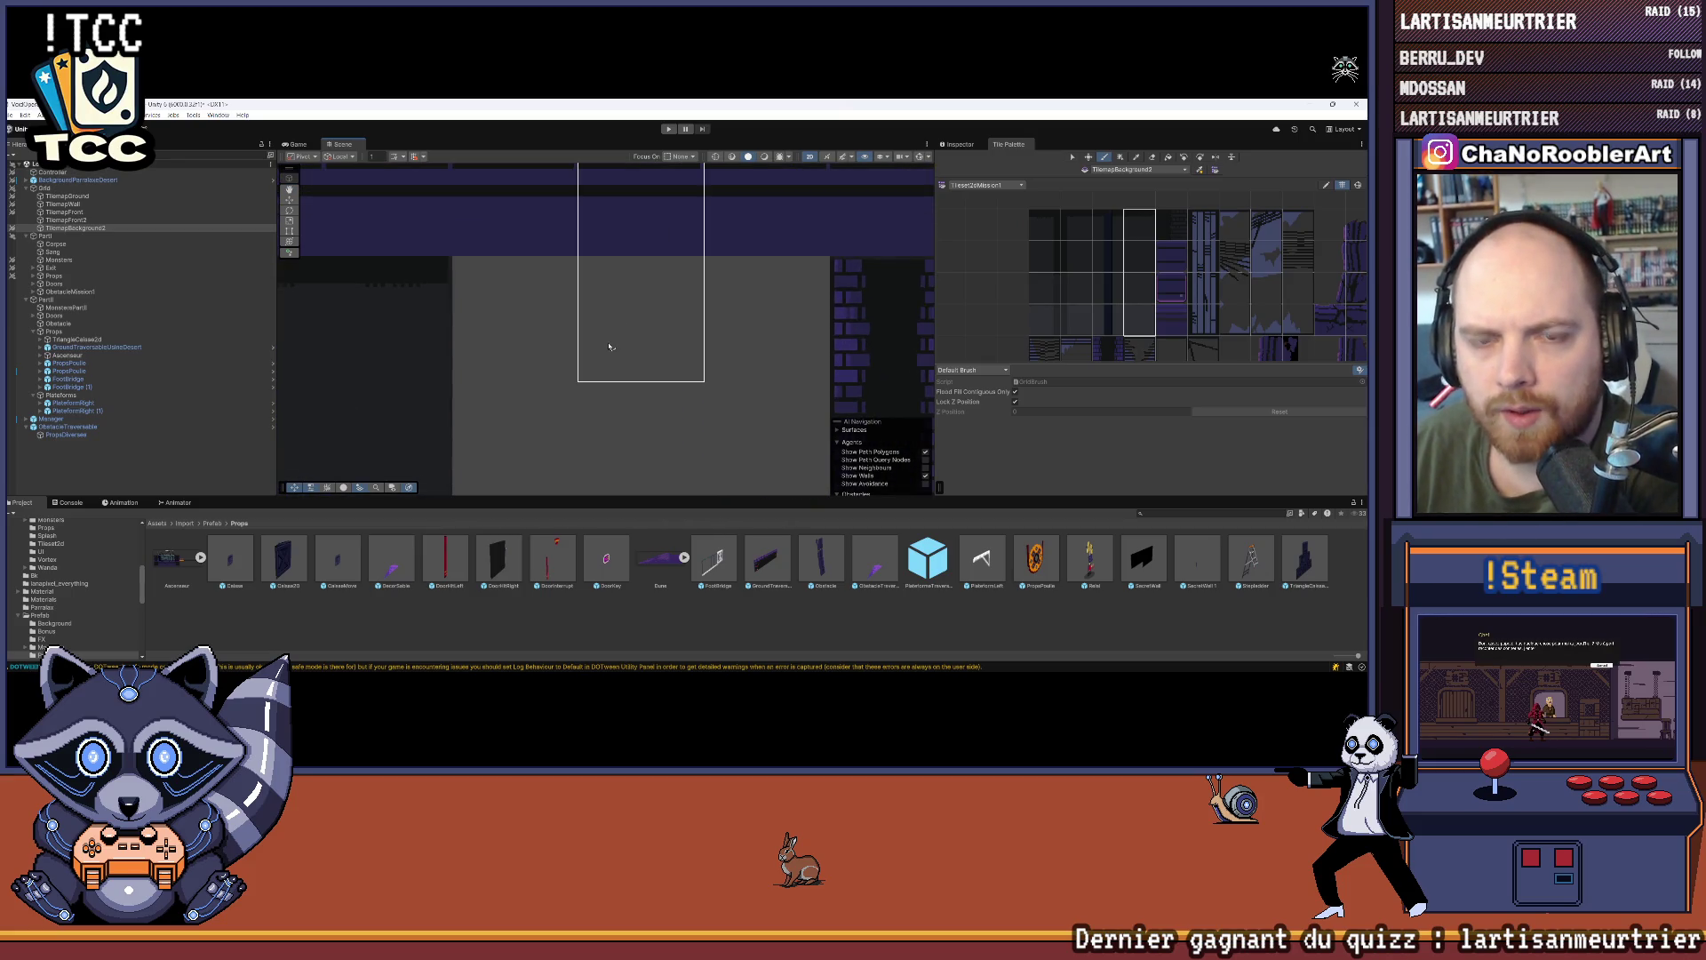
pyautogui.scroll(4, 610, 347)
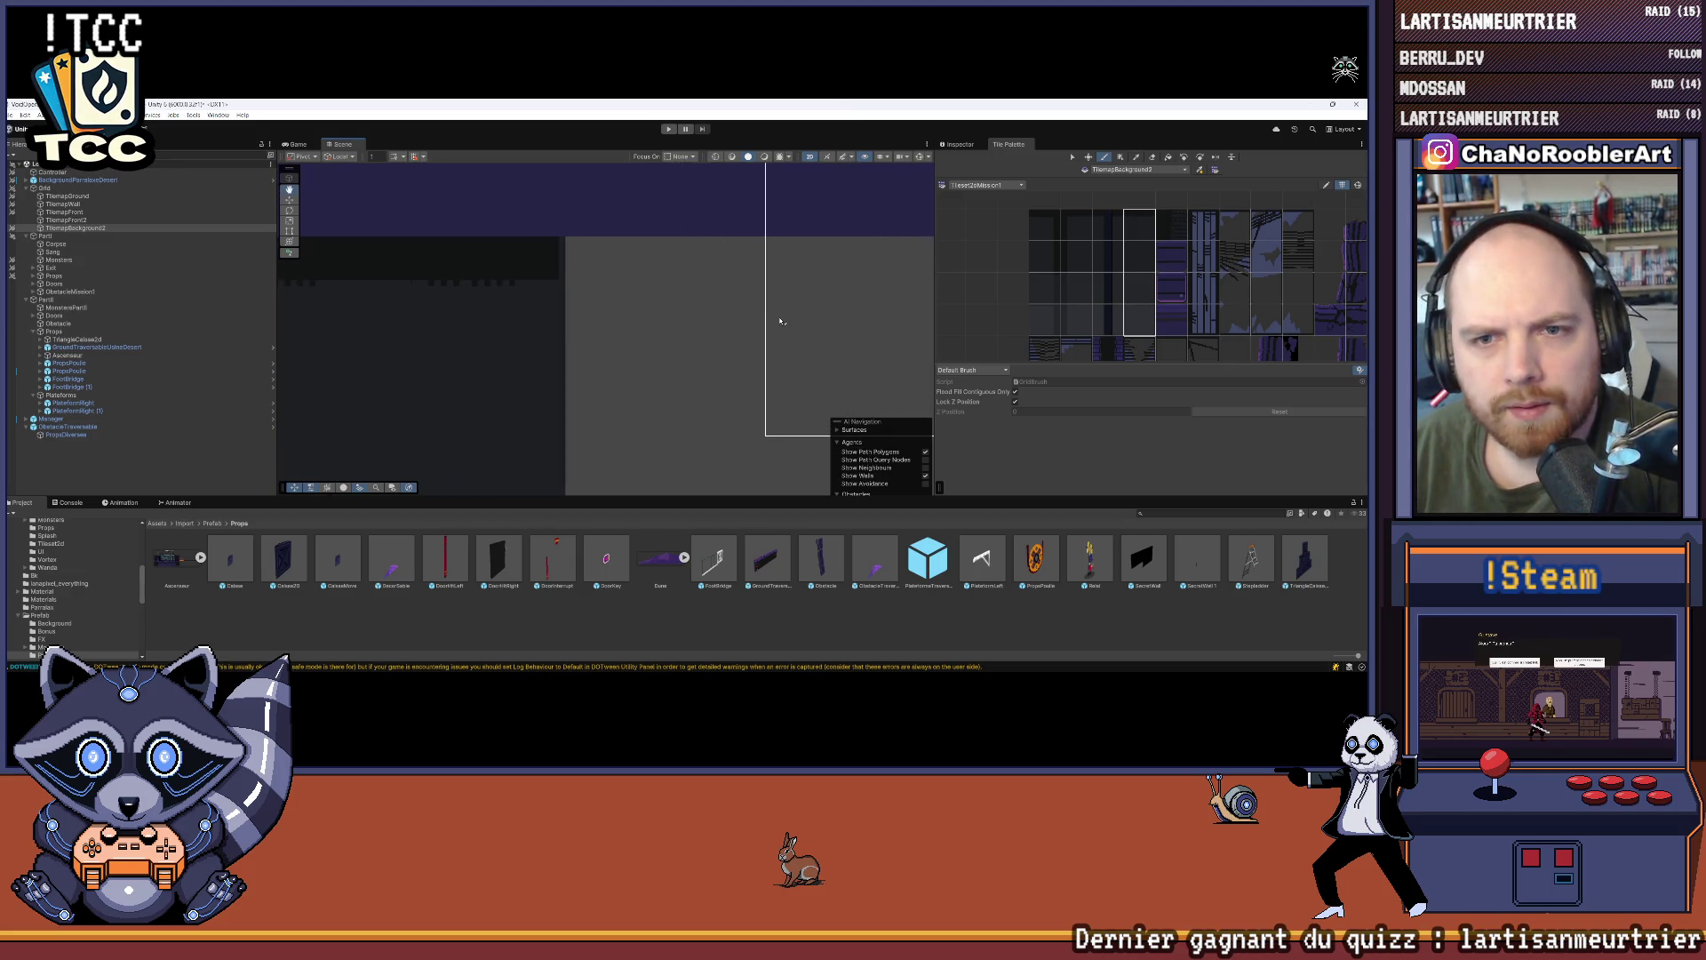
pyautogui.scroll(-6, 781, 321)
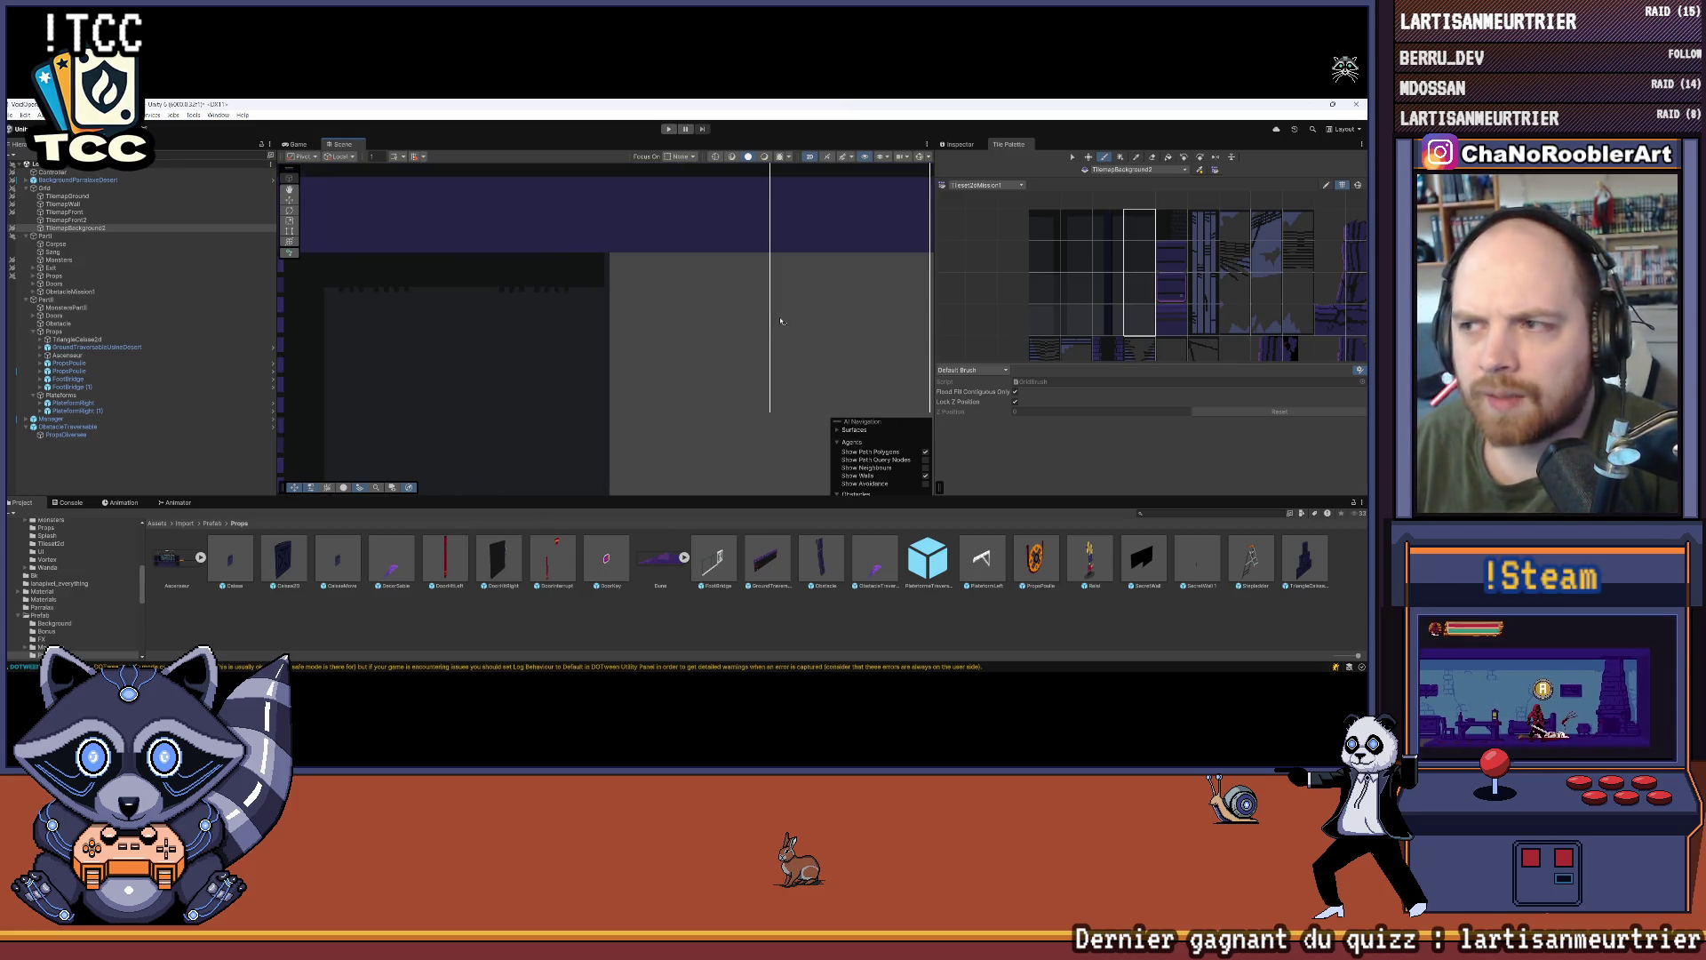
pyautogui.scroll(-3, 844, 347)
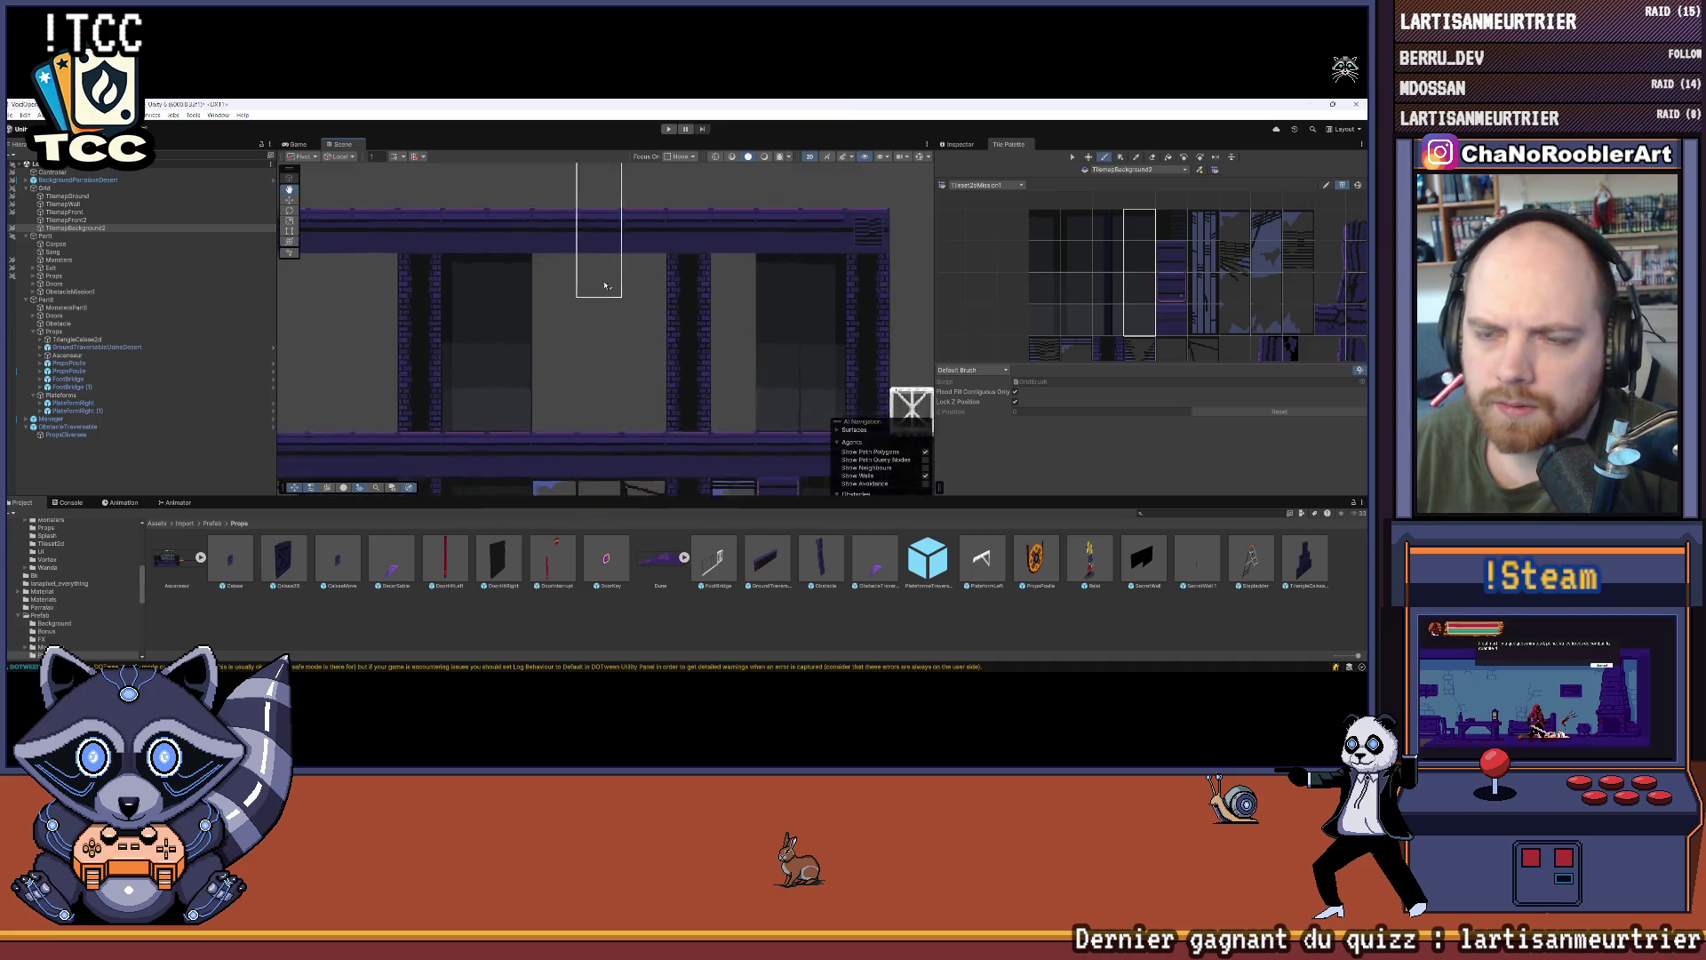
pyautogui.scroll(3, 749, 298)
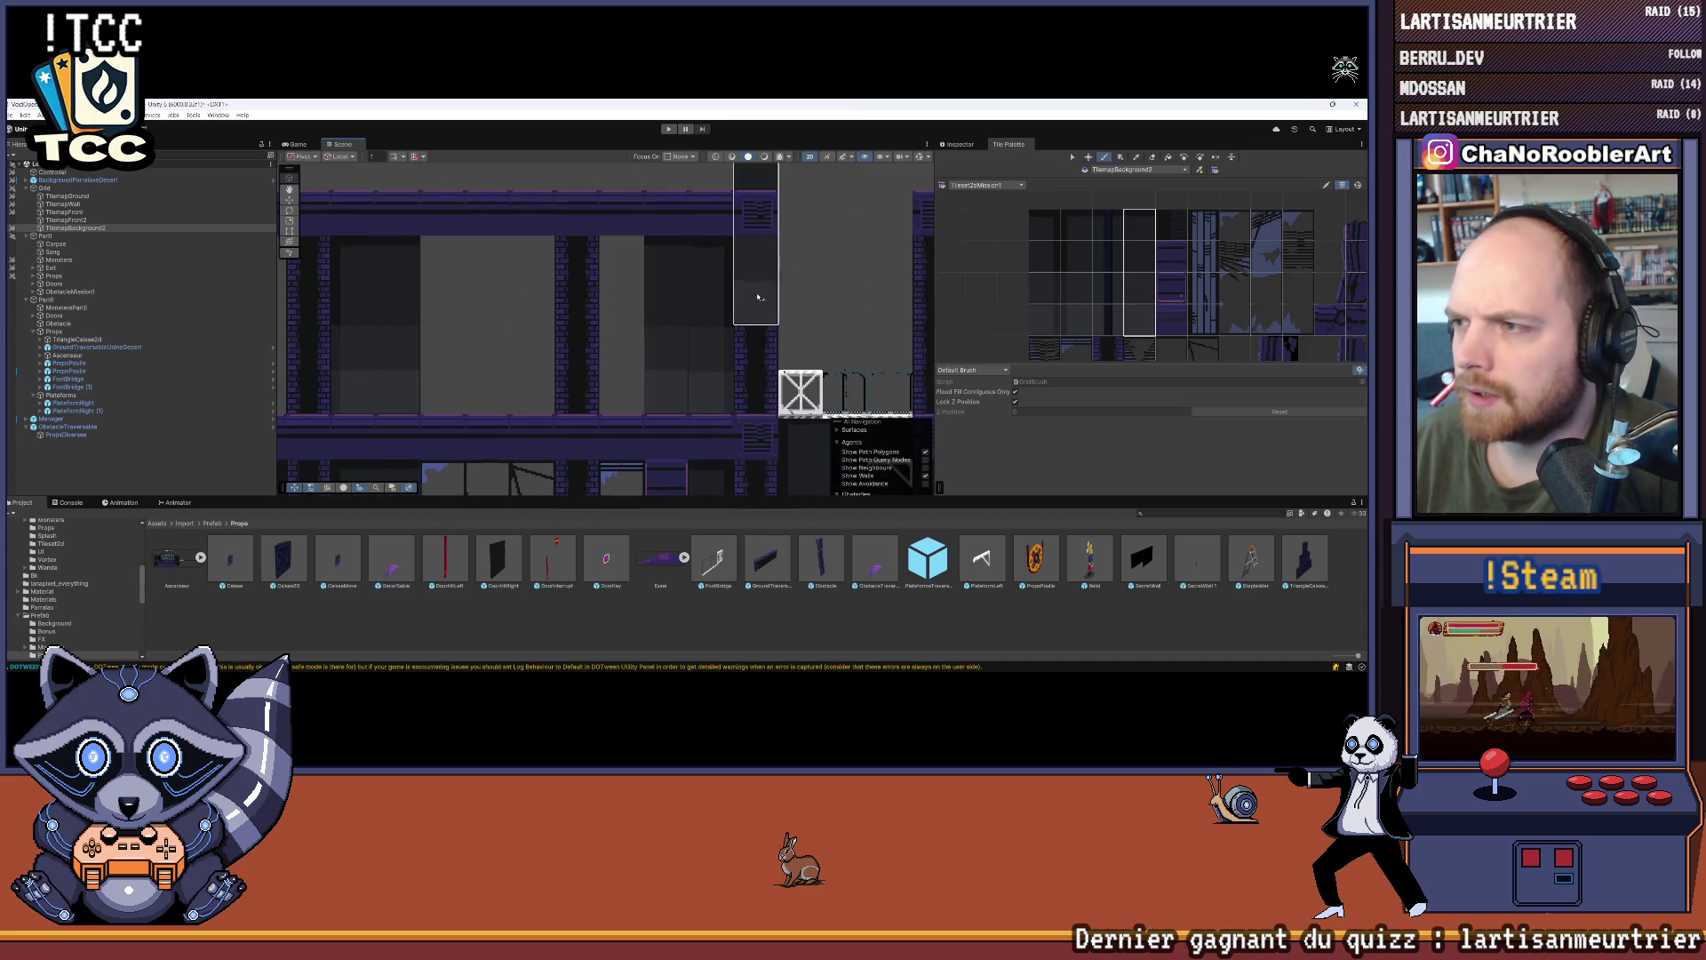
pyautogui.moveTo(1156, 231)
pyautogui.mouseDown()
pyautogui.moveTo(1209, 152)
pyautogui.moveTo(1161, 276)
pyautogui.mouseUp()
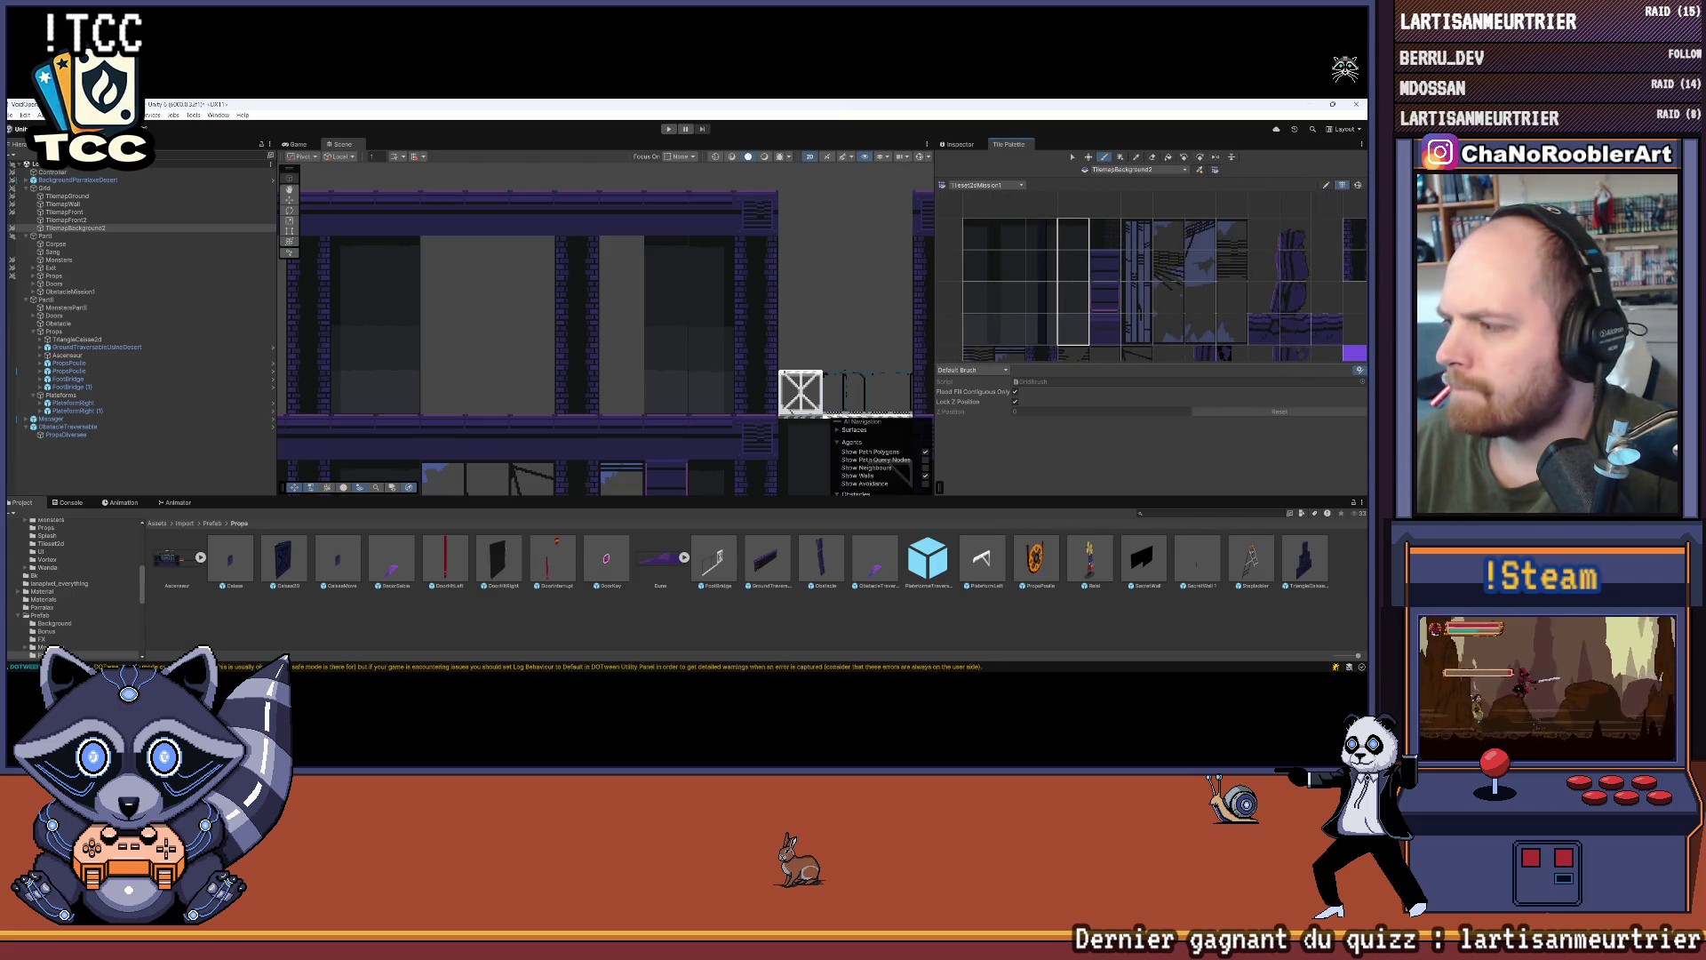
pyautogui.scroll(1, 1163, 303)
pyautogui.moveTo(1182, 240); pyautogui.dragTo(1177, 331)
pyautogui.click(633, 404)
# Step: Paint a two-column block and a two-tile block into the room left of the windows
pyautogui.moveTo(633, 405)
pyautogui.mouseDown()
pyautogui.moveTo(681, 393)
pyautogui.moveTo(702, 271)
pyautogui.moveTo(664, 364)
pyautogui.mouseUp()
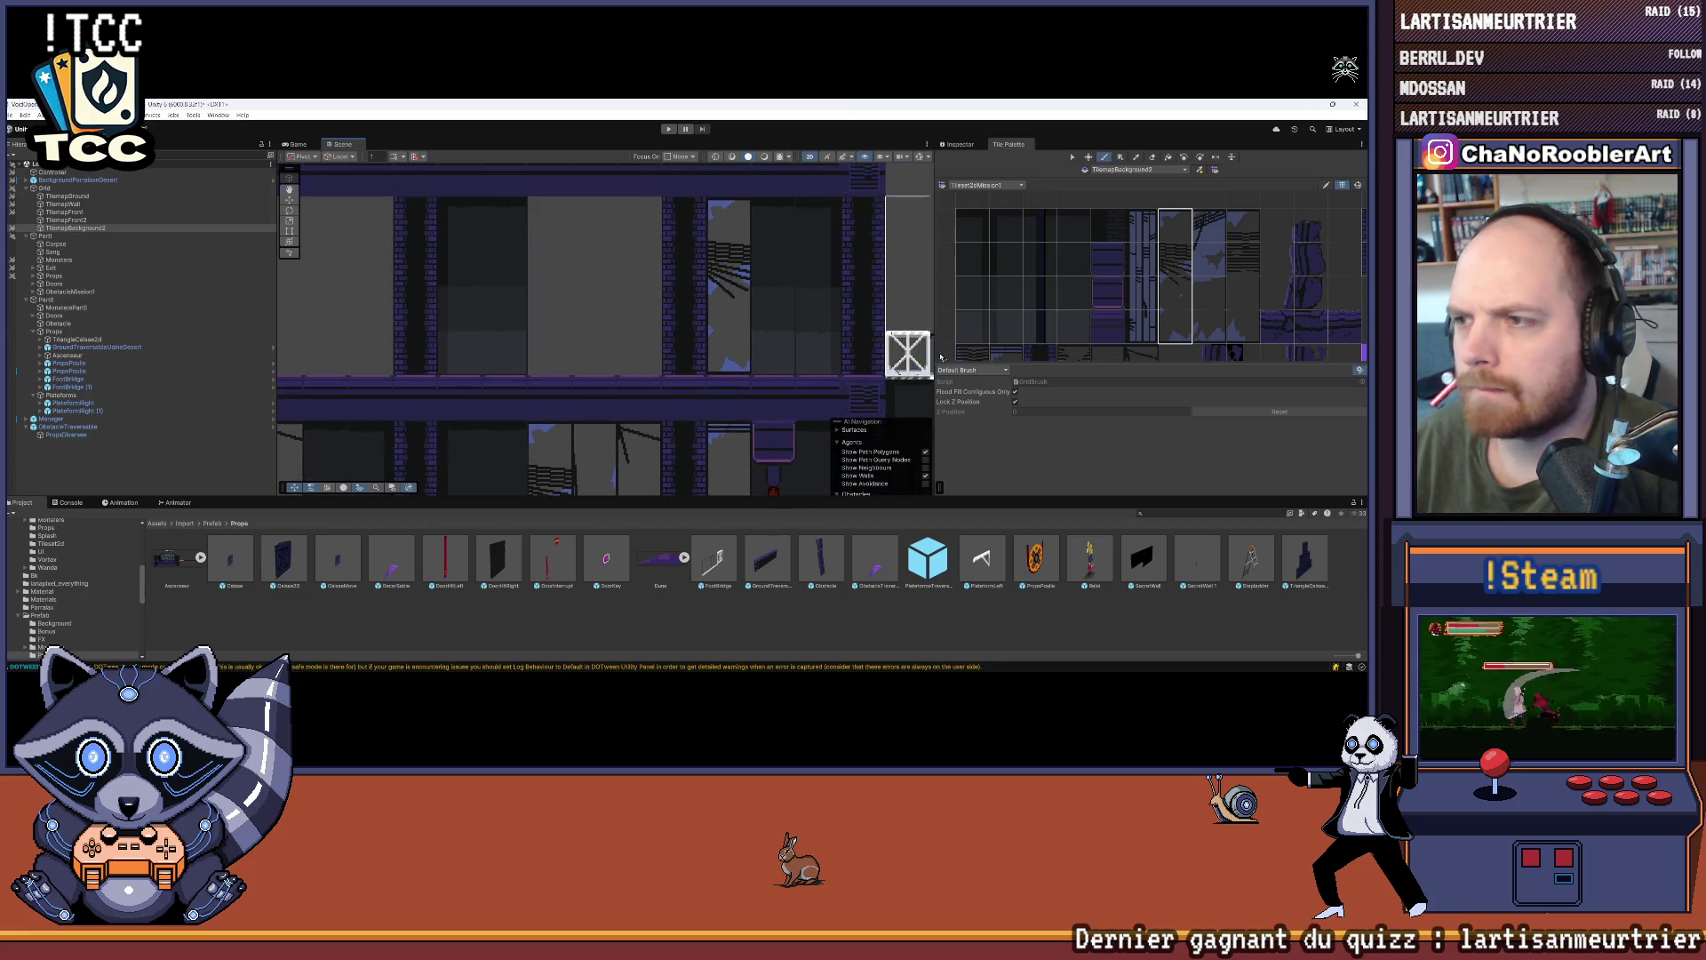
pyautogui.moveTo(1220, 246); pyautogui.dragTo(1244, 337)
pyautogui.click(617, 285)
pyautogui.moveTo(1020, 353); pyautogui.dragTo(1091, 211)
pyautogui.moveTo(1143, 279); pyautogui.dragTo(1143, 333)
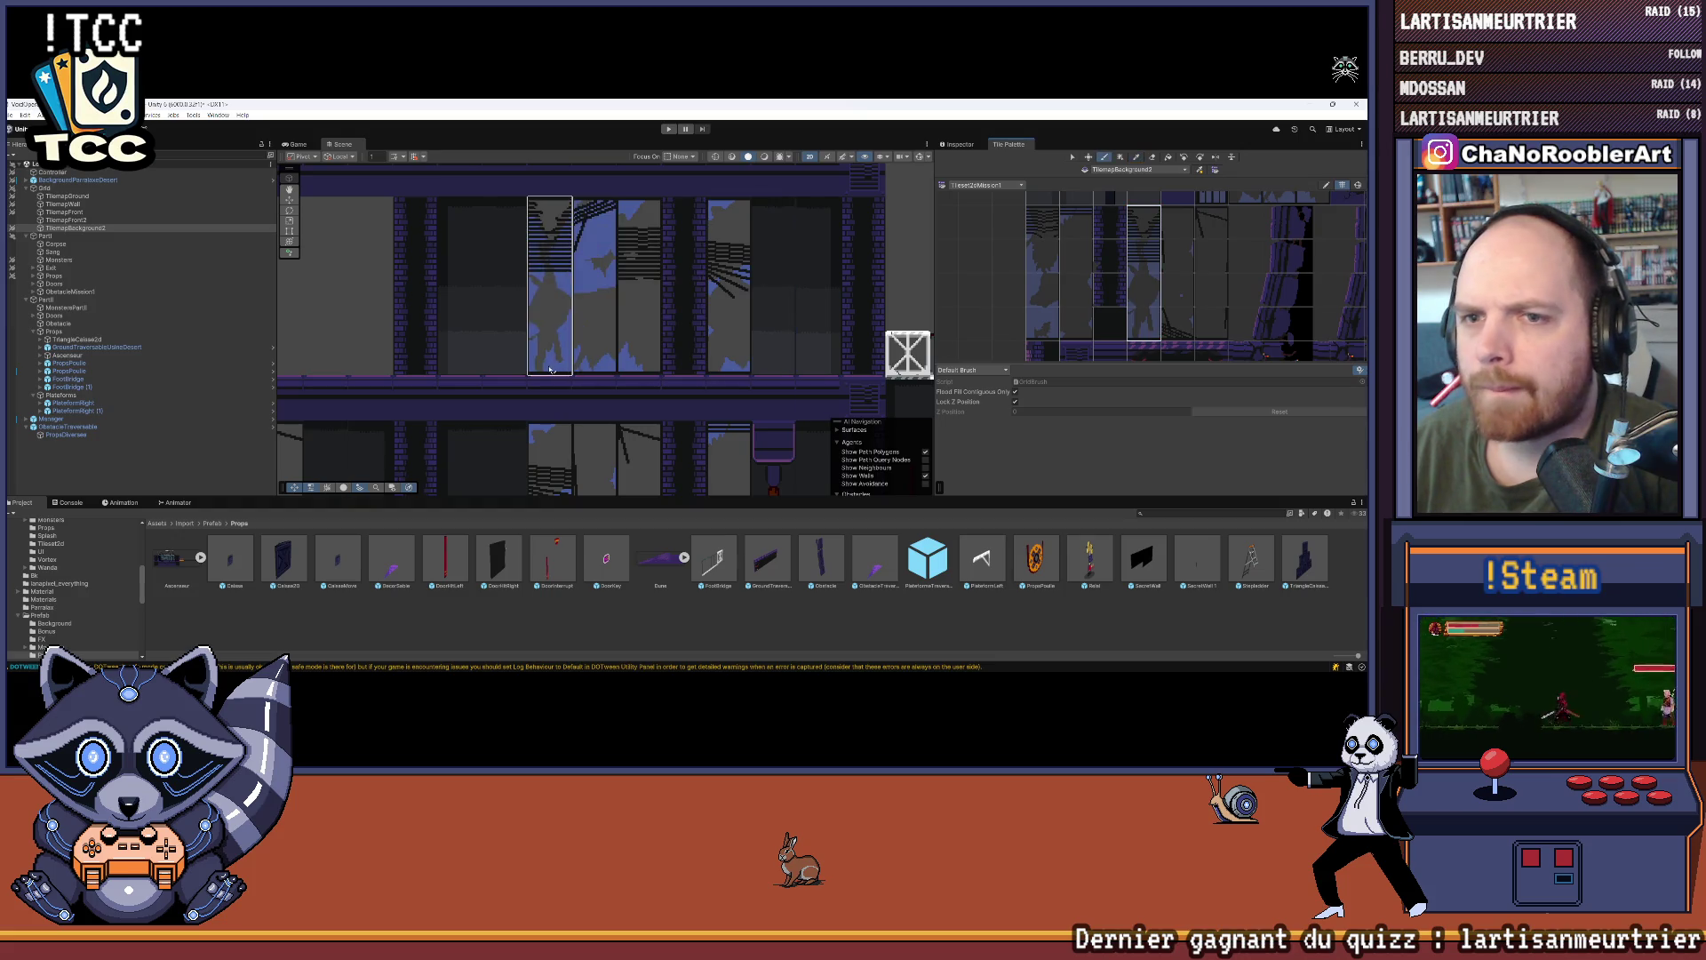
pyautogui.click(549, 285)
# Step: Paint a single dark tile over the grey wall
pyautogui.scroll(-3, 824, 331)
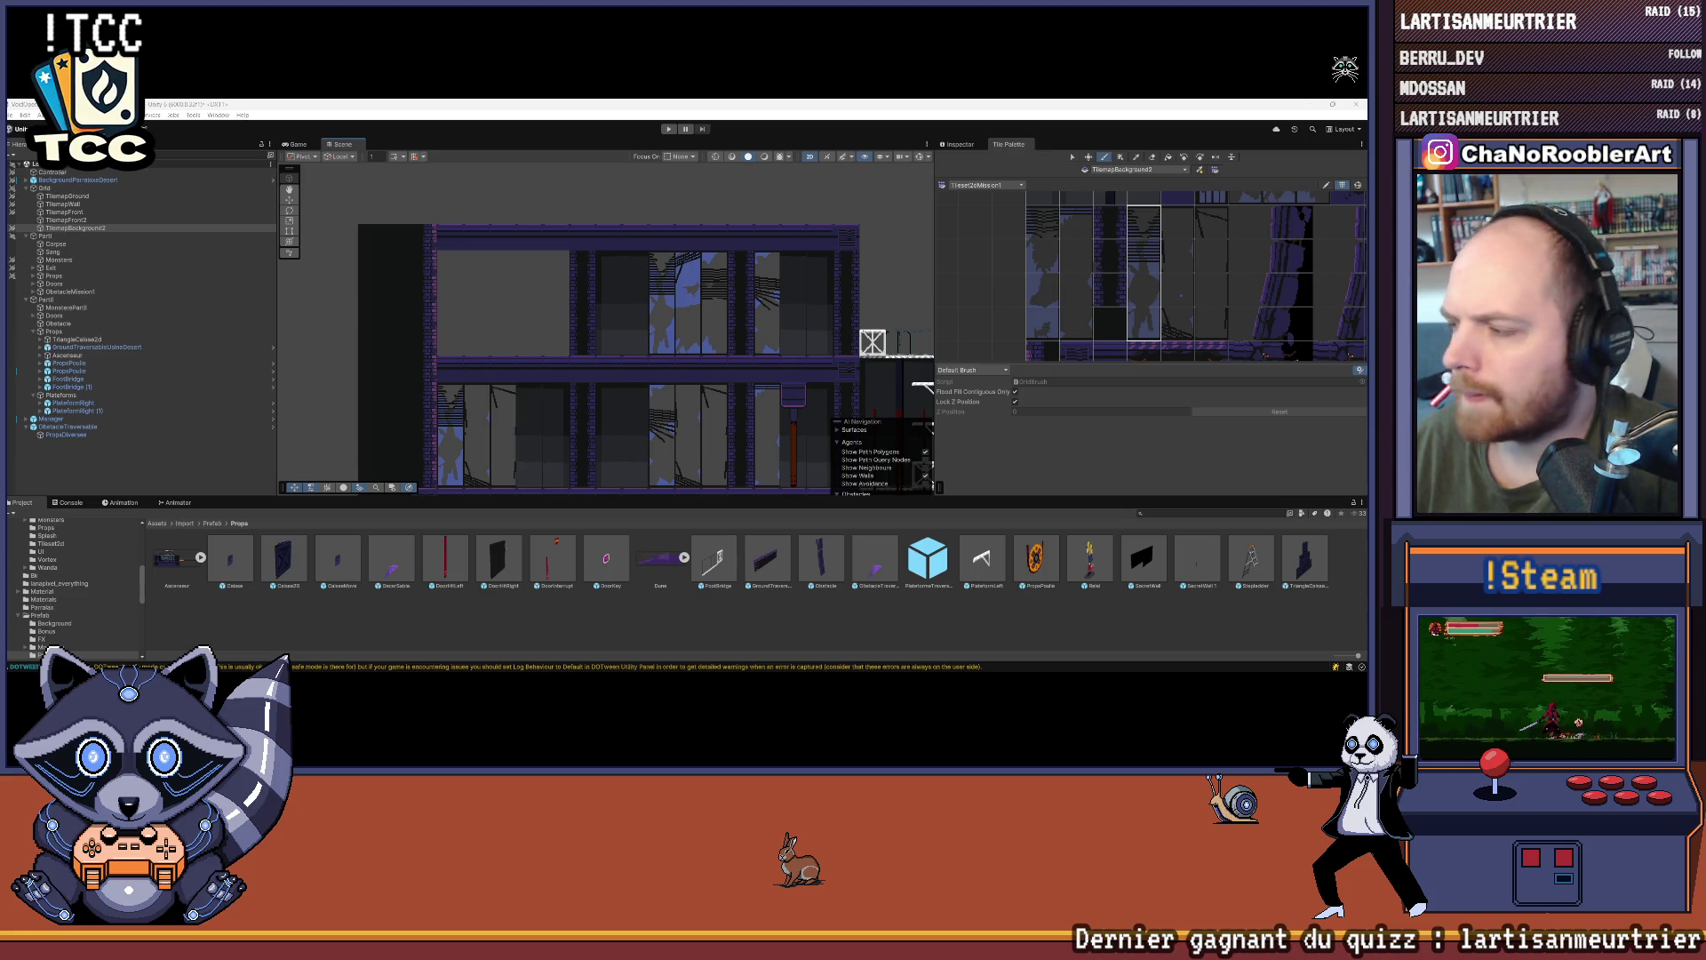
pyautogui.moveTo(764, 294); pyautogui.dragTo(815, 293)
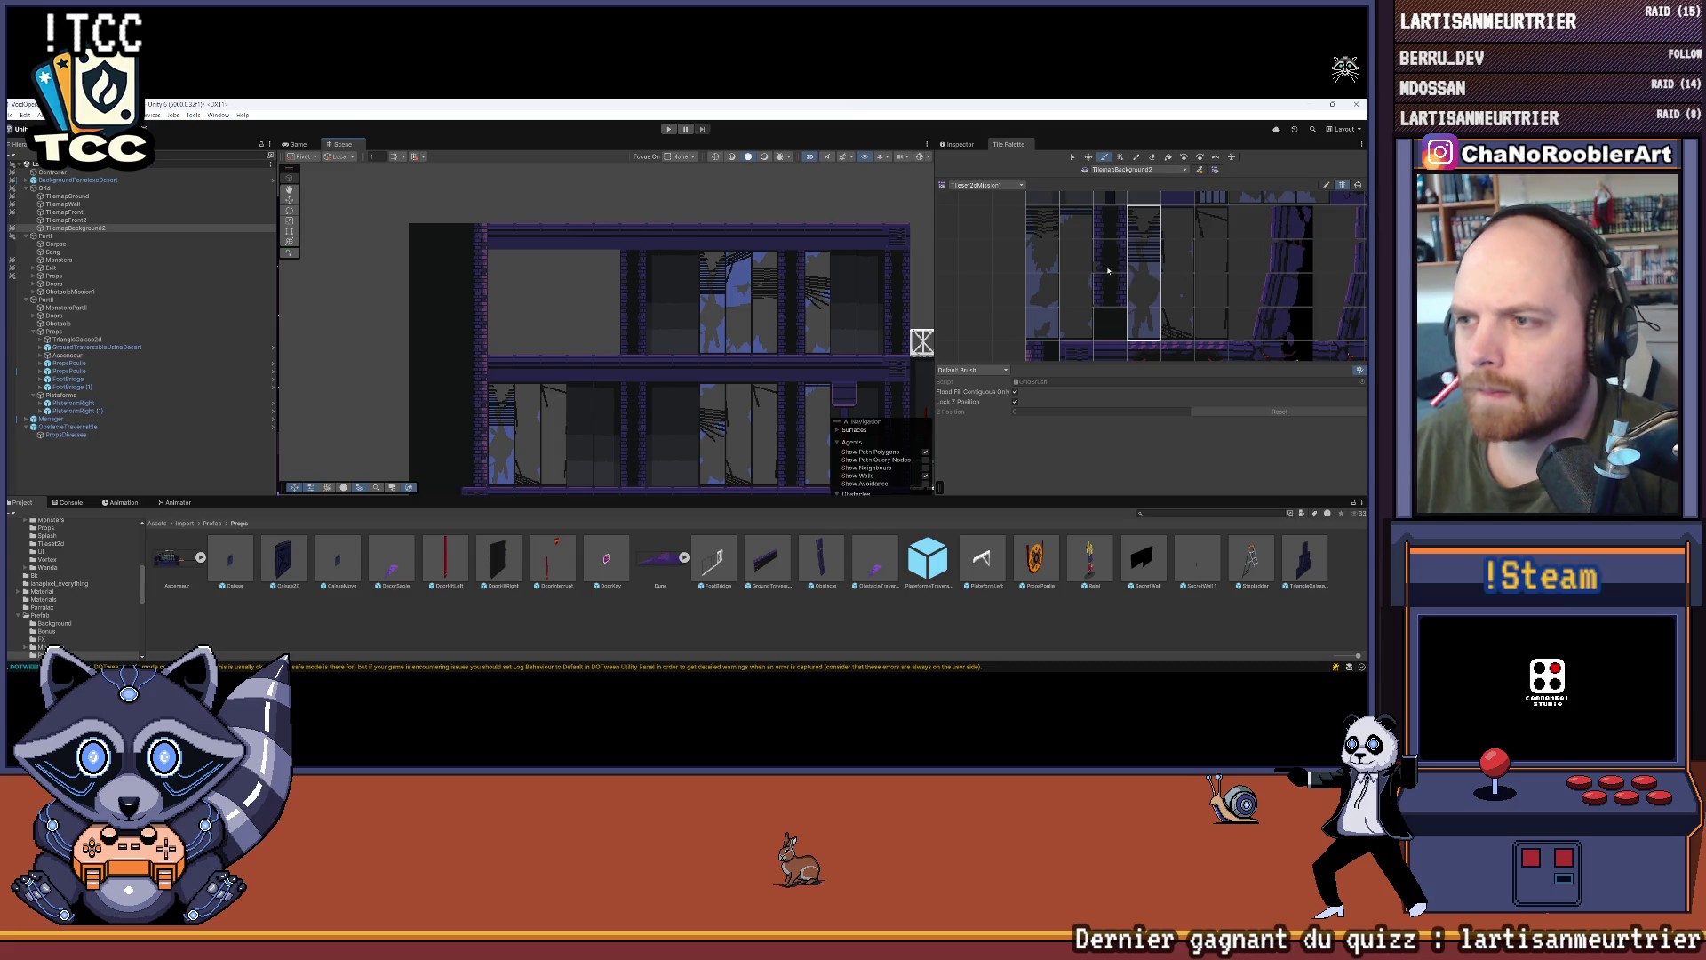
pyautogui.scroll(-2, 1104, 350)
pyautogui.click(1105, 350)
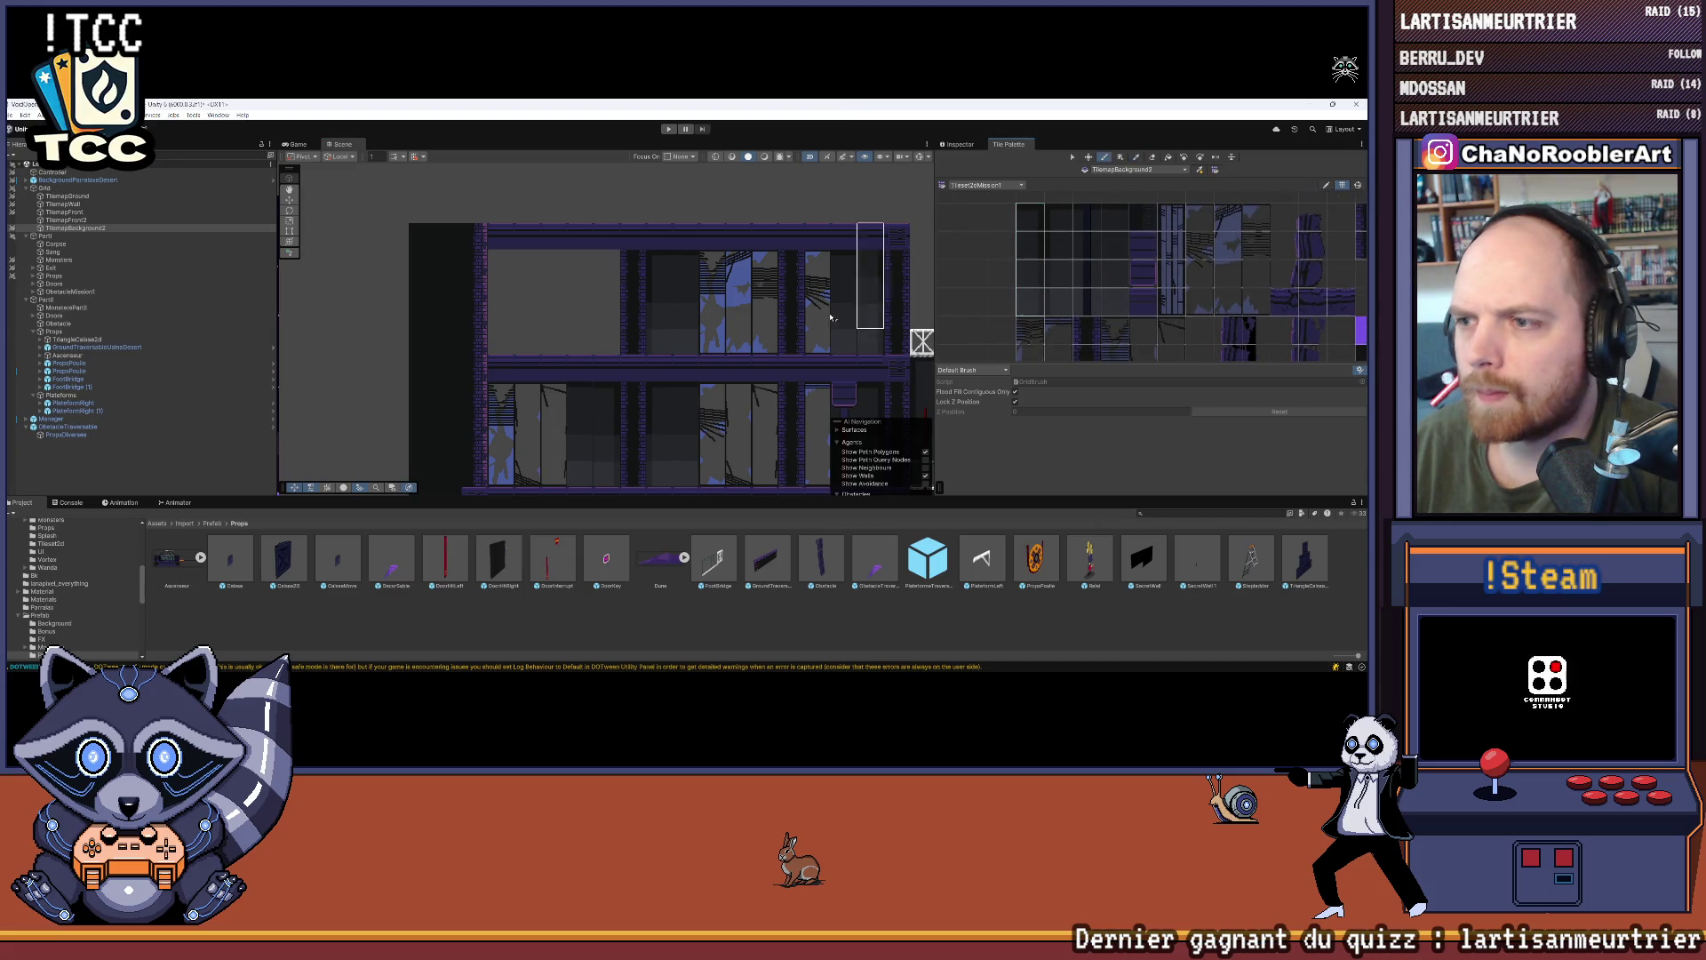
pyautogui.click(597, 343)
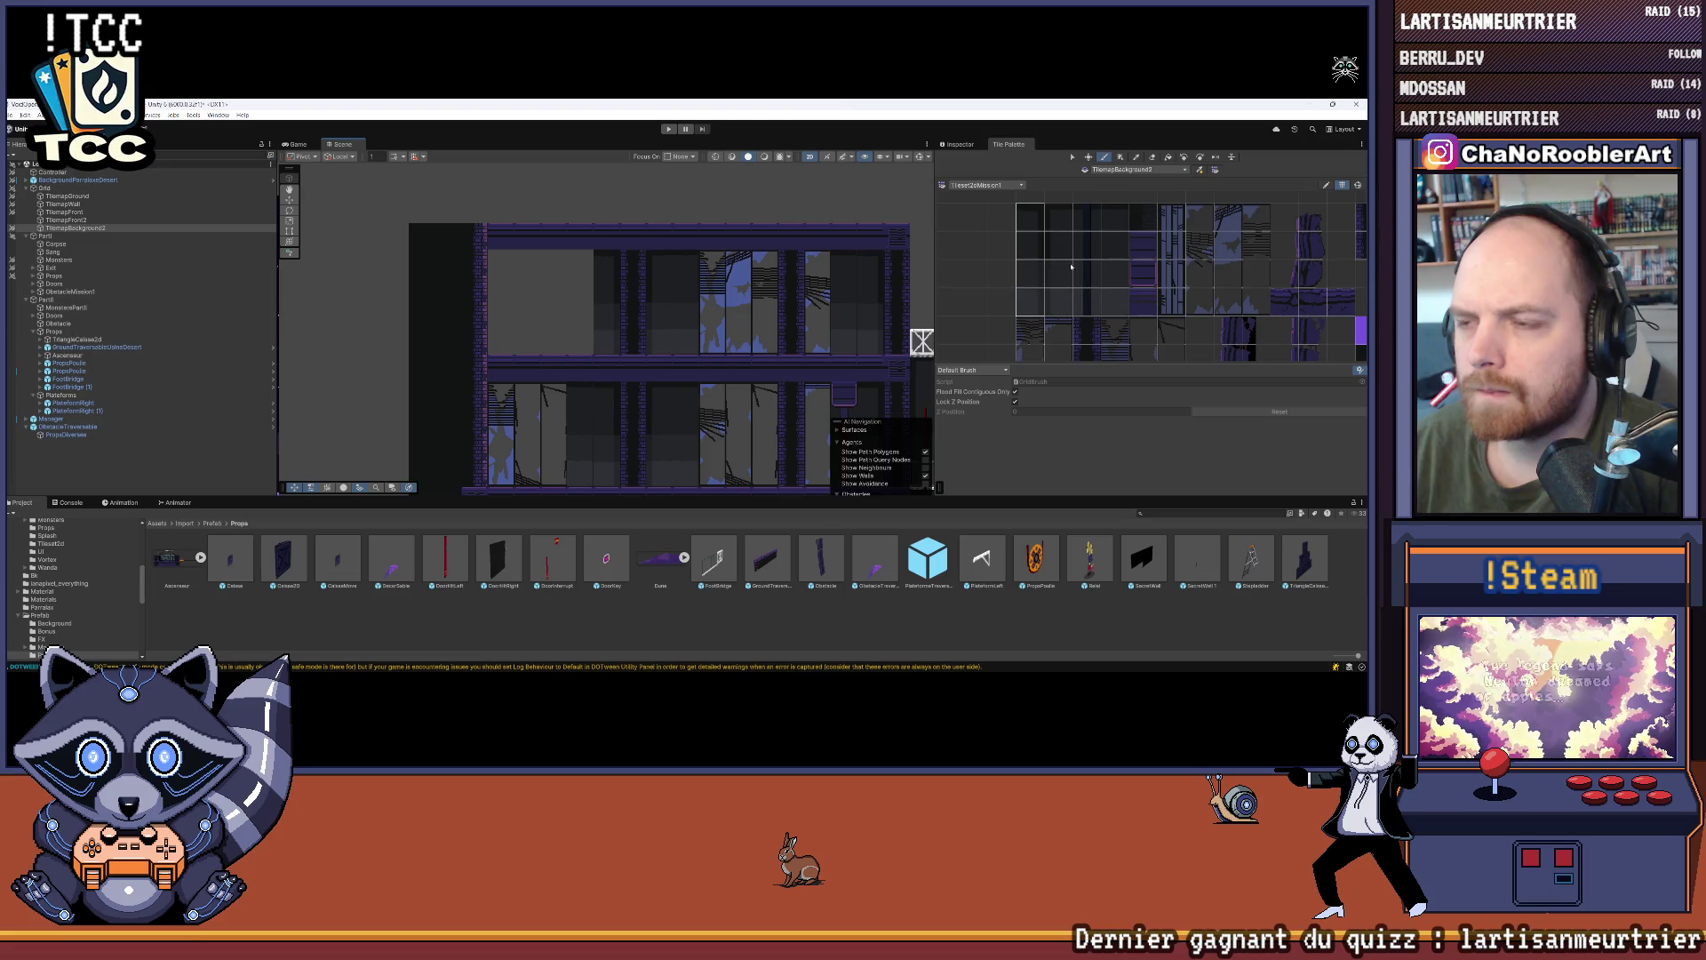
# Step: Pick further four-tile columns and pan over to the crate shaft
pyautogui.moveTo(1060, 304); pyautogui.dragTo(1060, 307)
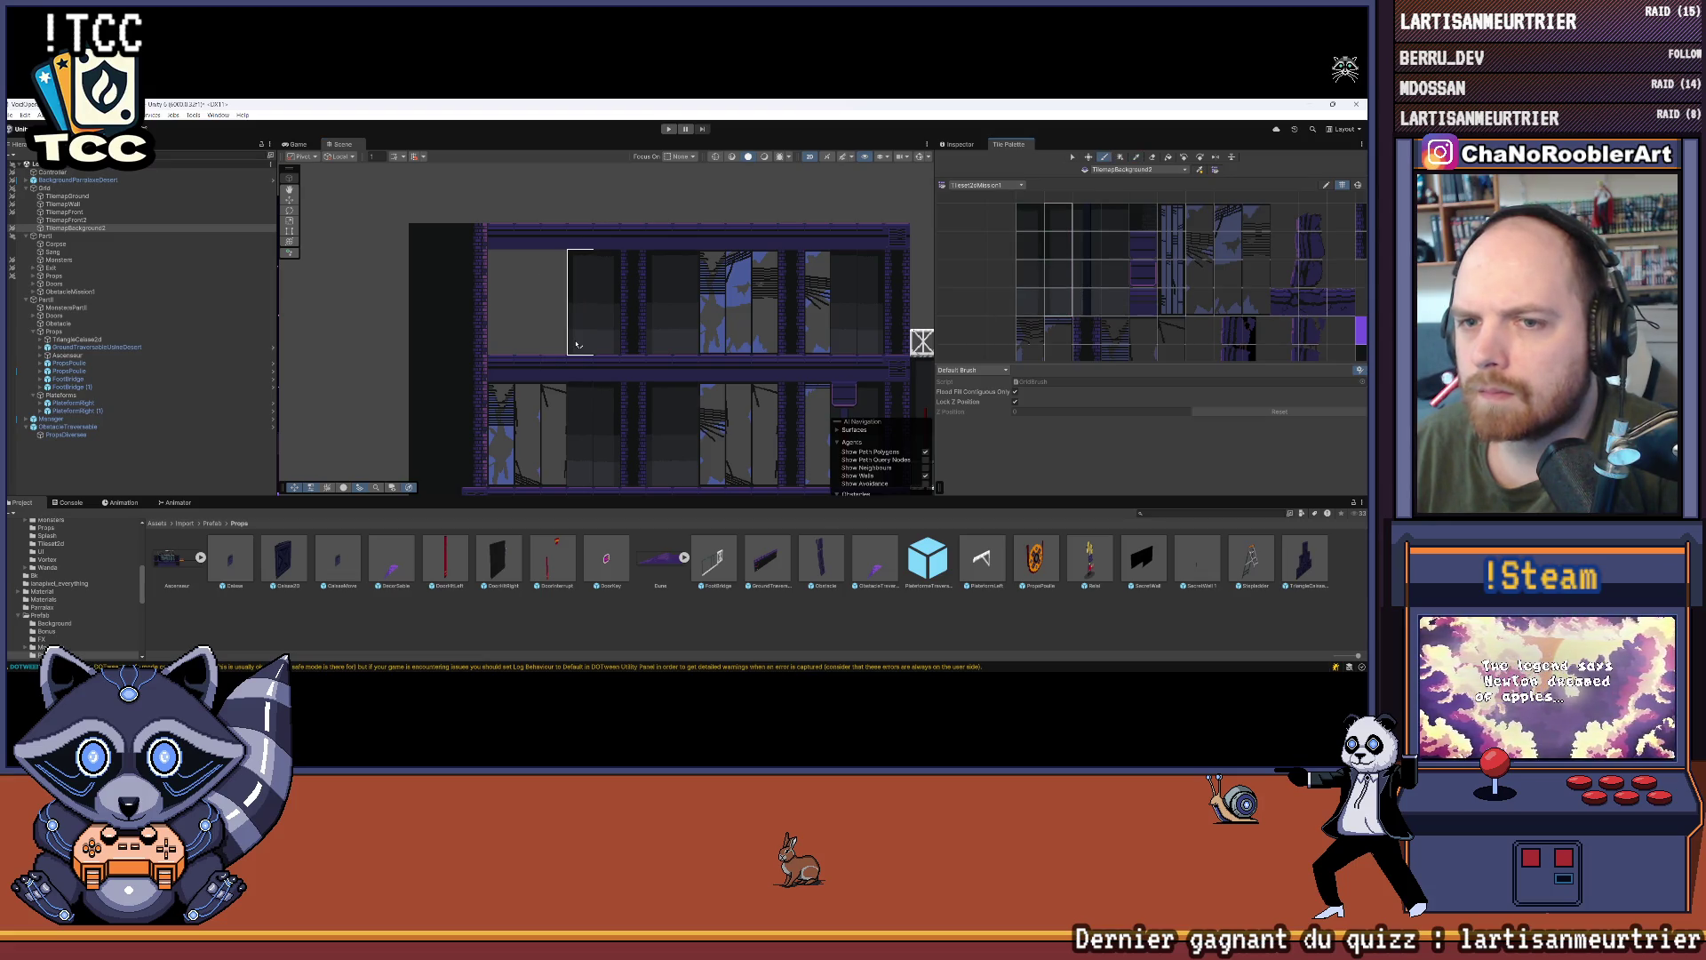
pyautogui.moveTo(1114, 215); pyautogui.dragTo(1115, 304)
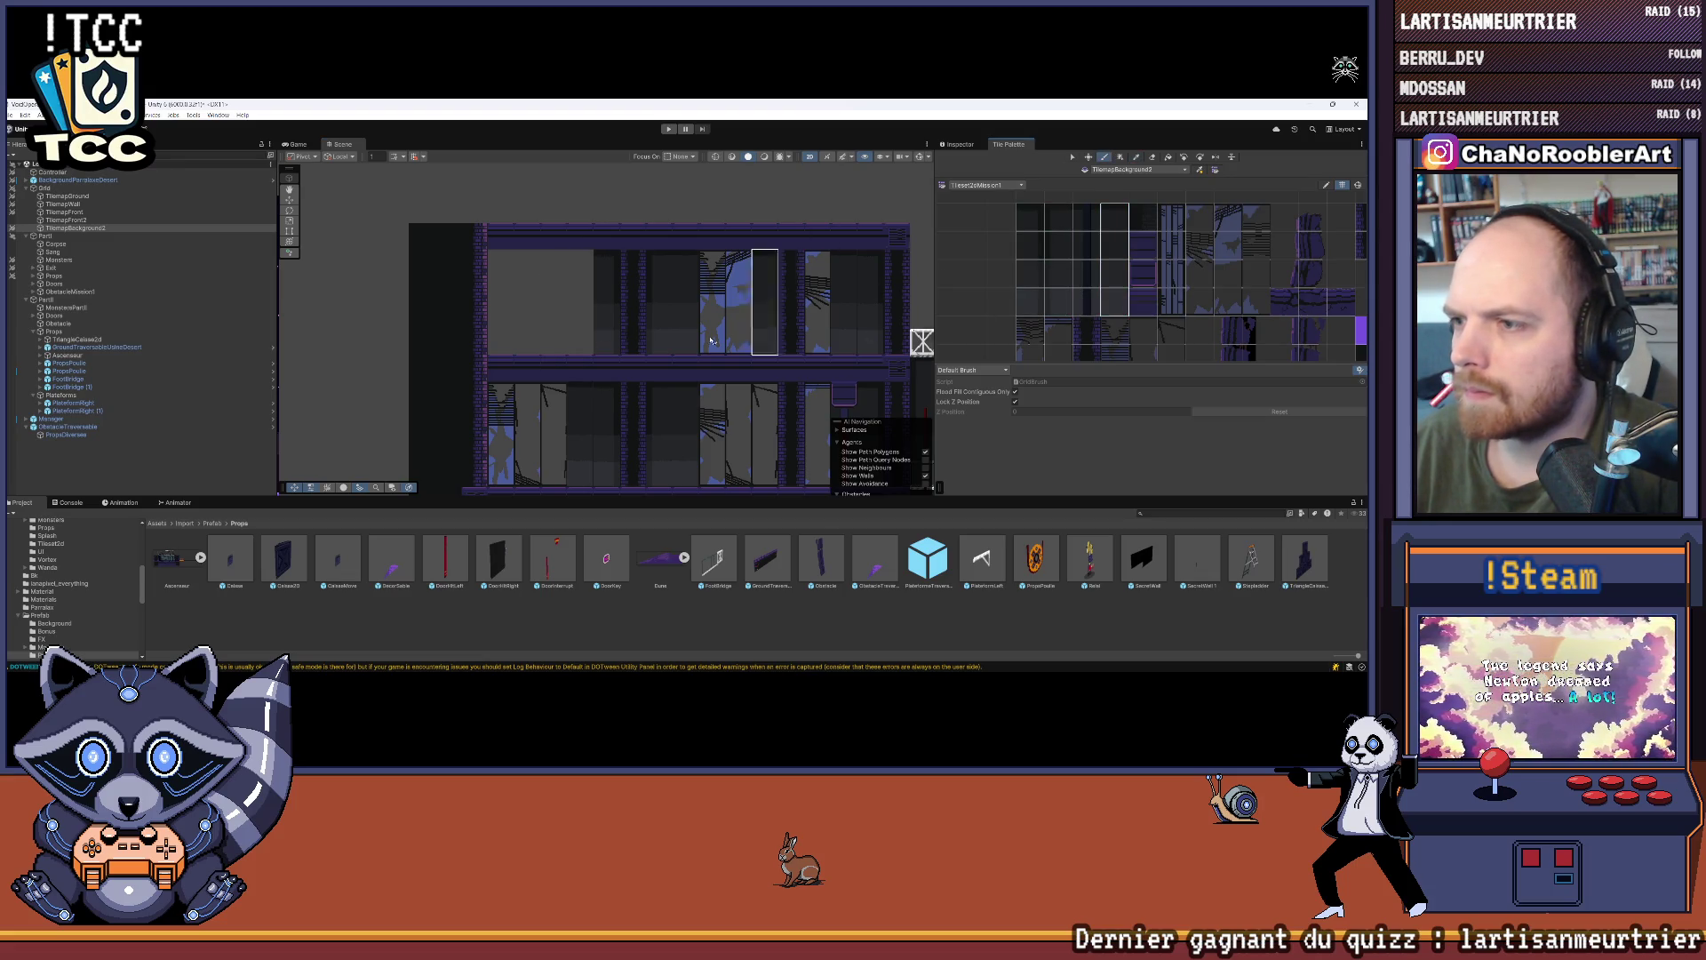
pyautogui.moveTo(533, 355); pyautogui.dragTo(589, 320)
pyautogui.moveTo(1203, 215)
pyautogui.mouseDown()
pyautogui.moveTo(1173, 237)
pyautogui.moveTo(1227, 327)
pyautogui.mouseUp()
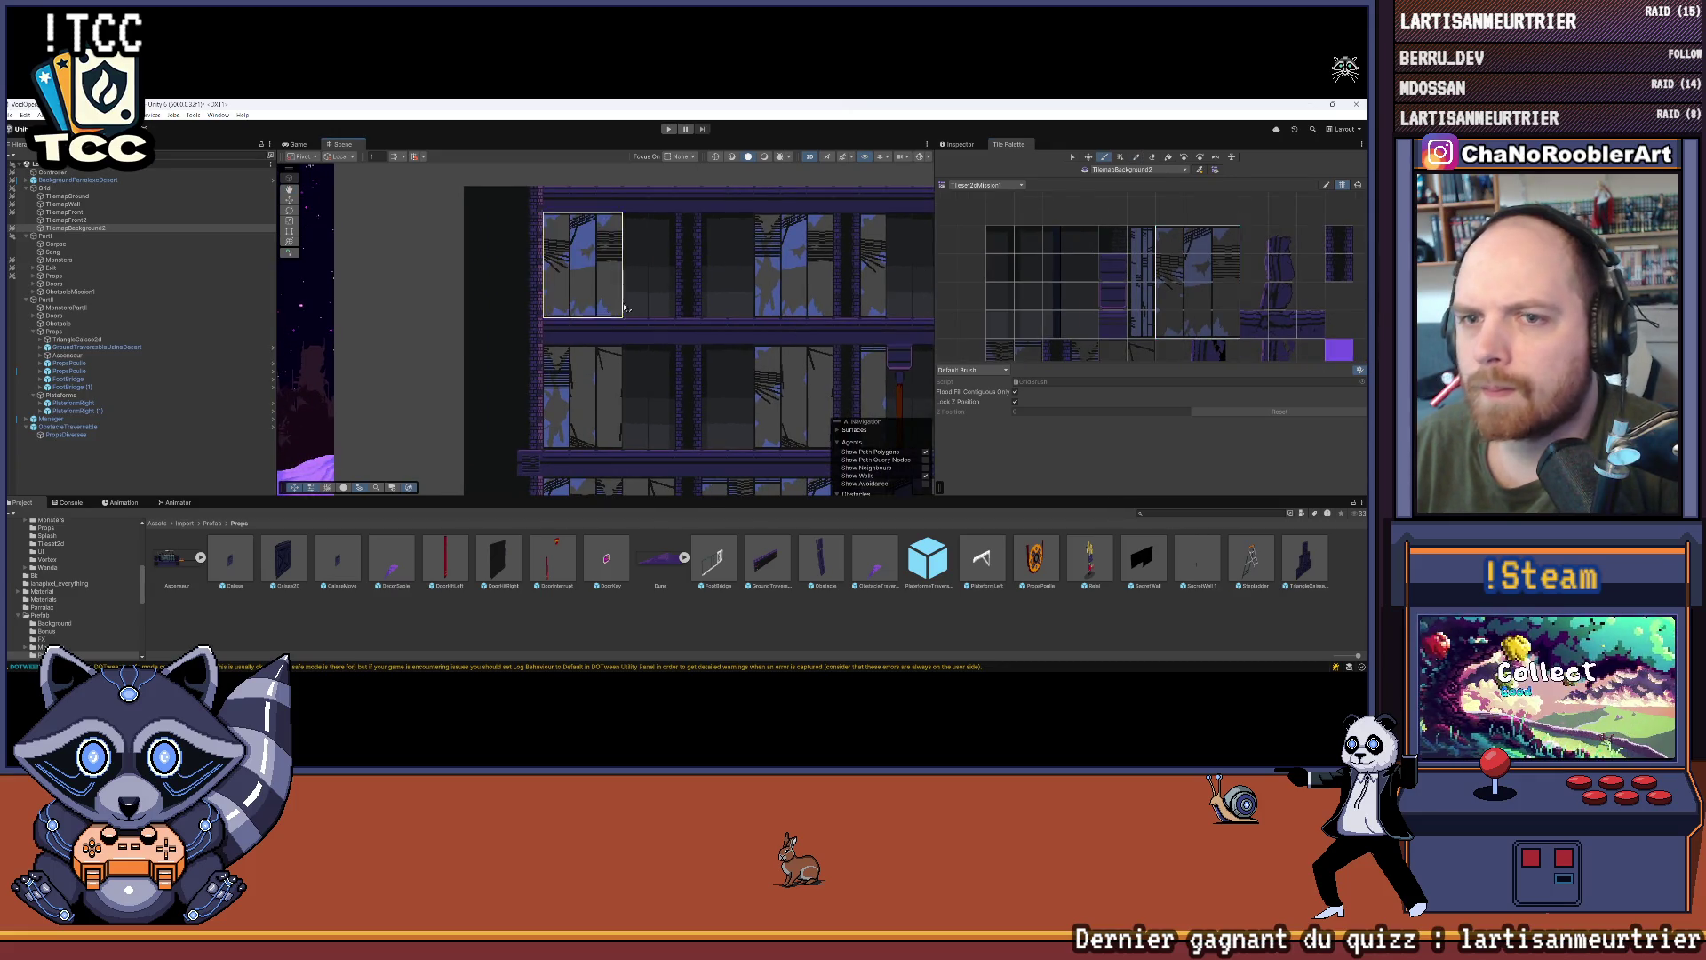
pyautogui.scroll(-1, 884, 259)
pyautogui.moveTo(884, 258); pyautogui.dragTo(586, 267)
pyautogui.click(174, 479)
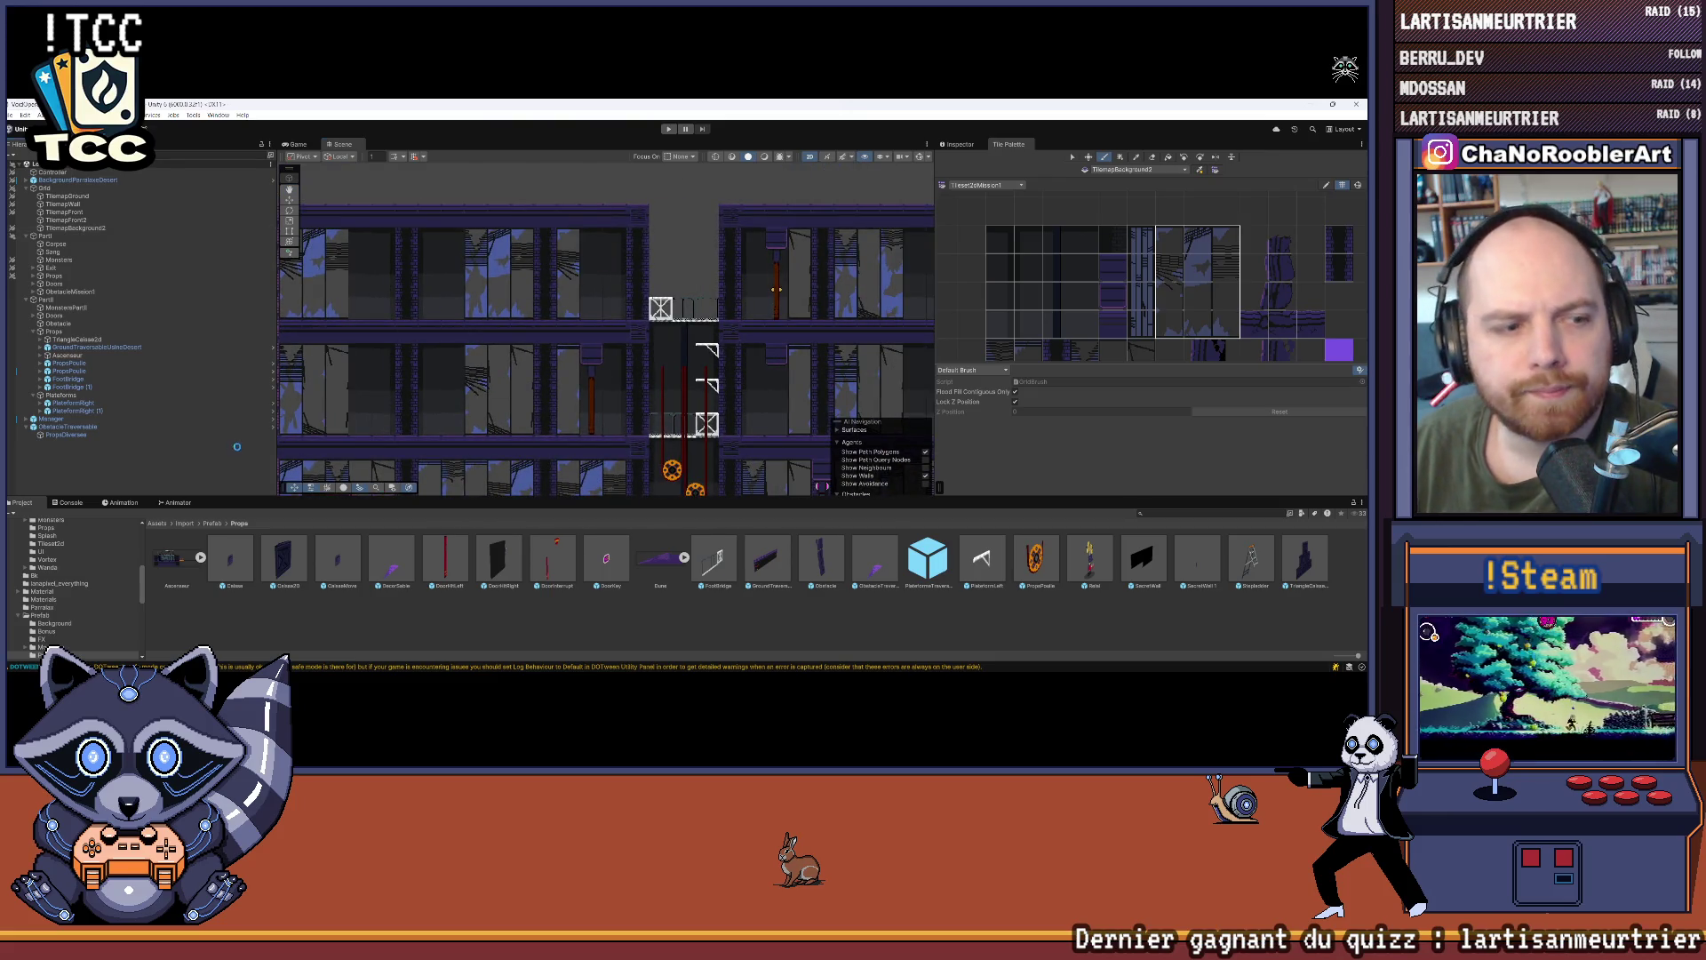
pyautogui.moveTo(622, 373); pyautogui.dragTo(749, 311)
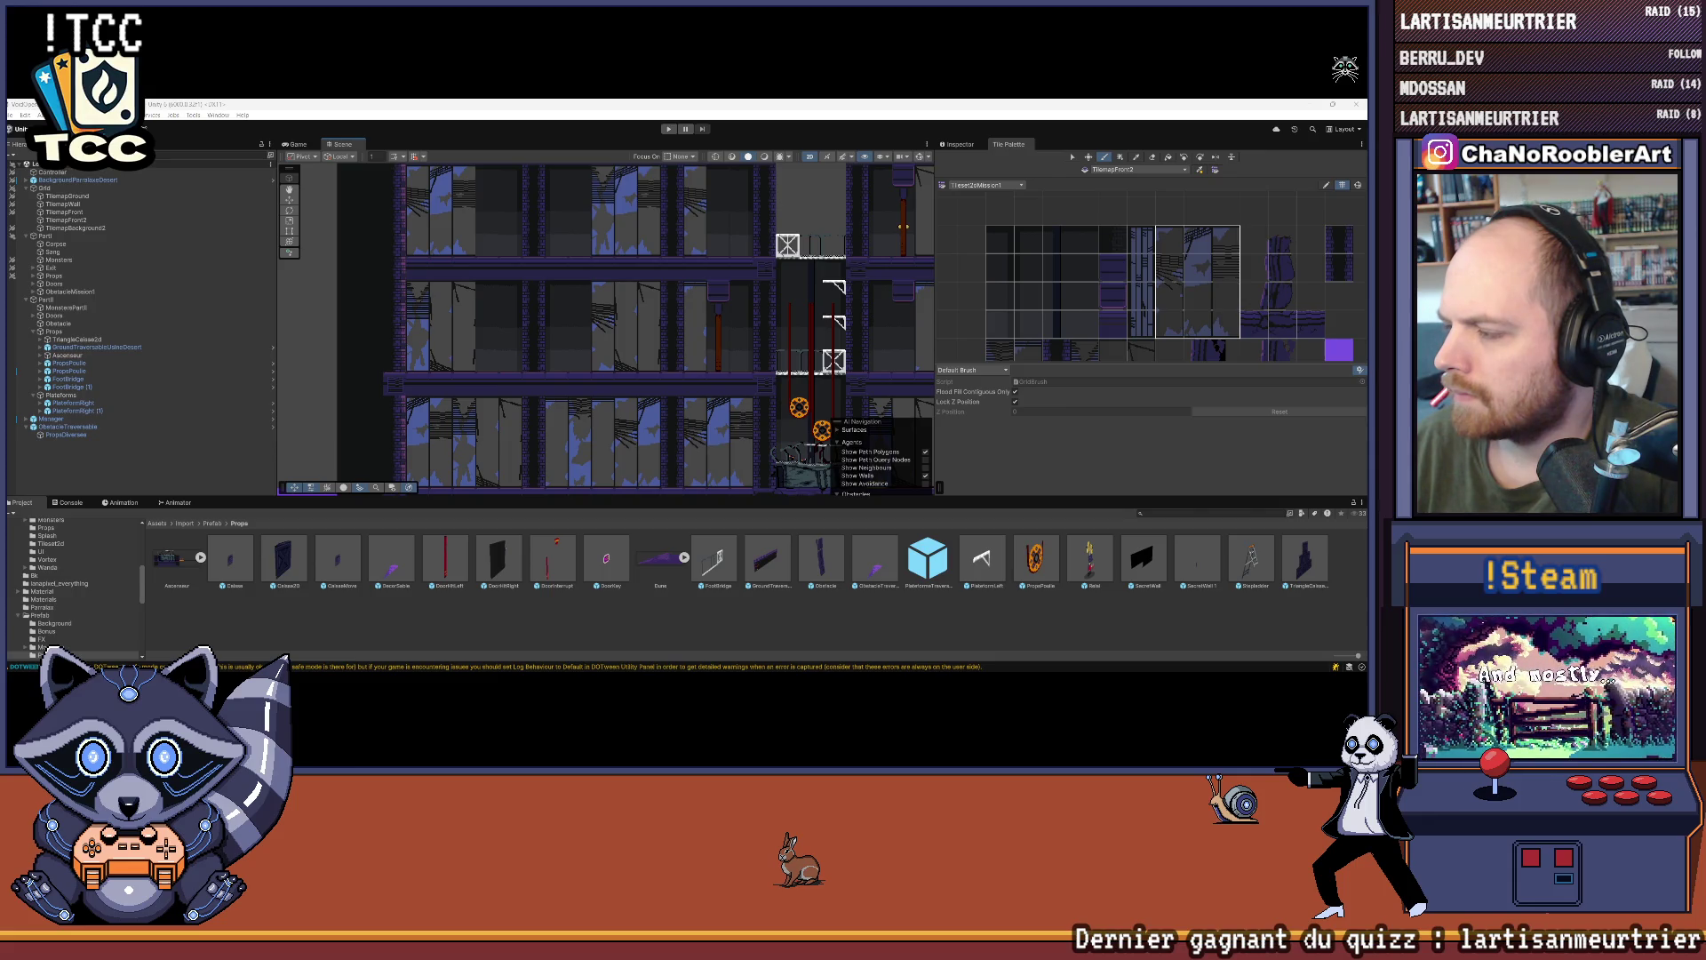
pyautogui.moveTo(400, 219); pyautogui.dragTo(380, 313)
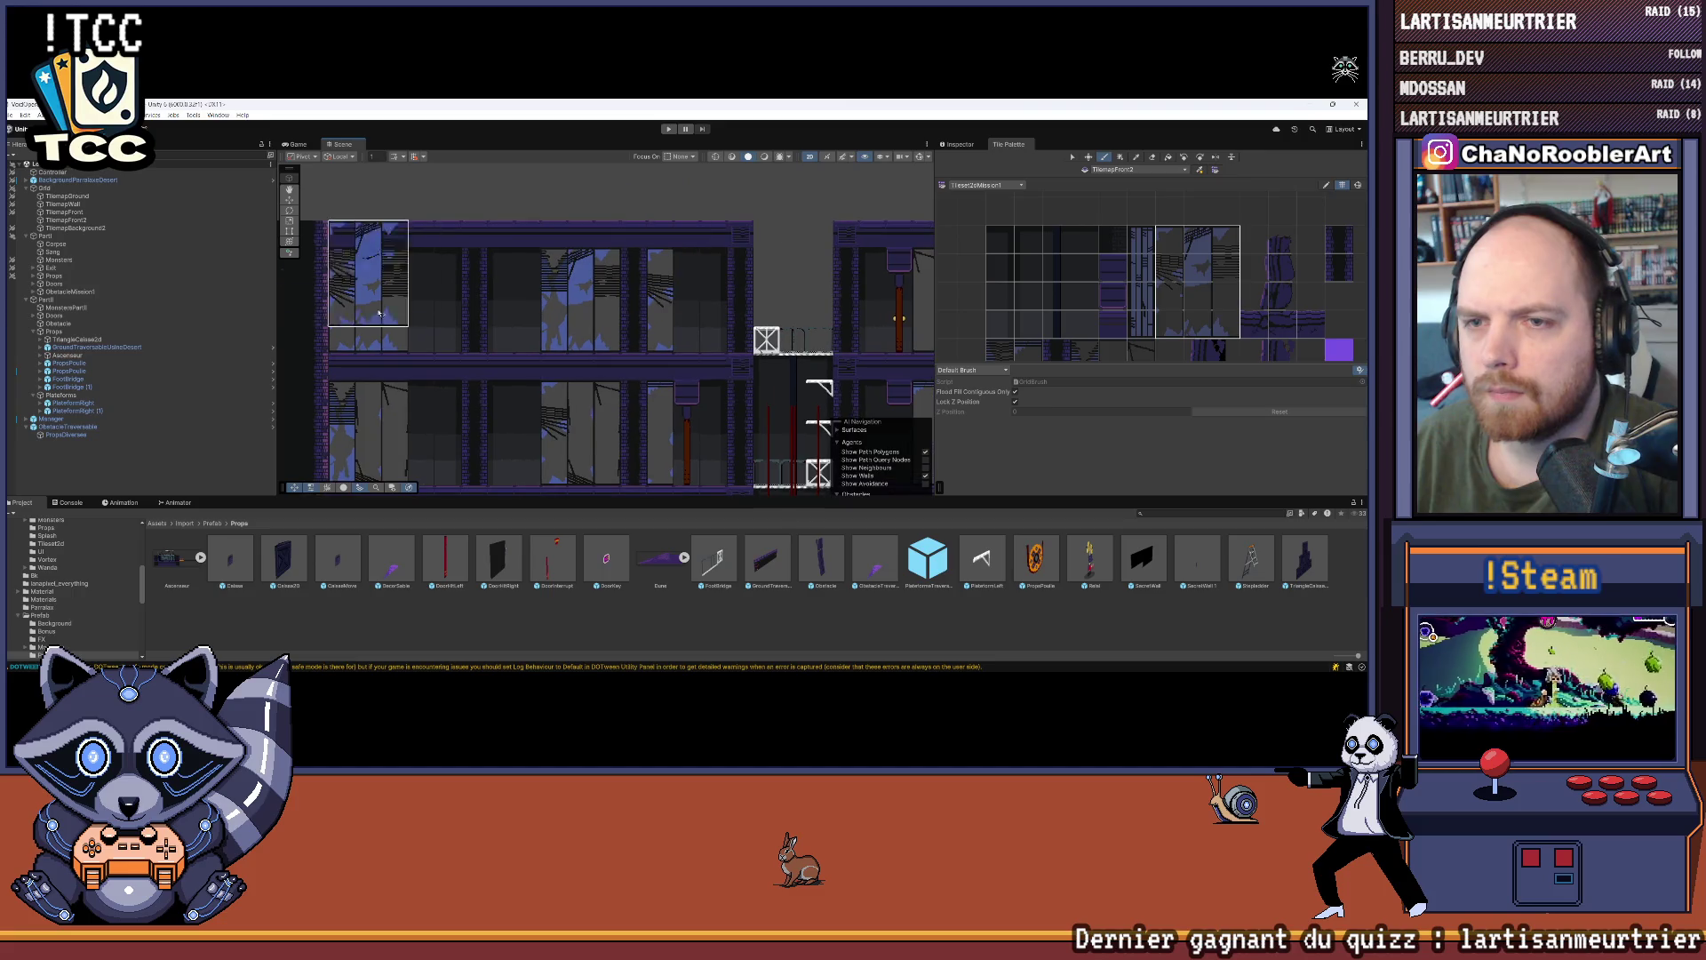
pyautogui.click(62, 203)
pyautogui.scroll(1, 732, 297)
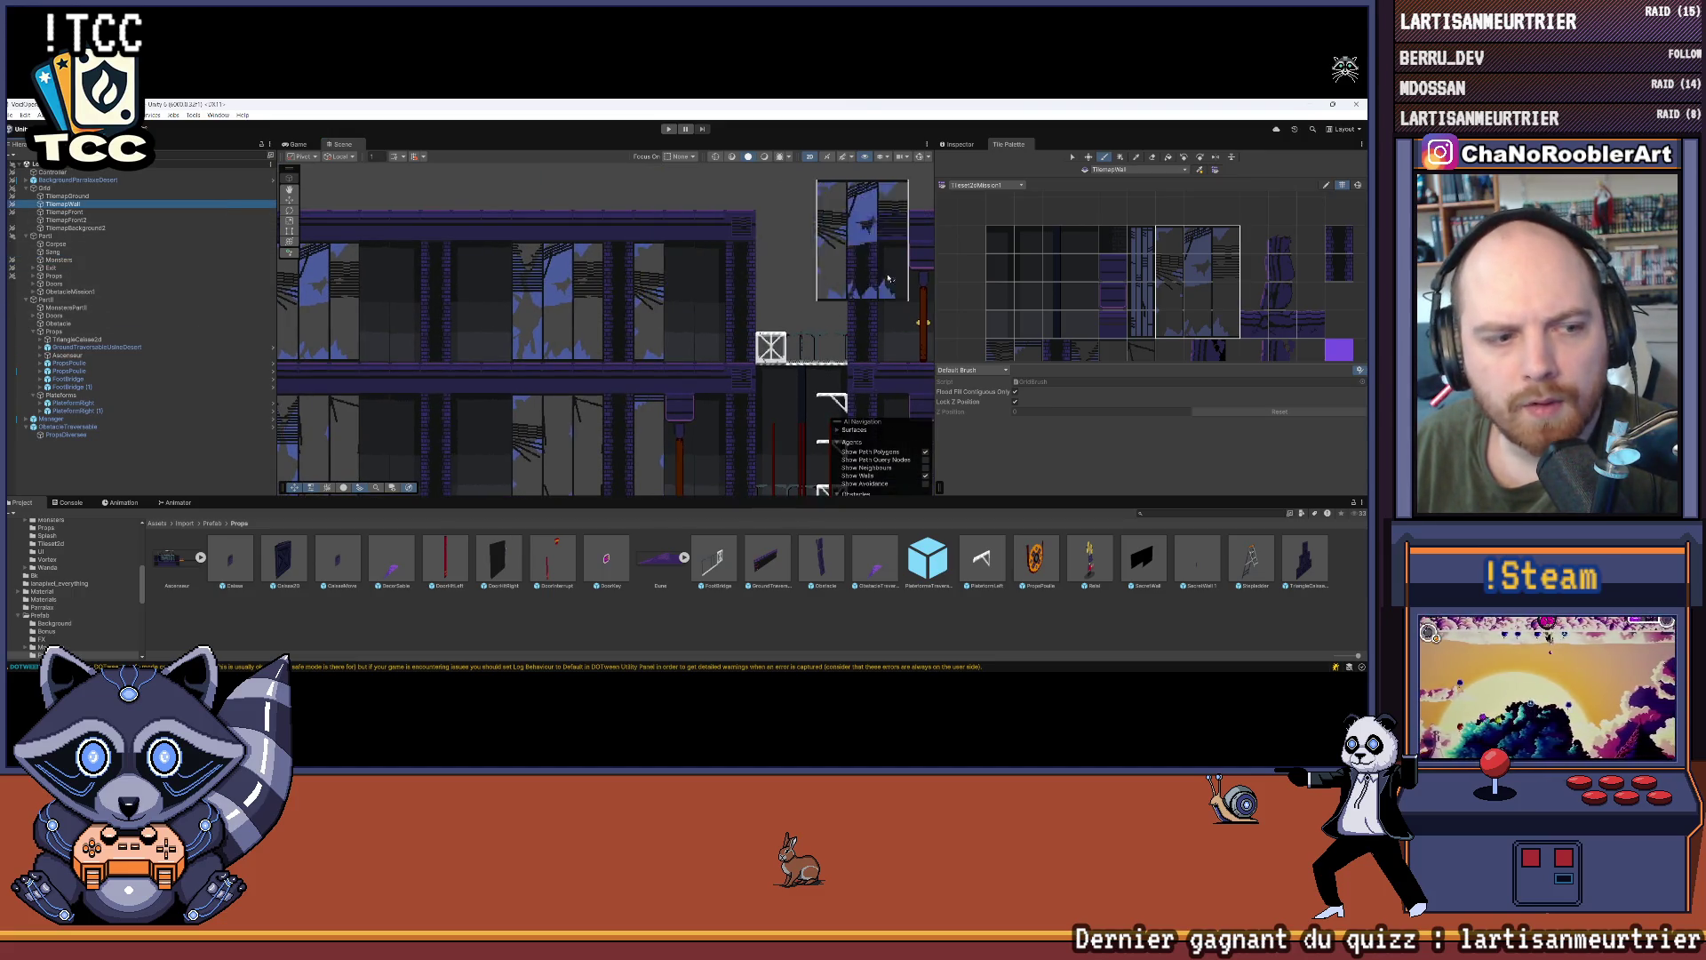
pyautogui.scroll(2, 836, 227)
pyautogui.scroll(3, 836, 228)
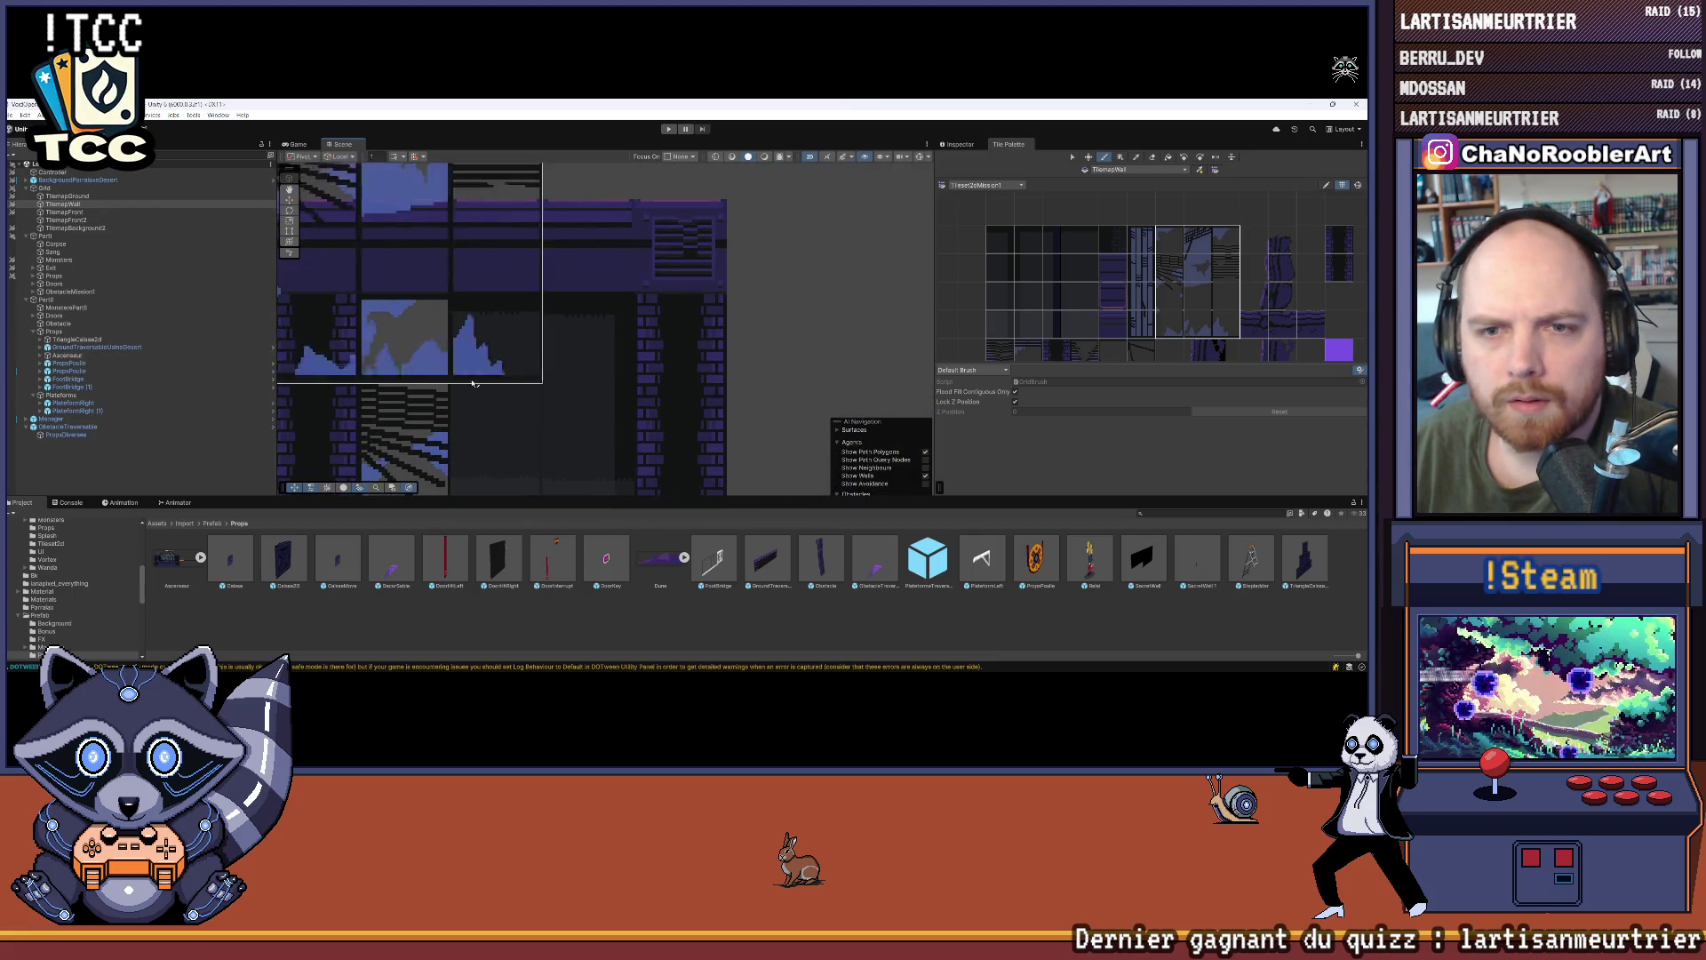
pyautogui.scroll(3, 374, 369)
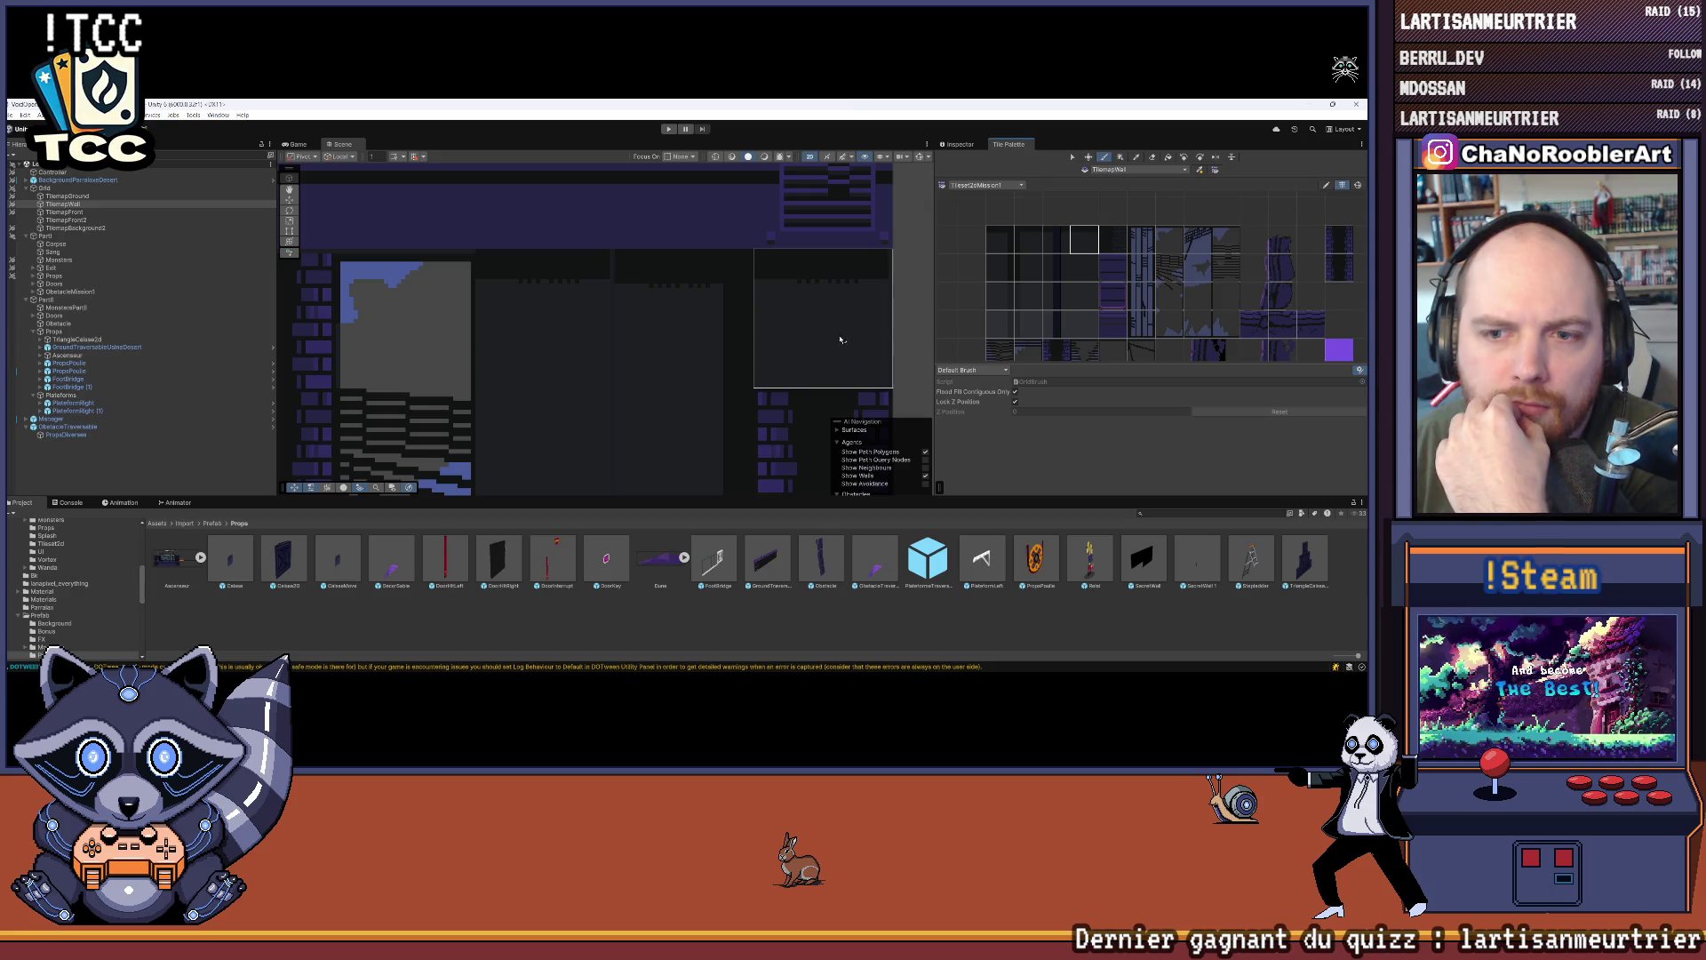
pyautogui.press('Down')
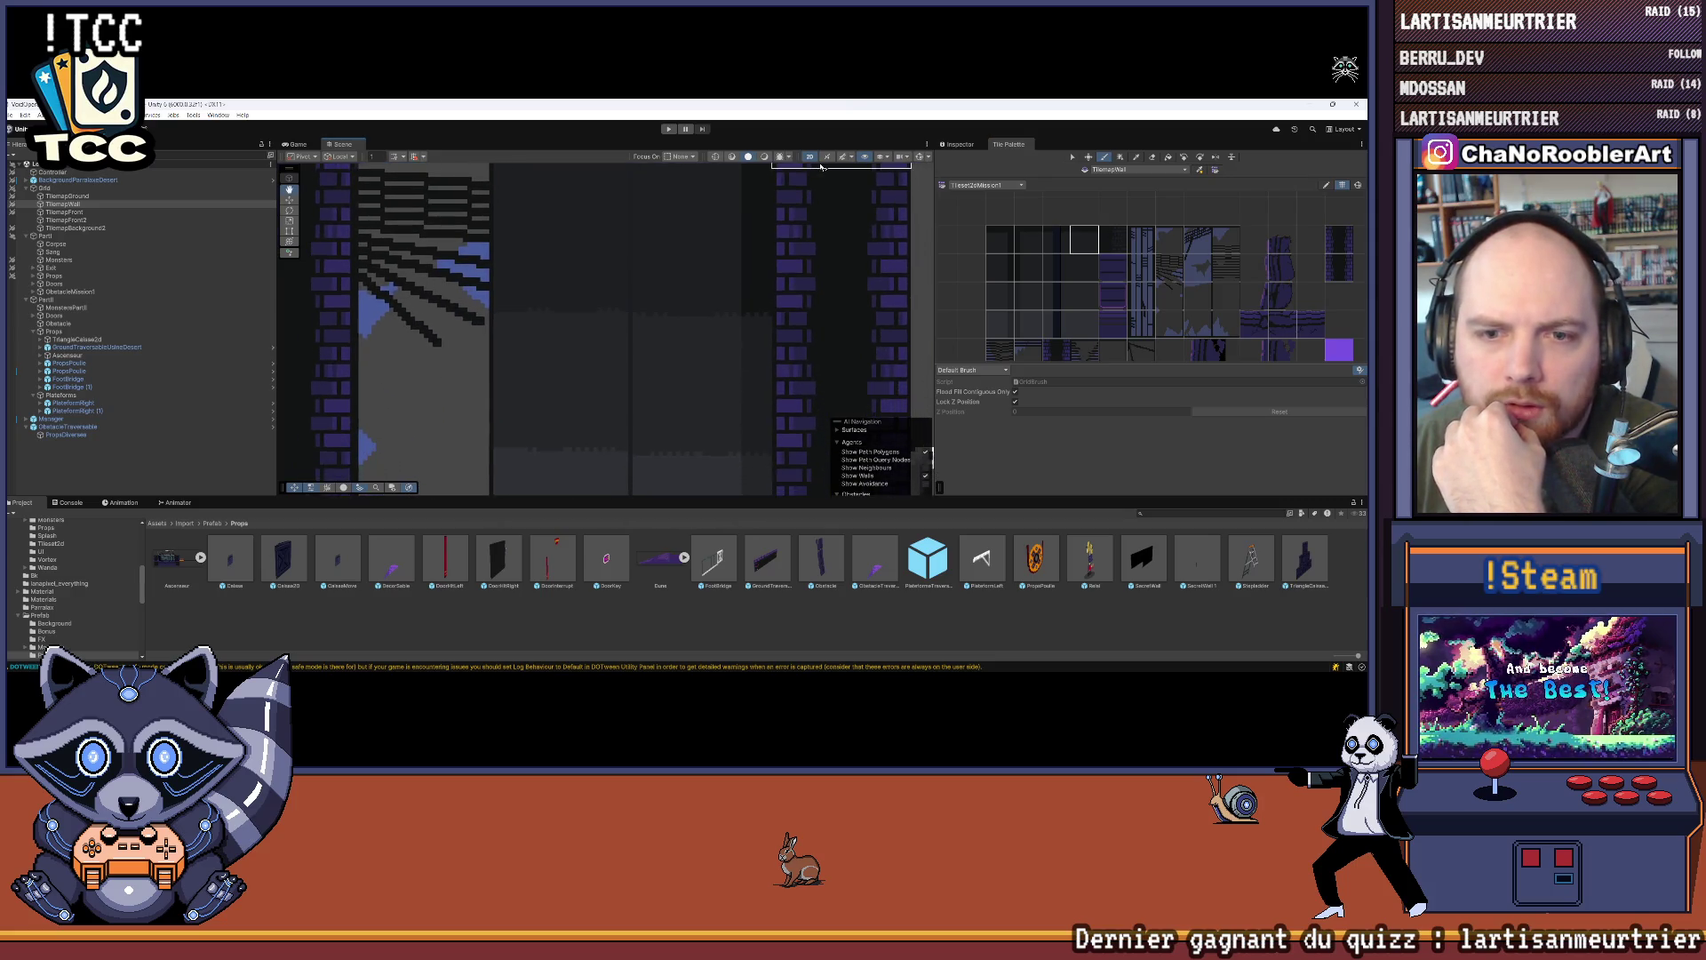
pyautogui.moveTo(821, 166); pyautogui.dragTo(784, 388)
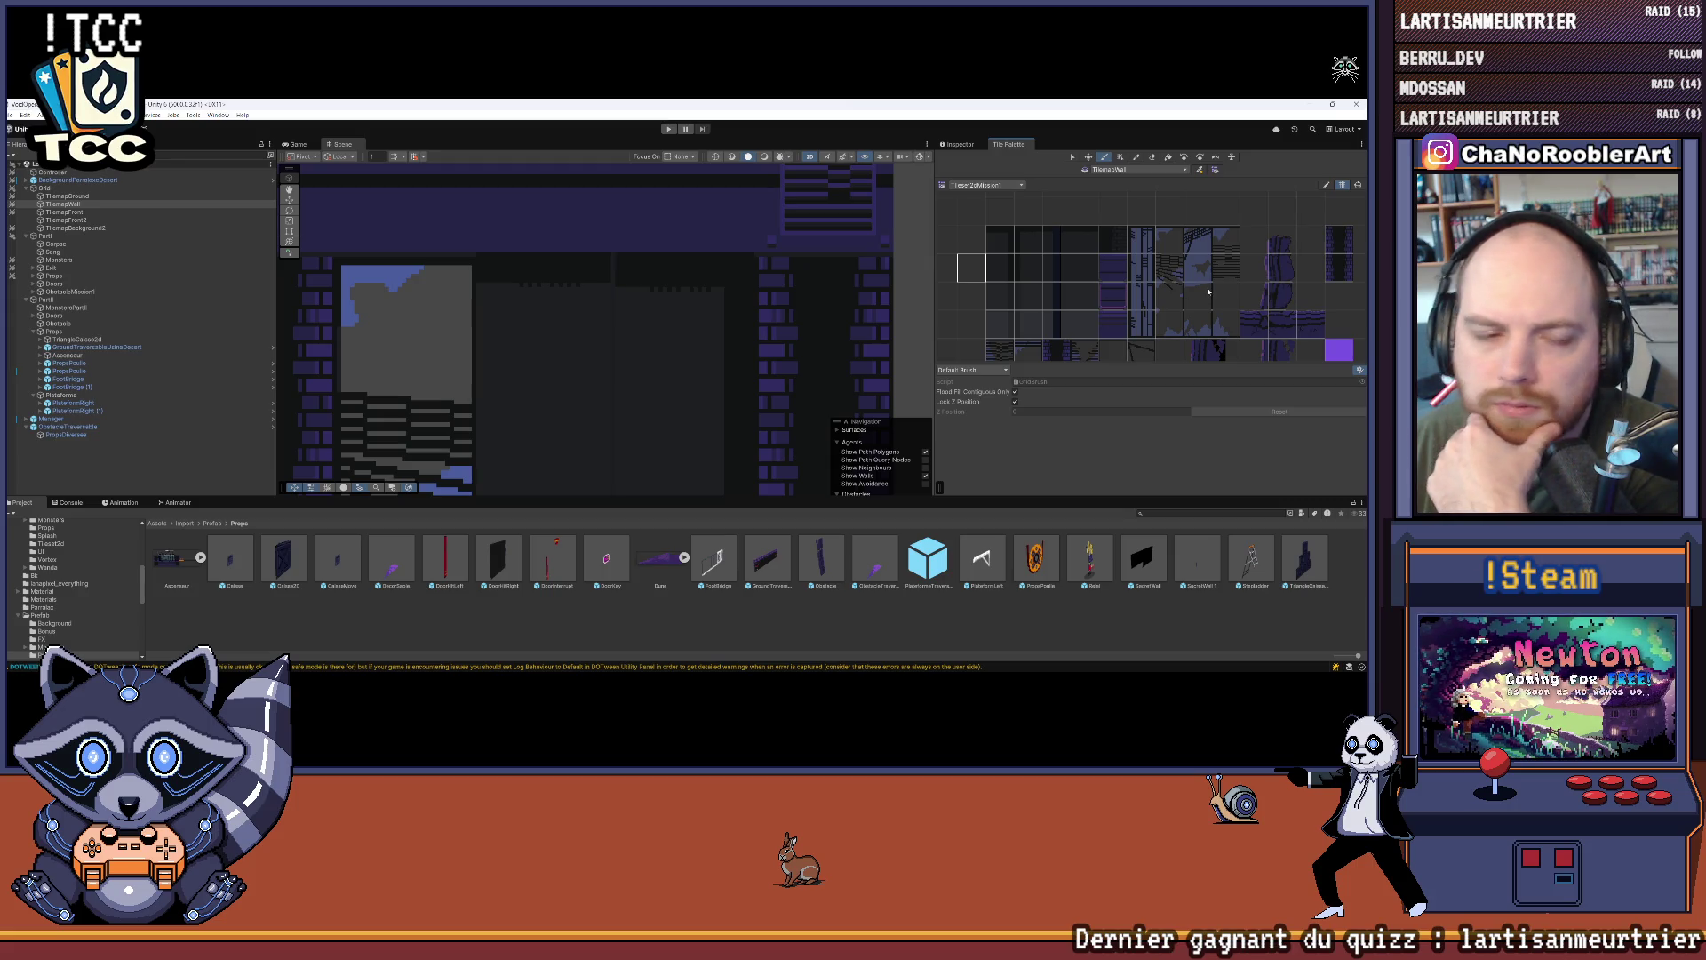
pyautogui.moveTo(810, 444); pyautogui.dragTo(835, 282)
pyautogui.scroll(-5, 835, 282)
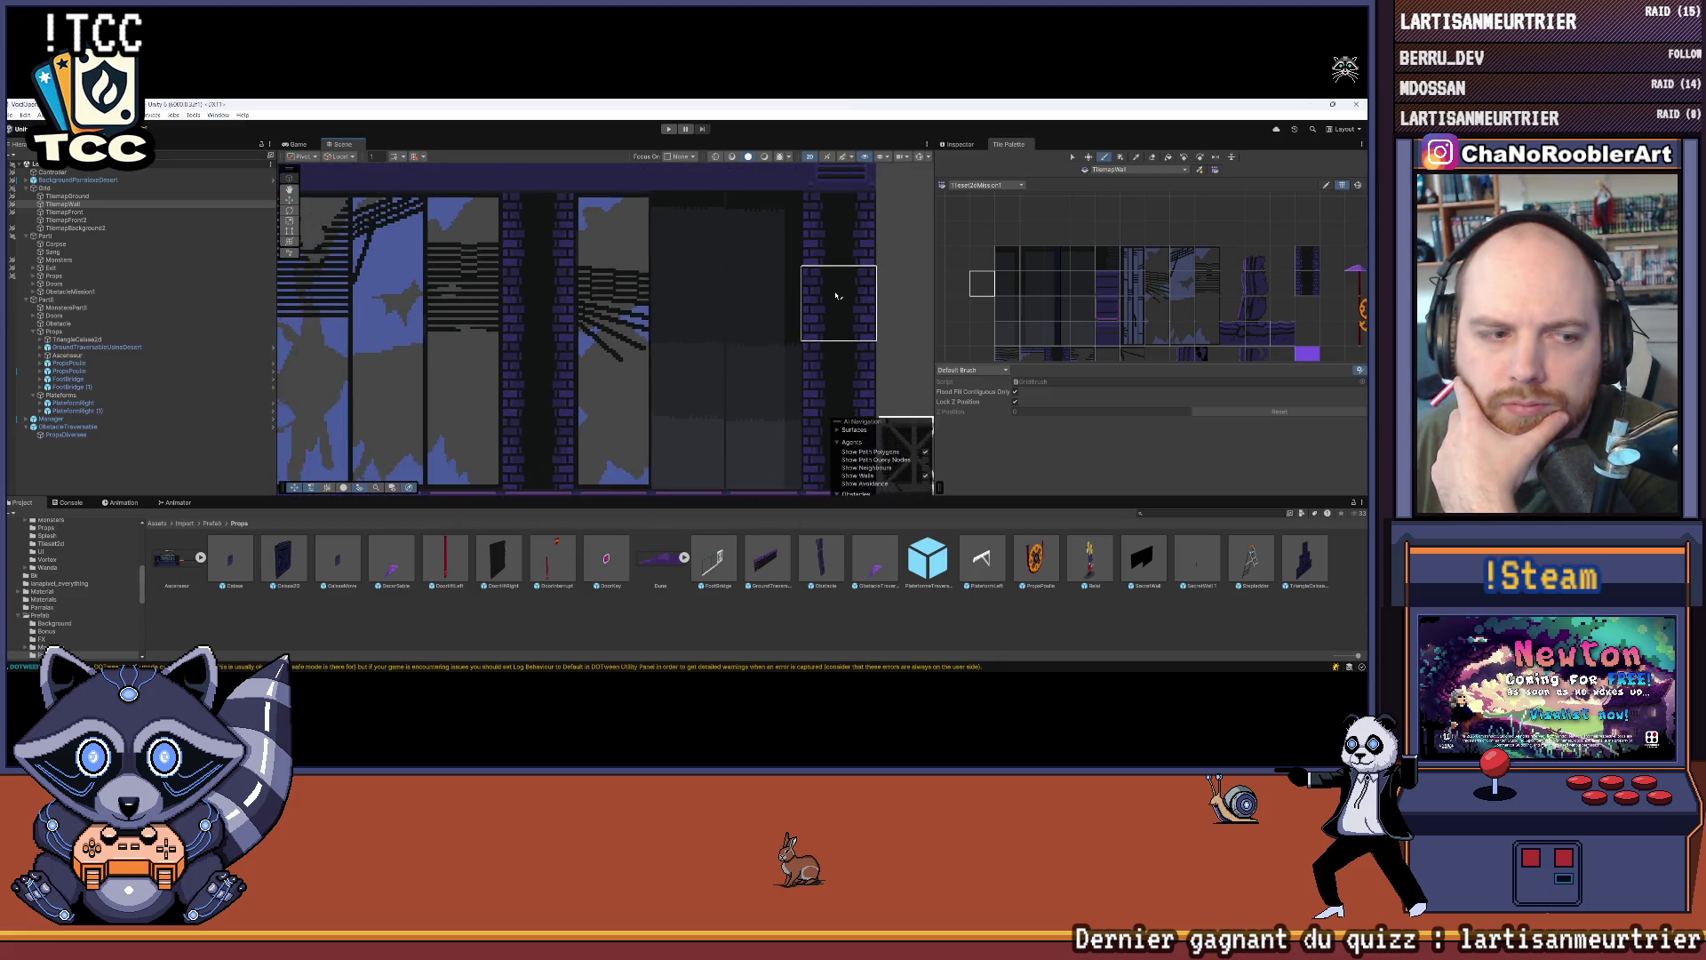
pyautogui.moveTo(727, 315)
pyautogui.mouseDown()
pyautogui.moveTo(576, 332)
pyautogui.moveTo(627, 311)
pyautogui.mouseUp()
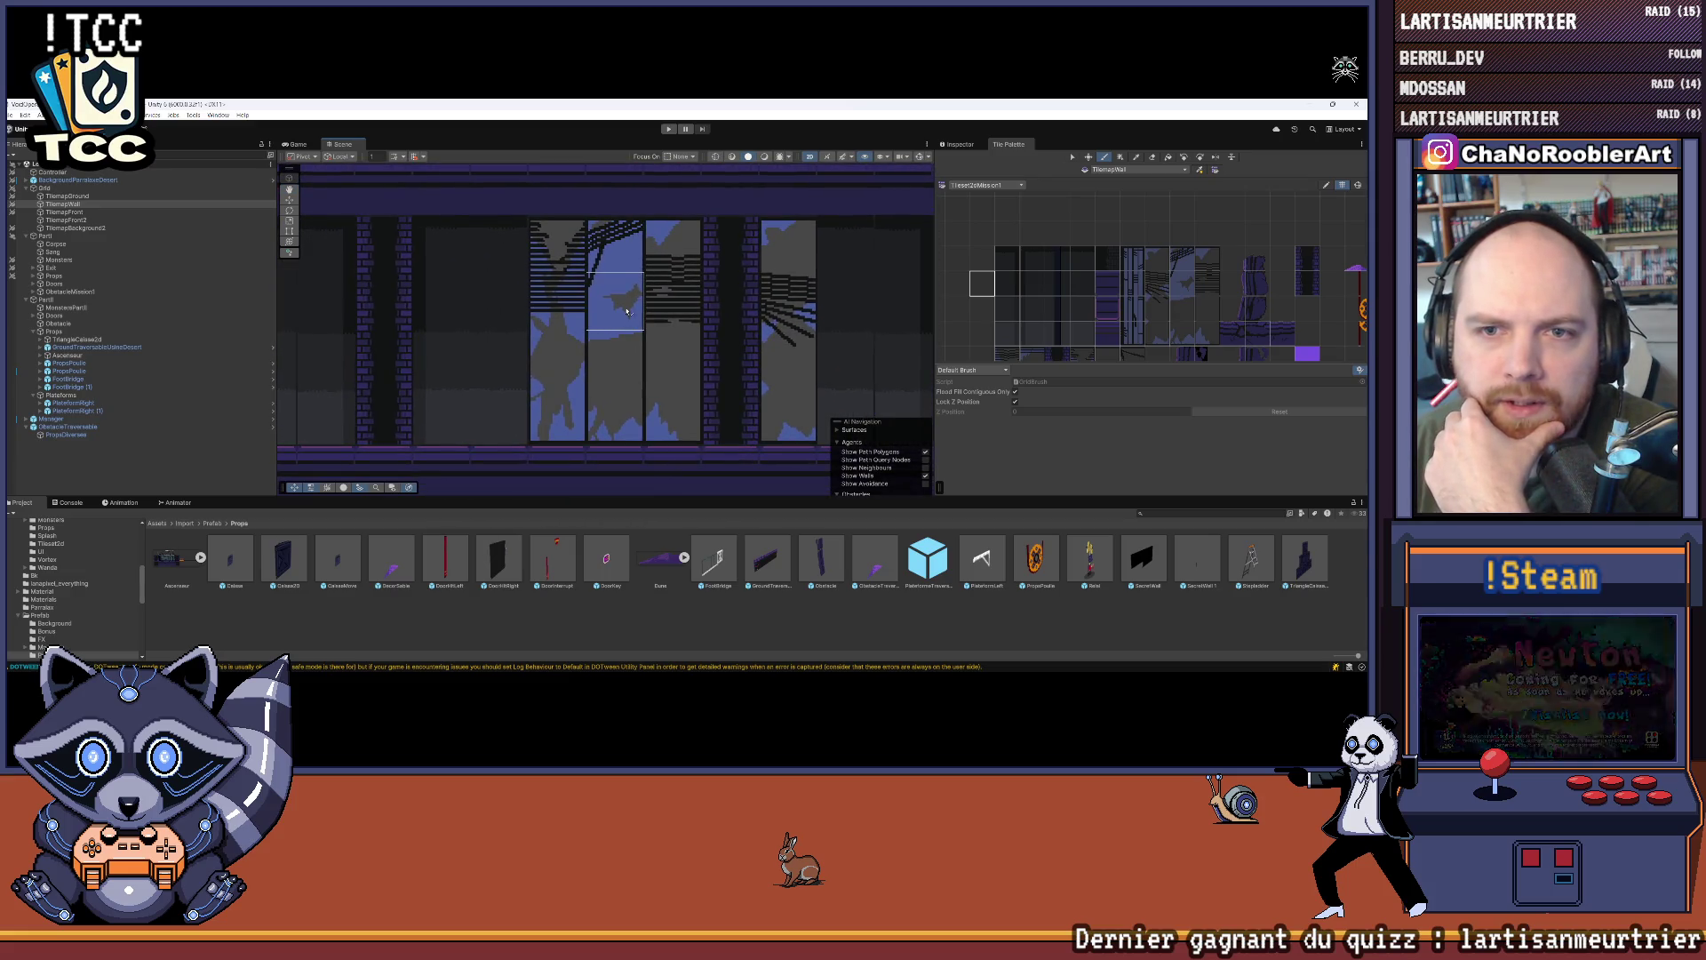
pyautogui.scroll(5, 547, 264)
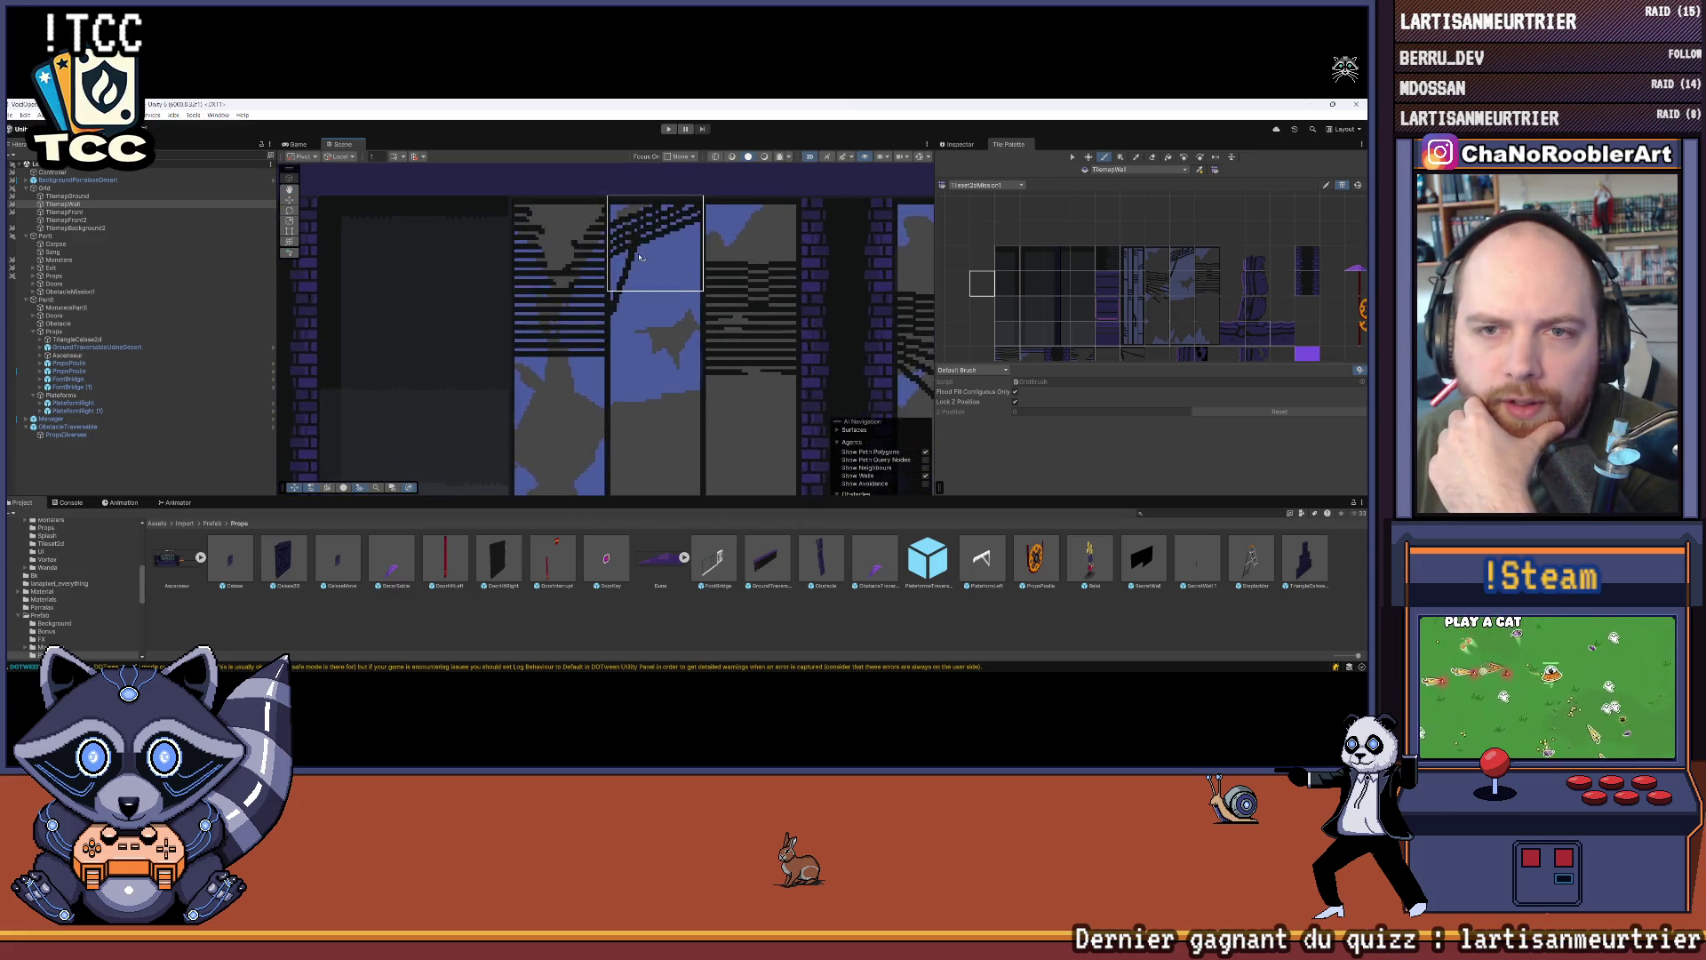
pyautogui.moveTo(679, 278)
pyautogui.mouseDown()
pyautogui.moveTo(834, 327)
pyautogui.moveTo(414, 317)
pyautogui.mouseUp()
pyautogui.scroll(1, 760, 305)
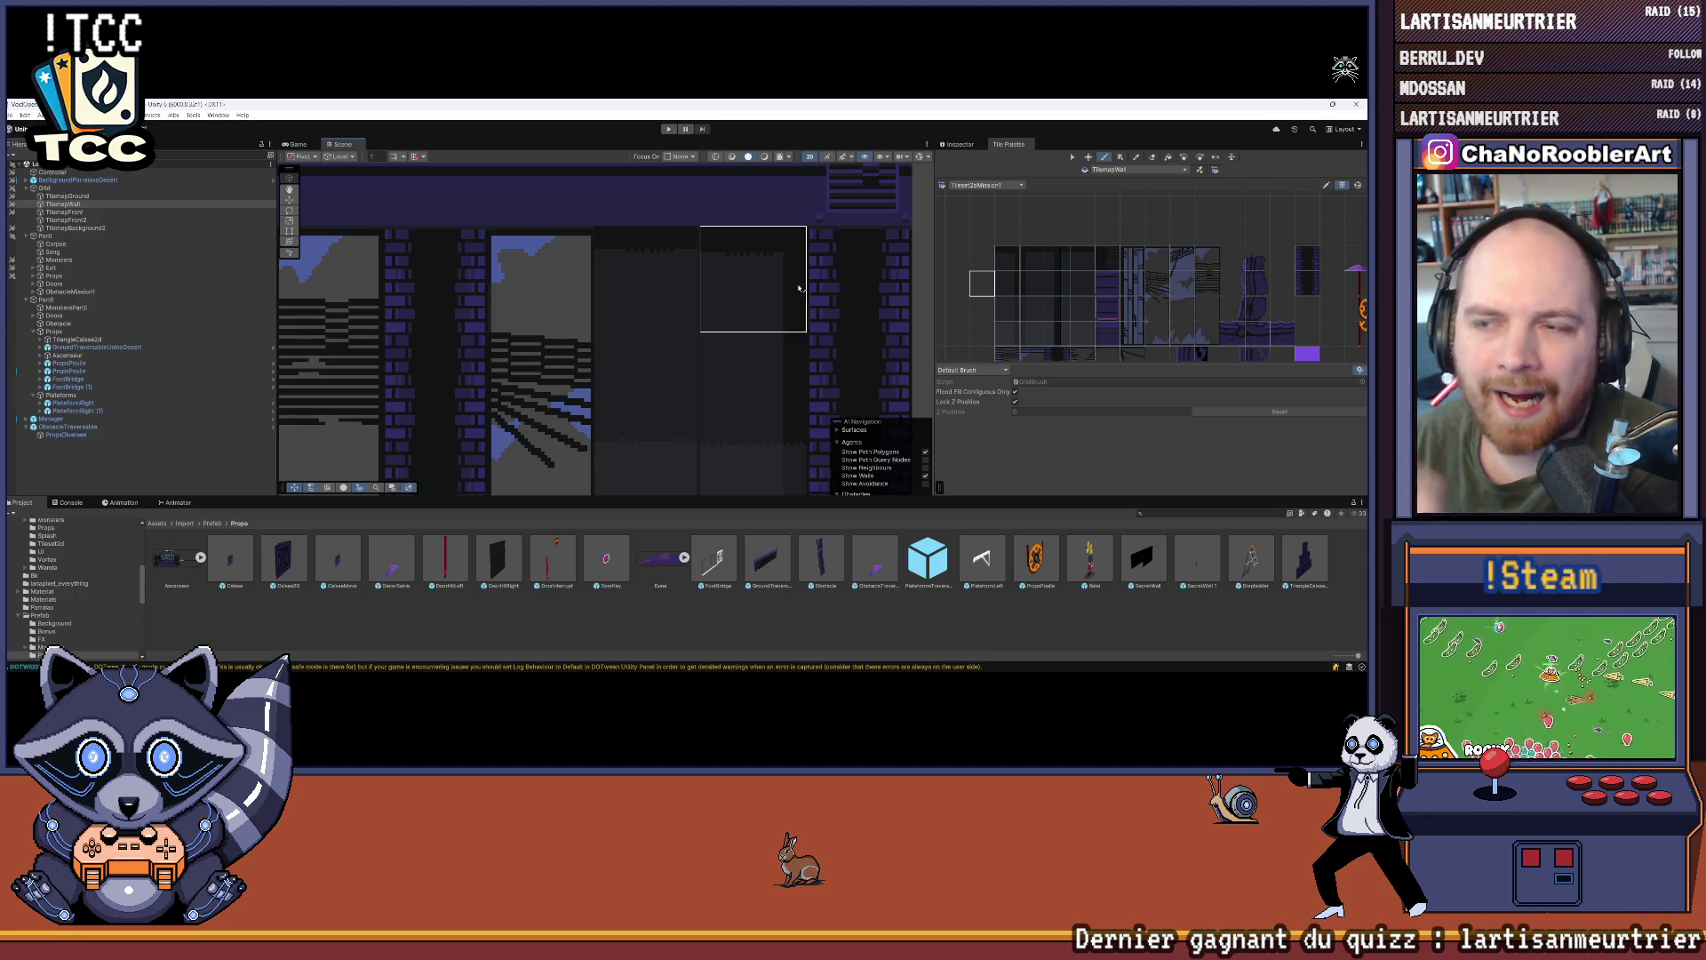
pyautogui.scroll(-2, 1112, 224)
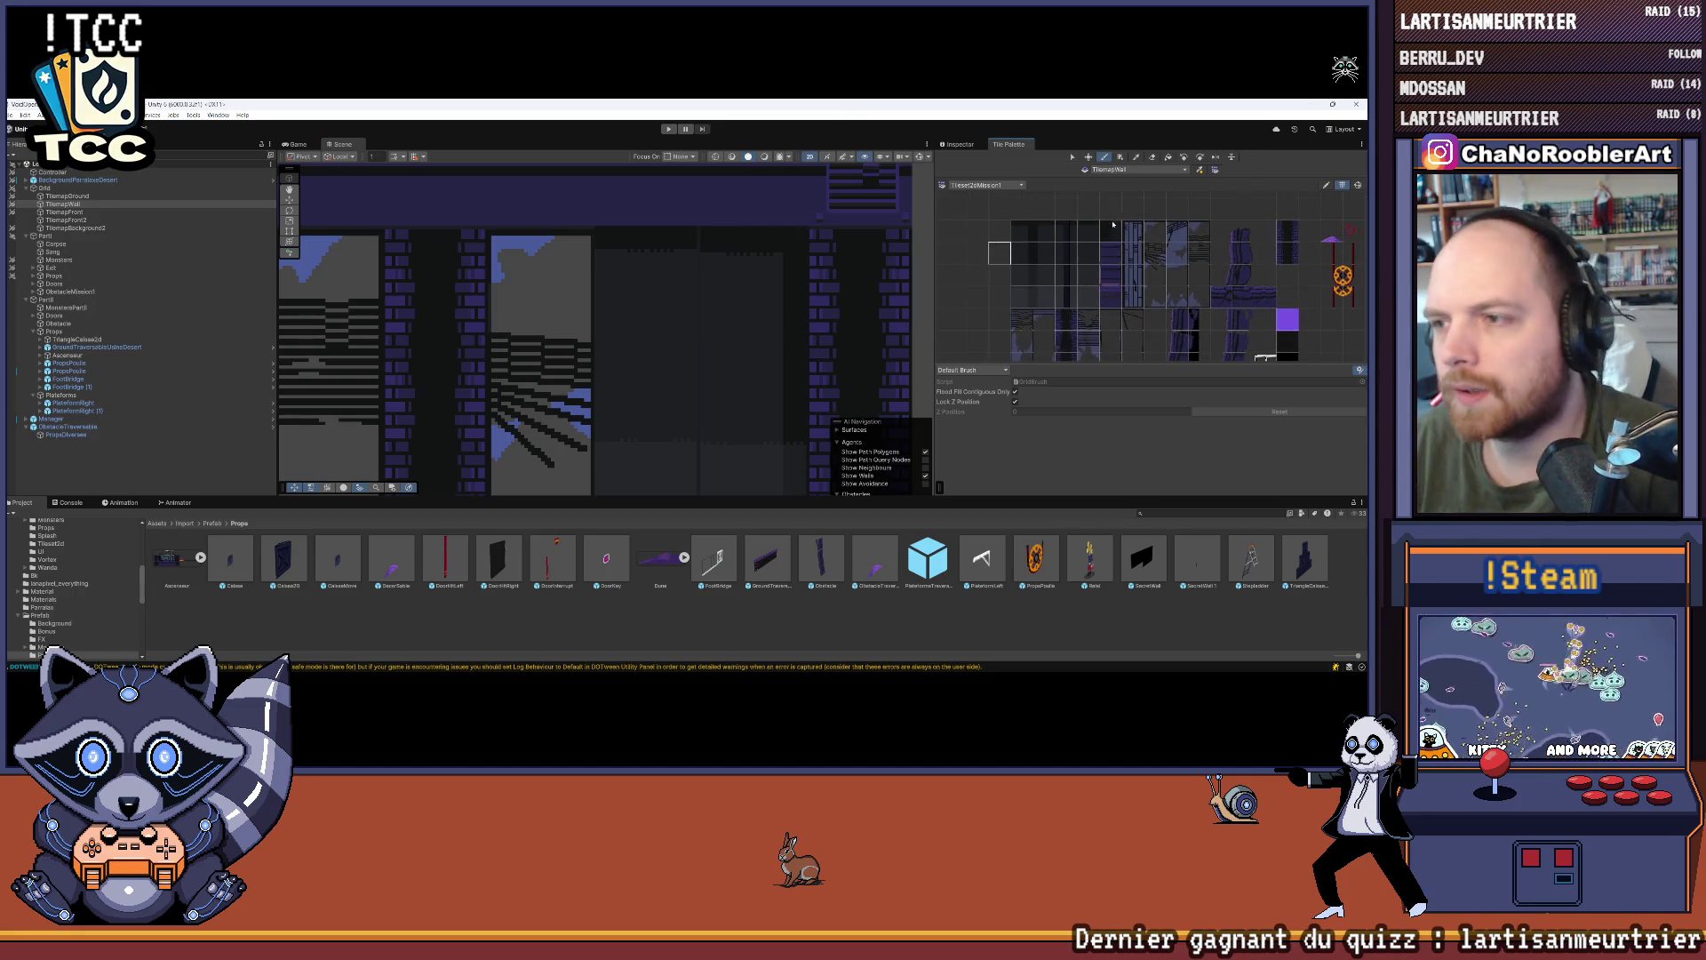
# Step: Make TilemapBackground the painting target, pan to the neighbouring rooms, and pick one palette tile
pyautogui.click(76, 227)
pyautogui.scroll(-2, 626, 324)
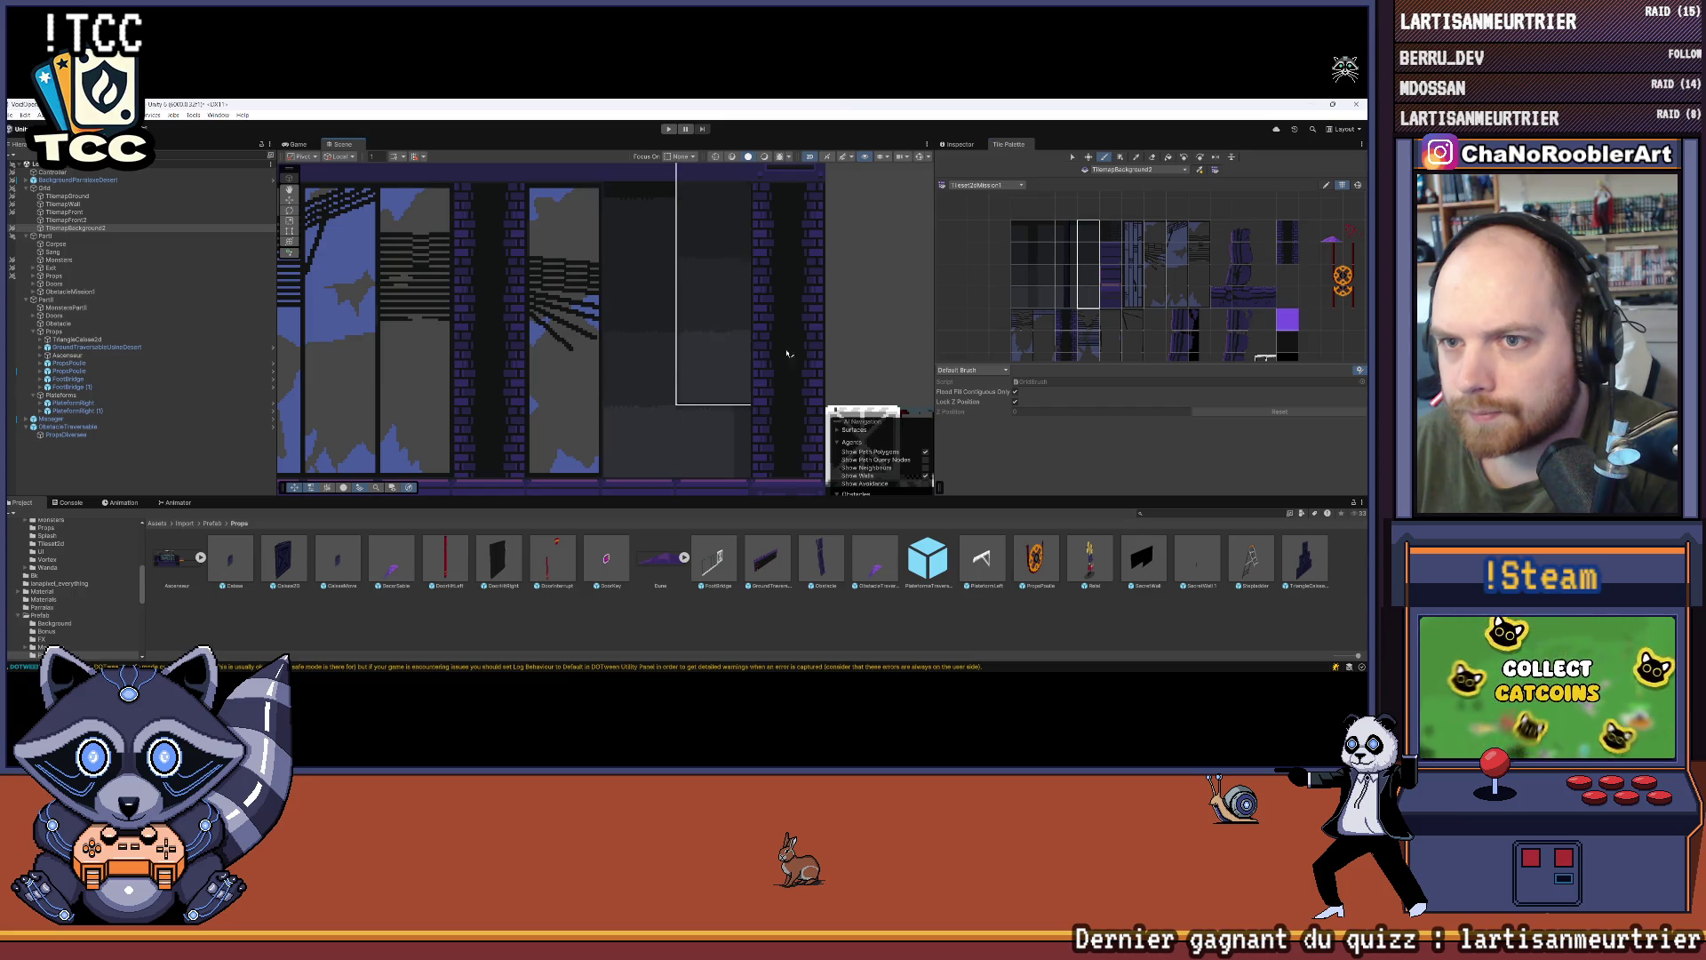
pyautogui.scroll(5, 790, 263)
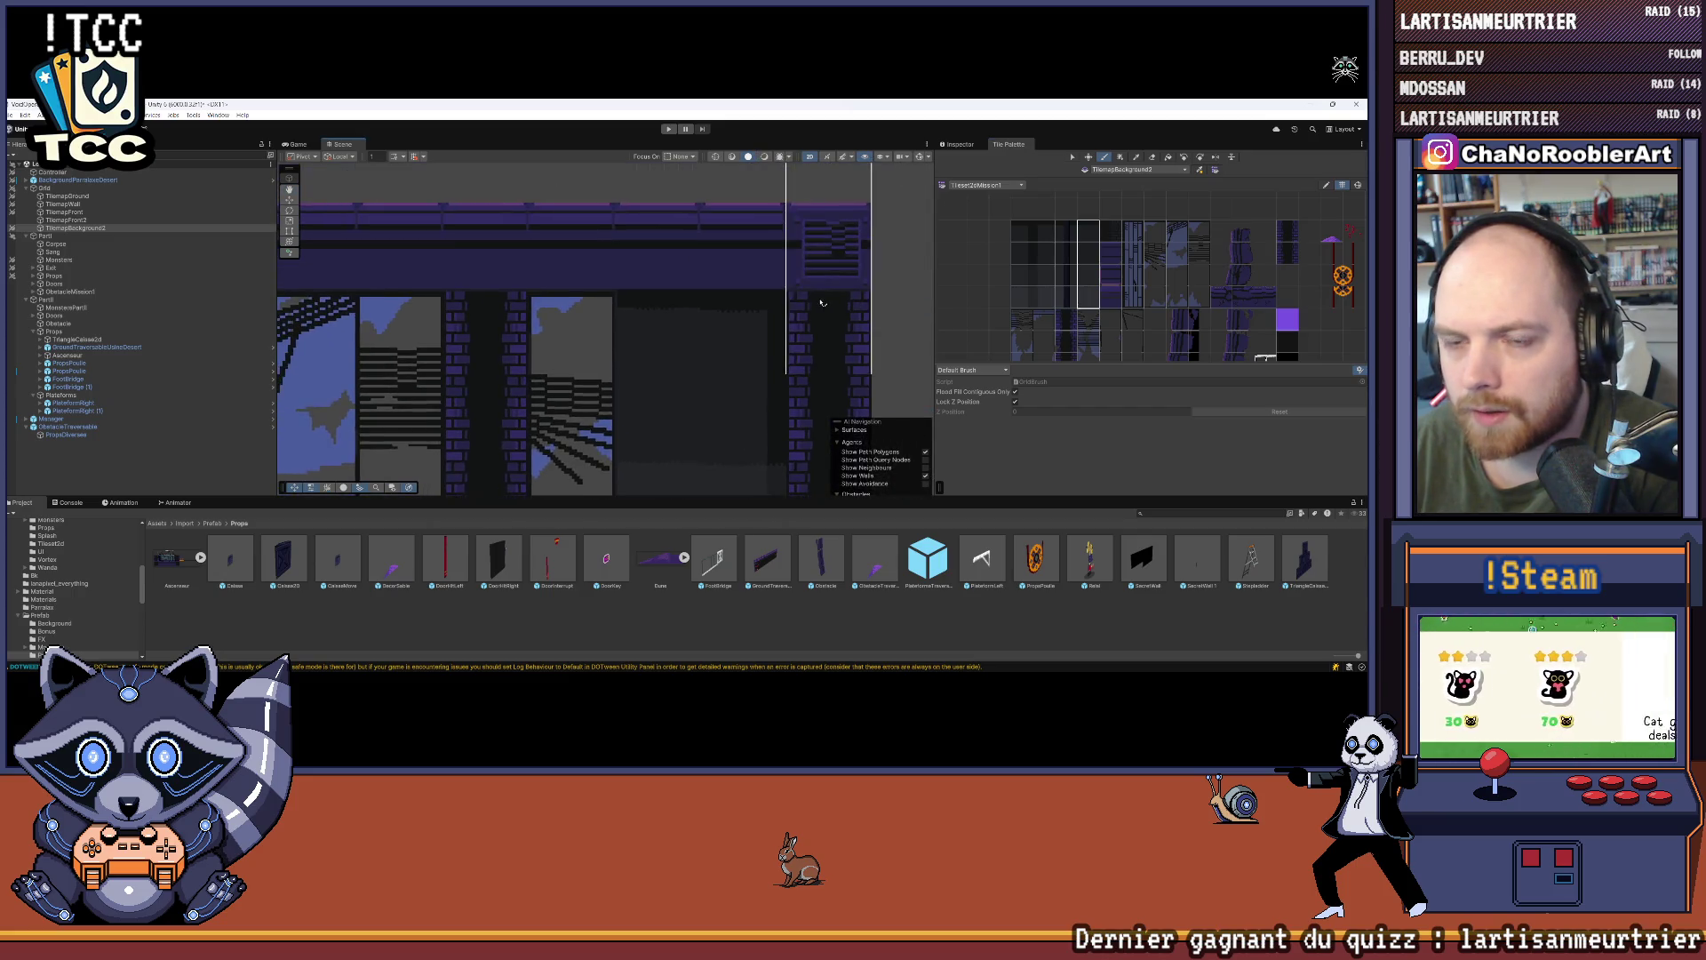
pyautogui.moveTo(790, 262)
pyautogui.mouseDown()
pyautogui.moveTo(873, 193)
pyautogui.moveTo(875, 382)
pyautogui.mouseUp()
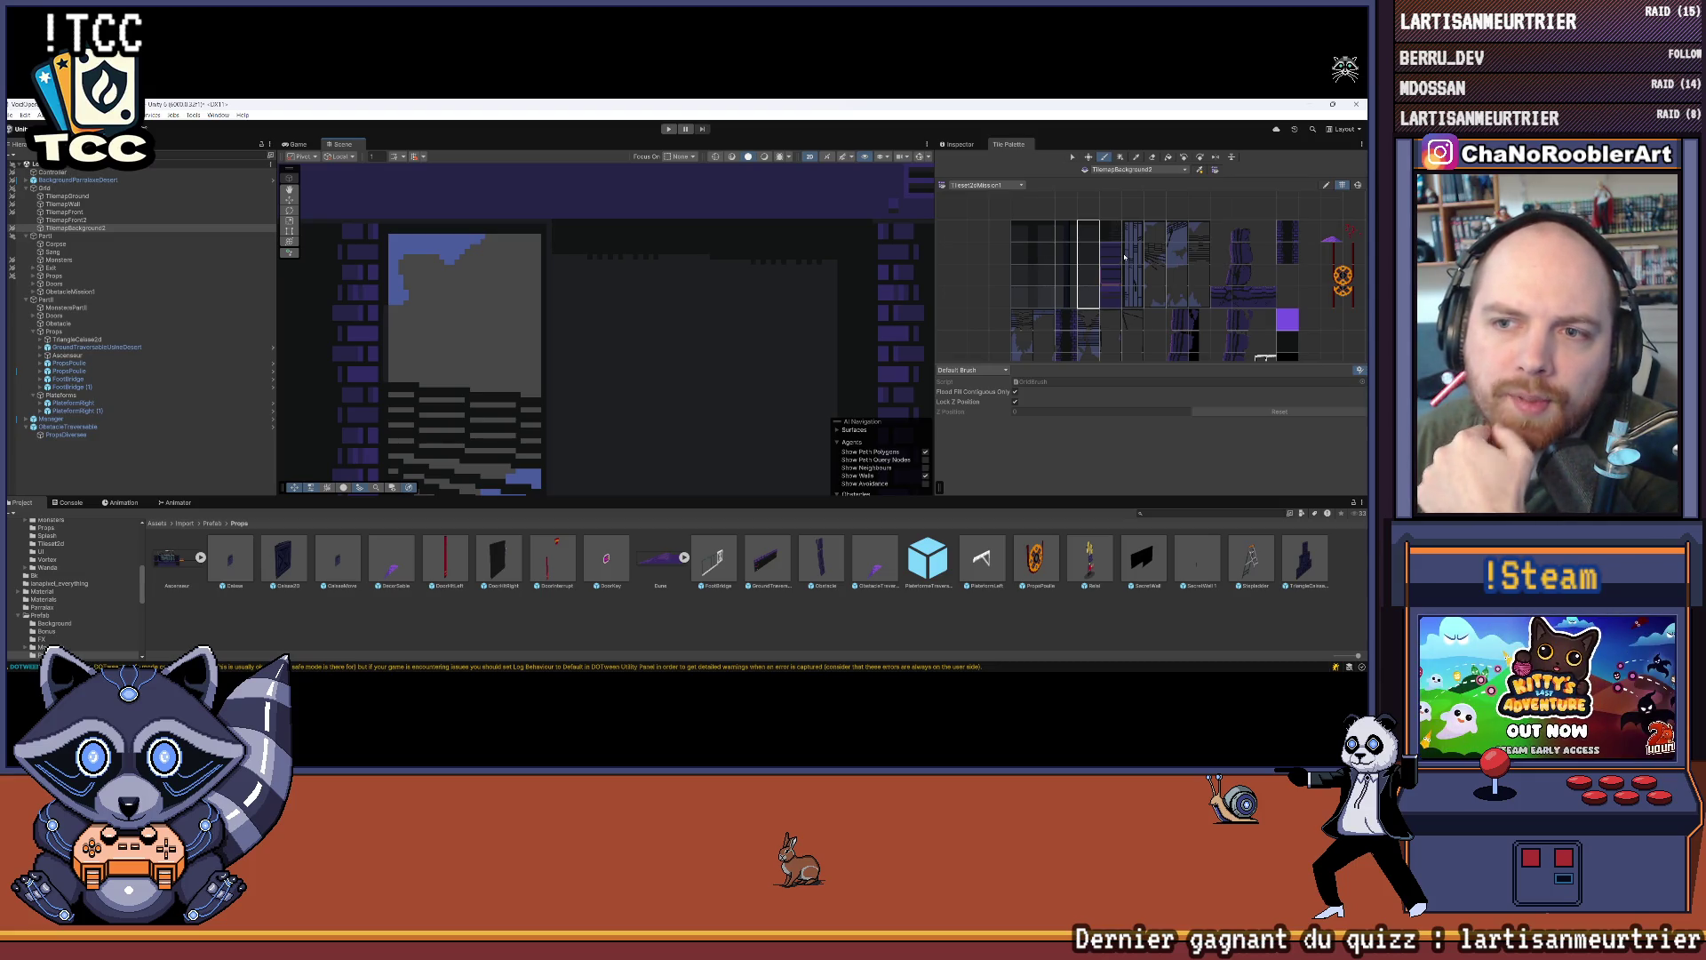
pyautogui.scroll(5, 903, 342)
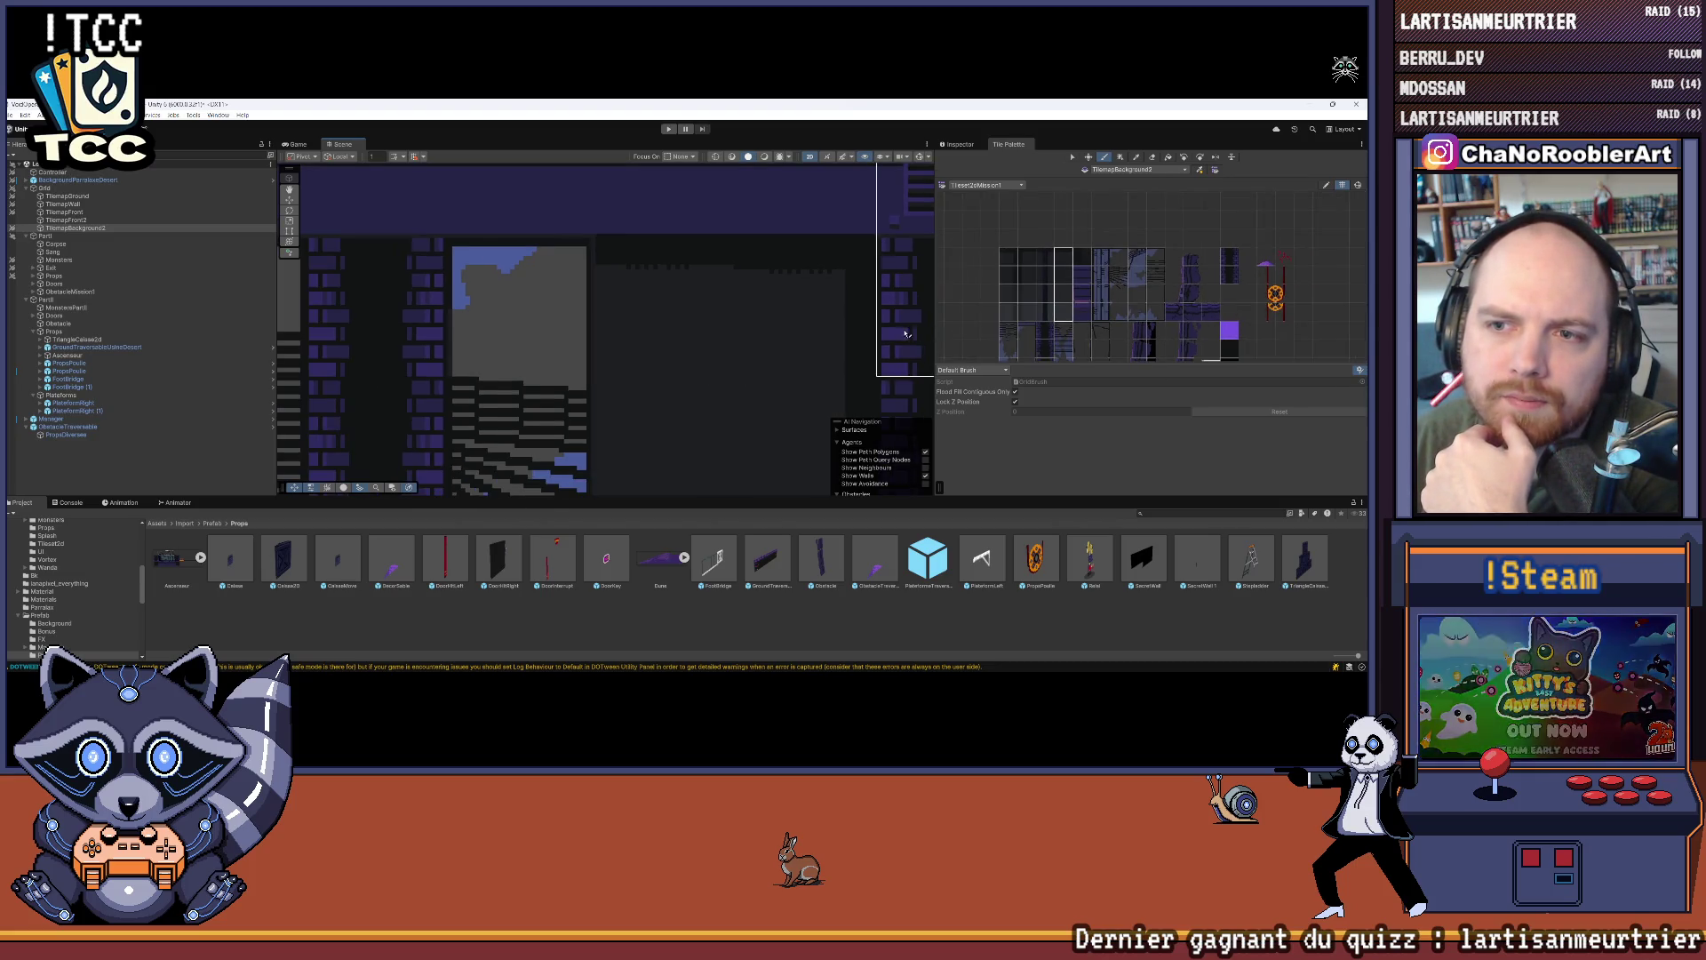
pyautogui.scroll(-2, 899, 289)
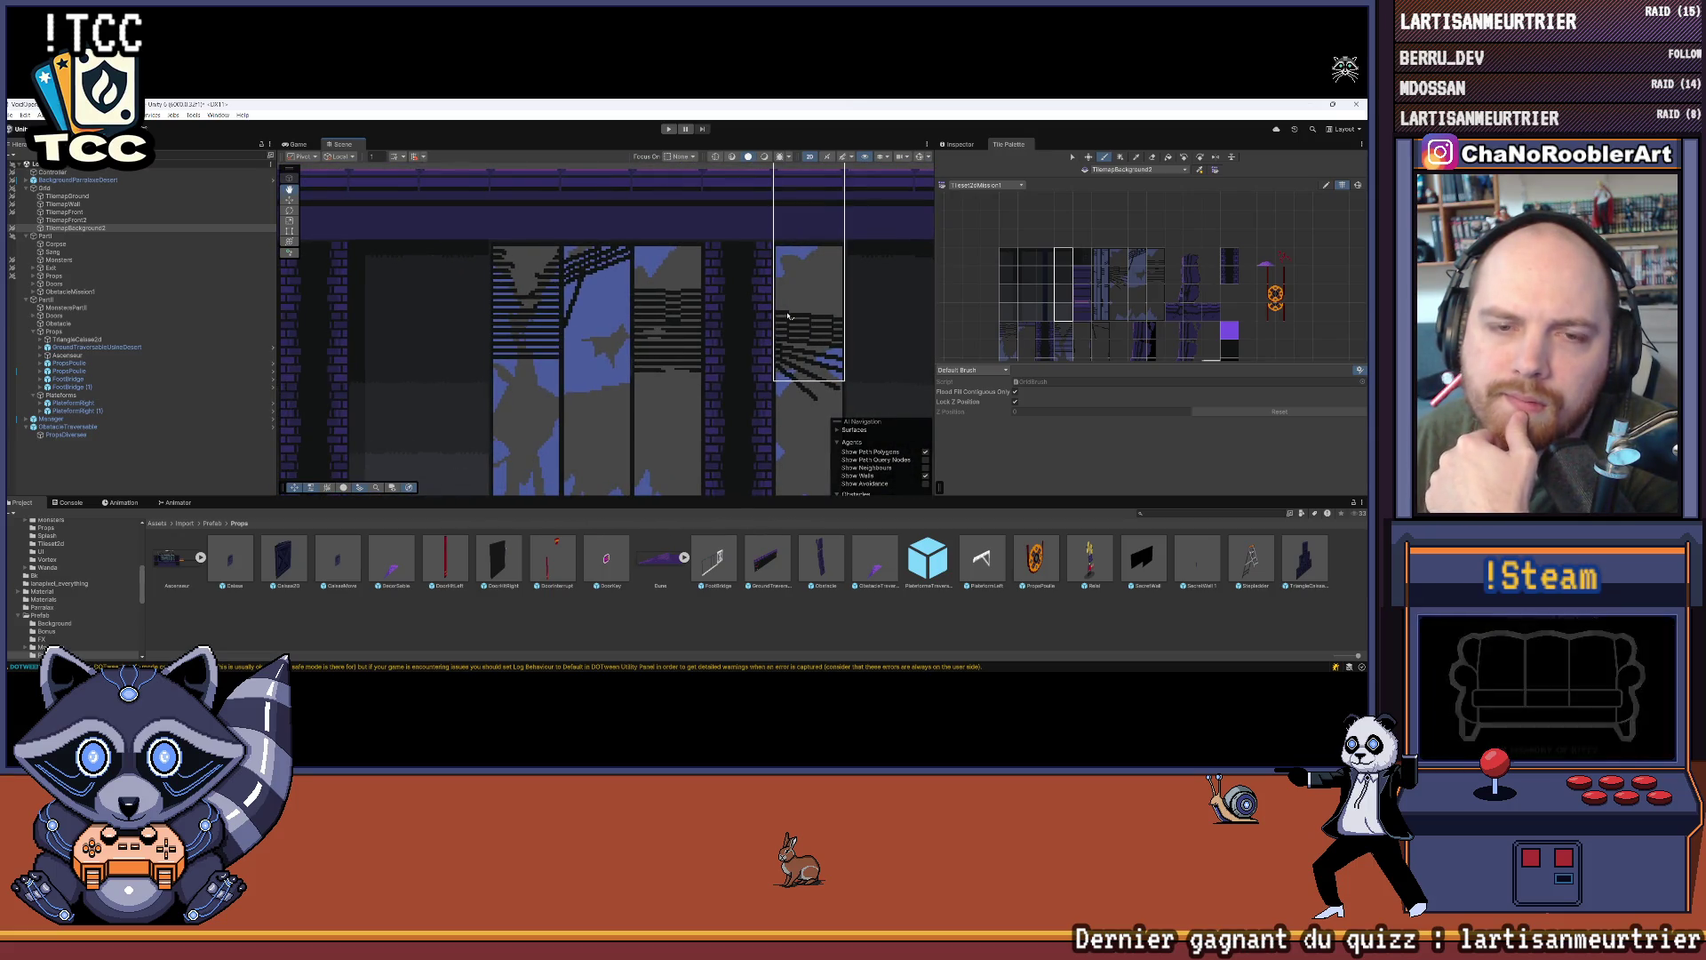
pyautogui.moveTo(788, 315); pyautogui.dragTo(516, 303)
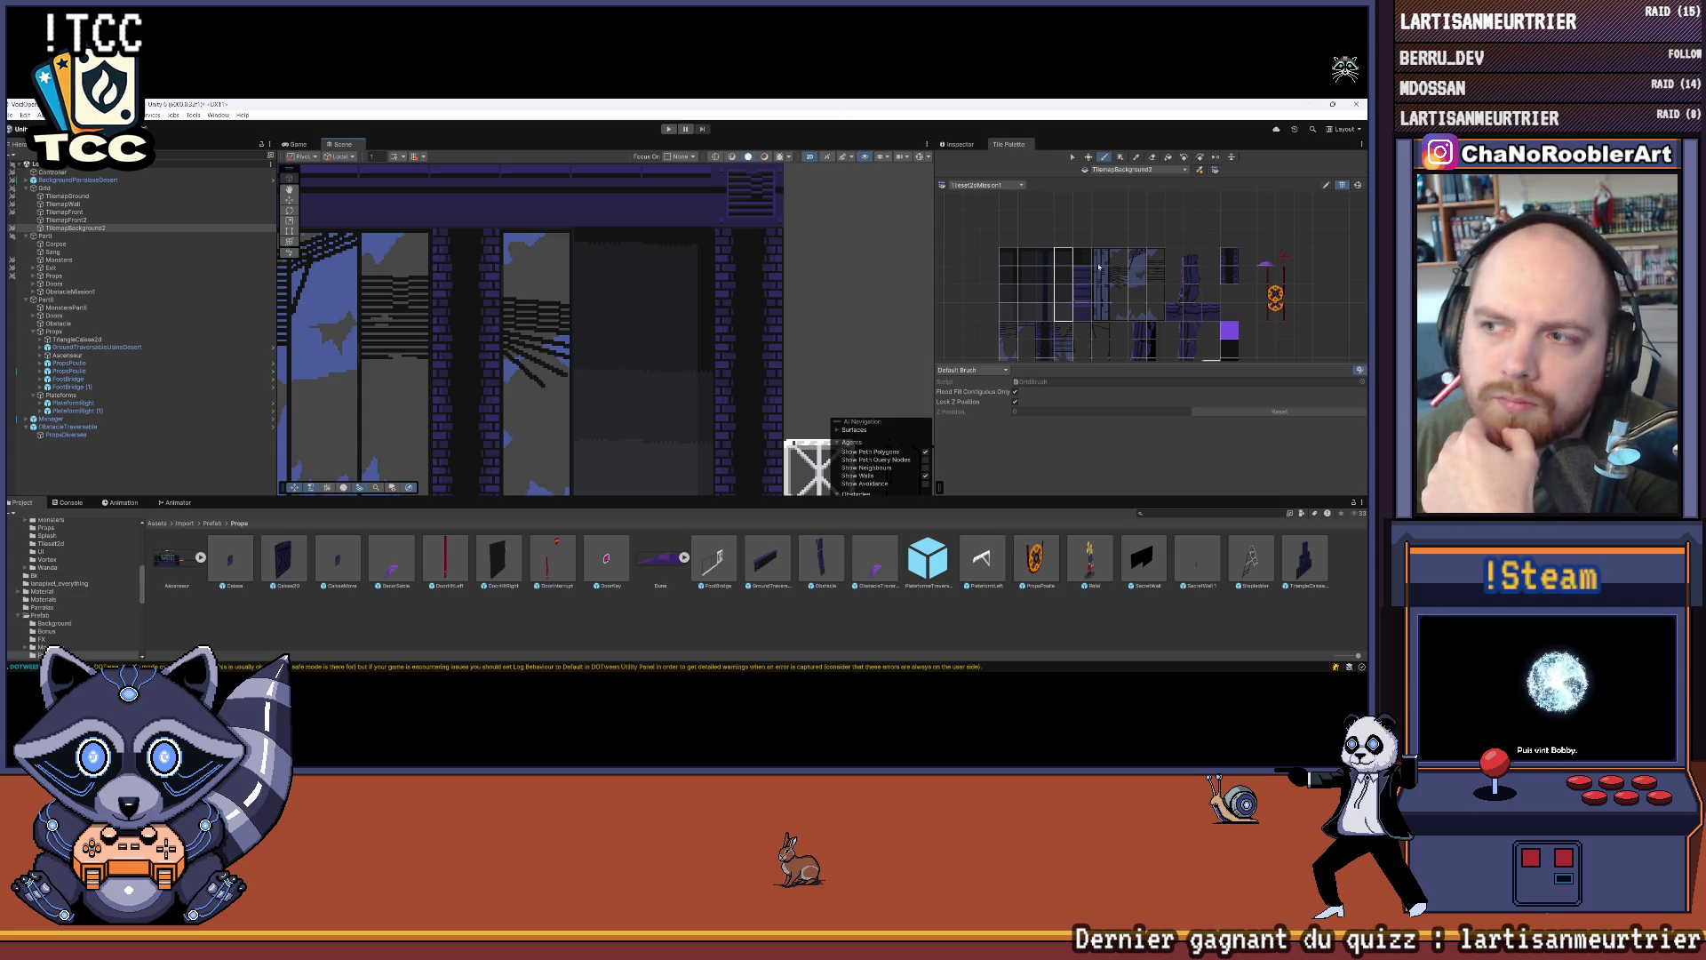
pyautogui.click(1064, 257)
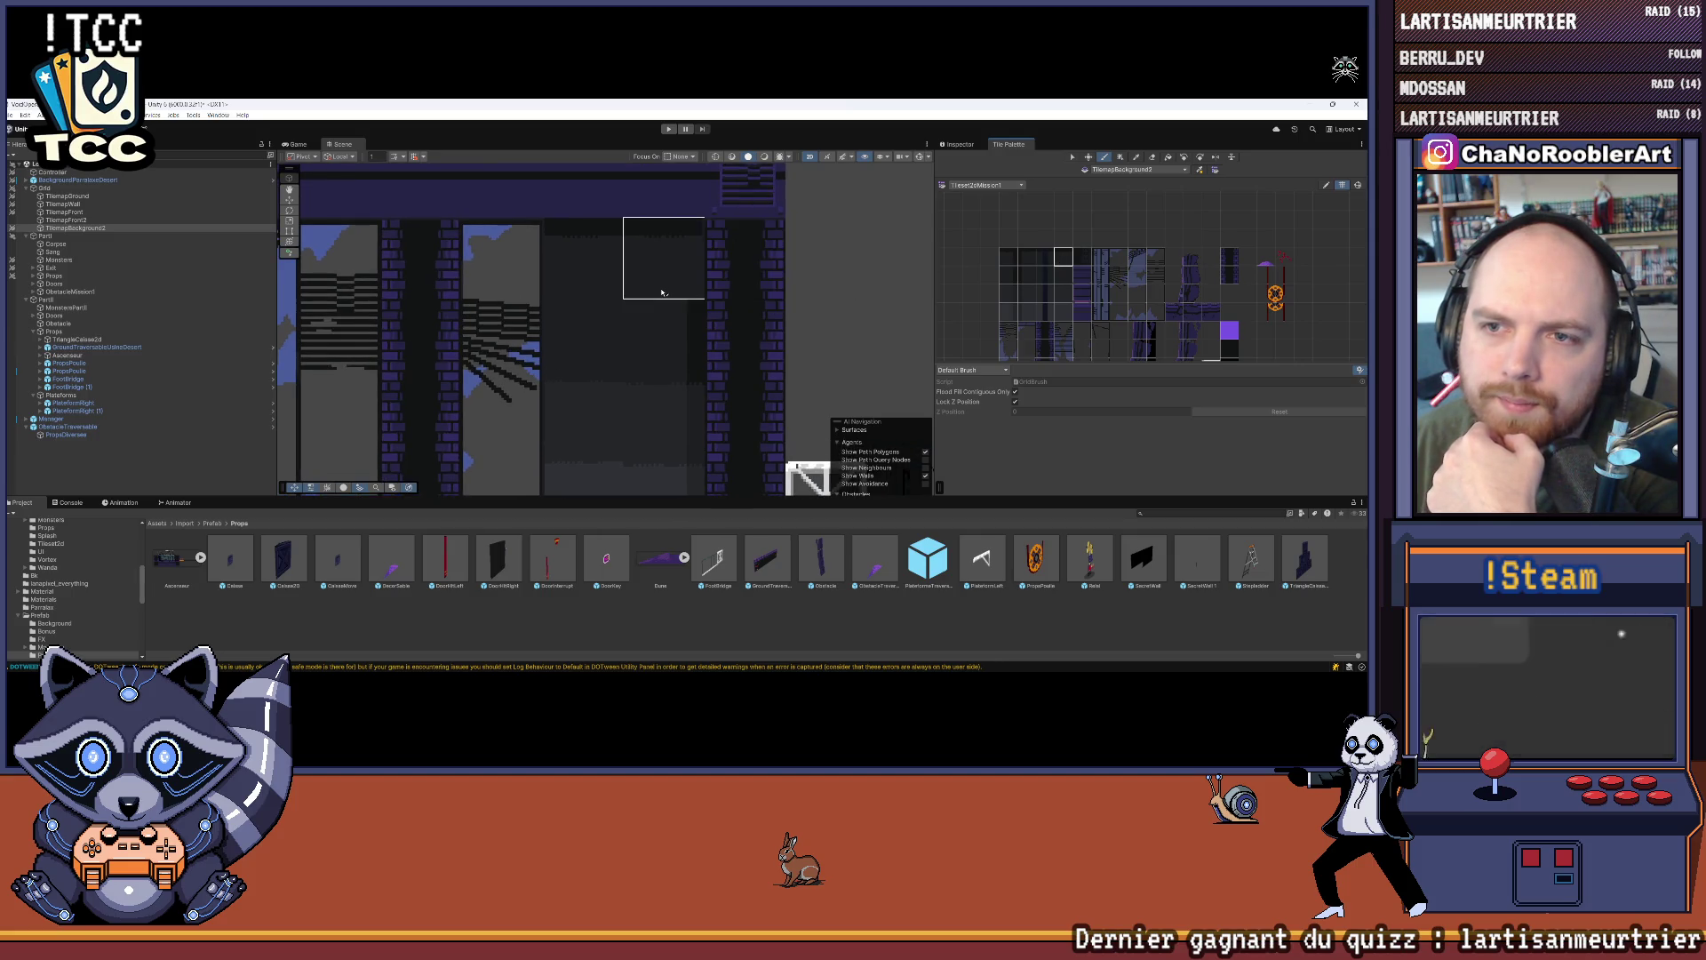
pyautogui.scroll(-4, 646, 339)
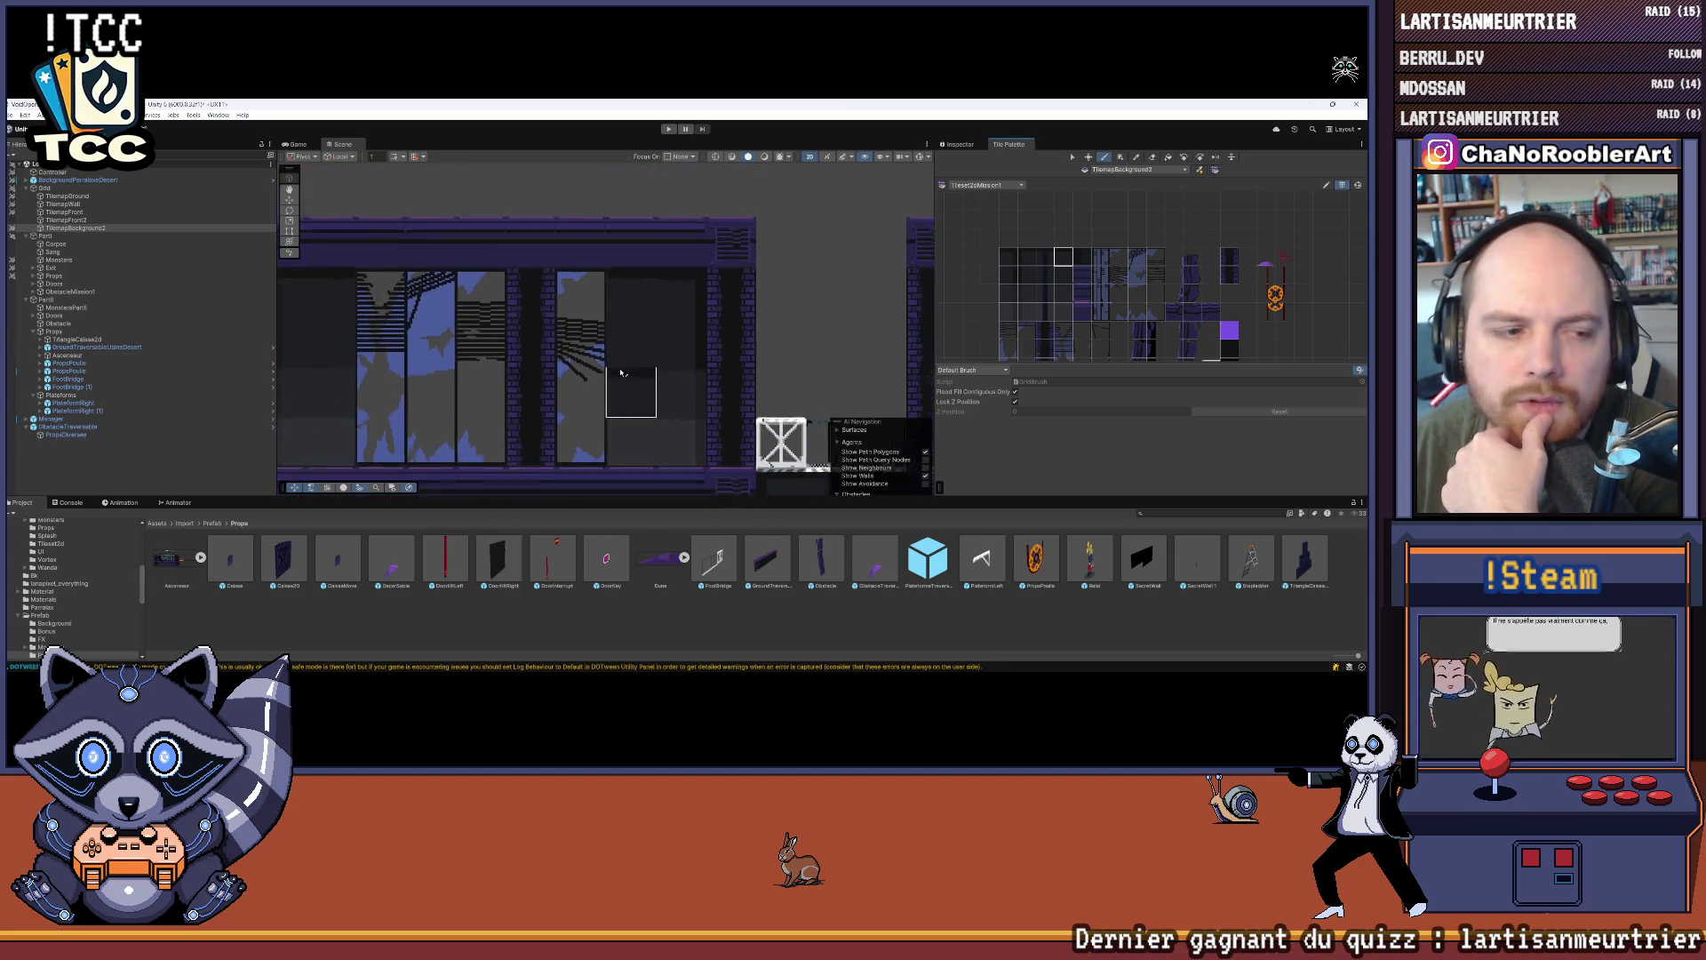
# Step: Select a four-tile background column in the Tile Palette
pyautogui.scroll(-3, 734, 333)
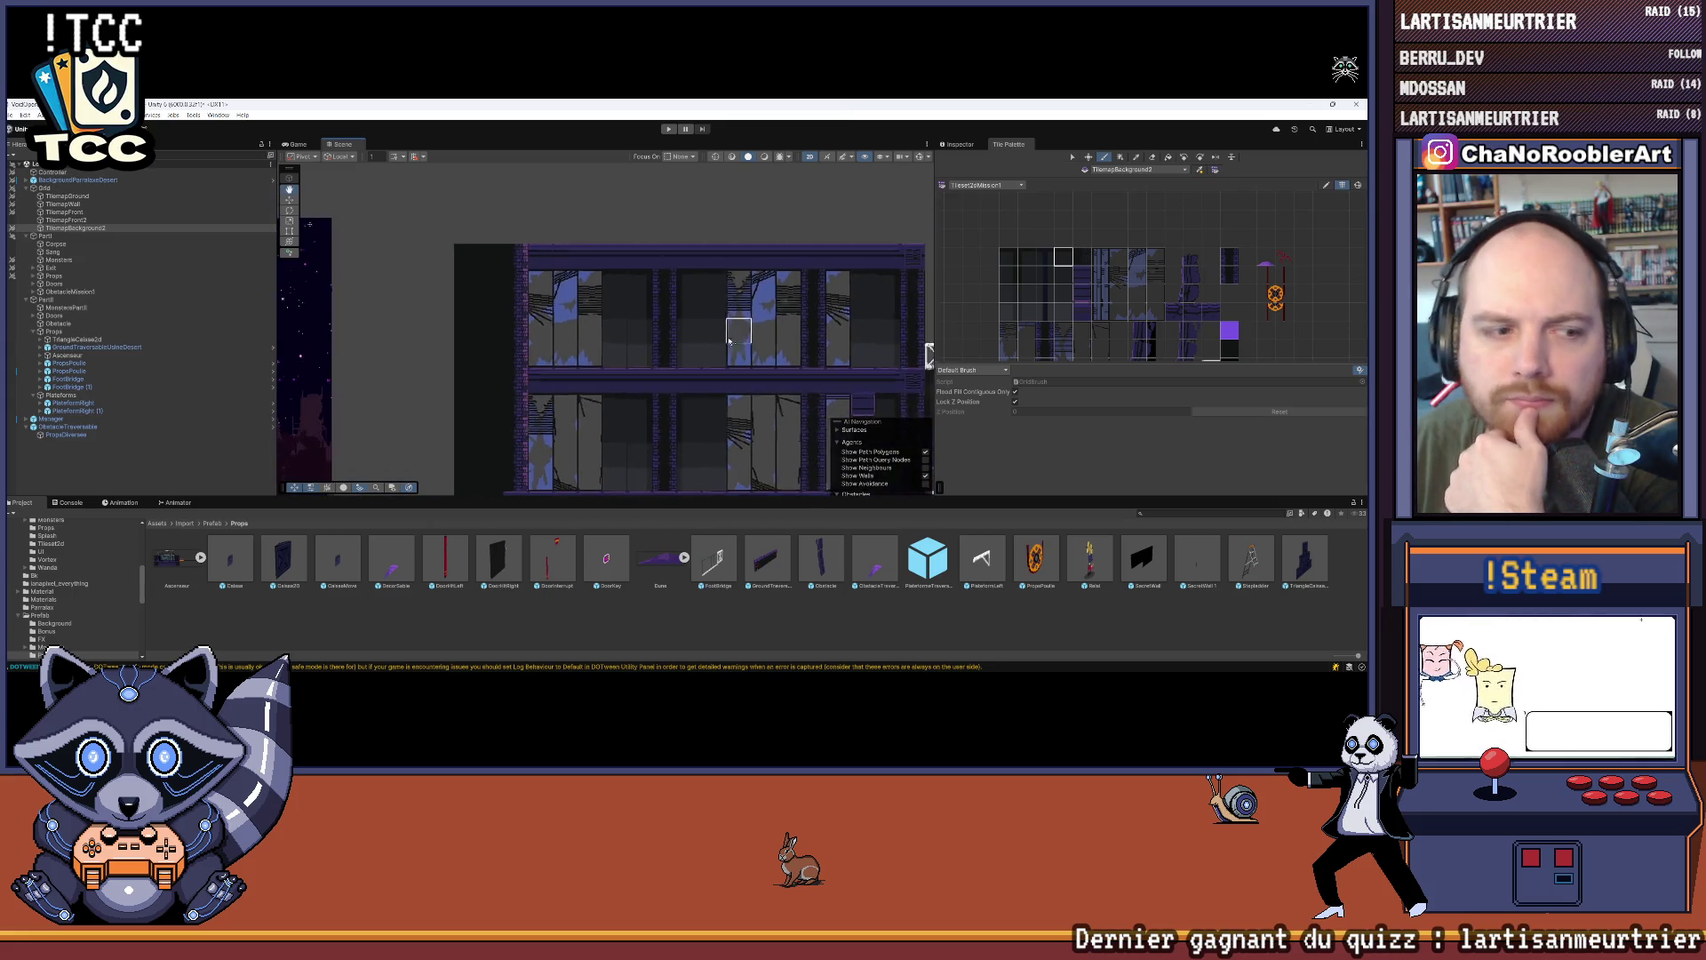
pyautogui.scroll(6, 786, 315)
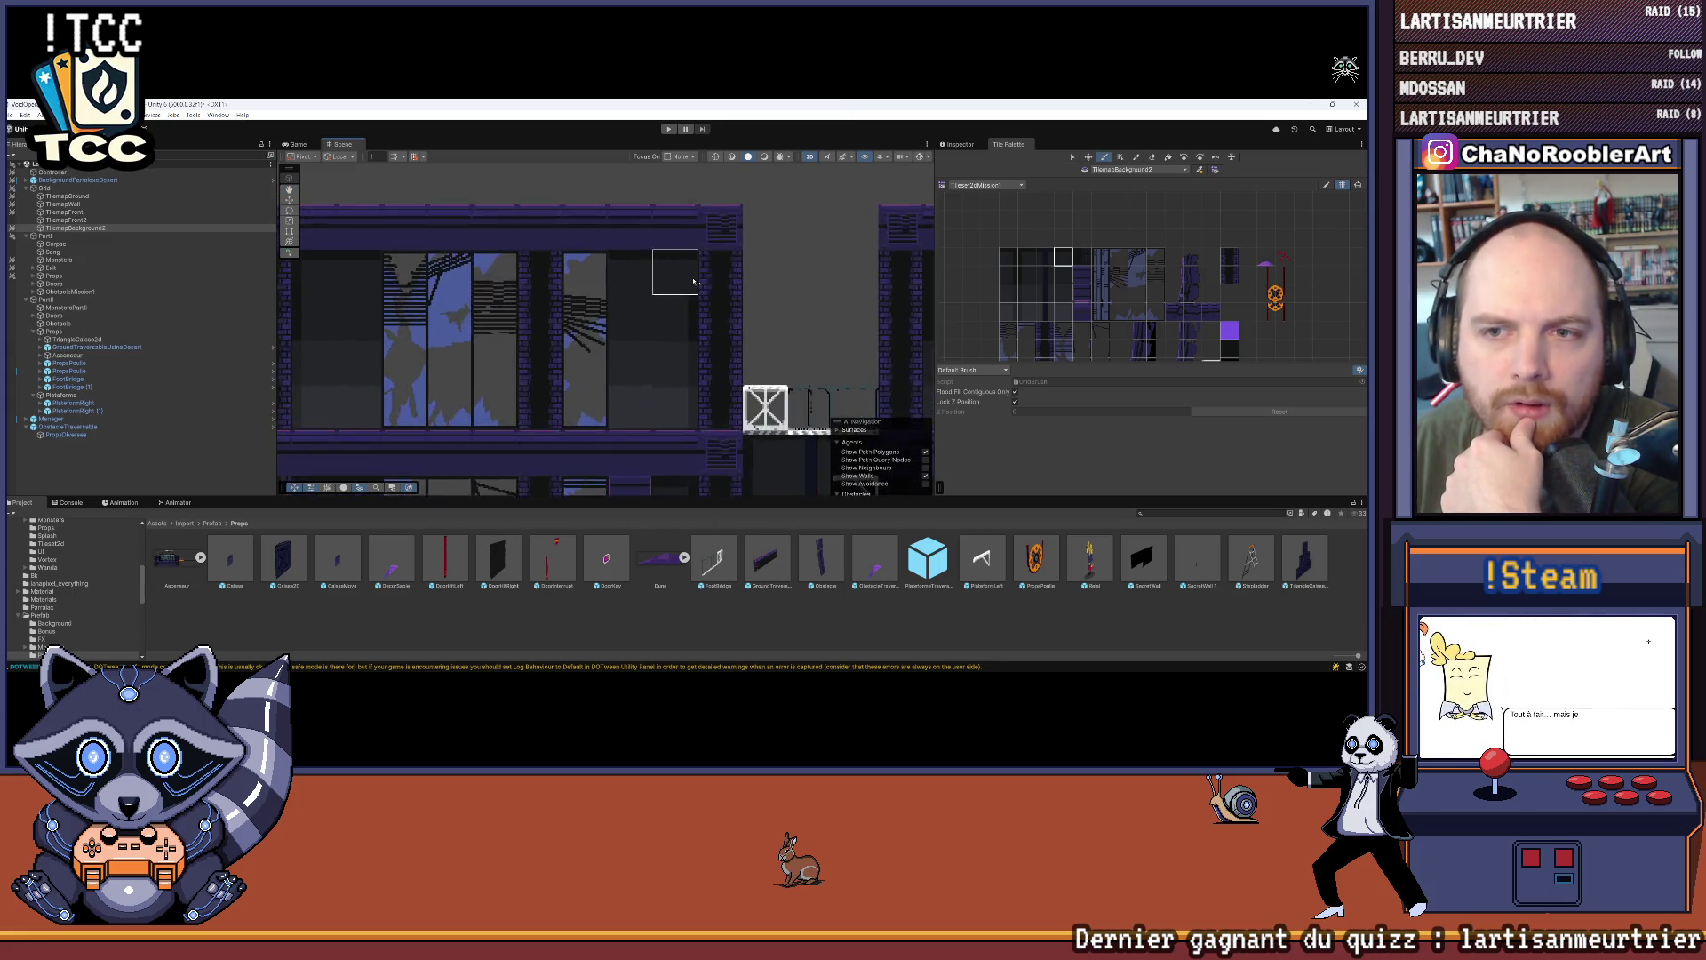
pyautogui.scroll(4, 716, 259)
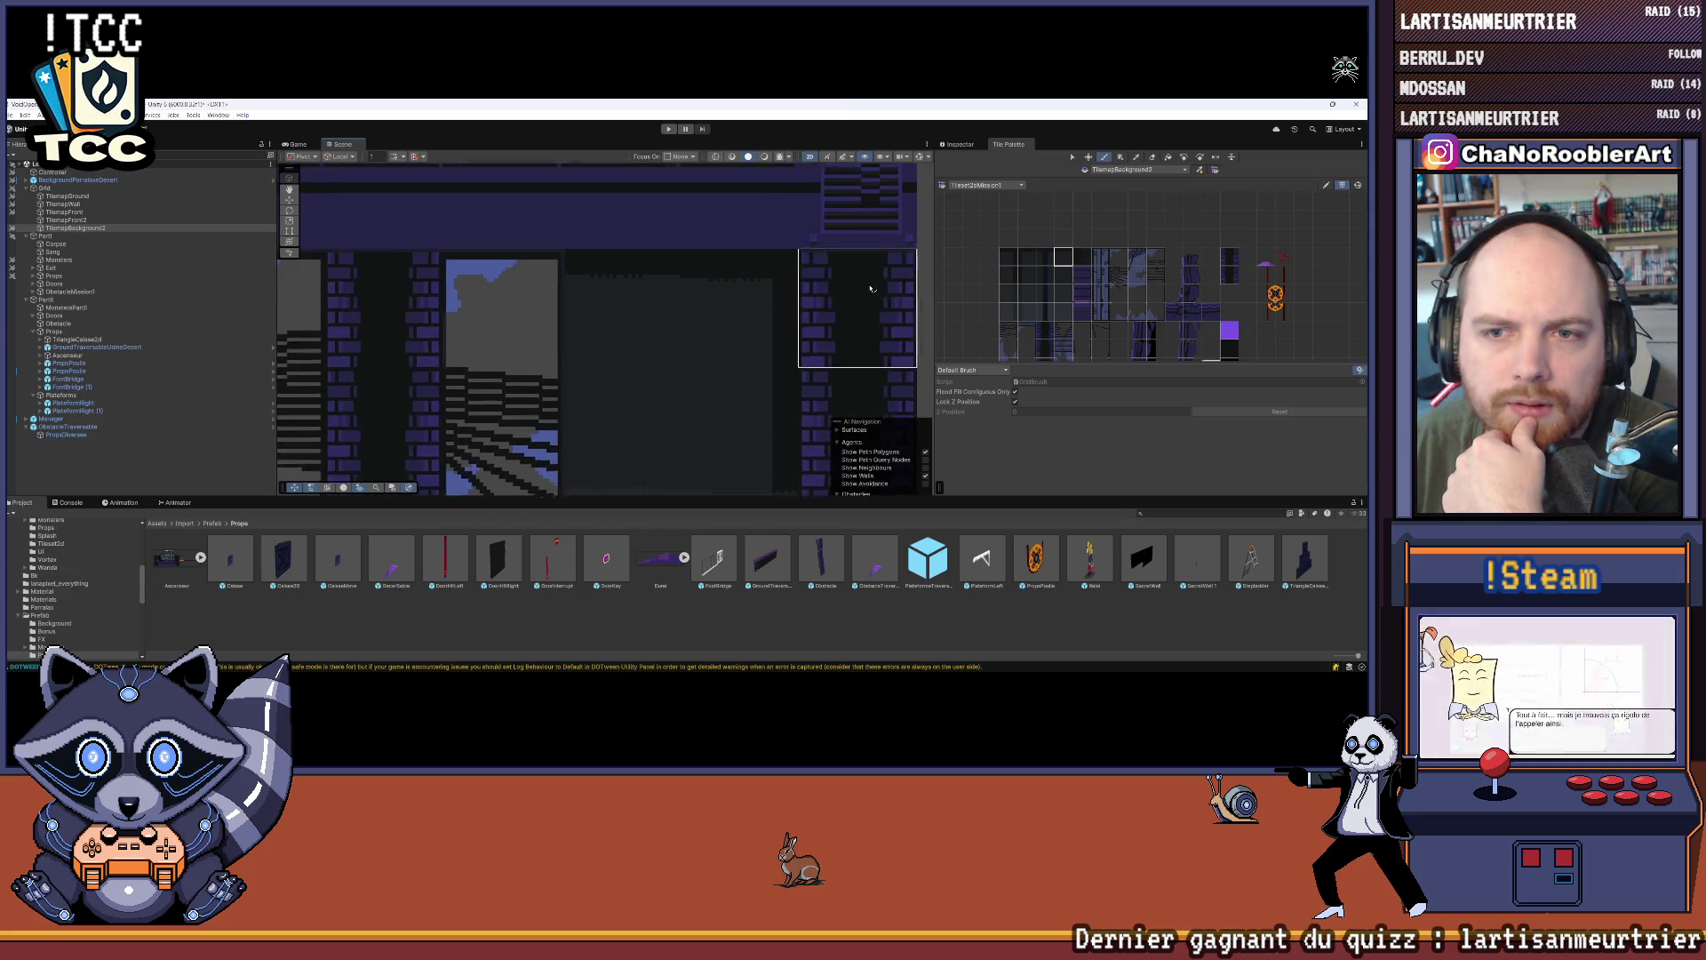
pyautogui.scroll(1, 833, 291)
pyautogui.moveTo(1063, 257); pyautogui.dragTo(1062, 313)
pyautogui.scroll(-4, 574, 455)
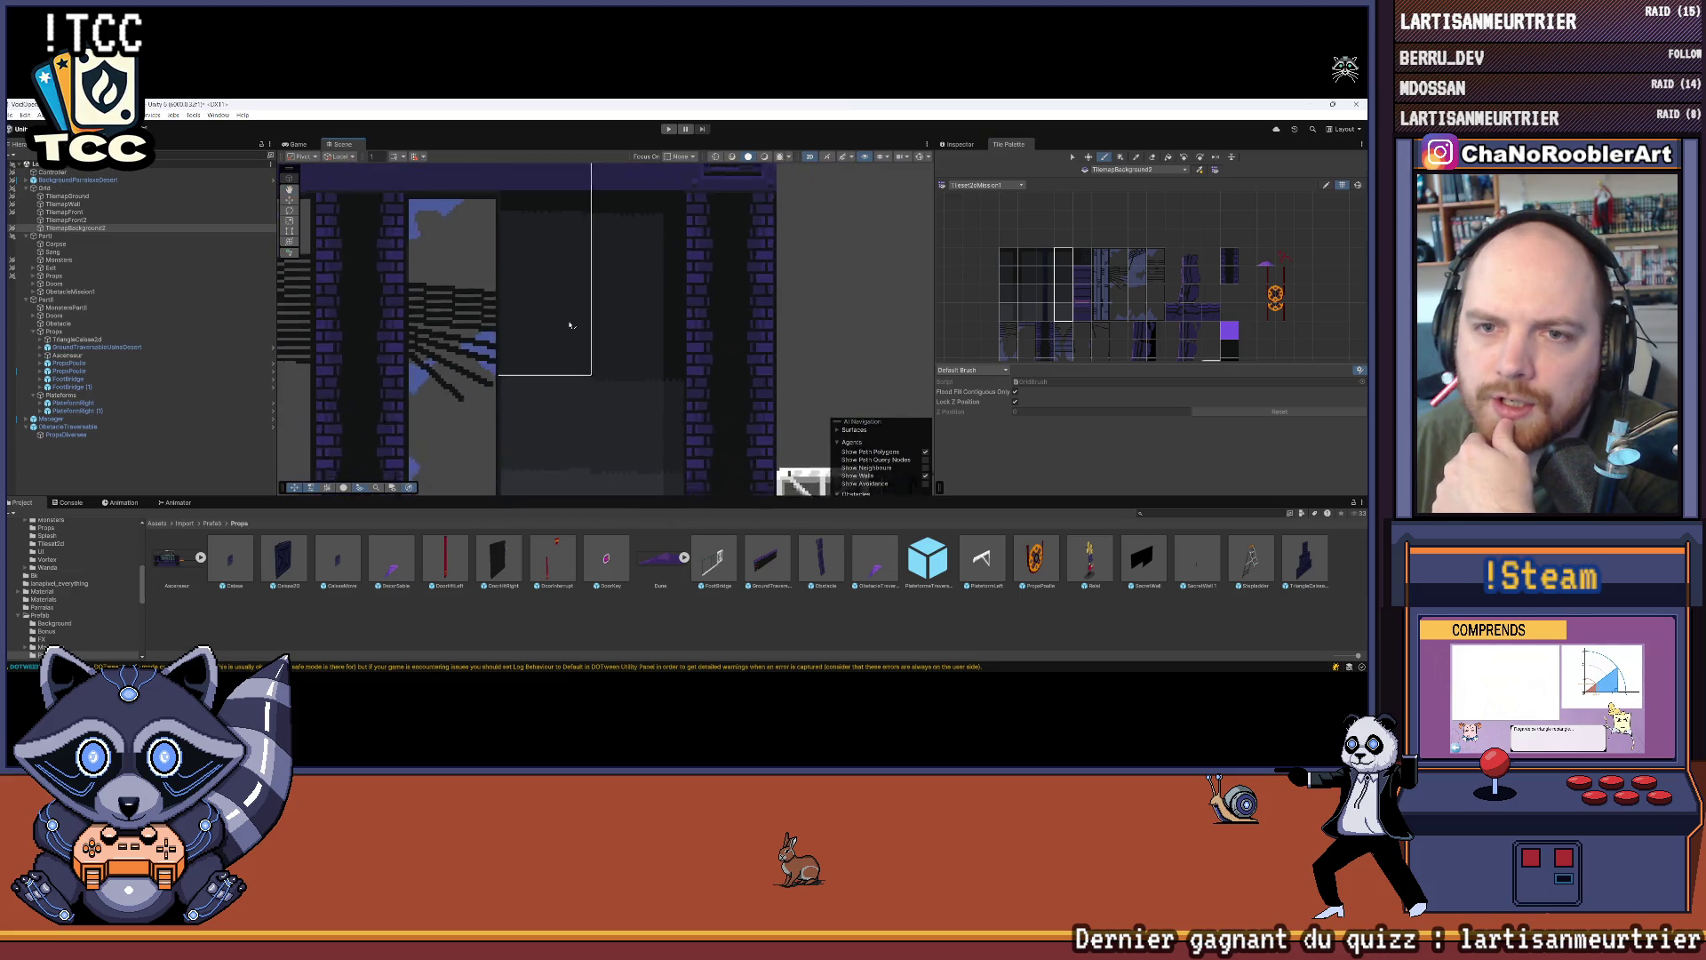
pyautogui.moveTo(572, 468); pyautogui.dragTo(611, 437)
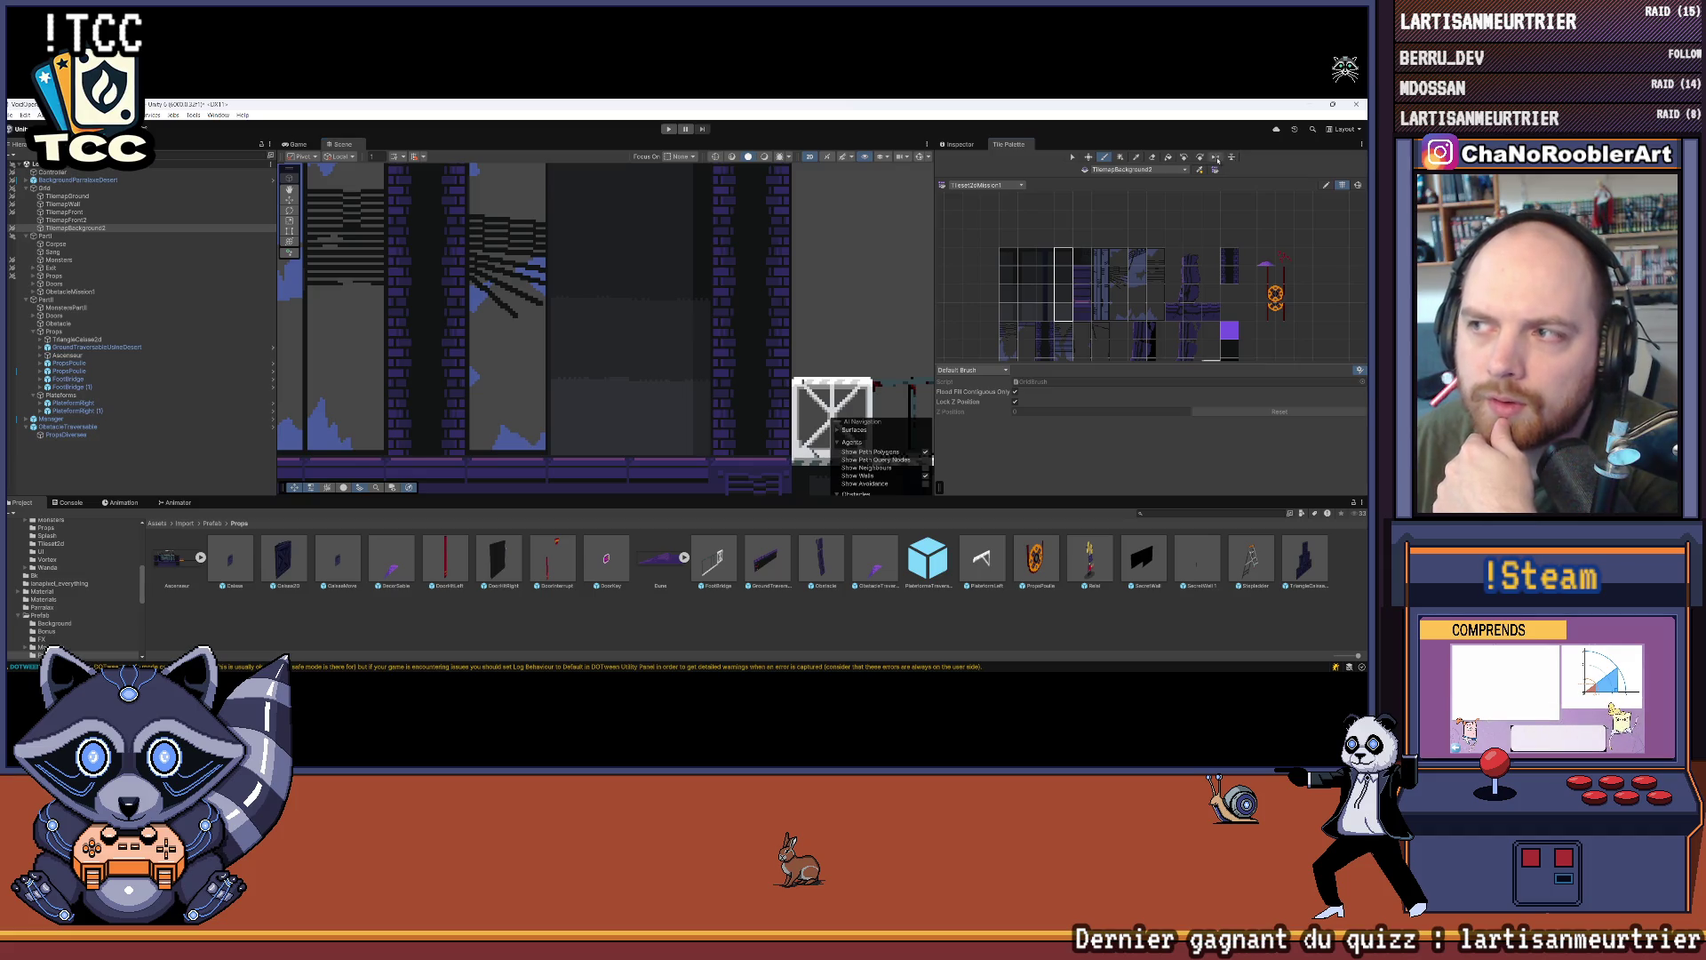
pyautogui.scroll(3, 609, 429)
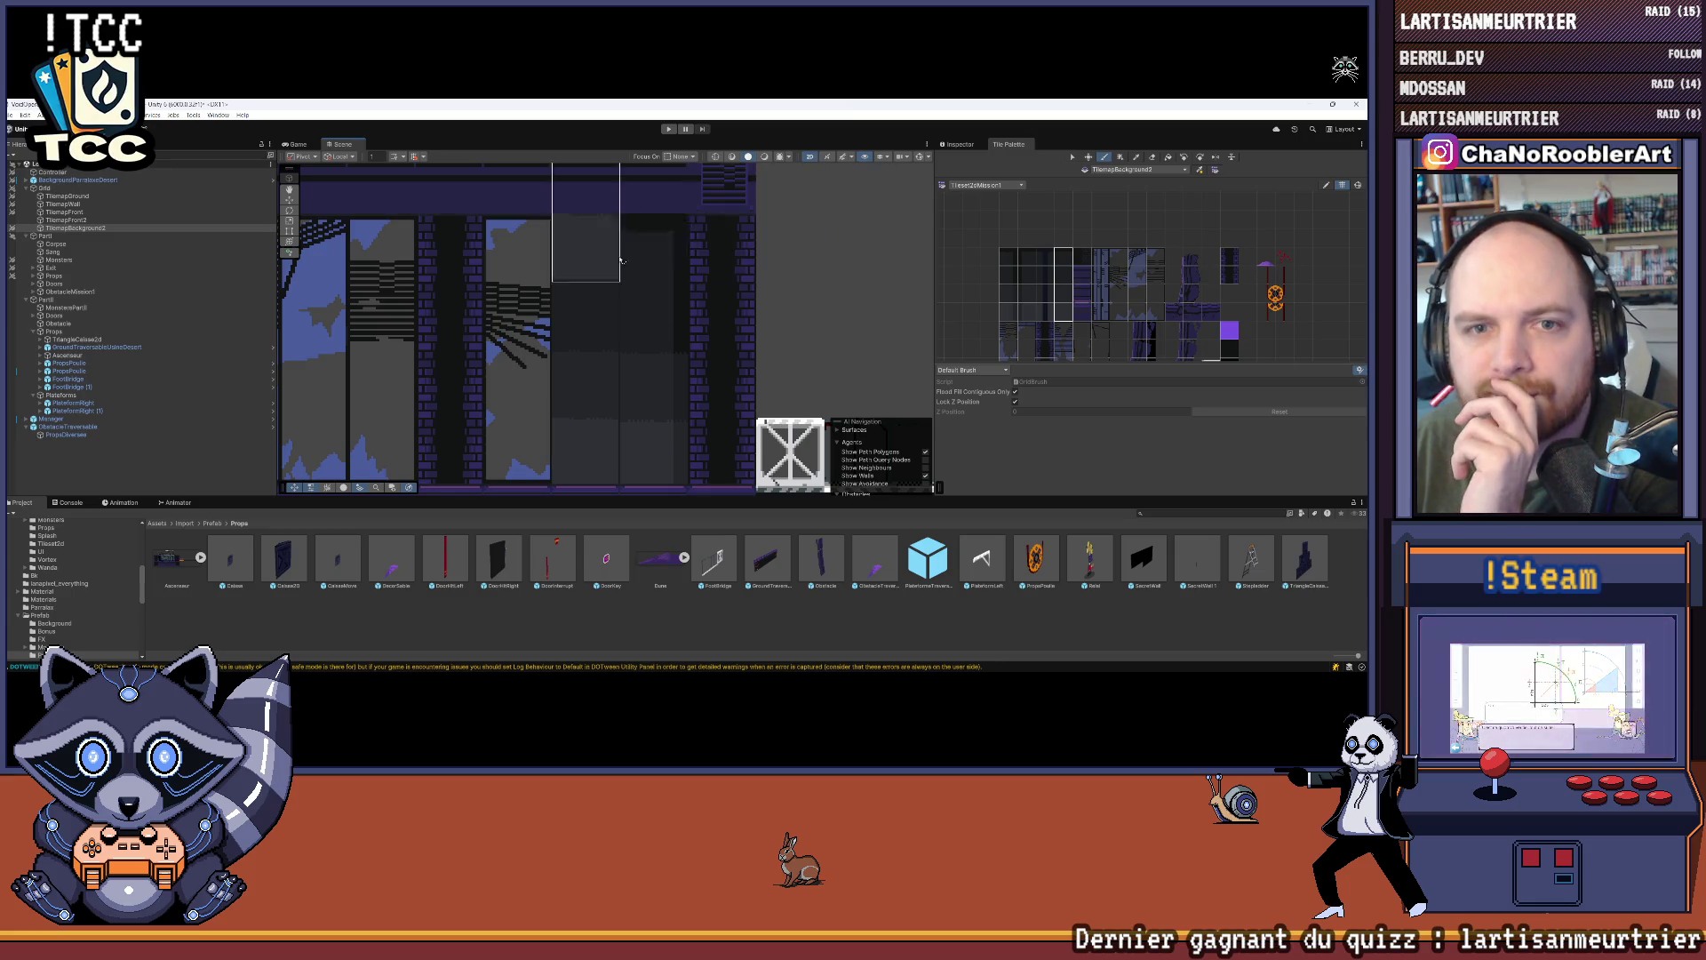
# Step: Pan over to the elevator shaft and pick its column as the brush
pyautogui.press('Left')
pyautogui.press('Left')
pyautogui.press('Left')
pyautogui.press('Right')
pyautogui.press('Right')
pyautogui.press('Right')
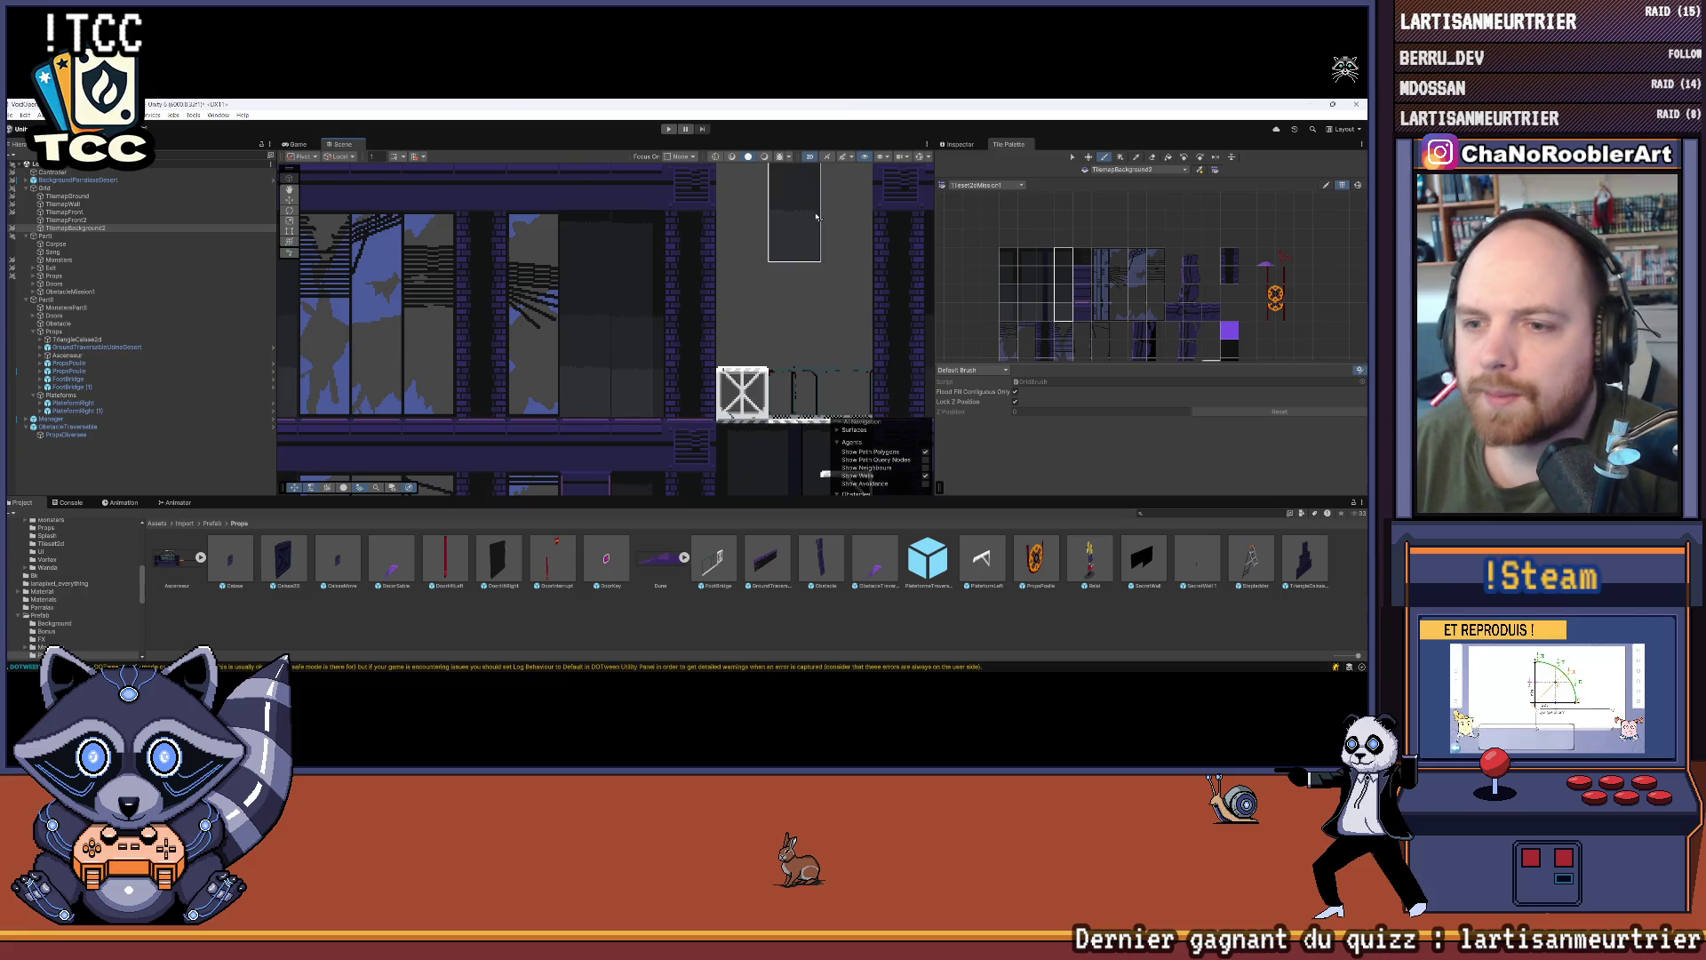
pyautogui.press('Right')
pyautogui.press('Right')
pyautogui.press('Right')
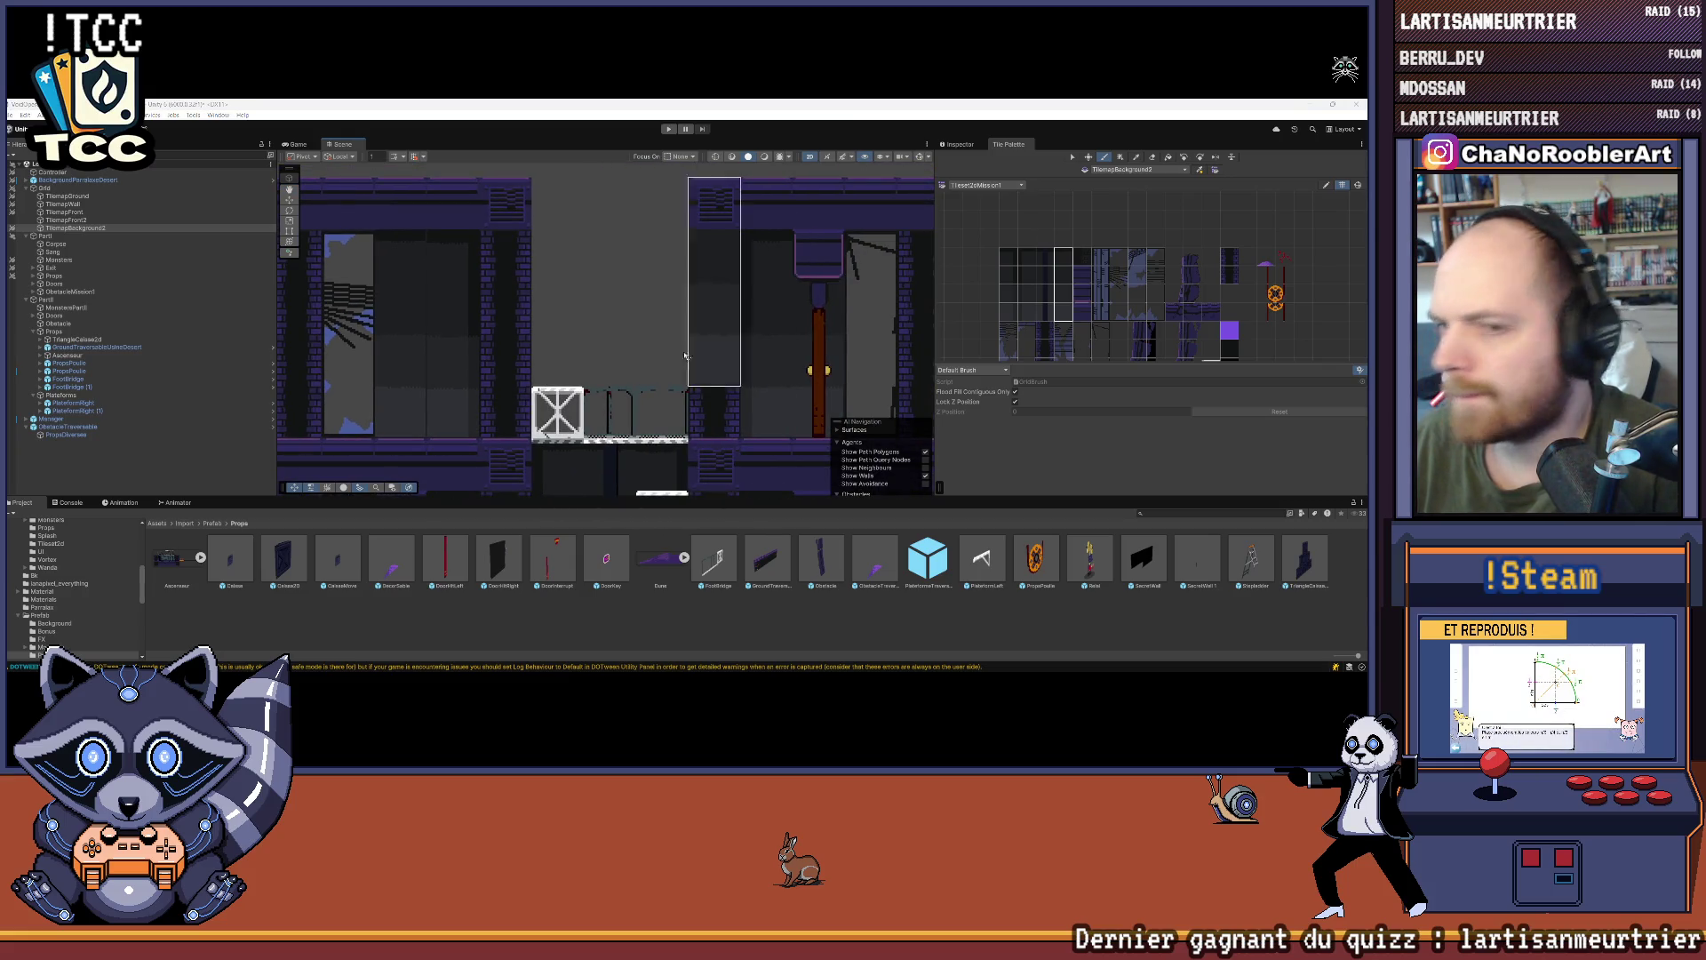
pyautogui.press('Right')
pyautogui.press('Right')
pyautogui.press('Right')
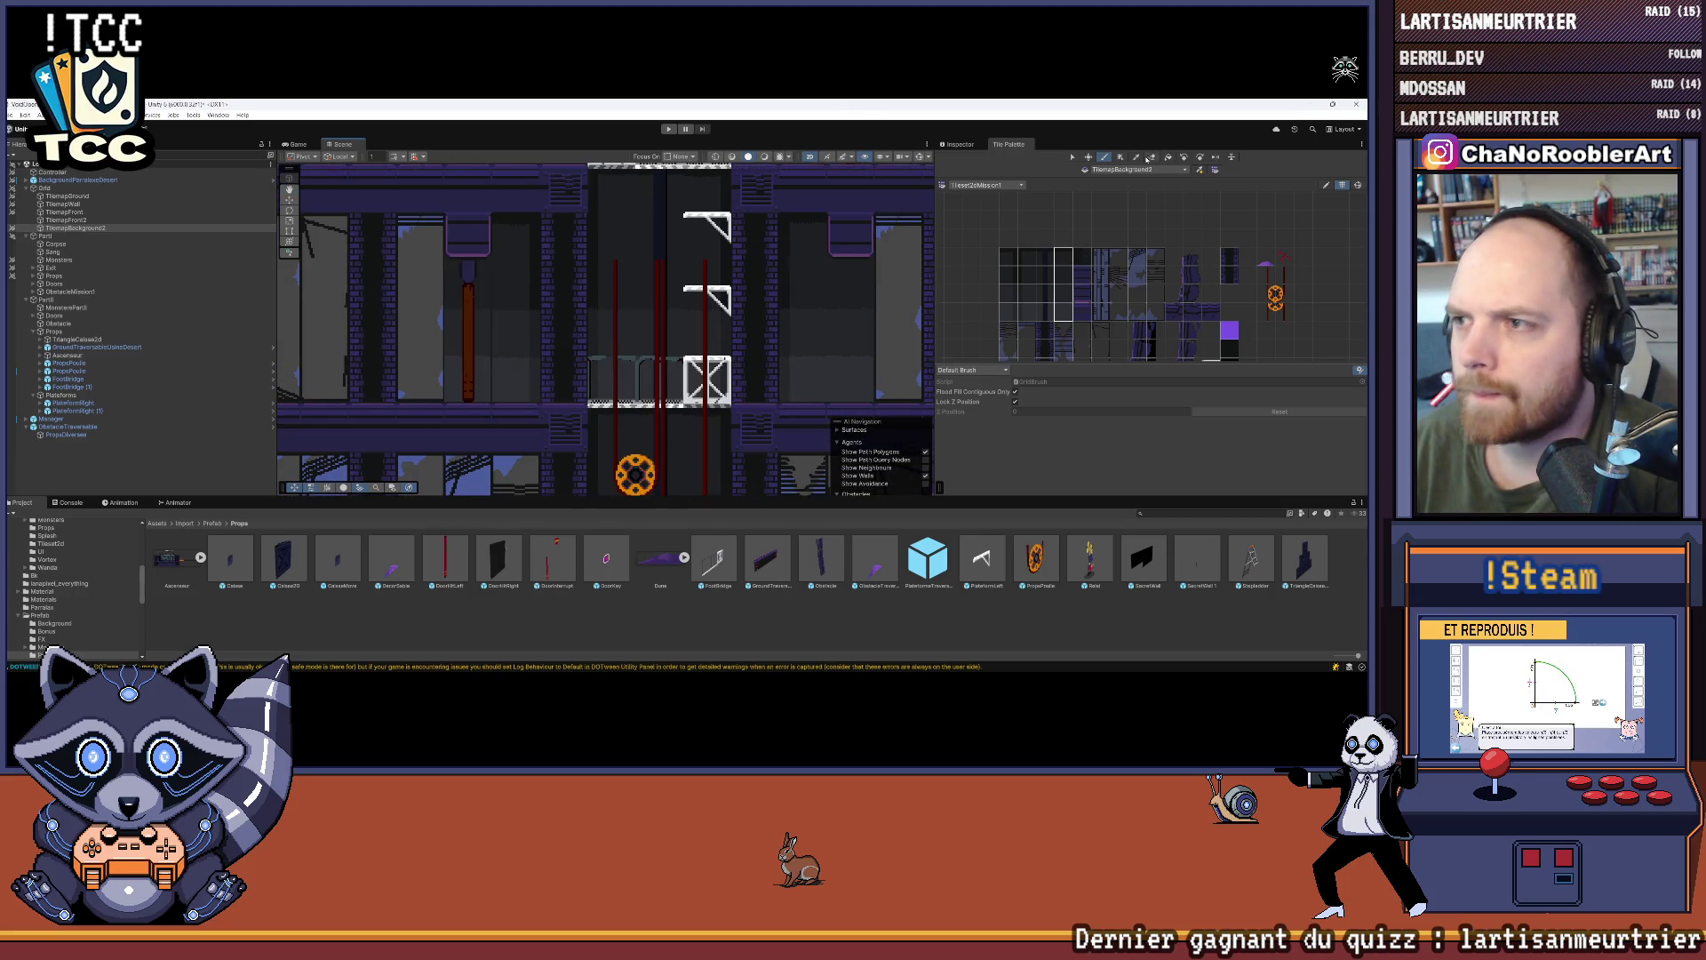
pyautogui.click(647, 365)
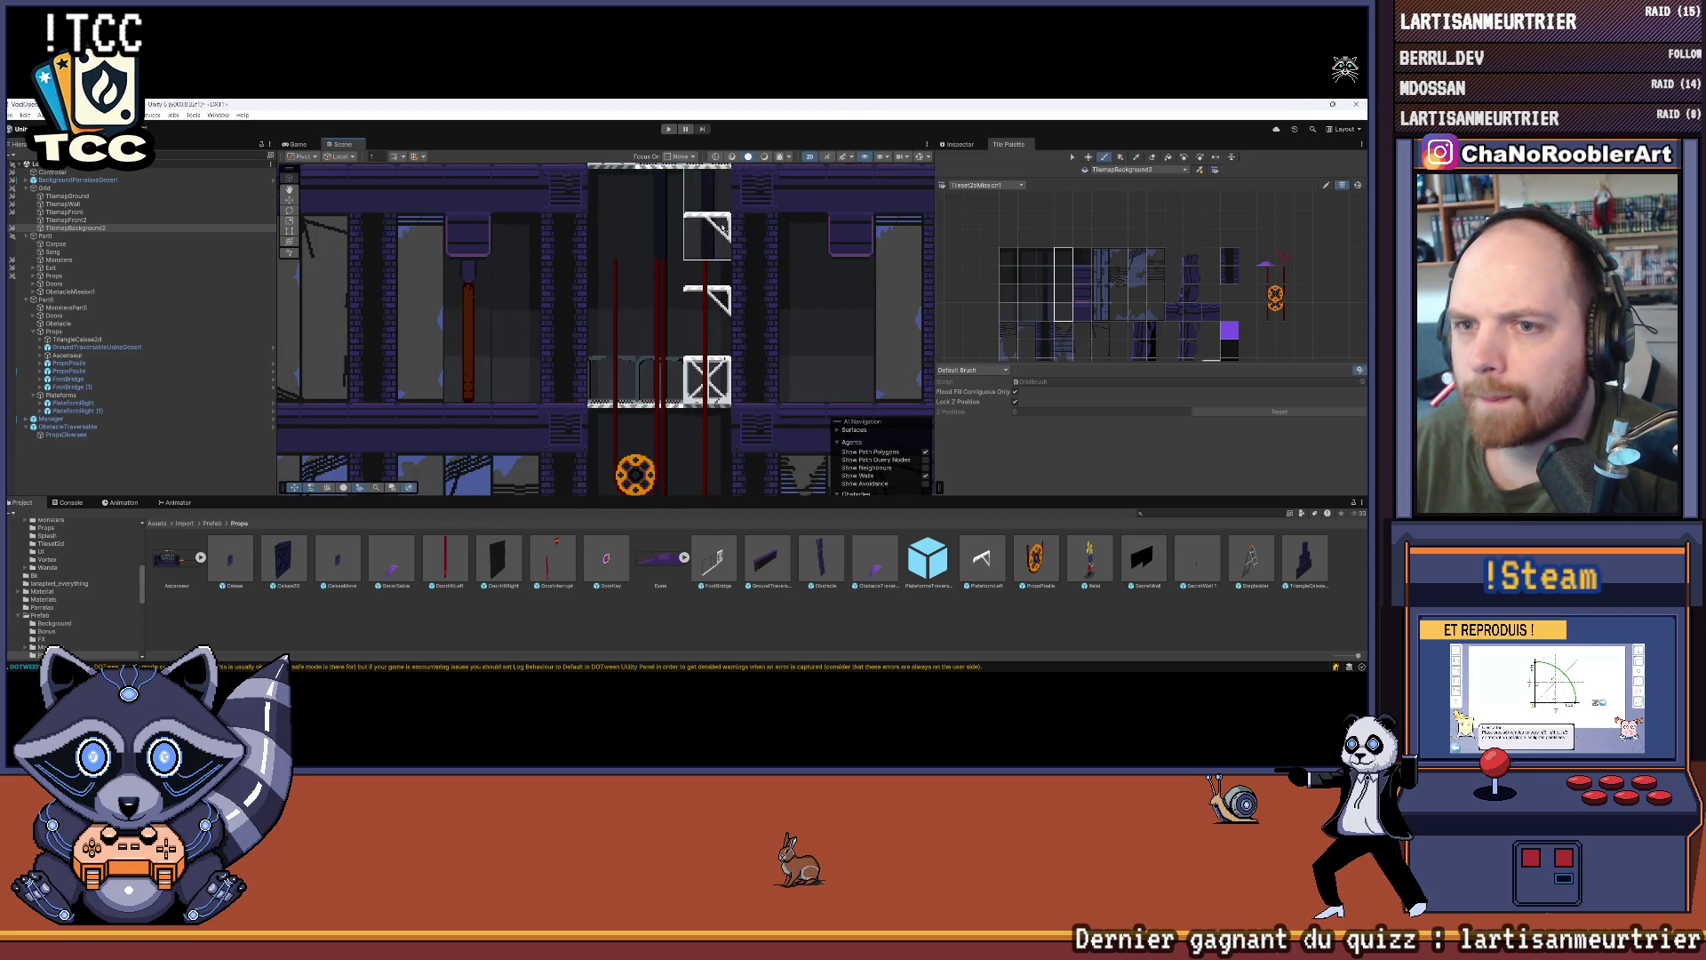
pyautogui.press('Right')
pyautogui.press('Right')
pyautogui.press('Right')
pyautogui.press('Up')
pyautogui.moveTo(684, 308); pyautogui.dragTo(761, 315)
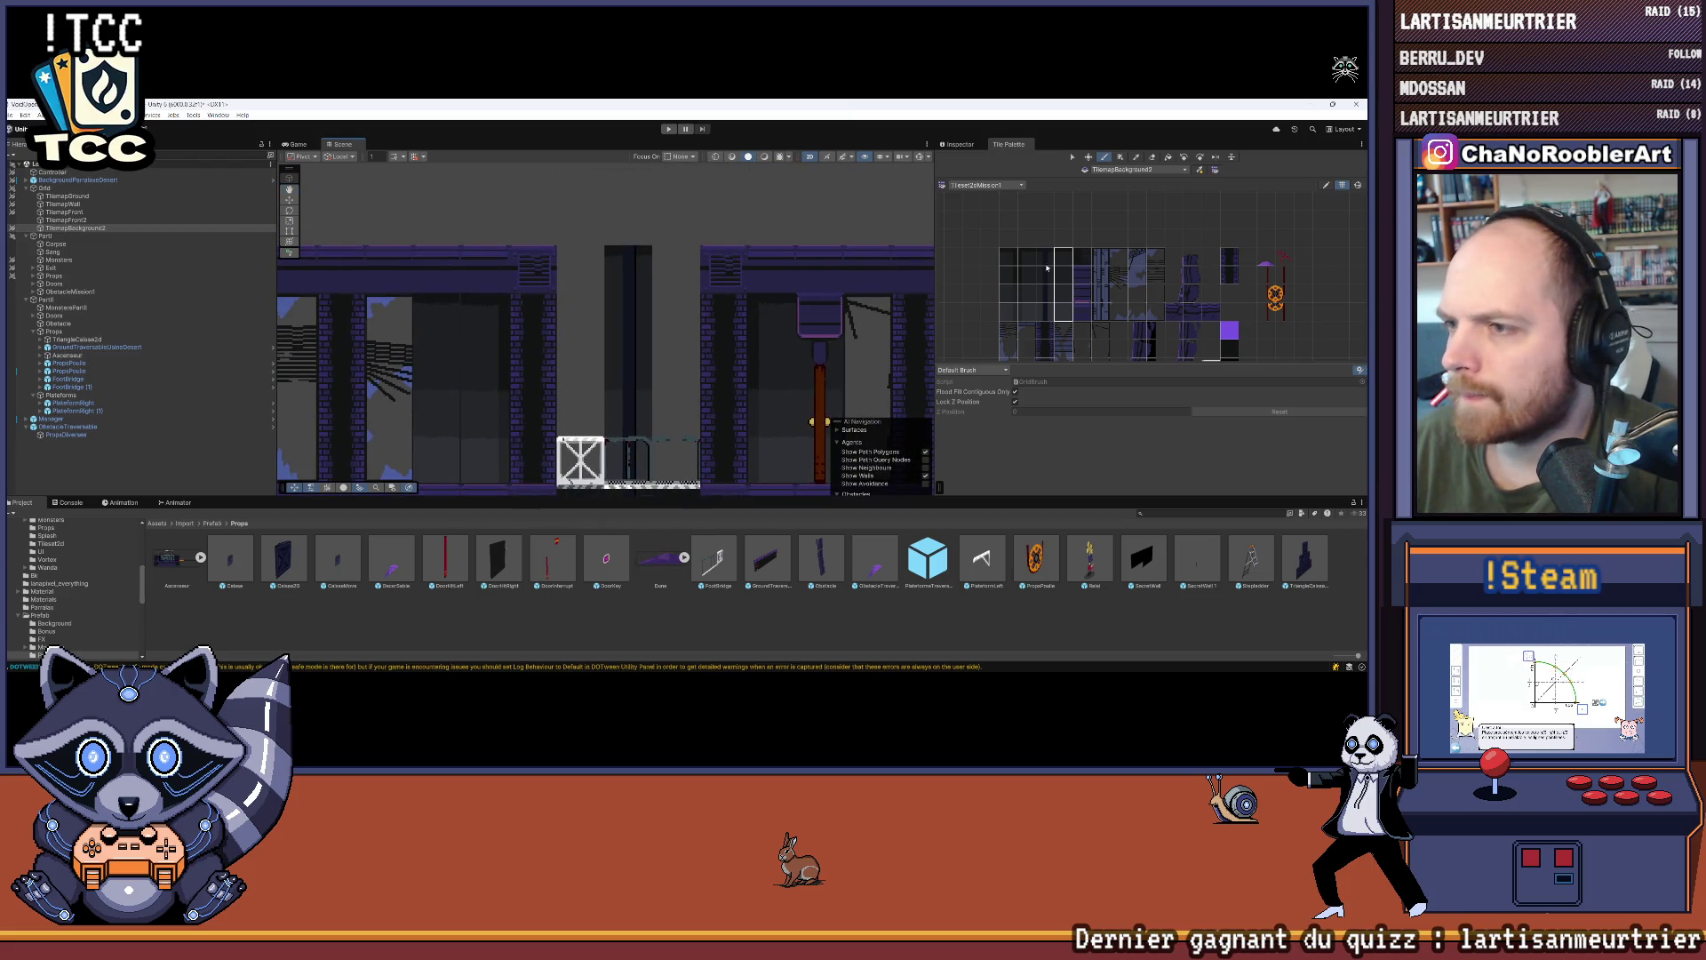
pyautogui.scroll(5, 1047, 267)
# Step: Pick a single palette tile and pan around the crate and walls beside the shaft
pyautogui.click(1010, 267)
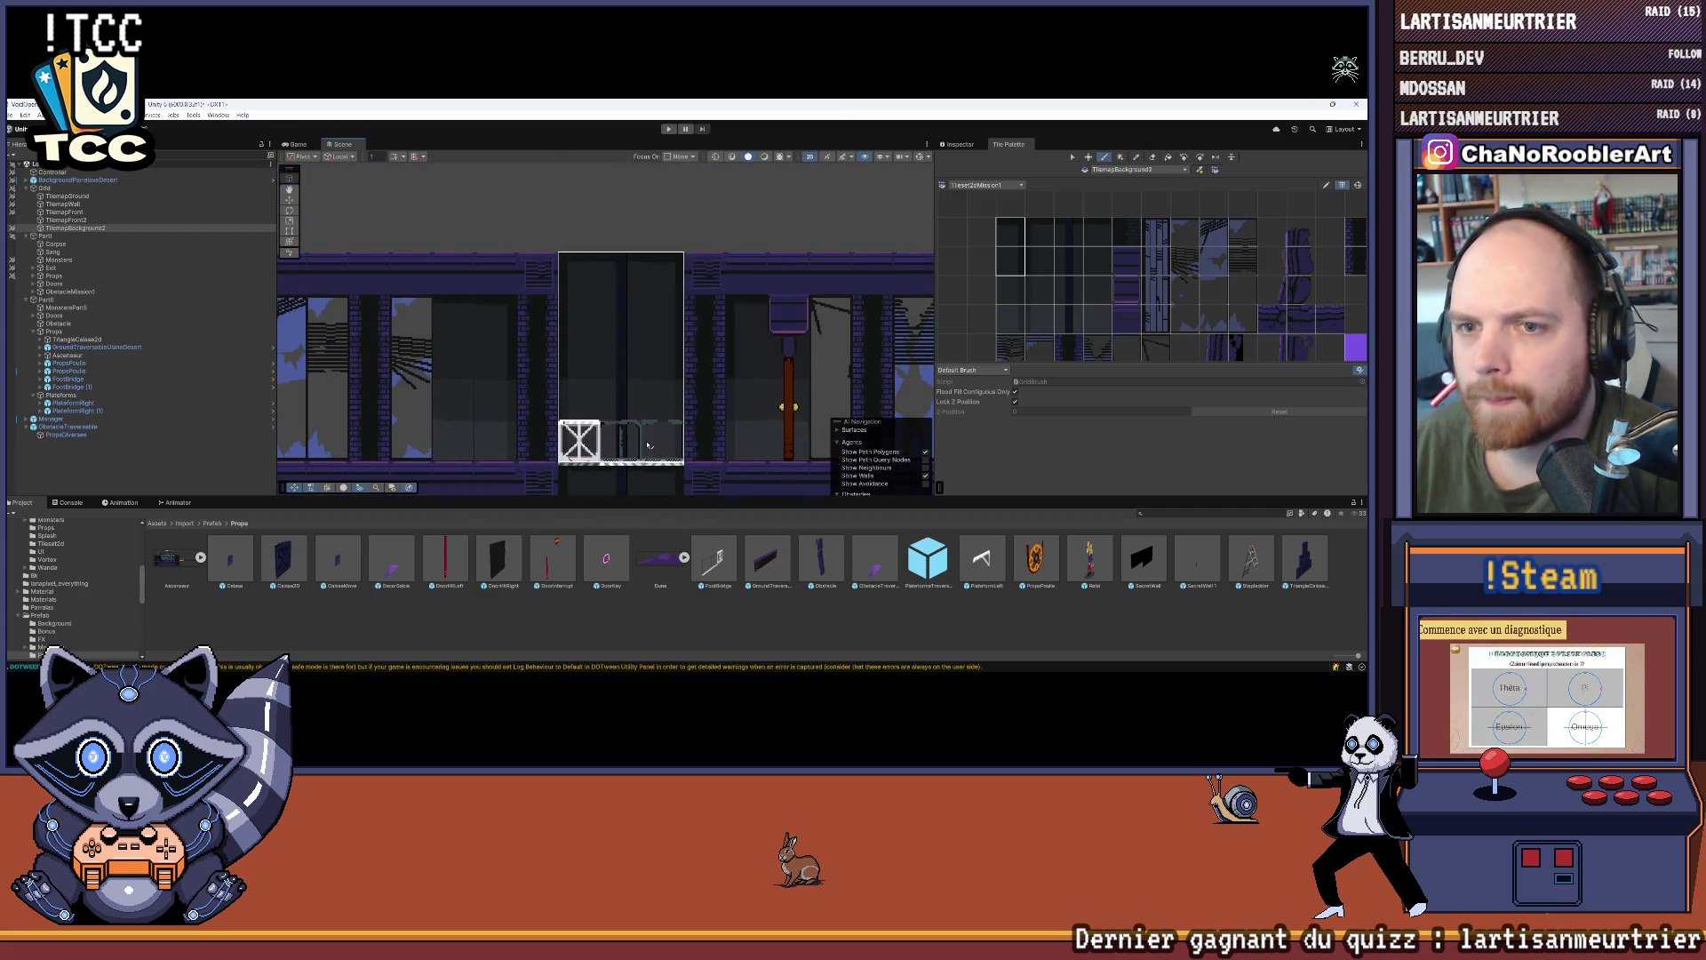
pyautogui.moveTo(425, 347); pyautogui.dragTo(712, 278)
pyautogui.press('Right')
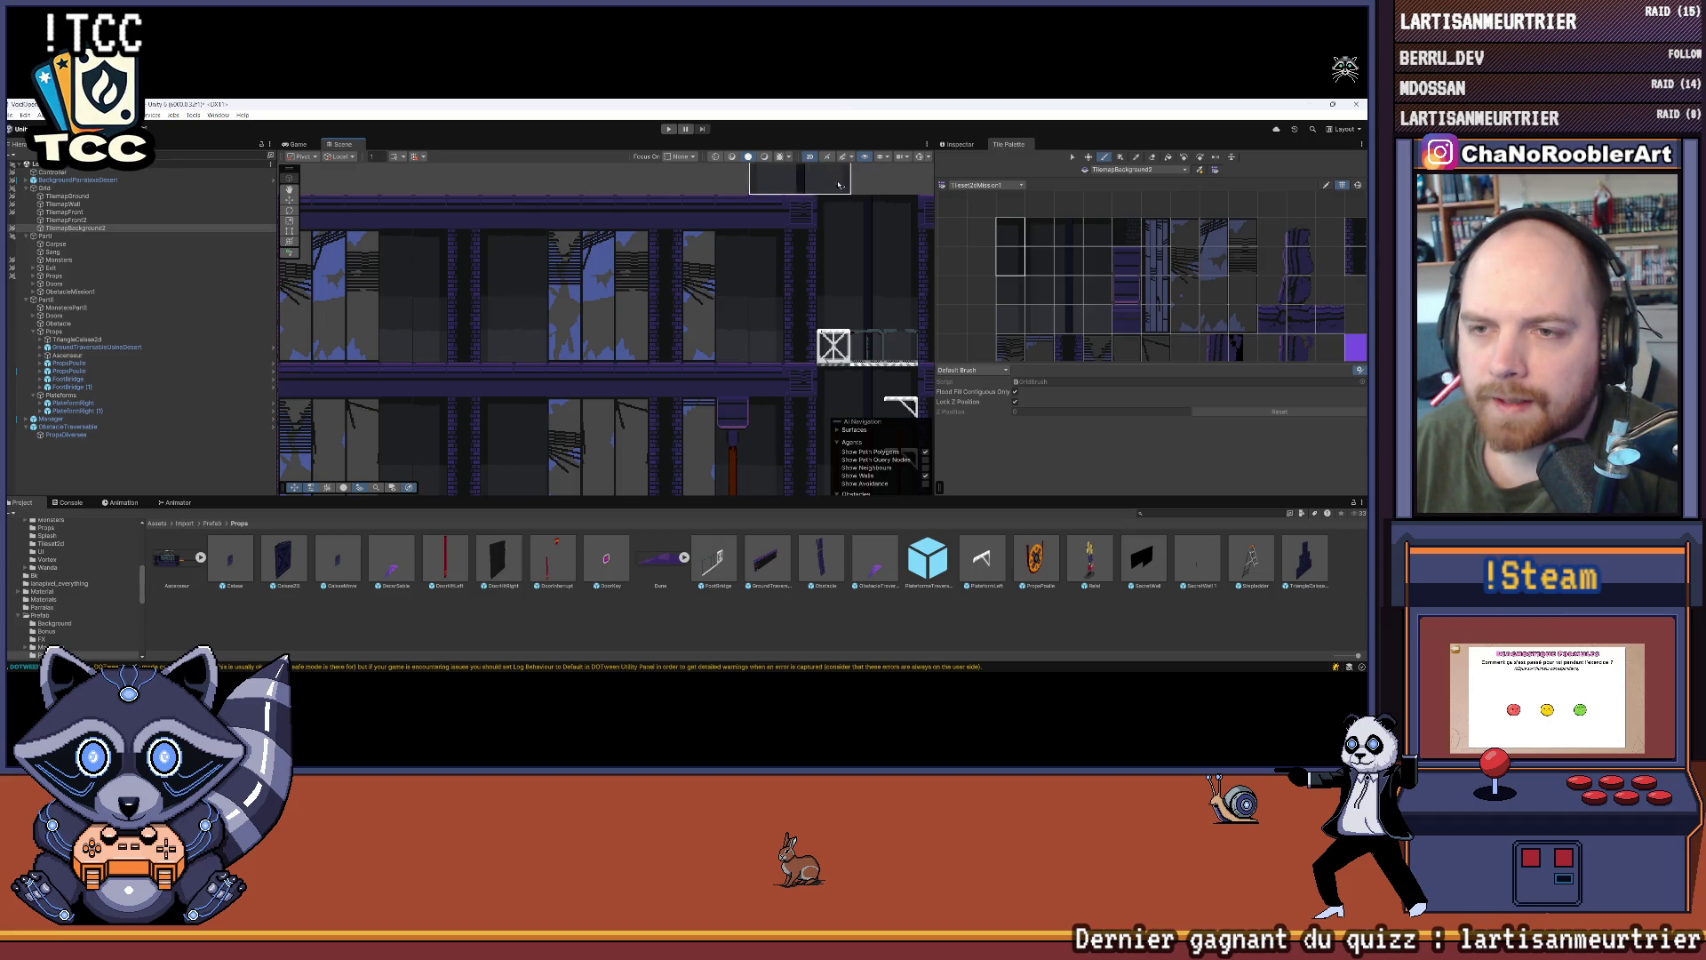
pyautogui.press('Left')
pyautogui.press('Left')
pyautogui.press('Left')
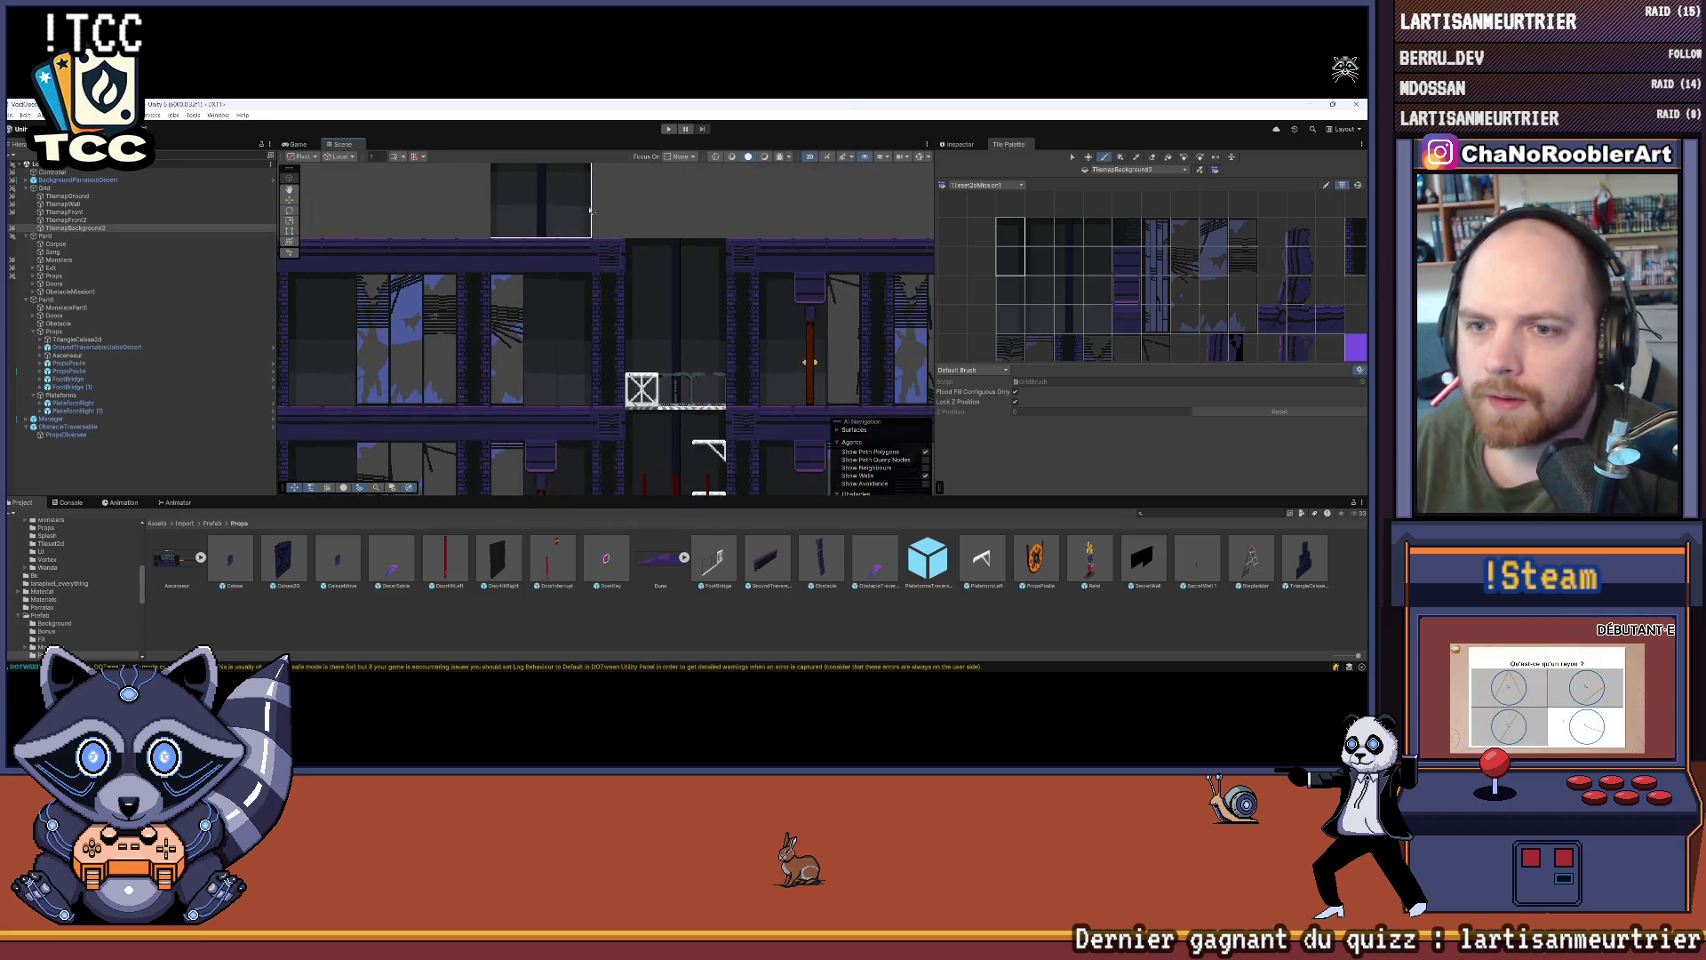
pyautogui.press('Right')
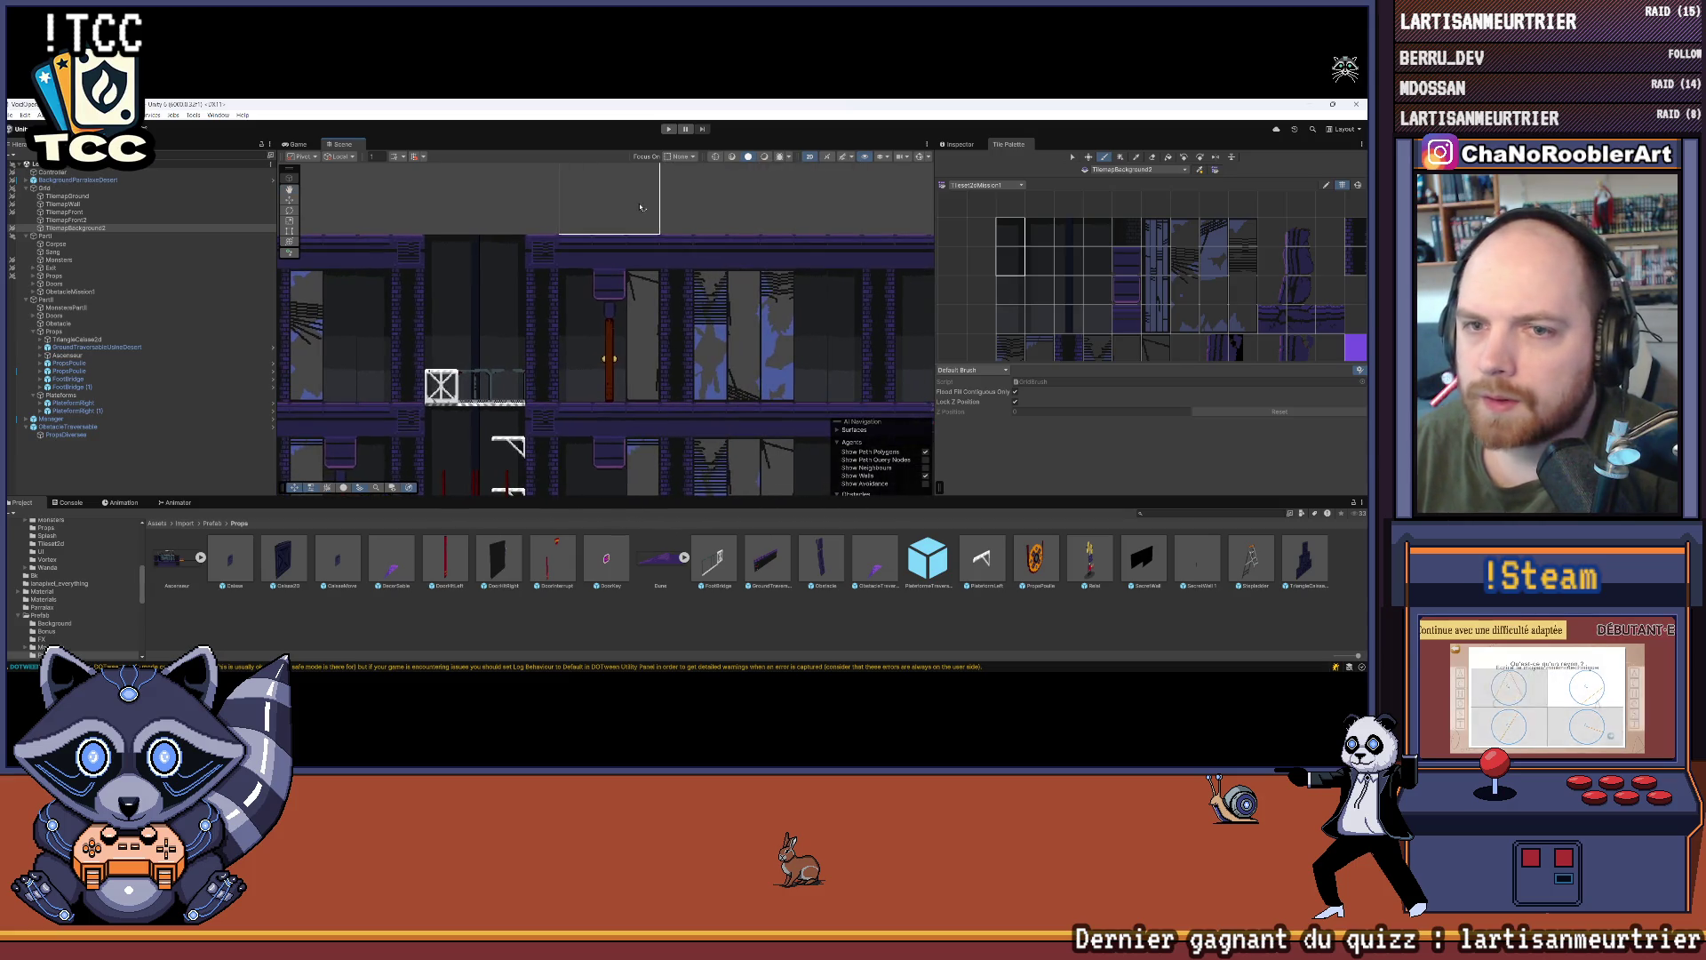
pyautogui.press('Left')
pyautogui.press('Left')
pyautogui.press('Left')
pyautogui.press('Down')
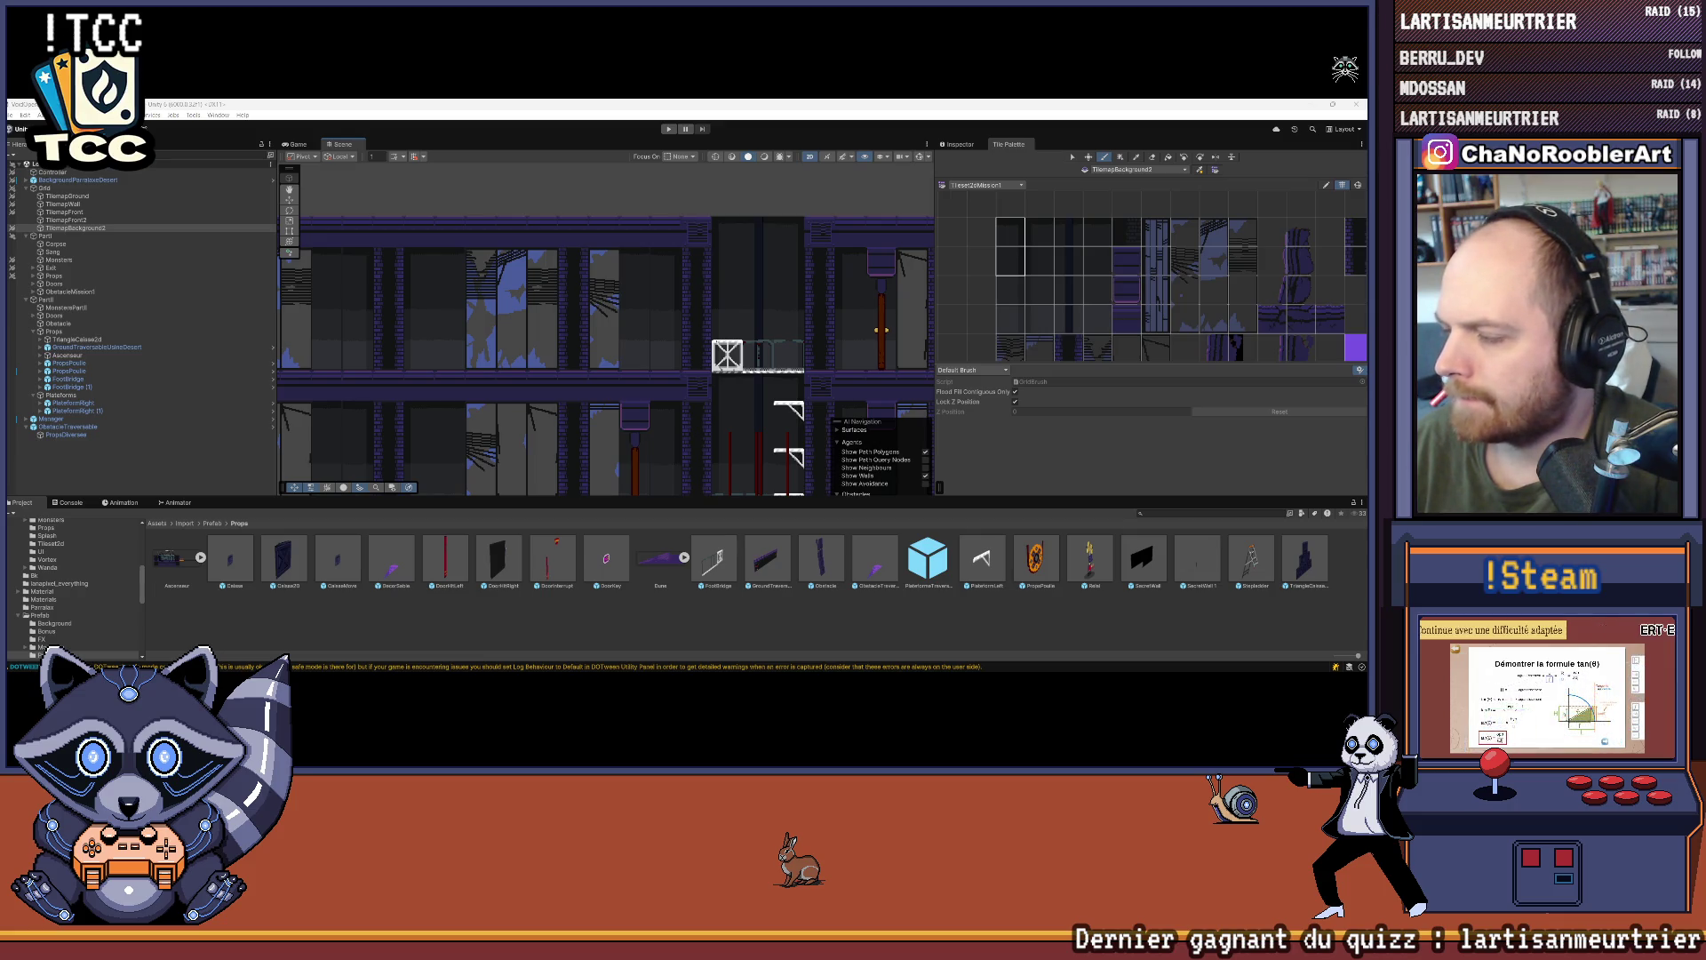
pyautogui.press('Left')
pyautogui.press('Down')
pyautogui.press('Up')
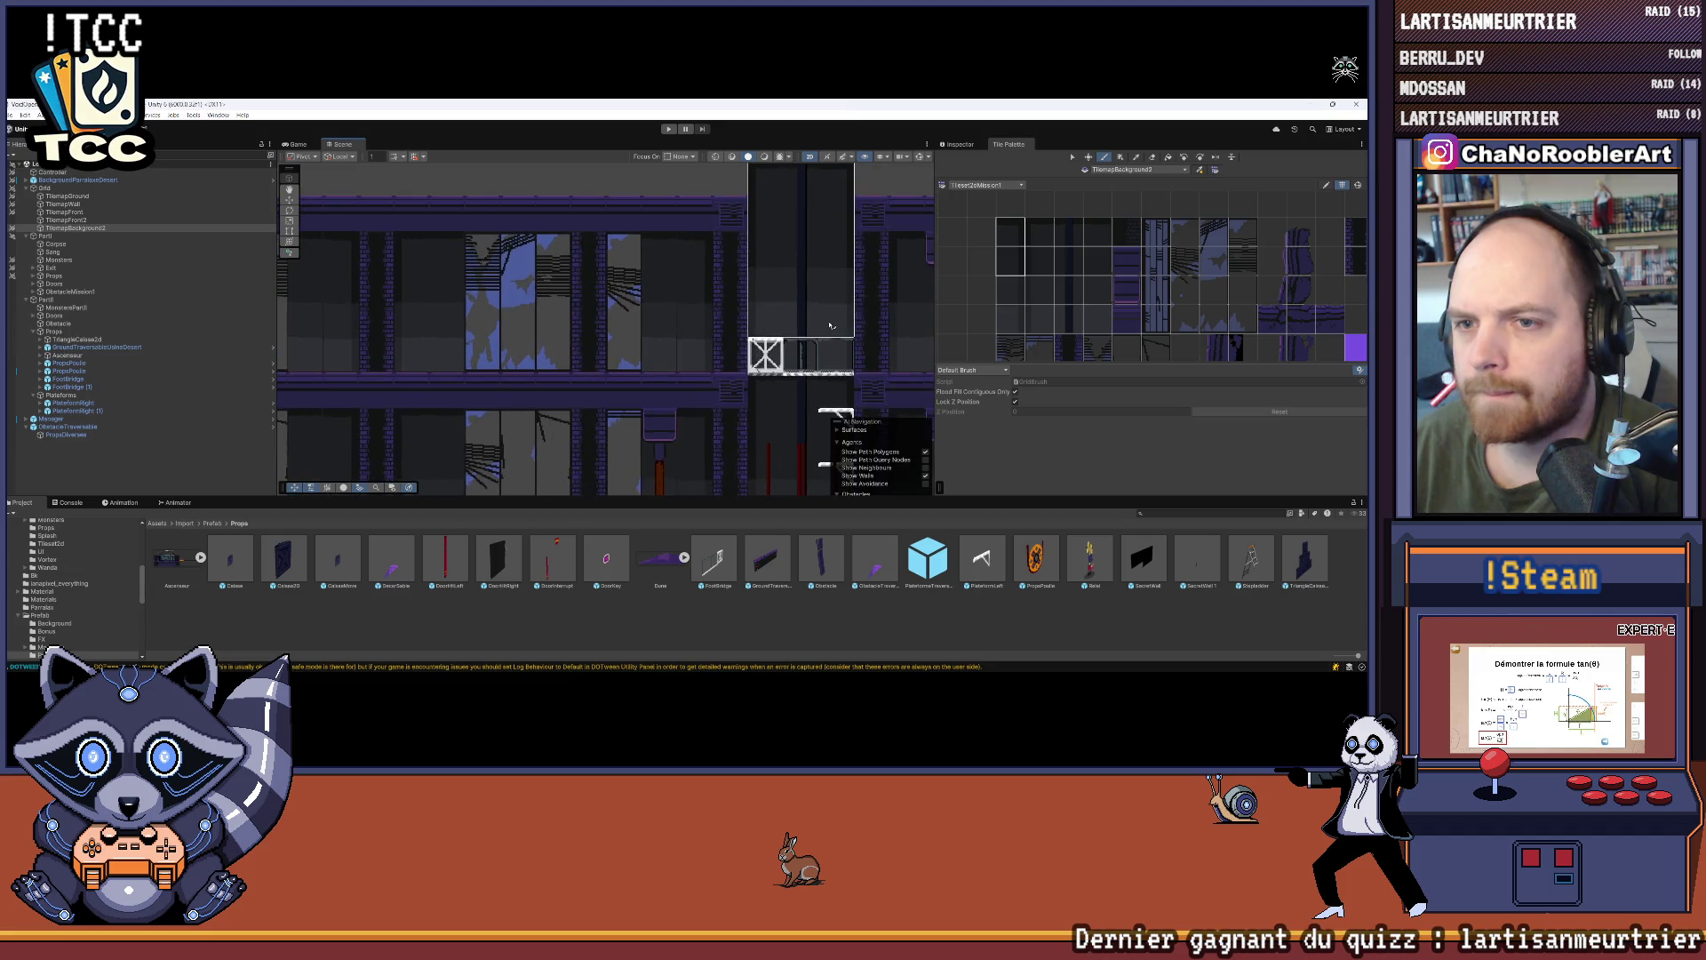
pyautogui.press('Right')
pyautogui.press('Left')
pyautogui.press('Up')
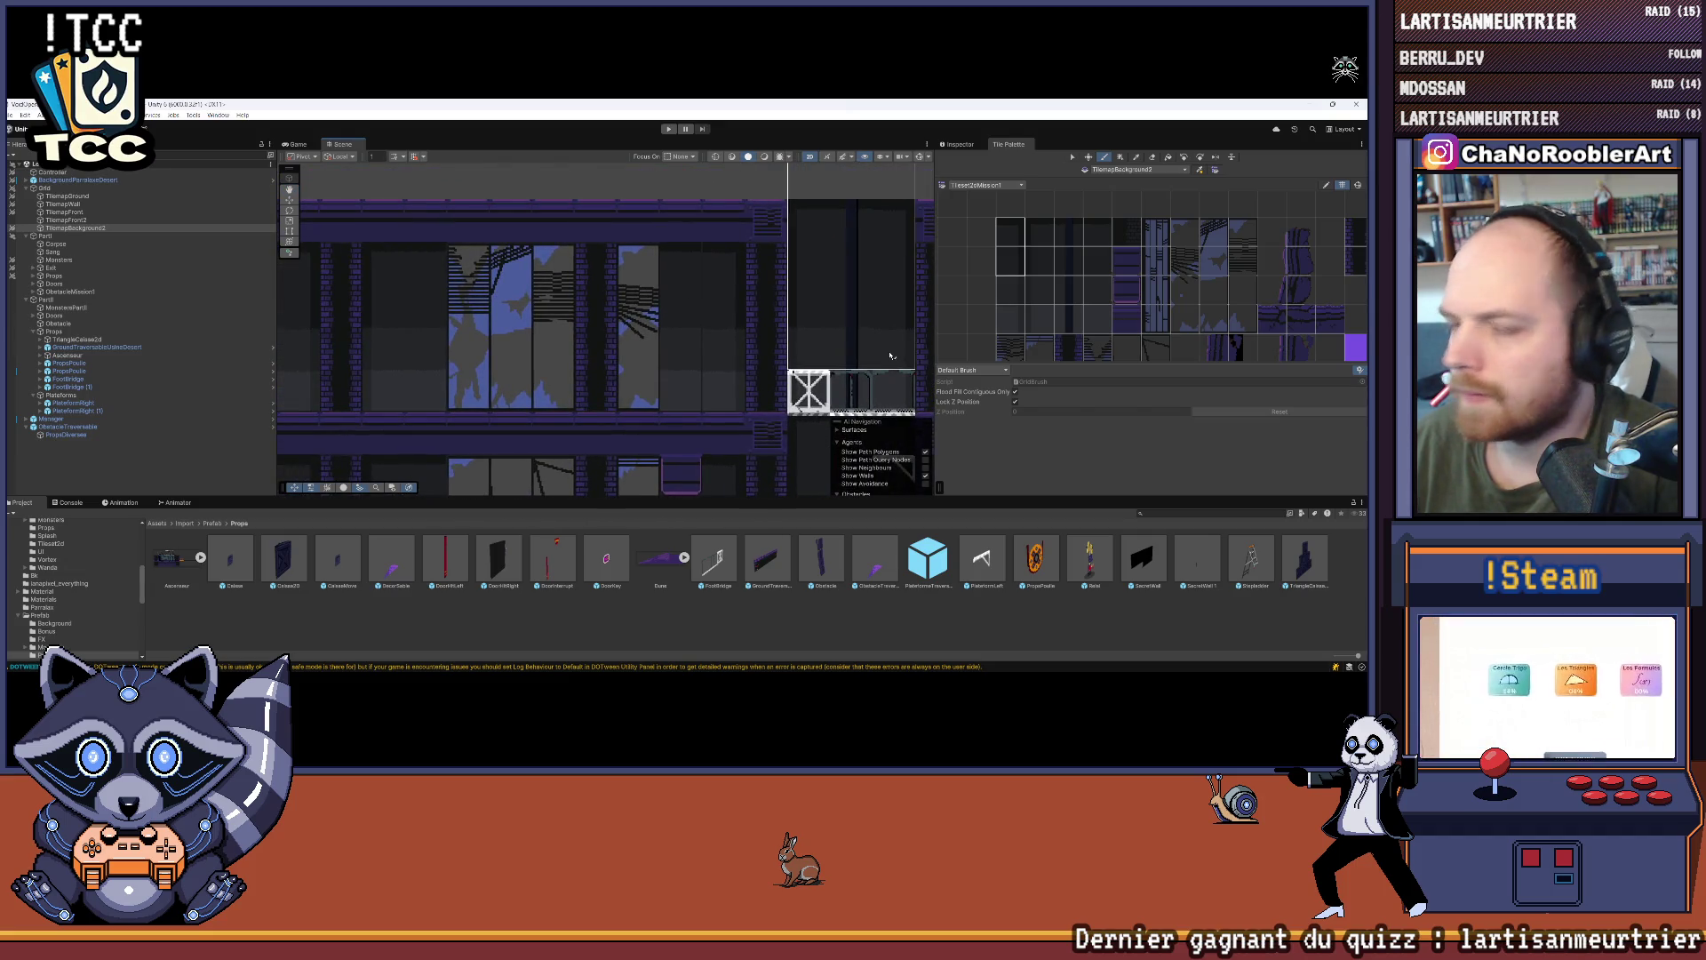
# Step: Select TilemapWall, choose the wall tile from the palette, and paint it into the upper room
pyautogui.click(80, 203)
pyautogui.click(1184, 232)
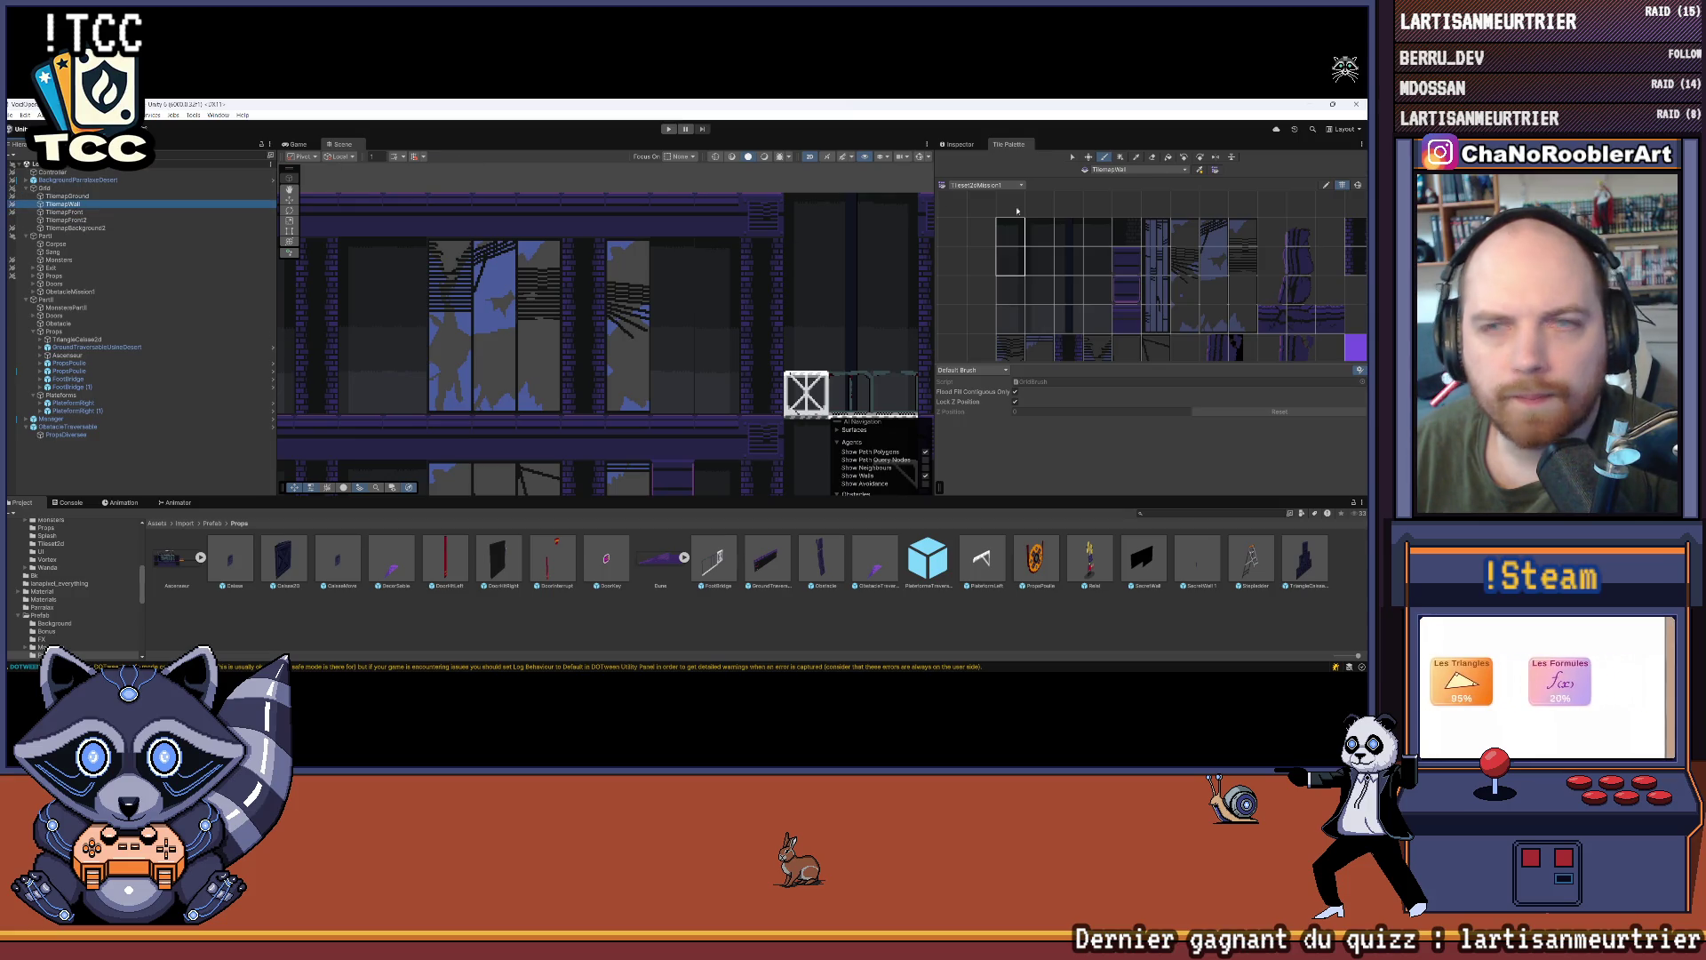
pyautogui.scroll(-3, 1184, 317)
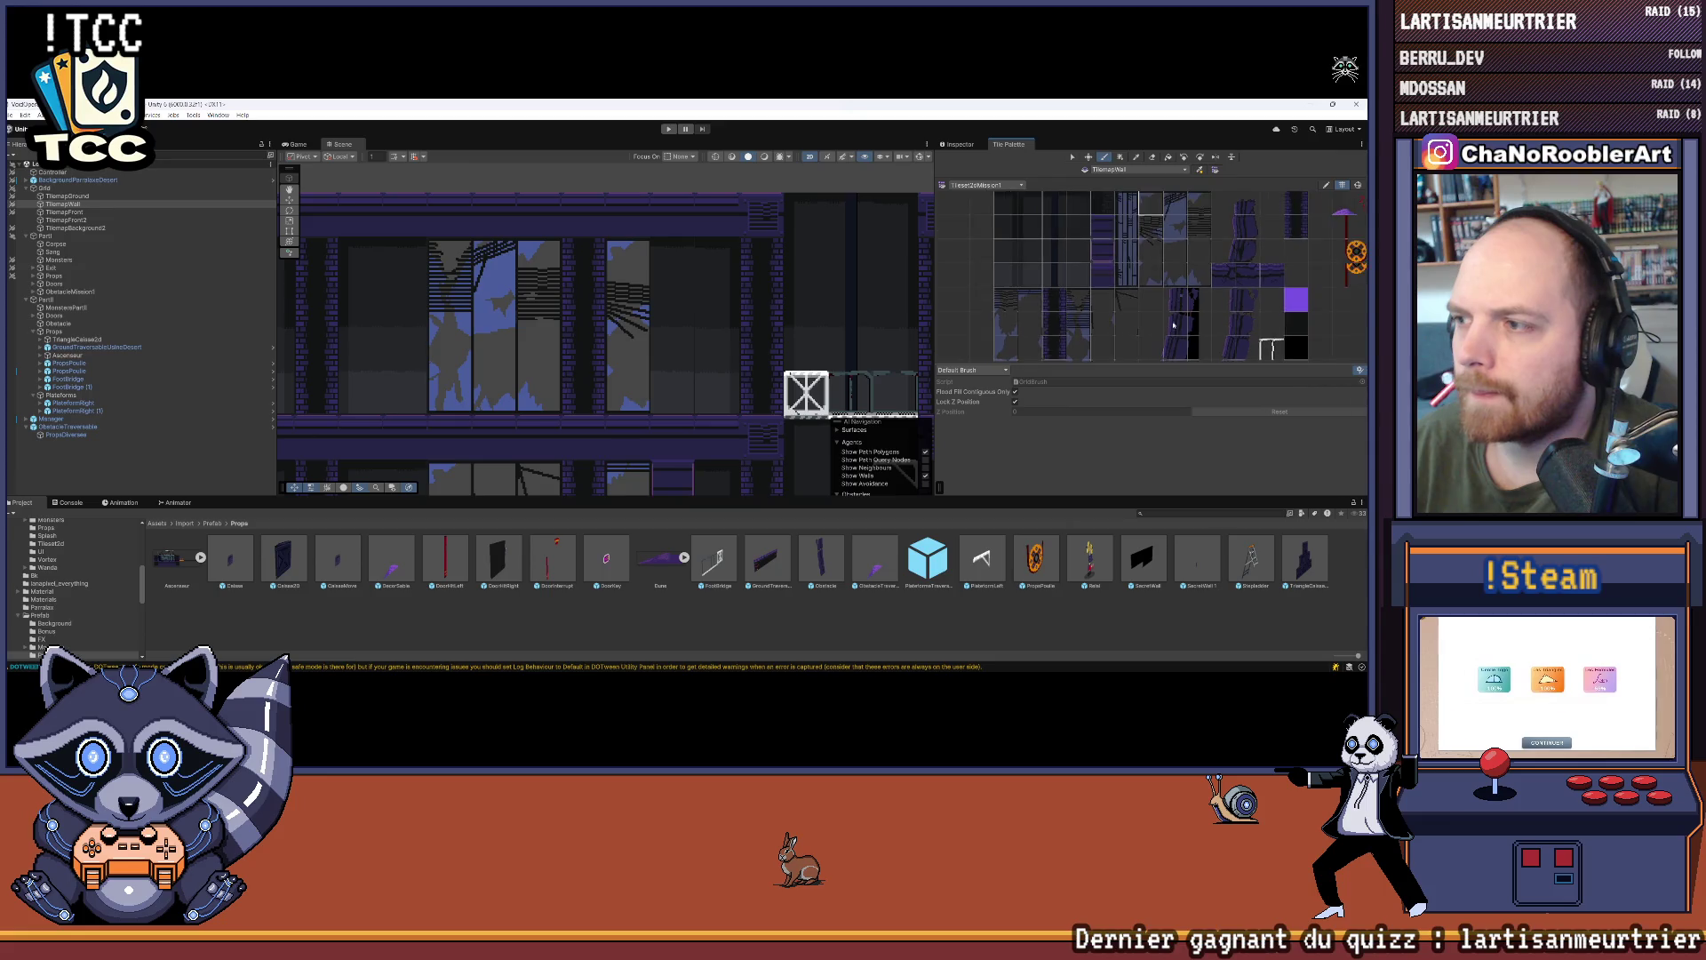
pyautogui.moveTo(1145, 250); pyautogui.dragTo(1099, 299)
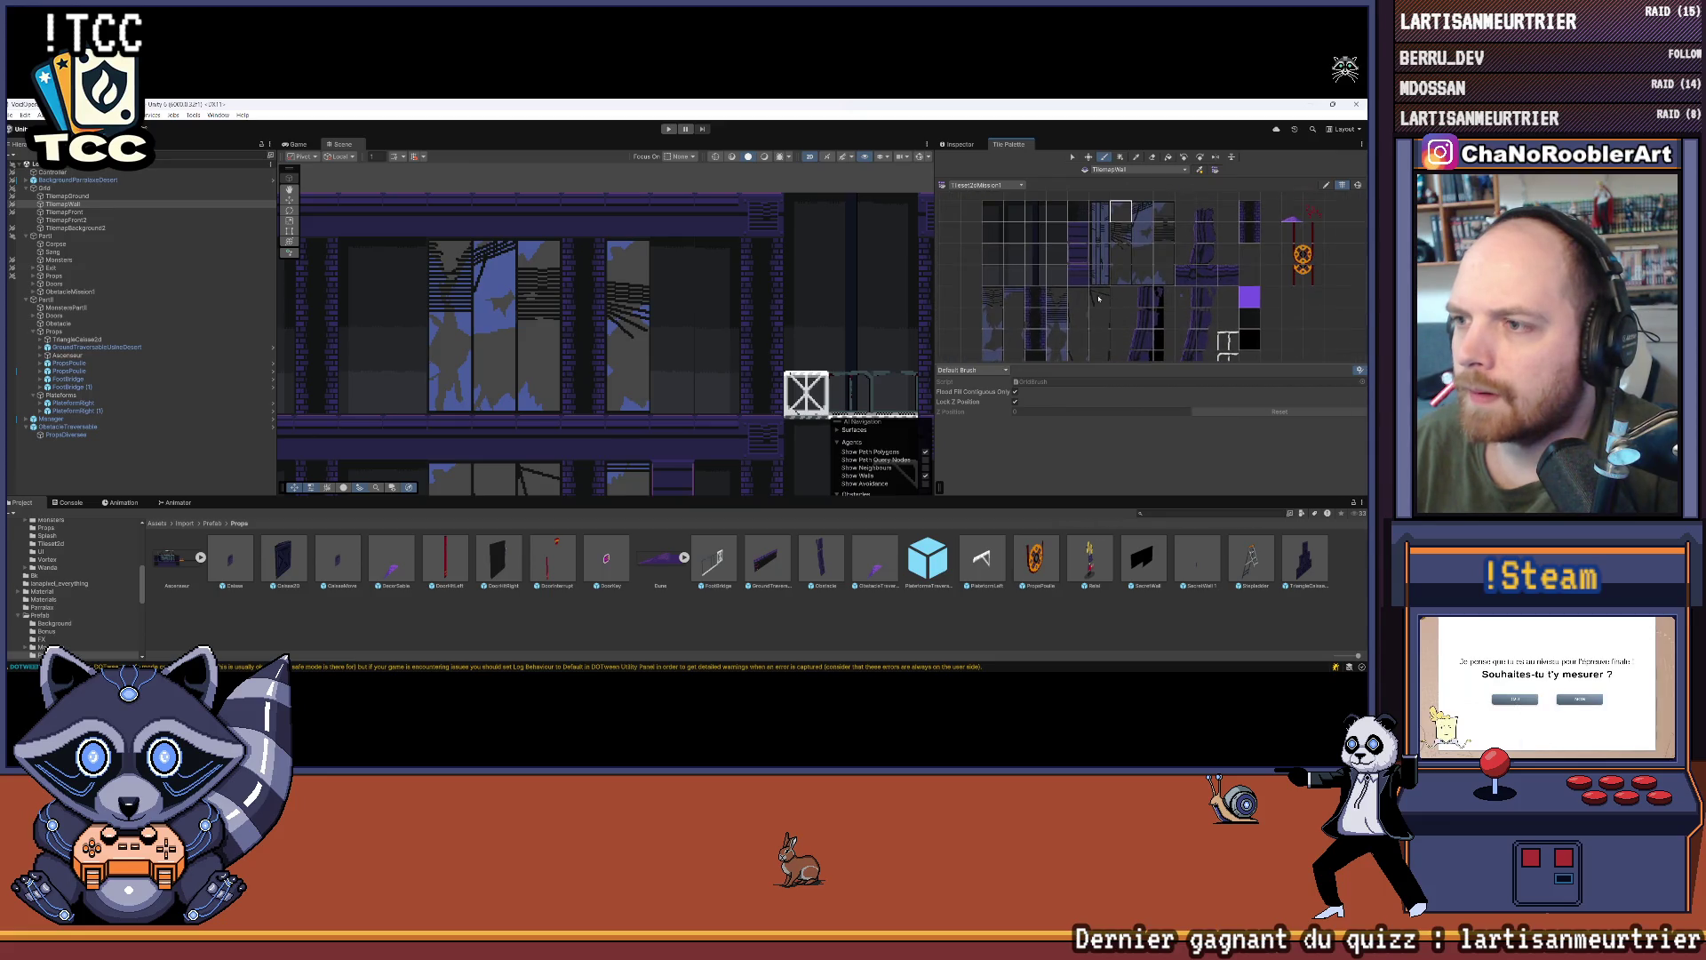
pyautogui.click(1071, 258)
pyautogui.scroll(1, 600, 257)
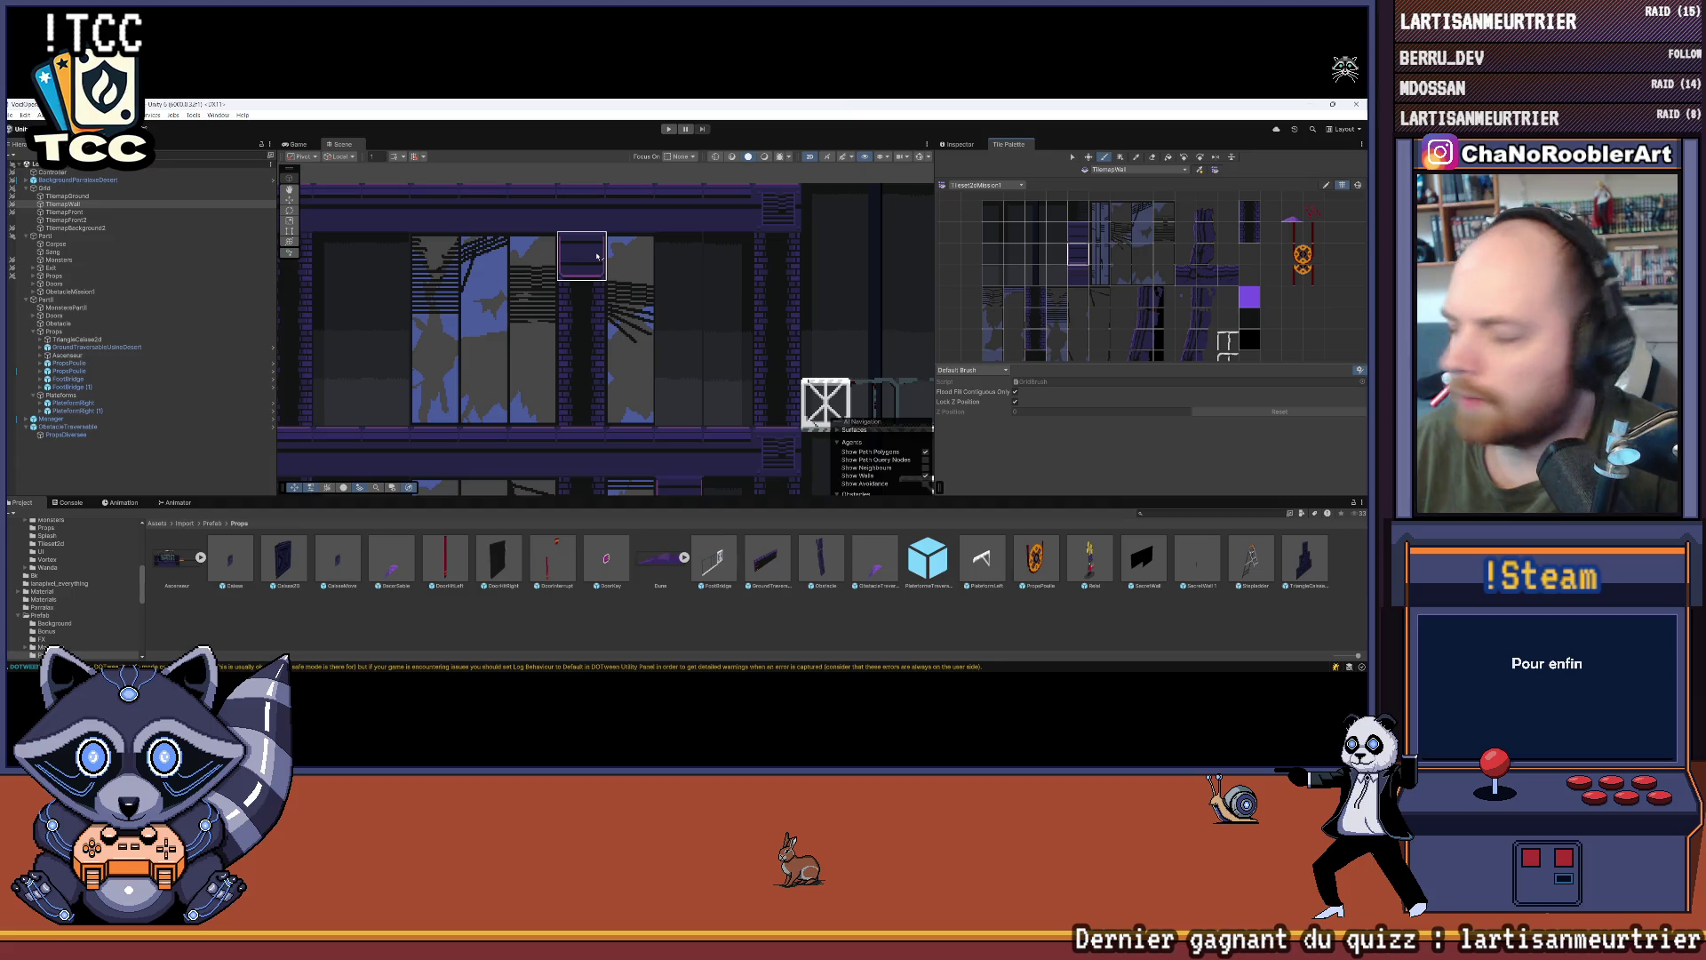
pyautogui.click(681, 258)
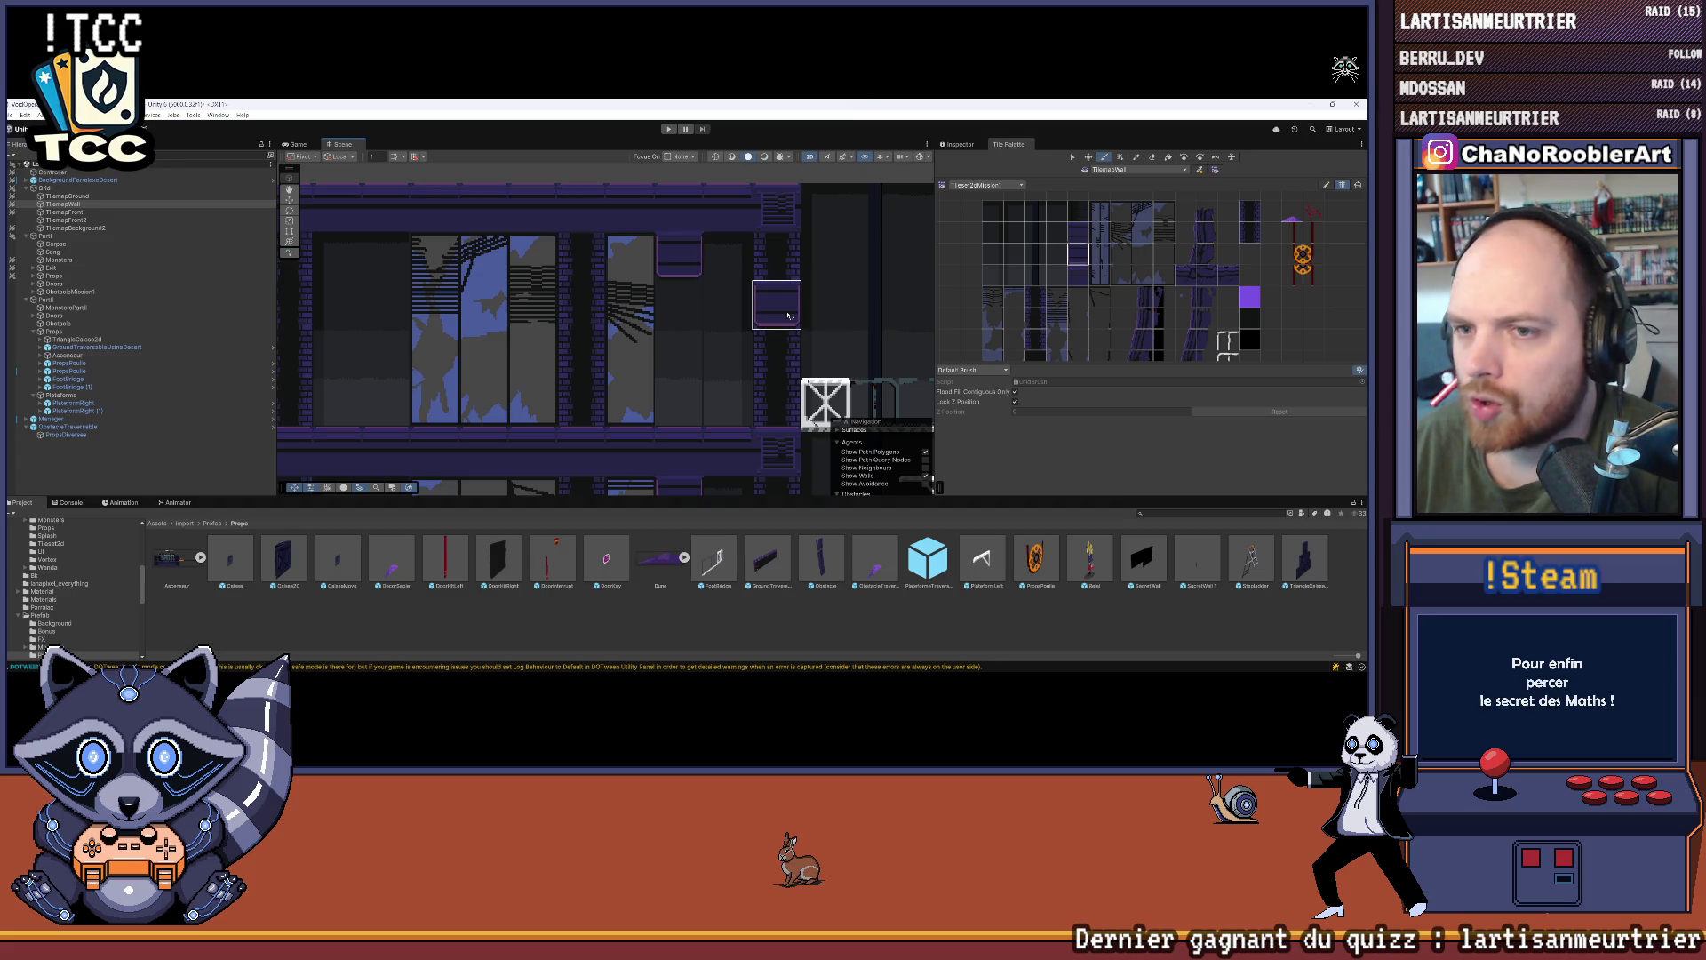
pyautogui.press('Left')
pyautogui.press('Left')
pyautogui.press('Left')
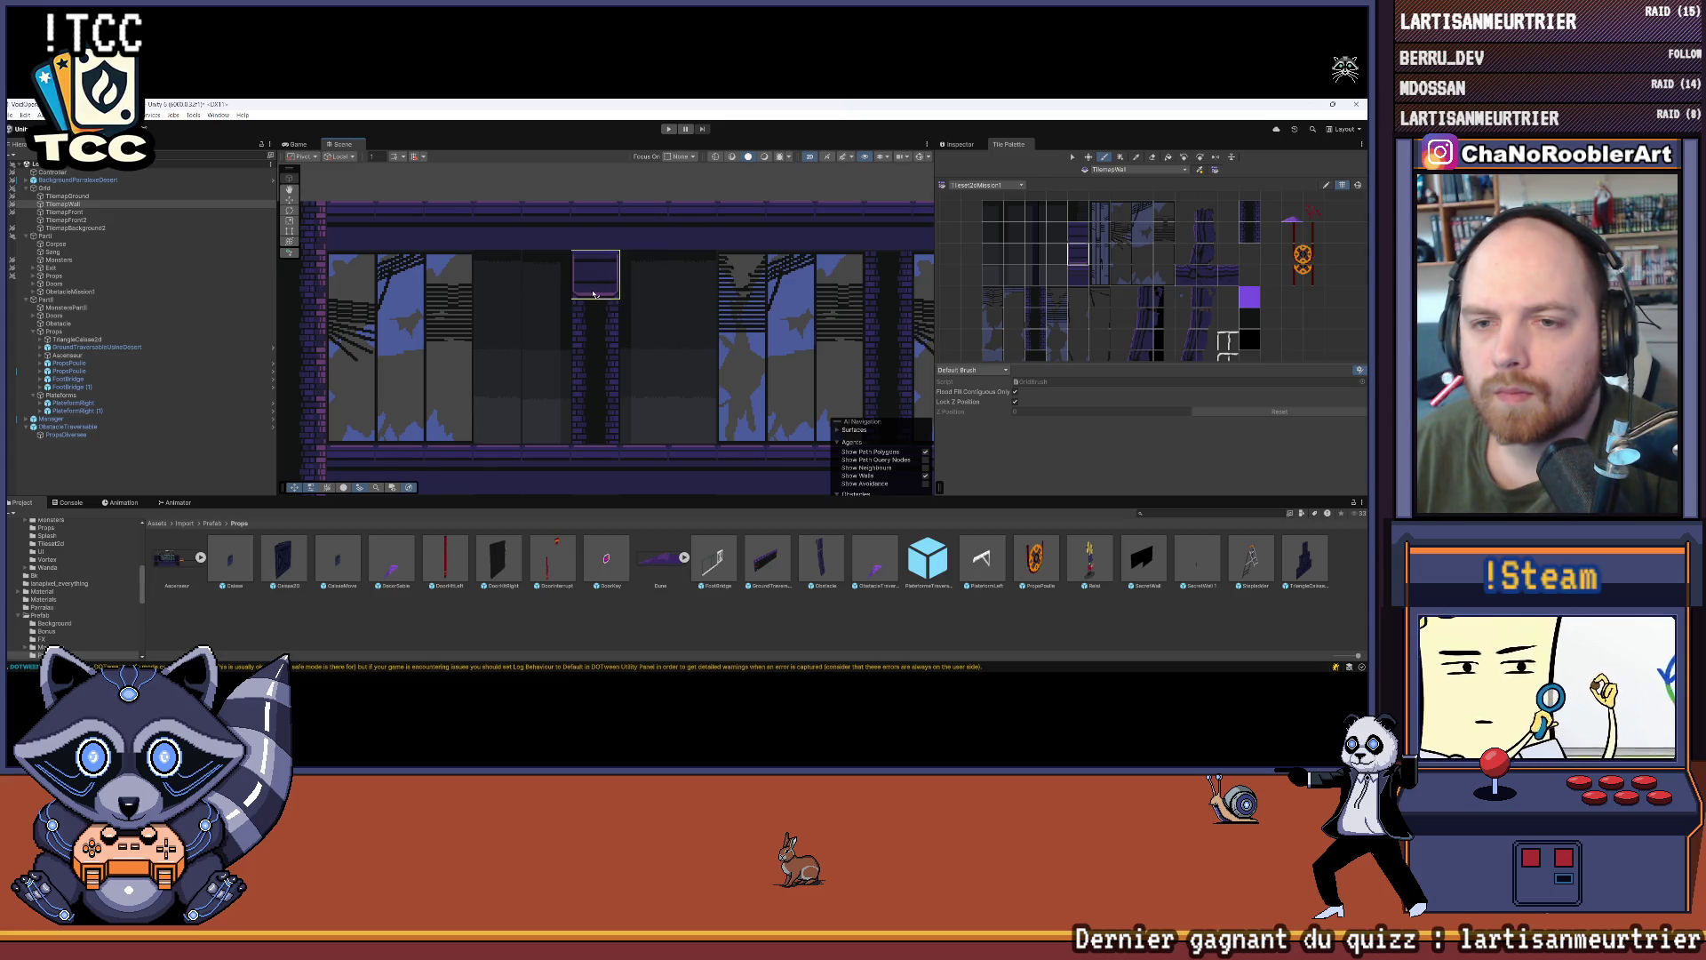
pyautogui.scroll(-5, 593, 294)
pyautogui.scroll(-2, 653, 318)
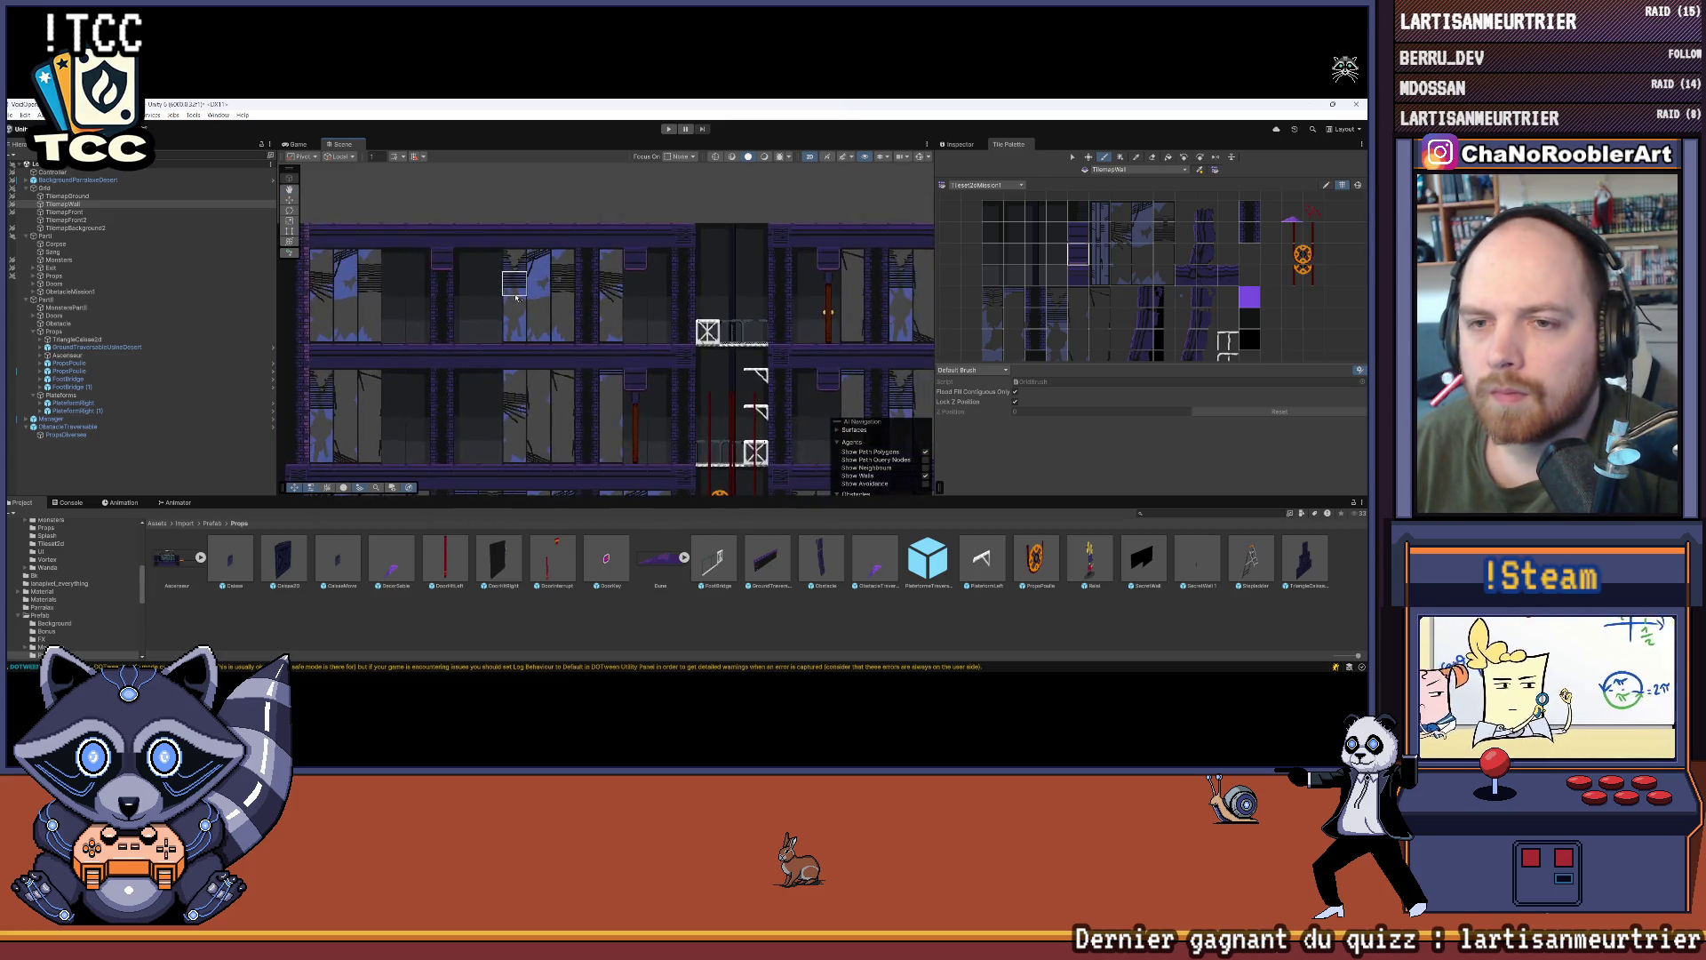
pyautogui.moveTo(594, 294); pyautogui.dragTo(596, 278)
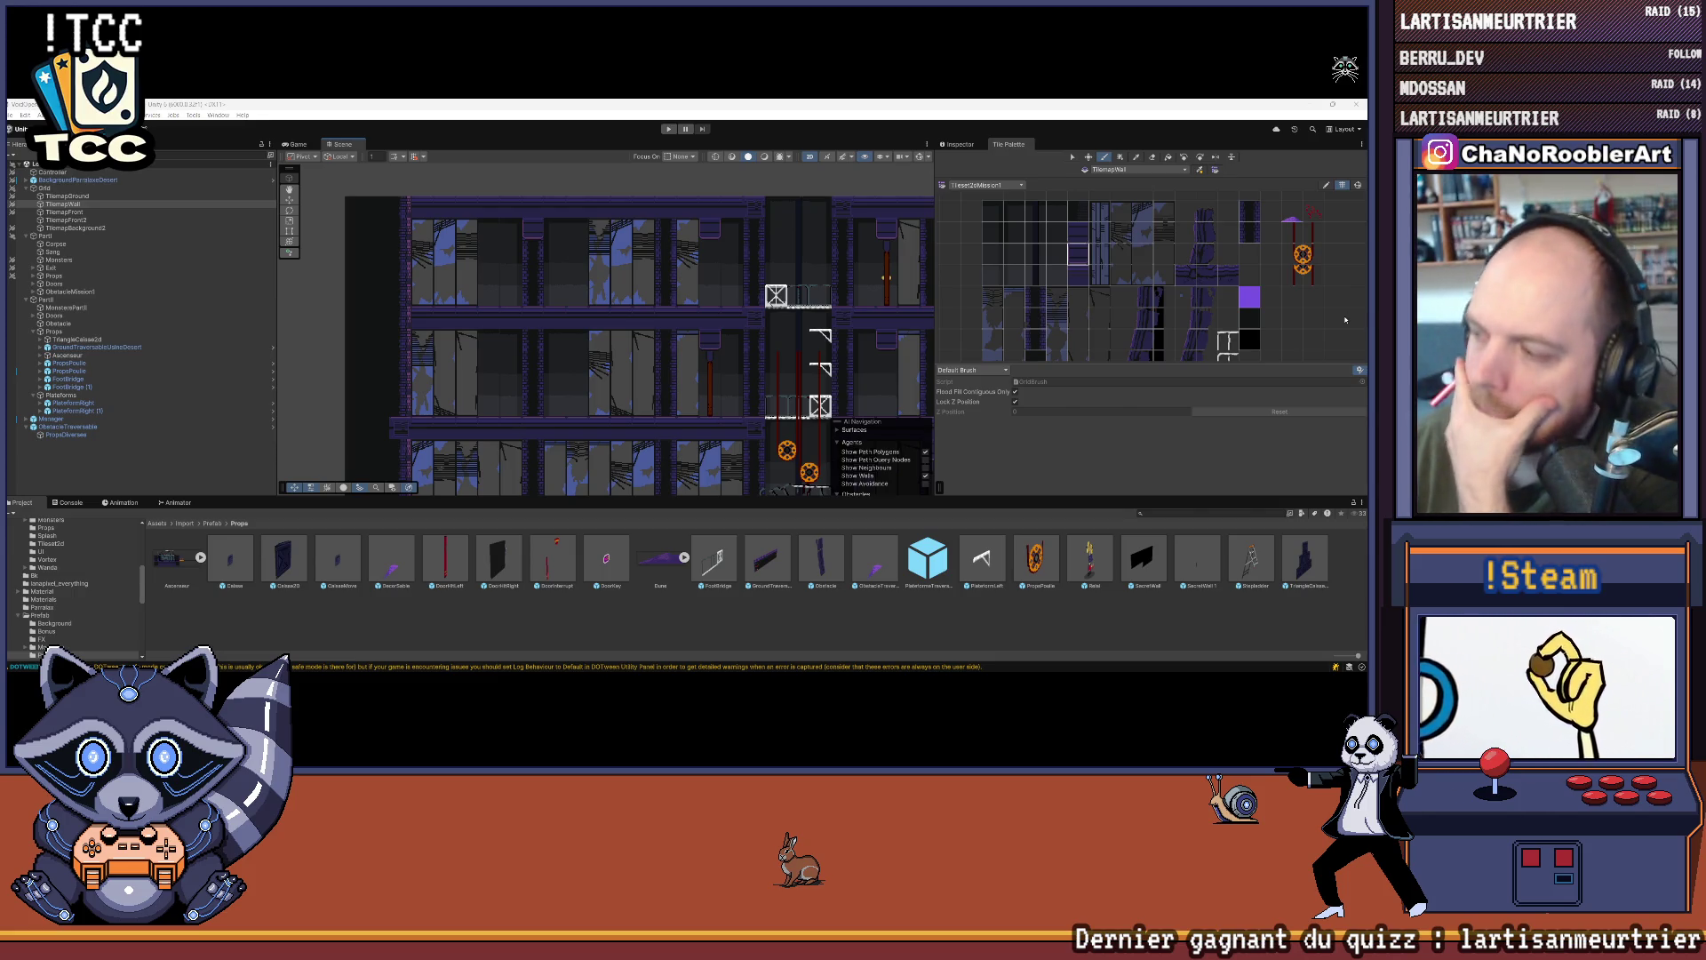
pyautogui.scroll(-2, 1345, 319)
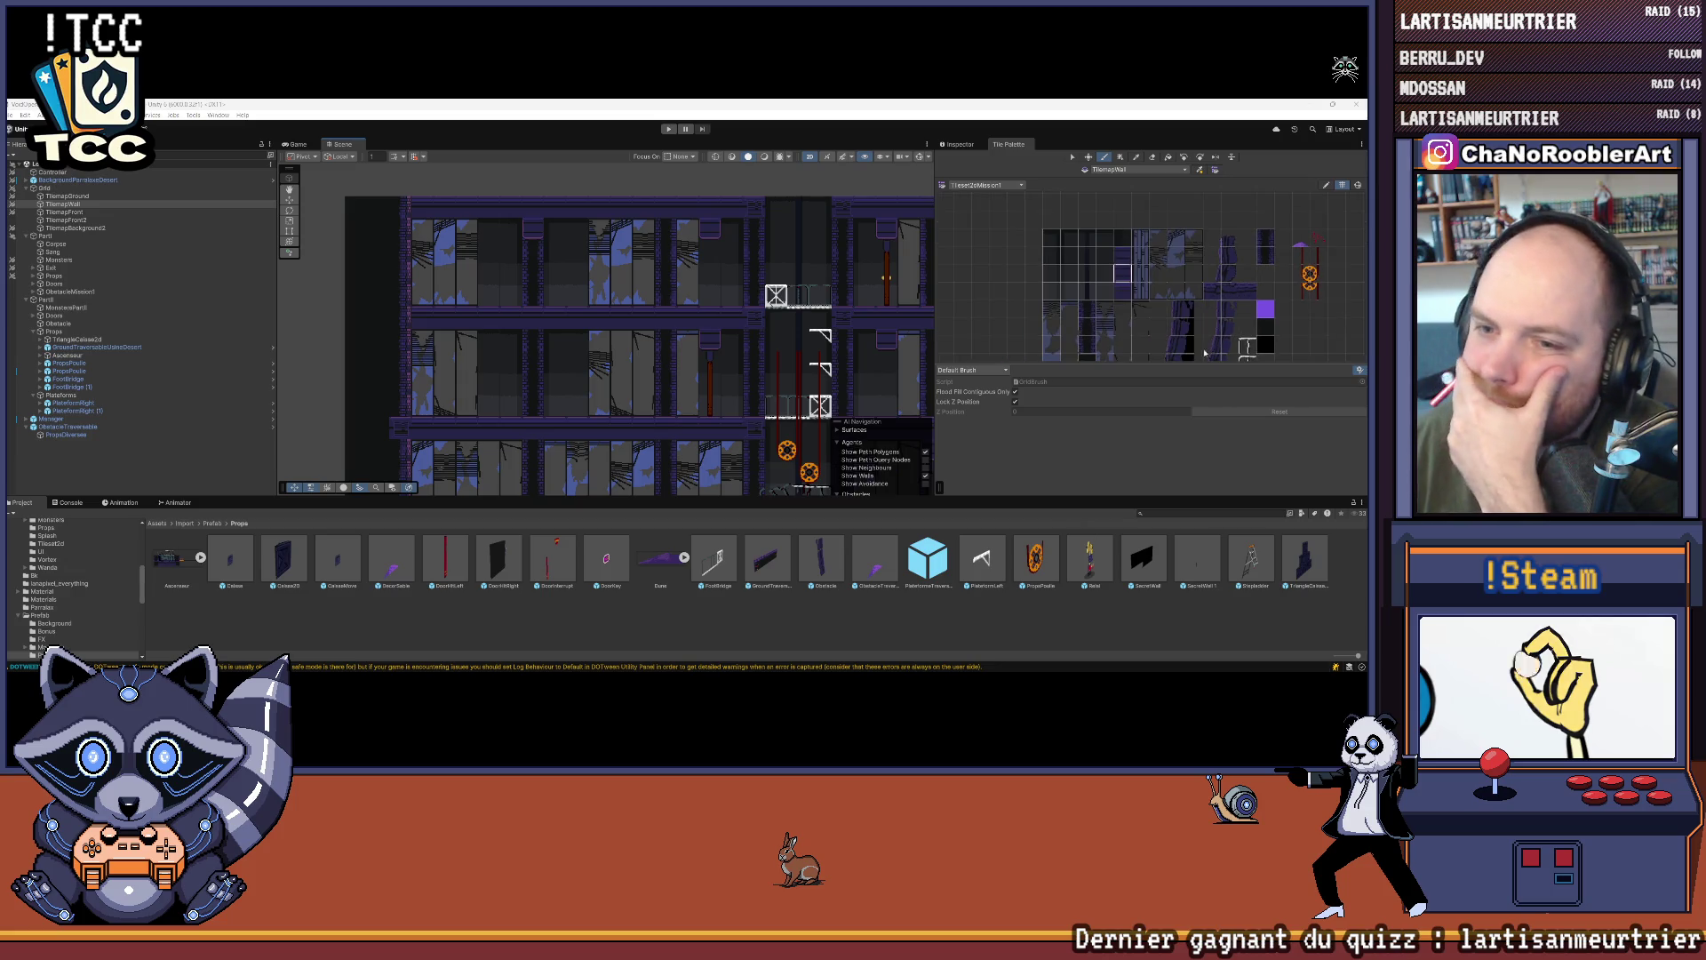
pyautogui.scroll(-2, 627, 374)
pyautogui.scroll(-1, 636, 369)
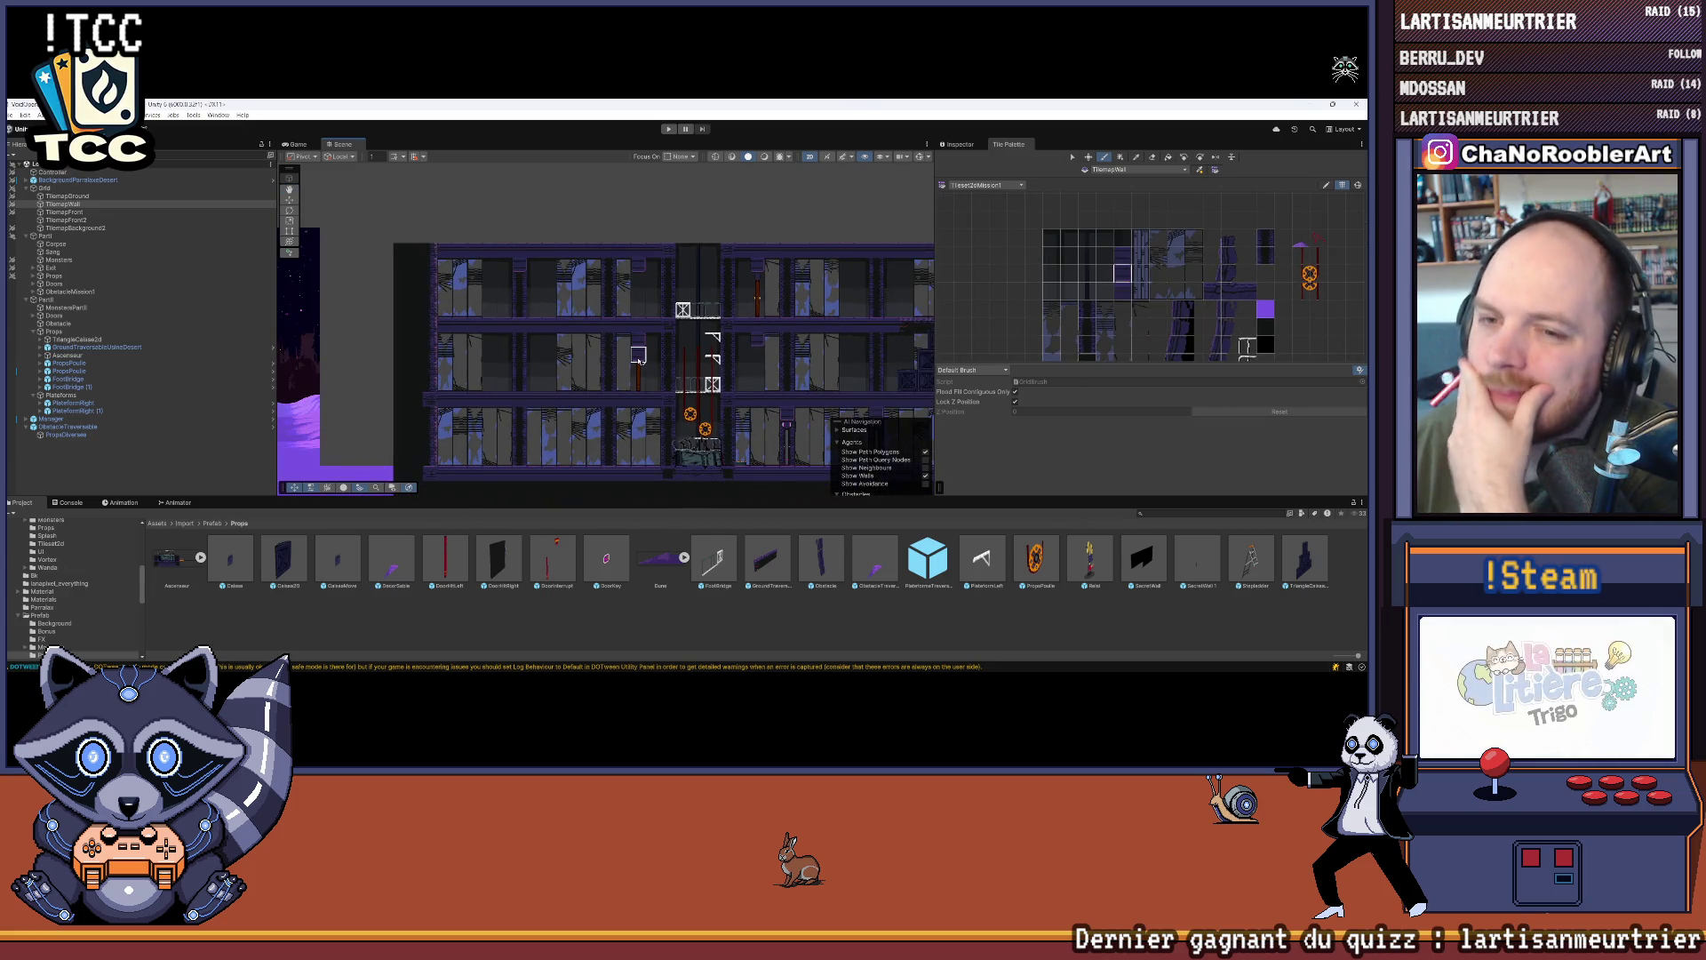
pyautogui.scroll(-2, 638, 294)
pyautogui.scroll(2, 752, 364)
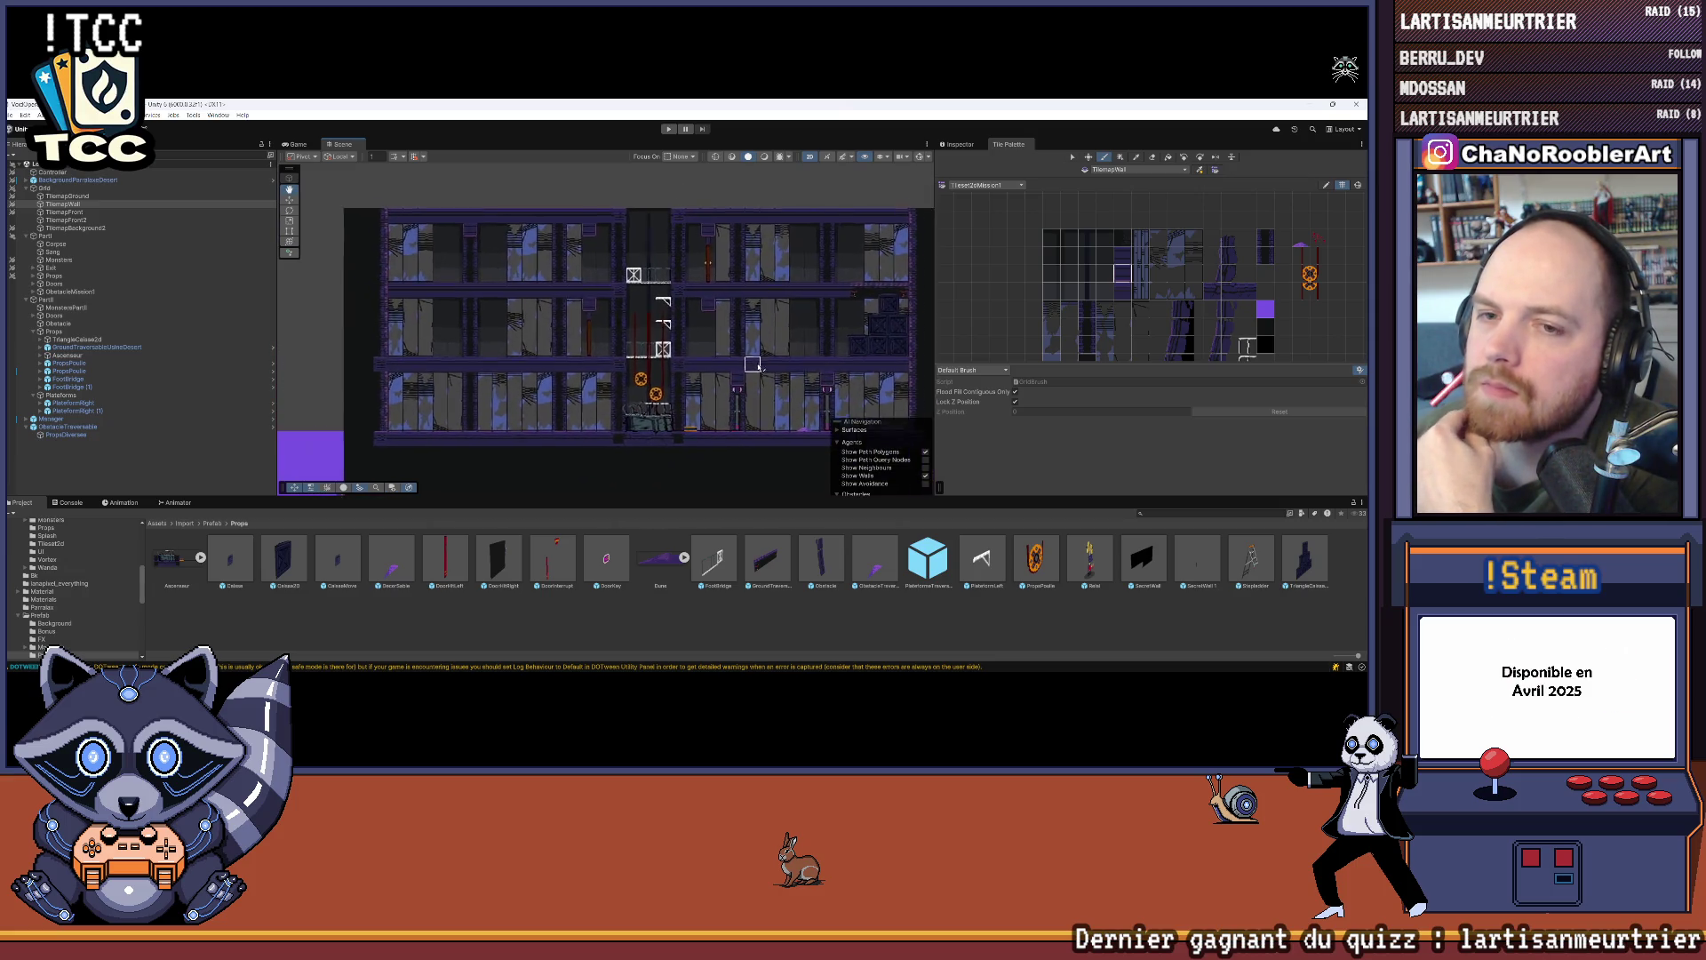
pyautogui.moveTo(752, 365); pyautogui.dragTo(791, 375)
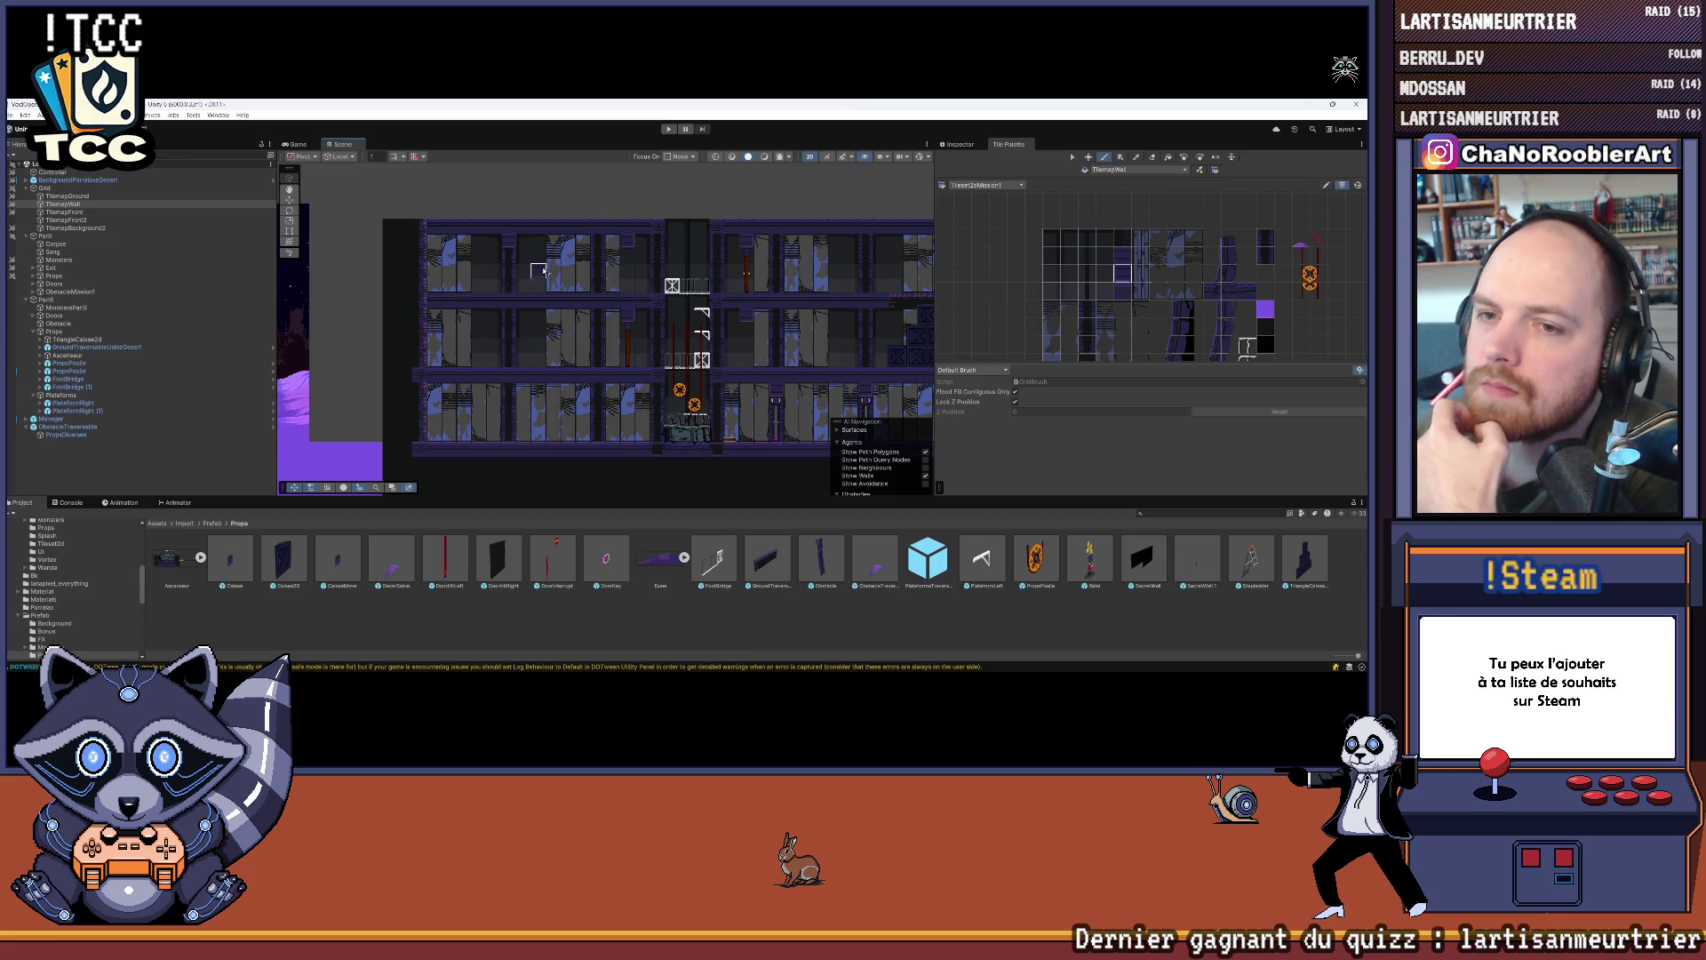
pyautogui.moveTo(852, 284); pyautogui.dragTo(745, 302)
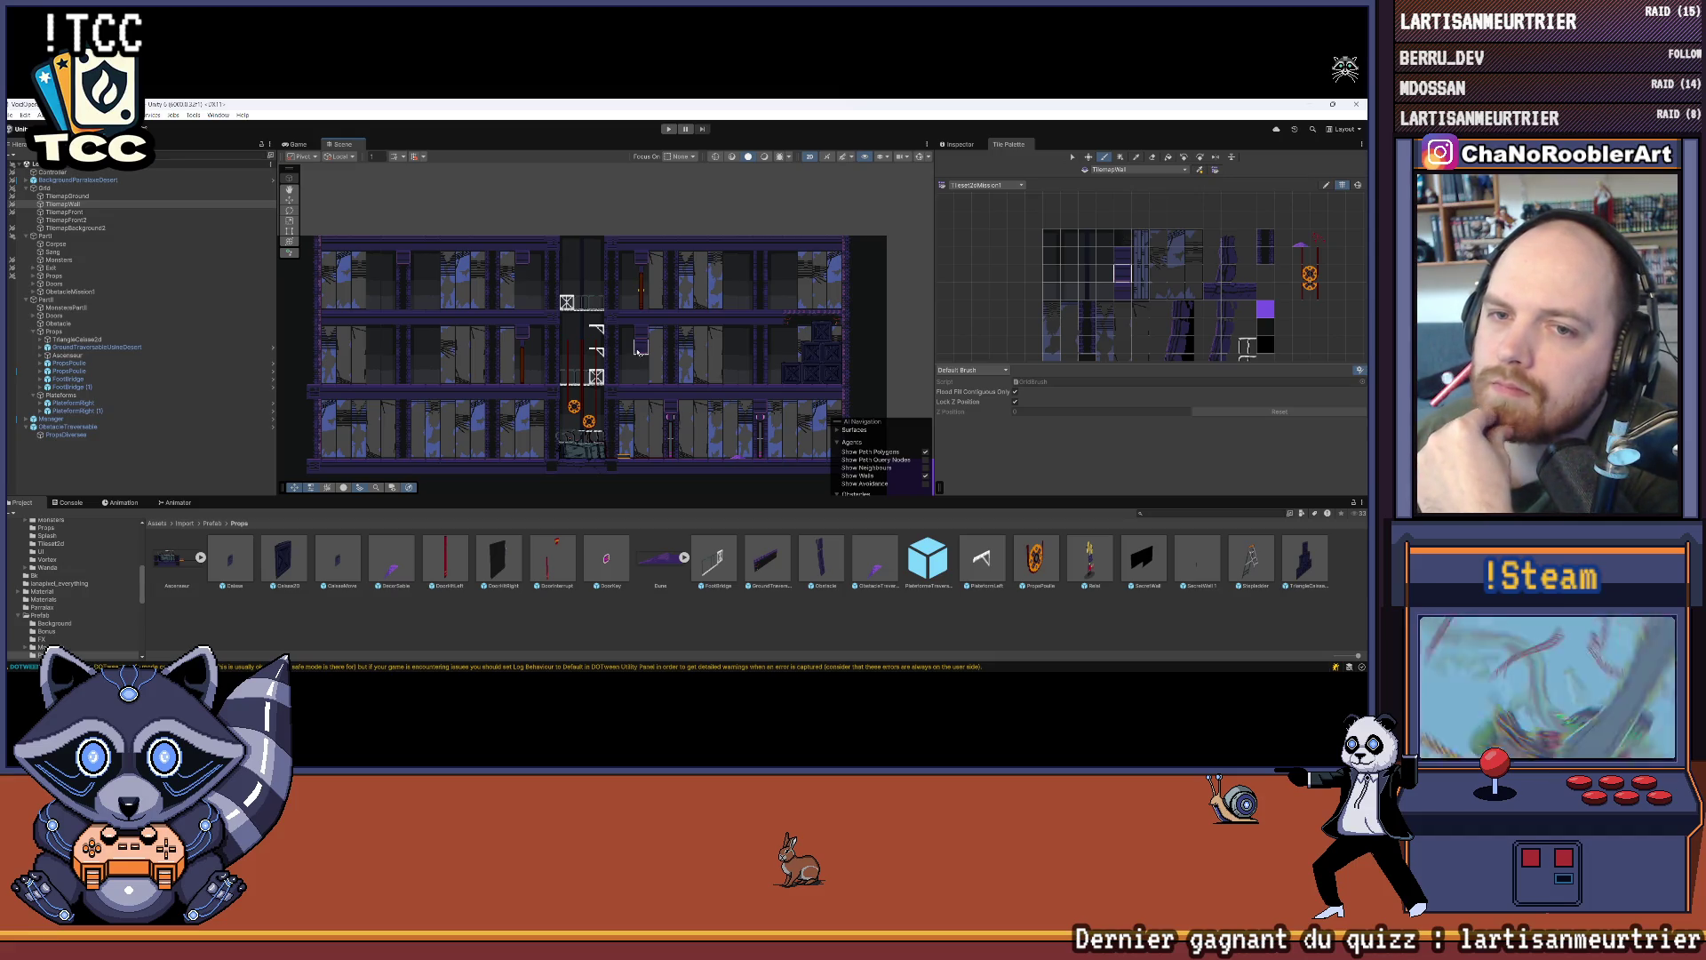
pyautogui.scroll(2, 595, 271)
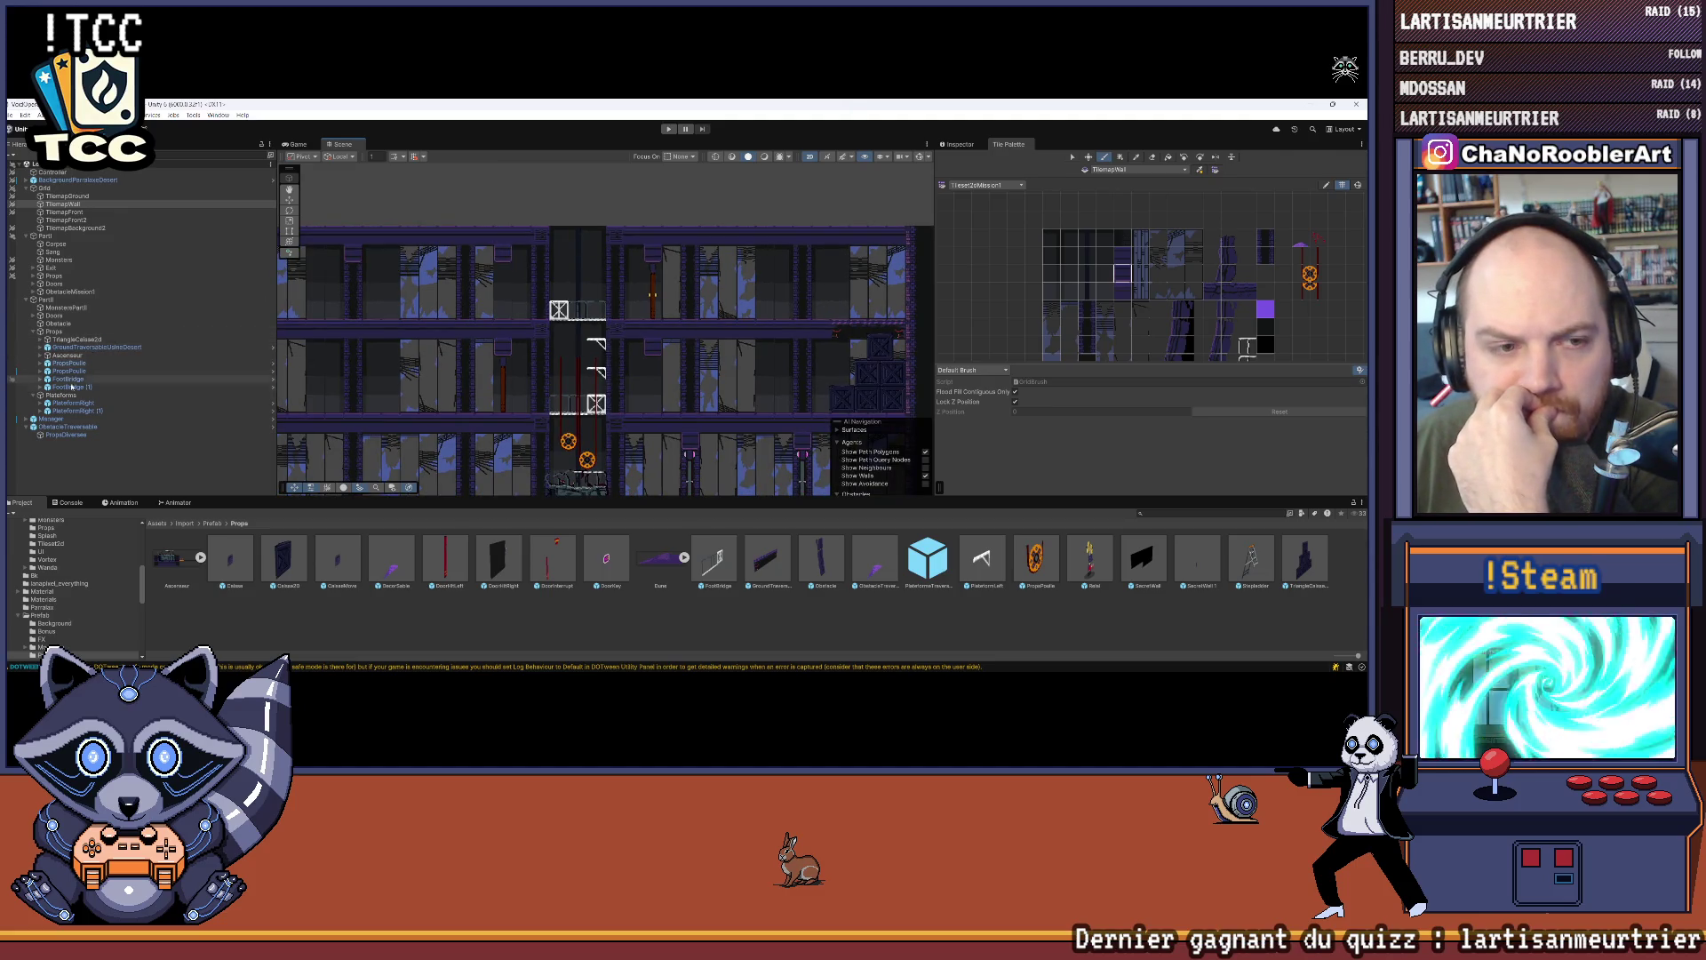
pyautogui.click(75, 411)
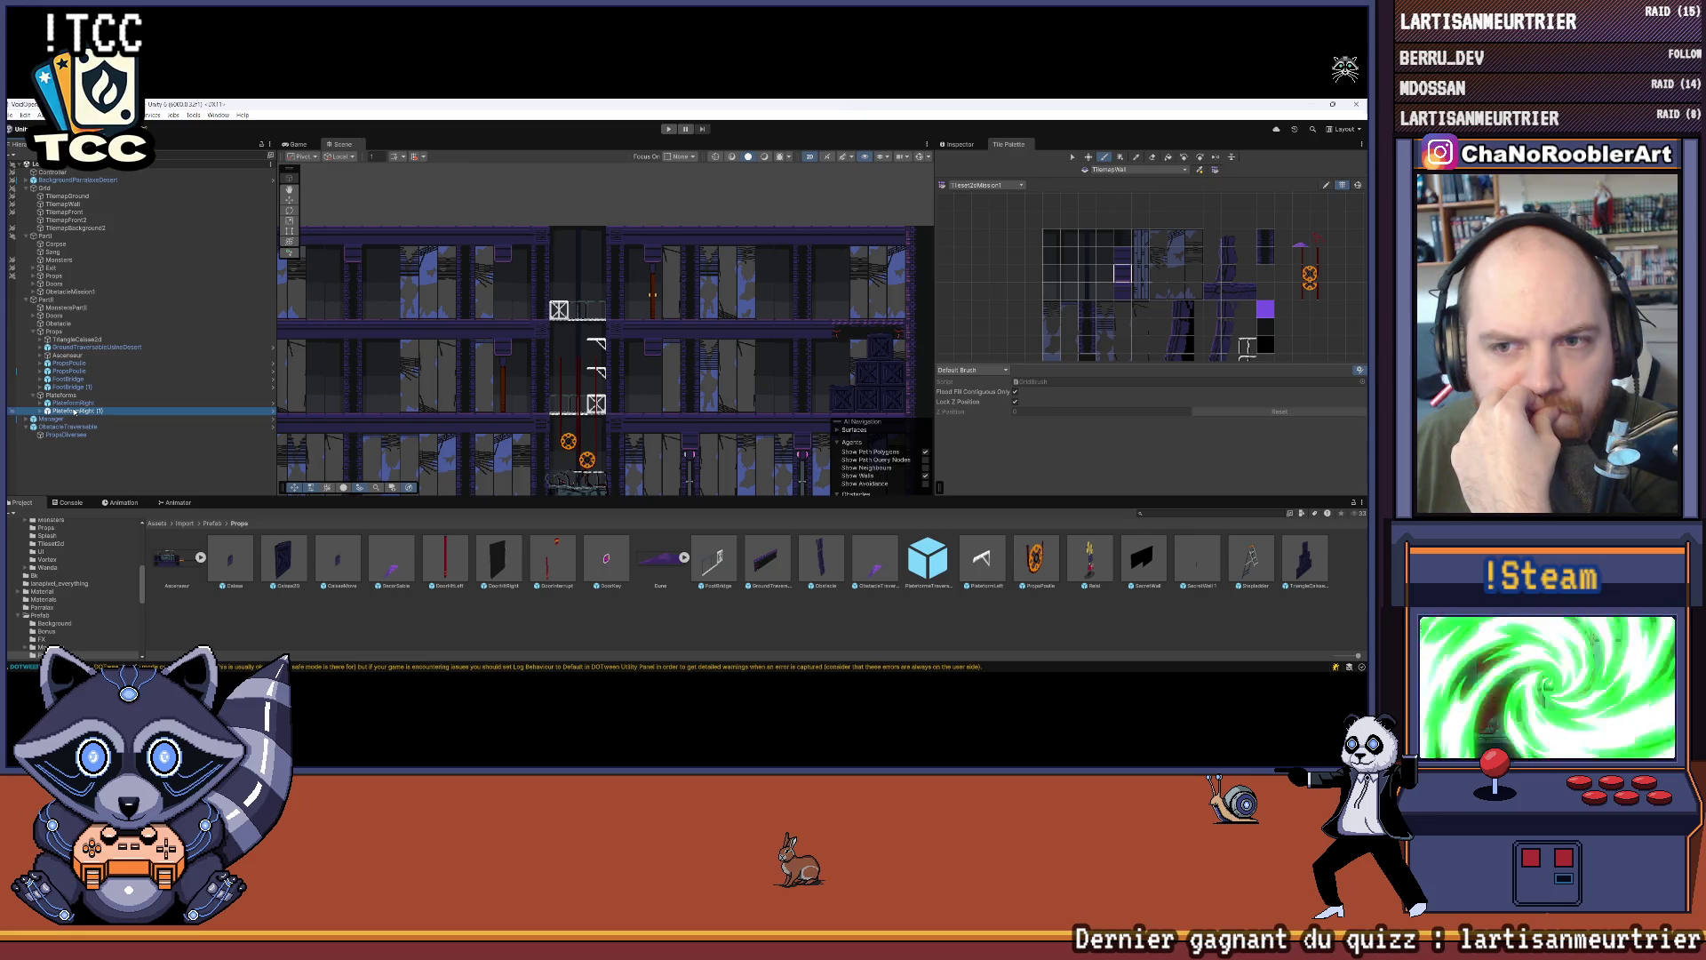
# Step: Collapse Props and Plateforms, expand Doors, and select the DoorOpen door
pyautogui.click(86, 403)
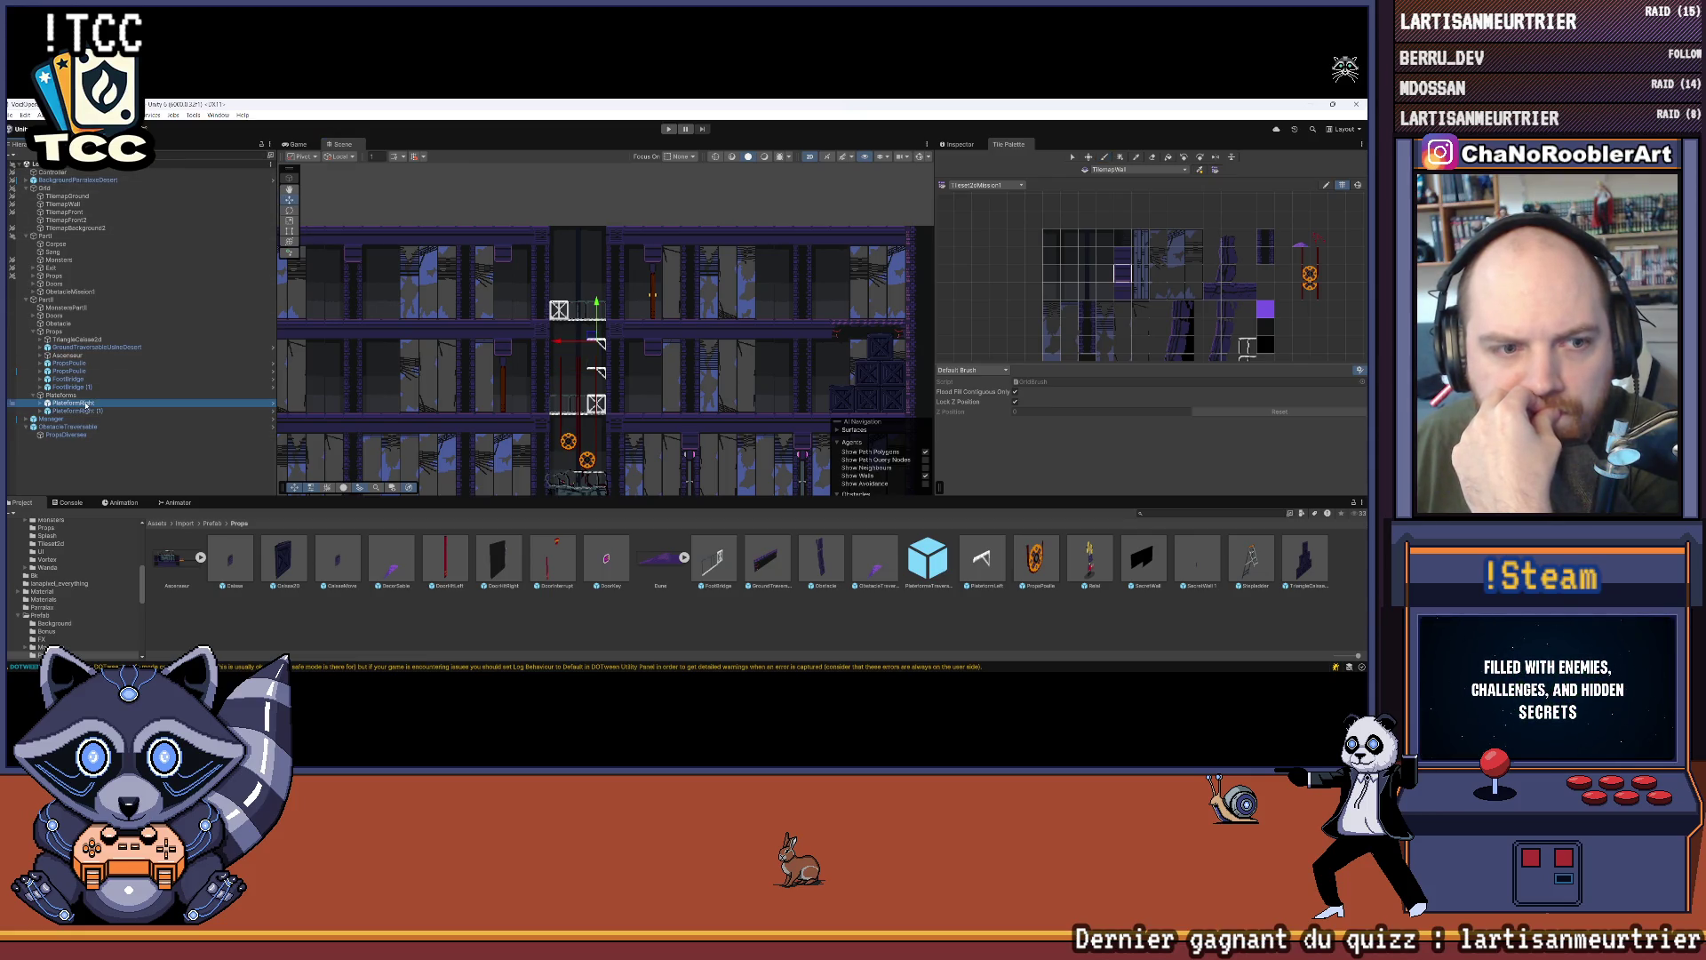
pyautogui.click(33, 332)
pyautogui.click(33, 339)
pyautogui.click(34, 315)
pyautogui.click(71, 339)
pyautogui.click(76, 348)
pyautogui.click(76, 331)
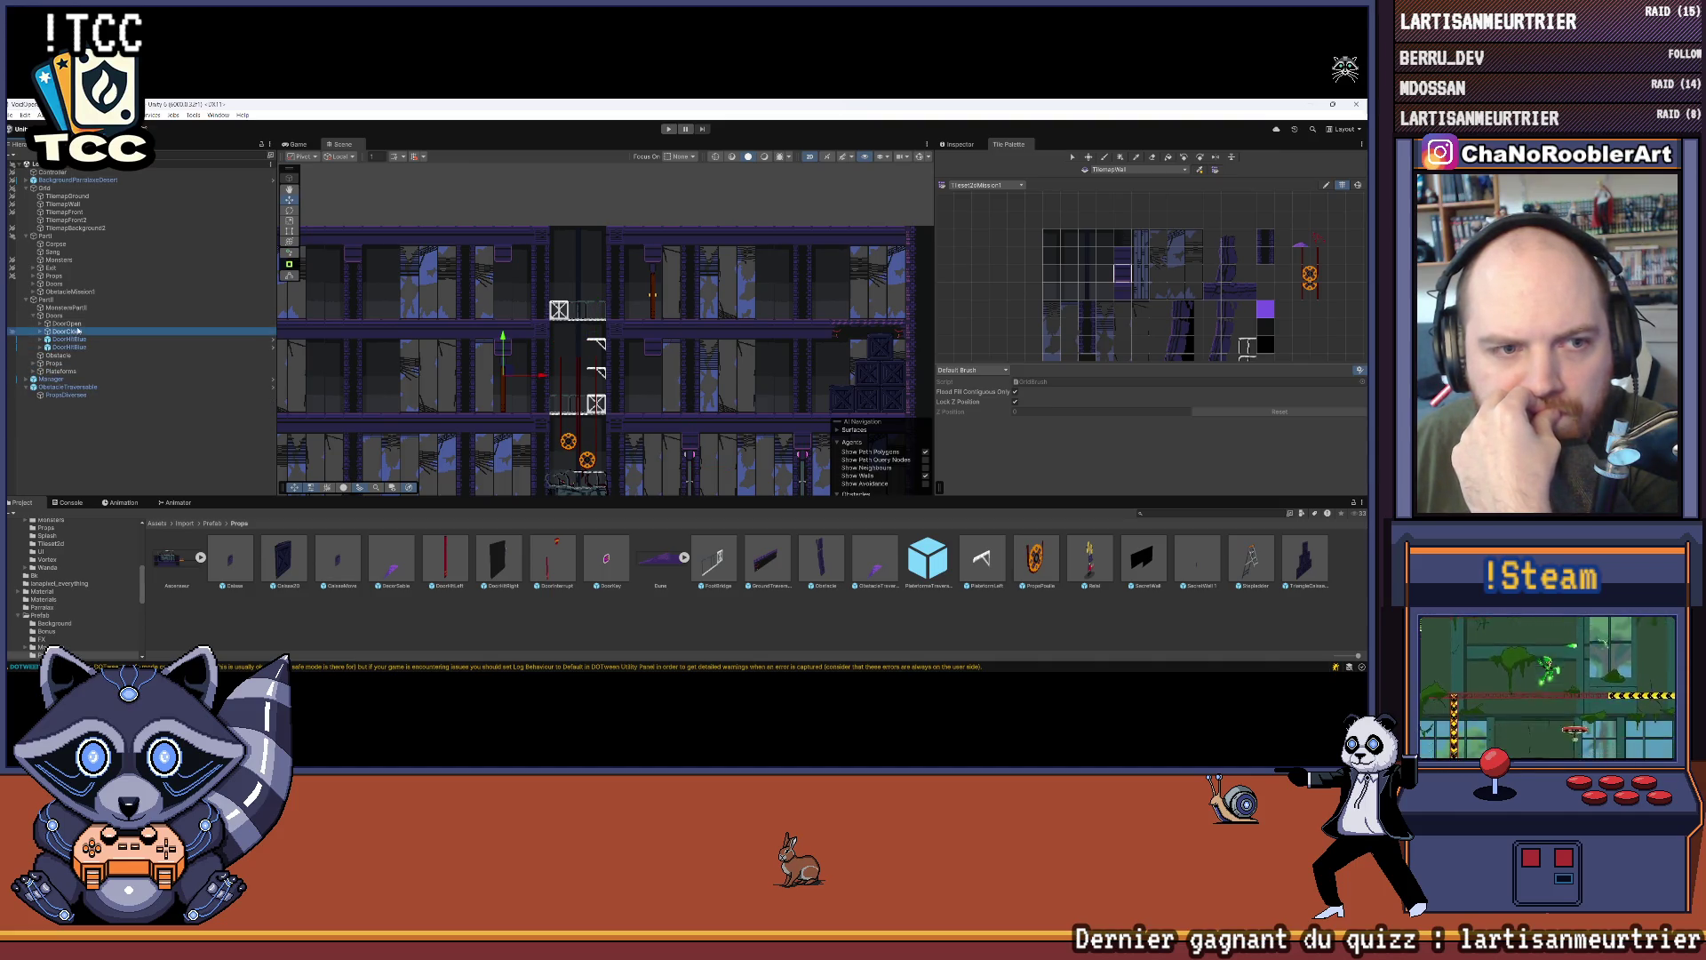
pyautogui.click(79, 325)
# Step: Open the Props prefab folder, then duplicate DoorOpen and drag the copy left
pyautogui.scroll(3, 76, 587)
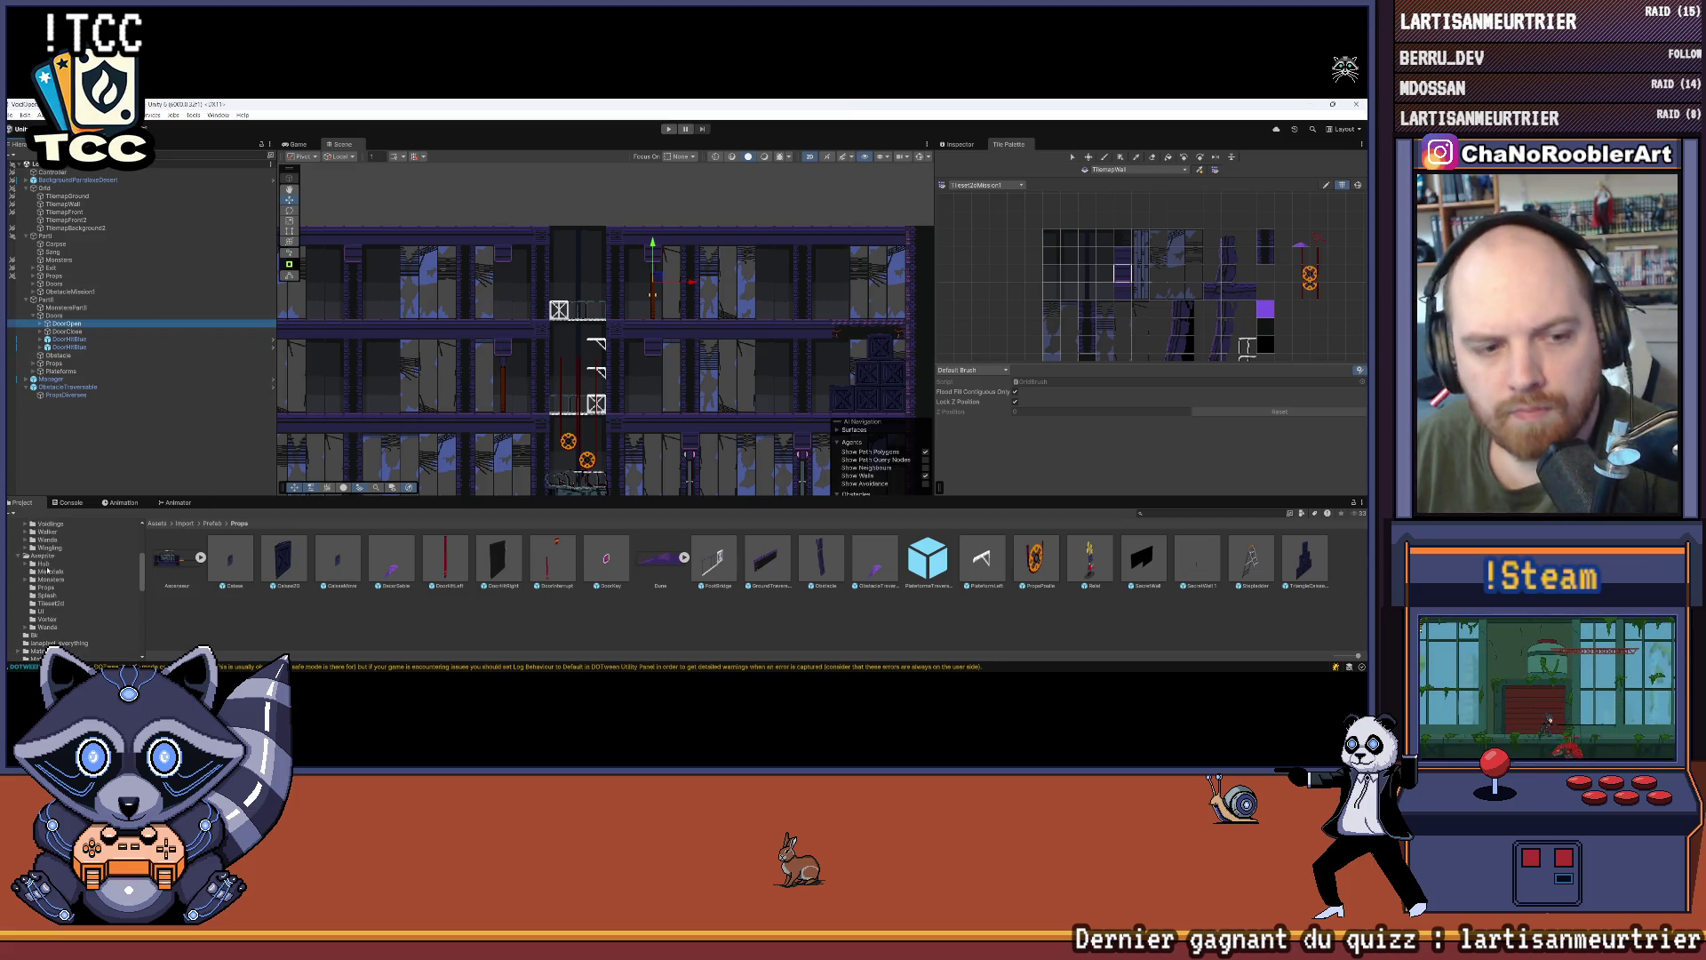
pyautogui.scroll(-3, 53, 564)
pyautogui.click(41, 615)
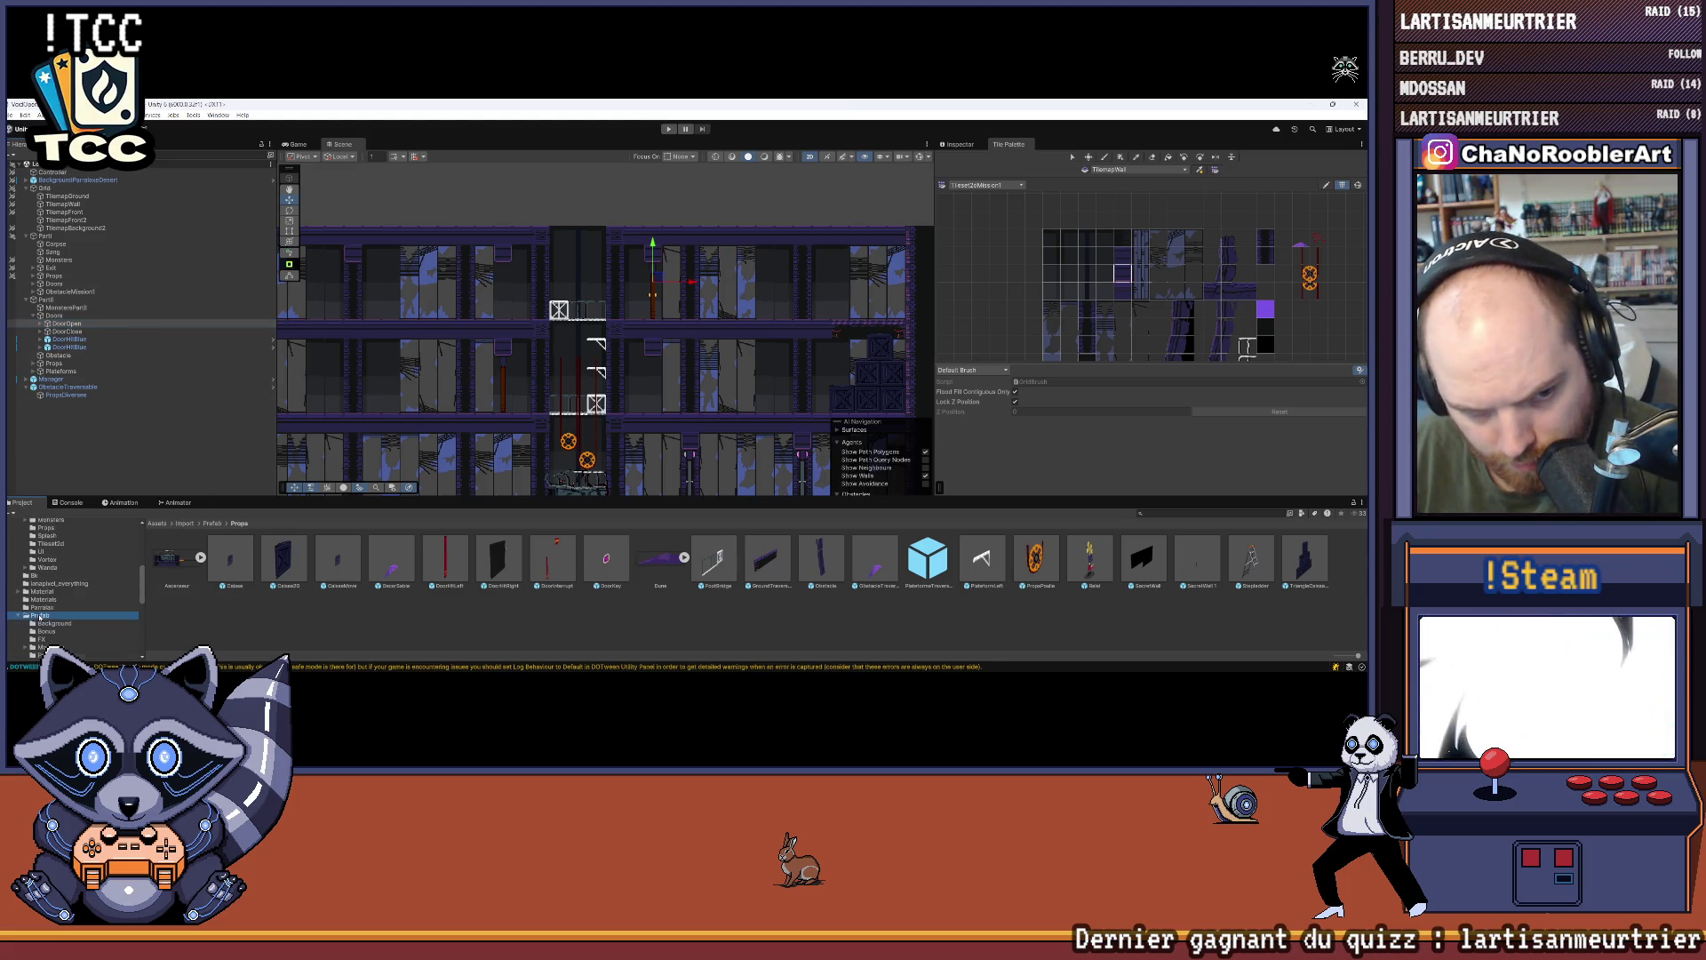
pyautogui.doubleClick(400, 573)
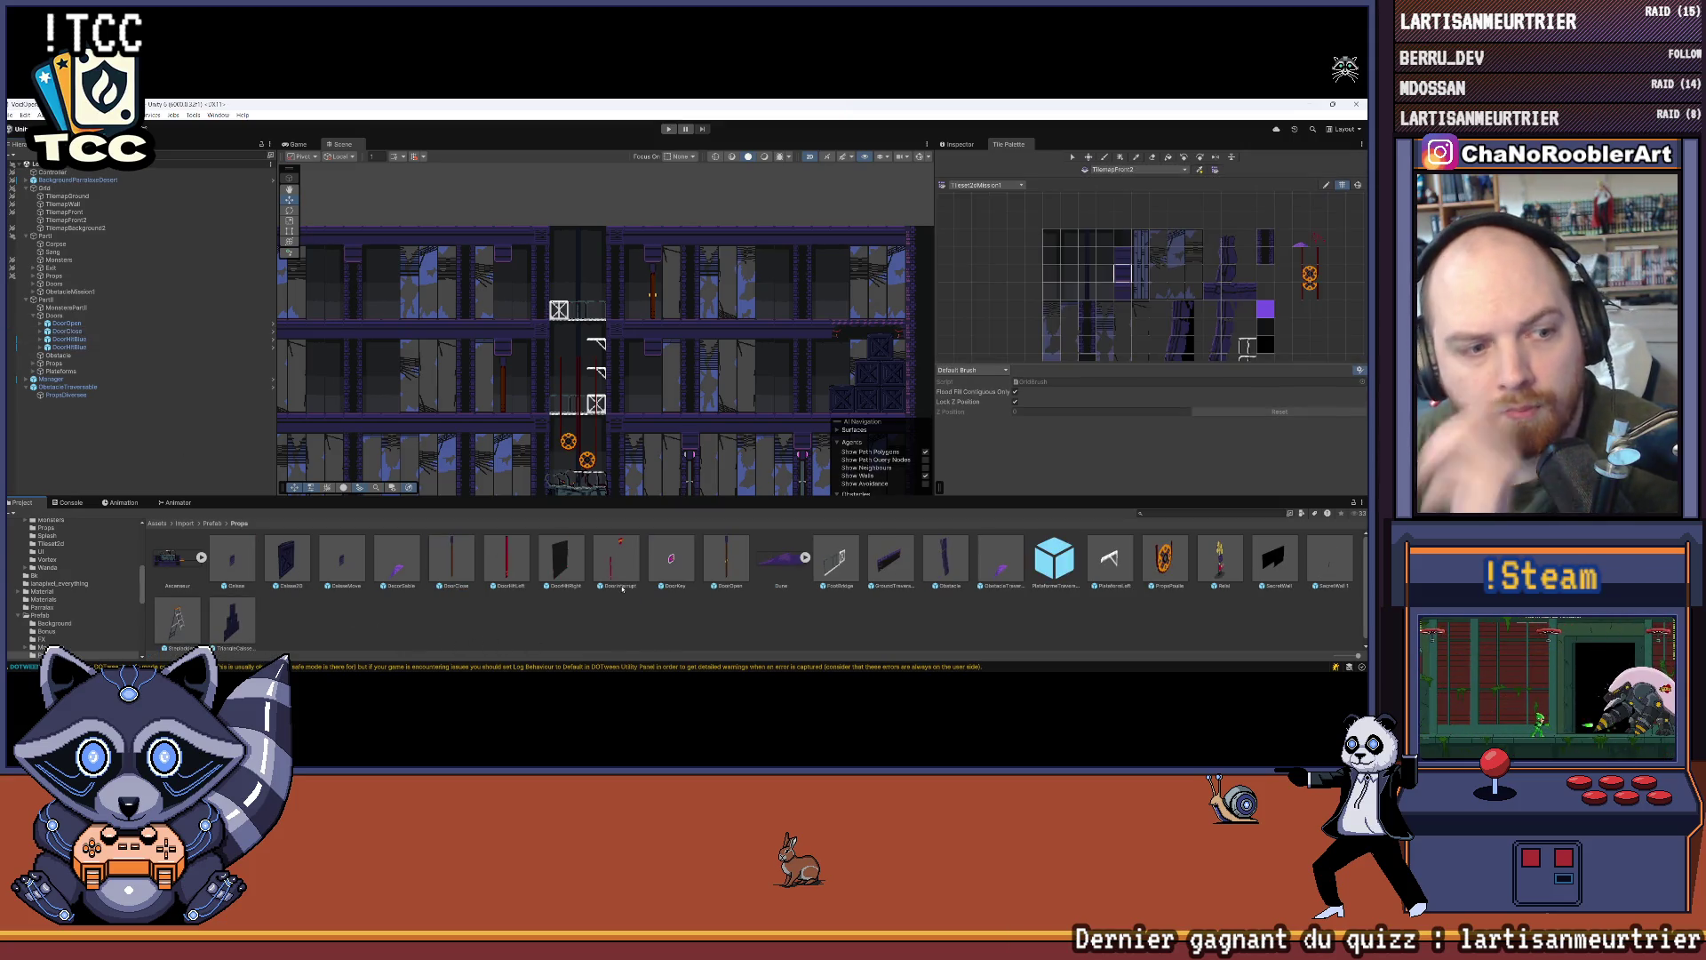
pyautogui.hotkey('ctrl', 'd')
pyautogui.hotkey('ctrl', 'd')
pyautogui.moveTo(692, 344); pyautogui.dragTo(449, 344)
# Step: Adjust the door copy's X position, then expand and select the original DoorOpen
pyautogui.click(1160, 222)
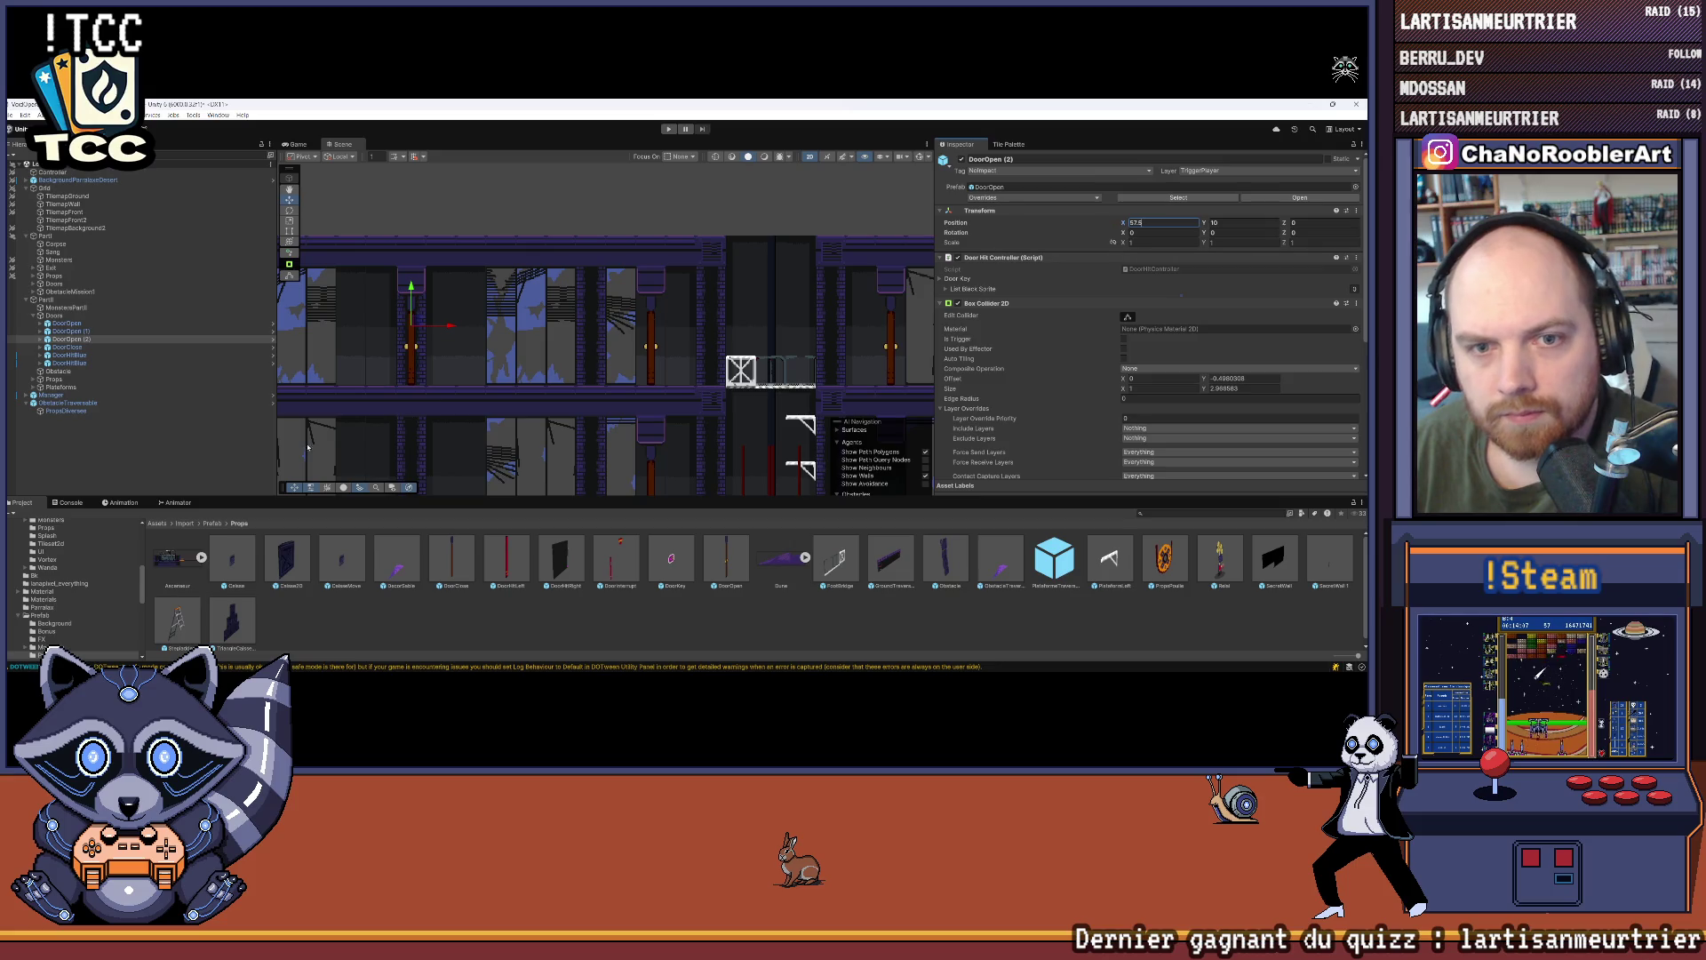
pyautogui.click(276, 450)
pyautogui.scroll(2, 417, 327)
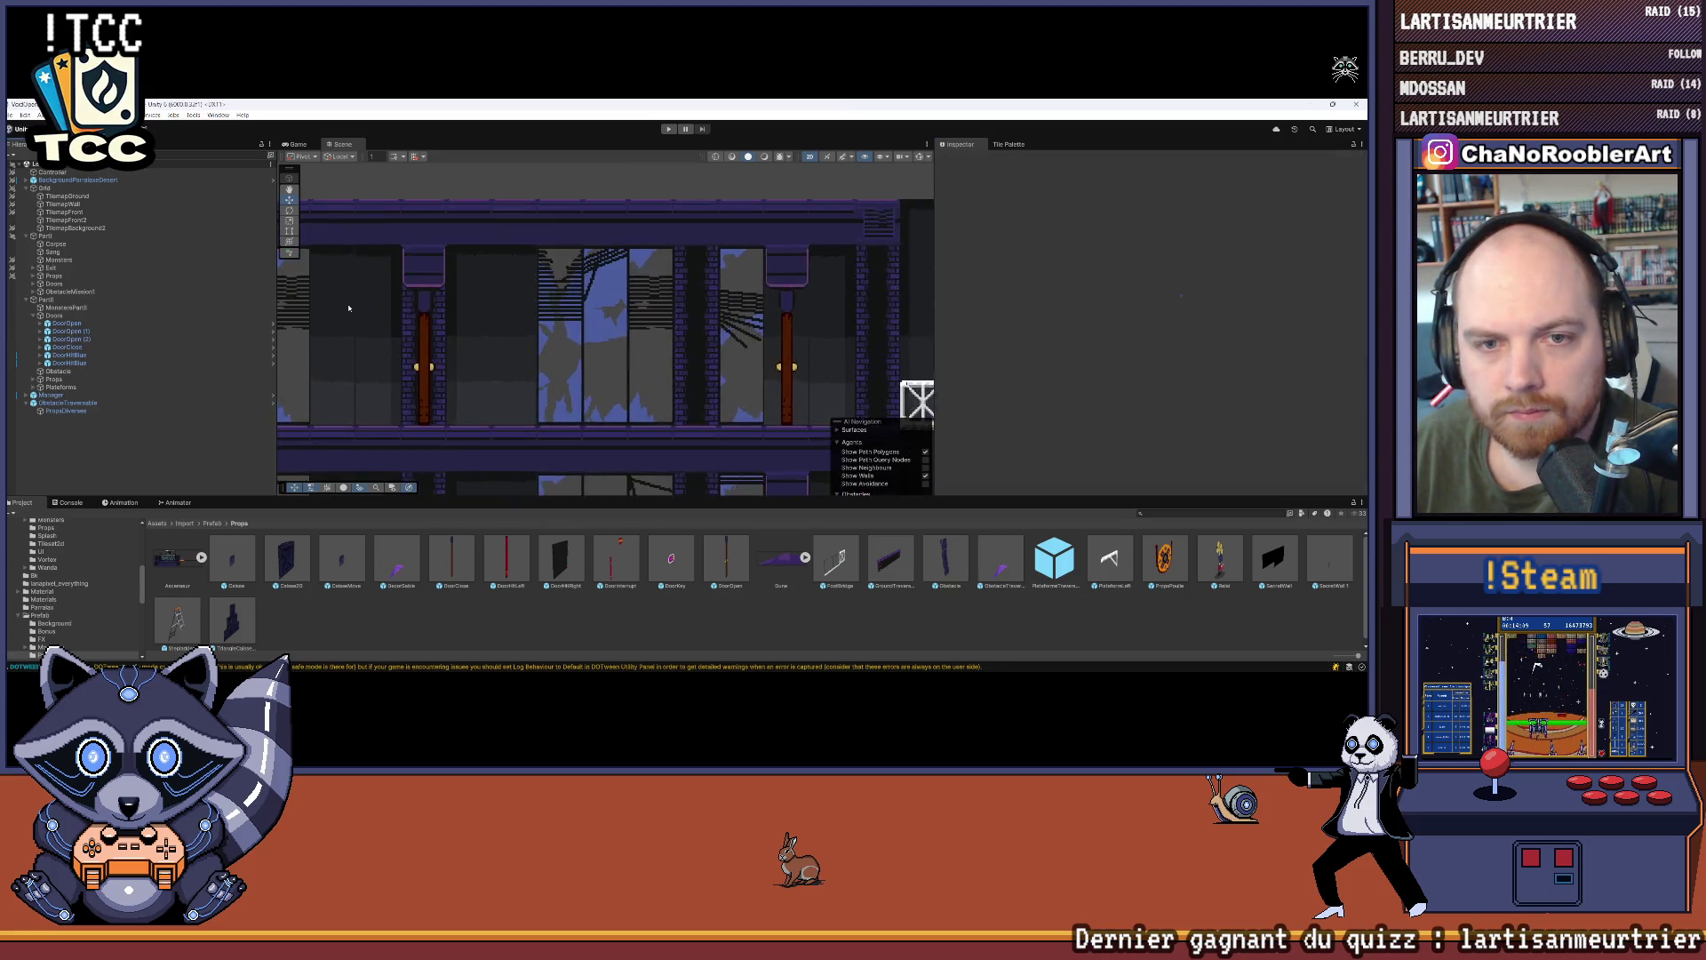
pyautogui.scroll(1, 381, 309)
pyautogui.scroll(-5, 380, 309)
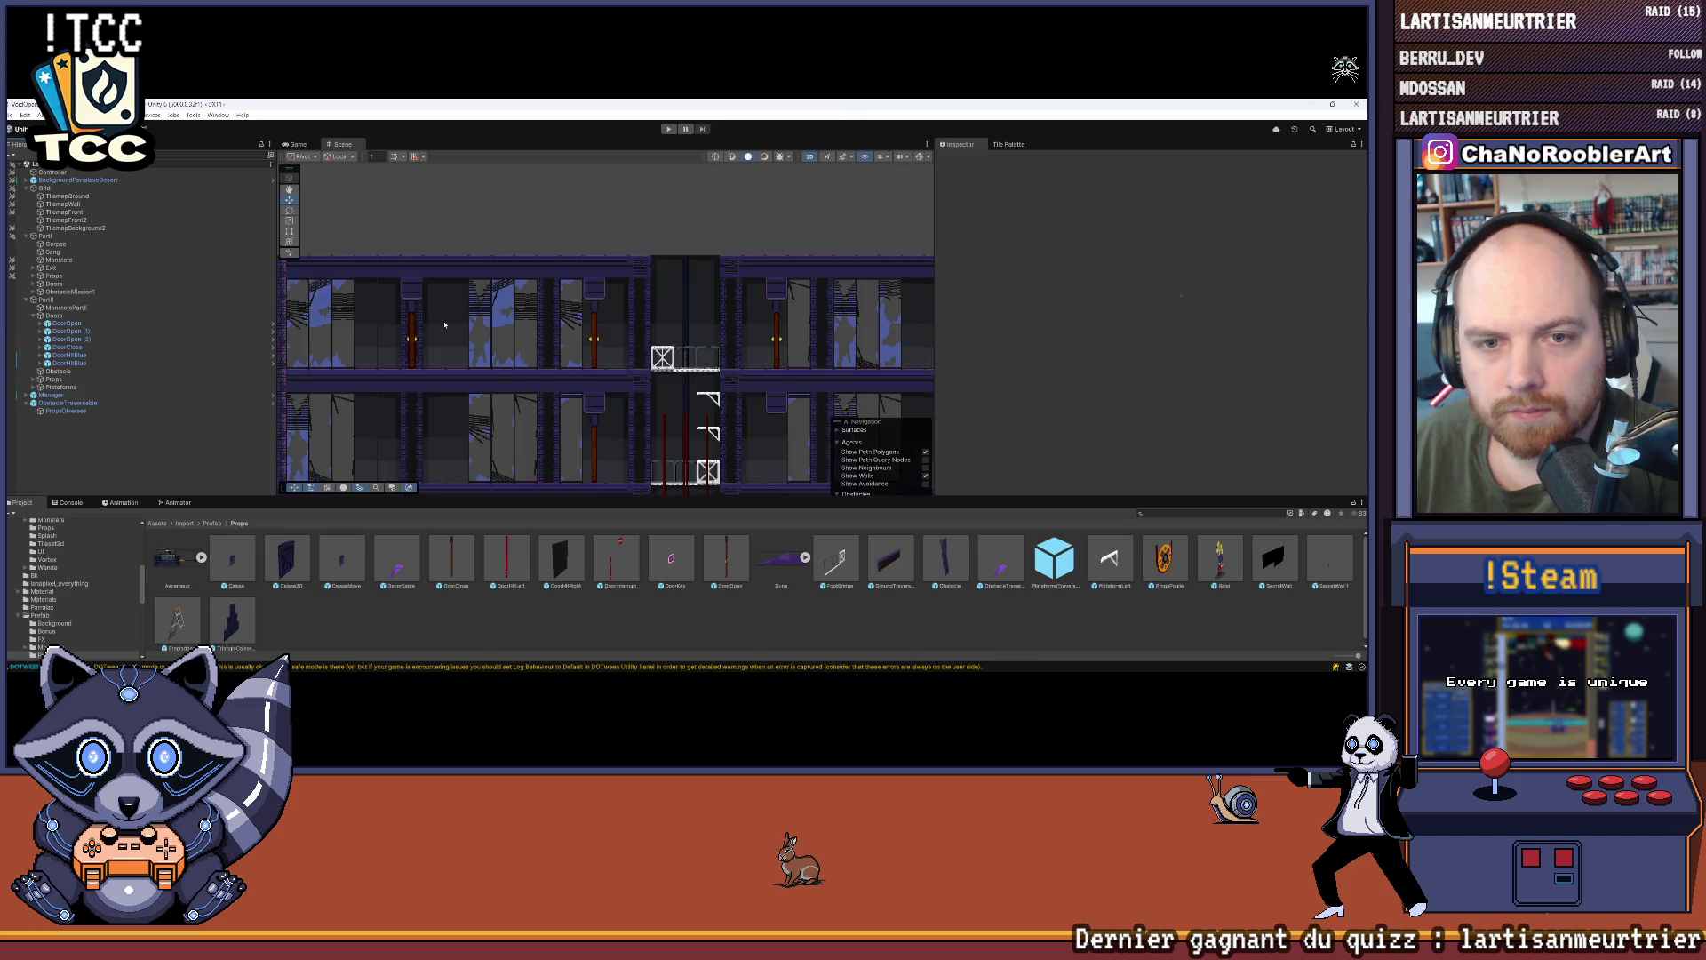
pyautogui.scroll(1, 494, 274)
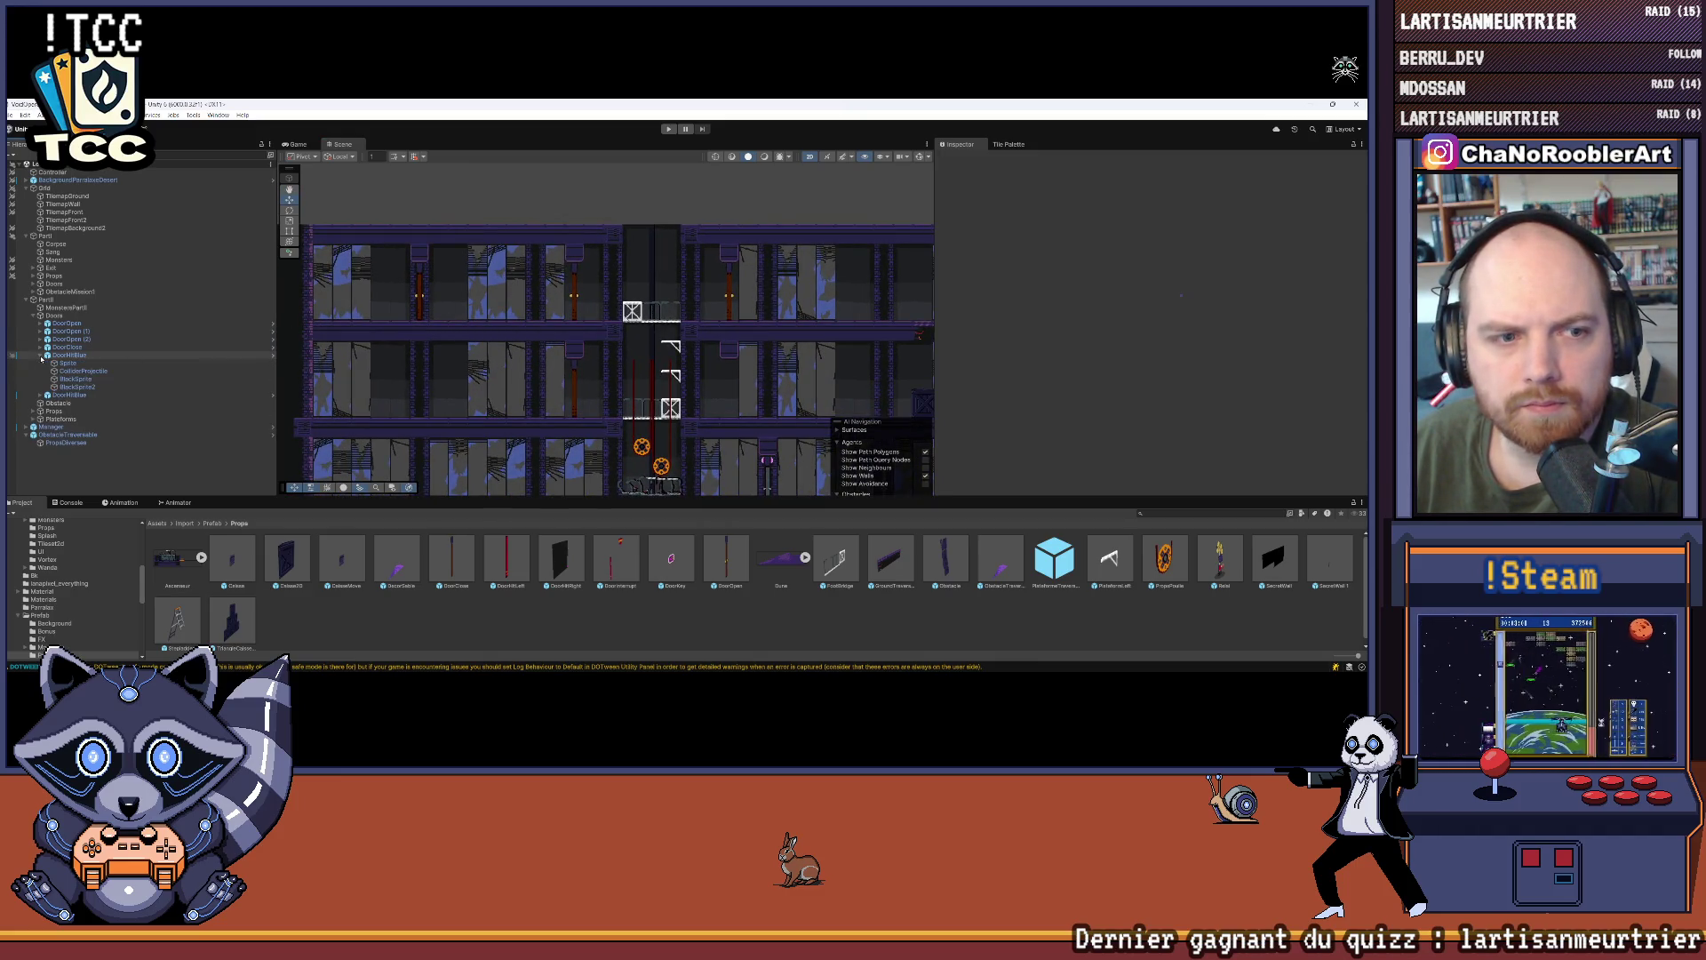
pyautogui.click(41, 324)
pyautogui.click(64, 324)
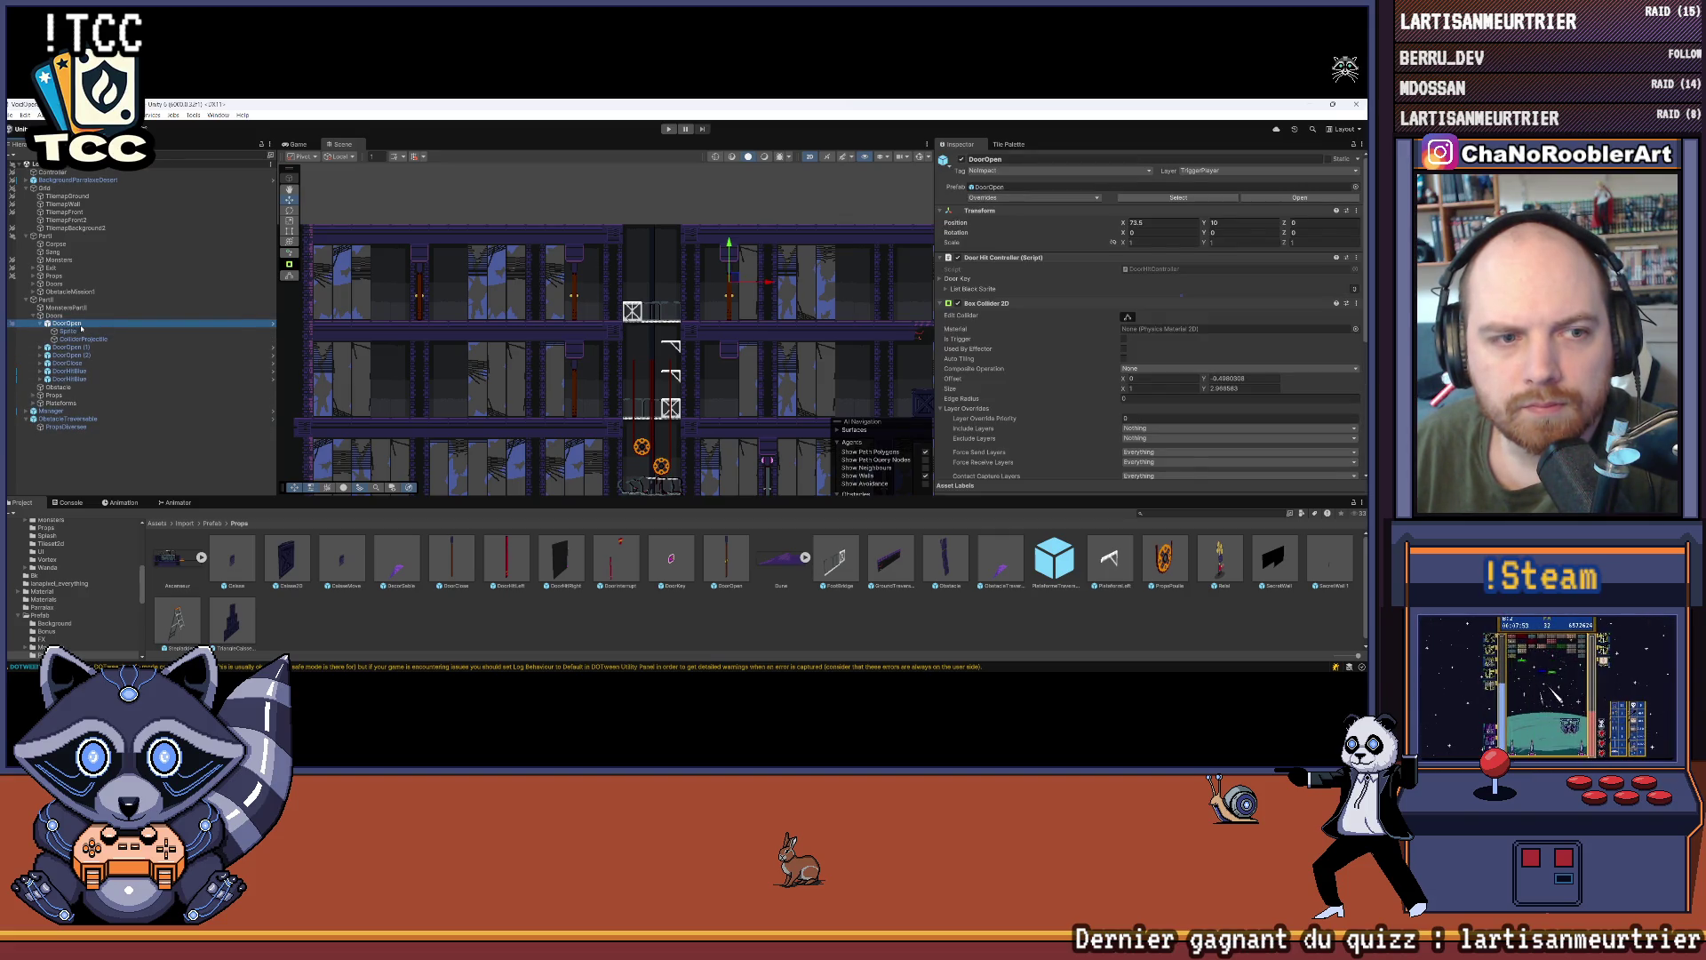
# Step: Create a UI Image object under DoorOpen (1) from its context menu
pyautogui.rightClick(74, 330)
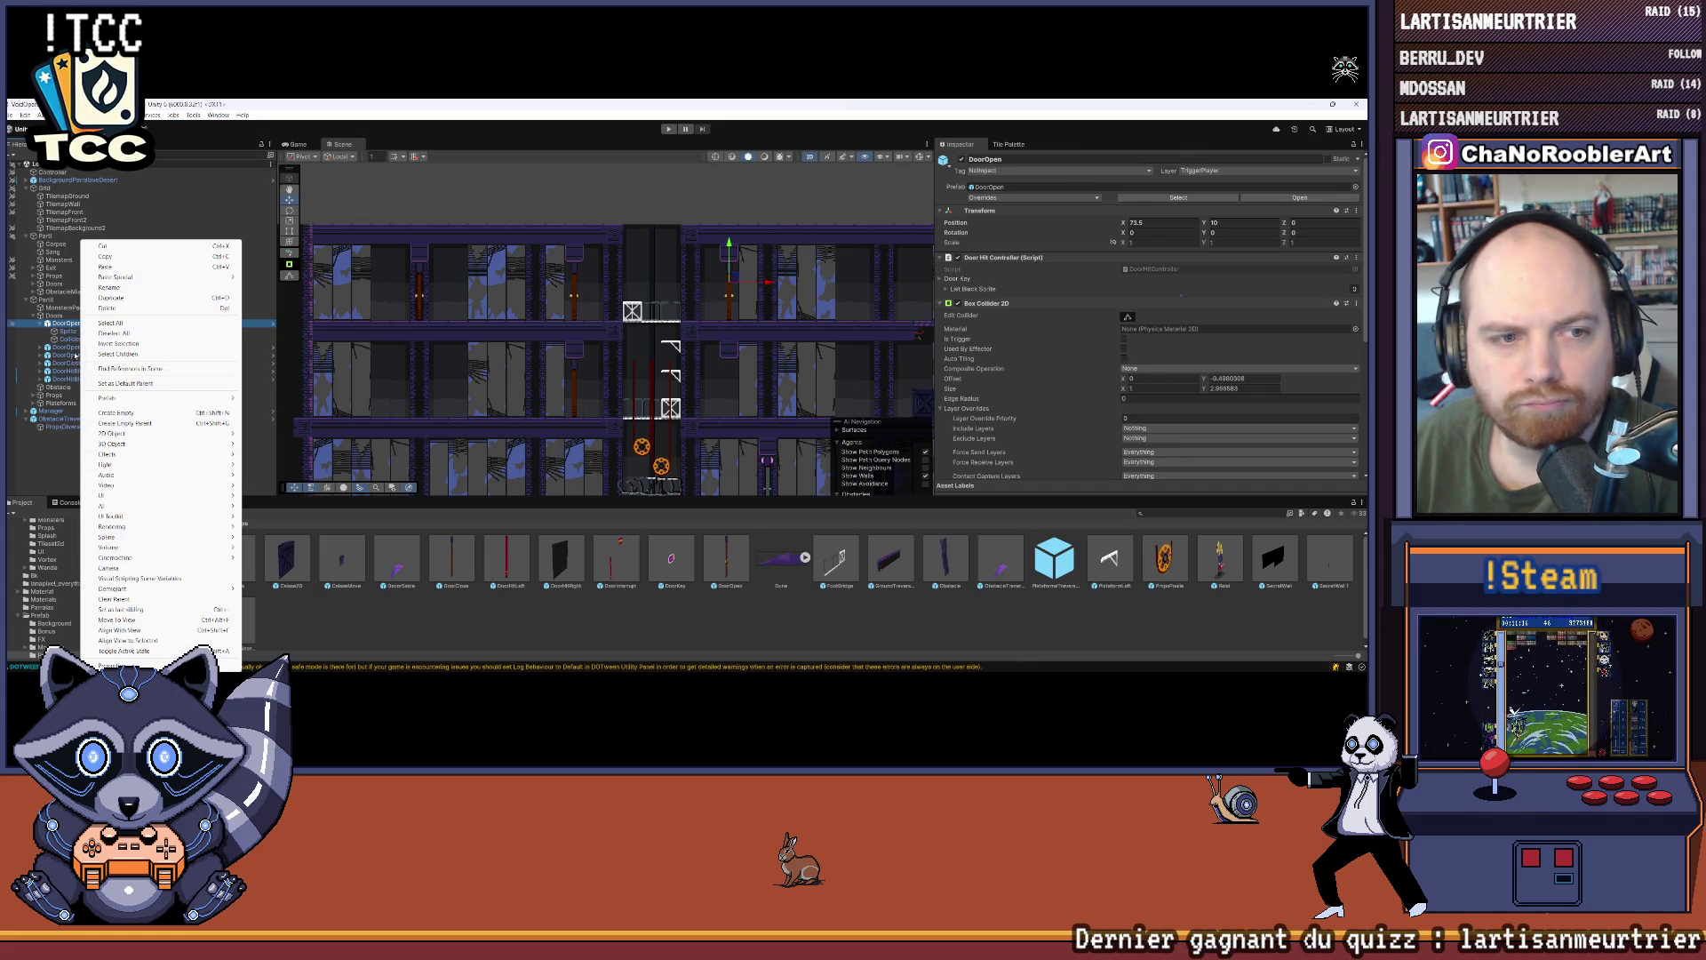
pyautogui.click(76, 354)
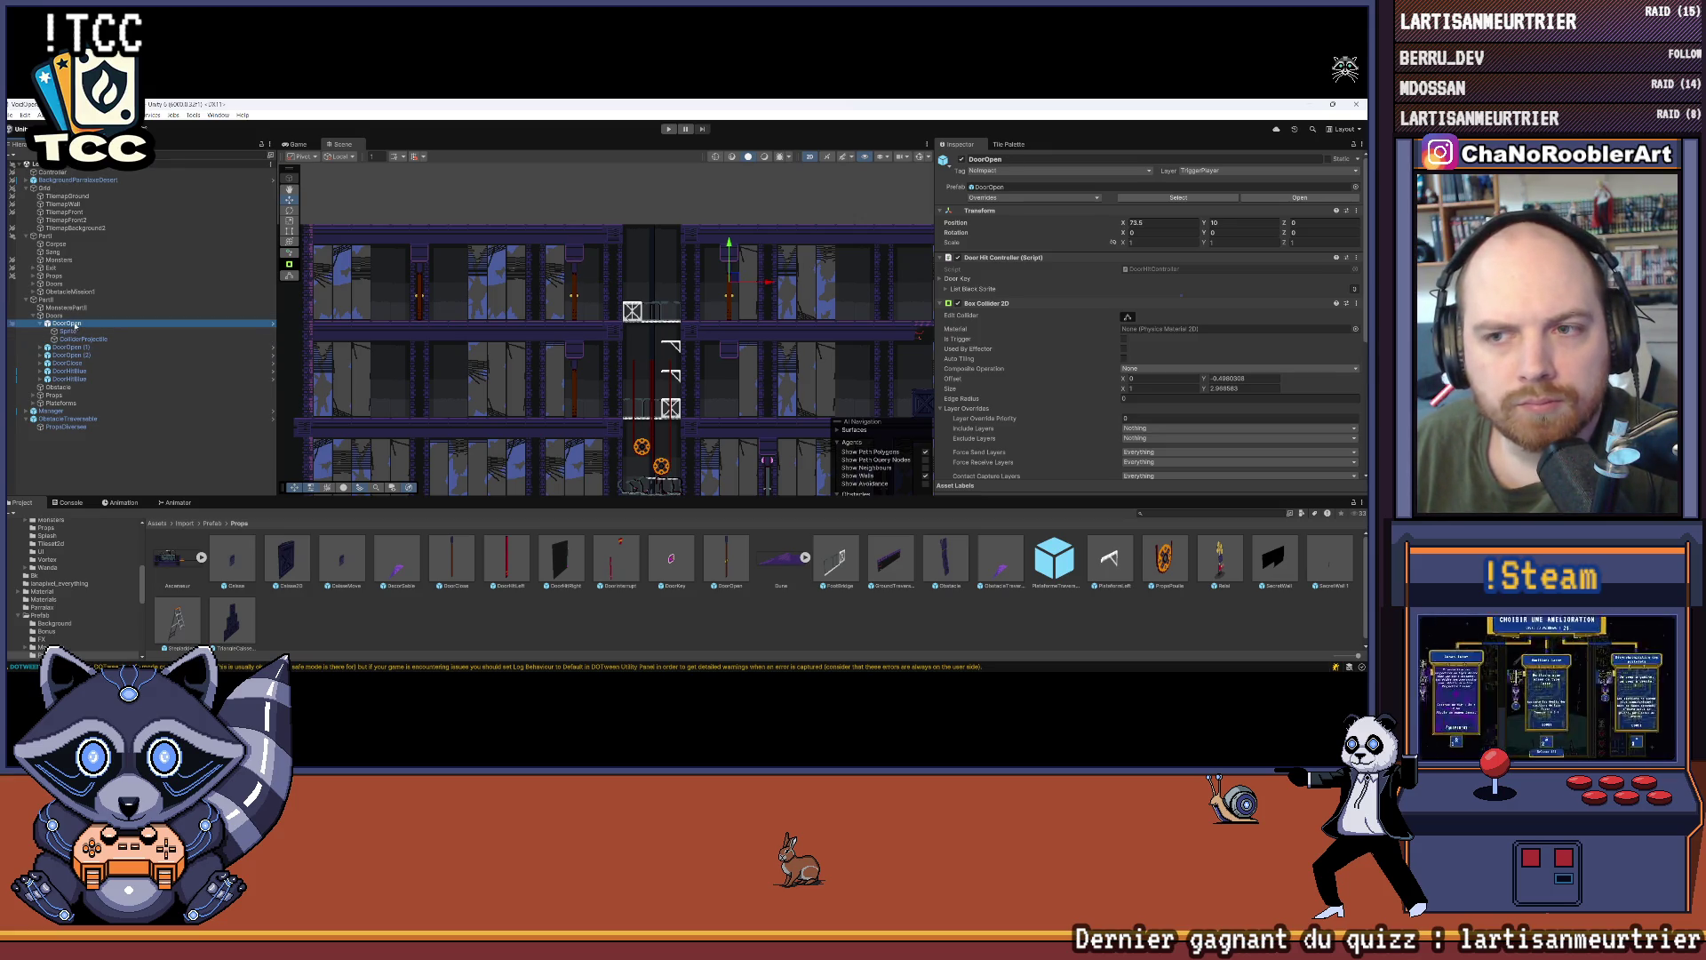
pyautogui.moveTo(622, 342); pyautogui.dragTo(525, 338)
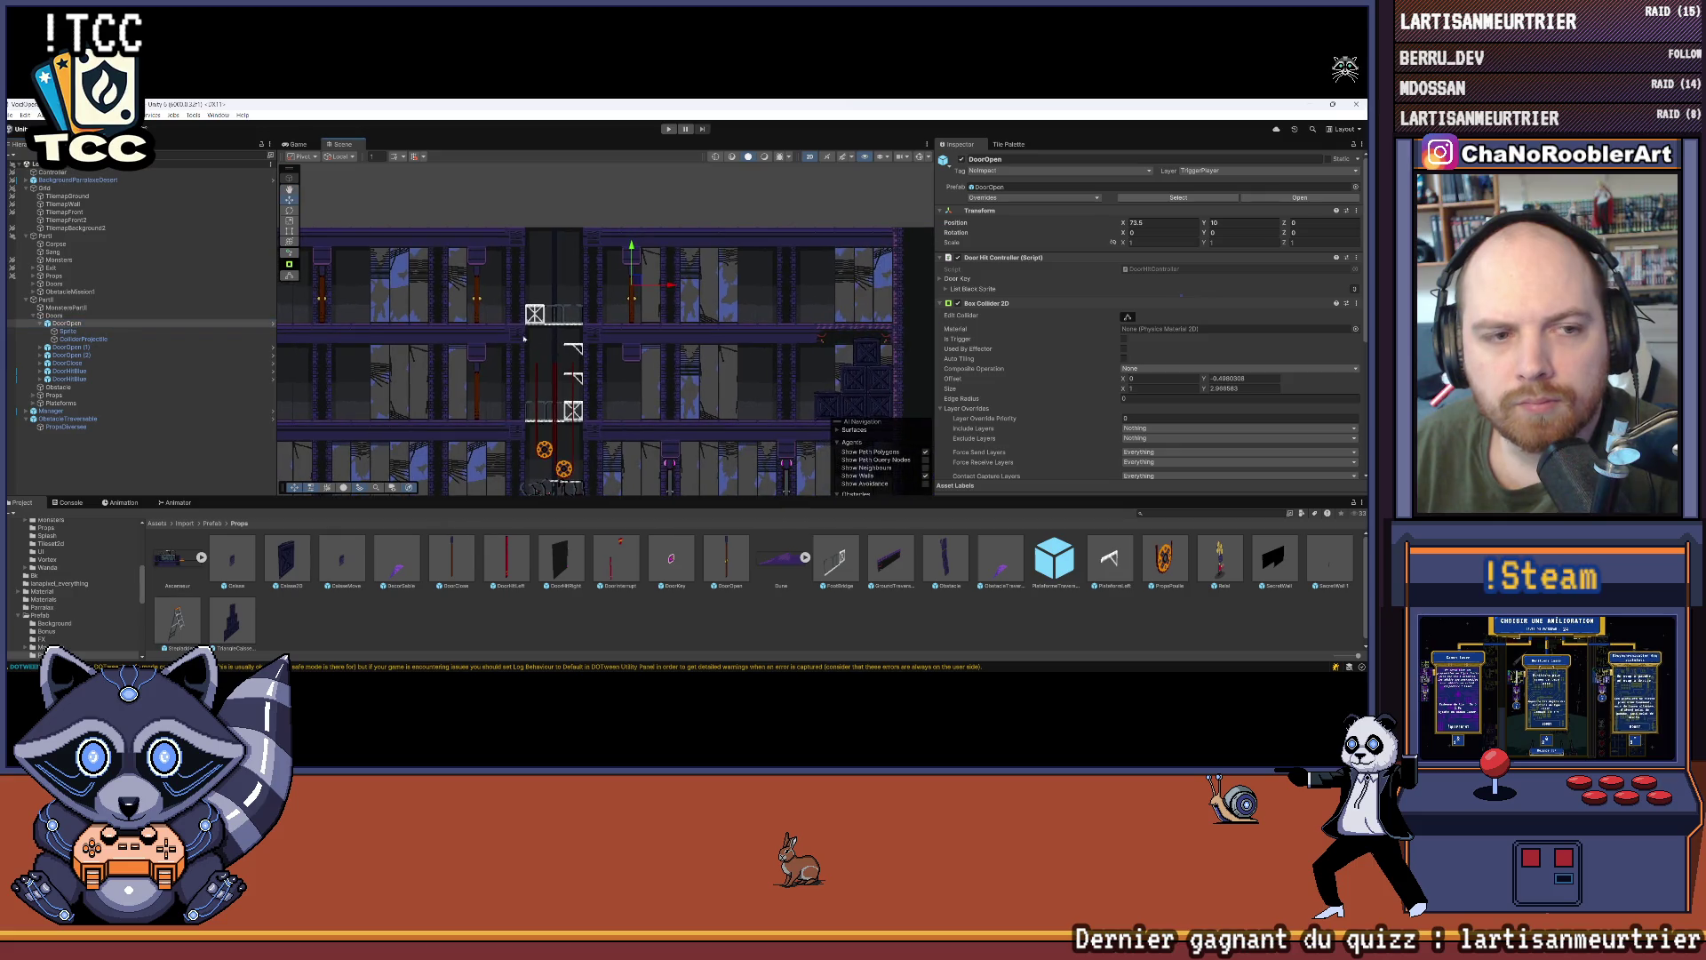
pyautogui.rightClick(62, 348)
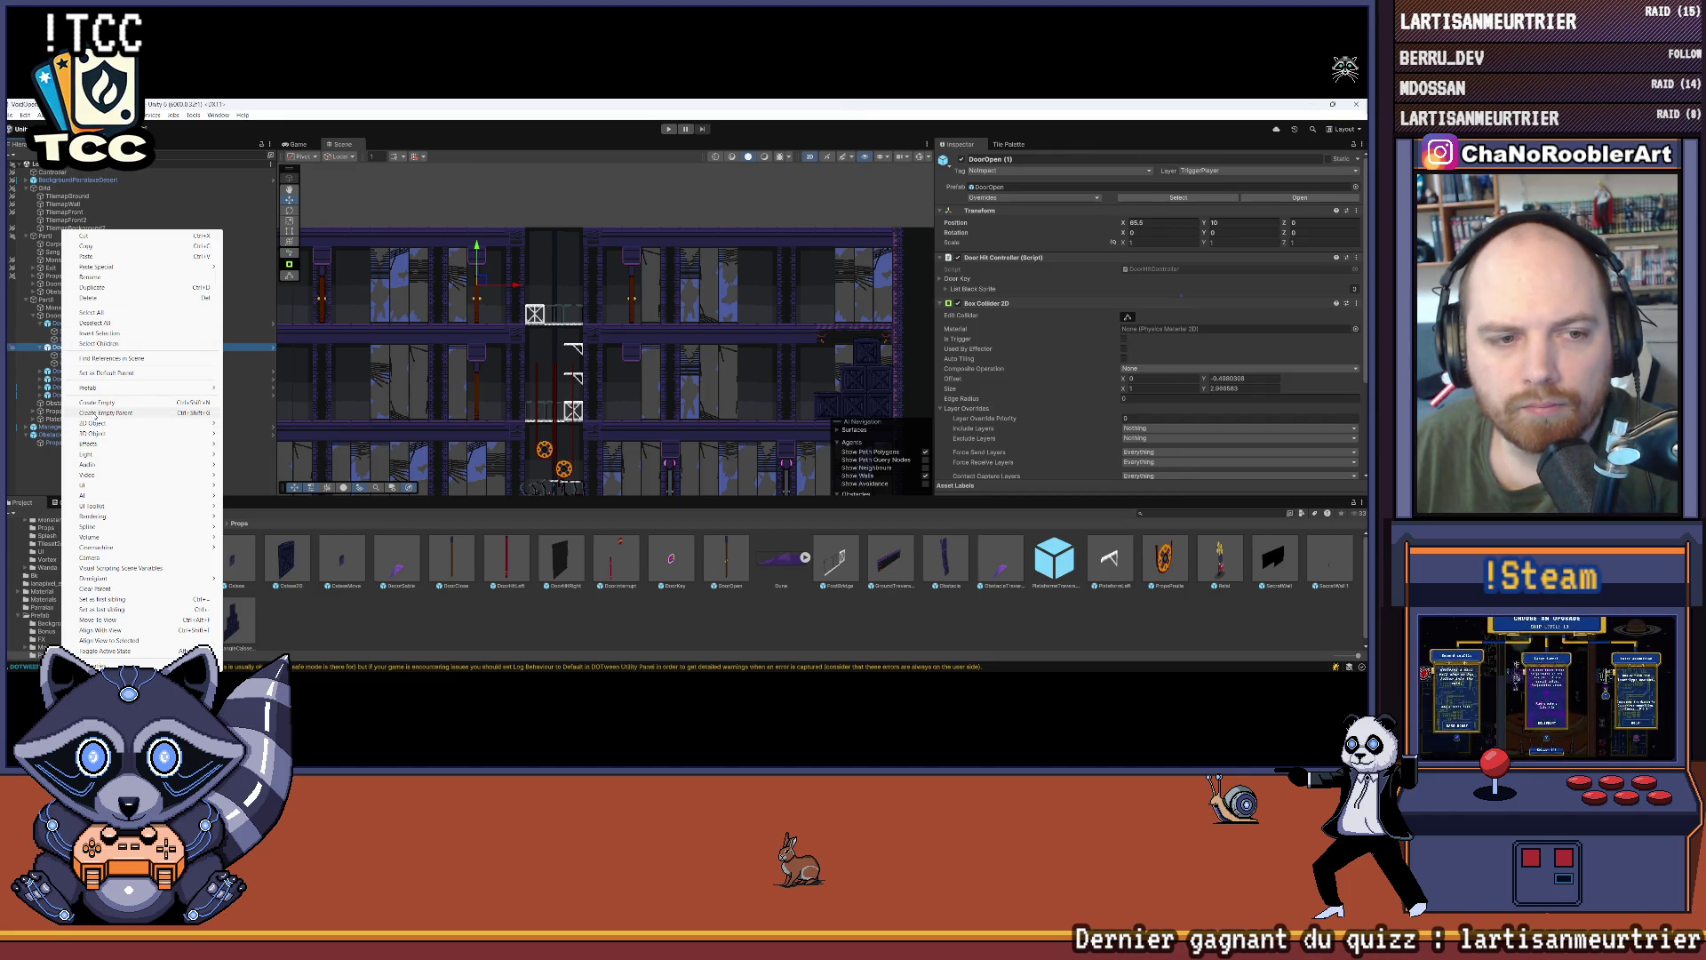
pyautogui.moveTo(107, 485)
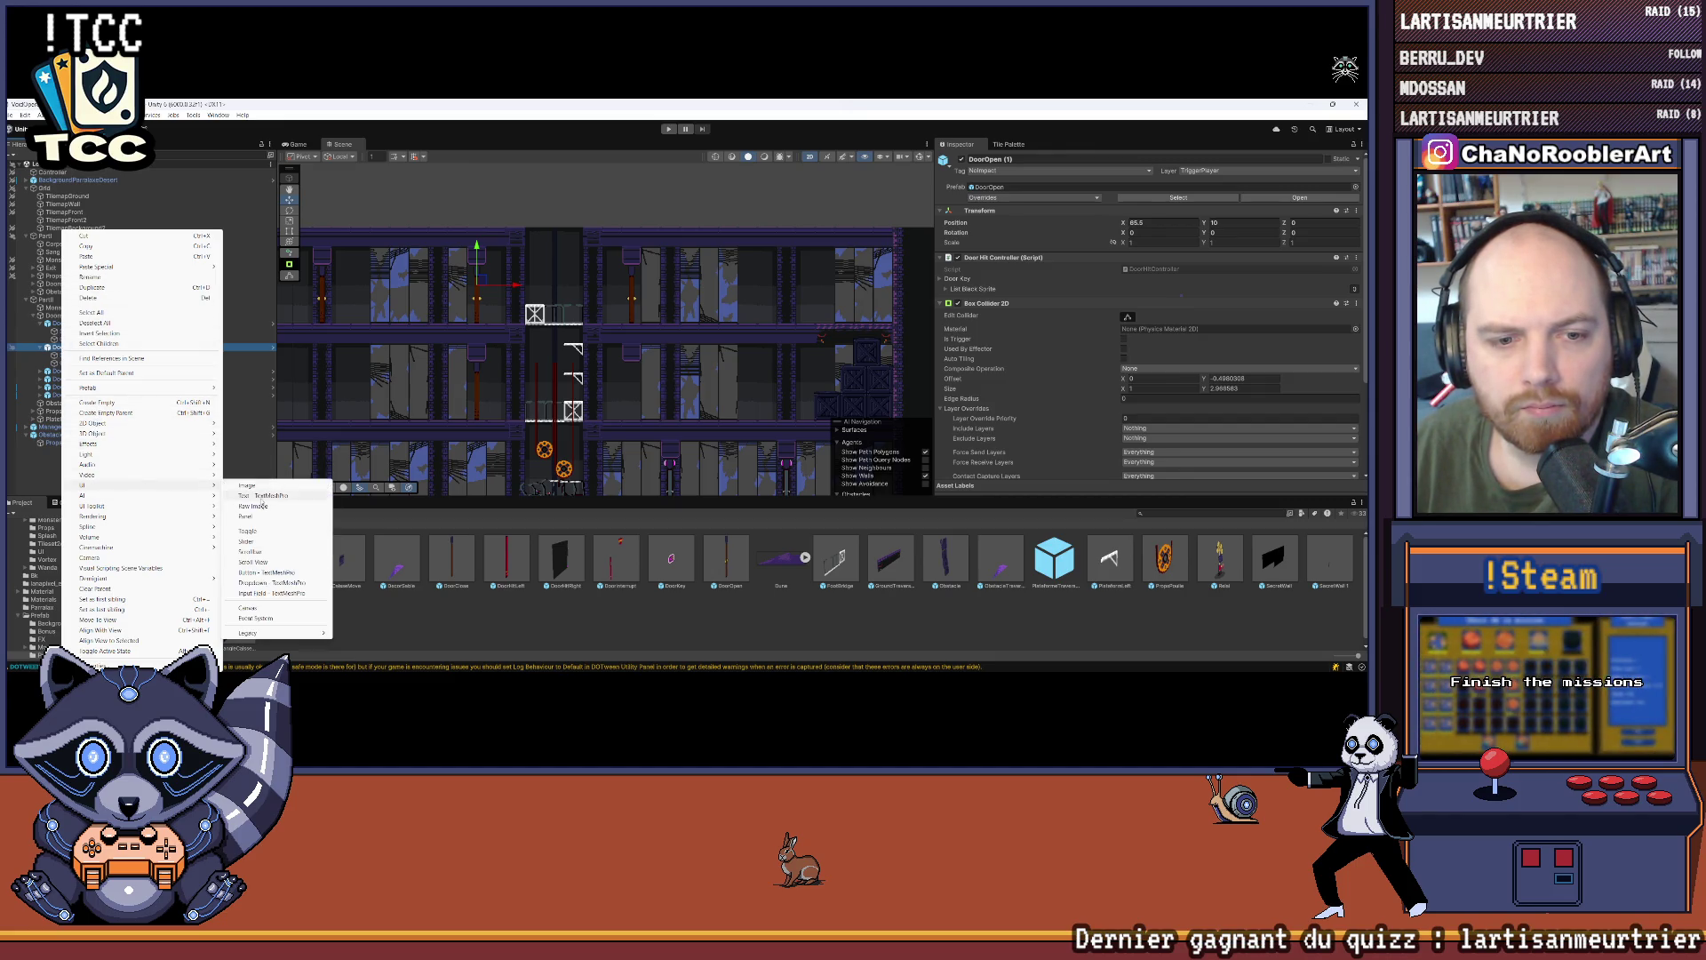
pyautogui.click(258, 486)
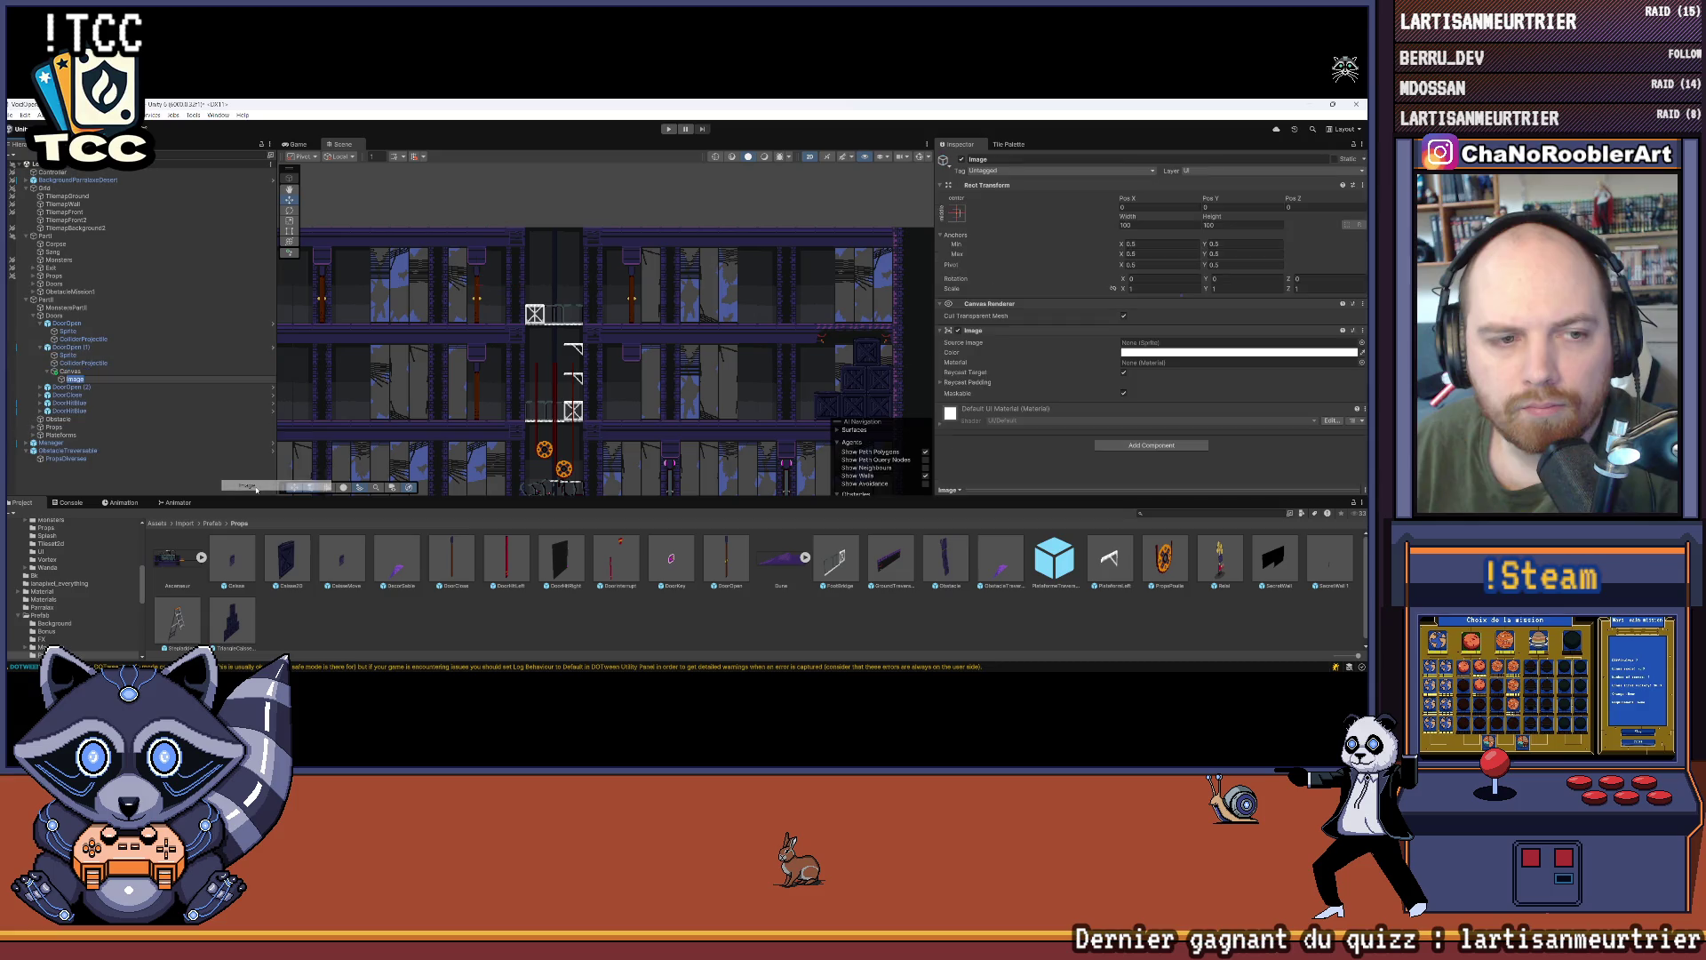
# Step: Add a 2D Sprites > Square child under DoorOpen (1) and begin naming it
pyautogui.rightClick(70, 347)
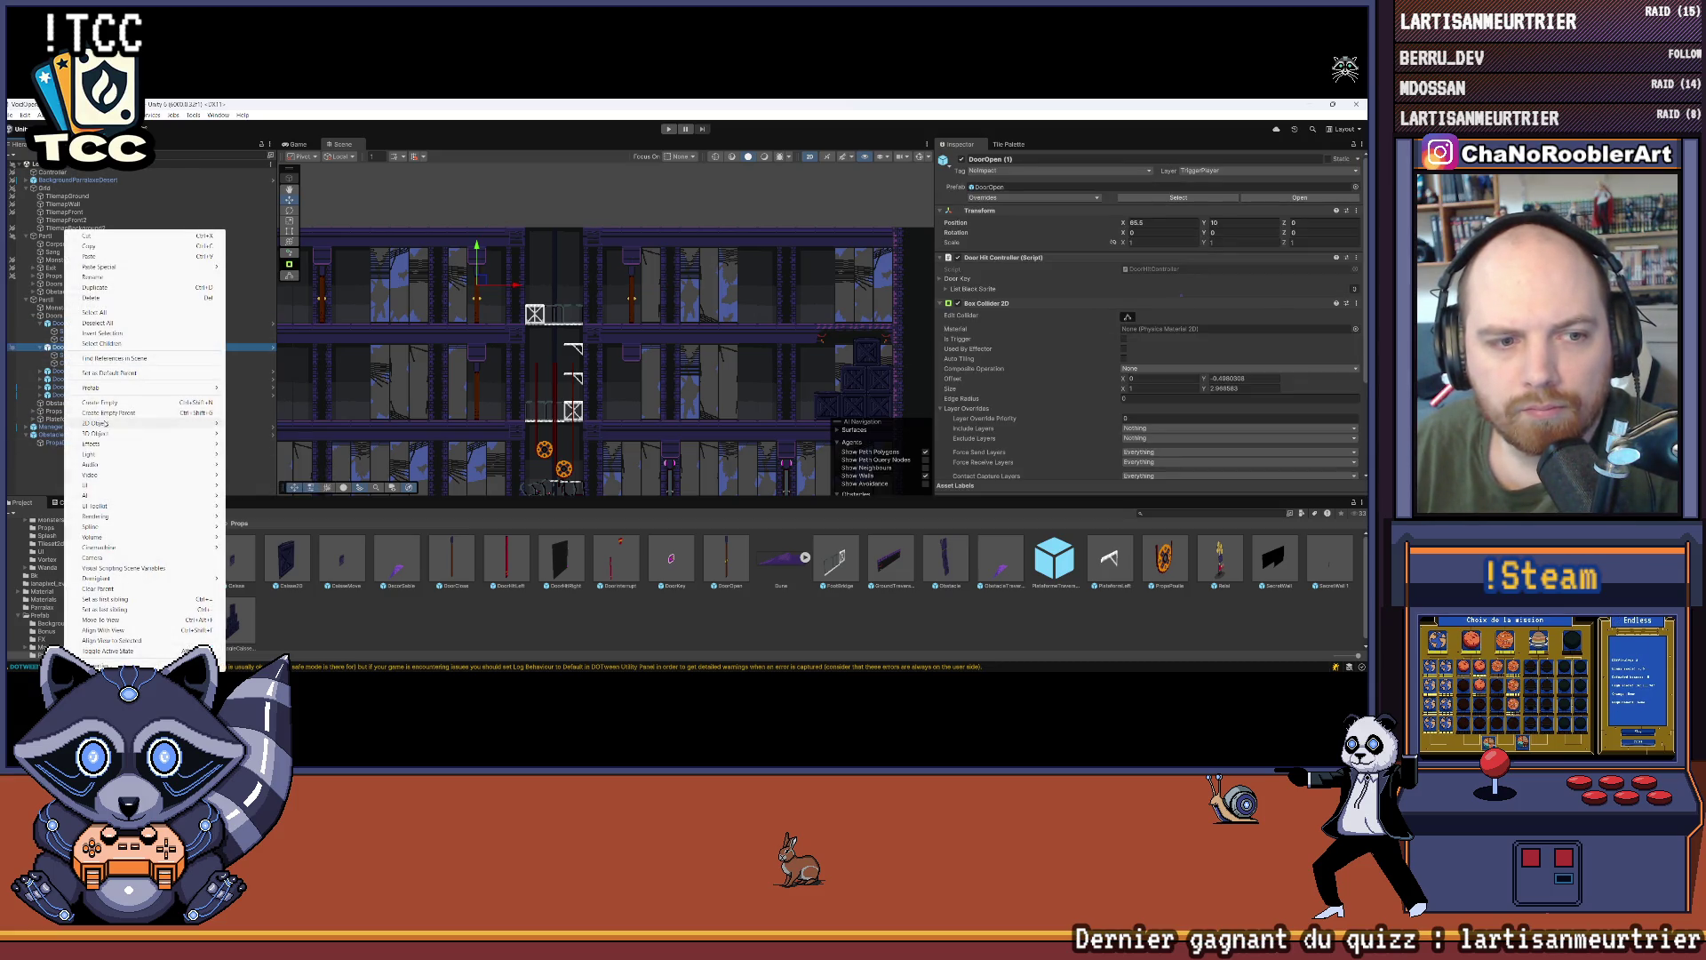
pyautogui.moveTo(105, 423)
pyautogui.moveTo(267, 432)
pyautogui.click(375, 434)
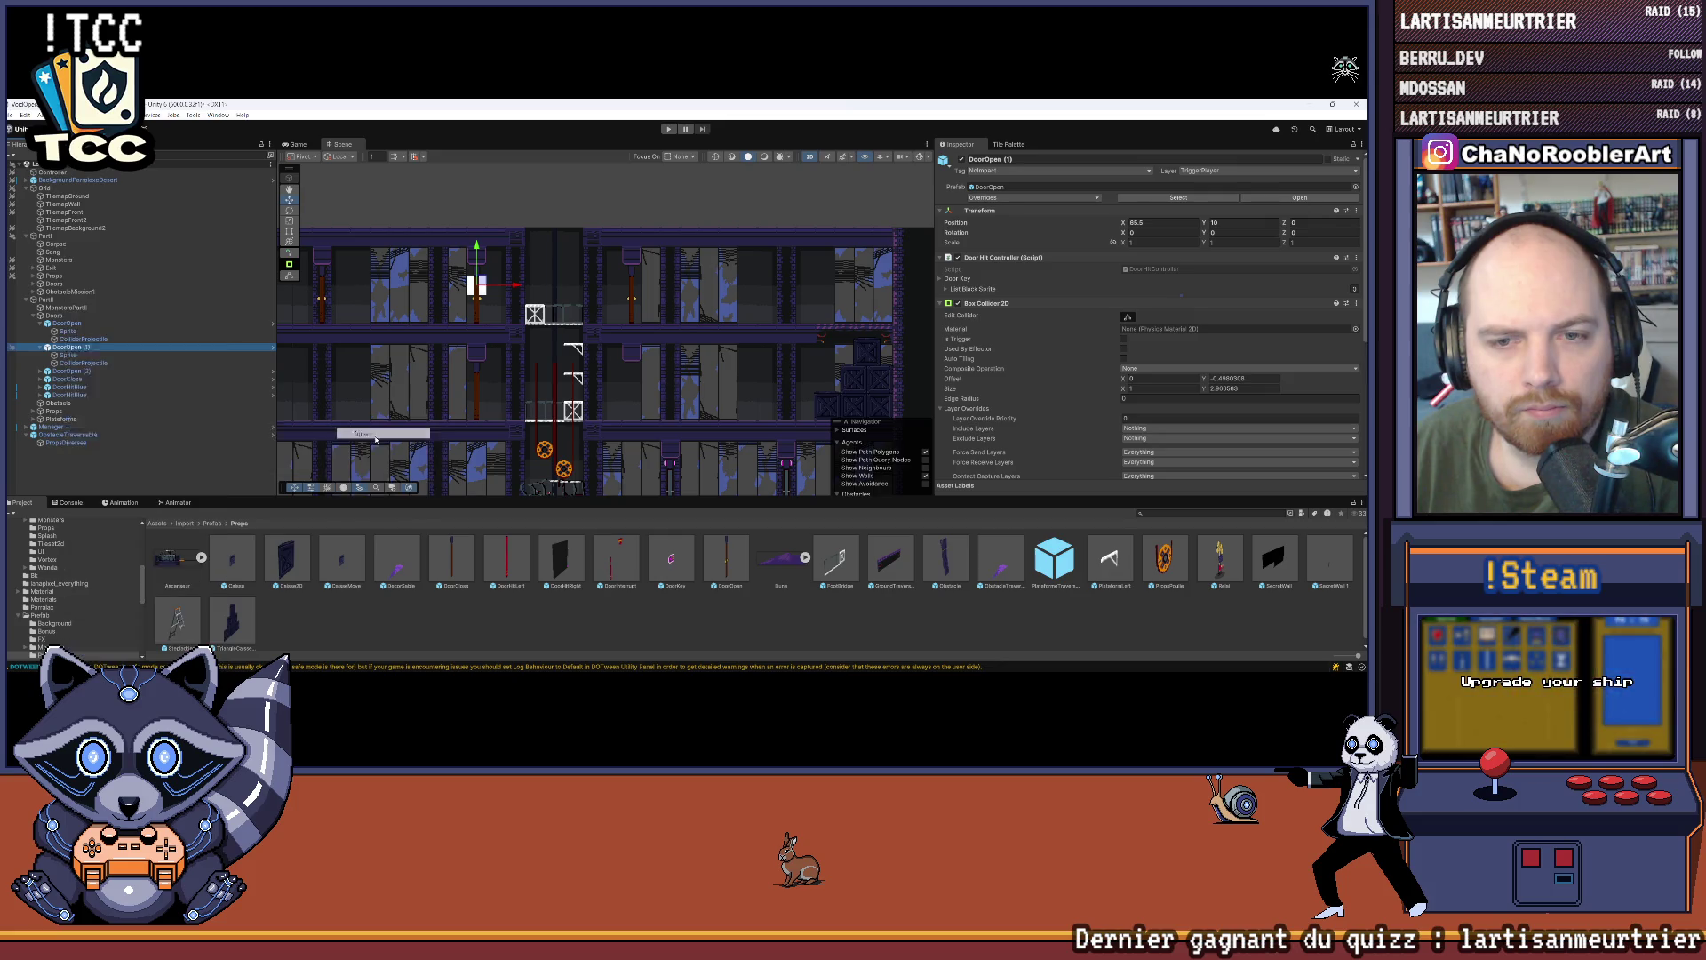
pyautogui.click(375, 434)
pyautogui.write('BlackSprite')
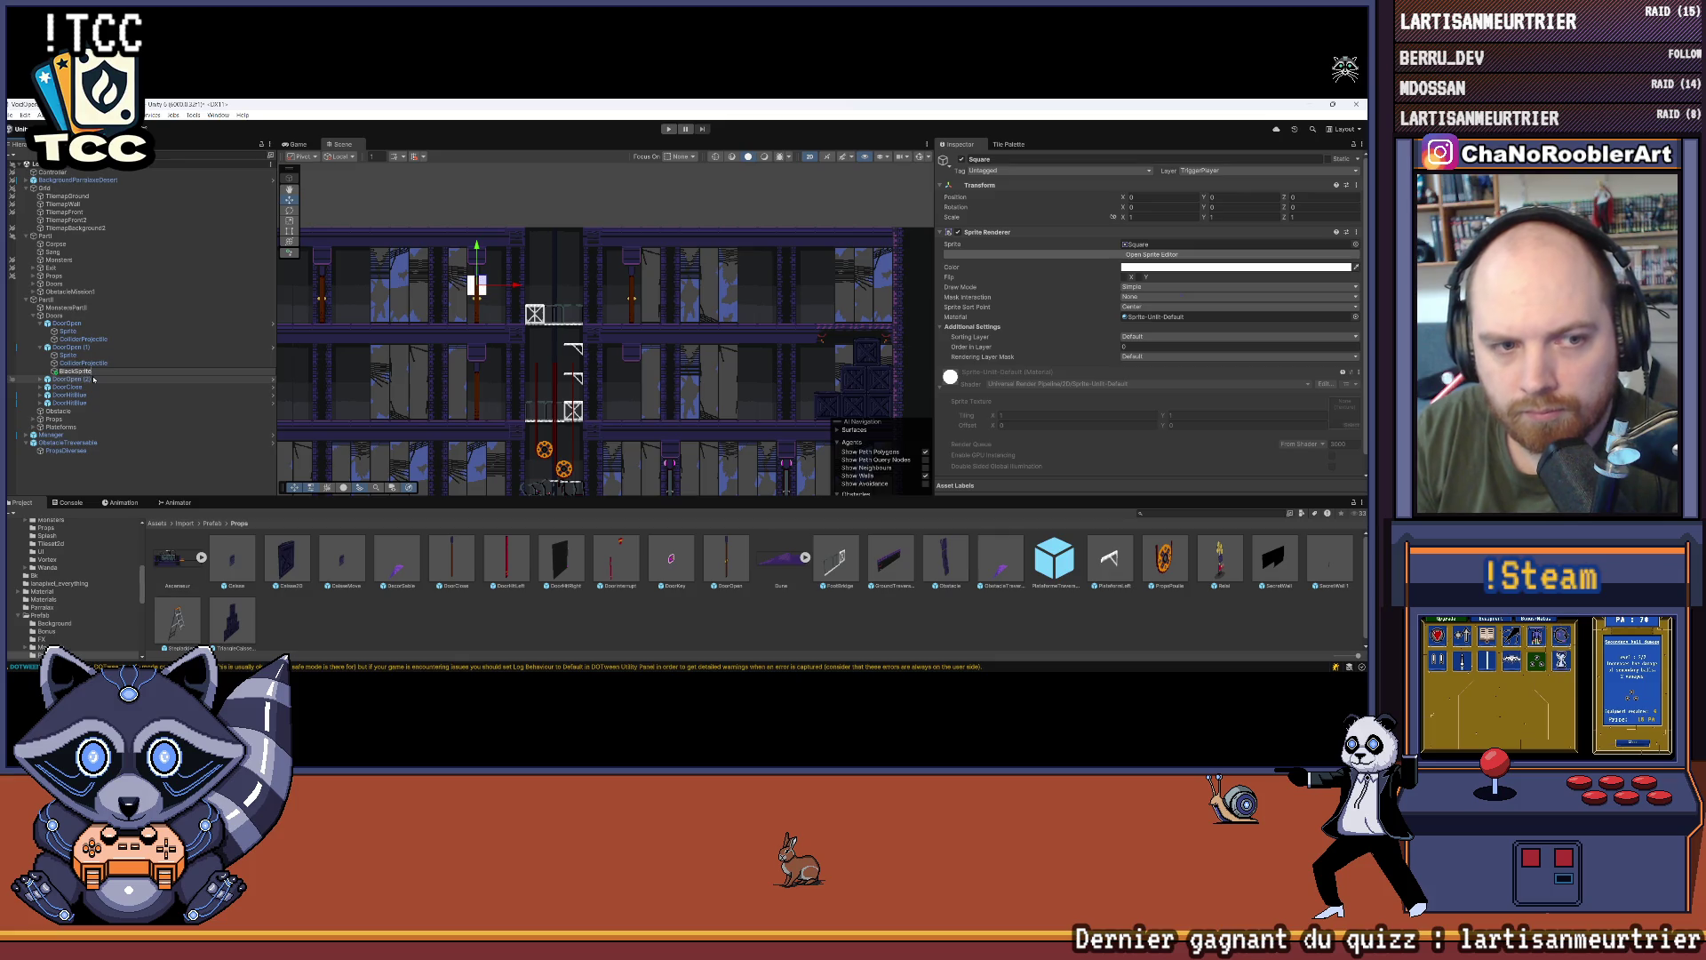
# Step: Name the square BlackSprite and move it onto the room beside the door
pyautogui.press('Return')
pyautogui.scroll(2, 435, 290)
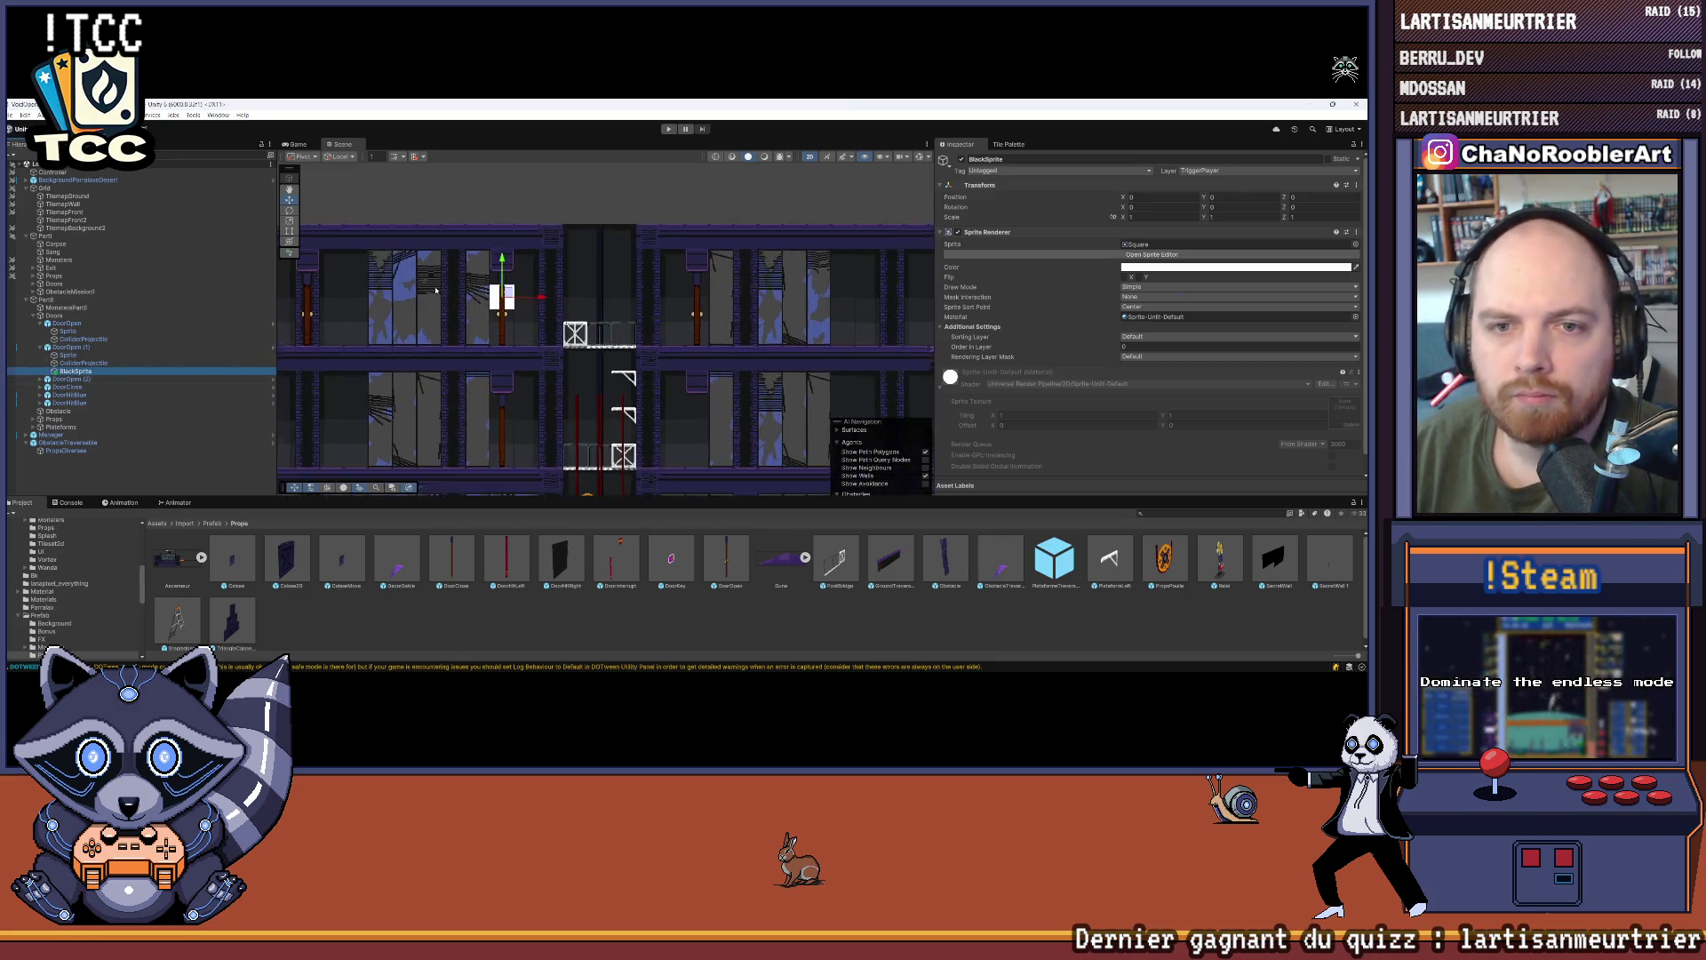
pyautogui.scroll(-3, 435, 291)
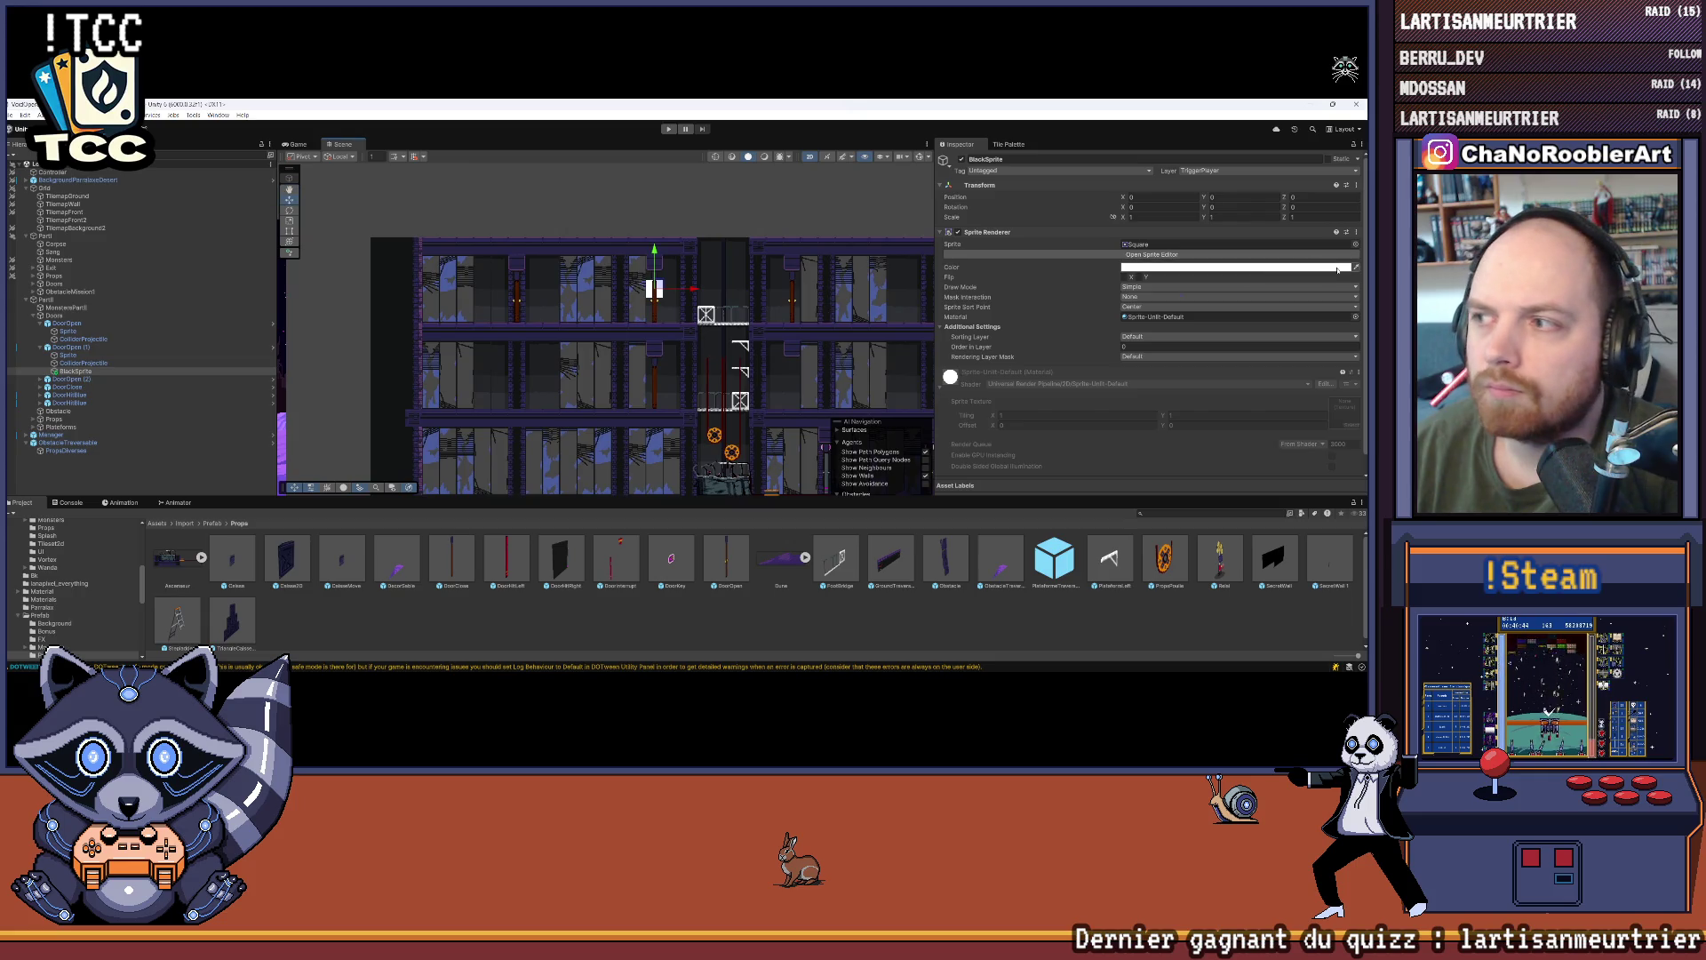
pyautogui.scroll(2, 767, 240)
pyautogui.scroll(1, 767, 240)
pyautogui.scroll(3, 634, 305)
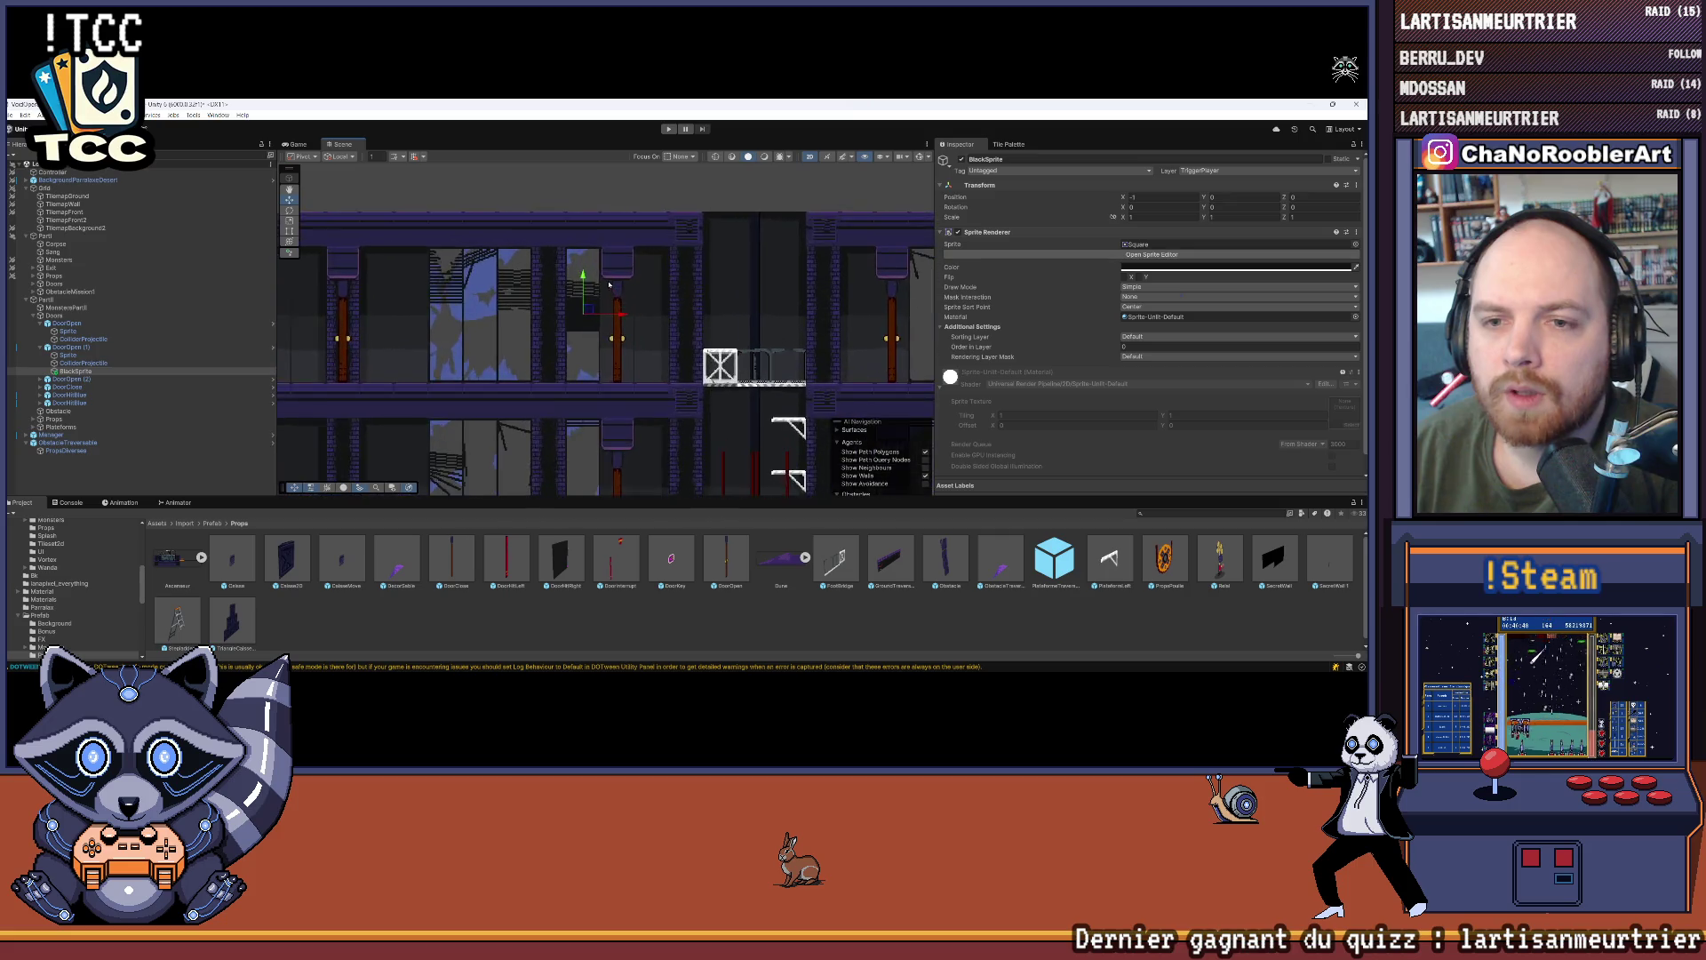
pyautogui.moveTo(628, 330); pyautogui.dragTo(634, 334)
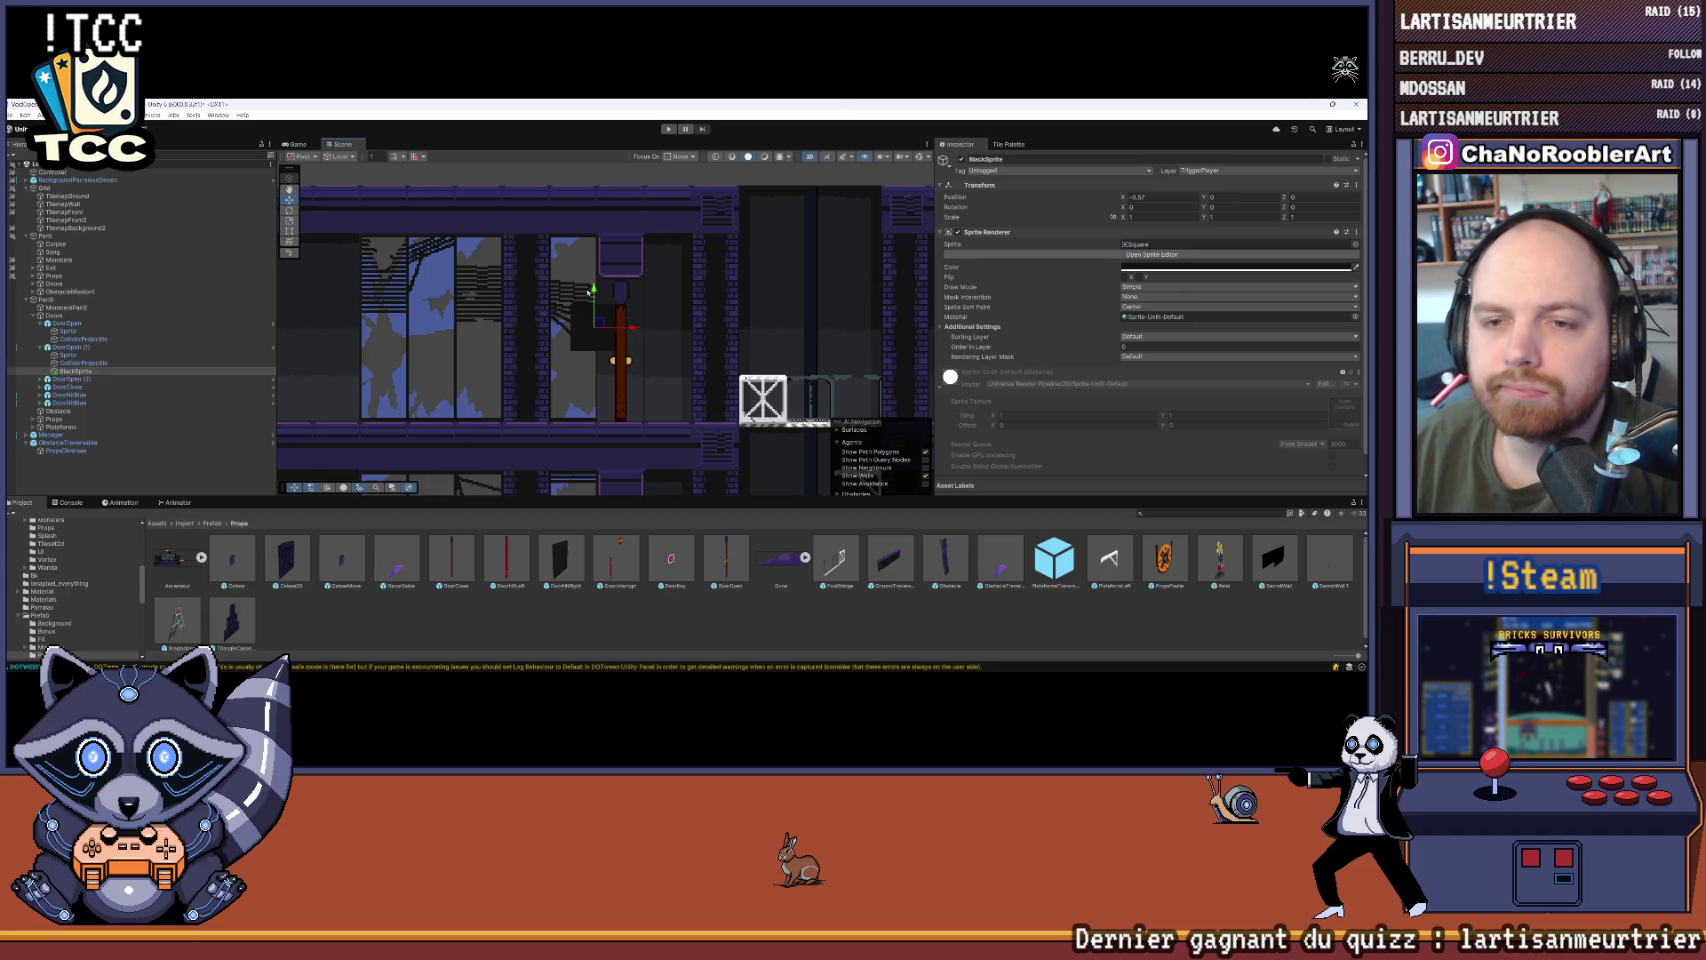
pyautogui.moveTo(604, 291); pyautogui.dragTo(616, 240)
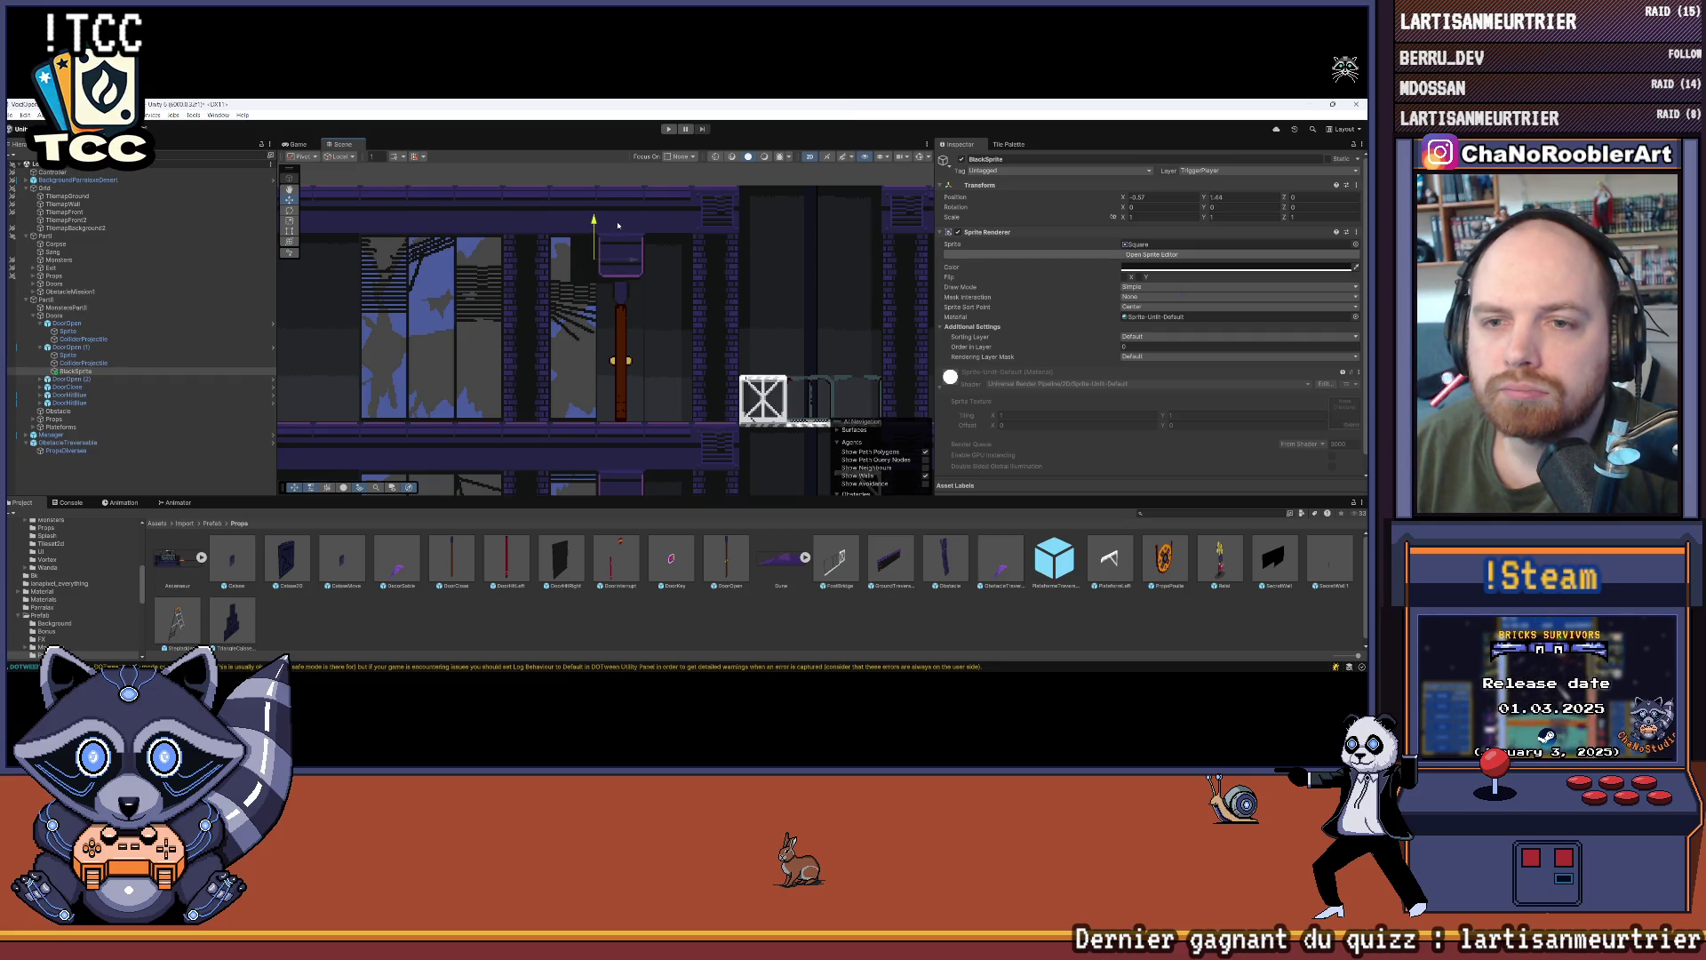
pyautogui.moveTo(618, 225)
pyautogui.mouseDown()
pyautogui.moveTo(611, 309)
pyautogui.moveTo(637, 346)
pyautogui.mouseUp()
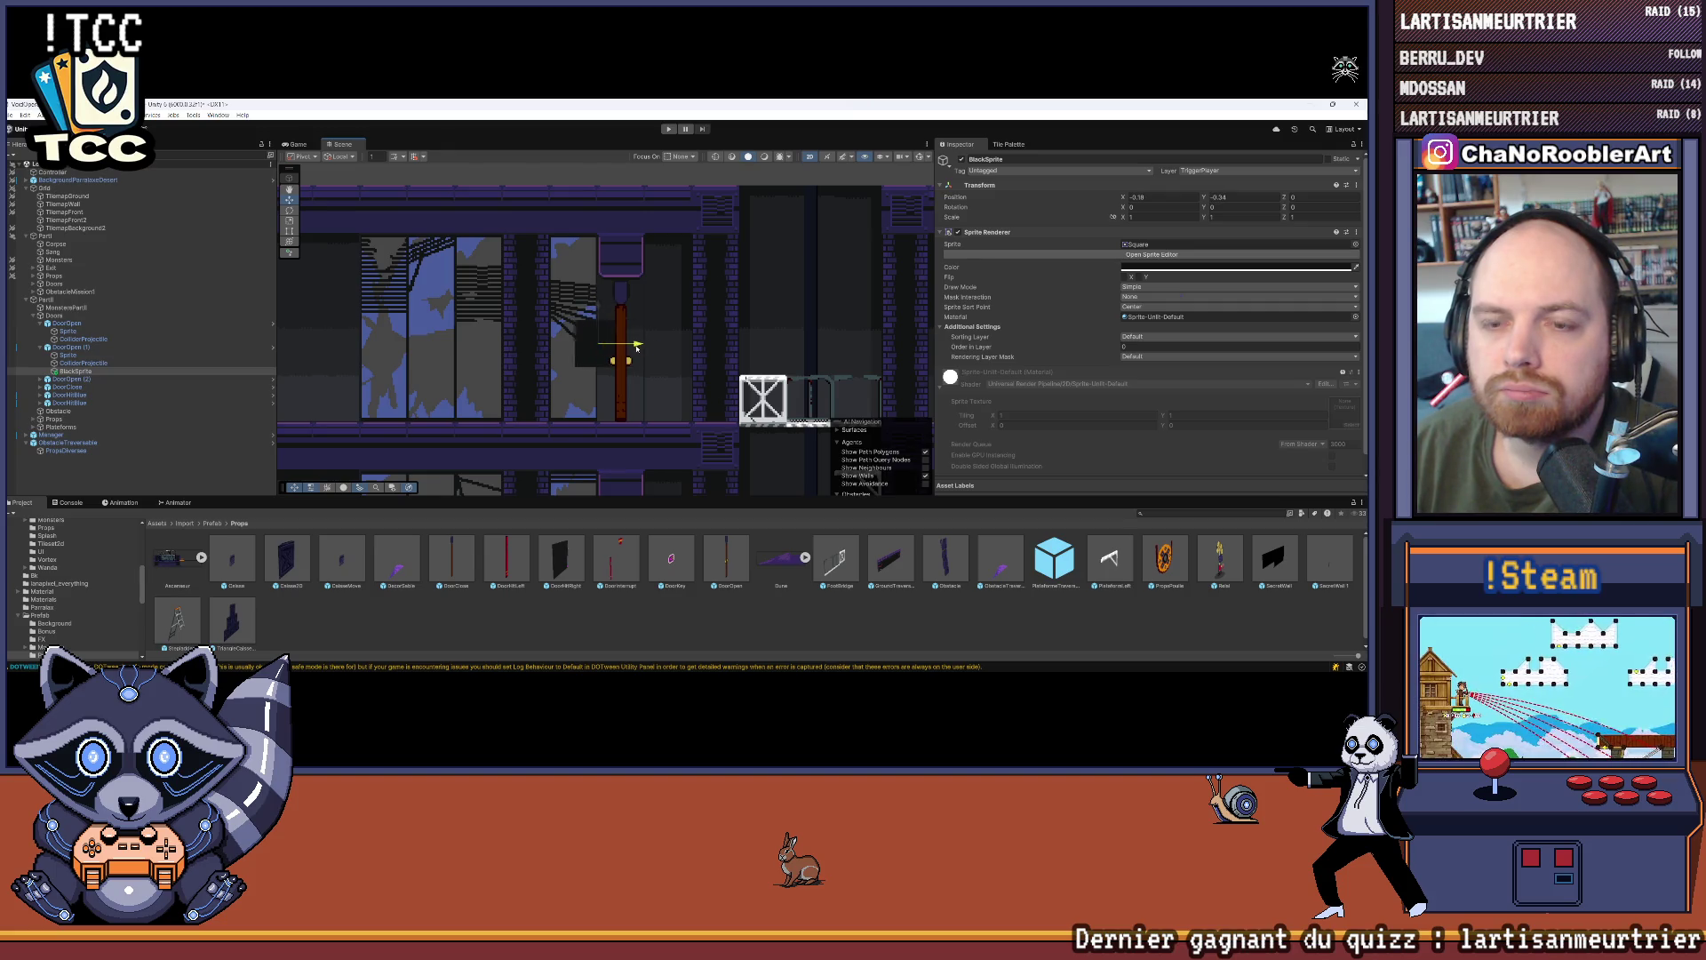
# Step: With the Rect tool, narrow BlackSprite from the left and stretch it down to the floor
pyautogui.scroll(2, 638, 314)
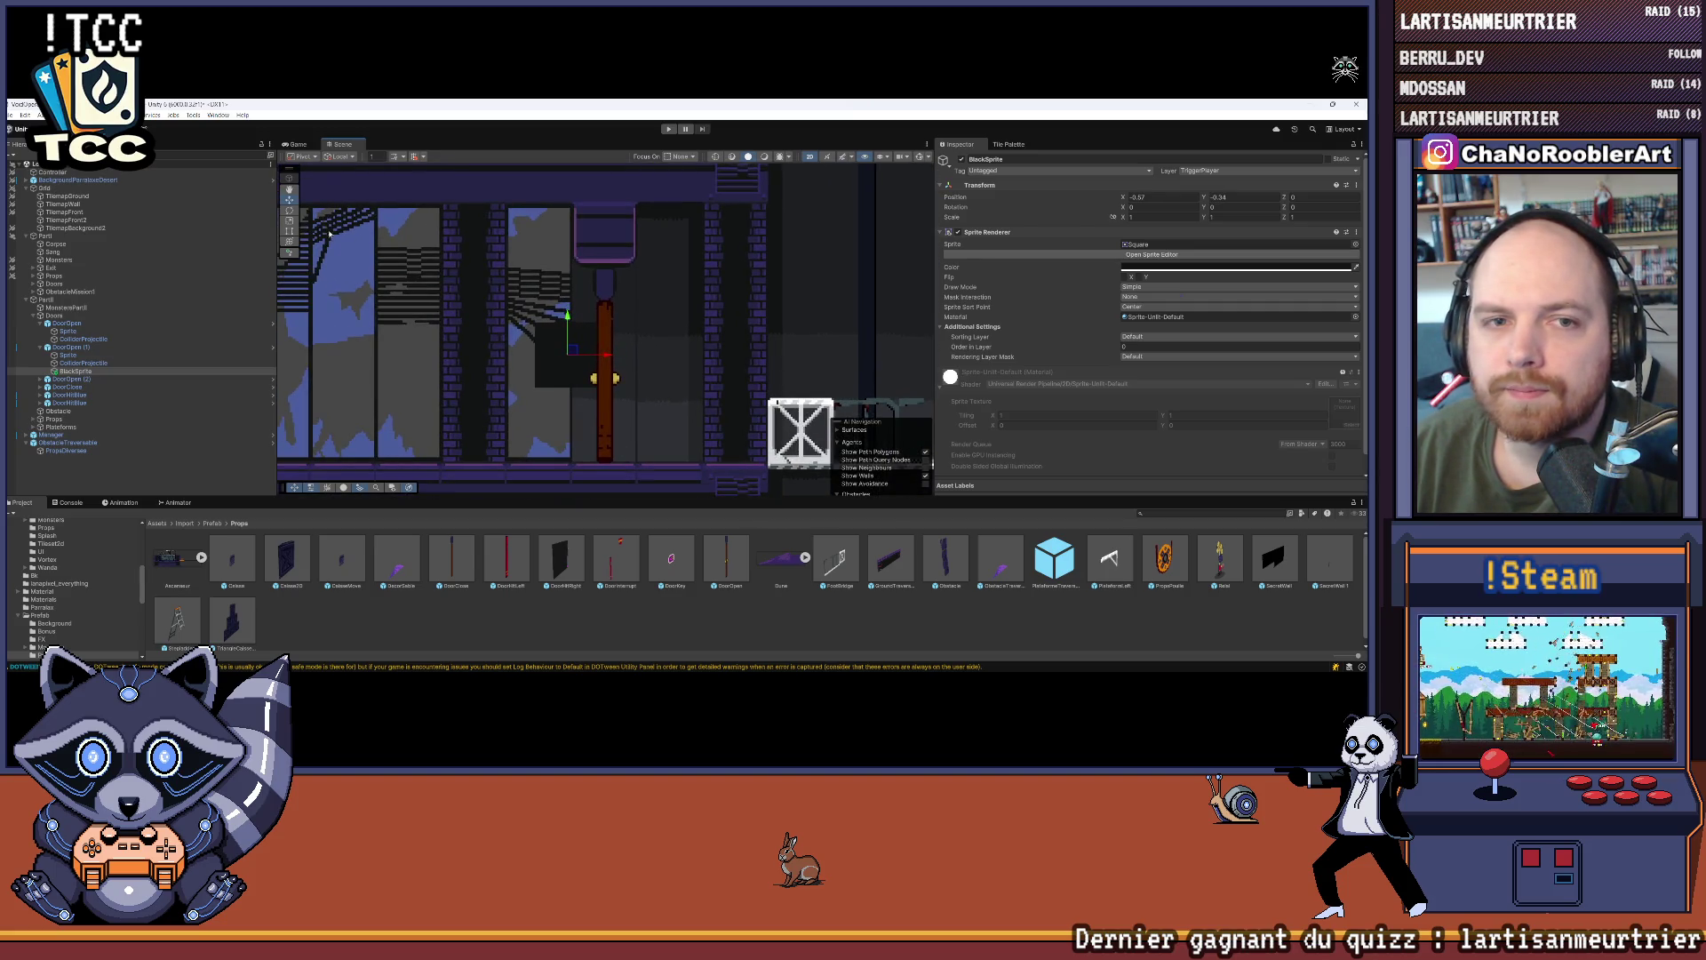
pyautogui.press('t')
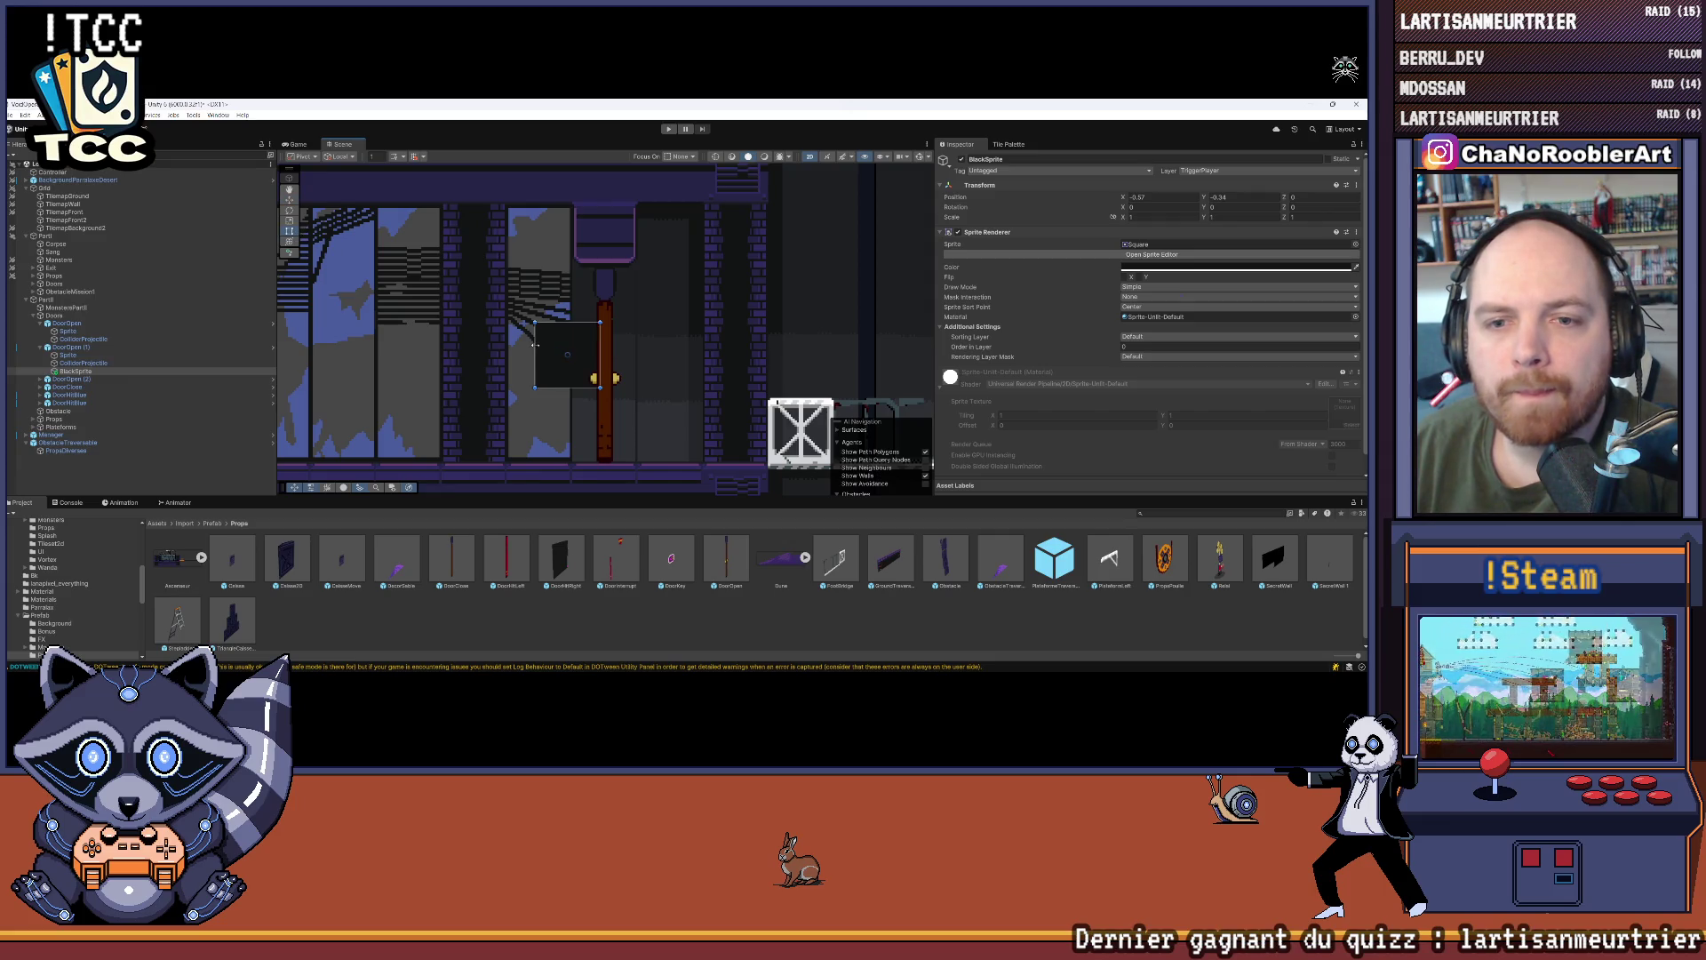
pyautogui.moveTo(535, 345); pyautogui.dragTo(573, 353)
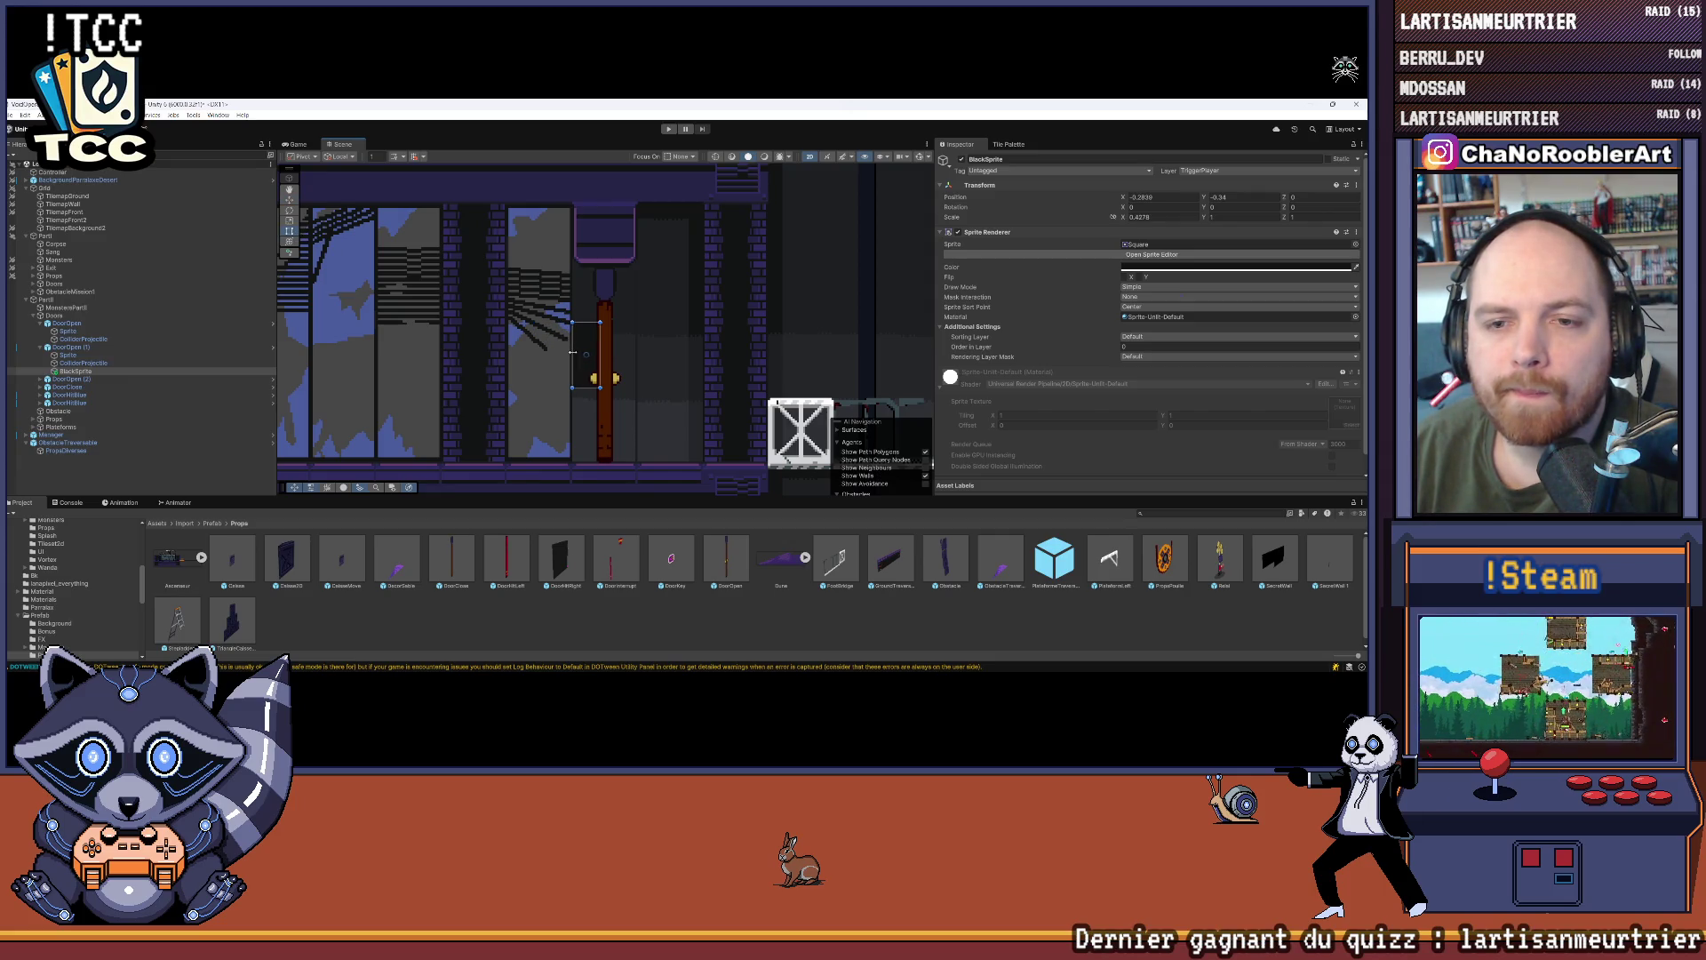
pyautogui.click(133, 356)
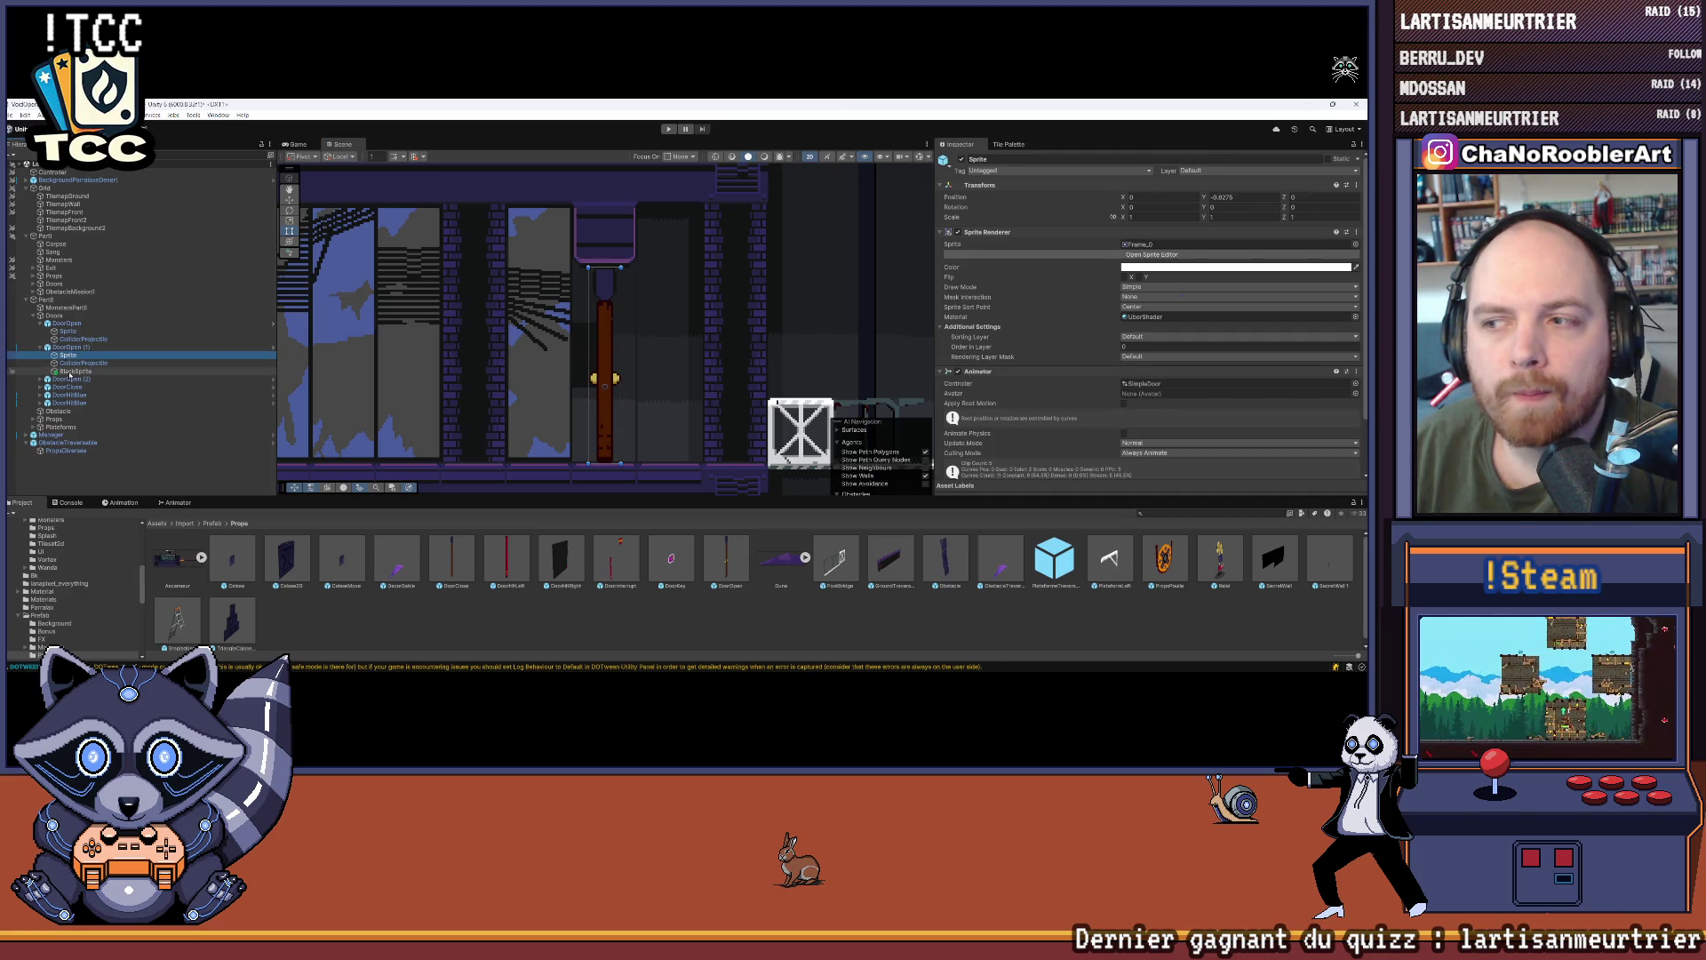
pyautogui.click(73, 371)
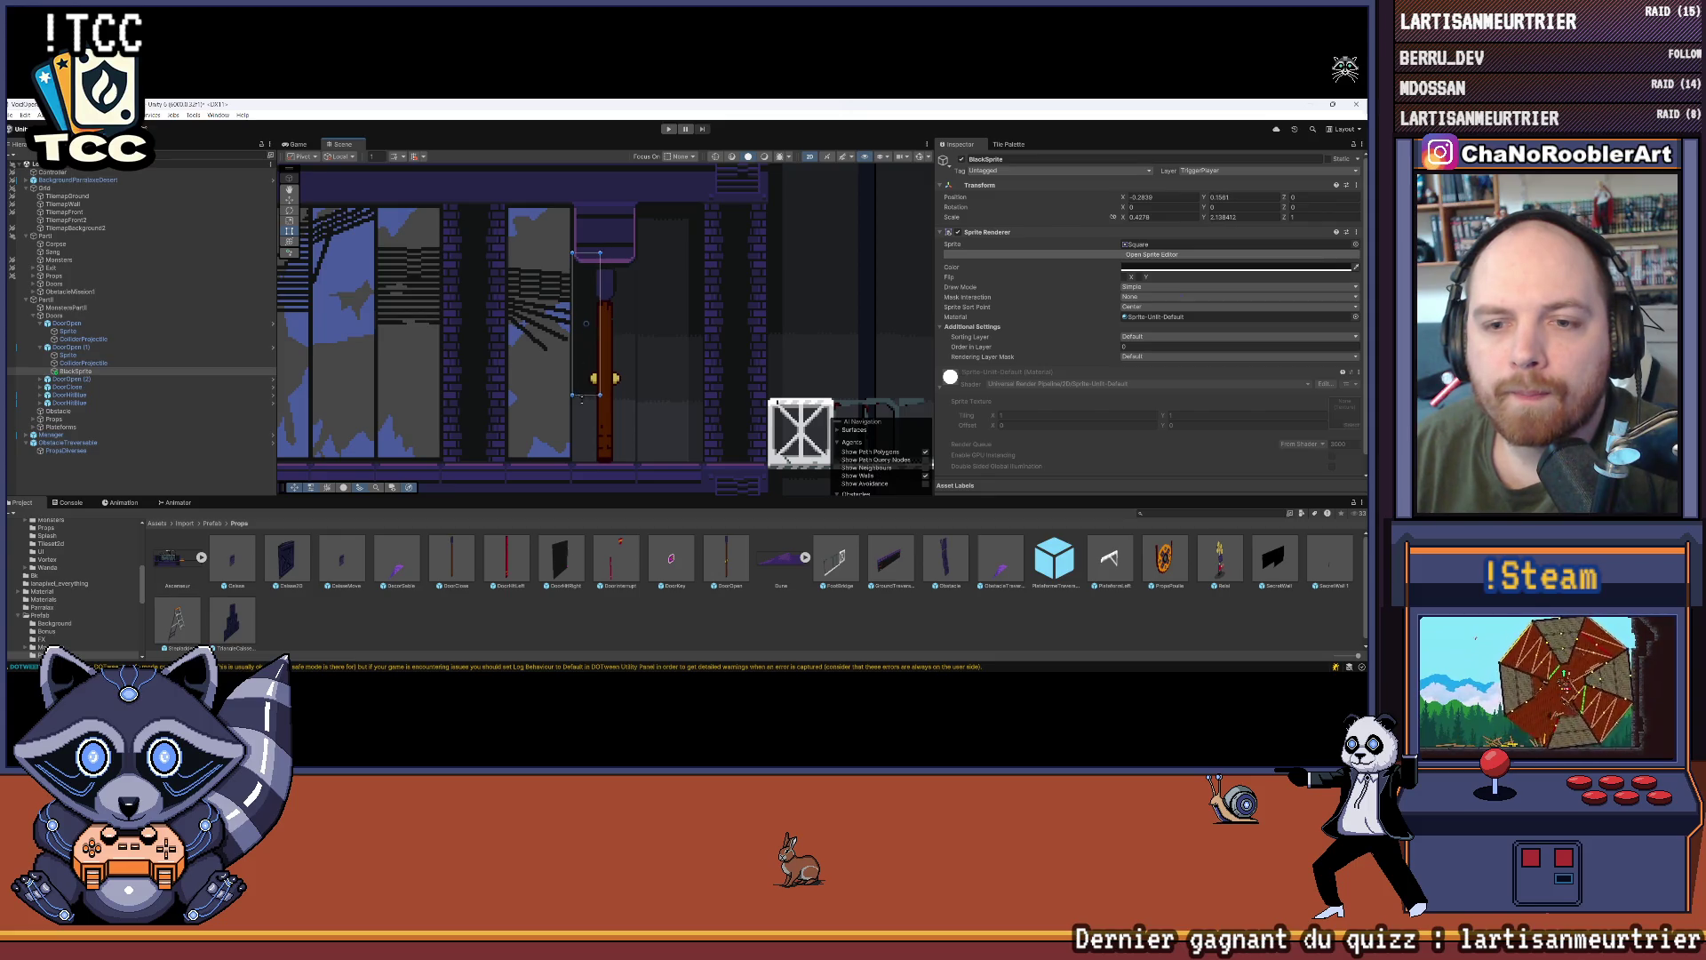
pyautogui.moveTo(583, 399); pyautogui.dragTo(586, 465)
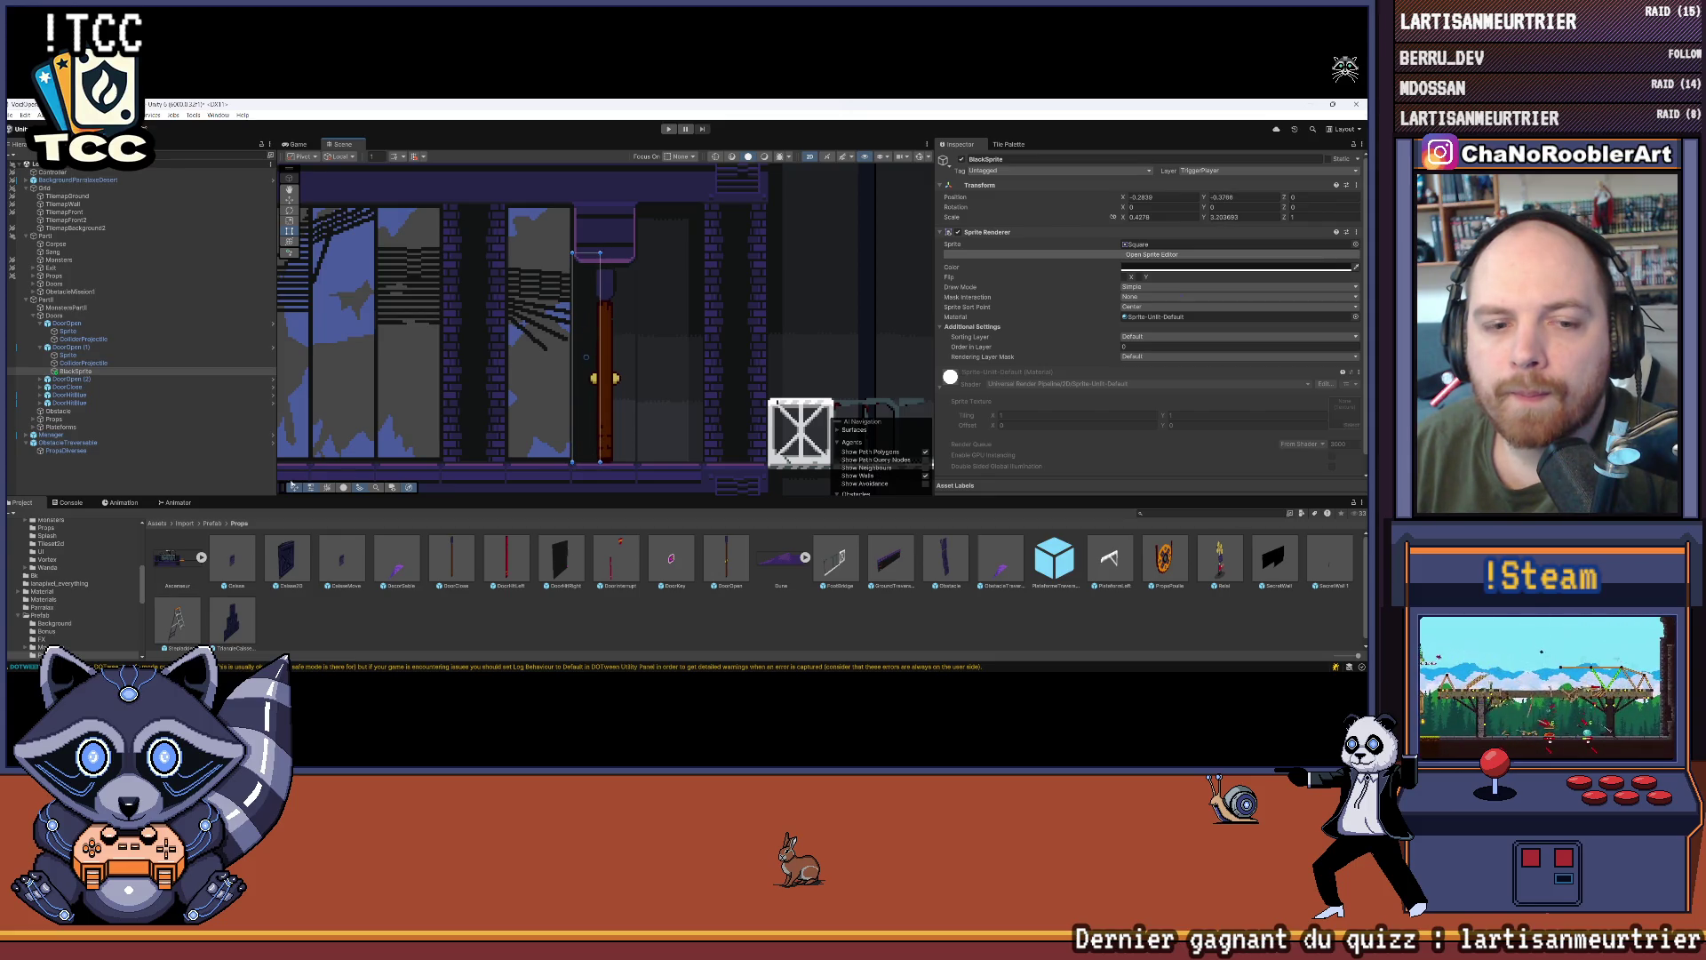
pyautogui.click(310, 461)
pyautogui.scroll(3, 604, 373)
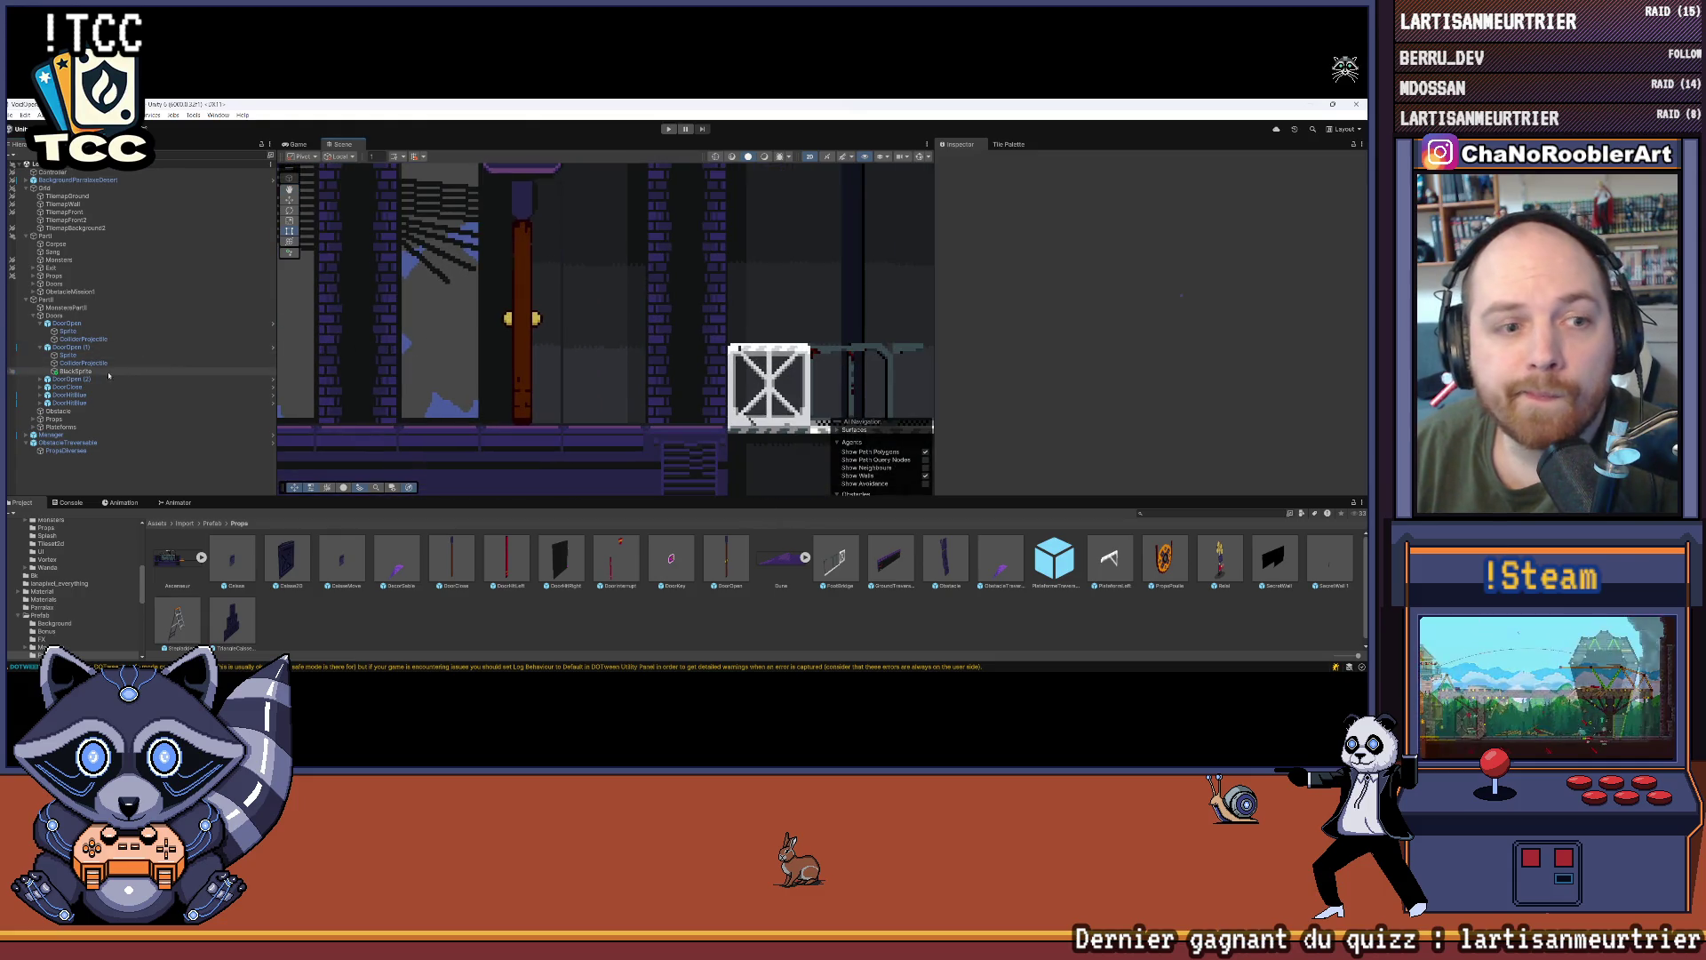
pyautogui.click(569, 338)
# Step: Extend BlackSprite's bottom edge slightly lower and widen it a little to the left
pyautogui.scroll(2, 560, 425)
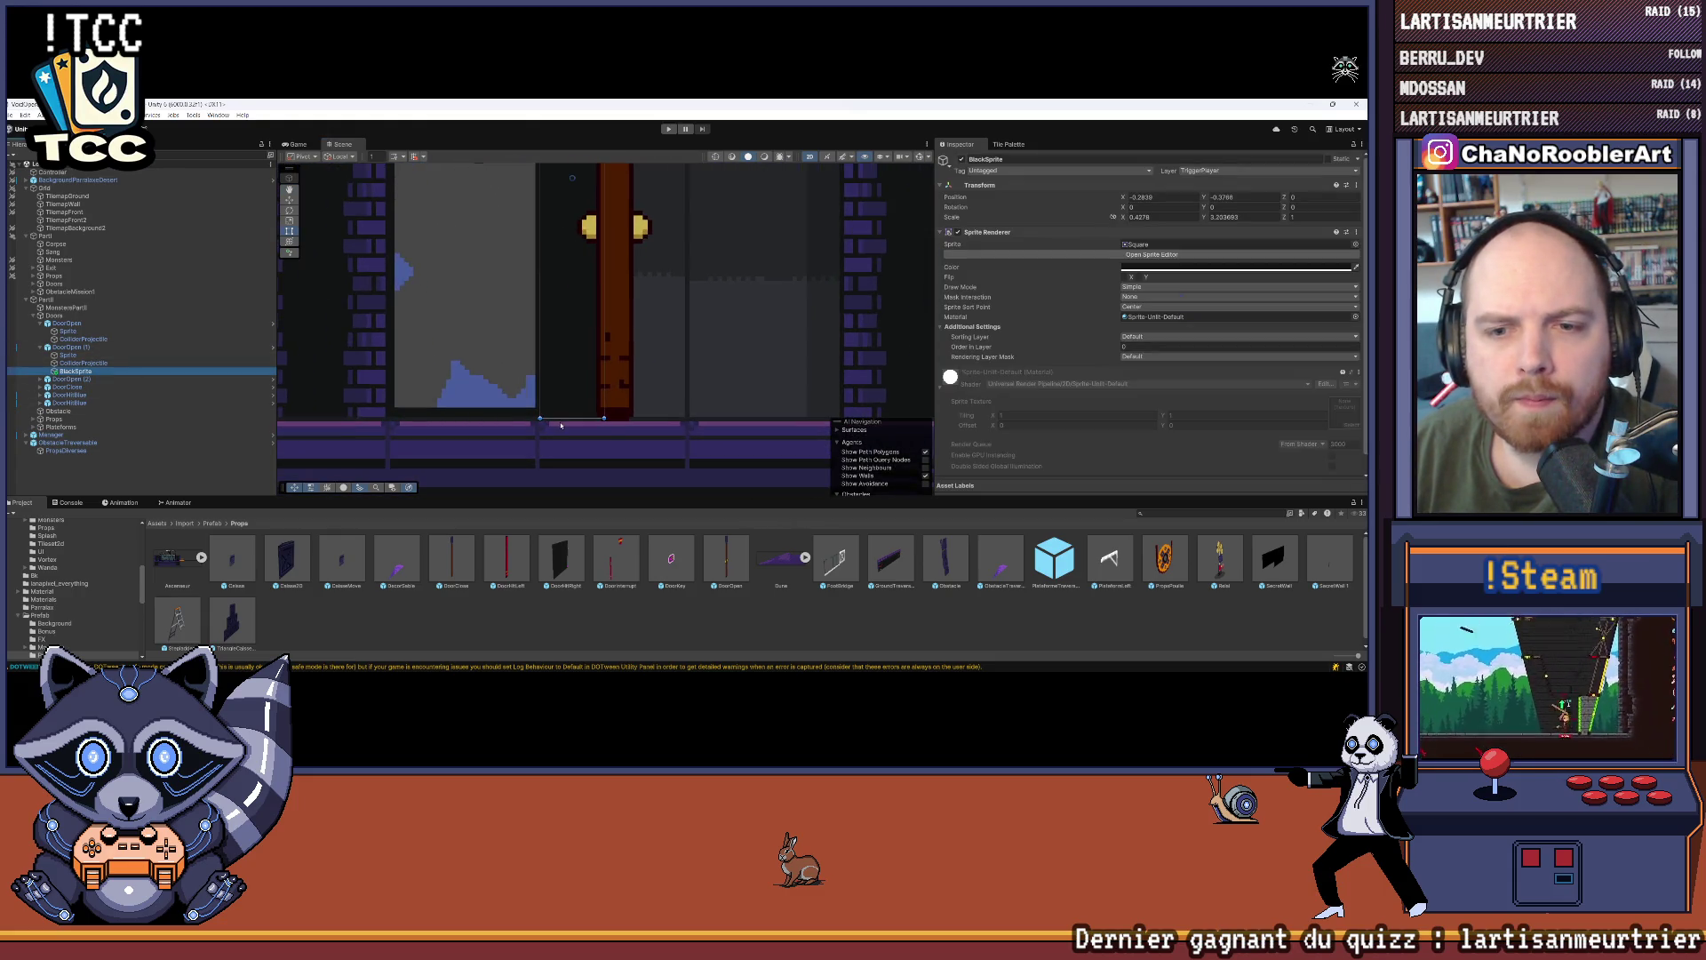
pyautogui.moveTo(562, 418); pyautogui.dragTo(569, 420)
pyautogui.click(205, 452)
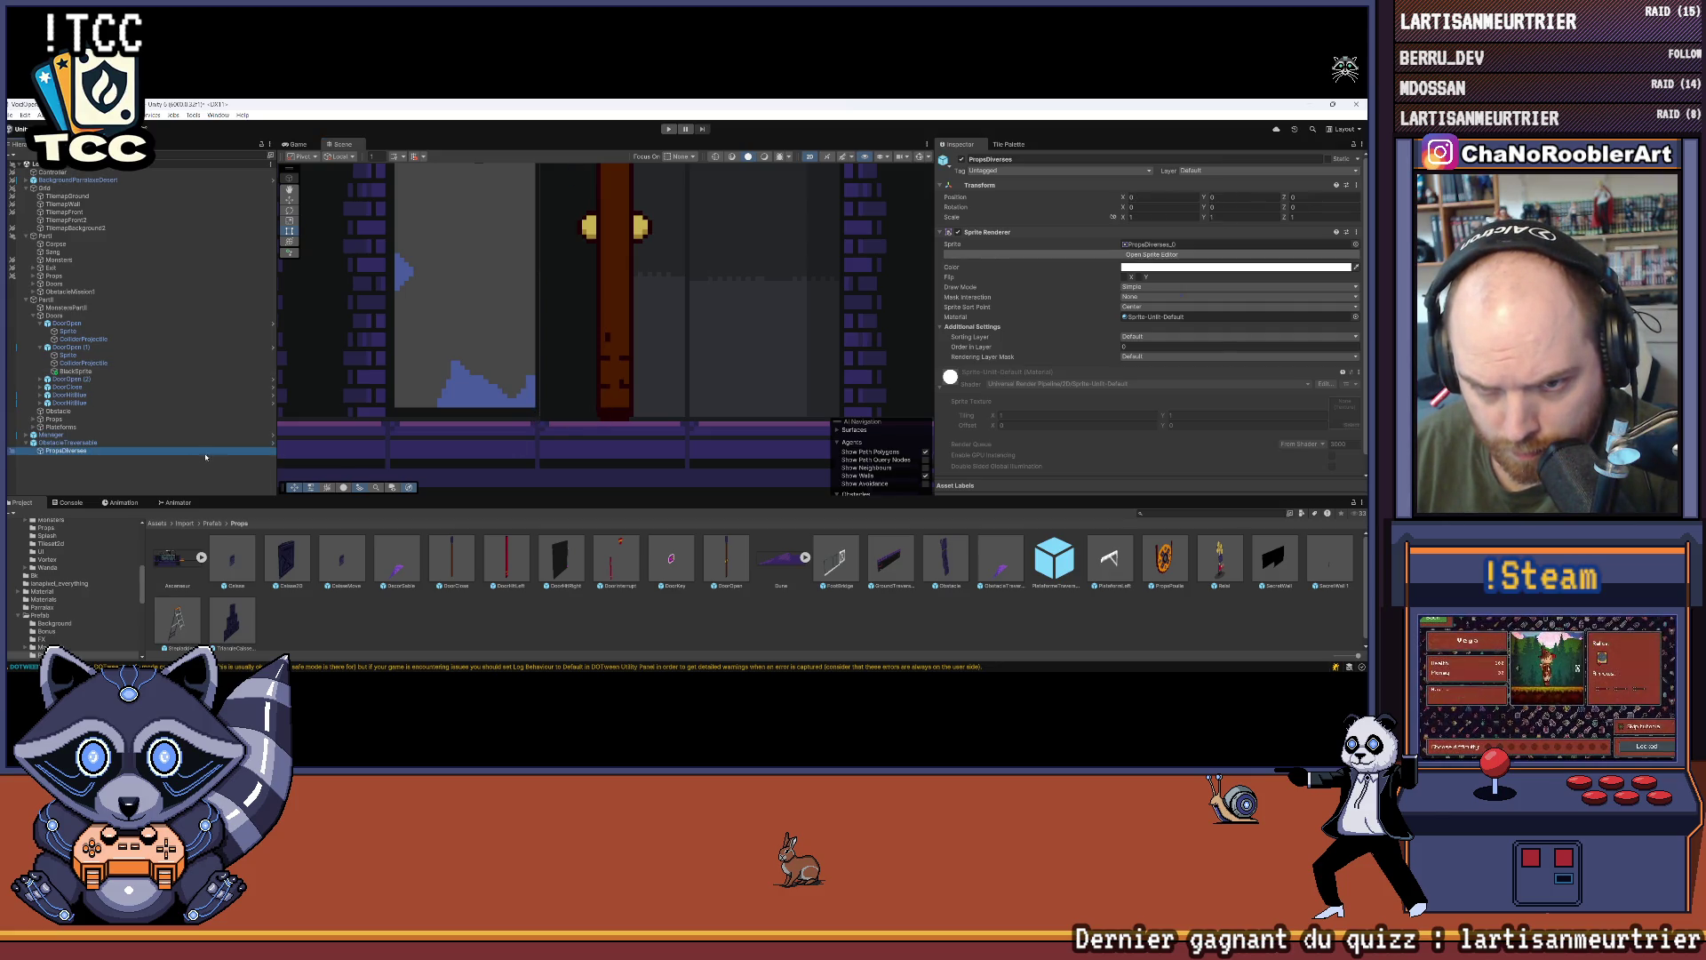
pyautogui.scroll(-1, 620, 326)
pyautogui.moveTo(536, 371); pyautogui.dragTo(527, 405)
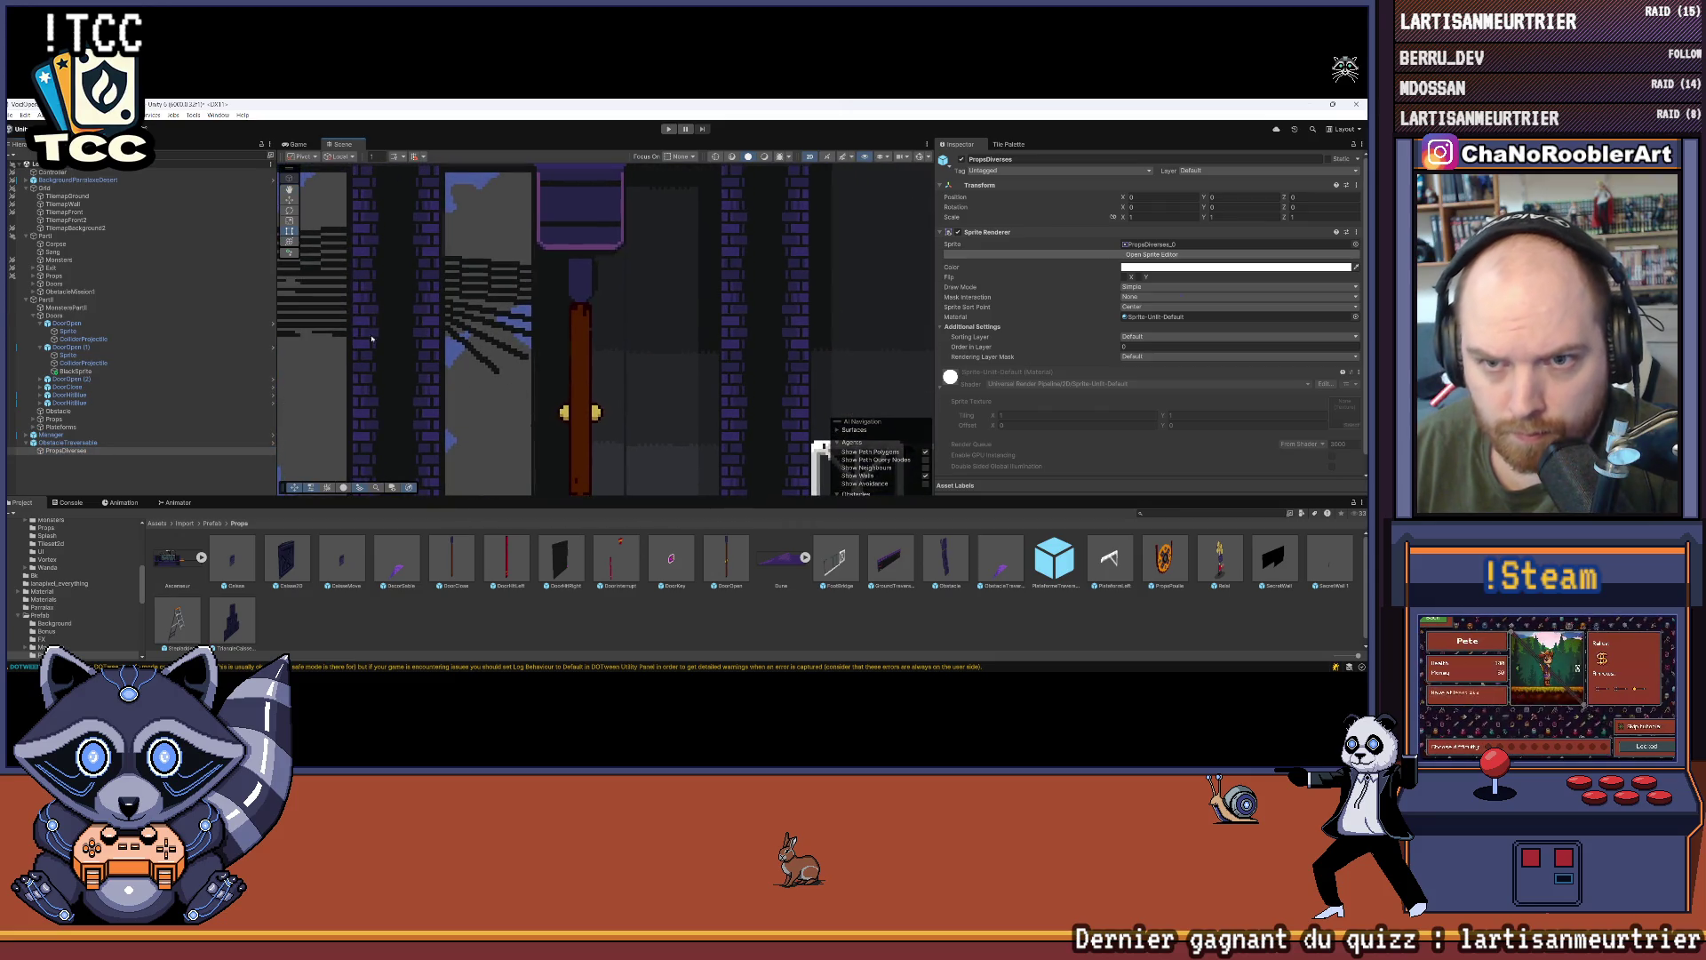
pyautogui.click(75, 371)
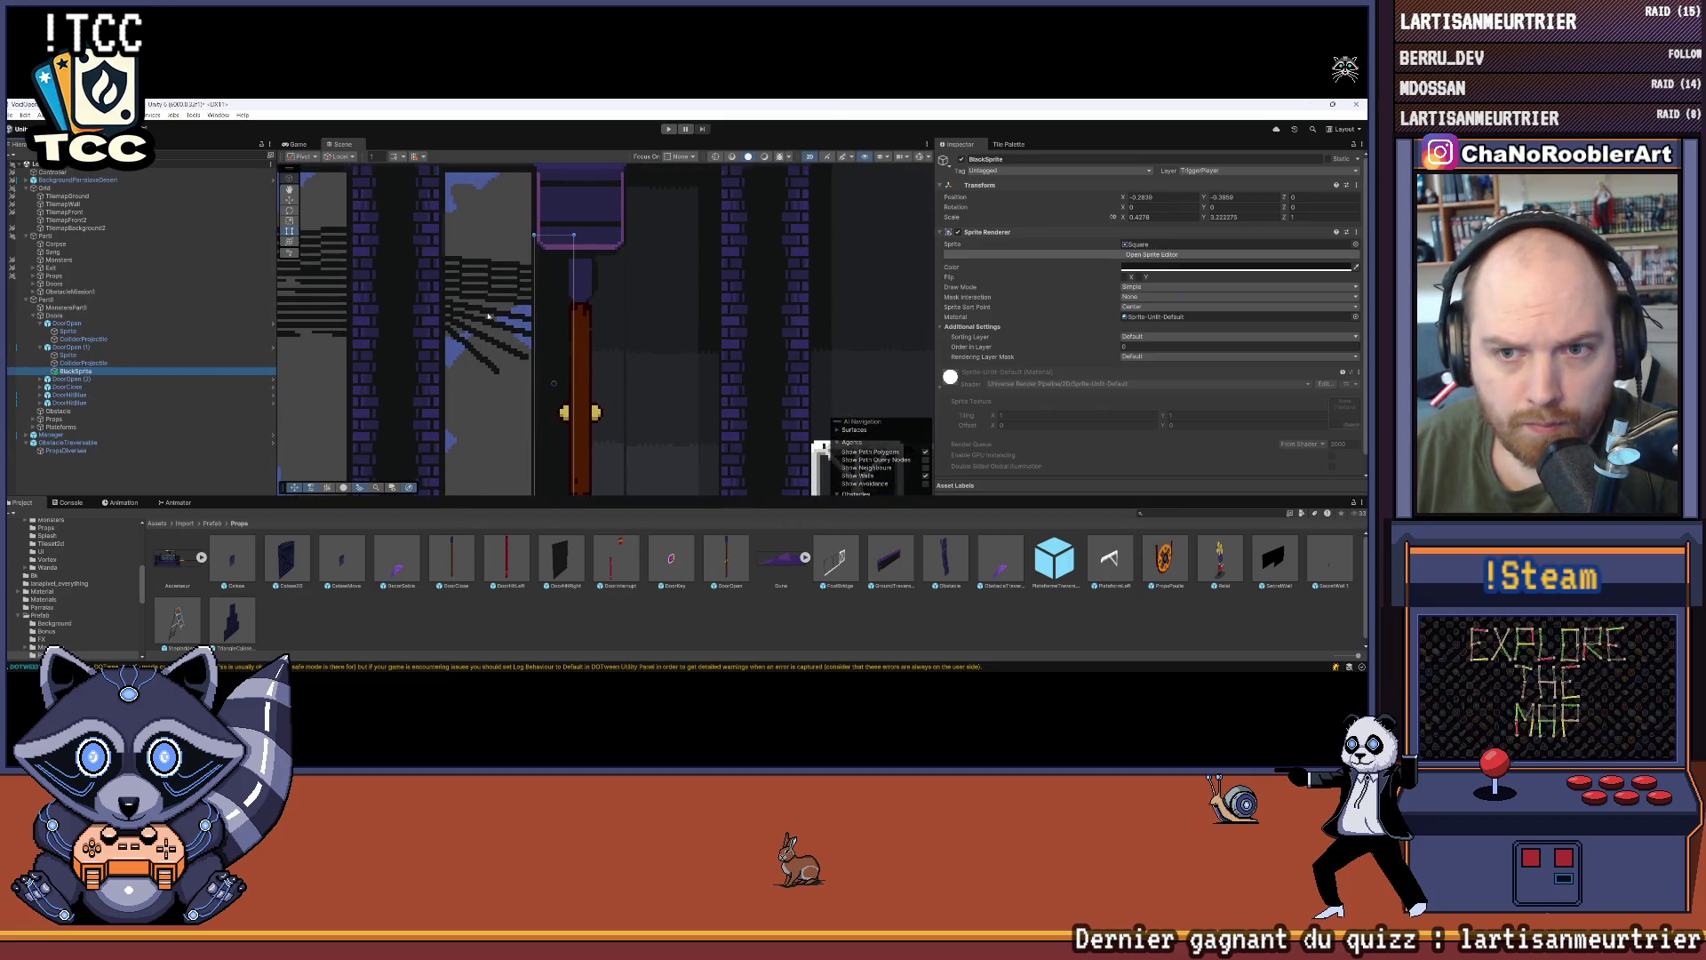
pyautogui.scroll(2, 541, 261)
pyautogui.moveTo(537, 256); pyautogui.dragTo(535, 257)
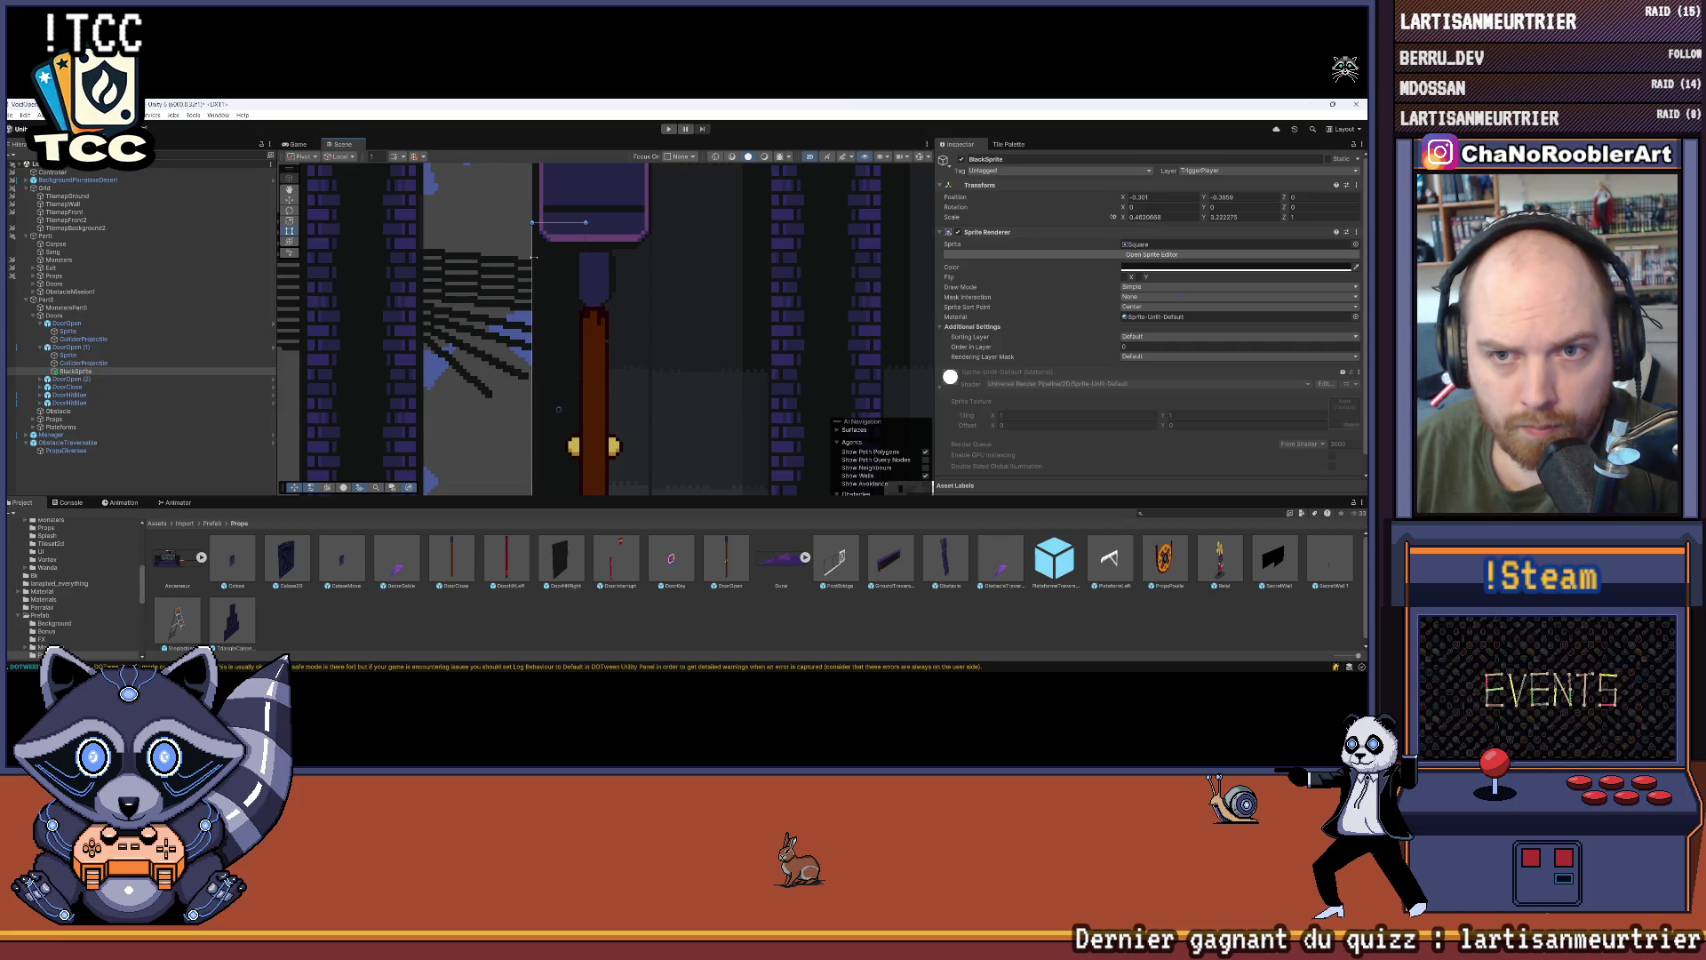
pyautogui.moveTo(533, 257); pyautogui.dragTo(553, 360)
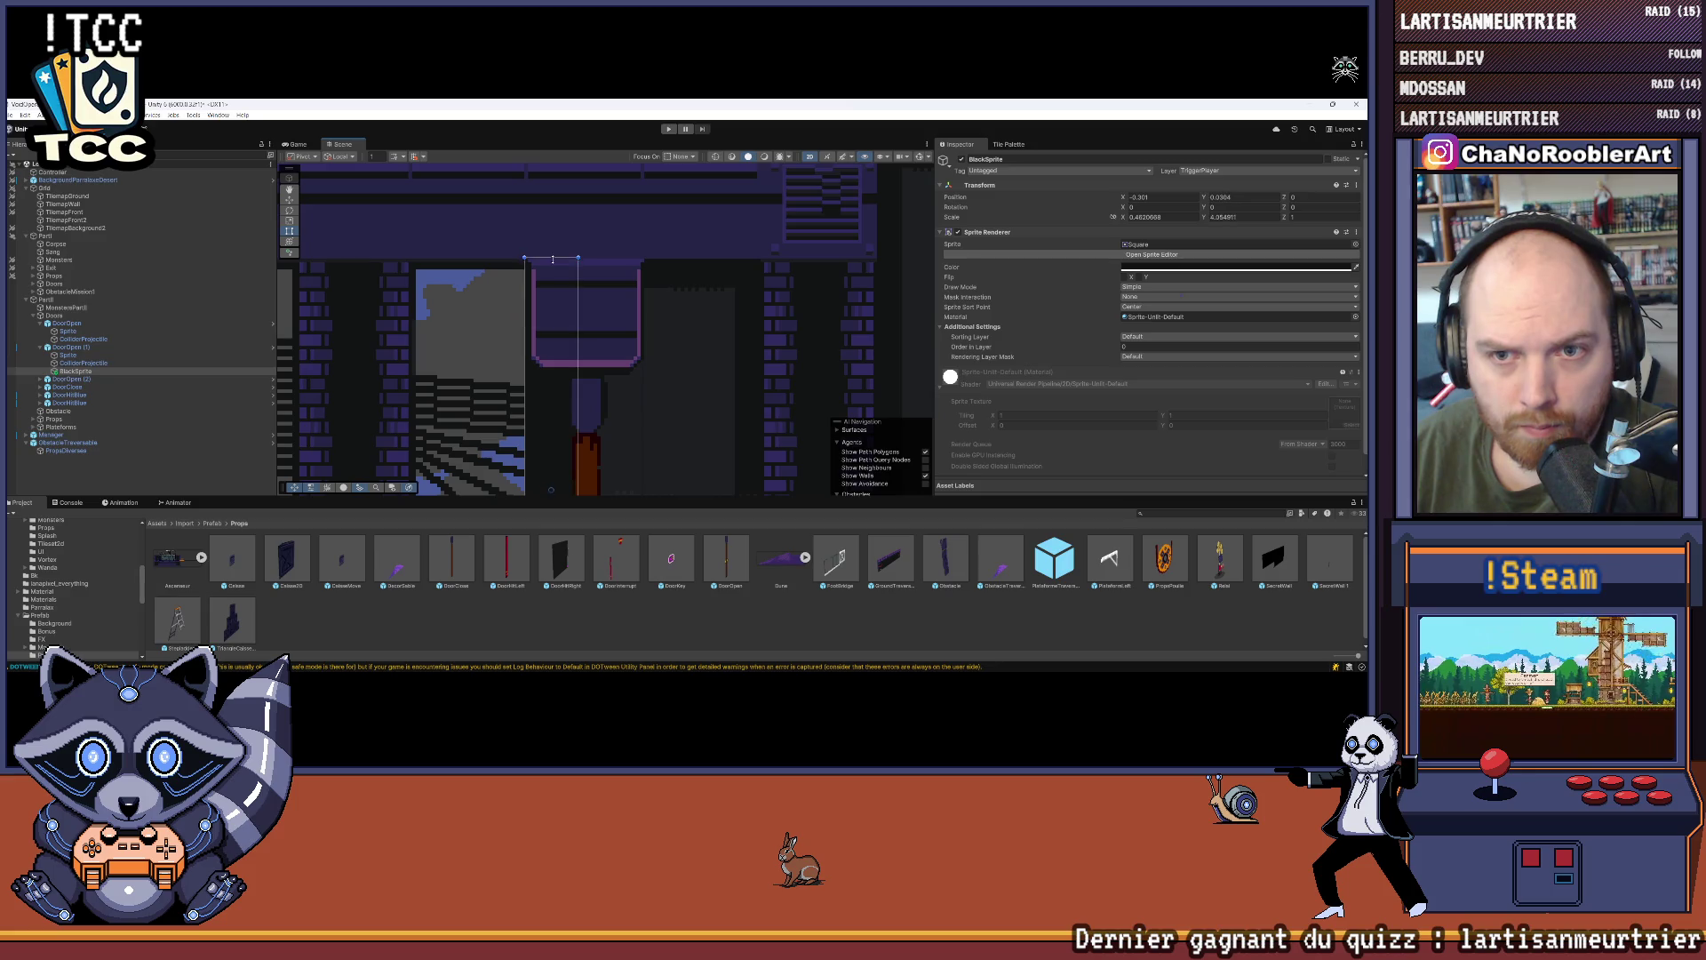
pyautogui.click(524, 317)
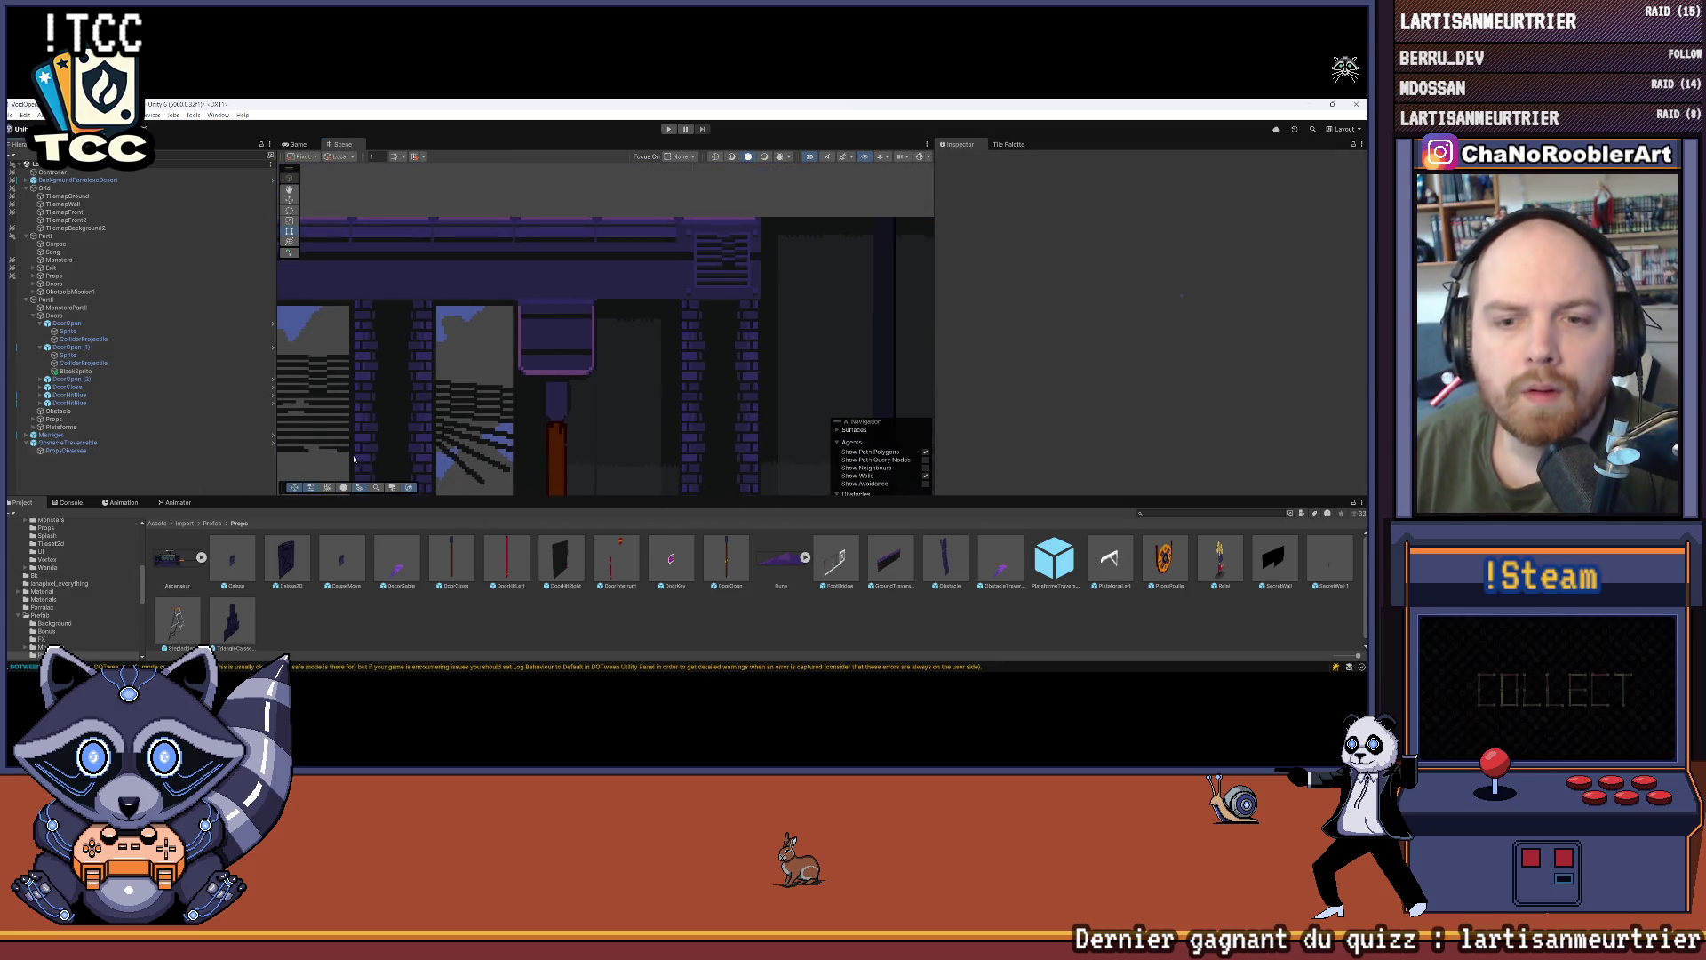
# Step: Duplicate BlackSprite and slide the copy left over the neighbouring room
pyautogui.scroll(-4, 524, 291)
pyautogui.scroll(-2, 525, 291)
pyautogui.click(75, 370)
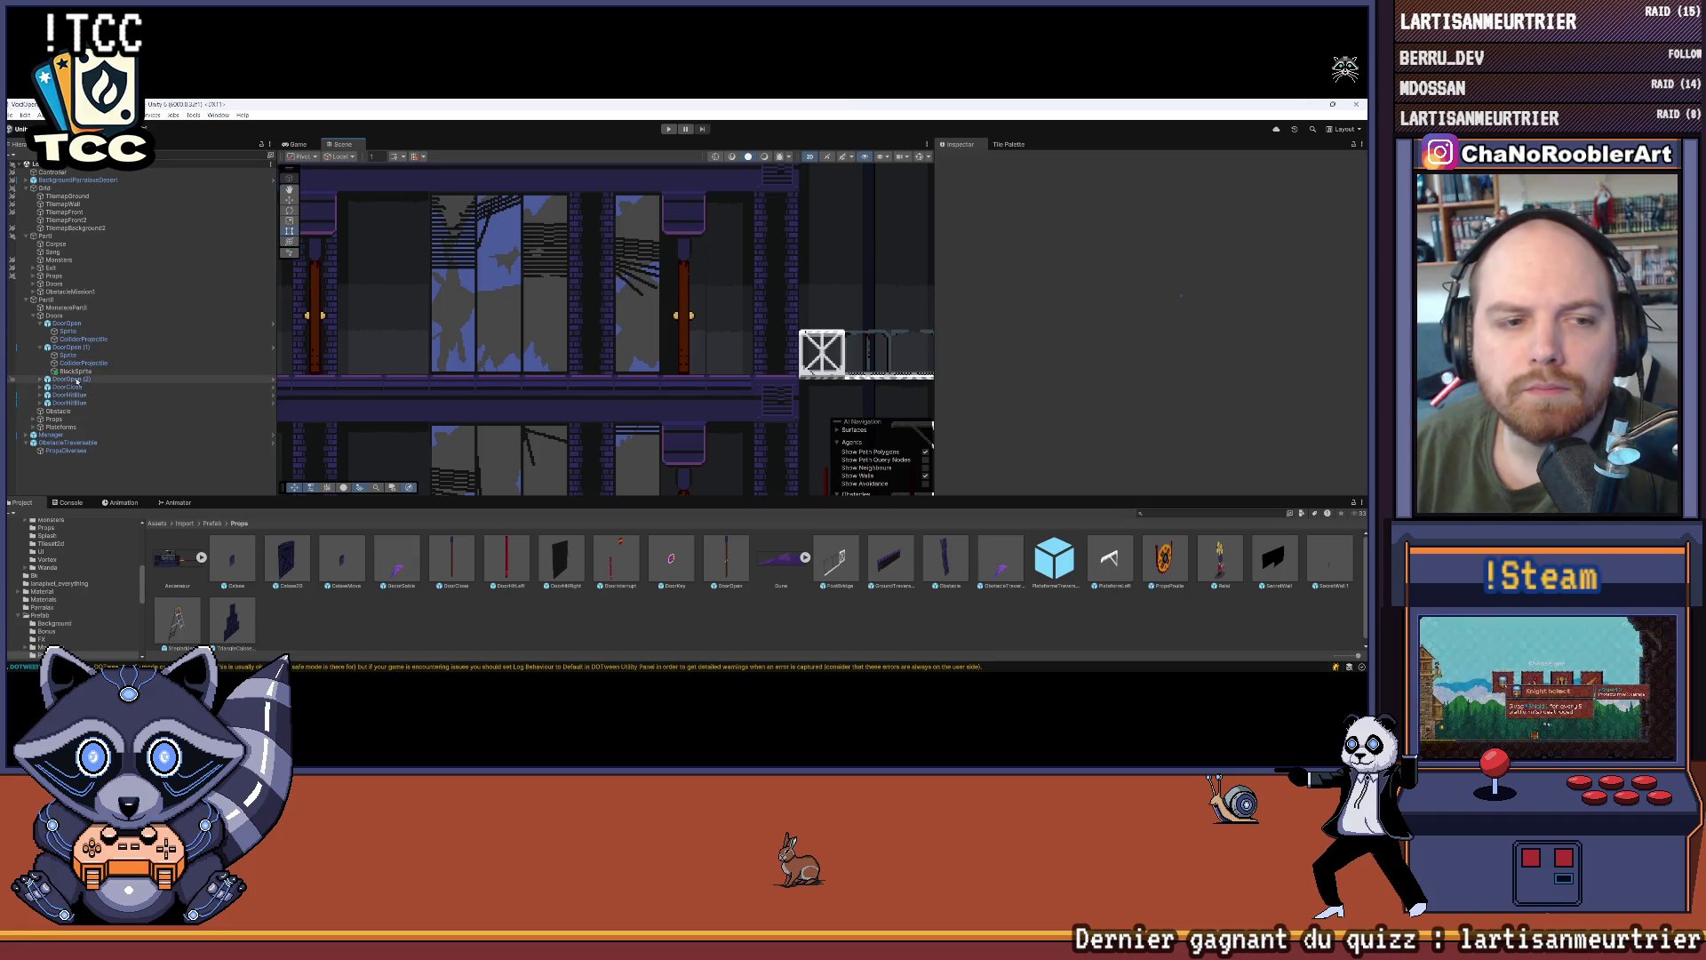
pyautogui.hotkey('ctrl', 'd')
pyautogui.press('F2')
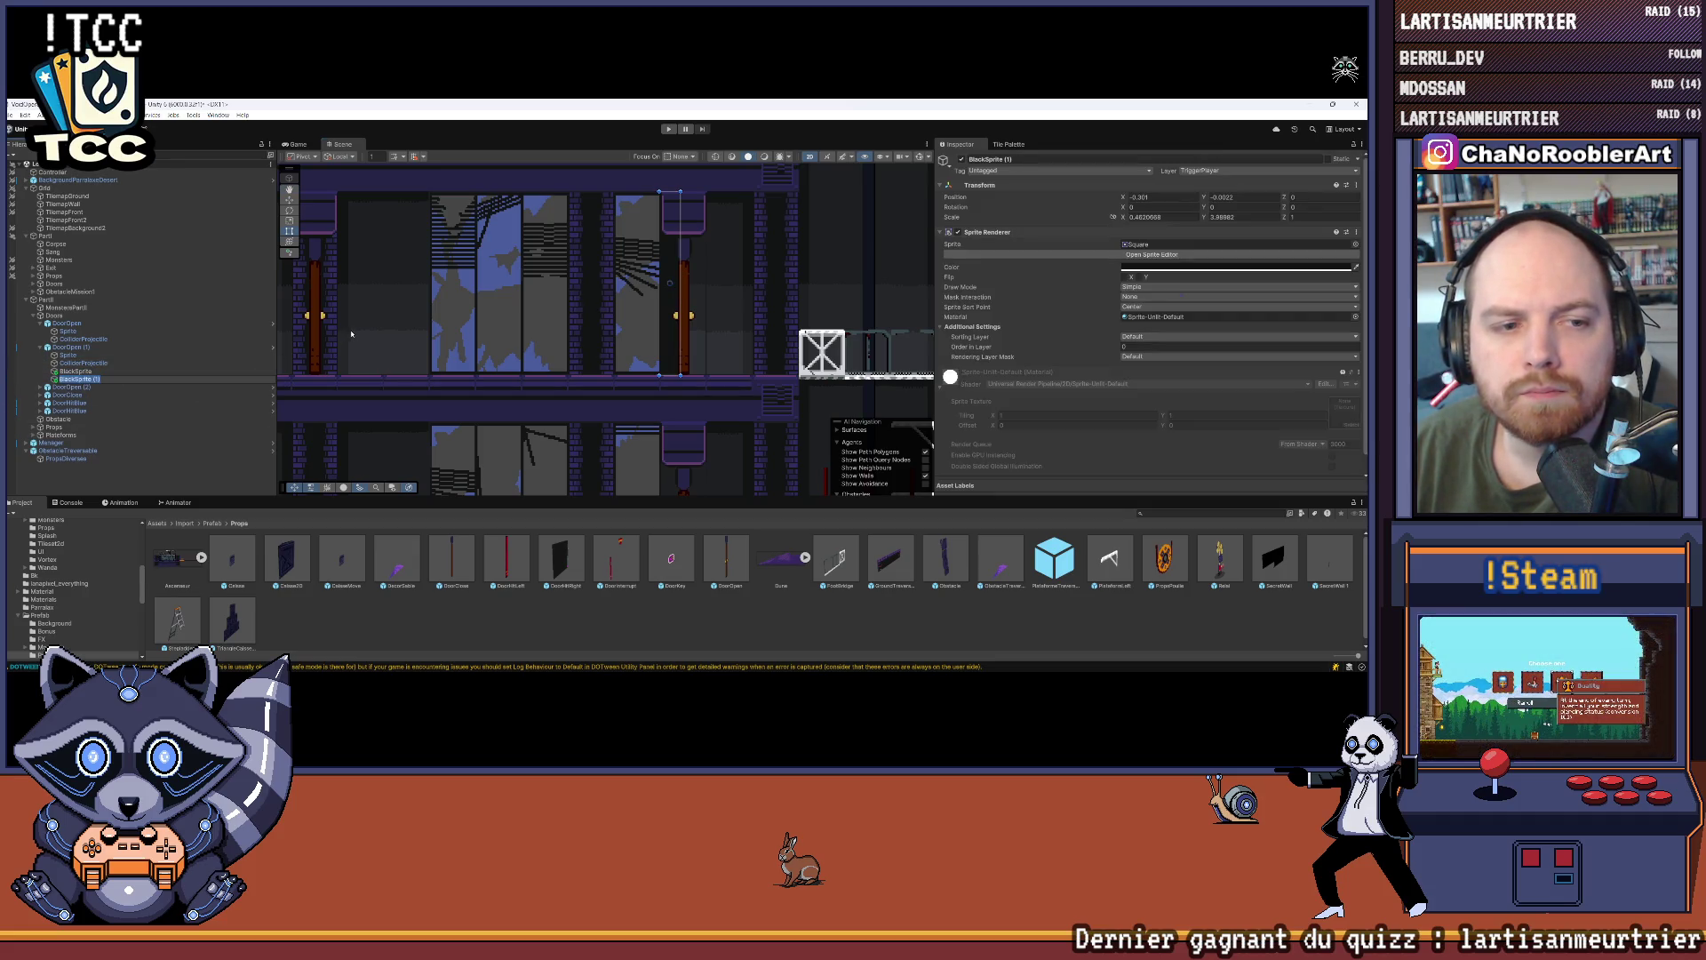
pyautogui.click(290, 201)
pyautogui.moveTo(709, 287); pyautogui.dragTo(686, 298)
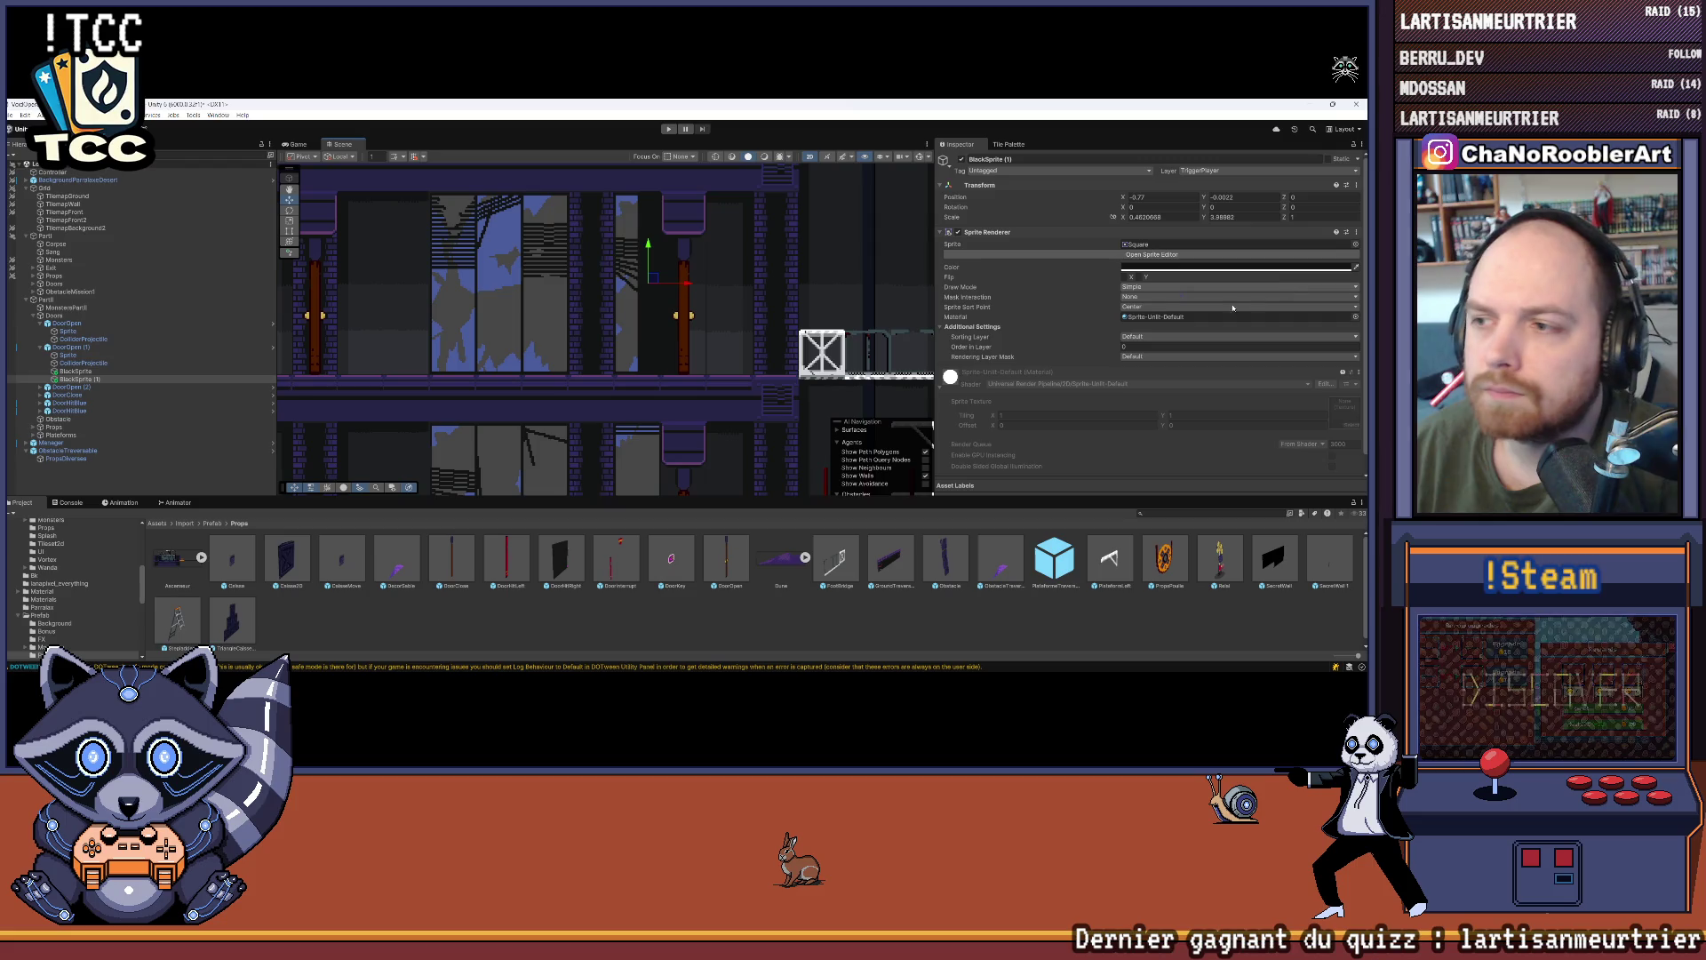
# Step: Put the copy on the Front sorting layer and stretch it across the whole room
pyautogui.click(1149, 337)
pyautogui.click(1147, 369)
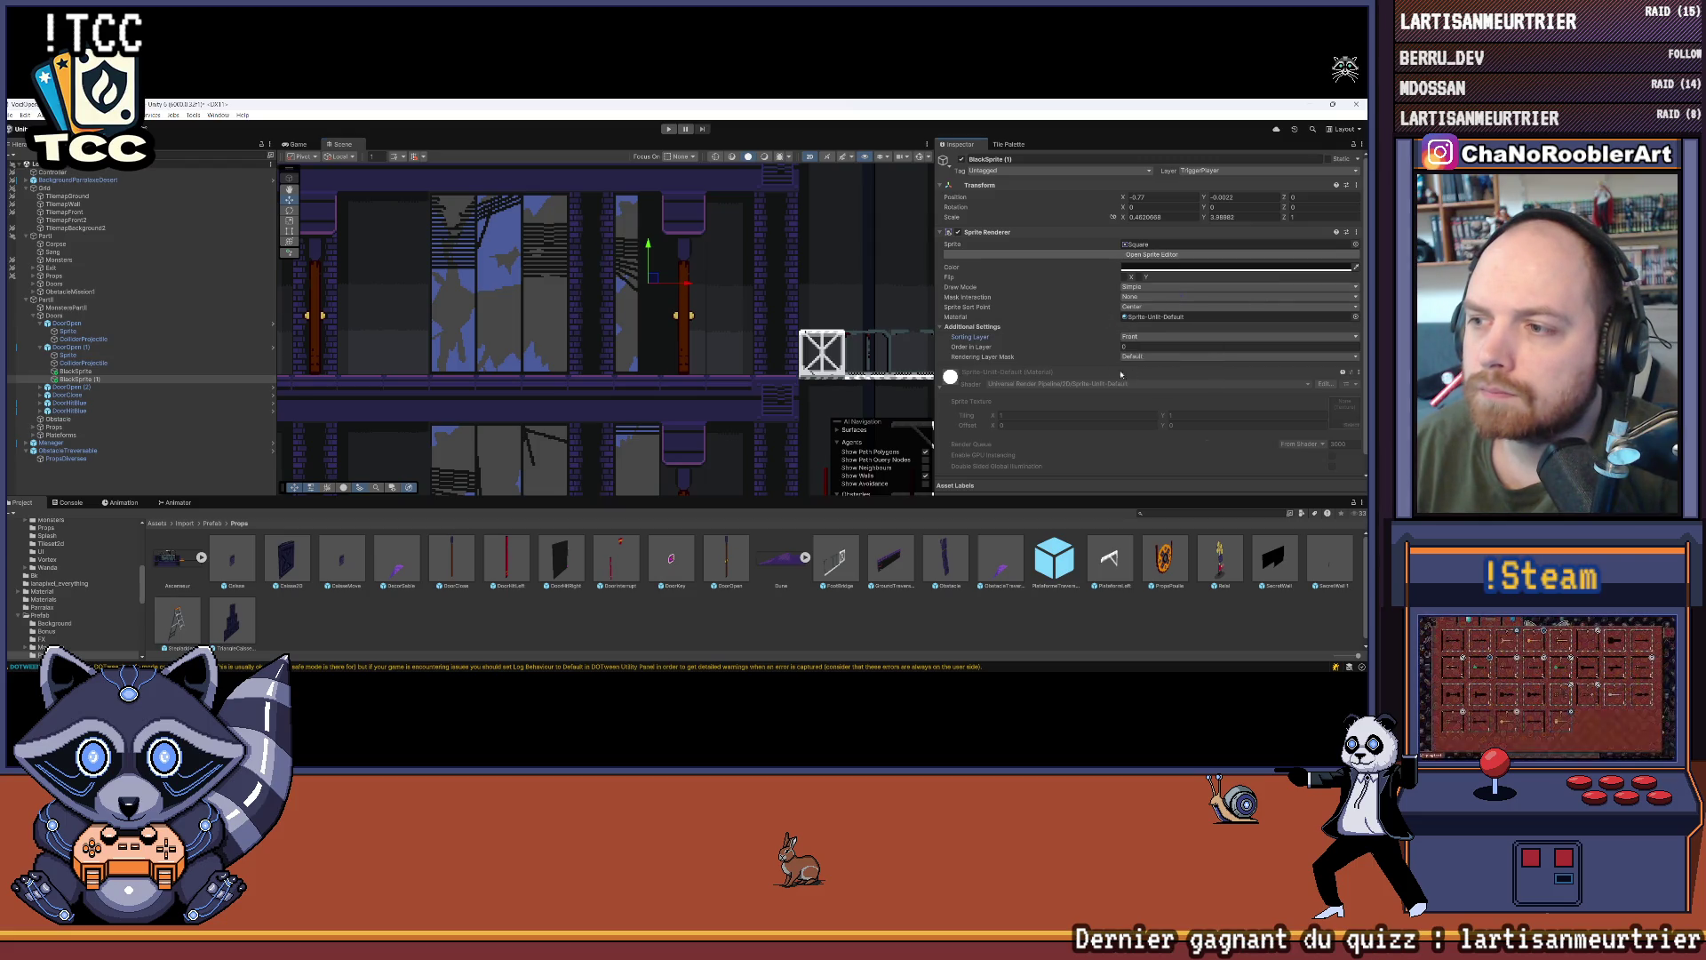
pyautogui.click(288, 231)
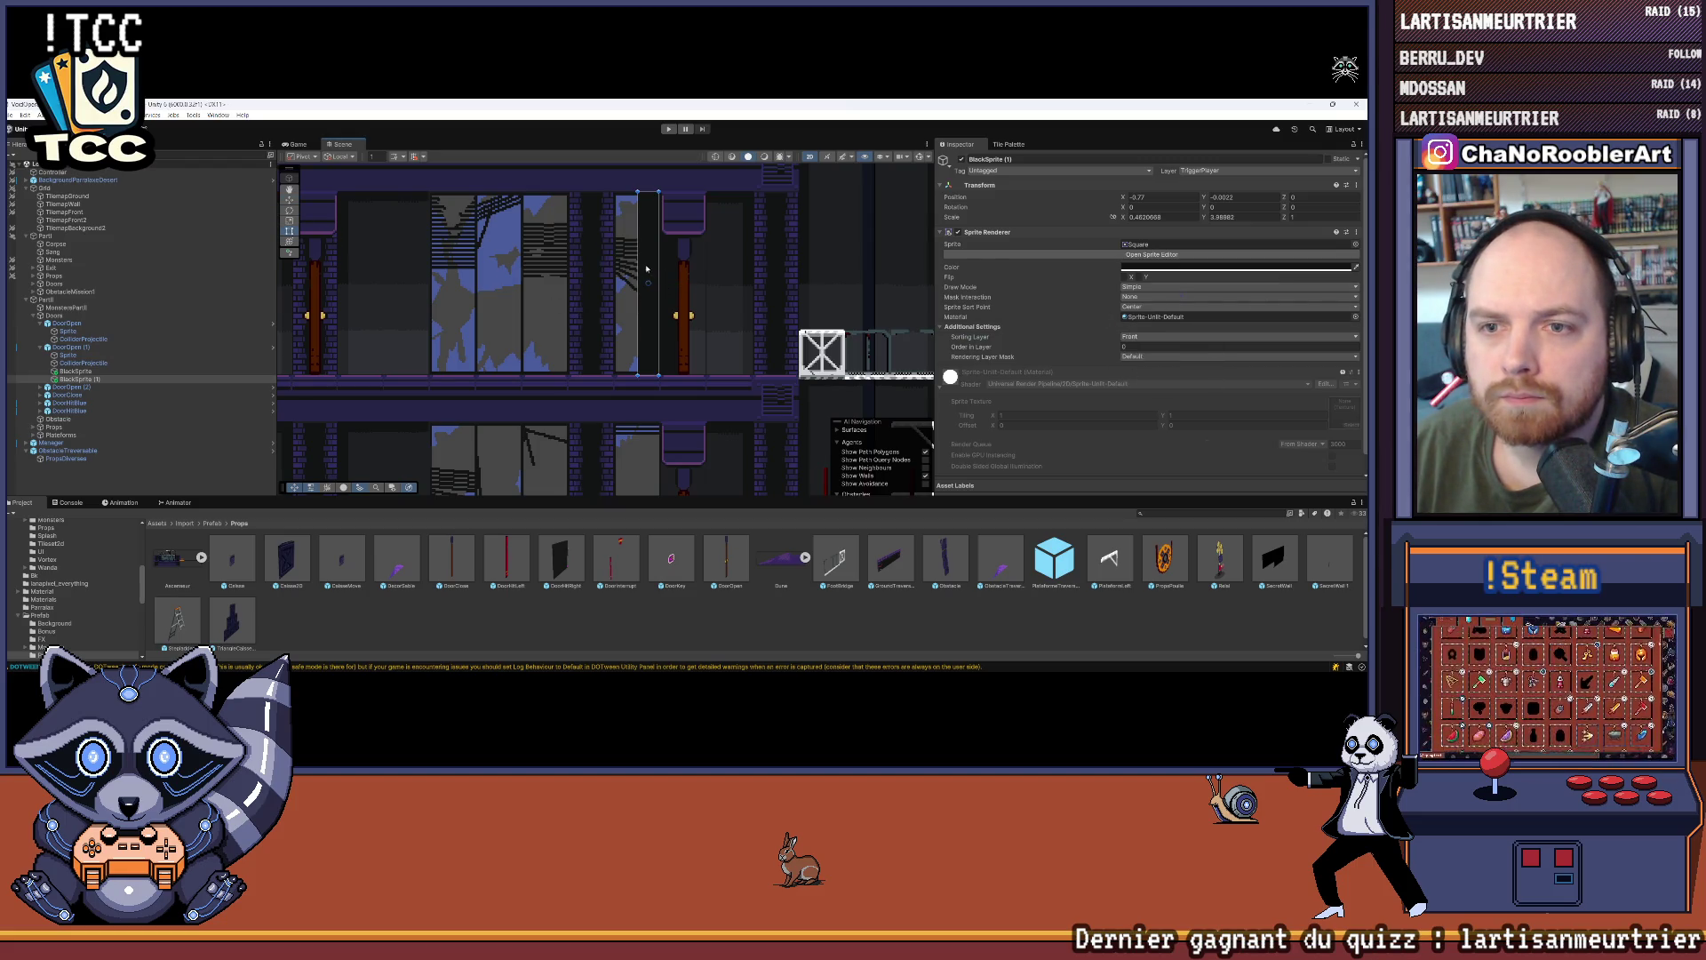
pyautogui.moveTo(638, 262); pyautogui.dragTo(328, 267)
pyautogui.press('f')
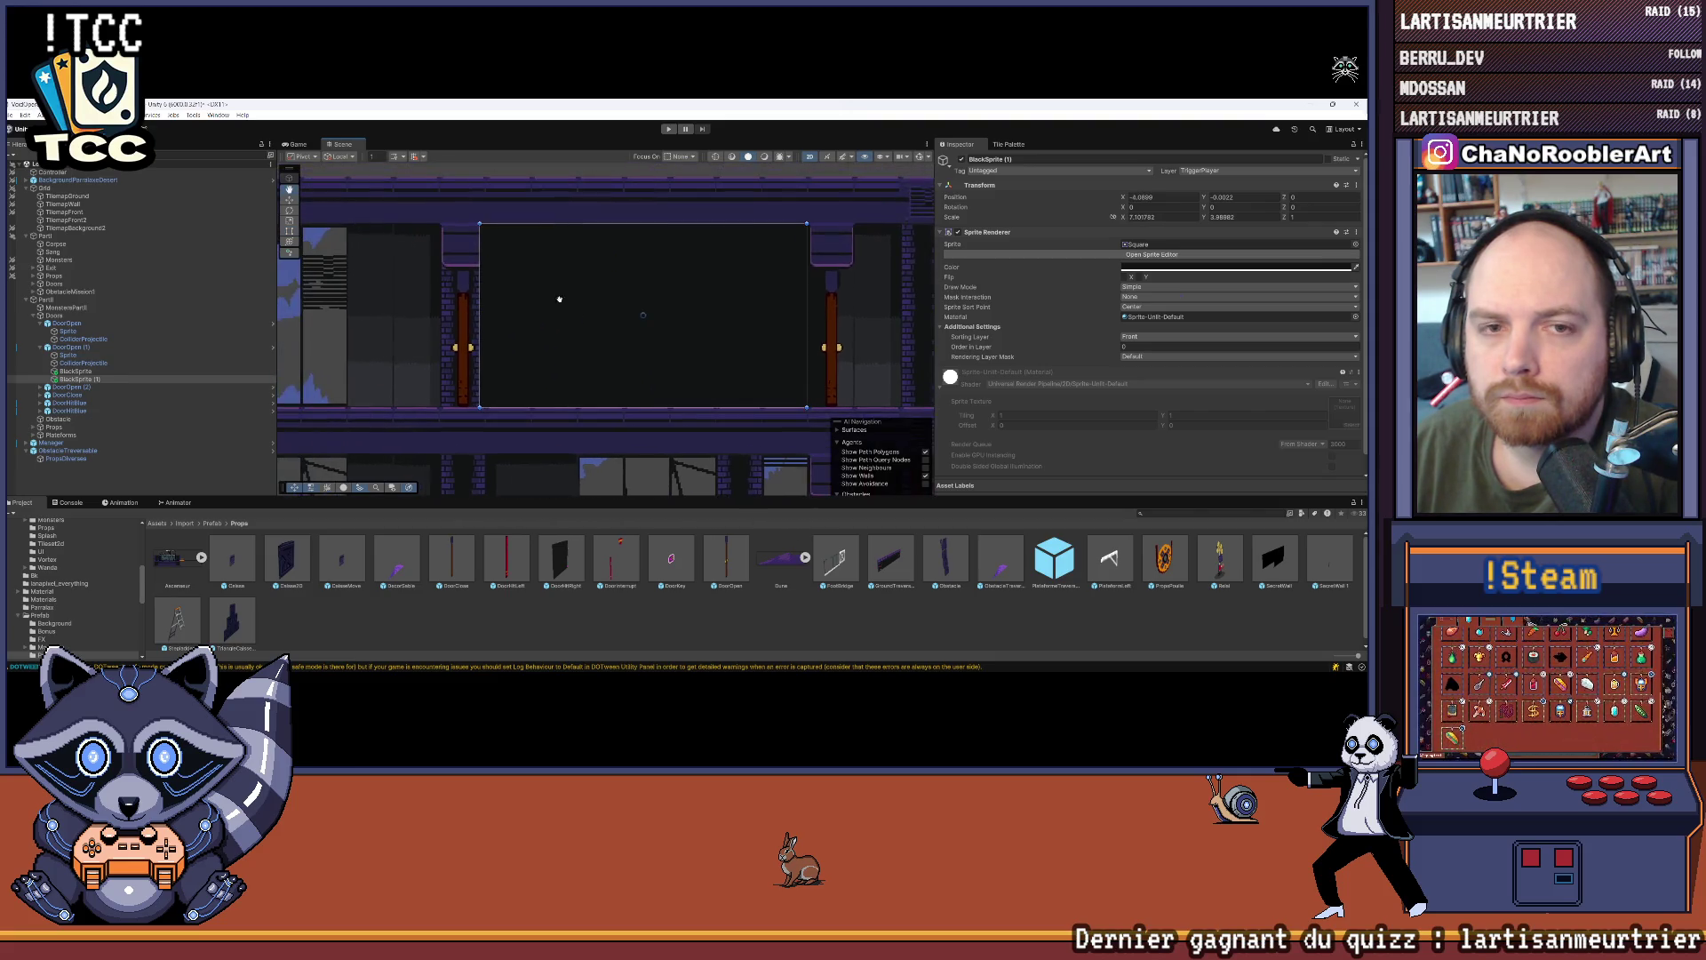
pyautogui.moveTo(470, 287); pyautogui.dragTo(462, 289)
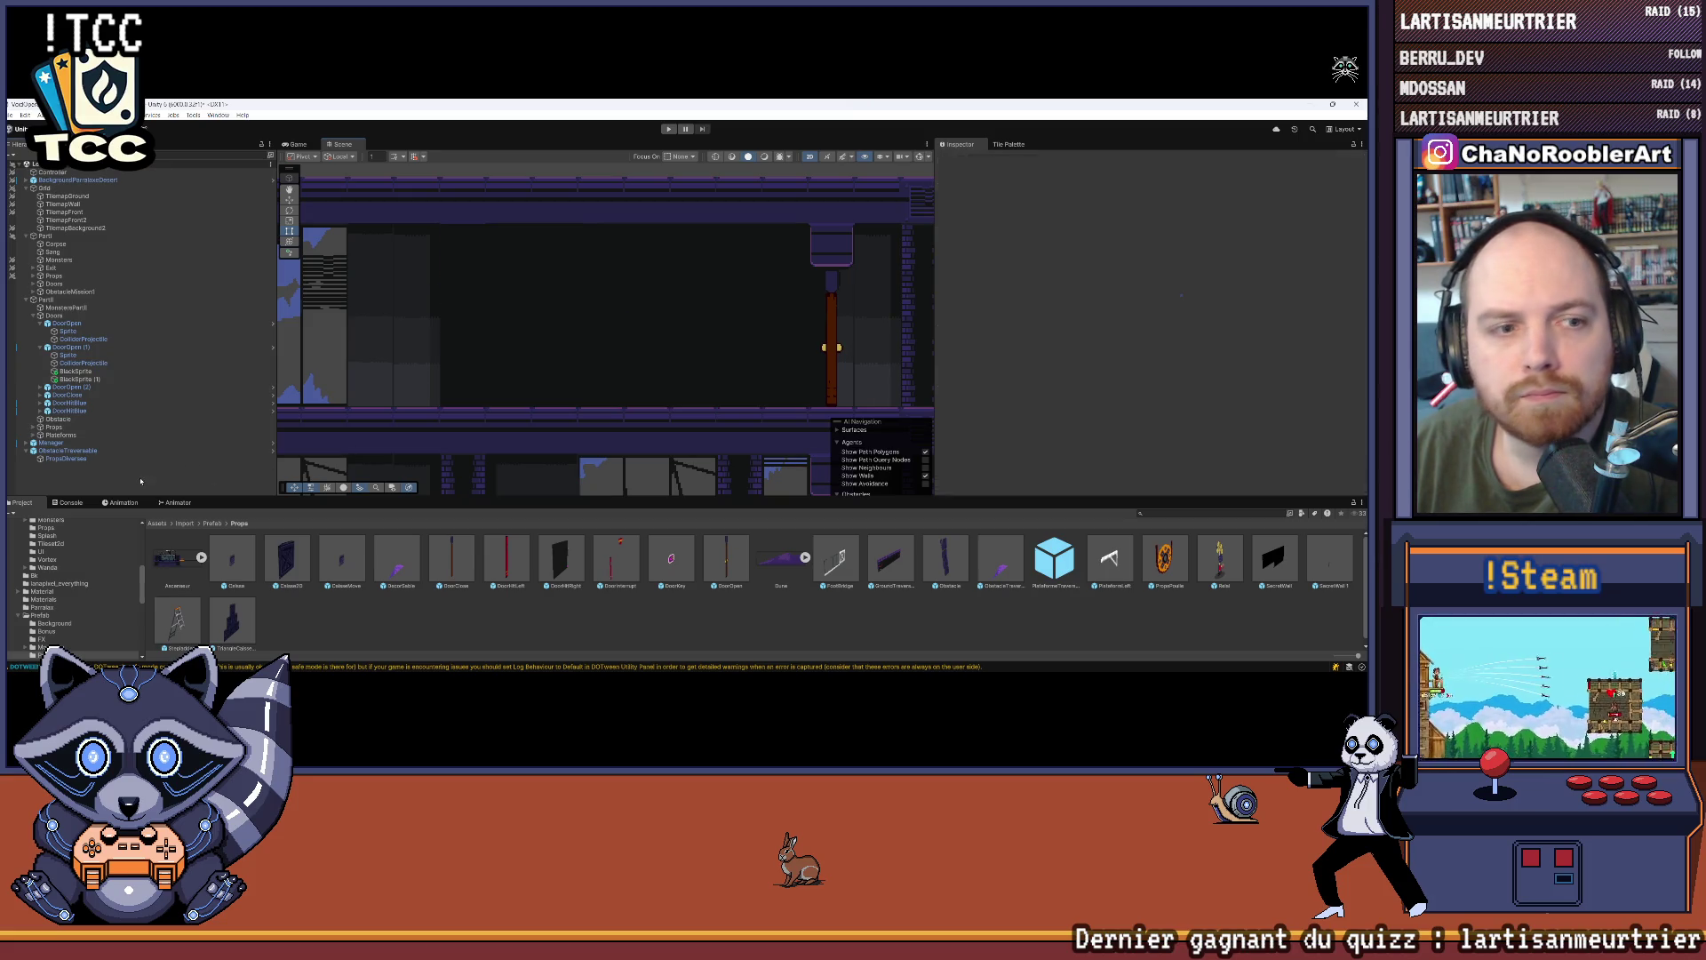
# Step: Select both black masking sprites and open their context menu
pyautogui.click(76, 372)
pyautogui.keyDown('ctrl'); pyautogui.click(78, 380); pyautogui.keyUp('ctrl')
pyautogui.rightClick(78, 379)
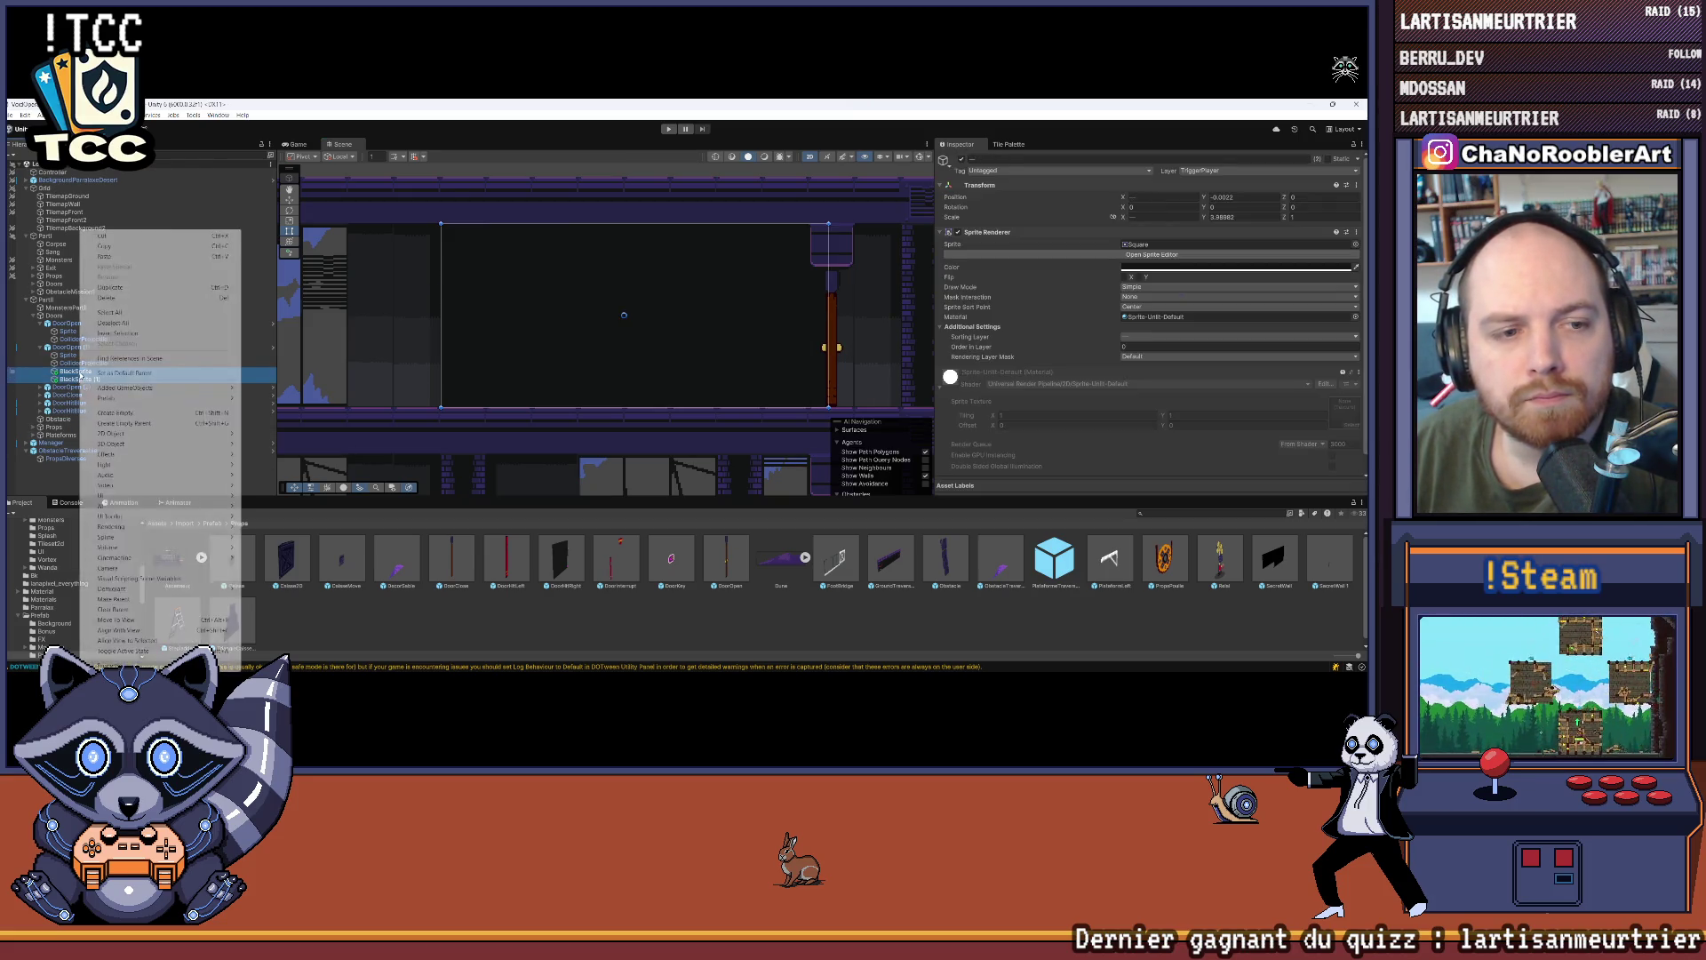
# Step: Copy the two black sprites and delete the pair under the first door
pyautogui.click(144, 374)
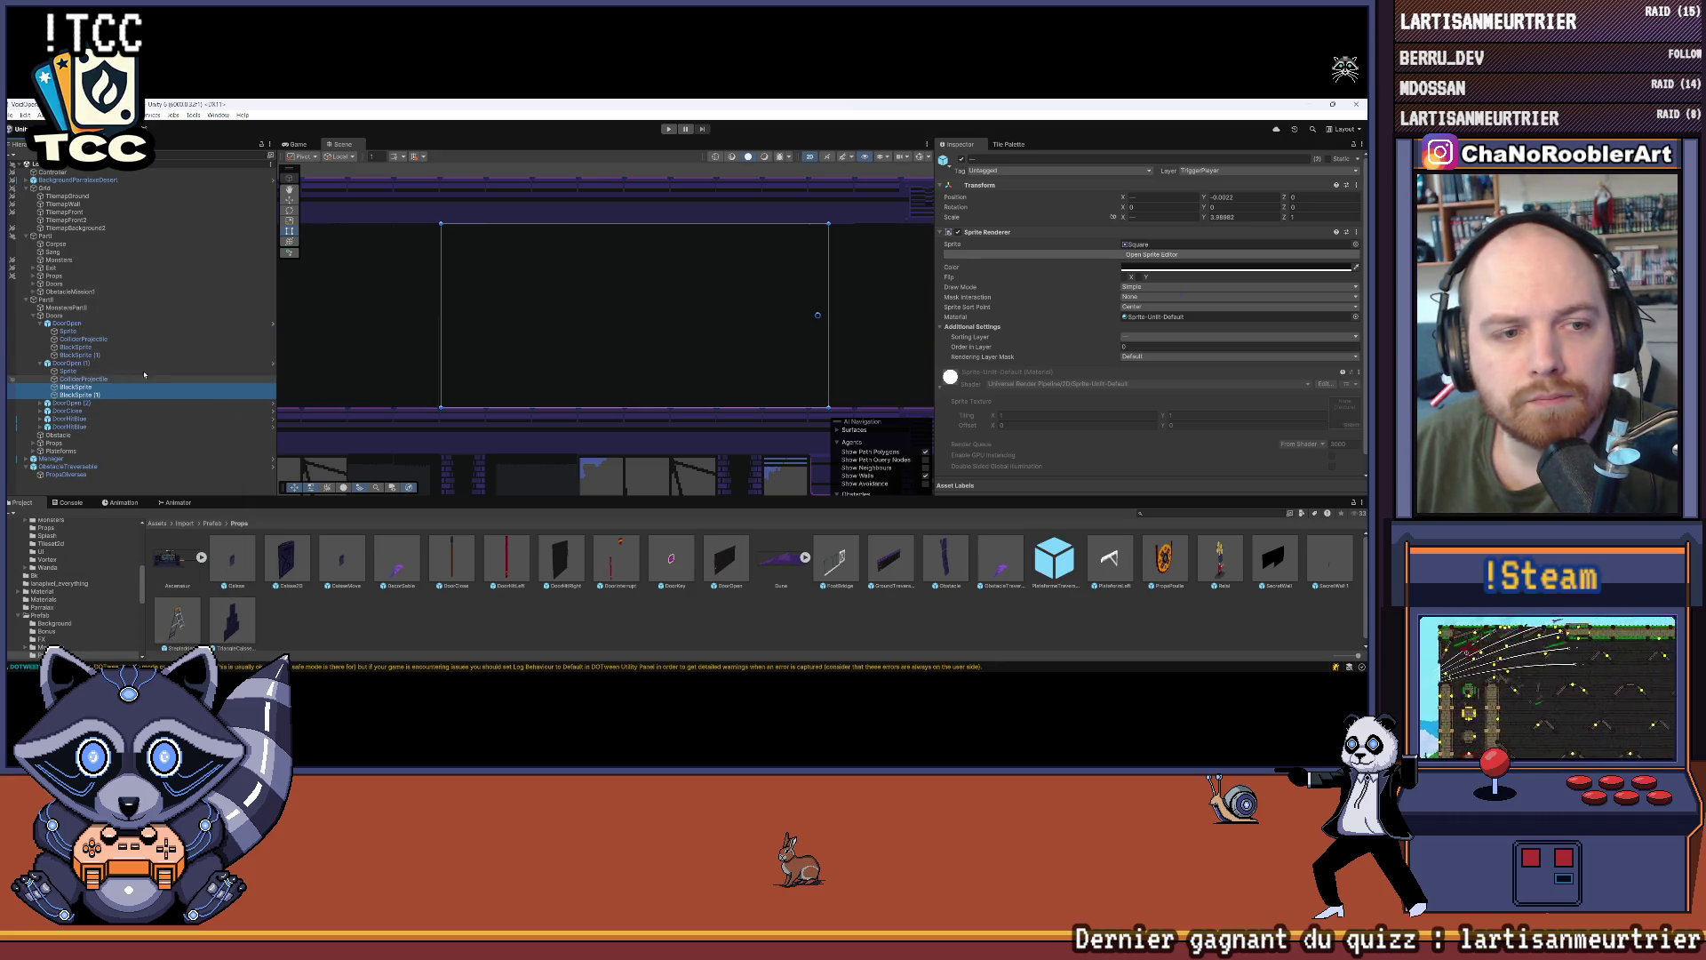
pyautogui.scroll(-5, 343, 283)
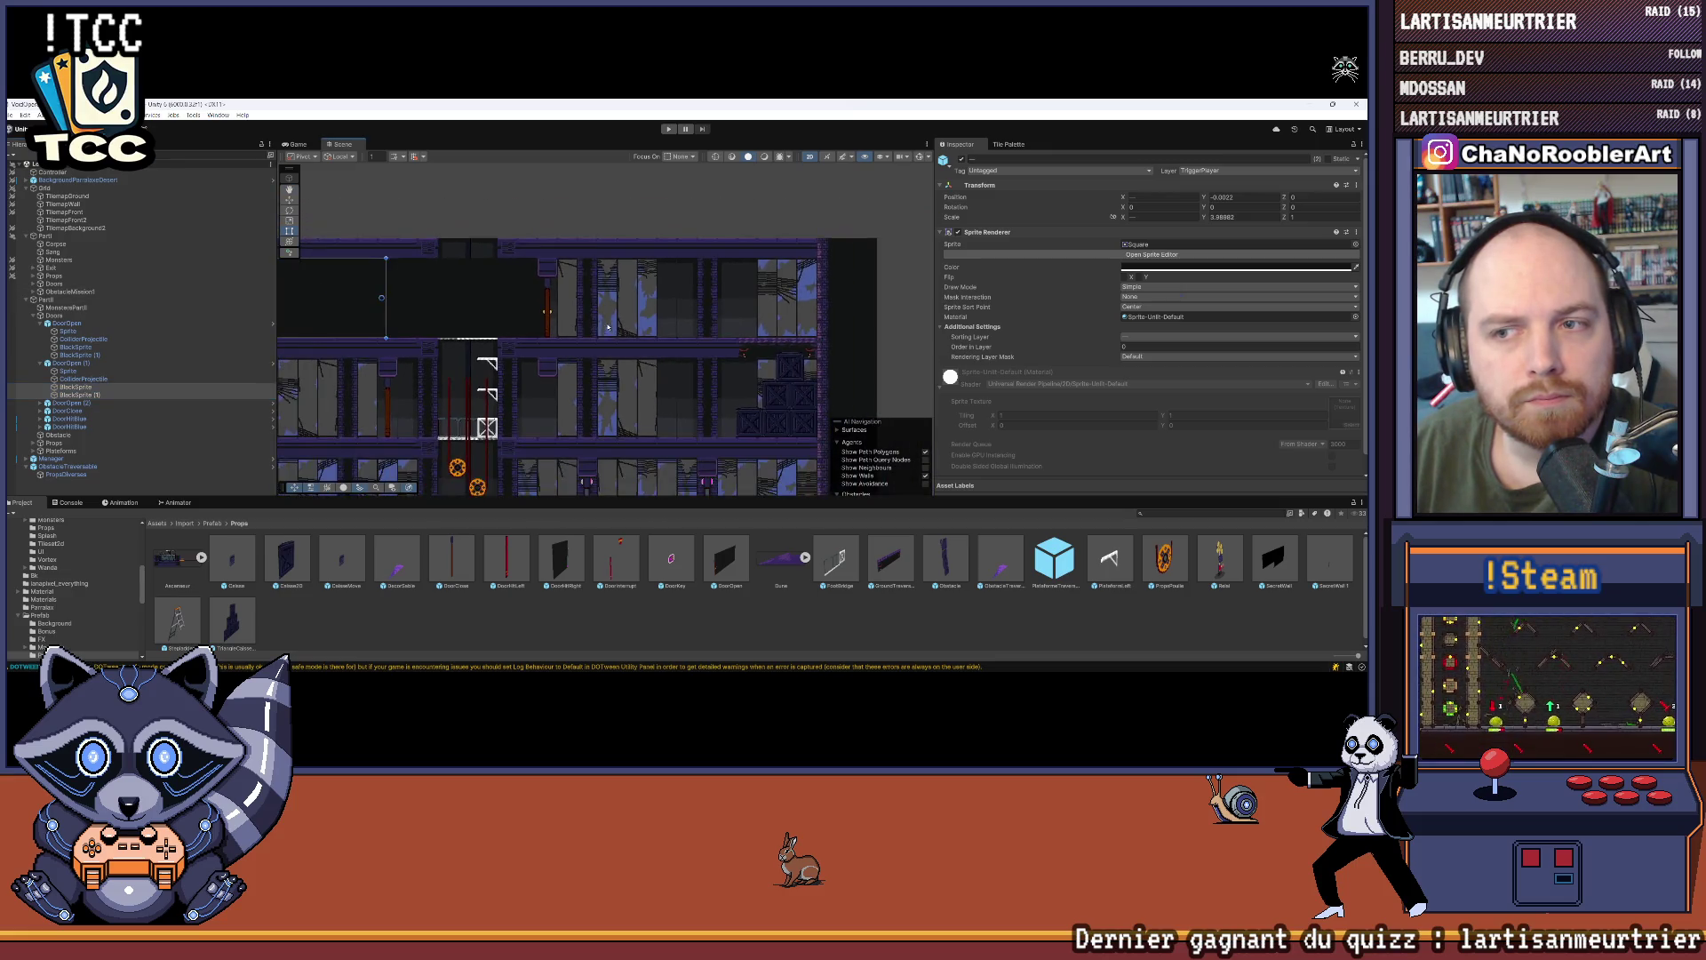
pyautogui.moveTo(608, 327); pyautogui.dragTo(659, 309)
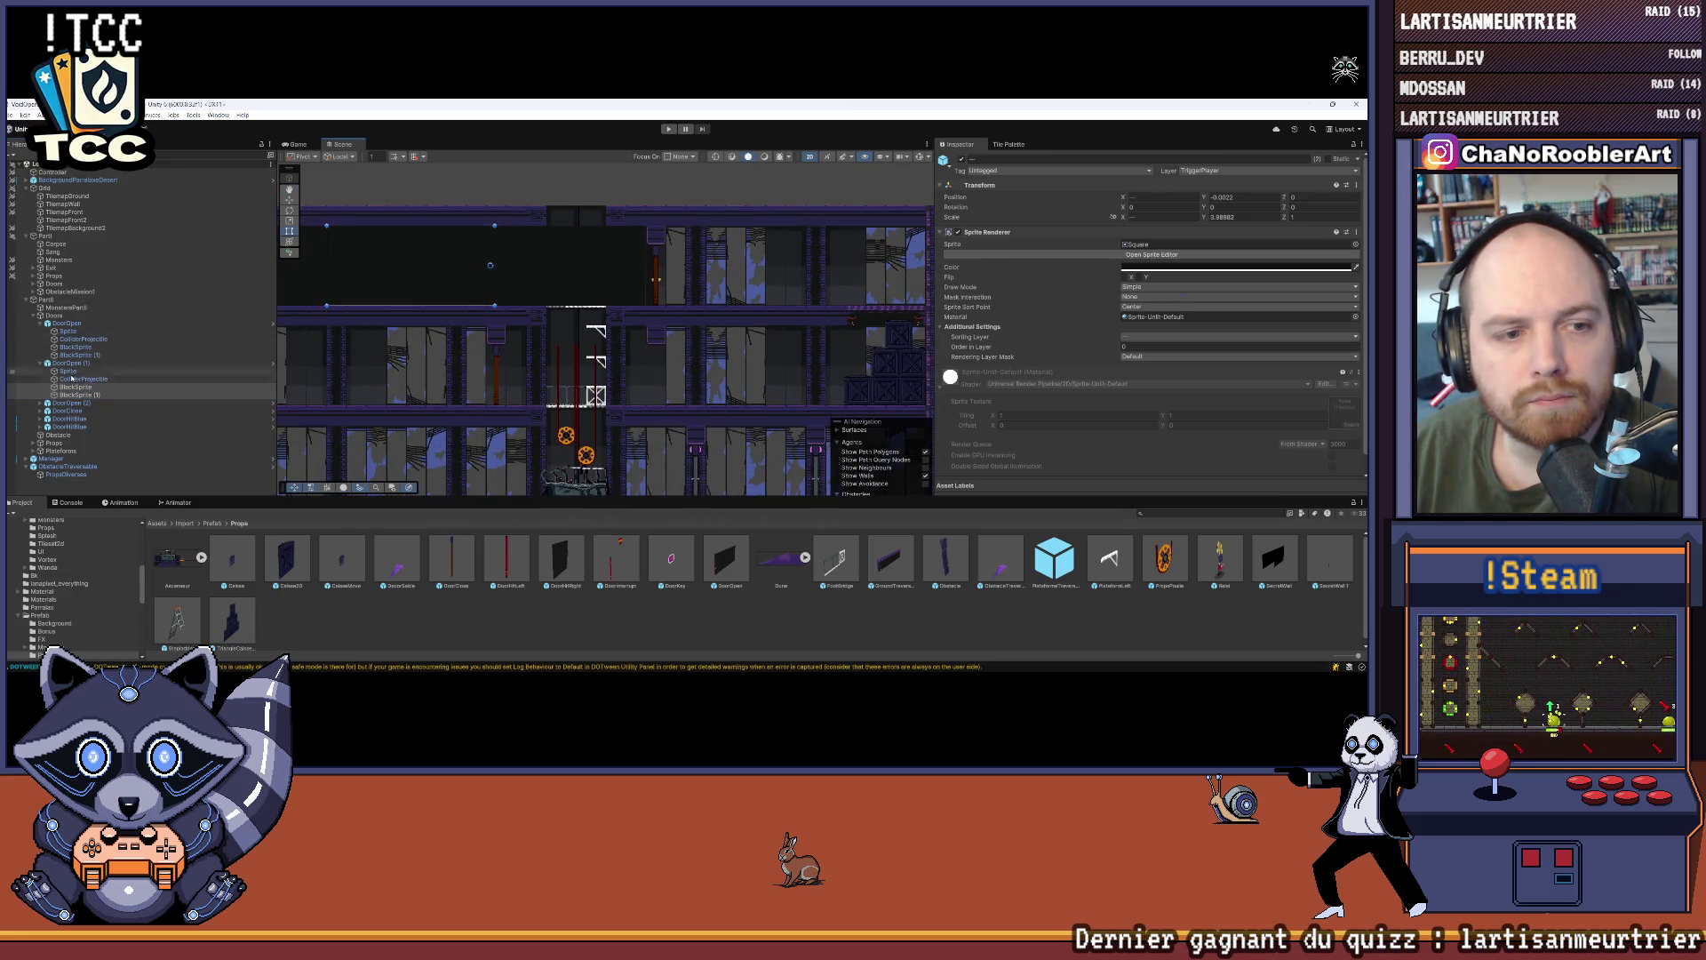
pyautogui.click(72, 324)
pyautogui.click(76, 355)
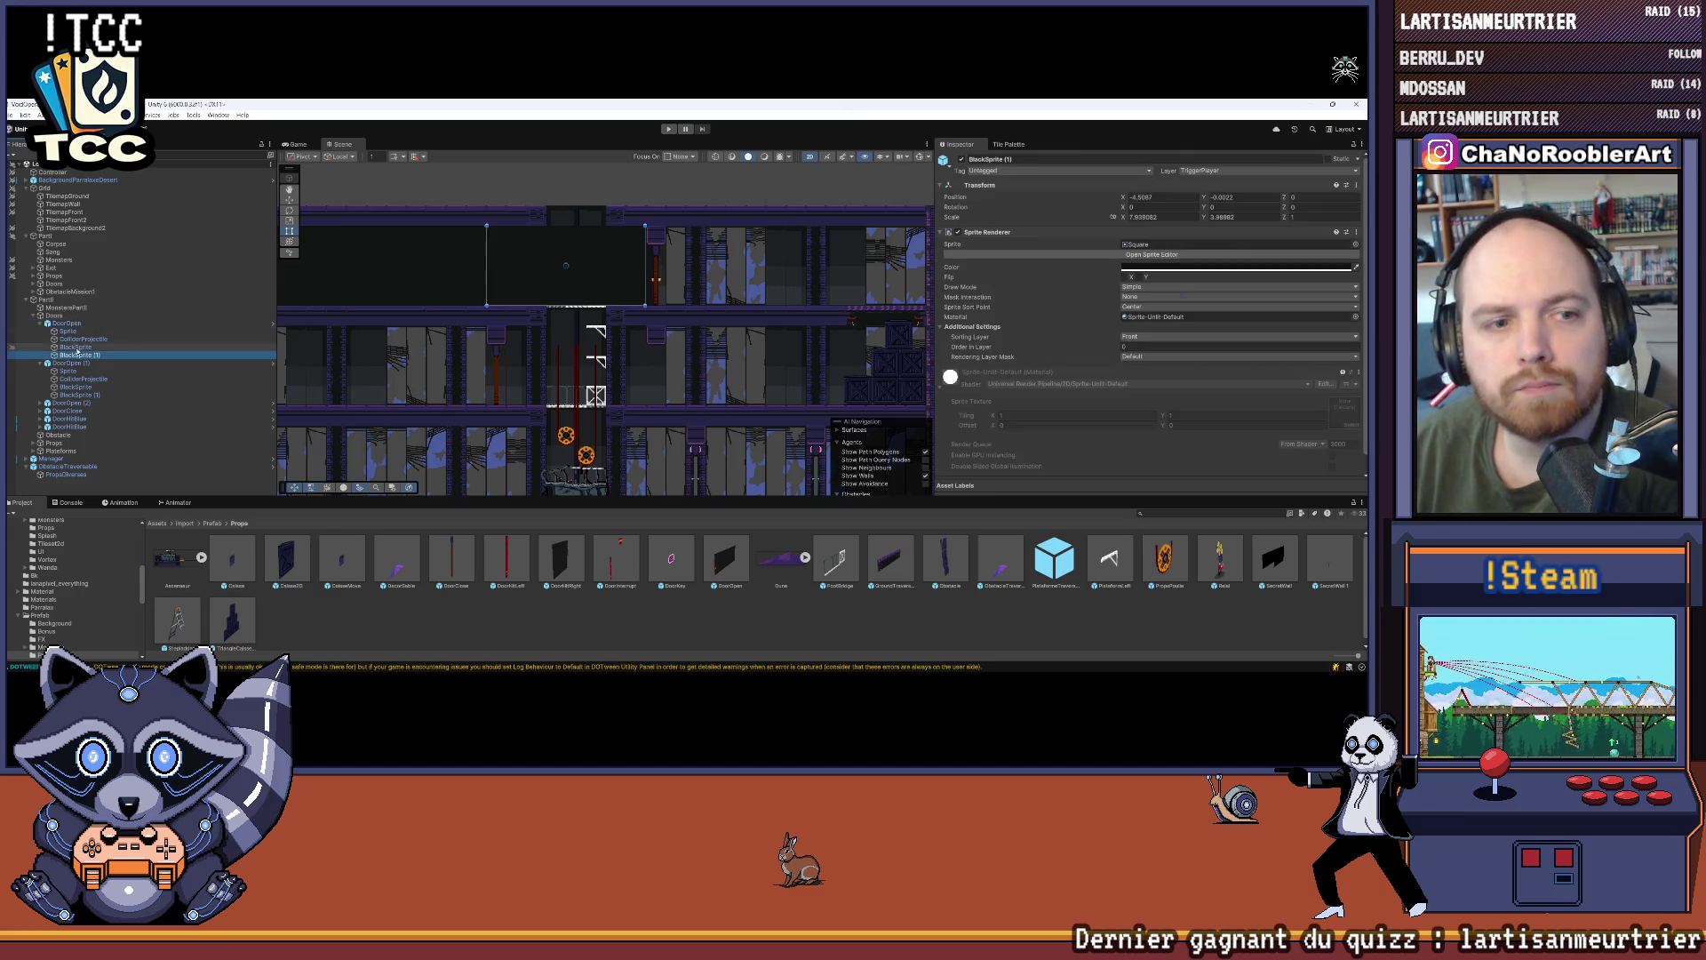
pyautogui.keyDown('shift'); pyautogui.click(75, 346); pyautogui.keyUp('shift')
pyautogui.press('Delete')
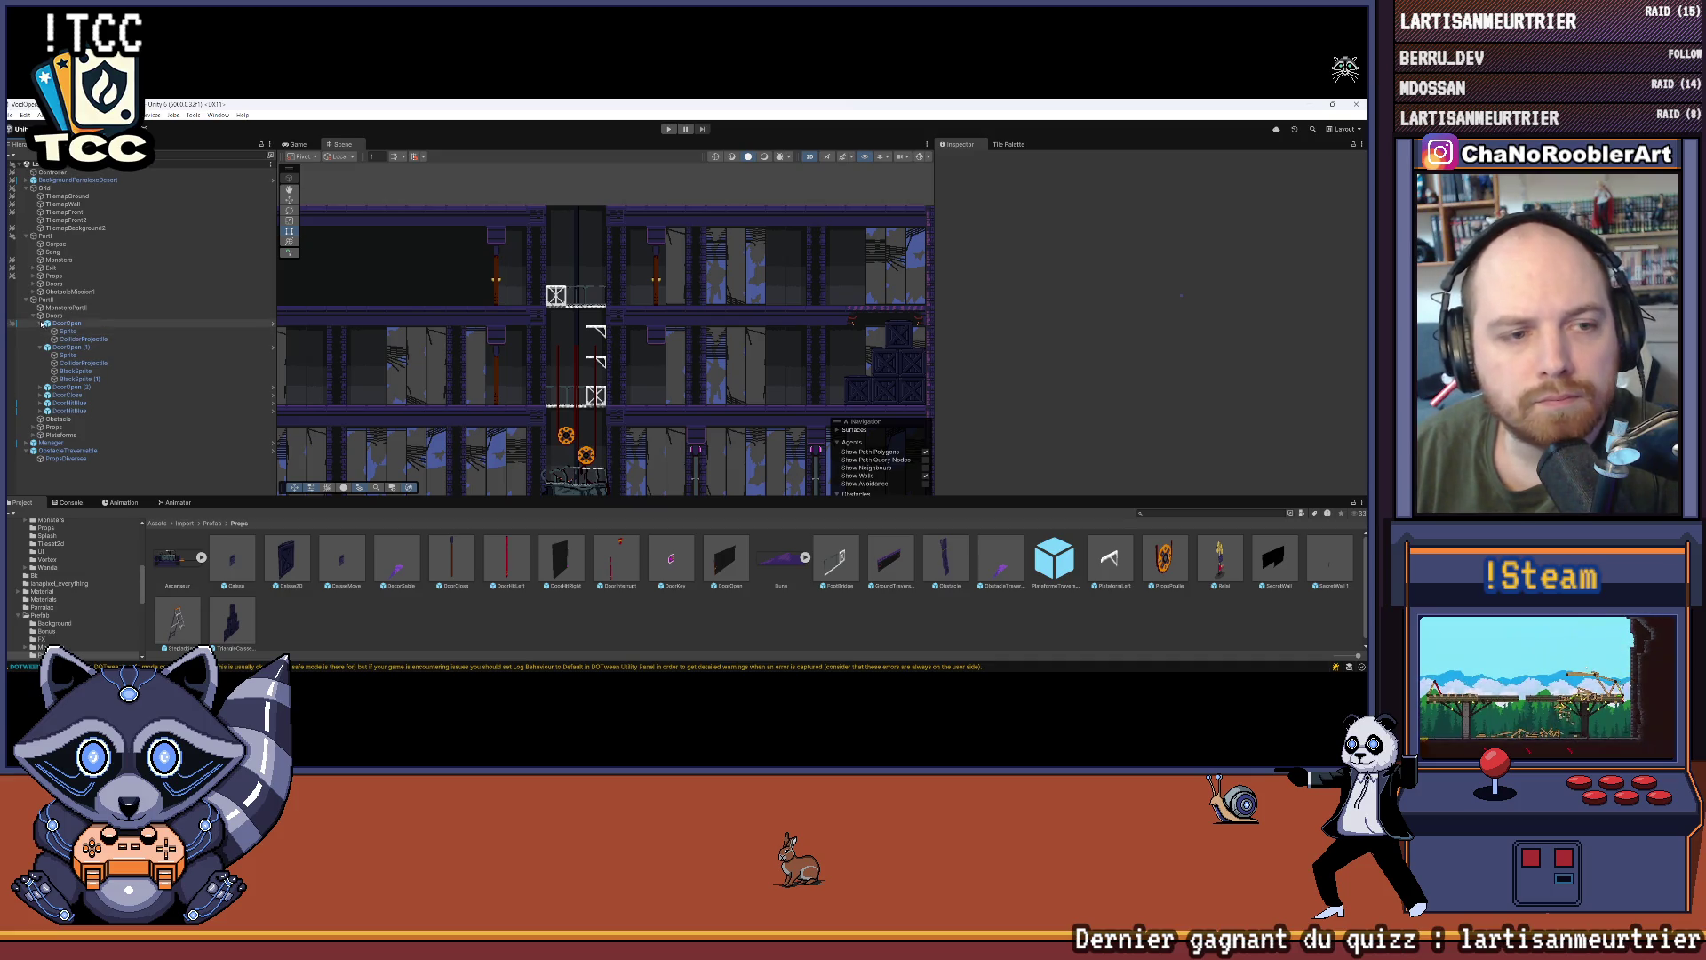
pyautogui.click(42, 323)
# Step: Select the second door's BlackSprite (1) and switch to the Rect tool
pyautogui.moveTo(490, 299); pyautogui.dragTo(636, 319)
pyautogui.scroll(5, 637, 319)
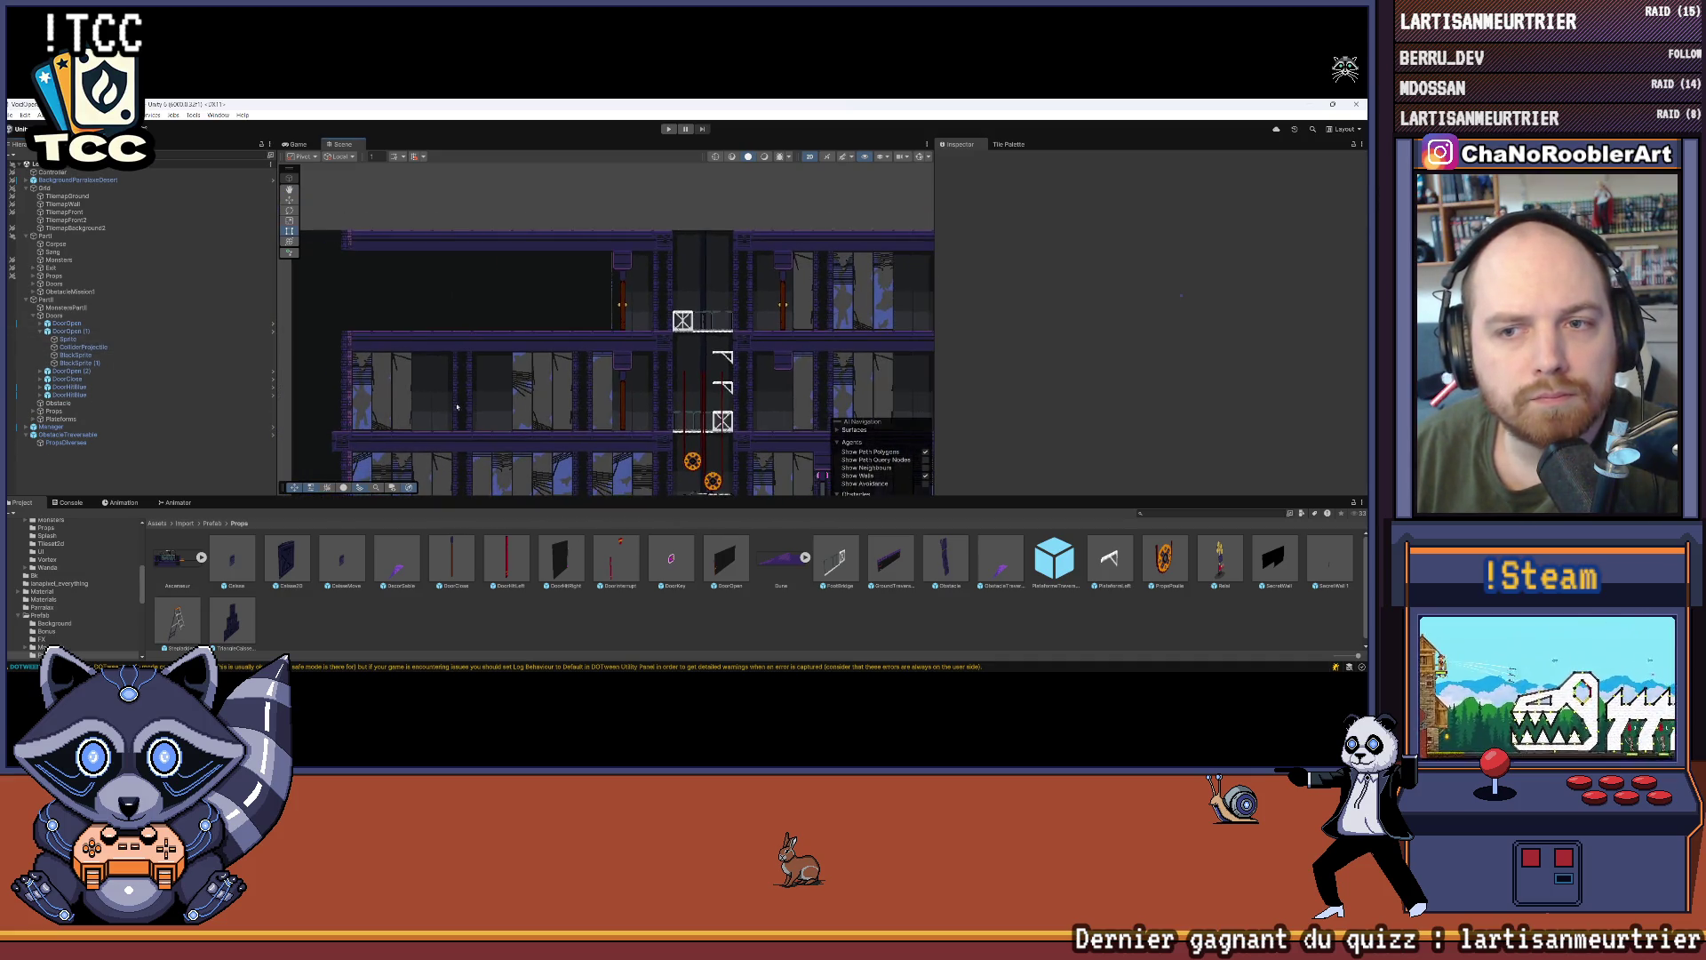
pyautogui.click(100, 355)
pyautogui.click(78, 364)
pyautogui.press('w')
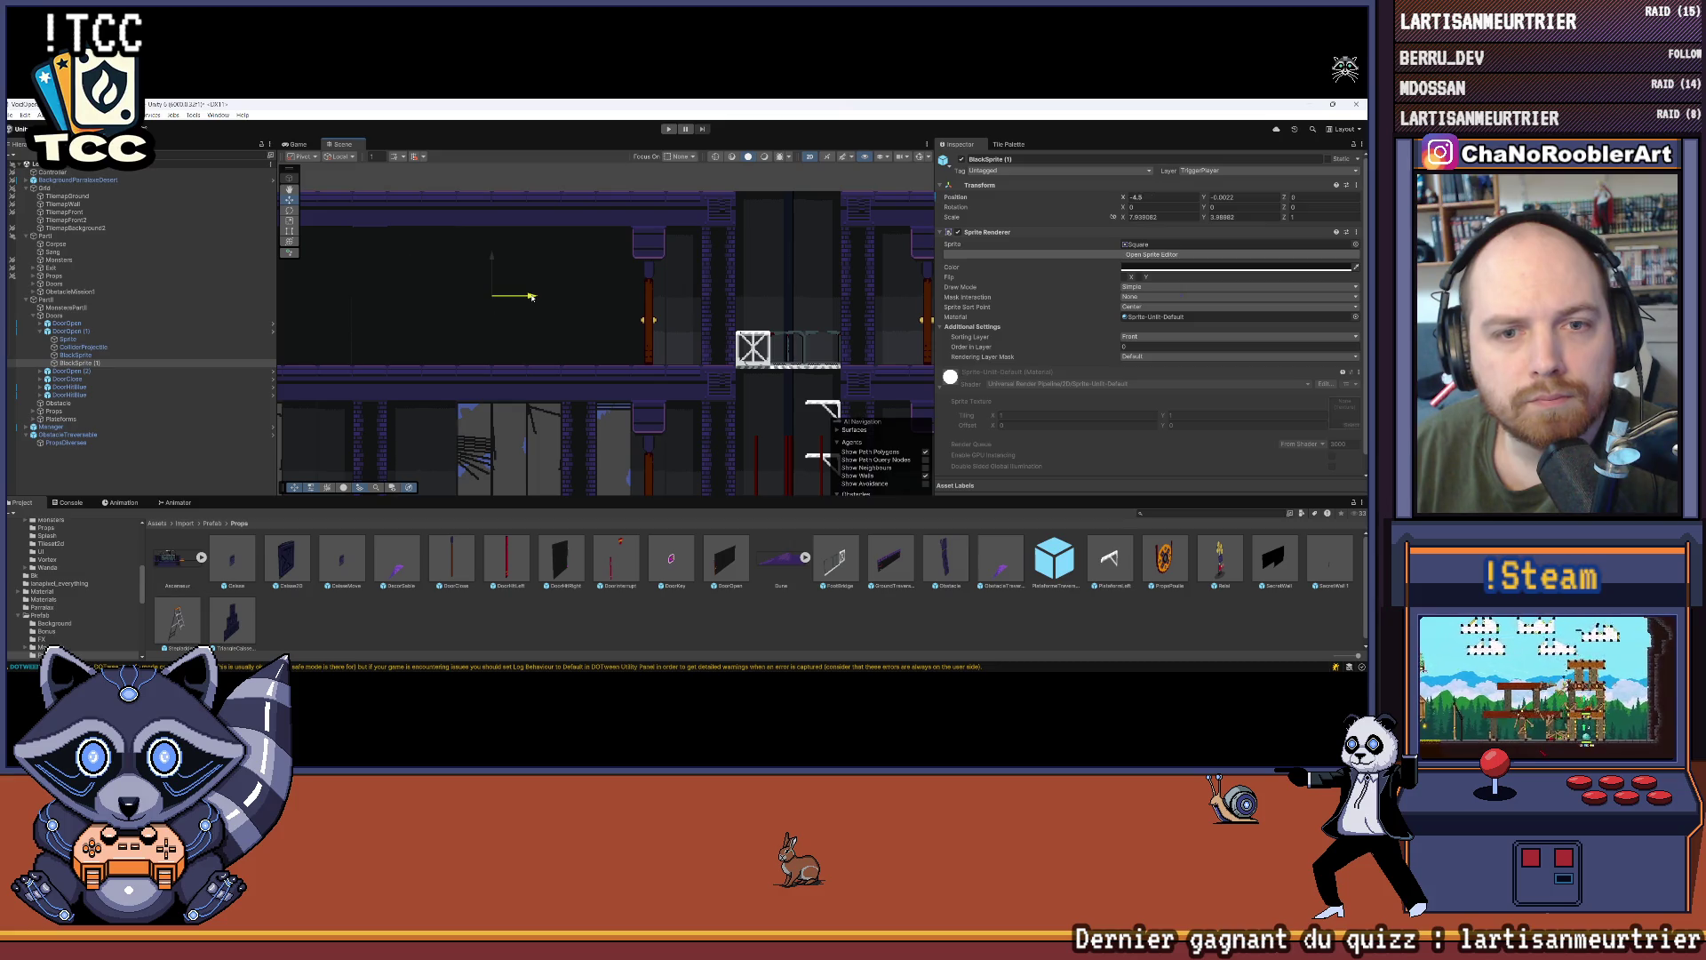
pyautogui.press('Left')
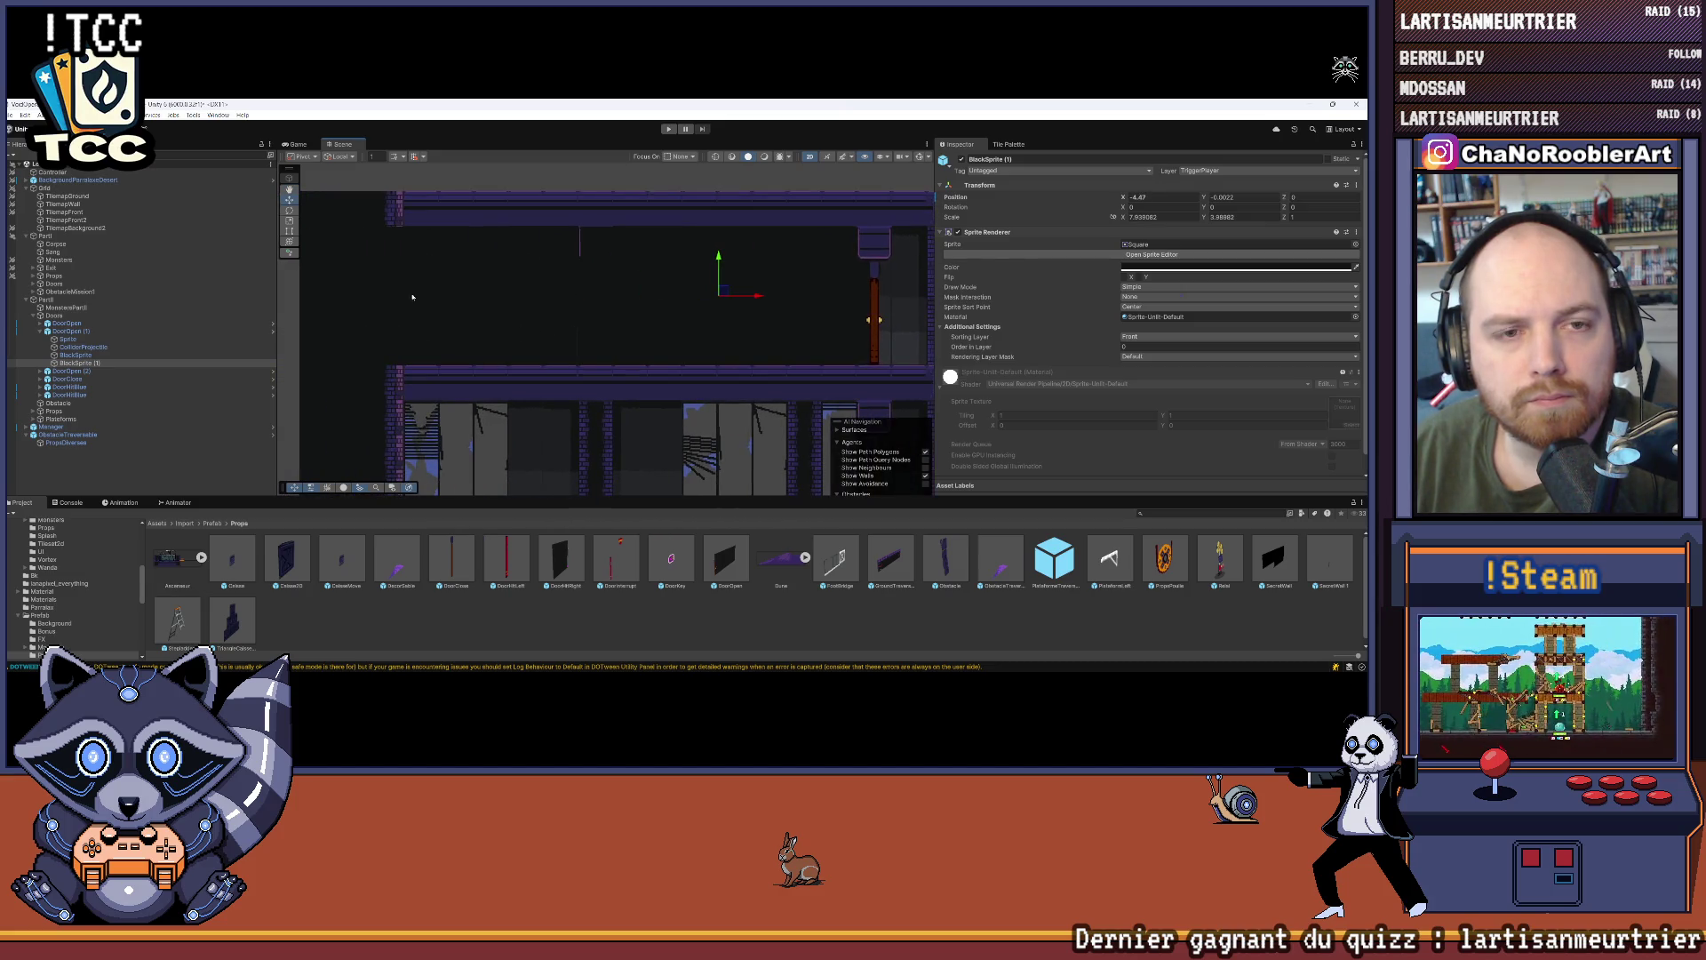
pyautogui.click(291, 230)
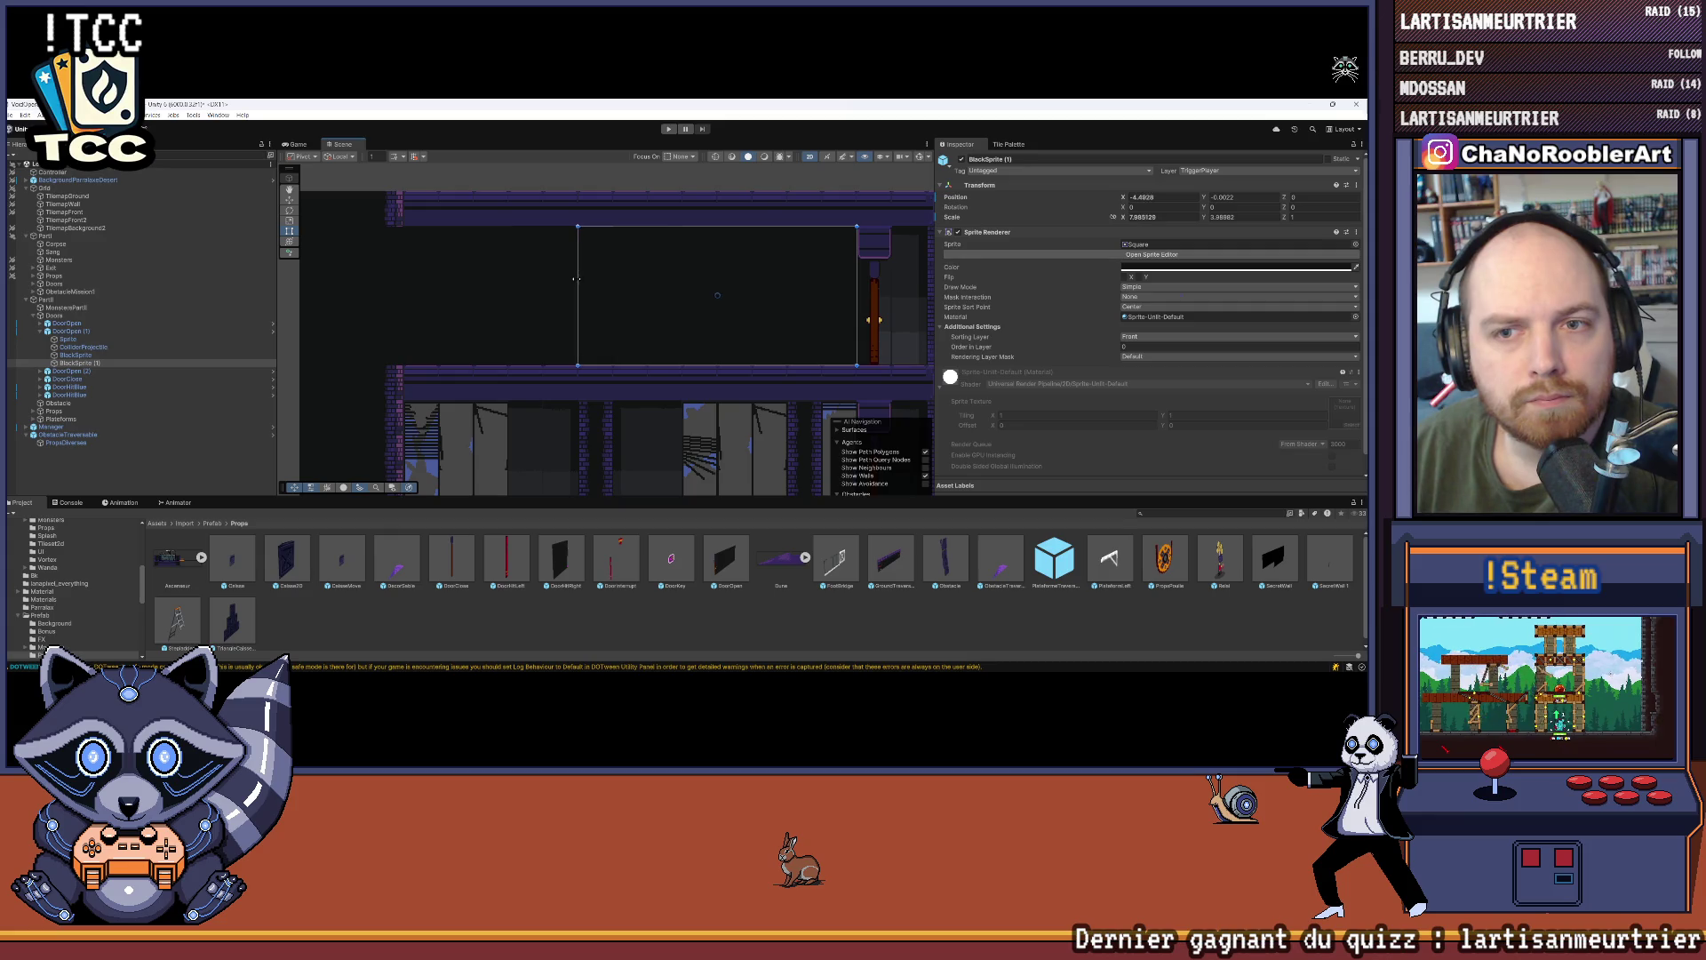
# Step: Give DoorOpen (1)'s List Black Sprite two slots holding BlackSprite and BlackSprite (1)
pyautogui.click(65, 335)
pyautogui.scroll(-5, 1108, 402)
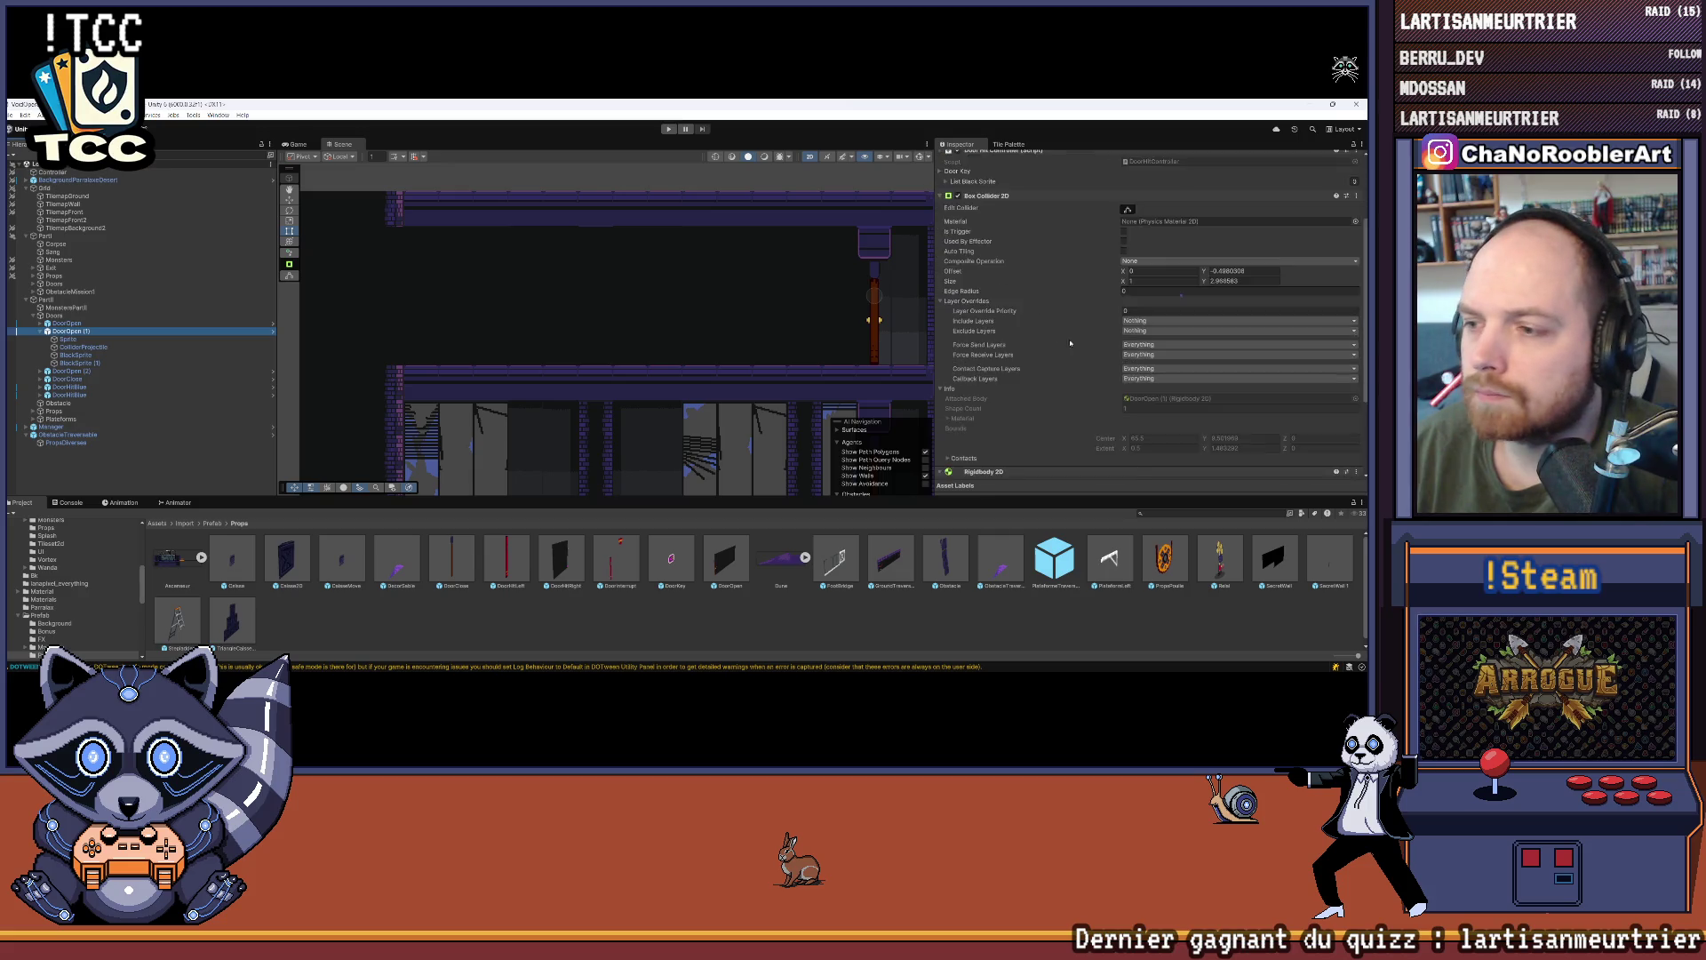
pyautogui.scroll(8, 971, 429)
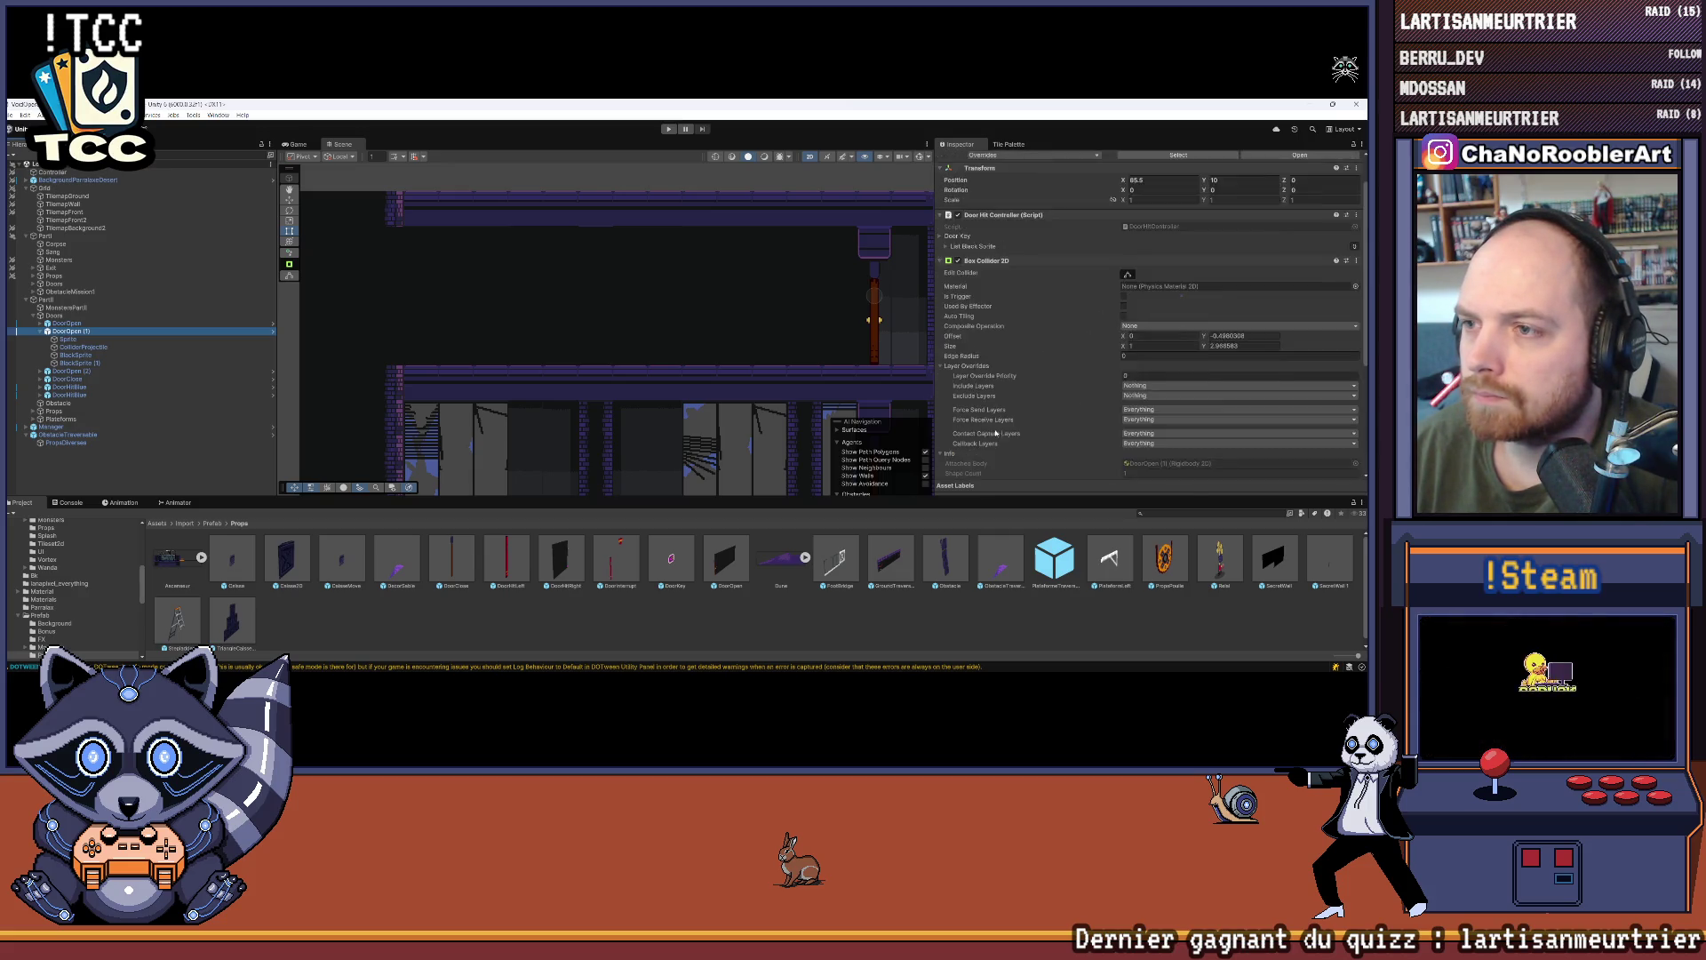
pyautogui.click(1333, 314)
pyautogui.click(1333, 313)
pyautogui.moveTo(77, 356); pyautogui.dragTo(1235, 301)
pyautogui.moveTo(105, 365)
pyautogui.mouseDown()
pyautogui.moveTo(1022, 302)
pyautogui.moveTo(1173, 311)
pyautogui.mouseUp()
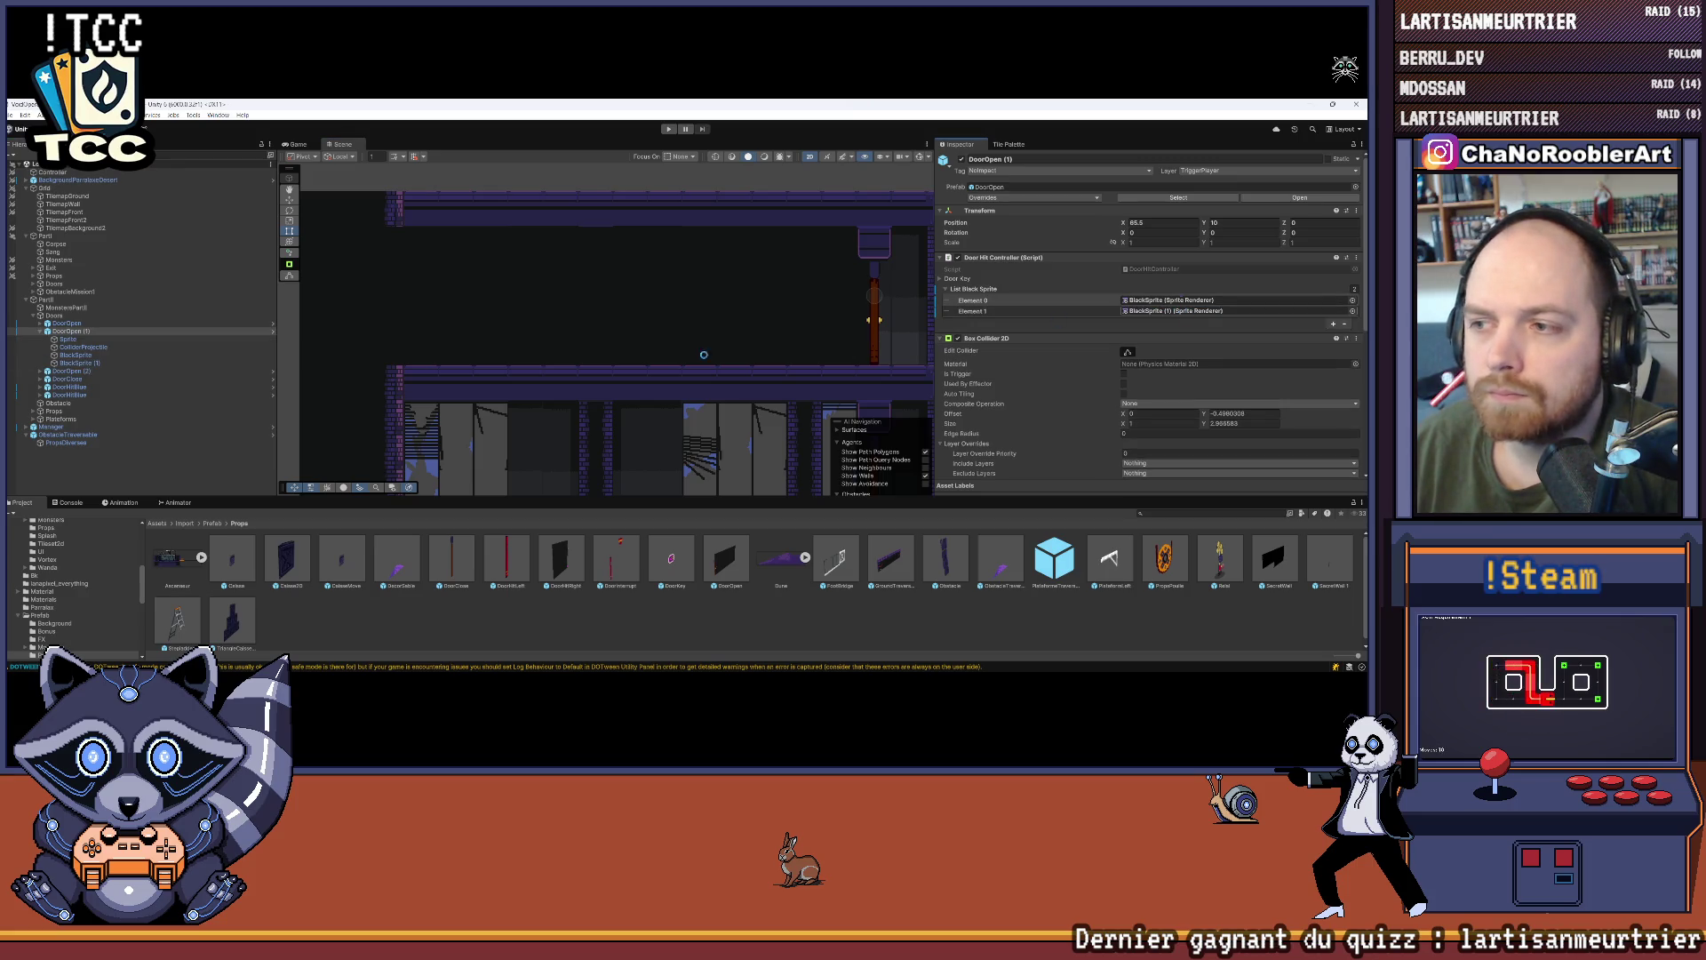
# Step: Disable the Sprite Renderer on both black sprites and collapse DoorOpen (1)
pyautogui.click(76, 355)
pyautogui.keyDown('shift'); pyautogui.click(79, 362); pyautogui.keyUp('shift')
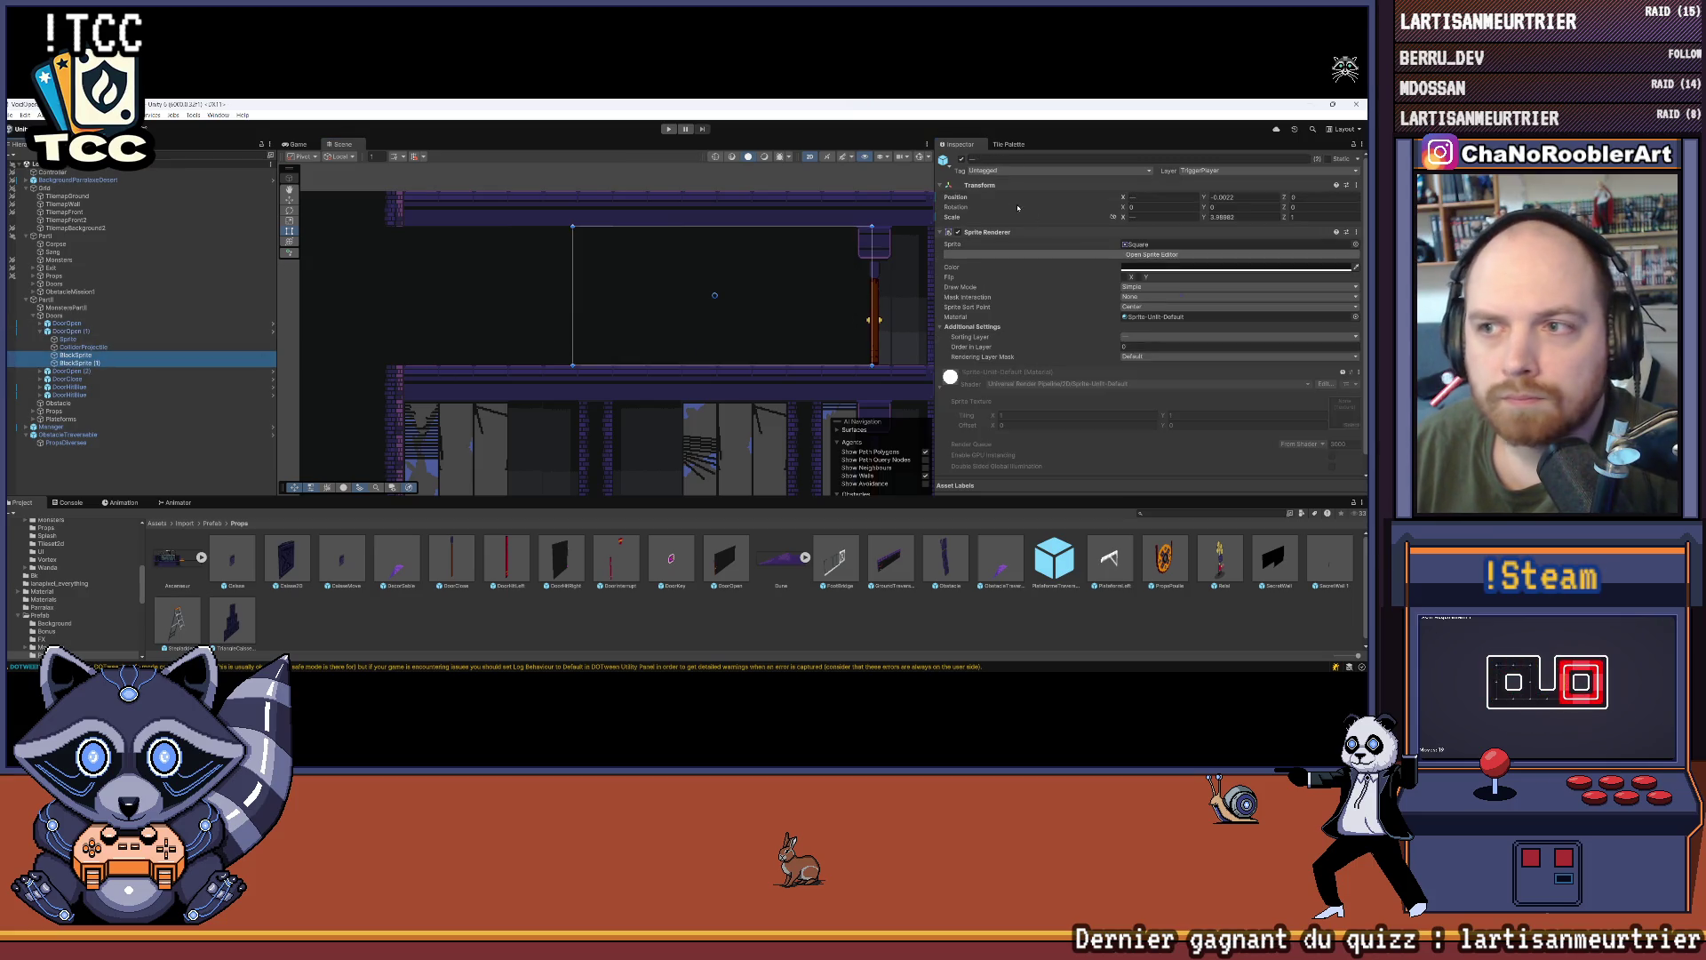
pyautogui.click(957, 232)
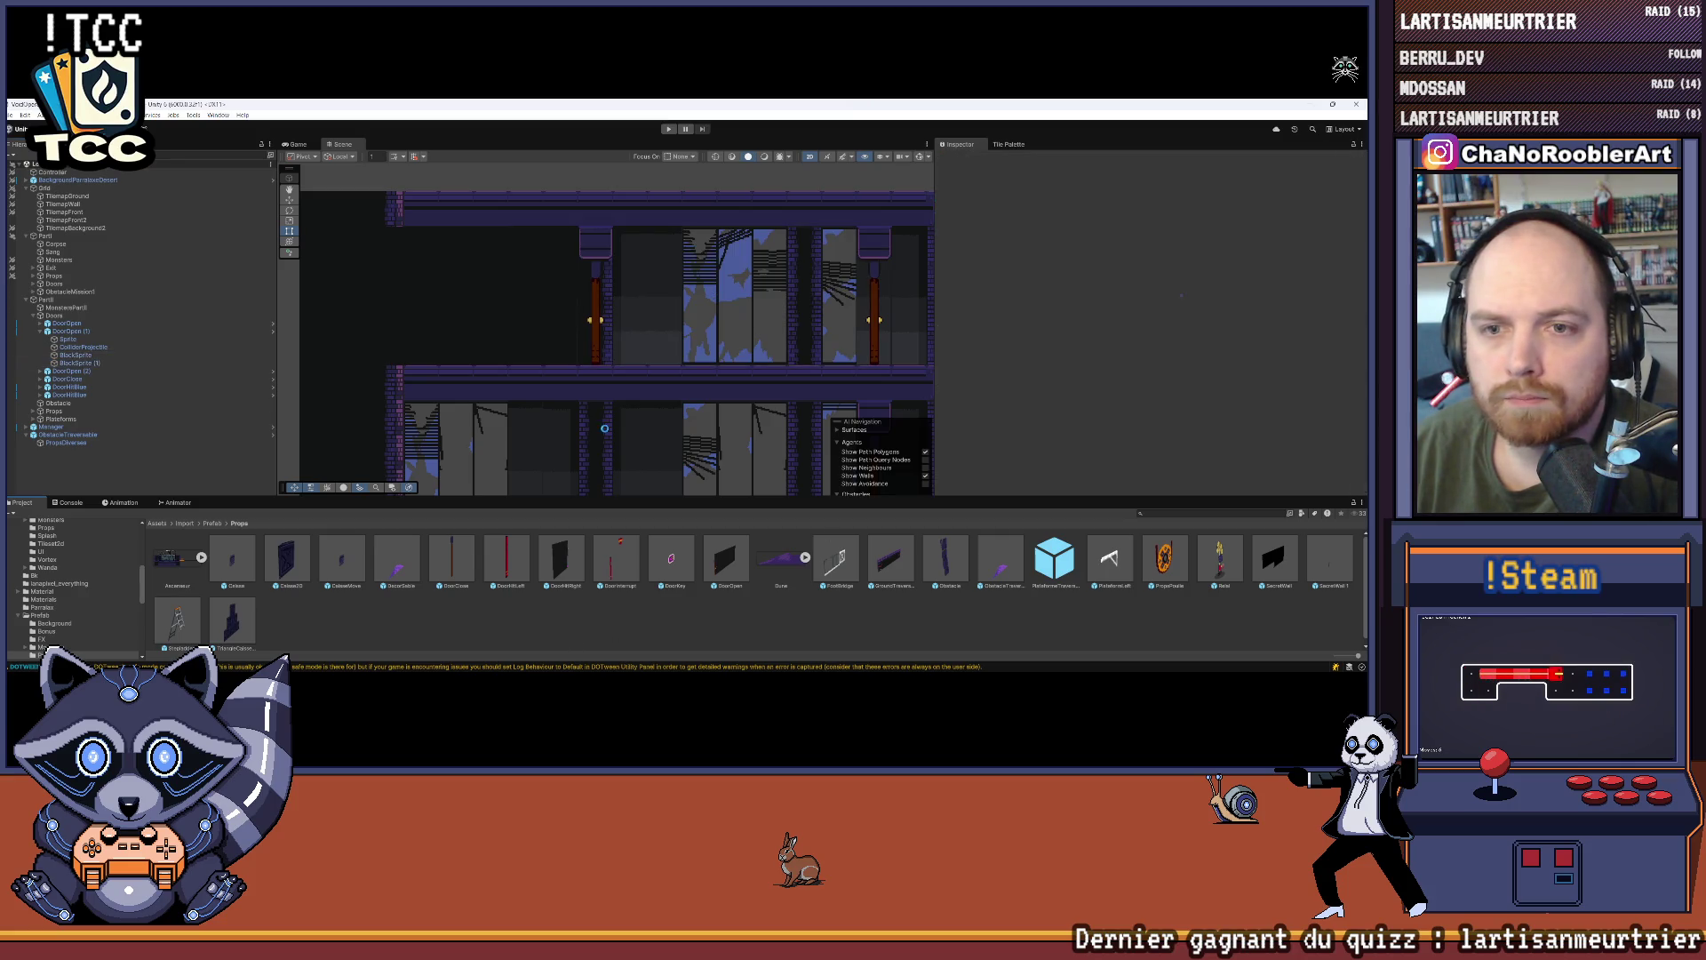
pyautogui.scroll(-3, 506, 285)
pyautogui.click(39, 331)
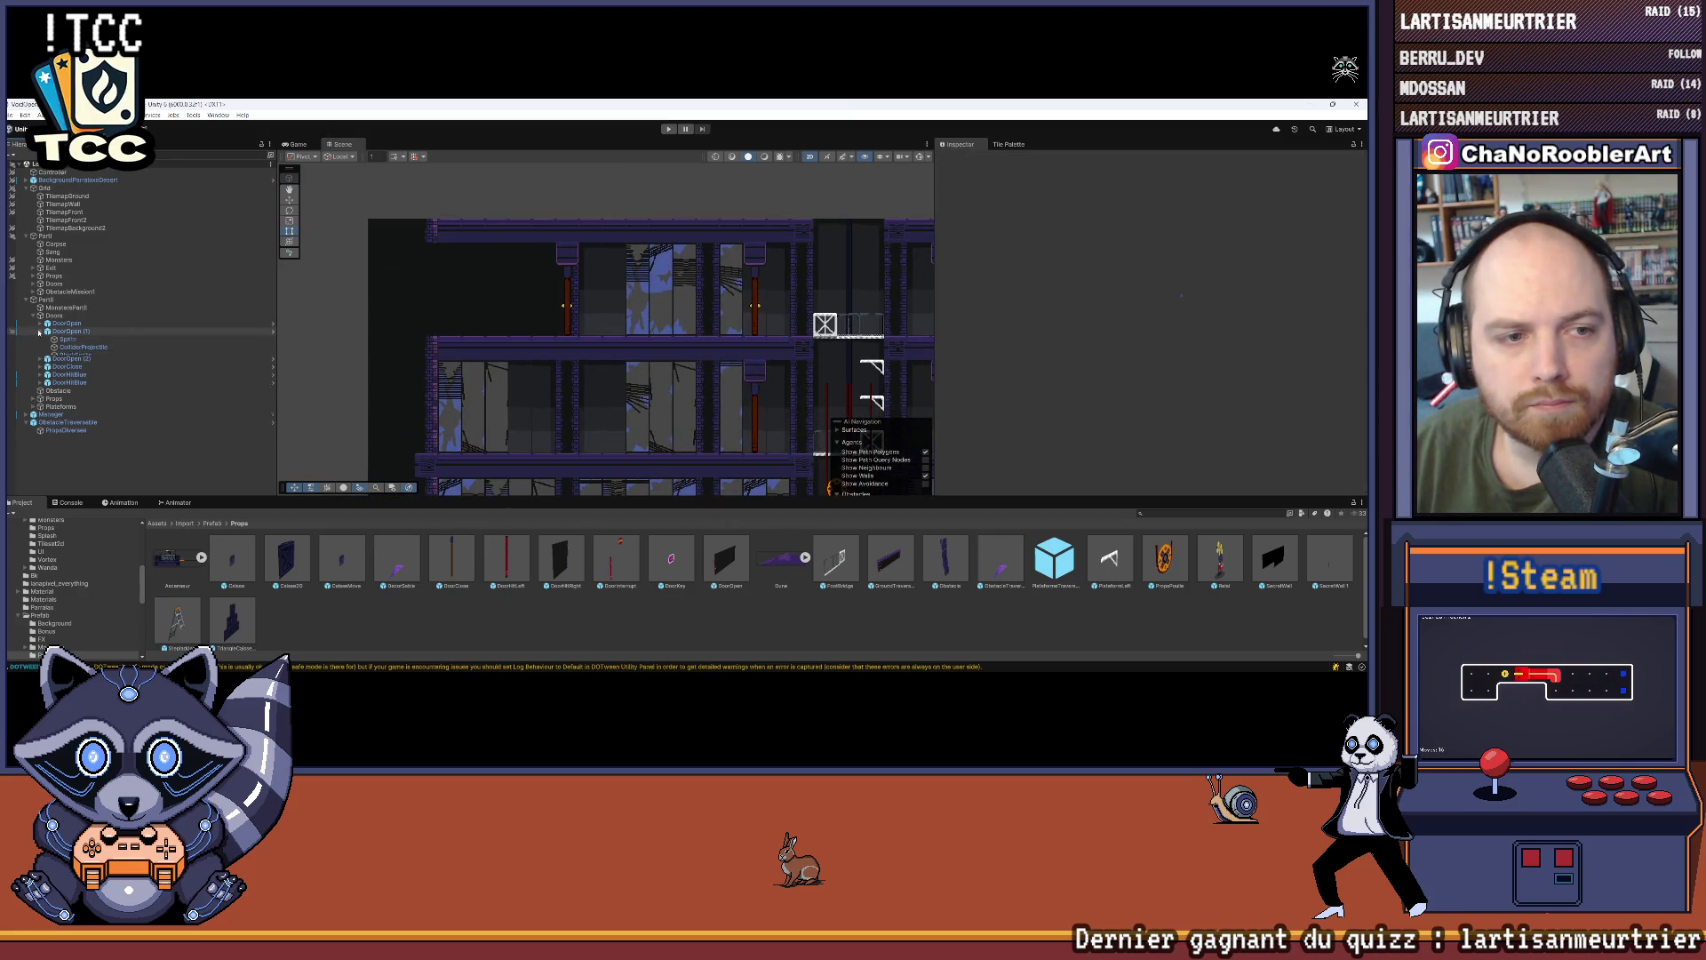
# Step: Expand DoorOpen (2) and select its BlackSprite (1)
pyautogui.click(41, 339)
pyautogui.click(64, 372)
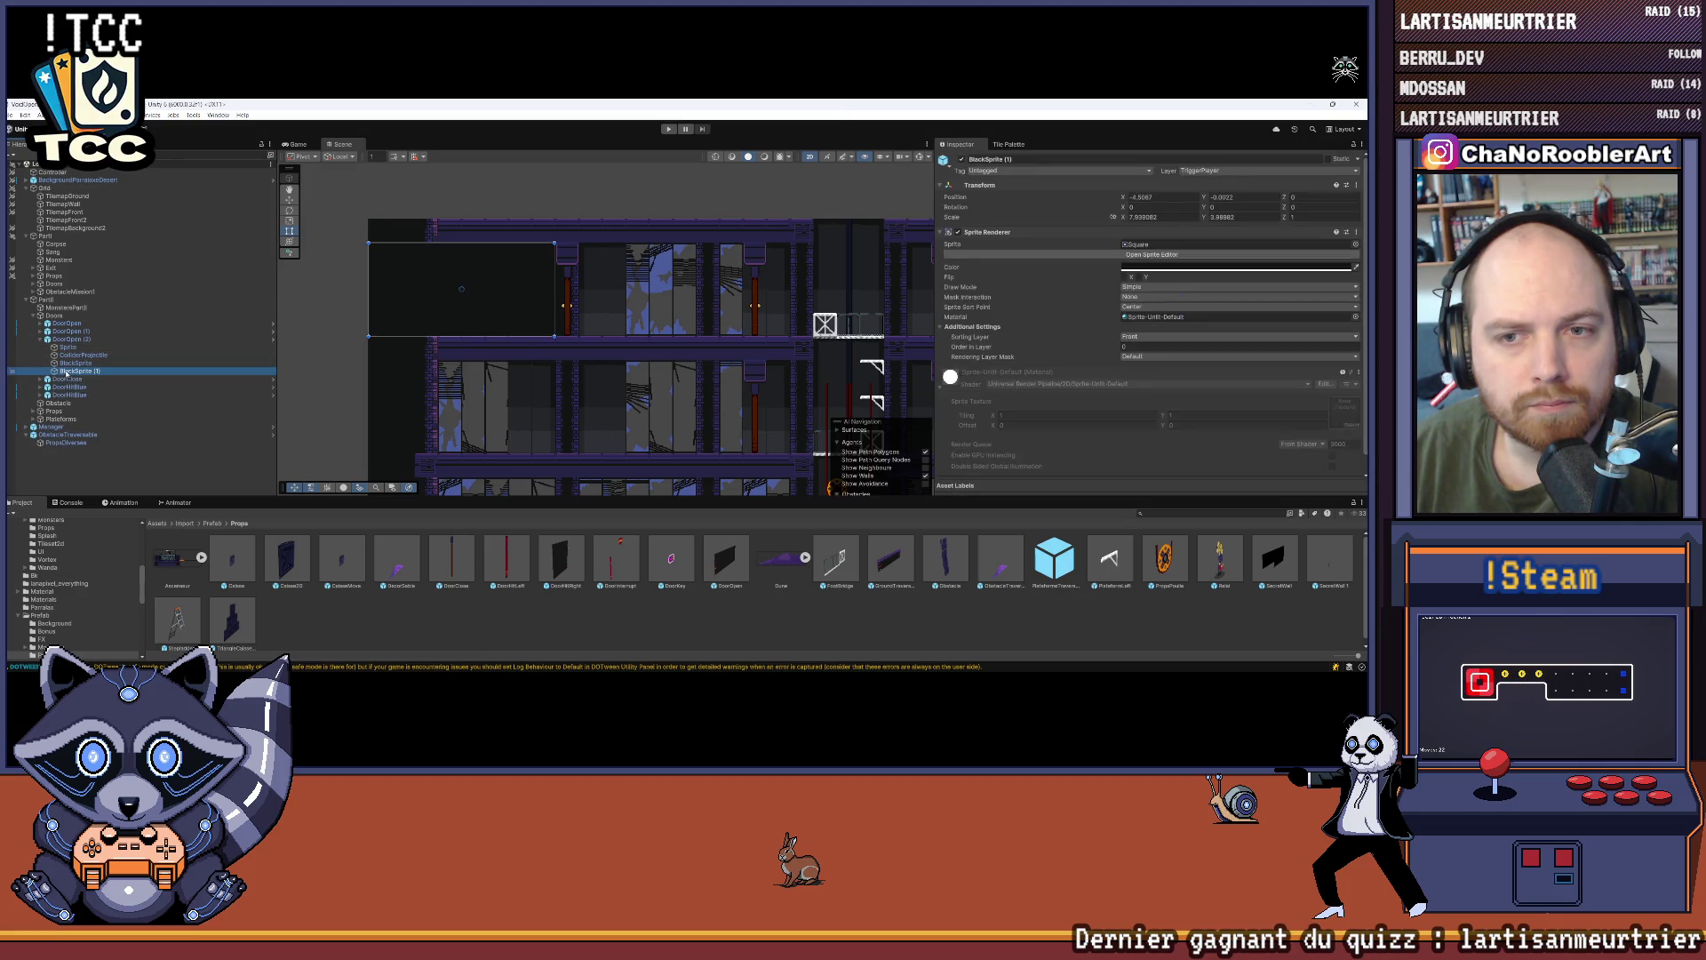
pyautogui.click(102, 363)
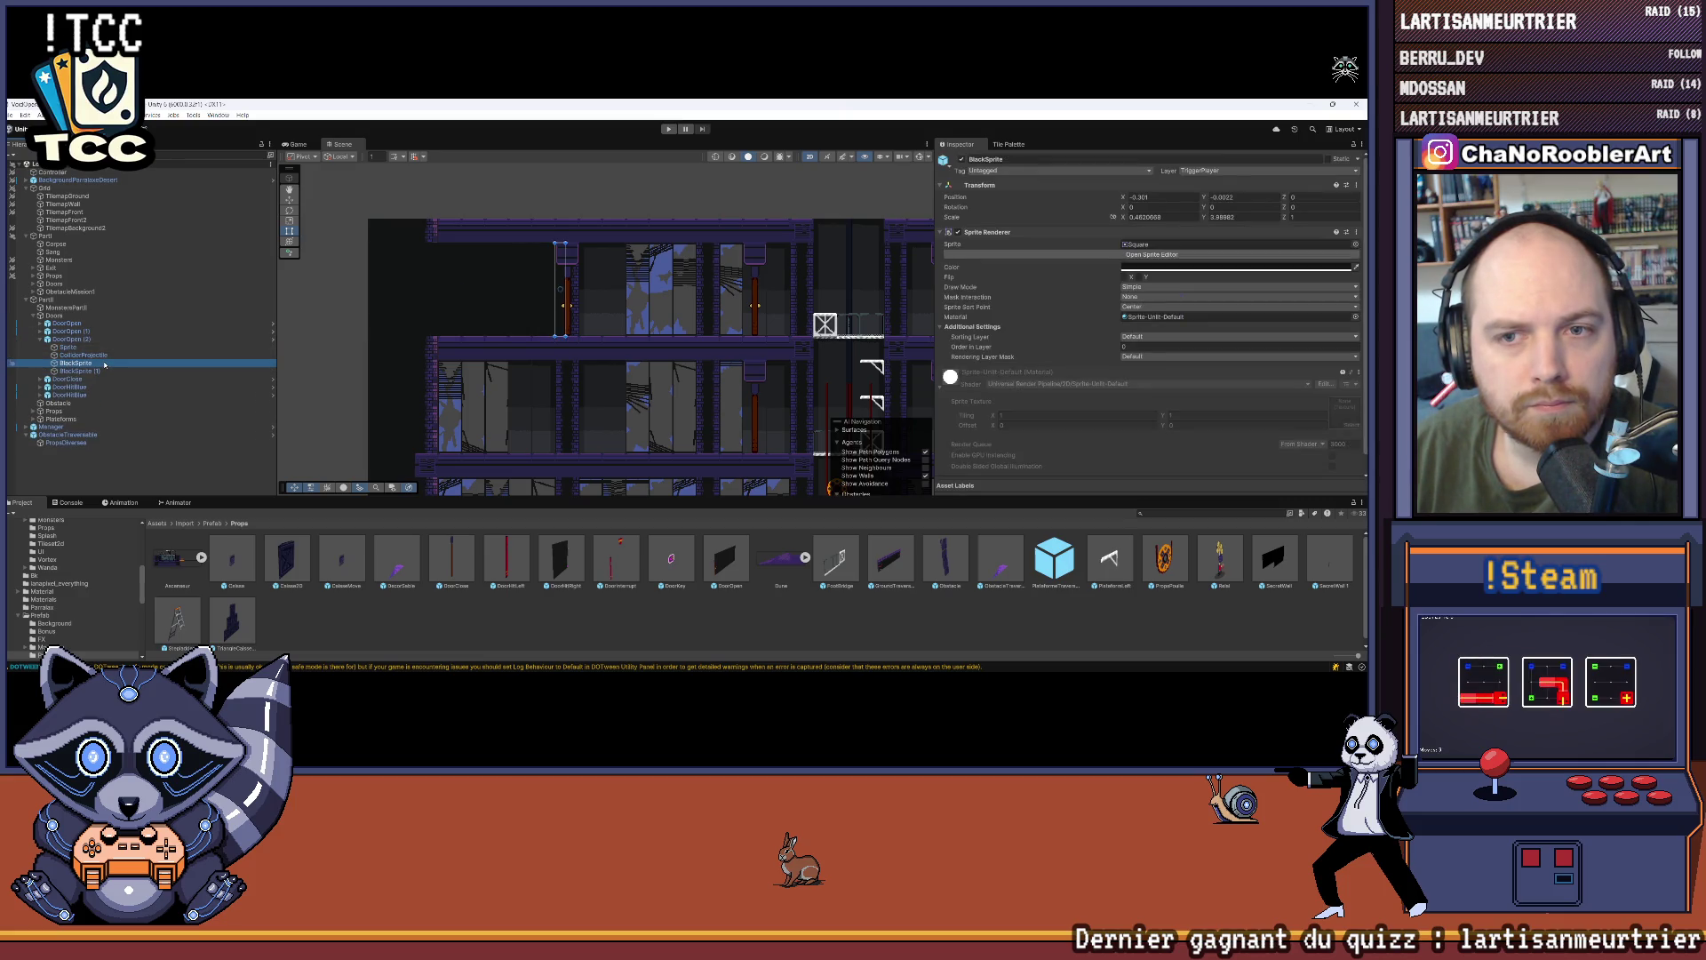
pyautogui.scroll(1, 478, 282)
pyautogui.click(562, 287)
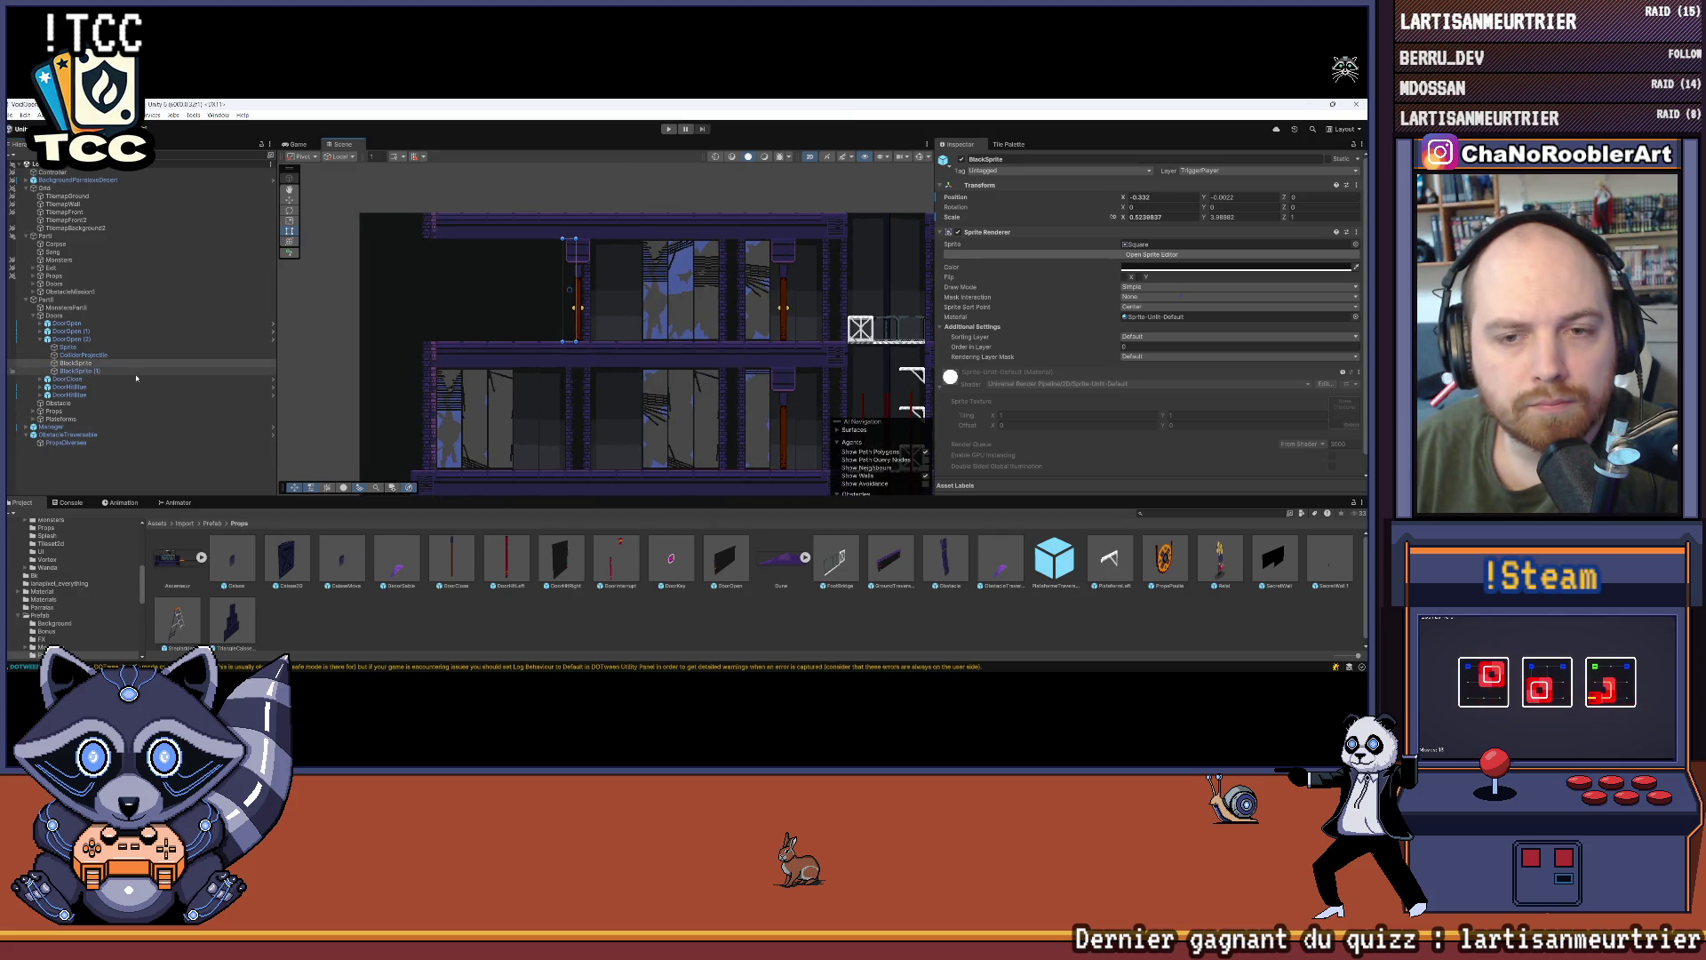
pyautogui.click(84, 370)
# Step: Pull BlackSprite (1)'s left edge in and extend it down over the lower floor
pyautogui.moveTo(361, 297)
pyautogui.mouseDown()
pyautogui.moveTo(444, 302)
pyautogui.moveTo(418, 304)
pyautogui.mouseUp()
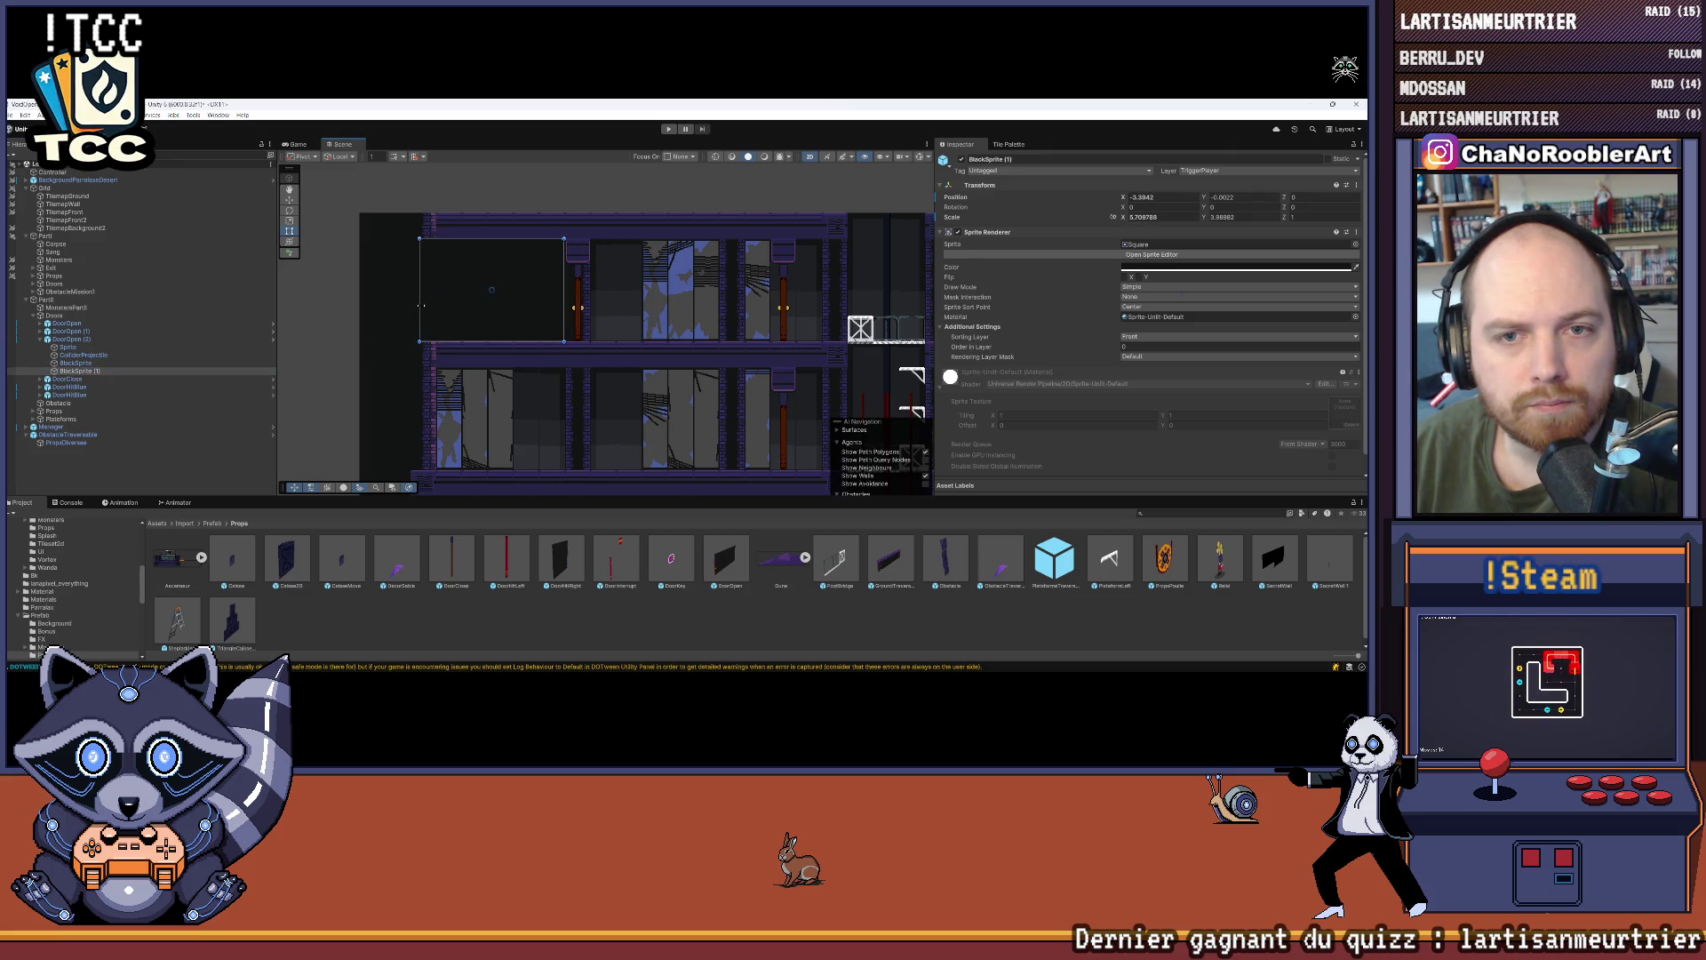
pyautogui.scroll(-2, 423, 306)
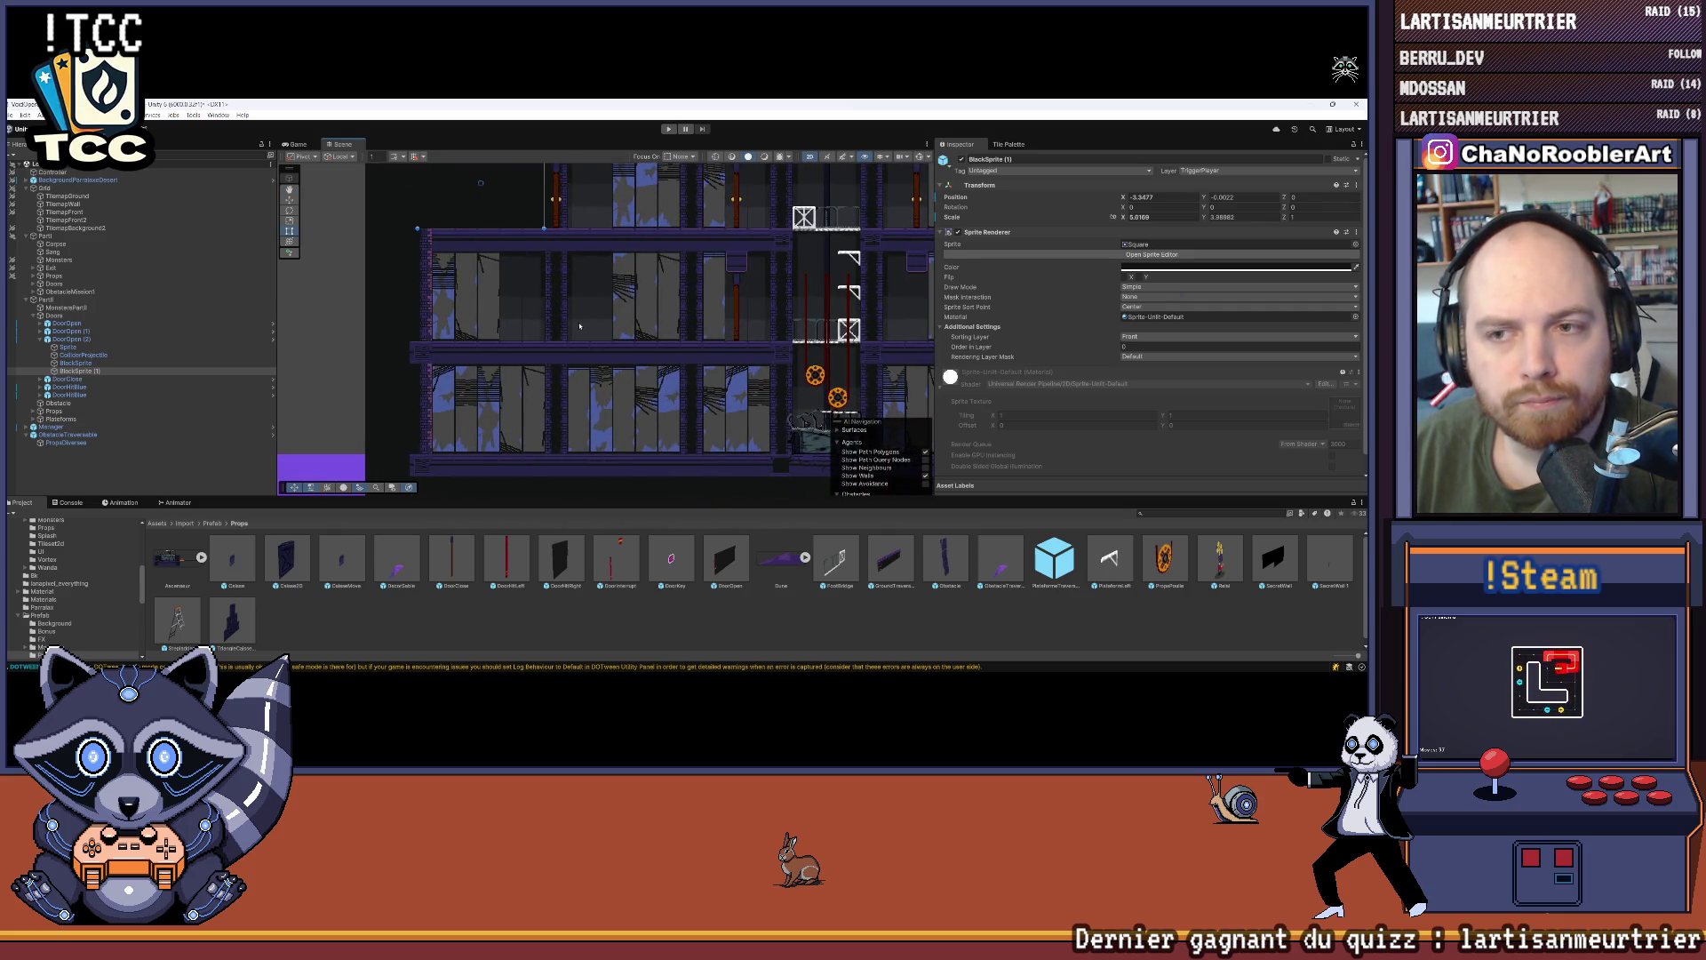
pyautogui.moveTo(478, 229); pyautogui.dragTo(476, 334)
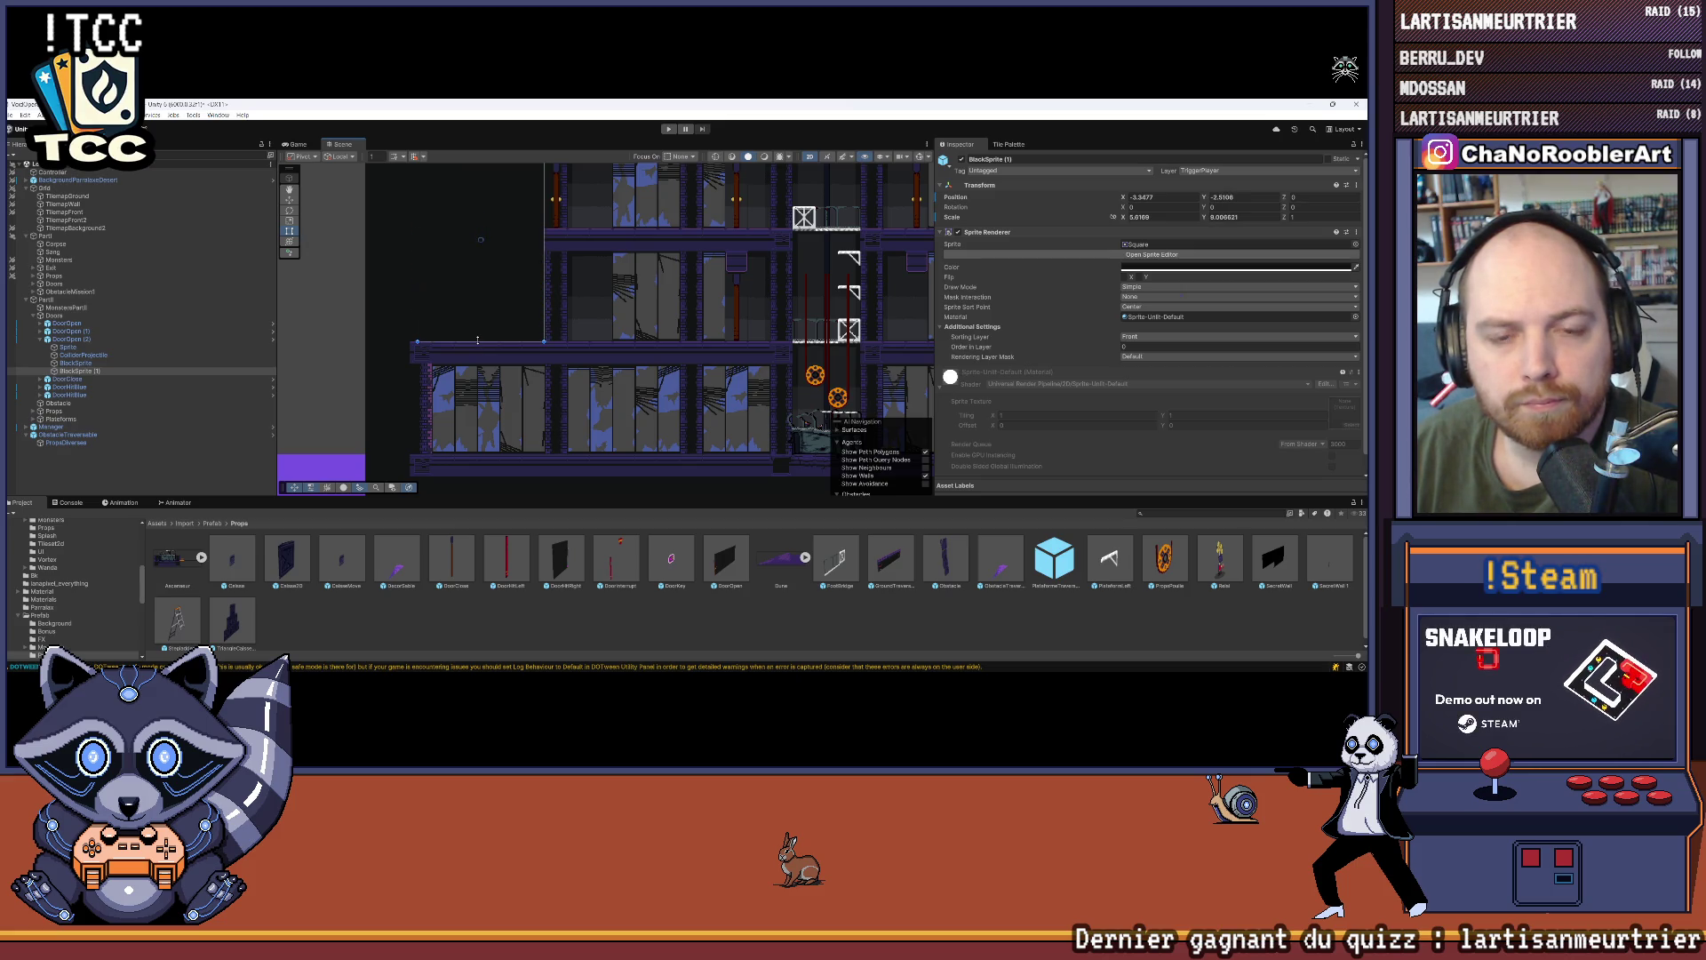
pyautogui.scroll(4, 468, 342)
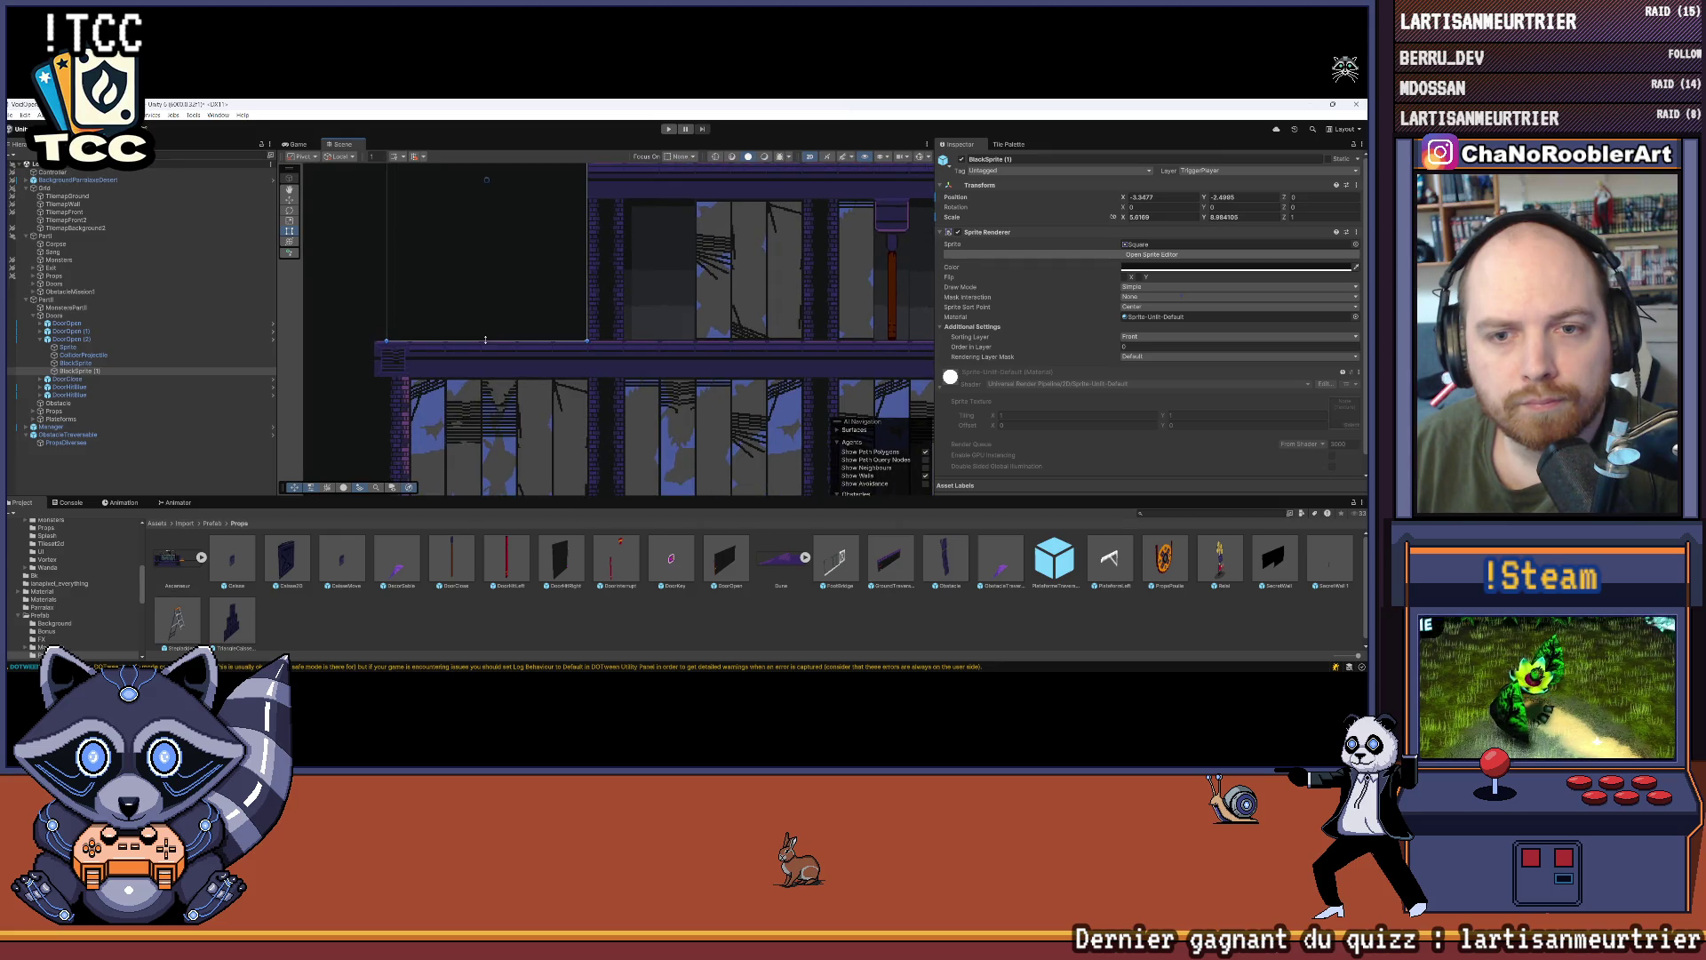
pyautogui.scroll(3, 486, 340)
pyautogui.moveTo(499, 337); pyautogui.dragTo(499, 345)
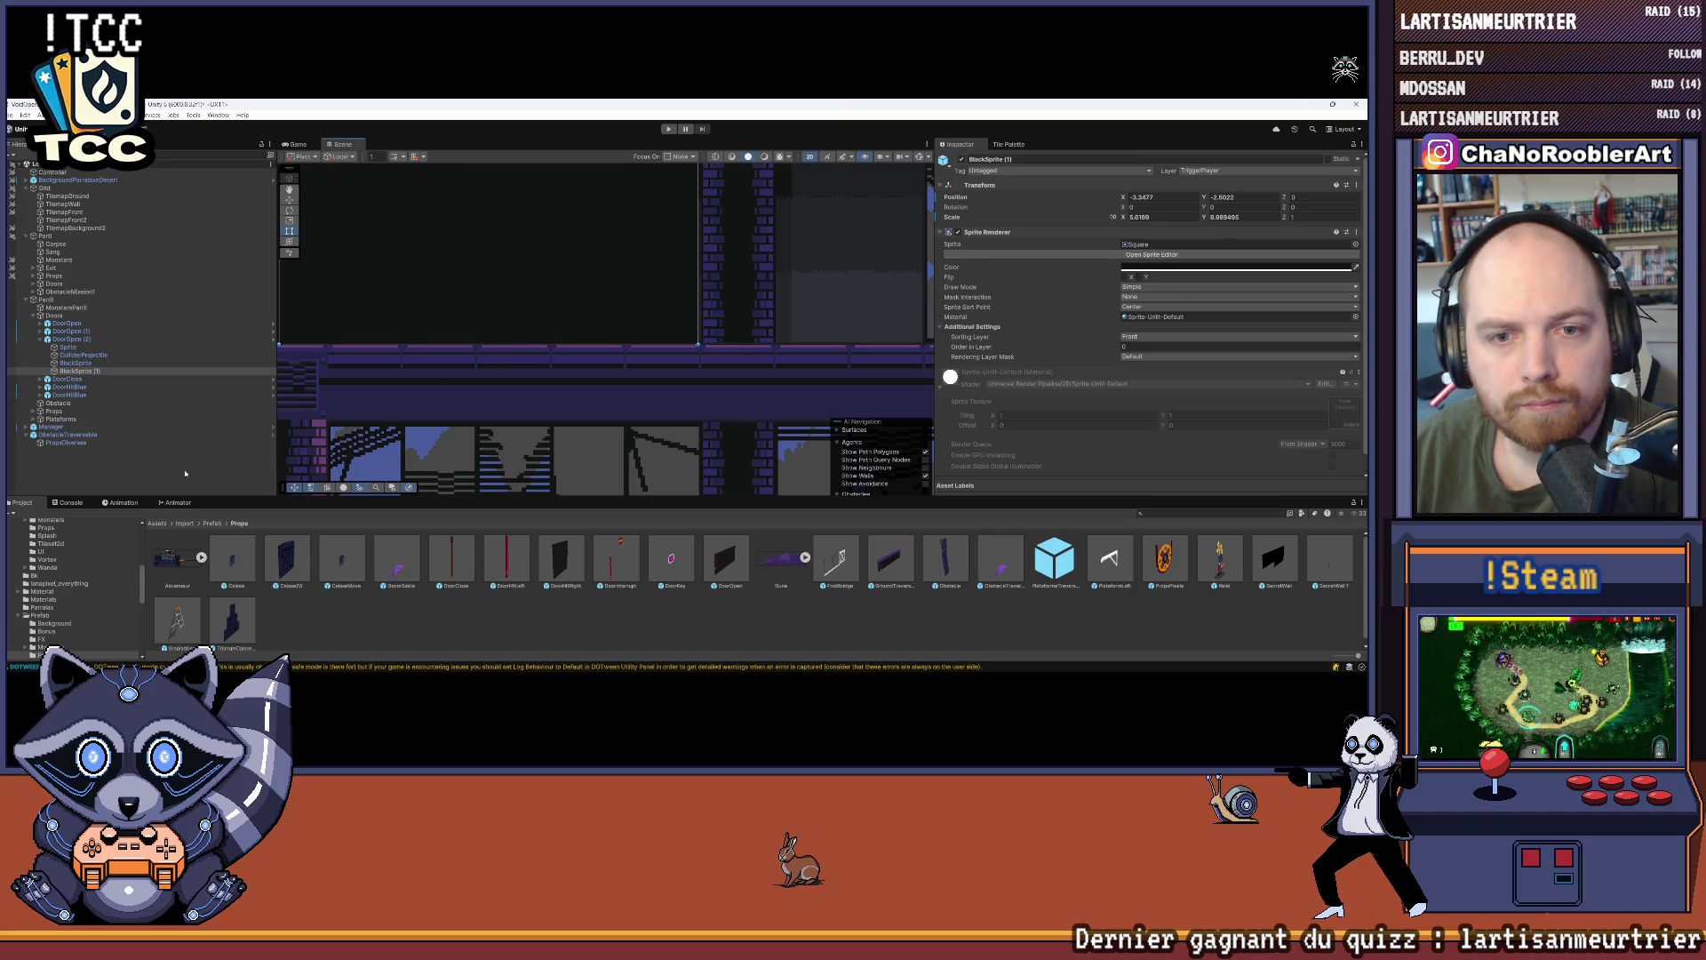
pyautogui.click(184, 472)
pyautogui.scroll(-5, 576, 388)
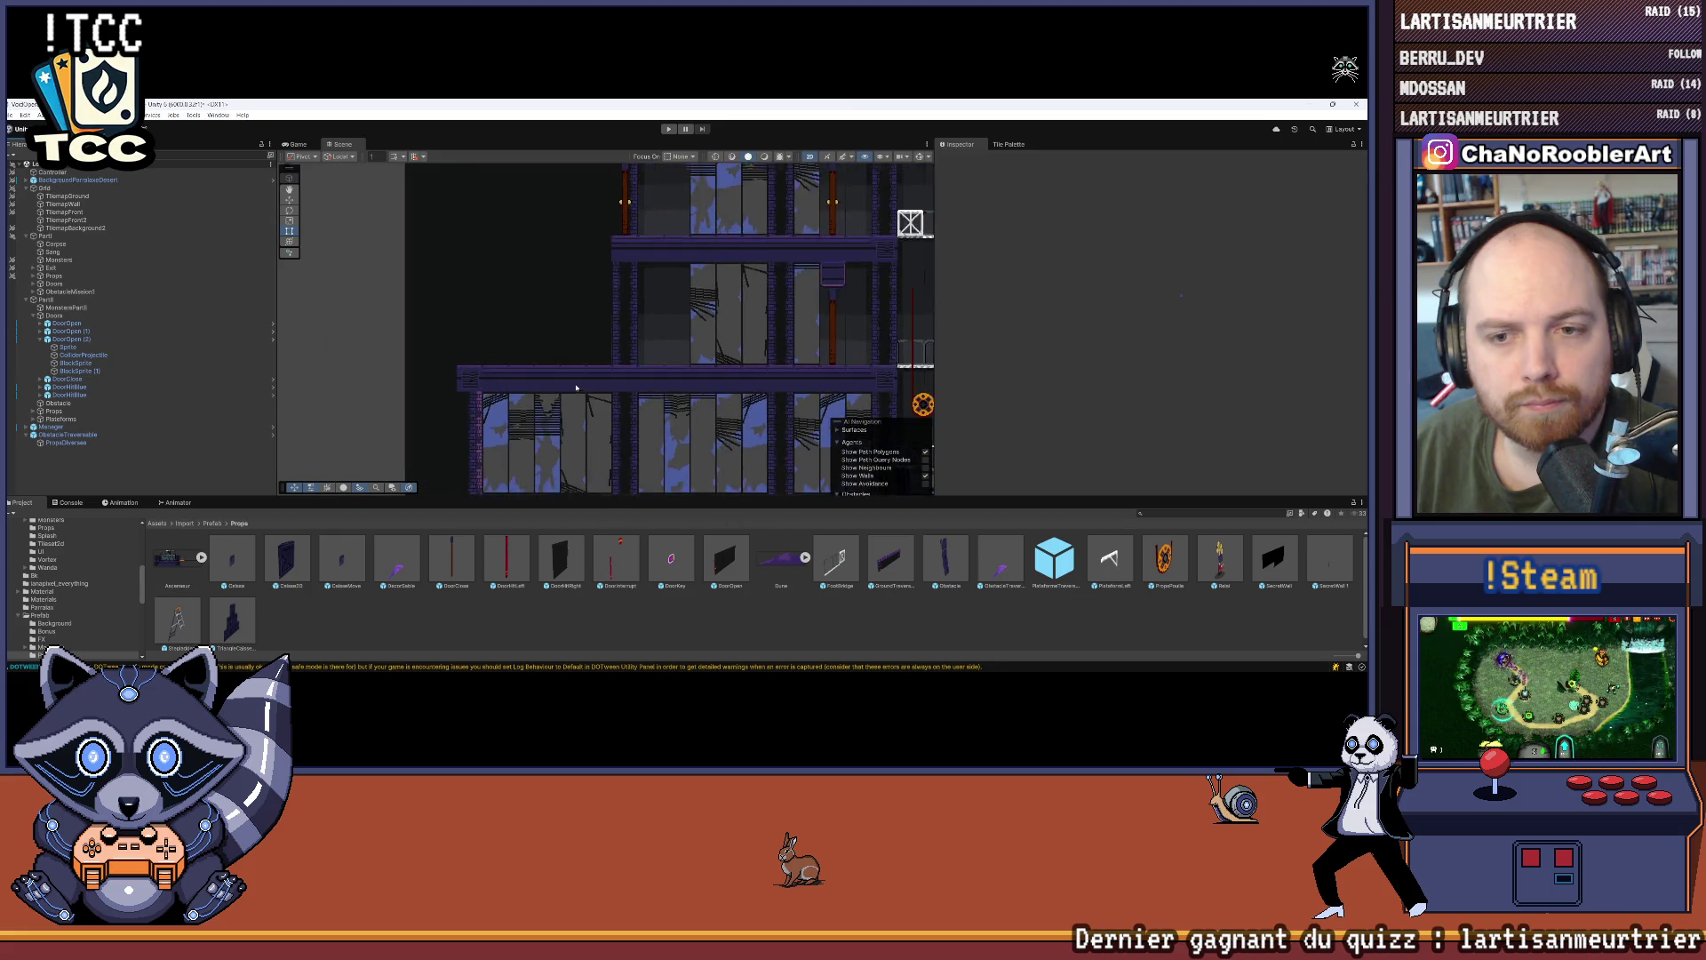
pyautogui.scroll(-3, 373, 427)
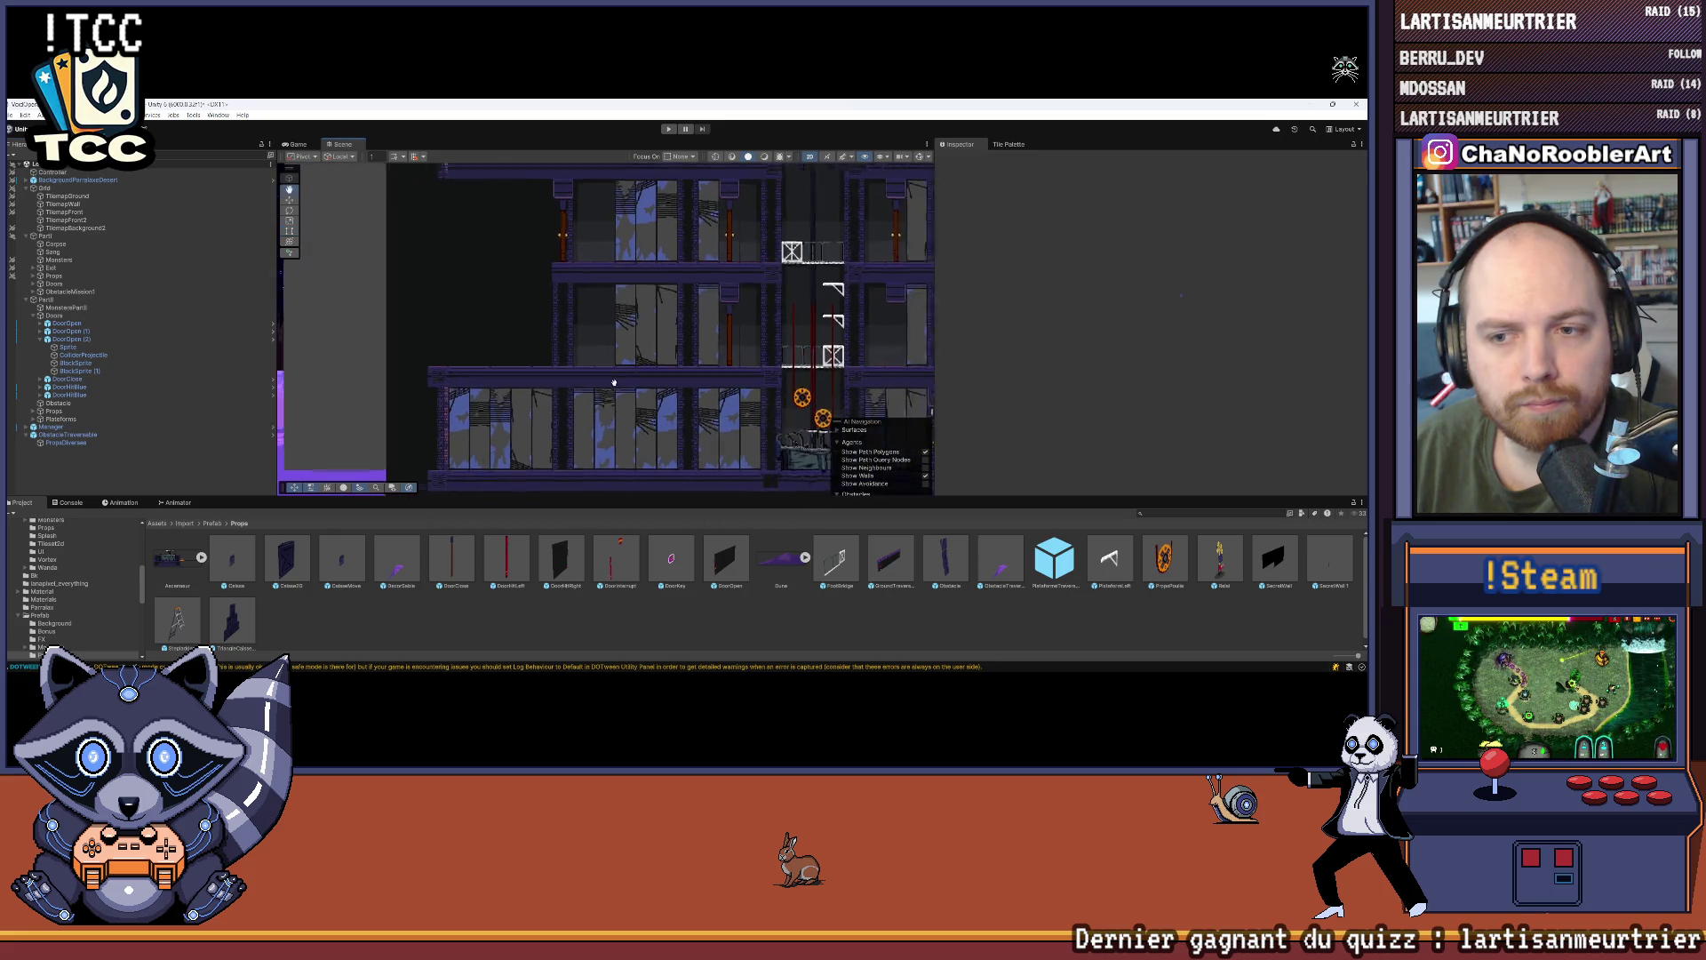
pyautogui.click(75, 370)
# Step: Duplicate the mask as BlackSprite (2) and widen it rightward across its room
pyautogui.hotkey('ctrl', 'd')
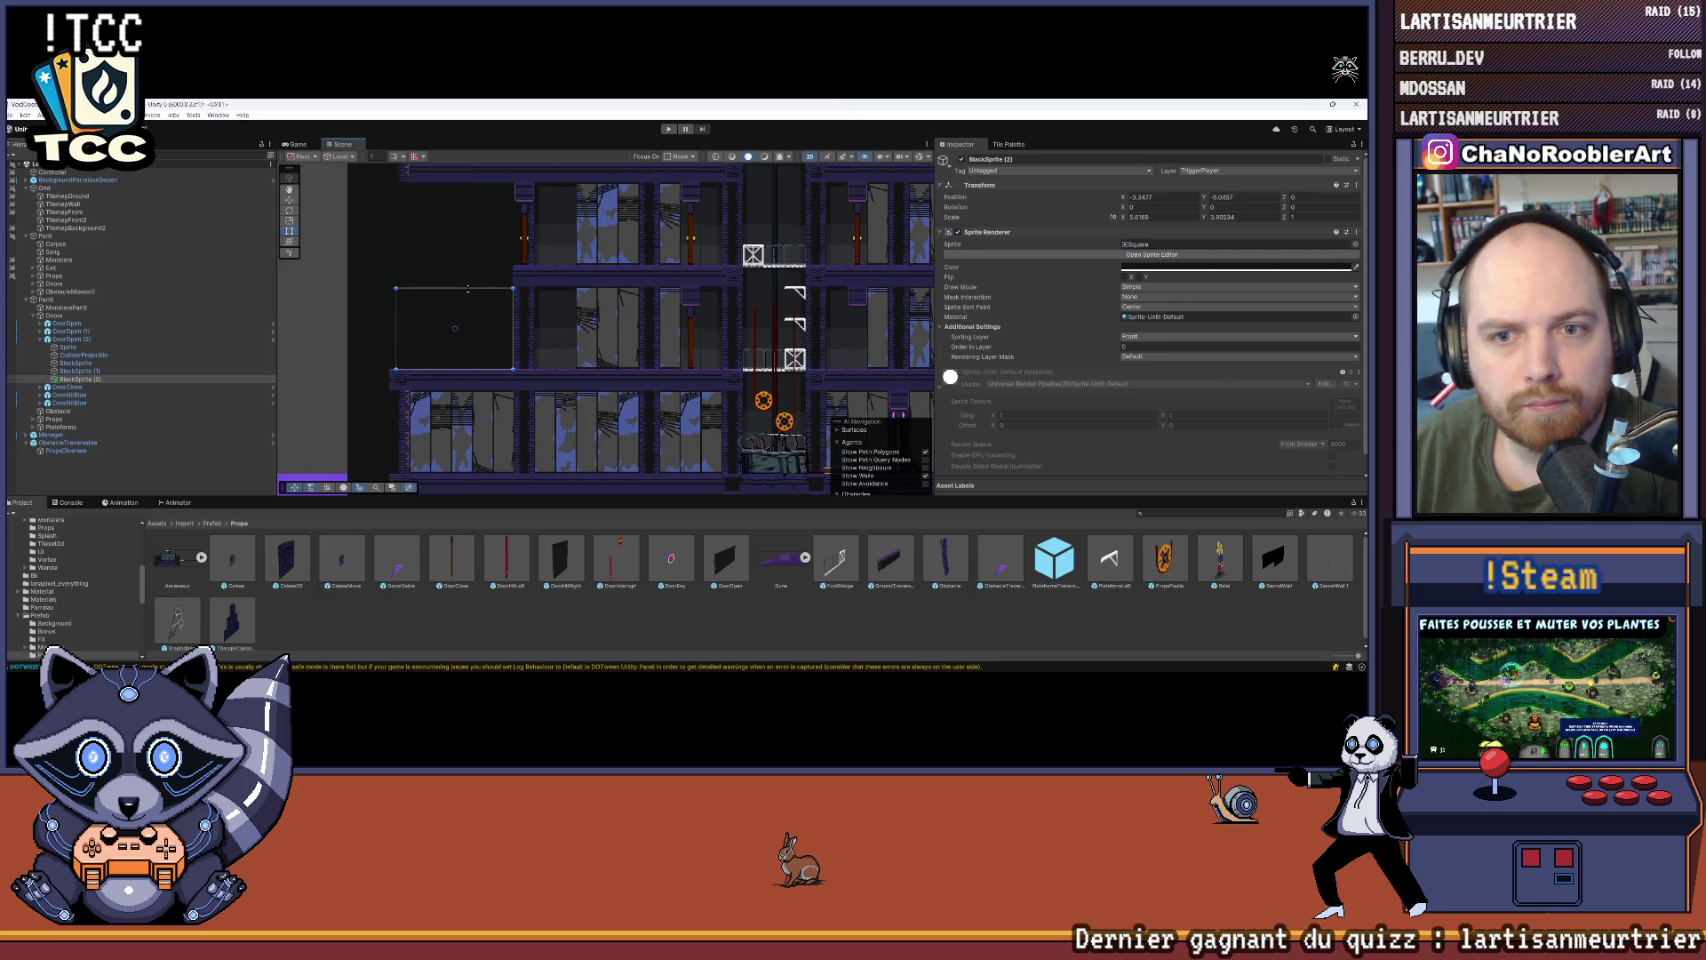
pyautogui.moveTo(516, 312); pyautogui.dragTo(680, 331)
pyautogui.scroll(5, 722, 334)
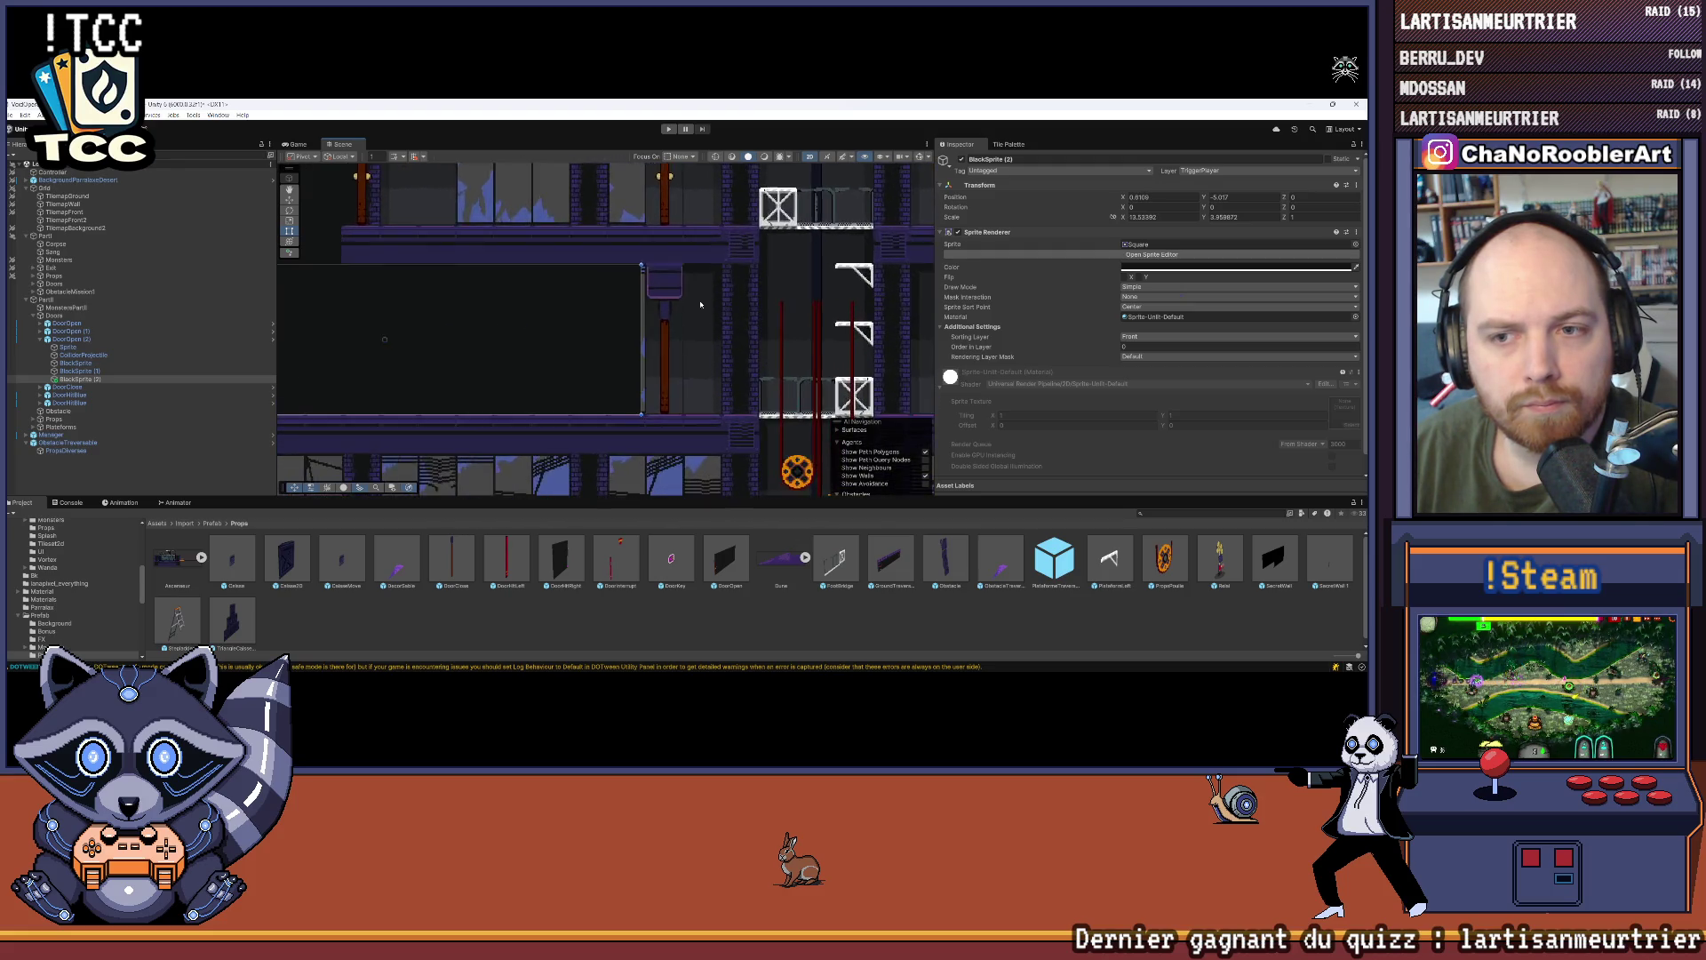
pyautogui.moveTo(628, 317)
pyautogui.mouseDown()
pyautogui.moveTo(691, 329)
pyautogui.moveTo(613, 329)
pyautogui.moveTo(636, 329)
pyautogui.mouseUp()
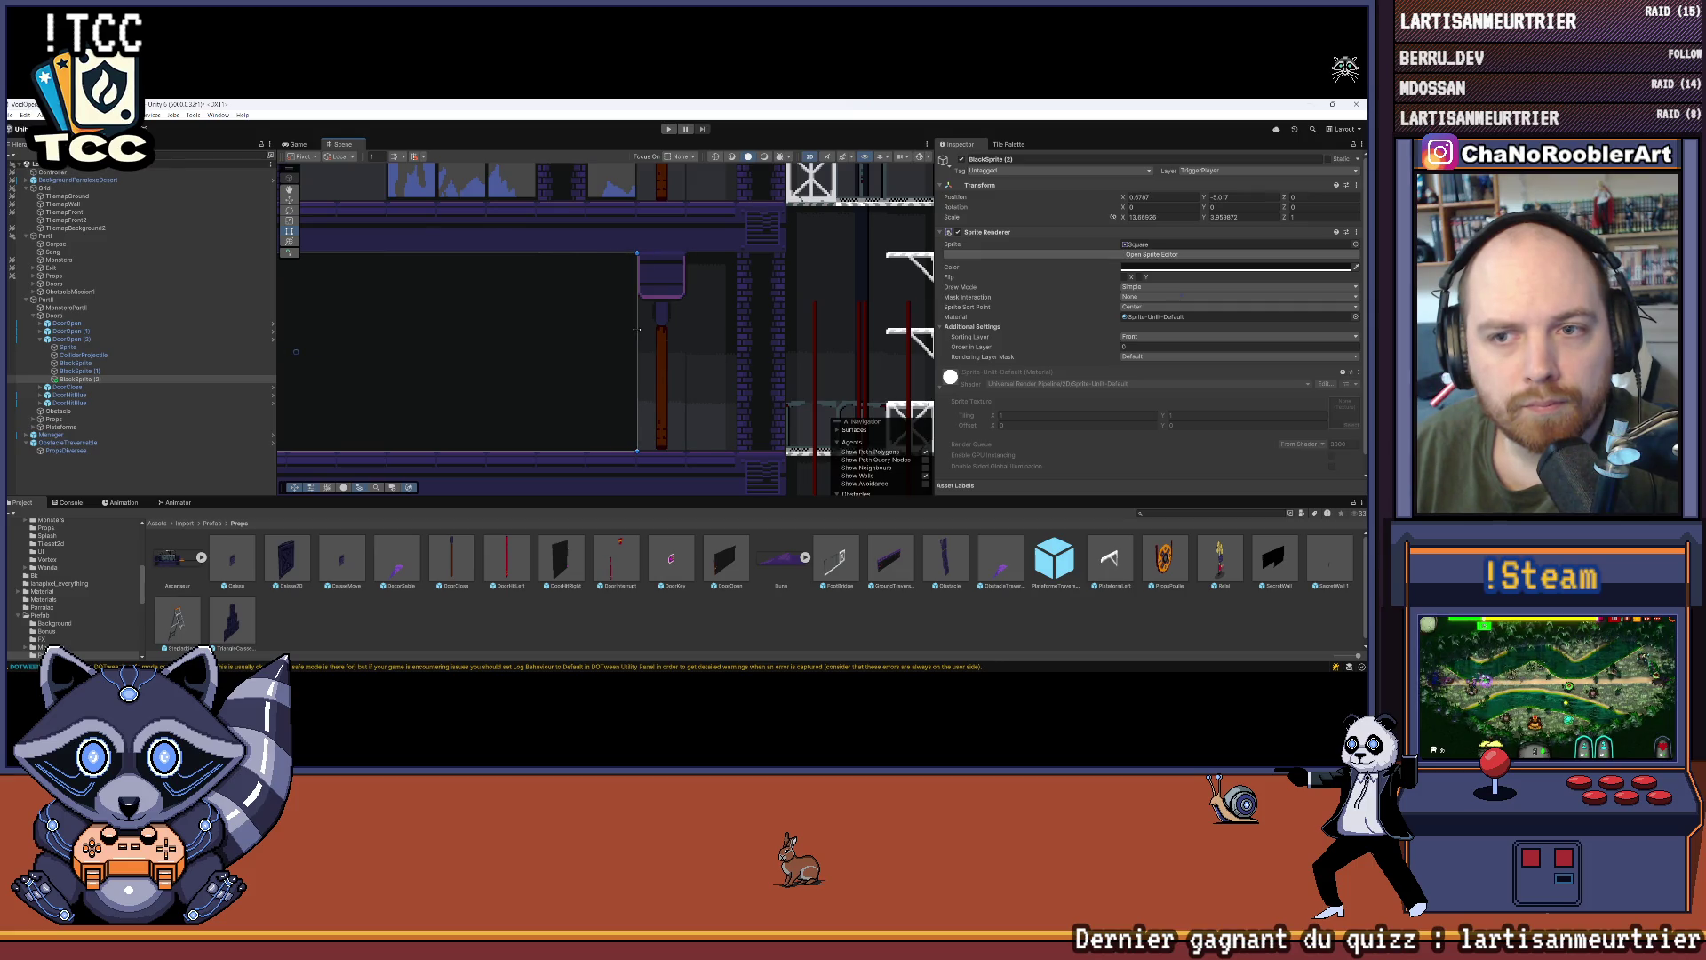
pyautogui.click(315, 426)
pyautogui.scroll(-3, 564, 382)
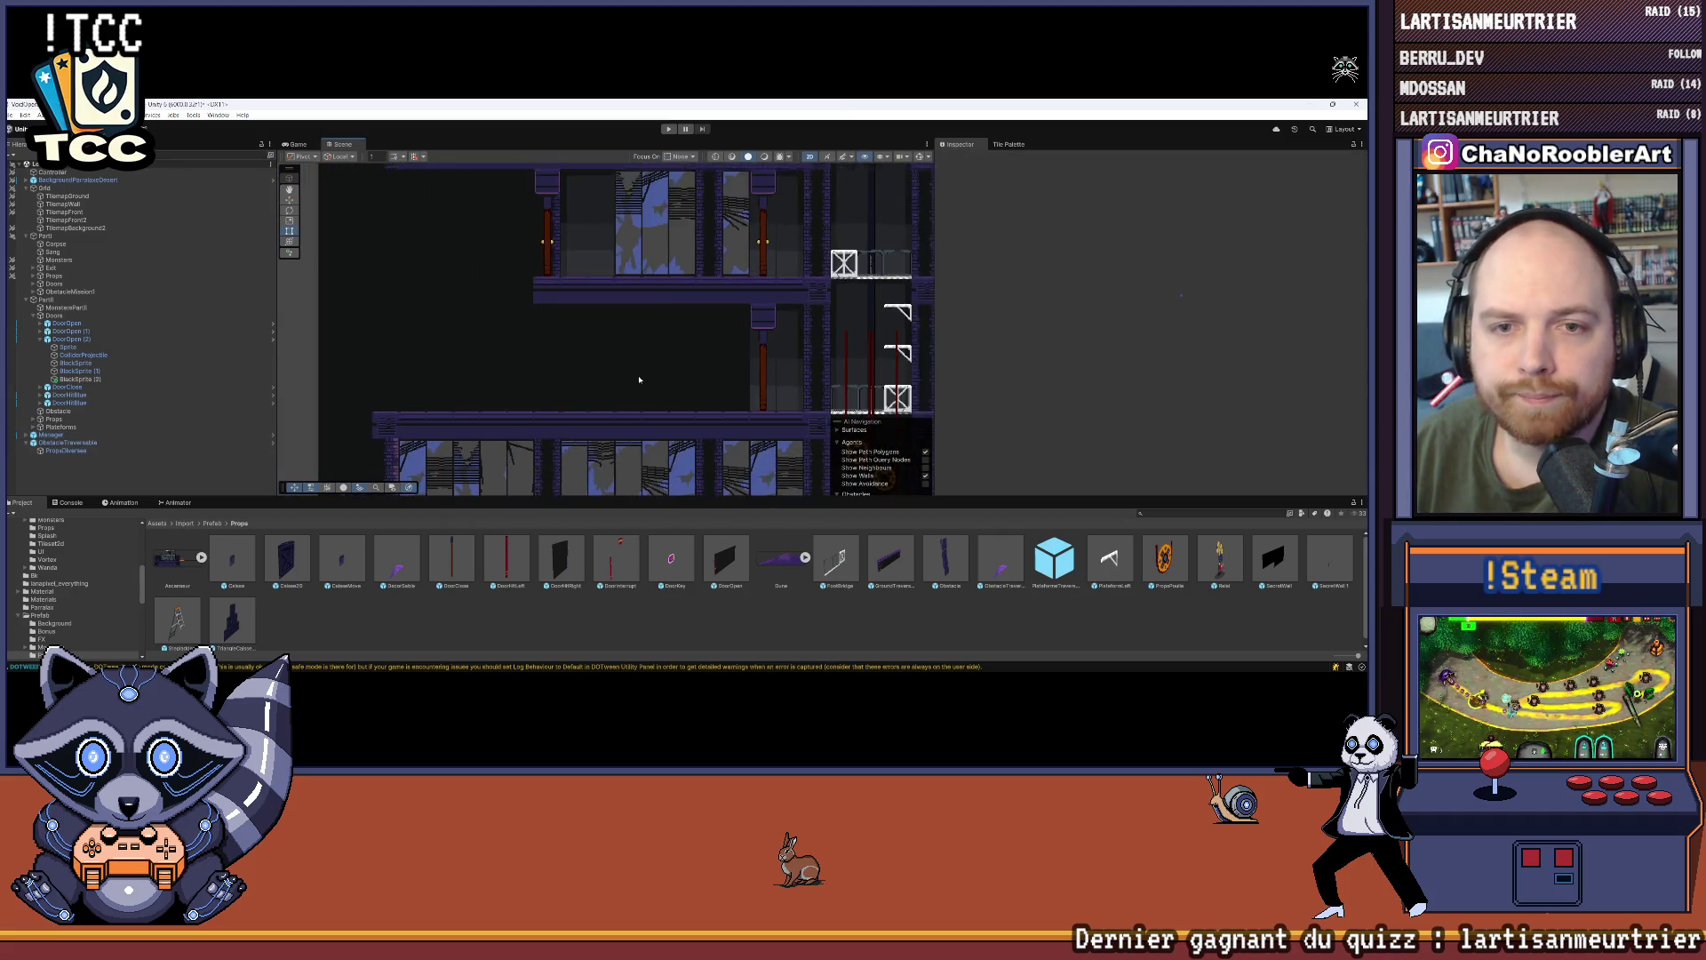
pyautogui.scroll(-2, 564, 383)
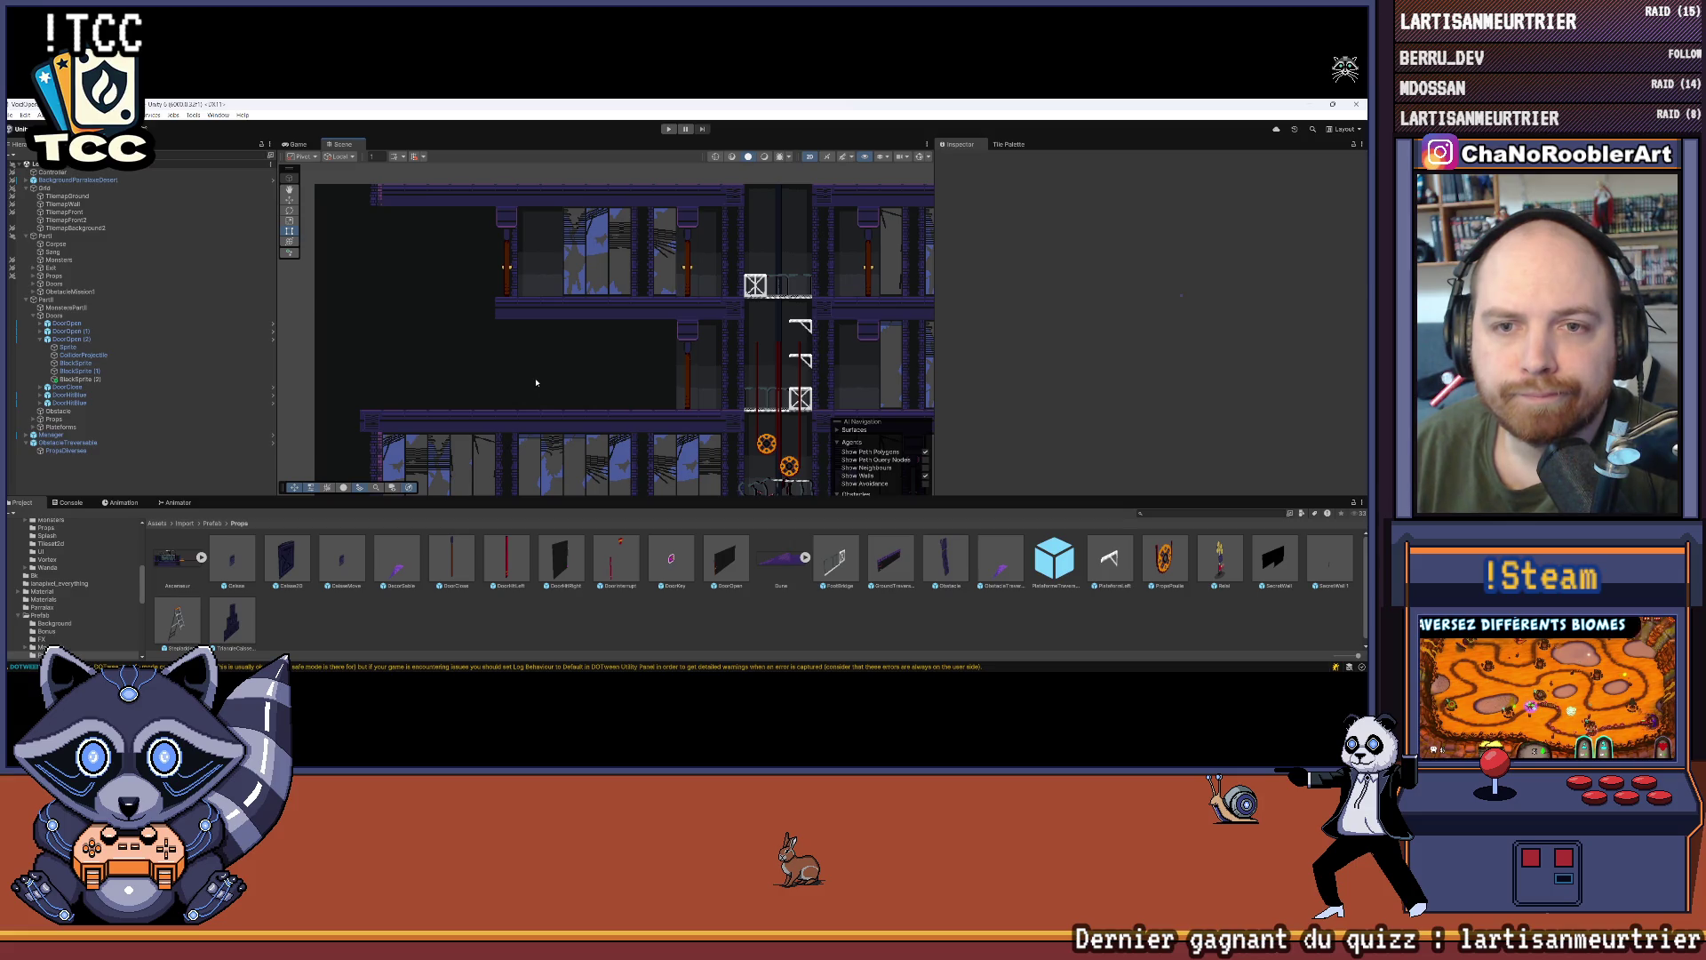
pyautogui.scroll(-2, 536, 383)
pyautogui.click(511, 302)
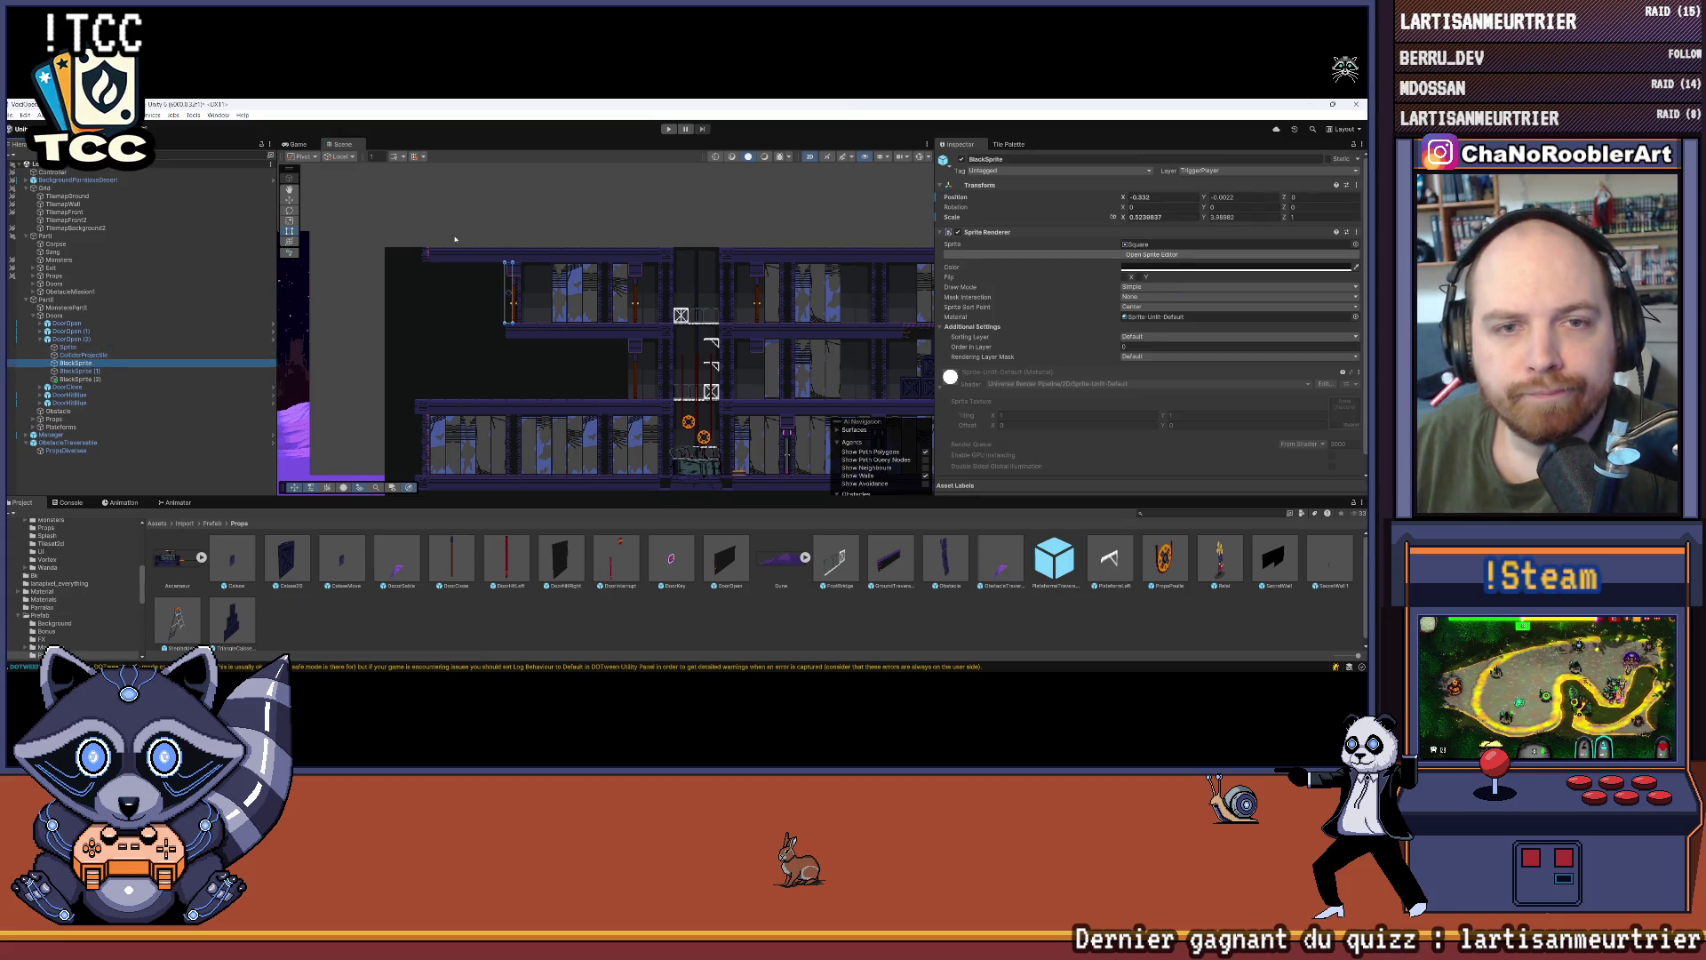
# Step: Duplicate BlackSprite as BlackSprite (3) and move it down one floor to Y -4.5
pyautogui.hotkey('ctrl', 'd')
pyautogui.press('w')
pyautogui.moveTo(509, 267); pyautogui.dragTo(508, 353)
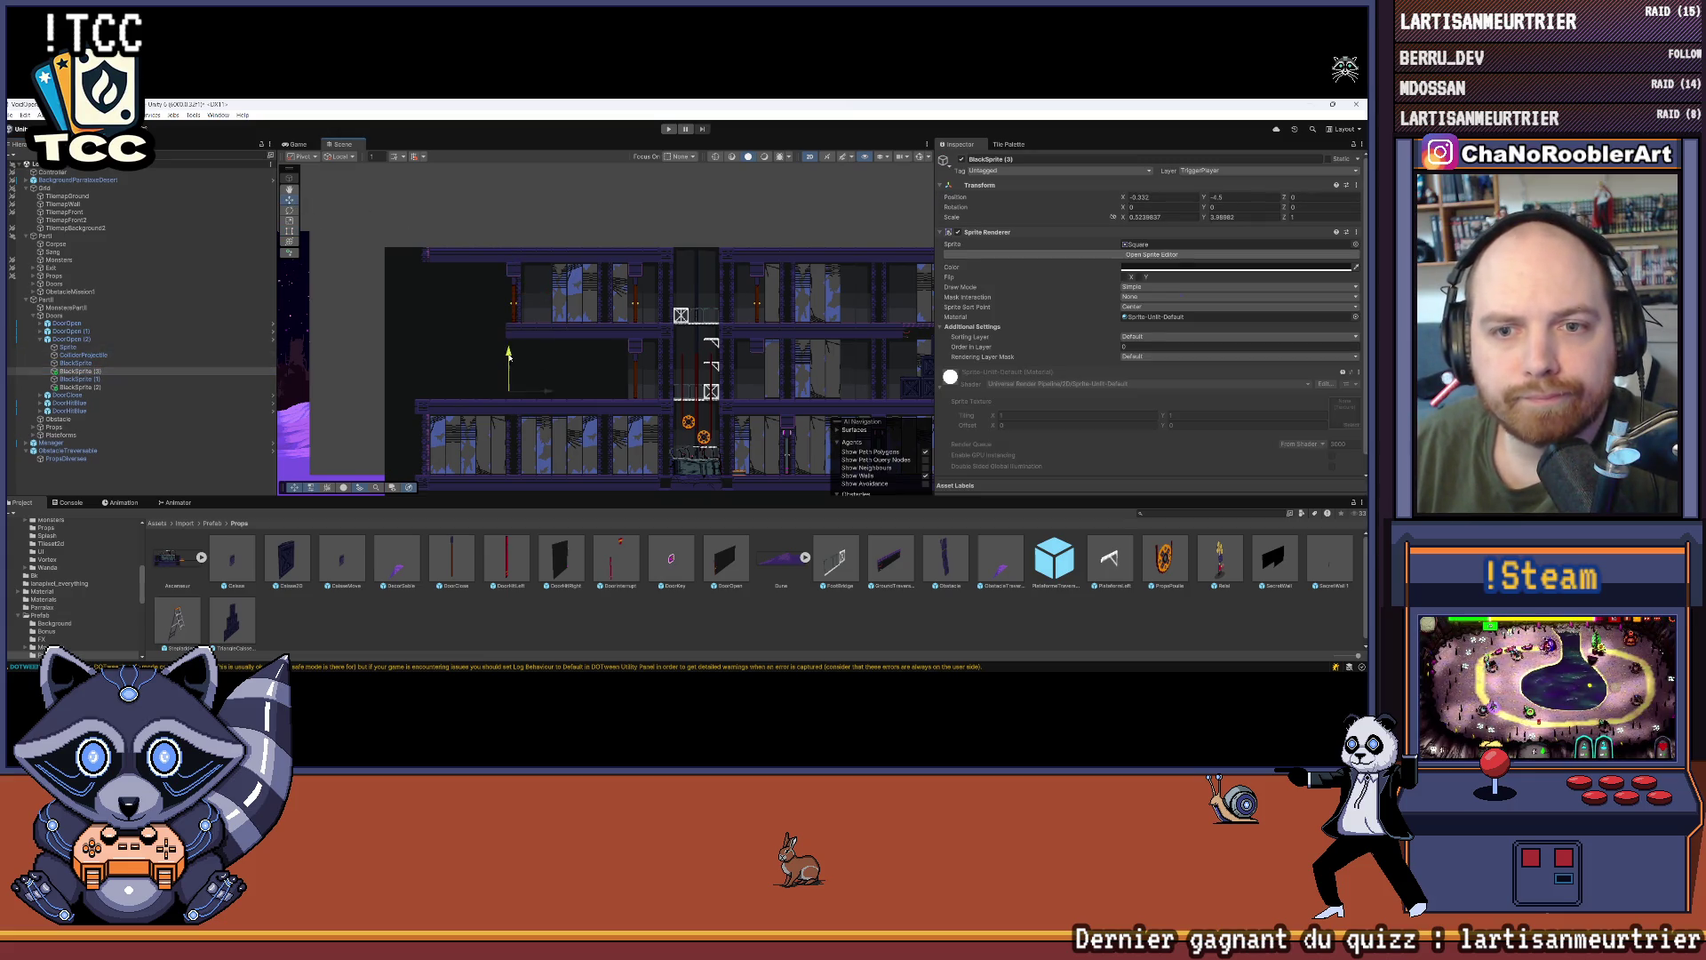
pyautogui.scroll(6, 654, 388)
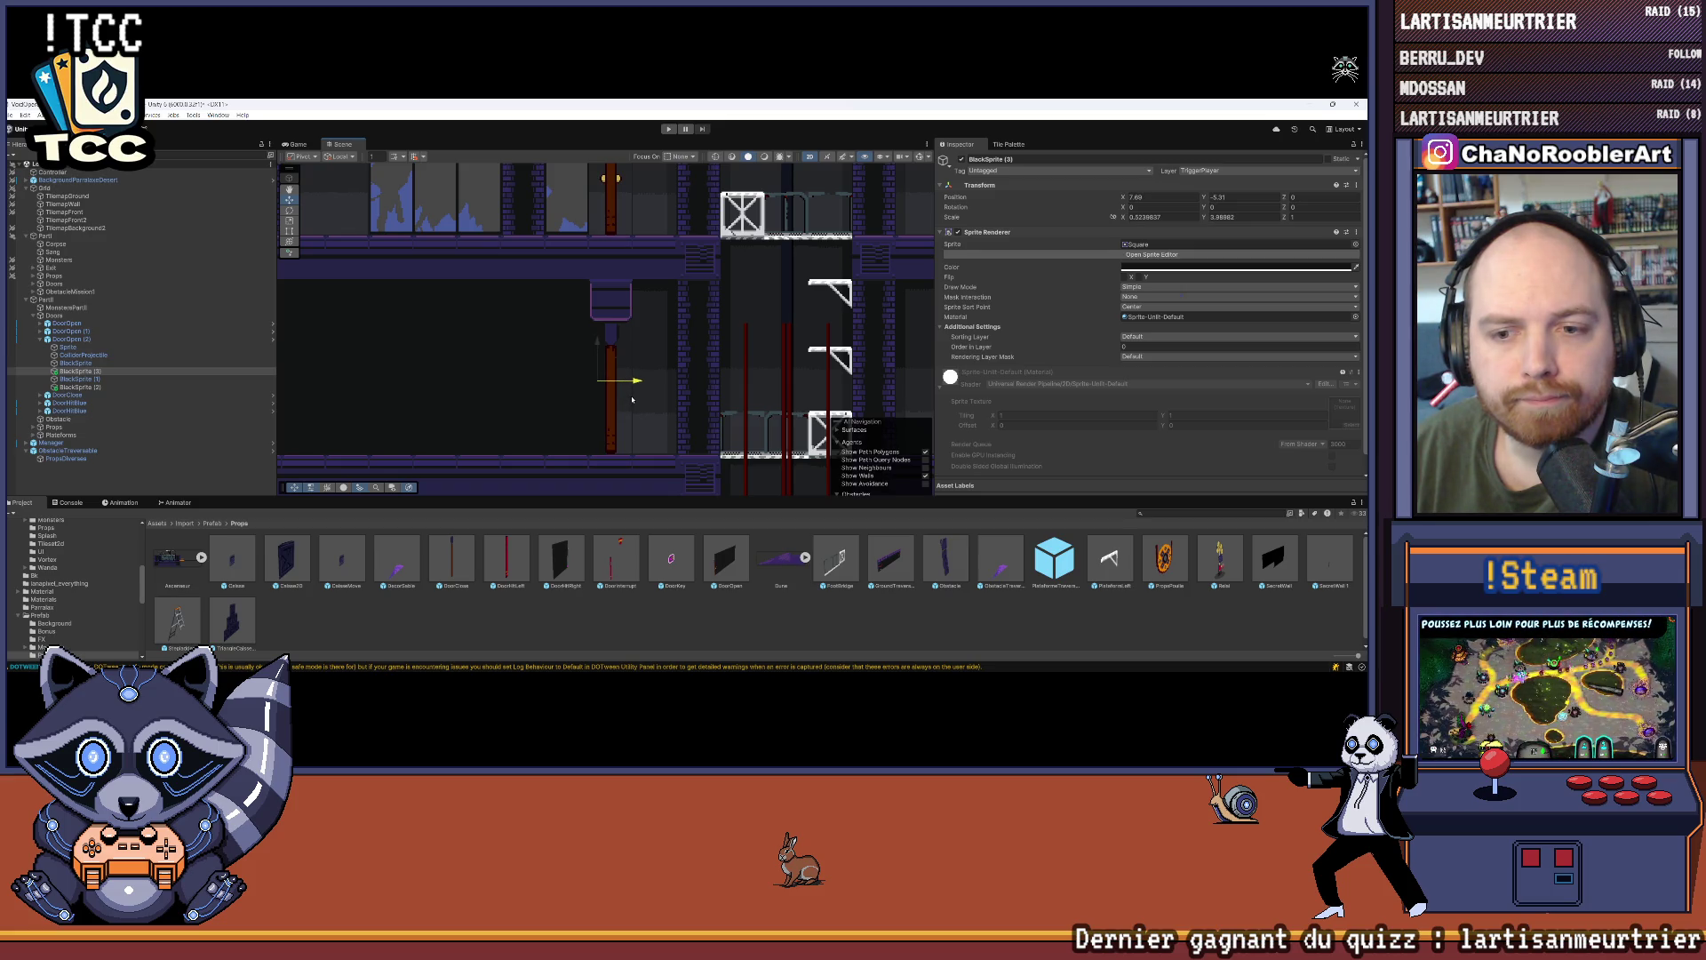
pyautogui.click(703, 383)
pyautogui.scroll(-5, 707, 372)
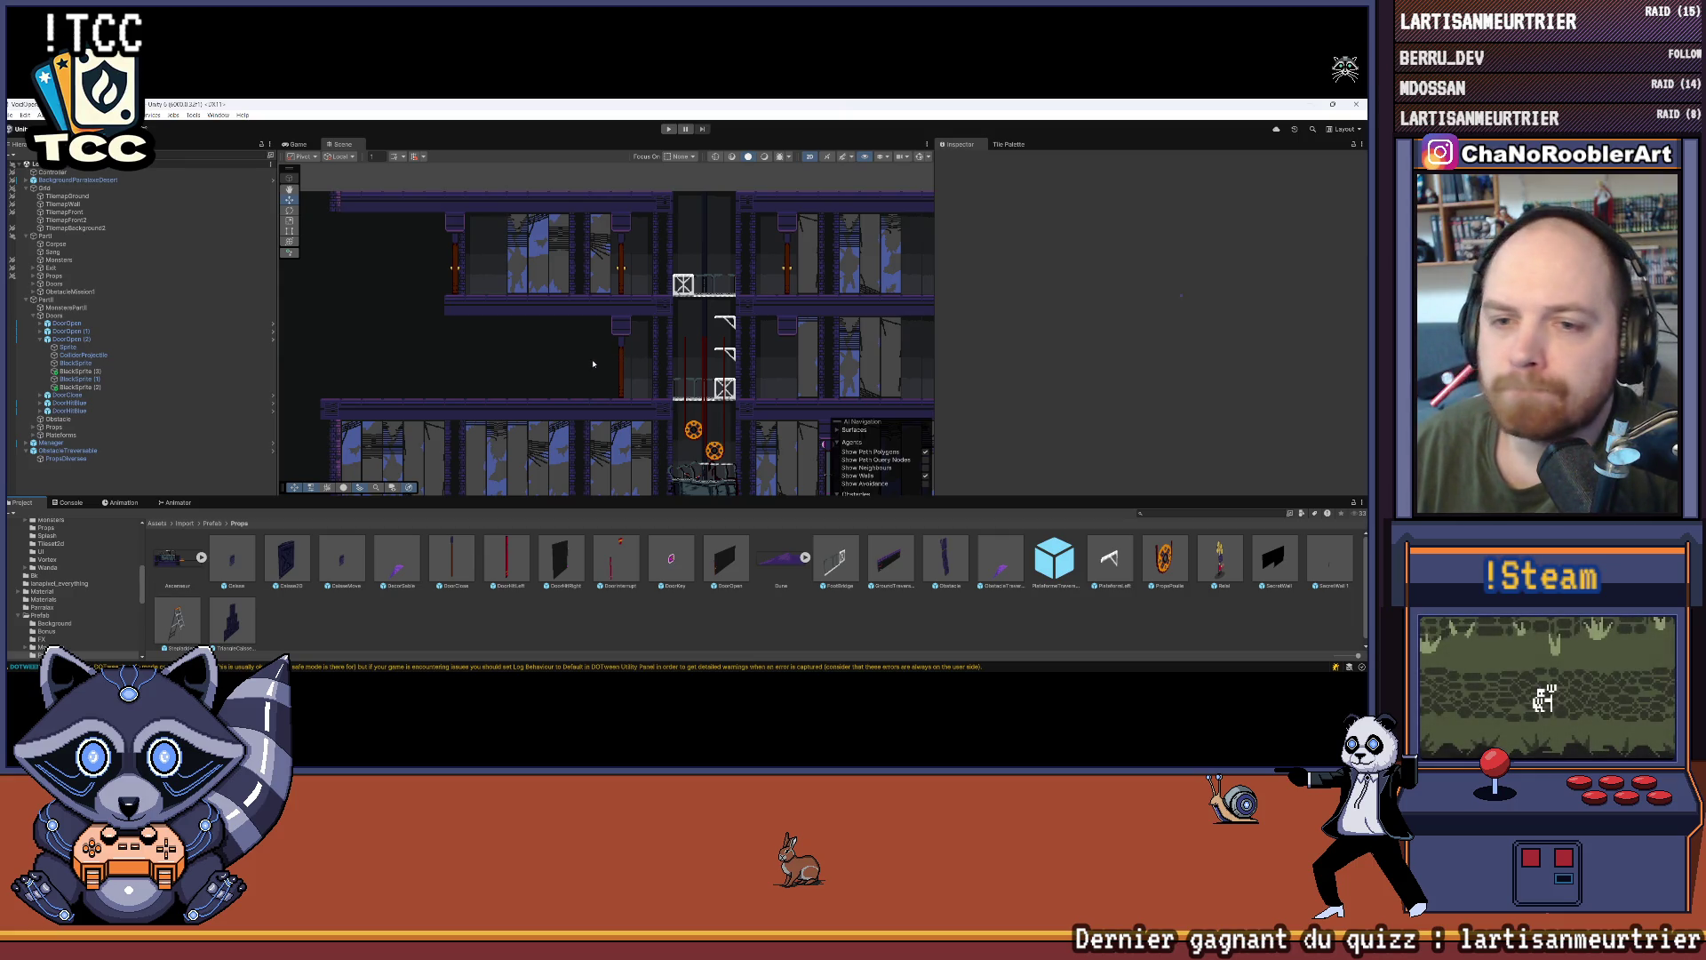
# Step: Select DoorOpen (2) and add five slots to its List Black Sprite
pyautogui.click(83, 373)
pyautogui.click(71, 338)
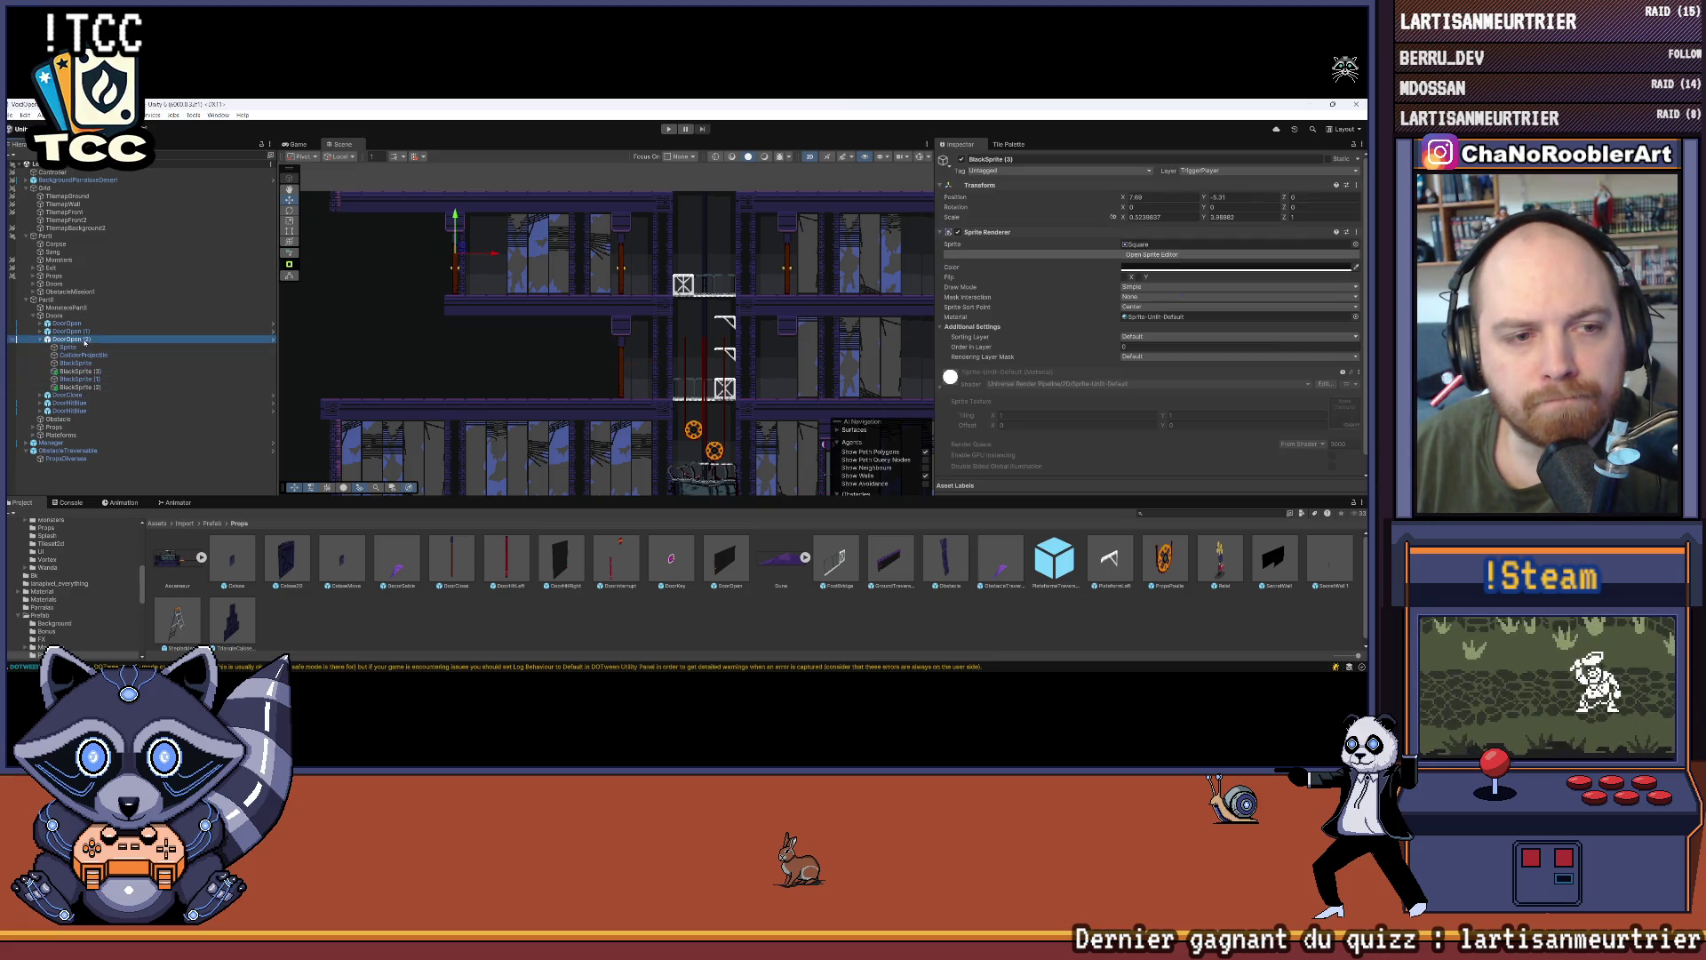
pyautogui.scroll(-5, 1185, 379)
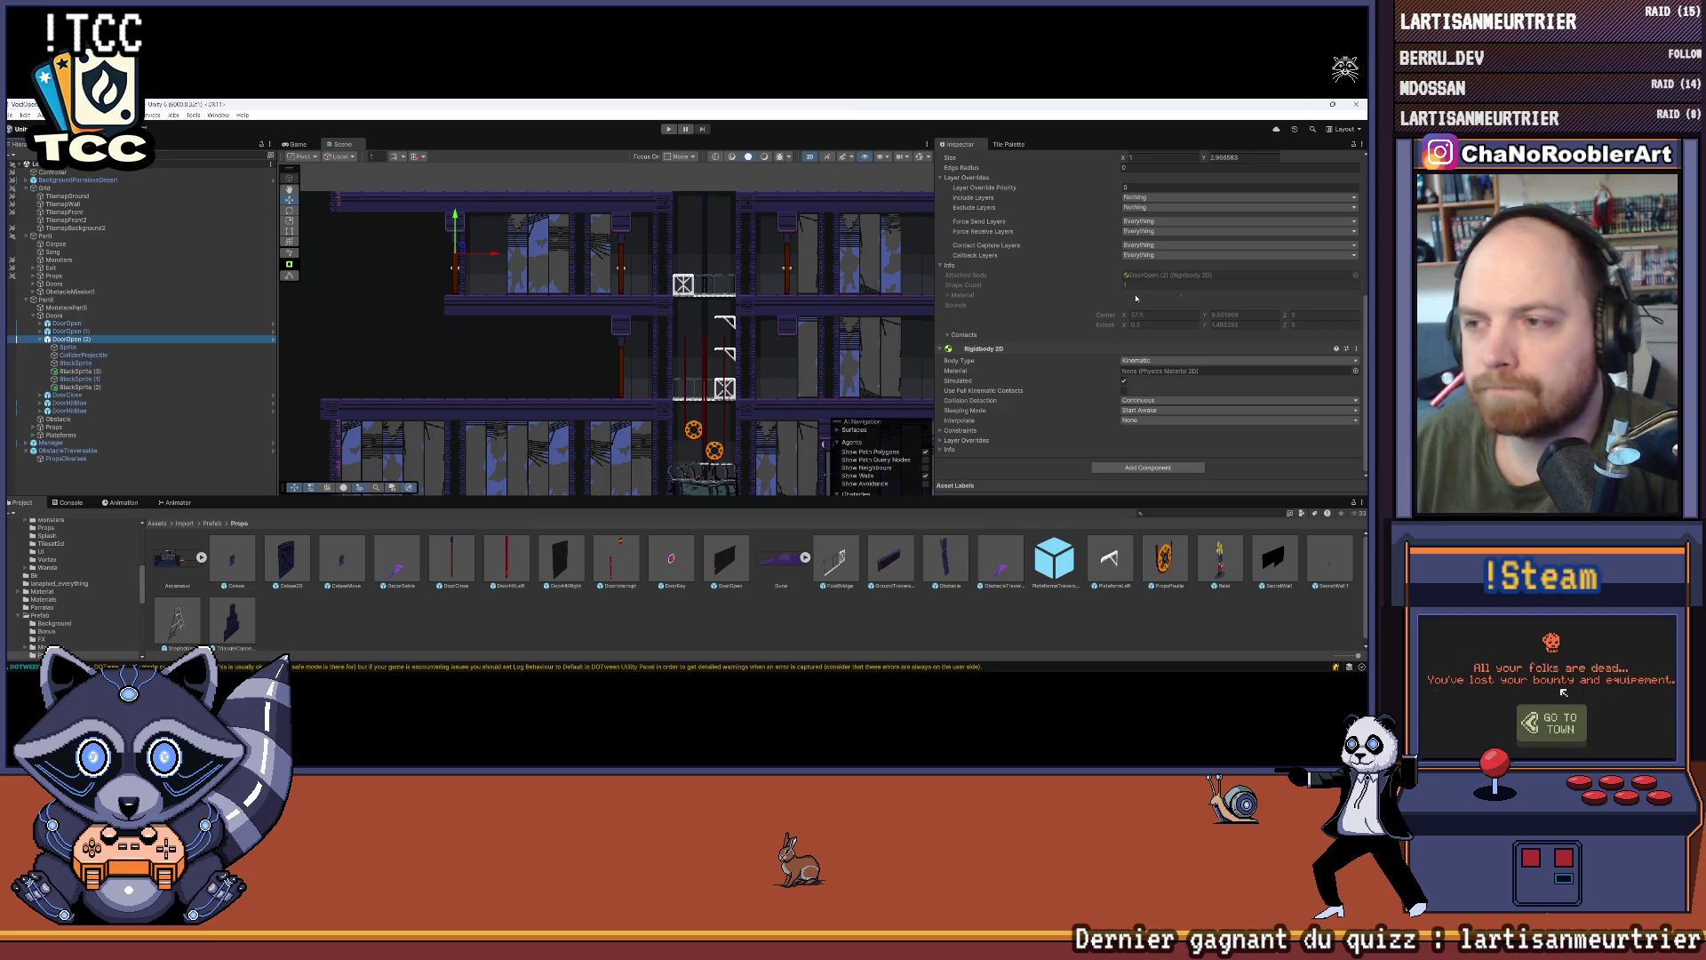
pyautogui.scroll(5, 1012, 328)
pyautogui.click(1333, 313)
pyautogui.click(1333, 313)
pyautogui.click(1333, 323)
pyautogui.click(1334, 333)
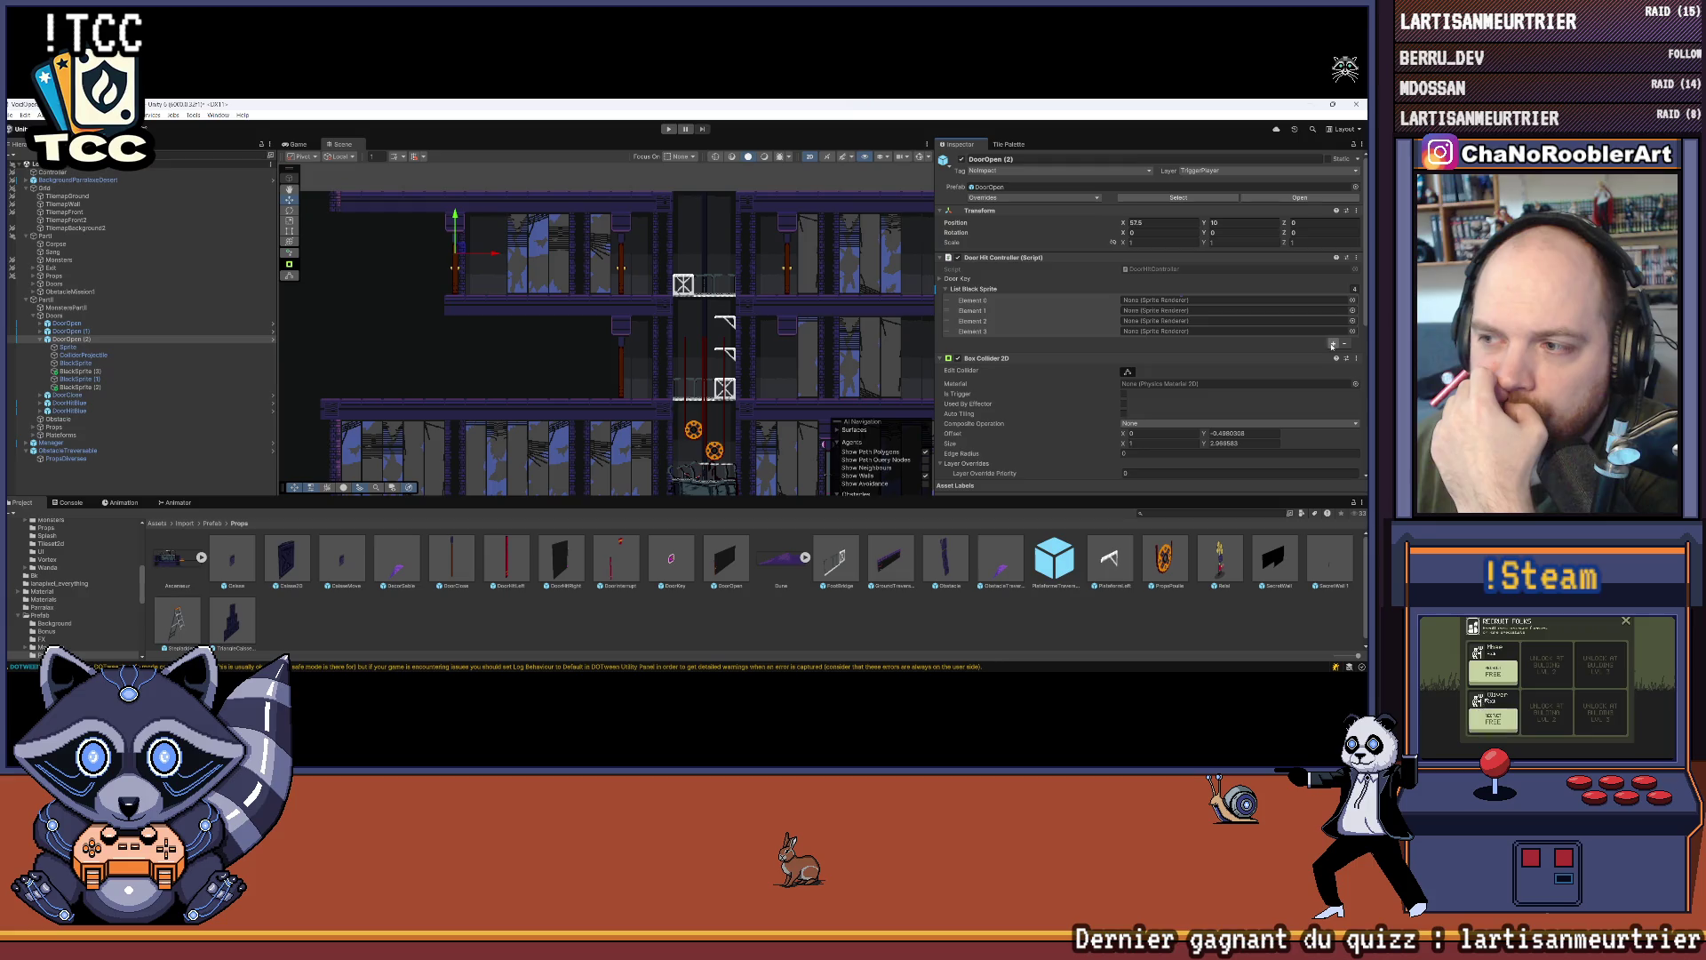
pyautogui.click(1333, 344)
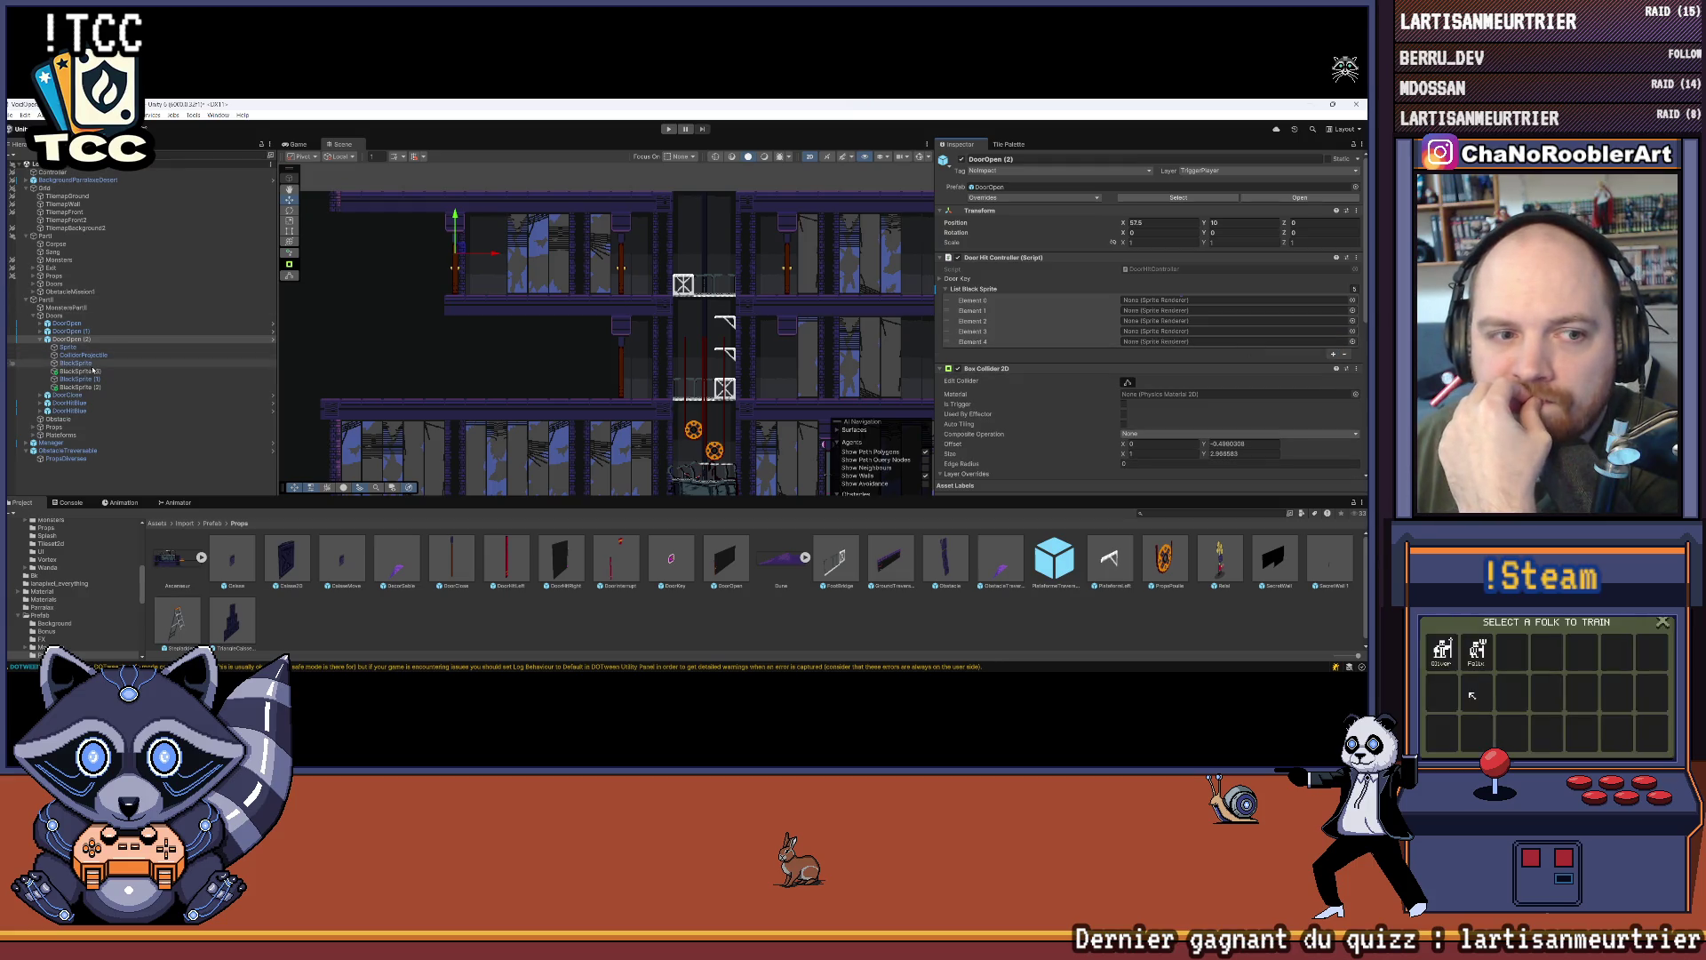
# Step: Assign BlackSprite, BlackSprite (3), BlackSprite (1) and BlackSprite (2) to Elements 0–3, removing the fifth slot
pyautogui.moveTo(76, 363); pyautogui.dragTo(1156, 300)
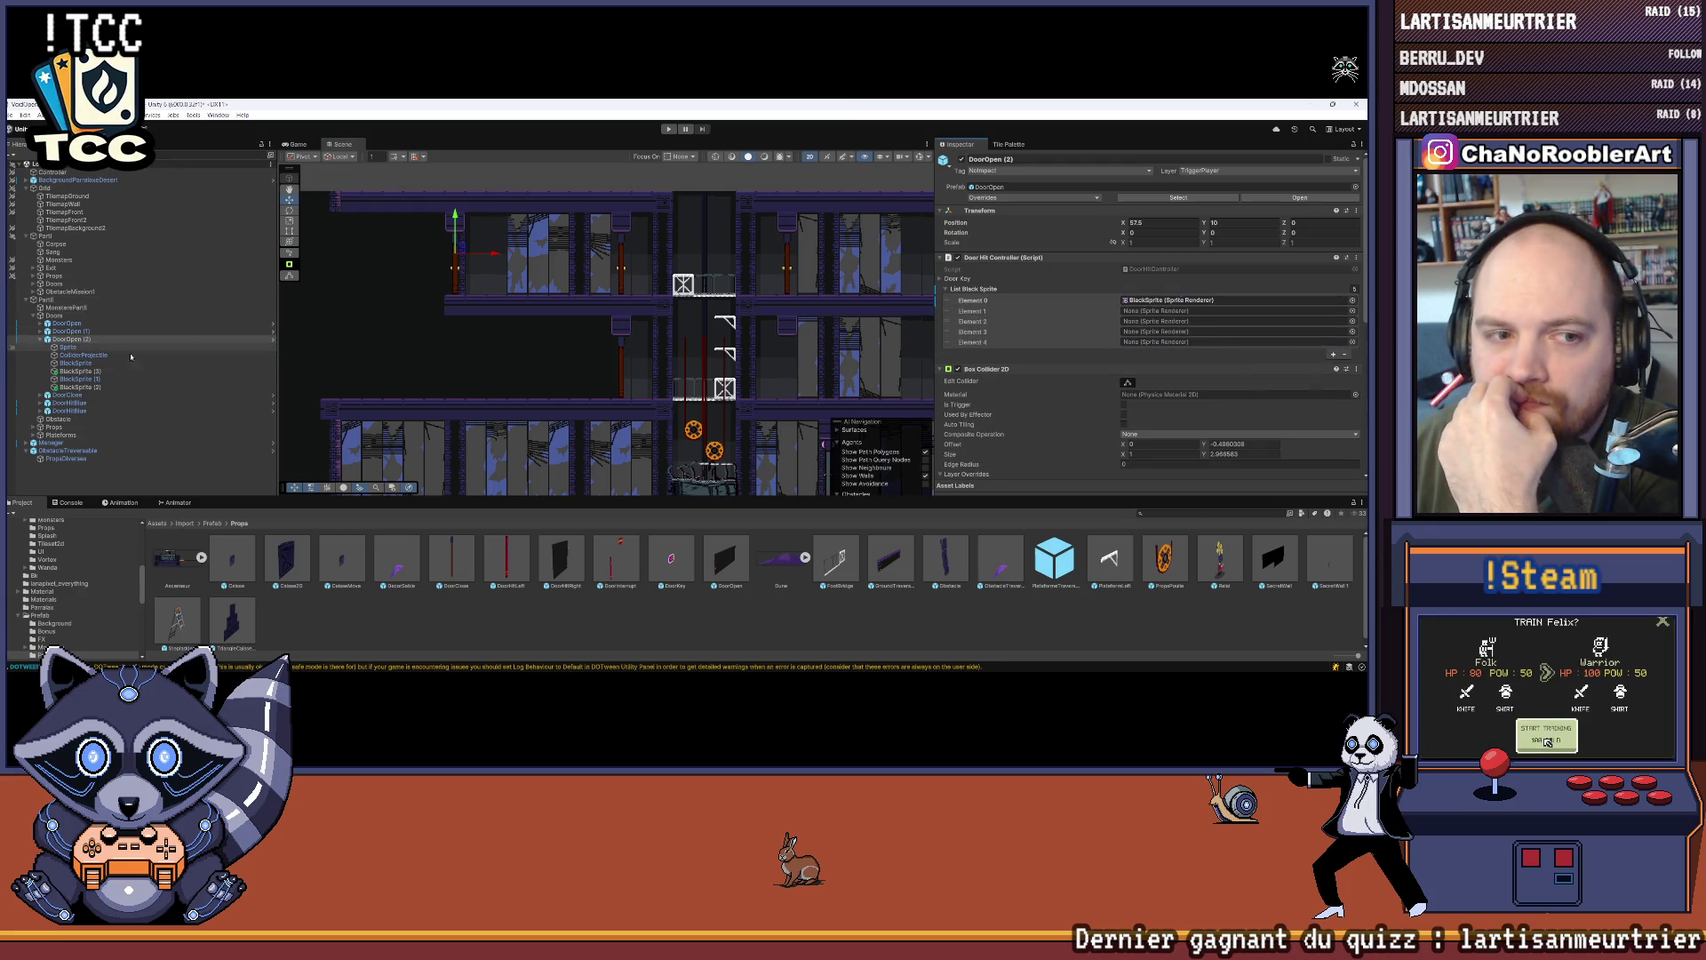
pyautogui.moveTo(90, 371)
pyautogui.mouseDown()
pyautogui.moveTo(1155, 369)
pyautogui.moveTo(1156, 311)
pyautogui.mouseUp()
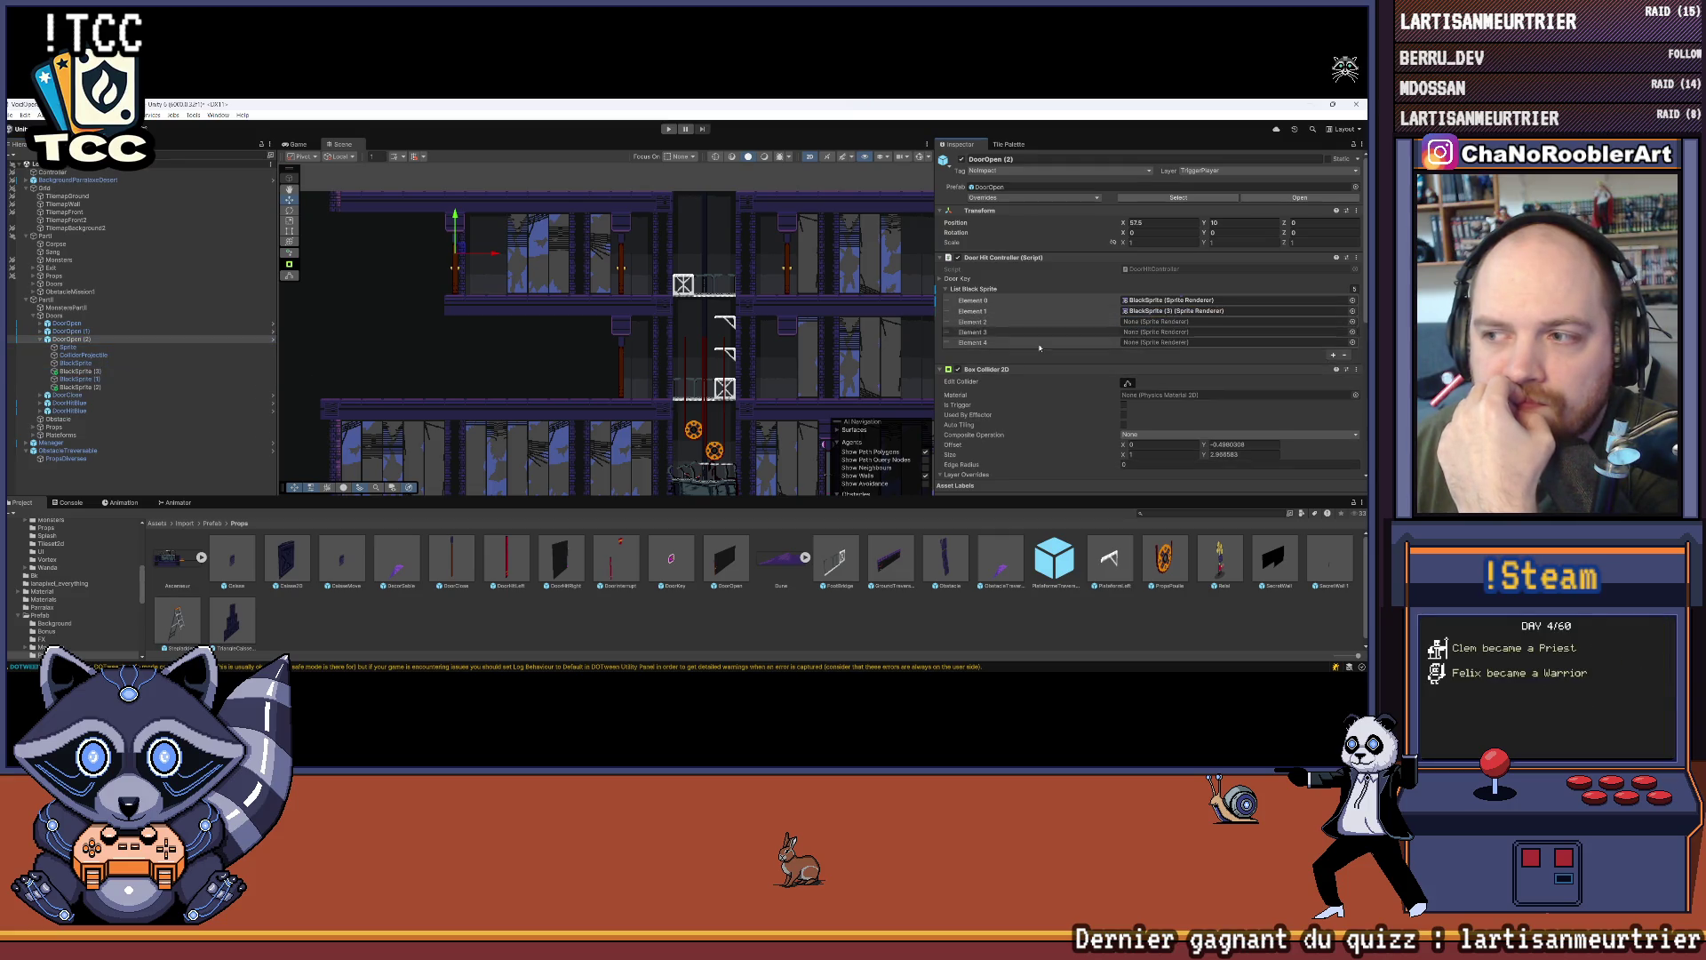
pyautogui.moveTo(83, 381); pyautogui.dragTo(1156, 322)
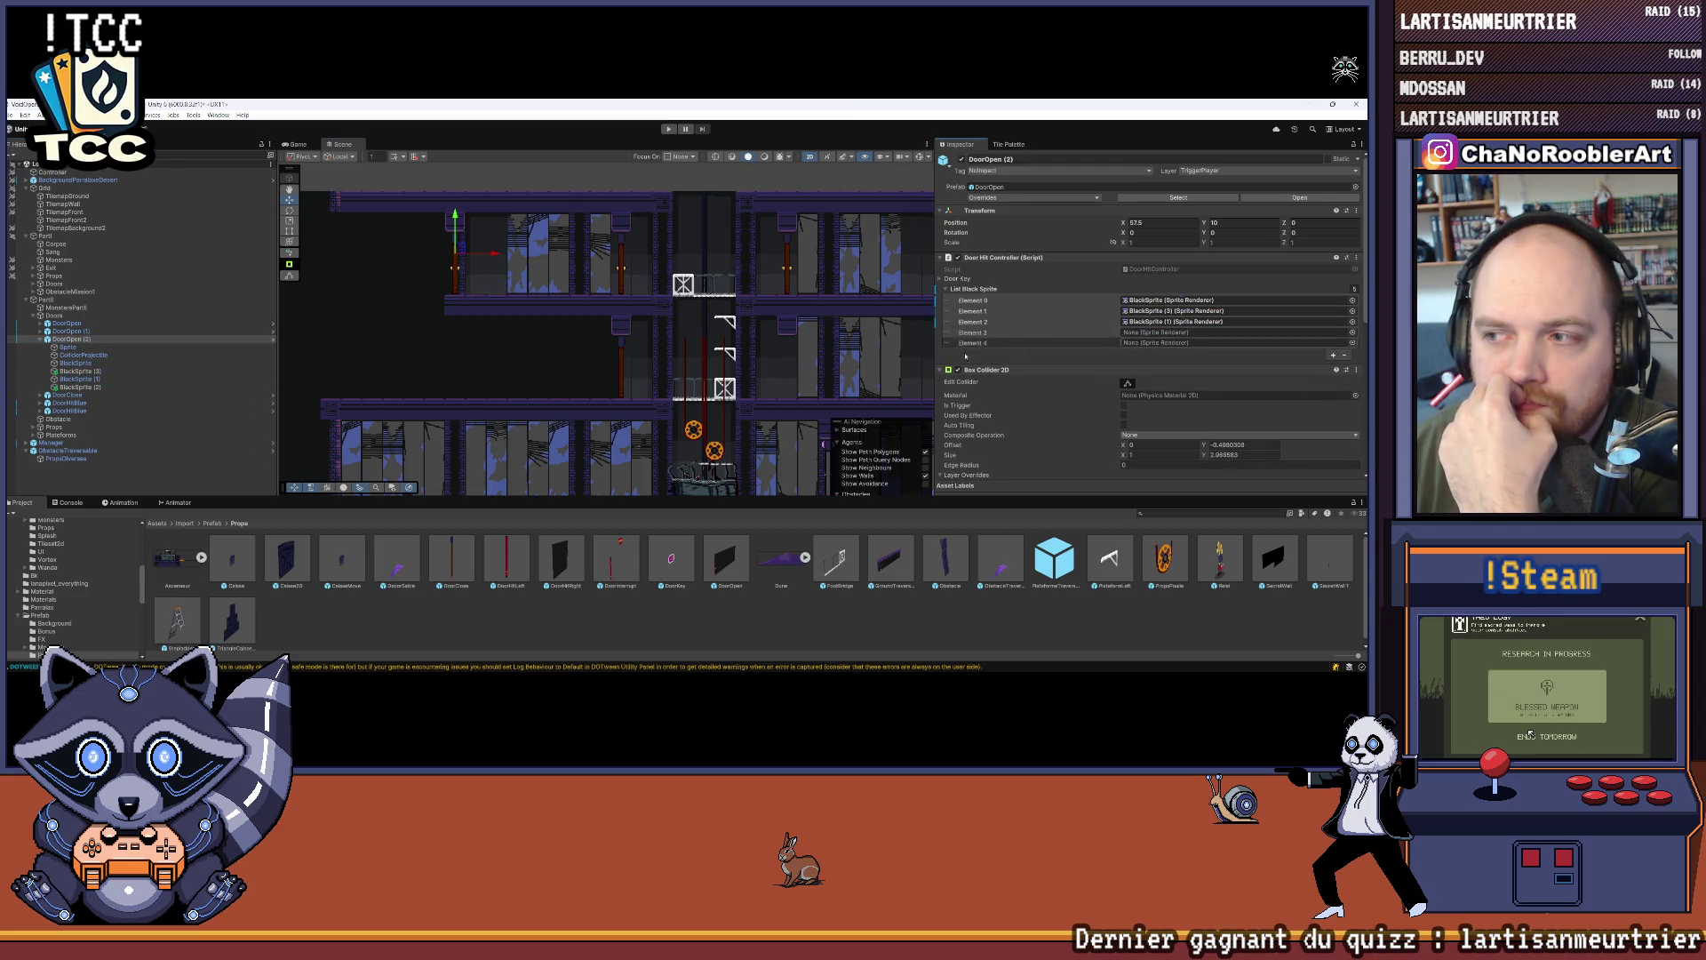
pyautogui.moveTo(134, 387); pyautogui.dragTo(1156, 333)
pyautogui.click(1344, 351)
pyautogui.click(517, 443)
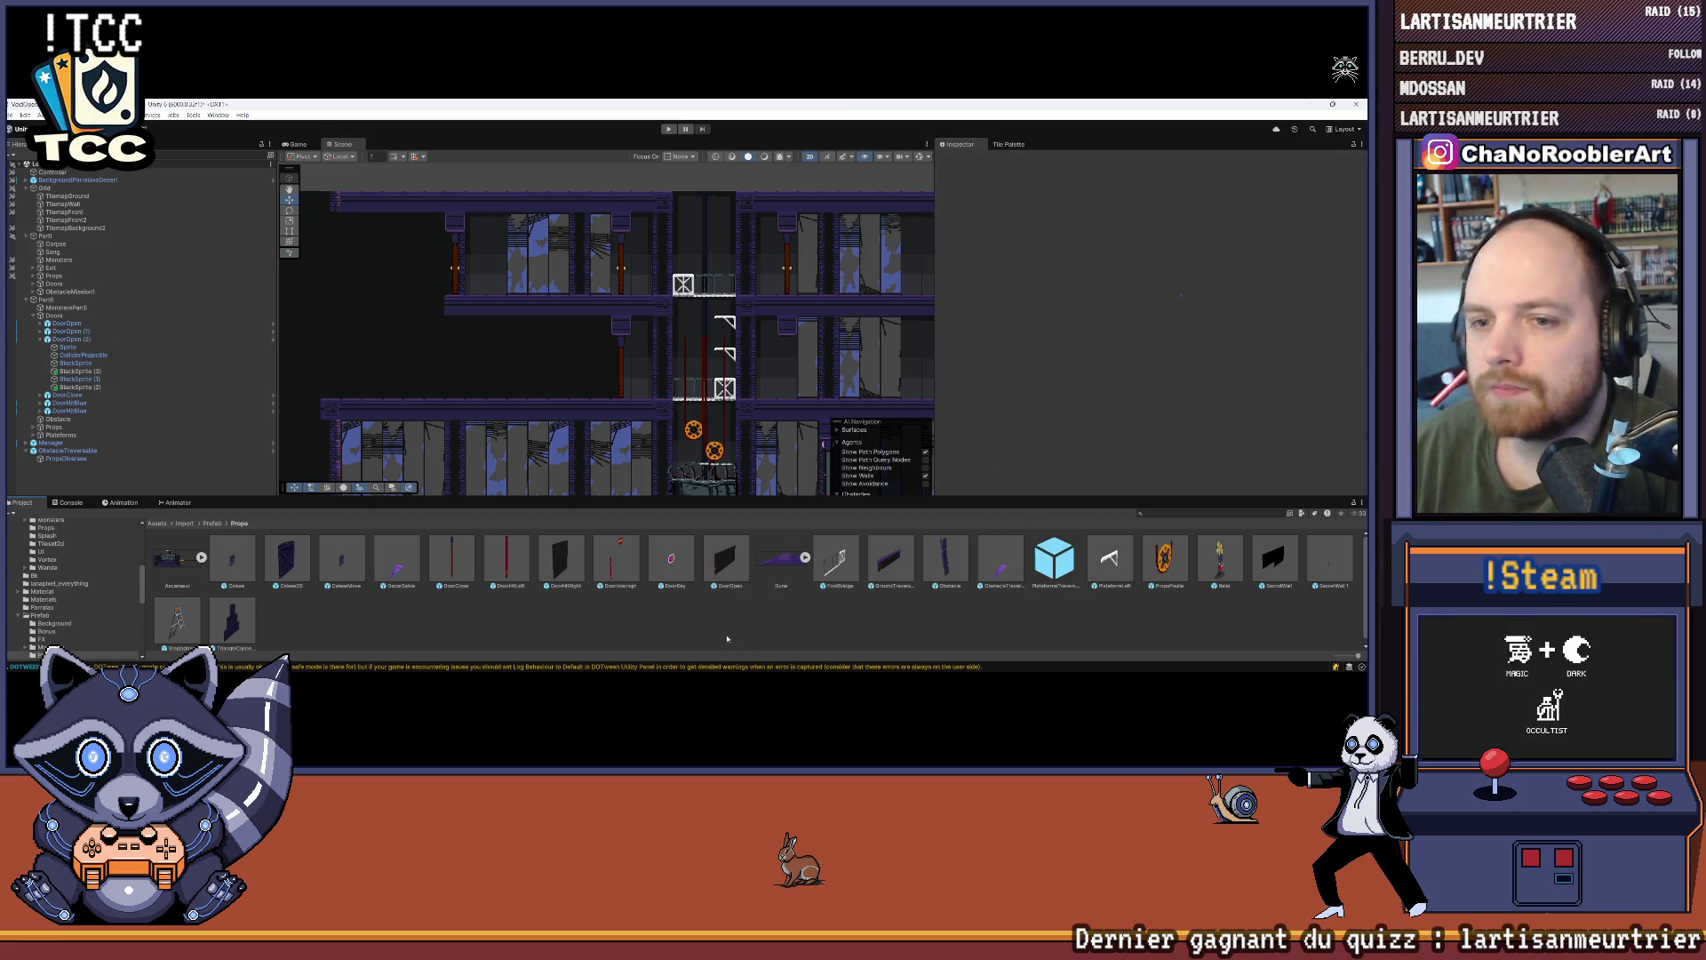
pyautogui.click(76, 363)
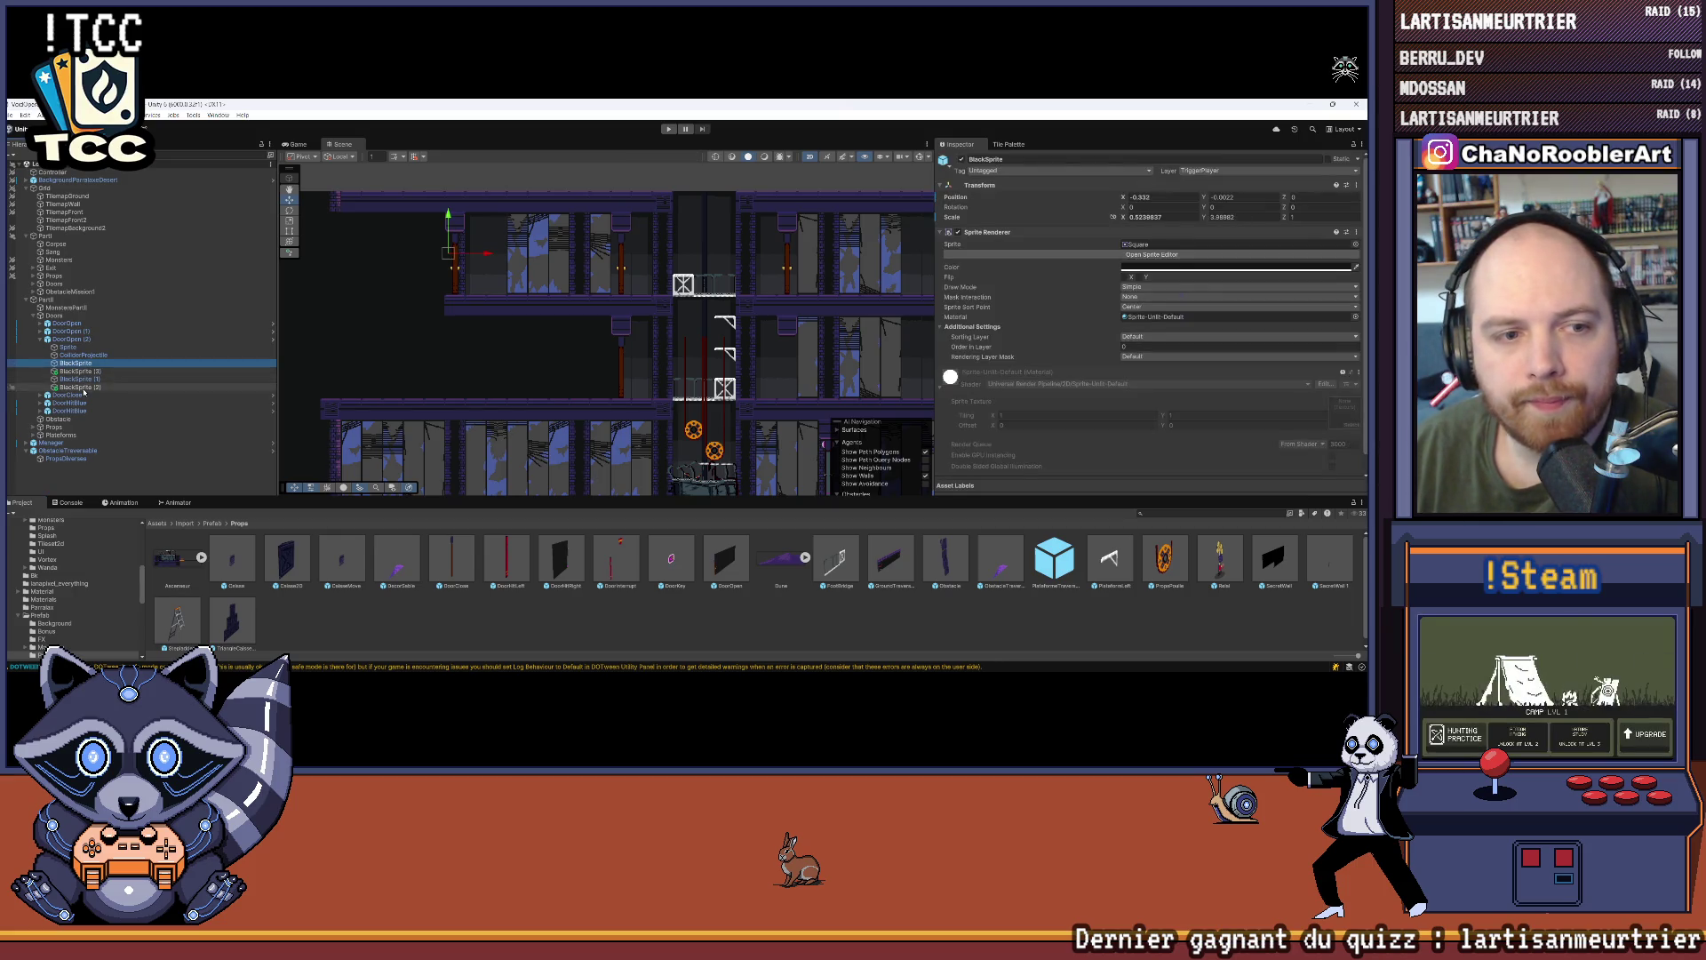
# Step: Disable the Sprite Renderer on all selected black masks to reveal the rooms
pyautogui.keyDown('shift'); pyautogui.click(80, 388); pyautogui.keyUp('shift')
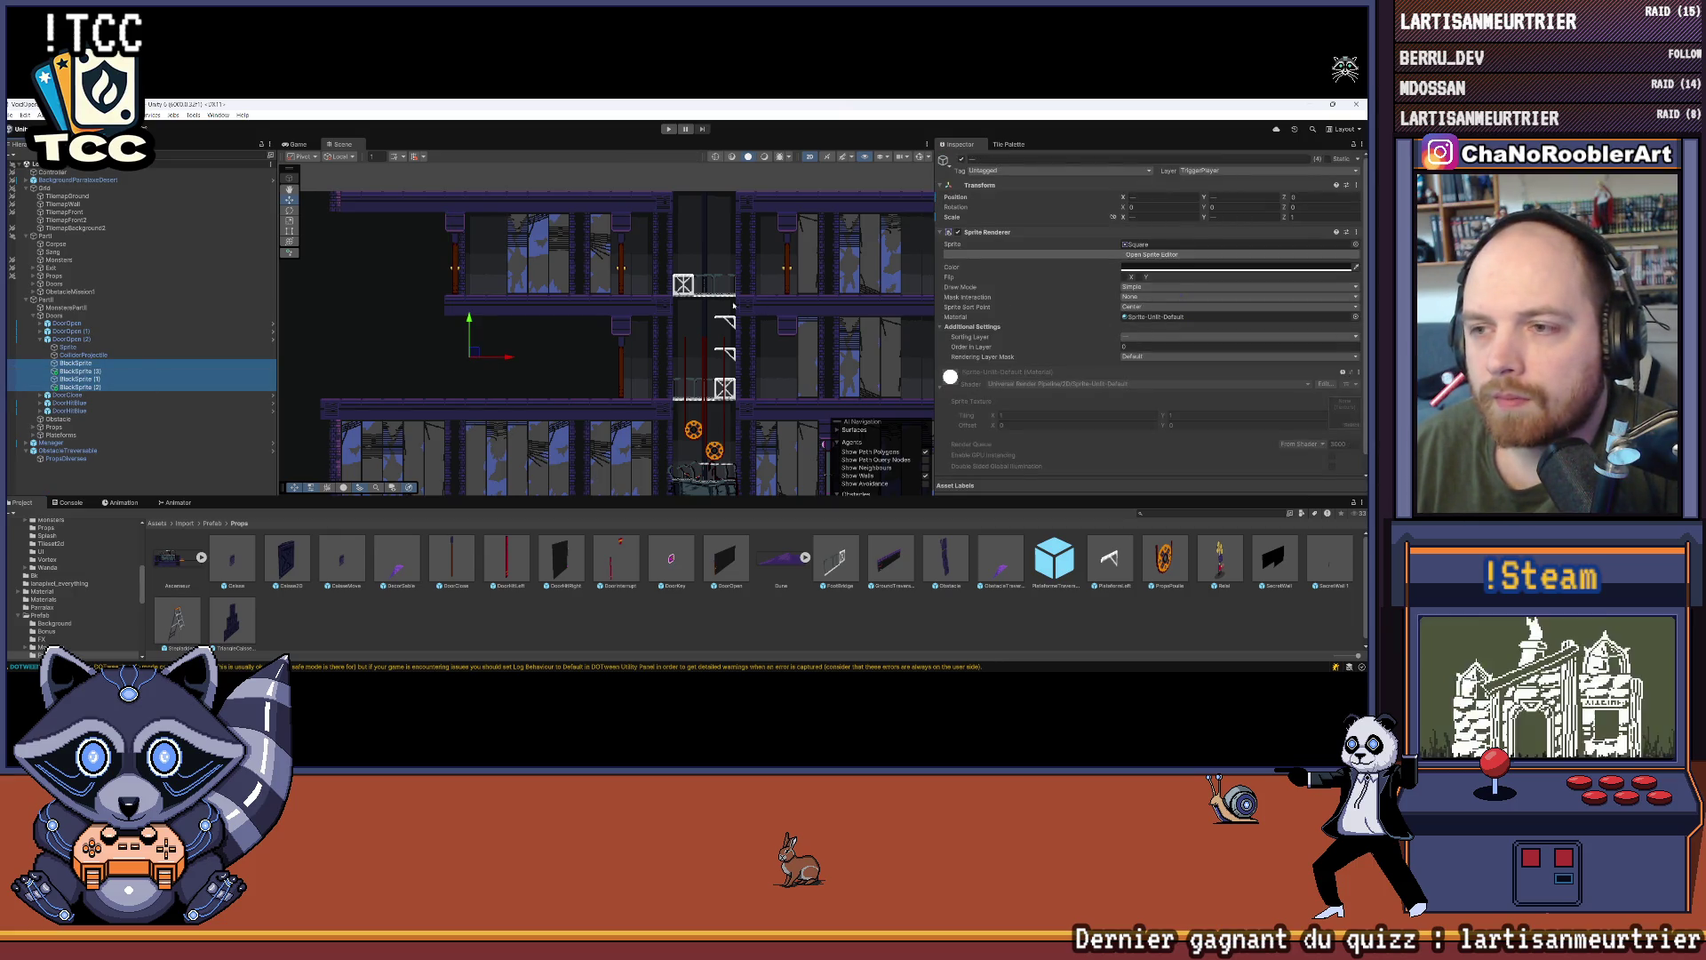
pyautogui.scroll(-3, 601, 350)
pyautogui.moveTo(676, 342); pyautogui.dragTo(726, 334)
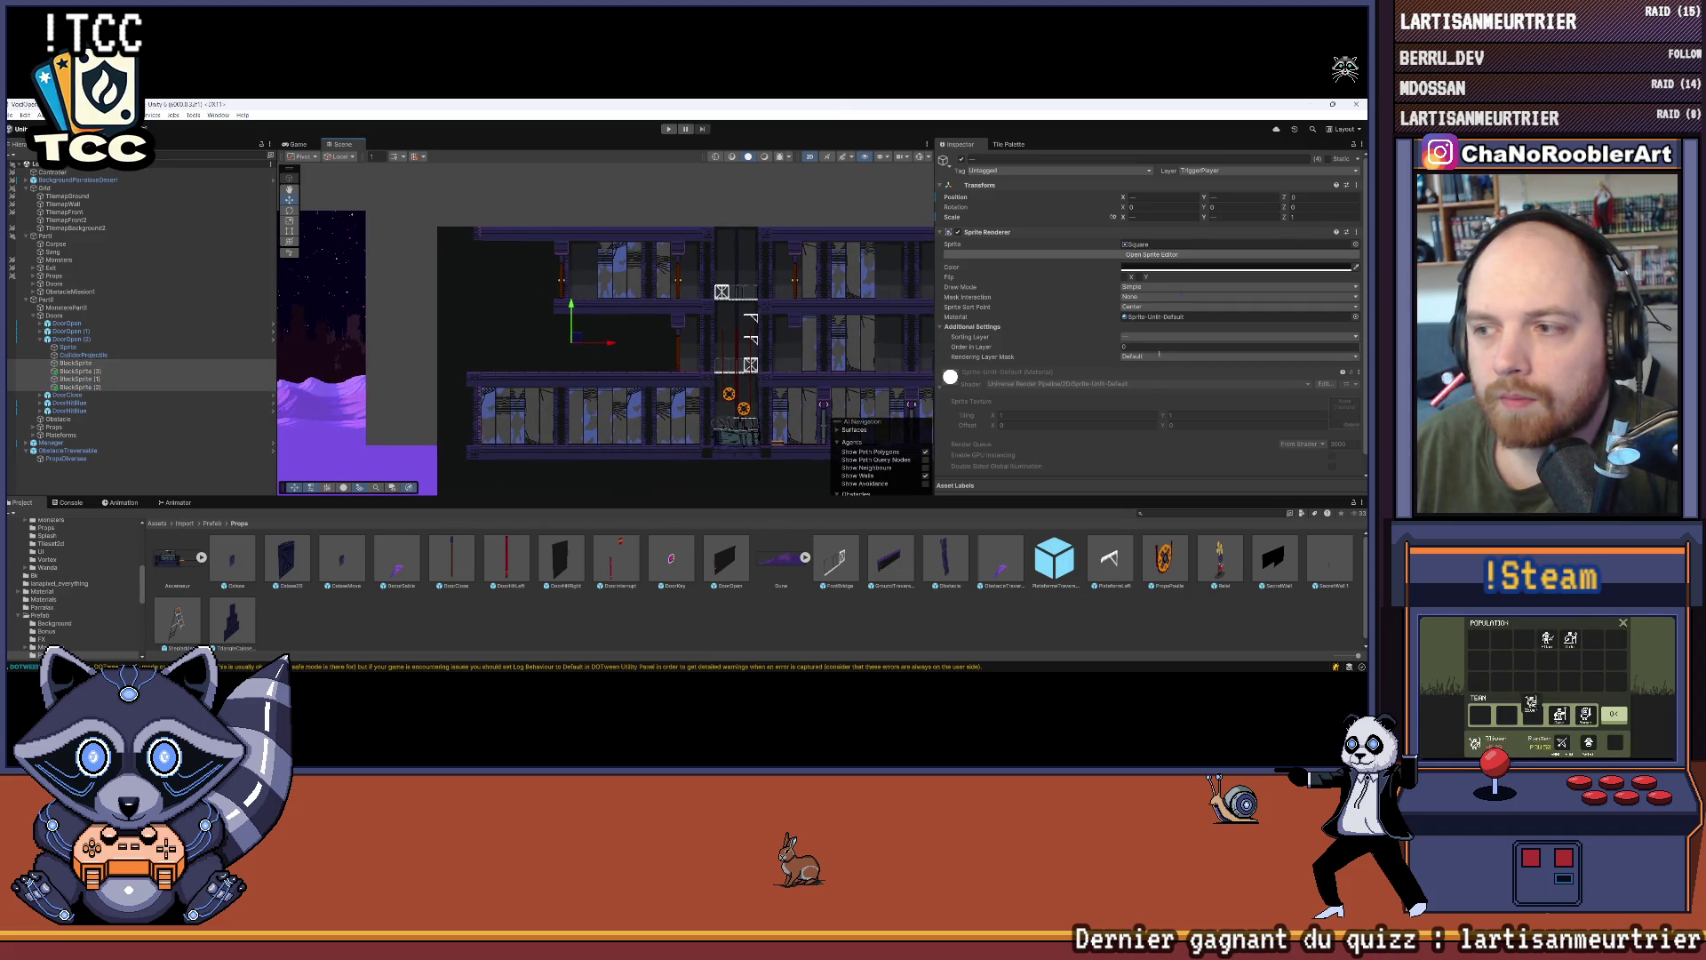
pyautogui.click(957, 232)
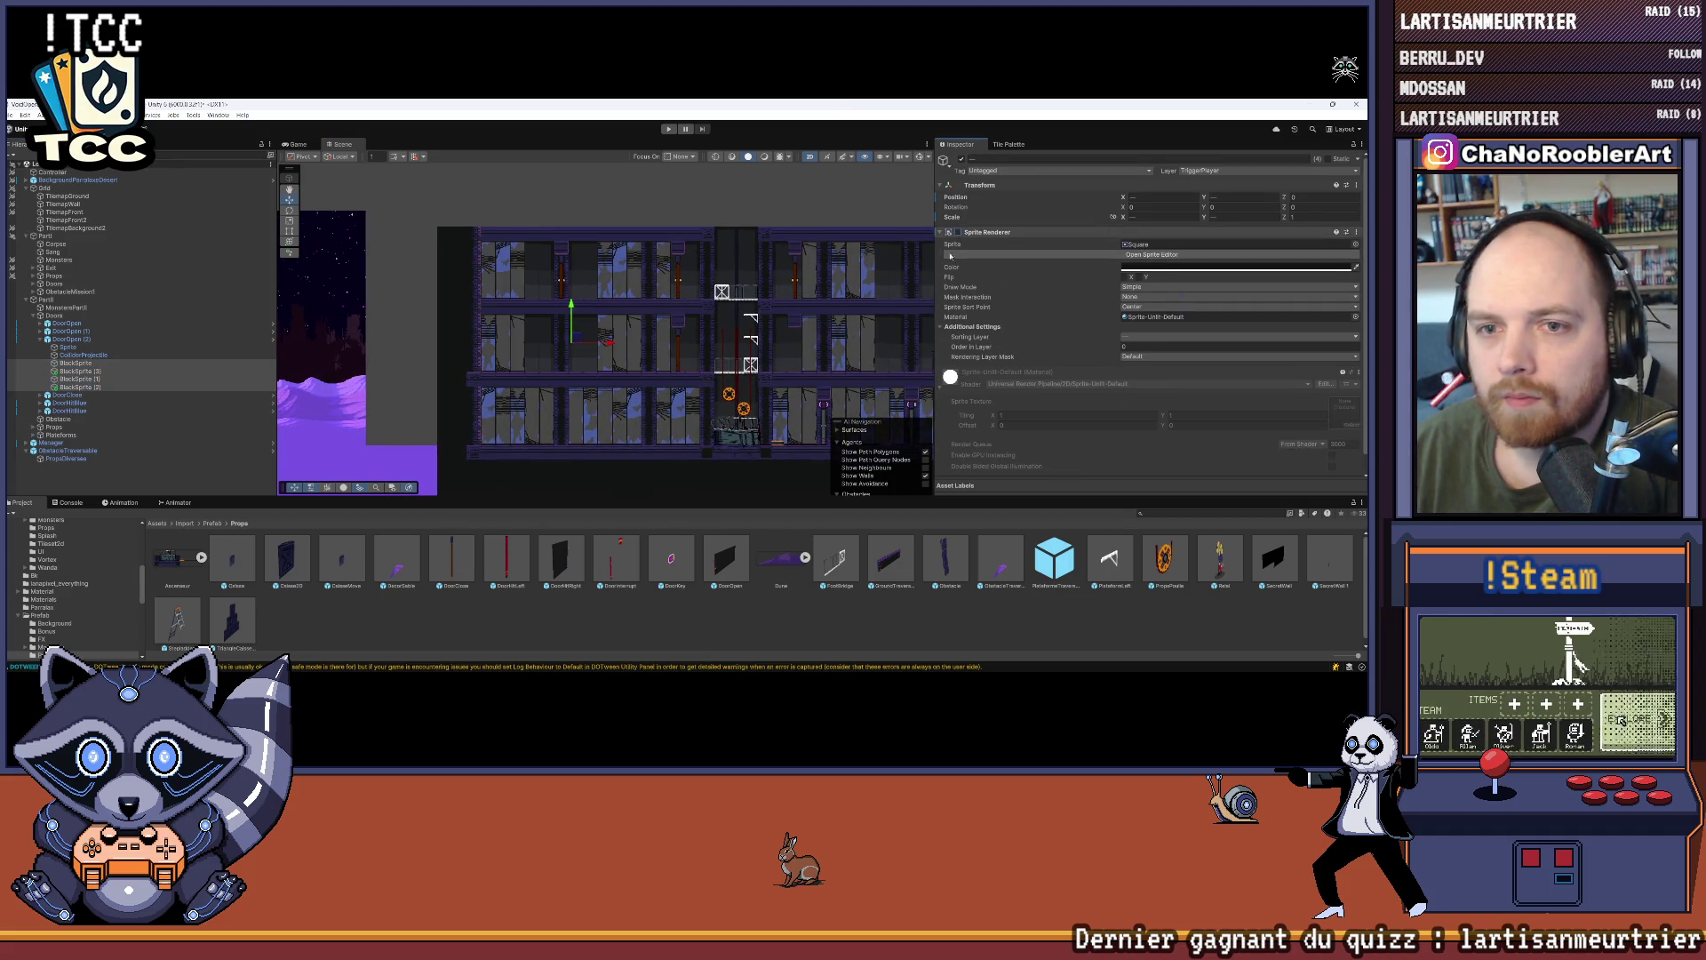
pyautogui.click(516, 619)
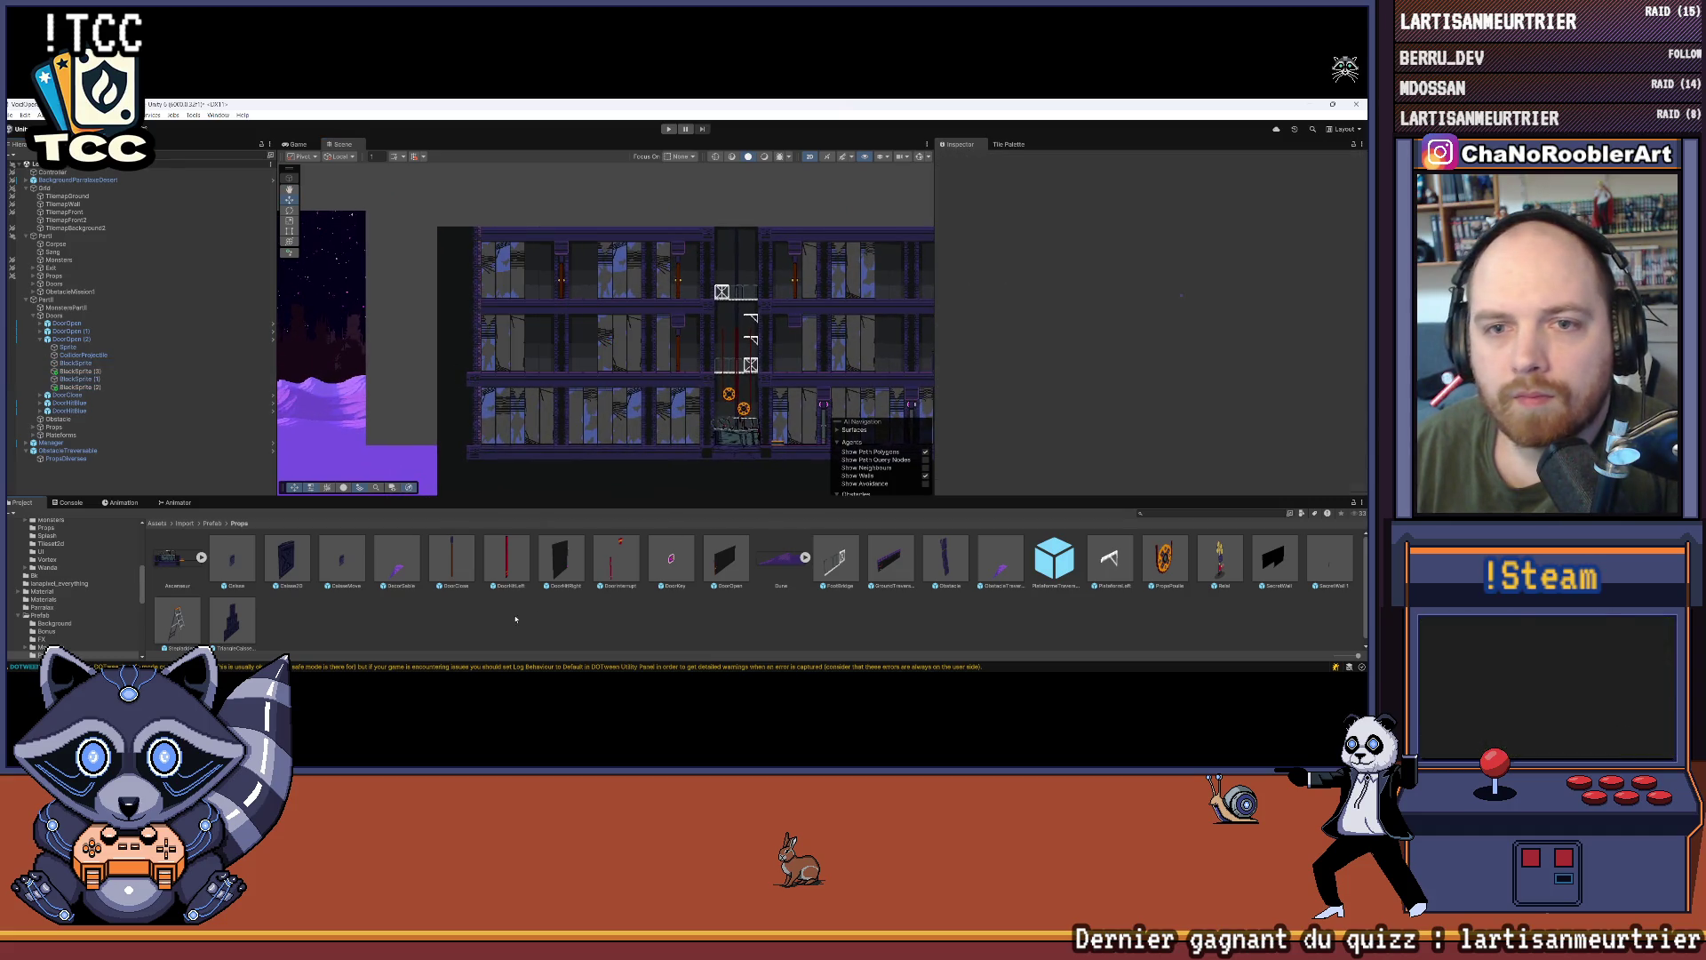
# Step: Collapse DoorOpen (2) and enter Play mode to test the level
pyautogui.click(41, 339)
pyautogui.scroll(-2, 623, 313)
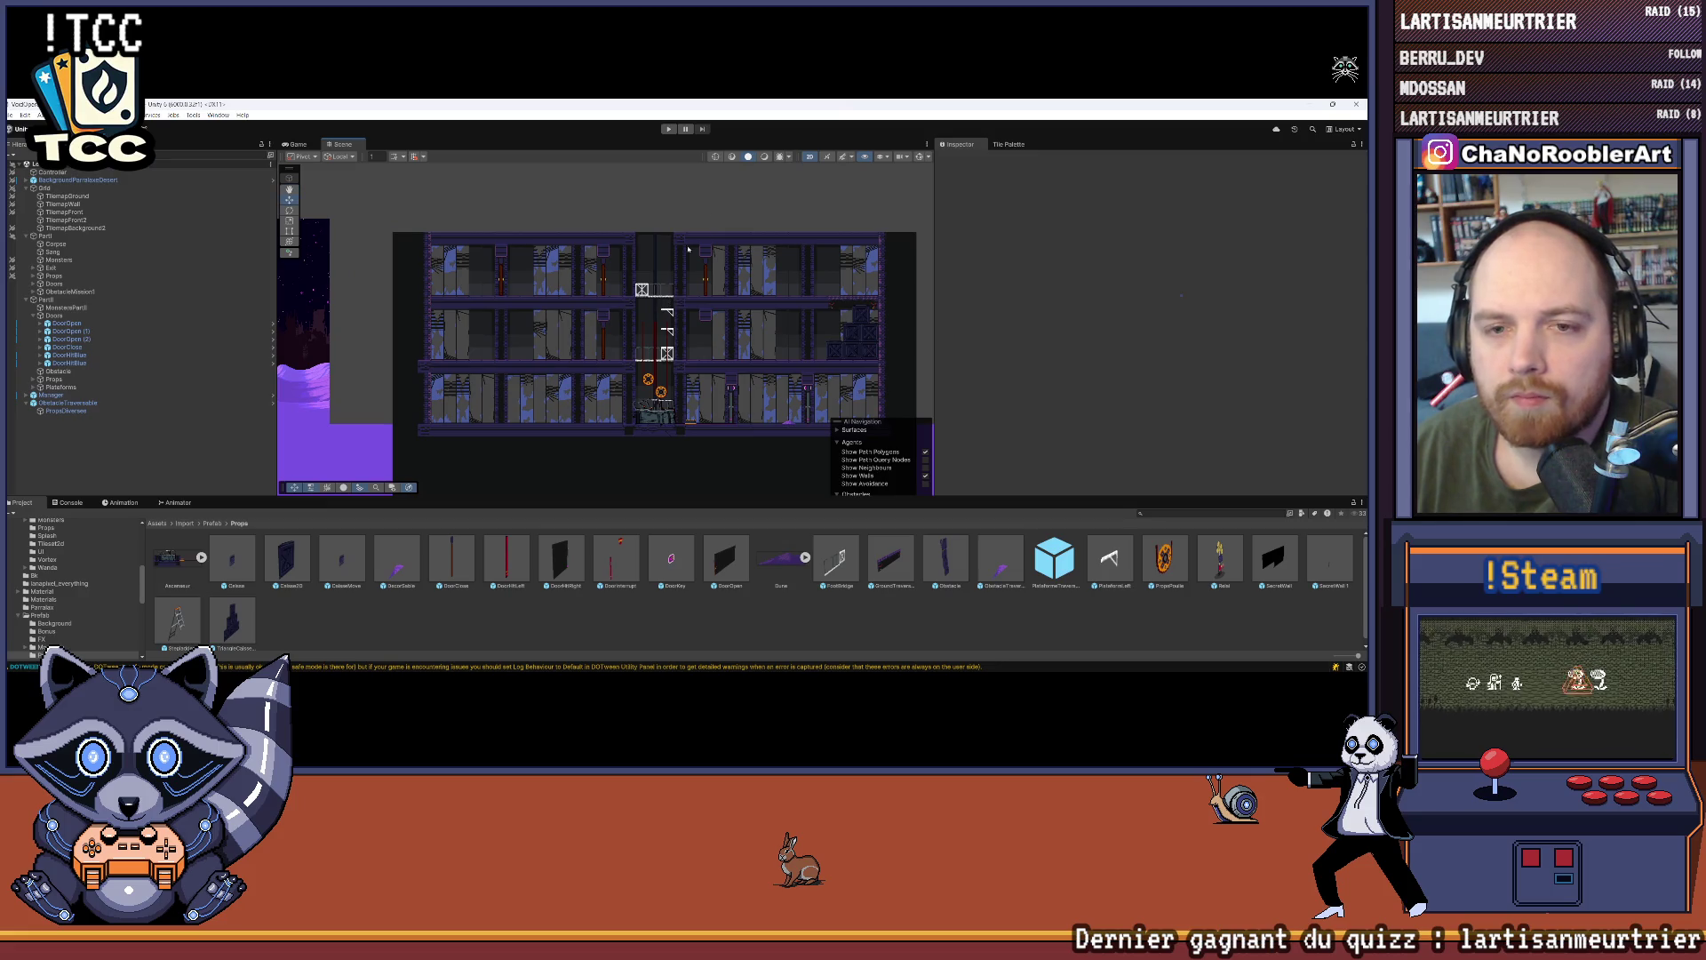
pyautogui.click(669, 129)
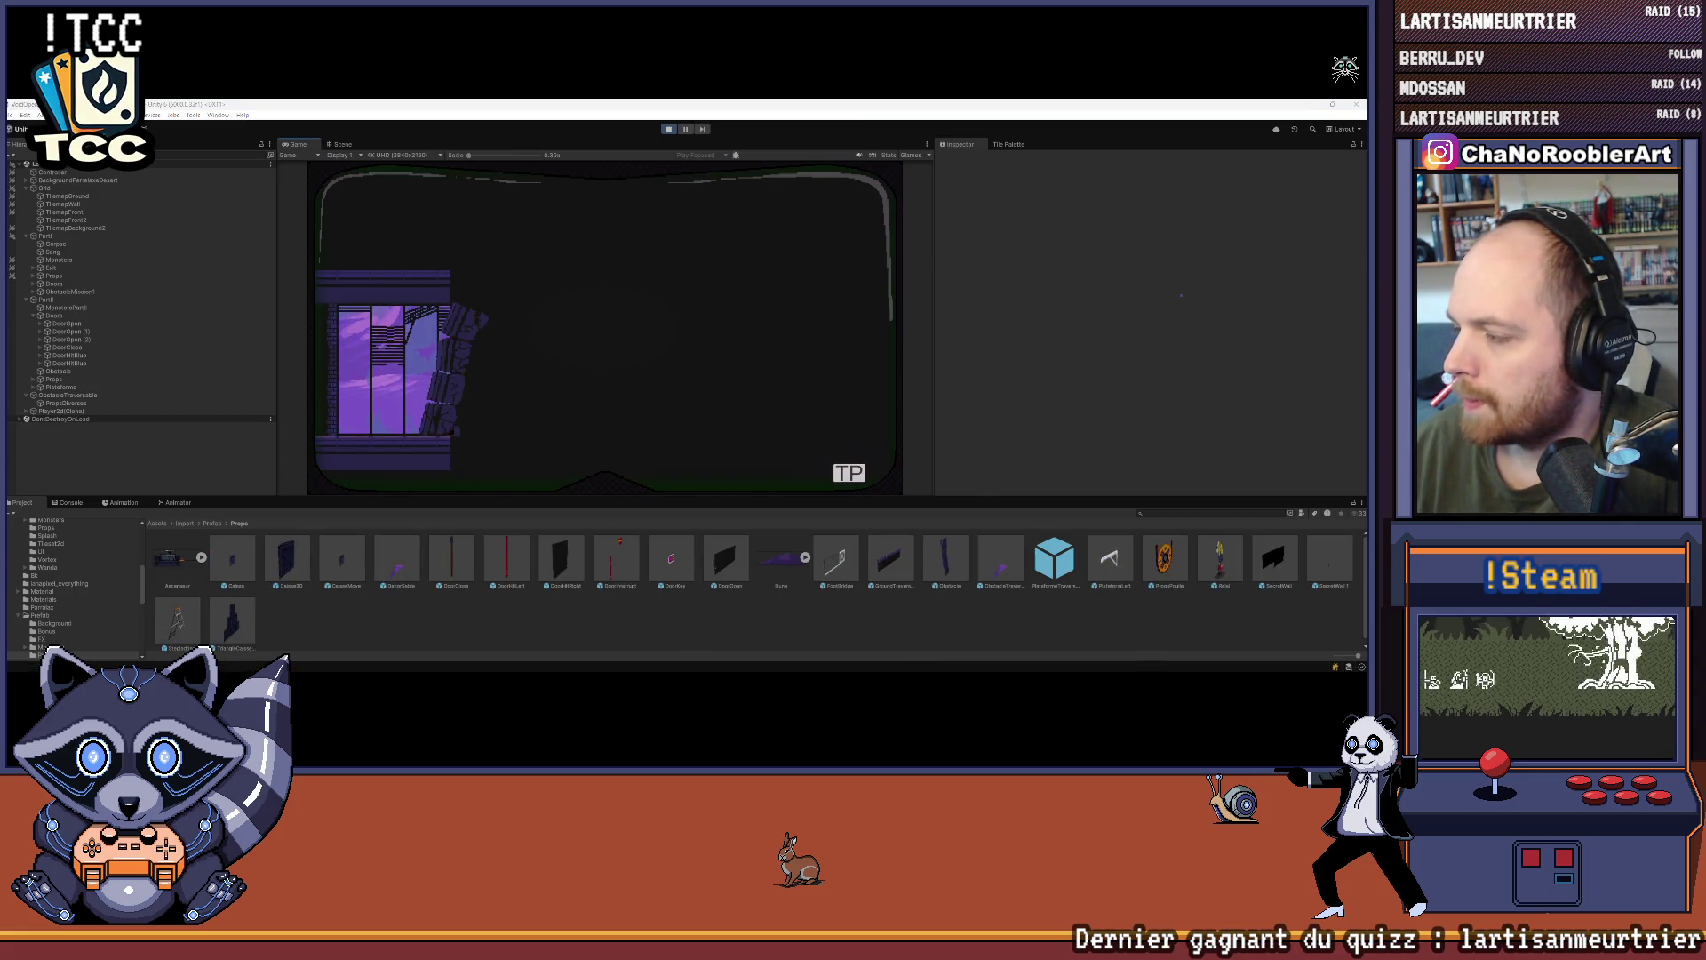
# Step: Teleport into the 2D level via the Mission 1 TP menu and walk the player right
pyautogui.click(844, 471)
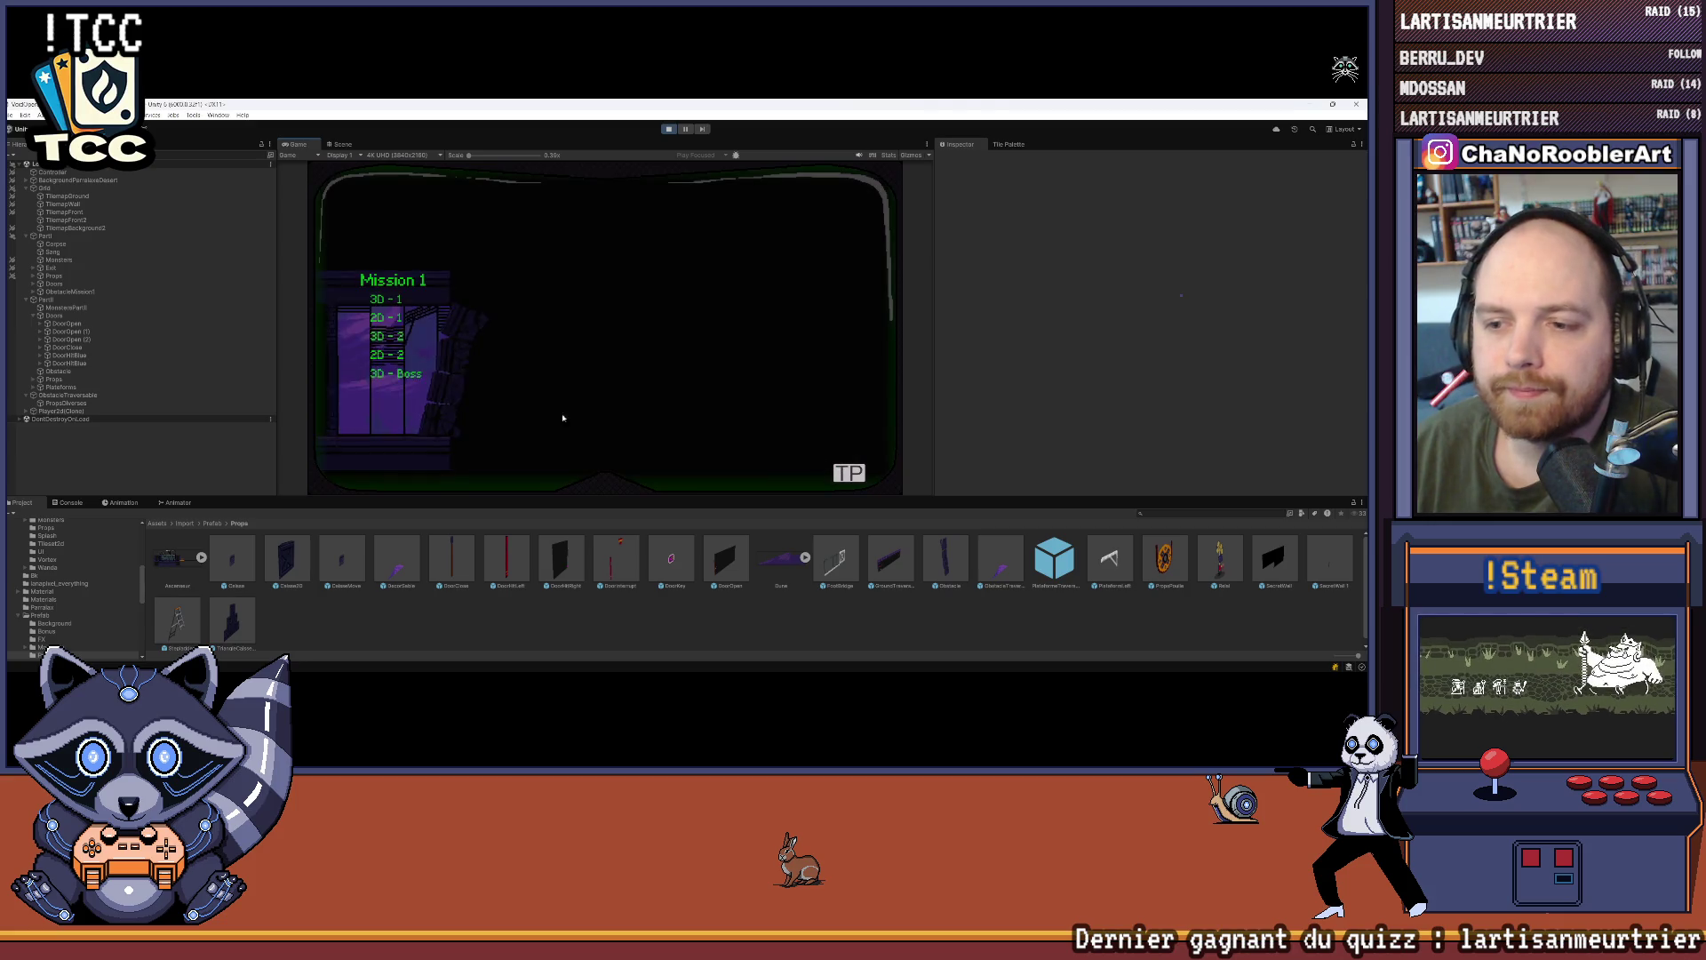
pyautogui.click(384, 356)
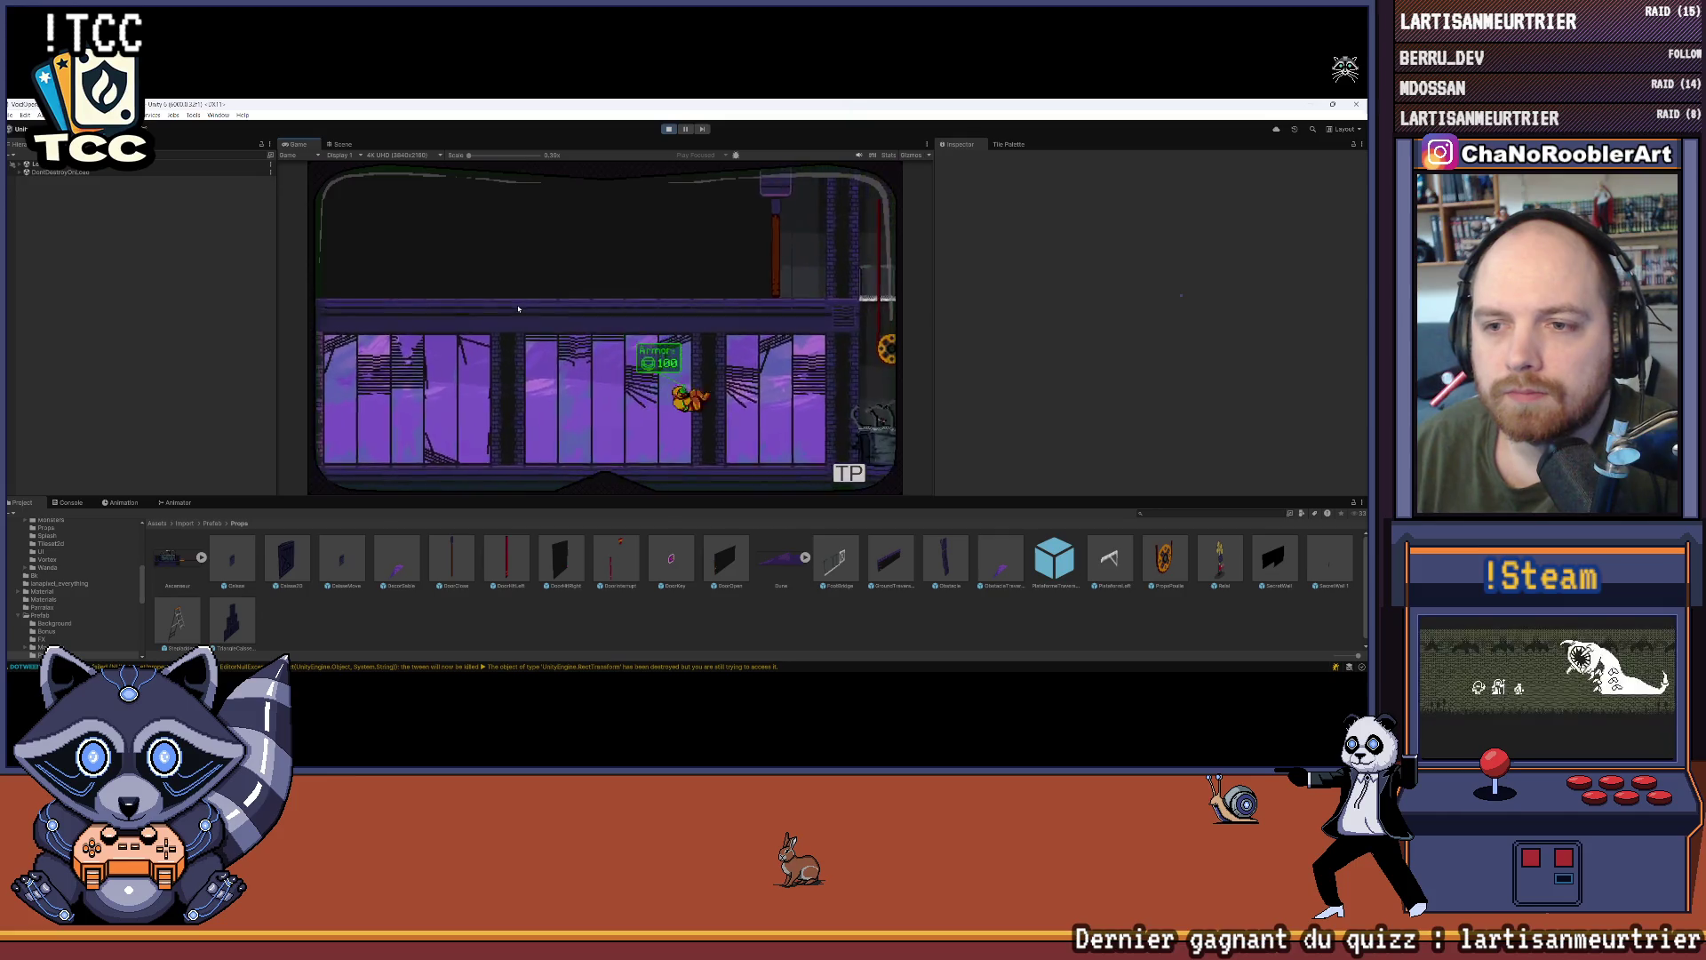
pyautogui.press('d')
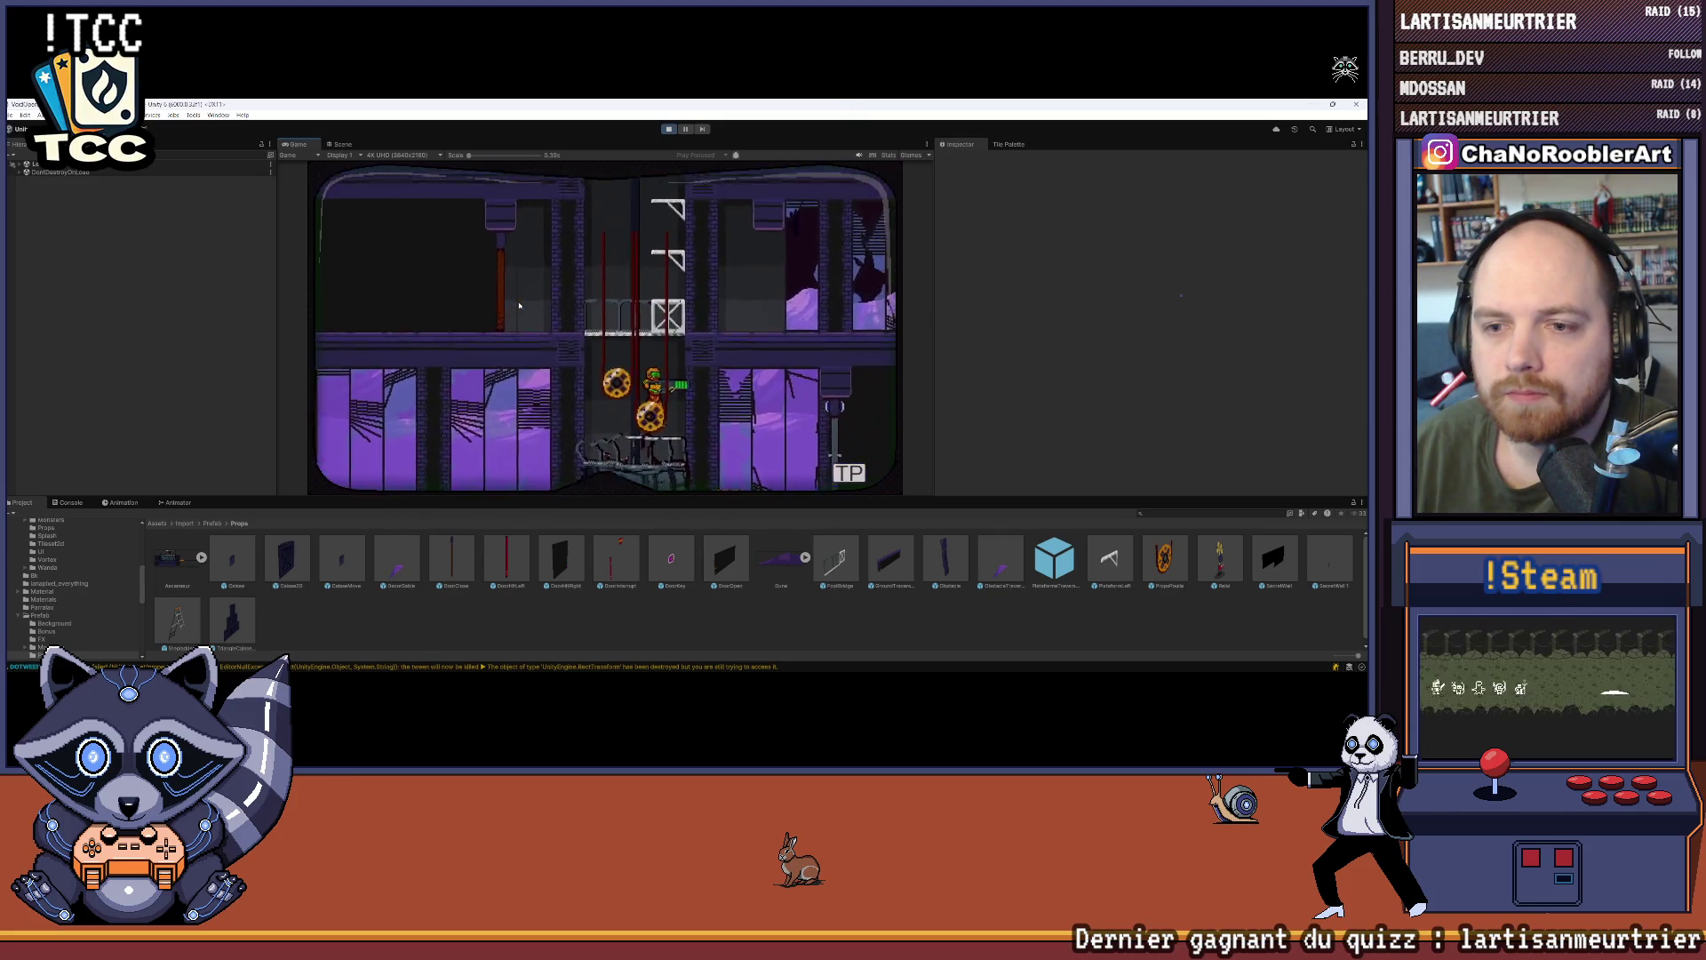
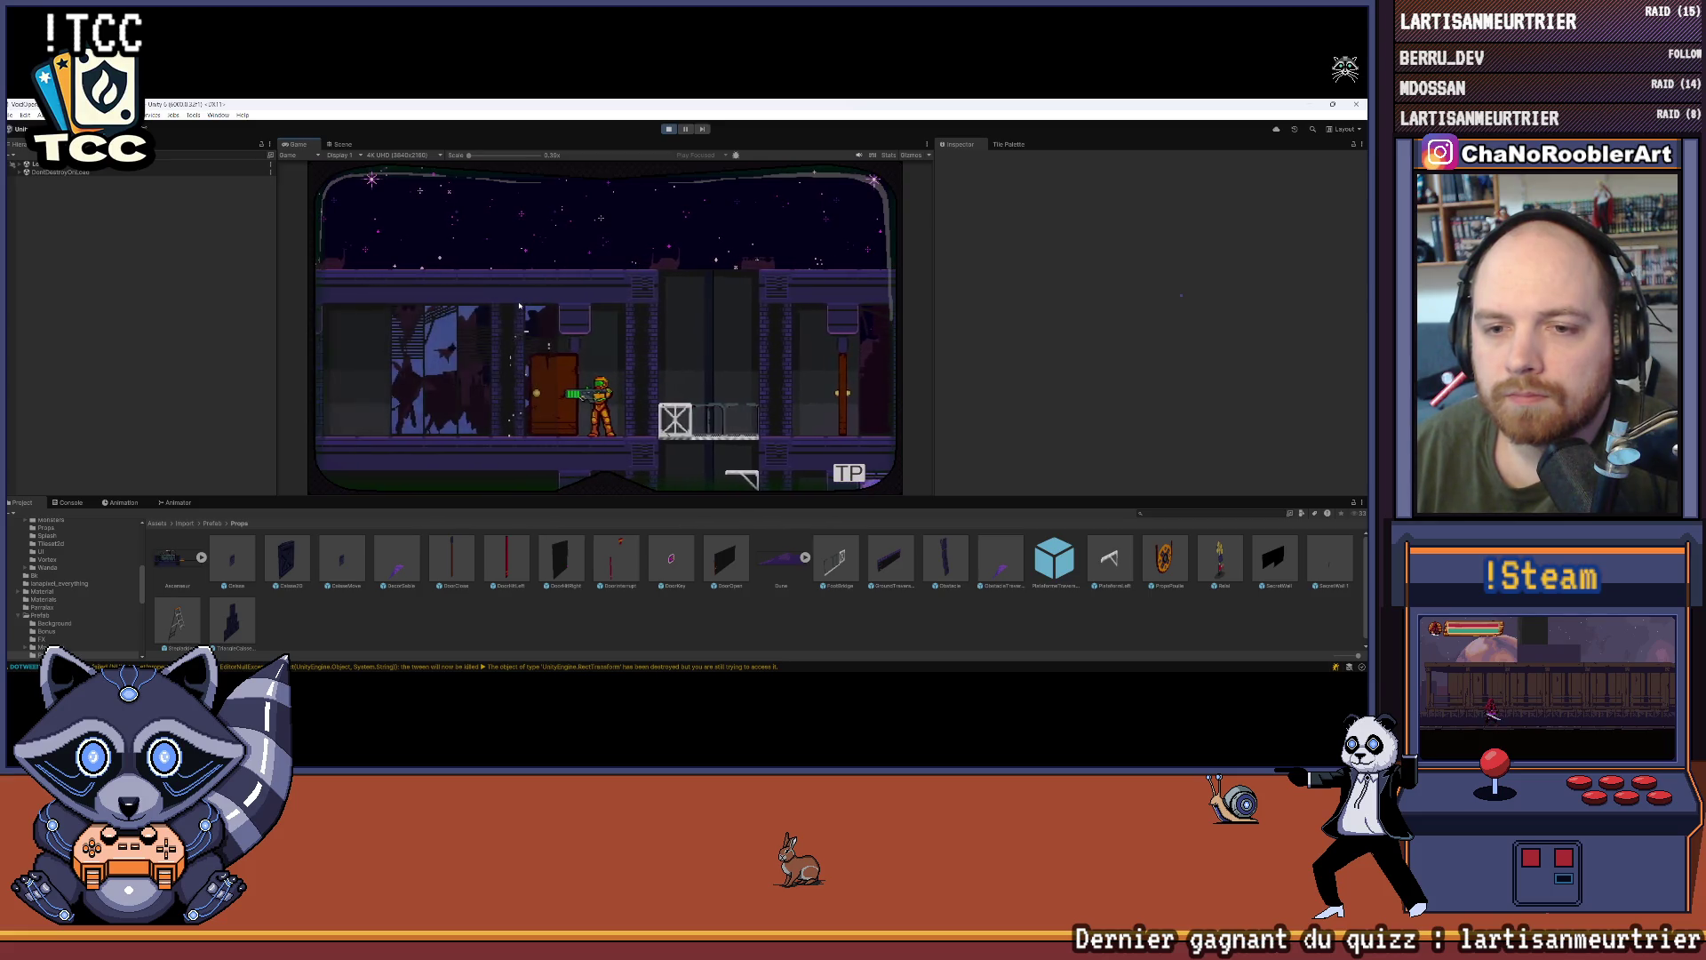
# Step: Walk the character left and right past the doors in Game view, then exit Play mode
pyautogui.press('Left')
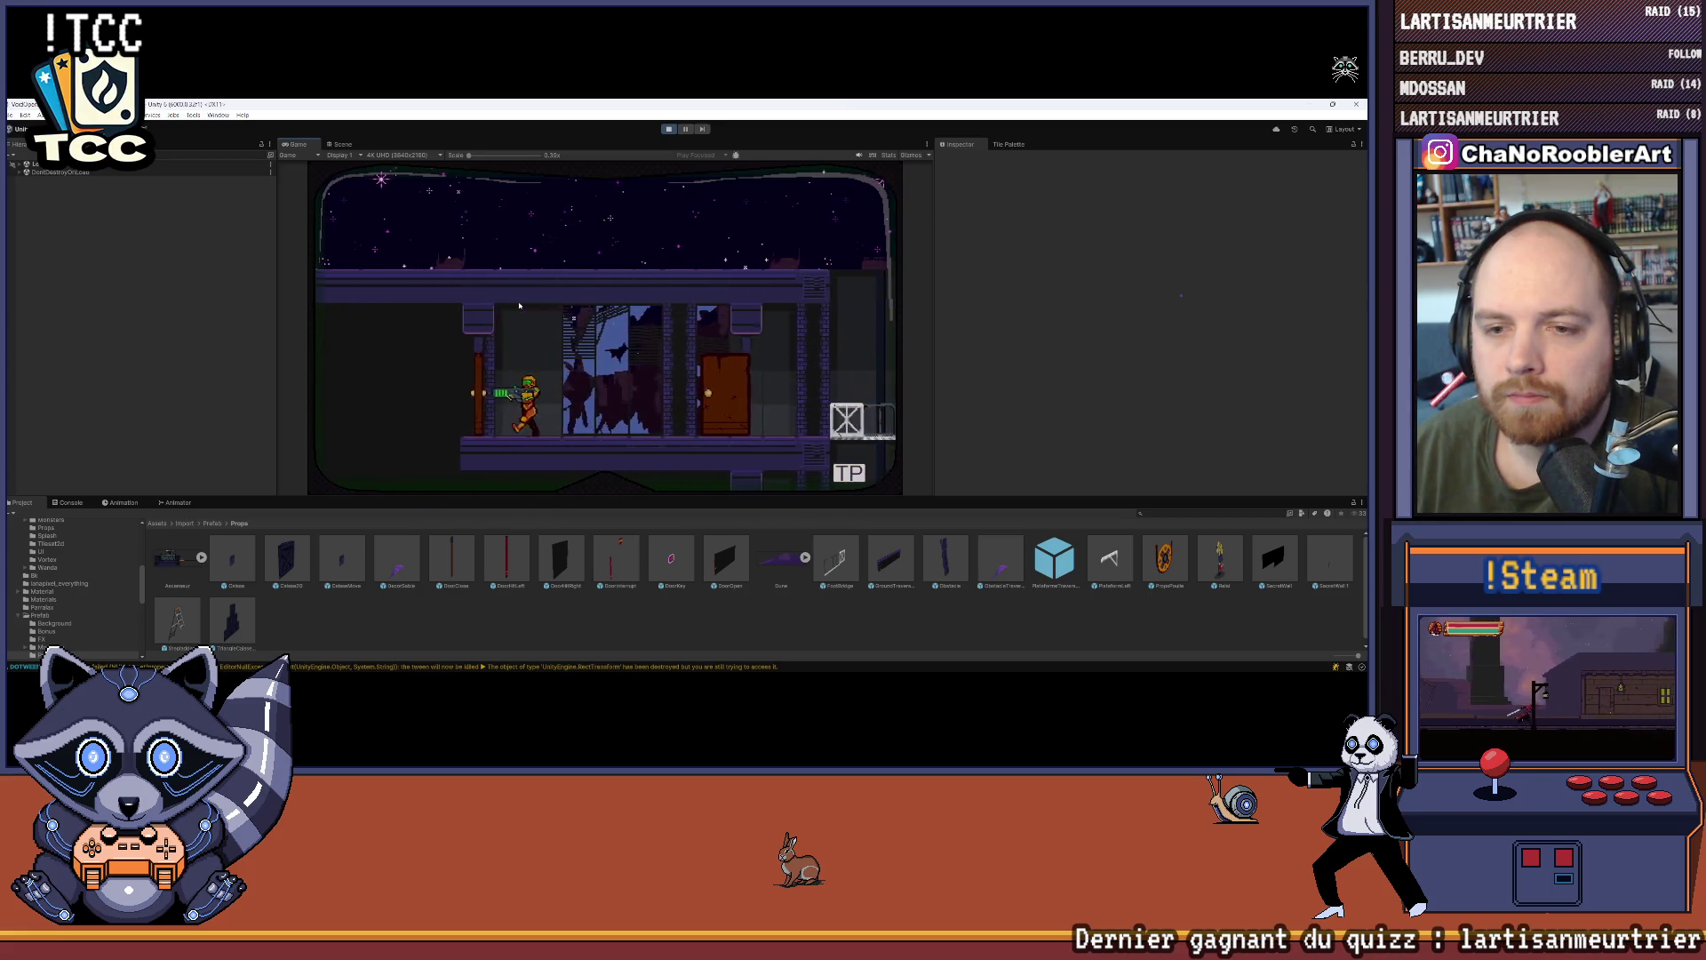
pyautogui.press('Left')
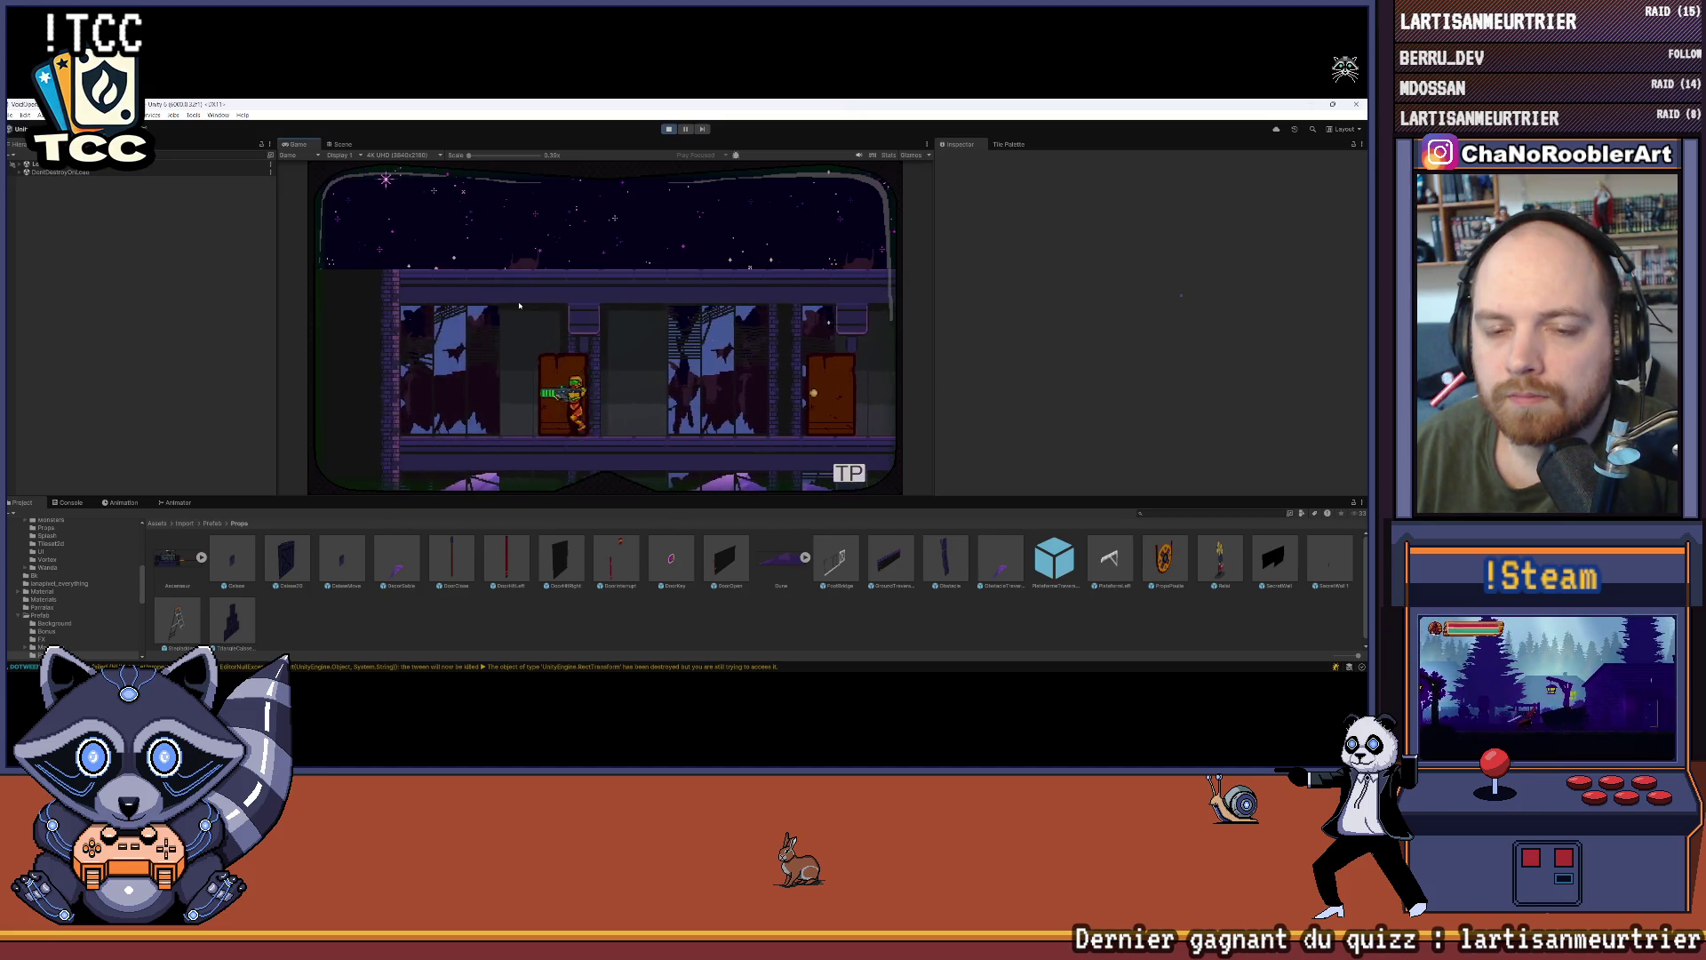
pyautogui.press('Right')
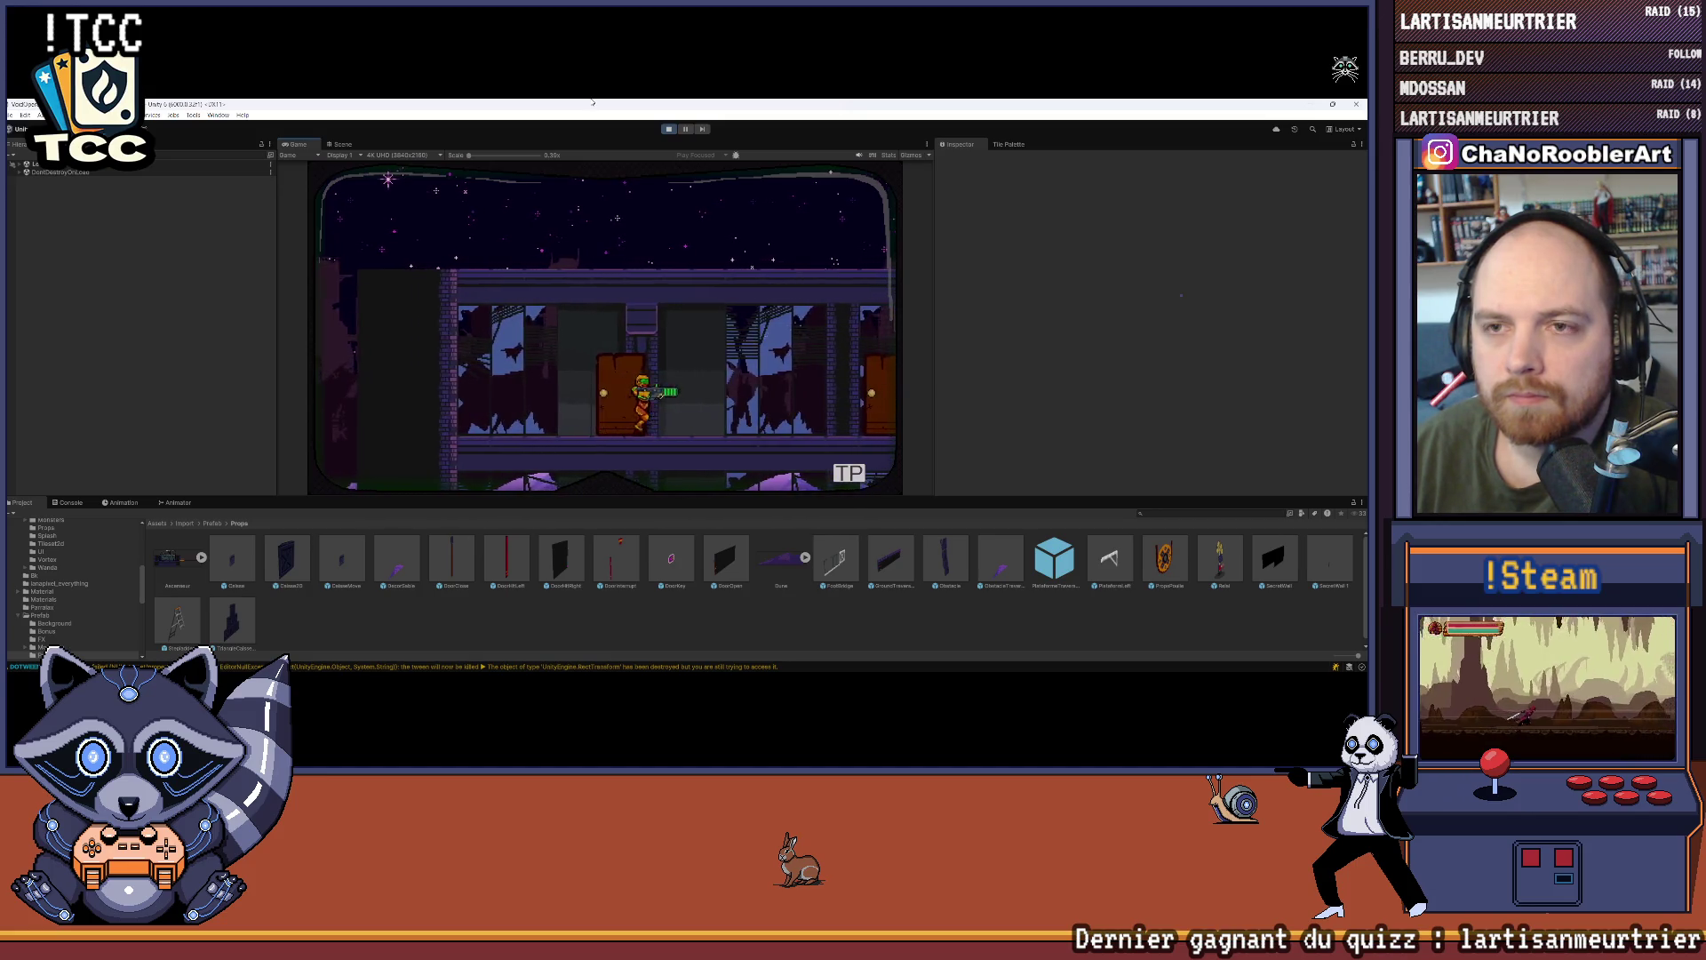
pyautogui.hotkey('ctrl', 'p')
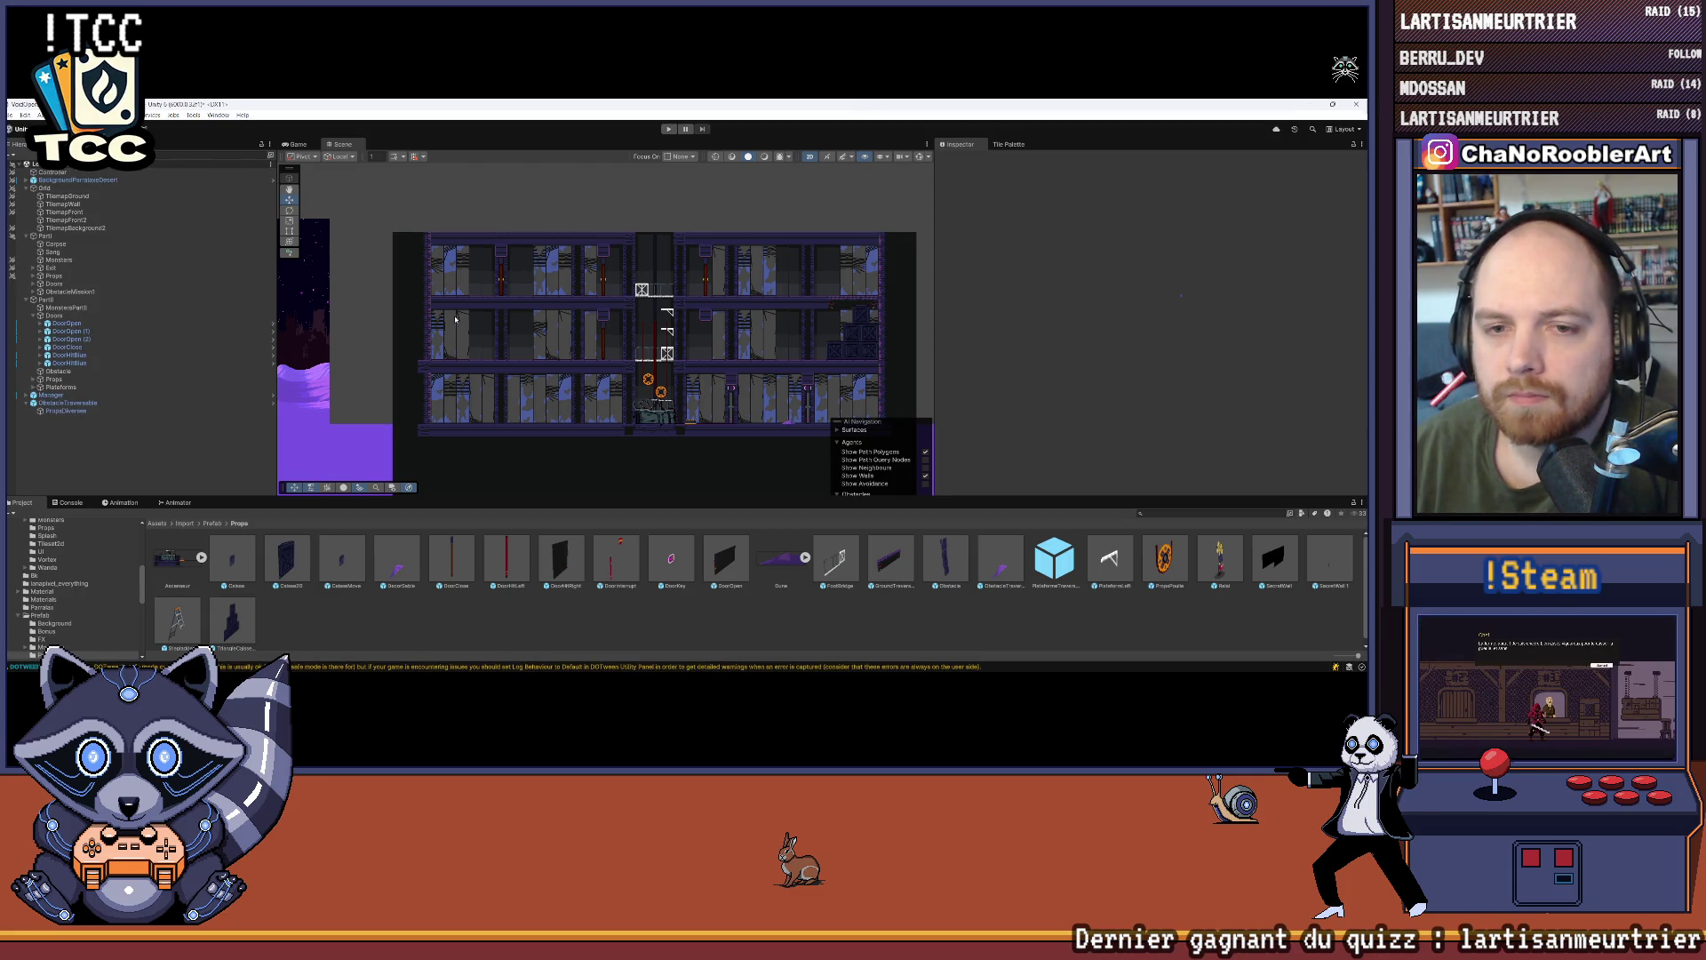
# Step: Select TilemapGround, centre the Scene view on the building and bring up the Tile Palette
pyautogui.moveTo(455, 319); pyautogui.dragTo(511, 330)
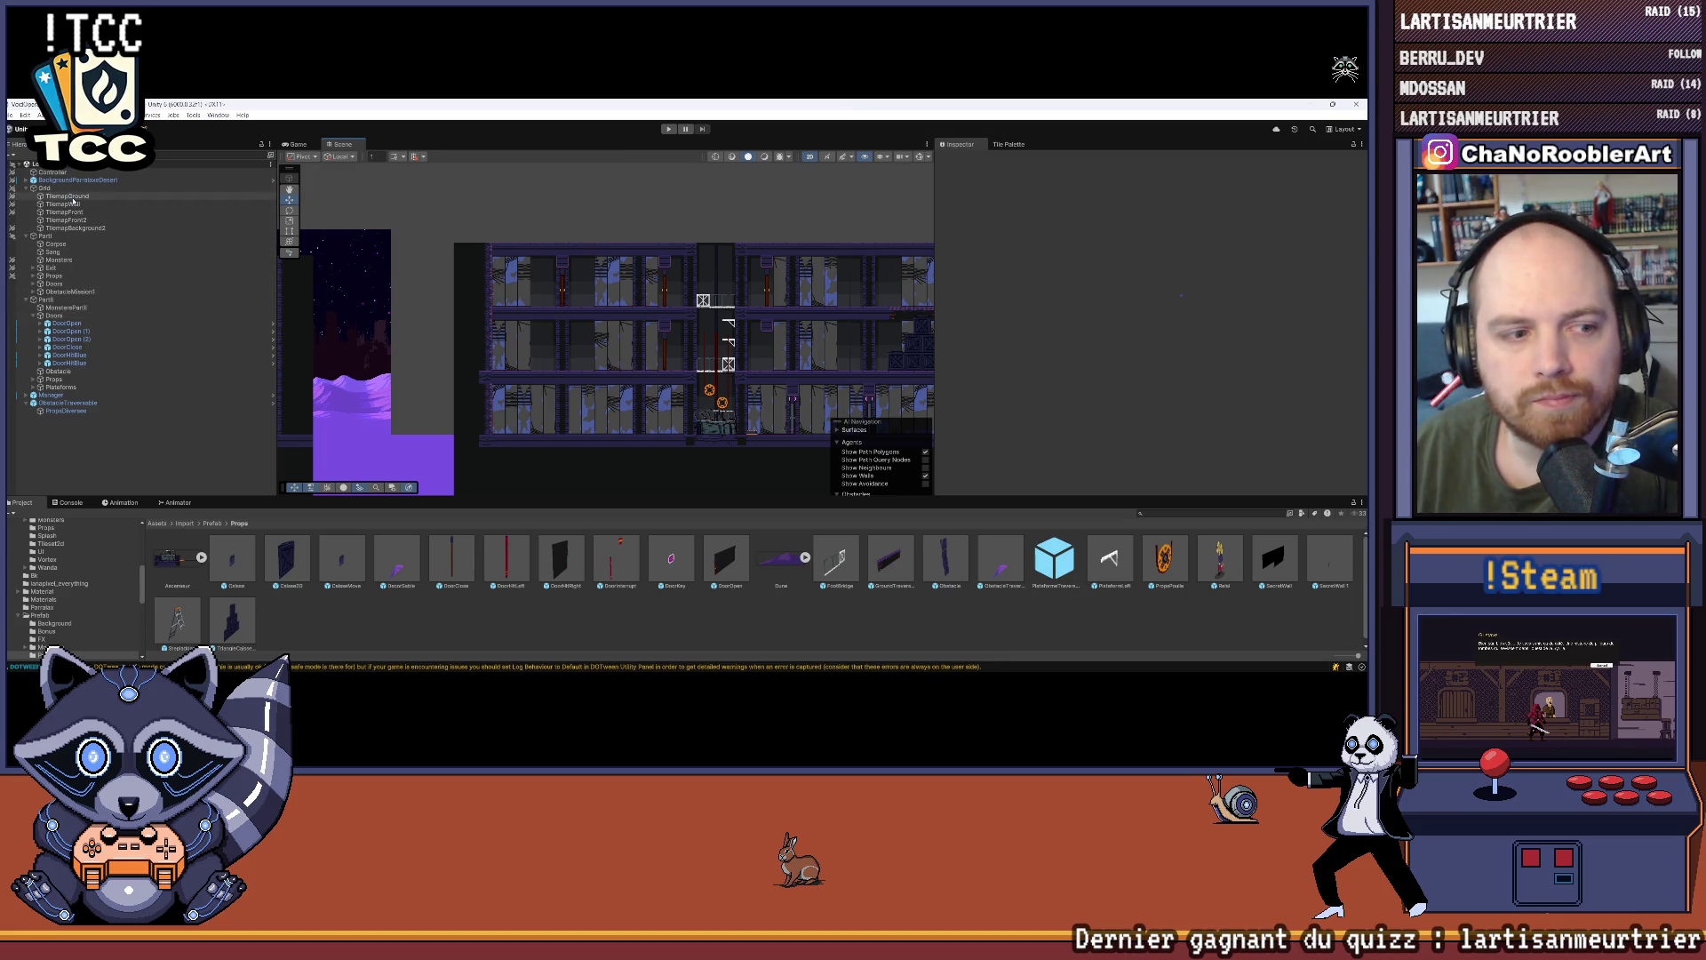
pyautogui.click(66, 196)
pyautogui.scroll(3, 671, 314)
pyautogui.hscroll(5, 671, 314)
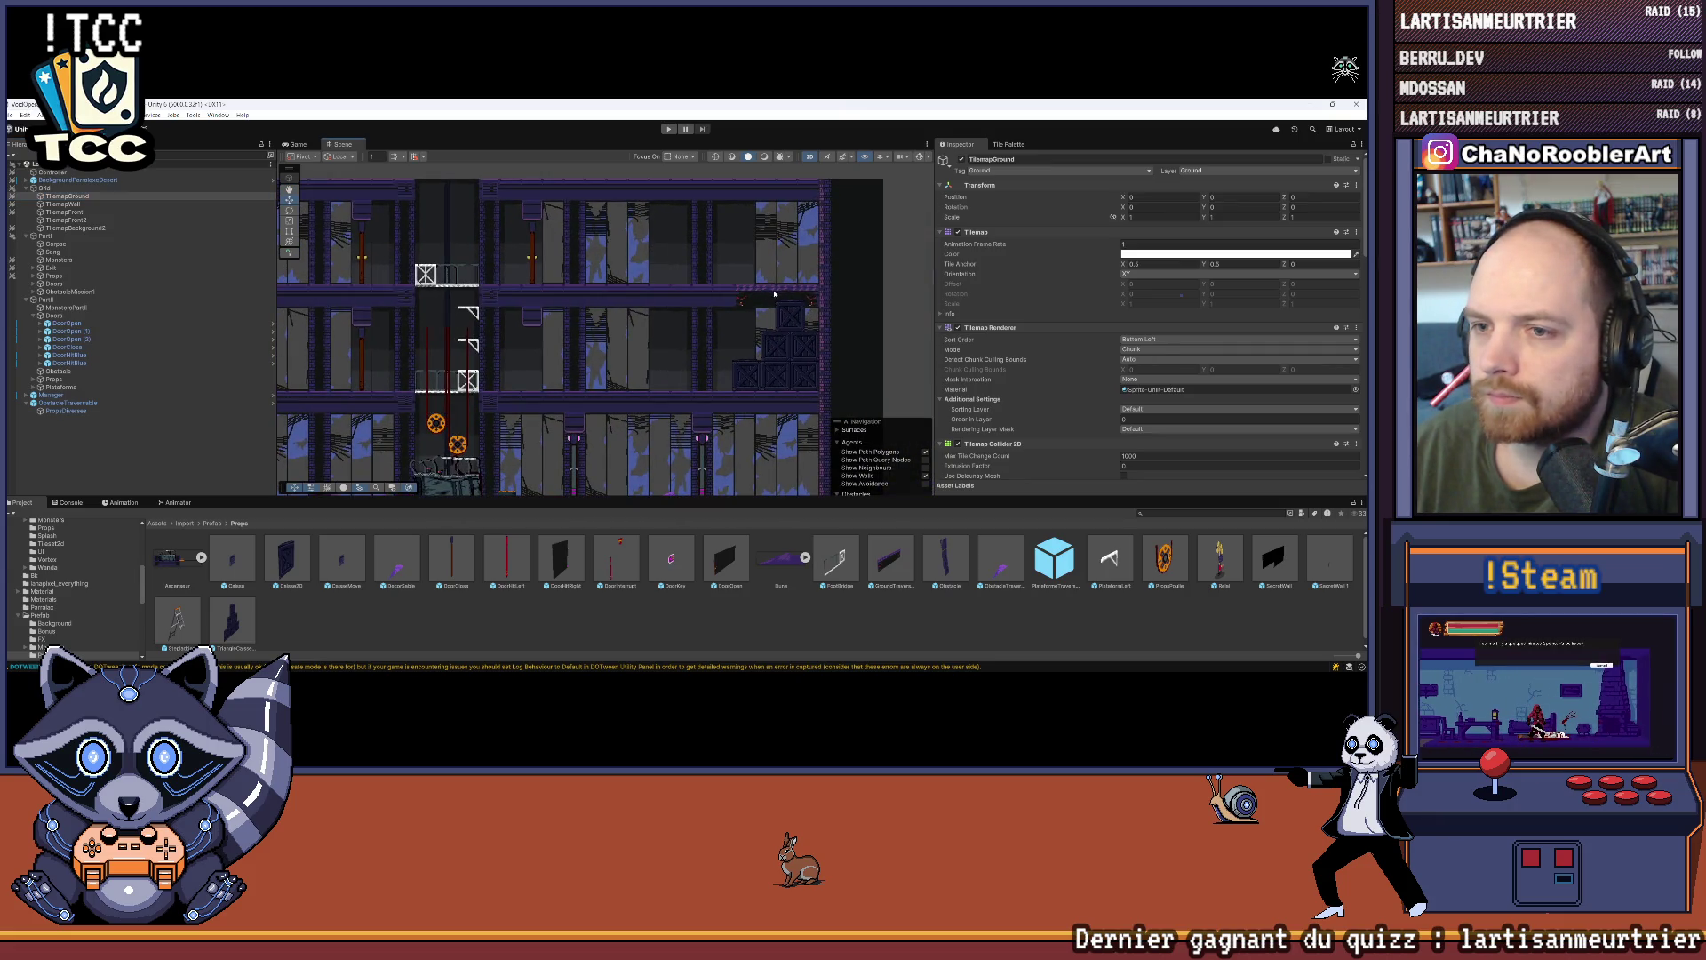
pyautogui.hscroll(-3, 663, 291)
pyautogui.scroll(3, 663, 291)
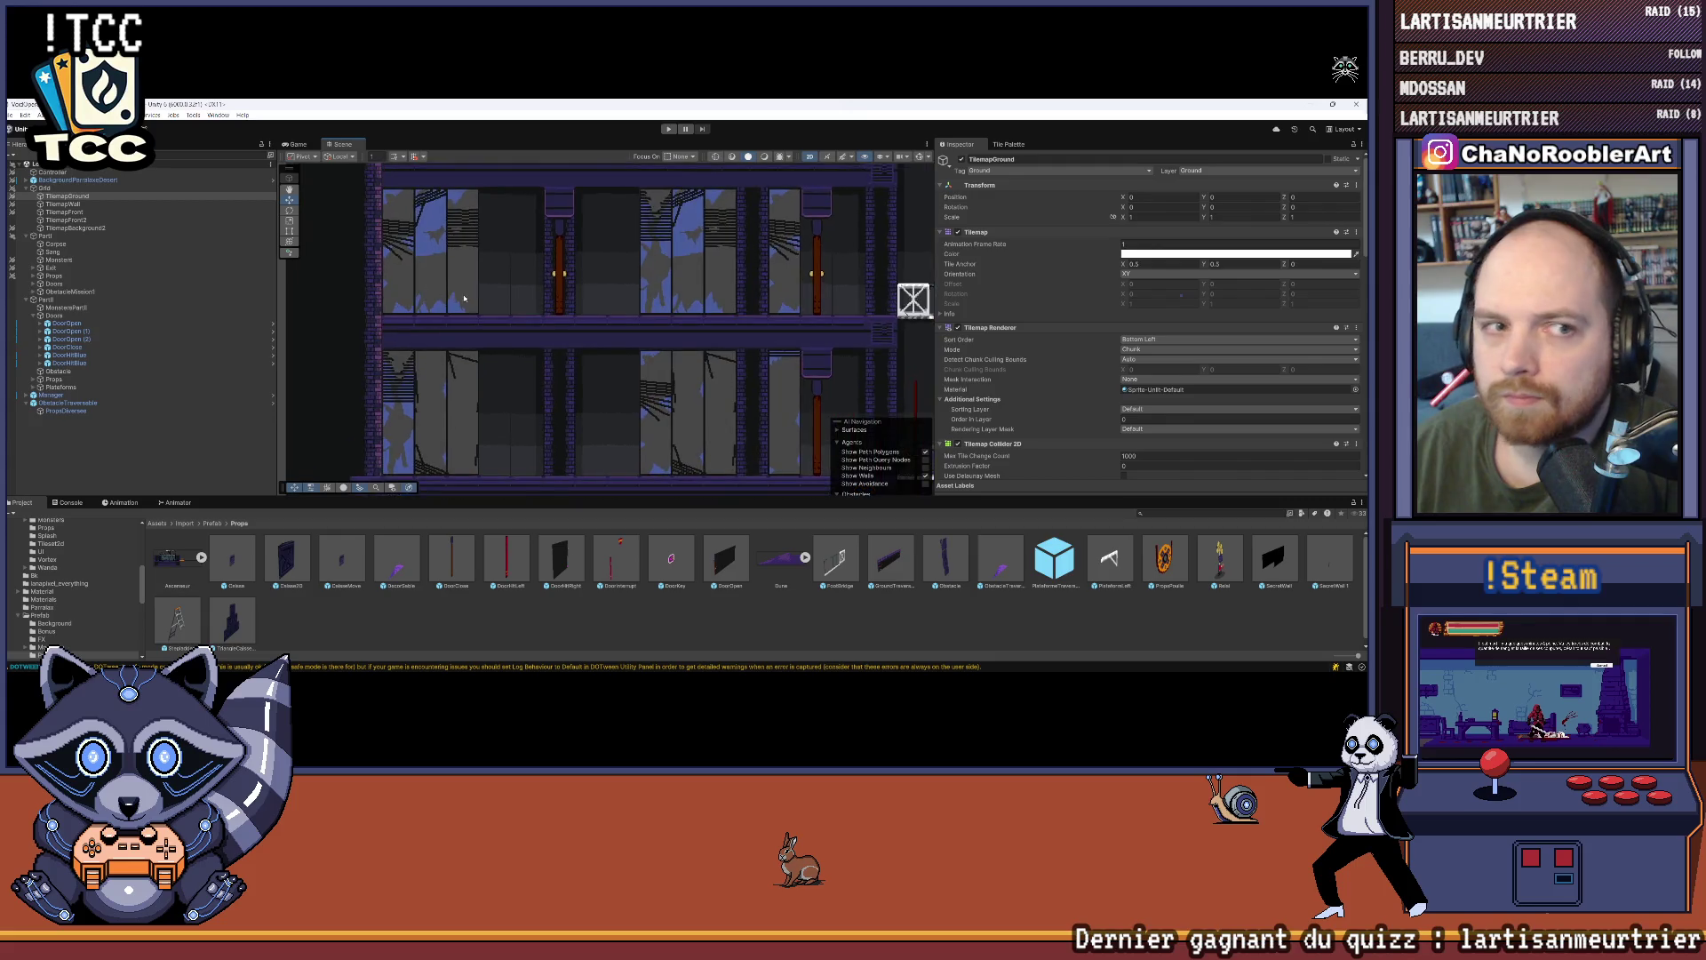
pyautogui.click(1011, 145)
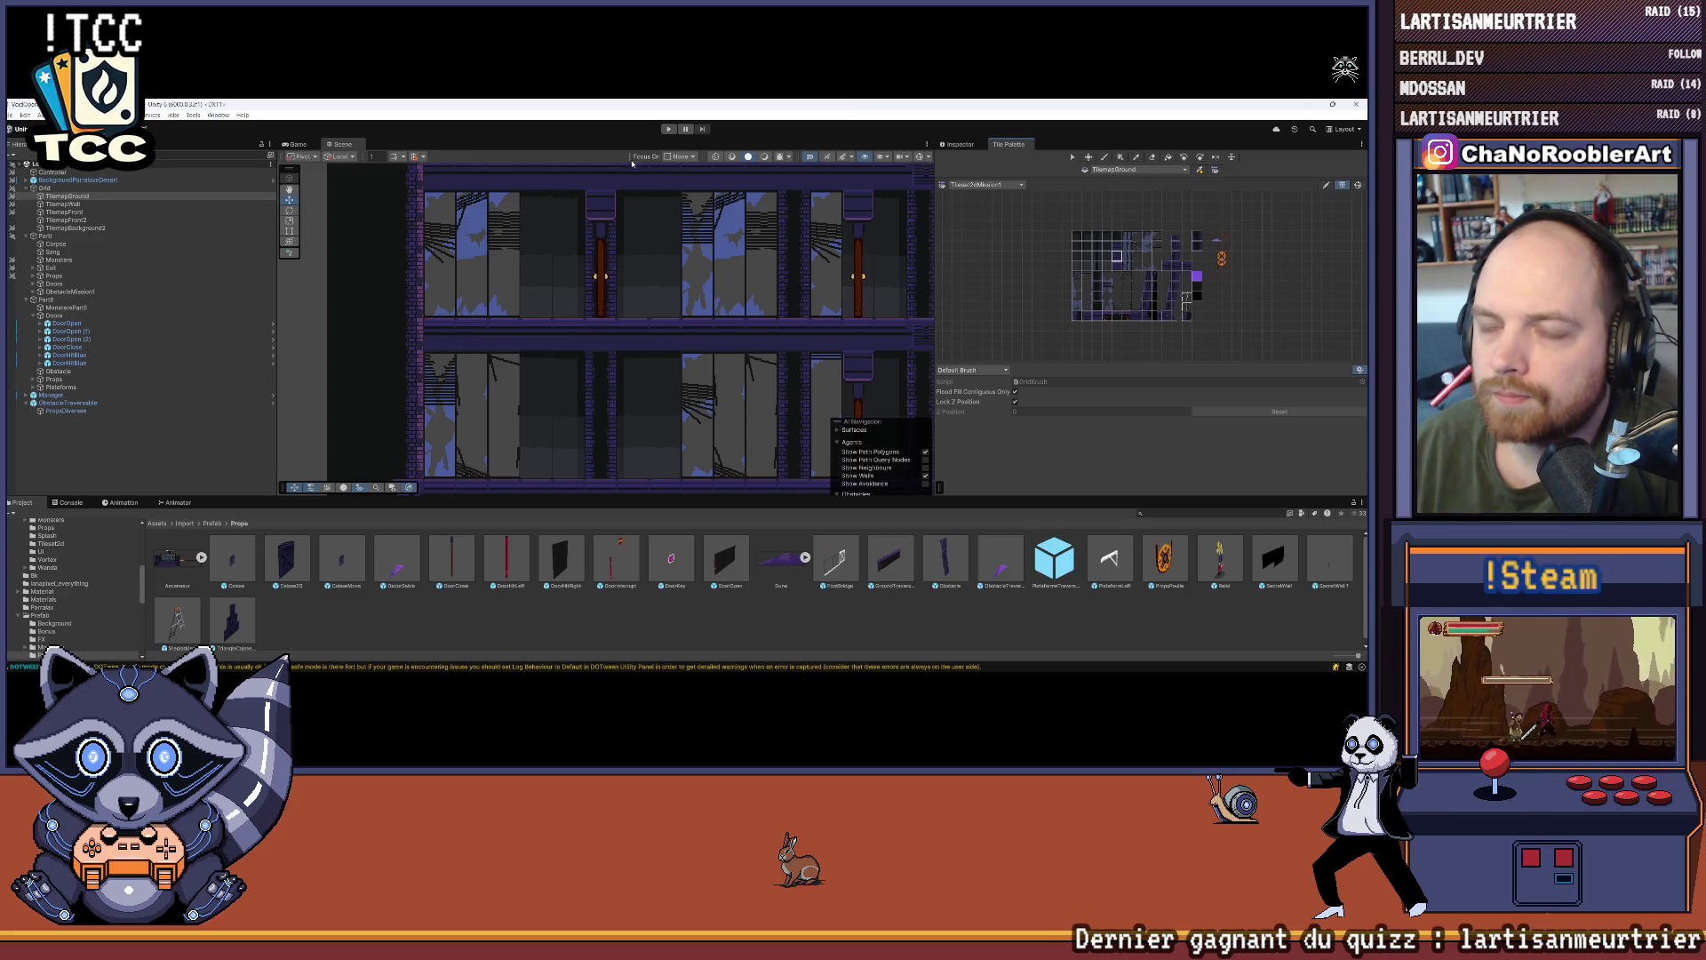
# Step: Erase the floor tiles on the left side of a middle floor with the Erase tool
pyautogui.click(975, 147)
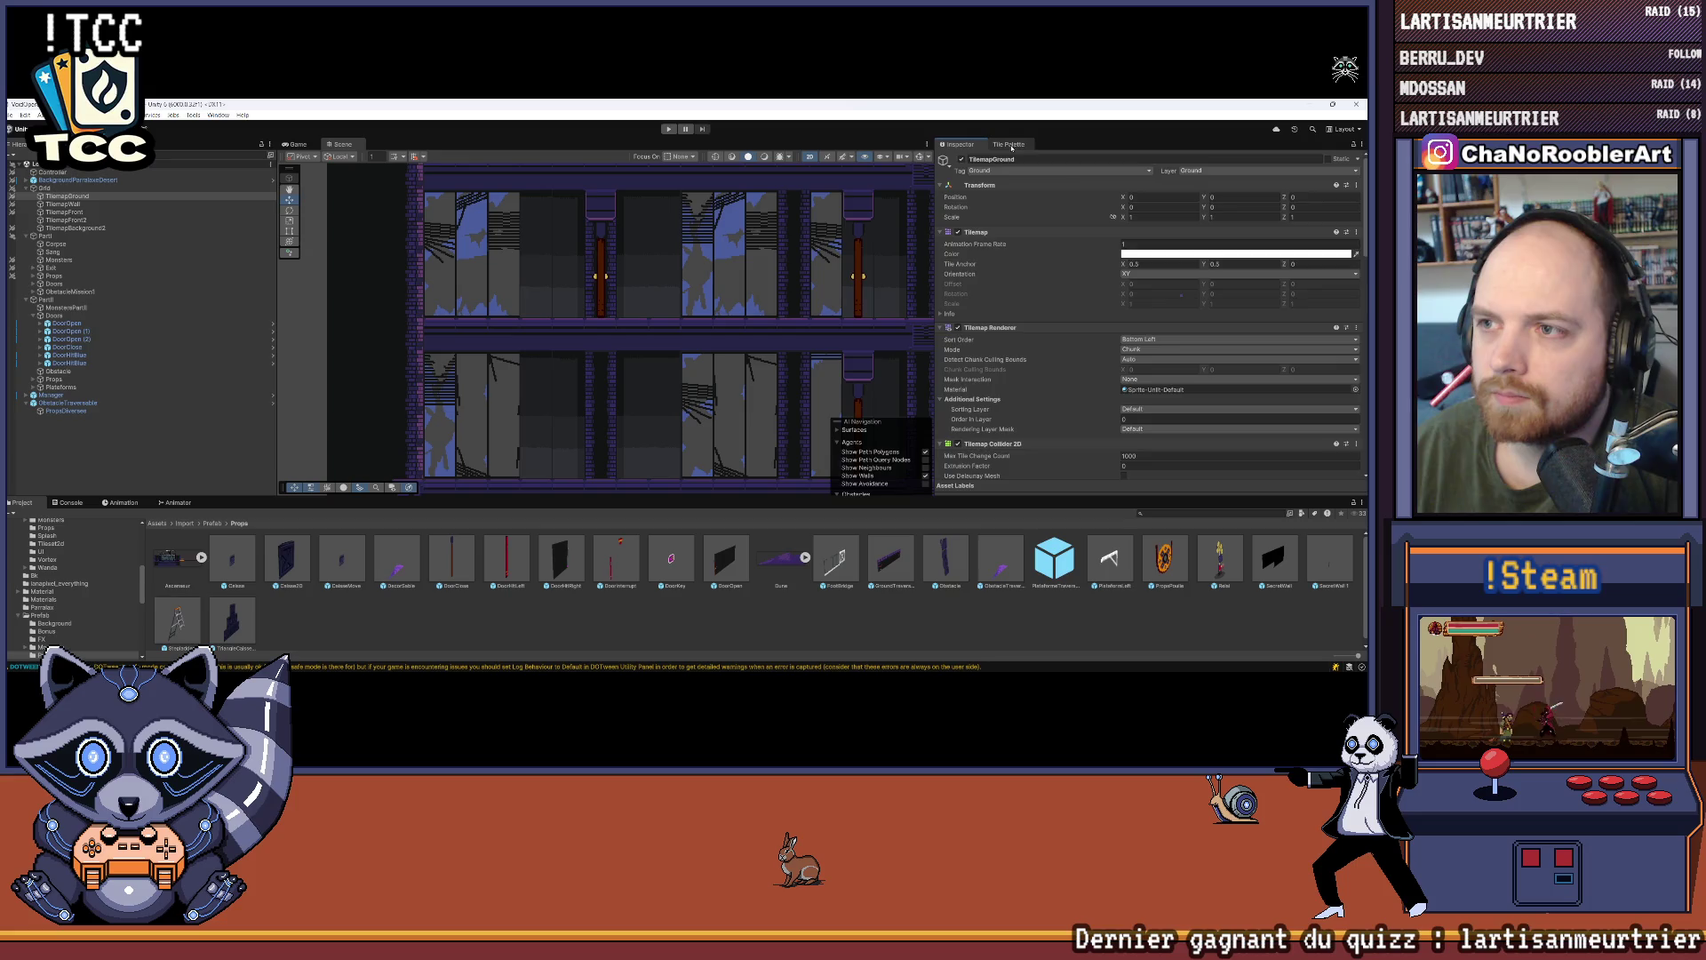
pyautogui.click(1011, 146)
pyautogui.click(1153, 156)
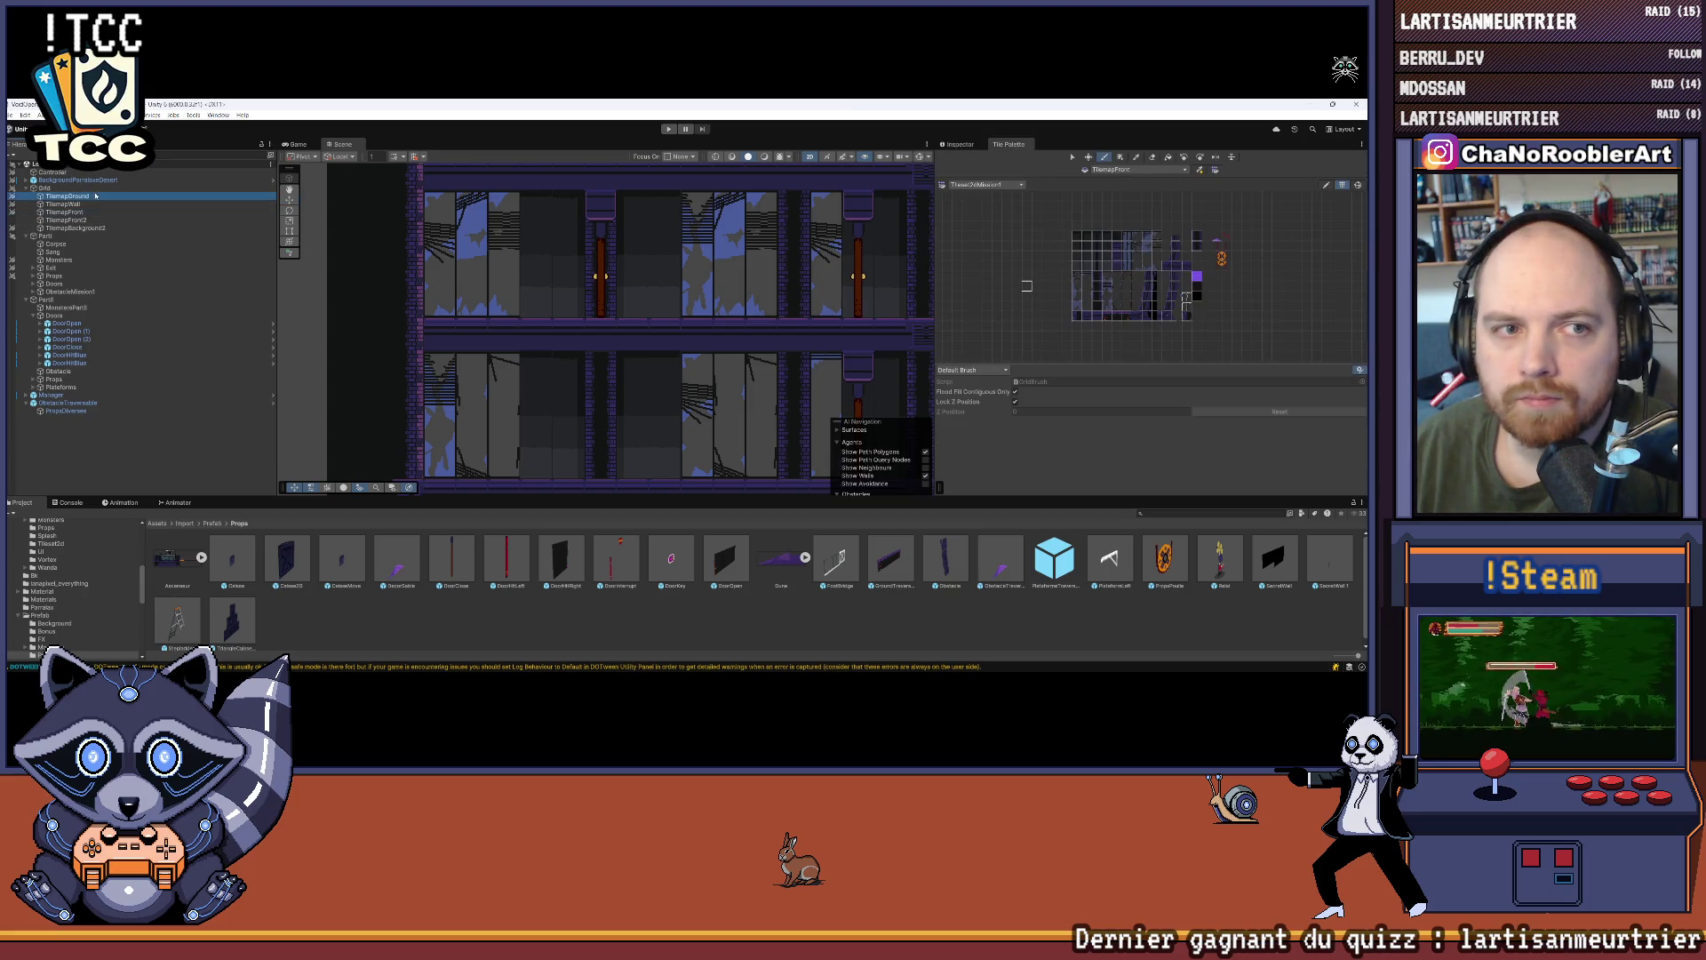
pyautogui.moveTo(440, 335); pyautogui.dragTo(537, 335)
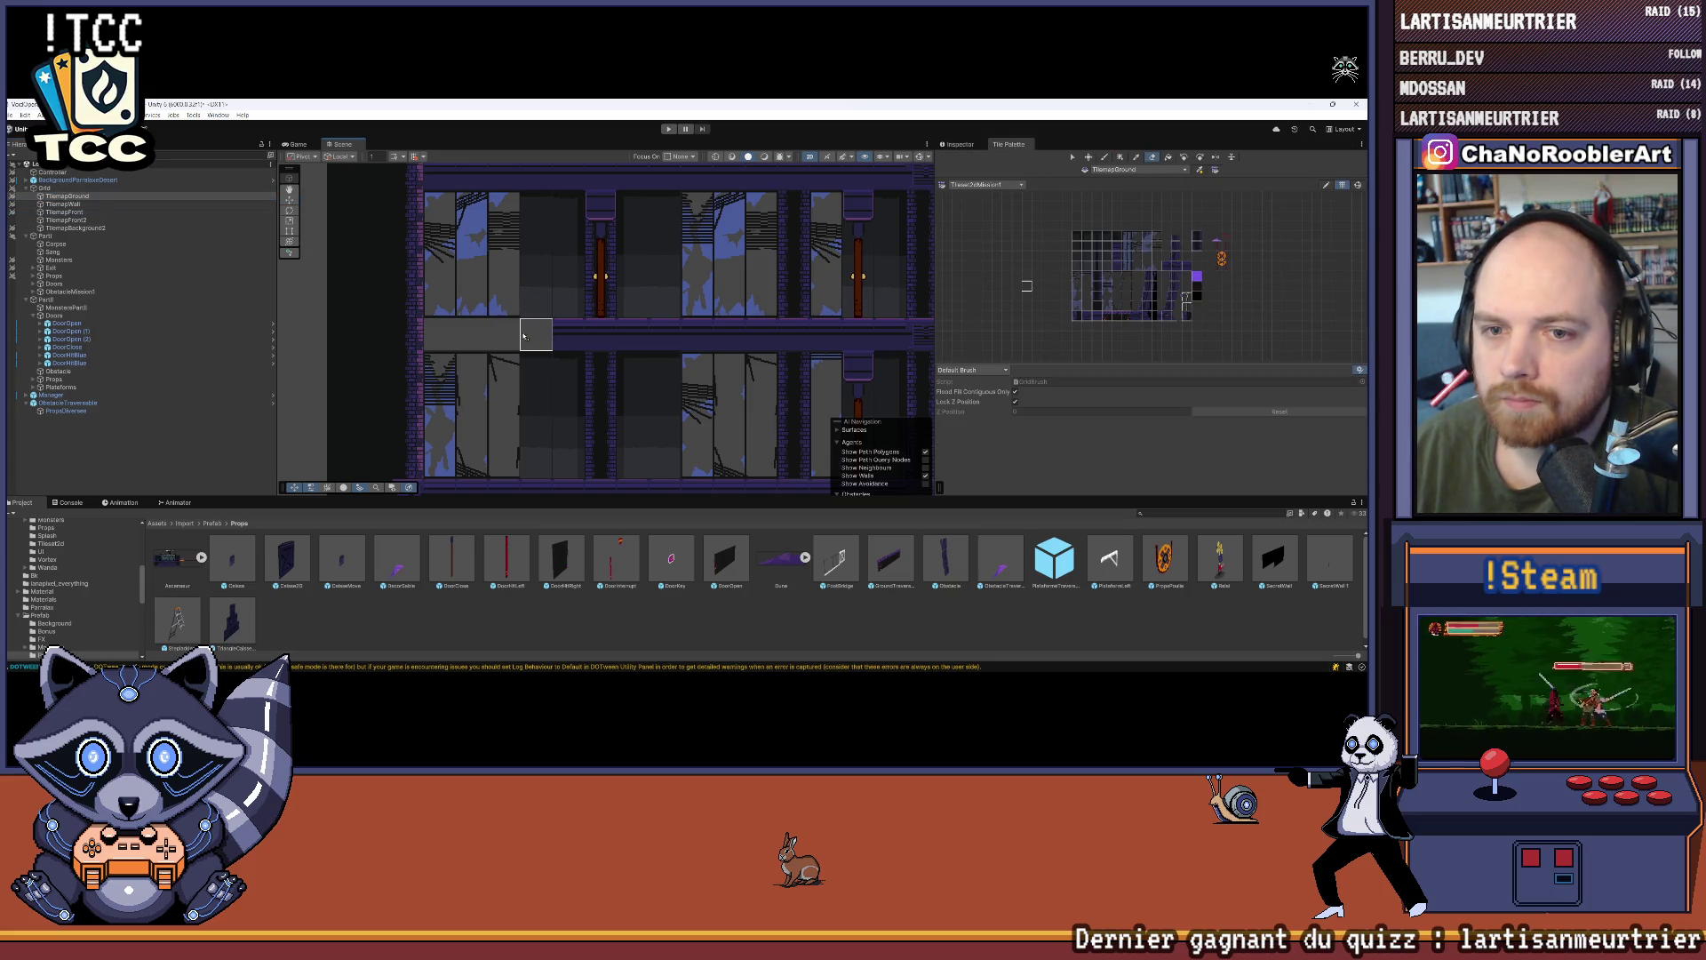
pyautogui.scroll(-3, 614, 363)
pyautogui.scroll(-2, 614, 362)
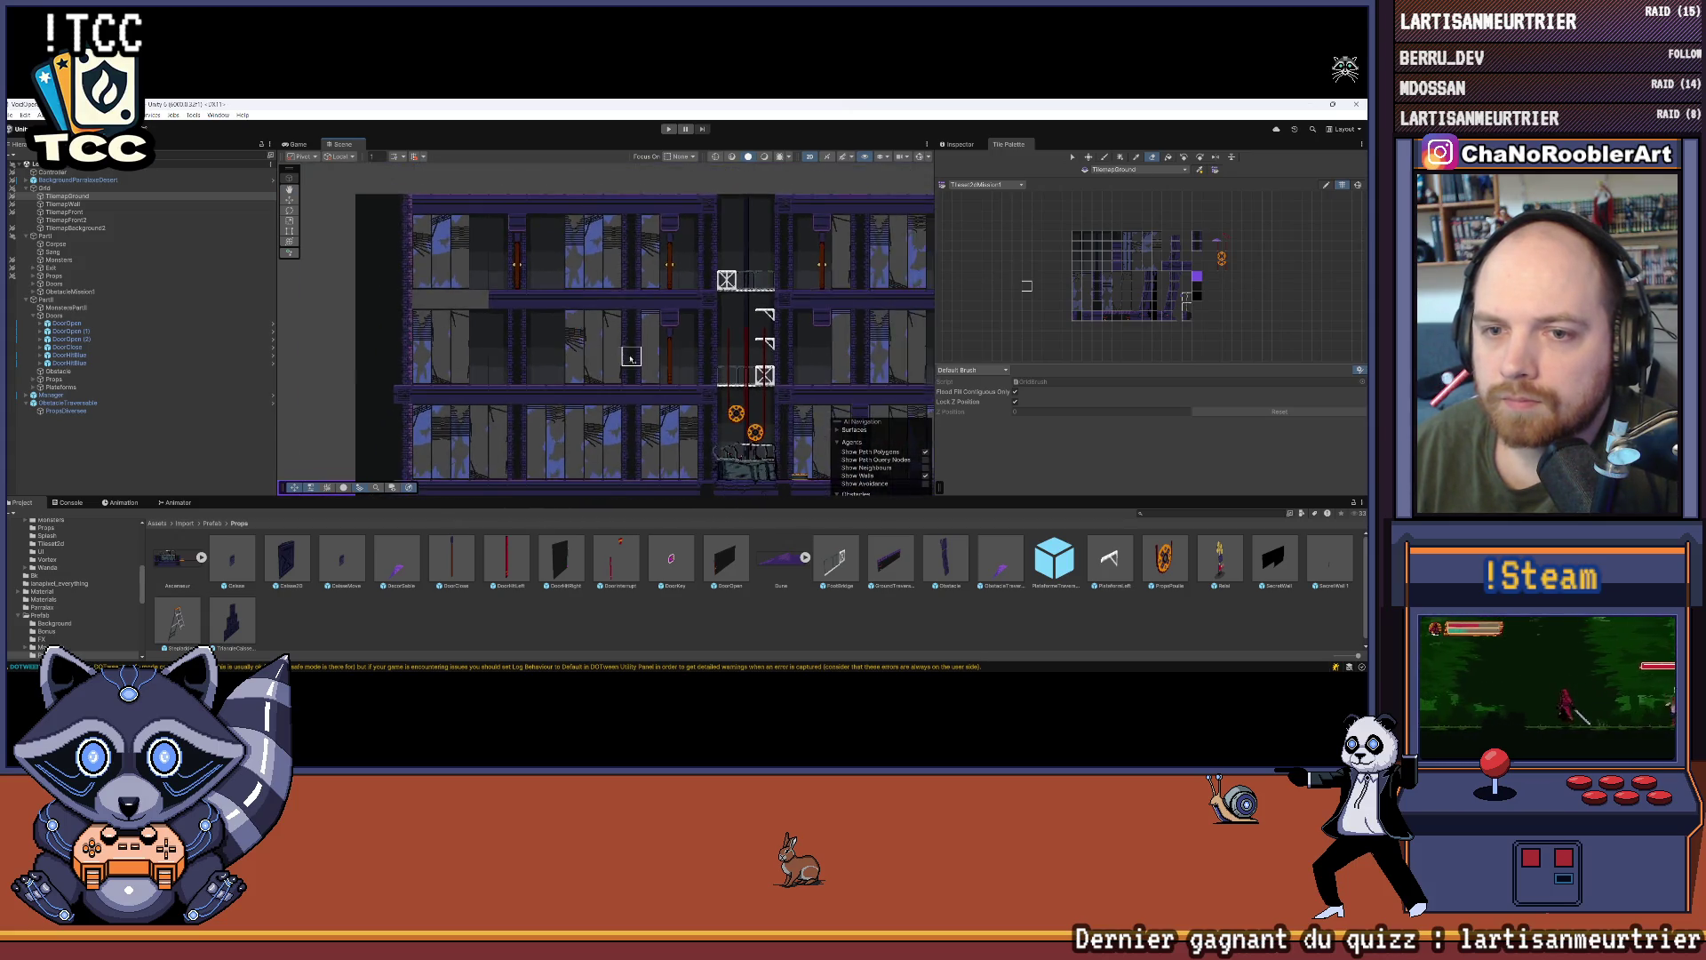
pyautogui.hscroll(5, 439, 329)
pyautogui.hscroll(-3, 439, 328)
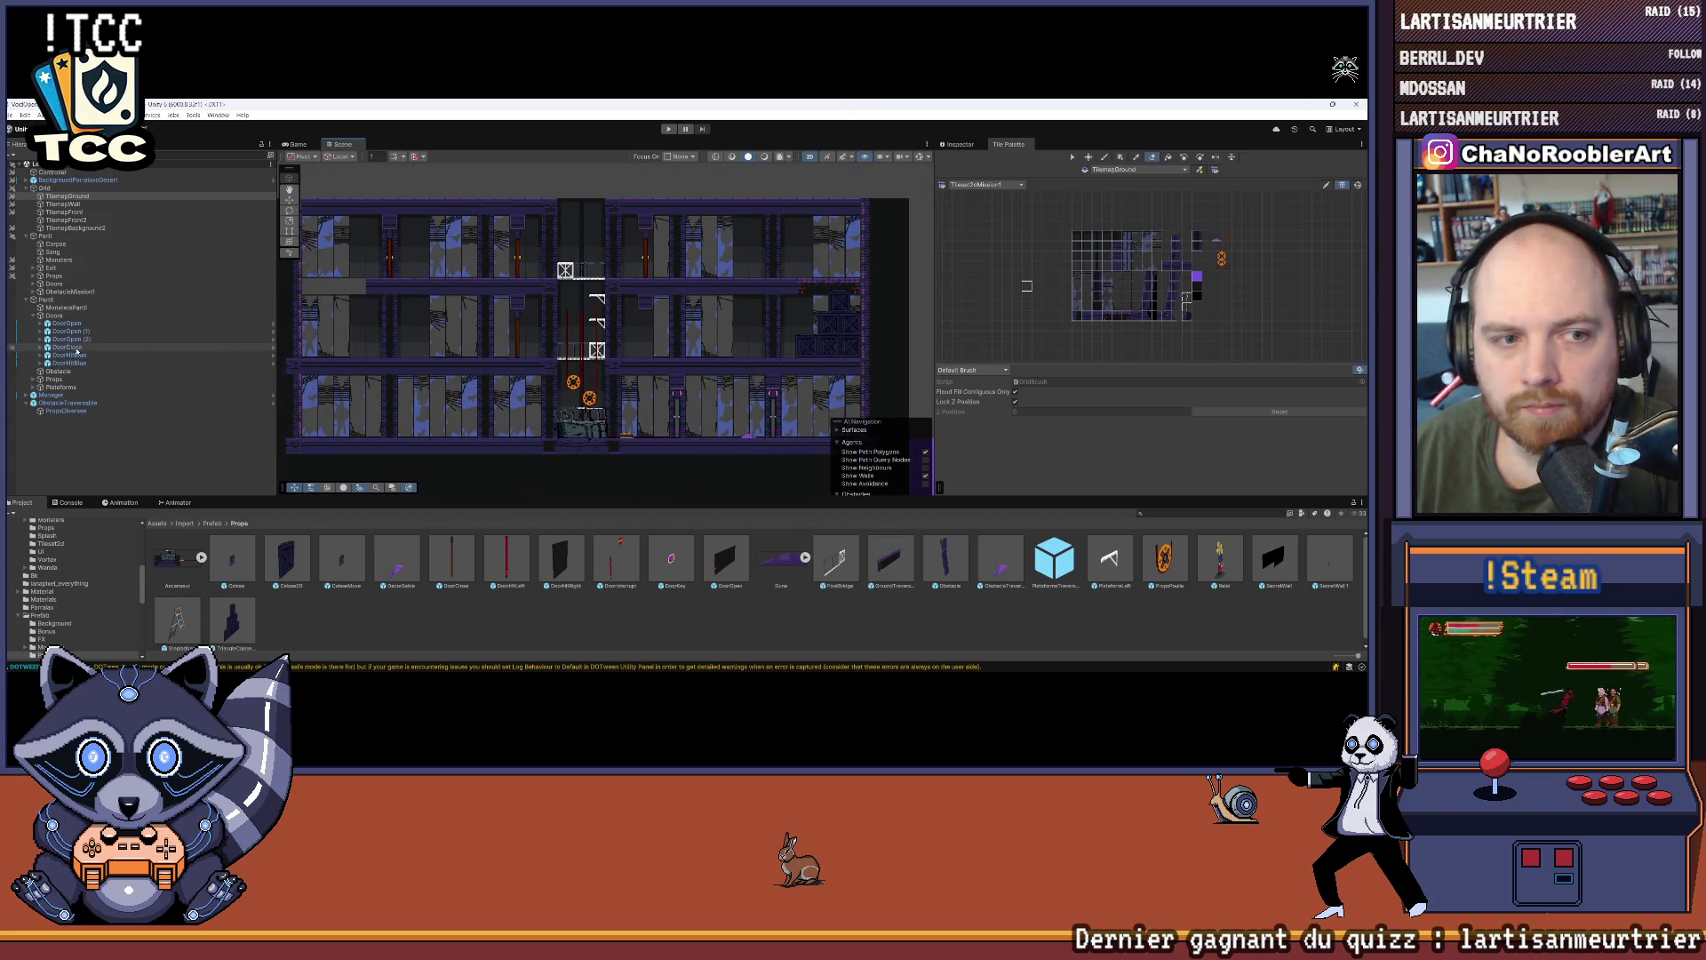
# Step: Select the GroundTraversableUsineDesert platform from Props and inspect its child squares with the Move tool
pyautogui.click(33, 380)
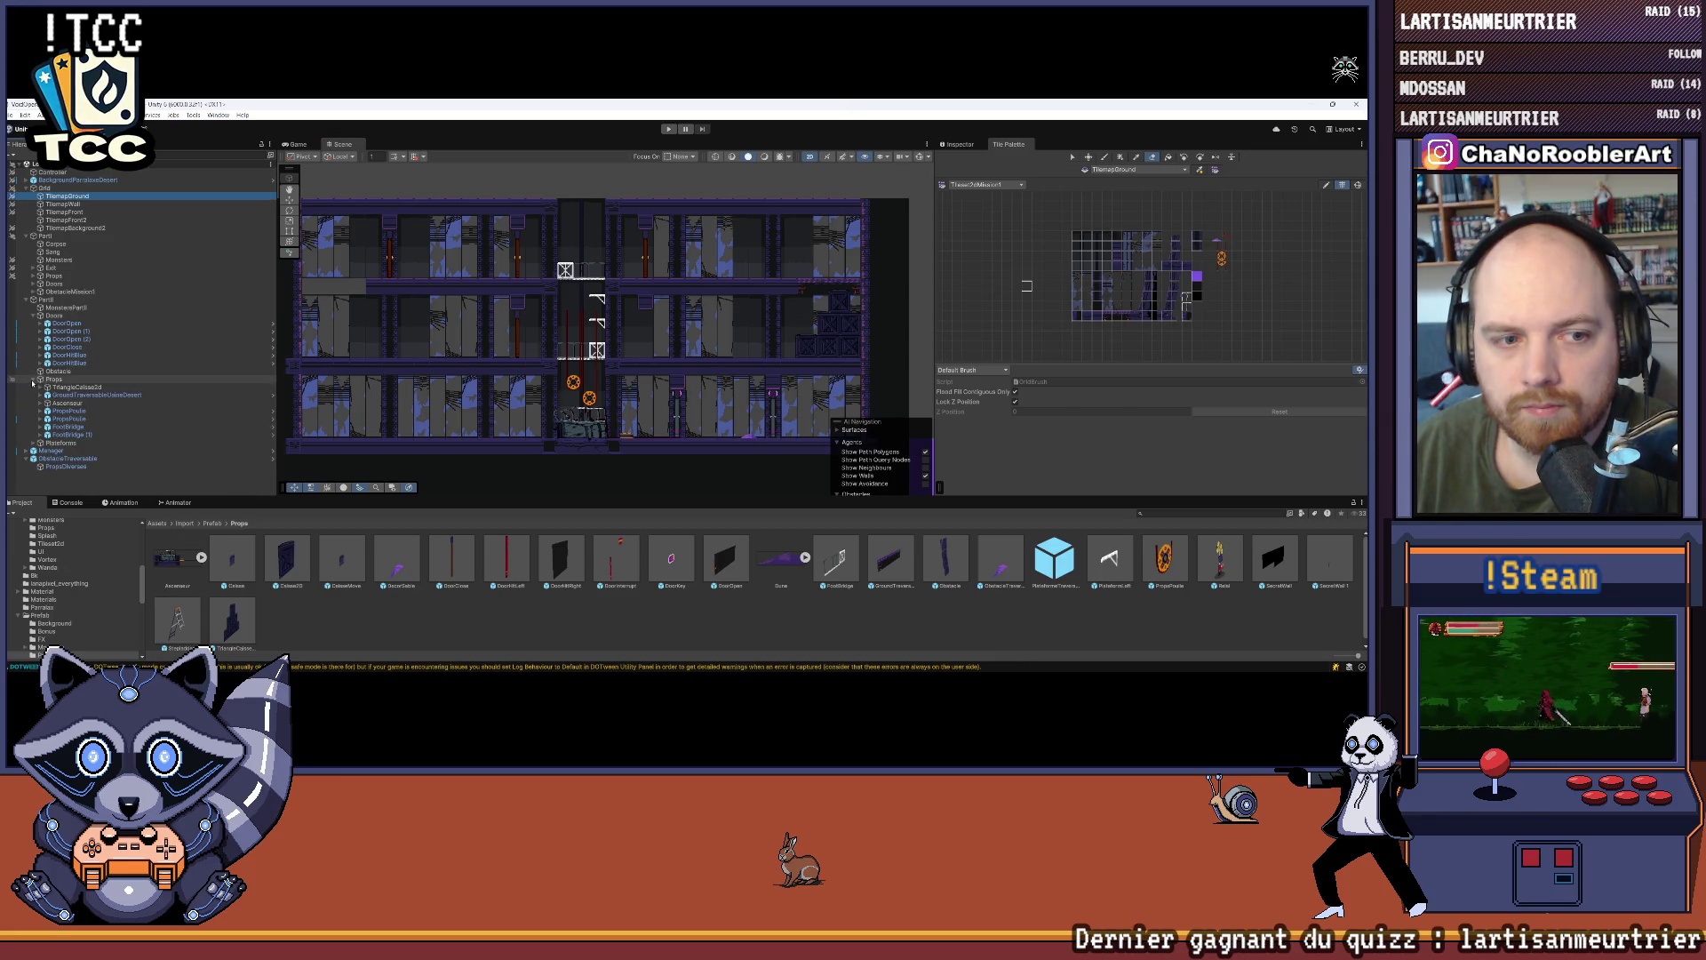
pyautogui.click(43, 394)
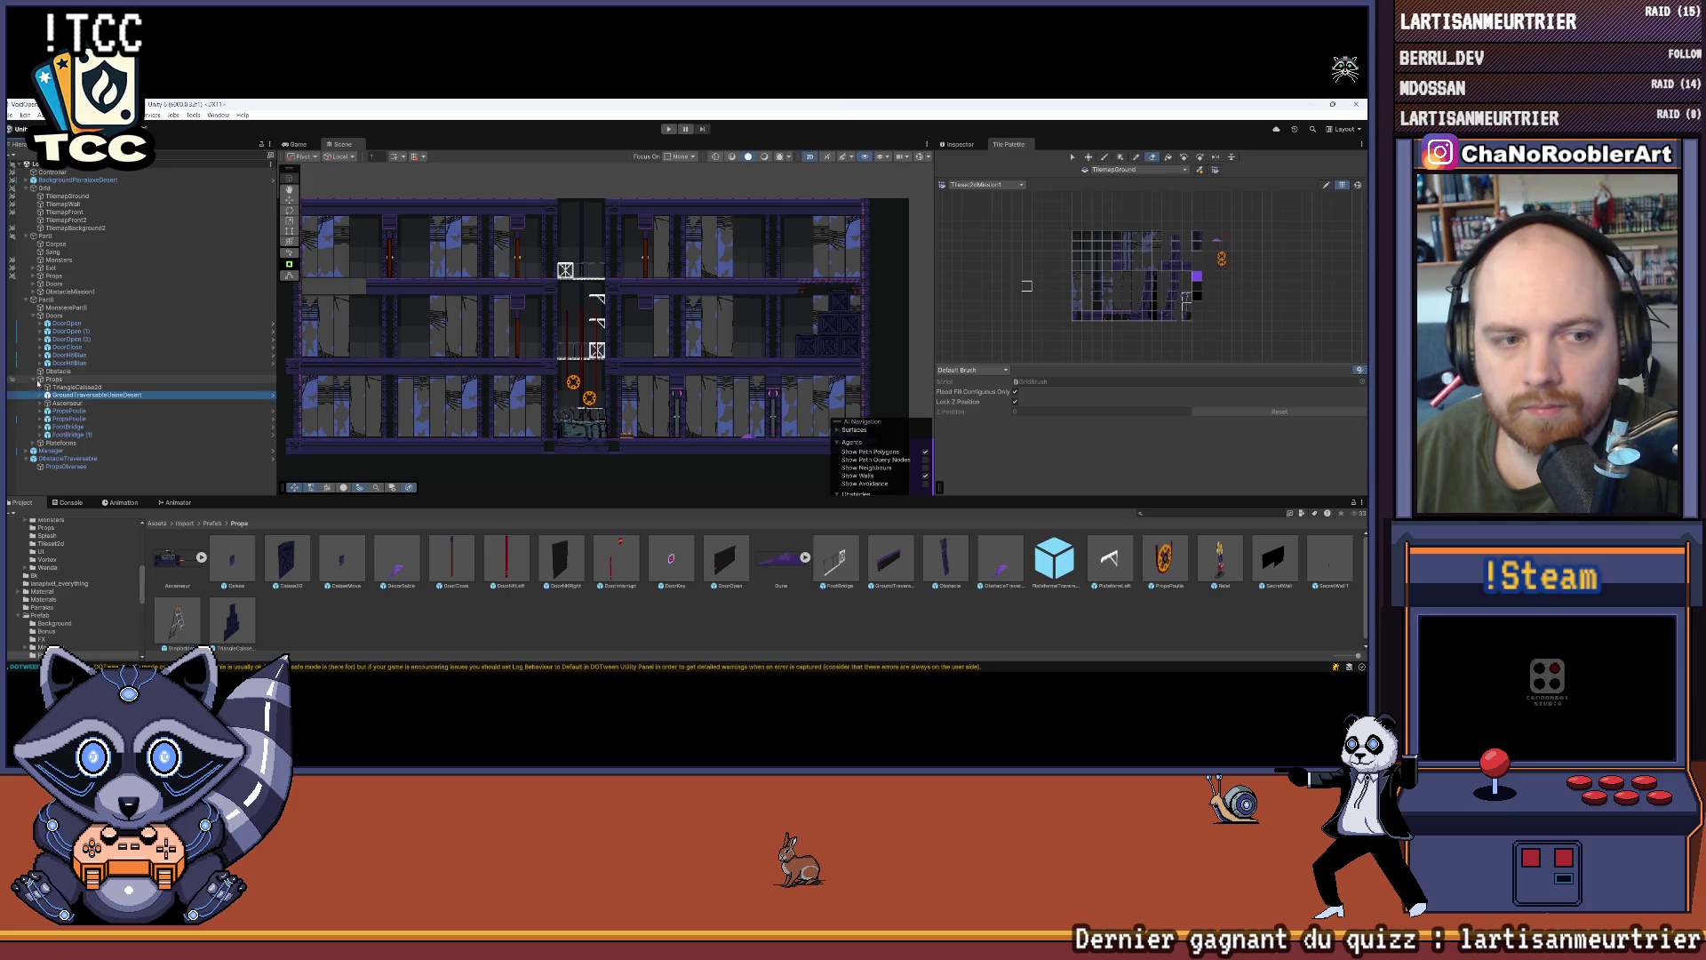
pyautogui.click(35, 380)
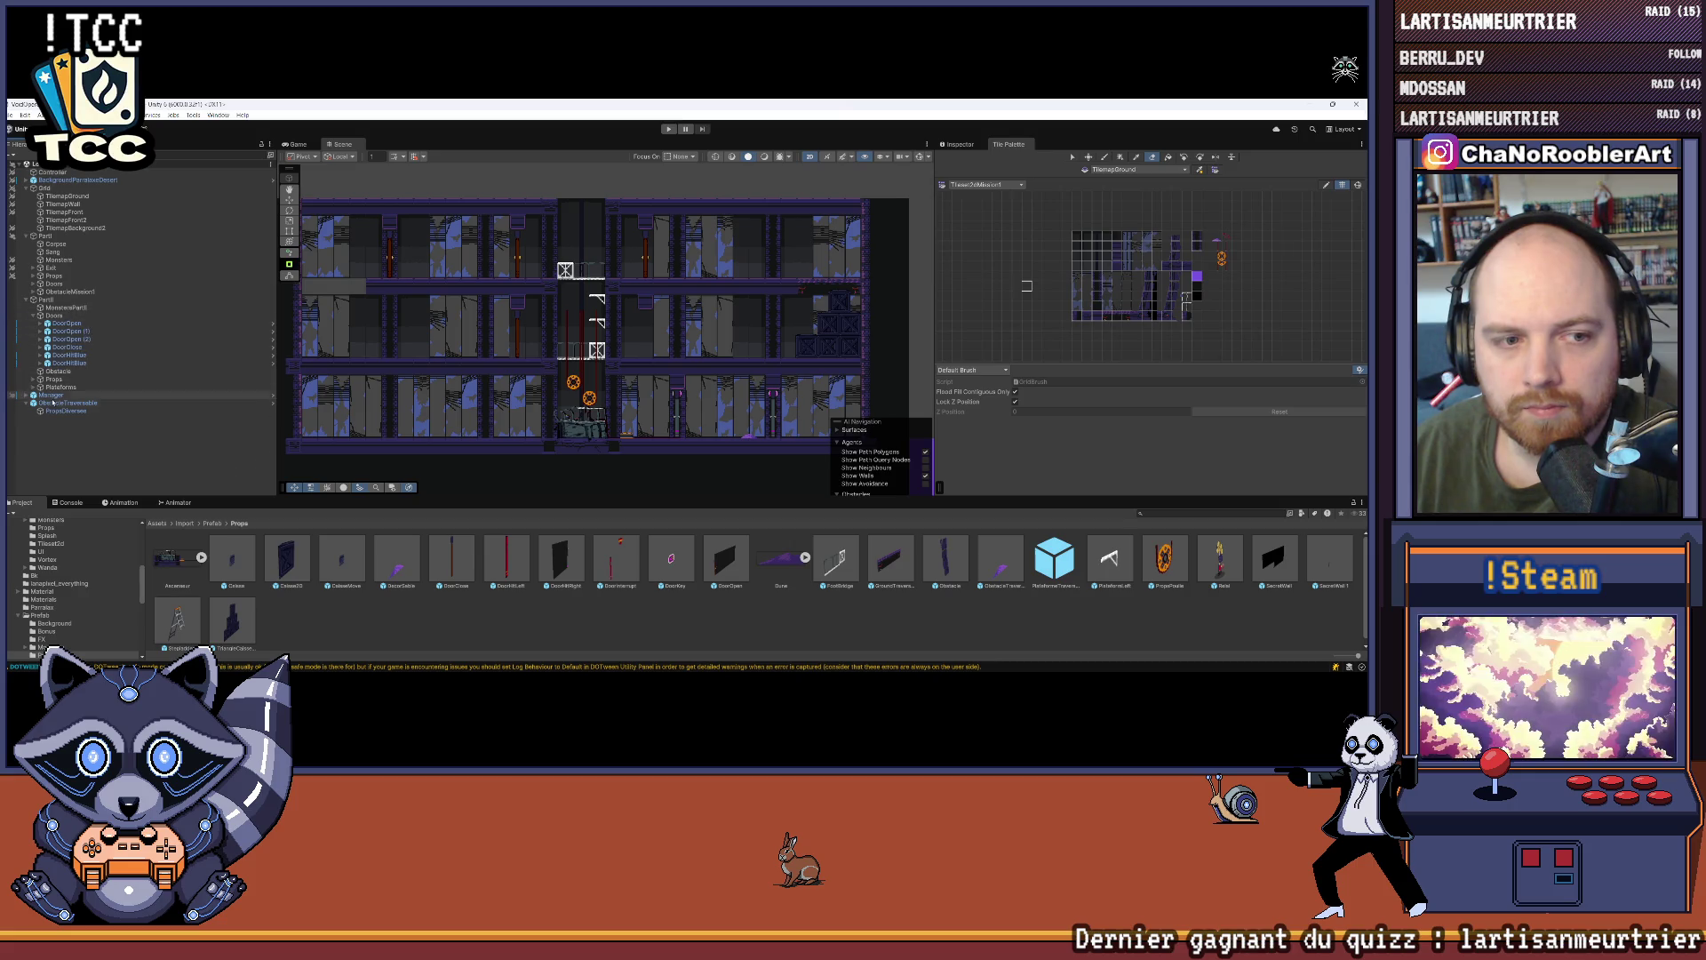
pyautogui.click(56, 404)
pyautogui.click(289, 199)
pyautogui.click(834, 283)
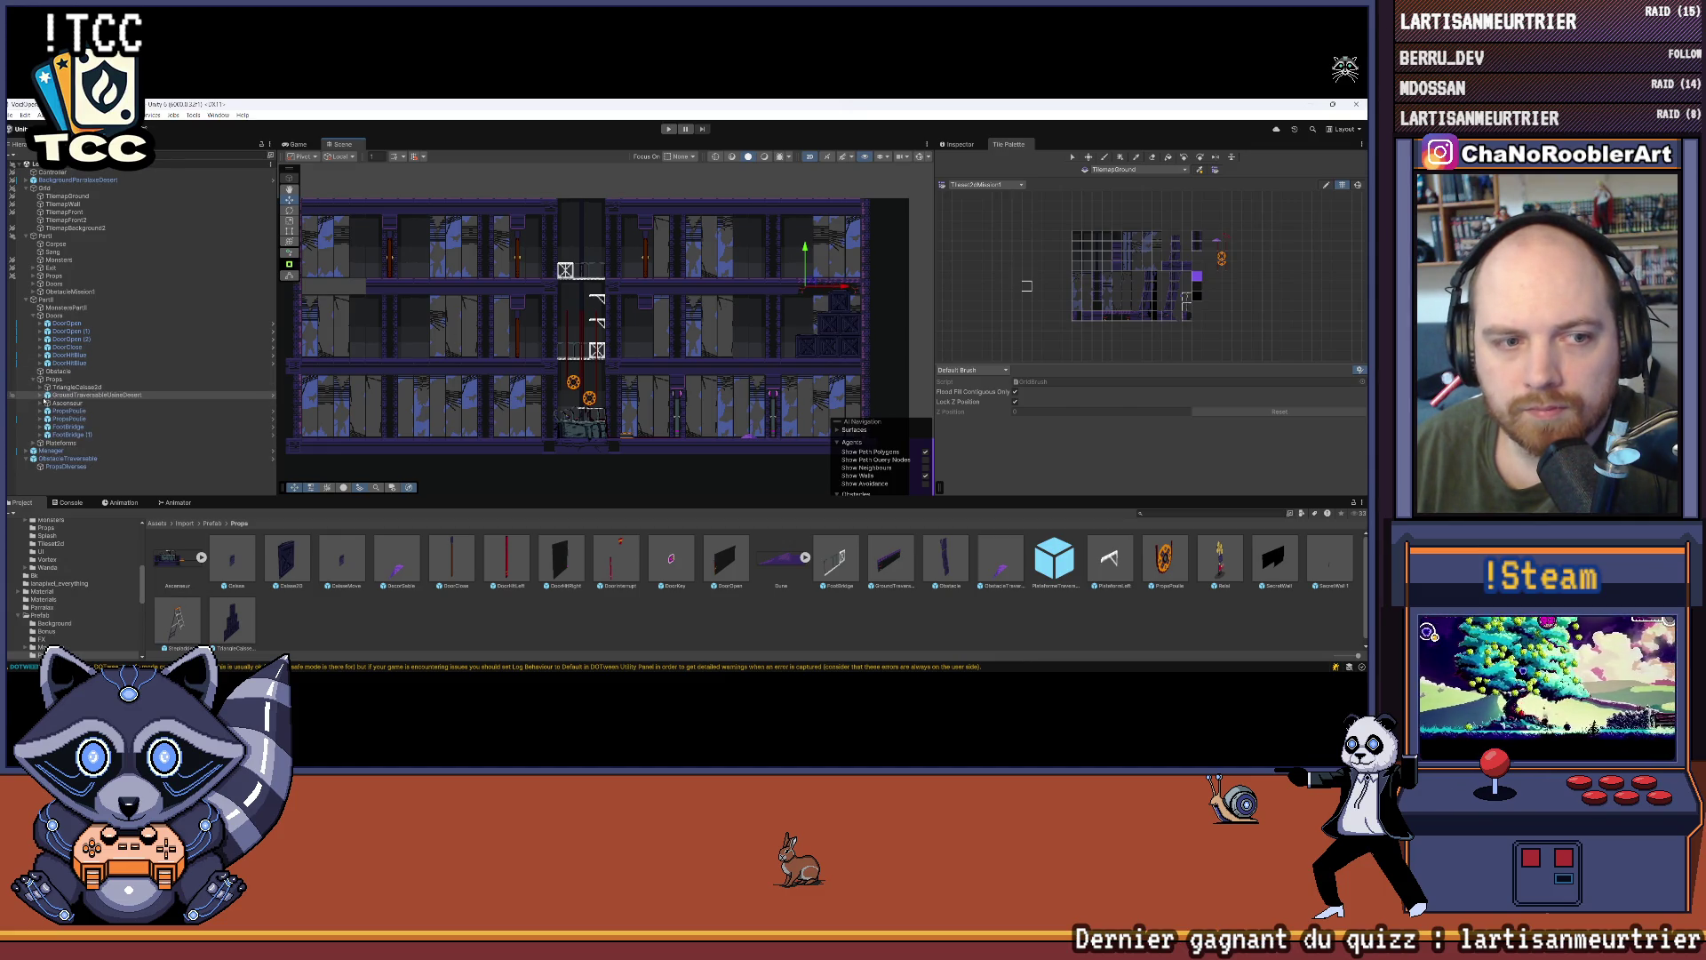
pyautogui.click(41, 397)
pyautogui.click(41, 396)
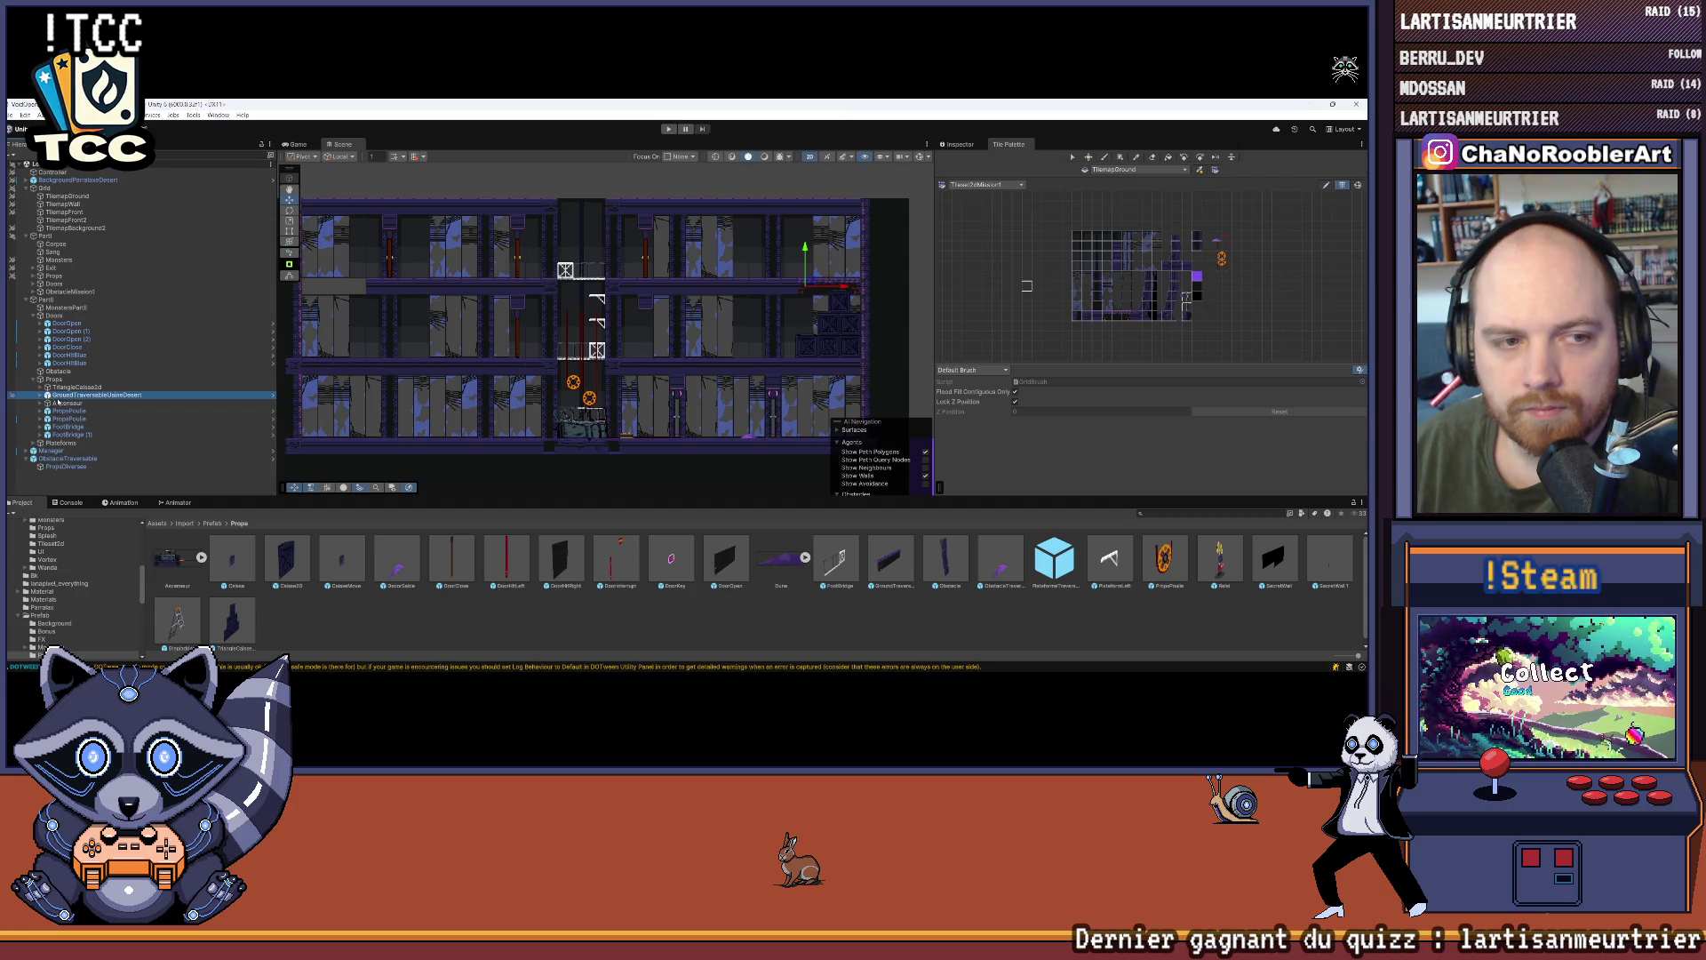
# Step: Move GroundTraversableUsineDesert into Plateformes, duplicate it and drag the copy into the floor gap
pyautogui.moveTo(58, 399); pyautogui.dragTo(60, 443)
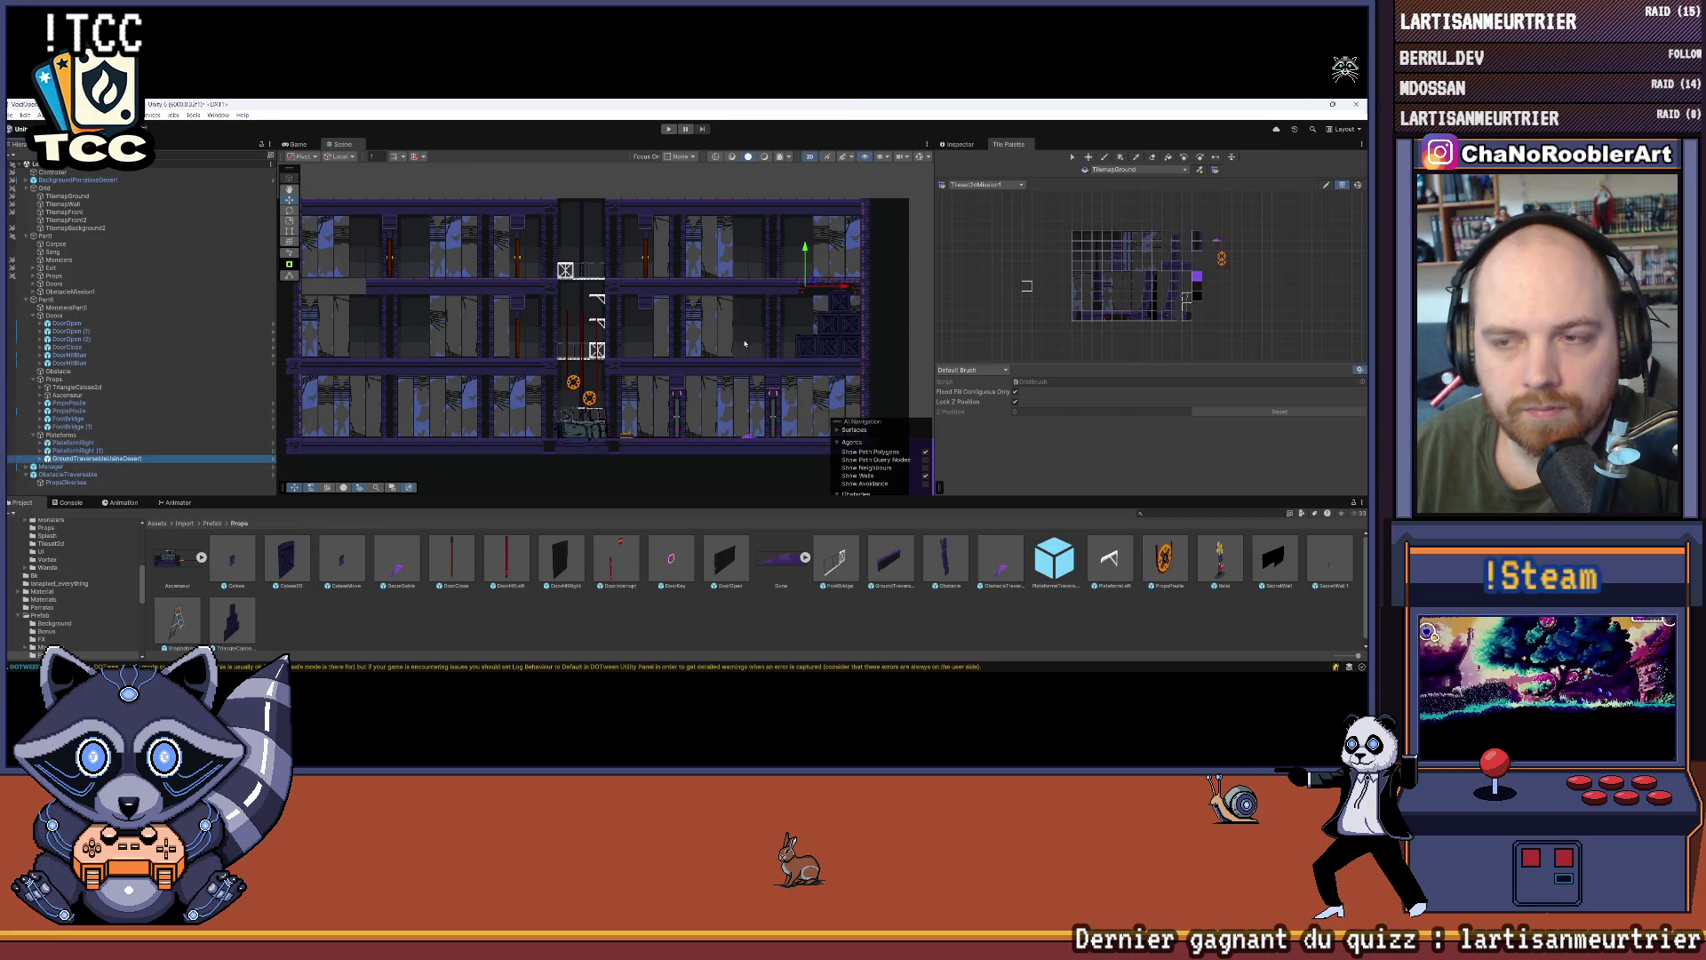
pyautogui.hotkey('ctrl', 'd')
pyautogui.moveTo(842, 300); pyautogui.dragTo(352, 307)
pyautogui.scroll(5, 347, 307)
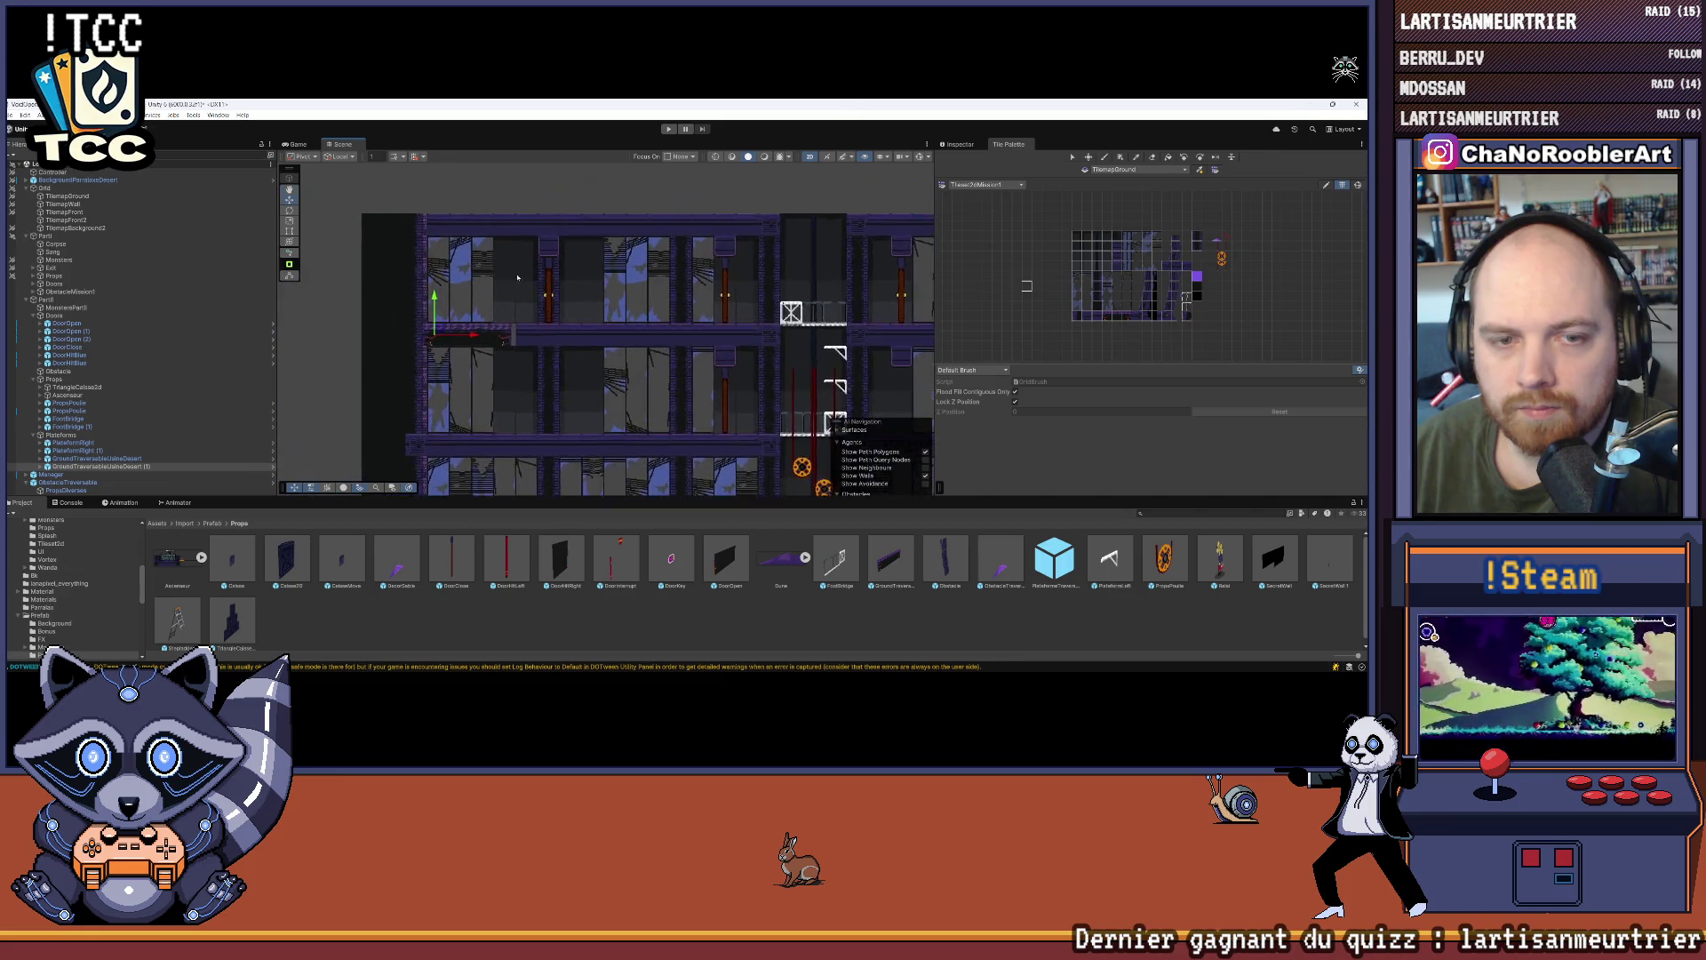
pyautogui.moveTo(466, 350); pyautogui.dragTo(478, 356)
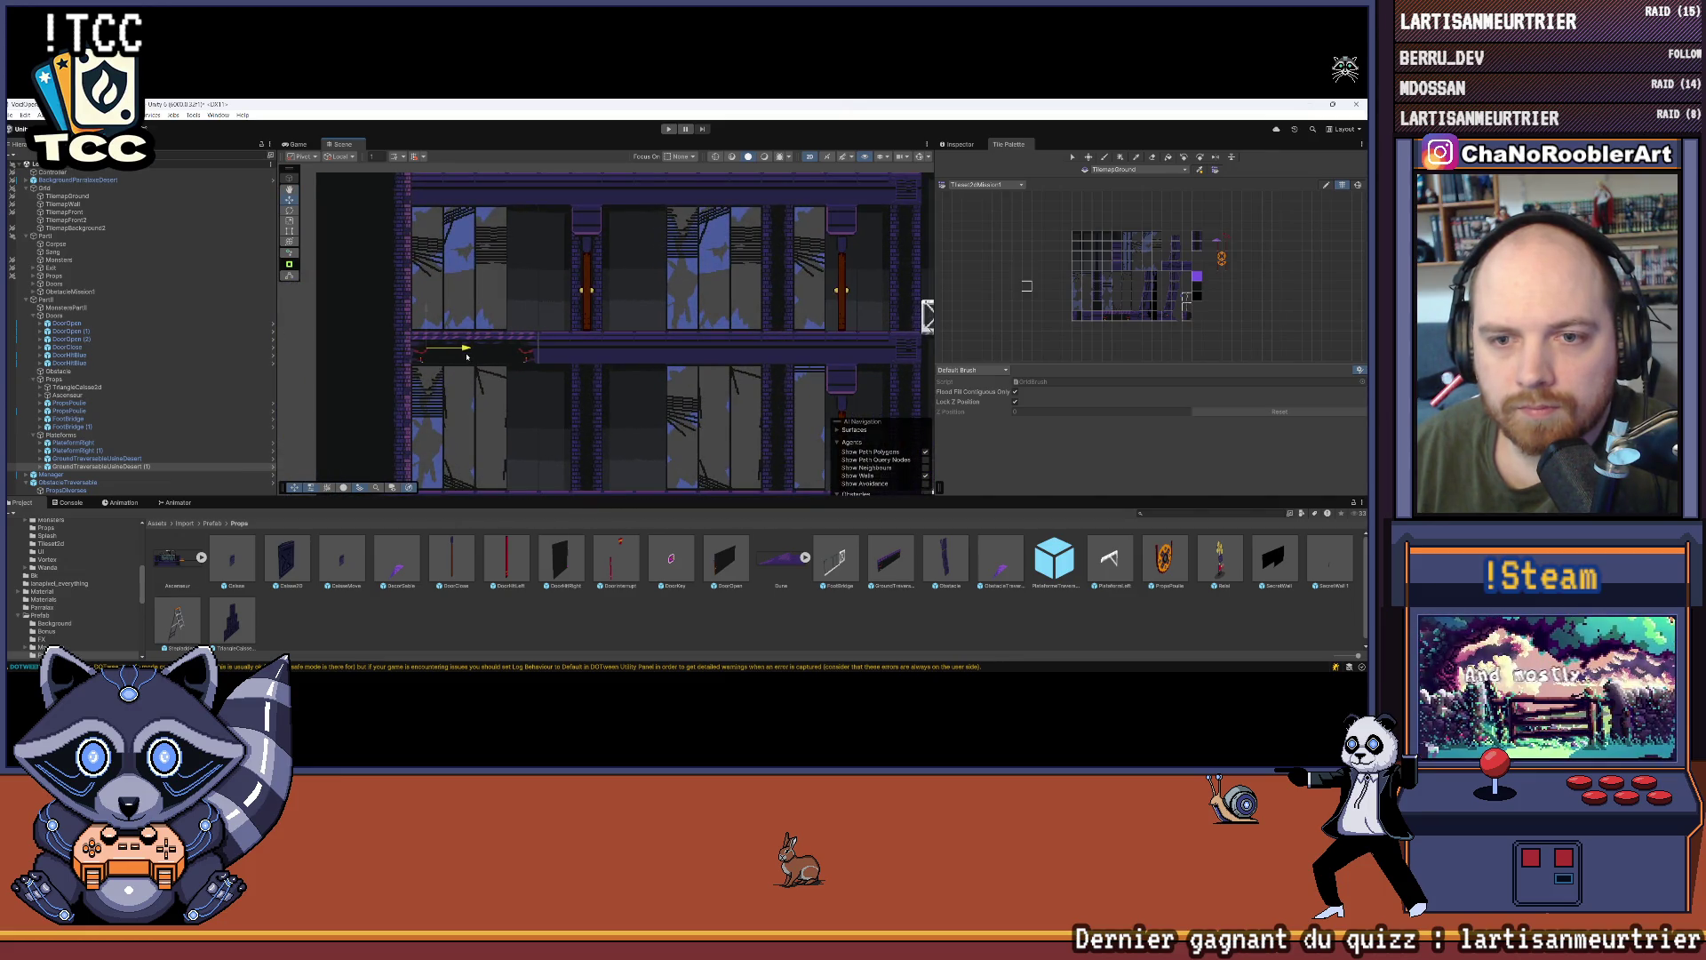
# Step: Fine-tune the platform copy's Position X in the Inspector so it fills the gap
pyautogui.click(977, 145)
pyautogui.click(1147, 224)
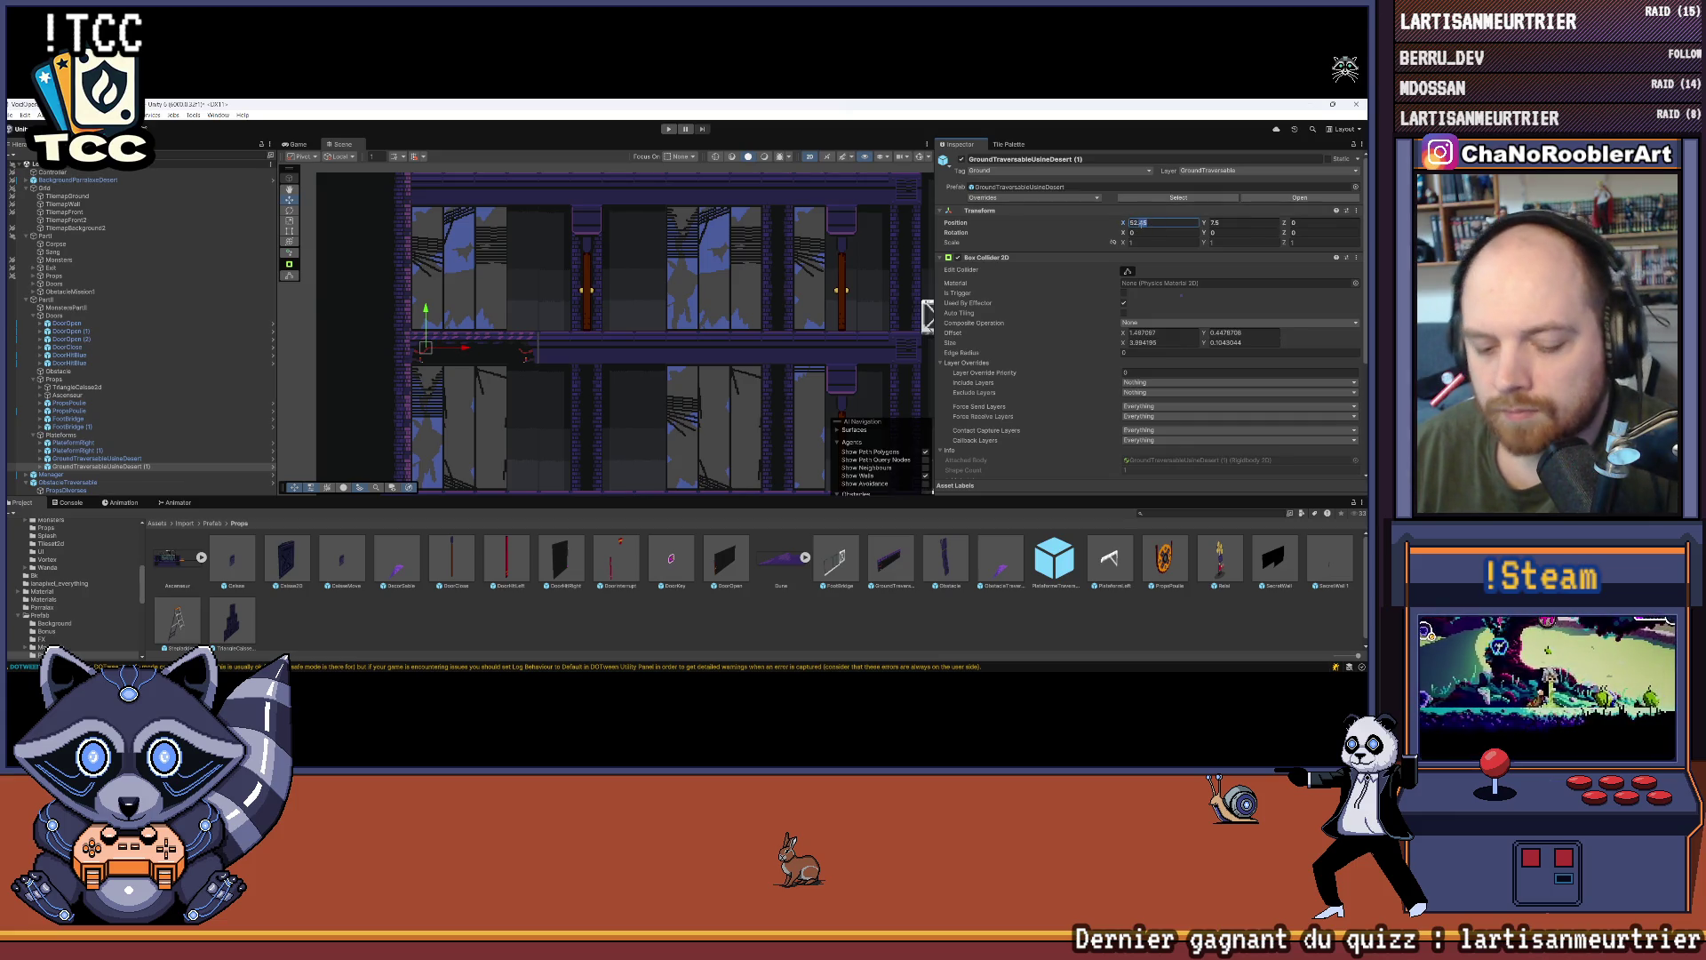
pyautogui.click(587, 461)
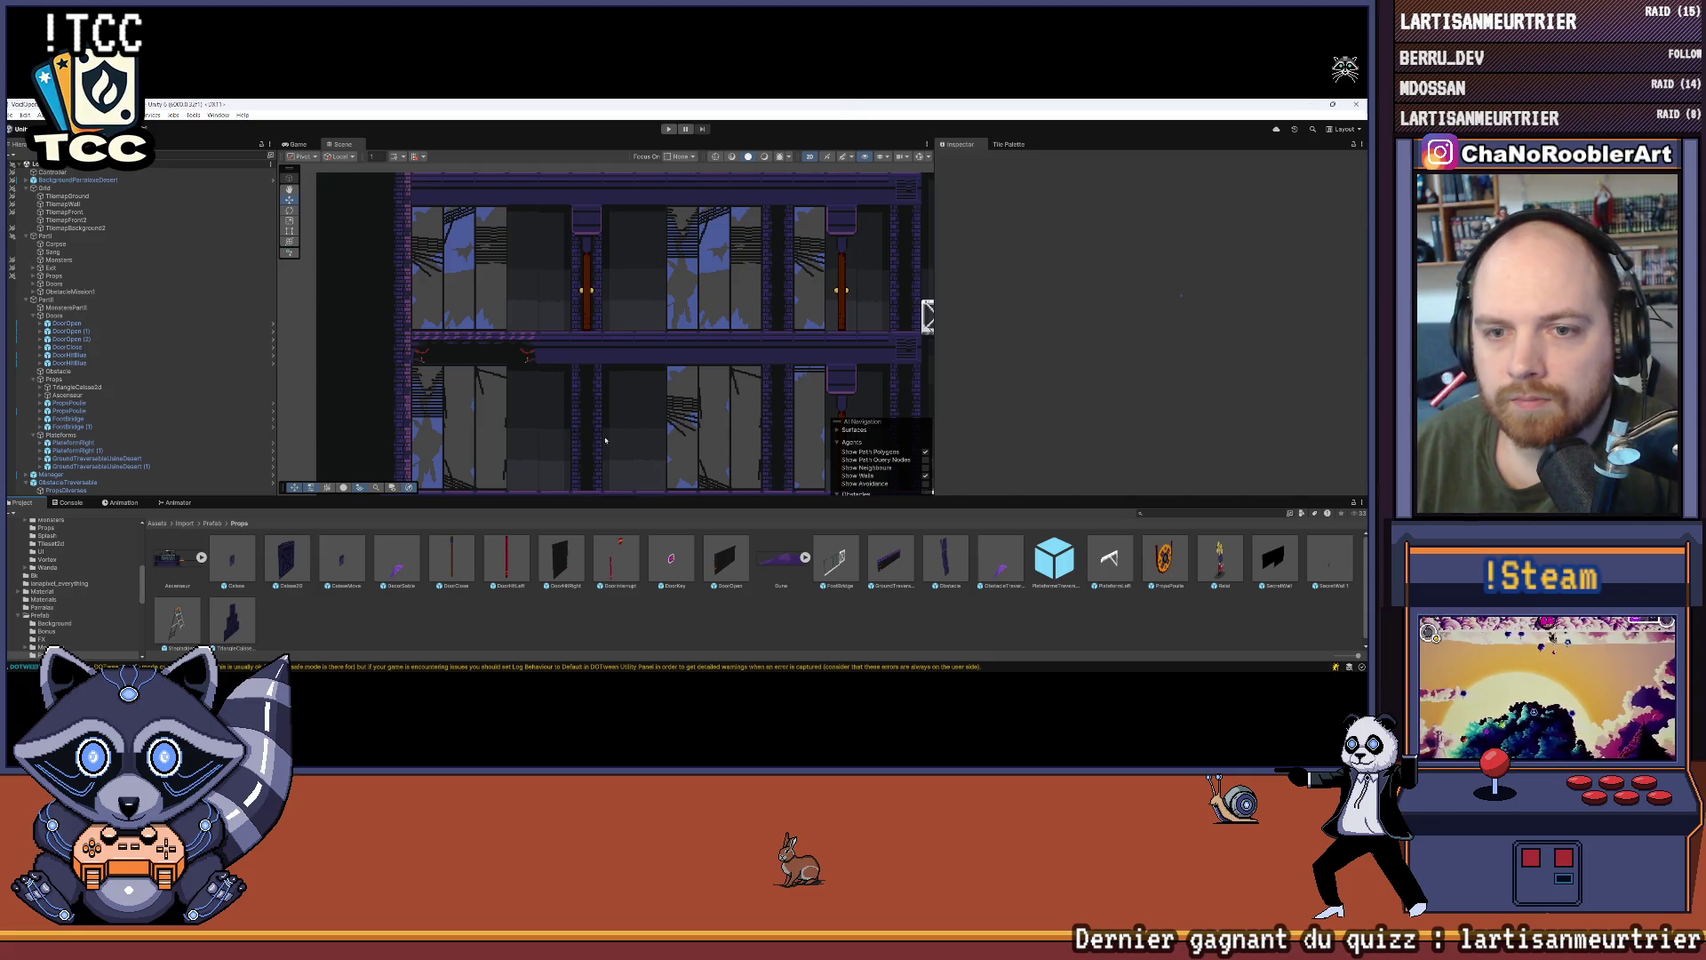
pyautogui.scroll(-3, 605, 440)
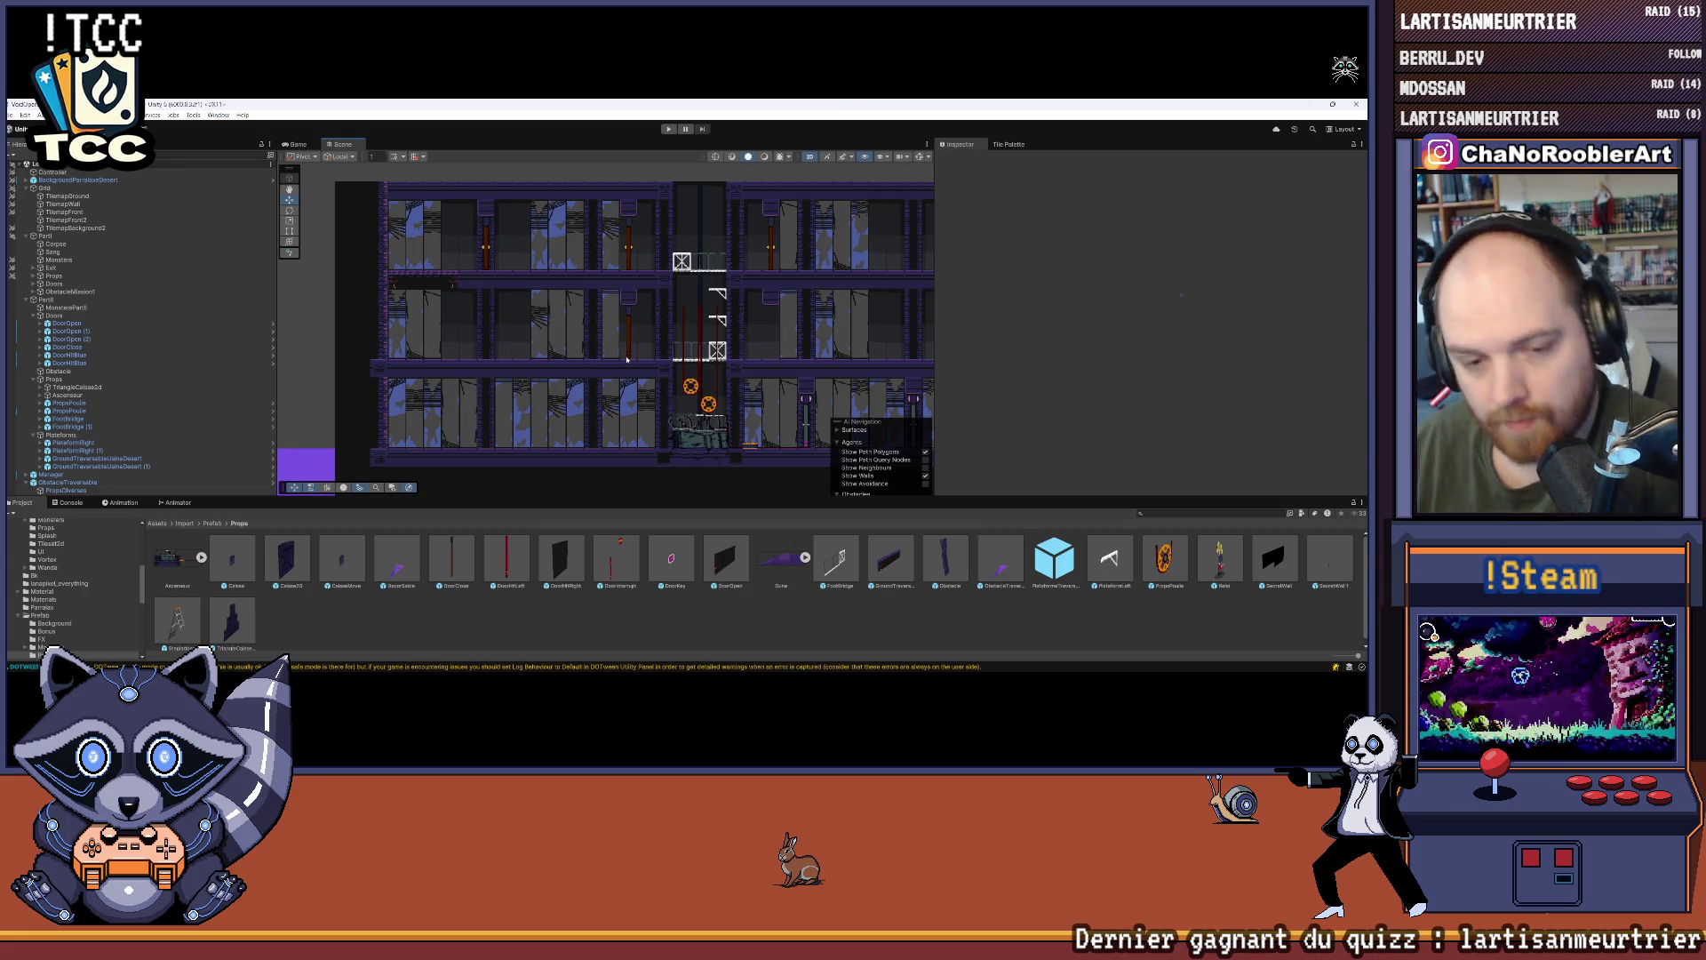
pyautogui.scroll(10, 76, 573)
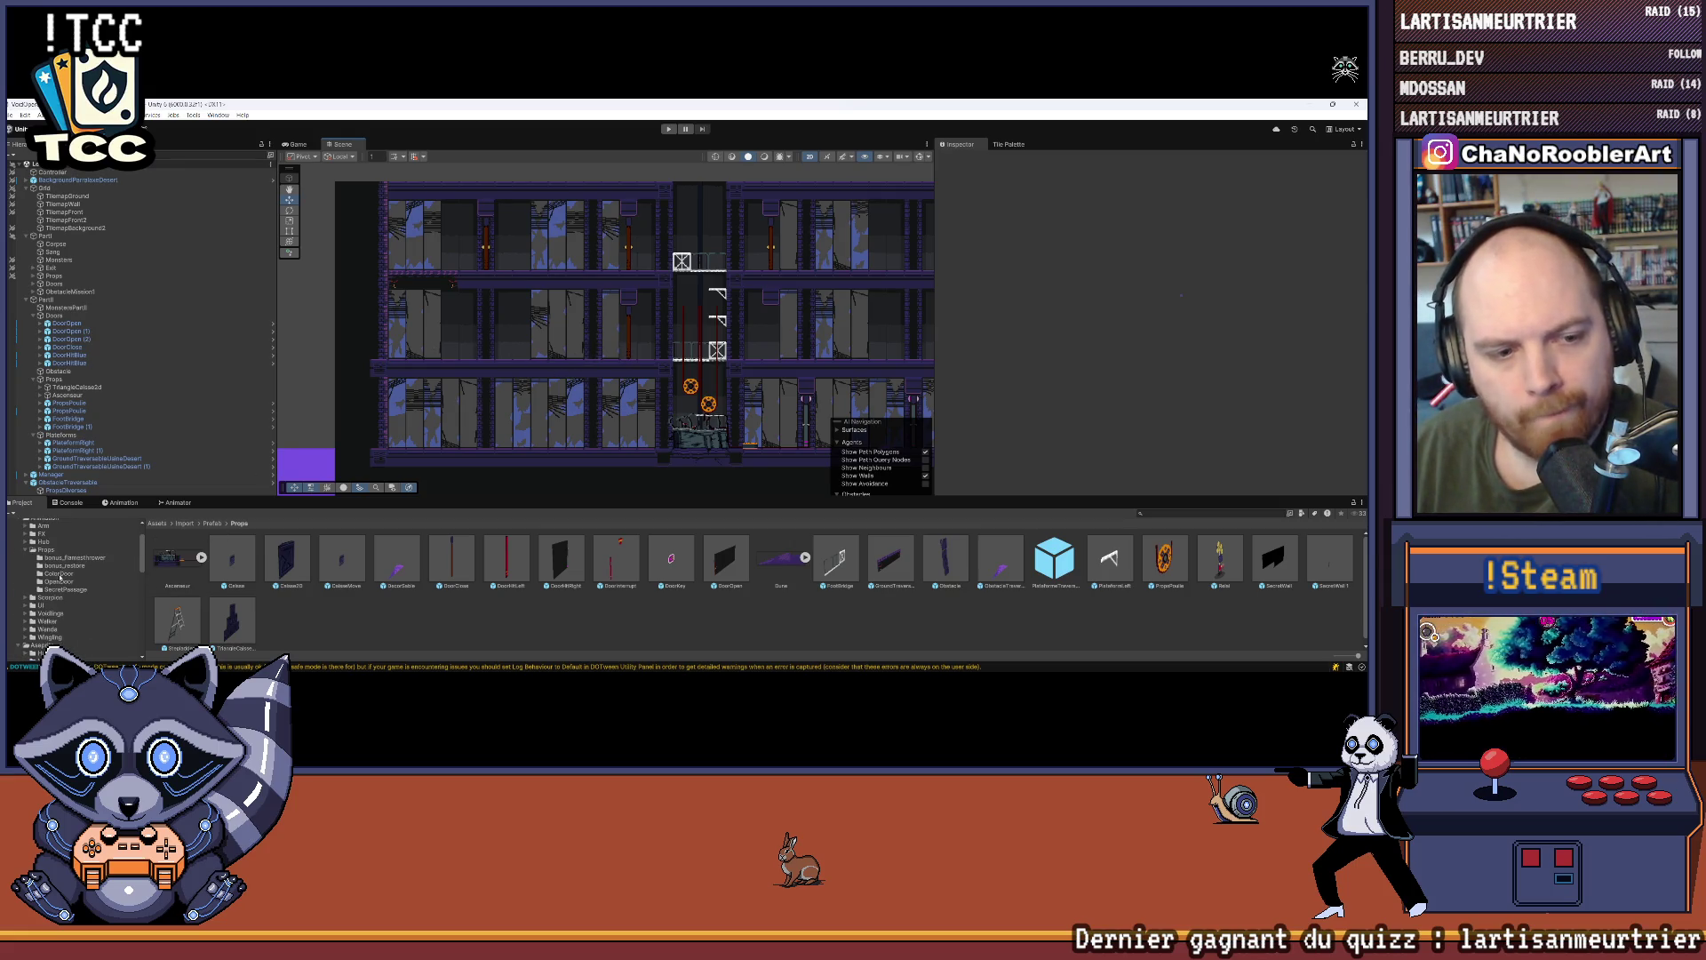
# Step: Browse the Import folder and its Animation subfolders in the Project window
pyautogui.click(41, 548)
pyautogui.scroll(-5, 49, 578)
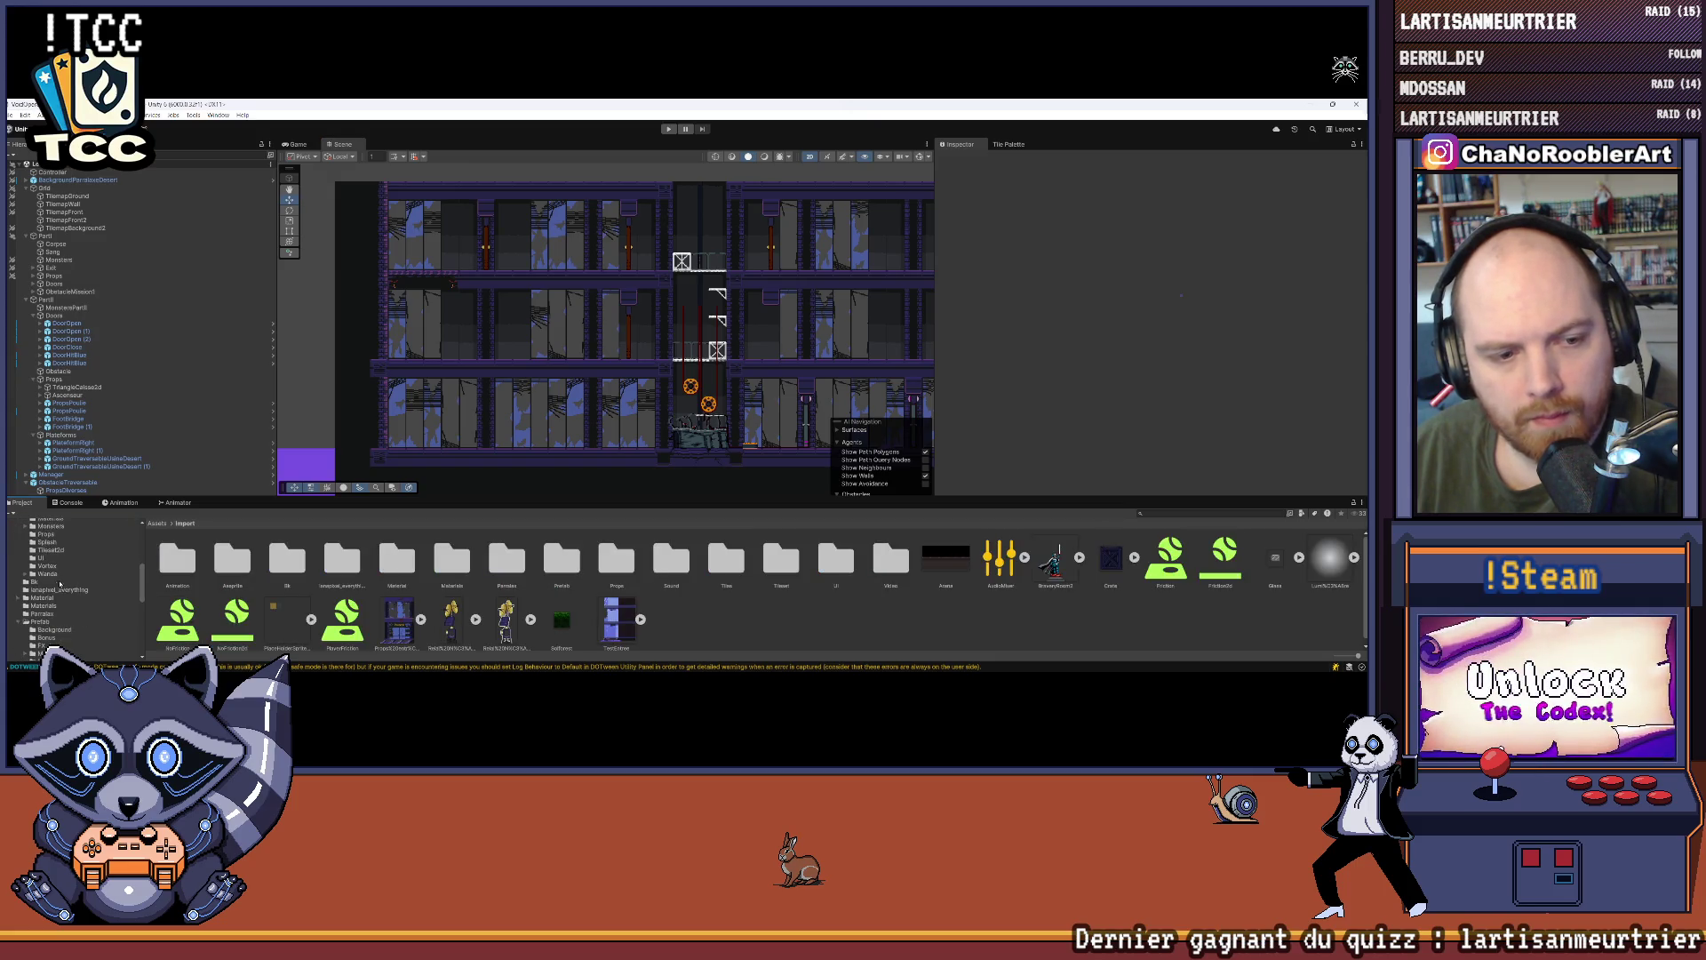
pyautogui.scroll(5, 52, 584)
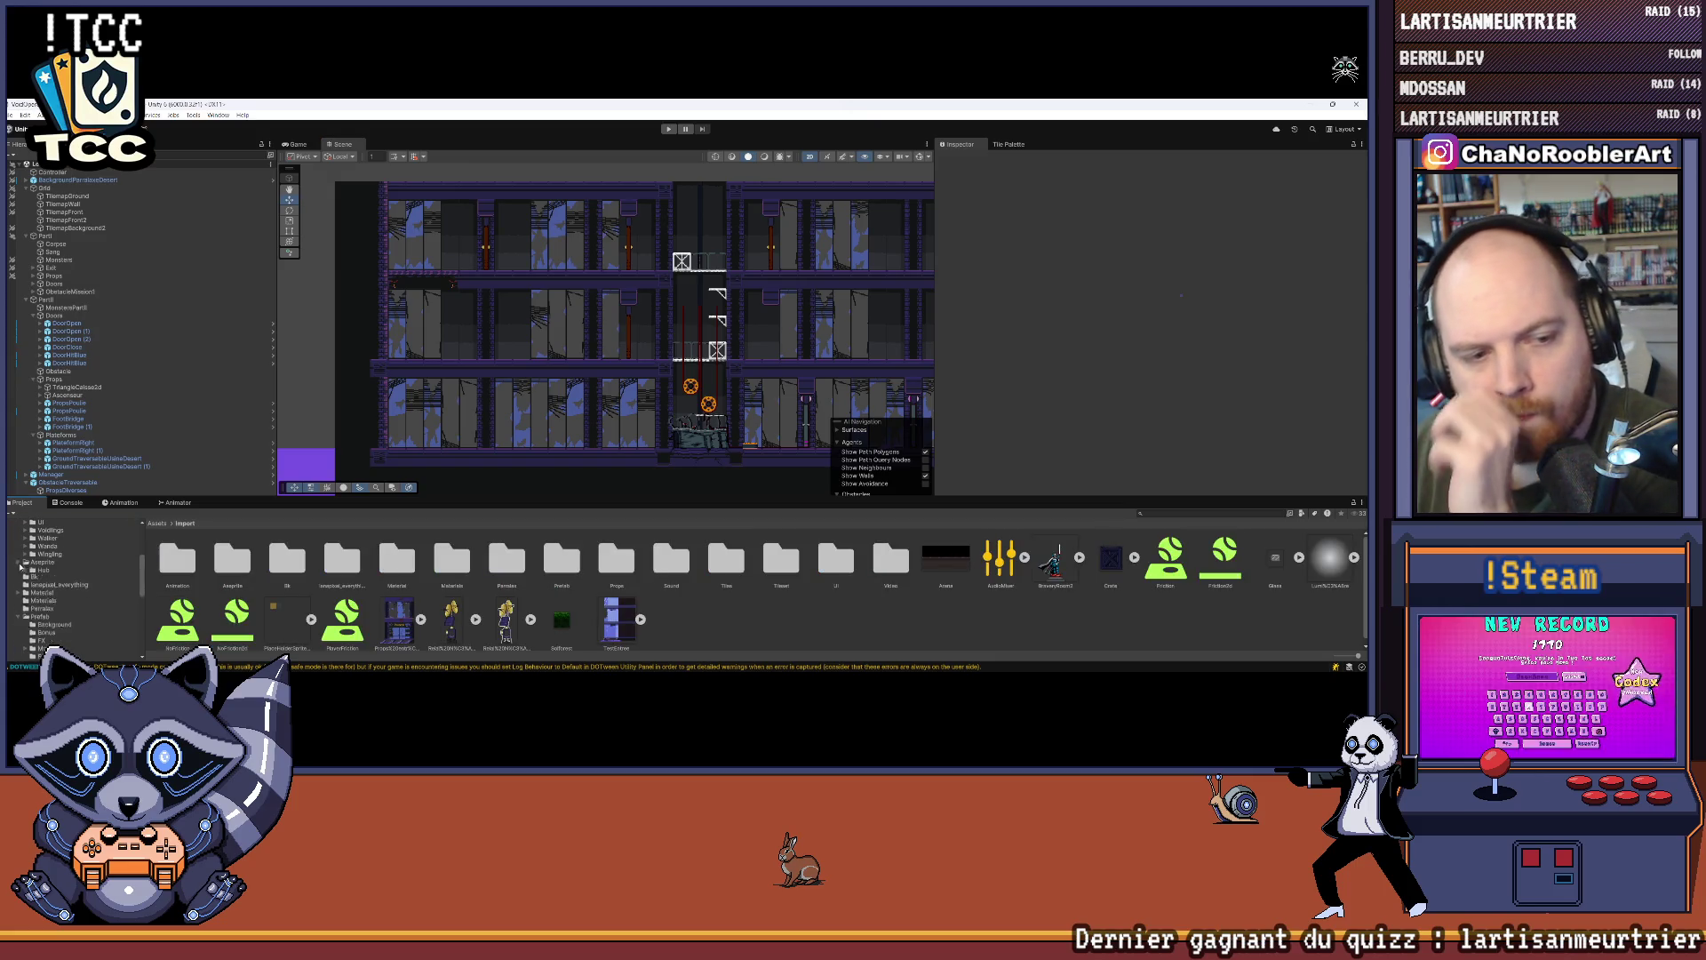
pyautogui.click(60, 557)
pyautogui.click(25, 557)
pyautogui.scroll(3, 36, 569)
pyautogui.click(45, 554)
pyautogui.click(25, 553)
# Step: Open the Prefab > Props folder and drag the Stepladder prefab into the level
pyautogui.scroll(-3, 86, 595)
pyautogui.scroll(2, 84, 595)
pyautogui.scroll(-2, 82, 597)
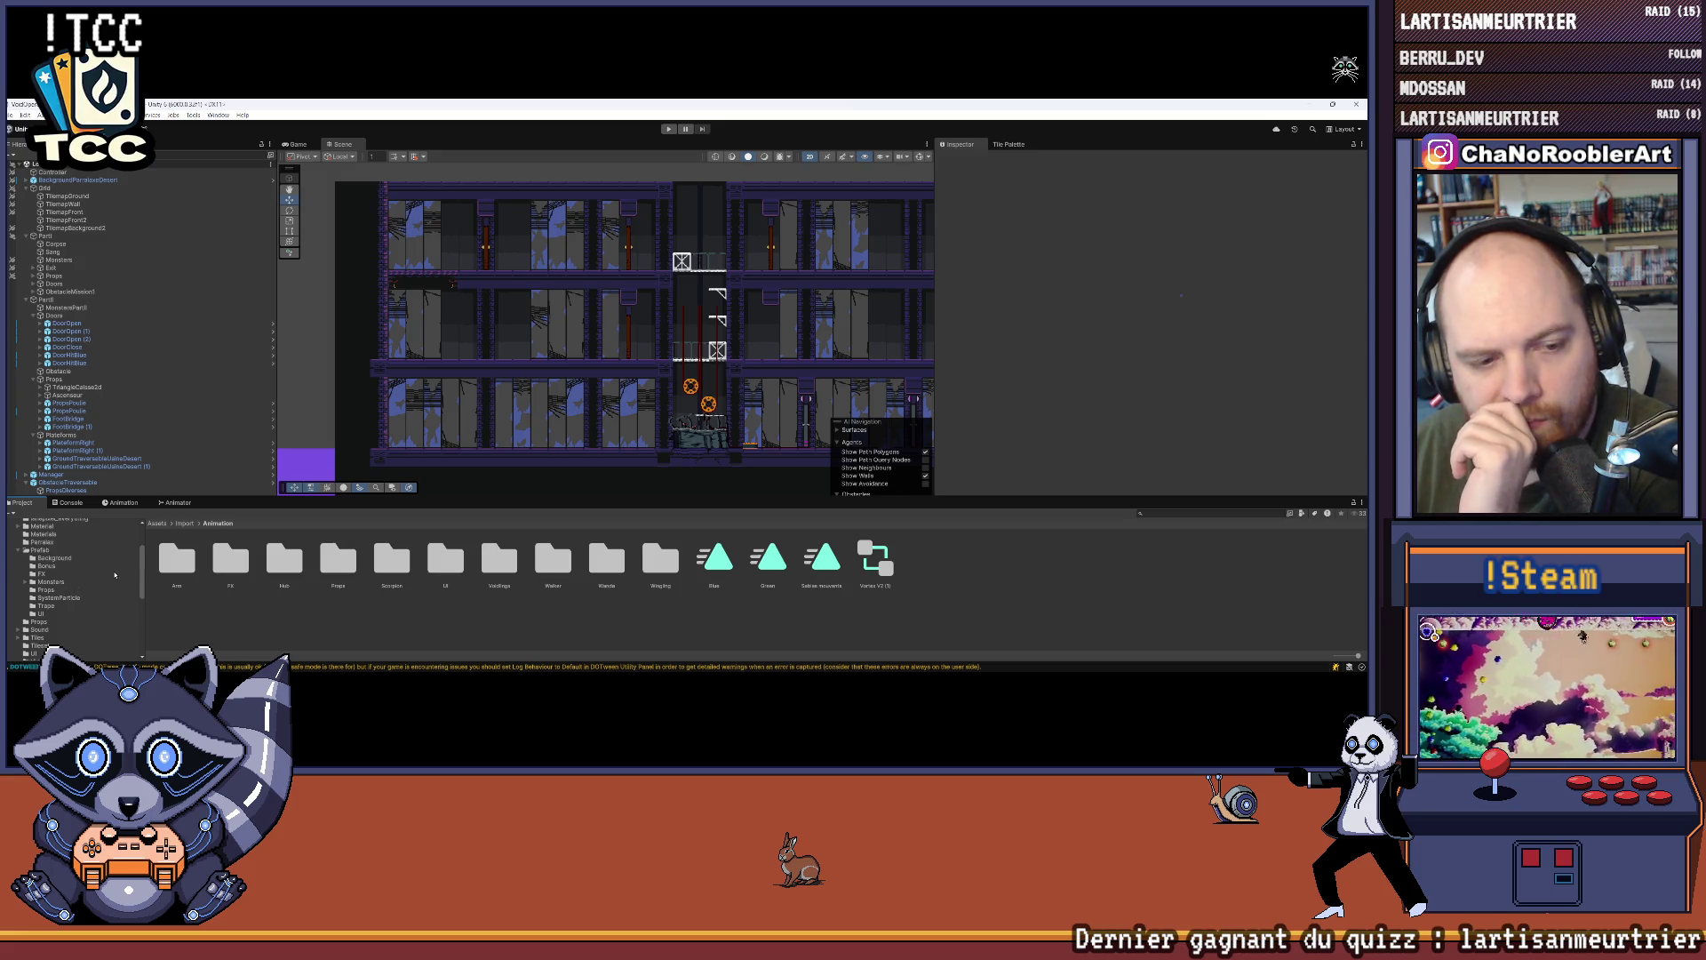
pyautogui.click(45, 551)
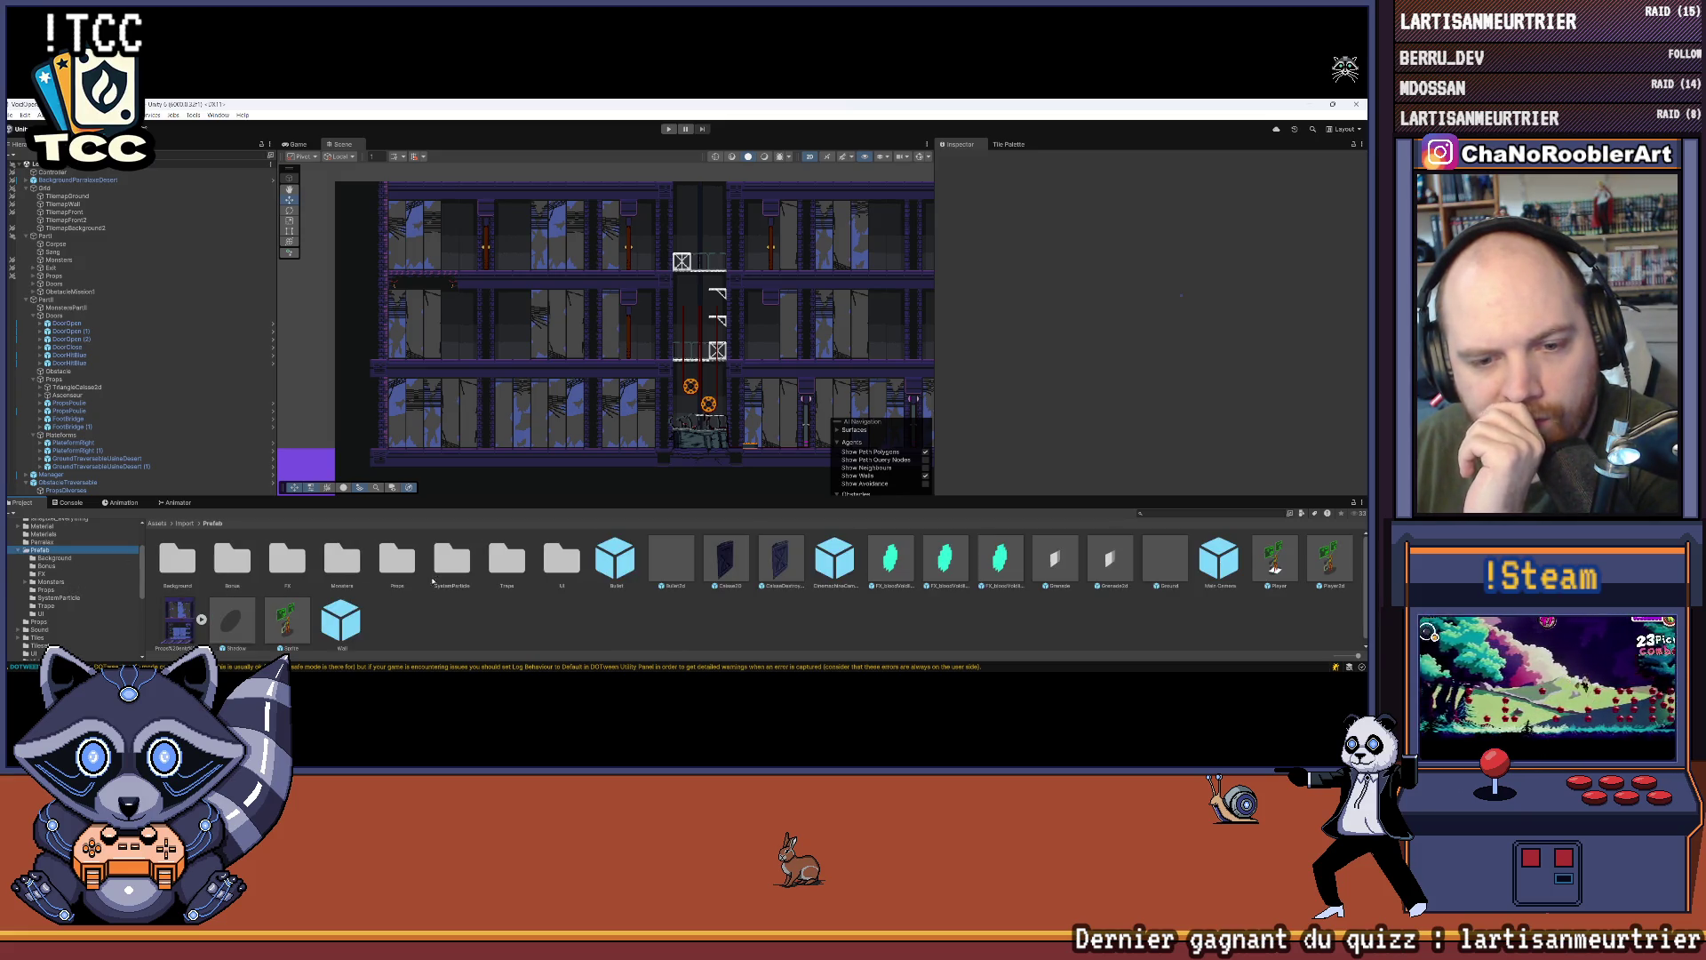
pyautogui.doubleClick(391, 556)
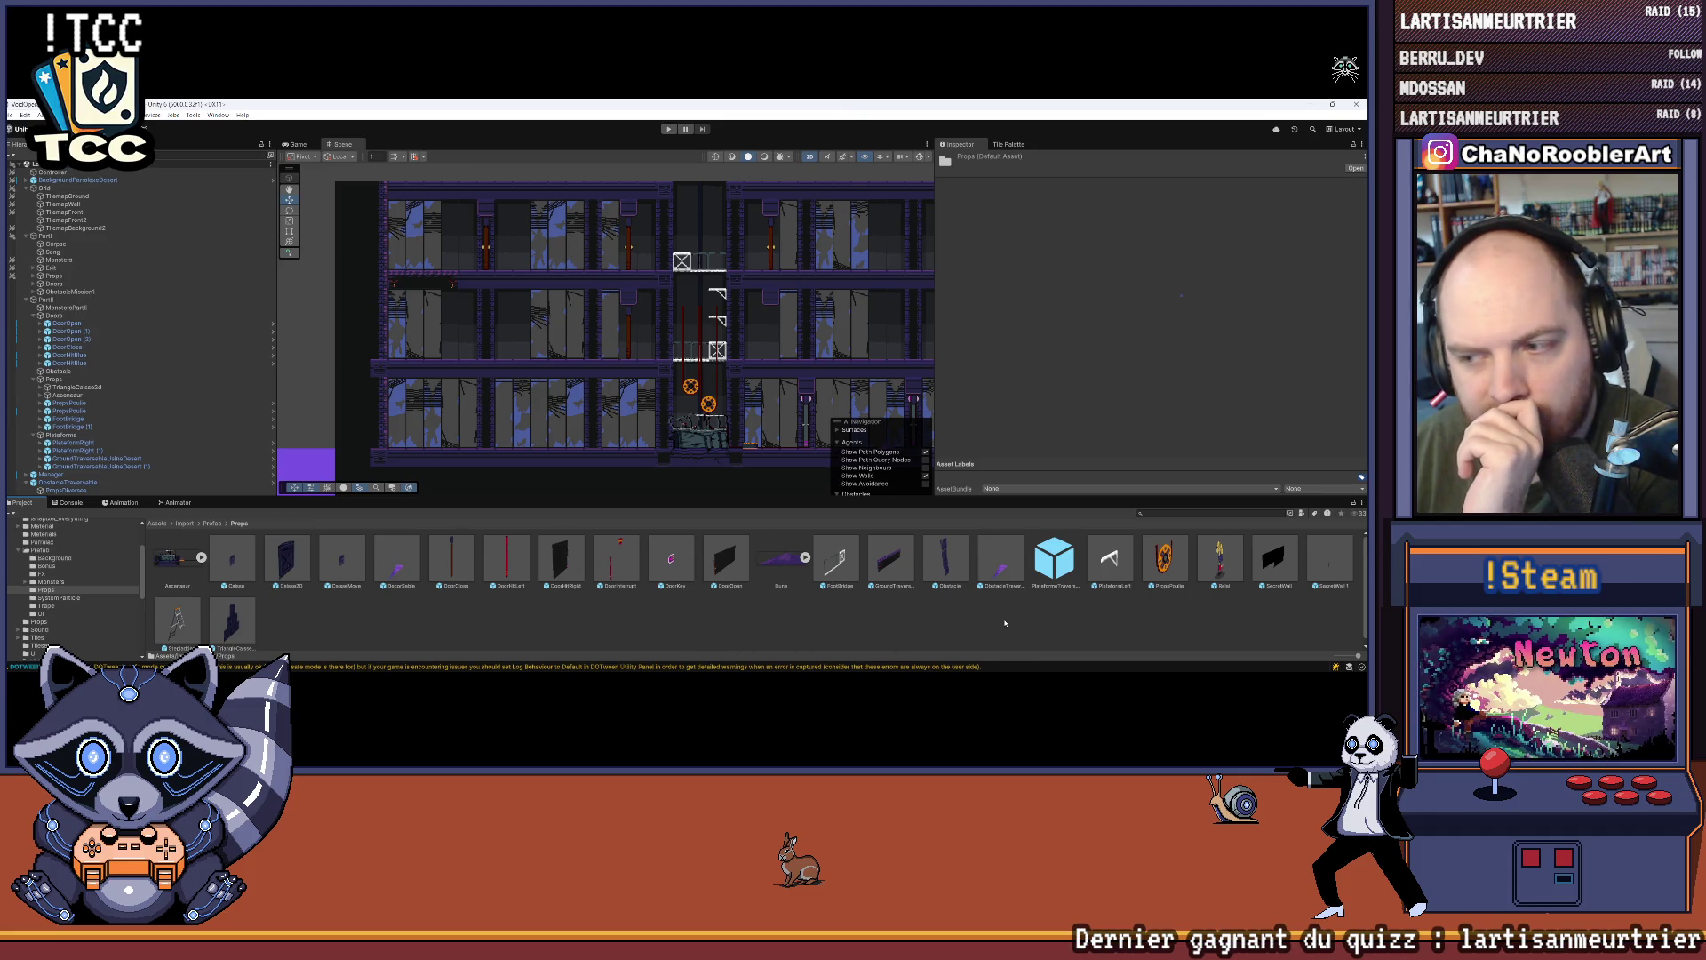
pyautogui.moveTo(187, 625)
pyautogui.mouseDown()
pyautogui.moveTo(440, 342)
pyautogui.moveTo(434, 323)
pyautogui.mouseUp()
# Step: Pan and zoom around the level, then frame the view on the stepladder
pyautogui.scroll(10, 384, 305)
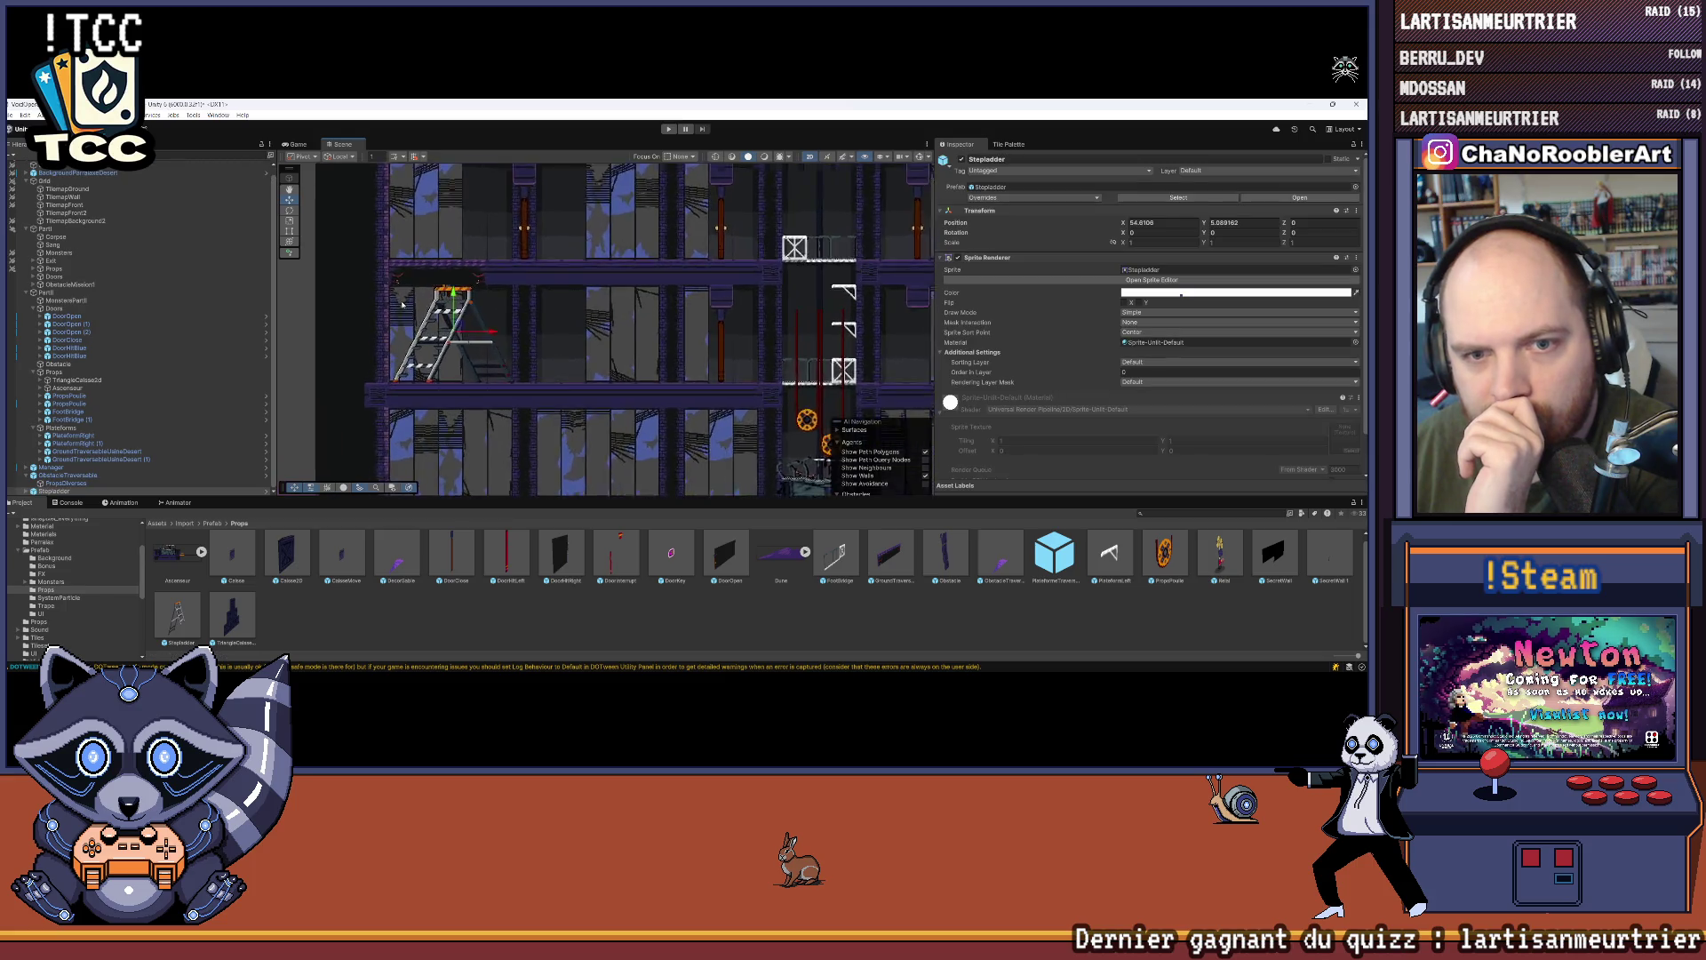
pyautogui.scroll(6, 463, 345)
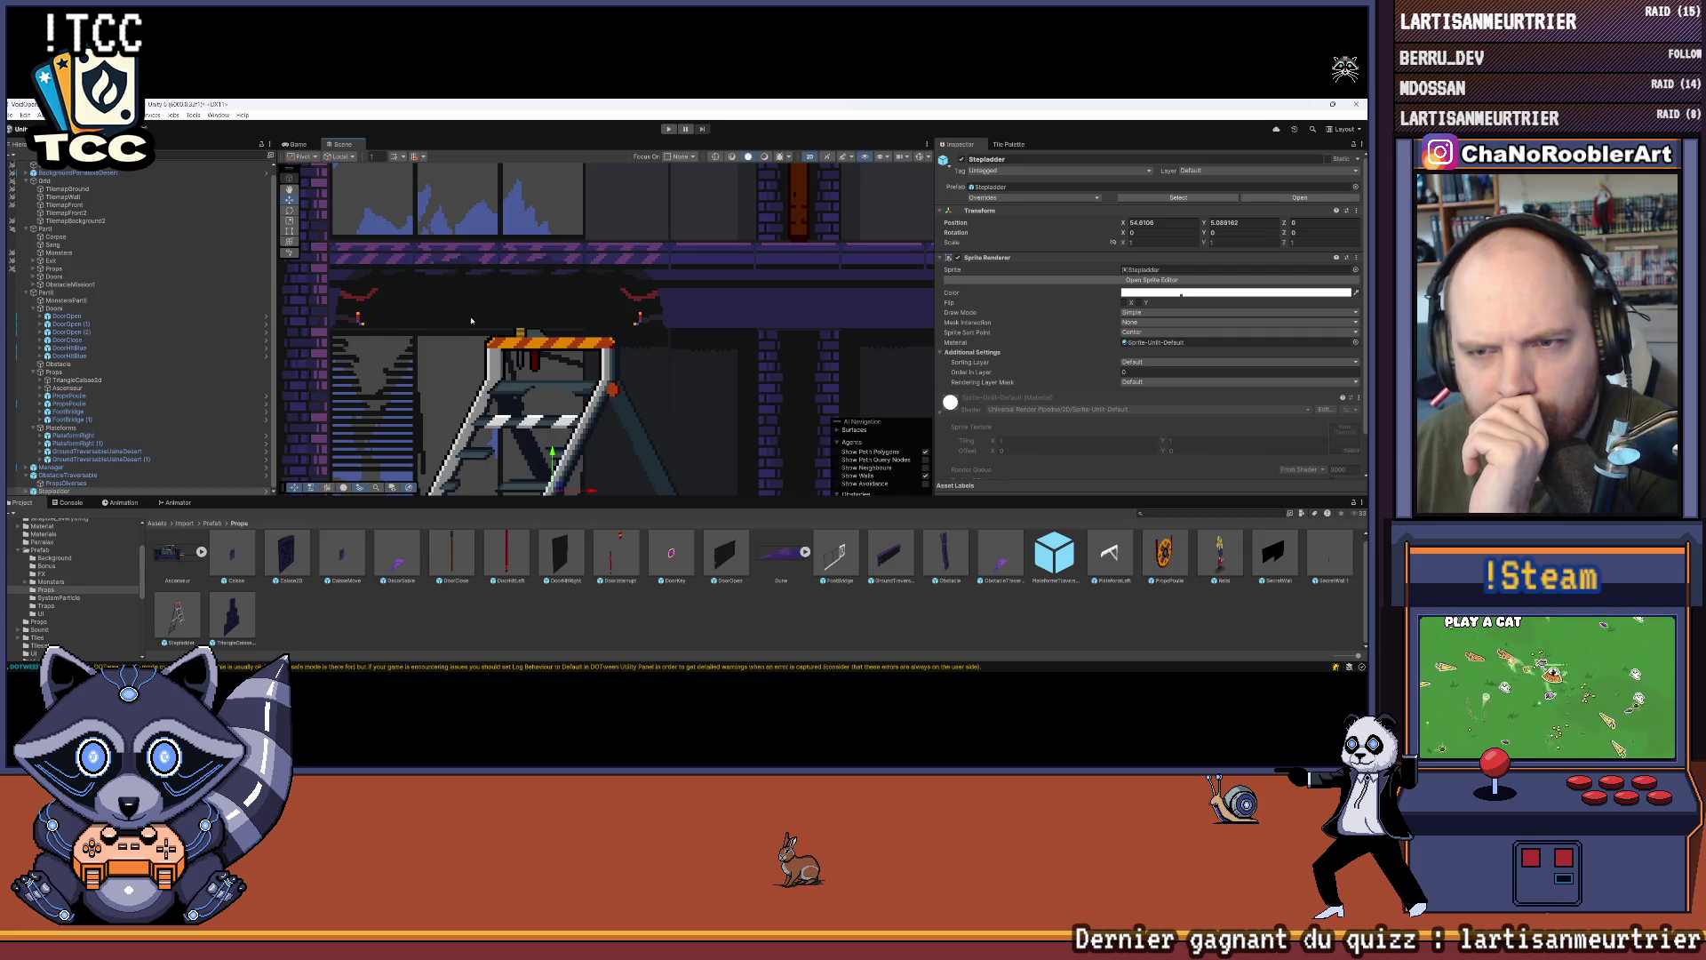
pyautogui.scroll(-8, 471, 320)
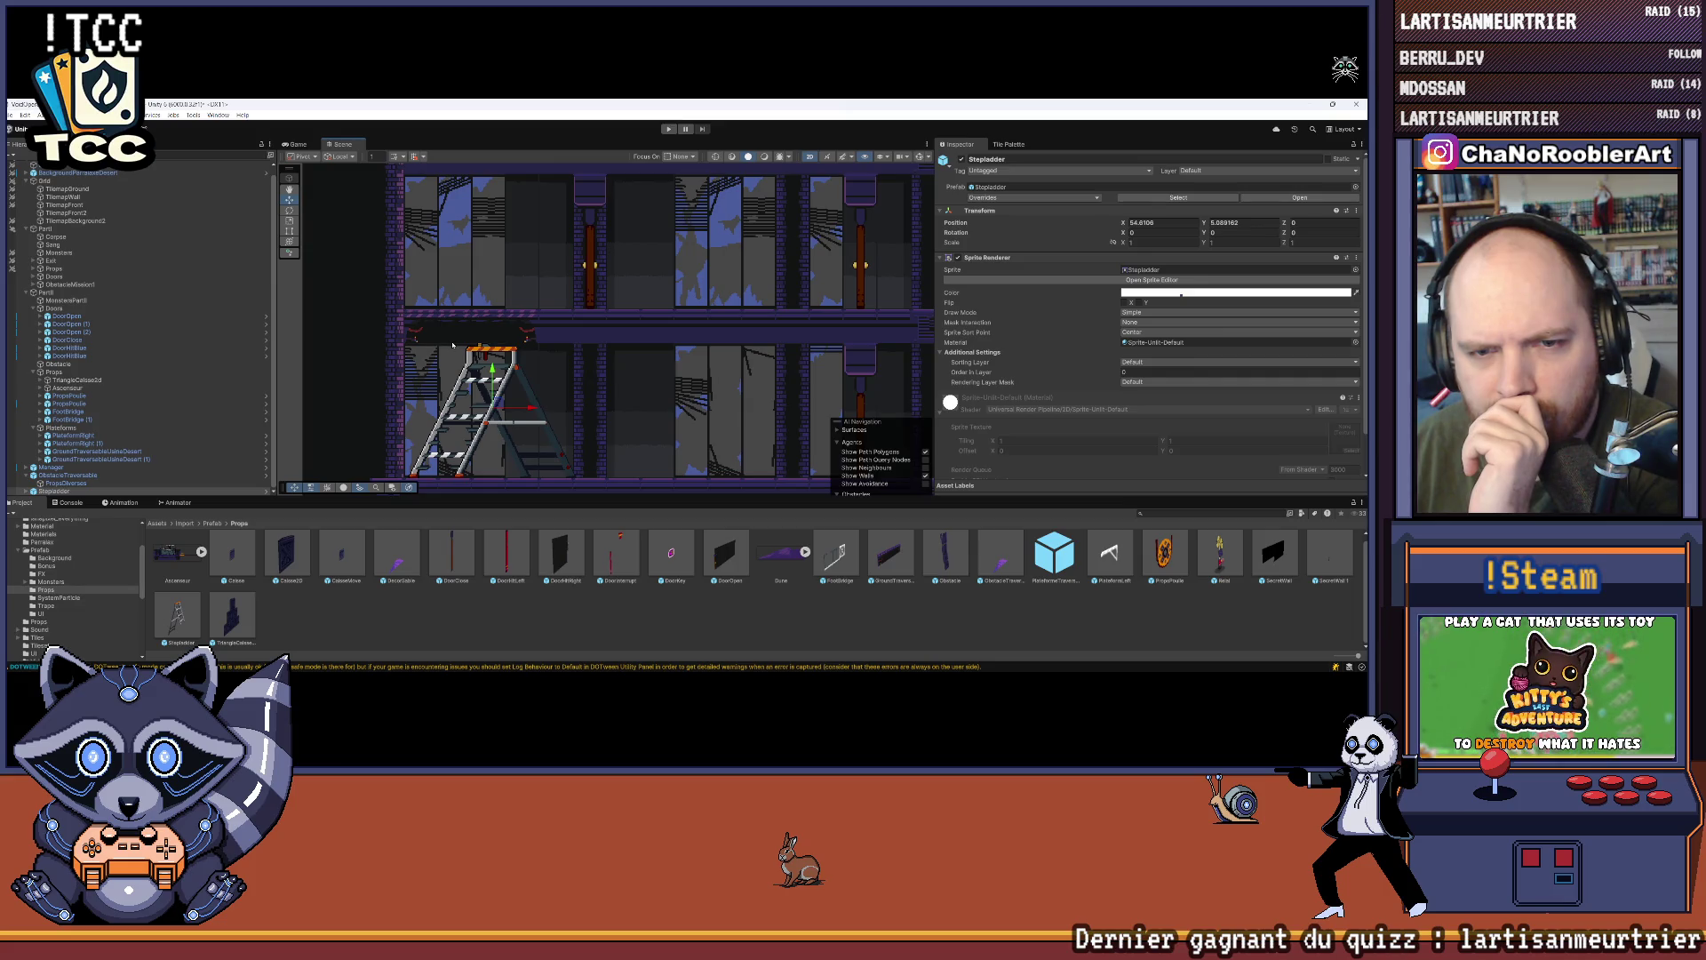
pyautogui.scroll(4, 520, 345)
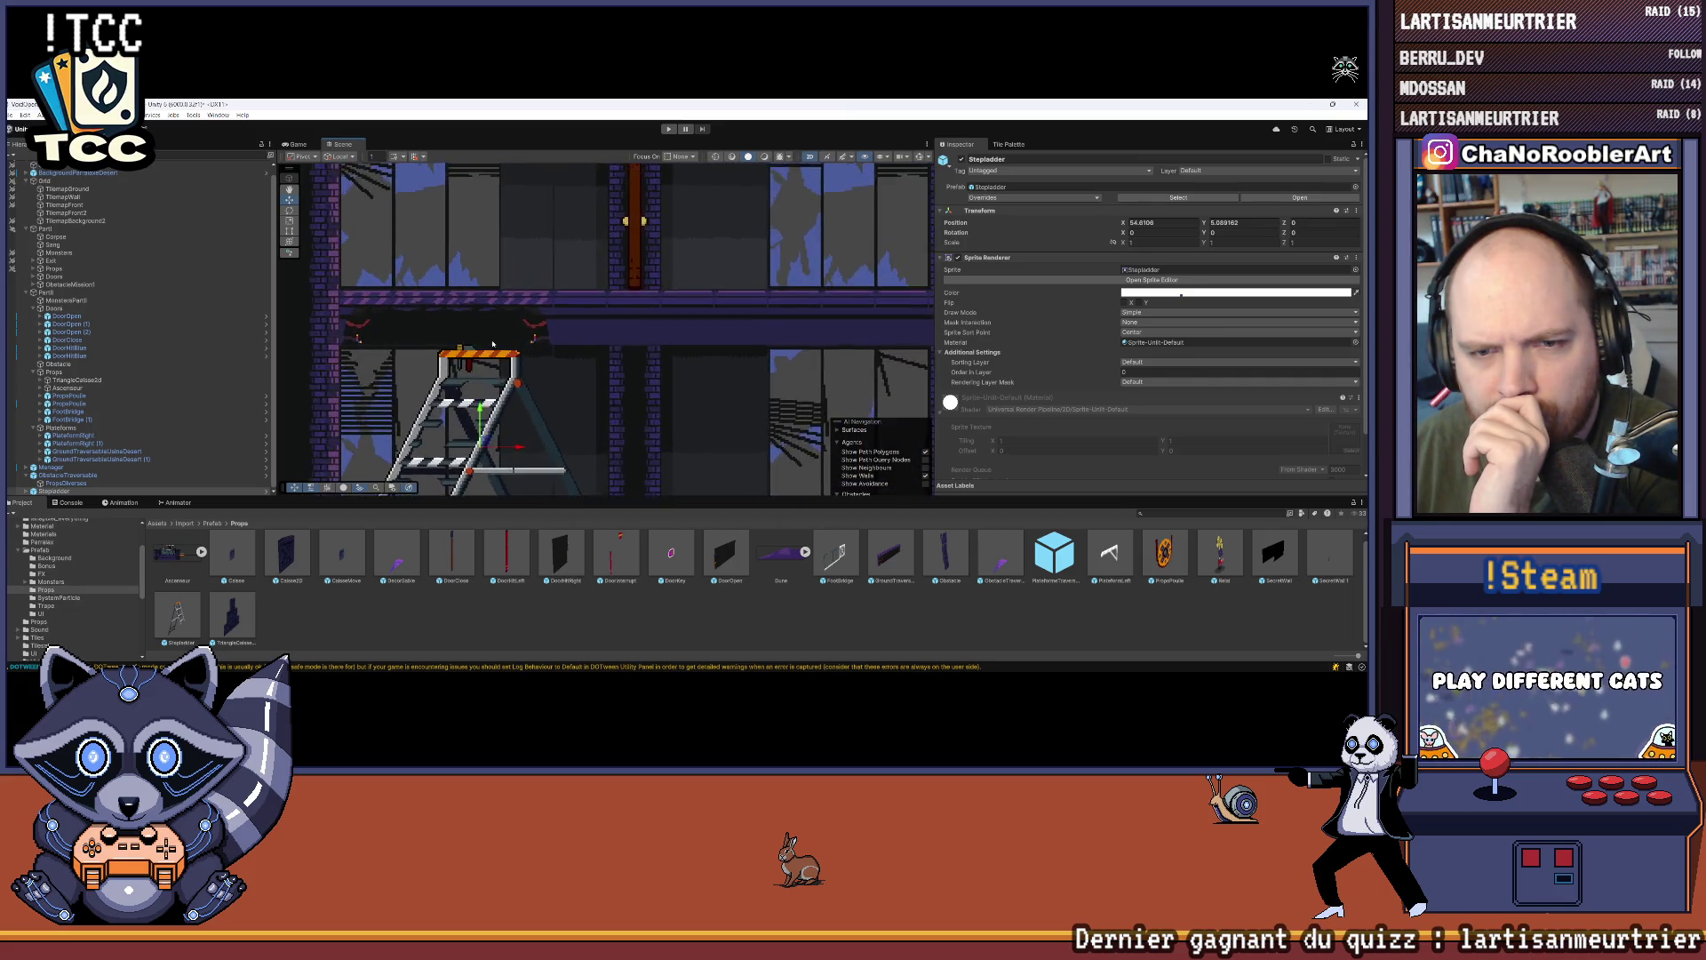
pyautogui.scroll(-3, 358, 348)
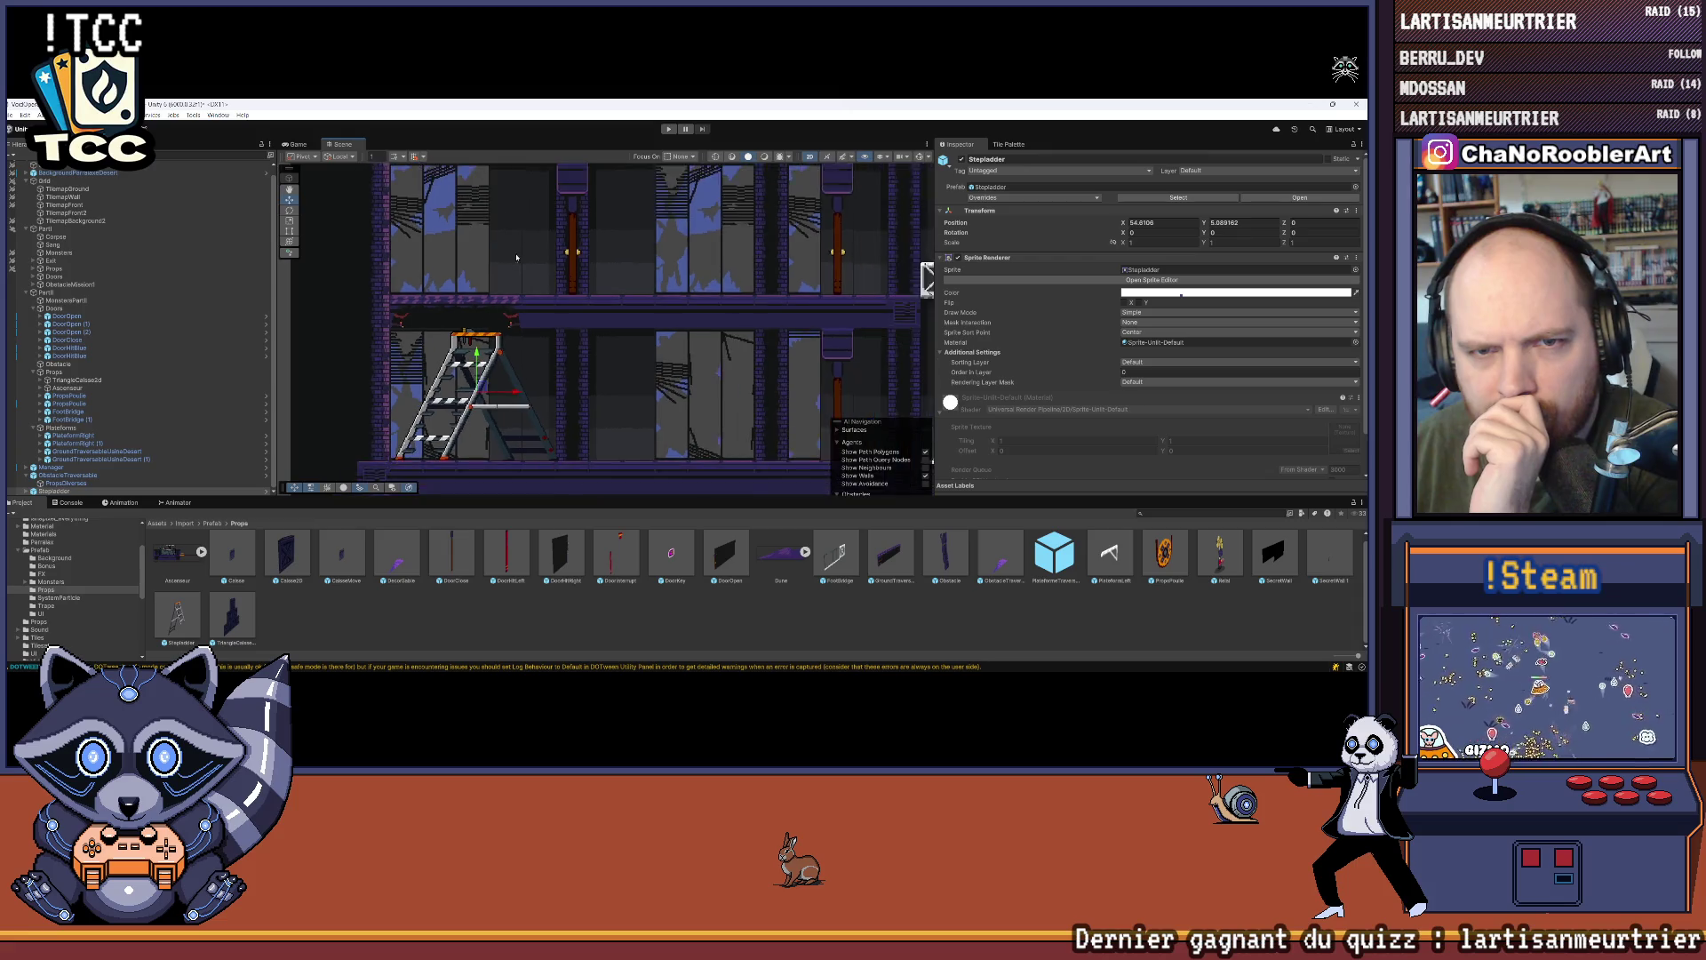
pyautogui.moveTo(515, 258); pyautogui.dragTo(526, 361)
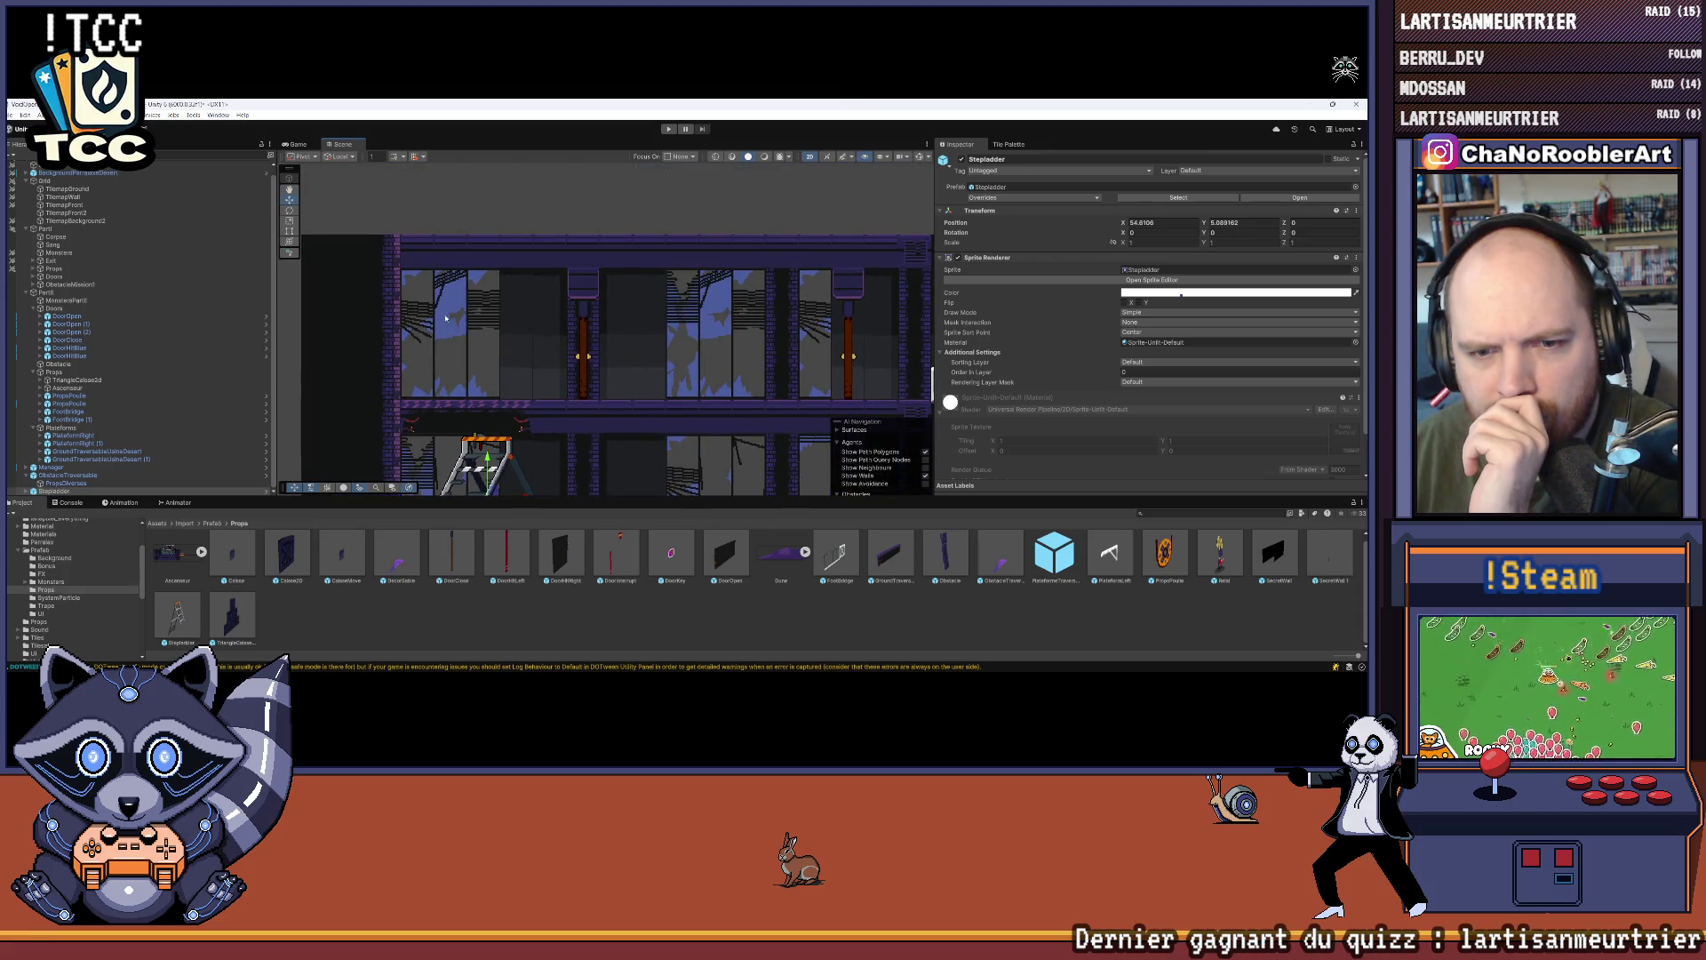
pyautogui.scroll(5, 447, 318)
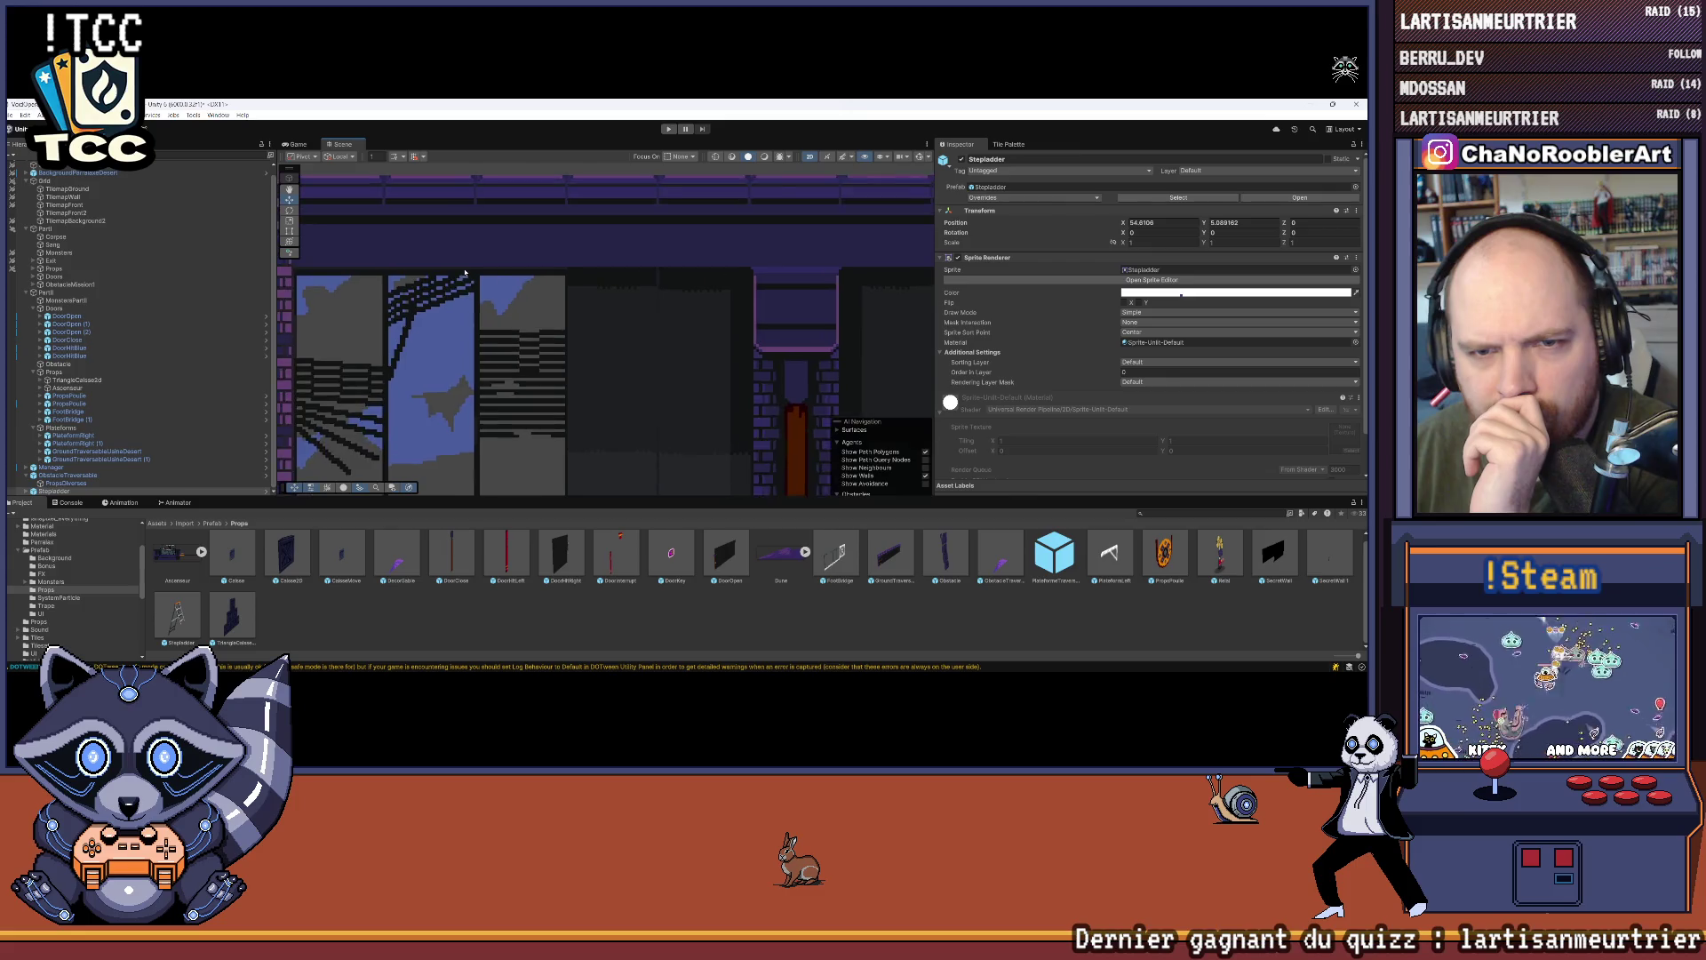
pyautogui.scroll(2, 465, 273)
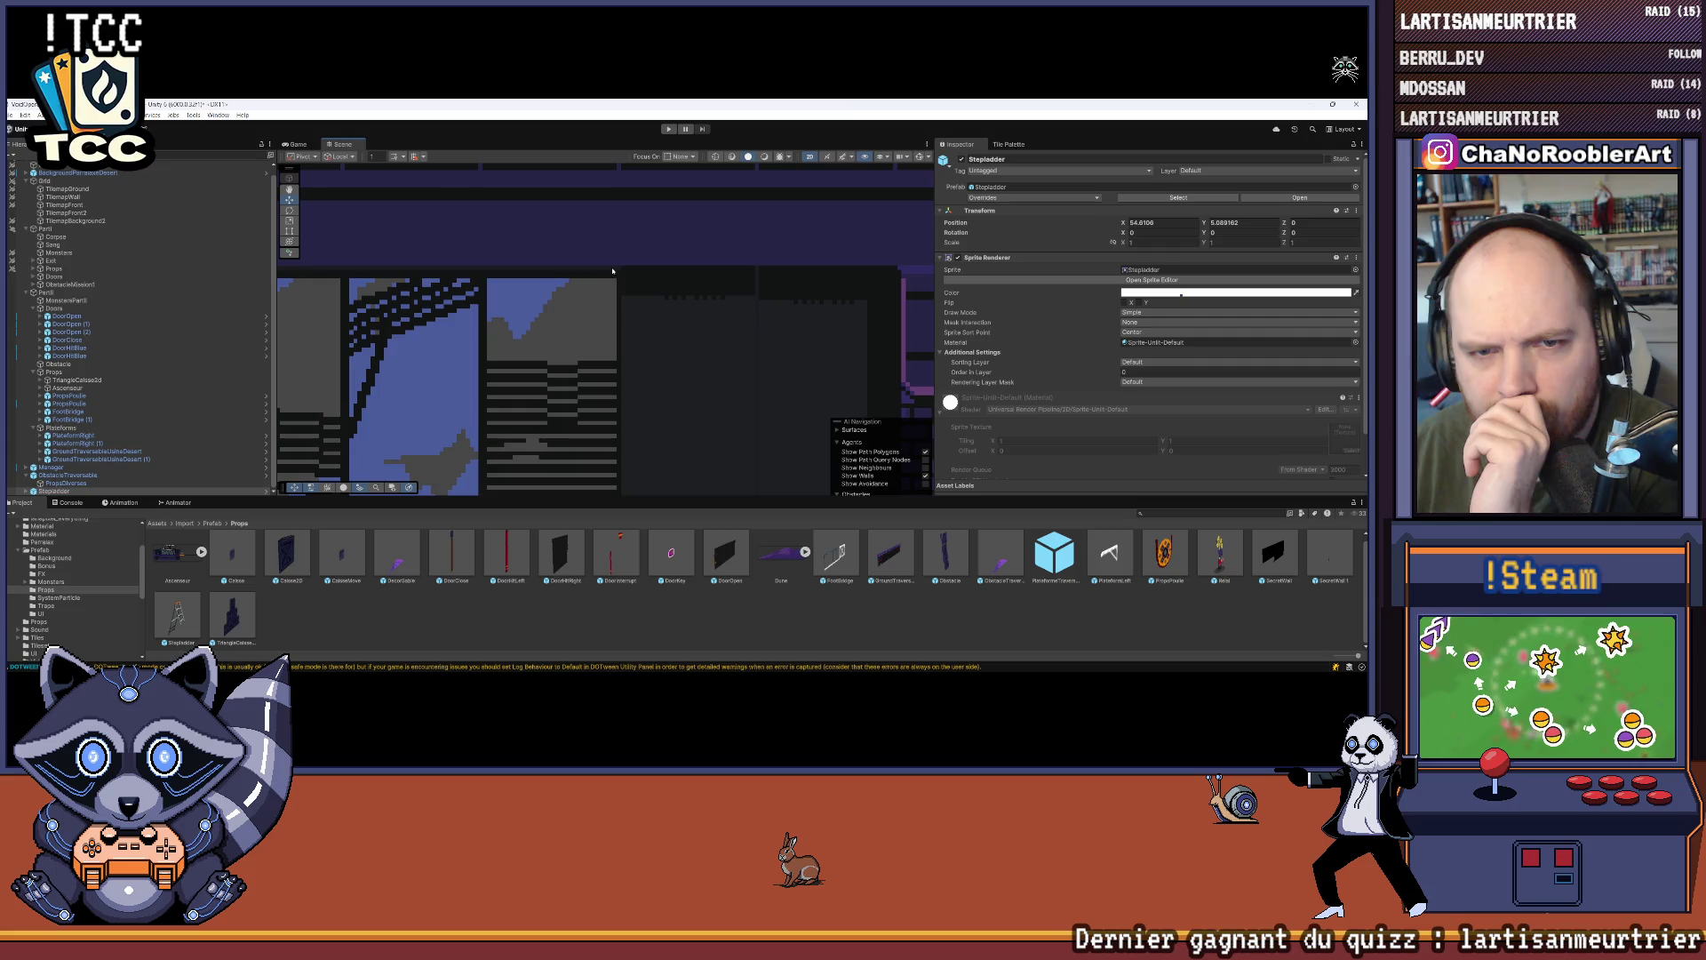
pyautogui.scroll(-5, 336, 281)
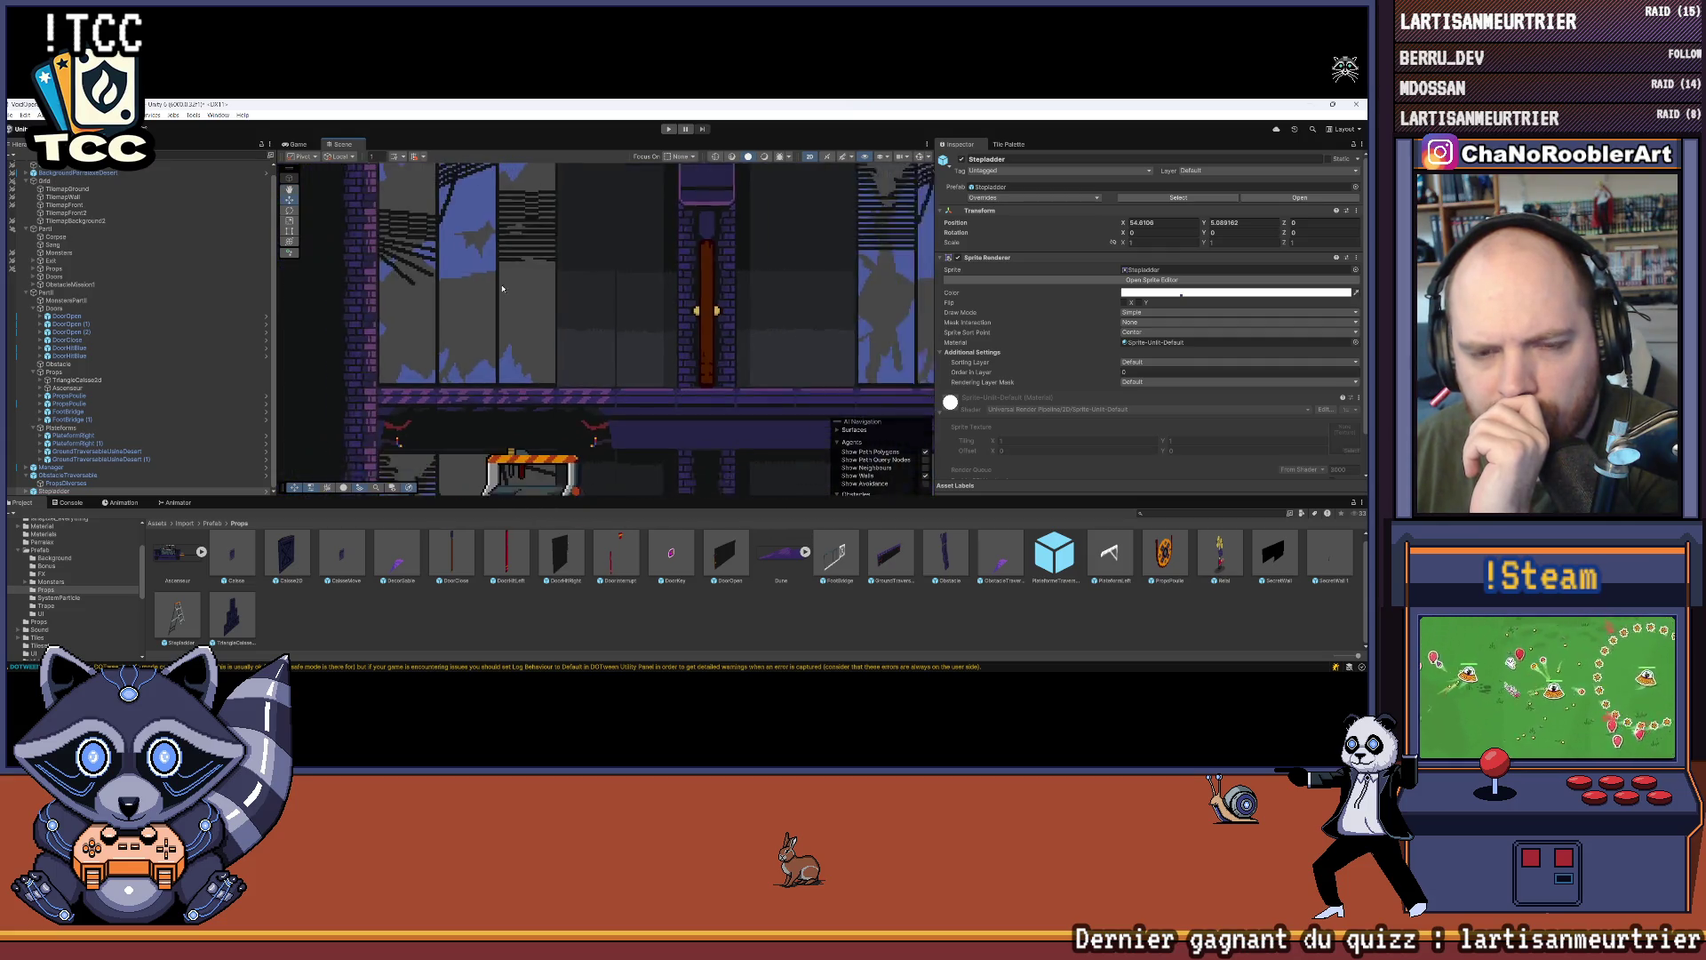
pyautogui.press('f')
# Step: Nudge the stepladder vertically, then trim its Position Y to 5.08 in the Inspector
pyautogui.scroll(2, 470, 320)
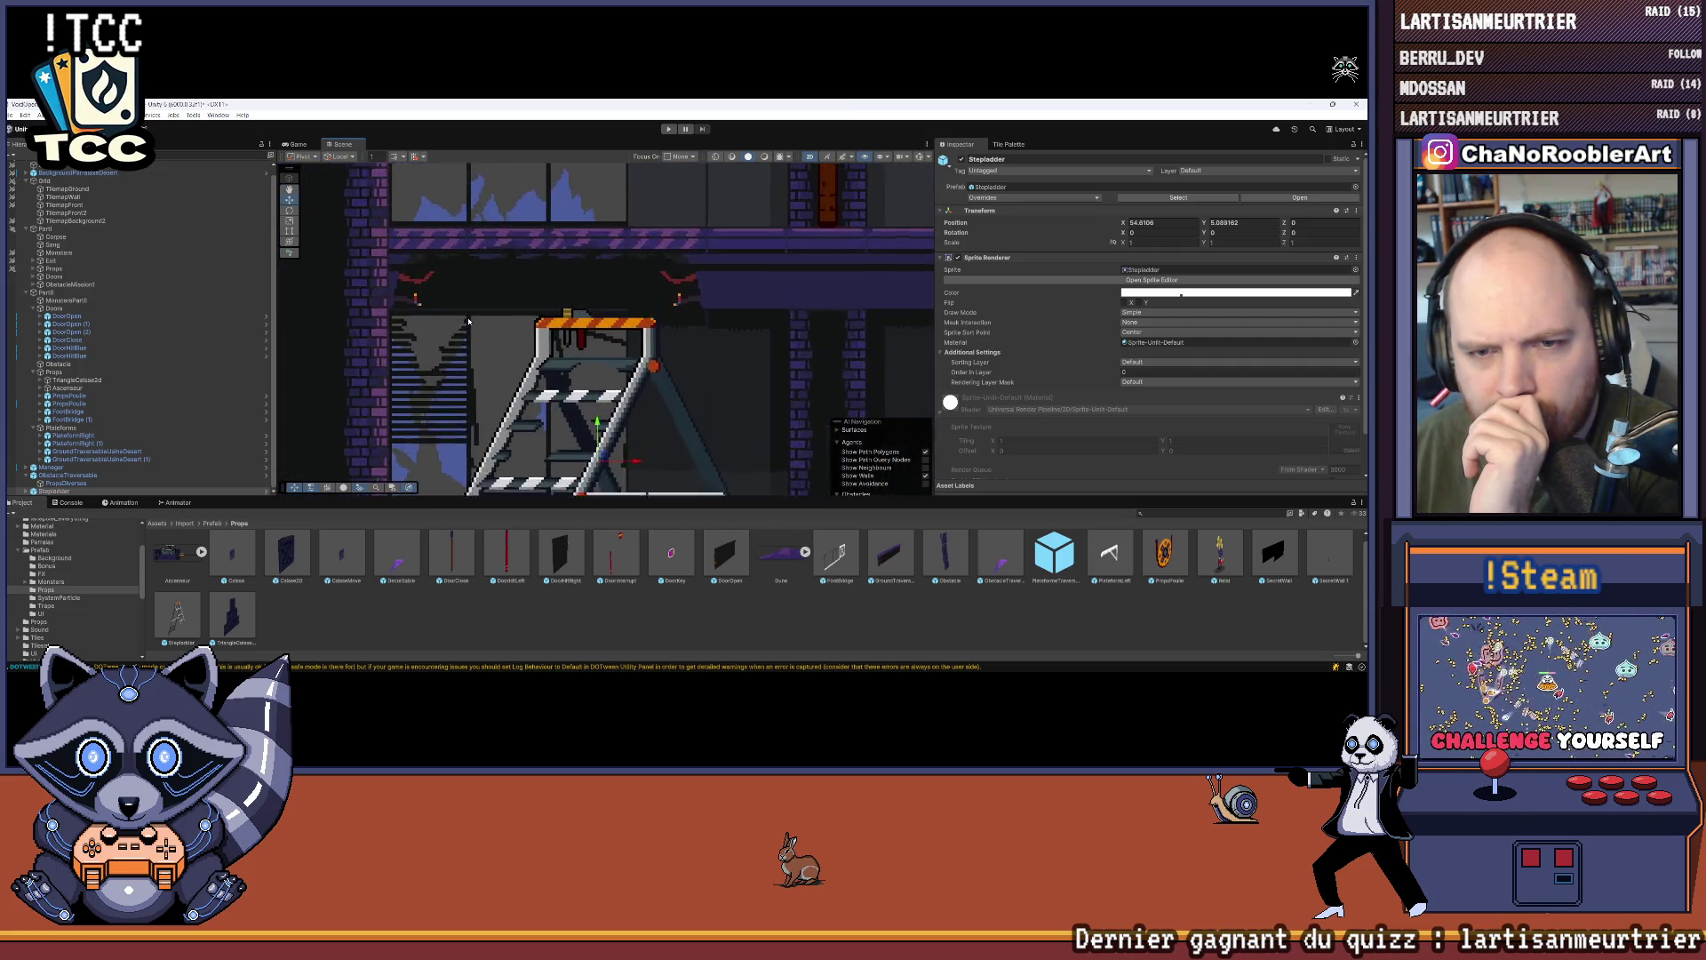
pyautogui.scroll(1, 469, 320)
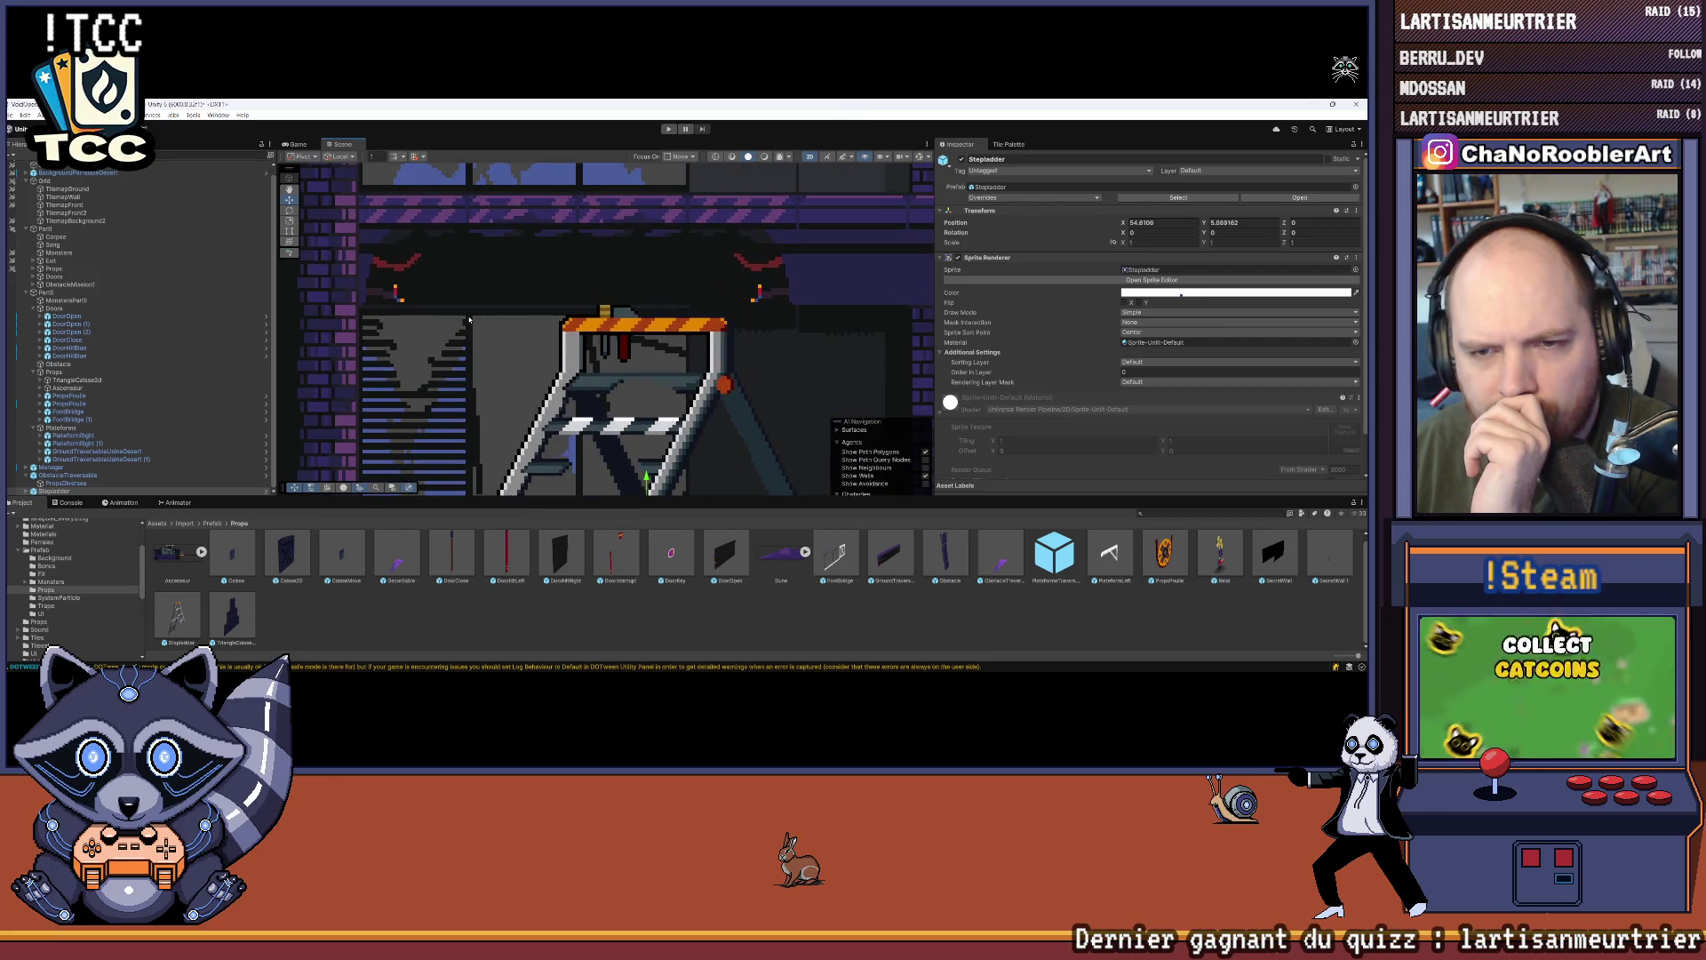
pyautogui.scroll(-4, 469, 320)
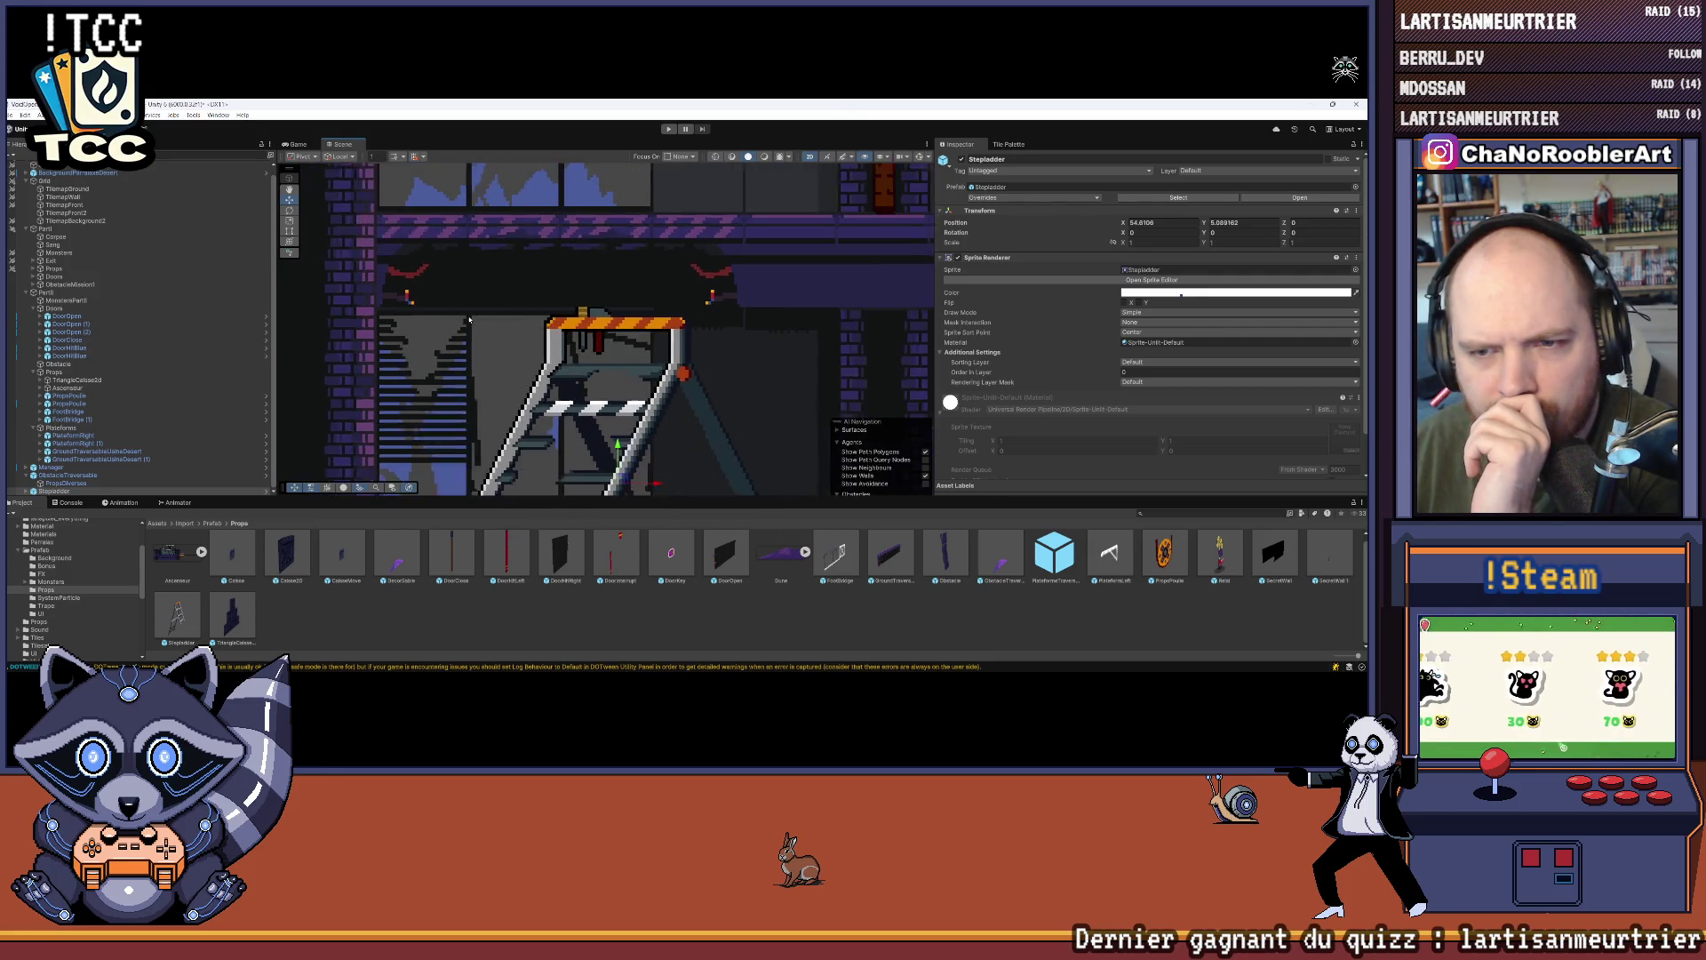
pyautogui.scroll(3, 466, 323)
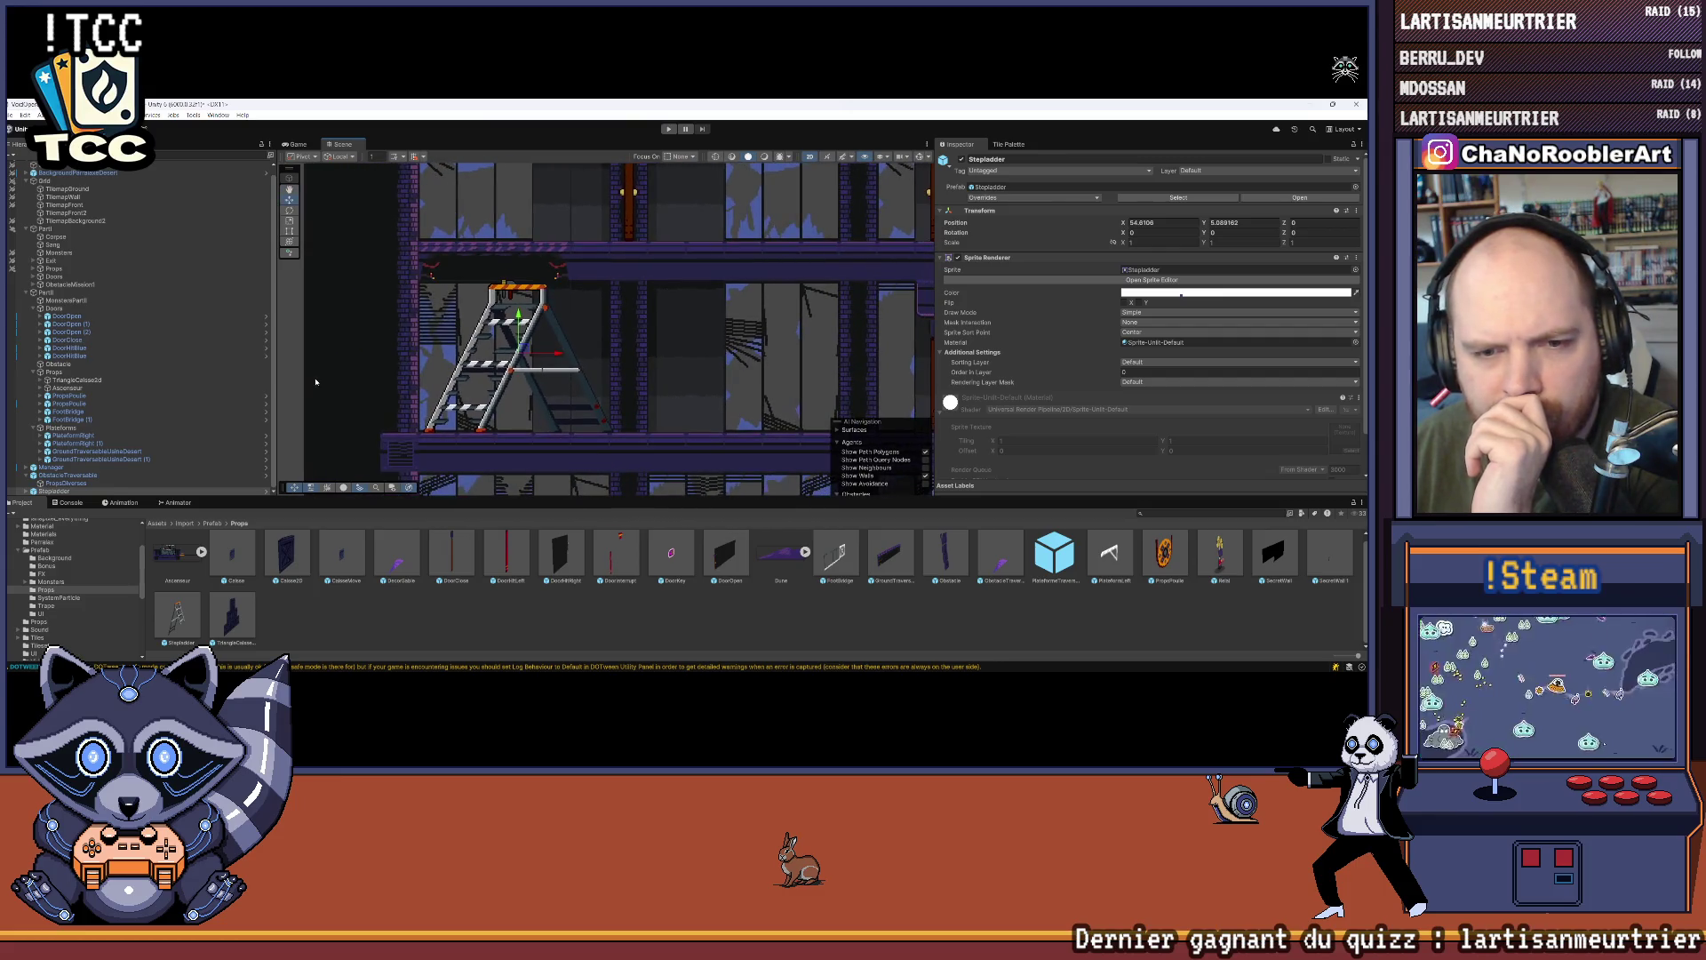
pyautogui.scroll(2, 549, 304)
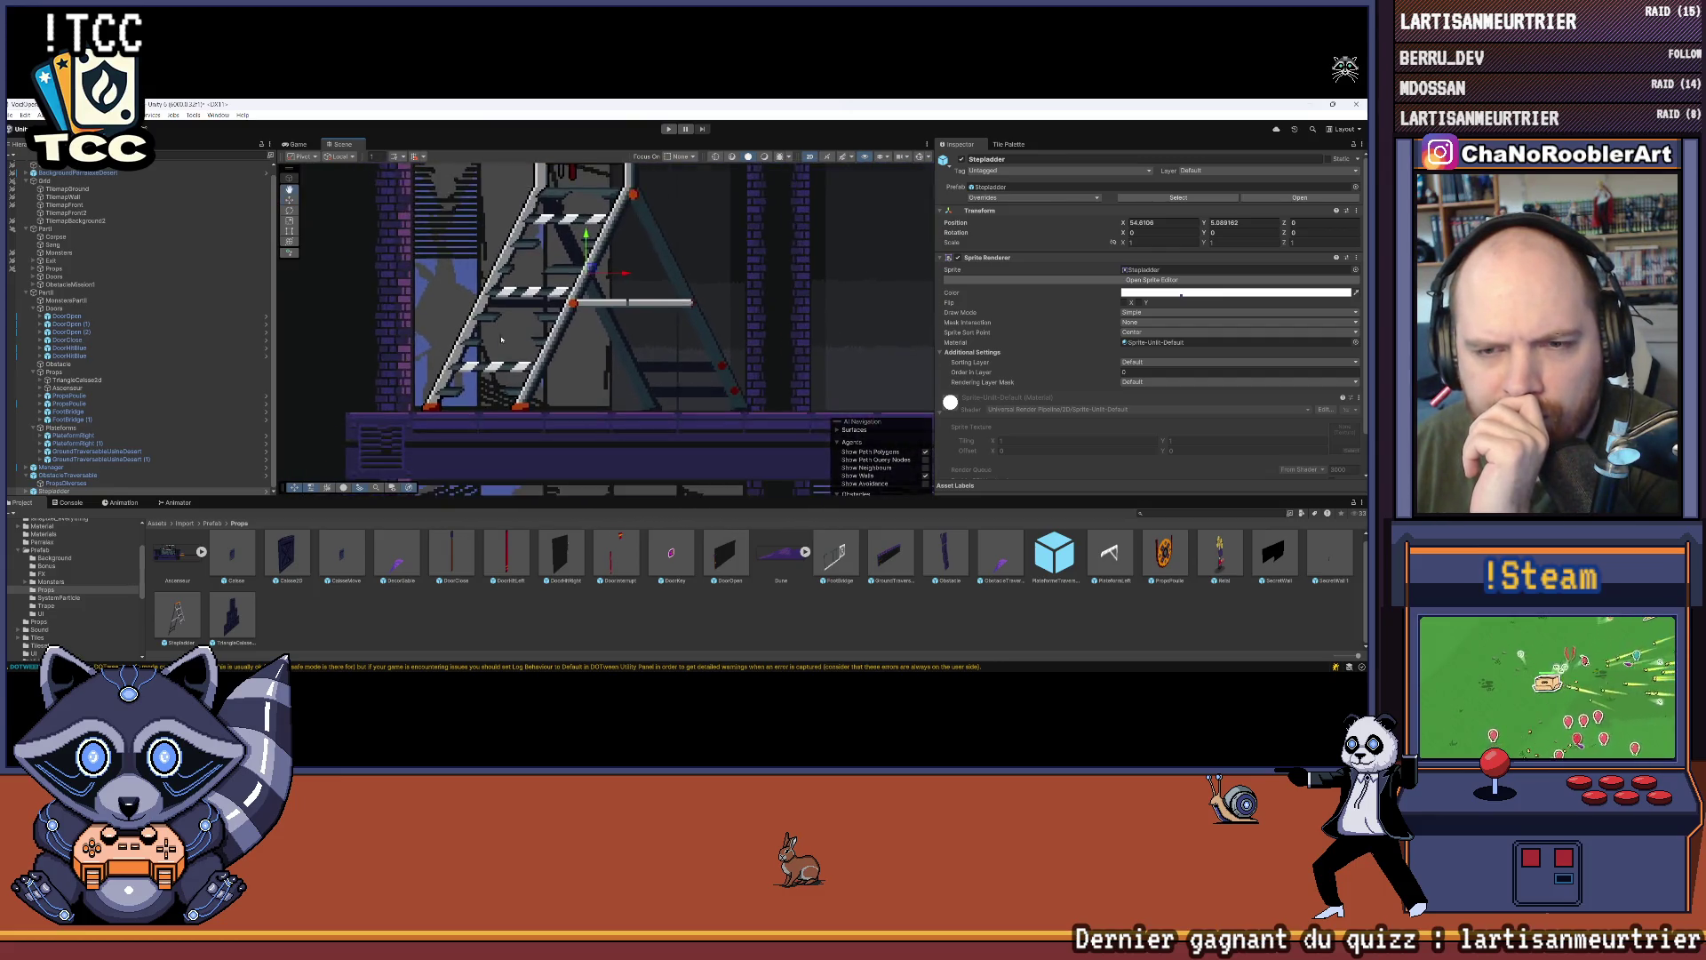
pyautogui.moveTo(600, 227); pyautogui.dragTo(600, 225)
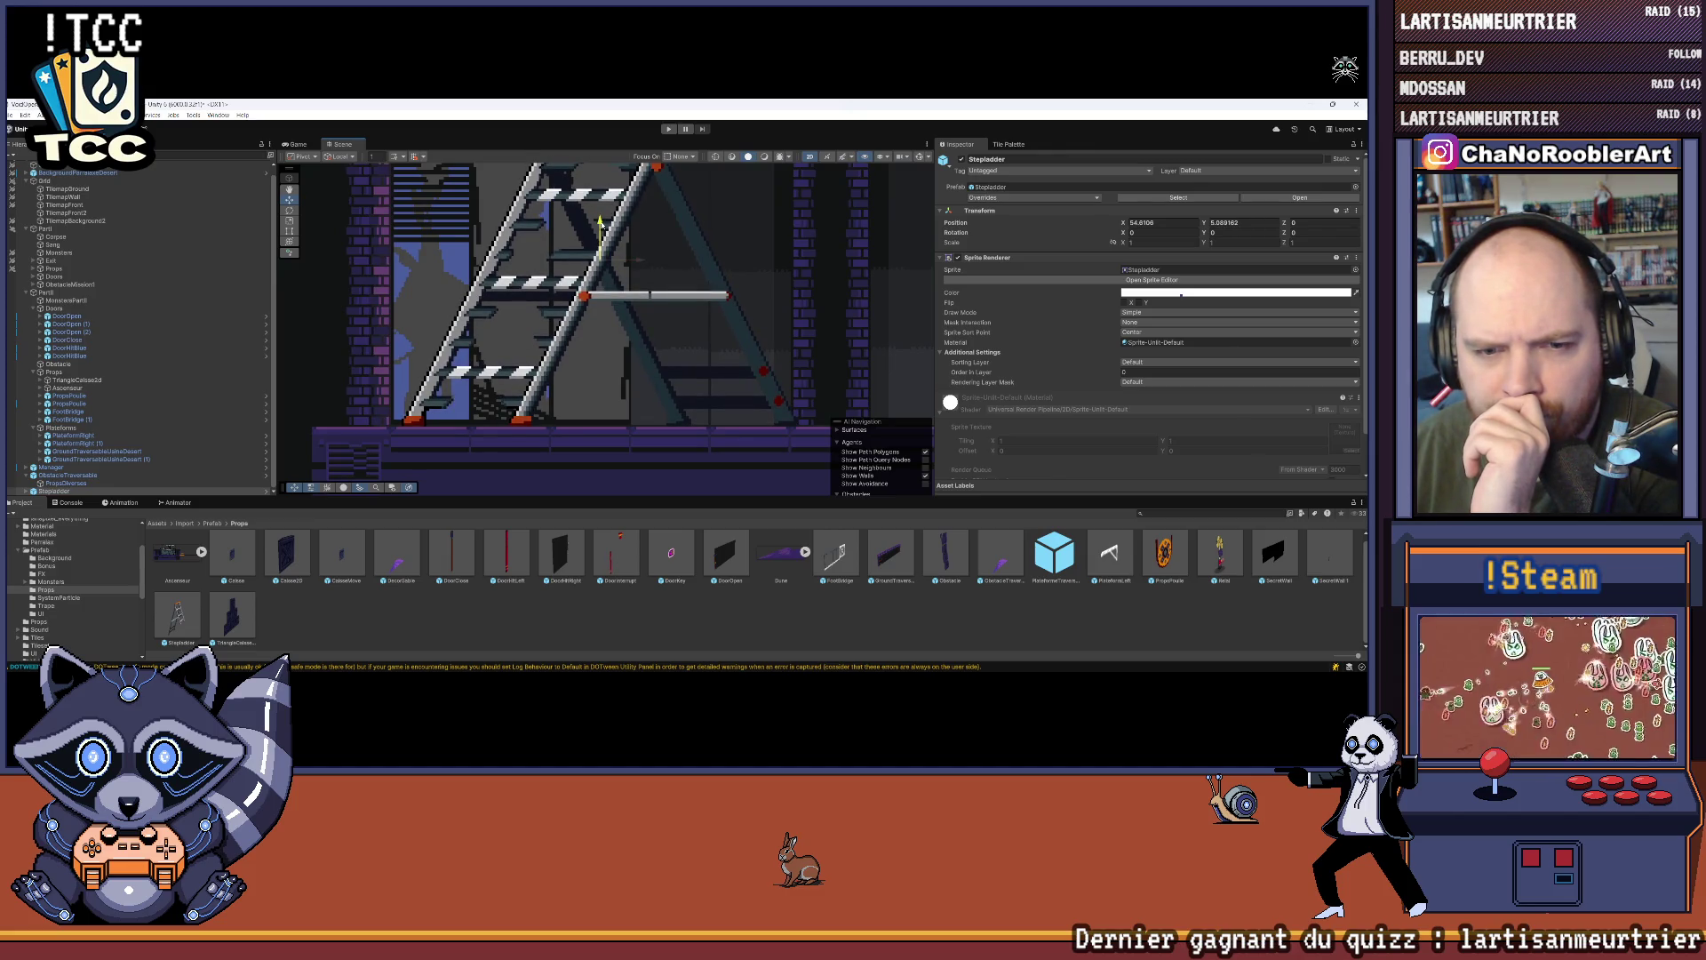
pyautogui.scroll(2, 550, 271)
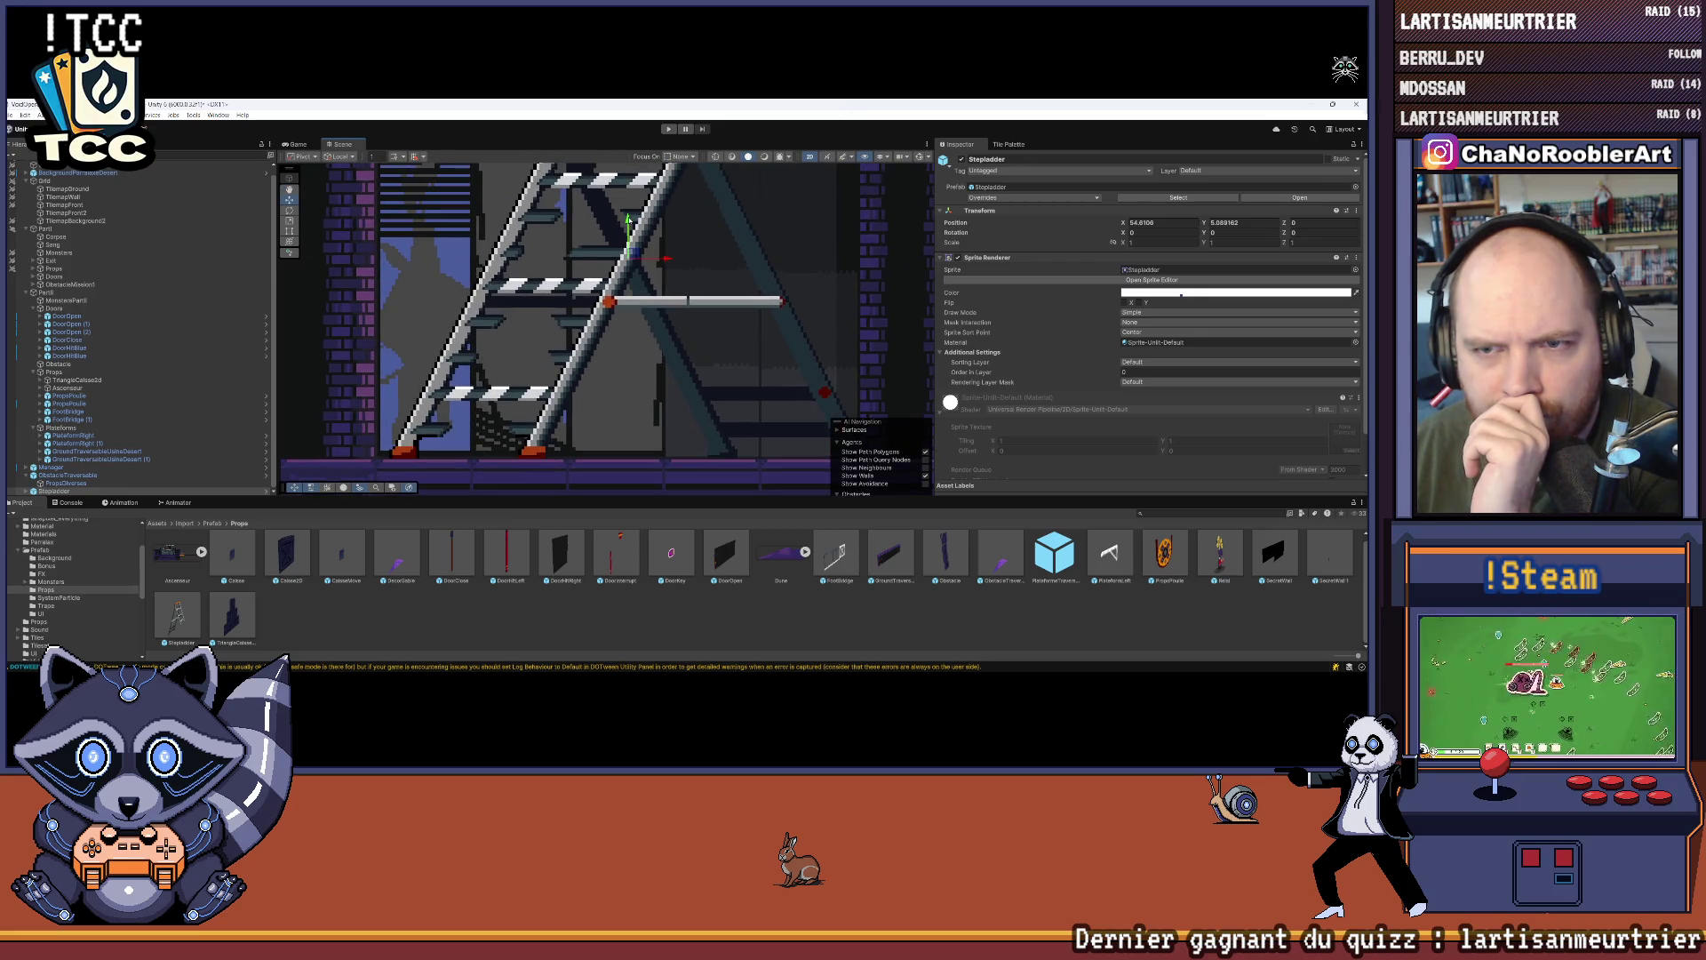
pyautogui.moveTo(627, 222); pyautogui.dragTo(628, 219)
pyautogui.hotkey('ctrl', 'z')
pyautogui.hotkey('ctrl', 'z')
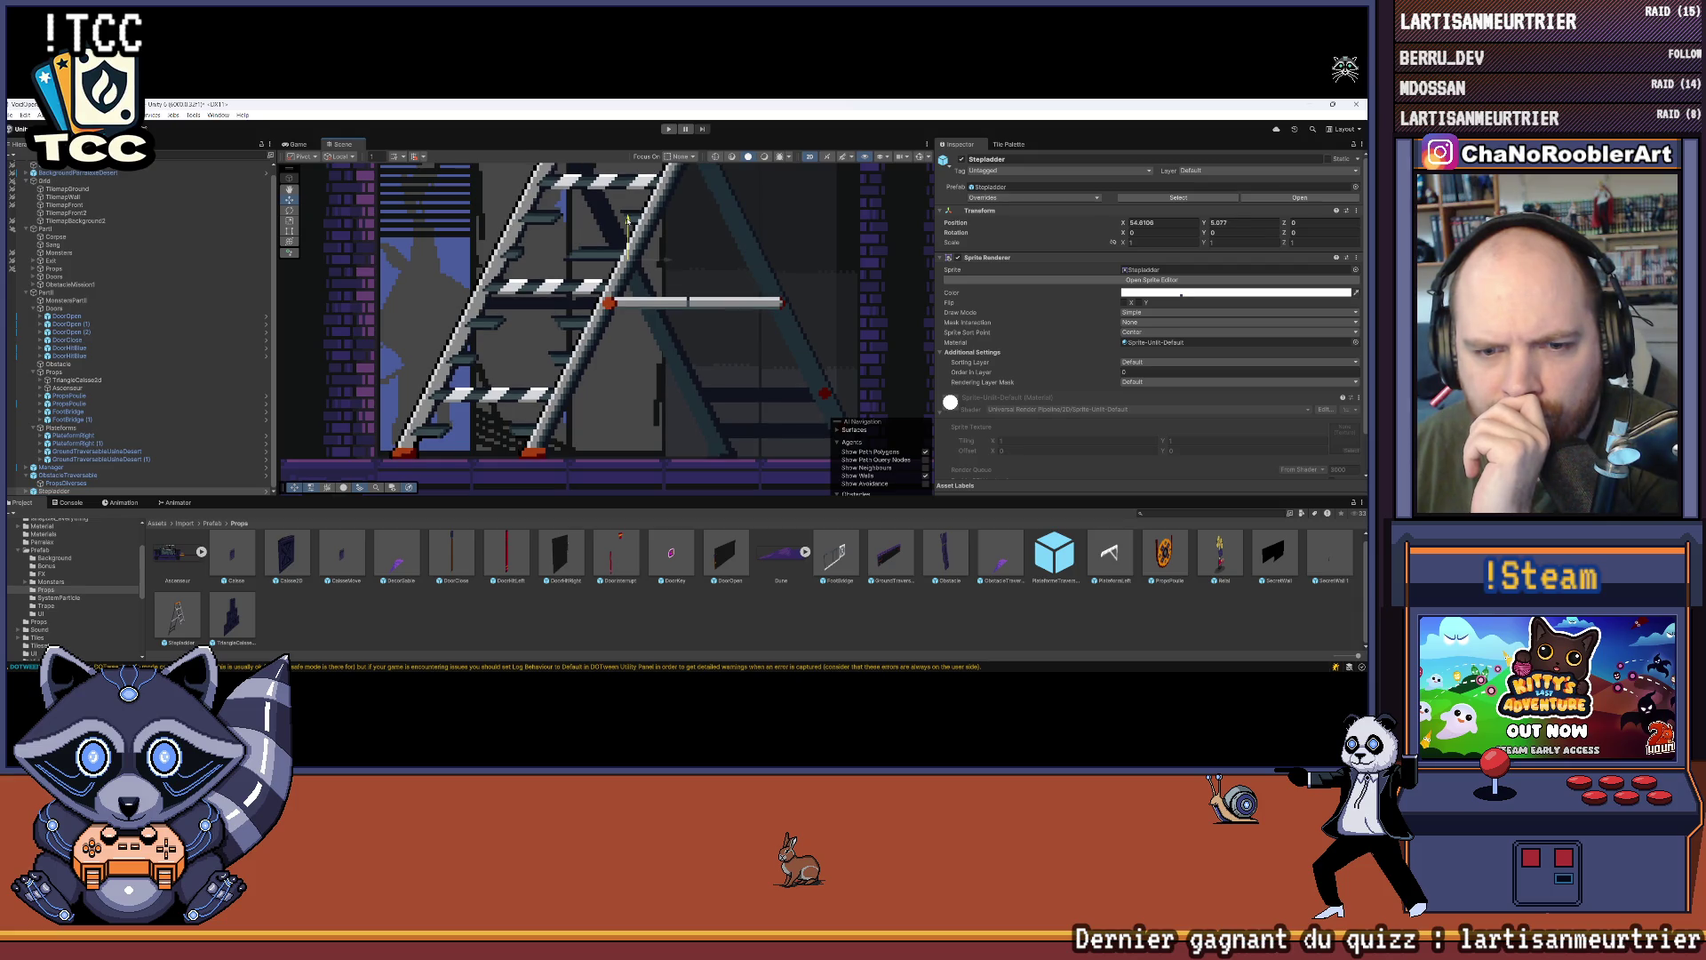
pyautogui.moveTo(1238, 223); pyautogui.dragTo(1228, 225)
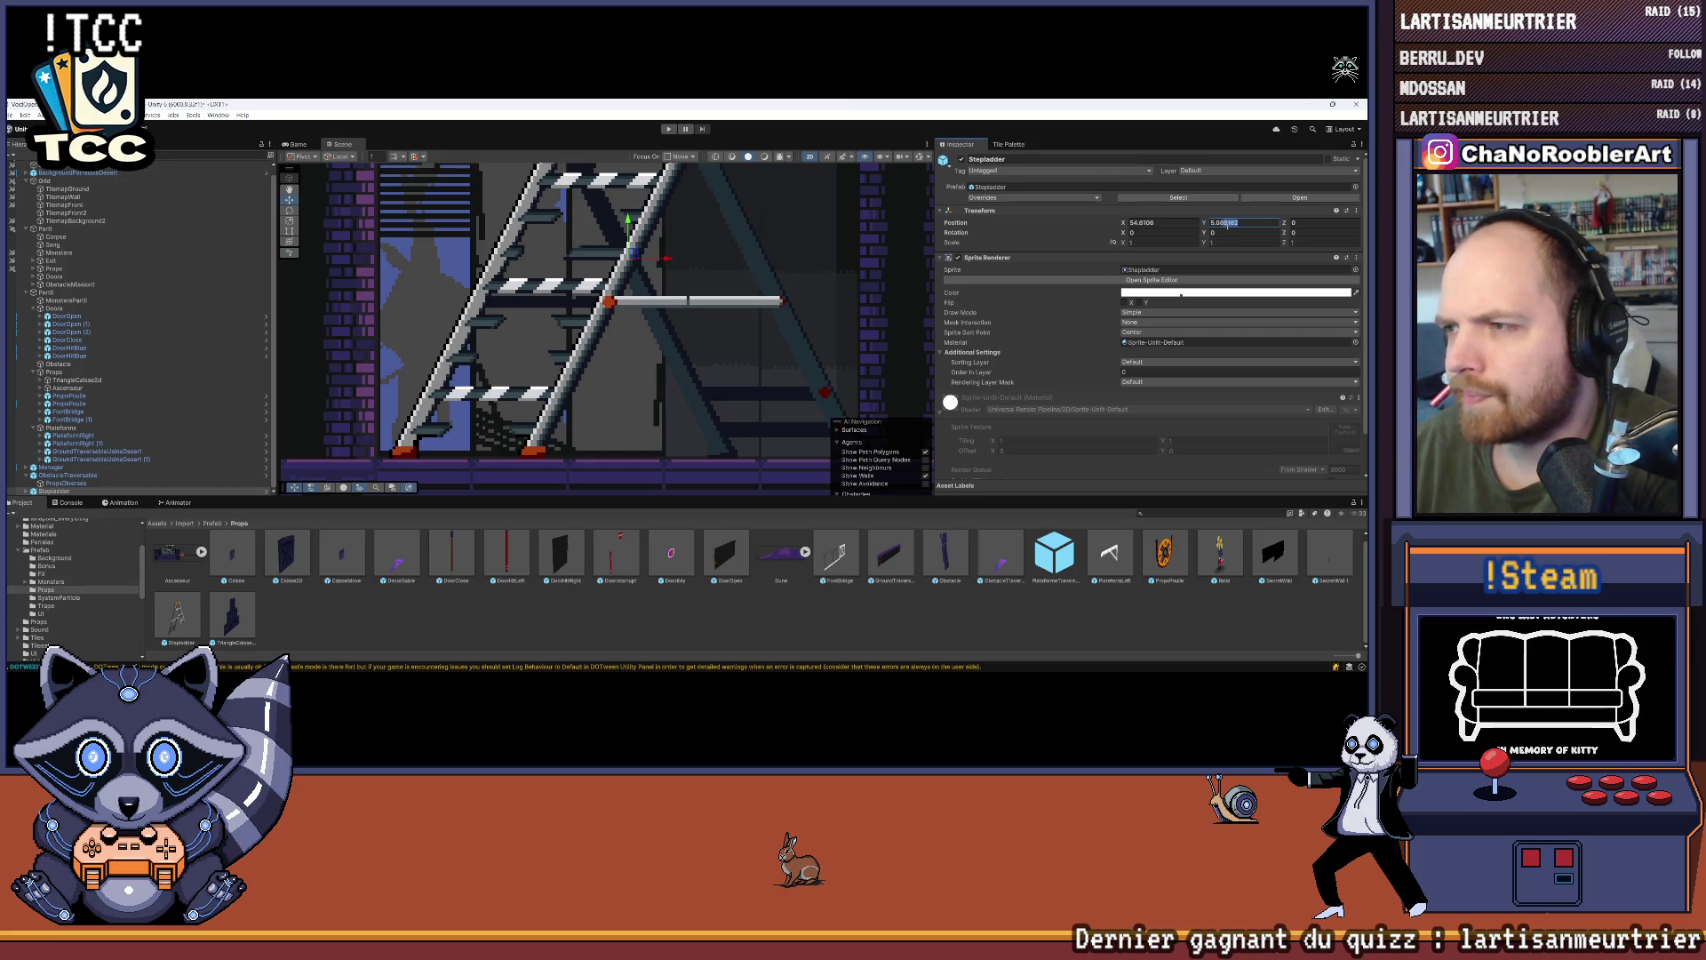
pyautogui.press('BackSpace')
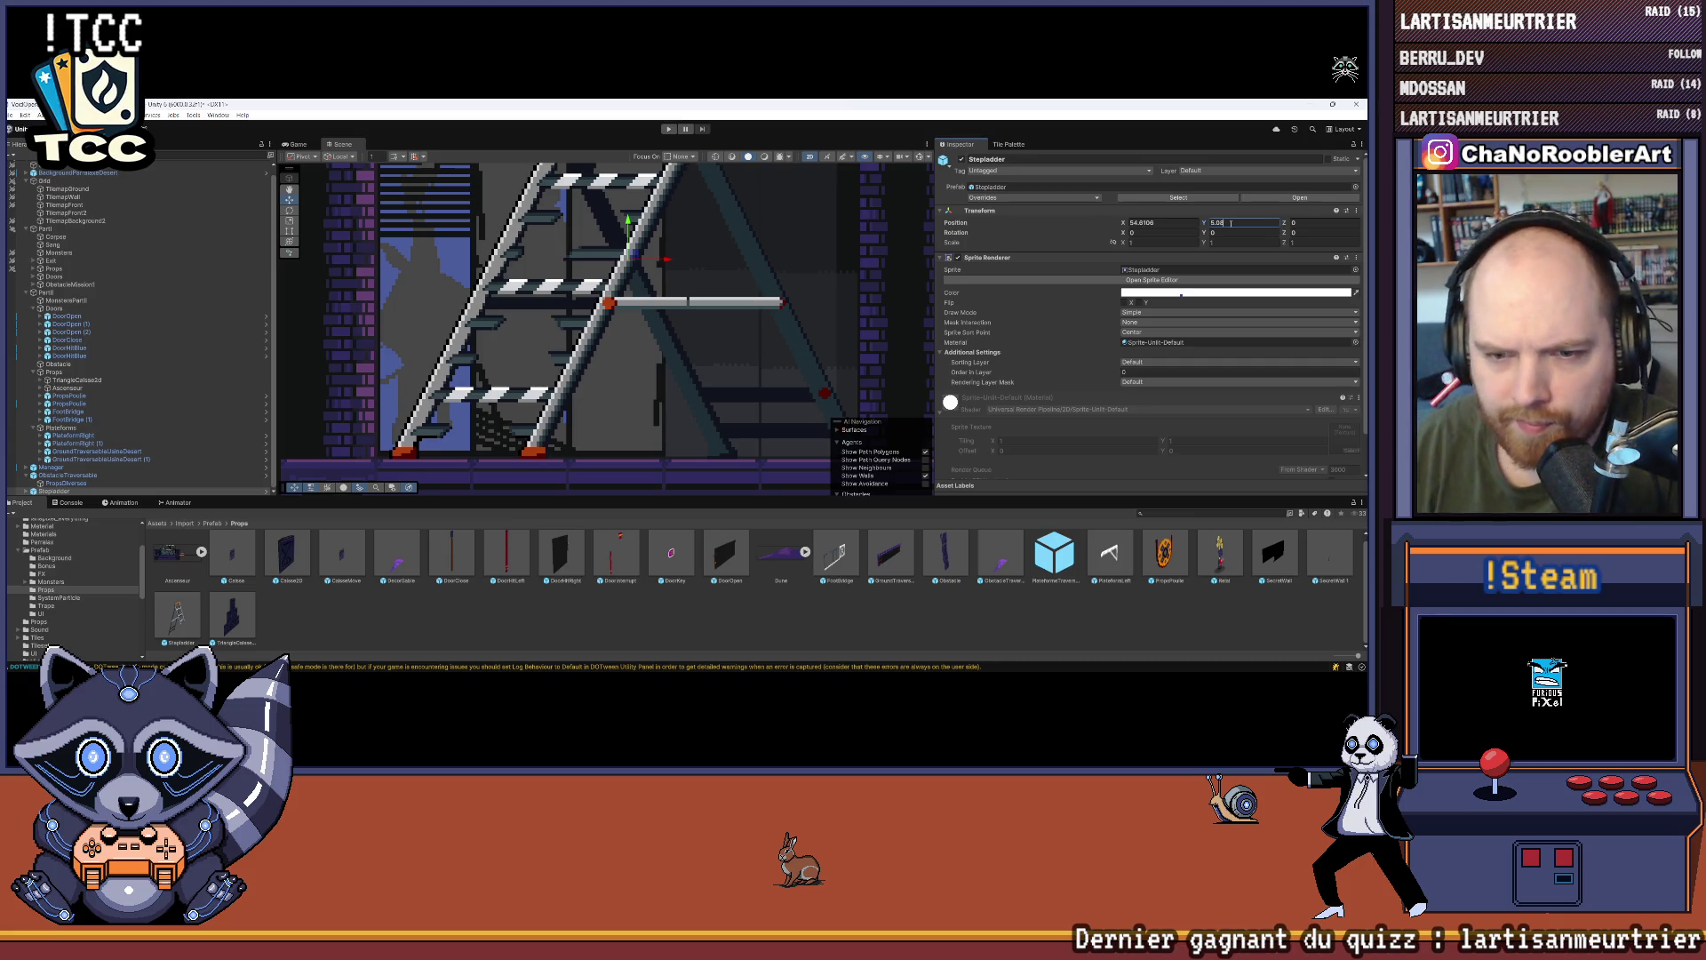
# Step: Clear the selection and select ObstacleTraversable in the Hierarchy
pyautogui.click(565, 477)
pyautogui.scroll(-1, 498, 399)
pyautogui.click(106, 474)
# Step: Nest ObstacleTraversable and Stepladder under Plateforms, then collapse the Plateforms and Props groups
pyautogui.press('f')
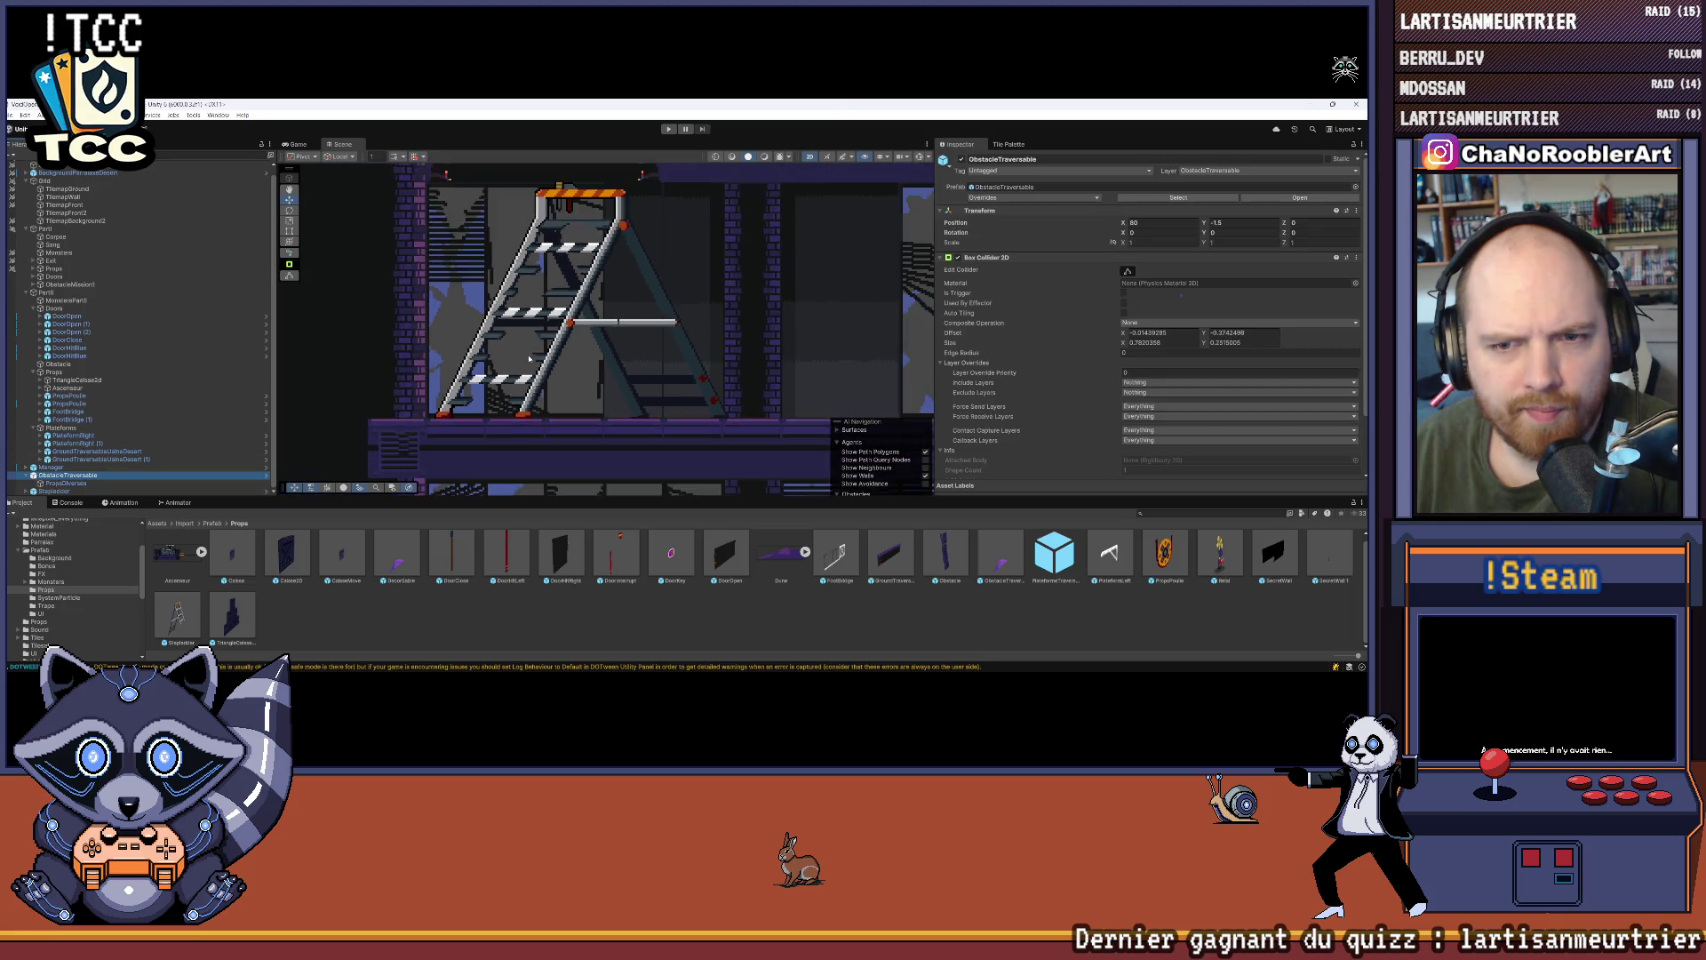
pyautogui.scroll(1, 25, 480)
pyautogui.keyDown('ctrl'); pyautogui.click(49, 490); pyautogui.keyUp('ctrl')
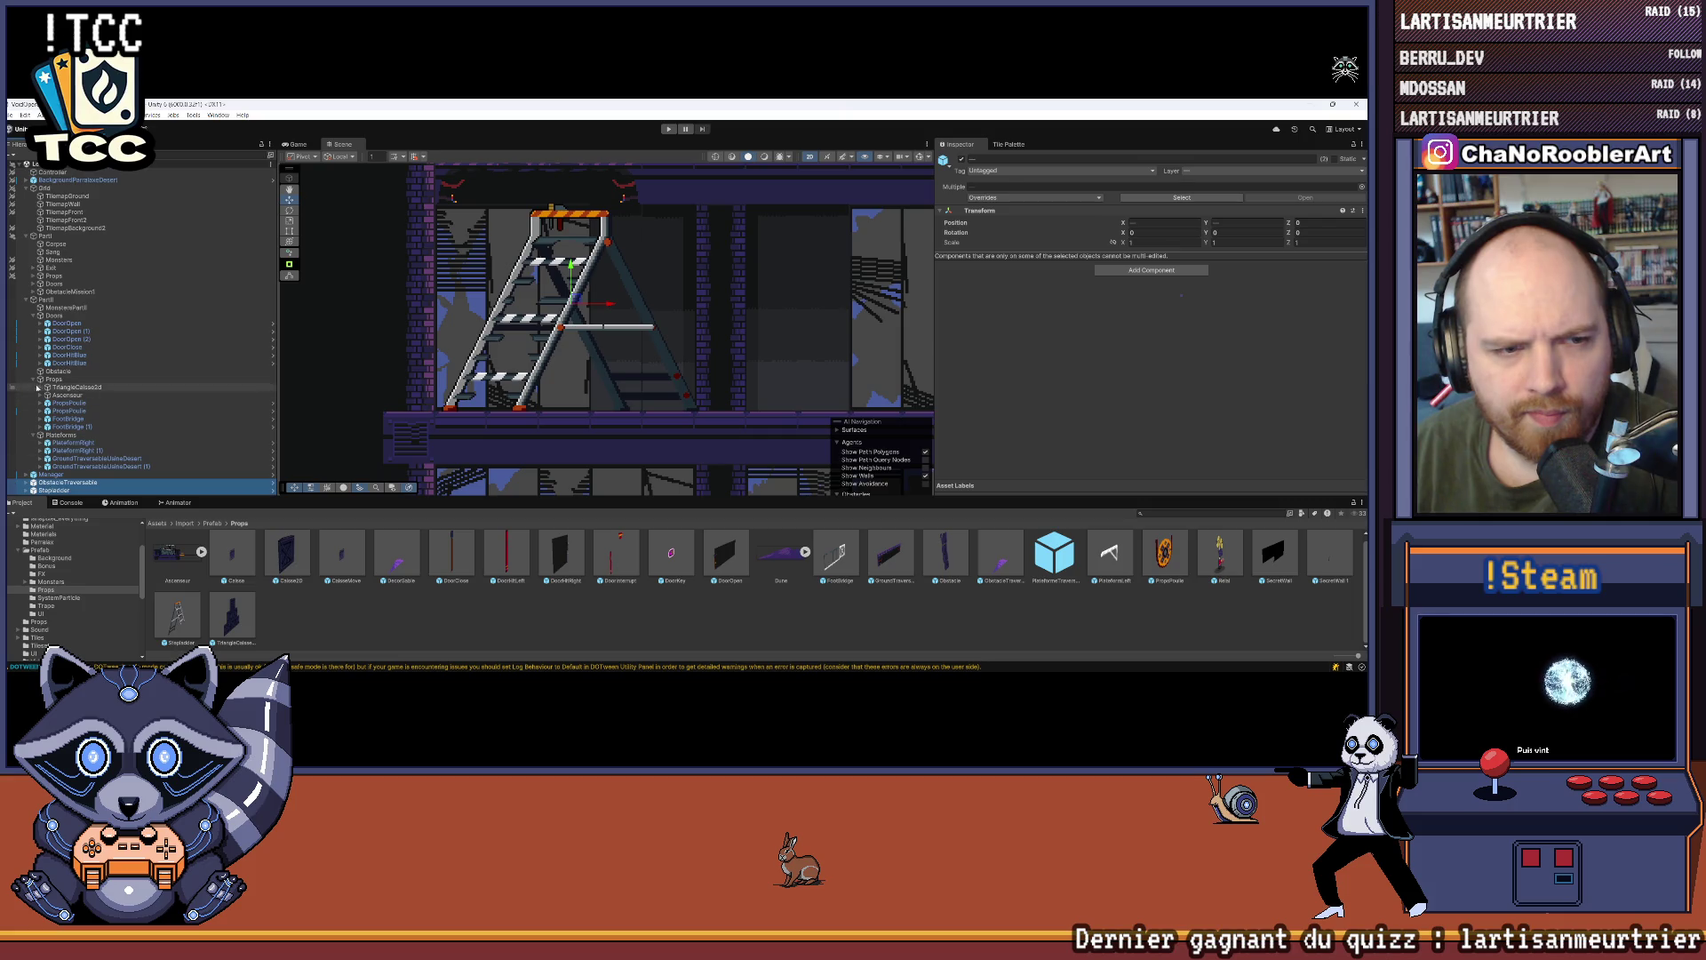
pyautogui.click(32, 435)
pyautogui.click(33, 434)
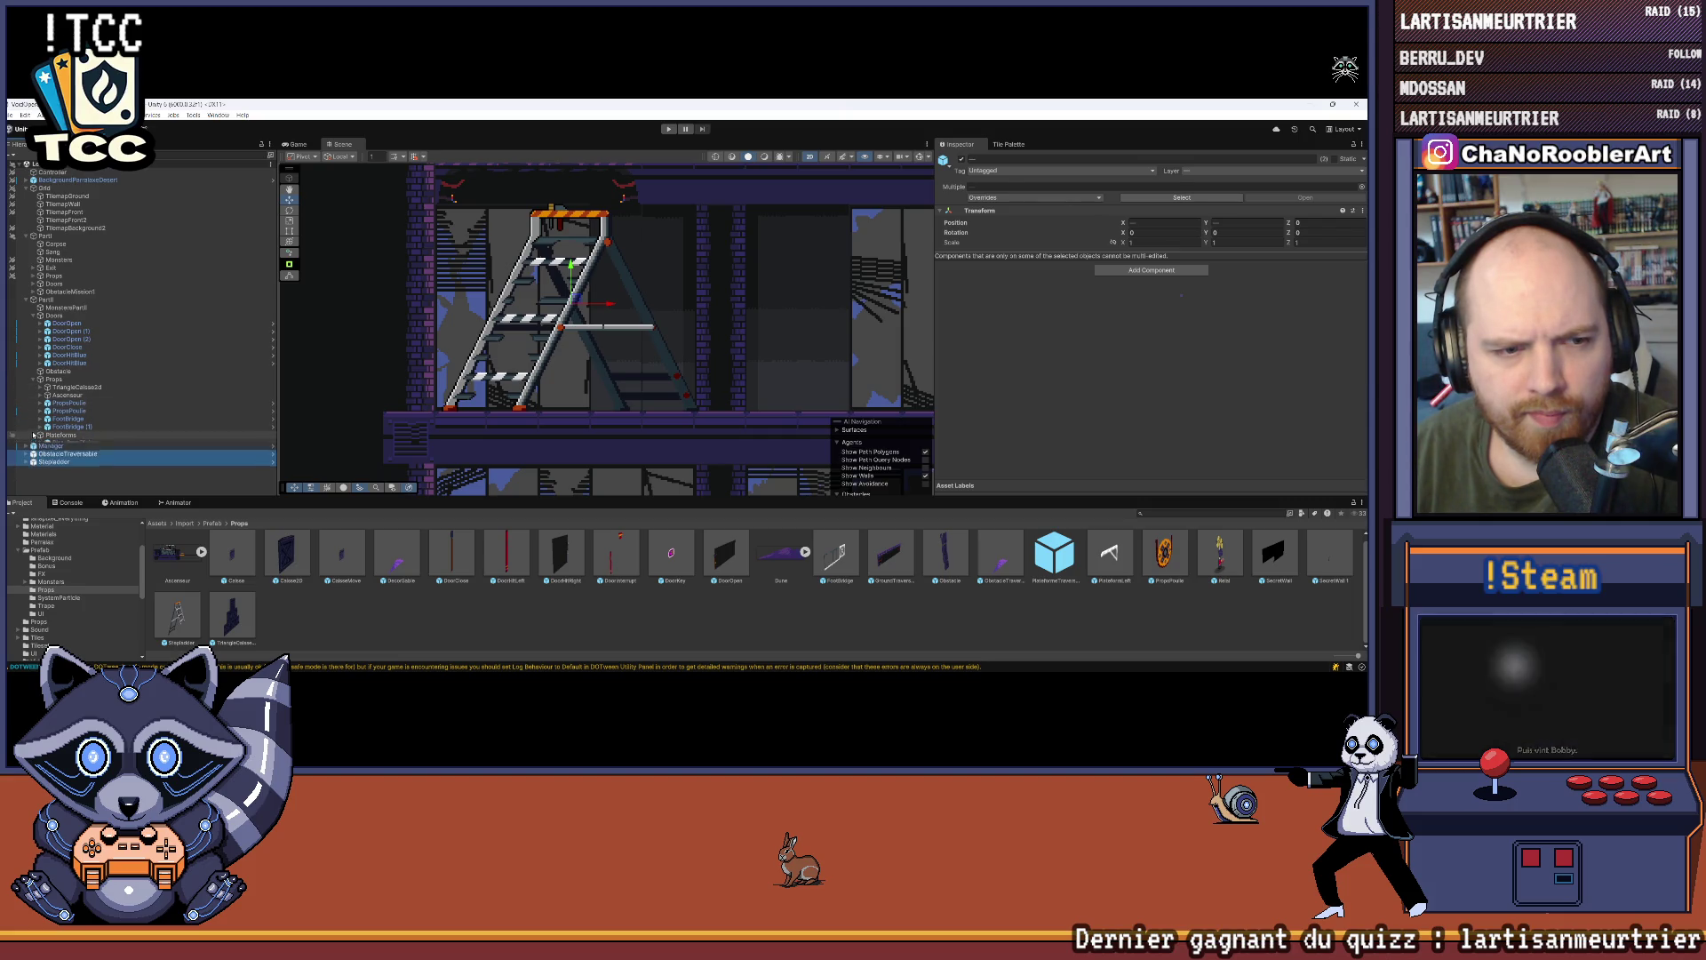
pyautogui.moveTo(82, 442); pyautogui.dragTo(83, 438)
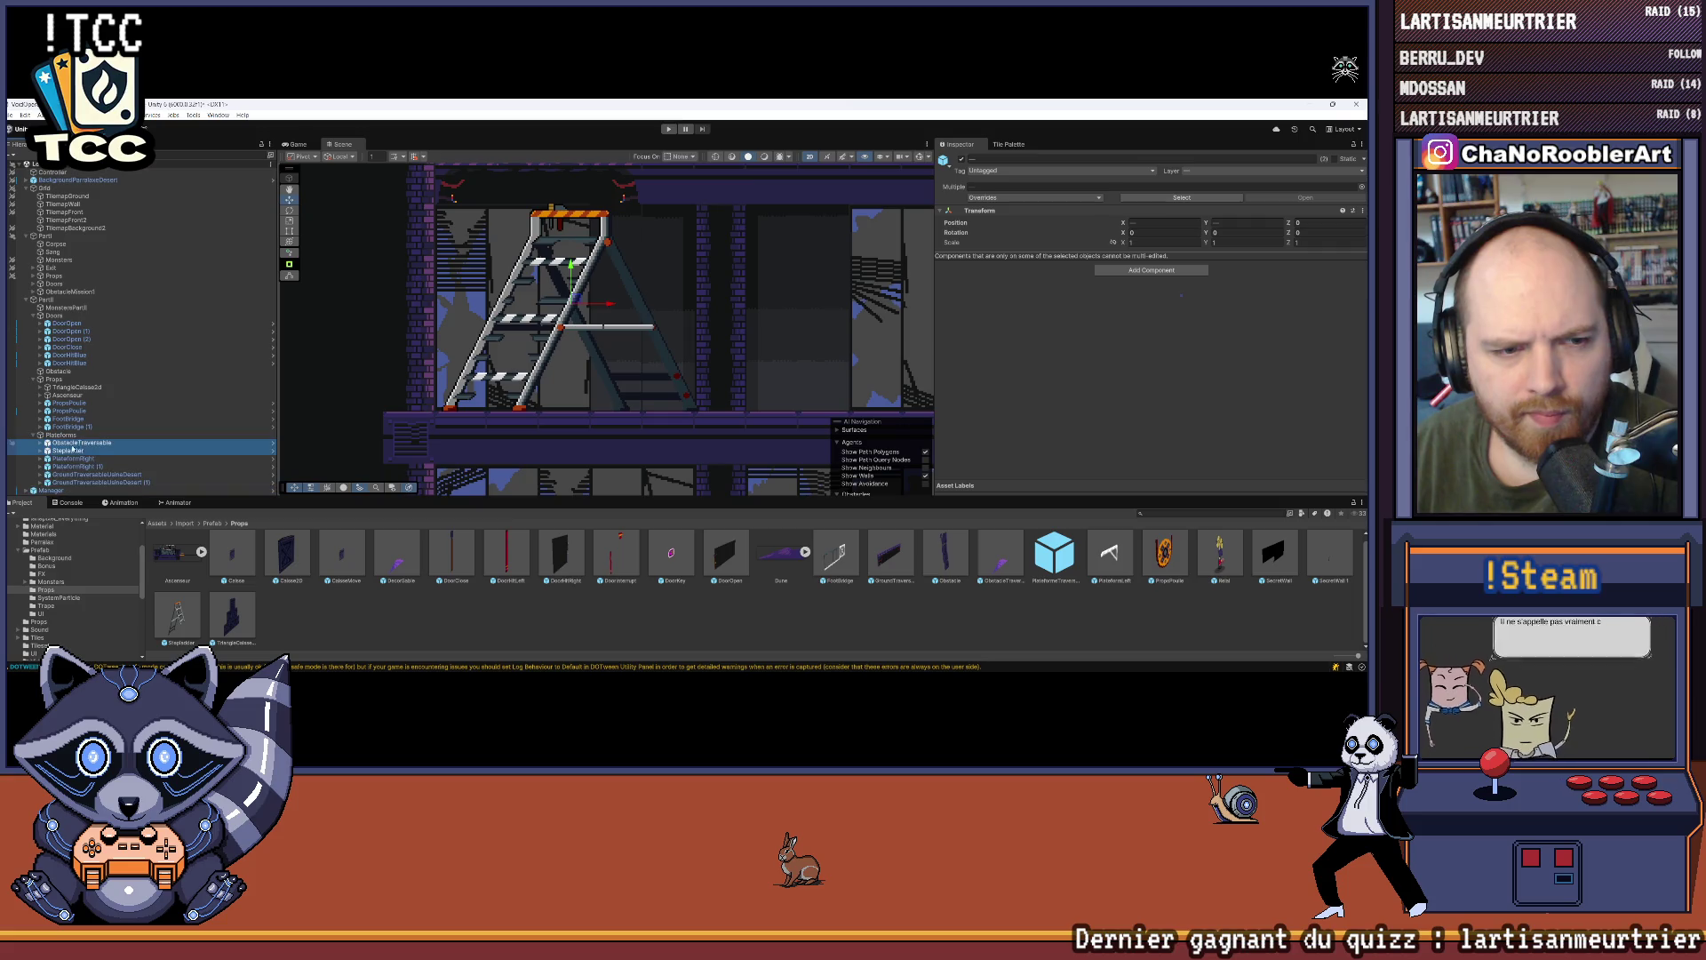
pyautogui.press('f')
pyautogui.click(631, 635)
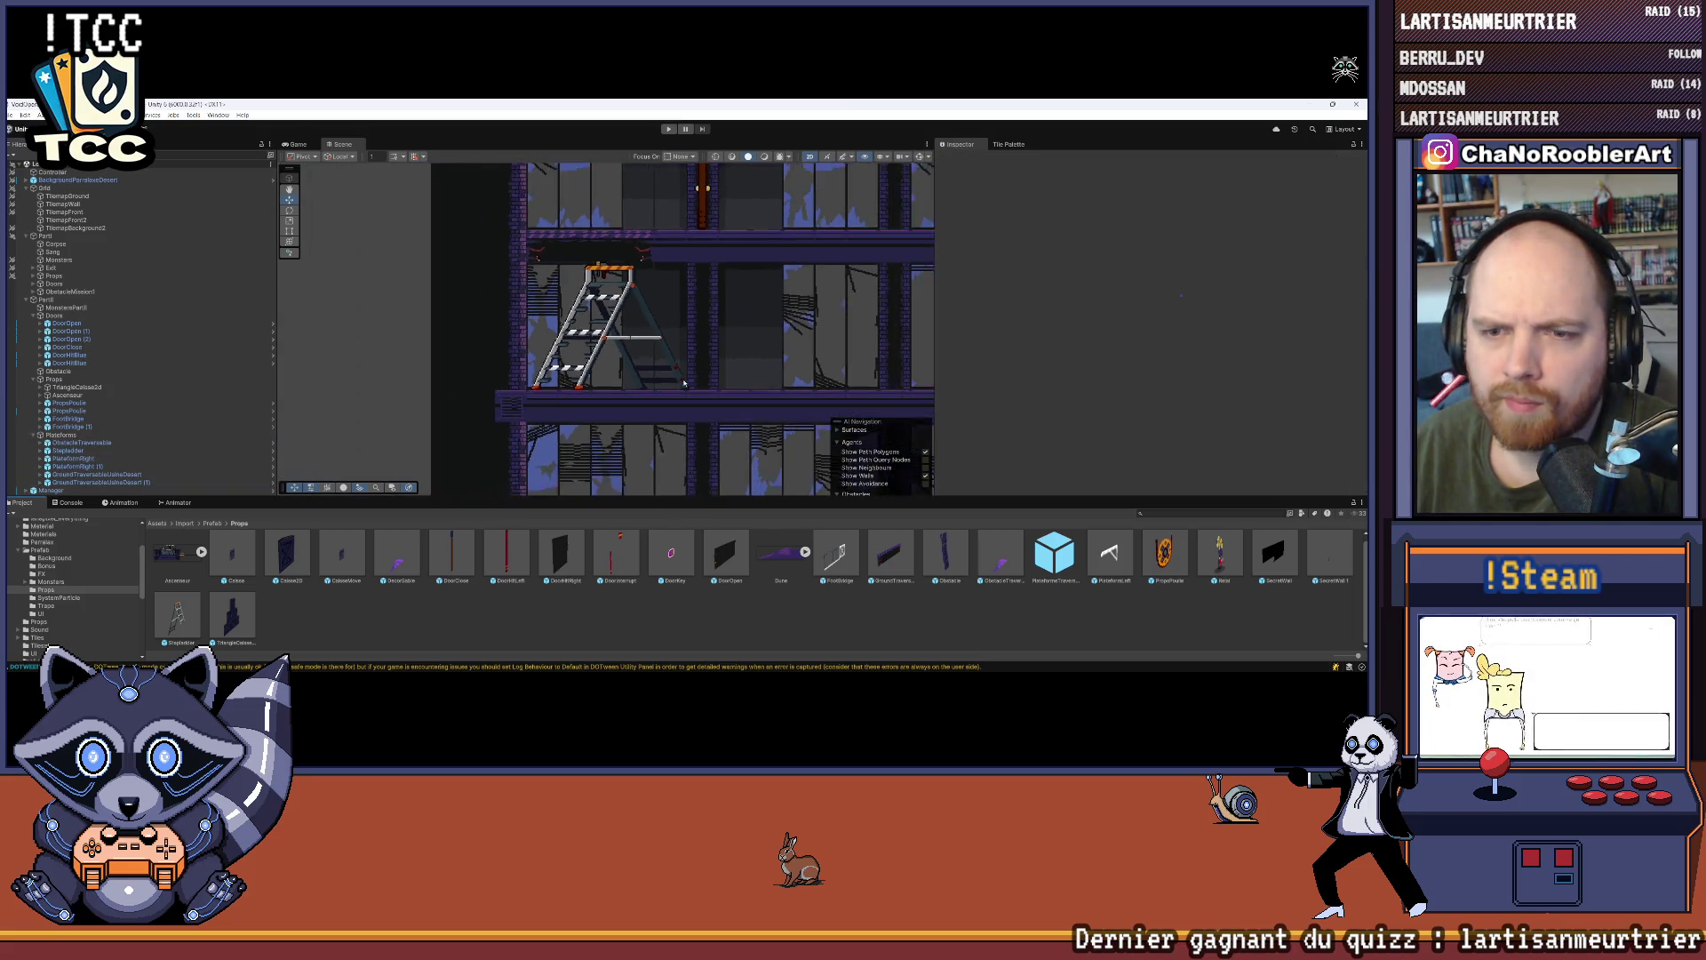
pyautogui.scroll(-5, 536, 342)
pyautogui.moveTo(584, 345); pyautogui.dragTo(504, 340)
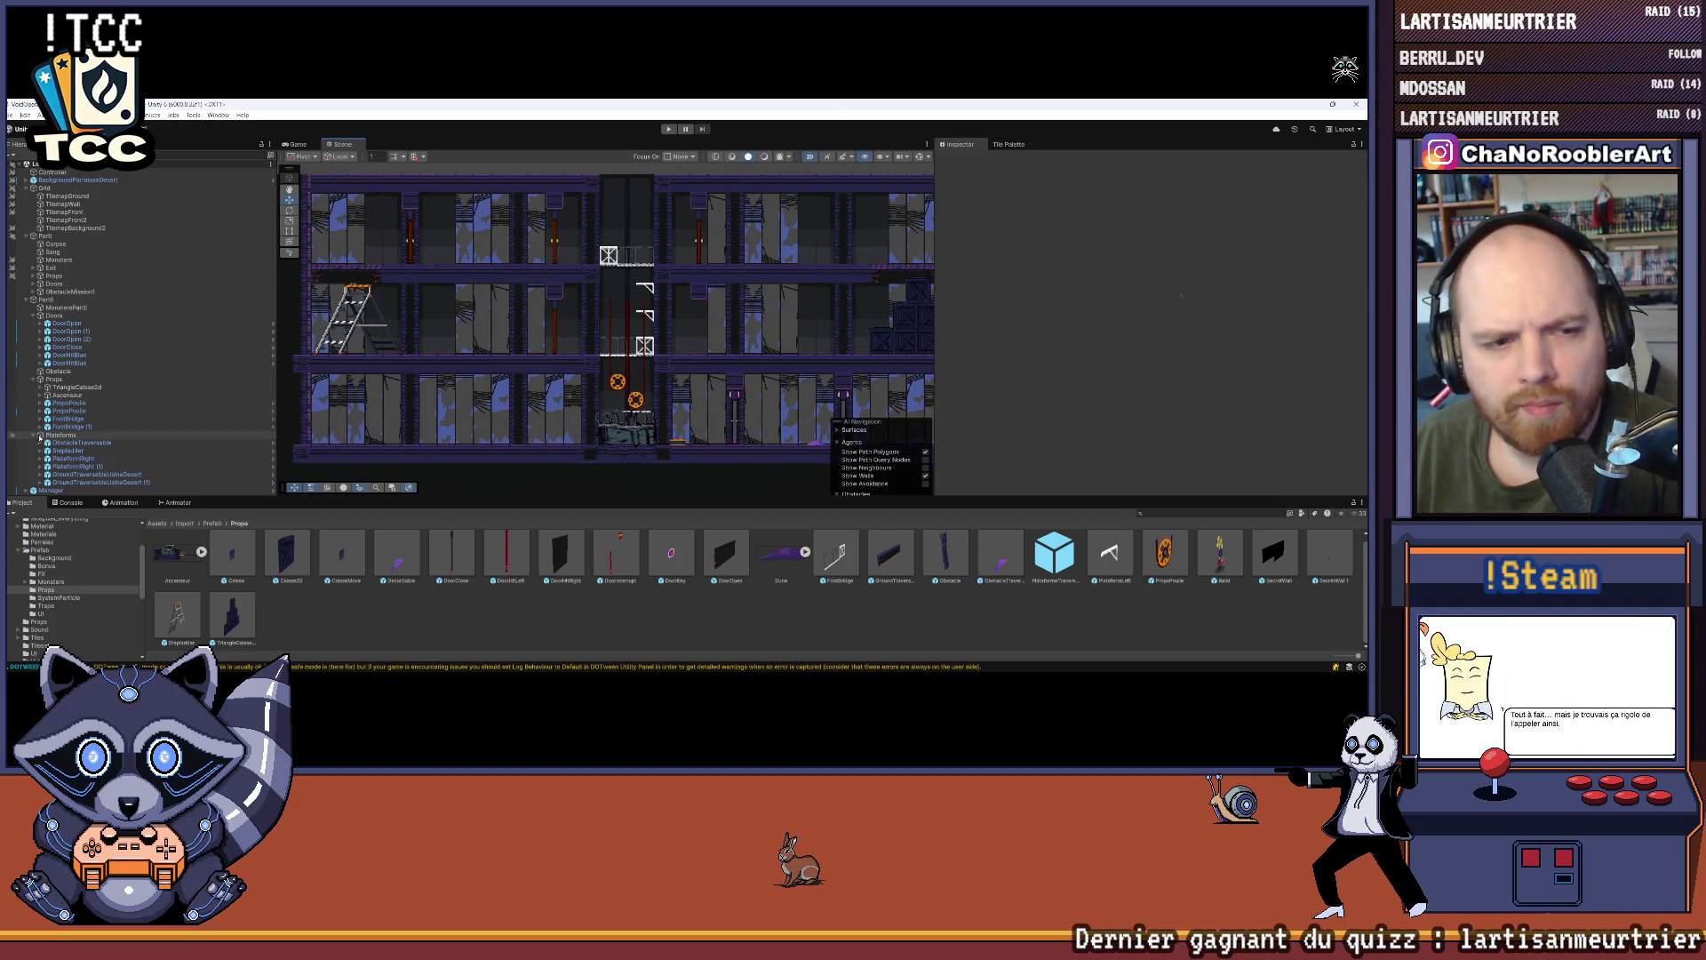
pyautogui.click(35, 434)
pyautogui.click(34, 378)
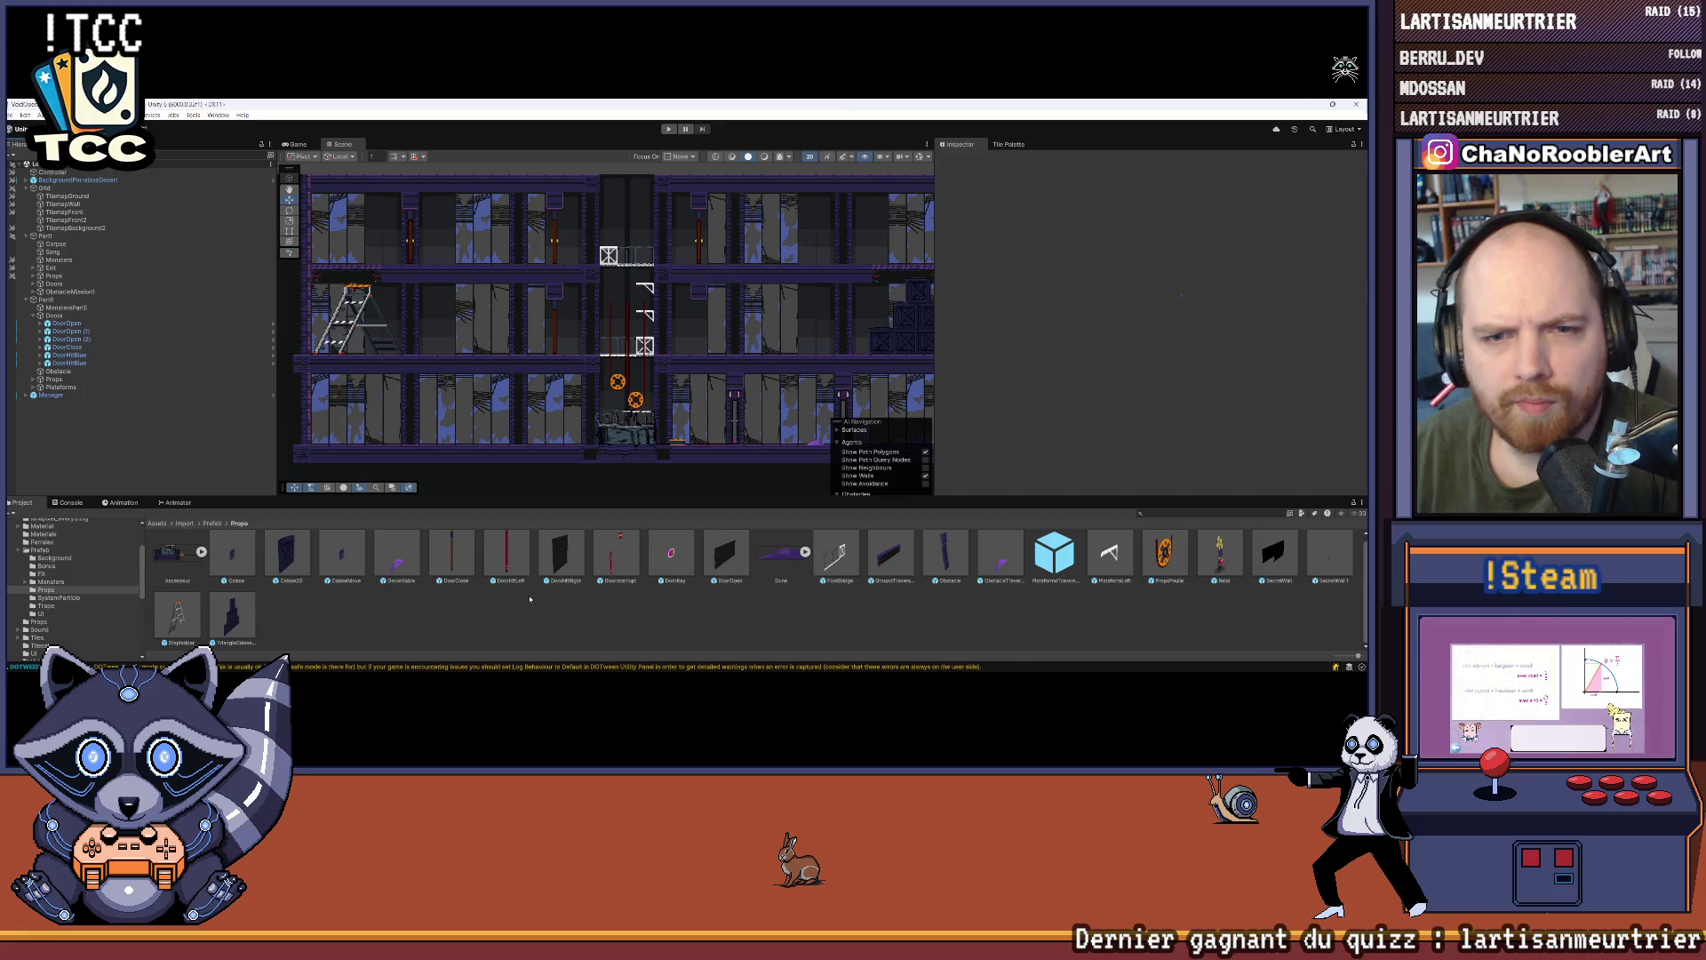
# Step: Zoom in and pan across the level's windows and tiles to inspect them closely
pyautogui.scroll(-1, 511, 380)
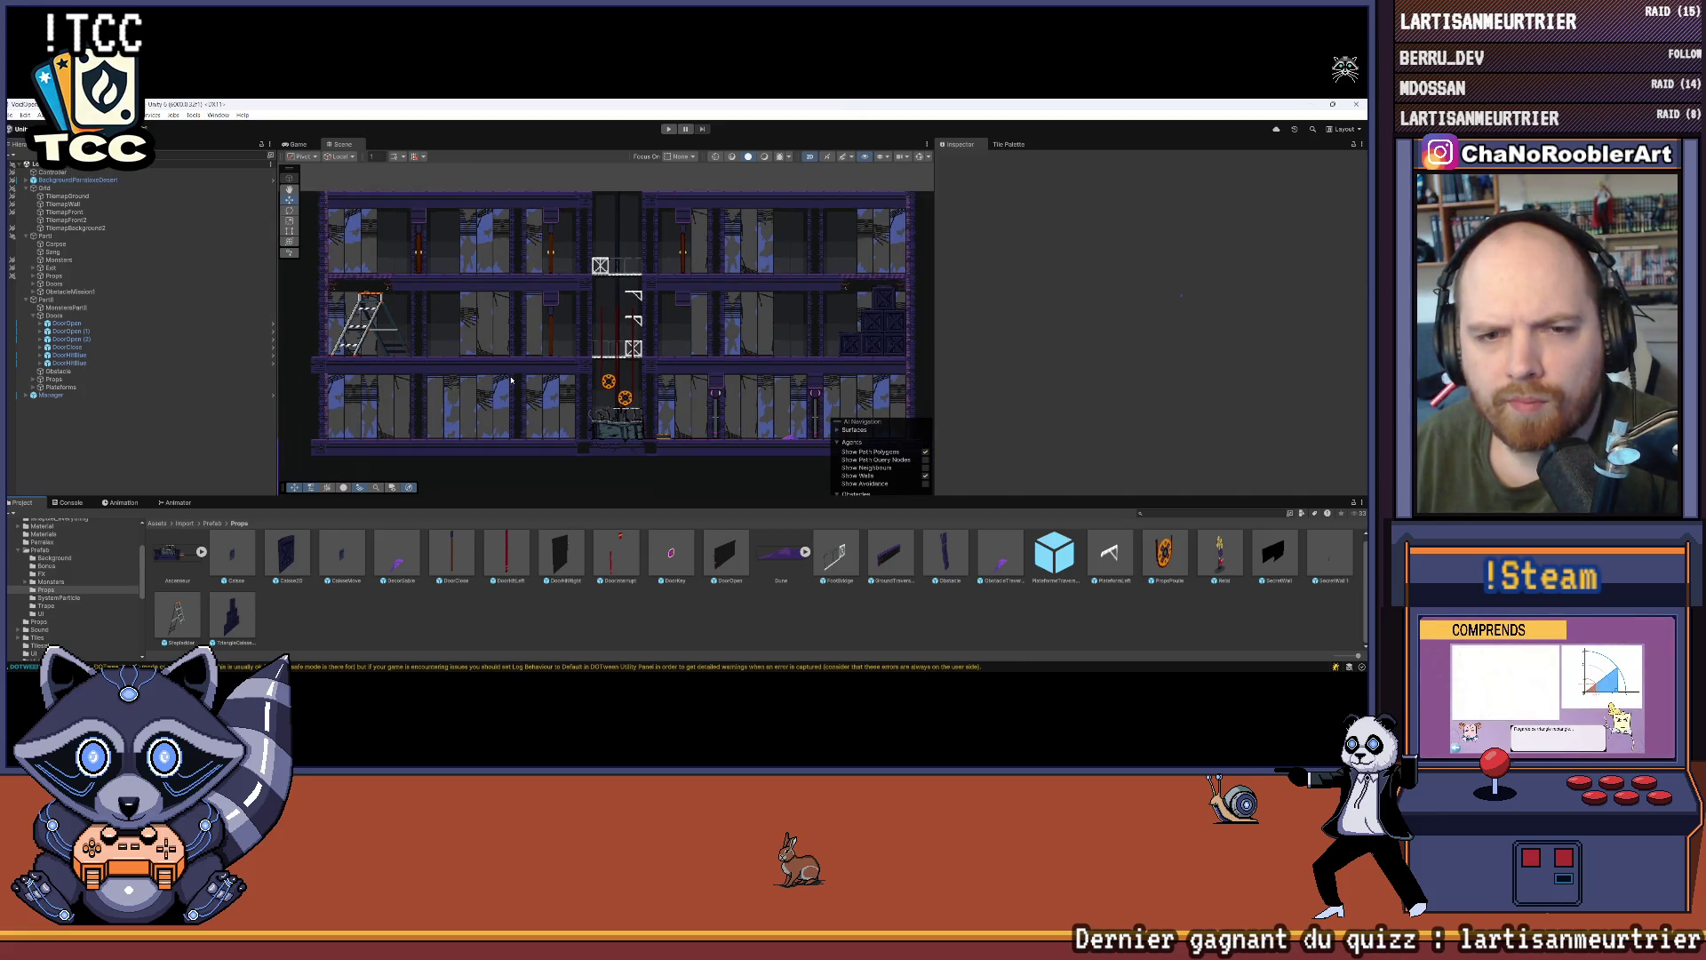
pyautogui.scroll(5, 302, 282)
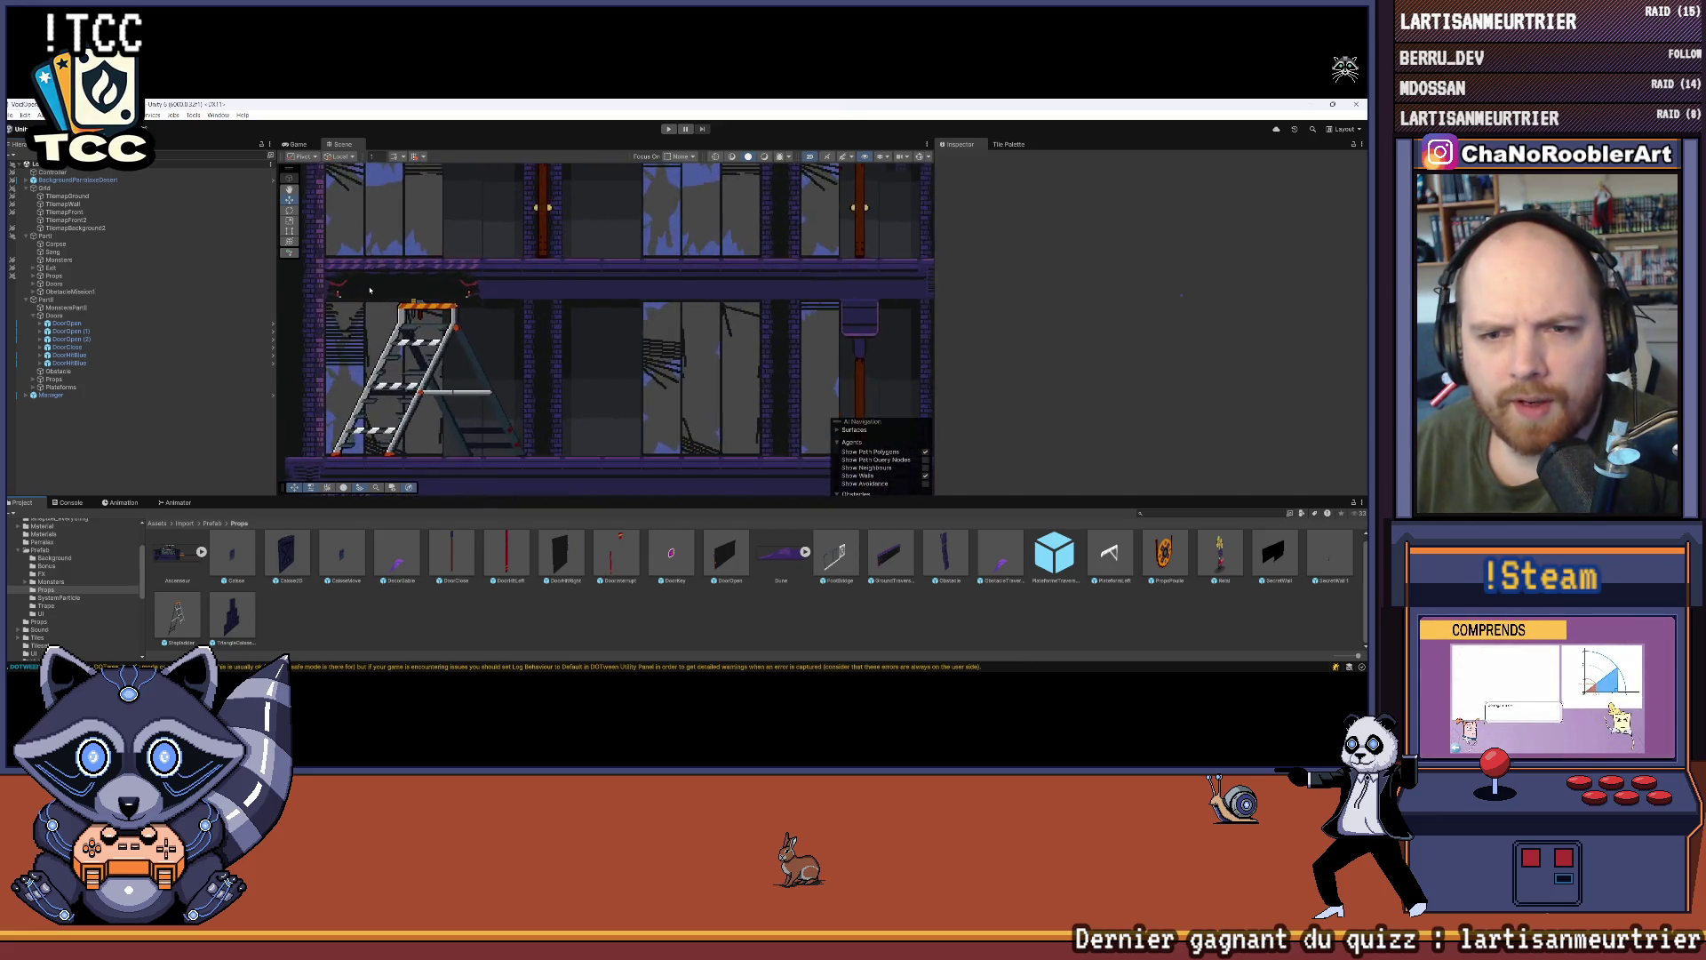
pyautogui.scroll(5, 456, 315)
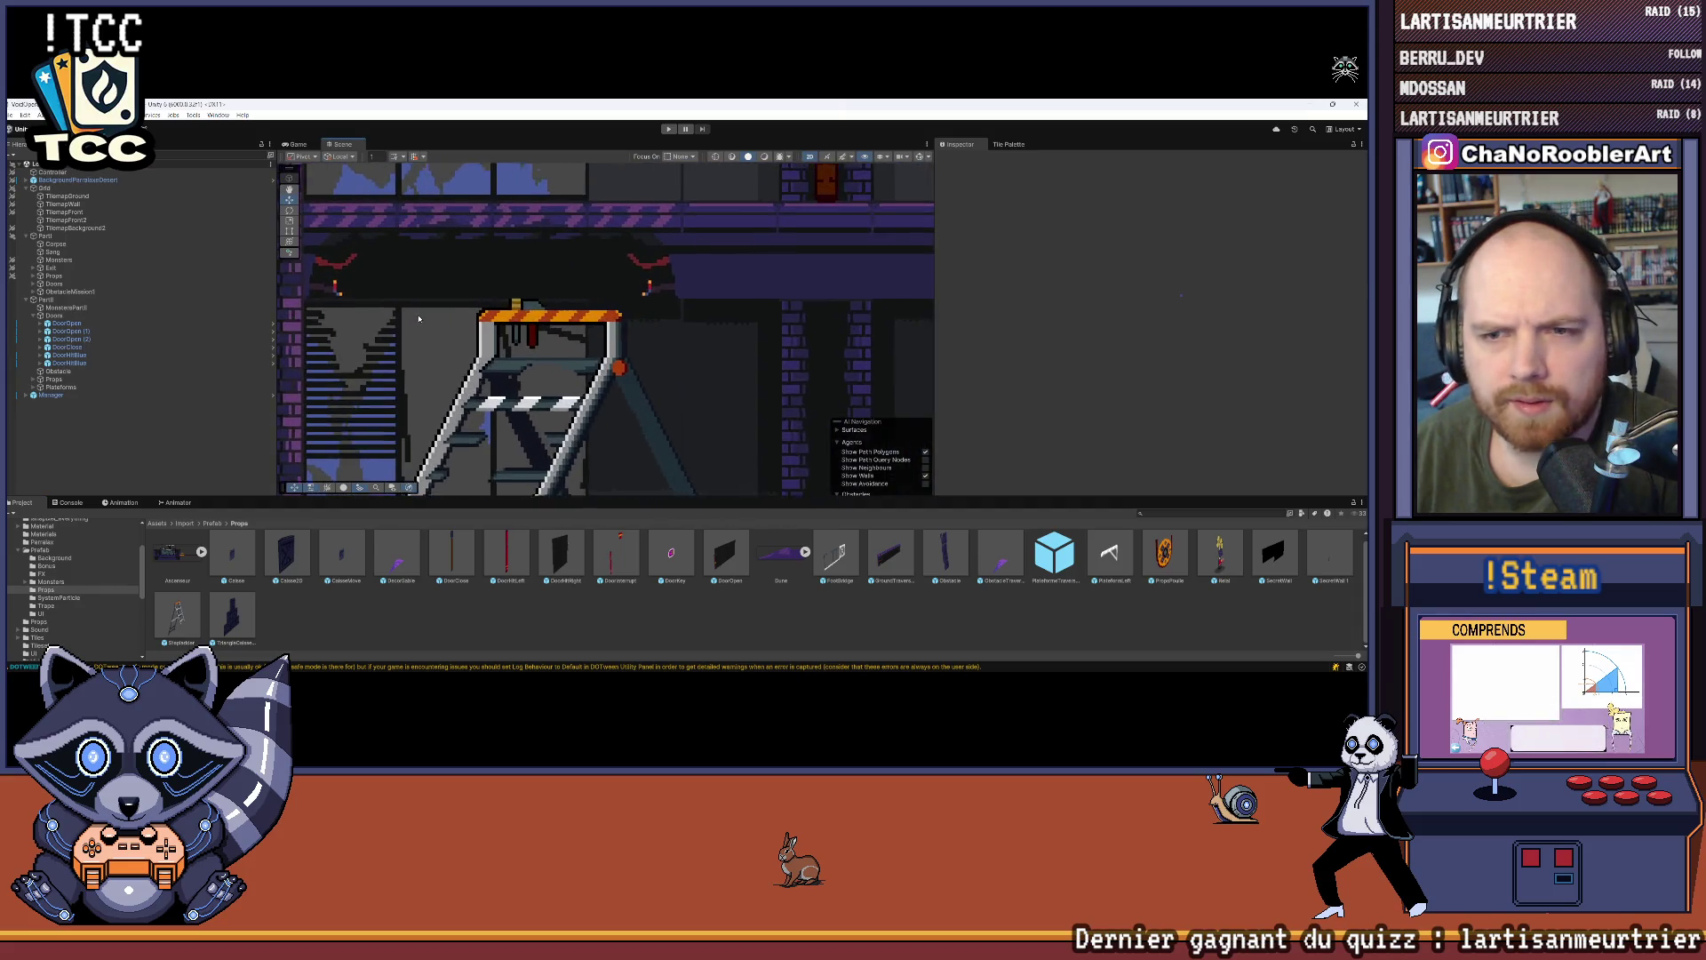
pyautogui.scroll(3, 383, 293)
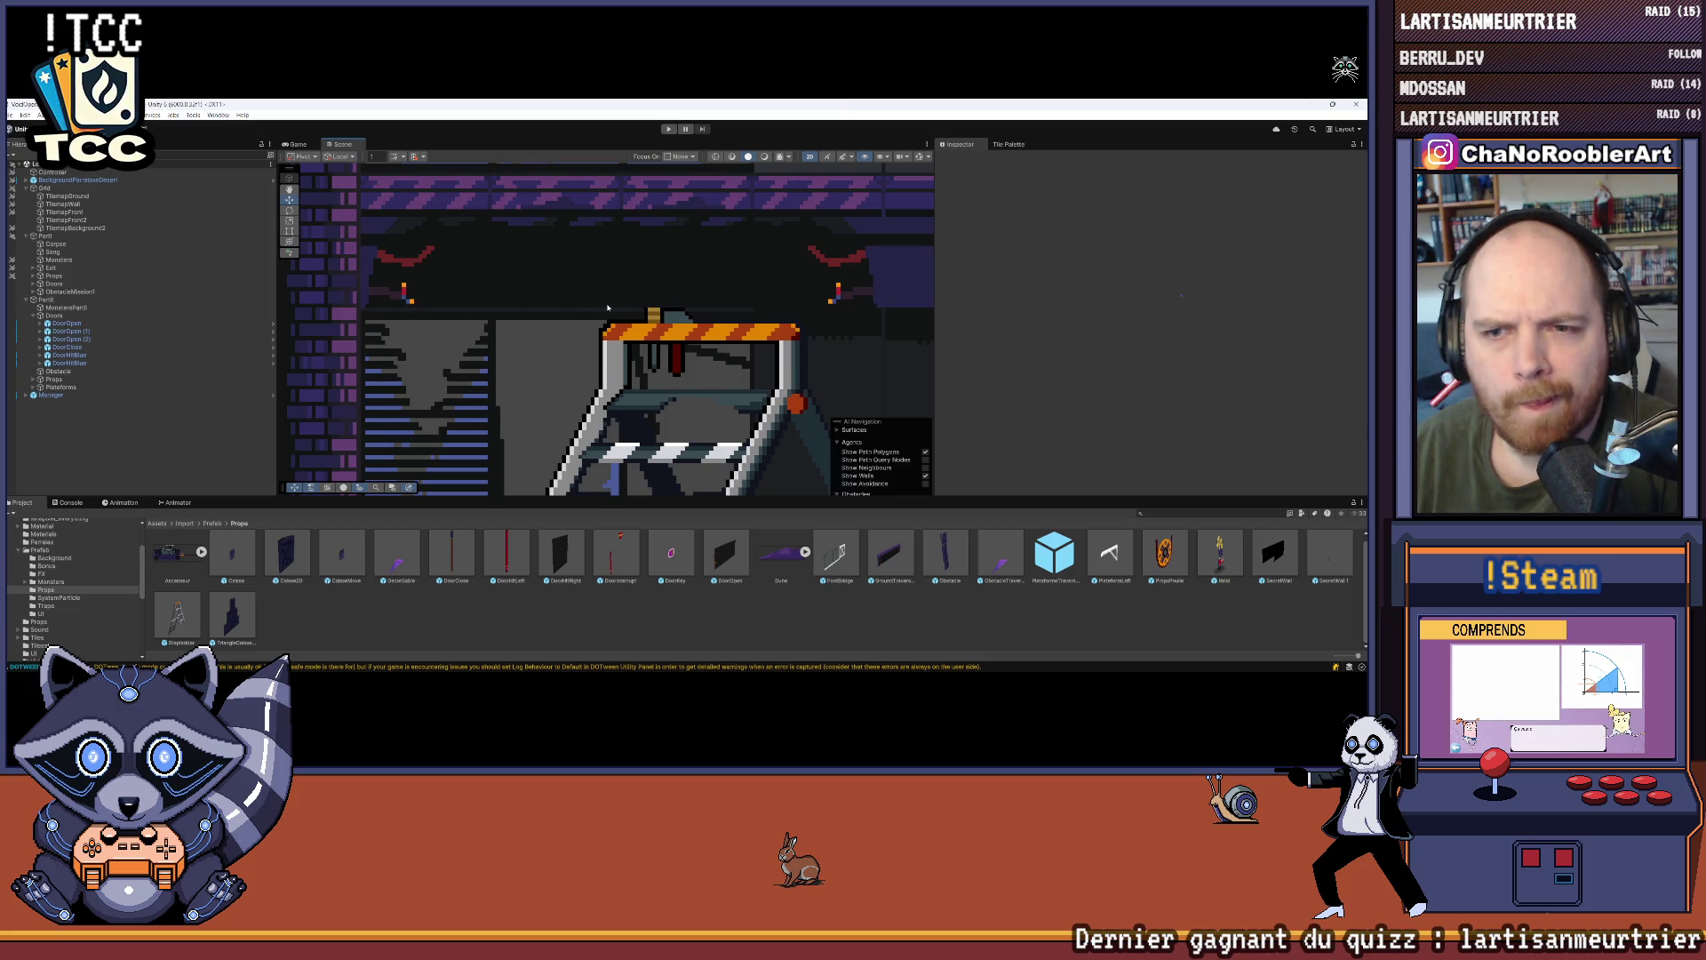
pyautogui.scroll(-5, 608, 307)
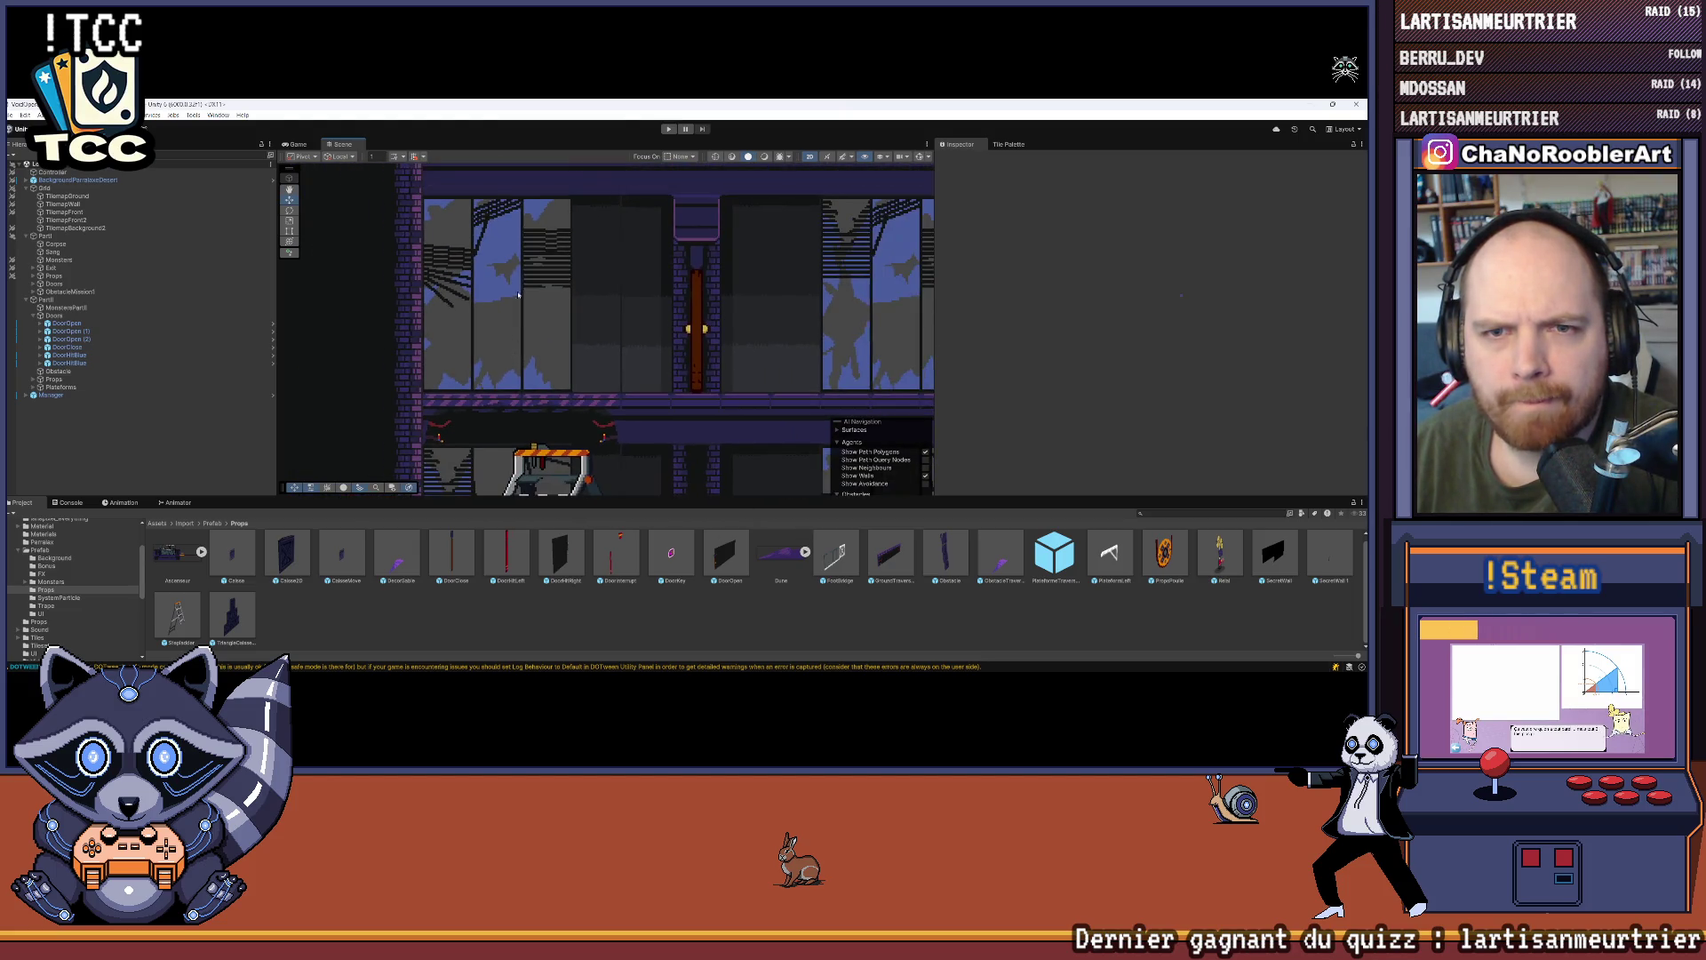
pyautogui.scroll(5, 539, 209)
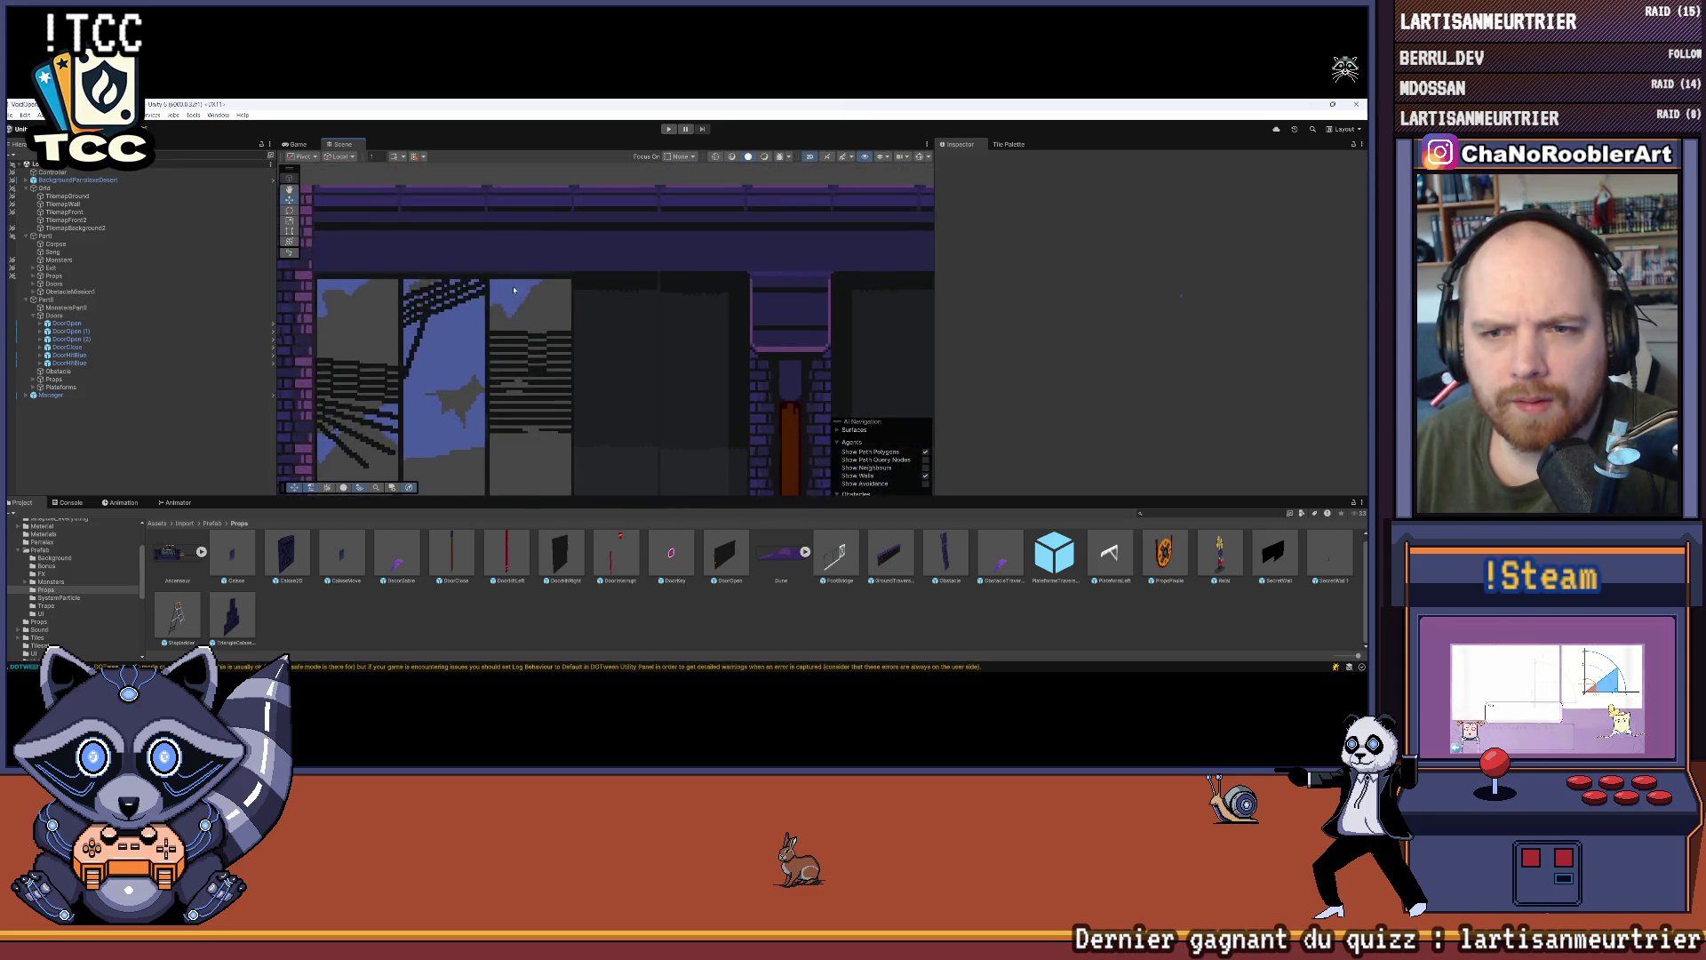
pyautogui.scroll(2, 576, 278)
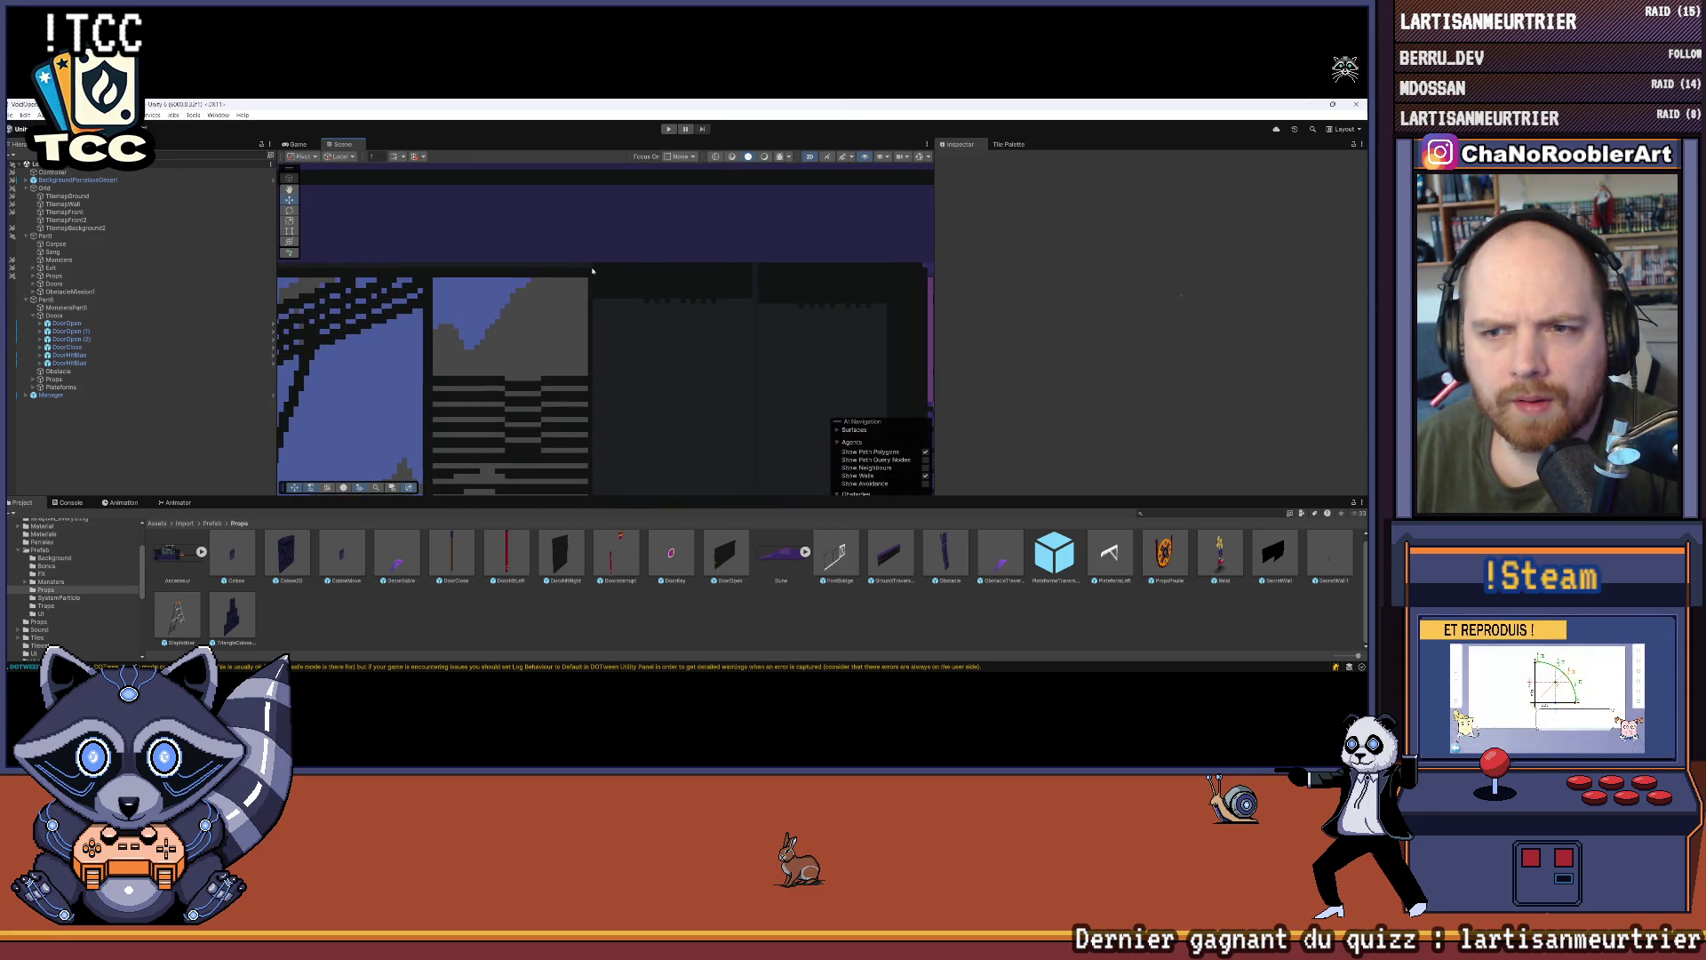
pyautogui.moveTo(509, 278); pyautogui.dragTo(635, 287)
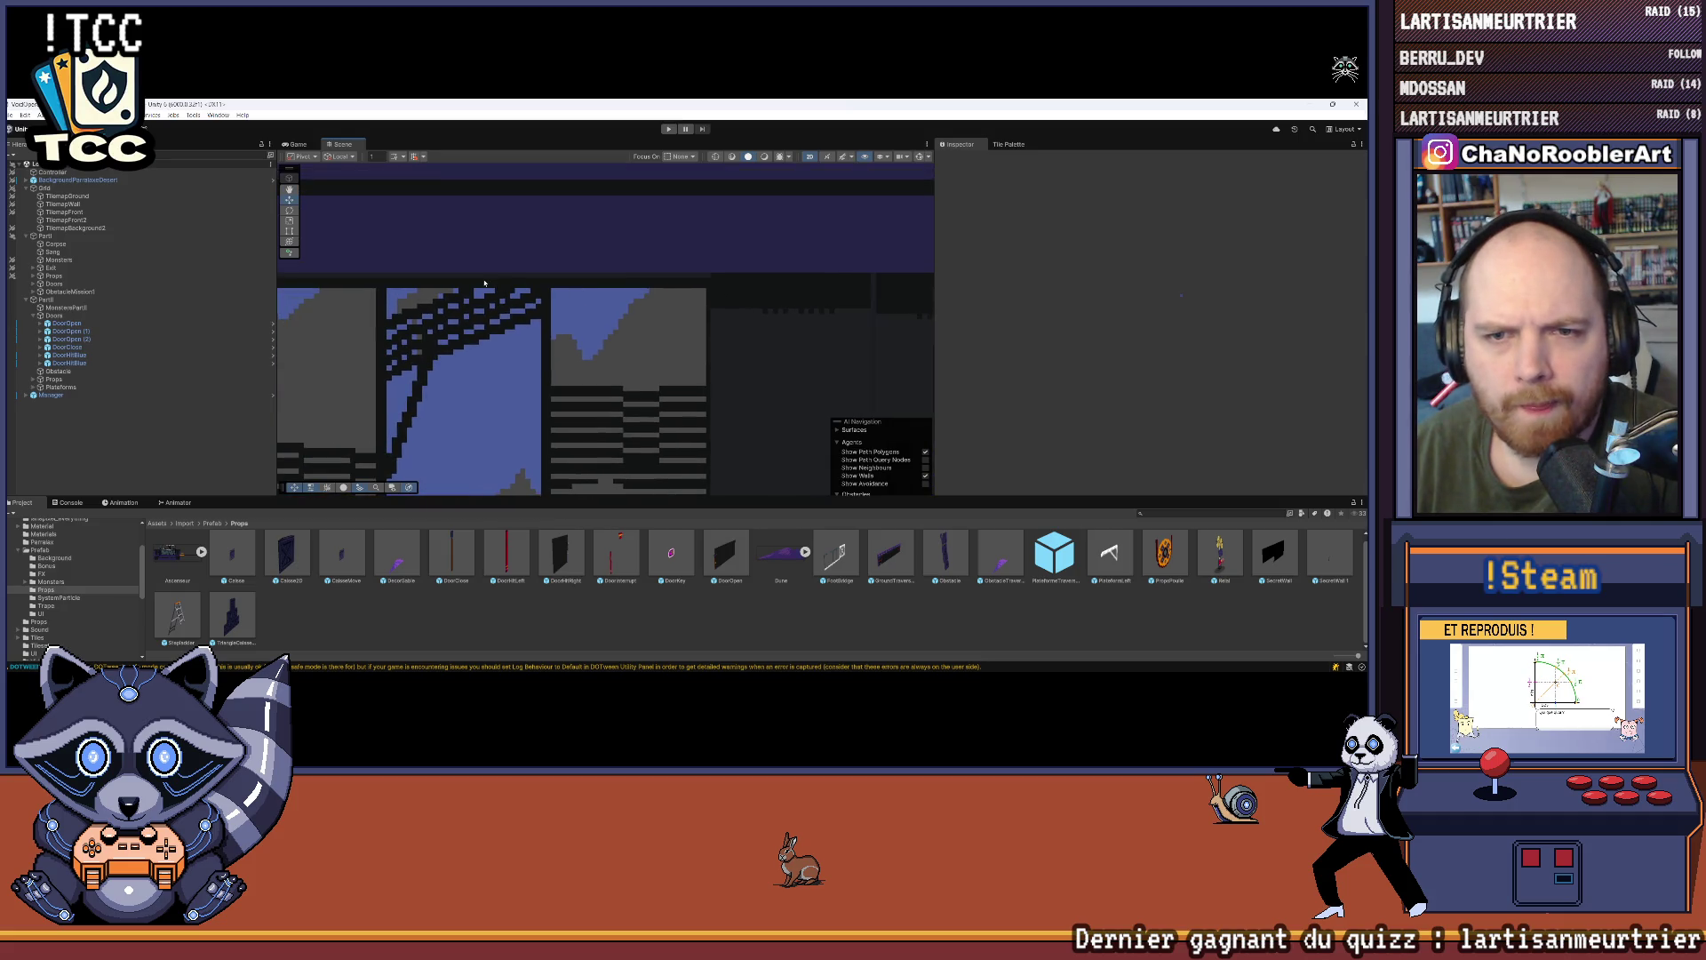
pyautogui.moveTo(715, 274)
pyautogui.mouseDown()
pyautogui.moveTo(586, 277)
pyautogui.moveTo(777, 305)
pyautogui.moveTo(737, 315)
pyautogui.mouseUp()
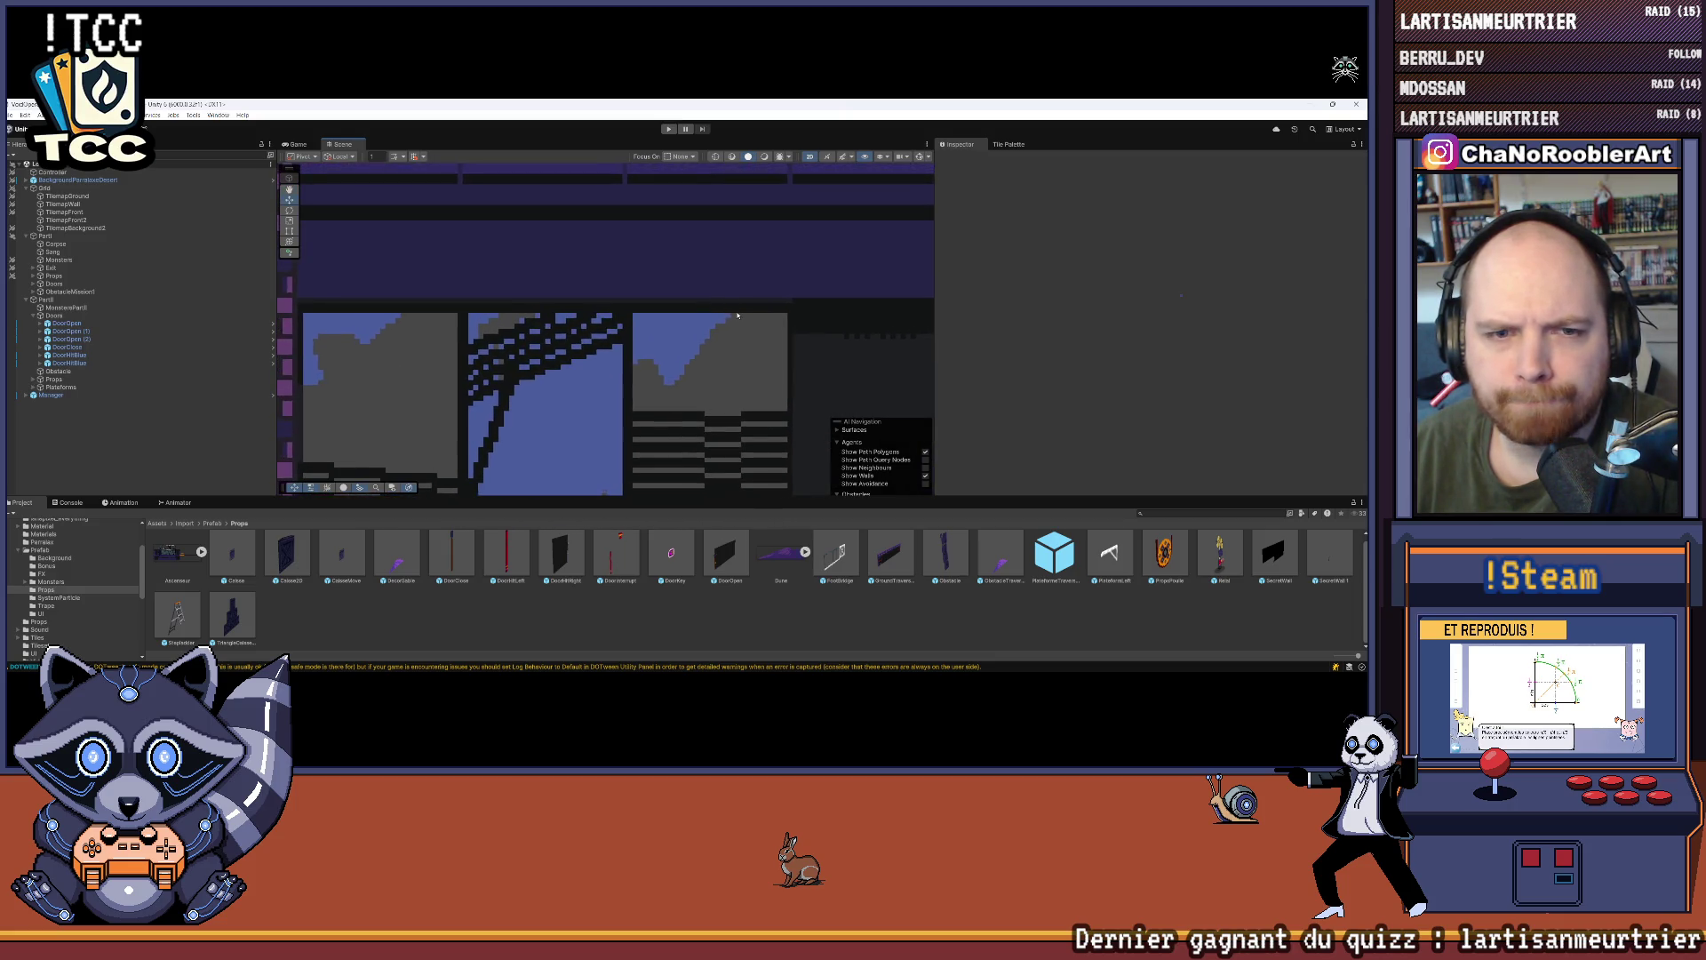
pyautogui.scroll(-5, 737, 314)
# Step: Zoom out to show the whole three-floor level, then expand the Prefab folder
pyautogui.moveTo(733, 391)
pyautogui.mouseDown()
pyautogui.moveTo(628, 300)
pyautogui.moveTo(580, 203)
pyautogui.mouseUp()
pyautogui.scroll(-2, 617, 304)
pyautogui.scroll(-3, 579, 203)
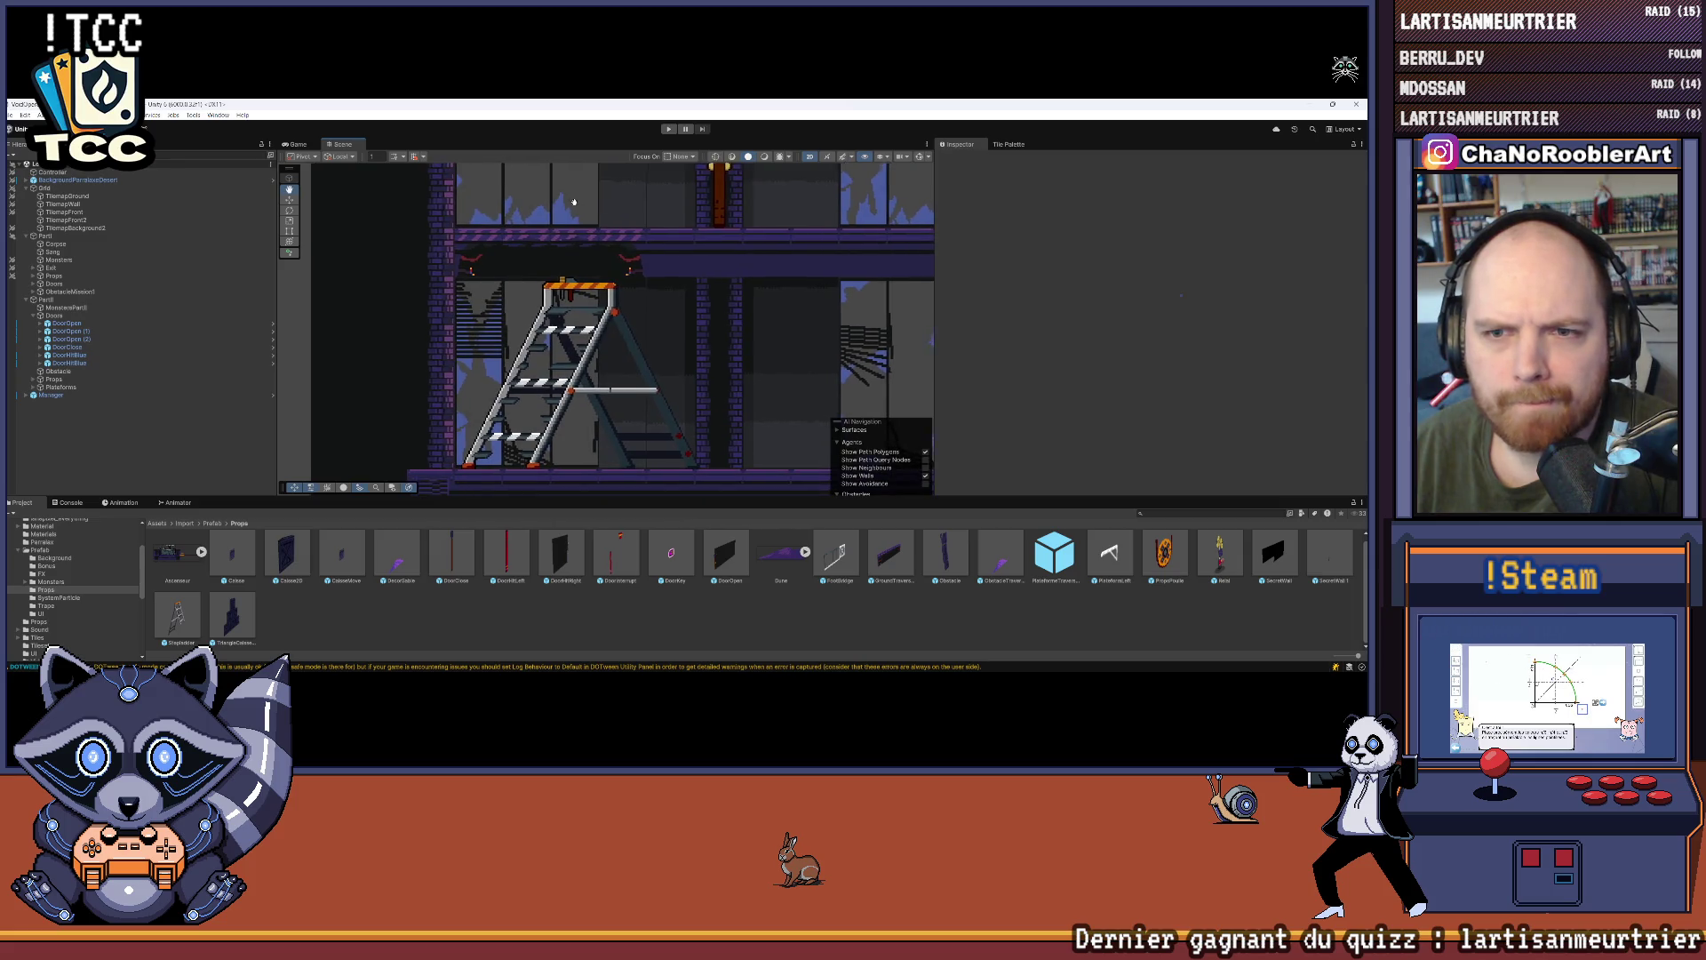
pyautogui.scroll(-1, 505, 262)
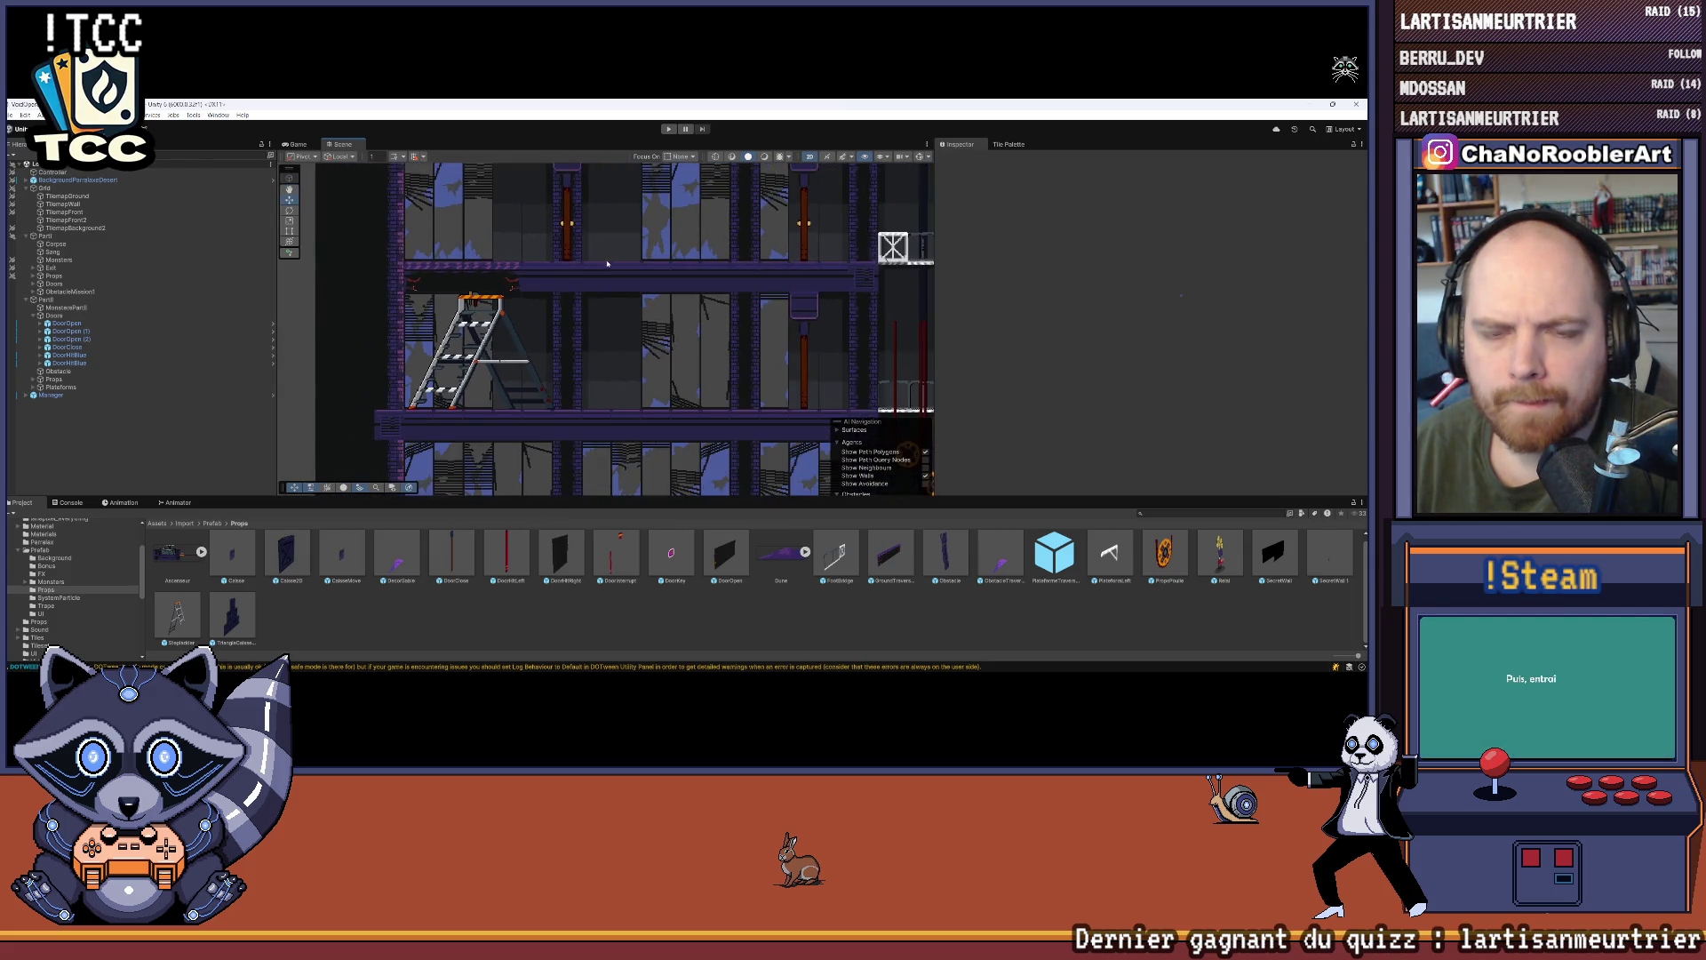
pyautogui.moveTo(480, 267); pyautogui.dragTo(409, 278)
pyautogui.scroll(-5, 496, 289)
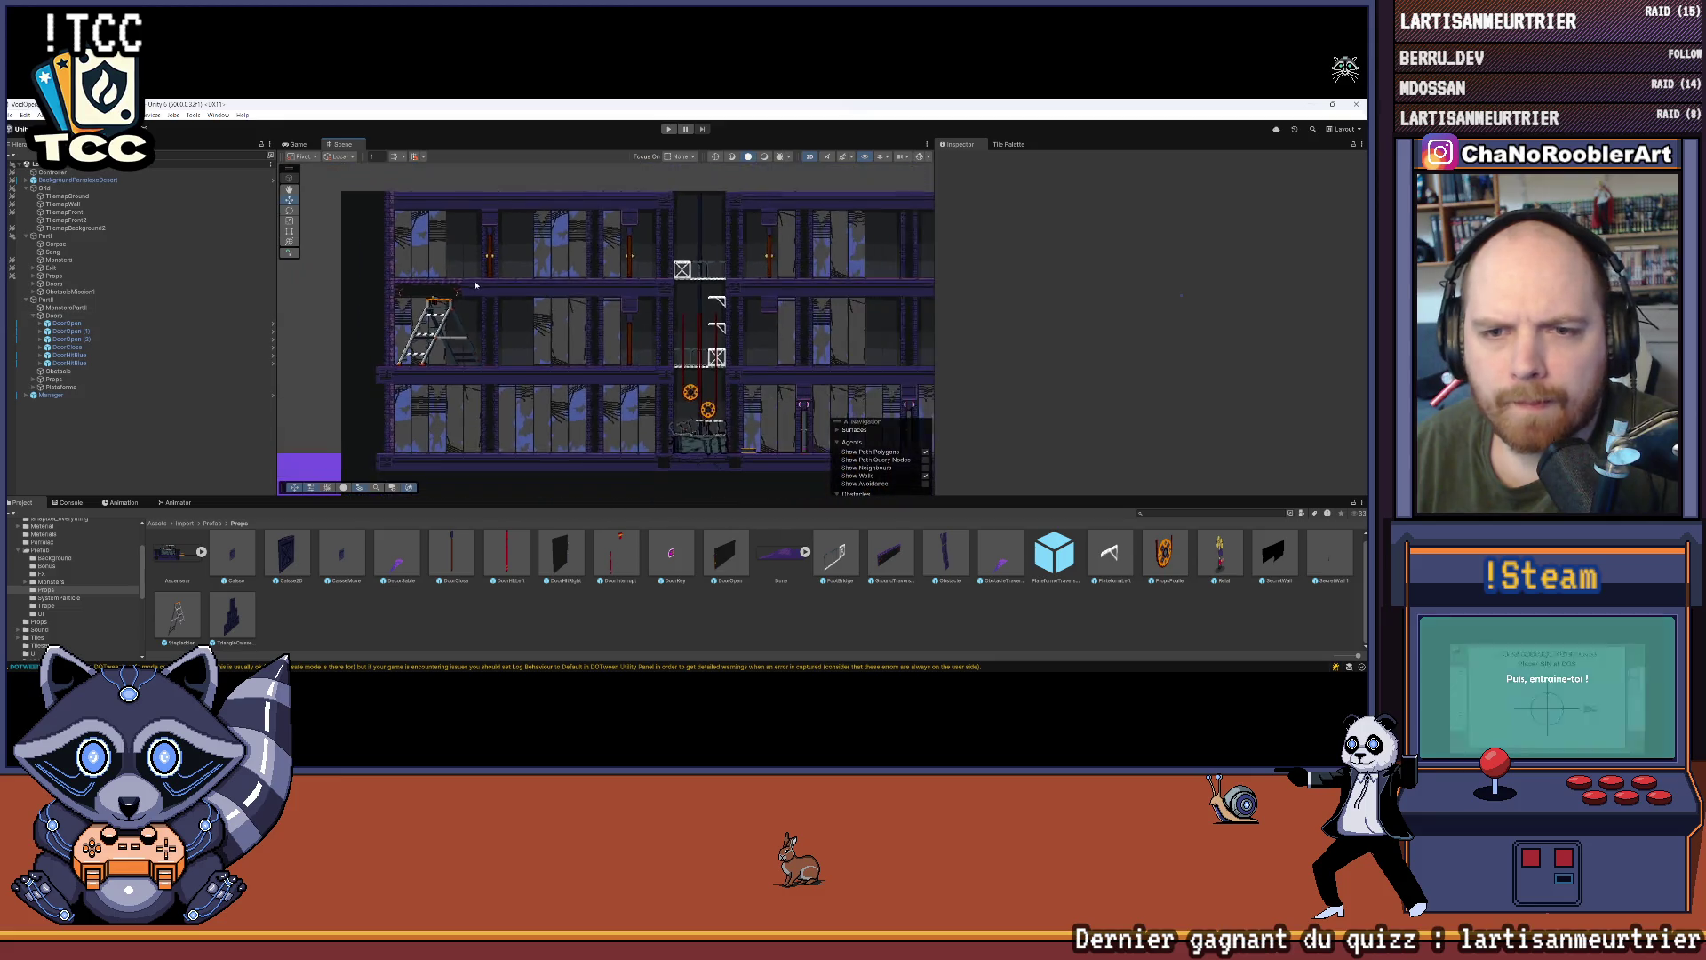
pyautogui.scroll(3, 40, 610)
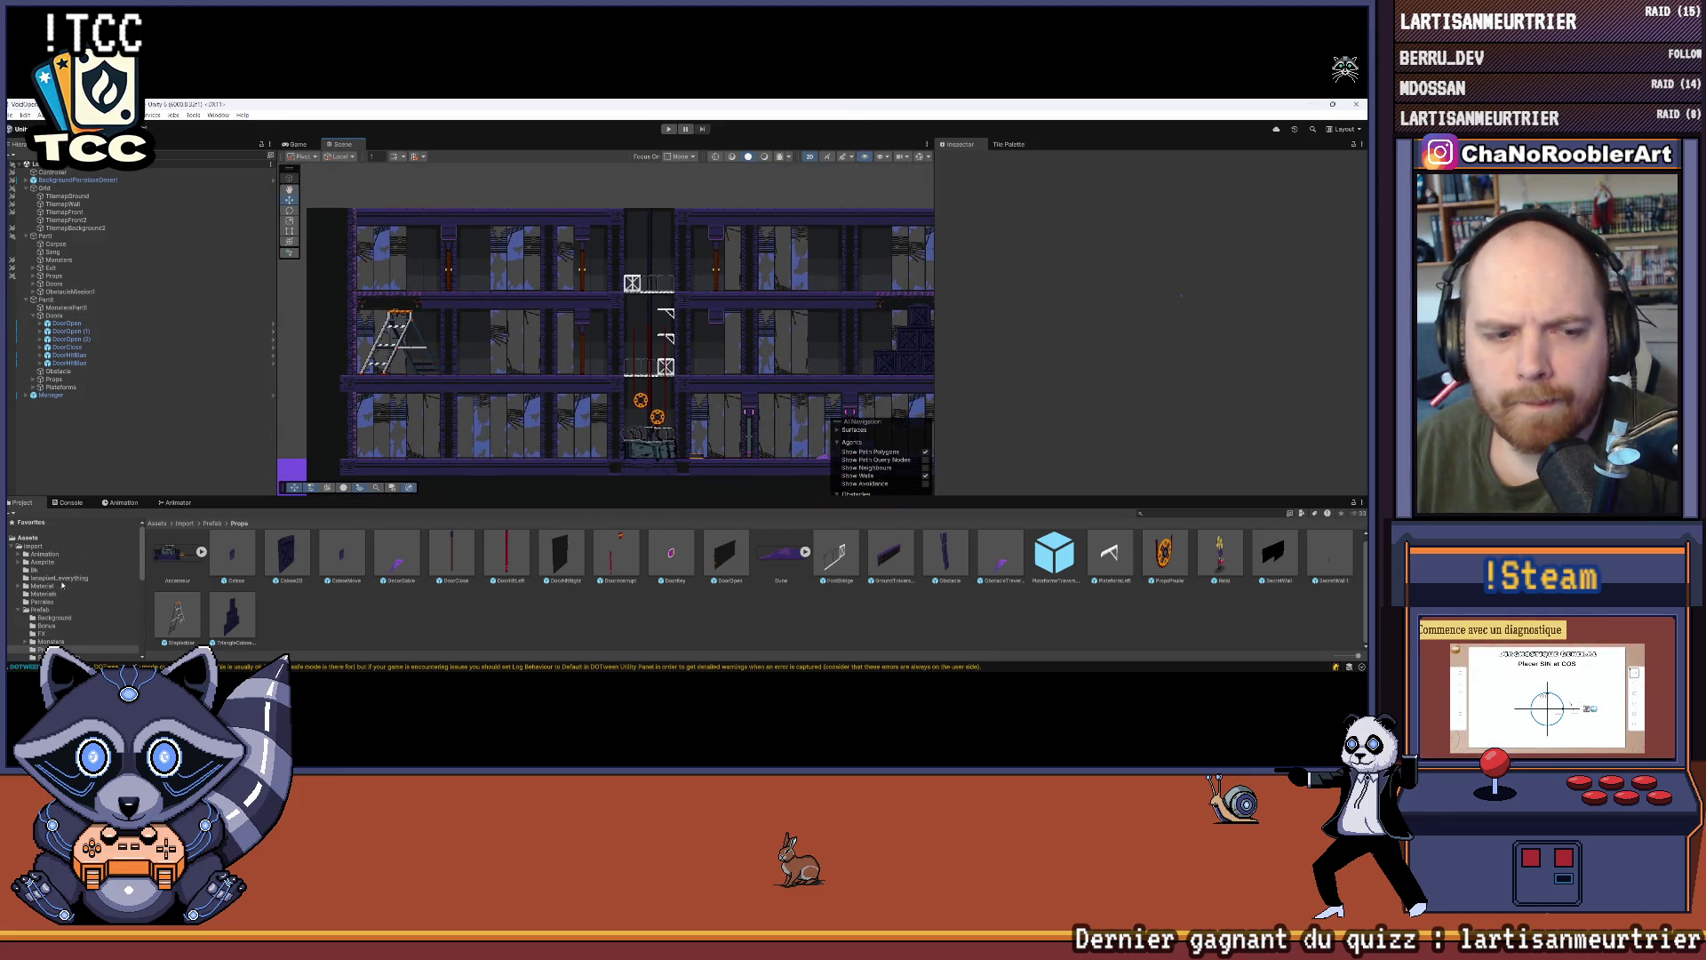
pyautogui.click(39, 610)
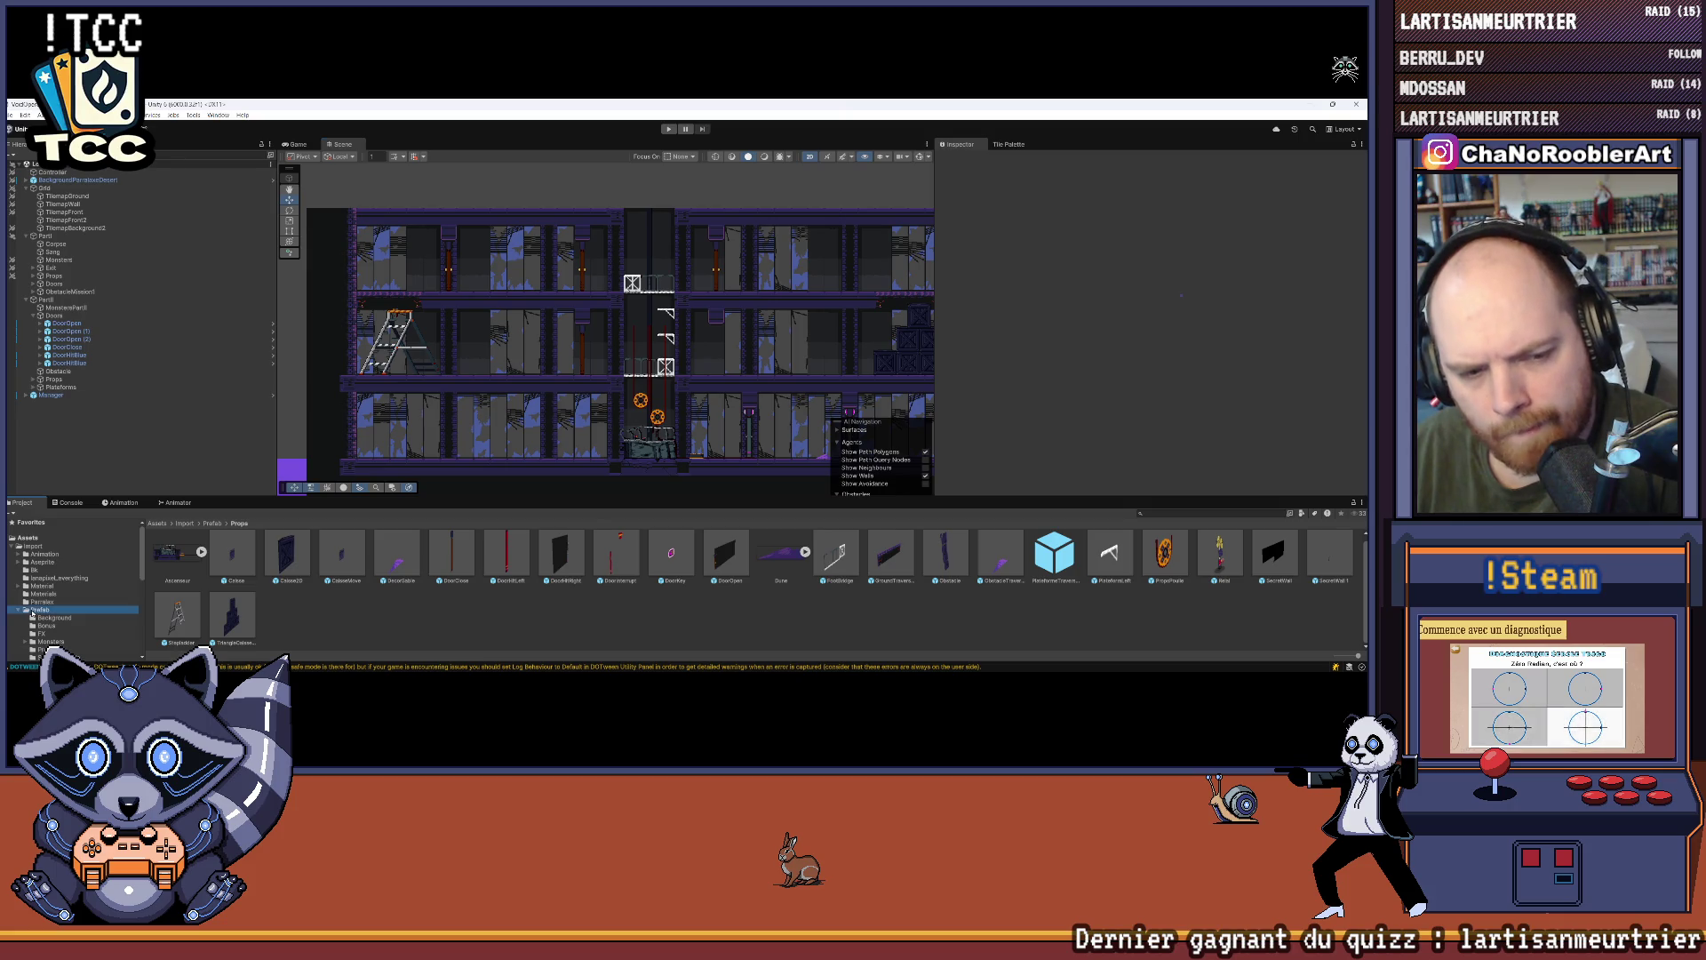
# Step: Open Prefab > Monsters > 2d and drop a Walker2d on the middle floor right of the stepladder
pyautogui.click(348, 565)
pyautogui.doubleClick(348, 565)
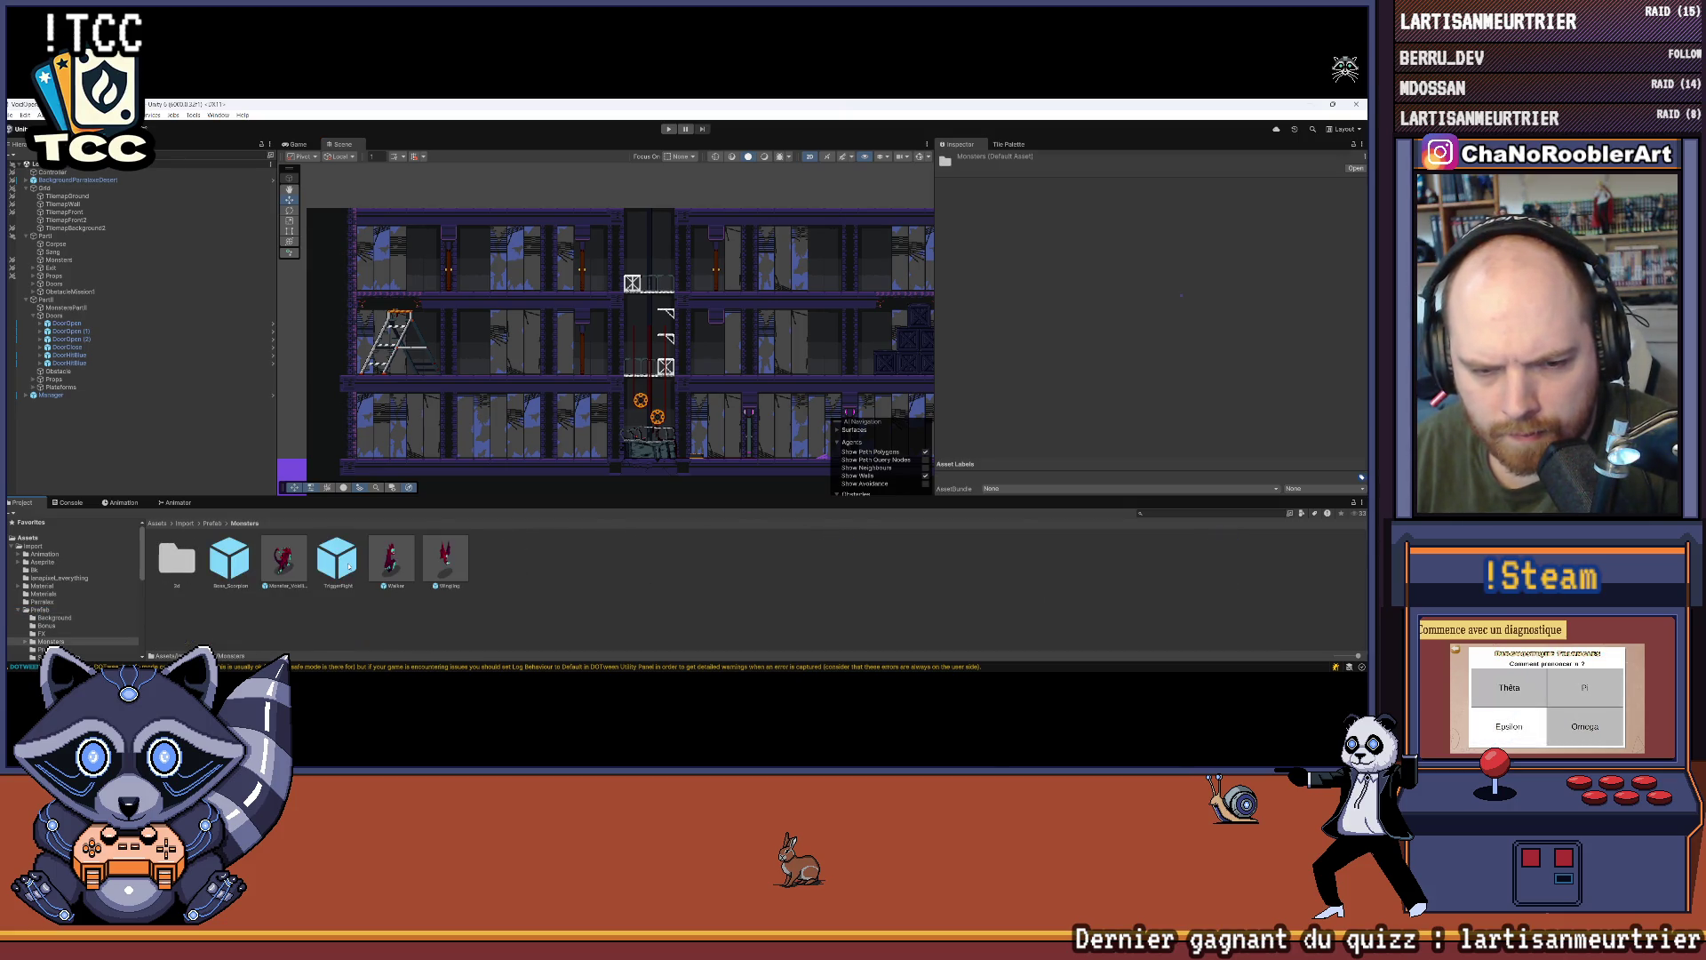
pyautogui.scroll(3, 437, 384)
pyautogui.scroll(2, 436, 384)
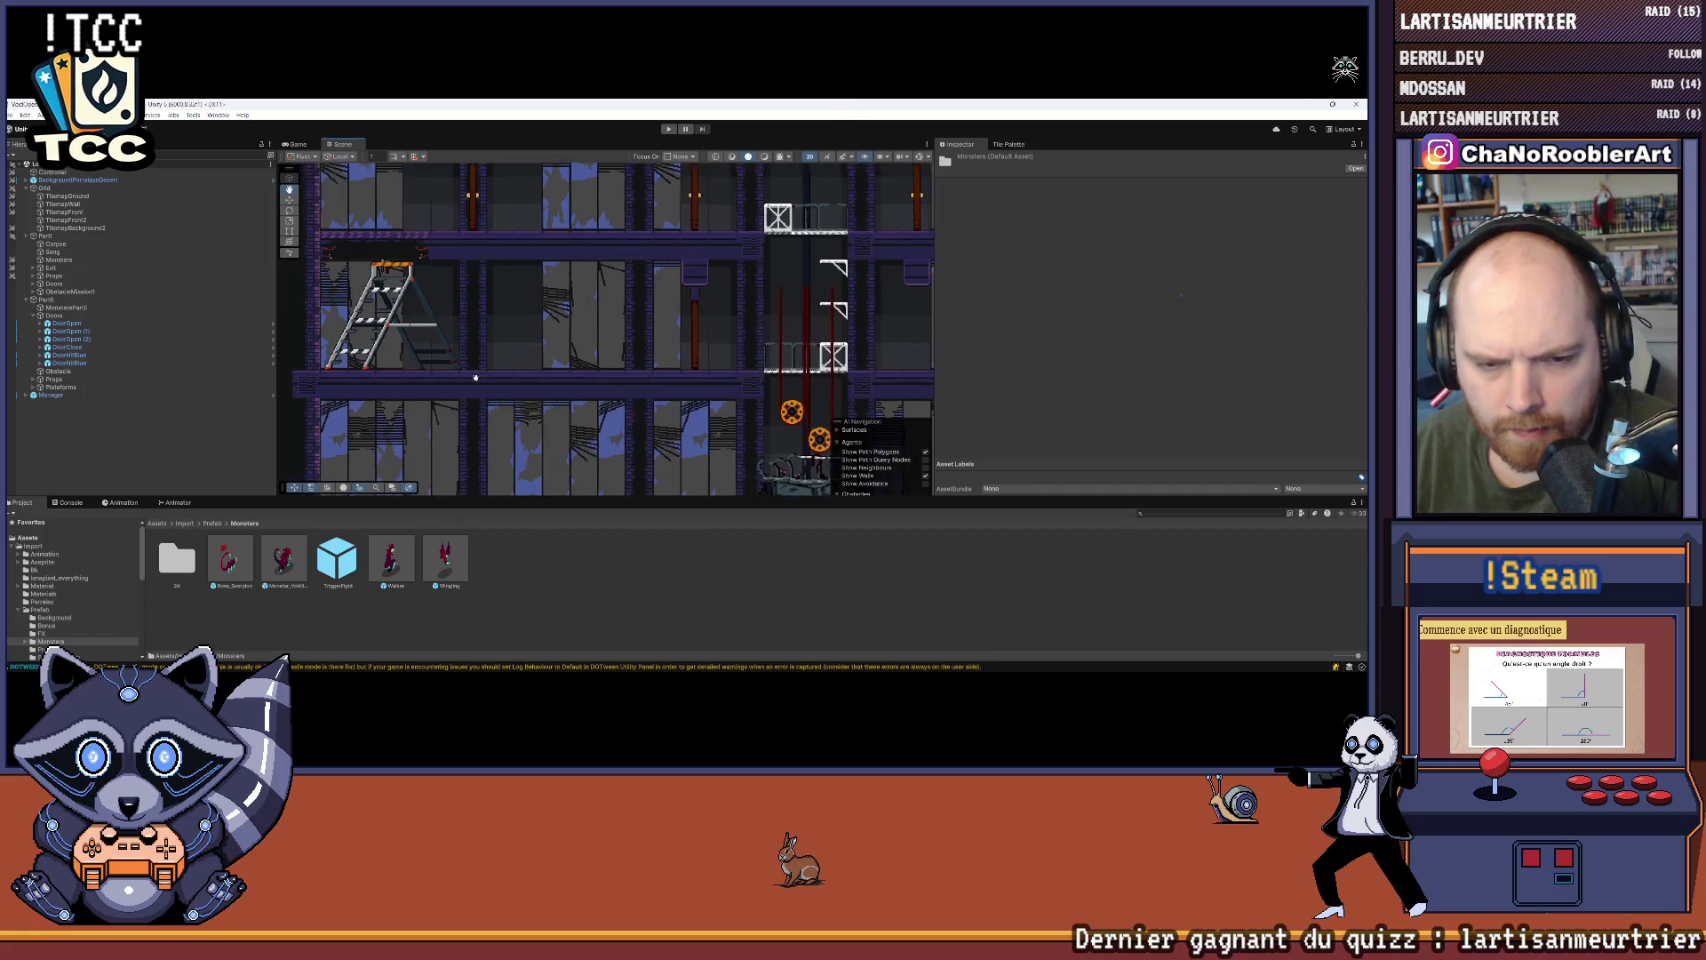
pyautogui.click(168, 560)
pyautogui.doubleClick(168, 560)
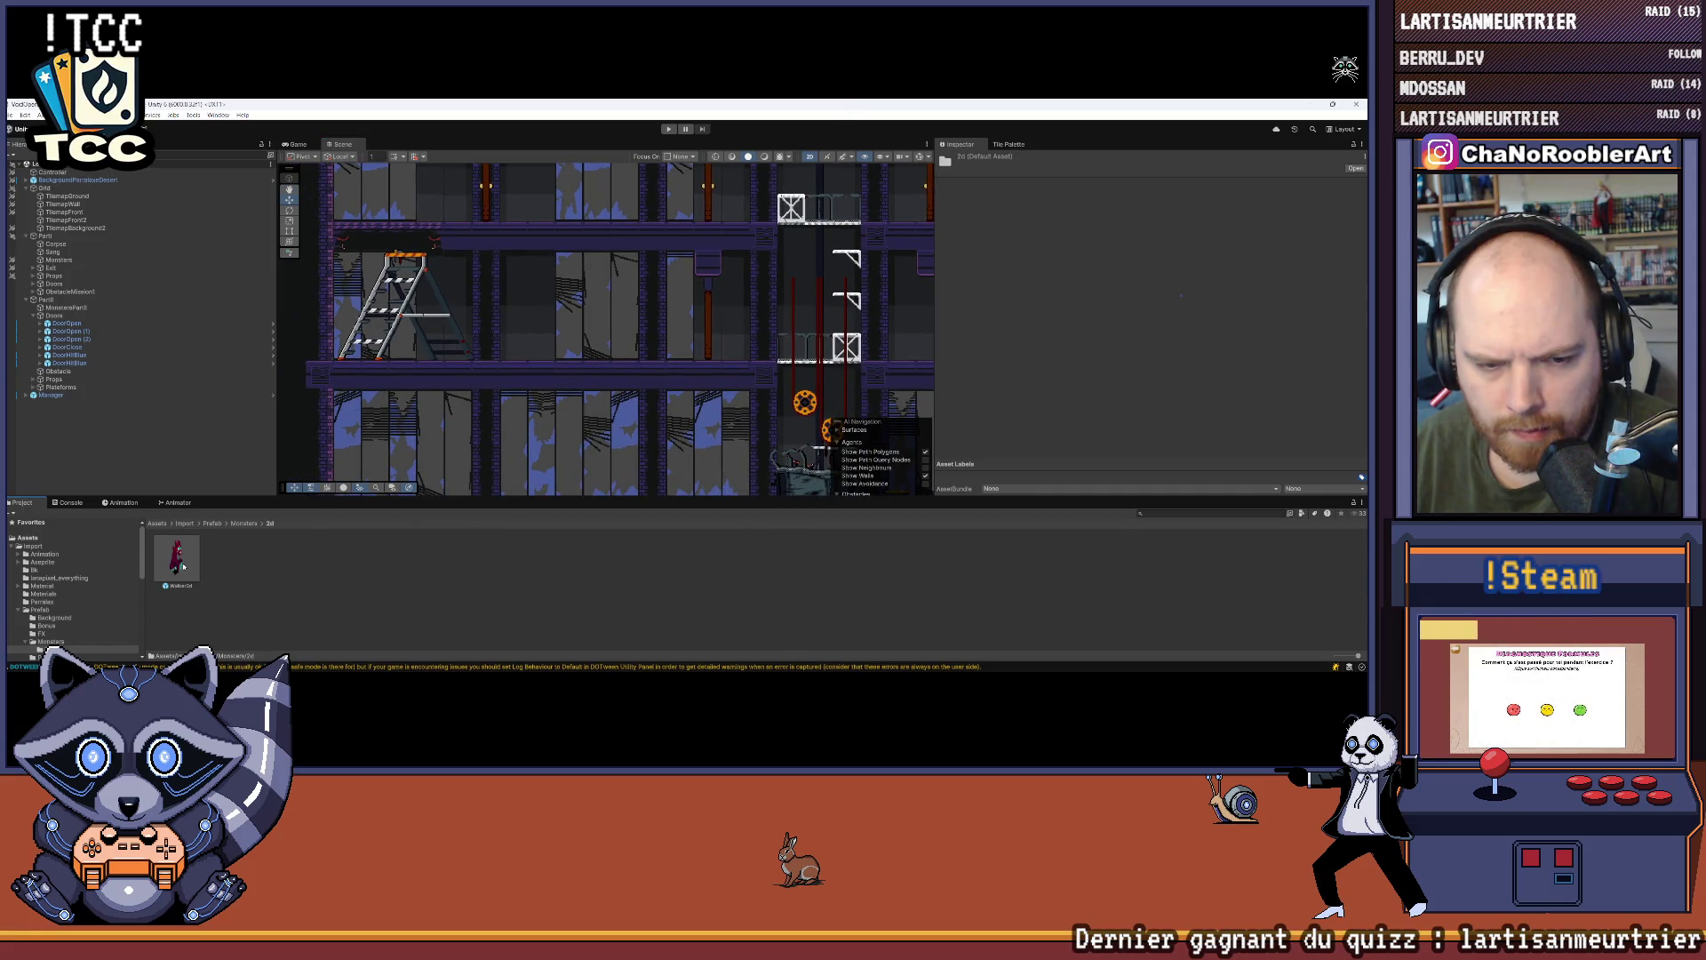
pyautogui.moveTo(176, 558)
pyautogui.mouseDown()
pyautogui.moveTo(618, 320)
pyautogui.moveTo(647, 338)
pyautogui.mouseUp()
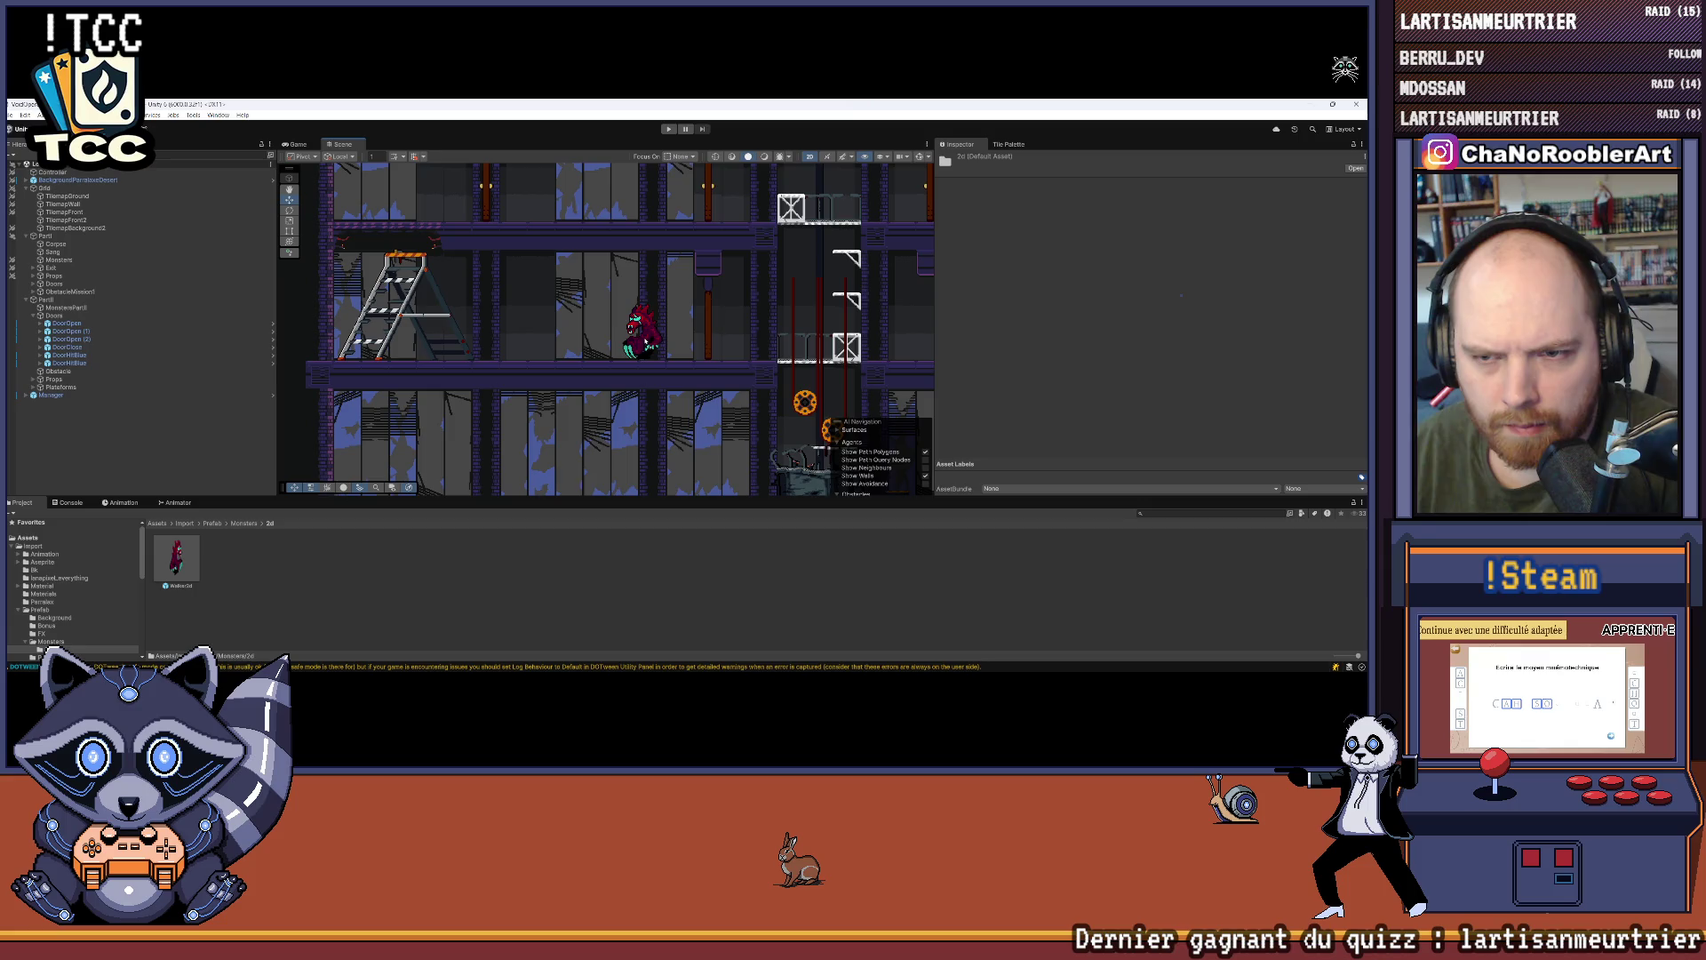
pyautogui.moveTo(647, 339); pyautogui.dragTo(649, 338)
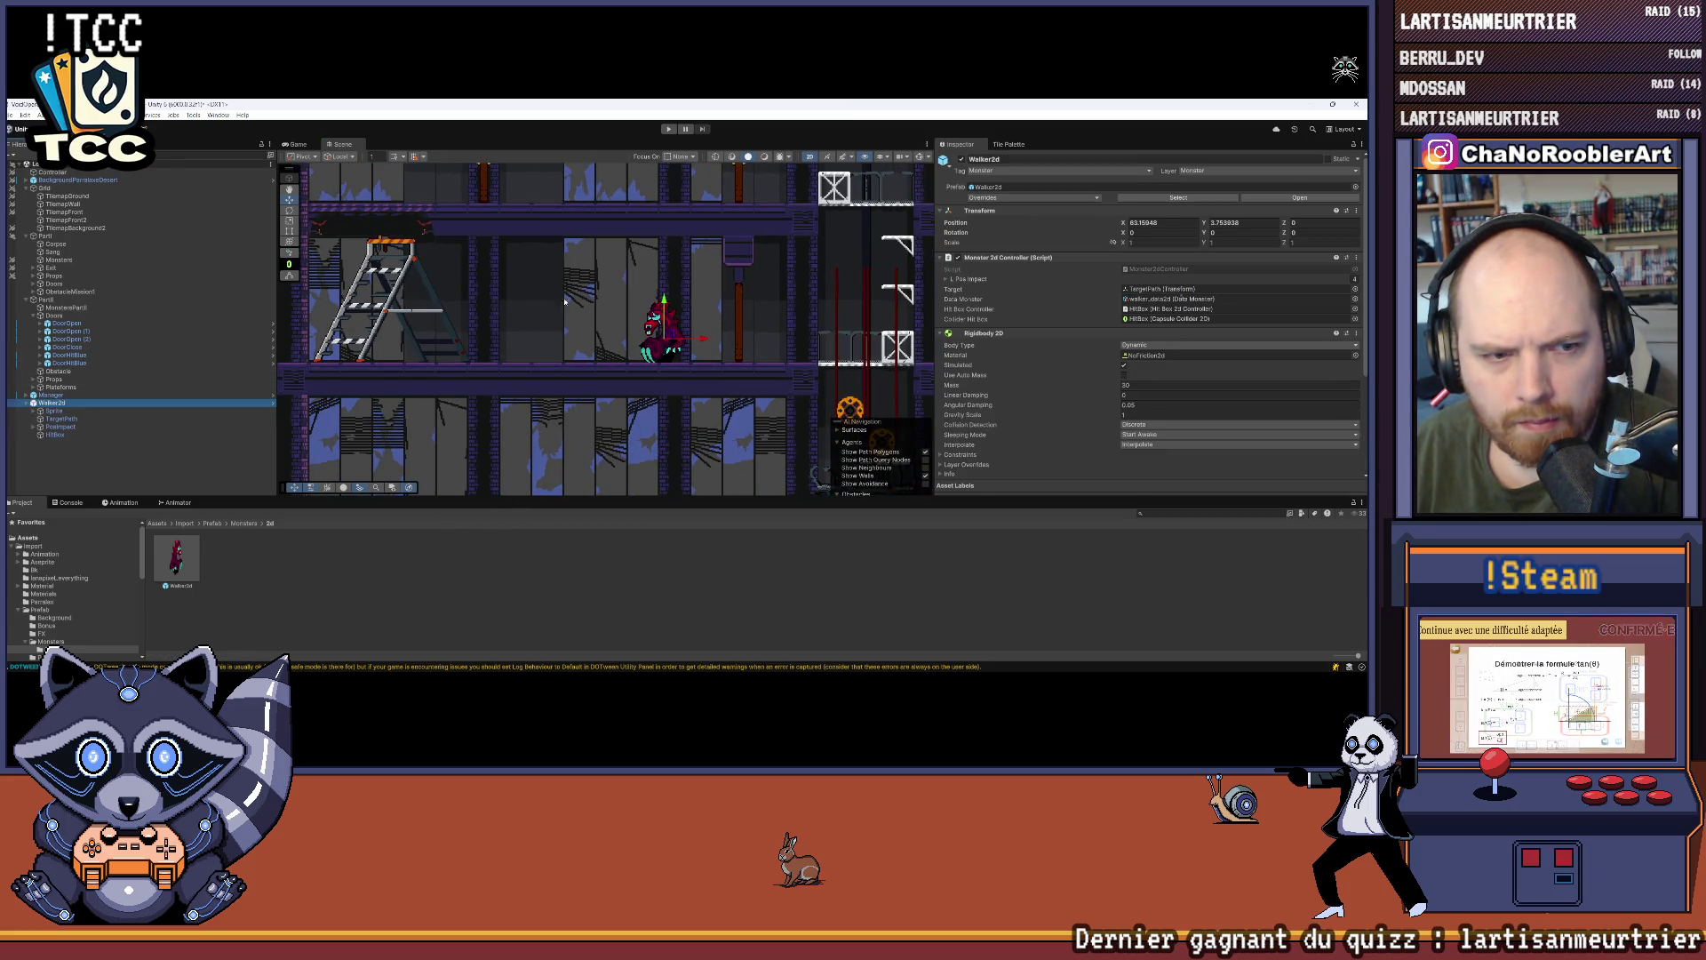
# Step: Slide the Walker2d's TargetPath to X -5.65 and nest Walker2d under MonstersPartII
pyautogui.click(98, 420)
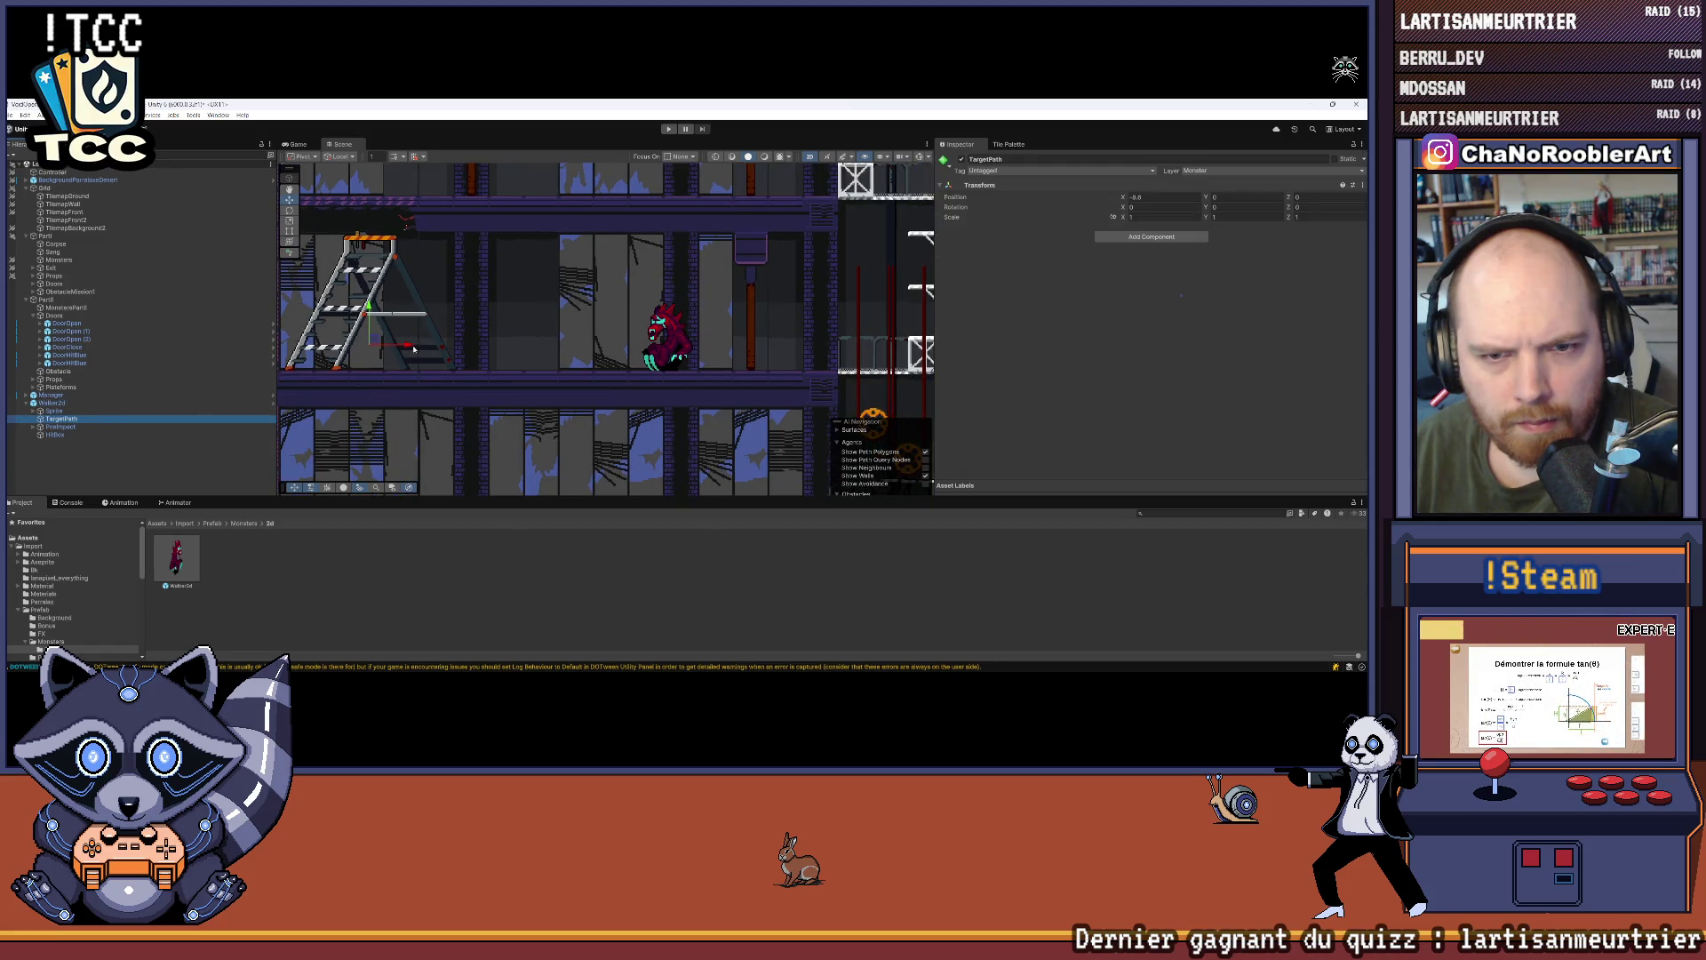
pyautogui.moveTo(436, 346); pyautogui.dragTo(514, 349)
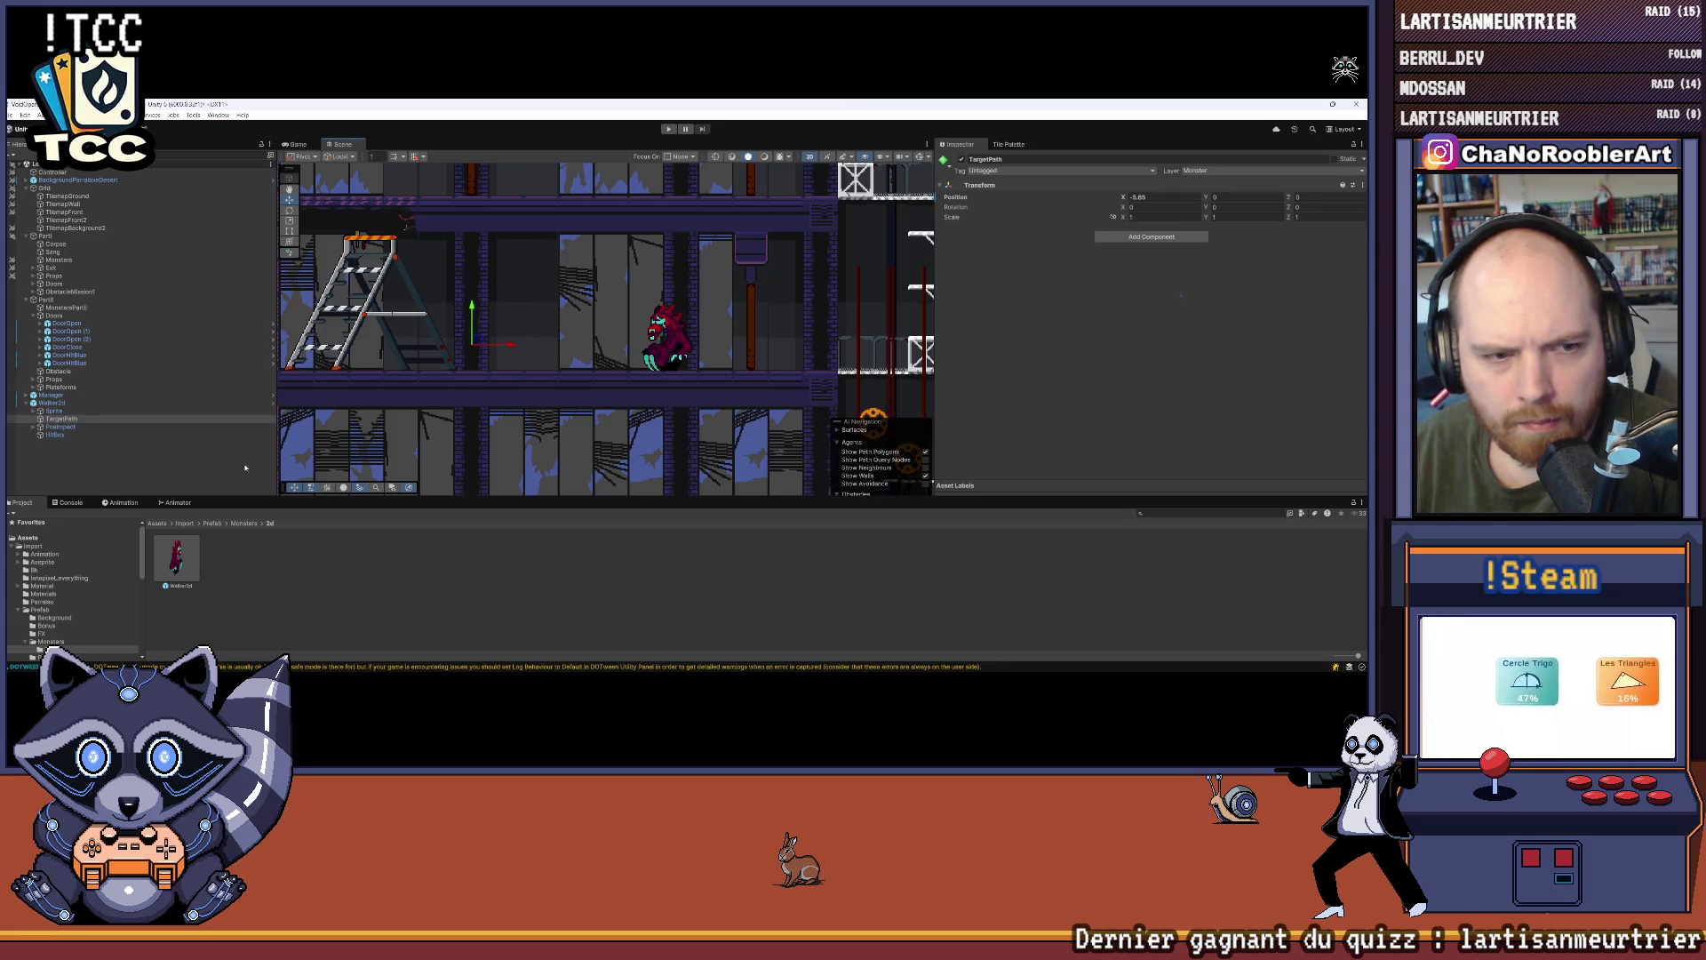
pyautogui.click(33, 316)
pyautogui.click(83, 309)
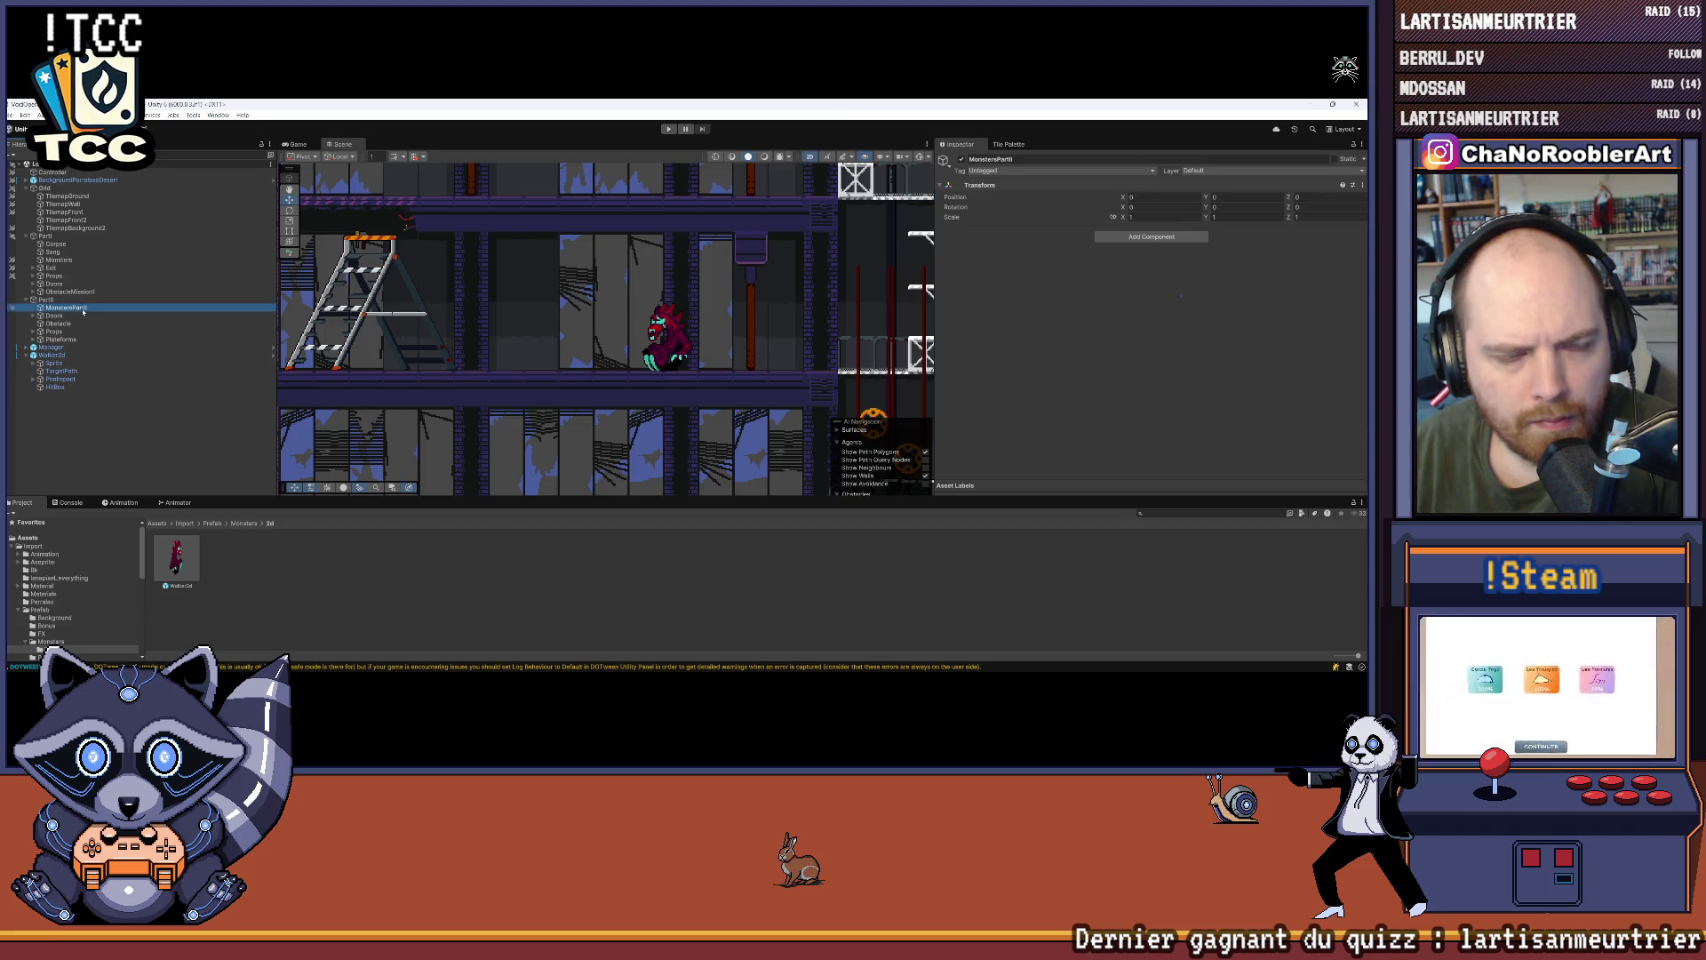
pyautogui.moveTo(52, 356); pyautogui.dragTo(67, 308)
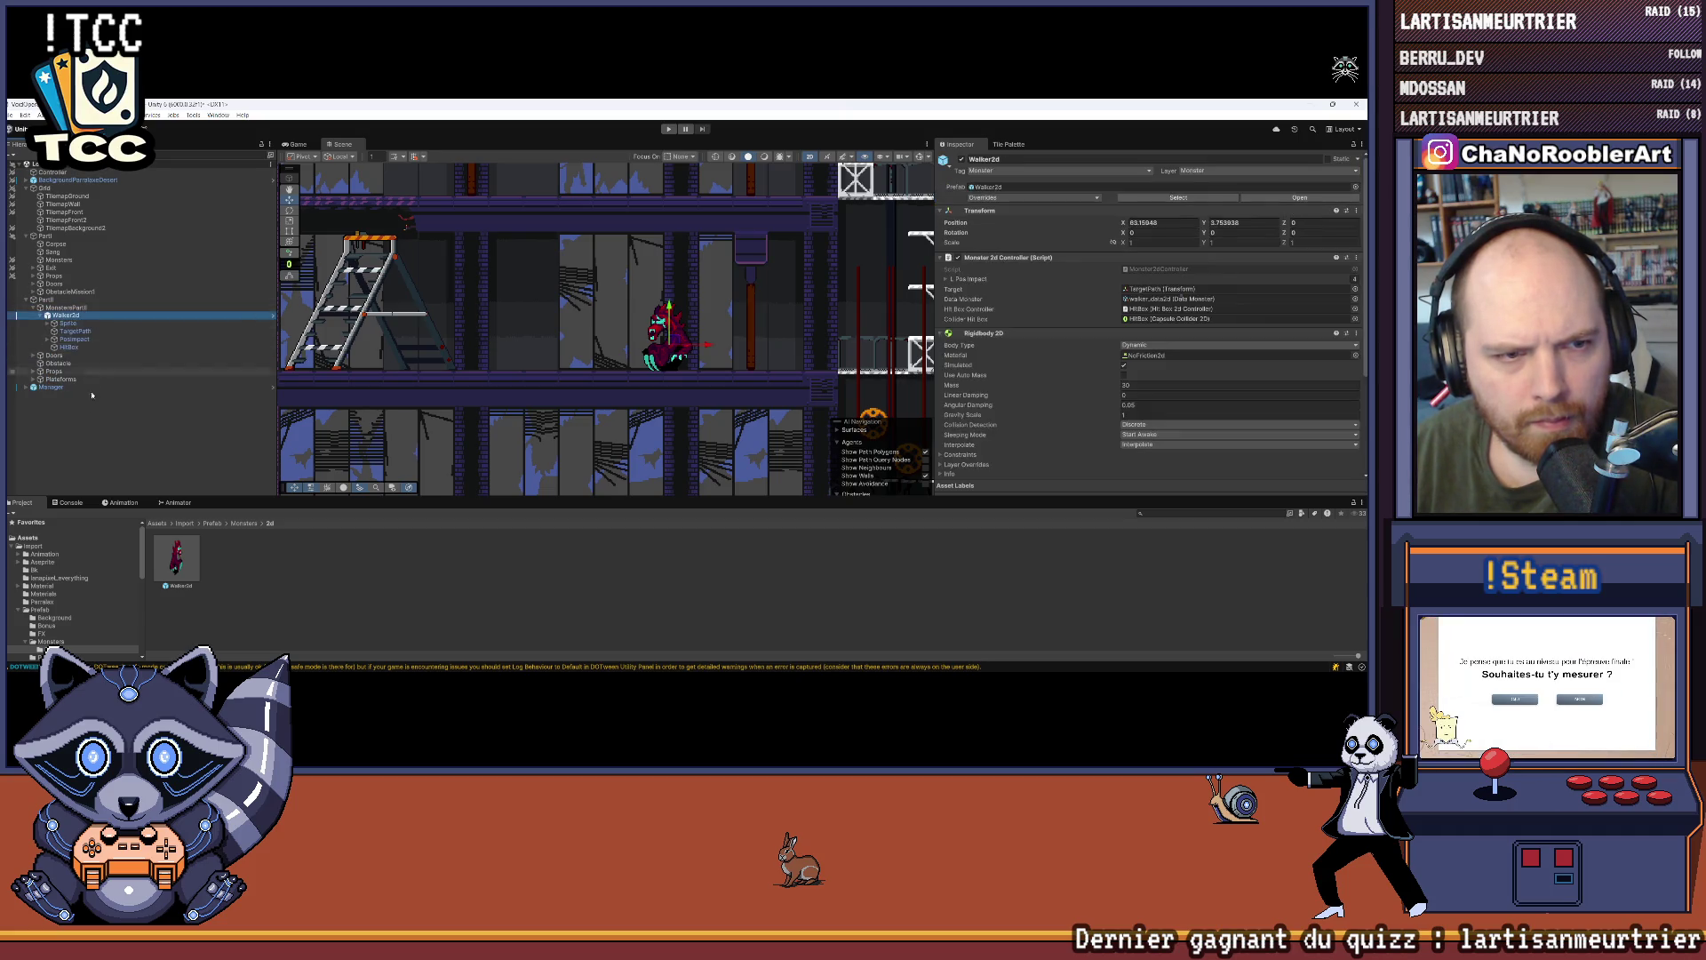
pyautogui.click(33, 307)
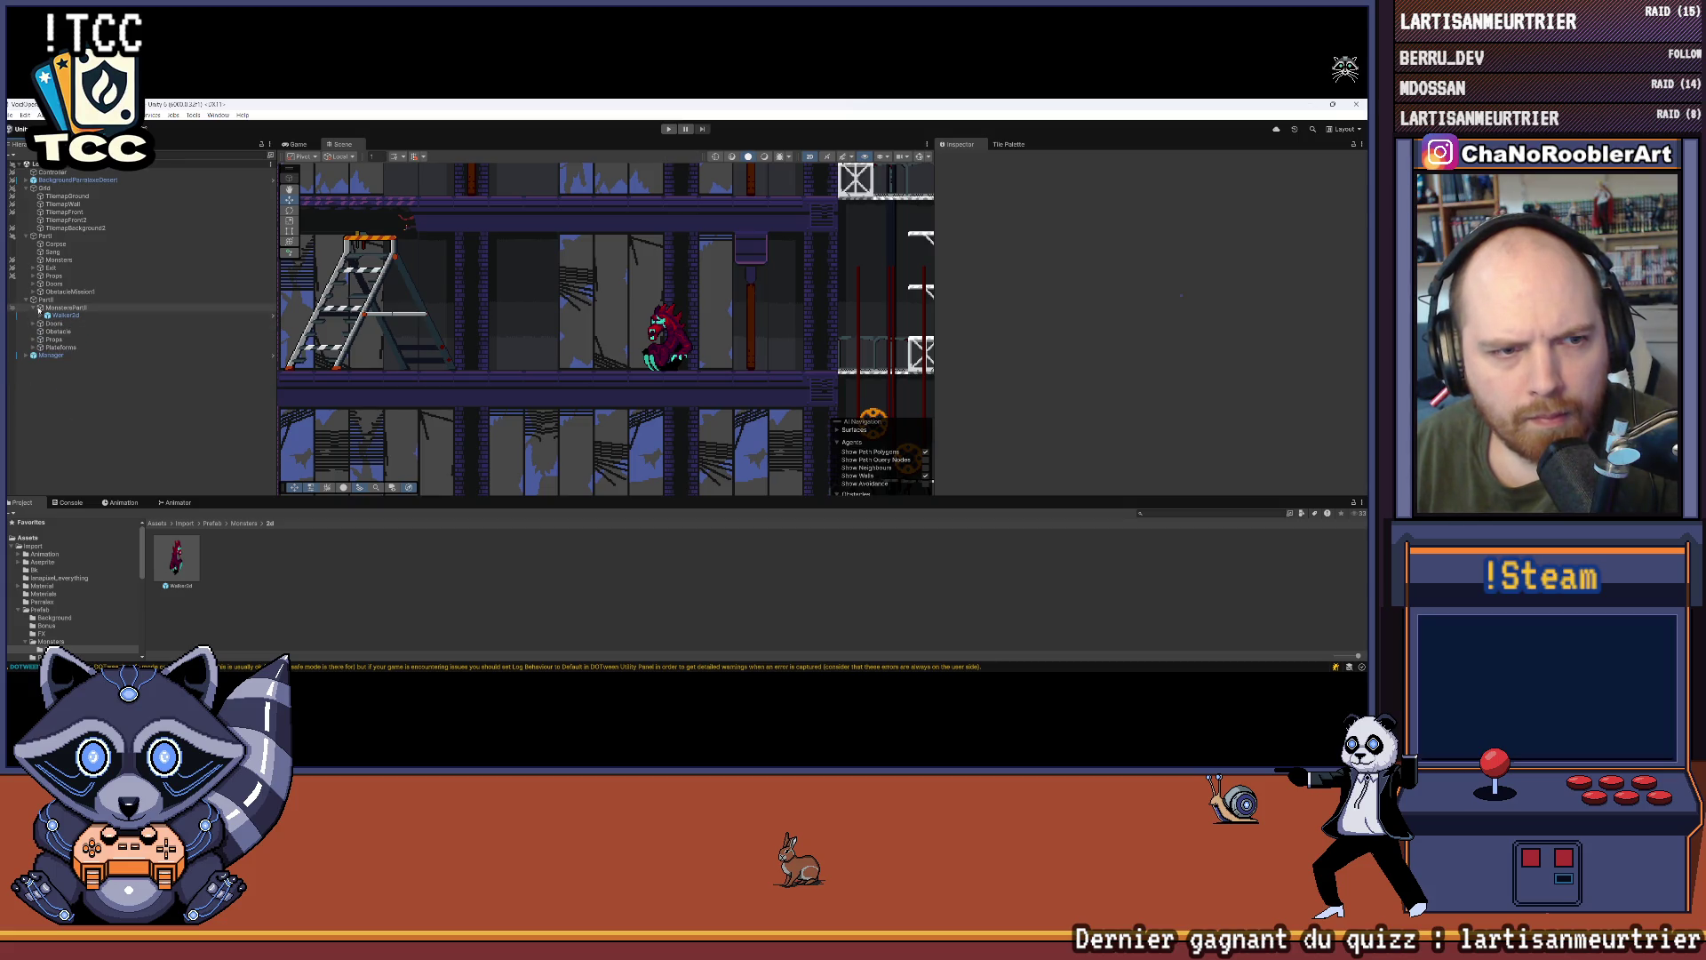
# Step: Playtest by teleporting into a 2D mission from the TP list, then stop play mode
pyautogui.scroll(-5, 610, 334)
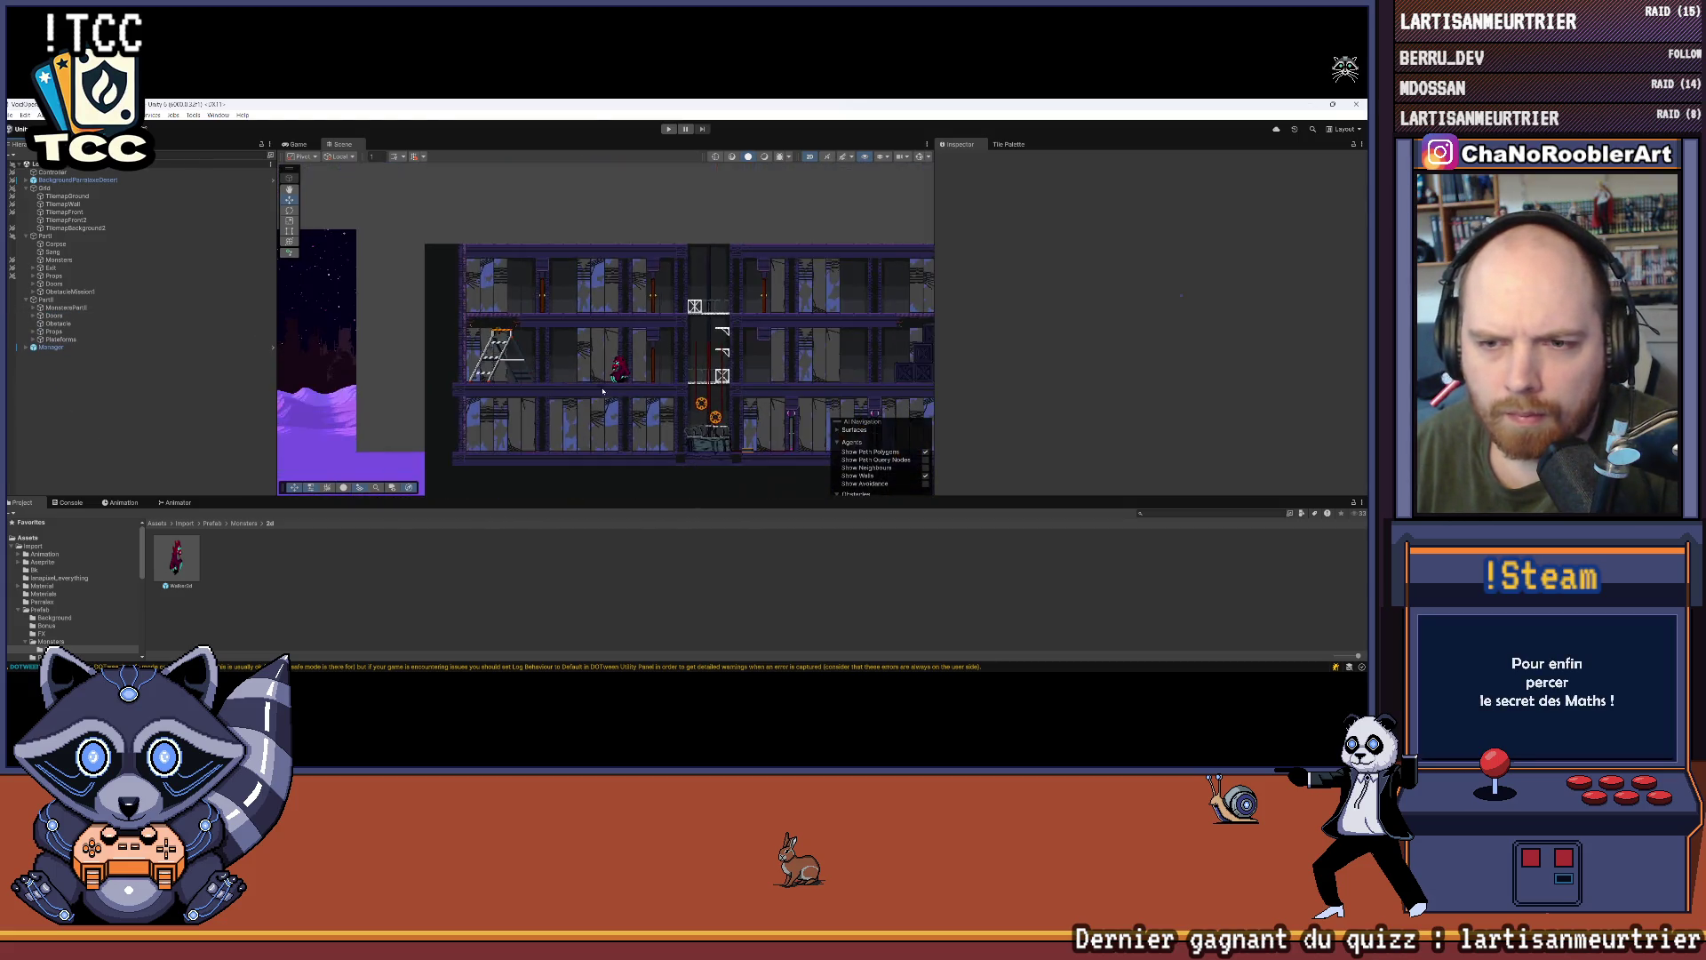
pyautogui.click(668, 129)
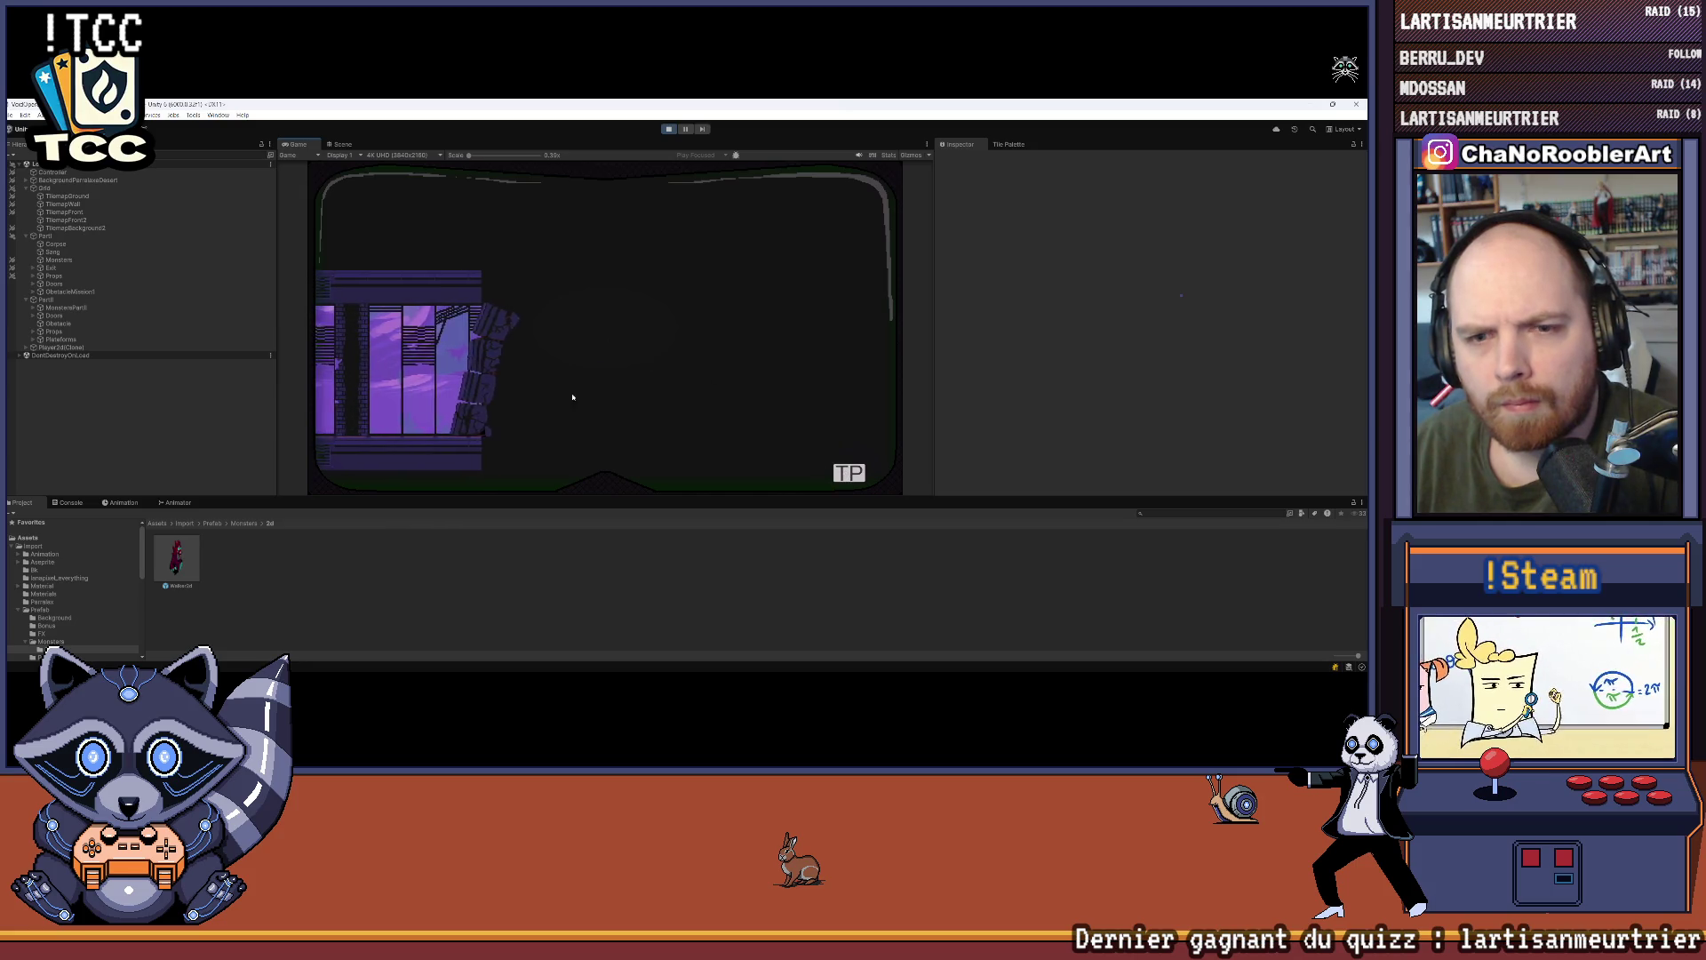
pyautogui.click(849, 474)
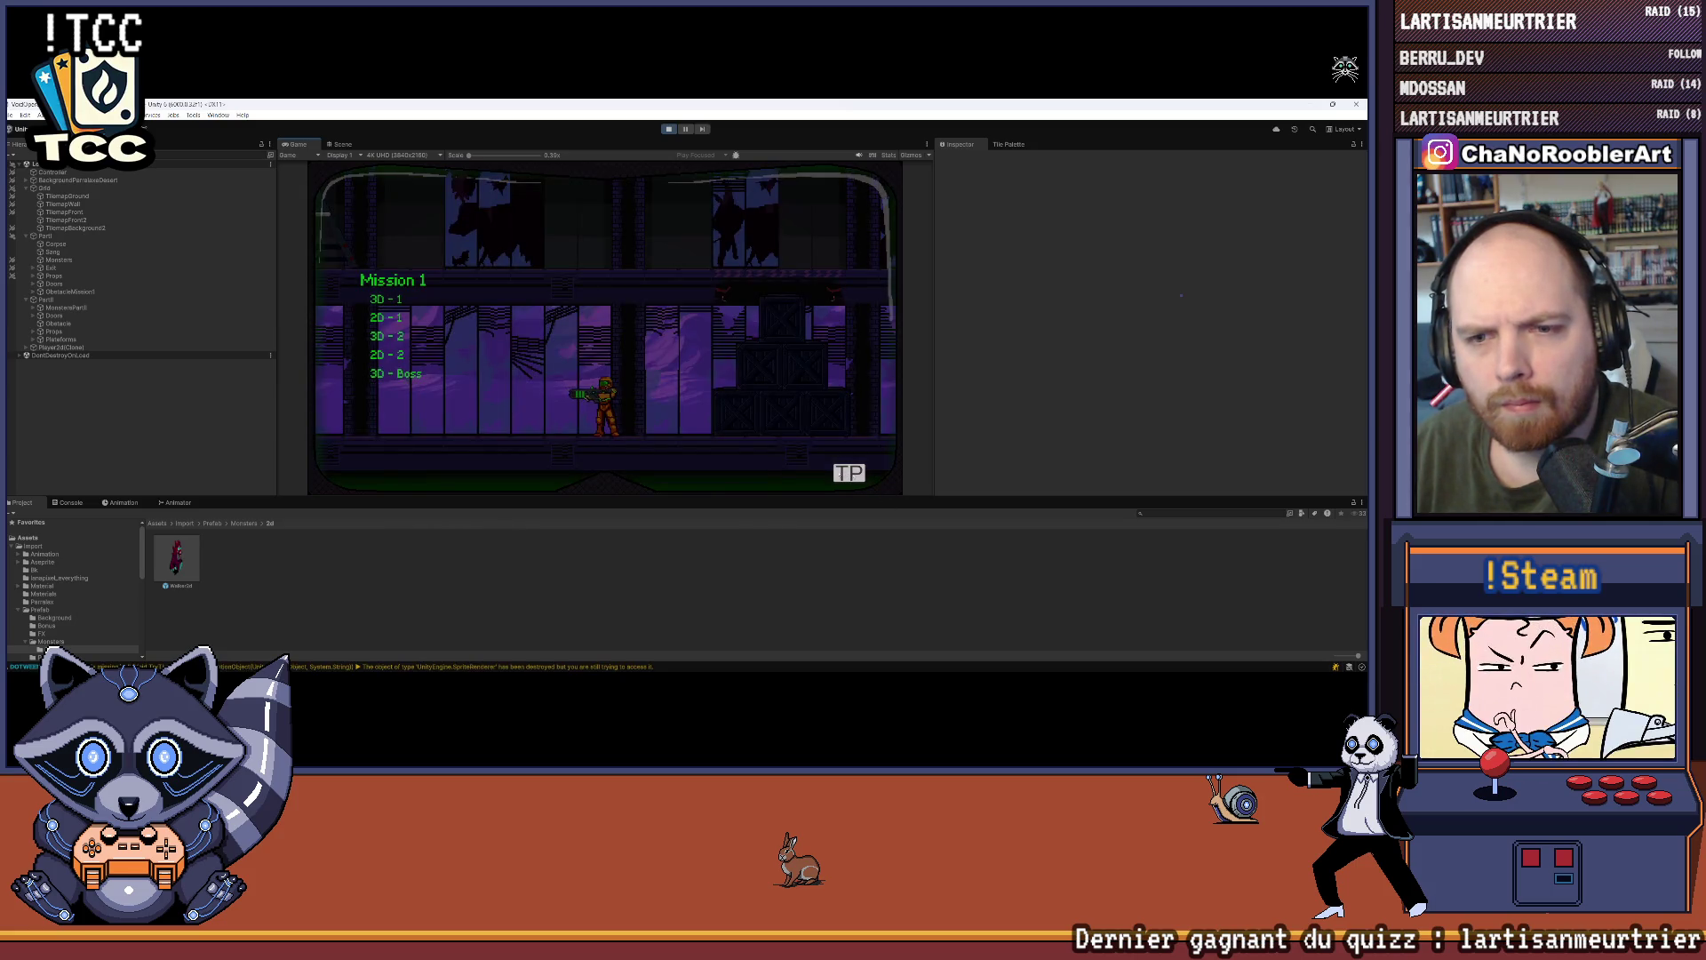
pyautogui.click(397, 357)
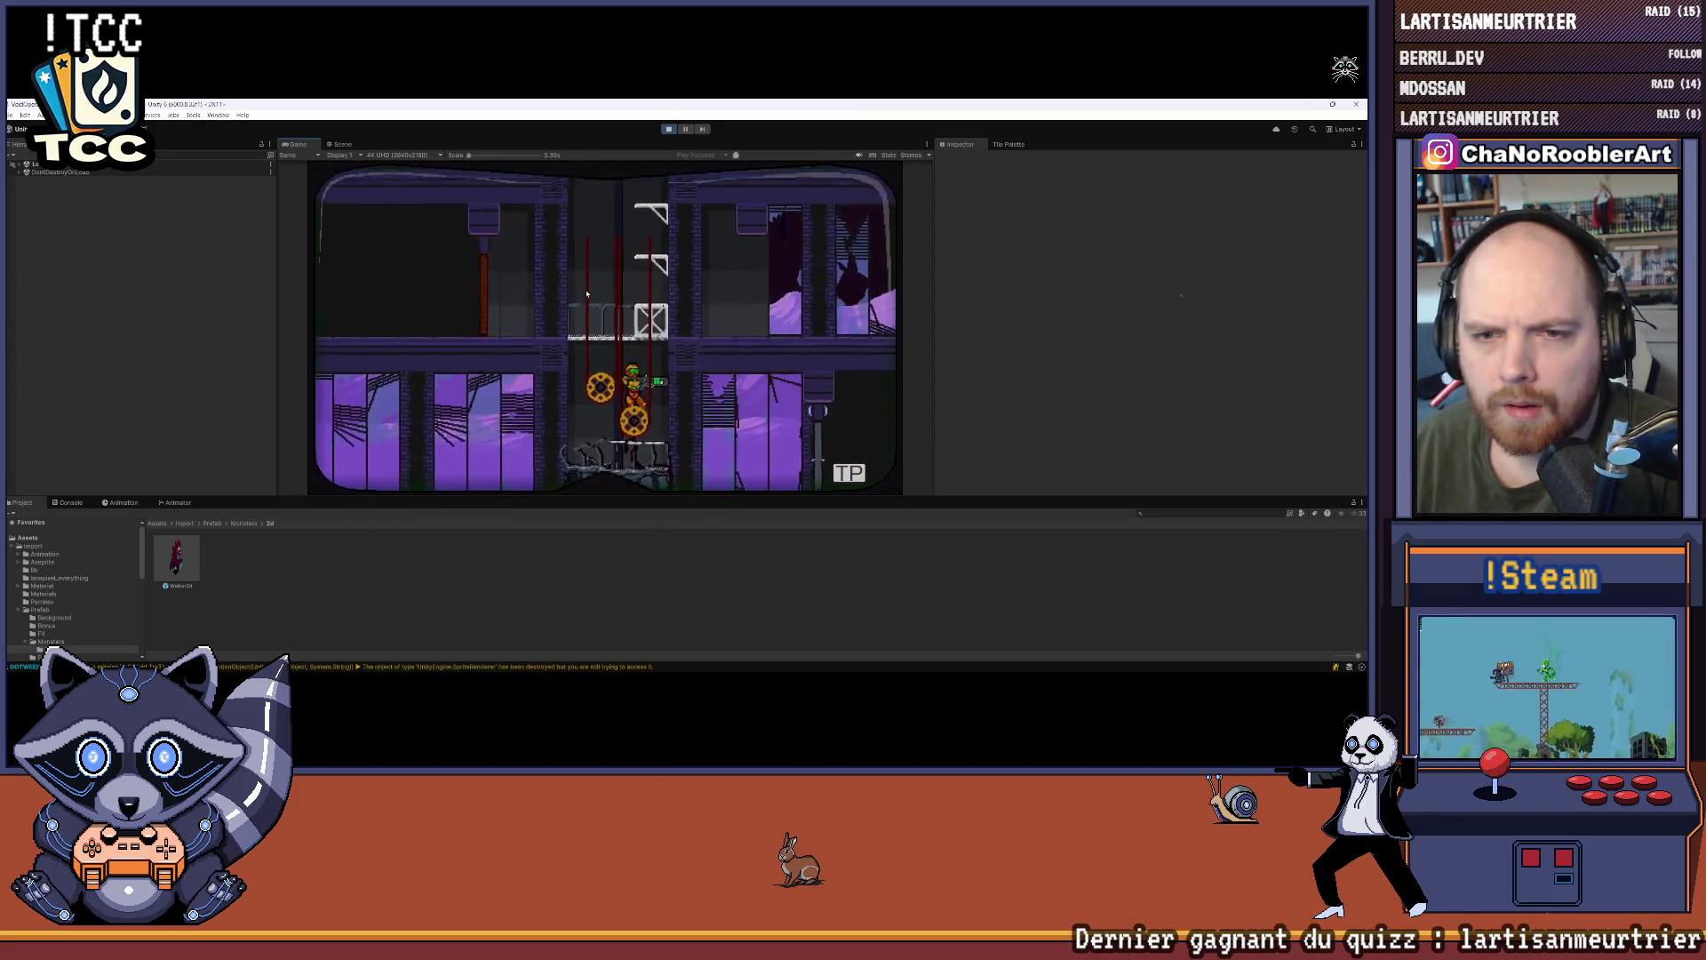
pyautogui.click(669, 129)
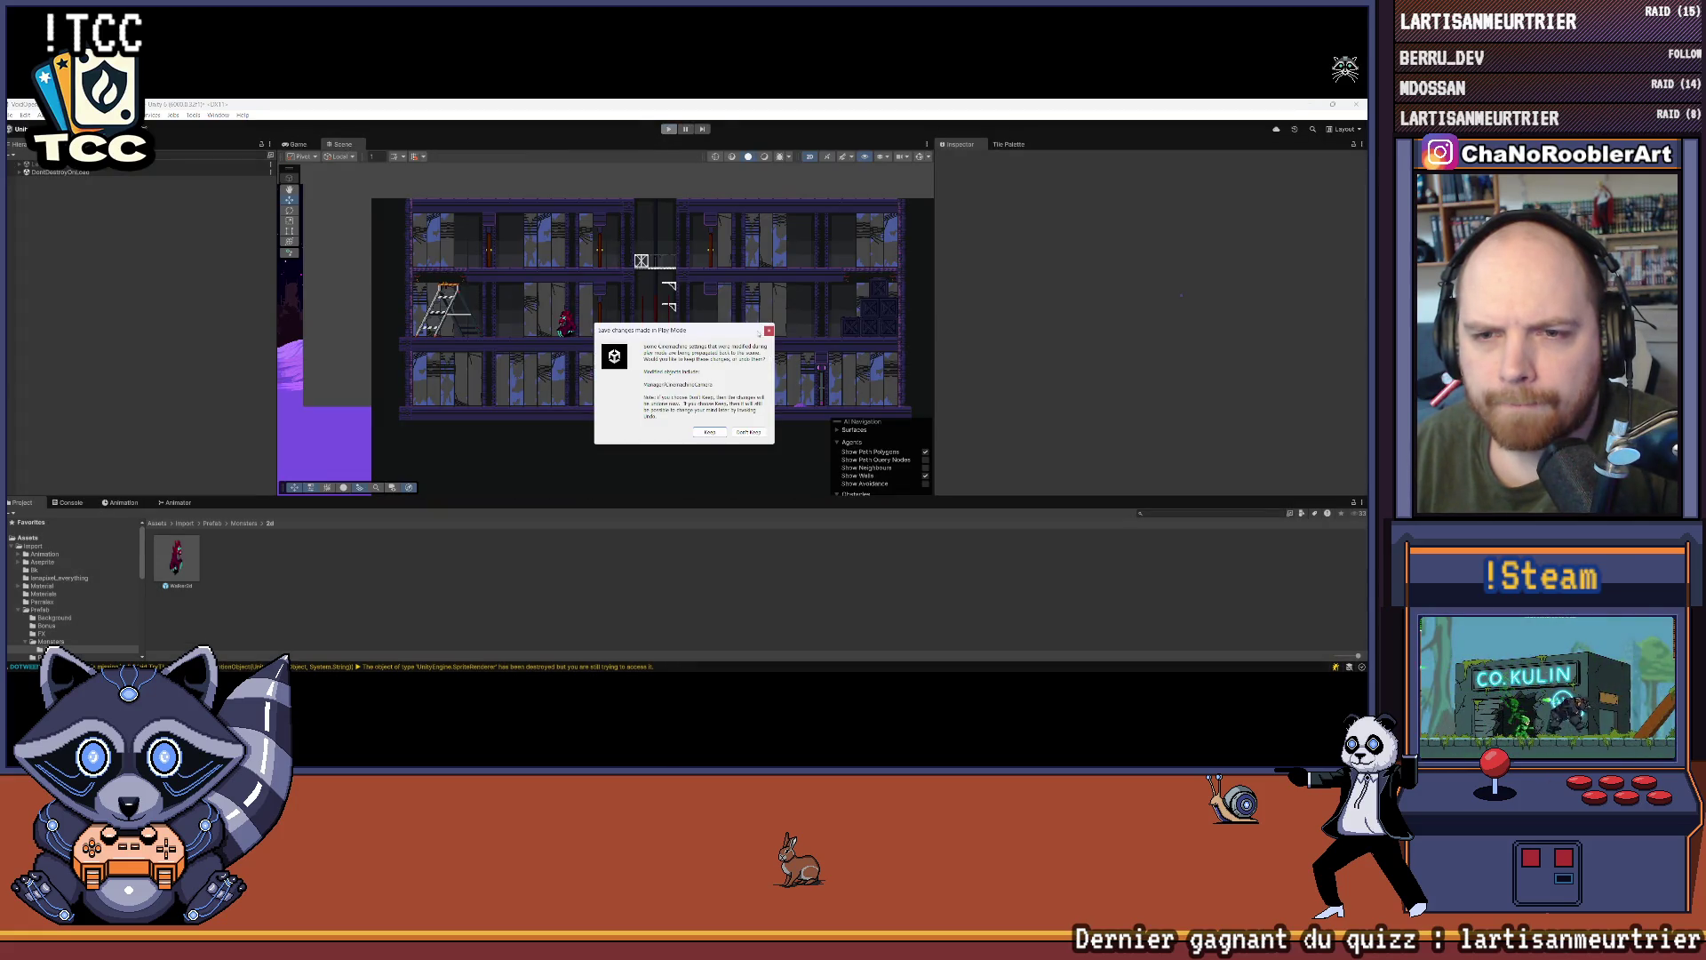
# Step: Dismiss the save-changes prompt, then expand MonstersPartII and Doors and select DoorClose
pyautogui.click(709, 431)
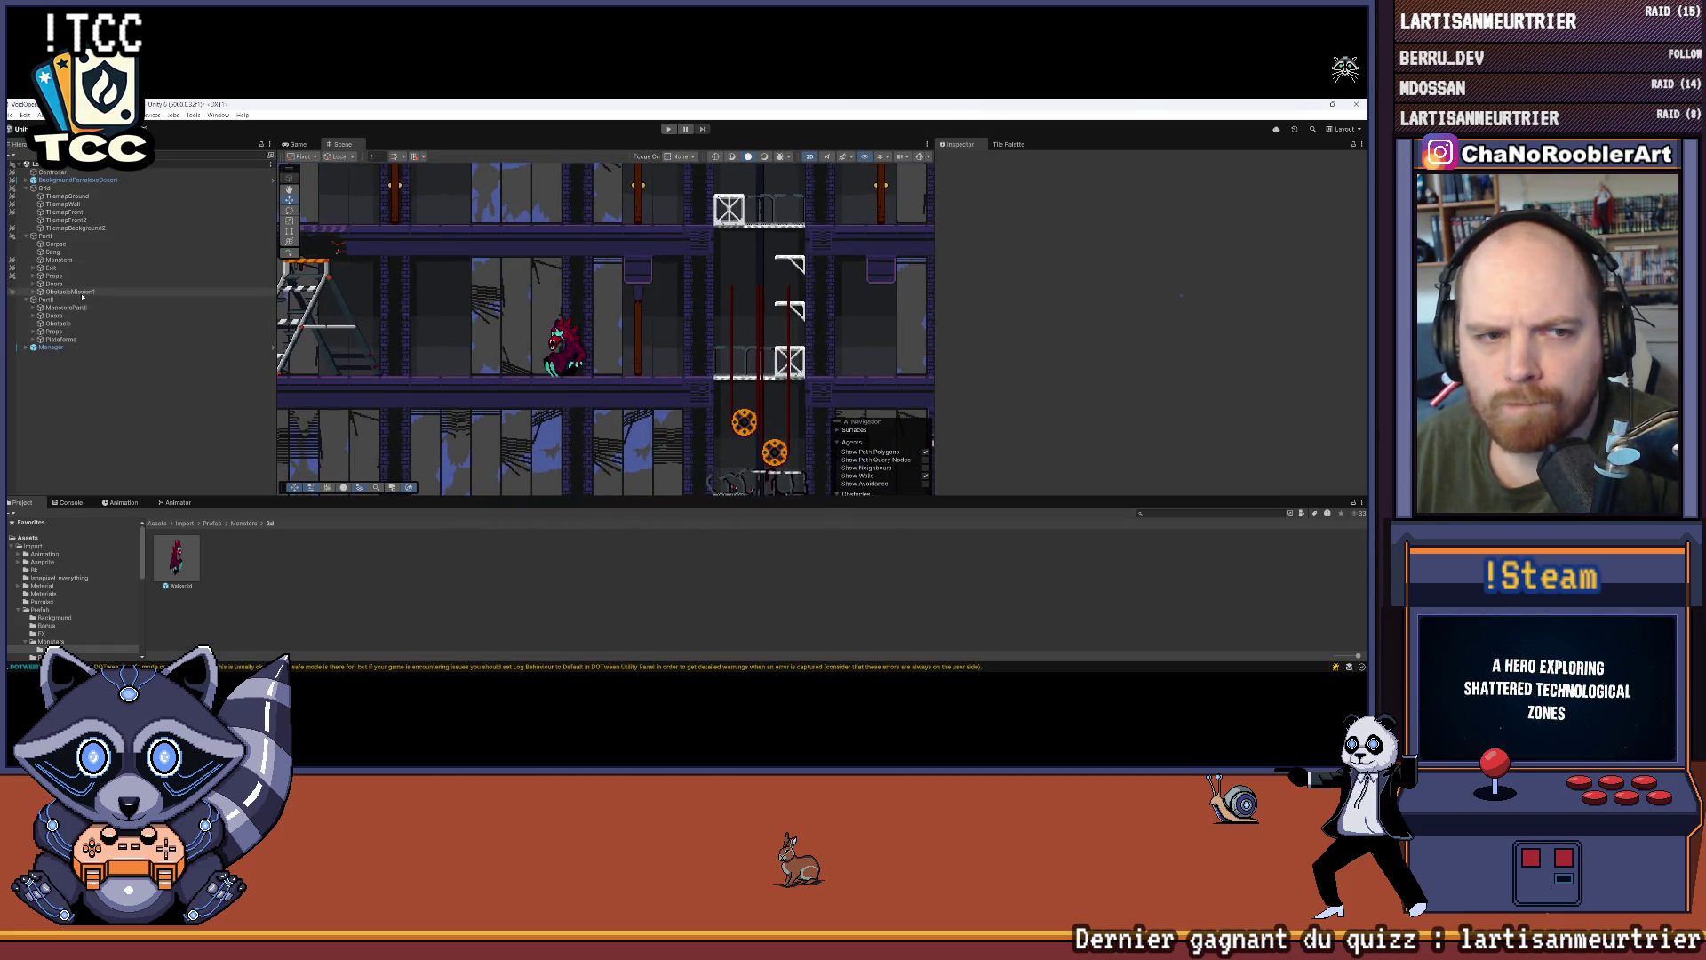
pyautogui.click(33, 307)
pyautogui.click(56, 316)
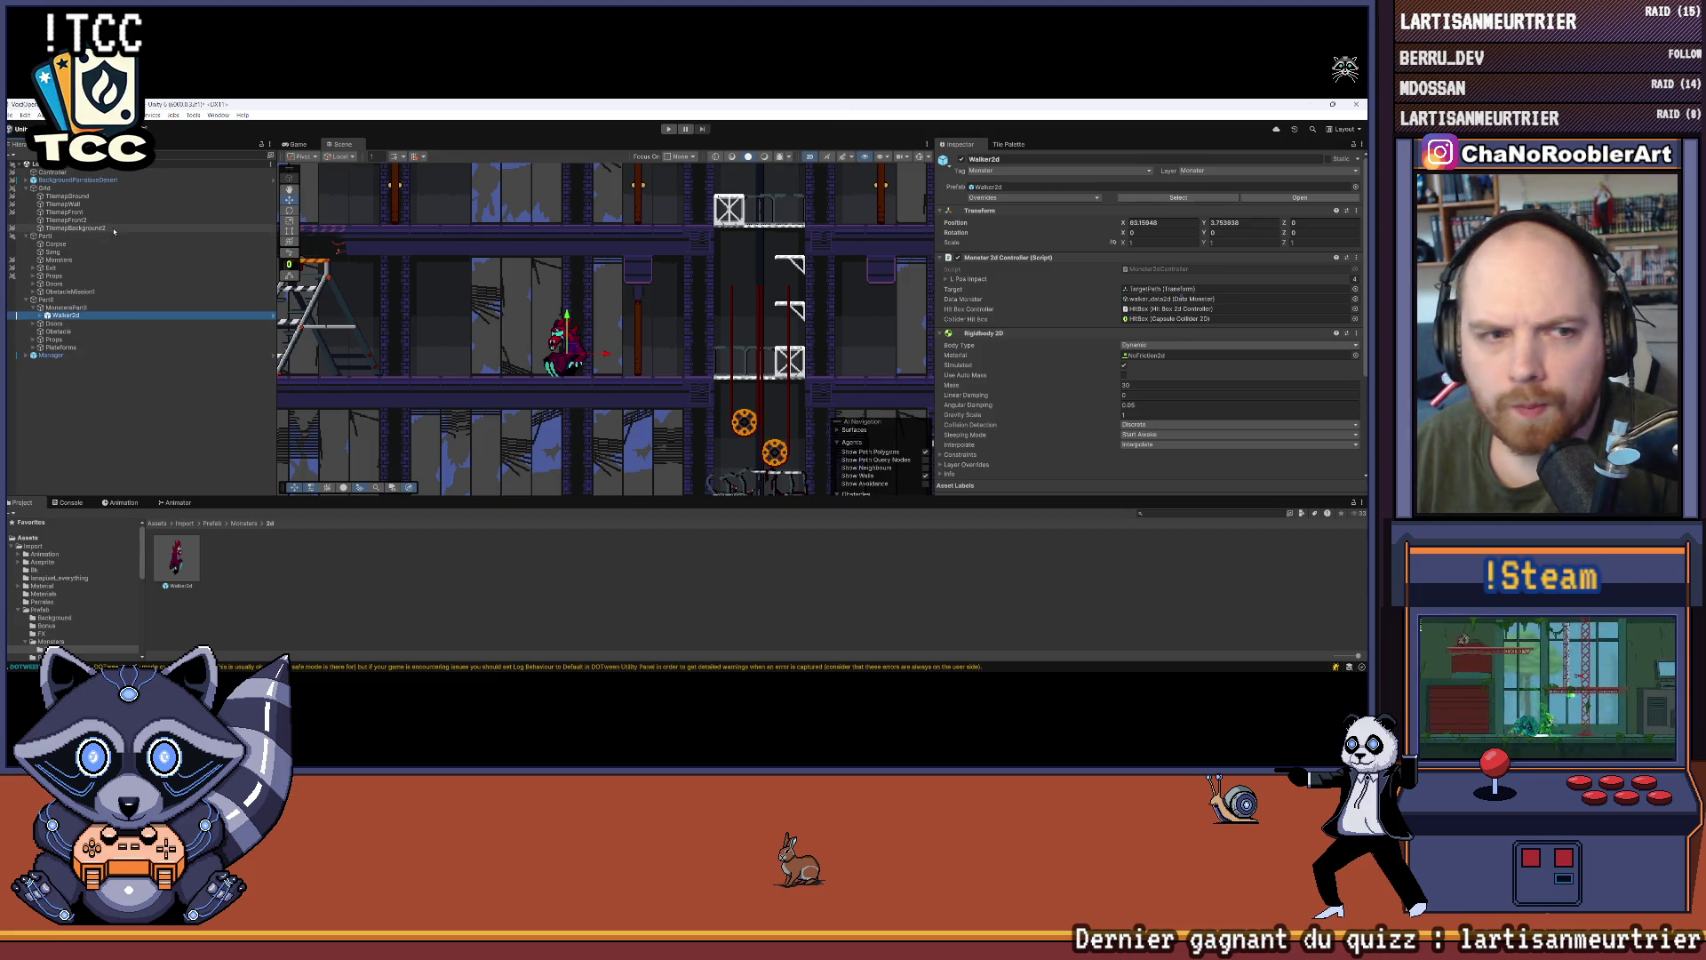
pyautogui.click(33, 326)
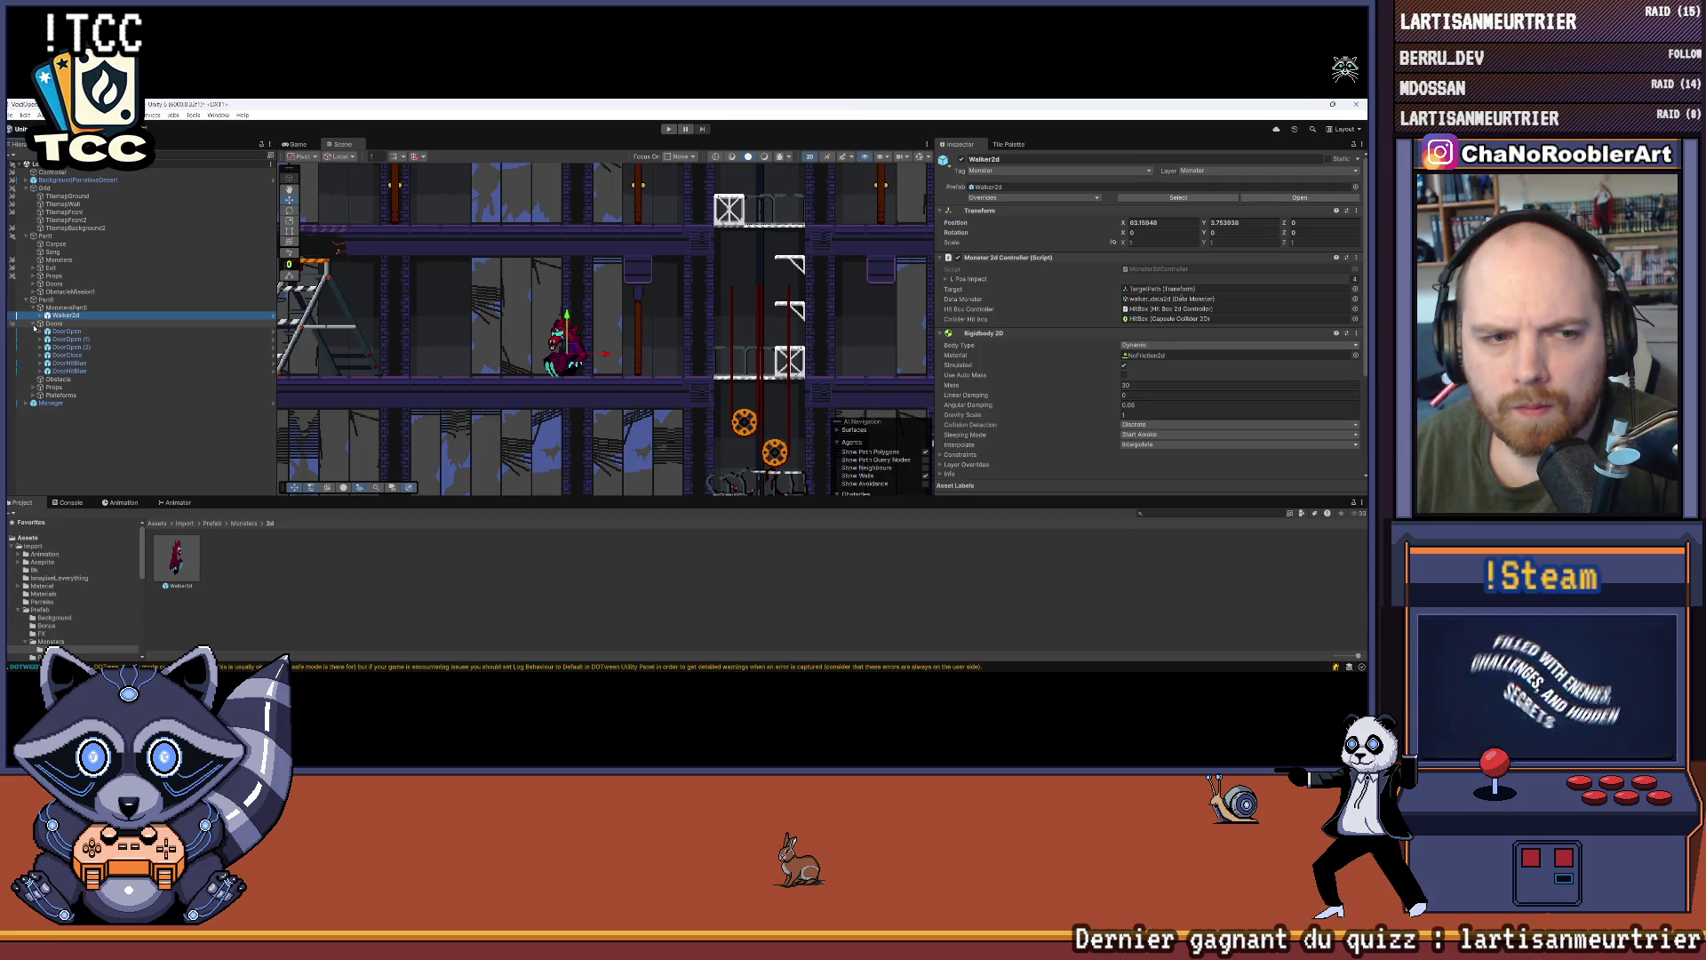
pyautogui.click(76, 355)
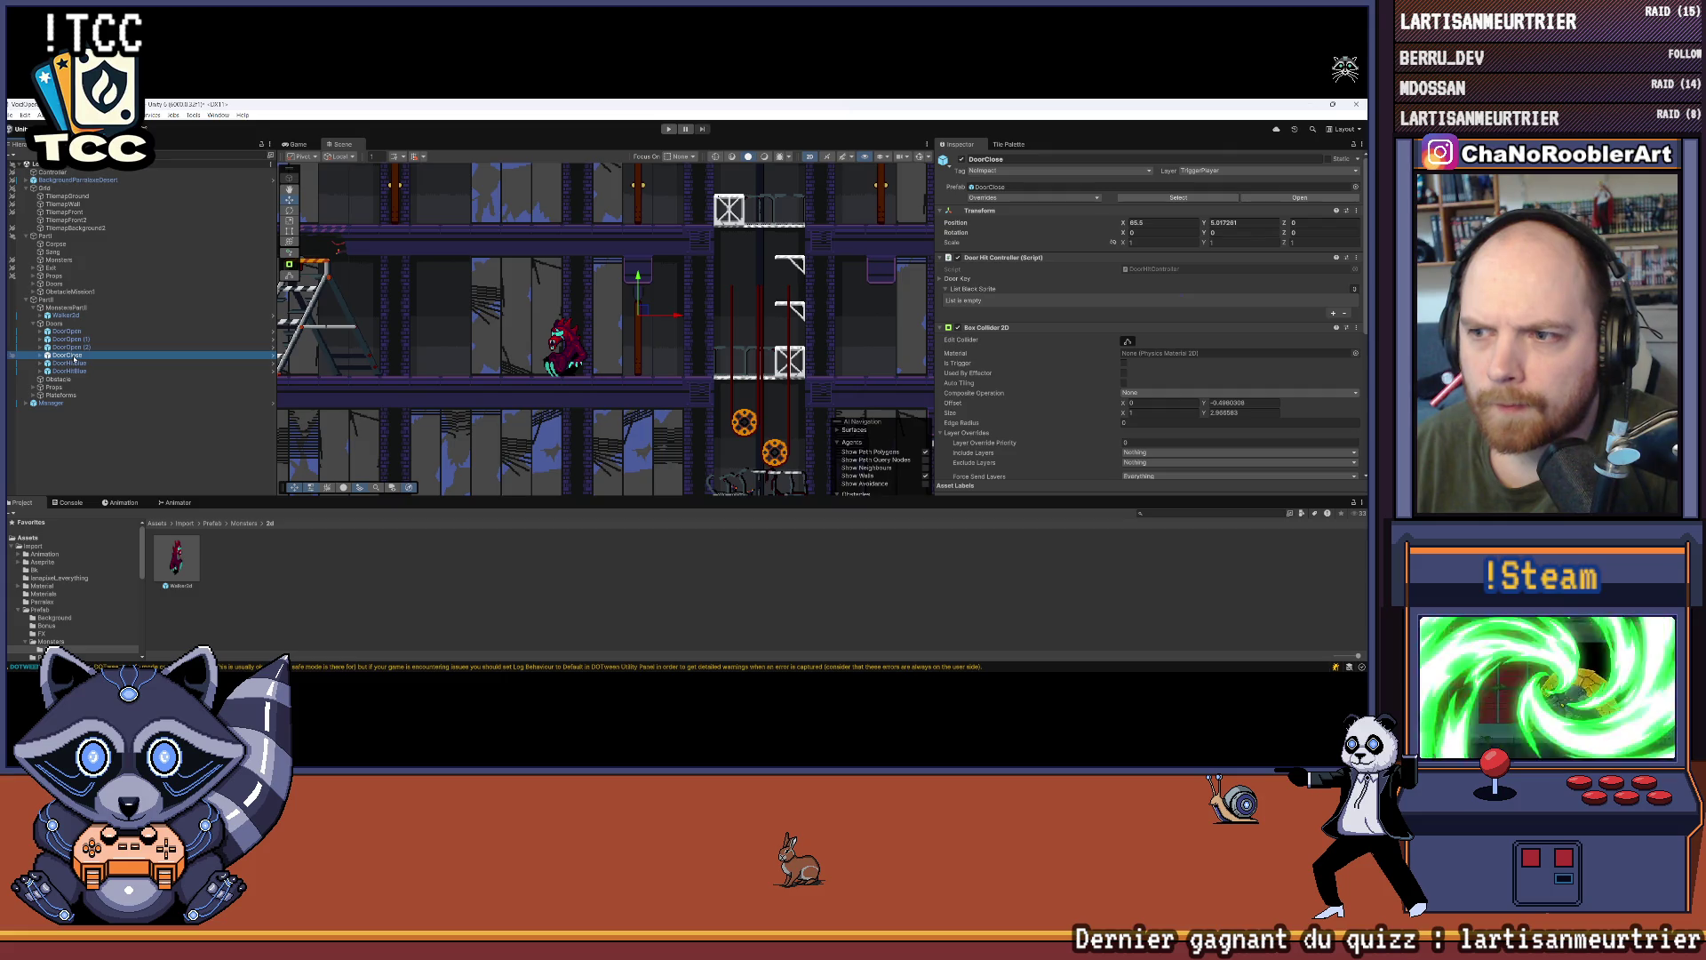
# Step: Check DoorClose's DoorHitBlue and ColliderProjectile children, then reselect DoorClose
pyautogui.click(1127, 343)
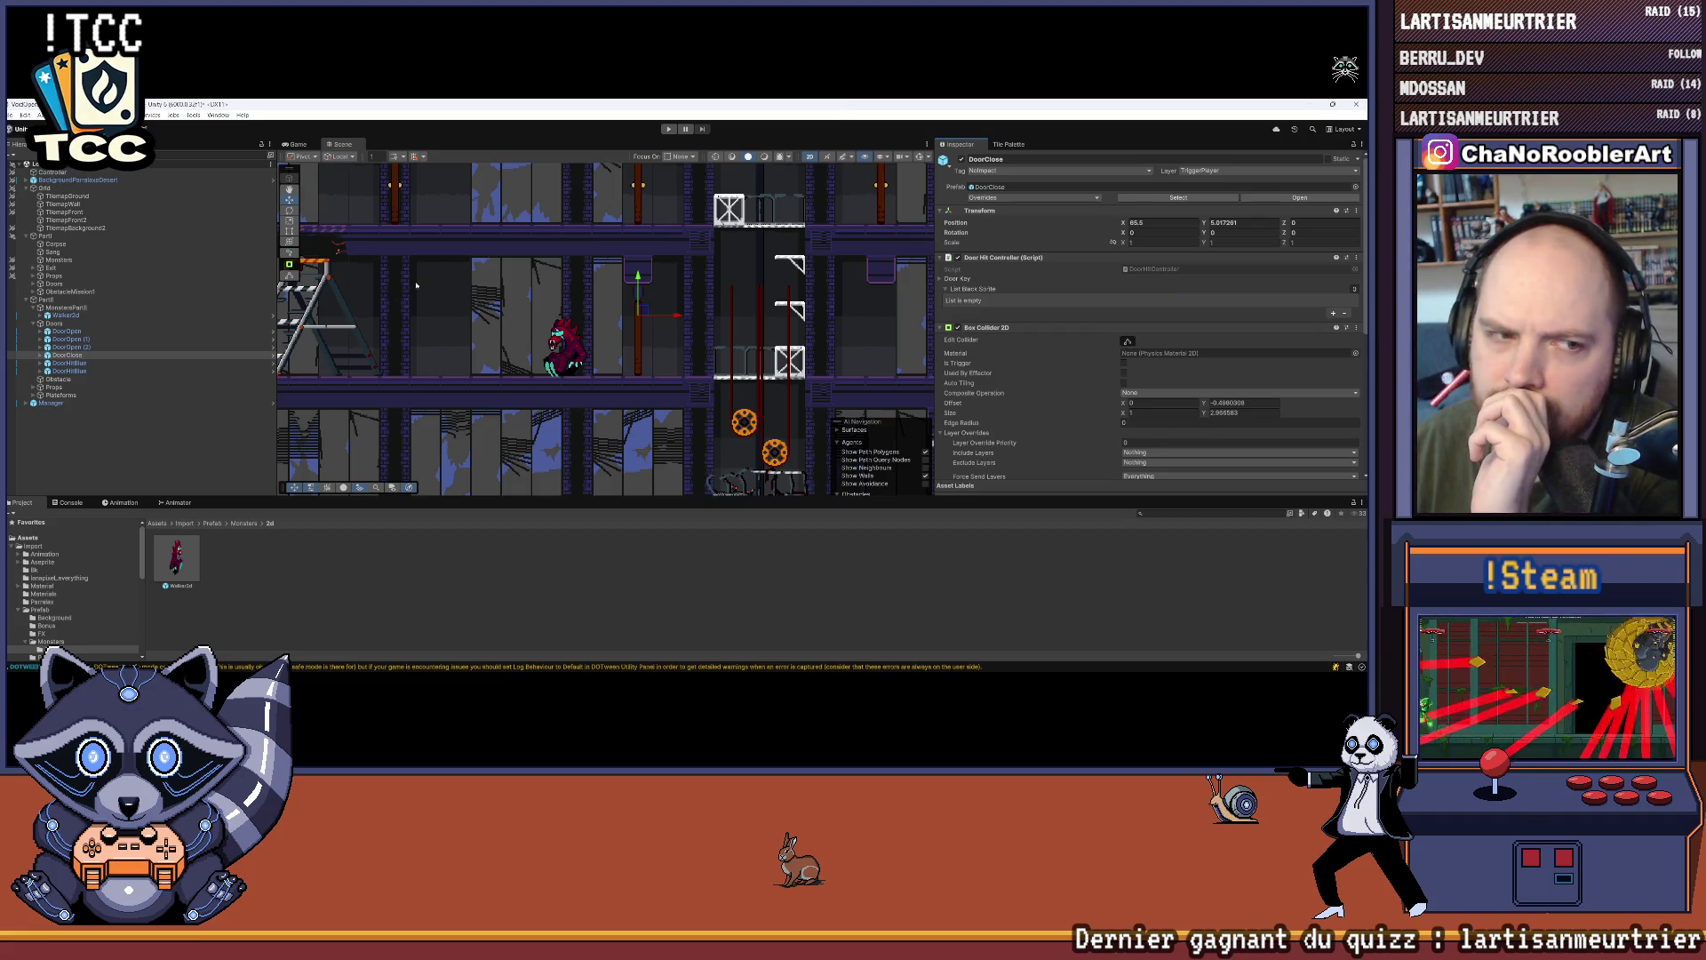
pyautogui.click(41, 356)
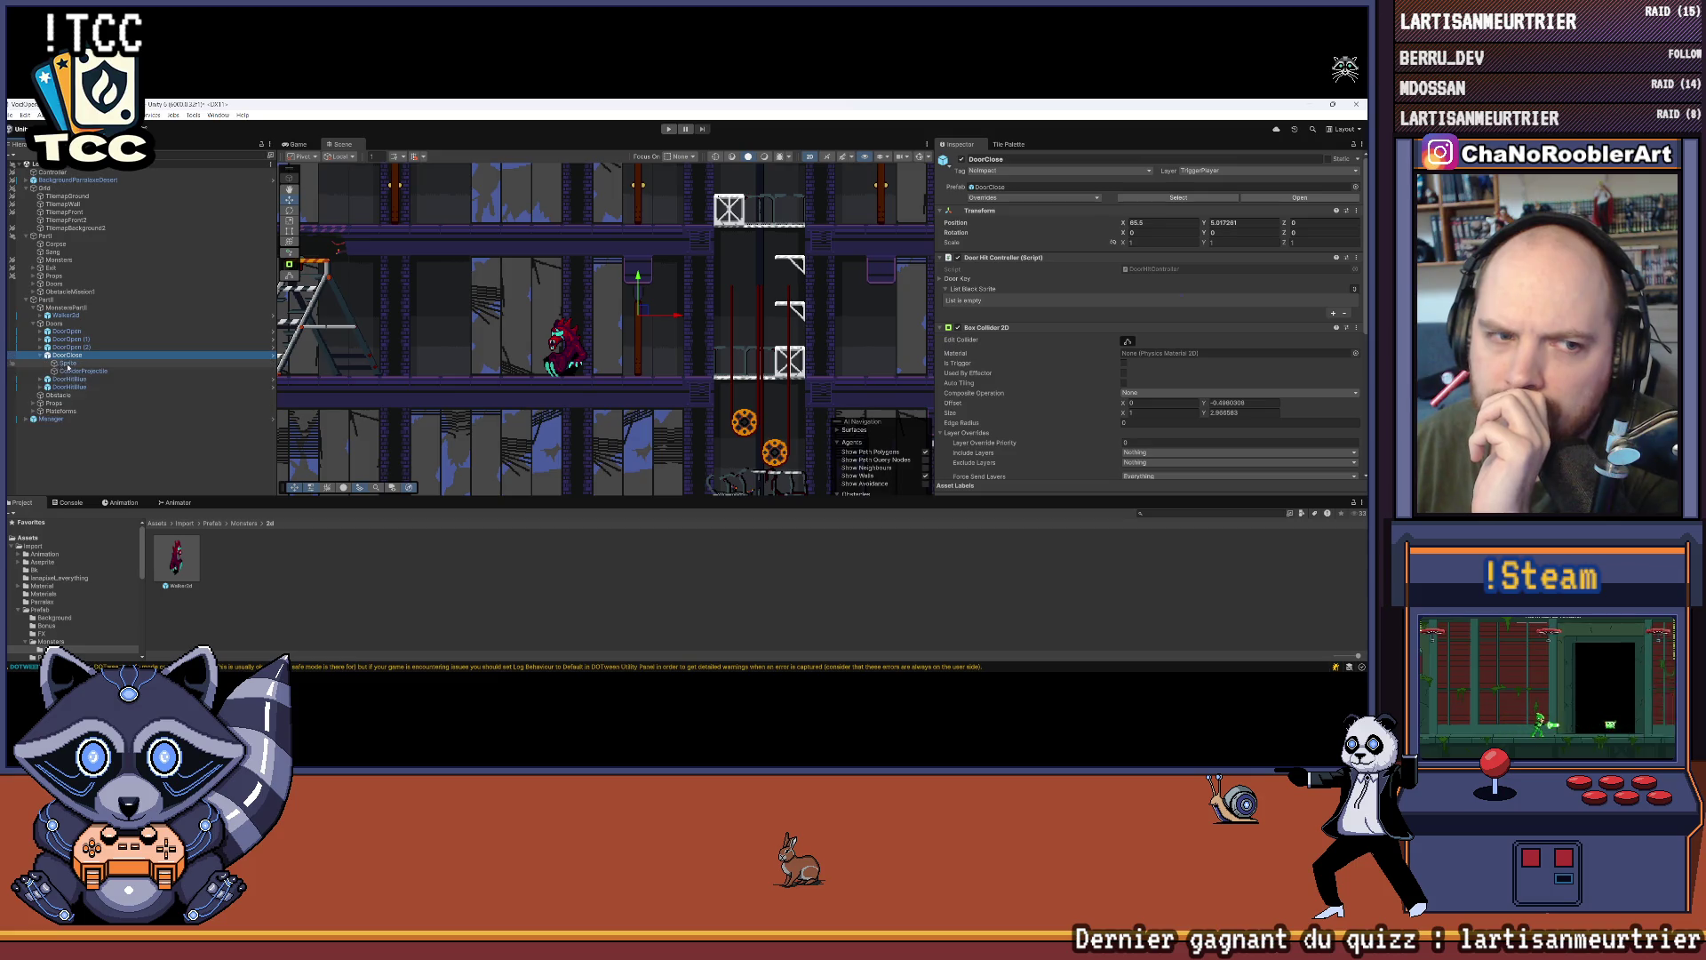
pyautogui.click(74, 379)
pyautogui.click(165, 370)
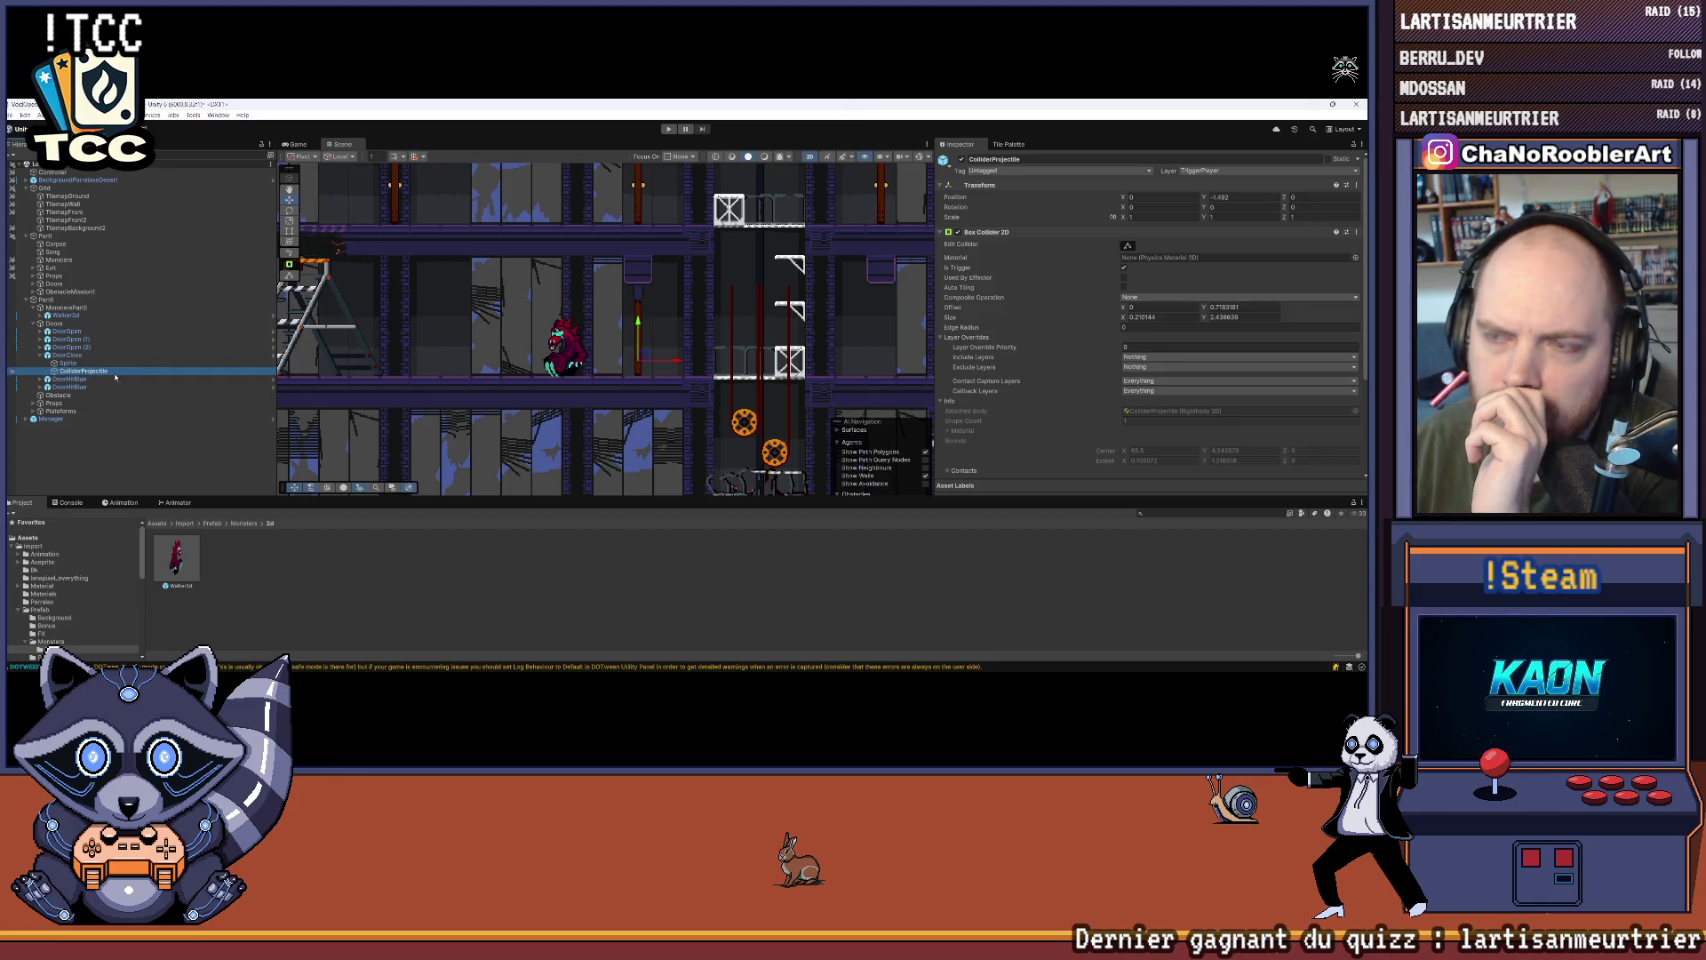
pyautogui.click(124, 363)
pyautogui.click(144, 354)
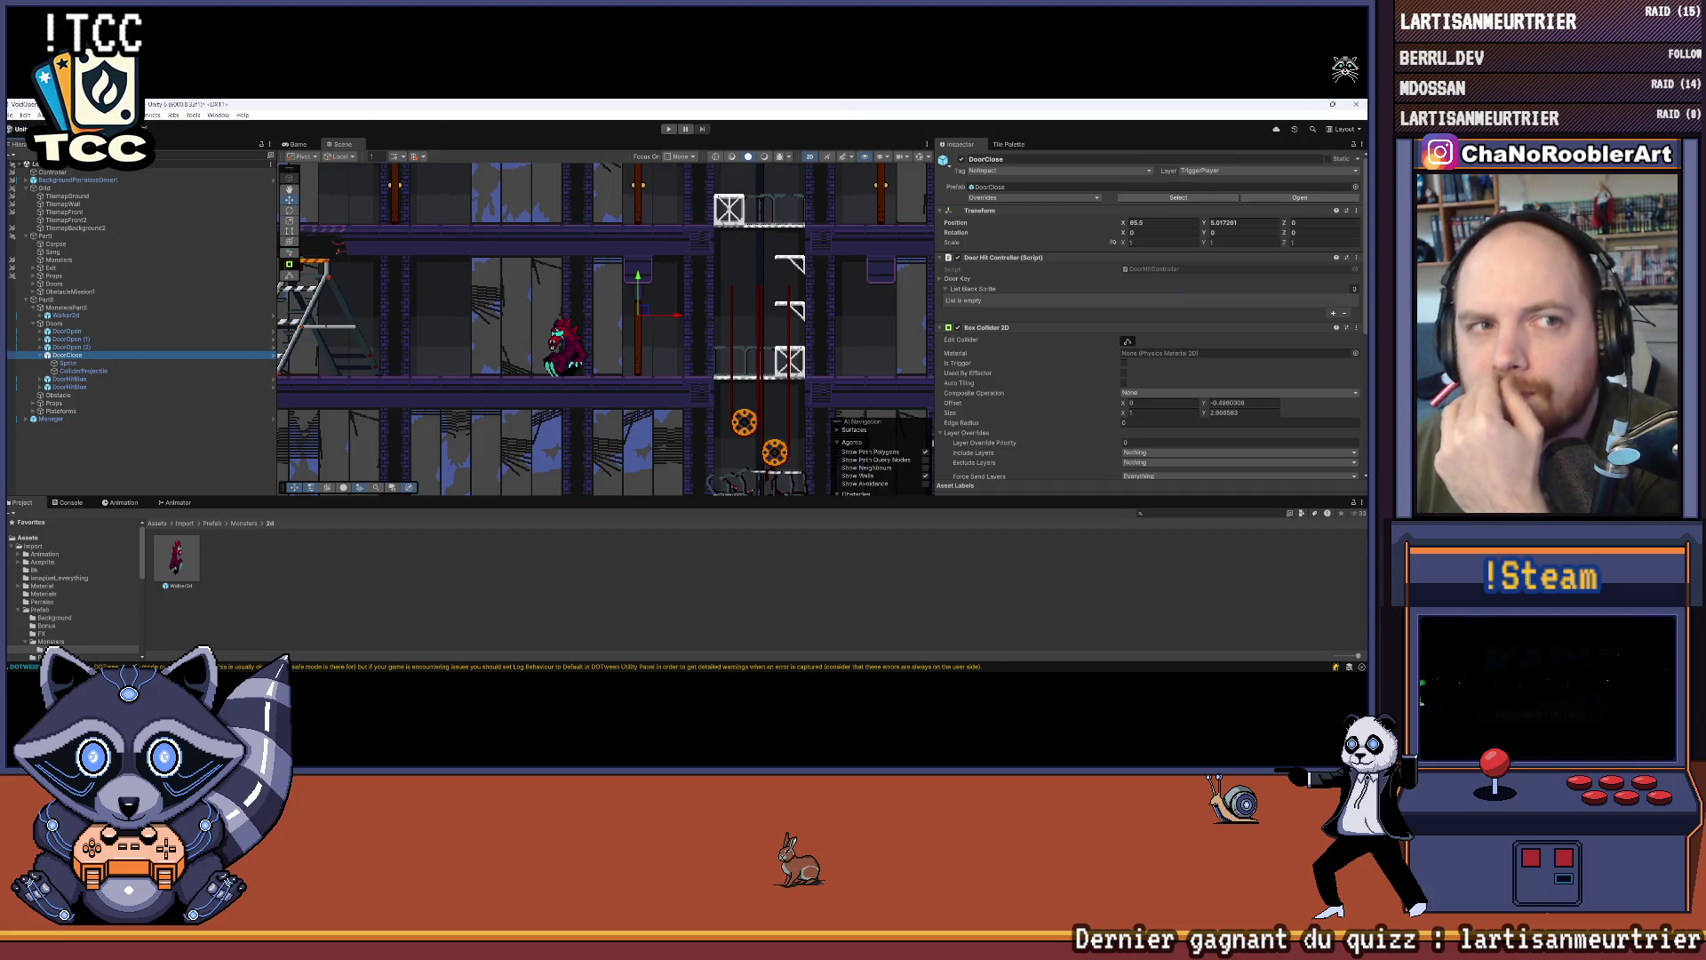
# Step: Save the scene with File > Save
pyautogui.click(12, 116)
pyautogui.click(25, 161)
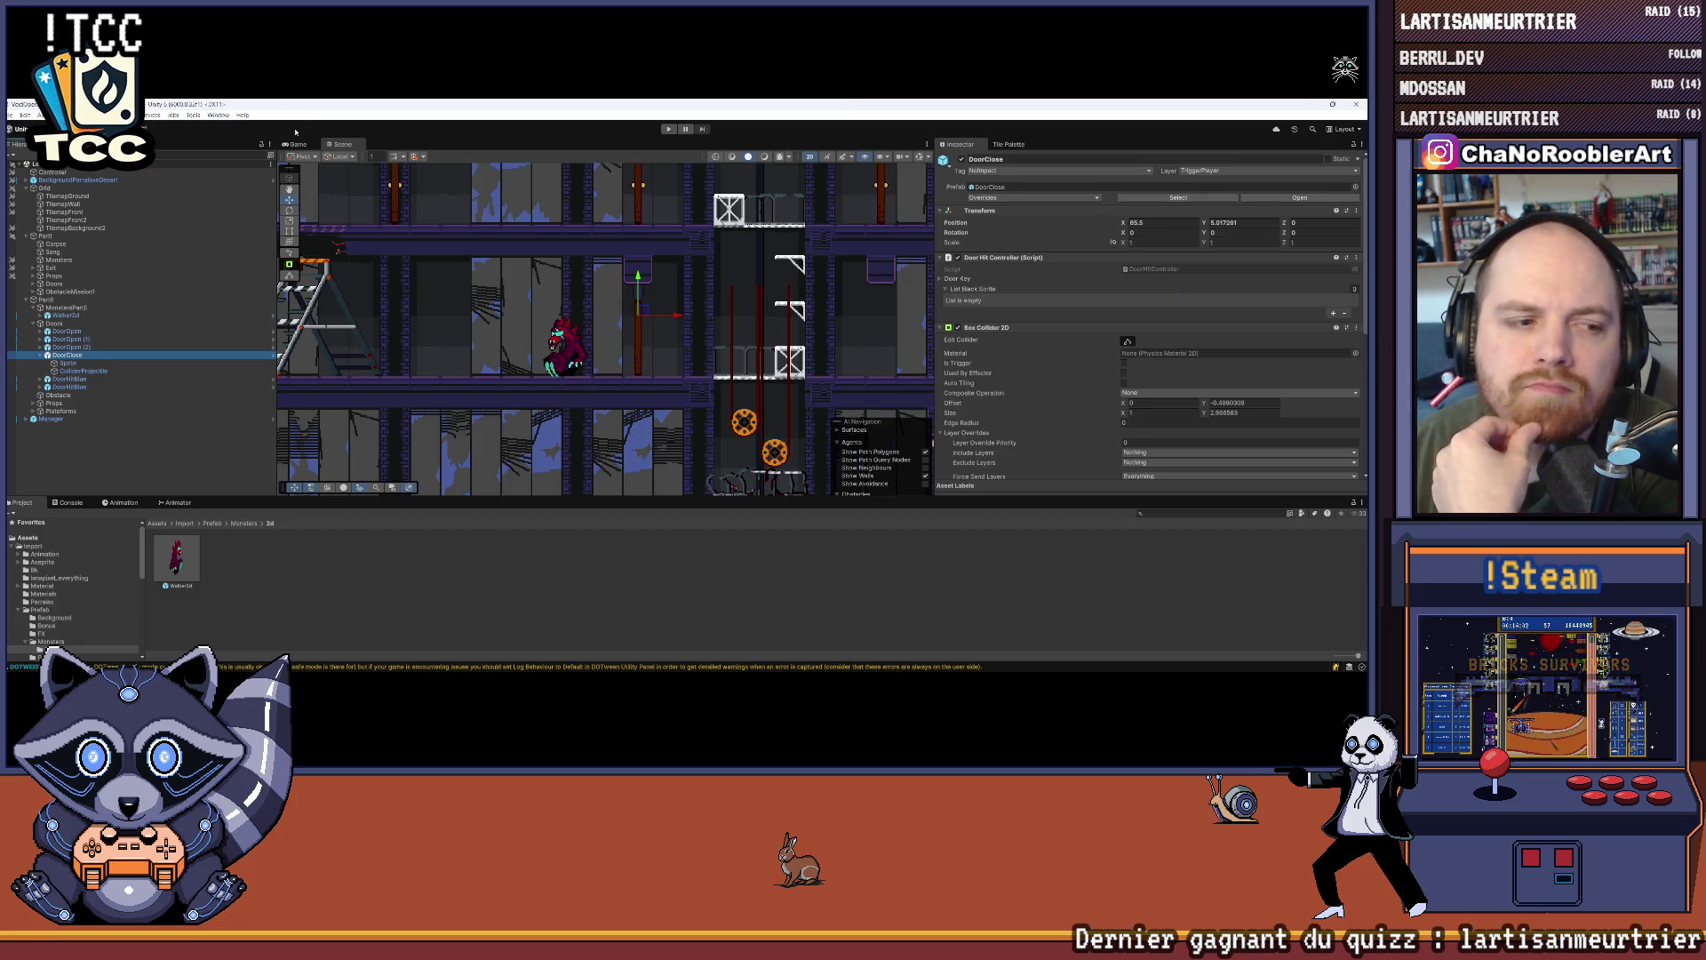
pyautogui.click(11, 114)
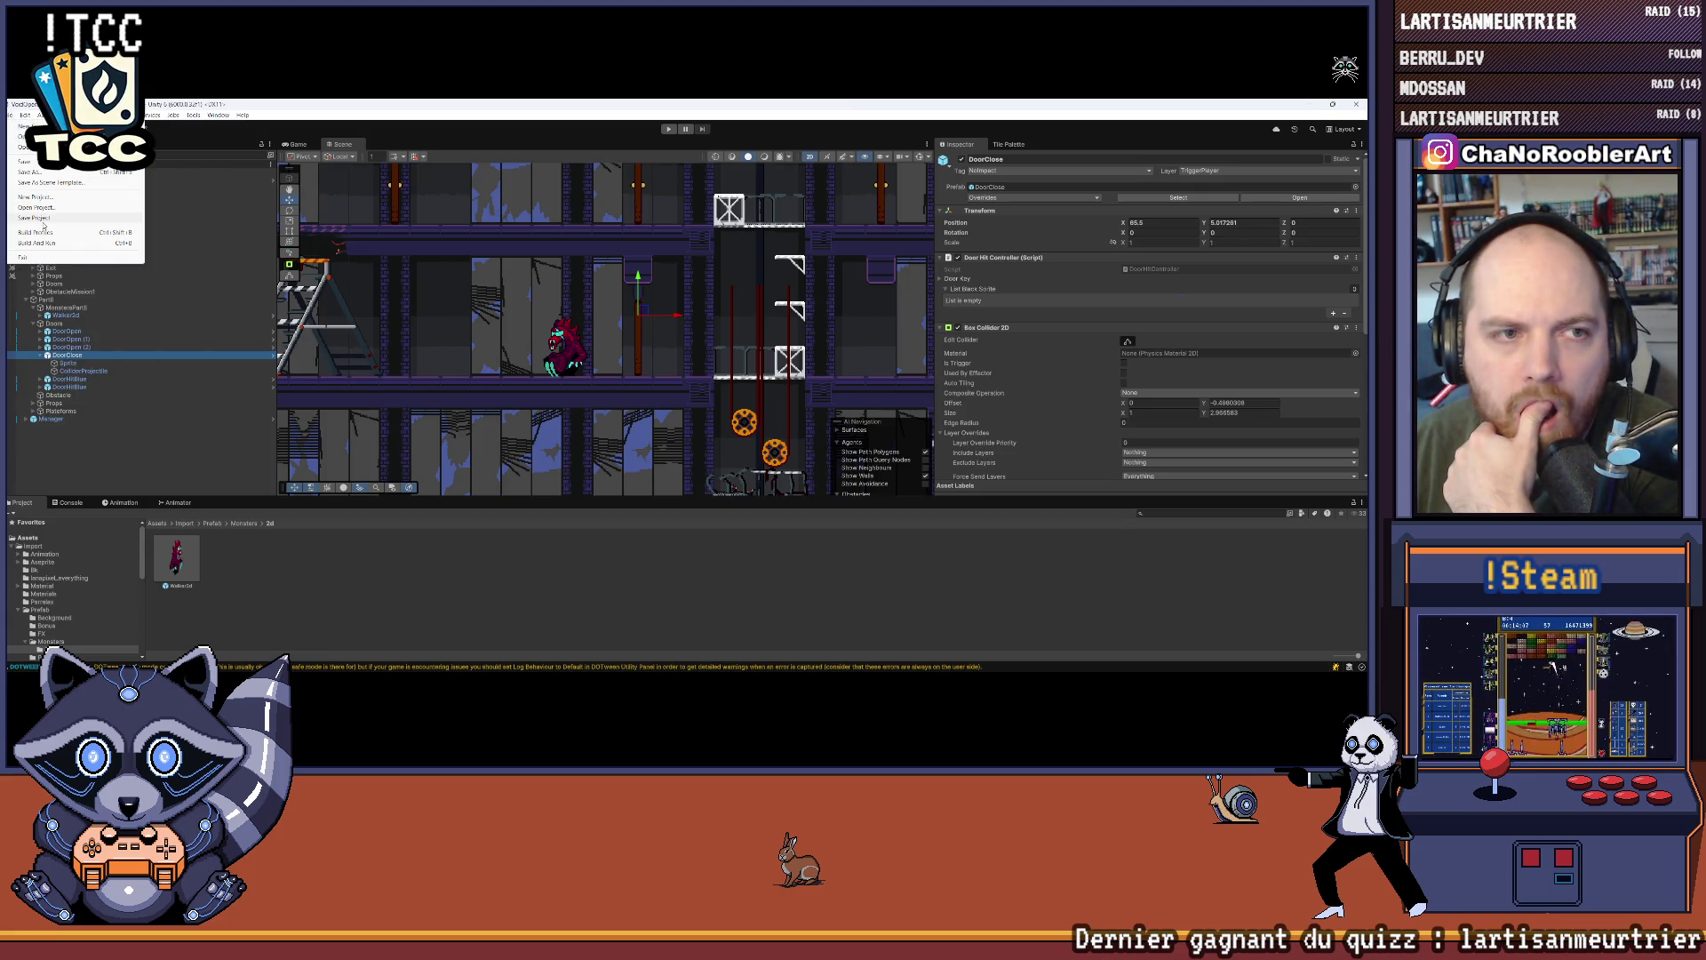
pyautogui.moveTo(28, 118)
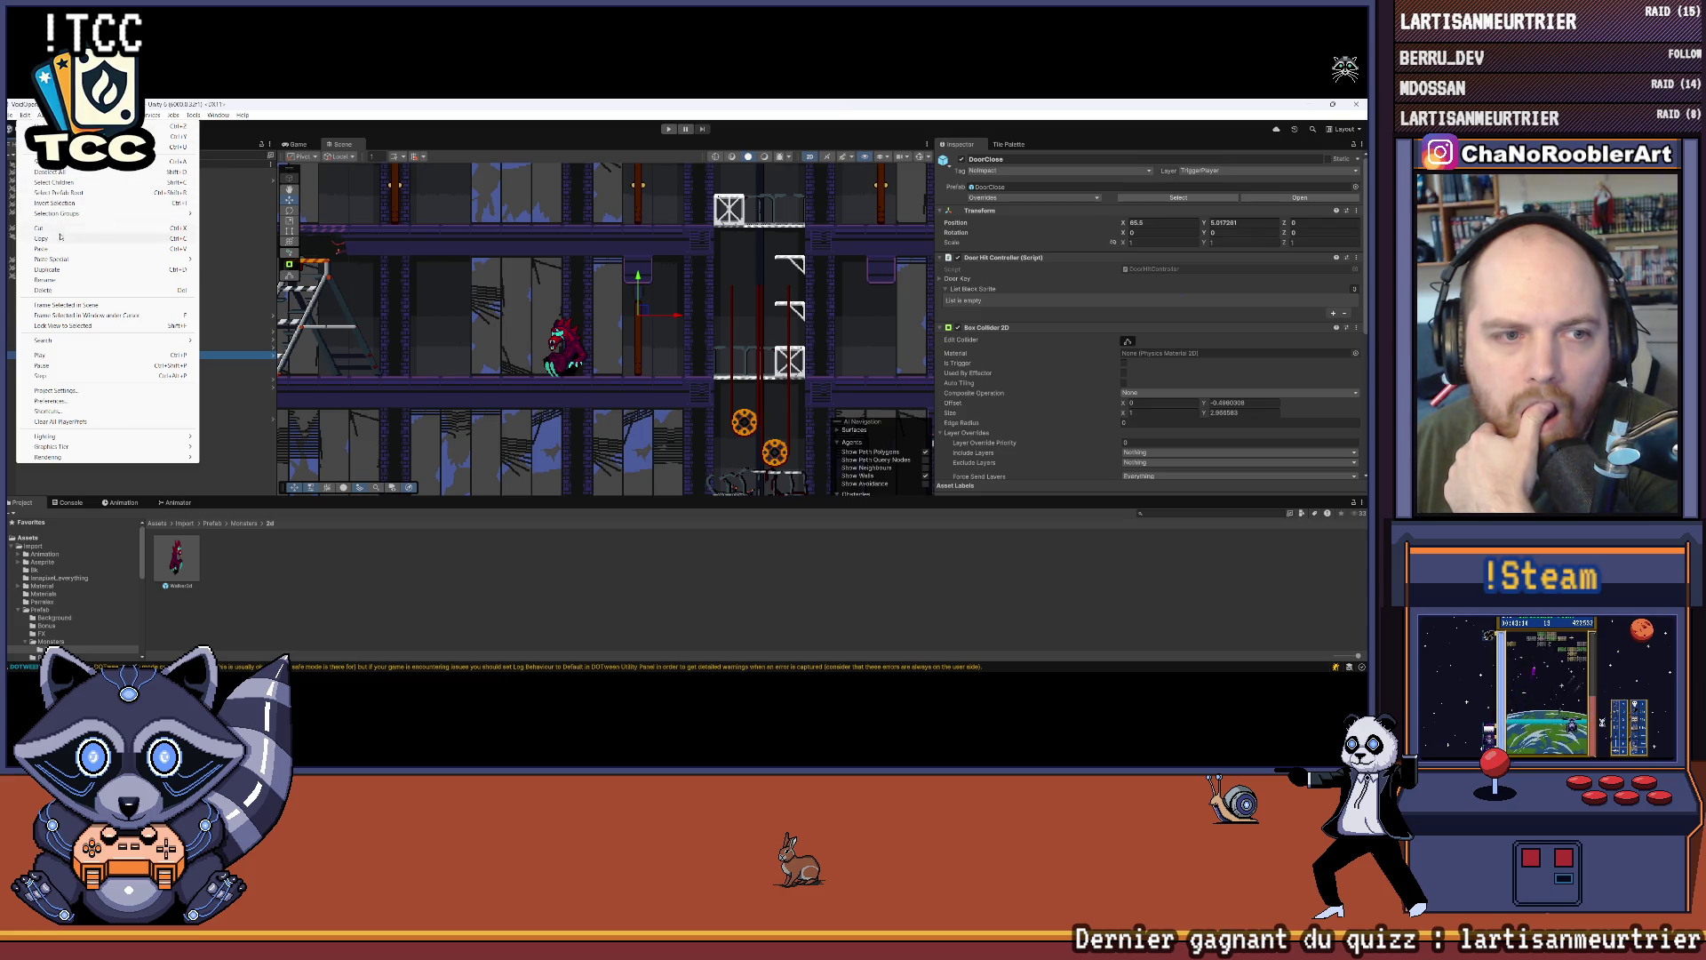
pyautogui.click(53, 391)
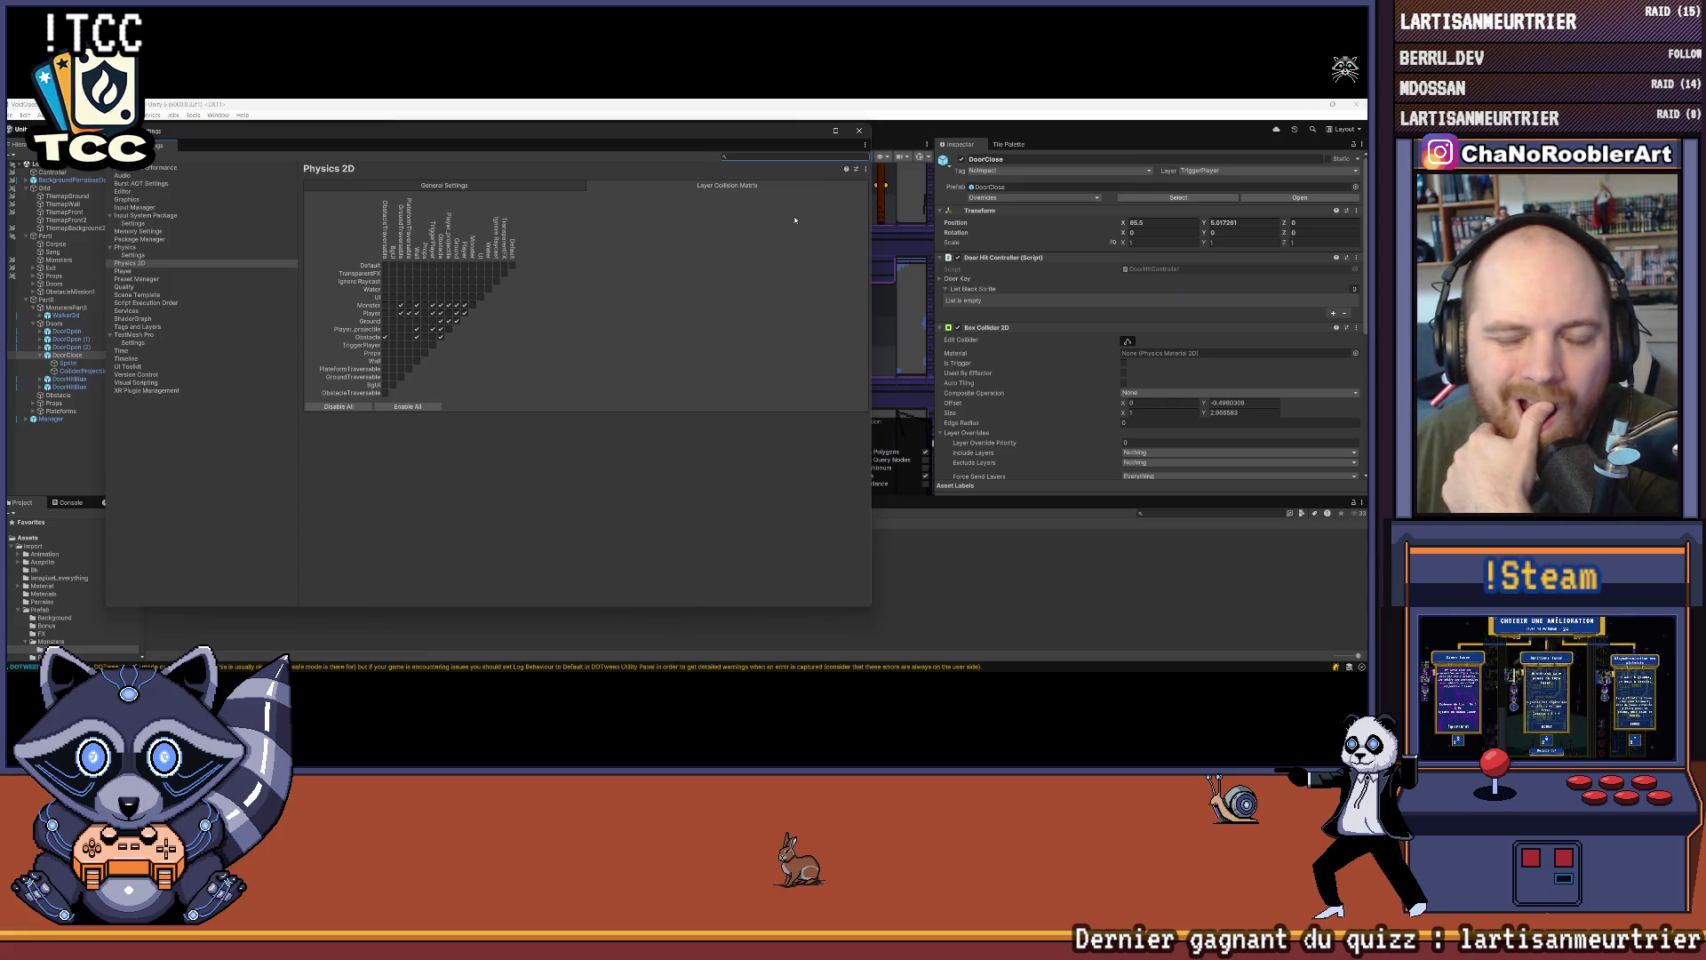
pyautogui.click(858, 130)
pyautogui.click(14, 118)
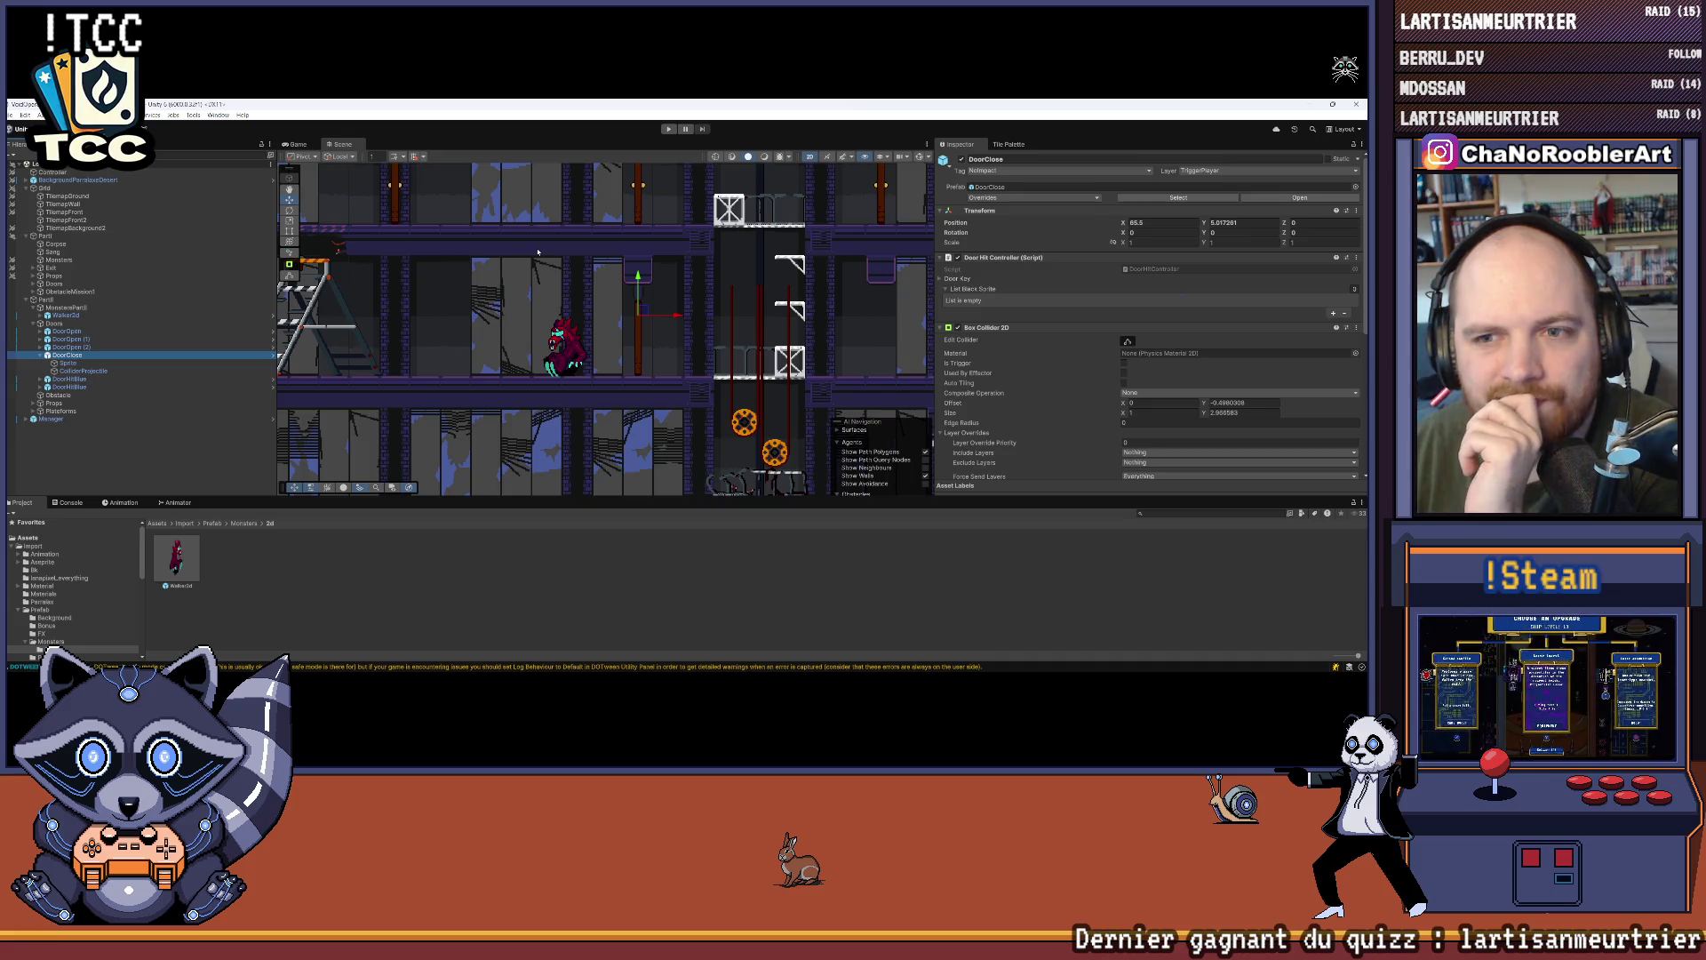
pyautogui.scroll(-3, 524, 262)
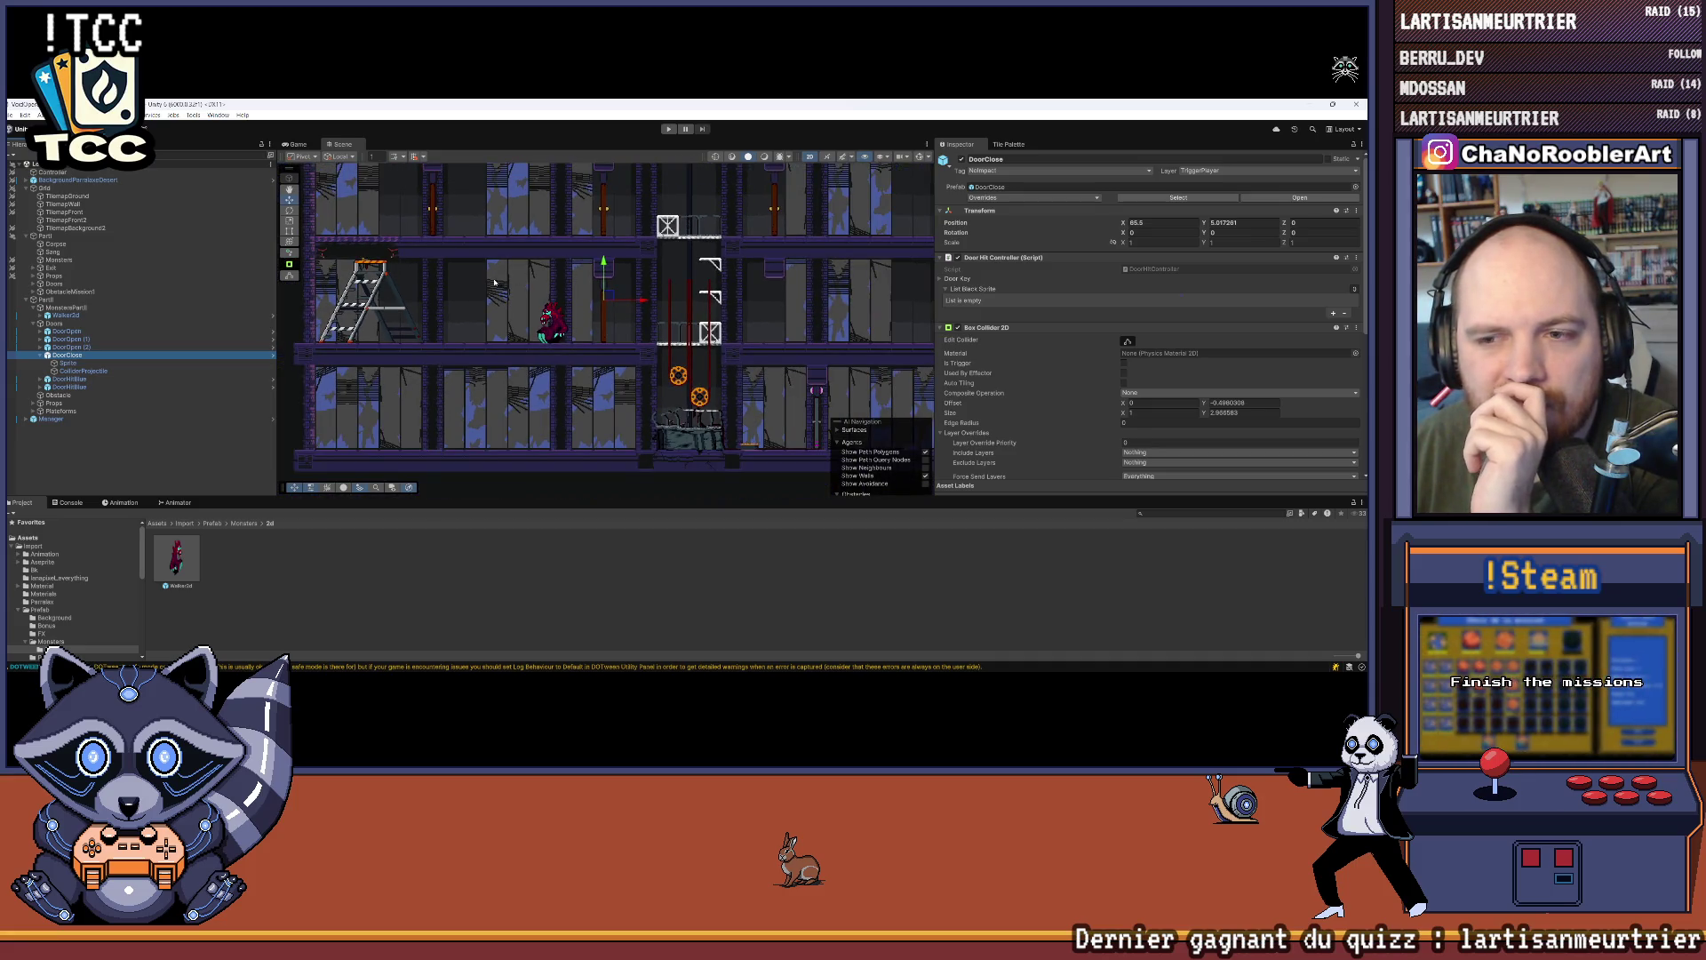
# Step: Playtest the level, running right, jumping onto the gears and climbing the shaft to the upper floor
pyautogui.click(669, 129)
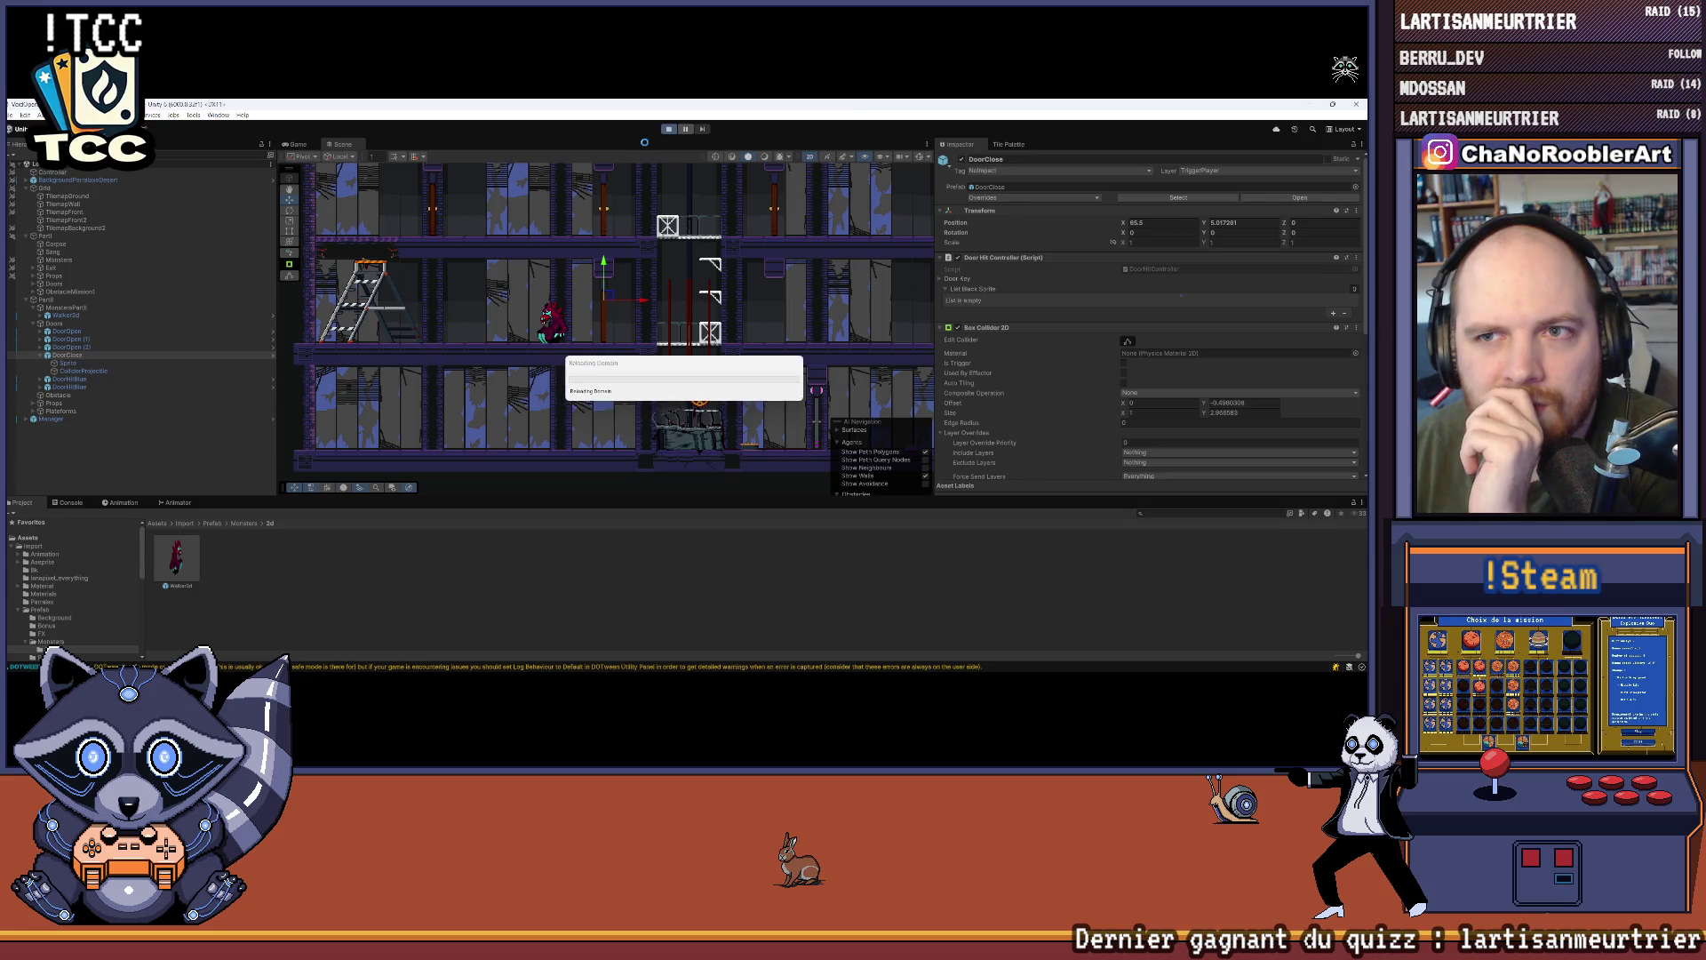
pyautogui.moveTo(676, 673)
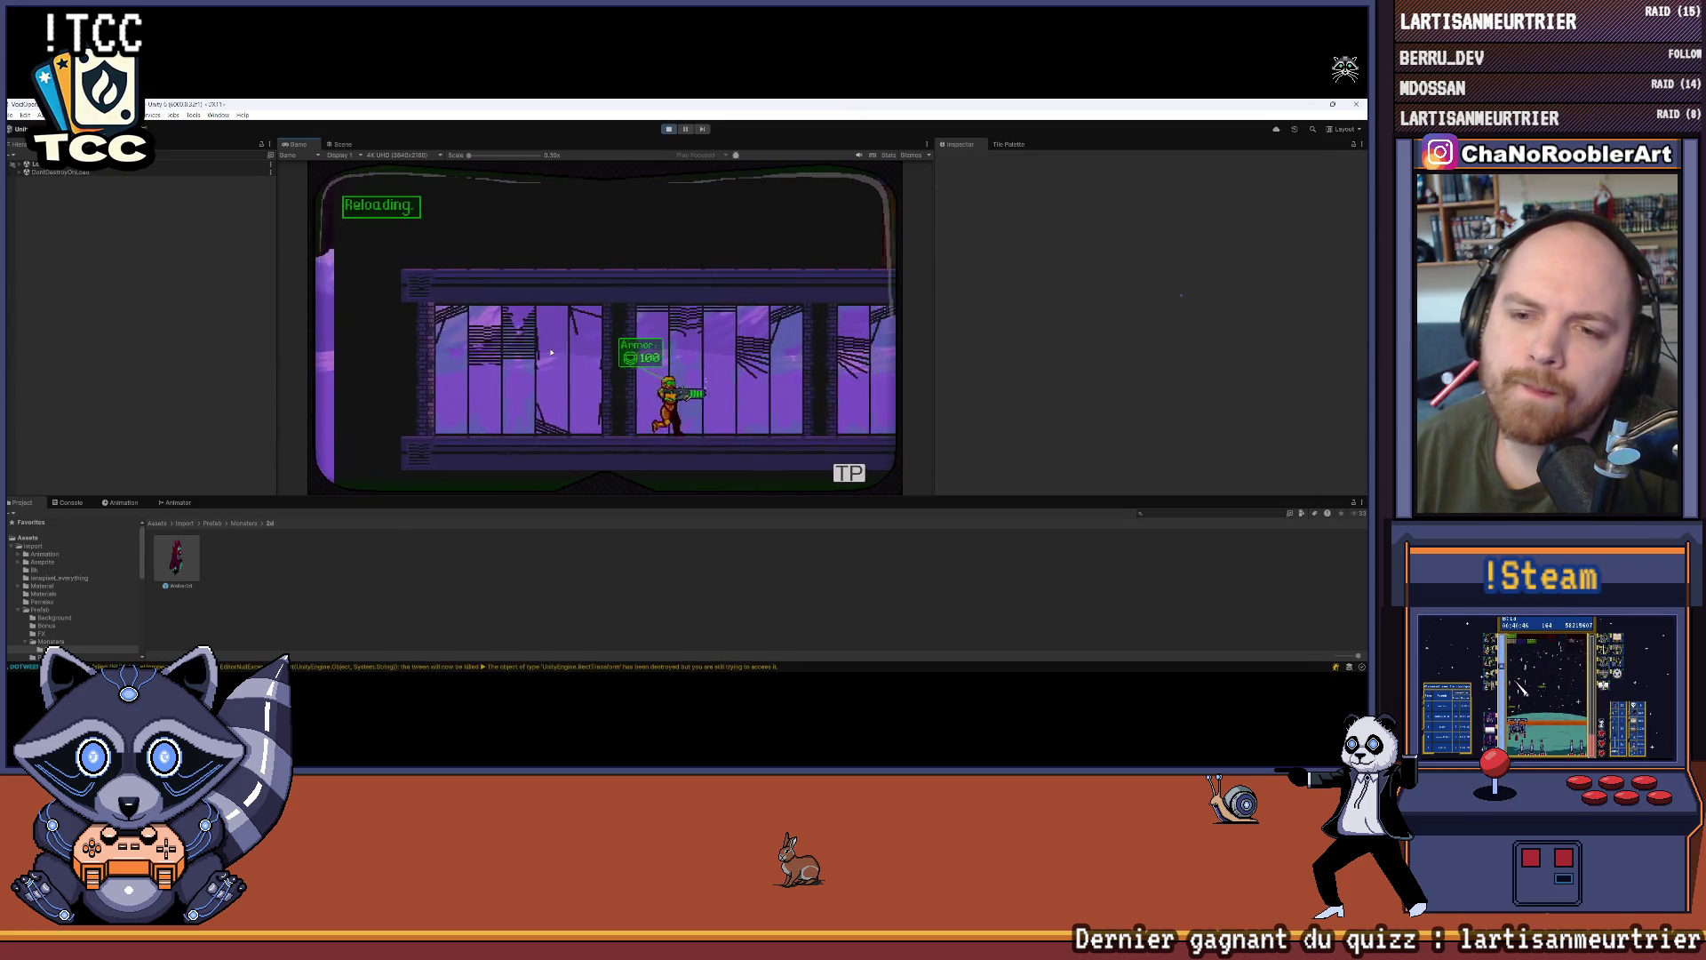
pyautogui.press('d')
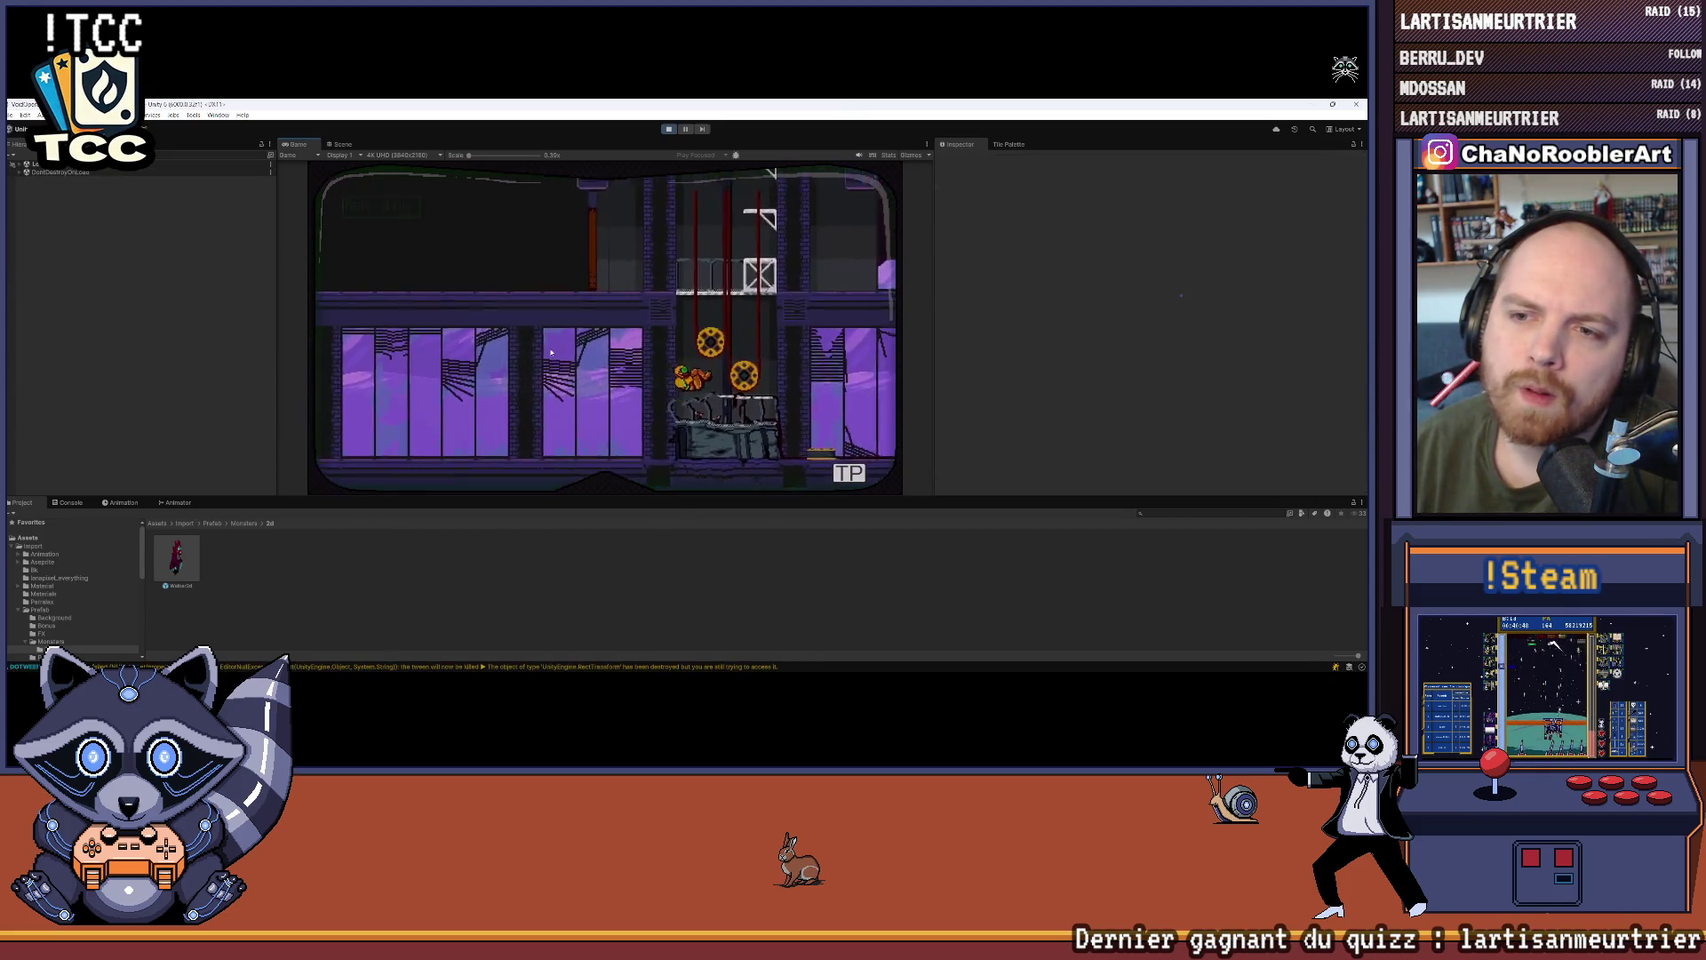
pyautogui.press('space')
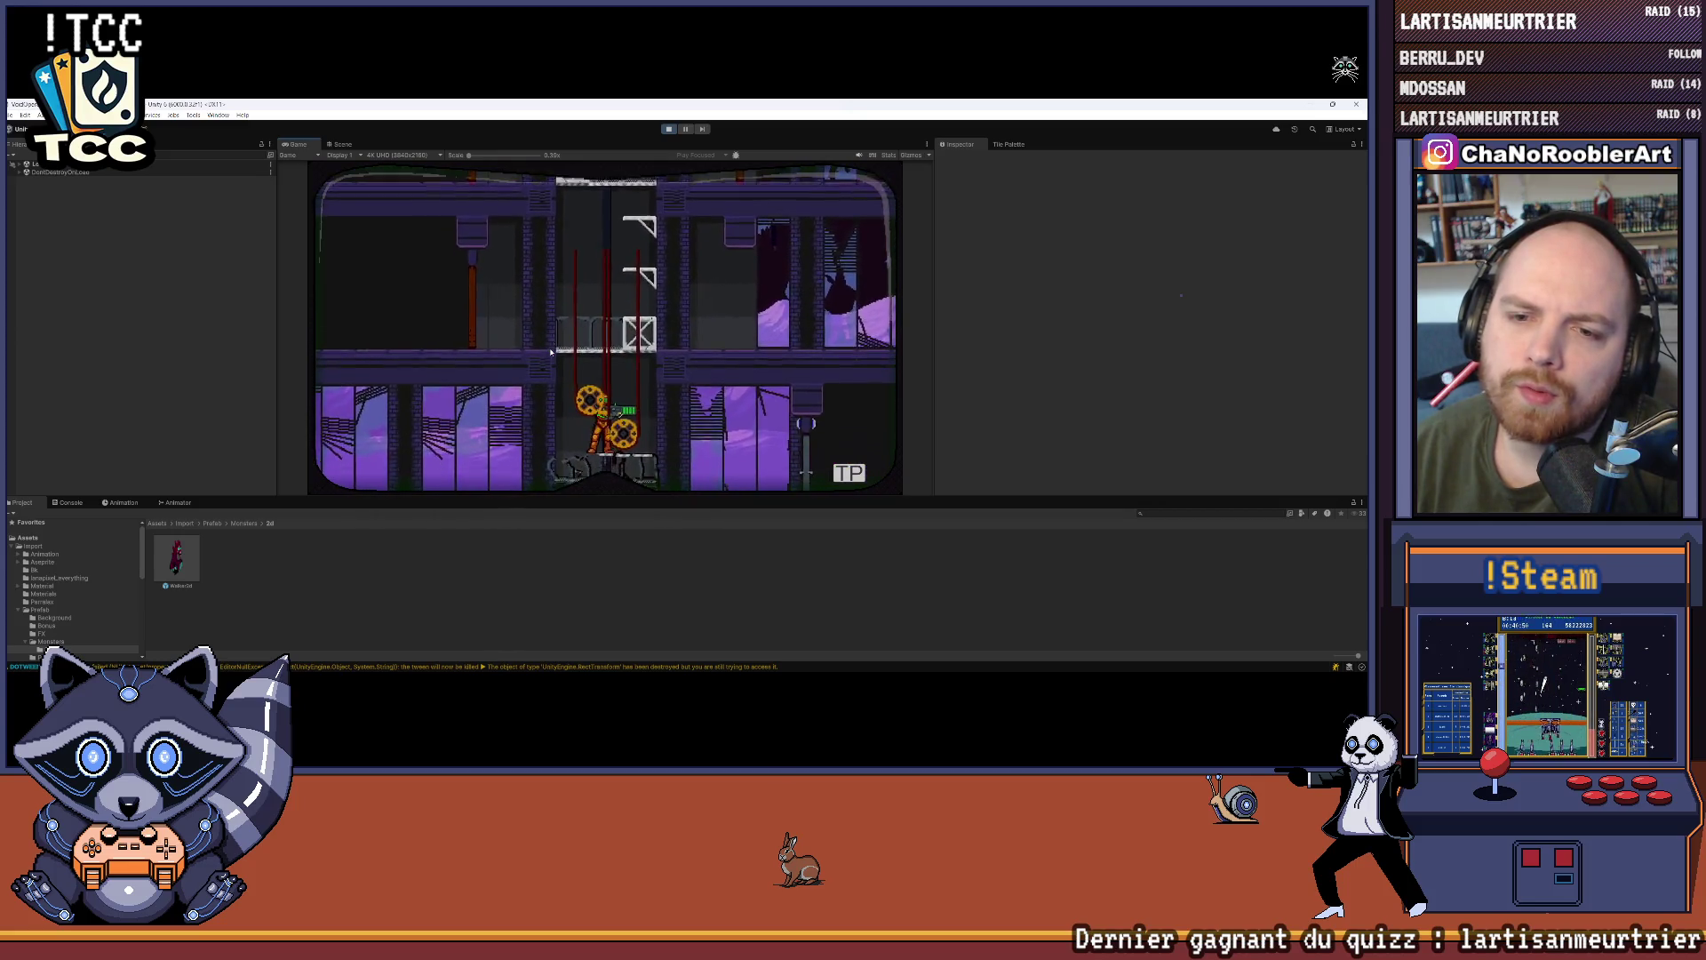
pyautogui.press('a')
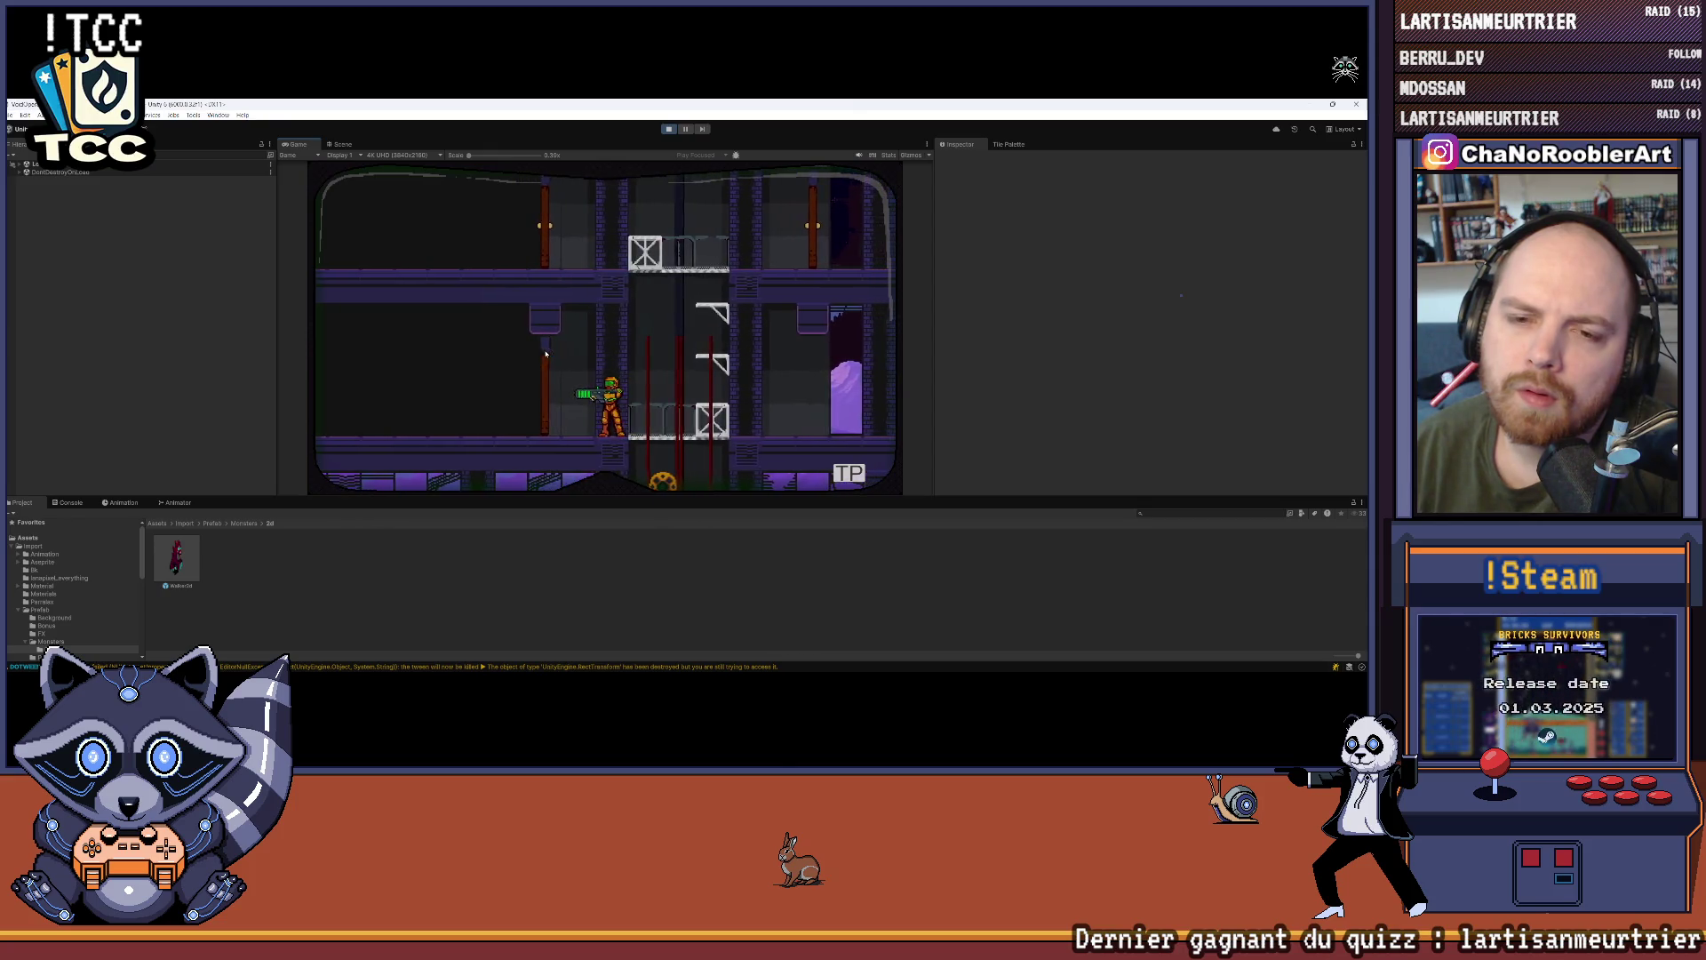
pyautogui.click(342, 146)
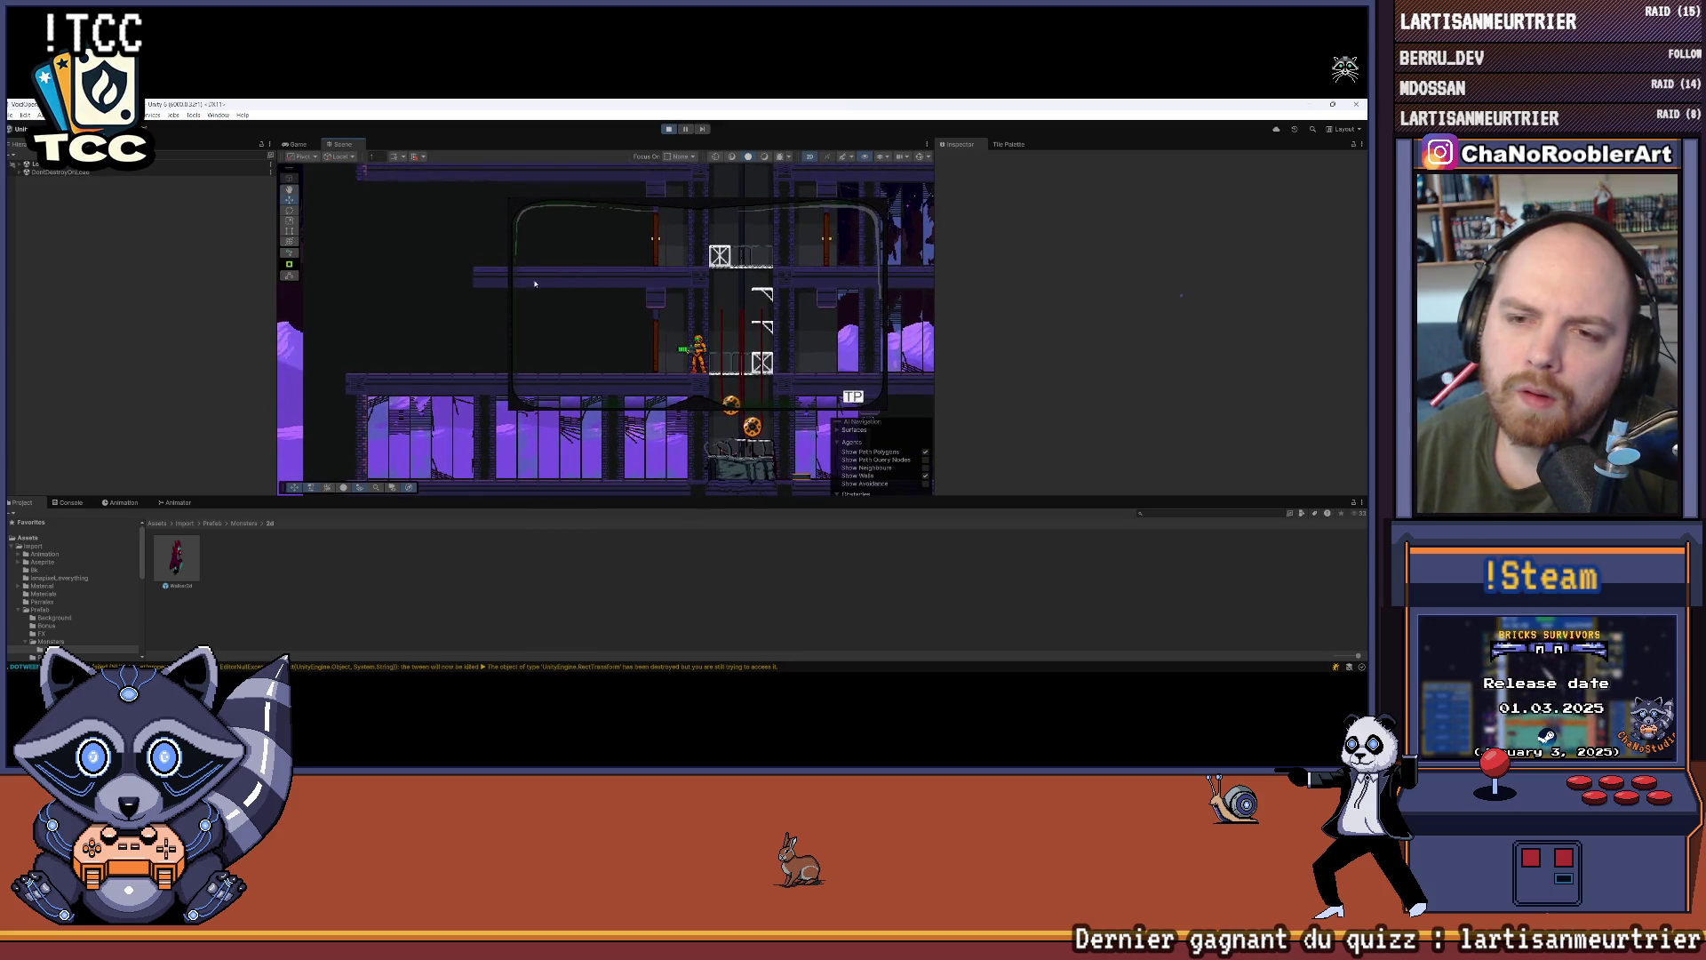
# Step: Disable the Sprite Renderers on DoorOpen (2)'s BlackSprite covers to reveal the hidden area
pyautogui.click(19, 164)
pyautogui.click(25, 205)
pyautogui.click(33, 221)
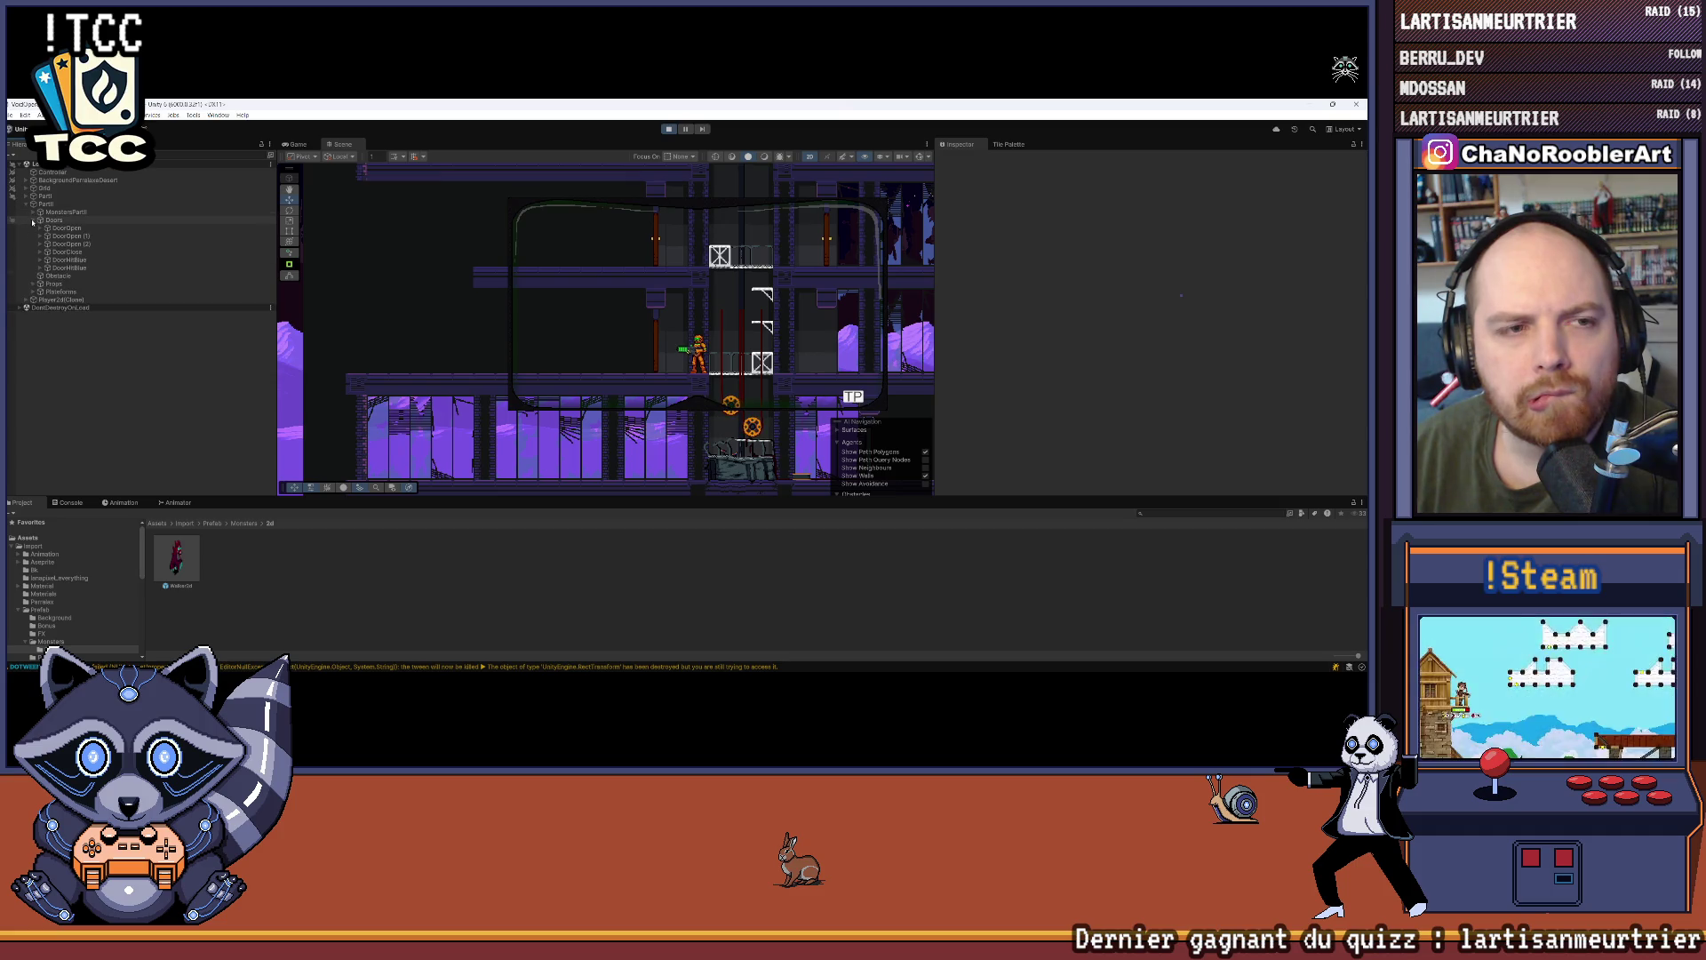
pyautogui.click(34, 285)
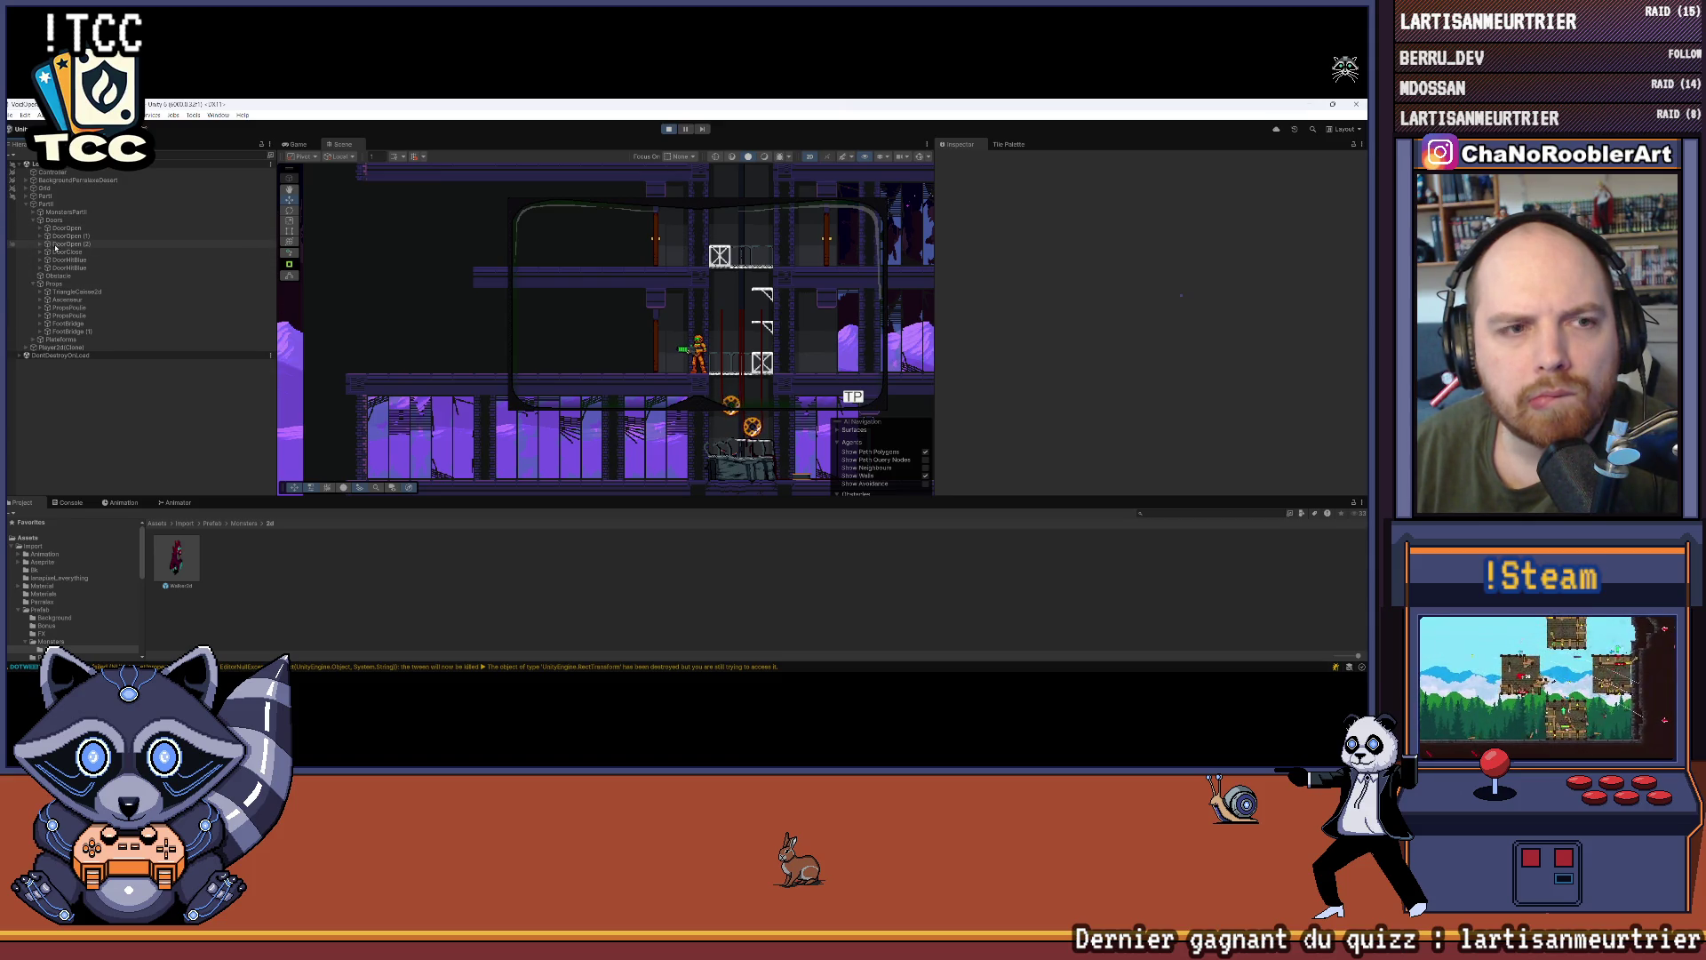
pyautogui.click(40, 253)
pyautogui.click(40, 244)
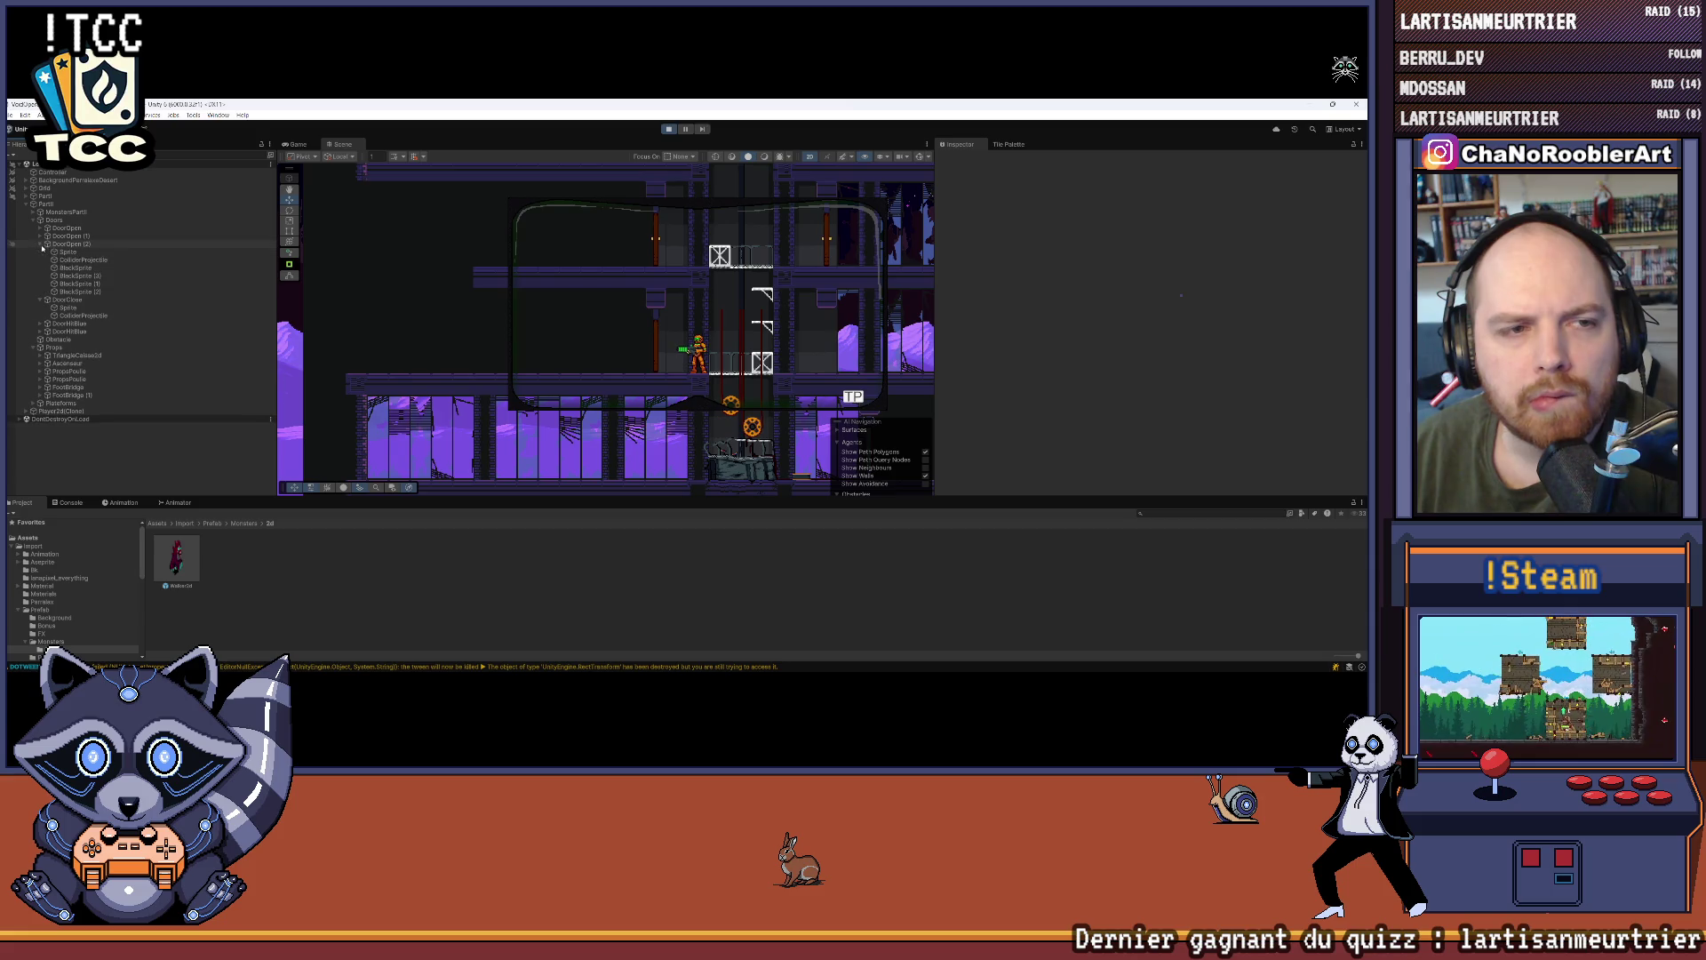
pyautogui.click(75, 268)
pyautogui.keyDown('shift'); pyautogui.click(76, 292); pyautogui.keyUp('shift')
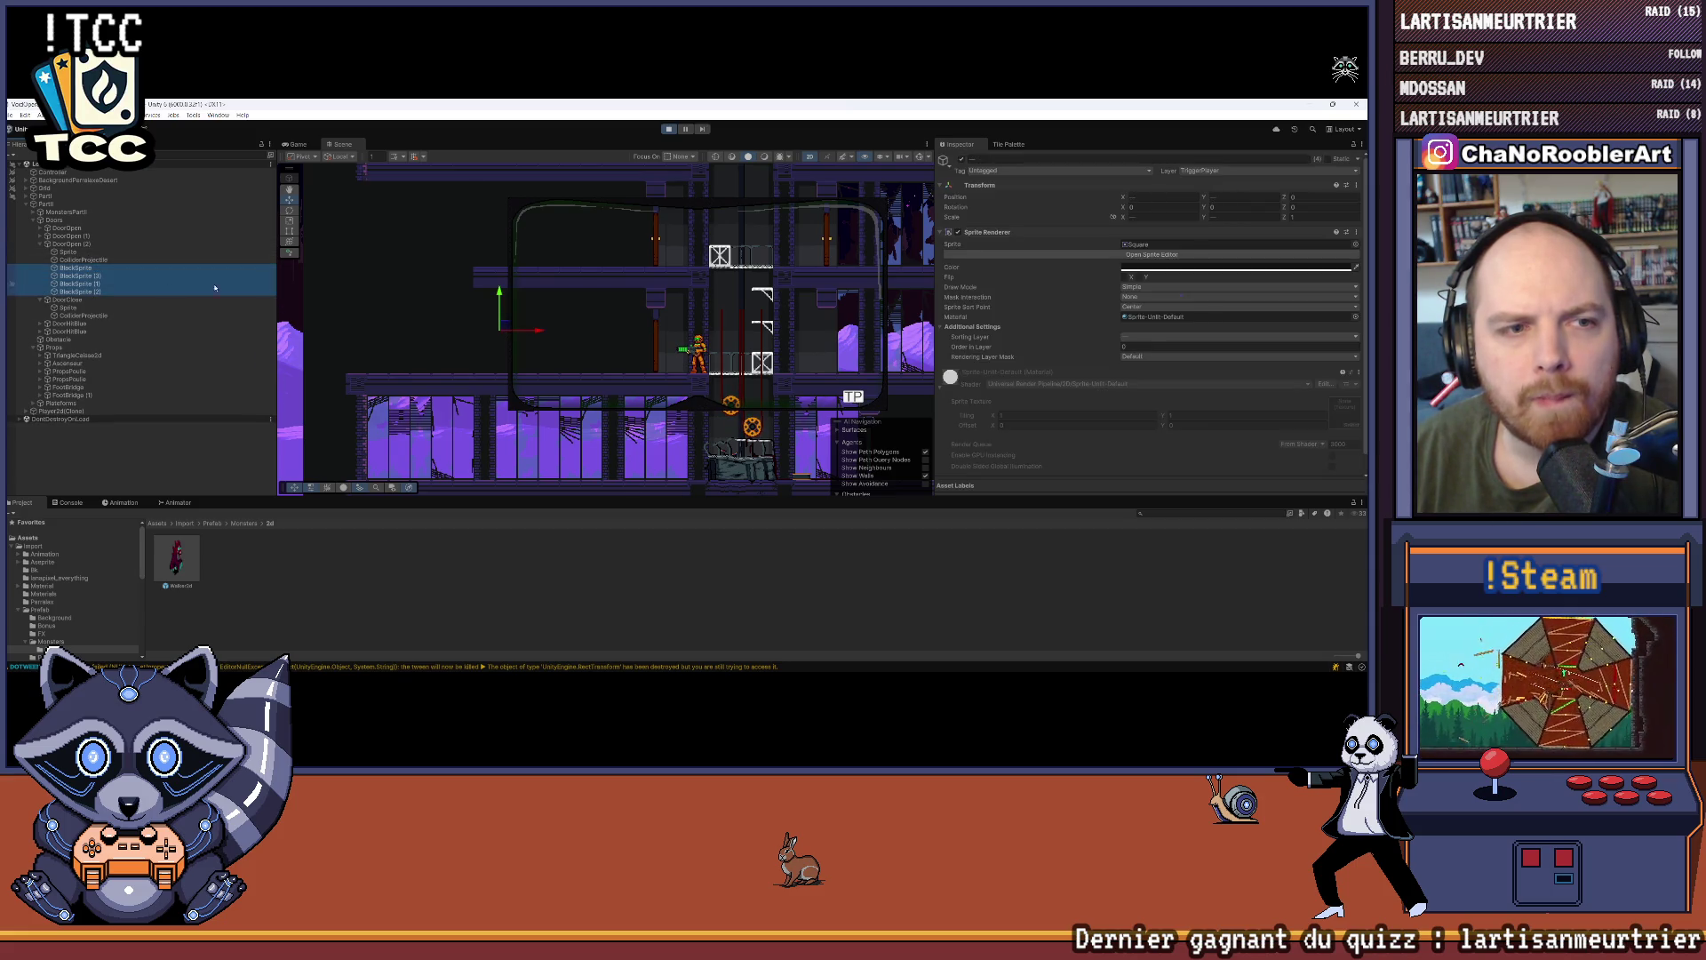
pyautogui.click(957, 232)
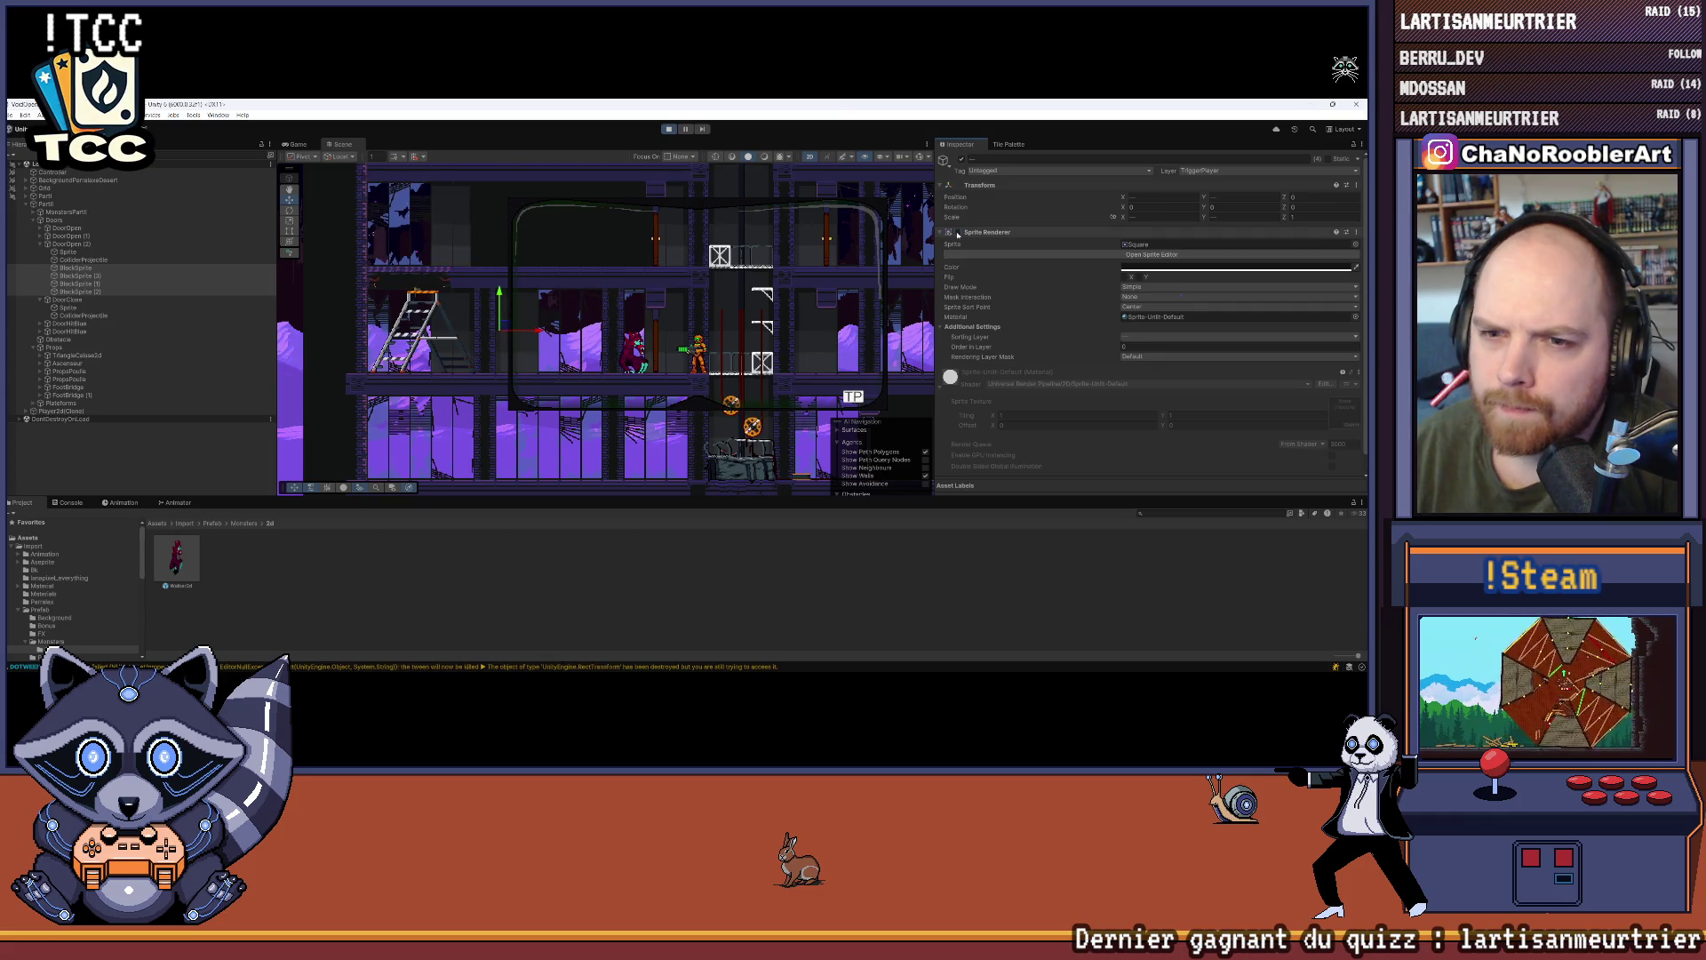
# Step: Select the player sprite and resume the game, walking the character right
pyautogui.click(775, 342)
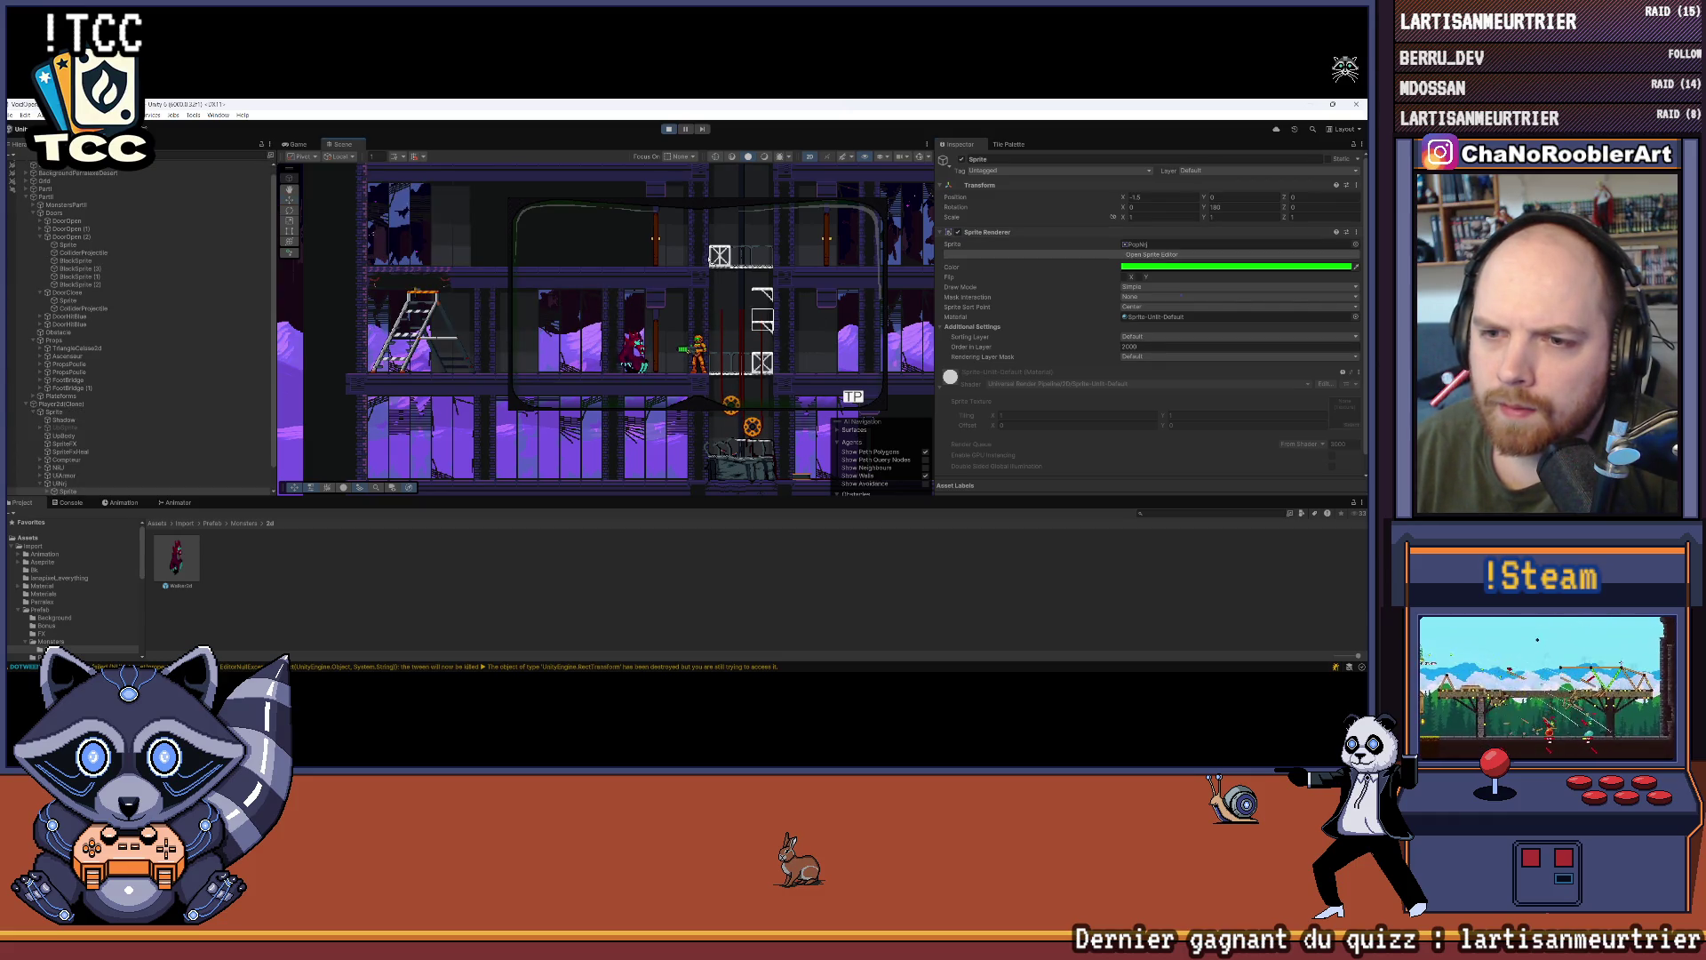
pyautogui.click(297, 145)
pyautogui.press('Right')
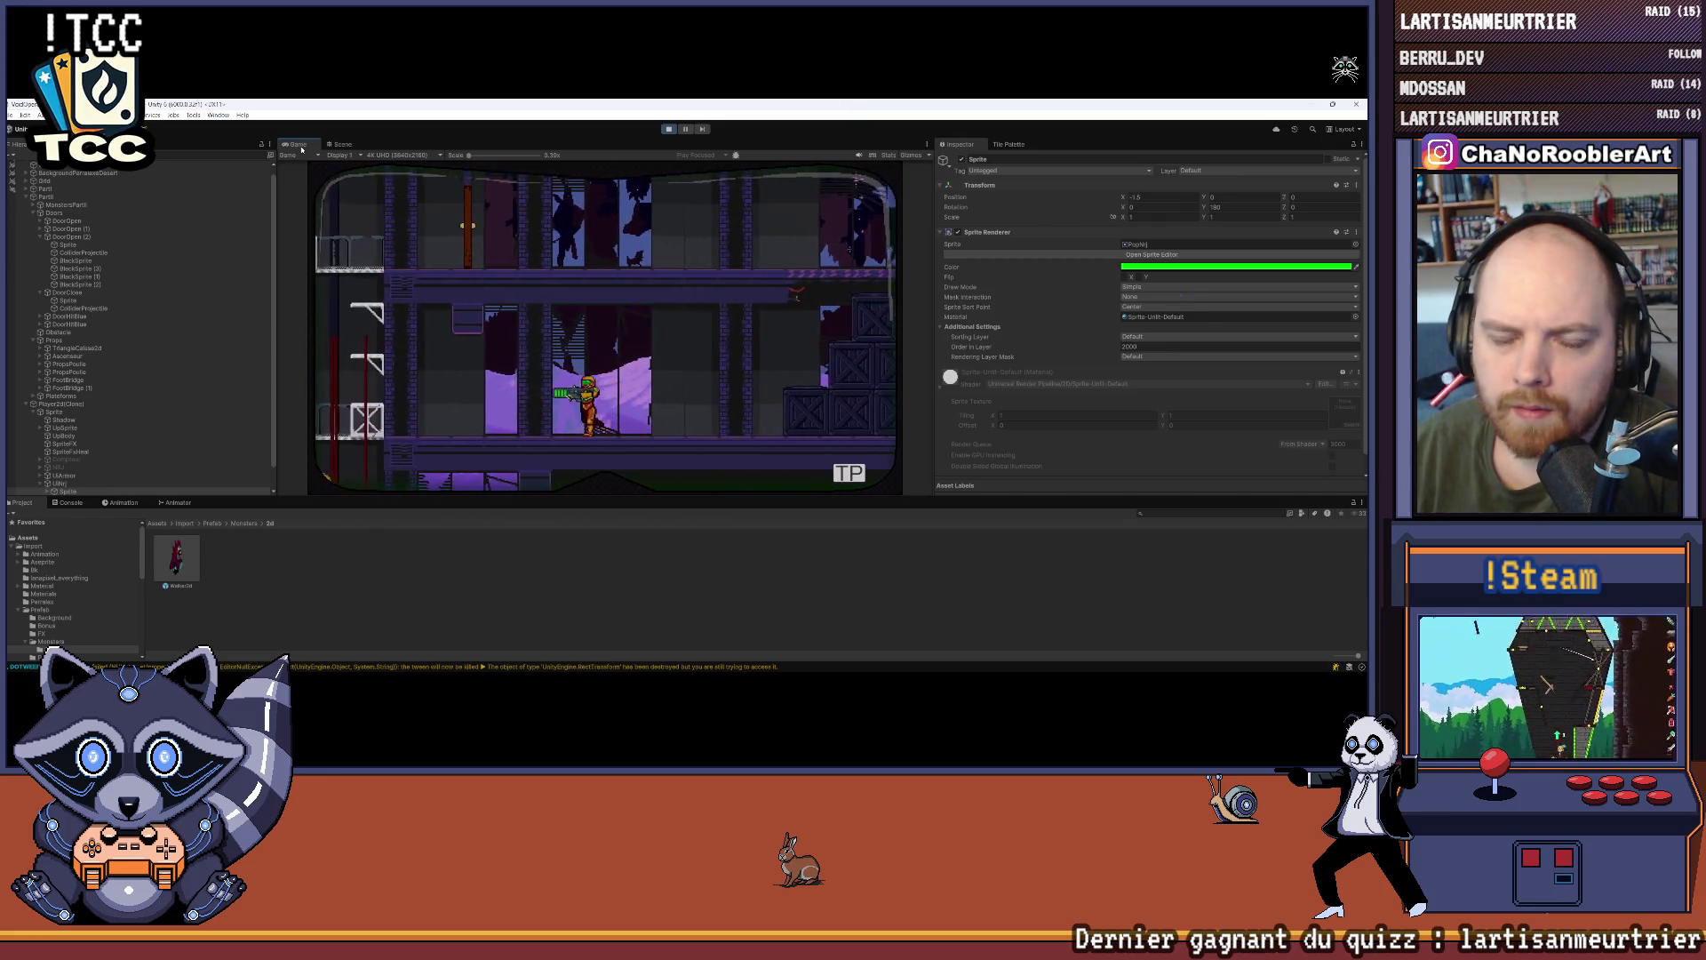
# Step: Walk the character left, then select and expand Walker2d under MonstersPartII
pyautogui.press('Left')
pyautogui.press('Left')
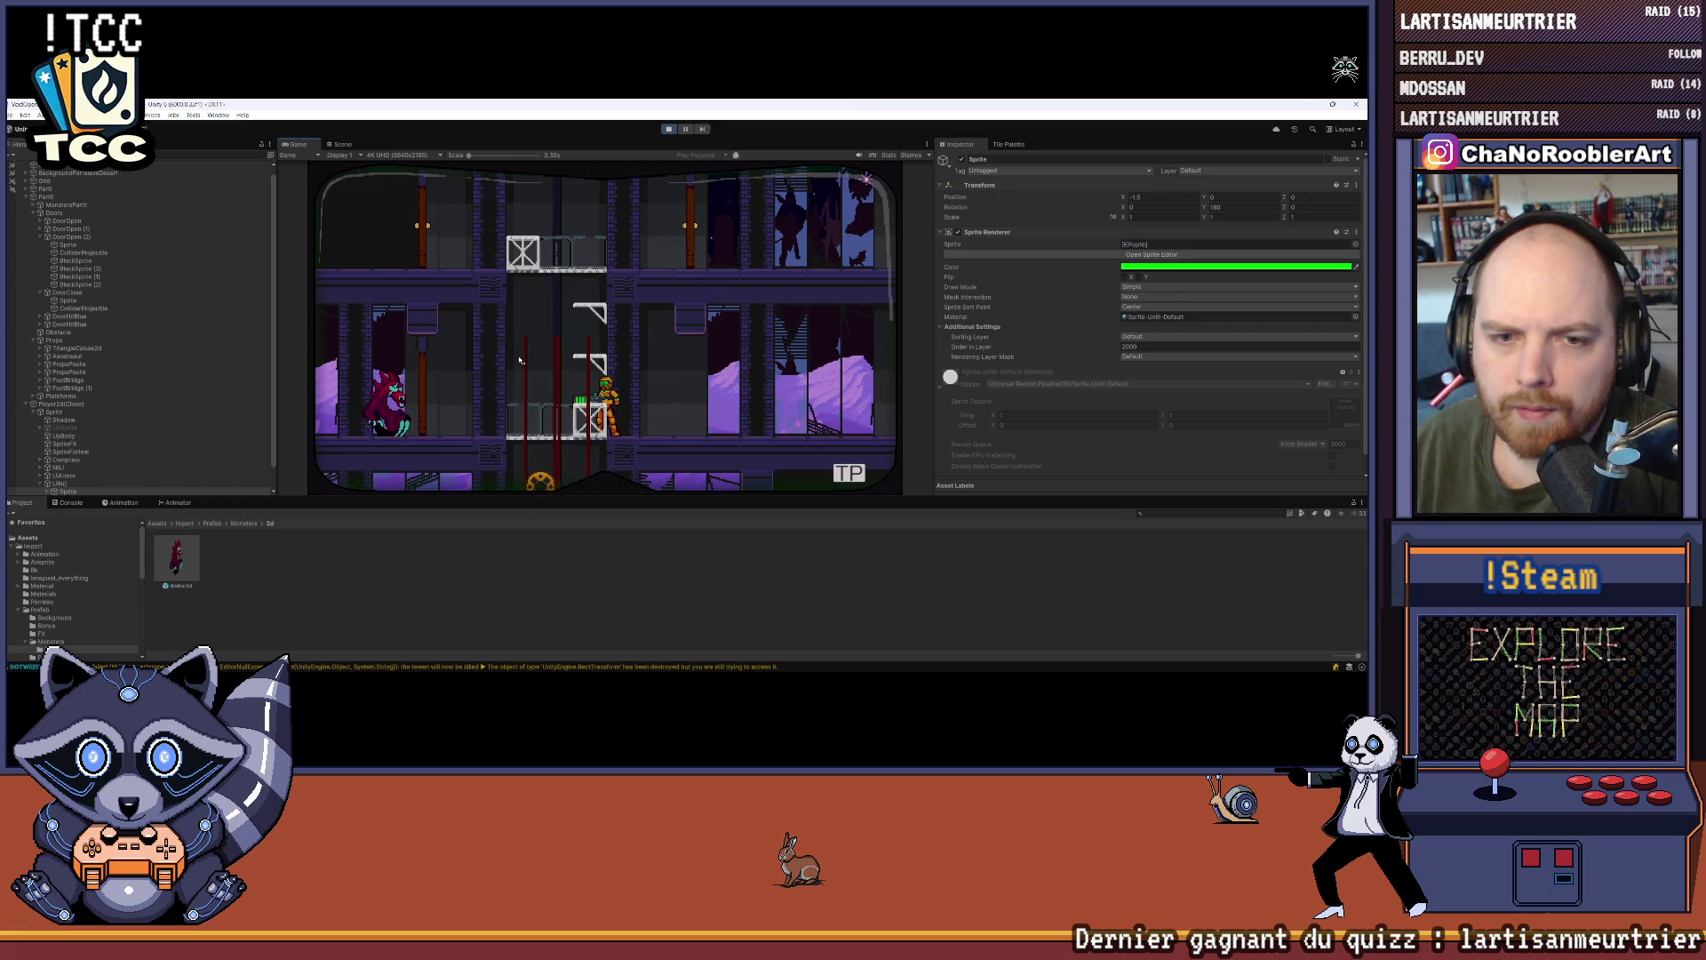
pyautogui.scroll(-2, 51, 323)
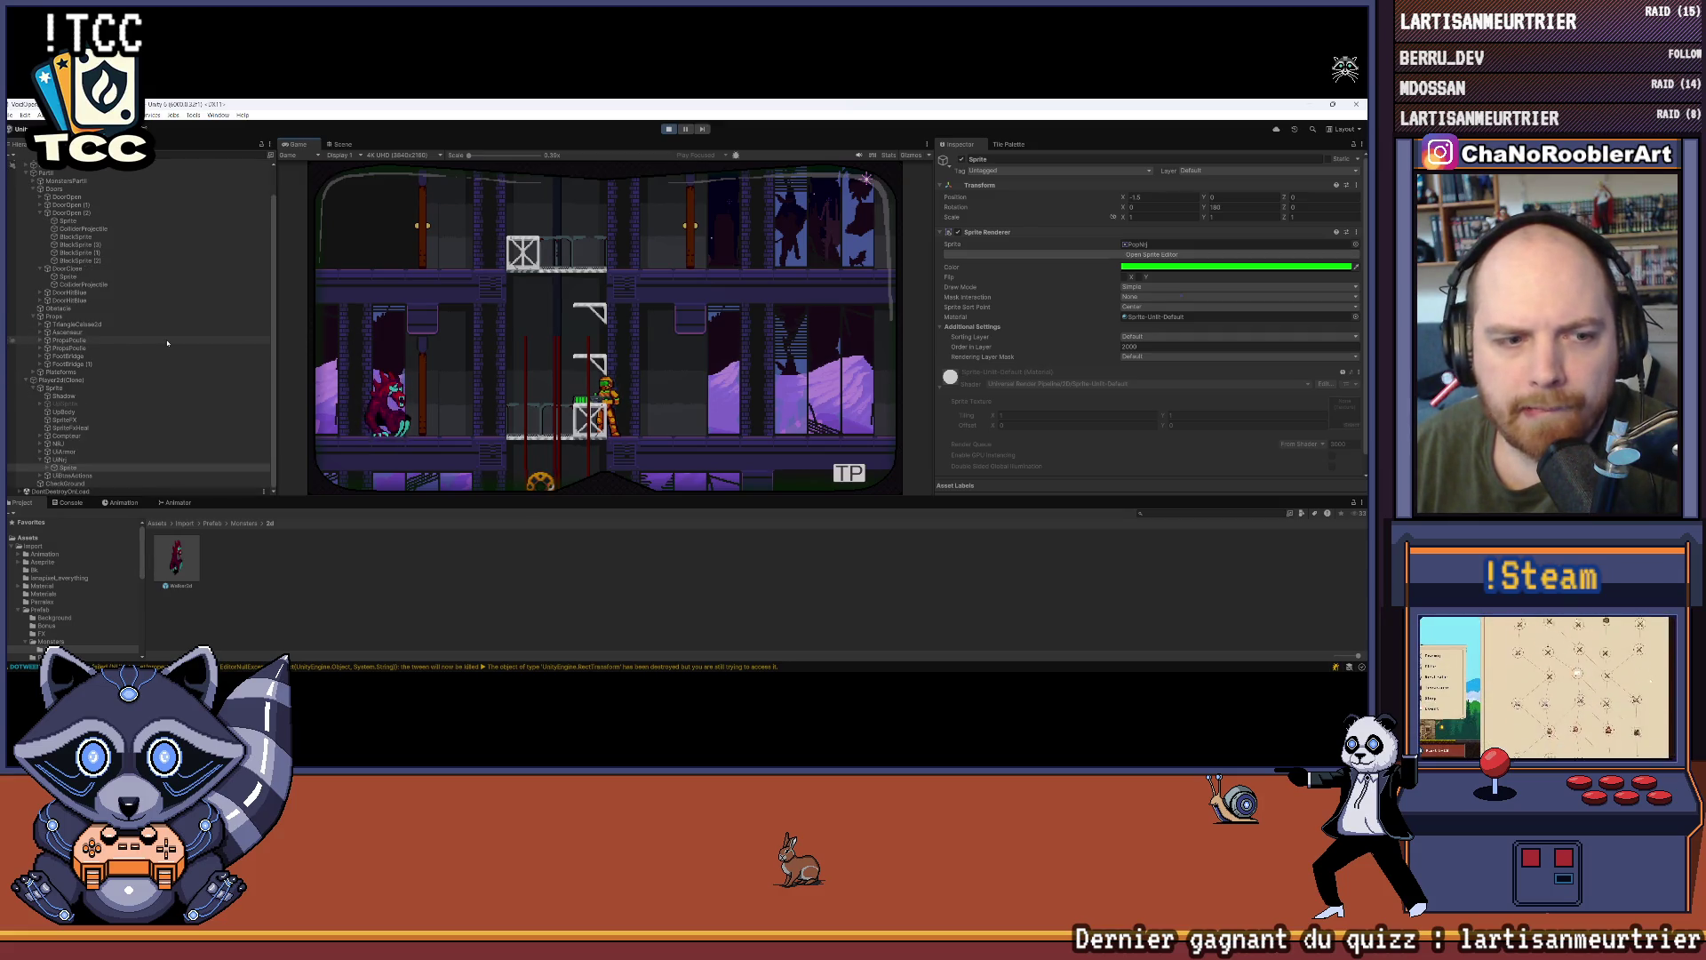
pyautogui.click(69, 181)
pyautogui.click(33, 182)
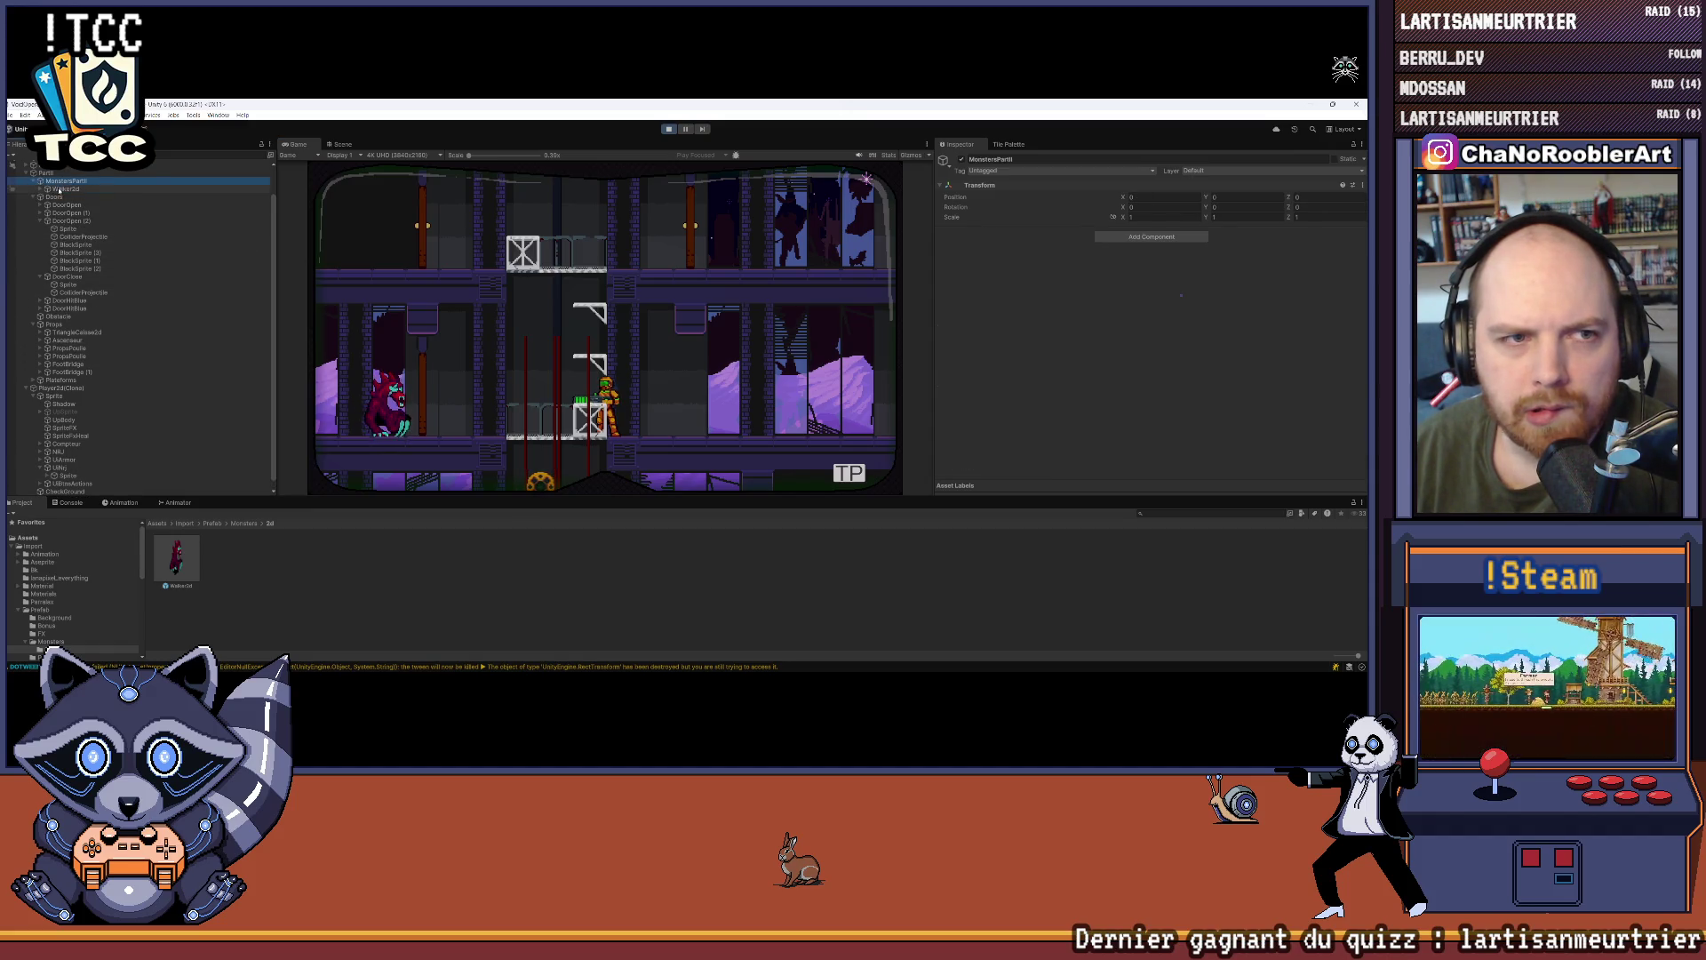
pyautogui.click(58, 190)
pyautogui.press('Right')
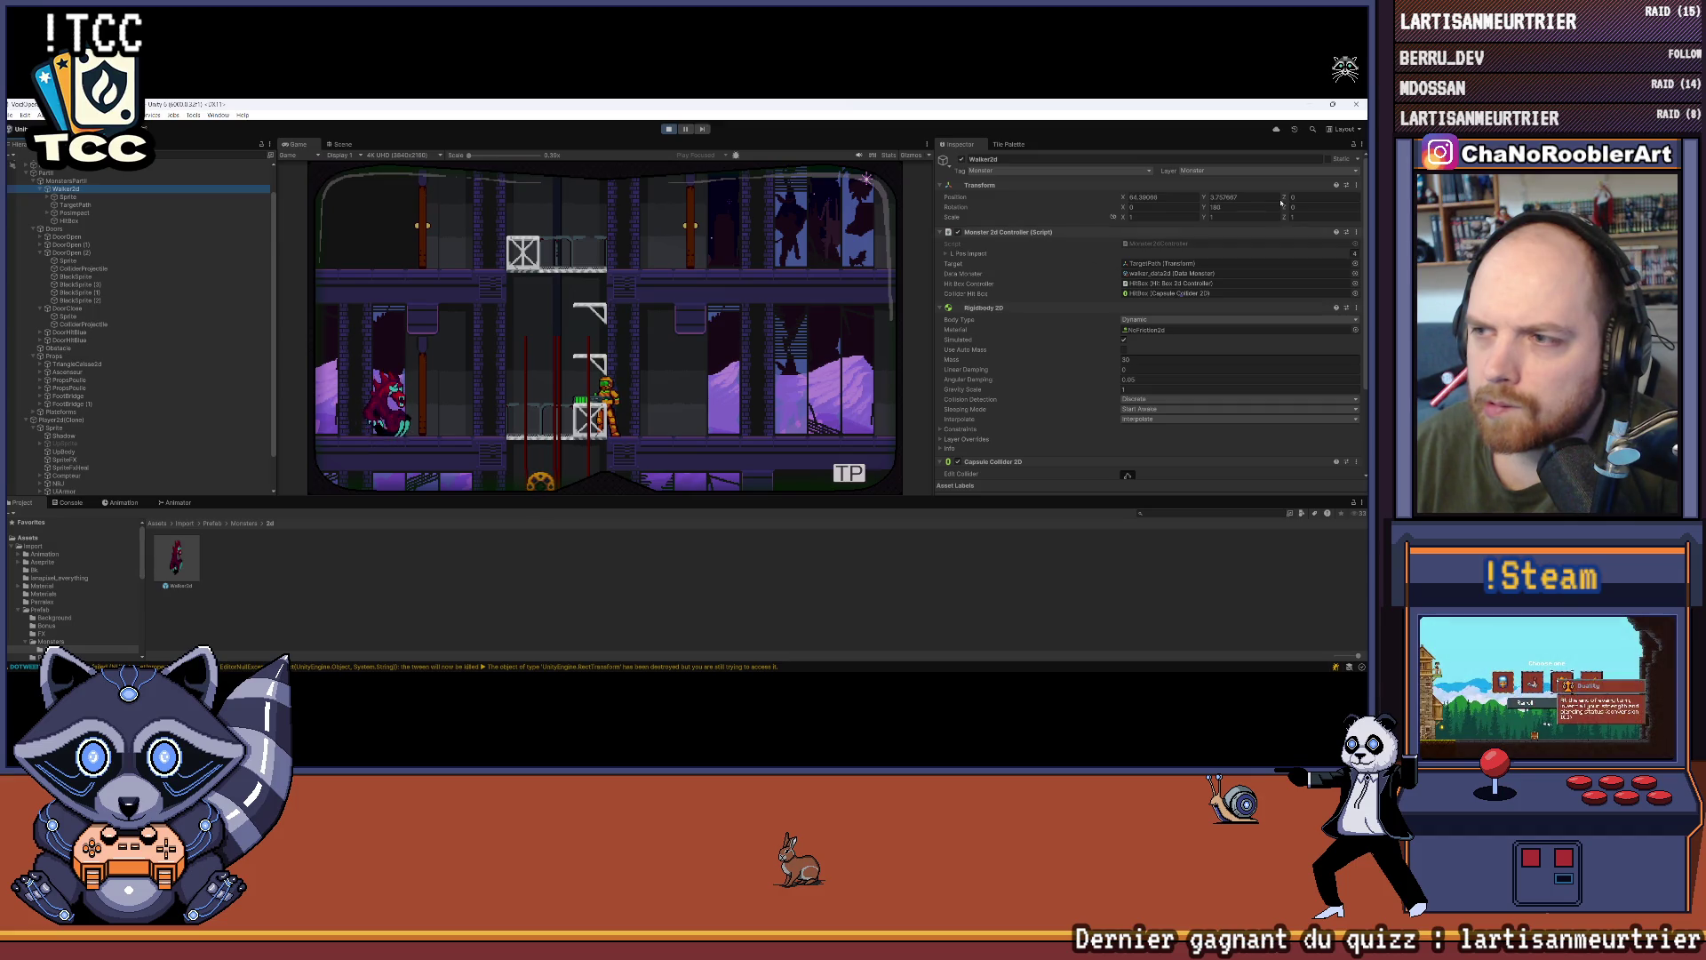
# Step: Switch the Inspector to Debug mode and scroll through Walker2d's controller values
pyautogui.click(1361, 144)
pyautogui.click(1254, 191)
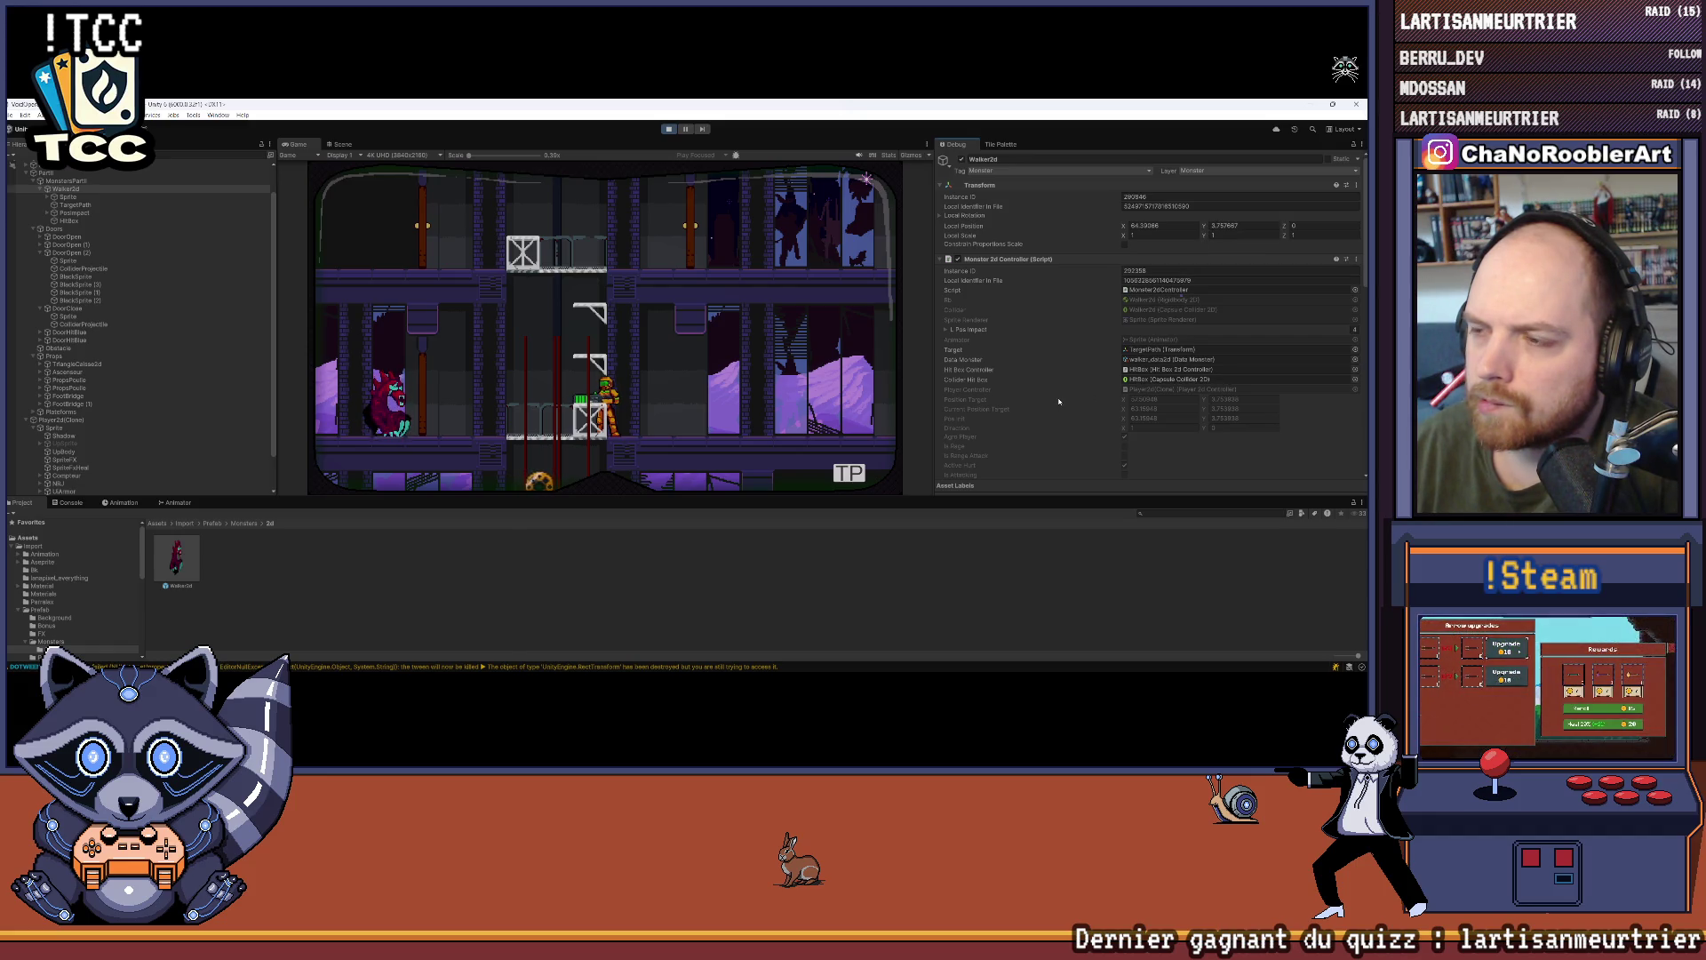
pyautogui.scroll(-2, 1058, 400)
pyautogui.scroll(-3, 1059, 401)
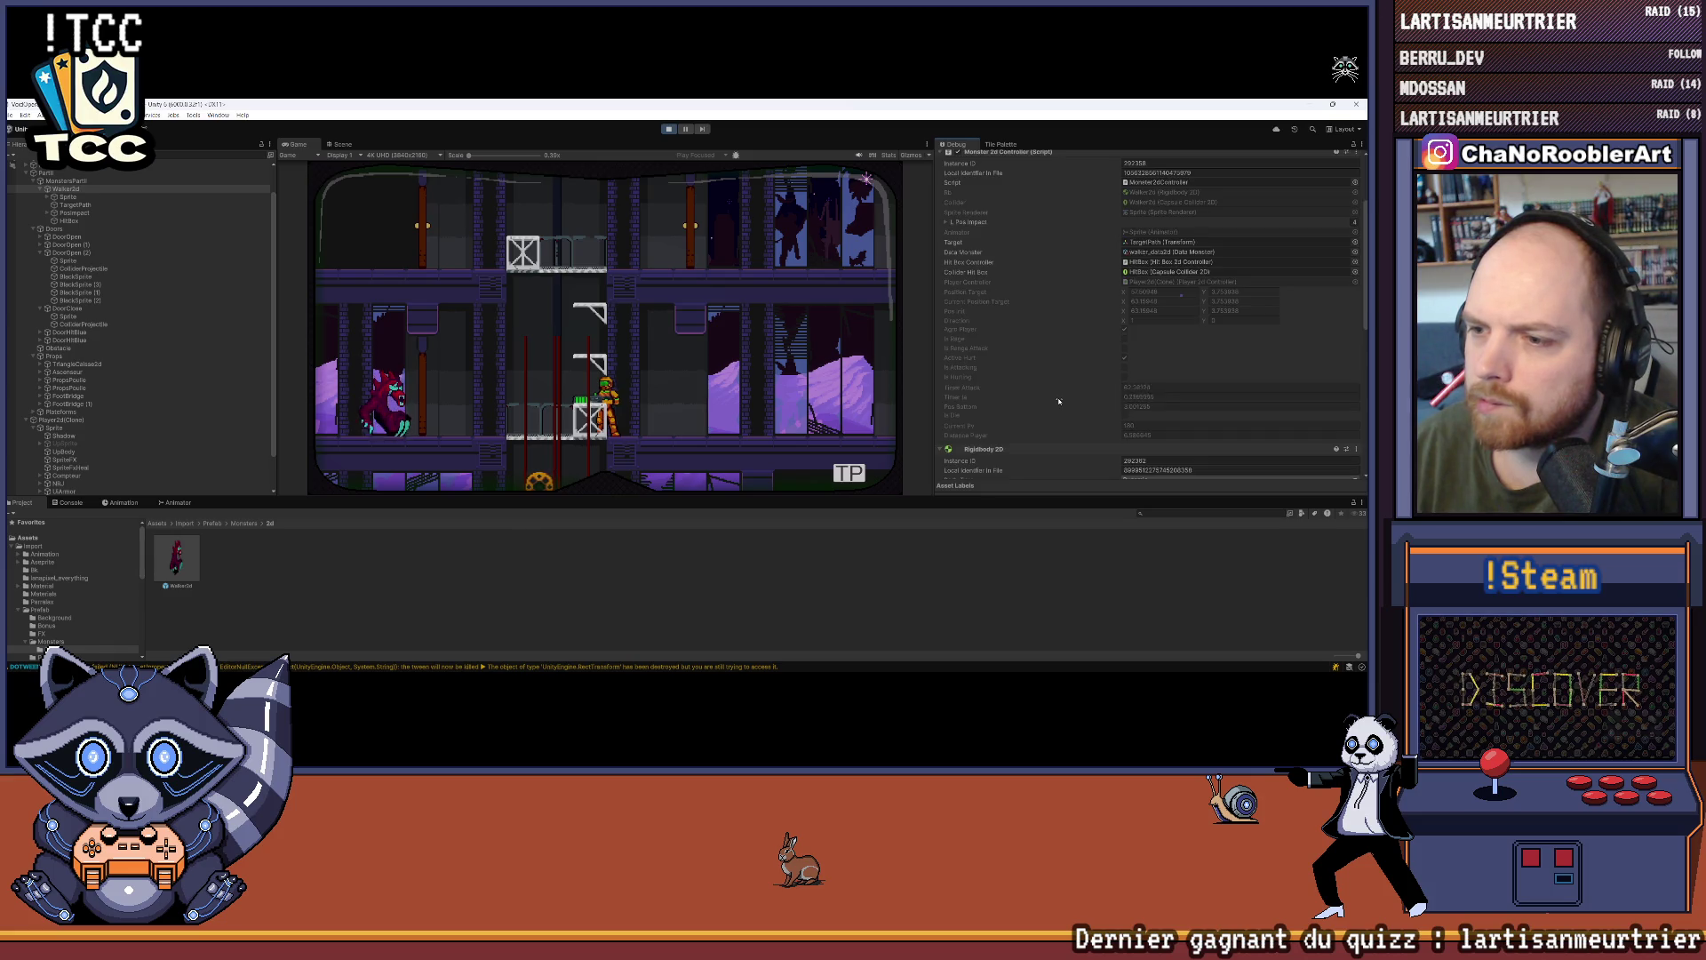